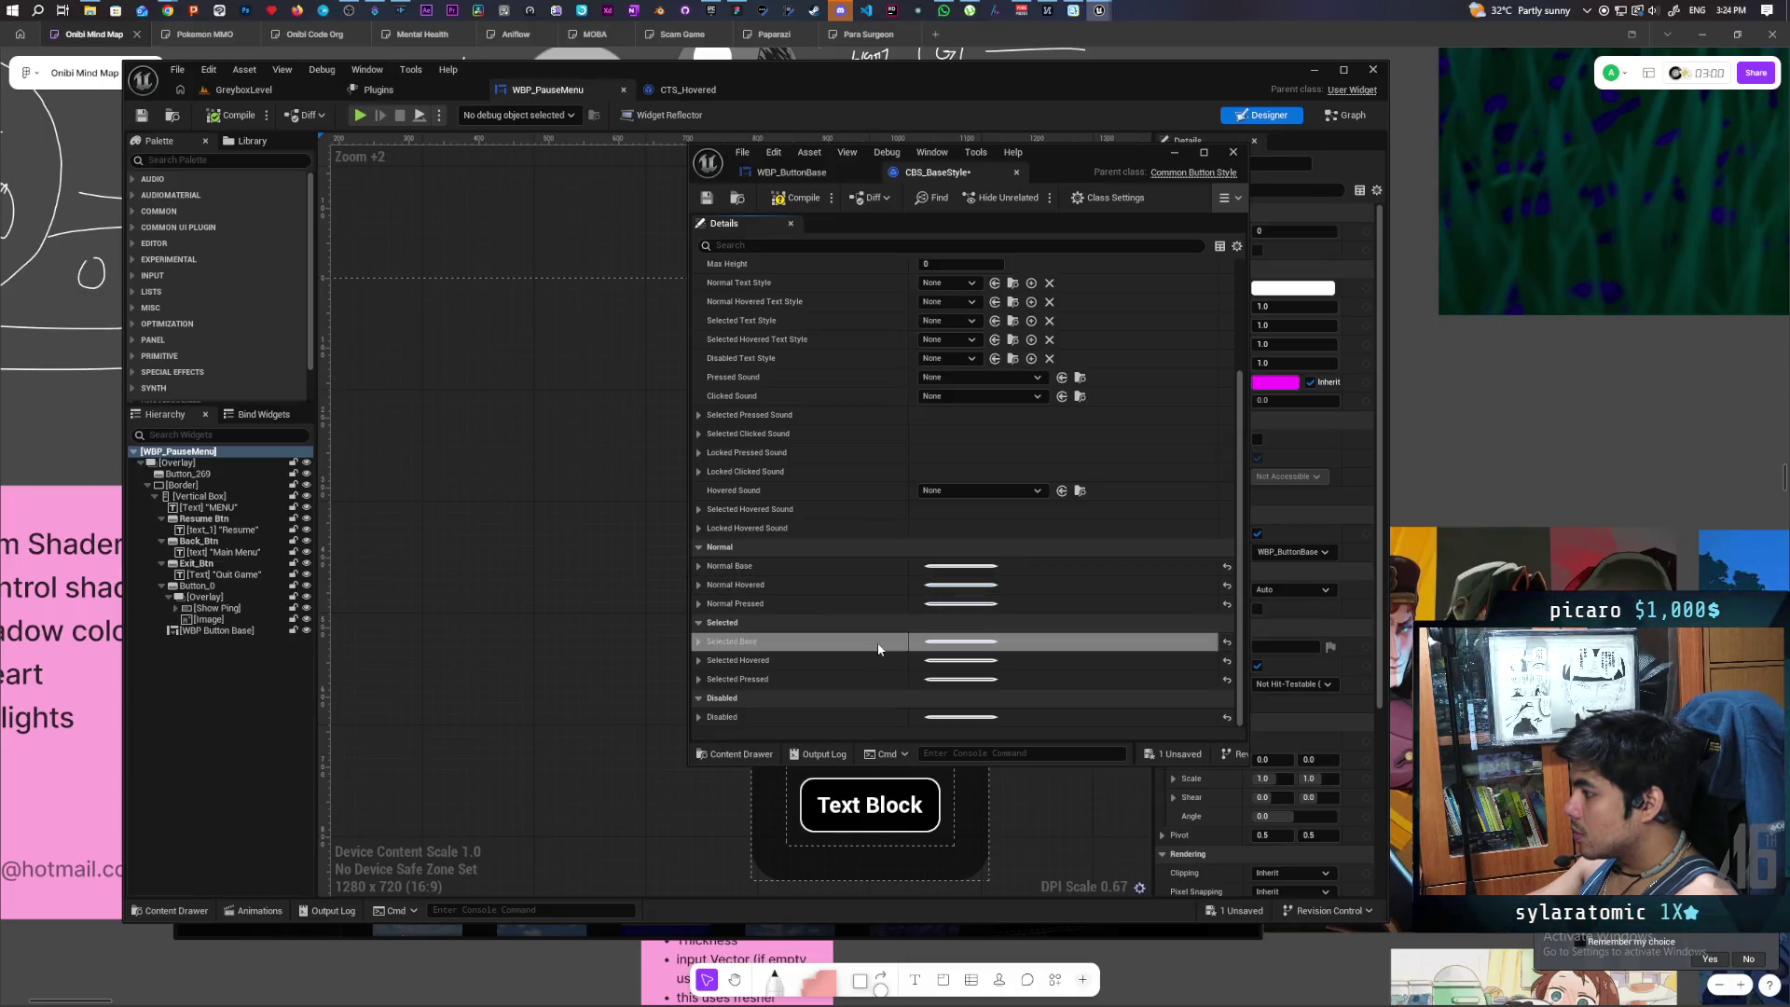
# - Save the CBS_BaseStyle button style, close its editor, and play GreyboxLevel
pyautogui.hotkey('ctrl', 'v')
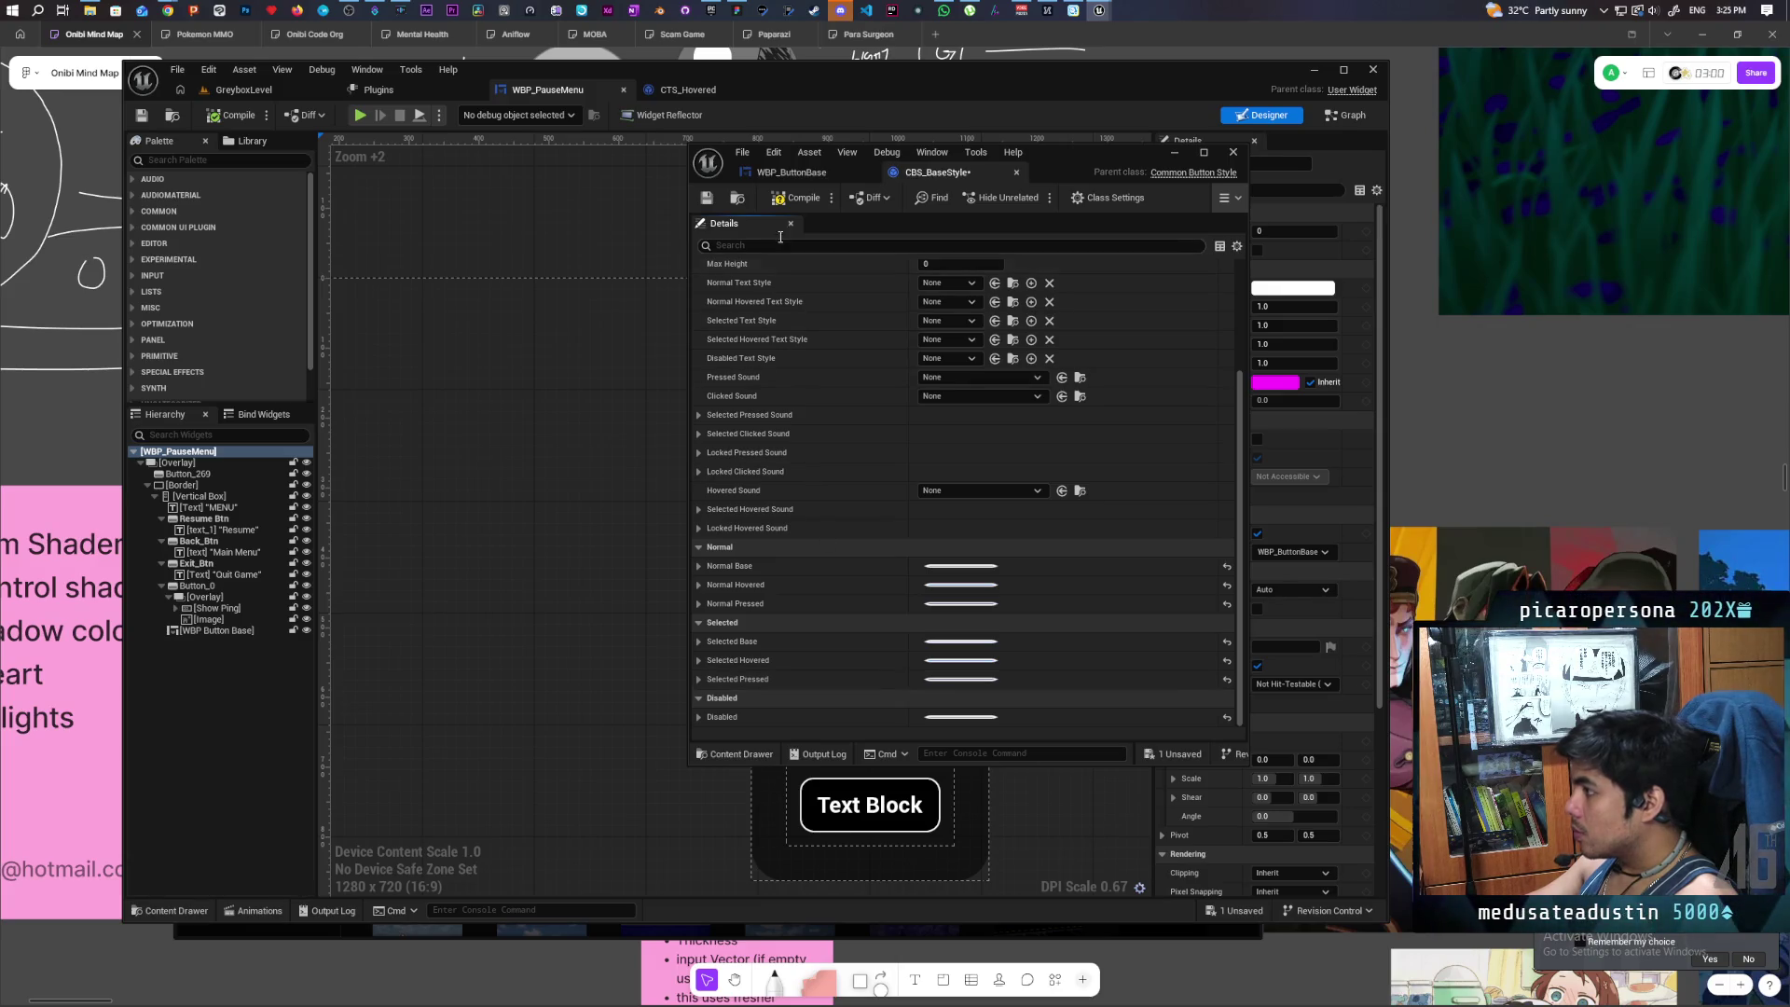
pyautogui.click(714, 197)
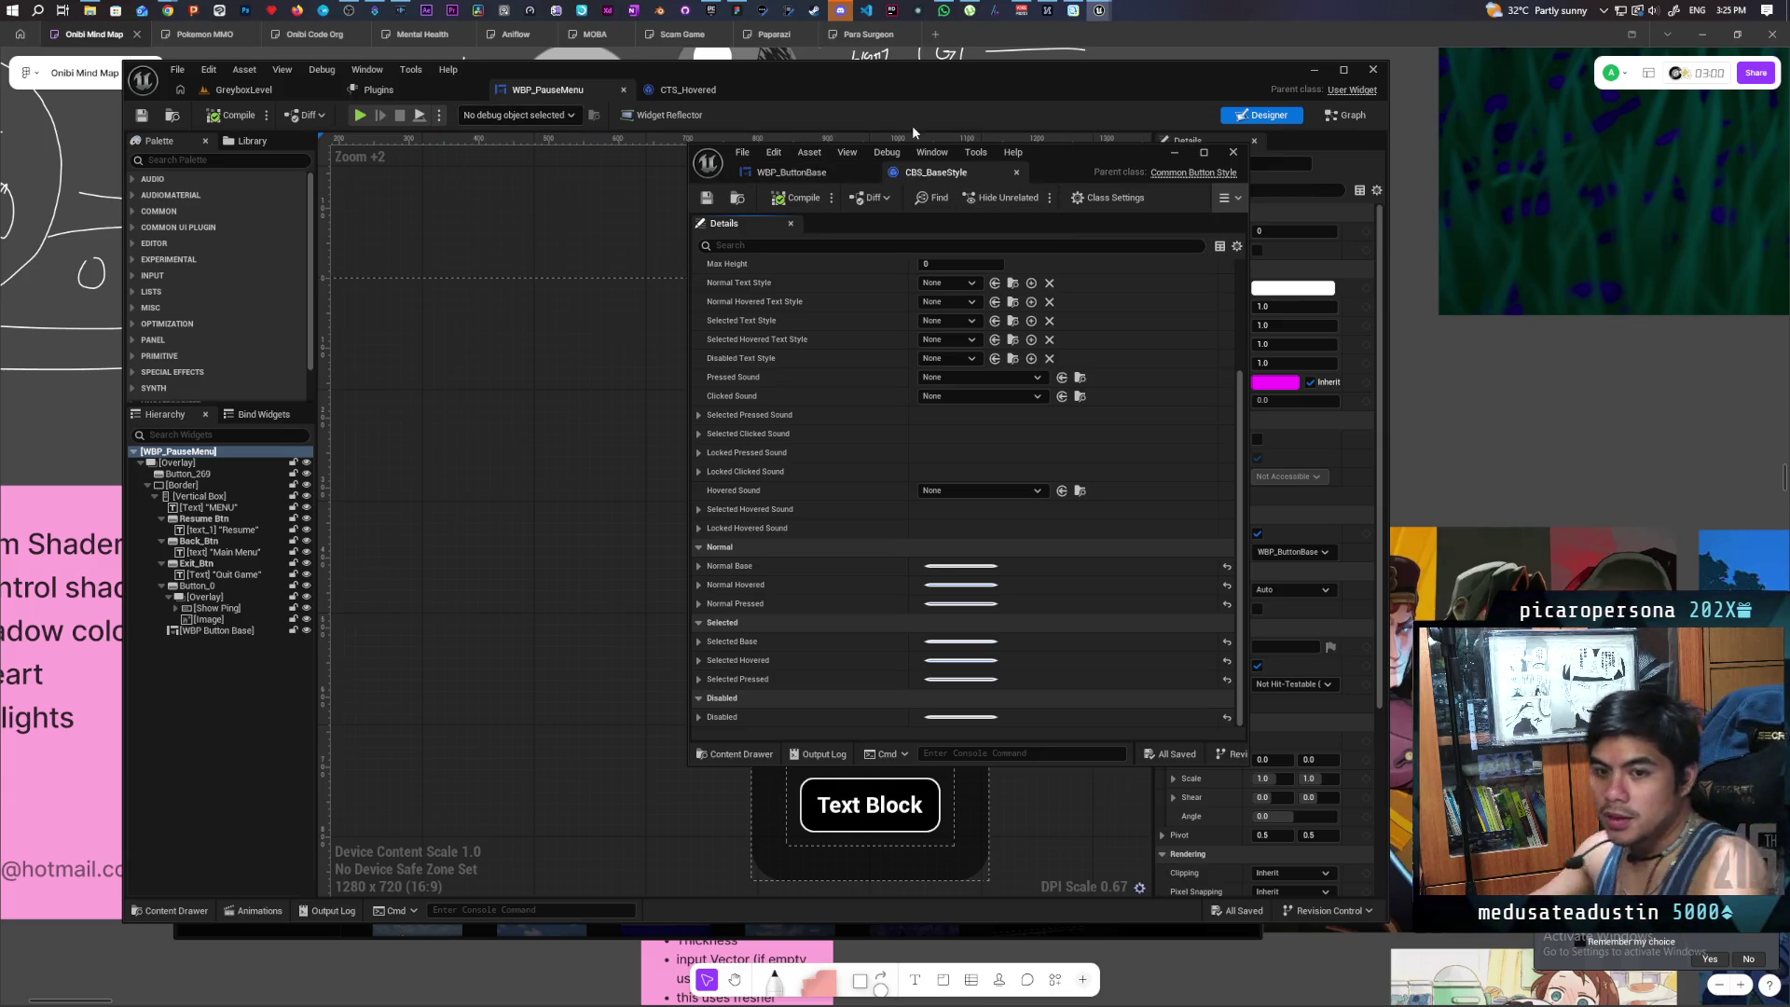
pyautogui.click(1234, 152)
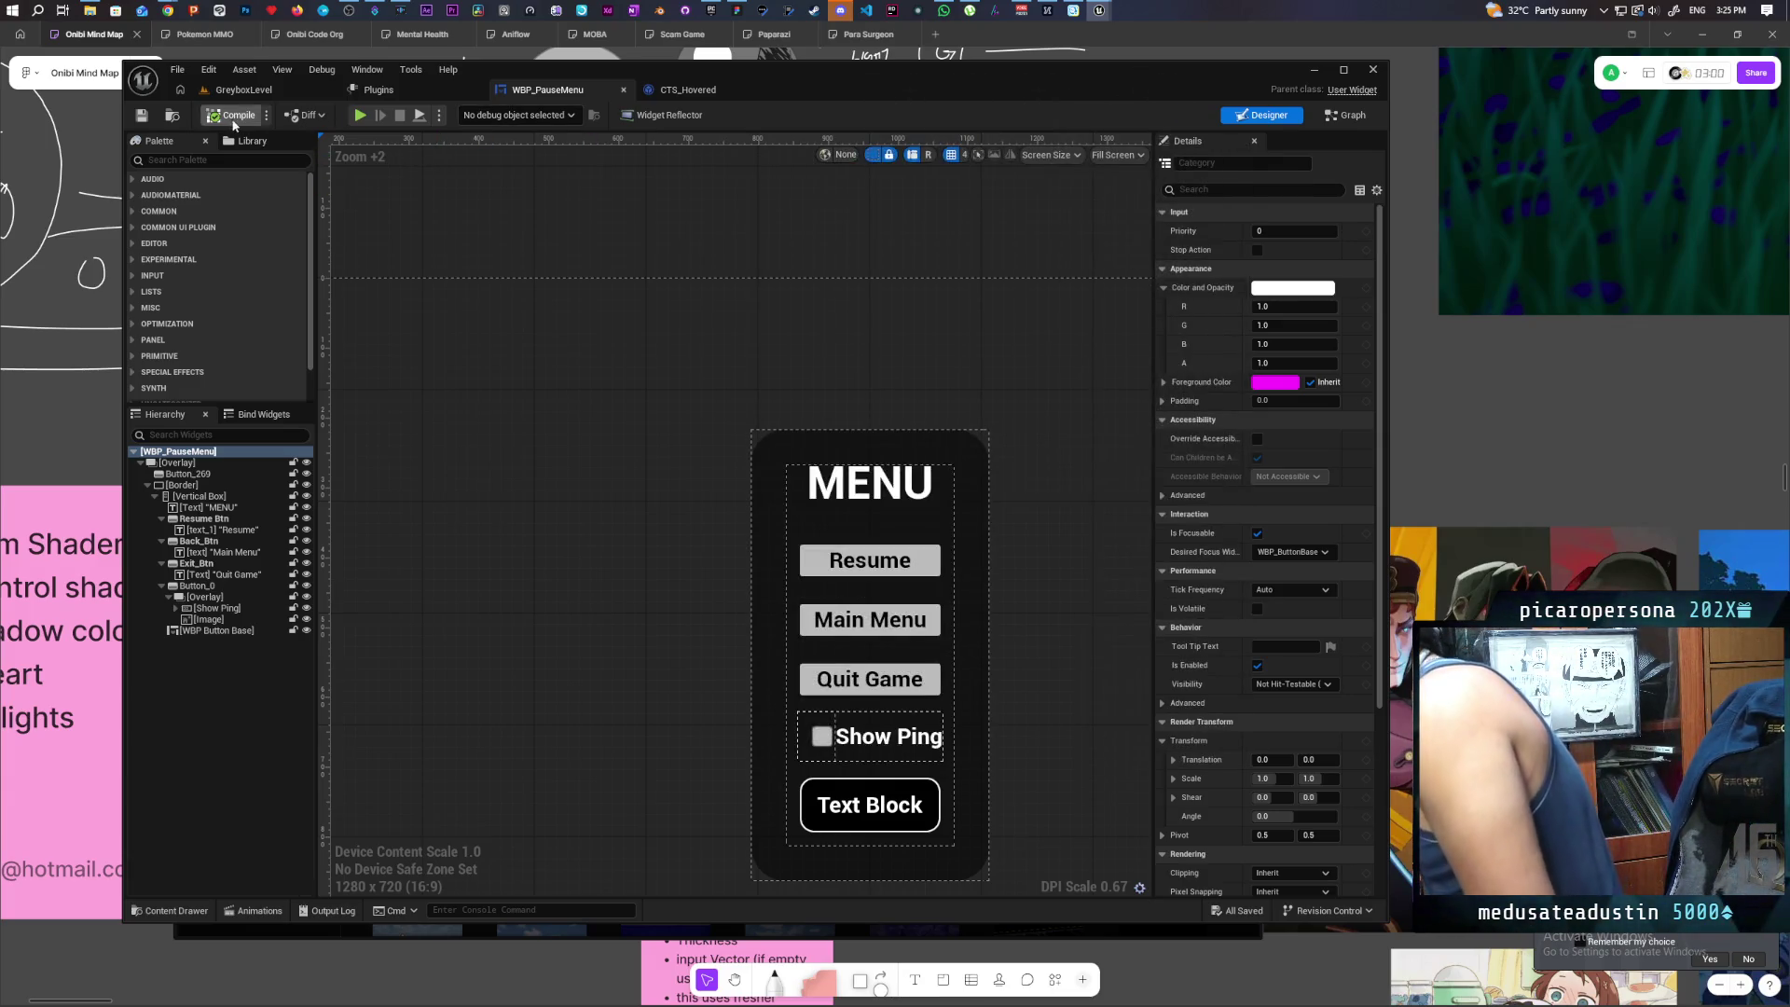
pyautogui.click(252, 91)
pyautogui.click(472, 114)
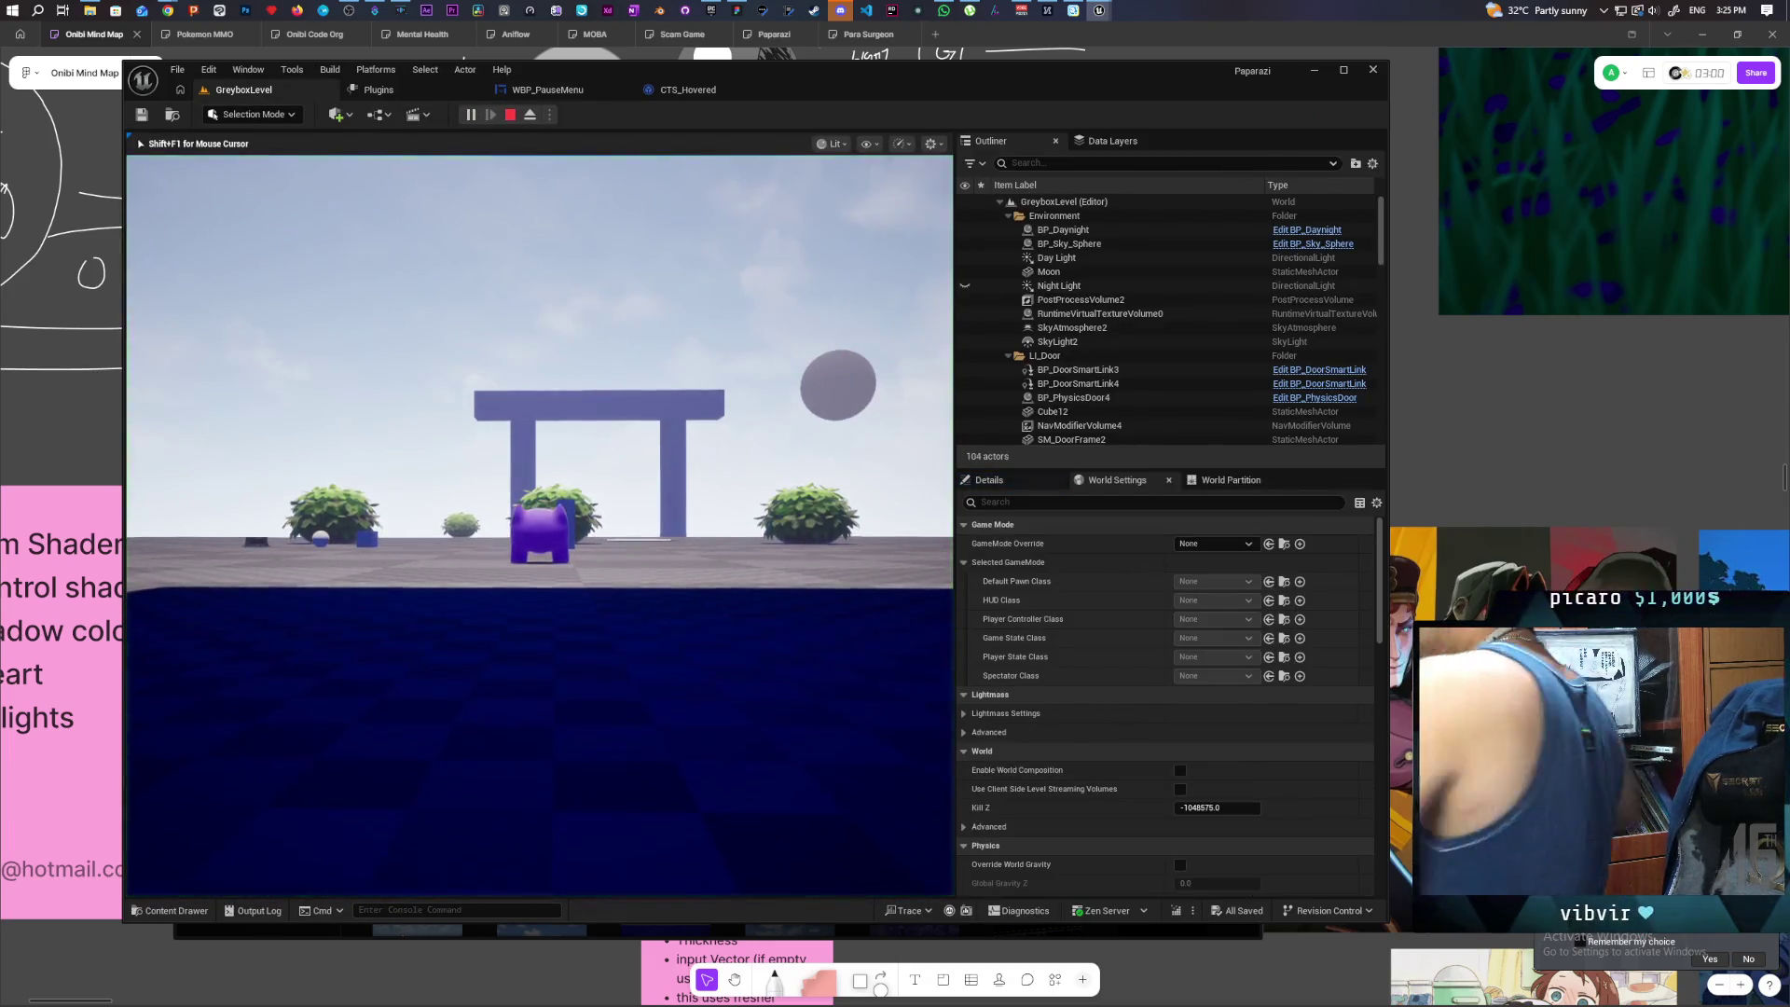
# - Test the pause menu in play, stop the session, and bring back the CBS_BaseStyle editor
pyautogui.press('Escape')
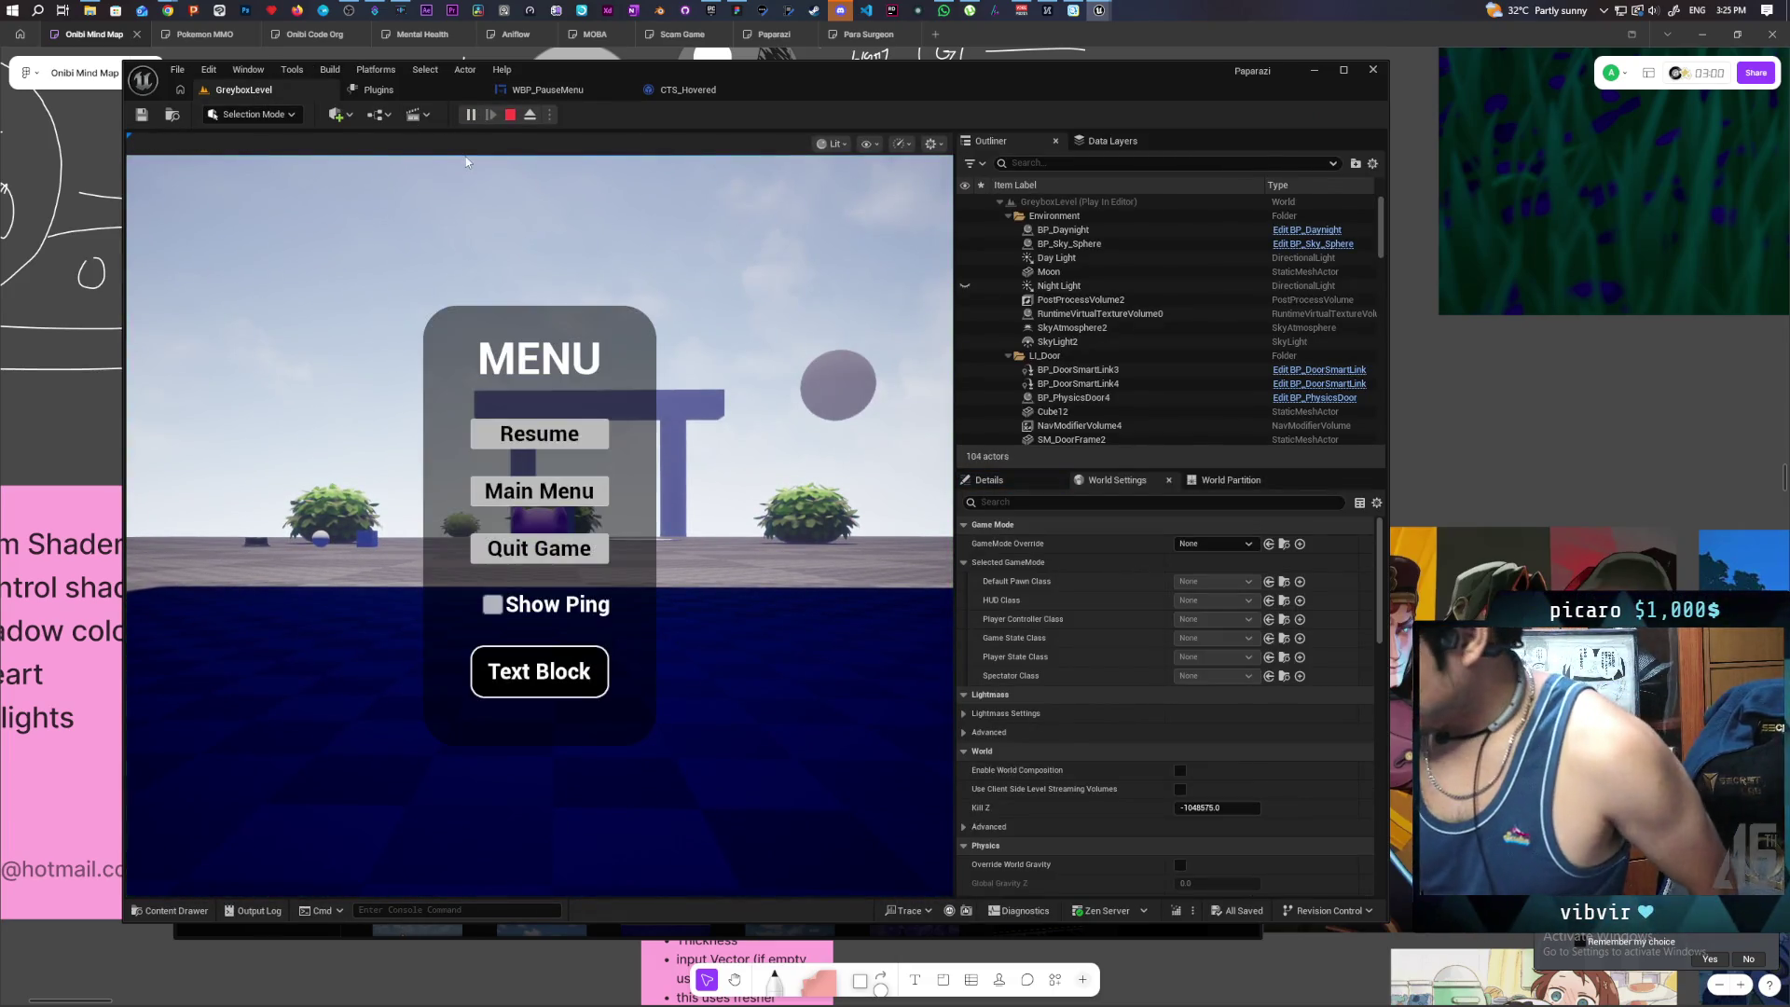
pyautogui.press('Tab')
pyautogui.press('Tab')
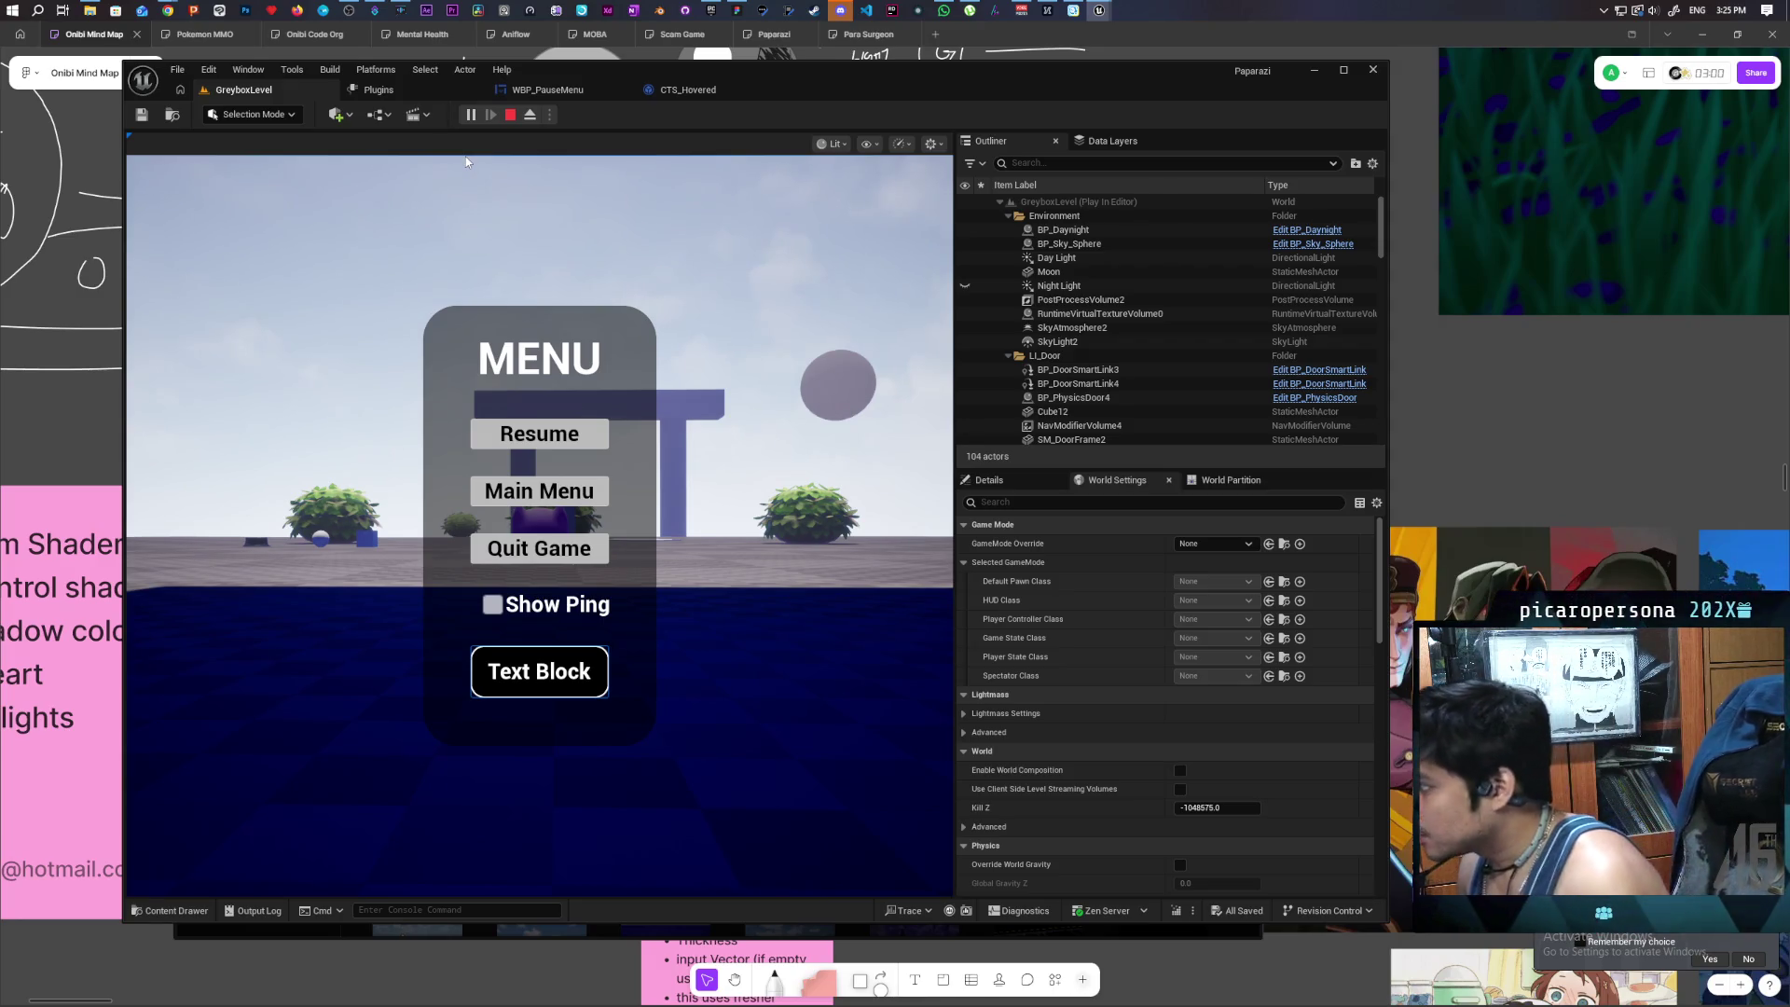
pyautogui.press('Return')
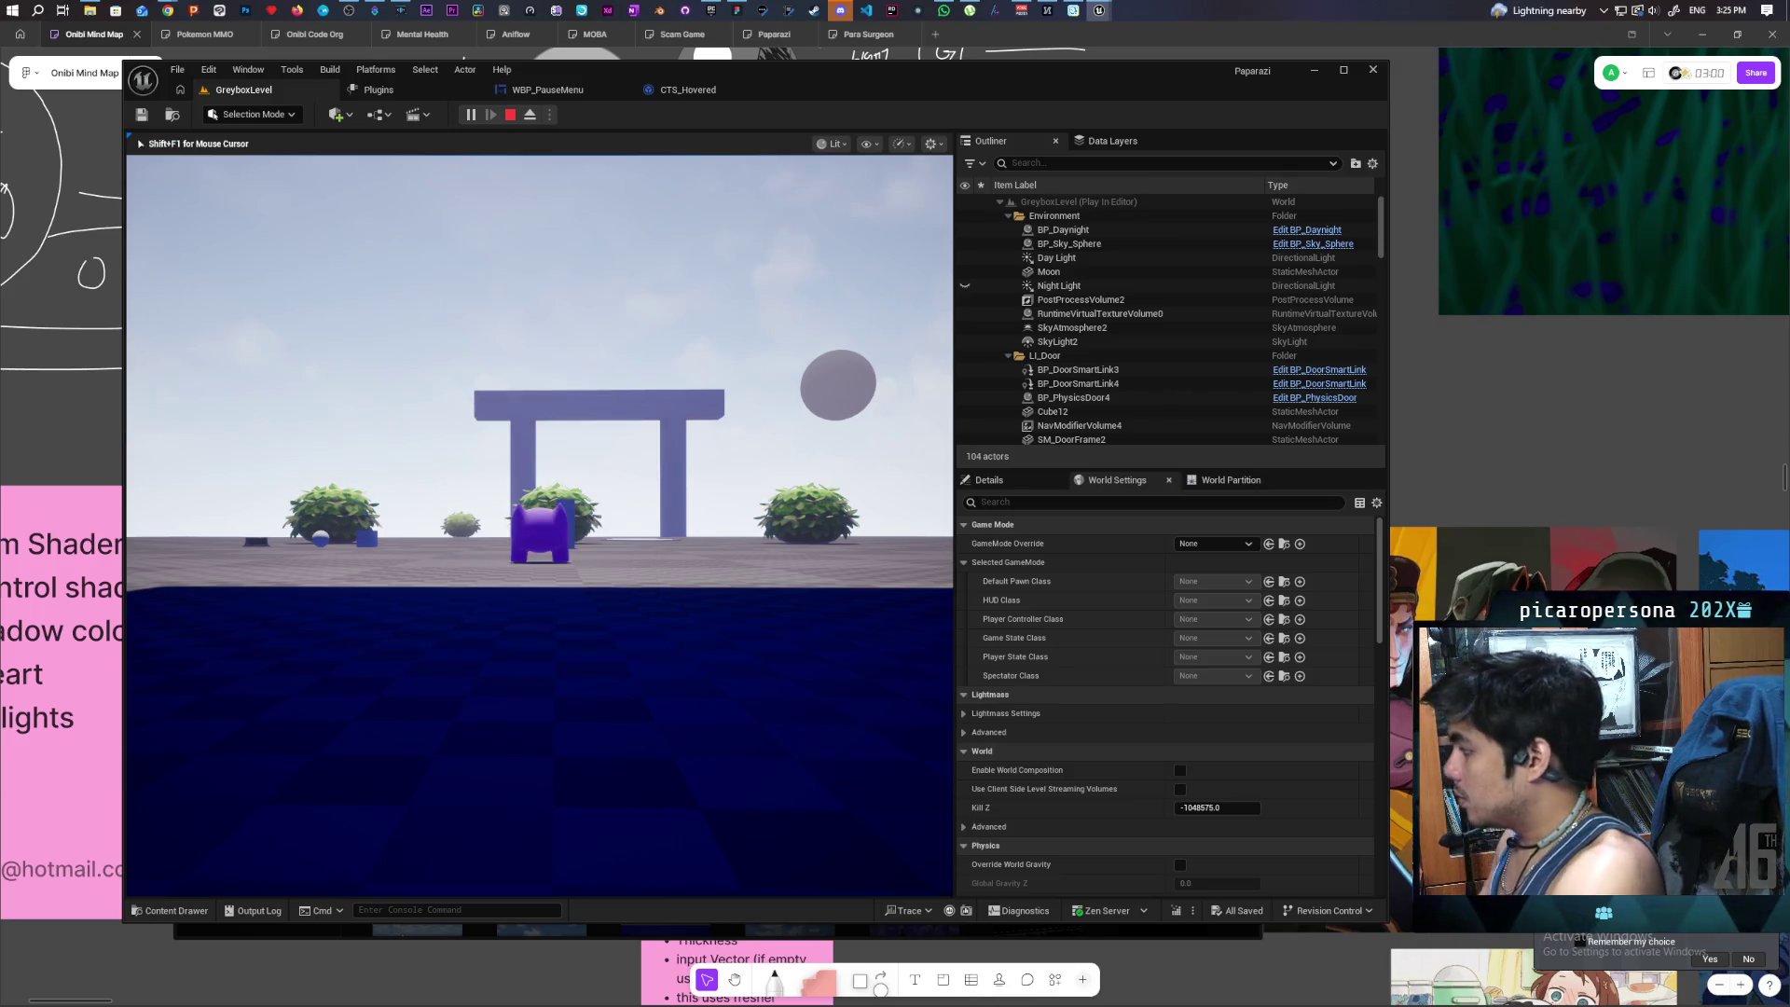
pyautogui.press('Escape')
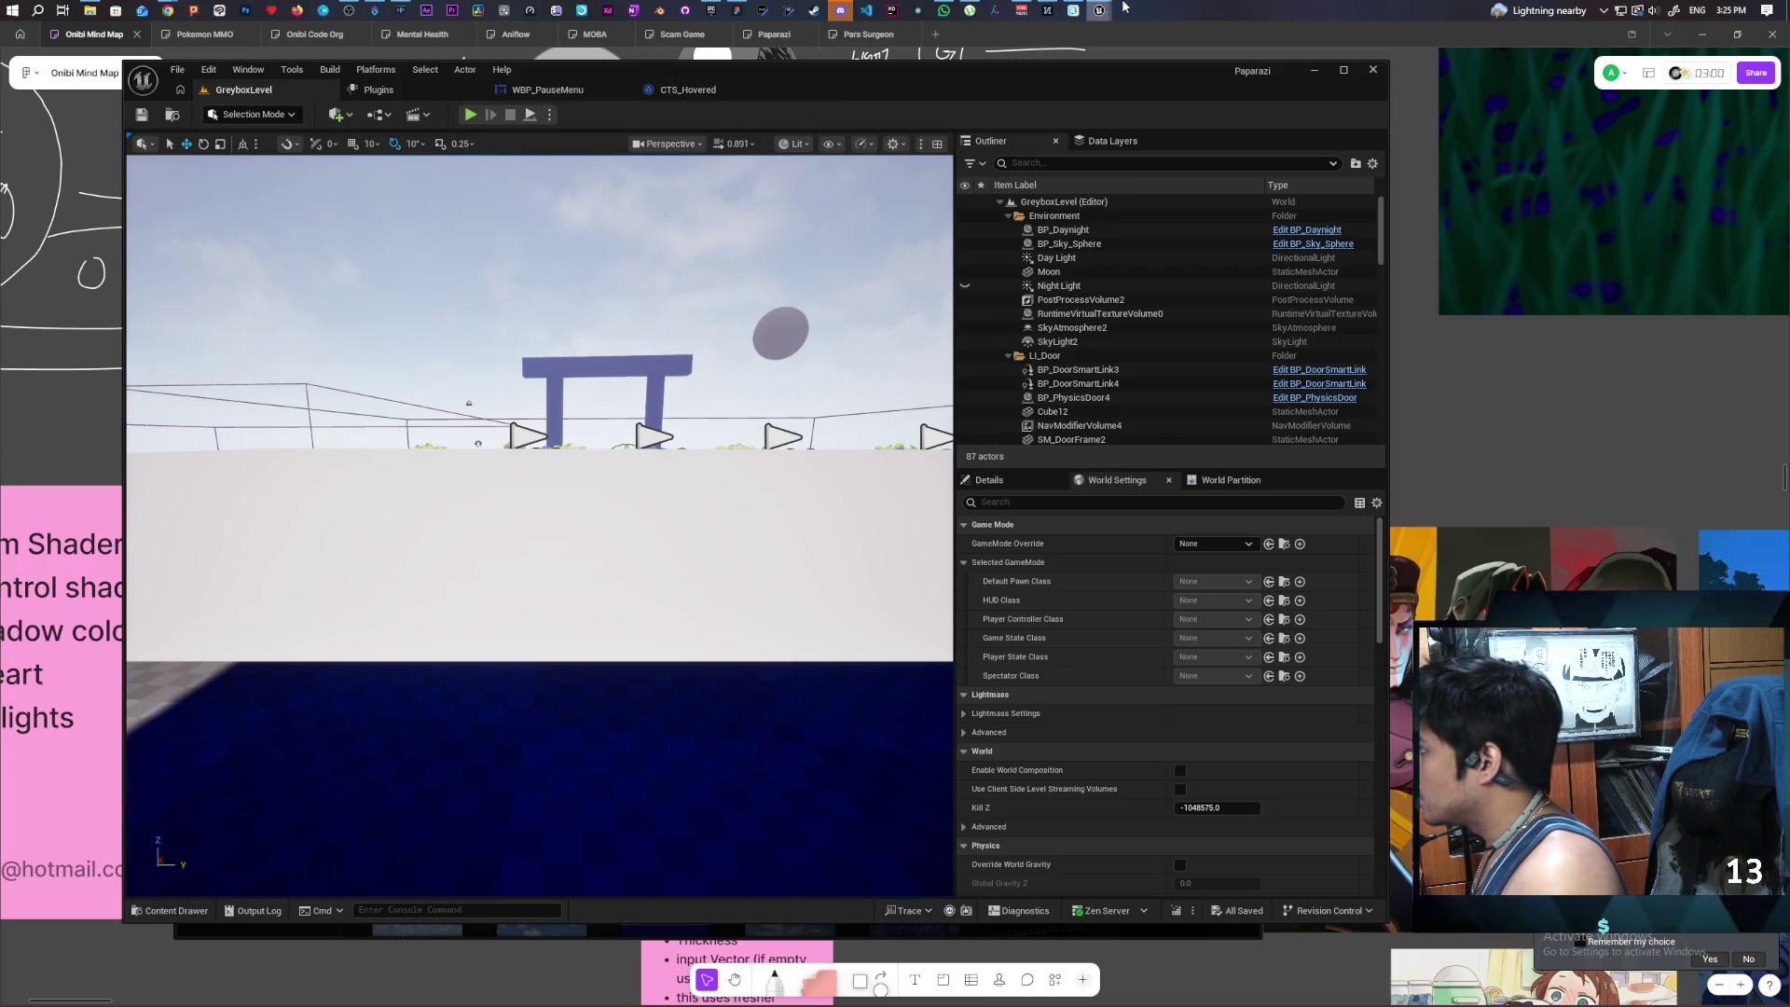
pyautogui.moveTo(1112, 12)
pyautogui.click(1167, 76)
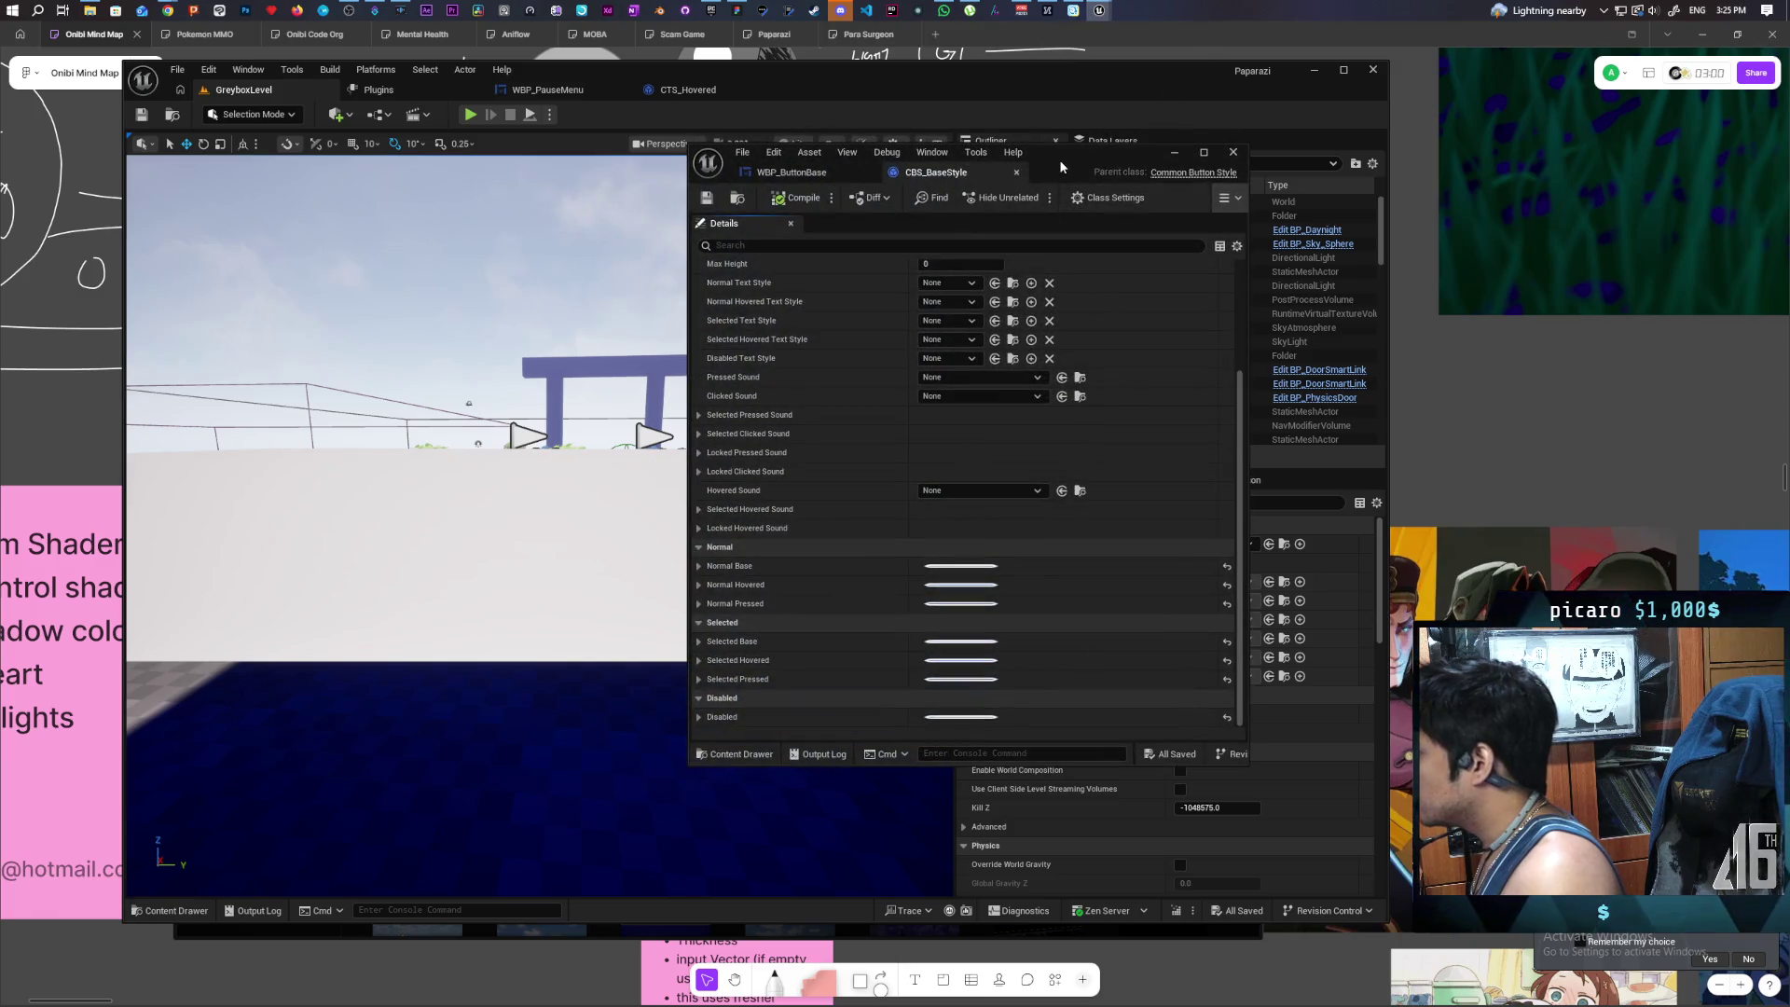
# - Enable Selectable, Should Select Upon Receiving Focus and Interactable when Selected on WBP_ButtonBase
pyautogui.doubleClick(1060, 160)
pyautogui.click(117, 51)
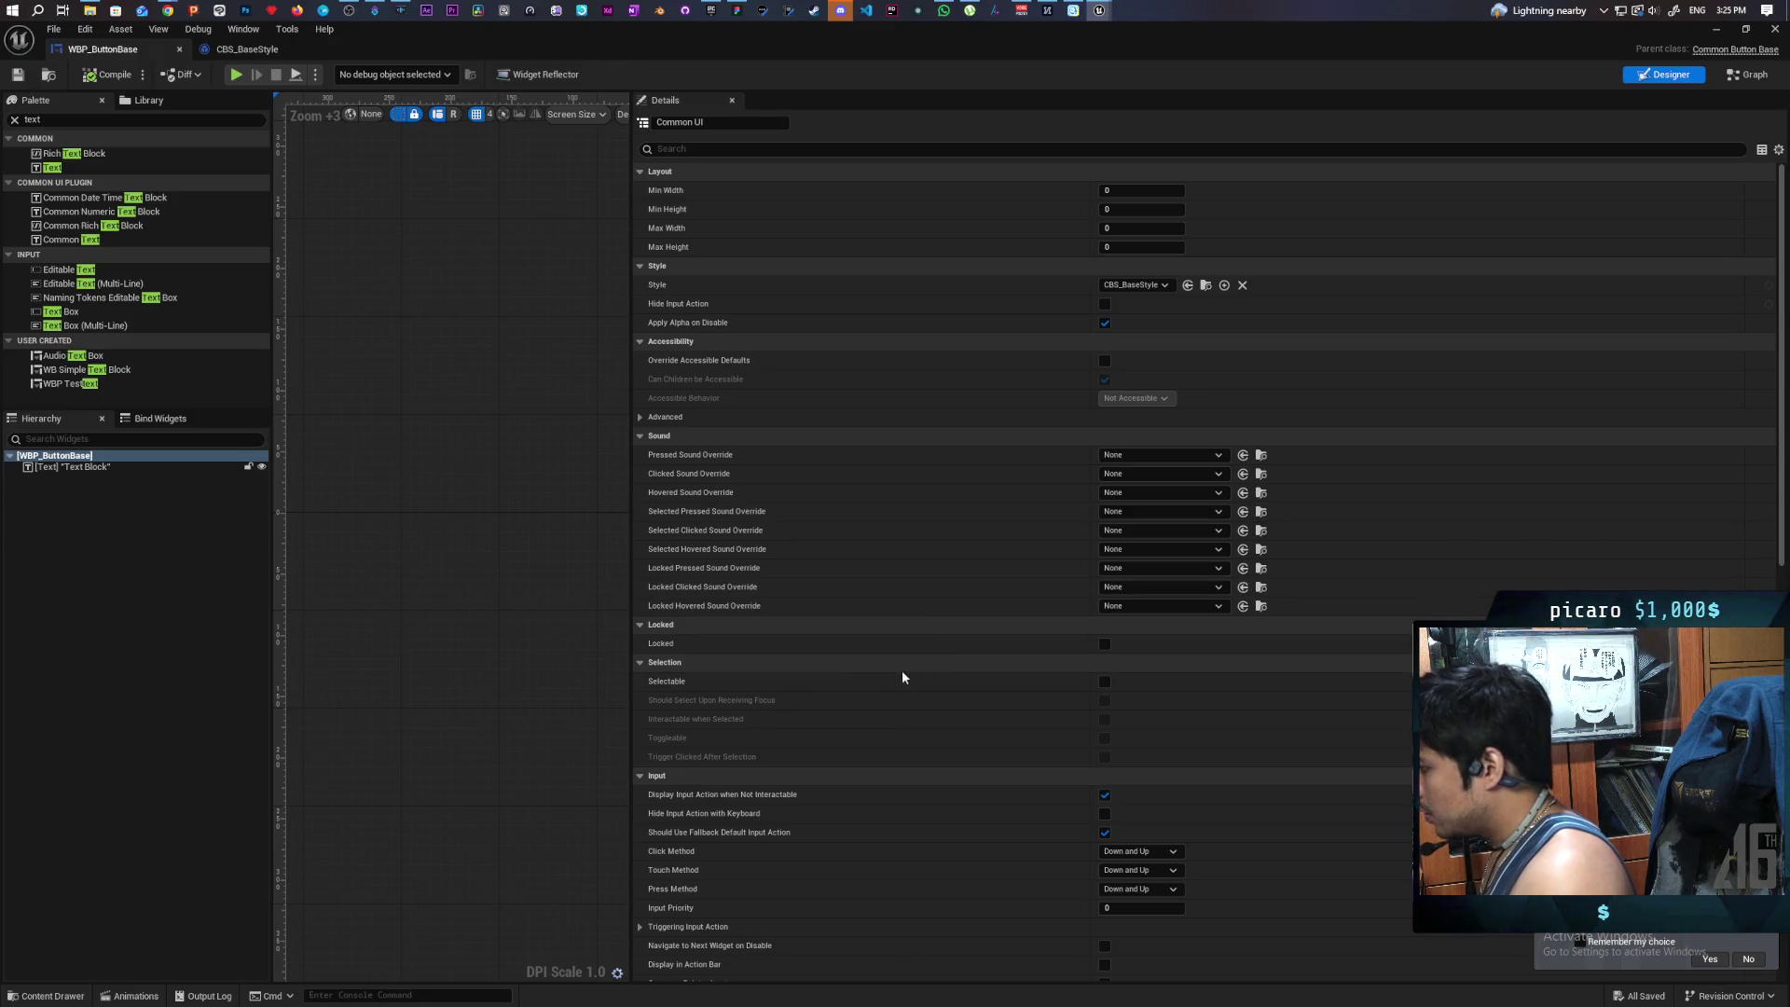
pyautogui.click(1103, 684)
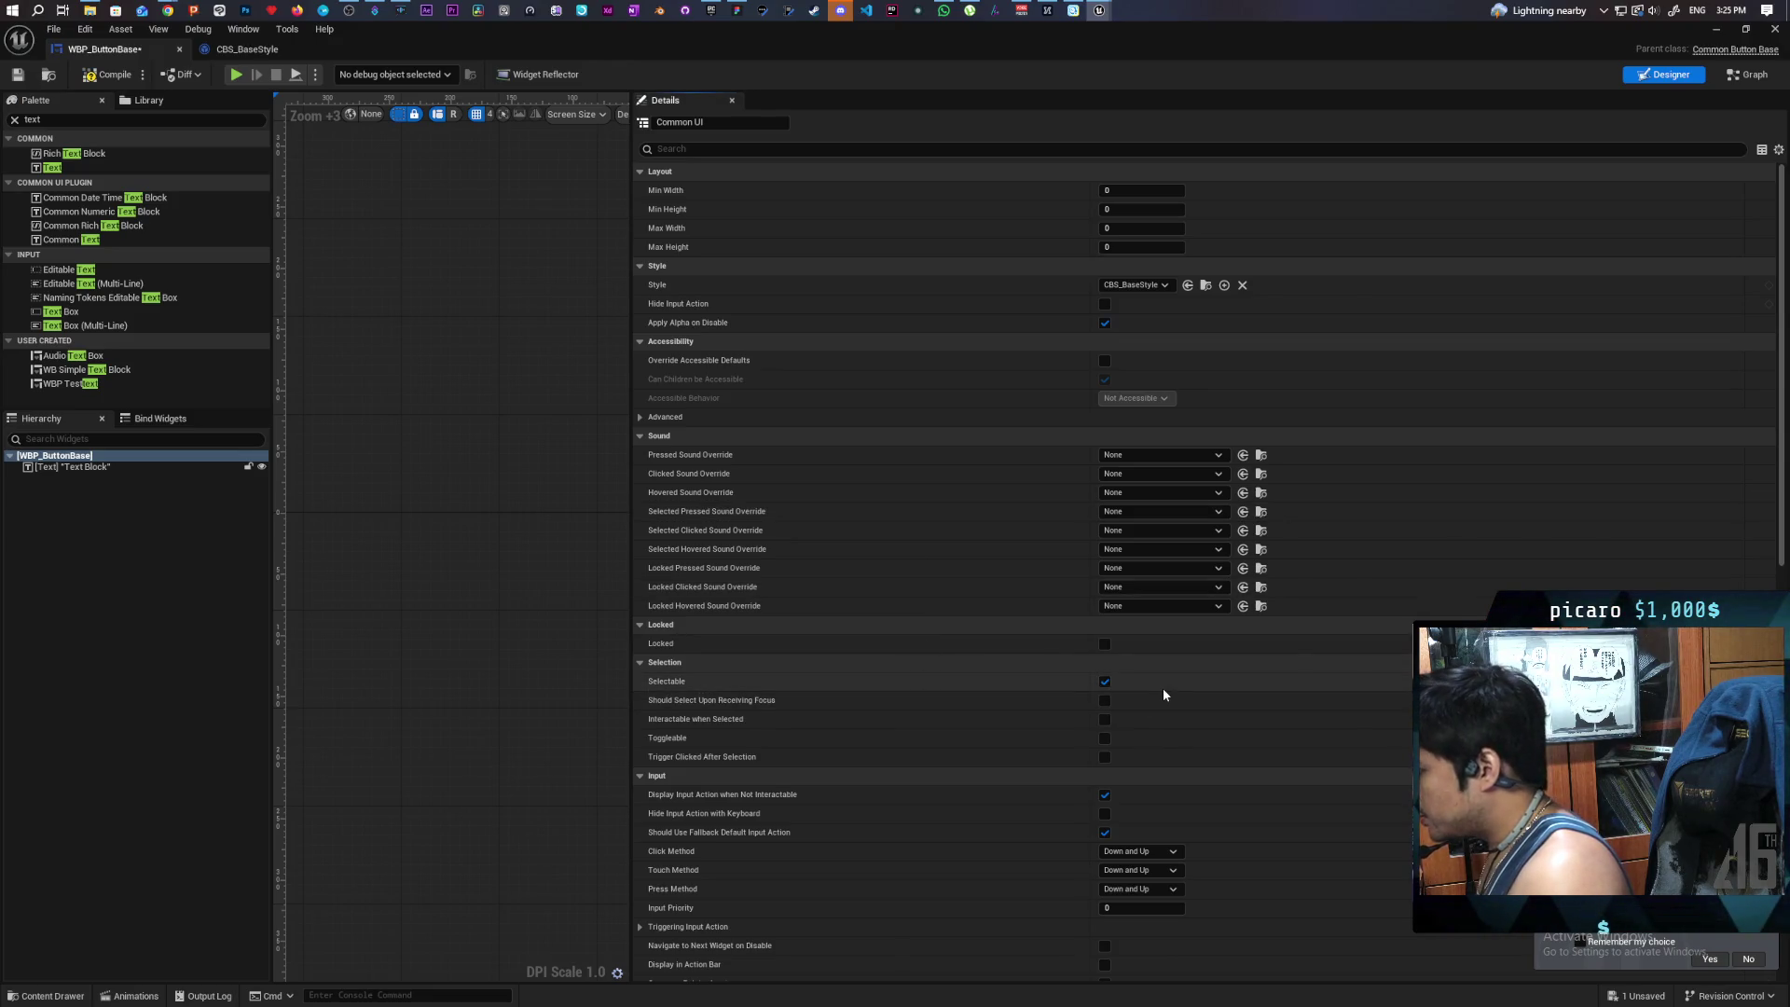
pyautogui.click(1105, 700)
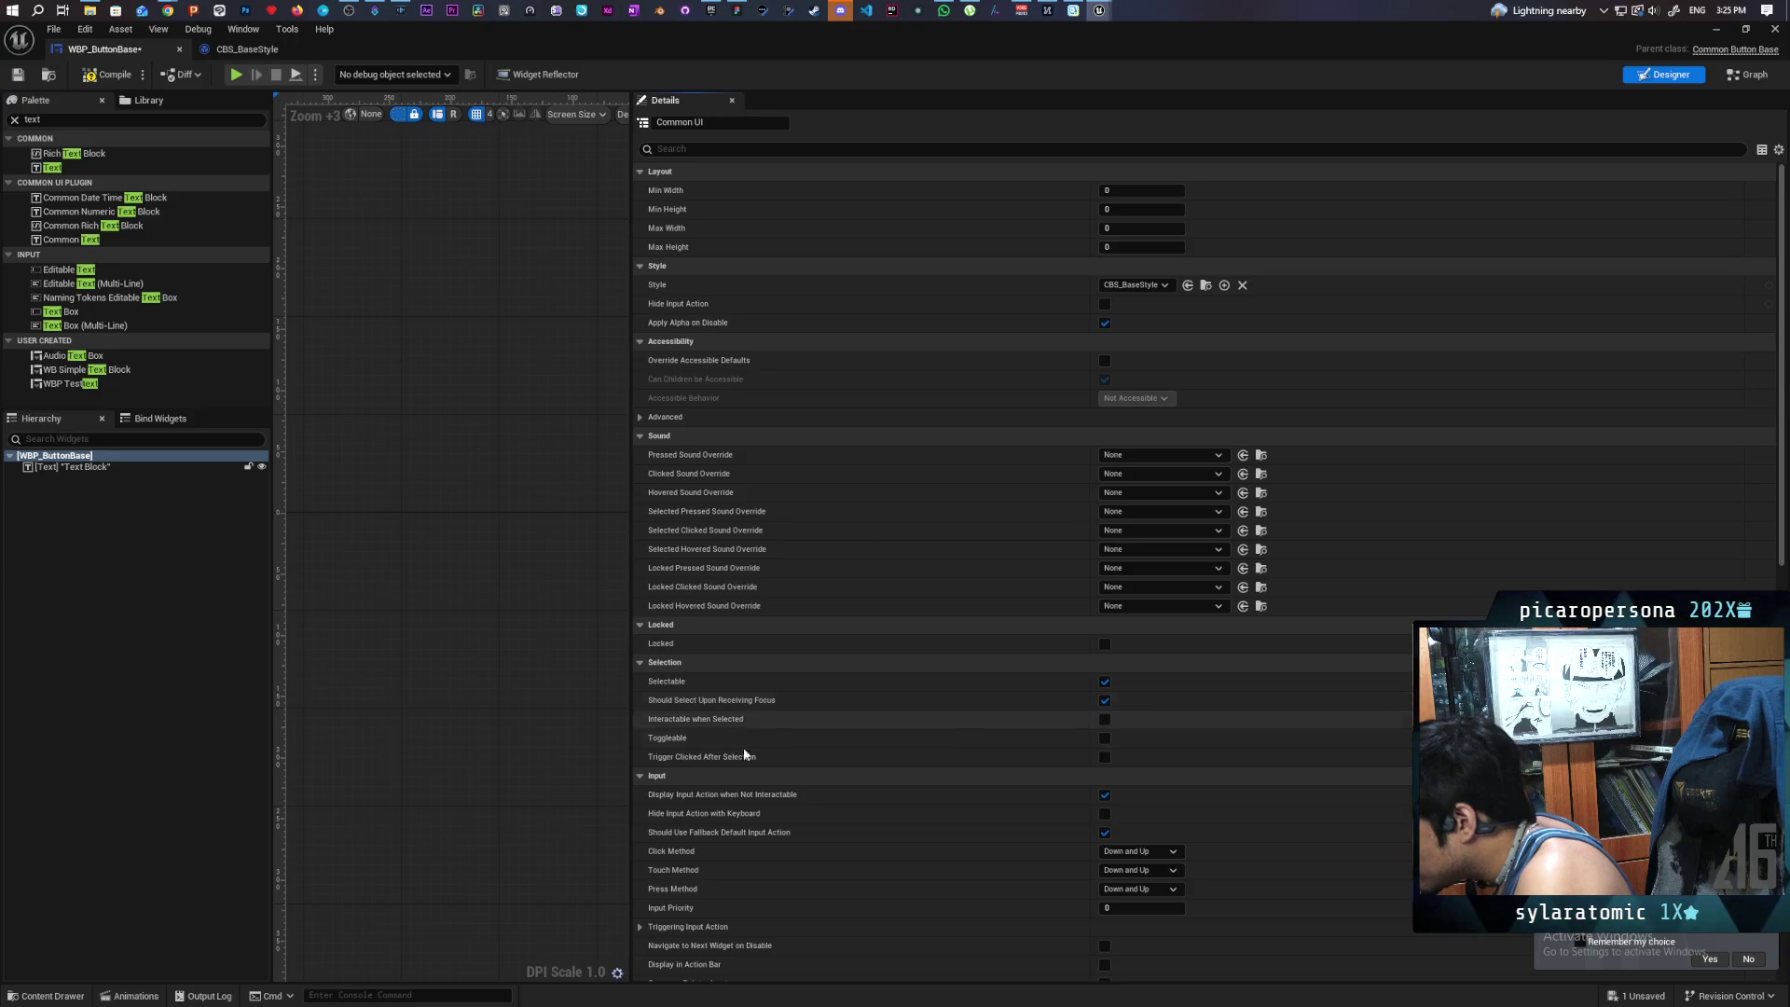
pyautogui.moveTo(707, 726)
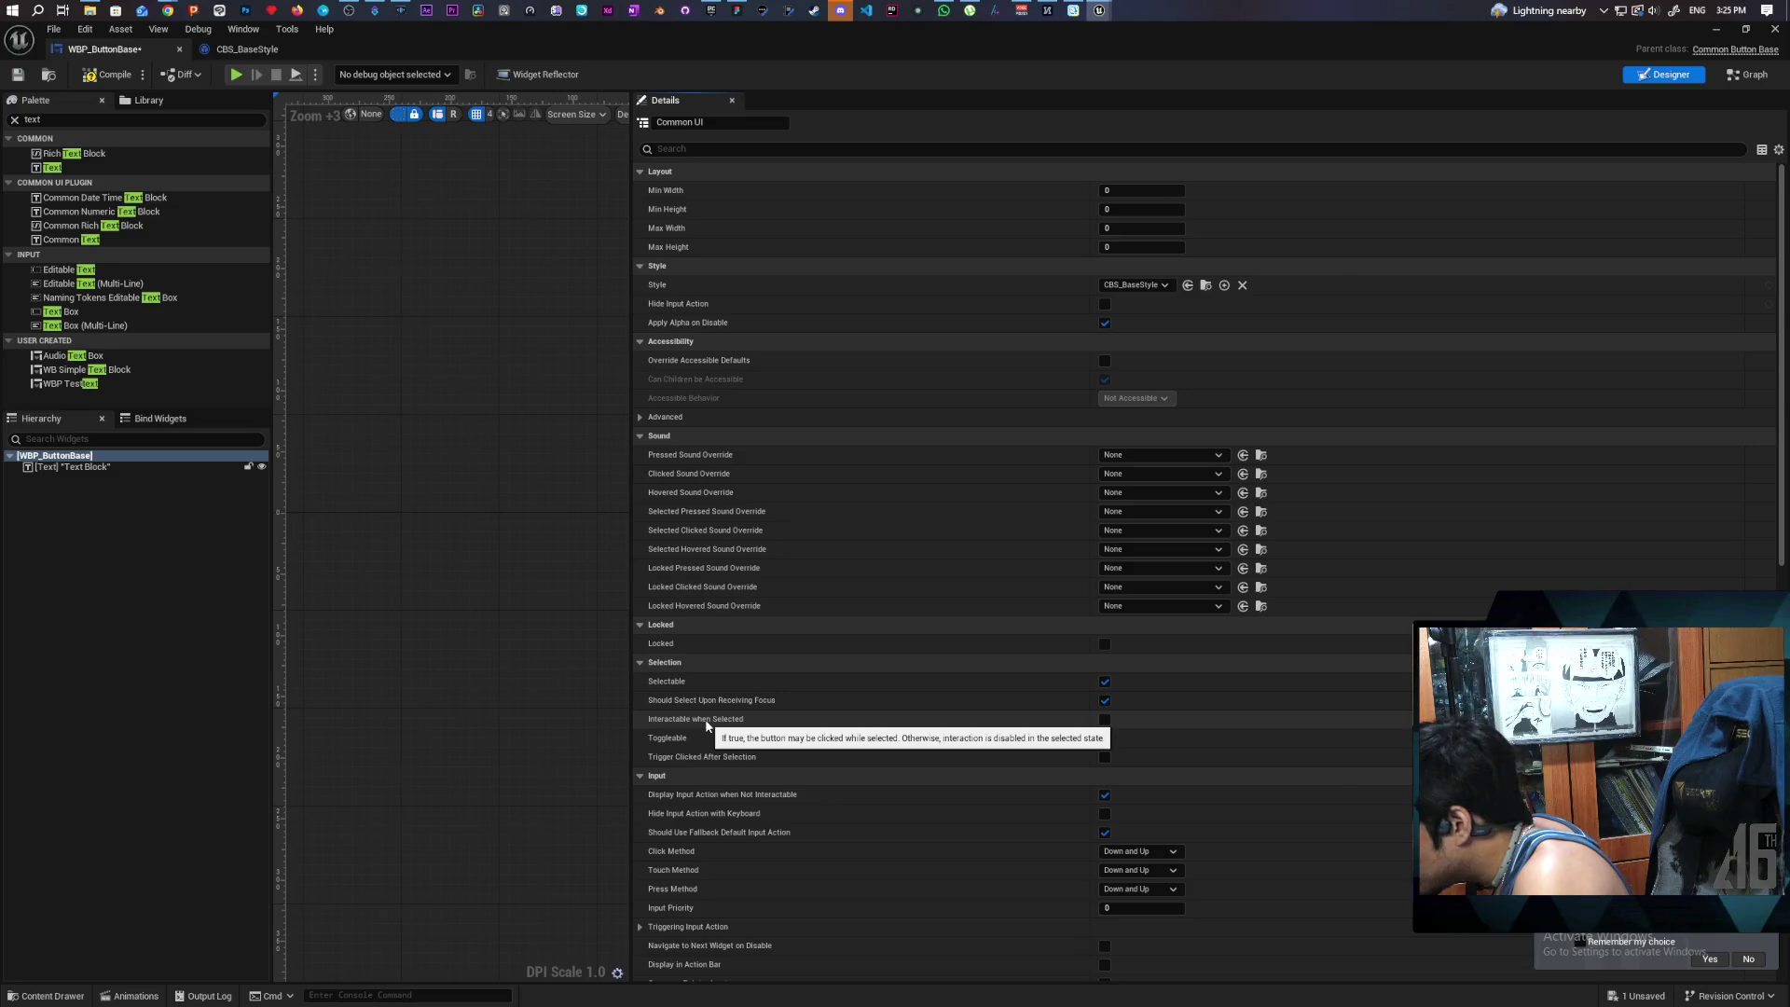
pyautogui.click(1105, 720)
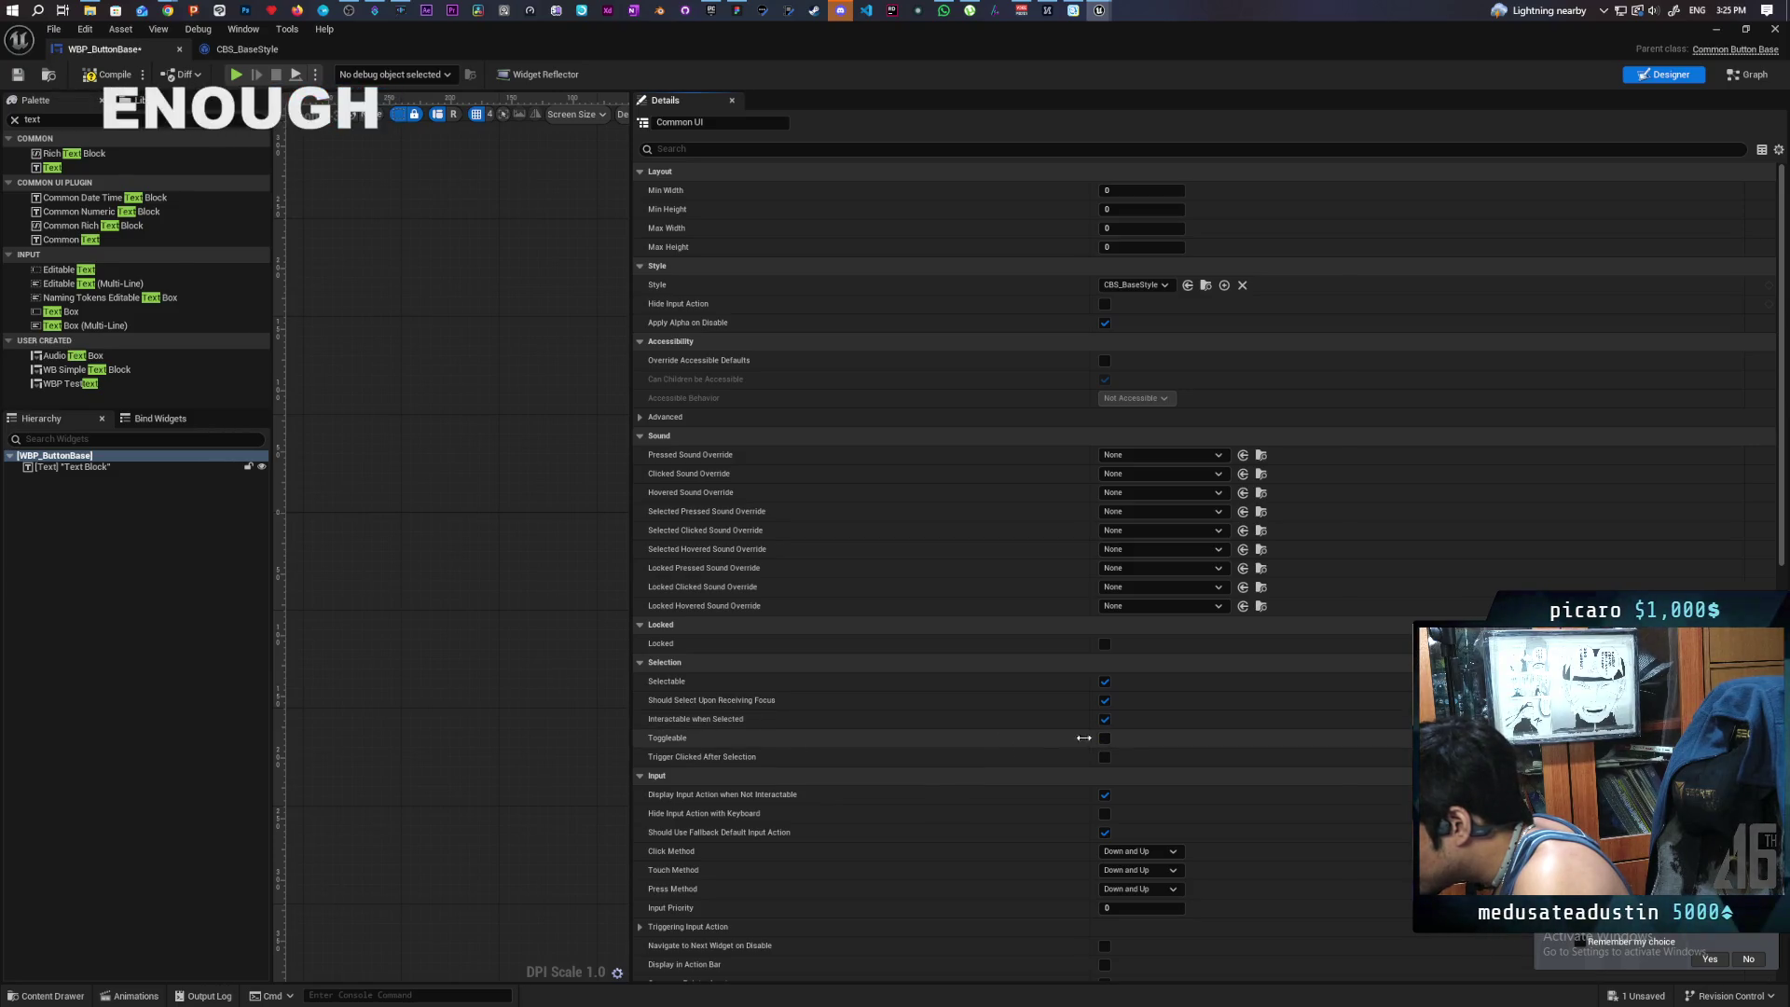
pyautogui.moveTo(691, 743)
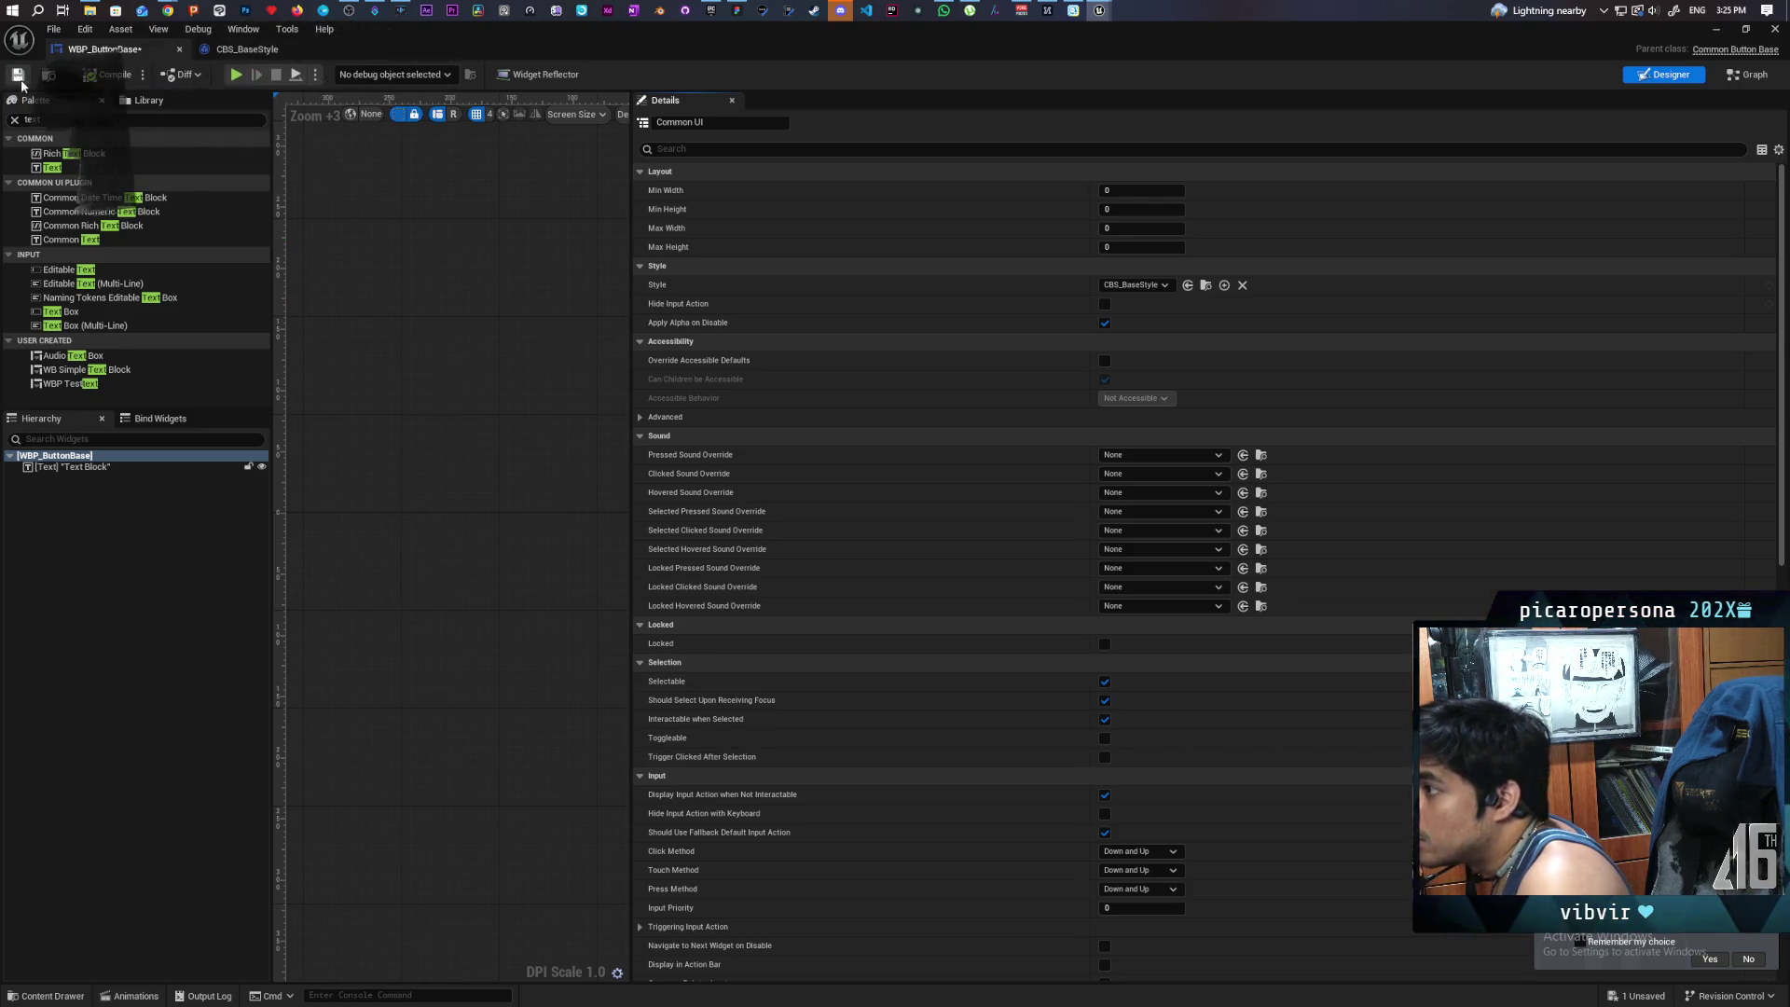
pyautogui.moveTo(617, 46)
pyautogui.mouseDown()
pyautogui.moveTo(1143, 218)
pyautogui.moveTo(1452, 207)
pyautogui.mouseUp()
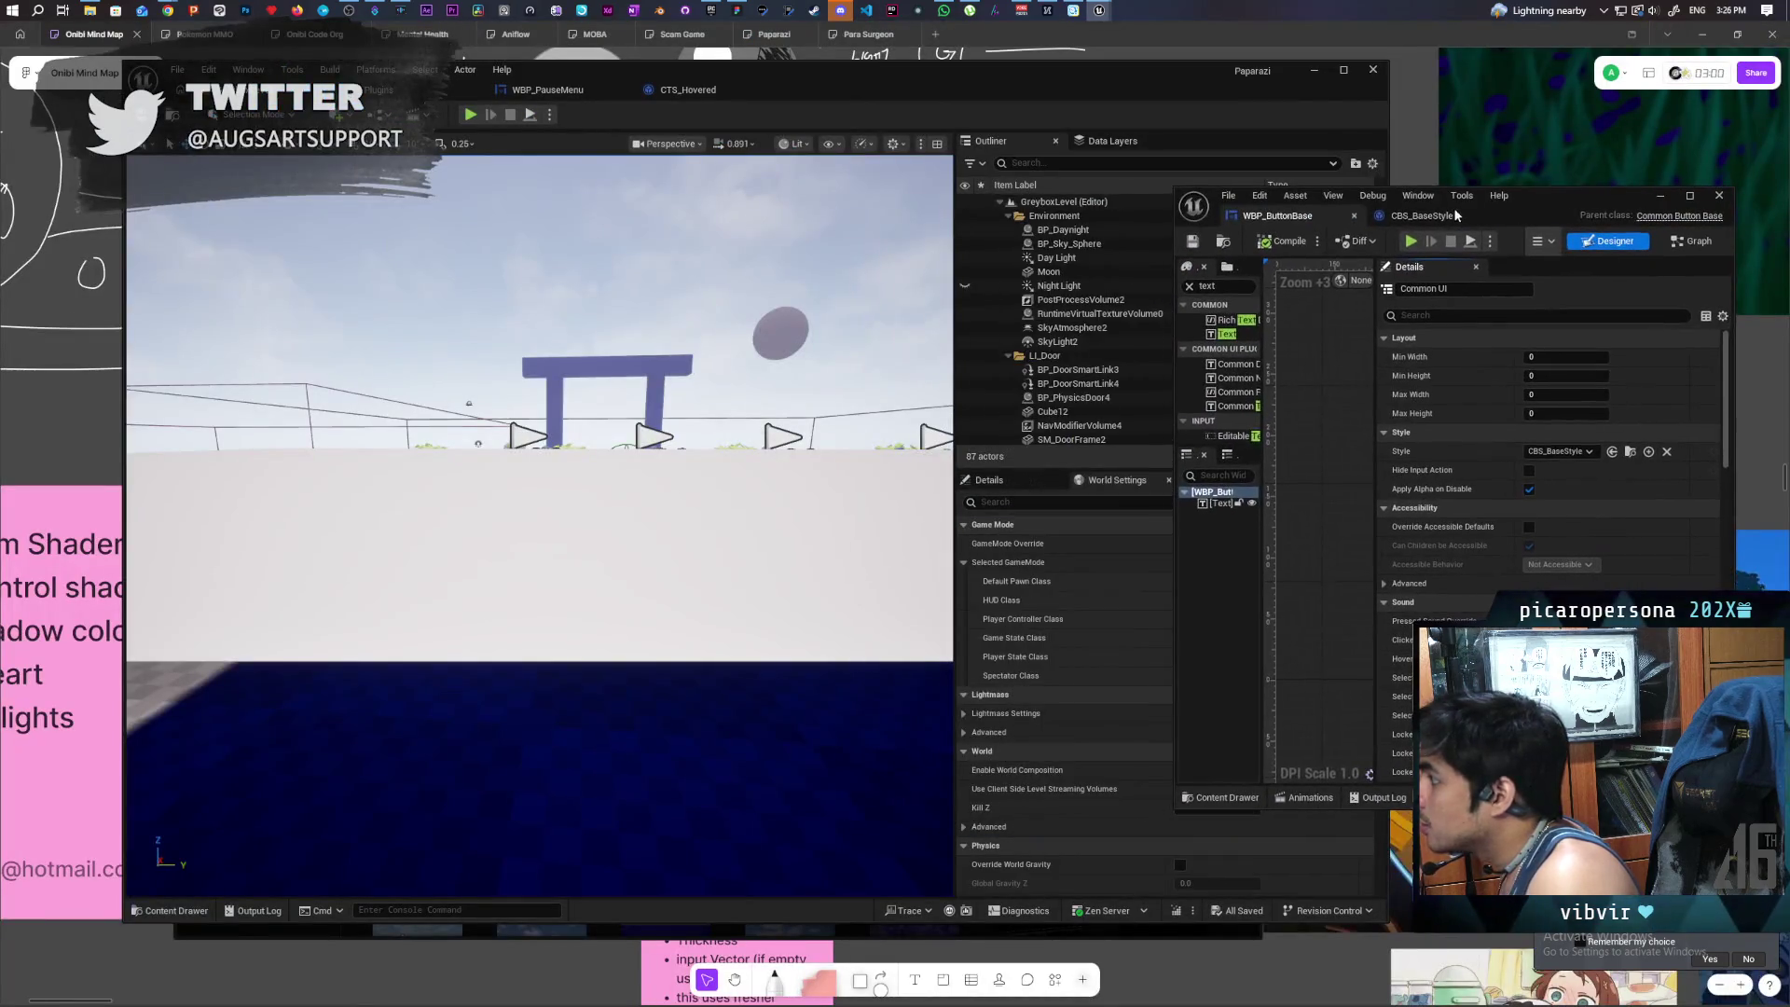
pyautogui.click(463, 119)
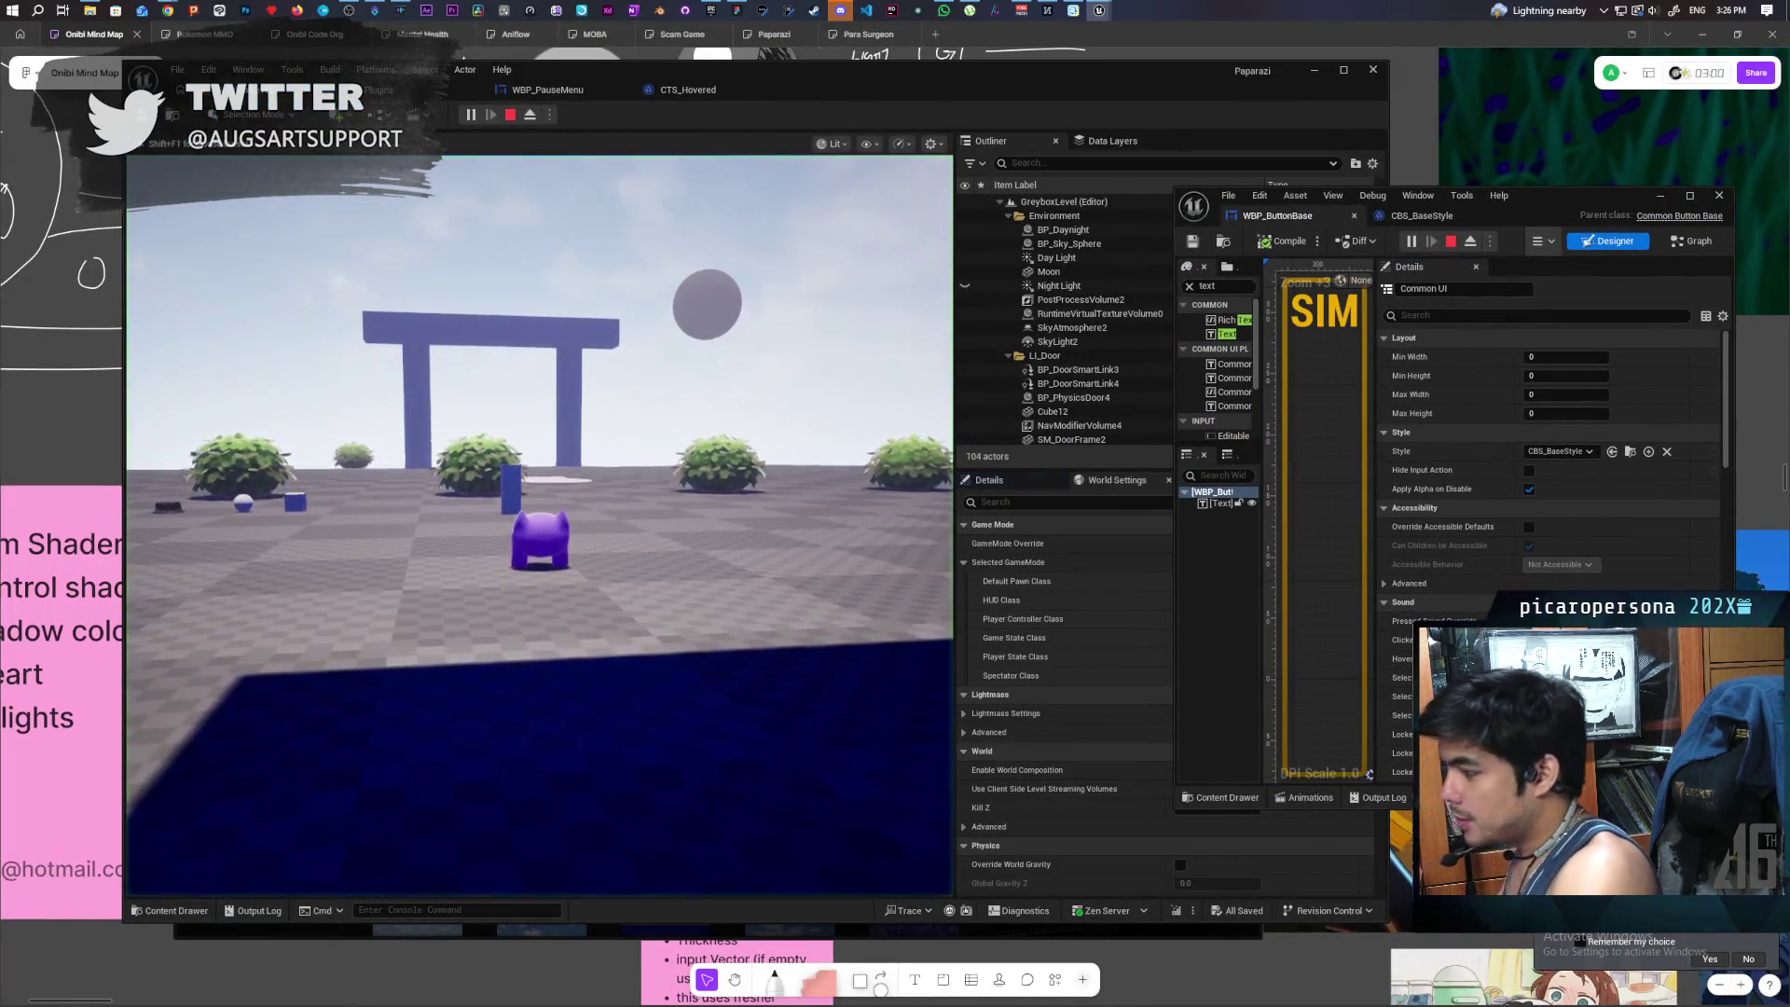
pyautogui.press('p')
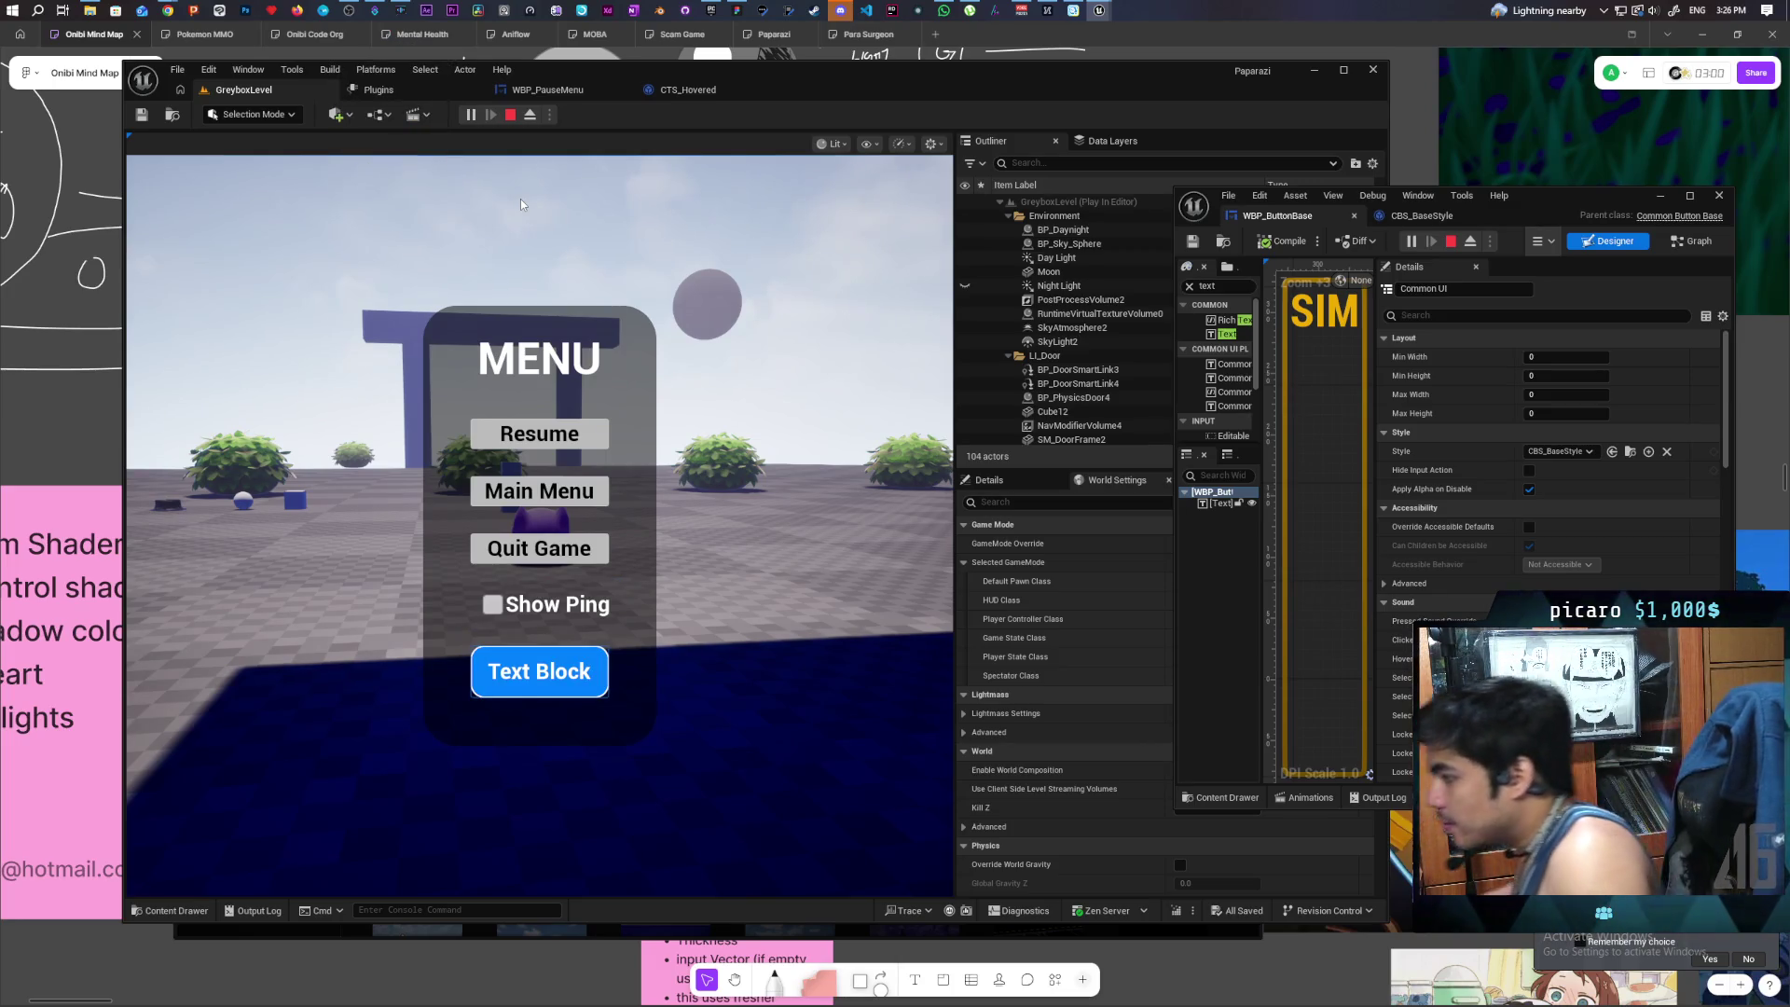
pyautogui.press('Up')
pyautogui.press('Up')
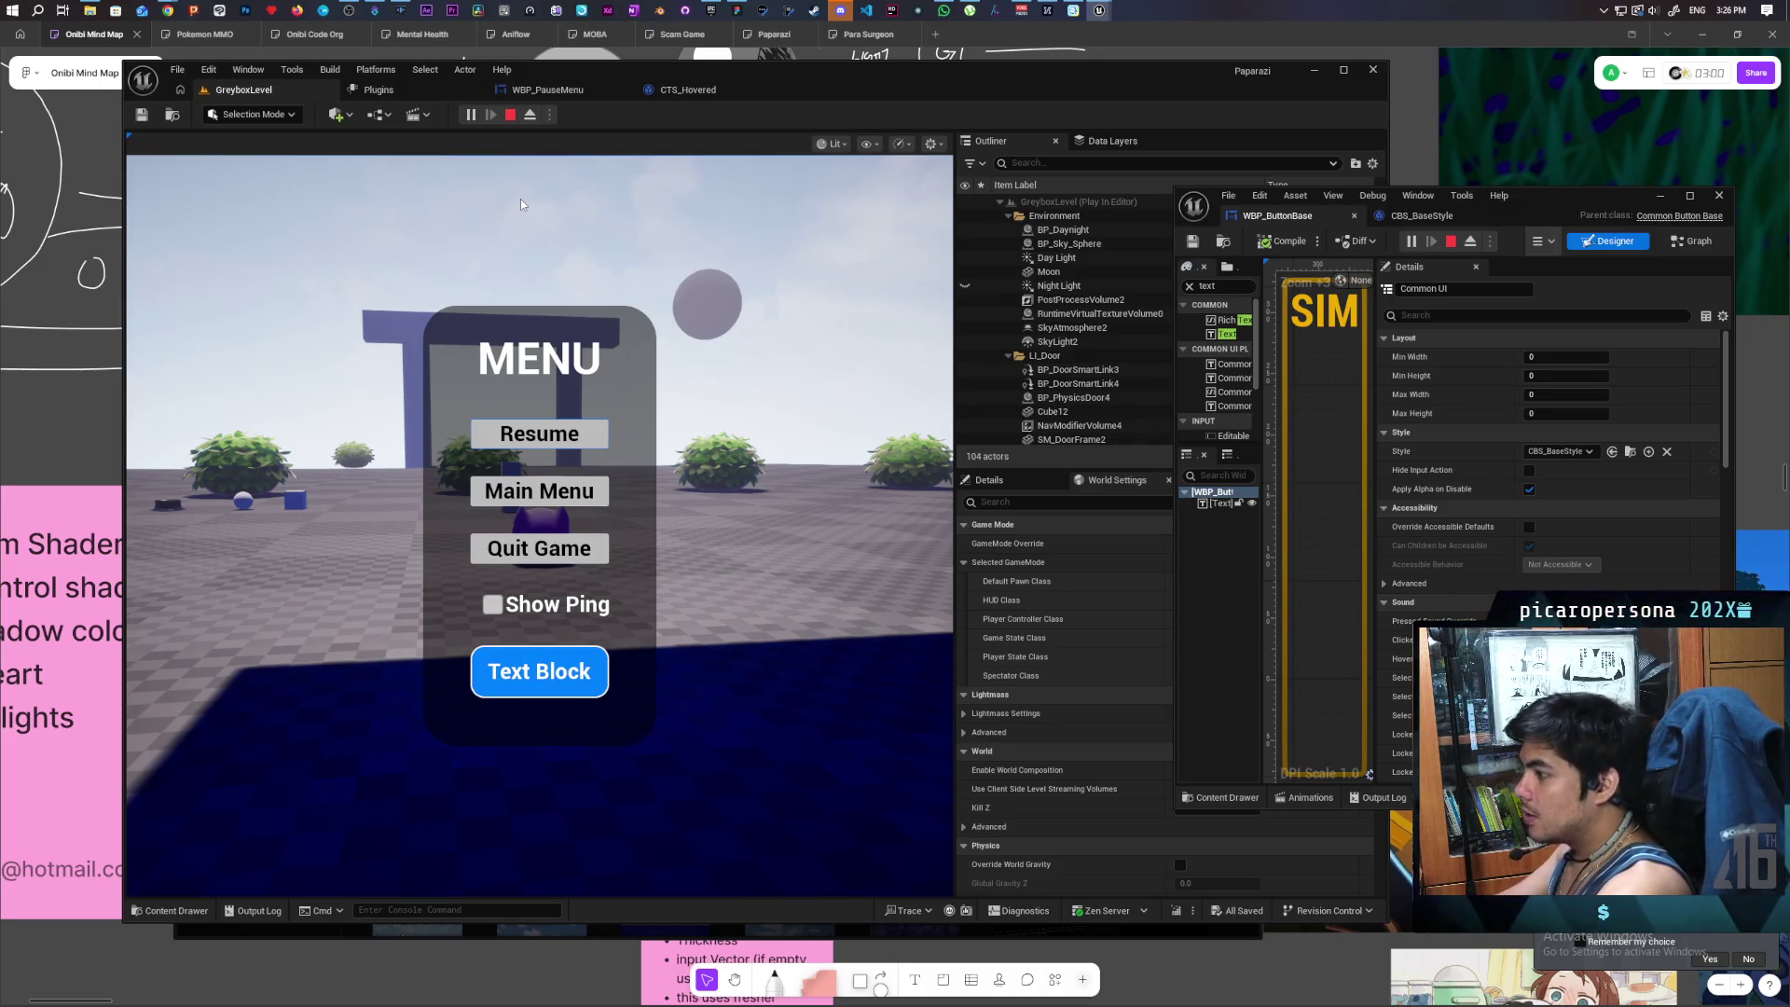
pyautogui.press('Down')
pyautogui.press('Down')
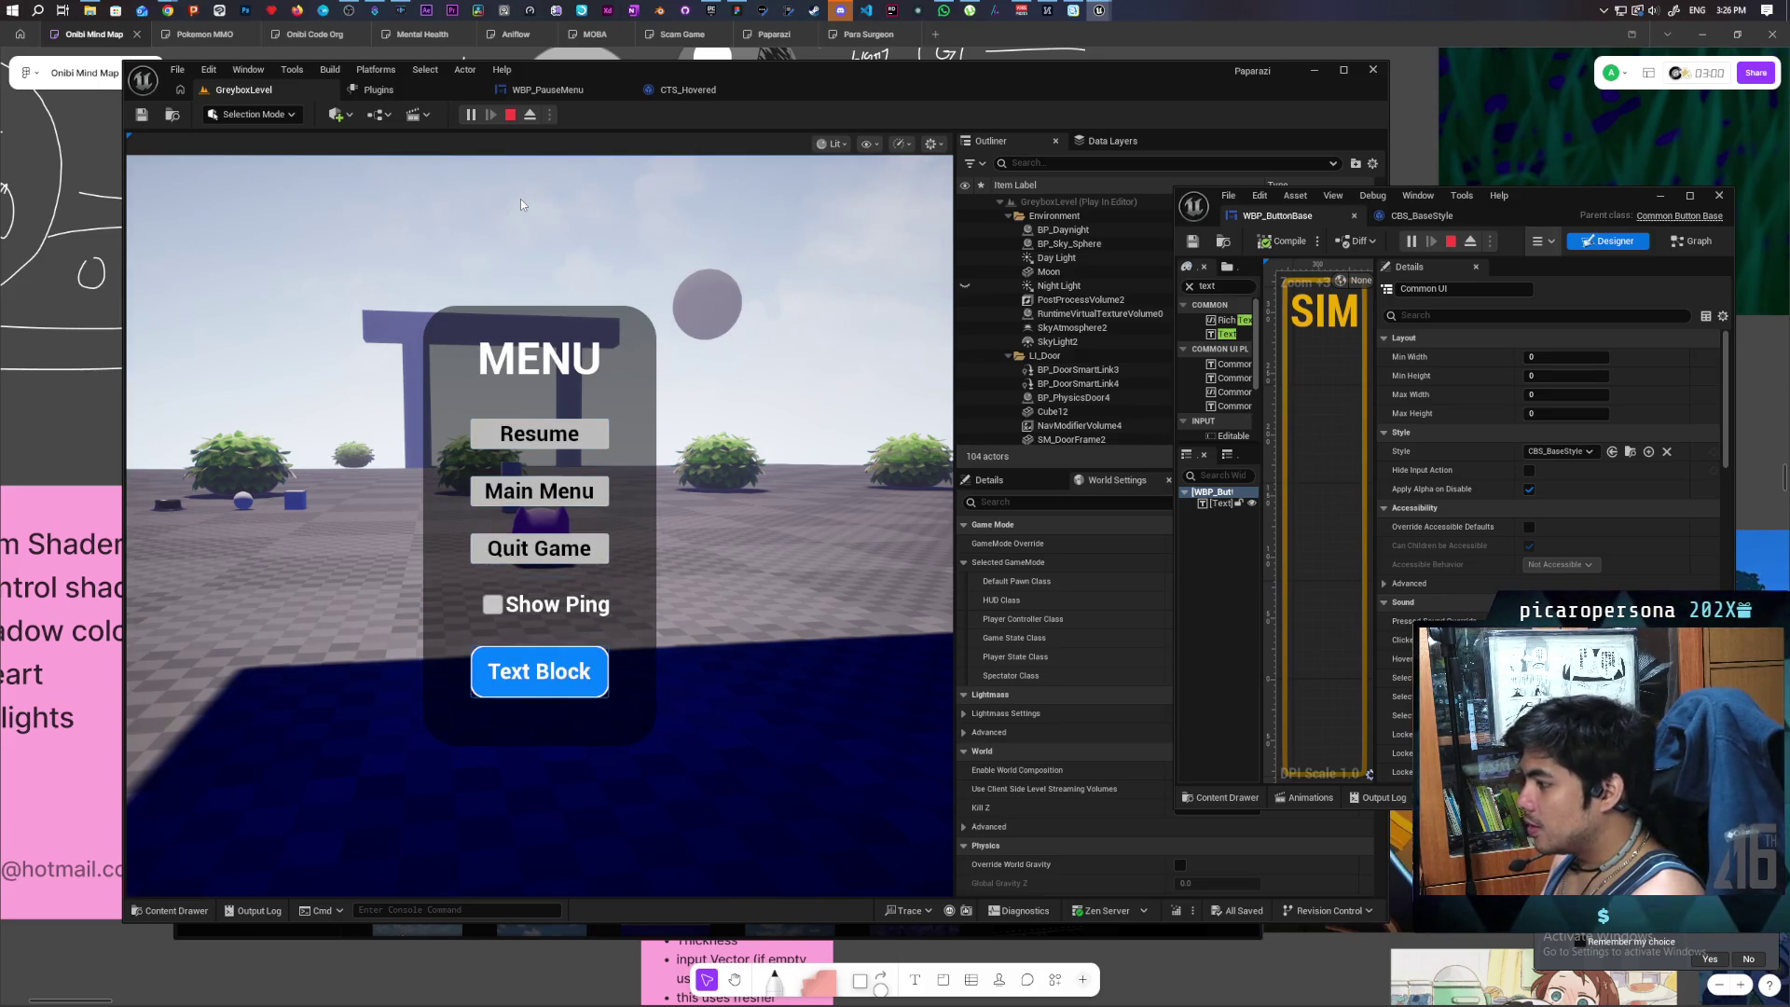
pyautogui.press('Up')
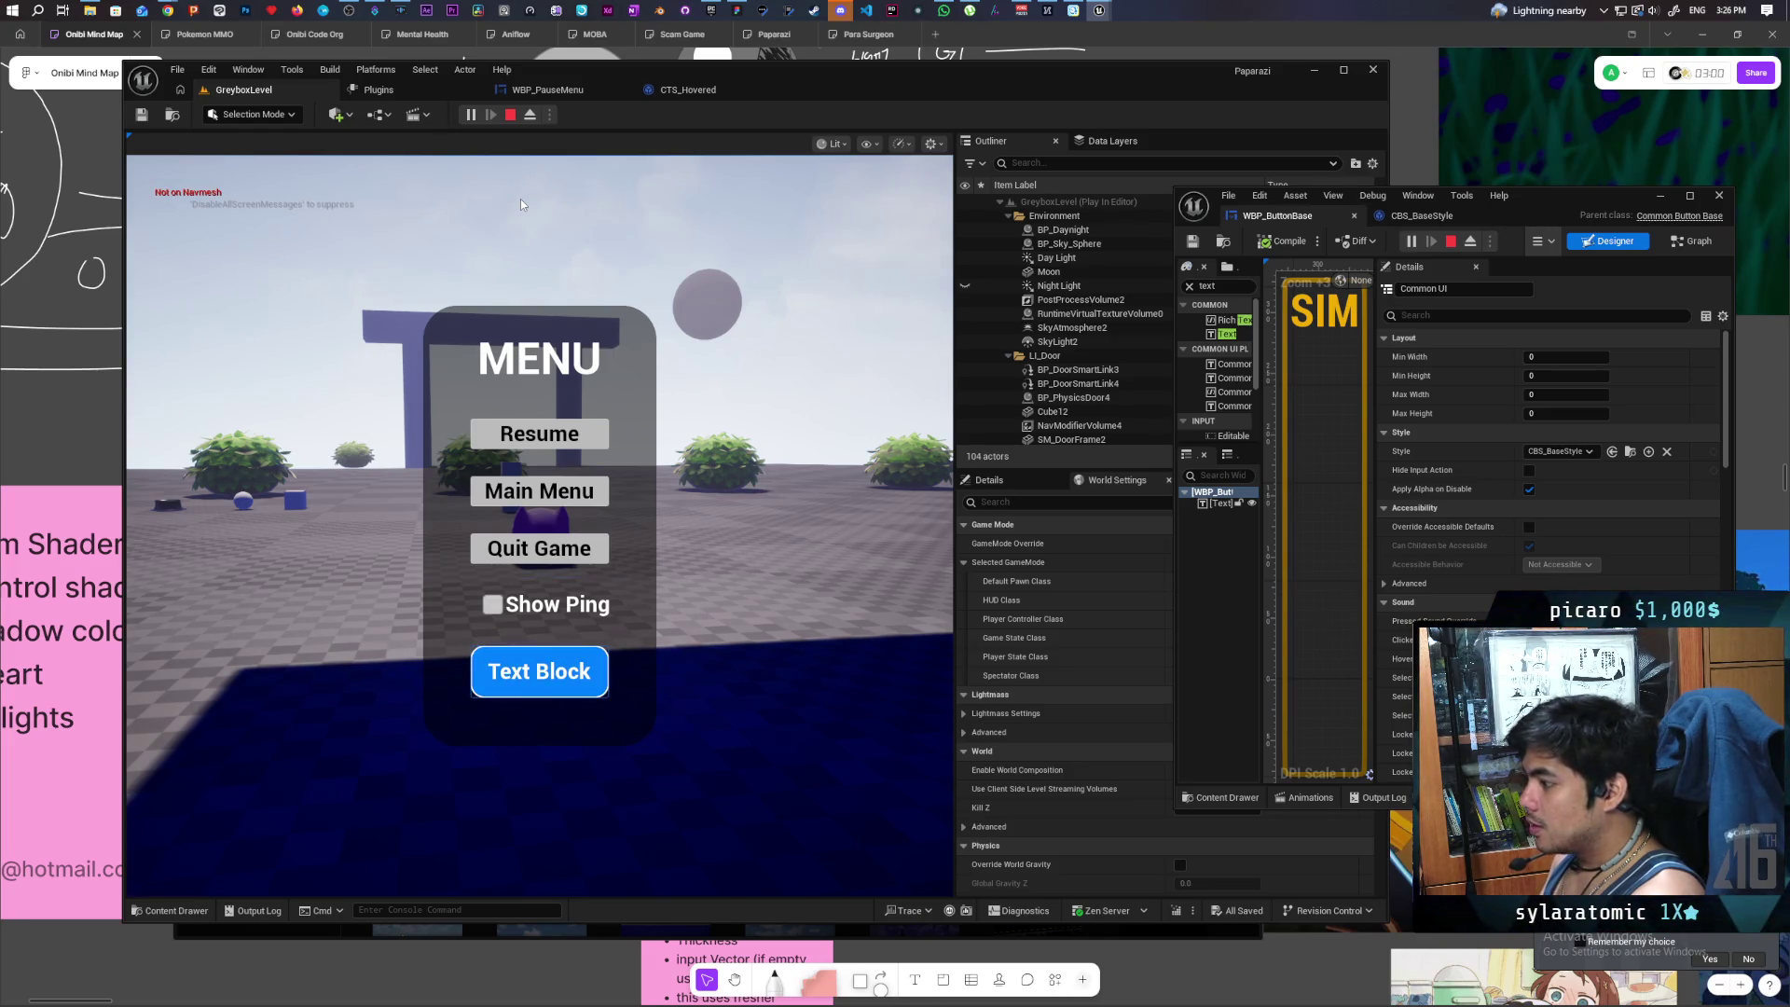
pyautogui.press('Escape')
pyautogui.press('Escape')
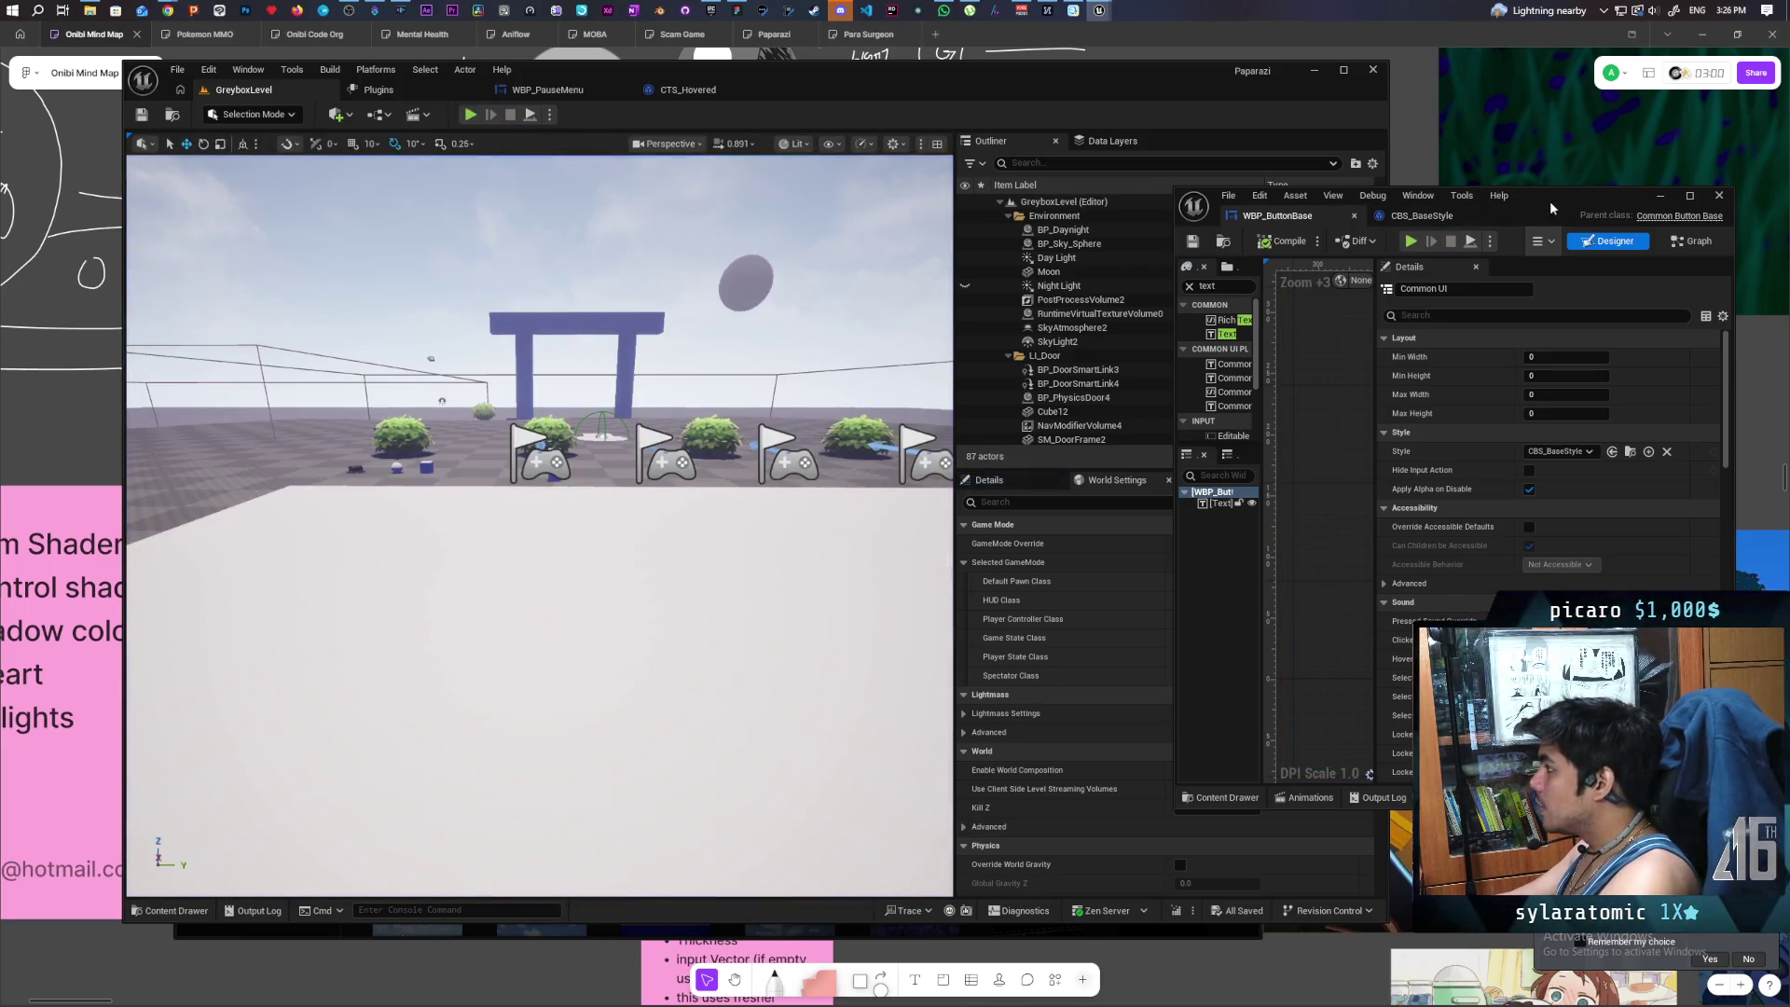
pyautogui.moveTo(1561, 197); pyautogui.dragTo(1218, 127)
pyautogui.doubleClick(1217, 127)
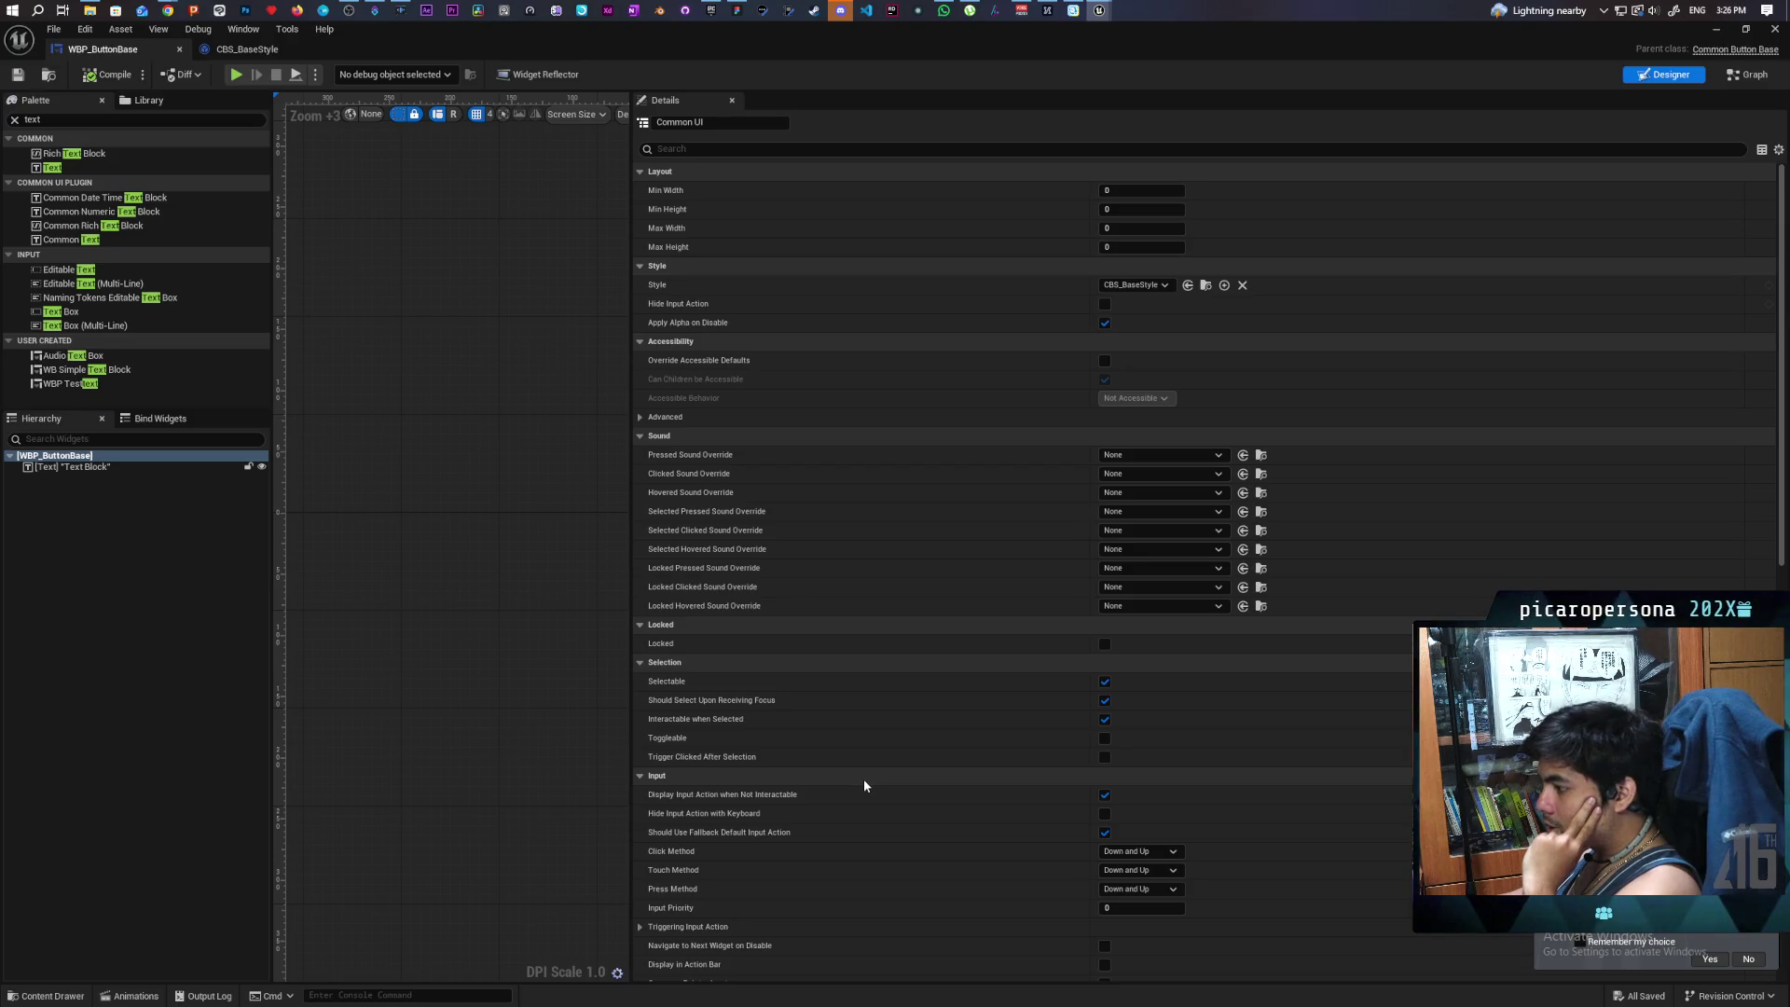
# - Review WBP_ButtonBase's selection and input settings in Details, then show its EventGraph
pyautogui.scroll(-1, 792, 807)
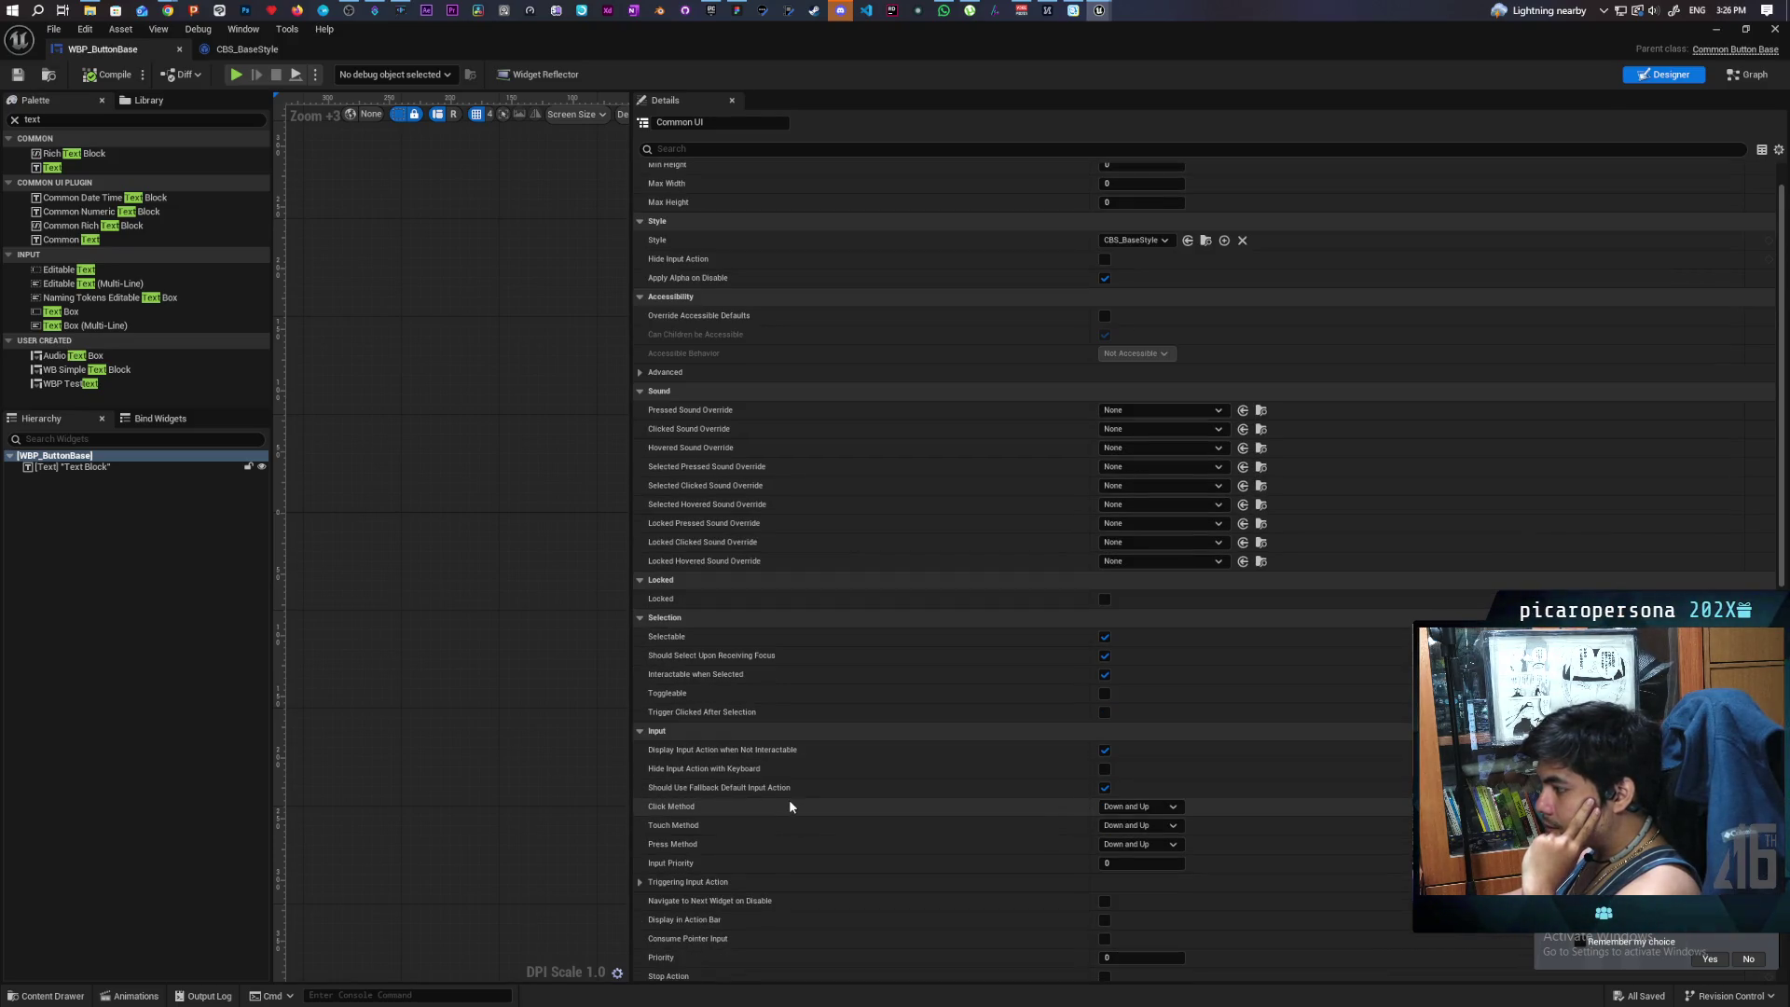
pyautogui.scroll(-2, 791, 808)
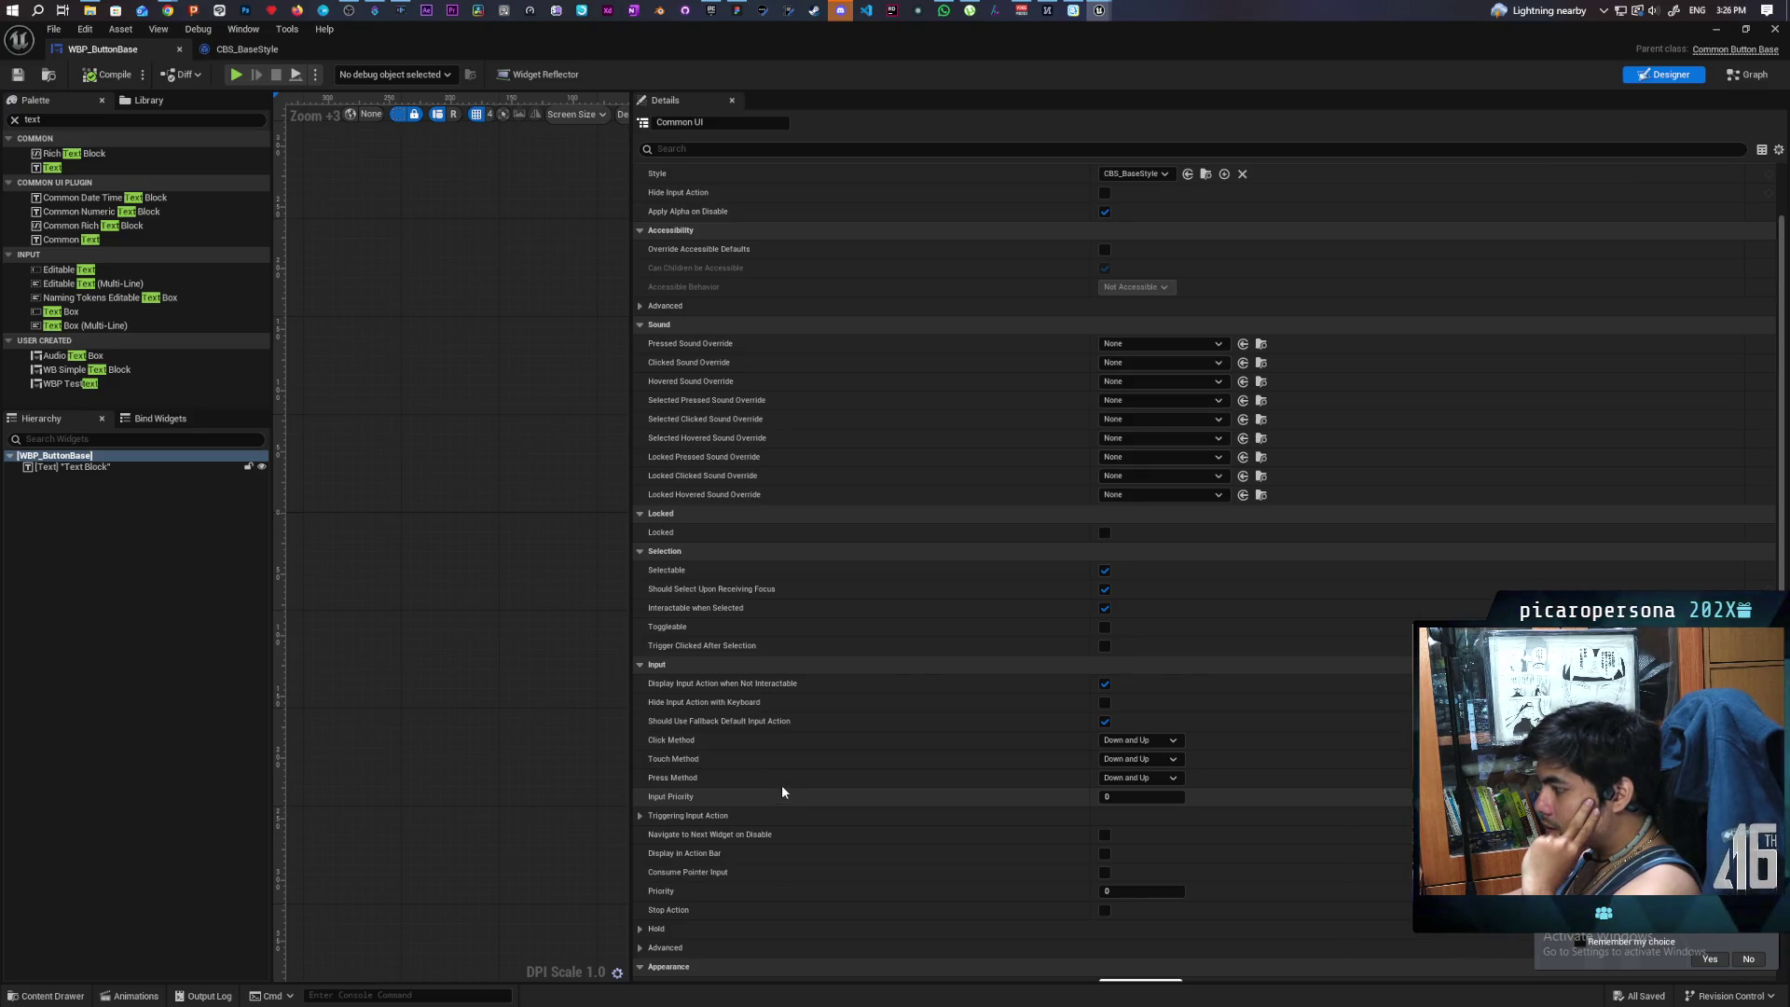
pyautogui.moveTo(772, 842)
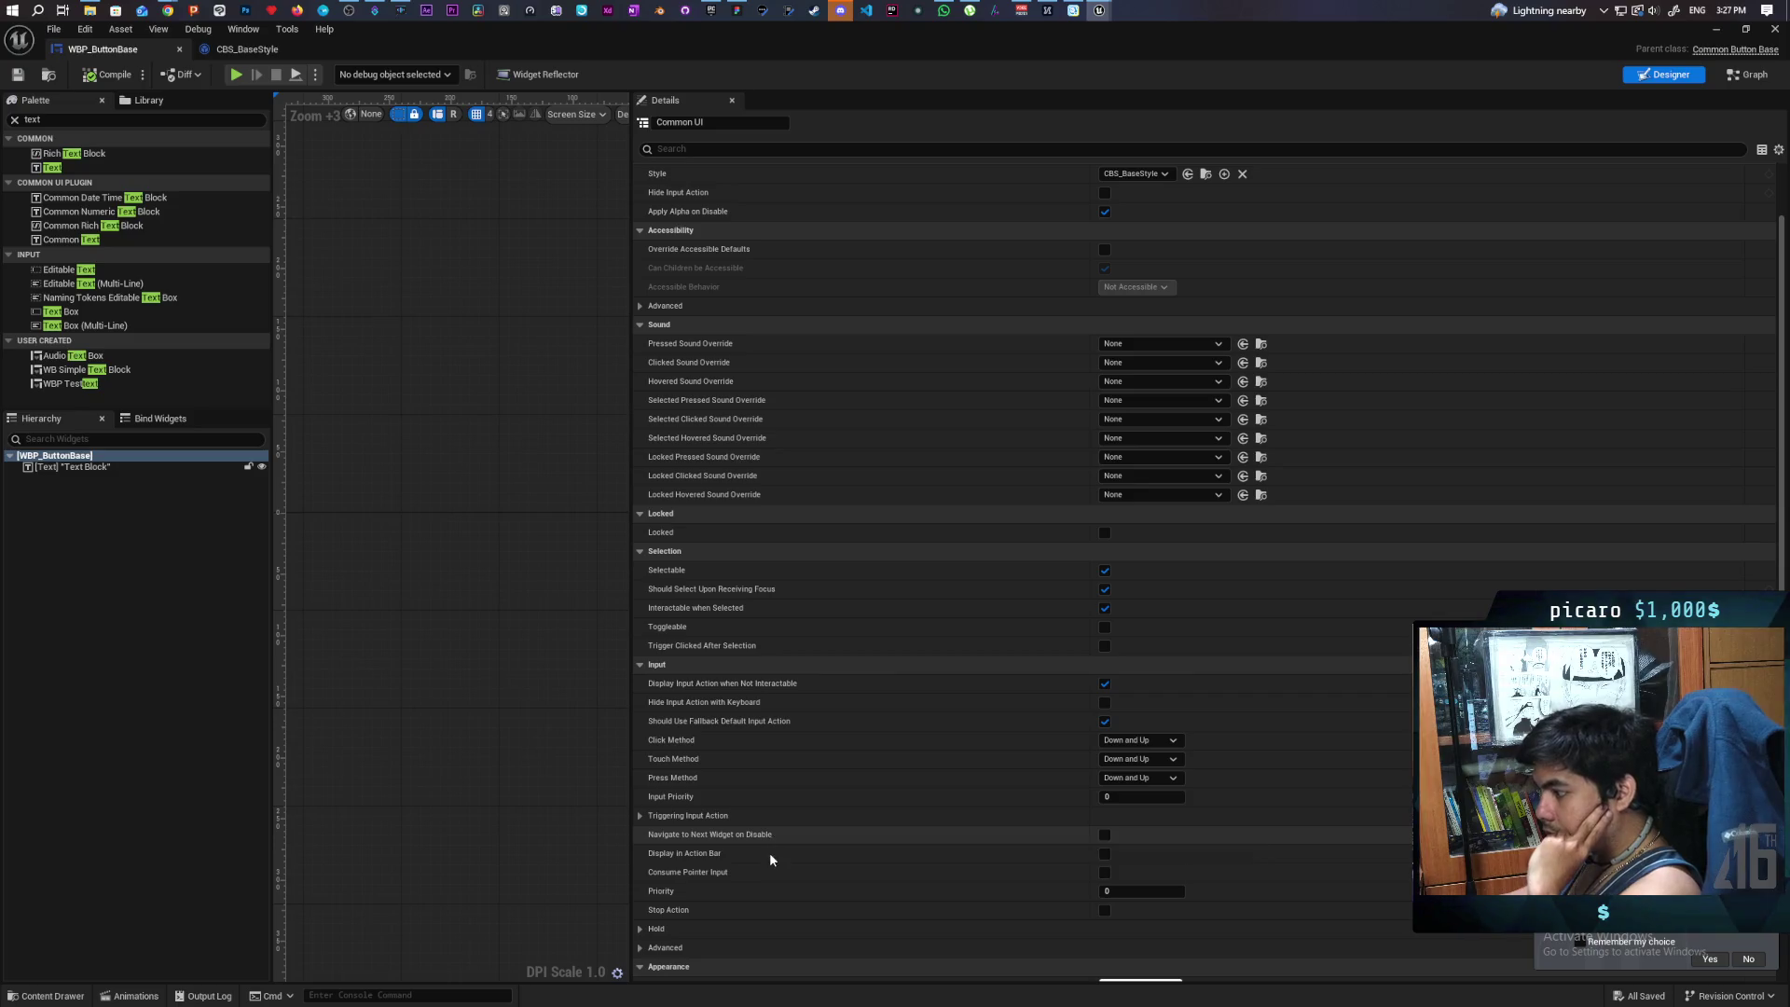
pyautogui.scroll(-1, 726, 893)
pyautogui.scroll(-2, 725, 887)
pyautogui.scroll(4, 724, 884)
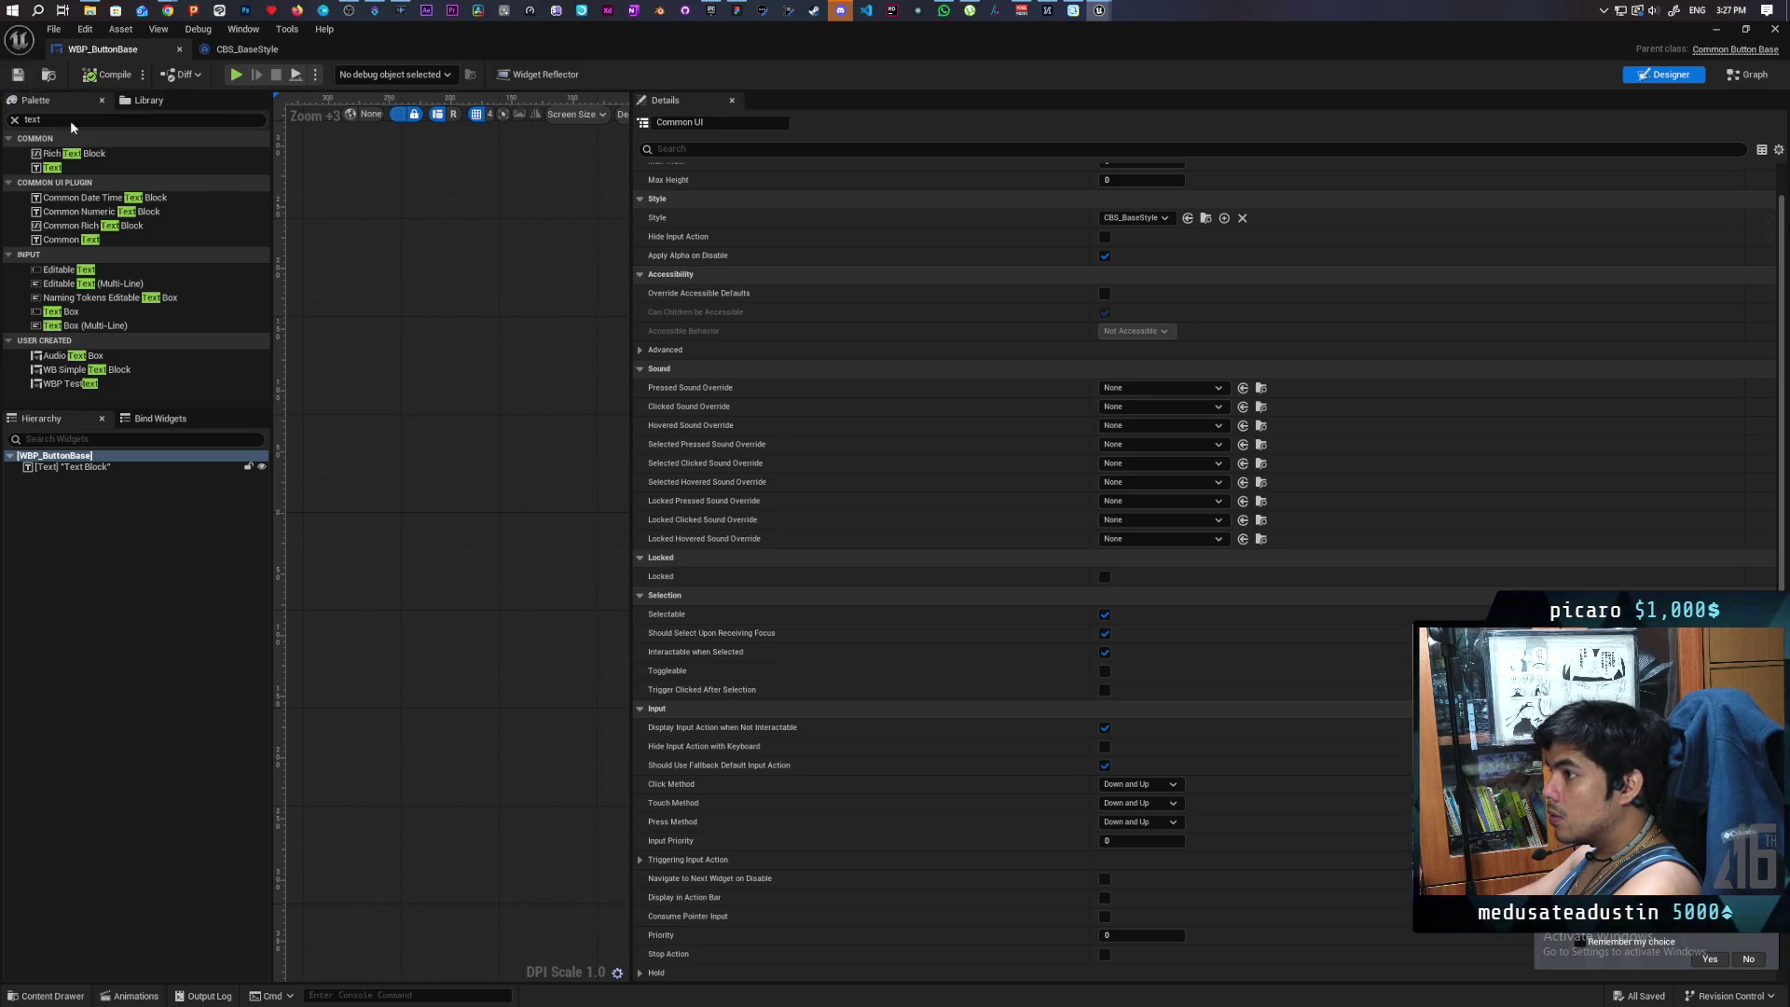
pyautogui.click(1753, 78)
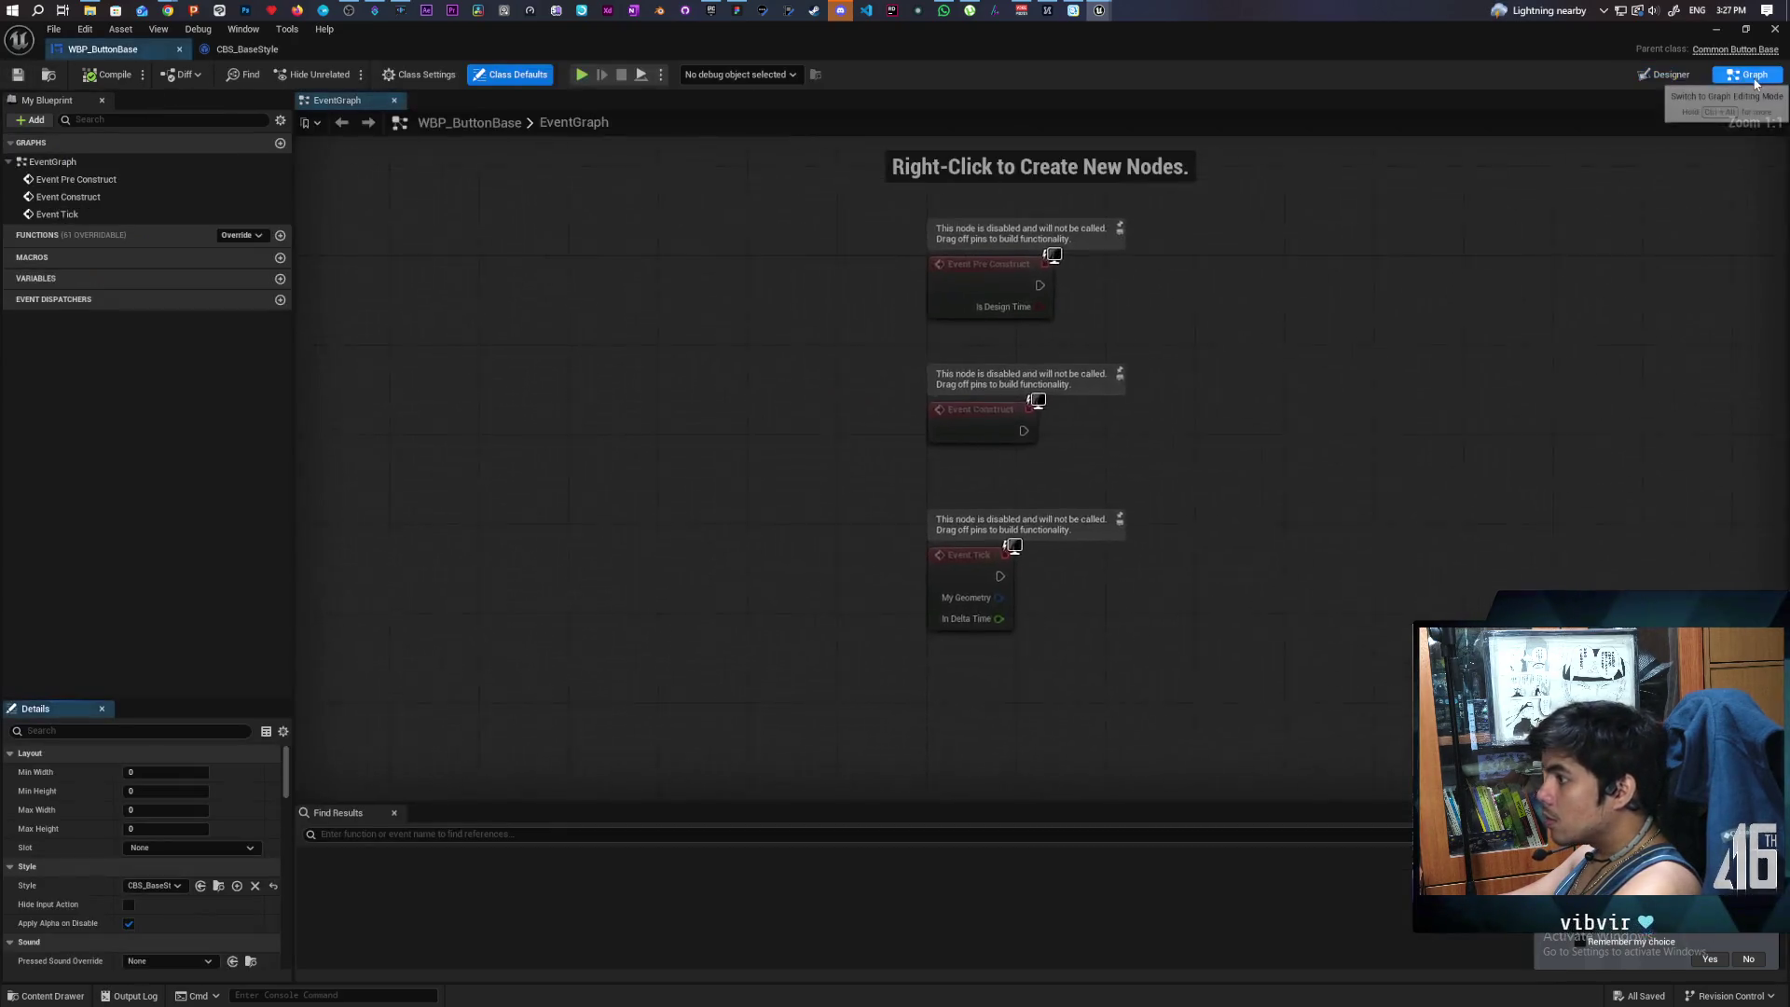
# - Add an Event On Unfocused node and compile WBP_ButtonBase
pyautogui.rightClick(866, 499)
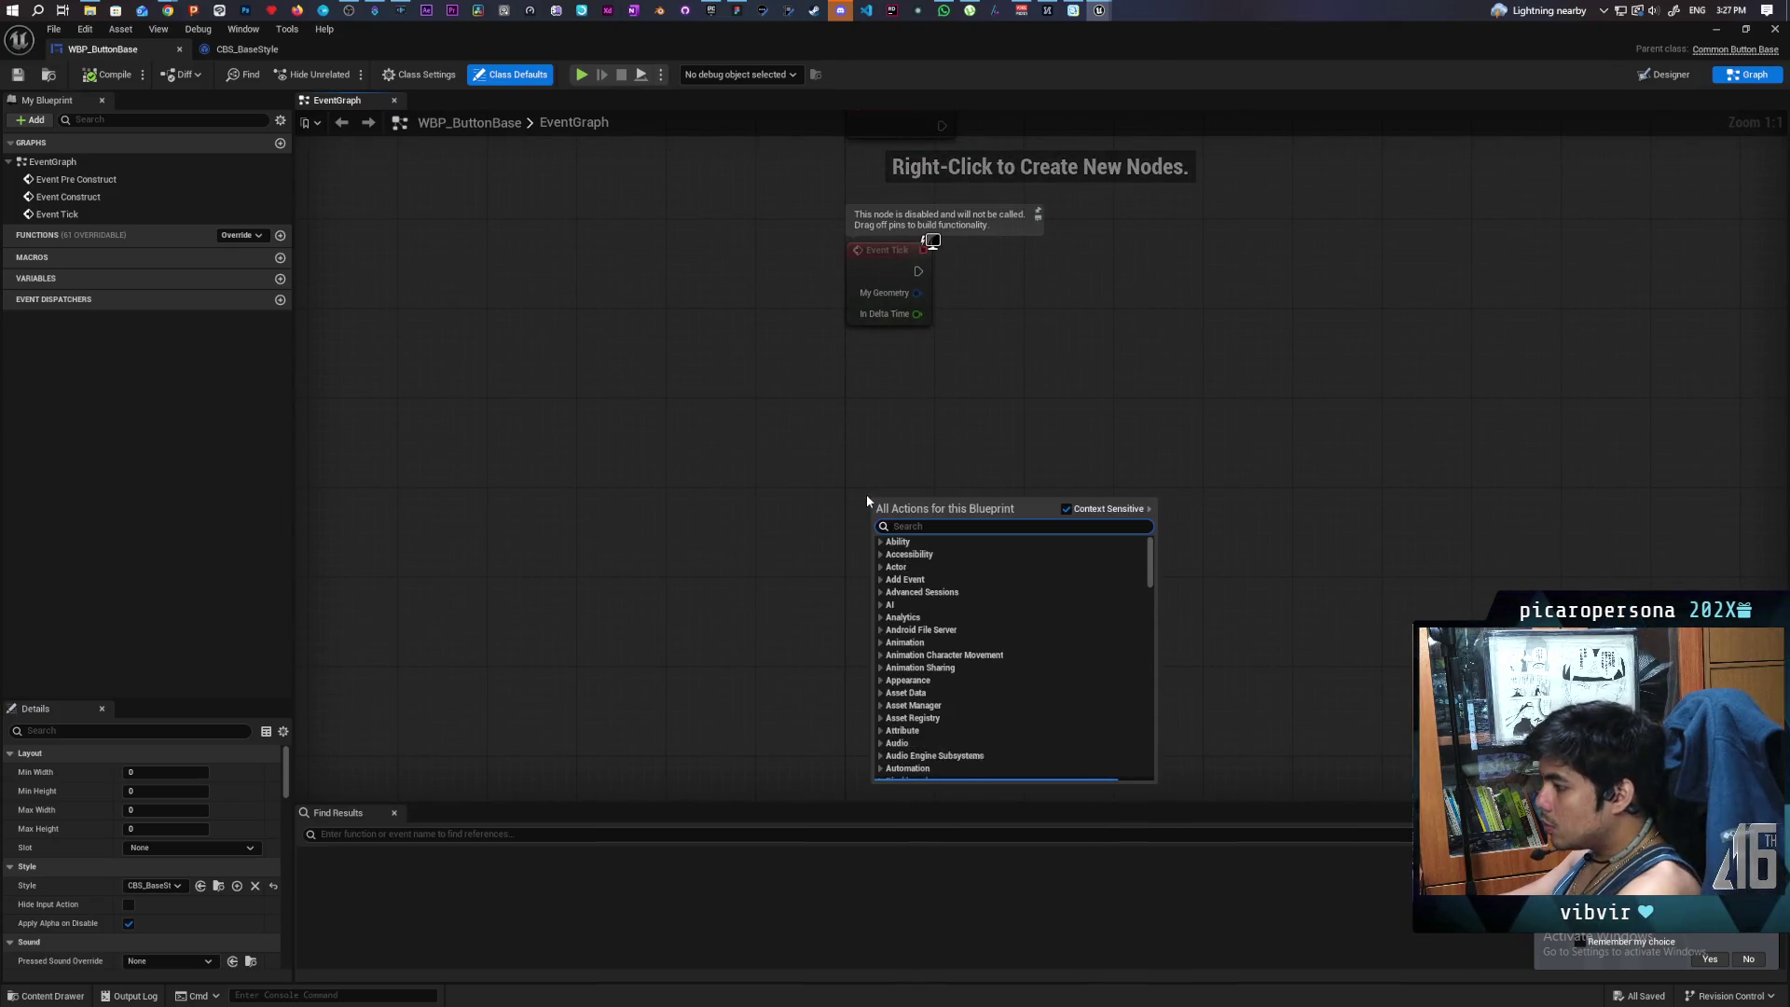
pyautogui.write('lost focu')
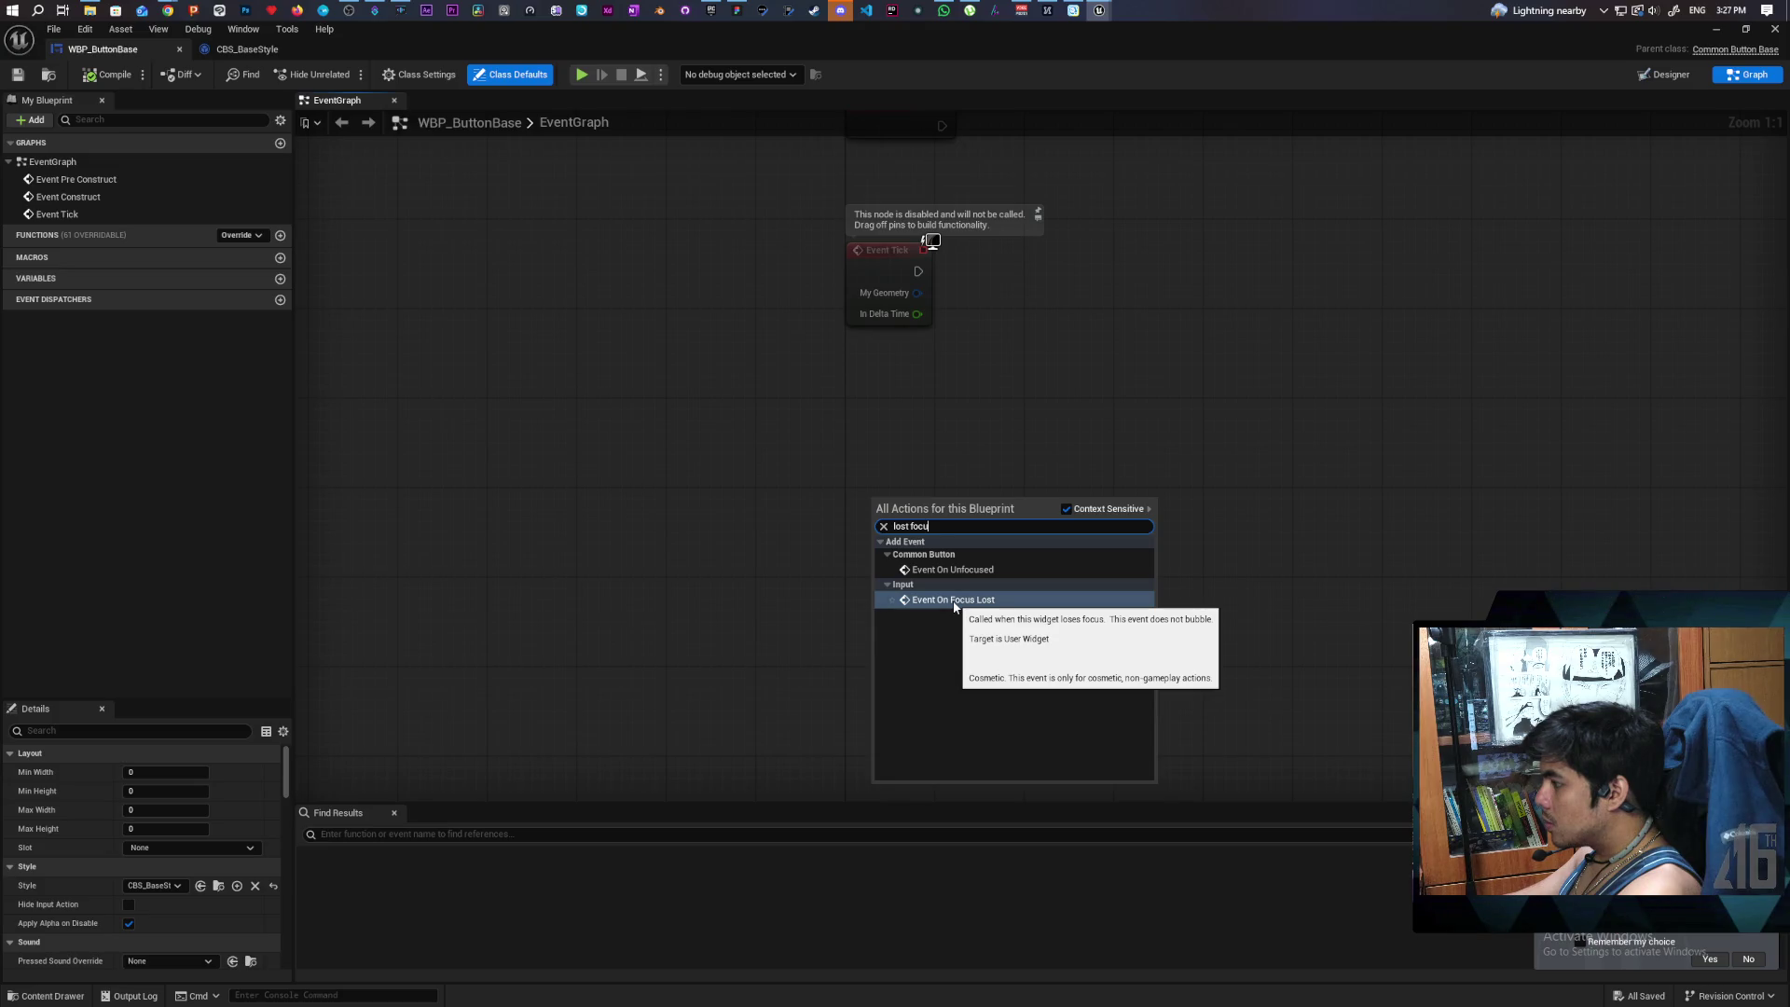
pyautogui.click(947, 569)
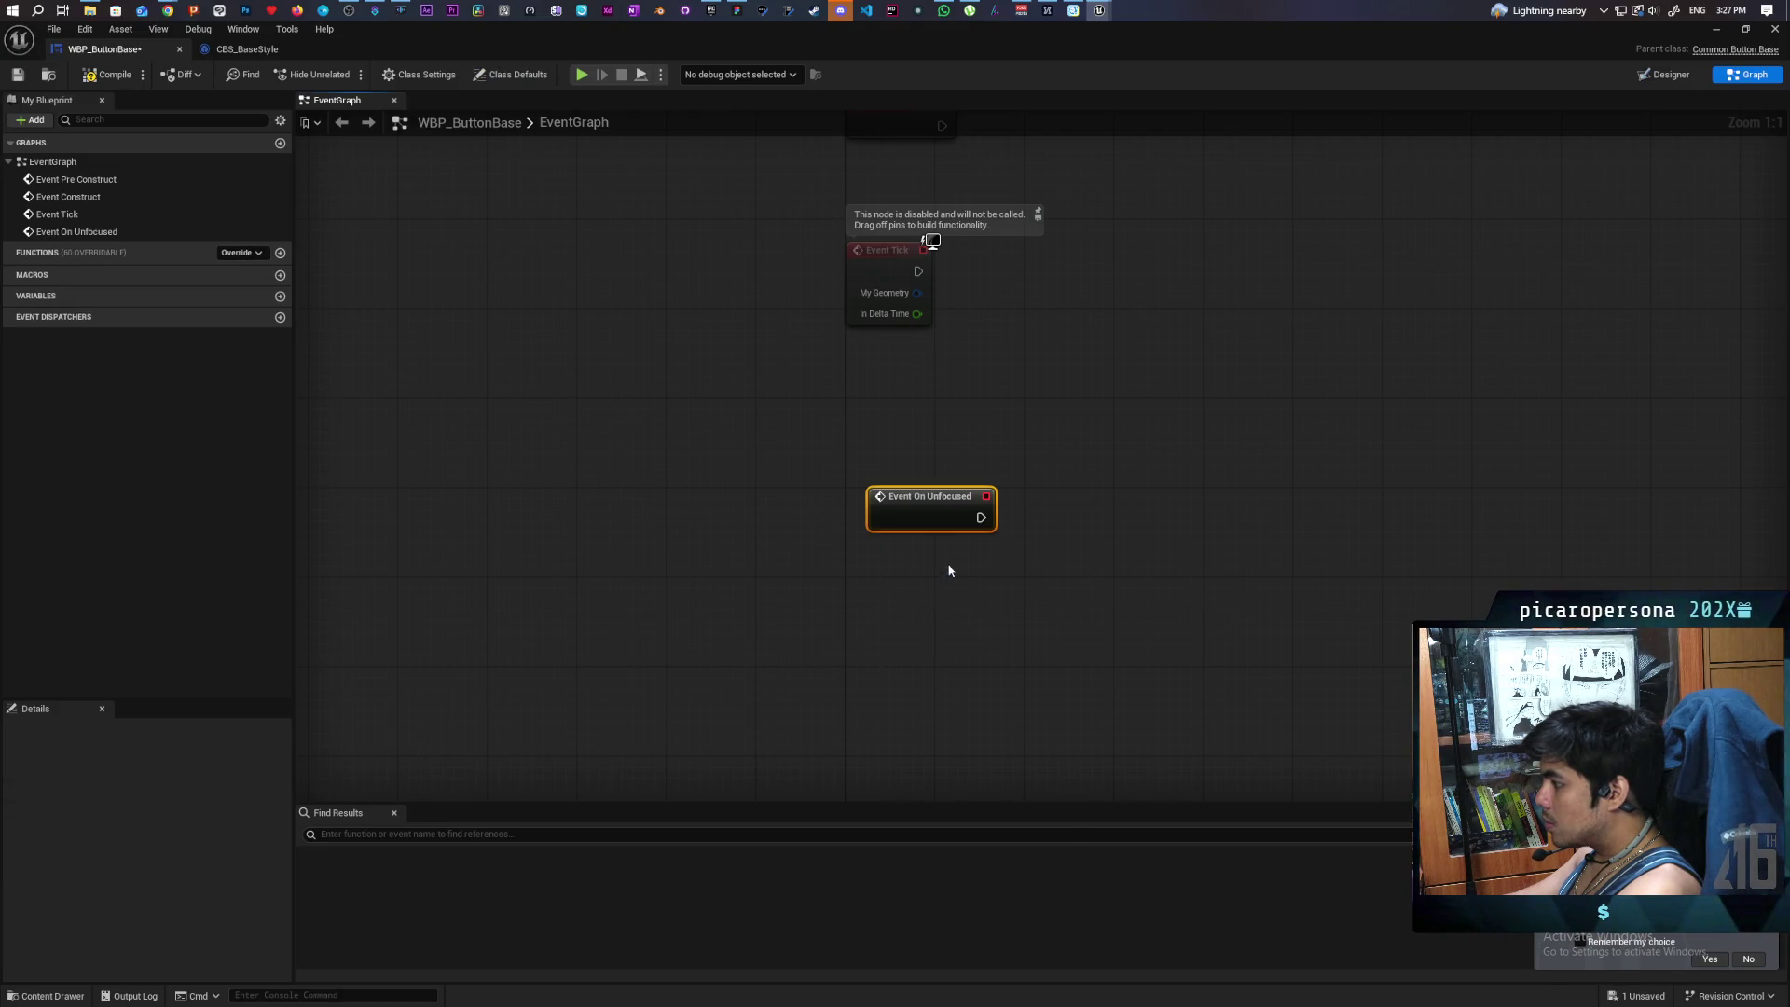
pyautogui.moveTo(926, 506); pyautogui.dragTo(906, 505)
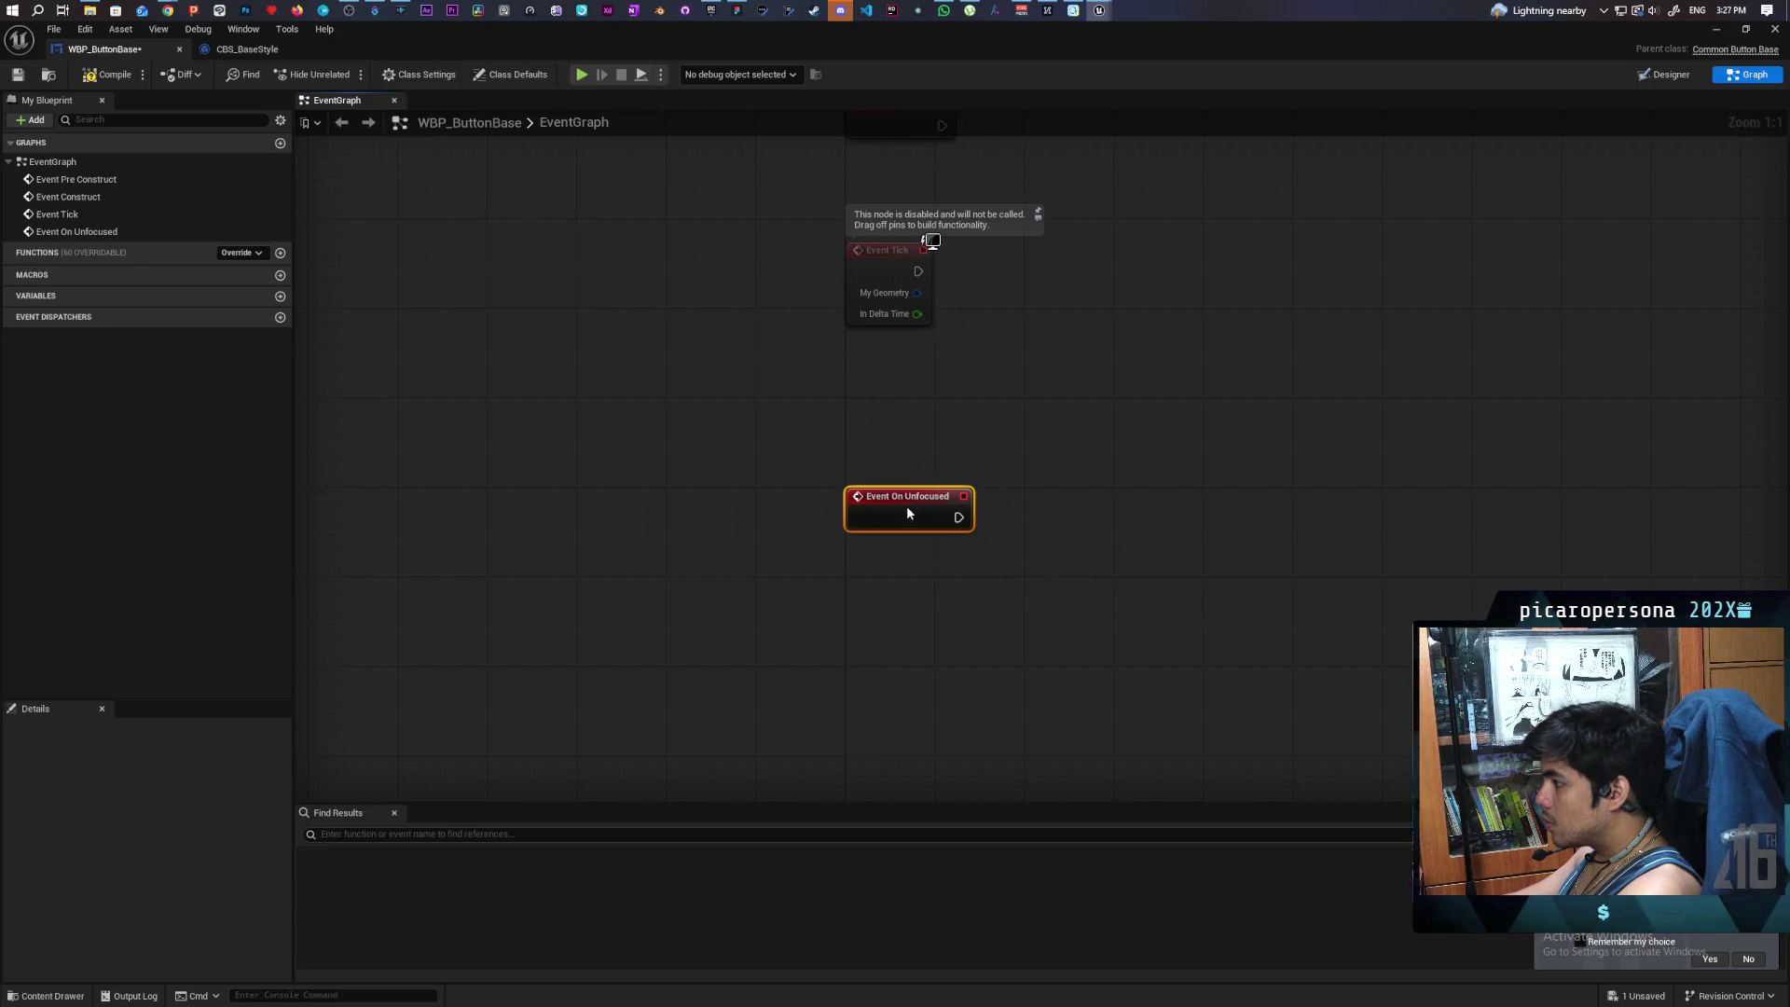
pyautogui.click(103, 82)
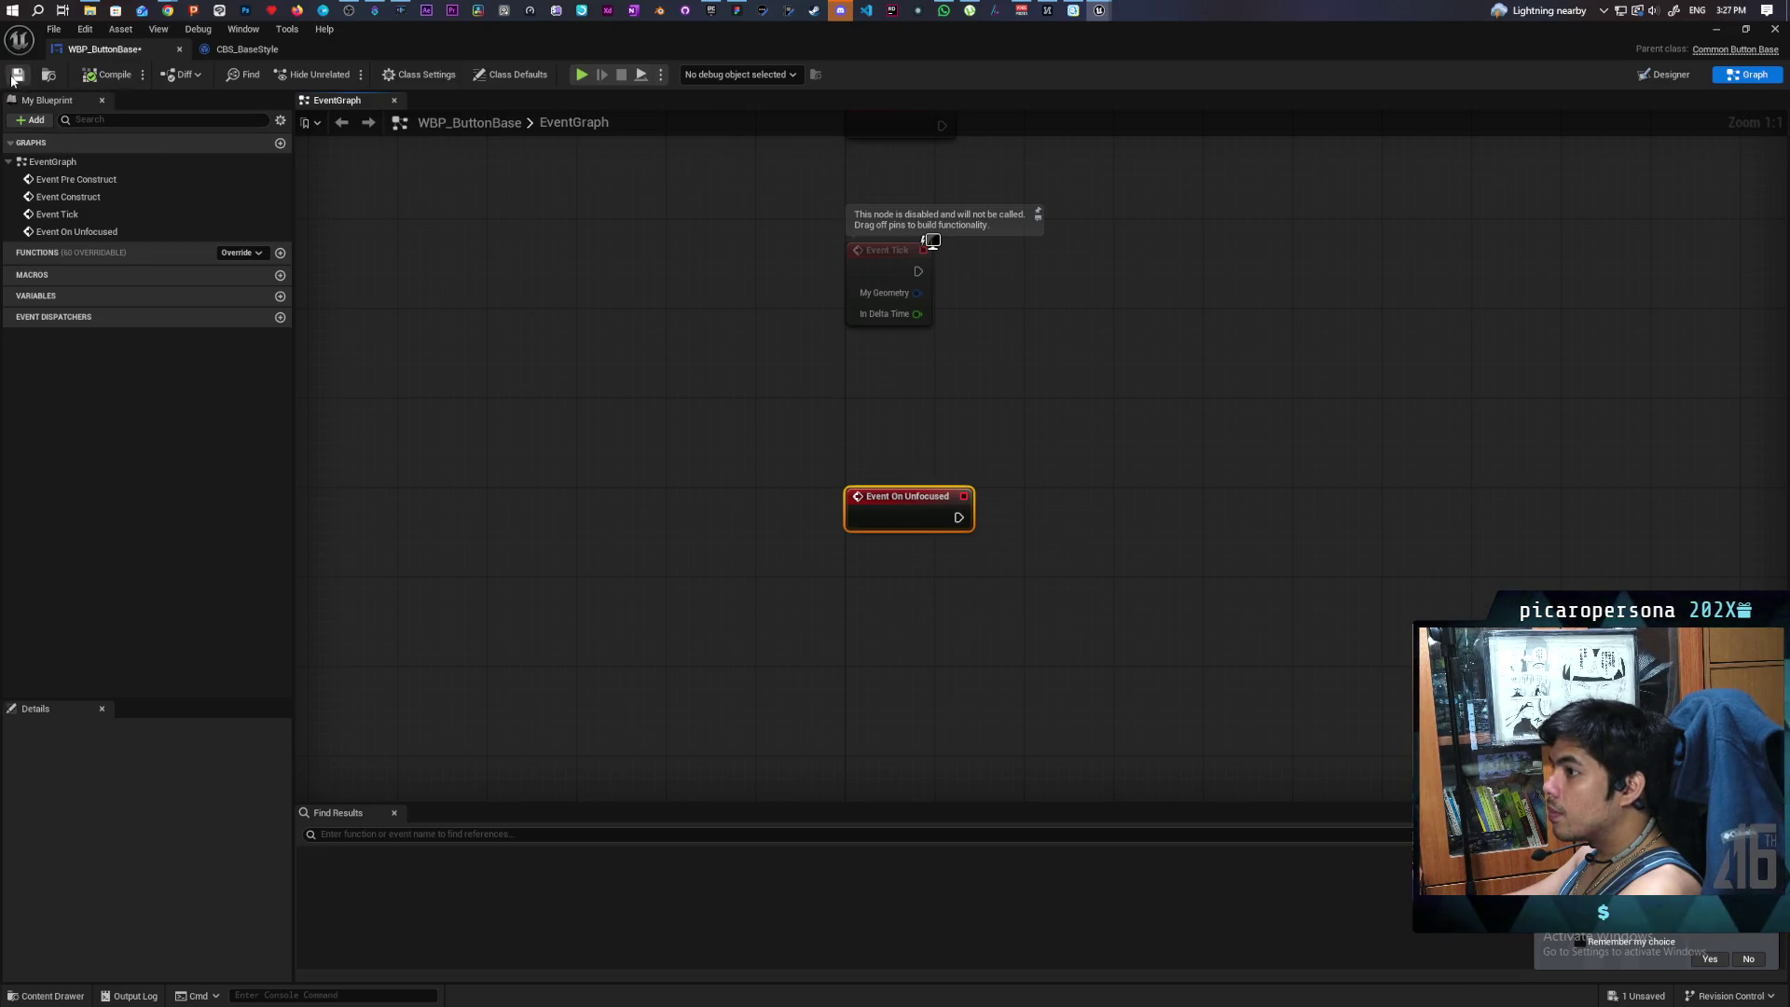
# - Wire a Set Is Selected node after it with Give Click Feedback unchecked
pyautogui.rightClick(1017, 525)
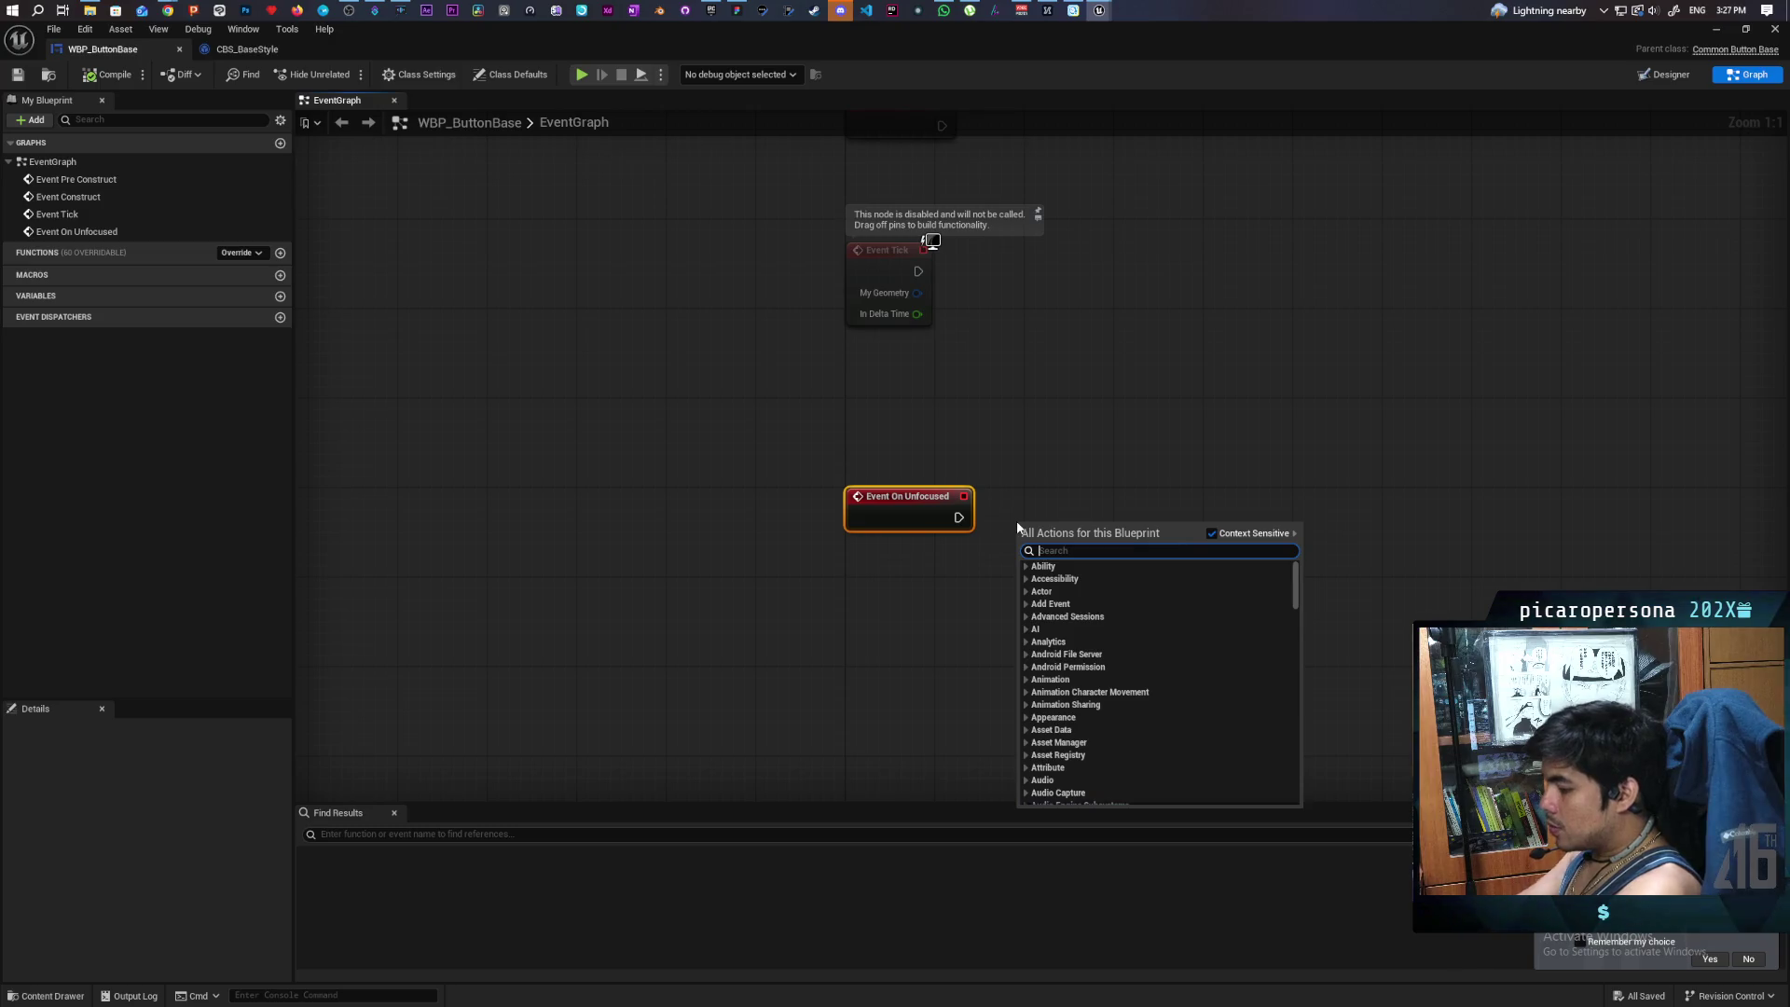
pyautogui.write('set sel')
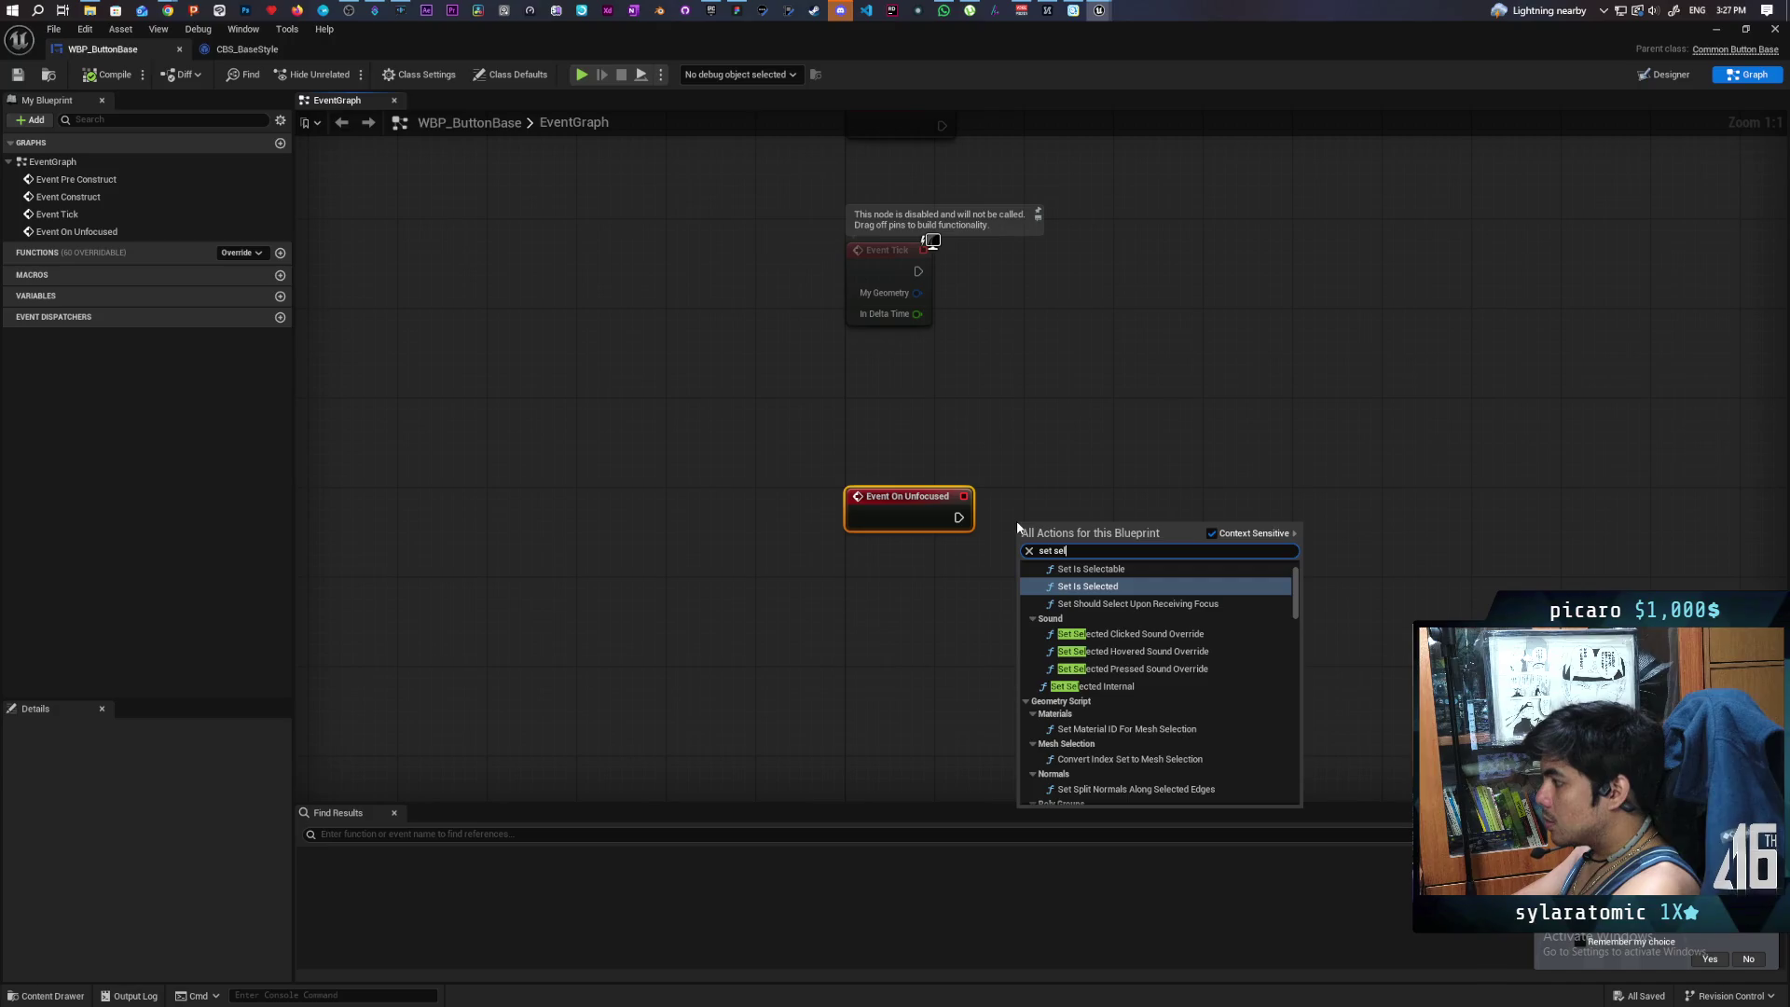
pyautogui.press('Return')
pyautogui.moveTo(1065, 542)
pyautogui.mouseDown()
pyautogui.moveTo(1063, 528)
pyautogui.moveTo(1025, 548)
pyautogui.moveTo(1049, 514)
pyautogui.mouseUp()
pyautogui.click(1121, 588)
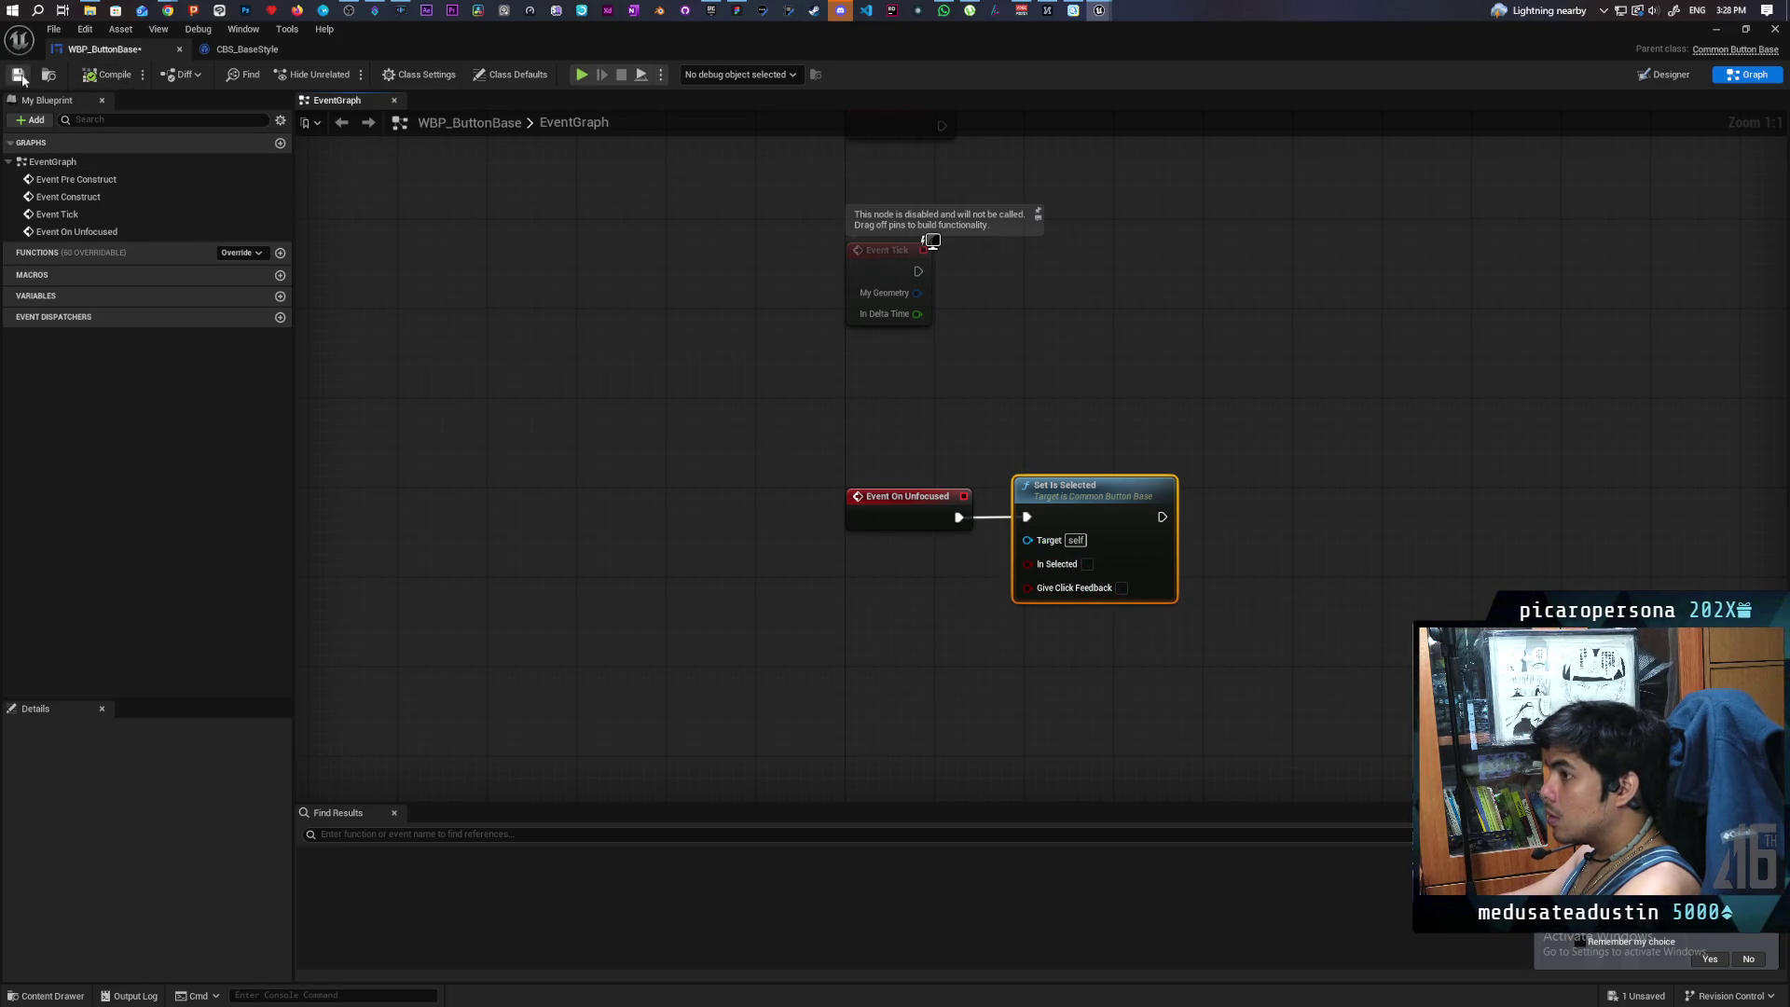
pyautogui.moveTo(1300, 50); pyautogui.dragTo(1440, 249)
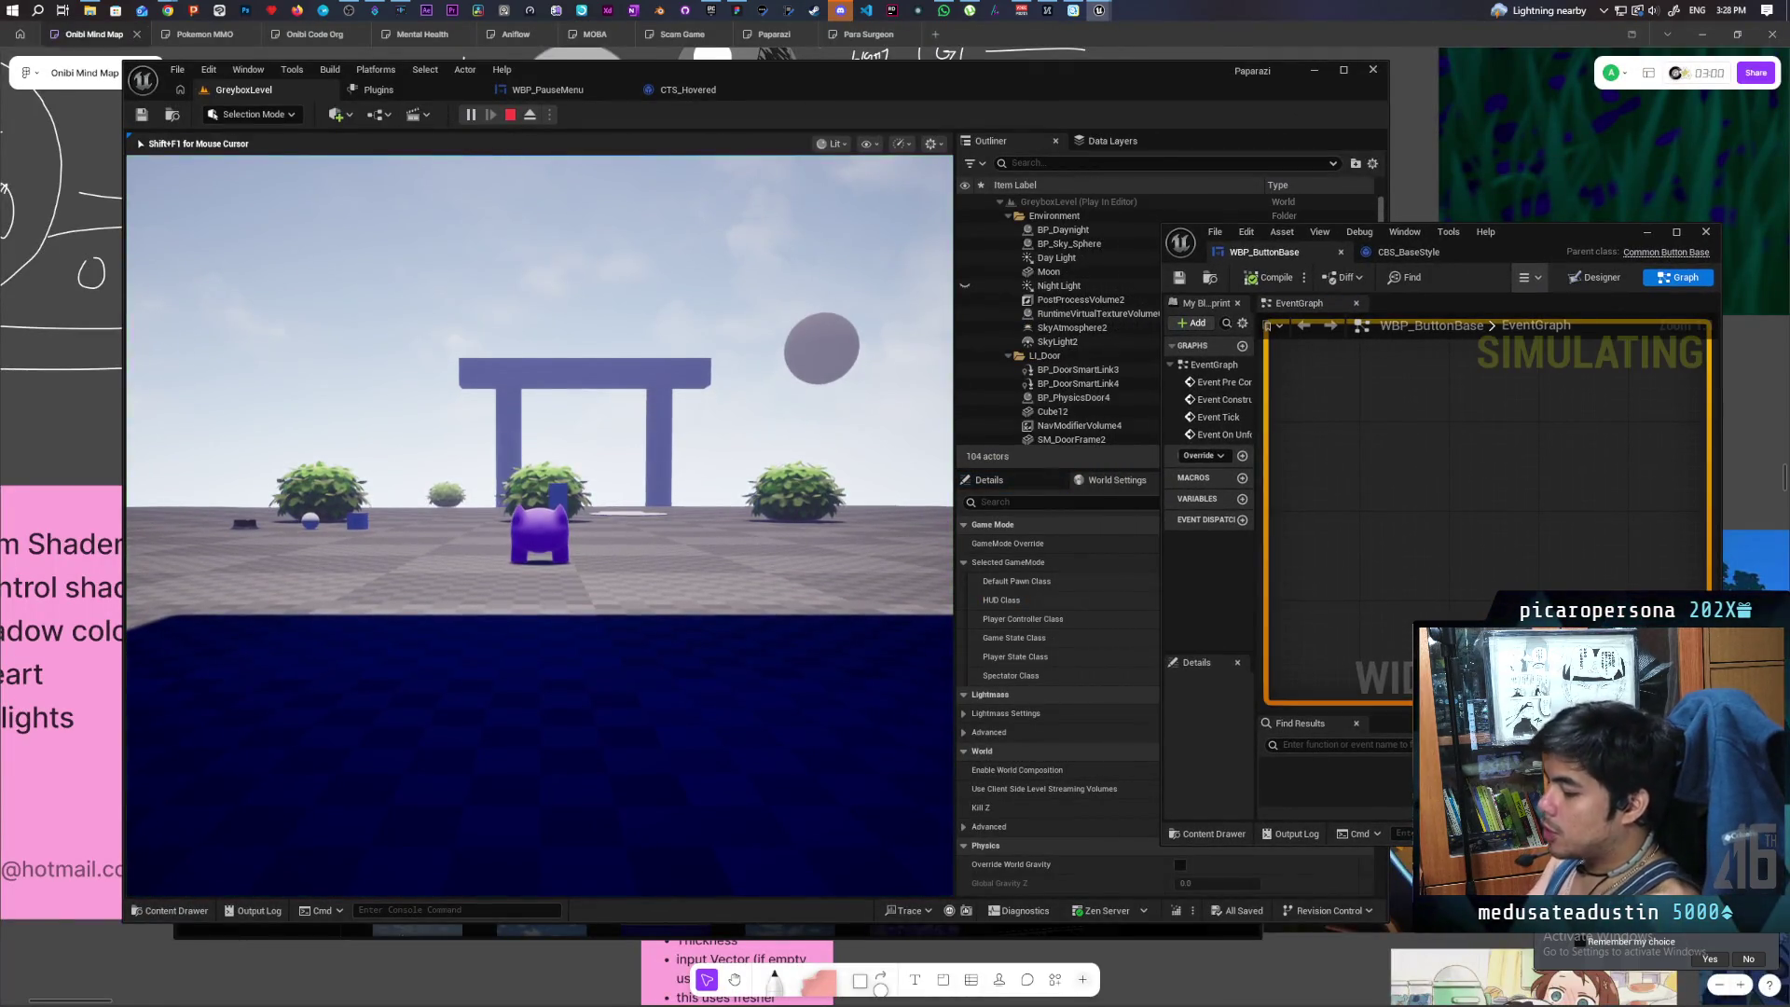
# - Open and close the pause menu with P, then stop the play session
pyautogui.press('p')
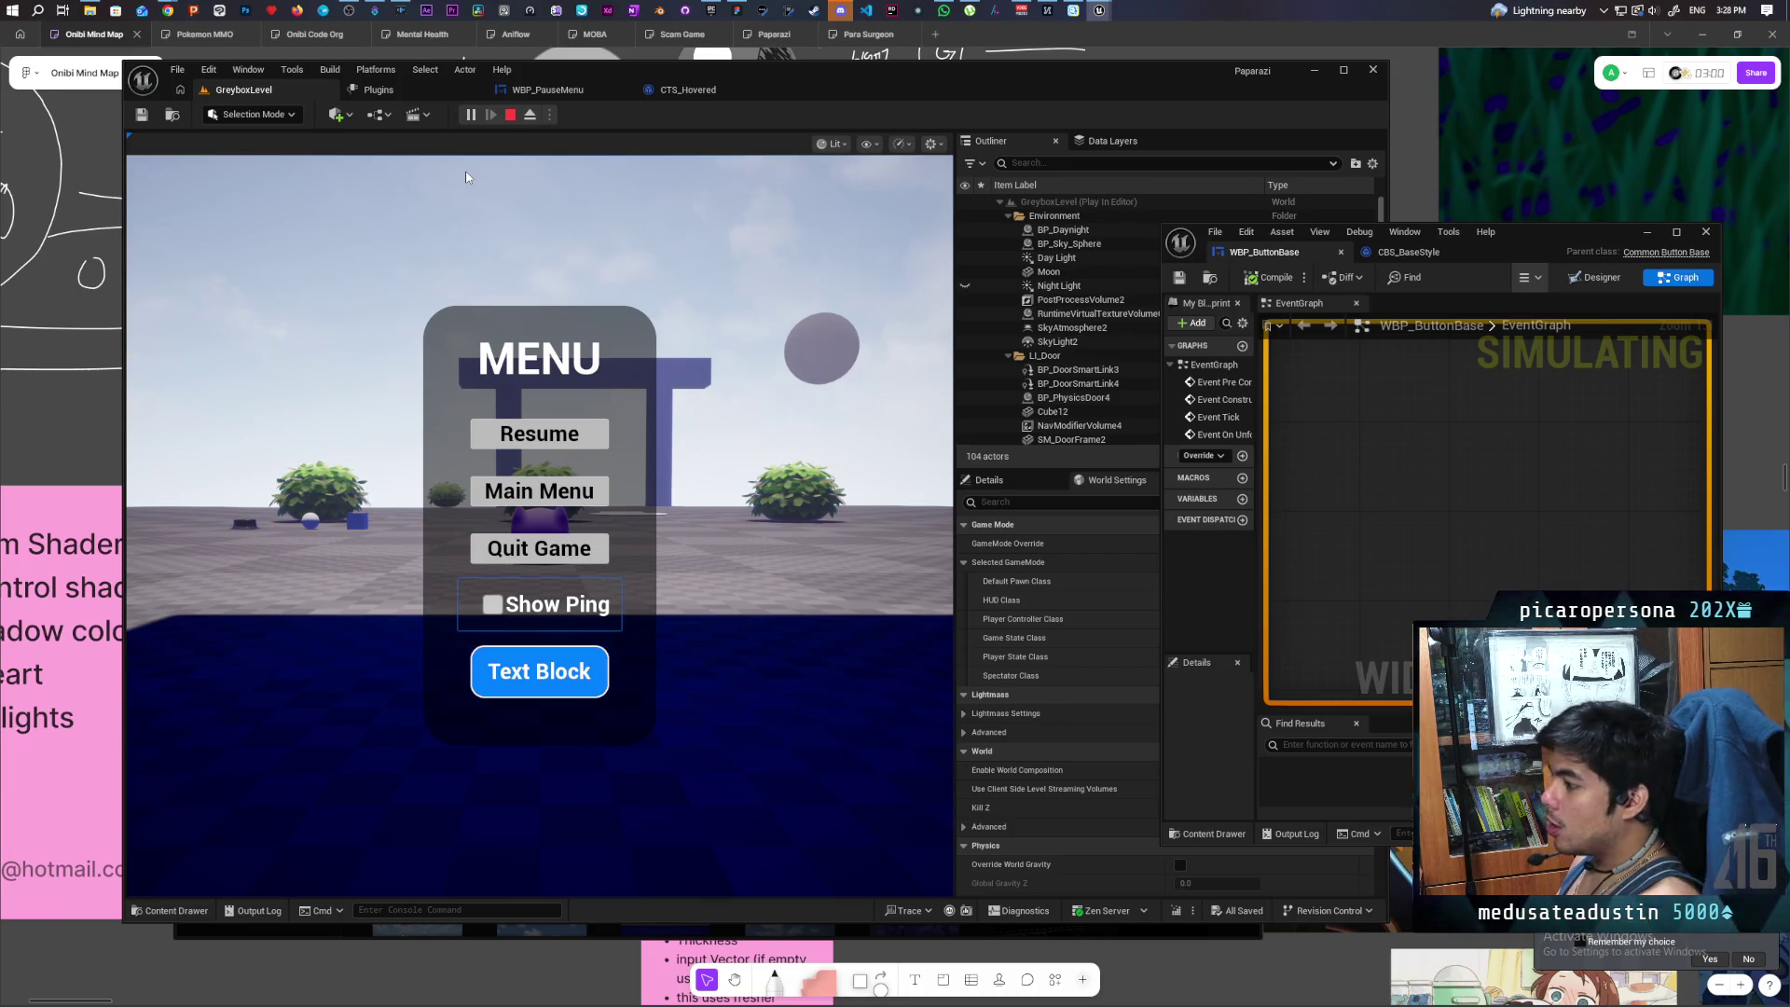
pyautogui.press('p')
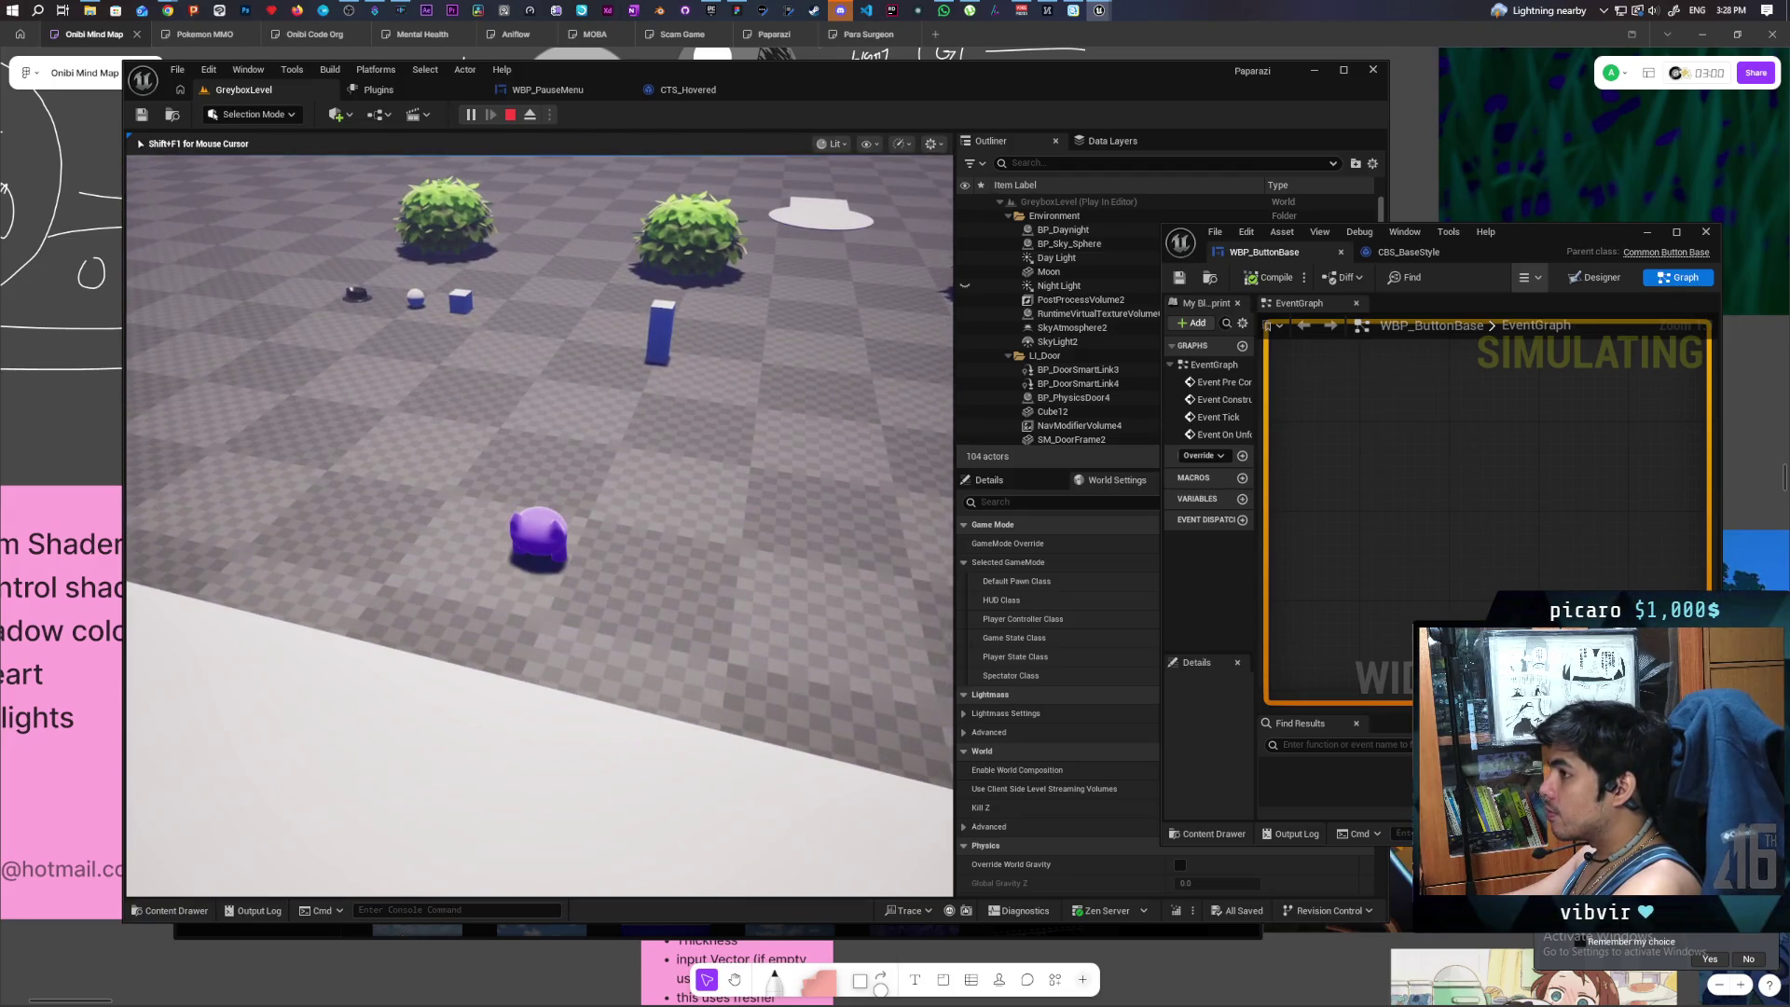
pyautogui.press('Escape')
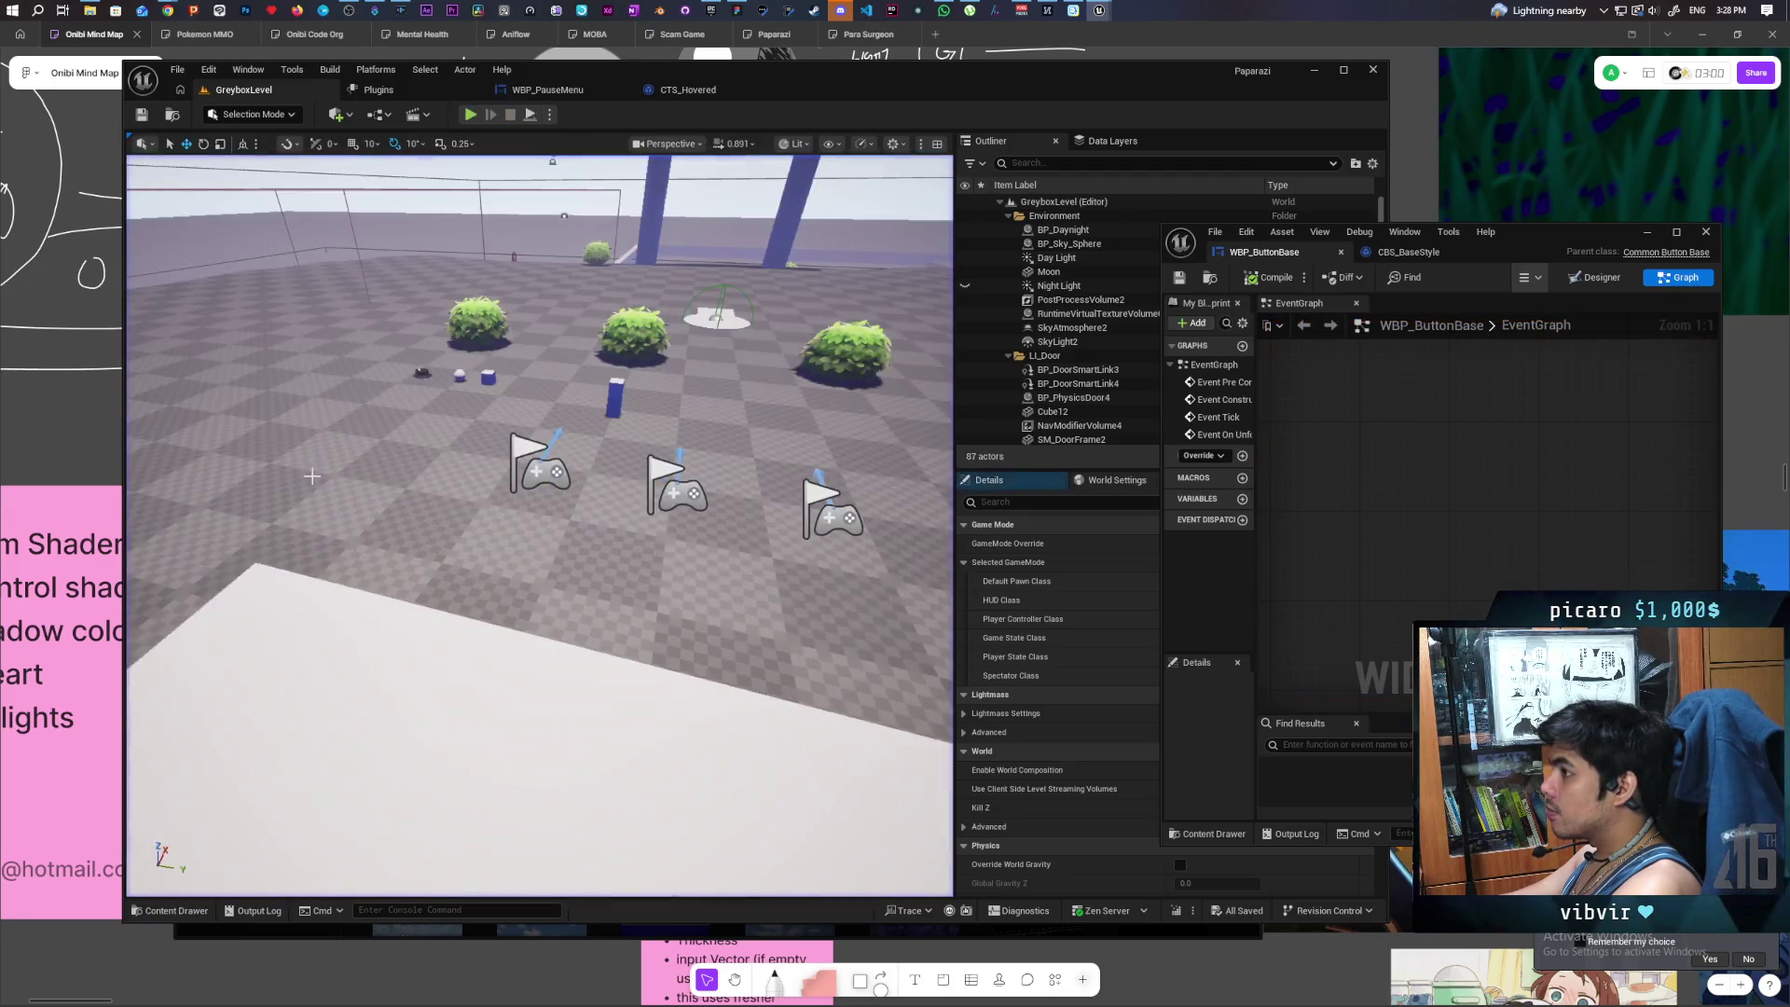
# - Reposition and widen the blueprint window and frame the unfocused event nodes
pyautogui.moveTo(1541, 243)
pyautogui.mouseDown()
pyautogui.moveTo(1337, 140)
pyautogui.moveTo(1280, 164)
pyautogui.mouseUp()
pyautogui.moveTo(1460, 282); pyautogui.dragTo(1705, 282)
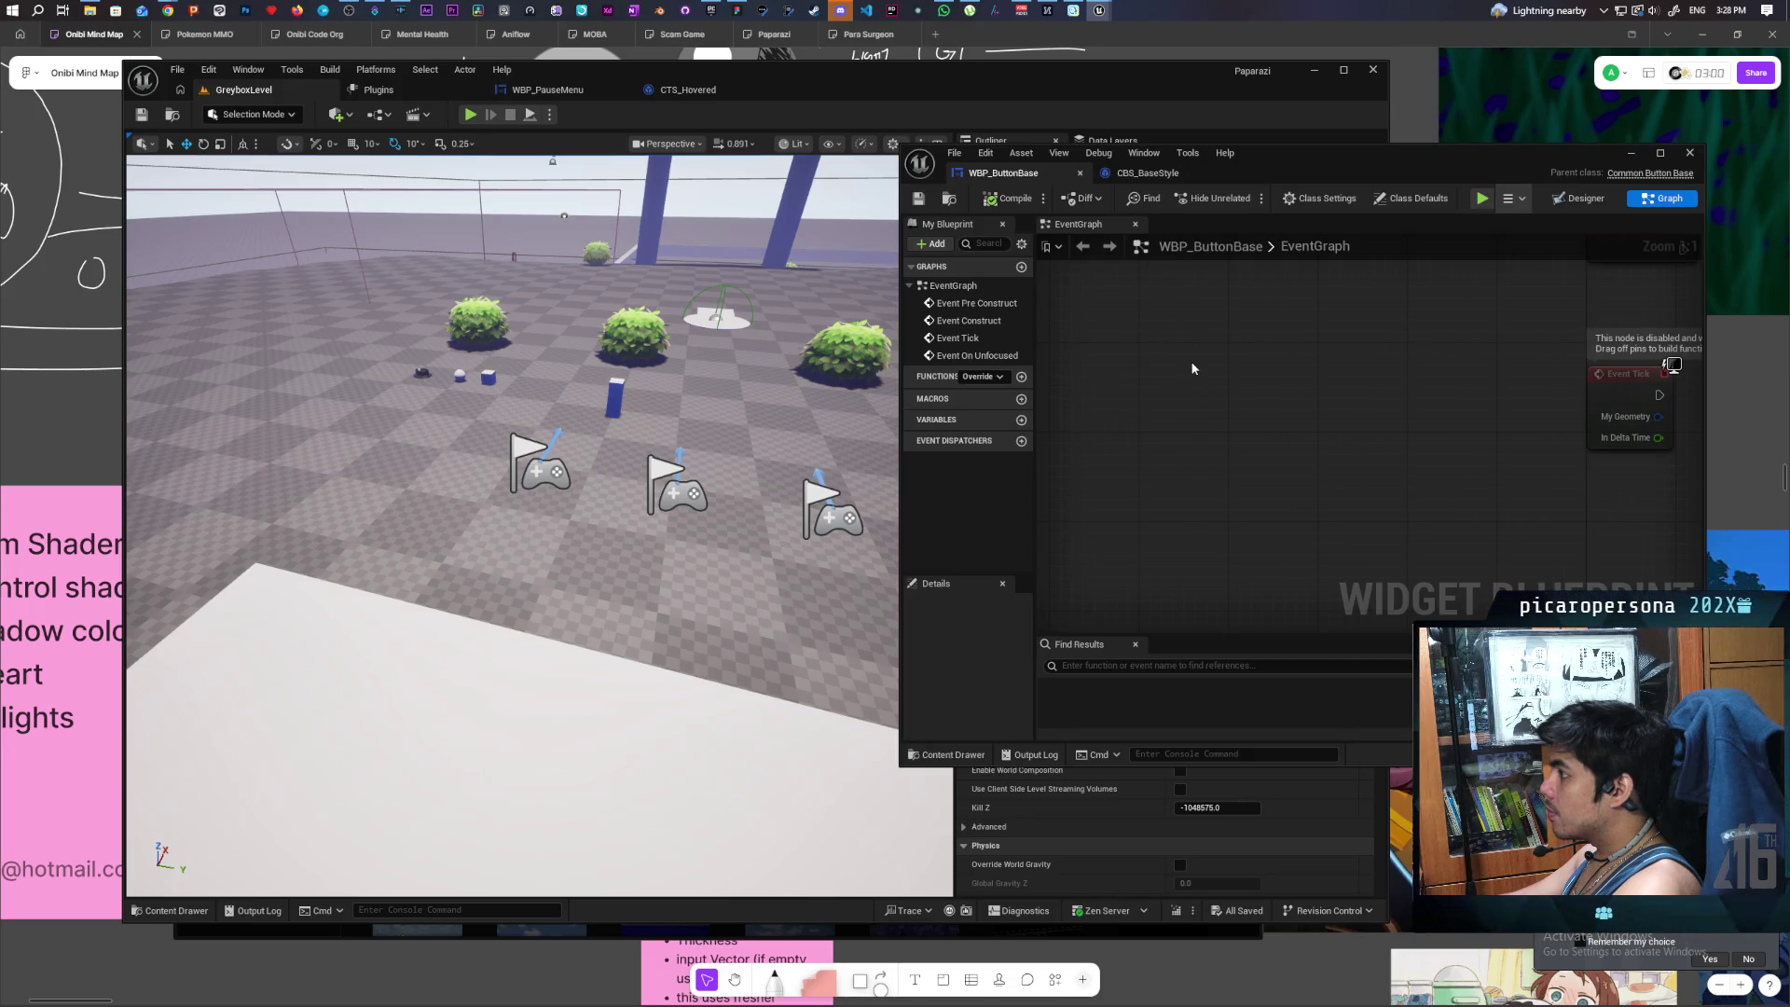
pyautogui.press('Home')
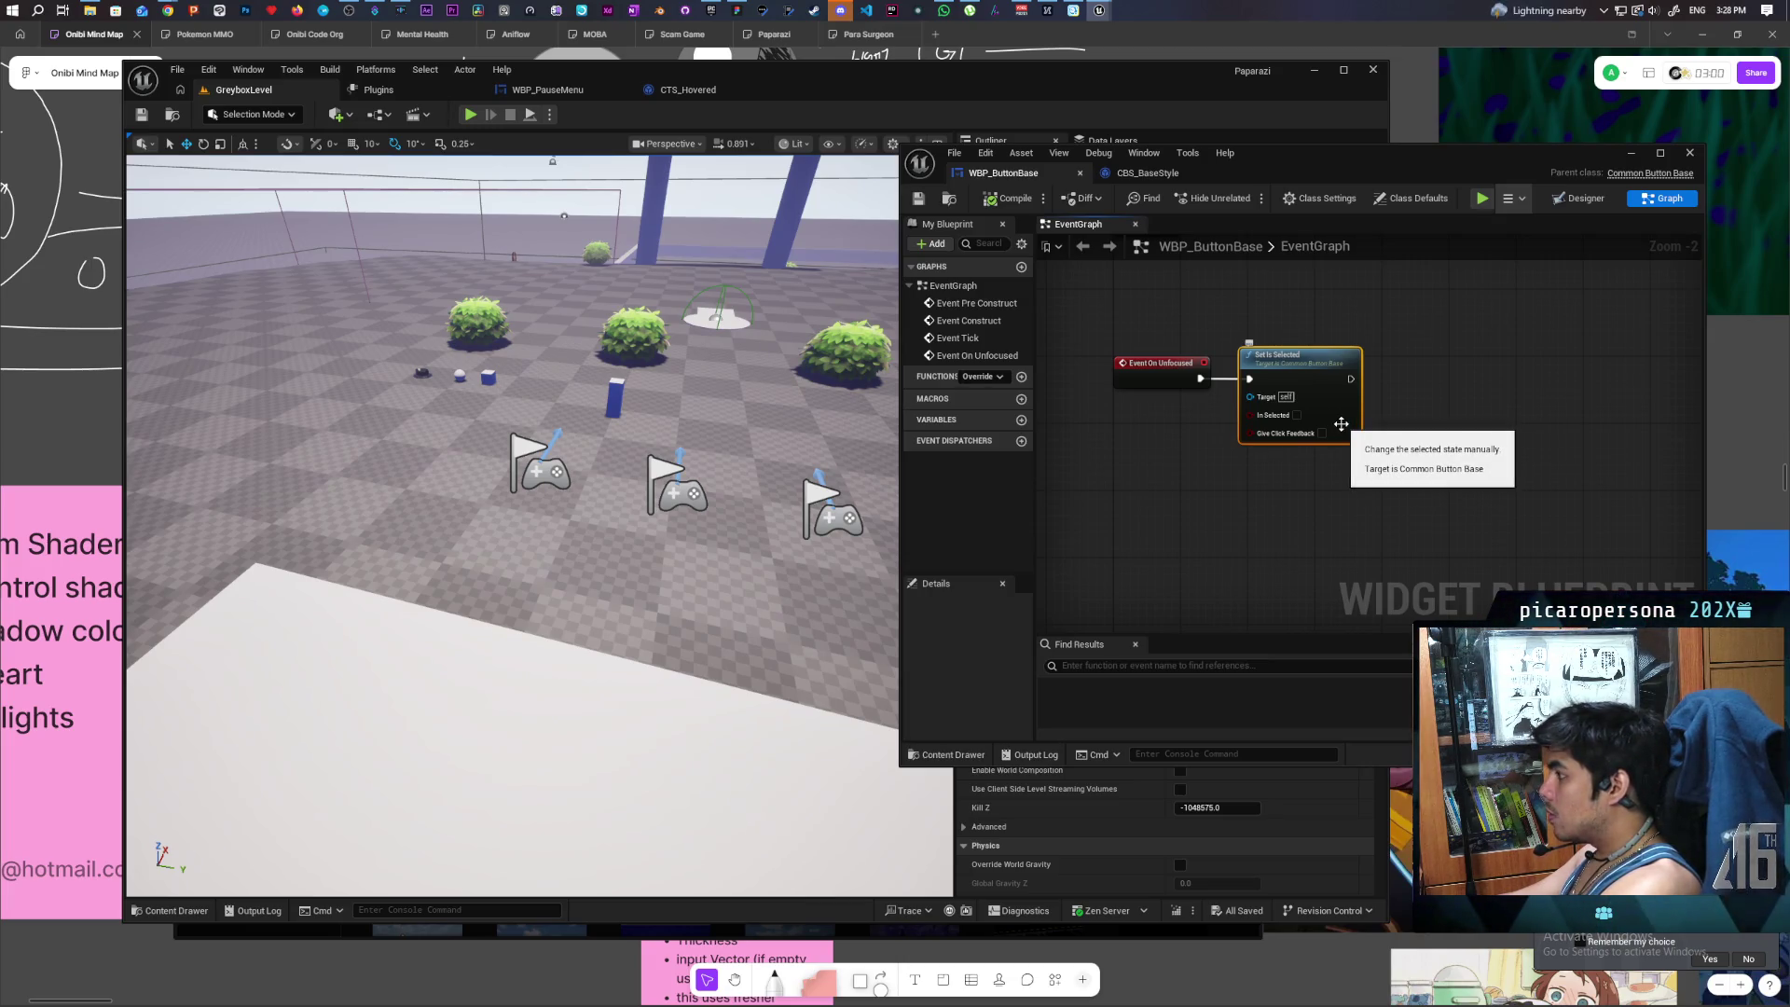
# - Delete the Set Is Selected and Event On Unfocused nodes, restoring Construct and Tick
pyautogui.press('Delete')
pyautogui.moveTo(1273, 347); pyautogui.dragTo(1155, 439)
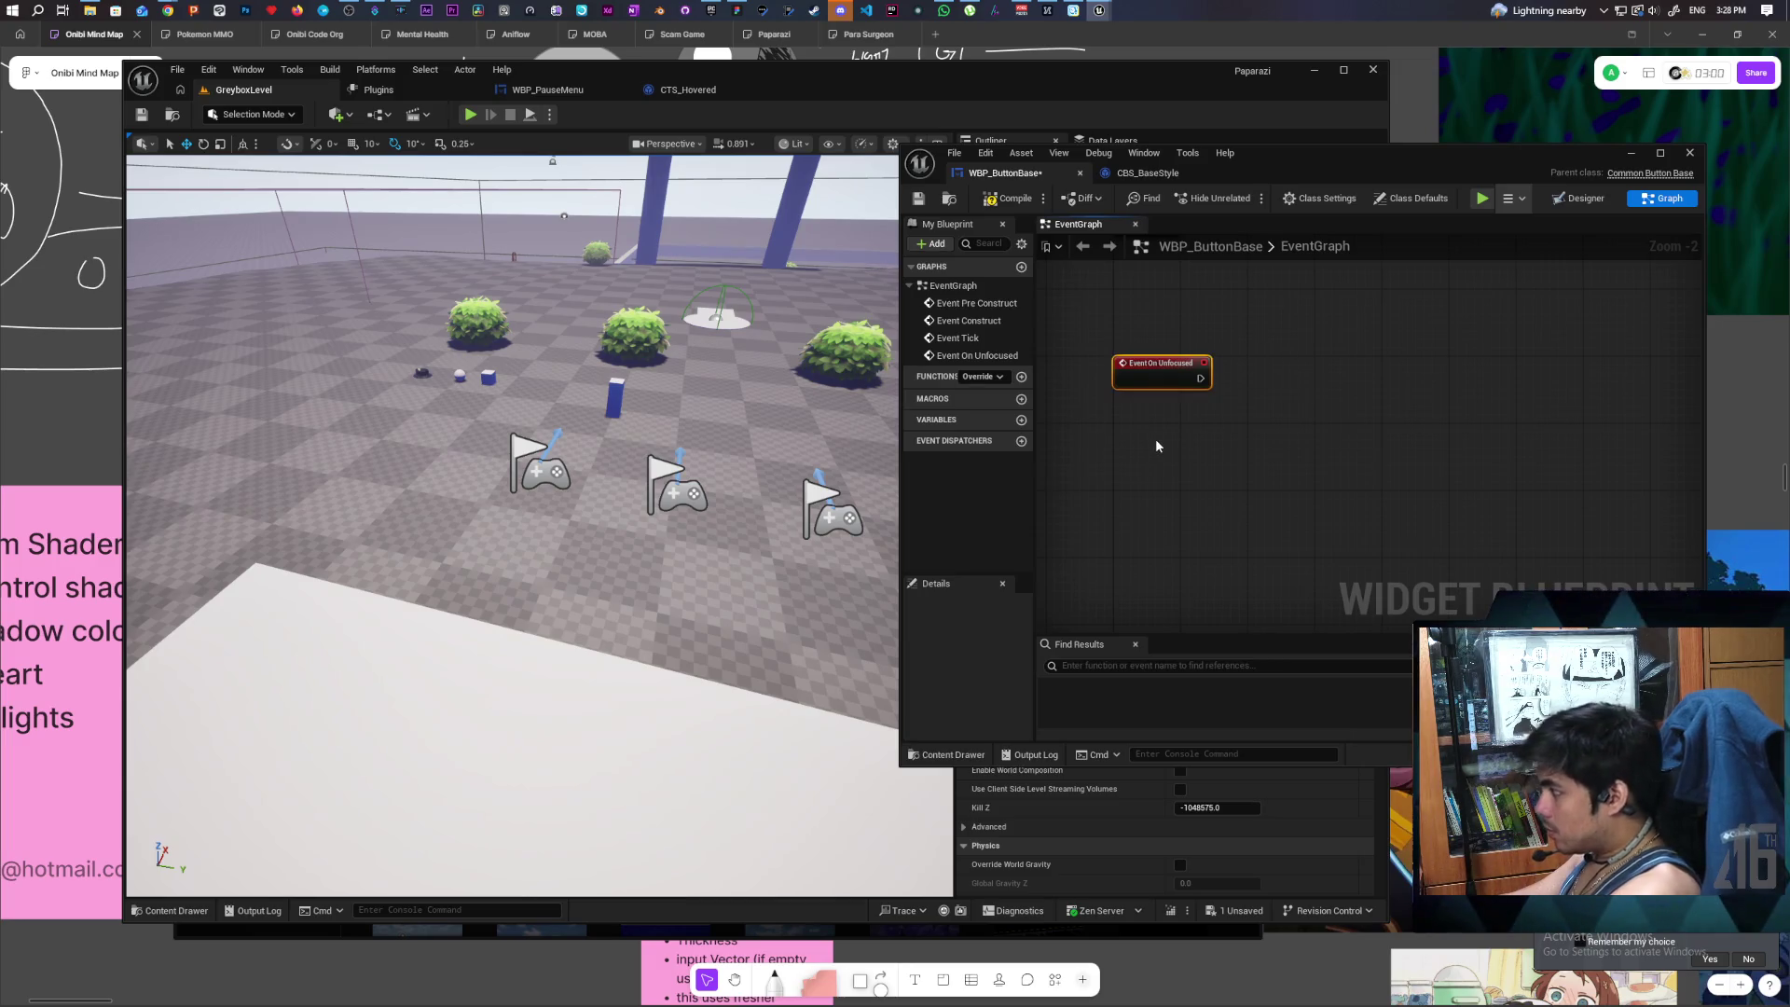
pyautogui.press('Delete')
pyautogui.hotkey('ctrl', 'z')
pyautogui.hotkey('ctrl', 'z')
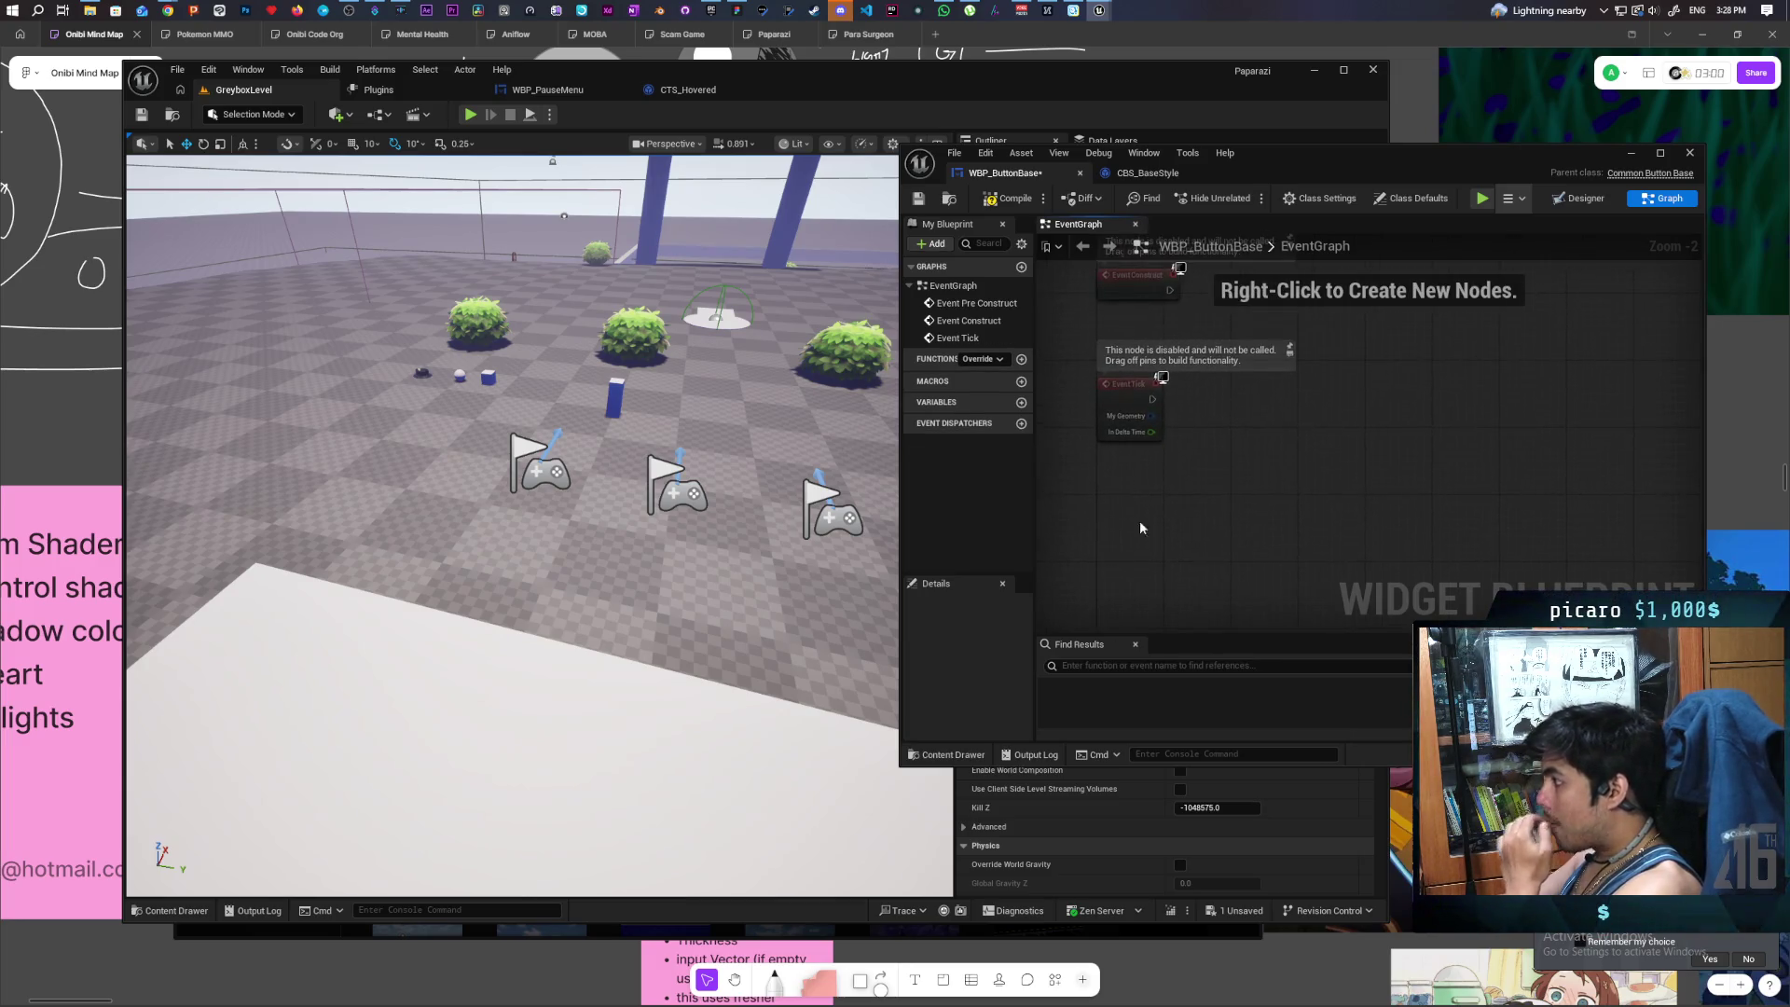
# - Wire Event Tick into a Print String that prints the Get Selected value
pyautogui.rightClick(1193, 487)
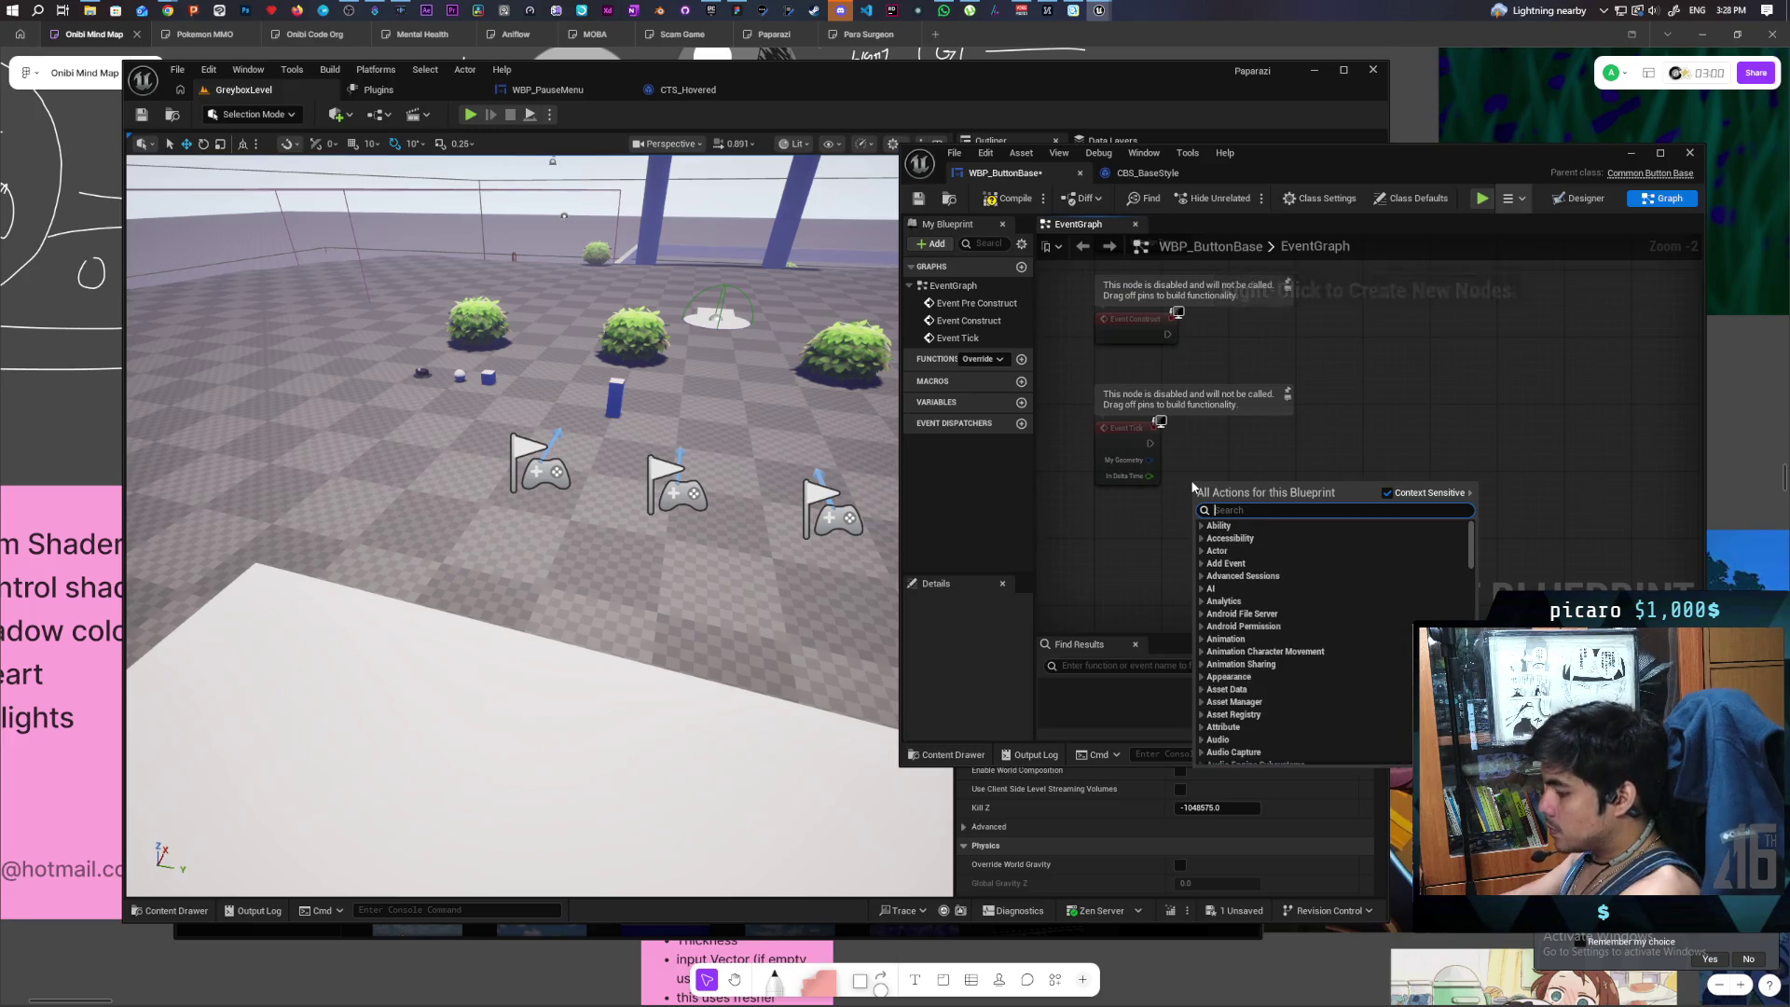
pyautogui.write('selecte')
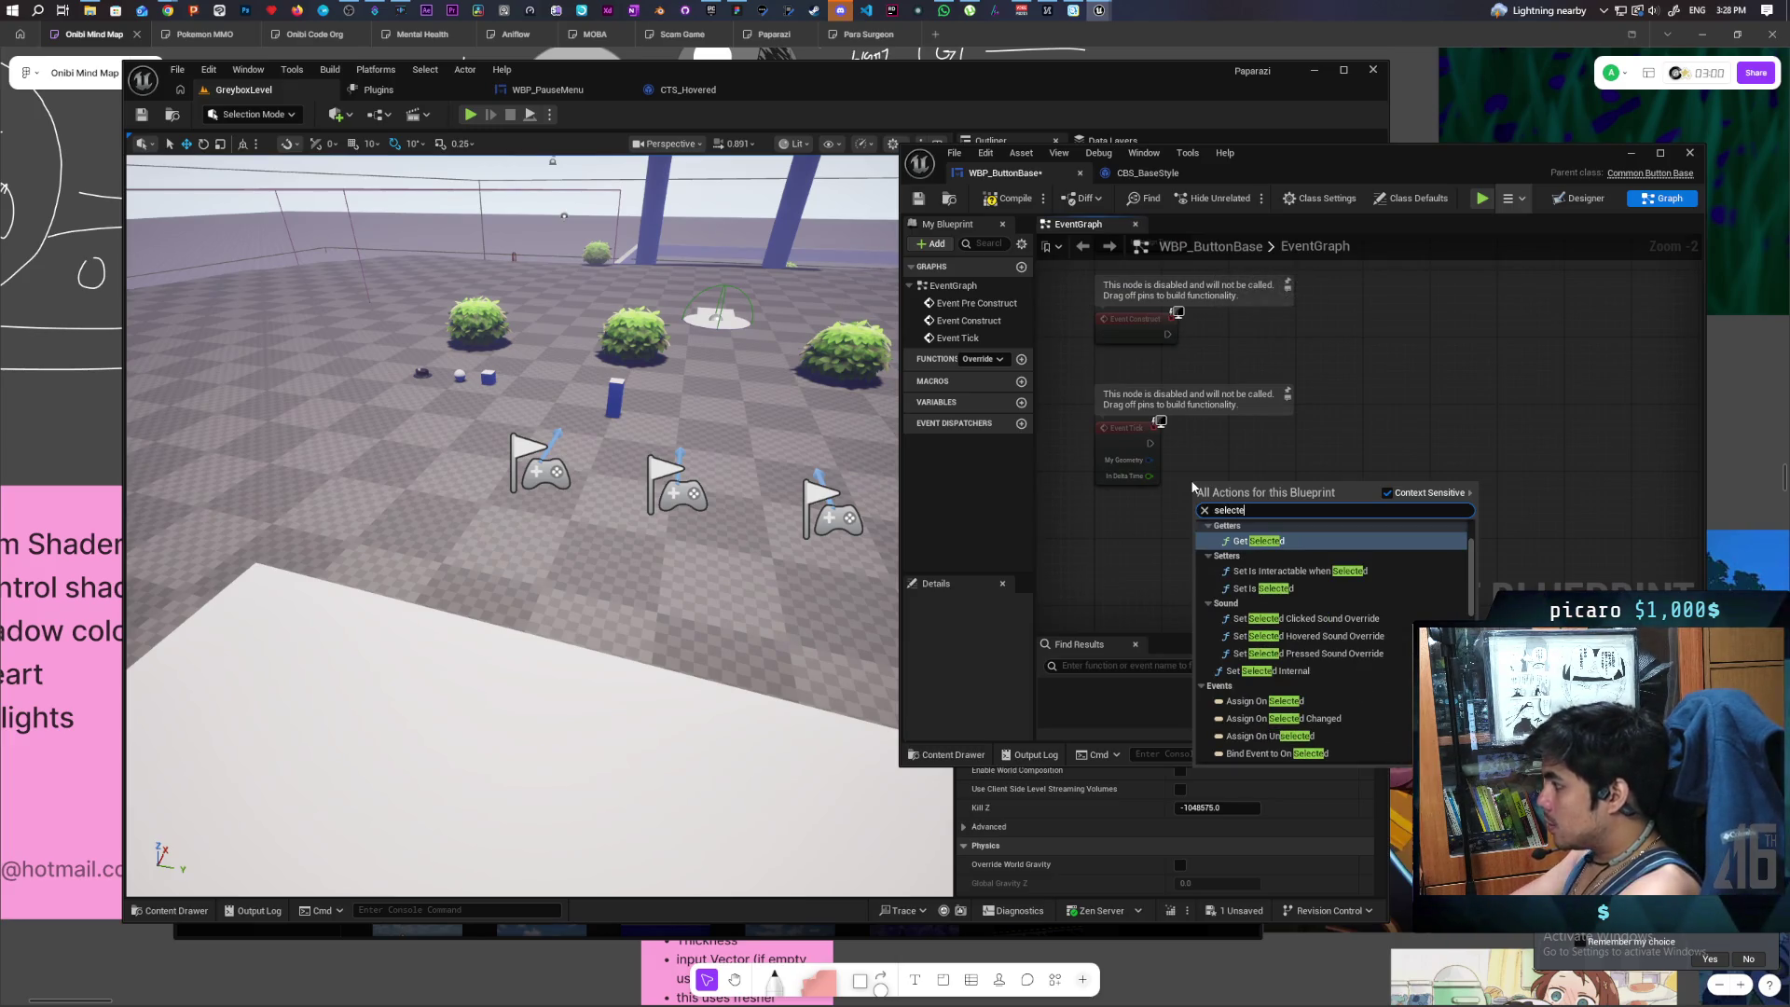
pyautogui.press('Return')
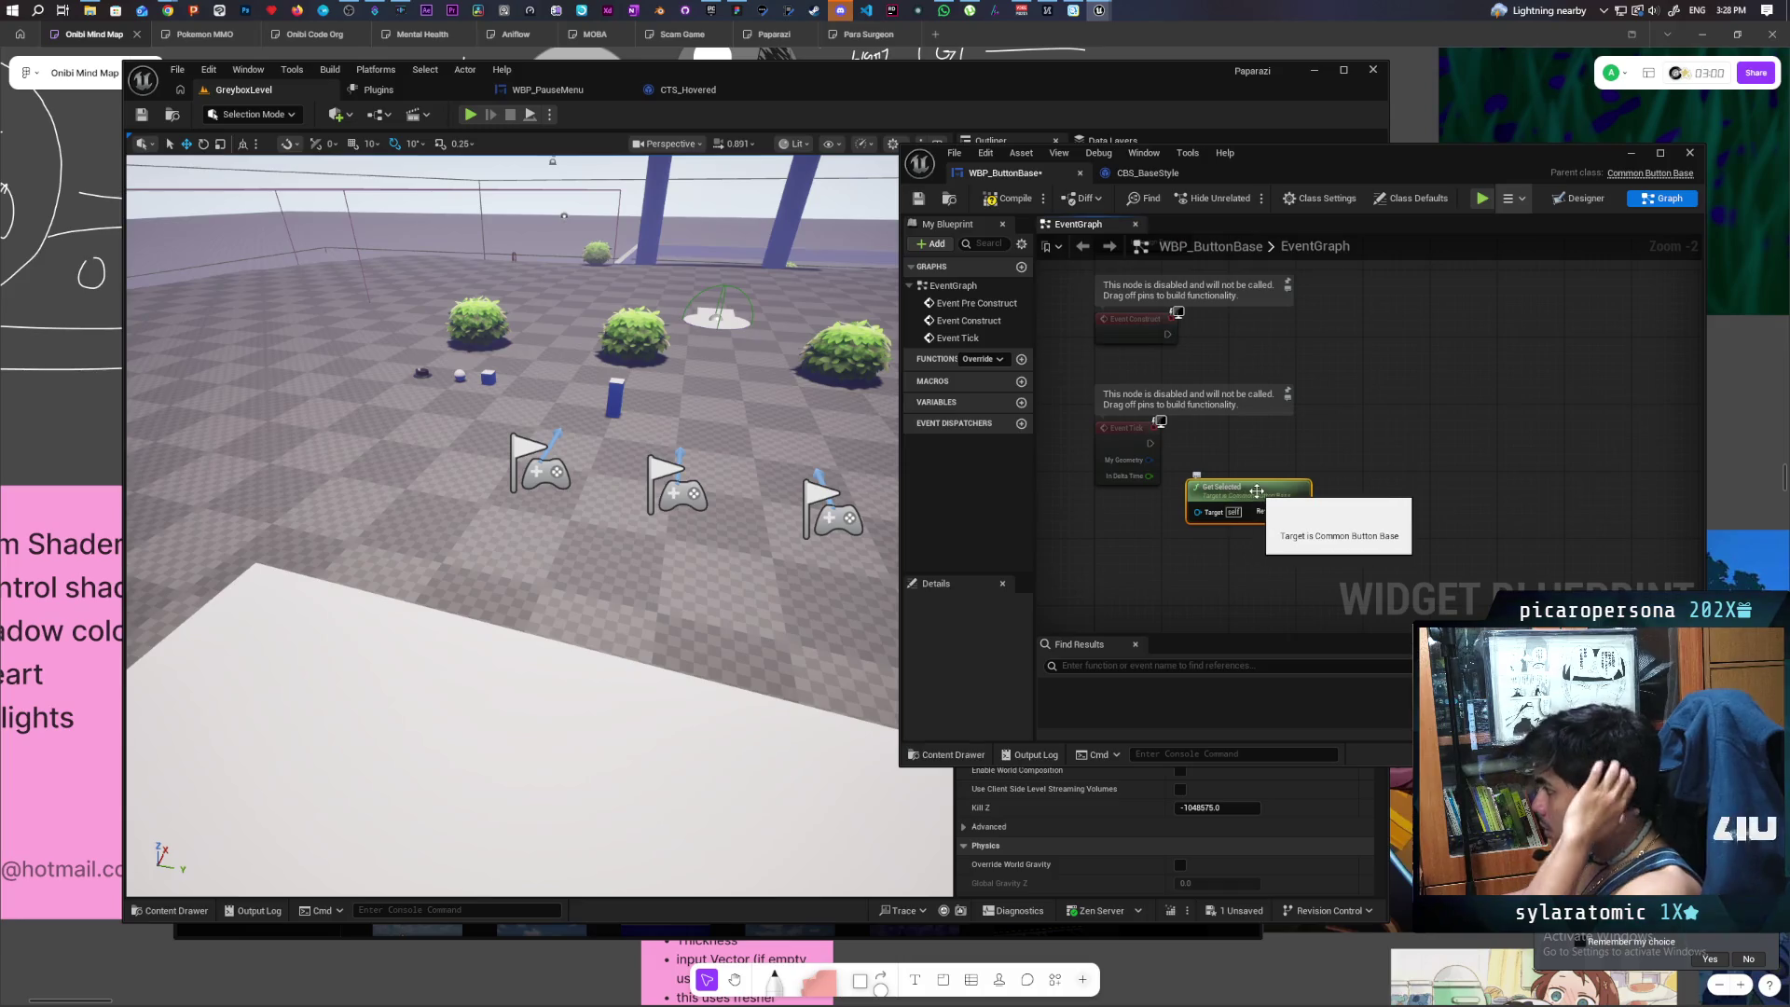
pyautogui.moveTo(1257, 492); pyautogui.dragTo(1206, 533)
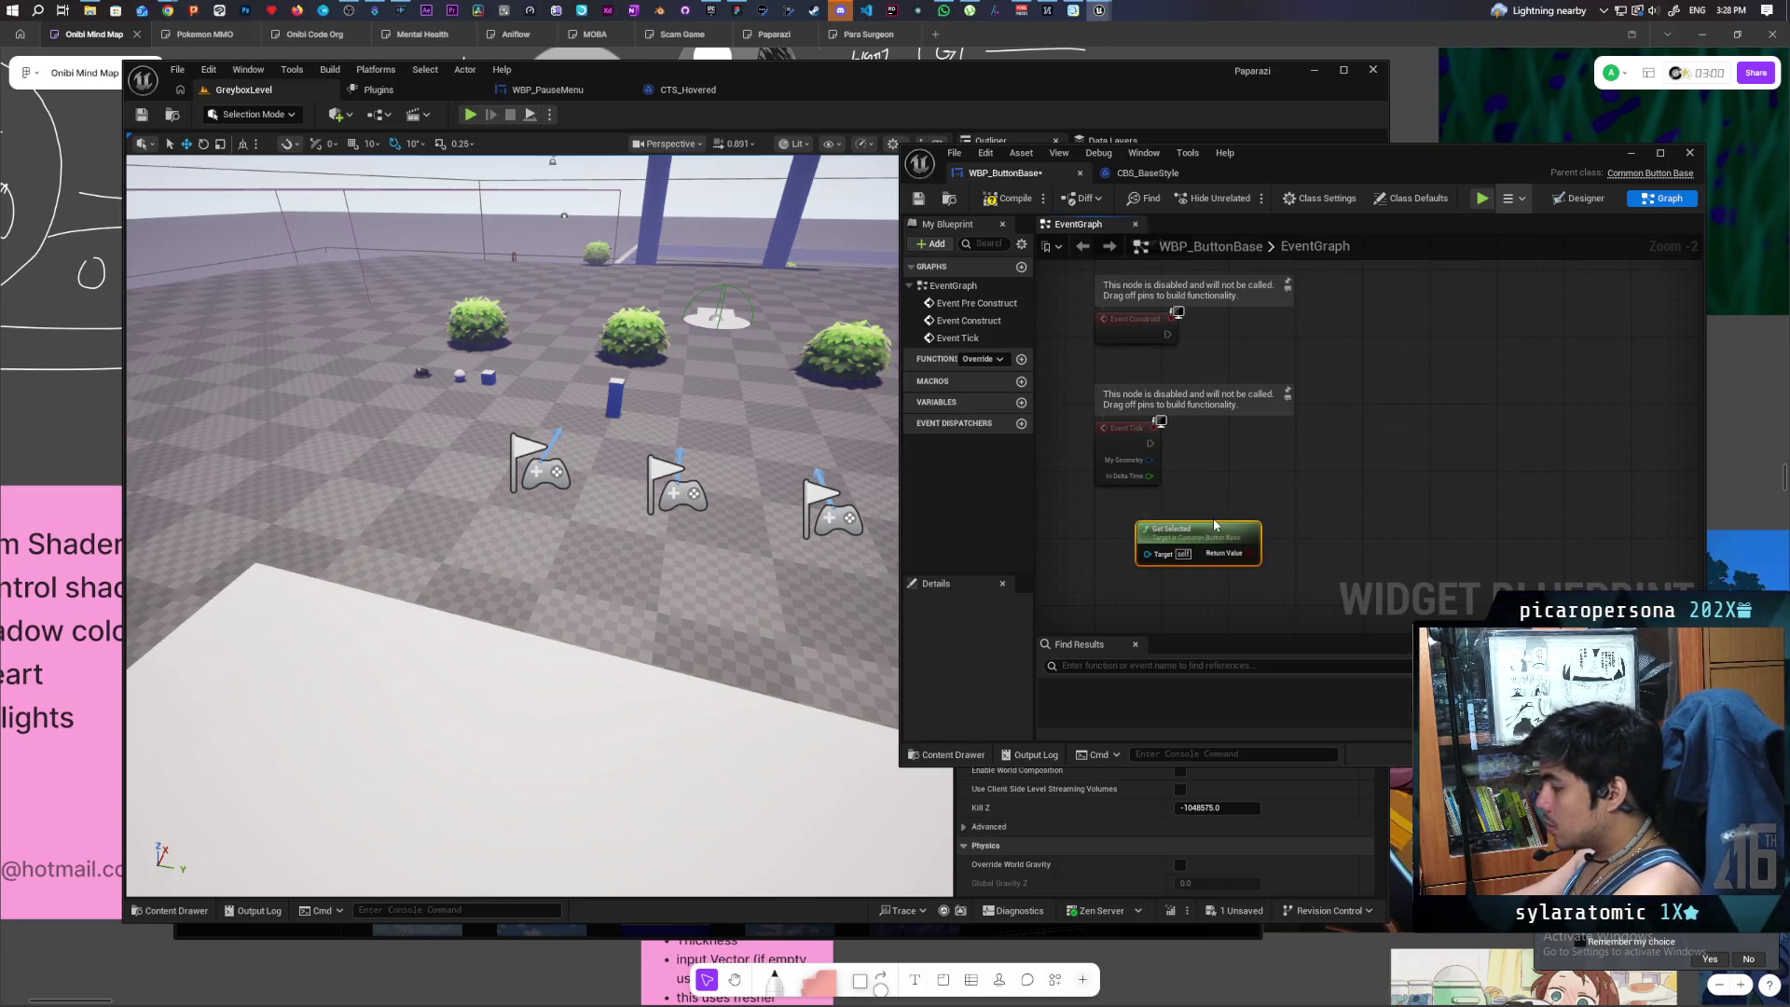
pyautogui.click(1250, 457)
pyautogui.moveTo(1266, 478); pyautogui.dragTo(1265, 476)
pyautogui.press('Escape')
pyautogui.press('Delete')
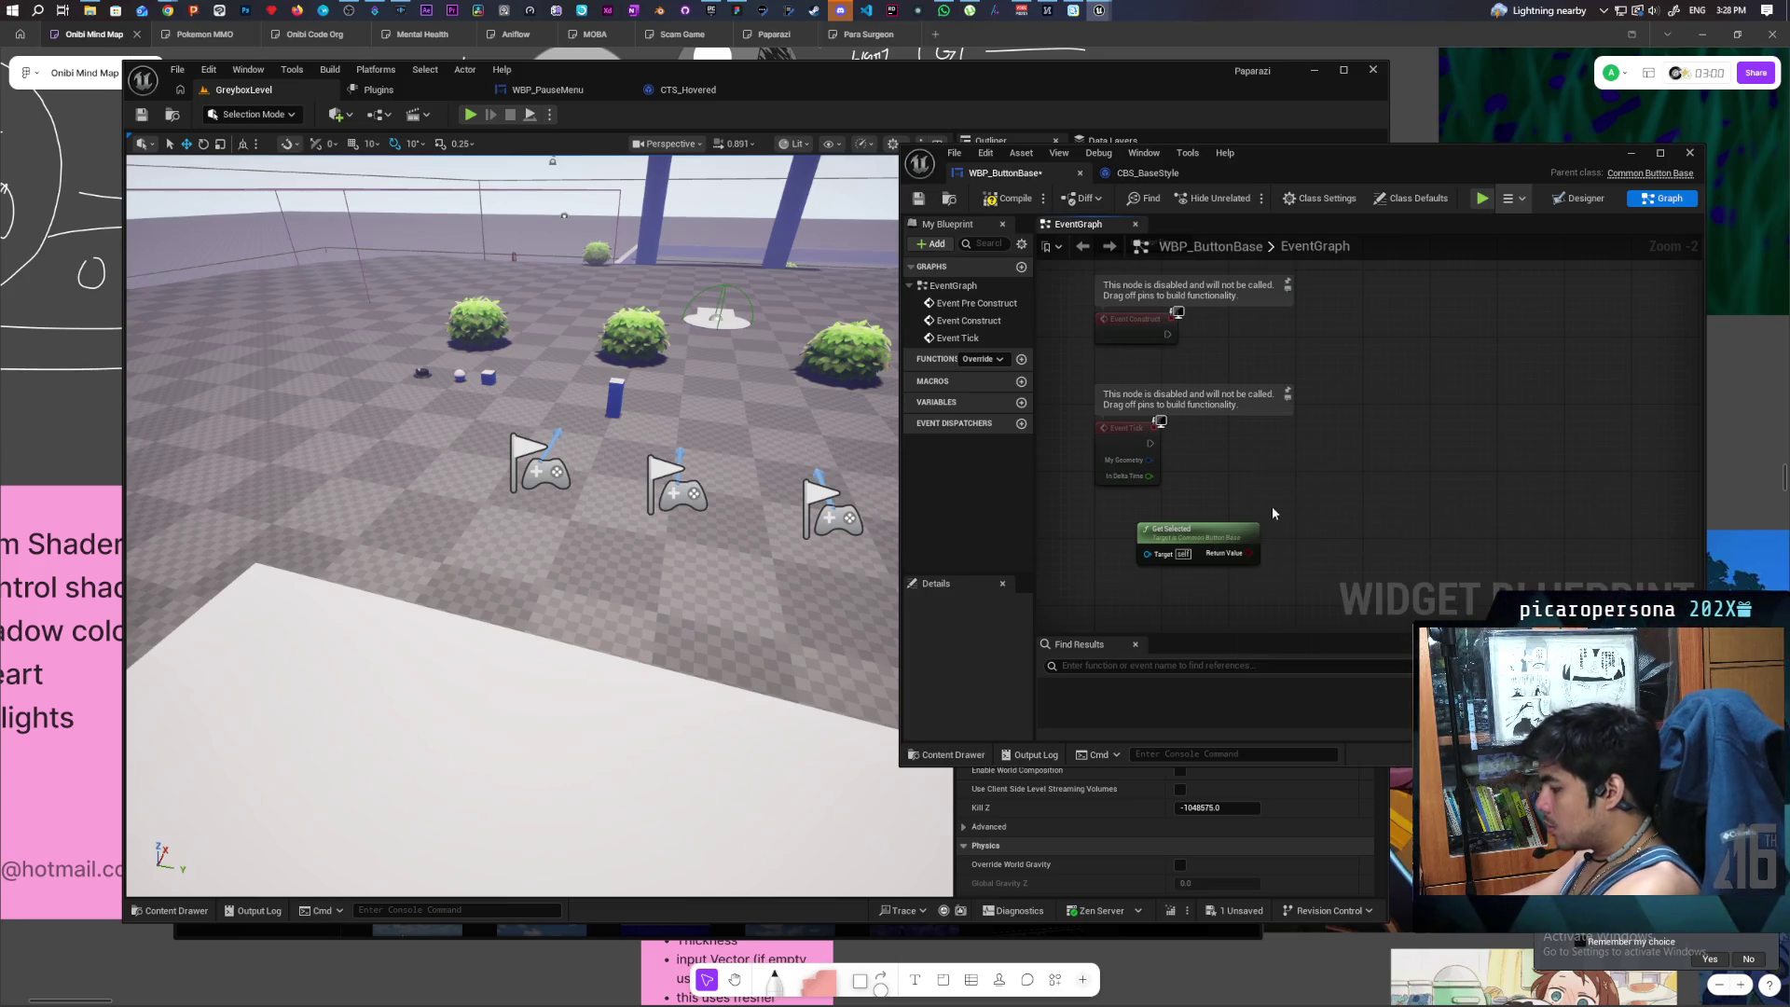
pyautogui.hotkey('ctrl', 'v')
pyautogui.moveTo(1149, 444)
pyautogui.mouseDown()
pyautogui.moveTo(1331, 460)
pyautogui.moveTo(1348, 435)
pyautogui.mouseUp()
pyautogui.moveTo(1255, 547); pyautogui.dragTo(1324, 461)
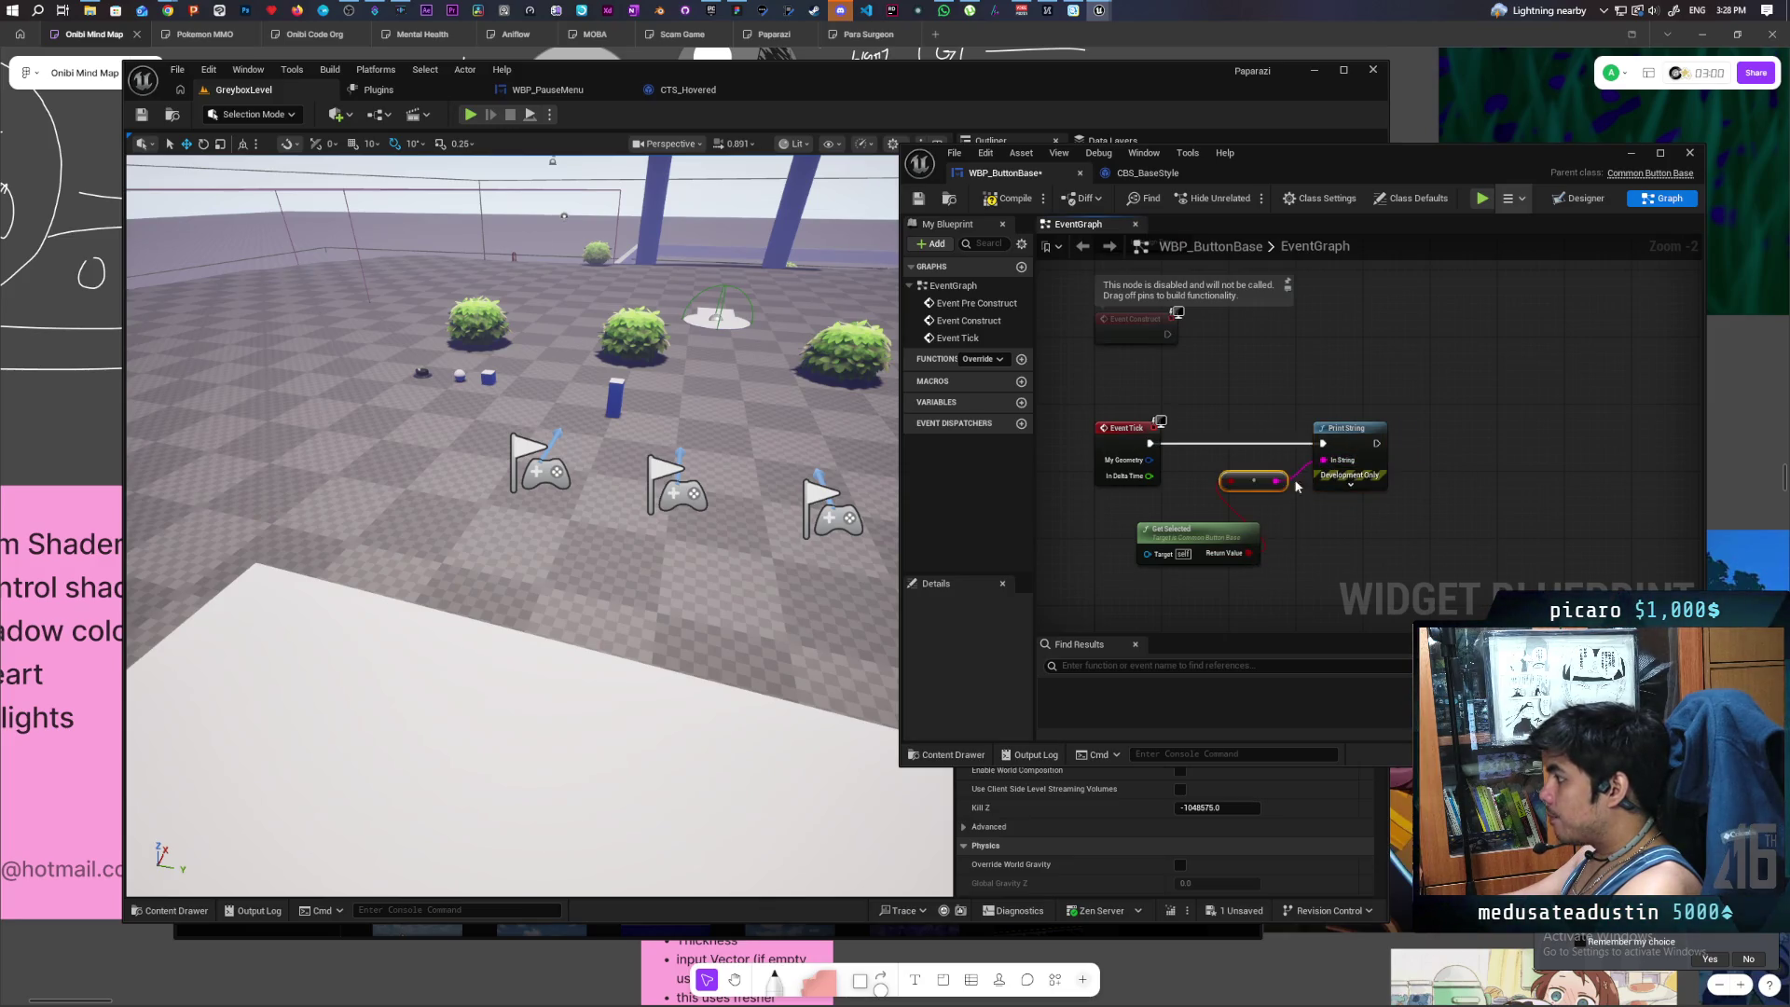
# - Compile and save WBP_ButtonBase, then play-test the pause menu and watch it print true
pyautogui.press('F7')
pyautogui.hotkey('ctrl', 's')
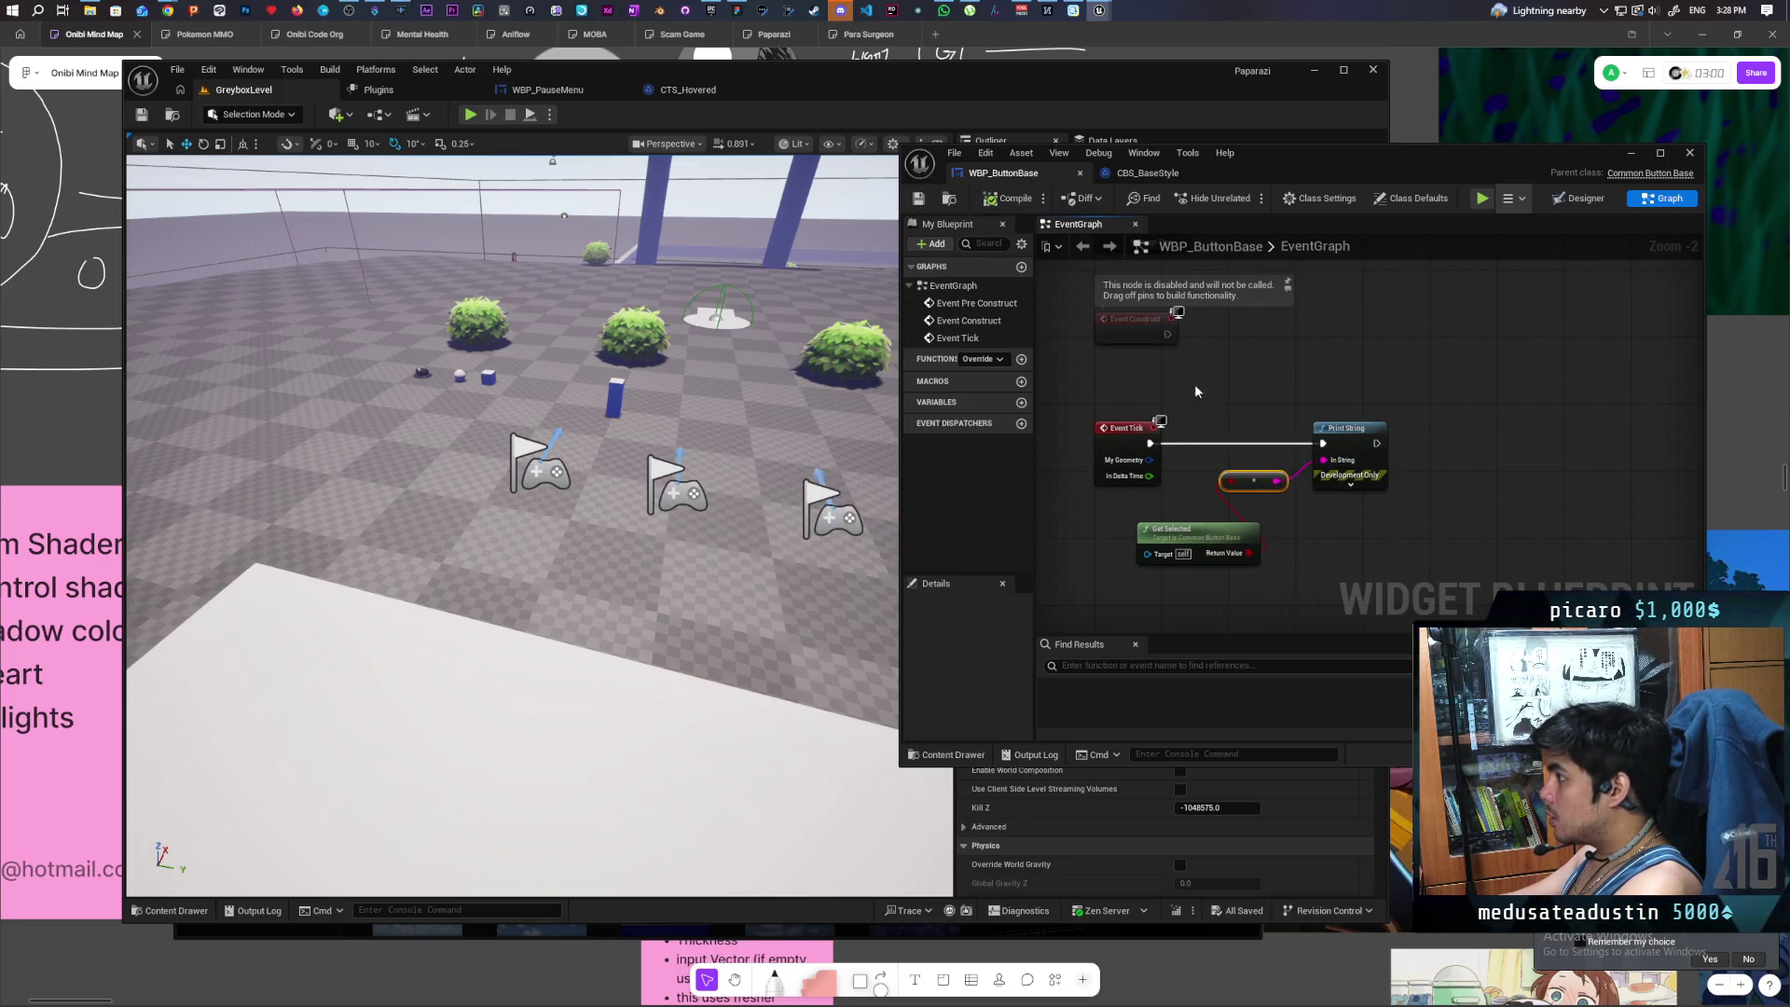
pyautogui.hotkey('alt', 'p')
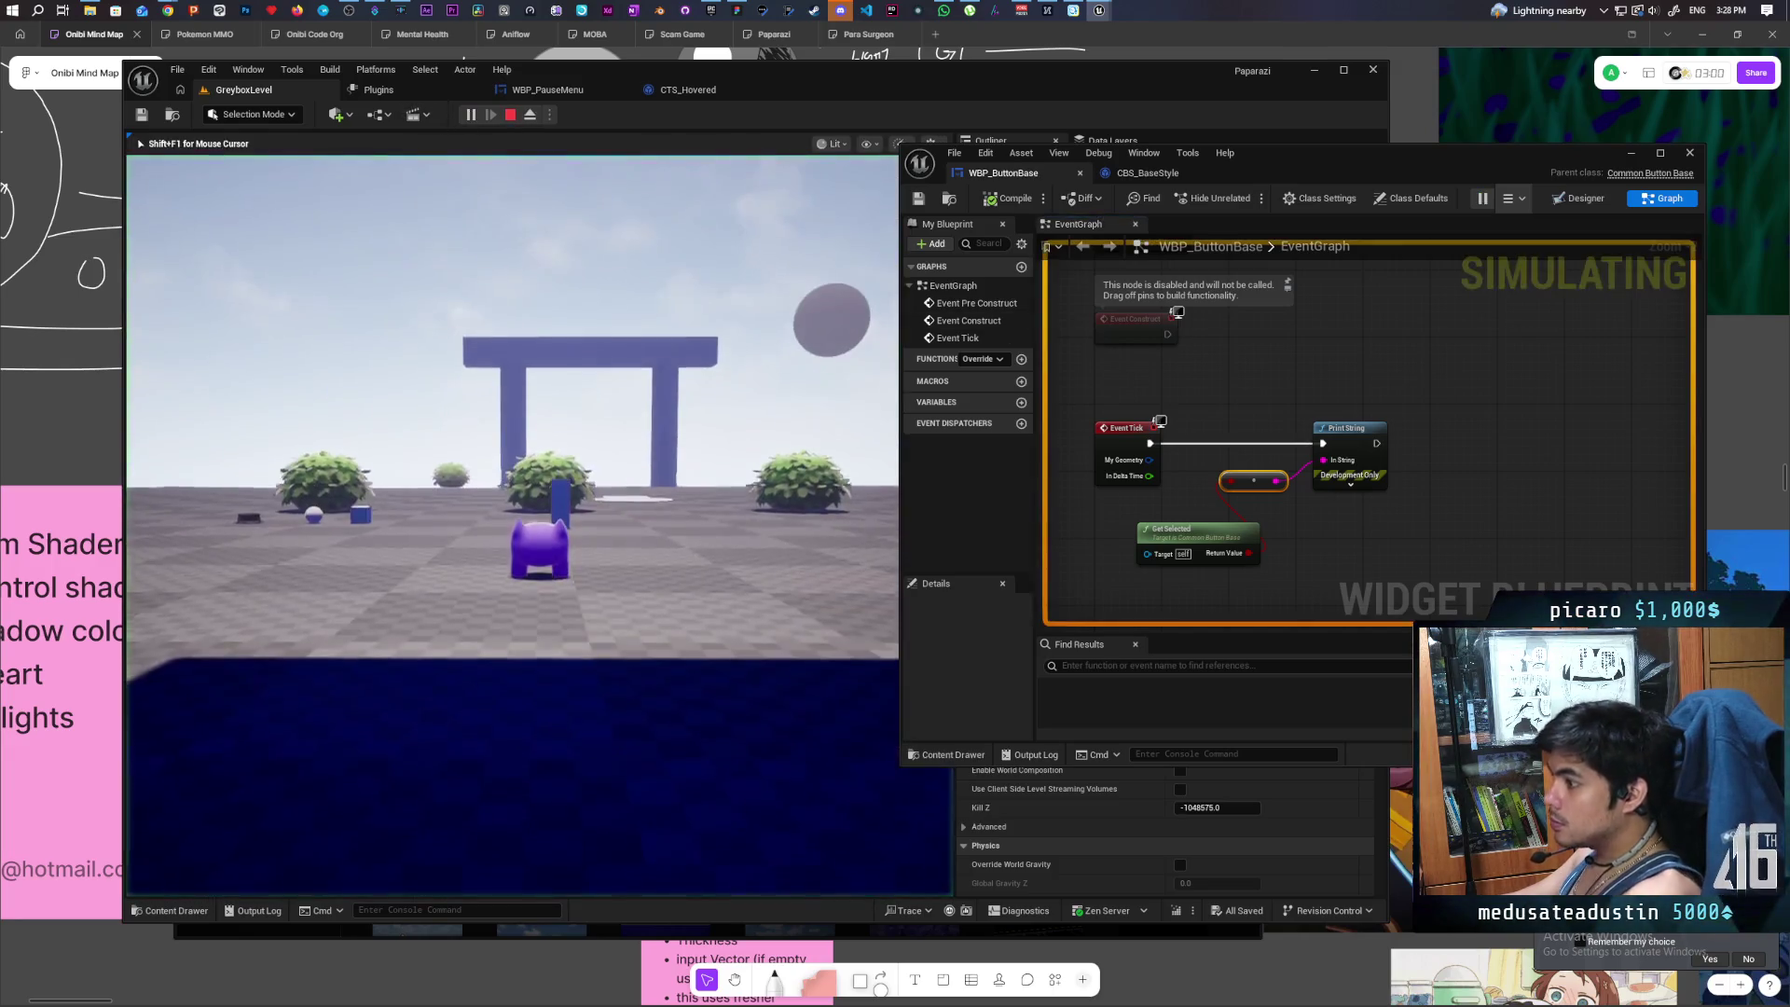
pyautogui.press('Escape')
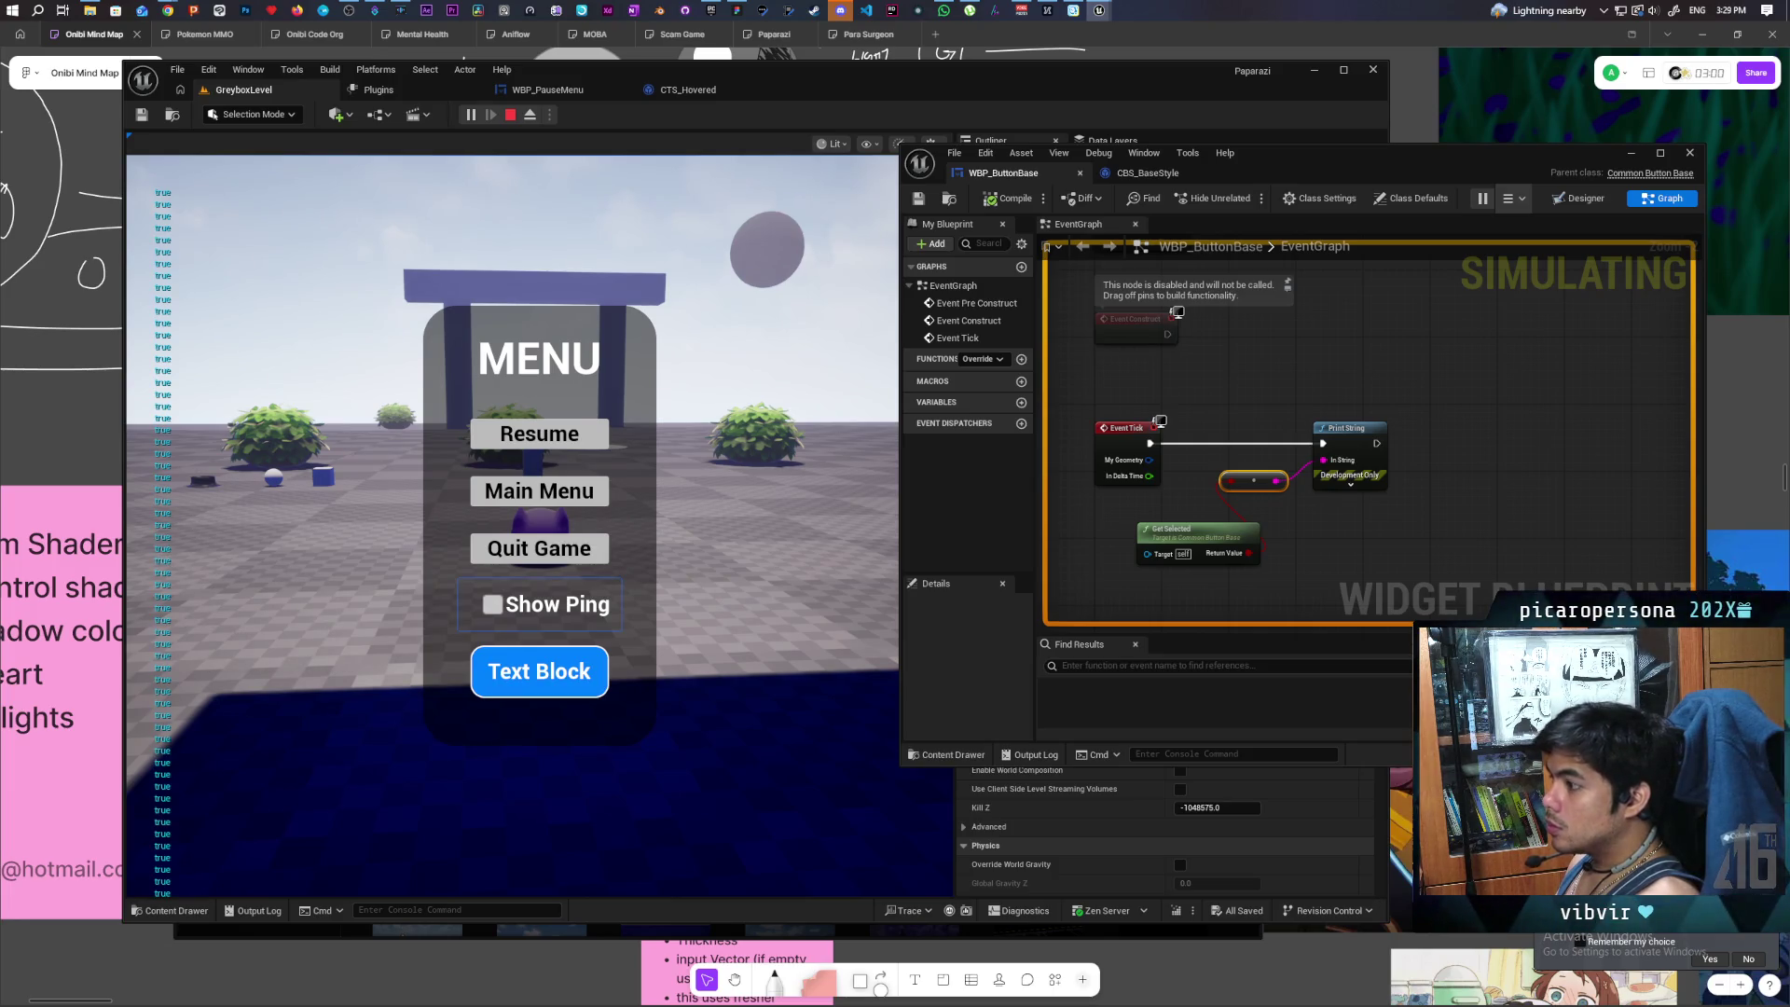
pyautogui.press('Down')
pyautogui.press('Down')
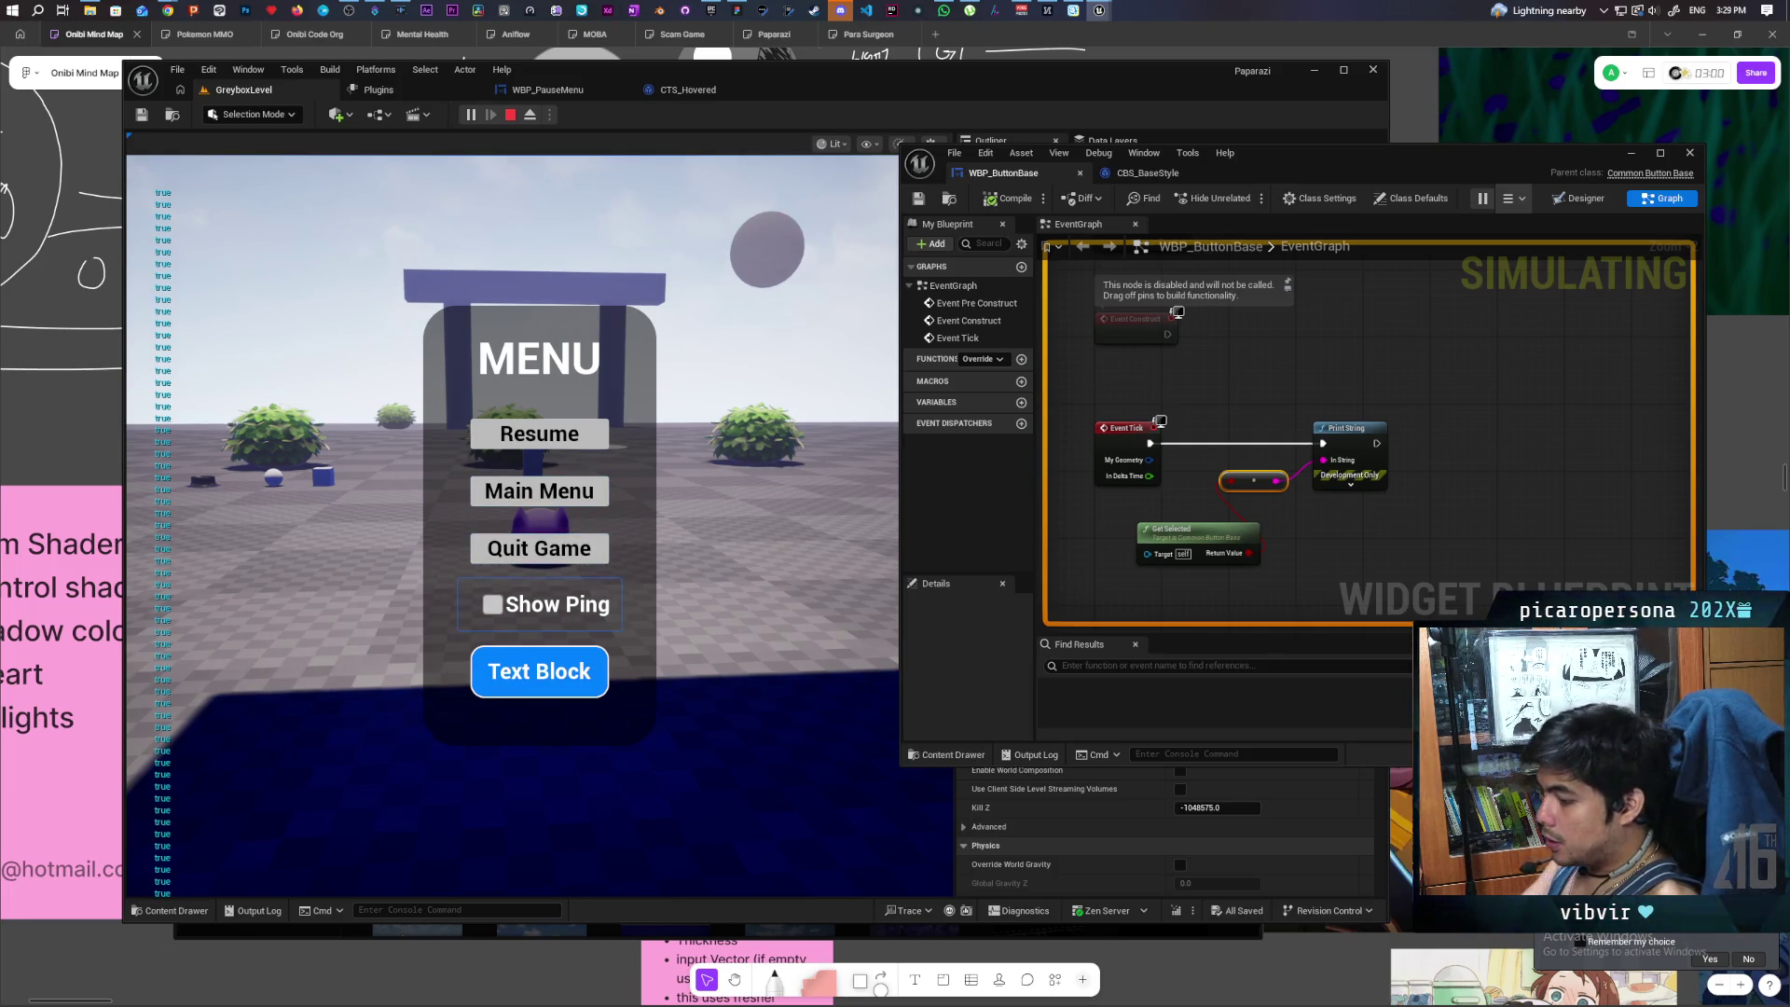
pyautogui.press('Escape')
pyautogui.press('Escape')
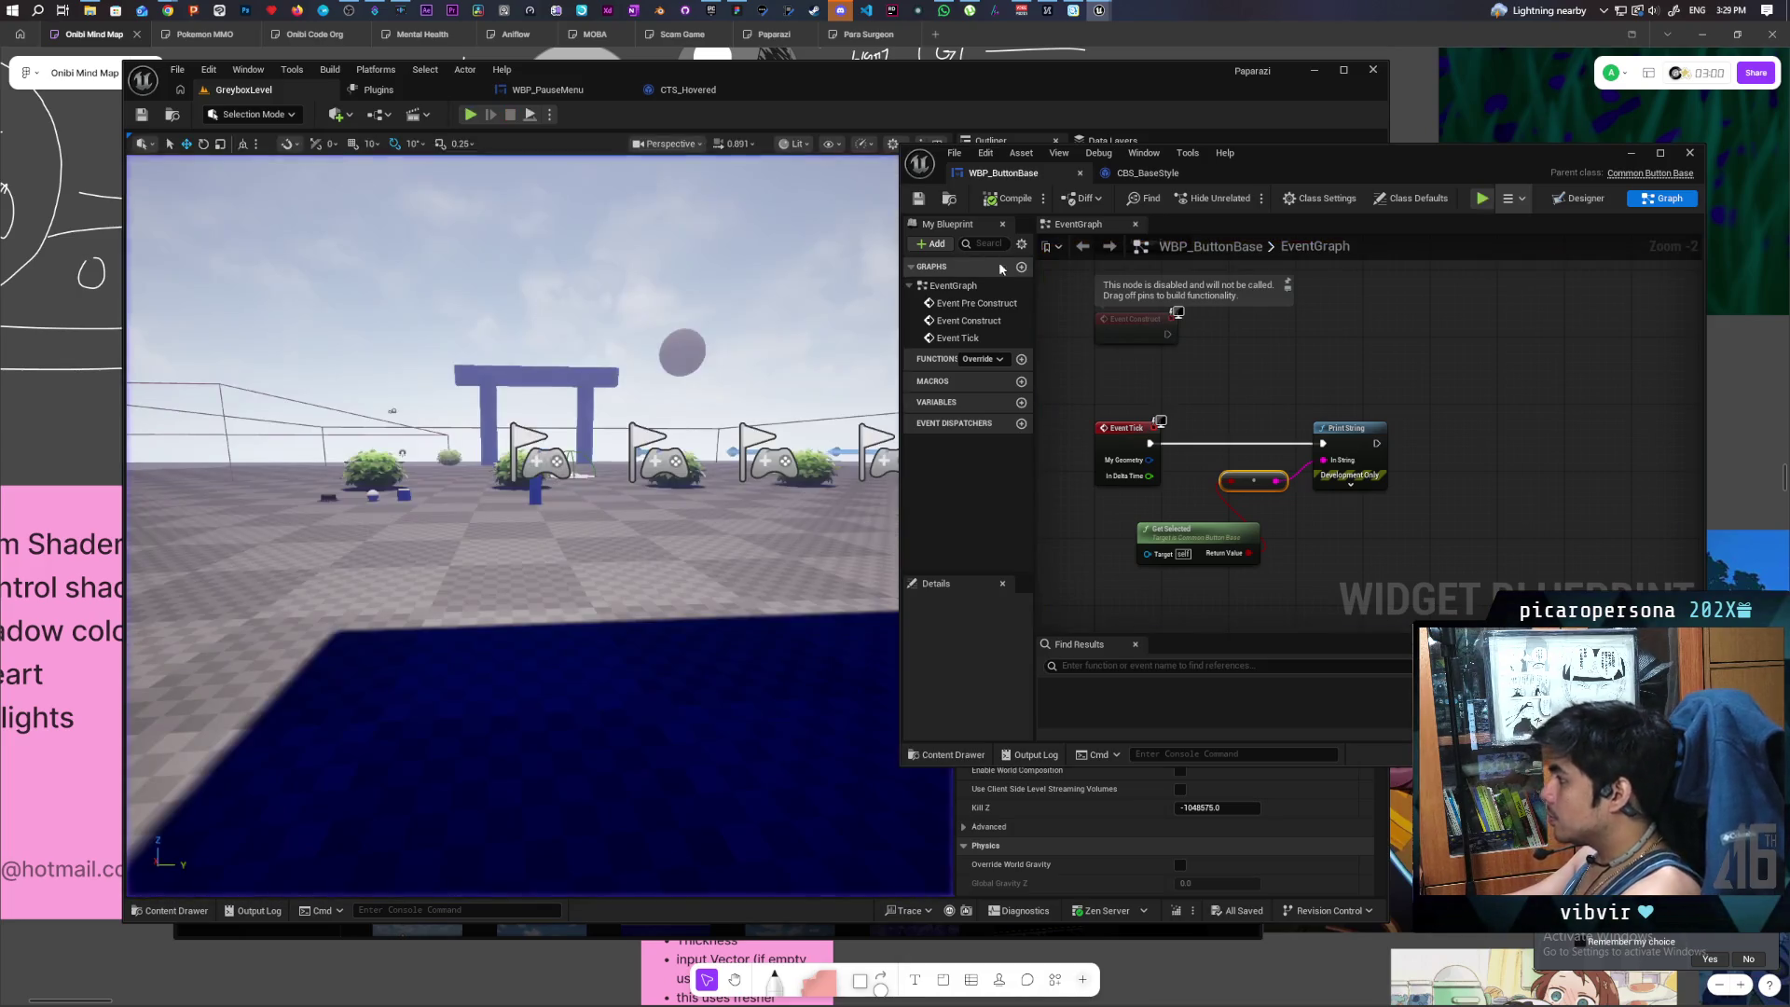
# - Add an Event On Focus Lost node to the WBP_ButtonBase graph
pyautogui.scroll(-6, 1213, 410)
pyautogui.rightClick(1205, 405)
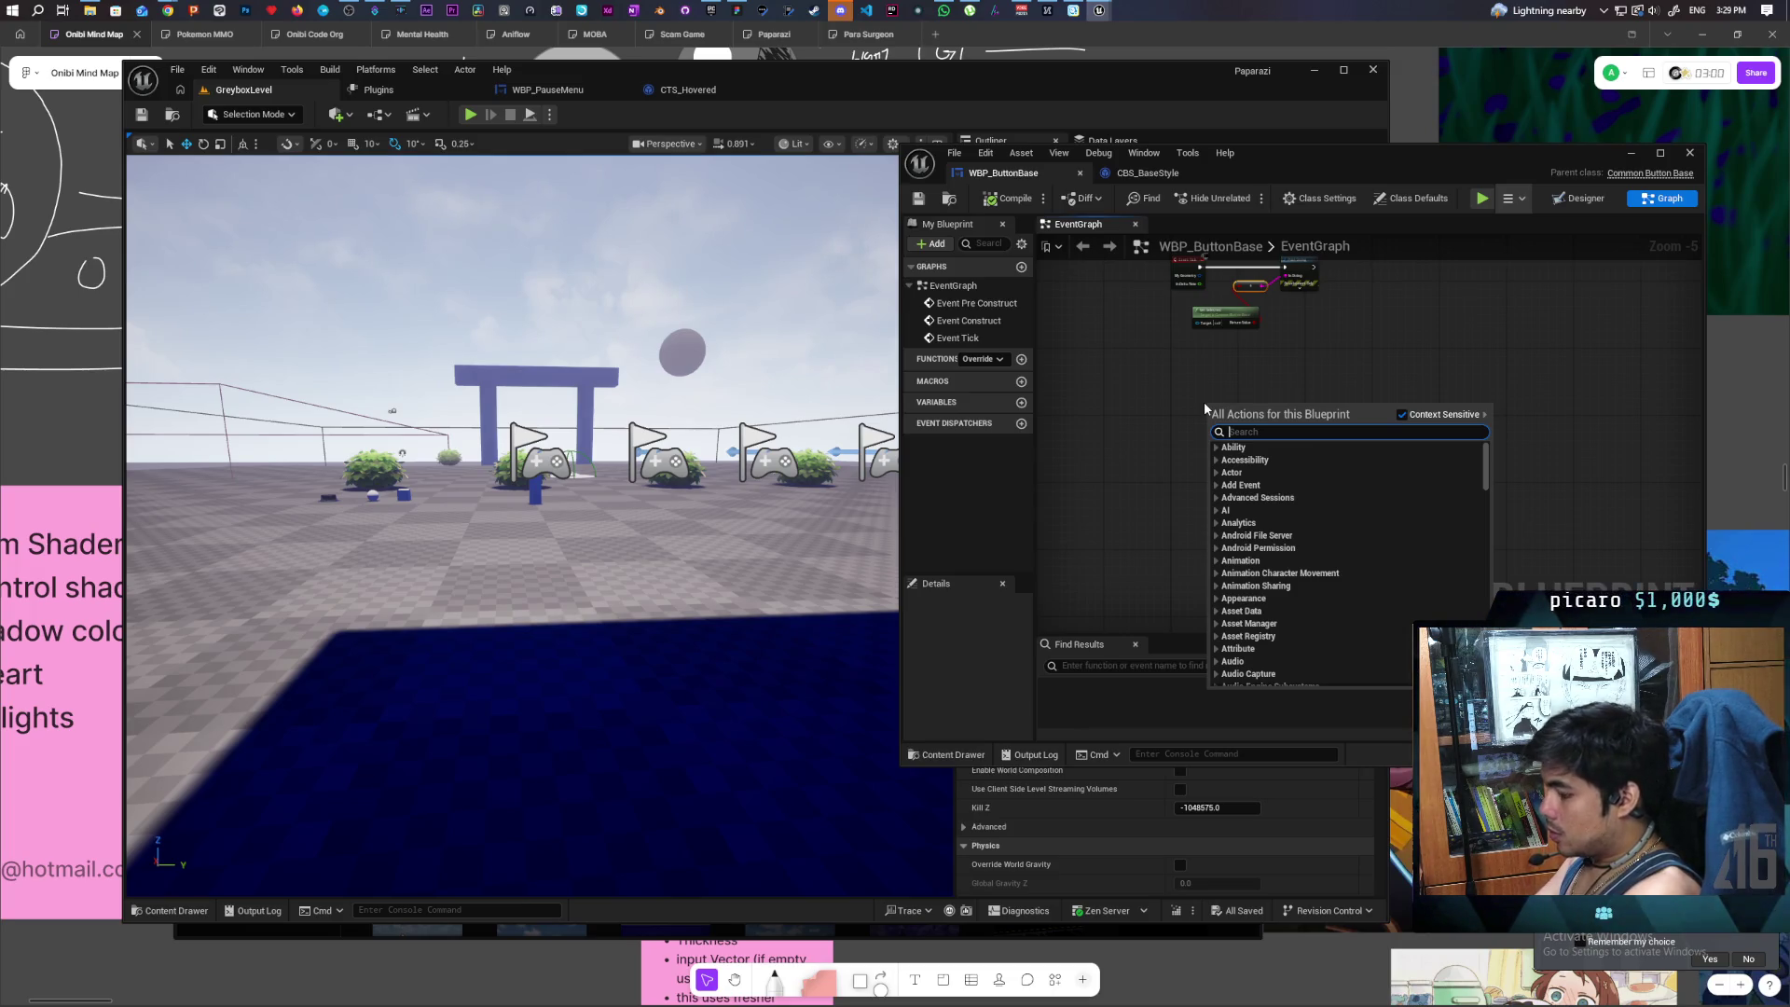
pyautogui.write('lost focu')
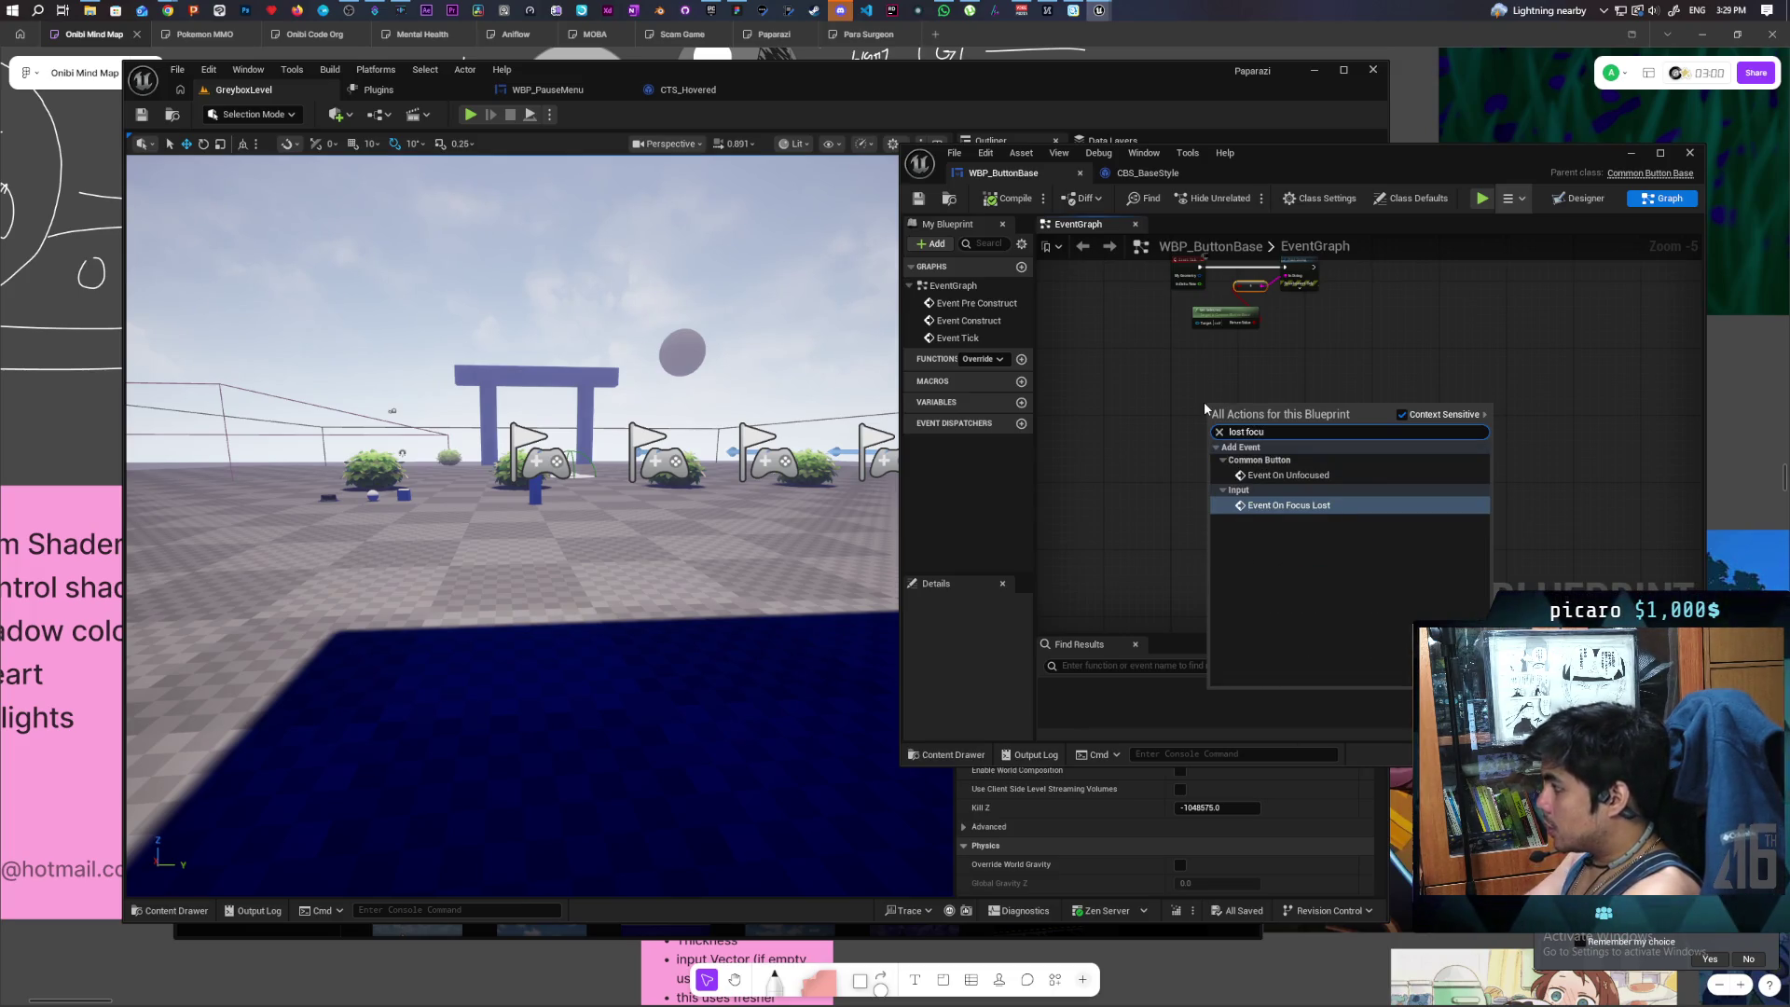
pyautogui.press('Return')
pyautogui.scroll(2, 1206, 407)
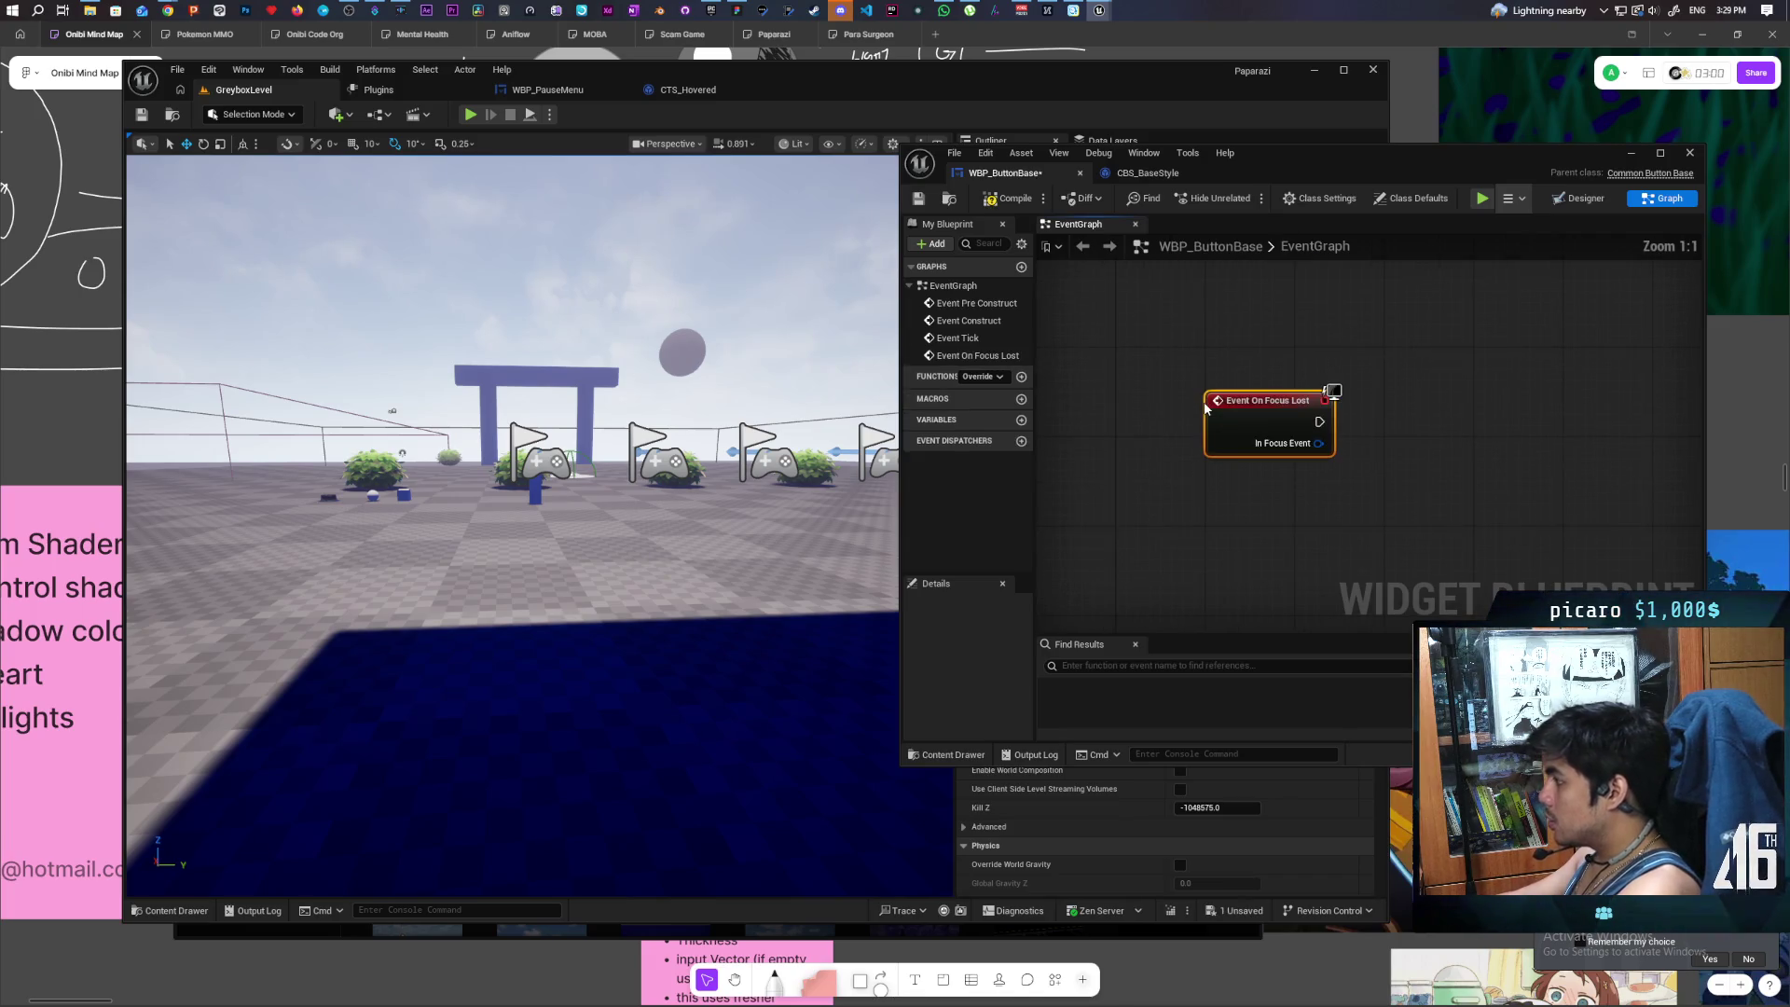
pyautogui.moveTo(1094, 542)
pyautogui.mouseDown()
pyautogui.moveTo(1075, 530)
pyautogui.moveTo(1130, 531)
pyautogui.mouseUp()
pyautogui.scroll(1, 1246, 545)
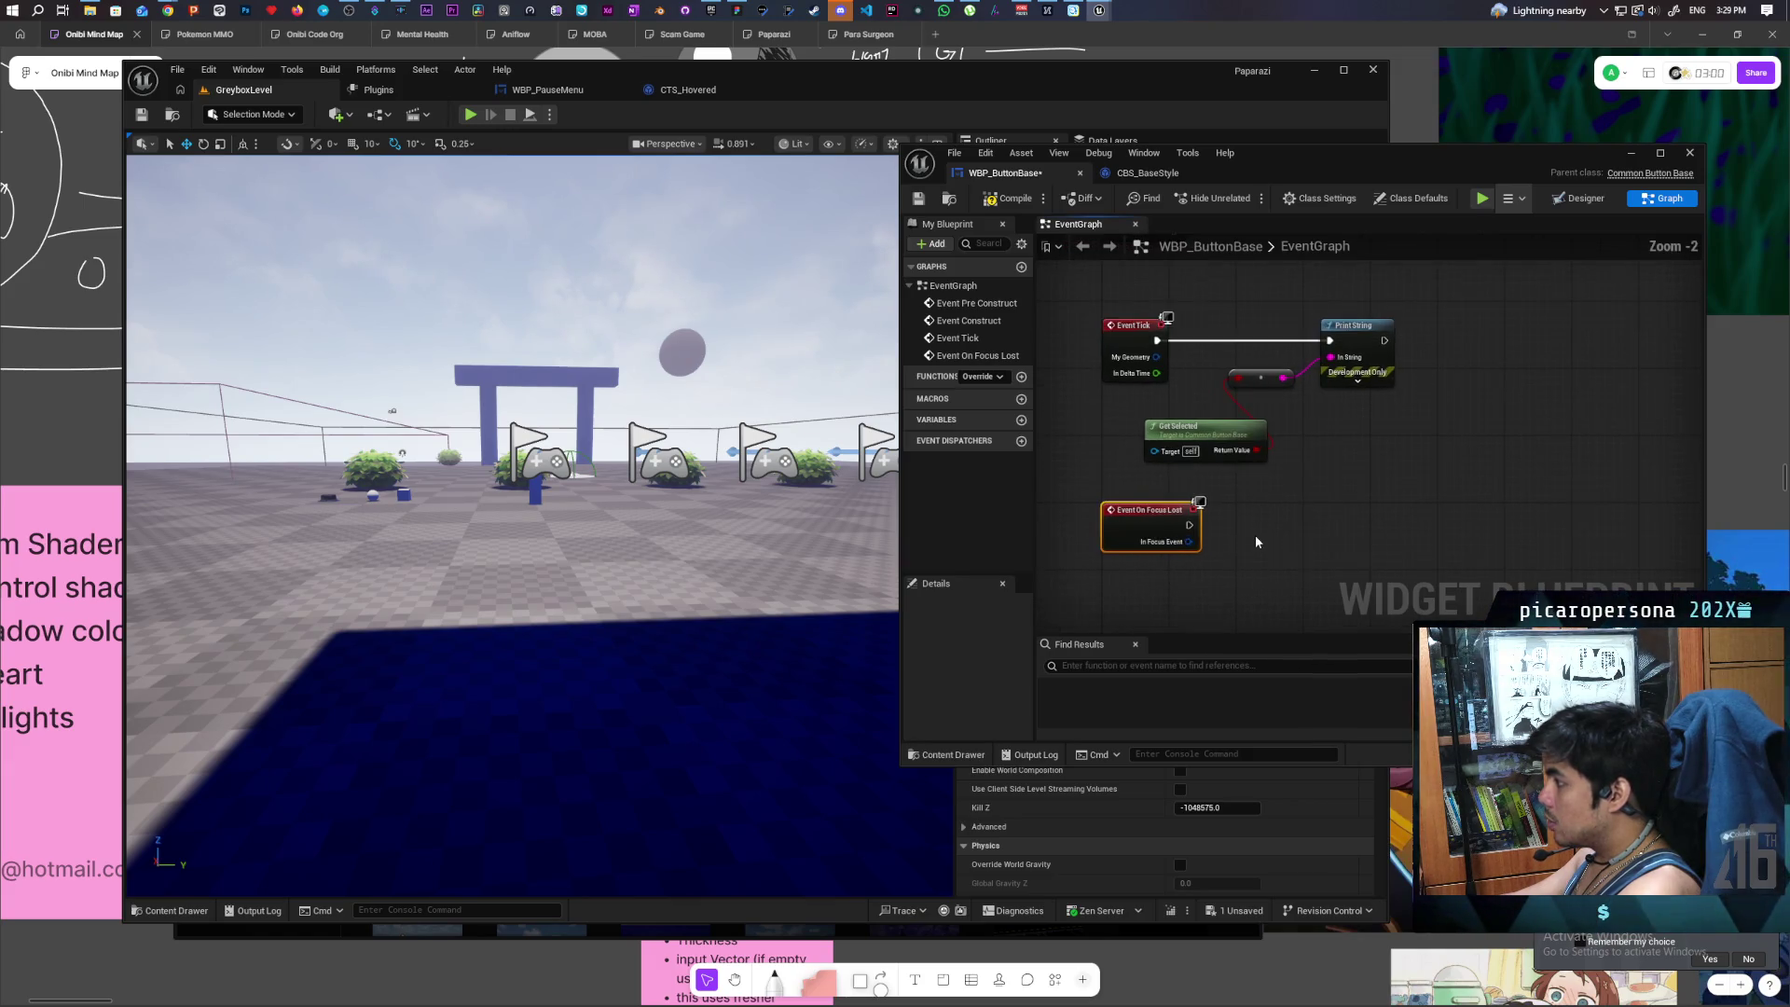
# - Add Set Is Selected with Give Click Feedback off, compile, save, and open the pause menu in play
pyautogui.rightClick(1246, 545)
pyautogui.write('set se')
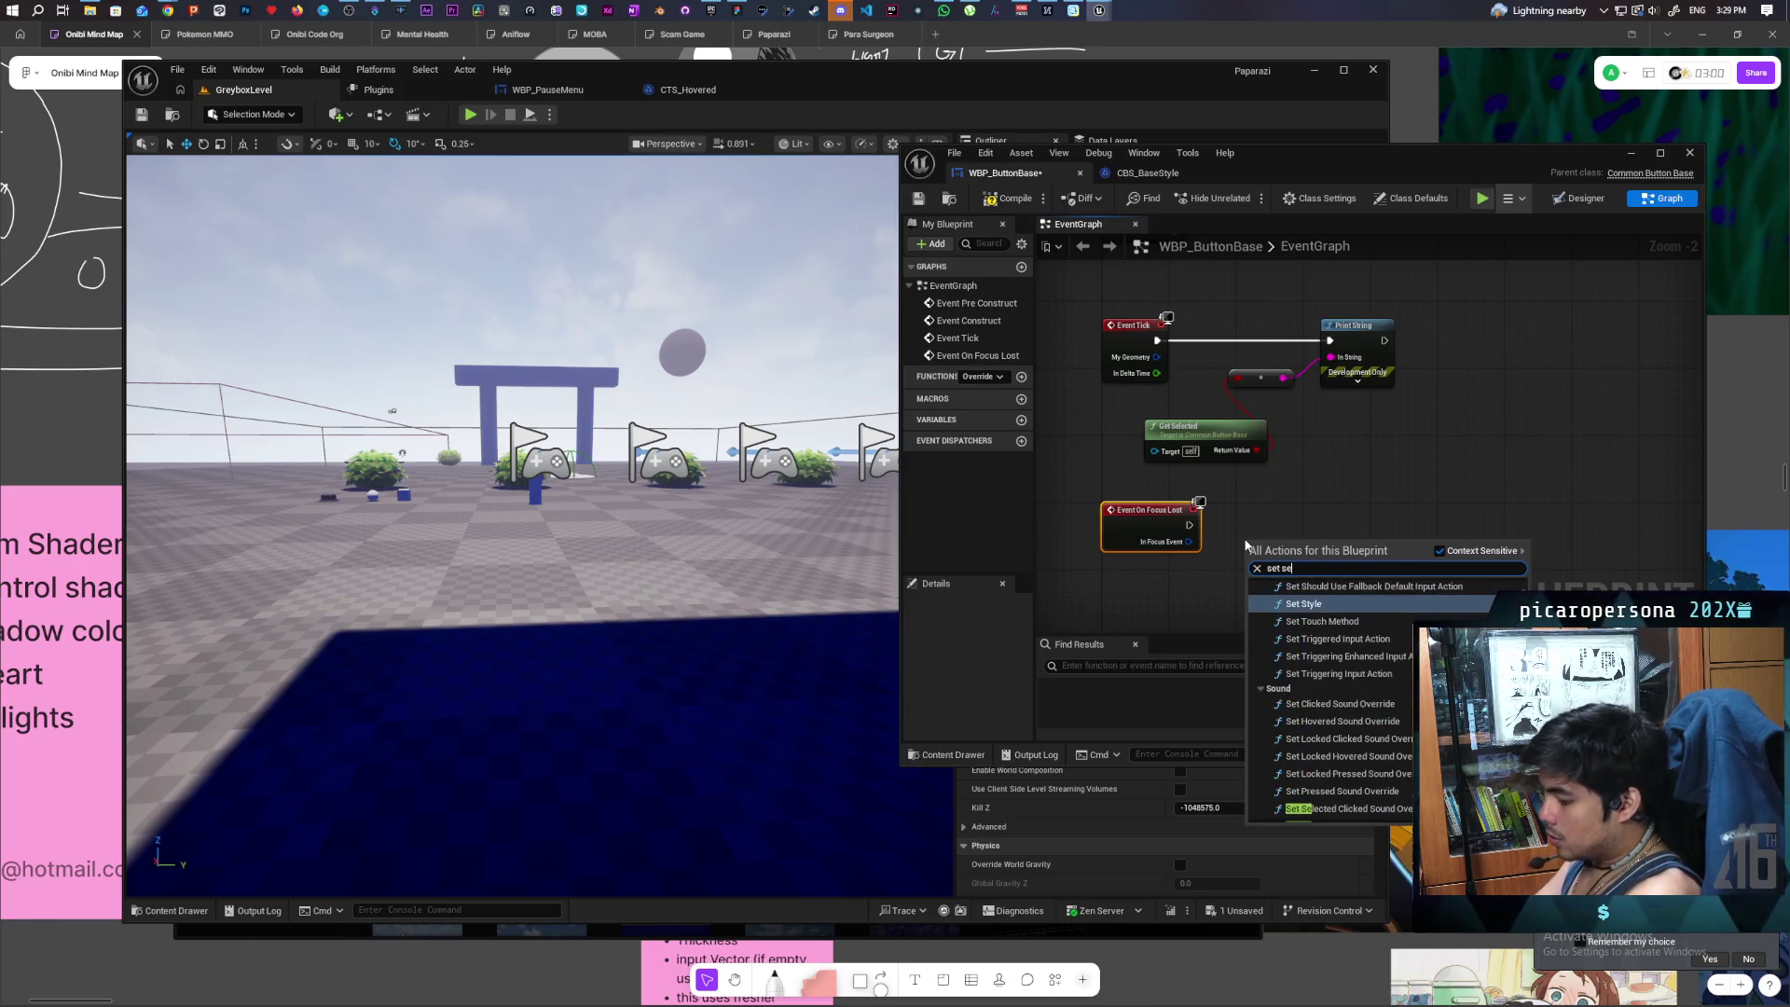
pyautogui.write('lec')
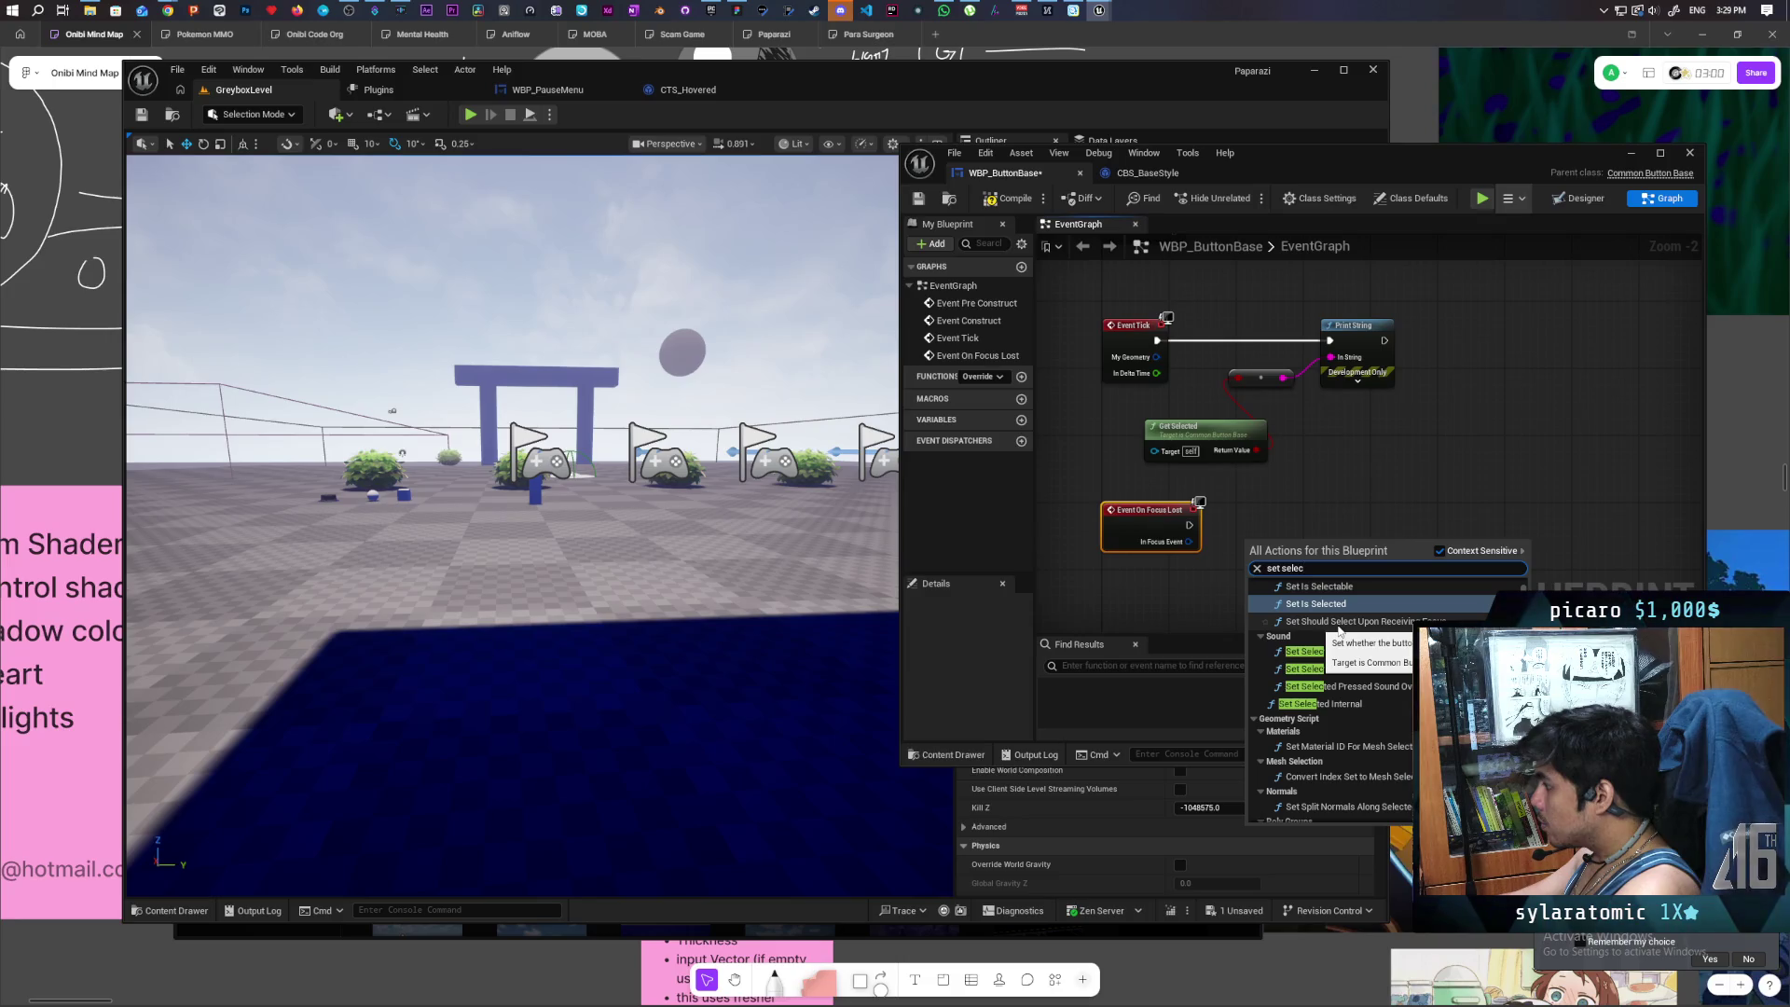
pyautogui.scroll(2, 1340, 632)
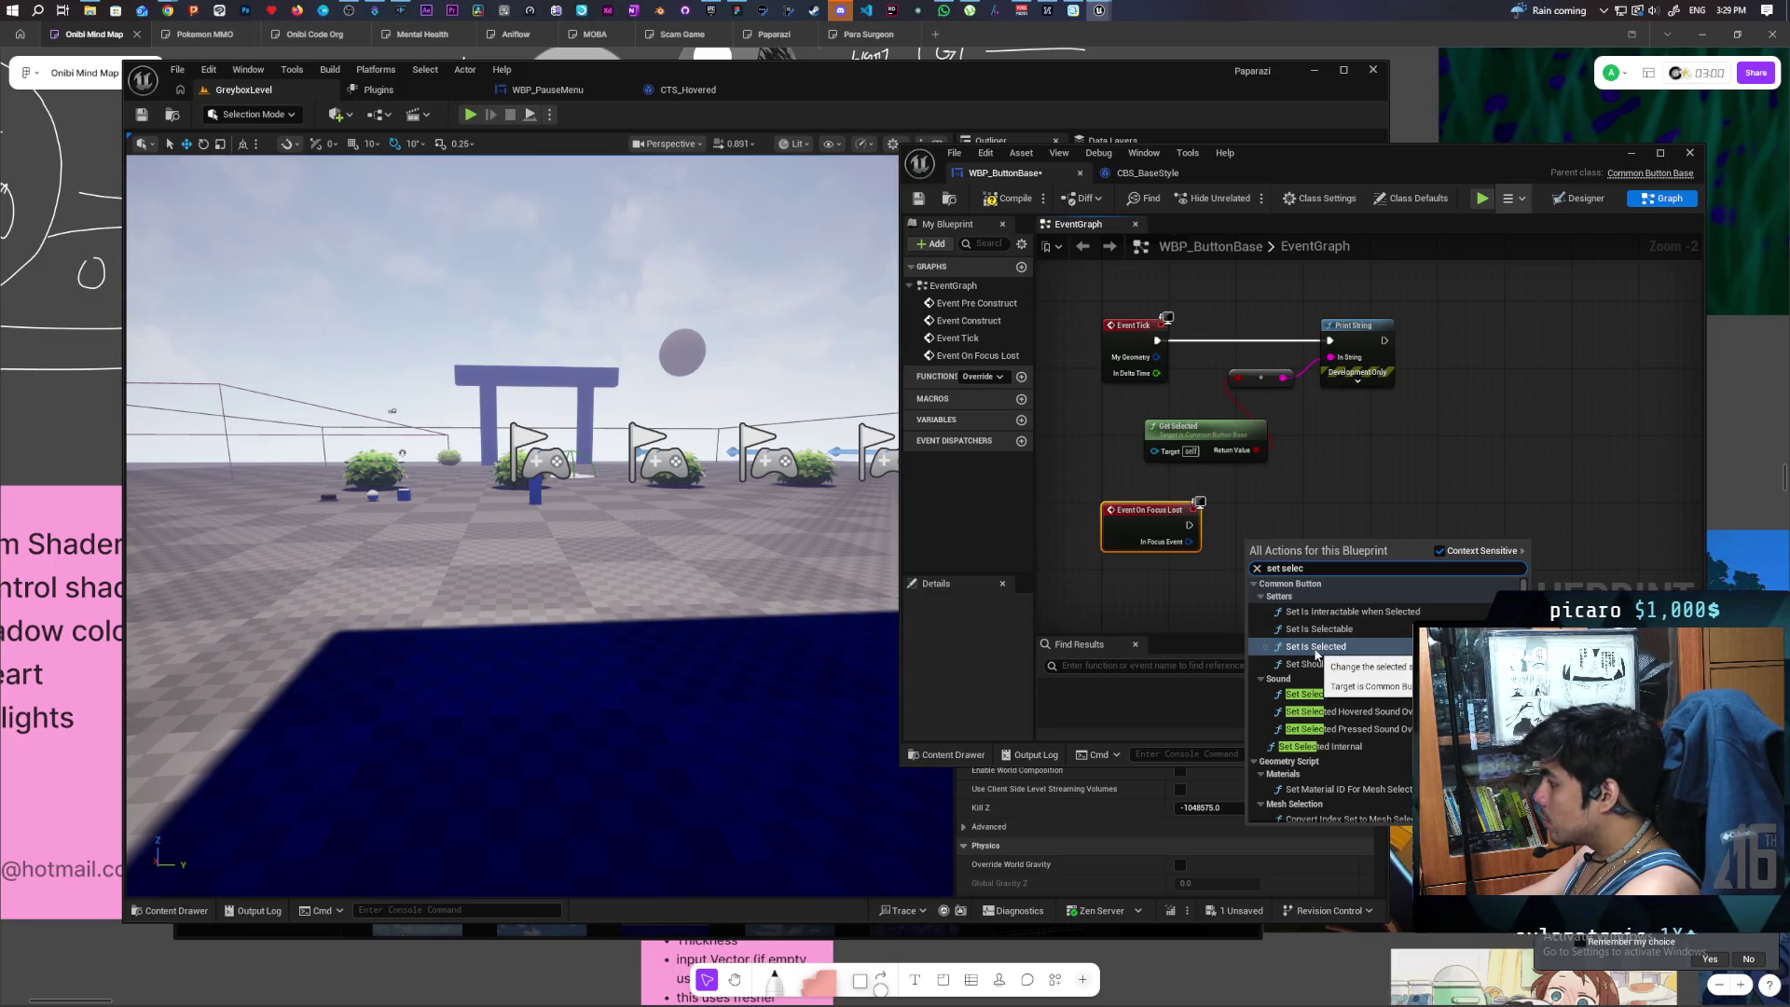
pyautogui.click(1316, 646)
pyautogui.scroll(2, 1321, 511)
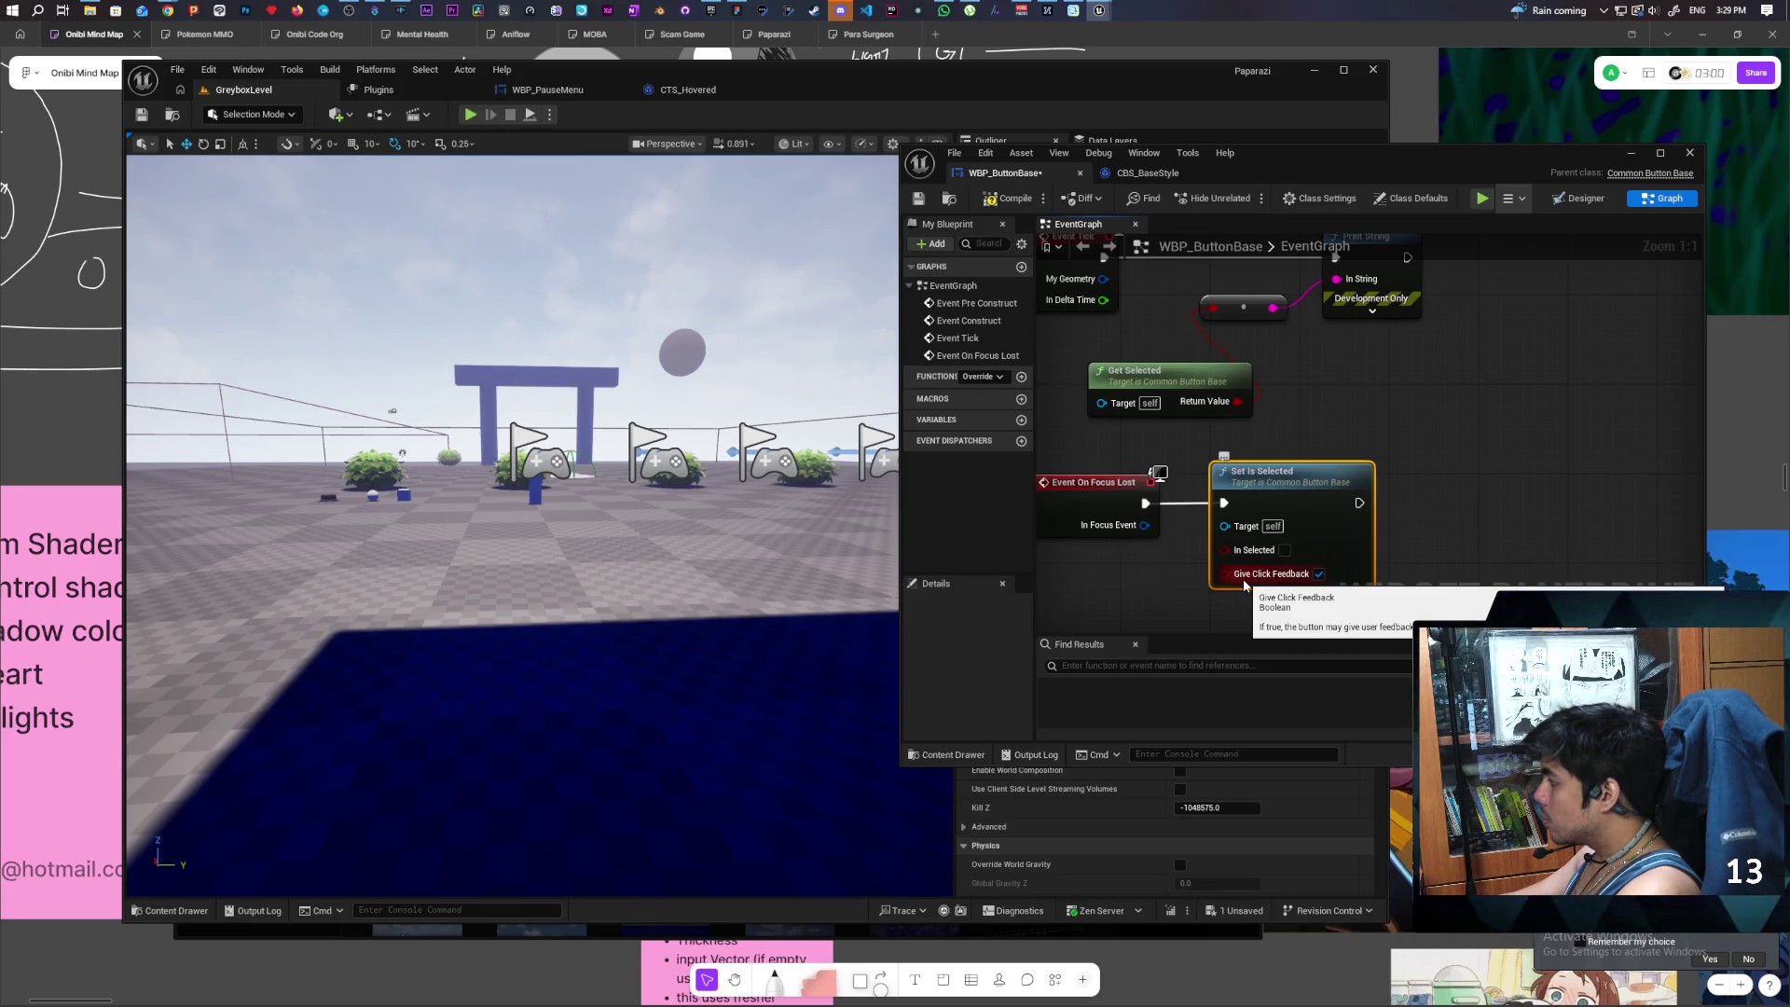
pyautogui.click(1320, 575)
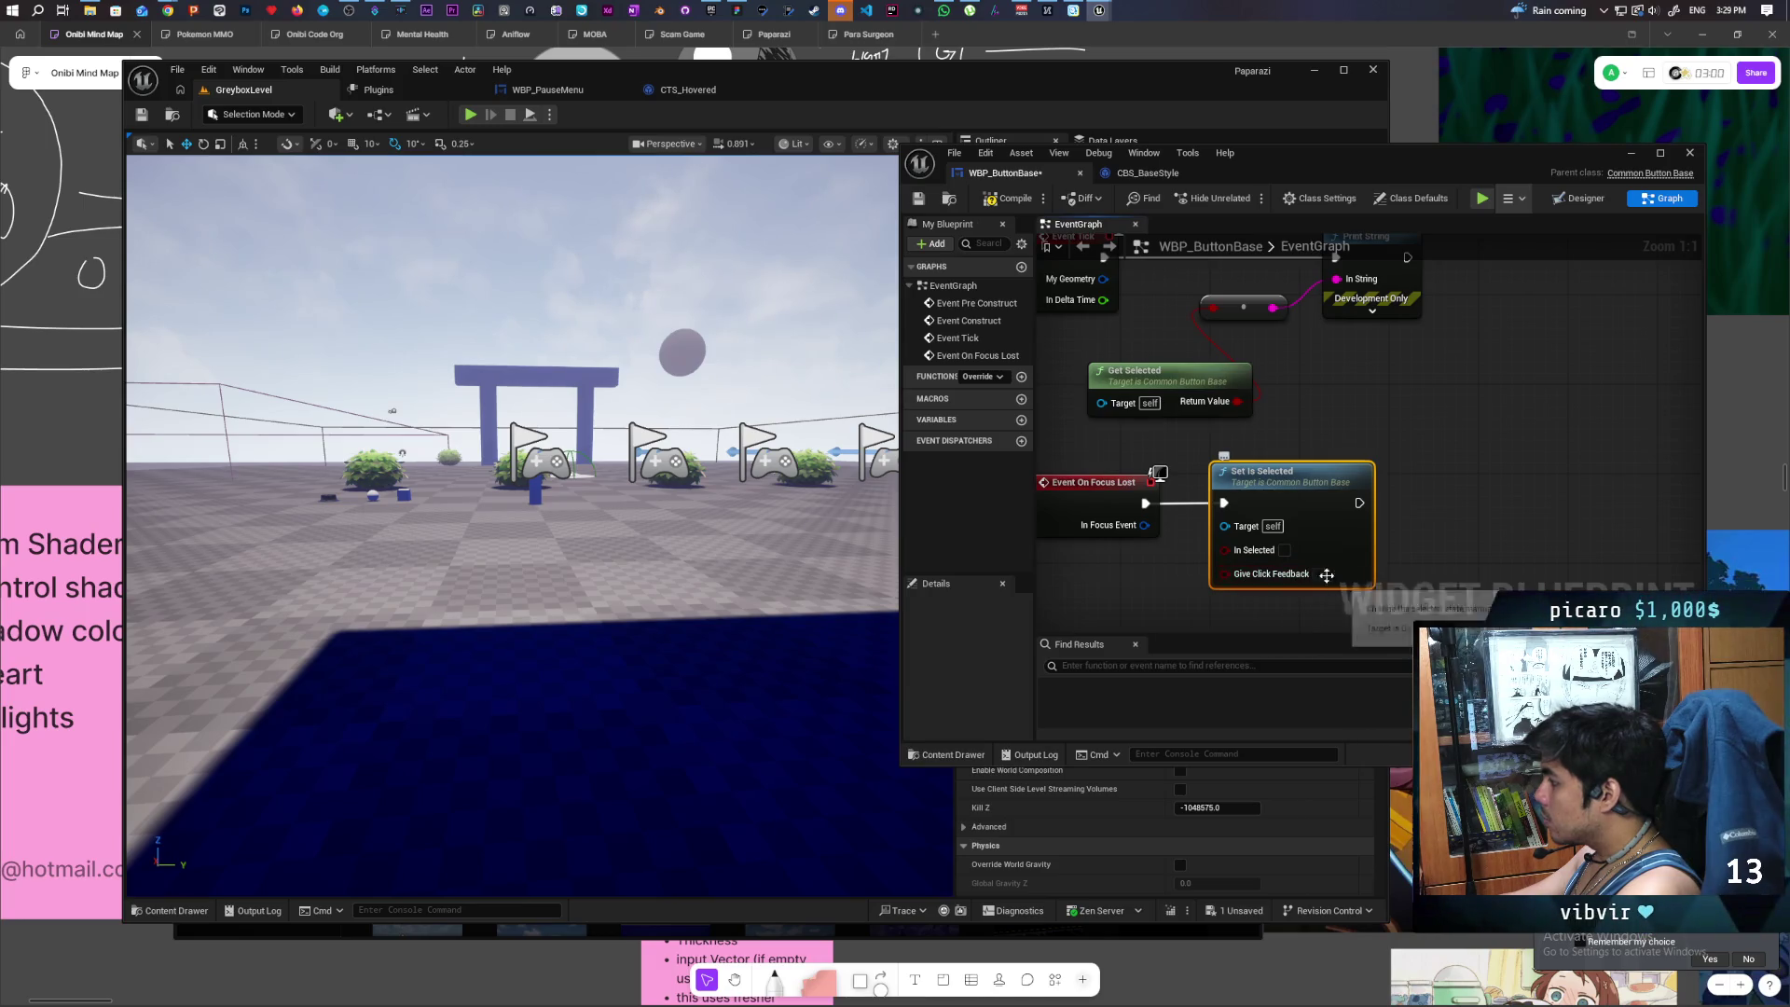
pyautogui.click(919, 199)
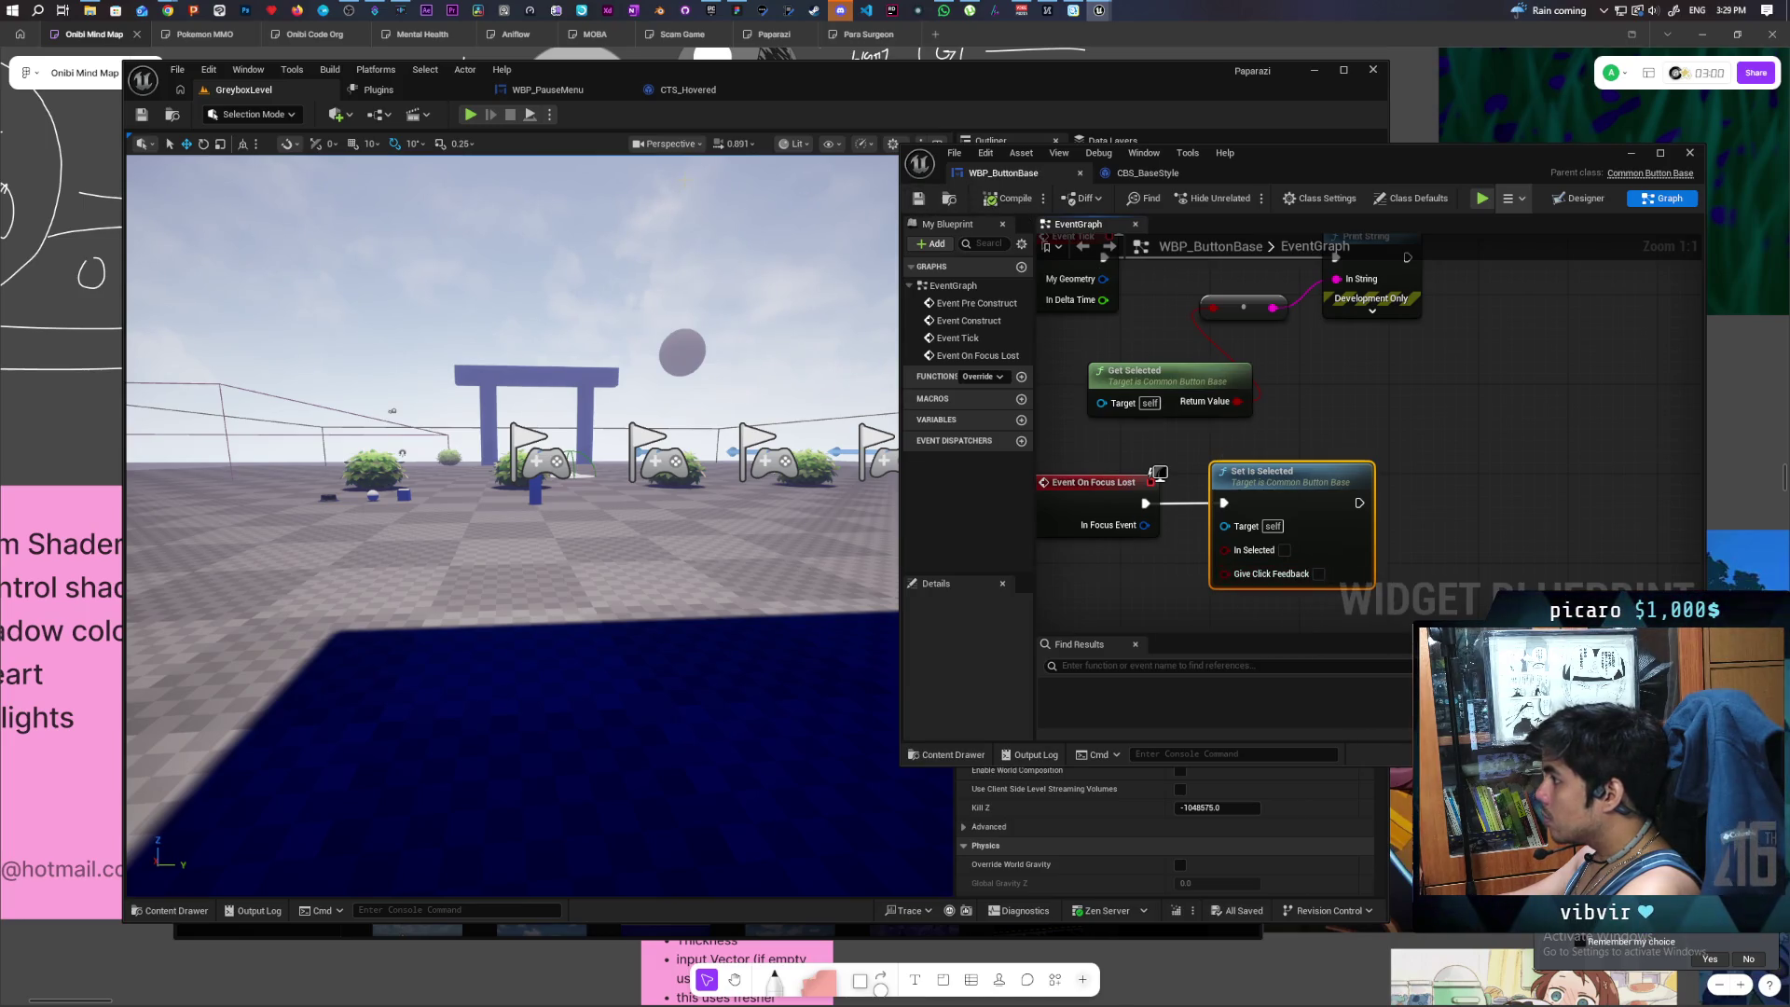
pyautogui.click(470, 114)
pyautogui.press('Escape')
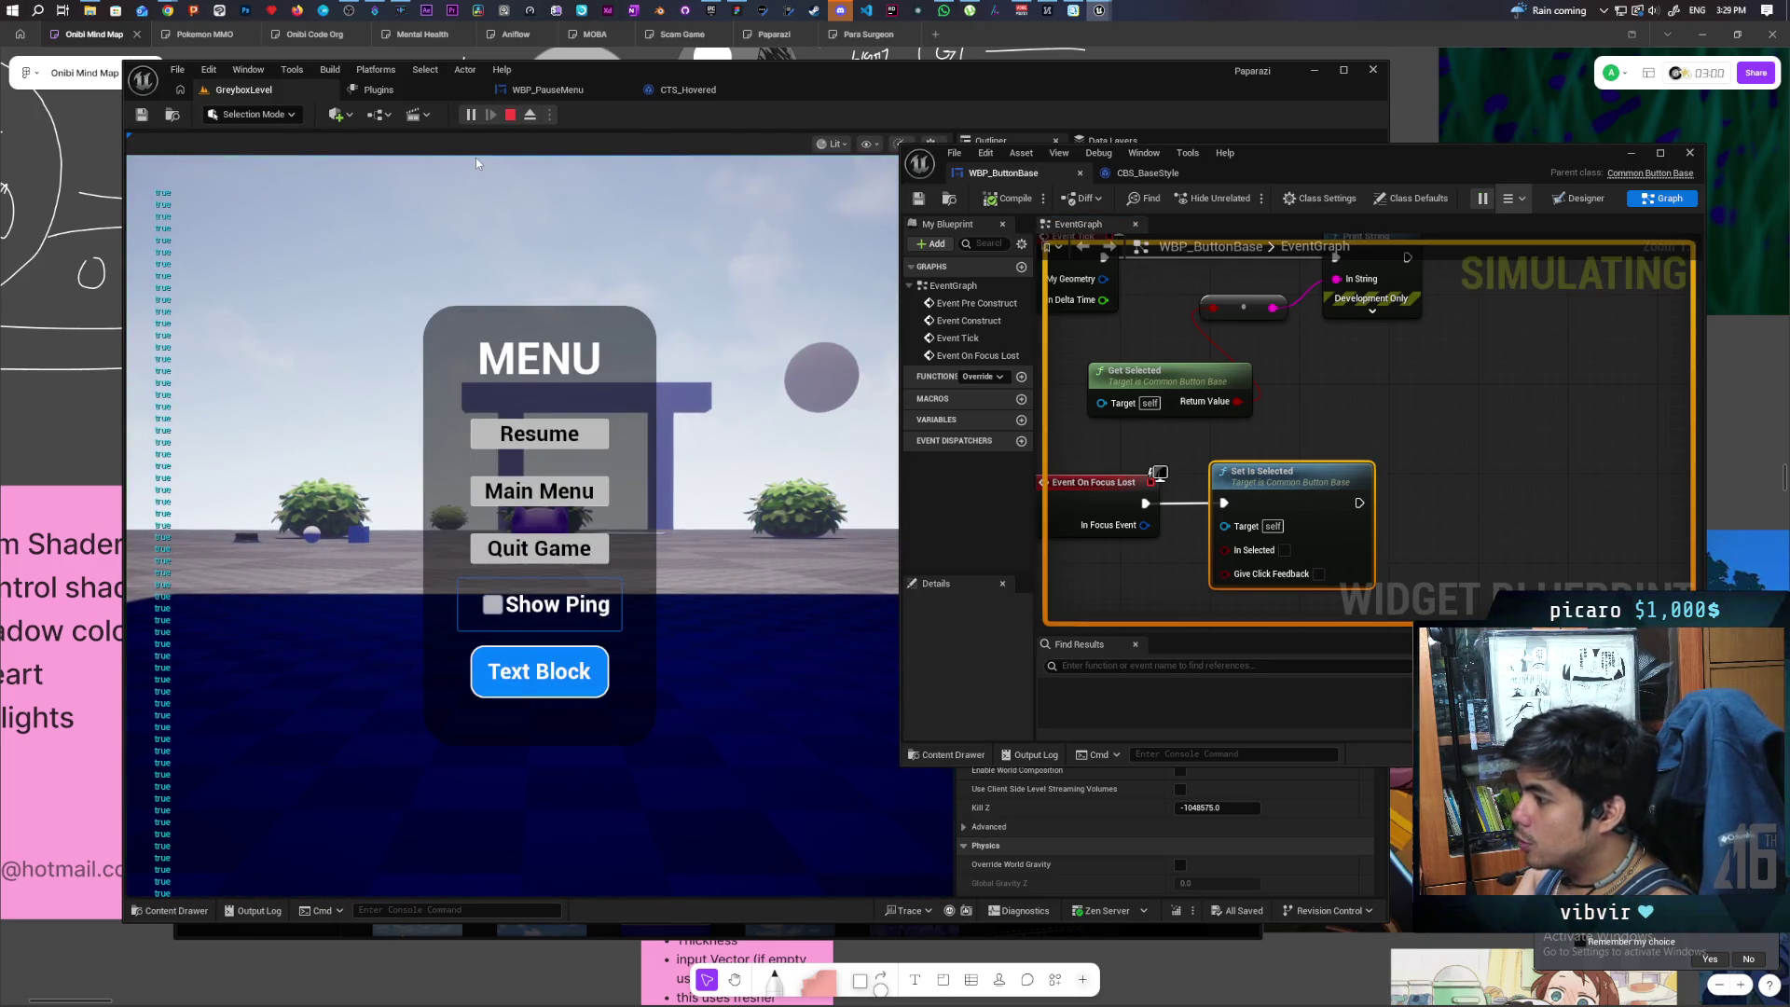
# - Move focus to Quit Game, close the pause menu, and stop the play session
pyautogui.press('Up')
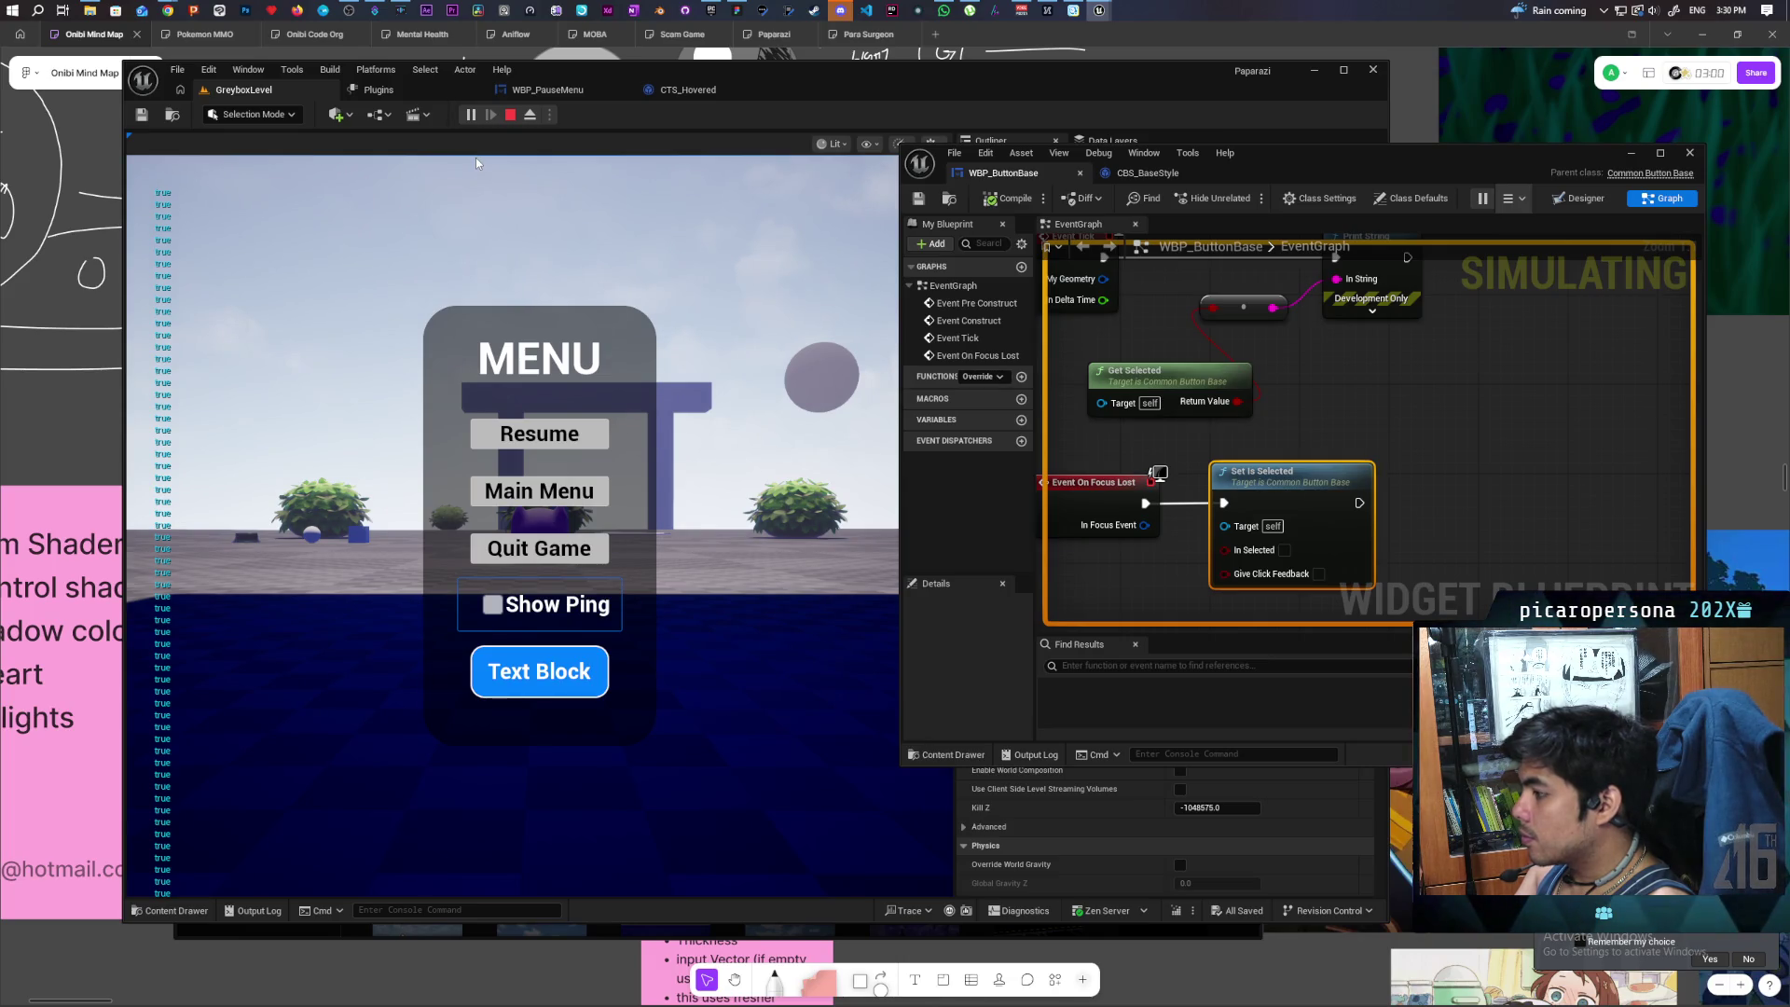
pyautogui.press('Escape')
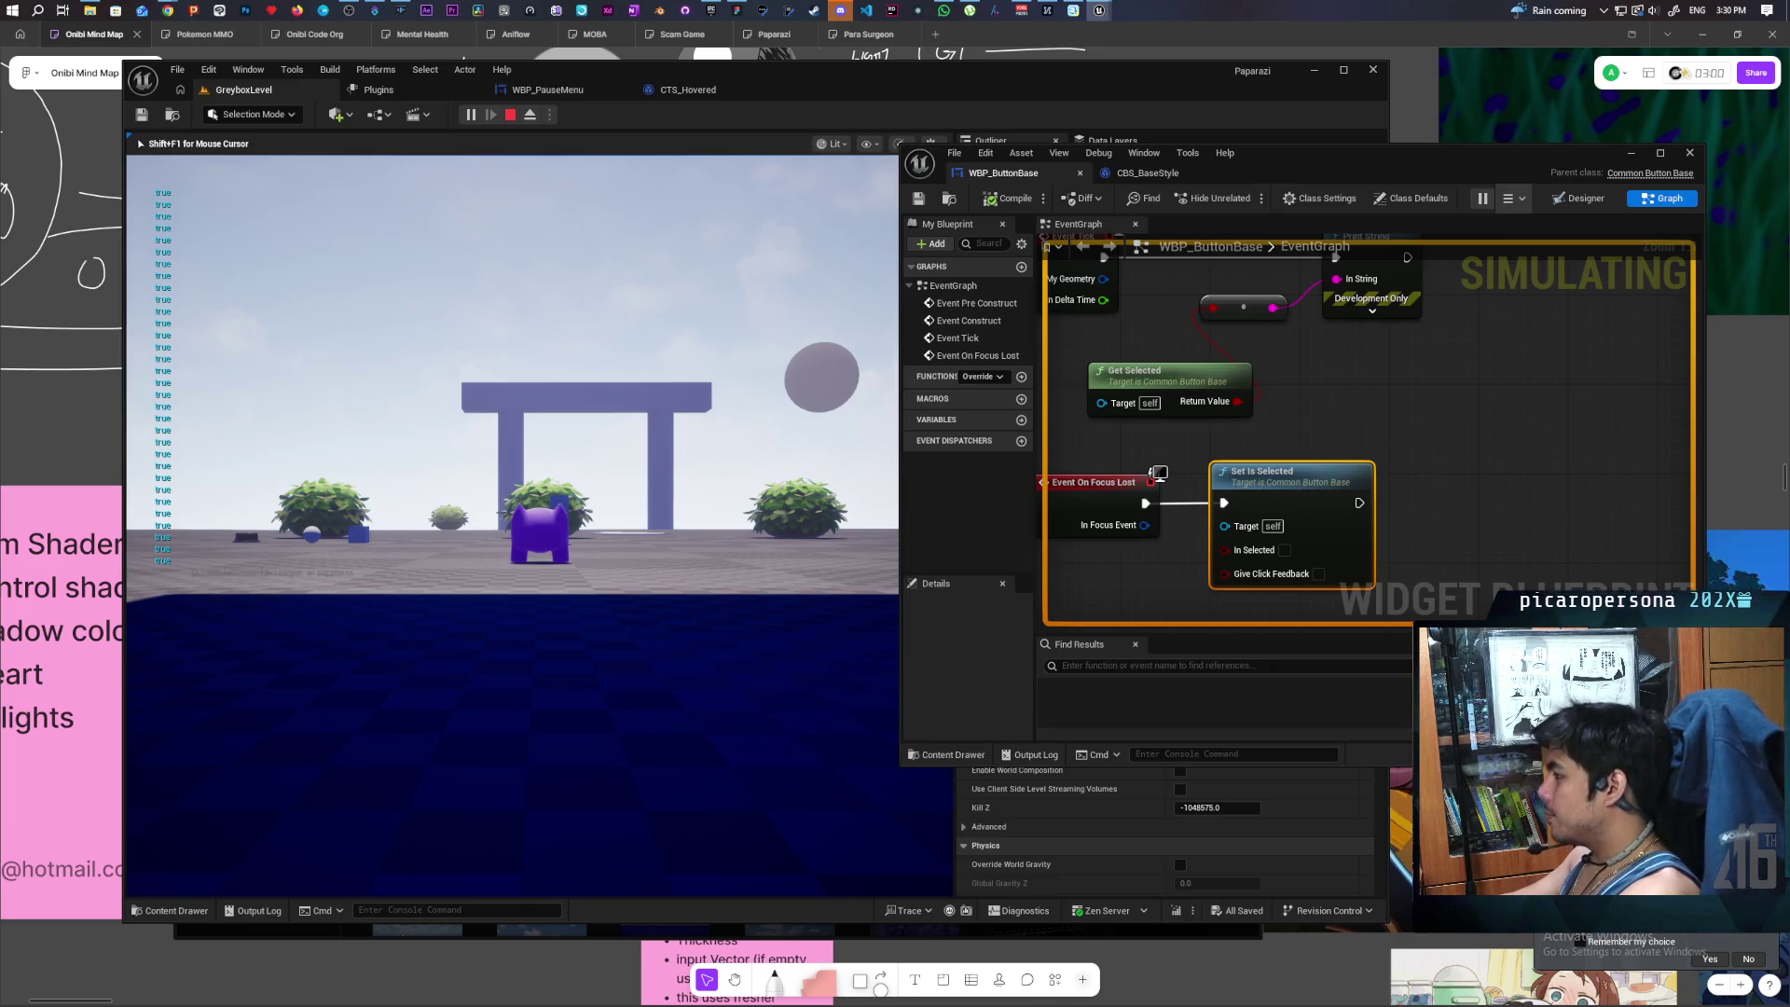
pyautogui.press('Escape')
# - Delete all six event graph nodes, save WBP_ButtonBase, and close its window
pyautogui.scroll(-3, 1244, 374)
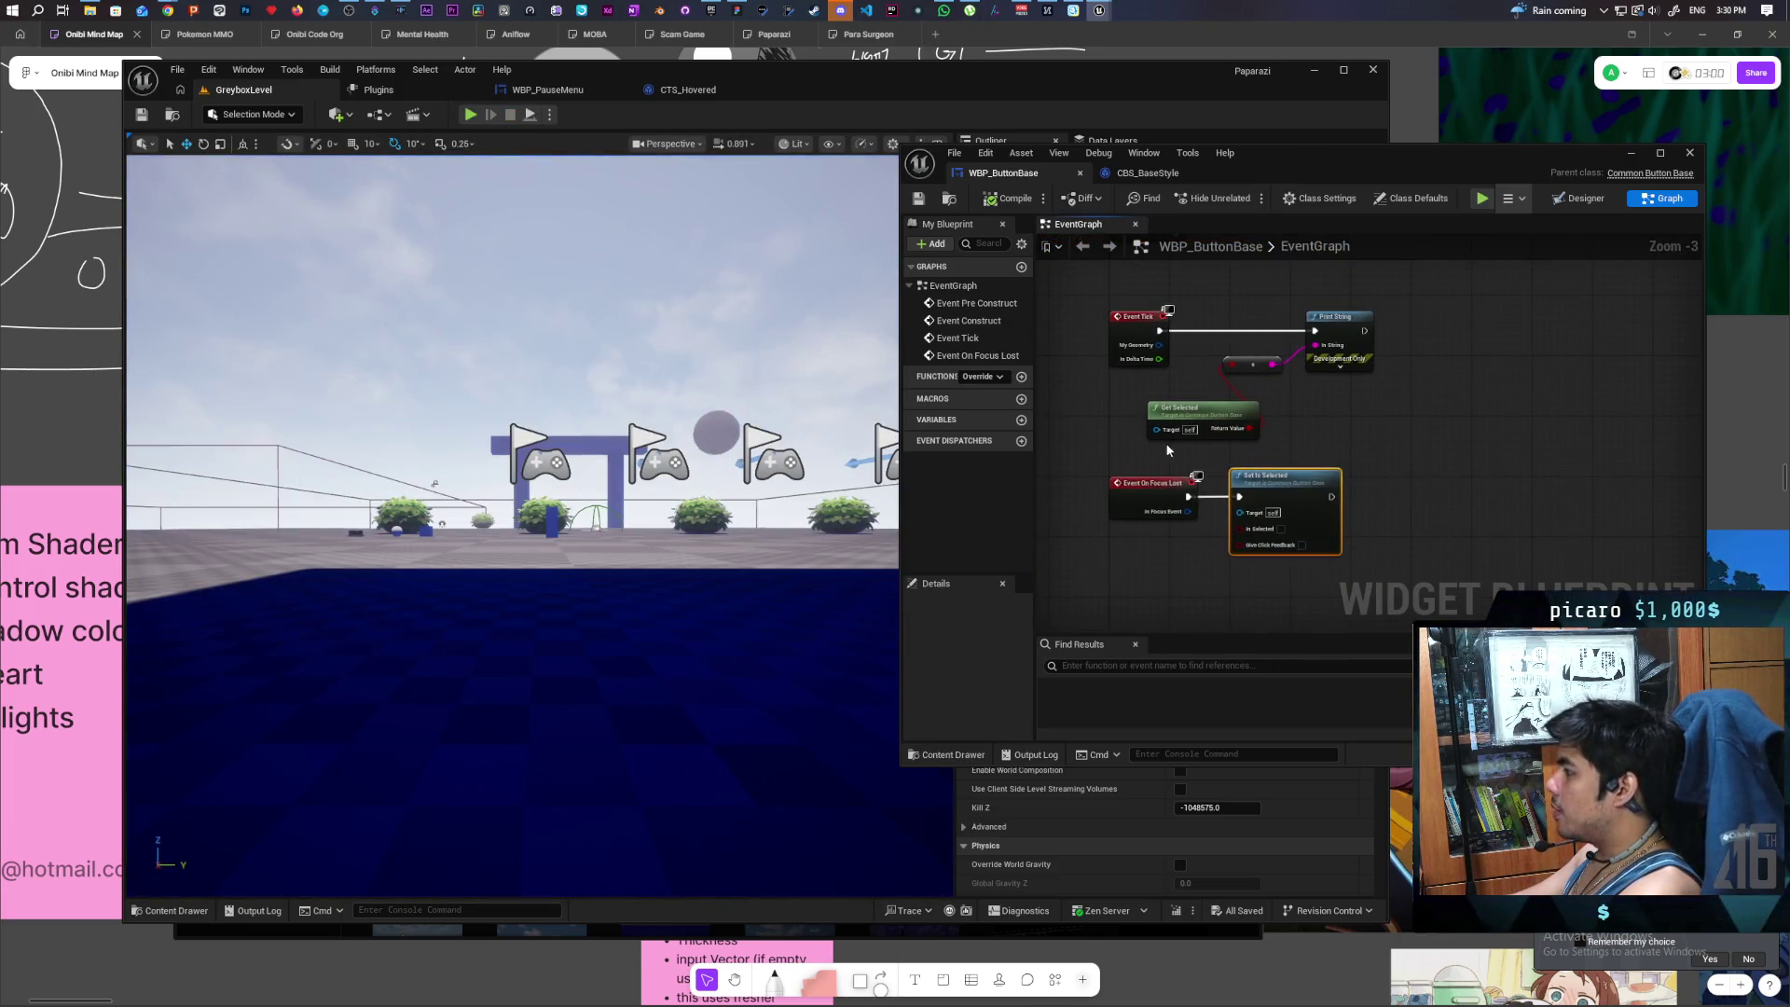
pyautogui.moveTo(1088, 321); pyautogui.dragTo(1401, 504)
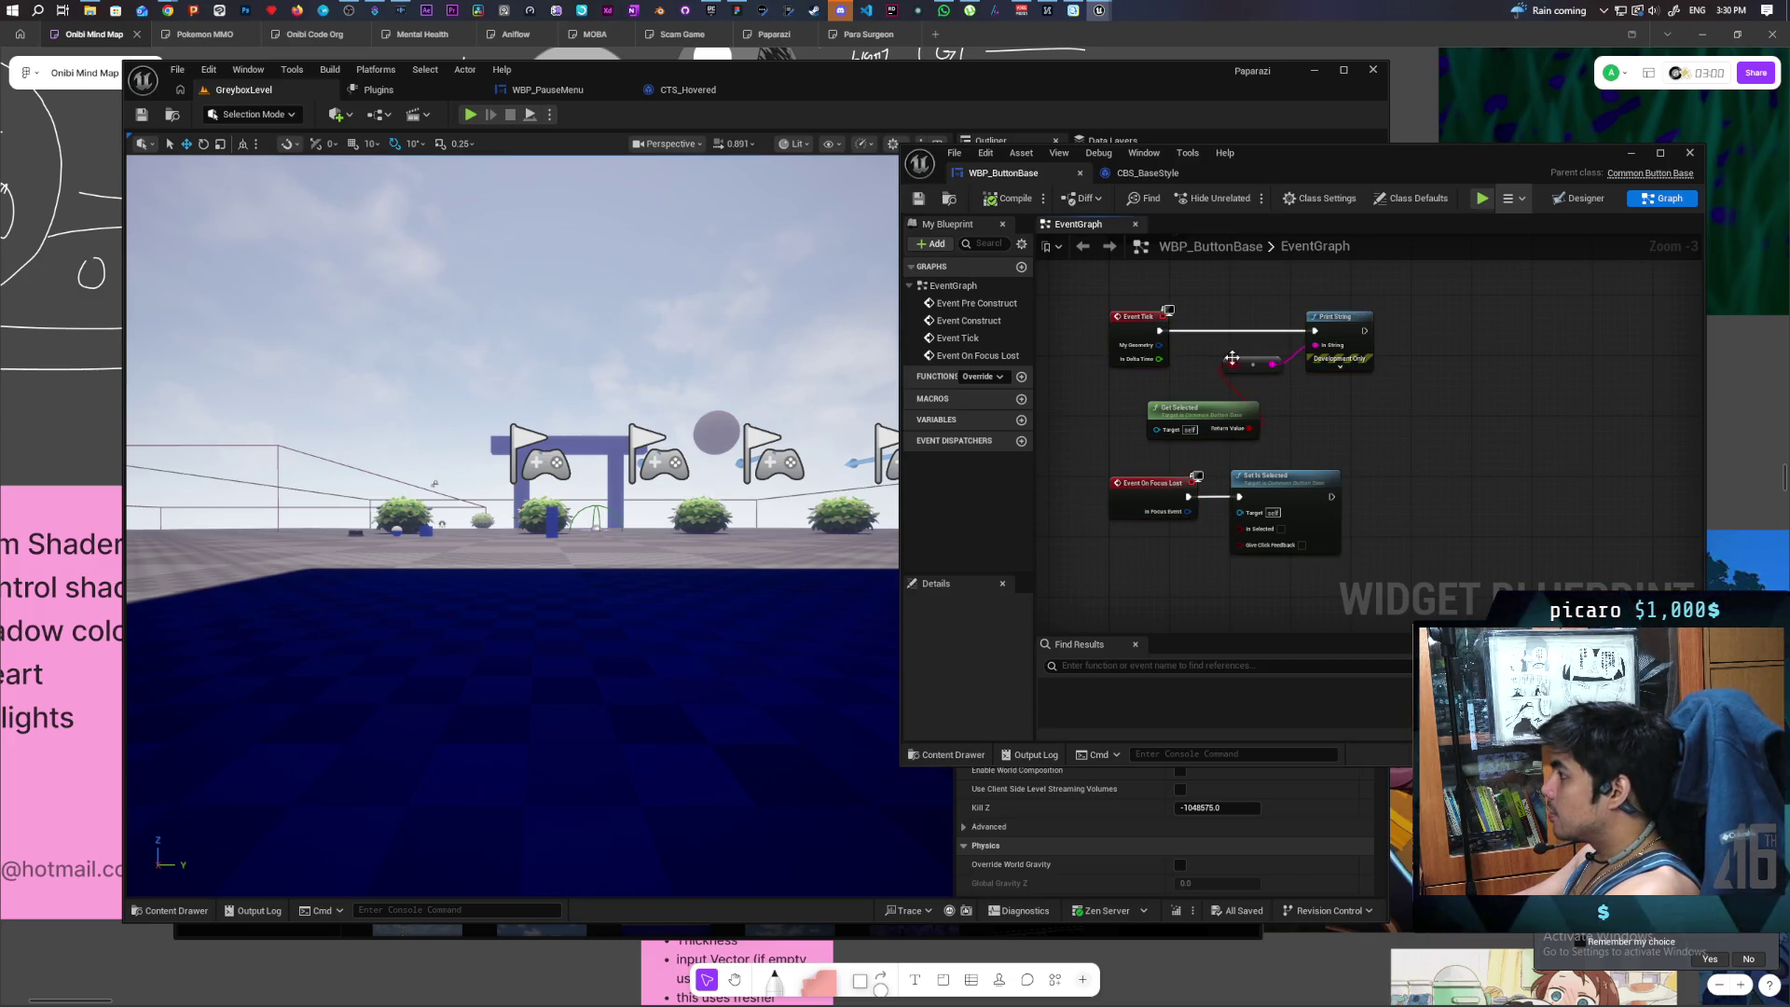
pyautogui.press('Delete')
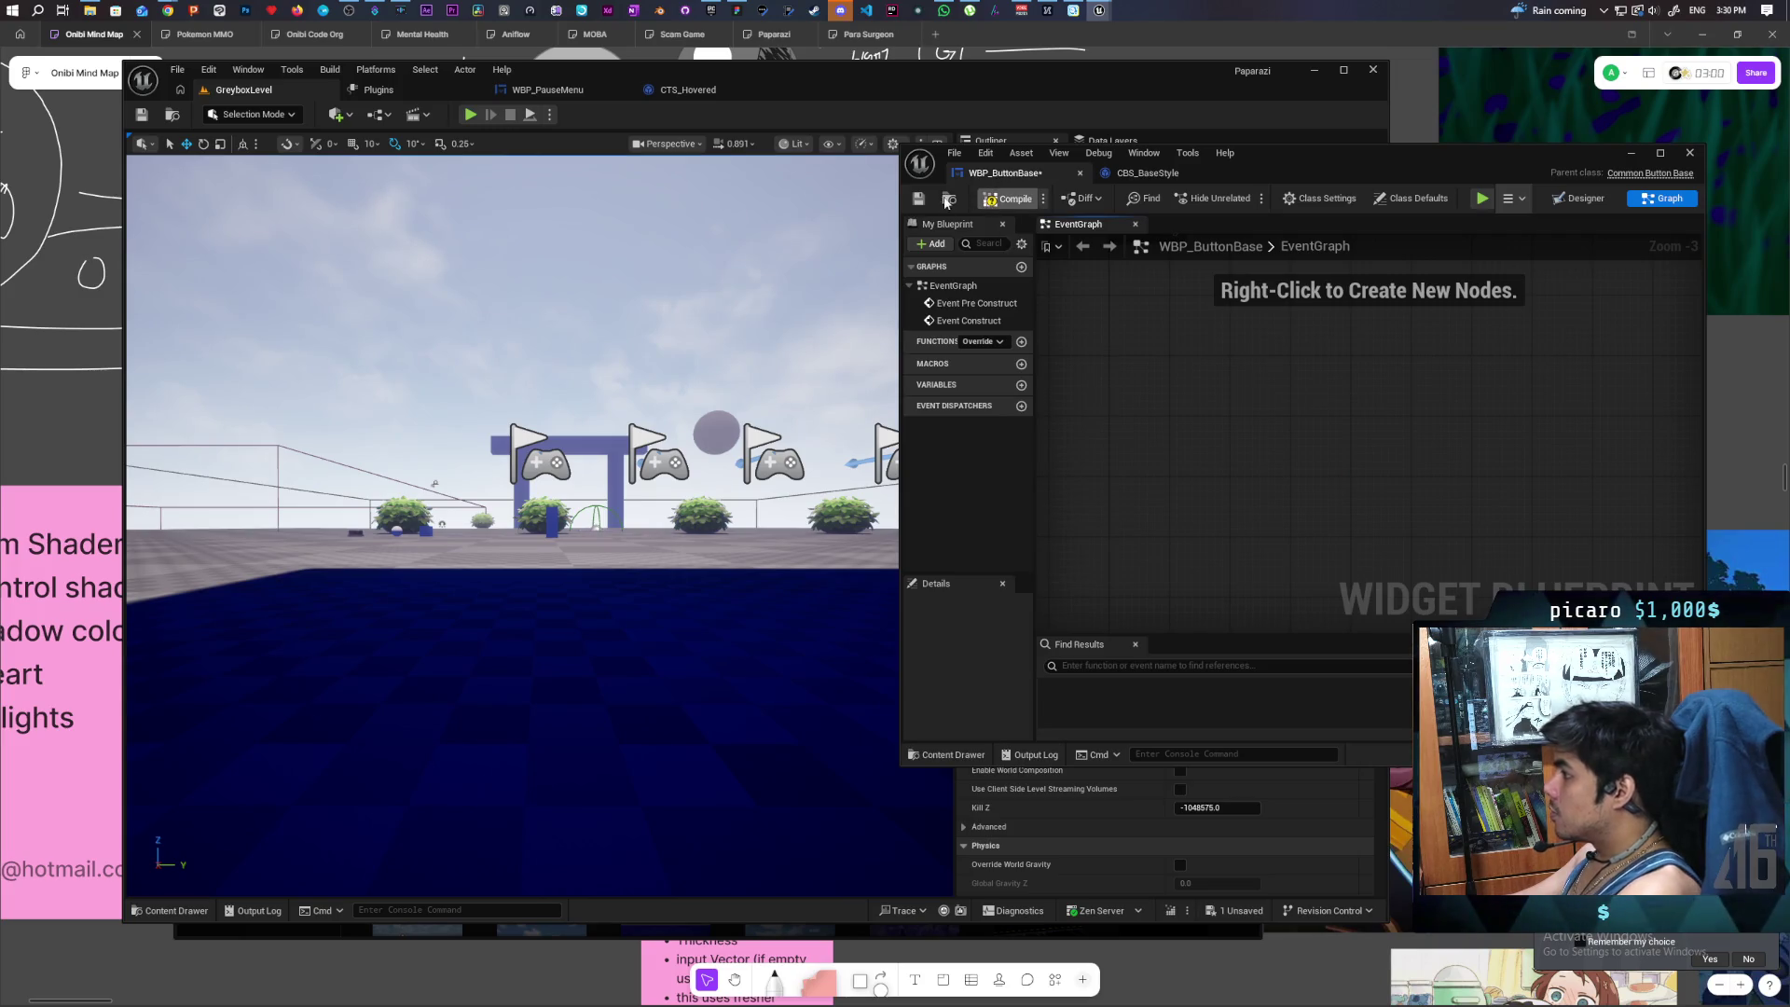
pyautogui.hotkey('ctrl', 's')
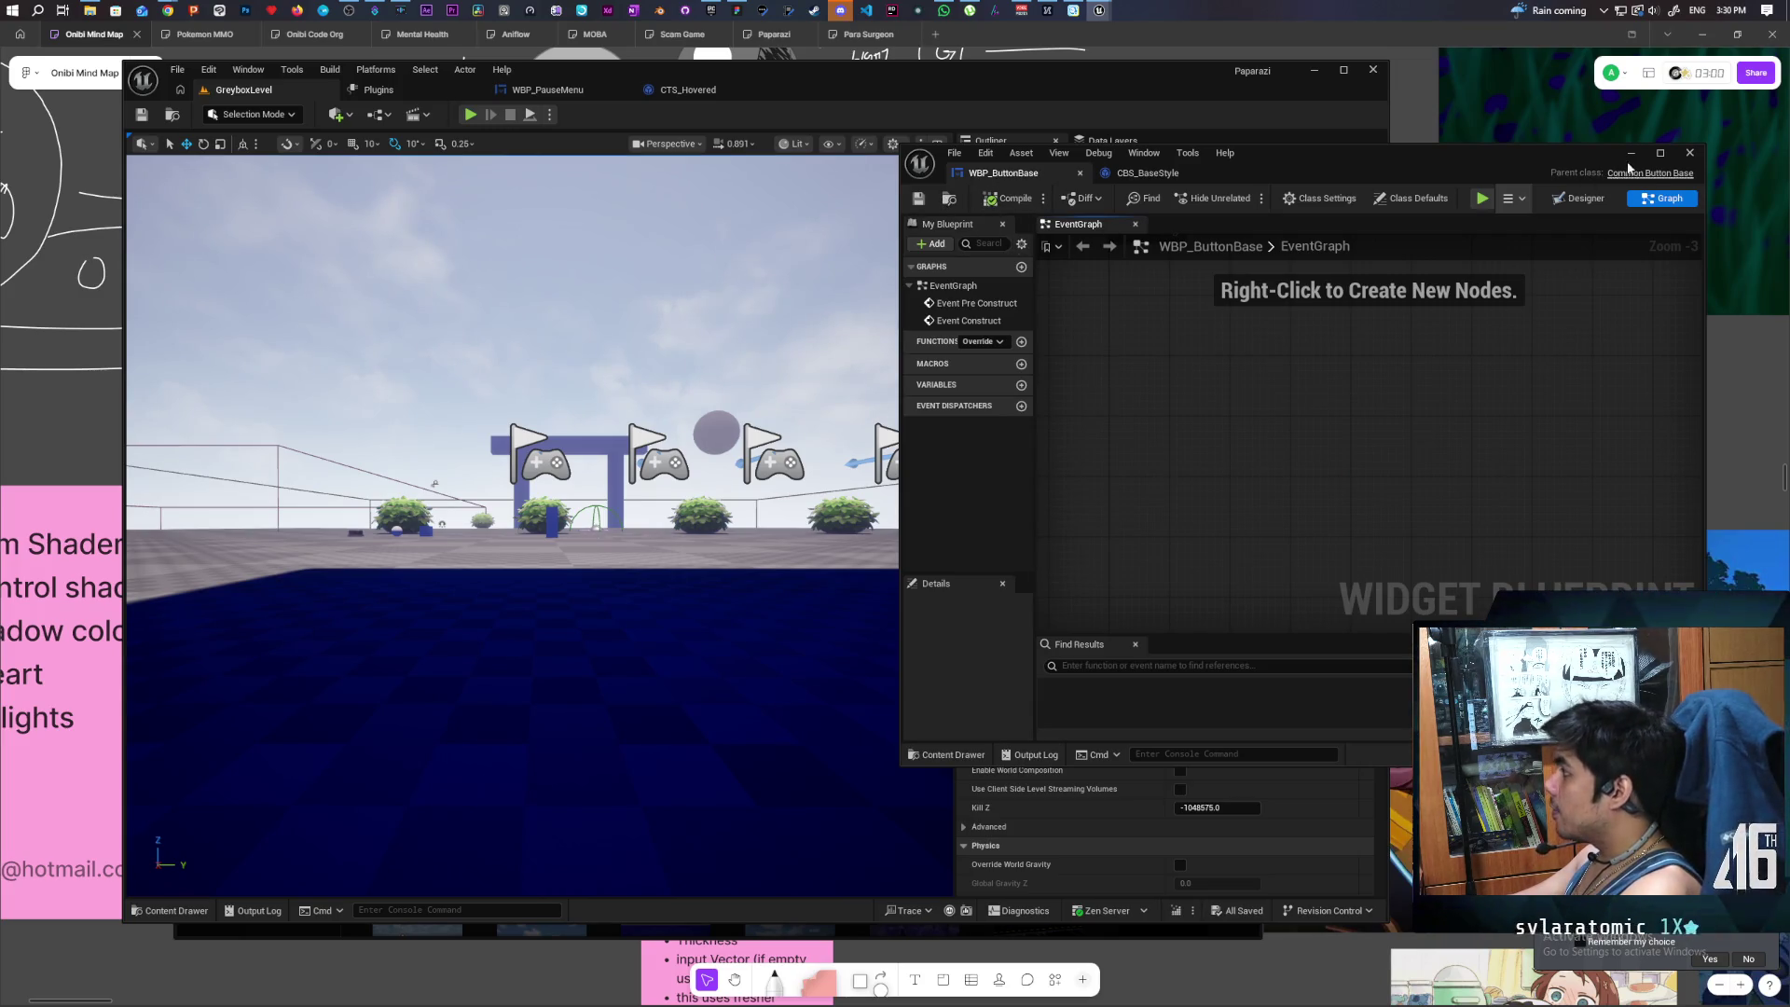
pyautogui.click(1689, 152)
pyautogui.click(690, 90)
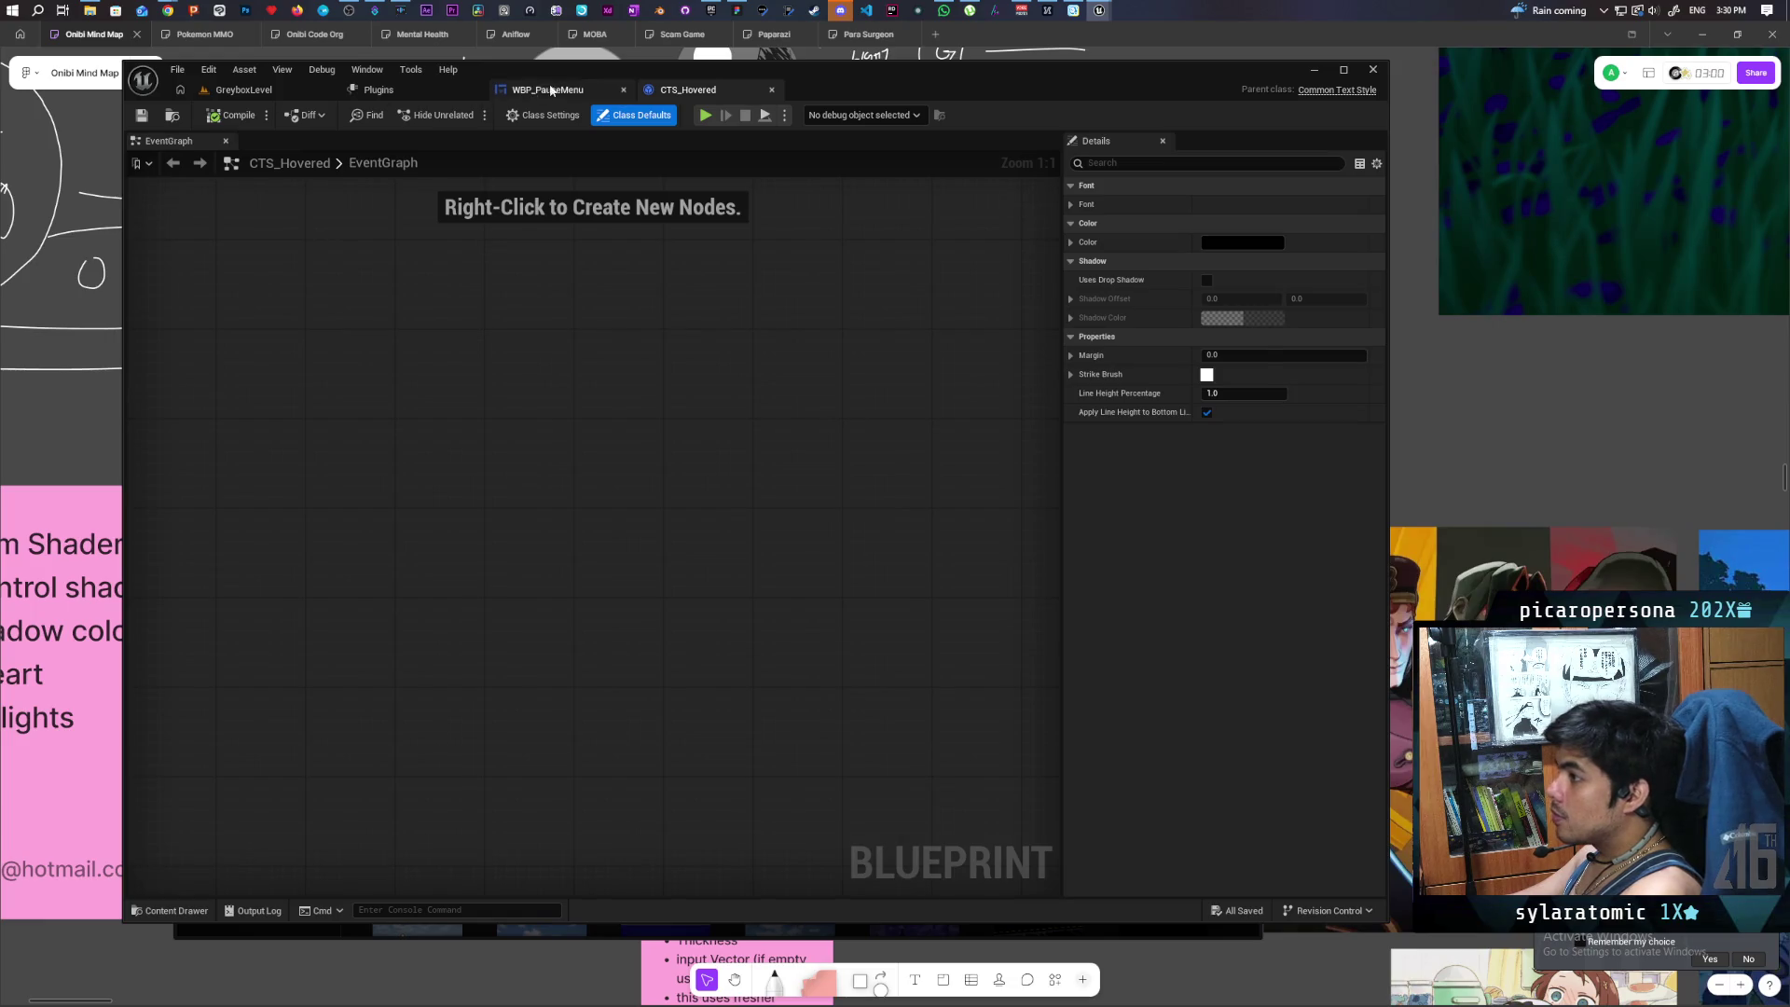
# - Duplicate the WBP Button Base widget in WBP_PauseMenu and save the menu
pyautogui.click(548, 89)
pyautogui.click(213, 631)
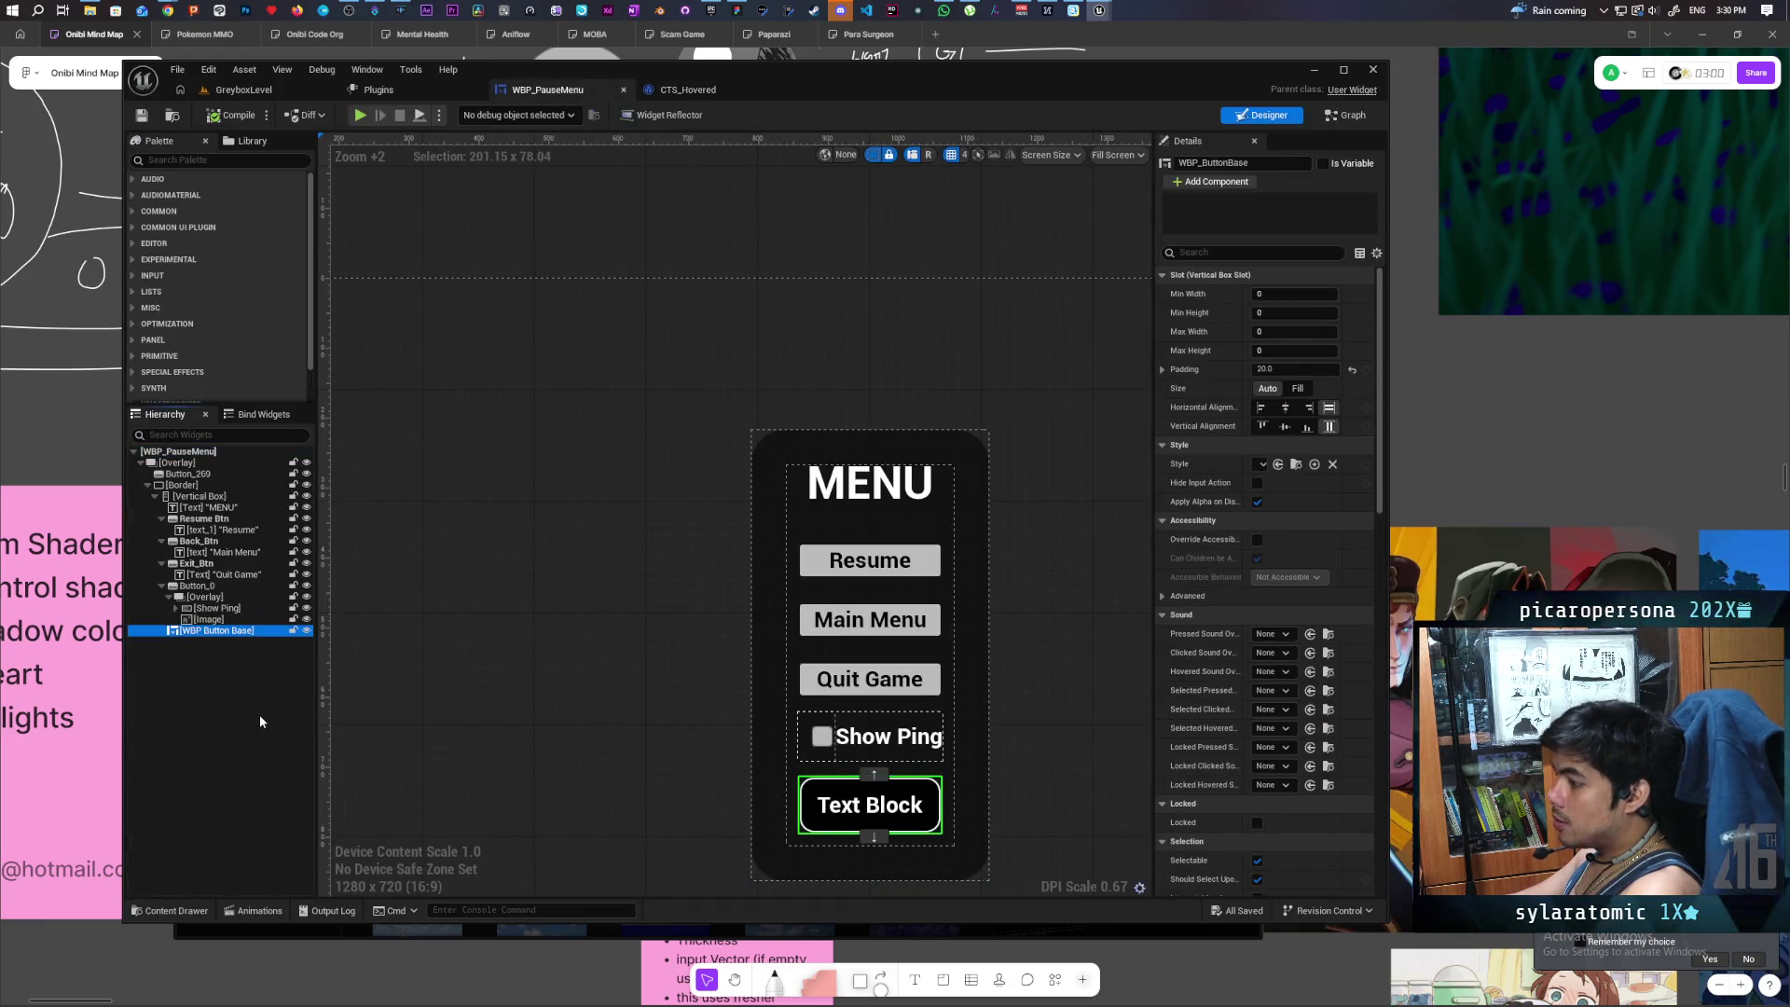
pyautogui.hotkey('ctrl', 'd')
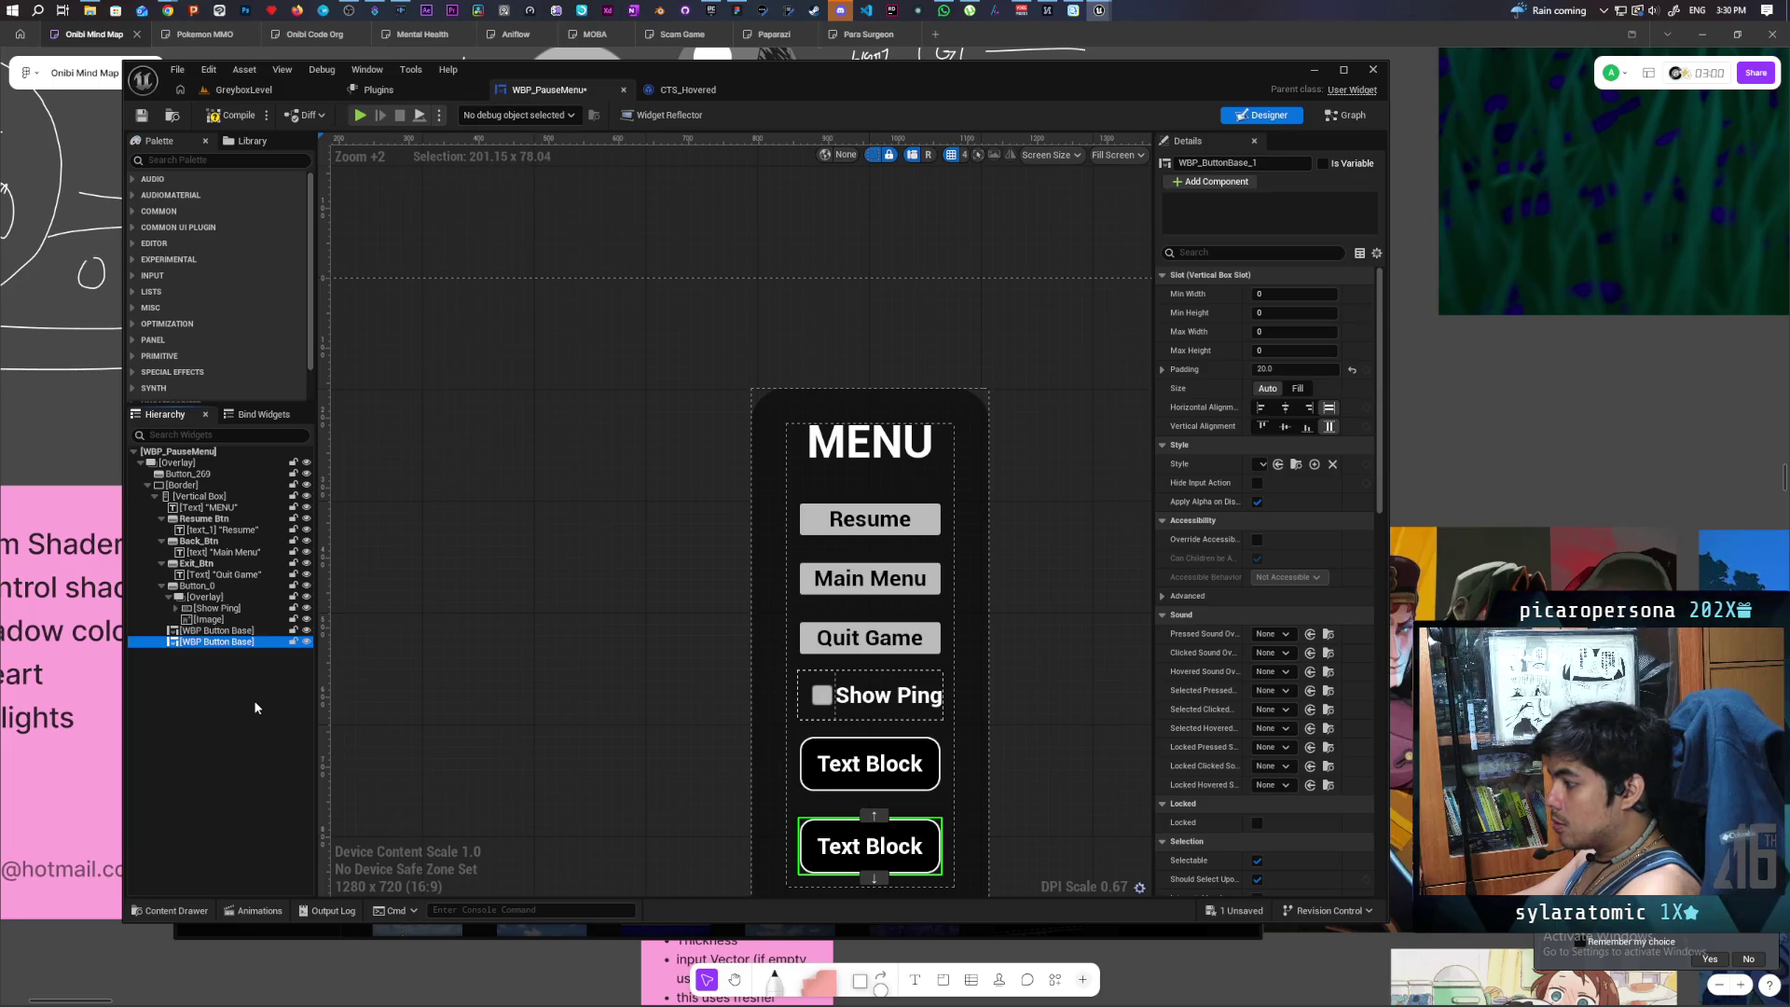
pyautogui.click(210, 121)
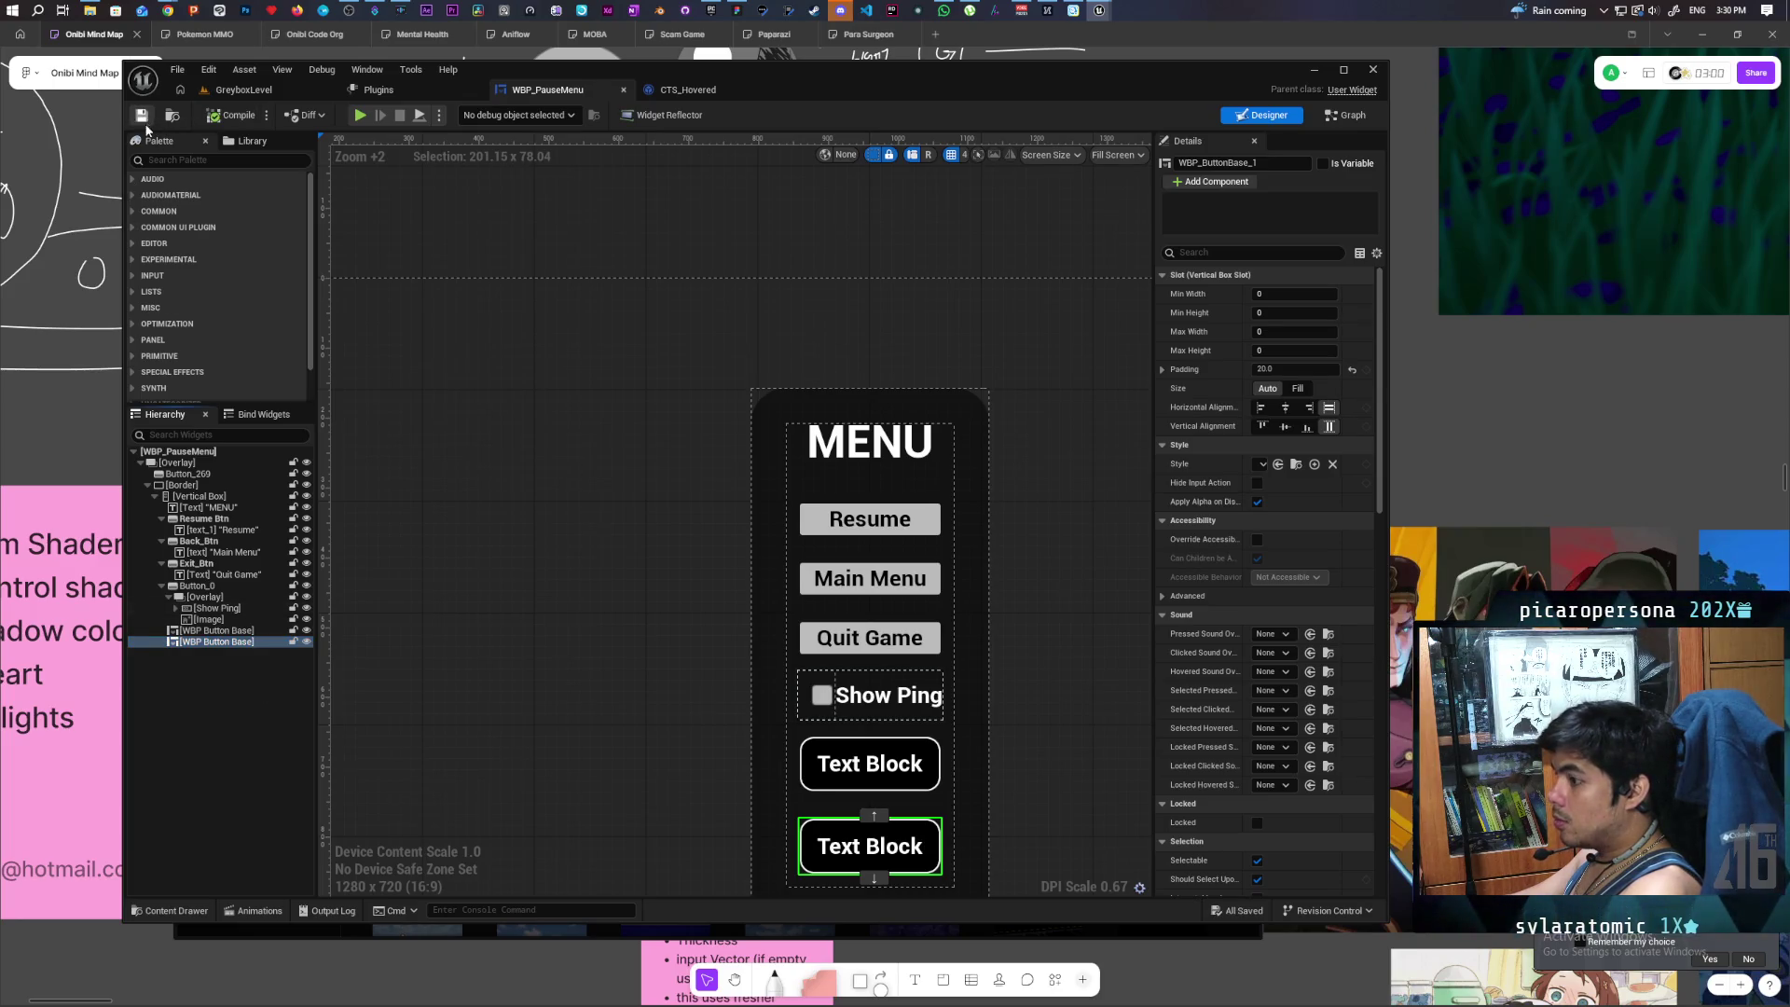
# - Play GreyboxLevel, navigate the pause menu, walk around, then stop the session
pyautogui.click(243, 91)
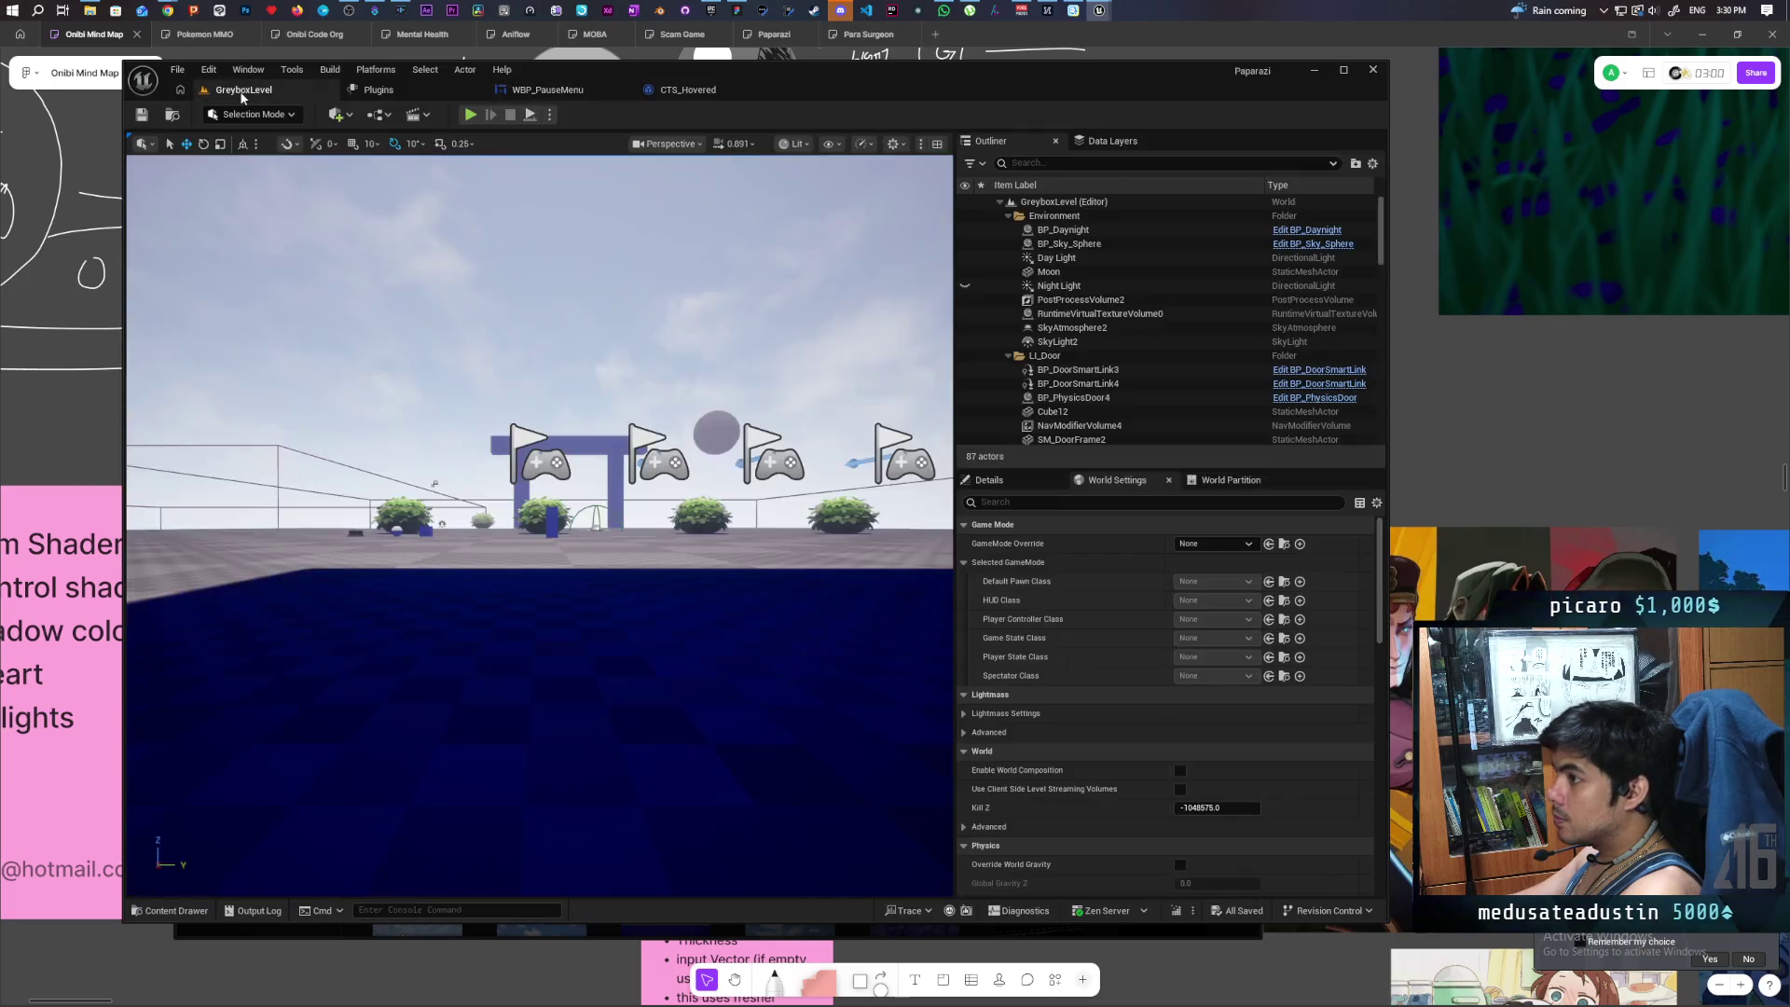
pyautogui.click(470, 115)
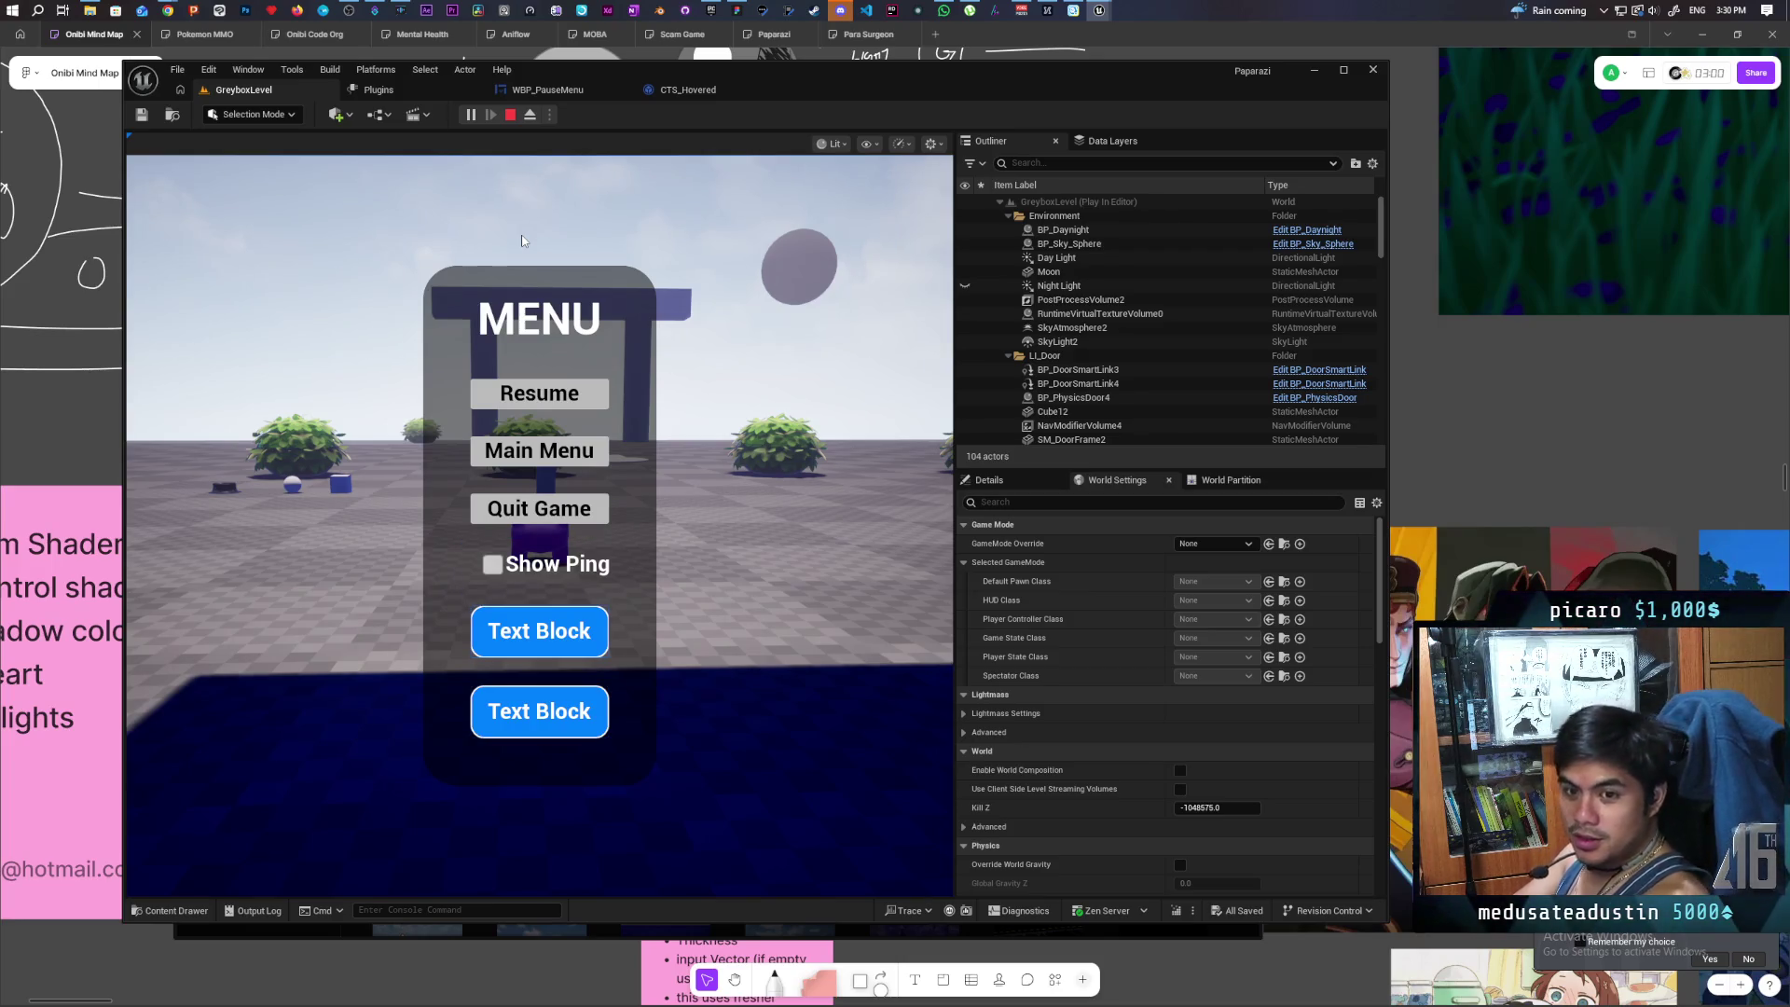
pyautogui.press('Up')
pyautogui.press('Up')
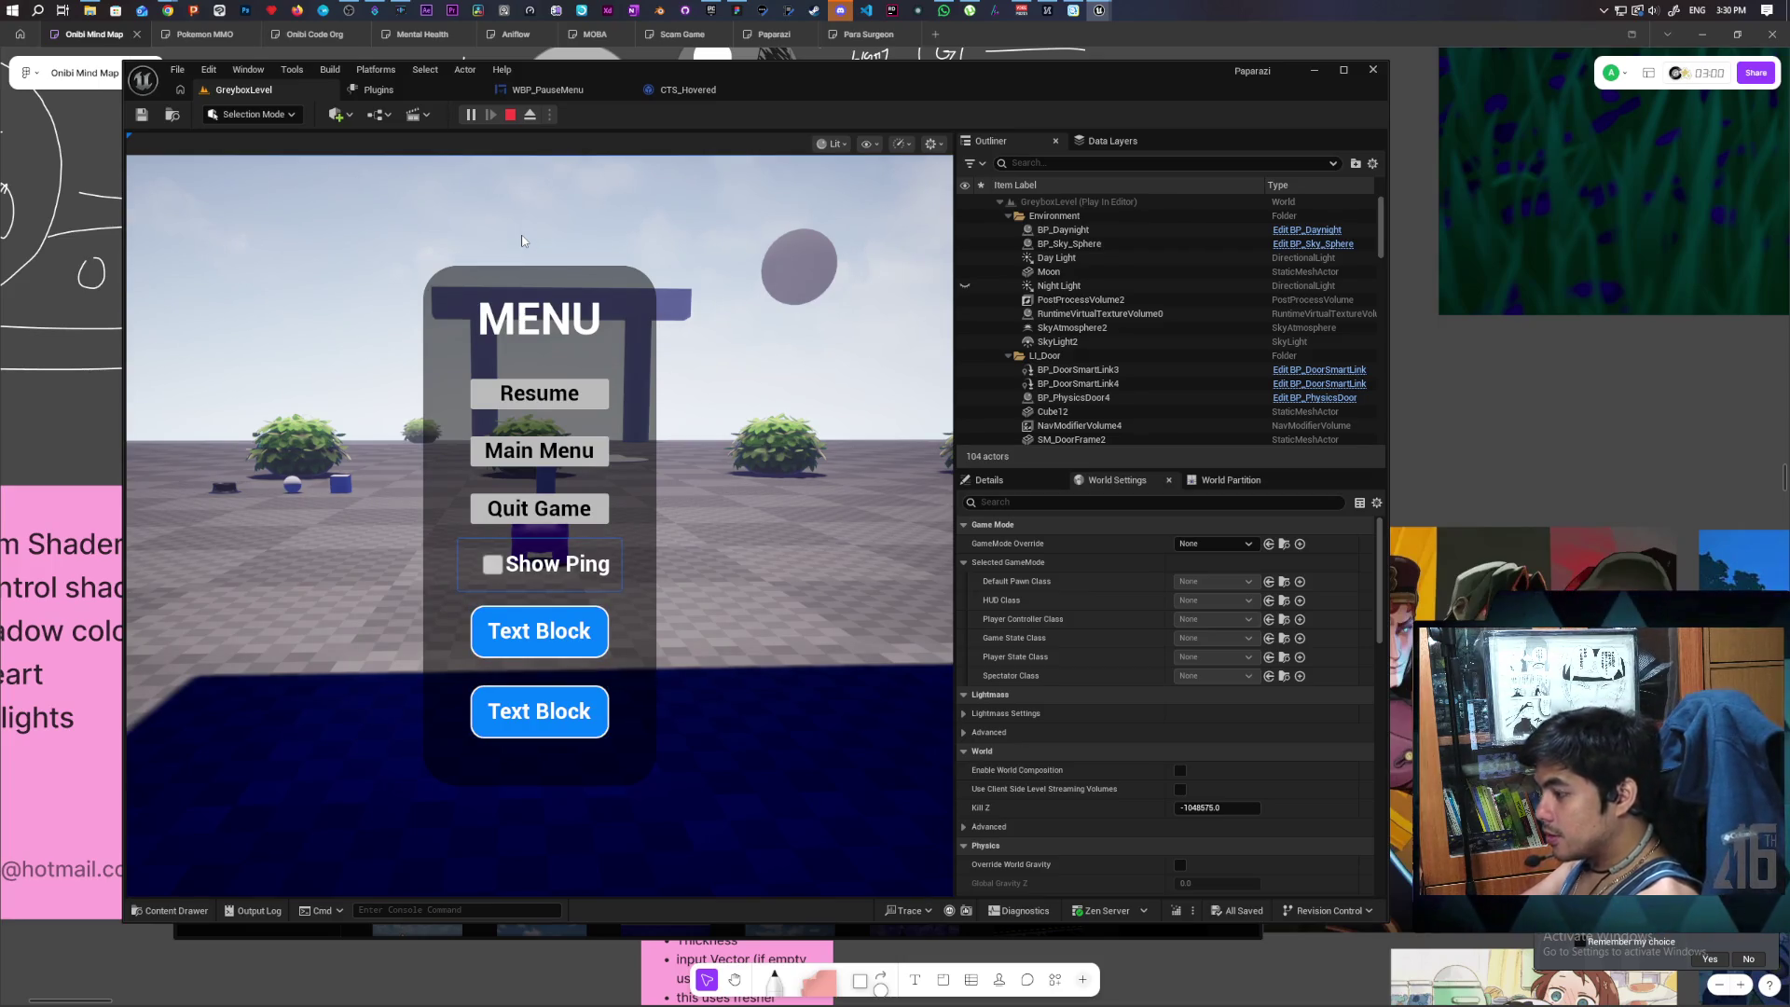
pyautogui.press('Escape')
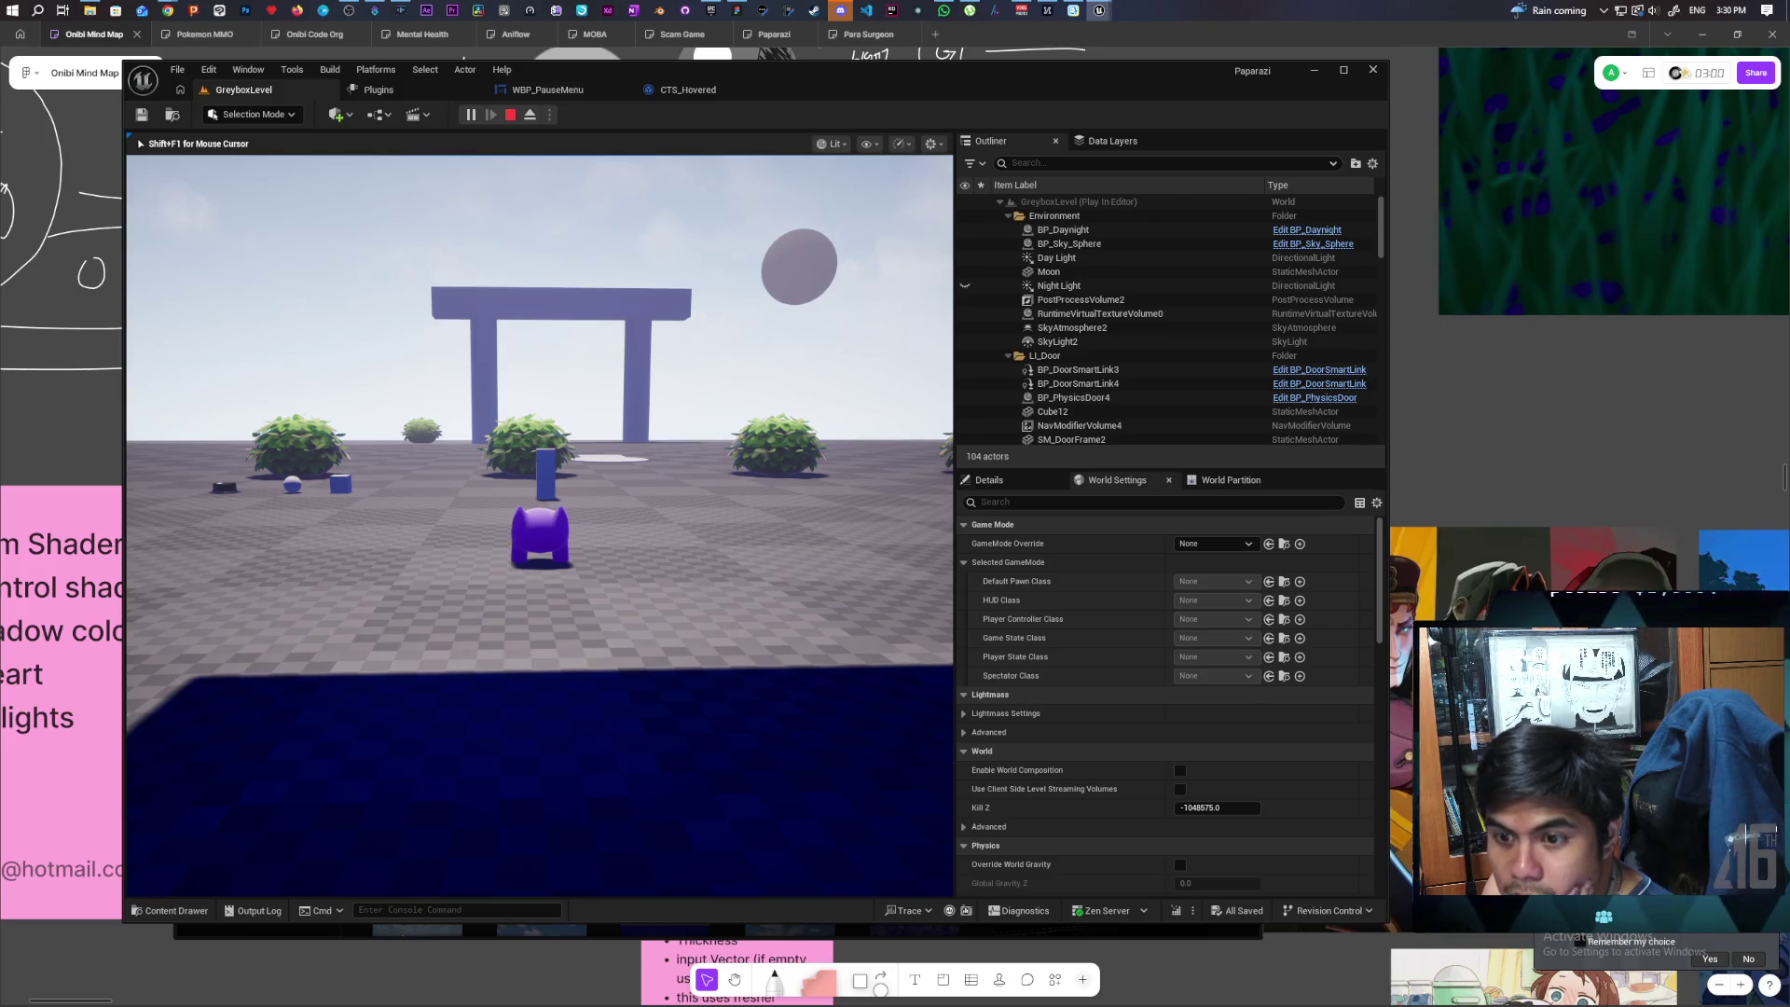
pyautogui.press('w')
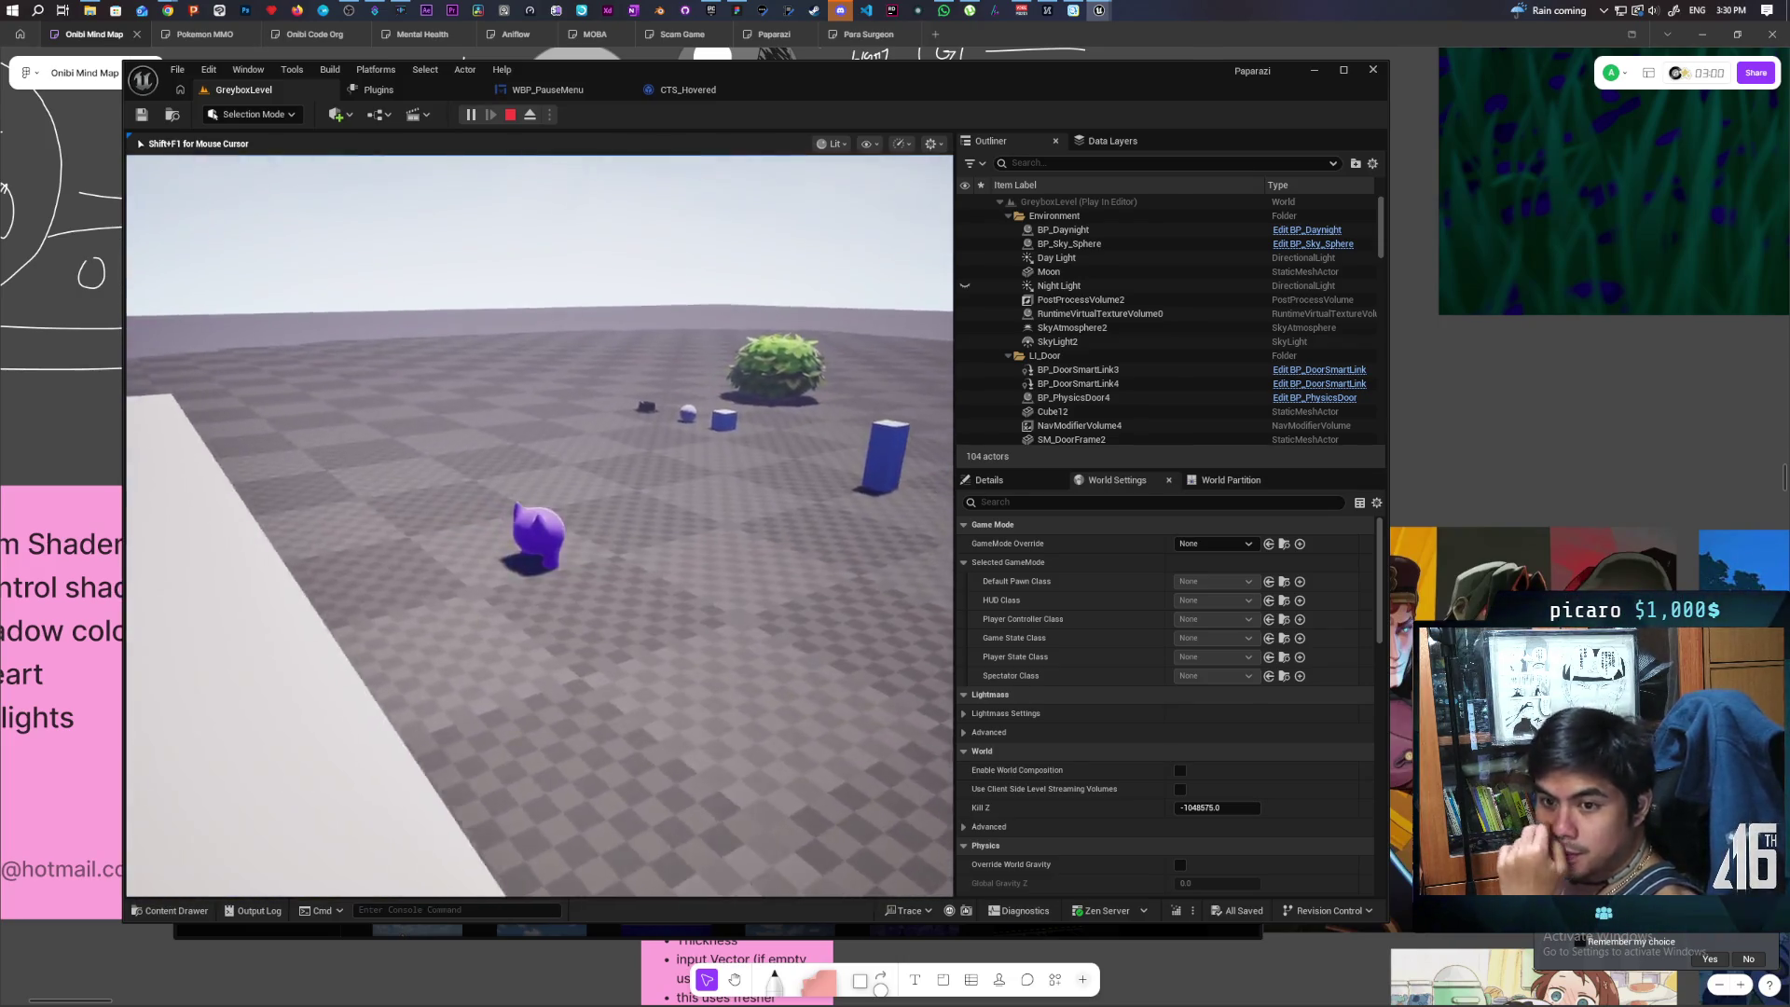
pyautogui.press('Escape')
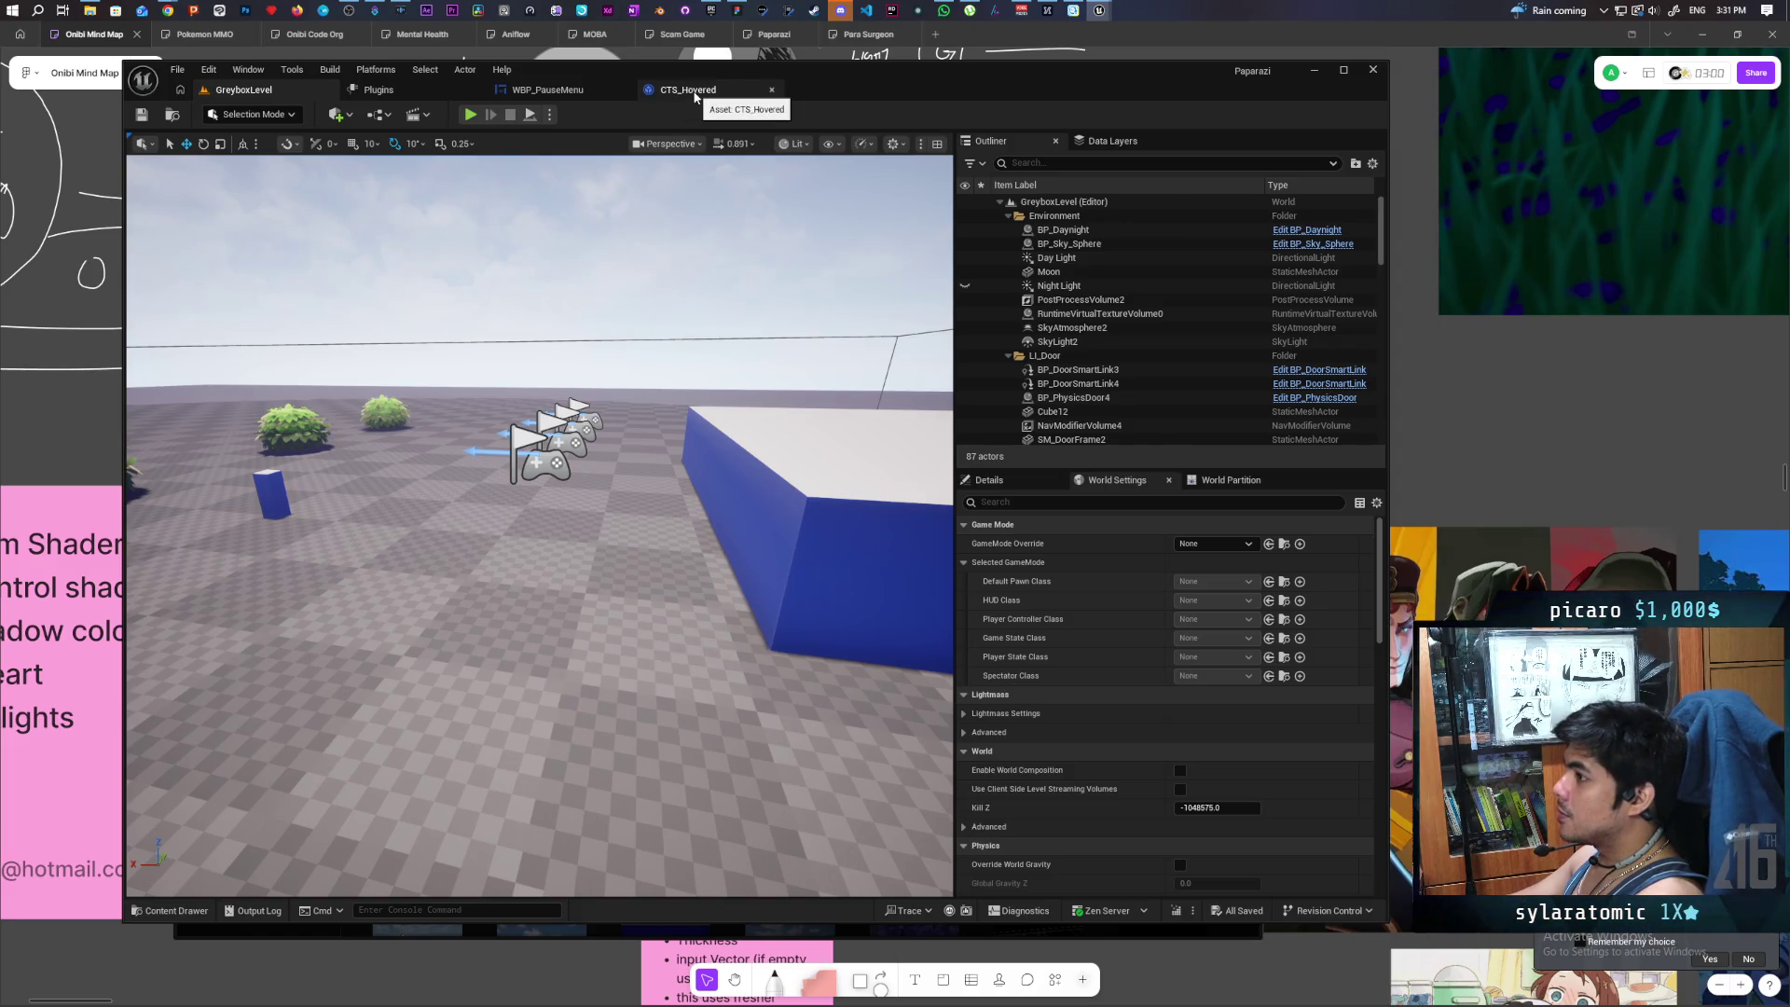
# - Leave the play session via WBP_PauseMenu and bring the WBP_ButtonBase window back to the front
pyautogui.click(537, 94)
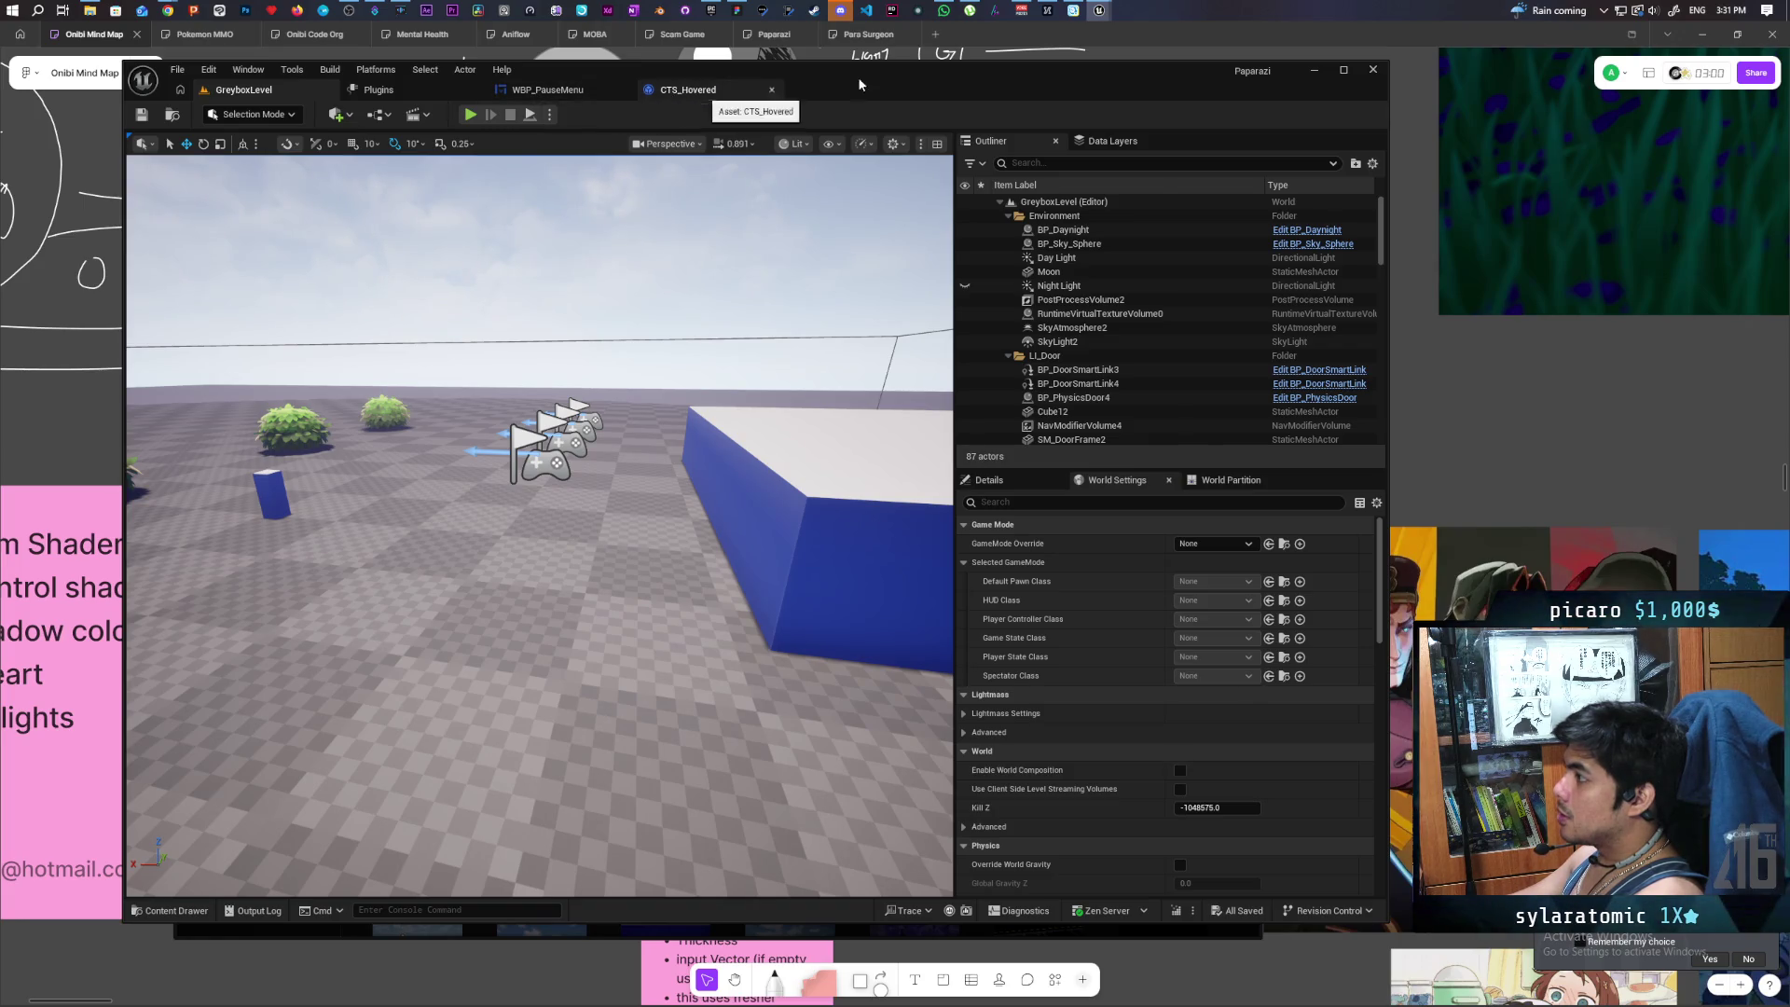
pyautogui.moveTo(1105, 34)
pyautogui.click(1161, 82)
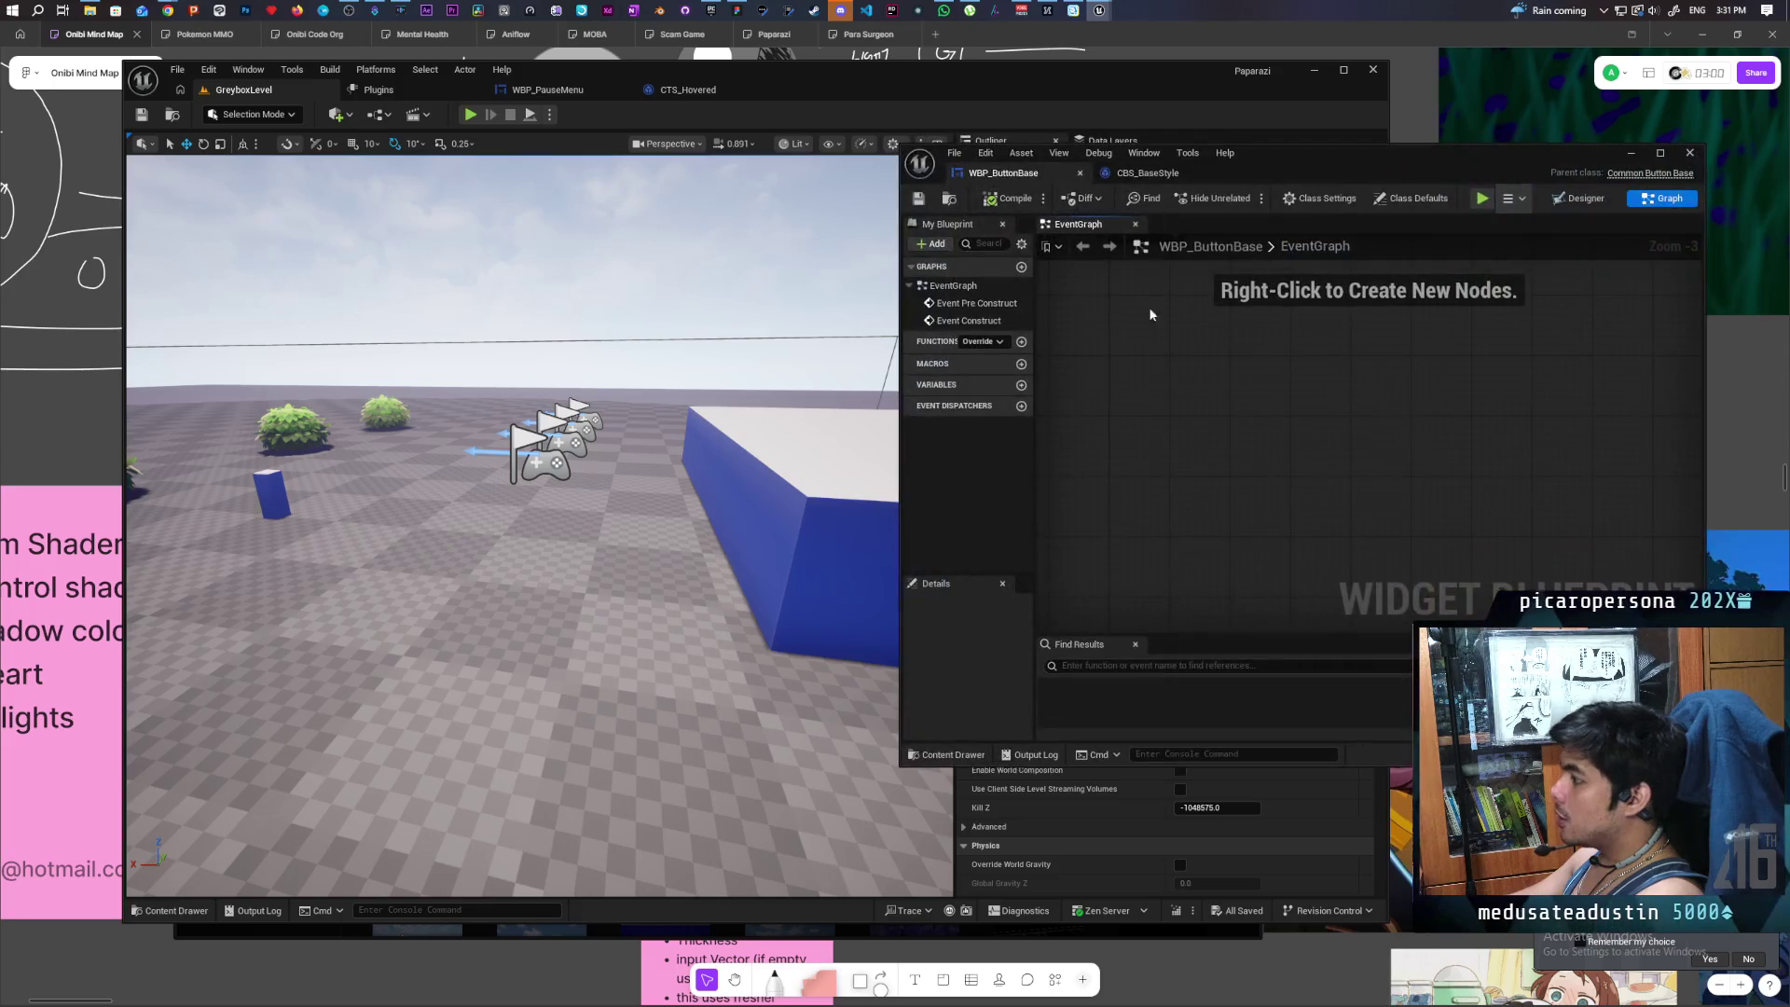
# - Maximize WBP_ButtonBase, uncheck Selectable in the Designer's Details panel, and save
pyautogui.doubleClick(1306, 164)
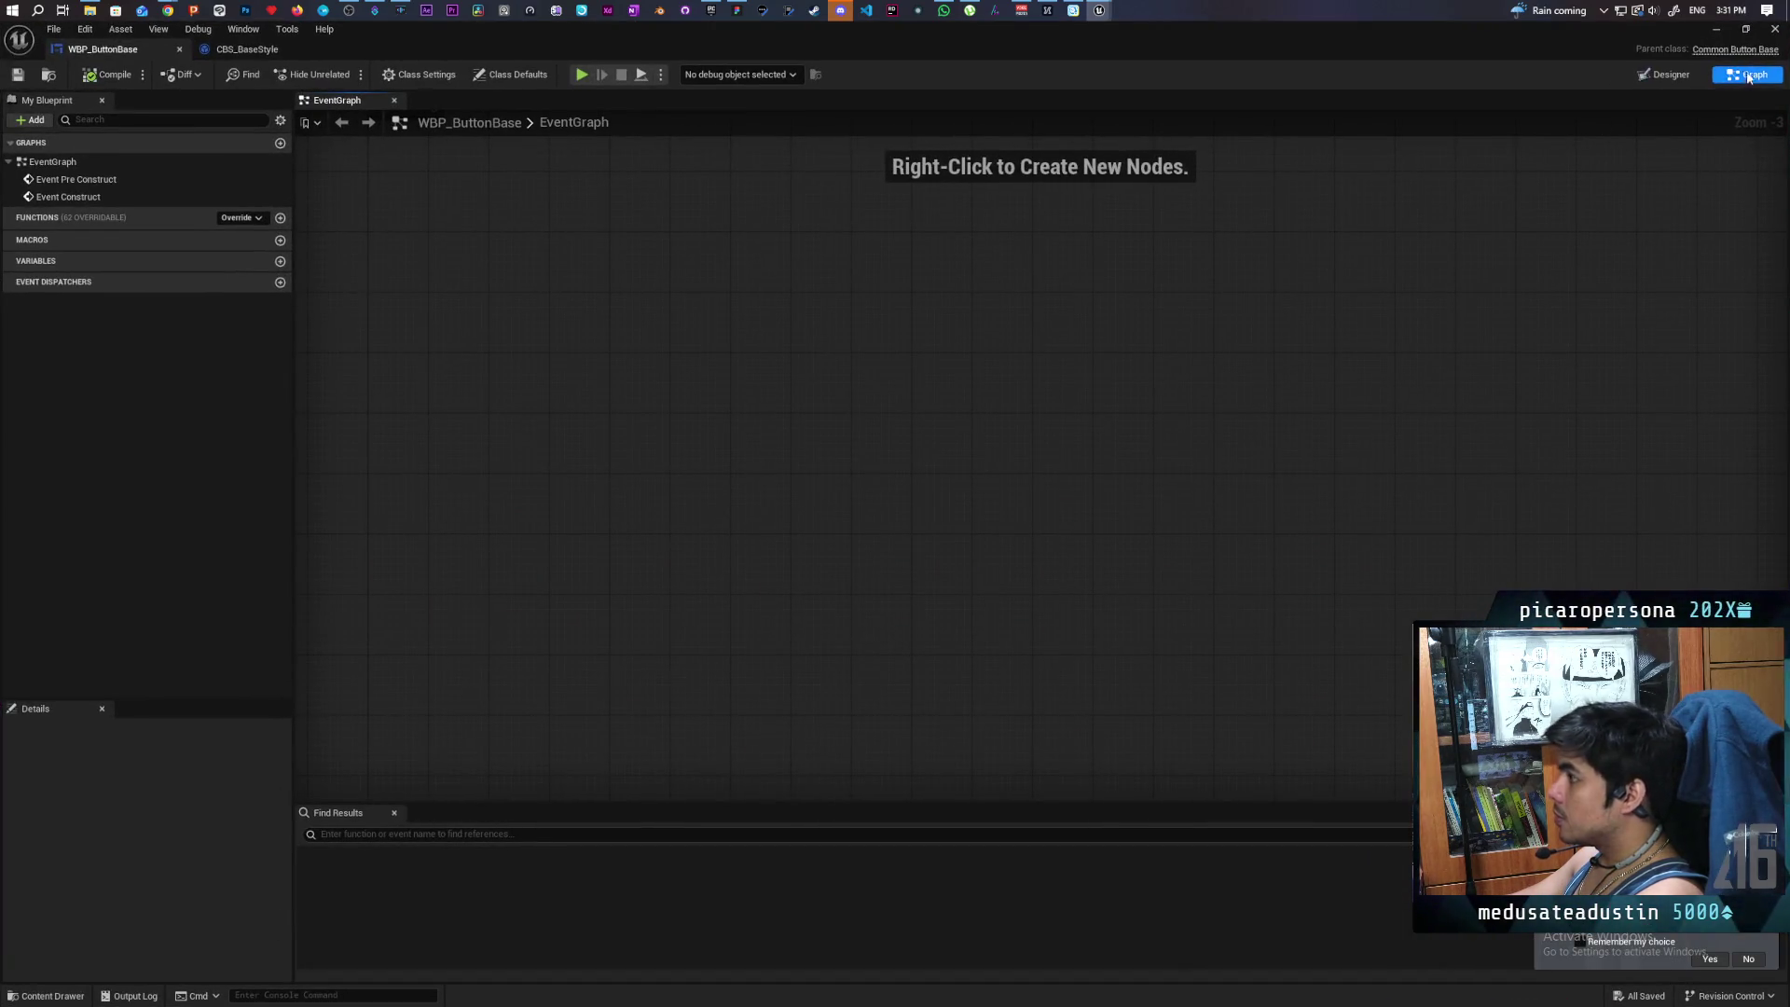
pyautogui.click(1664, 76)
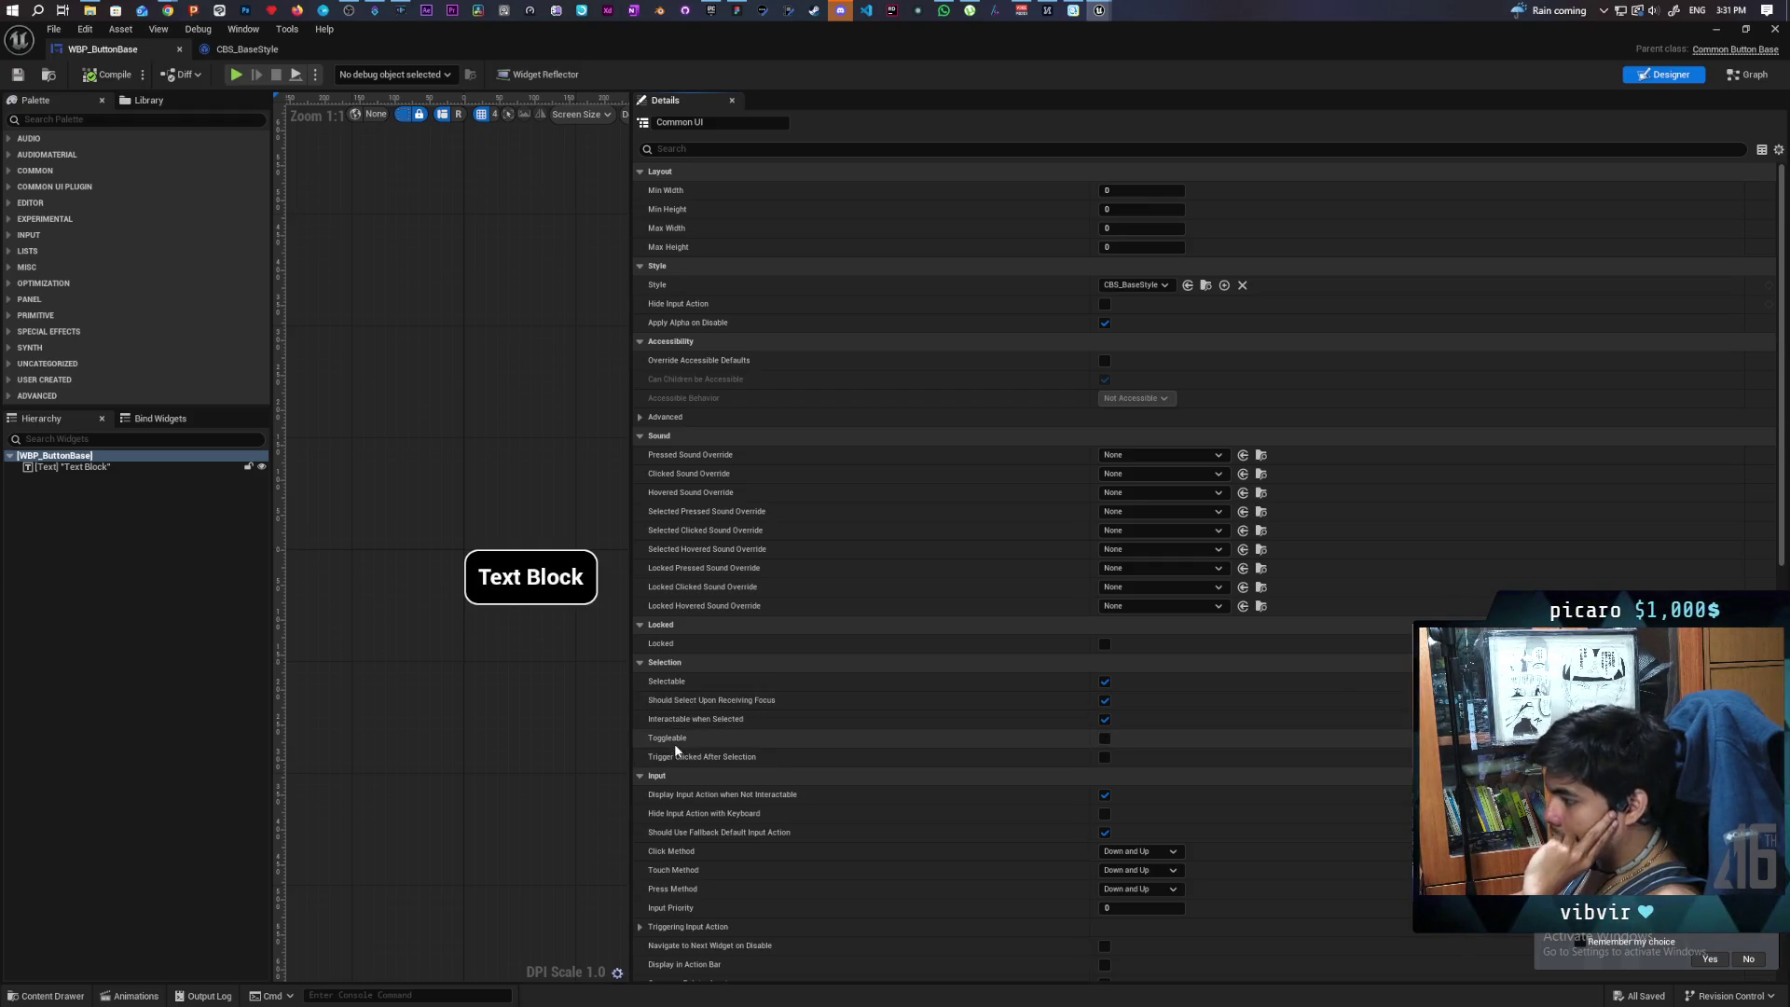
pyautogui.moveTo(675, 742)
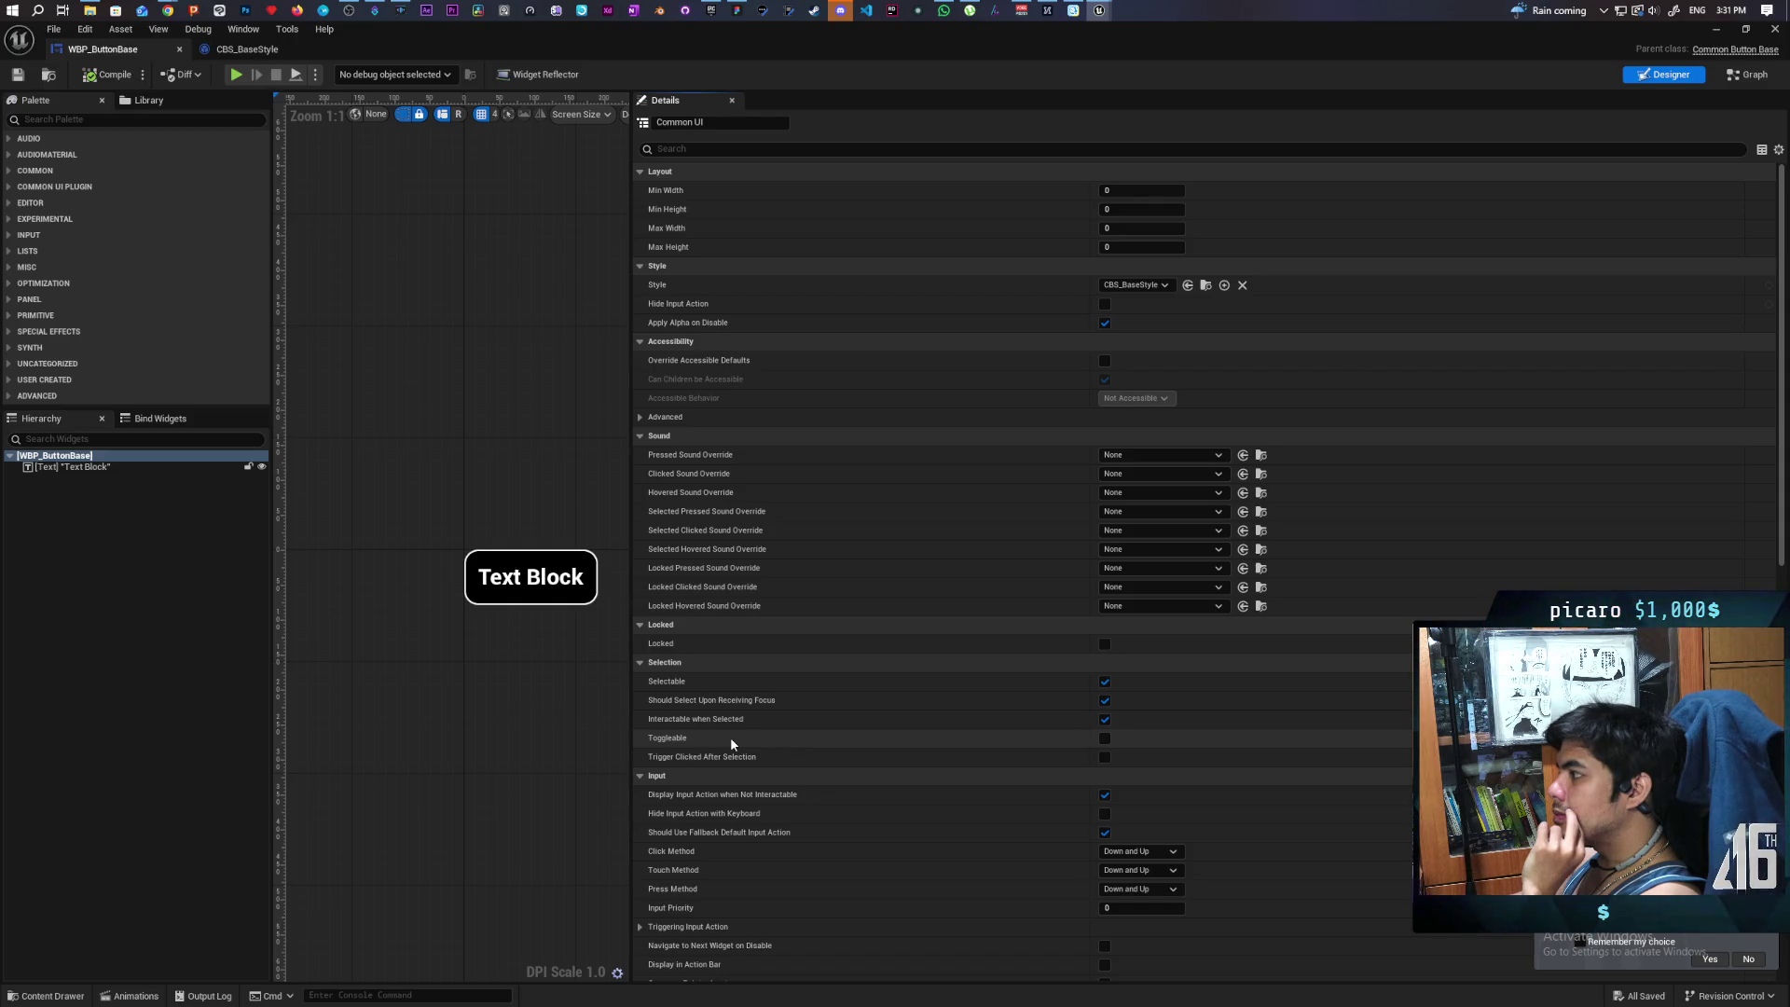
pyautogui.click(1105, 682)
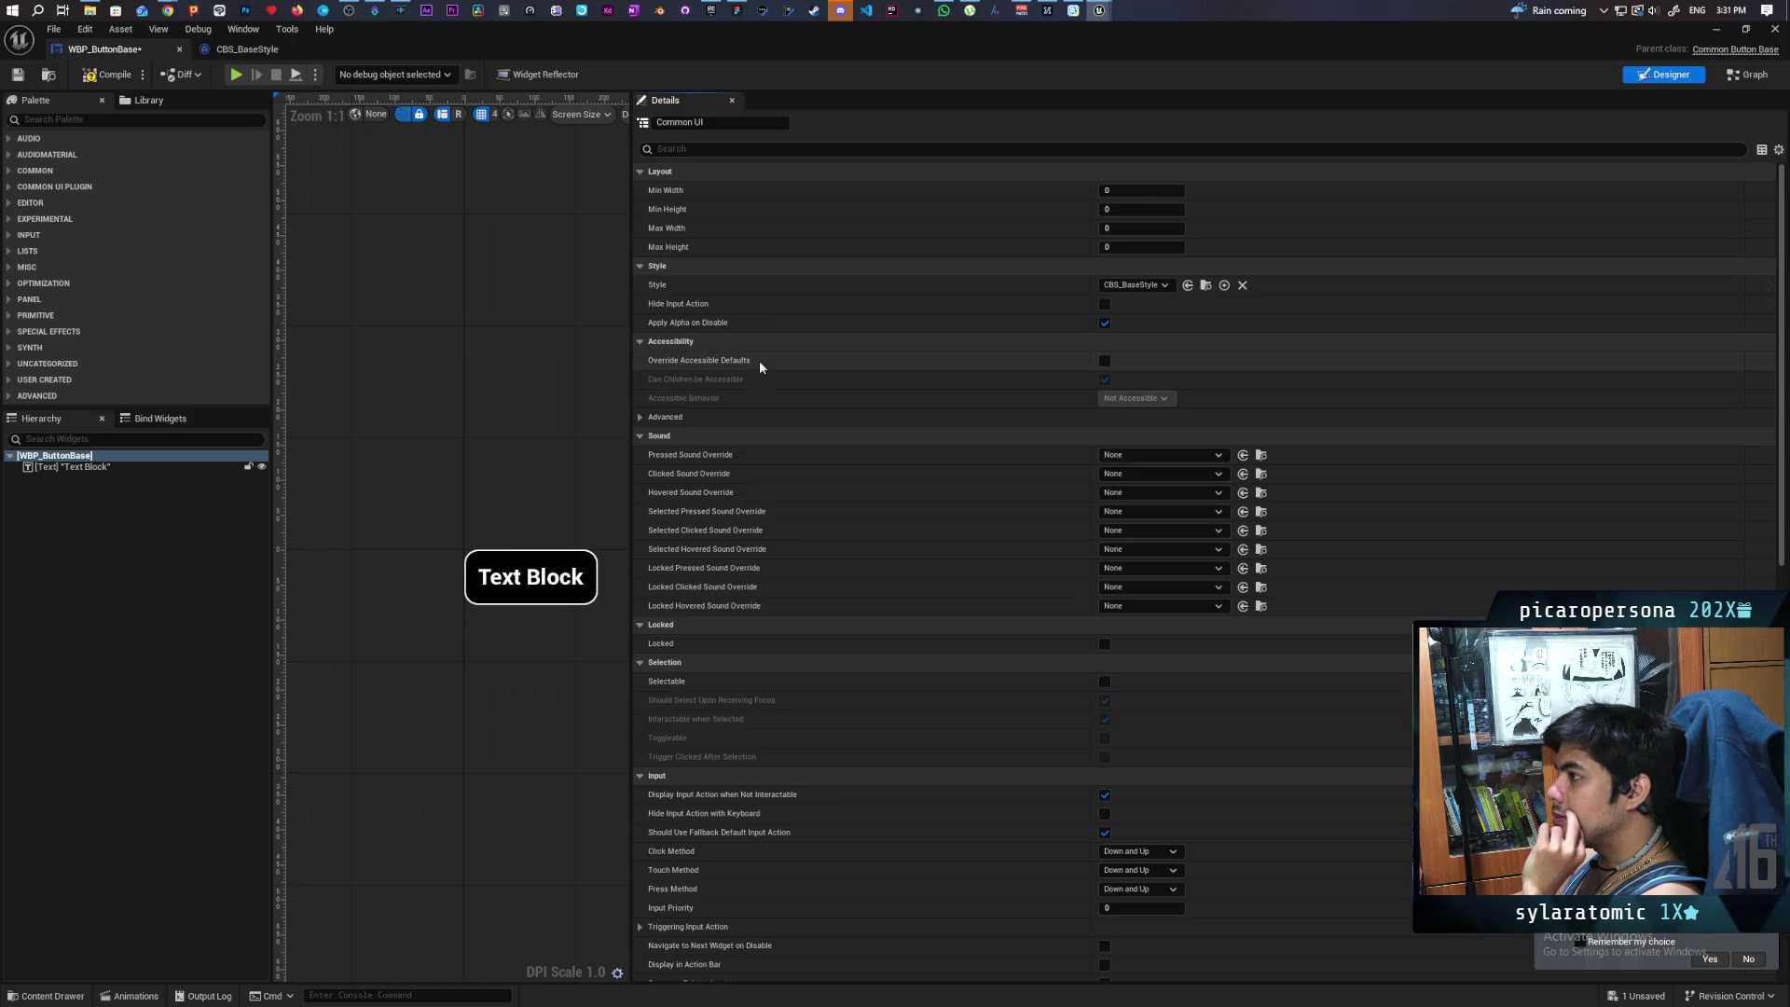
pyautogui.click(19, 75)
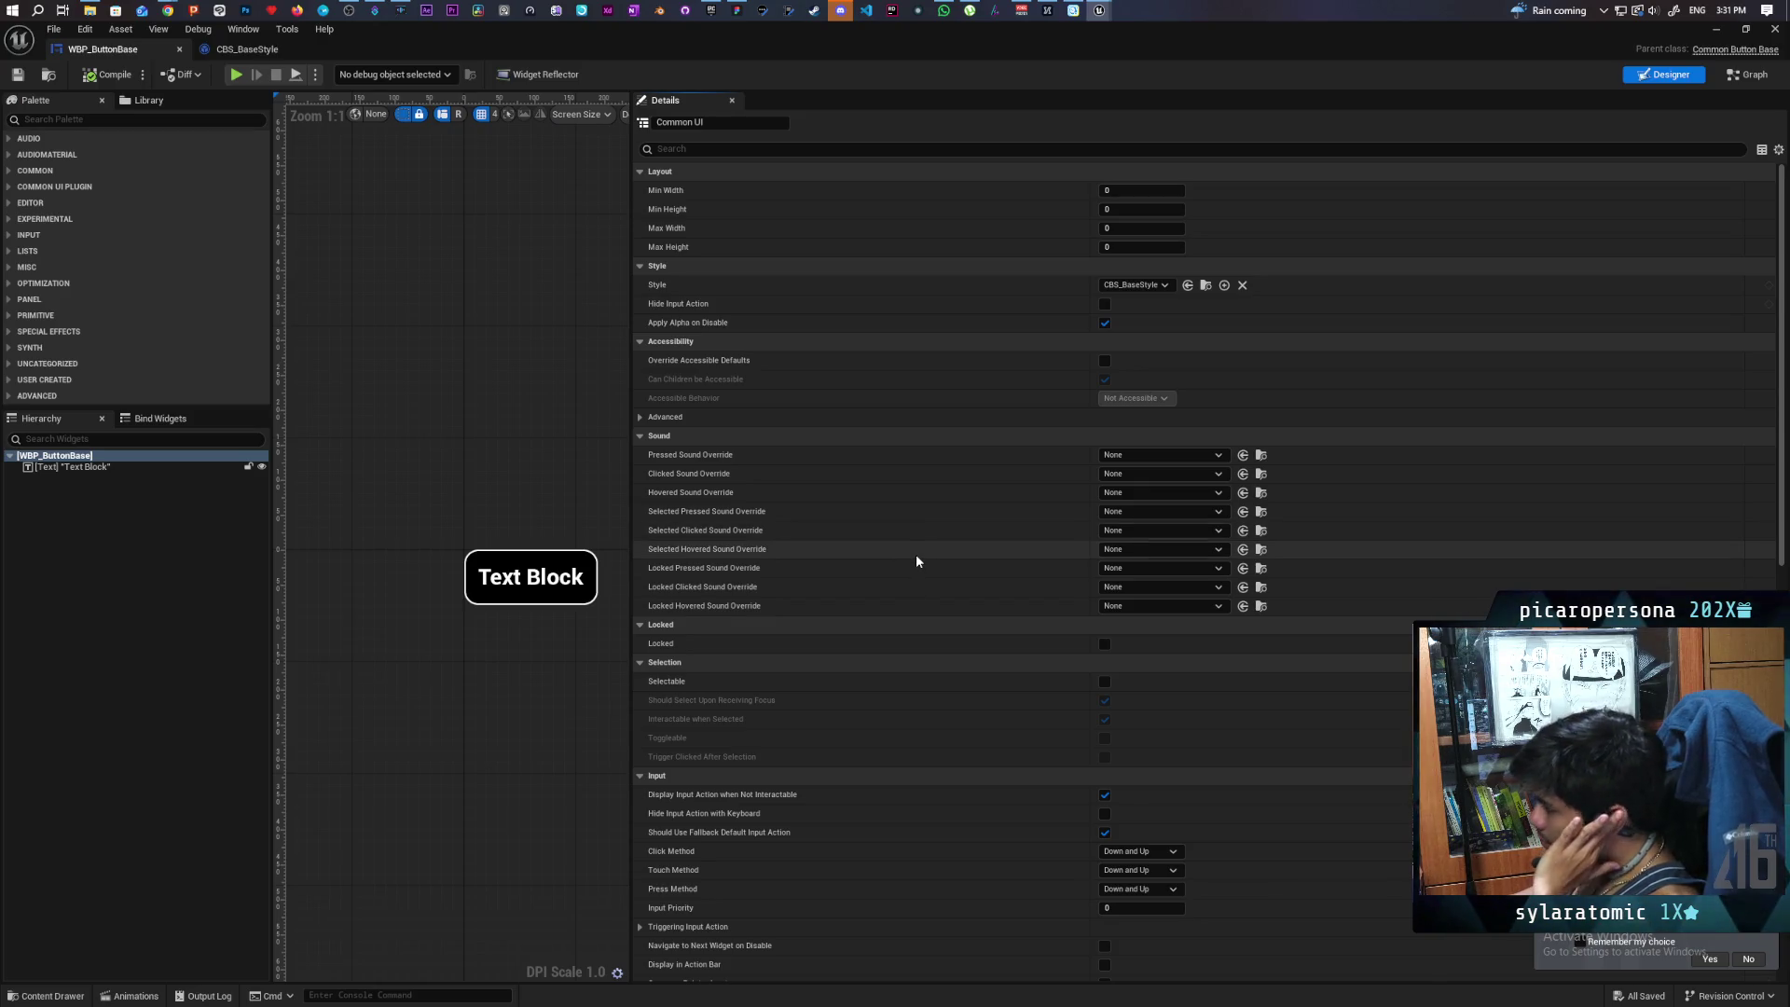
# - Replace the half lambert lighting query with 'is there a way to automatically set focused common button as hovered' and search
pyautogui.moveTo(168, 10)
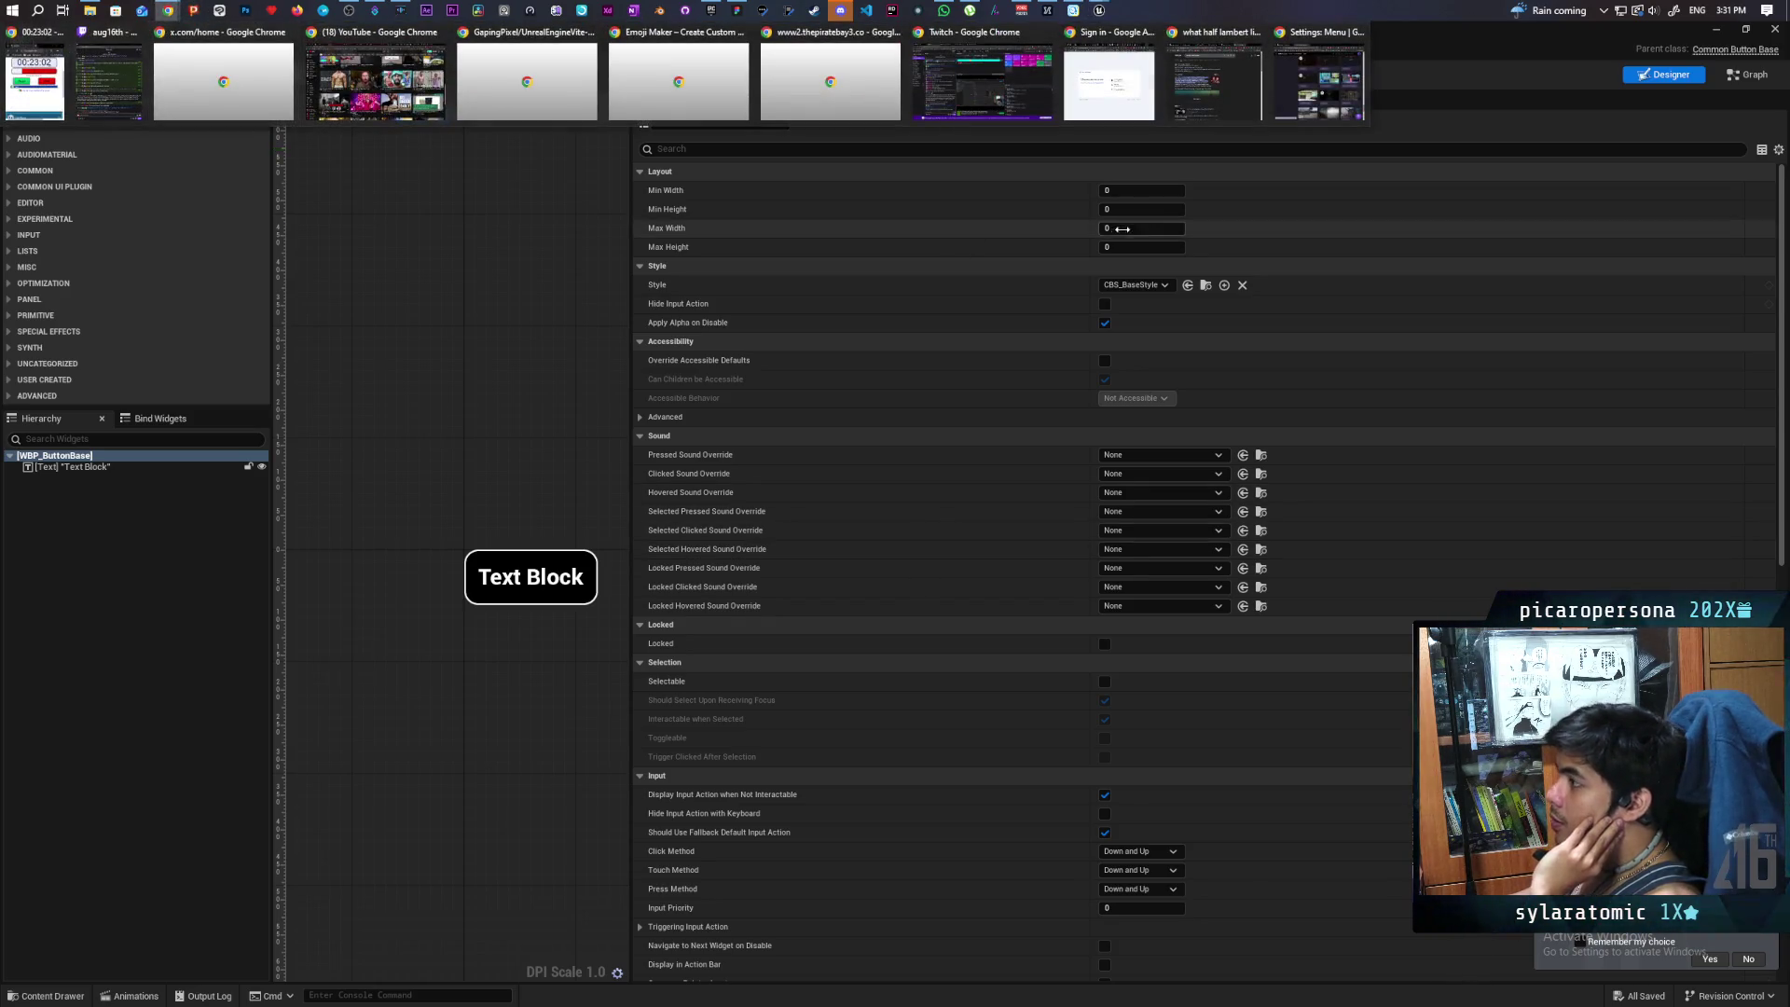
pyautogui.click(1211, 109)
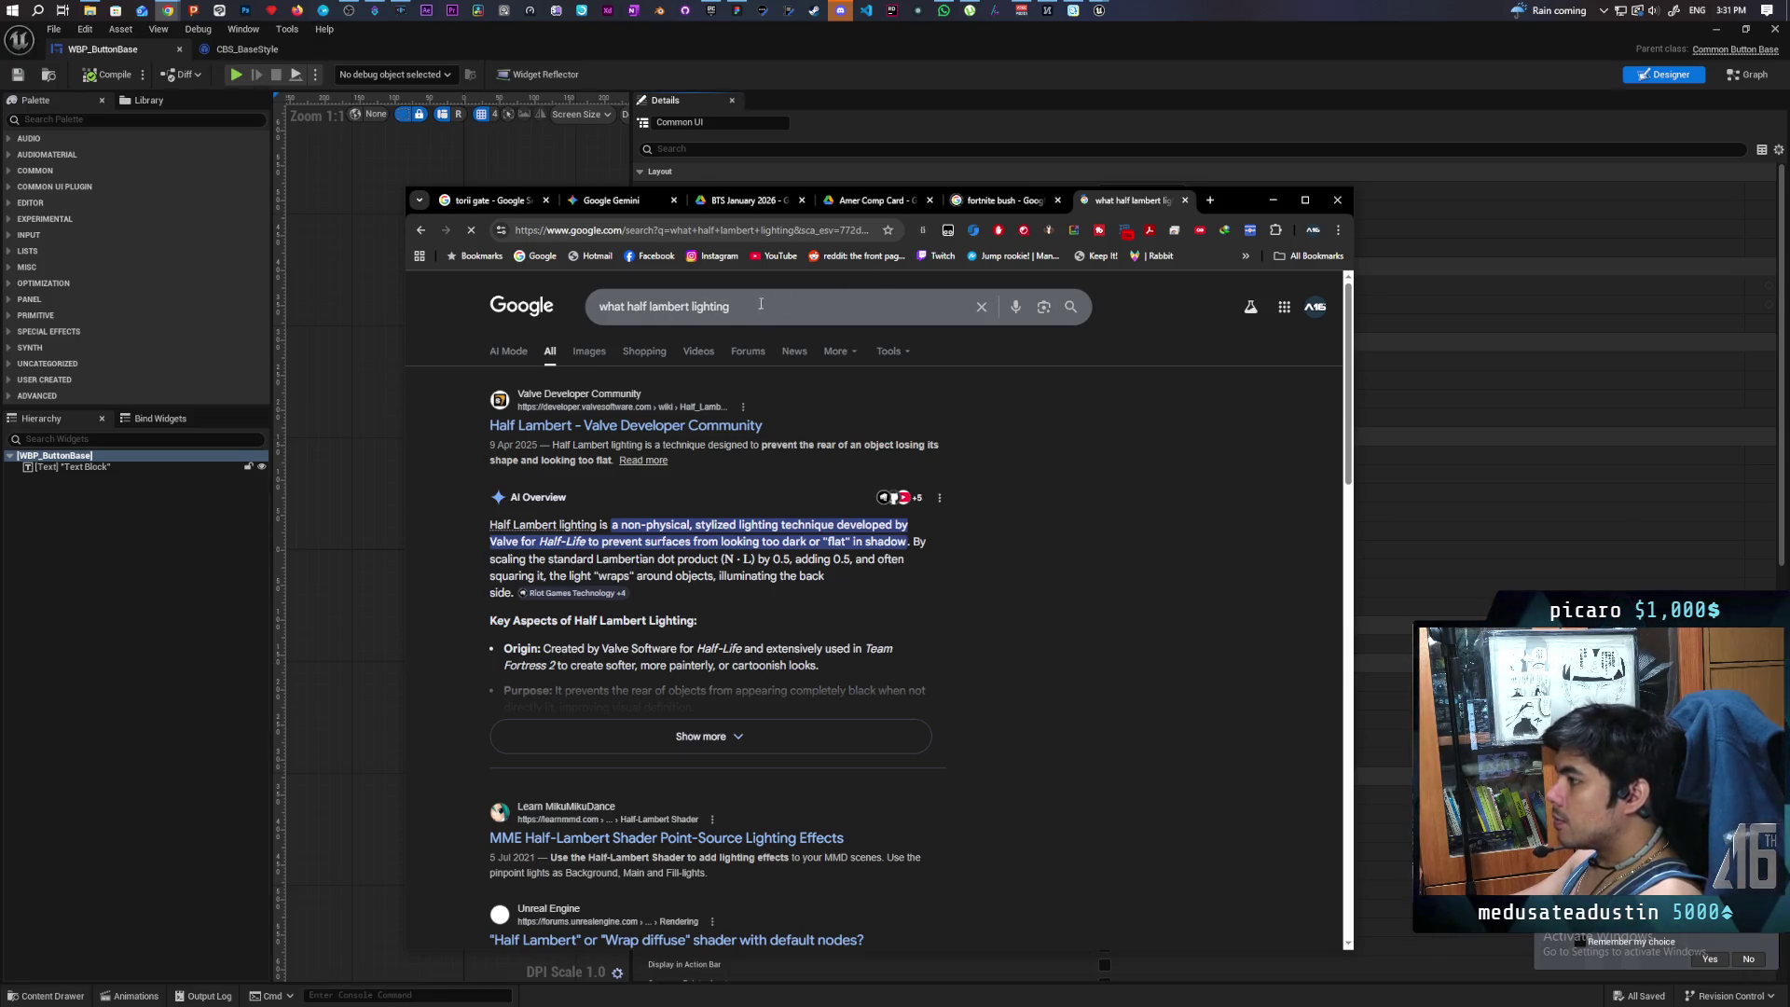
pyautogui.tripleClick(672, 305)
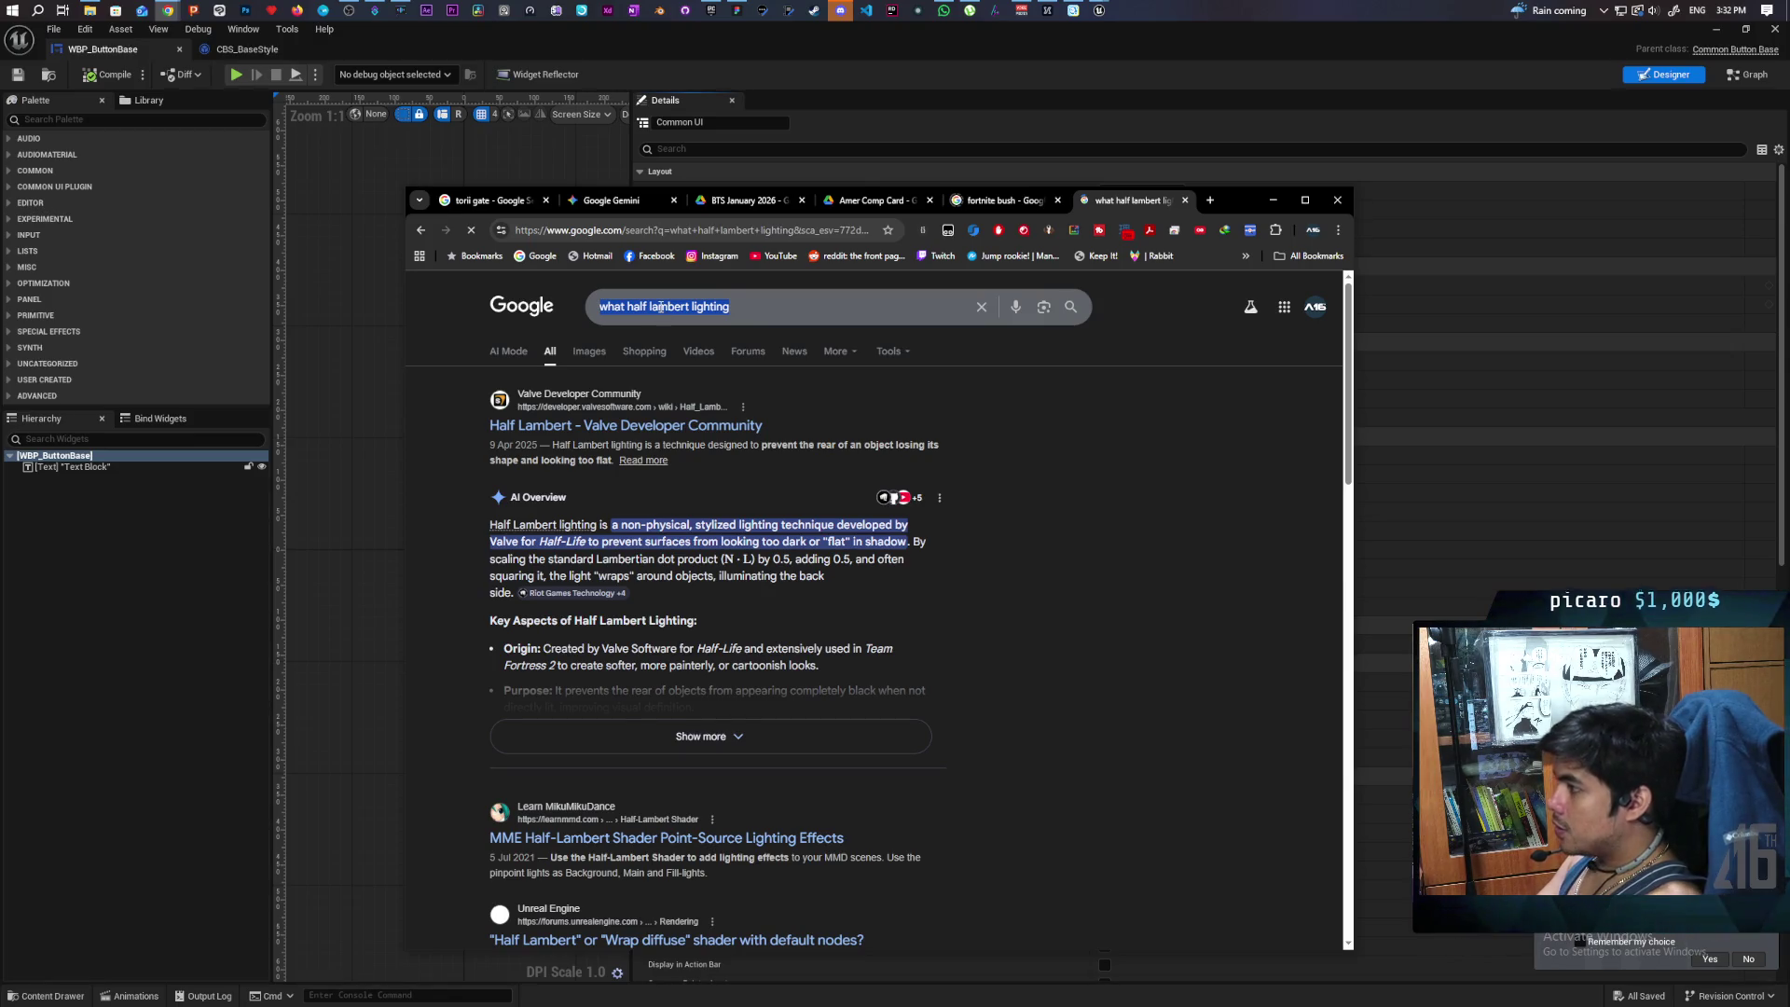
pyautogui.doubleClick(661, 307)
pyautogui.write('is')
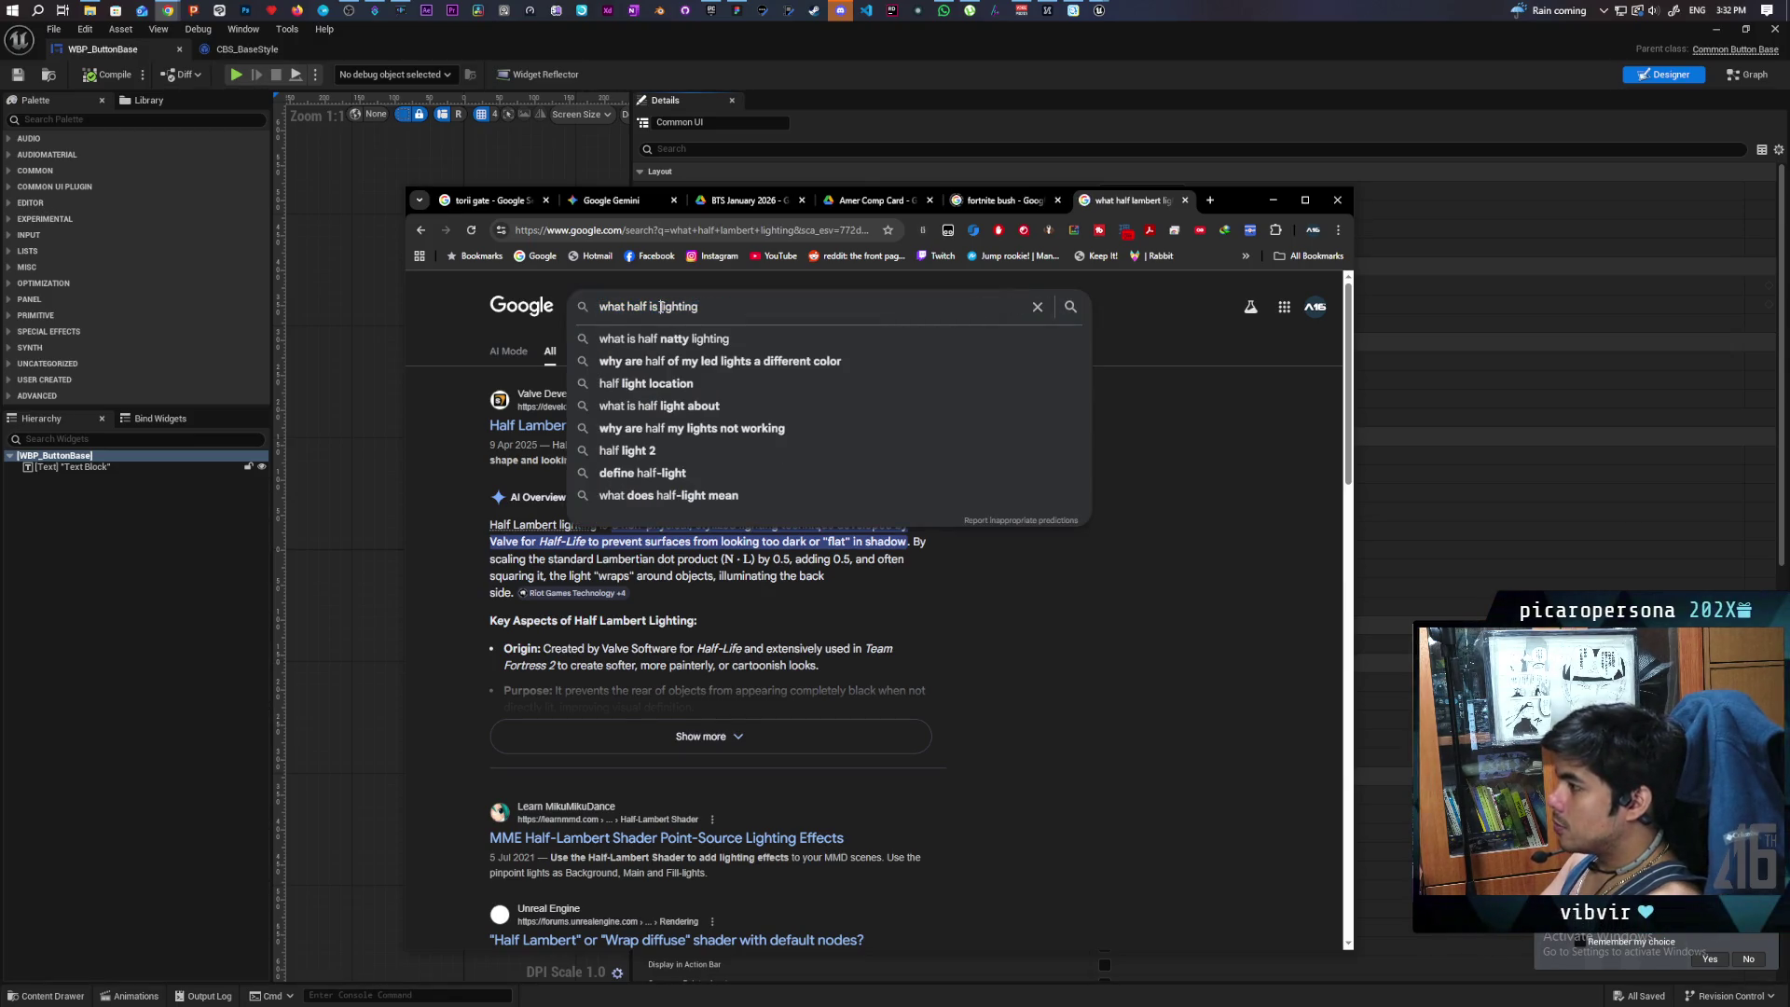
pyautogui.doubleClick(662, 307)
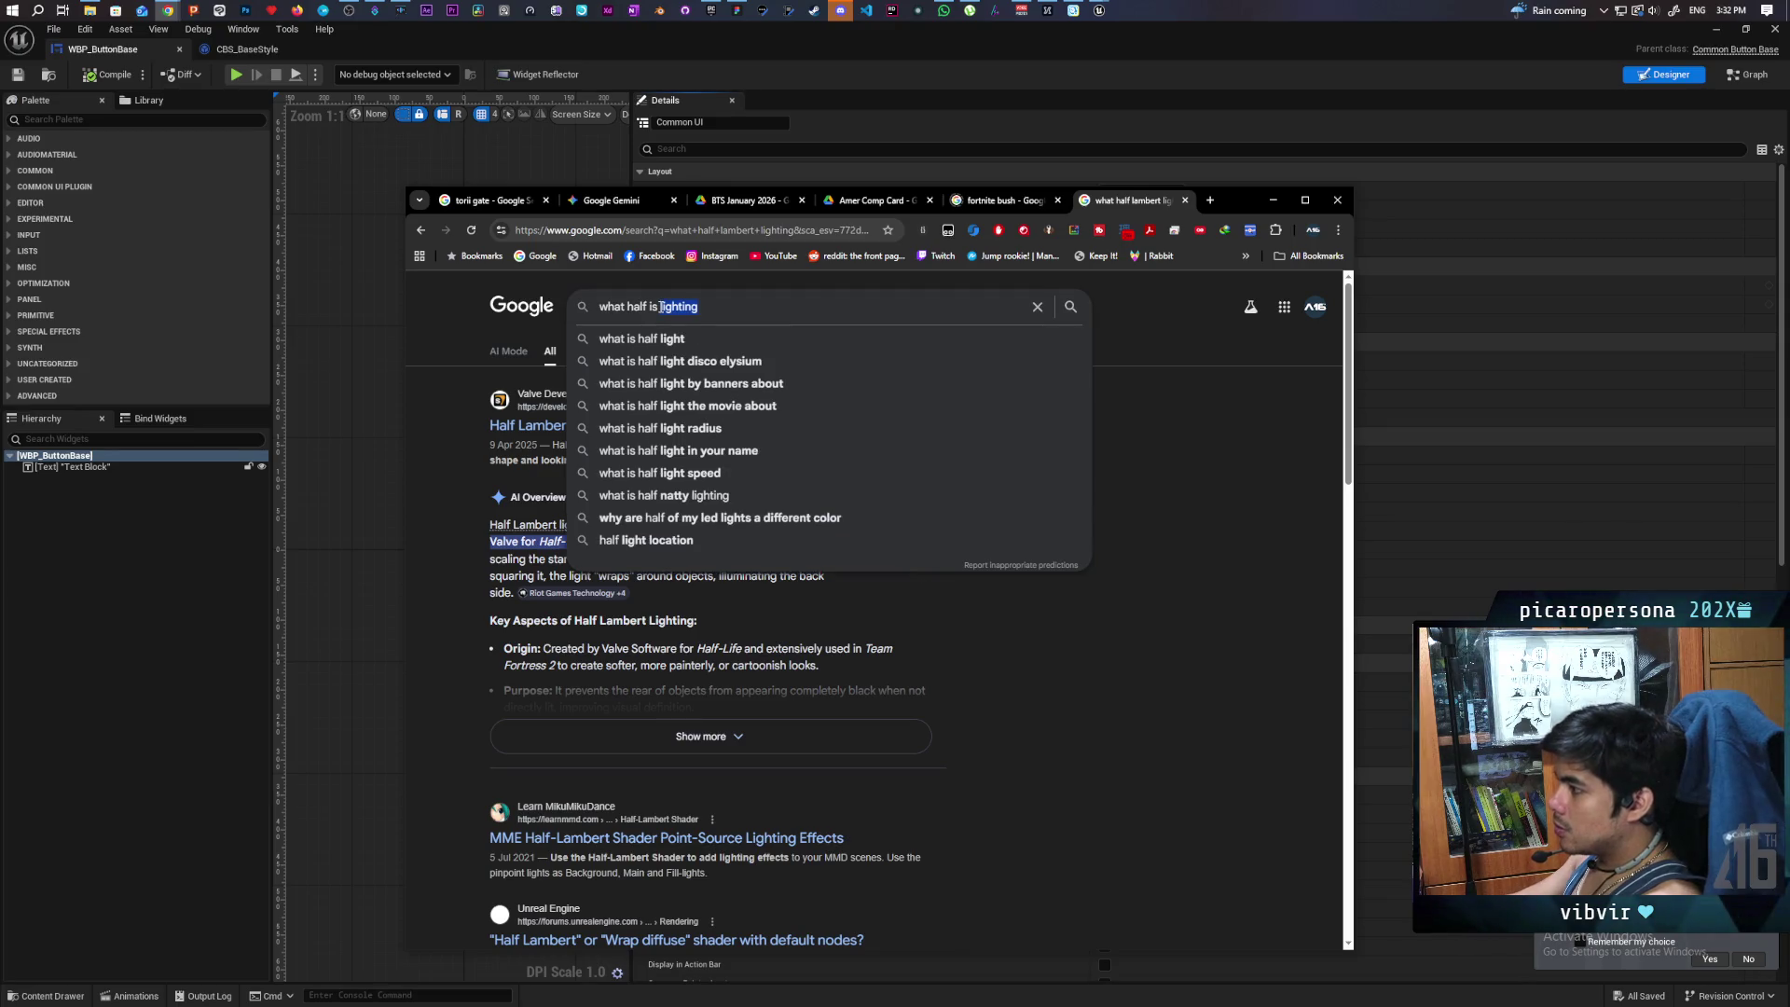
pyautogui.write('is')
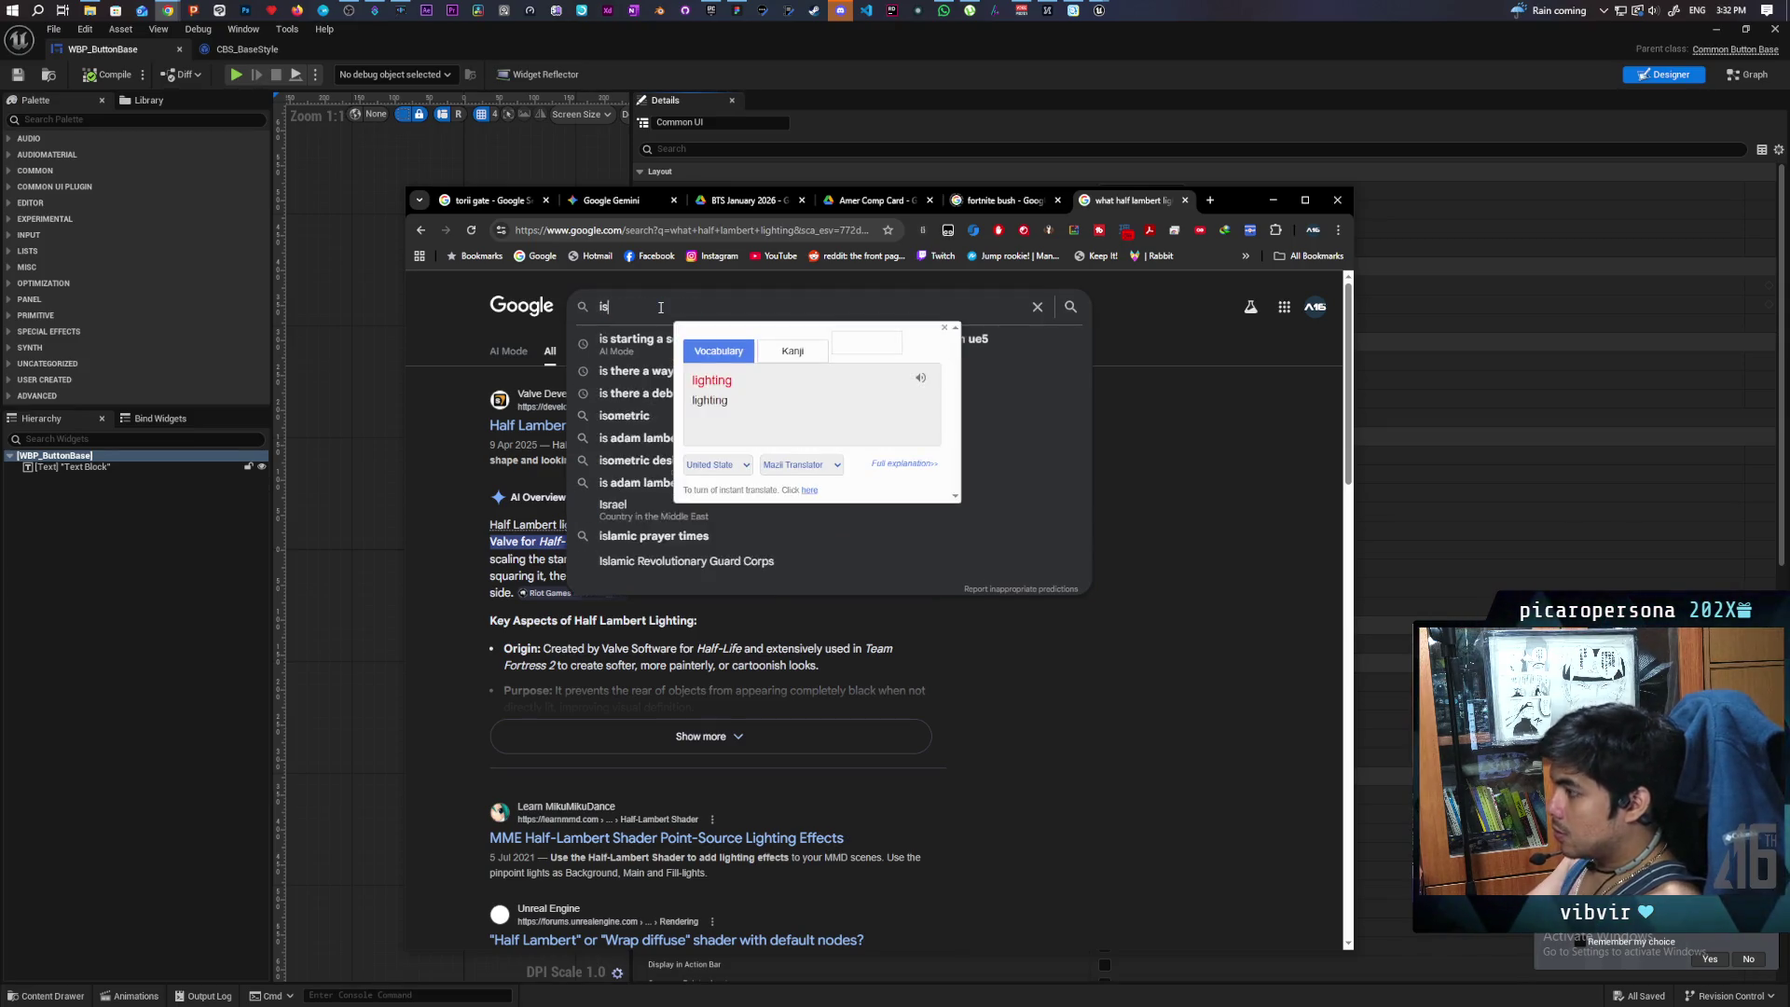
pyautogui.write(' there a way to ')
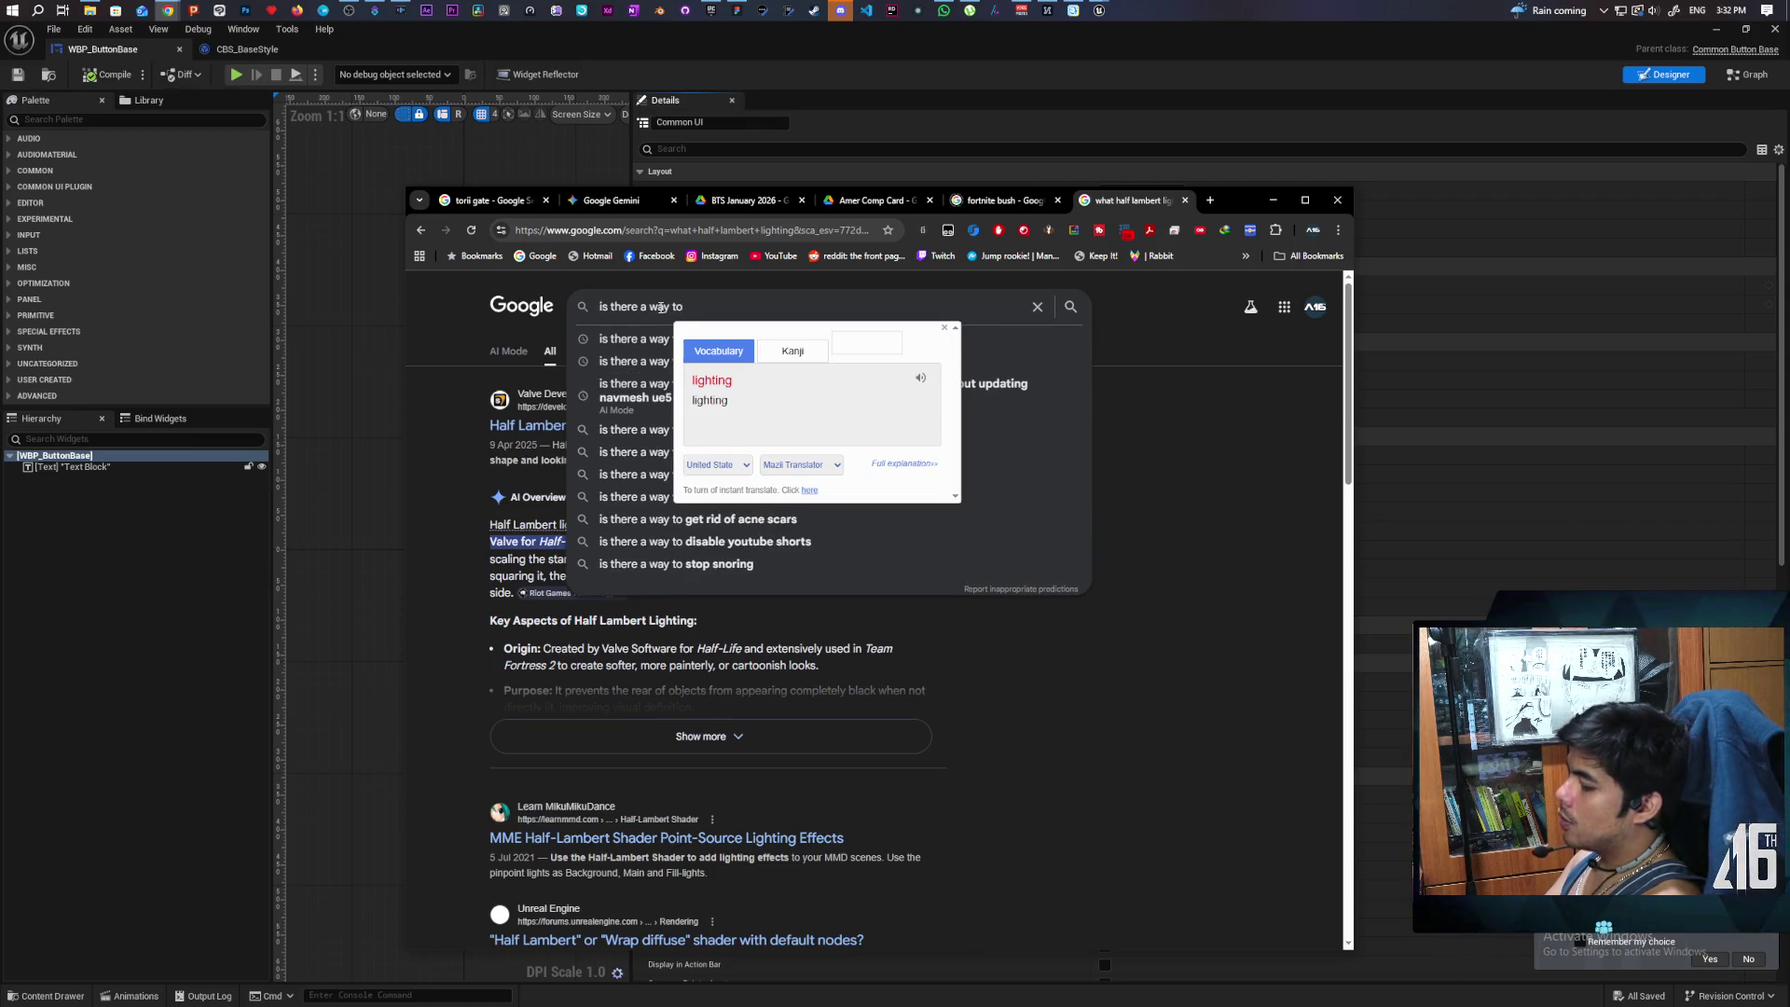
pyautogui.write('automatically set ')
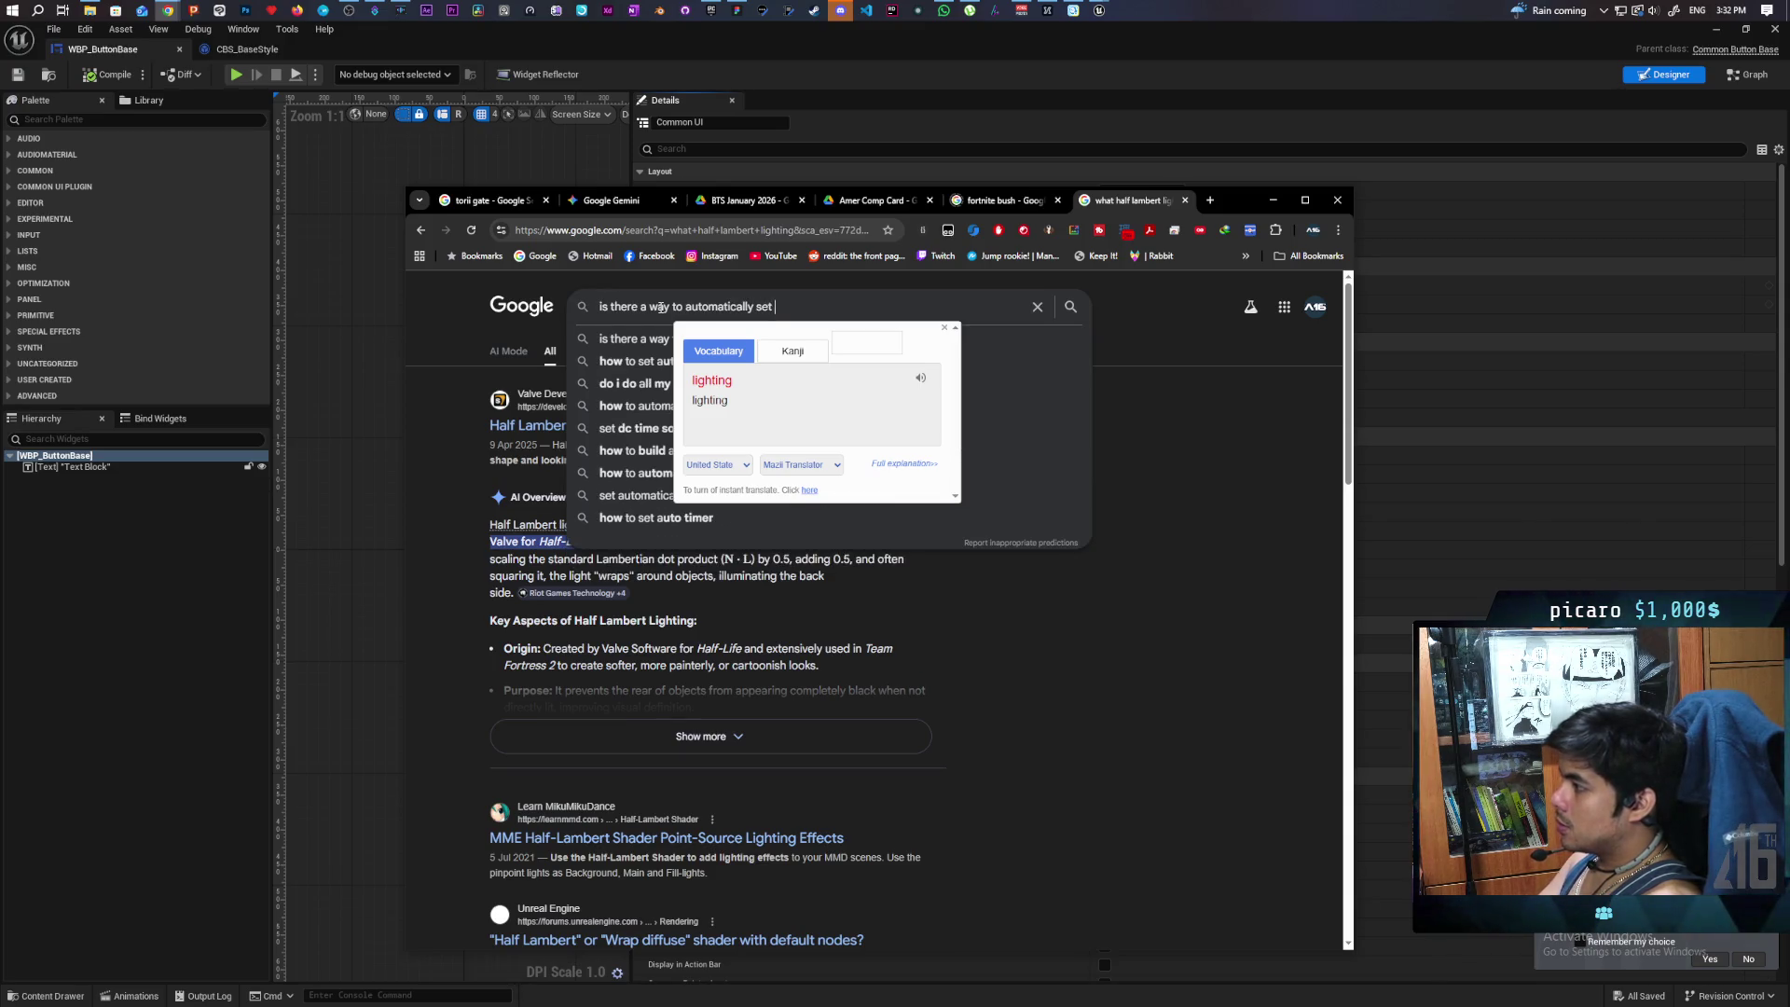
pyautogui.write('fo')
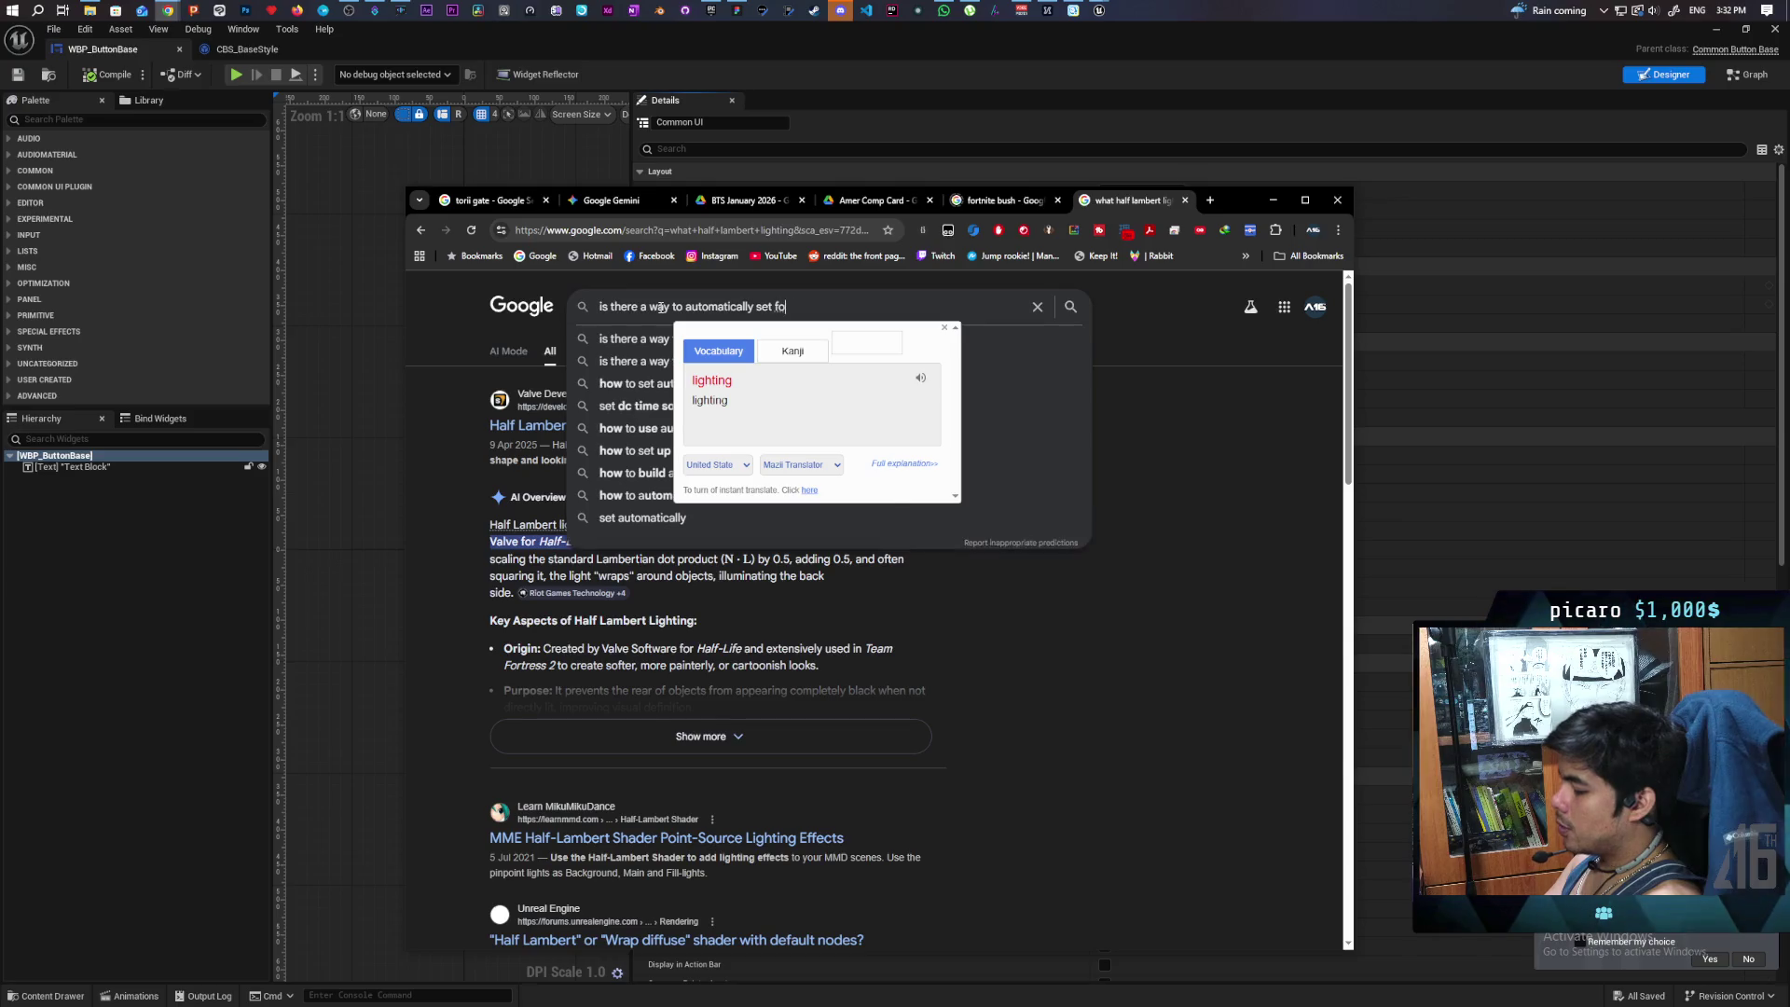
pyautogui.write('cused')
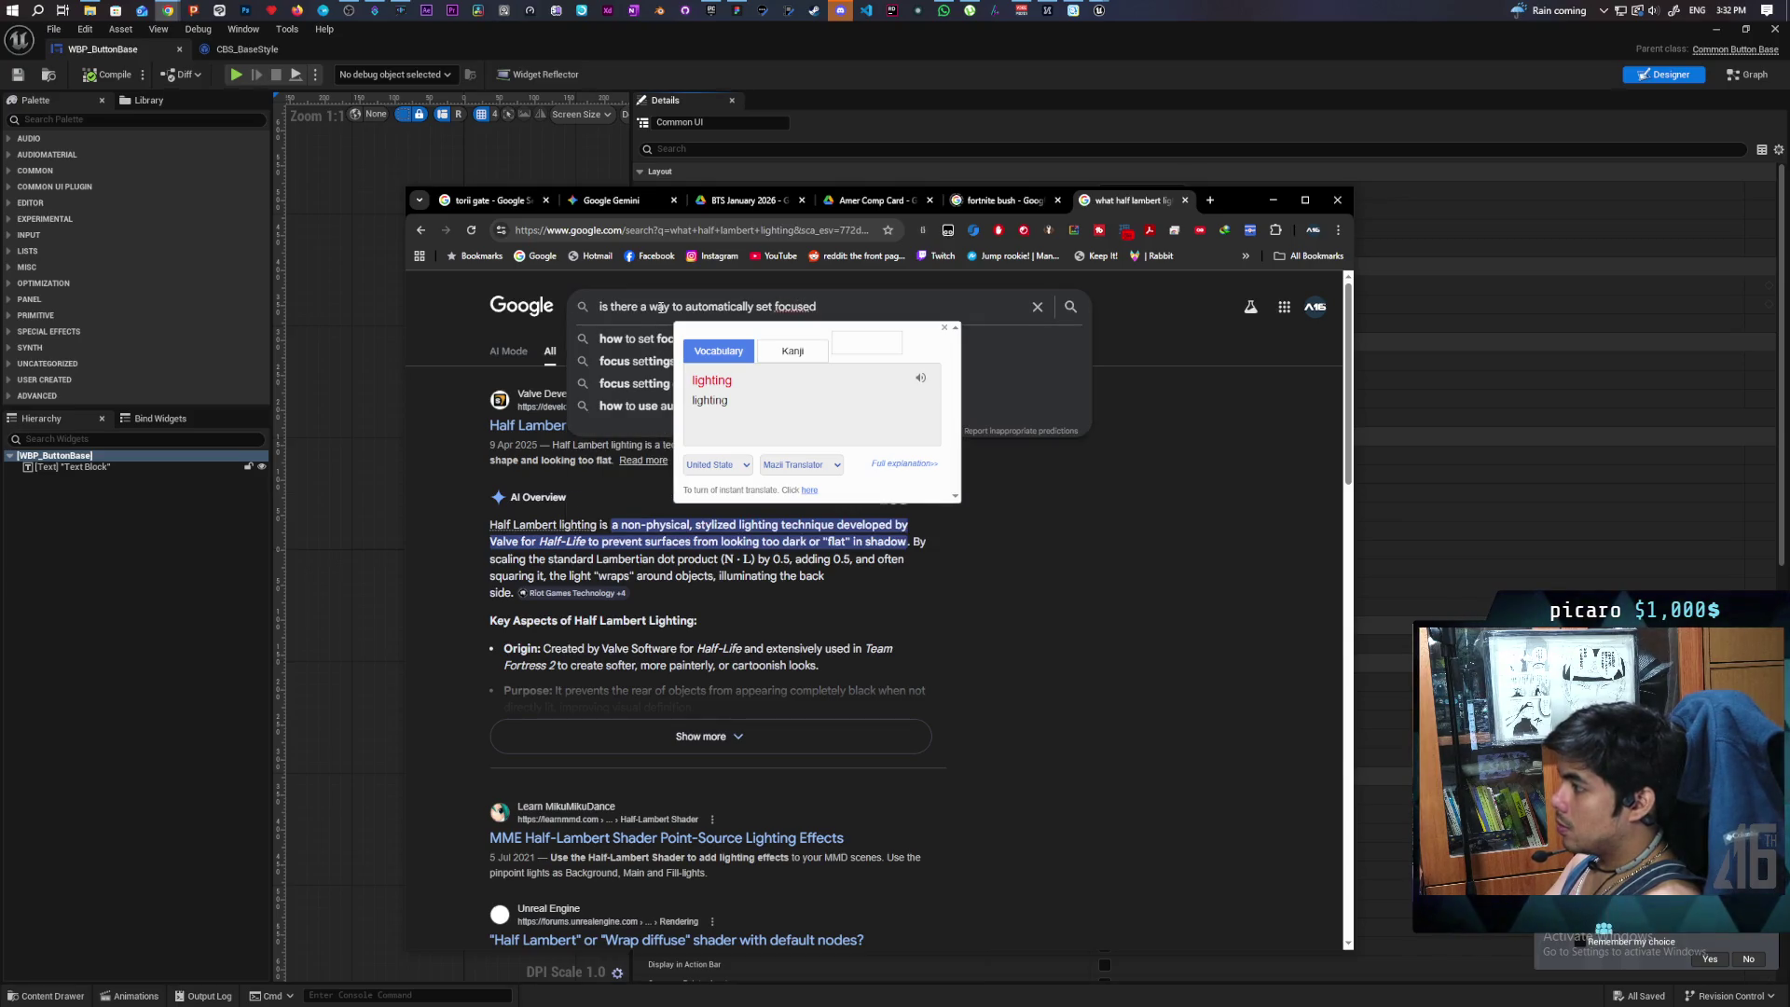
pyautogui.write(' common ')
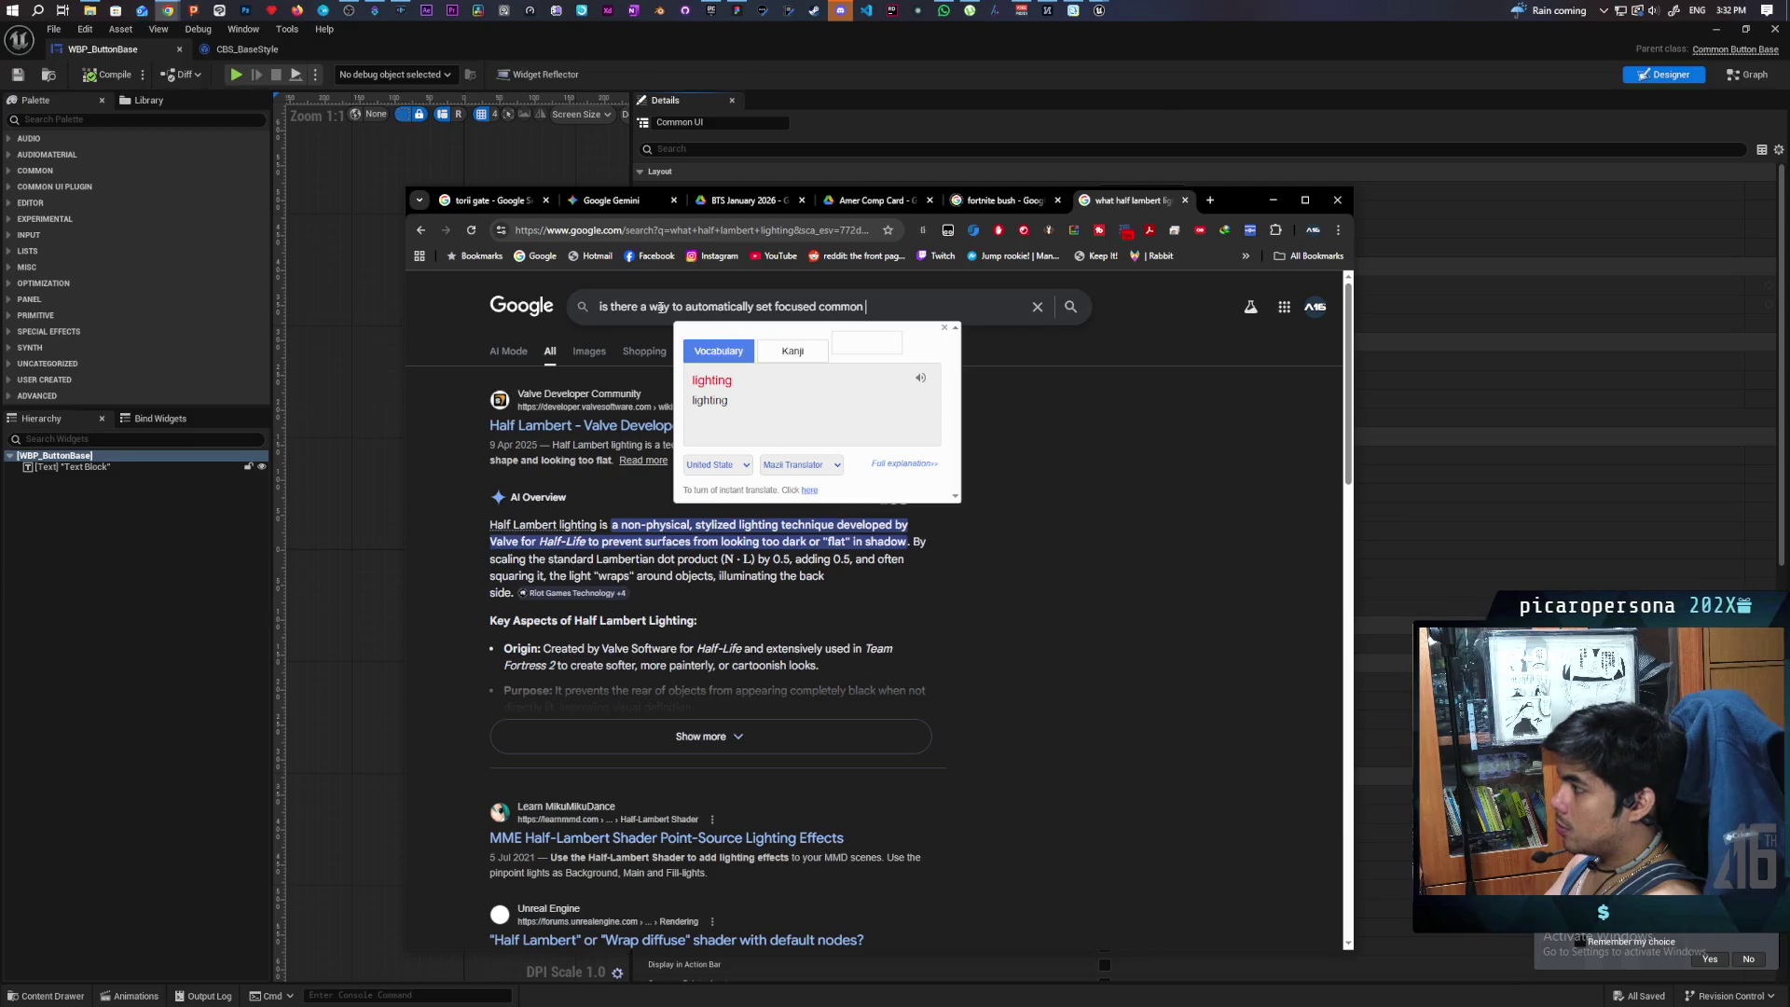
pyautogui.write('button ')
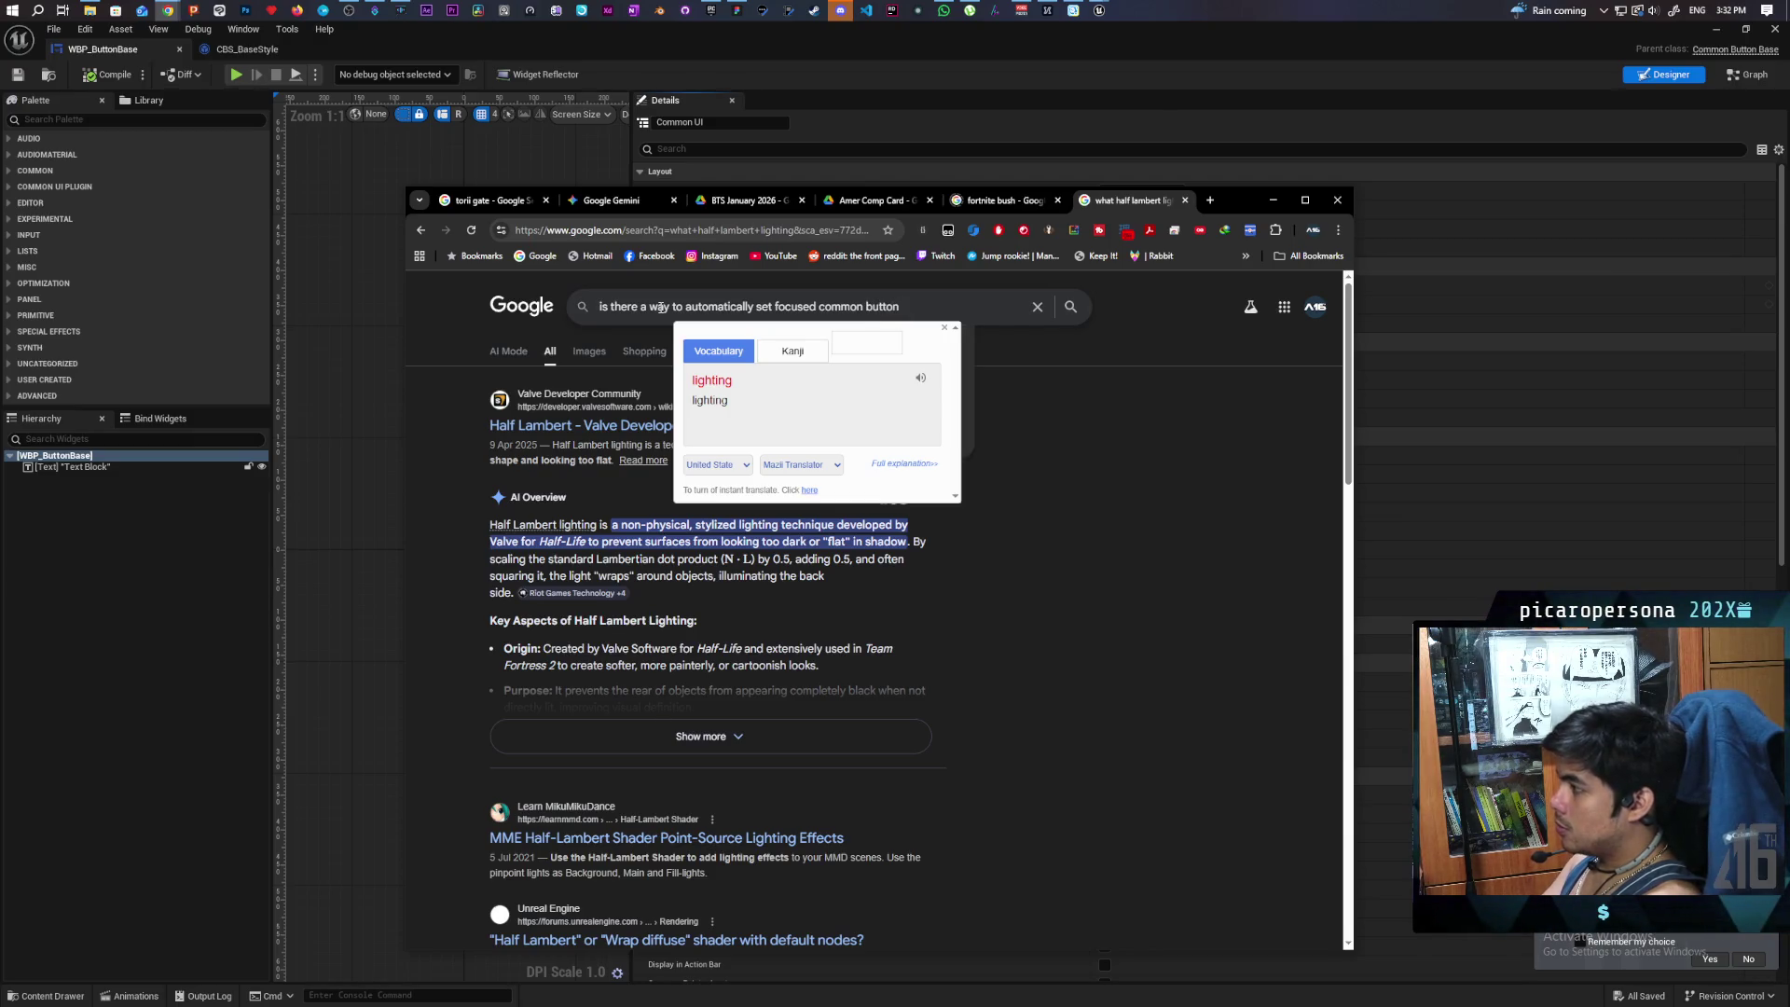
pyautogui.write('as')
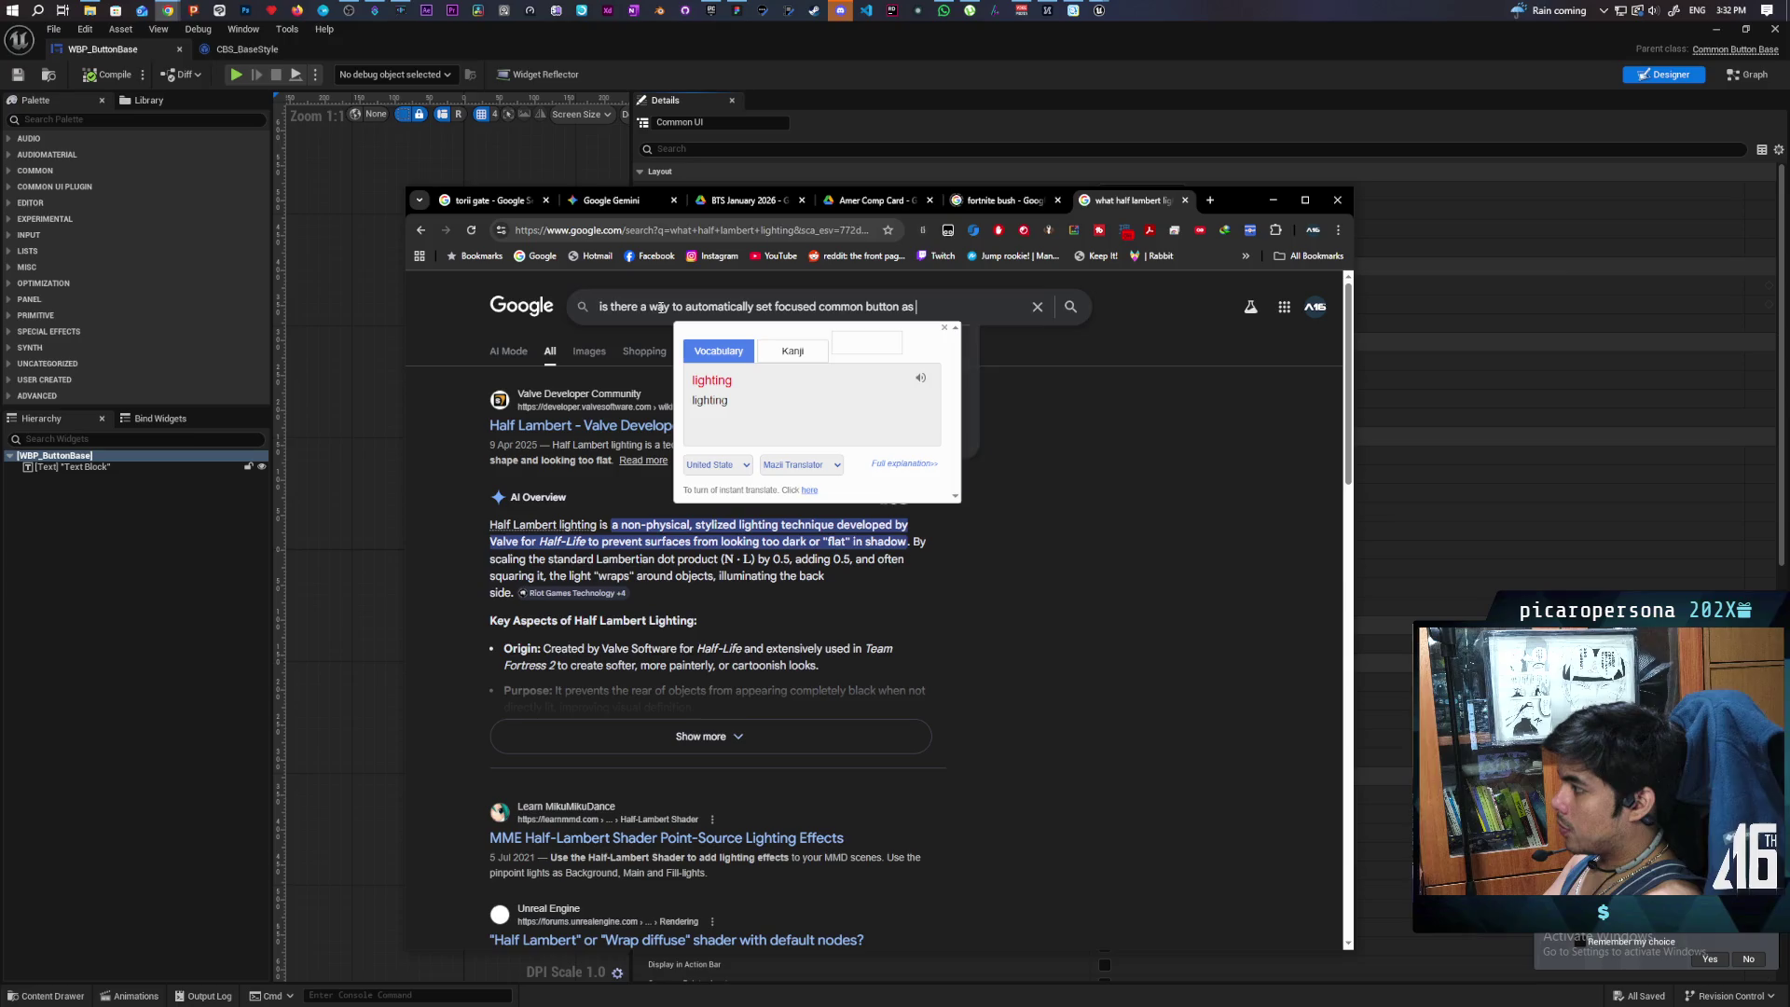
pyautogui.write(' hovered')
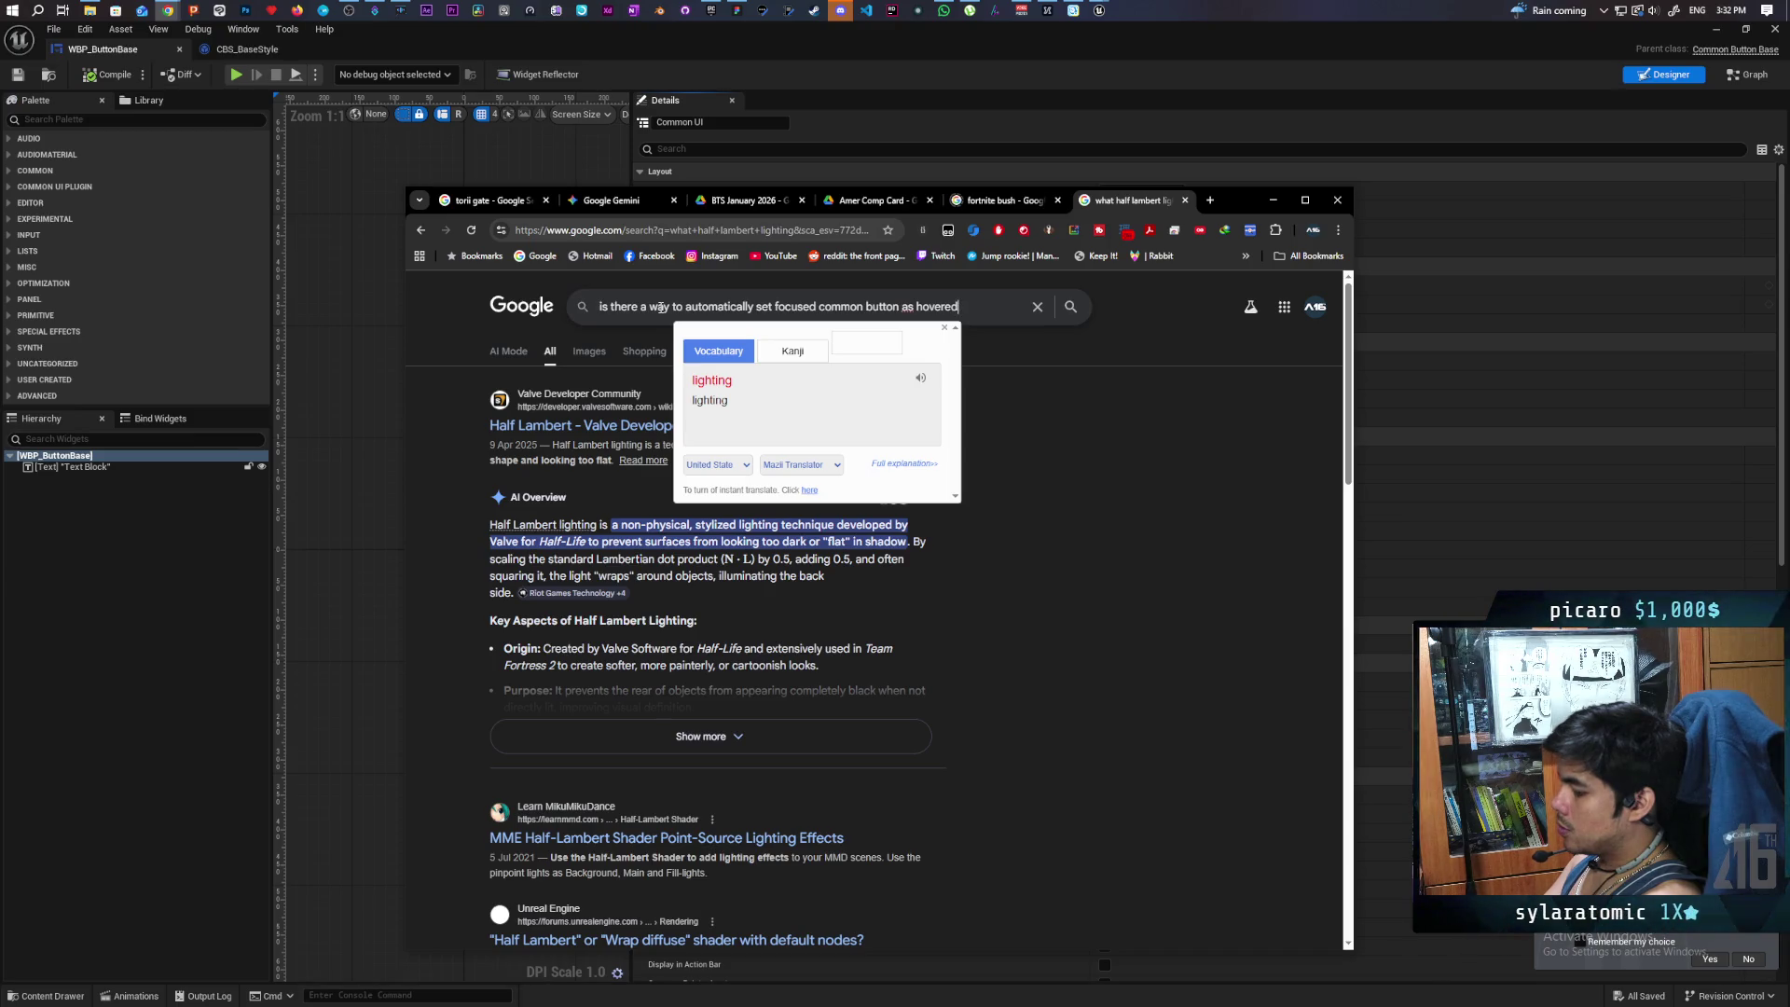
pyautogui.write('he ')
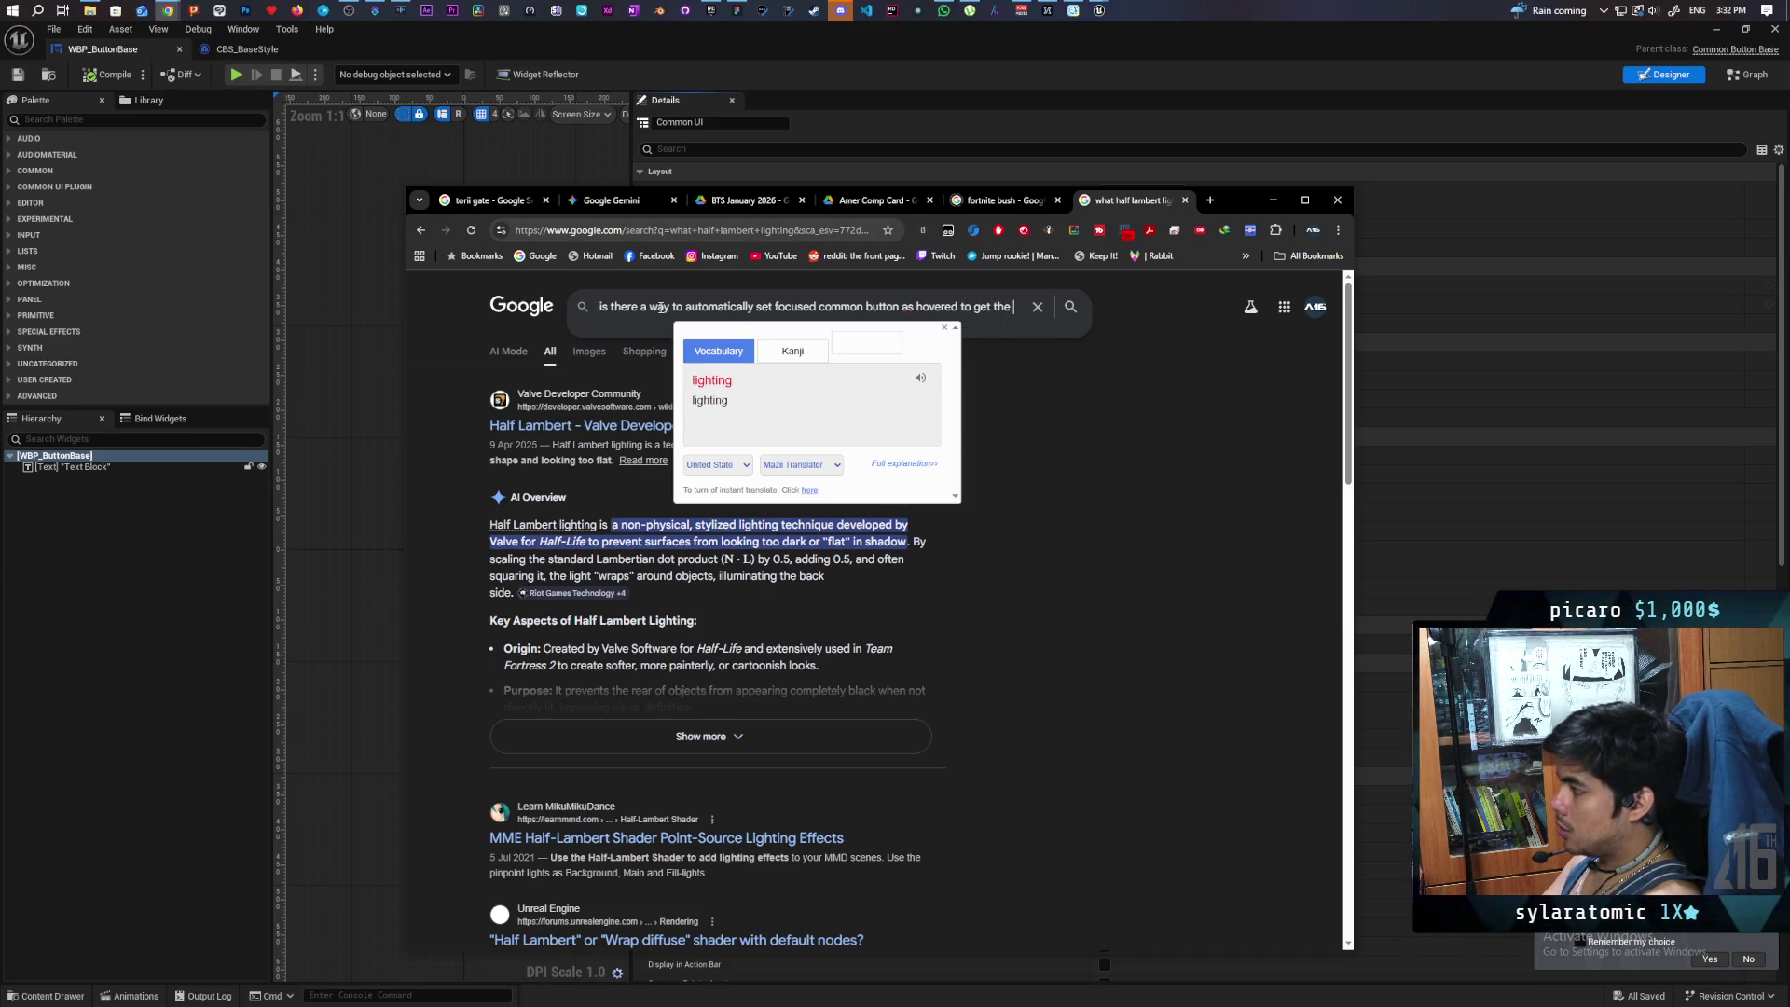
pyautogui.write('hovered s')
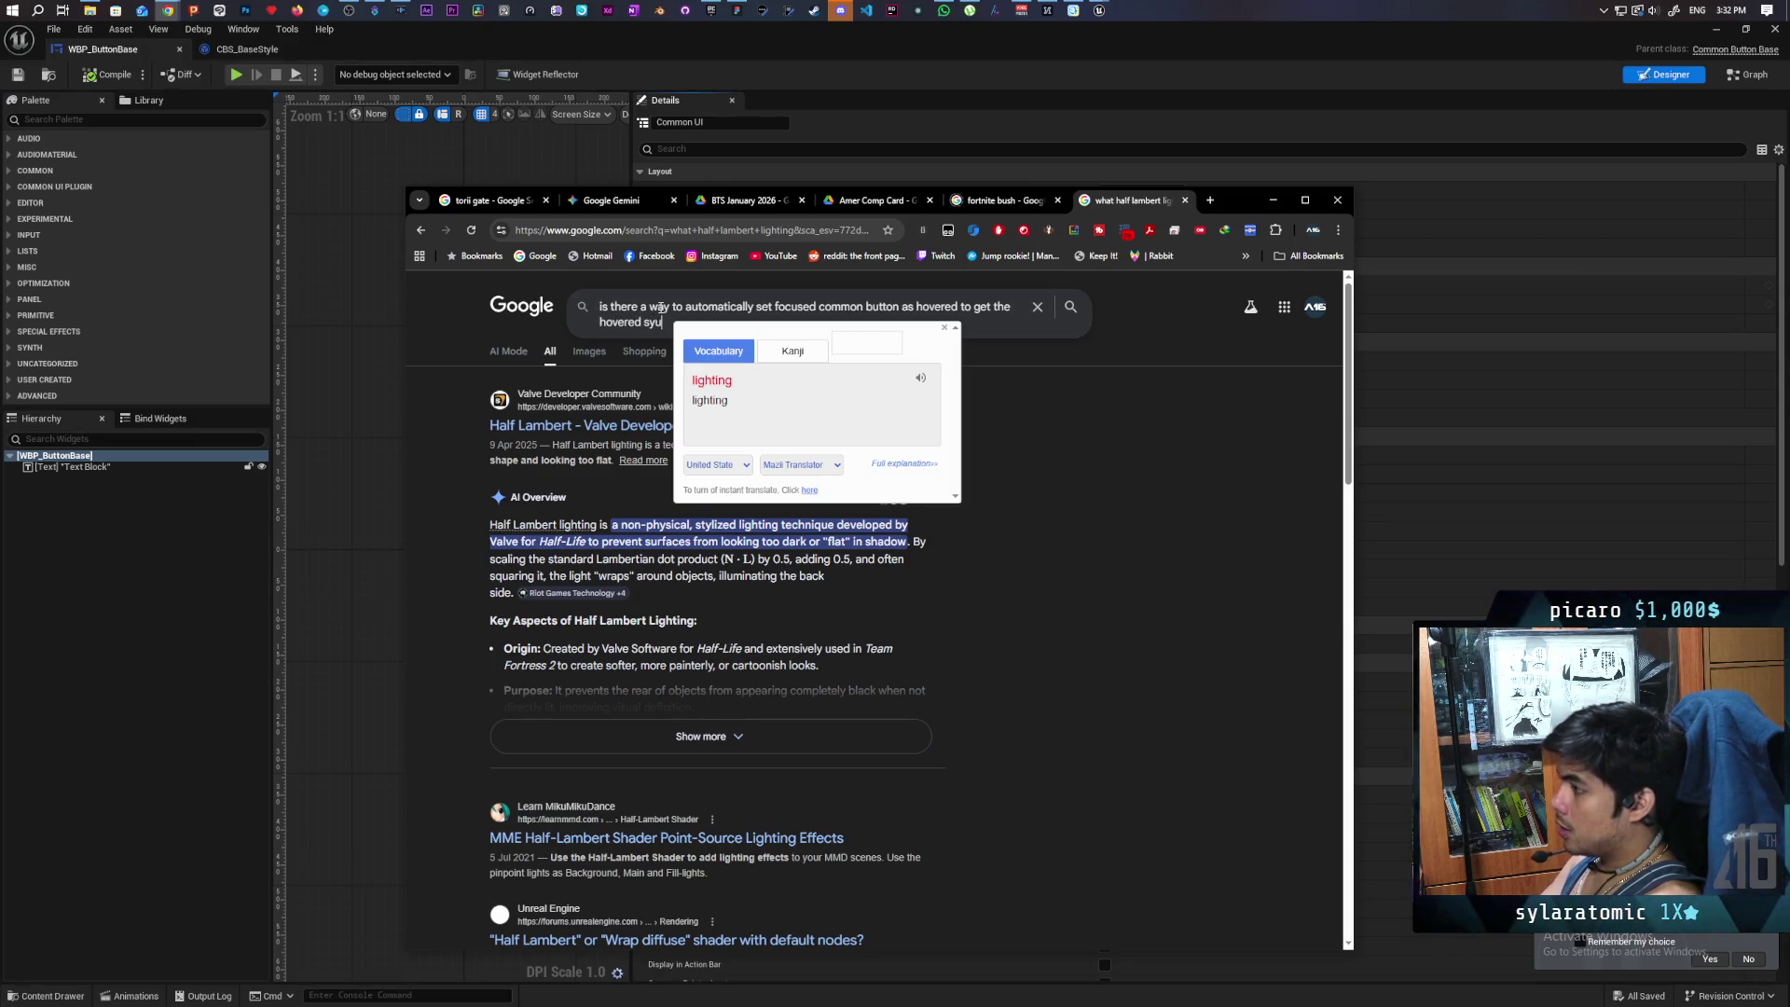
pyautogui.write('tyle us')
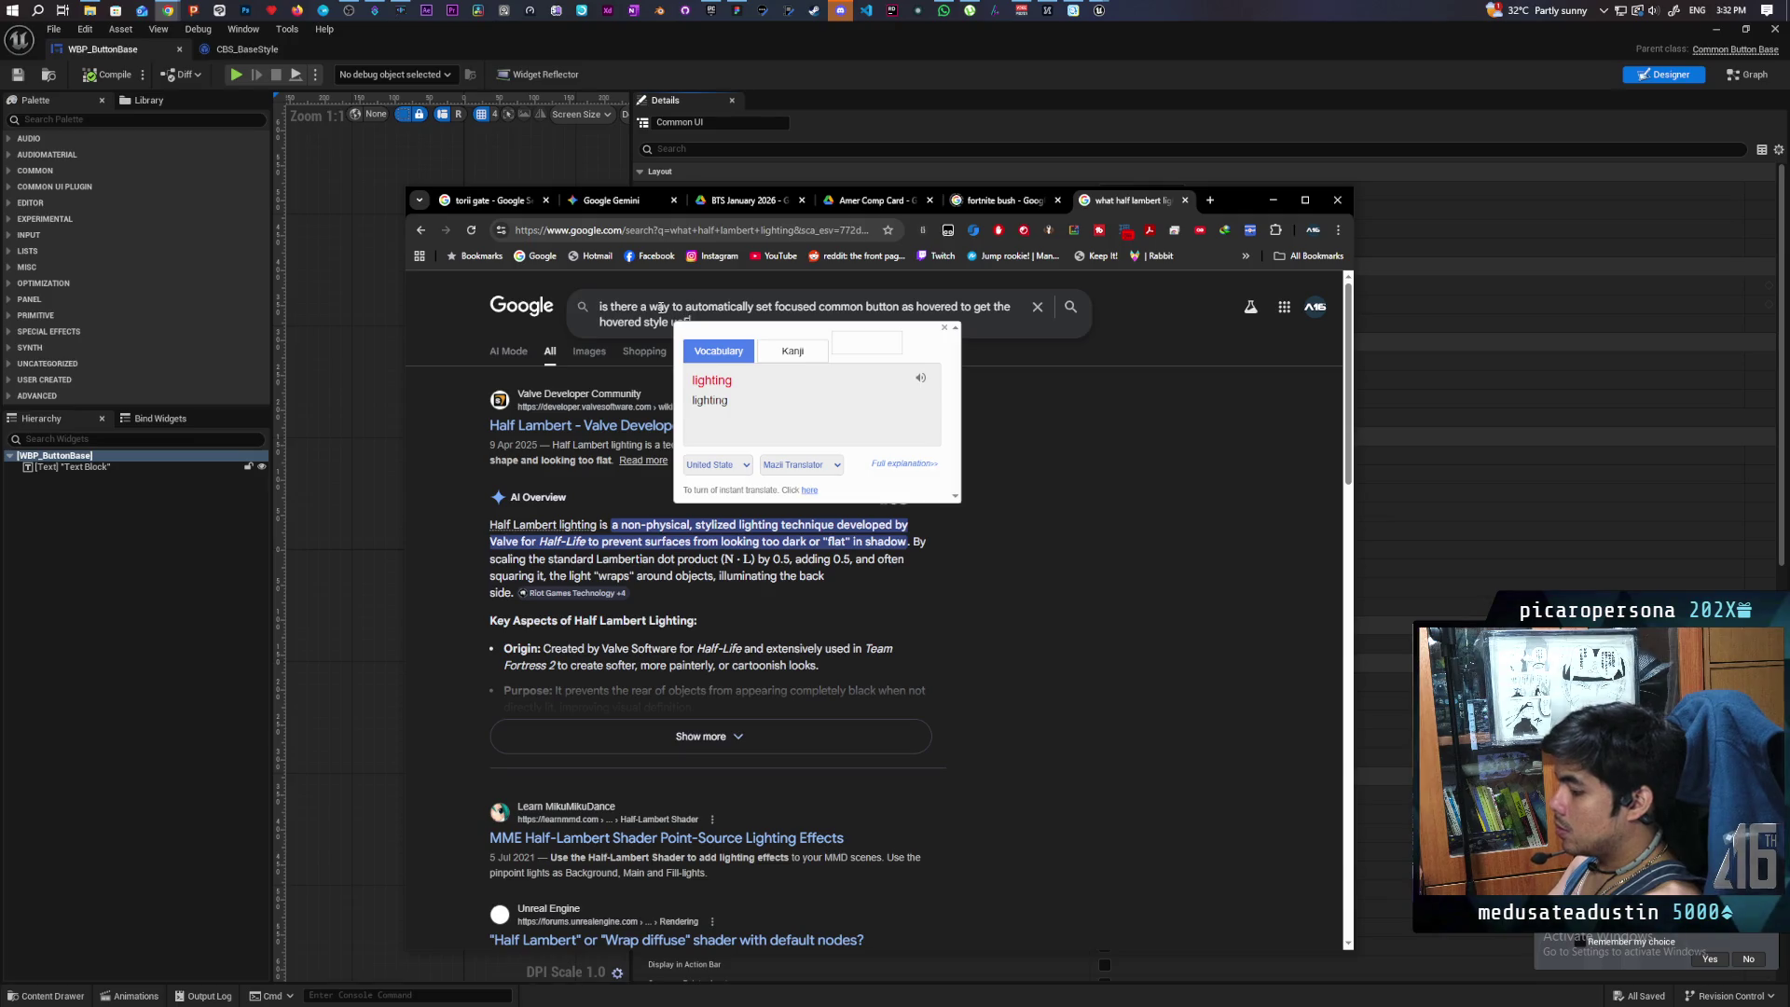
pyautogui.press('Return')
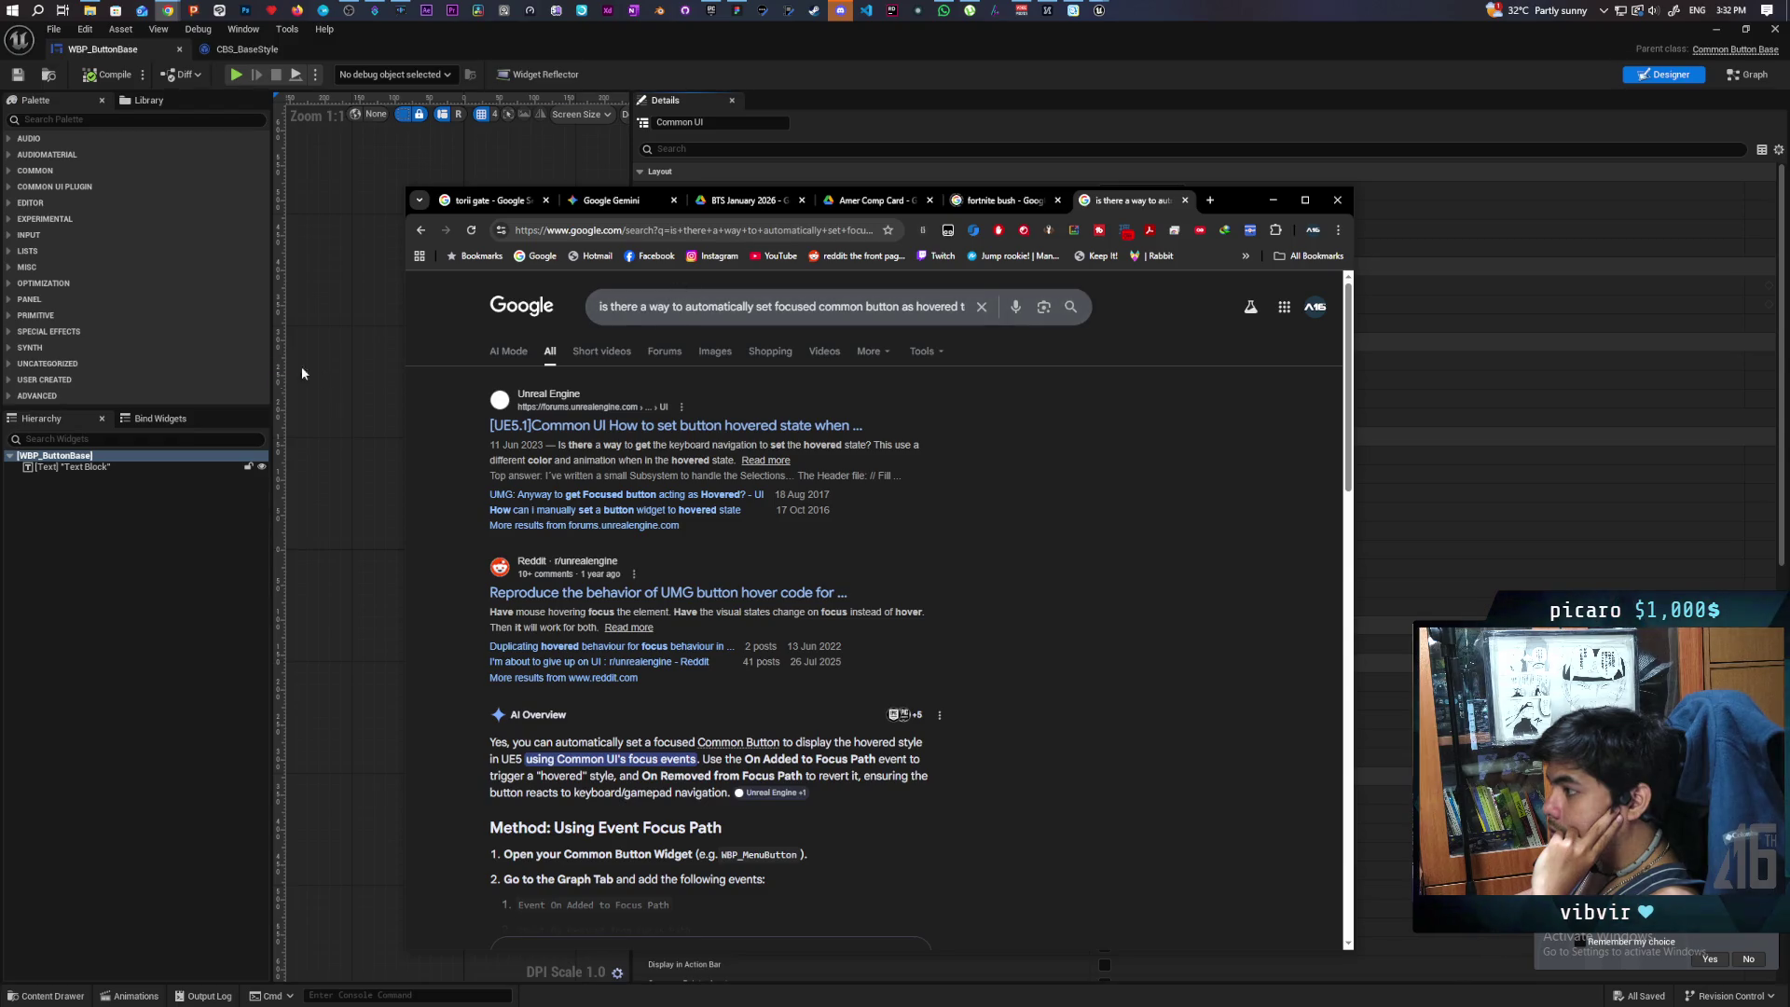
# - Switch to Google's AI Mode and read its answer about bShouldSelectUponReceivingFocus and focus handling
pyautogui.click(504, 350)
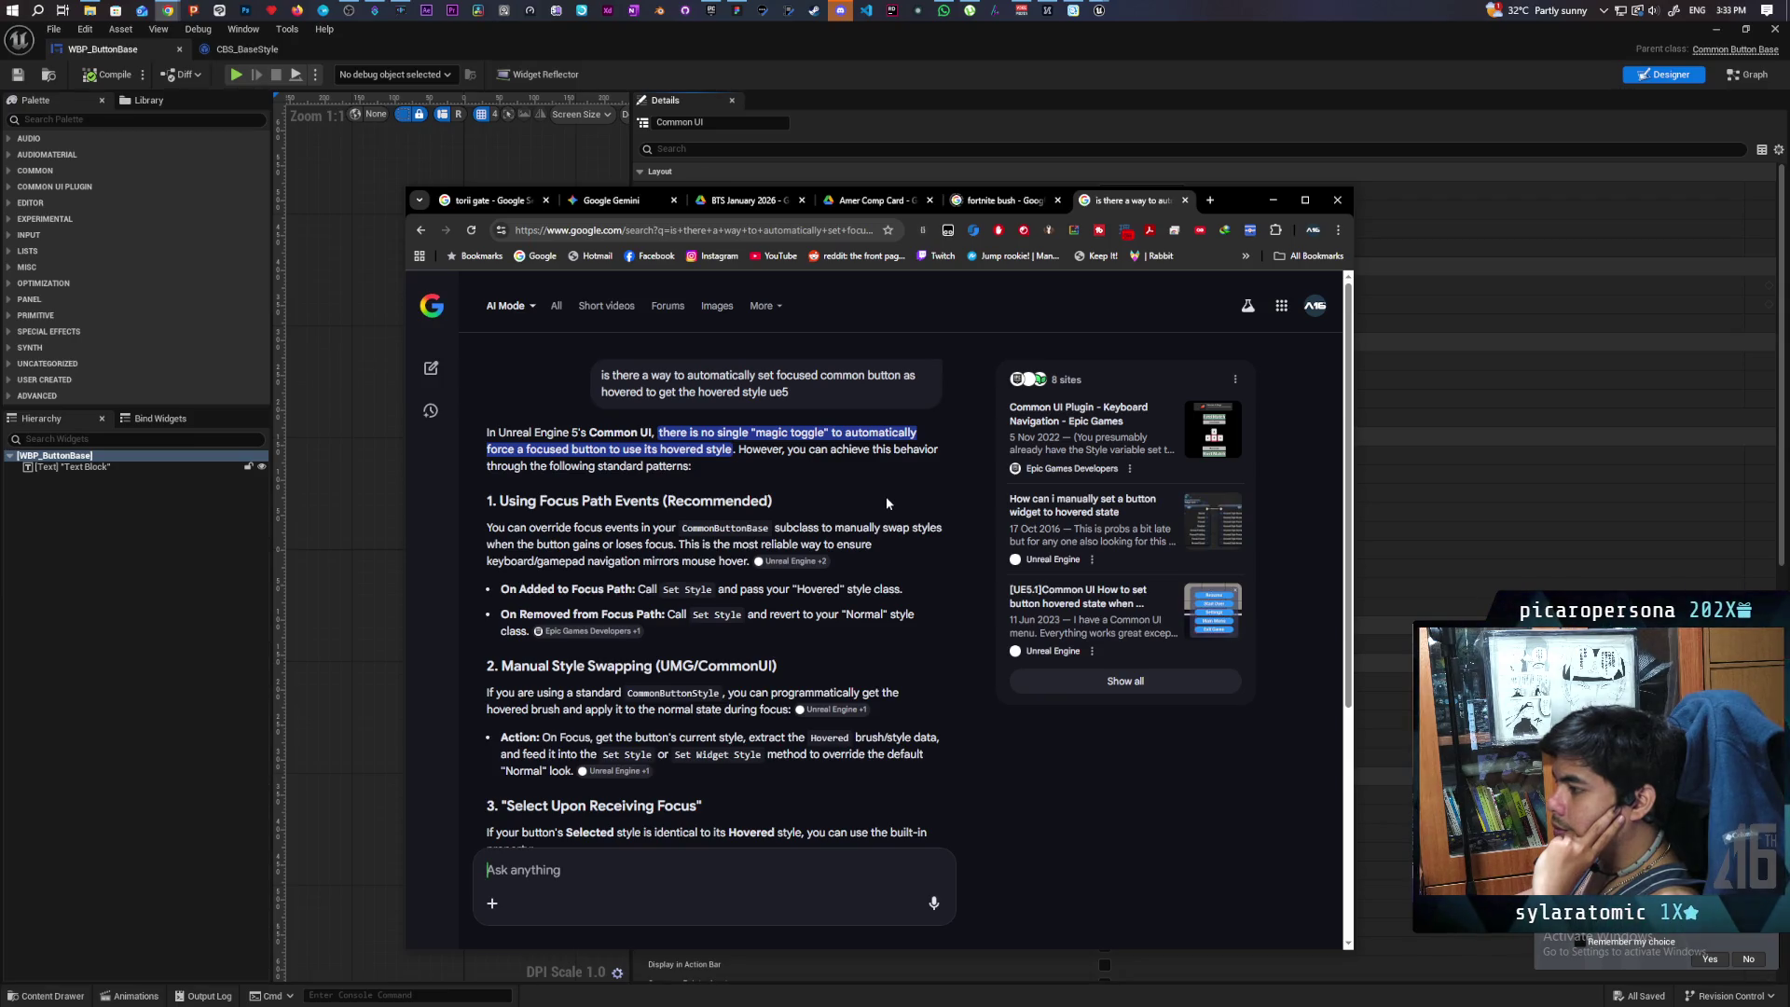
pyautogui.scroll(-2, 880, 492)
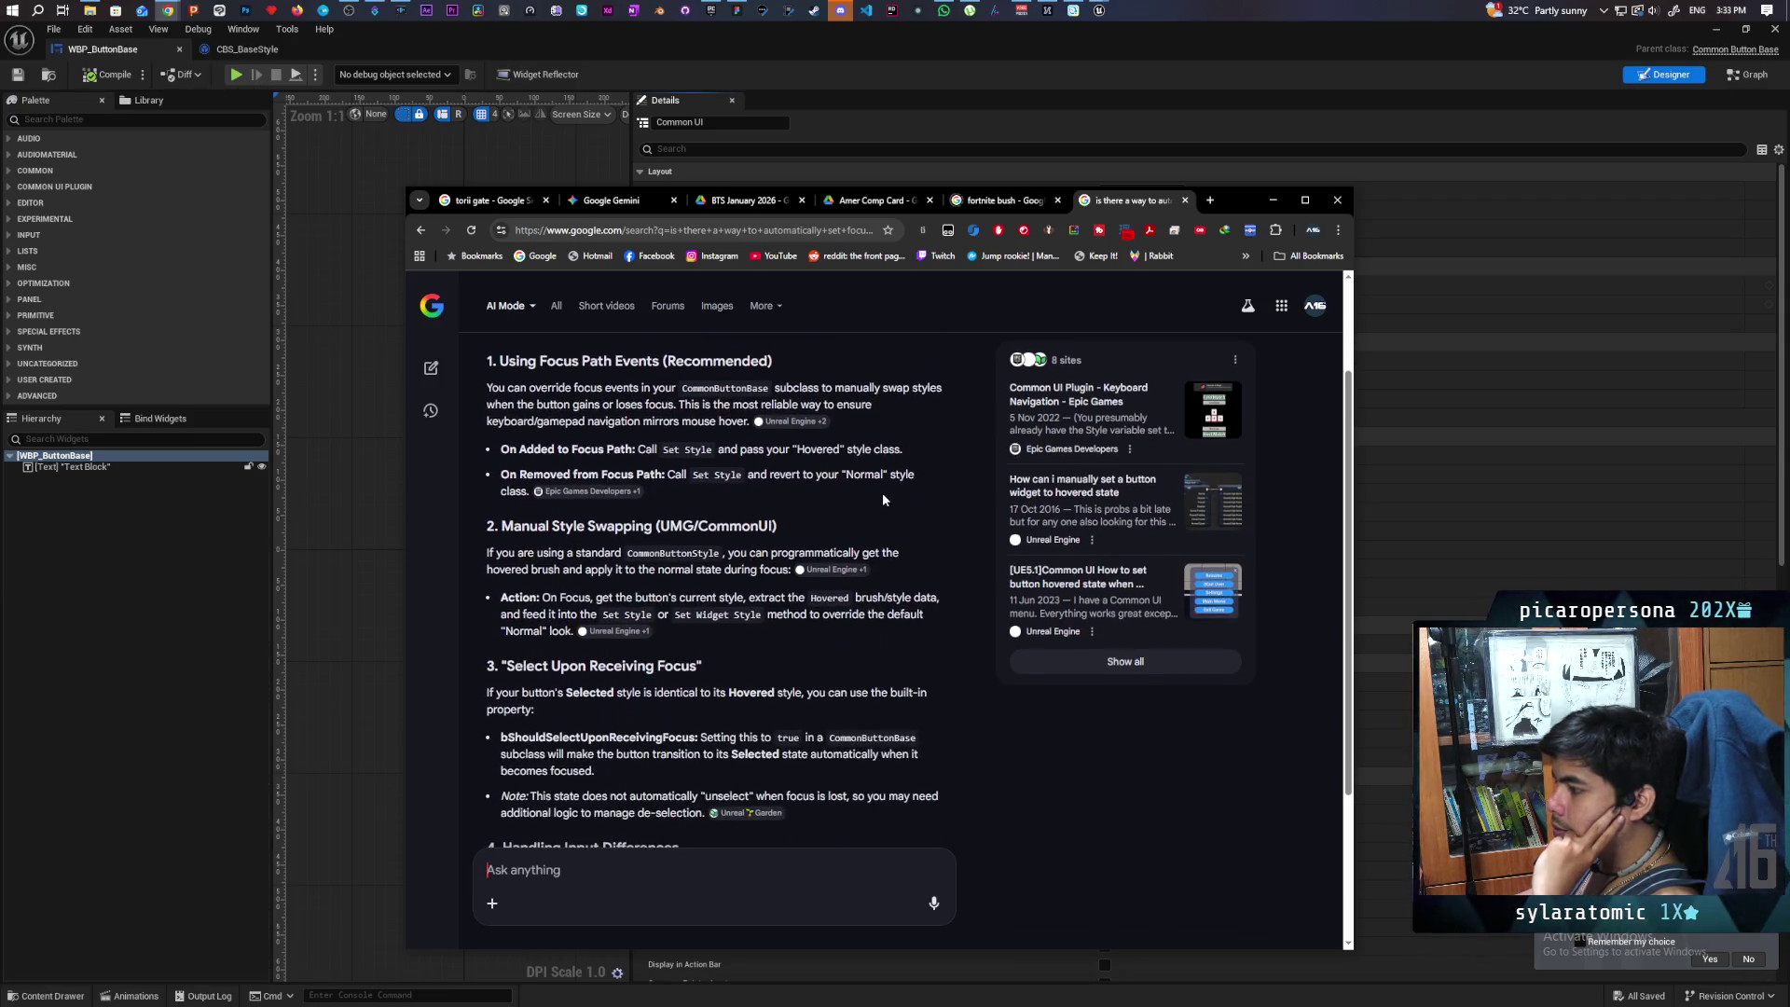
pyautogui.scroll(1, 886, 499)
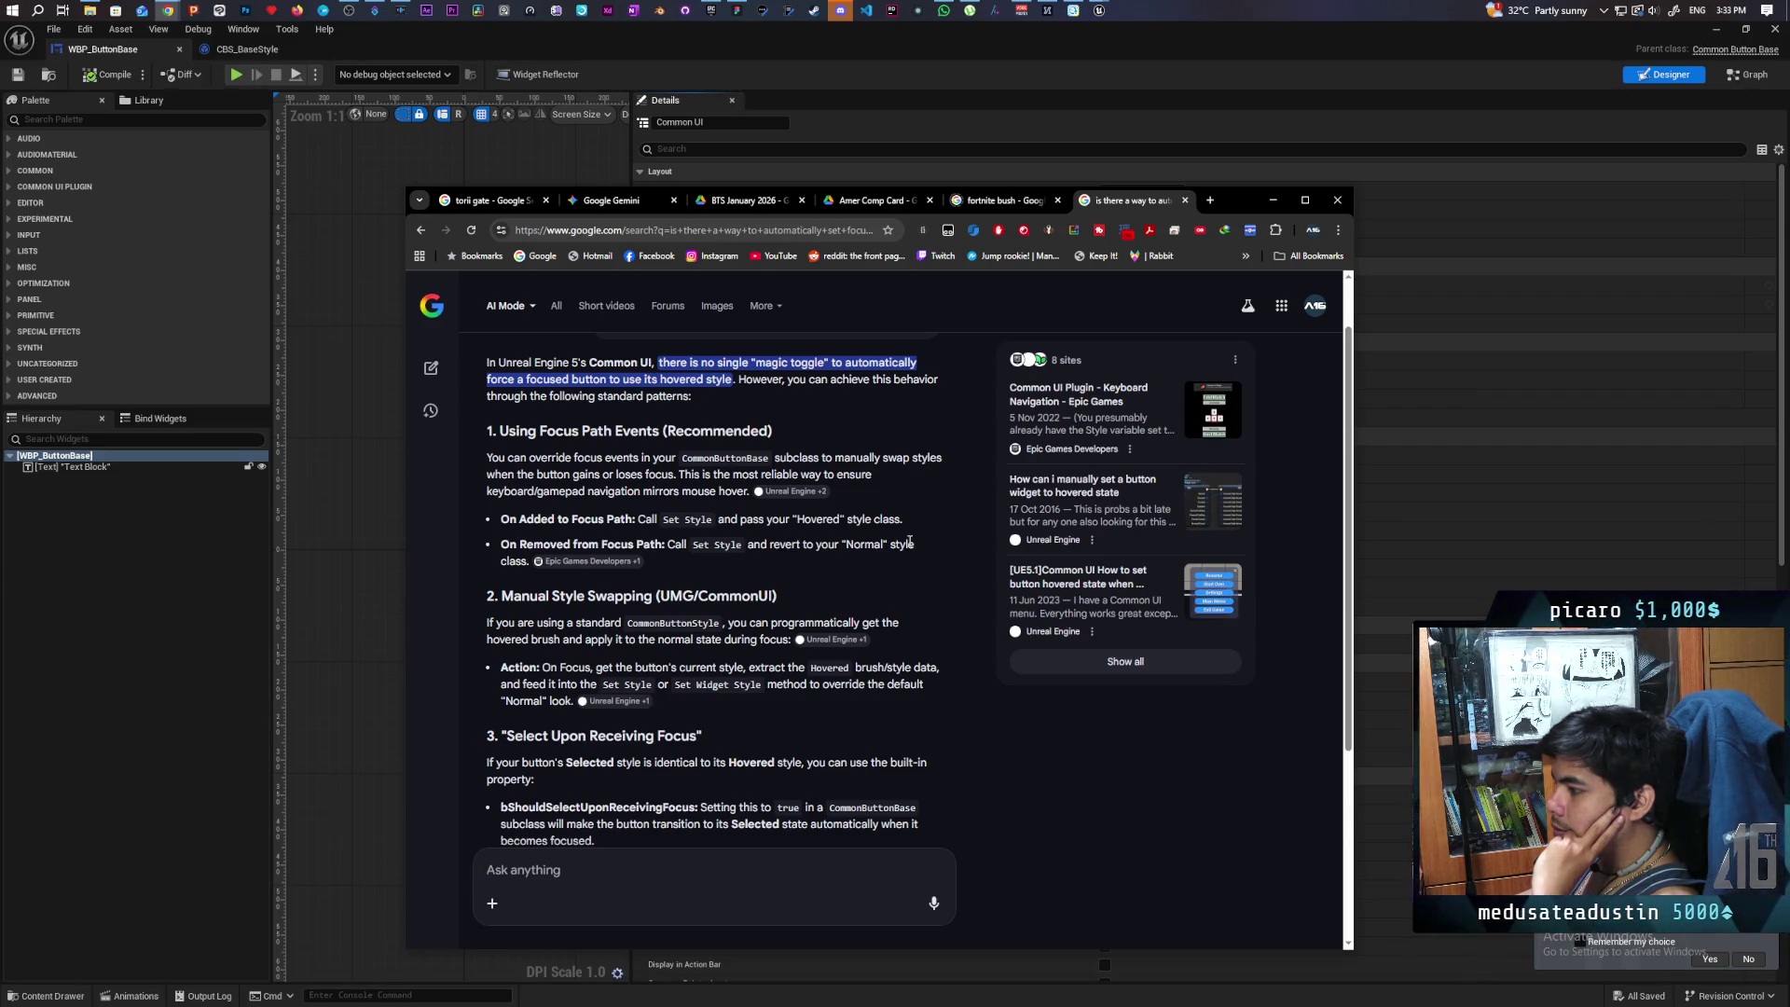
pyautogui.scroll(-2, 910, 541)
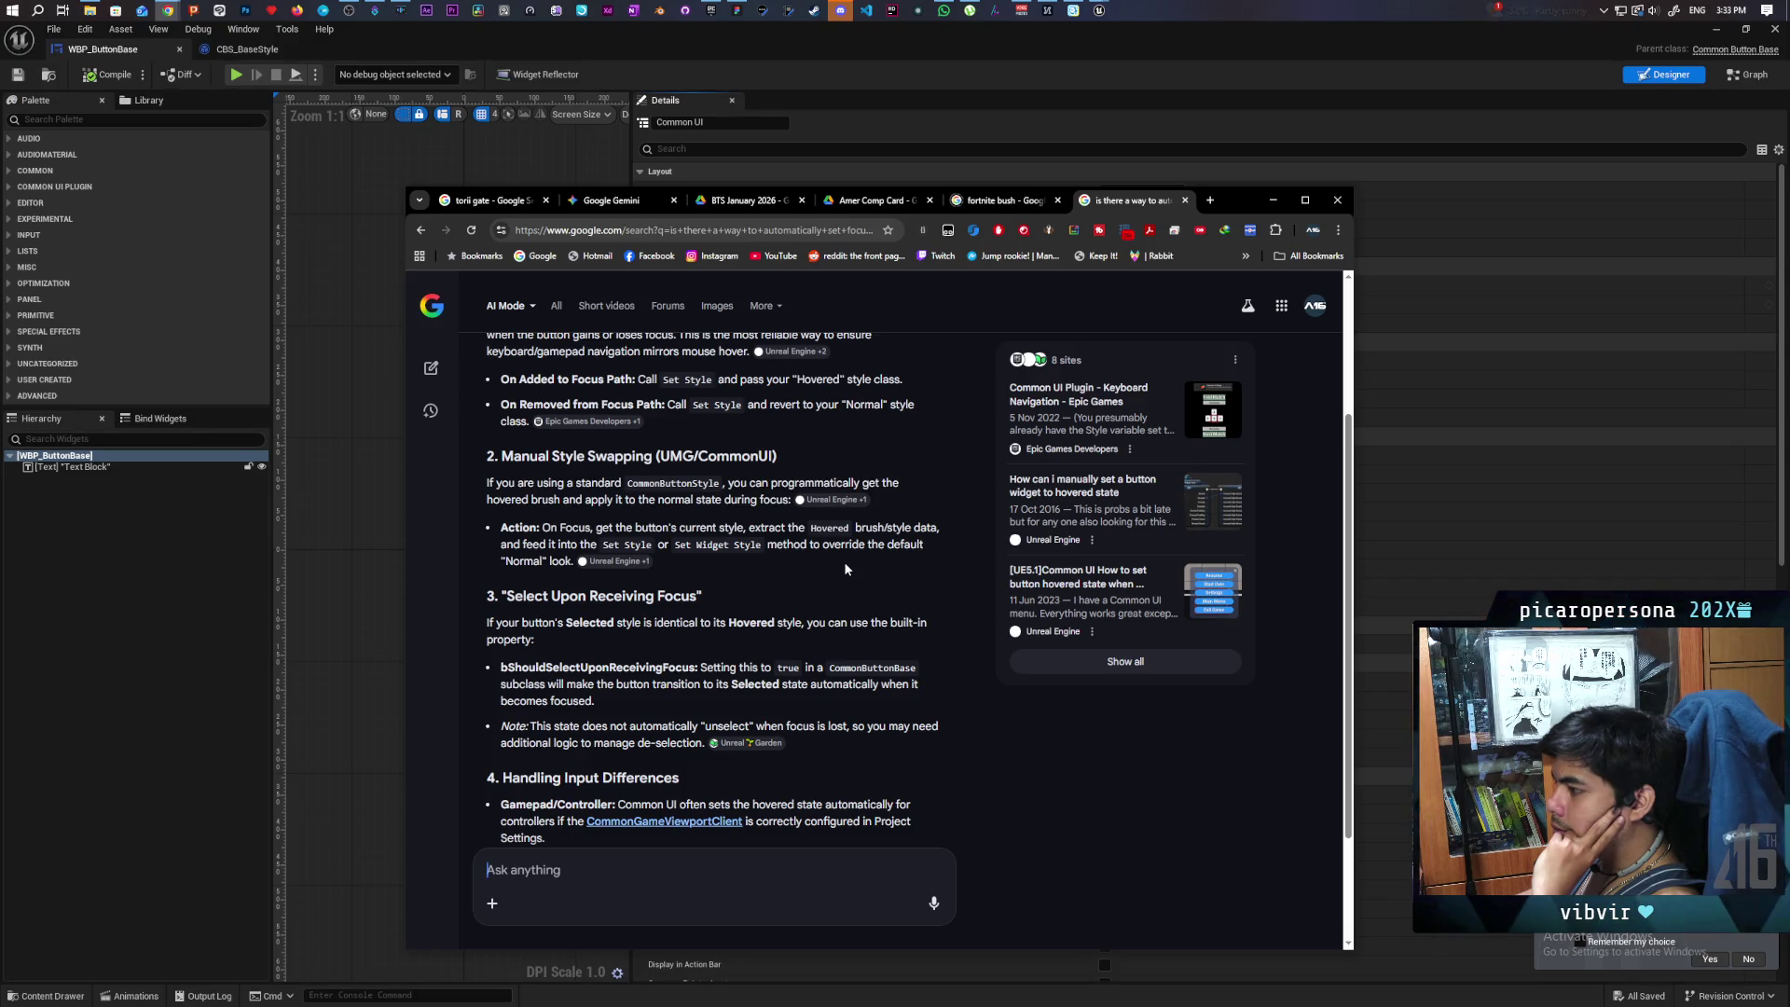
pyautogui.scroll(-1, 845, 568)
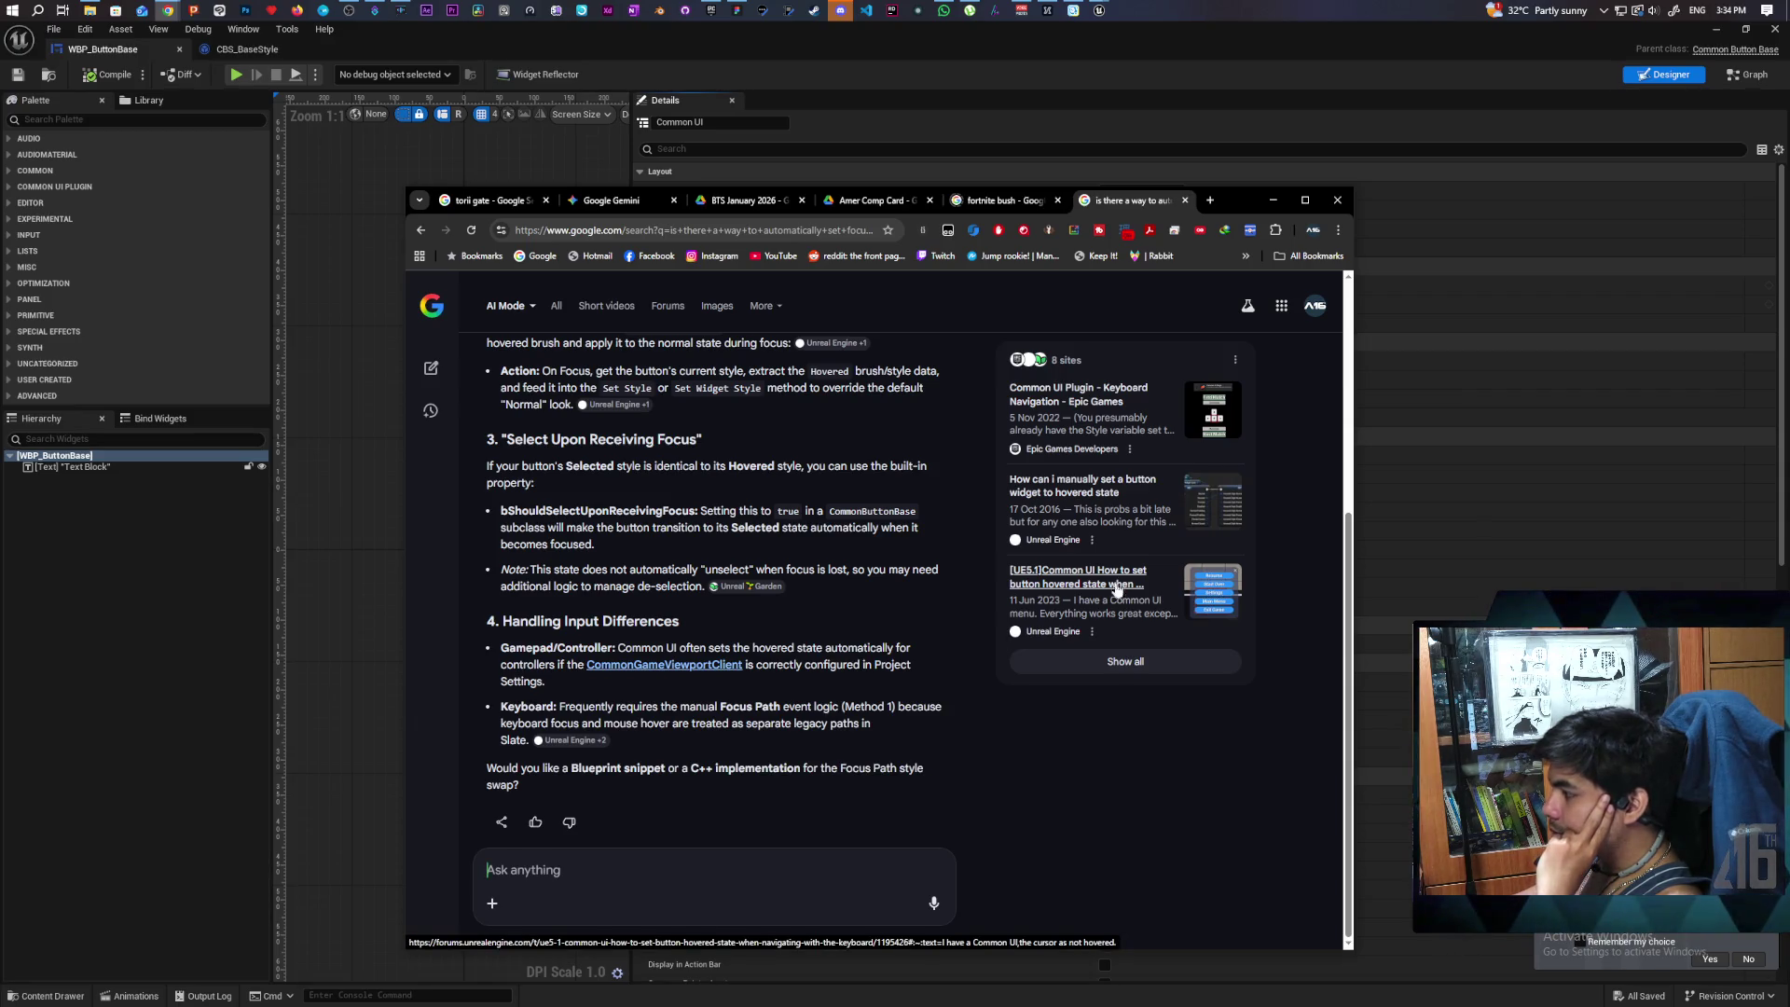
# - Open the Common UI hovered-state forum thread in a new tab and view its question
pyautogui.middleClick(1109, 587)
pyautogui.click(1127, 204)
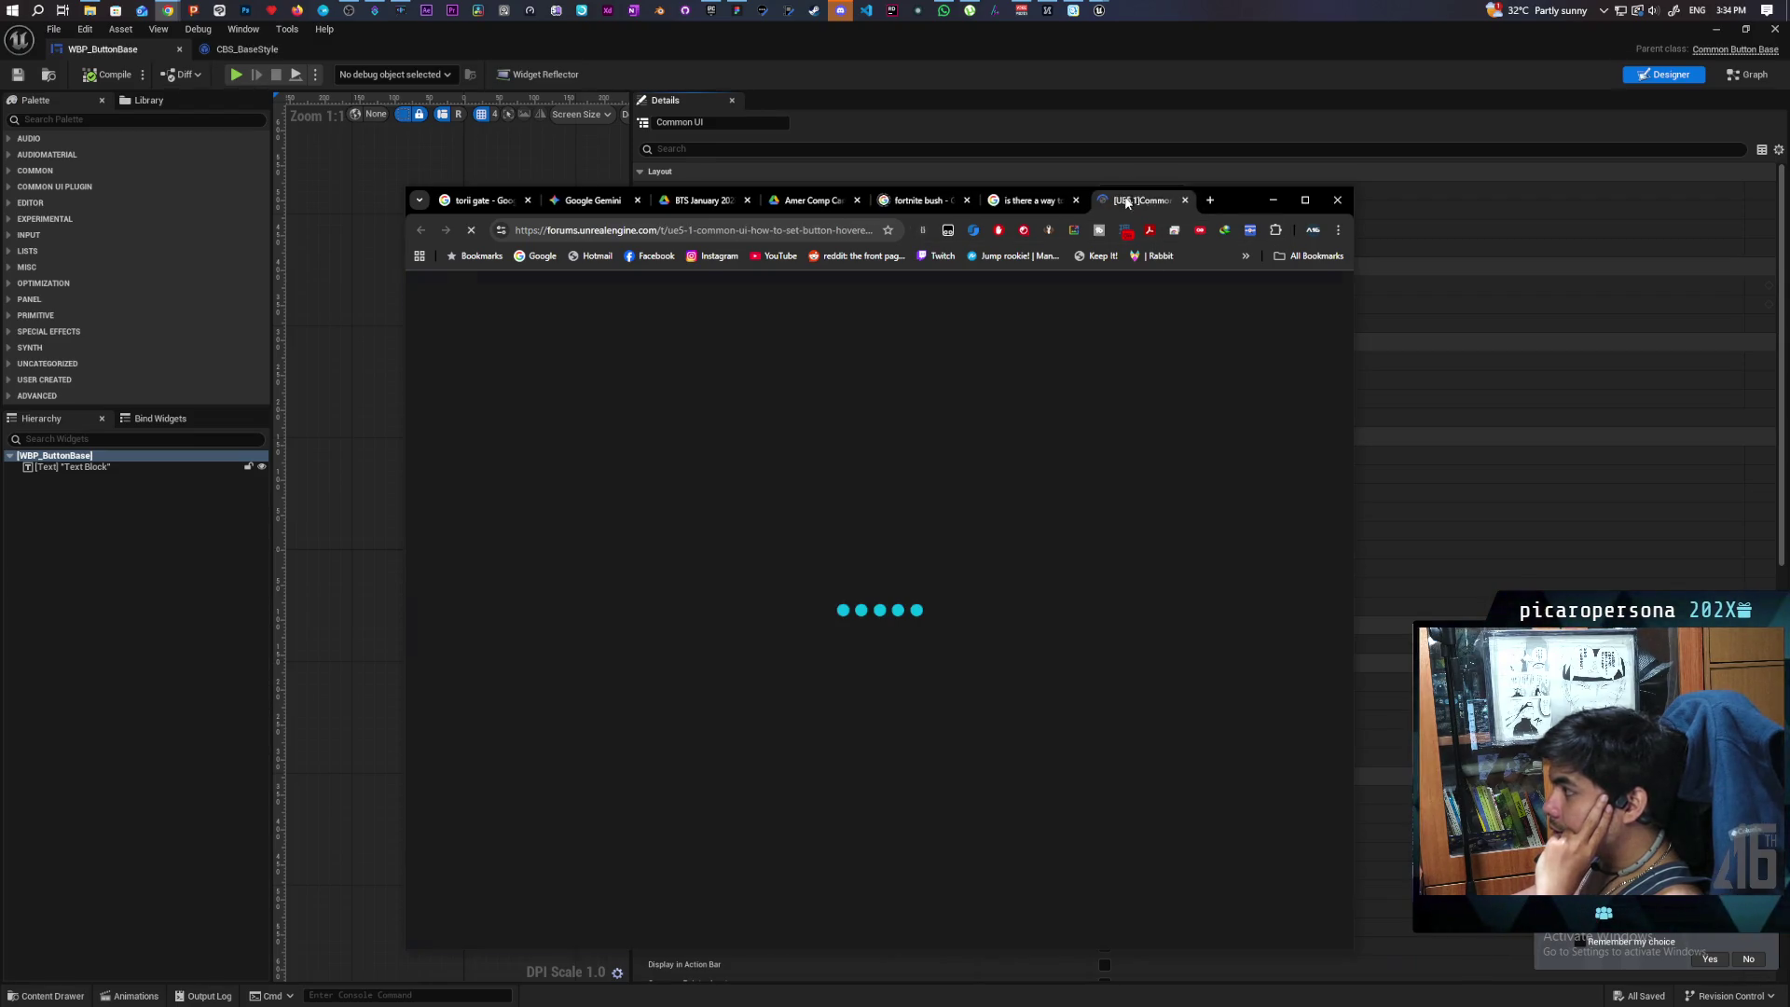
pyautogui.tripleClick(936, 597)
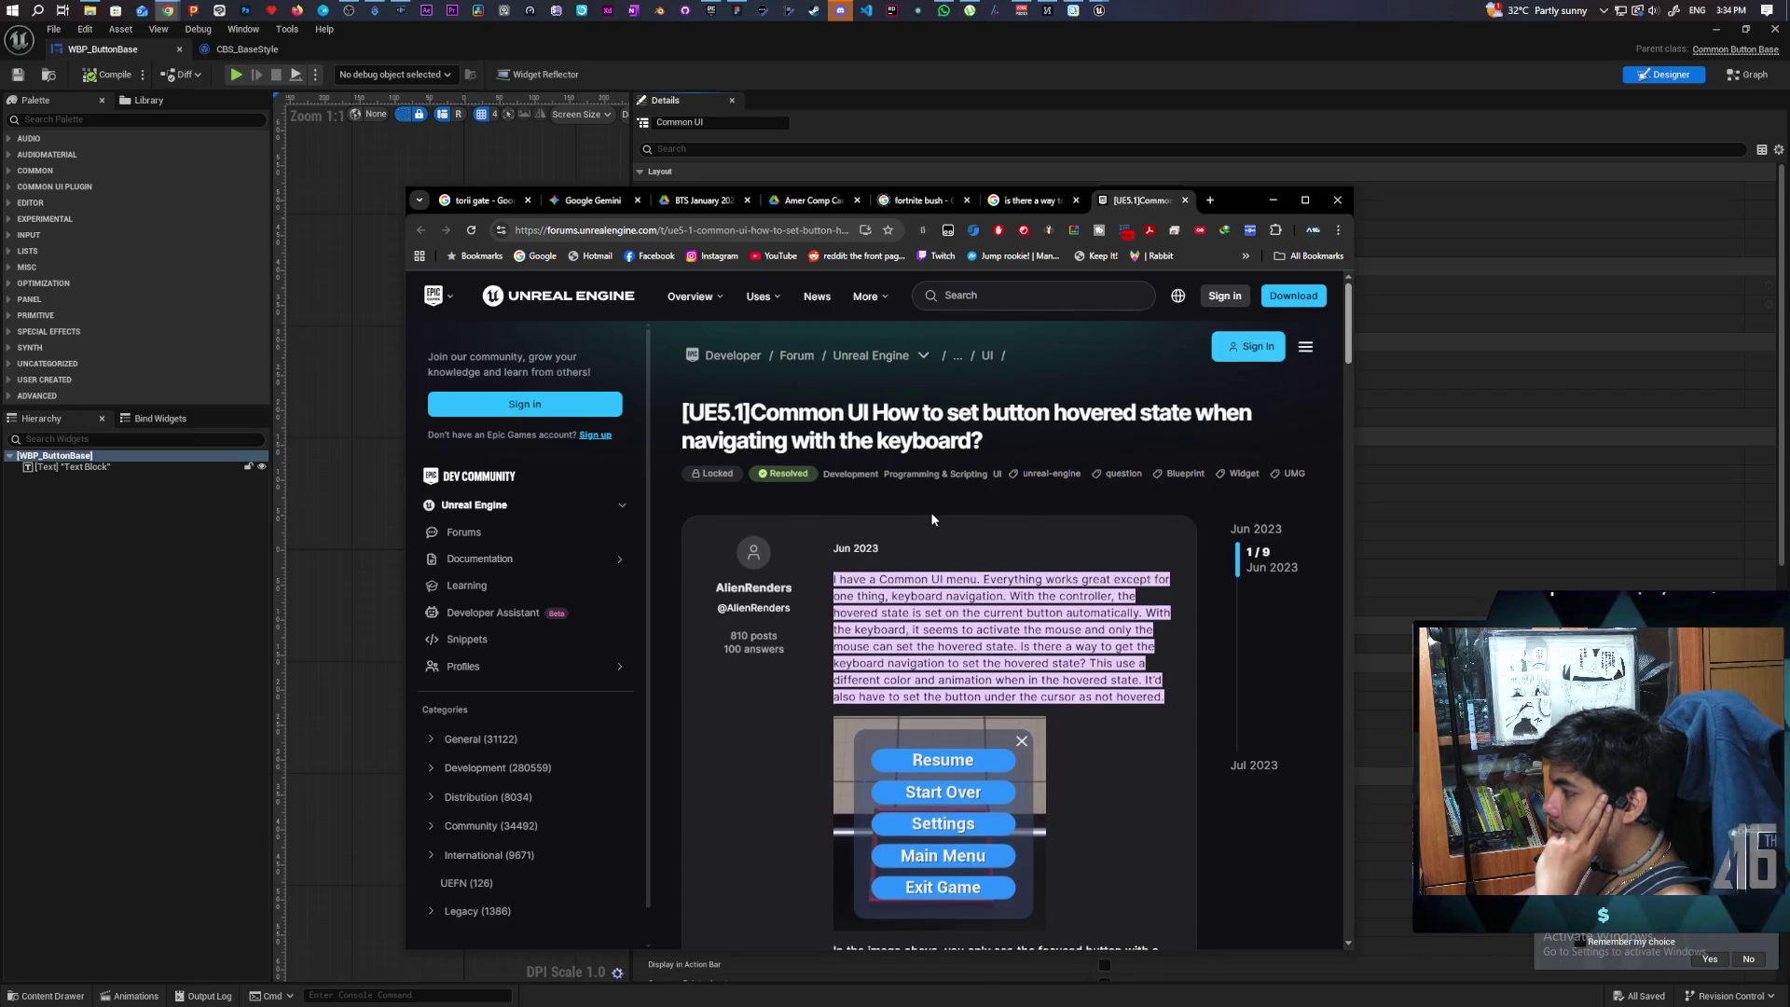
# - Read the thread's later replies about keyboard focus-path events, then close the tab
pyautogui.scroll(-4, 931, 511)
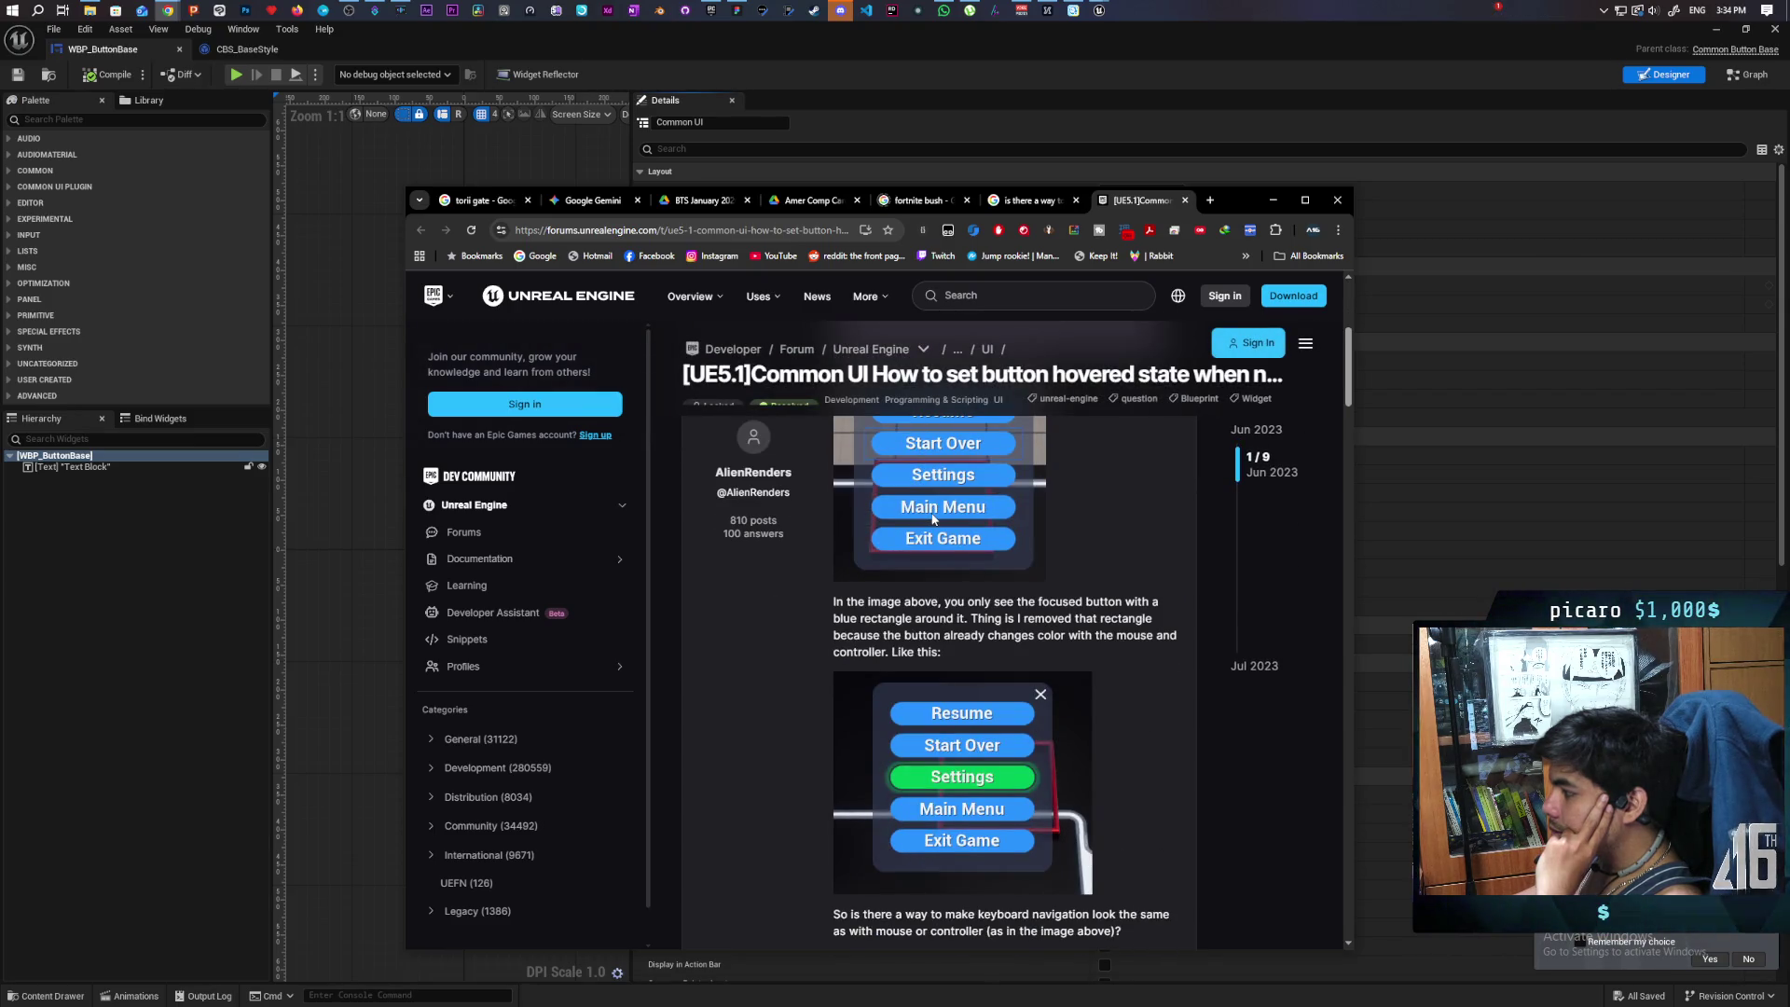
pyautogui.scroll(-4, 933, 518)
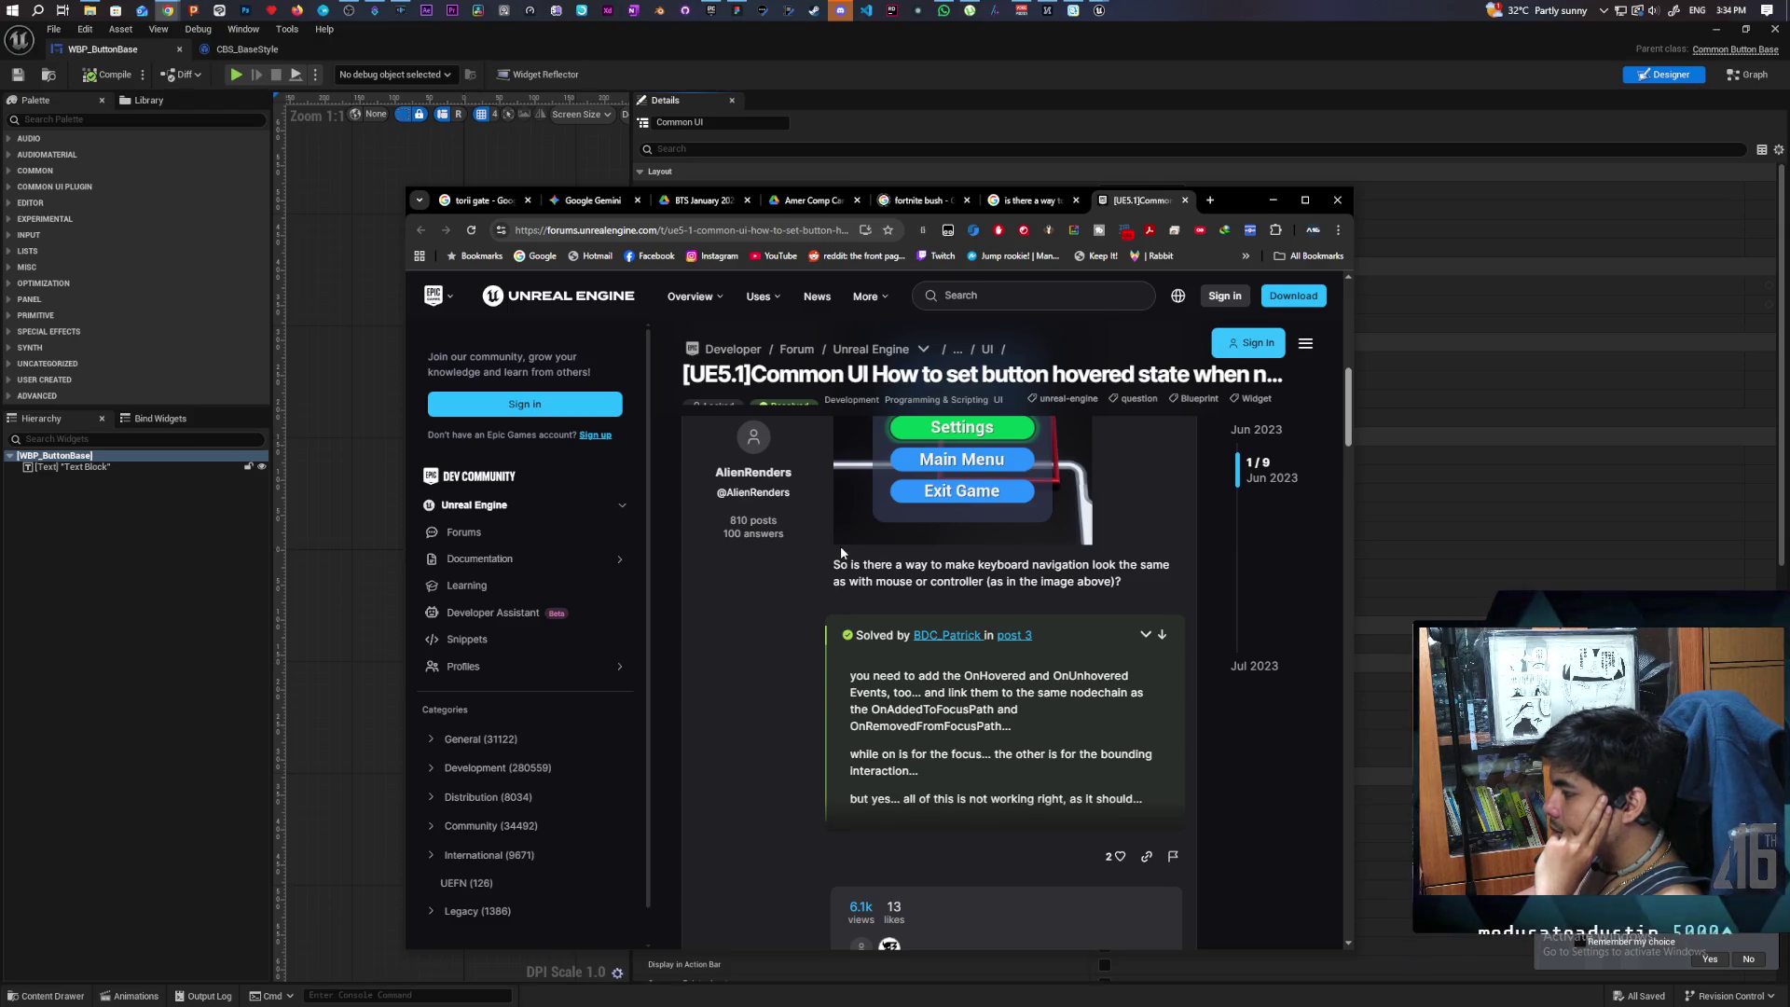
pyautogui.scroll(-4, 841, 551)
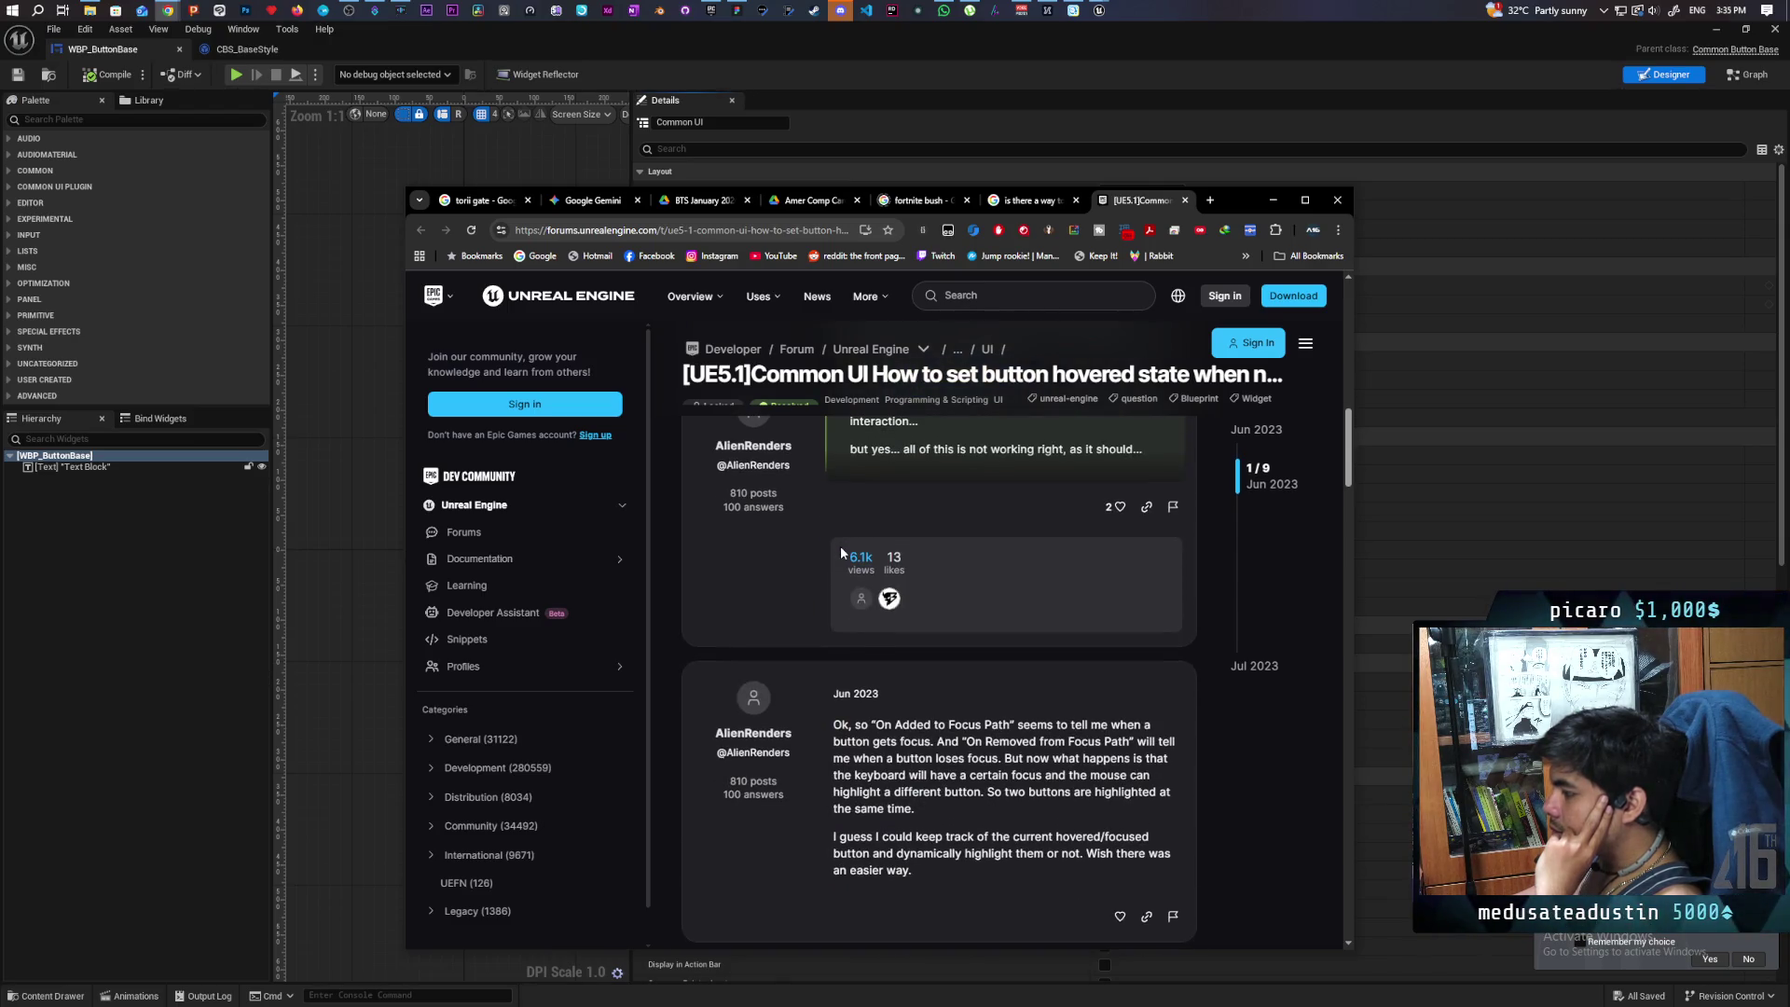
pyautogui.scroll(-2, 842, 550)
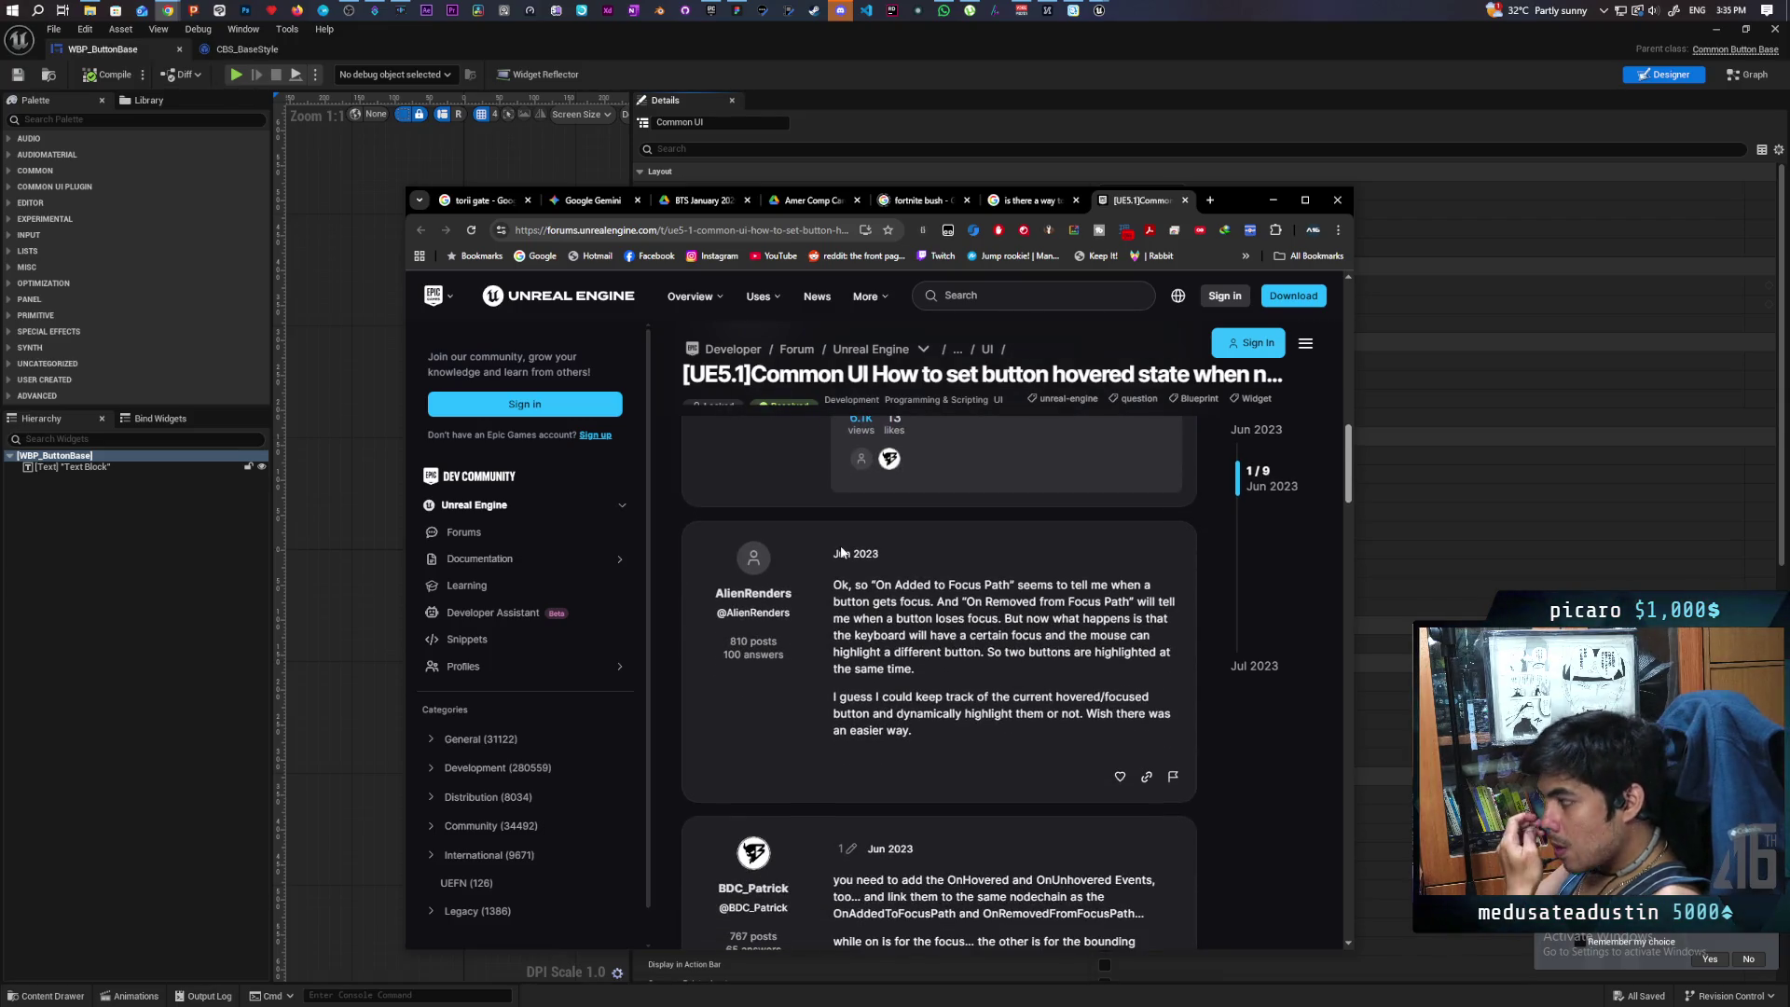
pyautogui.scroll(-4, 841, 551)
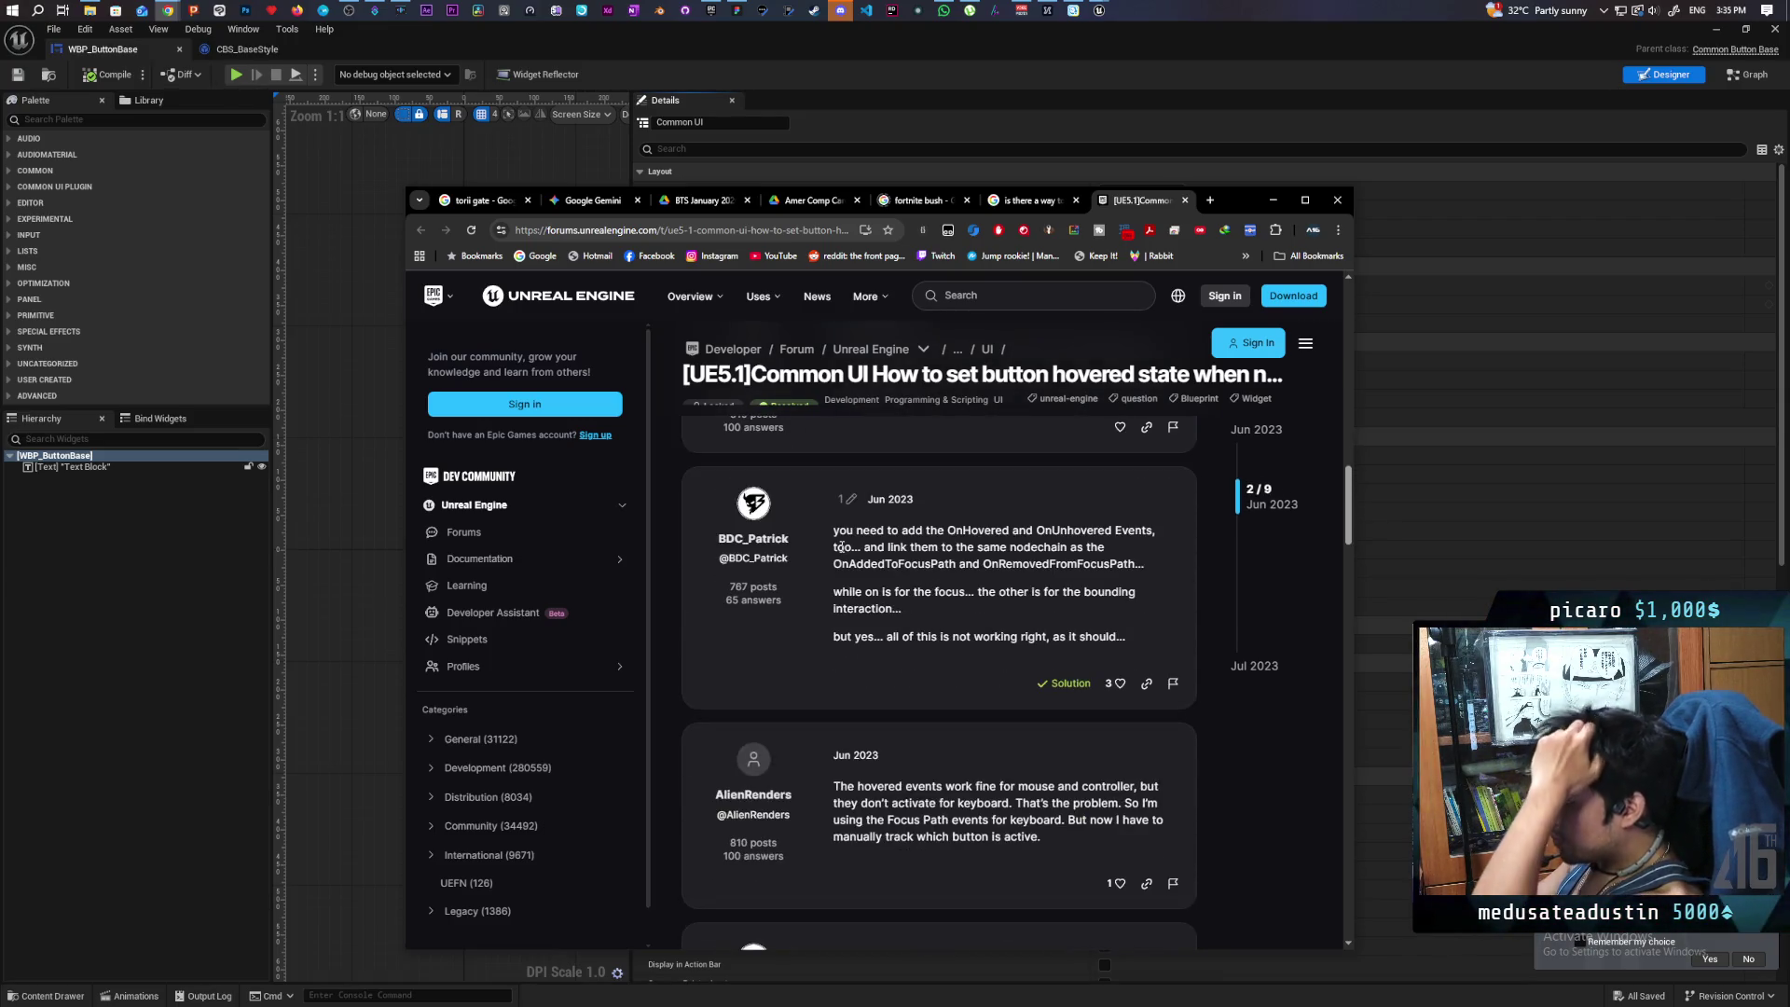
pyautogui.scroll(-2, 841, 549)
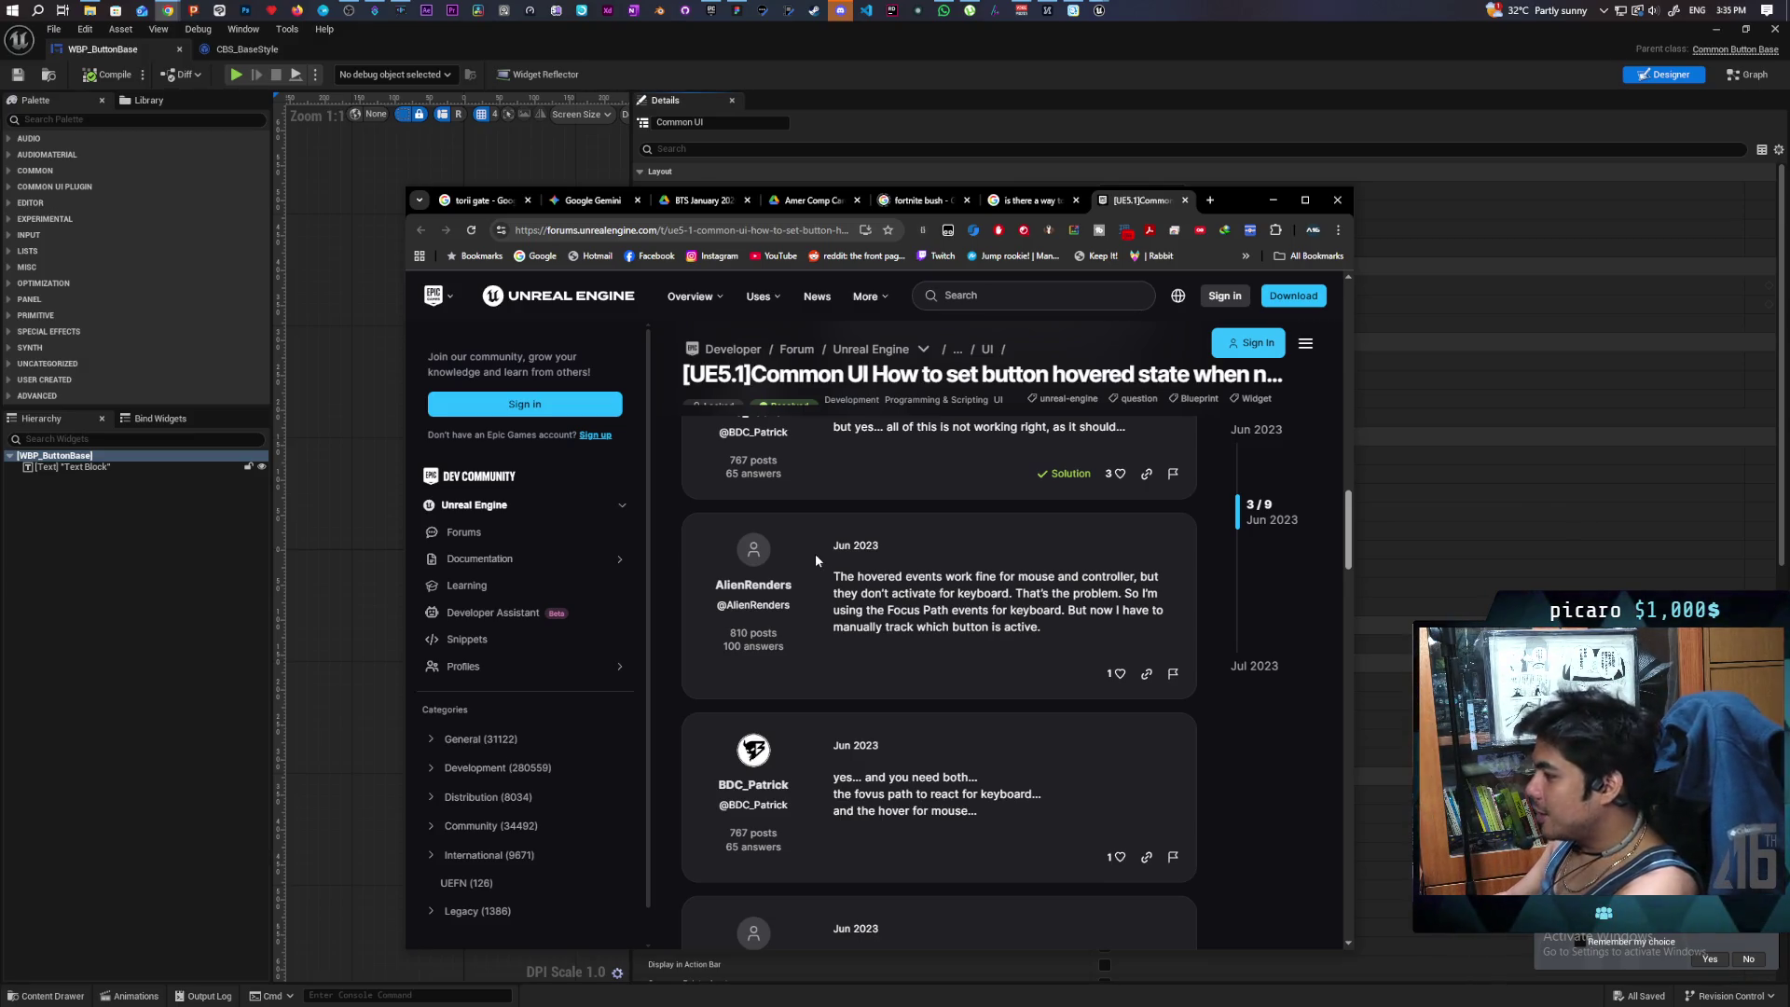
pyautogui.scroll(-5, 973, 551)
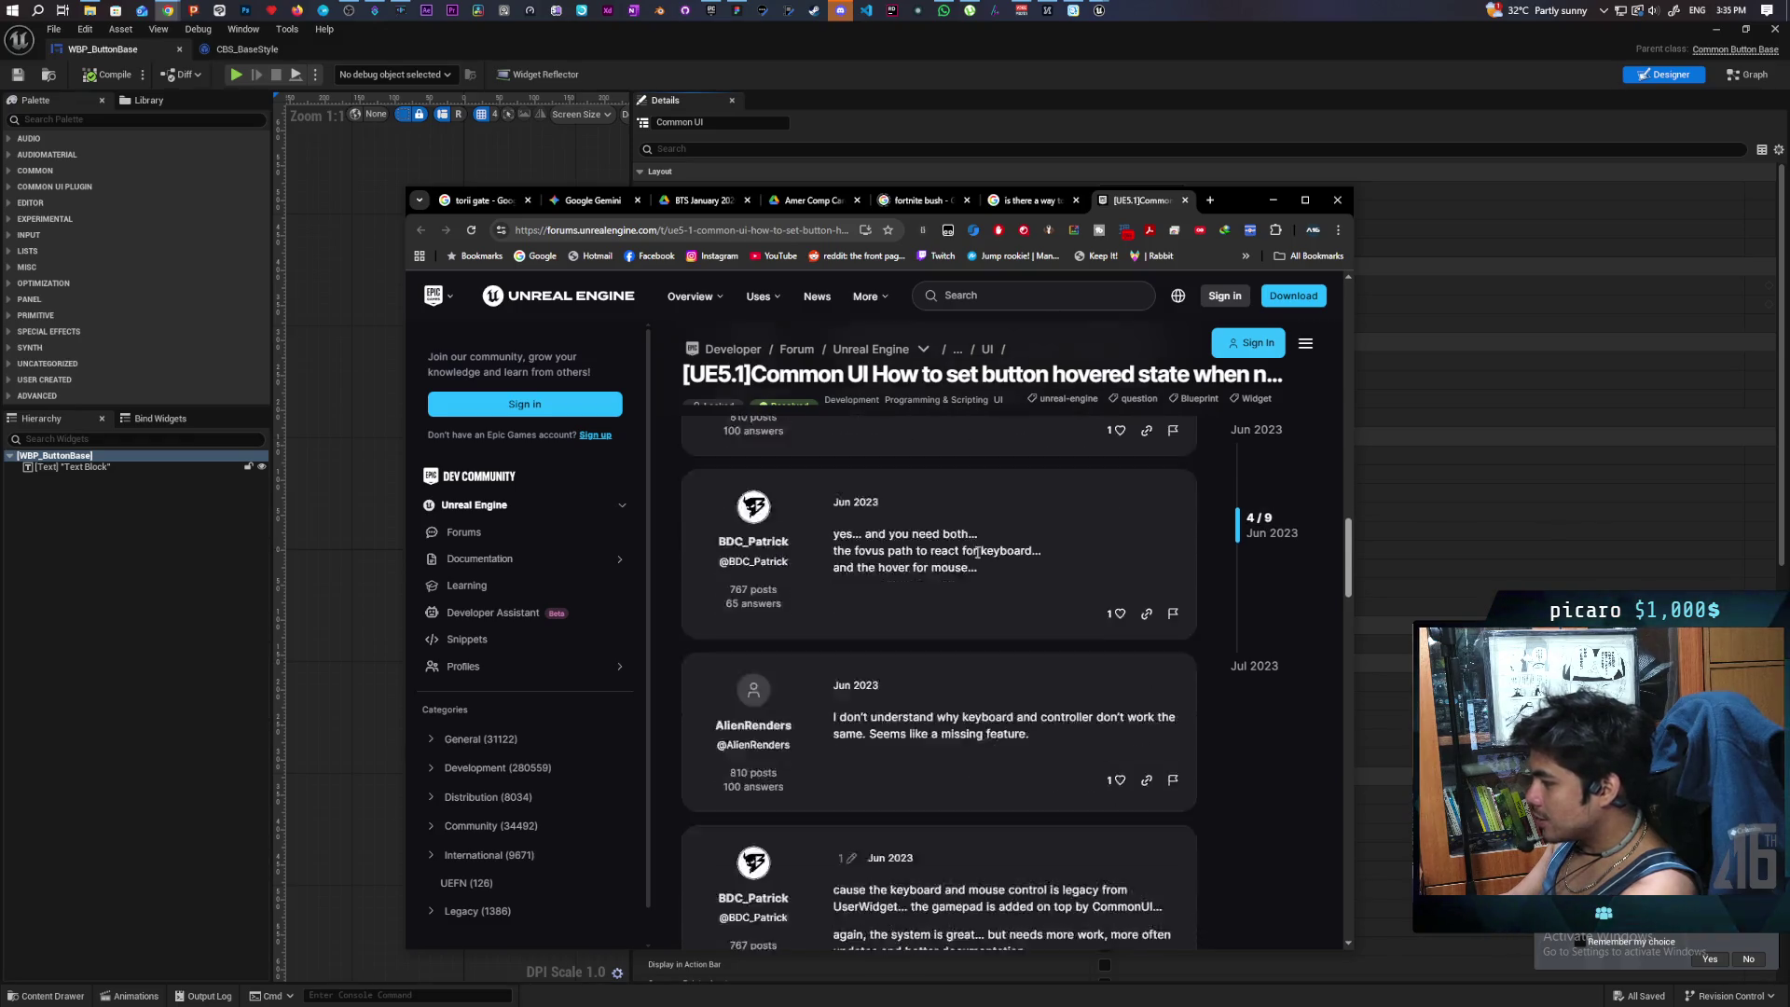
pyautogui.middleClick(1143, 204)
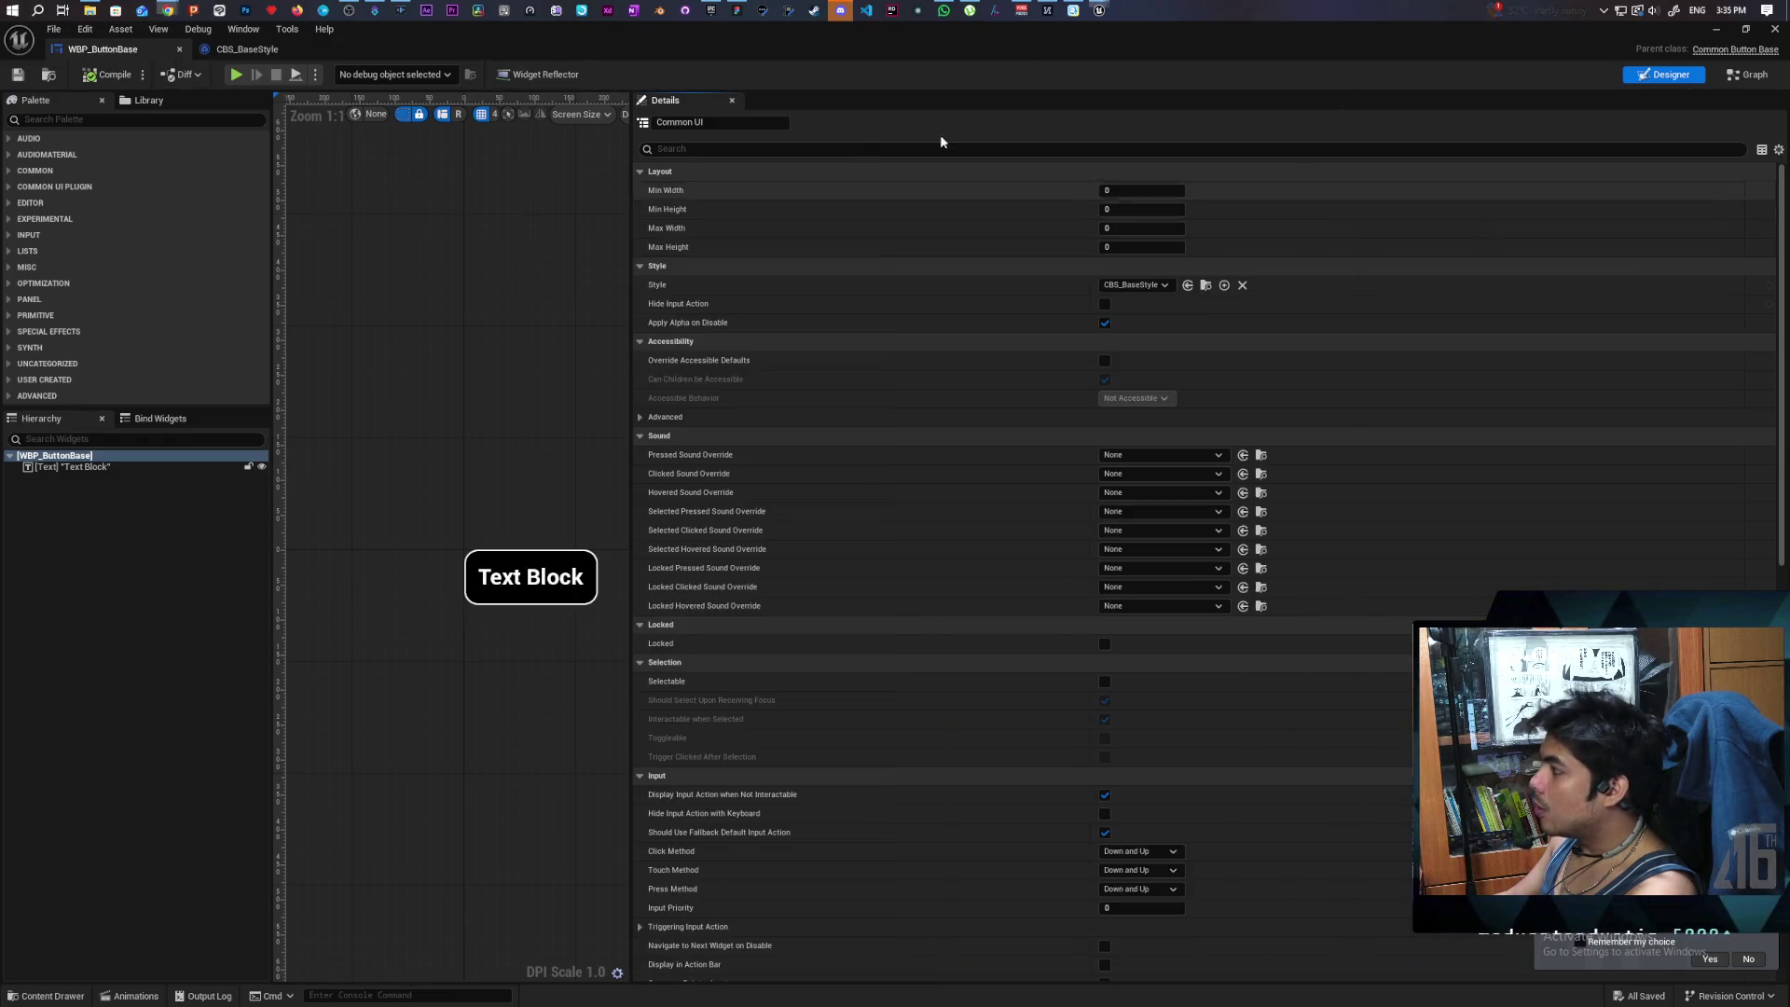
# - Set Game Viewport Client Class to CommonGameViewportClient in Project Settings, restart the editor, and play GreyboxLevel
pyautogui.click(82, 35)
pyautogui.click(84, 37)
pyautogui.click(142, 209)
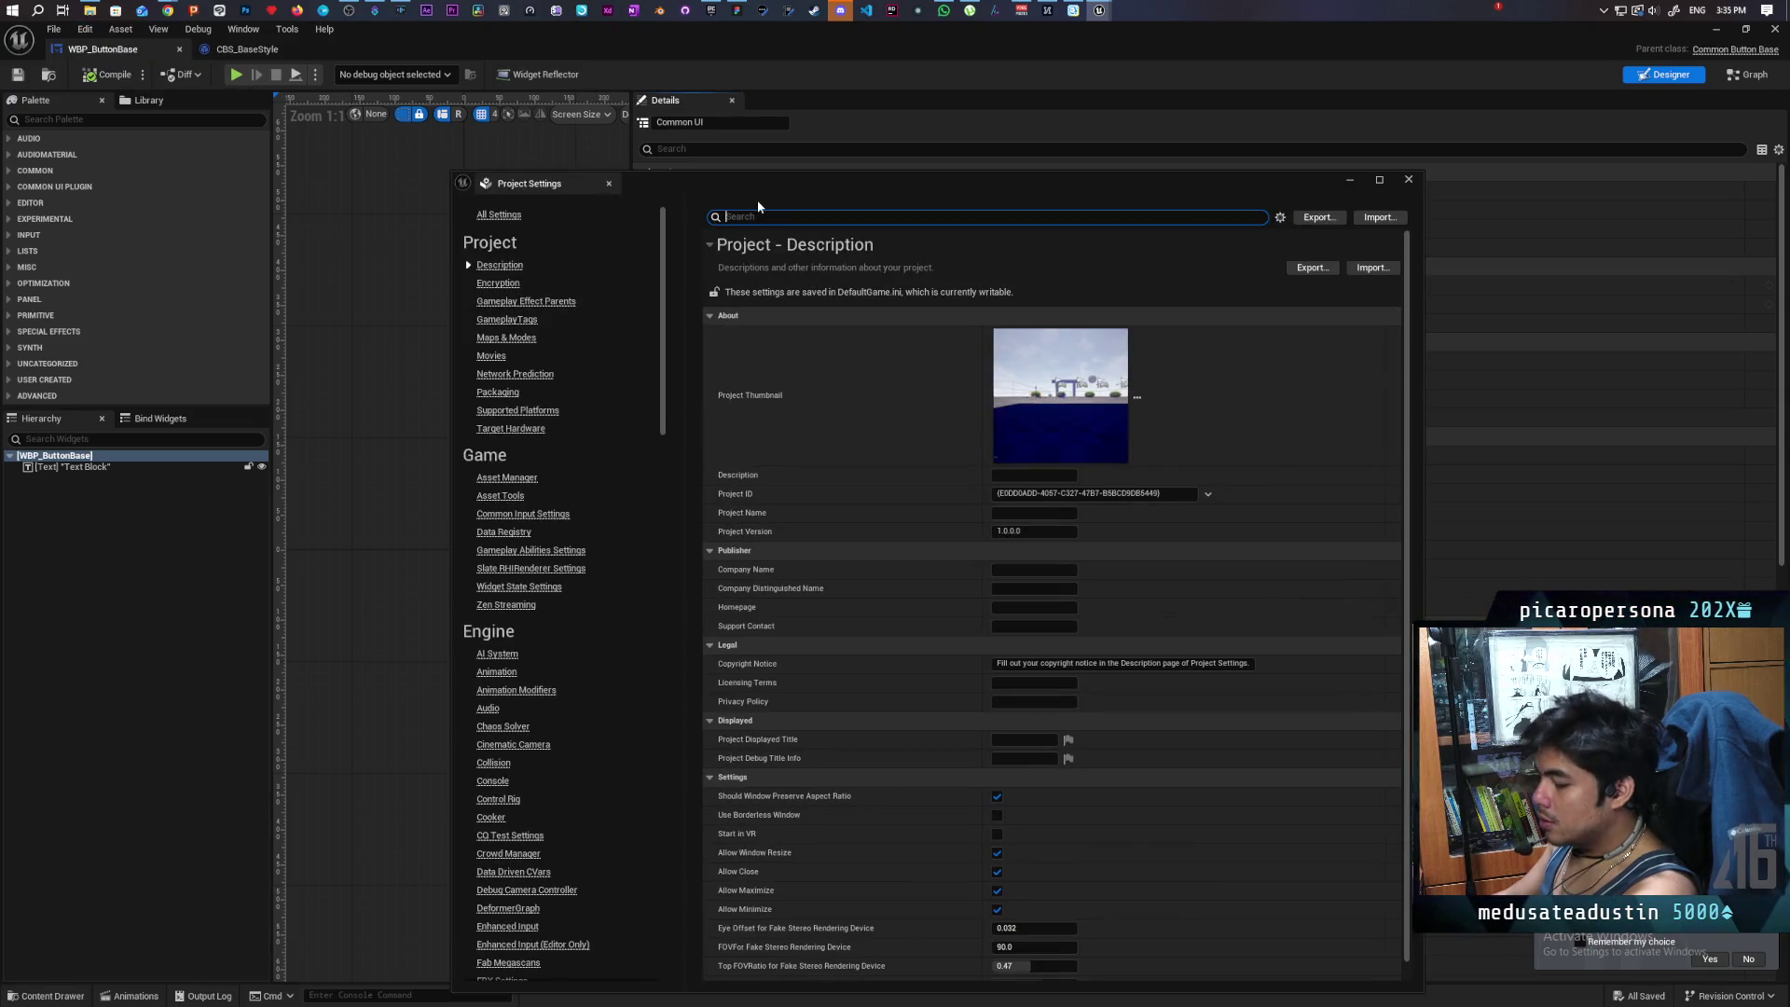
pyautogui.write('viewpo')
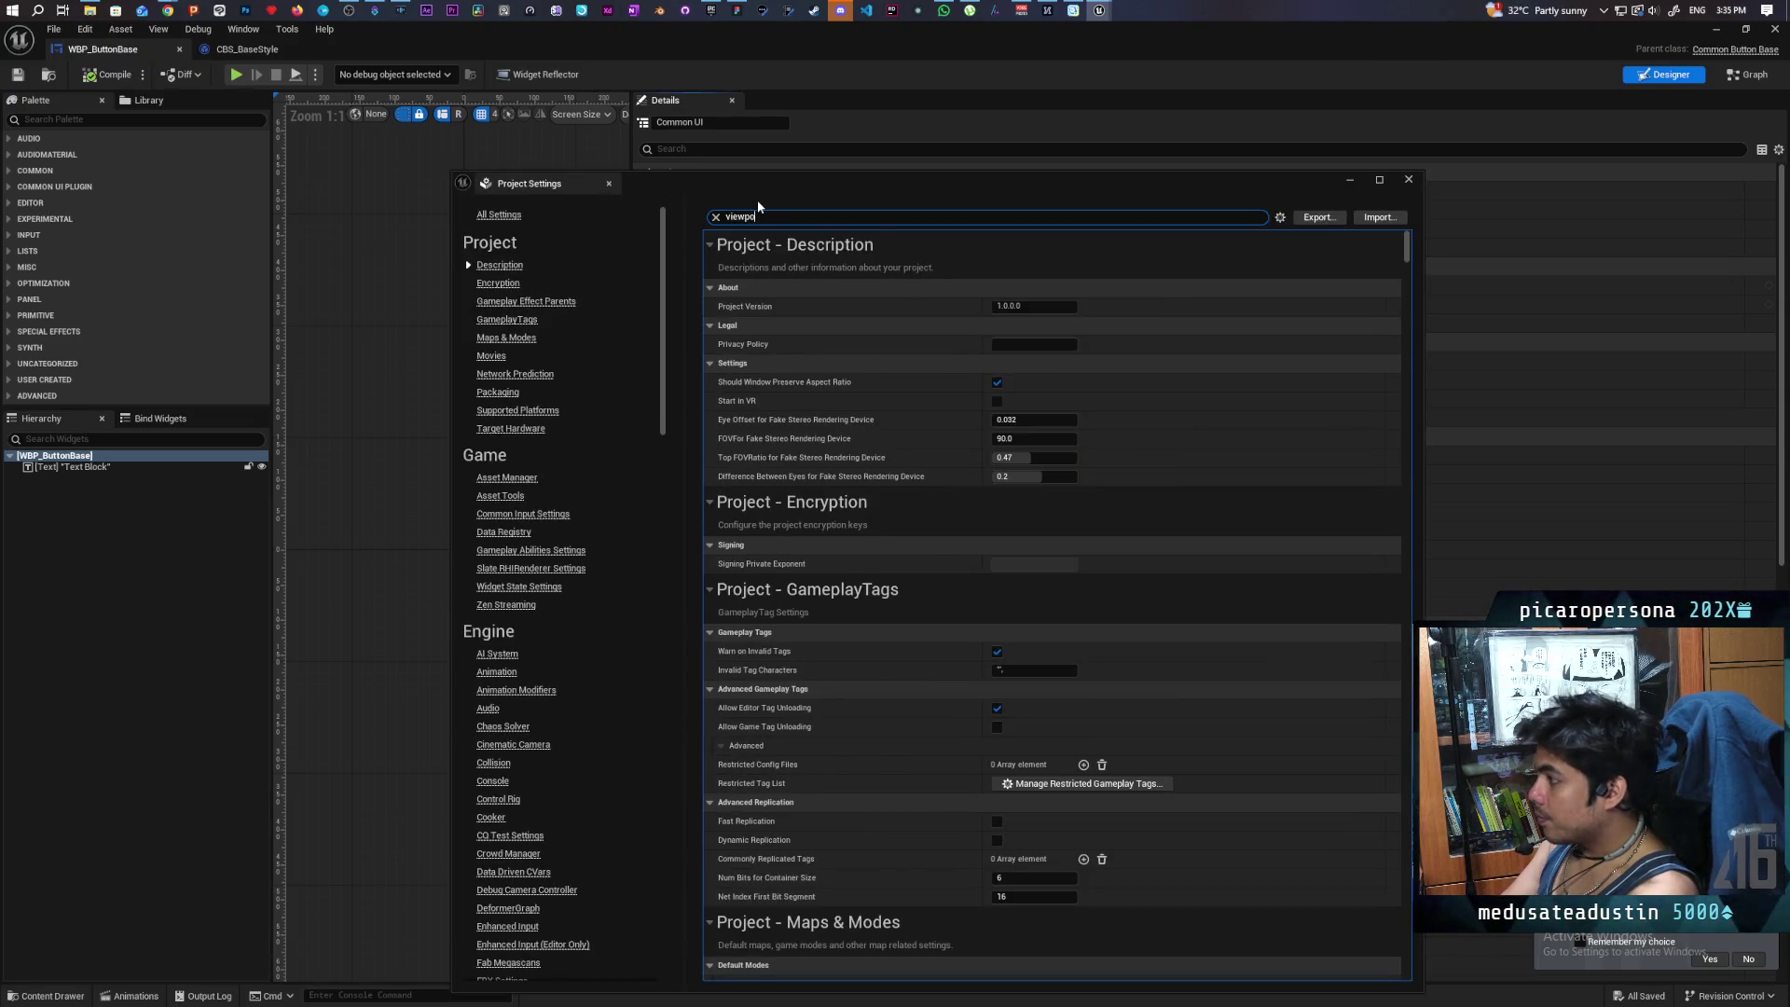
pyautogui.click(1109, 306)
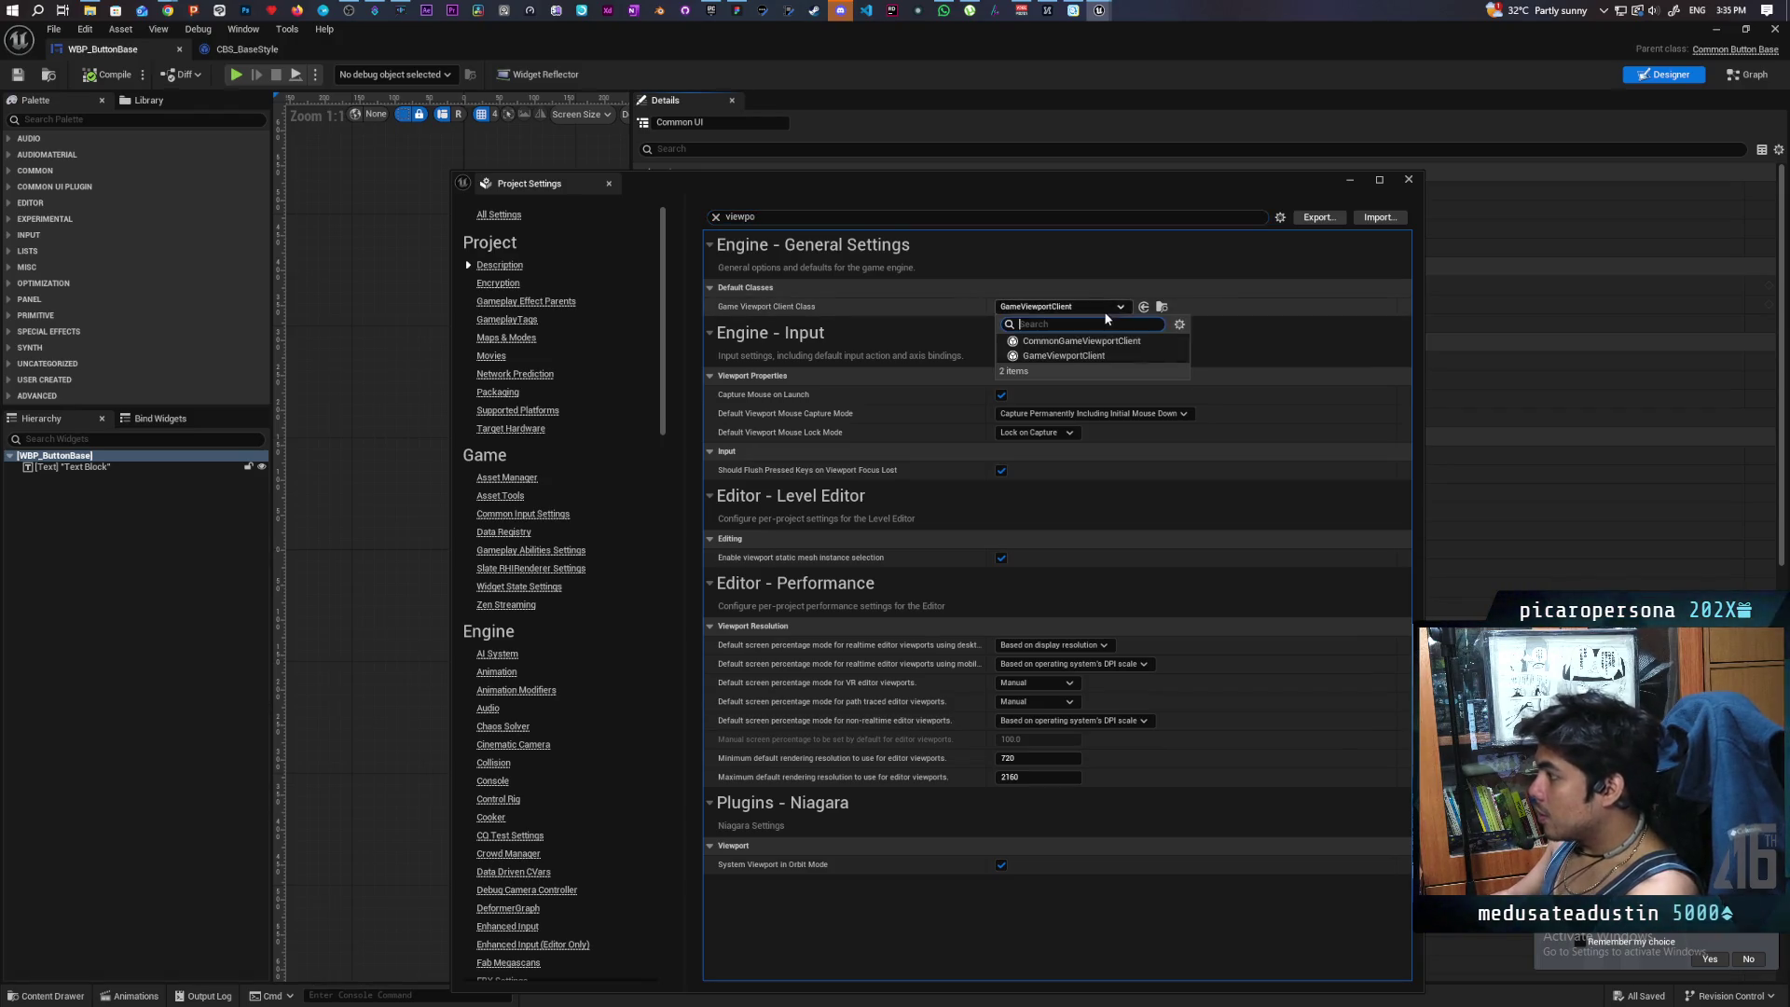
pyautogui.click(1096, 342)
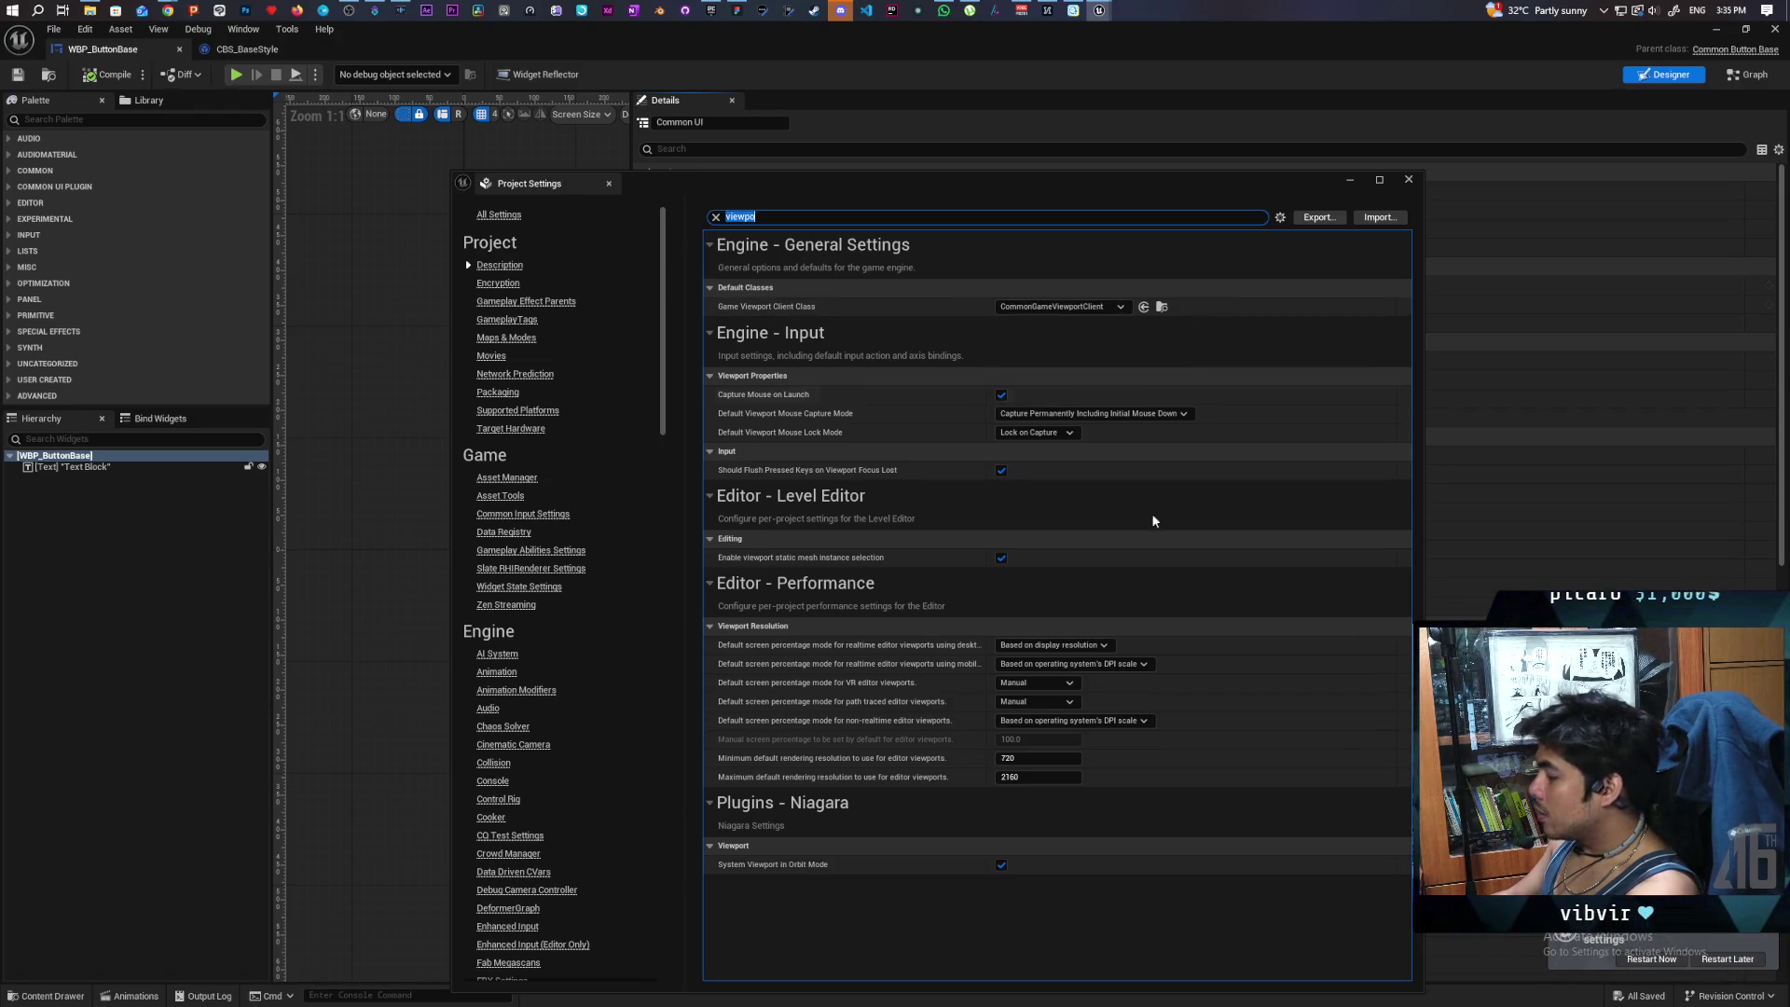
pyautogui.click(1655, 959)
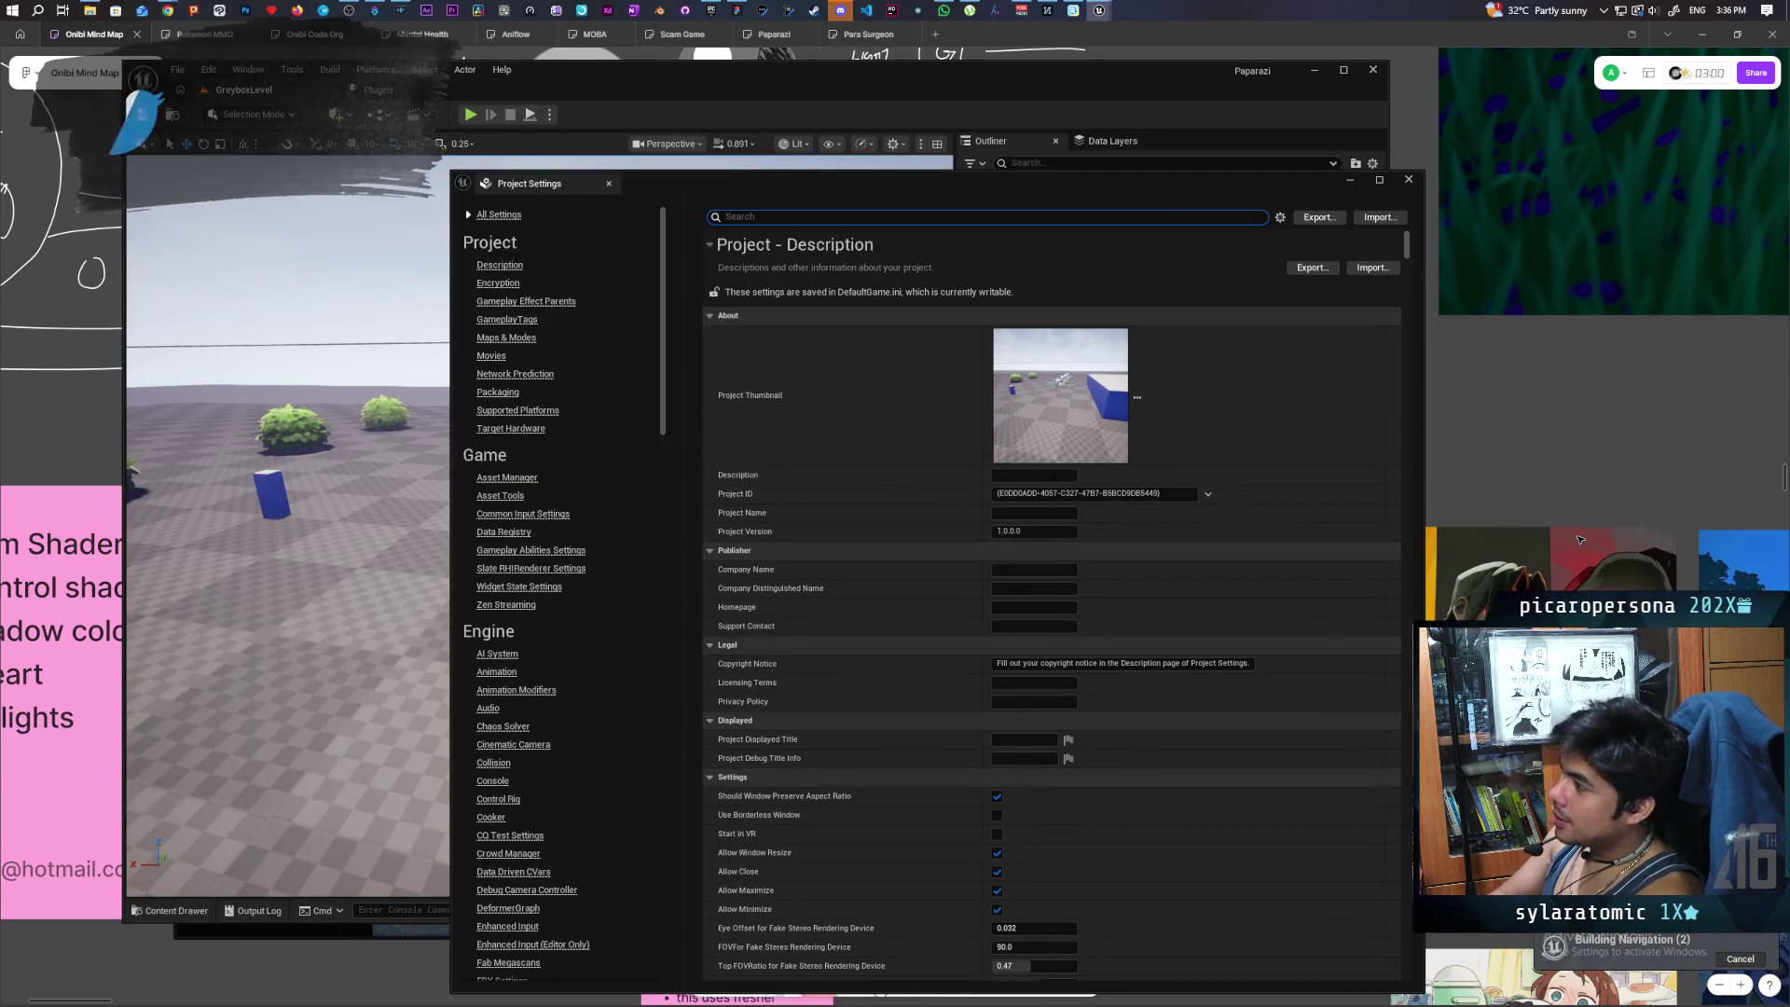
pyautogui.click(1408, 179)
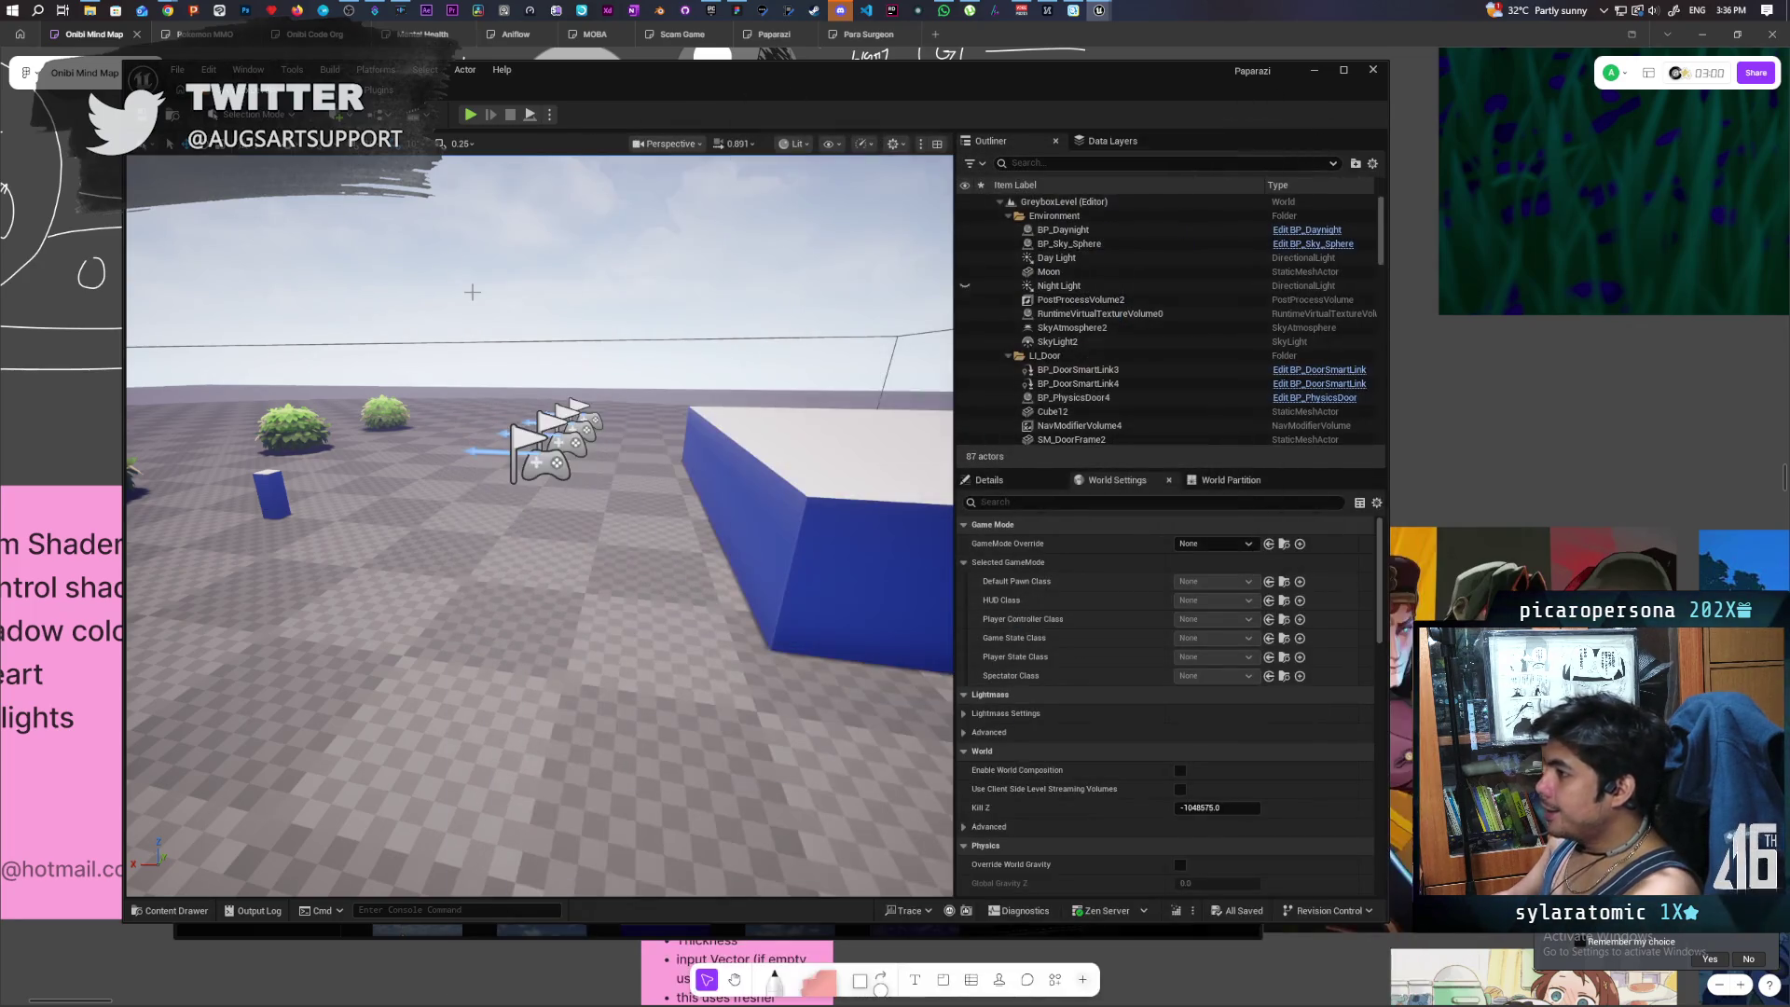
pyautogui.click(472, 115)
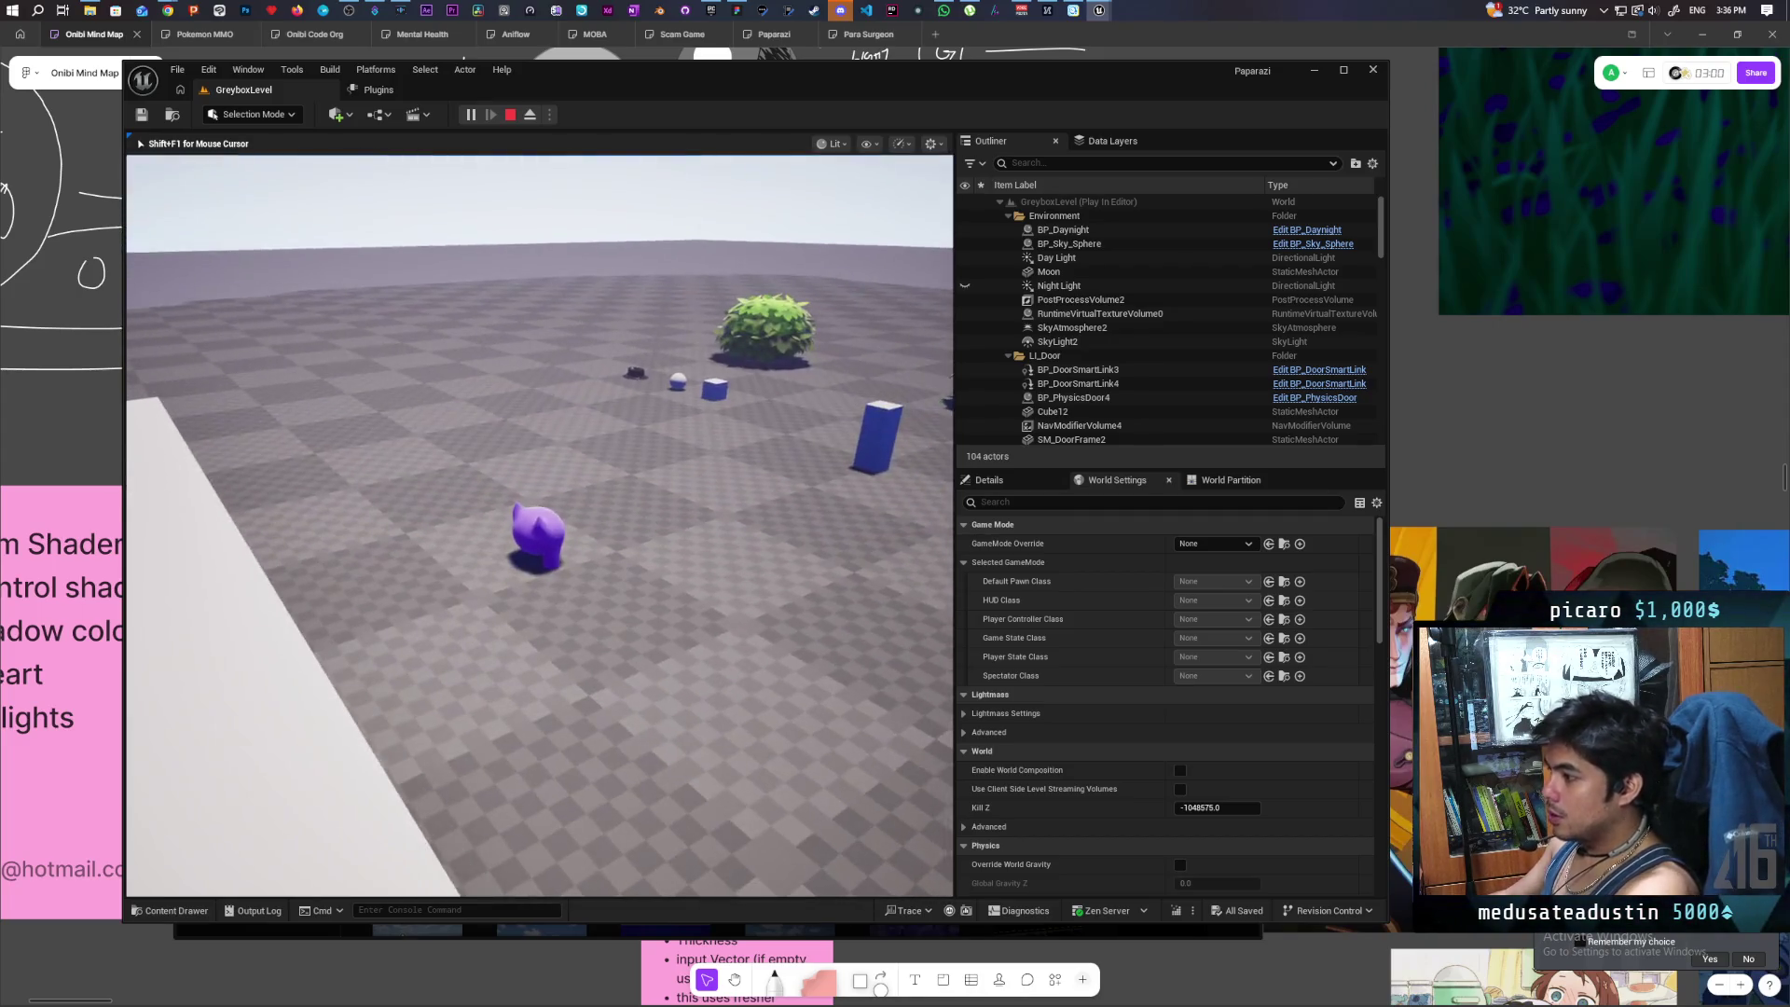
pyautogui.press('Escape')
pyautogui.press('Down')
pyautogui.press('Up')
pyautogui.press('Down')
pyautogui.press('Up')
pyautogui.press('Up')
pyautogui.press('Up')
pyautogui.press('Up')
pyautogui.press('Up')
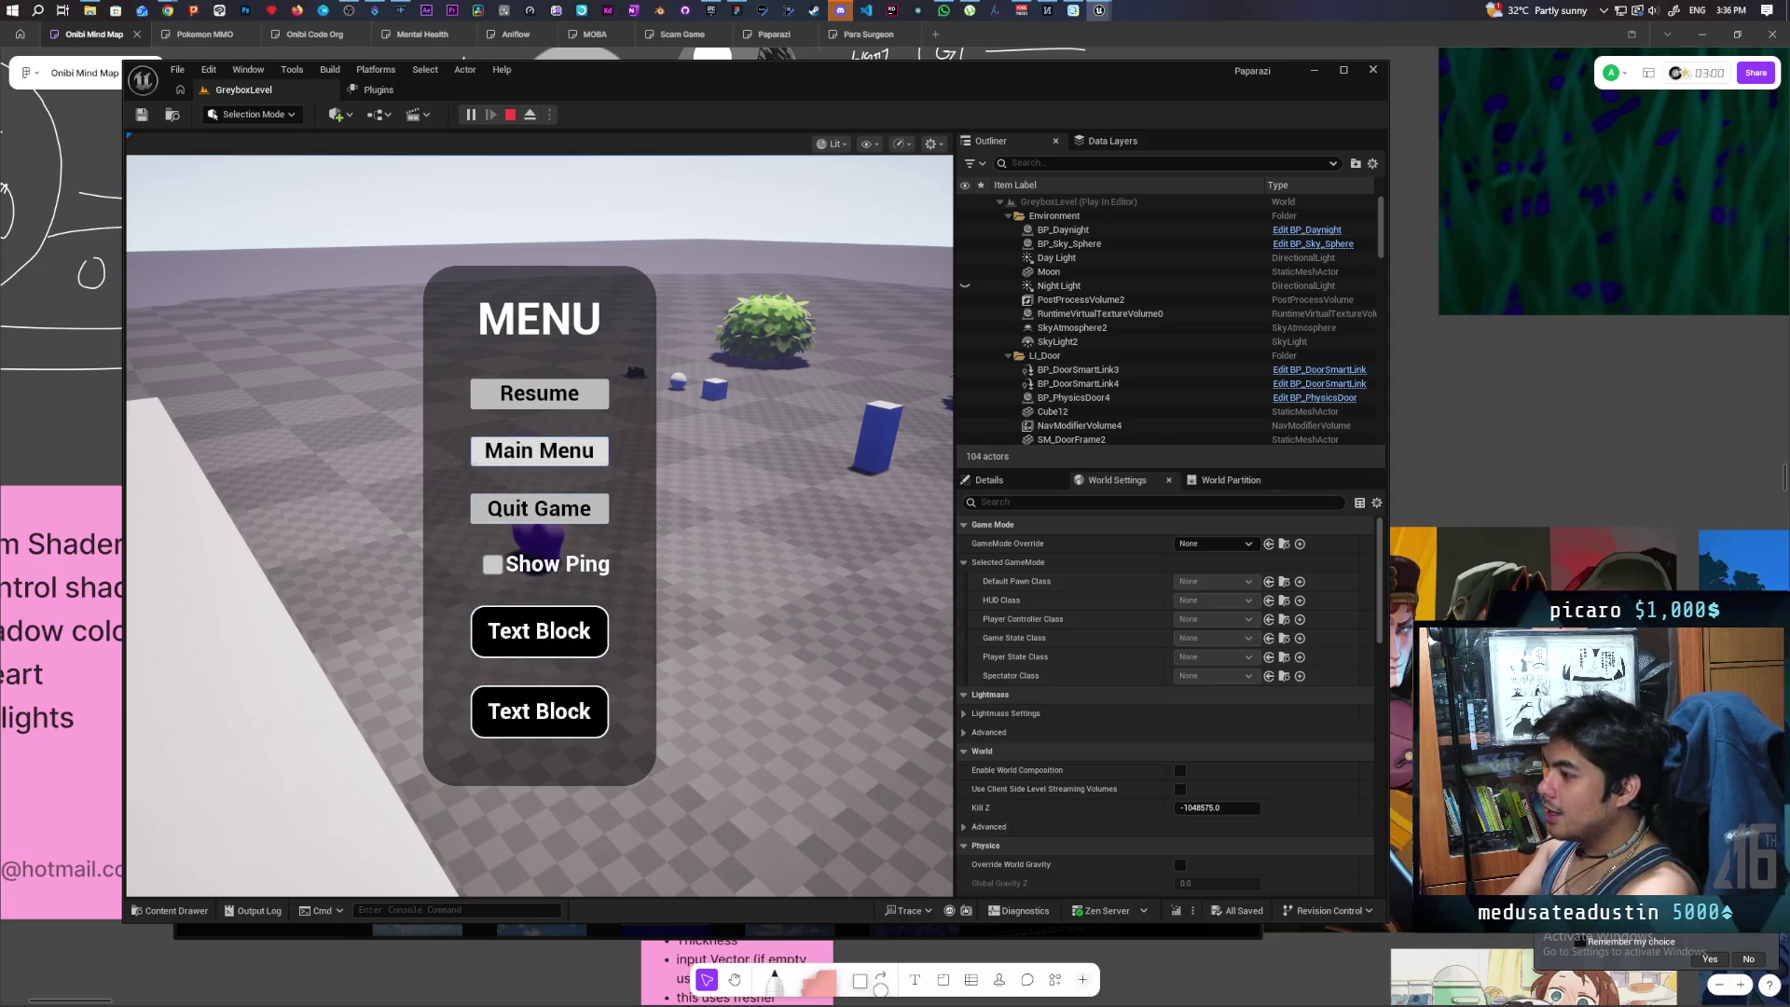
pyautogui.press('Down')
pyautogui.press('Down')
pyautogui.press('Down')
pyautogui.press('Down')
pyautogui.press('Up')
pyautogui.press('Up')
pyautogui.press('Up')
pyautogui.press('Down')
pyautogui.press('Down')
pyautogui.press('Down')
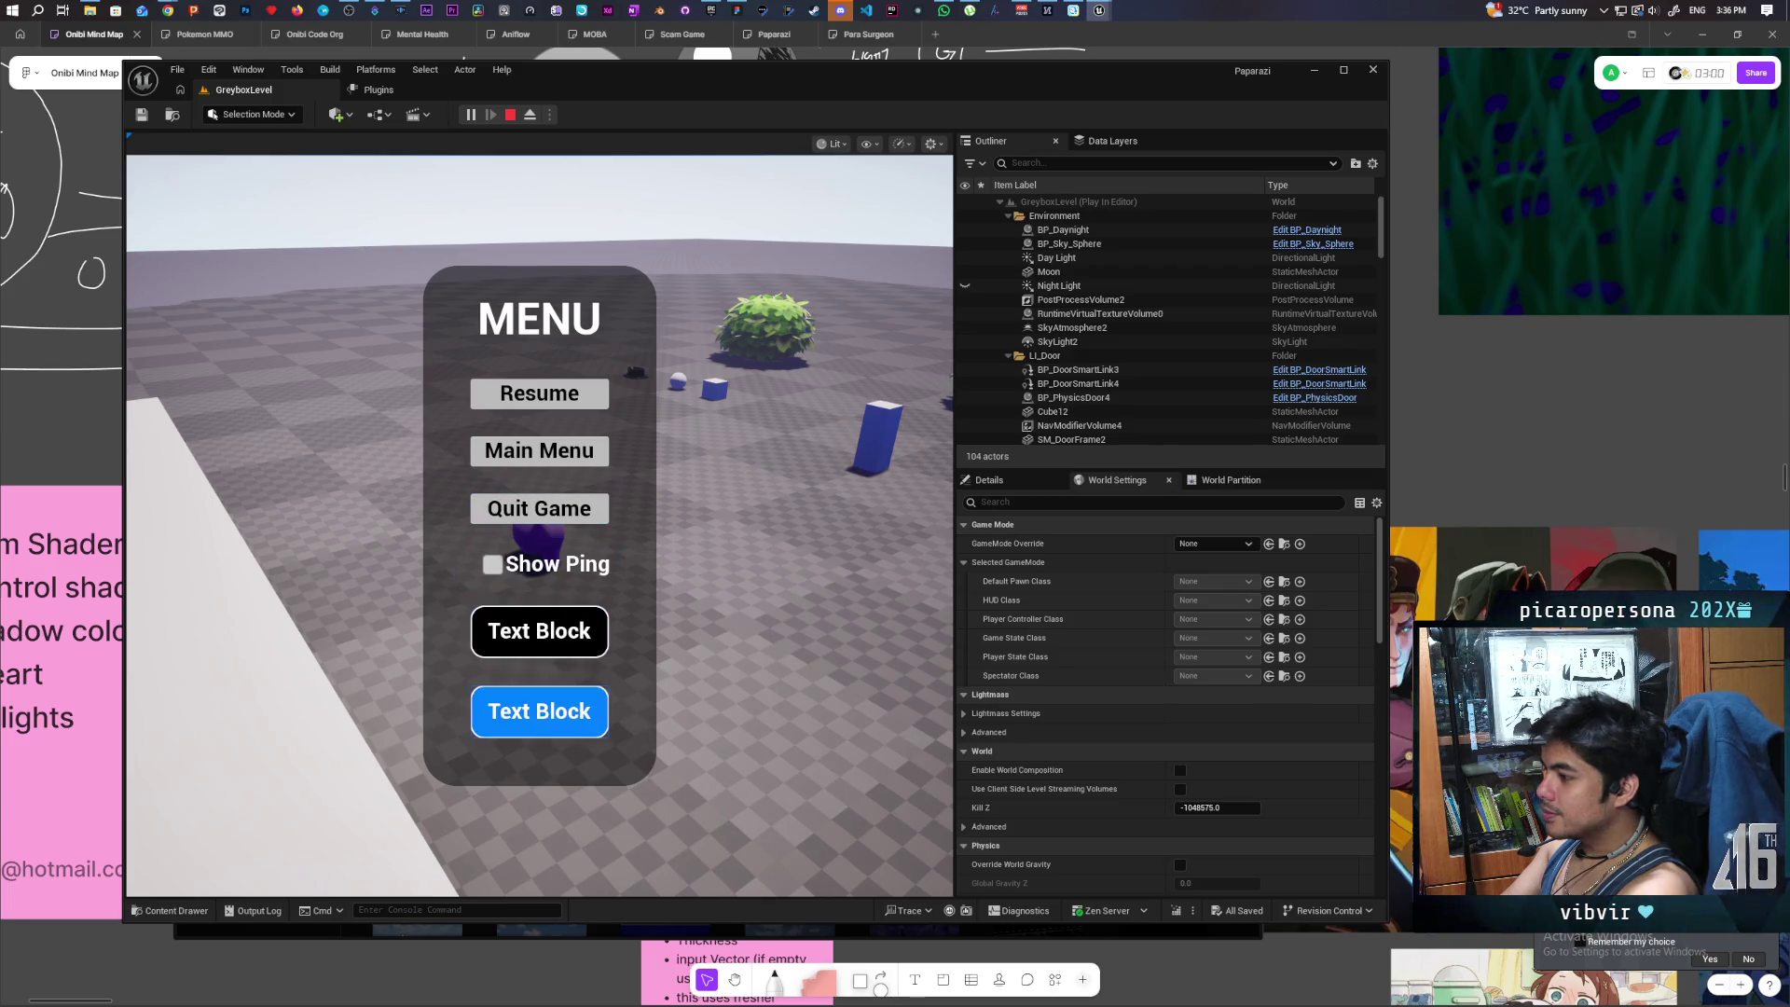
pyautogui.press('Up')
pyautogui.press('Up')
pyautogui.press('Up')
pyautogui.press('Down')
pyautogui.press('Down')
pyautogui.press('Down')
pyautogui.press('Down')
pyautogui.press('Down')
pyautogui.press('Up')
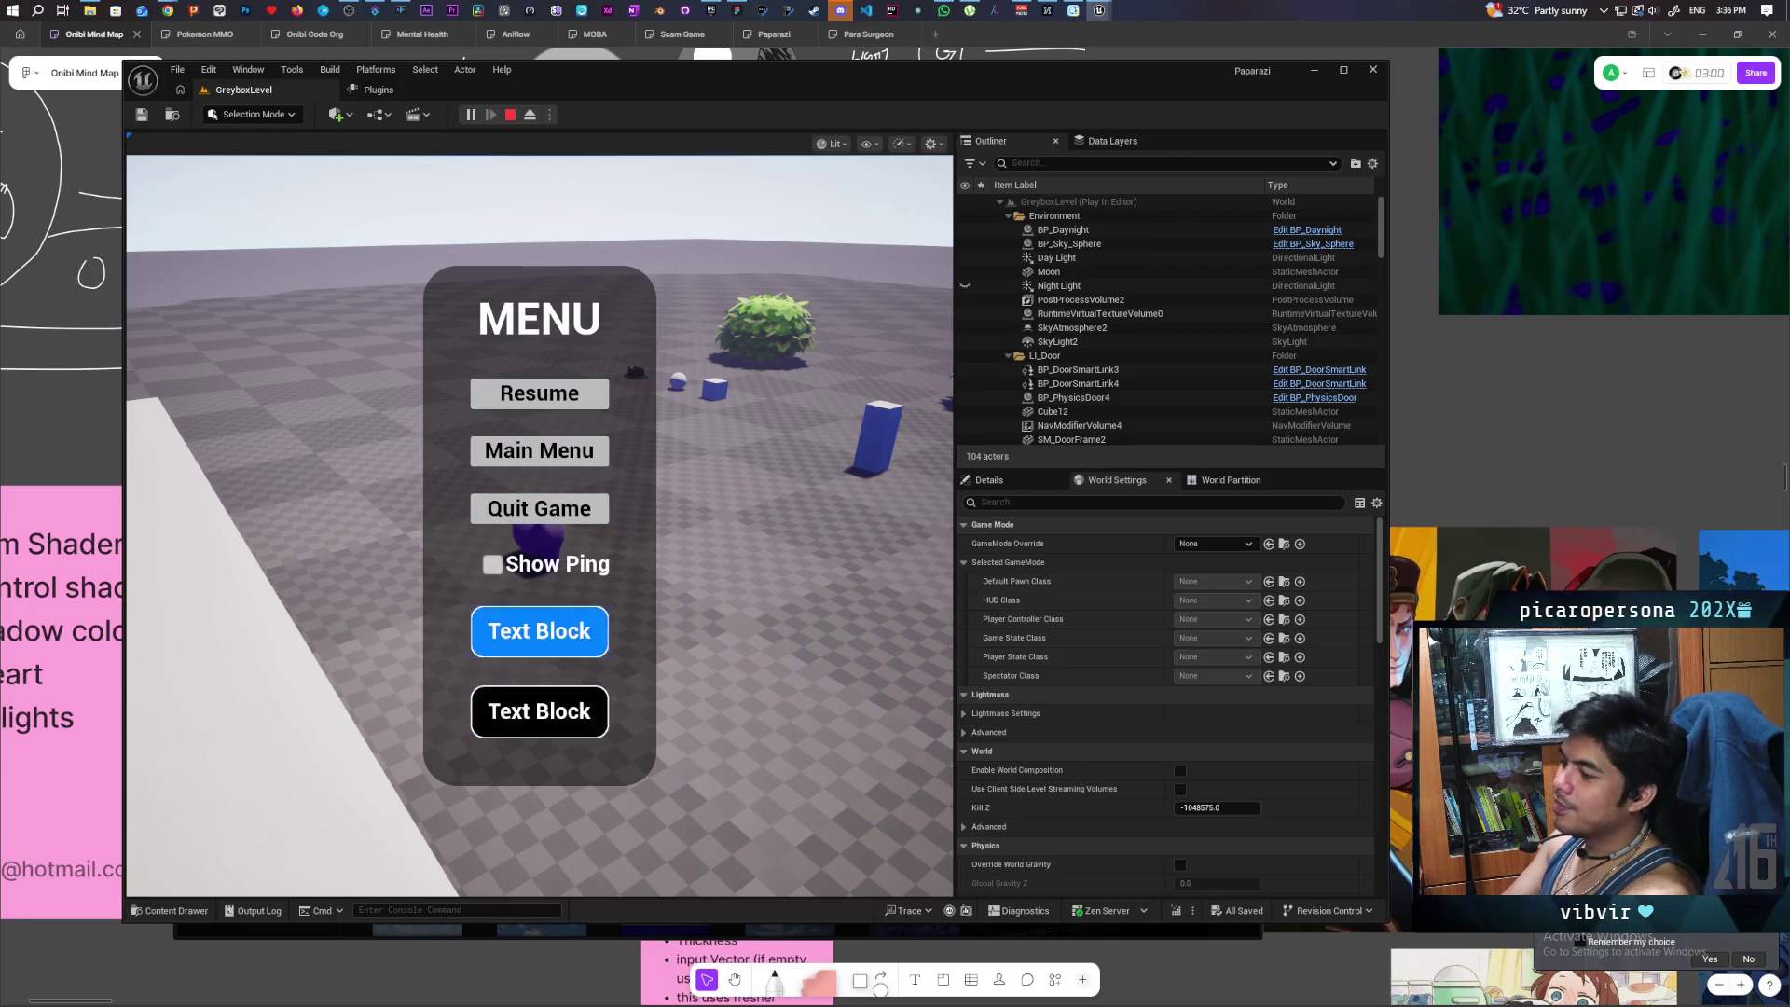
pyautogui.press('Down')
pyautogui.press('Up')
pyautogui.press('Down')
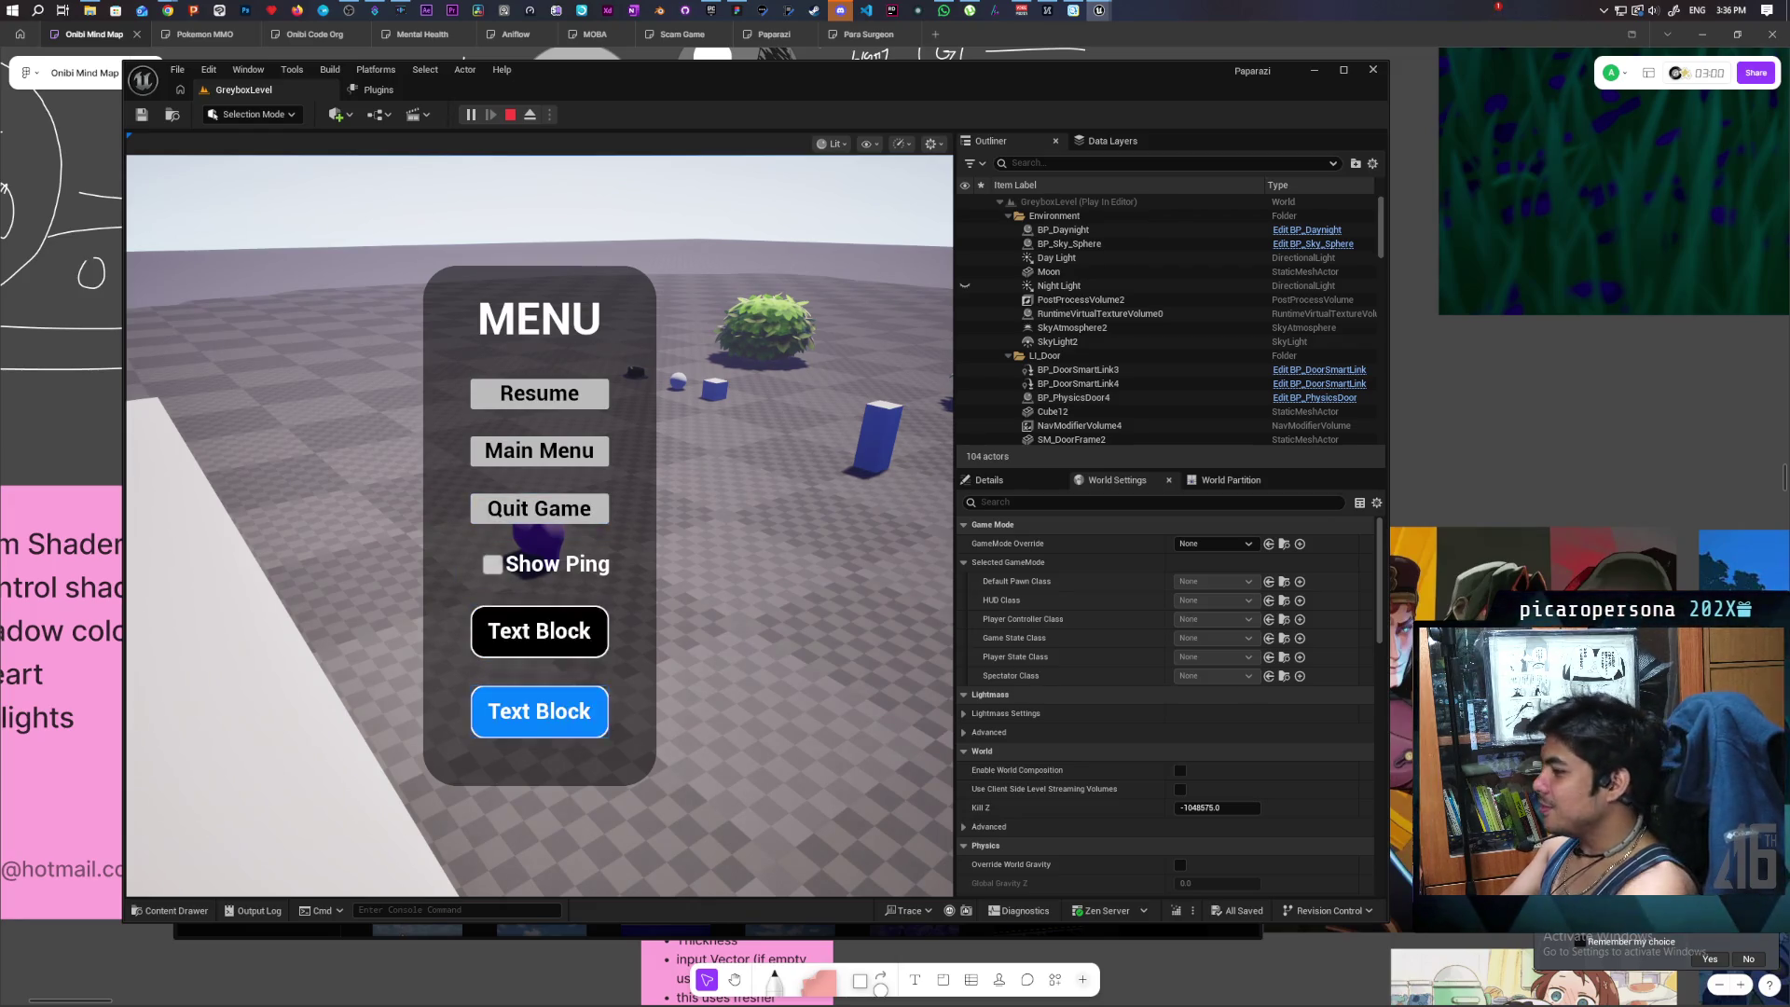
pyautogui.press('Up')
pyautogui.press('Down')
pyautogui.press('Up')
pyautogui.press('Down')
pyautogui.press('Up')
pyautogui.press('Up')
pyautogui.press('Up')
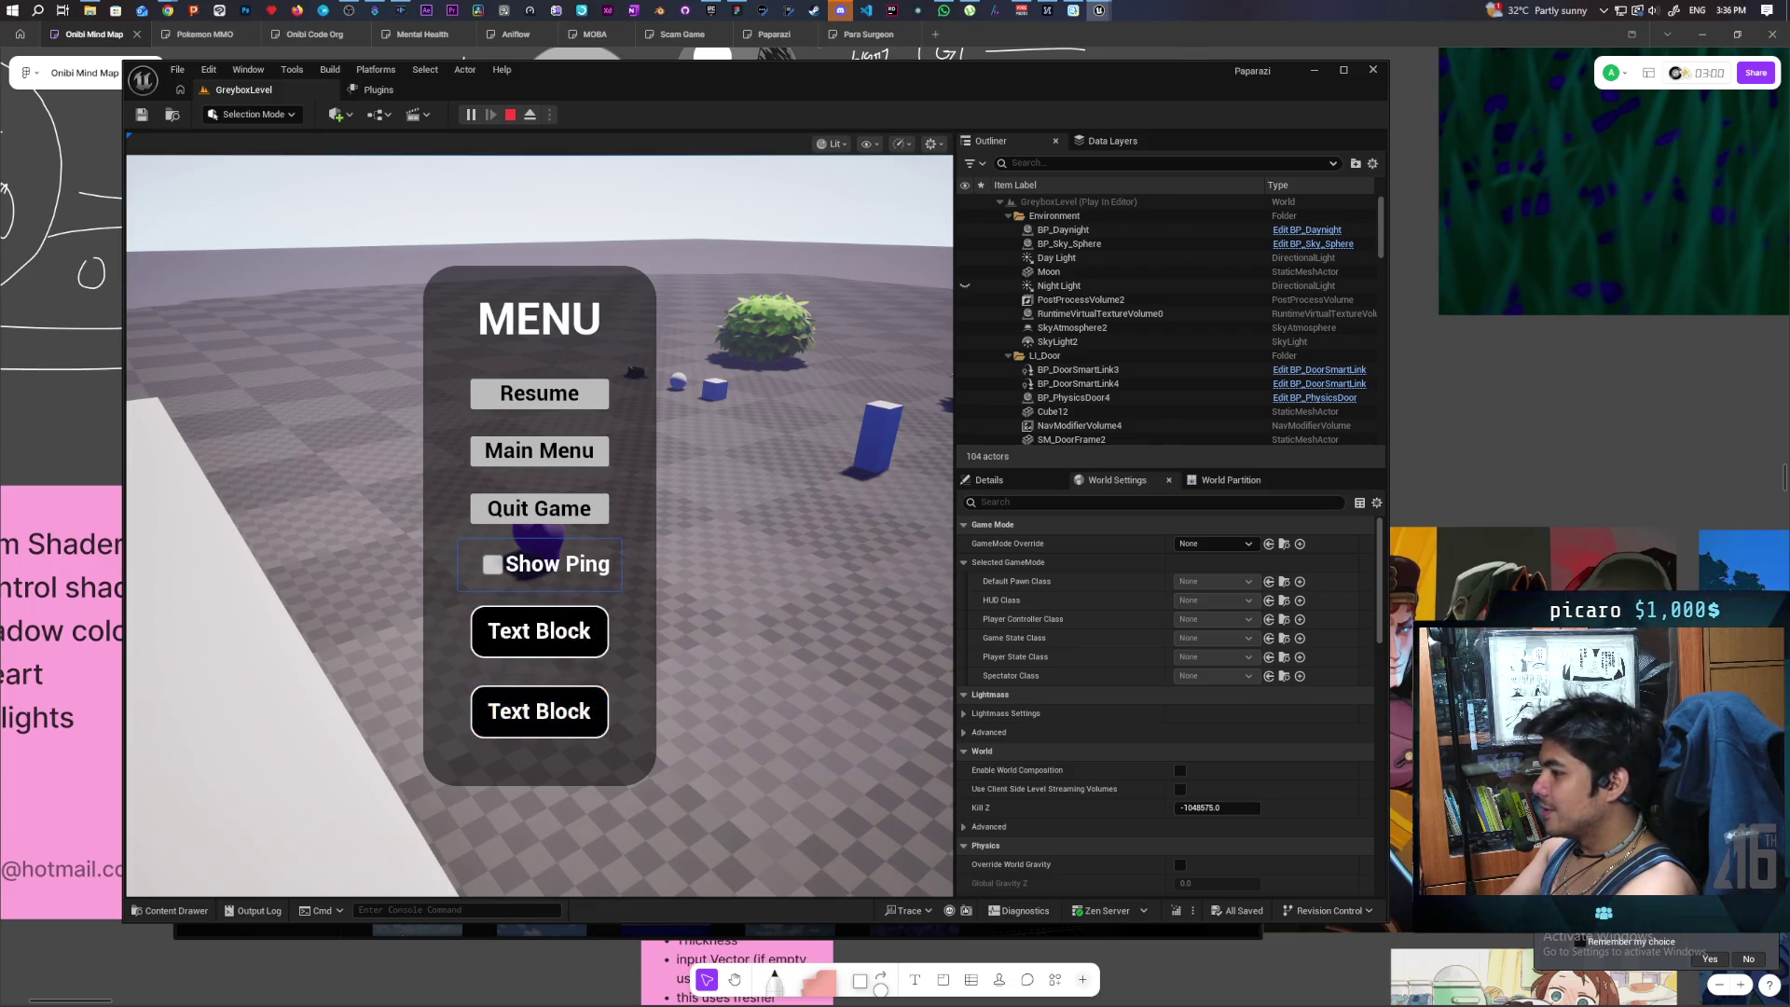
pyautogui.press('Down')
pyautogui.press('Down')
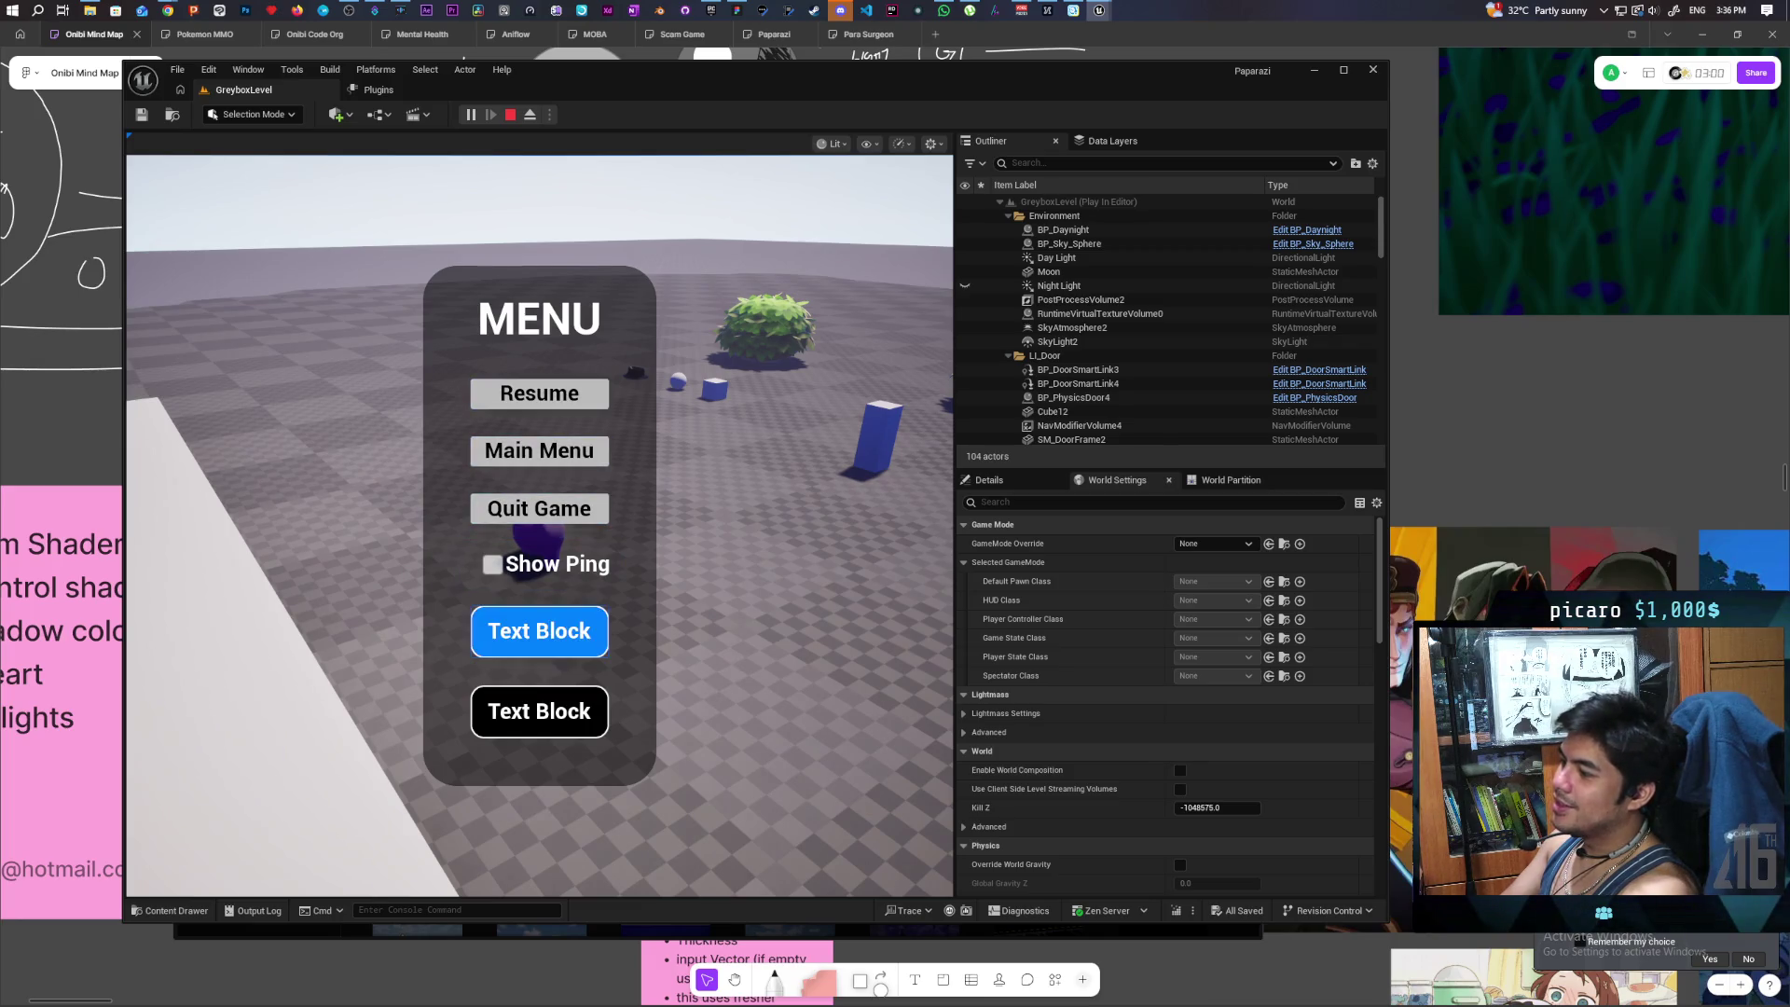
pyautogui.press('Down')
pyautogui.press('Up')
pyautogui.press('Return')
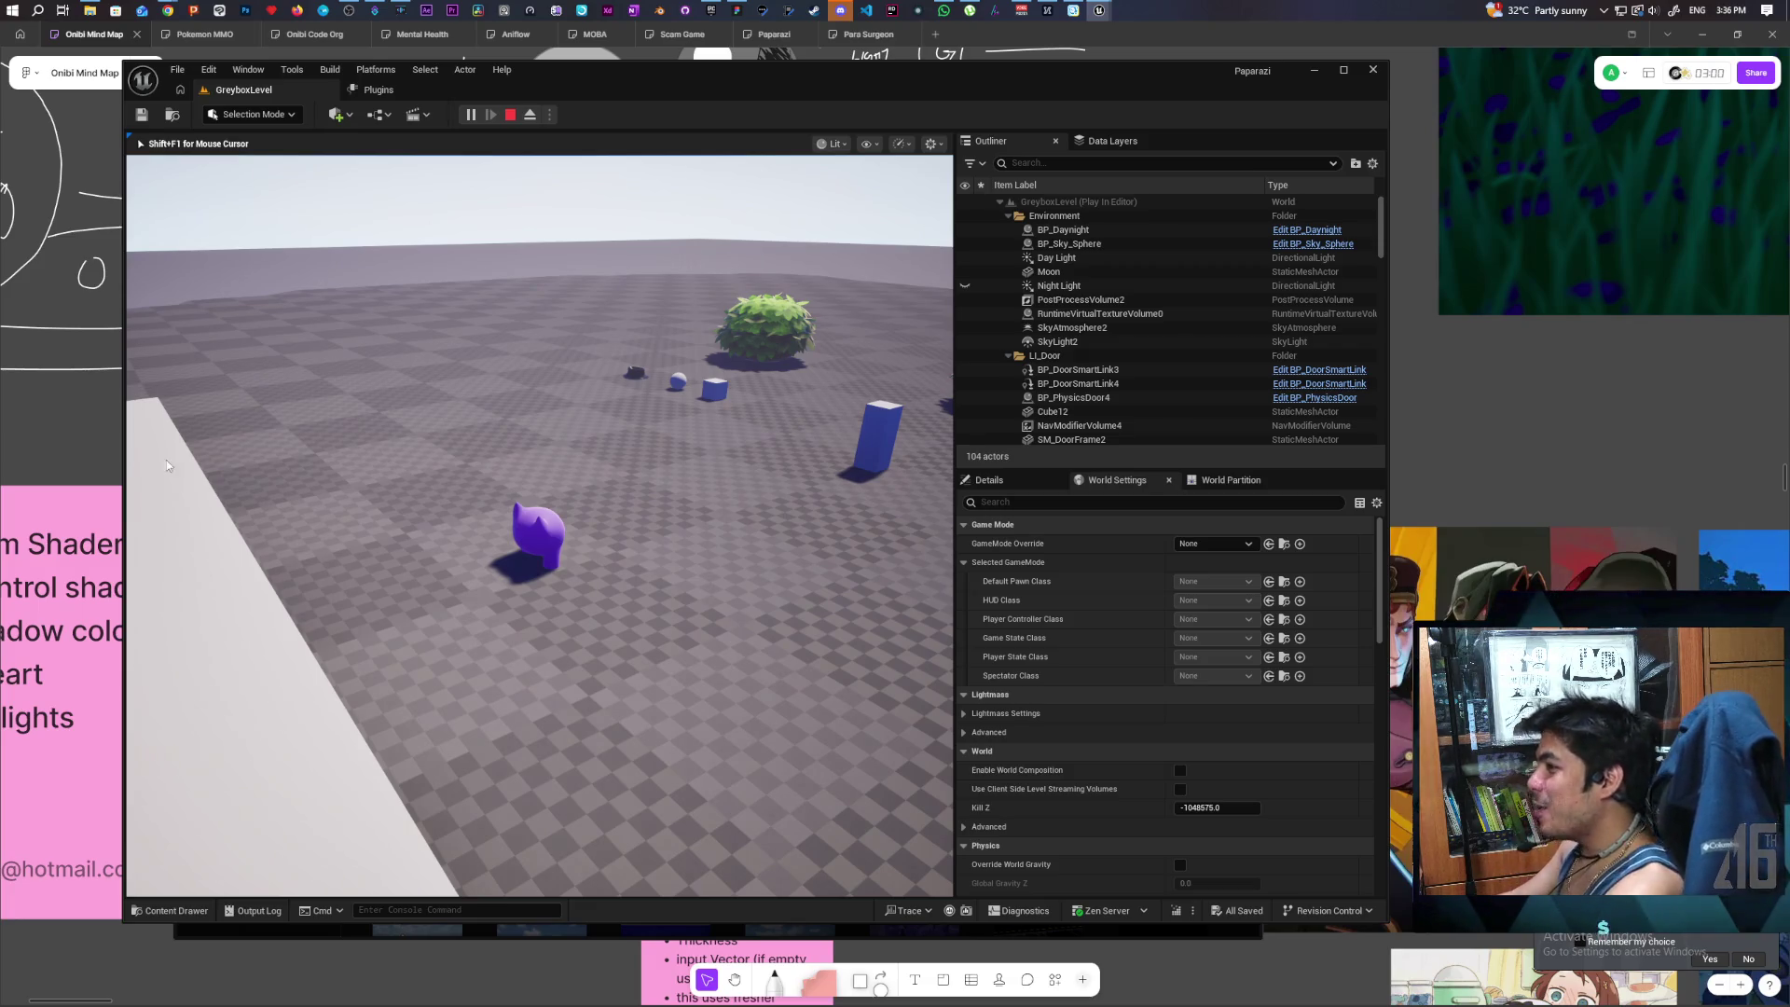
pyautogui.press('Escape')
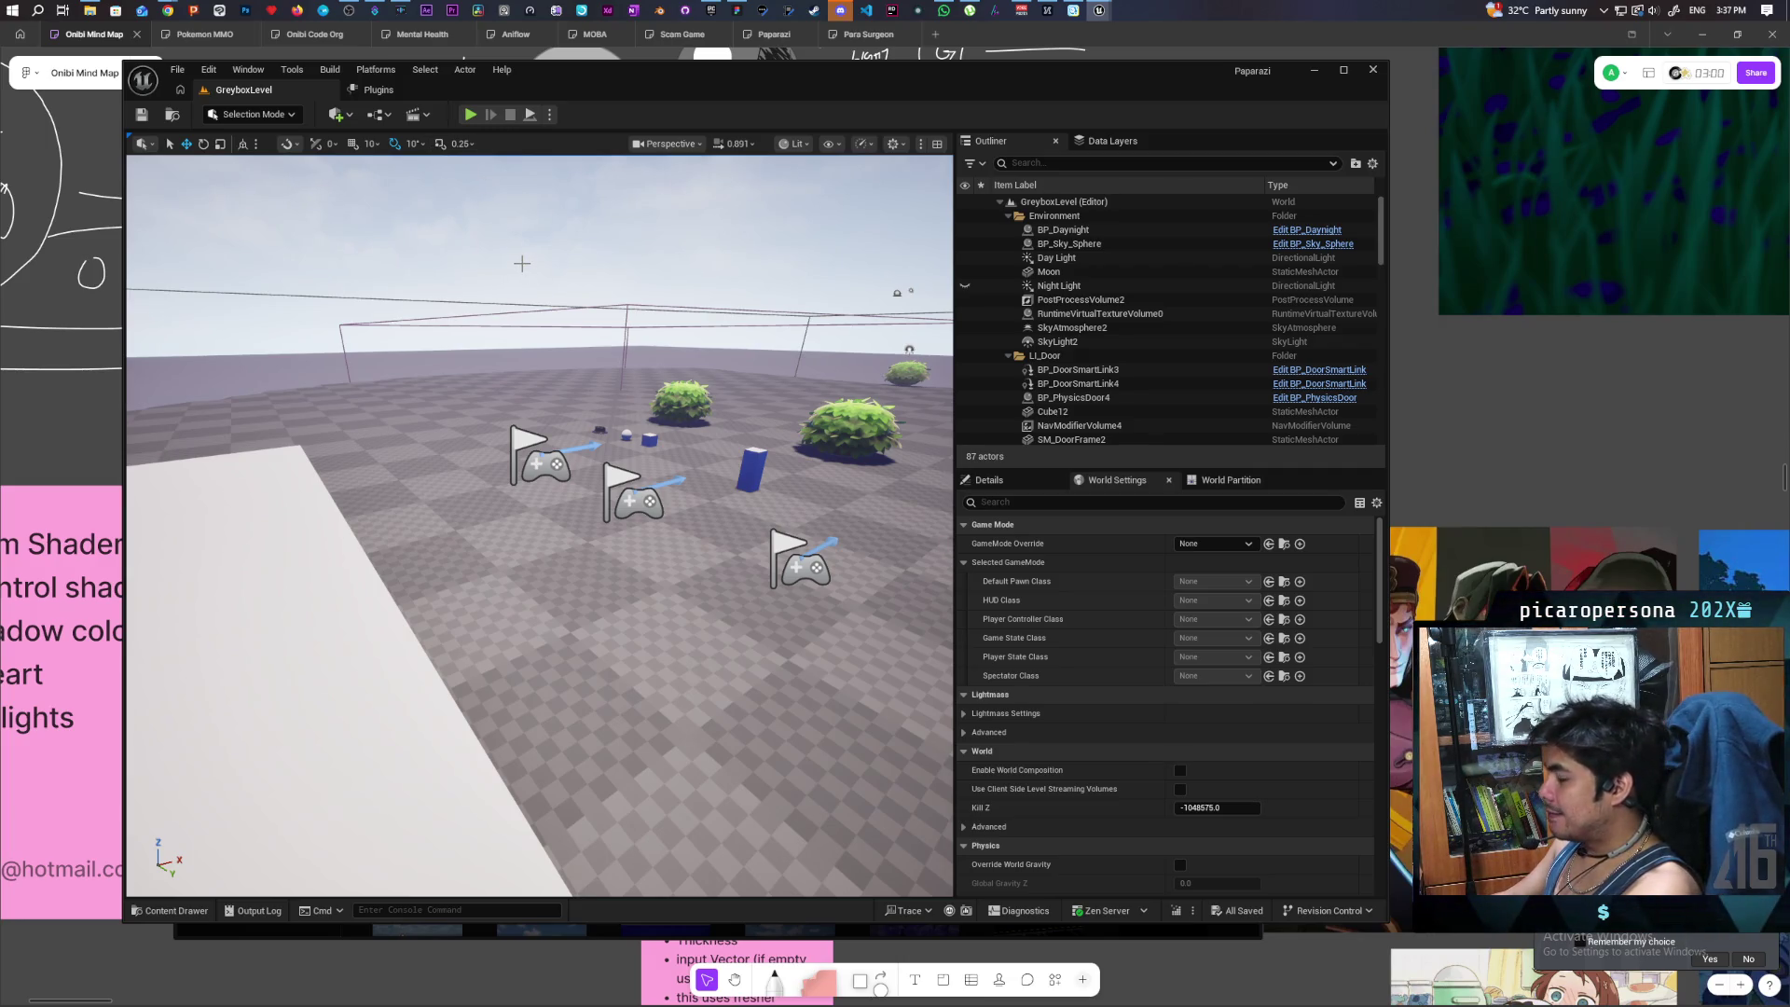
# - Tidy the editor windows, minimize WBP_ButtonBase, close Plugins, and bring up the WBP_PauseMenu designer
pyautogui.moveTo(680, 77)
pyautogui.mouseDown()
pyautogui.moveTo(947, 88)
pyautogui.moveTo(872, 79)
pyautogui.mouseUp()
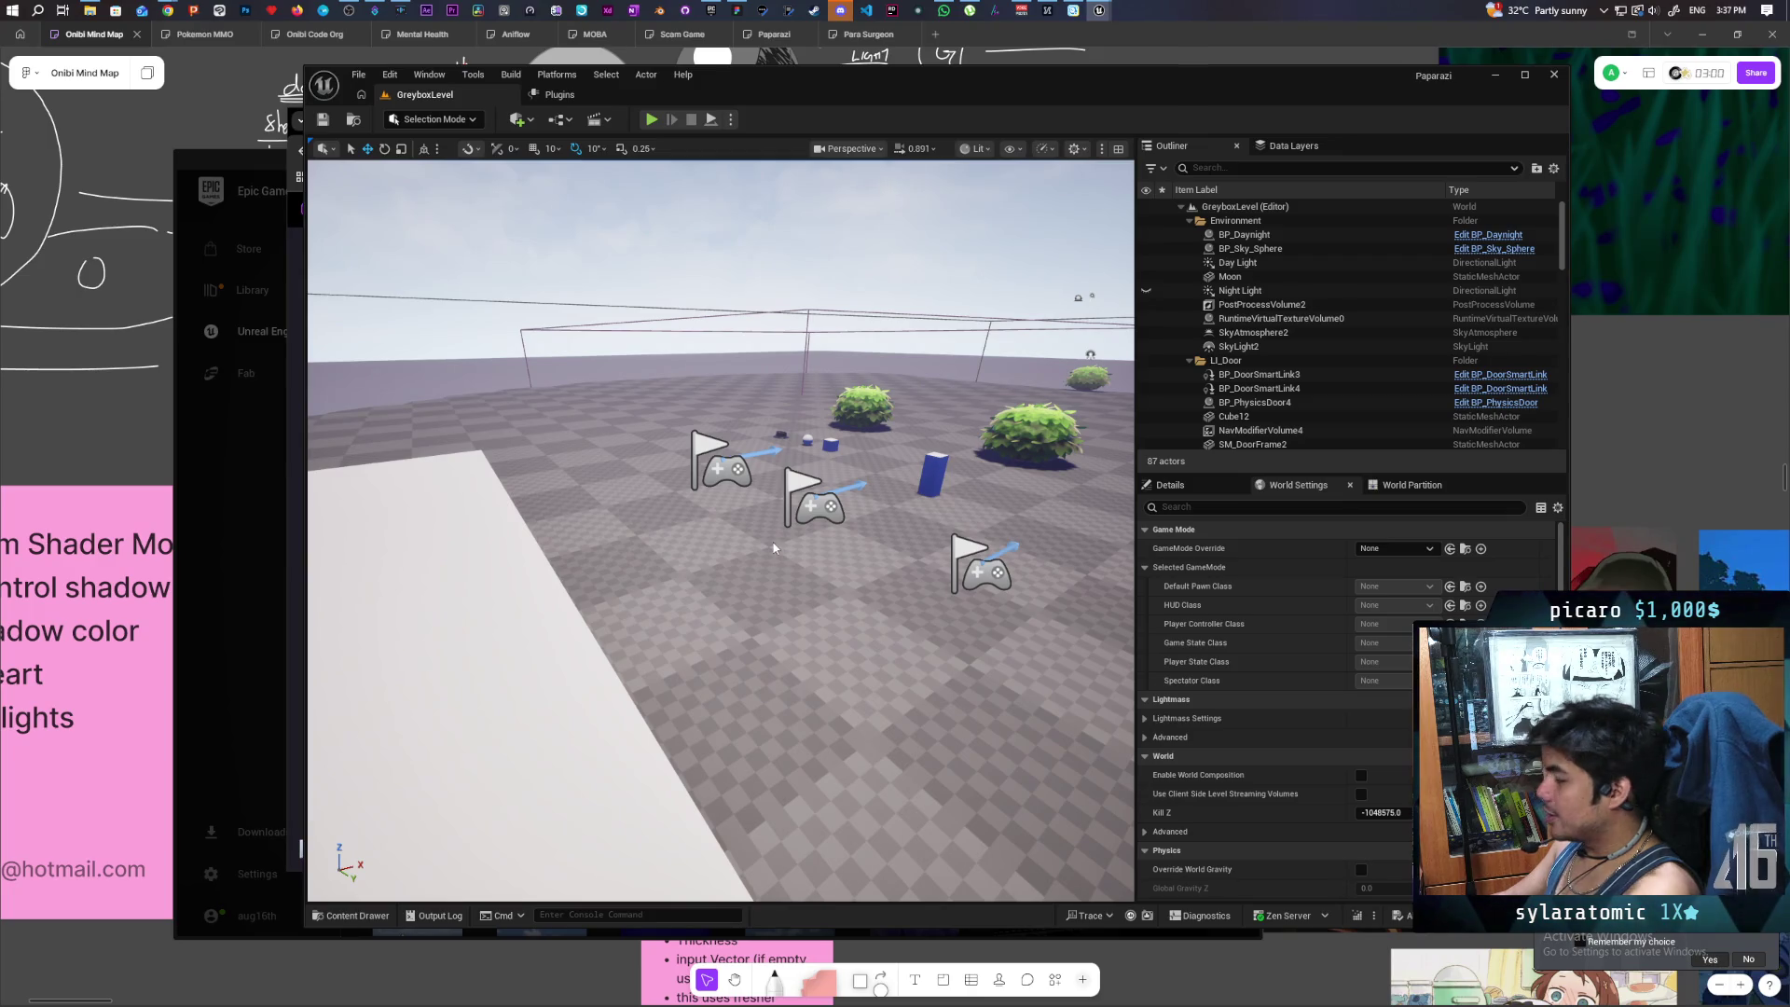
pyautogui.hotkey('alt', 'Tab')
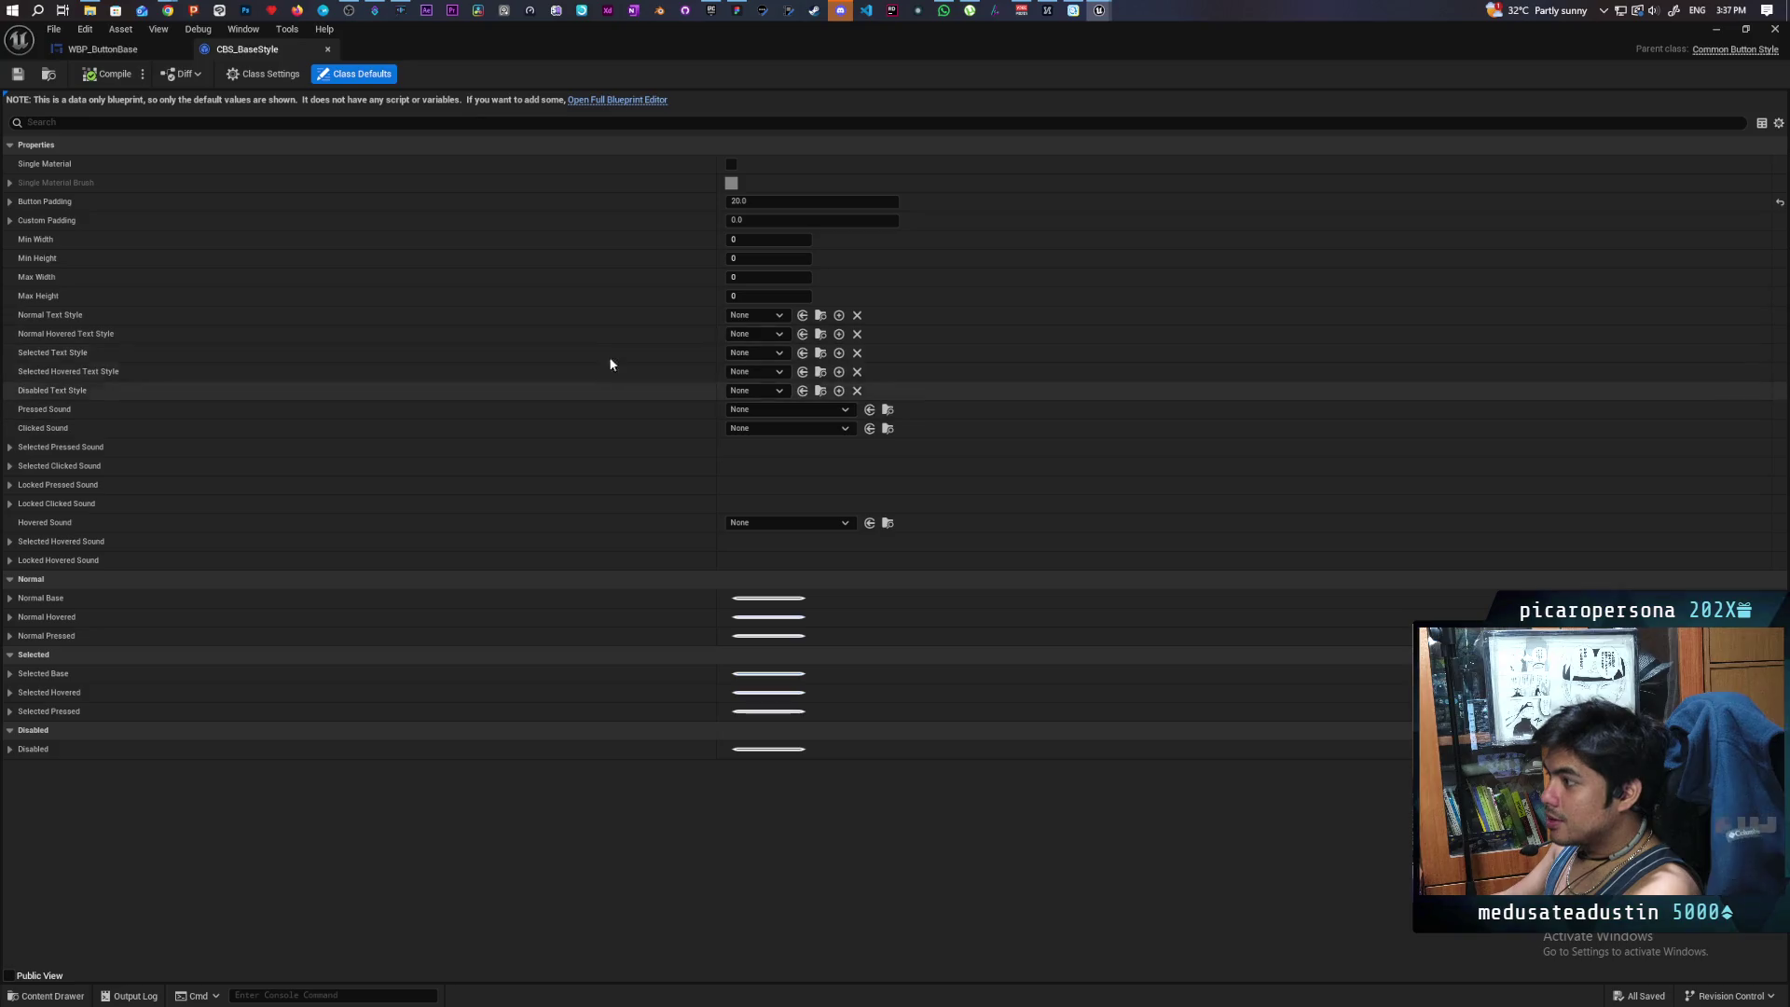
pyautogui.click(147, 51)
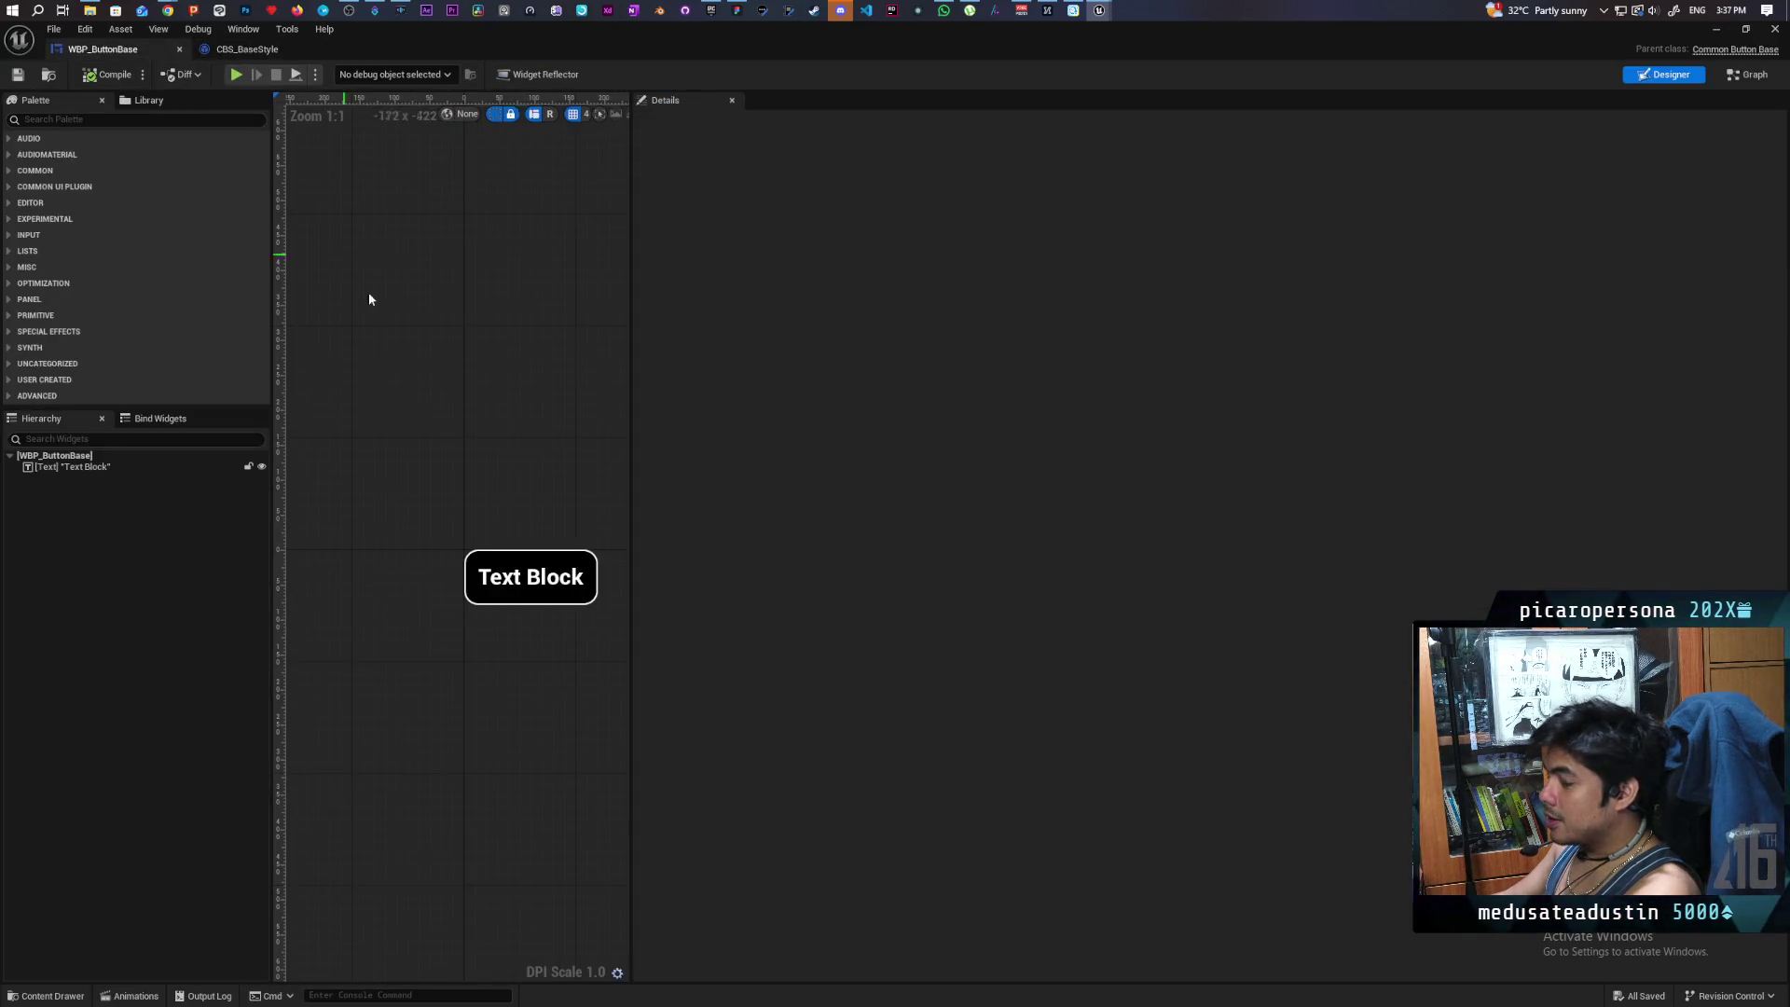
pyautogui.moveTo(445, 38)
pyautogui.mouseDown()
pyautogui.moveTo(578, 160)
pyautogui.moveTo(1169, 306)
pyautogui.moveTo(1201, 294)
pyautogui.moveTo(1166, 325)
pyautogui.mouseUp()
pyautogui.click(1646, 312)
pyautogui.middleClick(571, 98)
pyautogui.click(578, 95)
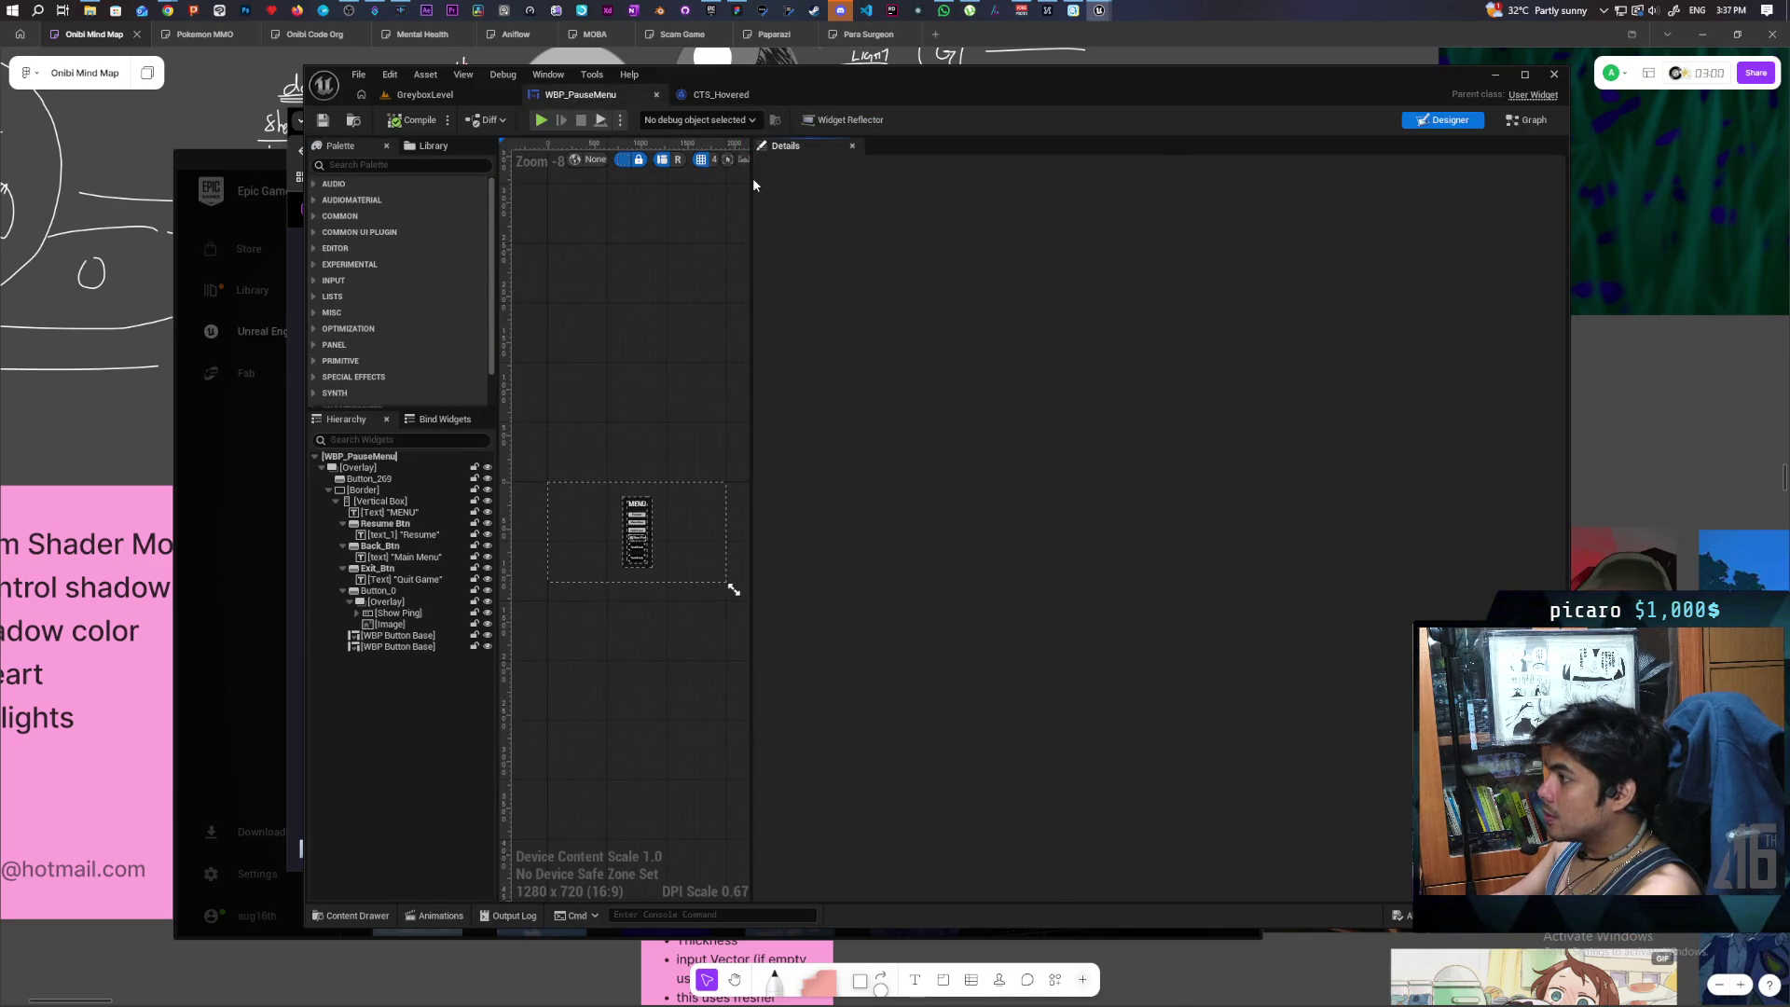
# - Widen the WBP_PauseMenu canvas and select its first Text Block button
pyautogui.moveTo(751, 179); pyautogui.dragTo(1382, 284)
pyautogui.scroll(8, 731, 578)
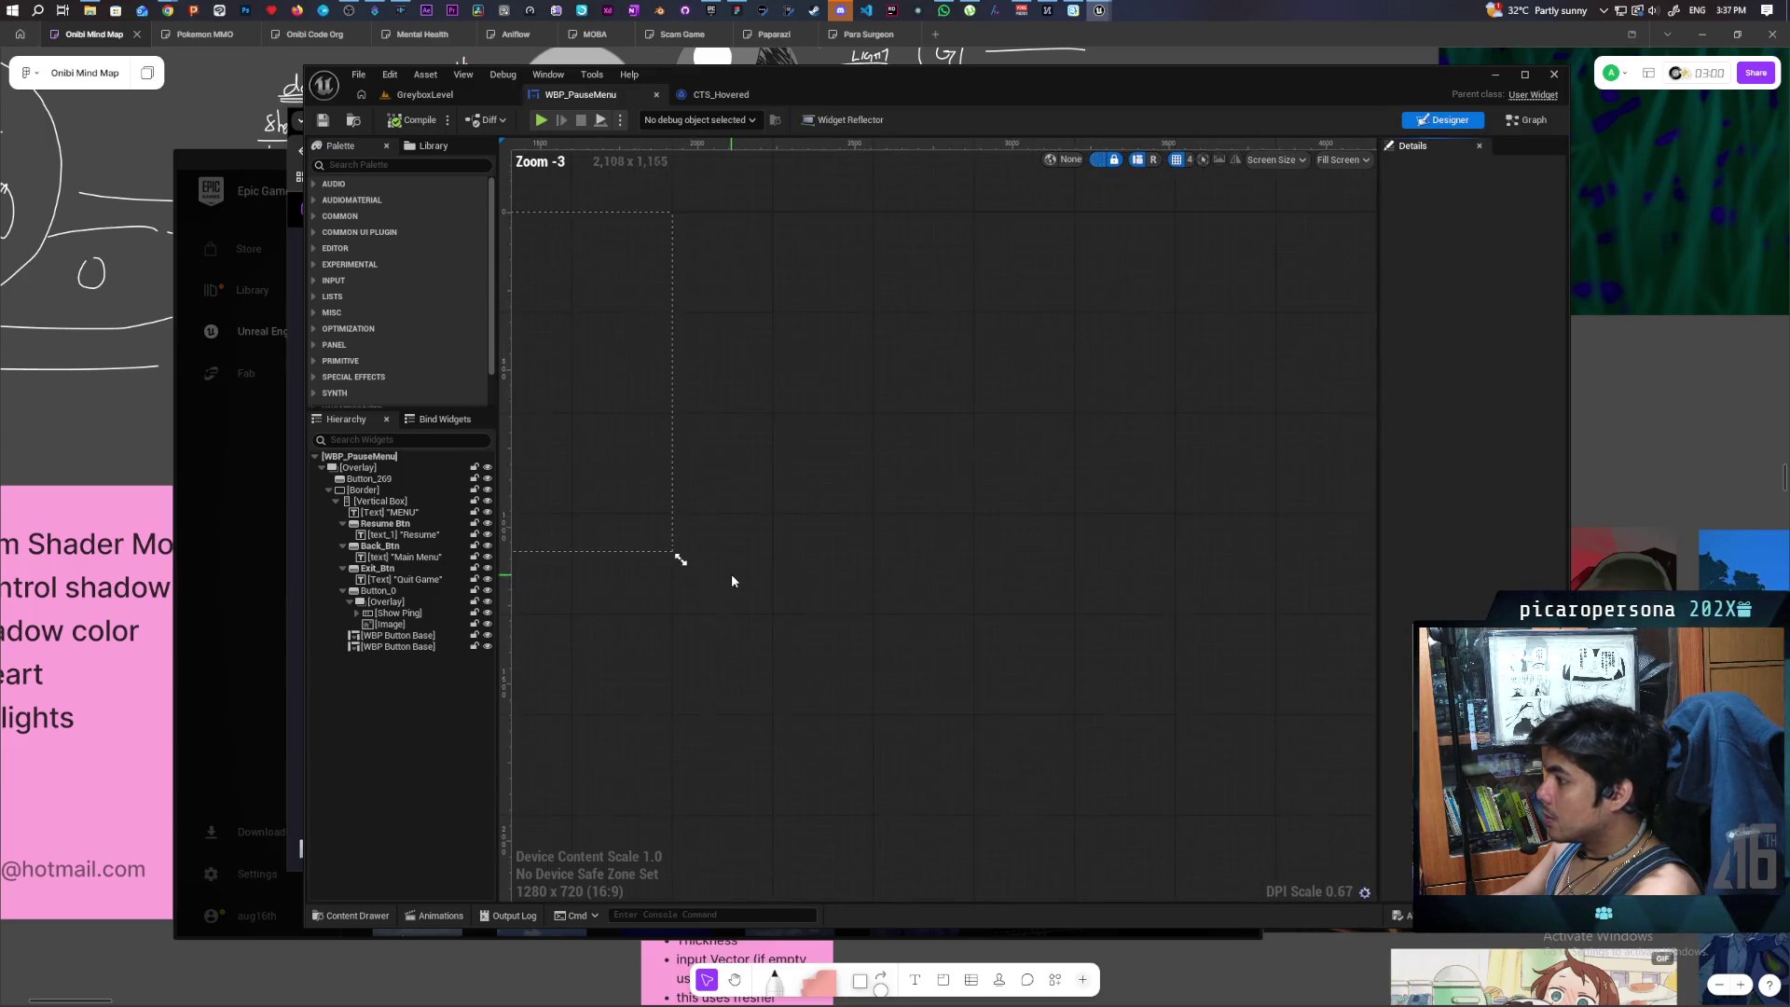
pyautogui.scroll(-2, 925, 634)
pyautogui.scroll(2, 959, 619)
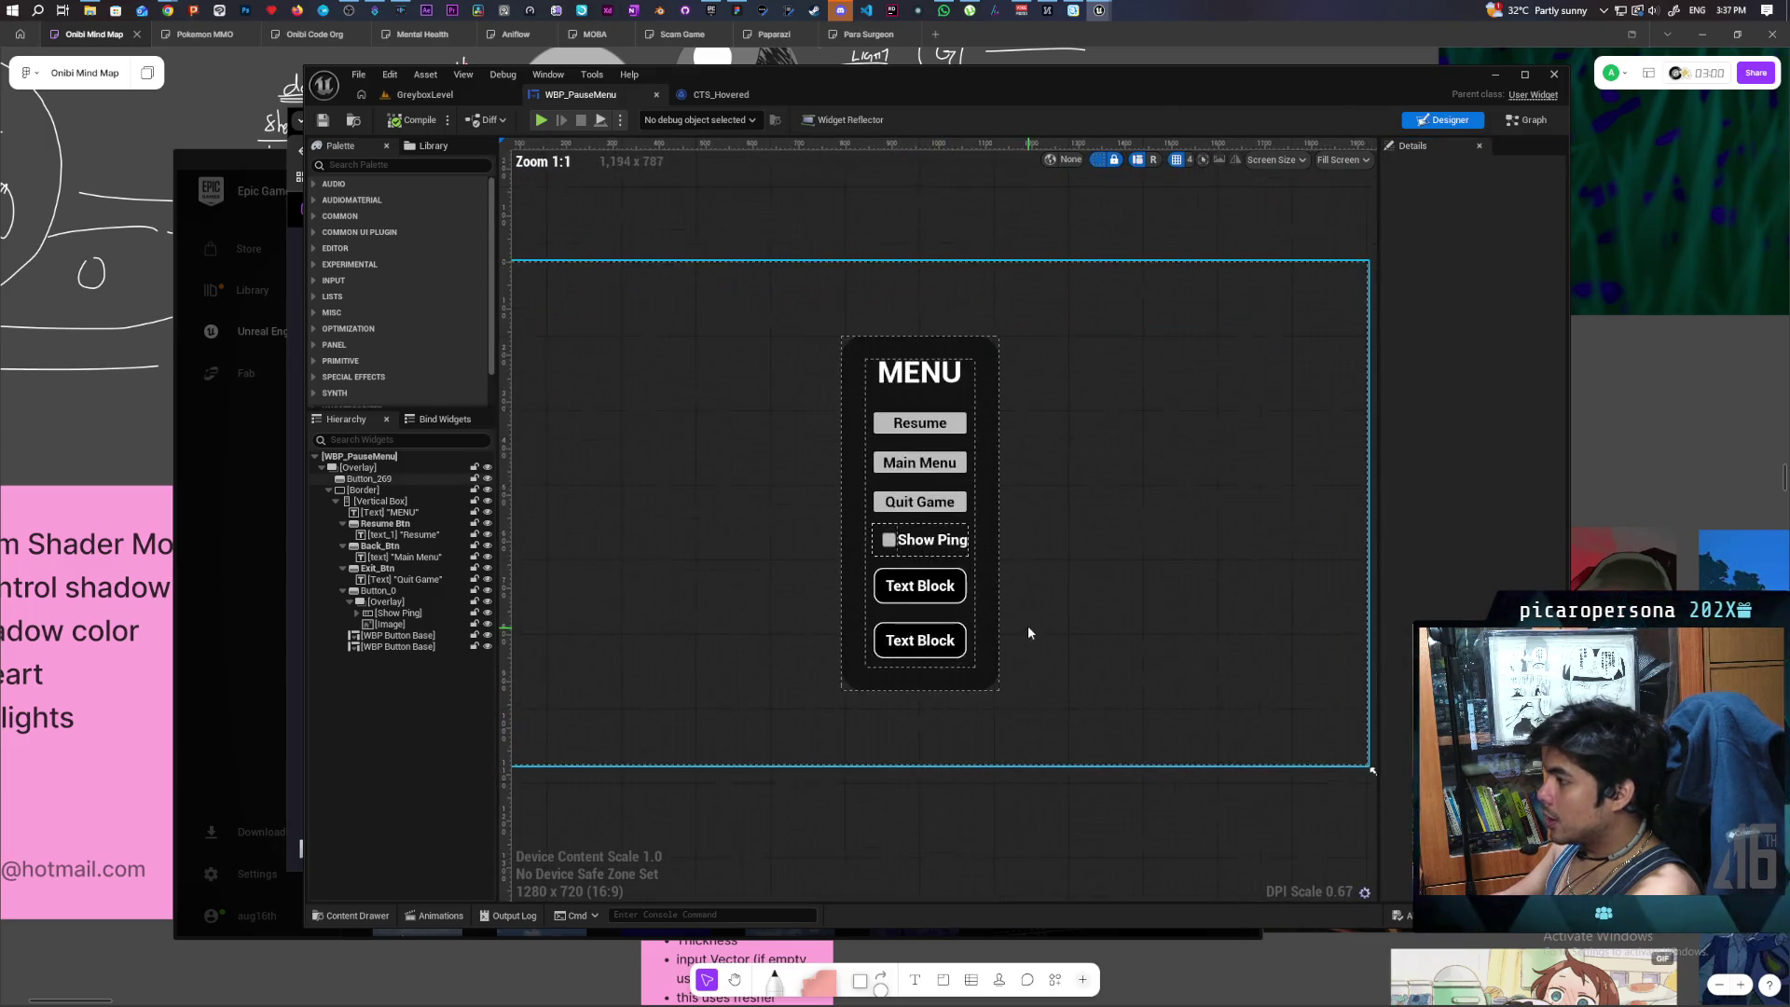
pyautogui.scroll(-1, 1064, 607)
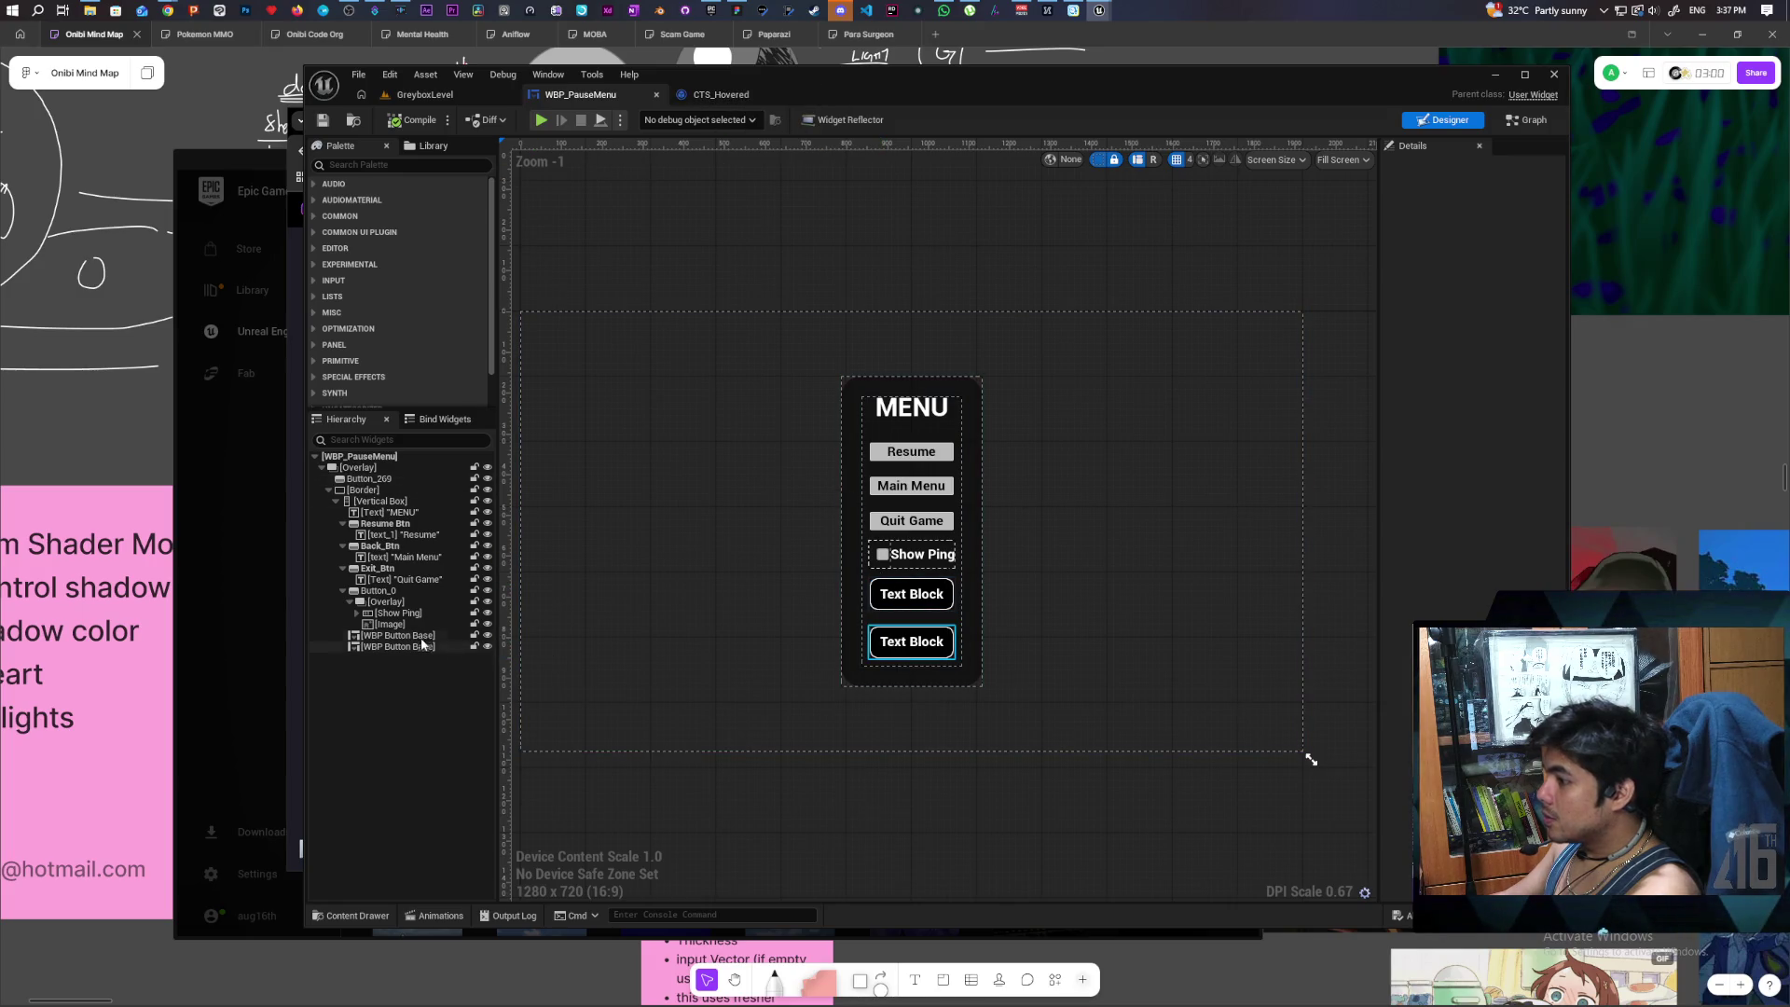
pyautogui.click(912, 594)
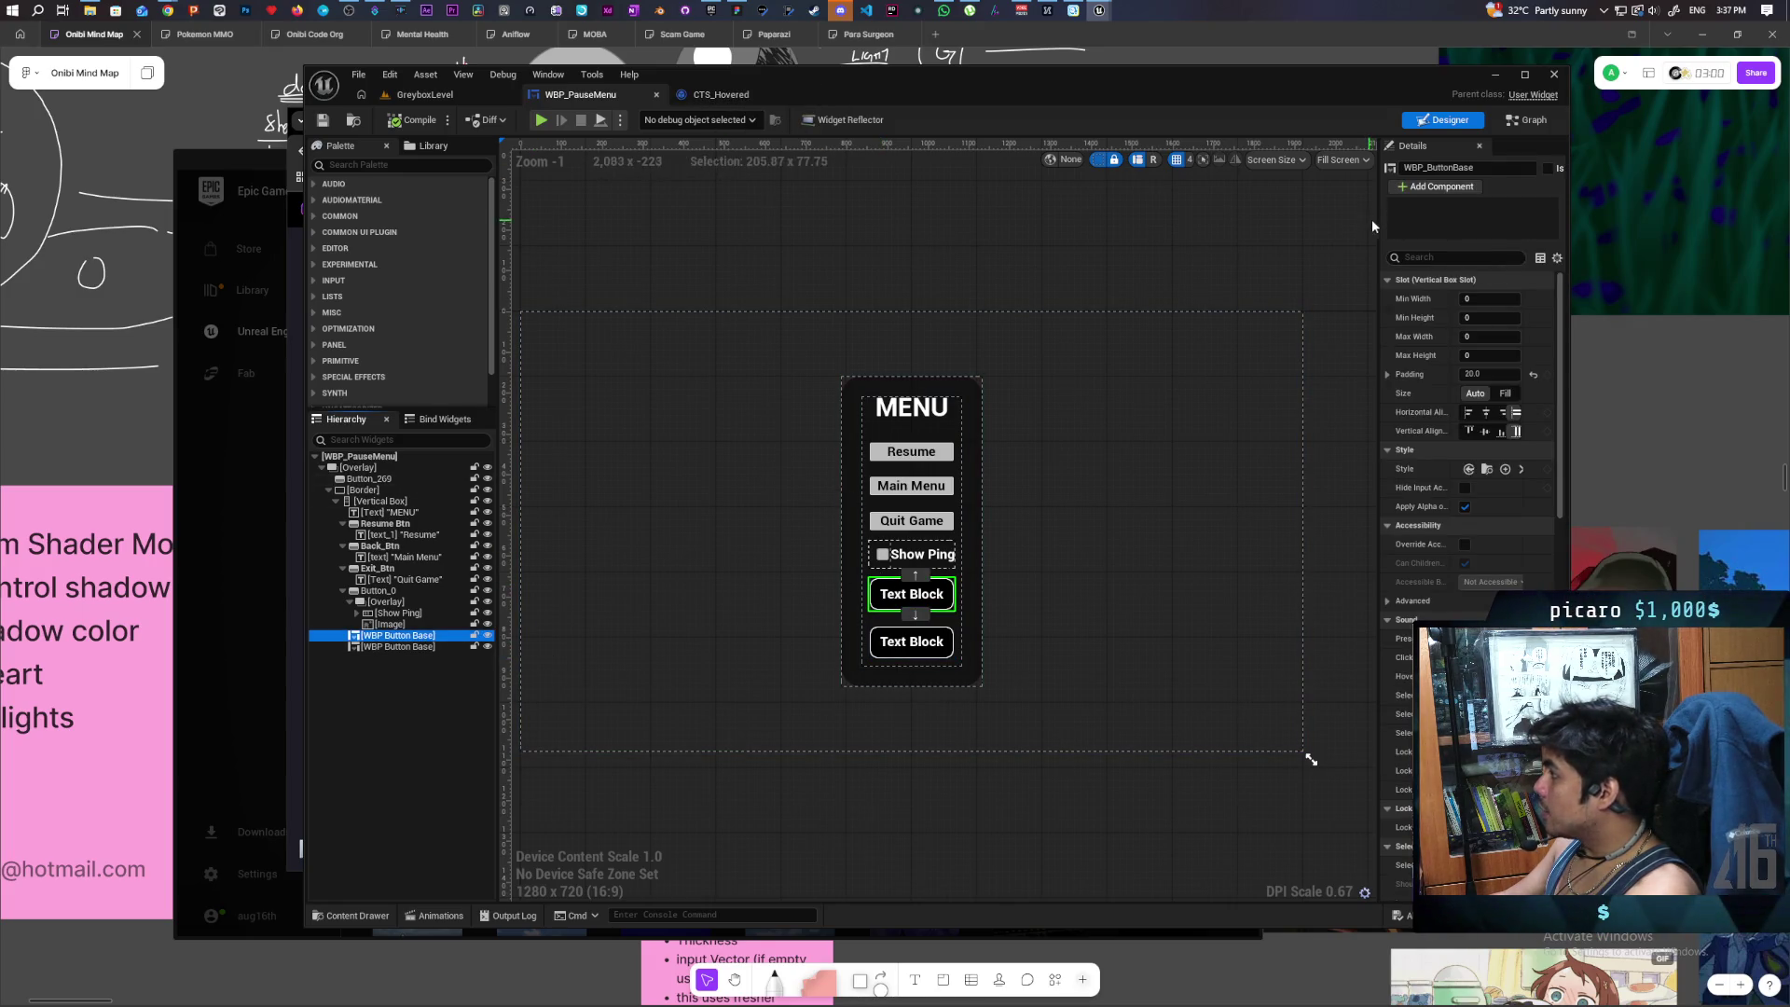
pyautogui.moveTo(1379, 225); pyautogui.dragTo(1280, 225)
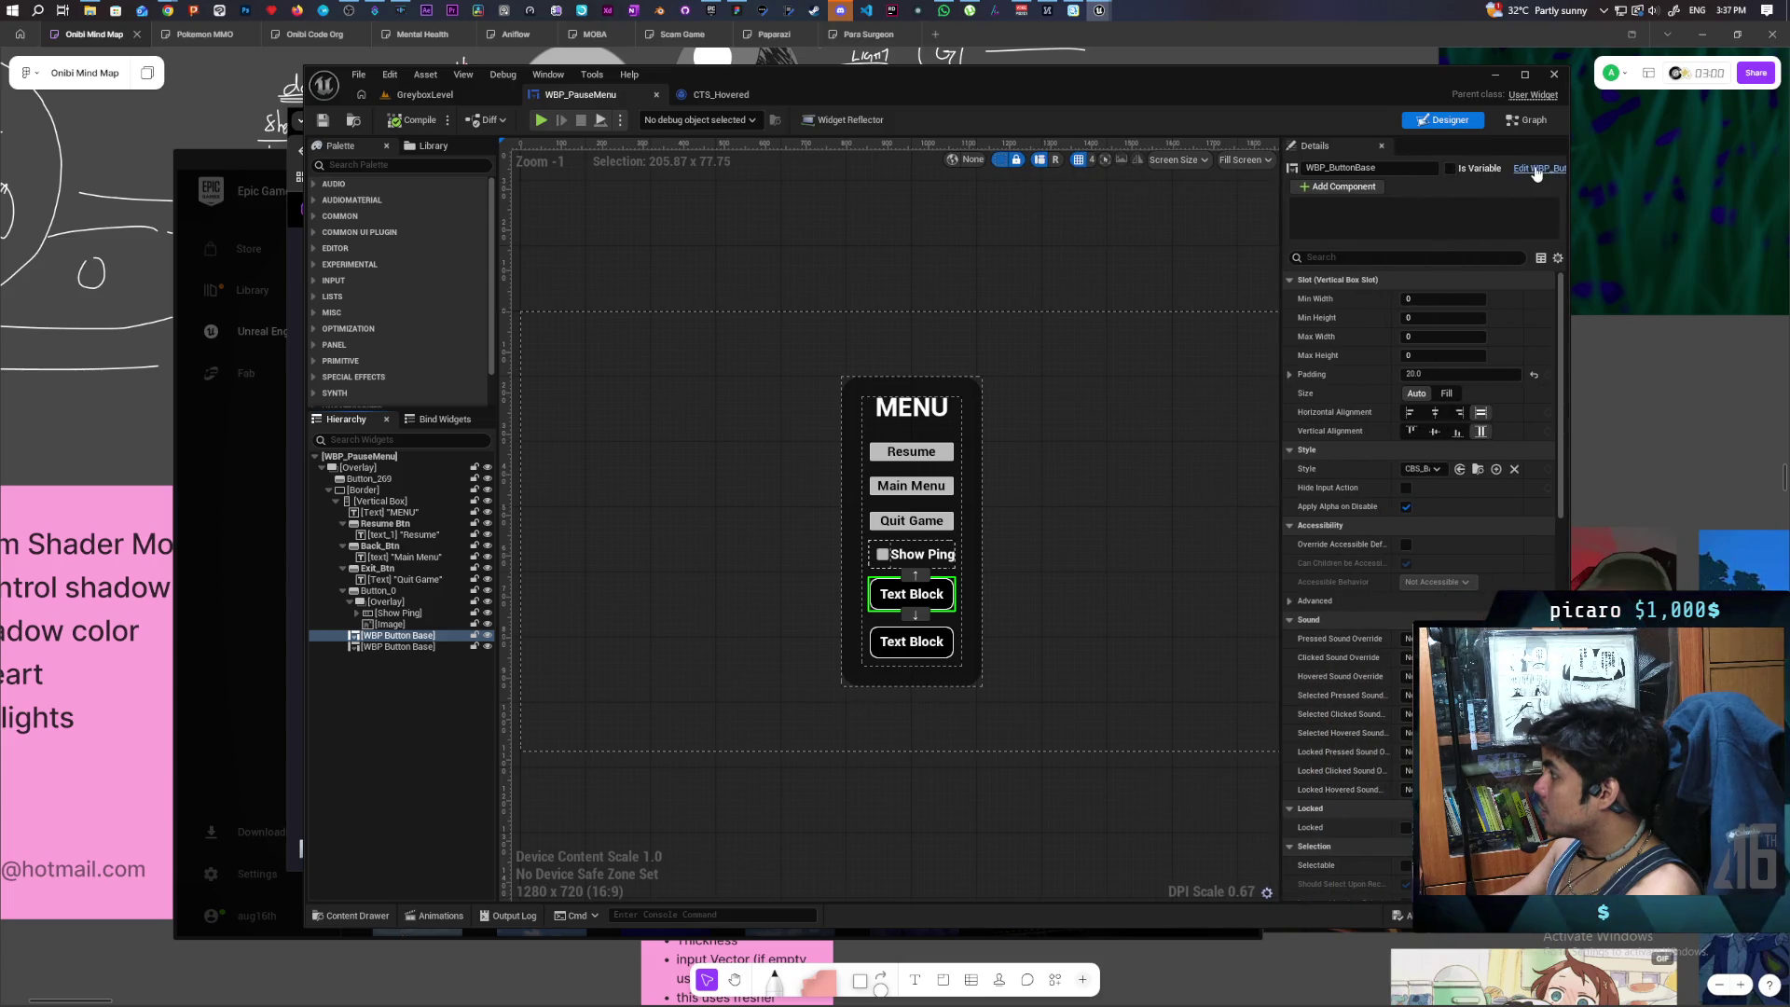
# - In the WBP_ButtonBase editor, select the Text Block and widen the Details panel
pyautogui.click(1540, 169)
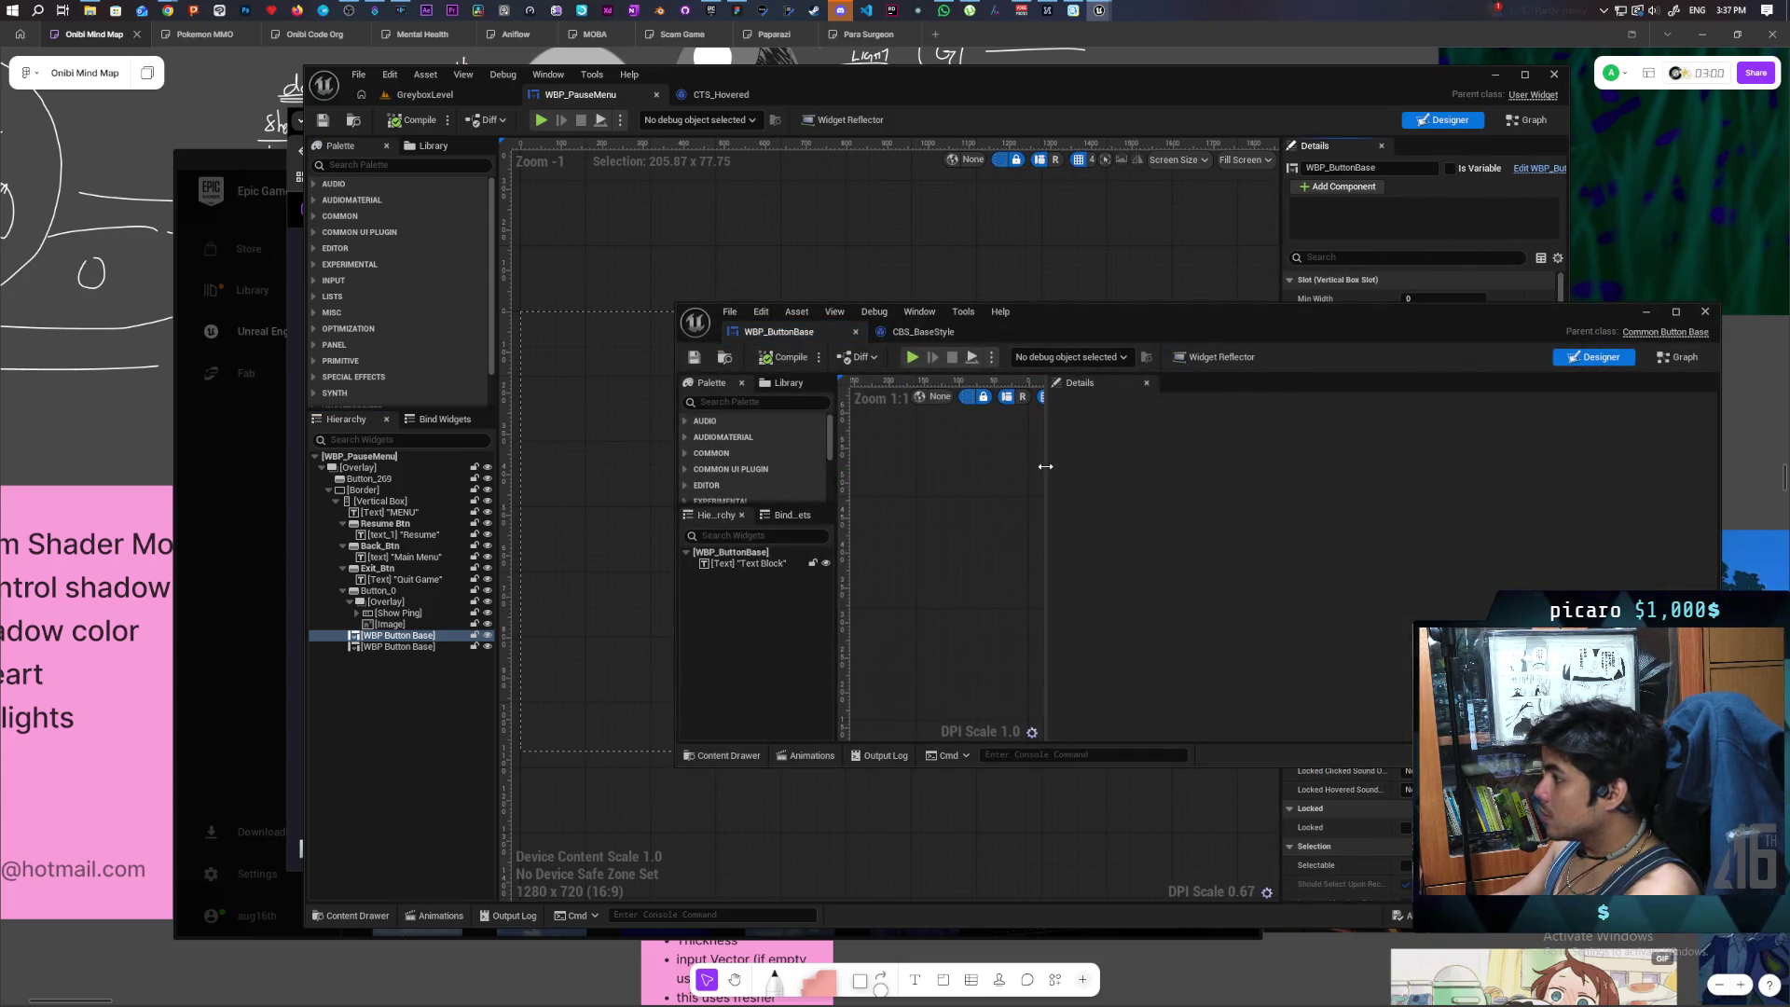
pyautogui.moveTo(1047, 501); pyautogui.dragTo(1544, 501)
pyautogui.scroll(-5, 1261, 535)
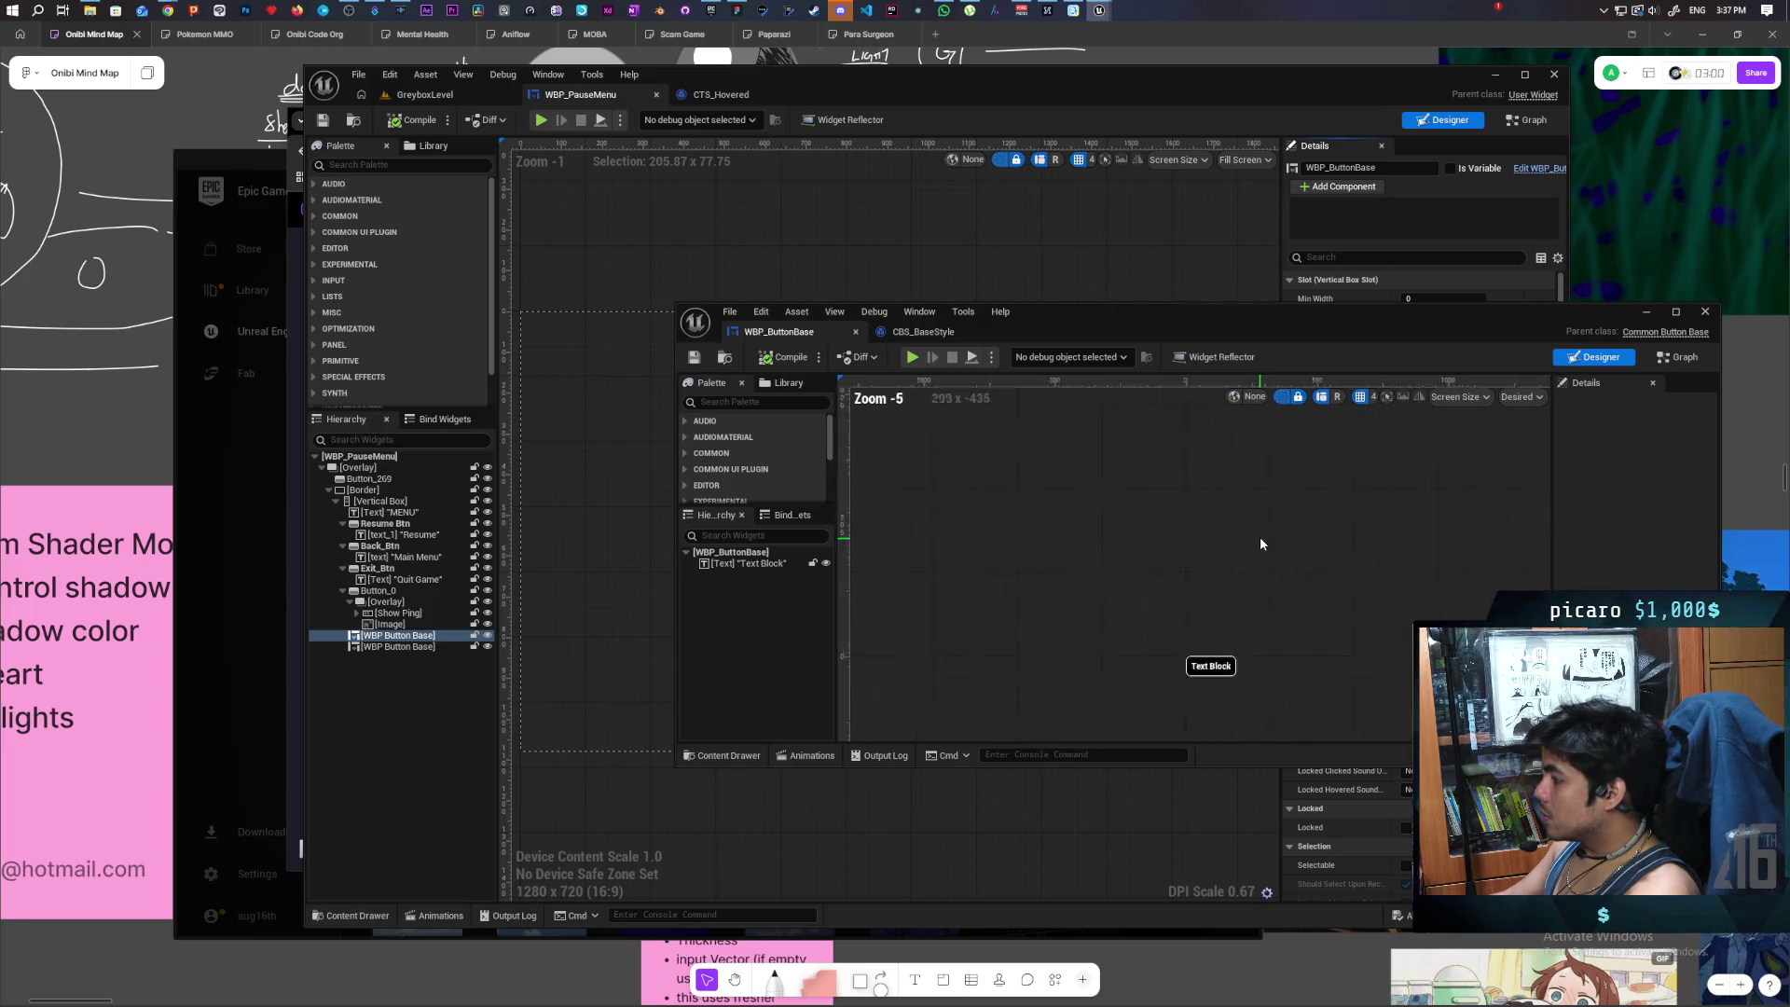
pyautogui.scroll(4, 1231, 543)
pyautogui.moveTo(1212, 548); pyautogui.dragTo(1226, 578)
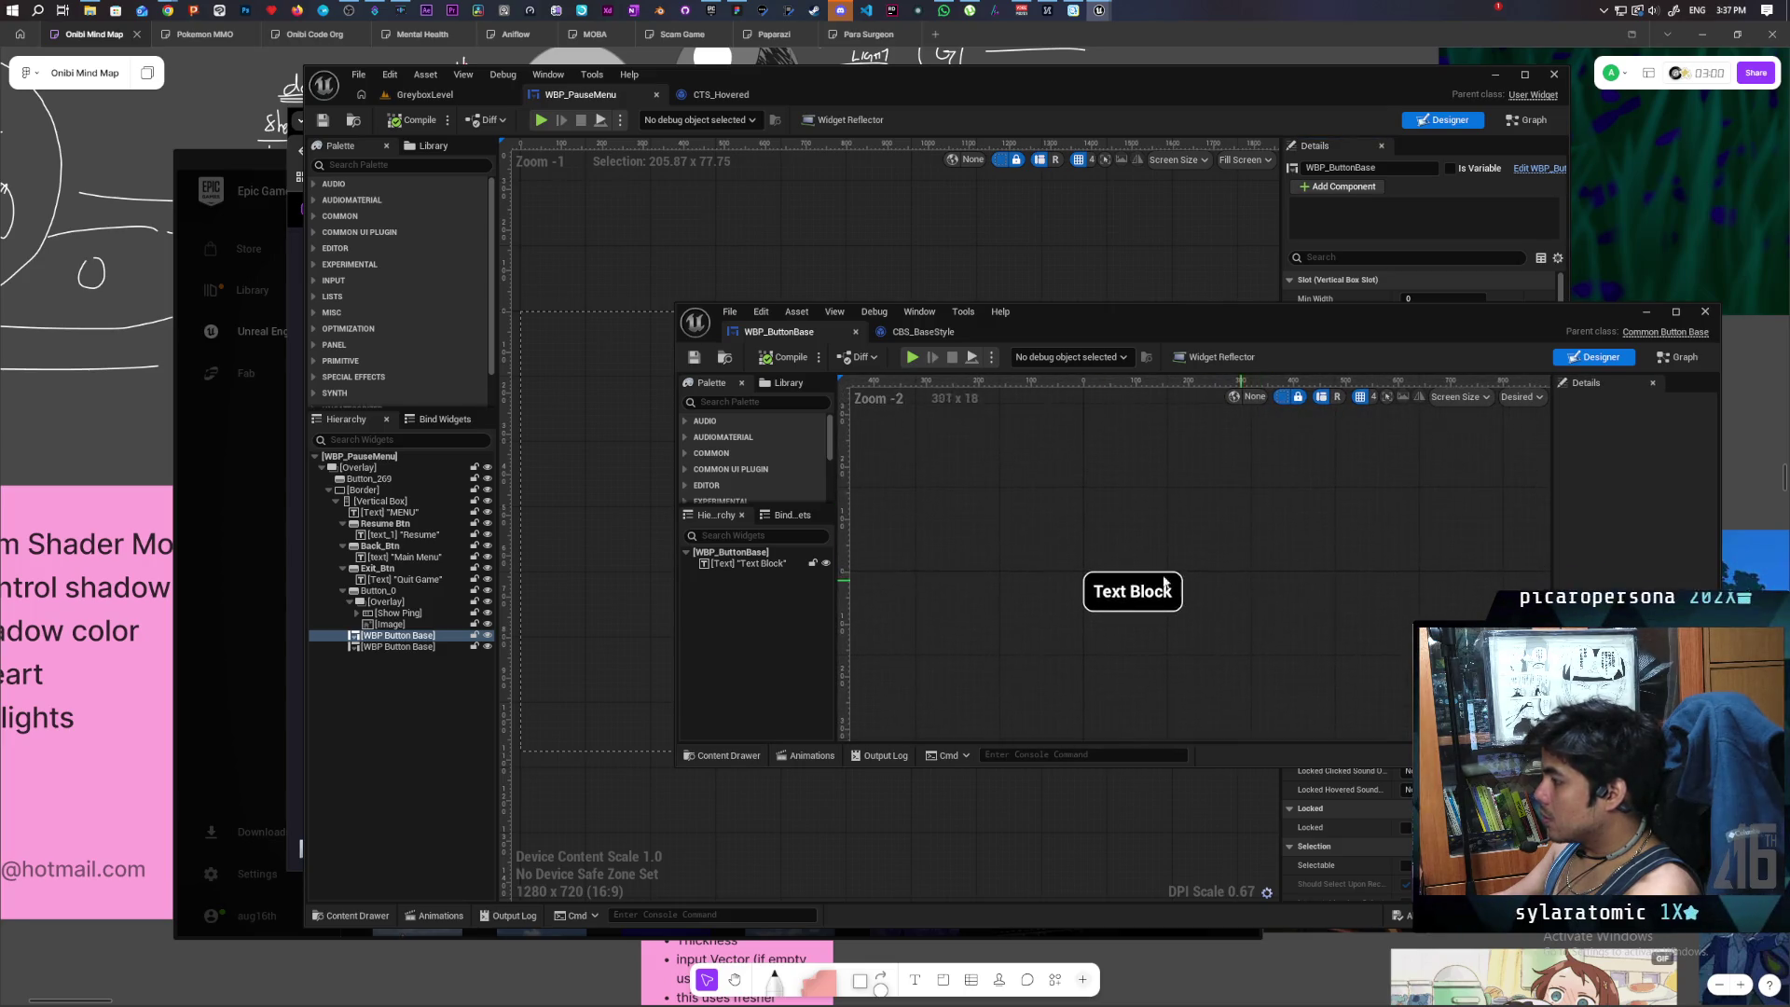
pyautogui.click(1147, 591)
pyautogui.moveTo(1332, 328)
pyautogui.mouseDown()
pyautogui.moveTo(1160, 268)
pyautogui.moveTo(1201, 296)
pyautogui.mouseUp()
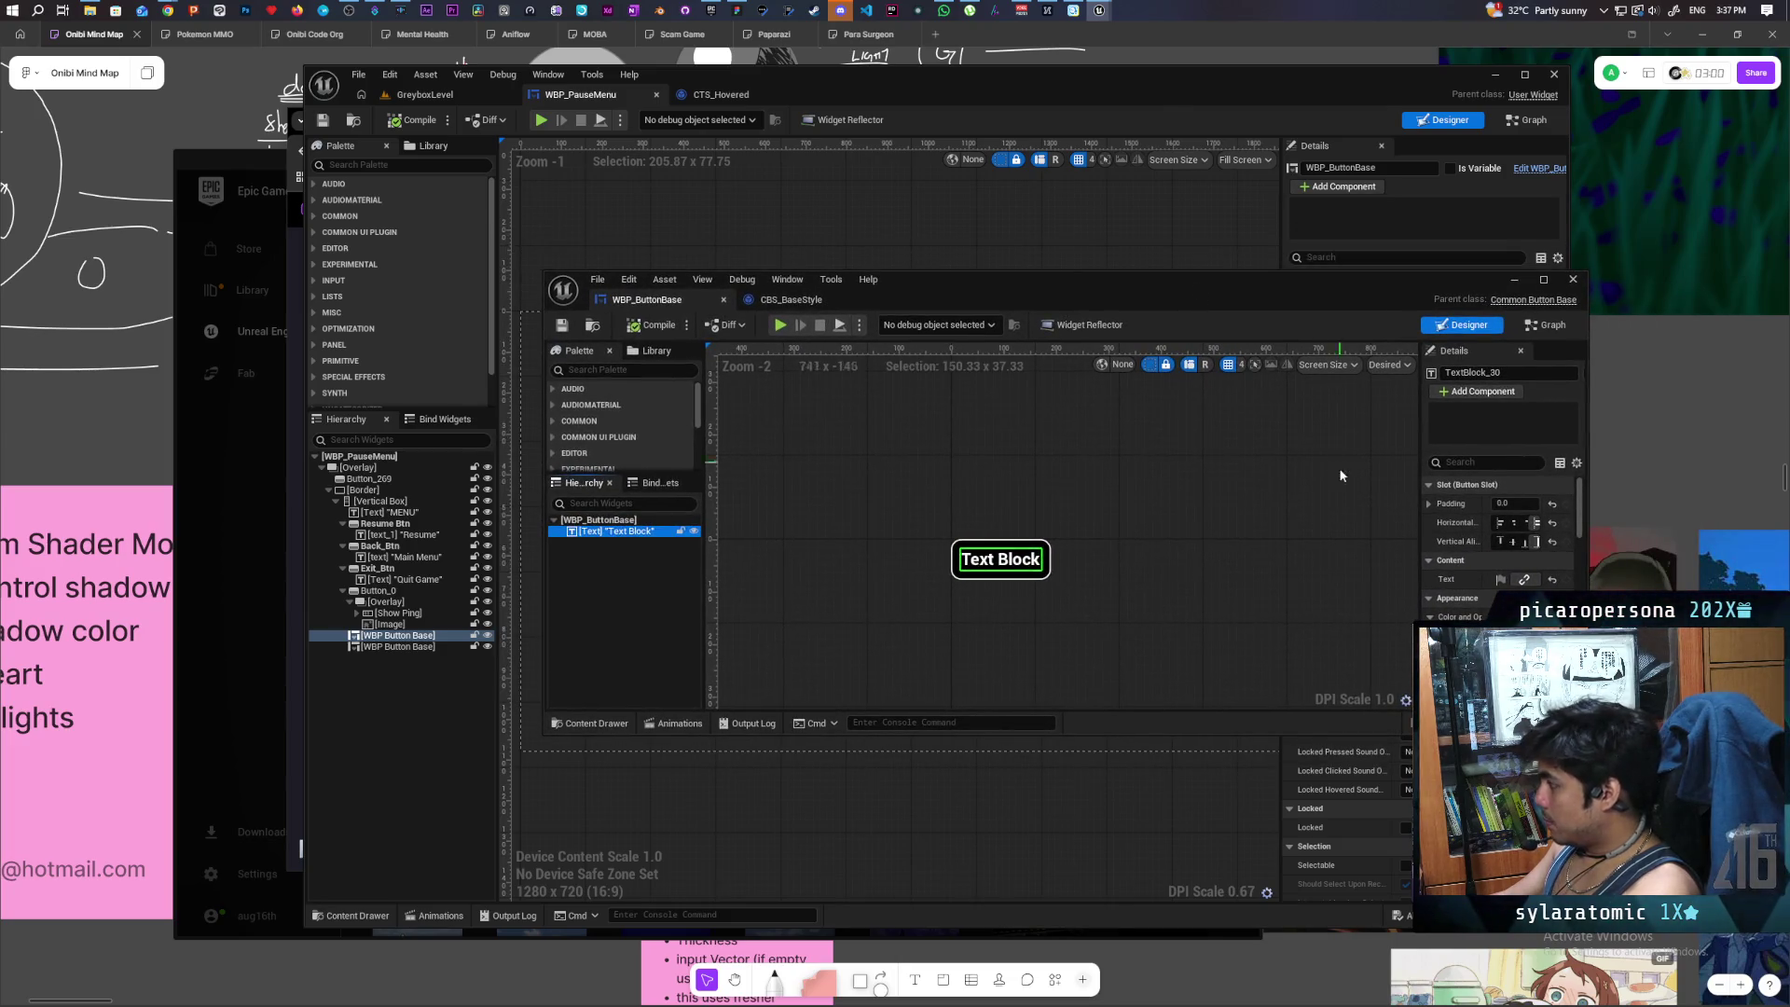
pyautogui.moveTo(1420, 531)
pyautogui.mouseDown()
pyautogui.moveTo(1221, 536)
pyautogui.moveTo(1235, 541)
pyautogui.mouseUp()
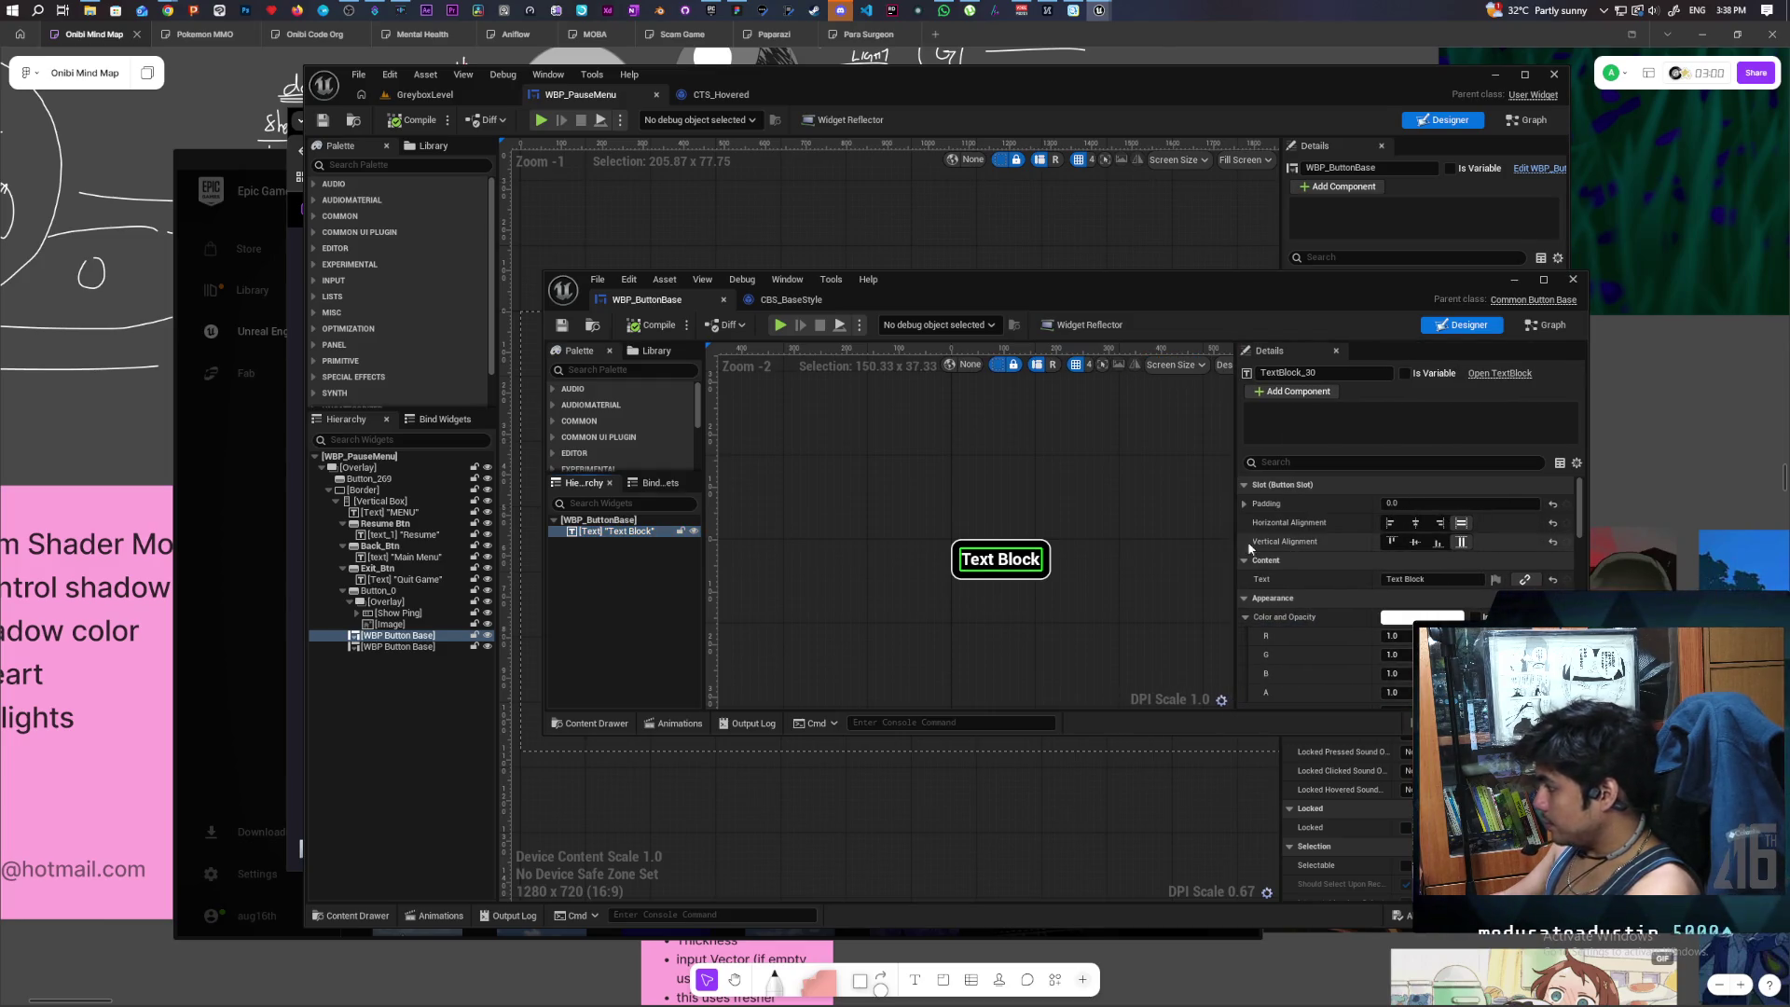
# - Tick Is Variable on TextBlock_30 and place a Get TextBlock_30 node in the Event Graph
pyautogui.click(1550, 325)
pyautogui.click(1462, 324)
pyautogui.click(1405, 373)
pyautogui.click(1548, 324)
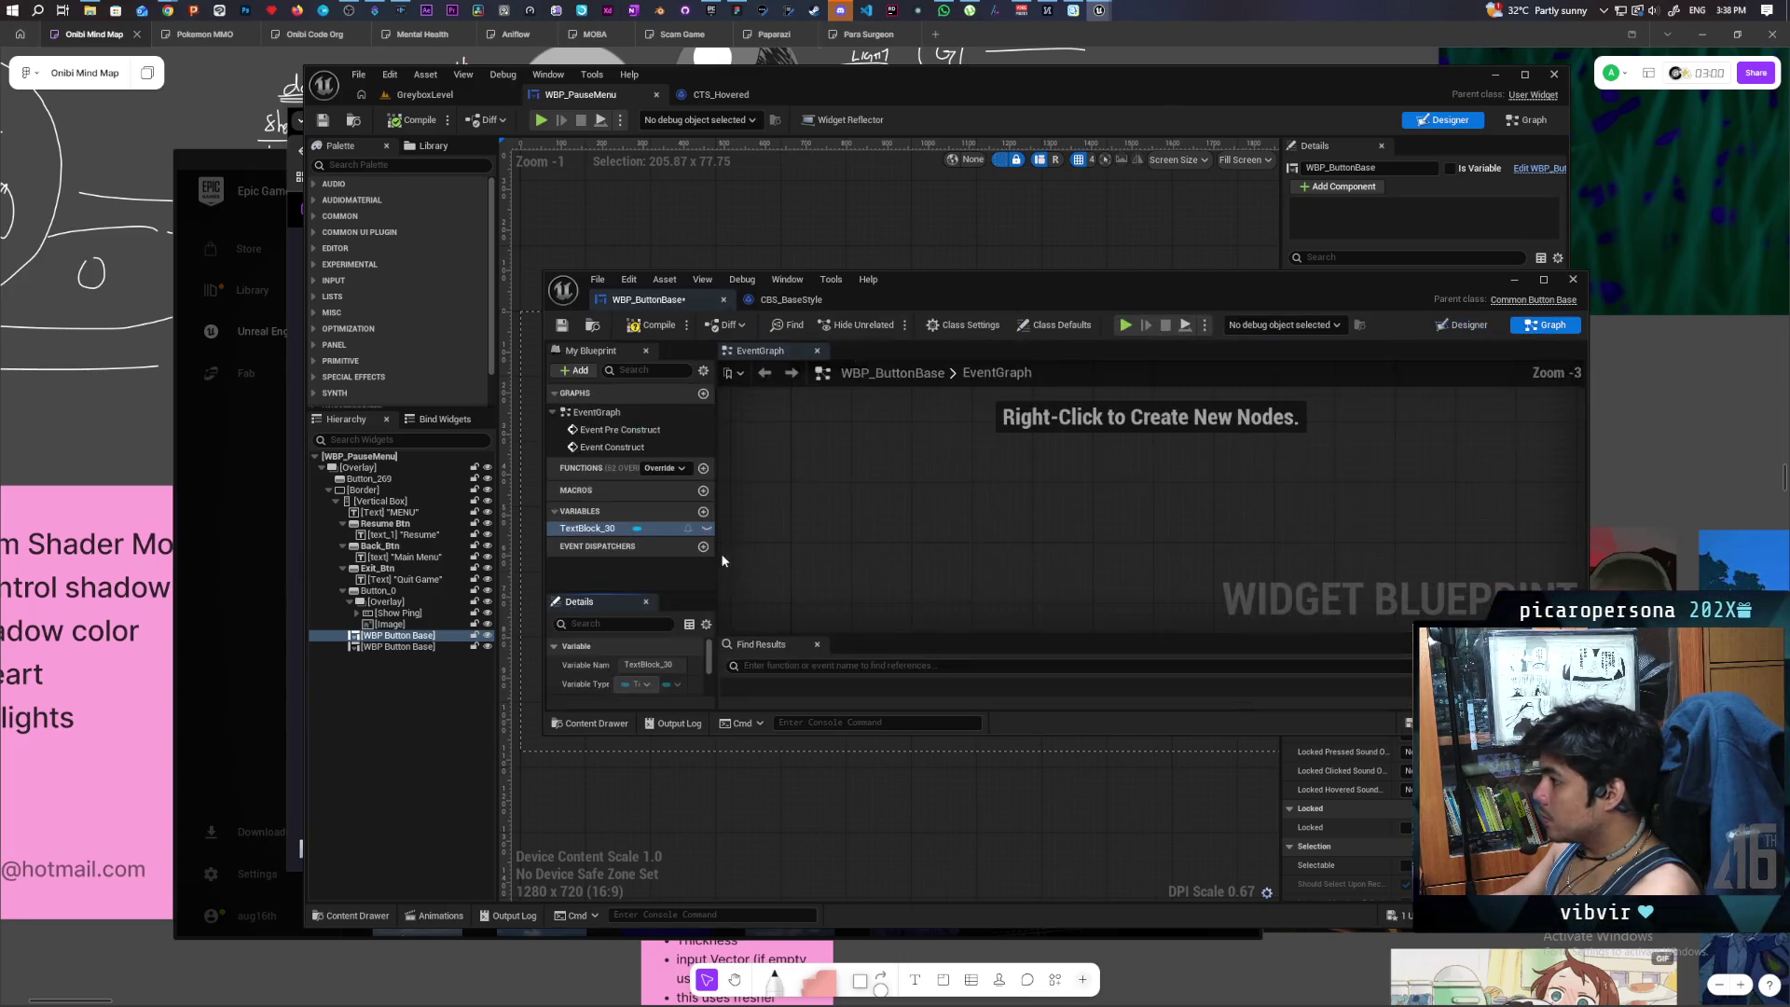
pyautogui.moveTo(586, 533); pyautogui.dragTo(947, 515)
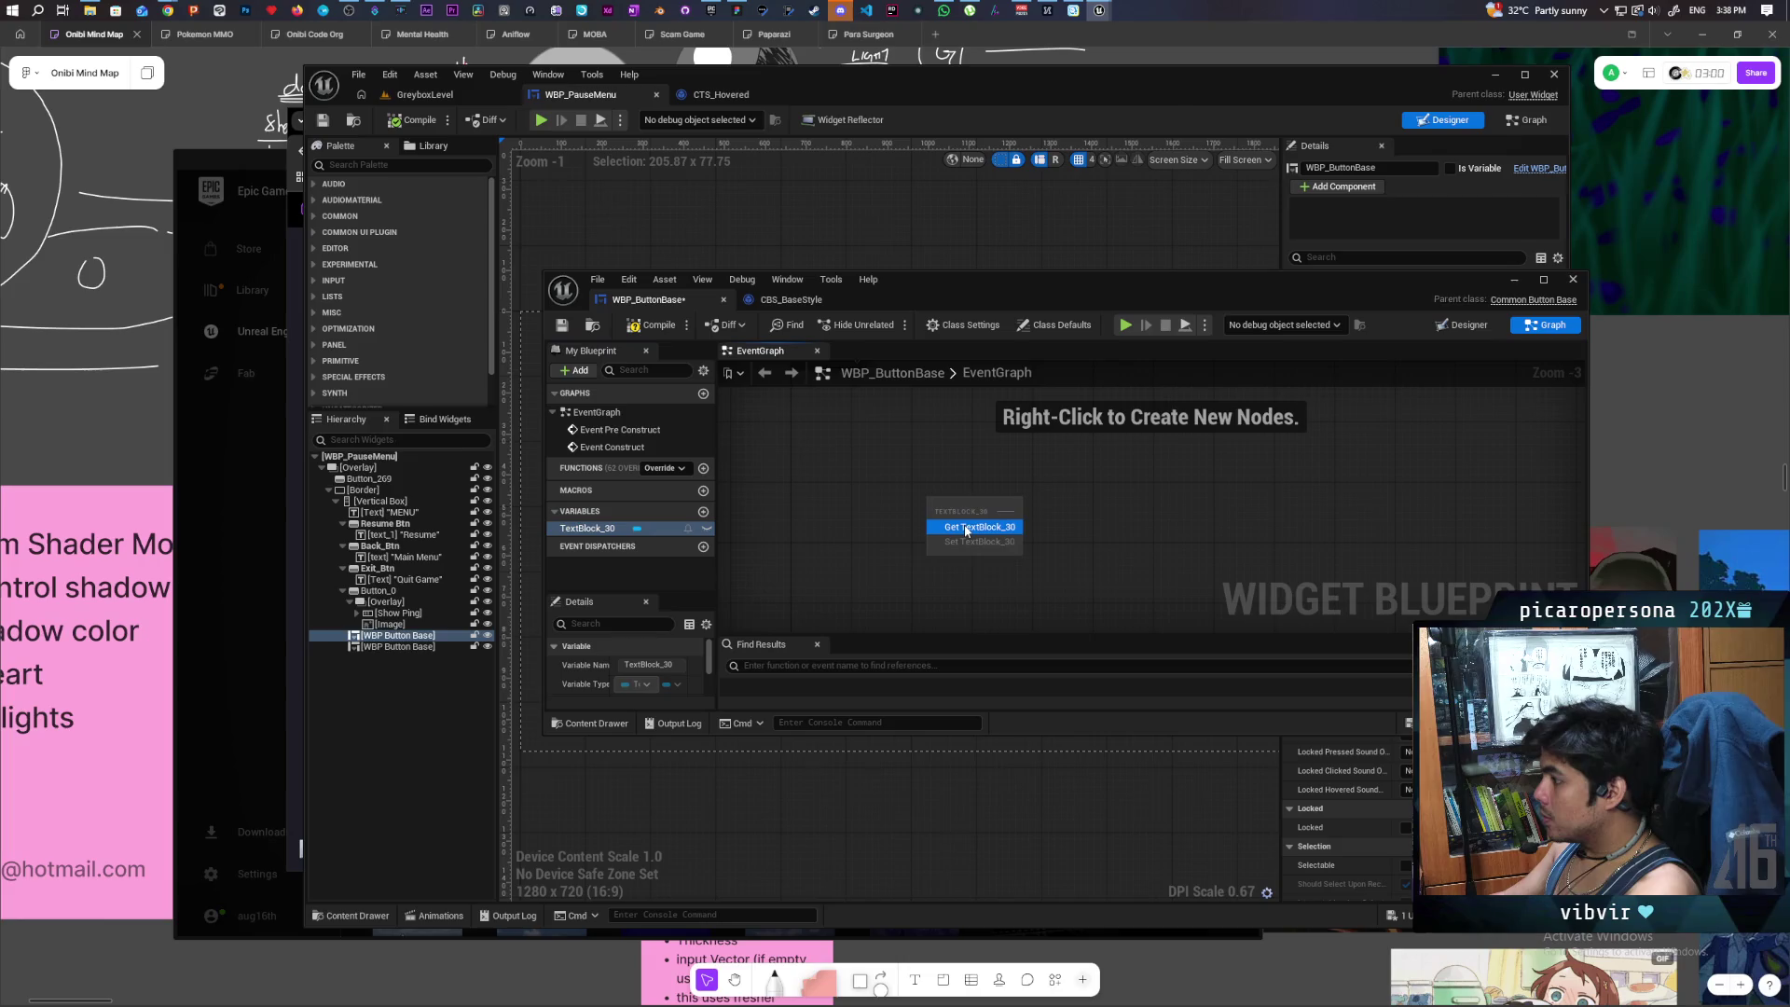
pyautogui.click(970, 518)
pyautogui.scroll(-4, 998, 607)
pyautogui.scroll(3, 979, 604)
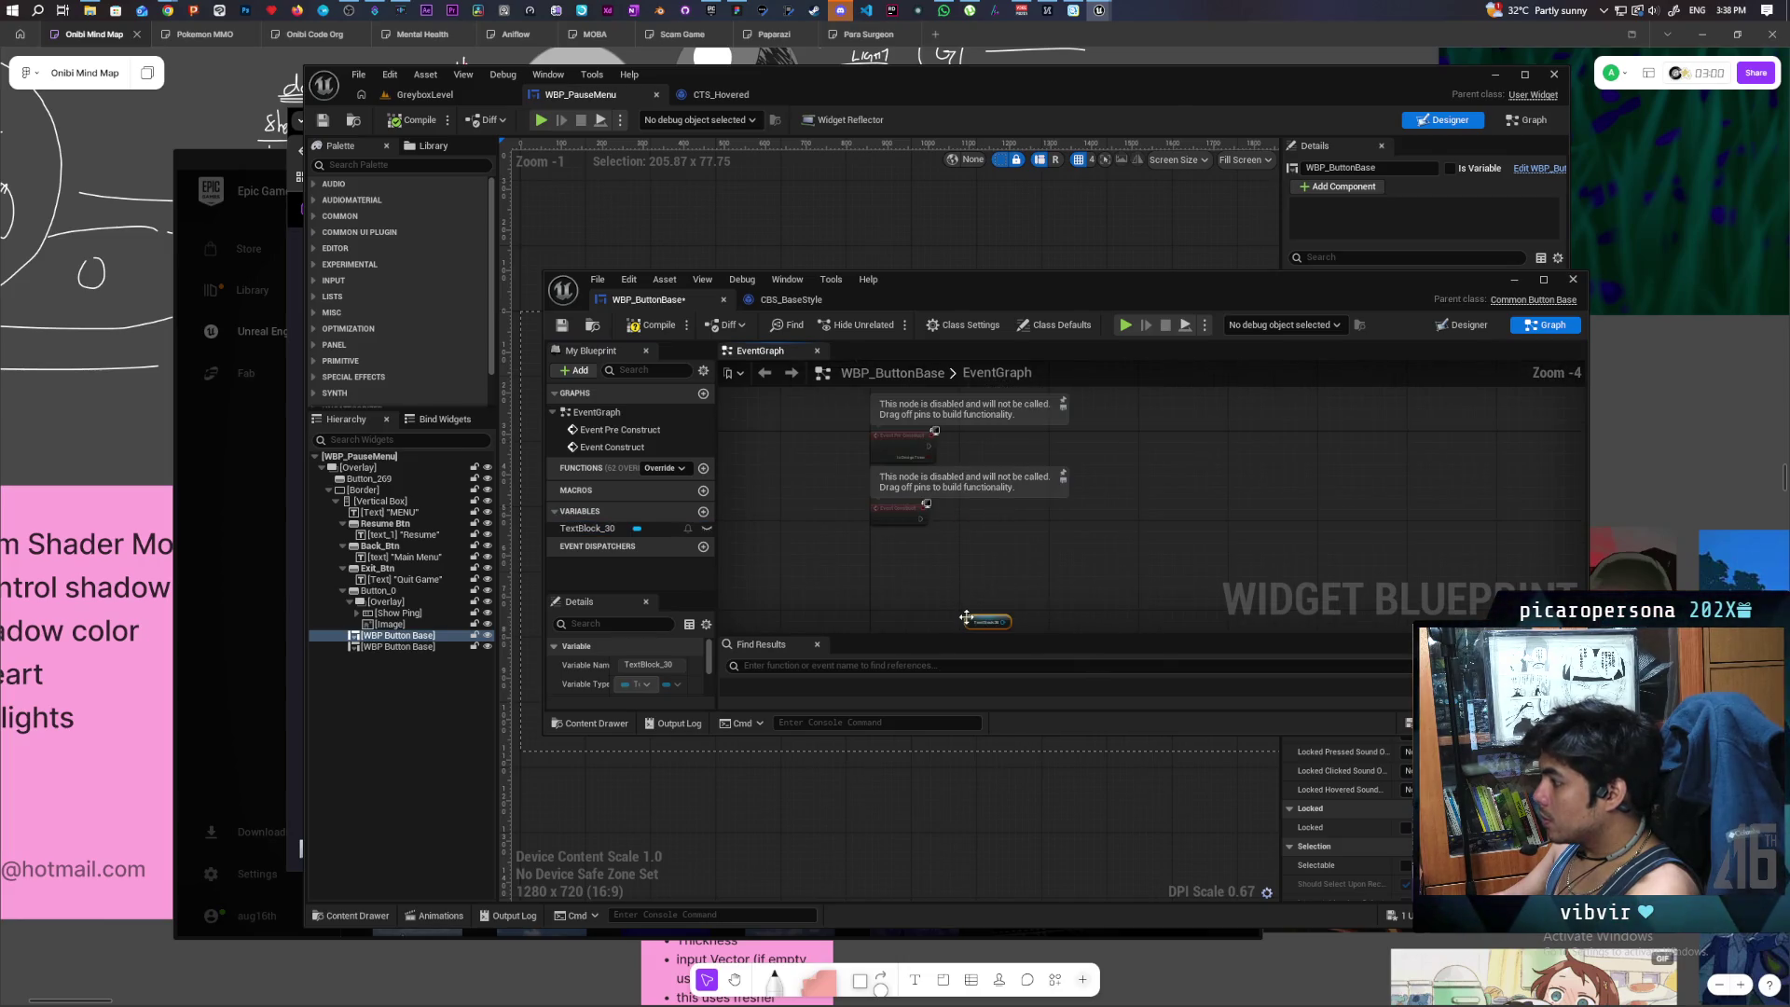
pyautogui.scroll(3, 967, 618)
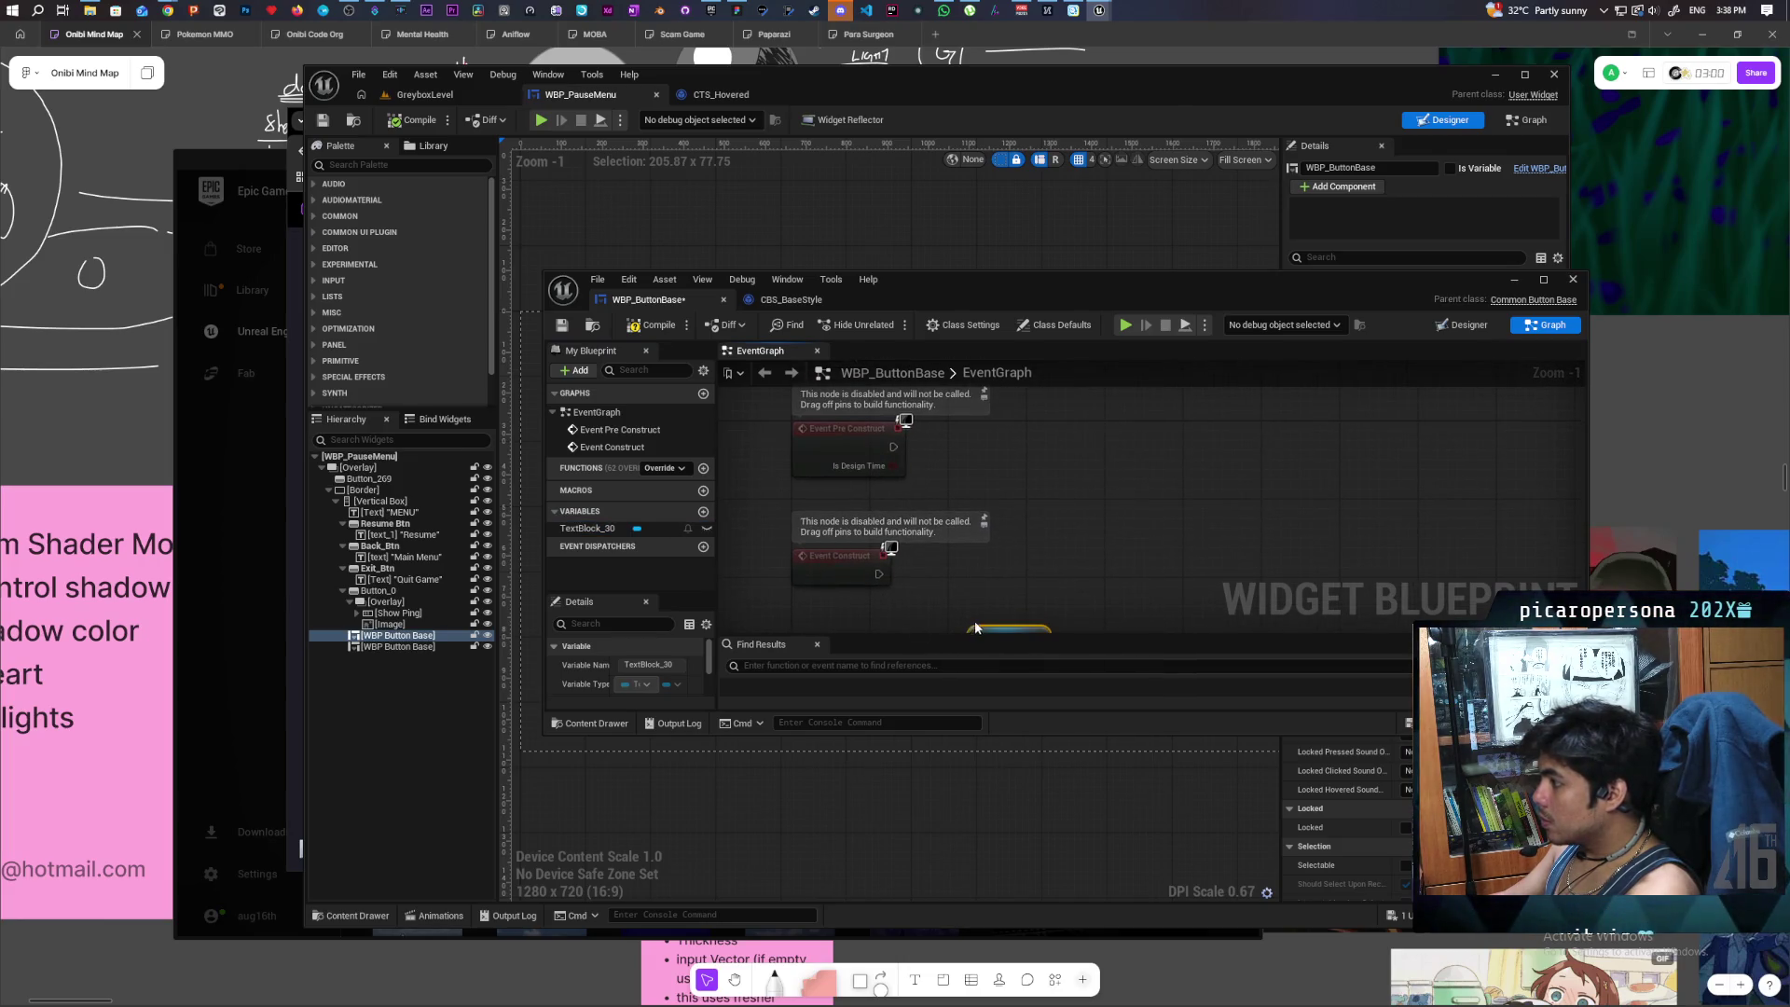
pyautogui.moveTo(975, 629)
pyautogui.mouseDown()
pyautogui.moveTo(951, 507)
pyautogui.moveTo(984, 485)
pyautogui.mouseUp()
# - Add a SetText node fired by Event Pre Construct, promote its text to In Text, and compile
pyautogui.write('set text')
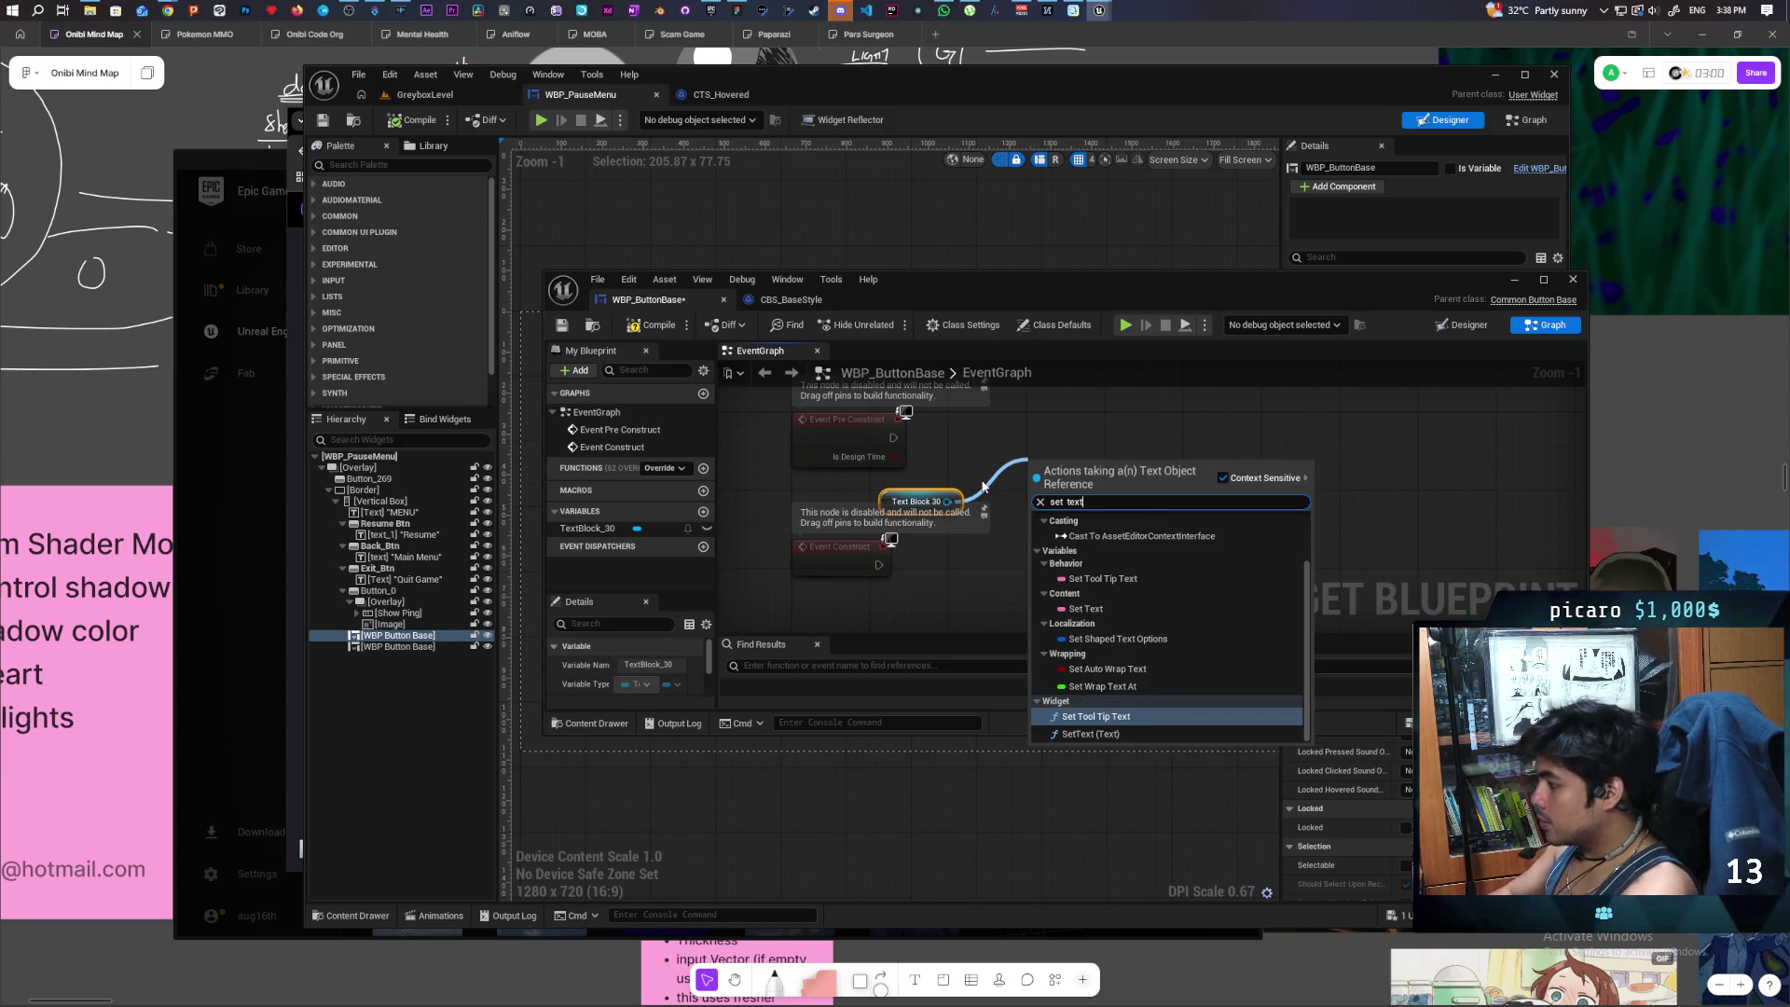
pyautogui.press('Down')
pyautogui.press('Return')
pyautogui.moveTo(897, 439)
pyautogui.mouseDown()
pyautogui.moveTo(1035, 486)
pyautogui.moveTo(1123, 442)
pyautogui.moveTo(1056, 539)
pyautogui.mouseUp()
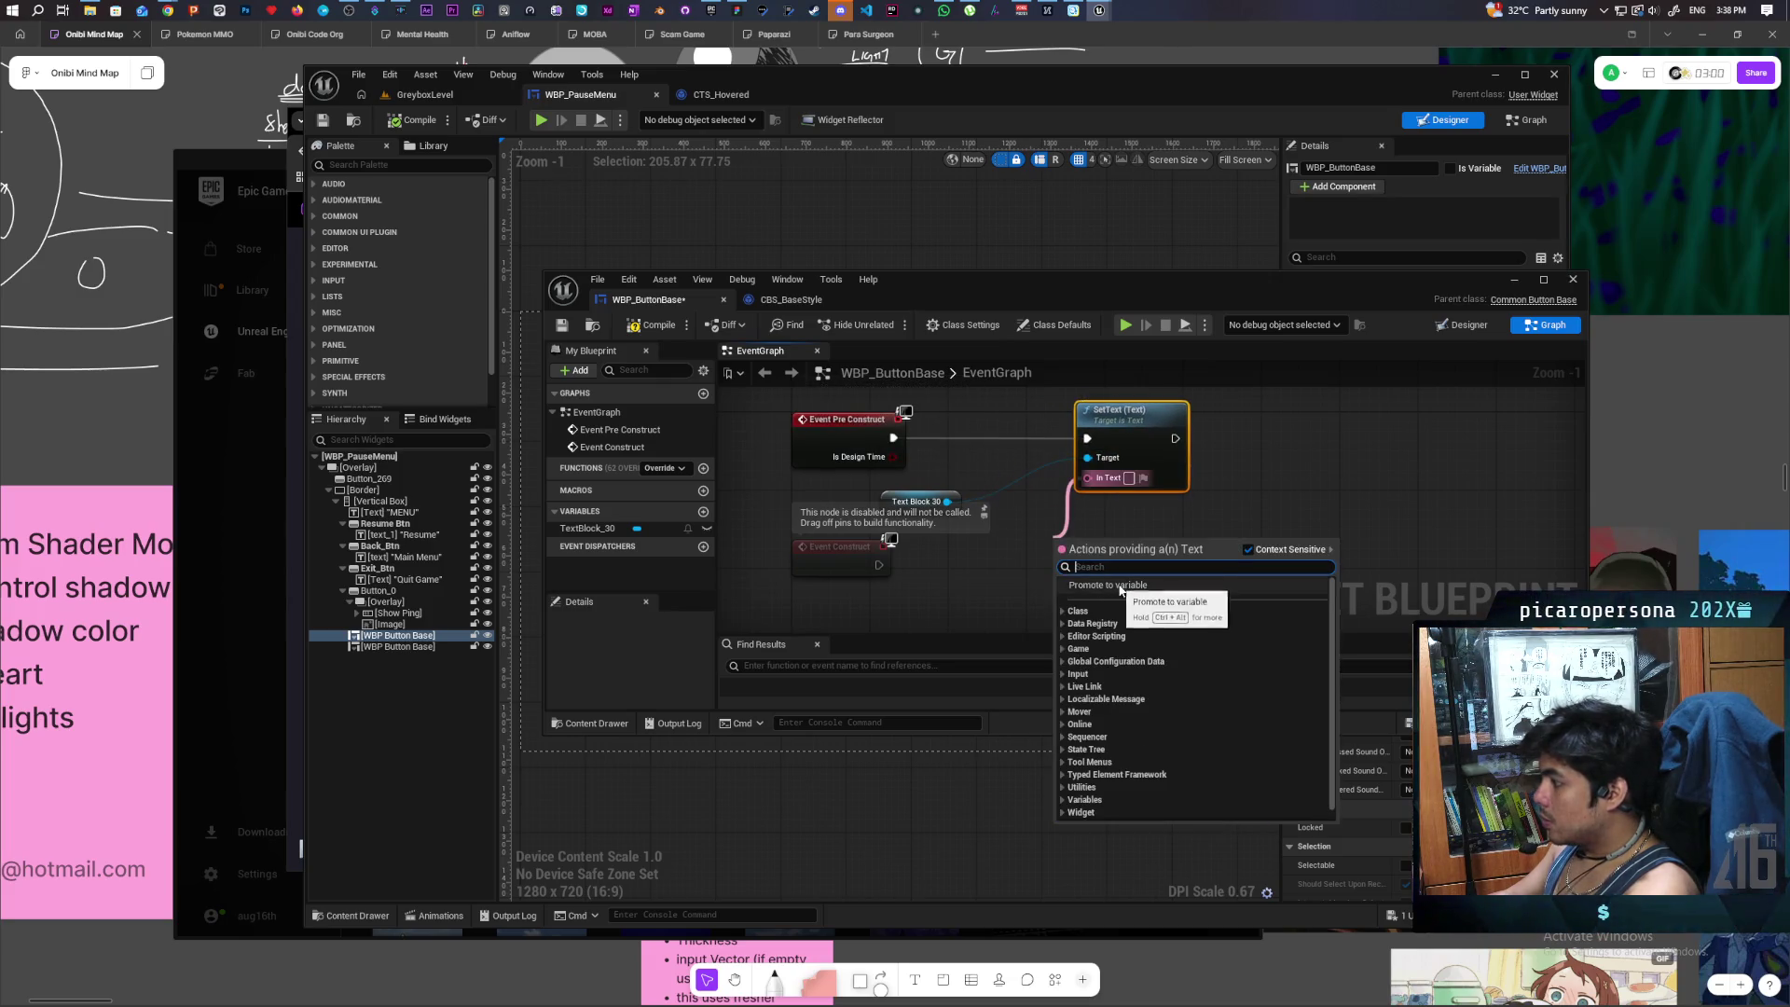
pyautogui.click(1123, 585)
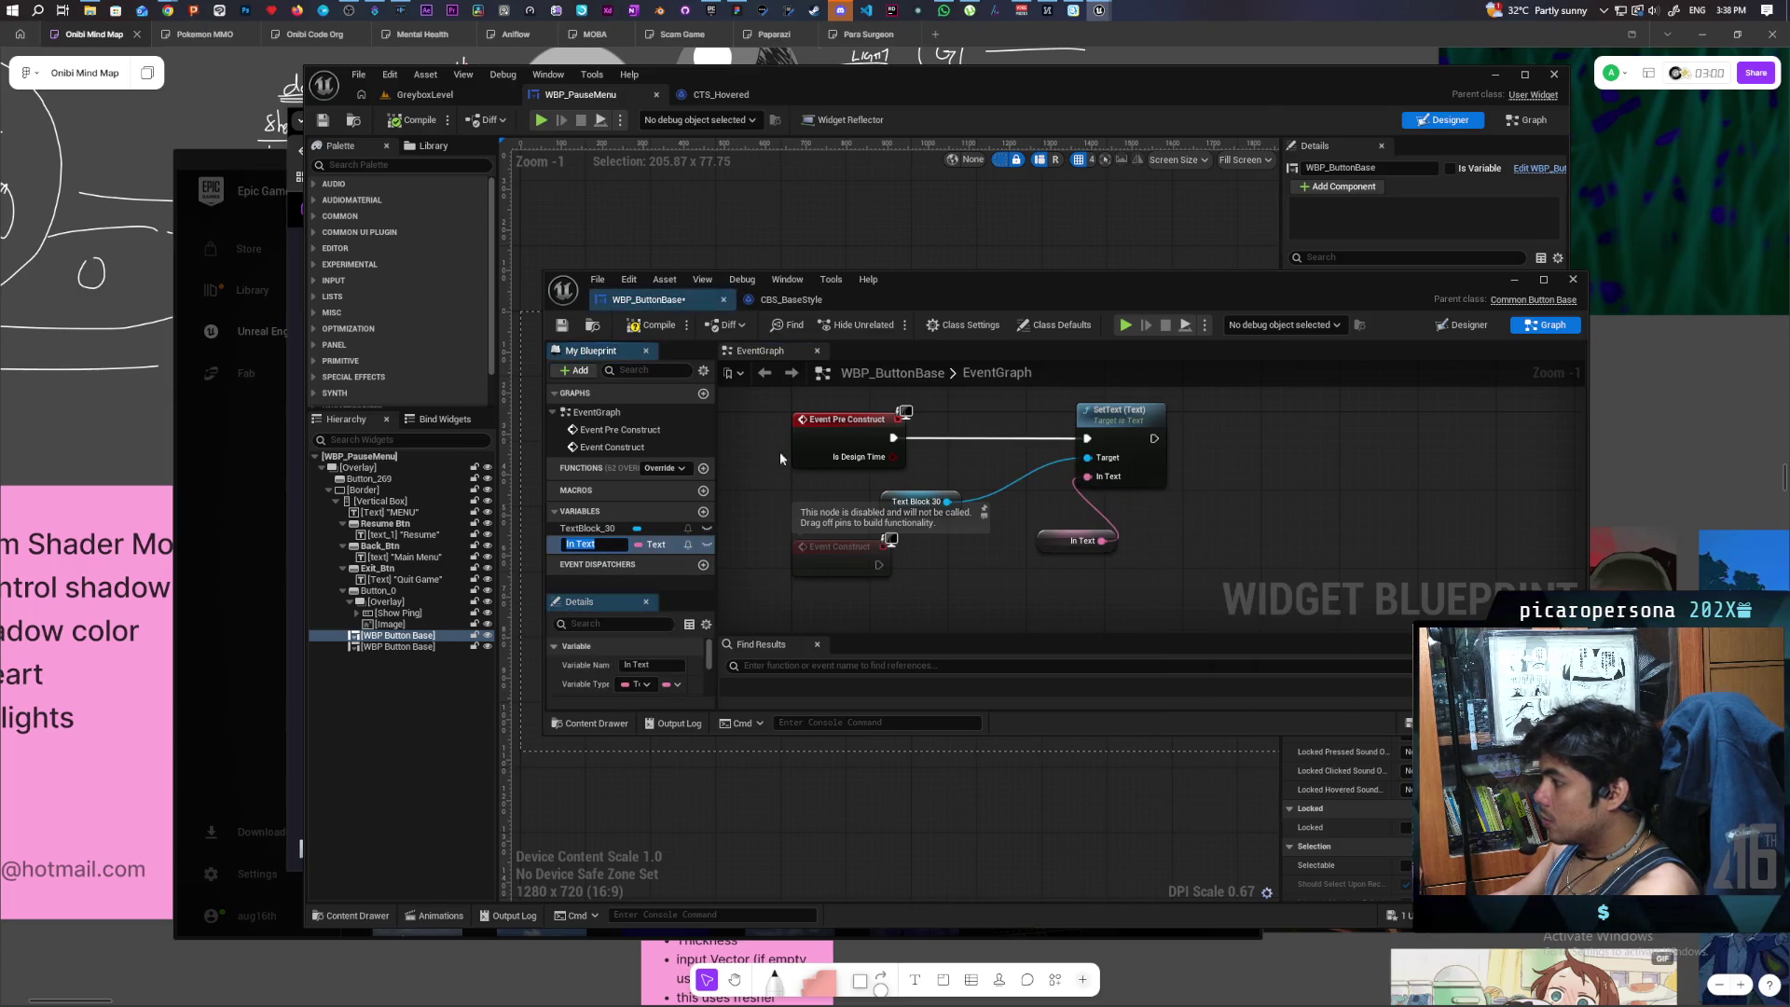
pyautogui.click(562, 325)
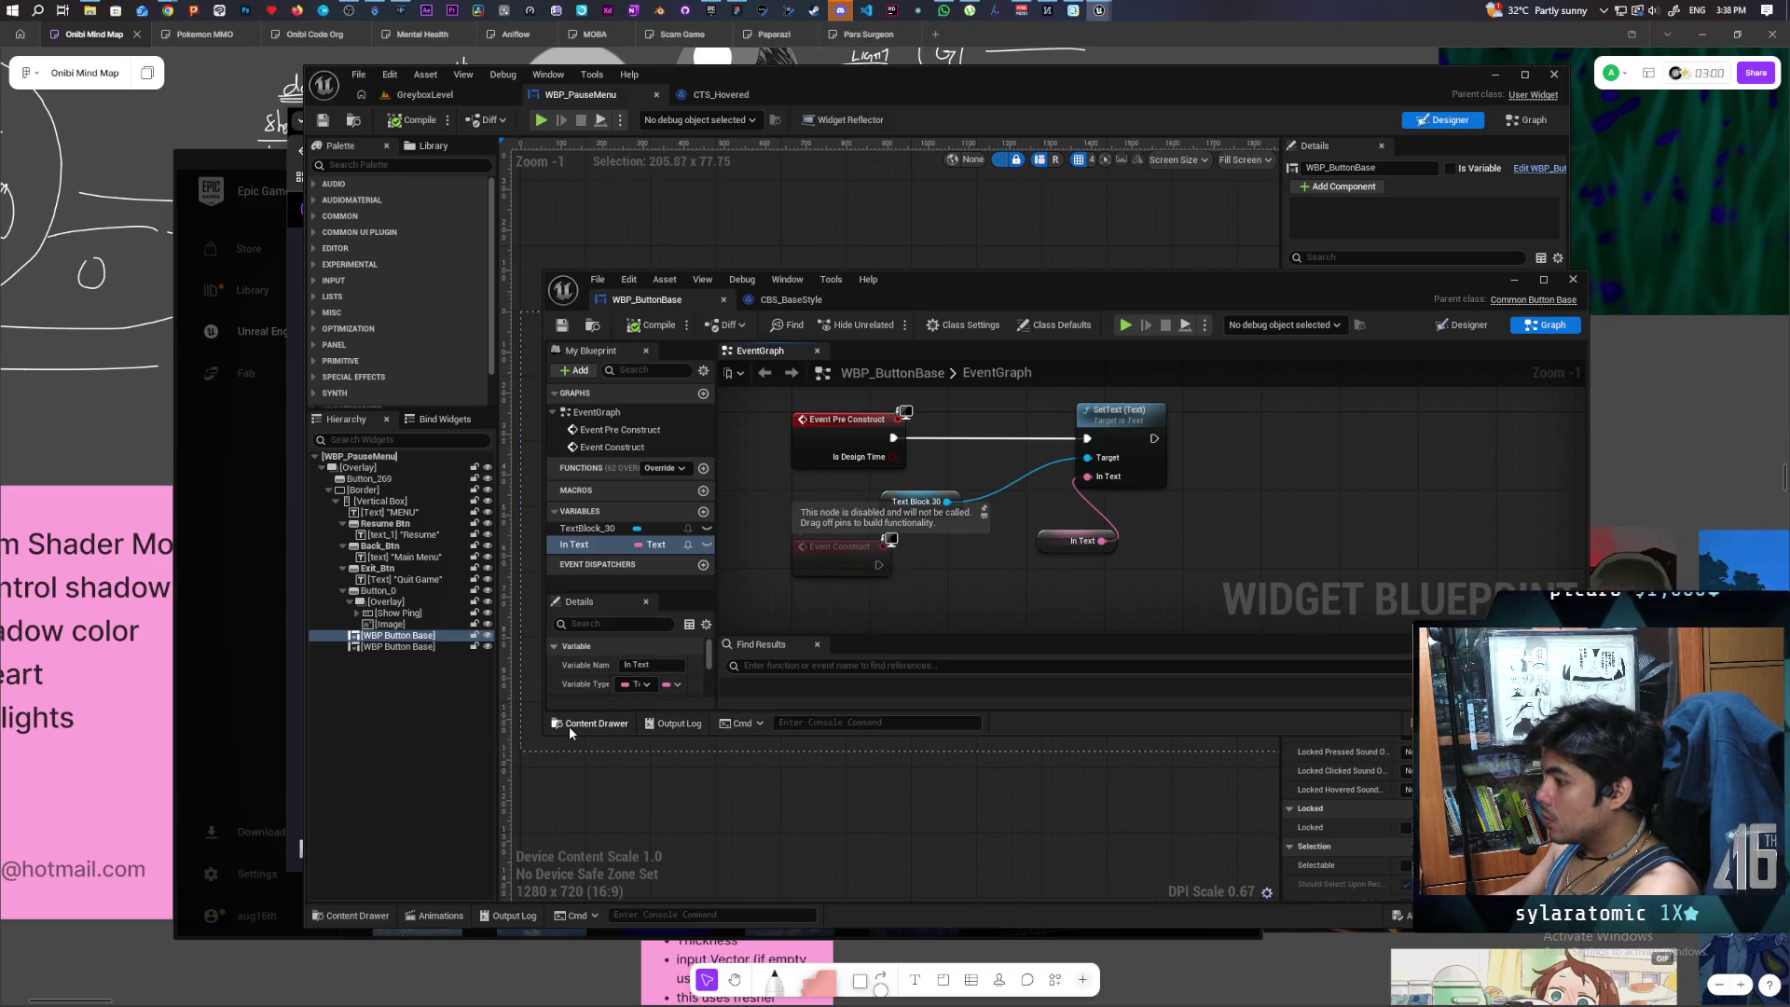
pyautogui.moveTo(567, 739); pyautogui.dragTo(543, 903)
pyautogui.scroll(-5, 585, 812)
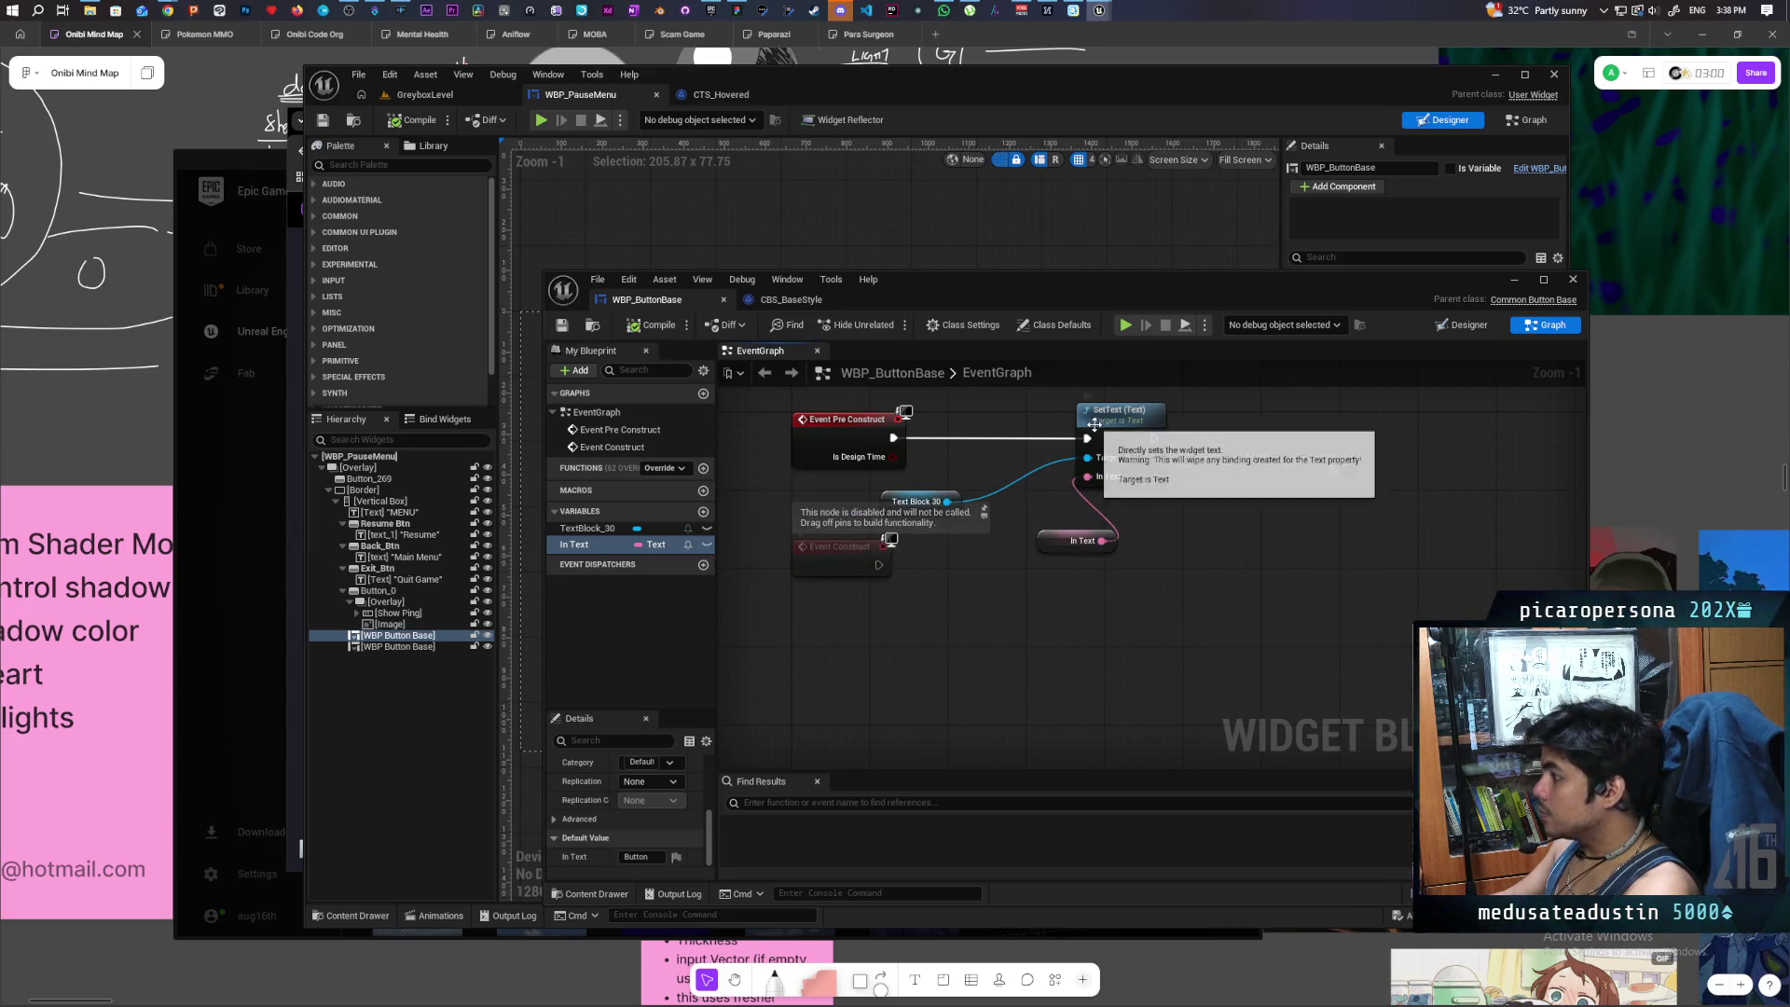
pyautogui.click(1463, 325)
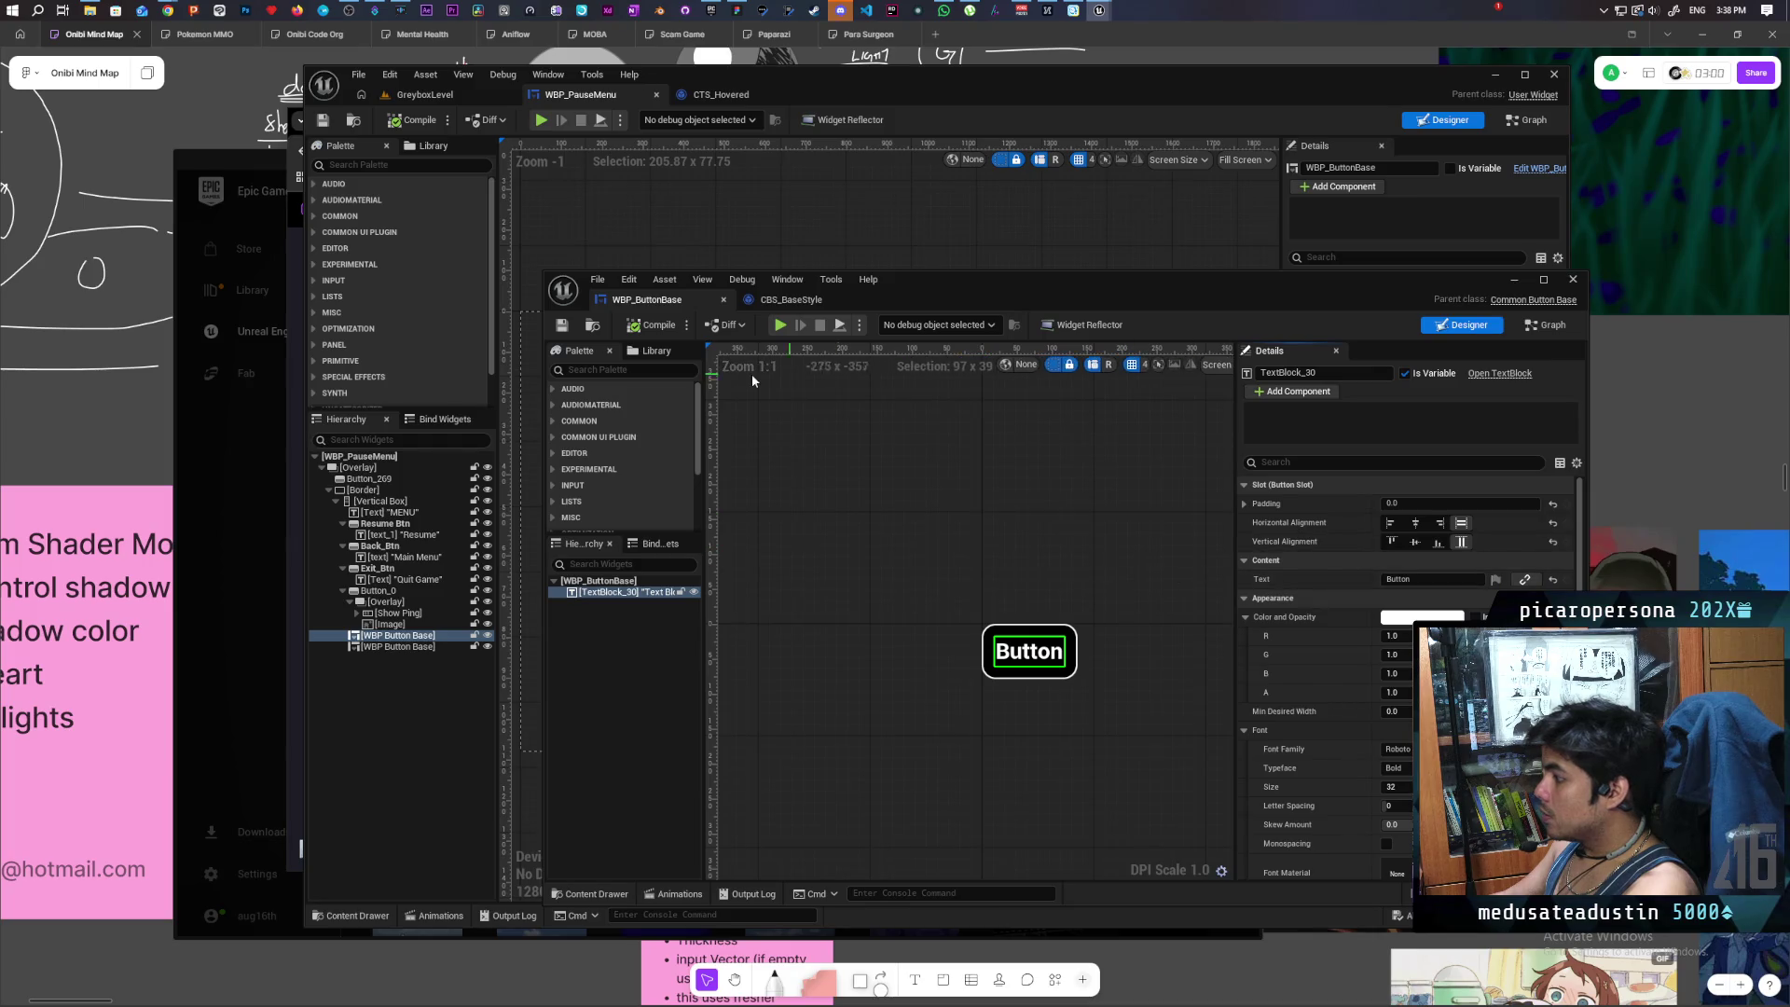
# - Make In Text instance editable in WBP_ButtonBase's graph, return to WBP_PauseMenu, and type 'Resume'
pyautogui.click(1511, 278)
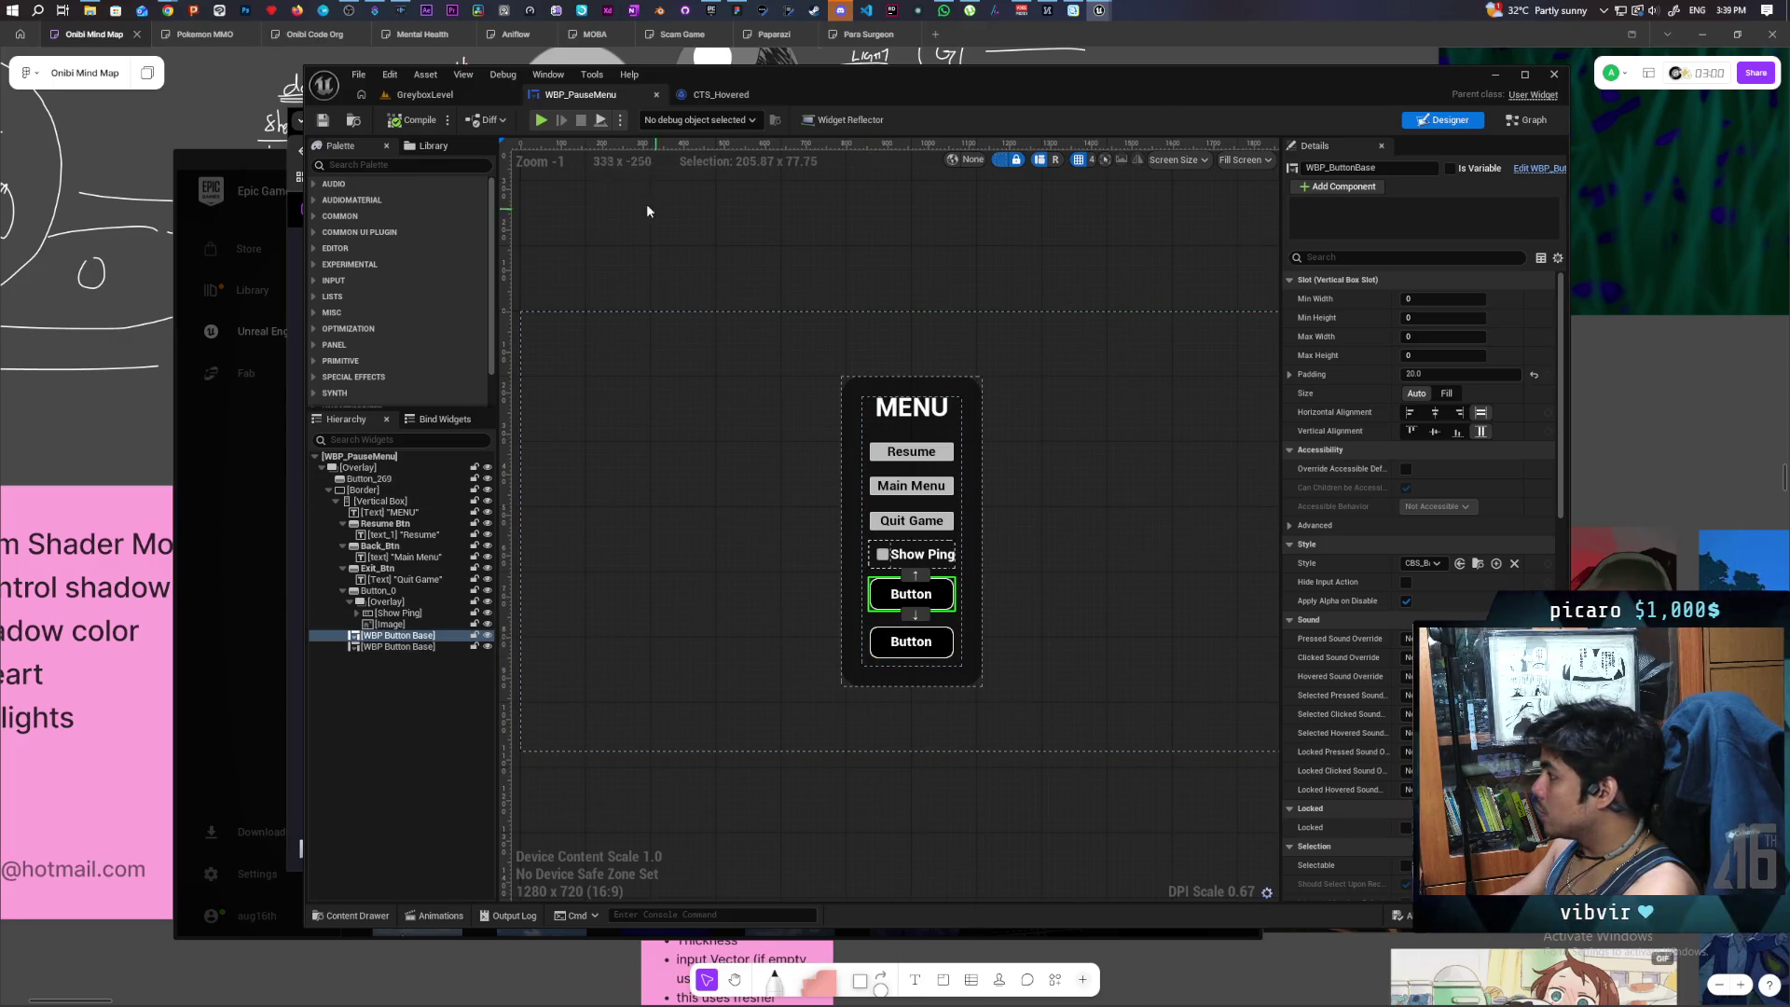
pyautogui.moveTo(1100, 9)
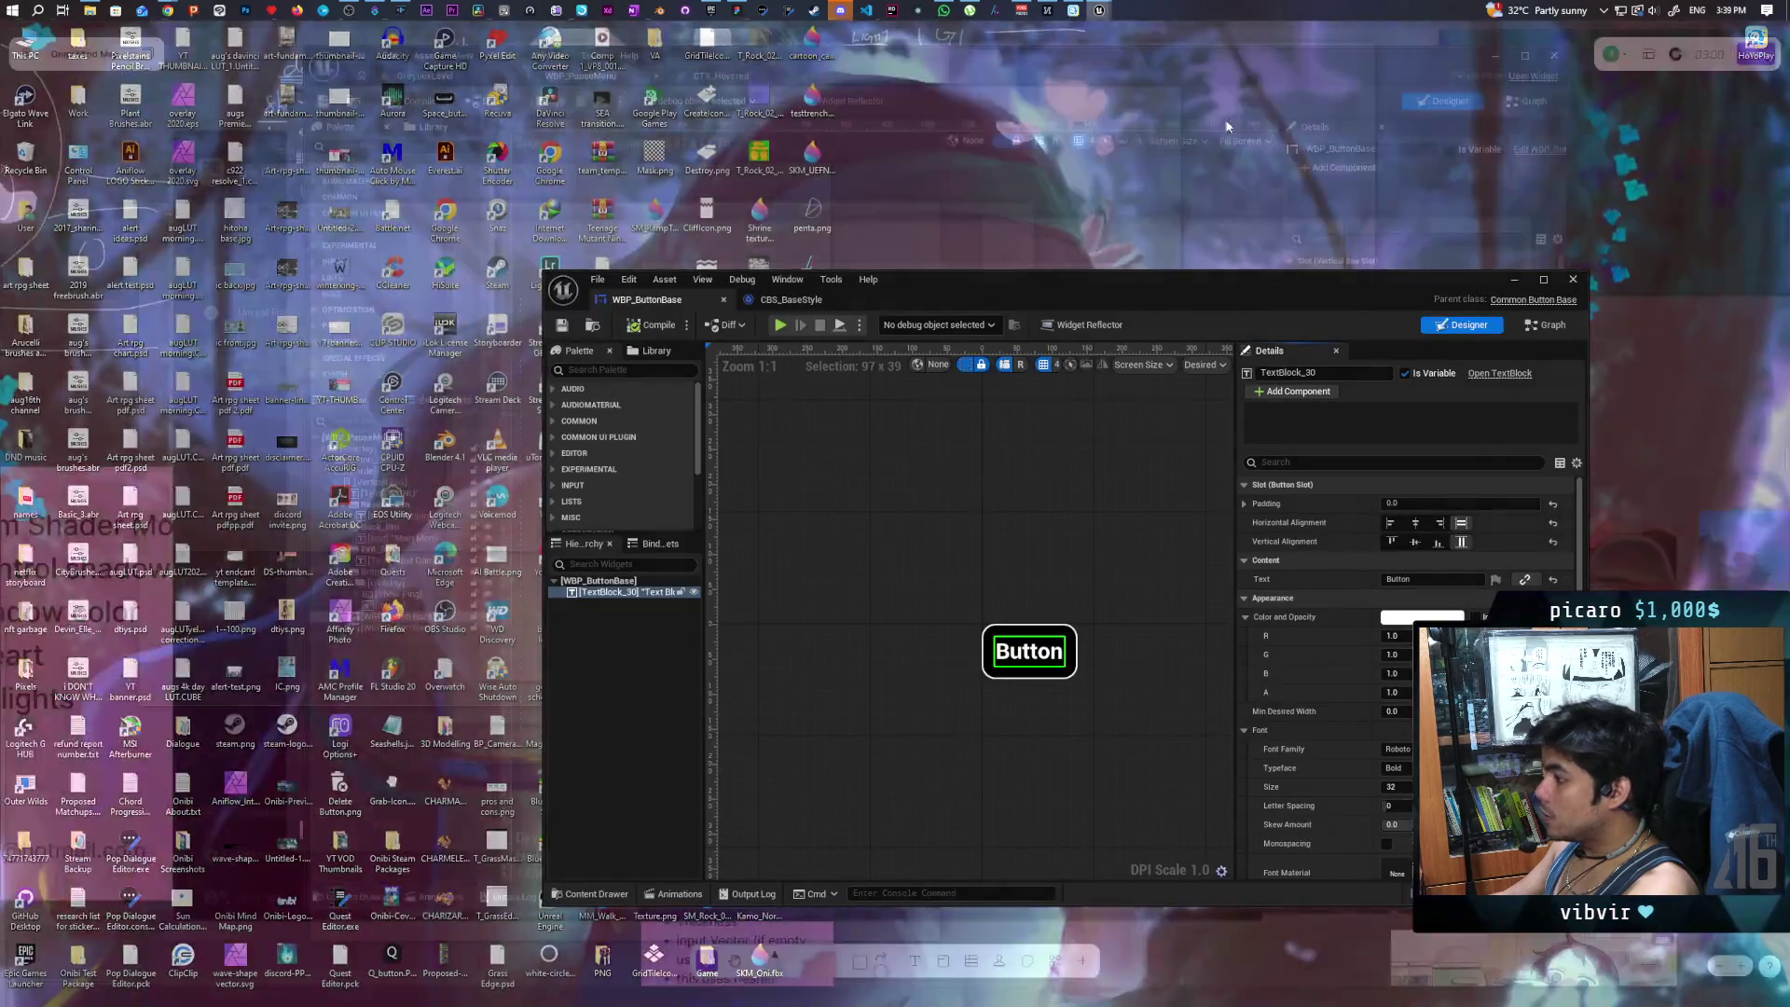
pyautogui.click(1222, 85)
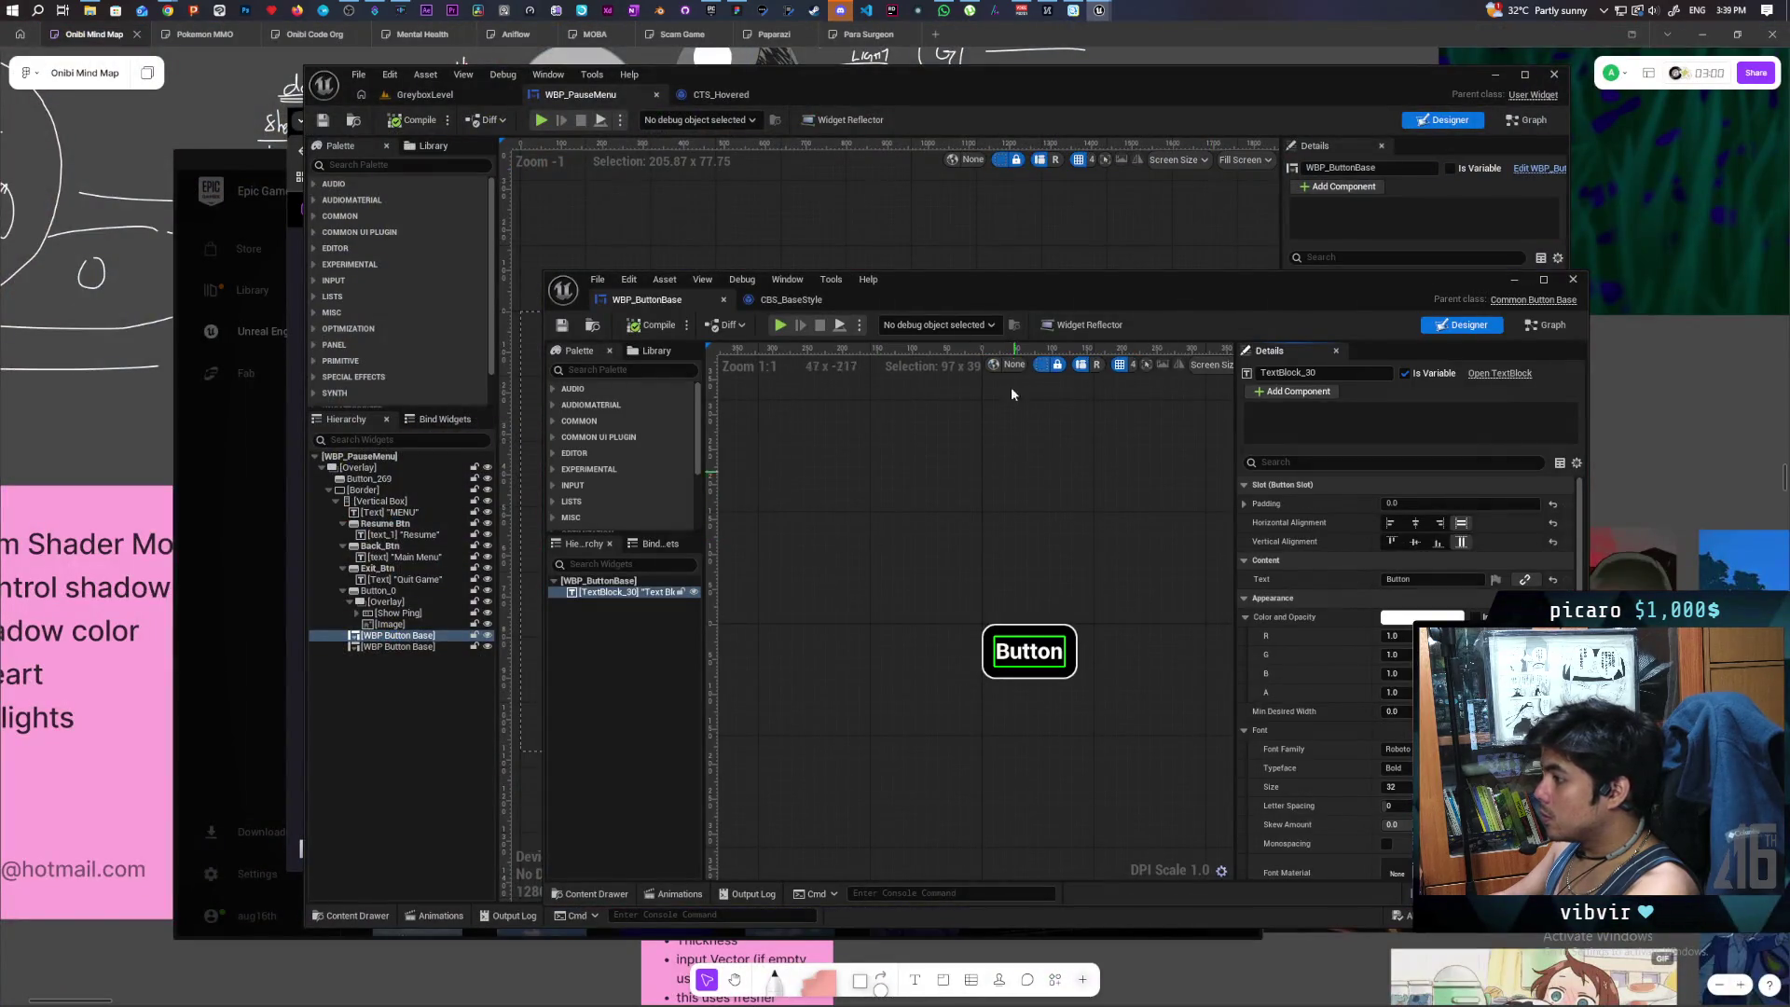
pyautogui.click(1527, 328)
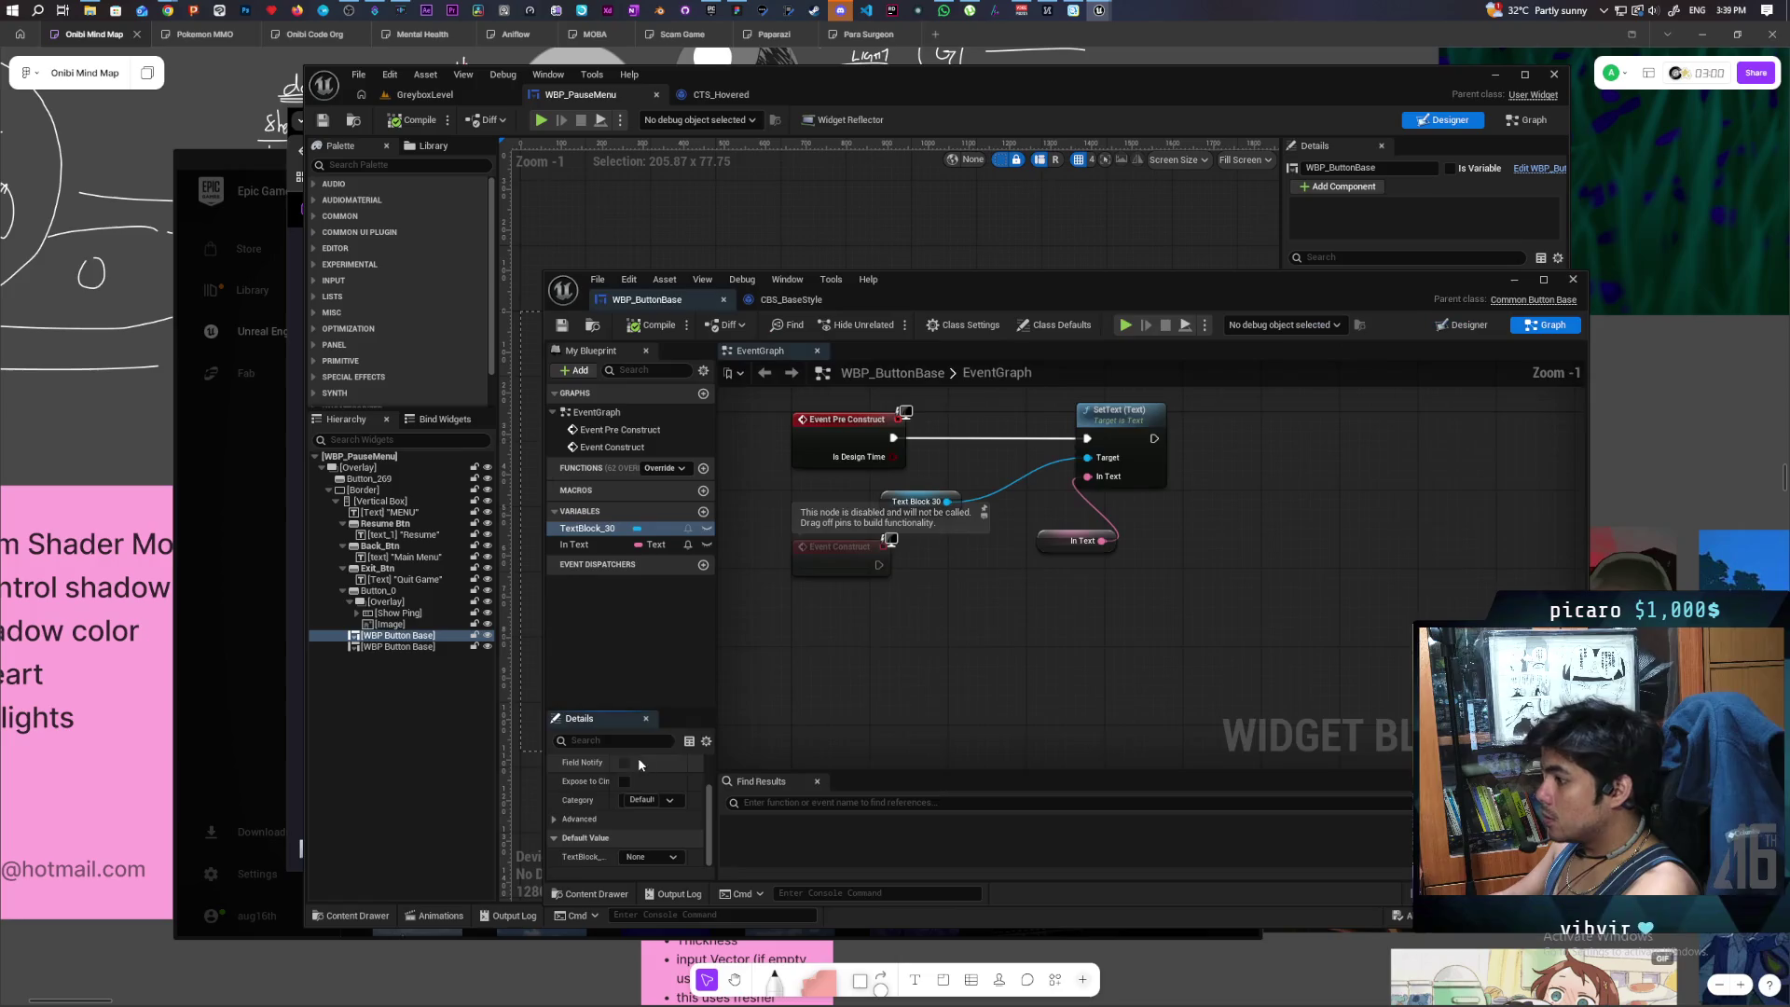
pyautogui.click(707, 545)
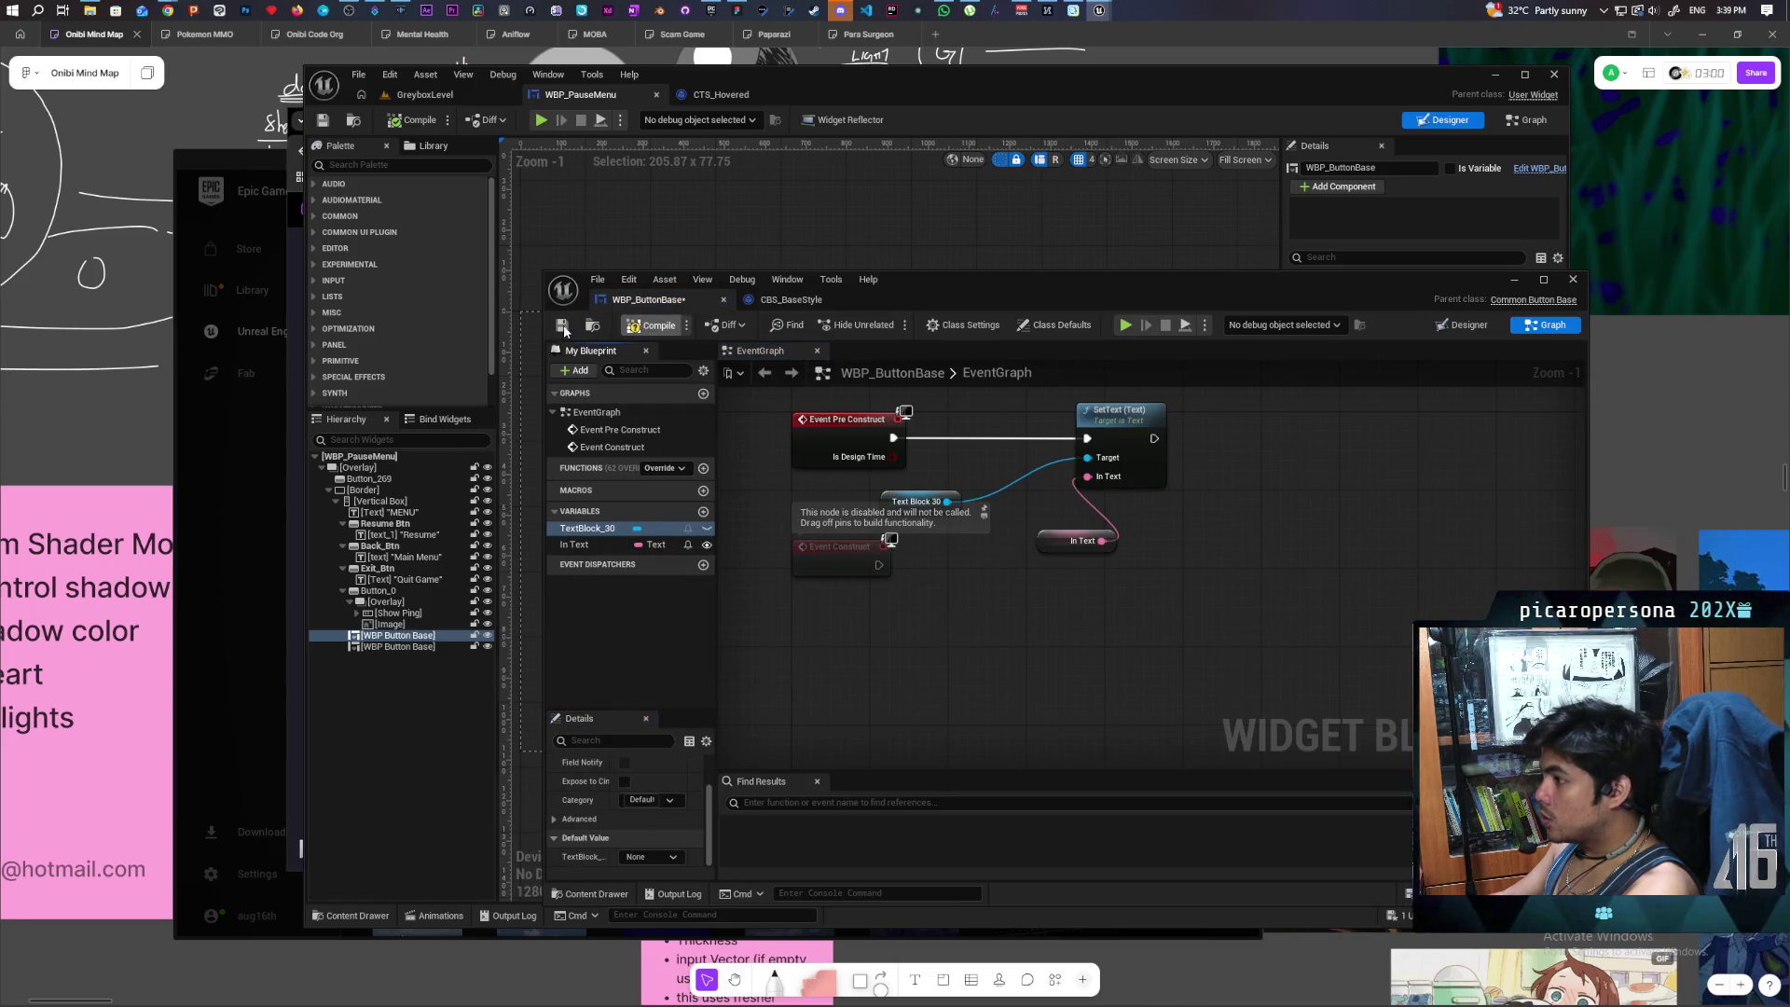
pyautogui.click(1522, 286)
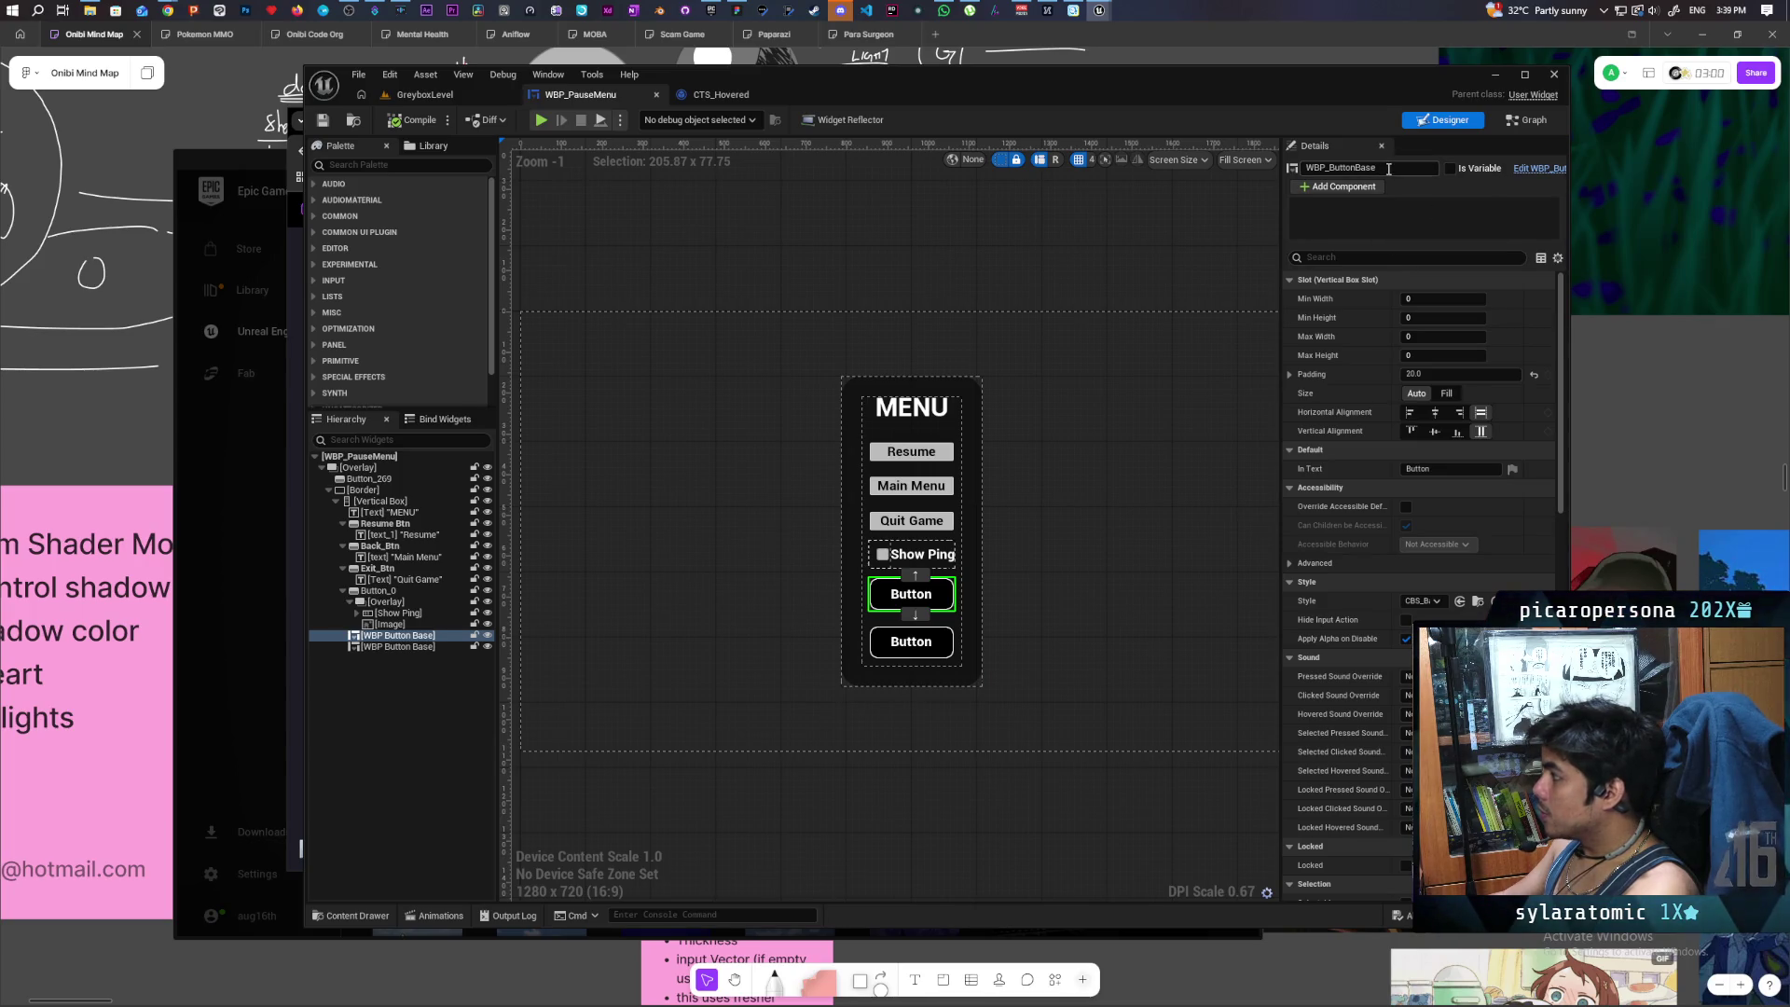
pyautogui.write('Resume')
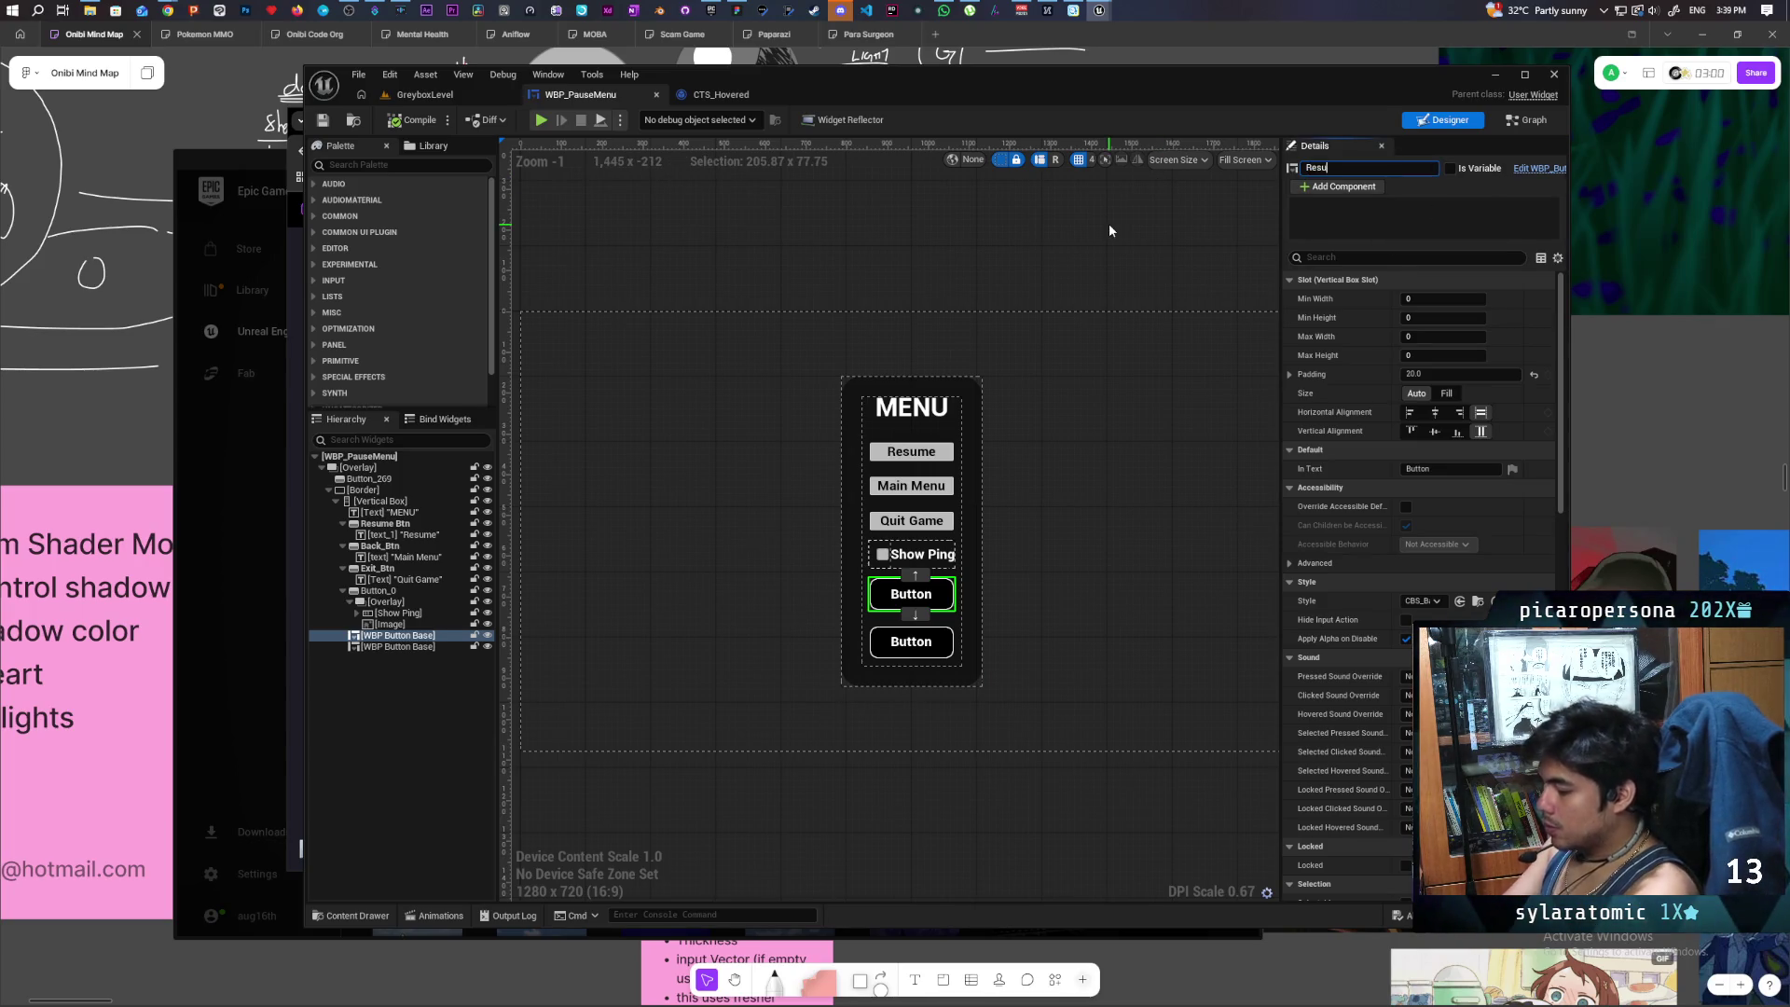
# - Name the first new button Resume and set its In Text label to Resume
pyautogui.press('Return')
pyautogui.click(1439, 471)
pyautogui.write('Res')
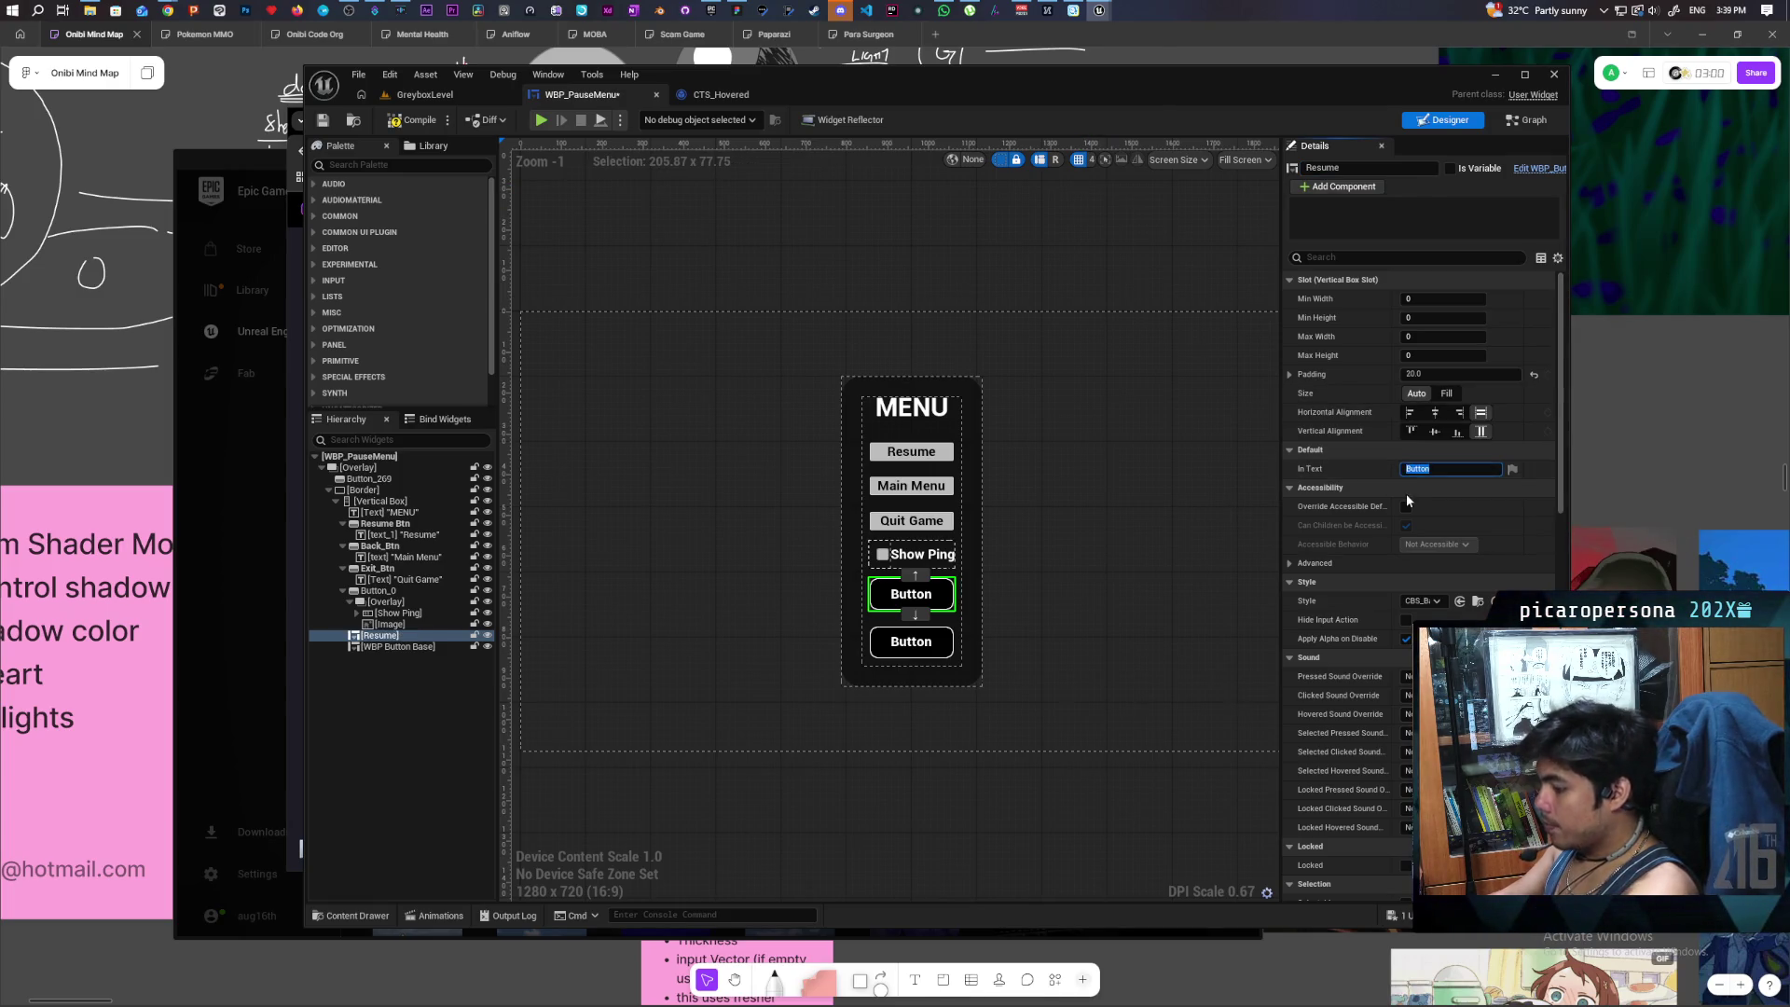
pyautogui.write('ume')
pyautogui.press('Return')
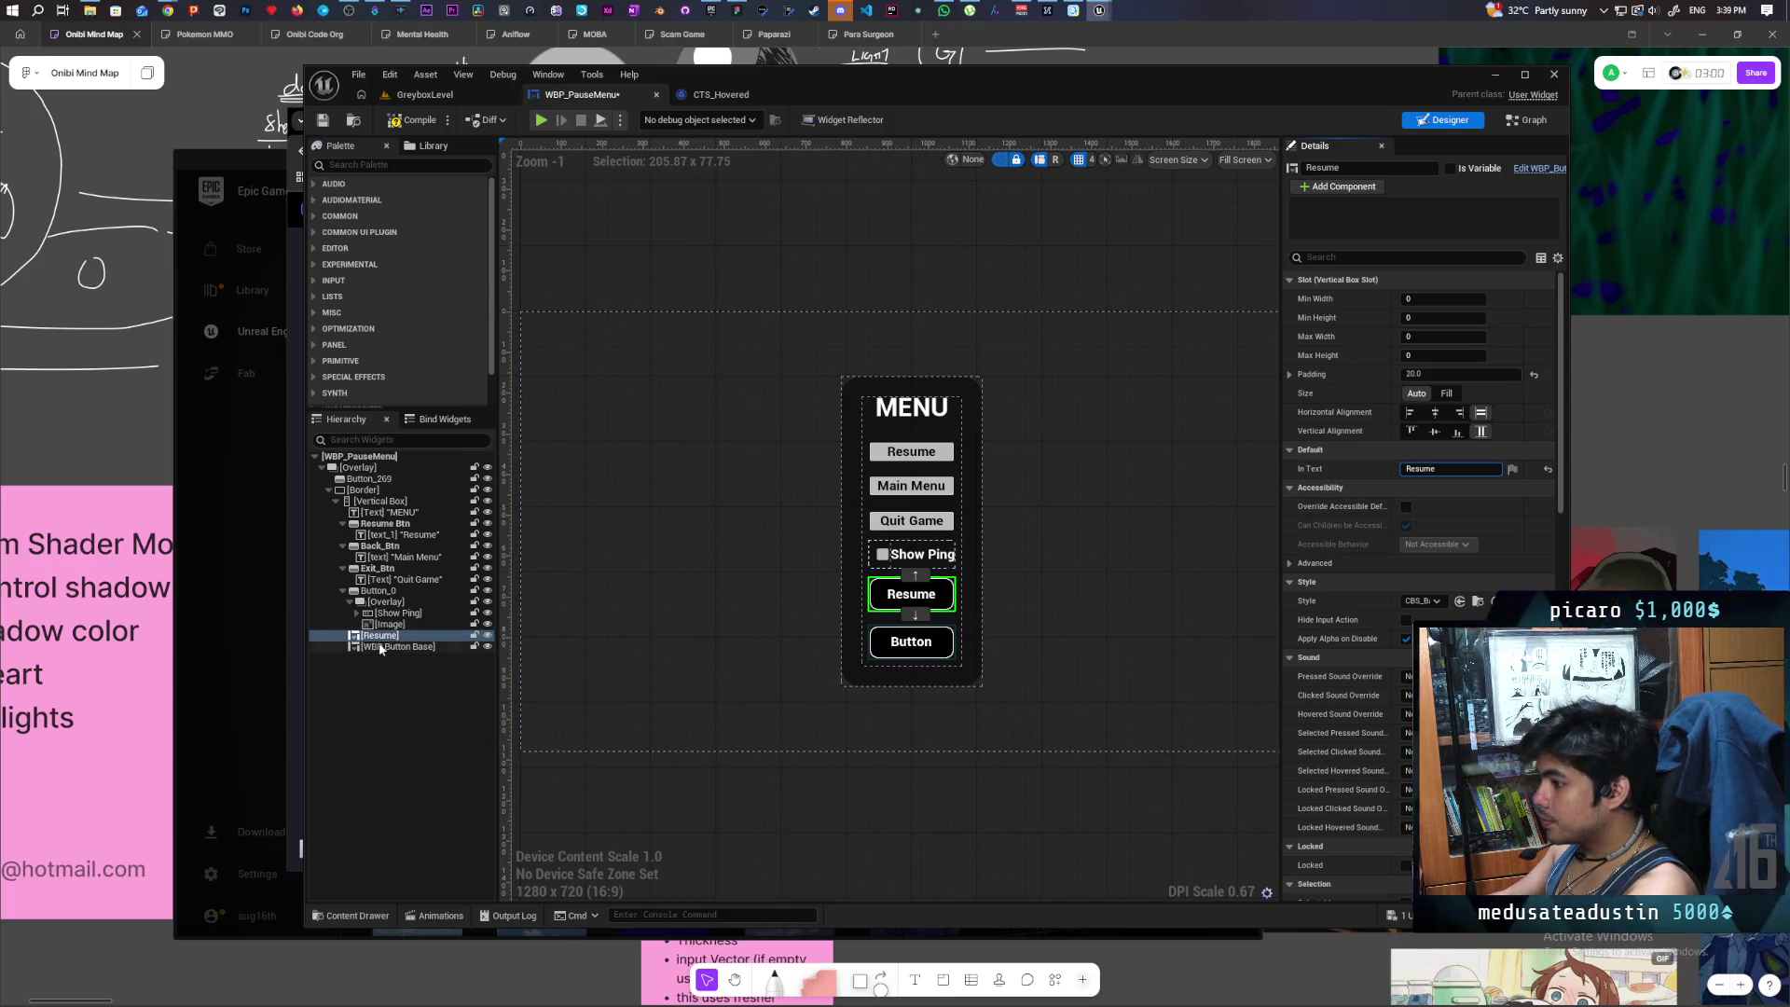
# - Rename the bottom button to Main Menu and save the pause menu widget
pyautogui.click(911, 642)
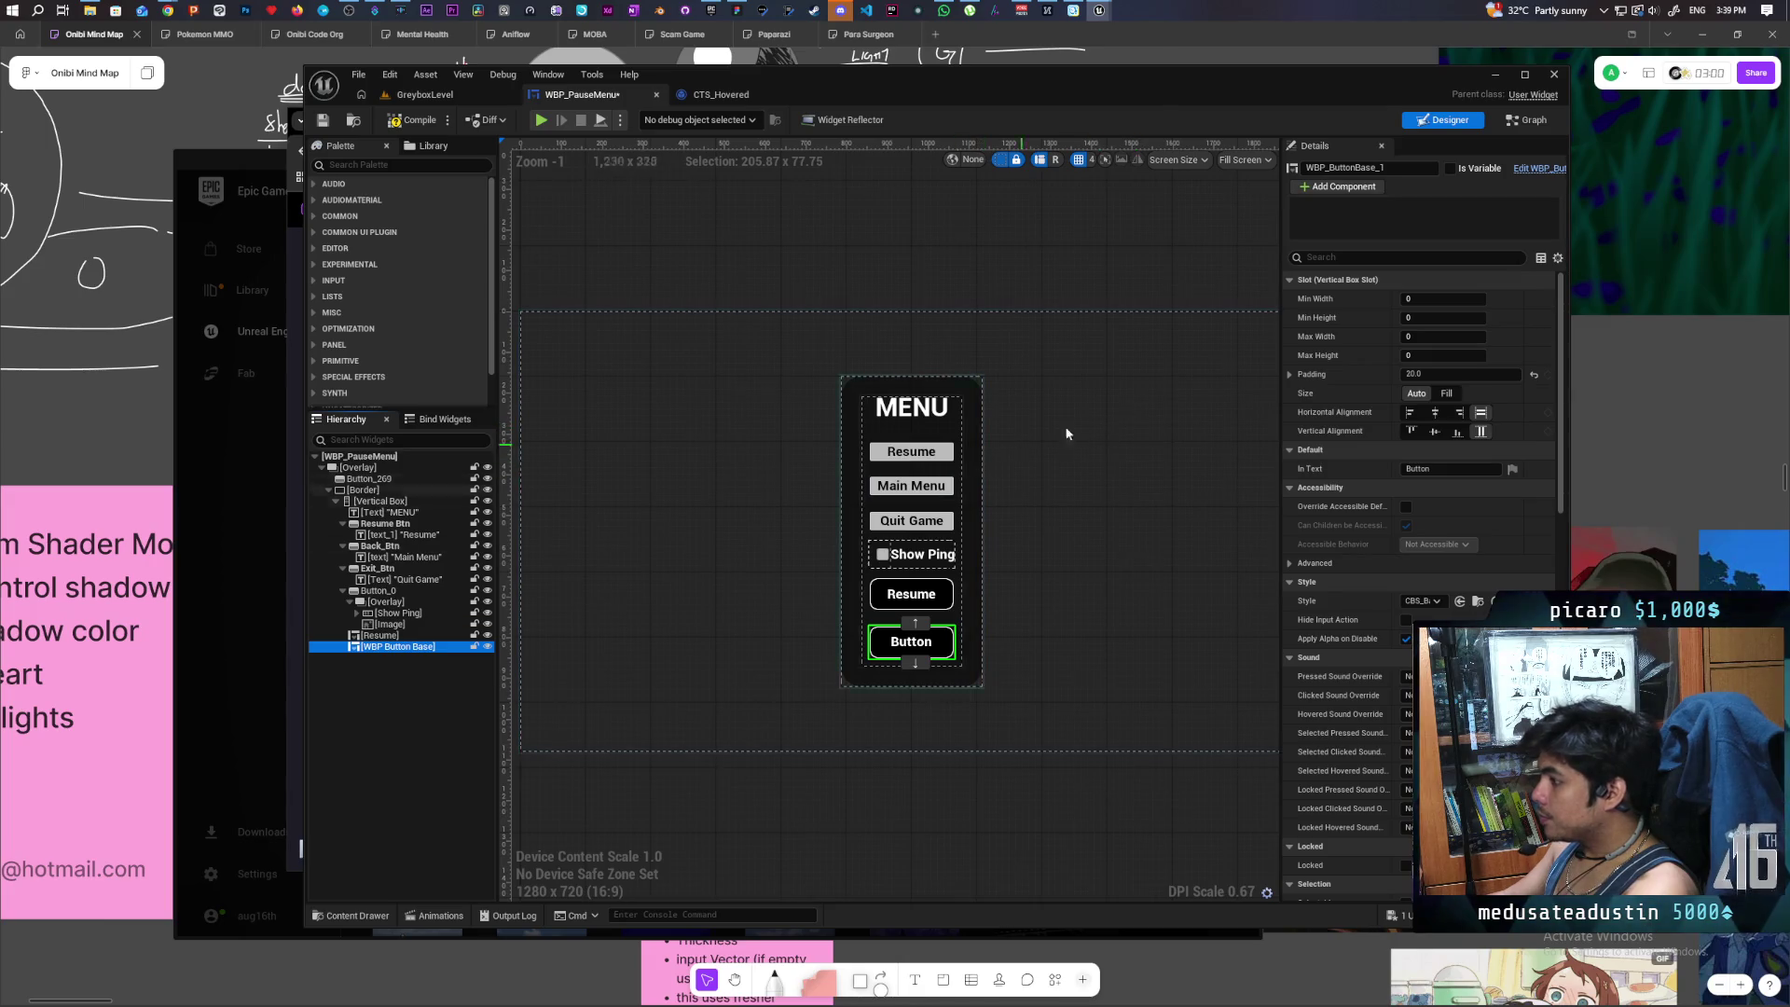
pyautogui.click(1397, 169)
pyautogui.write('Main Menu')
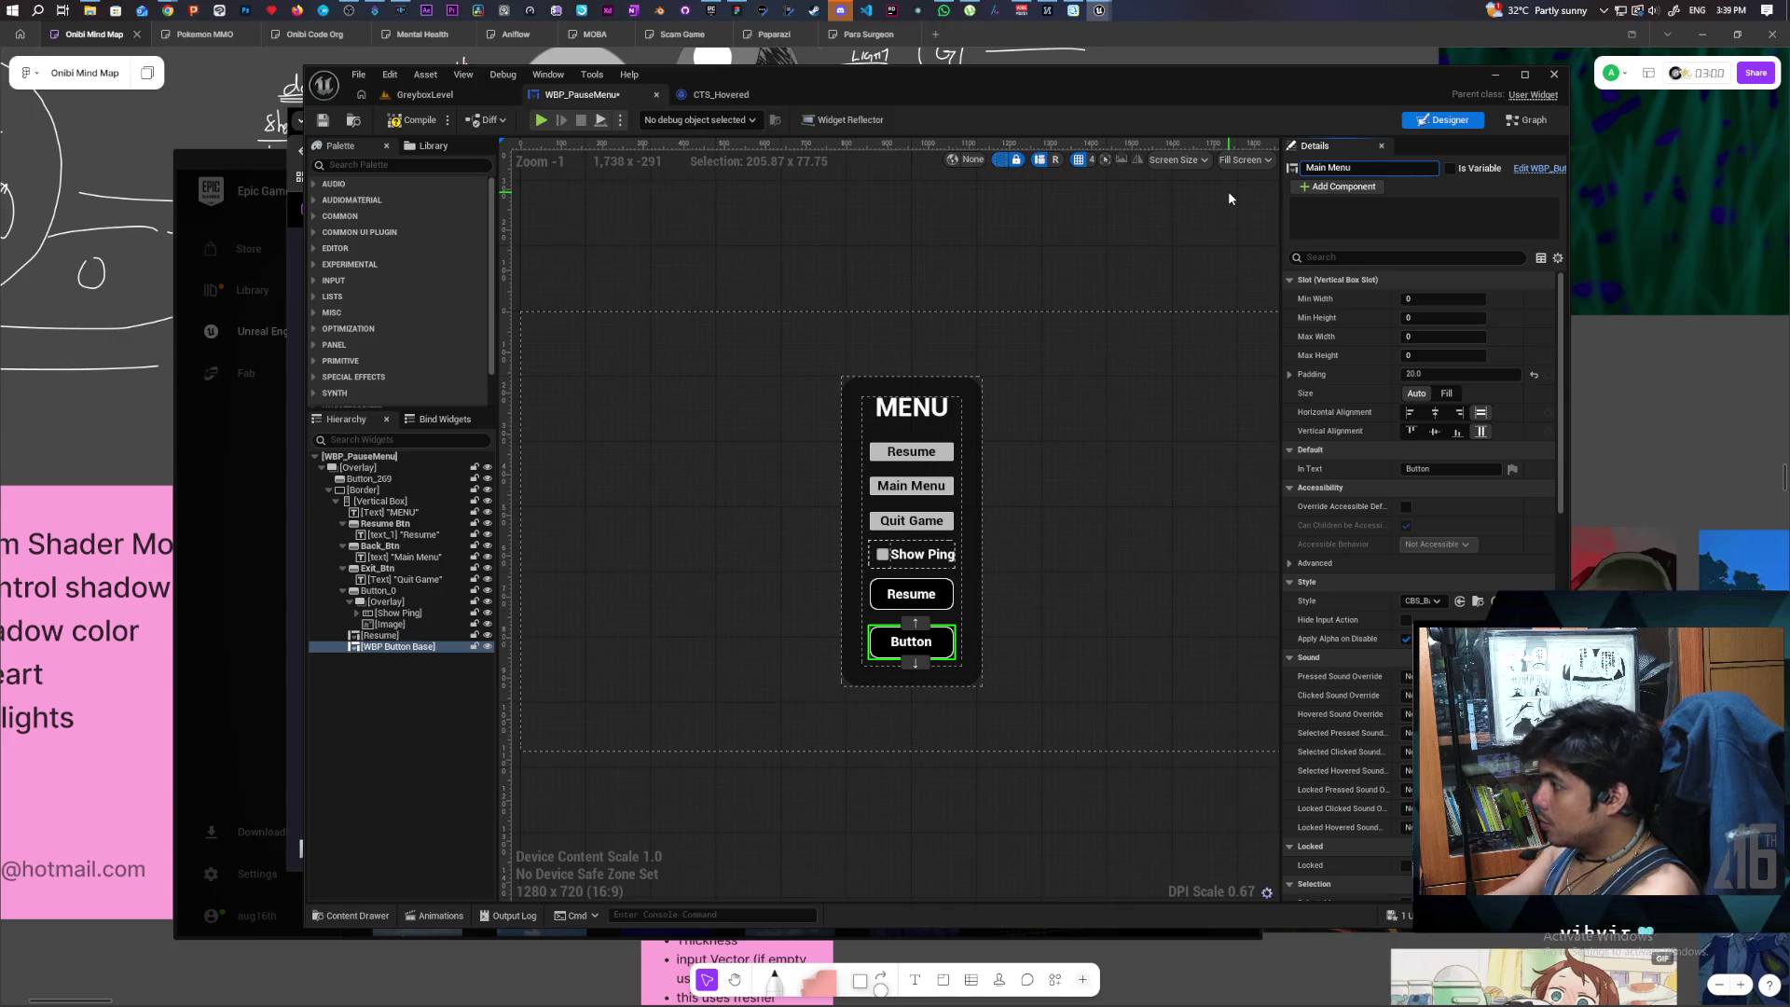
pyautogui.press('Return')
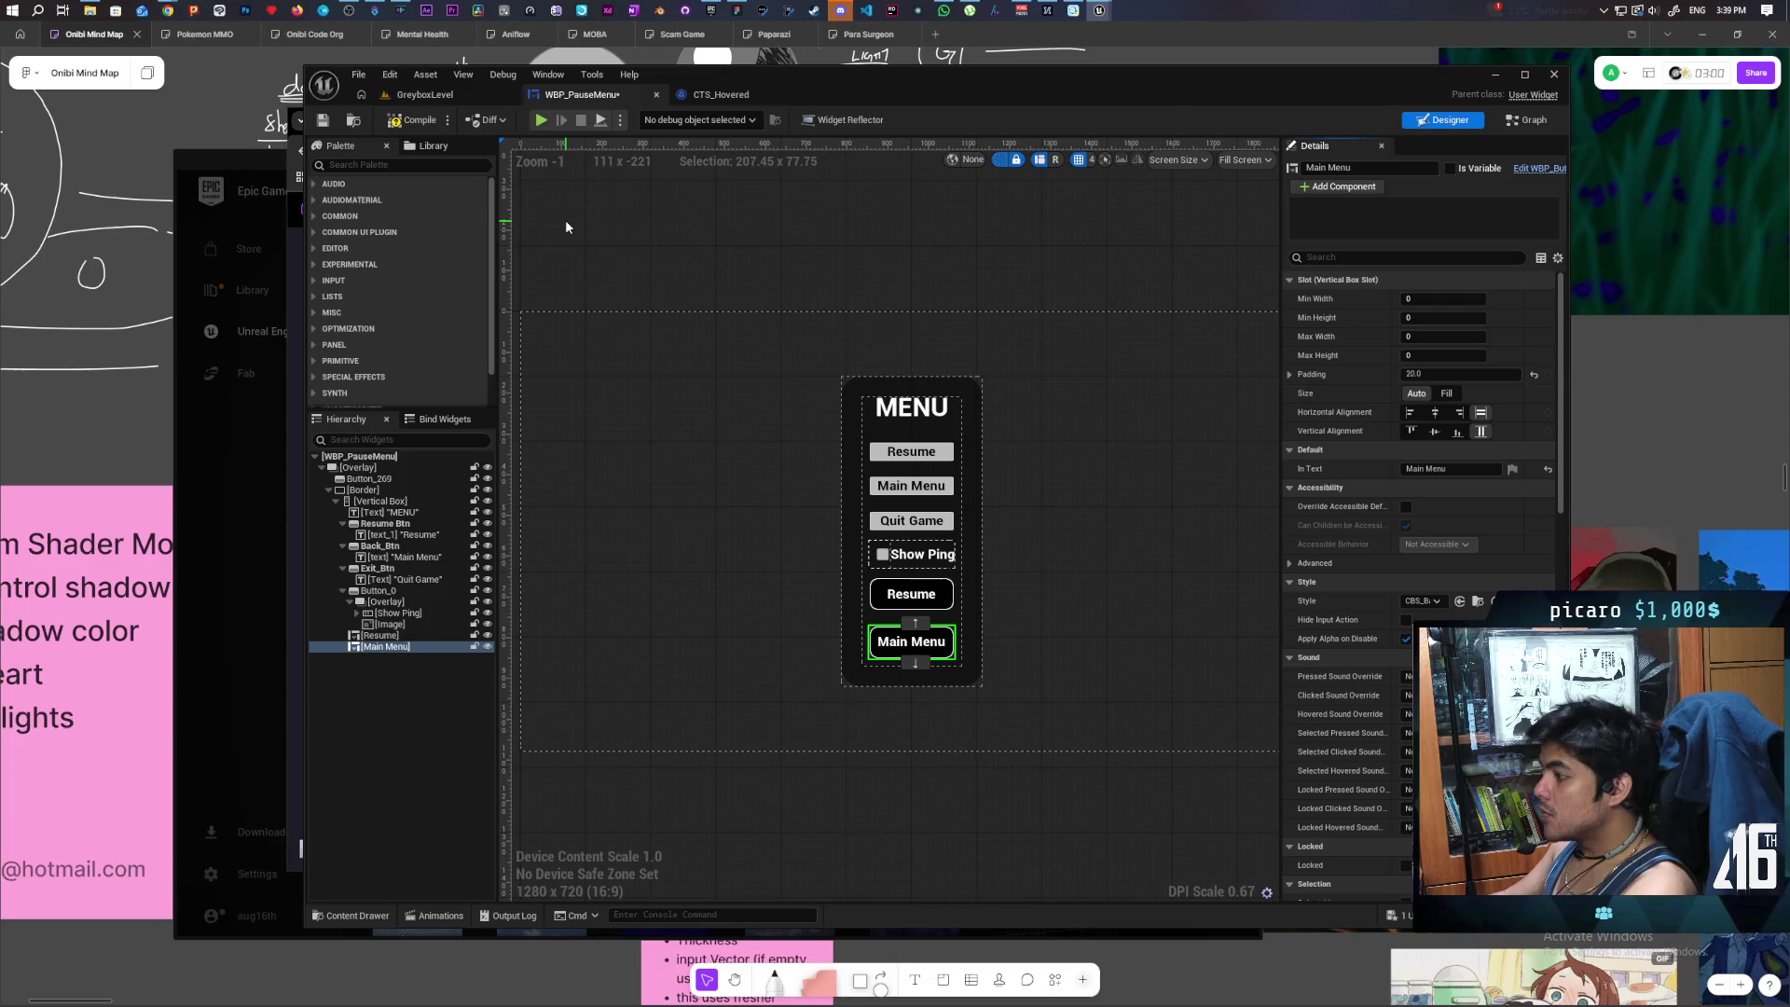
pyautogui.click(326, 123)
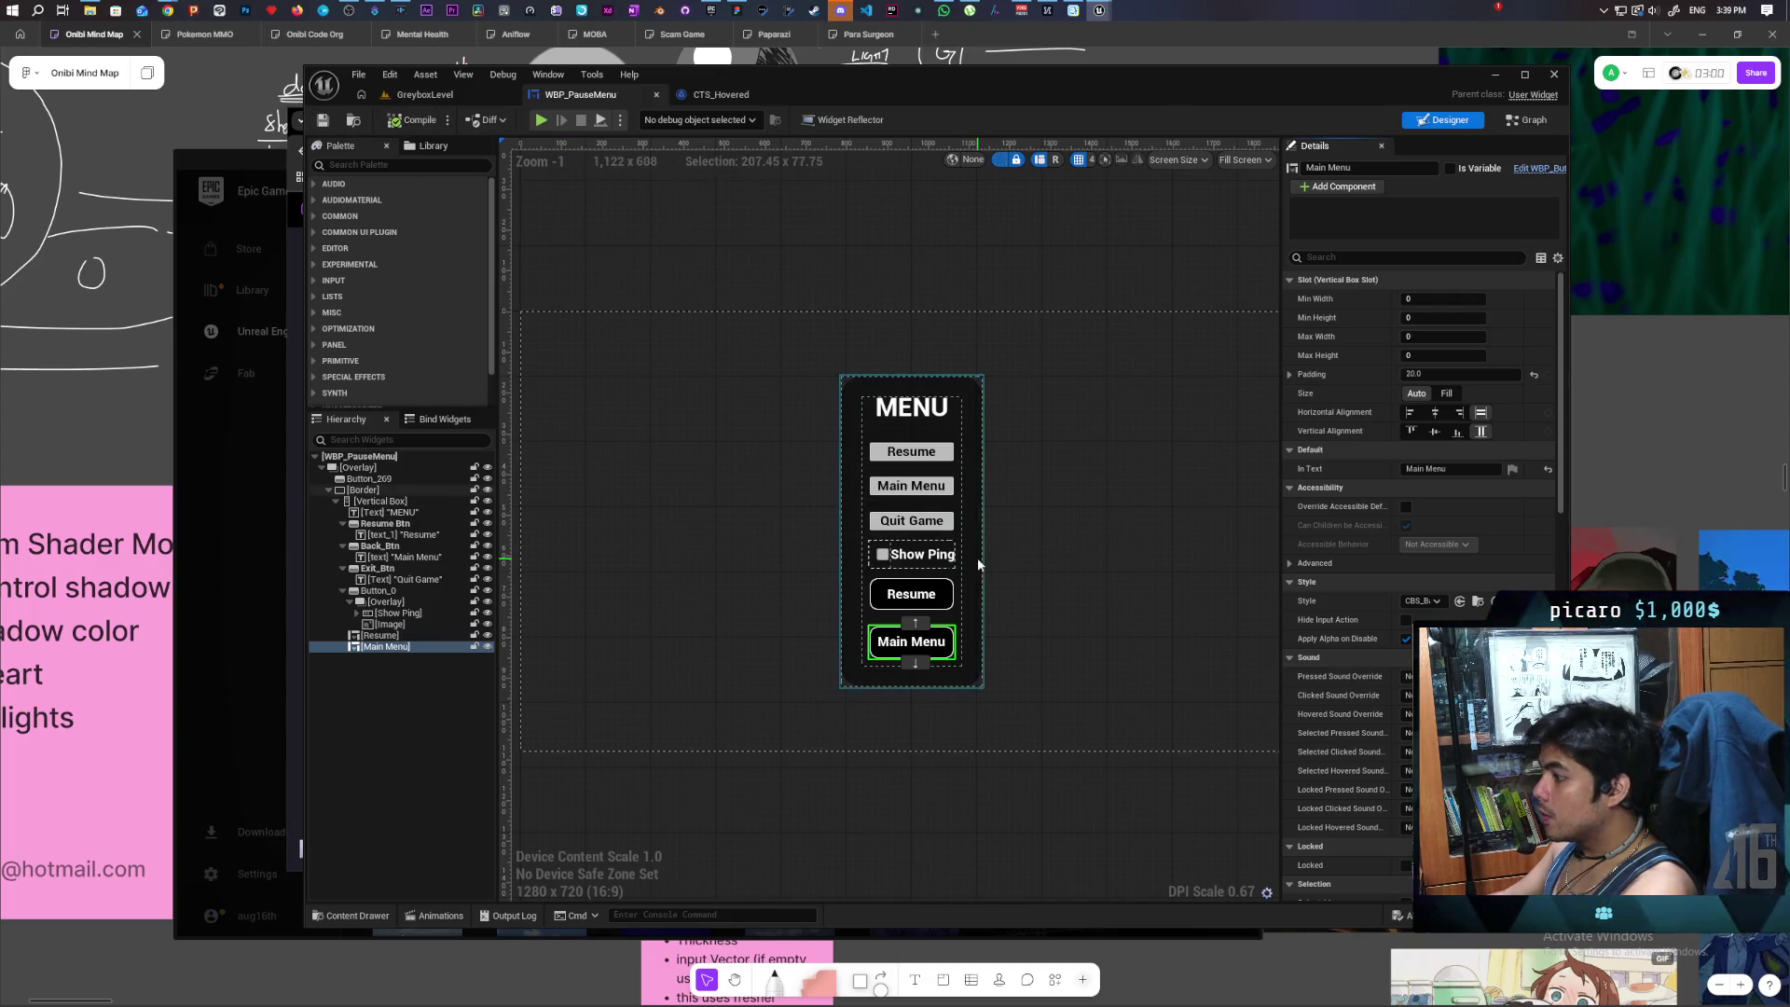
# - Duplicate the Main Menu button and rename the bottom copy to Quit Game
pyautogui.click(384, 638)
pyautogui.click(387, 645)
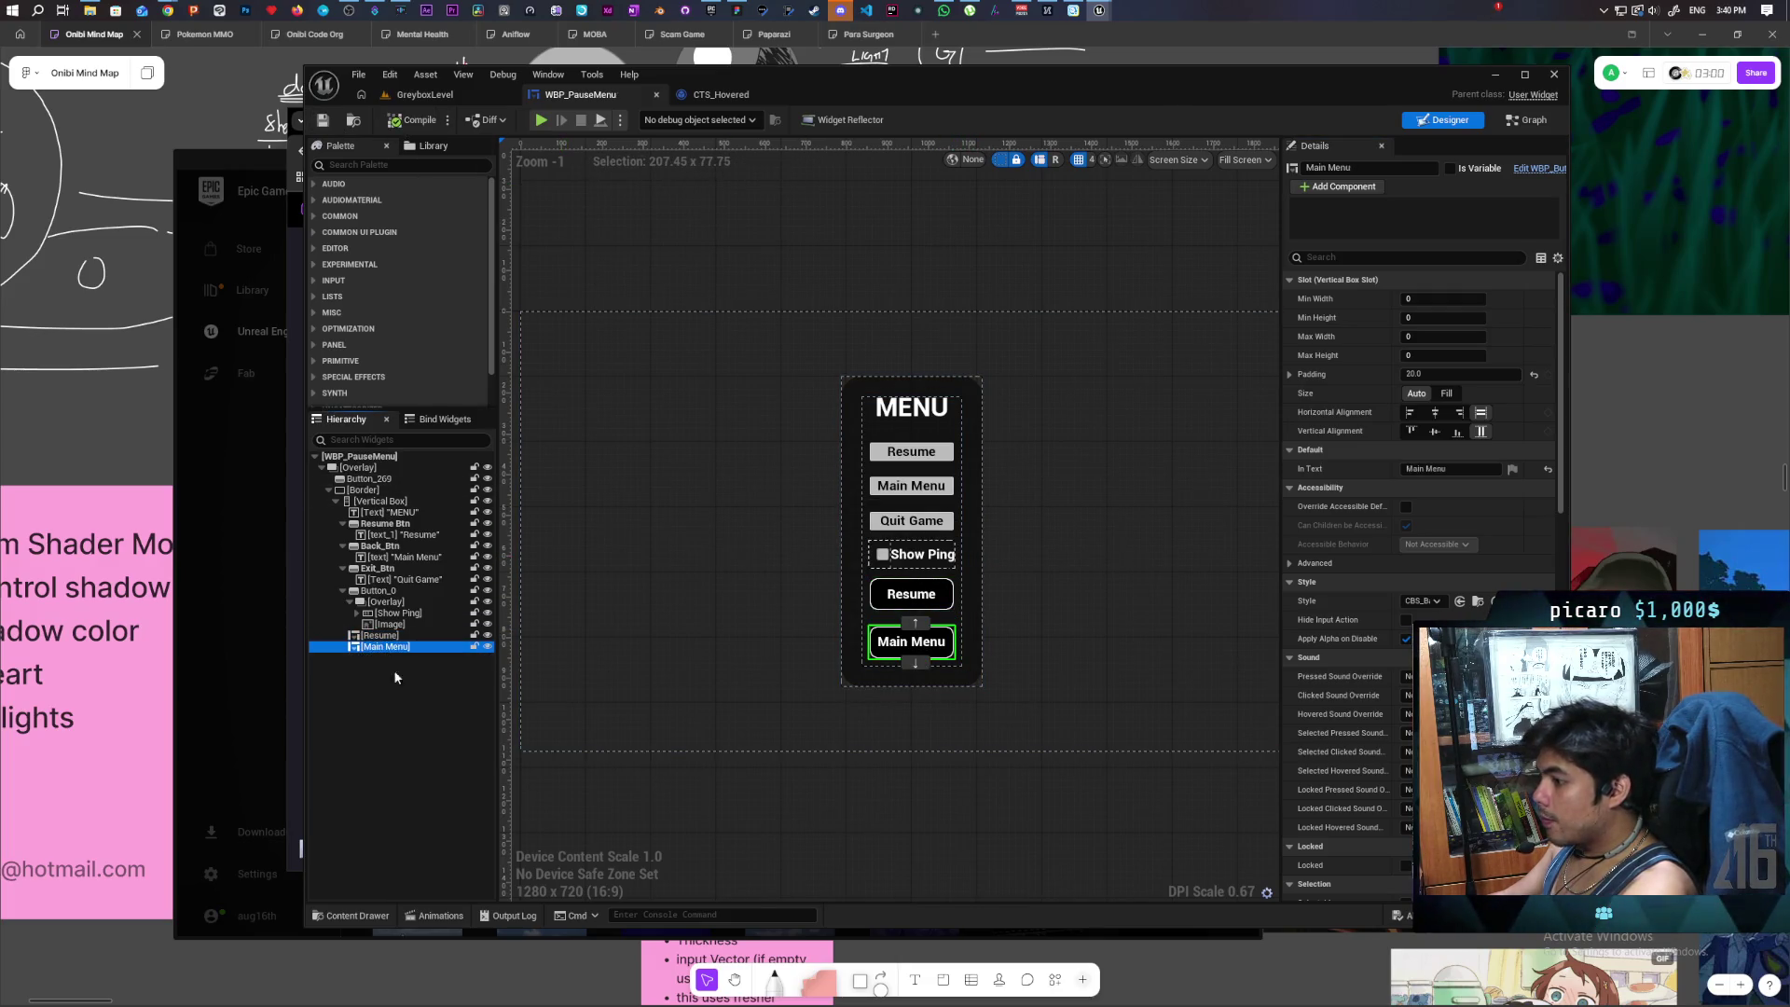
pyautogui.hotkey('ctrl', 'd')
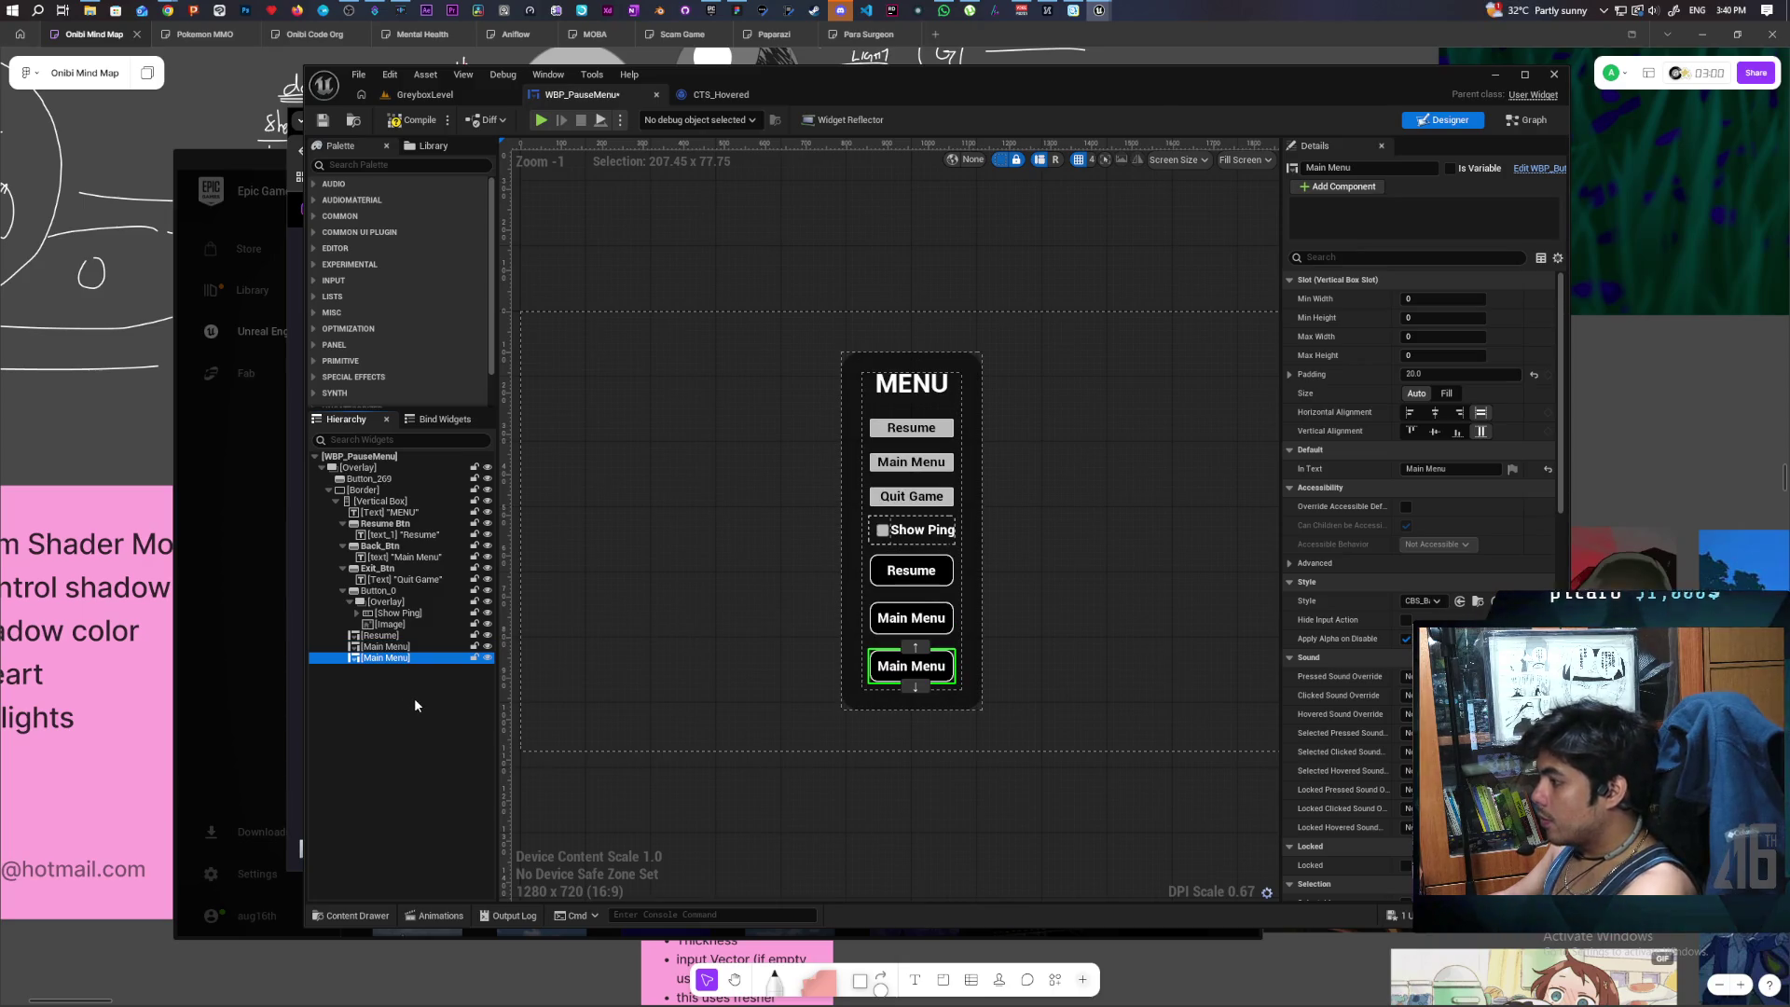
pyautogui.click(387, 646)
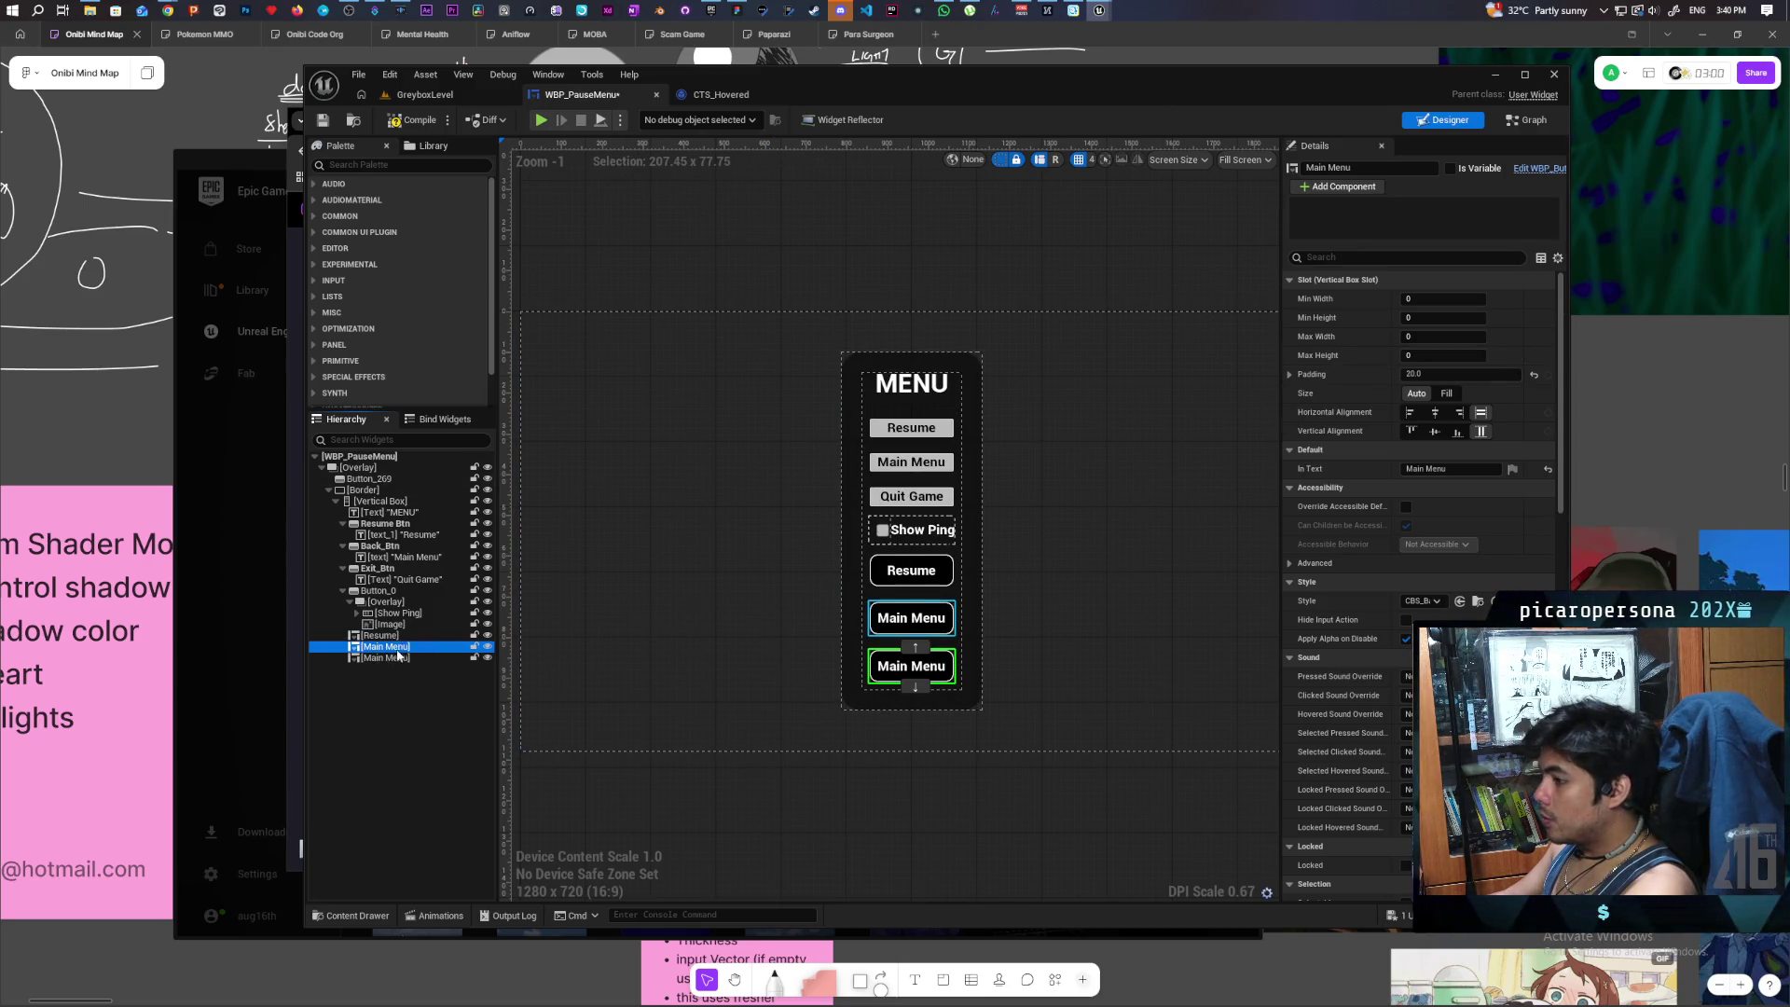
pyautogui.click(391, 659)
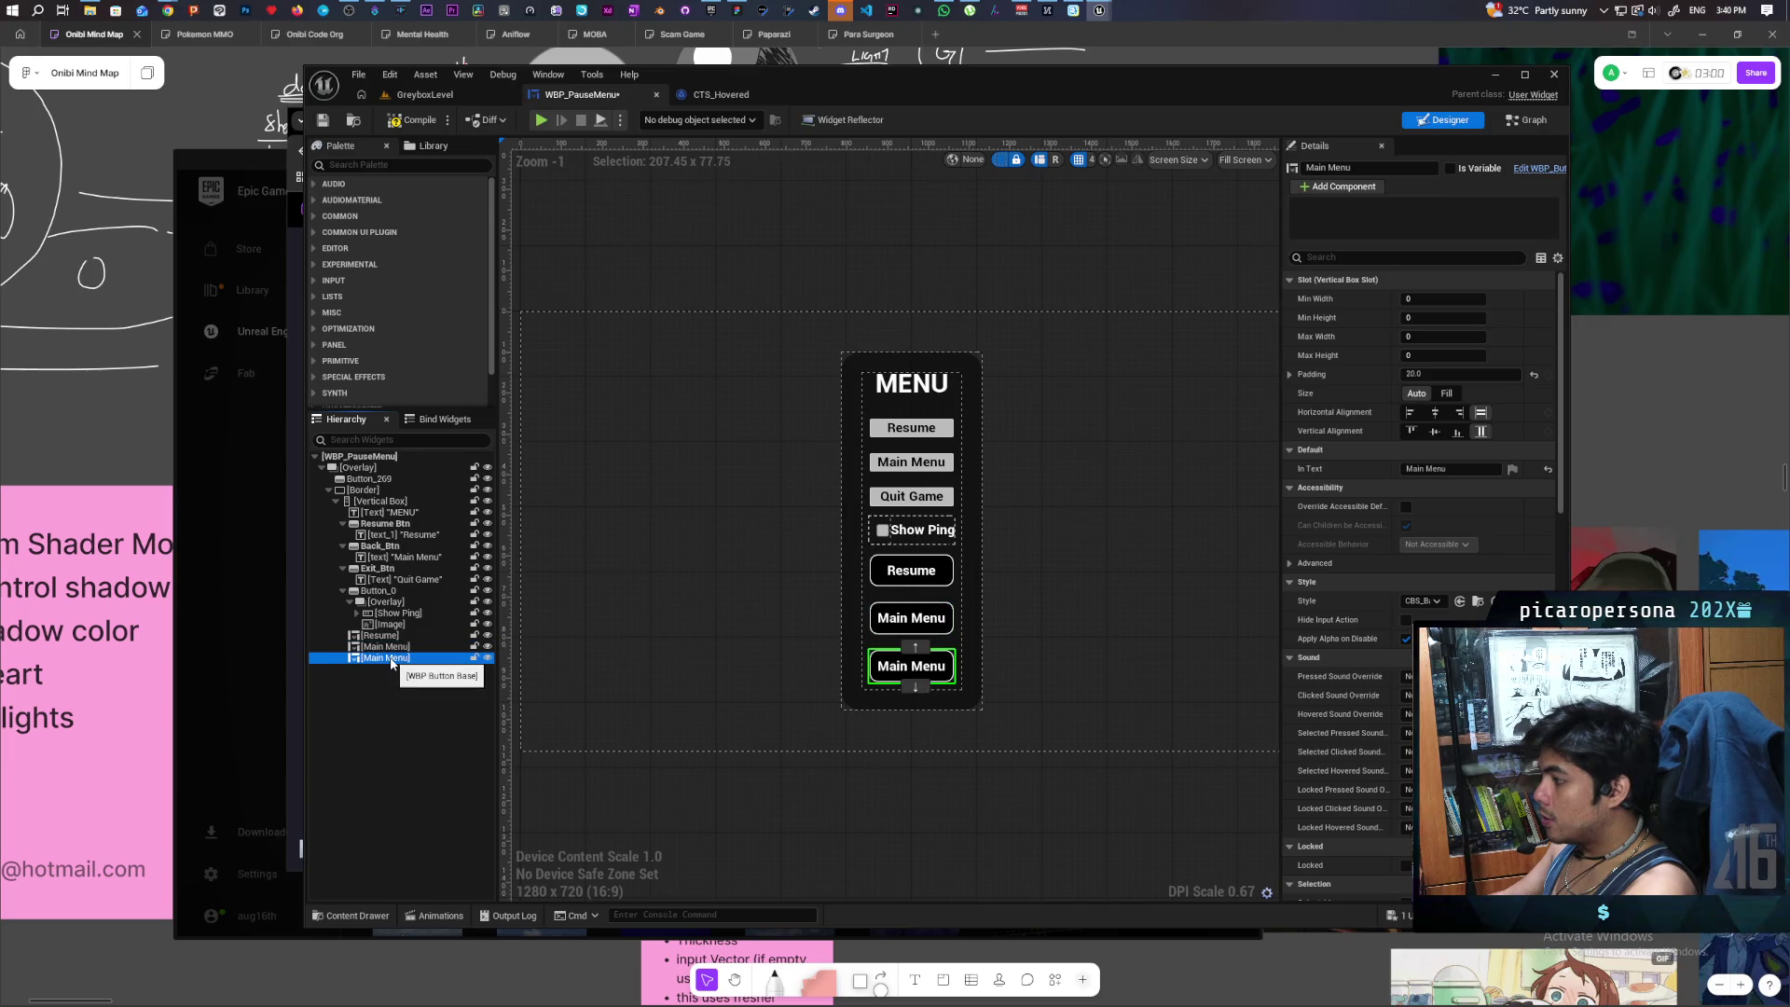
pyautogui.click(1367, 171)
pyautogui.write('Quit')
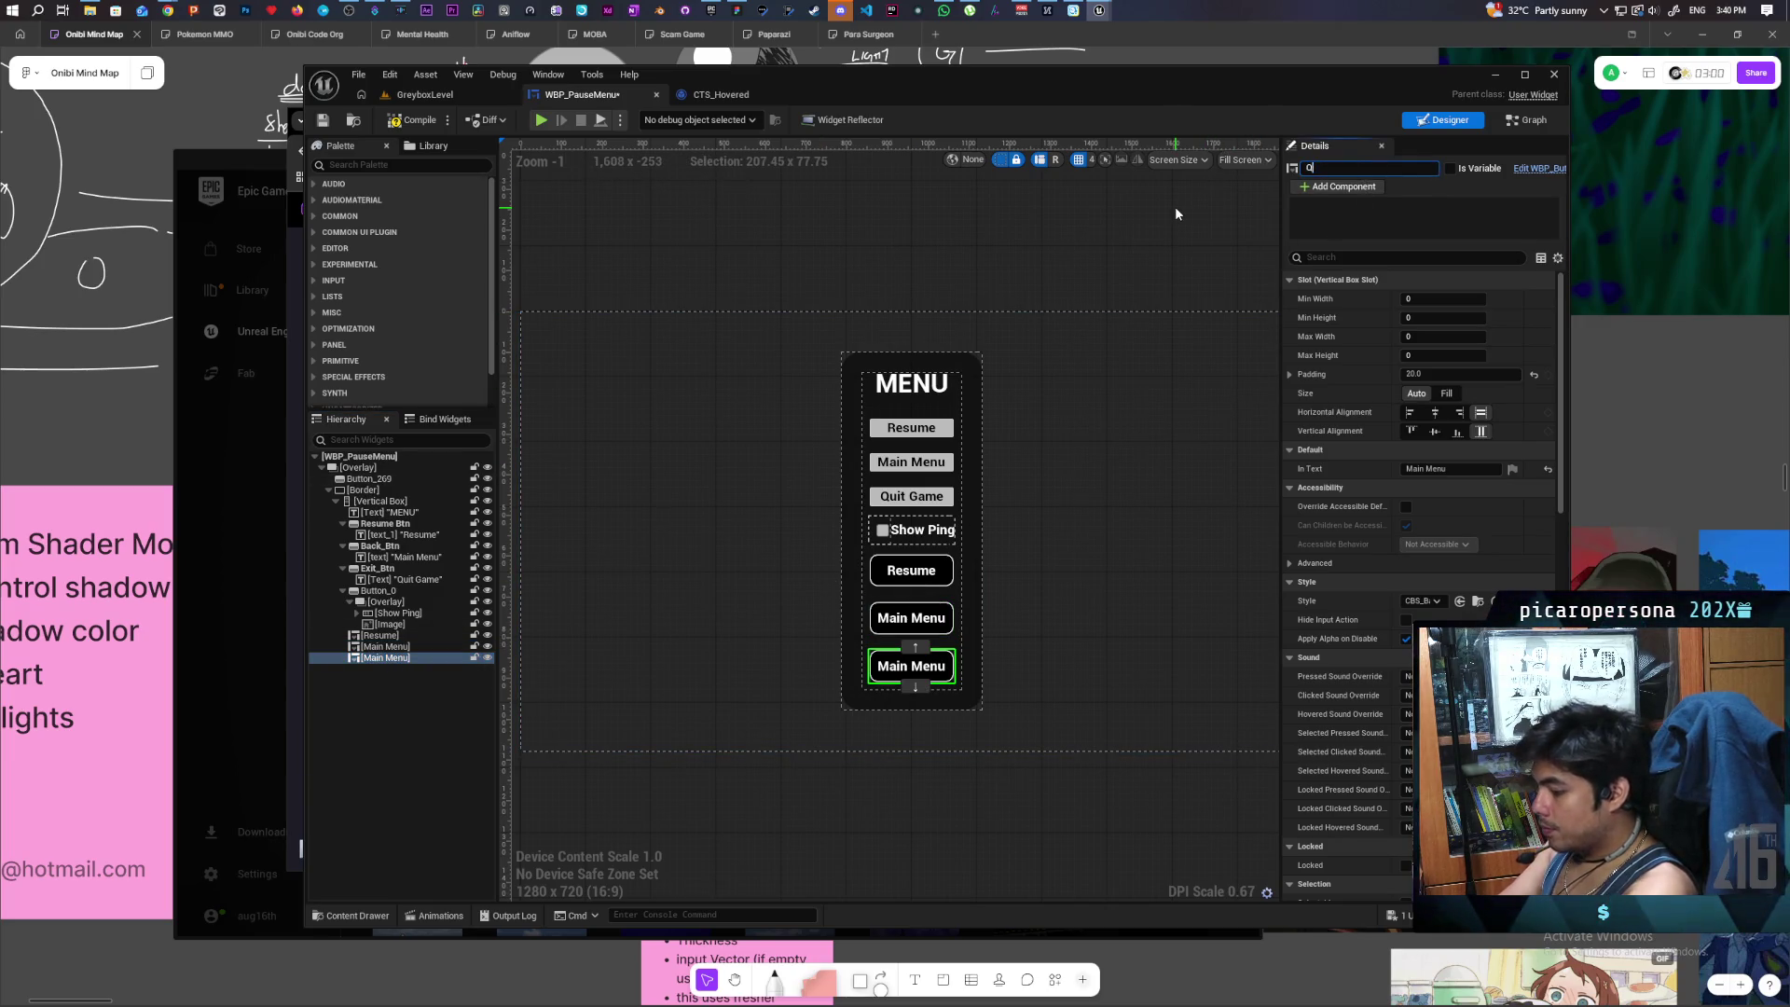
pyautogui.write(' Game')
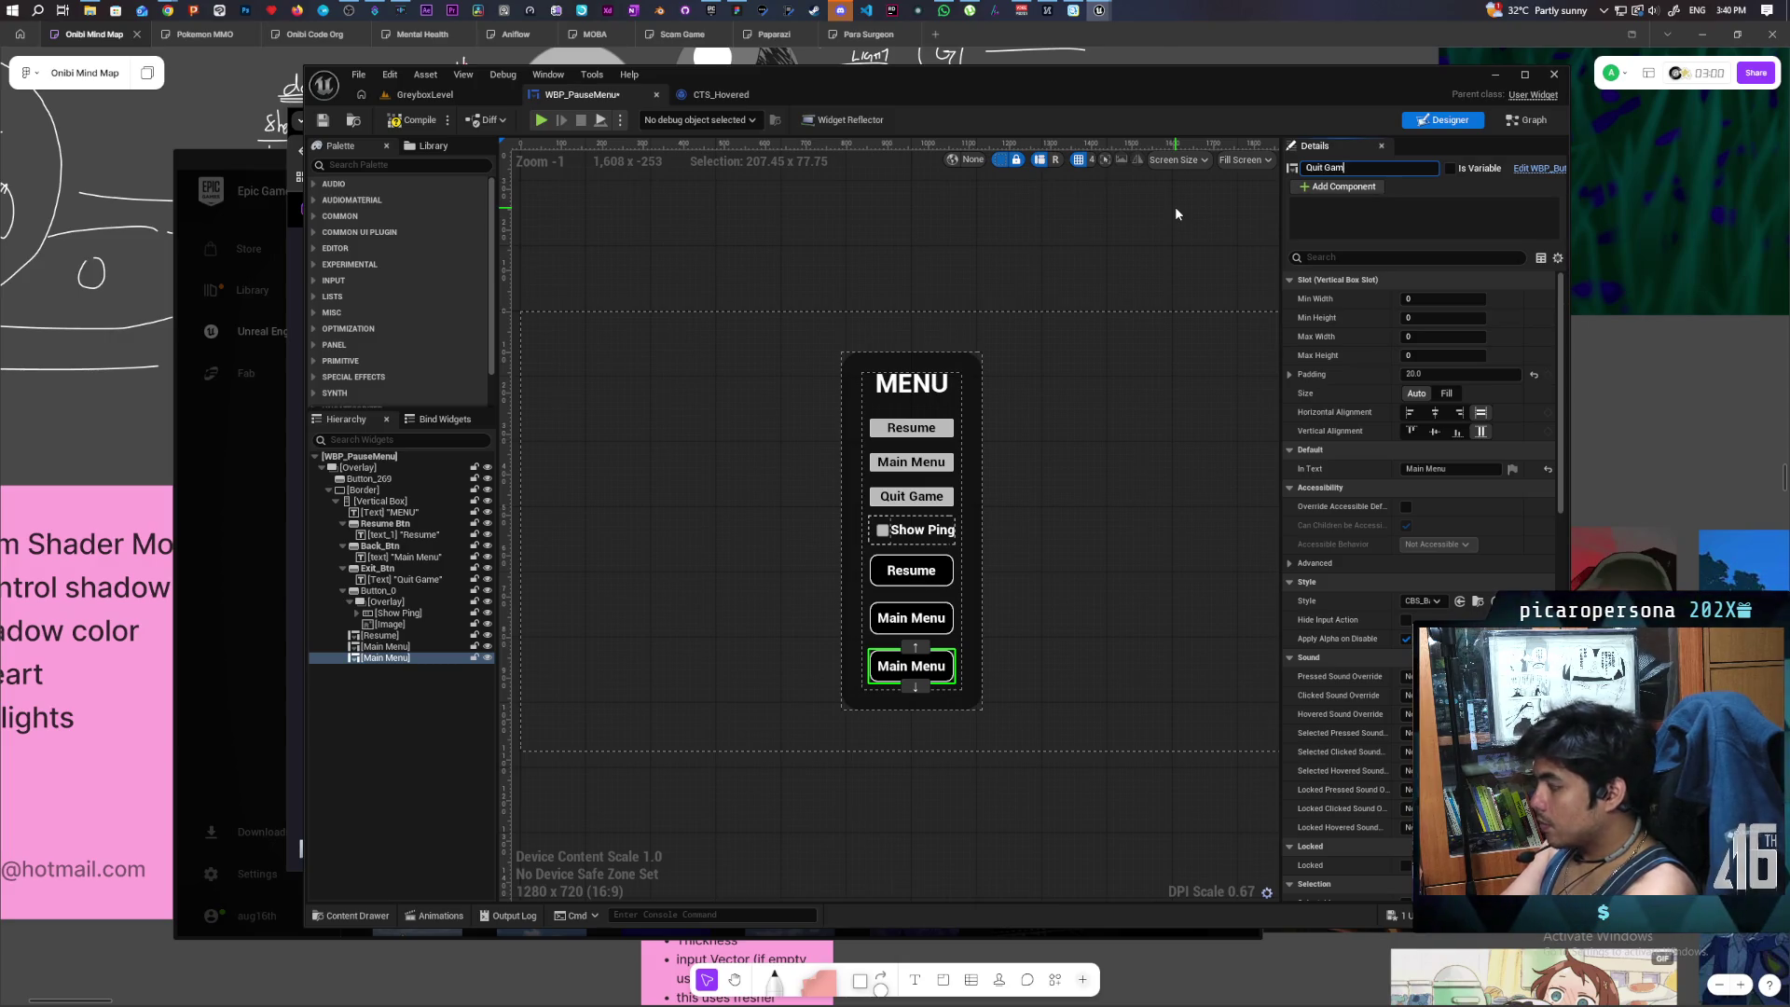
# - Set the third button's In Text to Quit Game, save, and maximize the editor
pyautogui.click(1452, 470)
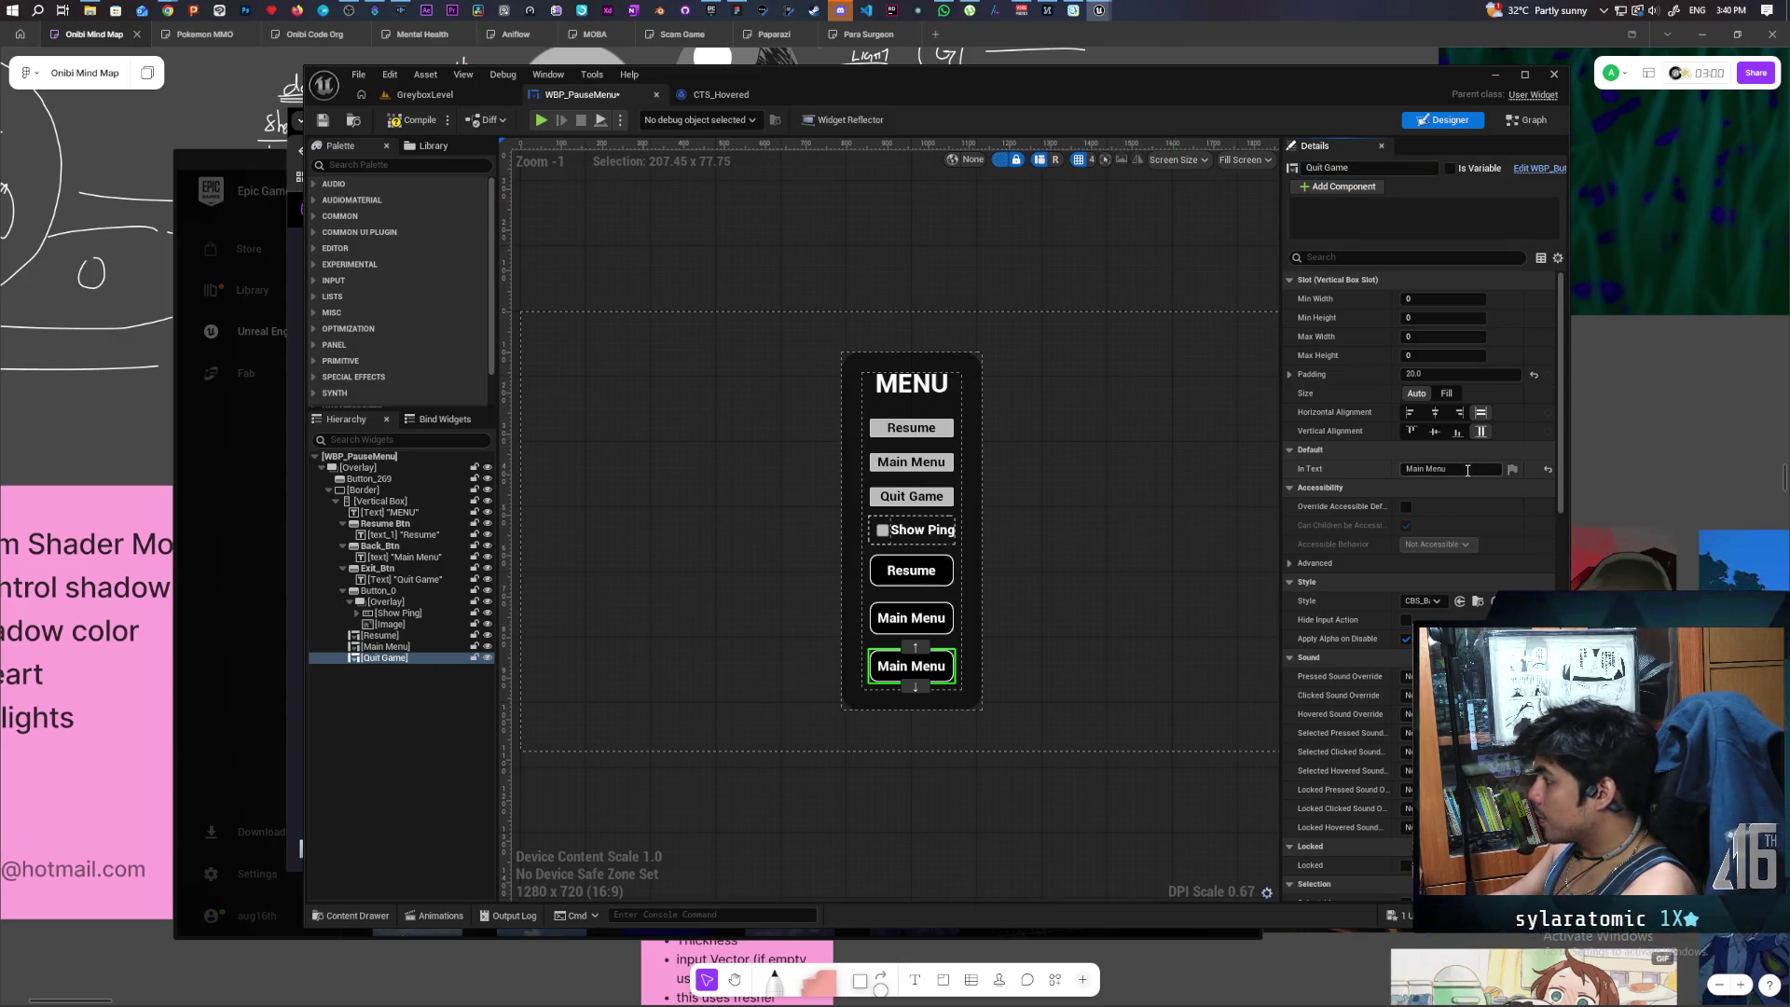
pyautogui.write('Quit Game')
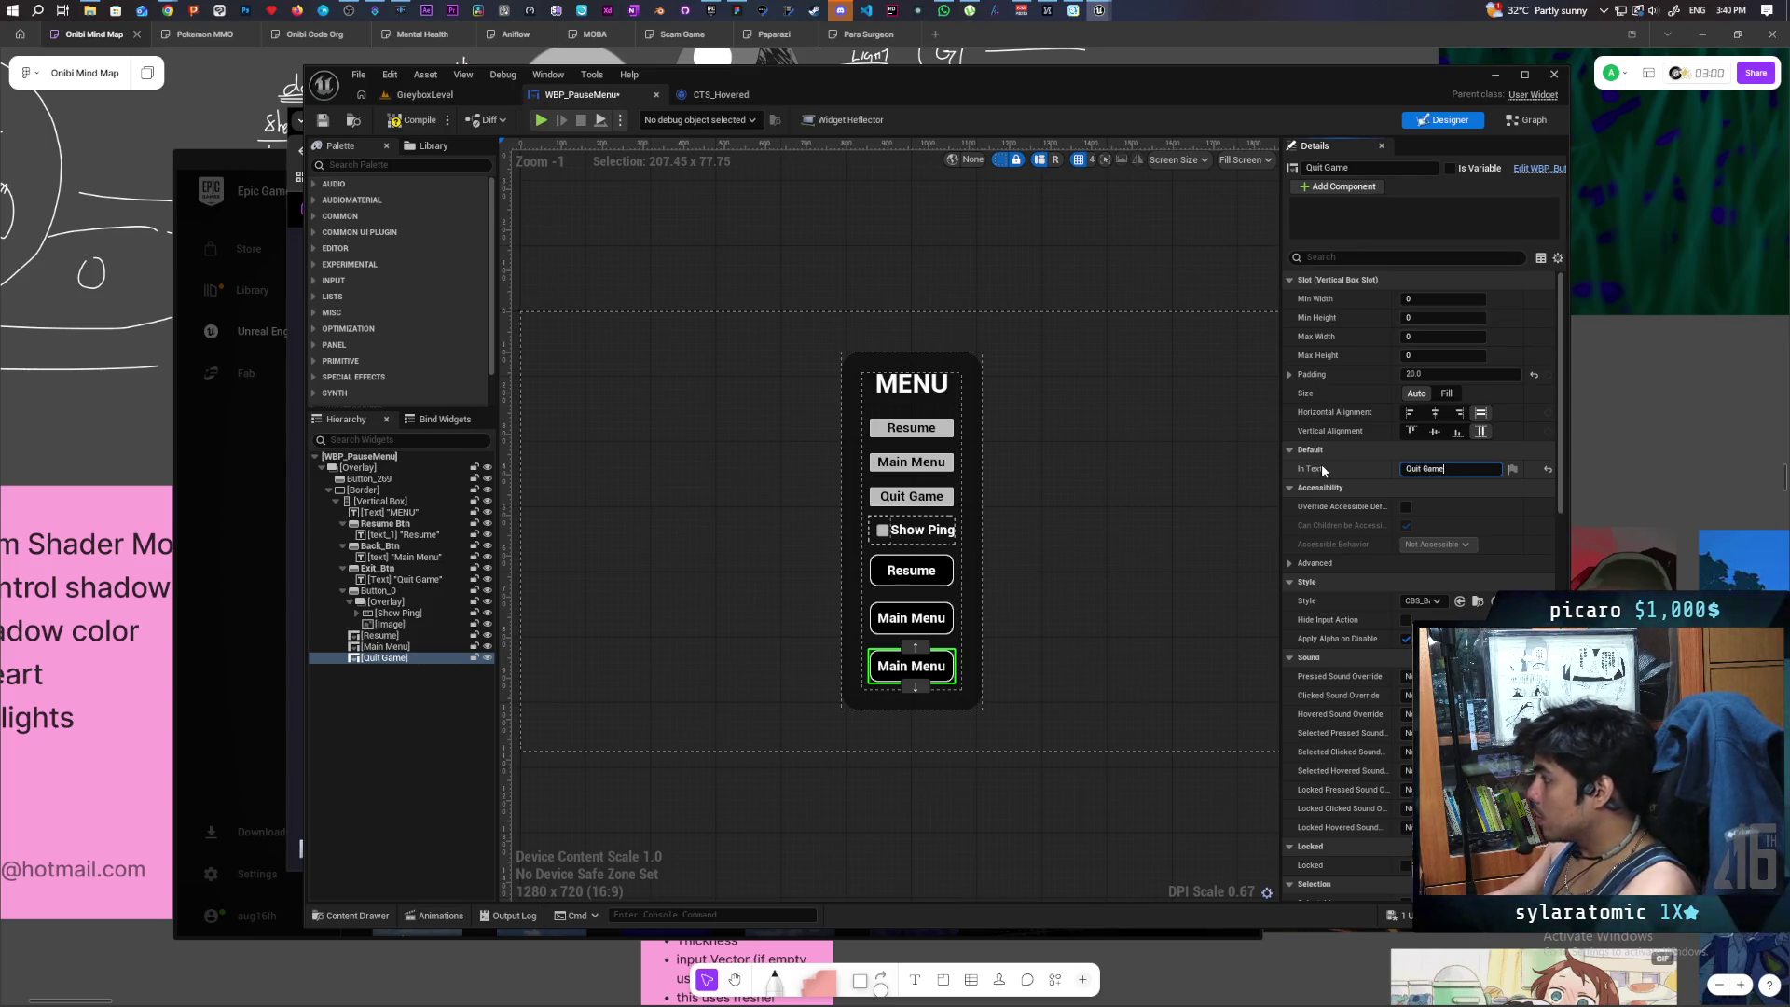
pyautogui.press('Return')
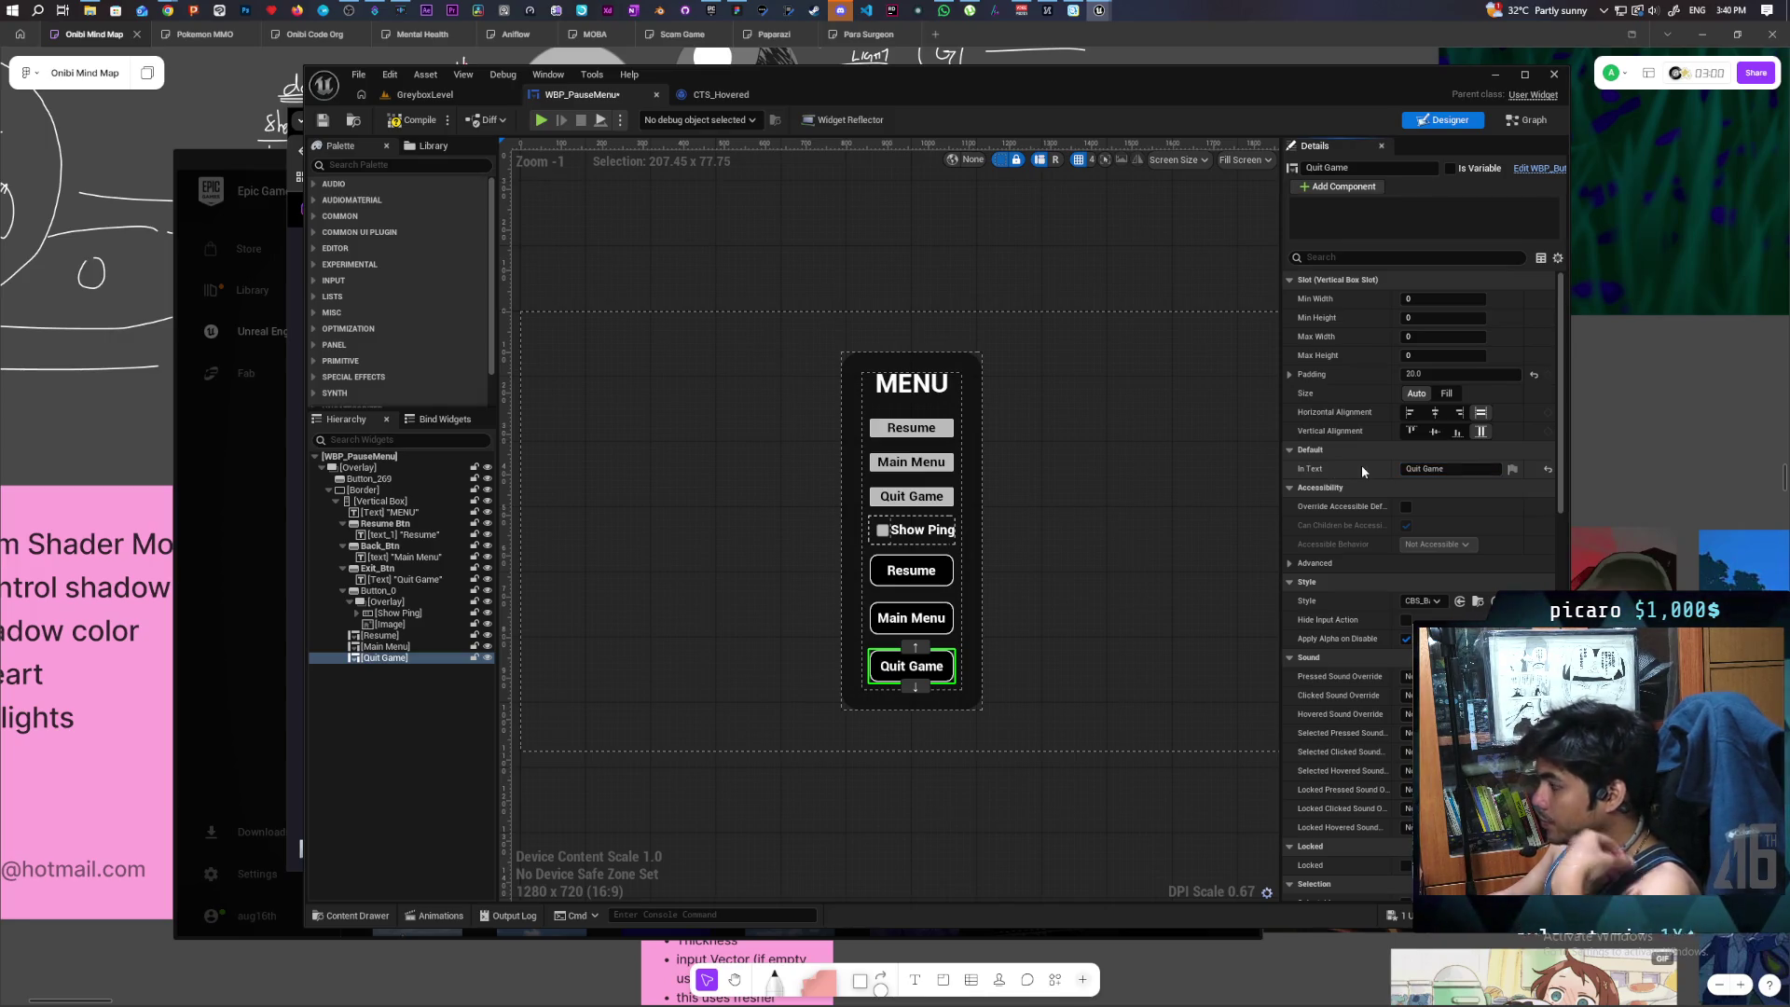
pyautogui.hotkey('ctrl', 's')
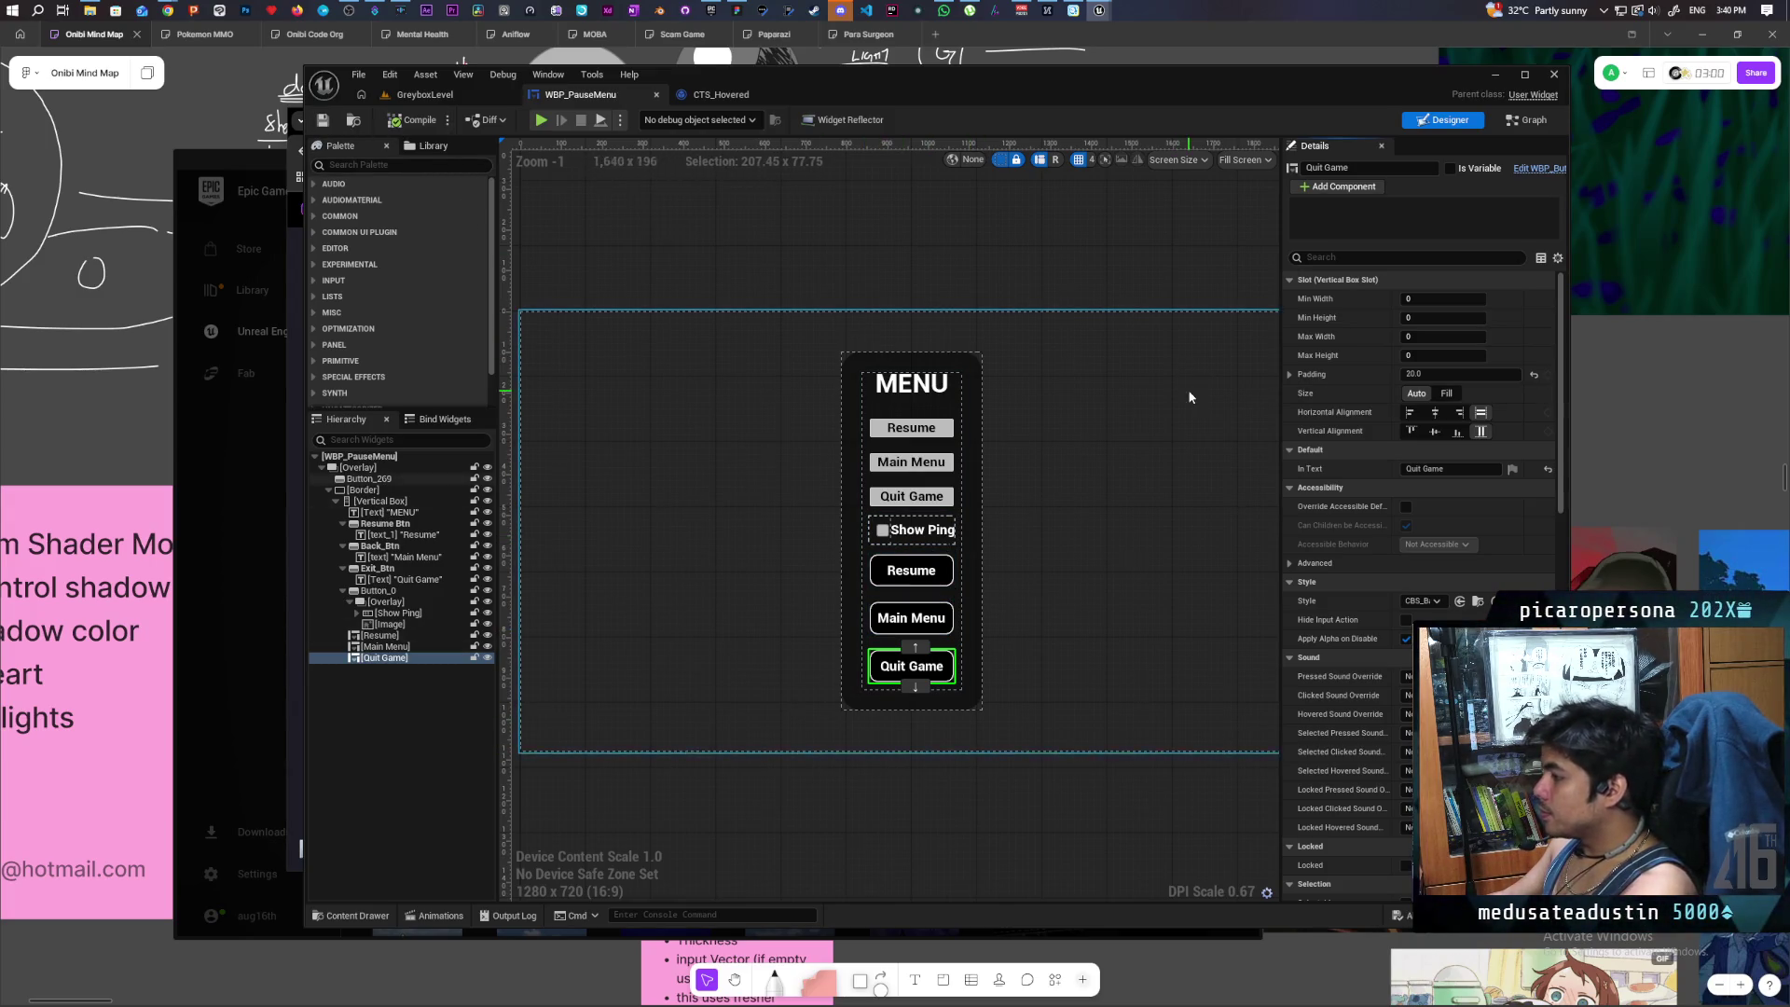
pyautogui.doubleClick(933, 78)
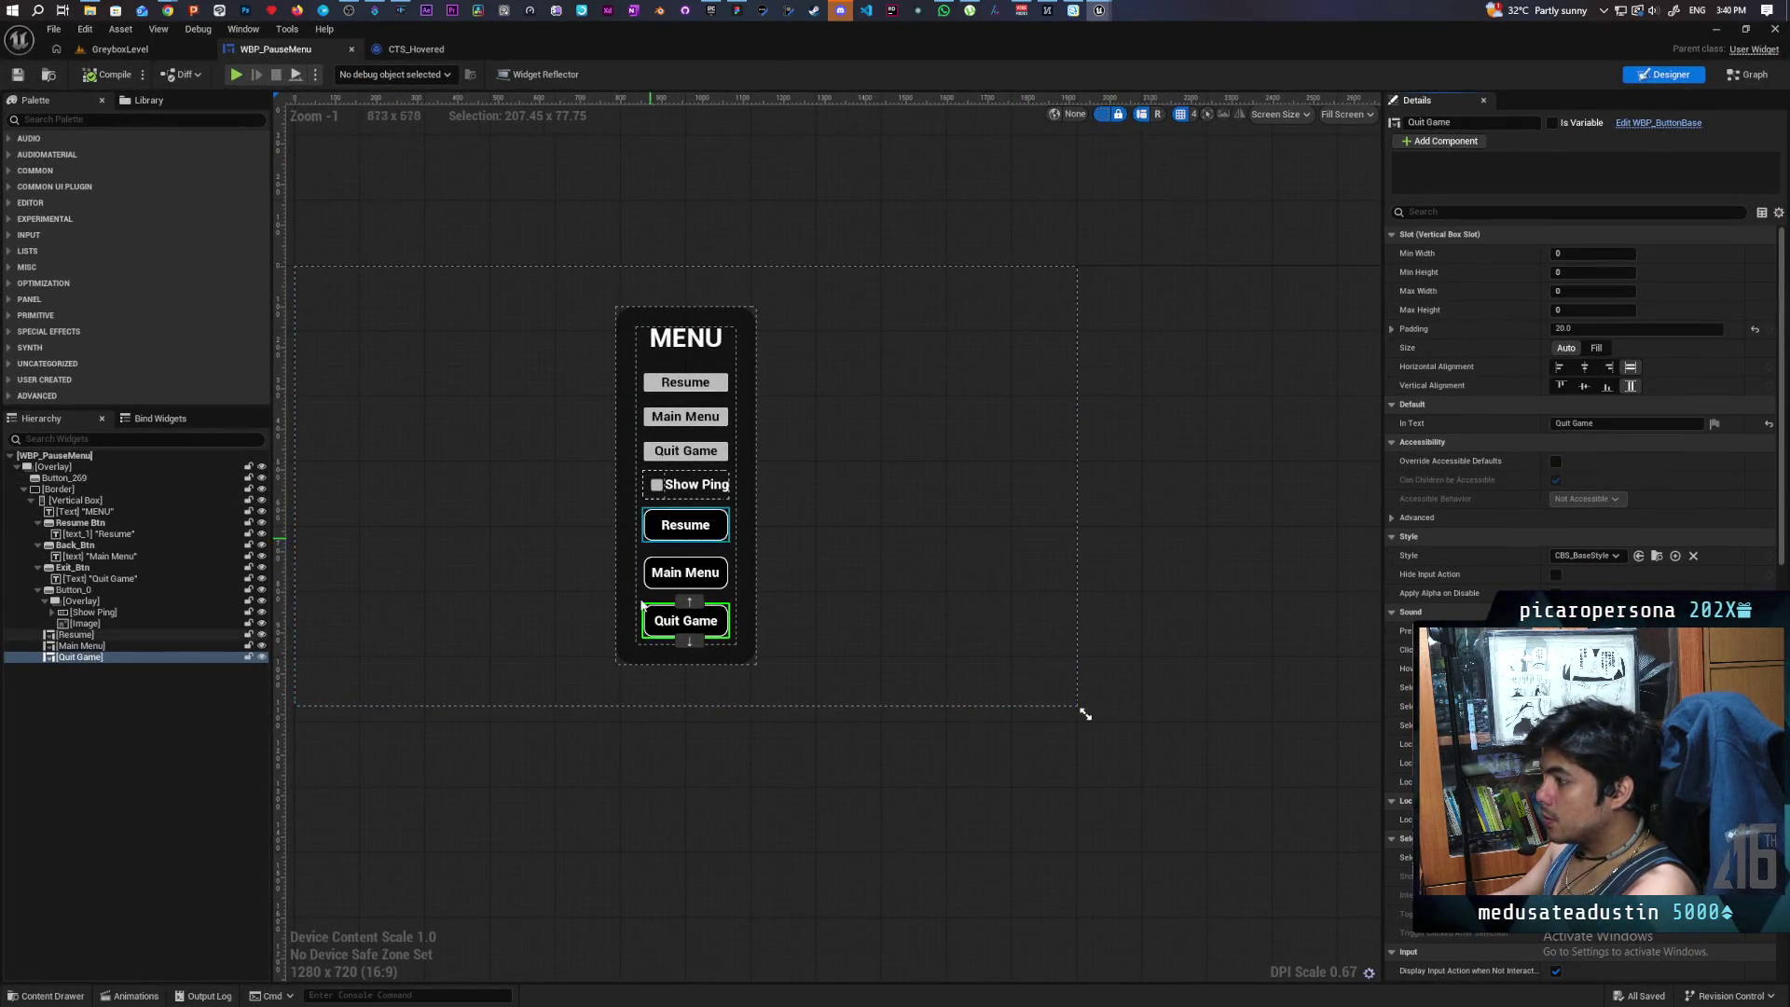
# - Select the new Resume button and create its On Clicked event from the Details Events section
pyautogui.click(118, 636)
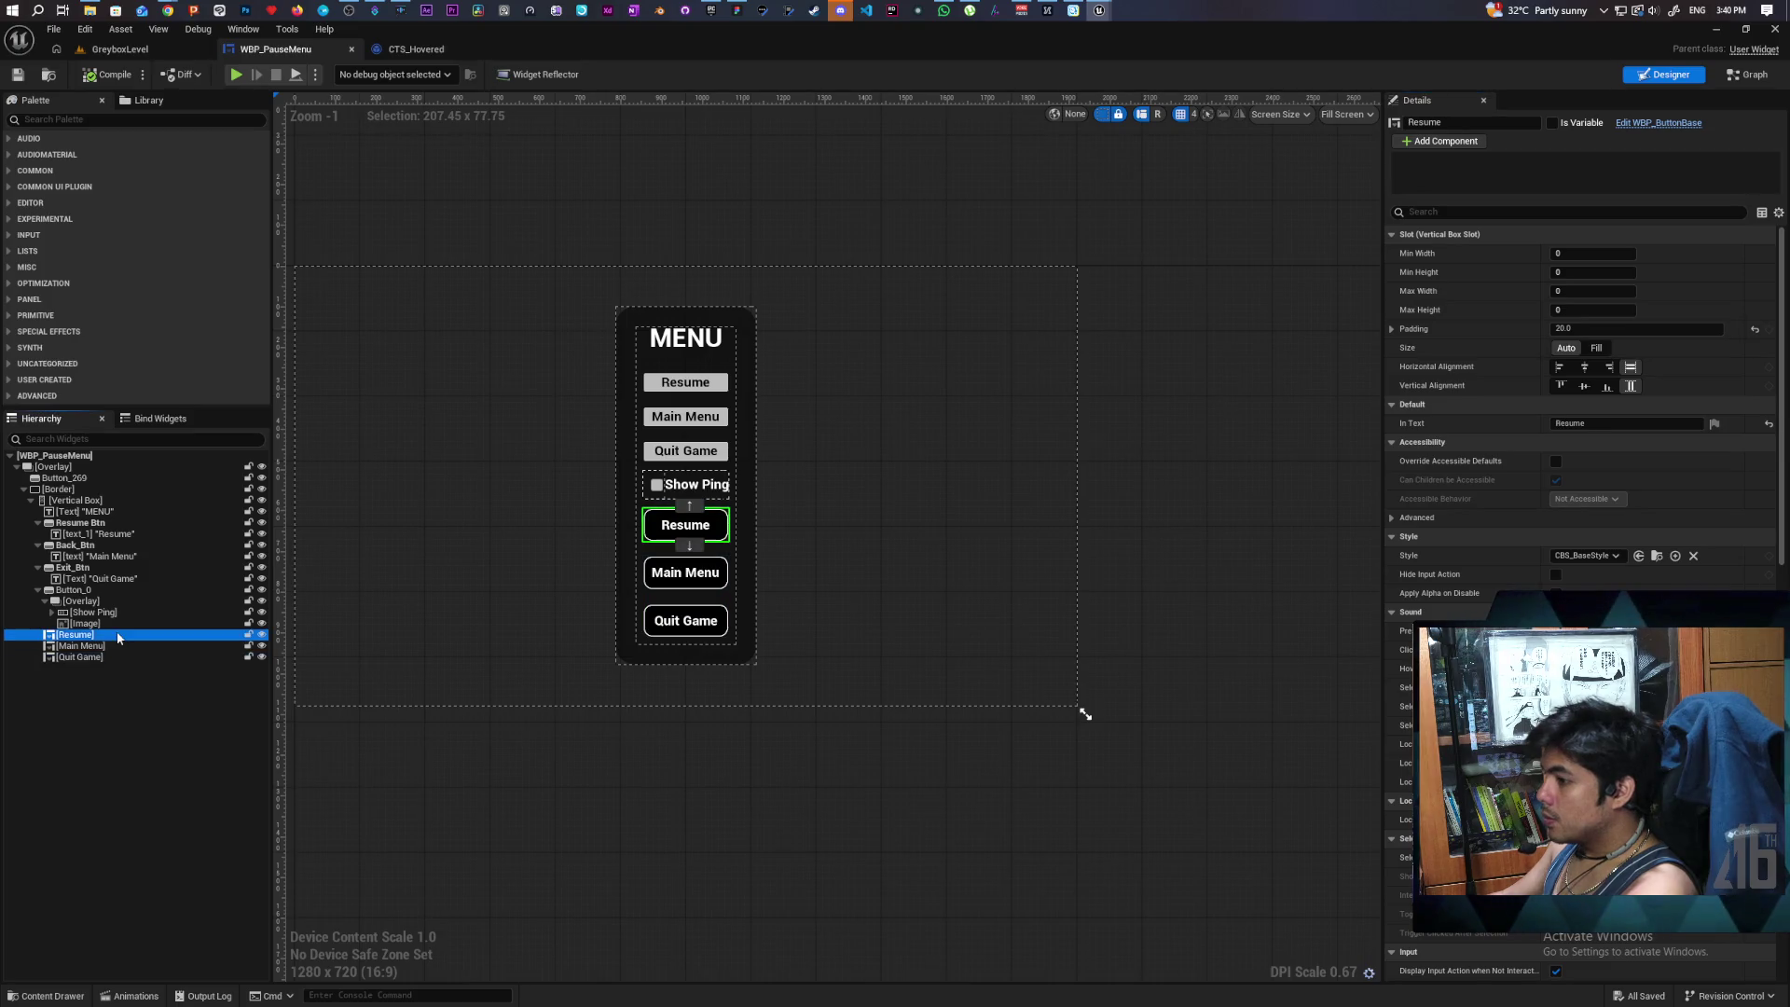
pyautogui.scroll(-10, 1585, 466)
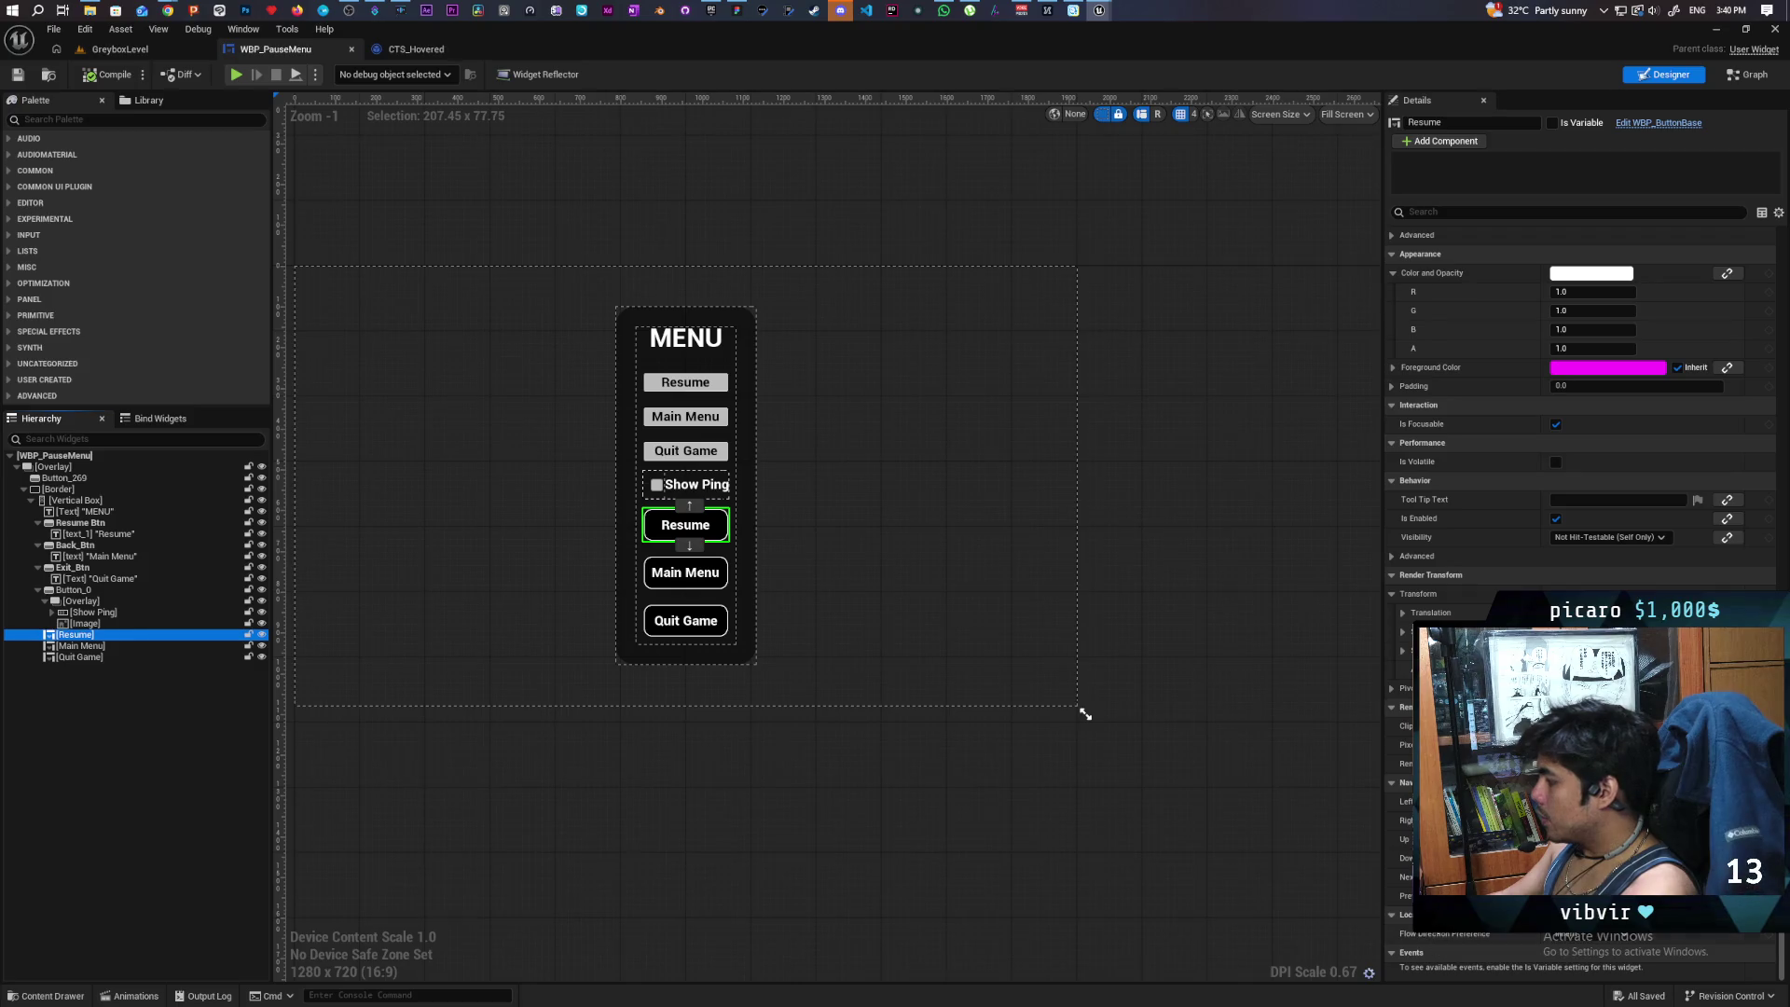
pyautogui.keyDown('shift'); pyautogui.click(103, 657); pyautogui.keyUp('shift')
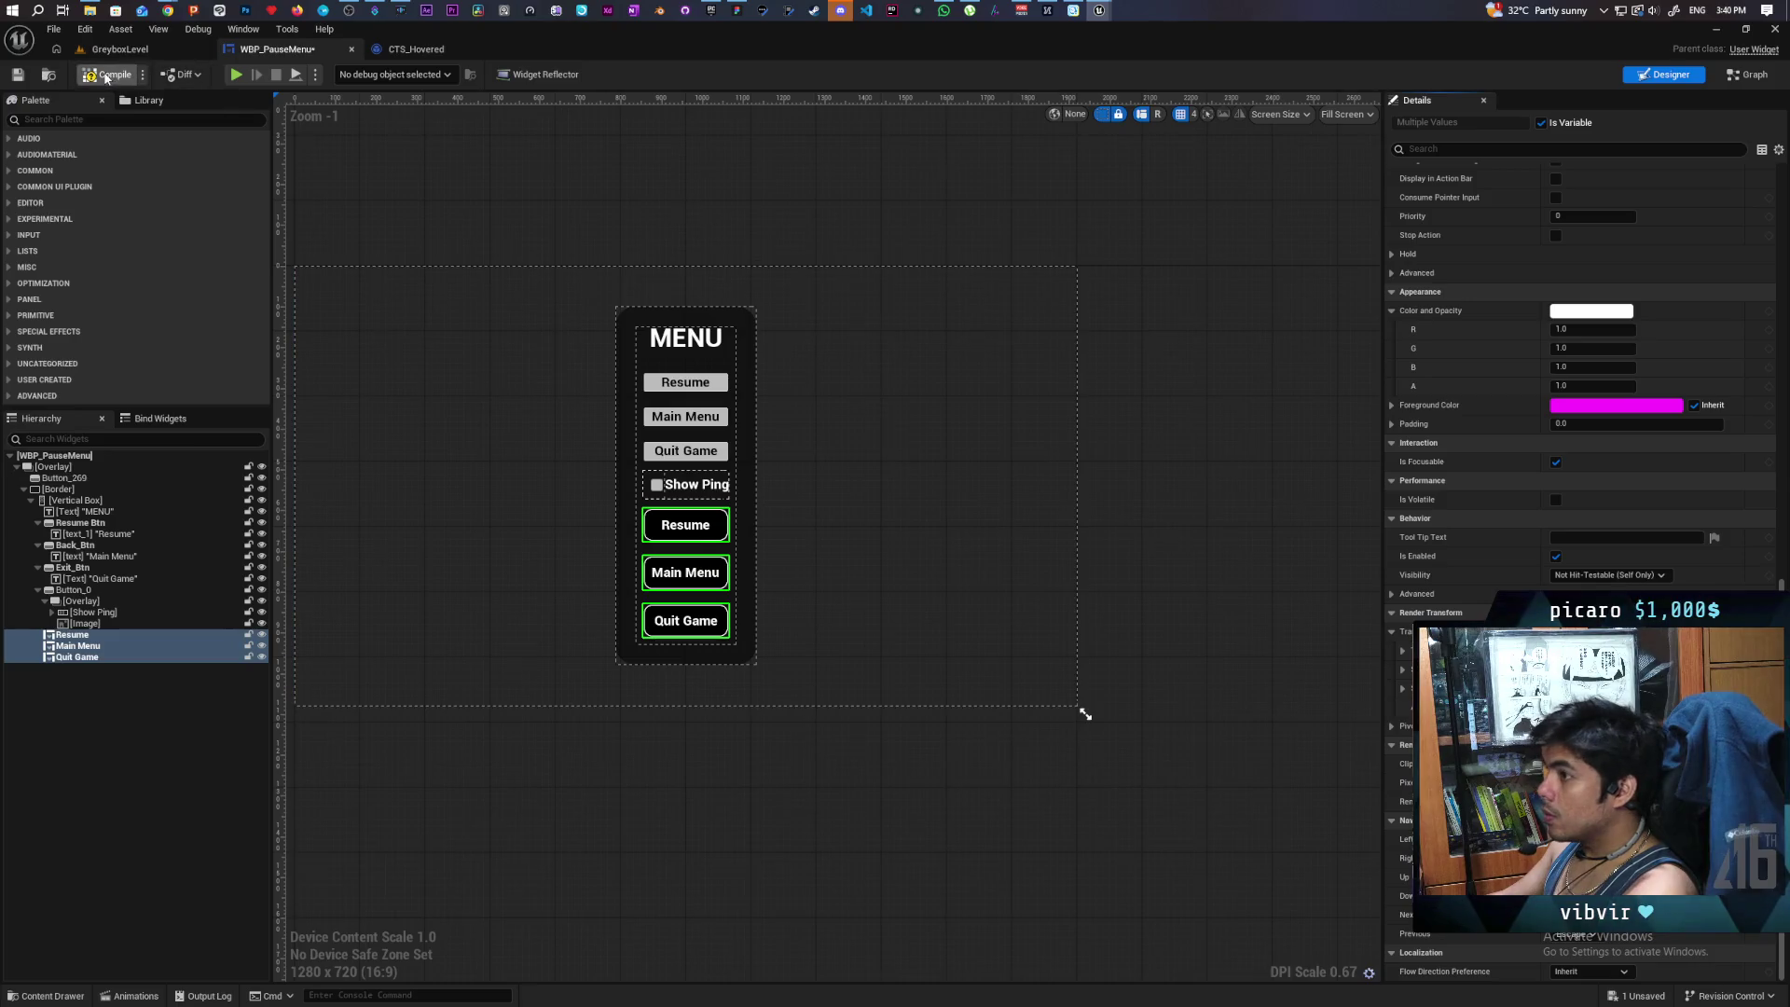
pyautogui.click(83, 738)
pyautogui.click(75, 635)
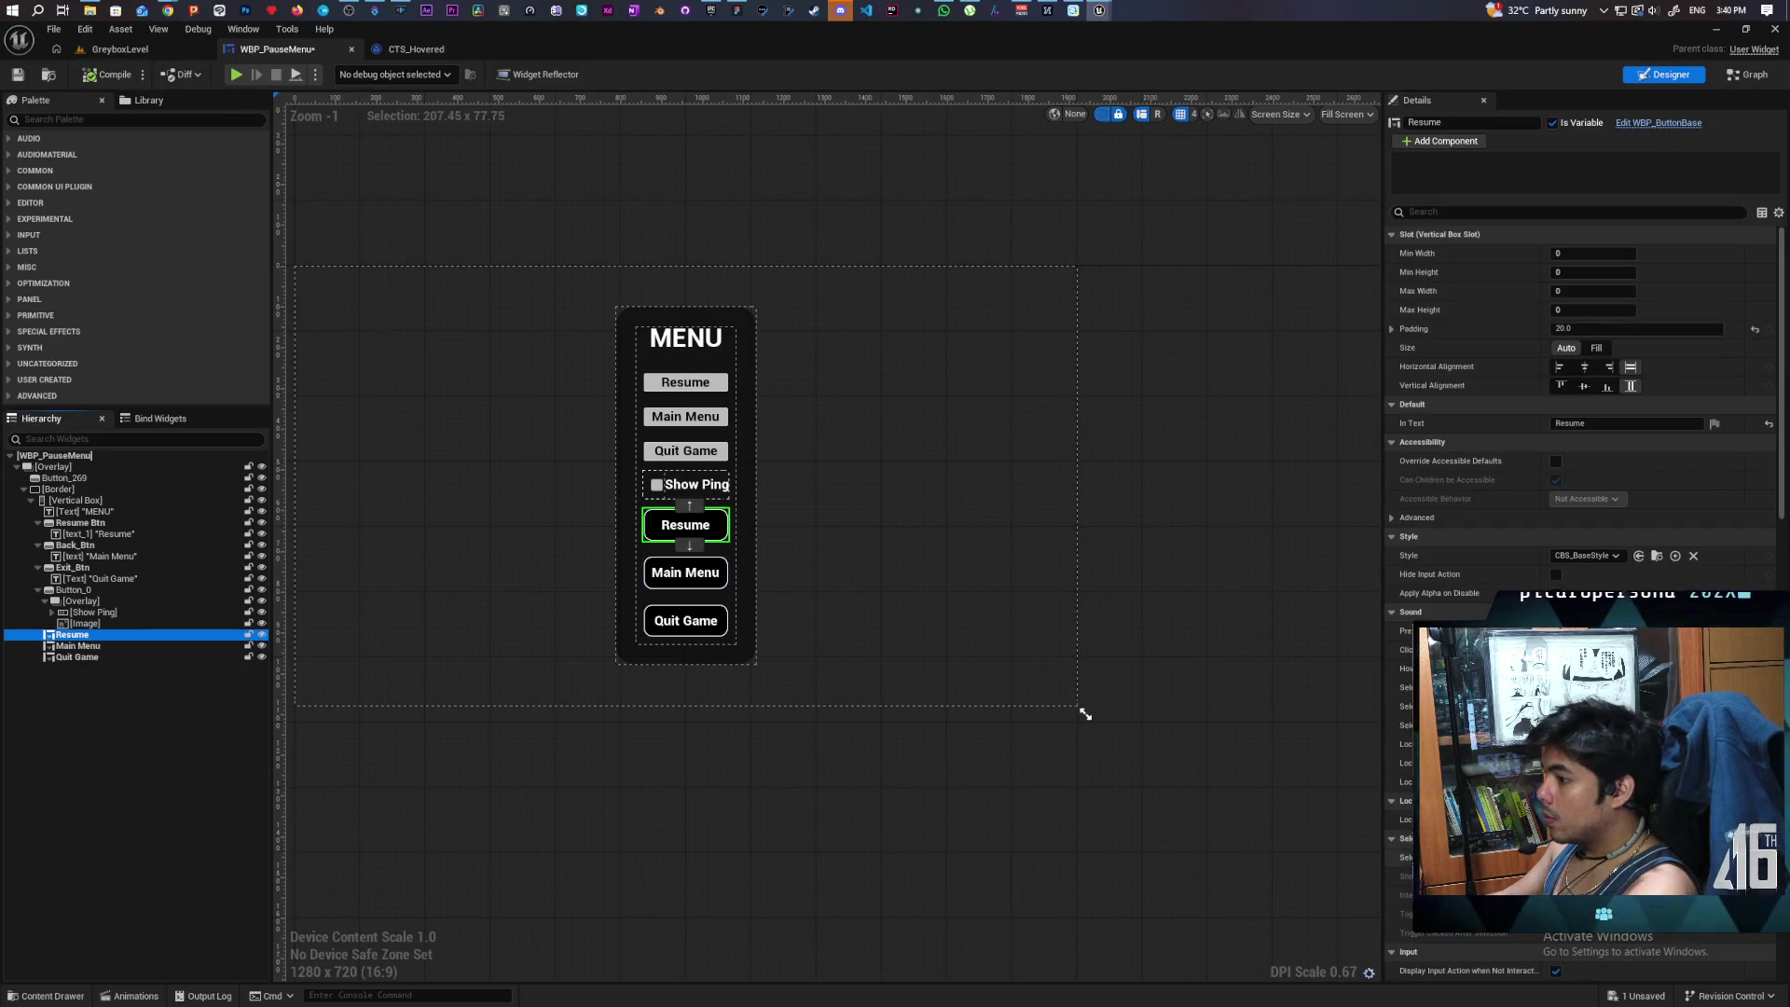
pyautogui.scroll(-10, 1585, 419)
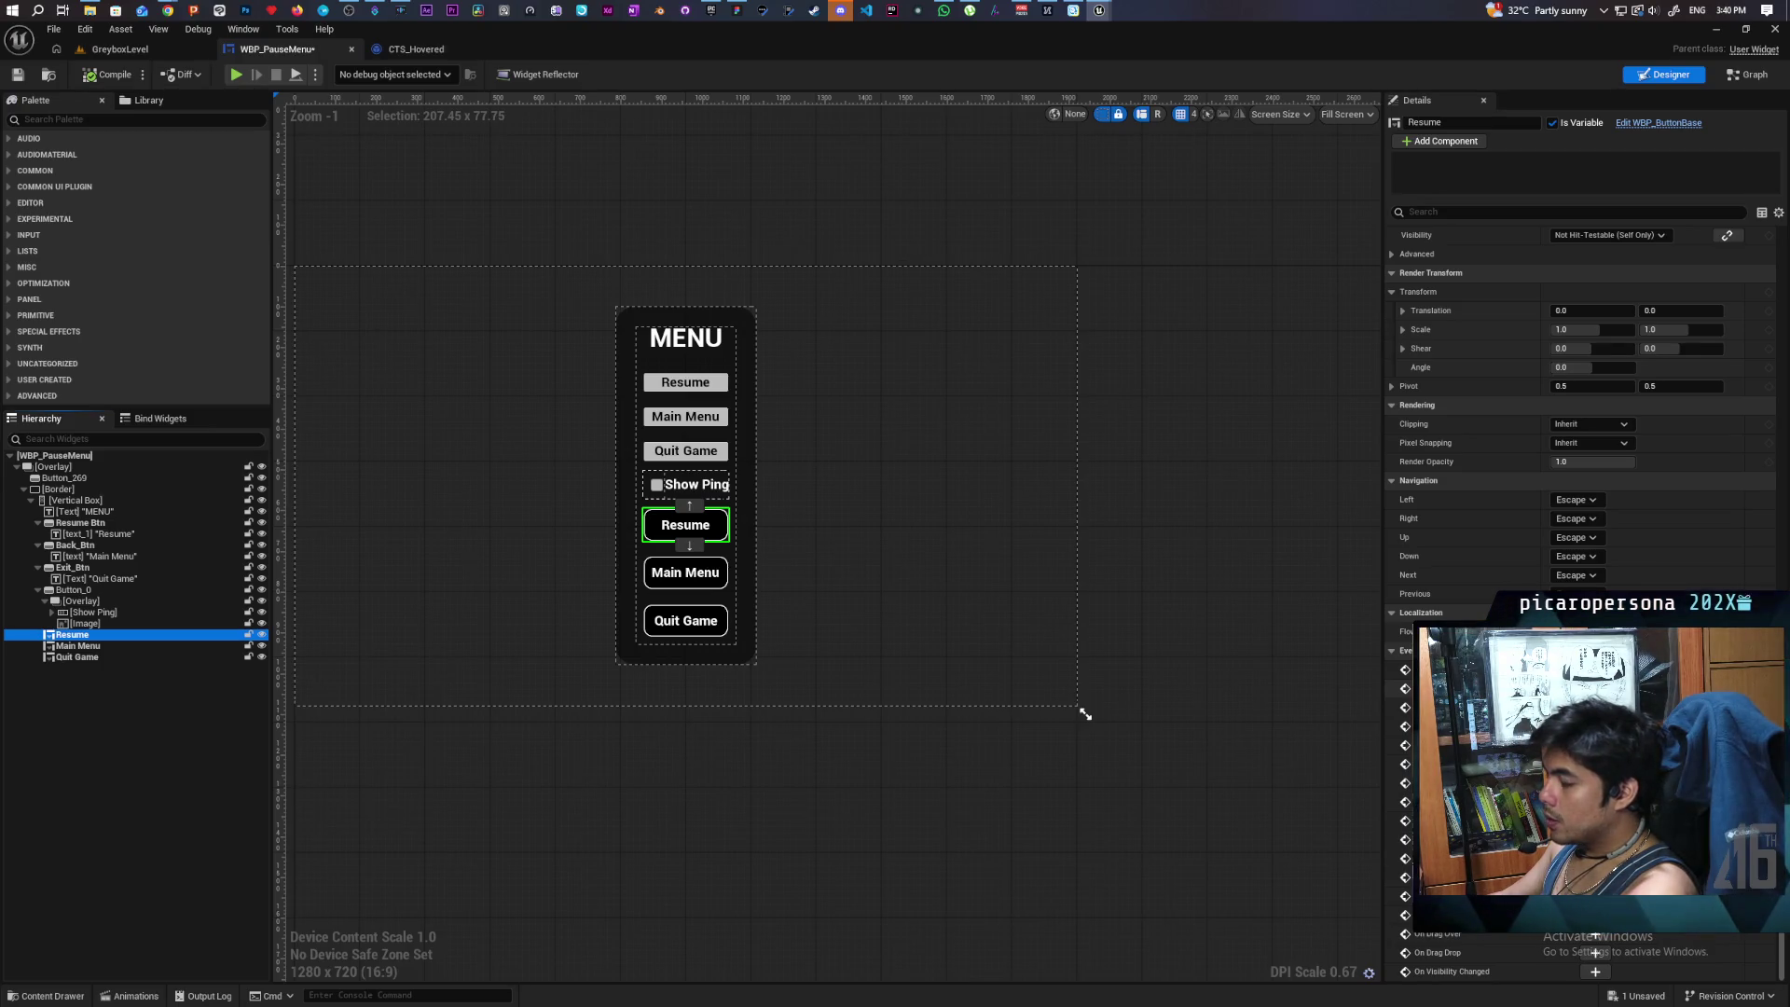
pyautogui.click(1595, 670)
pyautogui.scroll(-5, 1190, 513)
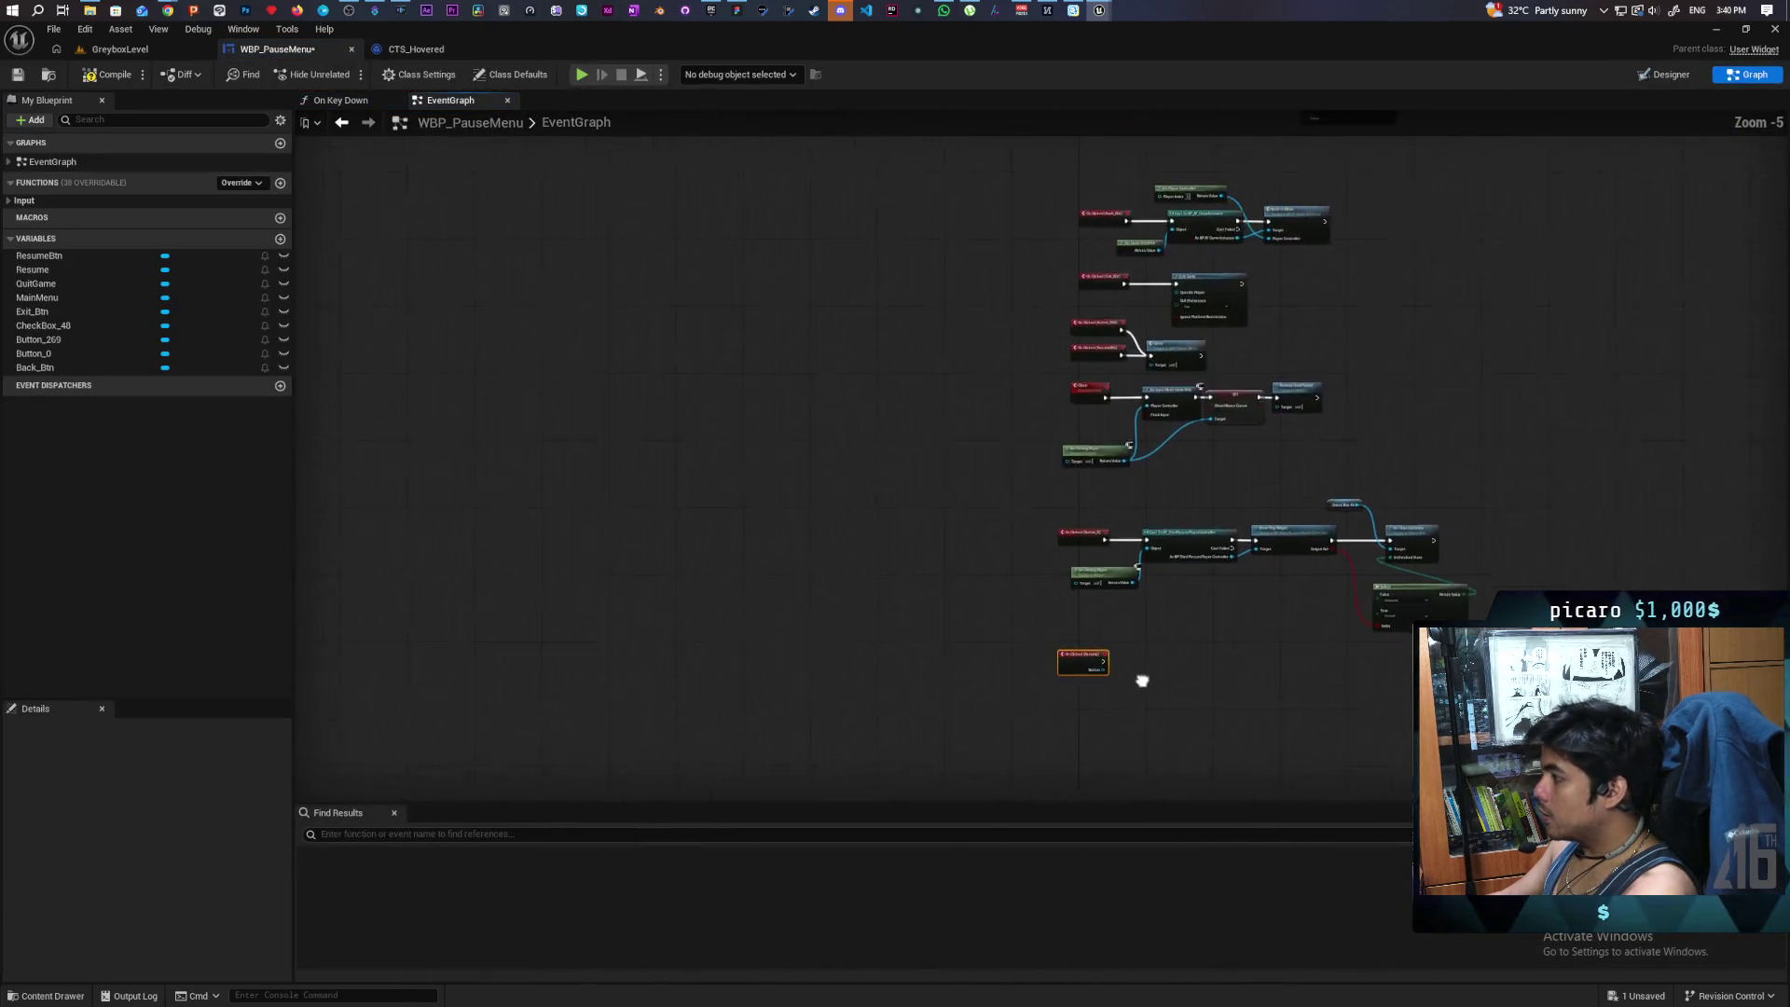
# - Reposition the On Clicked (Resume) node and check the original ResumeBtn's event settings
pyautogui.moveTo(1072, 680); pyautogui.dragTo(994, 384)
pyautogui.scroll(2, 1078, 315)
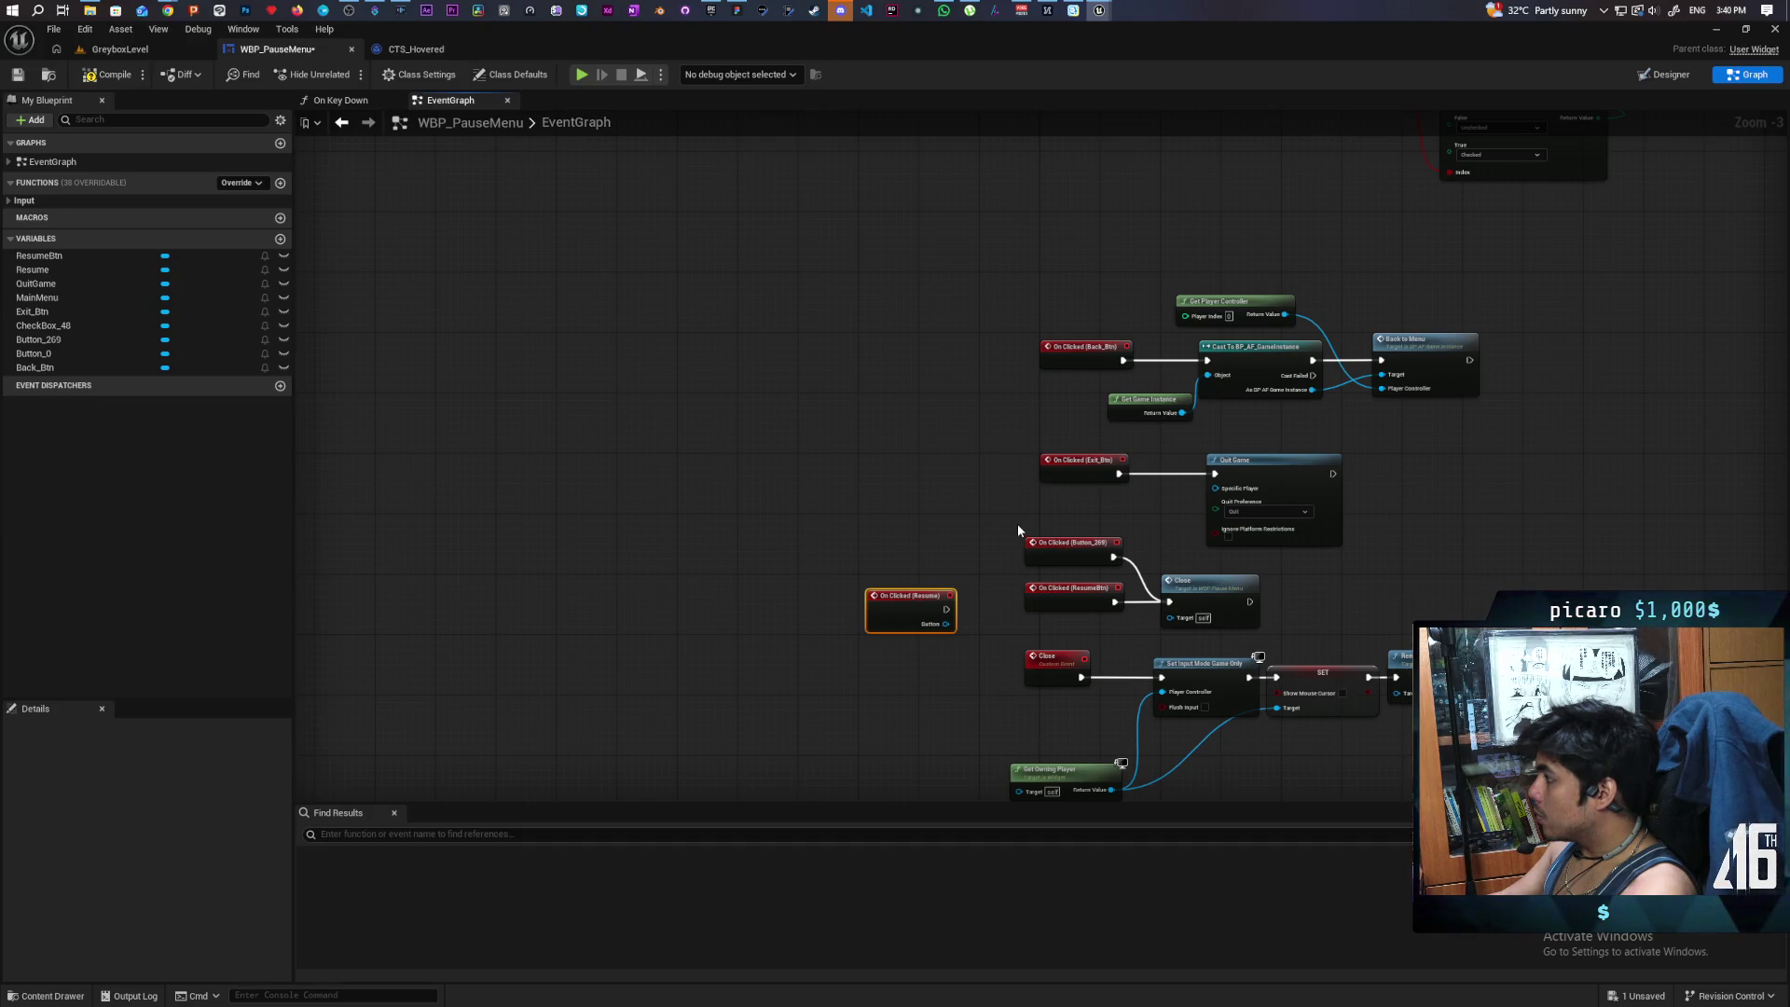
pyautogui.moveTo(906, 614); pyautogui.dragTo(822, 494)
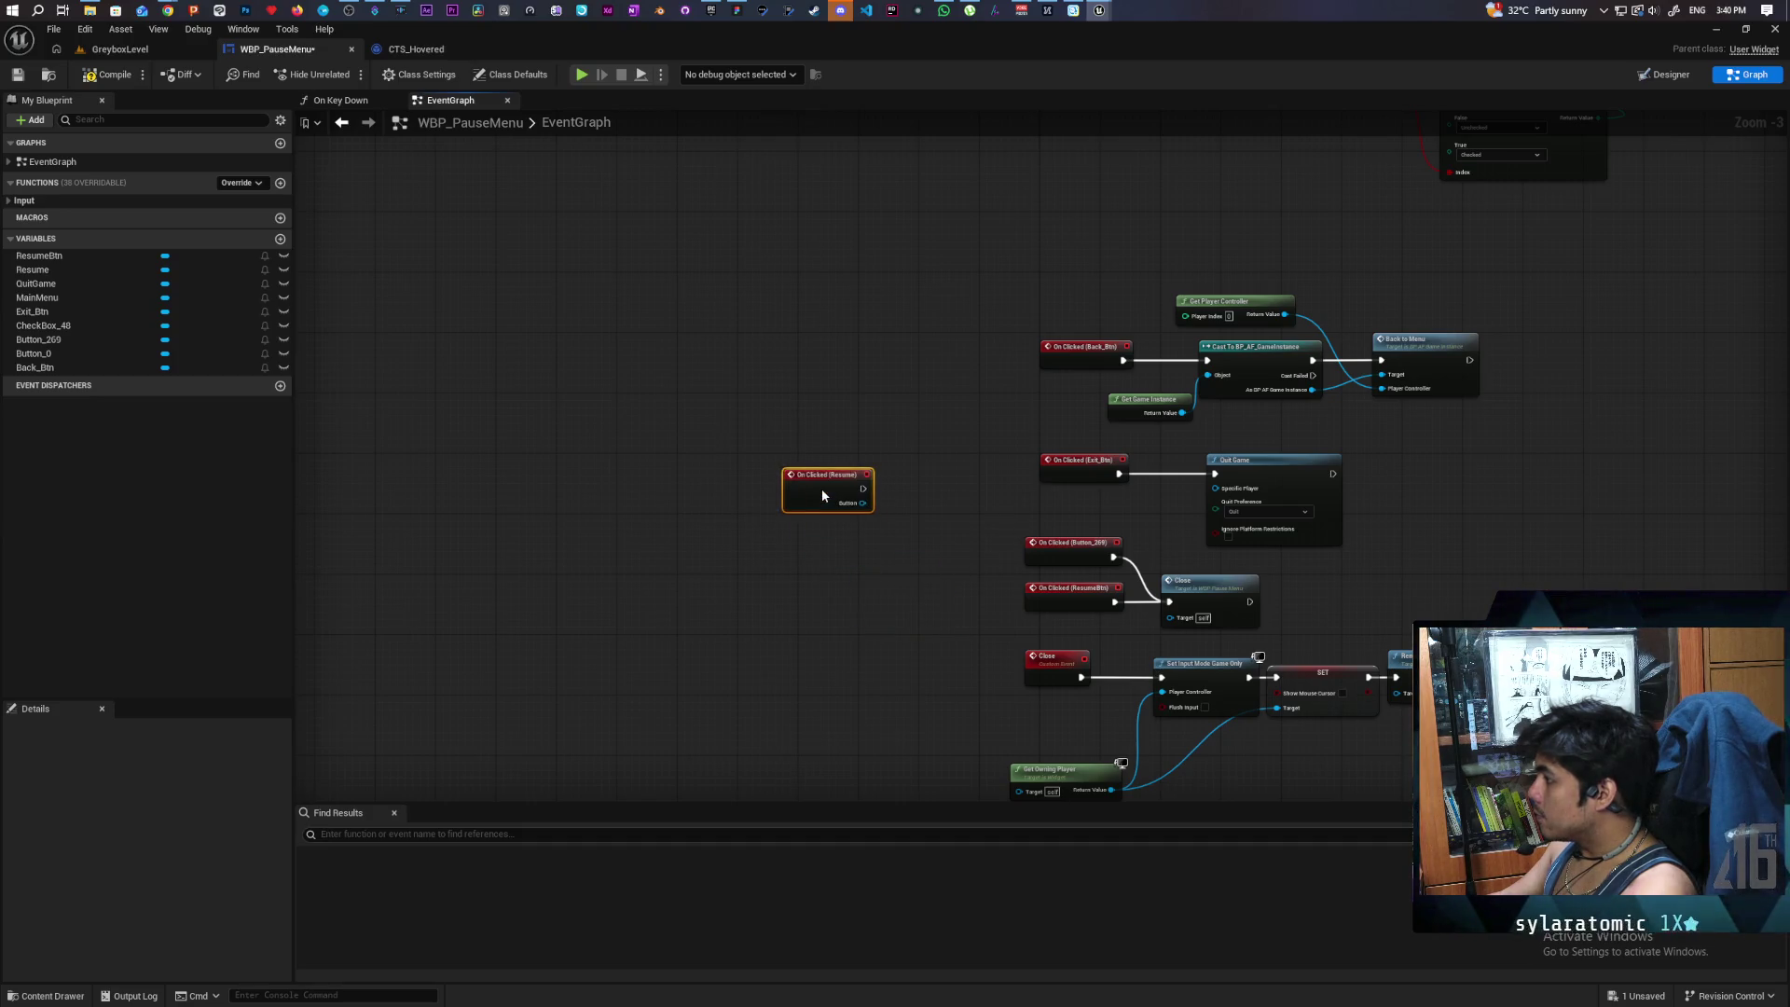
pyautogui.click(1665, 74)
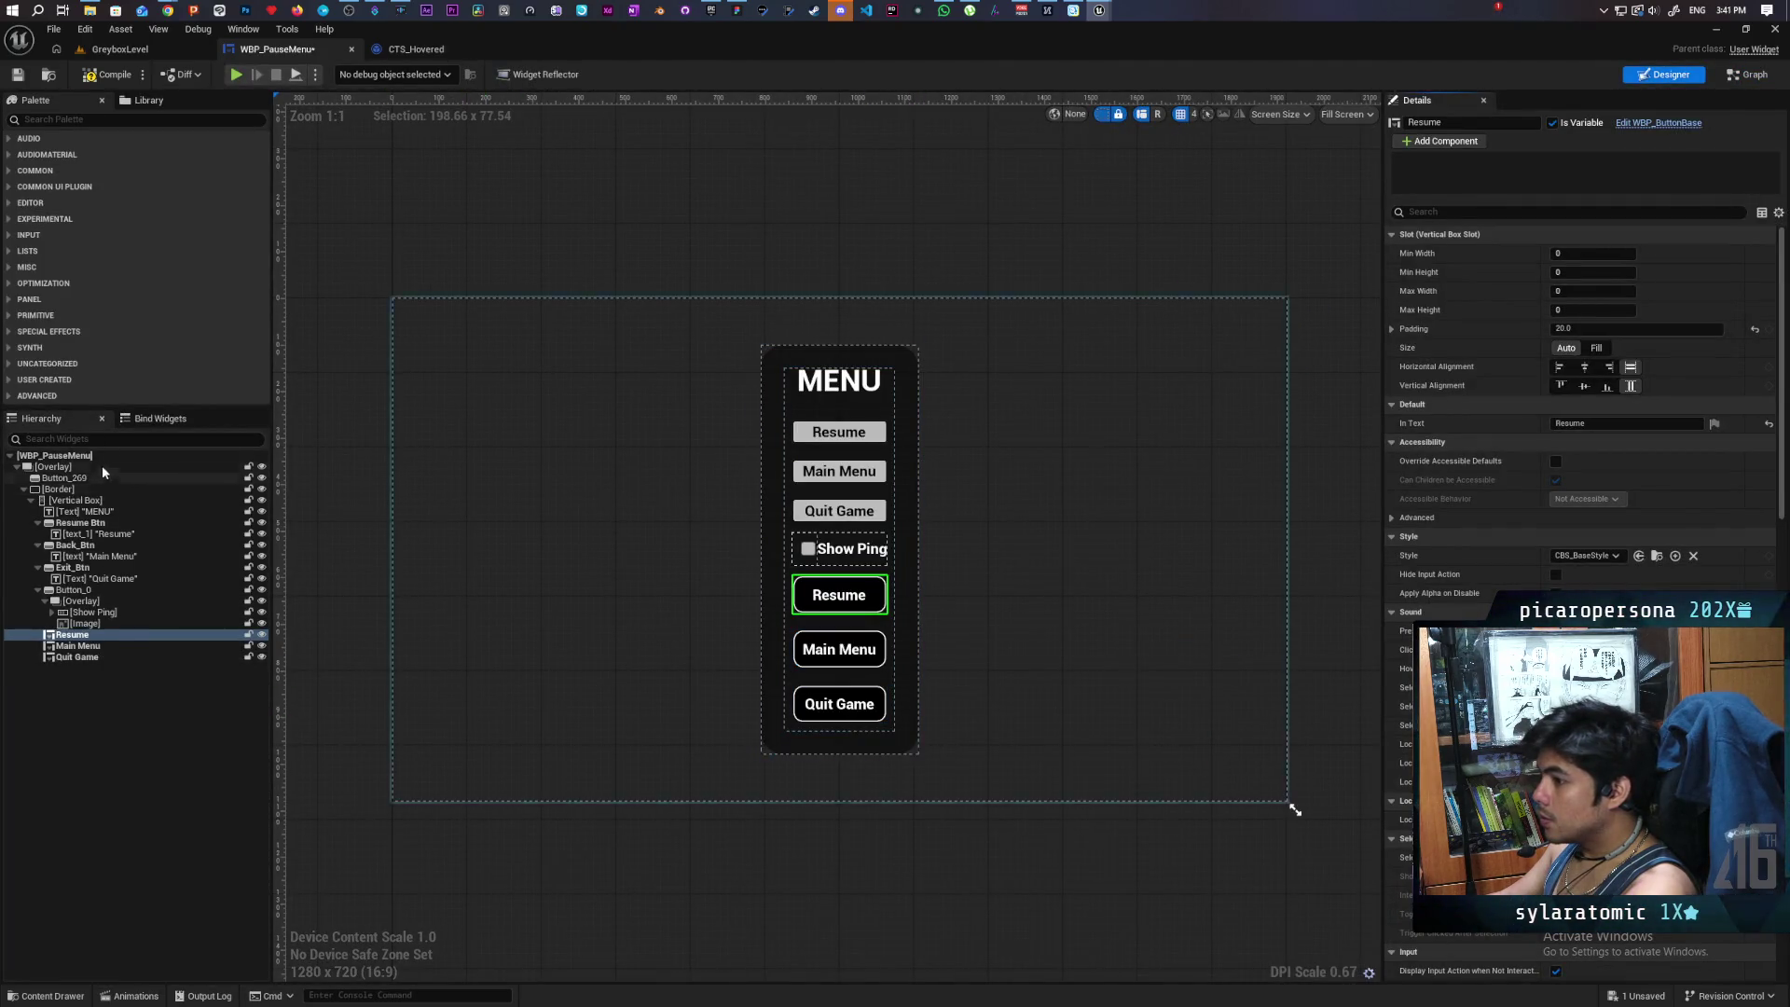
pyautogui.click(105, 525)
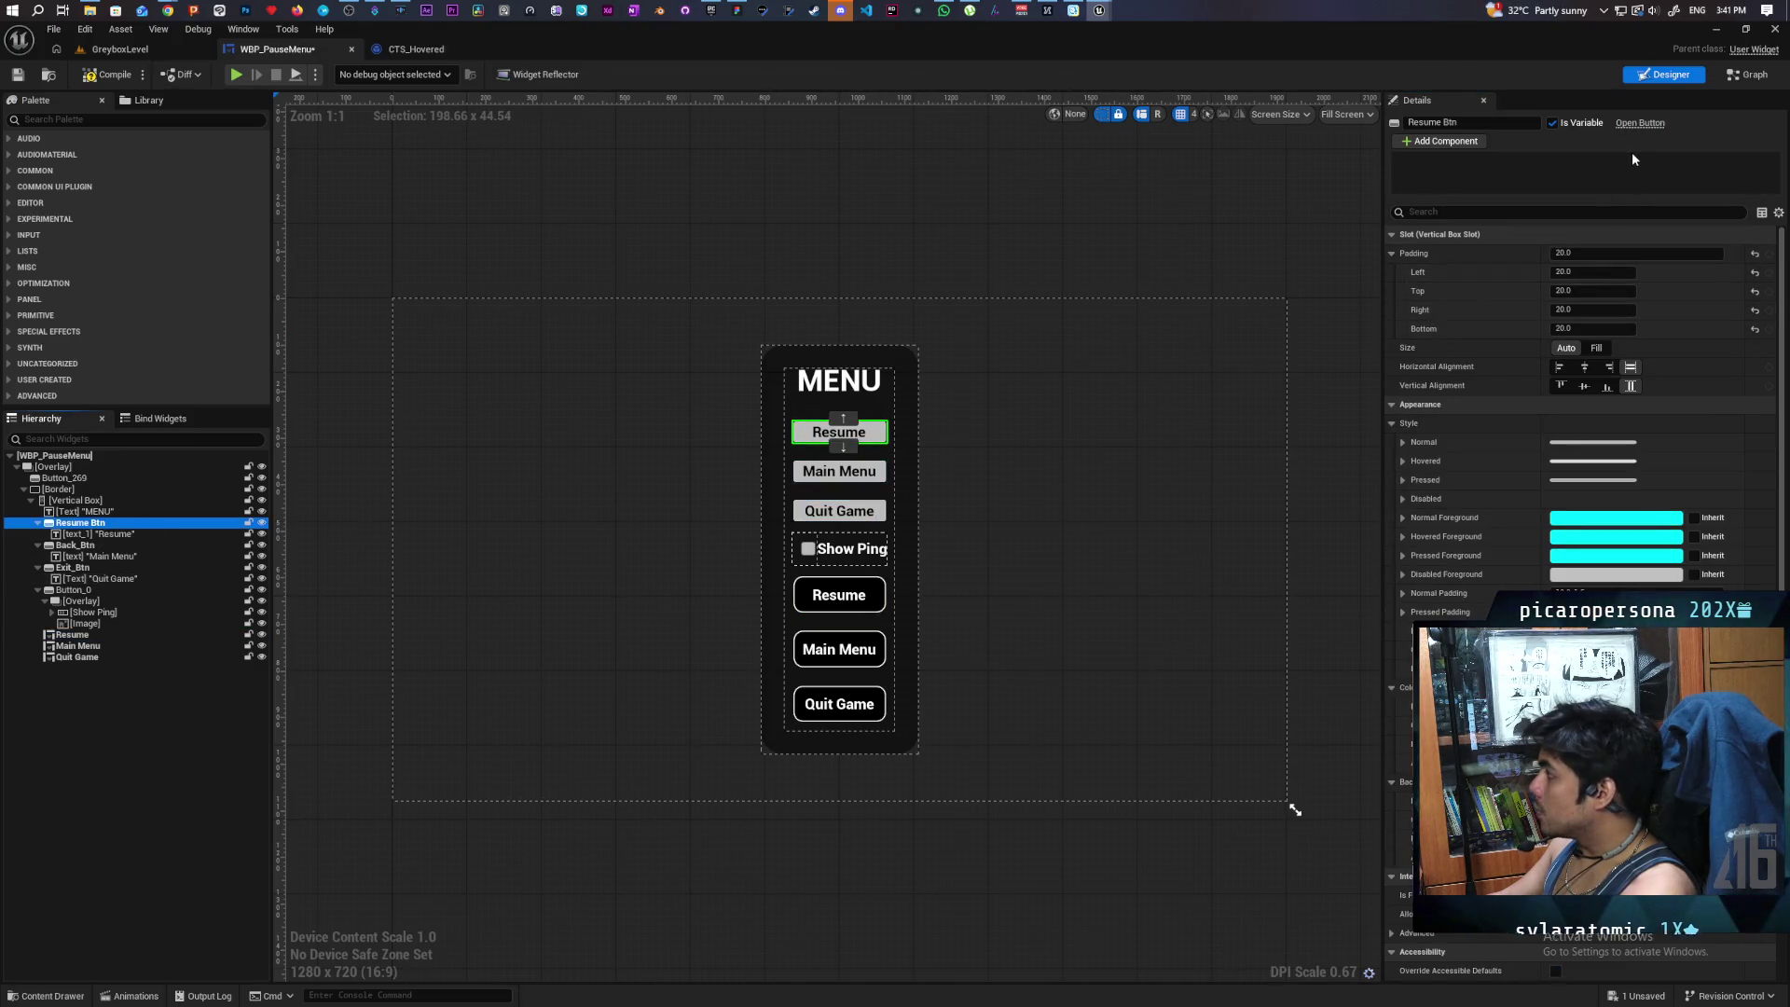
pyautogui.scroll(-10, 1632, 154)
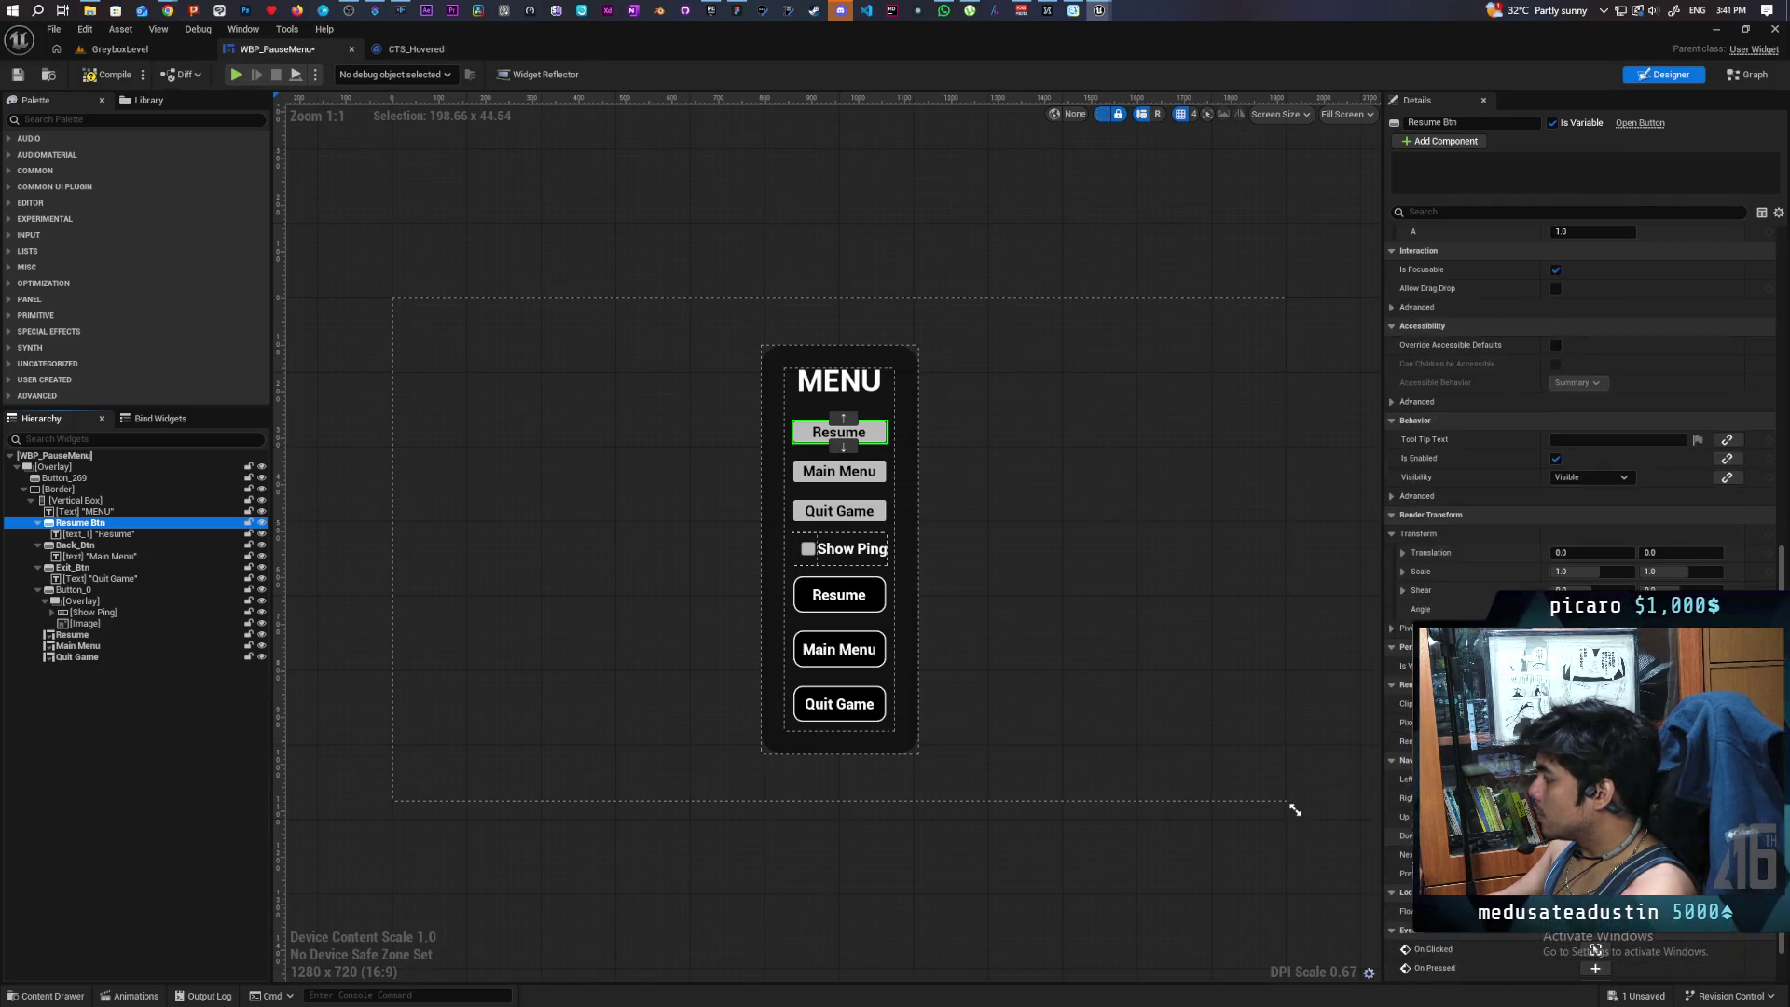
pyautogui.scroll(-1, 1595, 949)
pyautogui.click(1596, 896)
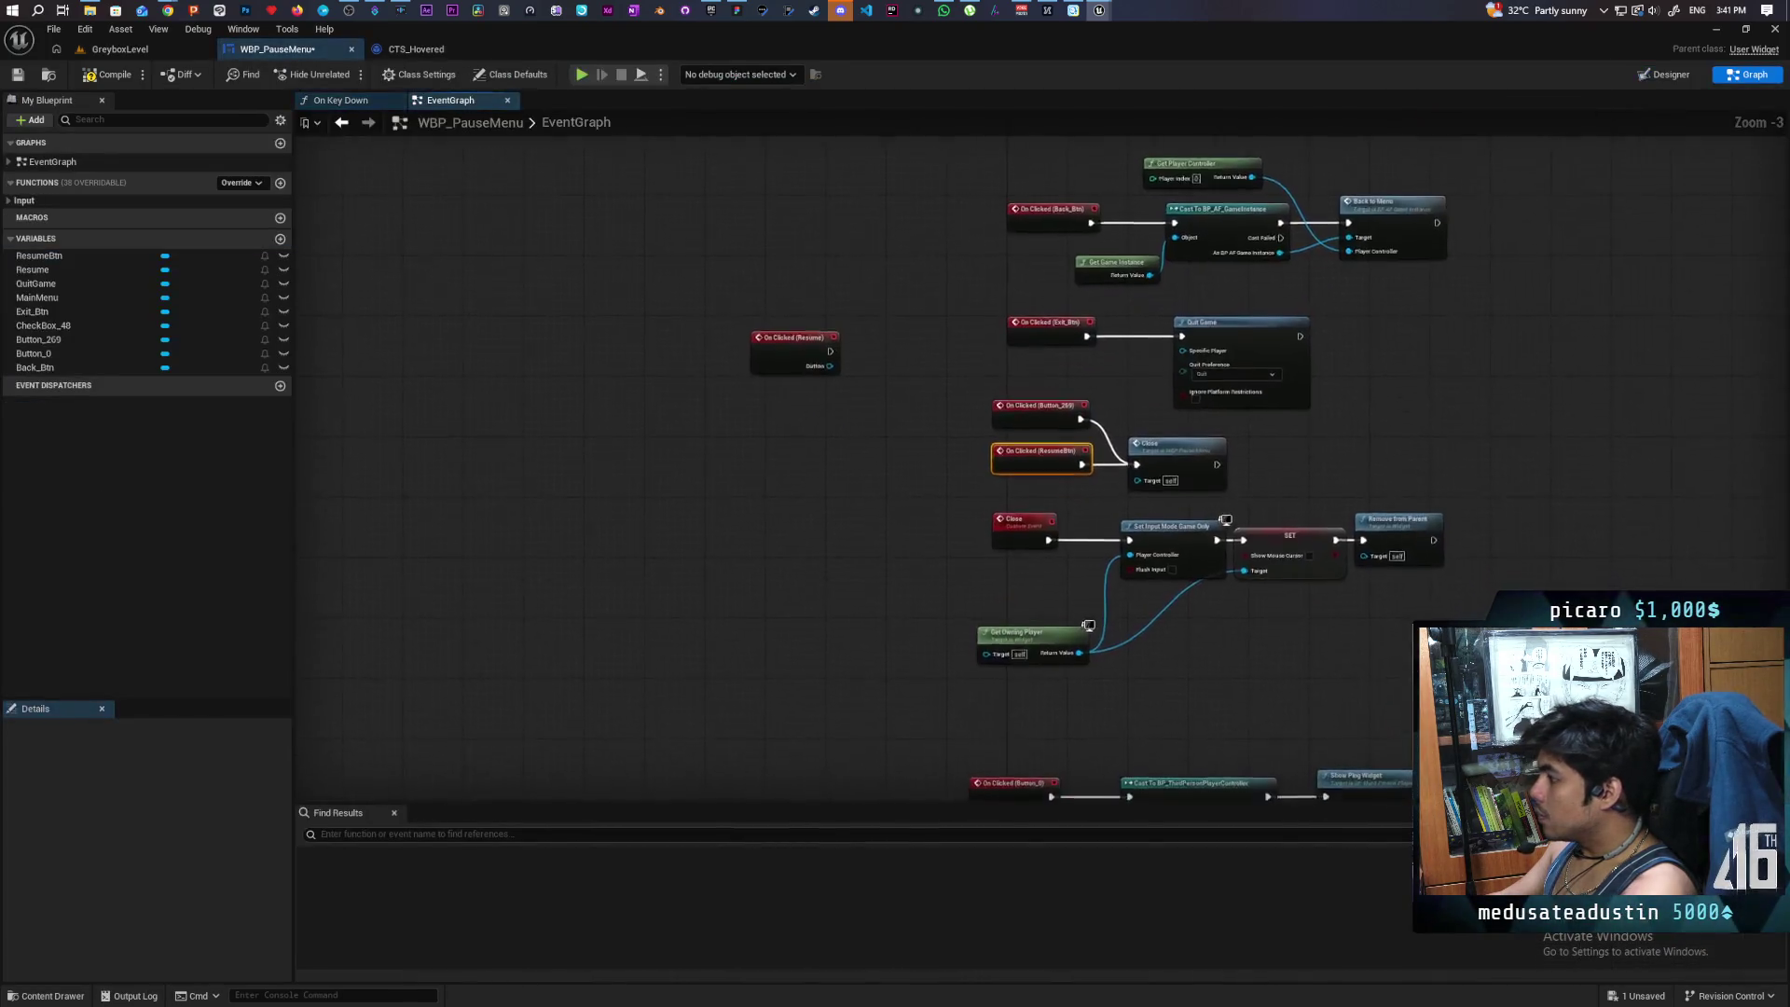
# - Place On Clicked (Resume) beside On Clicked (ResumeBtn) and wire it into the Close call
pyautogui.moveTo(670, 295)
pyautogui.mouseDown()
pyautogui.moveTo(792, 474)
pyautogui.moveTo(1156, 485)
pyautogui.moveTo(1182, 463)
pyautogui.mouseUp()
pyautogui.moveTo(860, 468); pyautogui.dragTo(871, 457)
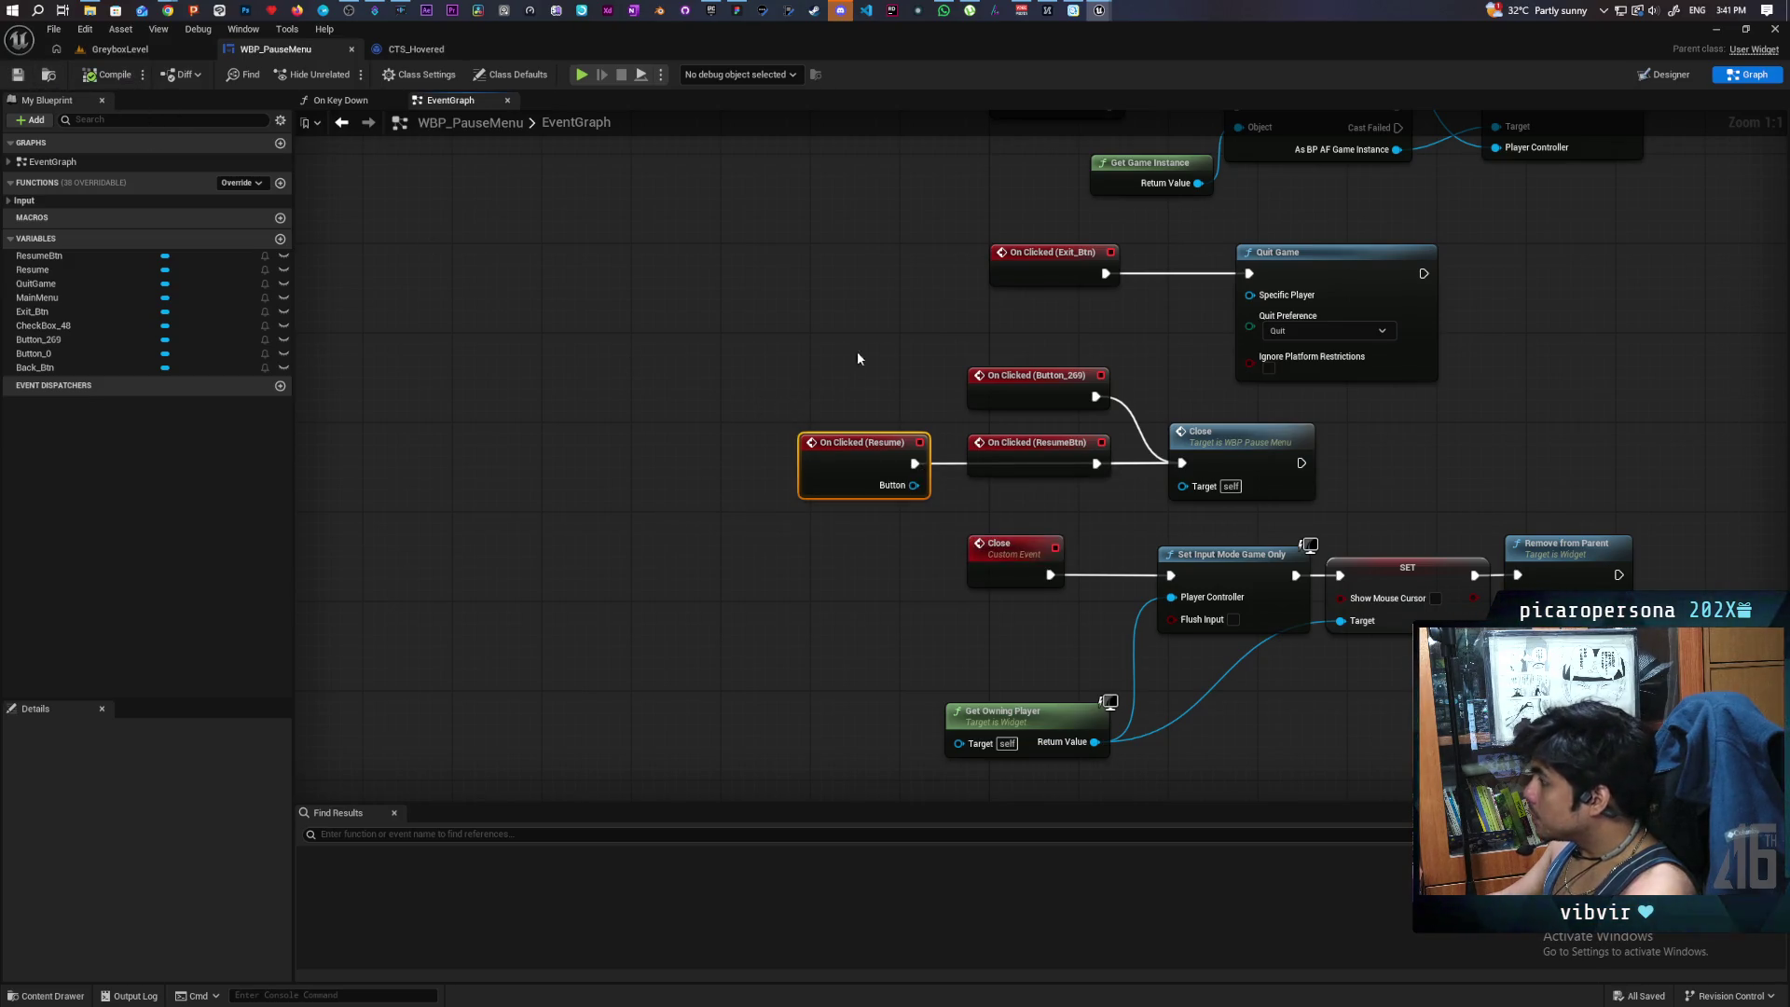
pyautogui.scroll(-2, 835, 360)
pyautogui.moveTo(871, 522)
pyautogui.mouseDown()
pyautogui.moveTo(880, 439)
pyautogui.moveTo(928, 420)
pyautogui.mouseUp()
pyautogui.click(891, 382)
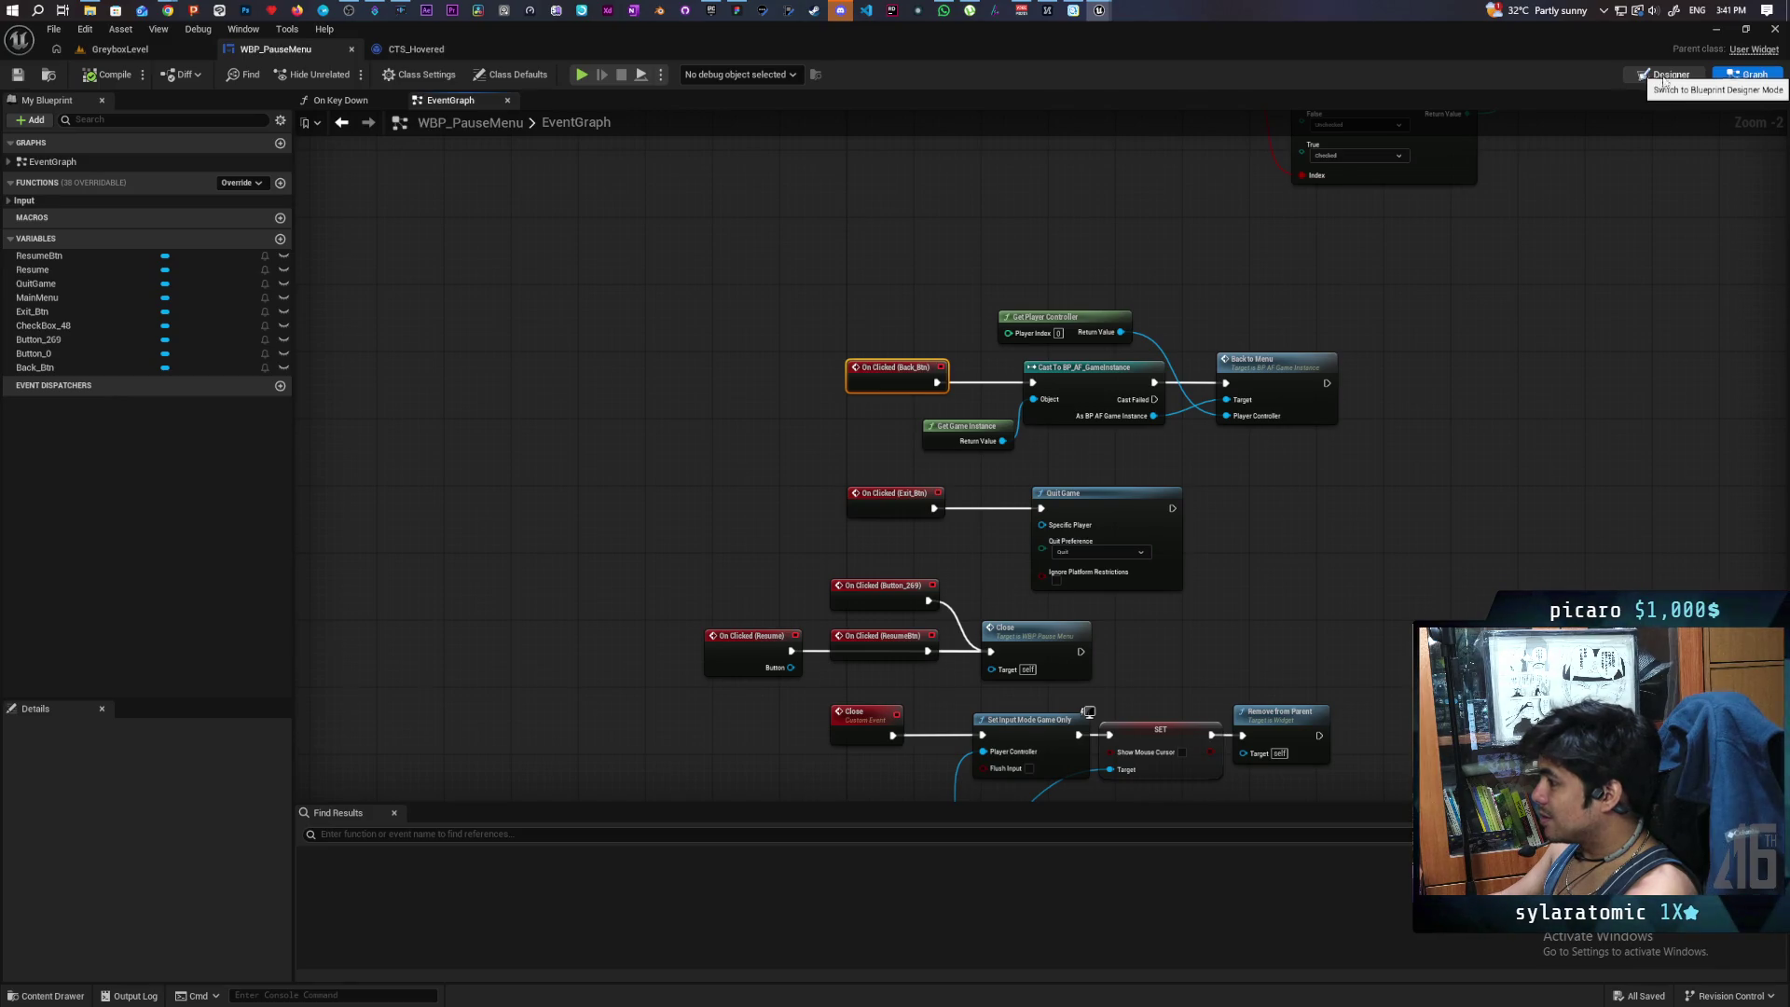
pyautogui.scroll(-2, 1188, 617)
pyautogui.scroll(3, 1295, 411)
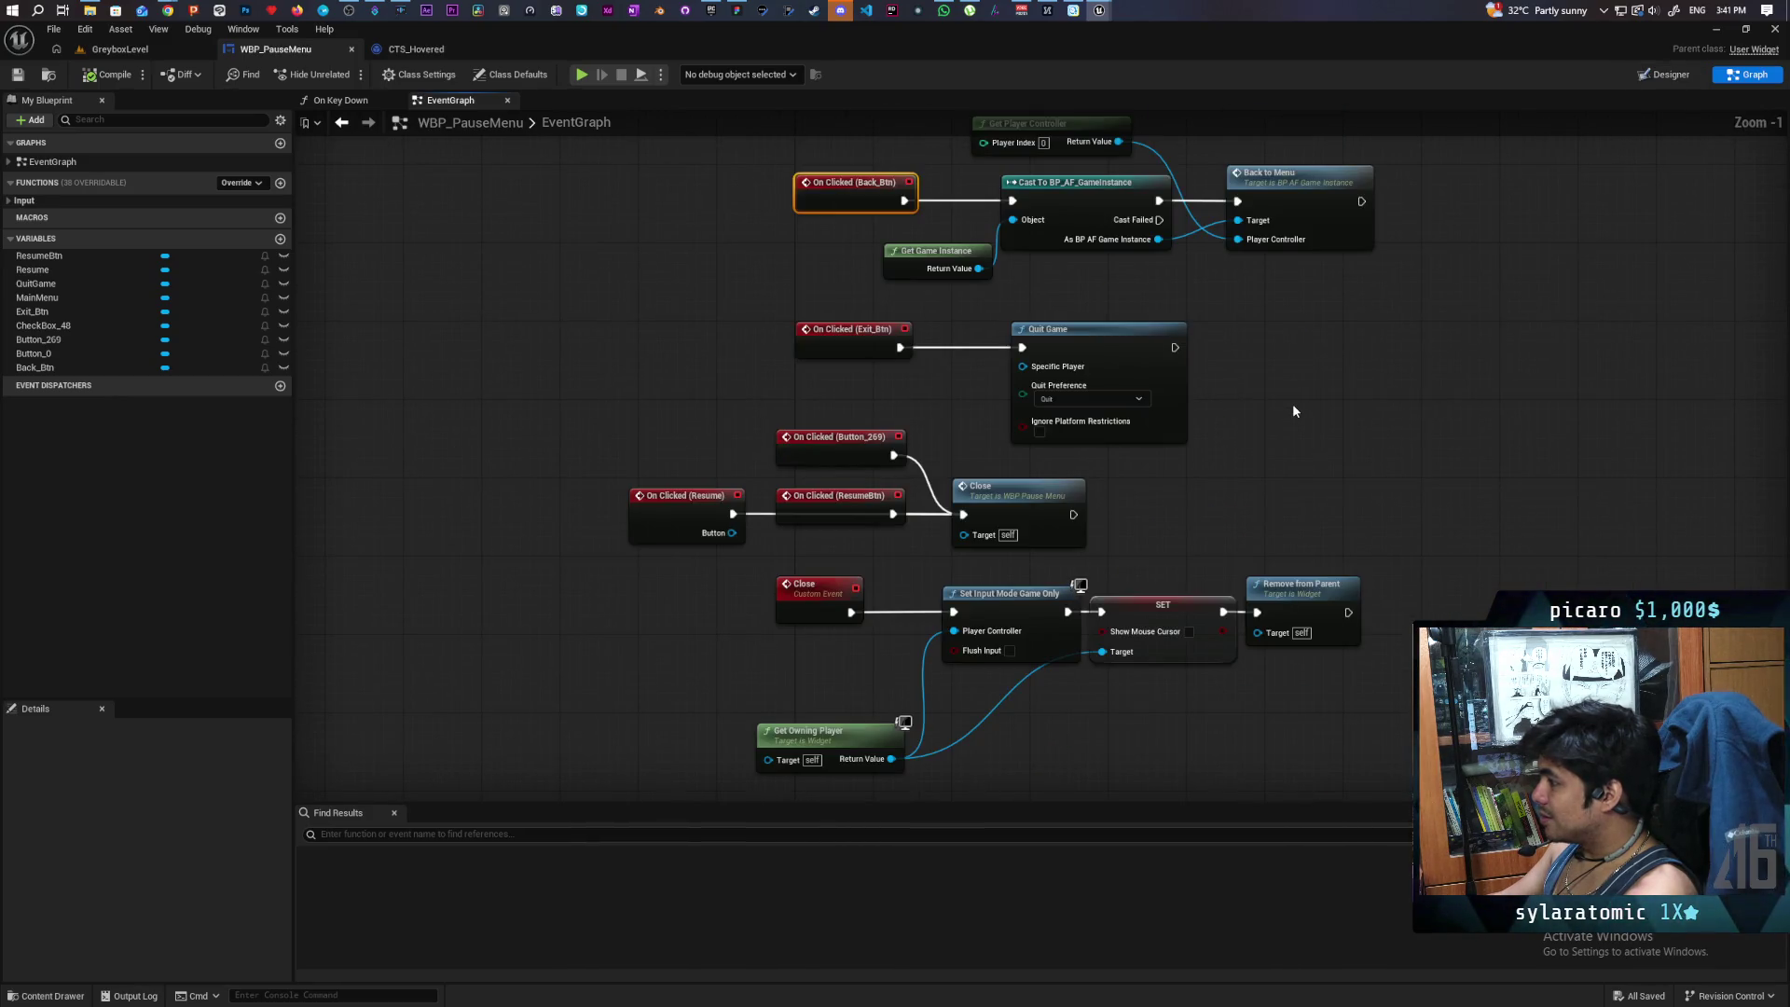
pyautogui.click(1648, 75)
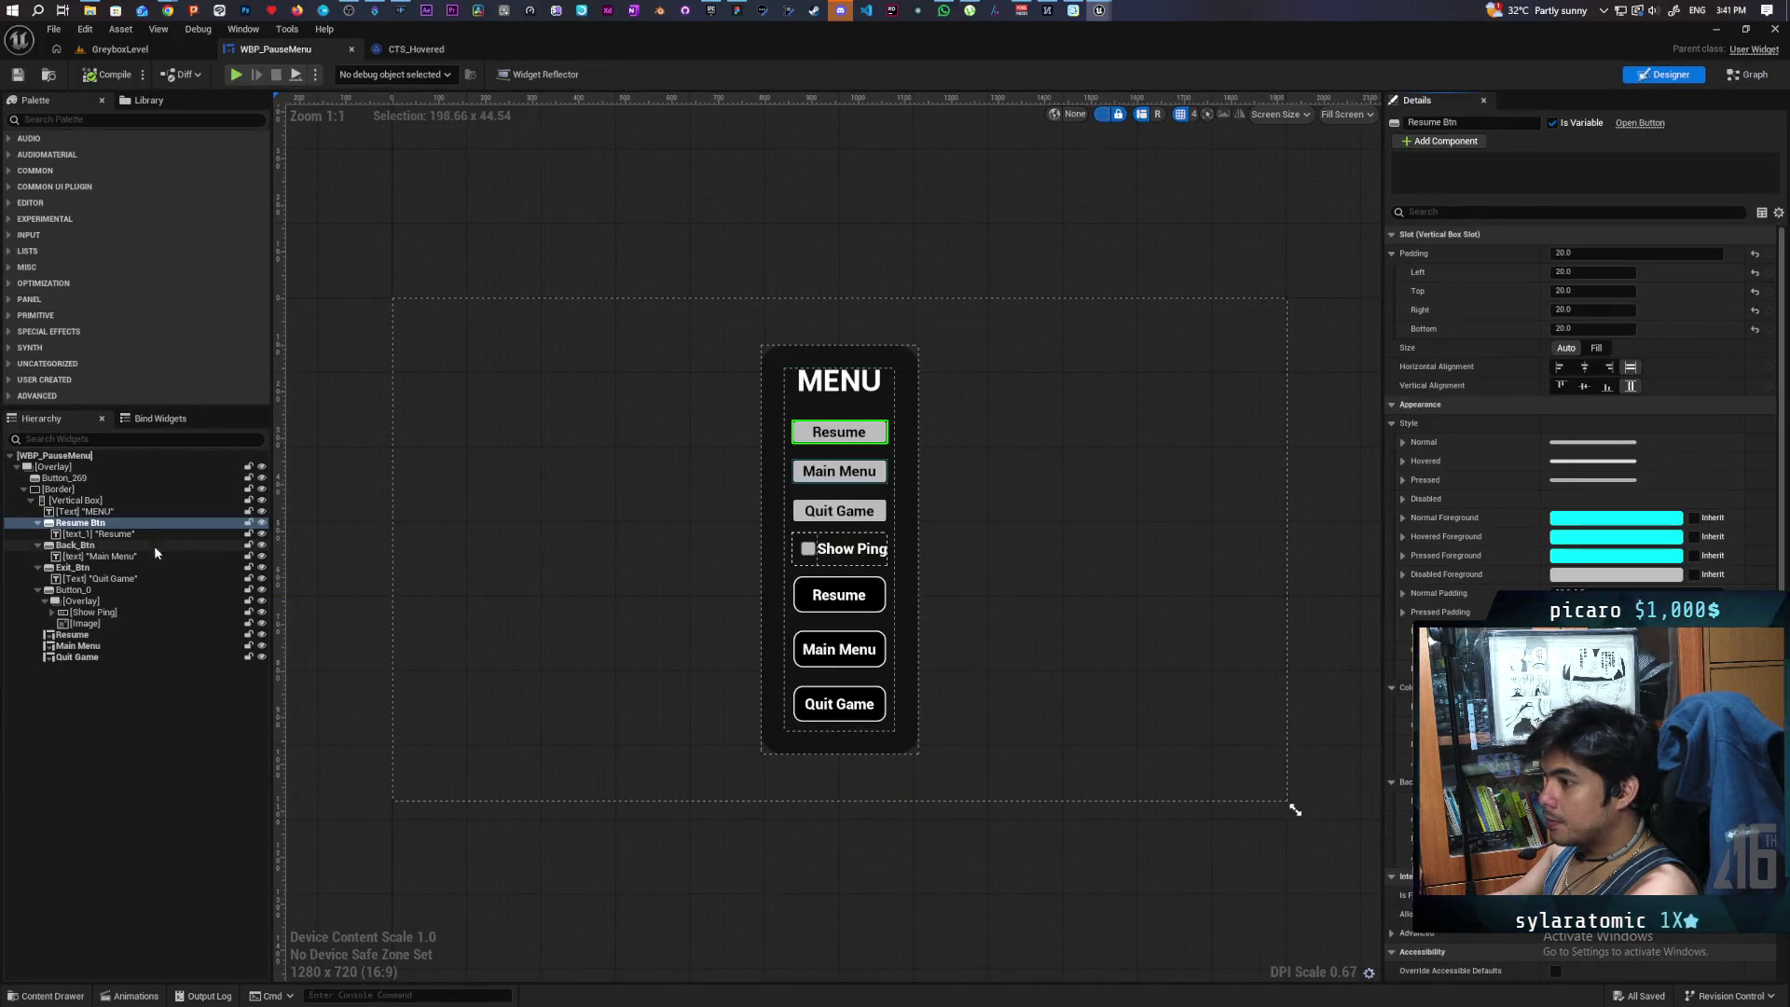
# - Select the new Main Menu button and create its On Clicked event
pyautogui.click(105, 549)
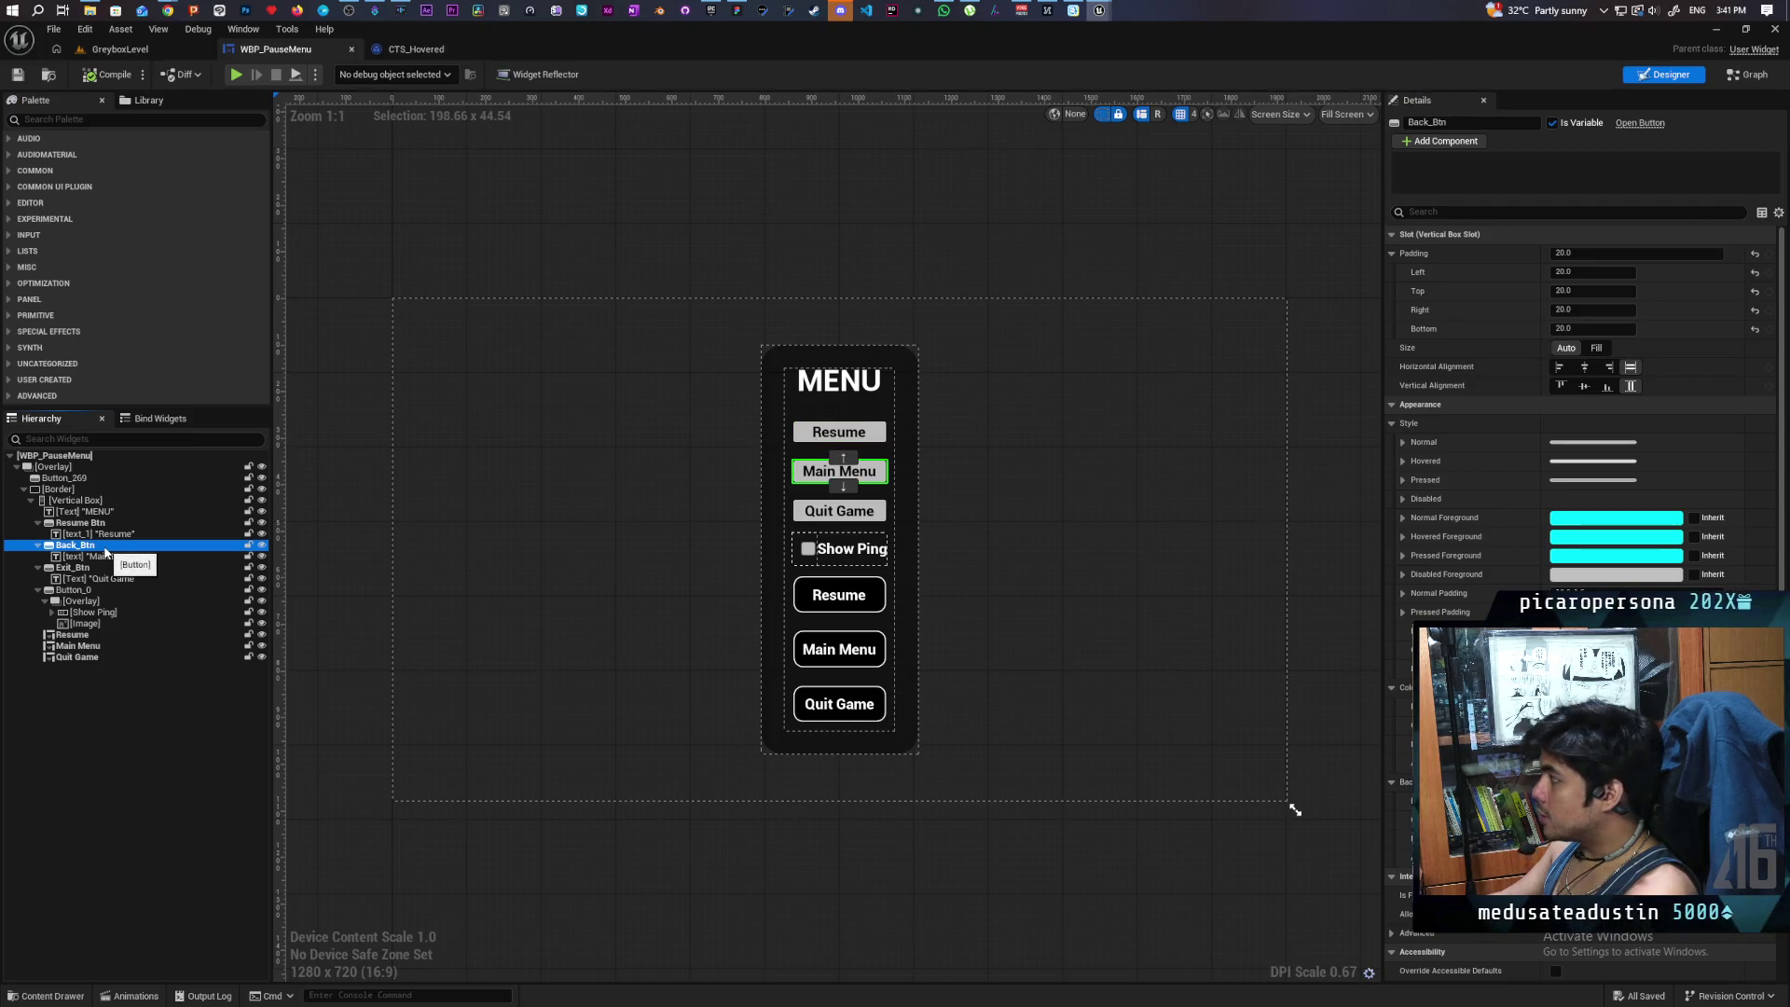
pyautogui.click(74, 645)
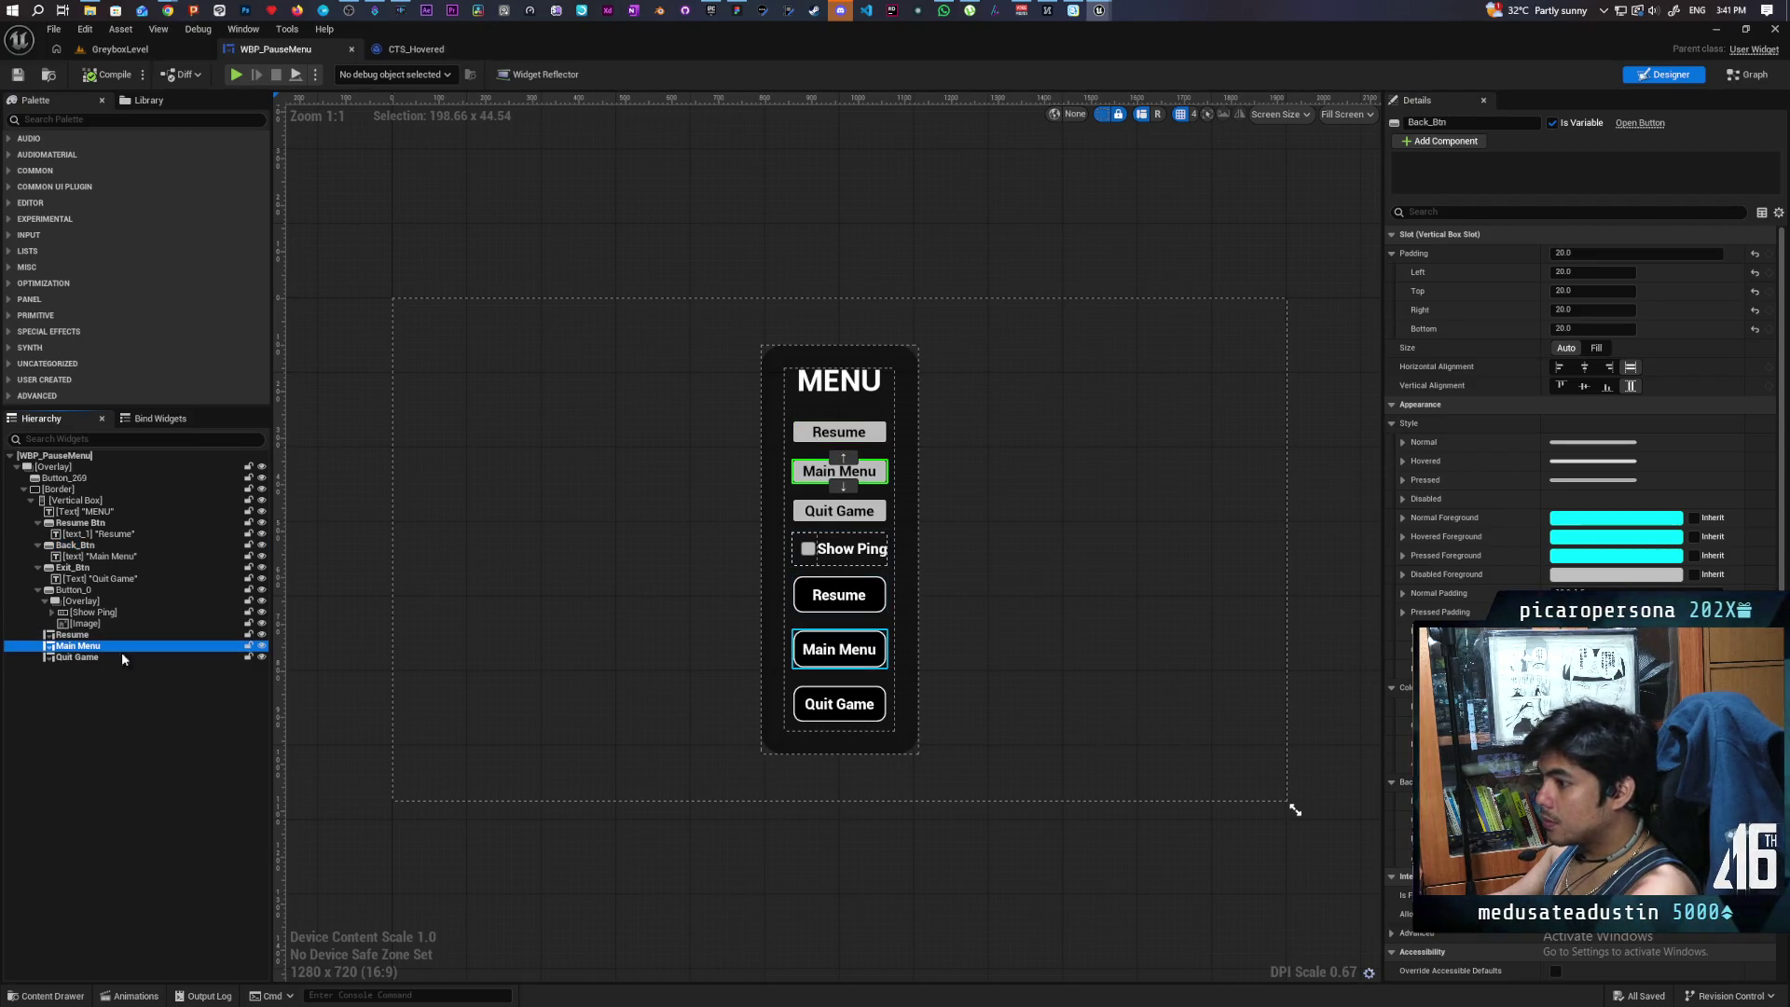
pyautogui.scroll(-5, 1585, 420)
pyautogui.scroll(-10, 1585, 420)
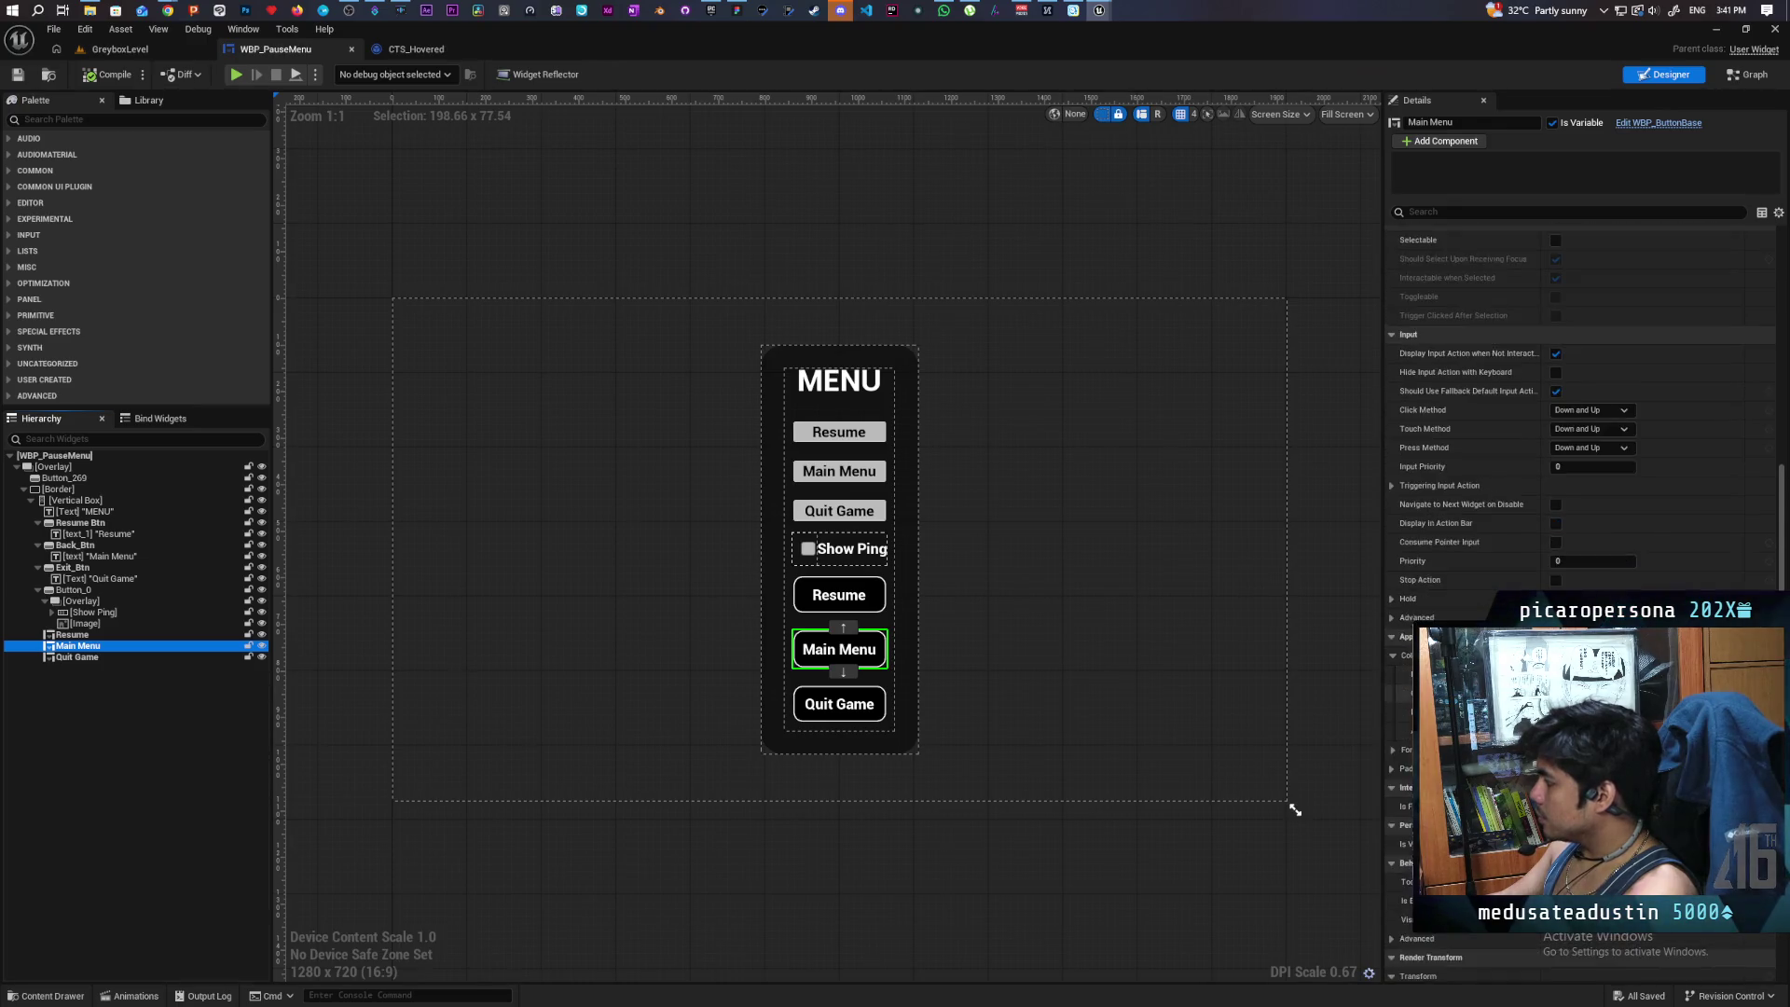
pyautogui.scroll(-1, 1585, 420)
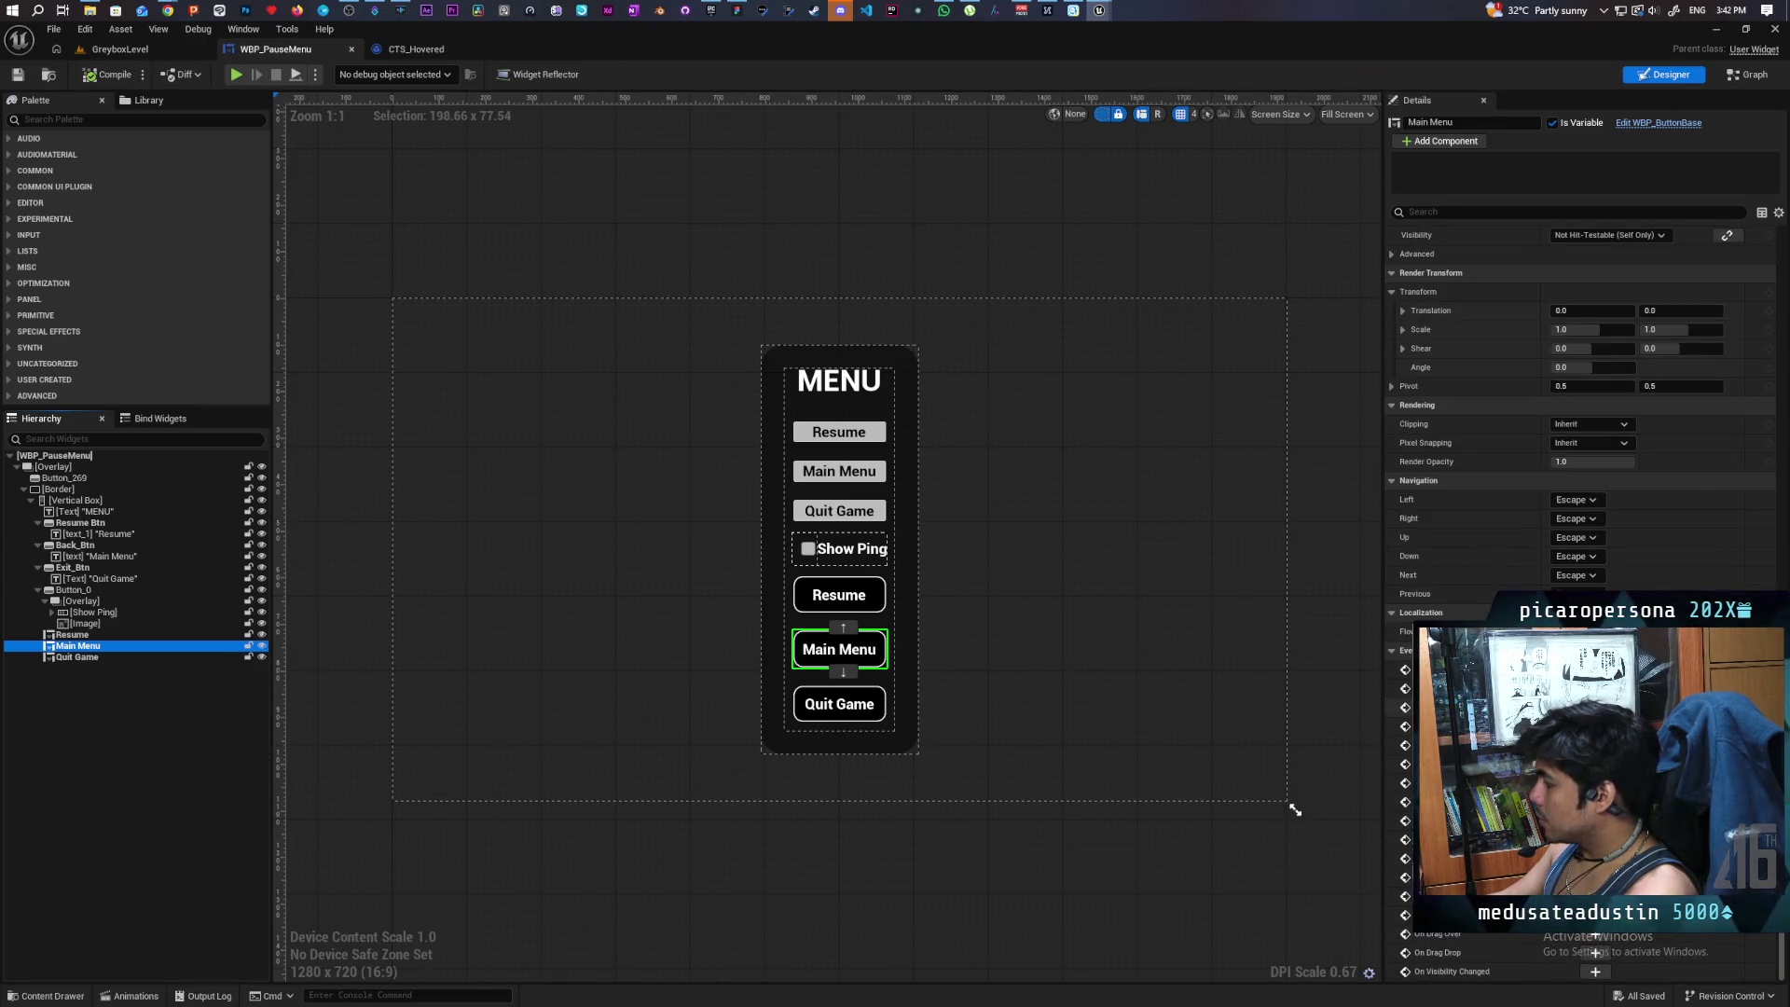
pyautogui.click(1595, 669)
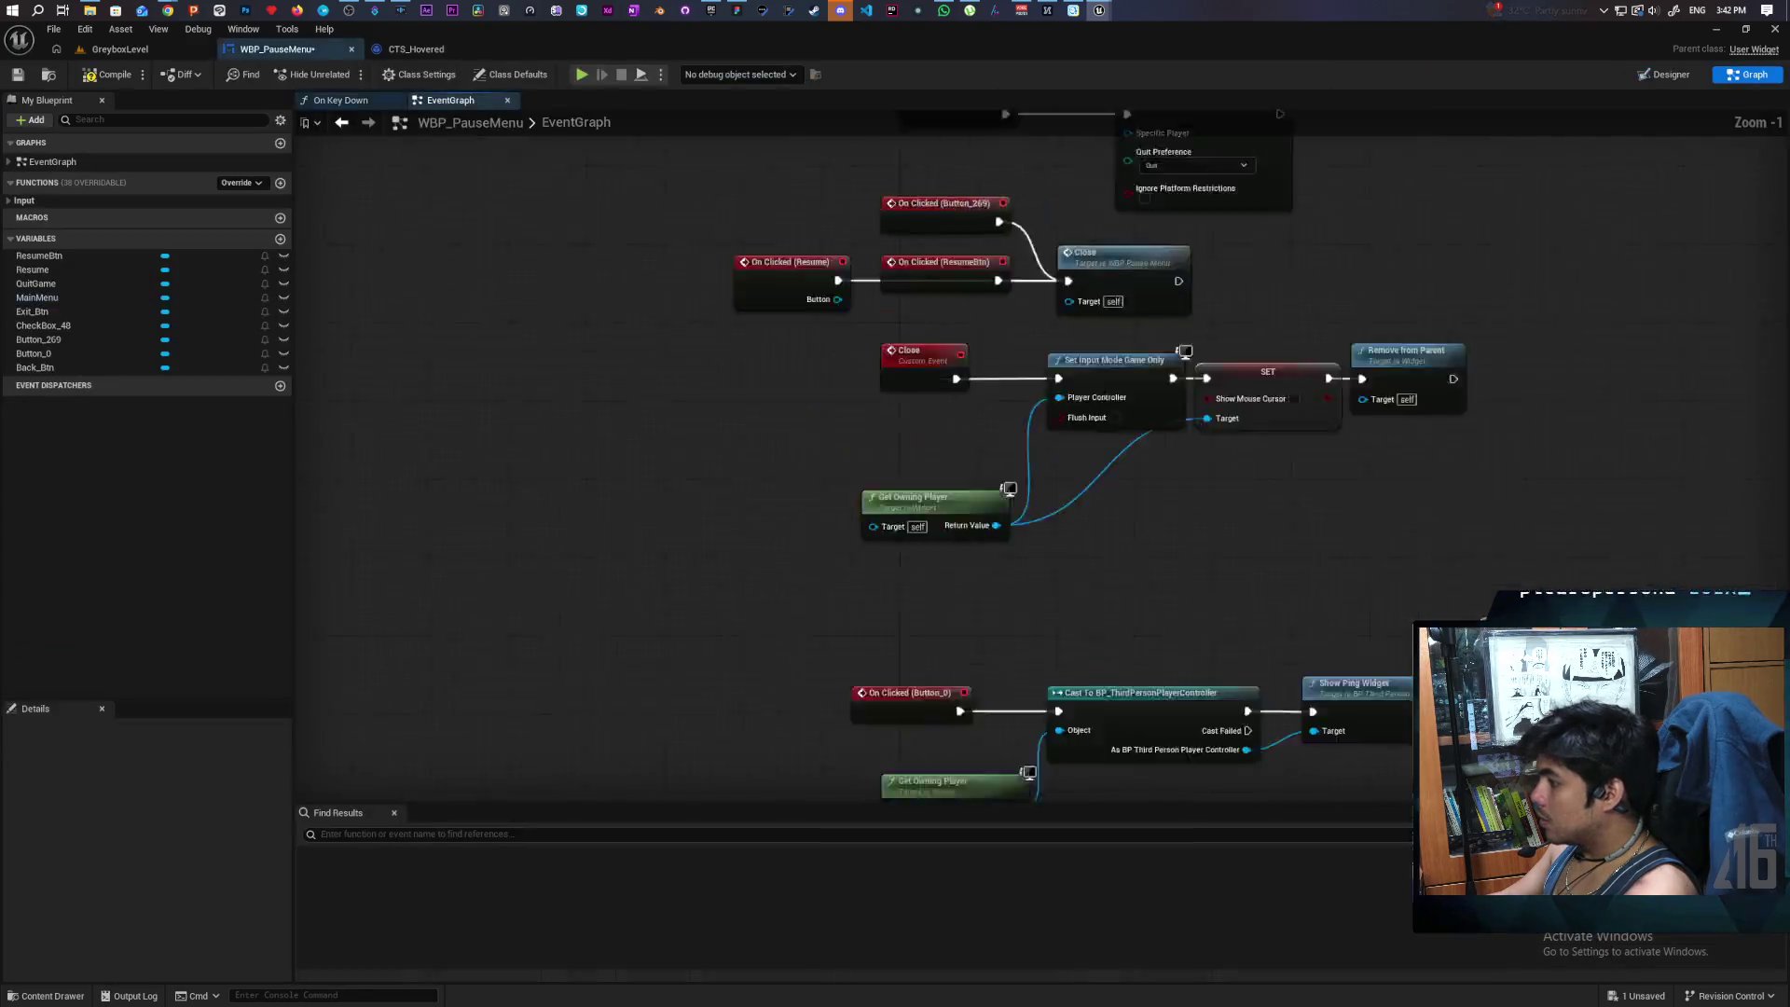
# - Place On Clicked (MainMenu) beside On Clicked (Back_Btn) in the back-to-menu chain and save
pyautogui.moveTo(1053, 652)
pyautogui.mouseDown()
pyautogui.moveTo(1106, 104)
pyautogui.moveTo(1127, 256)
pyautogui.moveTo(1268, 376)
pyautogui.mouseUp()
pyautogui.scroll(5, 1158, 267)
pyautogui.moveTo(1065, 305); pyautogui.dragTo(1111, 306)
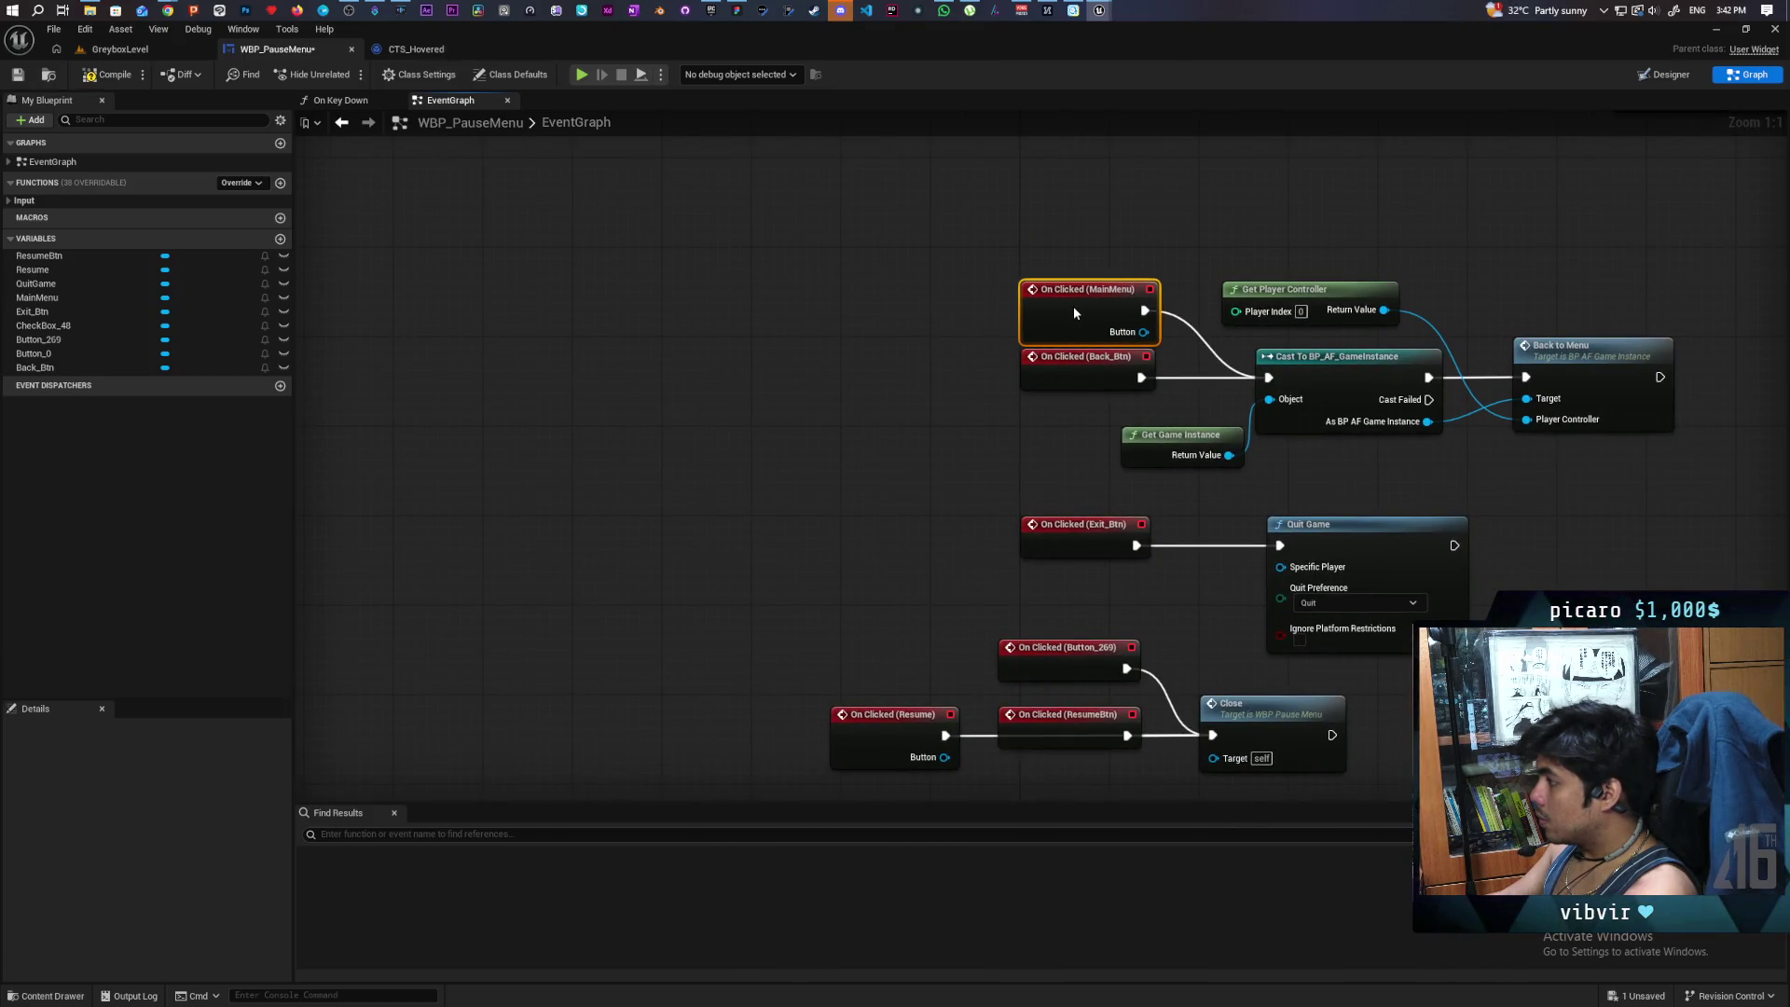
pyautogui.moveTo(916, 418); pyautogui.dragTo(836, 345)
pyautogui.moveTo(976, 251); pyautogui.dragTo(829, 319)
pyautogui.hotkey('ctrl', 's')
pyautogui.click(1665, 75)
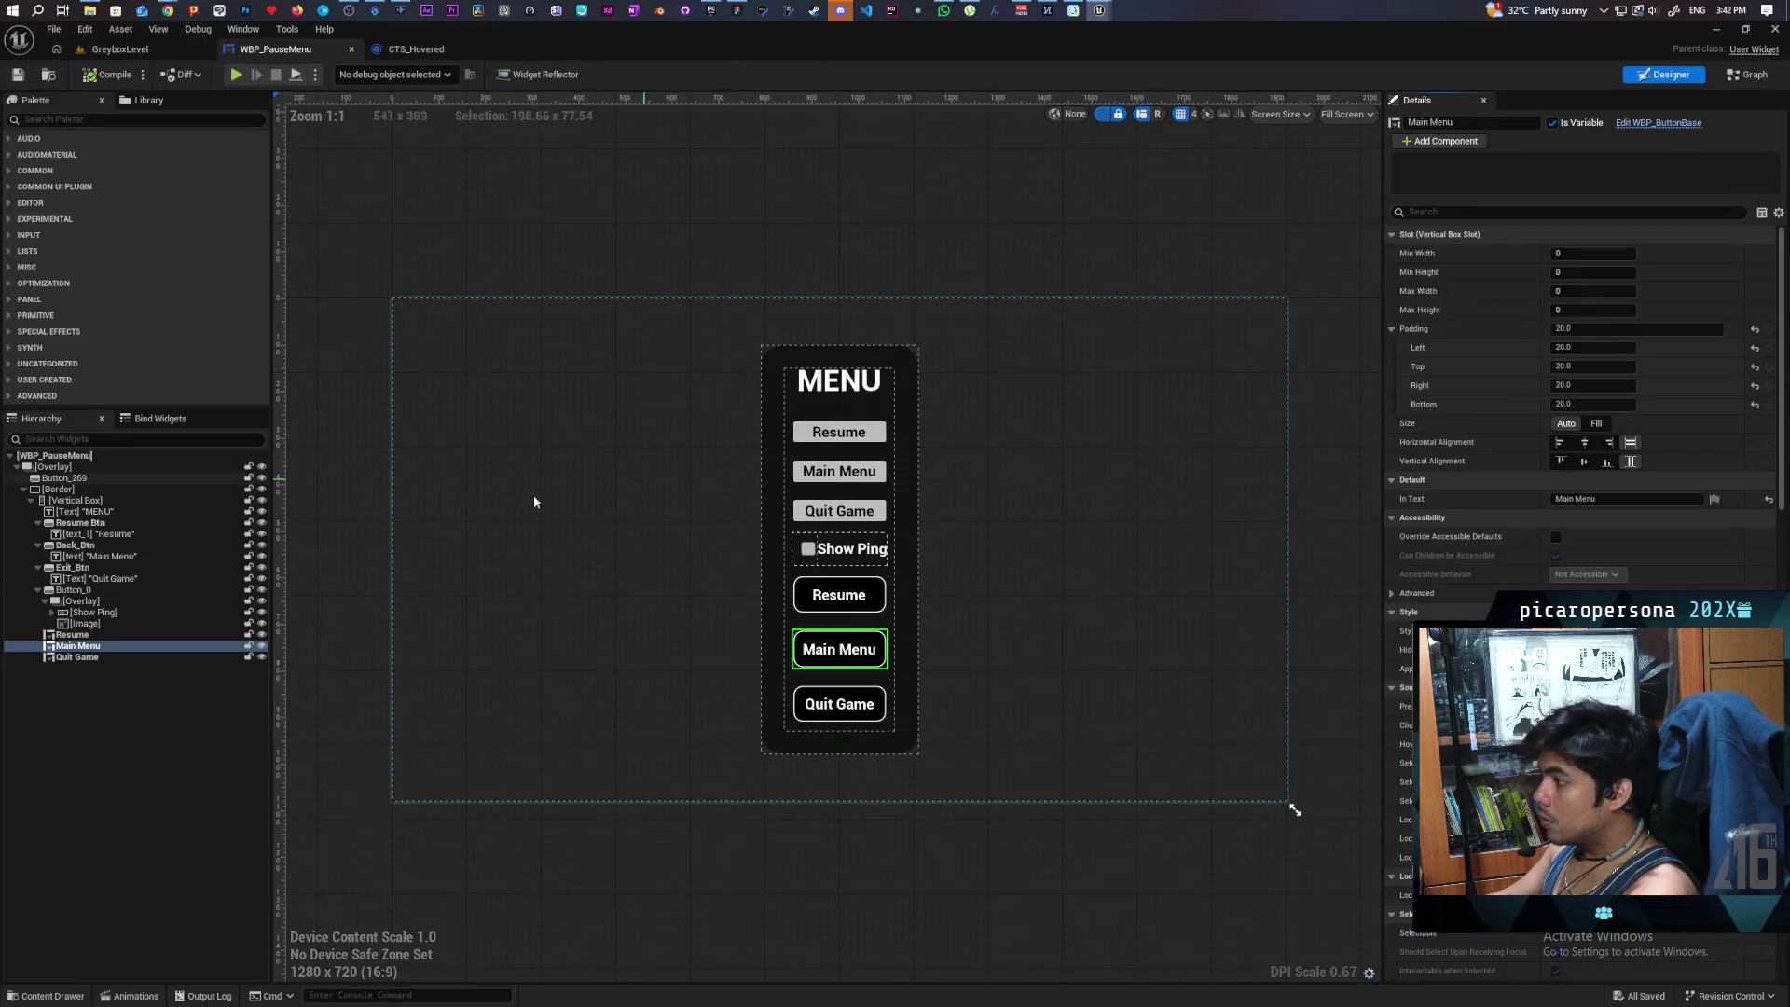
# - Scroll the Quit Game button's Details to Events and create its On Clicked event
pyautogui.scroll(-10, 1585, 420)
pyautogui.scroll(-12, 1586, 419)
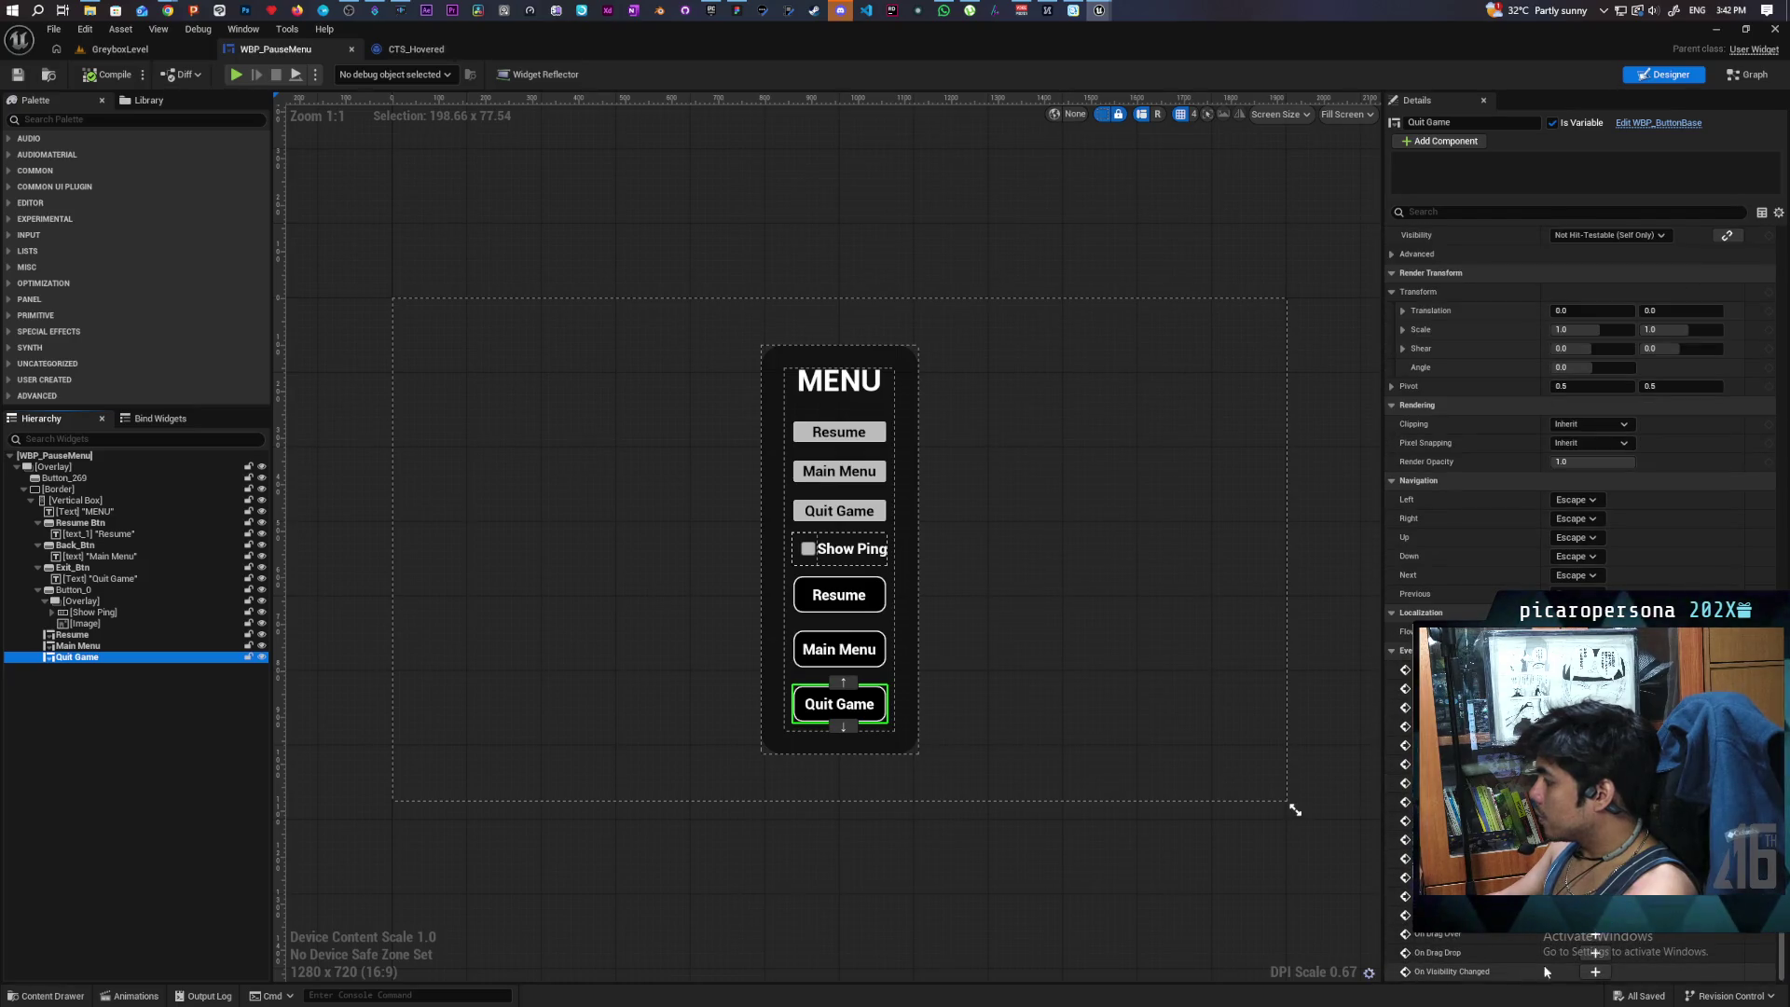
pyautogui.click(1596, 670)
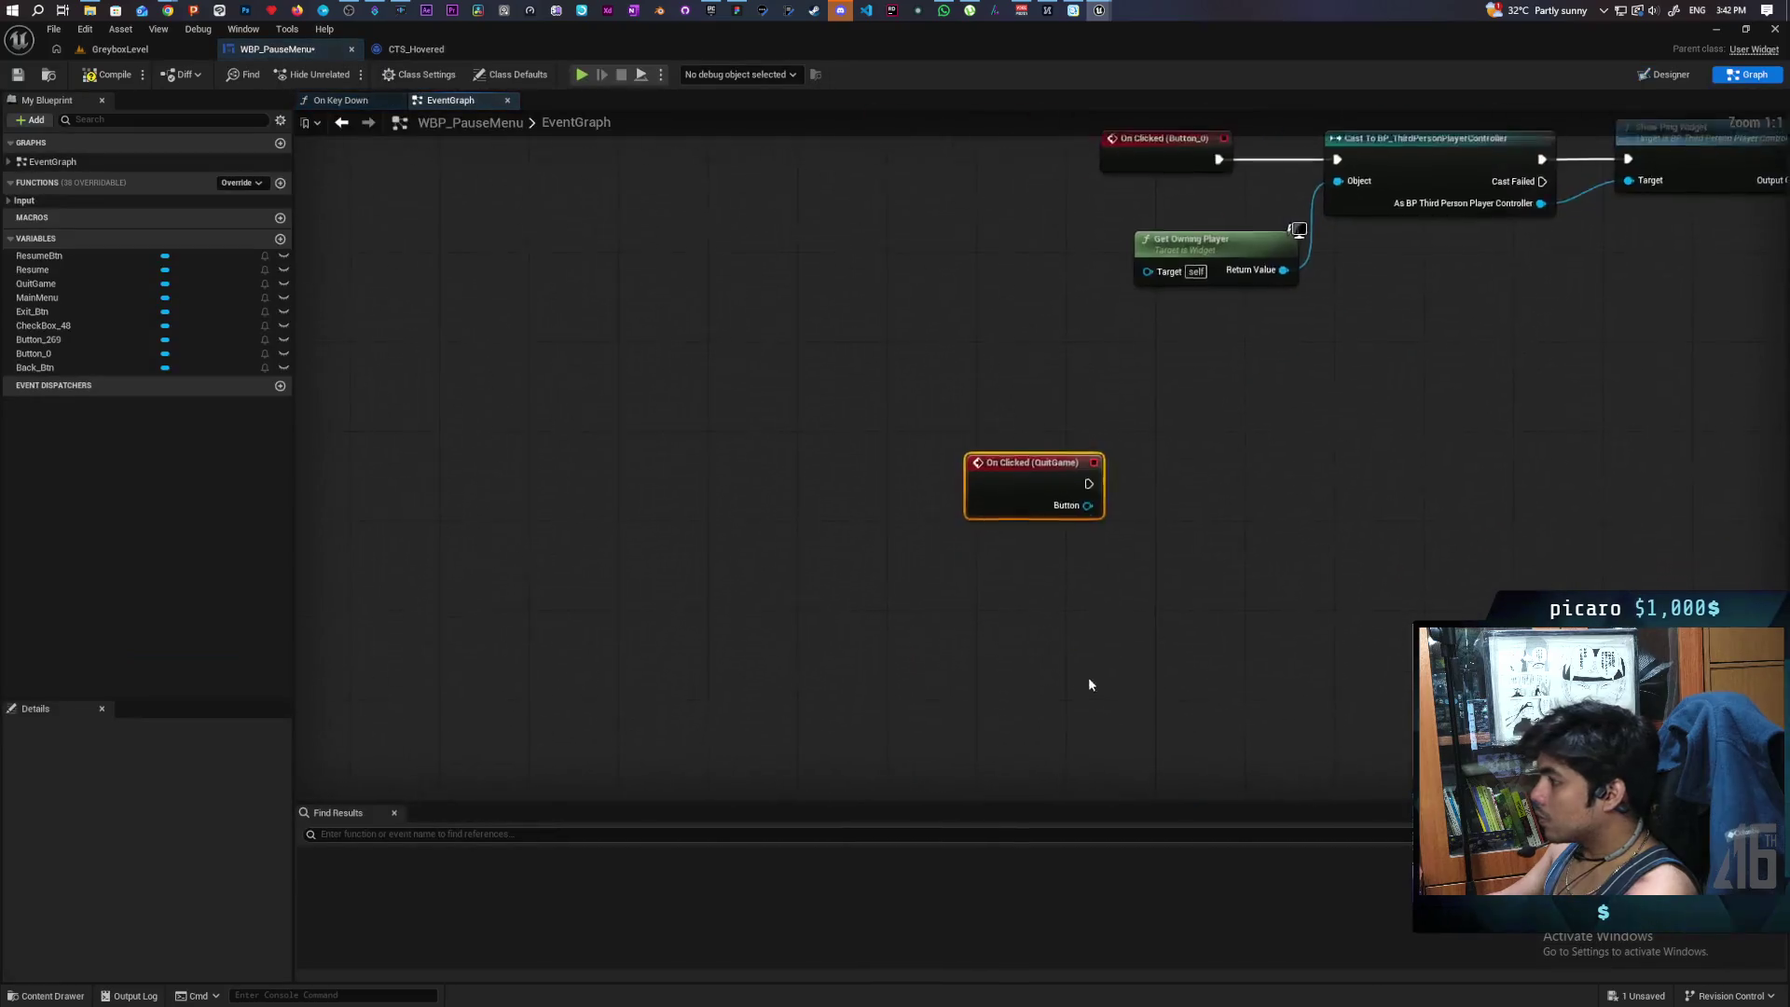
# - Move On Clicked (QuitGame) beside the On Clicked (Exit_Btn) event and save the blueprint
pyautogui.scroll(-4, 1091, 684)
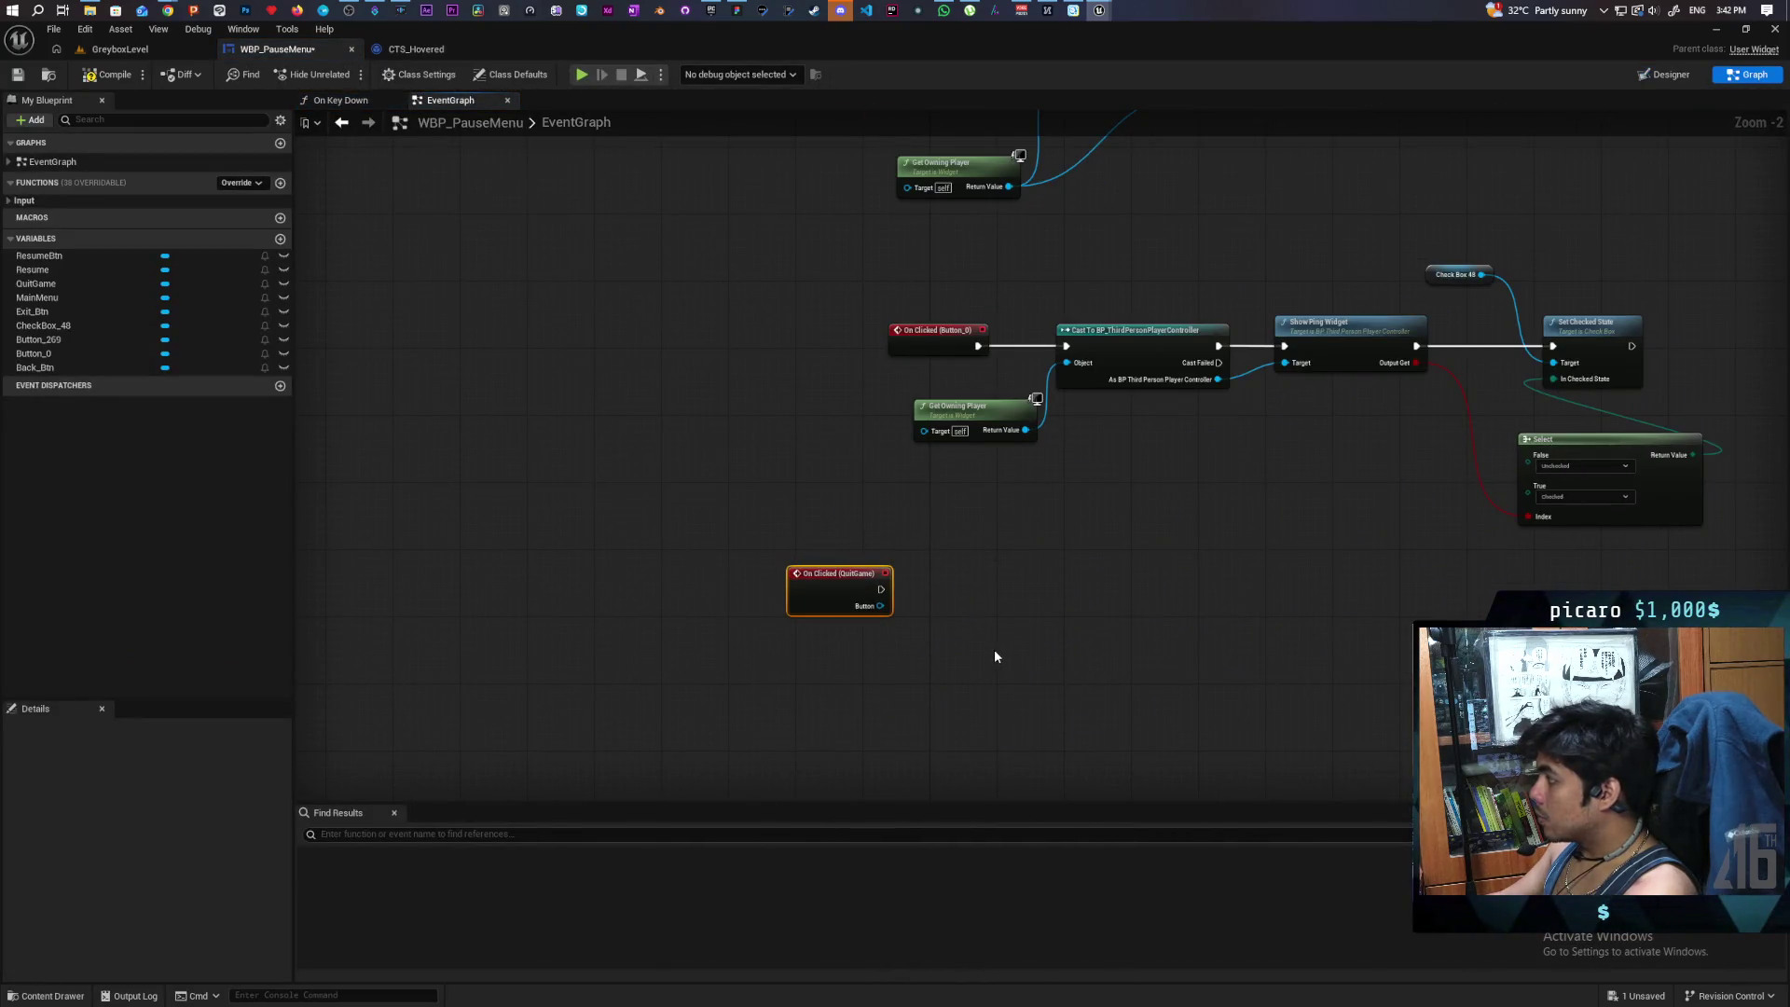
pyautogui.moveTo(835, 591)
pyautogui.mouseDown()
pyautogui.moveTo(808, 492)
pyautogui.moveTo(810, 274)
pyautogui.moveTo(892, 56)
pyautogui.moveTo(789, 355)
pyautogui.moveTo(837, 346)
pyautogui.mouseUp()
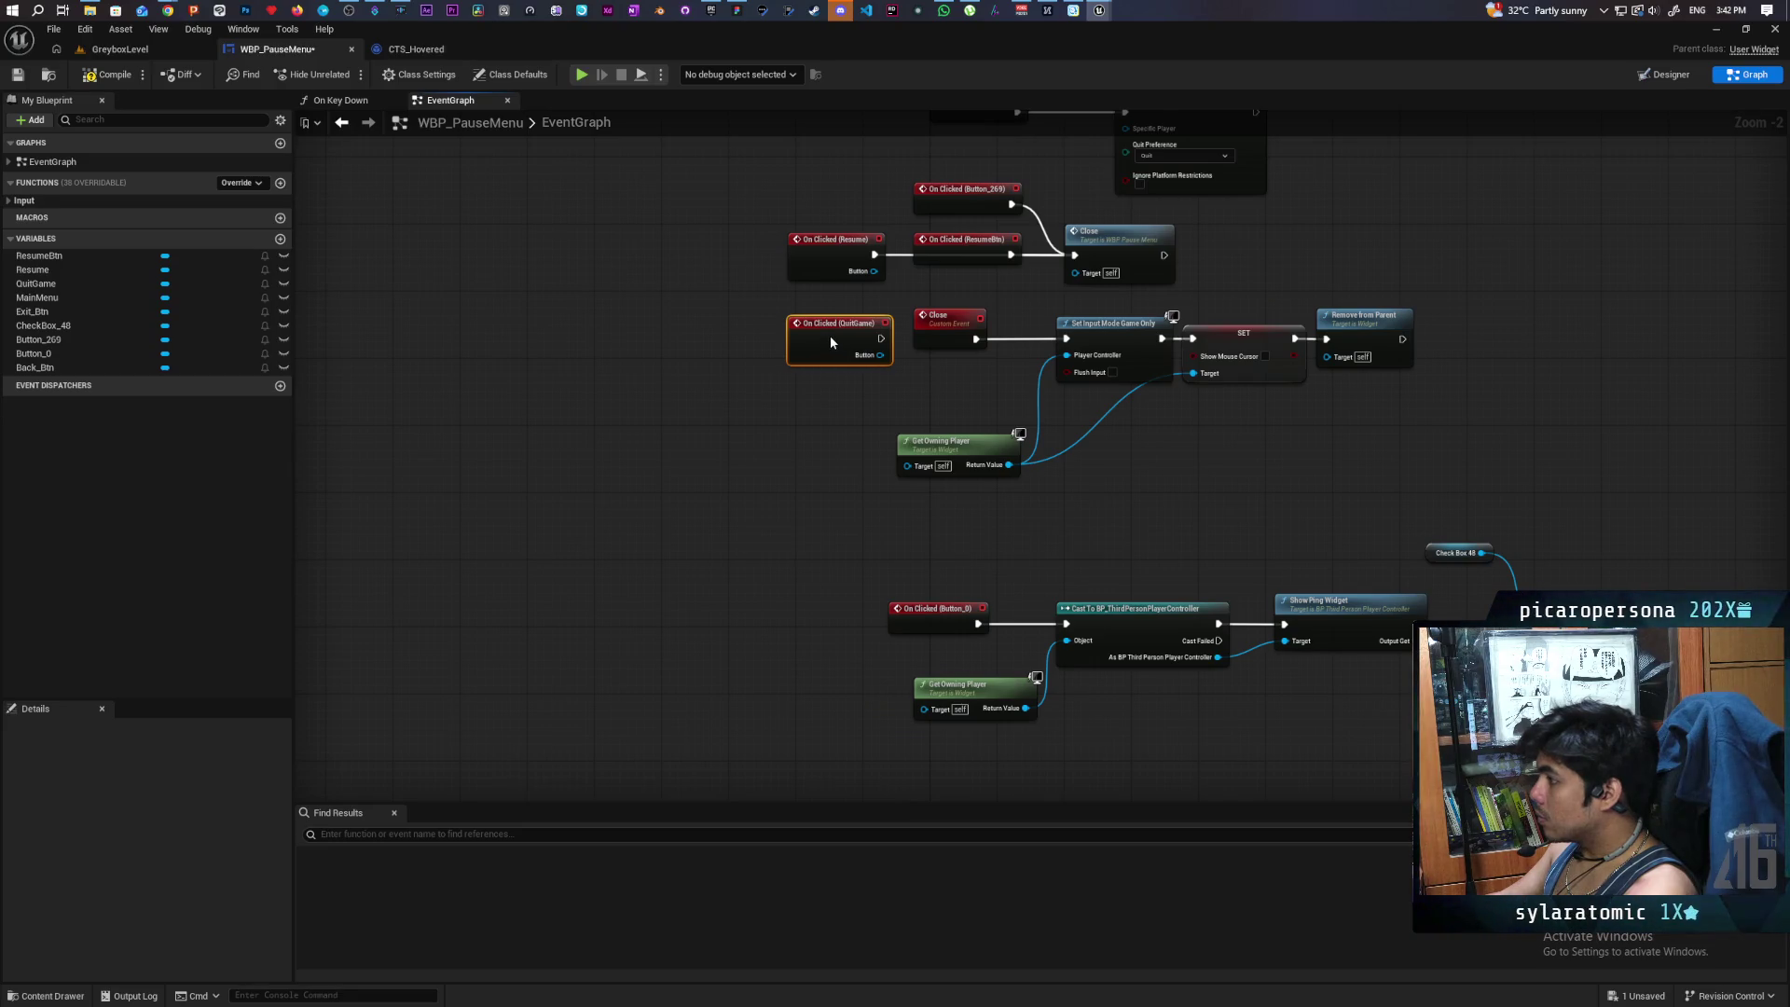
pyautogui.moveTo(826, 342)
pyautogui.mouseDown()
pyautogui.moveTo(876, 42)
pyautogui.moveTo(850, 355)
pyautogui.moveTo(1125, 339)
pyautogui.mouseUp()
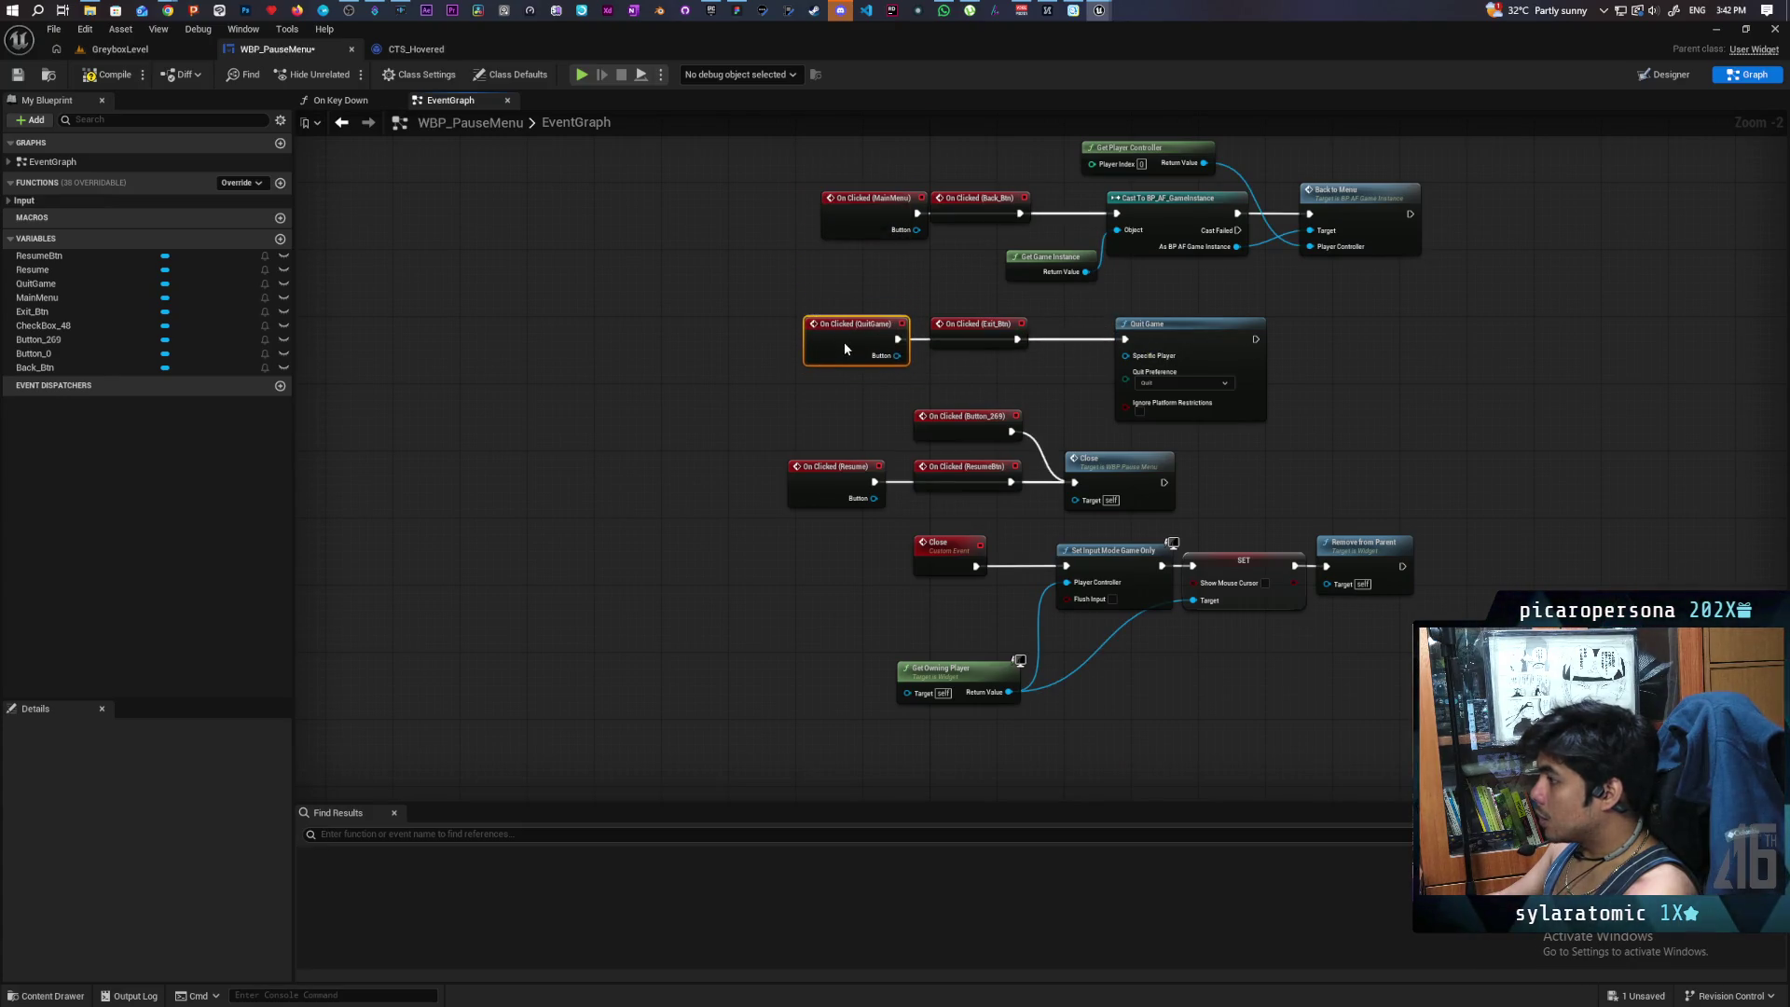
pyautogui.moveTo(843, 354); pyautogui.dragTo(859, 339)
pyautogui.hotkey('ctrl', 's')
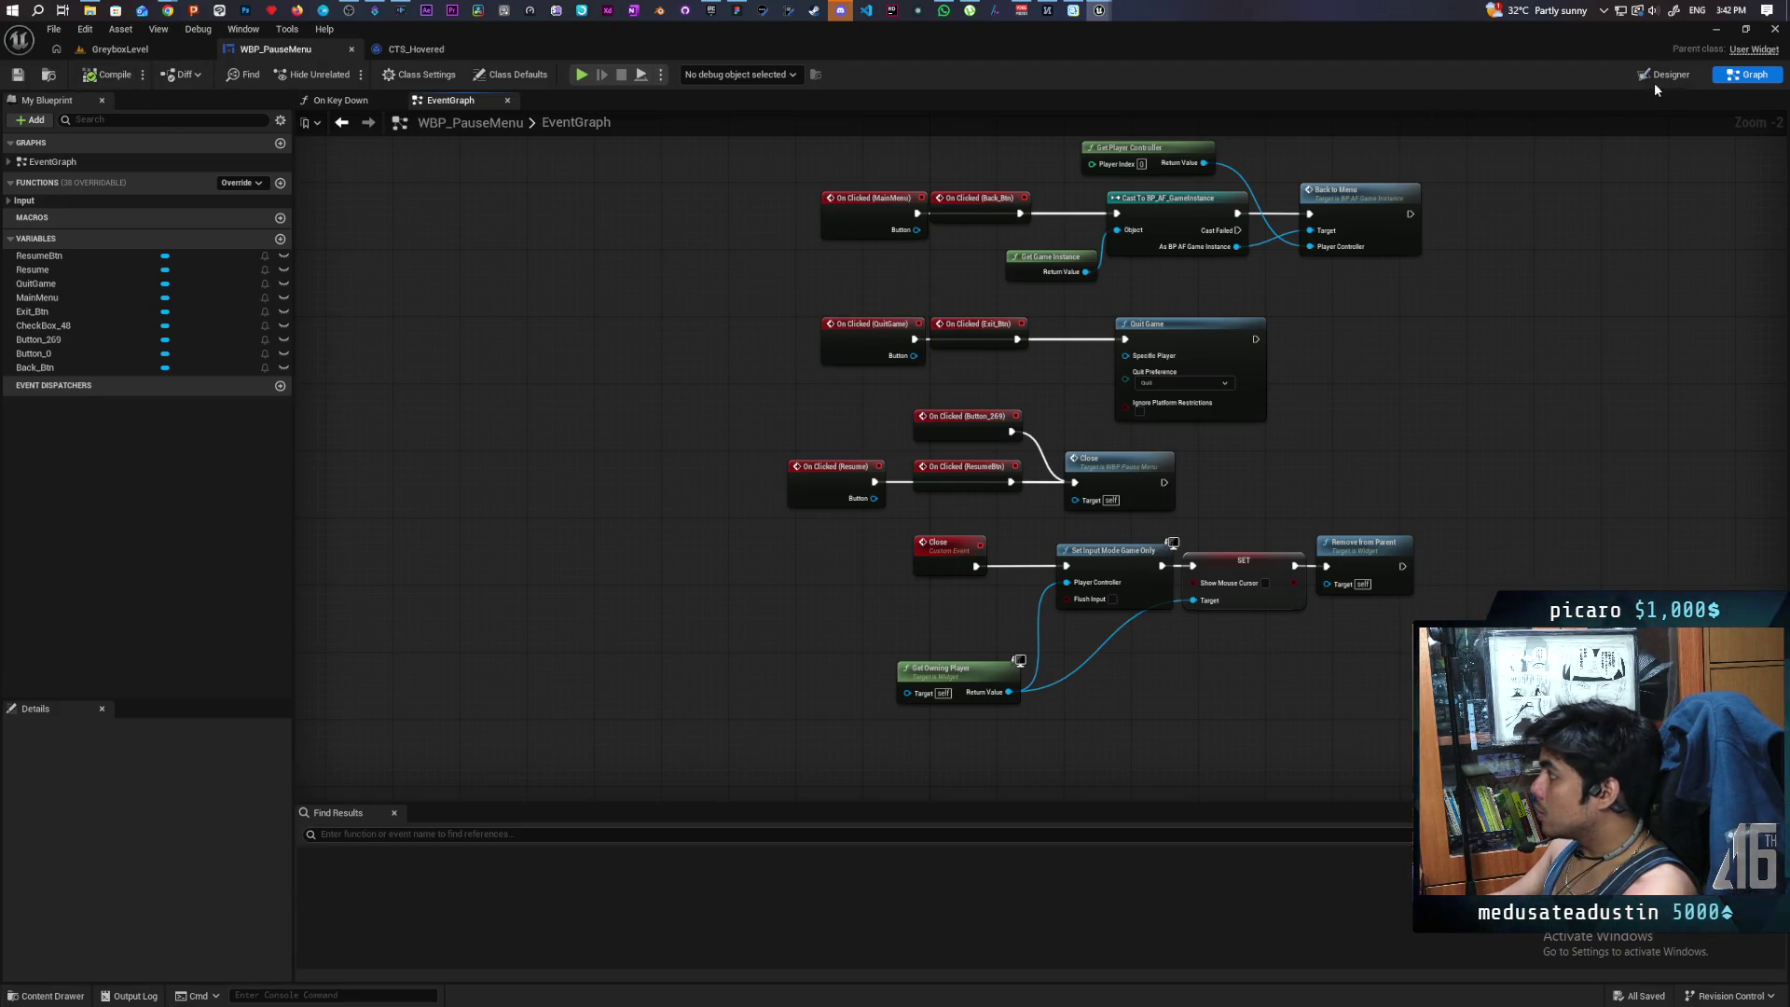
pyautogui.scroll(-4, 1636, 233)
# - Glance at the GreyboxLevel and CTS_Hovered tabs, then return to WBP_PauseMenu's Designer view
pyautogui.scroll(3, 1313, 385)
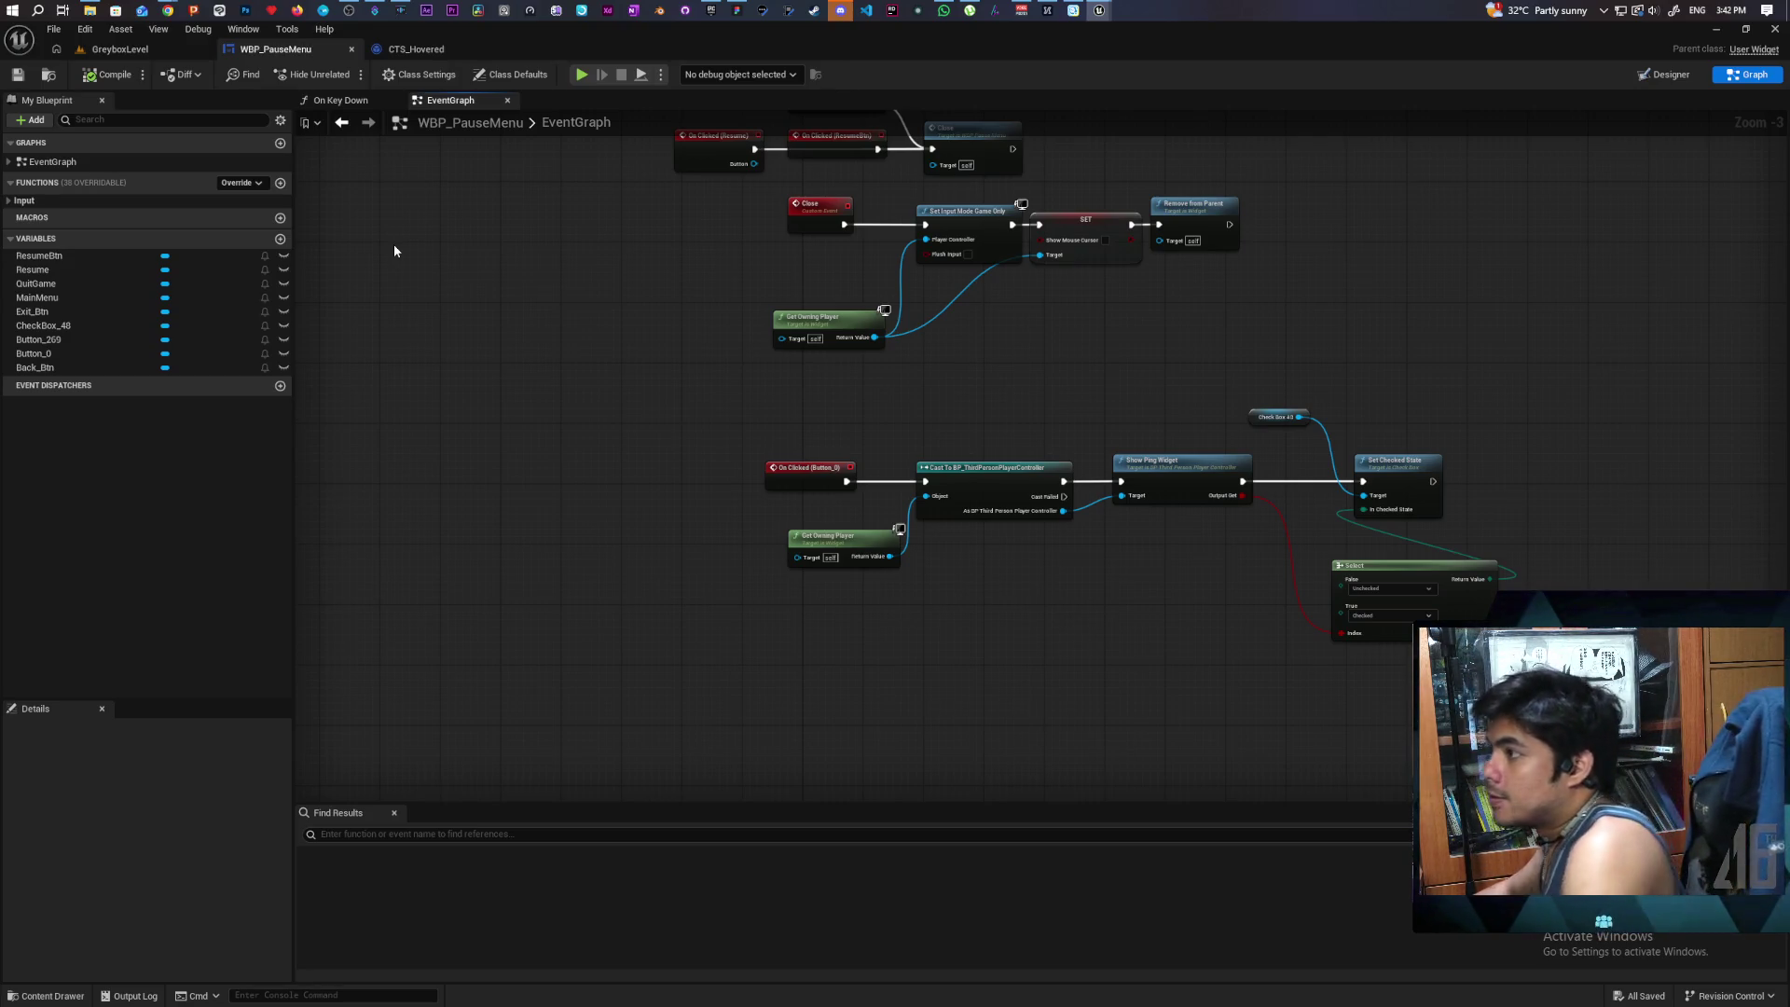
pyautogui.click(119, 49)
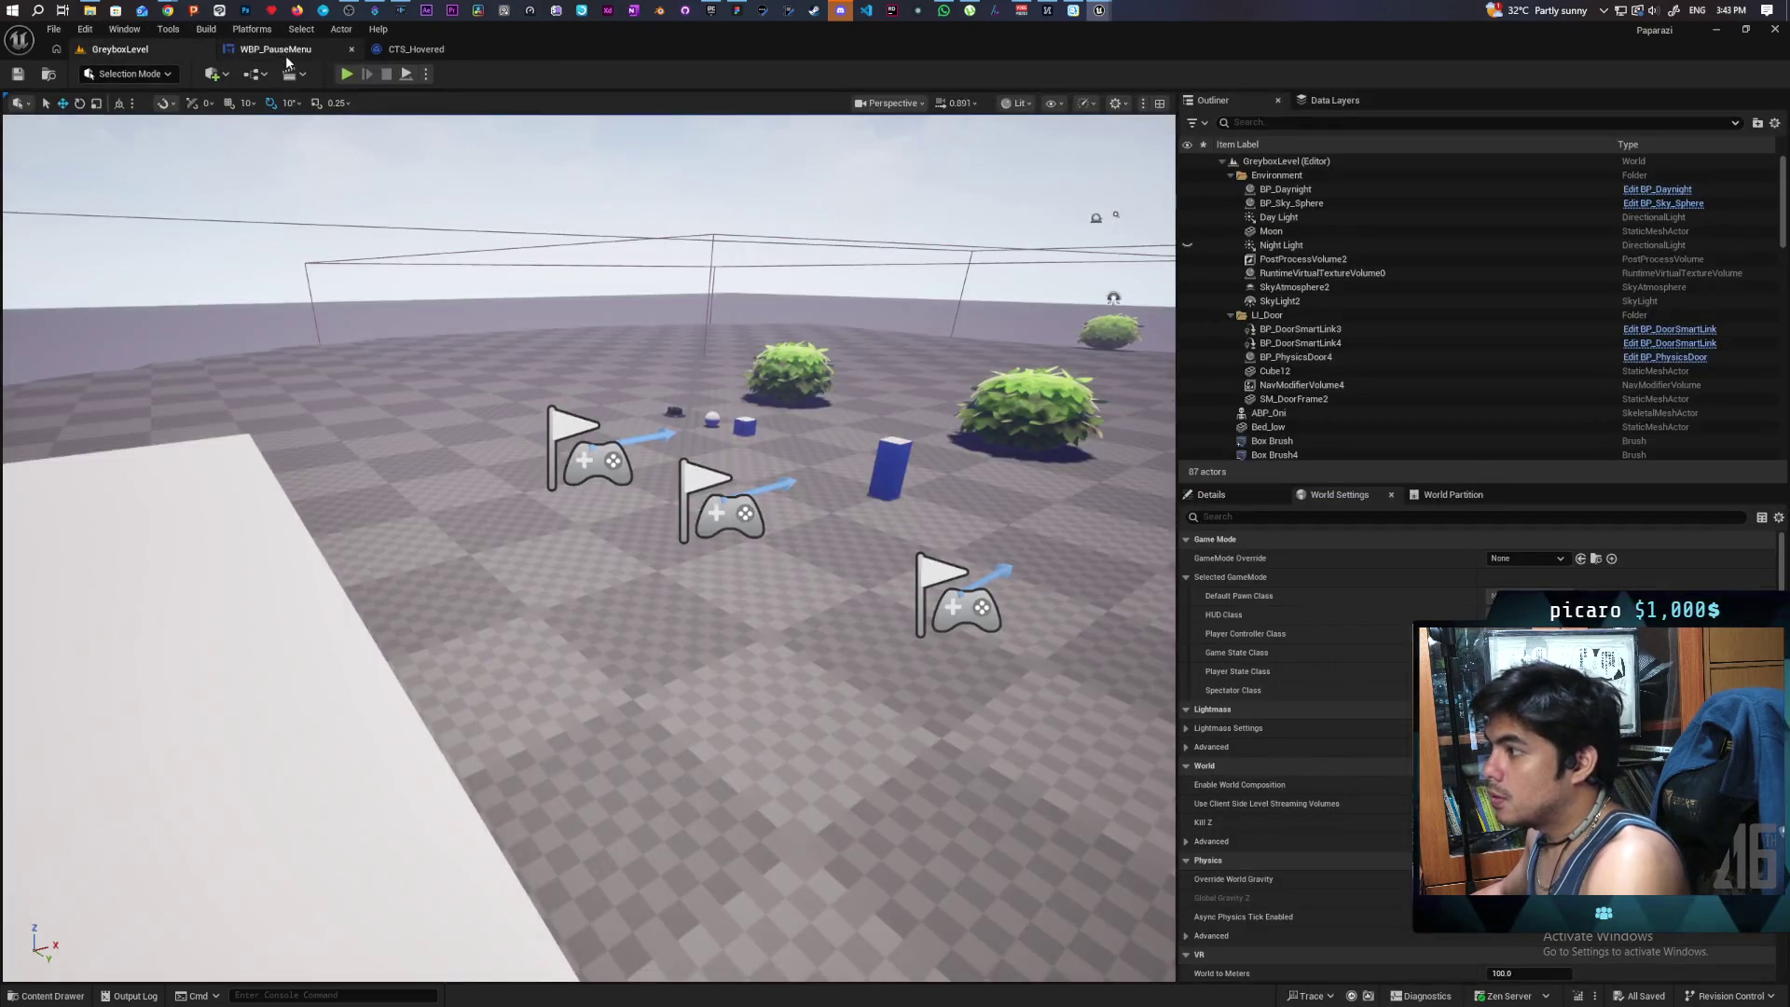
pyautogui.click(412, 48)
pyautogui.hotkey('ctrl', 'shift', 'Tab')
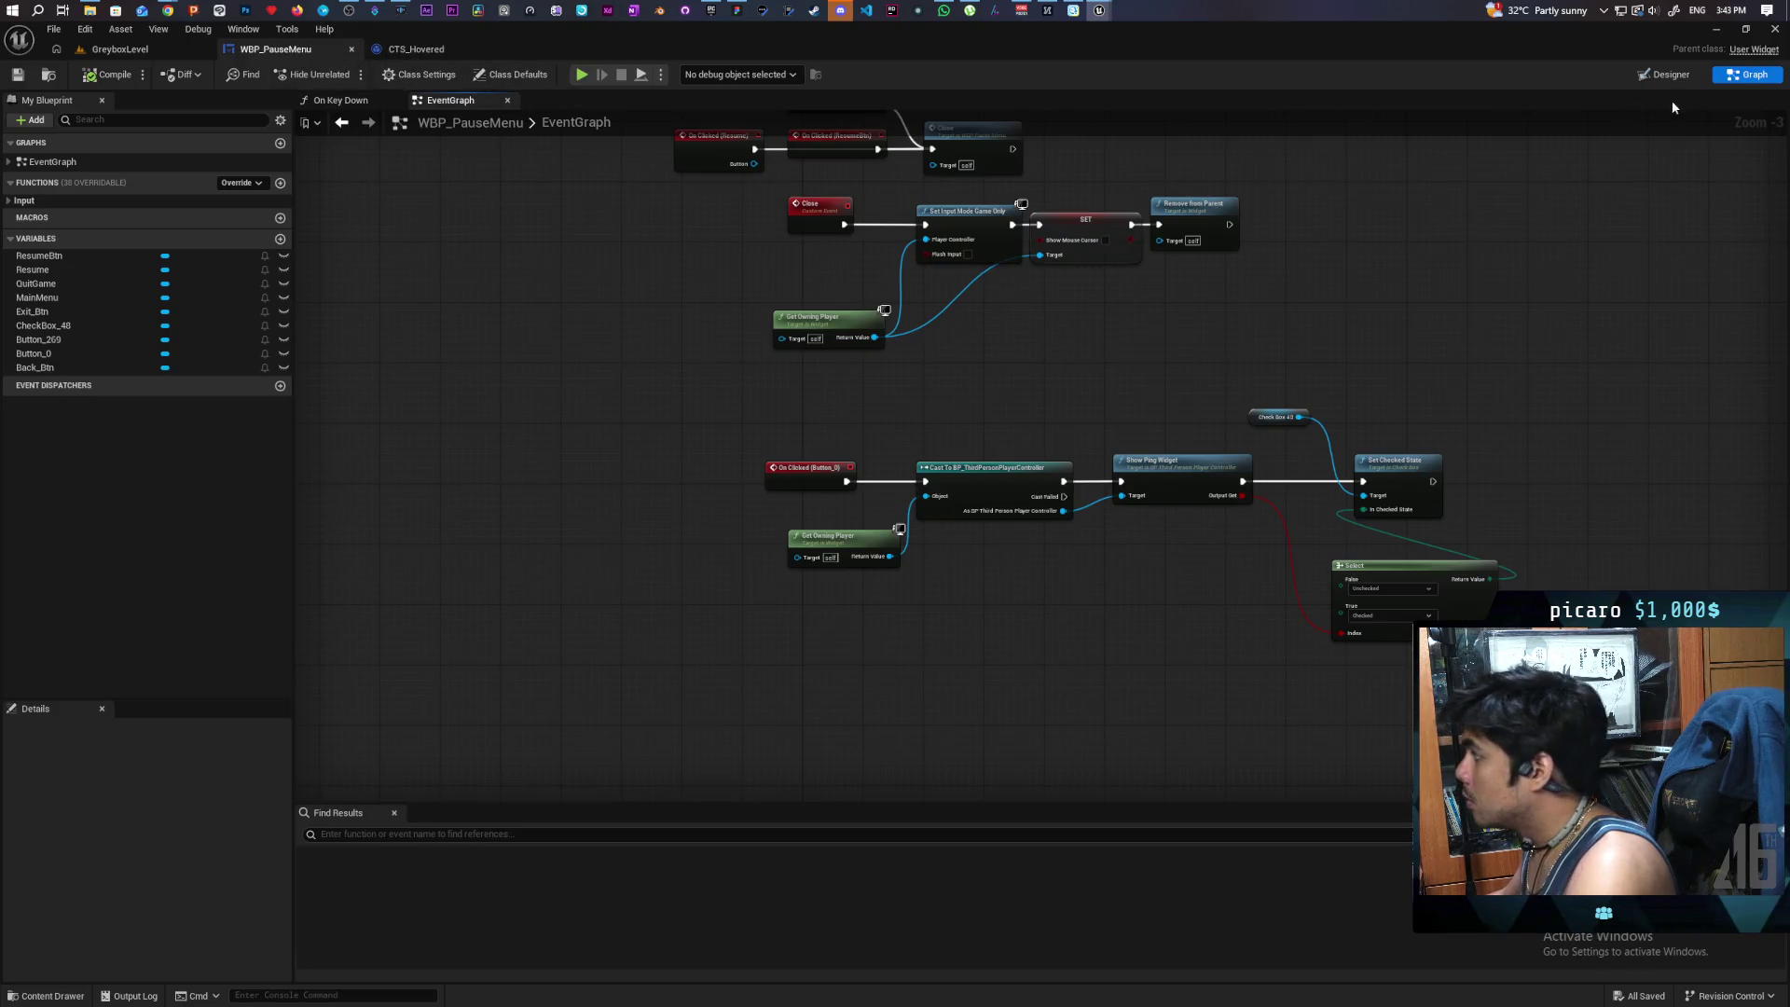
pyautogui.click(1665, 80)
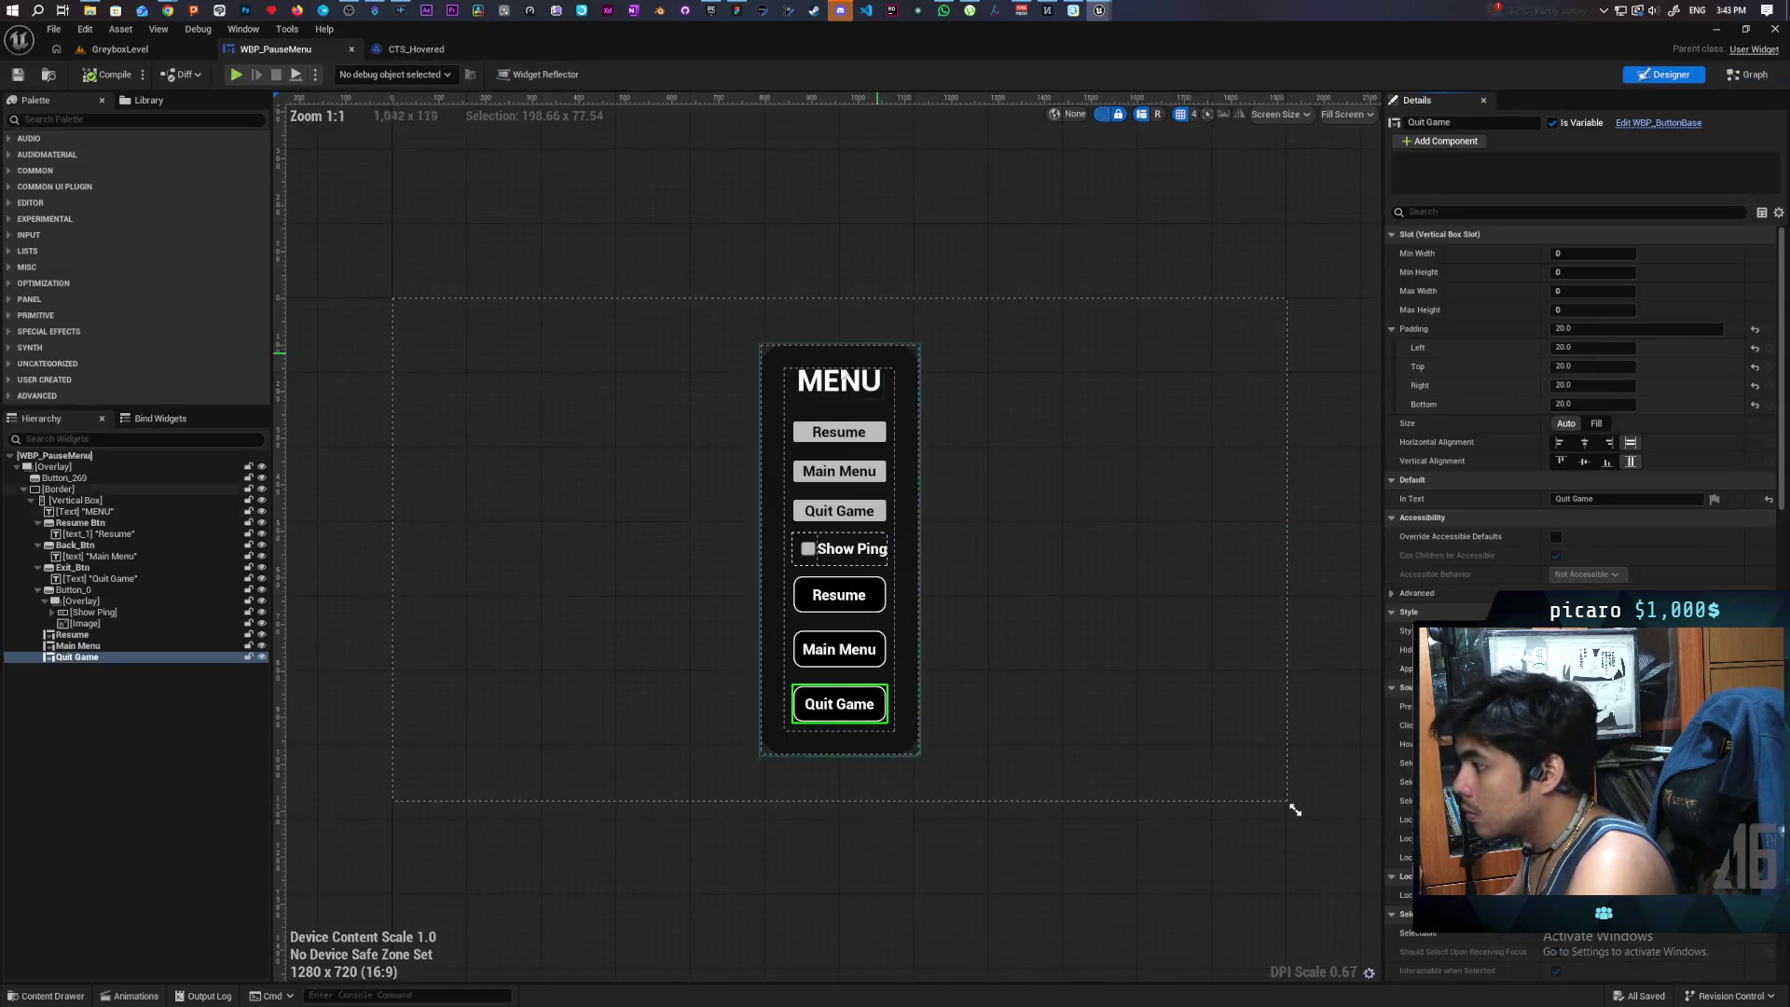
# - Move the Show Ping button (Button_0) down three slots, below Quit Game
pyautogui.click(846, 560)
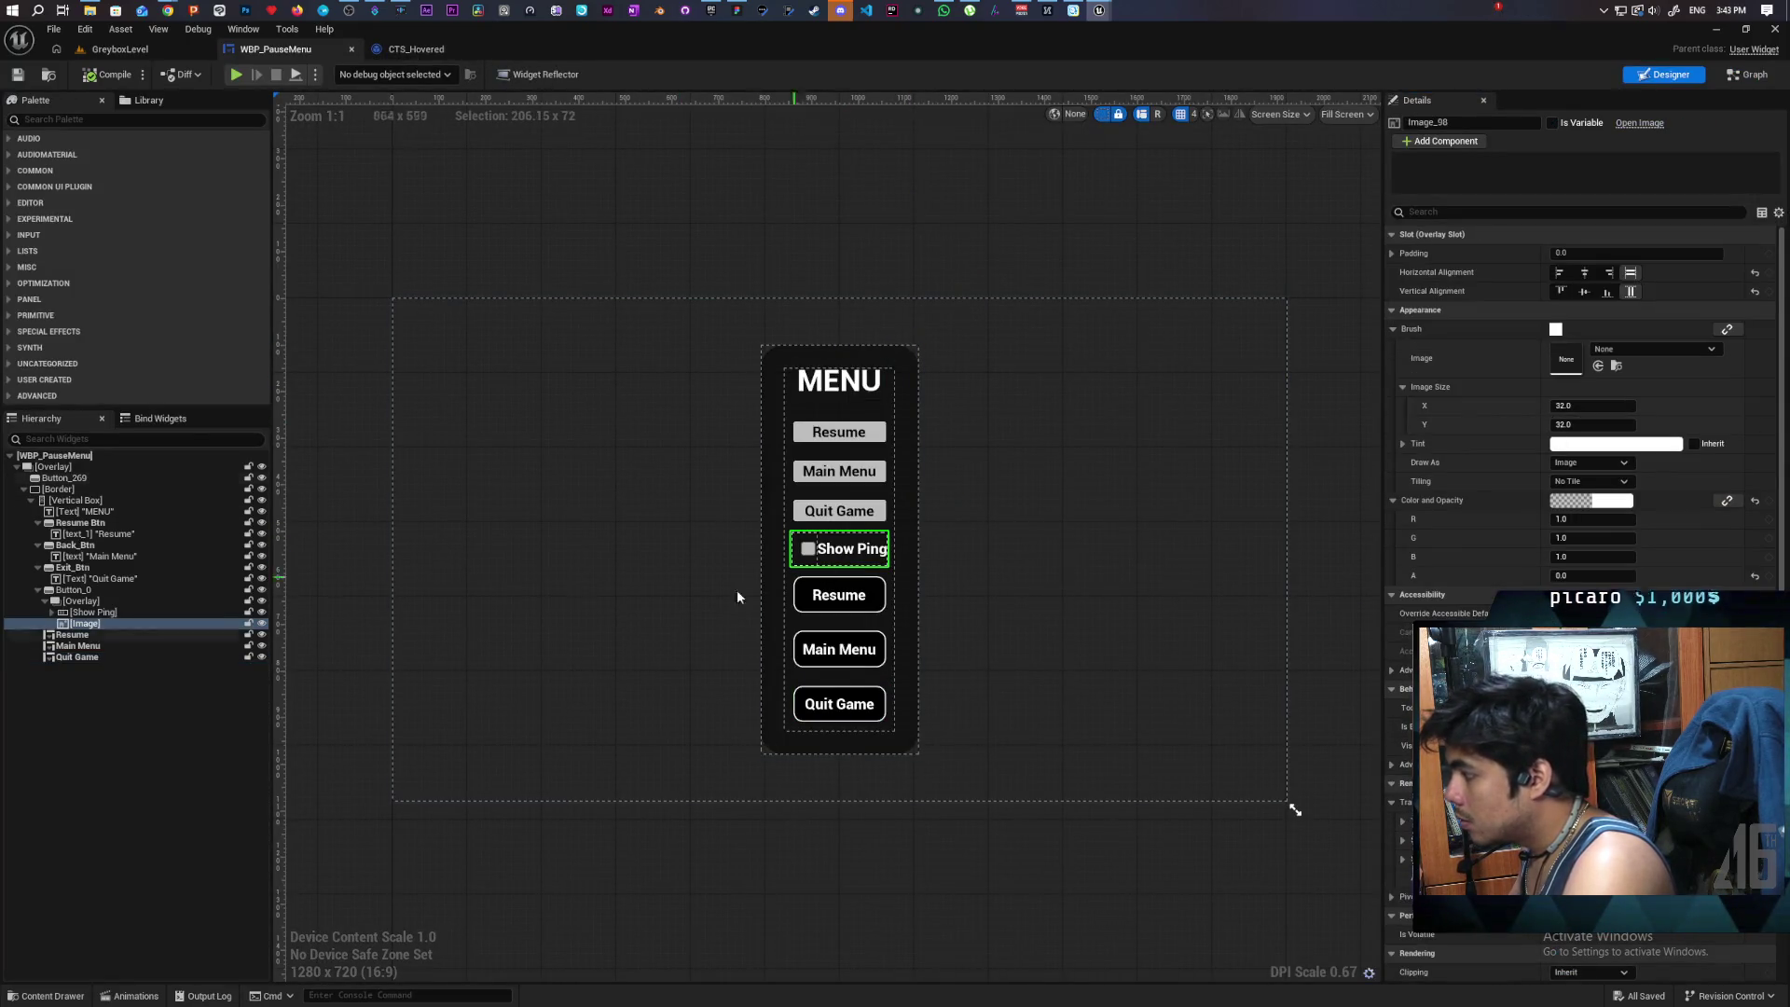
pyautogui.click(82, 590)
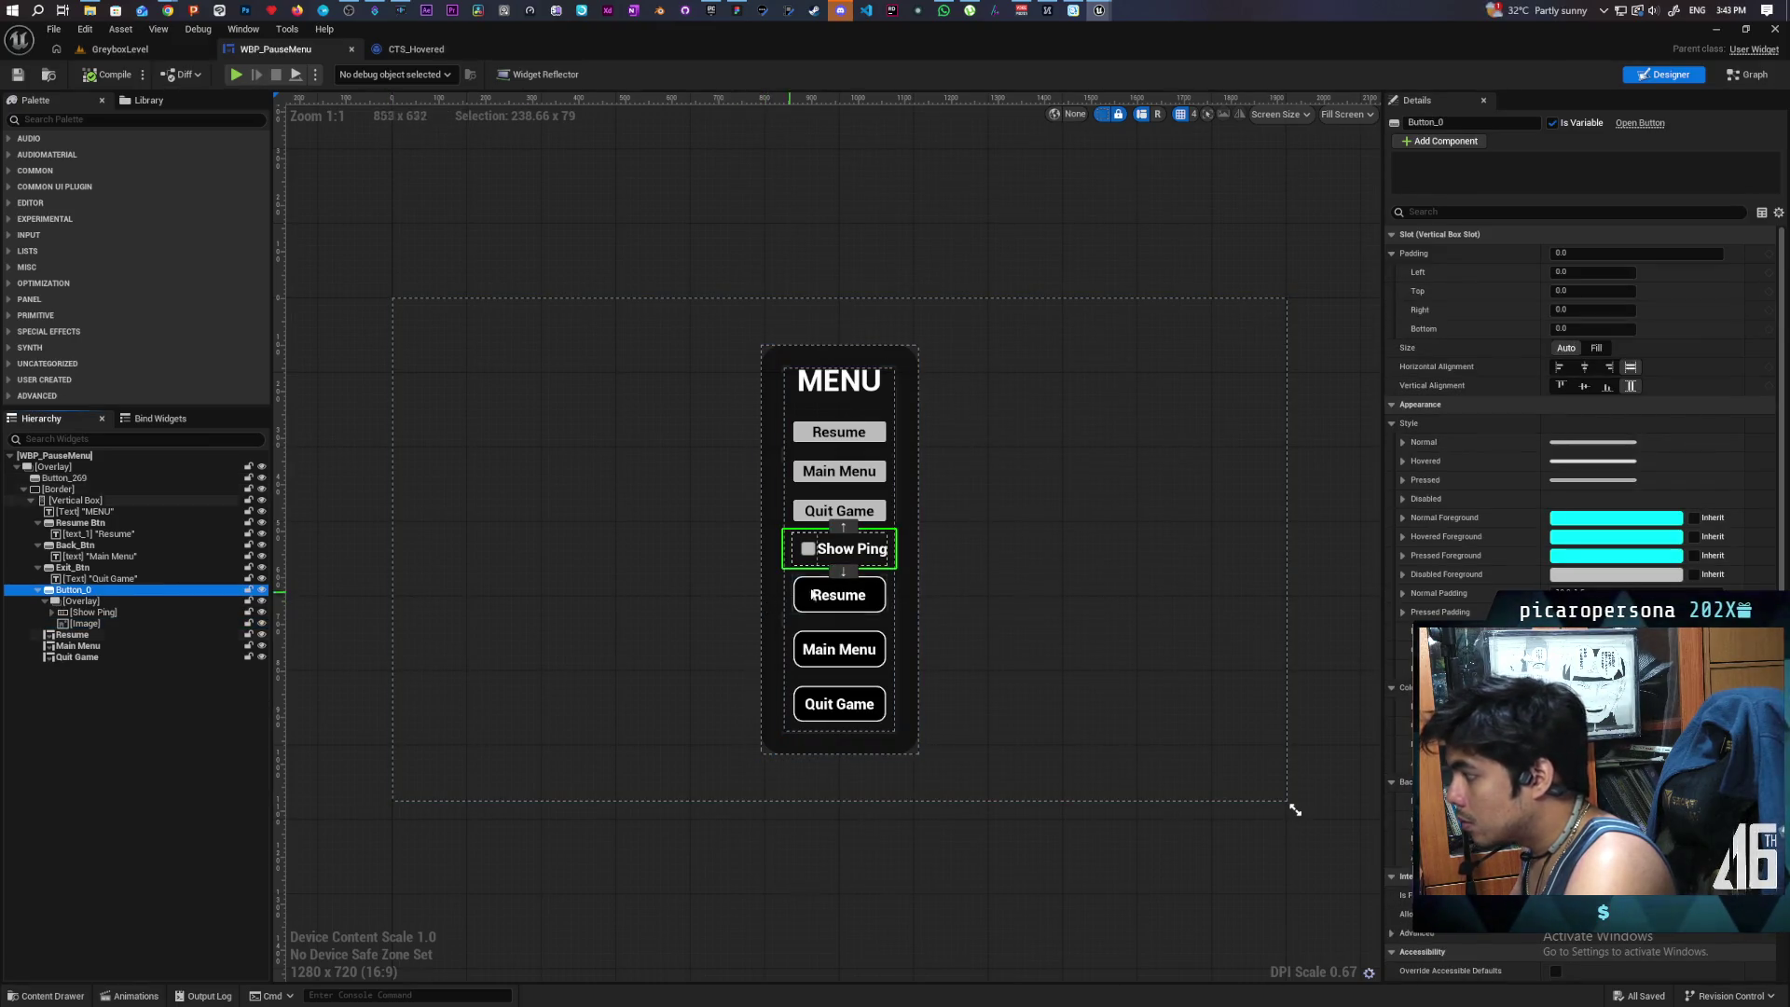
pyautogui.click(844, 573)
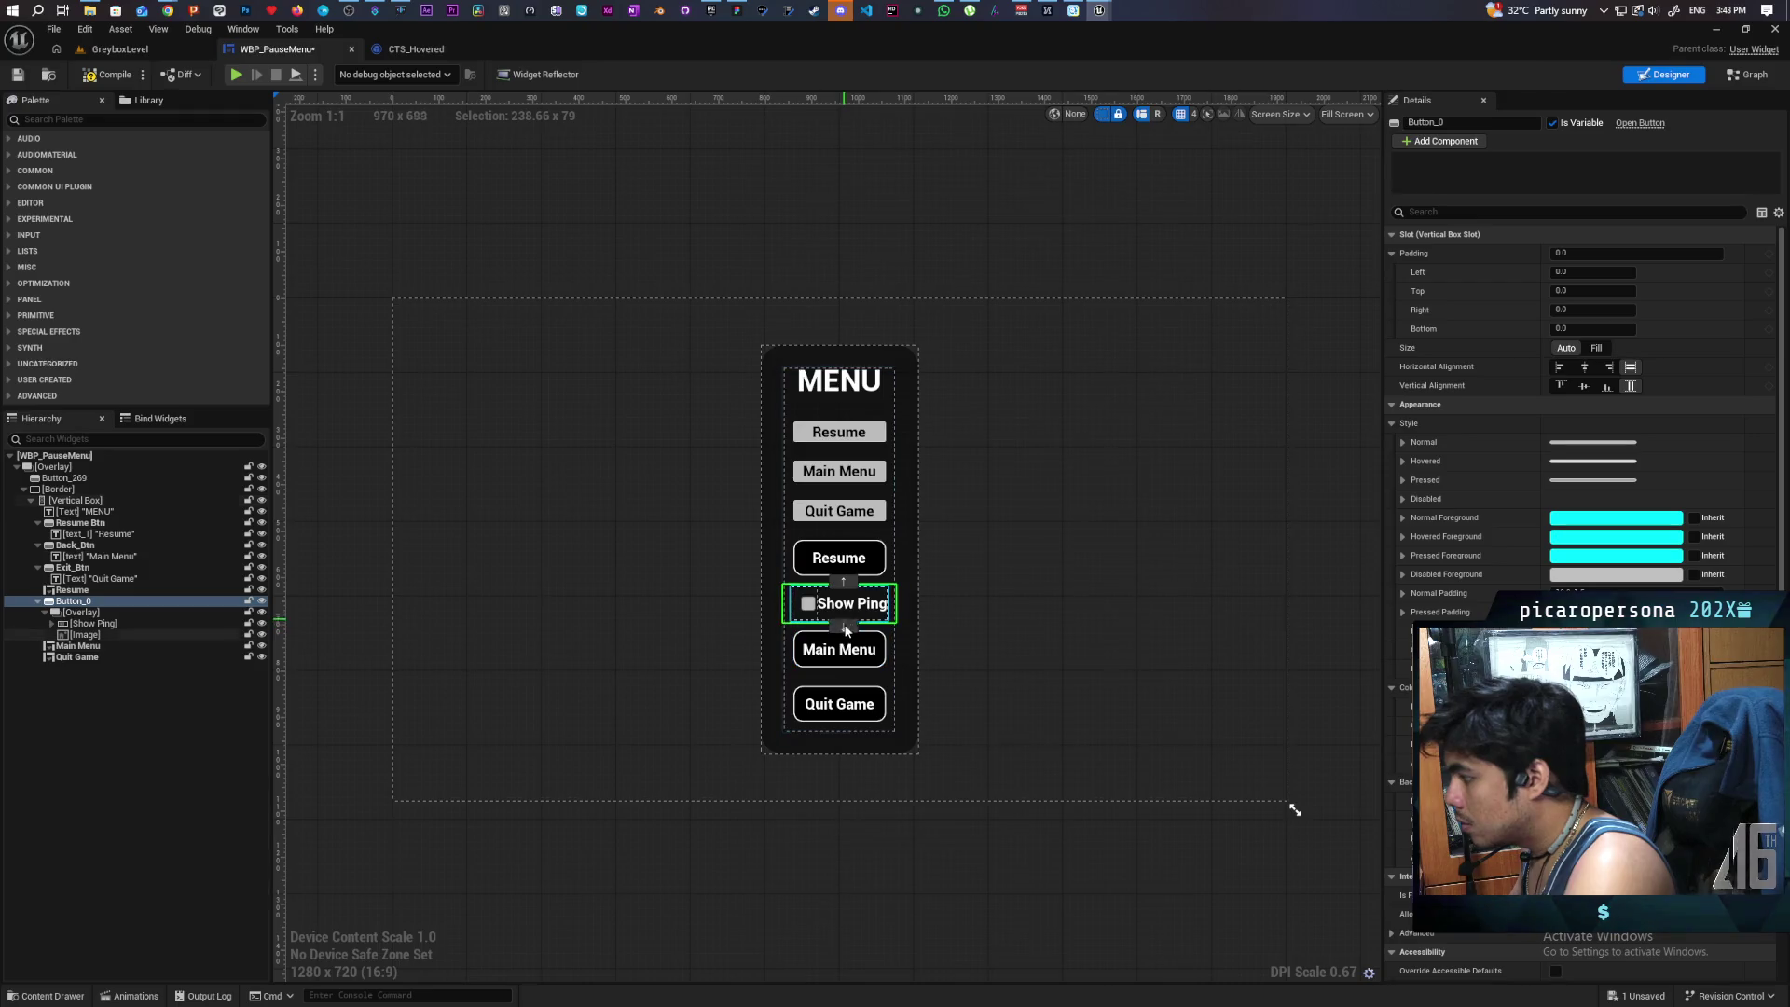
pyautogui.click(844, 627)
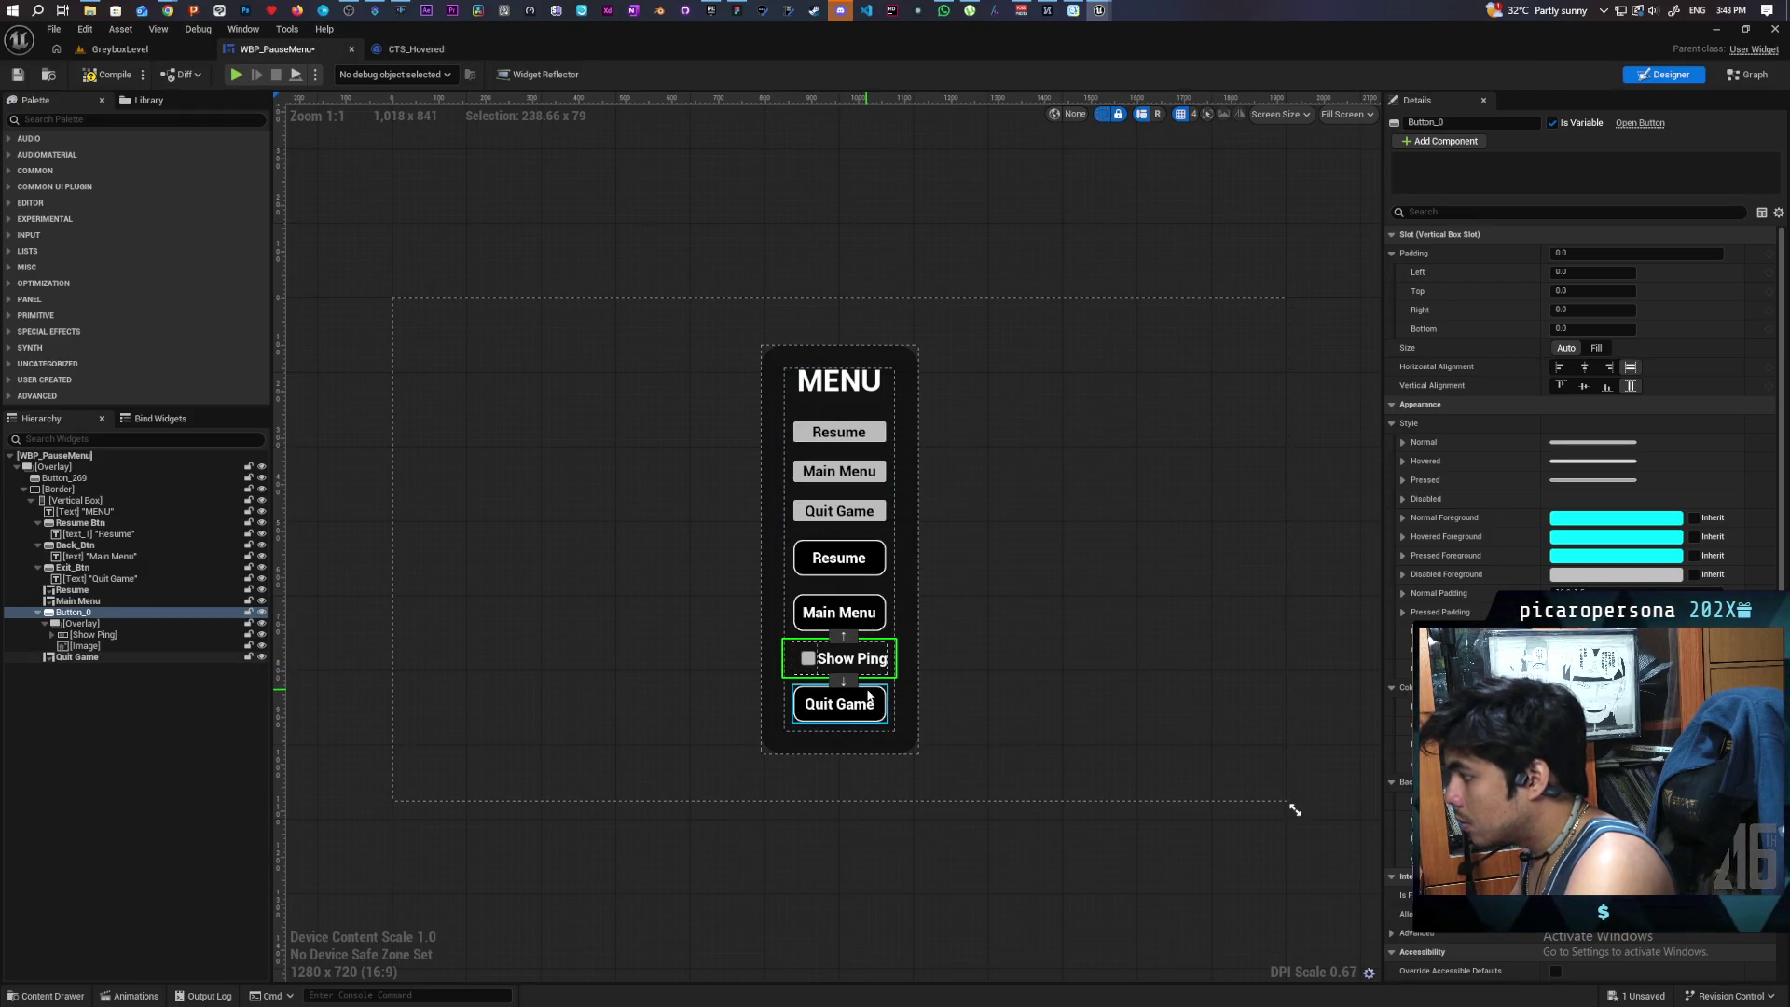
pyautogui.click(843, 682)
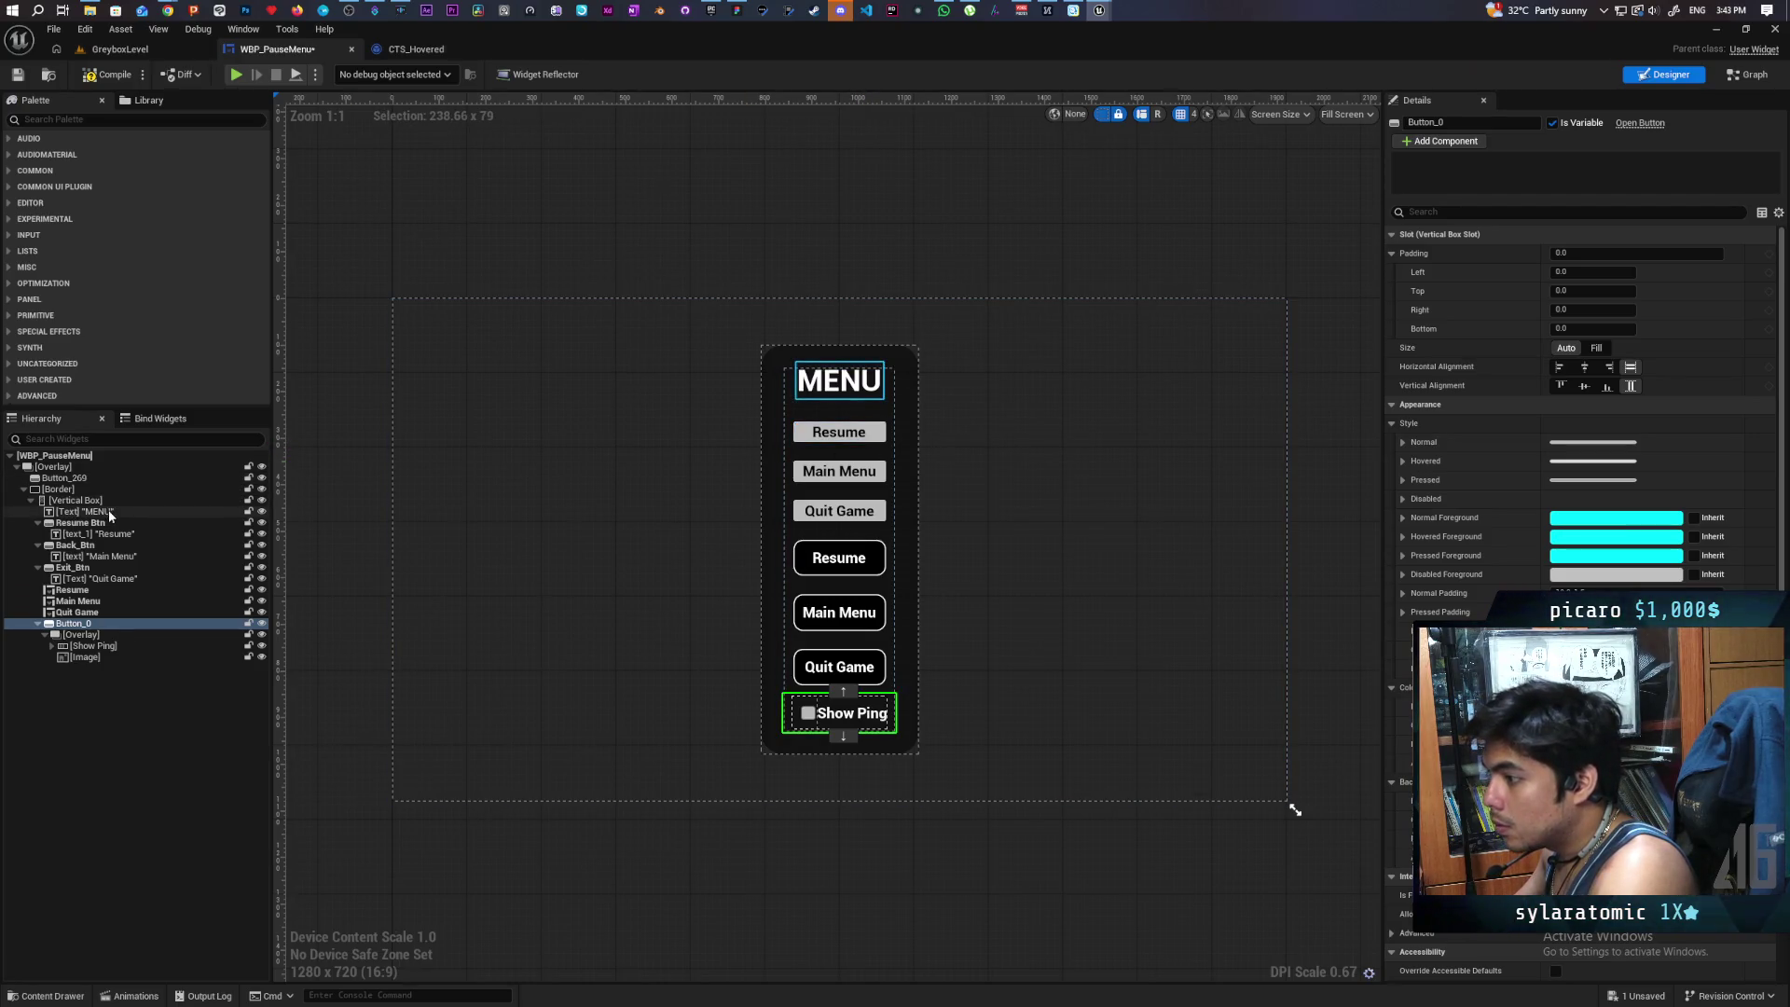
# - Select the old Resume Btn through Exit_Btn widgets and delete them
pyautogui.click(81, 523)
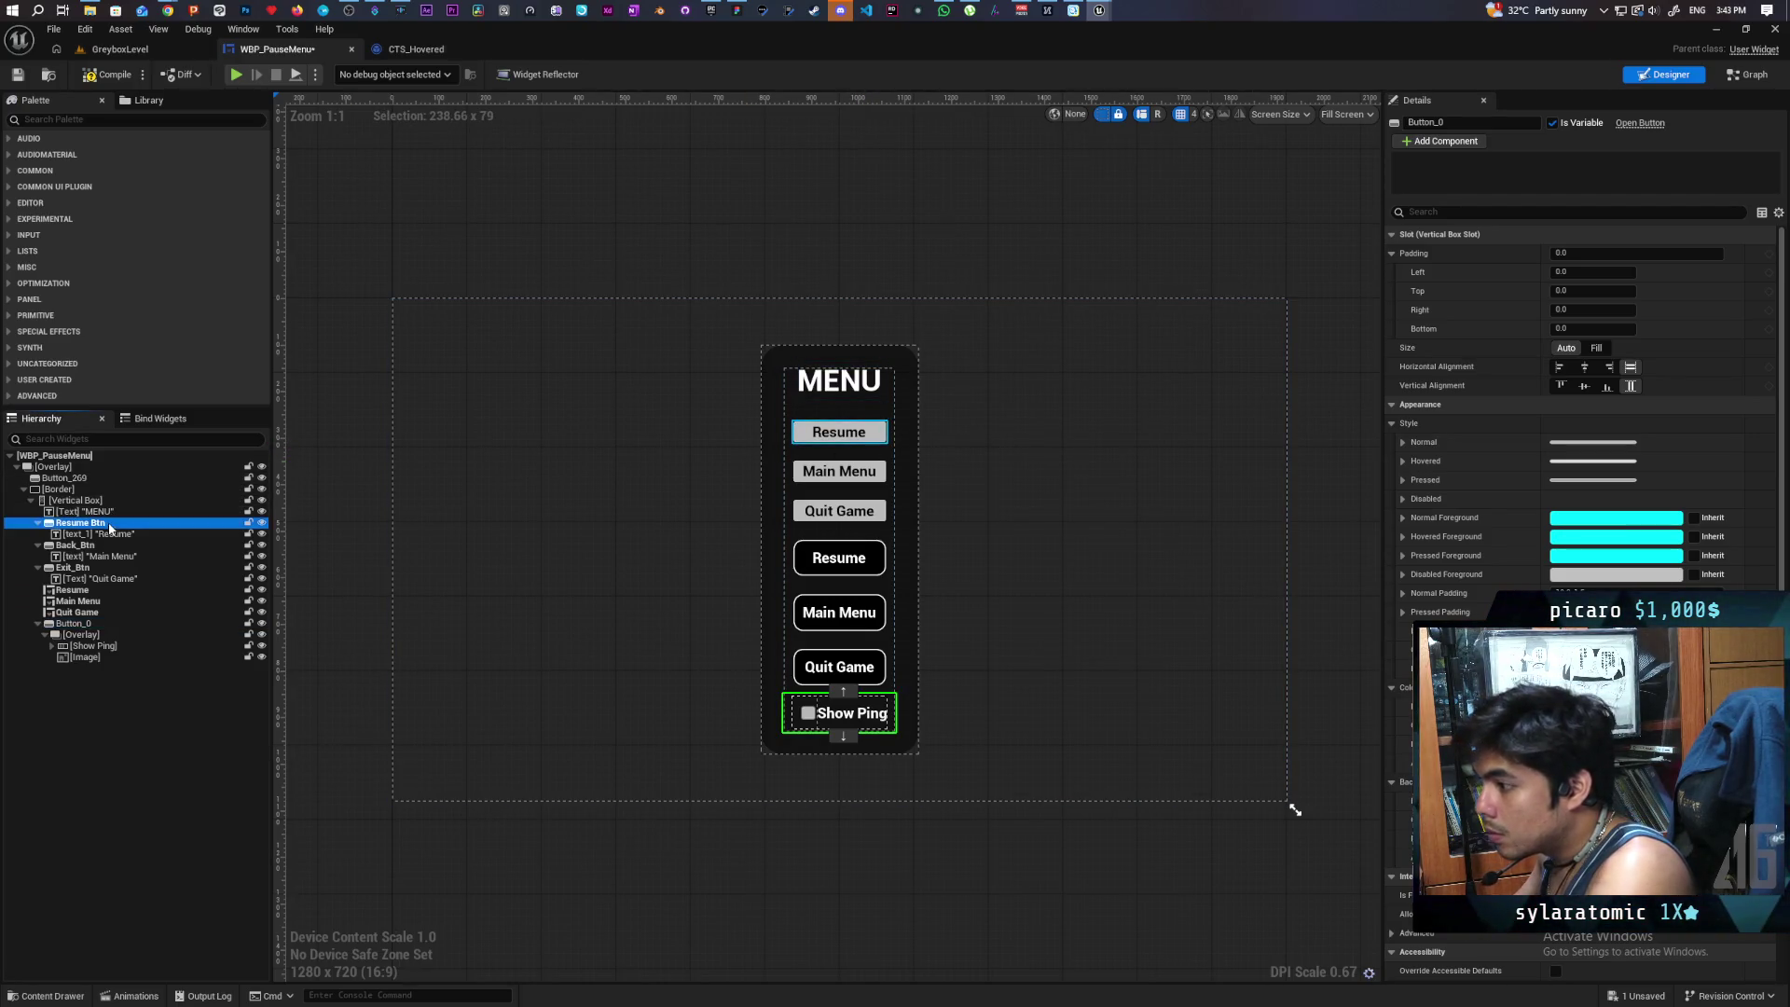
pyautogui.keyDown('shift'); pyautogui.click(88, 568); pyautogui.keyUp('shift')
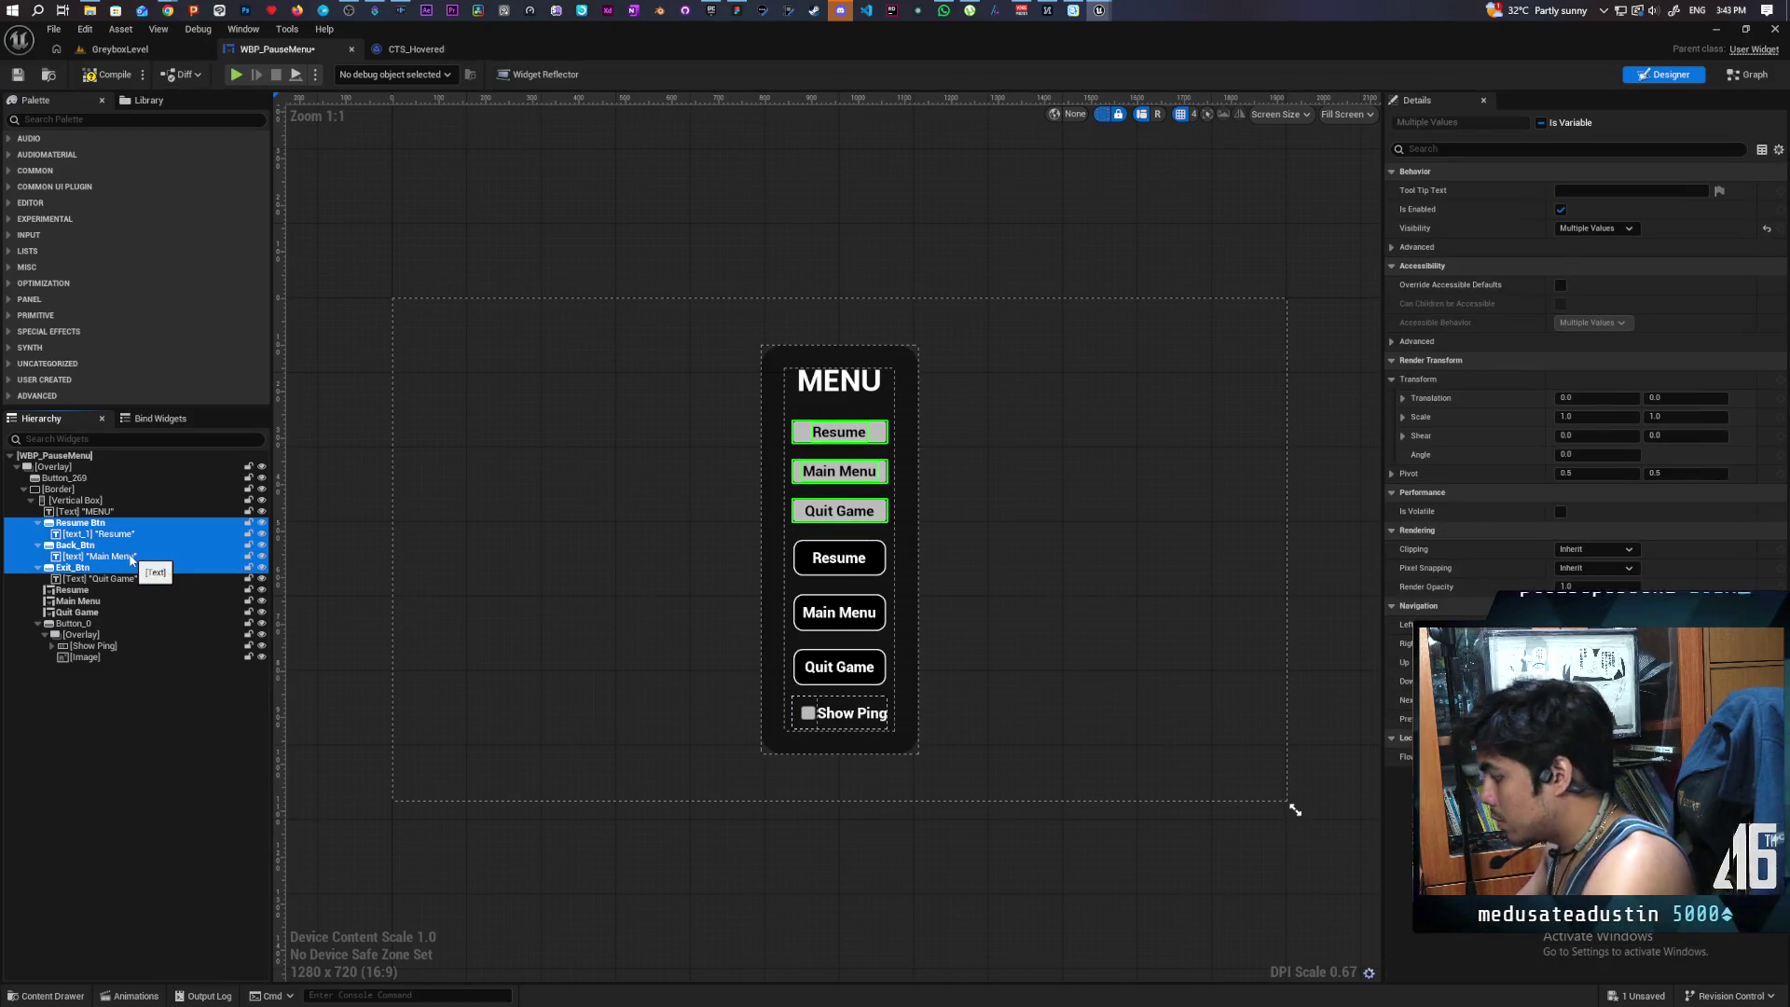
pyautogui.press('Delete')
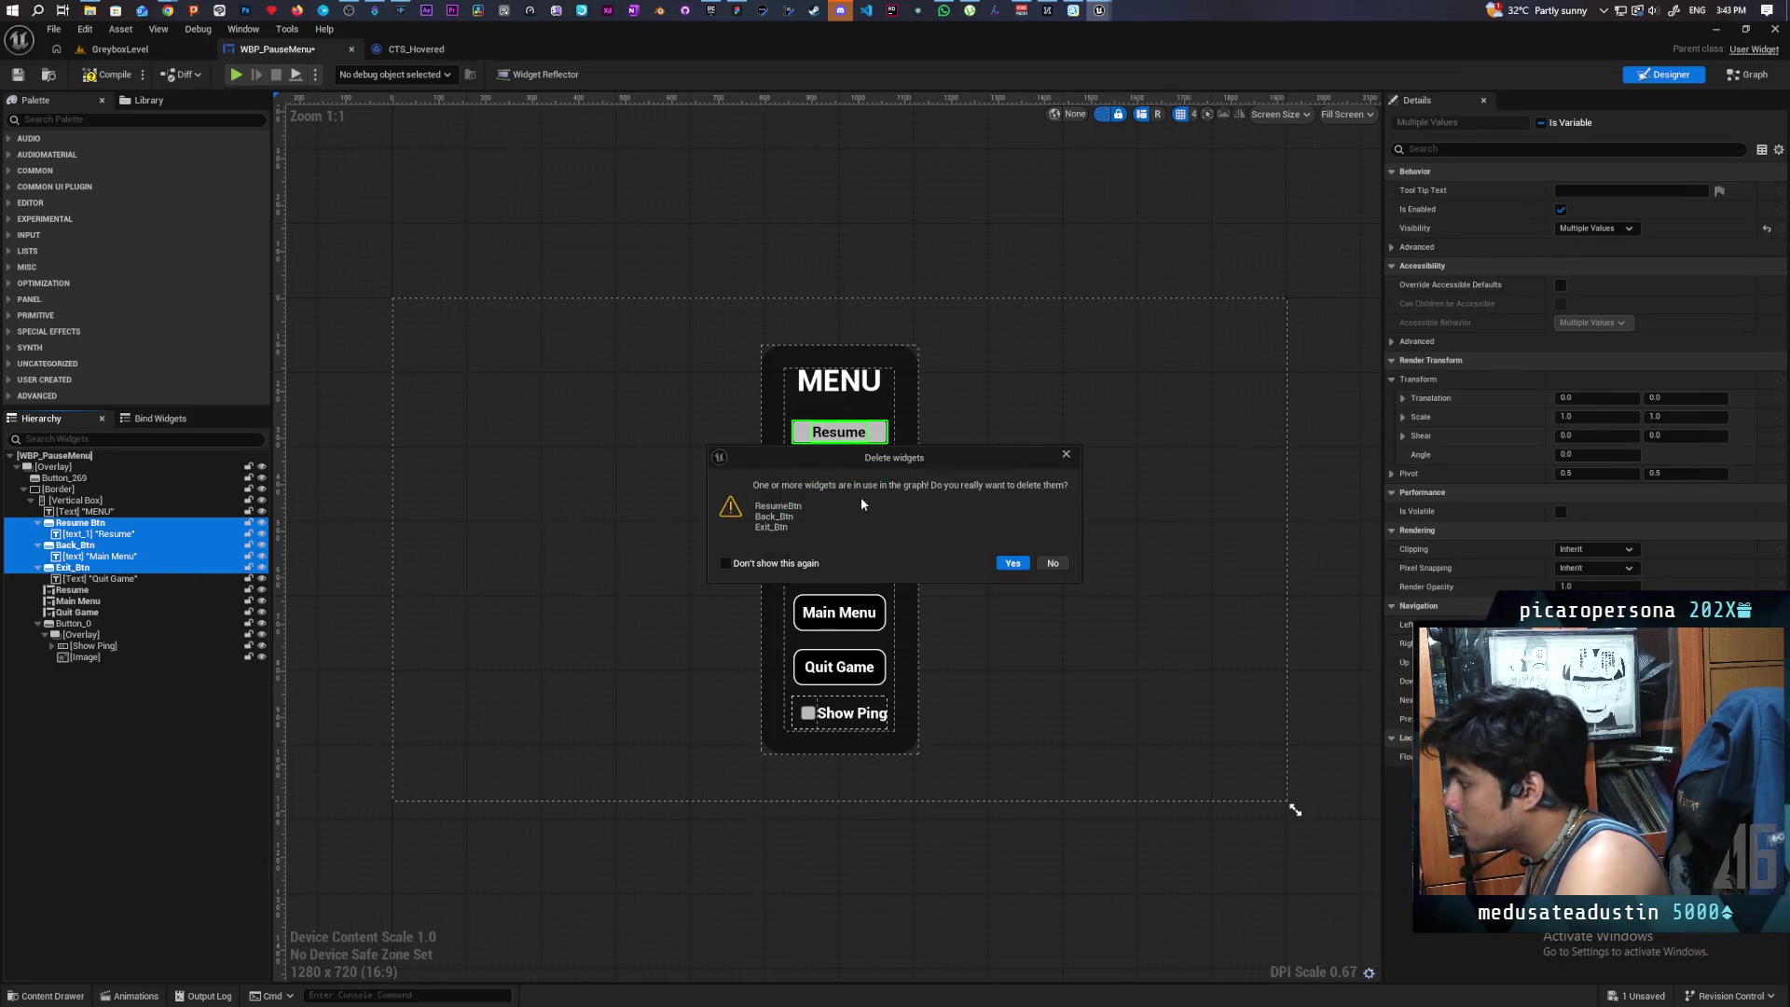
# - Confirm deleting the three old buttons, recompile, and jump to the orphaned ResumeBtn event
pyautogui.click(1012, 563)
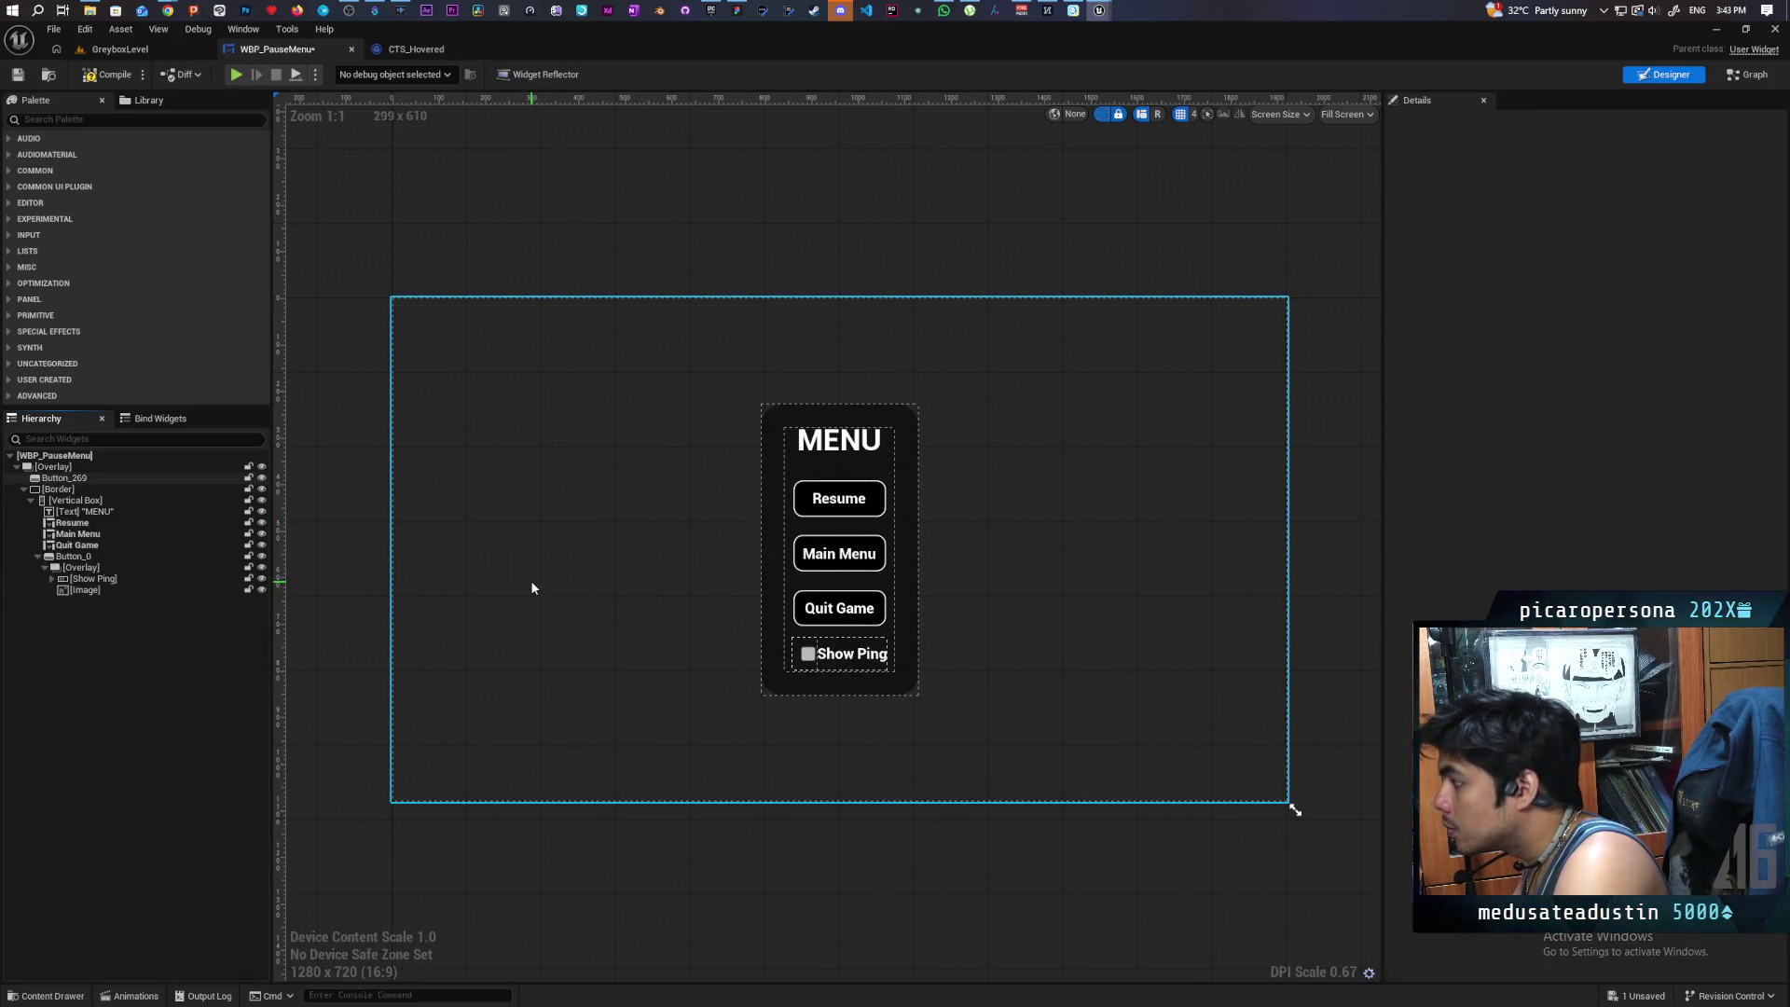
pyautogui.click(107, 75)
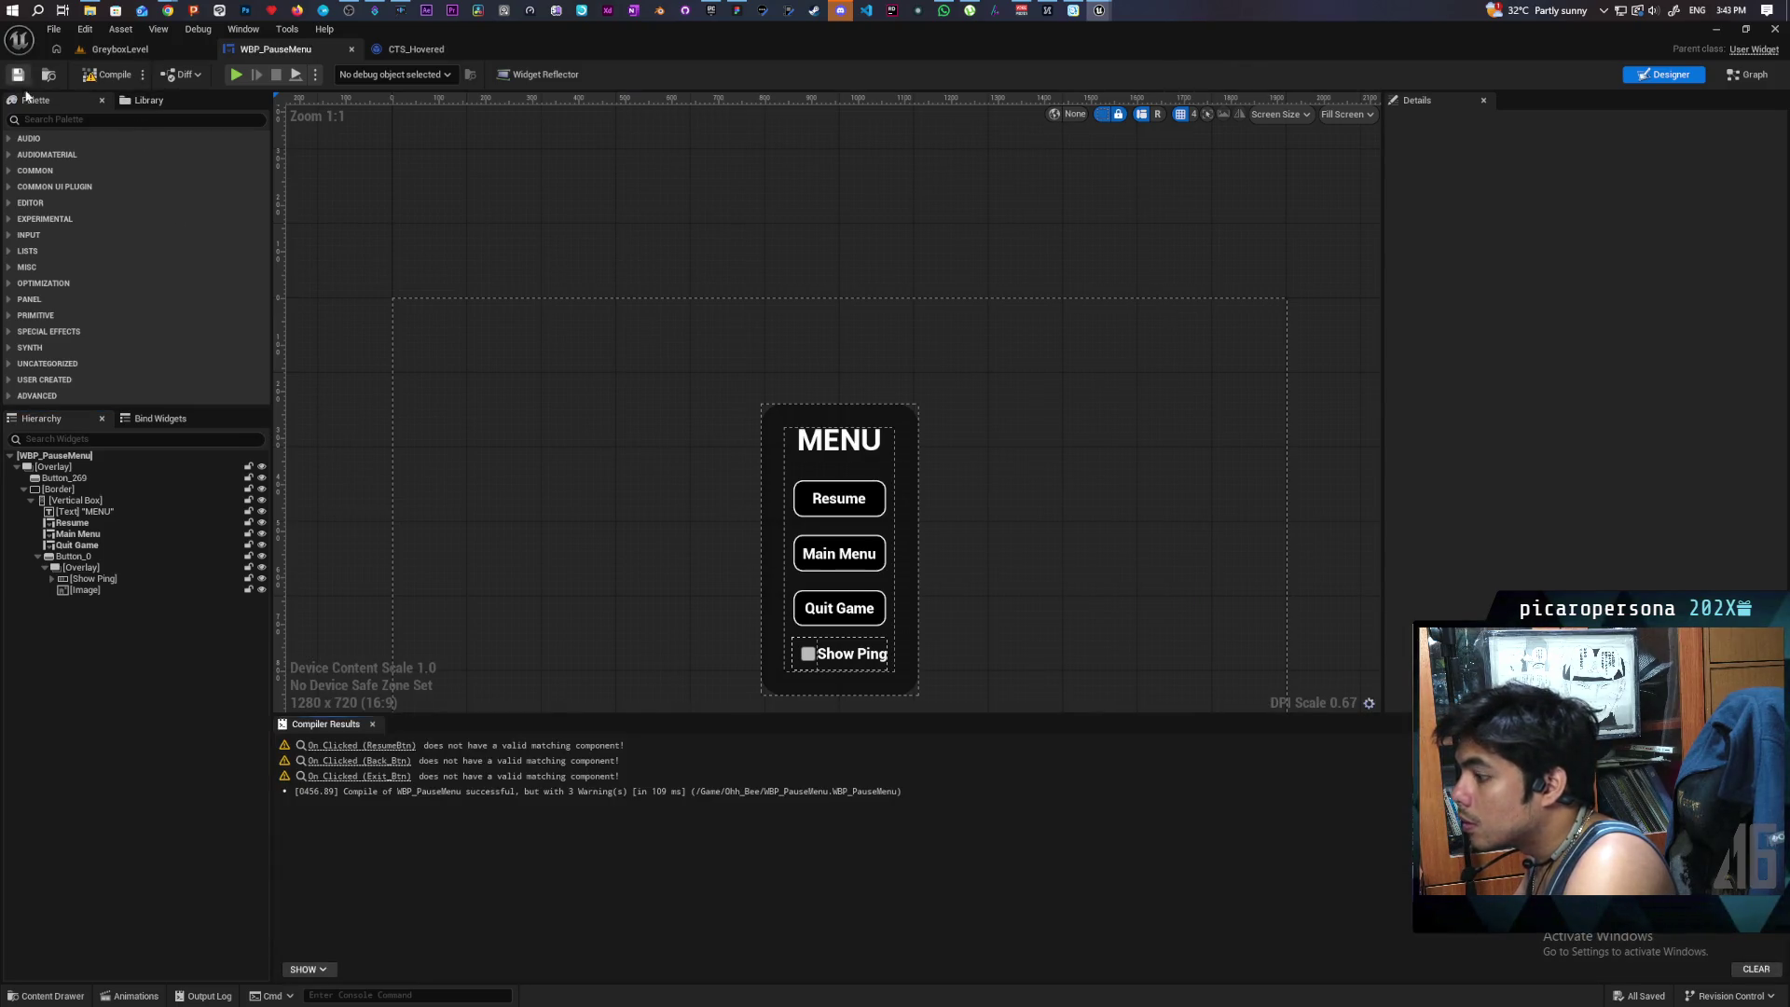
pyautogui.click(362, 746)
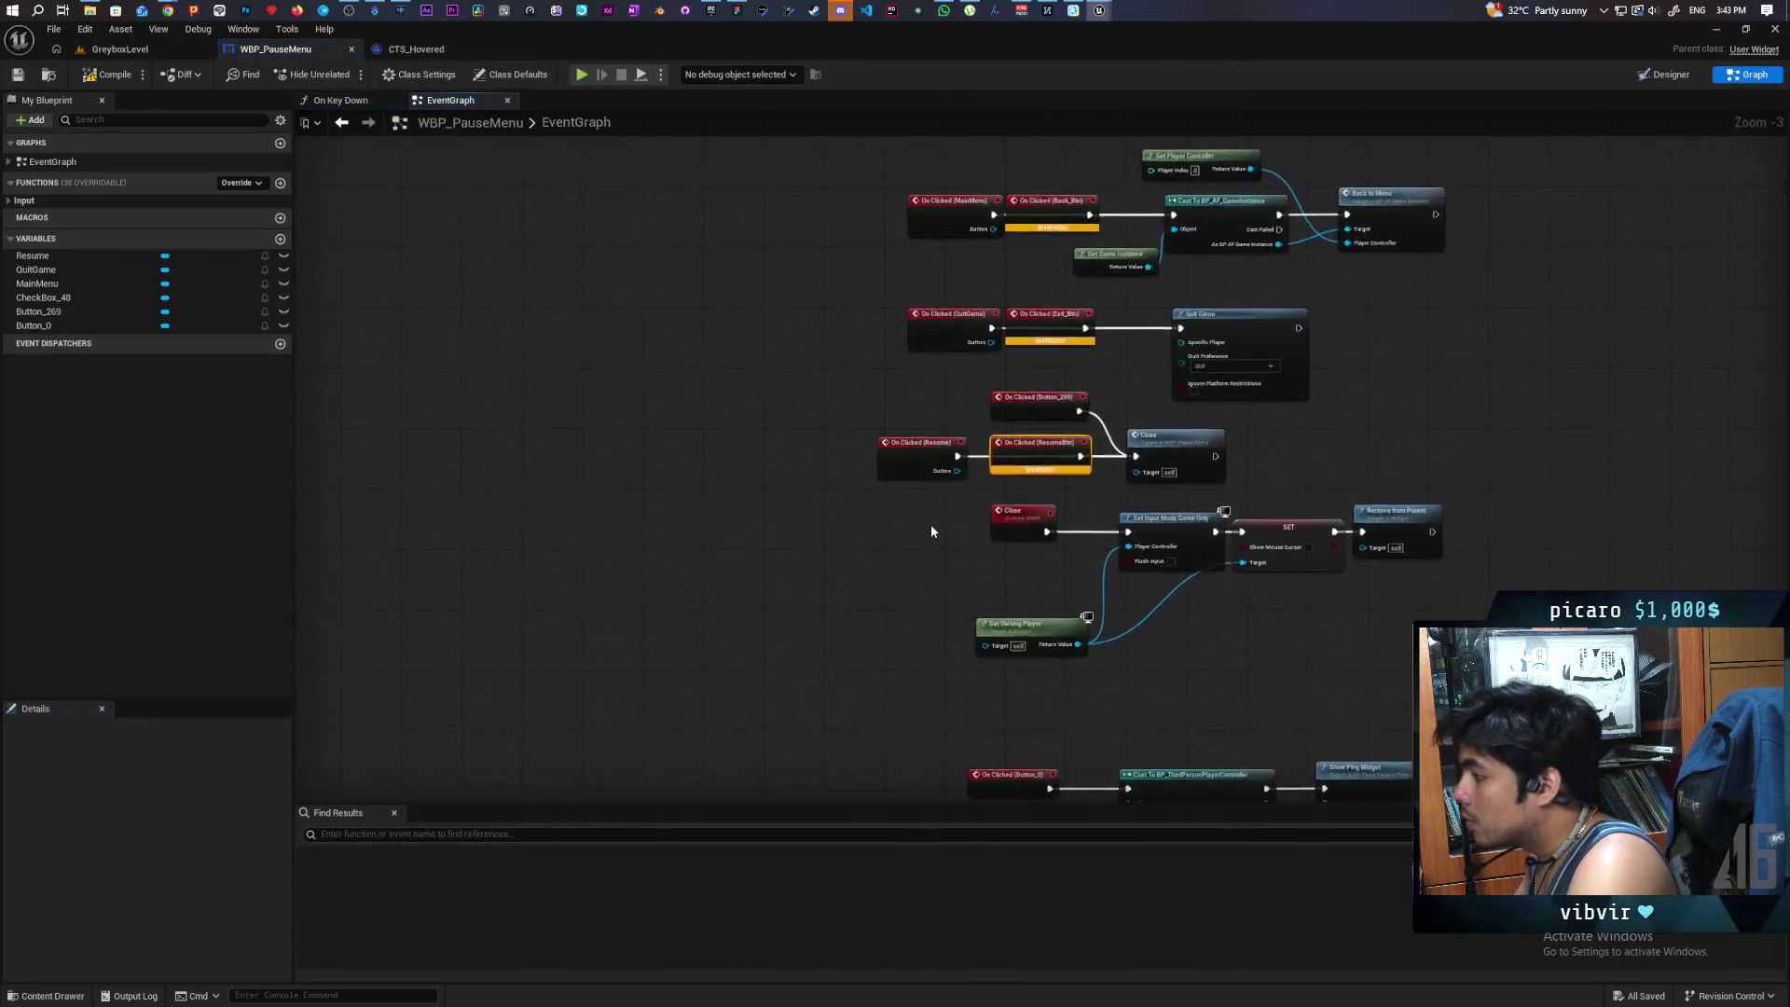
# - Delete the orphaned Back_Btn, Exit_Btn and ResumeBtn click events and place On Clicked (Resume) beside Close
pyautogui.scroll(2, 931, 532)
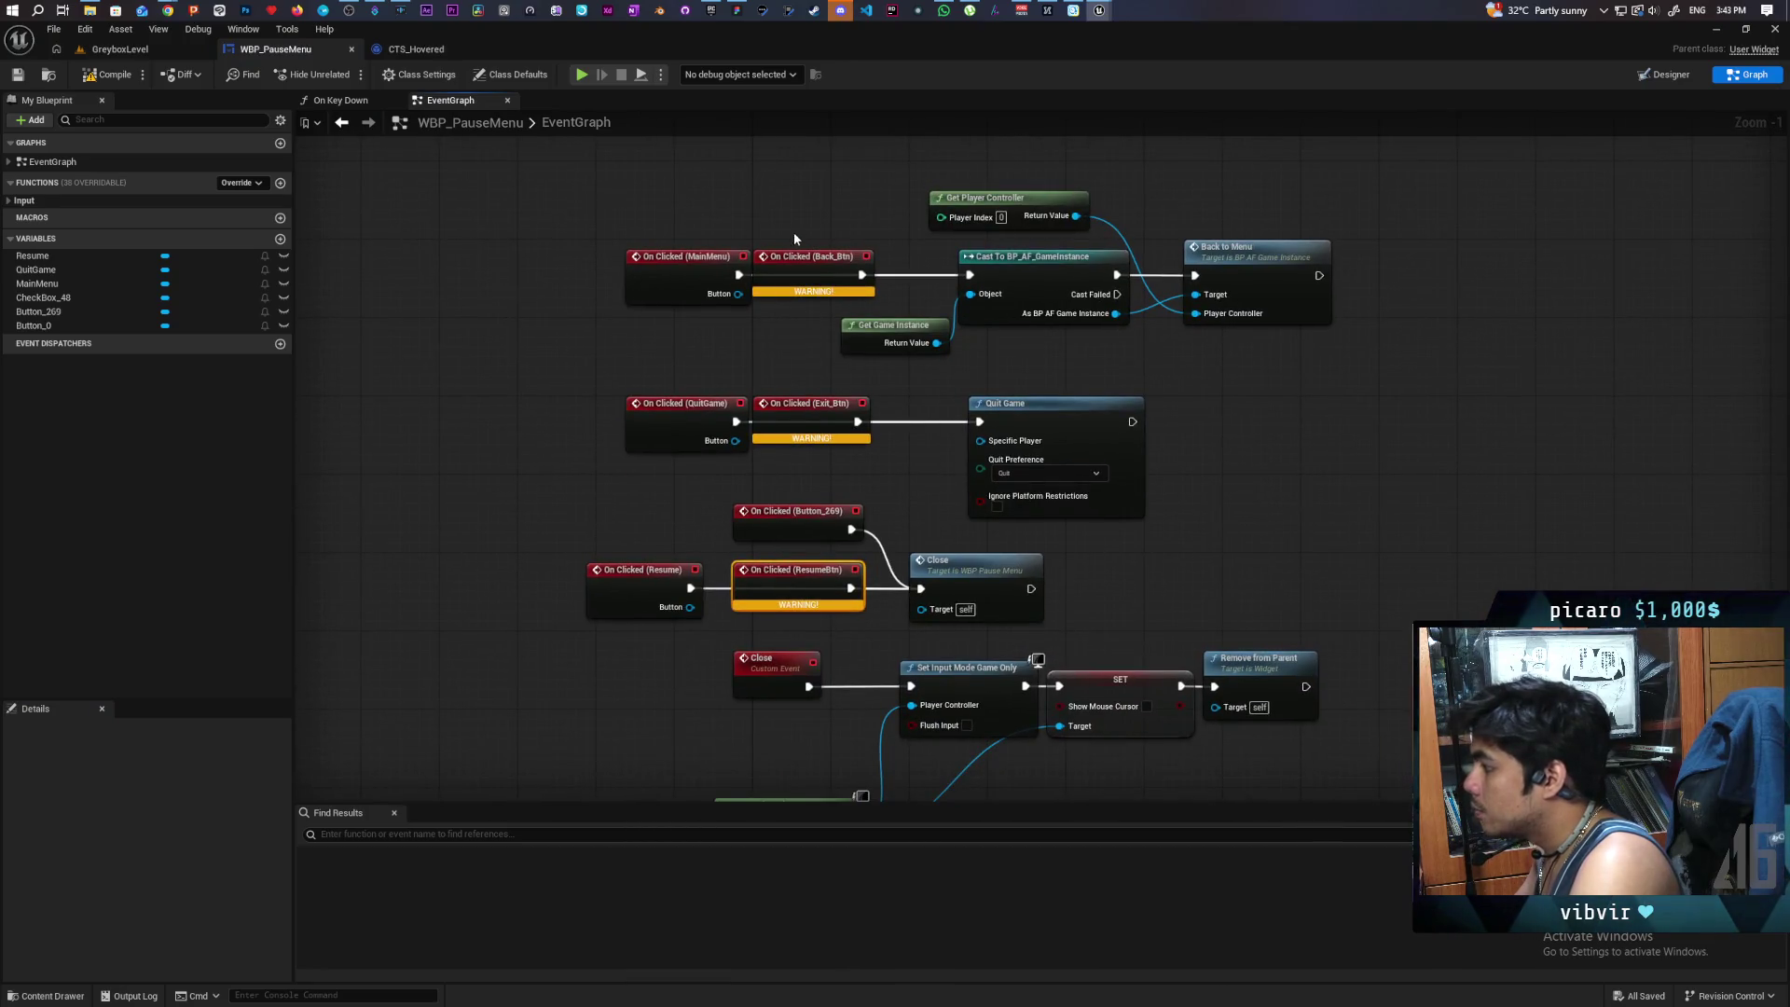
pyautogui.moveTo(789, 221); pyautogui.dragTo(795, 472)
pyautogui.moveTo(798, 579); pyautogui.dragTo(809, 451)
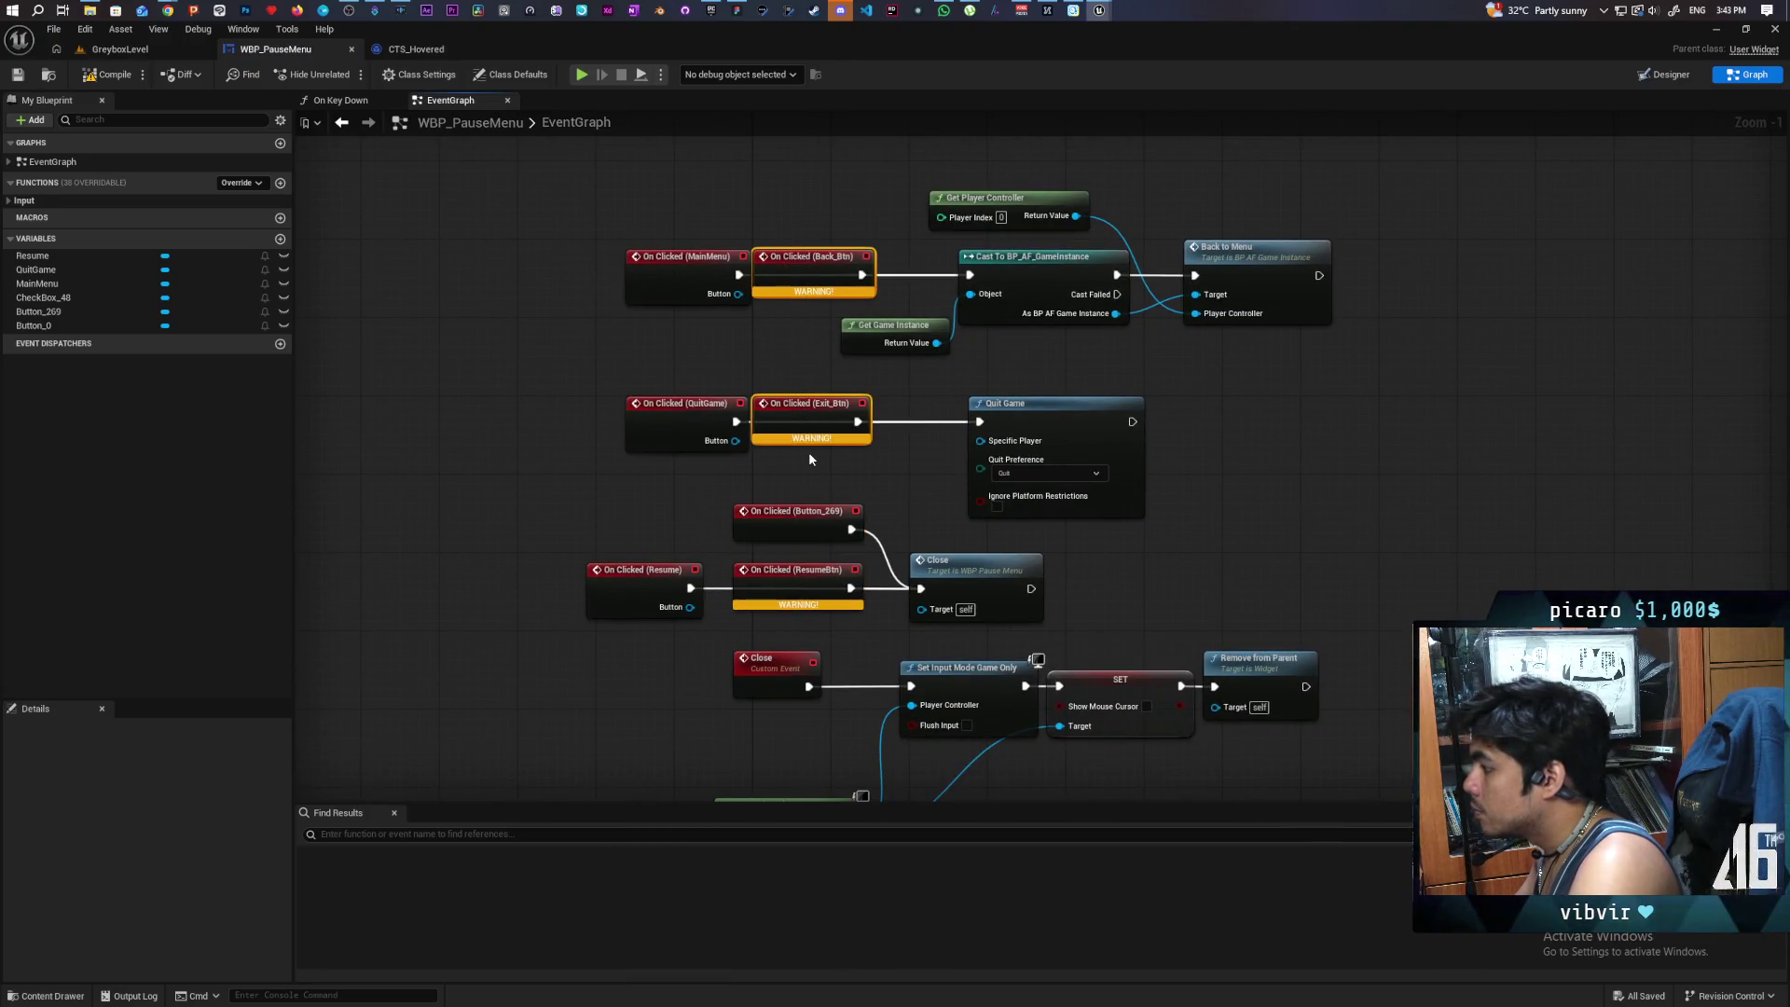
pyautogui.press('Delete')
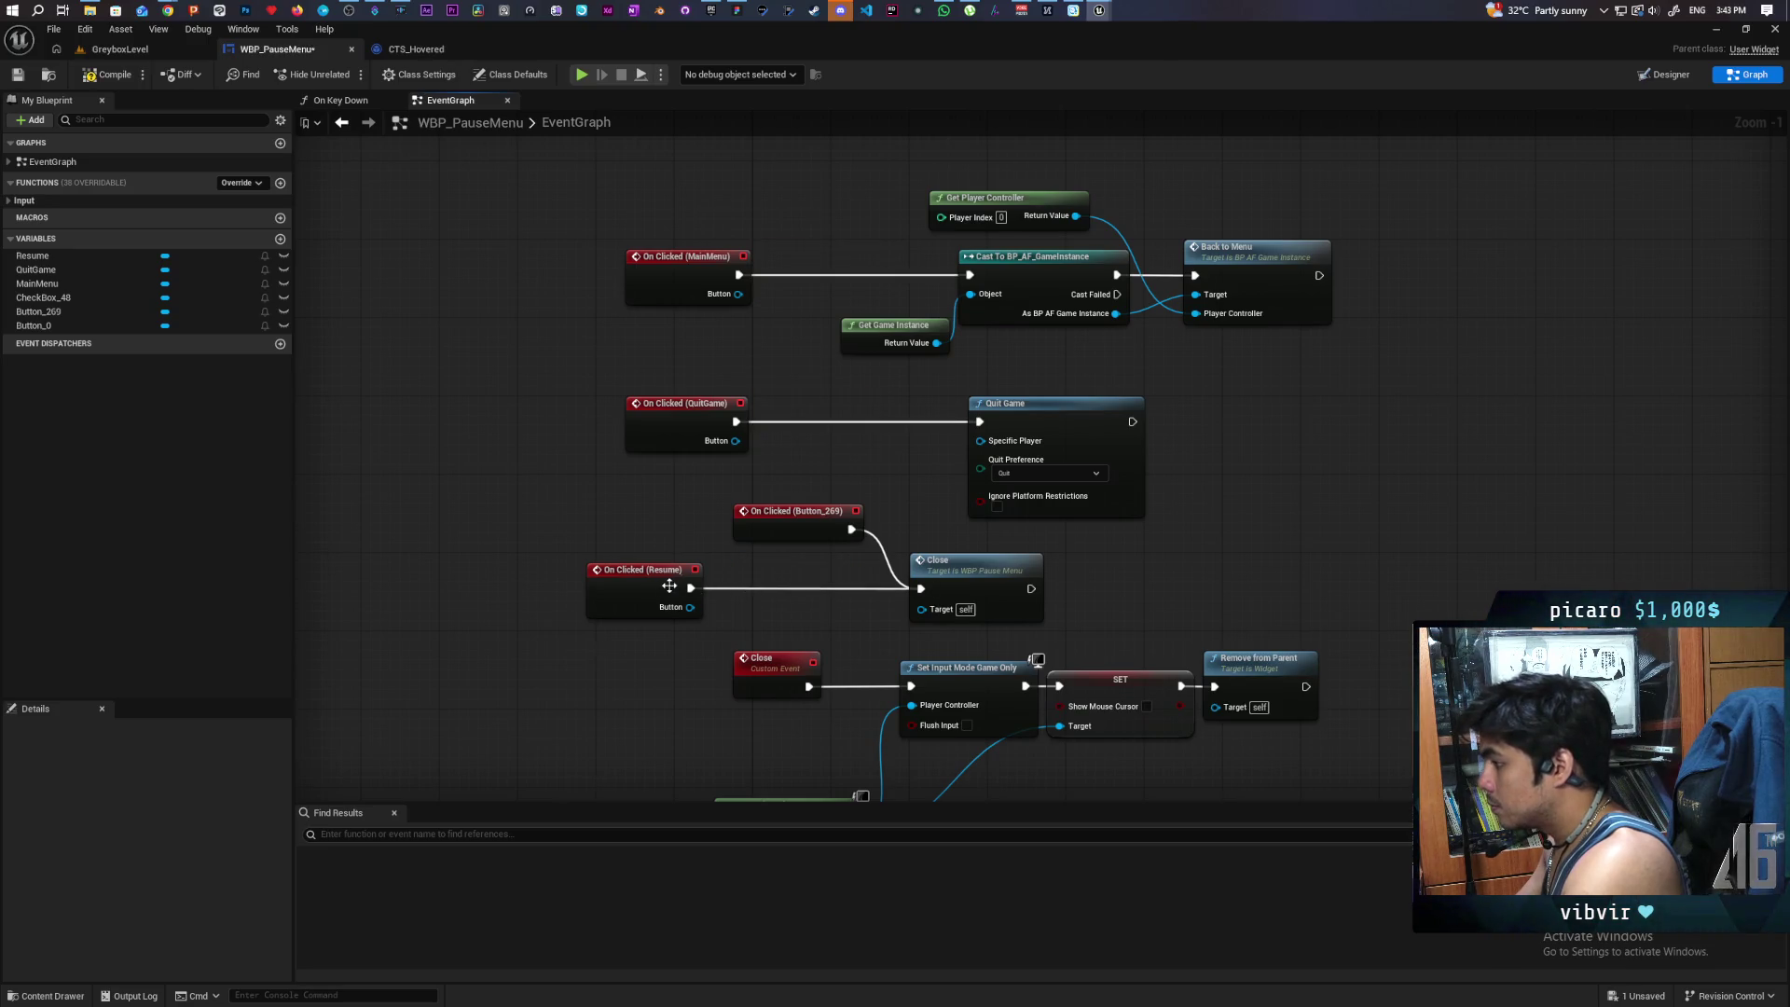
pyautogui.moveTo(670, 586)
pyautogui.mouseDown()
pyautogui.moveTo(781, 597)
pyautogui.moveTo(798, 578)
pyautogui.mouseUp()
pyautogui.click(687, 522)
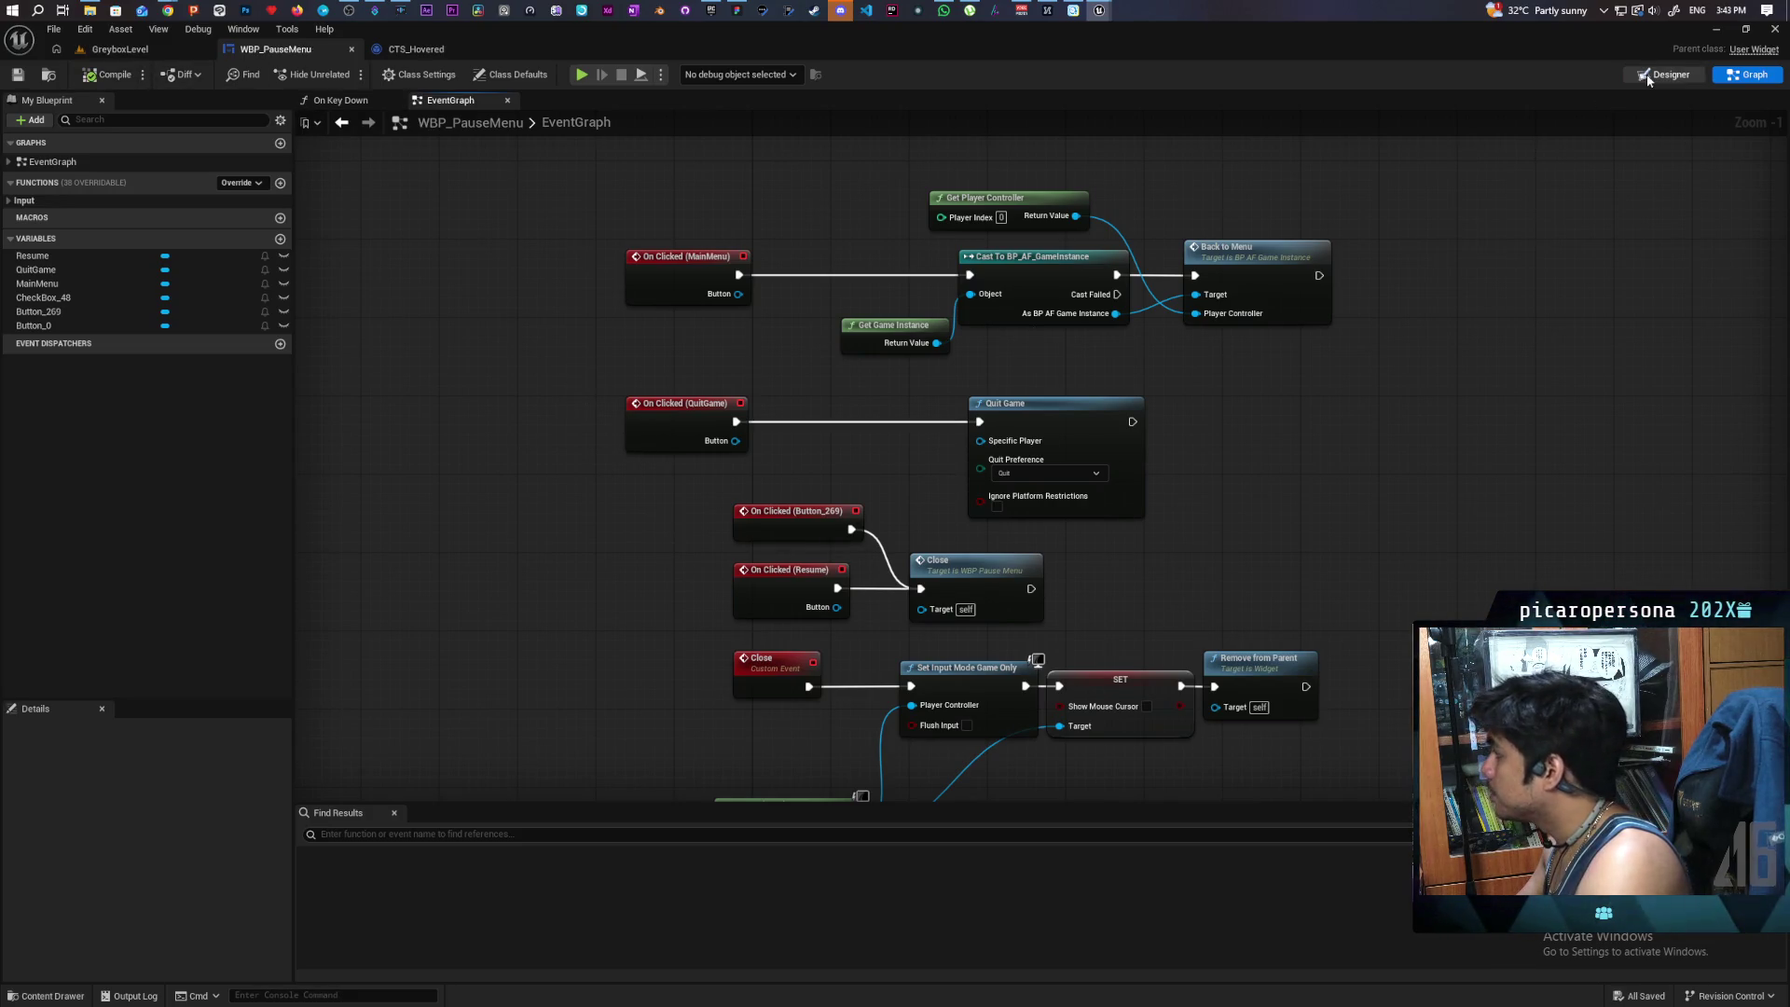
pyautogui.click(120, 48)
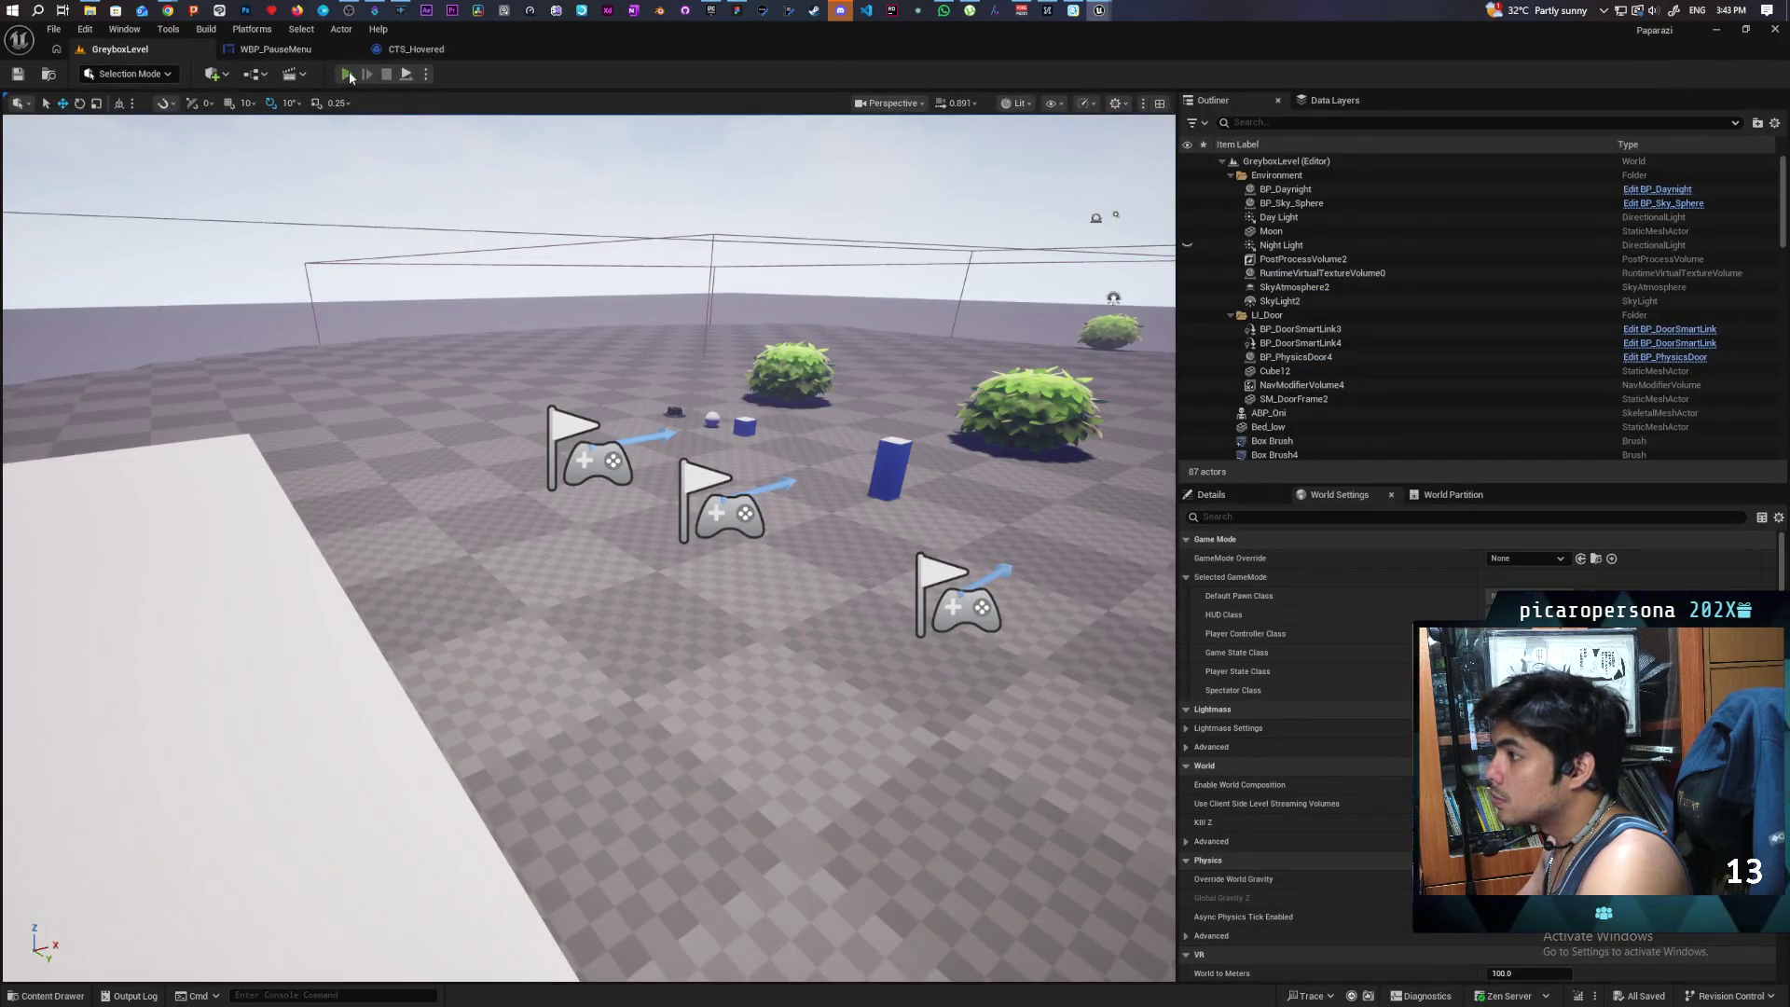
# - Play the level, open the pause menu with Escape, and move focus between buttons before closing it
pyautogui.click(347, 75)
pyautogui.press('Escape')
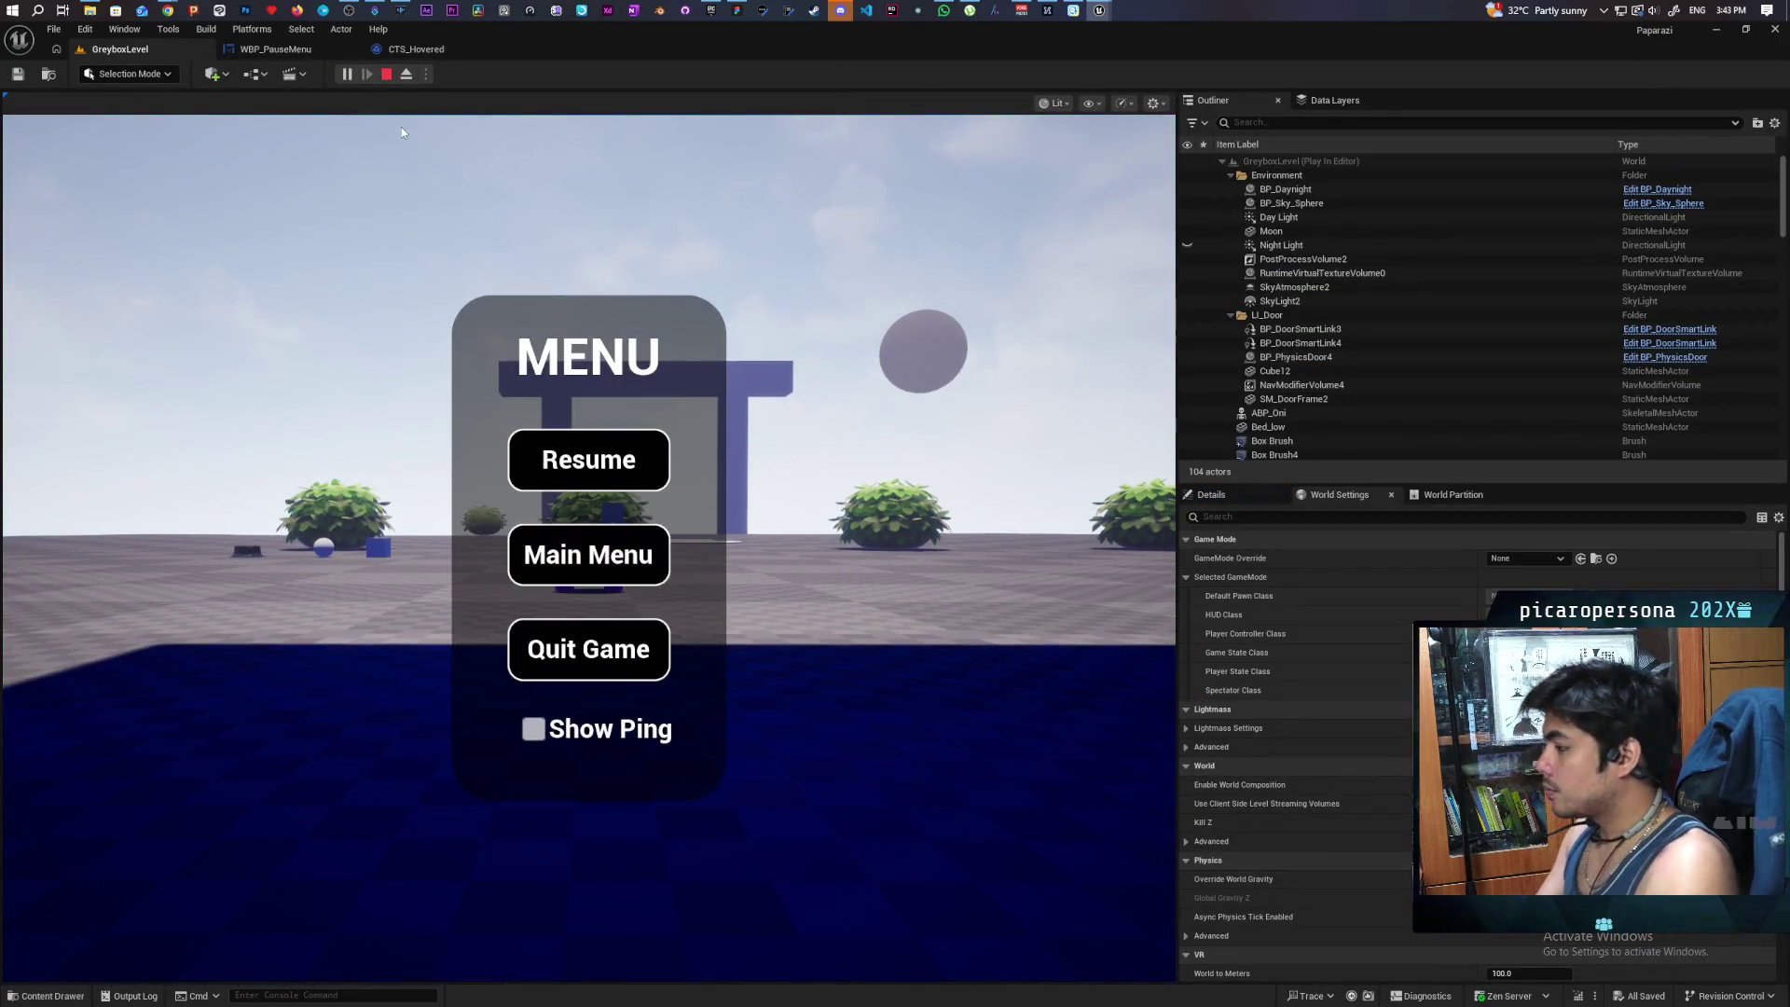
pyautogui.press('Down')
pyautogui.press('Up')
pyautogui.press('Down')
pyautogui.press('Down')
pyautogui.press('Down')
pyautogui.press('Down')
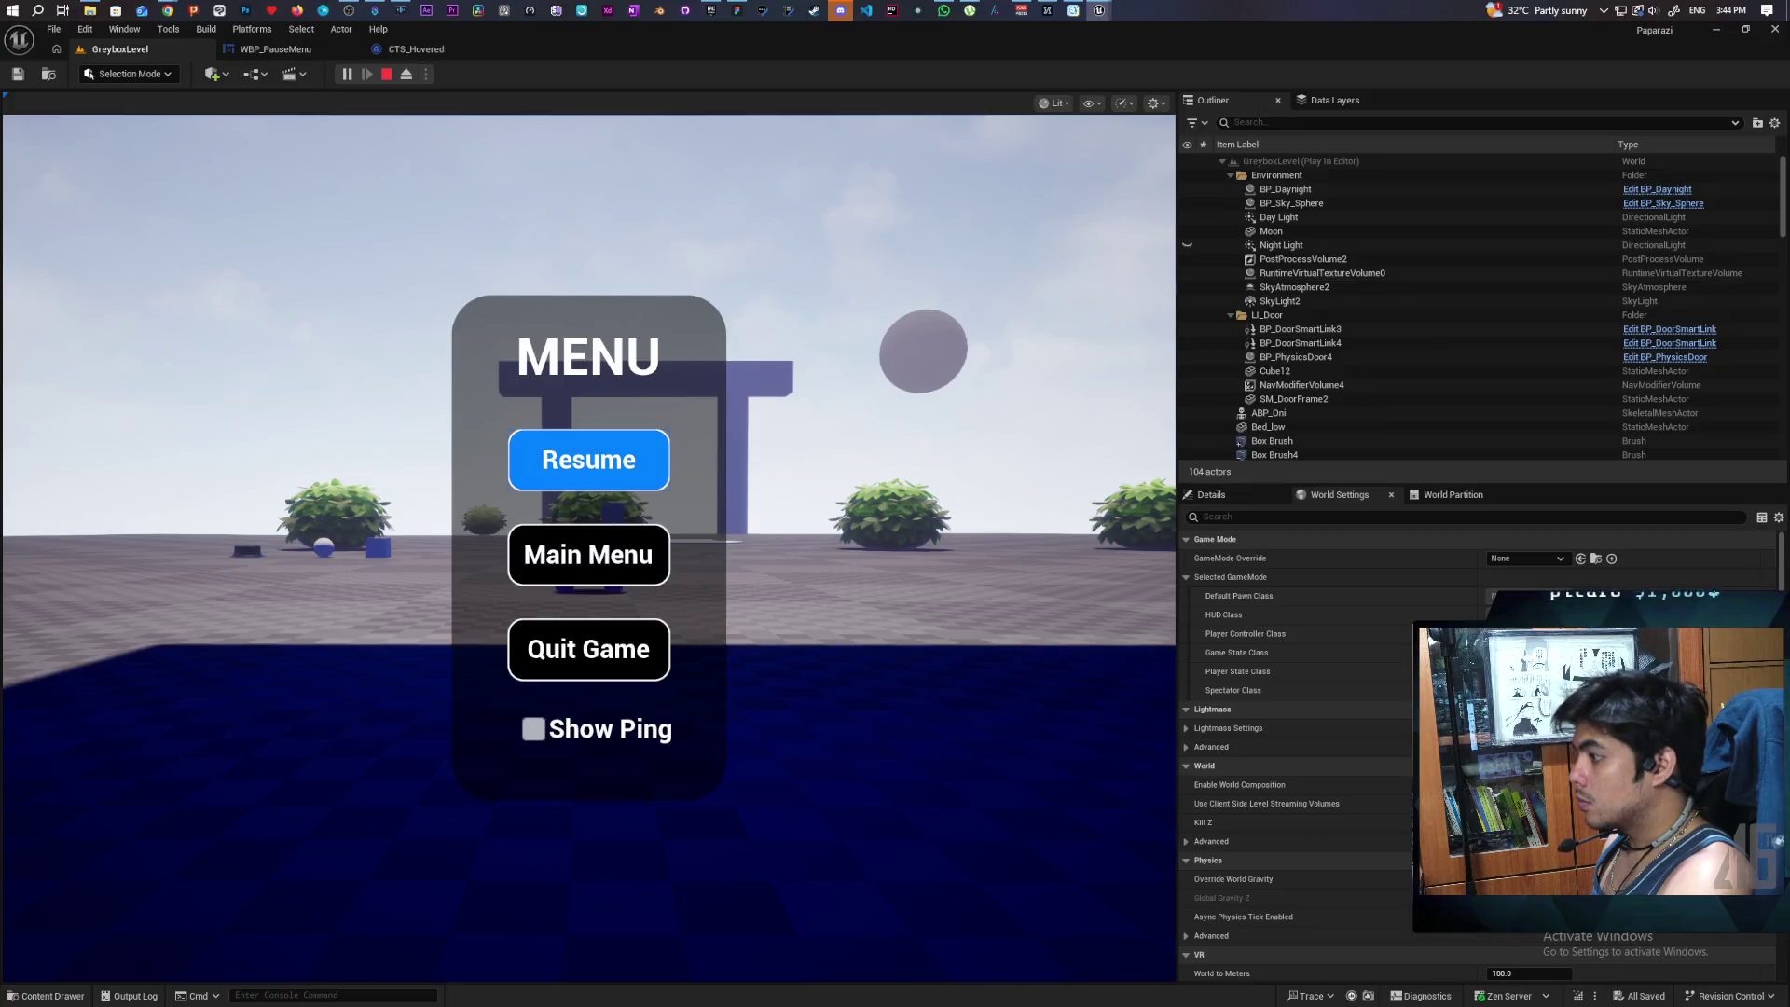
pyautogui.press('Return')
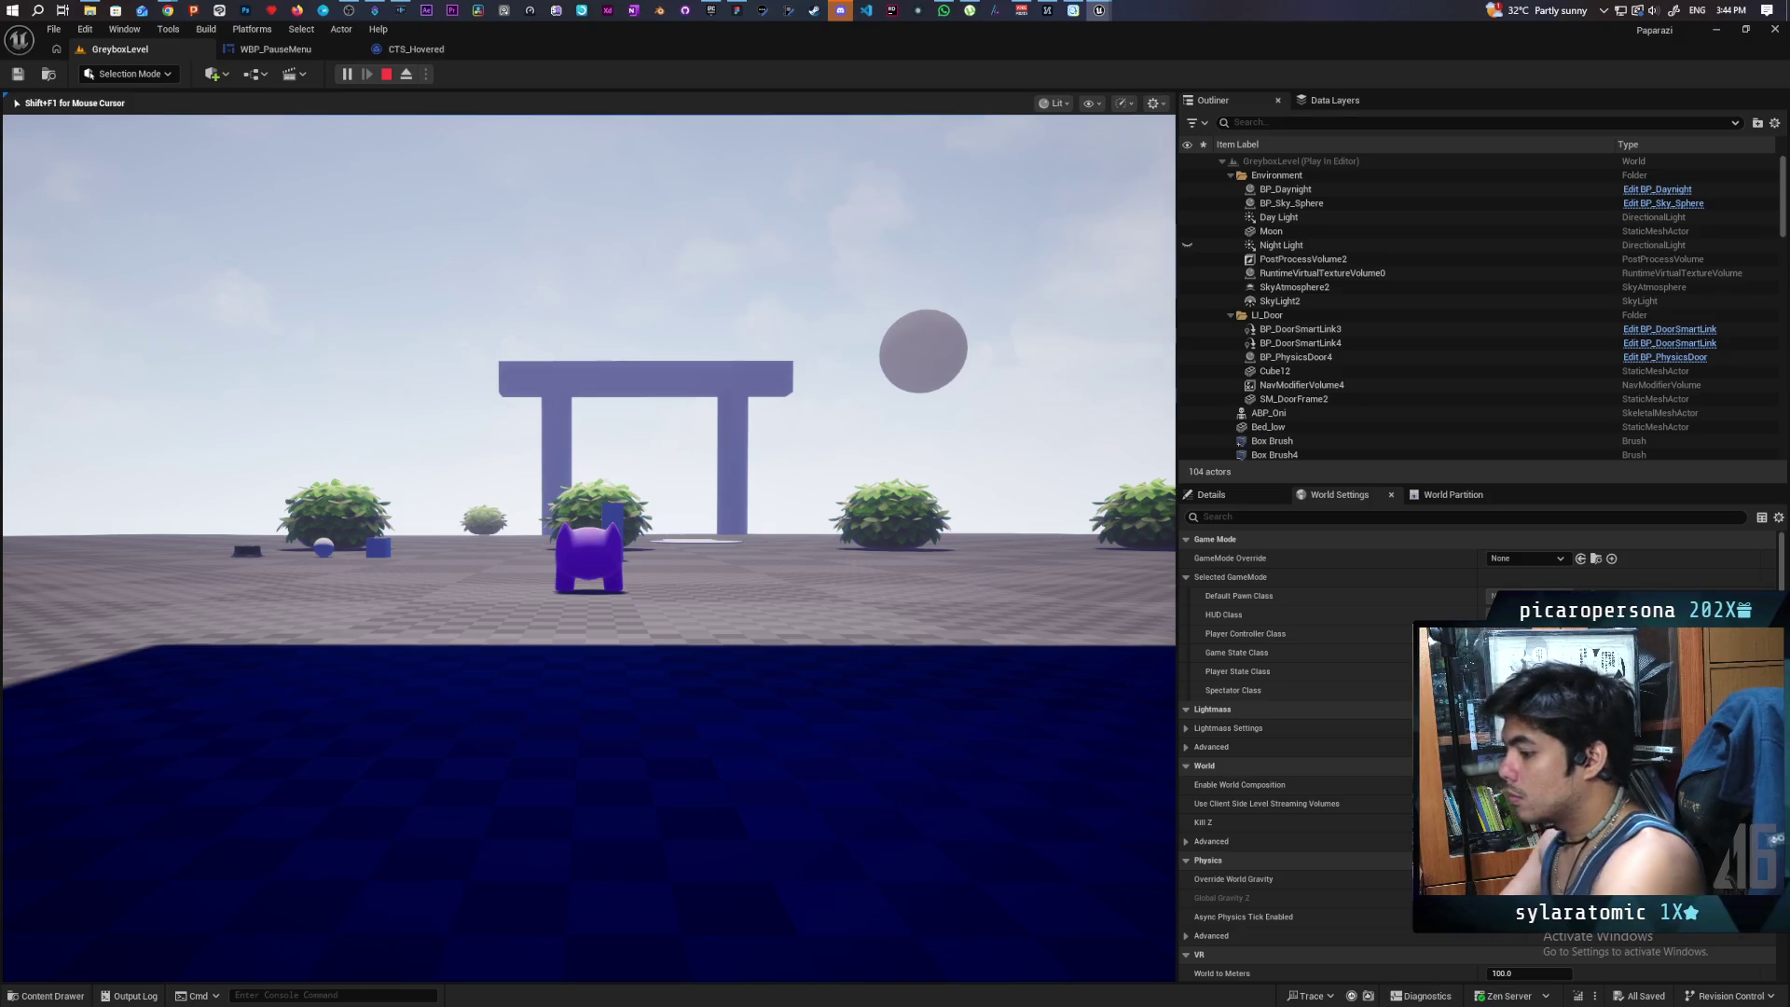
# - Toggle the pause menu open and closed twice with Tab, then stop the session
pyautogui.press('Tab')
pyautogui.press('Return')
pyautogui.press('Tab')
pyautogui.press('Return')
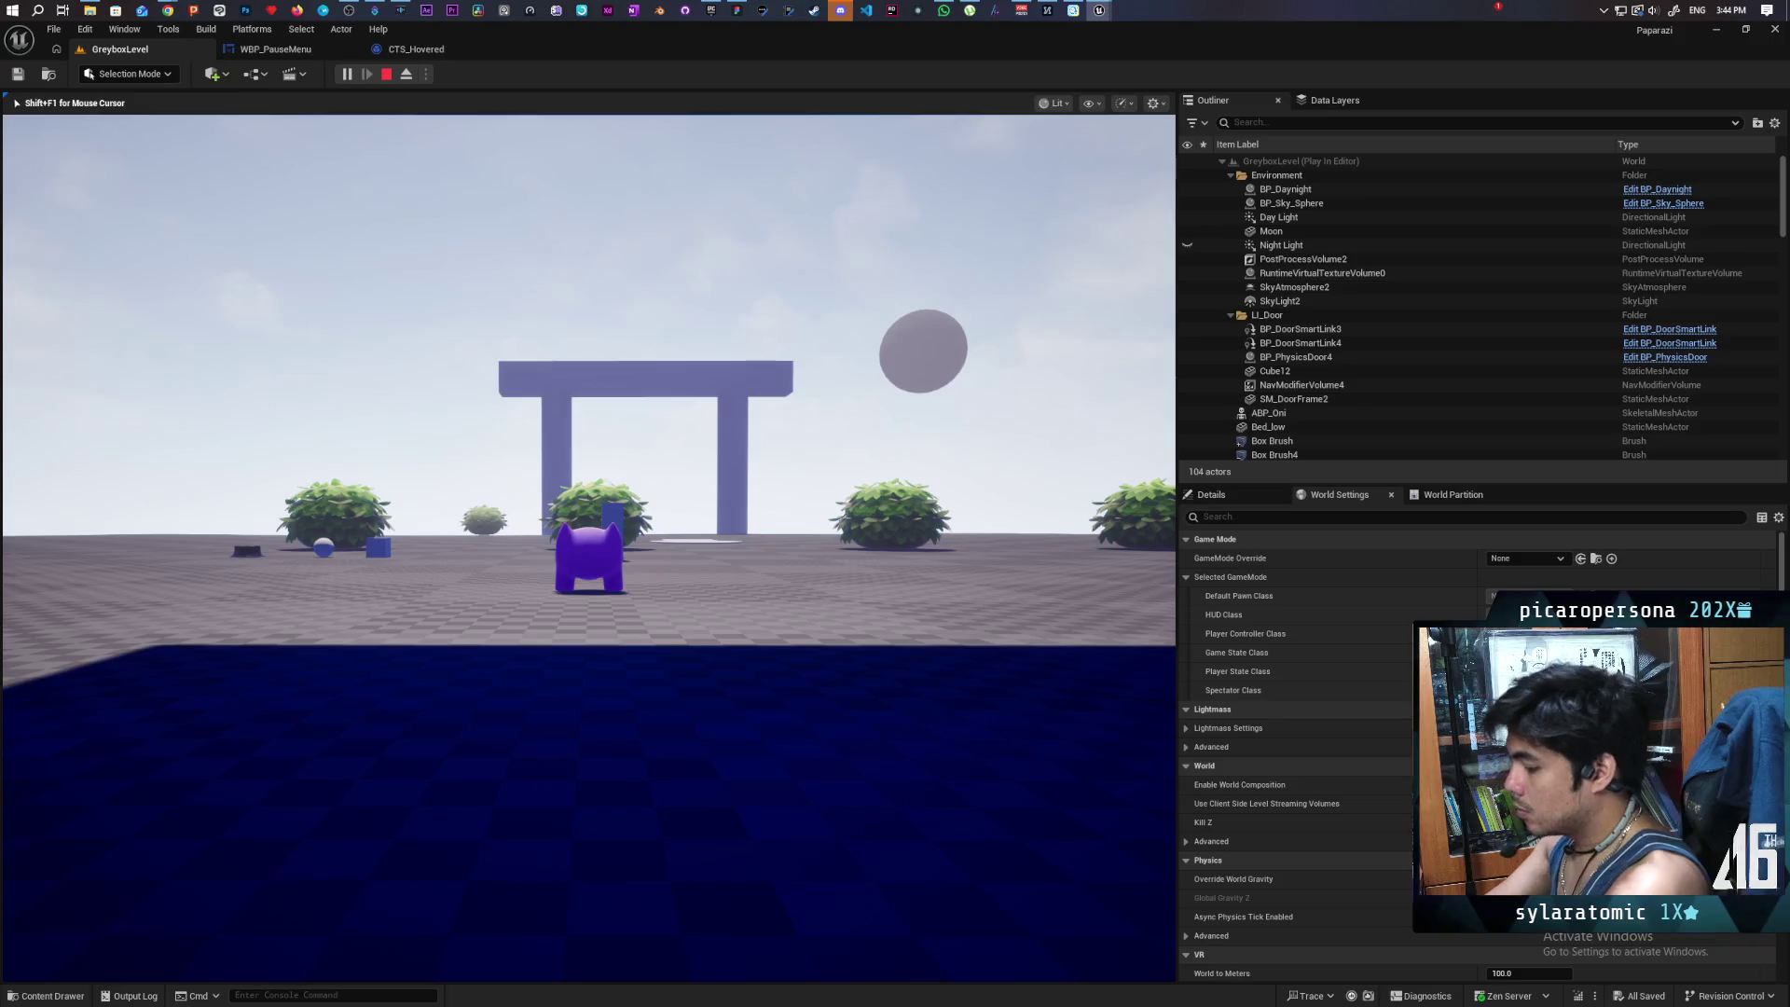
pyautogui.press('Escape')
# - Run a fresh session toggling the menu with Tab, stop, and show WBP_PauseMenu's EventGraph
pyautogui.hotkey('alt', 'p')
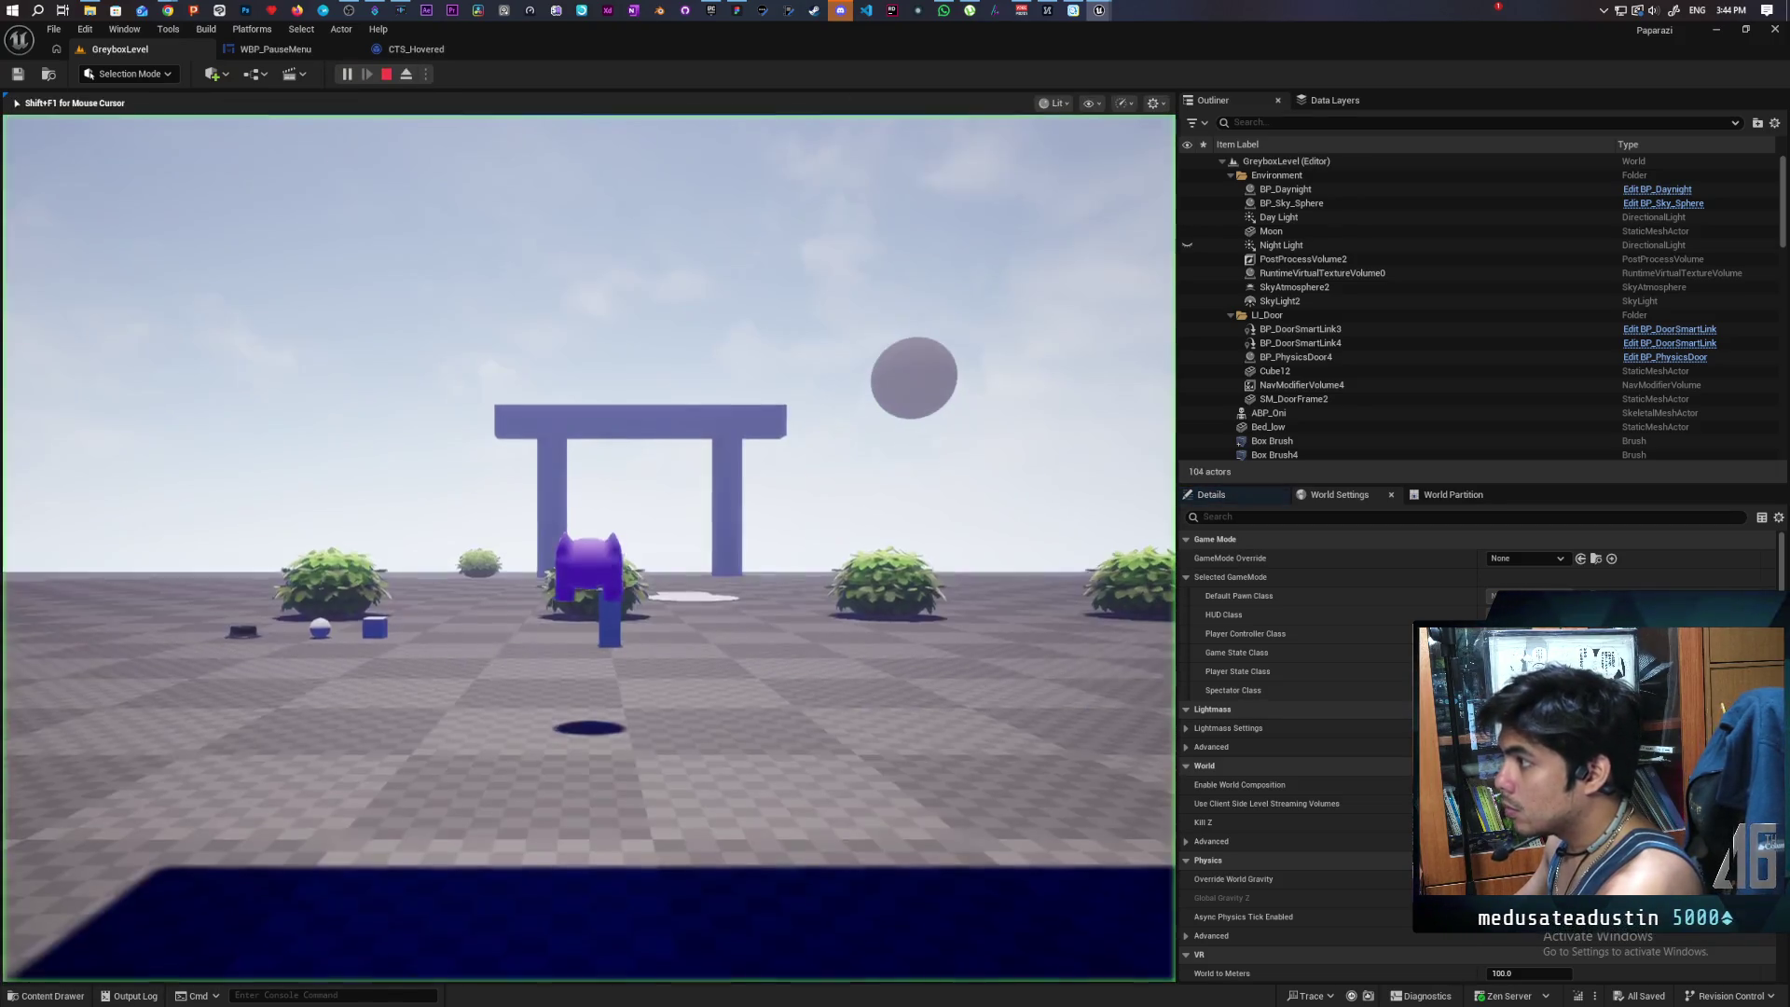
pyautogui.press('Tab')
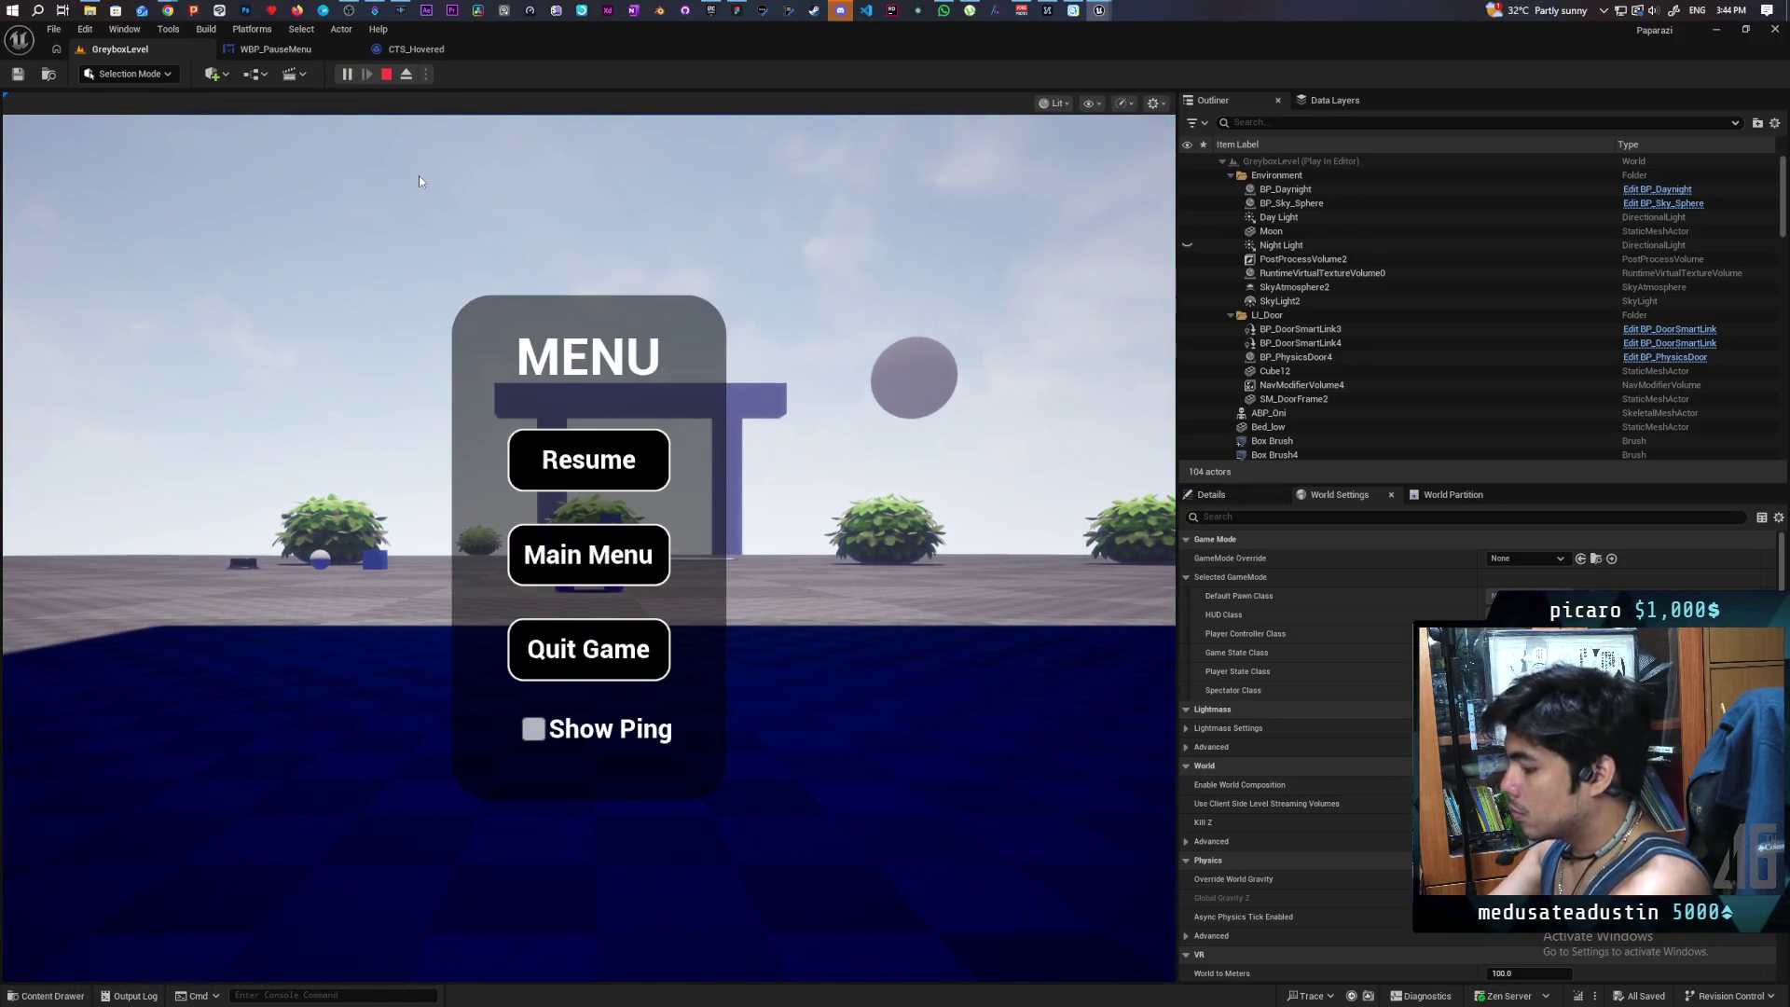
pyautogui.press('Tab')
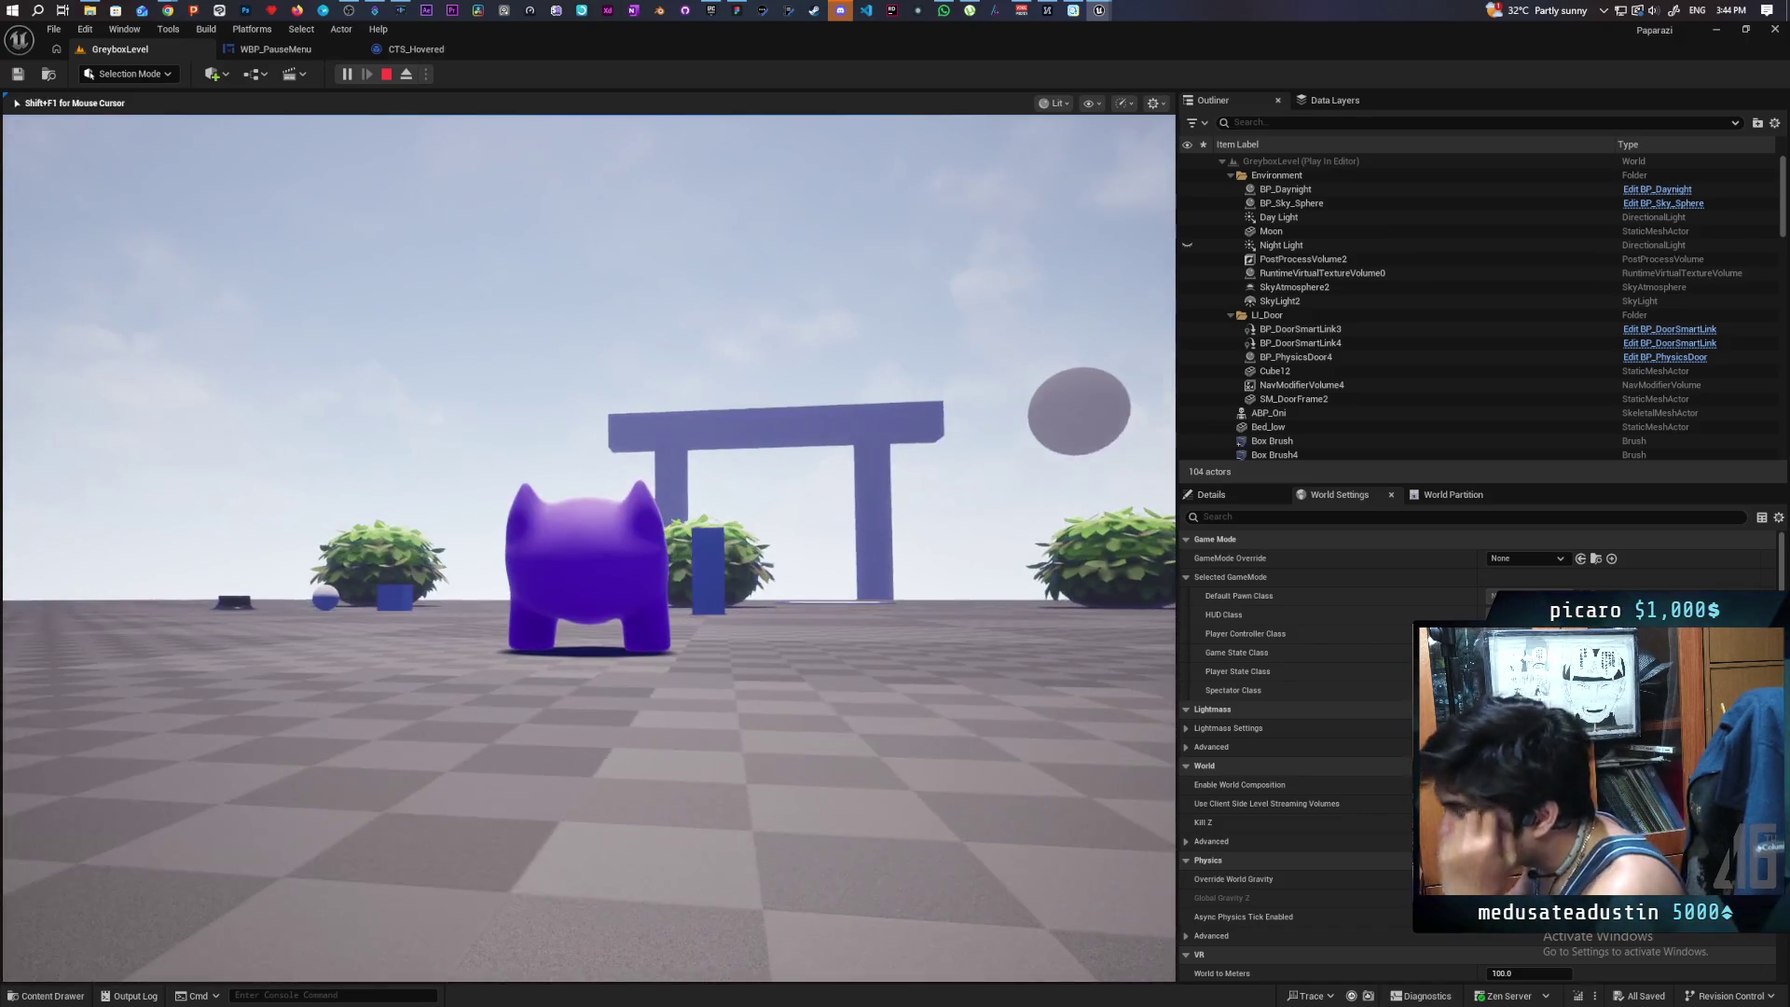
pyautogui.press('Escape')
pyautogui.click(300, 49)
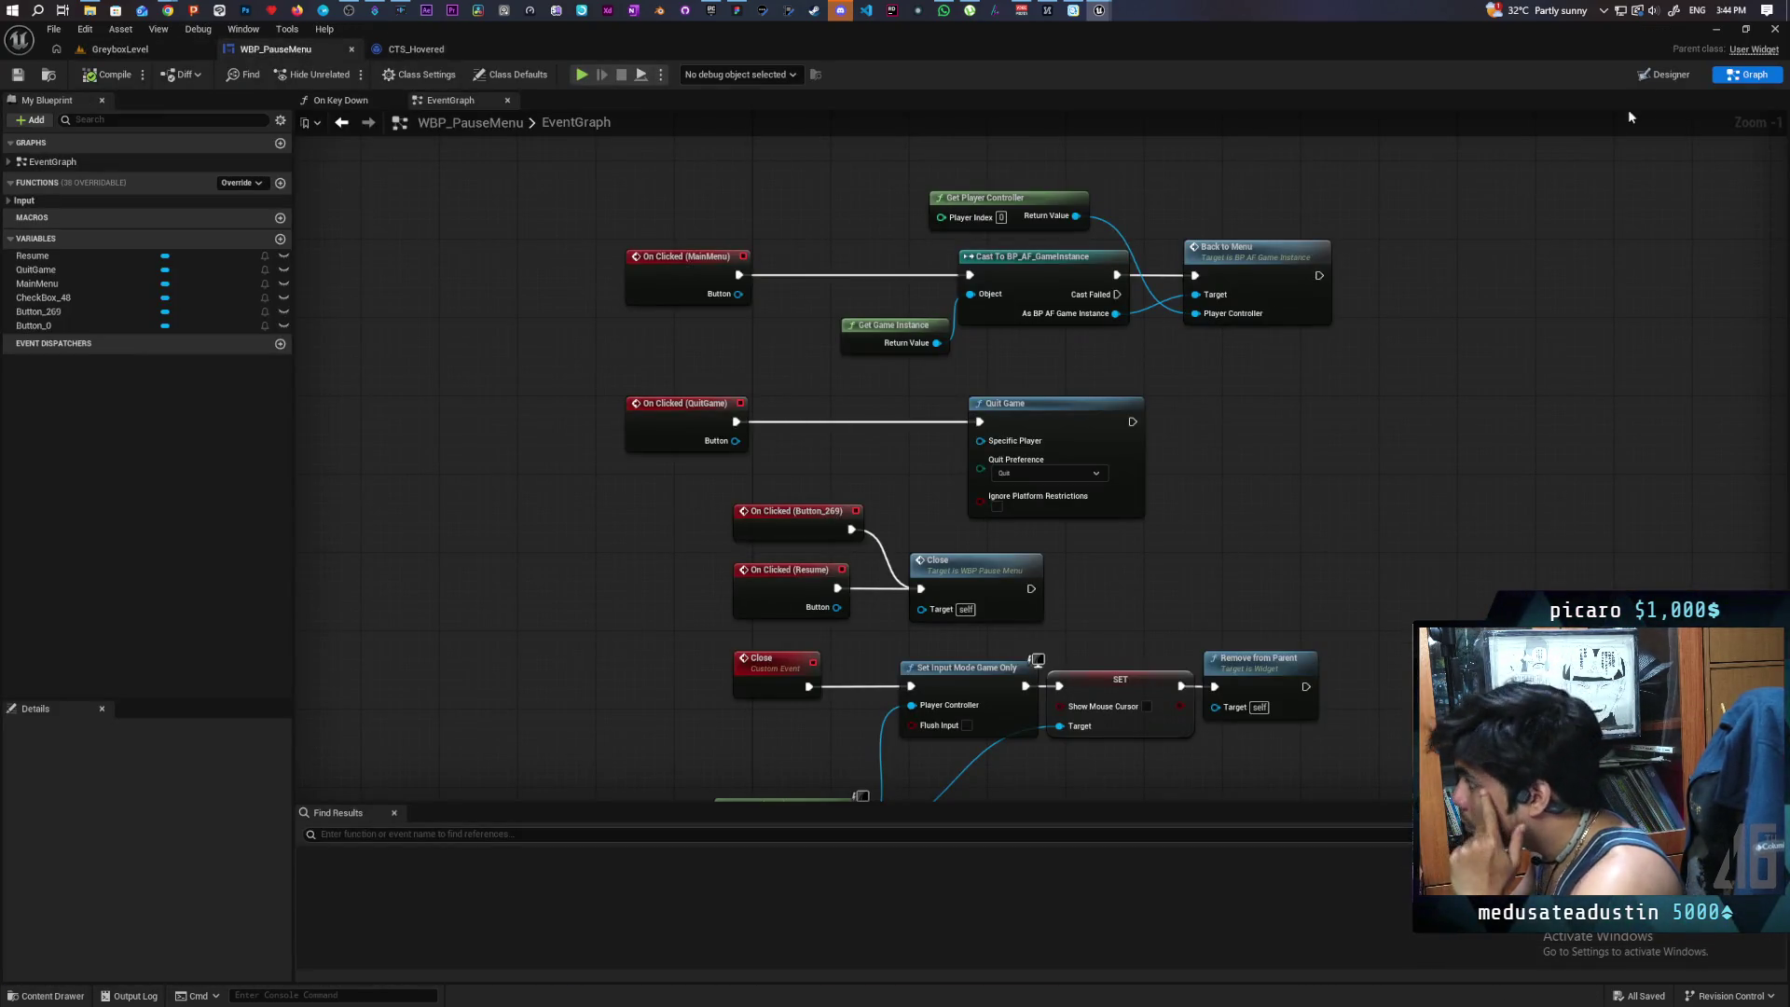
# - Switch WBP_PauseMenu to Designer, keep Tick Frequency on Auto, and open the Content Drawer
pyautogui.click(1666, 76)
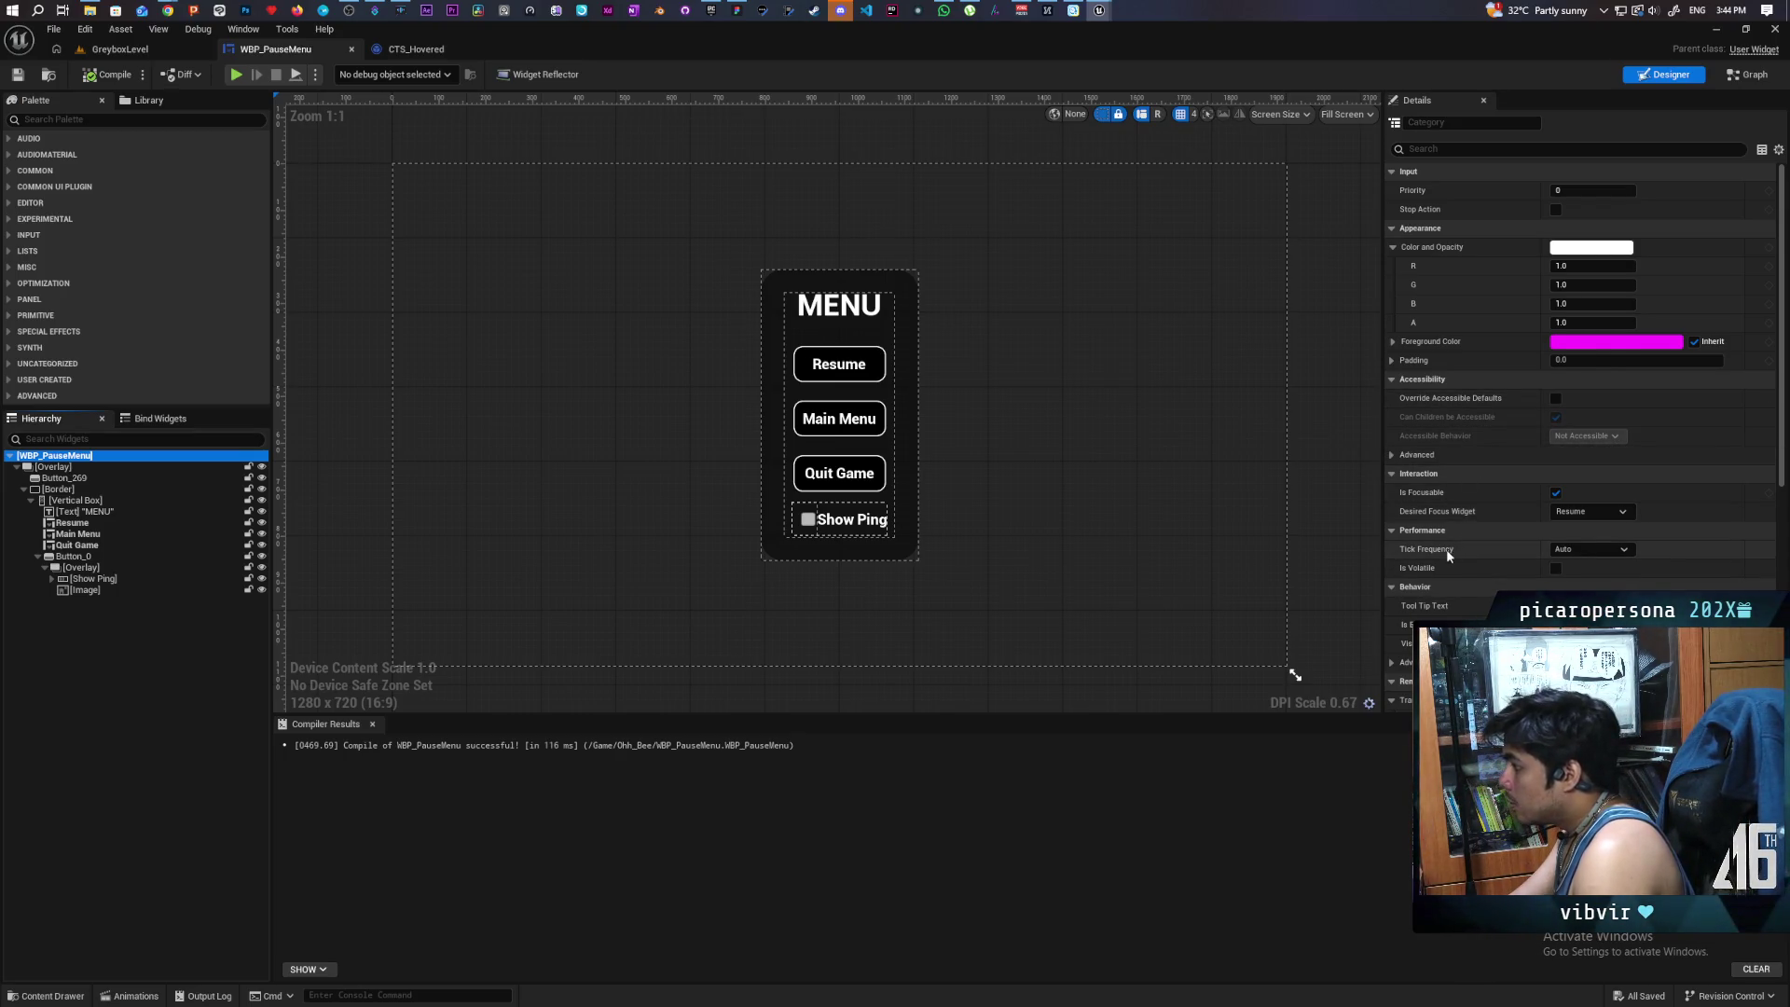
pyautogui.click(1567, 550)
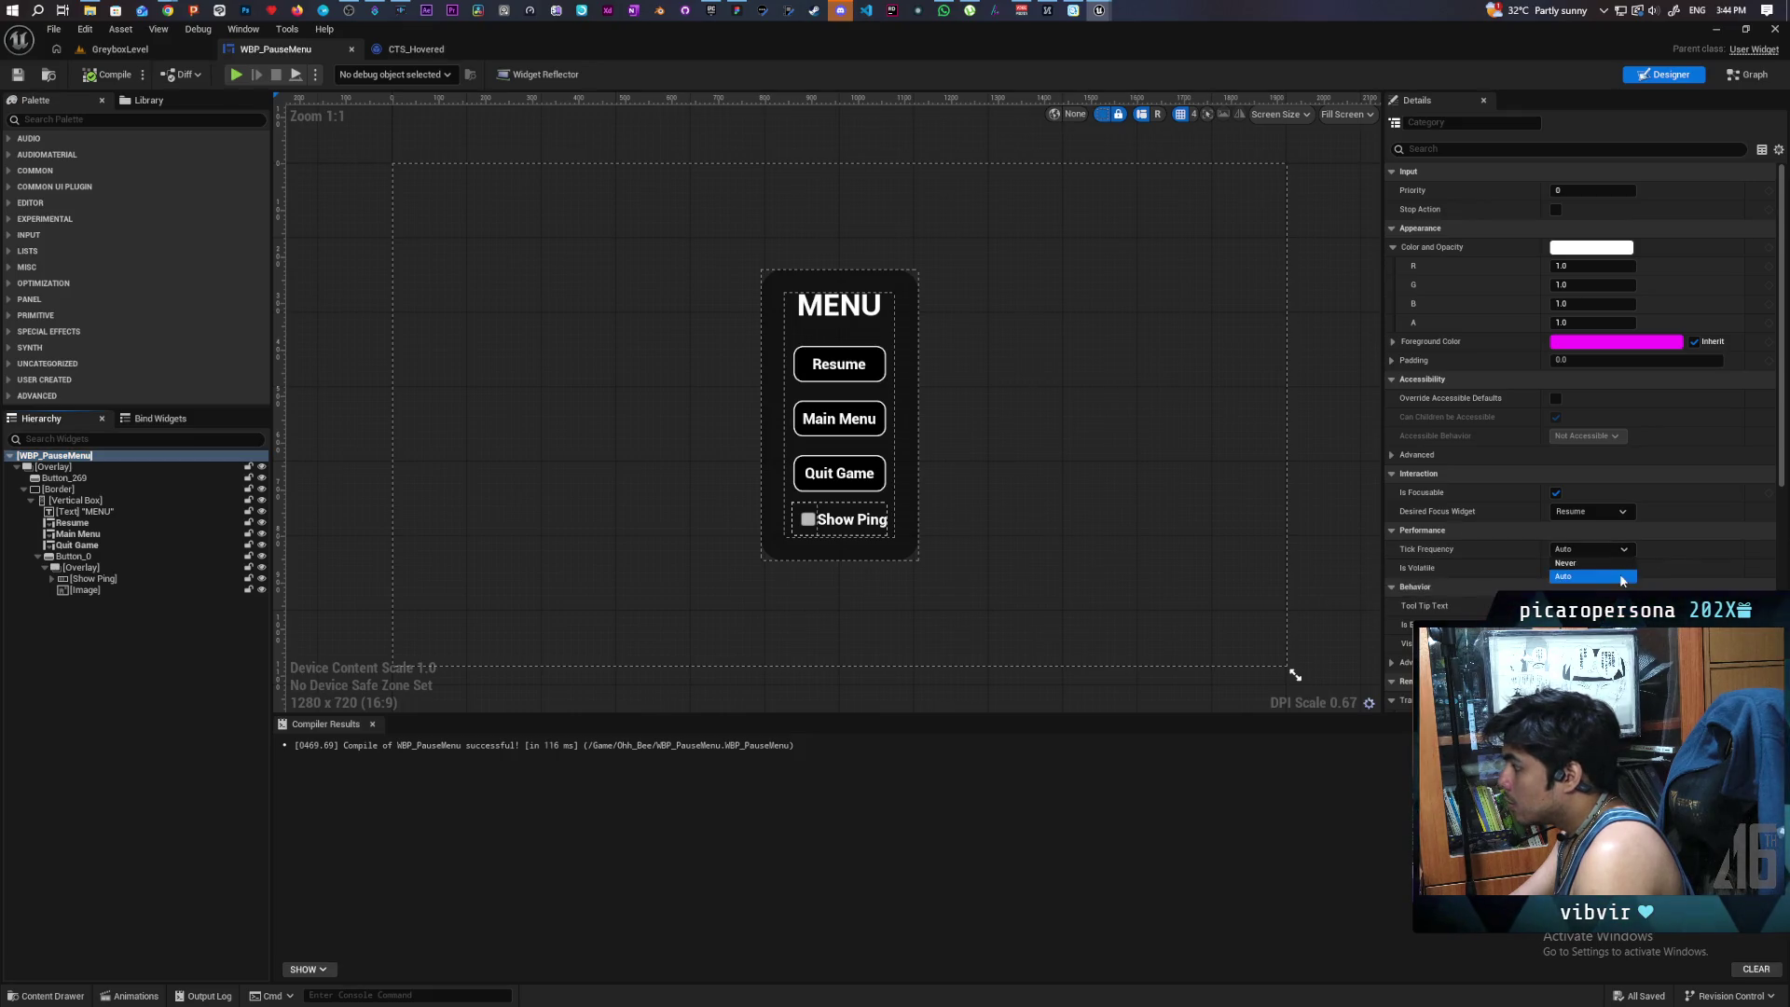
pyautogui.click(1488, 545)
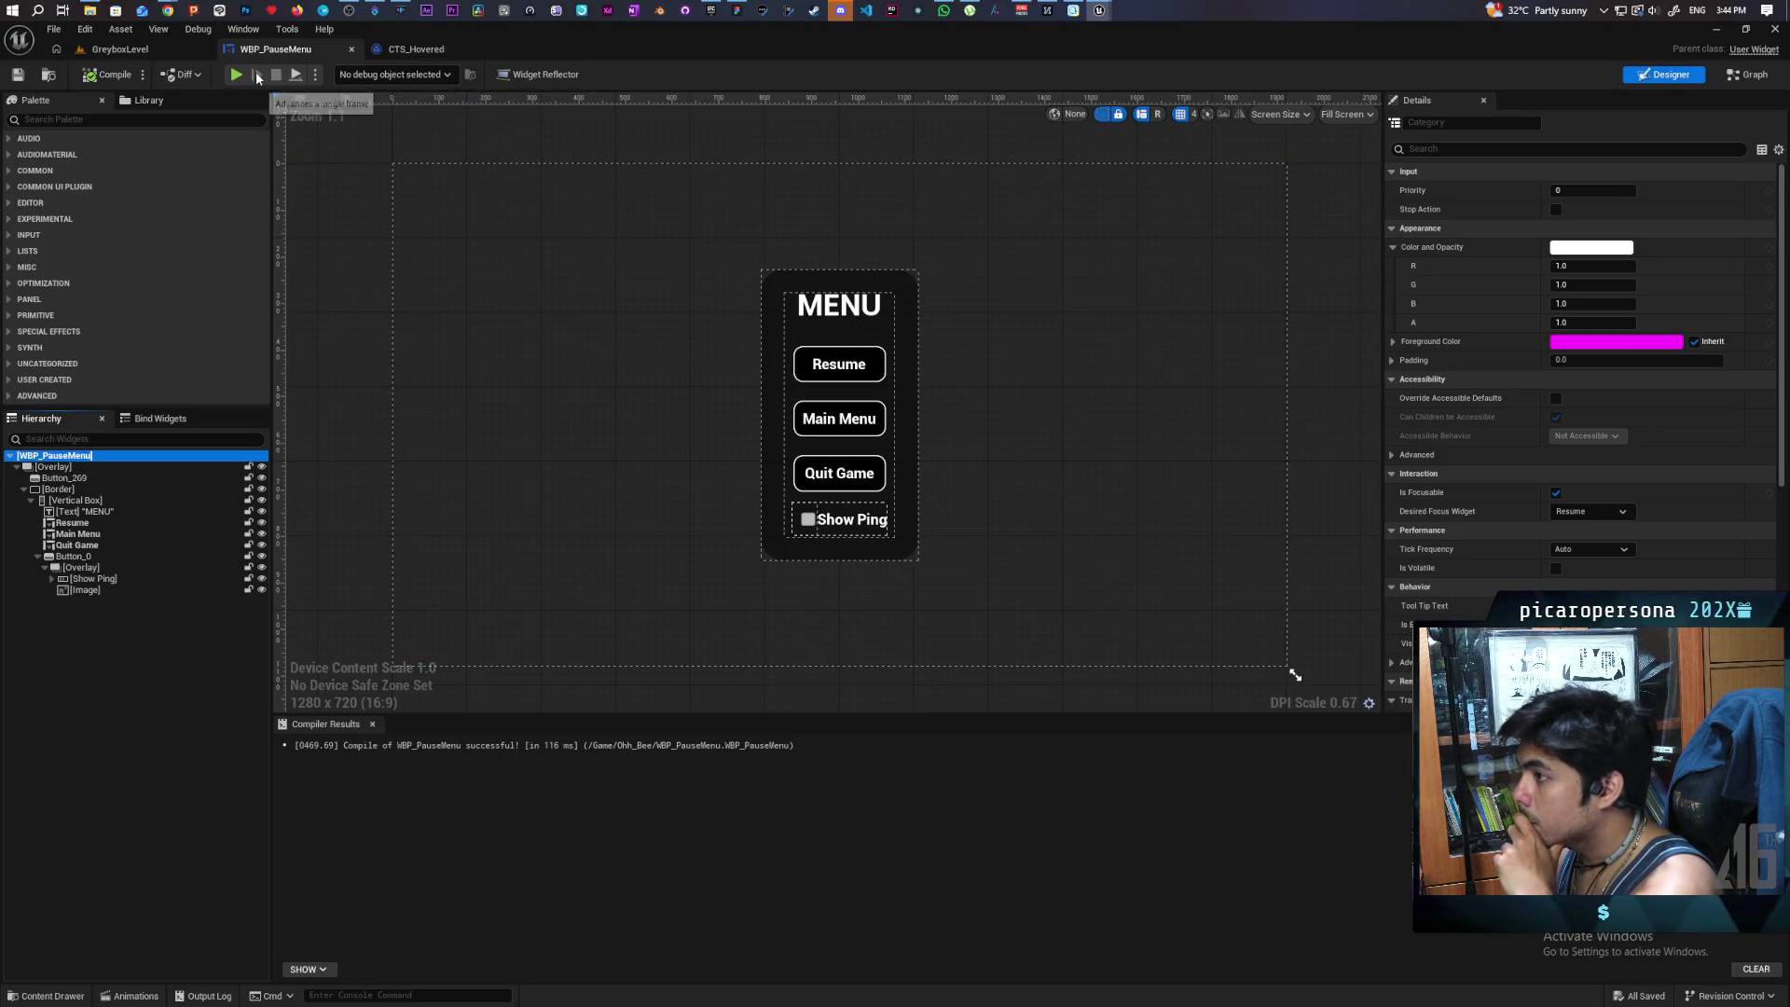
pyautogui.click(47, 996)
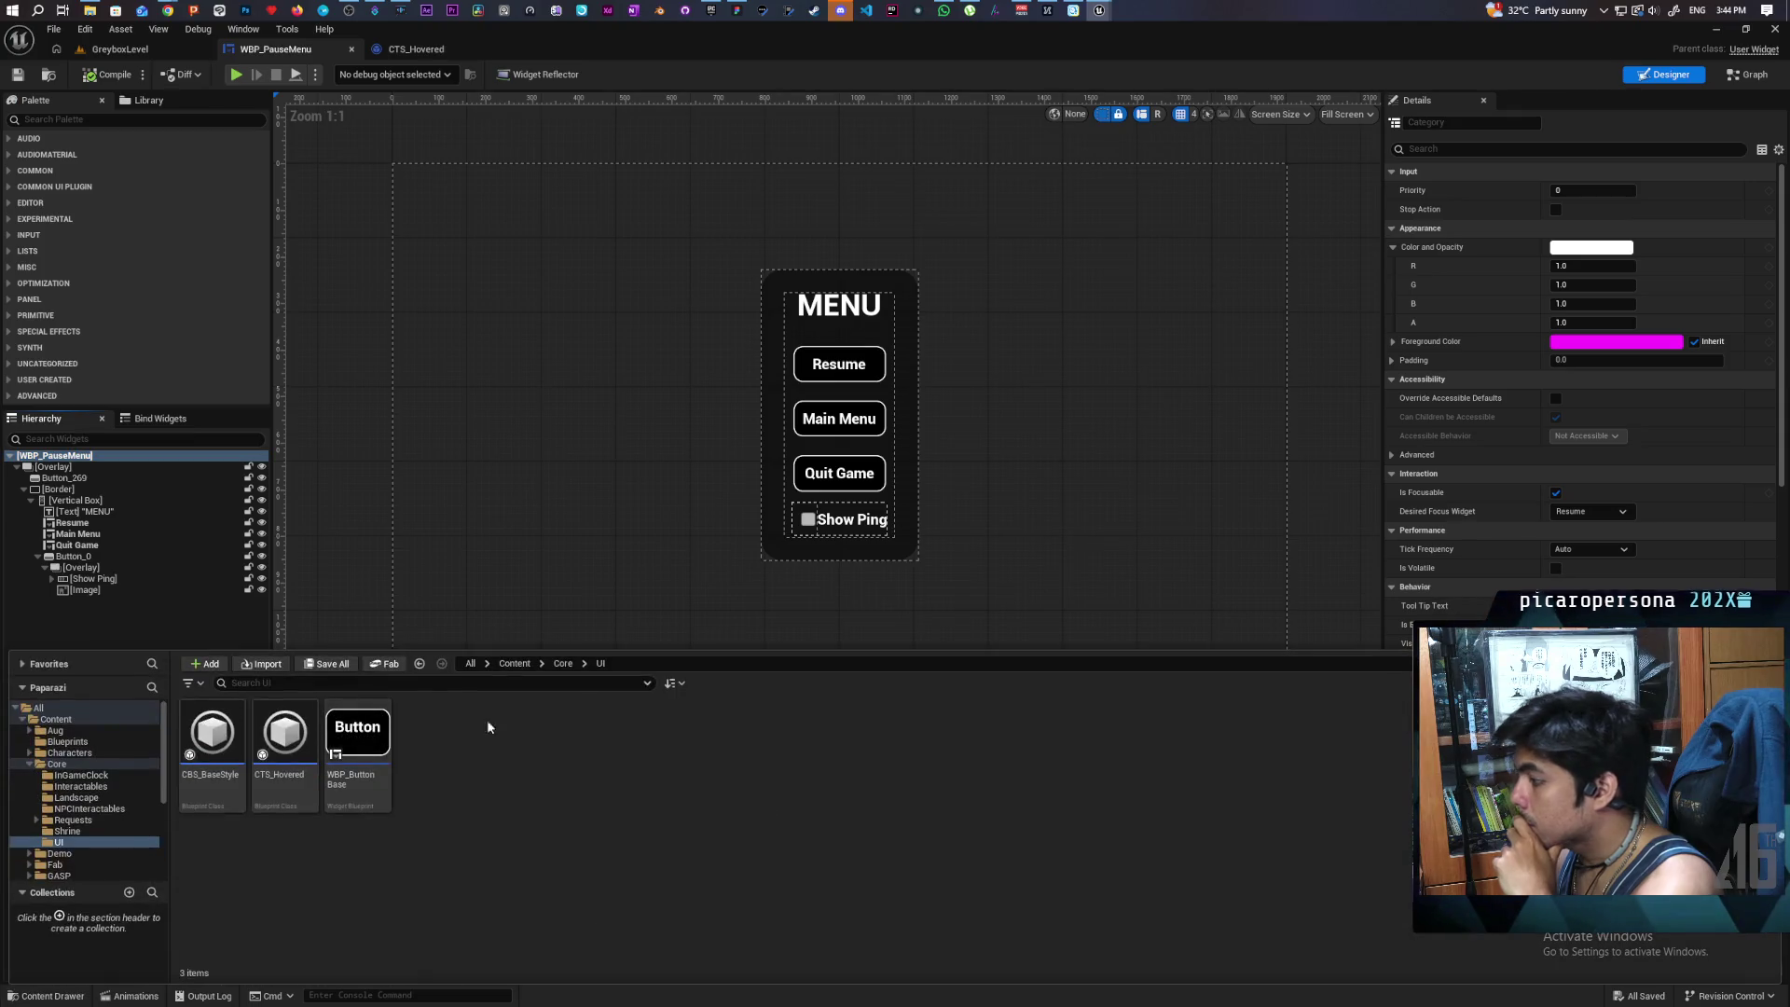
# - Browse to Content > ThirdPerson > Blueprints, then close the drawer and select the Border
pyautogui.click(512, 664)
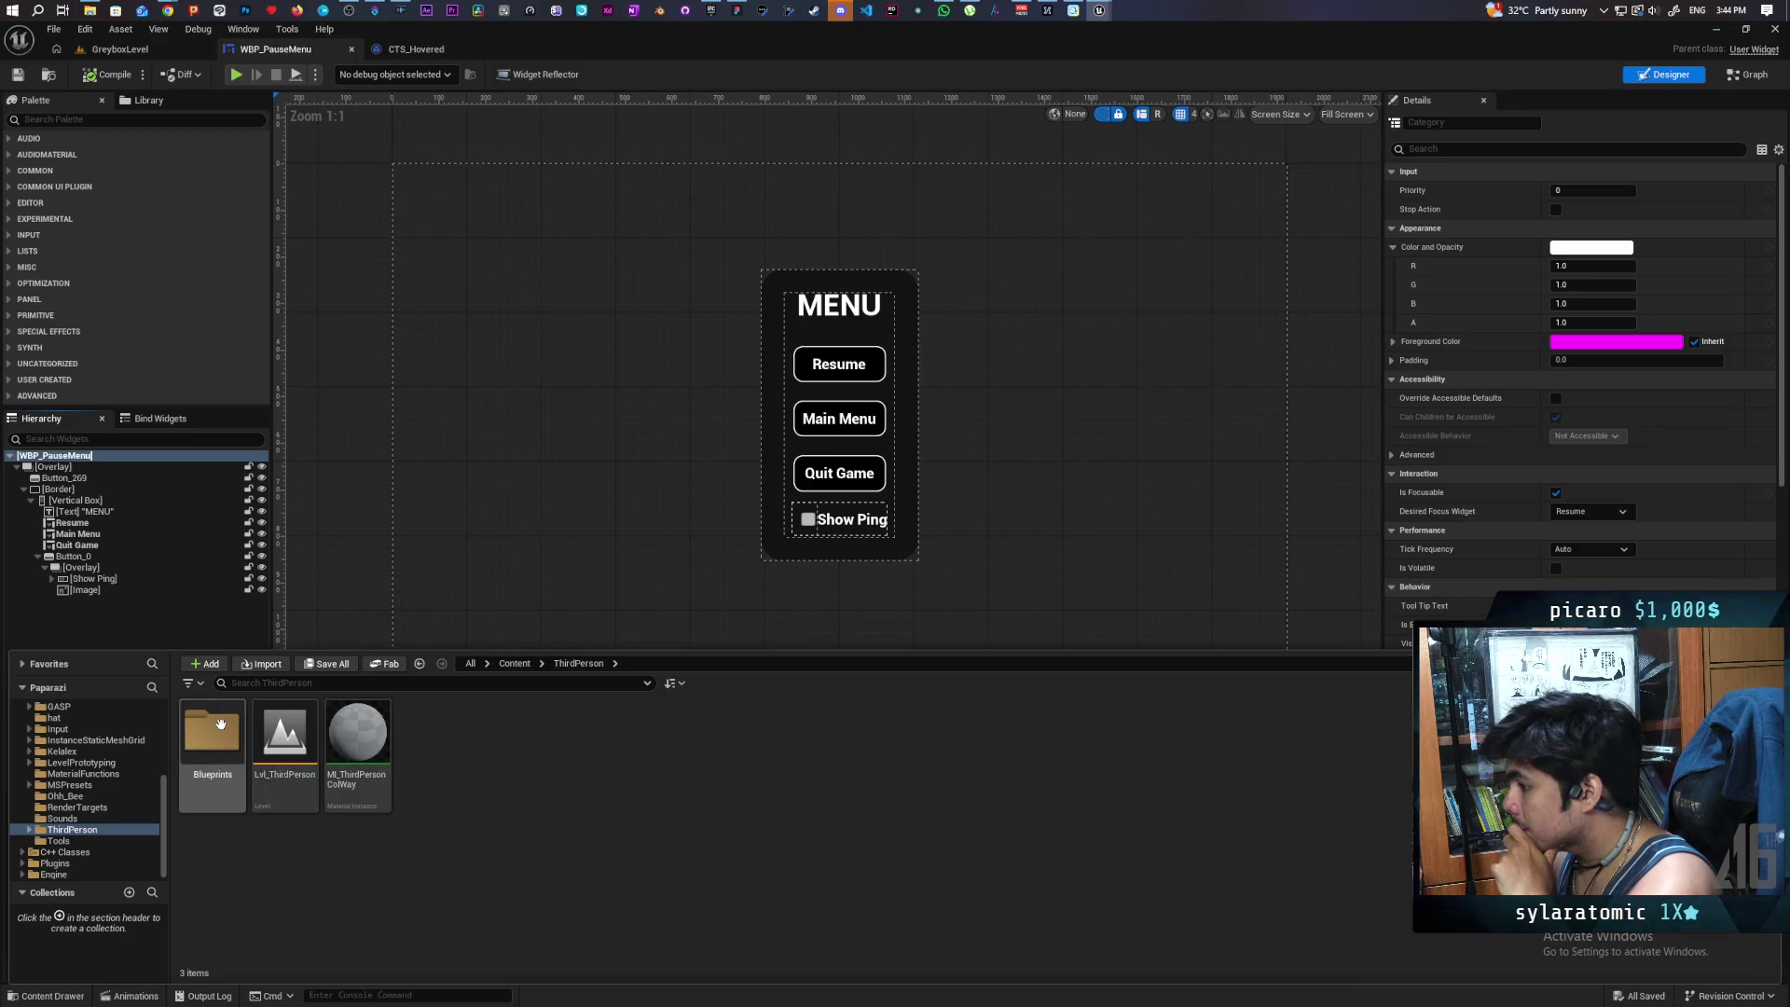
pyautogui.doubleClick(216, 731)
pyautogui.moveTo(559, 781)
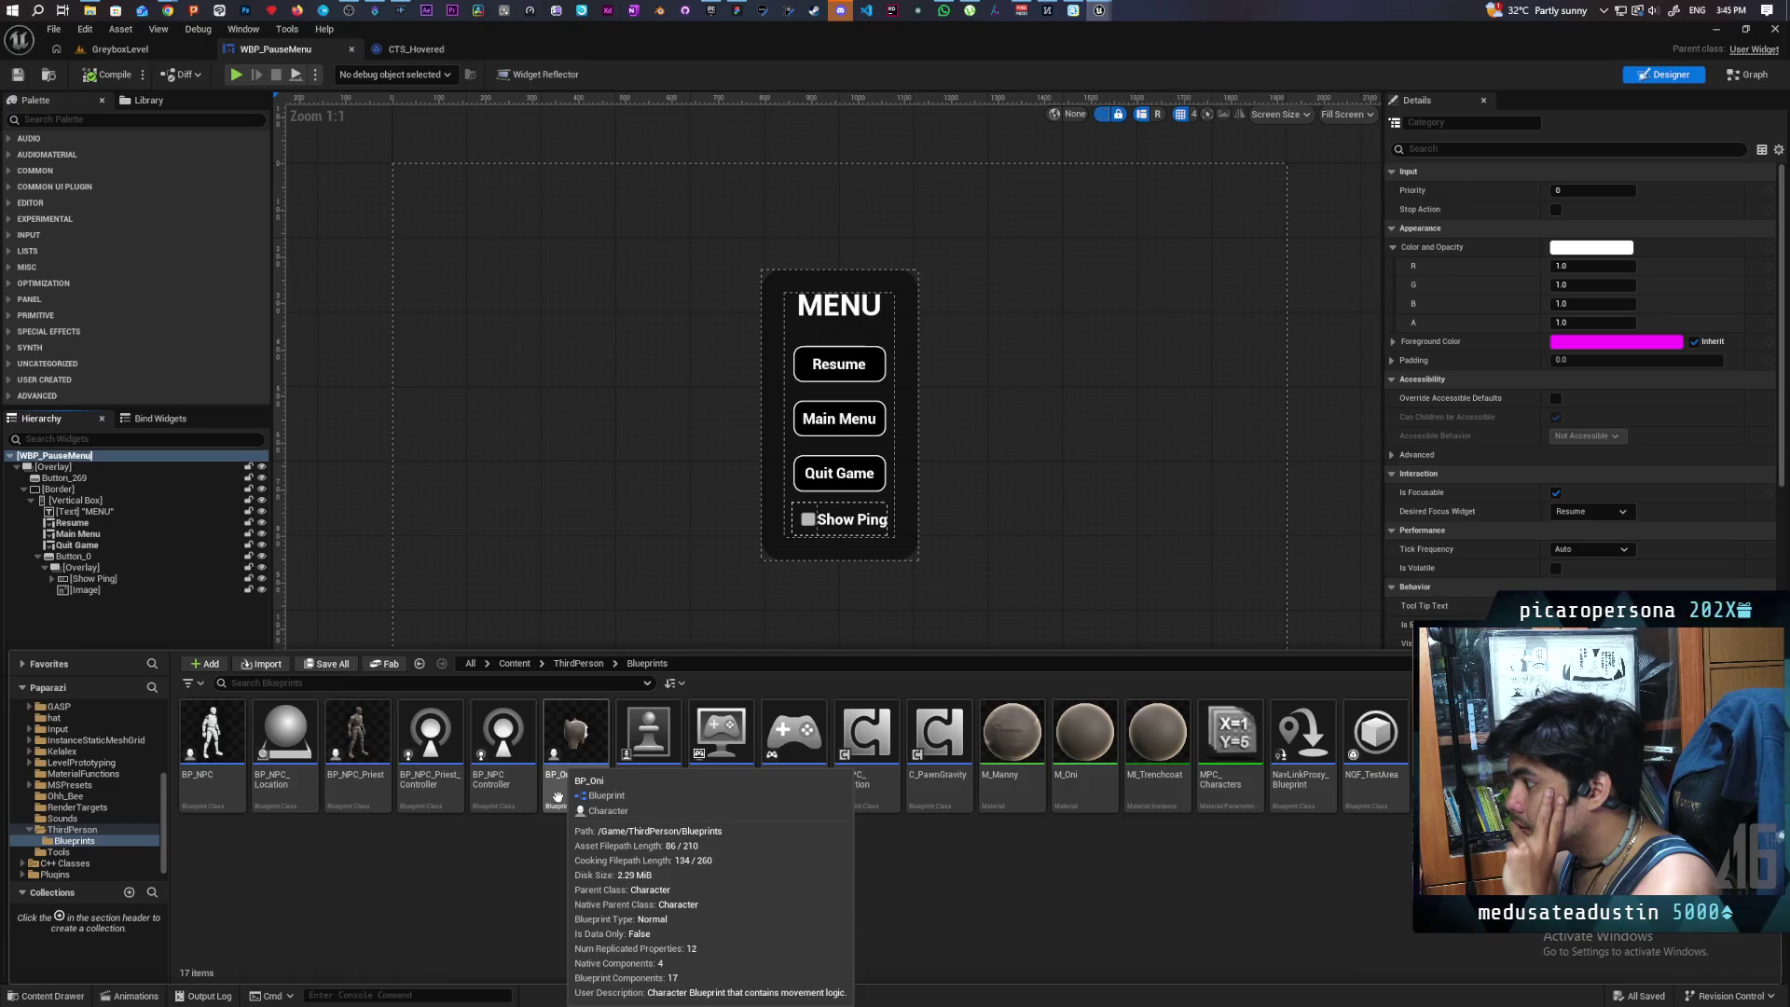
pyautogui.click(58, 489)
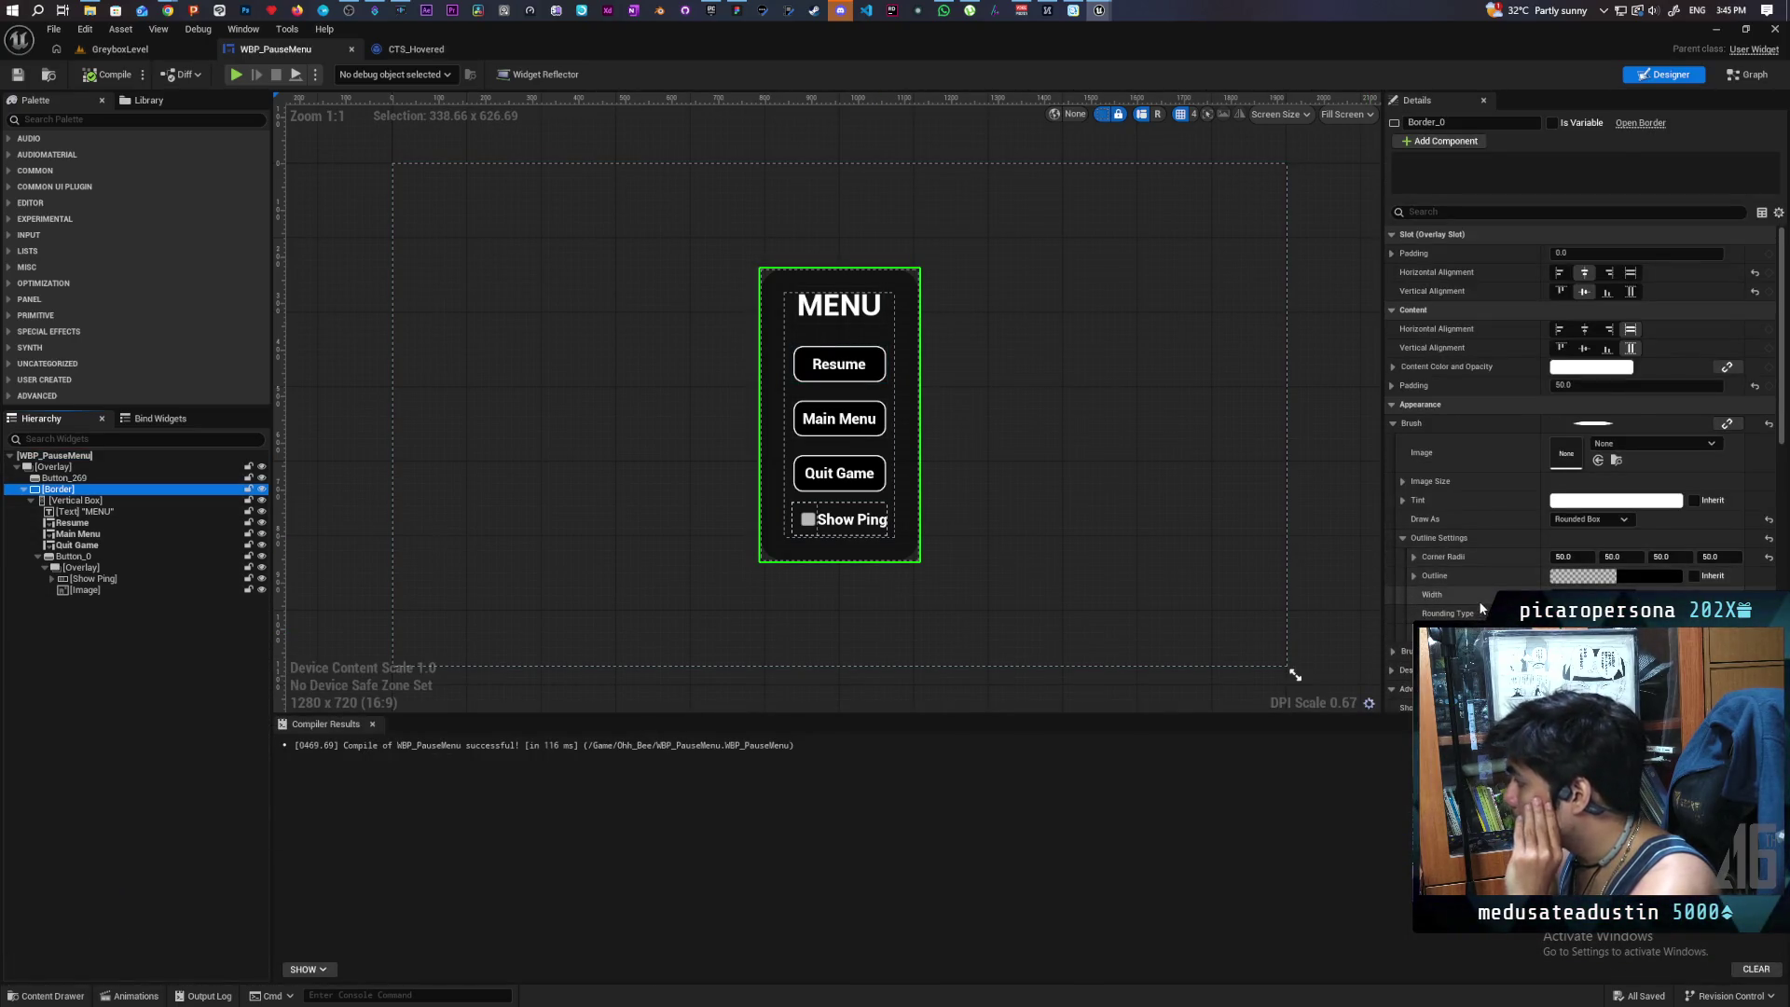
# - Set the Border's outline colour to white, save WBP_PauseMenu, and switch to GreyboxLevel
pyautogui.click(1634, 577)
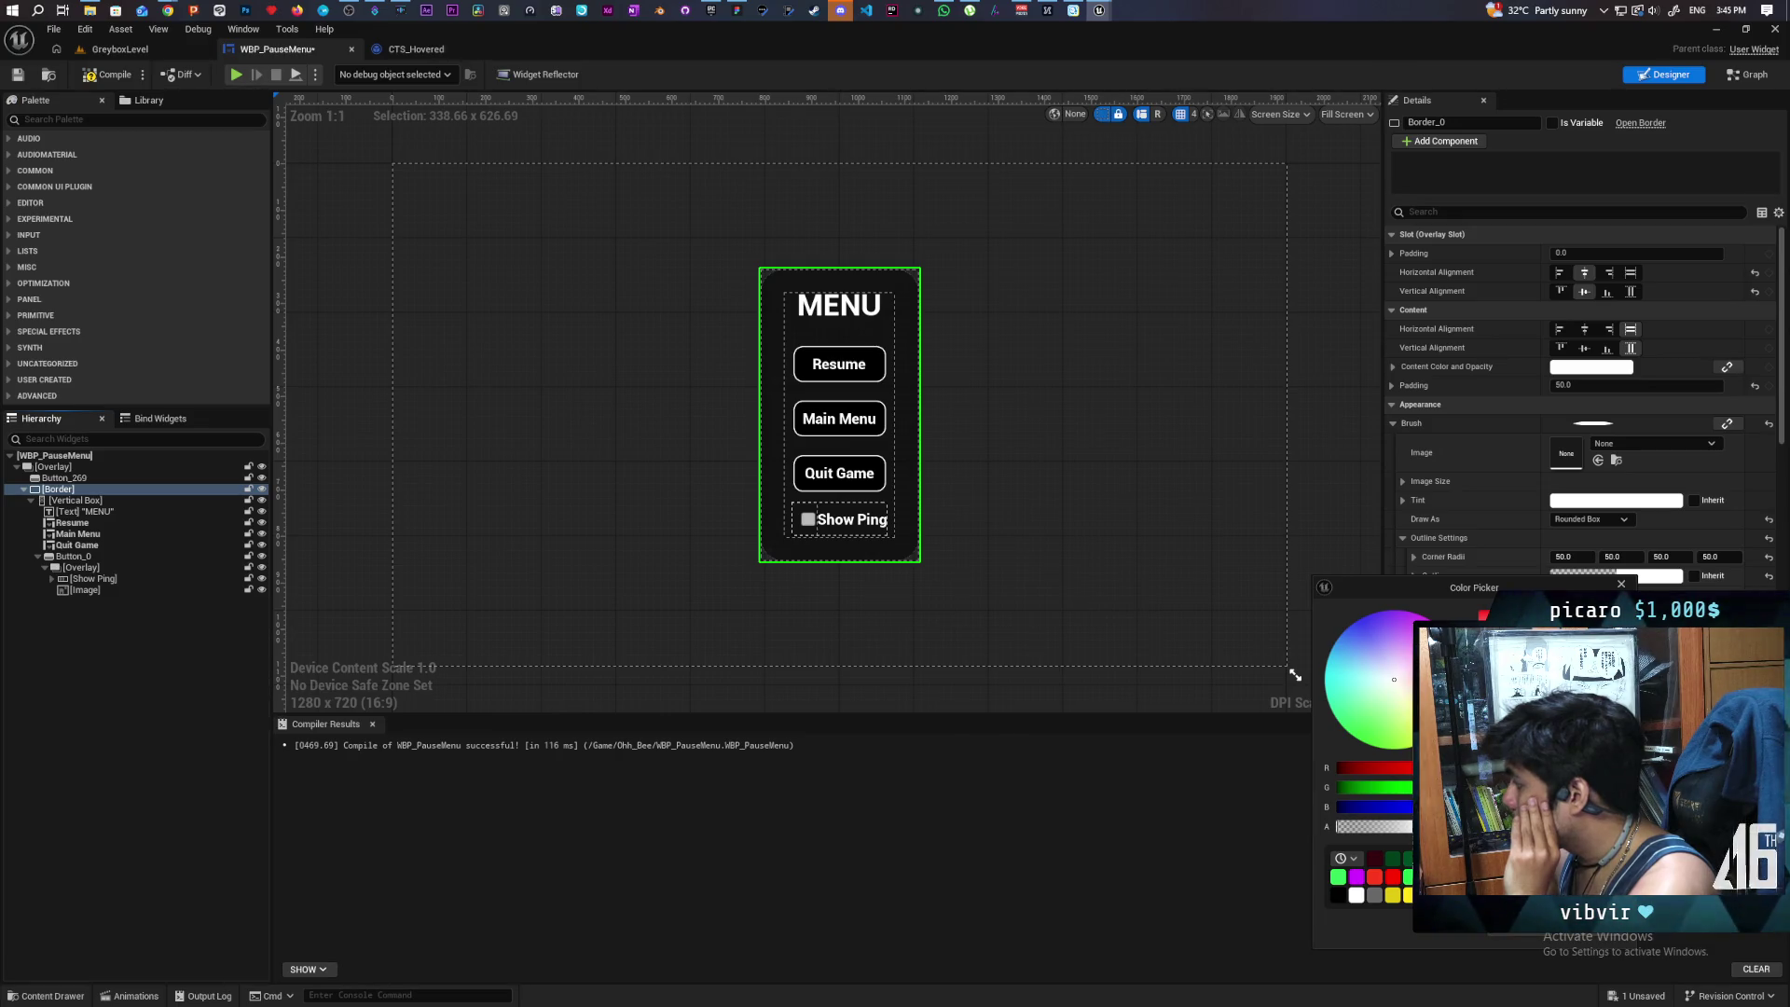
pyautogui.press('Escape')
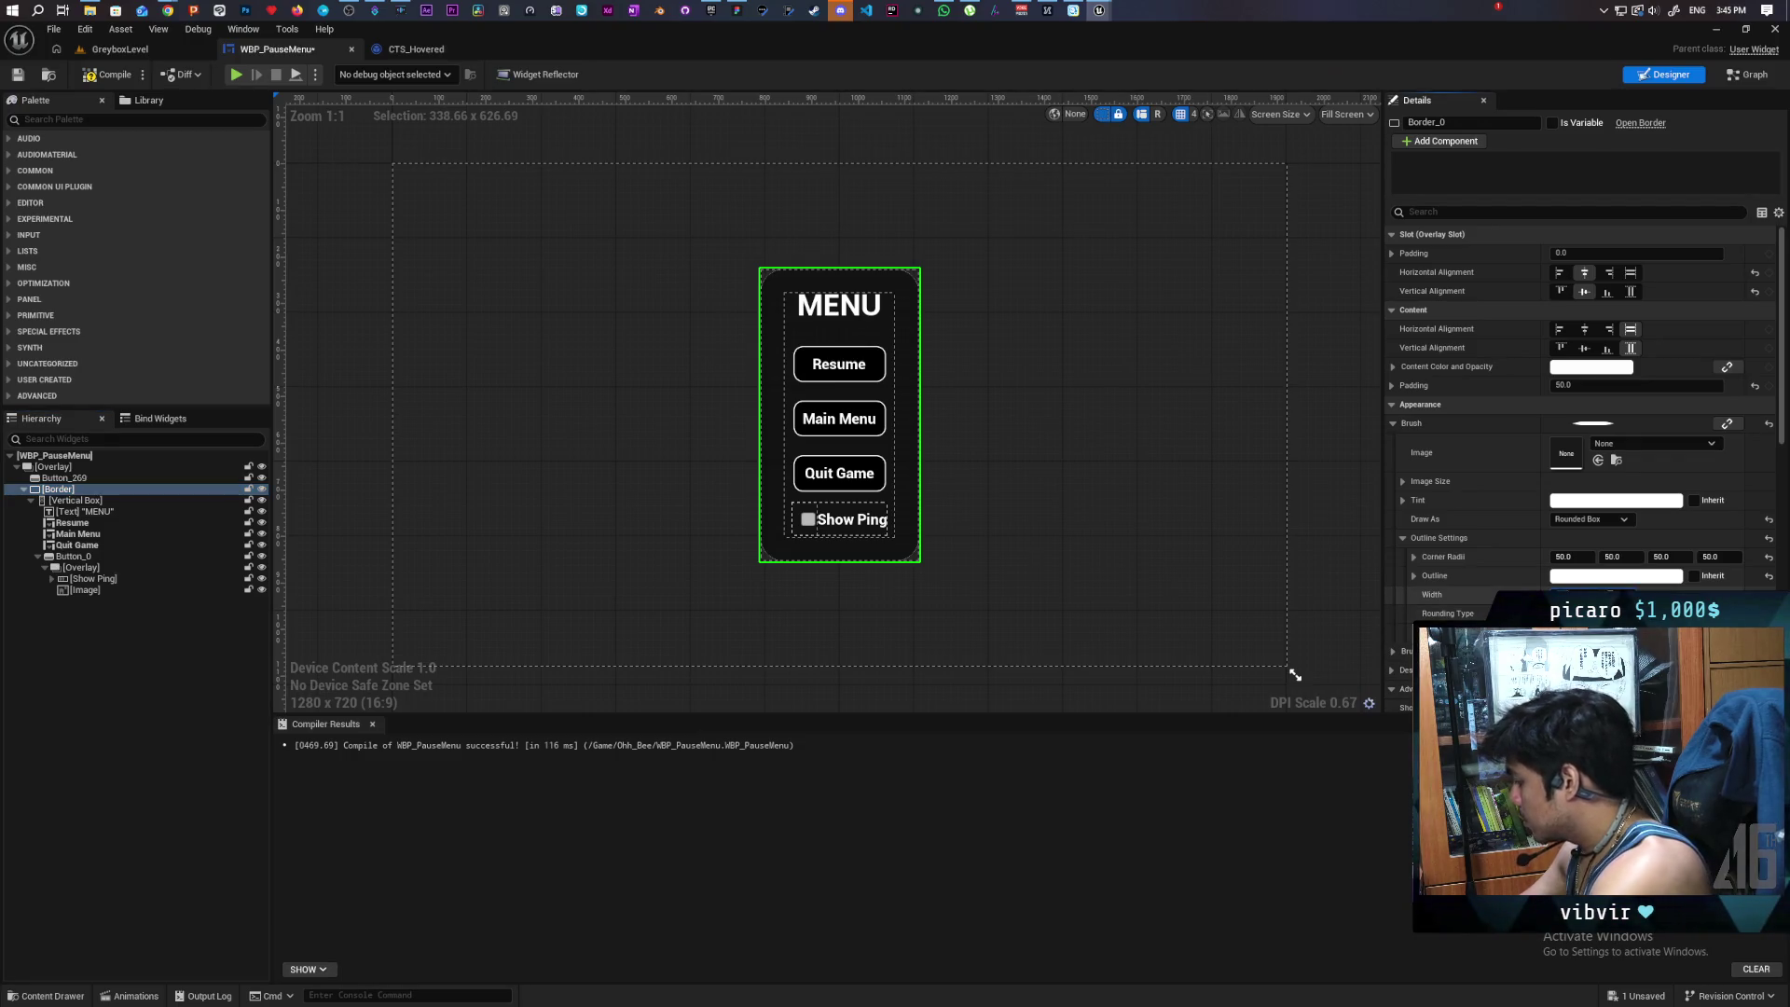
pyautogui.click(1349, 547)
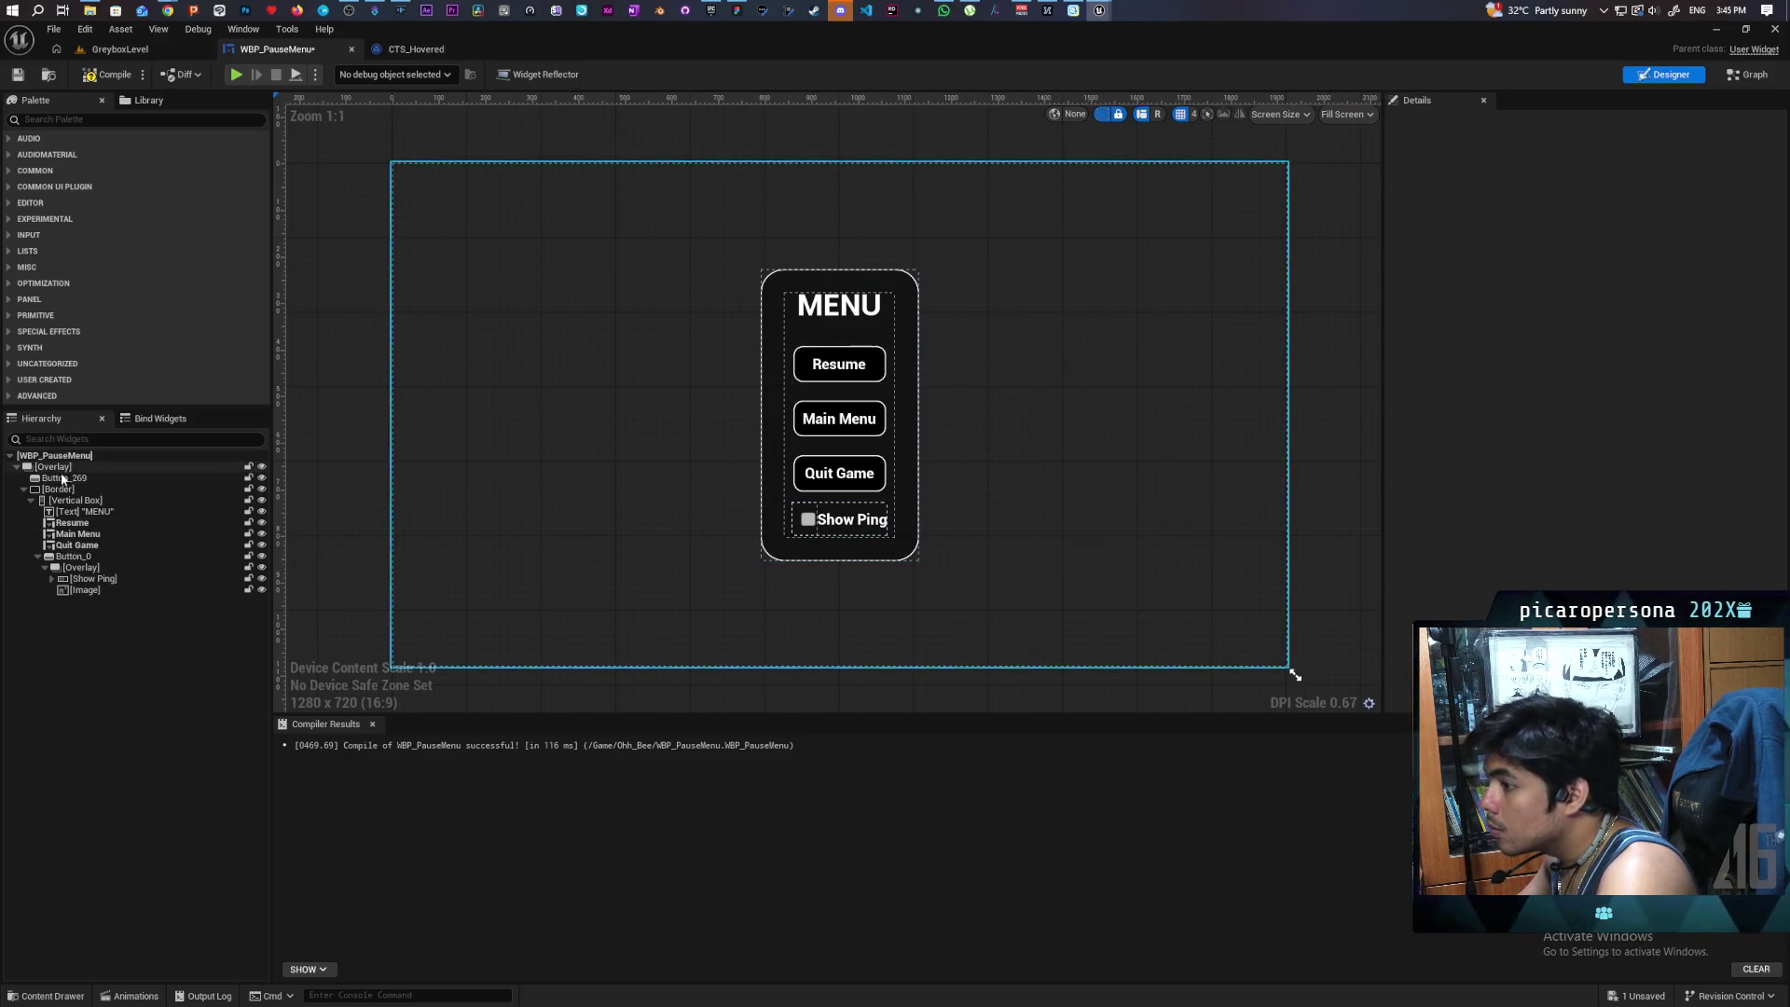
pyautogui.click(71, 491)
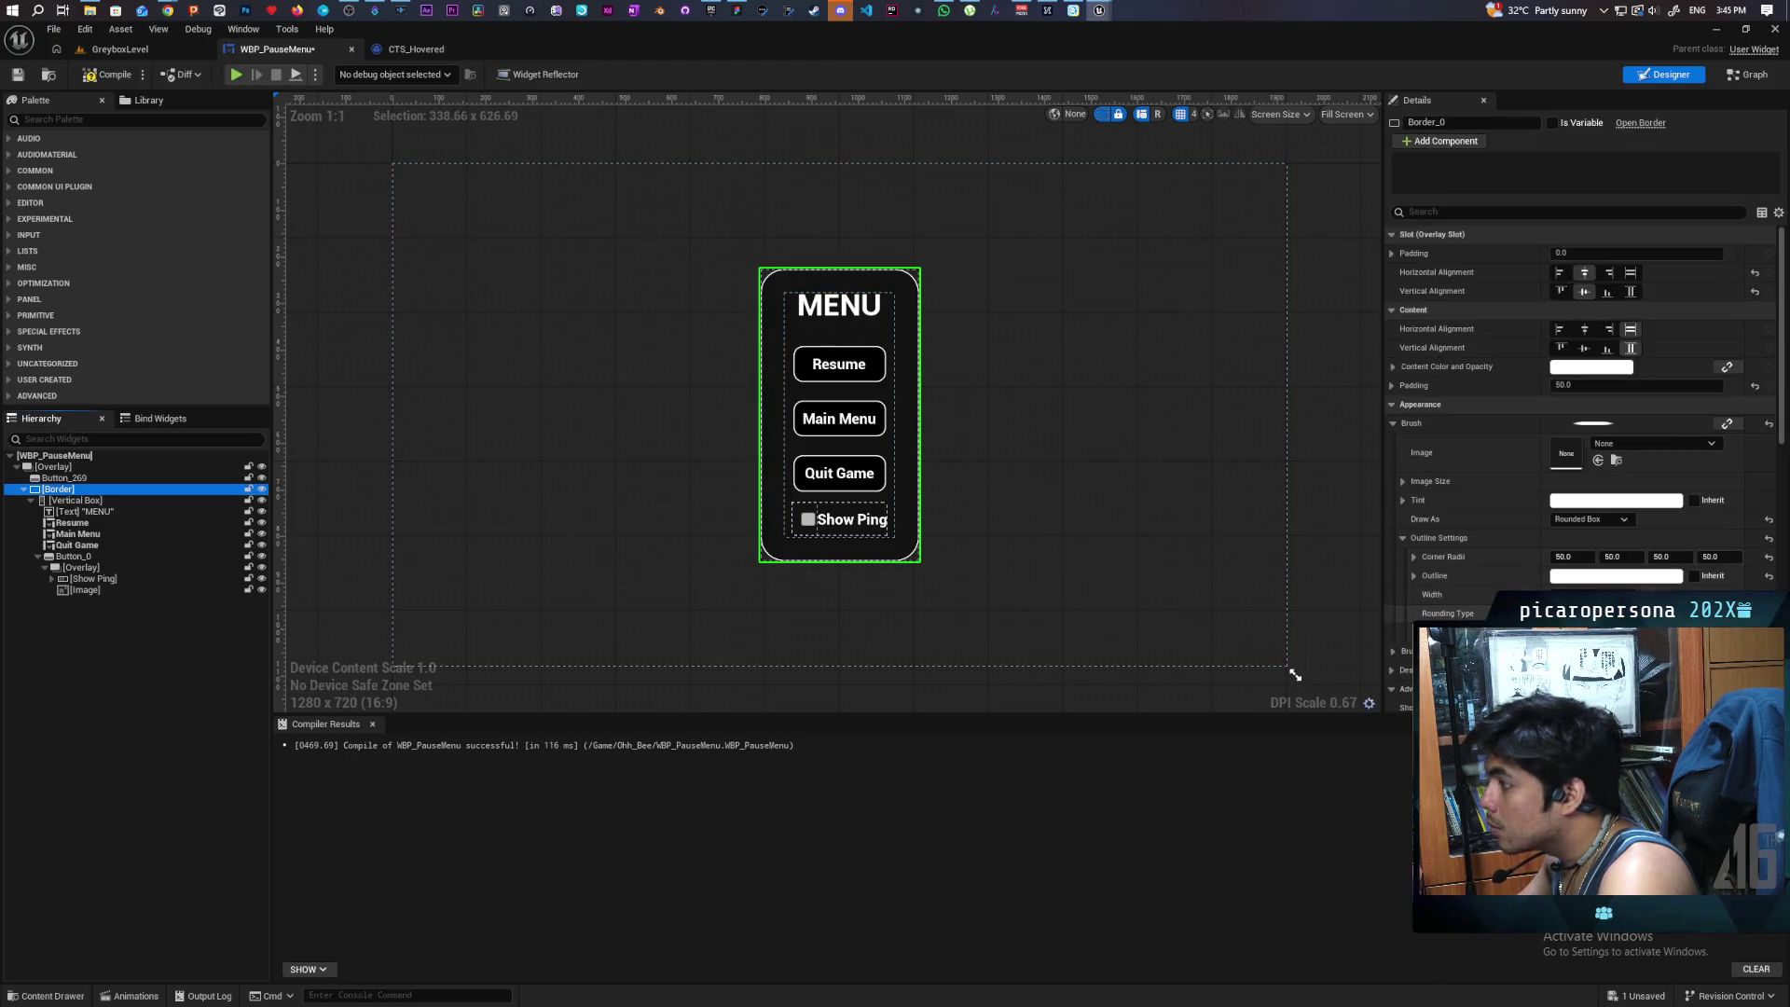
pyautogui.click(1454, 594)
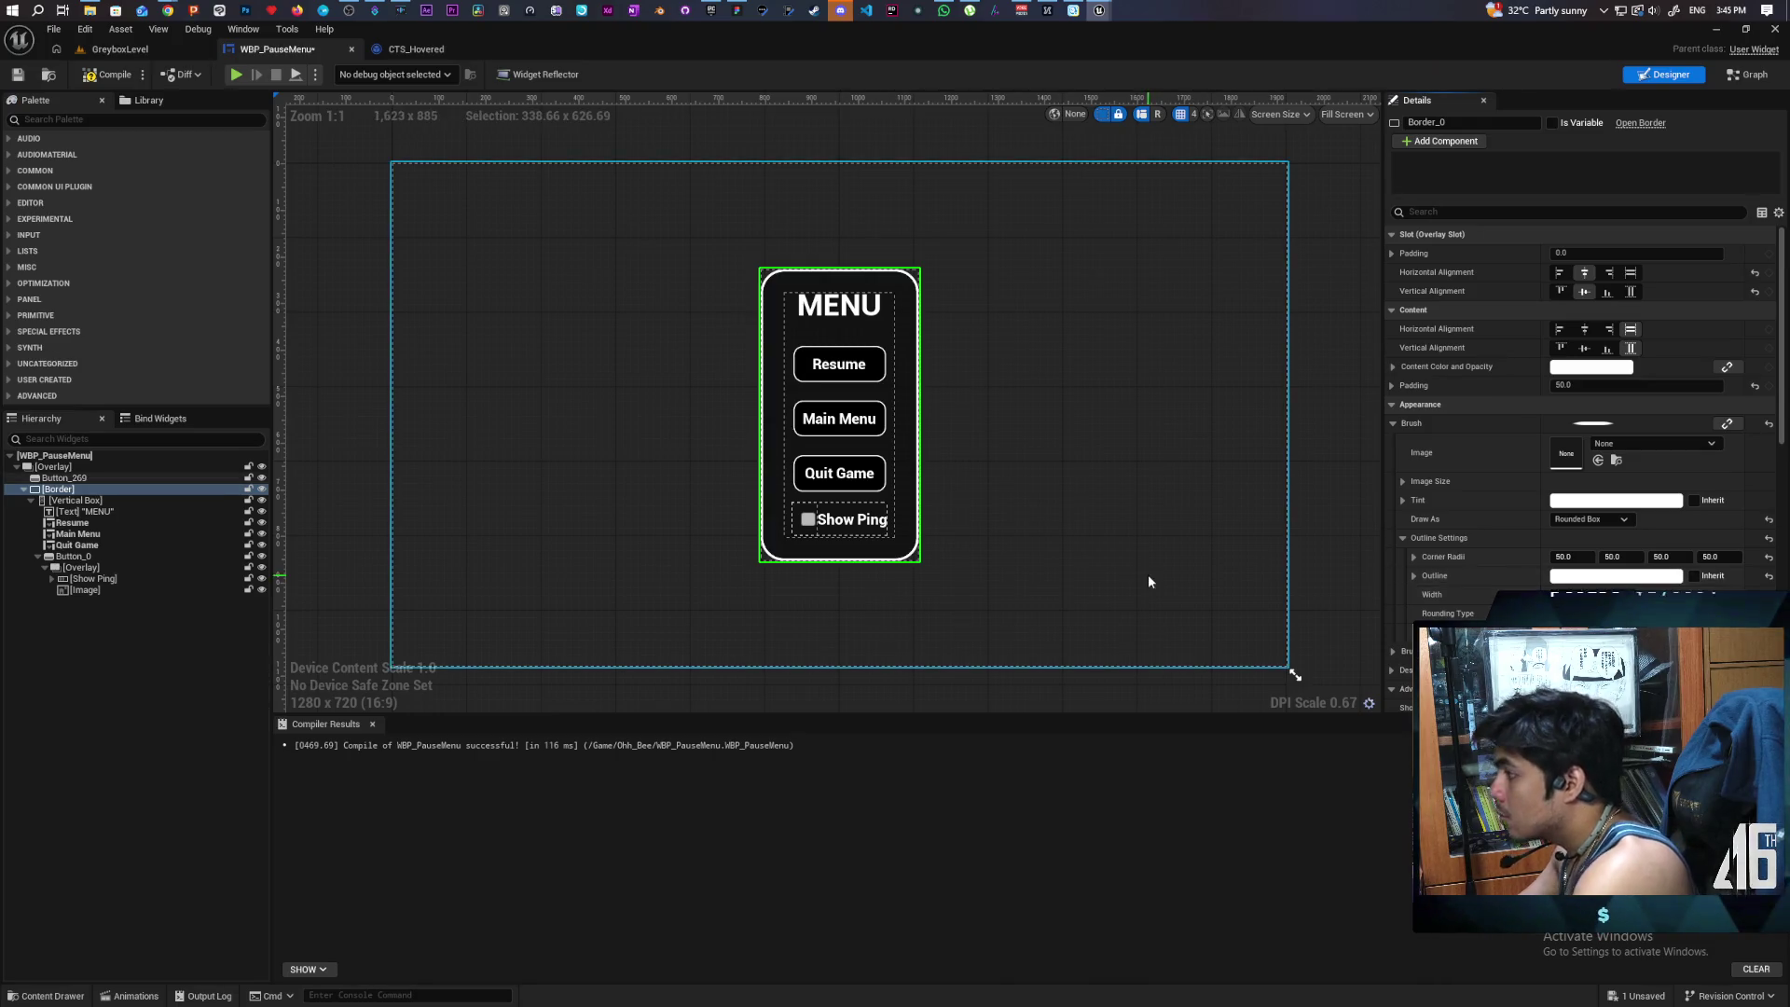
pyautogui.click(16, 74)
pyautogui.click(119, 49)
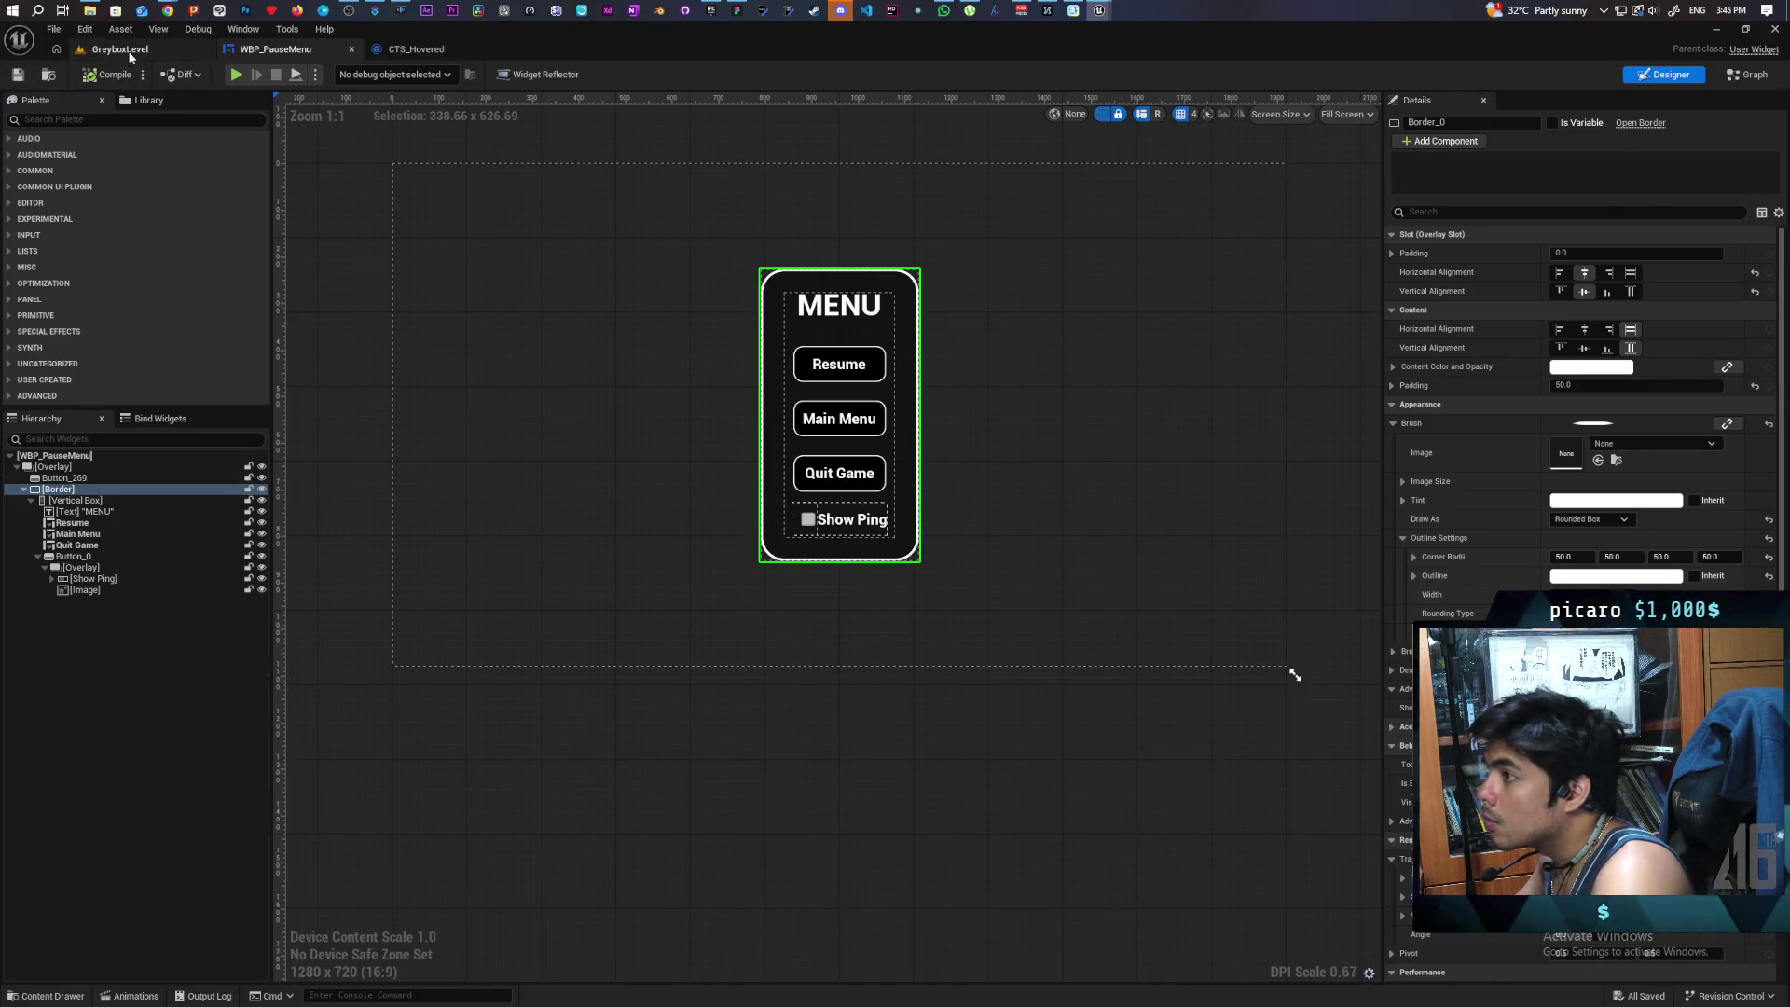
# - Play the level and cycle keyboard focus from Resume down to Show Ping, then close and stop
pyautogui.hotkey('alt', 'p')
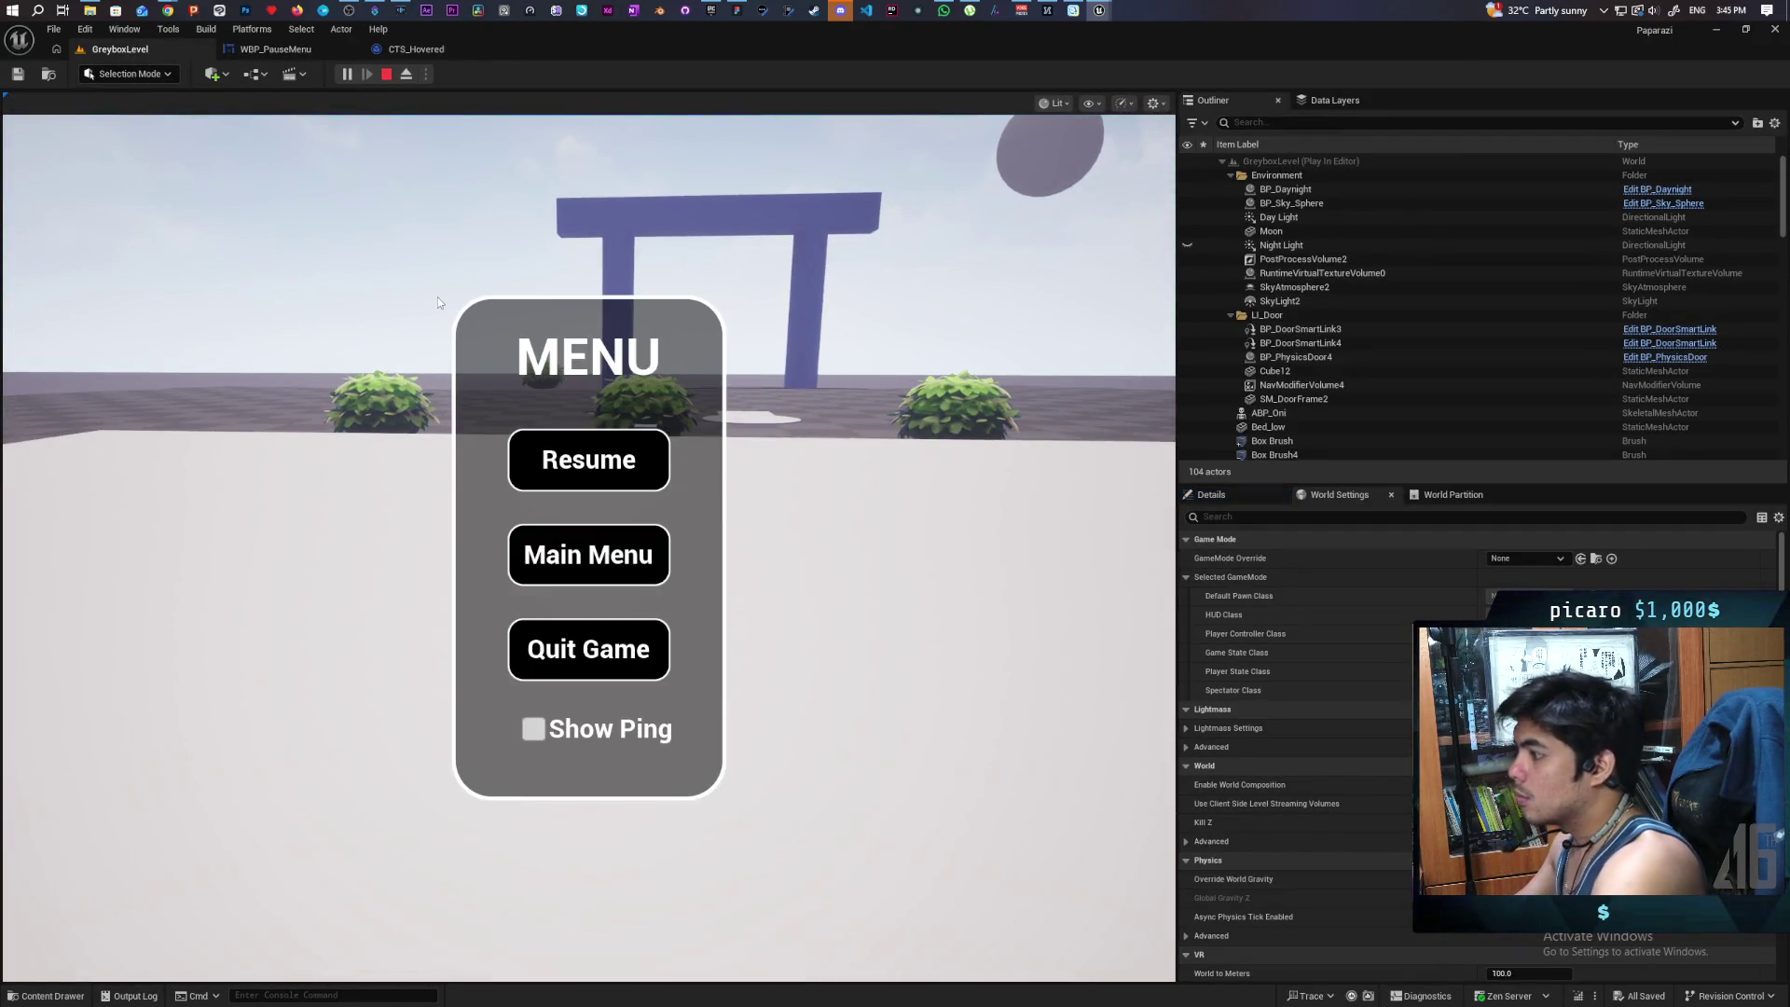
pyautogui.press('Down')
pyautogui.press('Down')
pyautogui.press('Up')
pyautogui.press('Down')
pyautogui.press('Up')
pyautogui.press('Down')
pyautogui.press('Down')
pyautogui.press('Down')
pyautogui.press('Up')
pyautogui.press('Down')
pyautogui.press('Up')
pyautogui.press('Up')
pyautogui.press('Up')
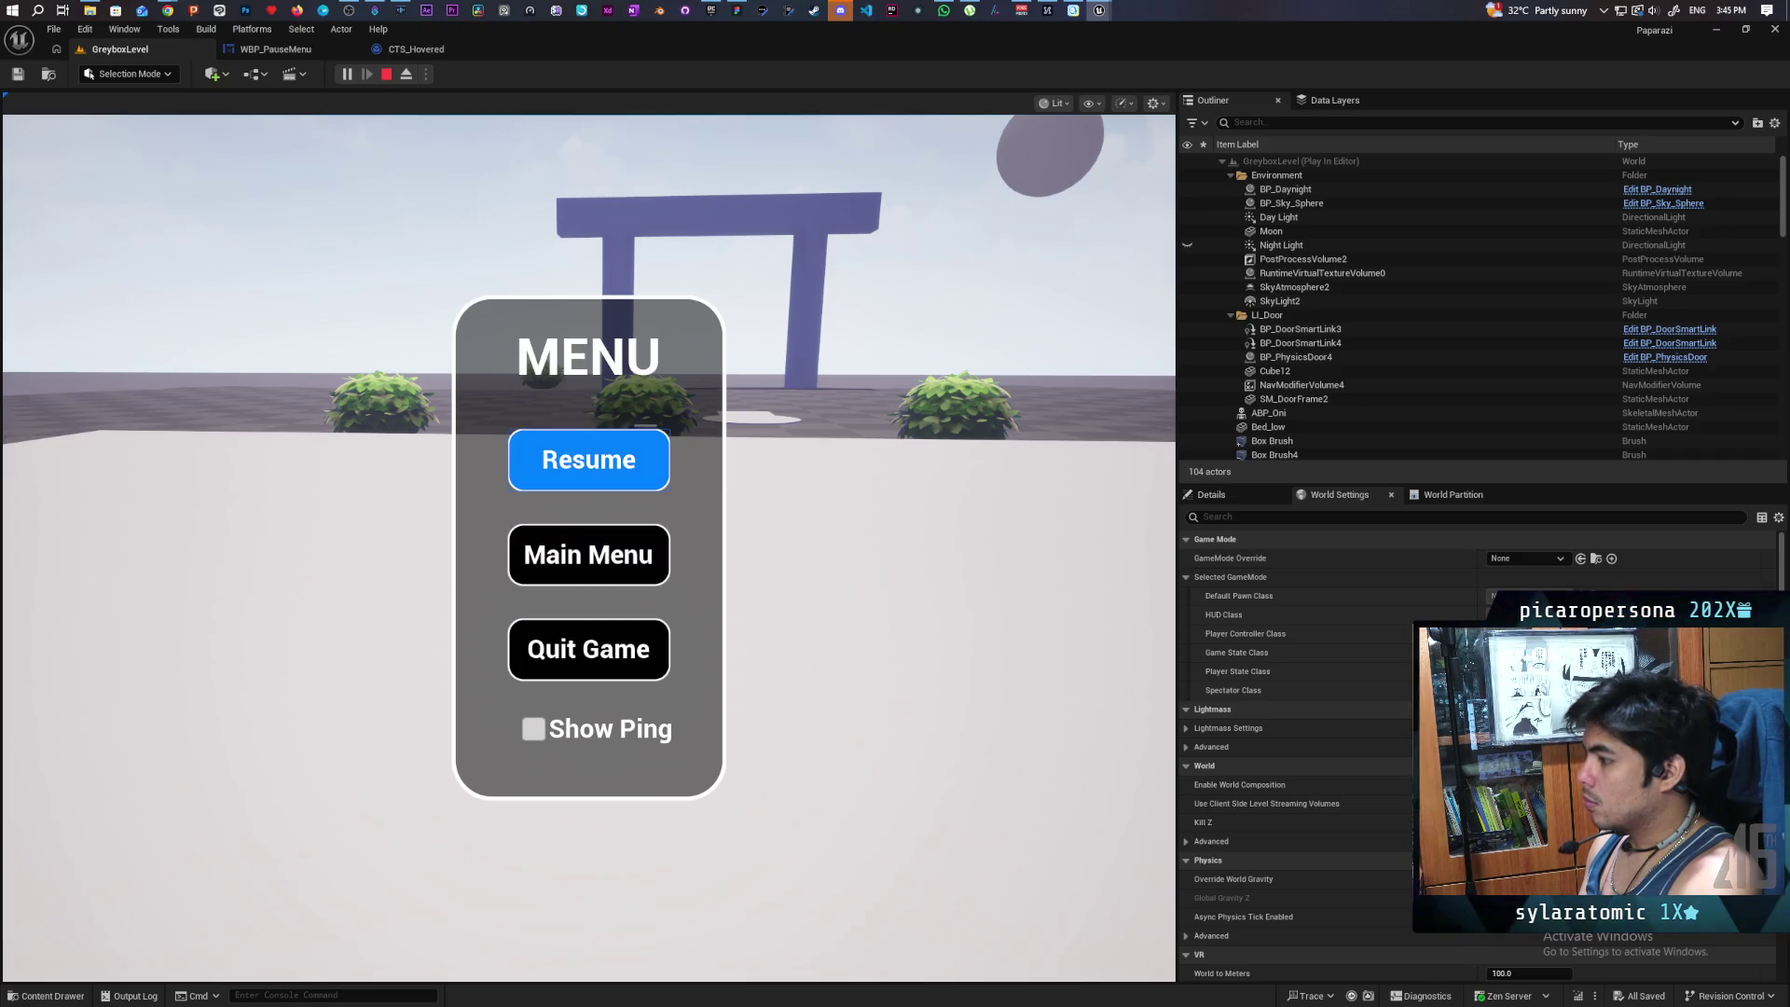
pyautogui.press('Down')
pyautogui.press('Down')
pyautogui.press('Down')
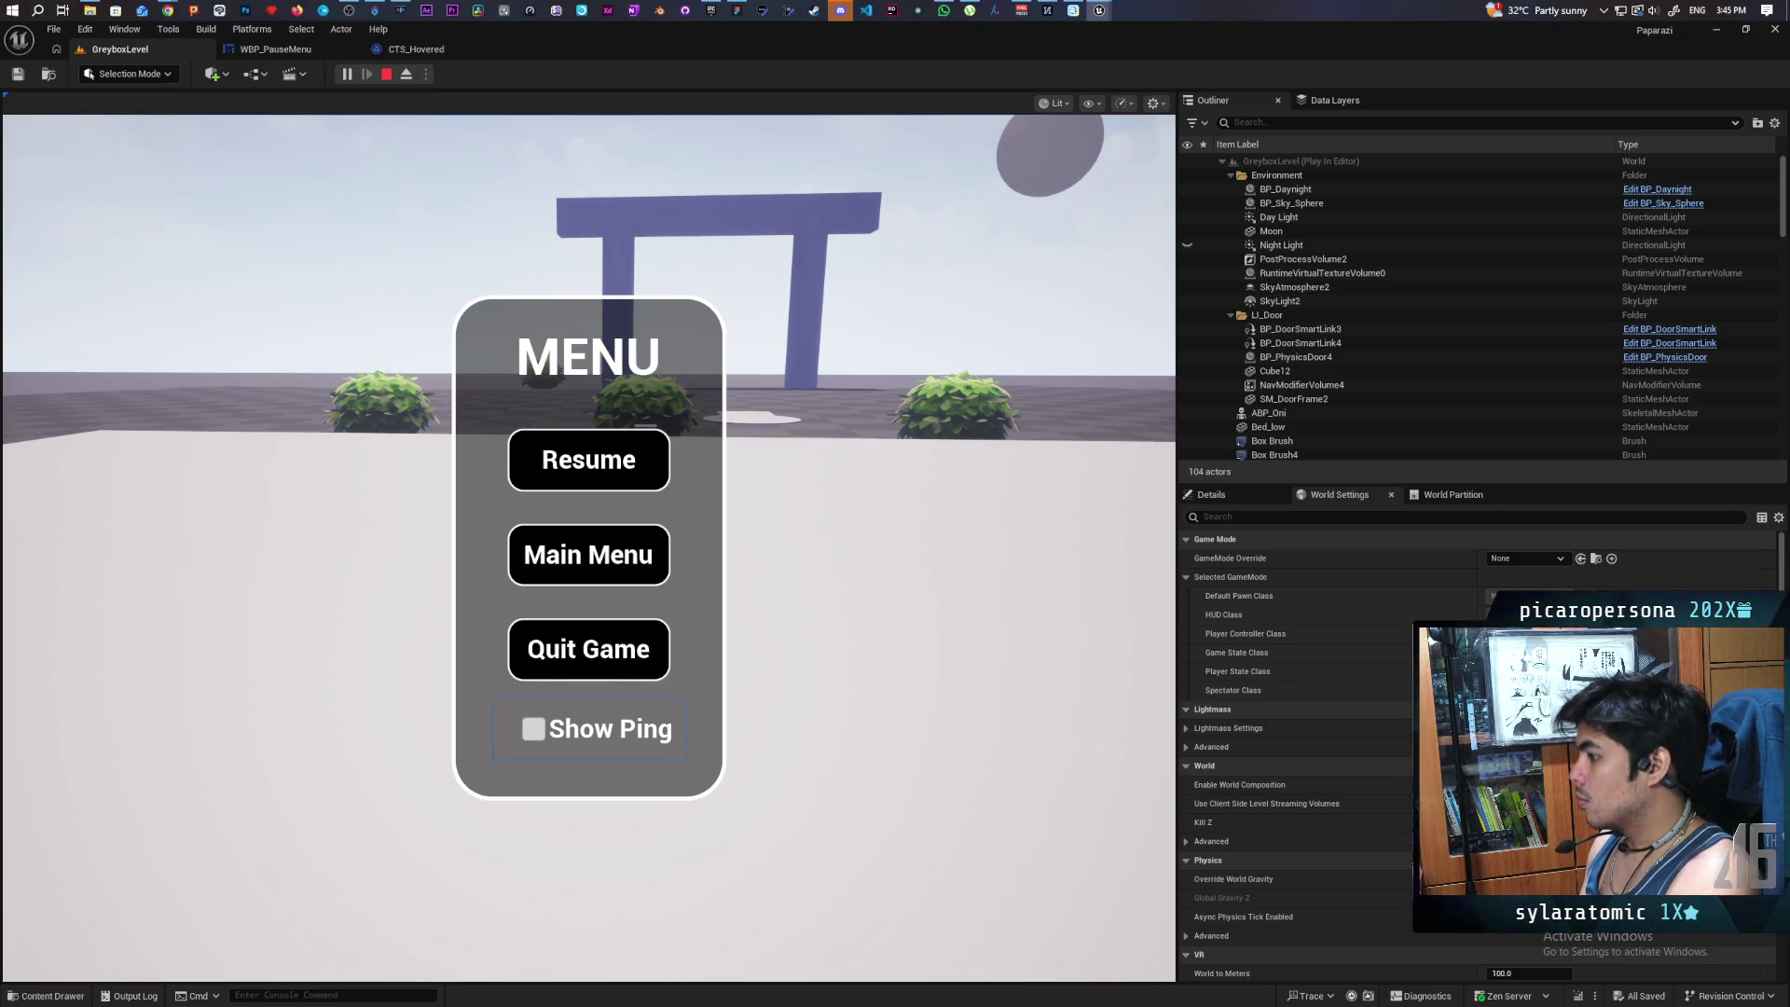
pyautogui.press('Up')
pyautogui.press('Up')
pyautogui.press('Up')
pyautogui.press('Down')
pyautogui.press('Down')
pyautogui.press('Down')
pyautogui.press('Up')
pyautogui.press('Up')
pyautogui.press('Up')
pyautogui.press('Down')
pyautogui.press('Down')
pyautogui.press('Down')
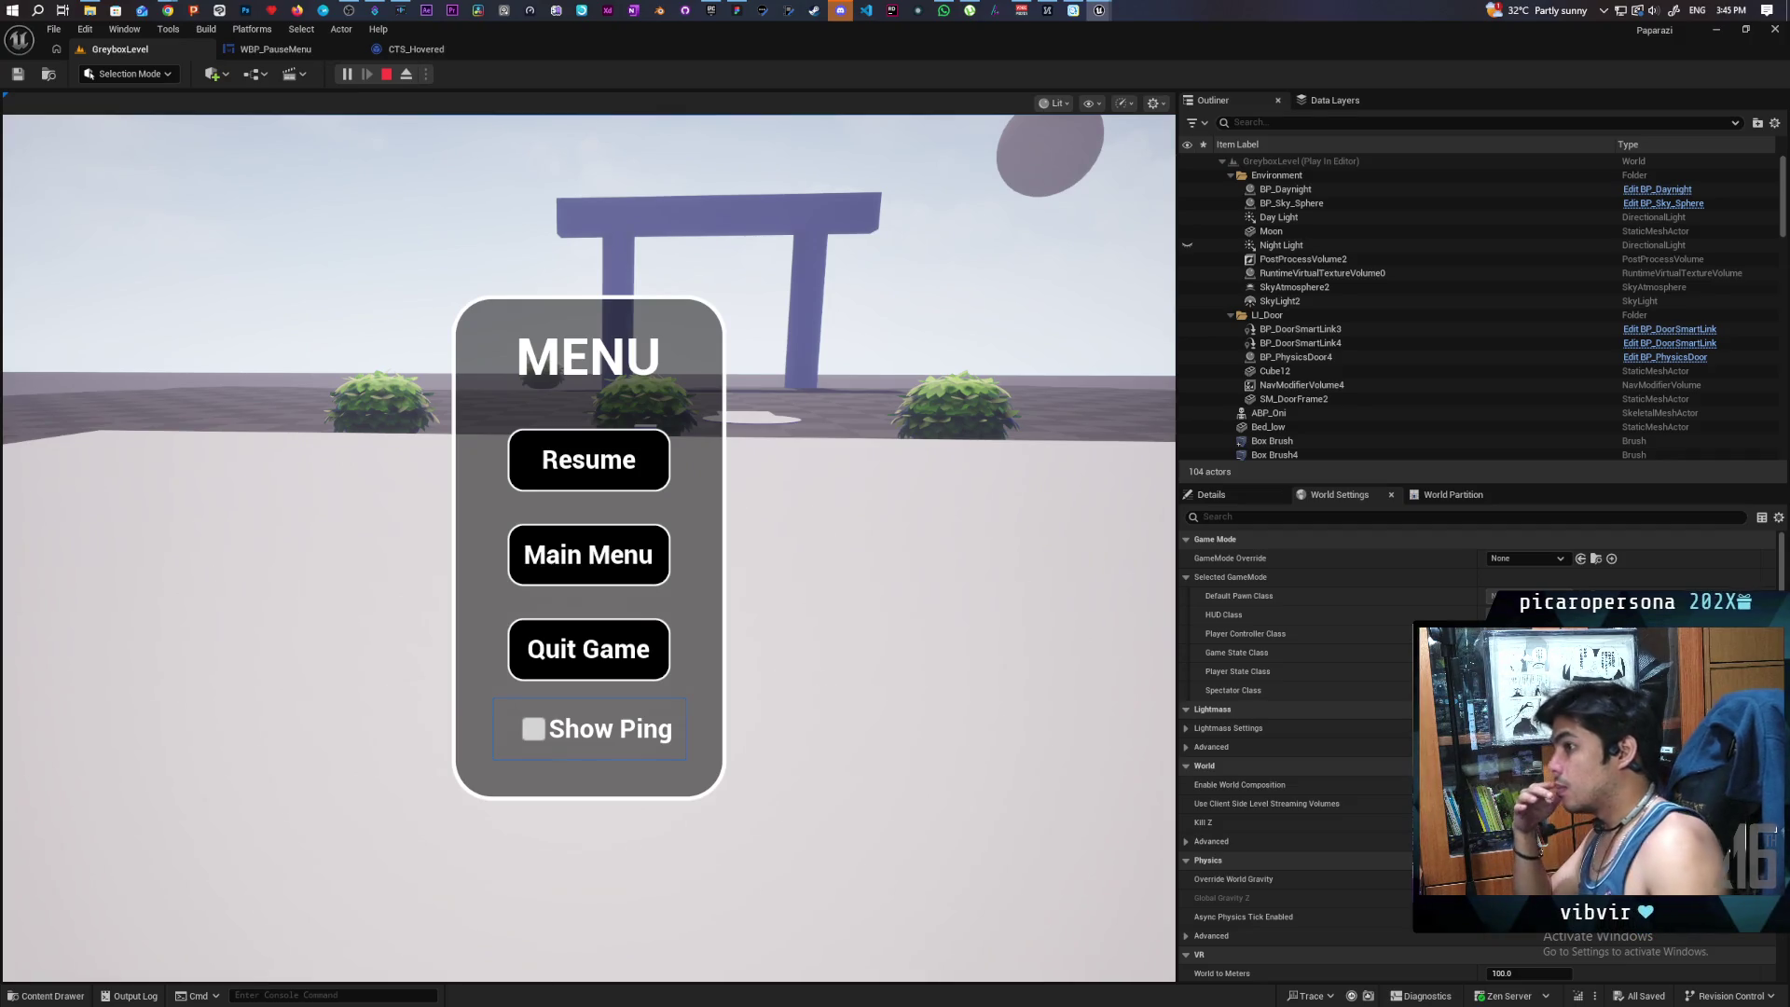
pyautogui.press('Escape')
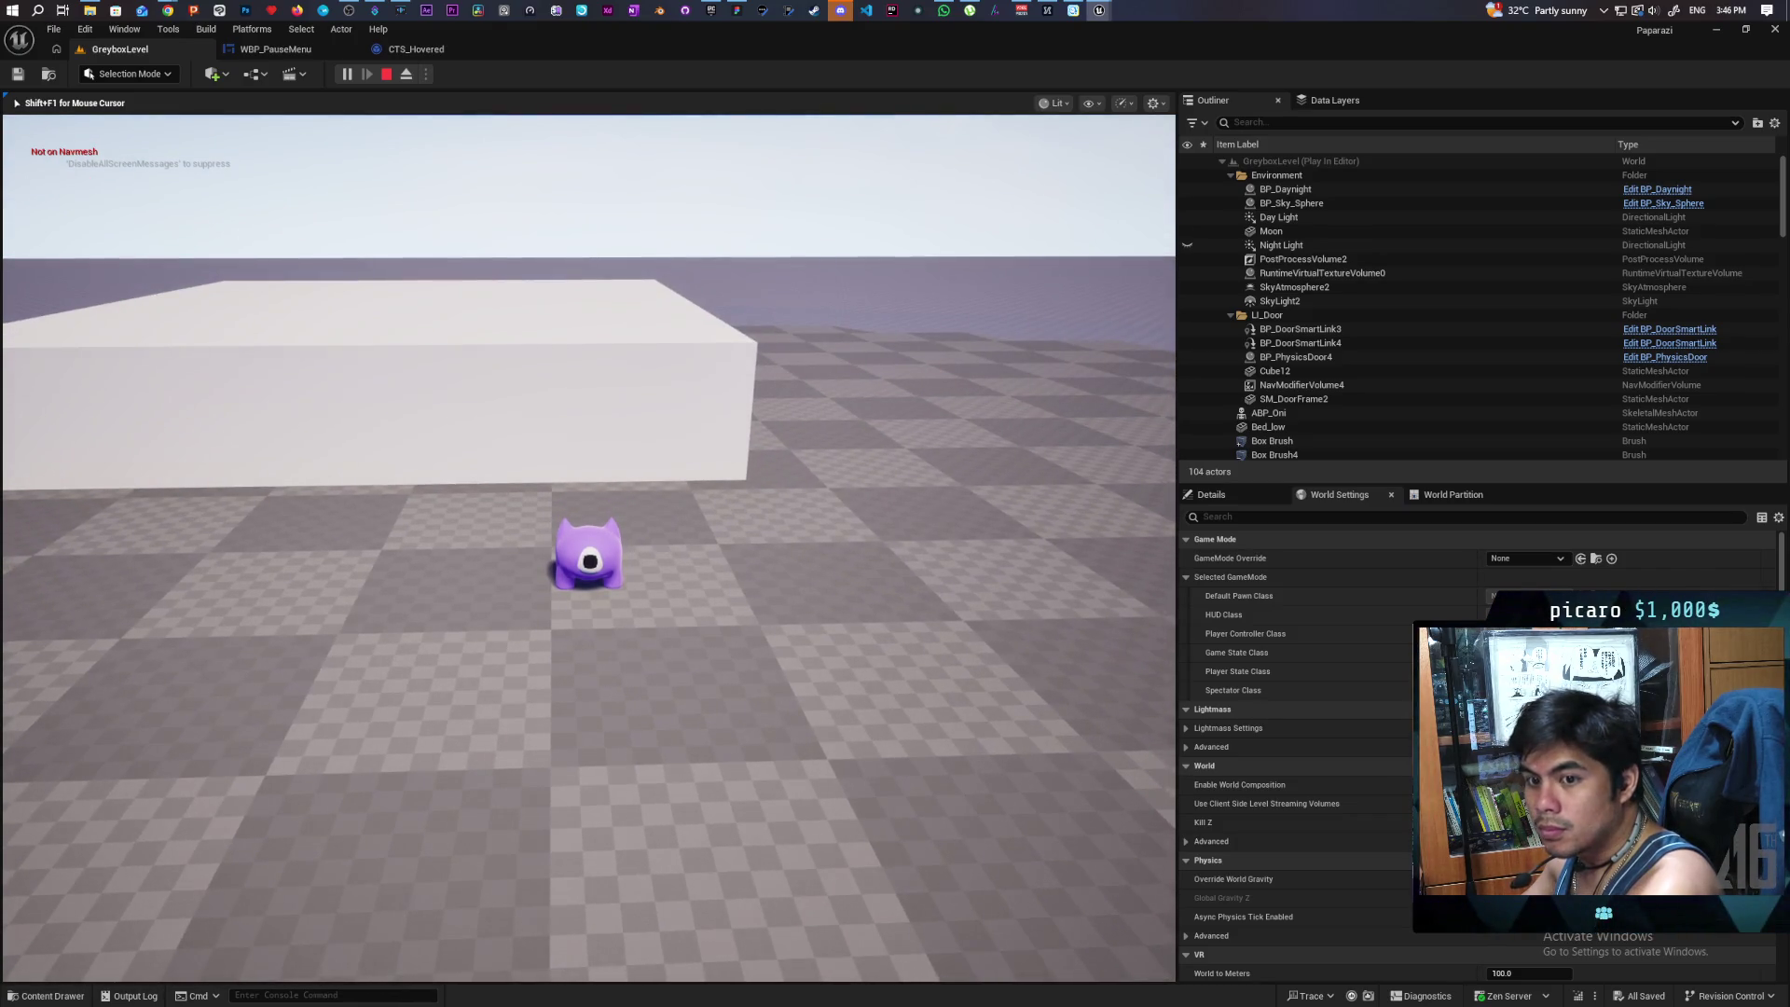
pyautogui.press('Escape')
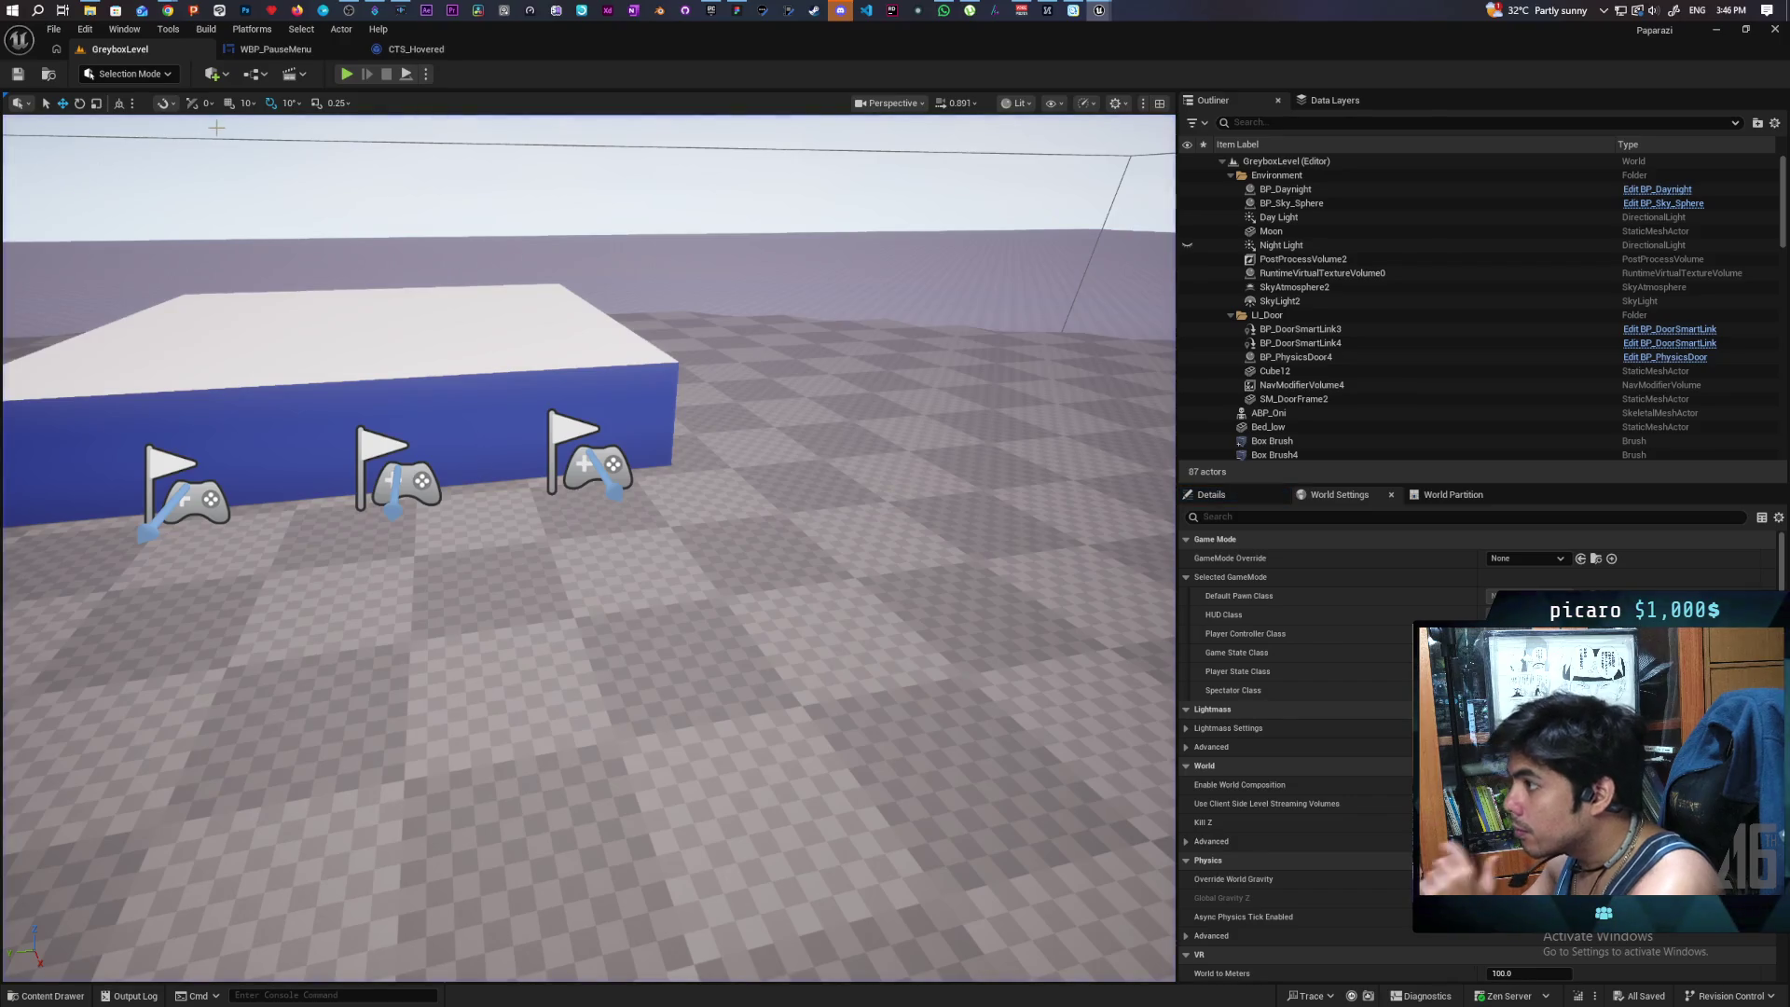
# - Start a new session, open the menu with P, and test the Quit Game button
pyautogui.click(349, 74)
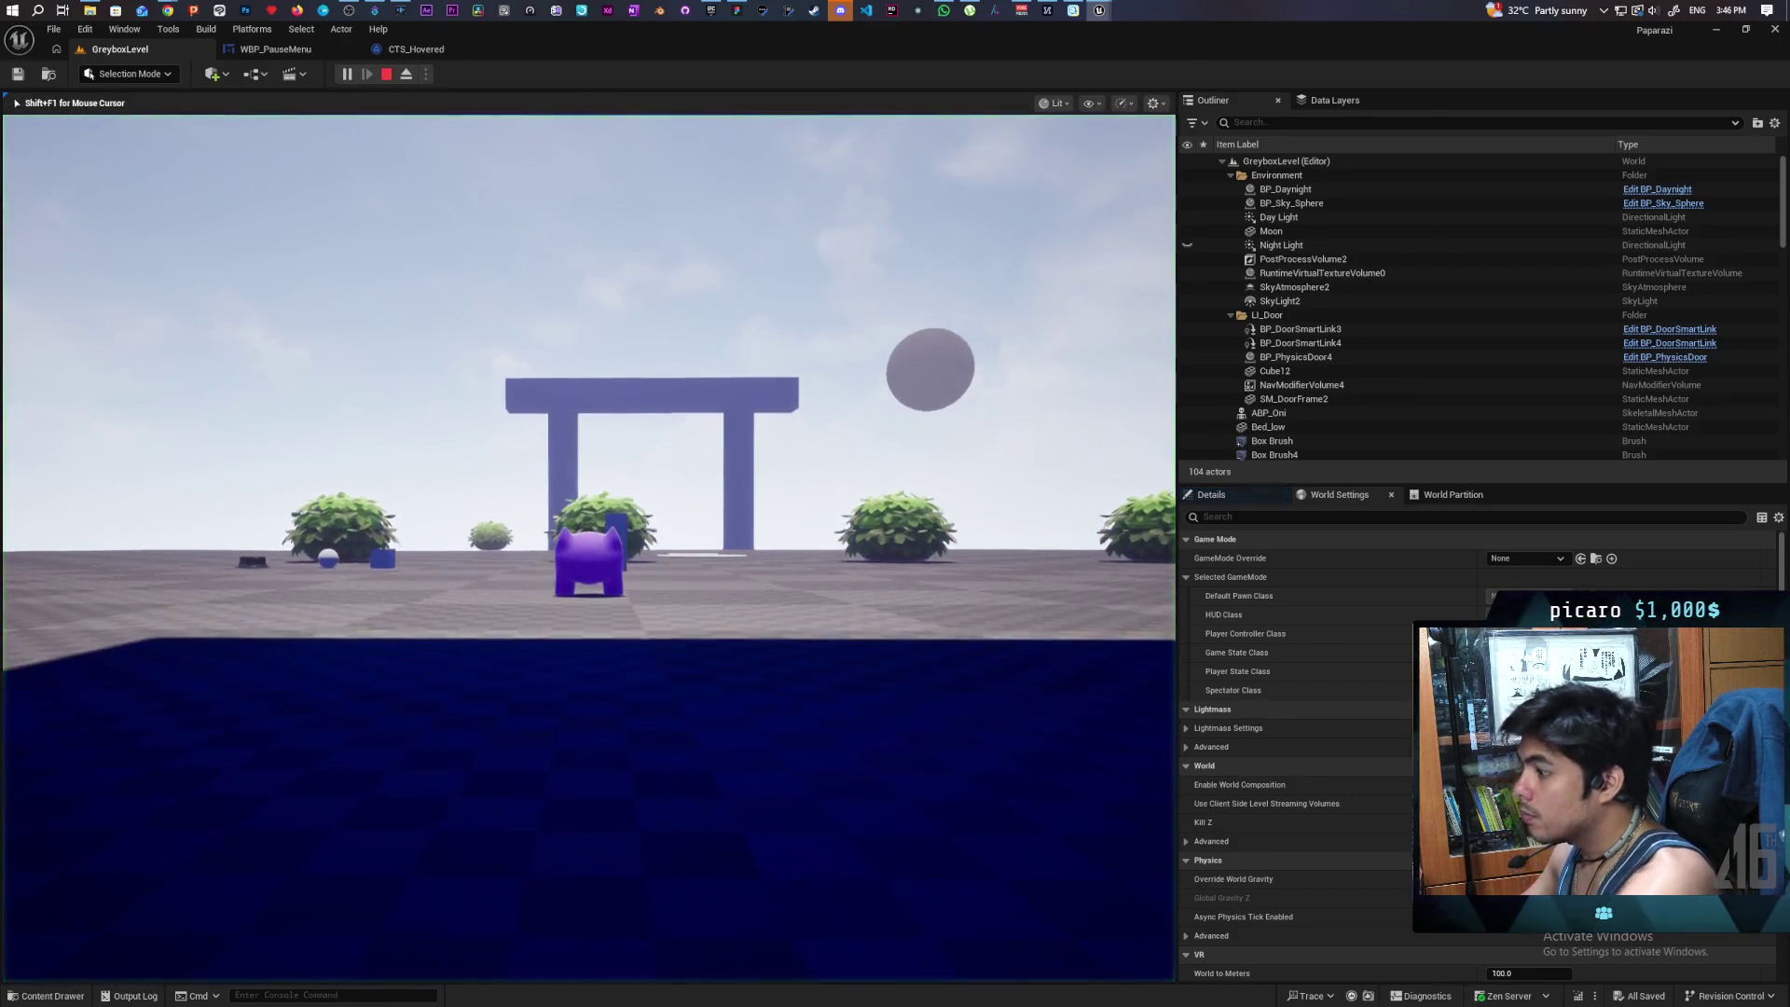
pyautogui.press('p')
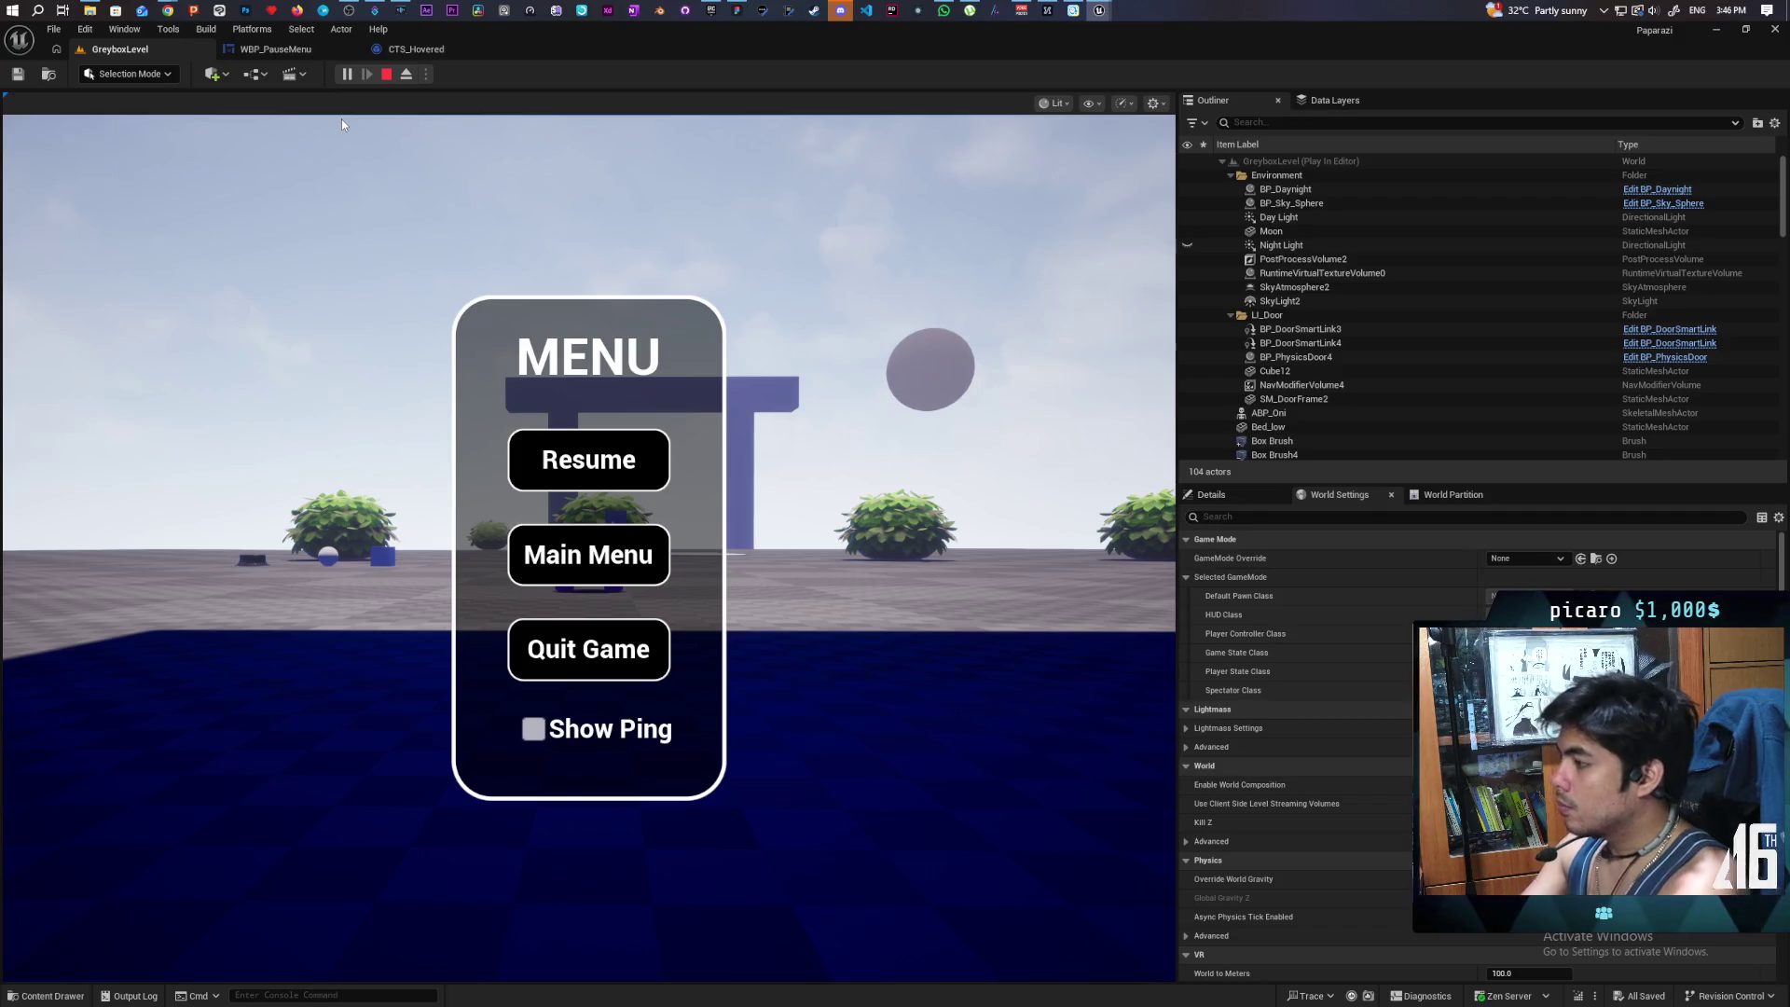
pyautogui.press('Down')
pyautogui.press('Down')
pyautogui.press('Down')
pyautogui.press('Return')
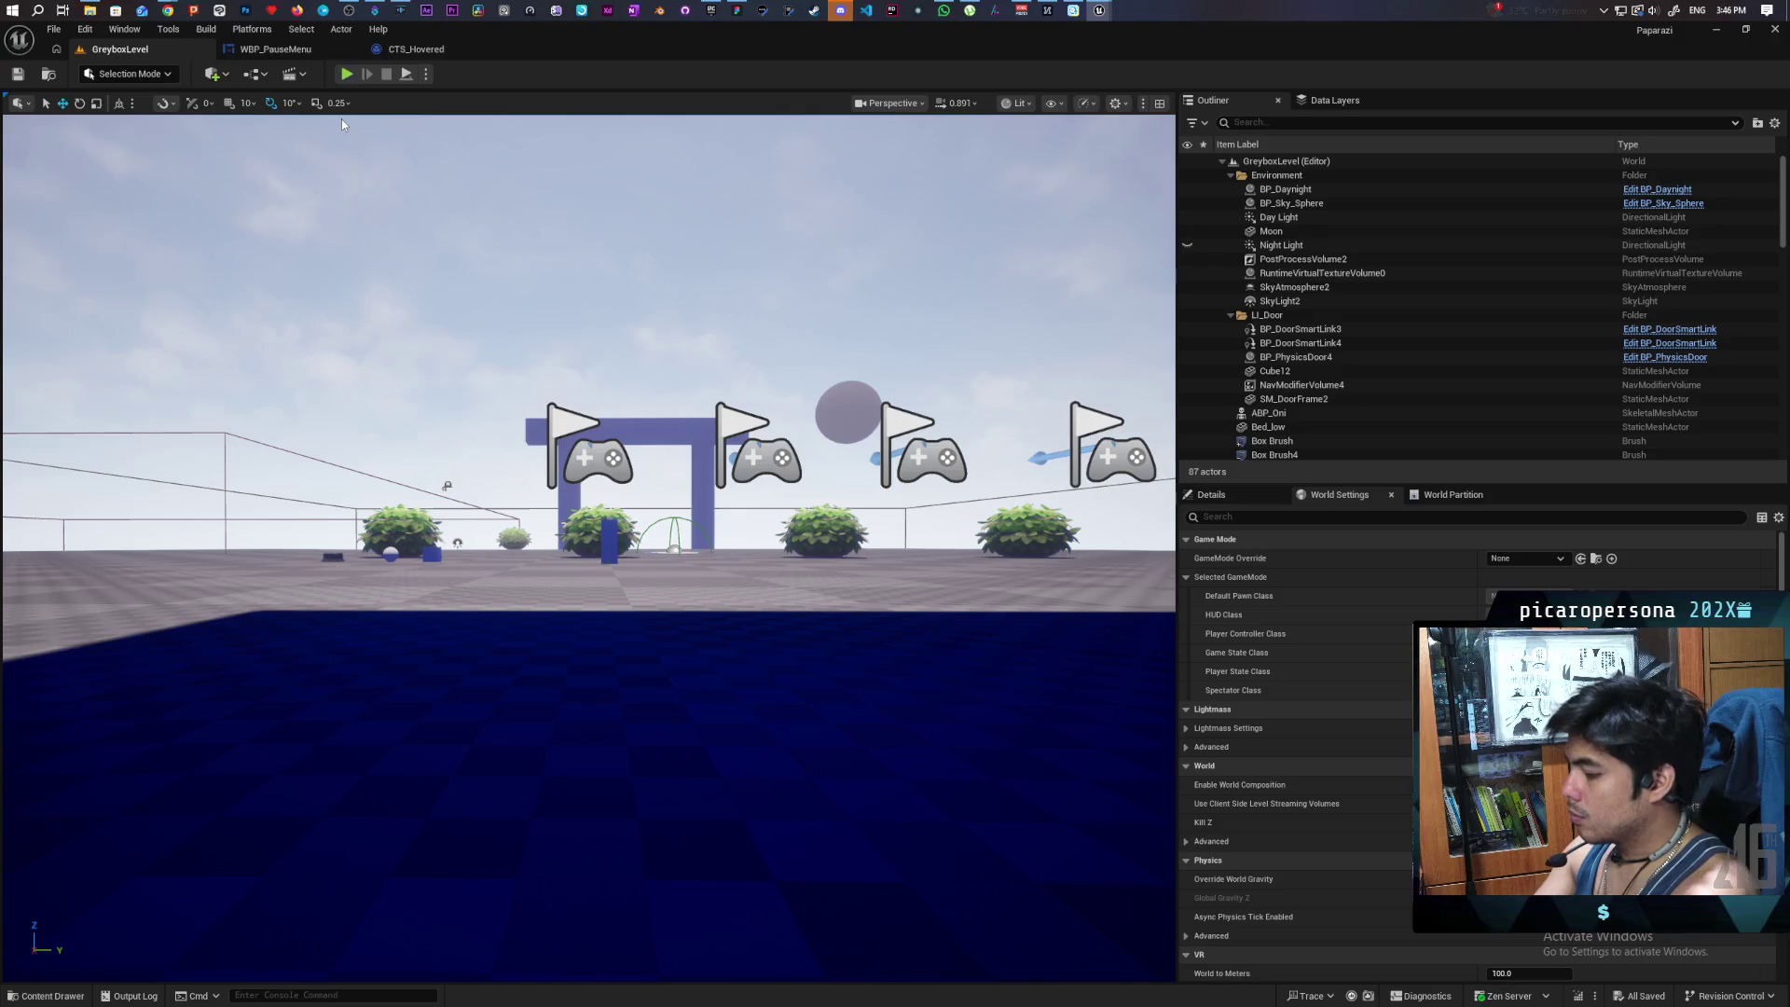
# - In another session, test the Main Menu button, then Resume to continue gameplay
pyautogui.click(346, 75)
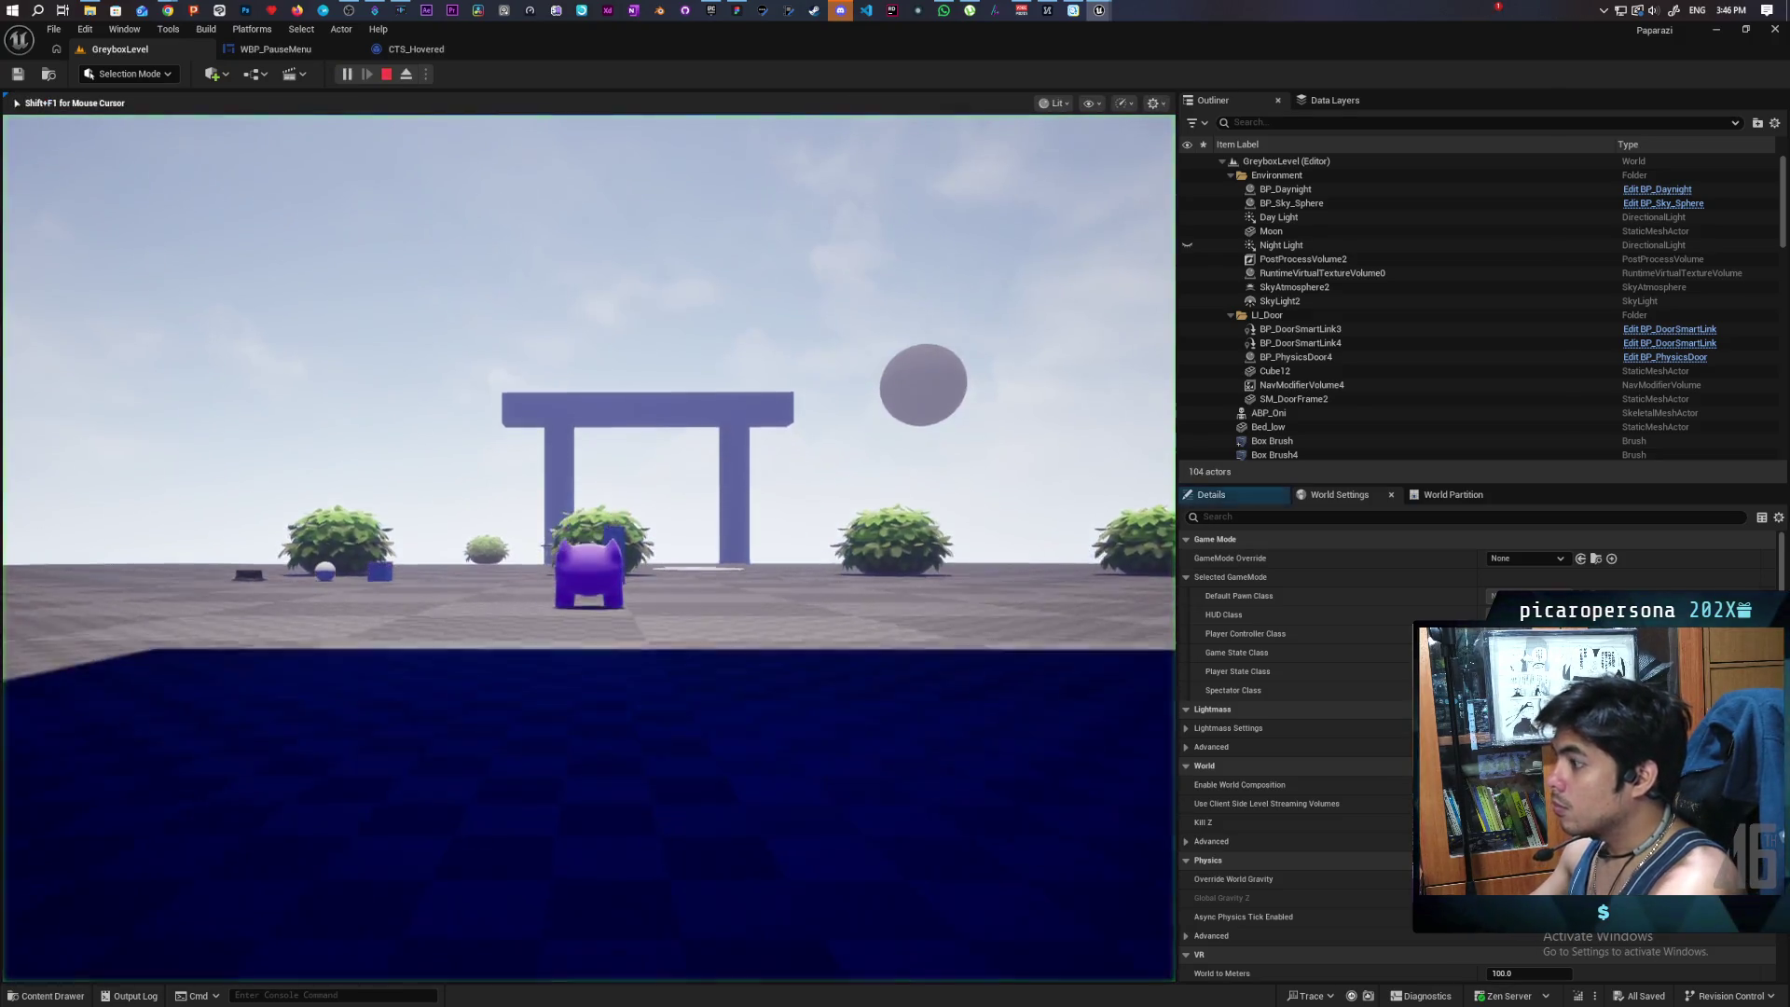
pyautogui.press('p')
pyautogui.press('Down')
pyautogui.press('Down')
pyautogui.press('Up')
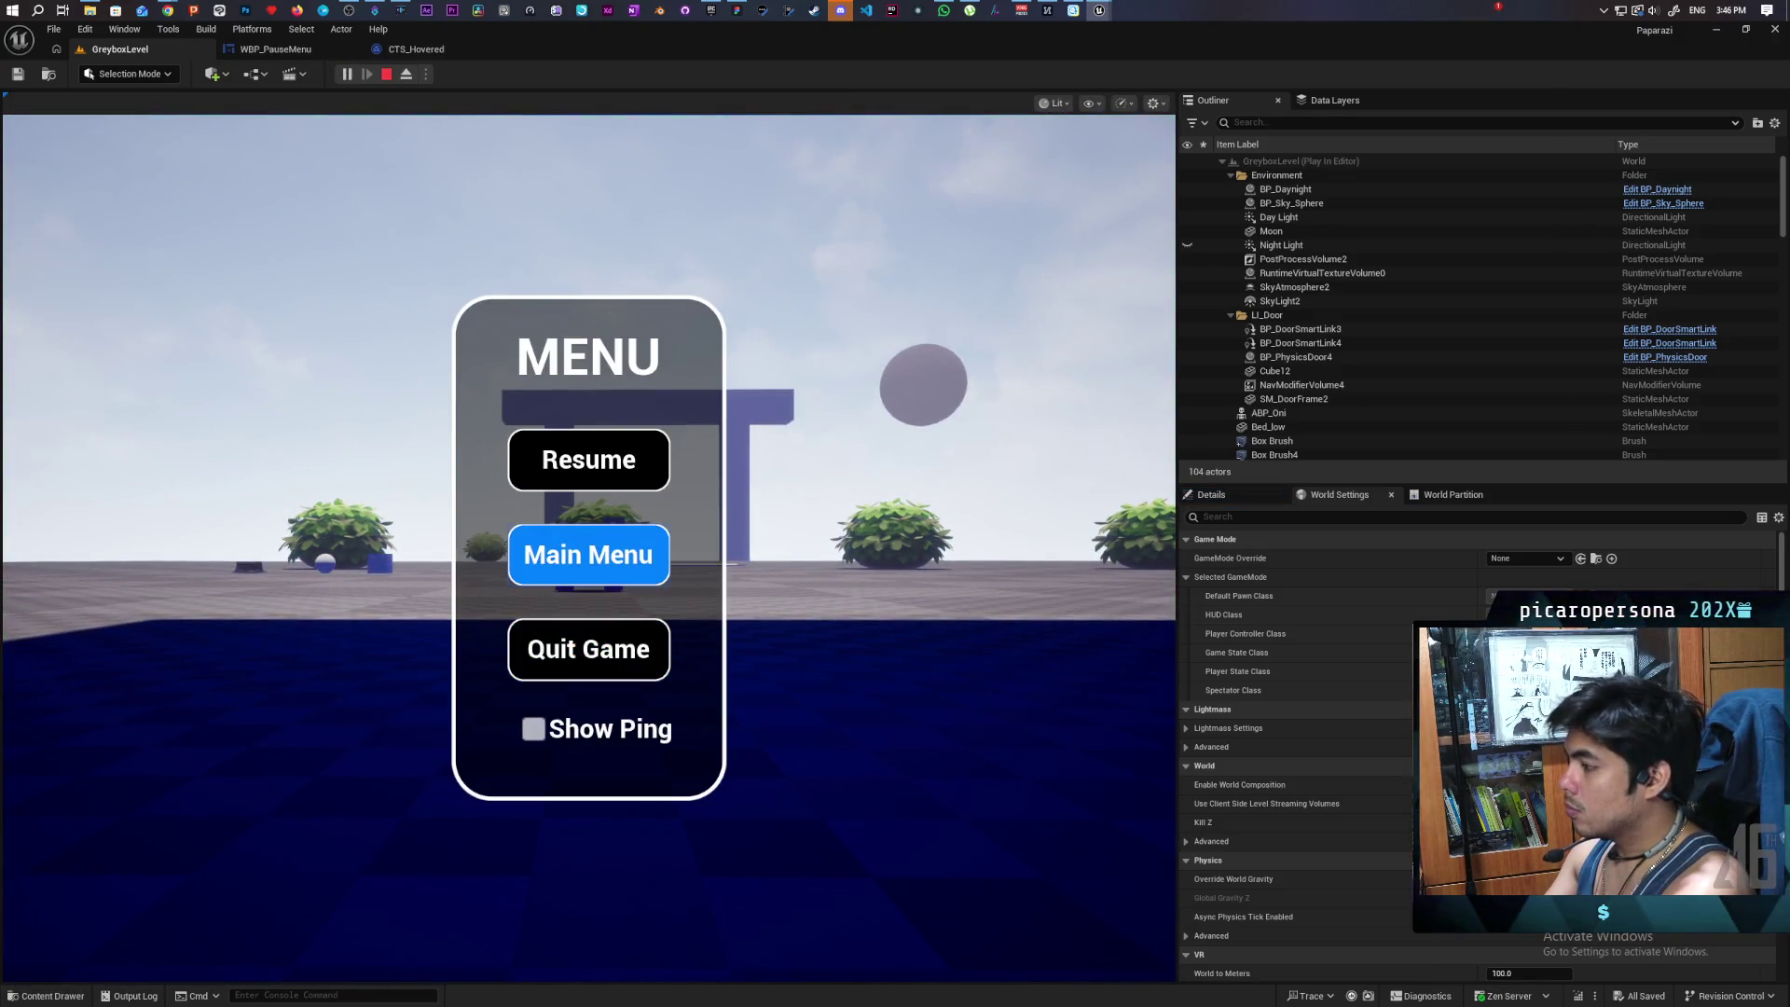
pyautogui.press('Return')
pyautogui.press('Up')
pyautogui.press('Return')
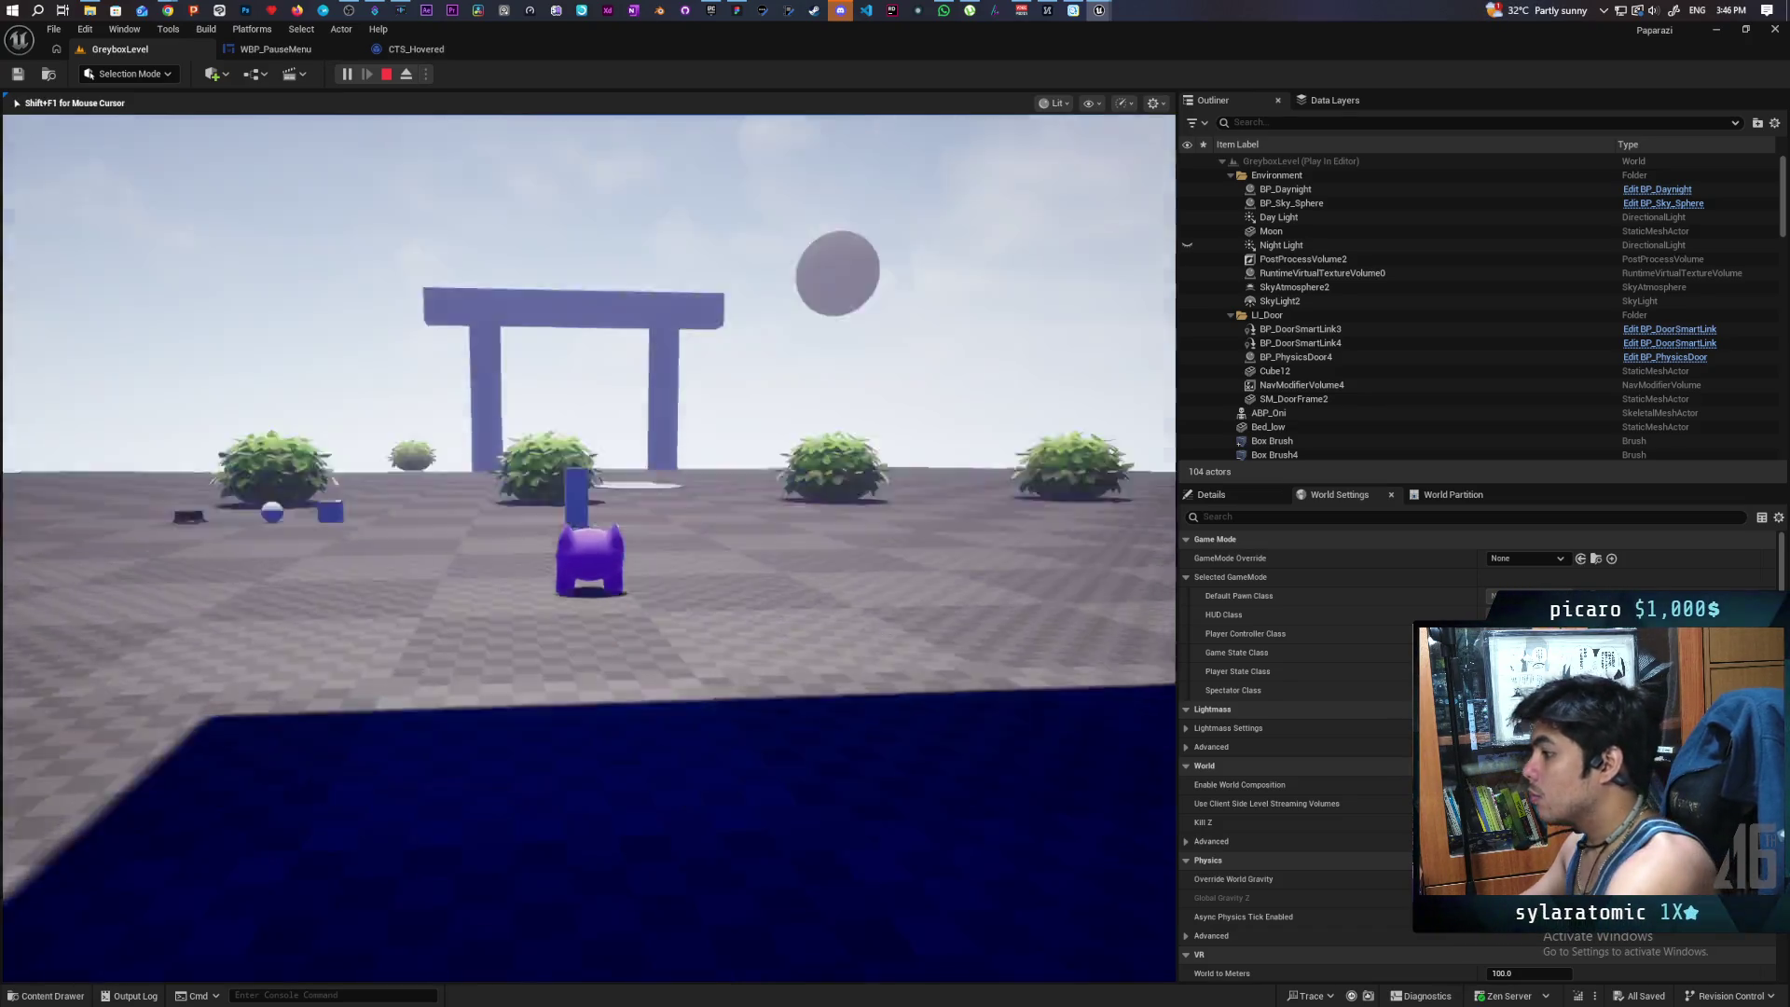
# - Reopen the pause menu, quit with Quit Game, and return to the WBP_PauseMenu editor
pyautogui.press('Escape')
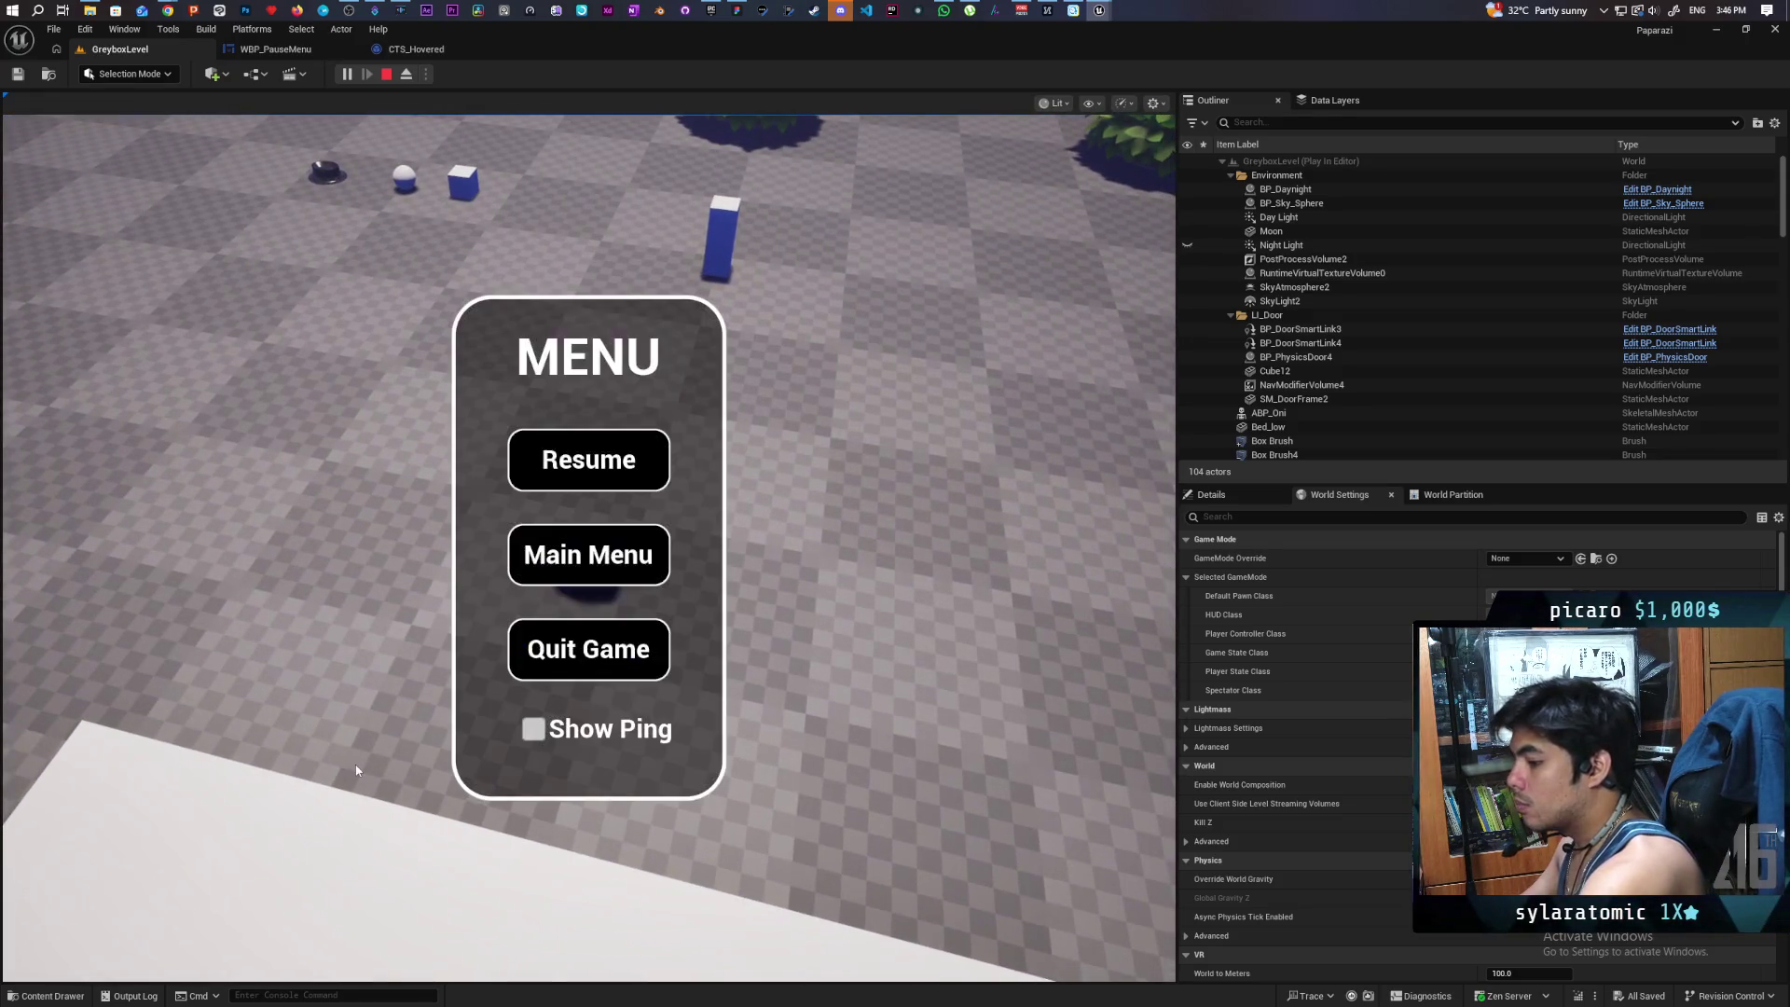
pyautogui.press('Down')
pyautogui.press('Down')
pyautogui.press('Return')
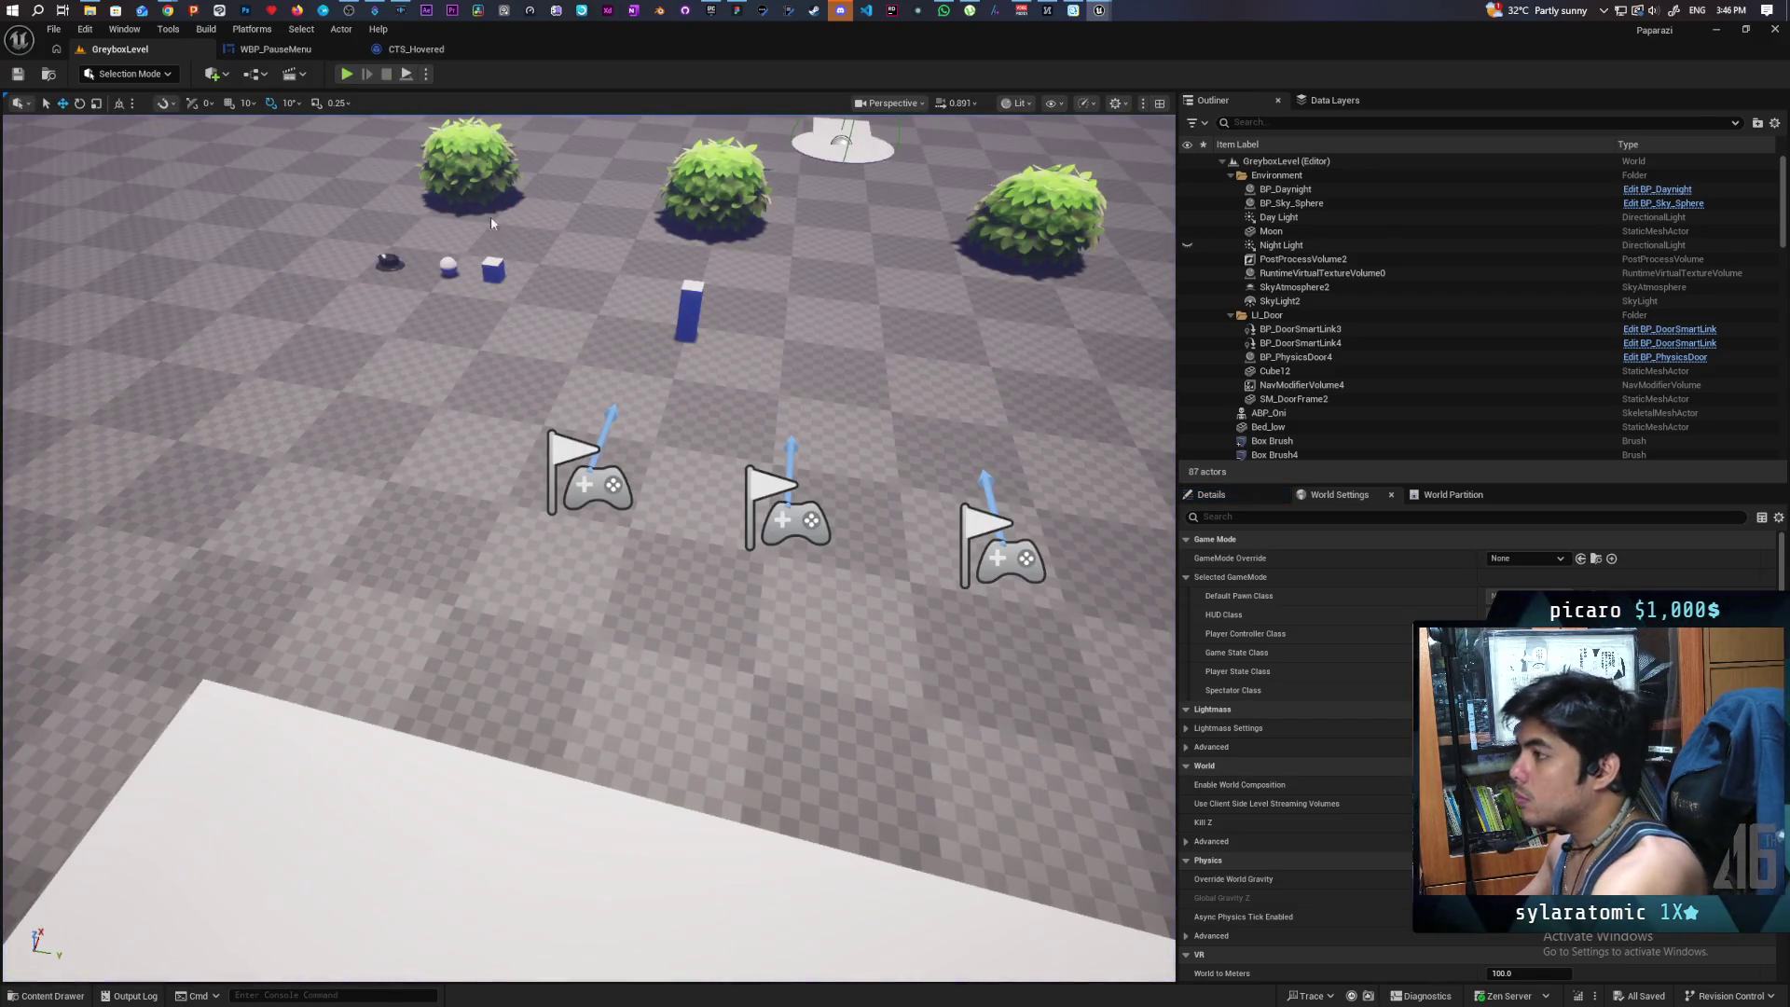
pyautogui.click(275, 48)
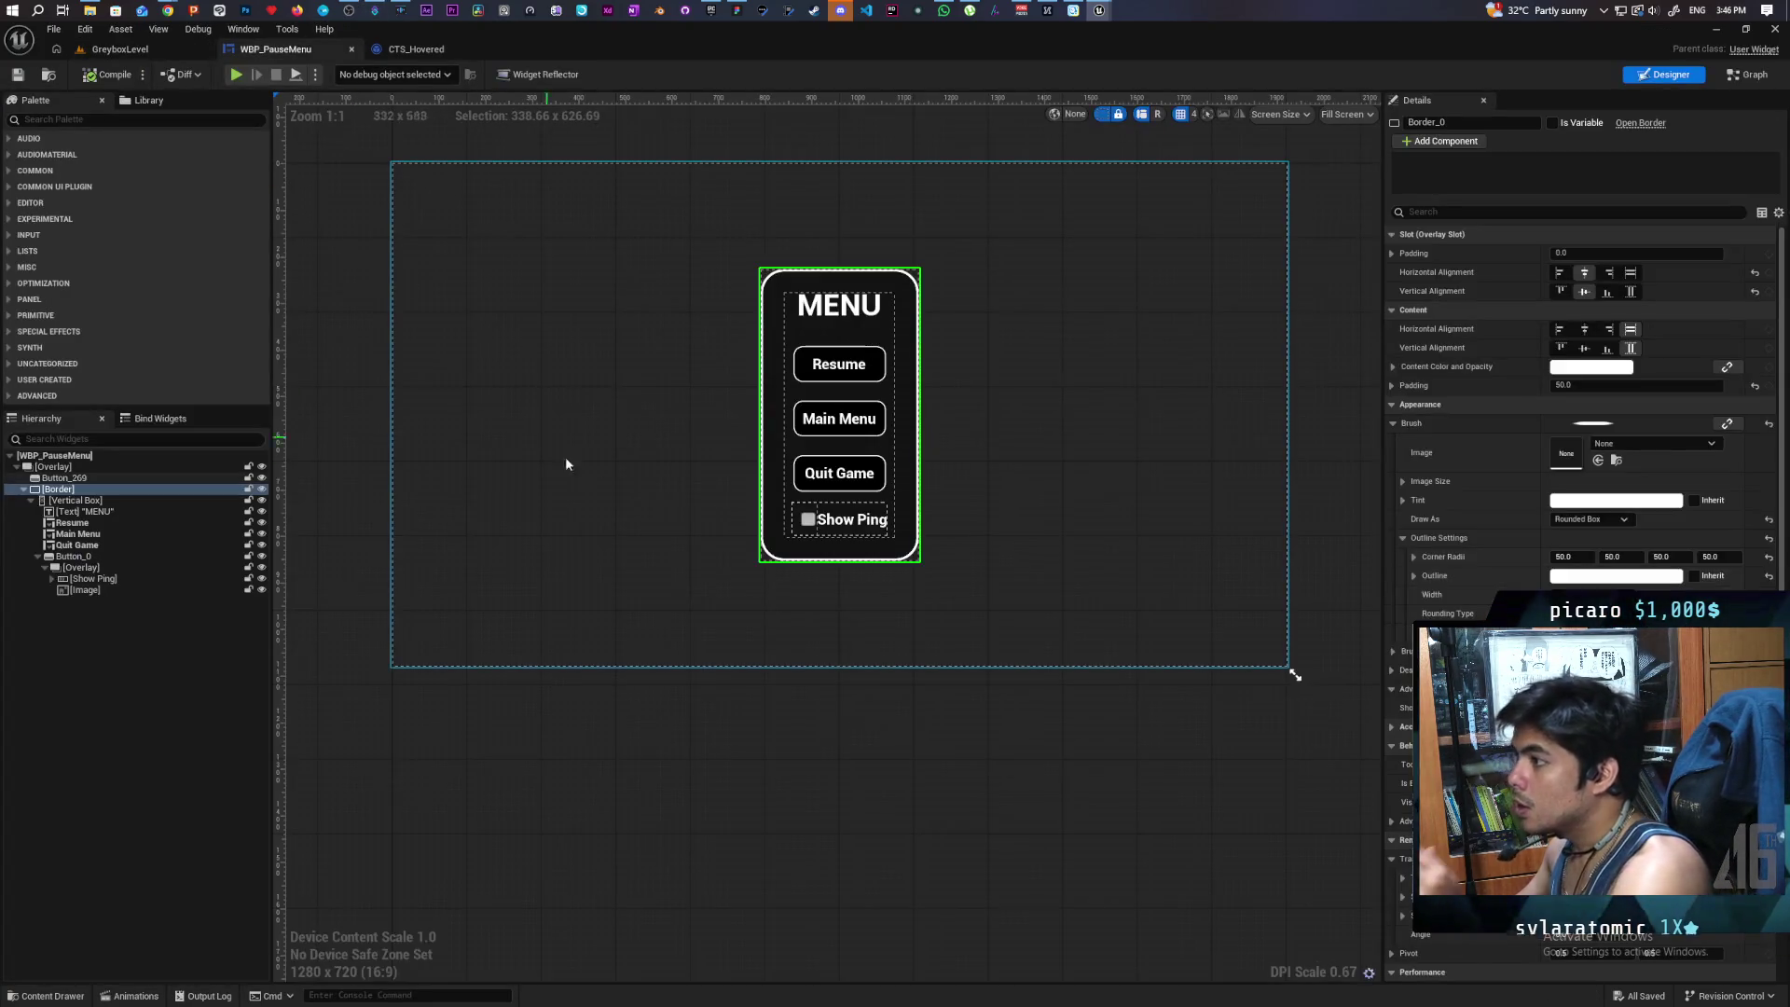
# - Inspect the Resume button's Details settings, then open BP_ThirdPersonPlayerController from the Content Drawer
pyautogui.click(870, 369)
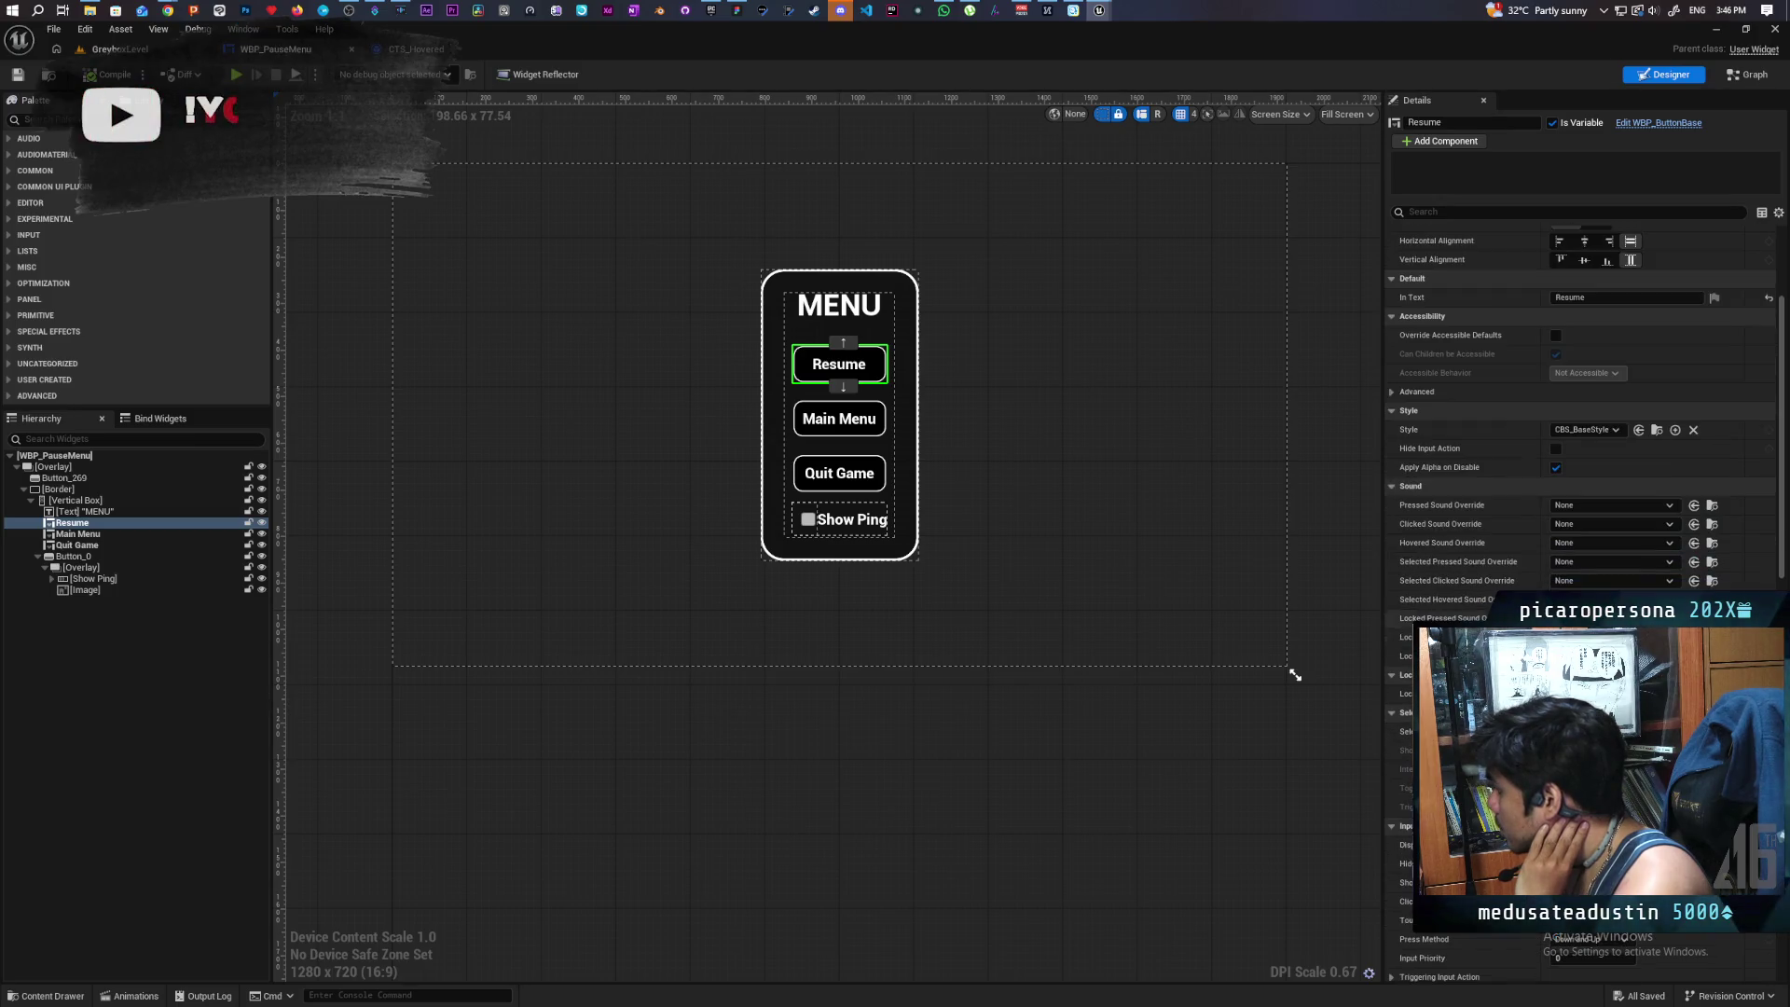
pyautogui.scroll(-6, 1585, 420)
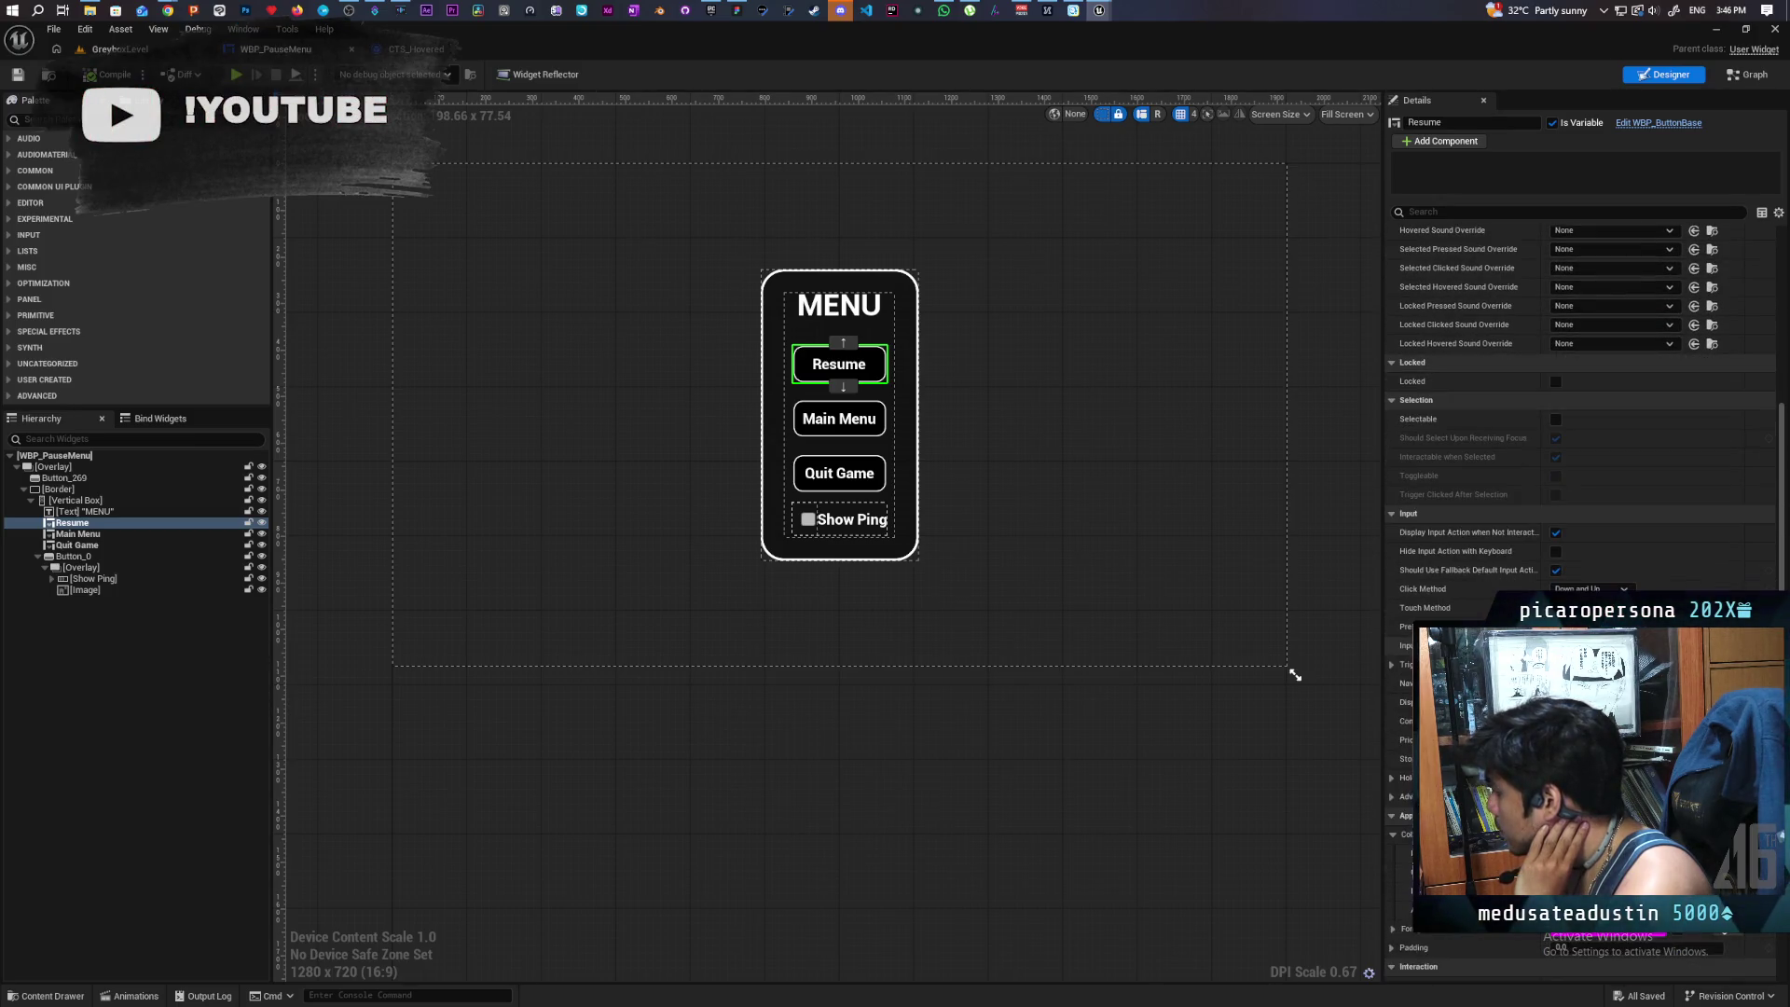
pyautogui.click(1393, 779)
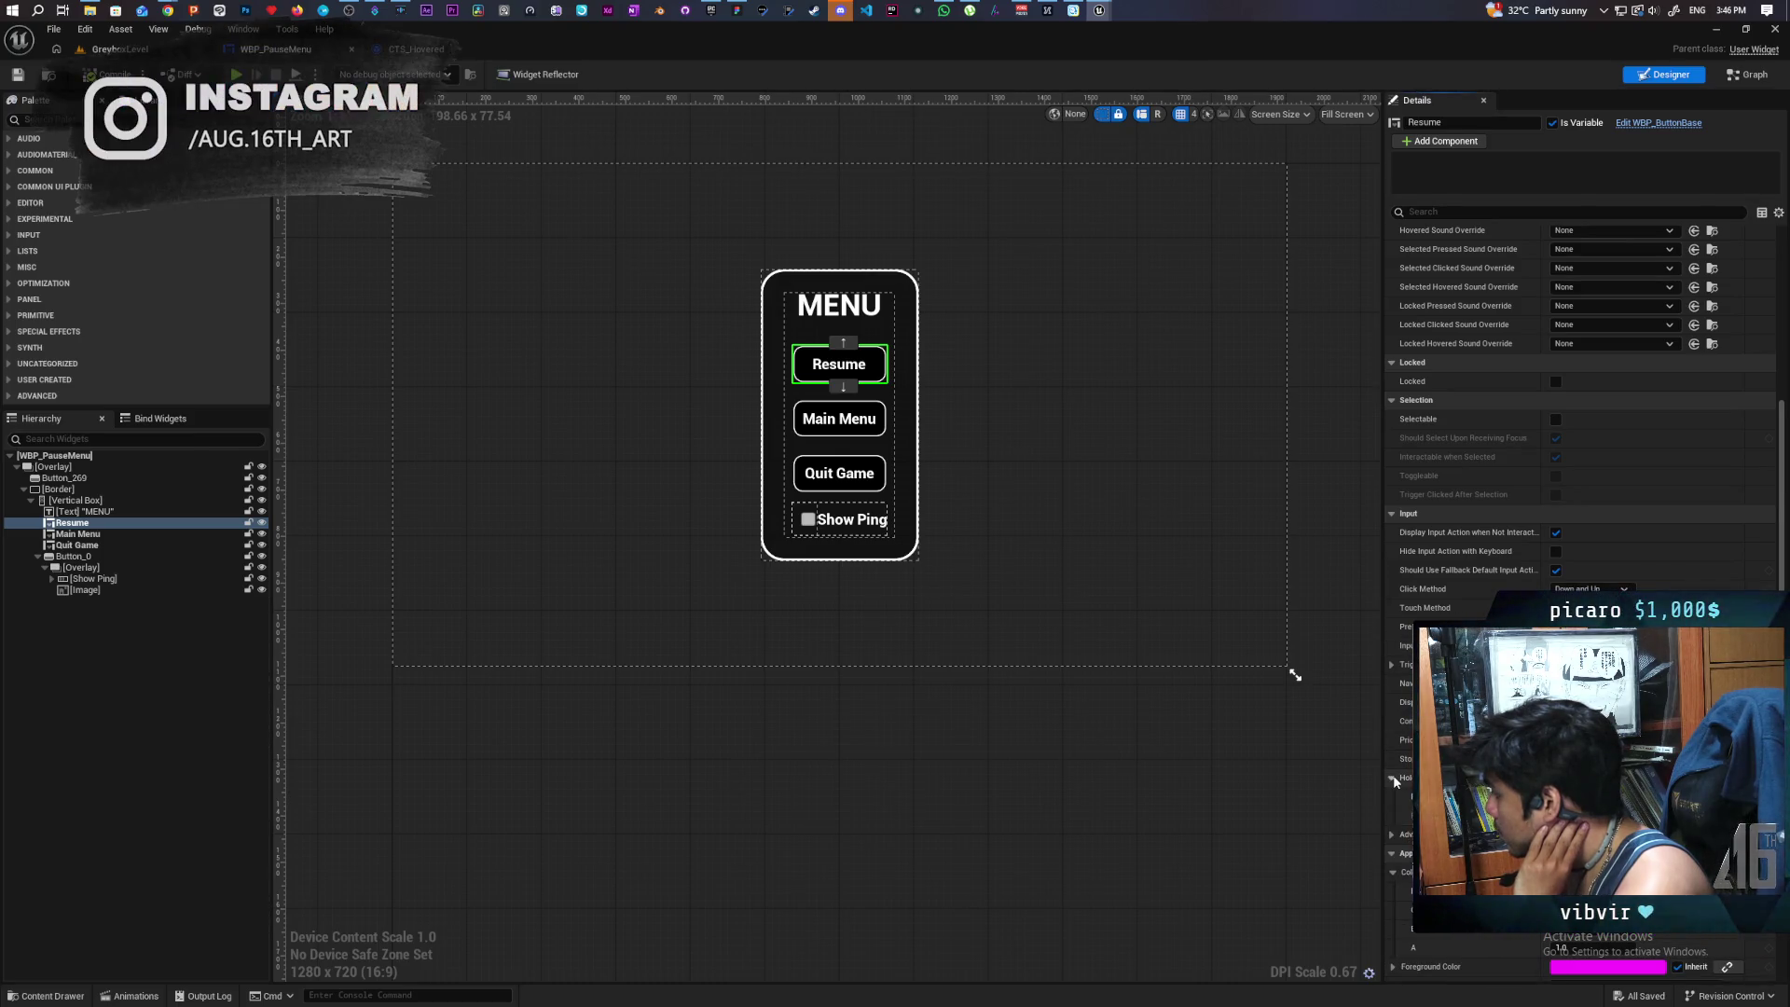
pyautogui.scroll(1, 1396, 782)
pyautogui.scroll(9, 1396, 782)
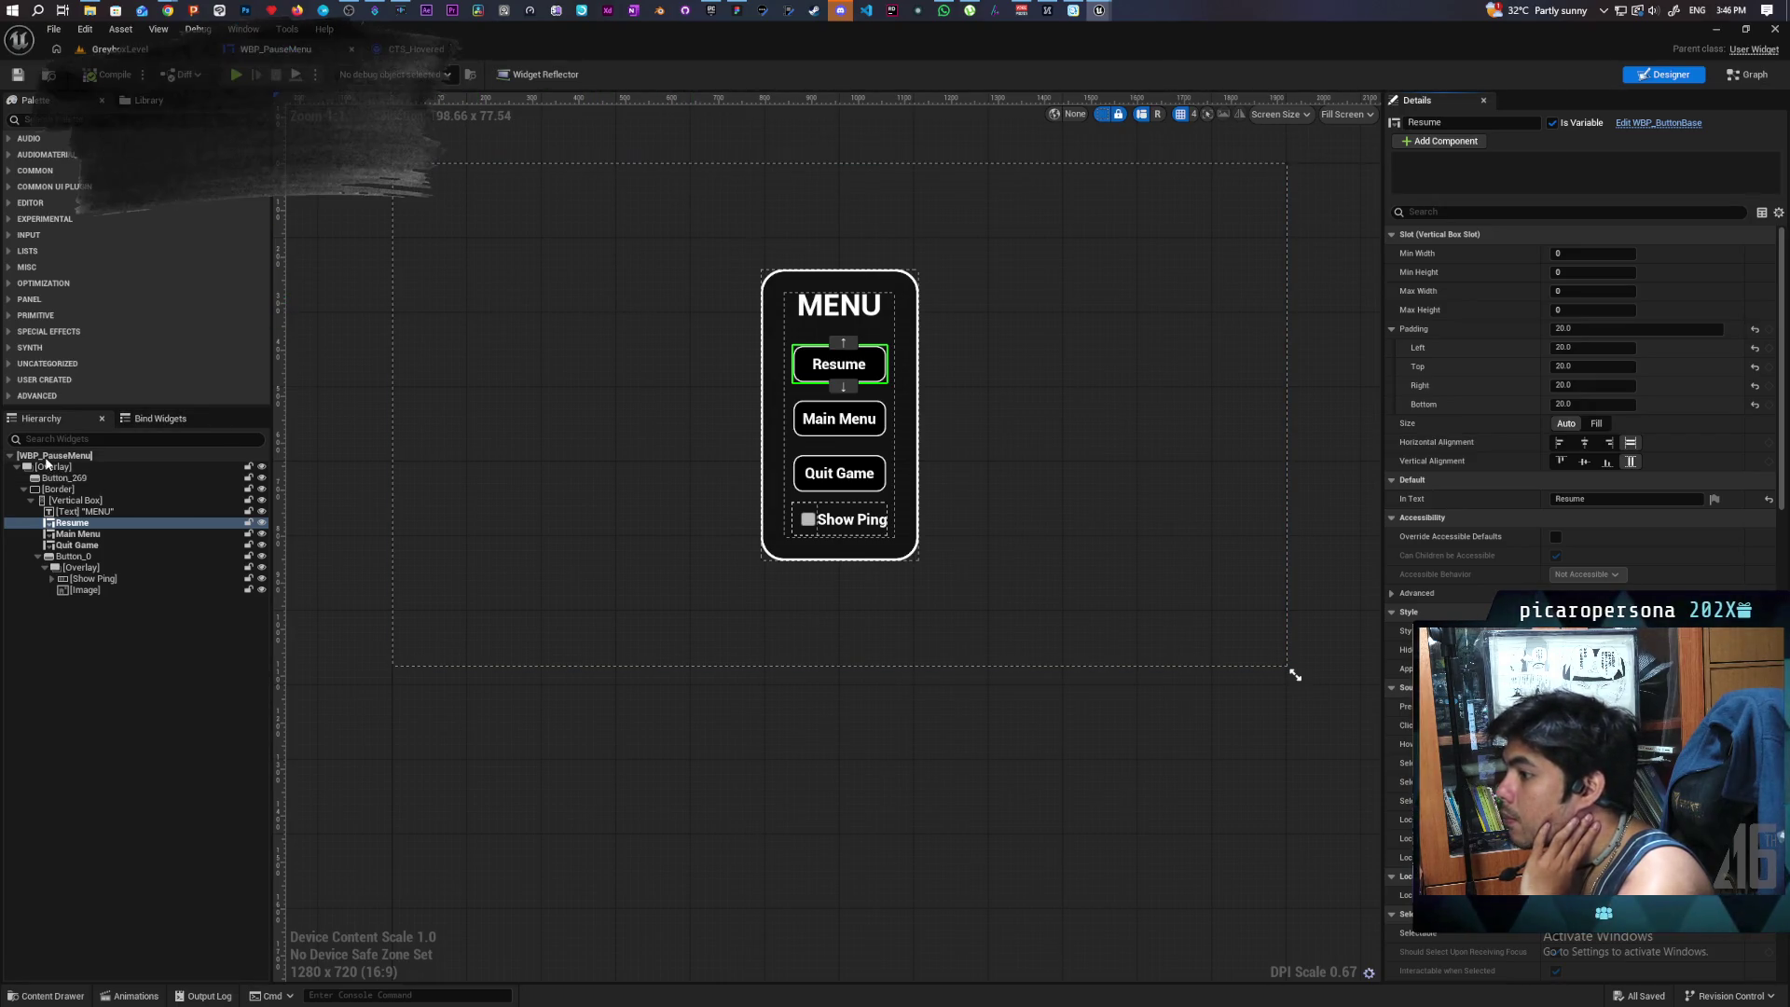
pyautogui.click(47, 996)
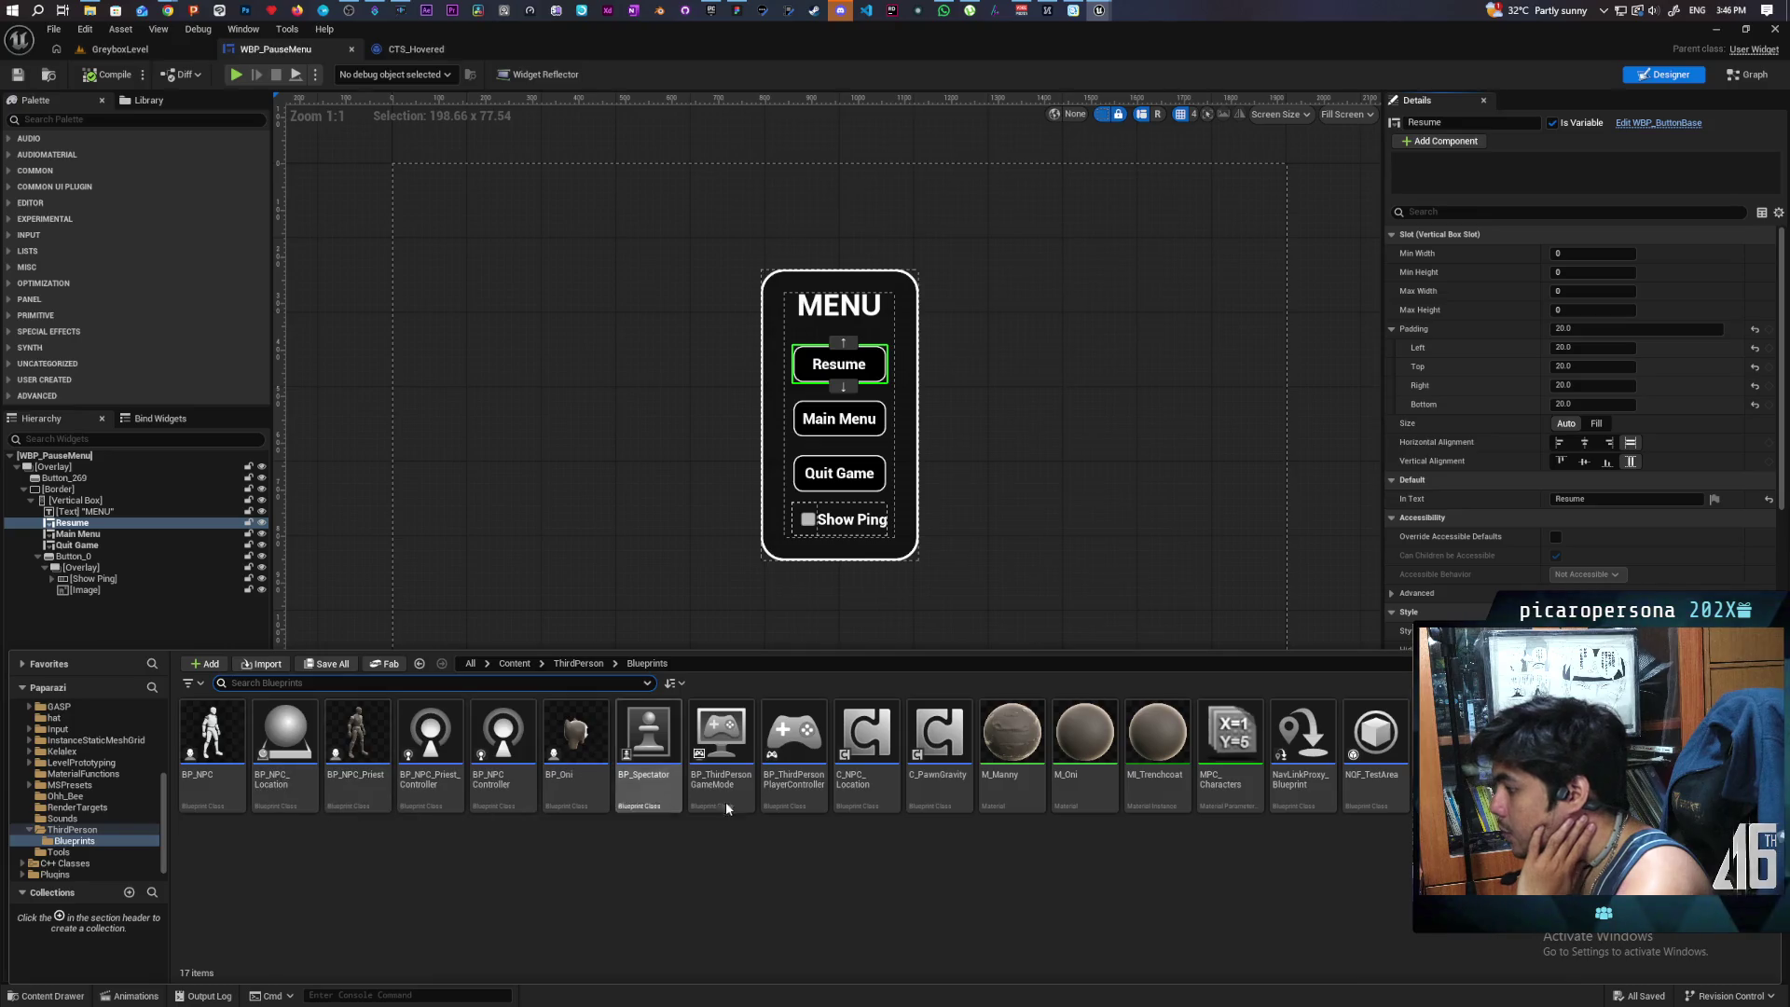
pyautogui.doubleClick(783, 798)
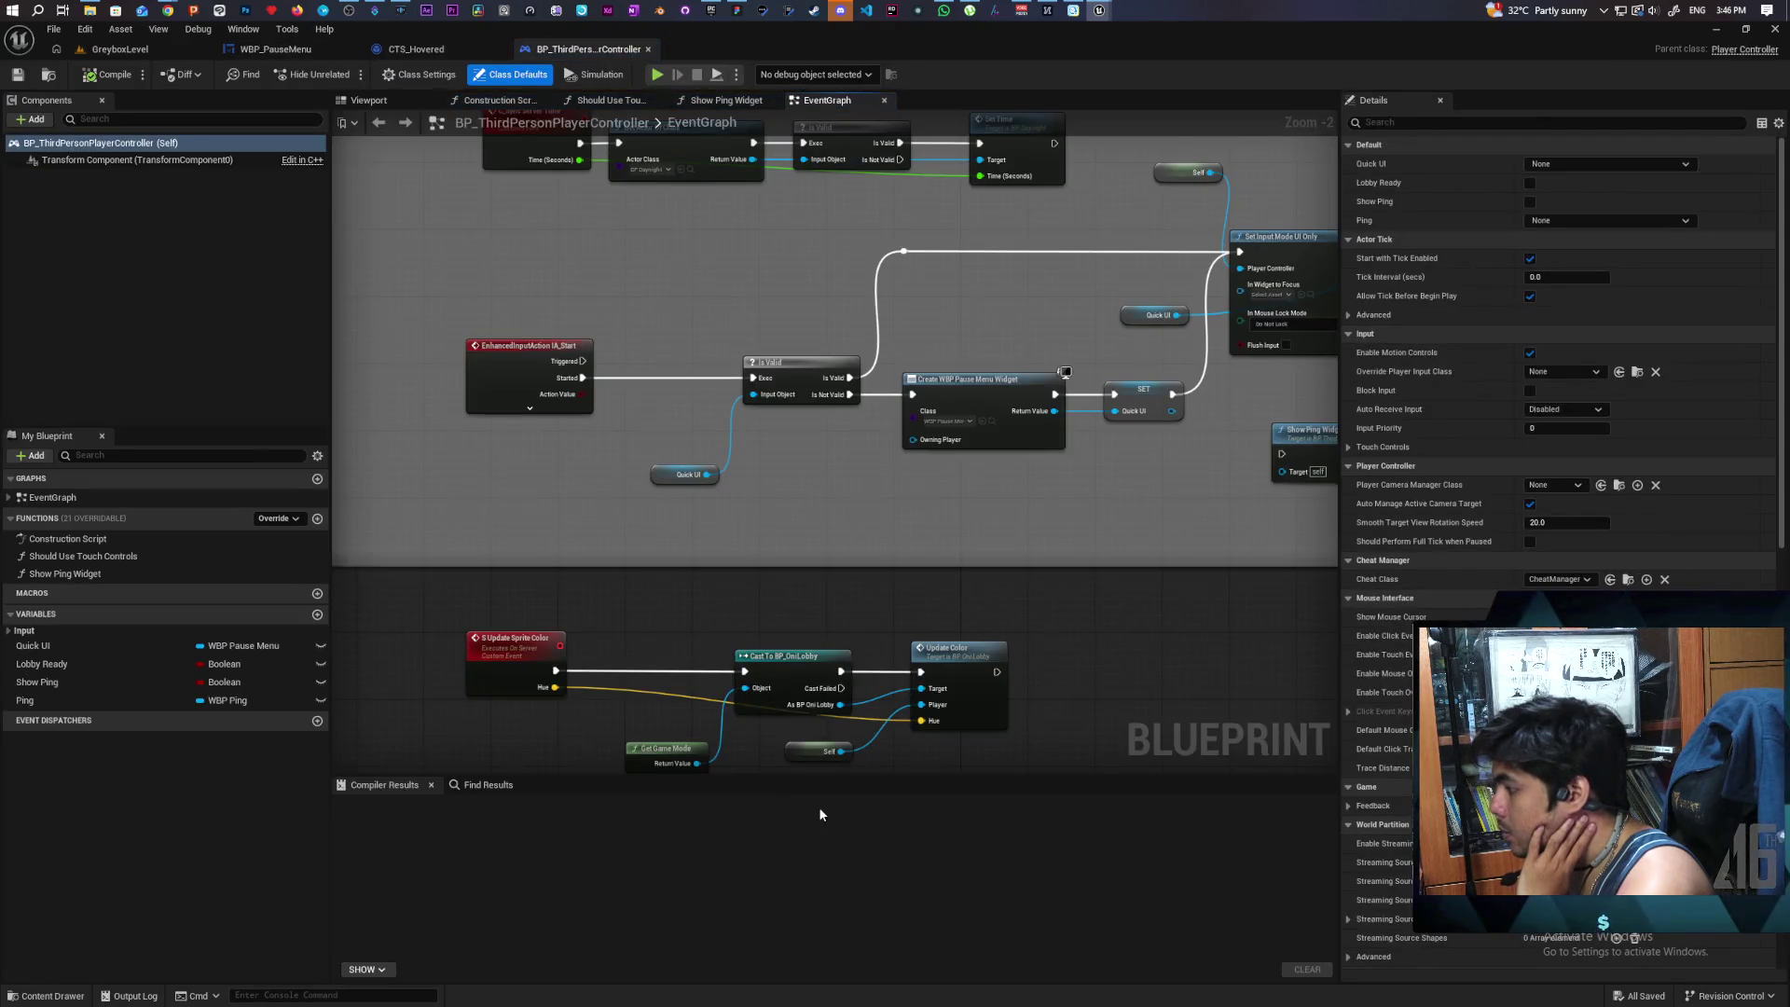
# - Review the controller's pause-menu node chain, compile BP_ThirdPersonPlayerController, and return to GreyboxLevel
pyautogui.scroll(-5, 1081, 524)
pyautogui.scroll(5, 888, 480)
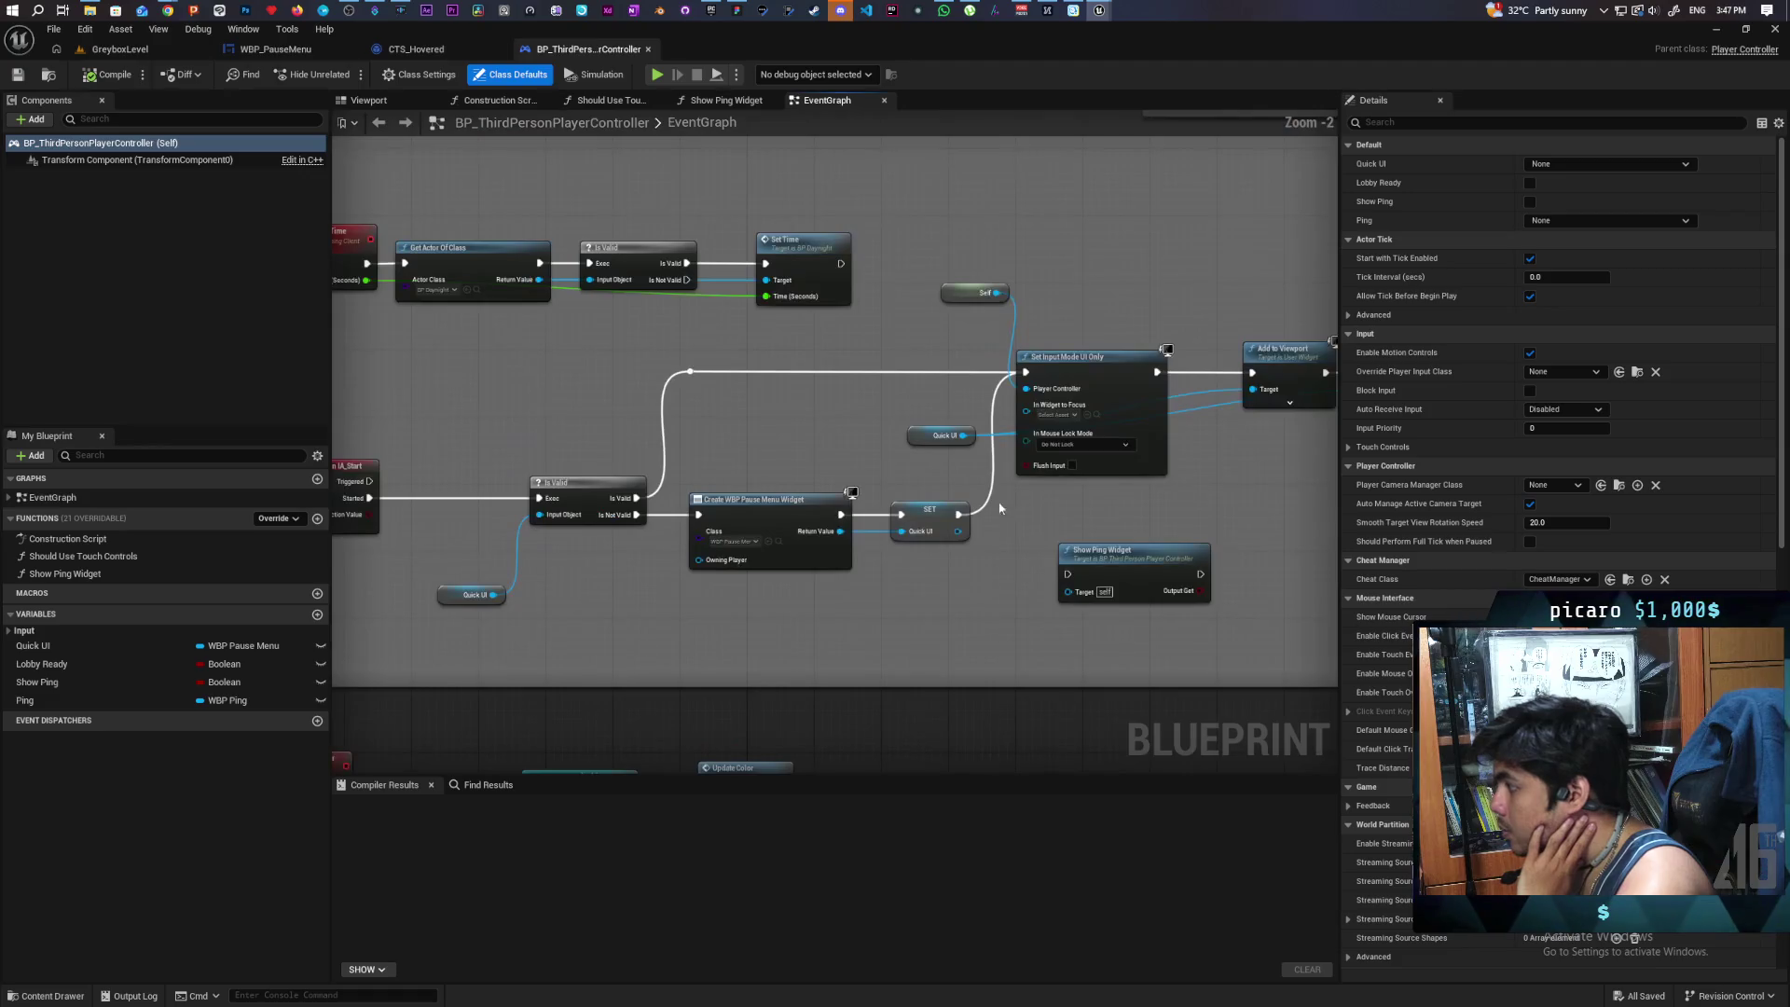
pyautogui.moveTo(926, 507); pyautogui.dragTo(1007, 522)
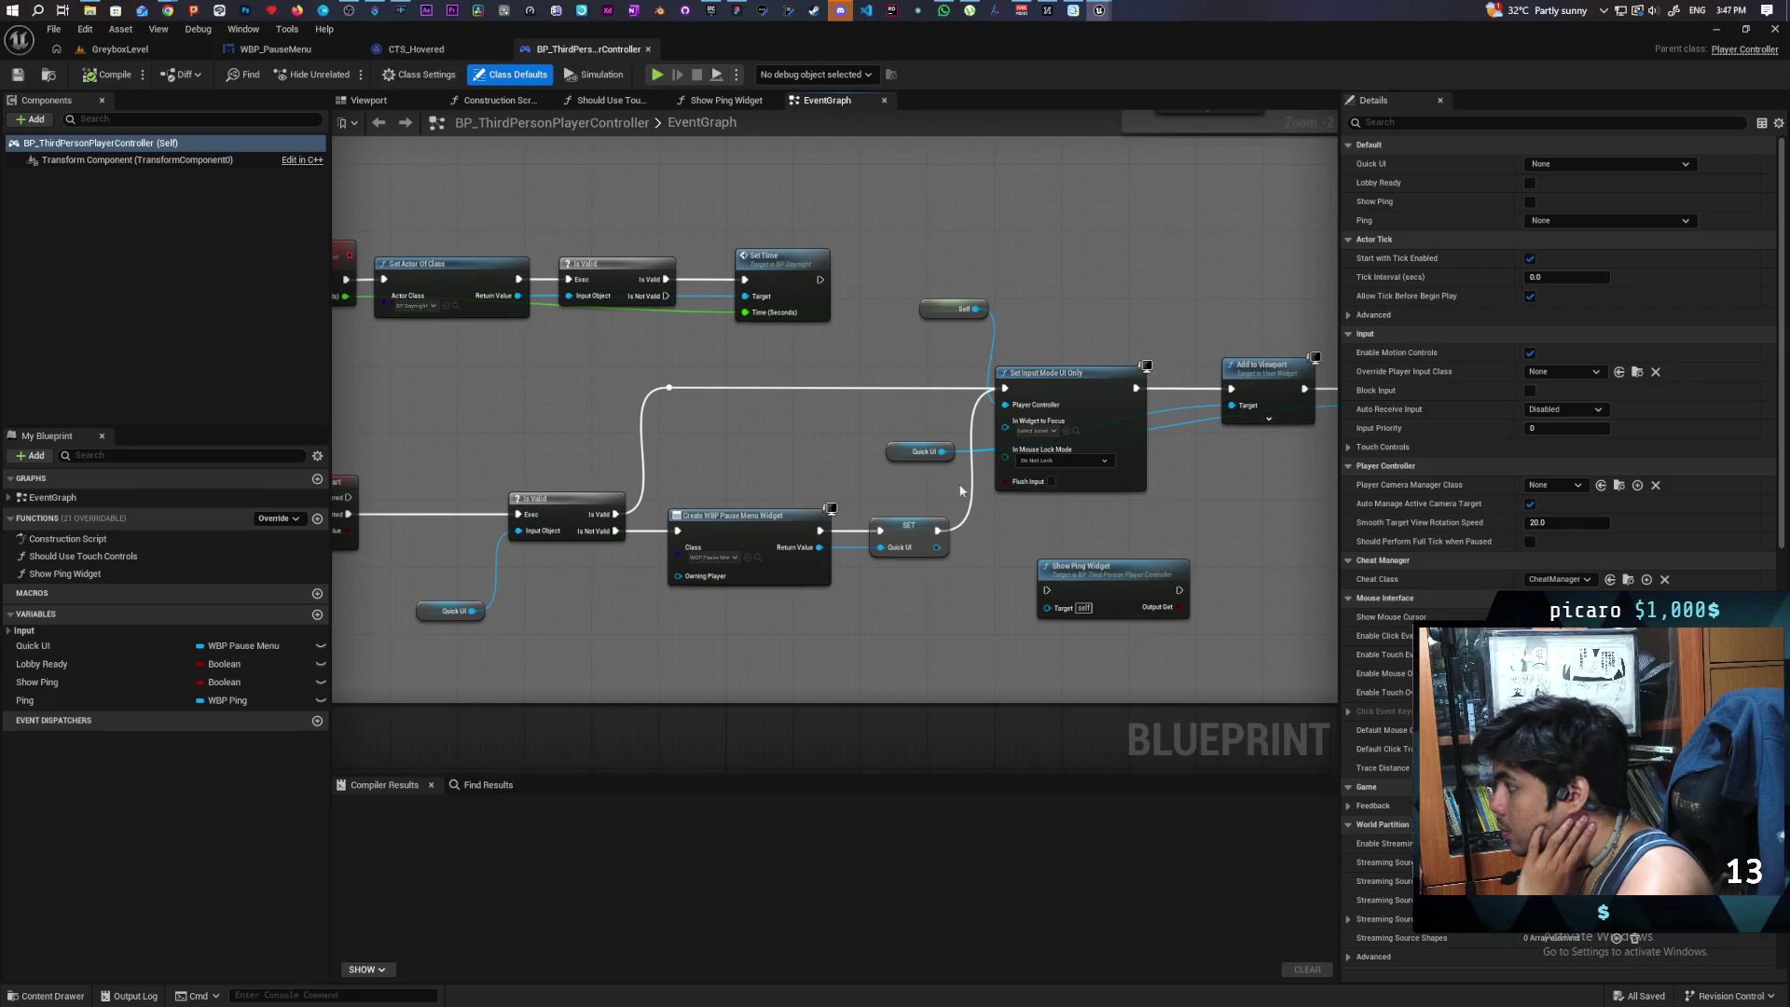
pyautogui.moveTo(897, 491)
pyautogui.mouseDown()
pyautogui.moveTo(772, 502)
pyautogui.moveTo(856, 455)
pyautogui.mouseUp()
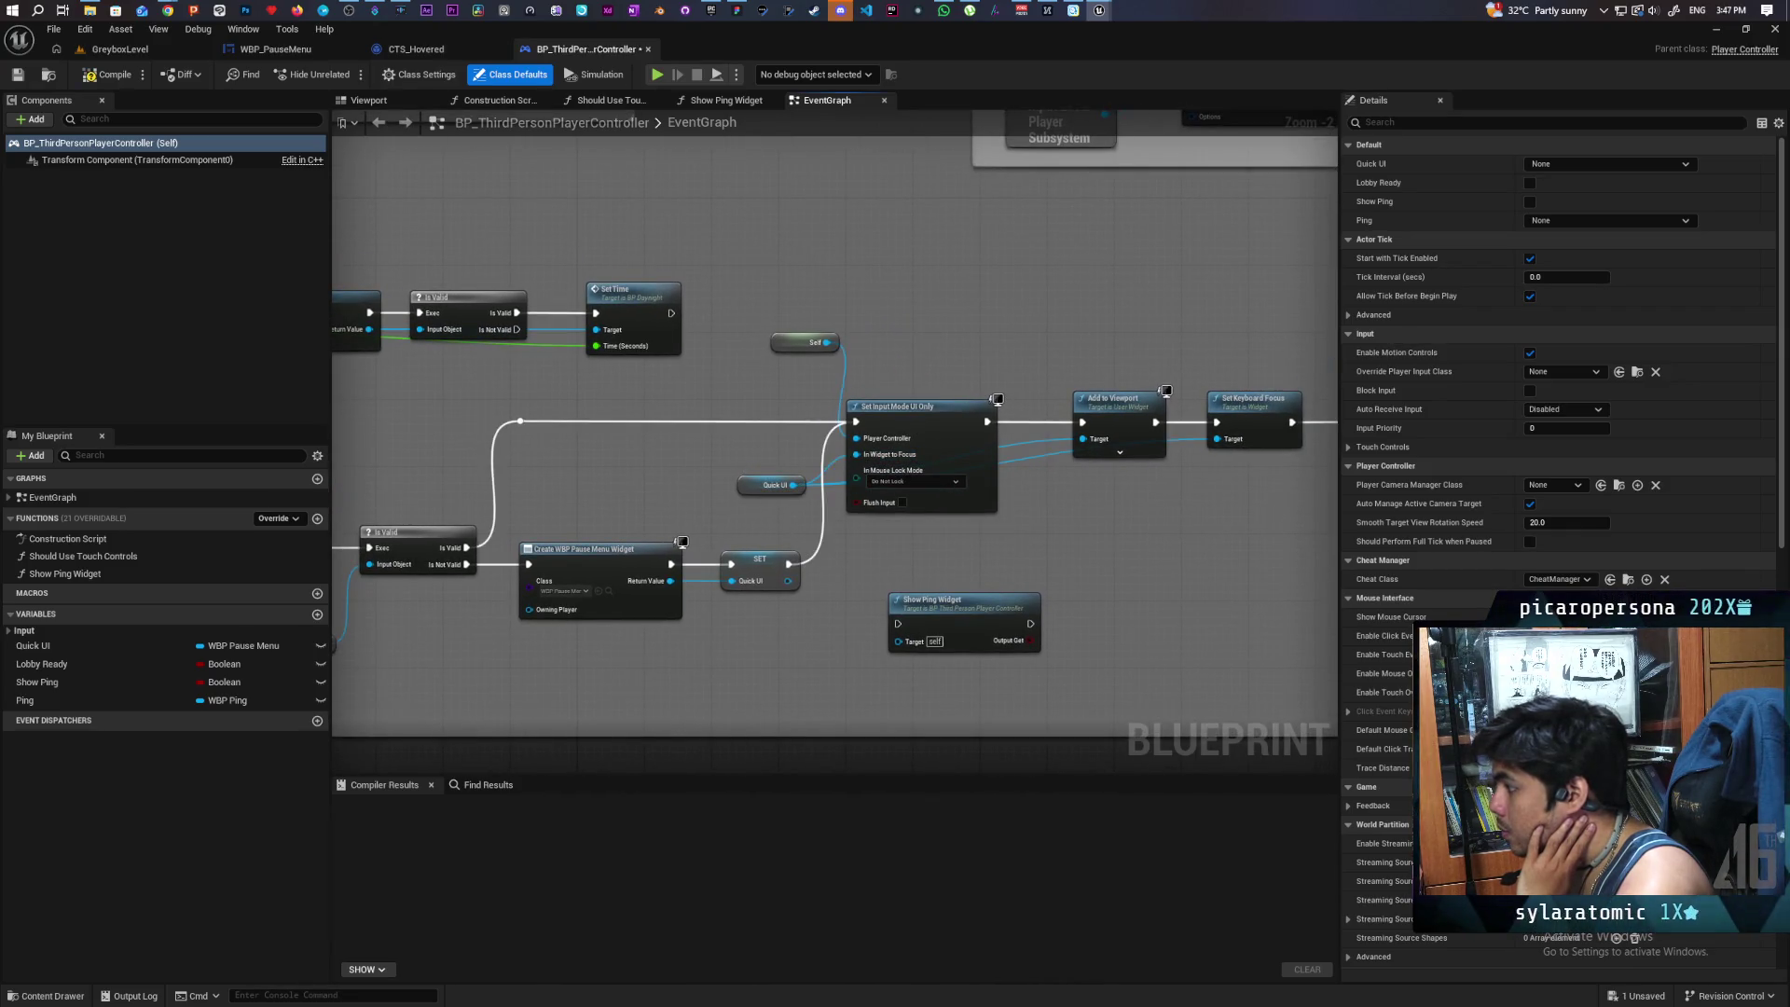
pyautogui.click(93, 81)
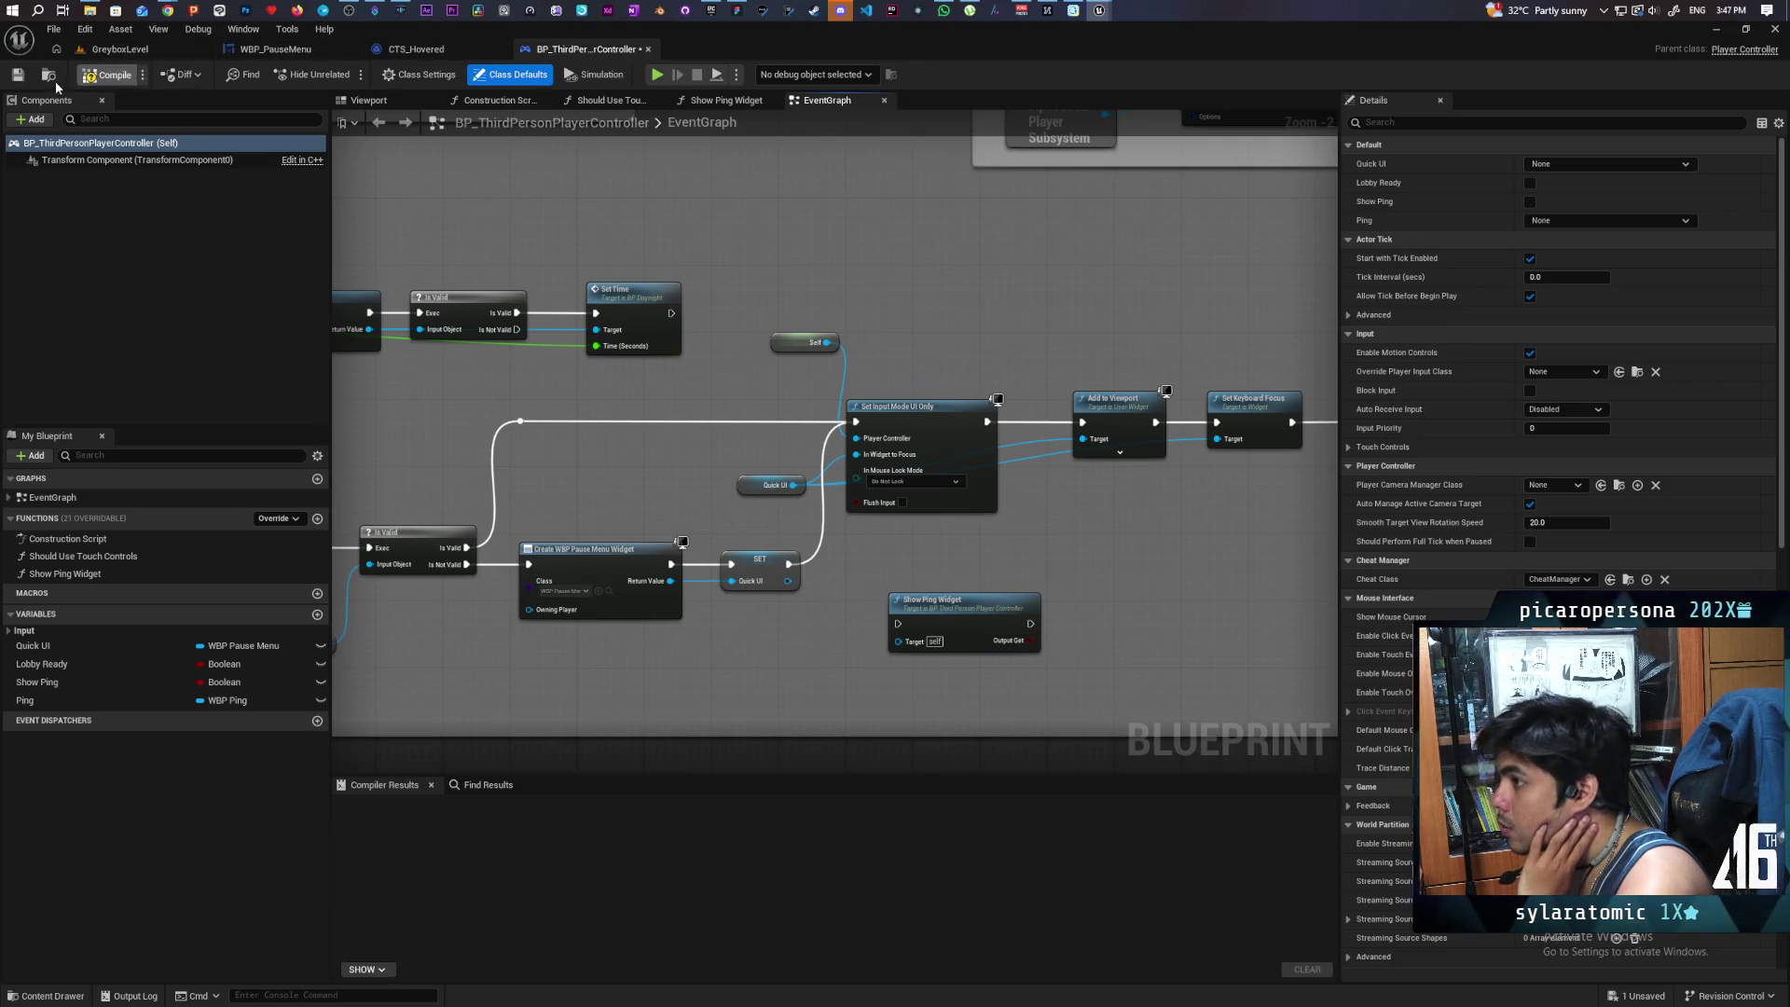
pyautogui.click(119, 49)
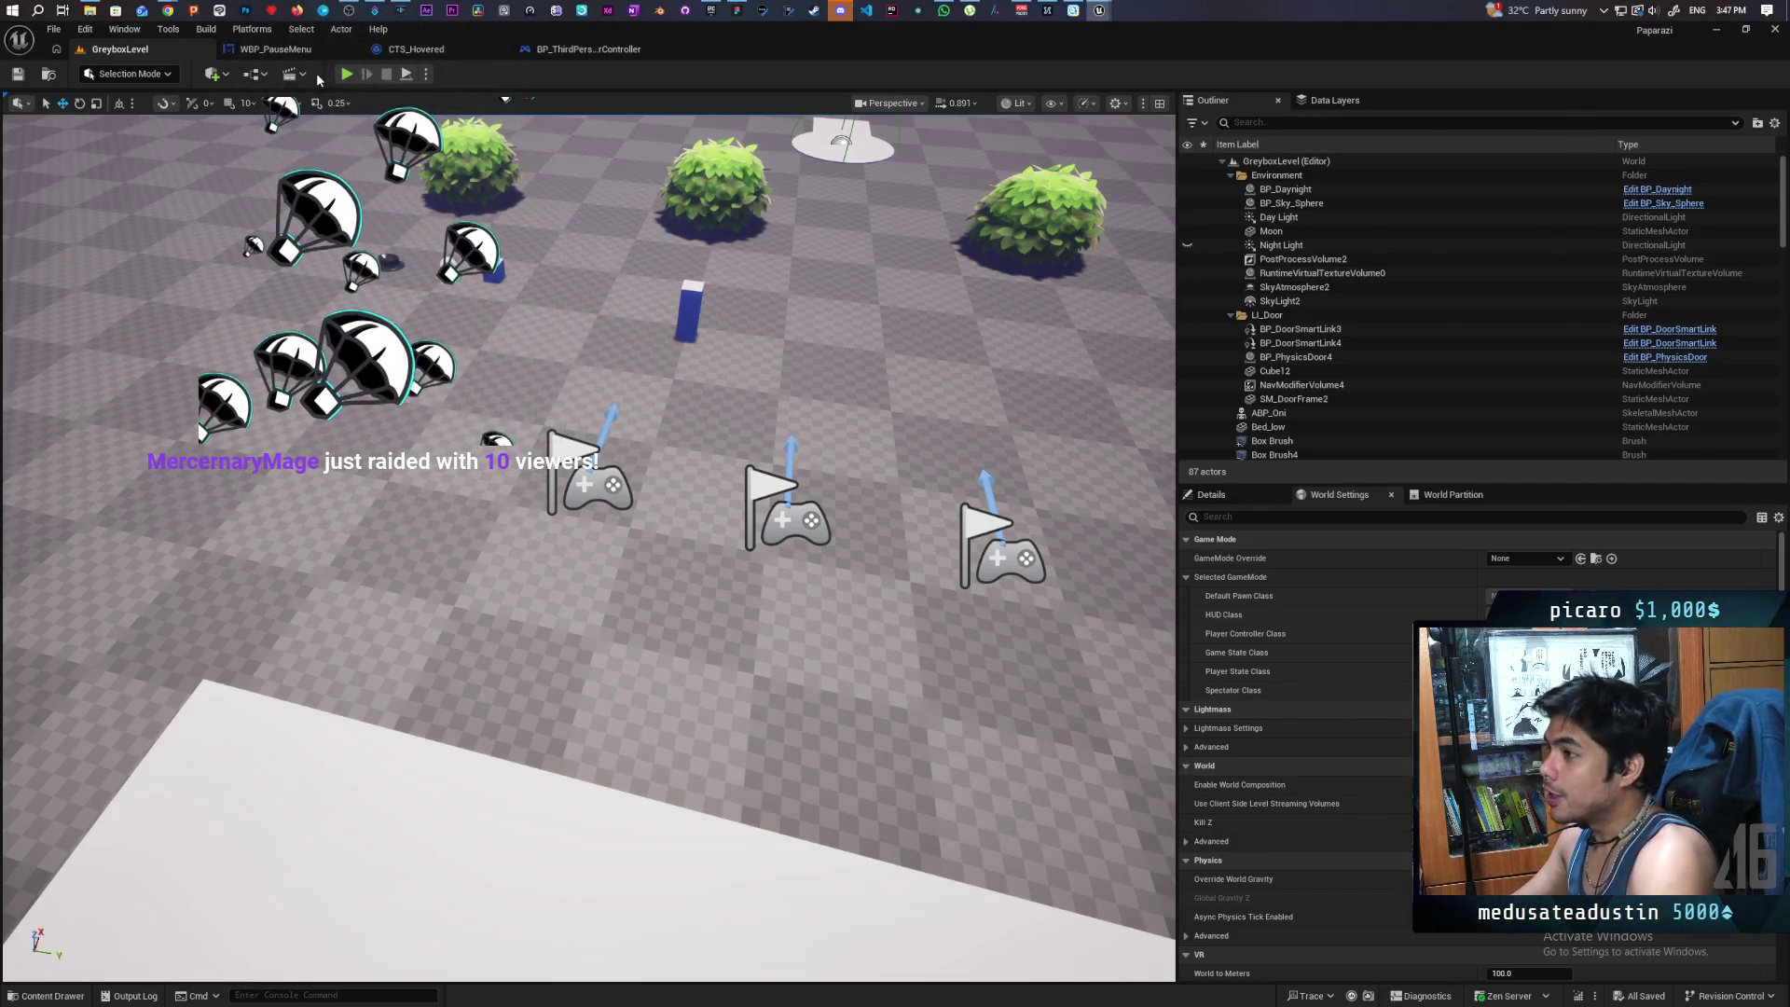
# - Play GreyboxLevel, toggle the pause menu twice with P, stop, and go back to BP_ThirdPersonPlayerController
pyautogui.click(347, 74)
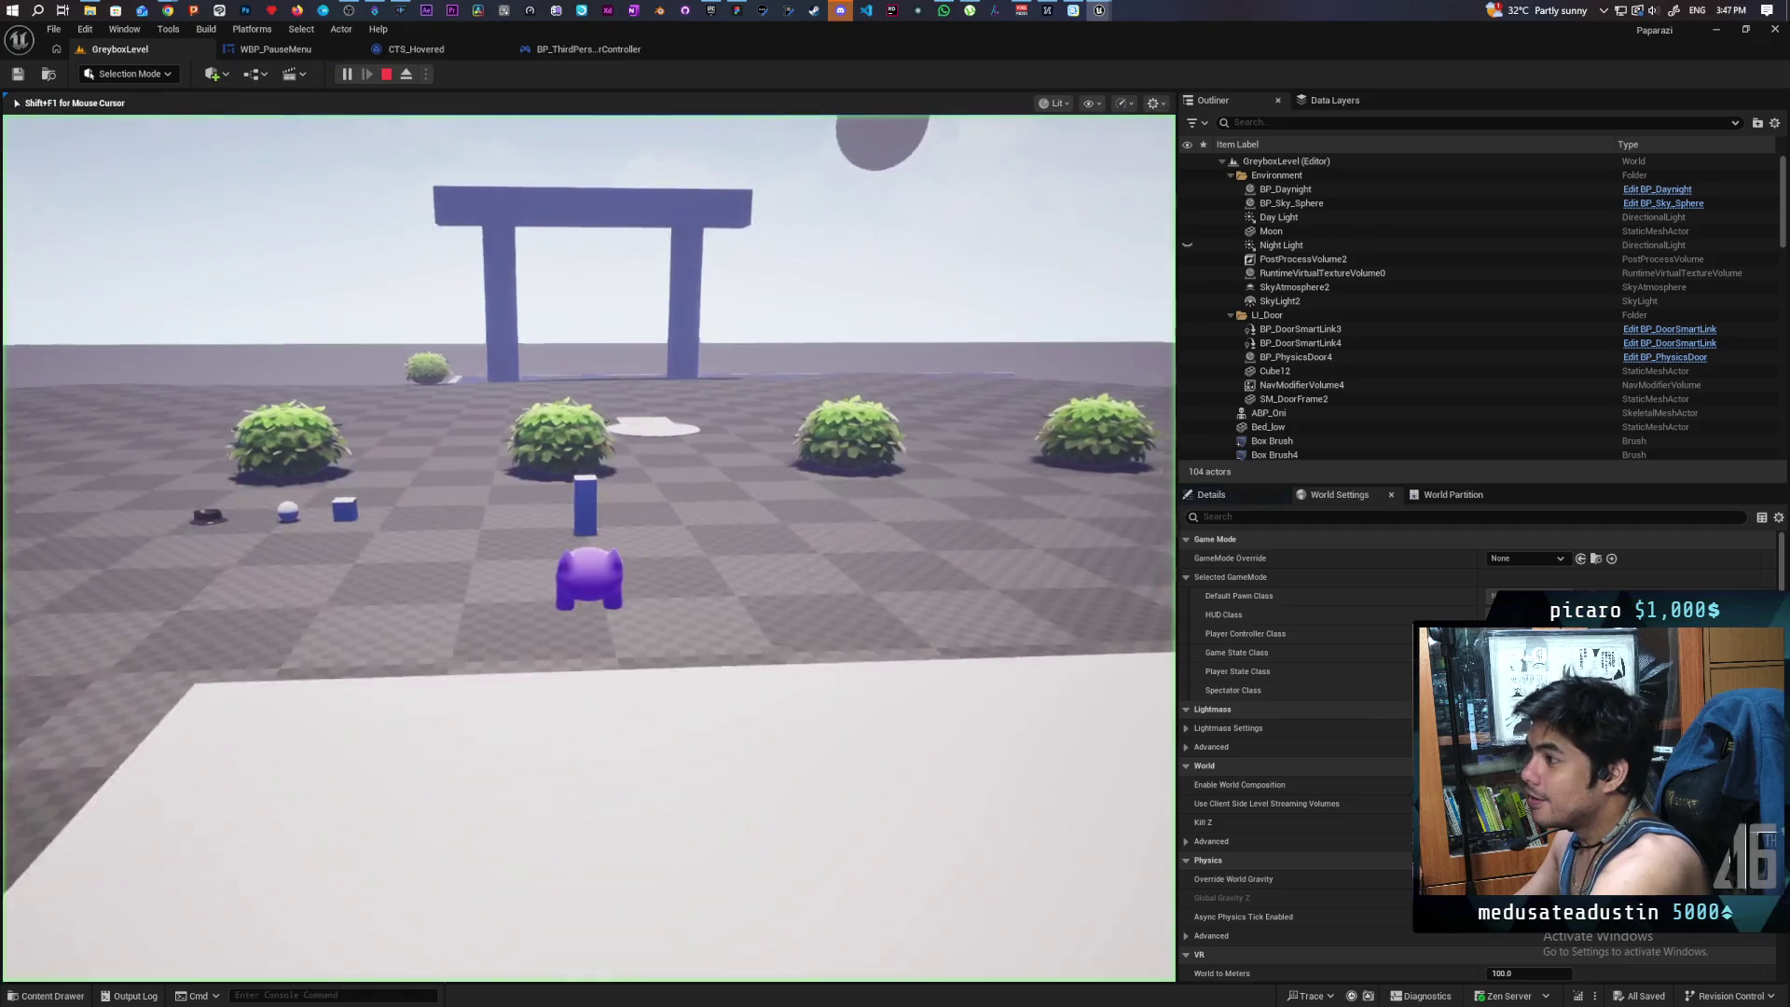
pyautogui.press('p')
pyautogui.press('p')
pyautogui.press('p')
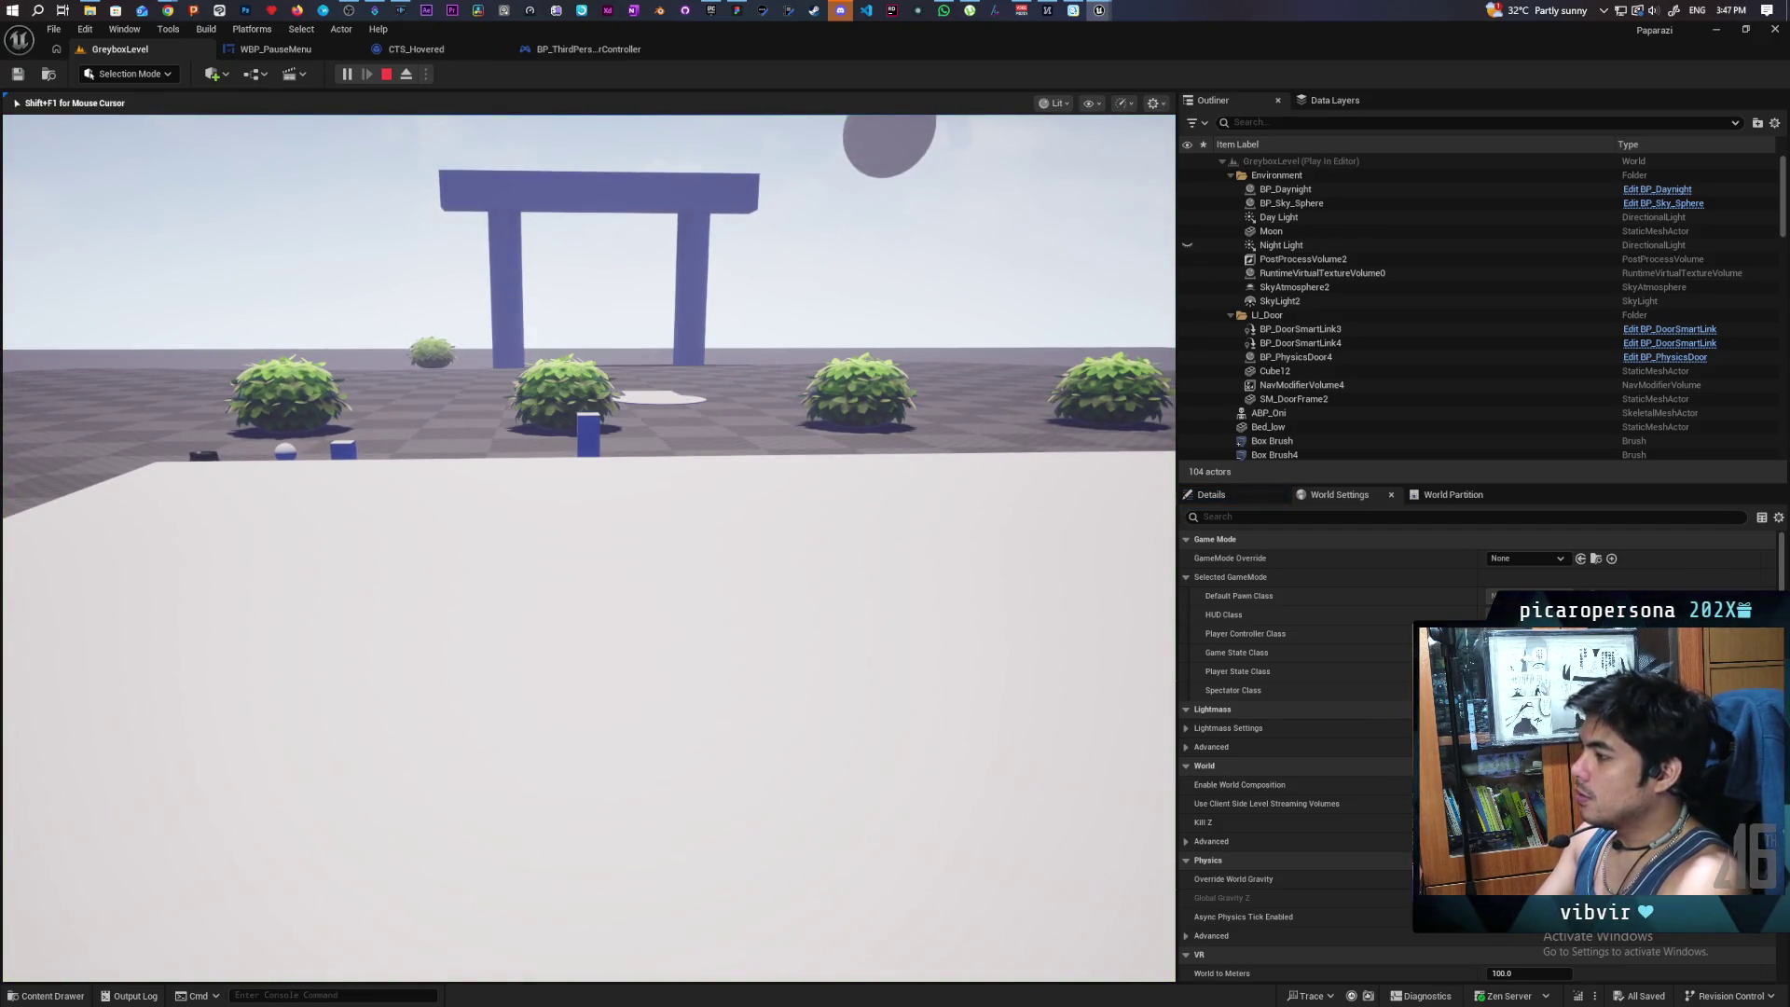
pyautogui.press('p')
pyautogui.press('p')
pyautogui.press('p')
pyautogui.press('p')
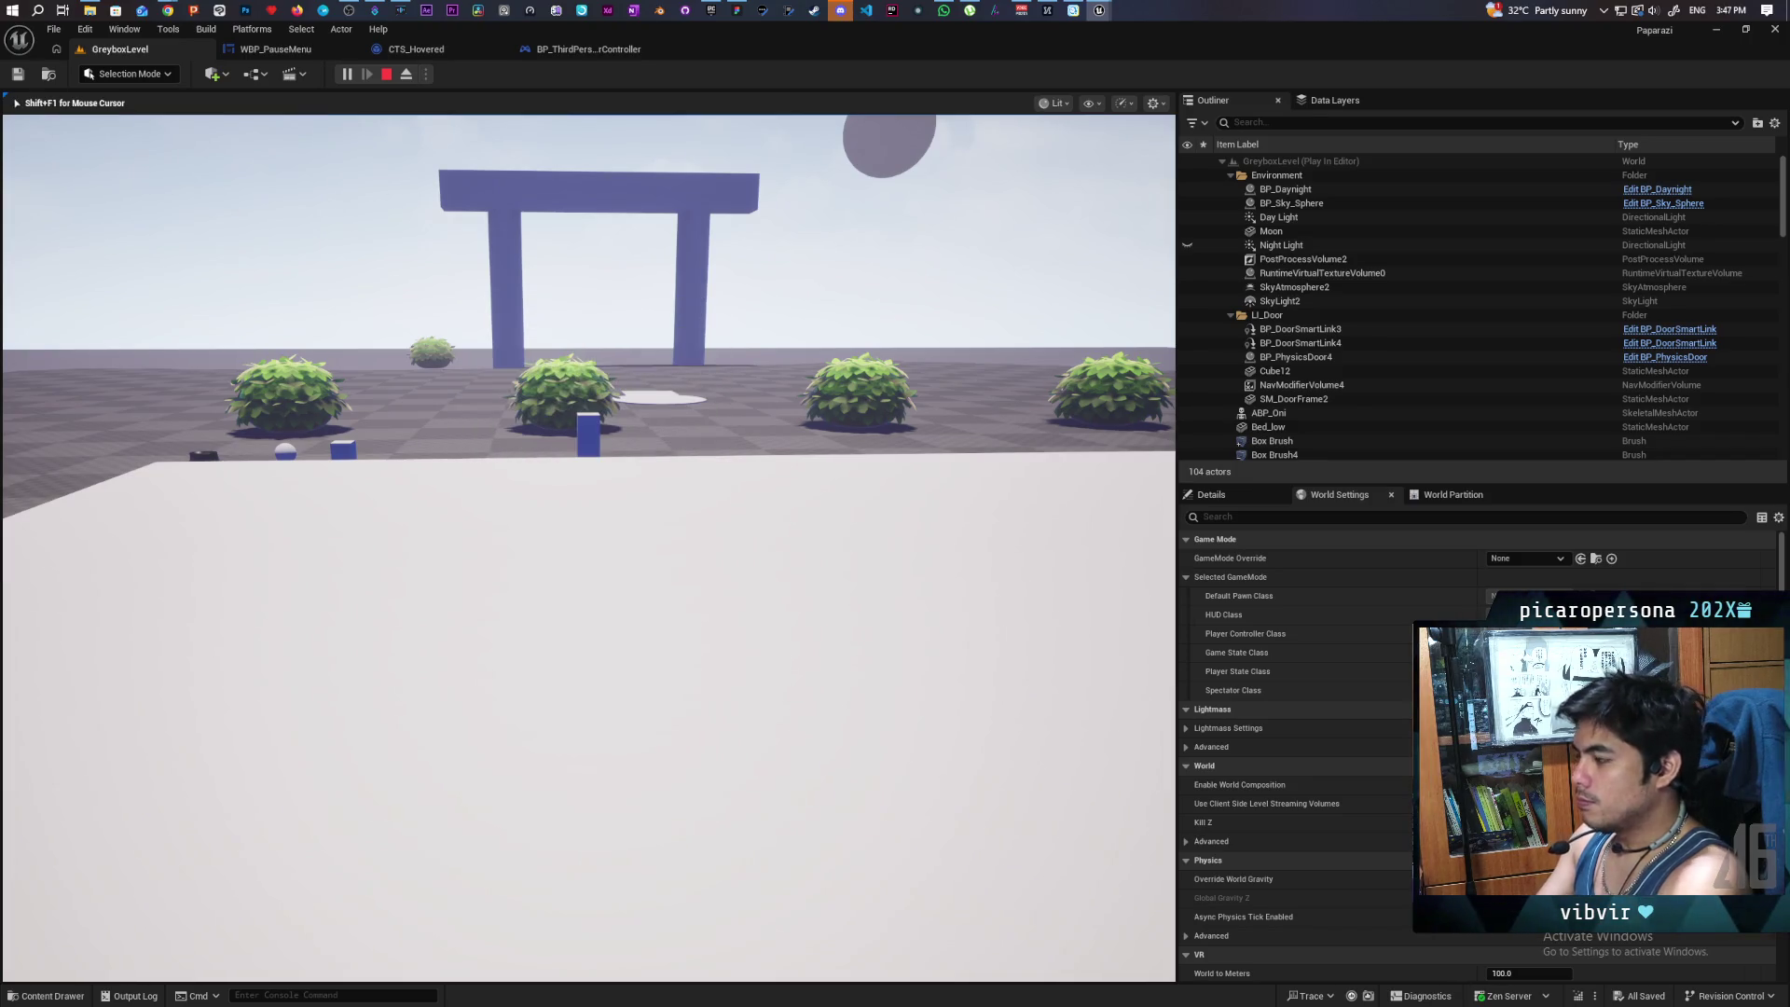
pyautogui.press('Escape')
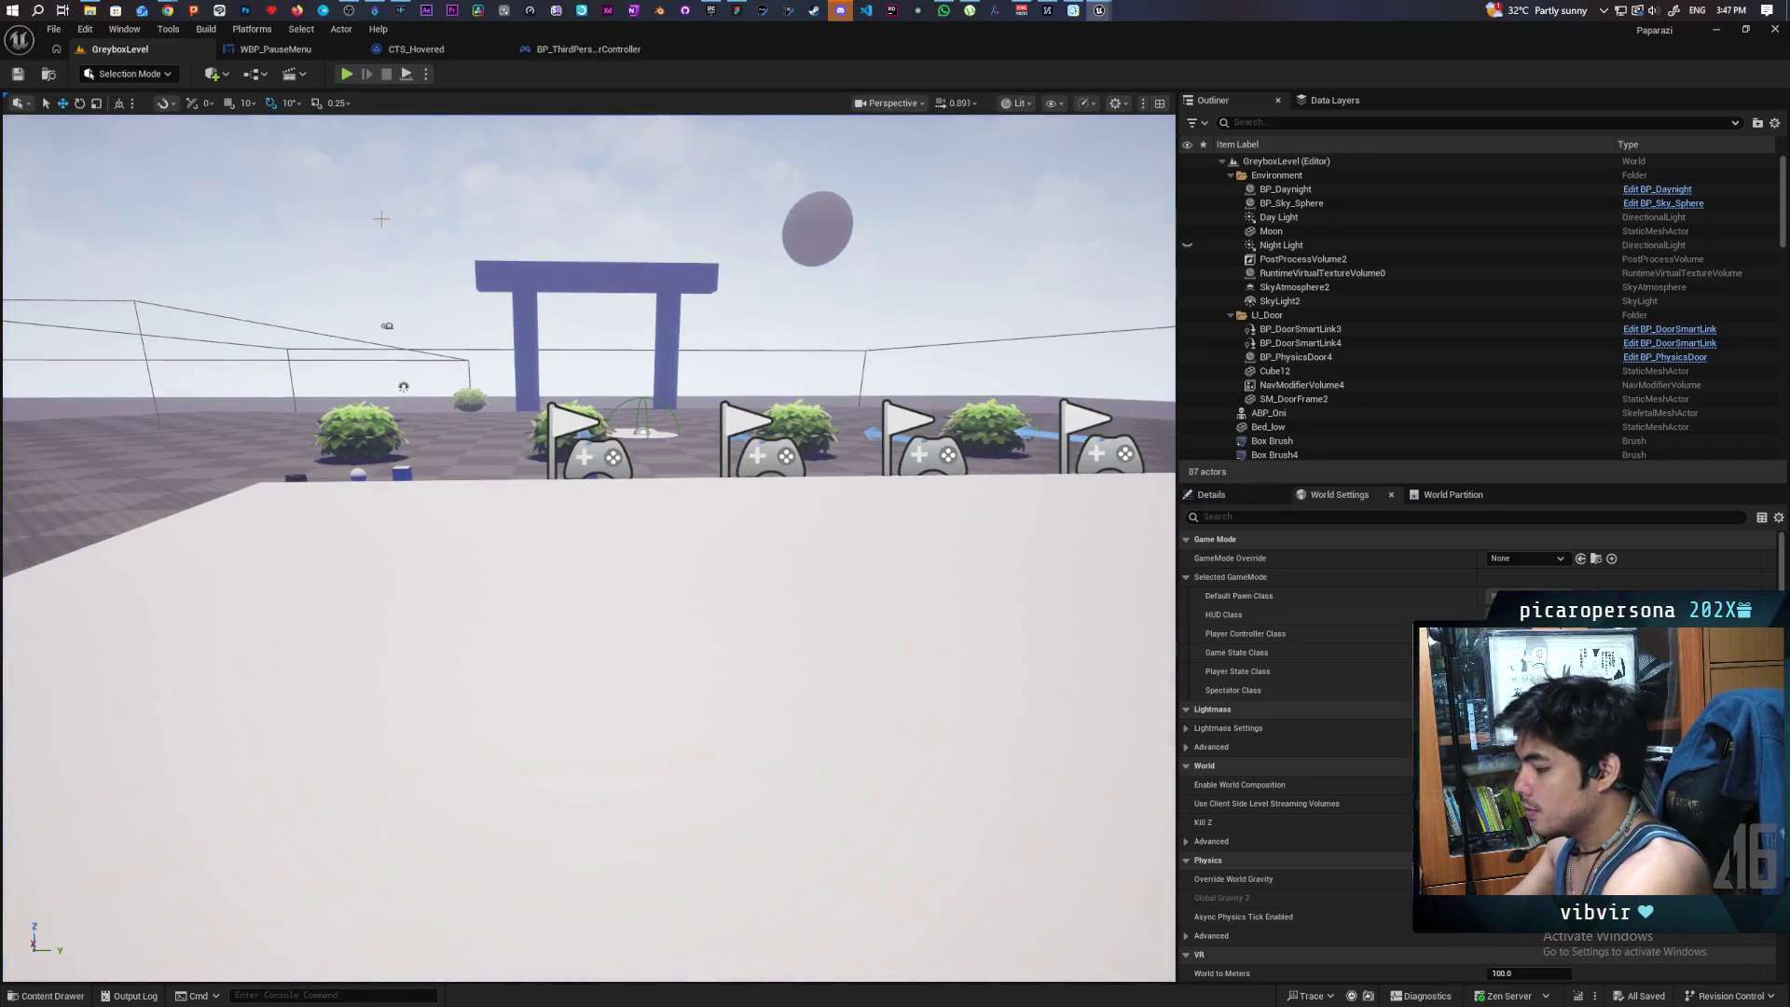
pyautogui.click(535, 58)
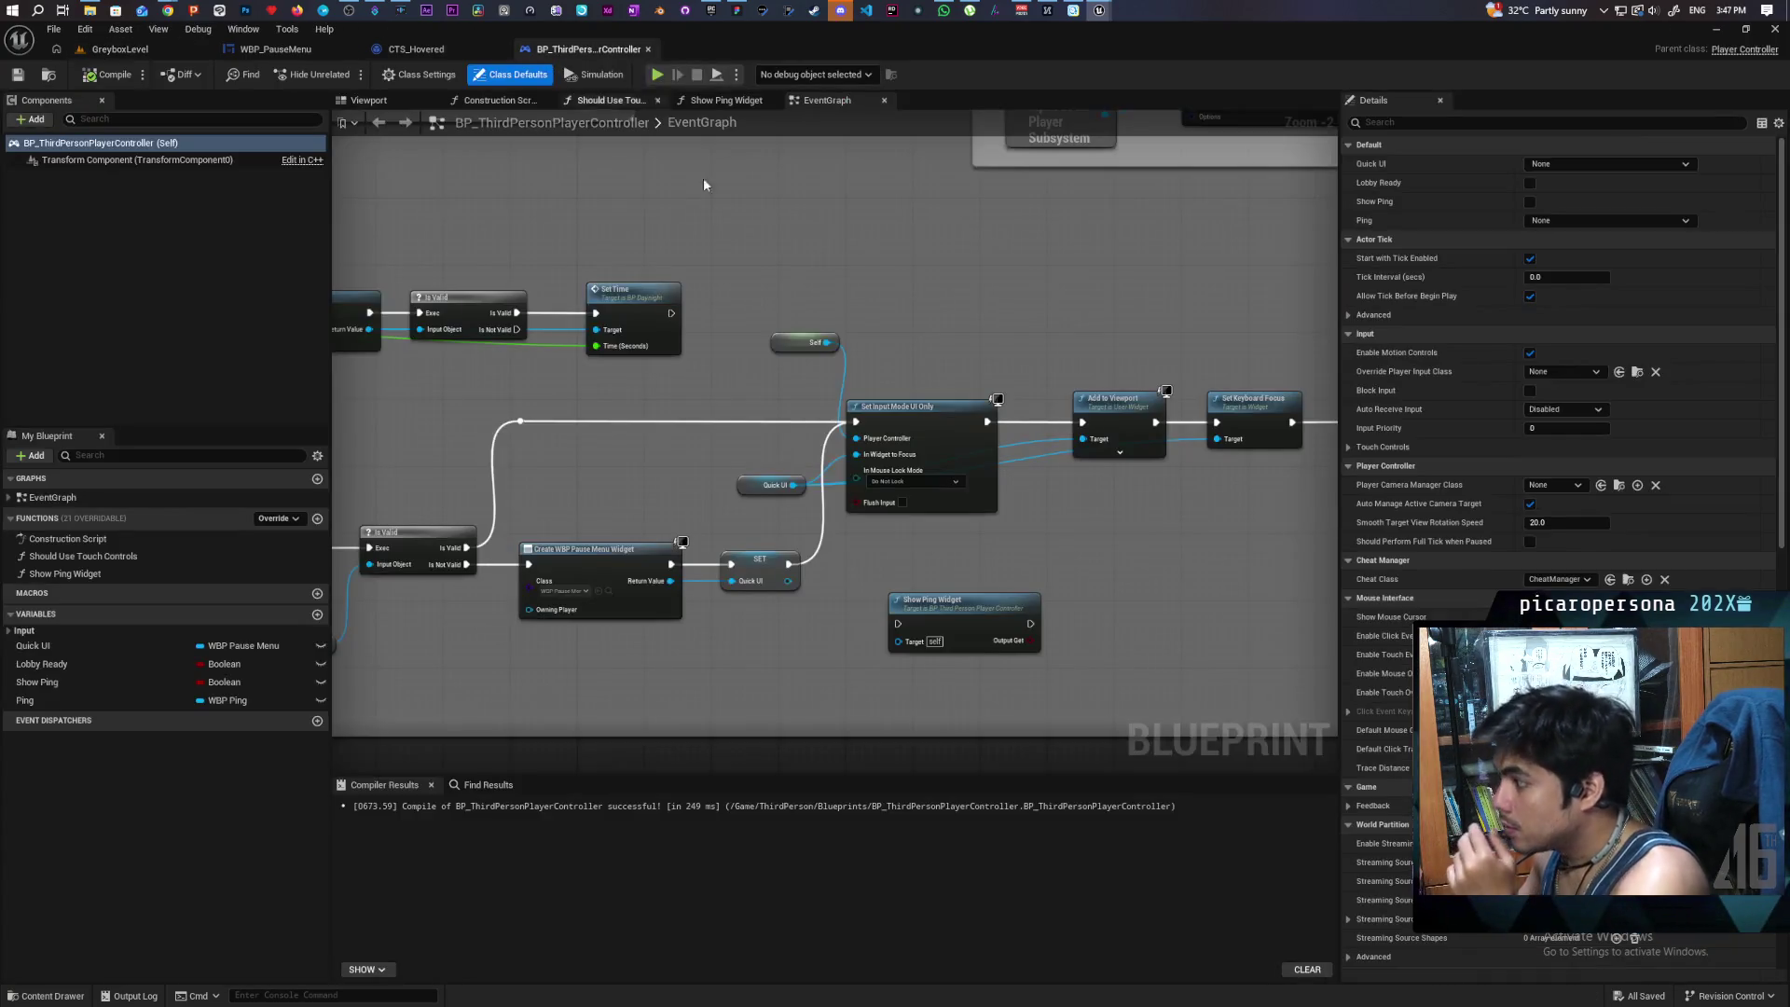
pyautogui.moveTo(701, 486)
pyautogui.mouseDown()
pyautogui.moveTo(865, 447)
pyautogui.moveTo(849, 450)
pyautogui.mouseUp()
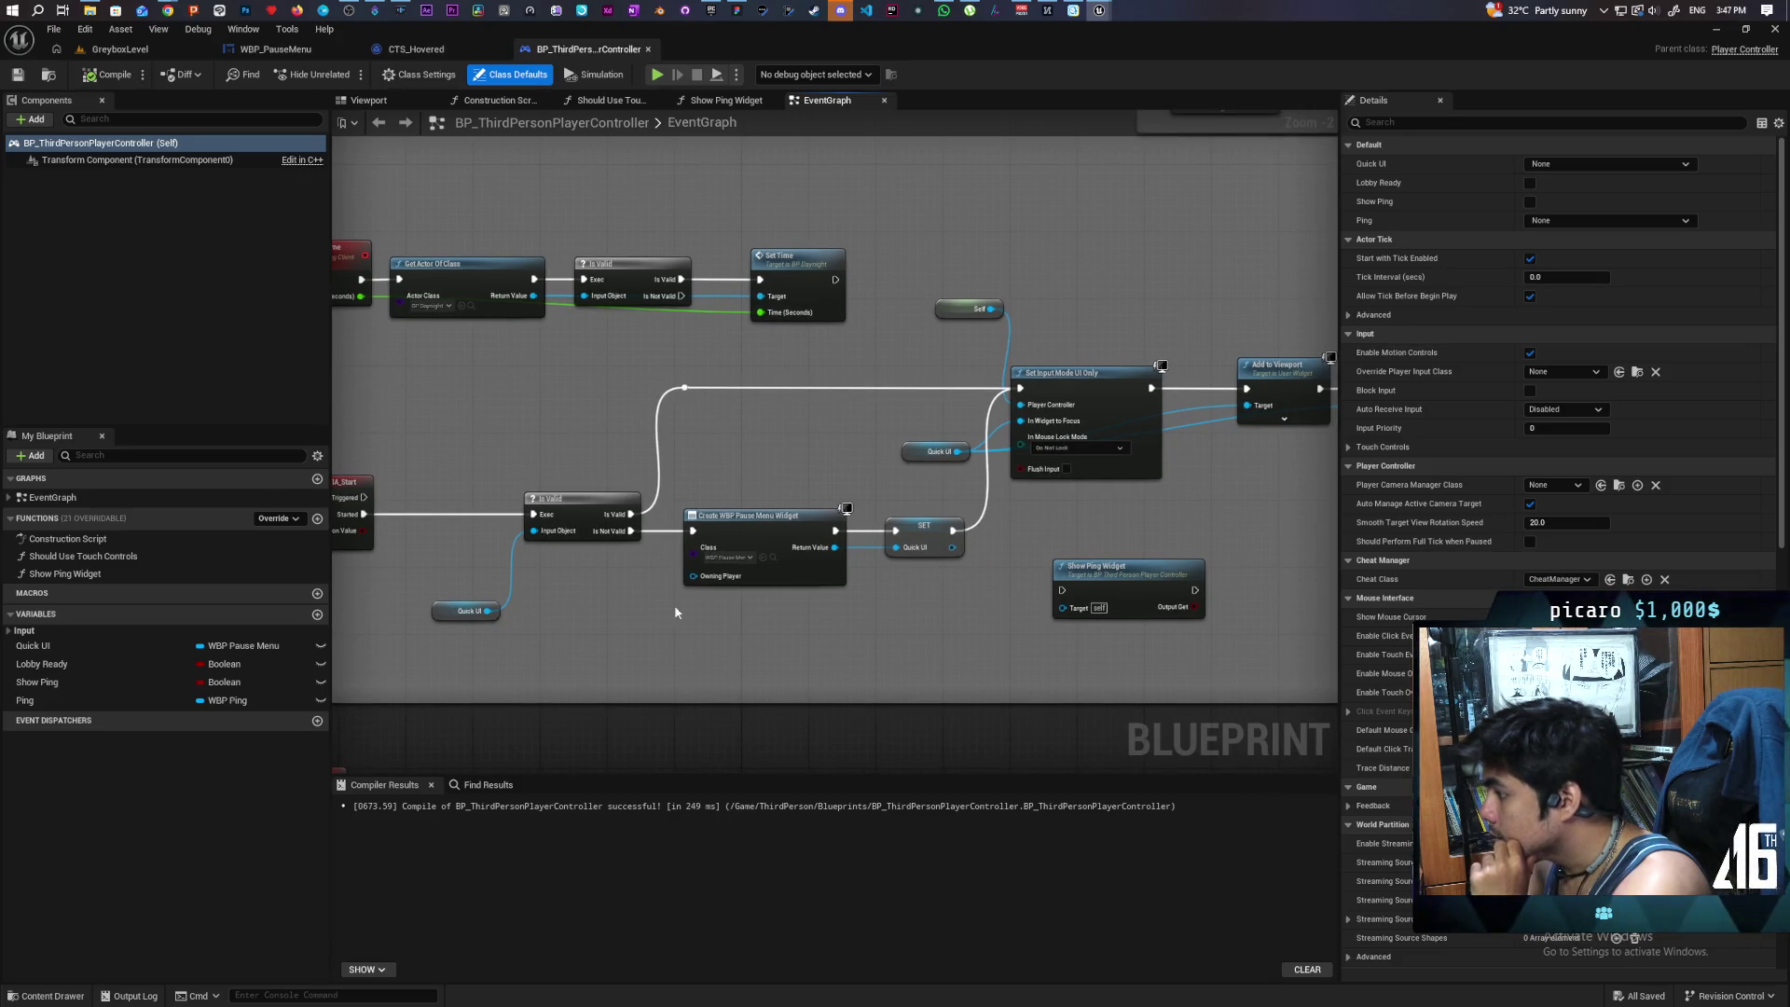
pyautogui.moveTo(941, 652)
pyautogui.mouseDown()
pyautogui.moveTo(531, 636)
pyautogui.moveTo(558, 639)
pyautogui.mouseUp()
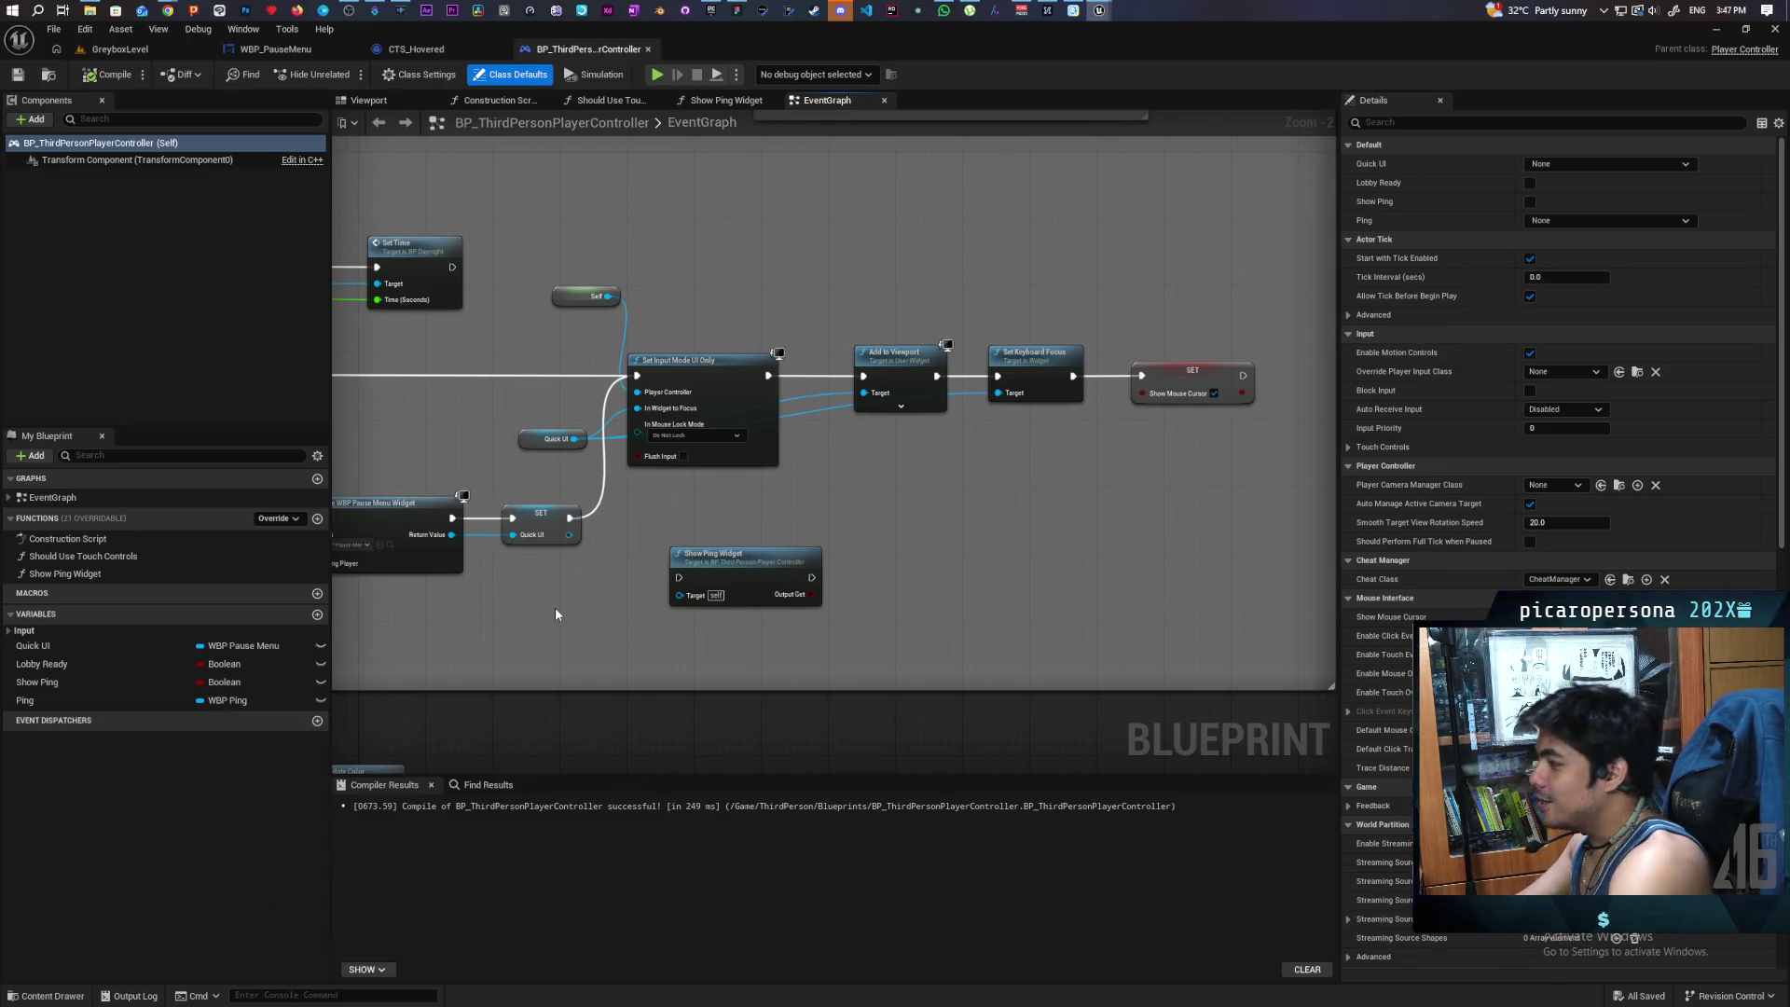
pyautogui.moveTo(886, 535)
pyautogui.mouseDown()
pyautogui.moveTo(970, 567)
pyautogui.moveTo(912, 564)
pyautogui.mouseUp()
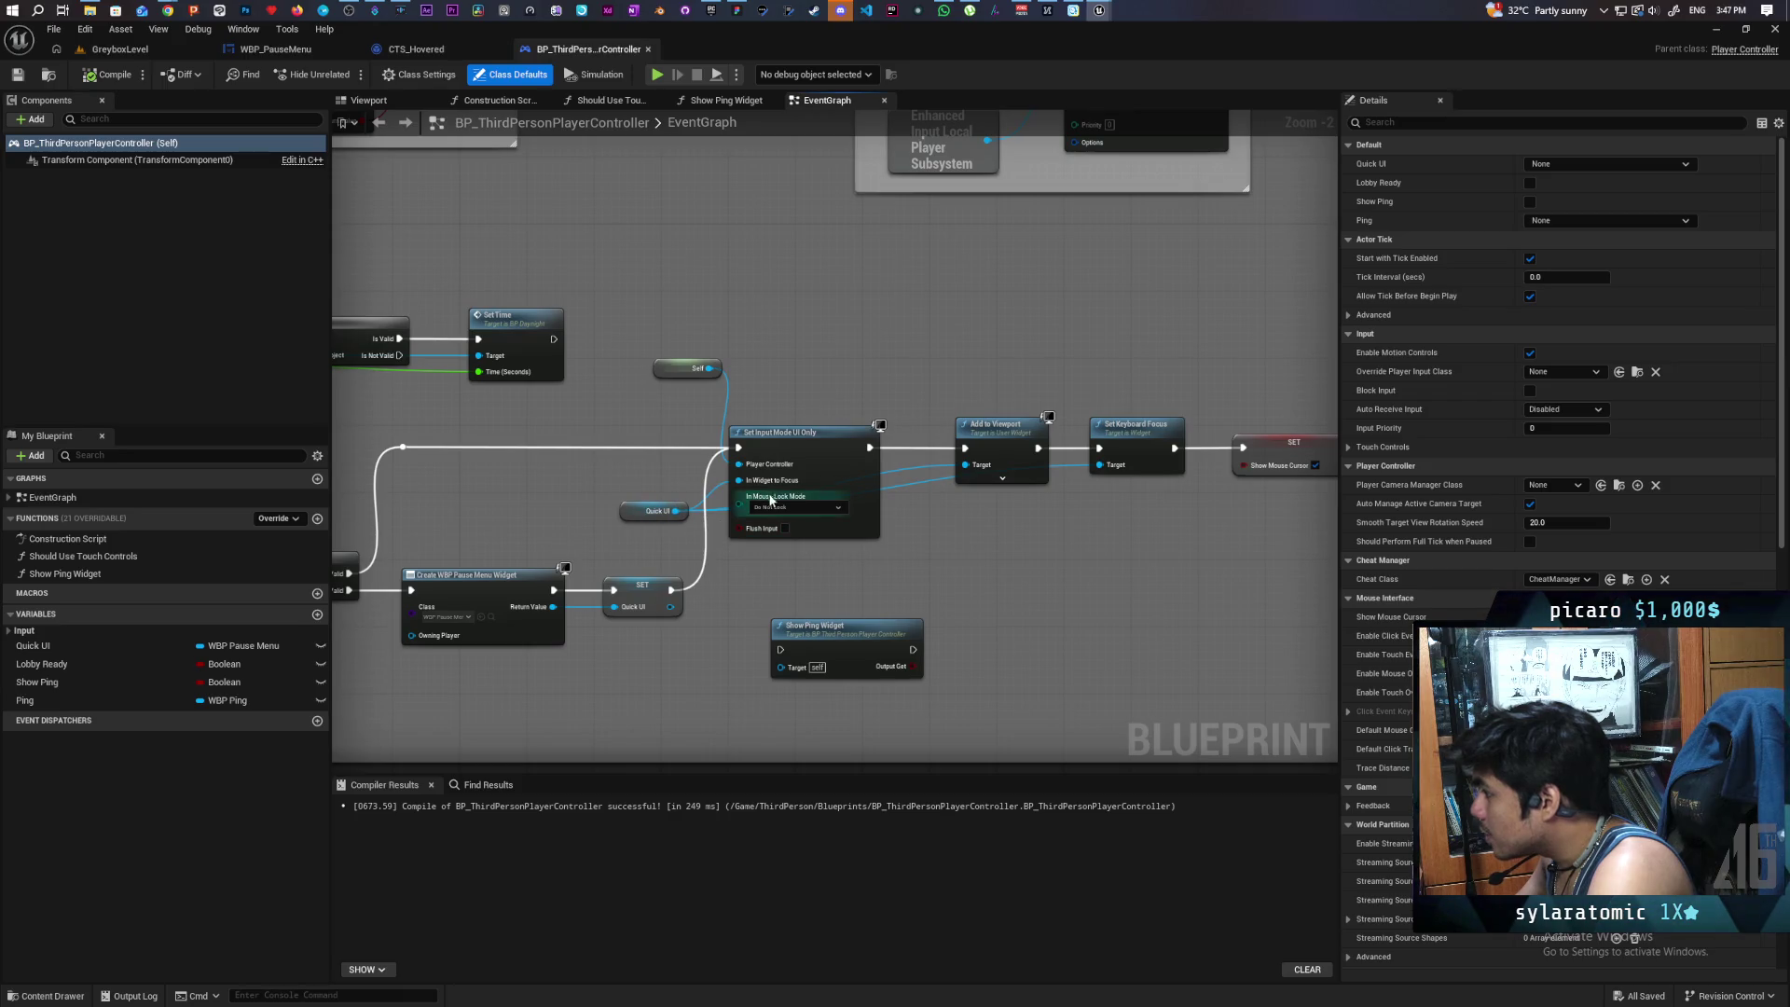
pyautogui.moveTo(798, 571)
pyautogui.mouseDown()
pyautogui.moveTo(1035, 556)
pyautogui.moveTo(830, 538)
pyautogui.mouseUp()
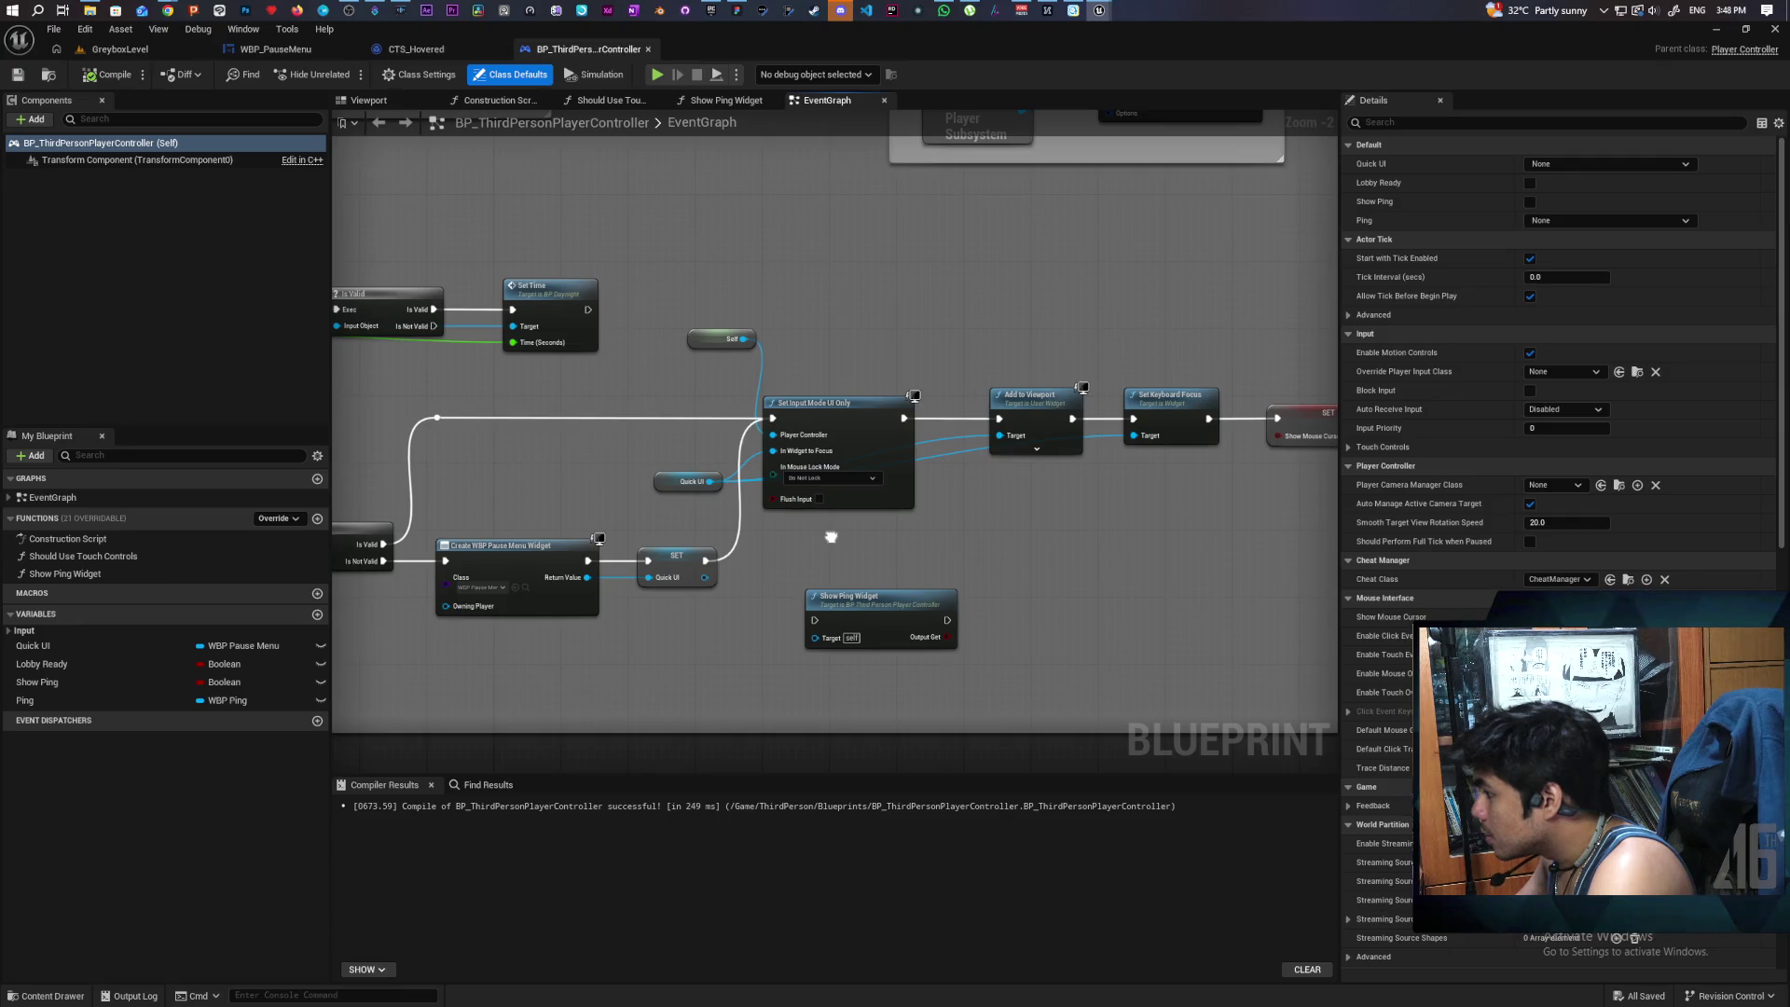
pyautogui.moveTo(820, 520)
pyautogui.mouseDown()
pyautogui.moveTo(1039, 495)
pyautogui.moveTo(923, 524)
pyautogui.mouseUp()
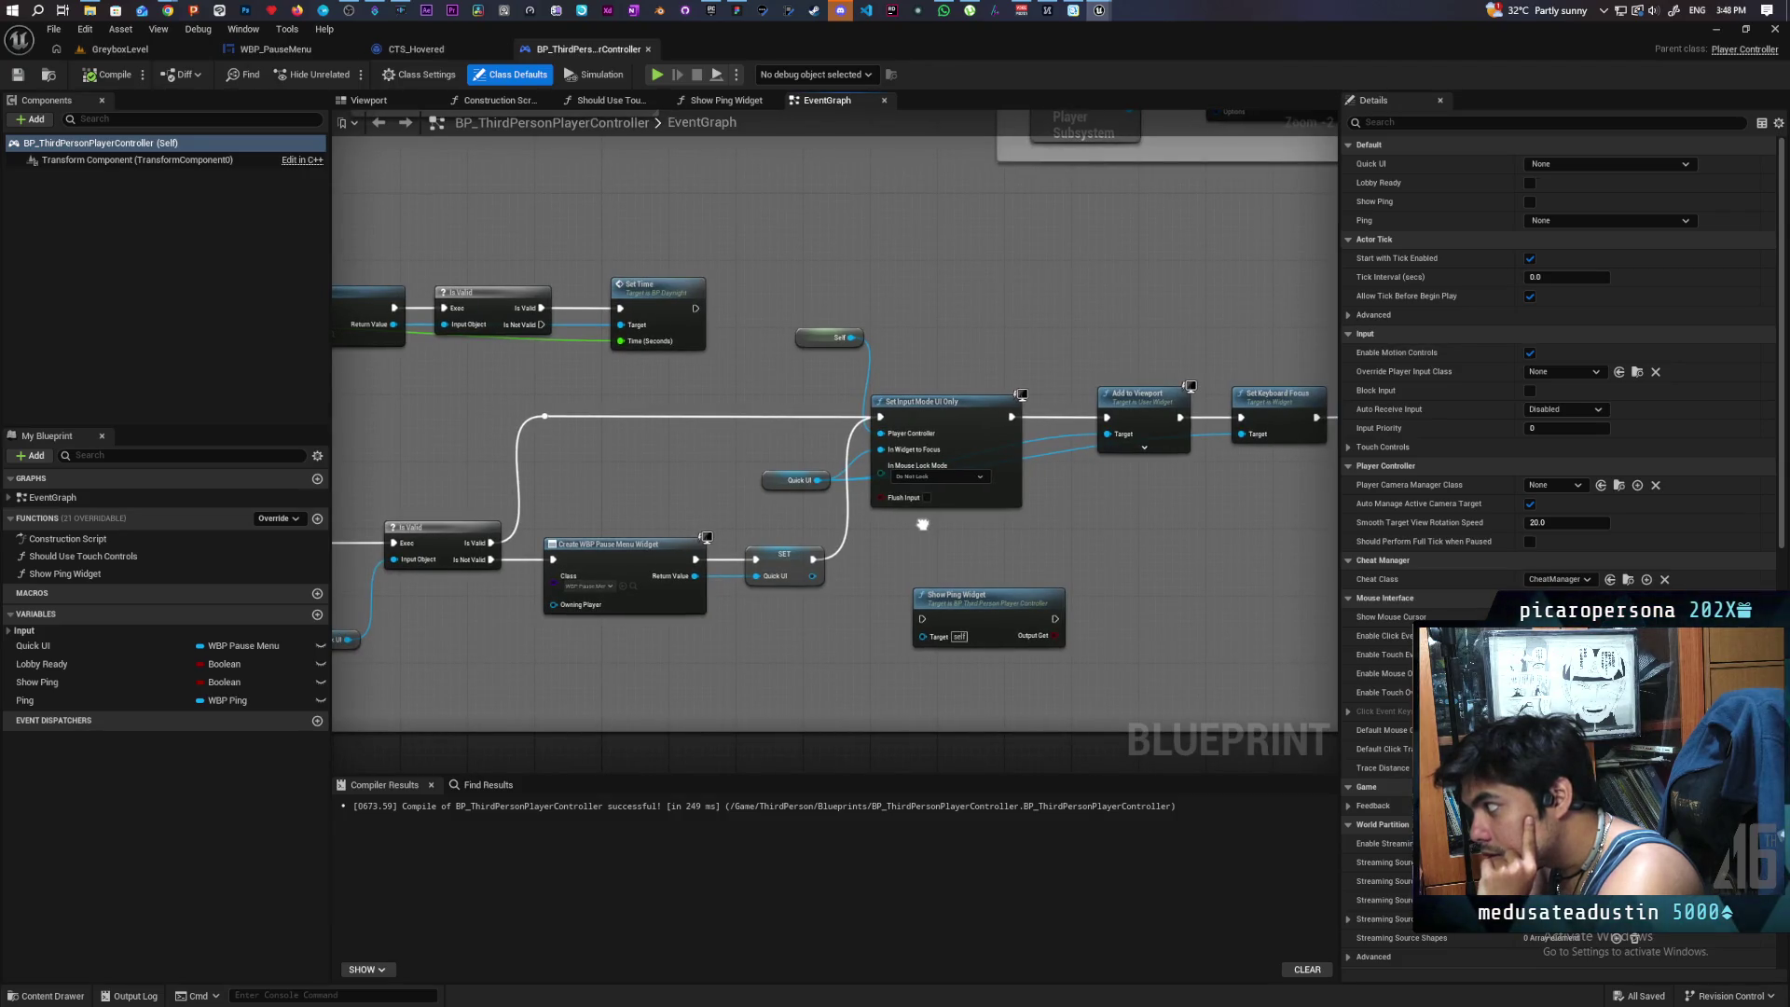
pyautogui.moveTo(922, 524); pyautogui.dragTo(910, 514)
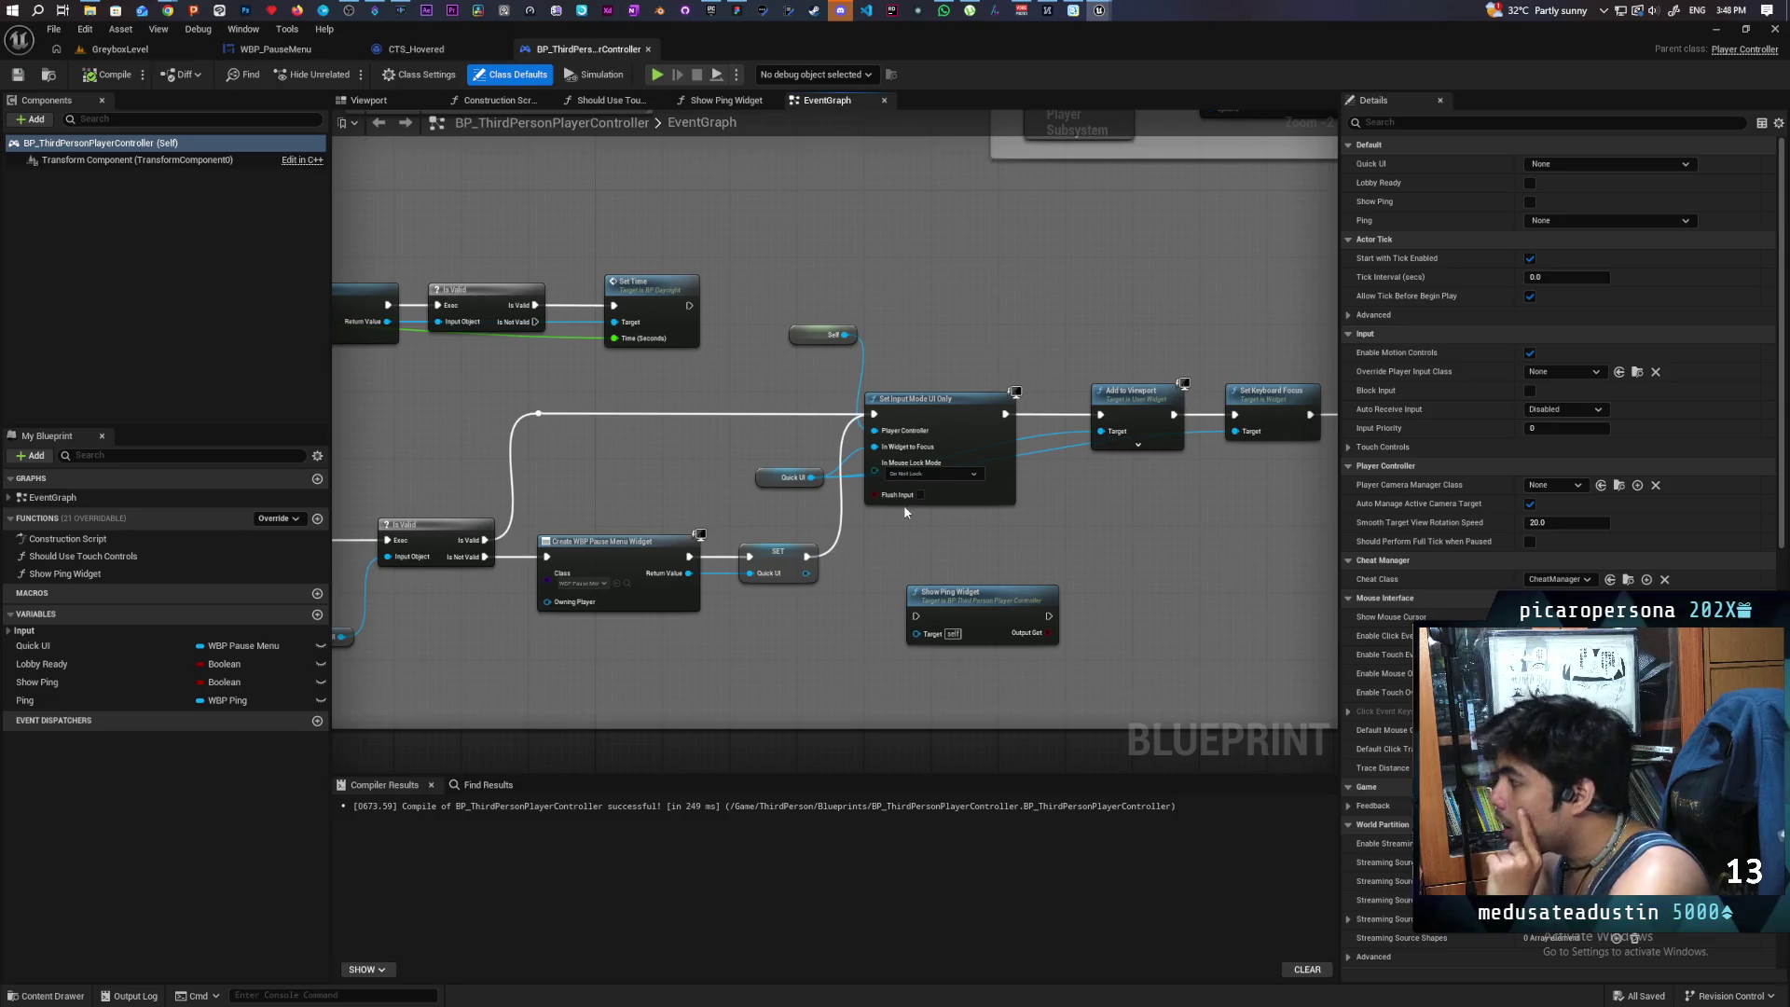
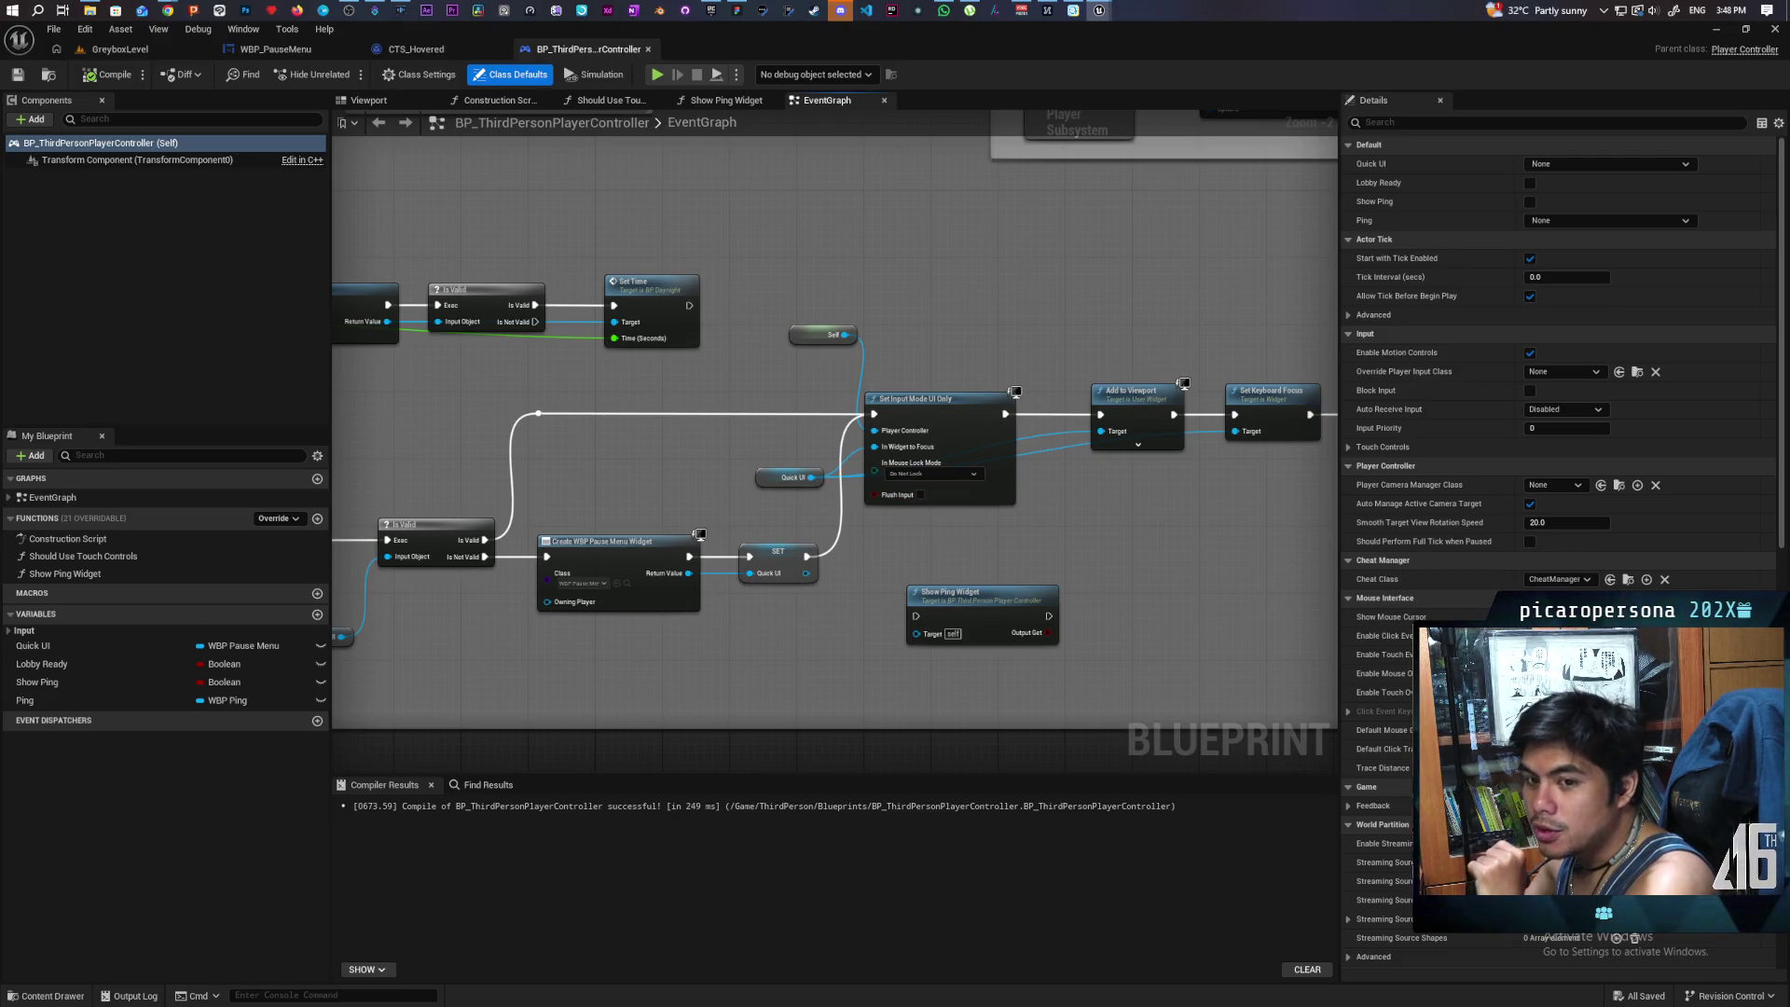
# - Play GreyboxLevel, open and close the pause menu with Esc, then stop the session
pyautogui.click(119, 49)
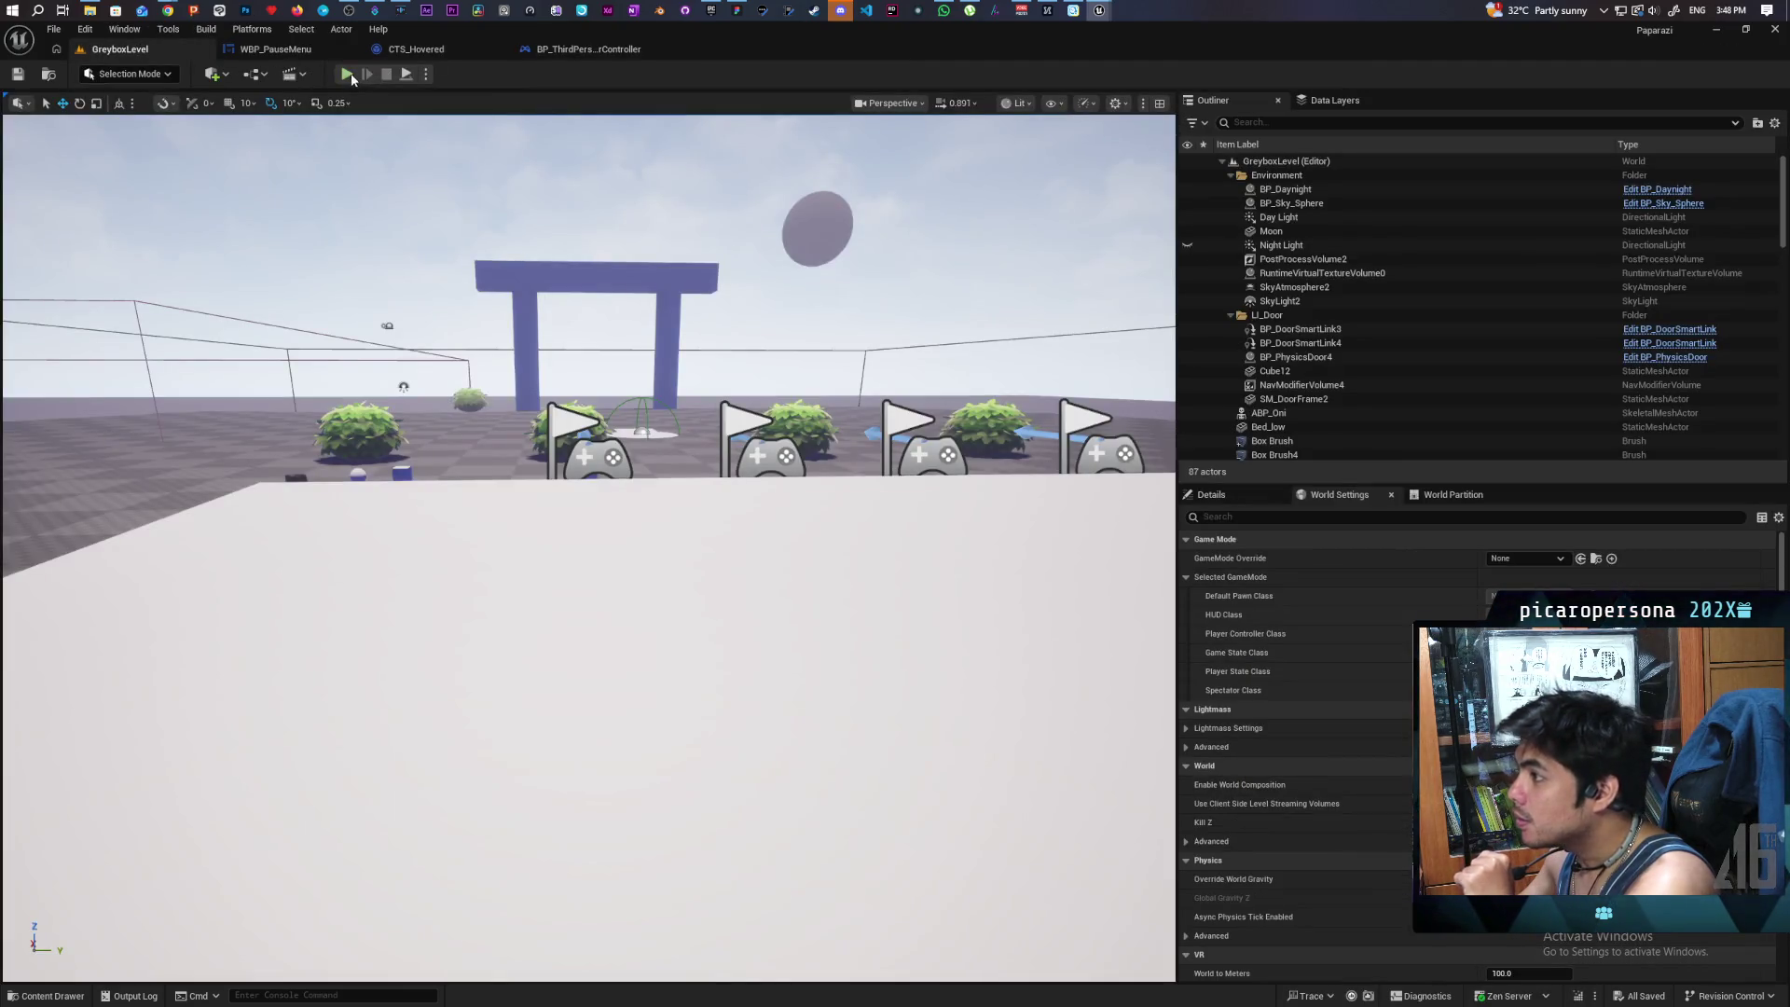
pyautogui.click(346, 75)
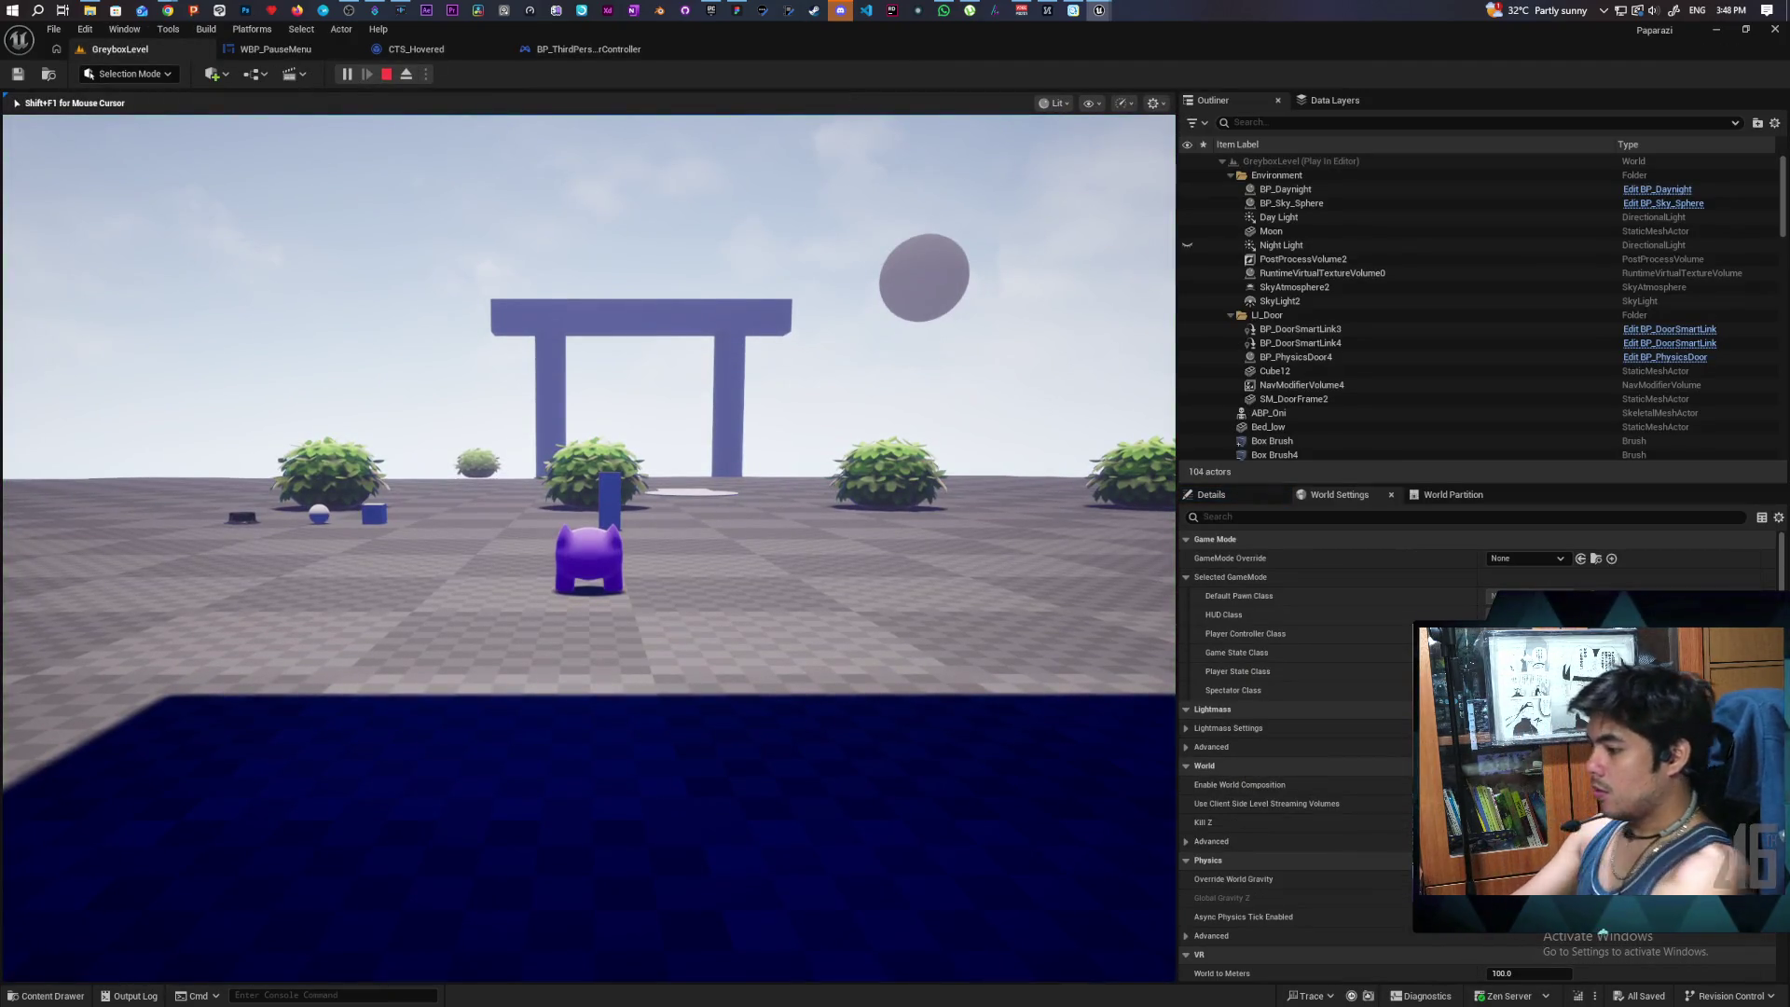
pyautogui.press('Escape')
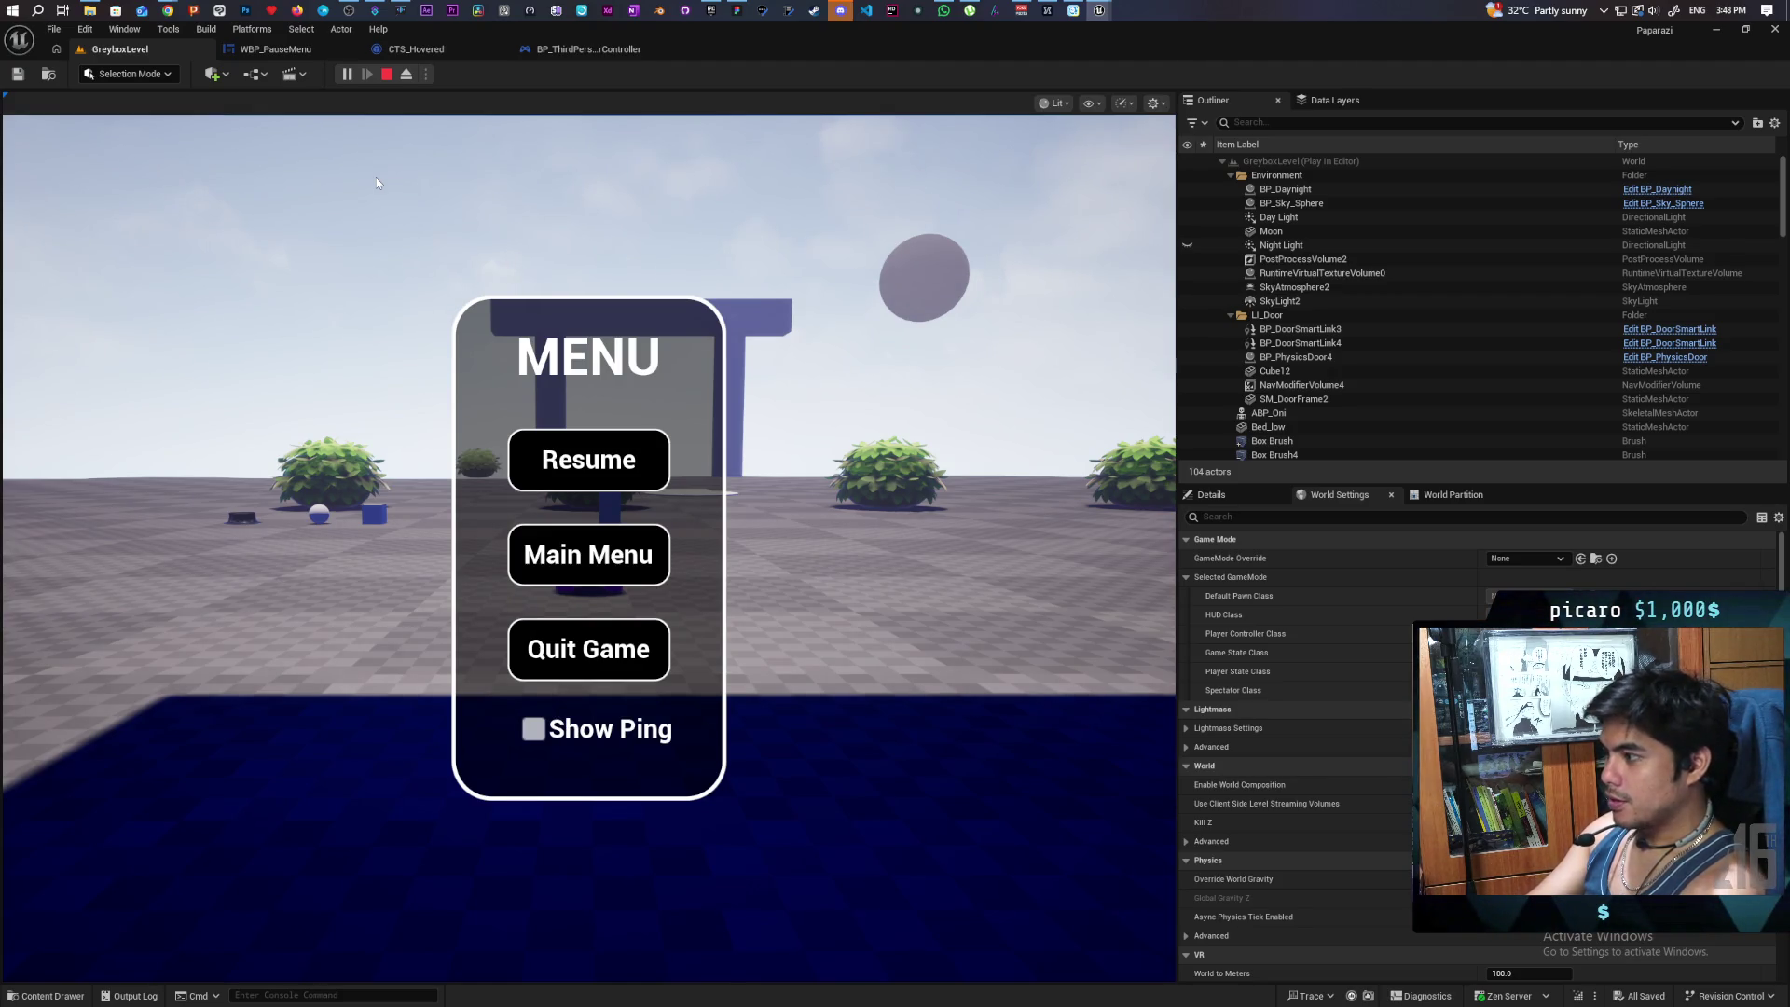
pyautogui.press('Escape')
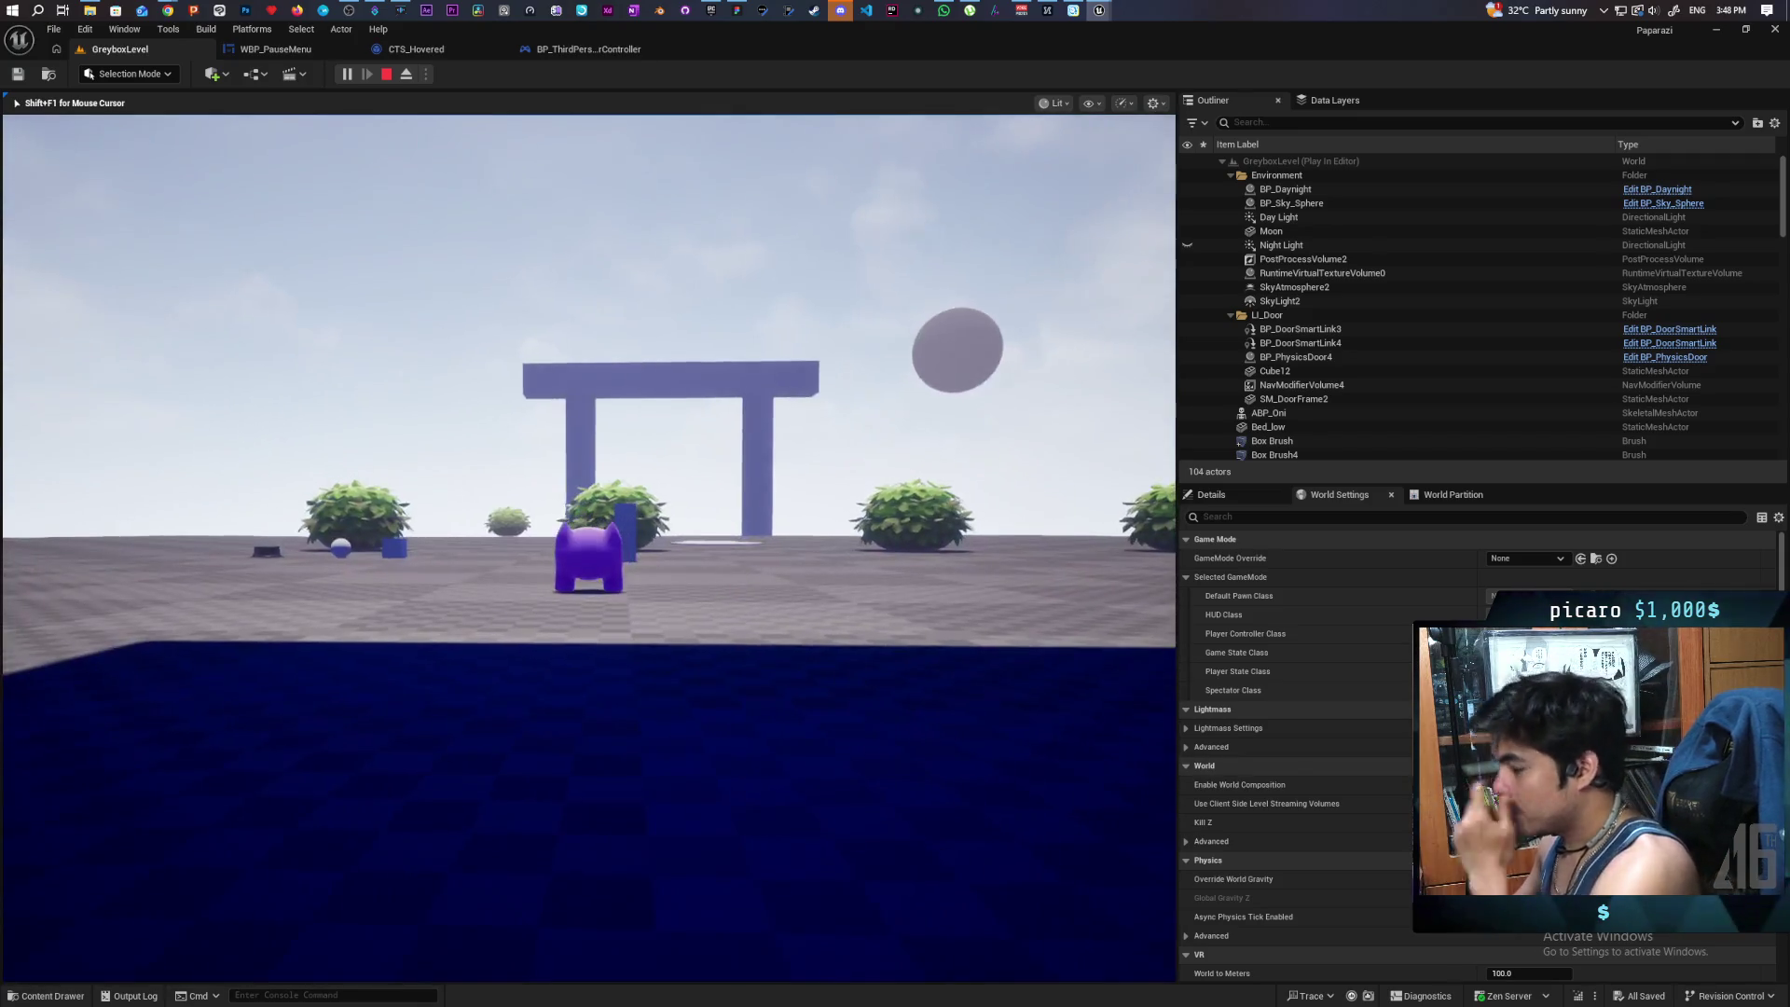
pyautogui.press('Escape')
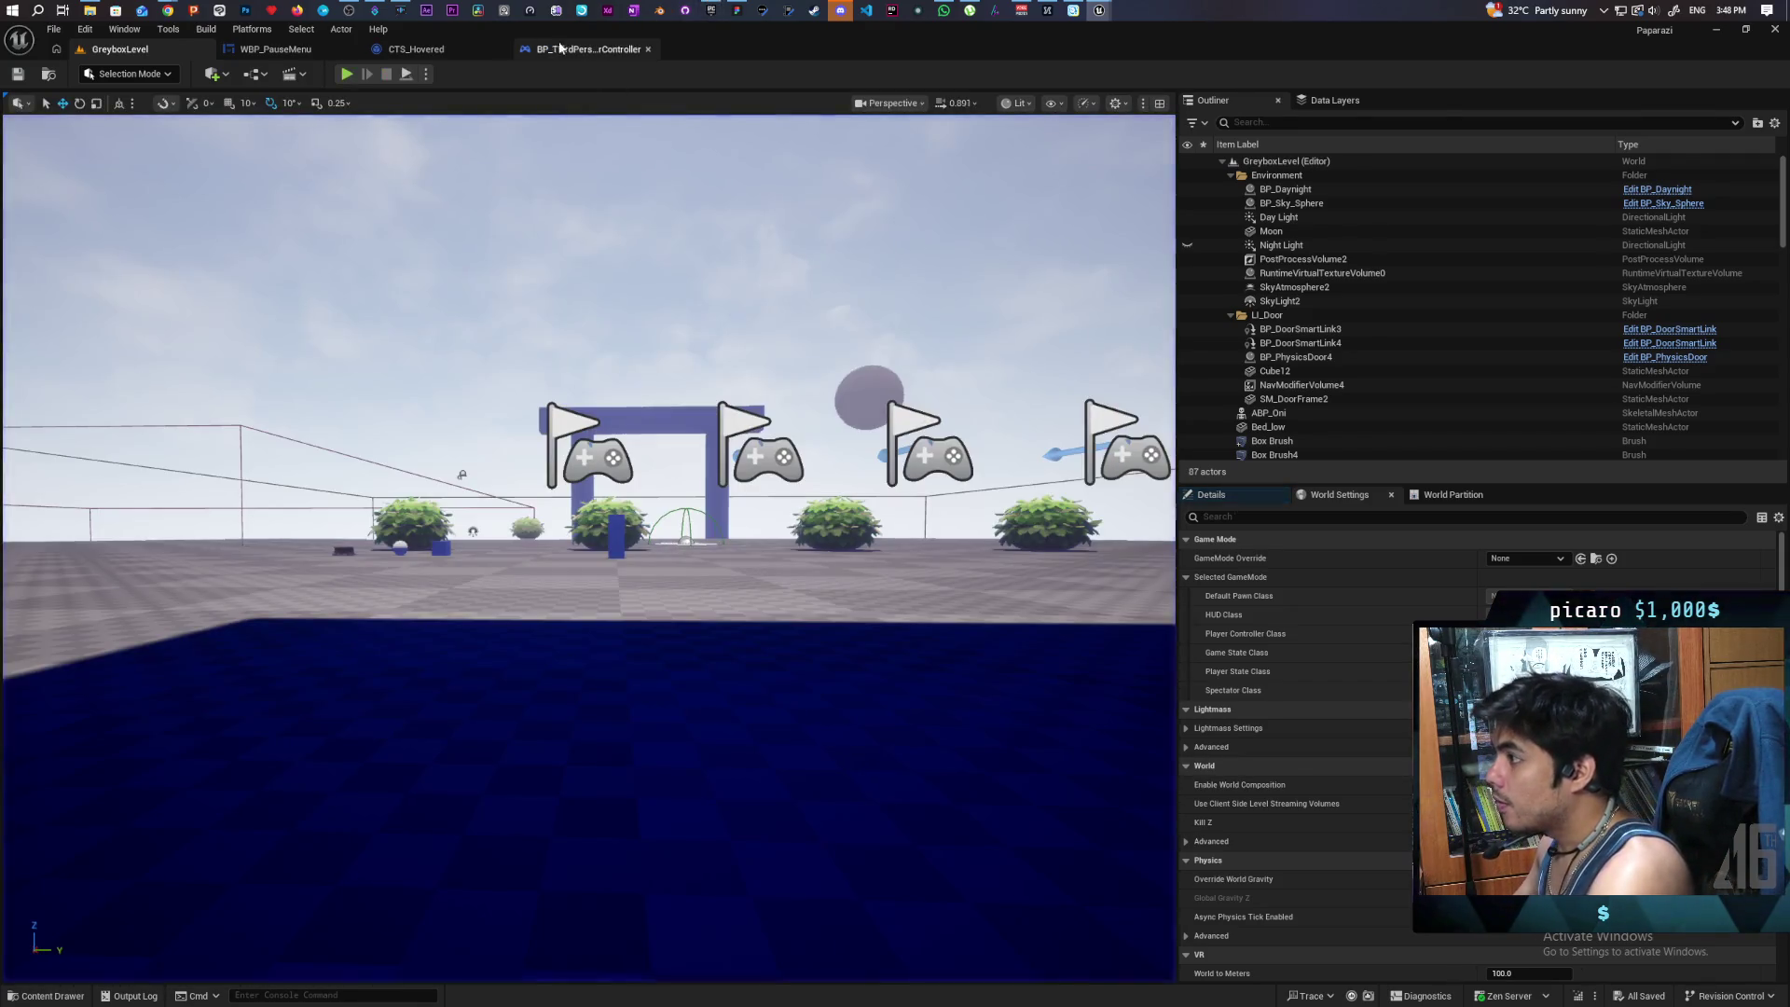
# - Move Set Keyboard Focus aside, wire Add to Viewport straight into Show Mouse Cursor, and compile
pyautogui.click(586, 49)
pyautogui.moveTo(1056, 446); pyautogui.dragTo(649, 455)
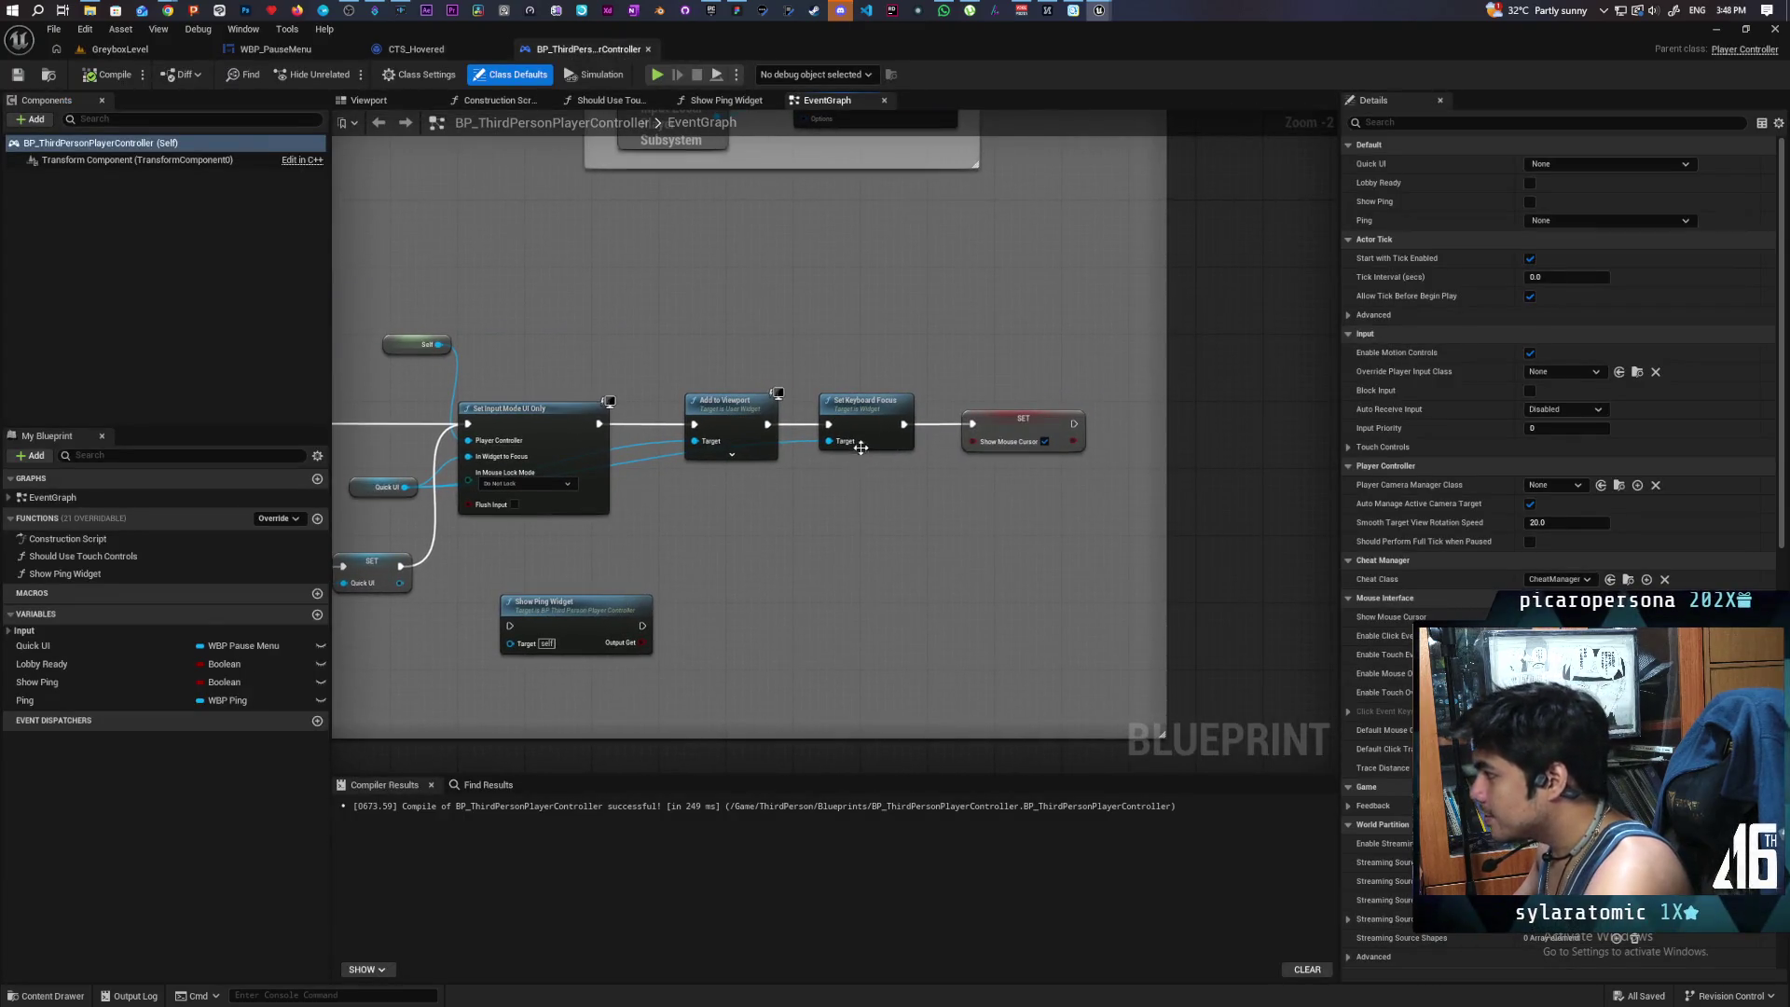
pyautogui.moveTo(856, 402); pyautogui.dragTo(856, 492)
pyautogui.moveTo(766, 425); pyautogui.dragTo(972, 425)
pyautogui.click(109, 74)
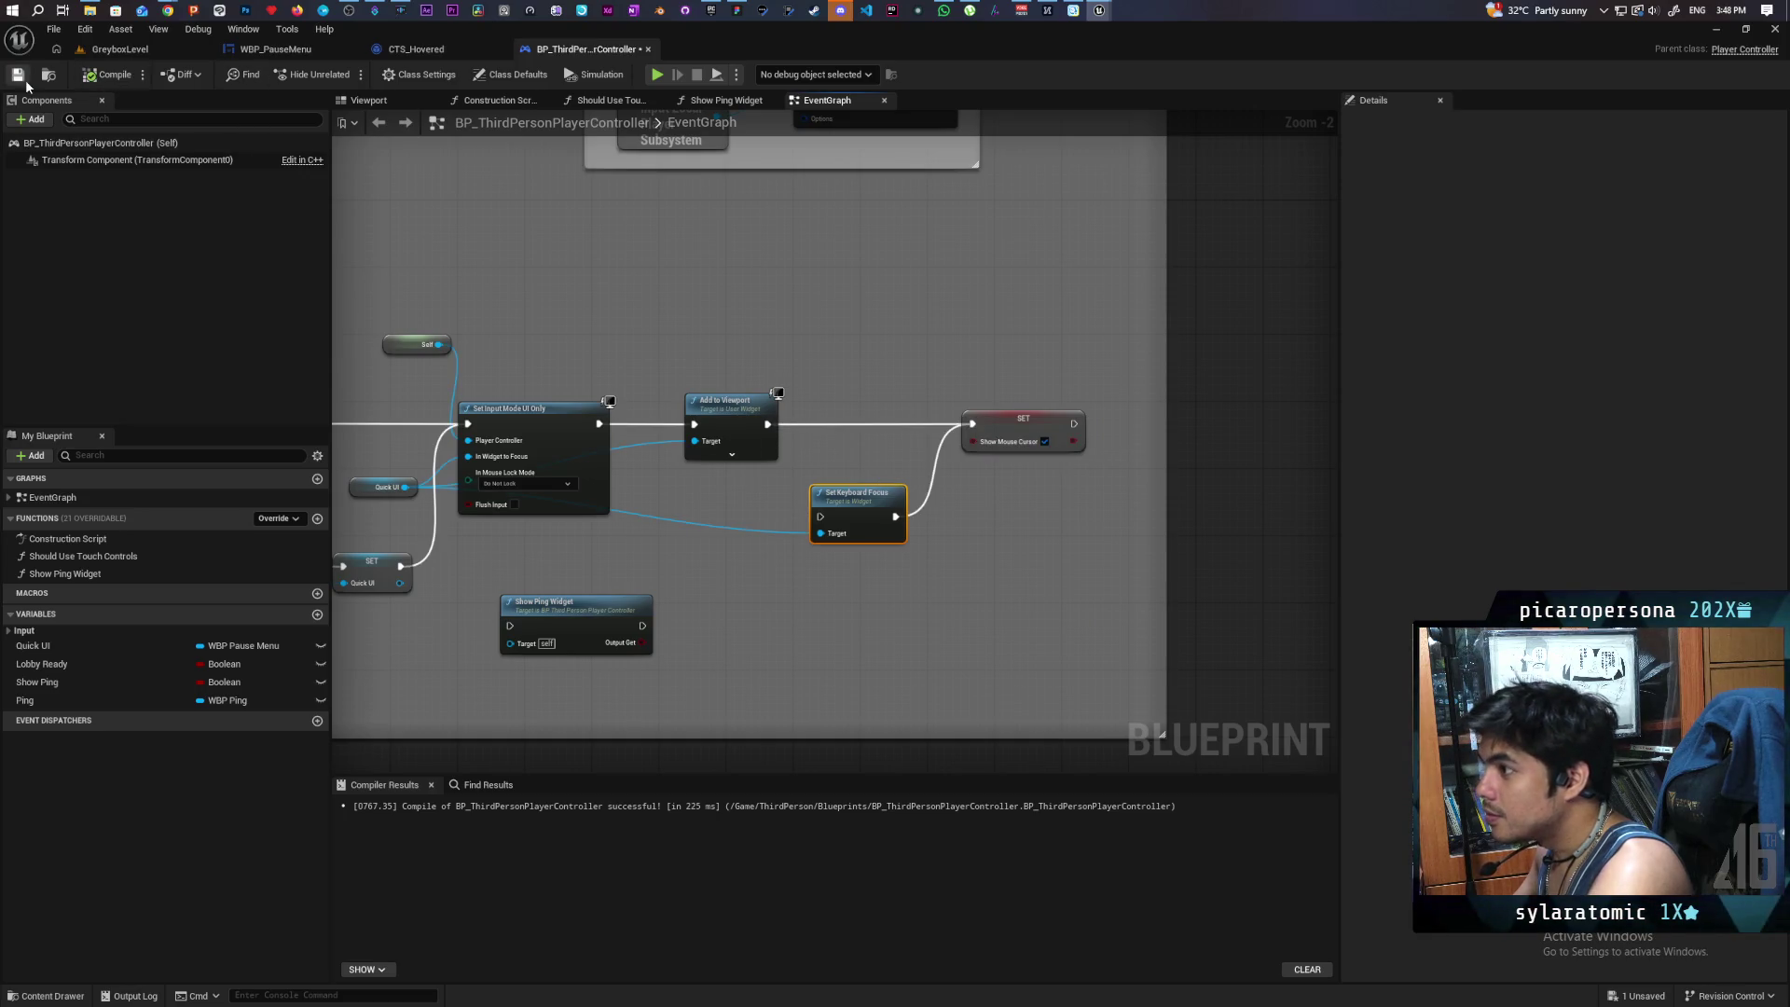
pyautogui.click(120, 48)
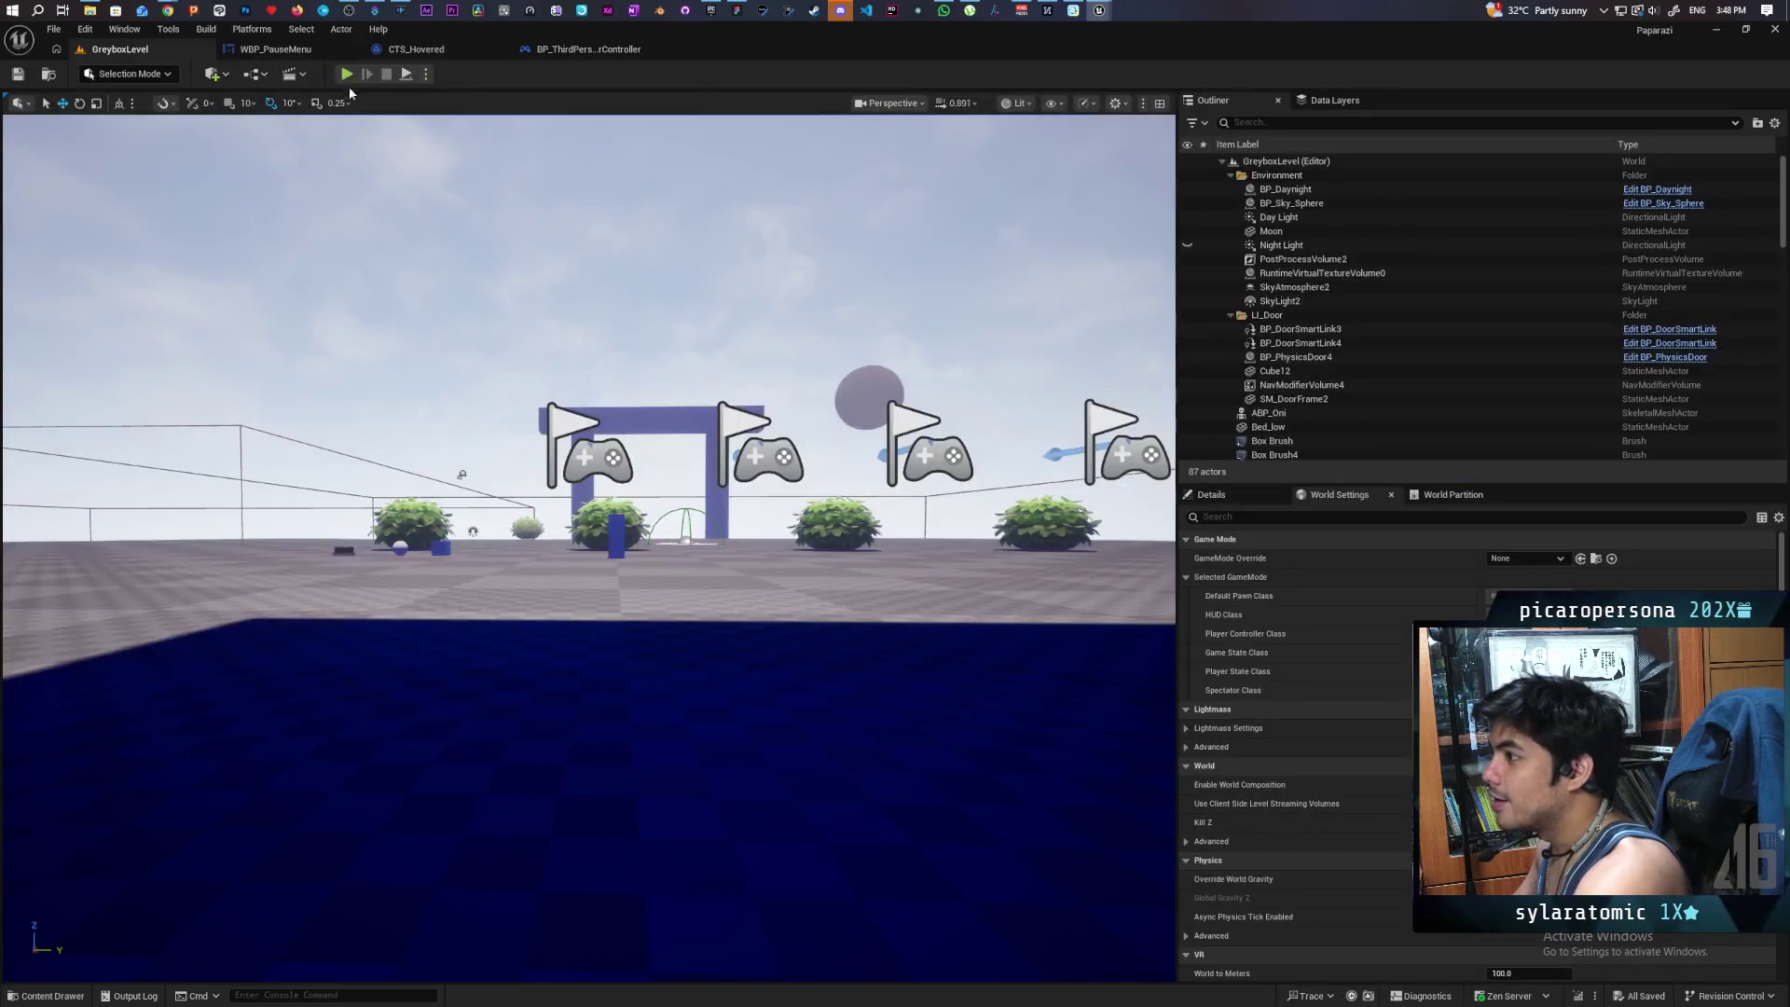
pyautogui.click(346, 74)
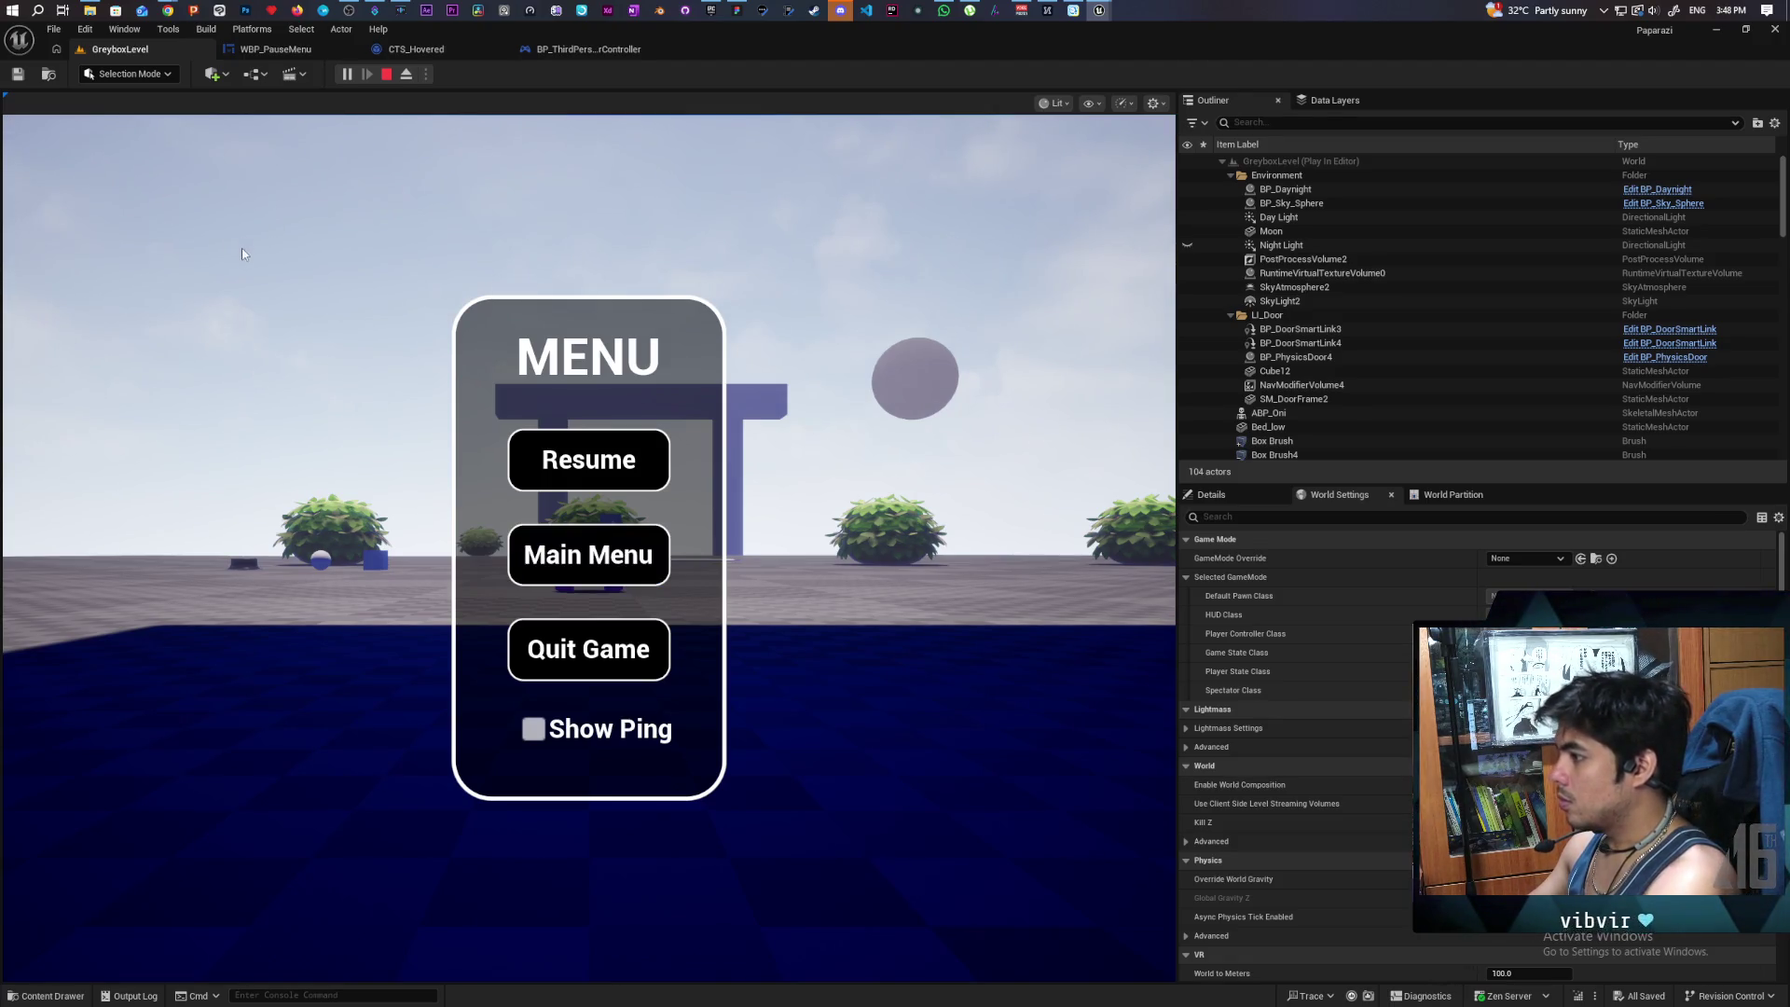
pyautogui.press('p')
pyautogui.press('p')
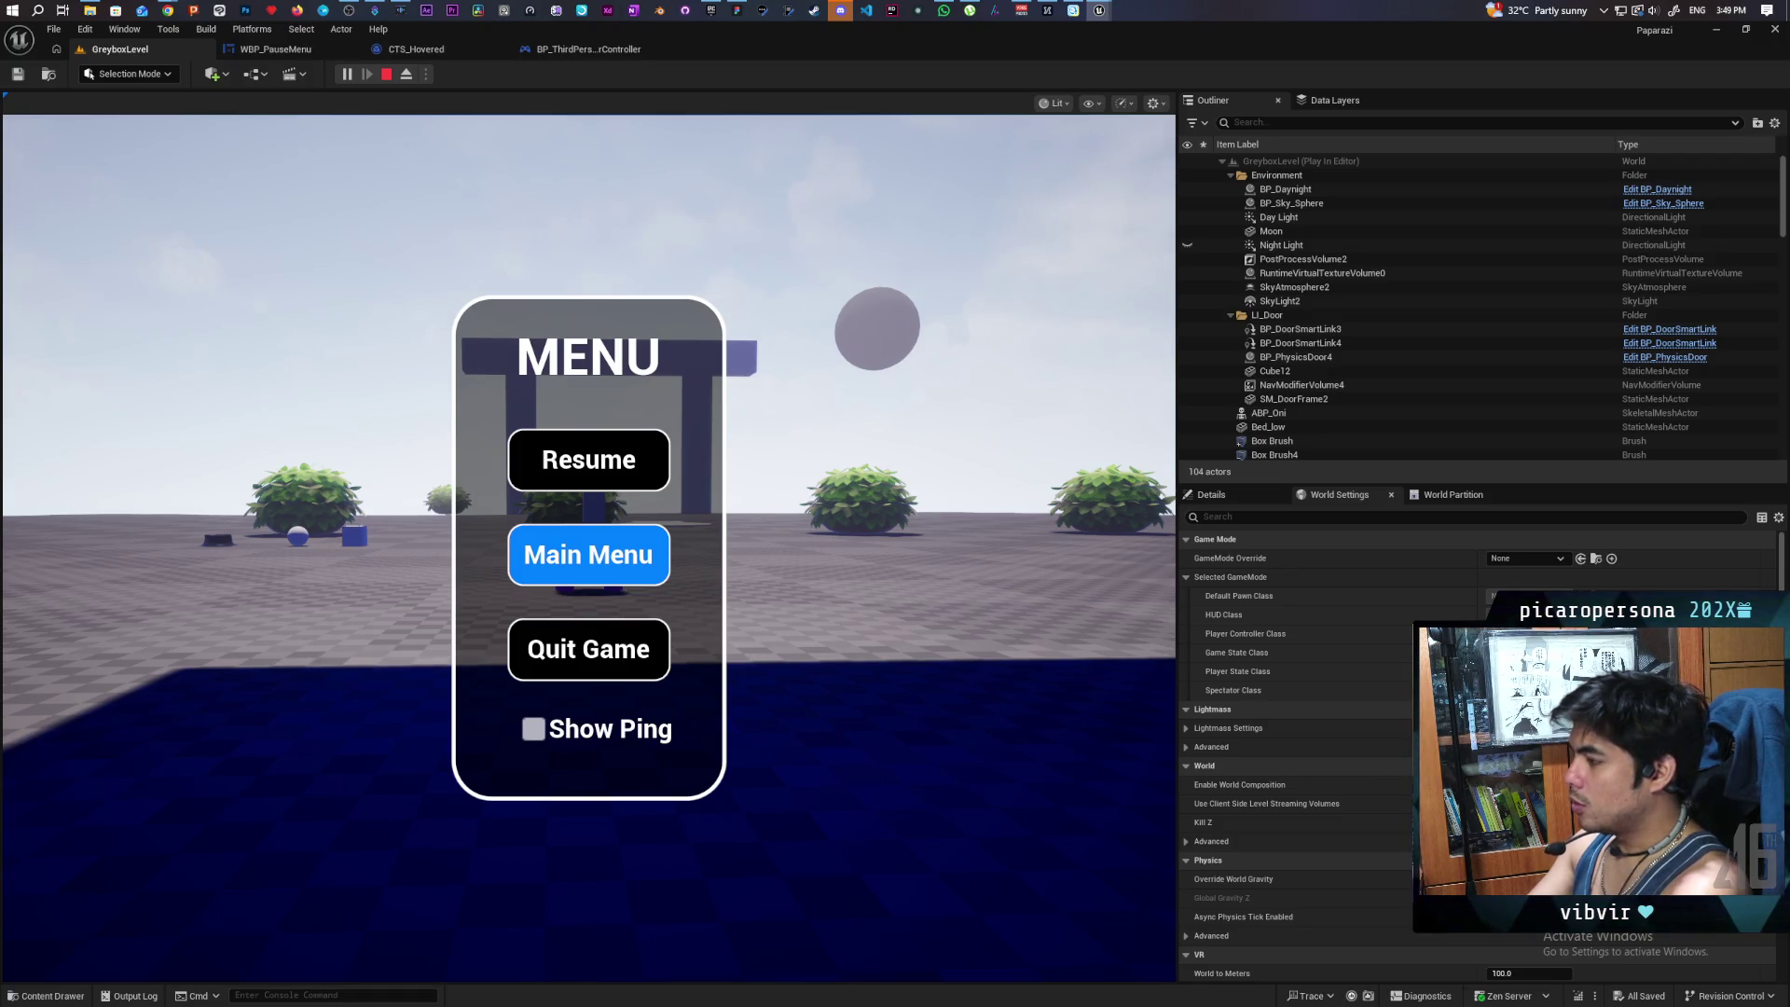
pyautogui.press('Escape')
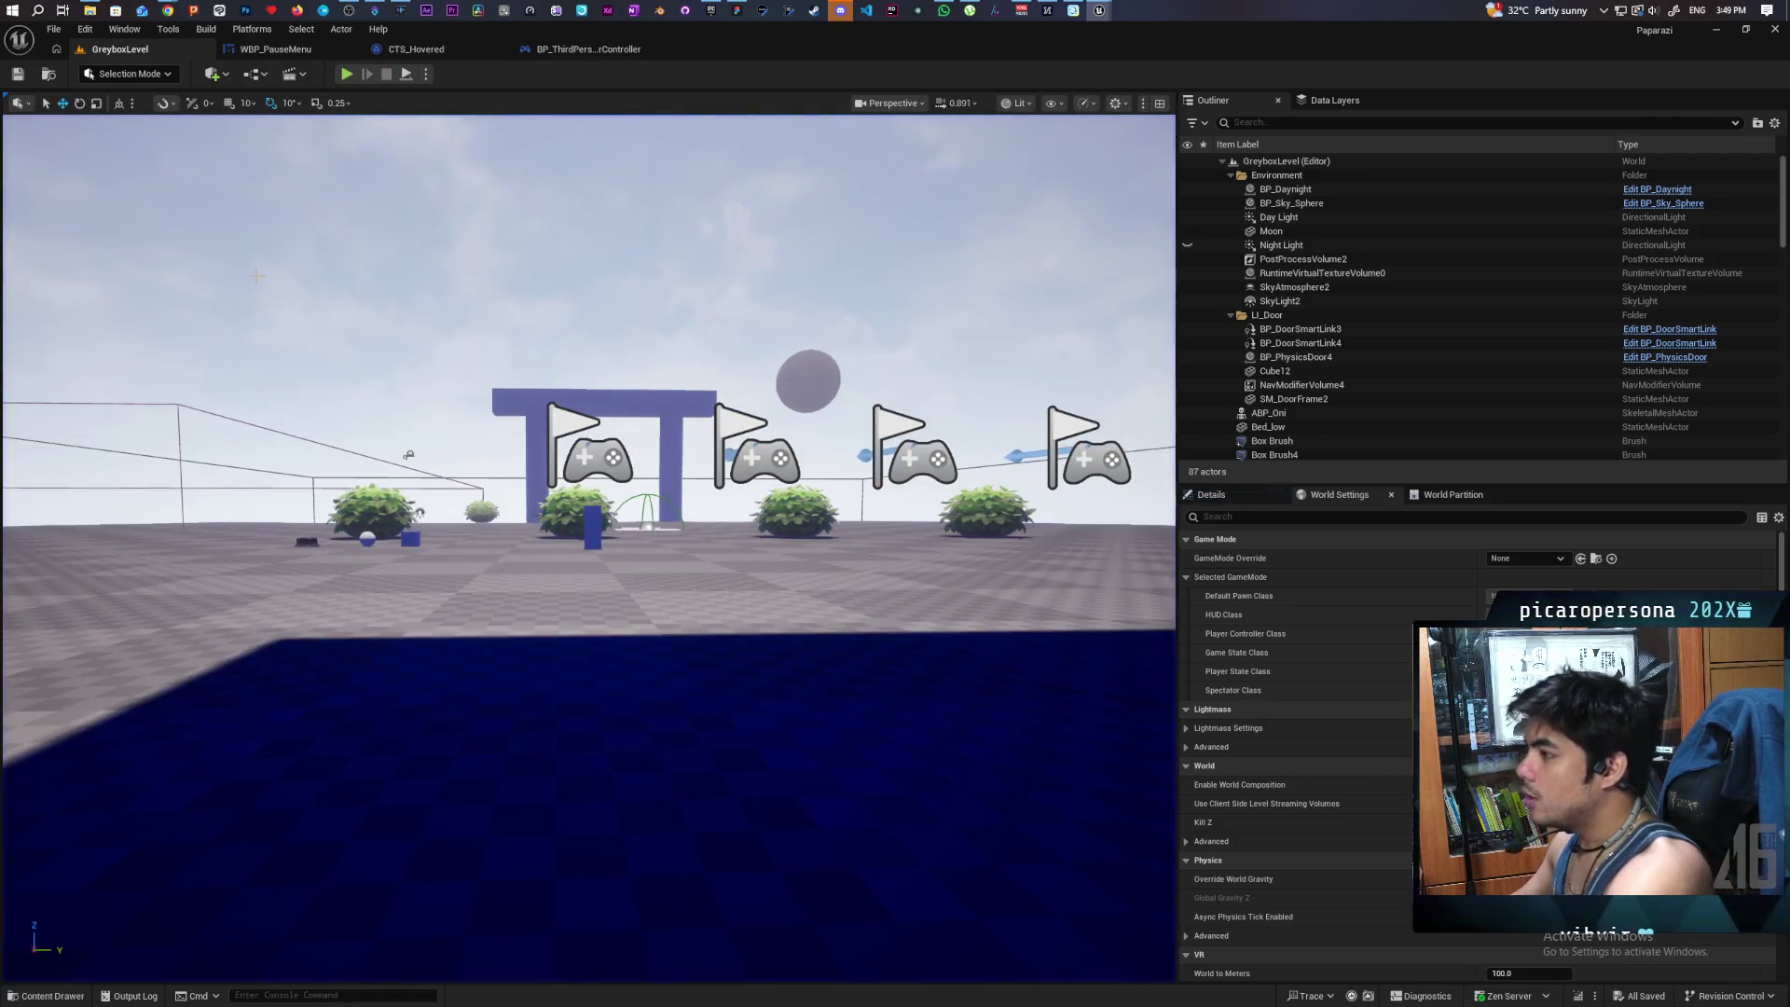
pyautogui.click(298, 55)
# - Inspect the pause-menu creation chain: Is Valid, Set Input Mode UI Only and Add to Viewport
pyautogui.click(578, 49)
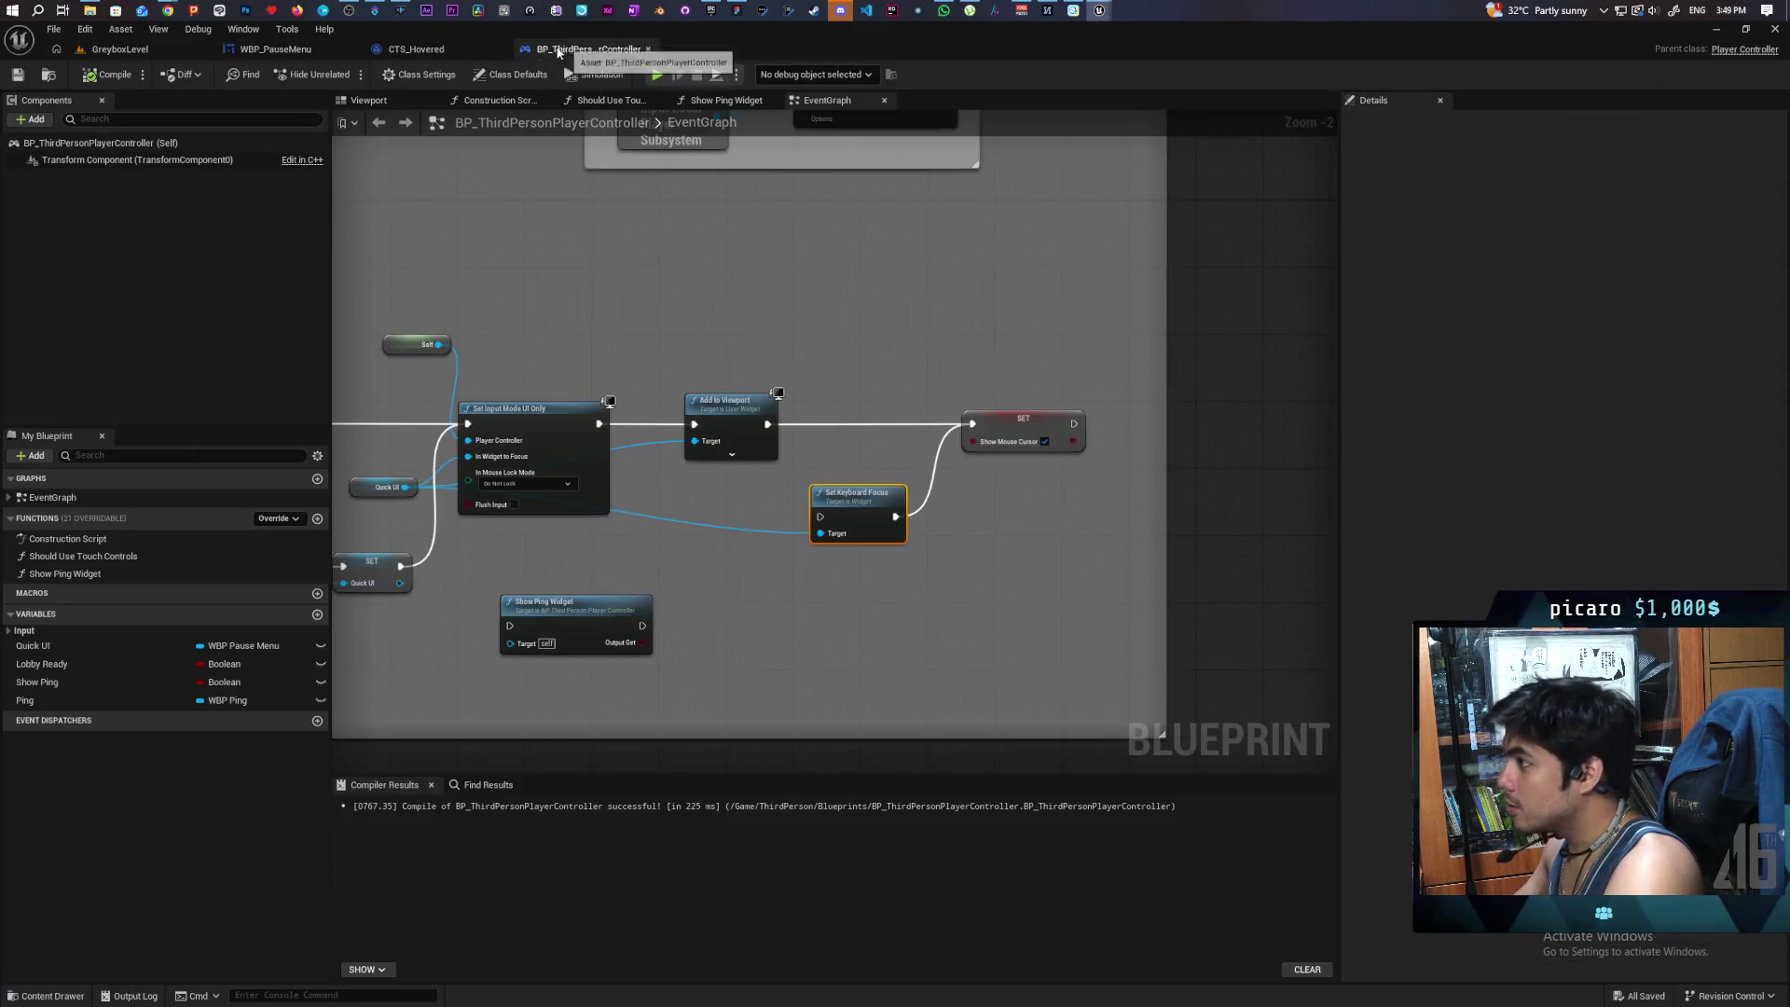
pyautogui.moveTo(591, 360)
pyautogui.mouseDown()
pyautogui.moveTo(691, 339)
pyautogui.moveTo(945, 355)
pyautogui.mouseUp()
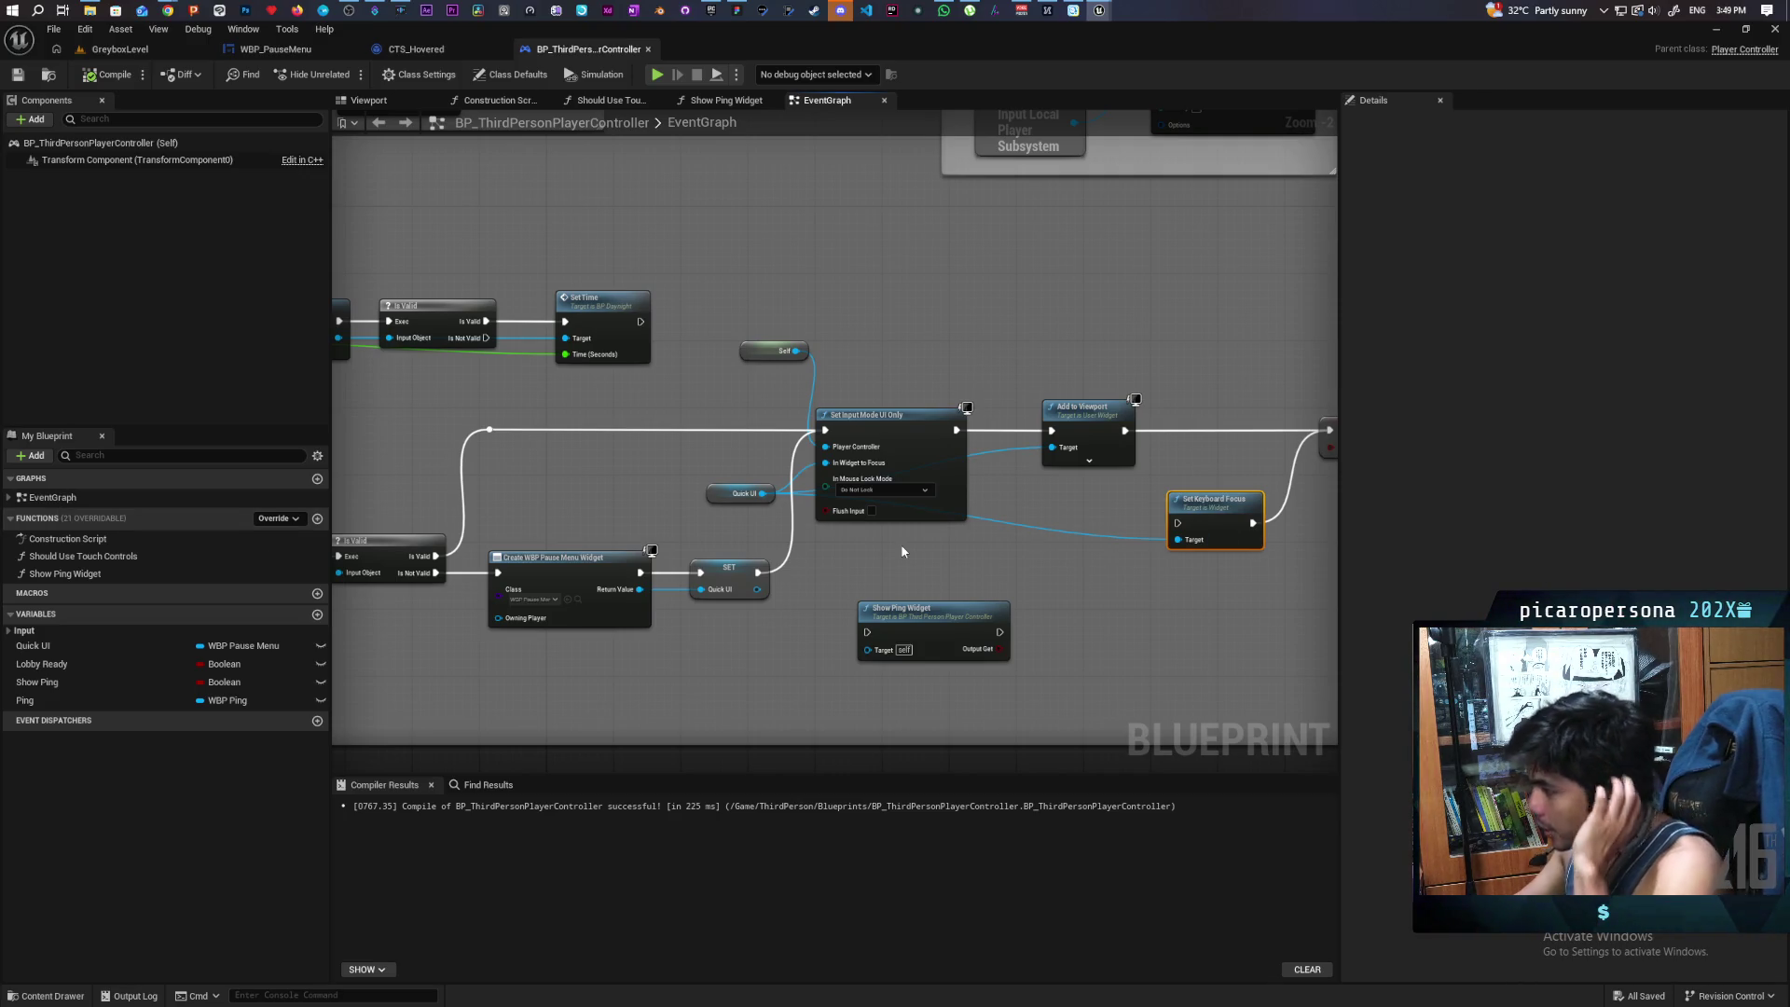
pyautogui.moveTo(902, 551); pyautogui.dragTo(1032, 472)
pyautogui.moveTo(724, 604)
pyautogui.mouseDown()
pyautogui.moveTo(870, 616)
pyautogui.moveTo(798, 623)
pyautogui.mouseUp()
pyautogui.moveTo(614, 438); pyautogui.dragTo(705, 601)
pyautogui.moveTo(1041, 359); pyautogui.dragTo(718, 377)
pyautogui.click(849, 485)
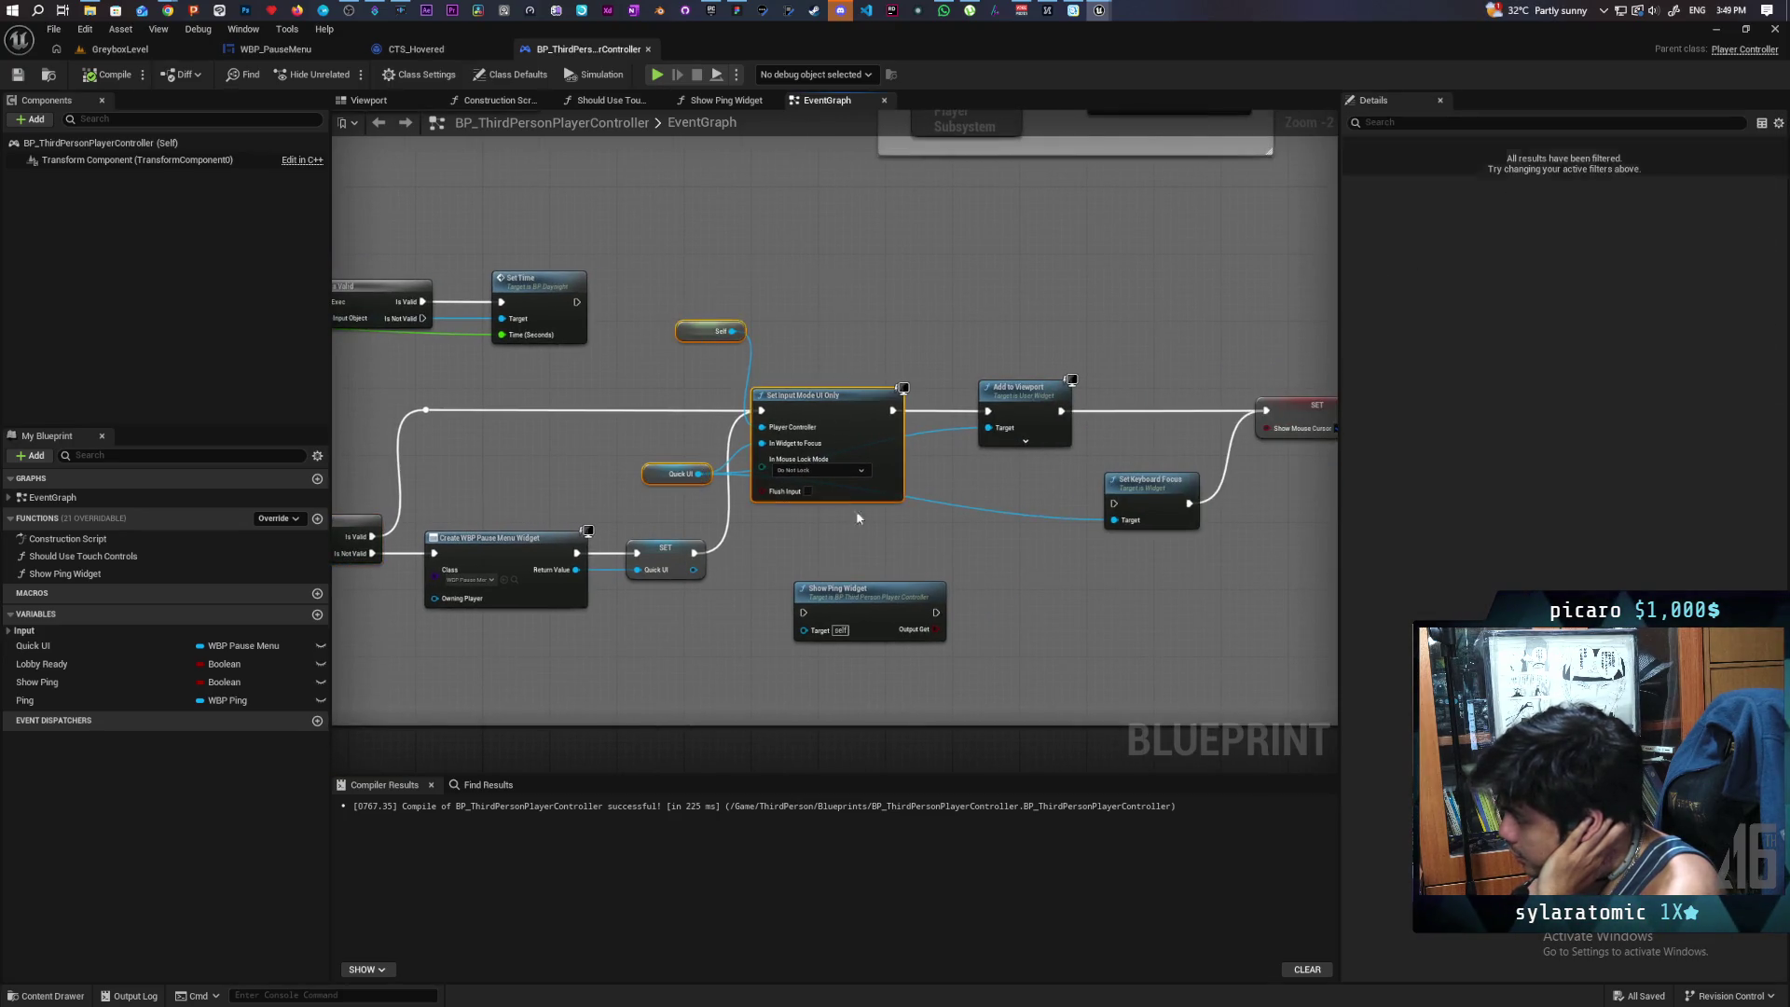
pyautogui.click(1044, 434)
pyautogui.moveTo(1049, 470)
pyautogui.mouseDown()
pyautogui.moveTo(892, 447)
pyautogui.moveTo(992, 463)
pyautogui.mouseUp()
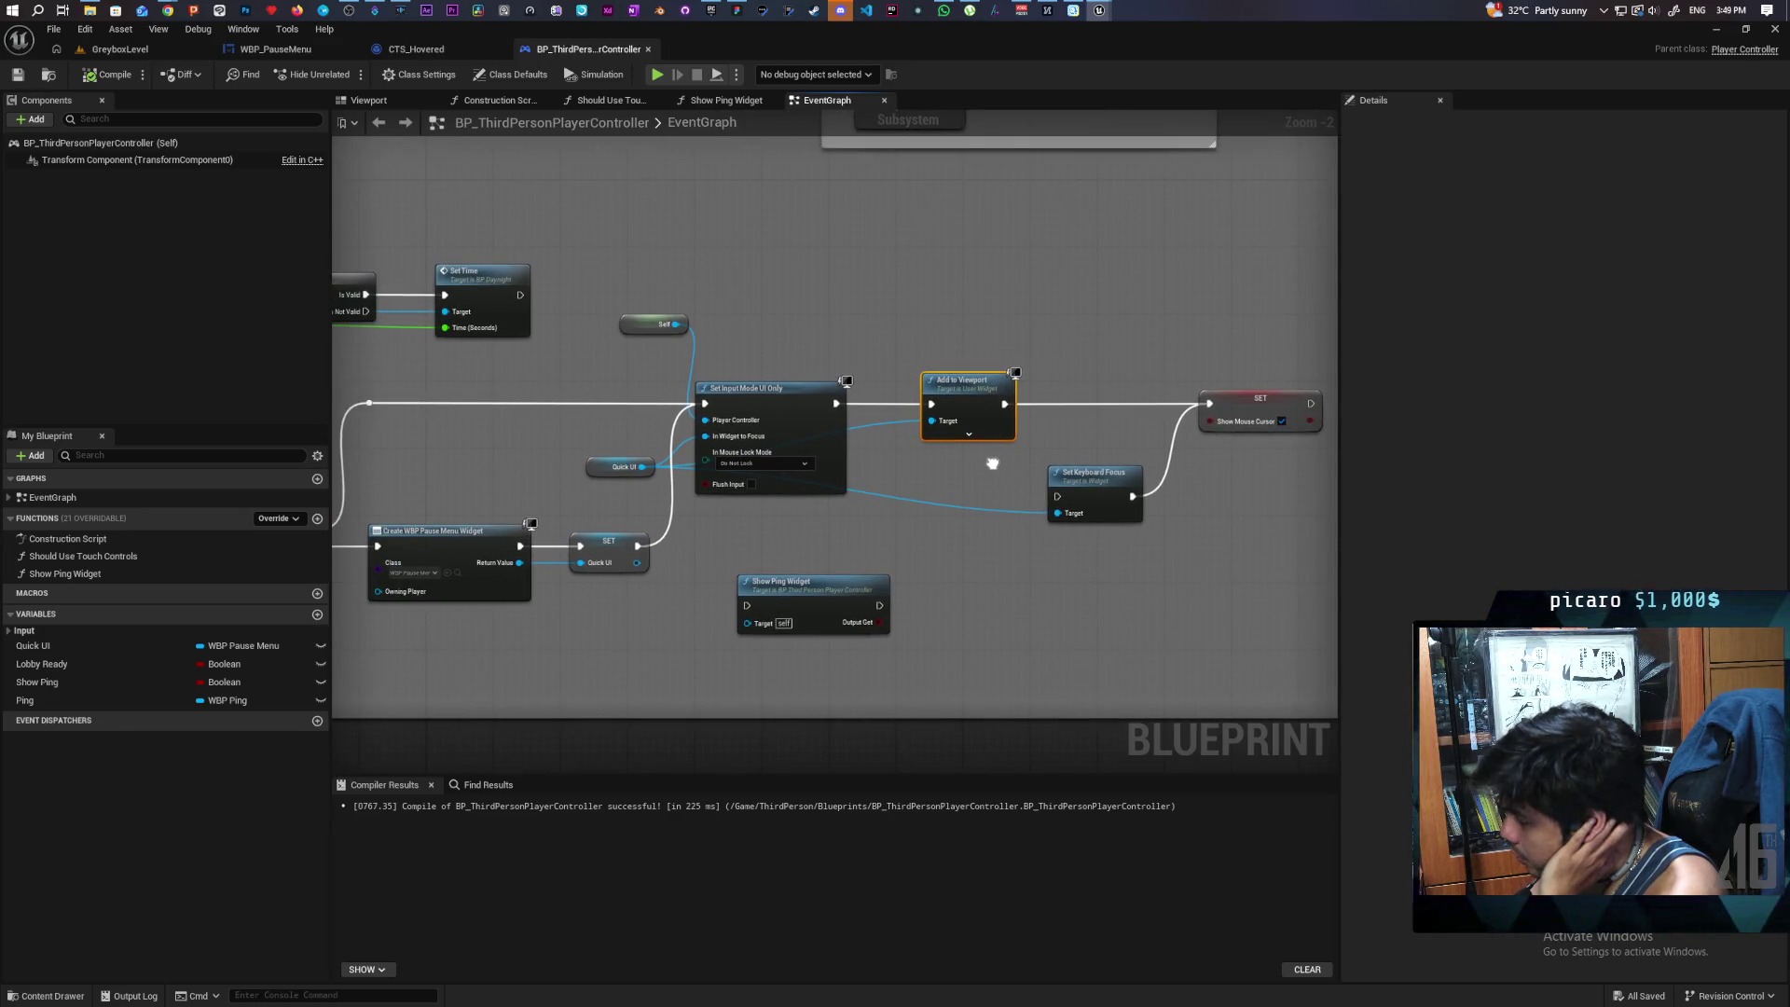
pyautogui.moveTo(993, 462)
pyautogui.mouseDown()
pyautogui.moveTo(995, 437)
pyautogui.moveTo(1051, 468)
pyautogui.mouseUp()
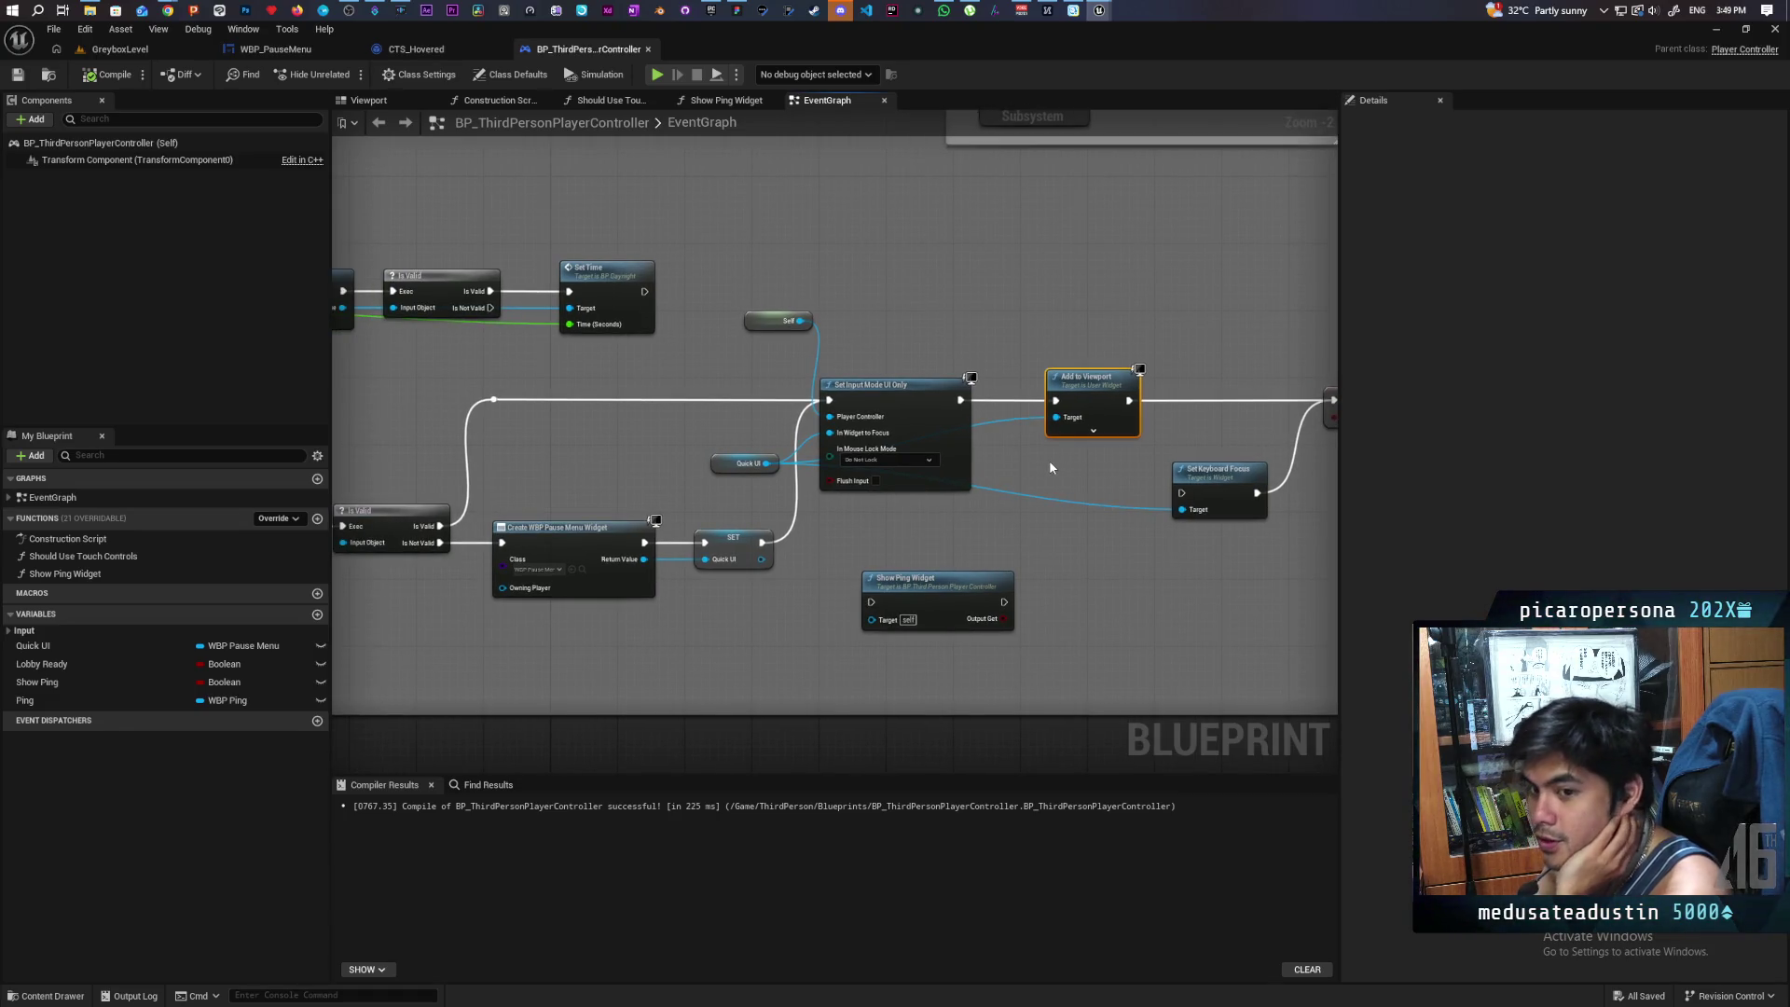
pyautogui.moveTo(784, 620); pyautogui.dragTo(863, 620)
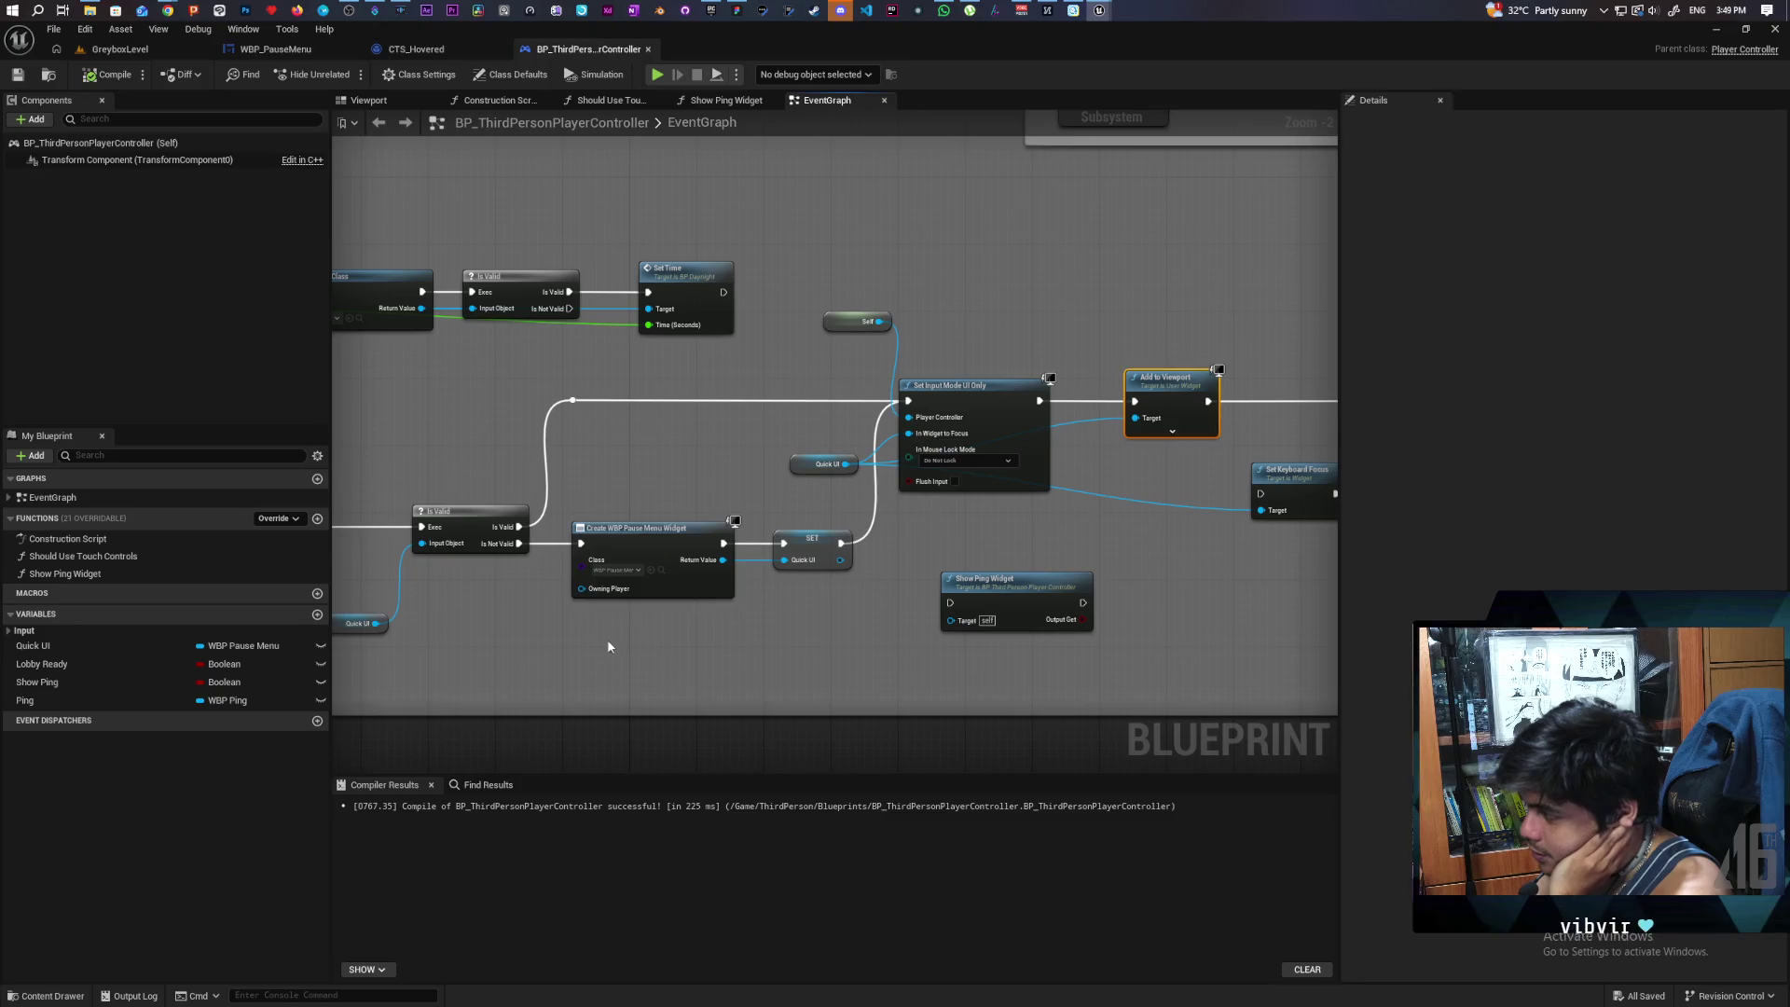
pyautogui.moveTo(920, 492)
pyautogui.mouseDown()
pyautogui.moveTo(668, 507)
pyautogui.moveTo(763, 579)
pyautogui.moveTo(1072, 551)
pyautogui.moveTo(884, 583)
pyautogui.mouseUp()
# - Review the Self, Quick UI and Set Input Mode nodes, then return to the running level
pyautogui.moveTo(756, 329)
pyautogui.mouseDown()
pyautogui.moveTo(919, 485)
pyautogui.moveTo(947, 563)
pyautogui.mouseUp()
pyautogui.rightClick(949, 566)
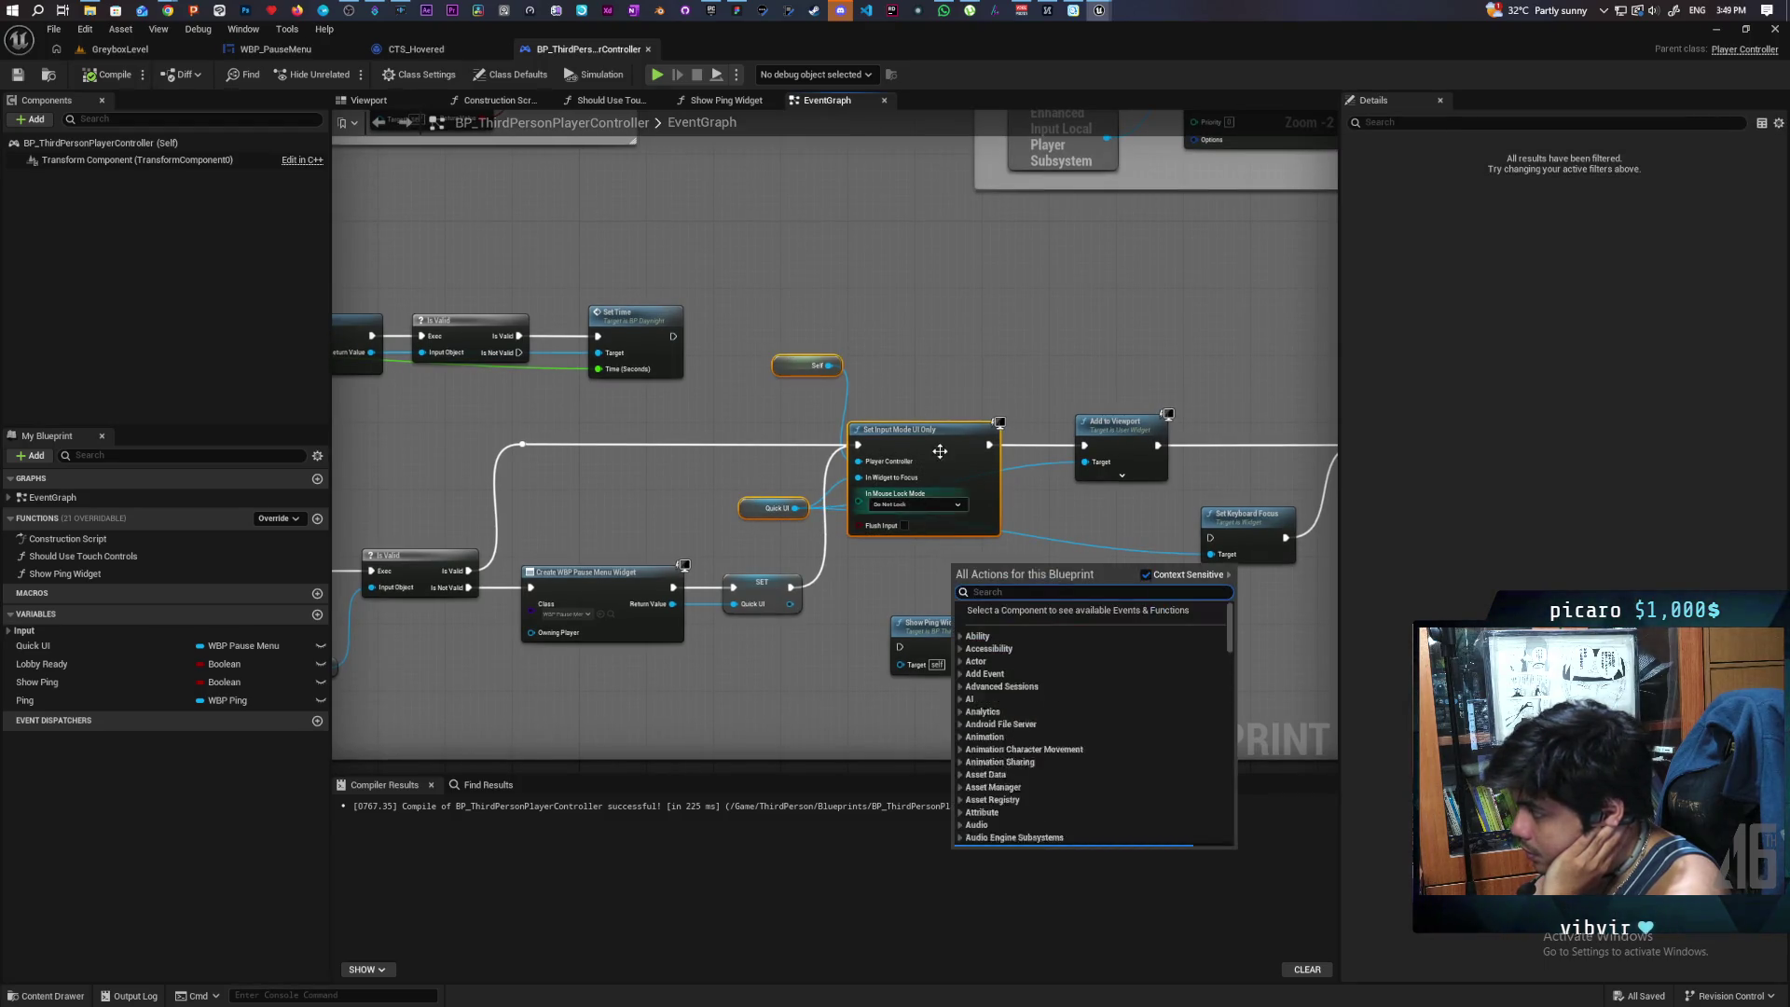
pyautogui.click(940, 451)
pyautogui.scroll(2, 942, 454)
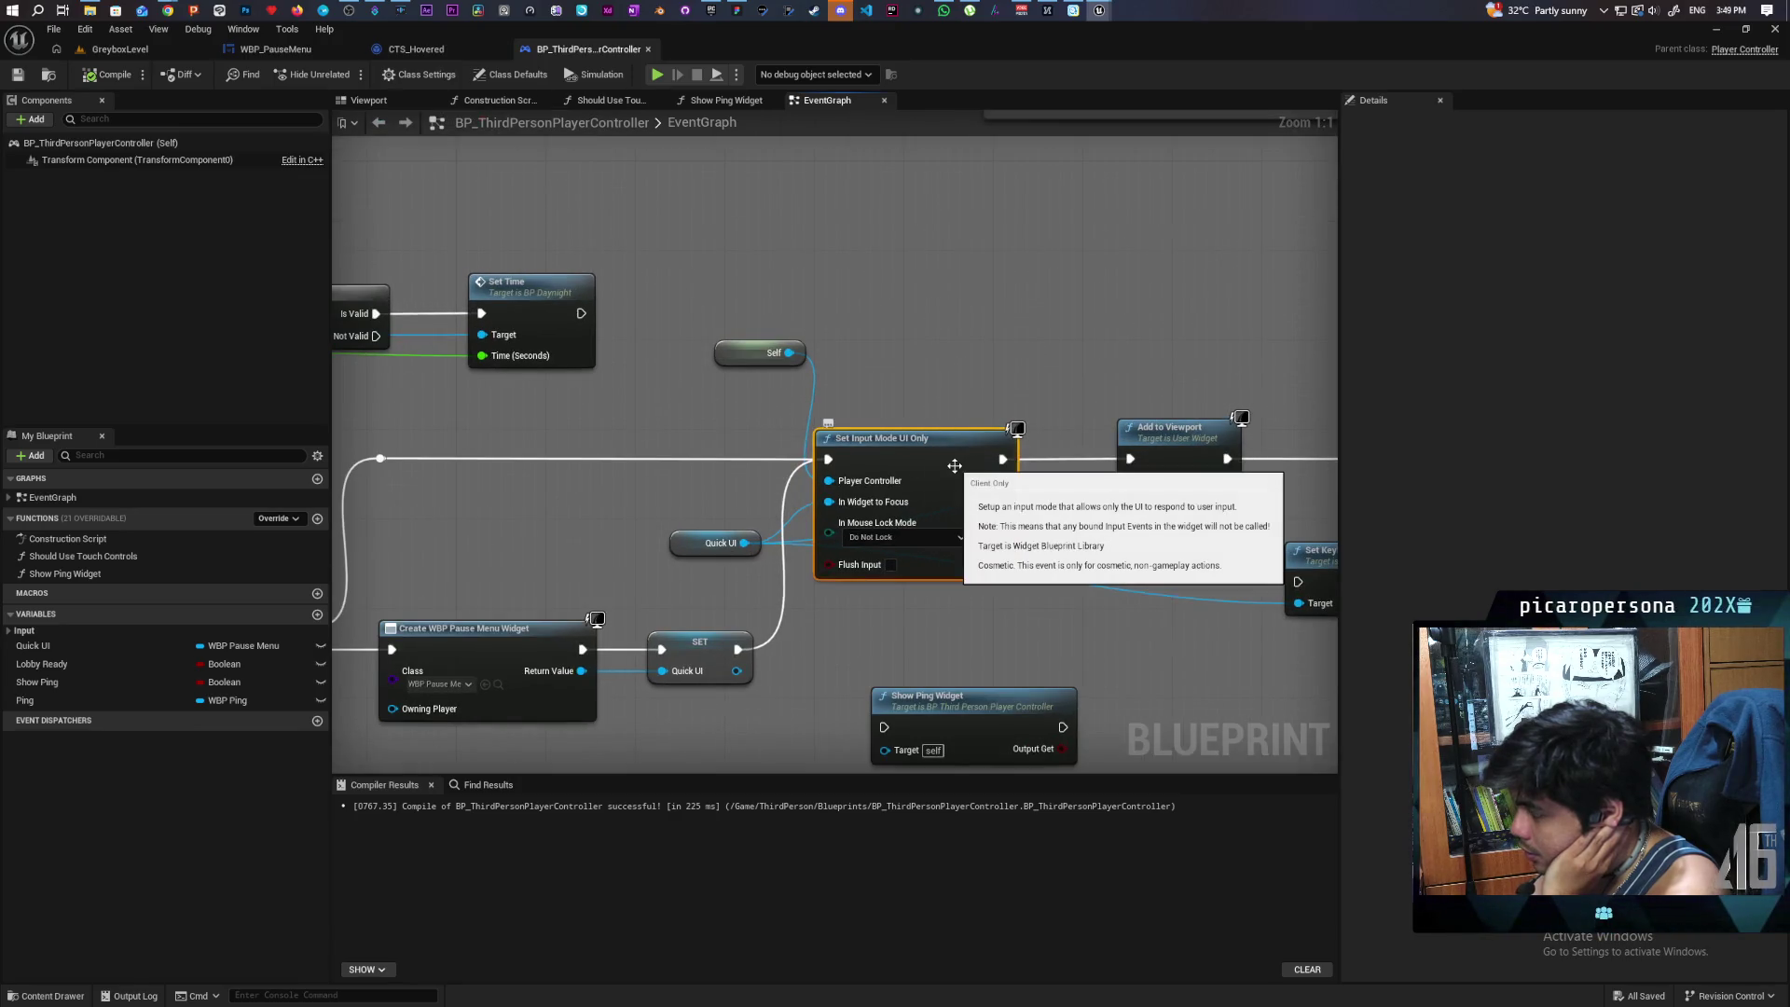
pyautogui.moveTo(948, 604)
pyautogui.mouseDown()
pyautogui.moveTo(600, 592)
pyautogui.moveTo(836, 574)
pyautogui.mouseUp()
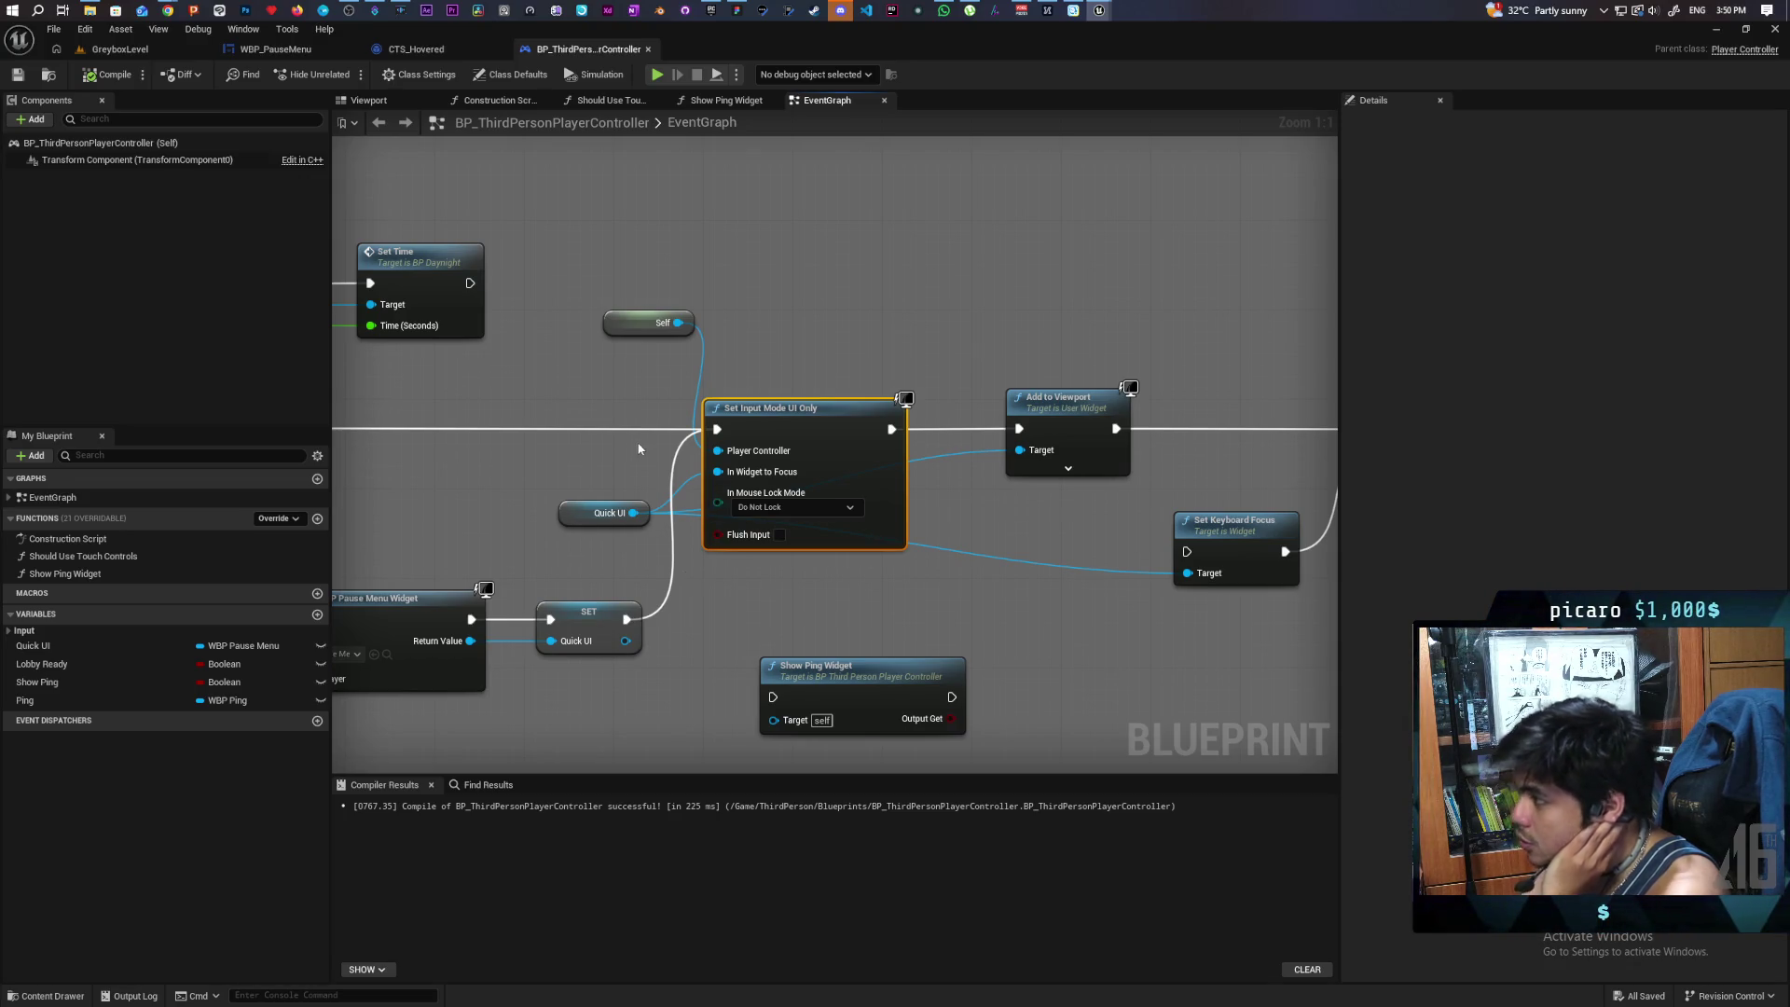
pyautogui.scroll(-4, 821, 372)
pyautogui.moveTo(634, 405); pyautogui.dragTo(288, 443)
pyautogui.scroll(1, 530, 410)
pyautogui.moveTo(779, 355); pyautogui.dragTo(687, 513)
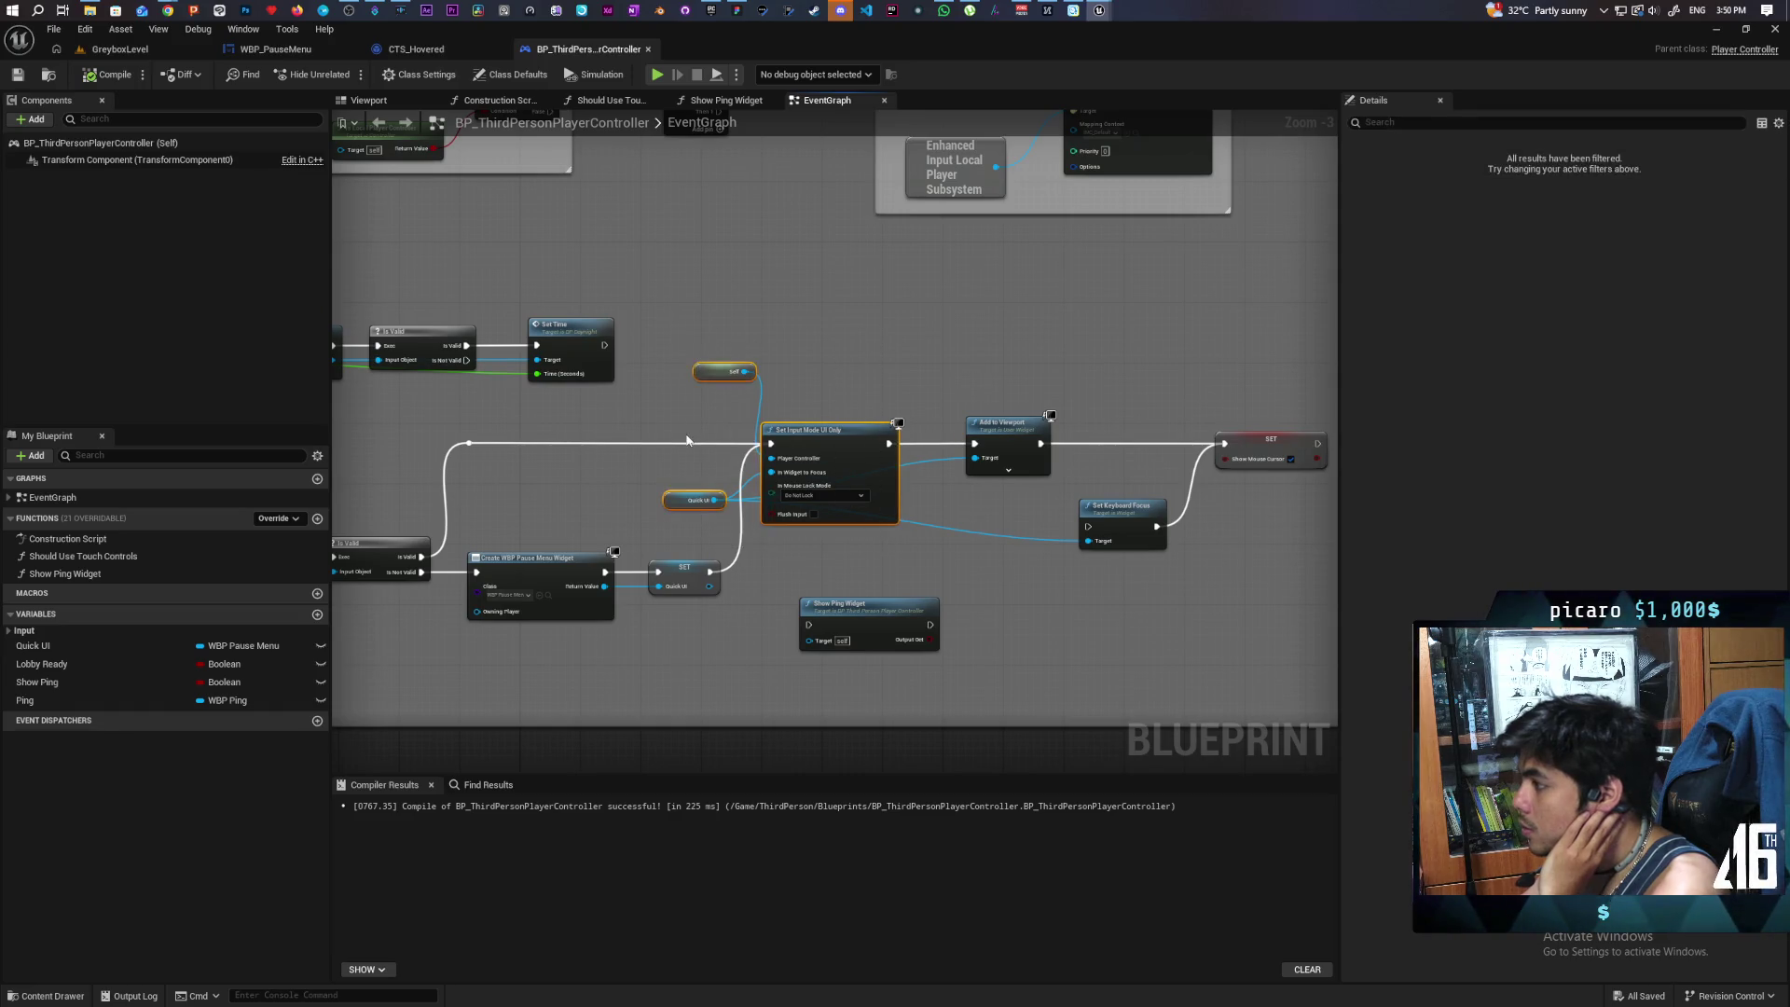
pyautogui.click(687, 440)
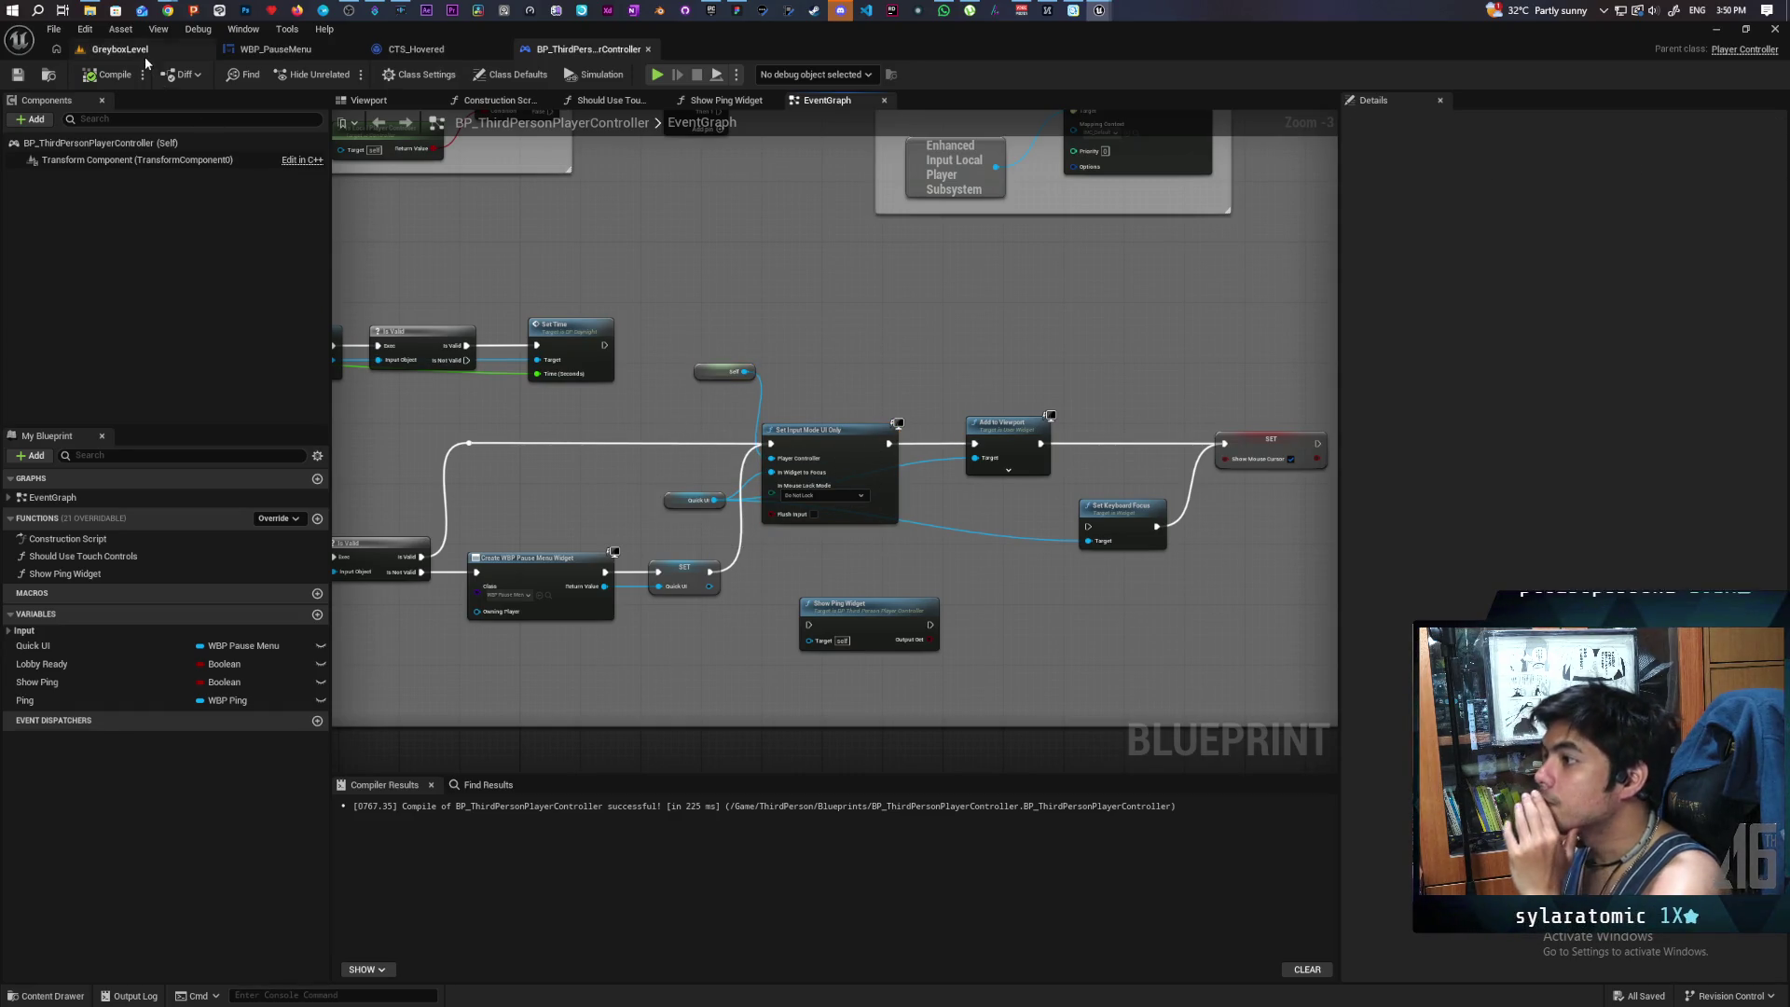
pyautogui.click(140, 51)
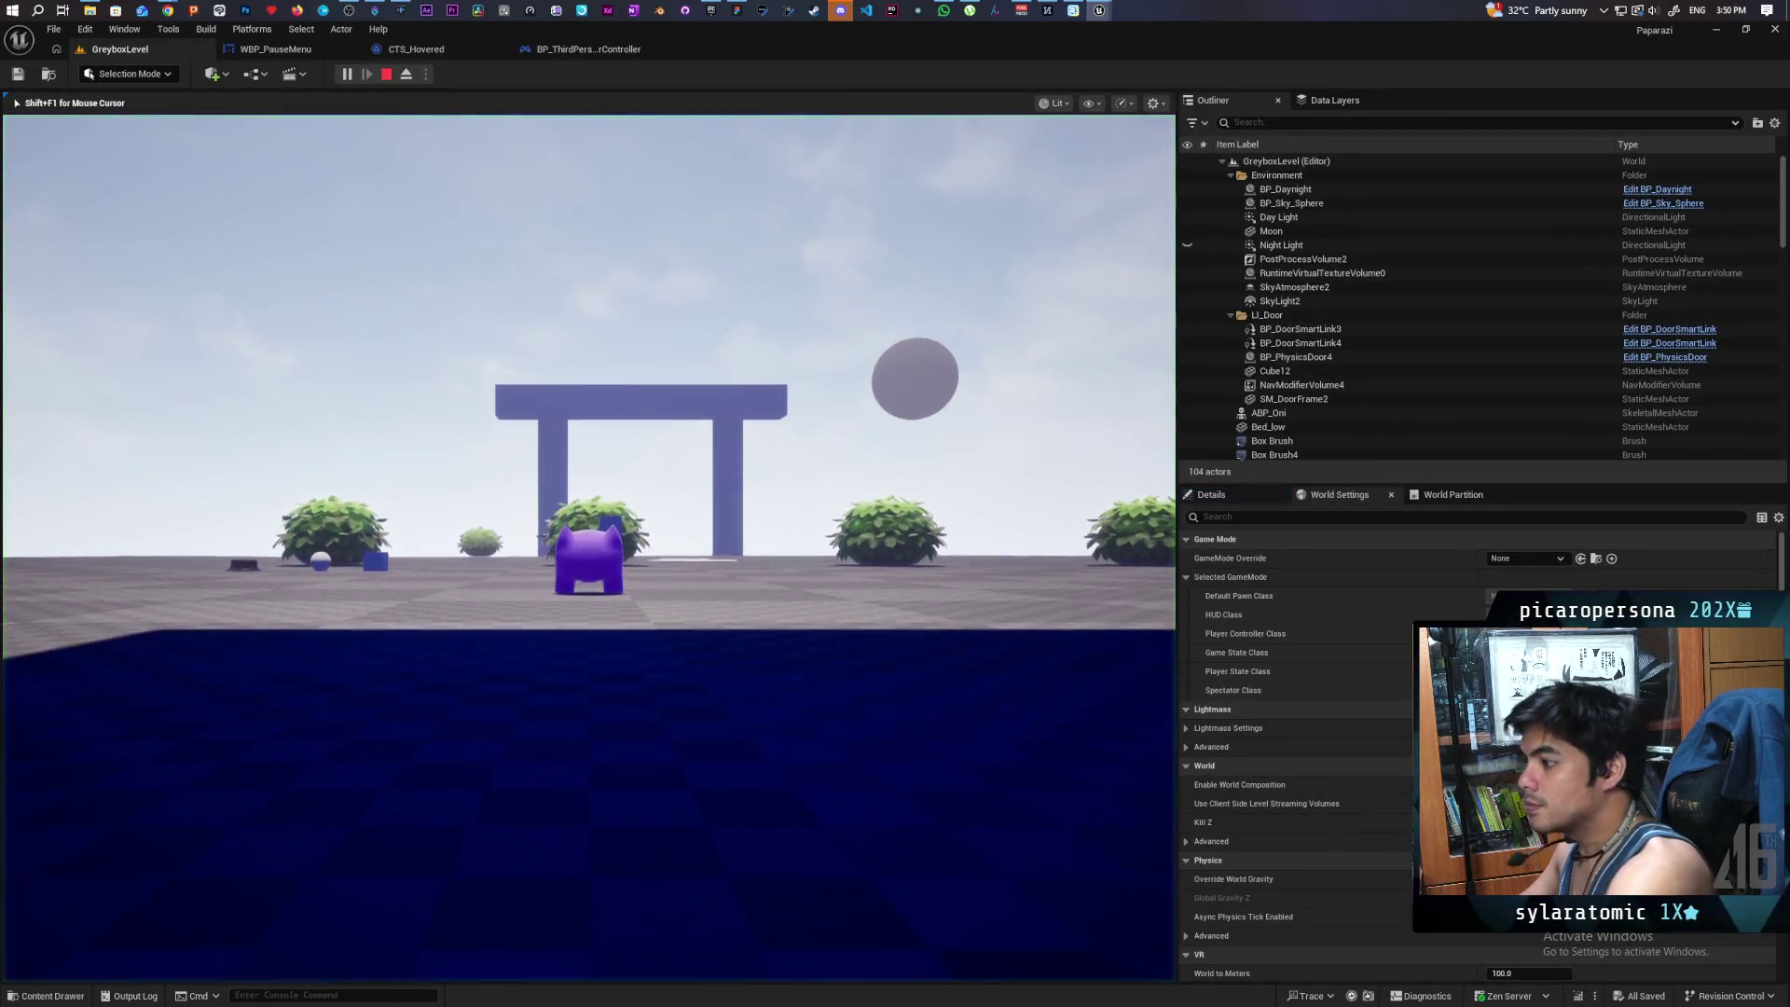
# - Show the pause menu with P in the running game, then stop Play In Editor
pyautogui.press('p')
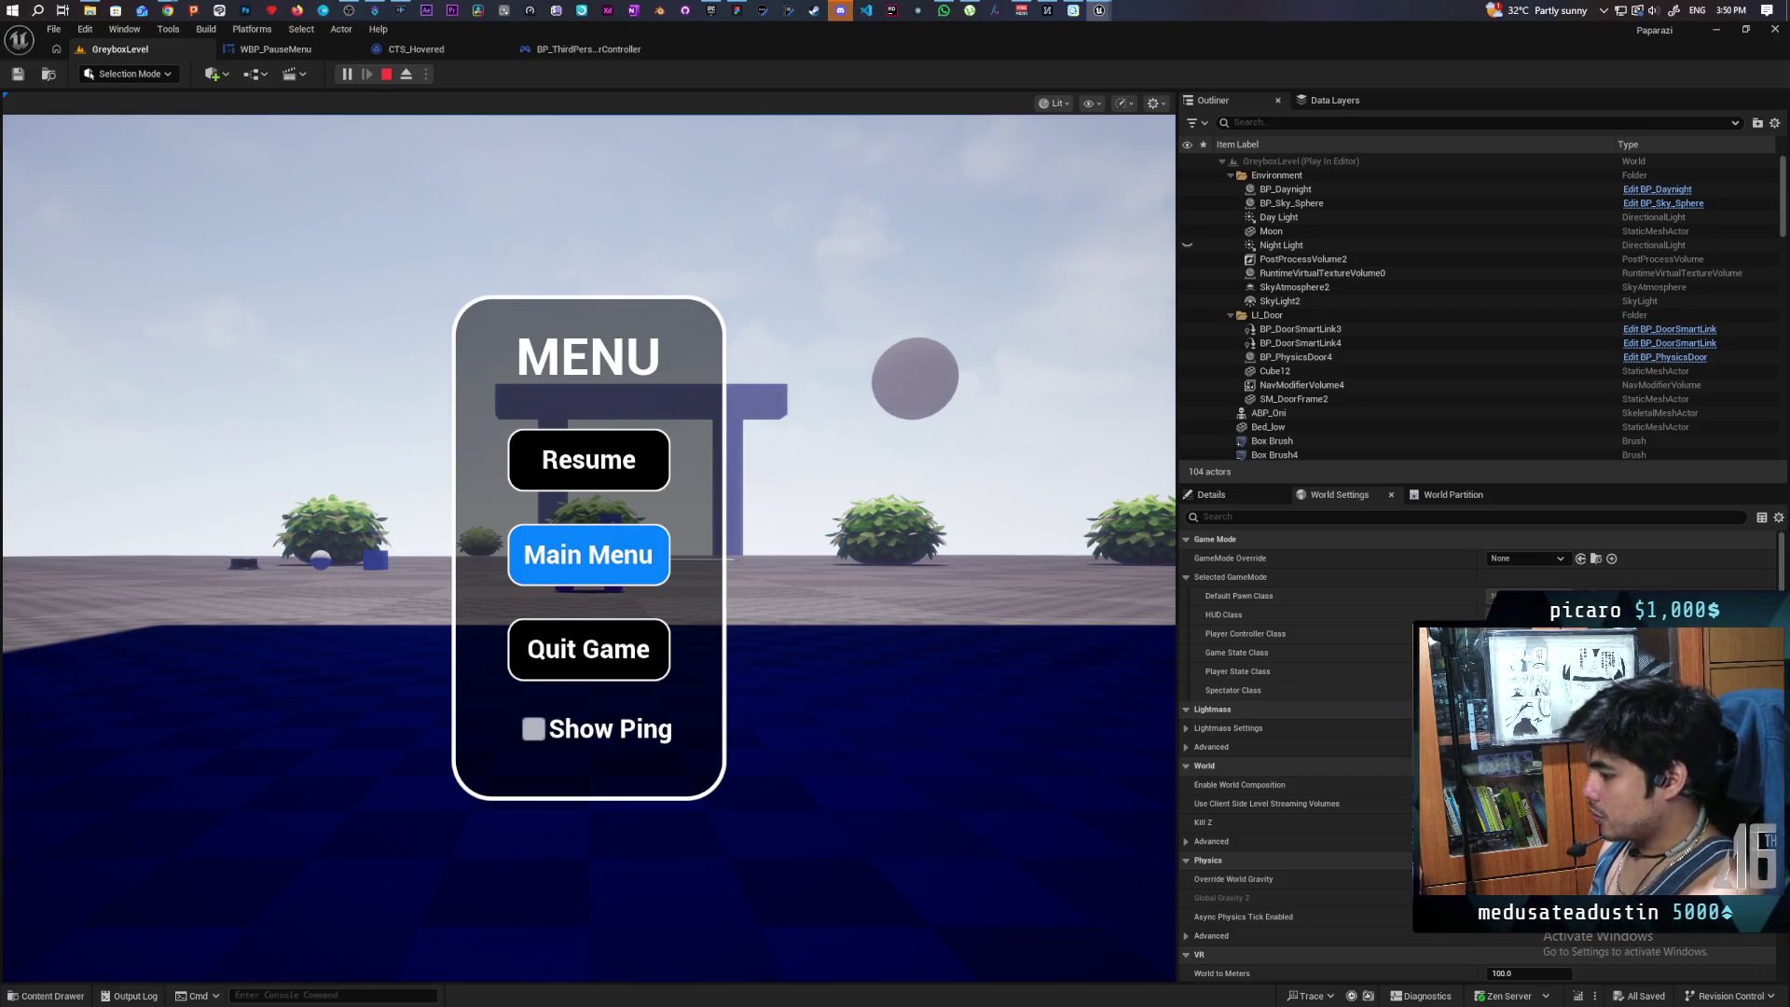
pyautogui.press('Escape')
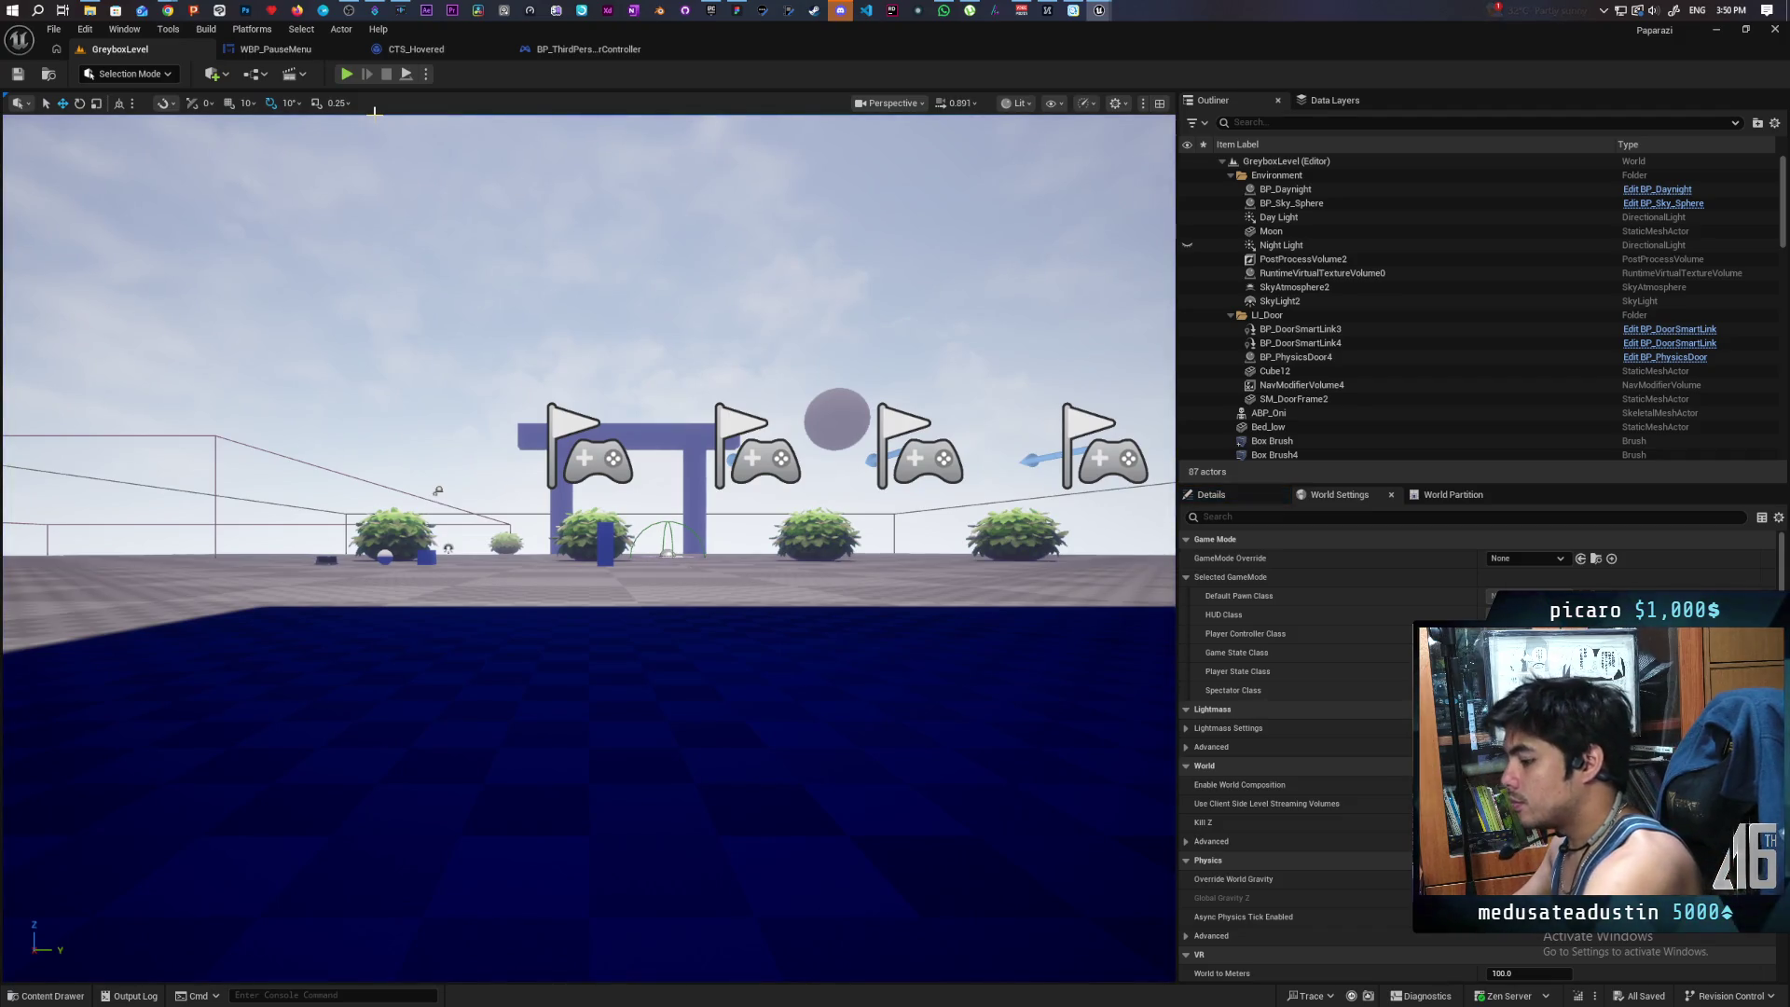
# - Reconnect Add to Viewport to Set Keyboard Focus in the player controller graph
pyautogui.click(586, 48)
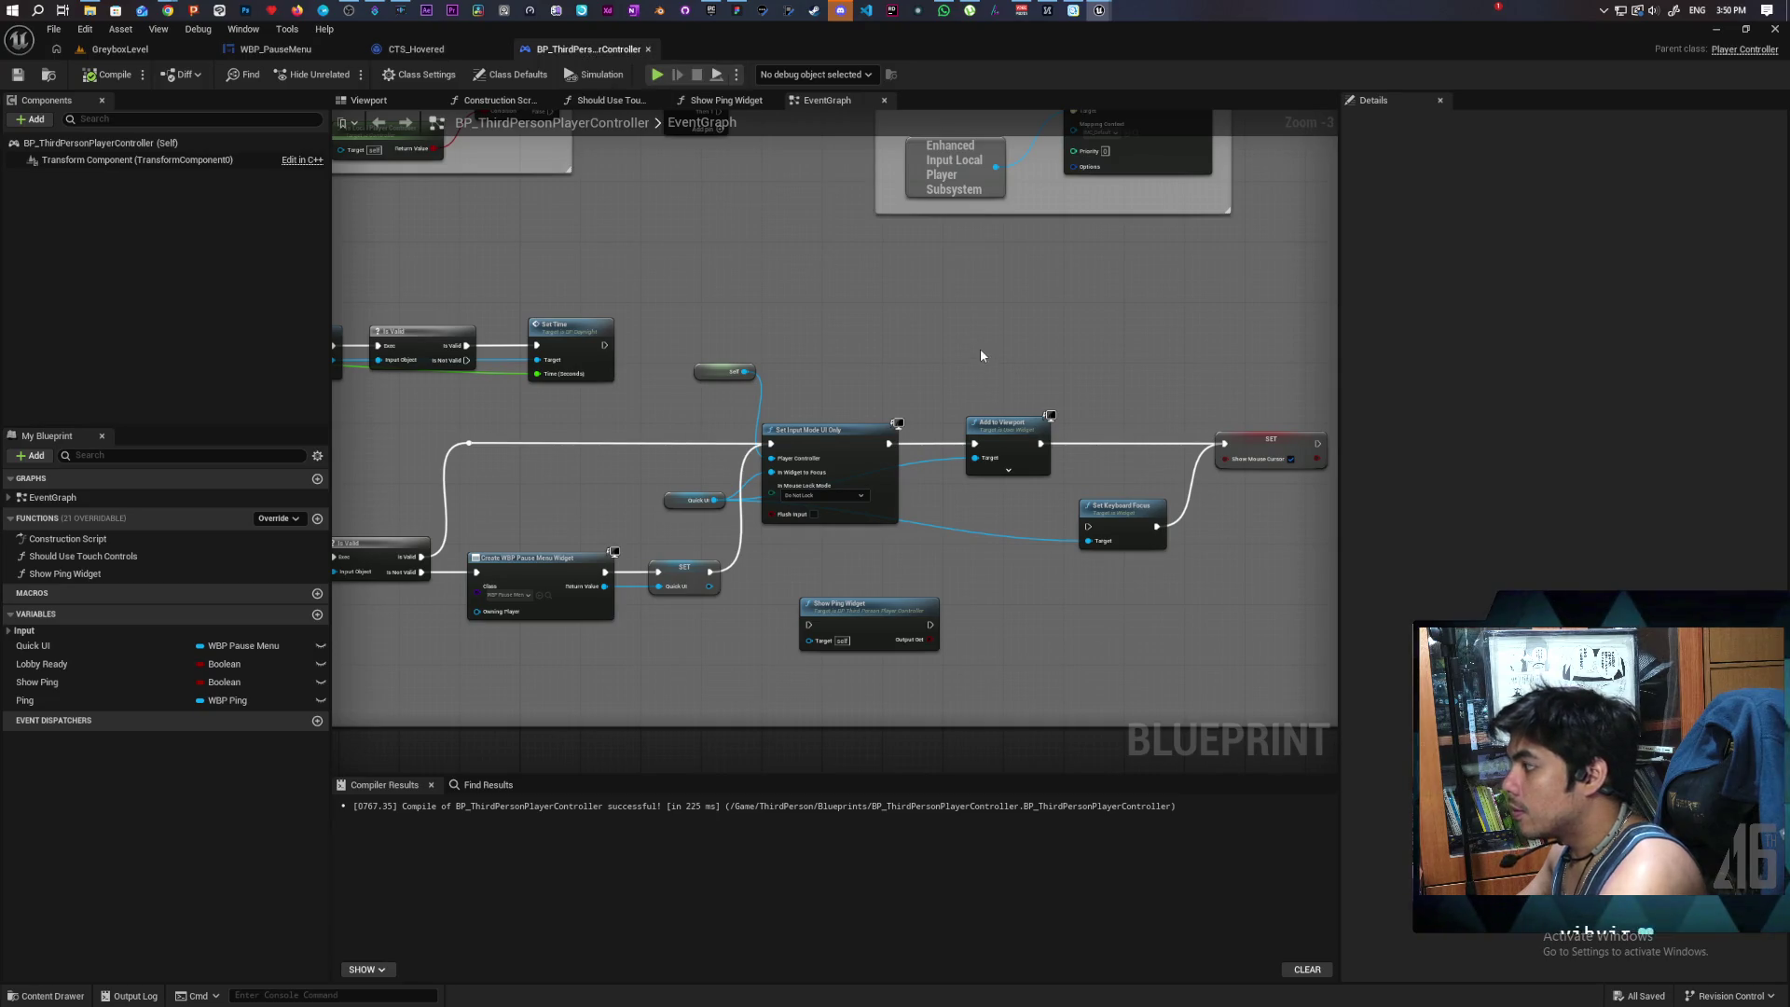
pyautogui.moveTo(1041, 444)
pyautogui.mouseDown()
pyautogui.moveTo(1088, 527)
pyautogui.moveTo(1120, 442)
pyautogui.mouseUp()
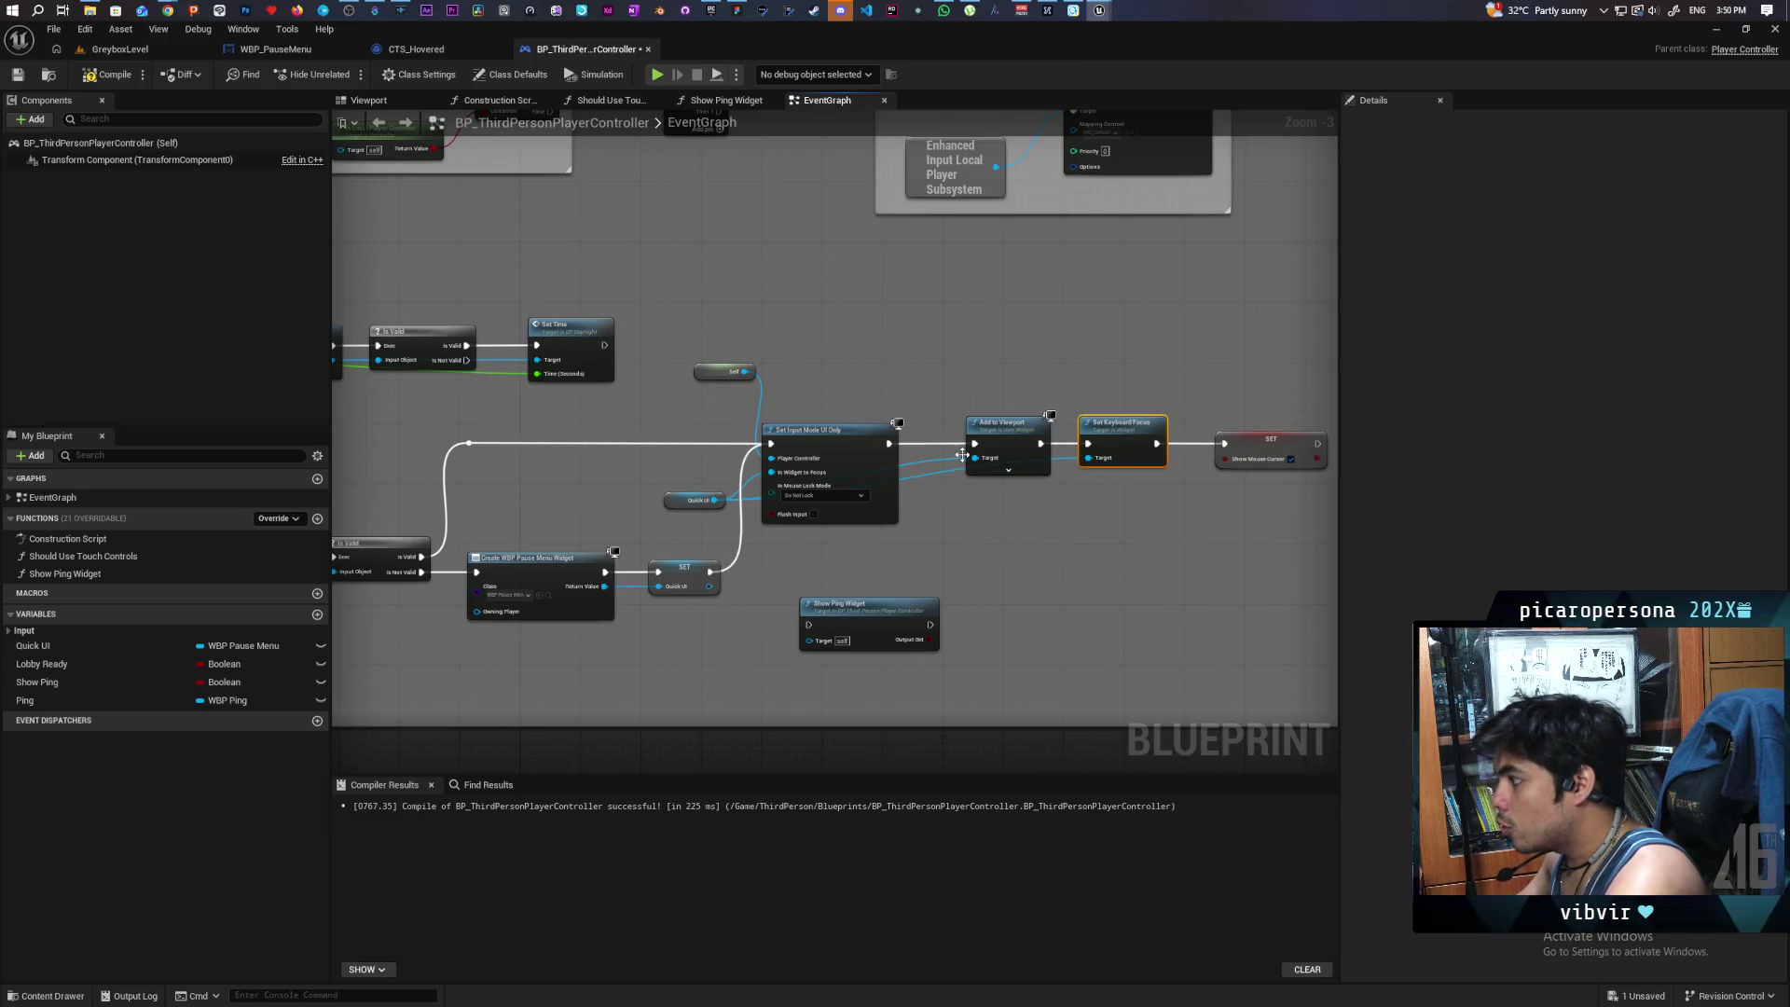
pyautogui.scroll(3, 751, 472)
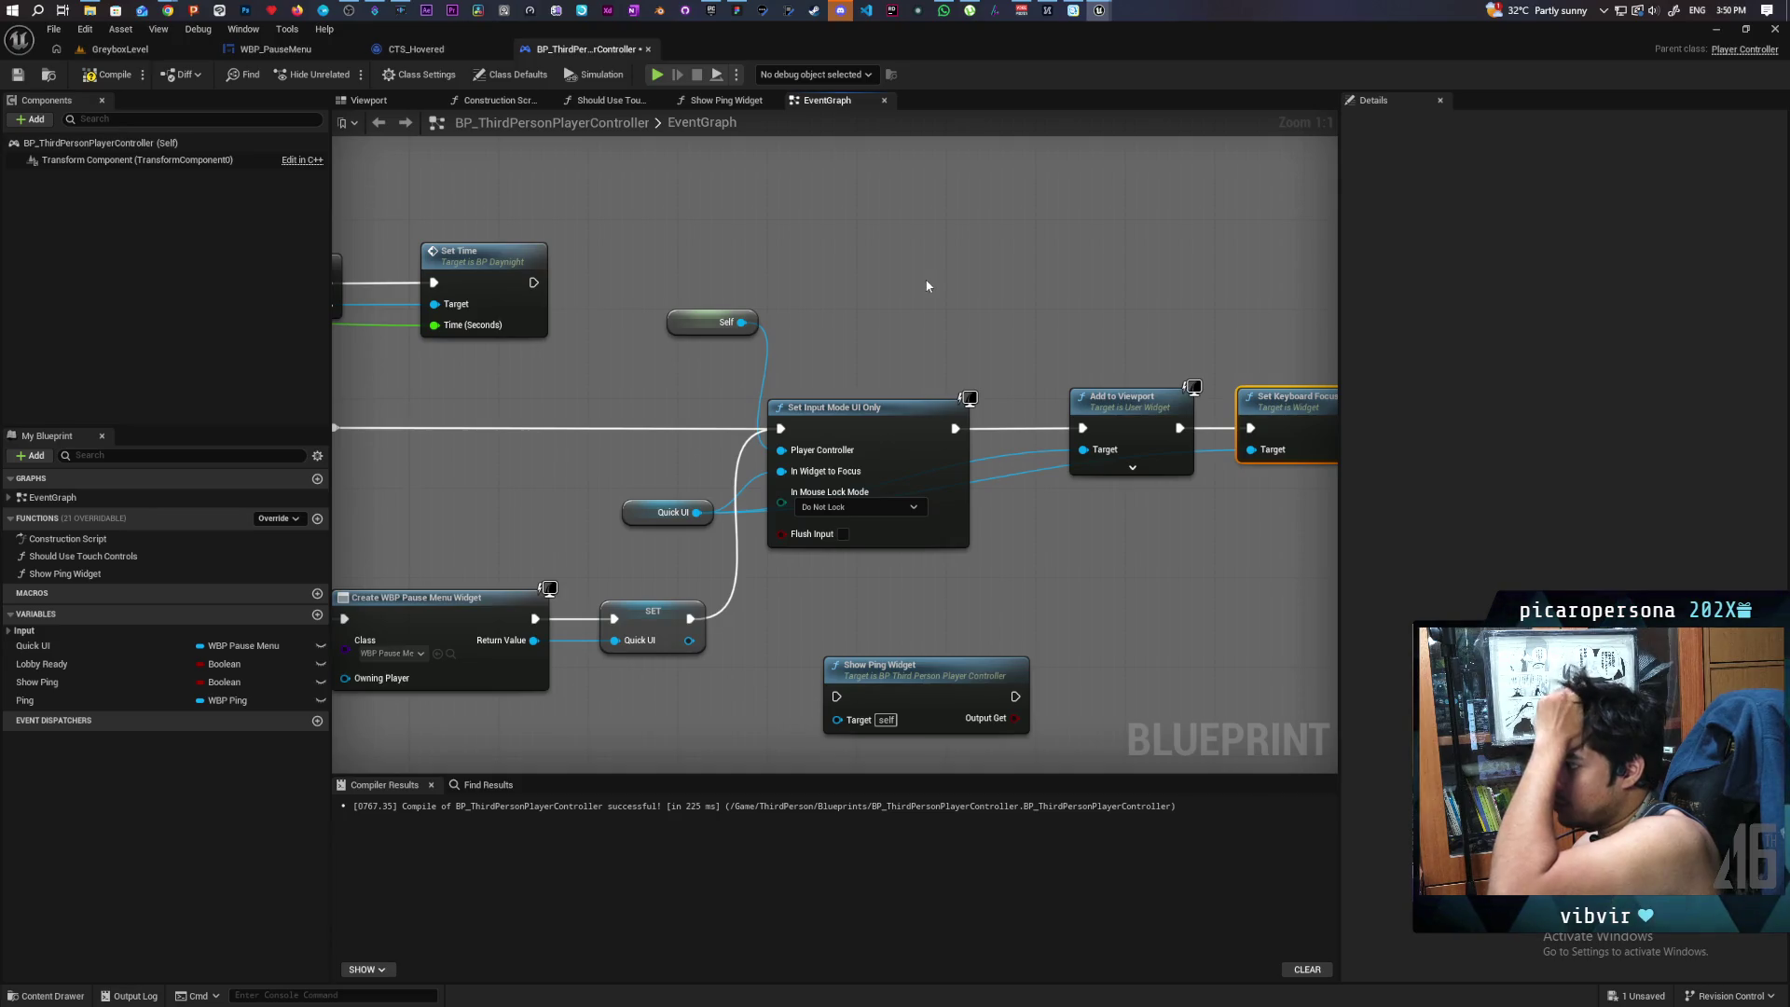
pyautogui.moveTo(638, 487); pyautogui.dragTo(669, 552)
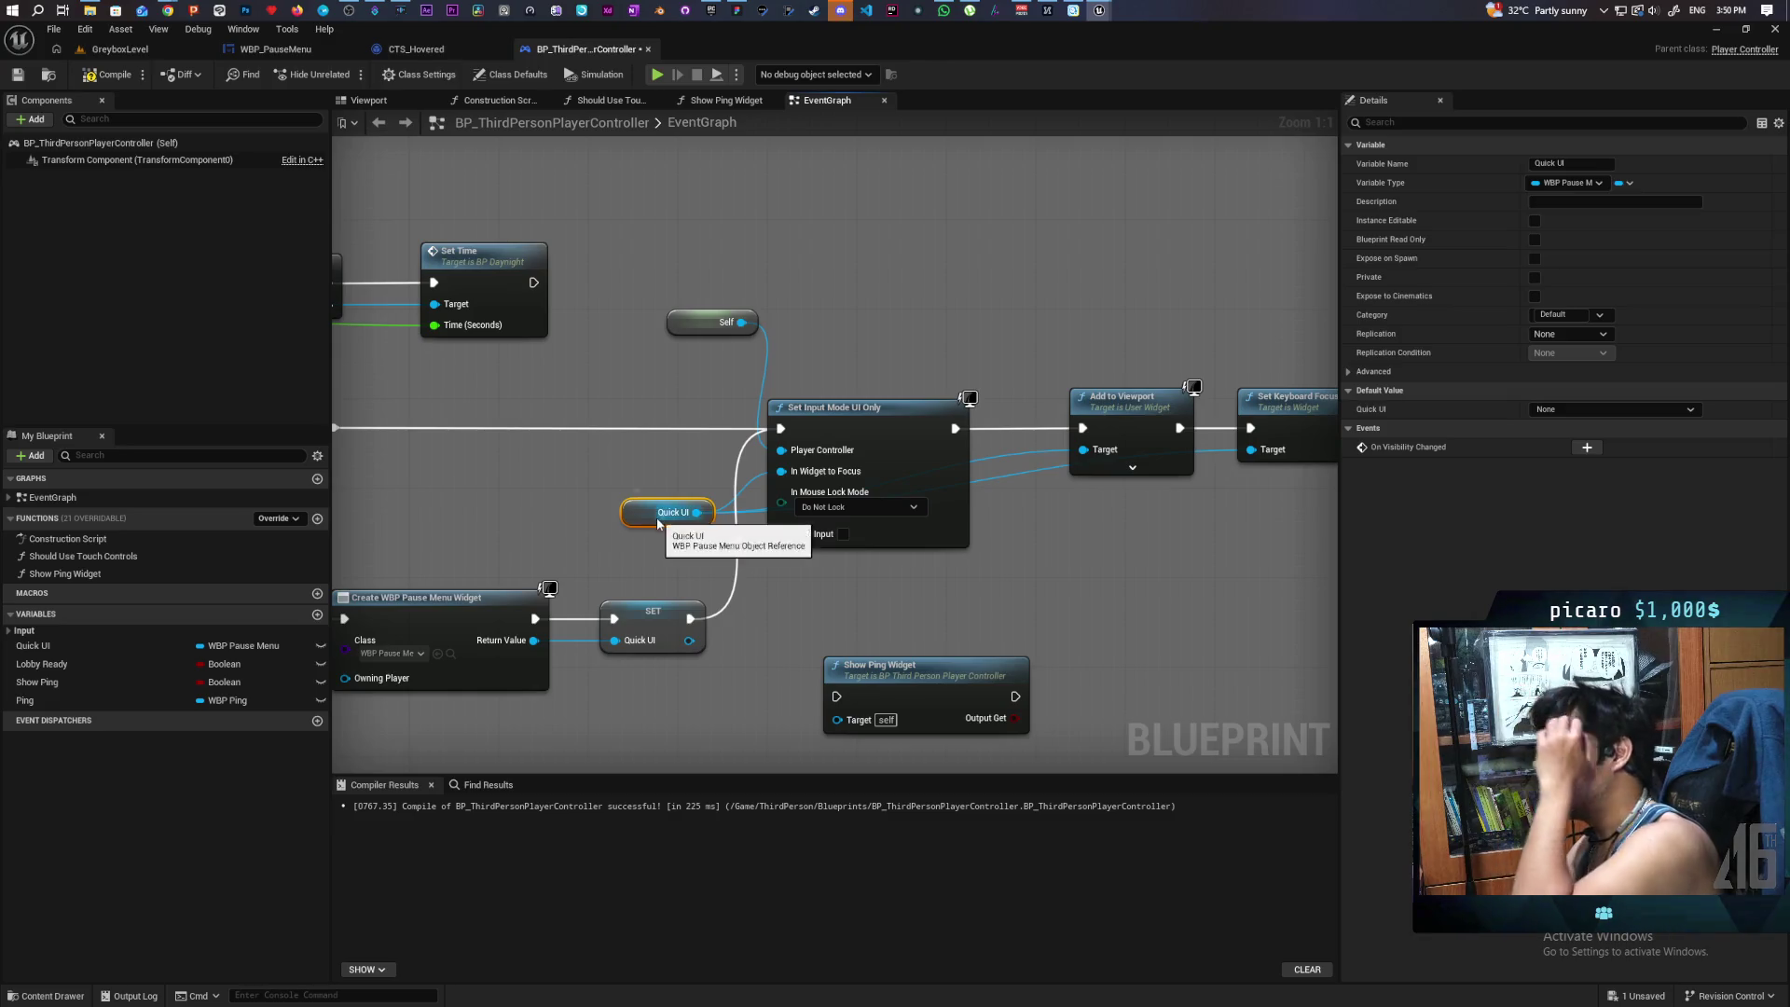
pyautogui.click(278, 48)
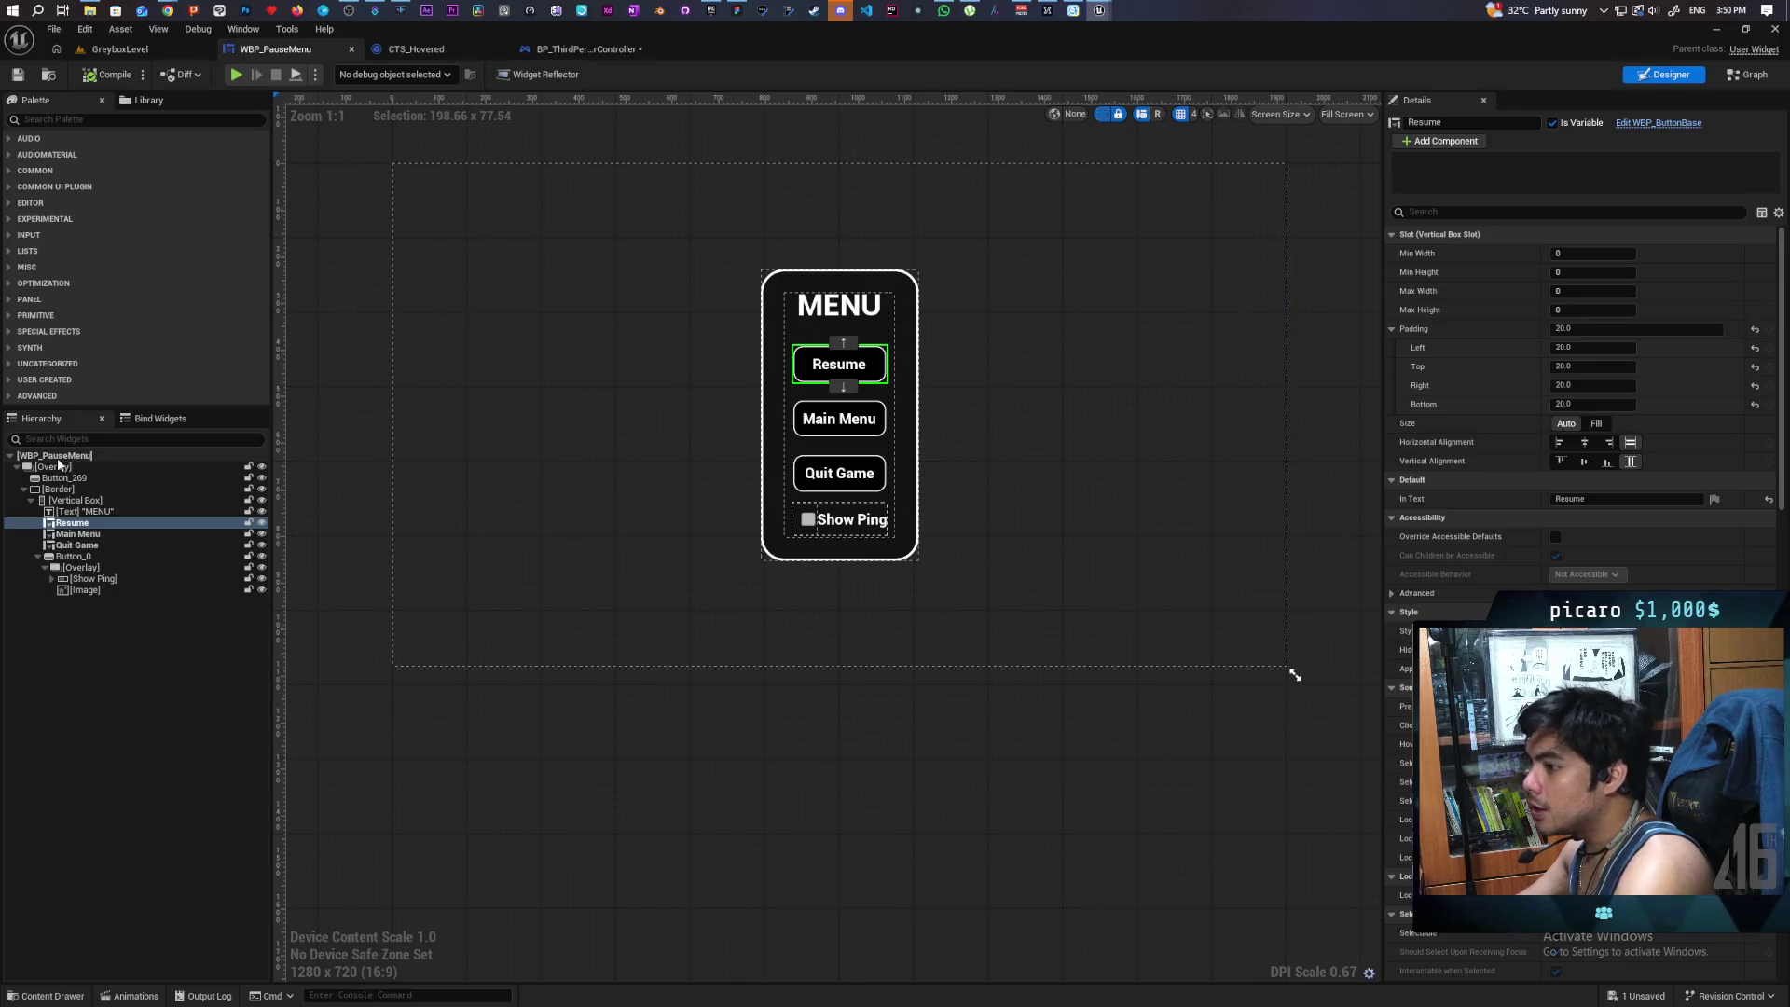
# - Set the pause menu root's Desired Focus Widget to Resume
pyautogui.click(296, 395)
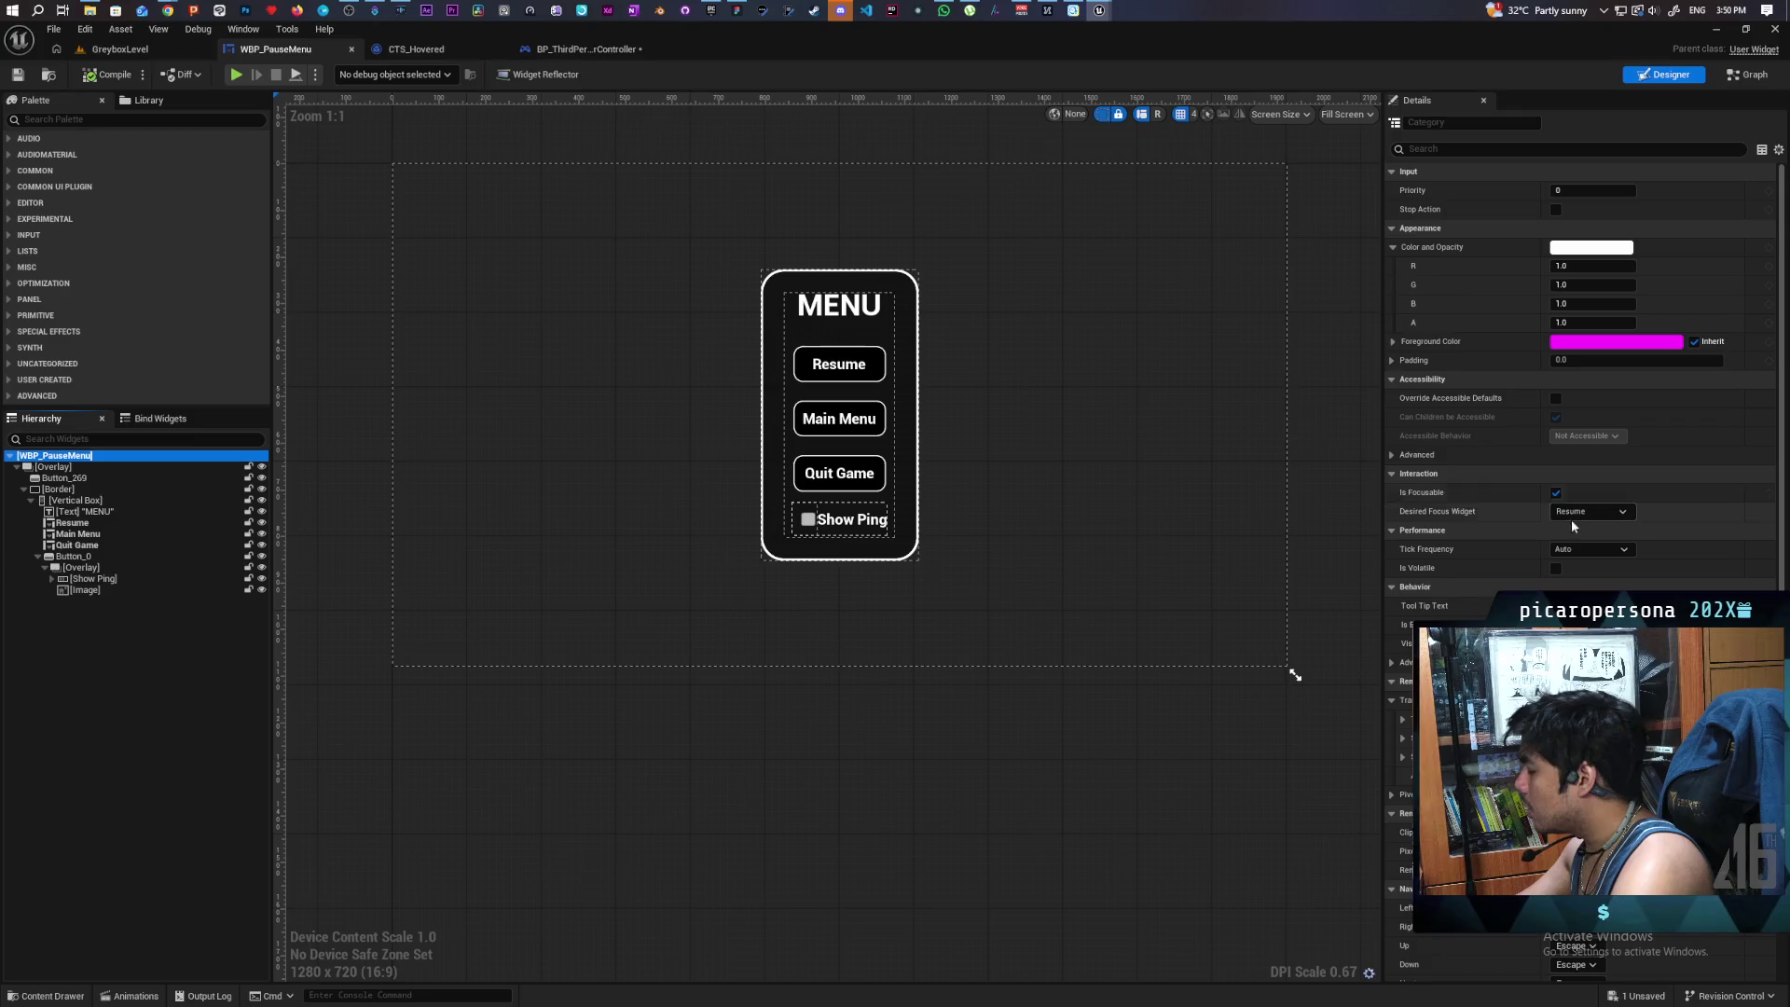
pyautogui.click(1597, 514)
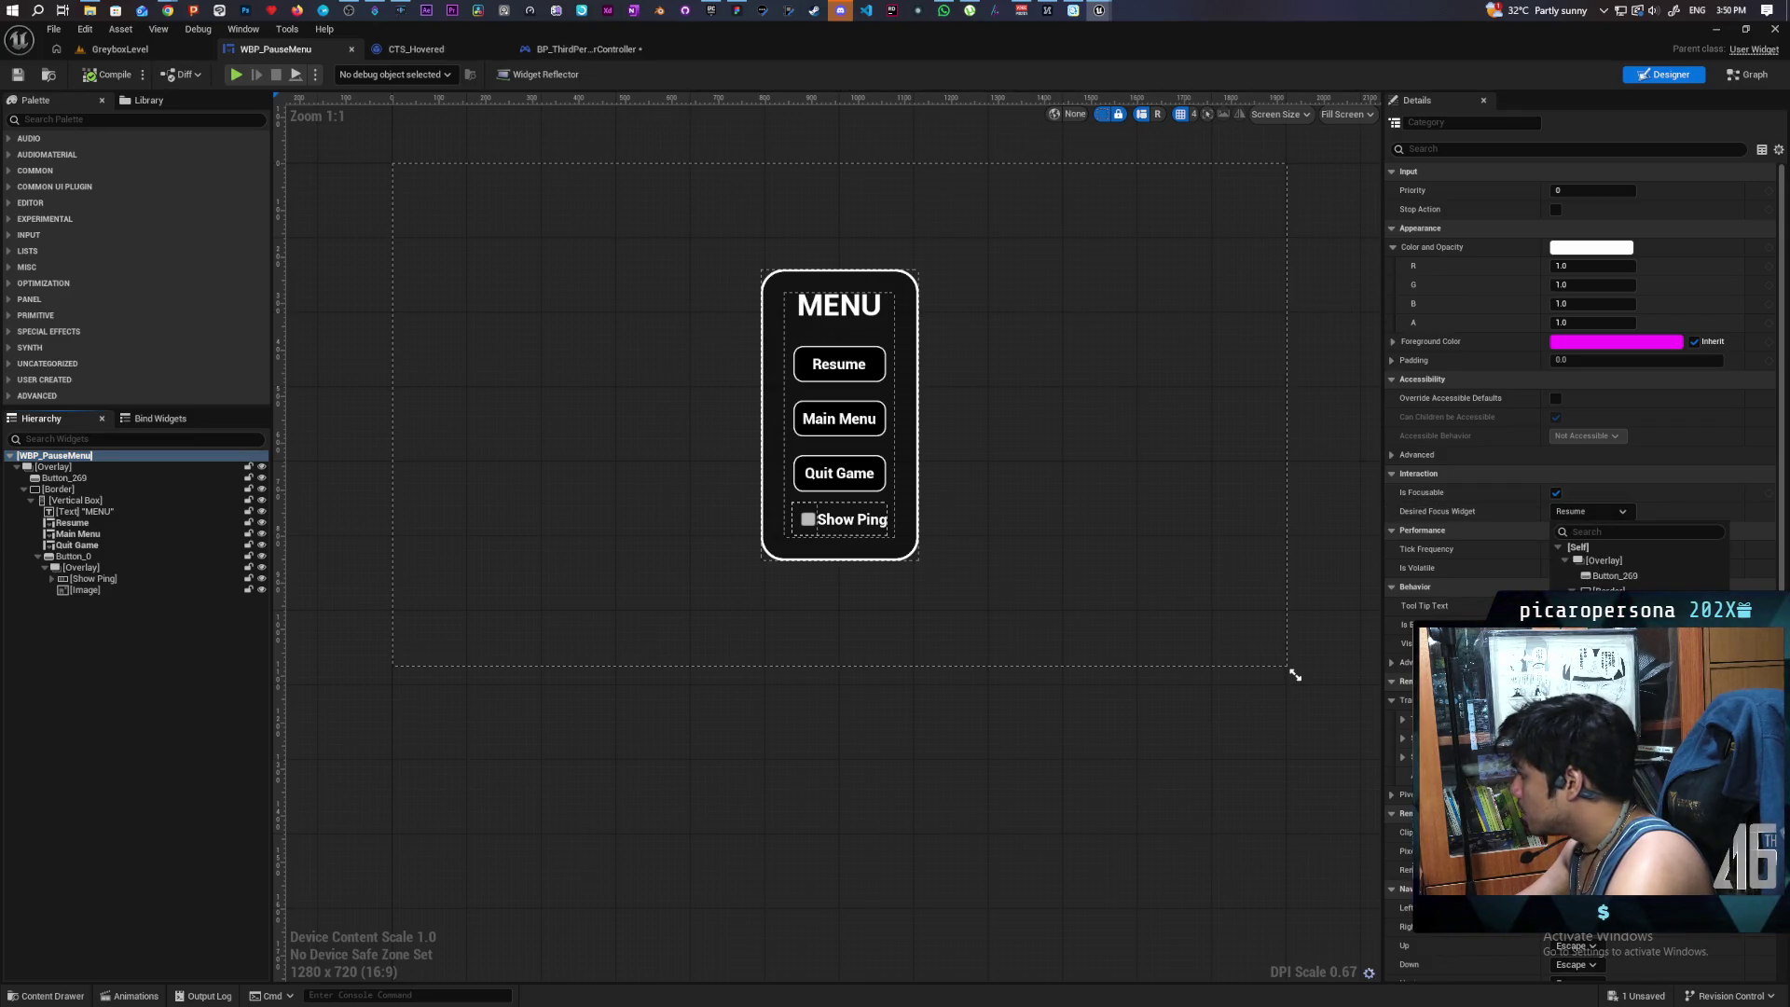
pyautogui.click(1604, 635)
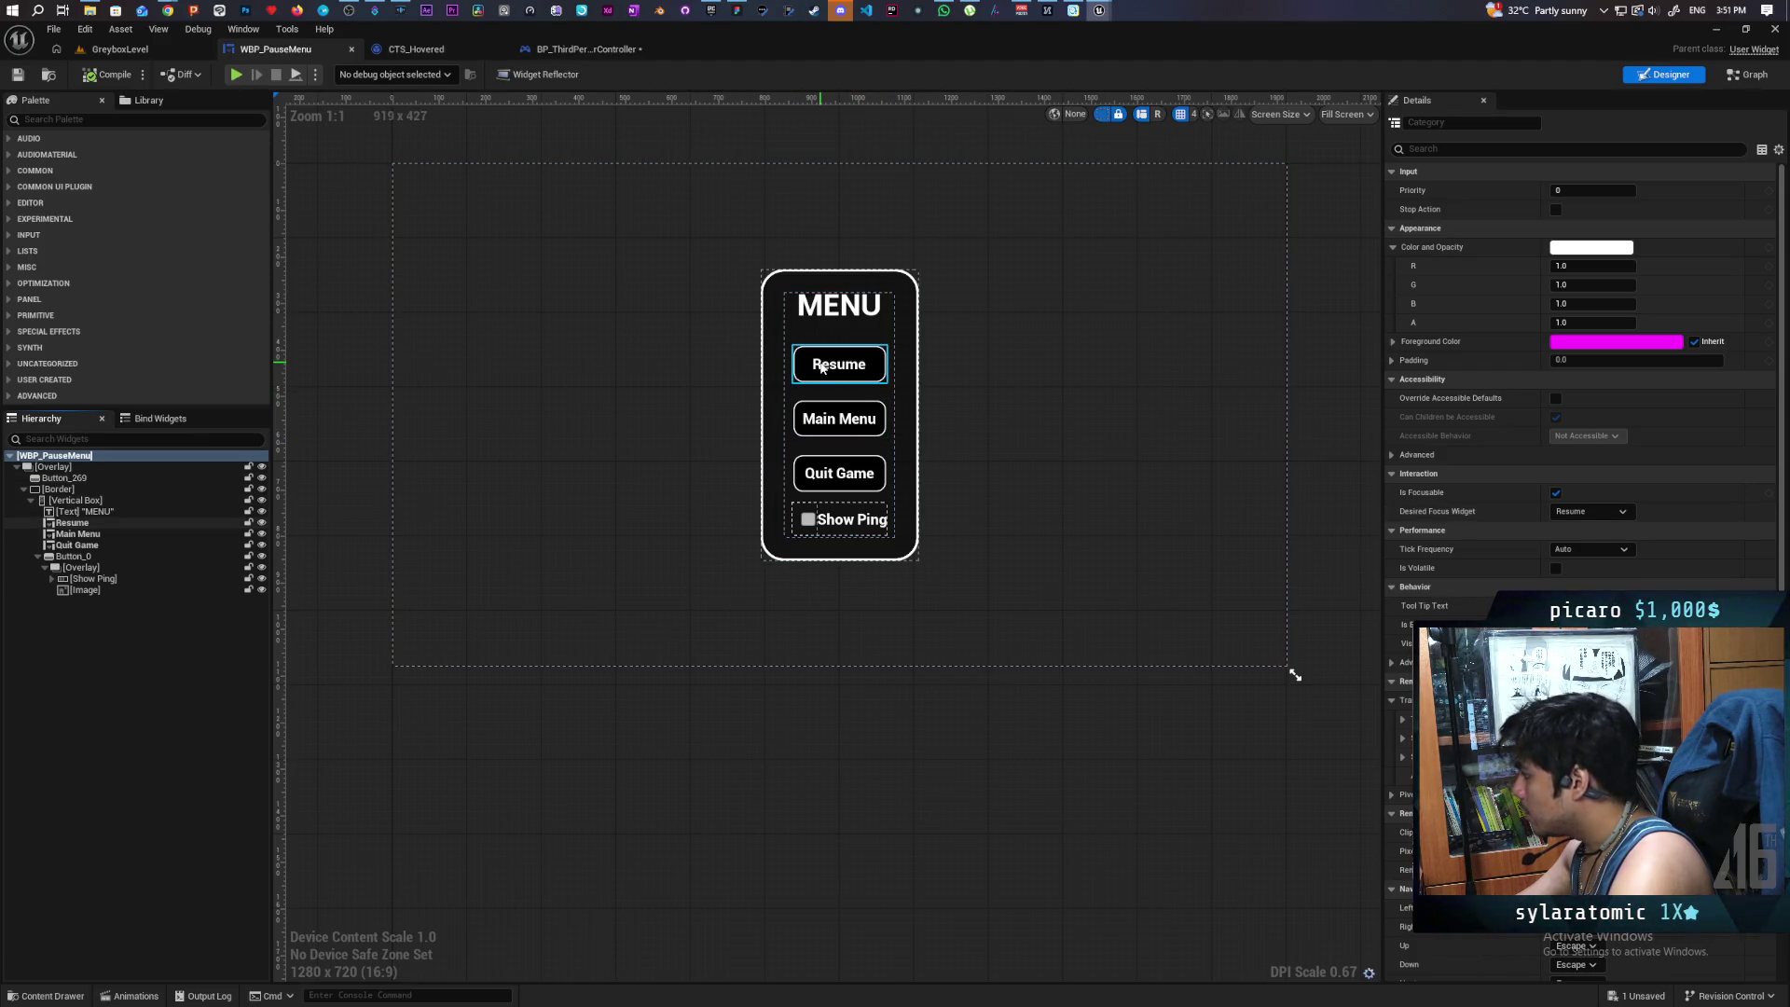
# - Try leafy and grey preview backgrounds, clear the background image, then save all assets
pyautogui.scroll(-4, 1585, 419)
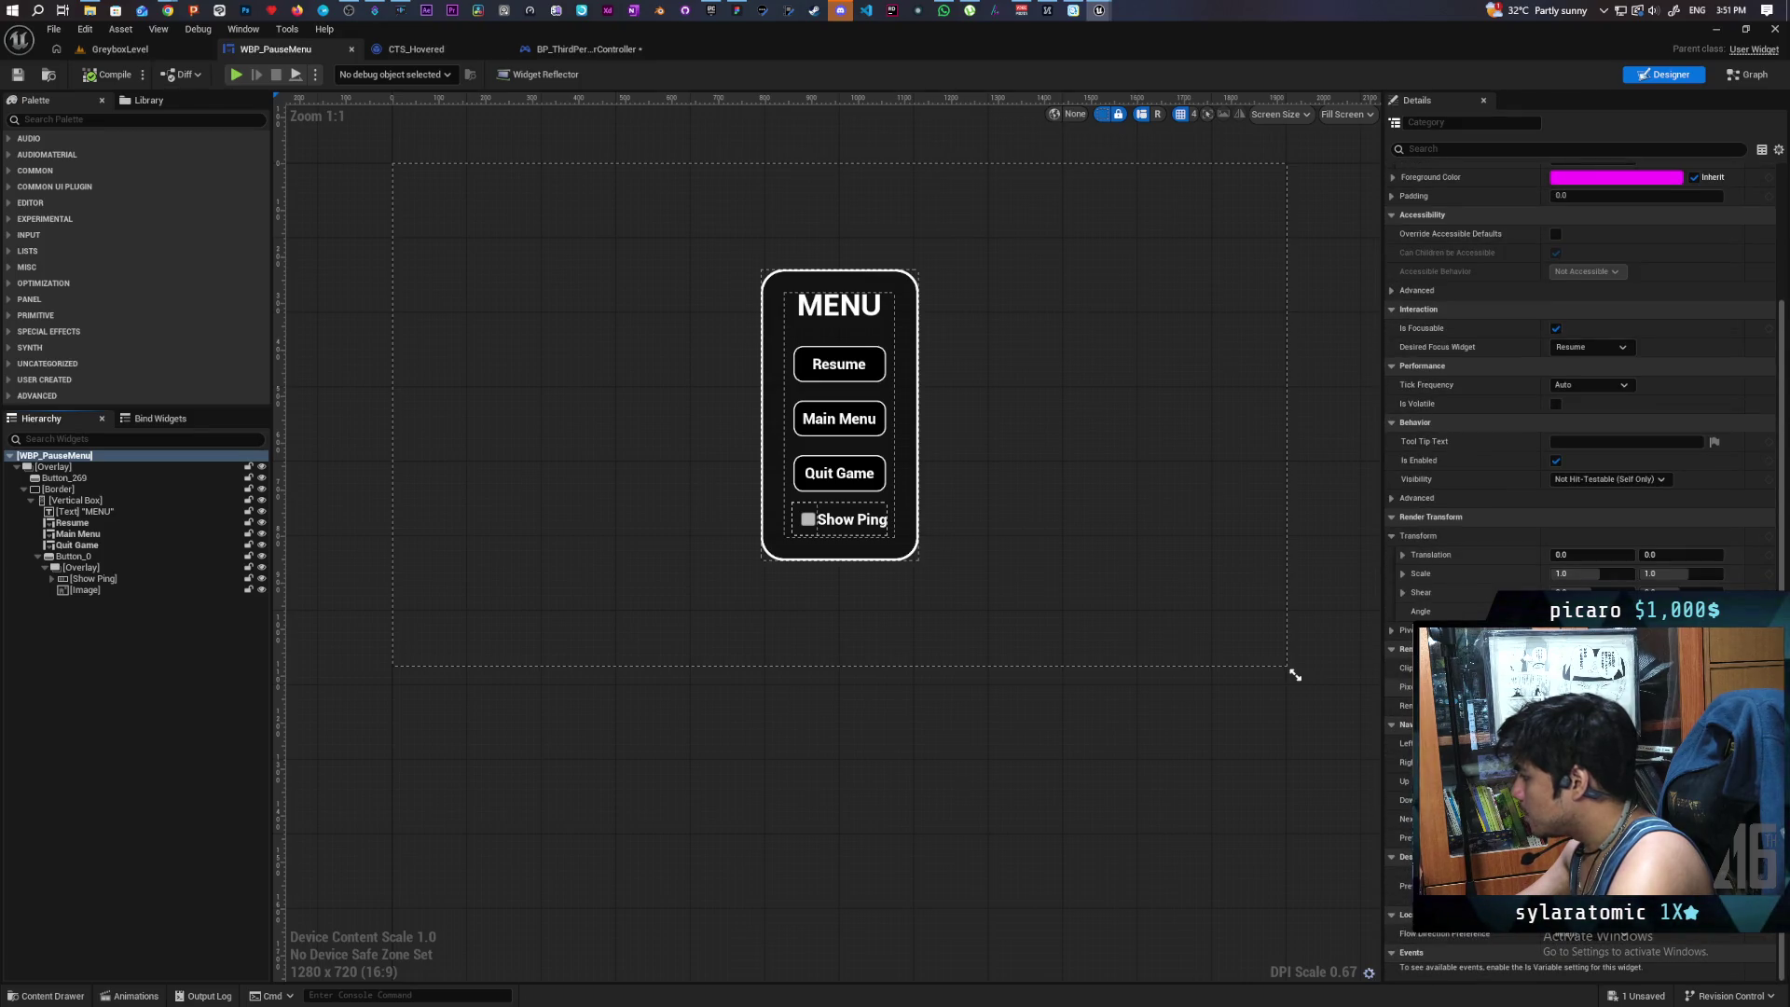
pyautogui.scroll(4, 1585, 373)
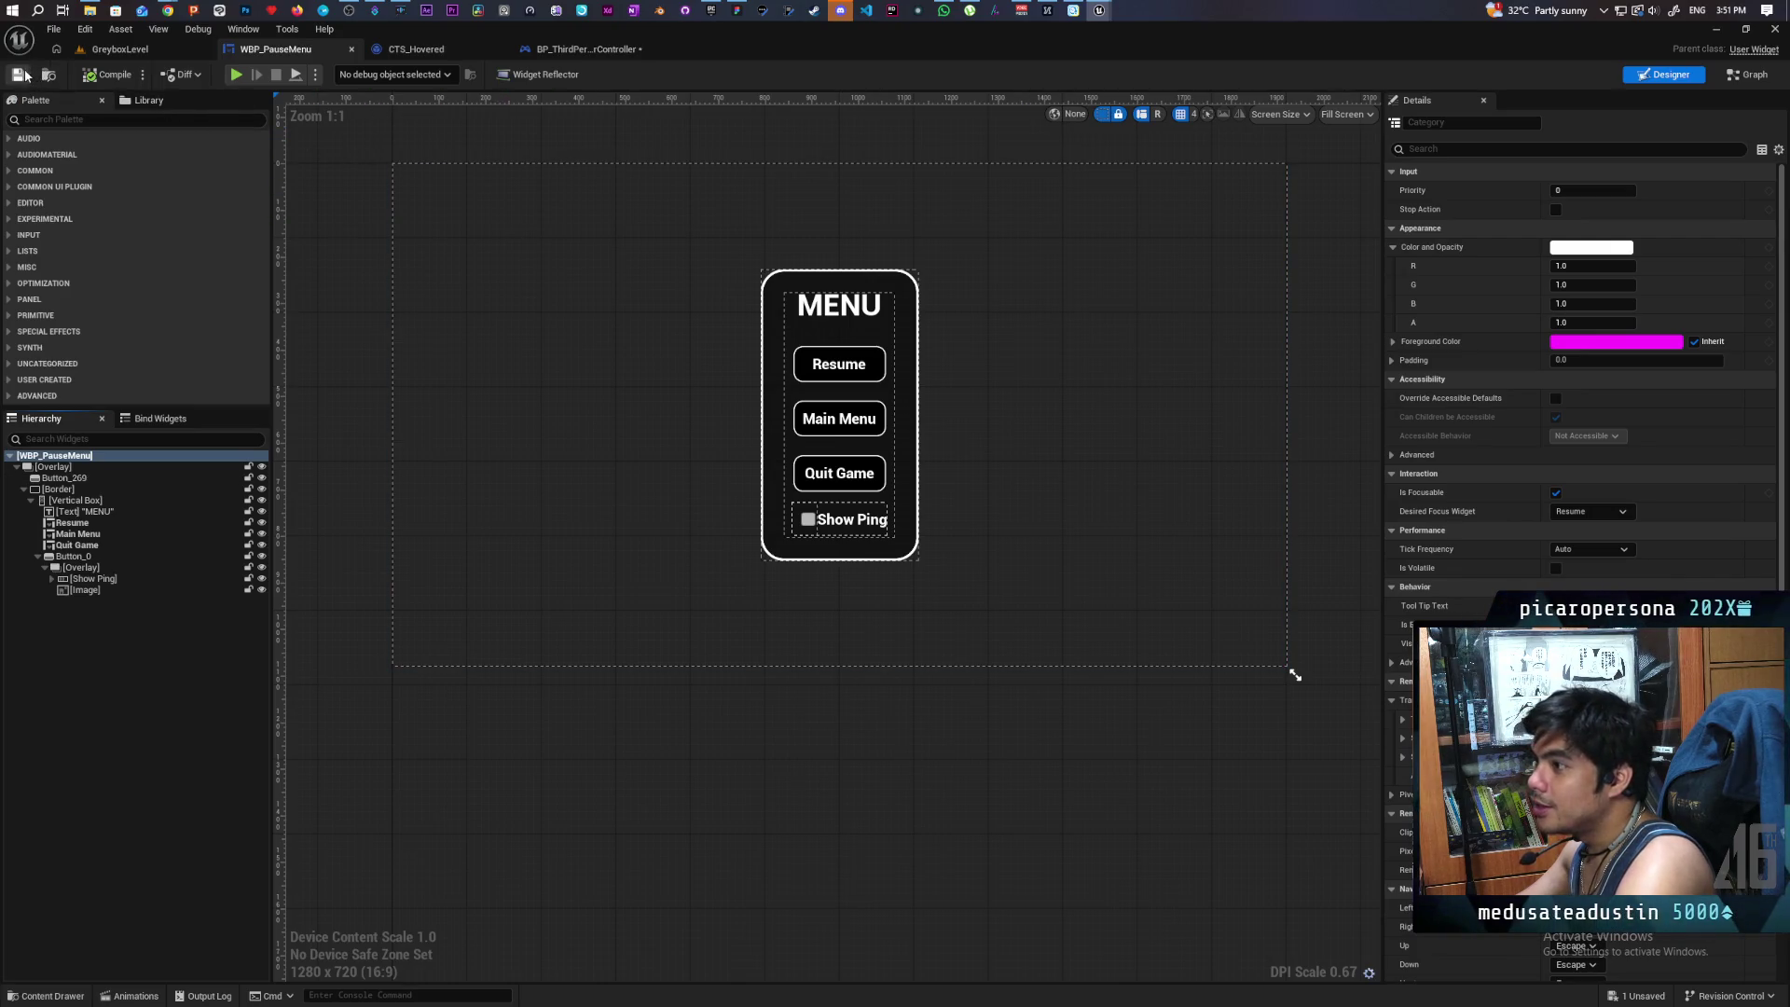
pyautogui.scroll(-4, 1585, 373)
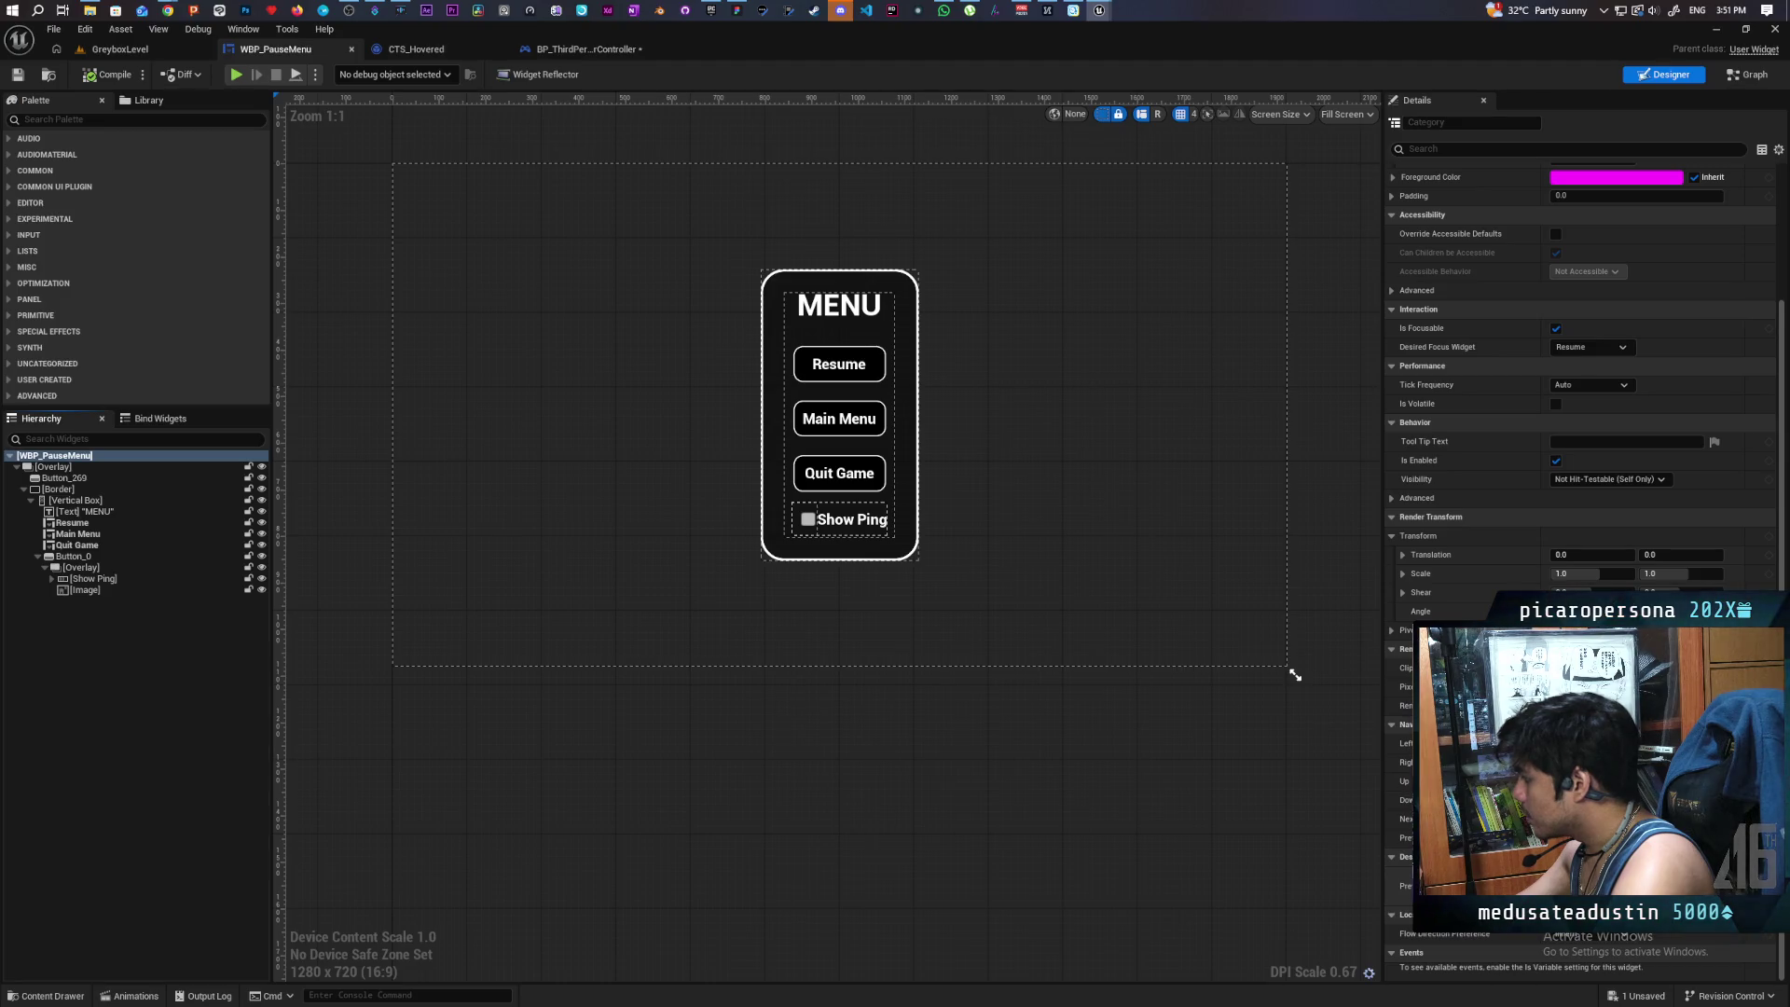
pyautogui.click(1585, 615)
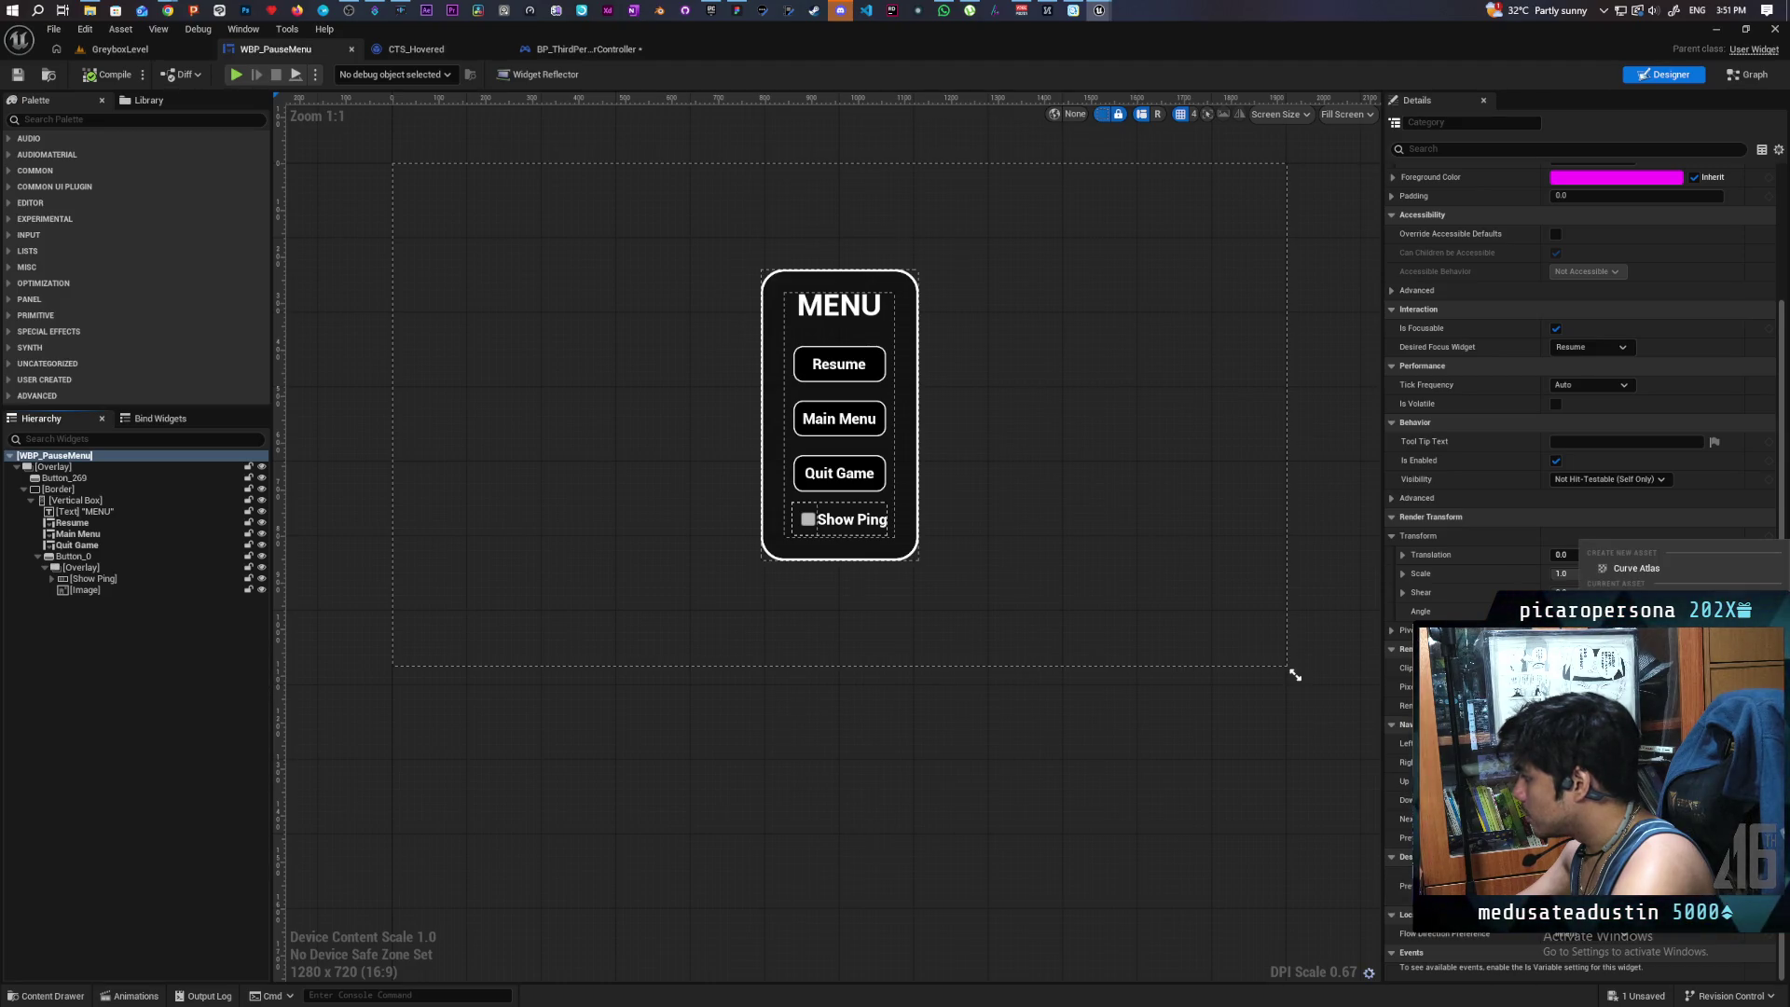
pyautogui.click(1641, 672)
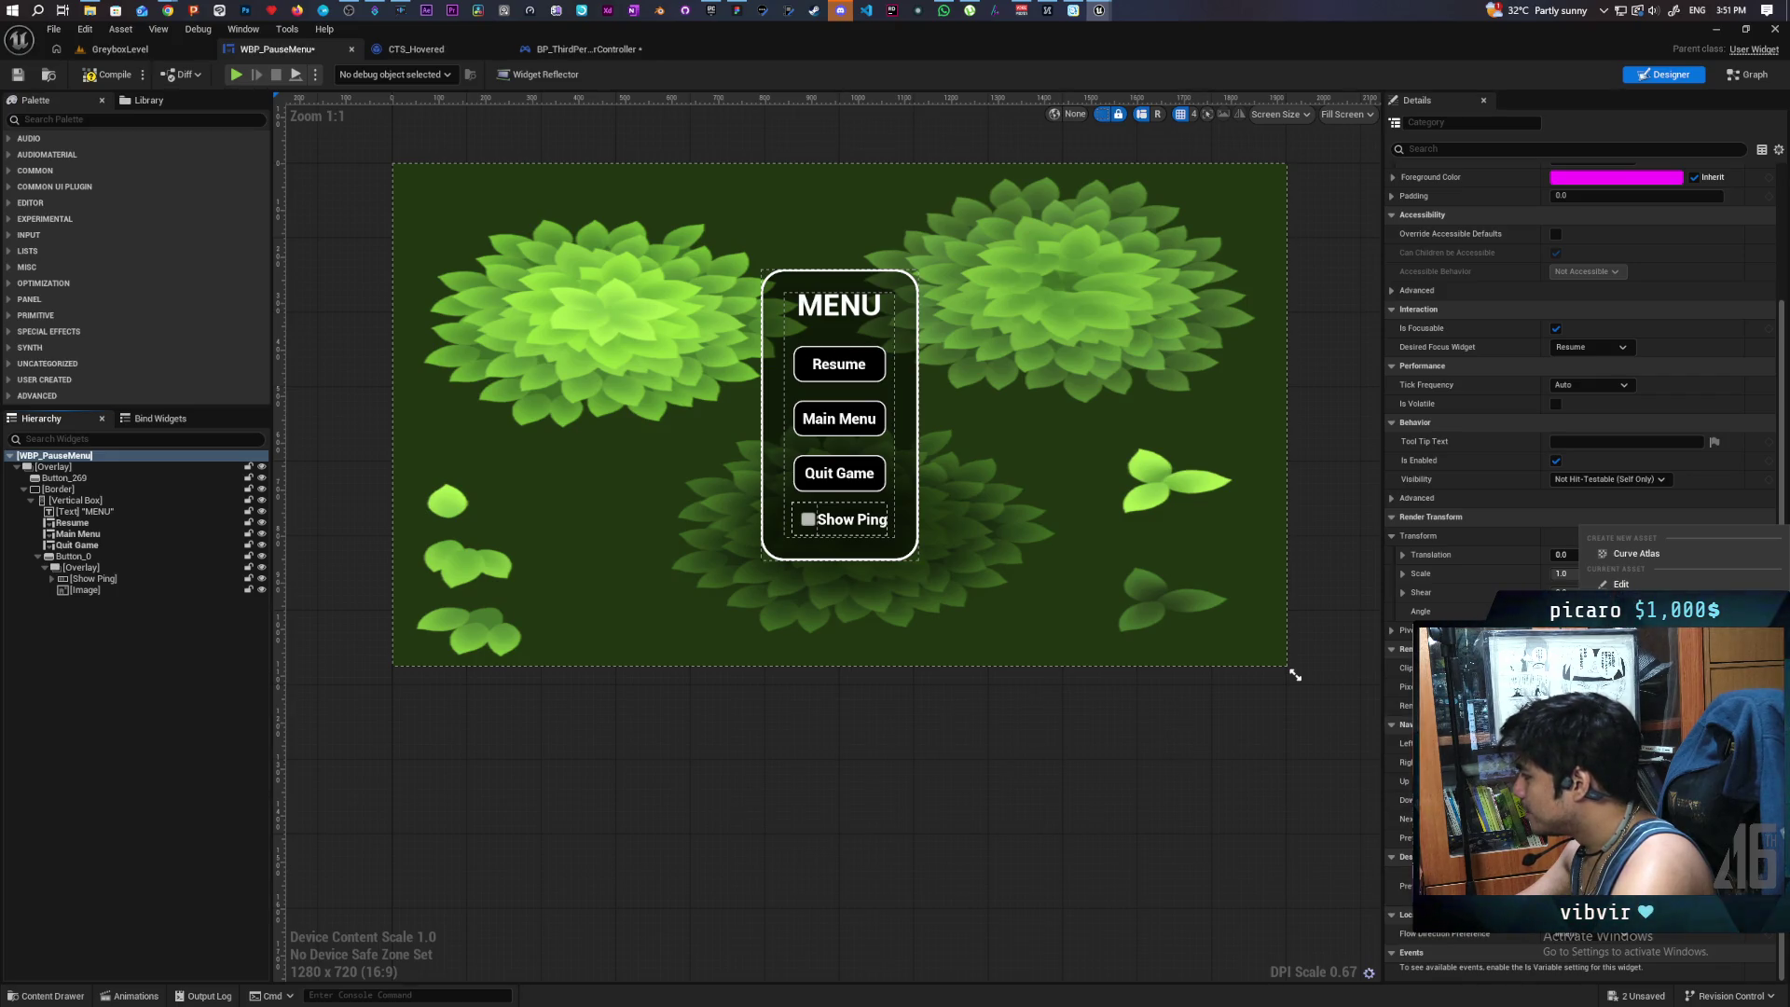
pyautogui.press('Return')
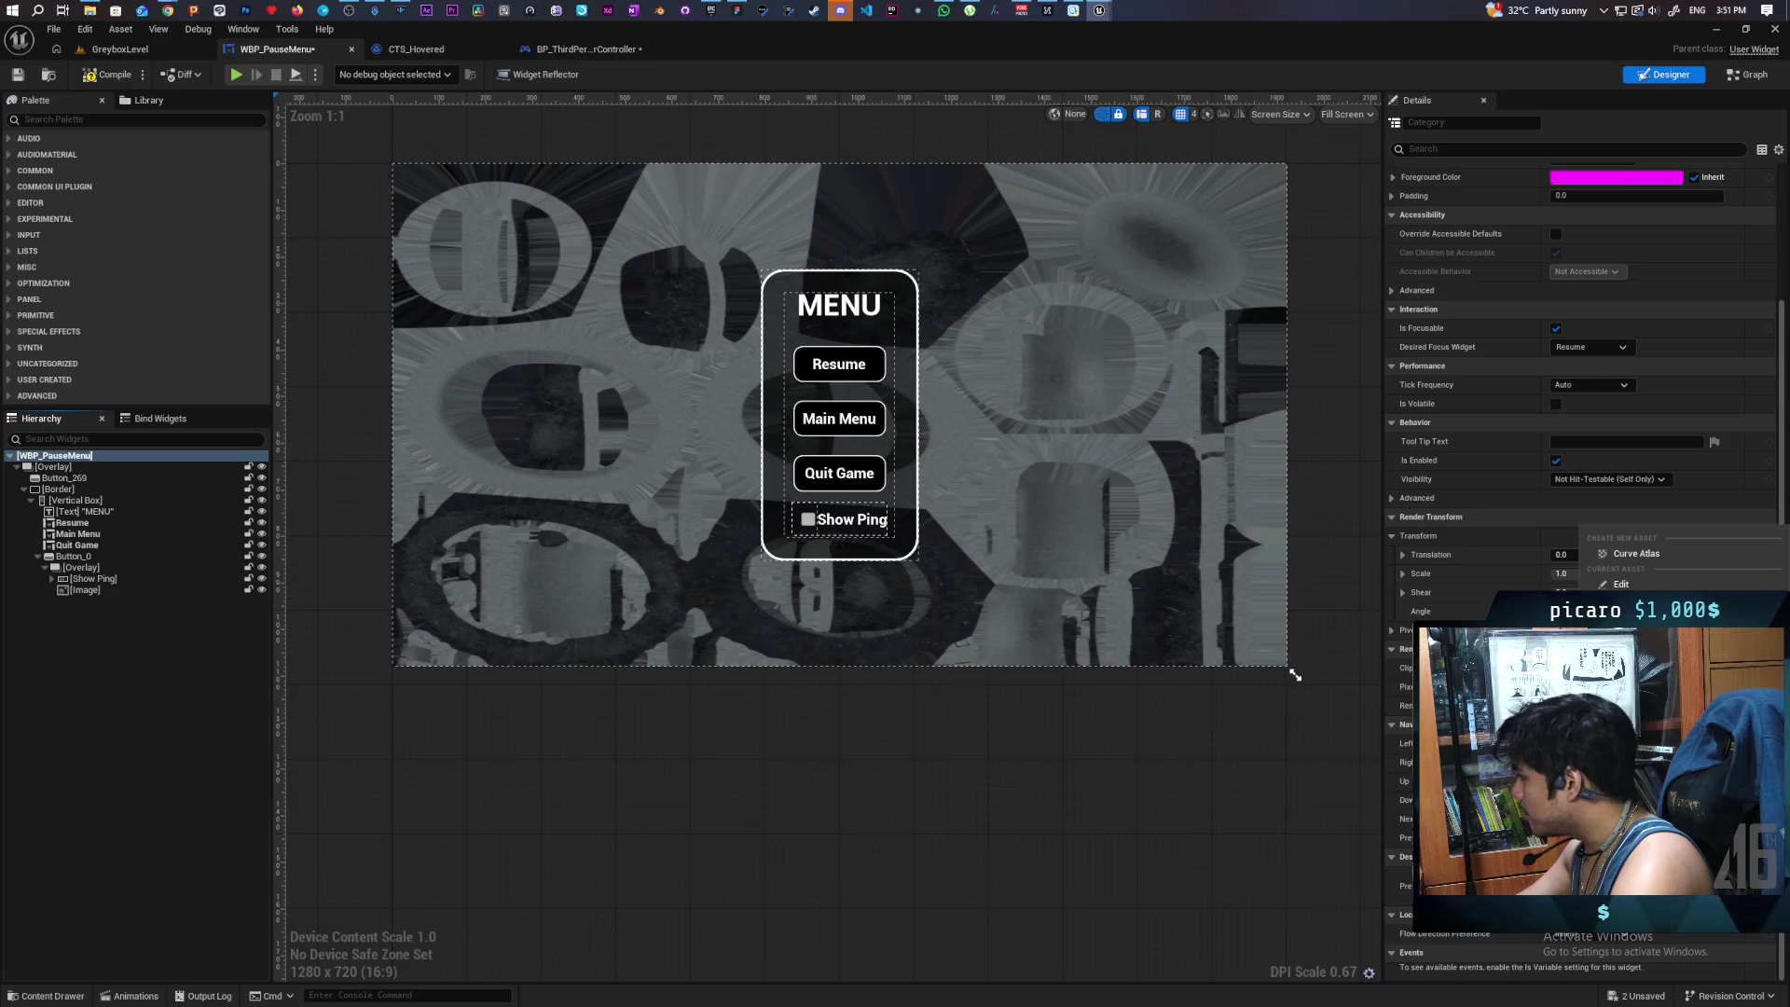
pyautogui.click(1623, 638)
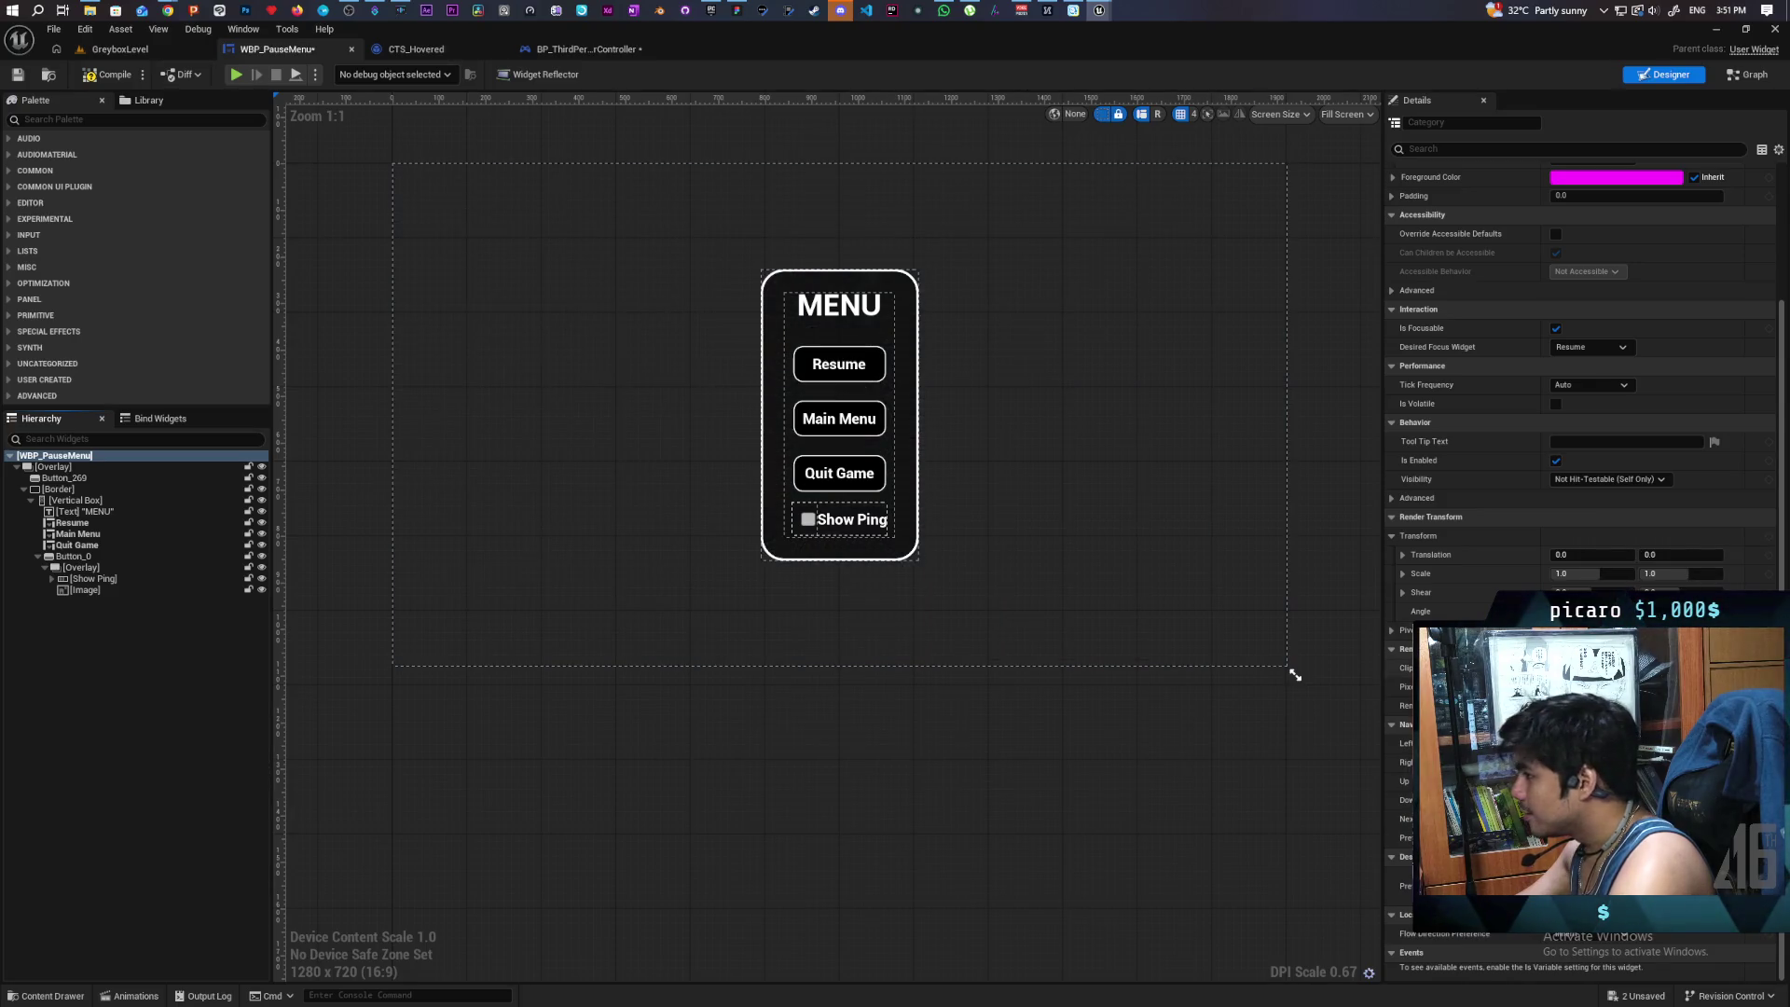
pyautogui.click(18, 74)
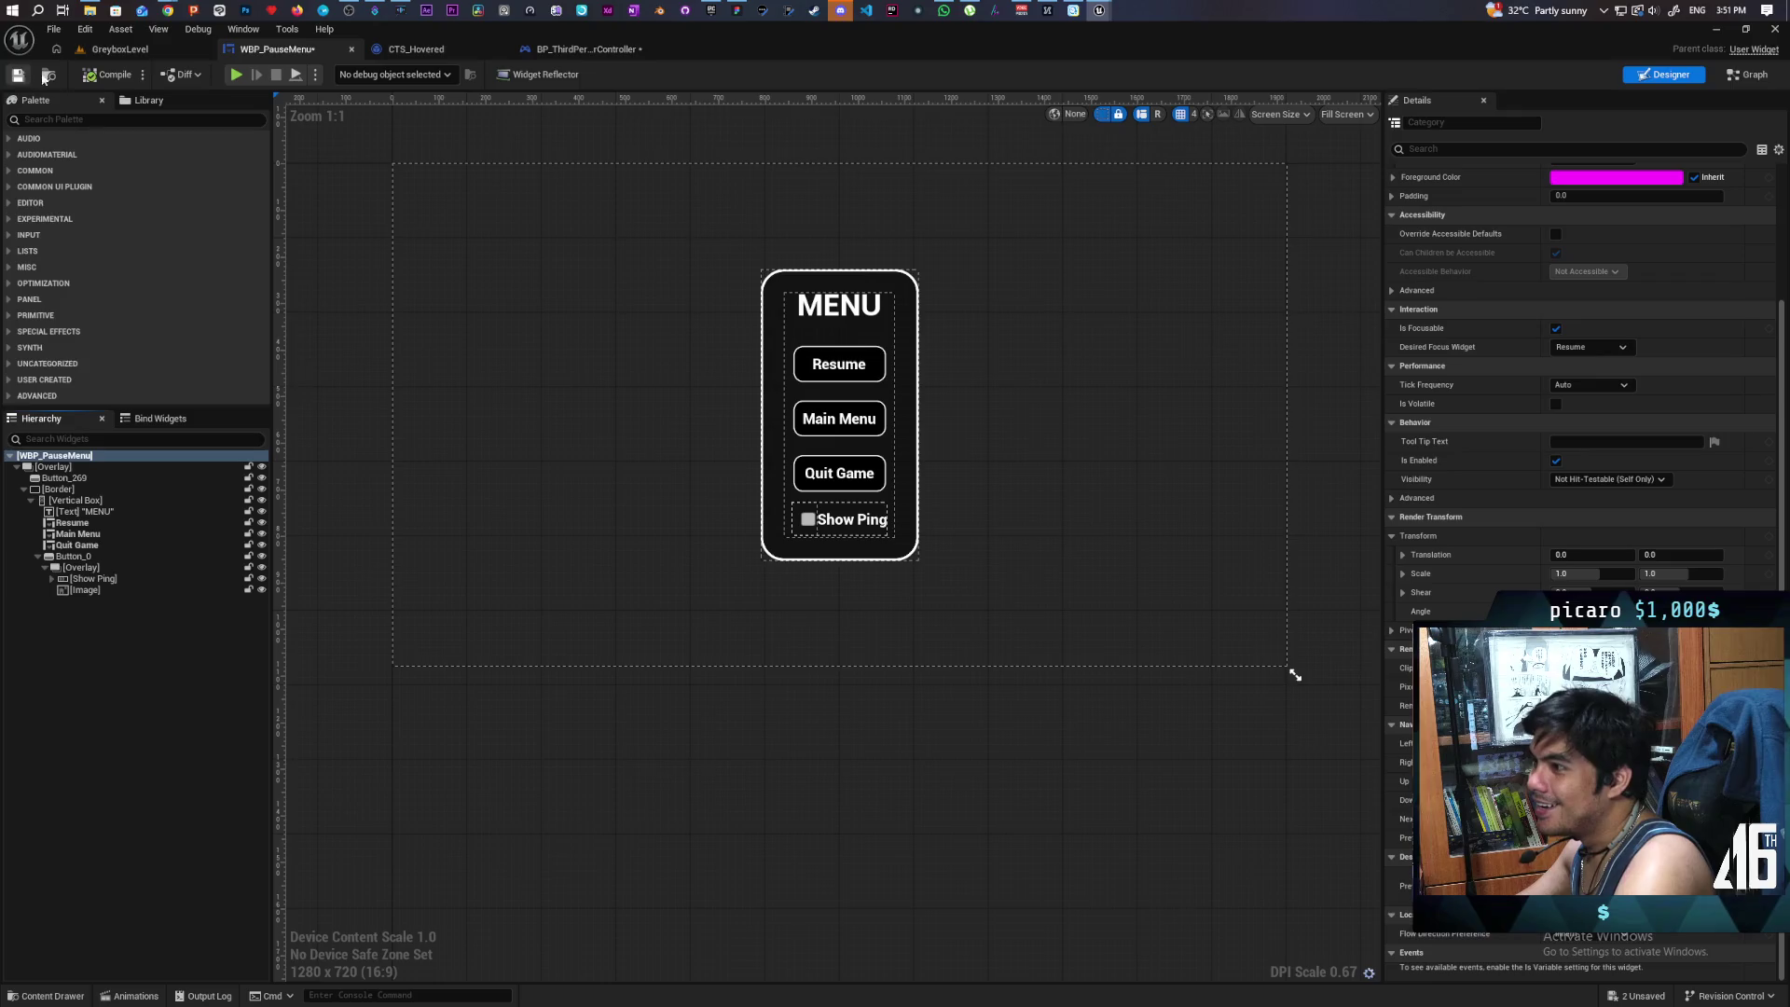
pyautogui.hotkey('ctrl', 'shift', 's')
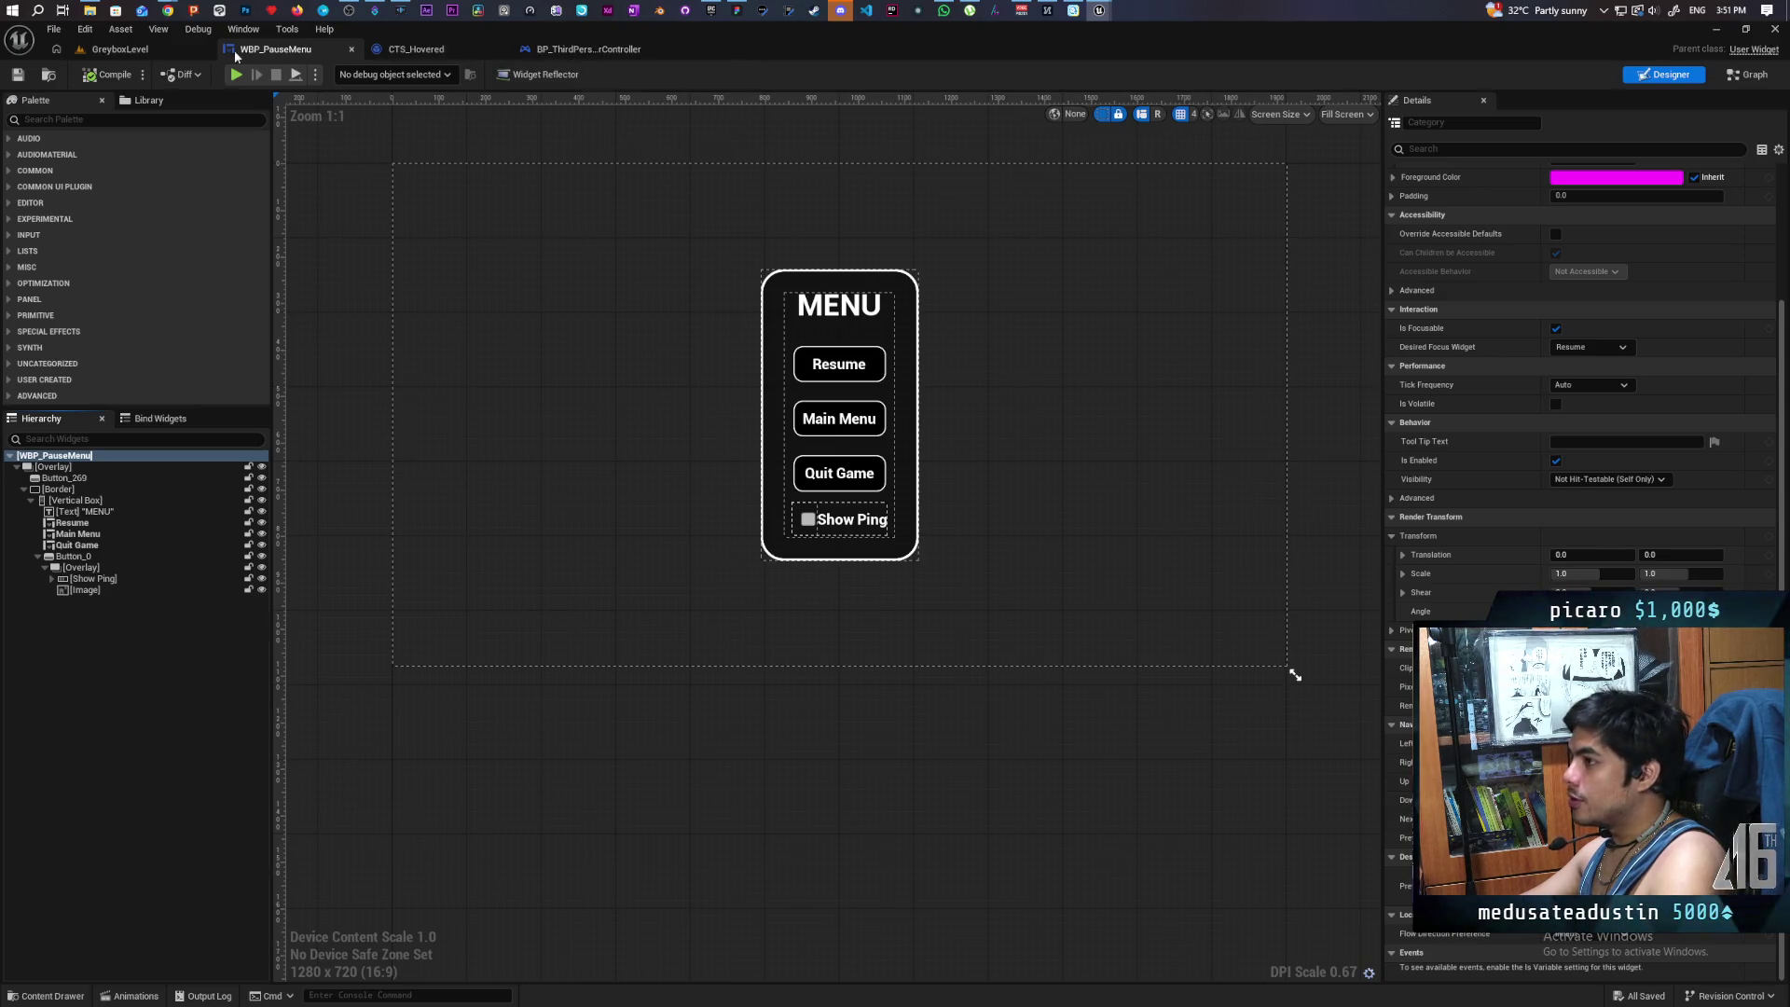
# - Play the level and toggle the pause menu open and closed repeatedly with P
pyautogui.click(160, 51)
pyautogui.click(366, 76)
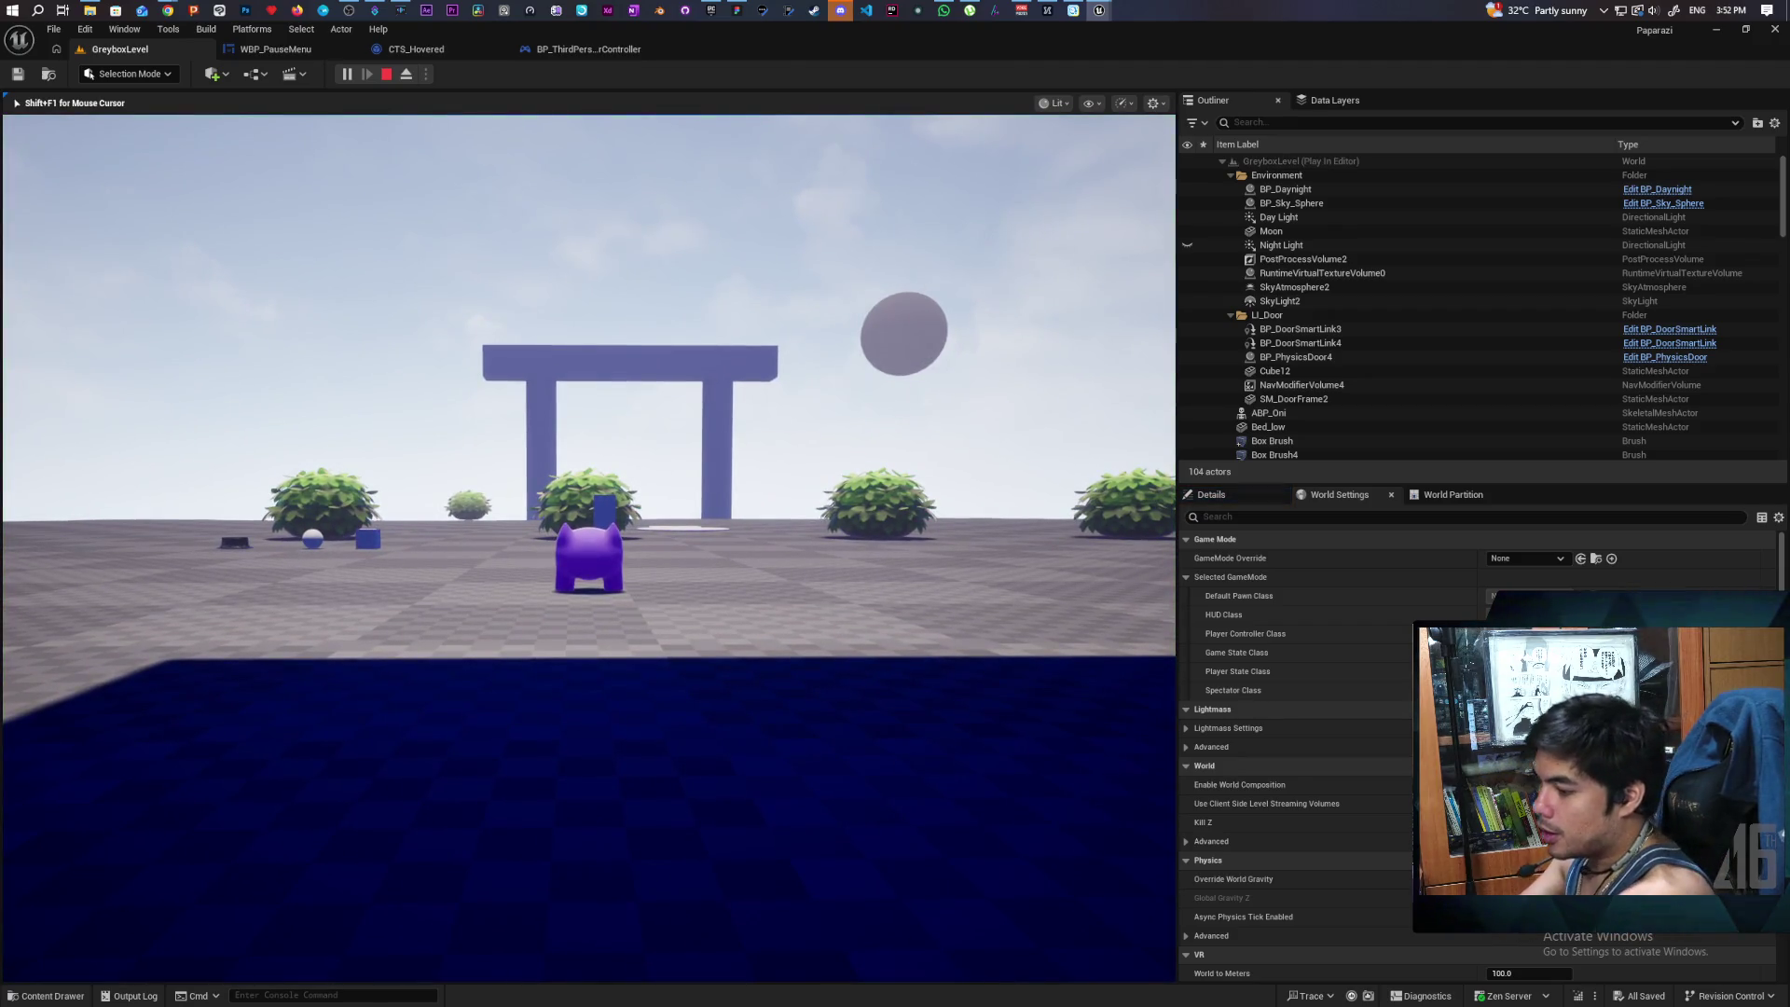
pyautogui.press('p')
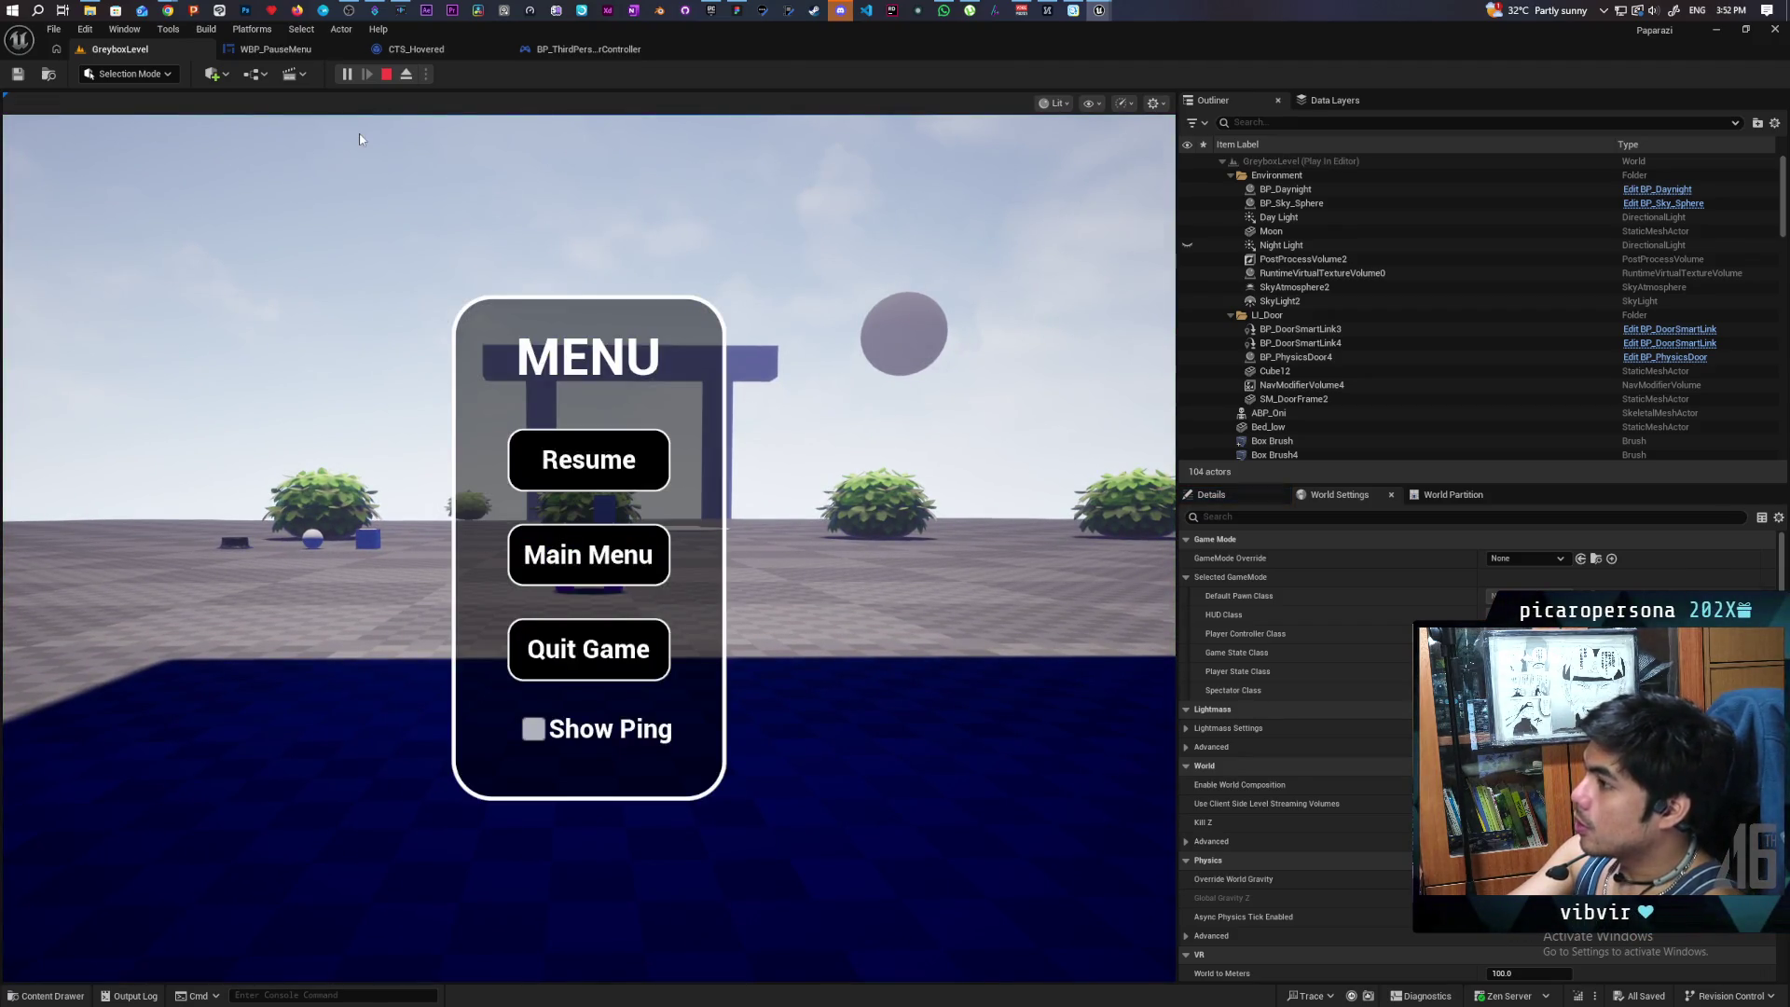
pyautogui.press('p')
pyautogui.press('p')
pyautogui.click(589, 460)
pyautogui.press('p')
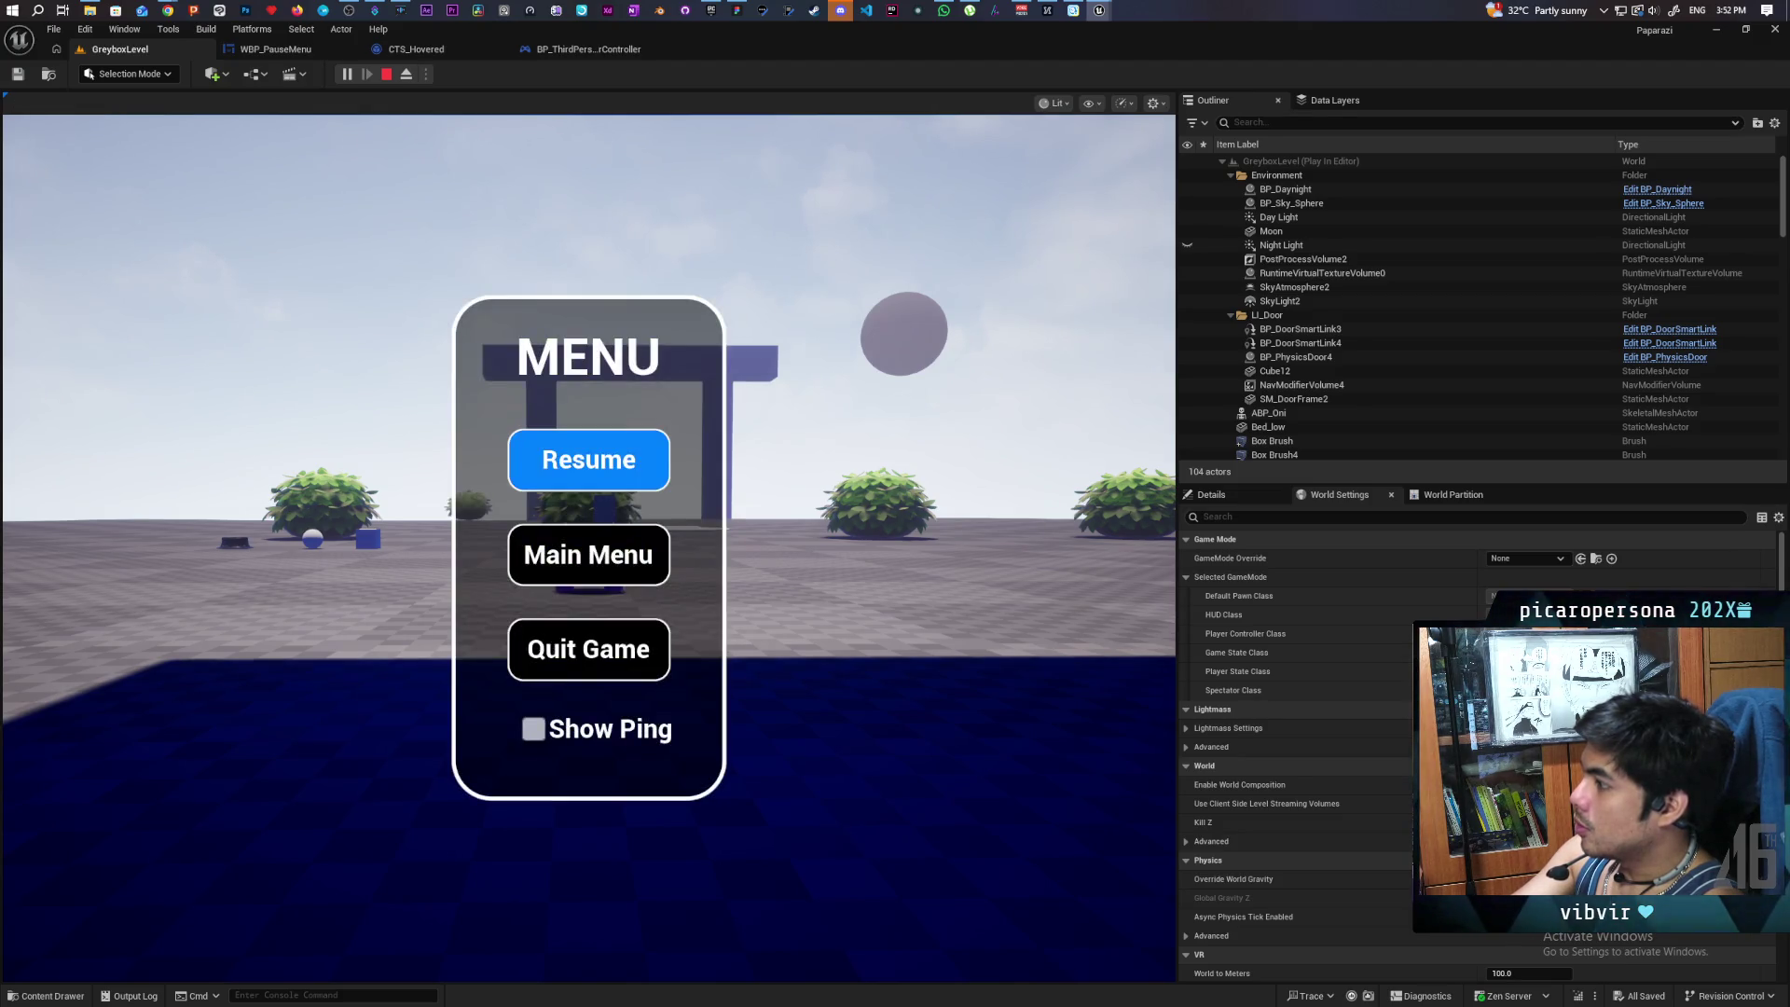
pyautogui.press('p')
pyautogui.press('p')
pyautogui.press('p')
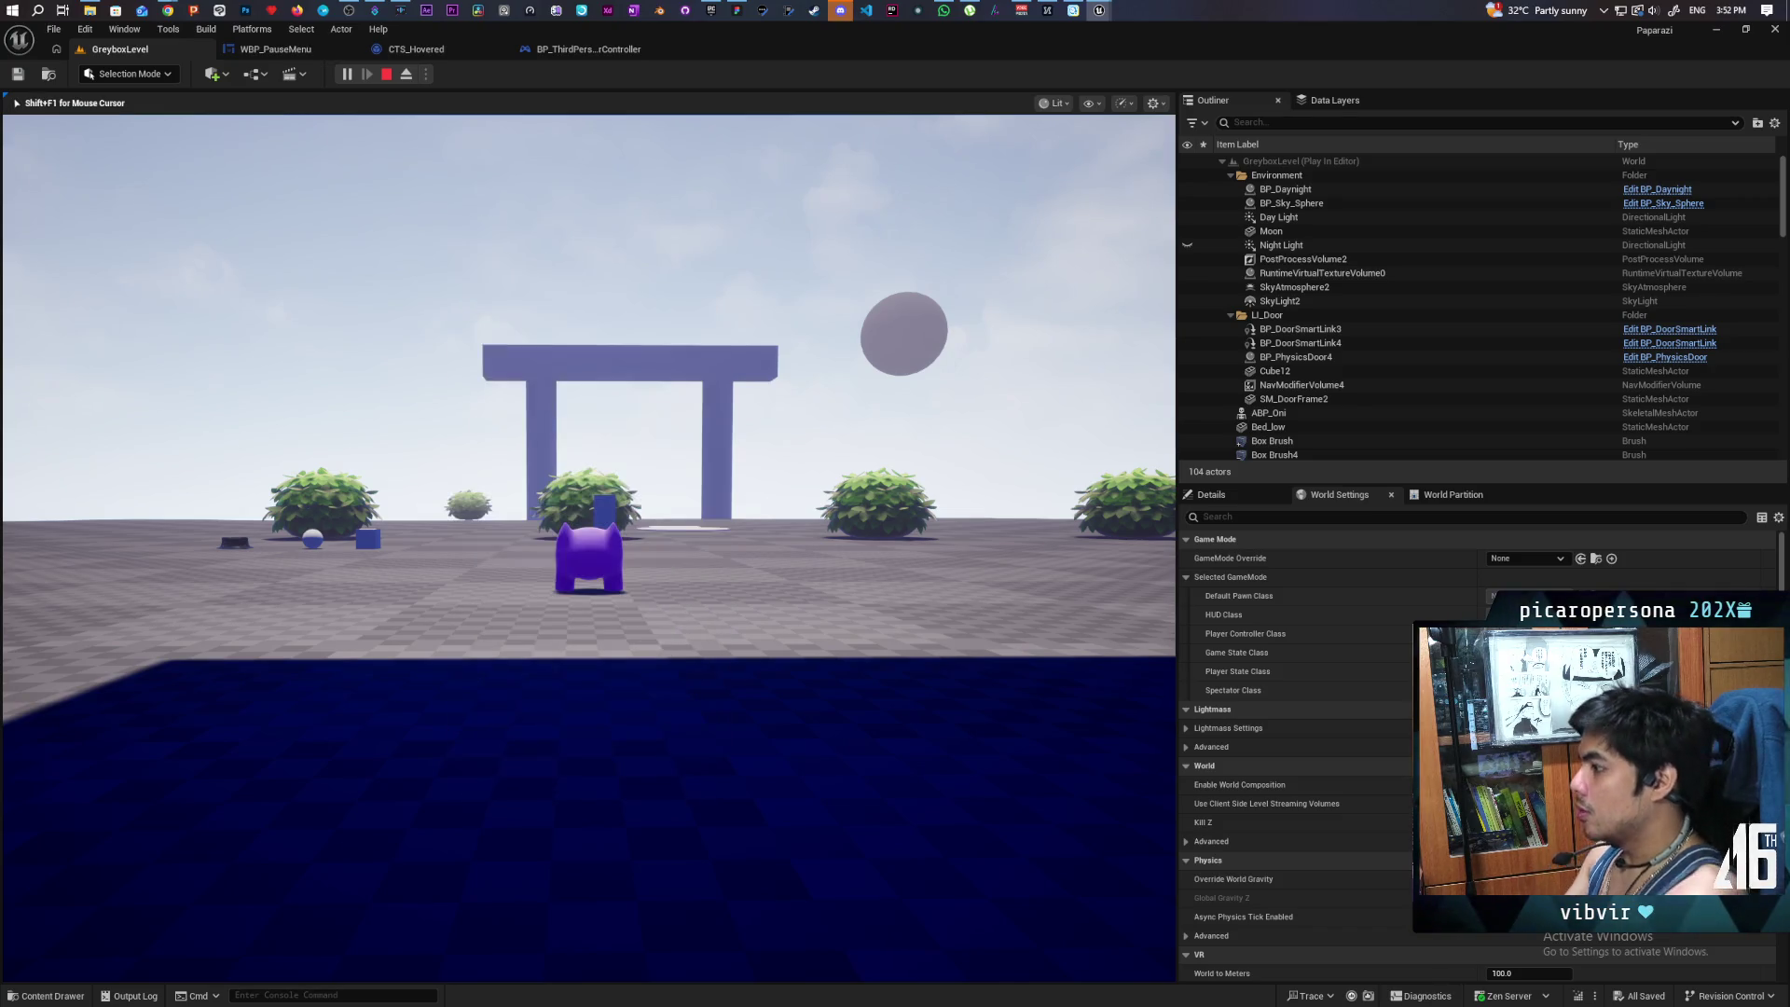
pyautogui.press('p')
pyautogui.press('p')
pyautogui.press('p')
pyautogui.press('p')
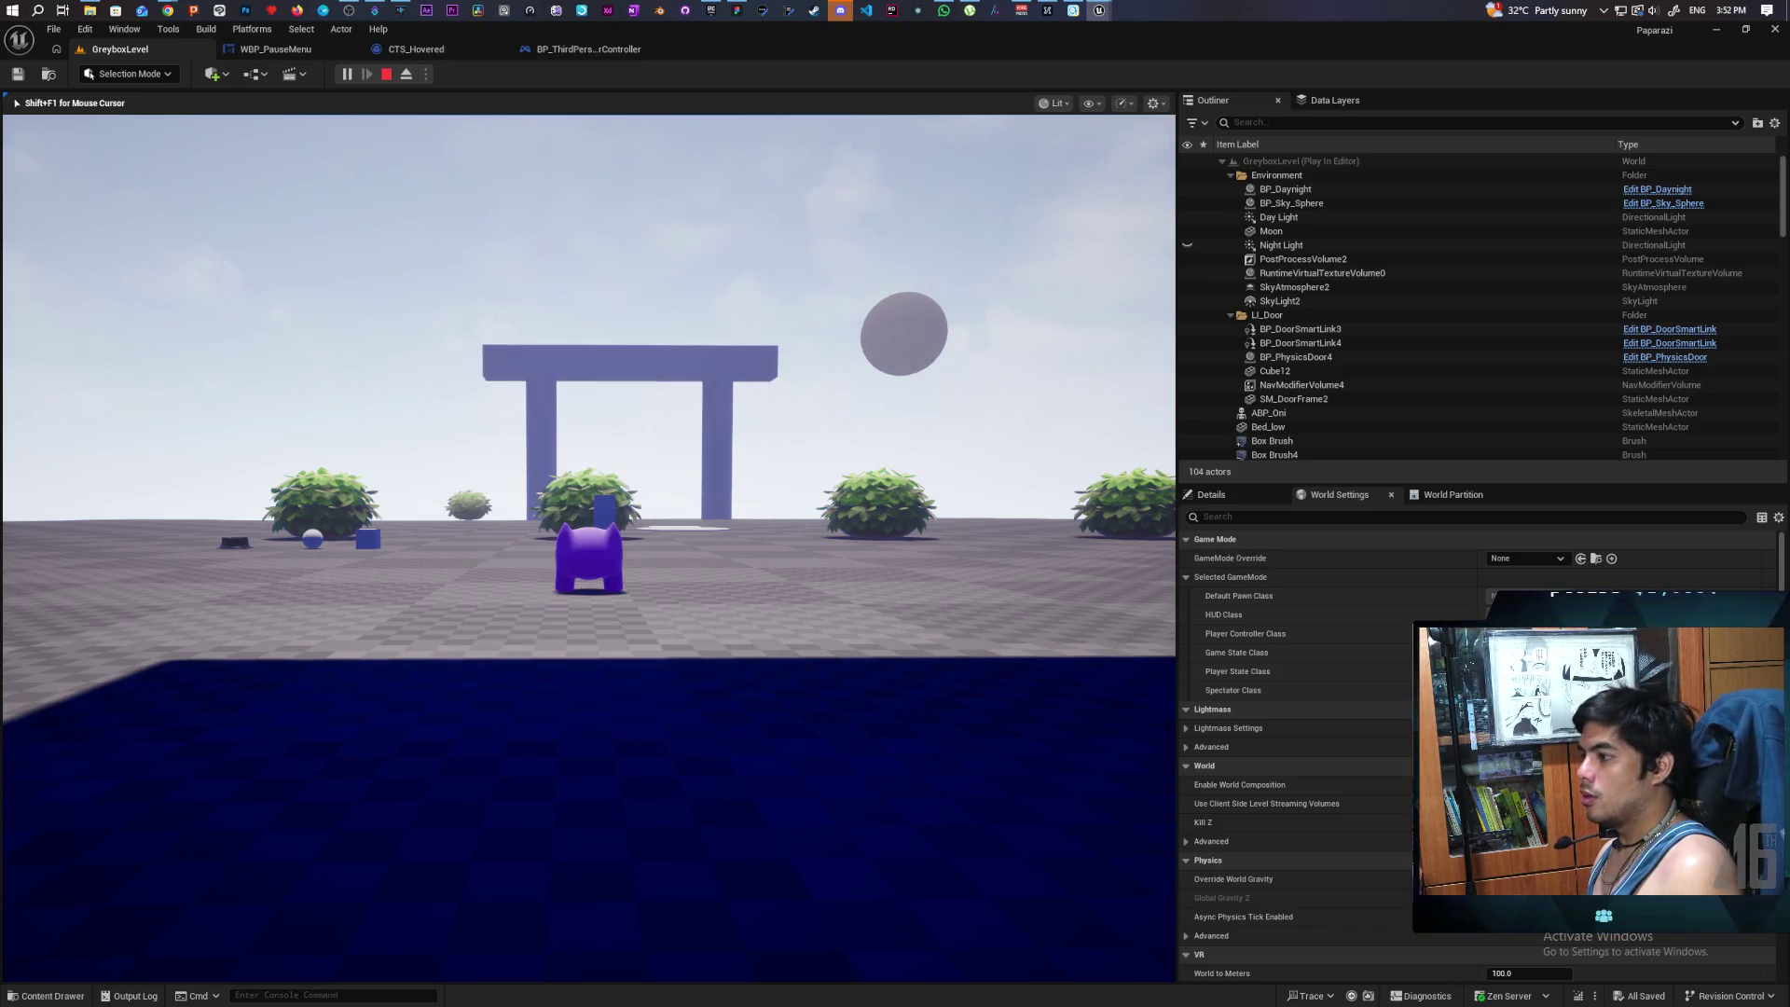
pyautogui.press('p')
pyautogui.press('p')
pyautogui.press('p')
pyautogui.press('p')
pyautogui.press('p')
pyautogui.press('p')
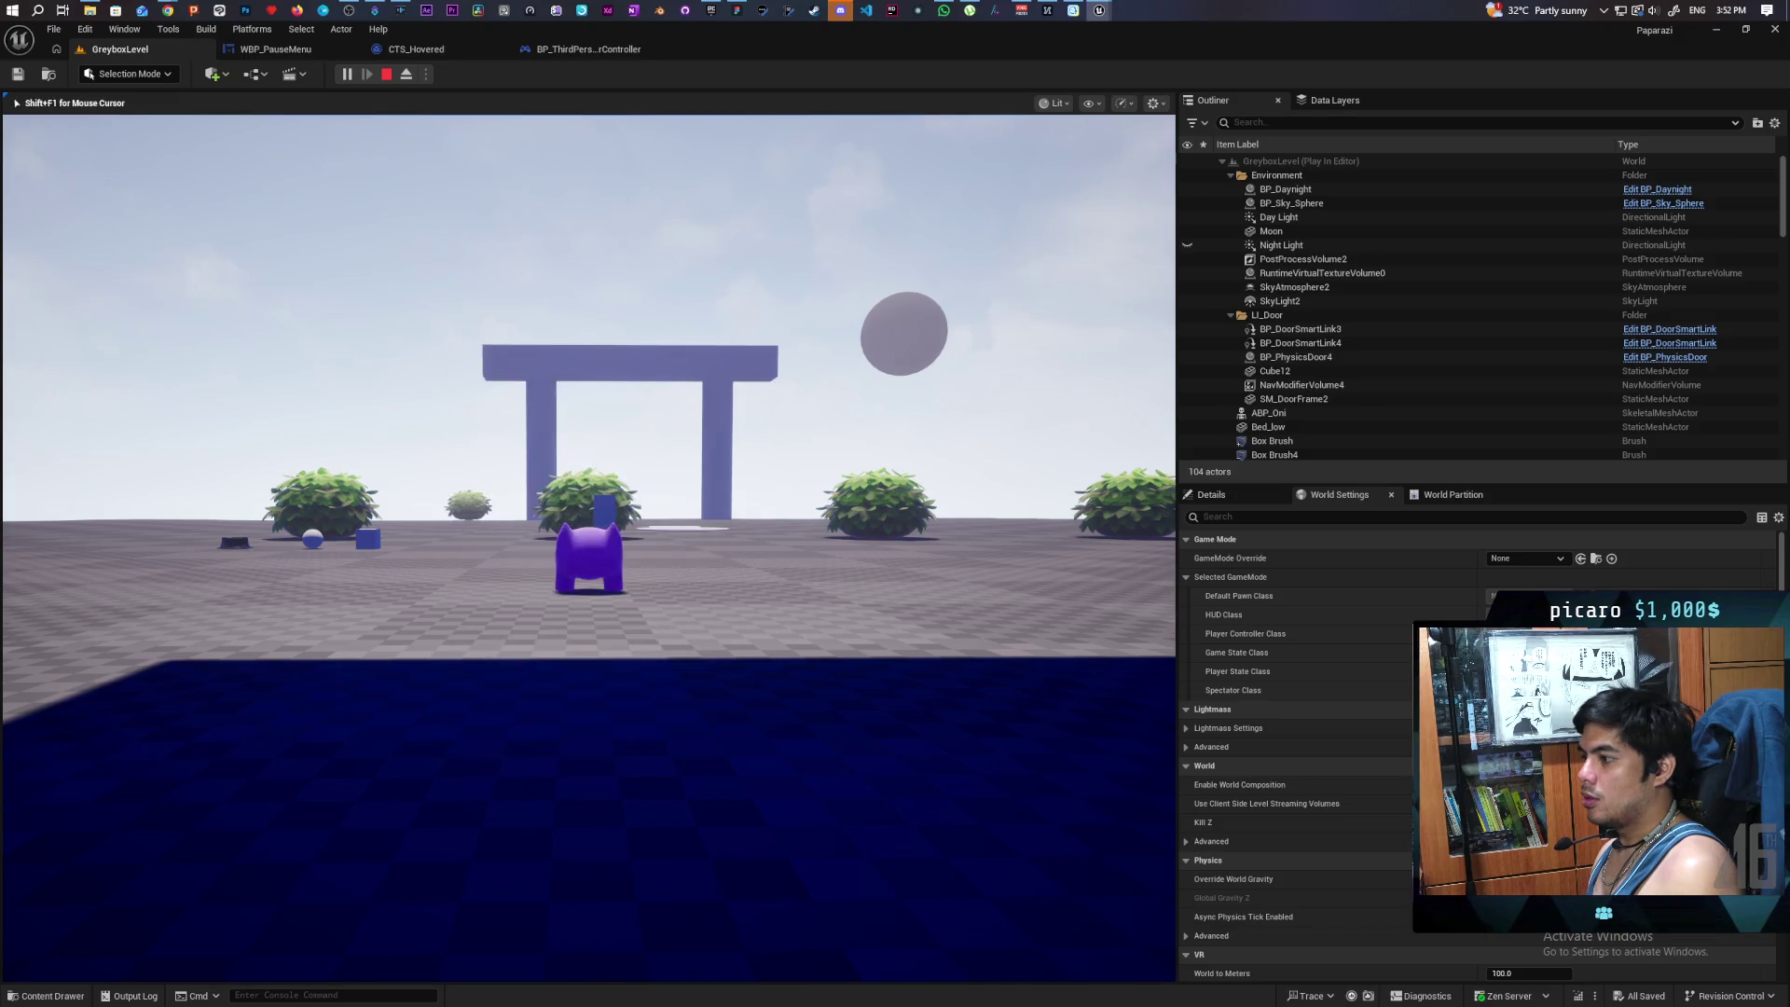
pyautogui.press('p')
pyautogui.press('p')
pyautogui.press('p')
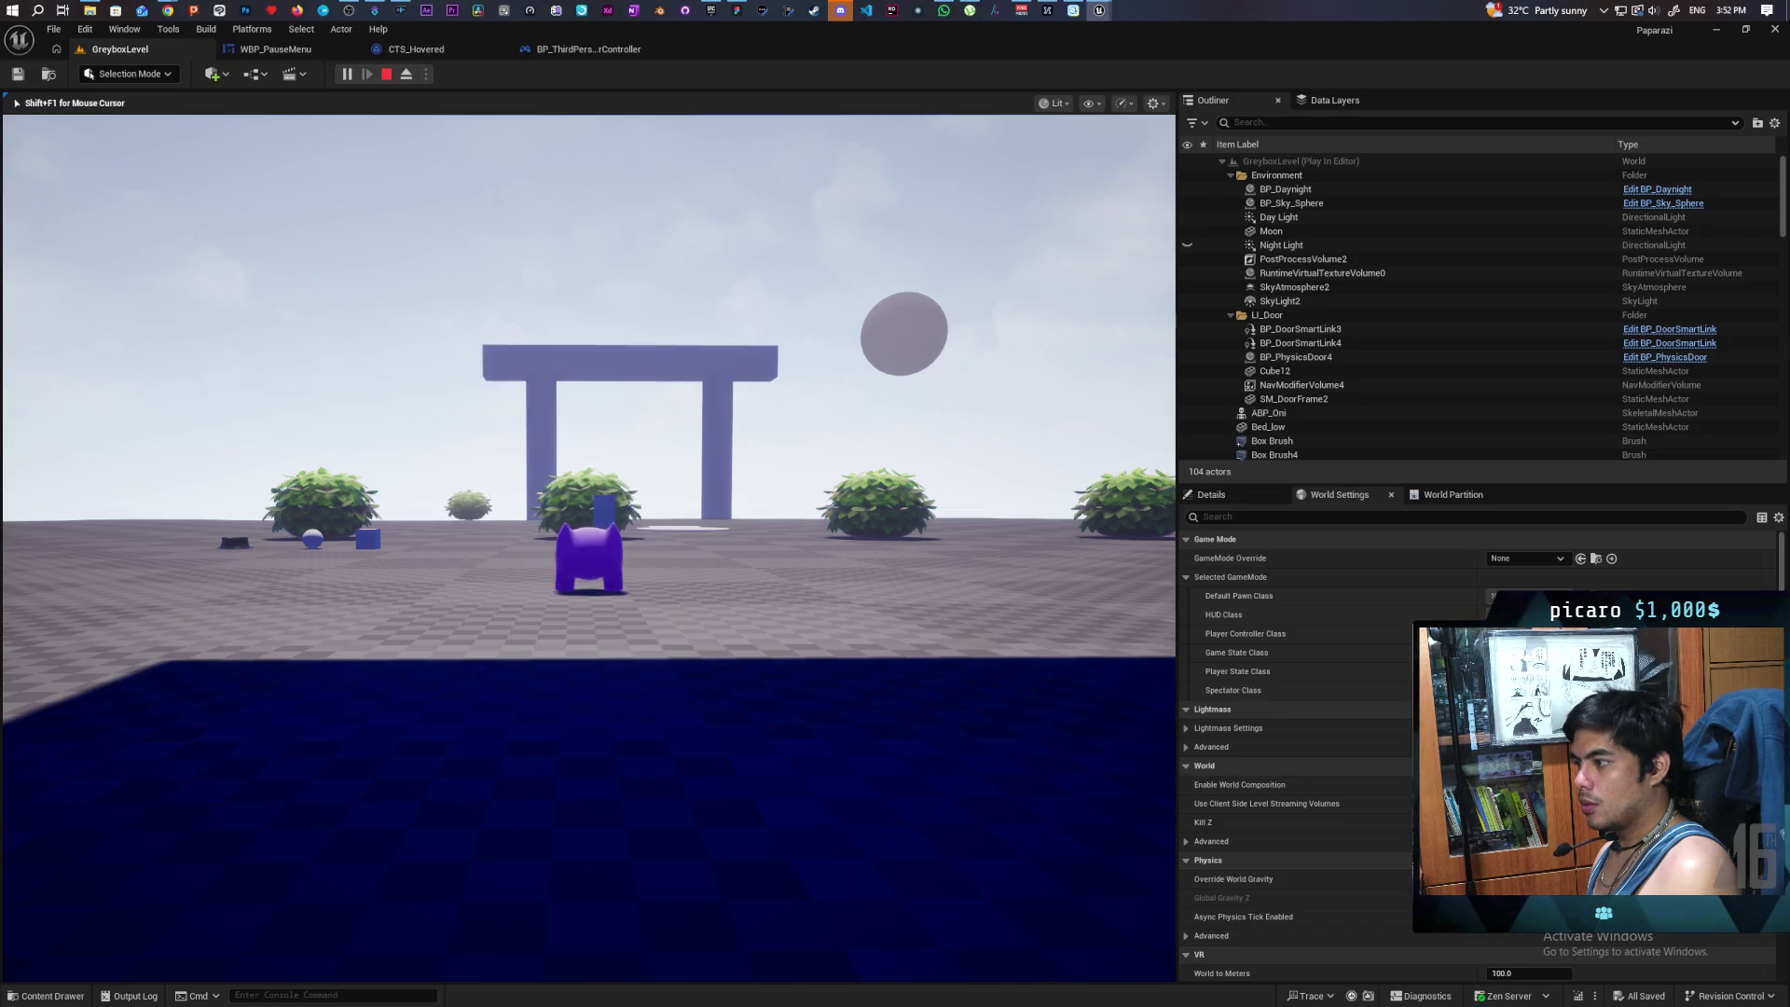
pyautogui.press('p')
pyautogui.press('p')
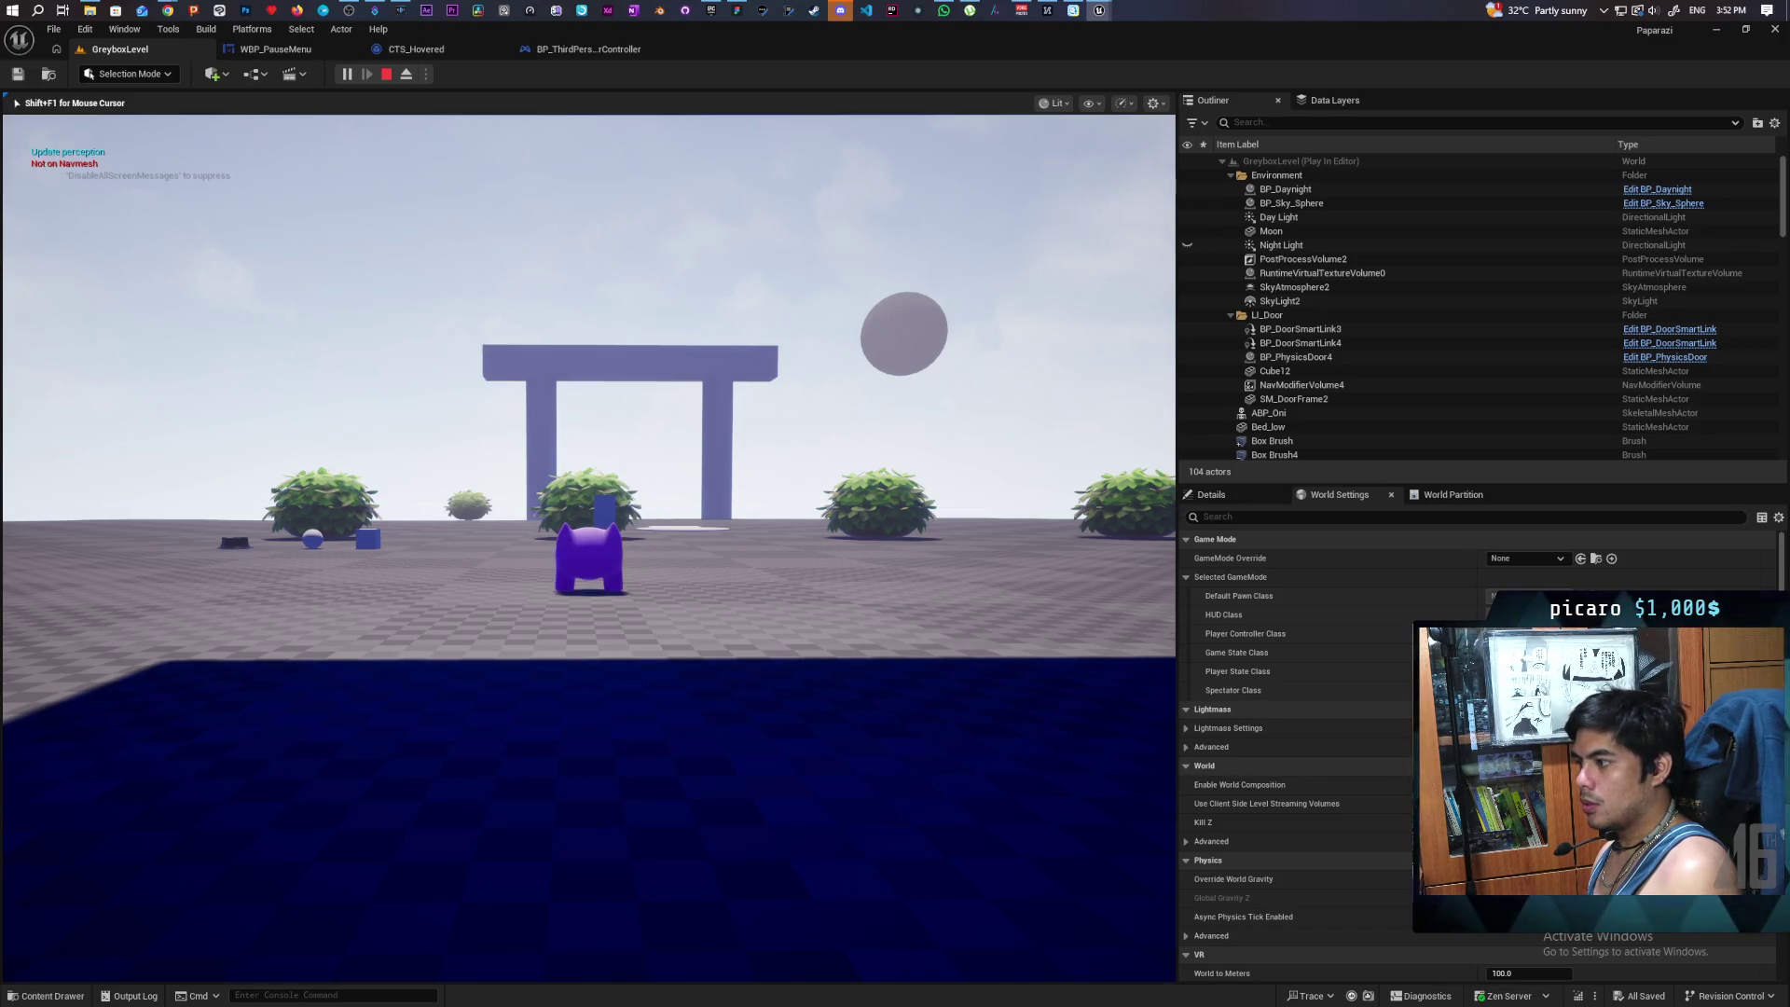
pyautogui.press('p')
pyautogui.press('p')
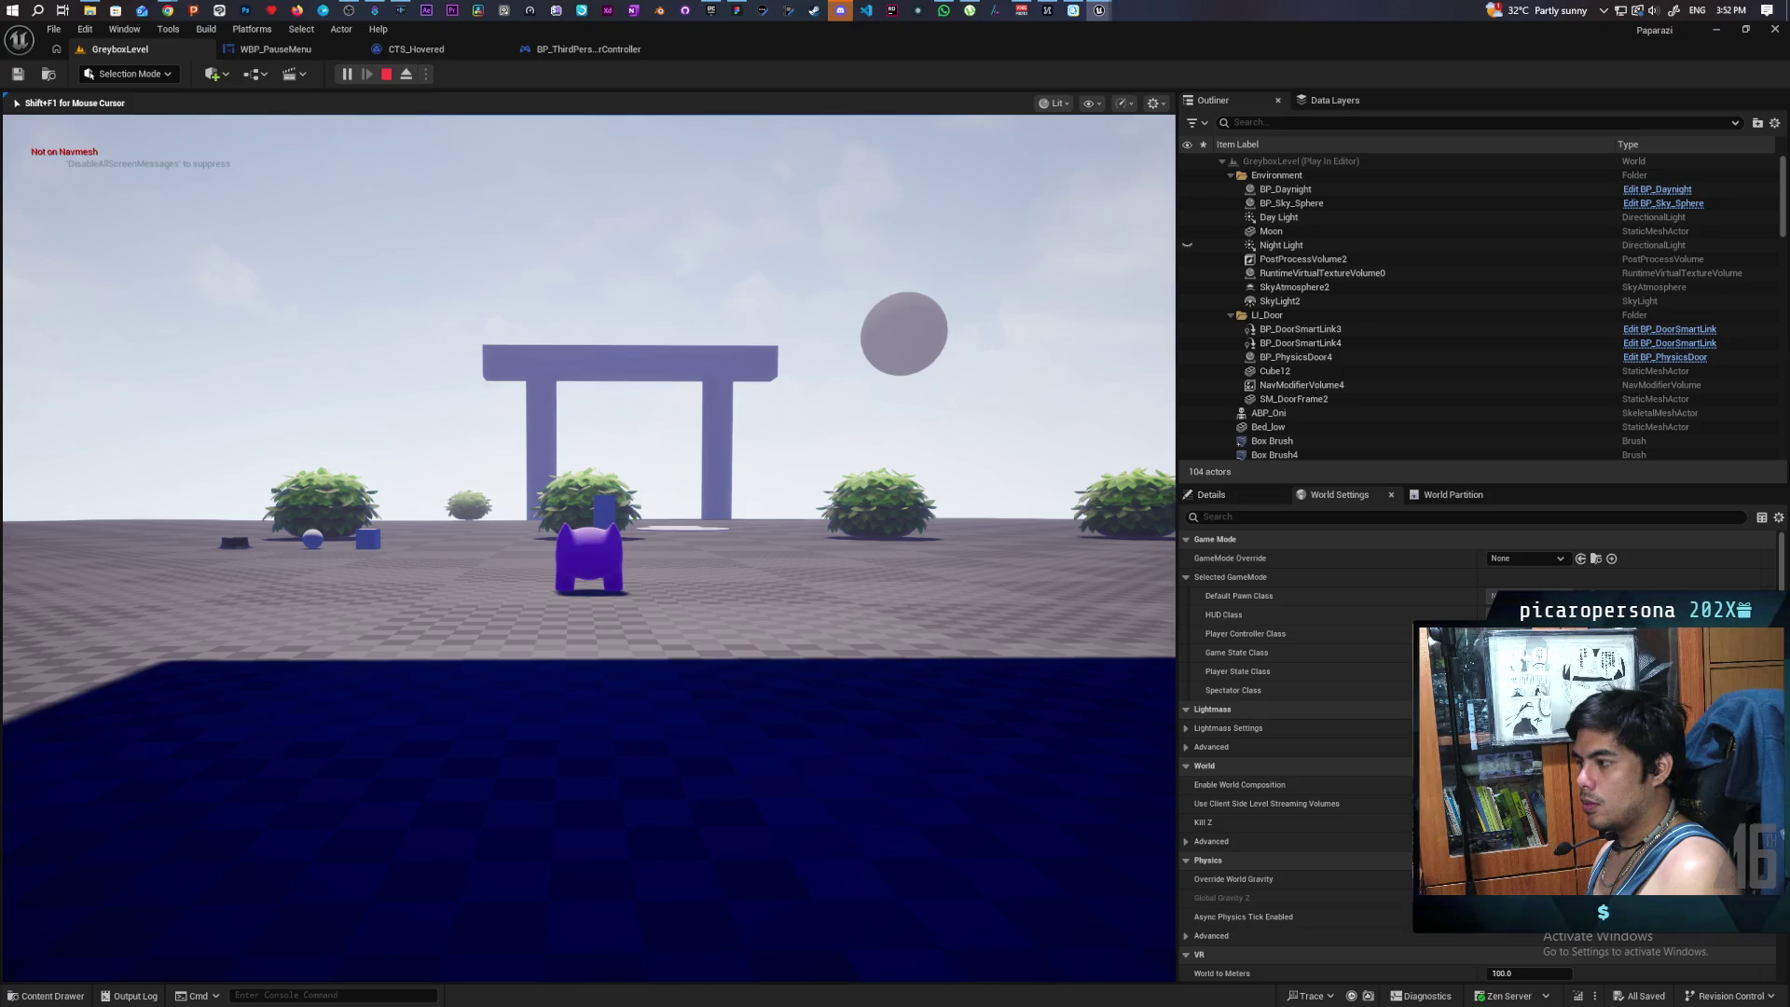
pyautogui.press('p')
pyautogui.press('p')
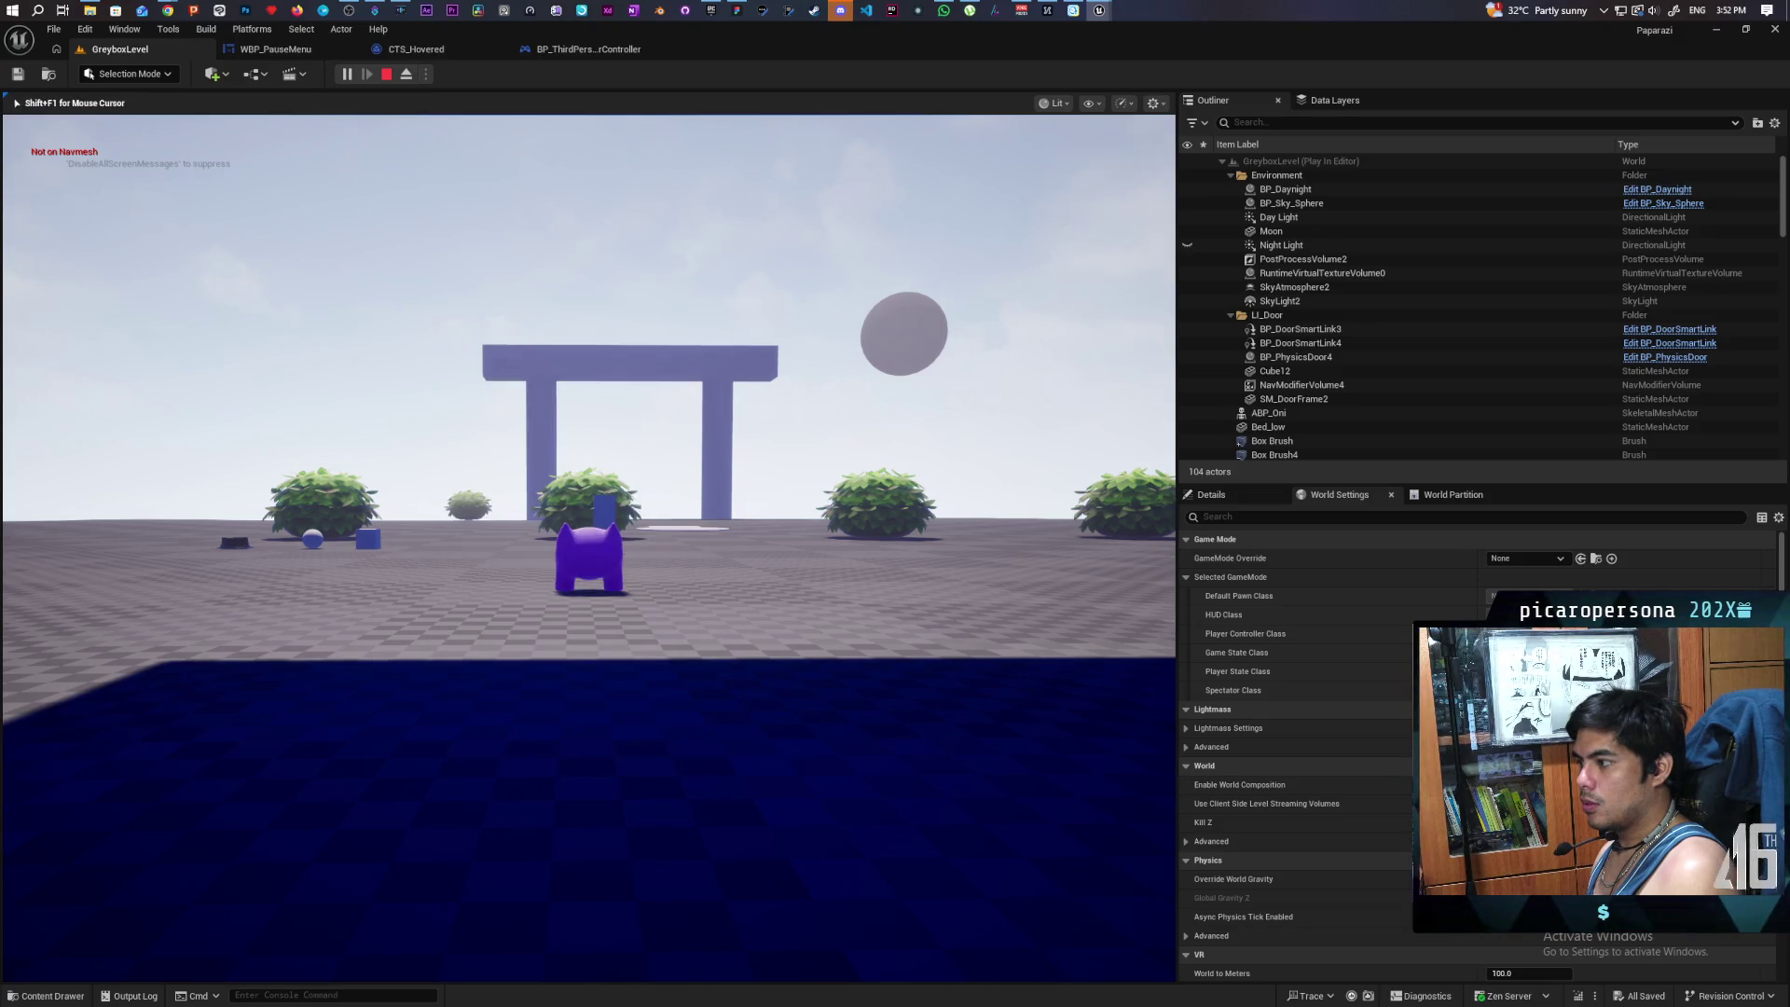
pyautogui.press('p')
pyautogui.press('p')
pyautogui.press('p')
pyautogui.press('p')
pyautogui.press('p')
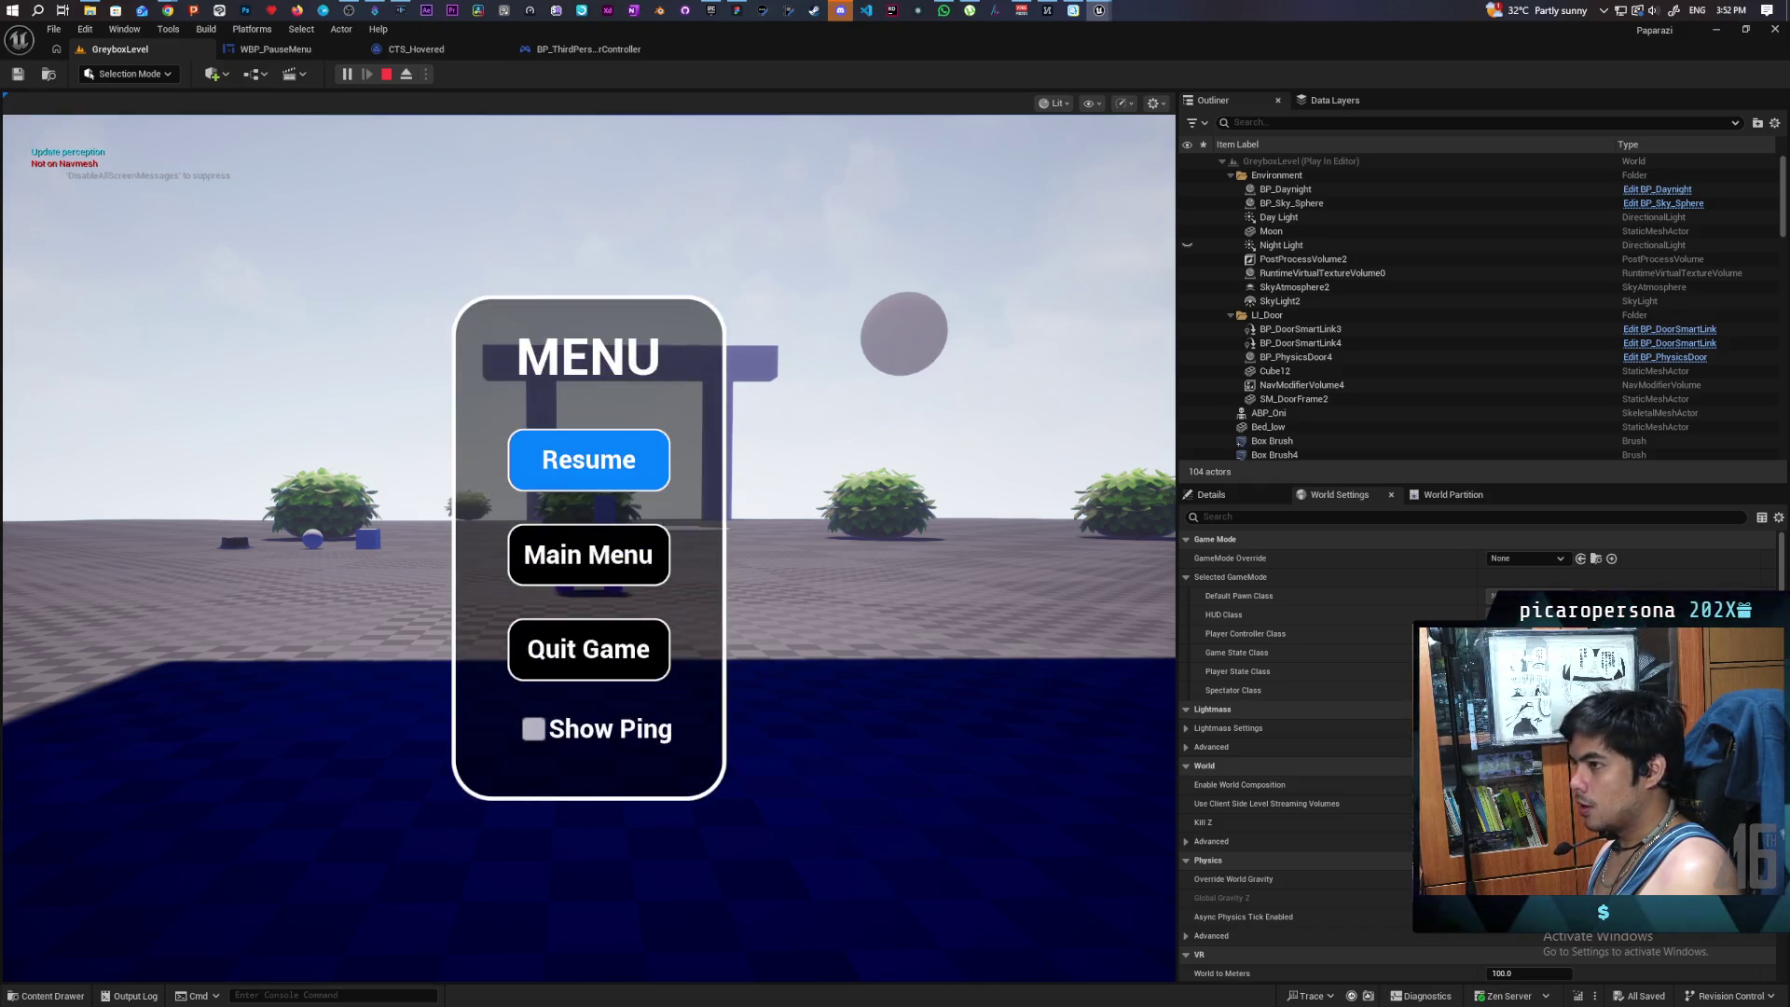
pyautogui.press('p')
pyautogui.press('p')
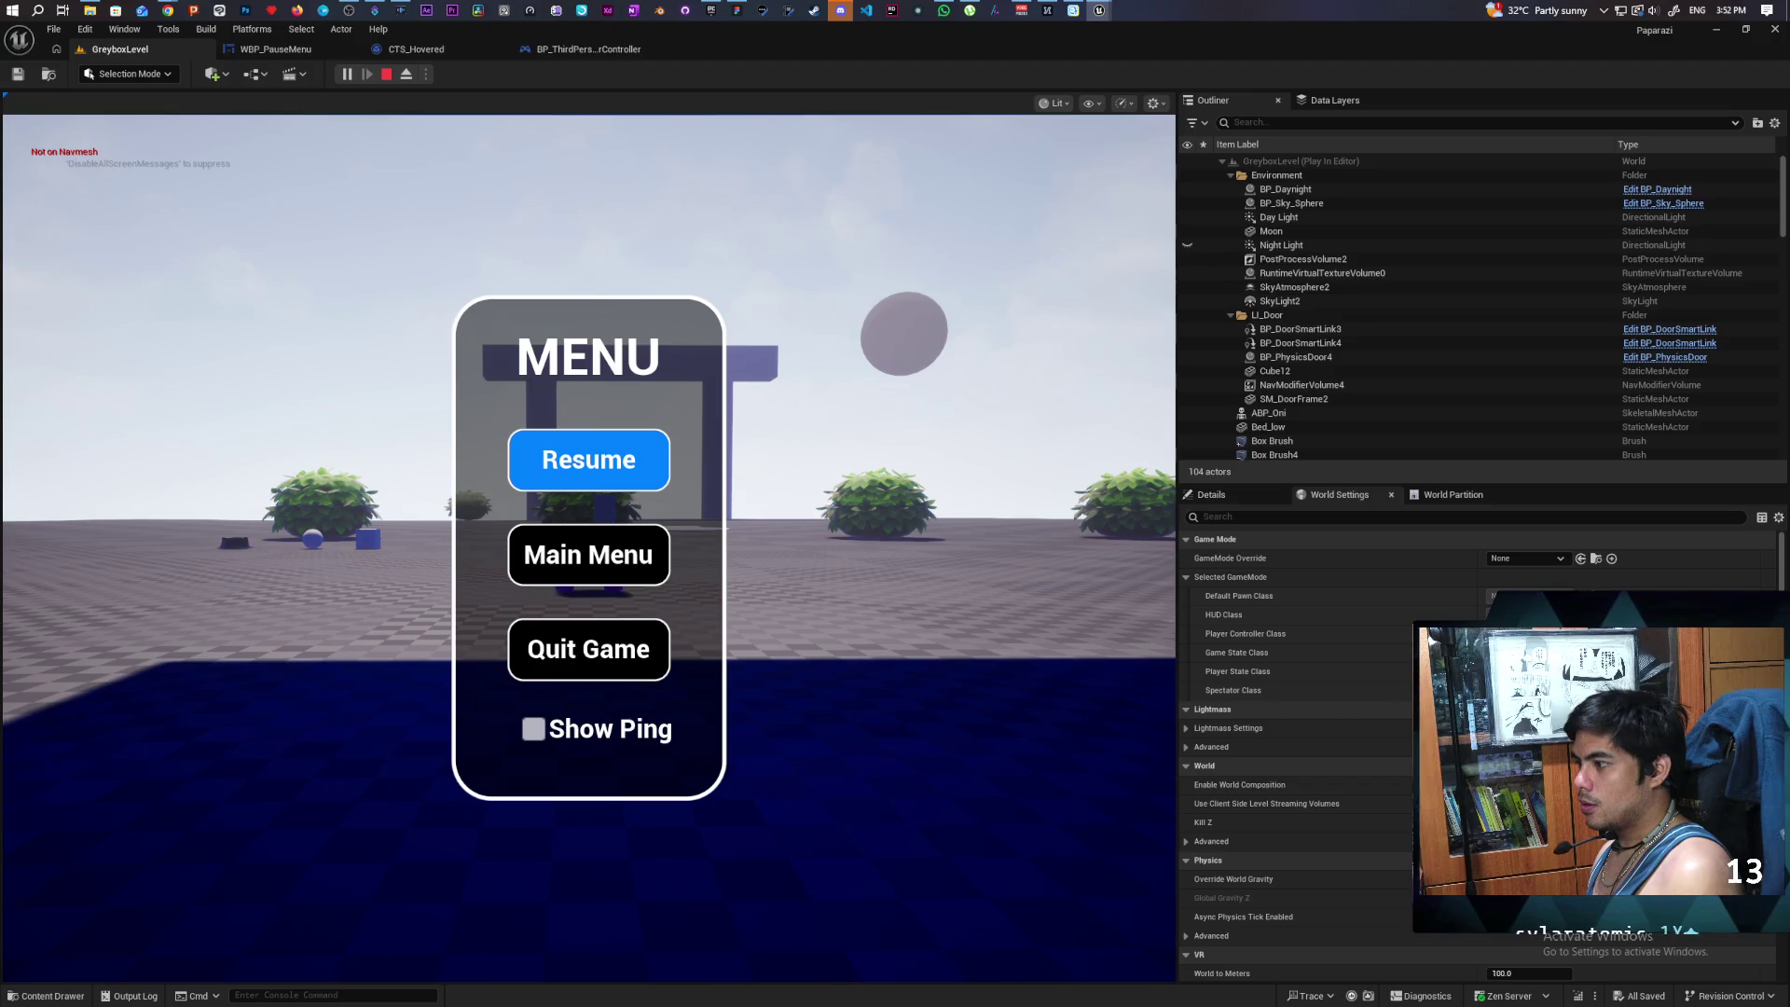
# - Move focus to Main Menu, confirm reopening returns focus to Resume, then stop play
pyautogui.press('p')
pyautogui.press('p')
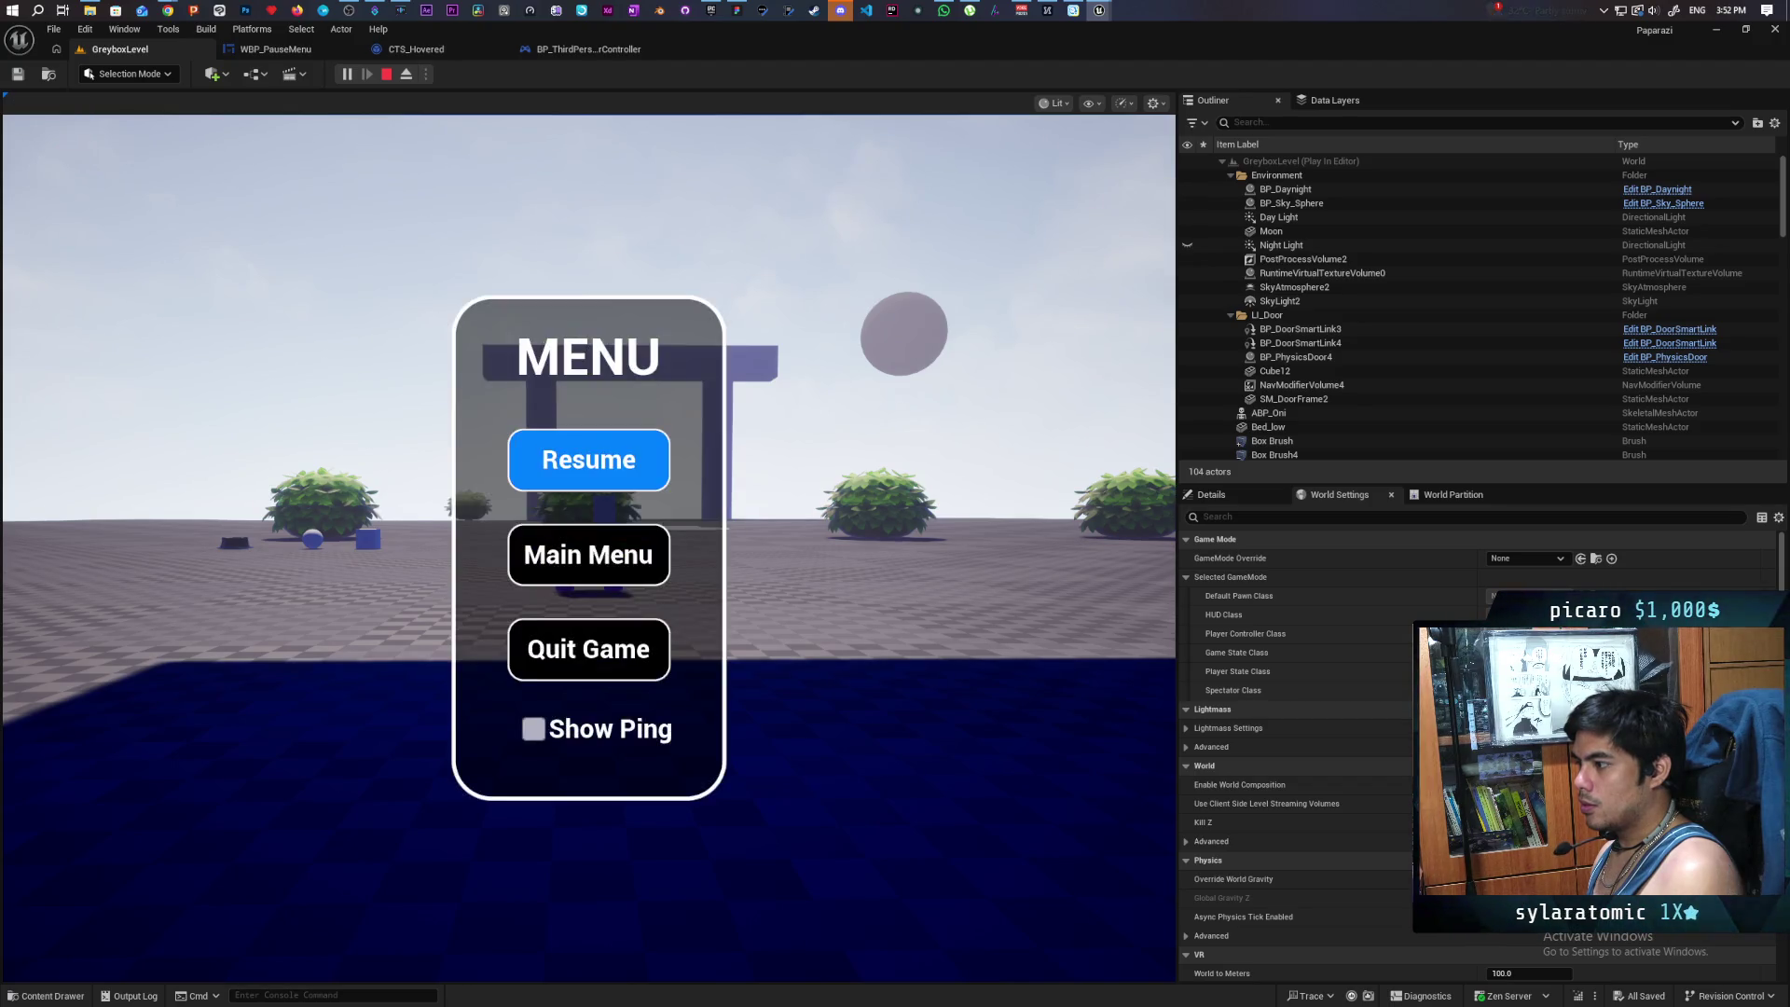
pyautogui.press('Down')
pyautogui.press('p')
pyautogui.press('p')
pyautogui.press('Down')
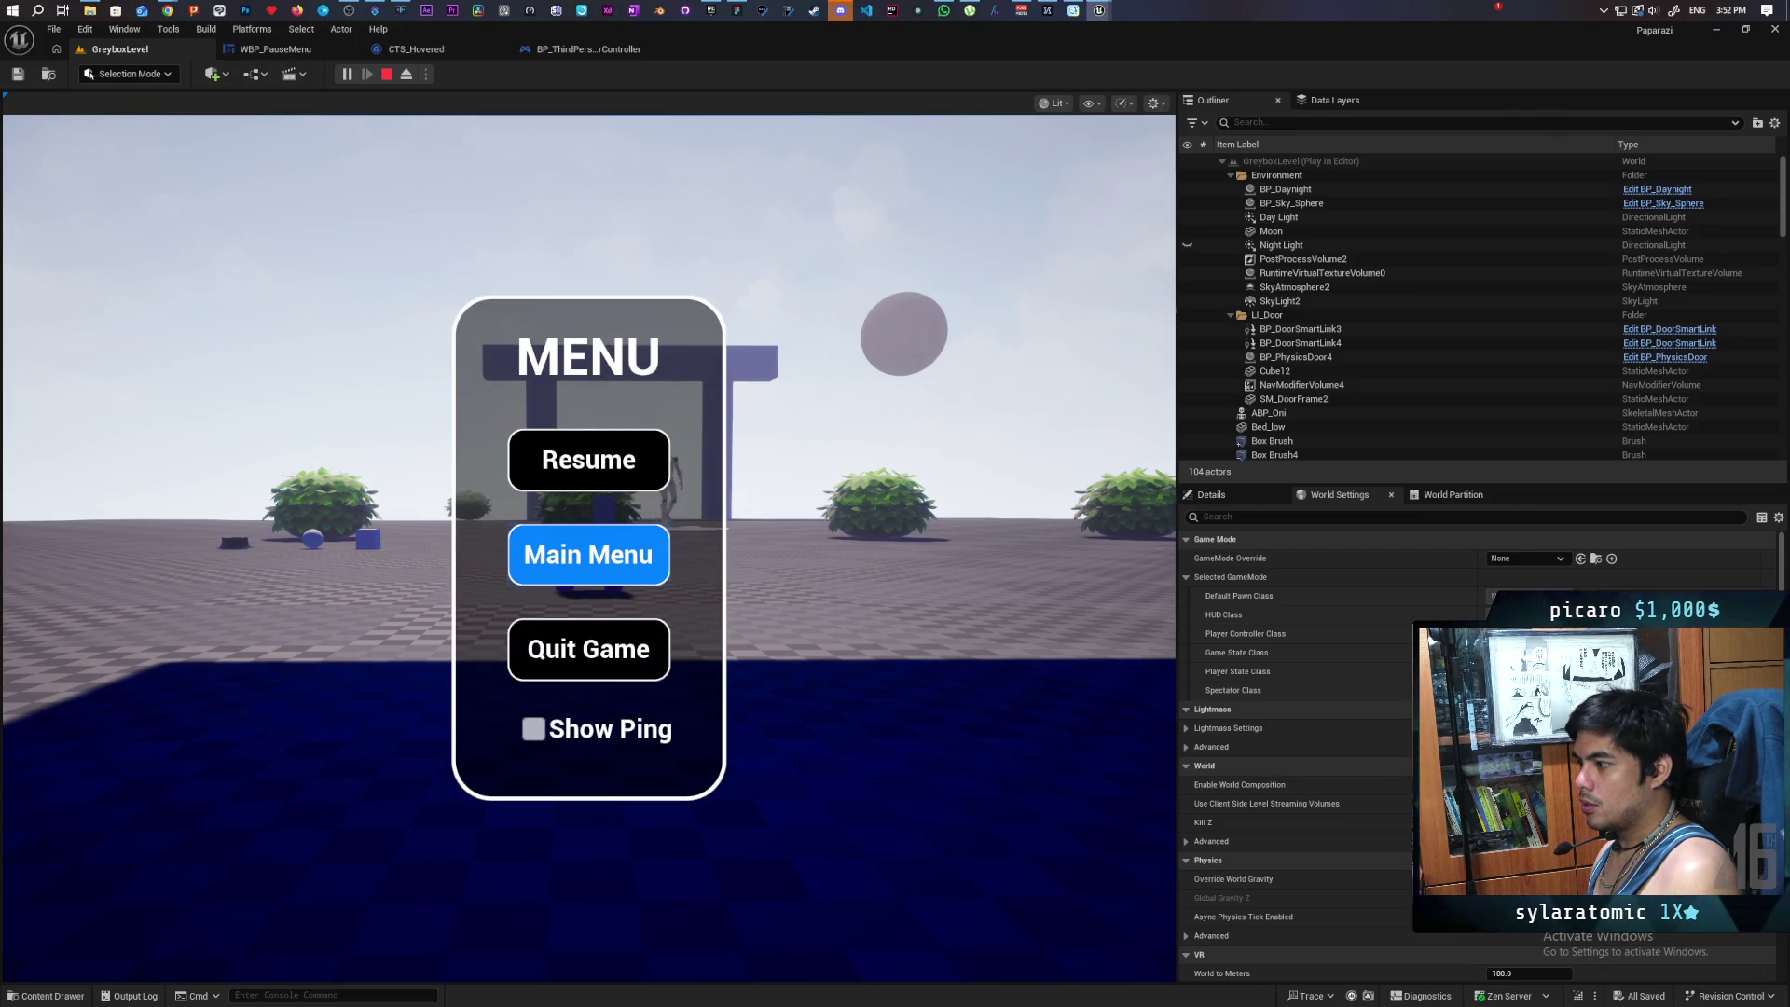
pyautogui.press('p')
pyautogui.press('p')
pyautogui.press('p')
pyautogui.press('p')
pyautogui.press('p')
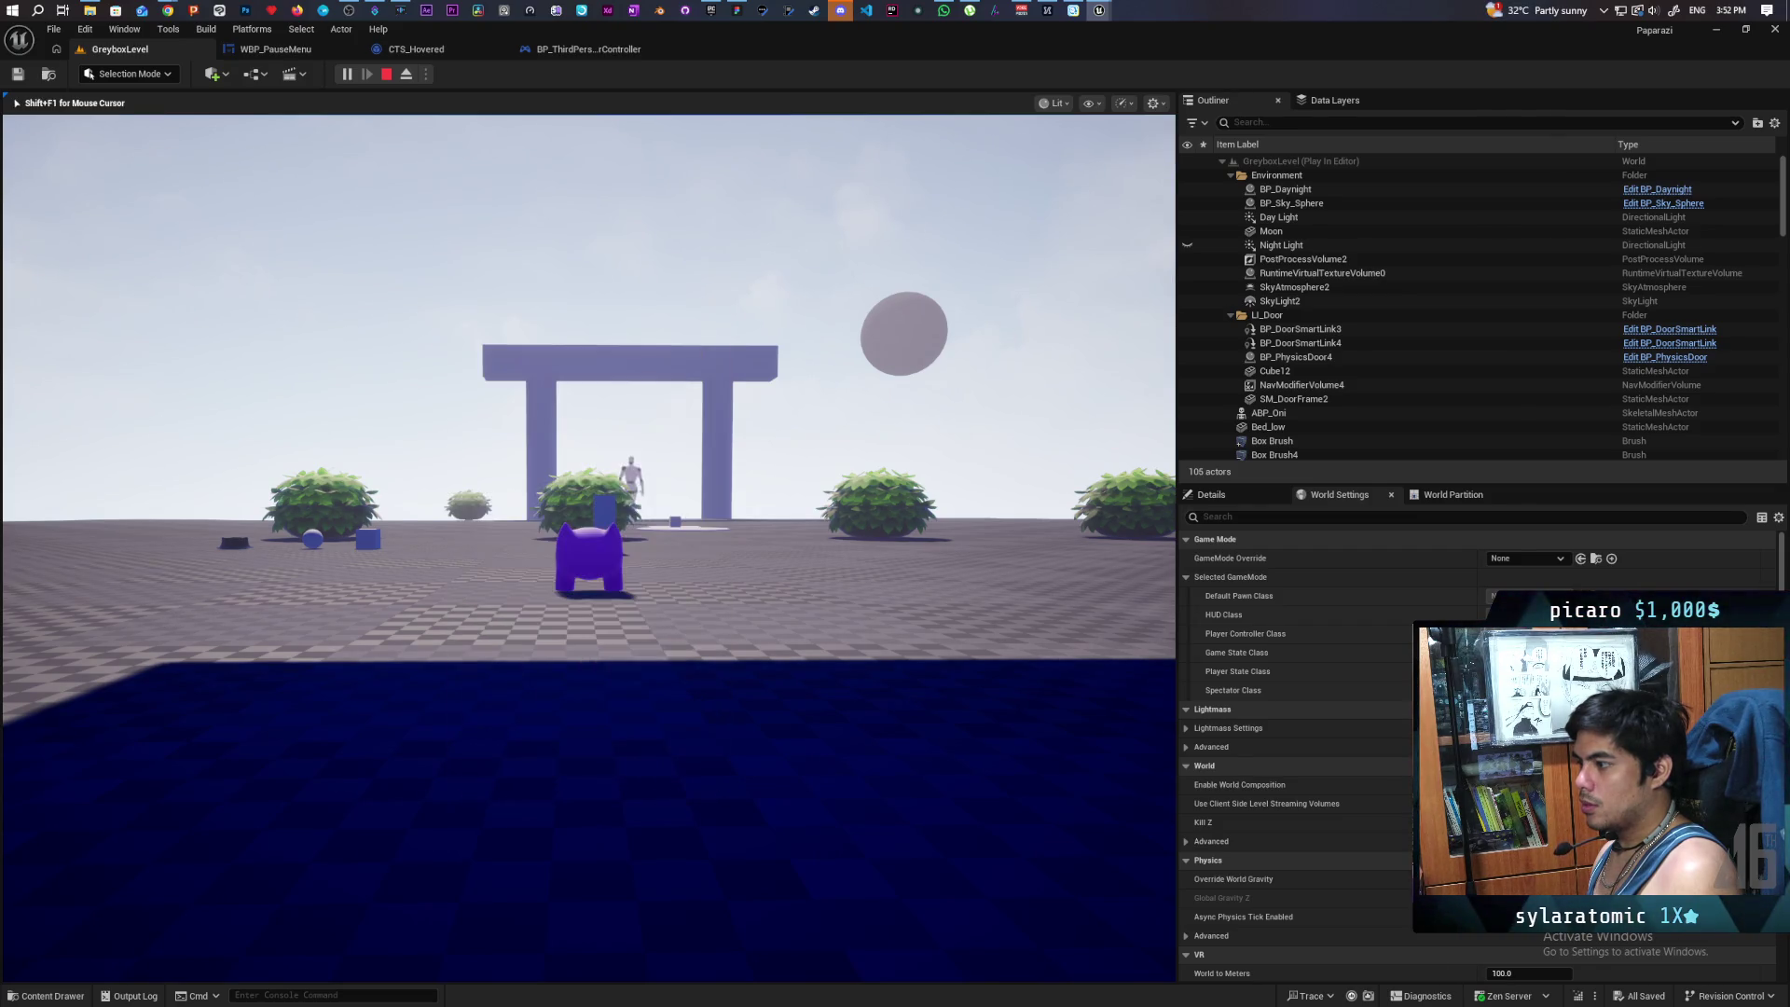
pyautogui.press('p')
pyautogui.press('p')
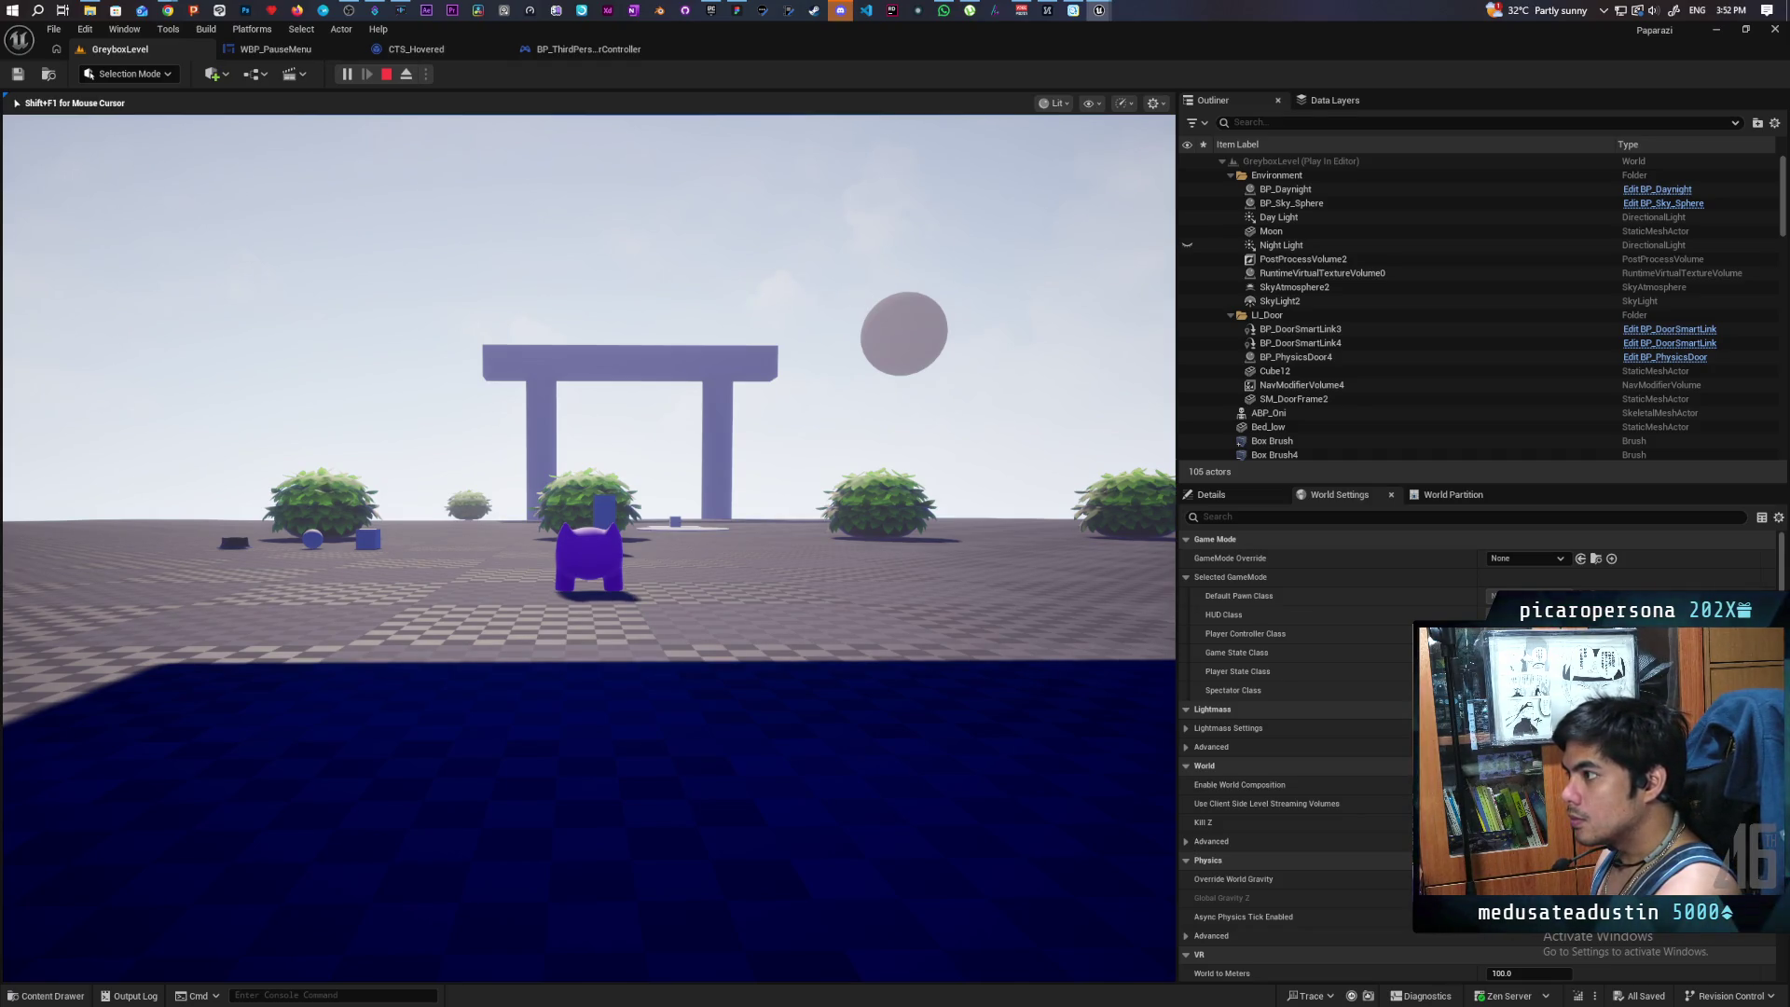
pyautogui.press('Escape')
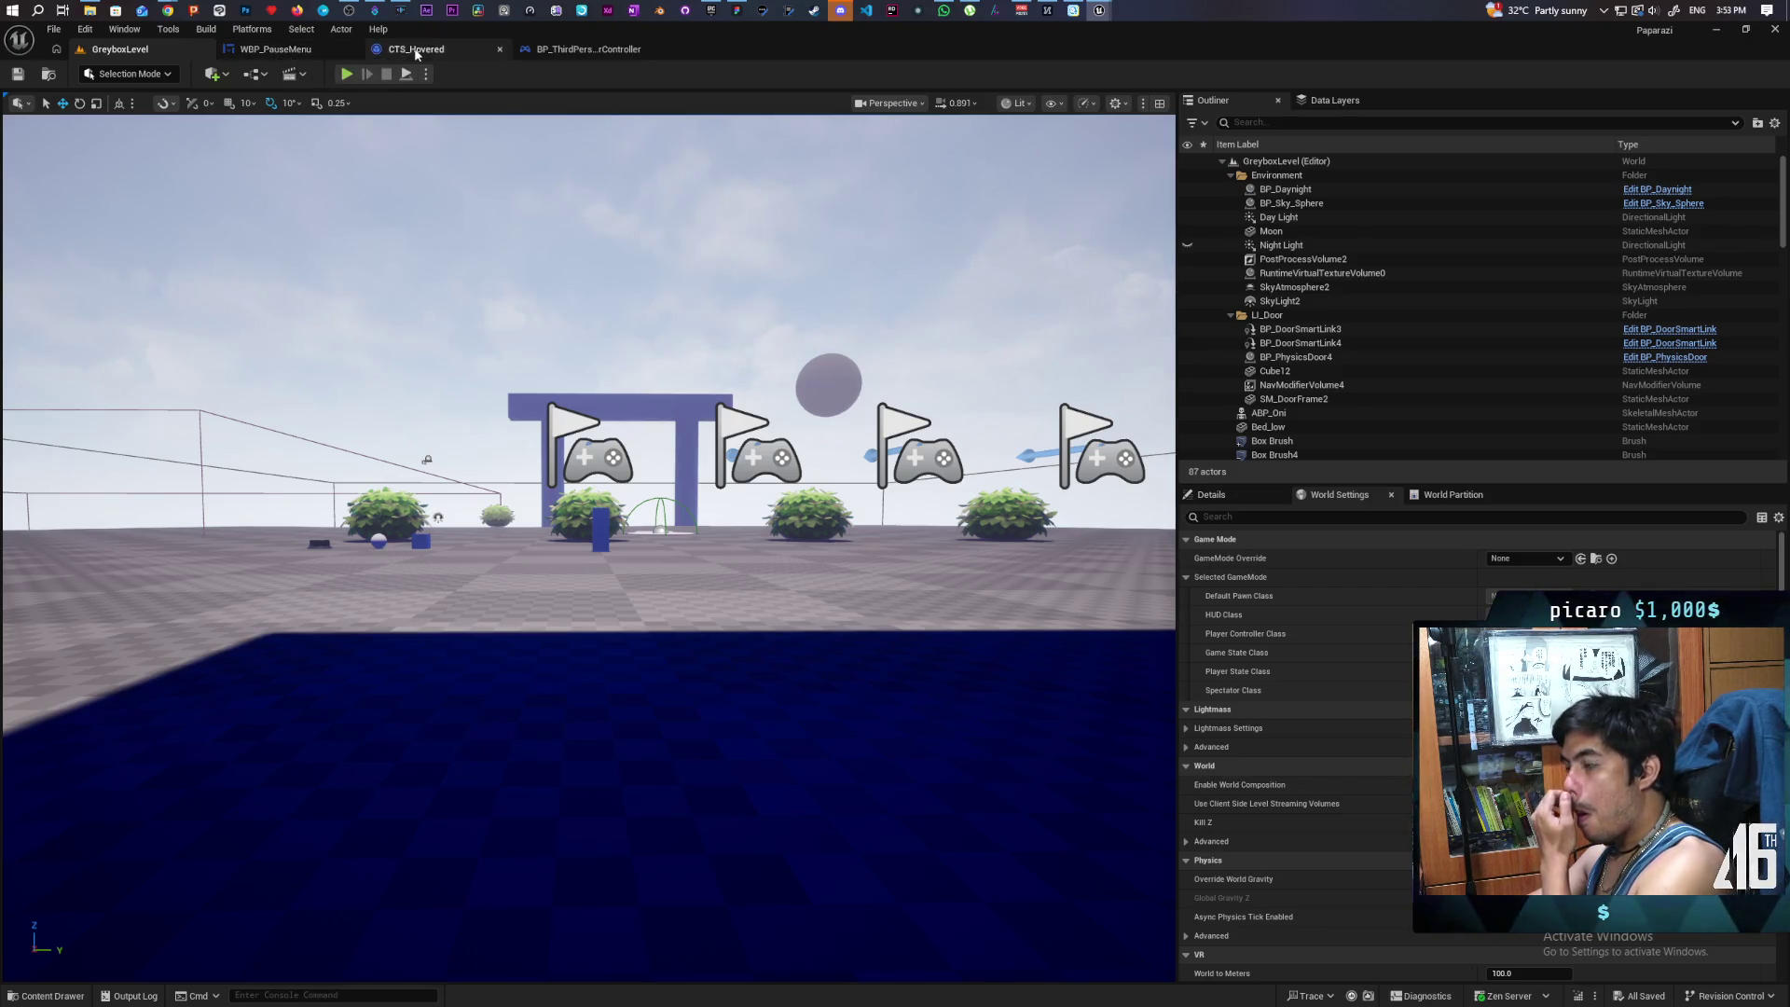
pyautogui.click(287, 52)
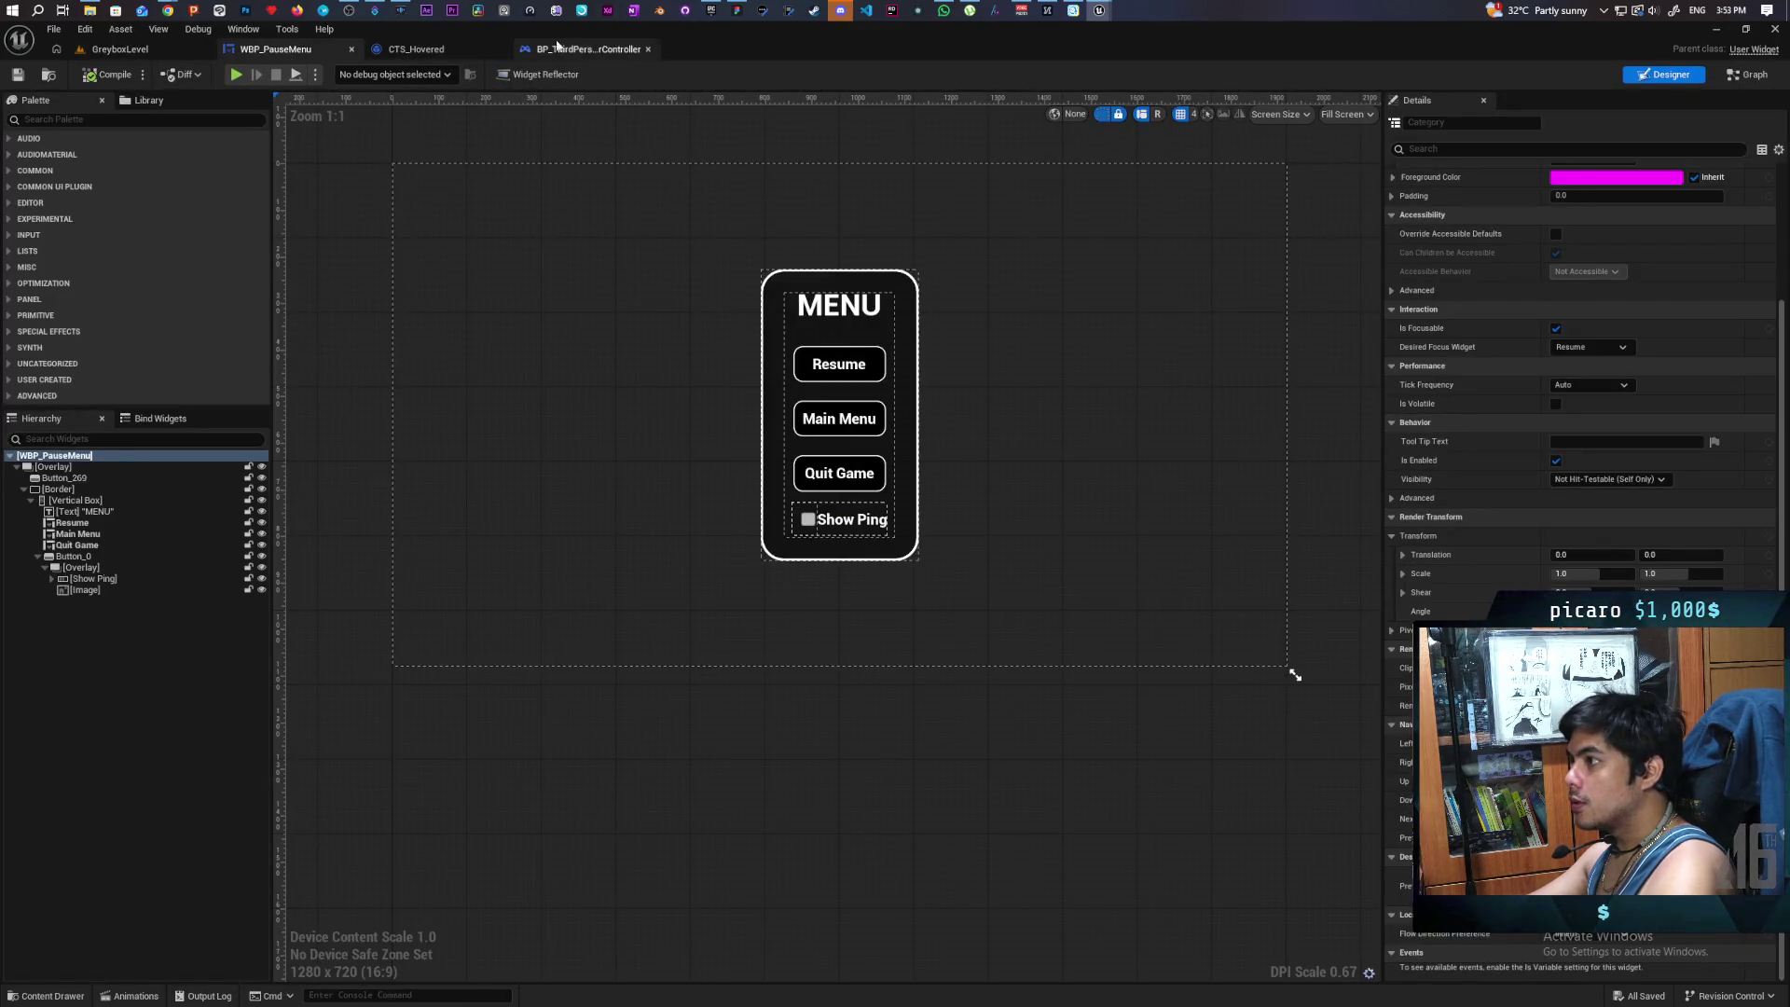
# - Unlink In Widget to Focus, wire Add to Viewport to Show Mouse Cursor, and recompile the controller
pyautogui.click(585, 49)
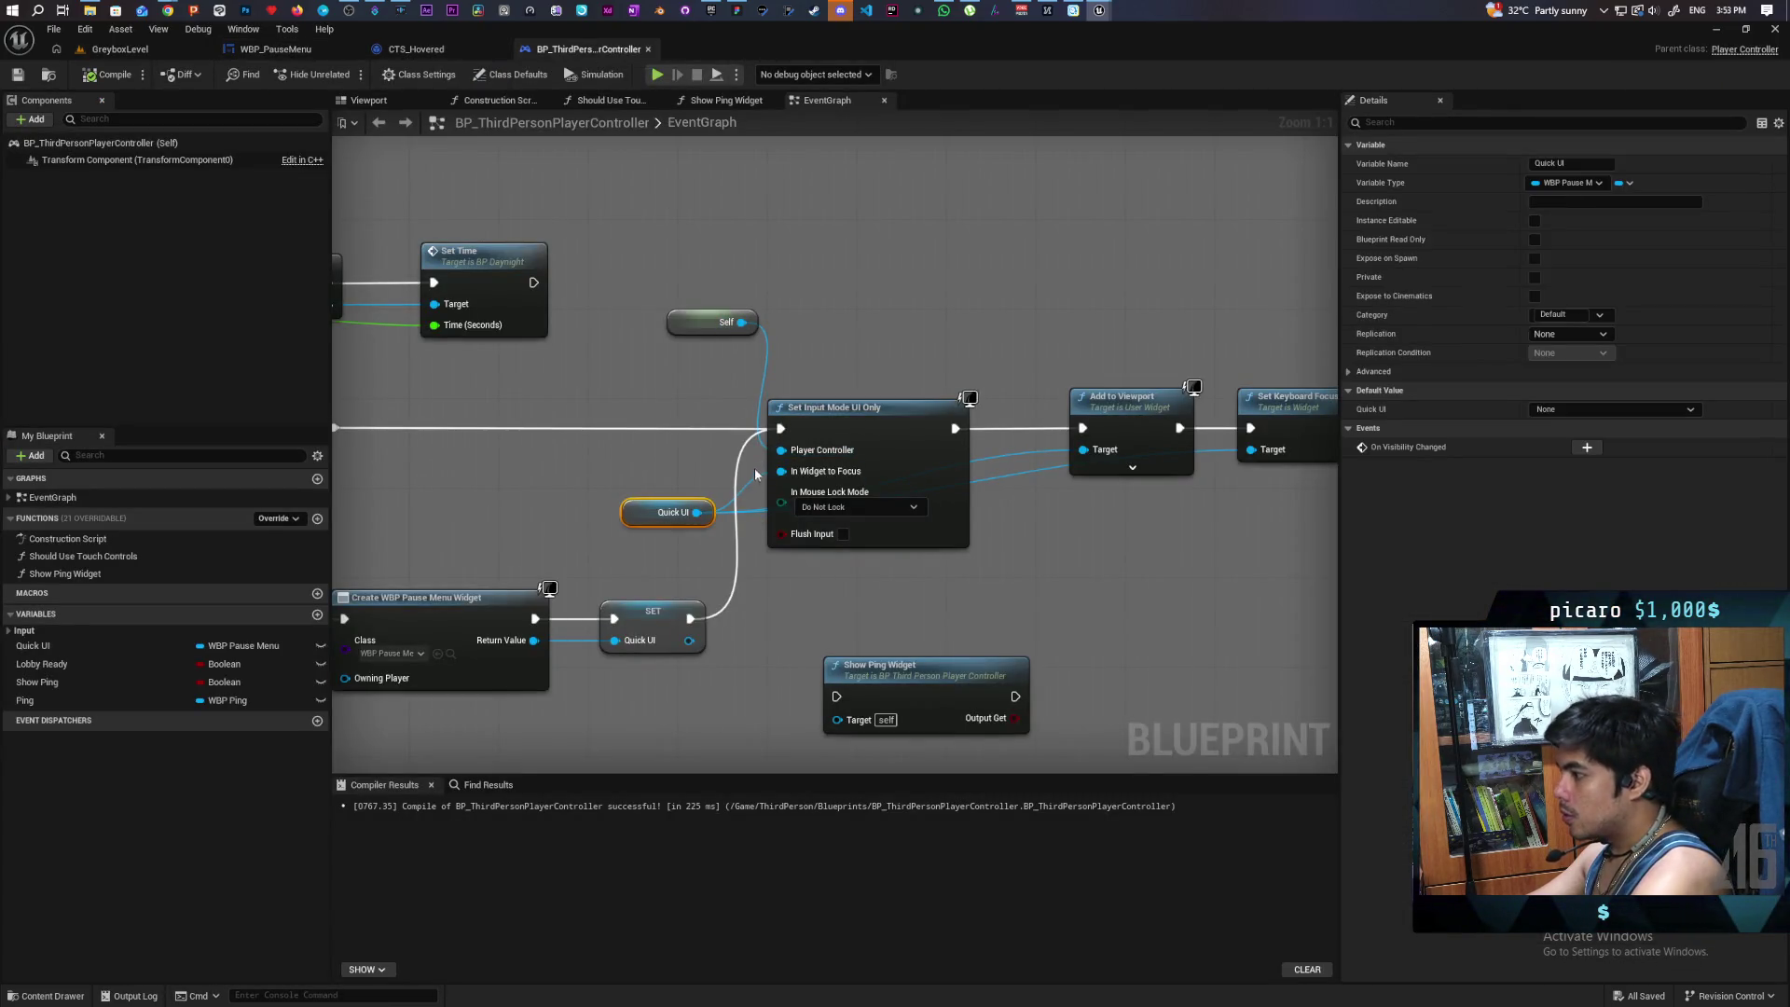
pyautogui.moveTo(757, 499); pyautogui.dragTo(781, 471)
pyautogui.moveTo(1292, 426)
pyautogui.mouseDown()
pyautogui.moveTo(1003, 434)
pyautogui.moveTo(1004, 558)
pyautogui.mouseUp()
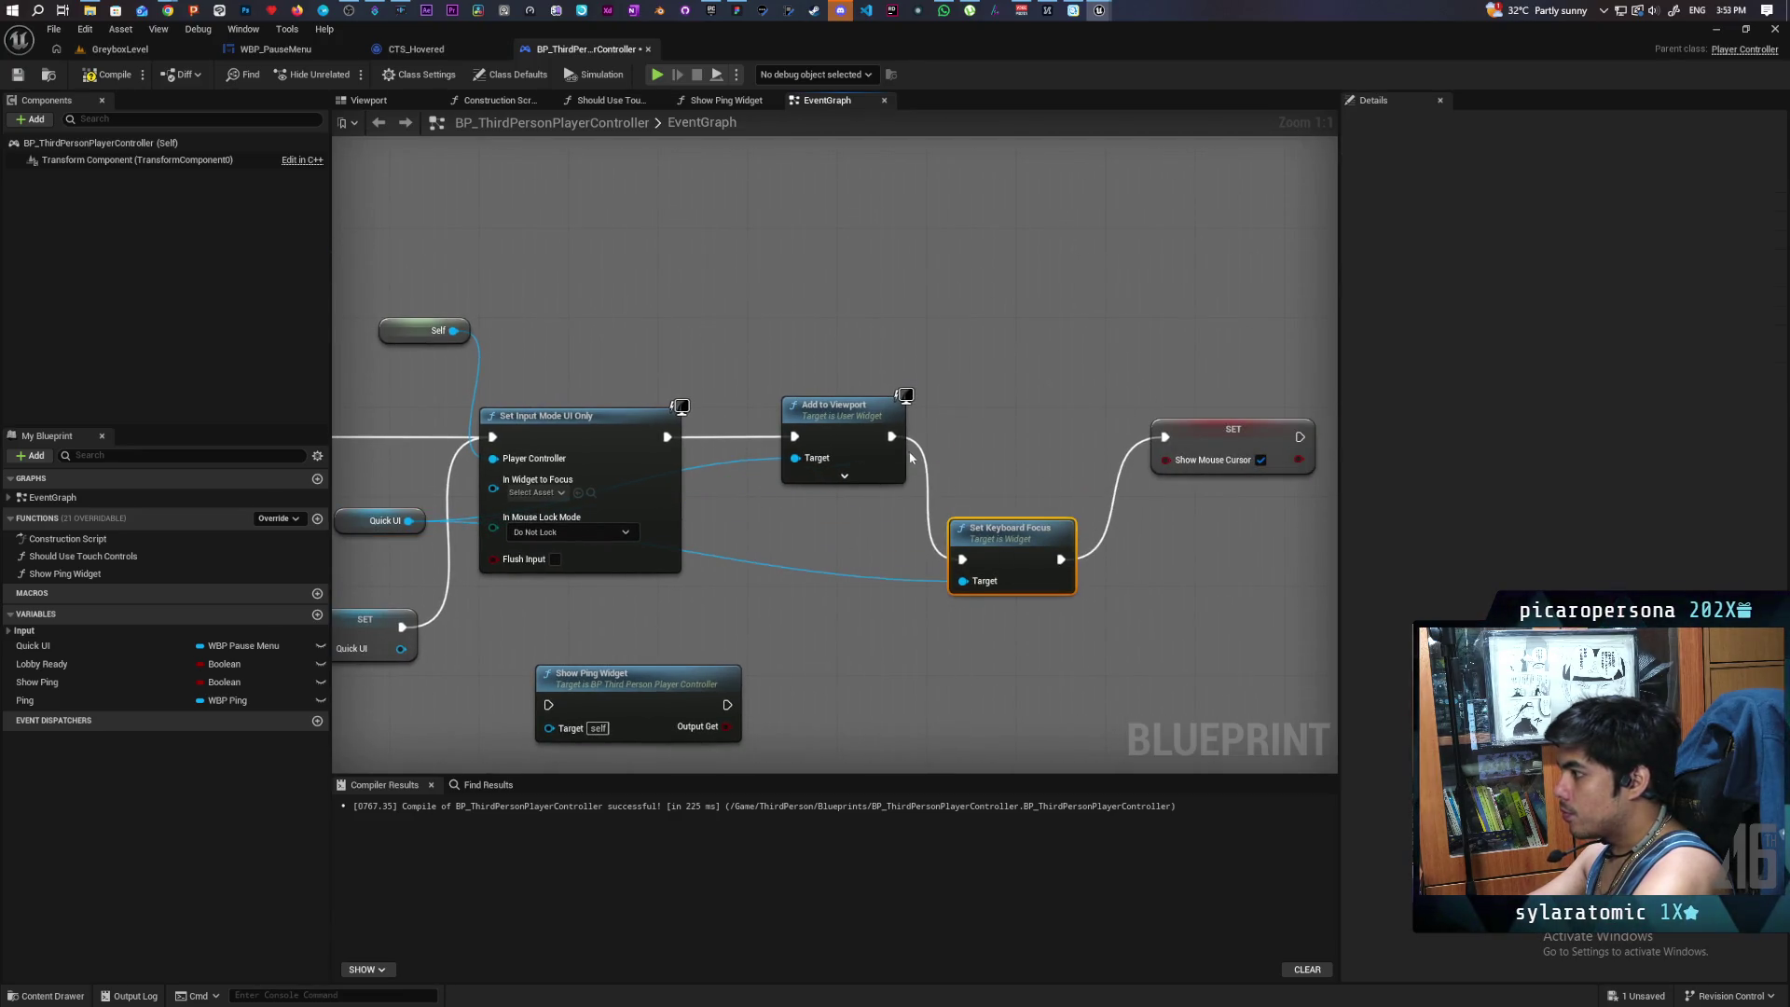
pyautogui.moveTo(890, 439)
pyautogui.mouseDown()
pyautogui.moveTo(1180, 443)
pyautogui.moveTo(1166, 437)
pyautogui.mouseUp()
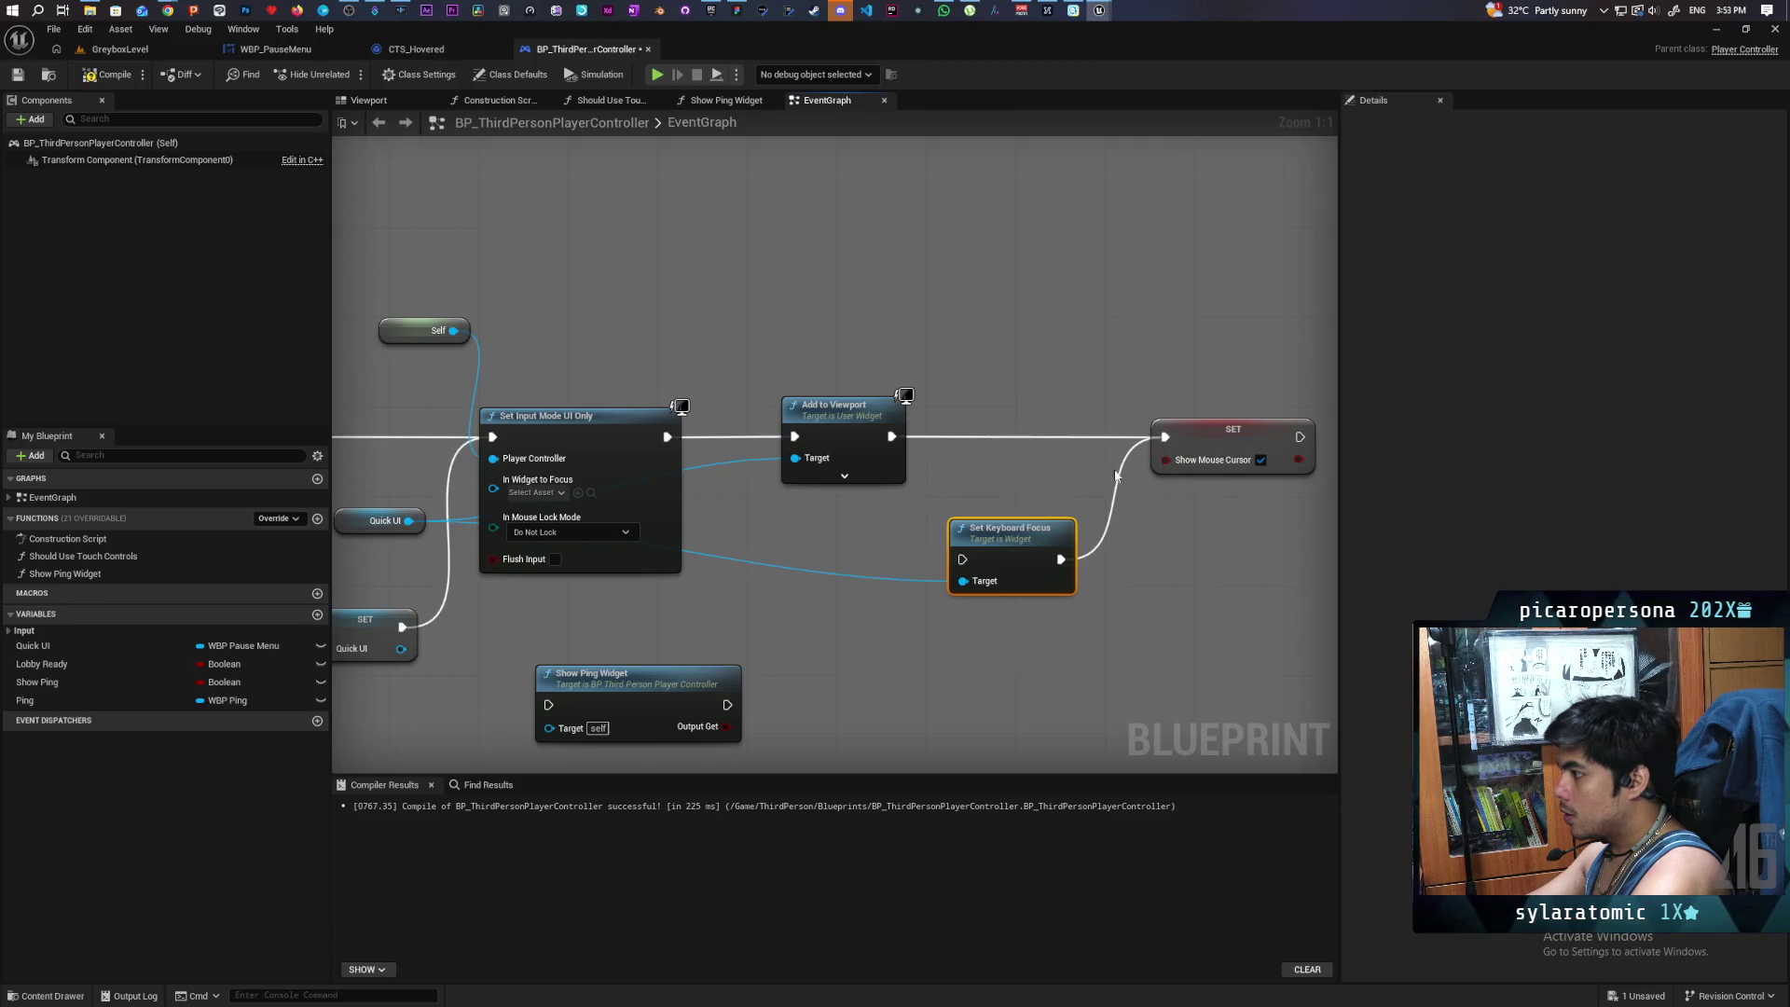
pyautogui.click(90, 75)
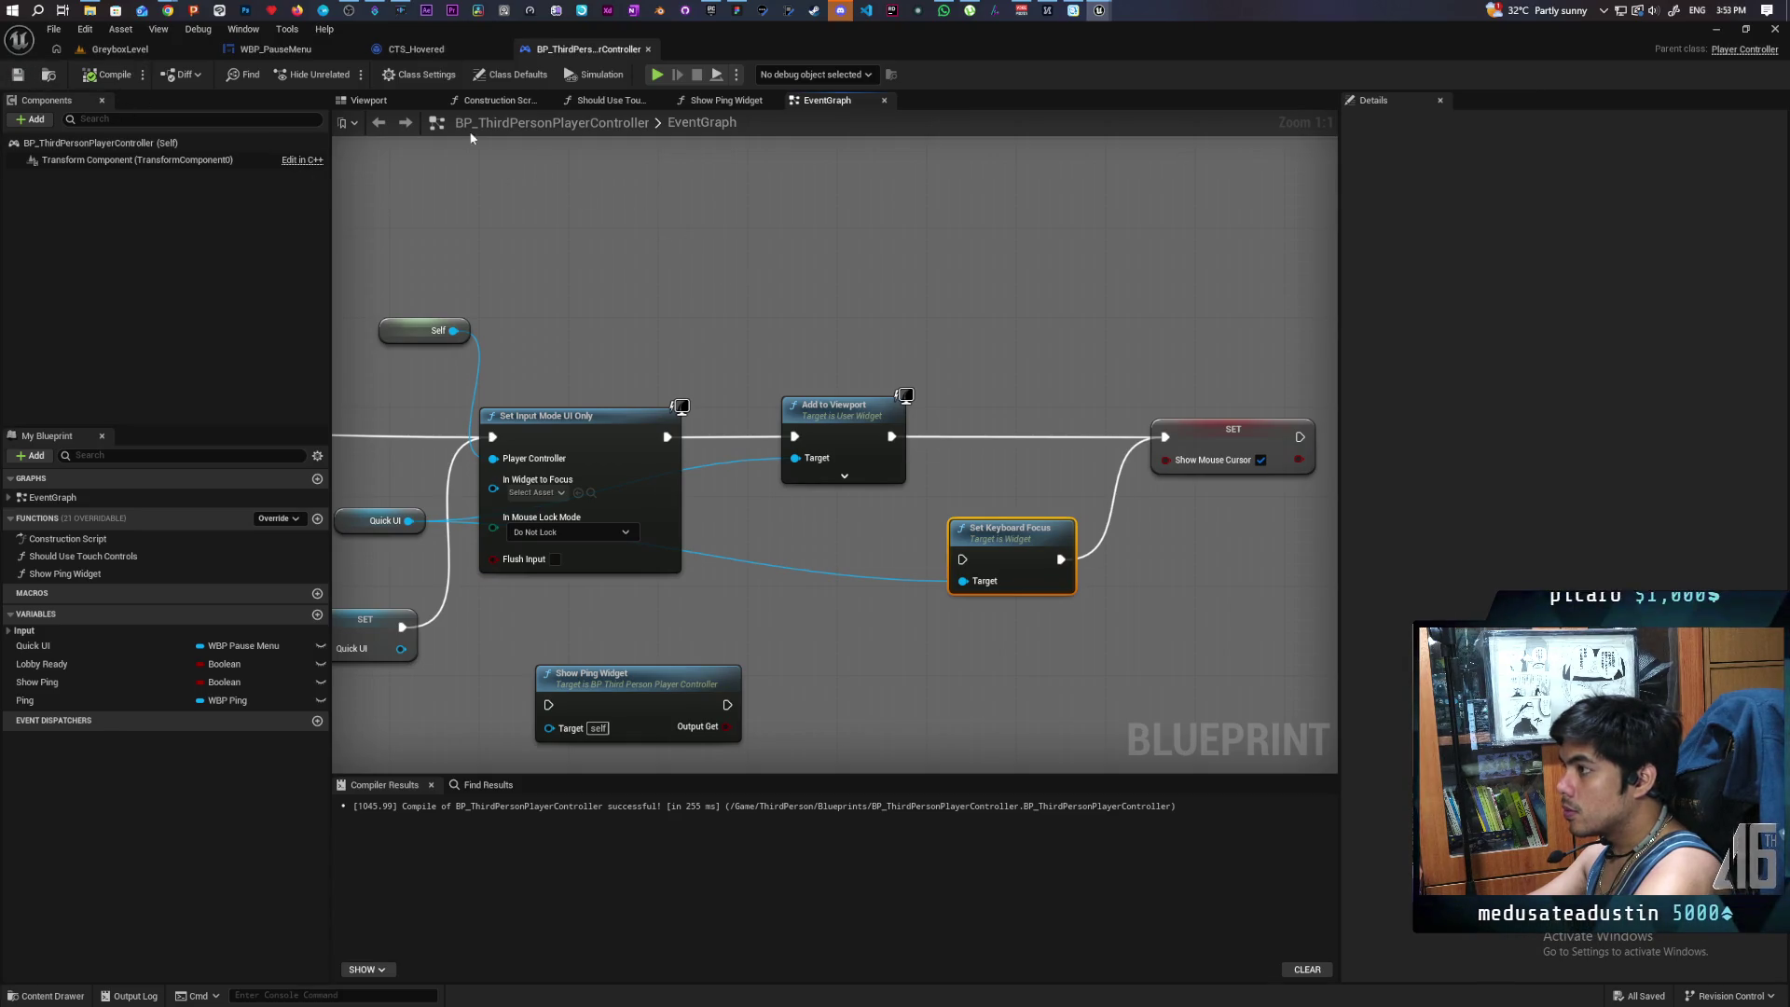
pyautogui.click(275, 49)
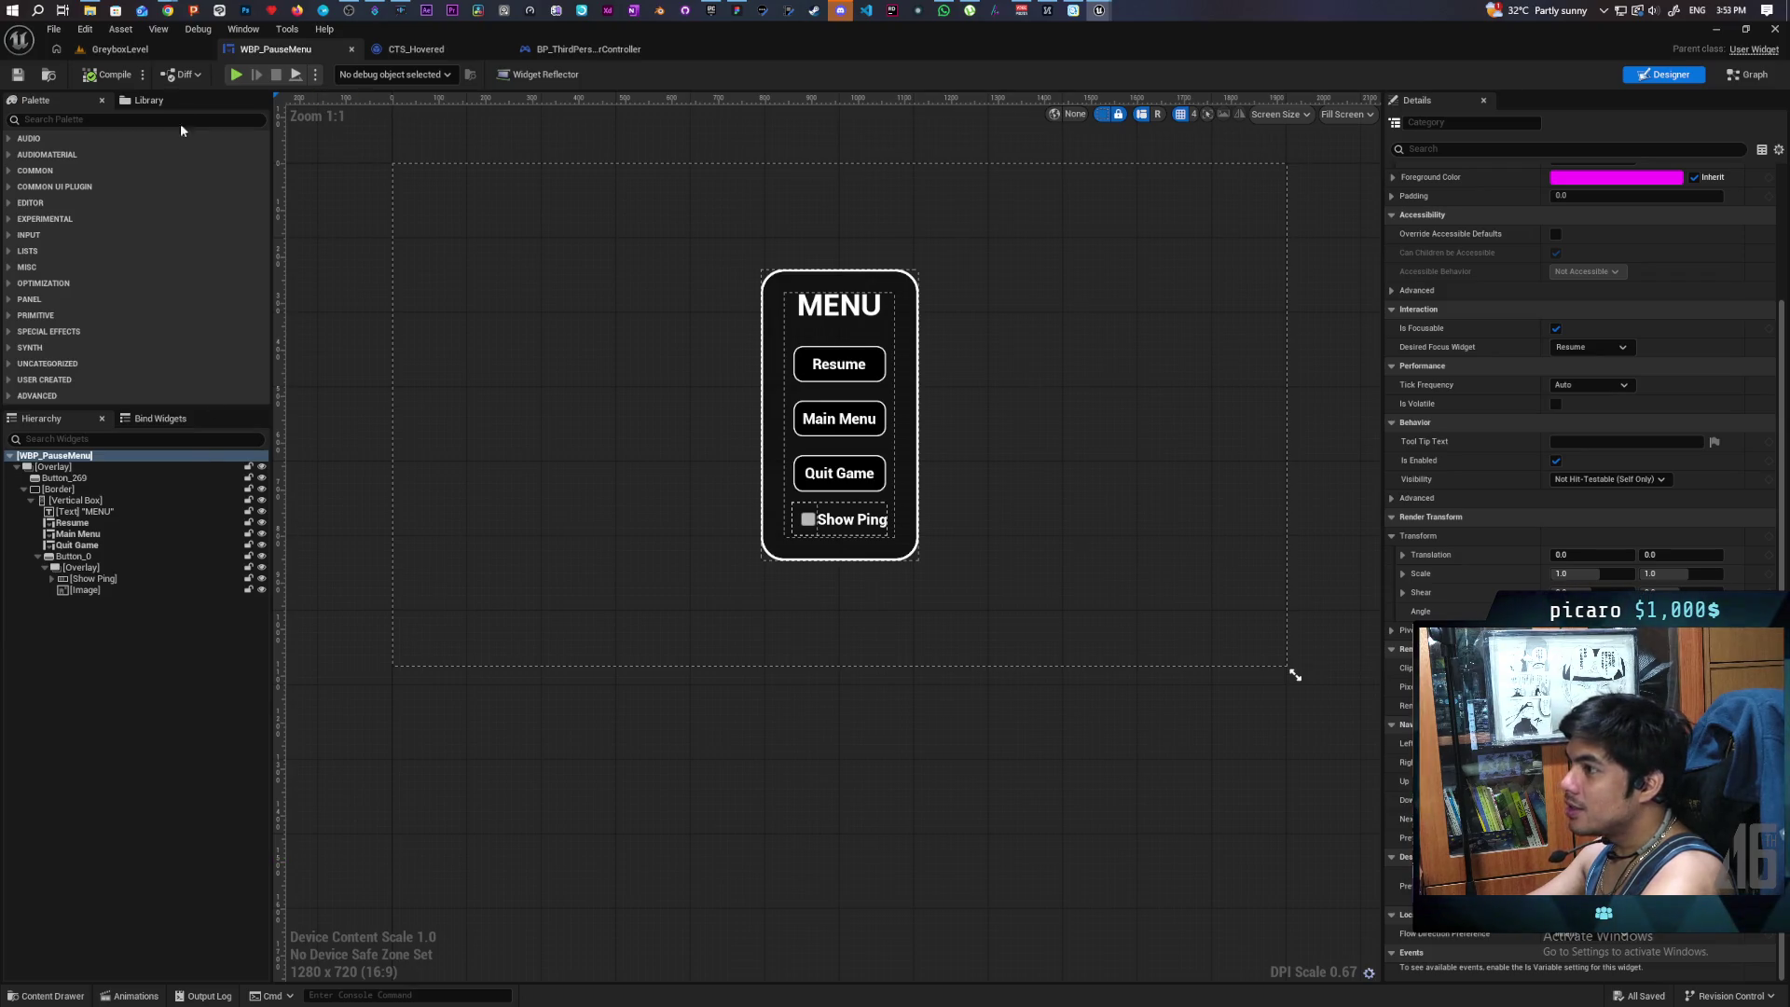
pyautogui.click(144, 58)
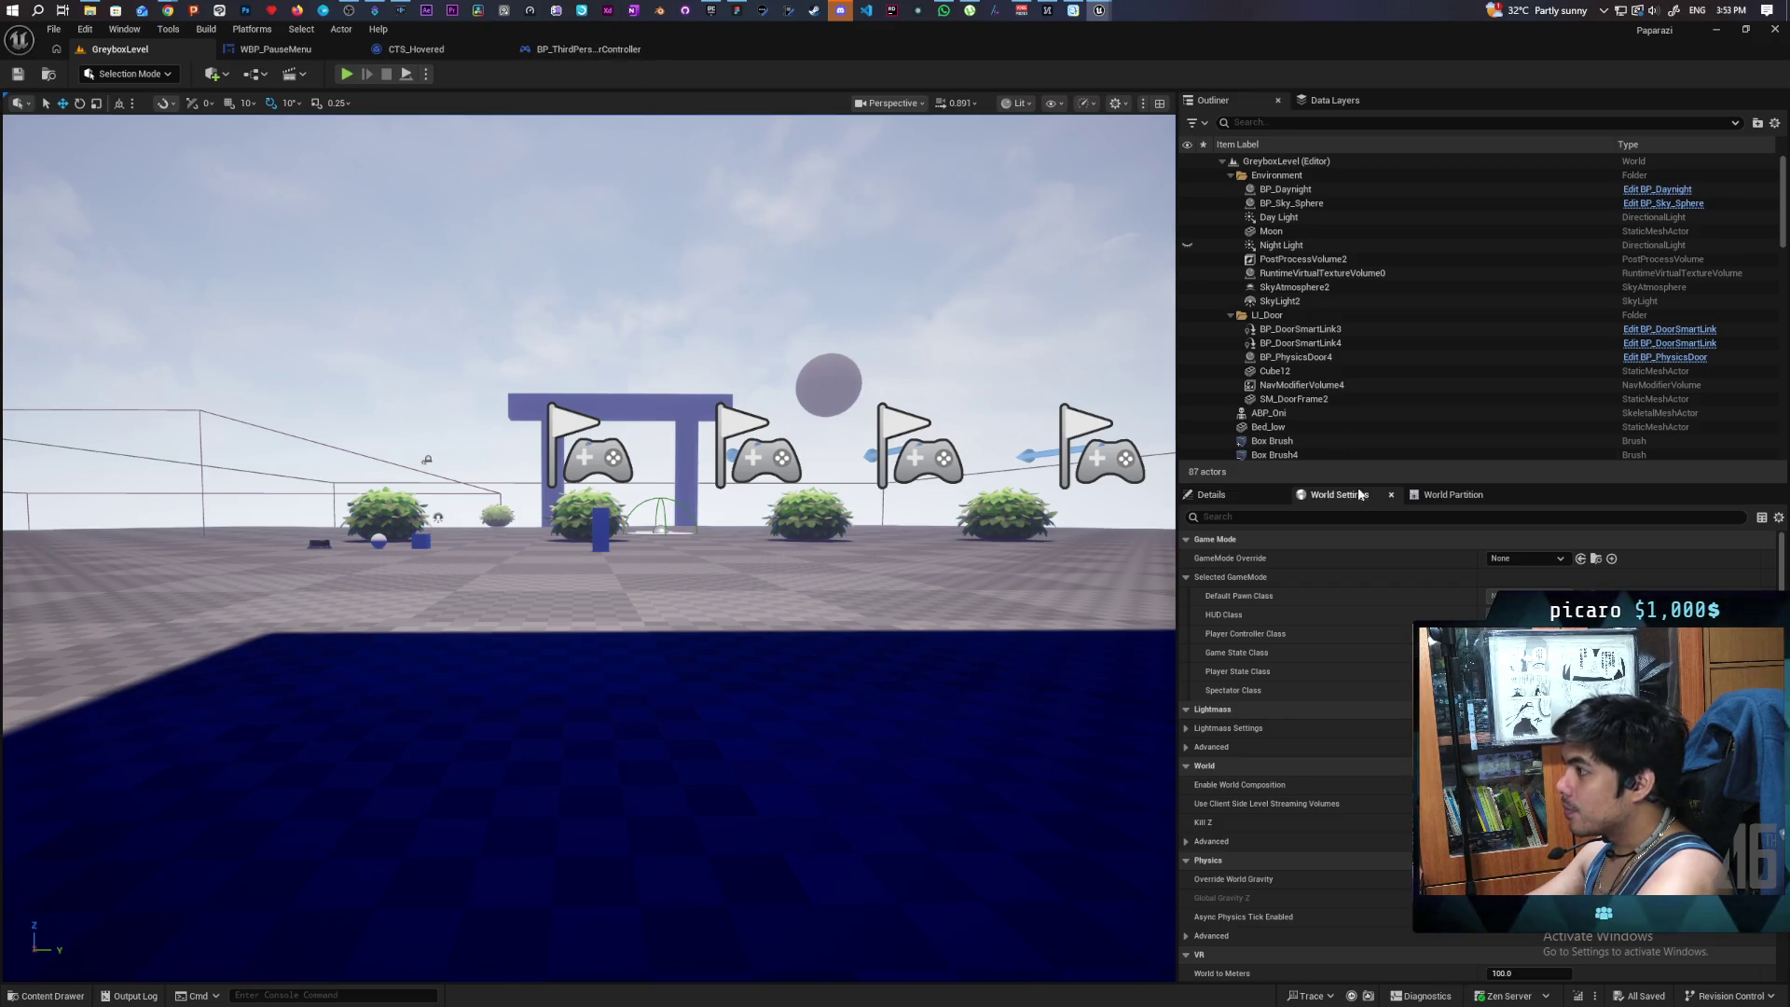
# - Open BP_OniGamemode from the Blueprints toolbar menu and locate its HUD Class setting
pyautogui.click(257, 75)
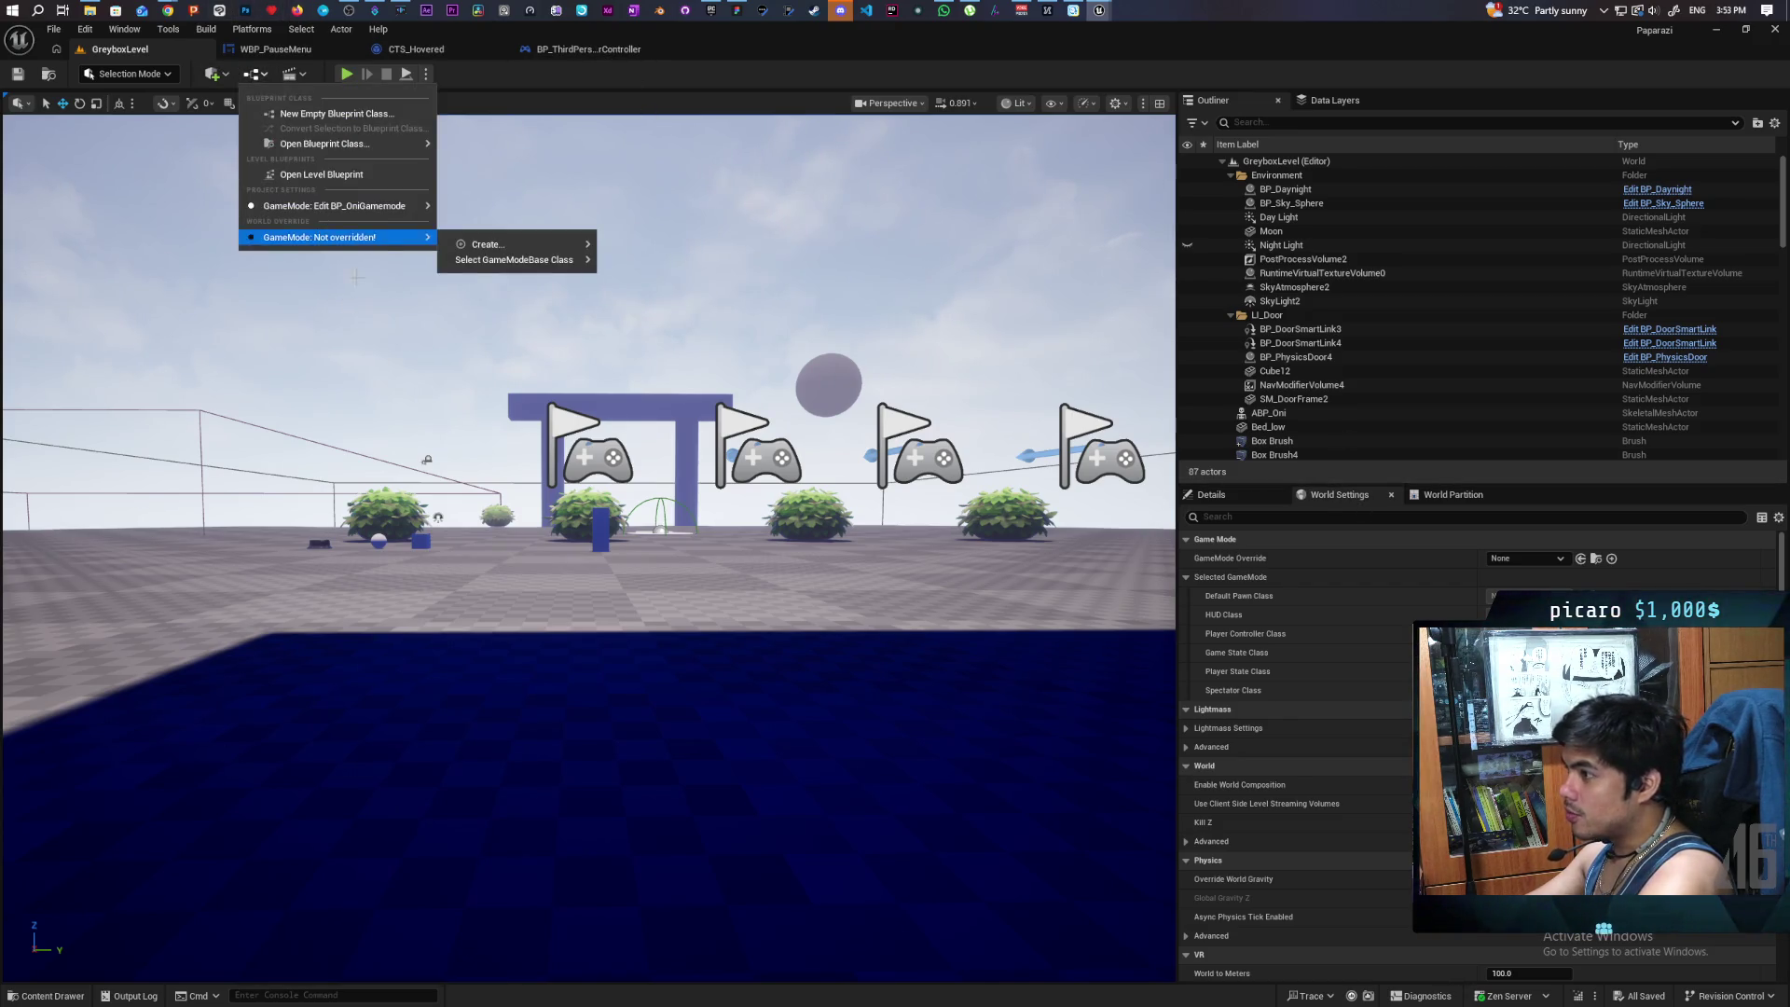
pyautogui.moveTo(373, 209)
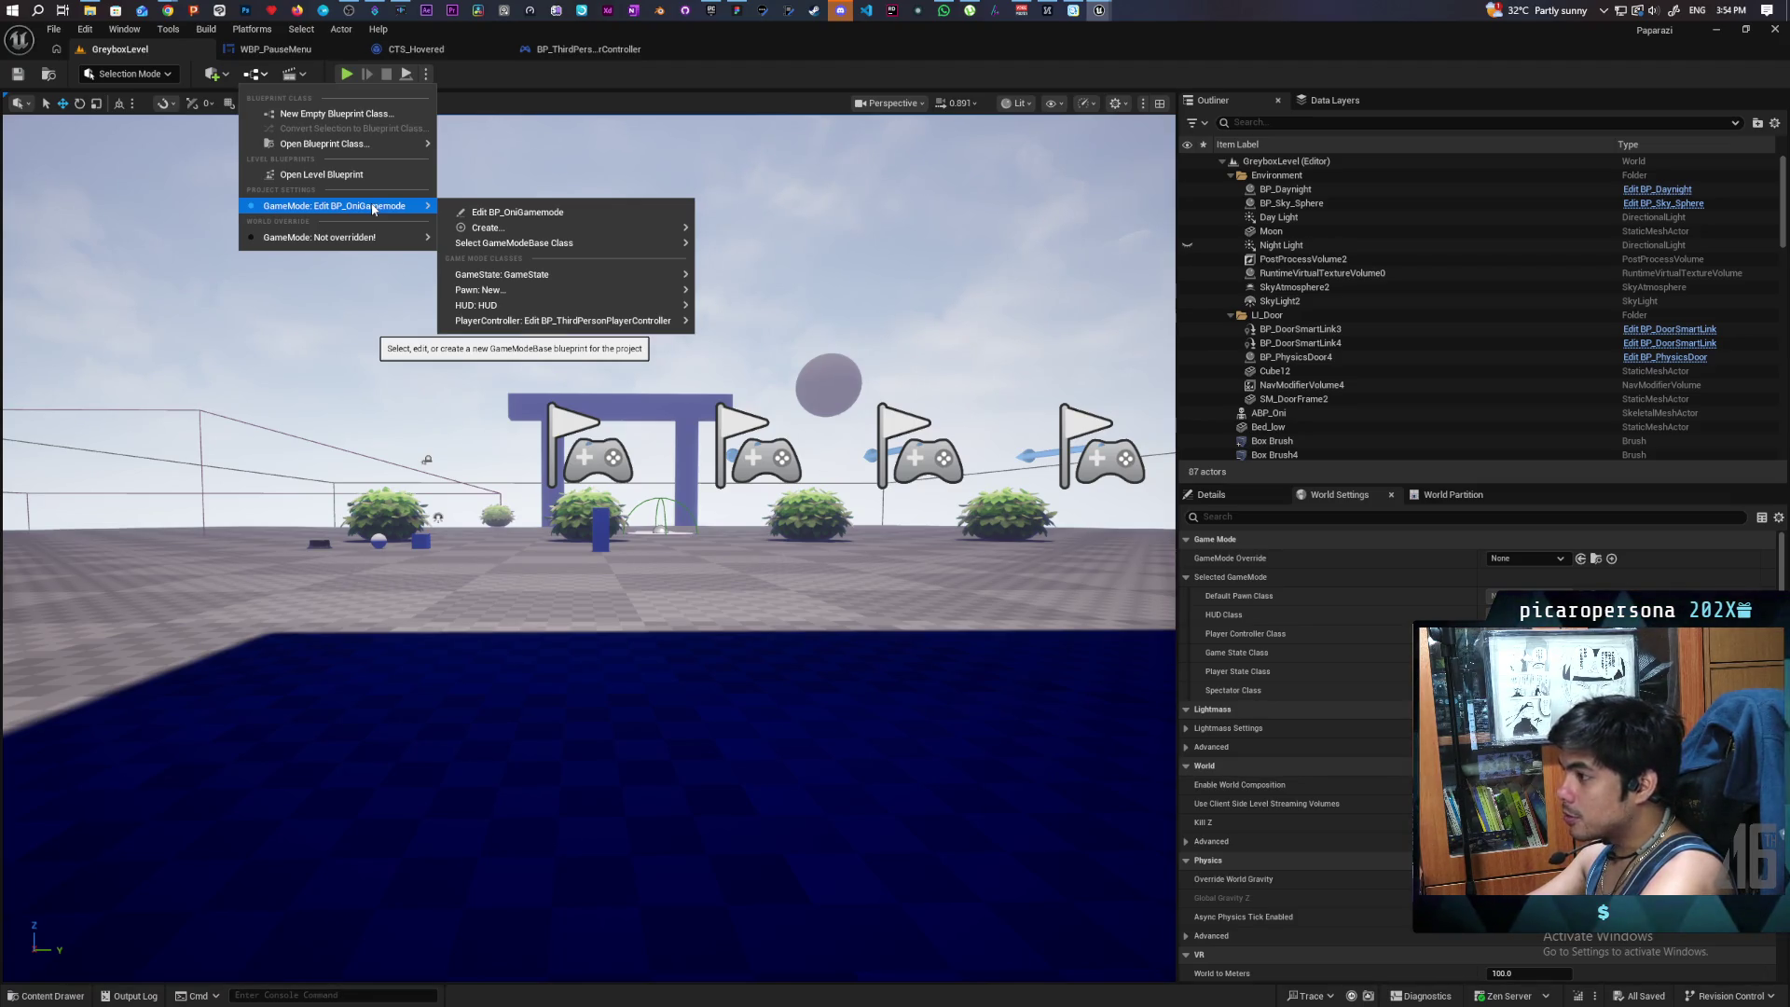
pyautogui.click(545, 209)
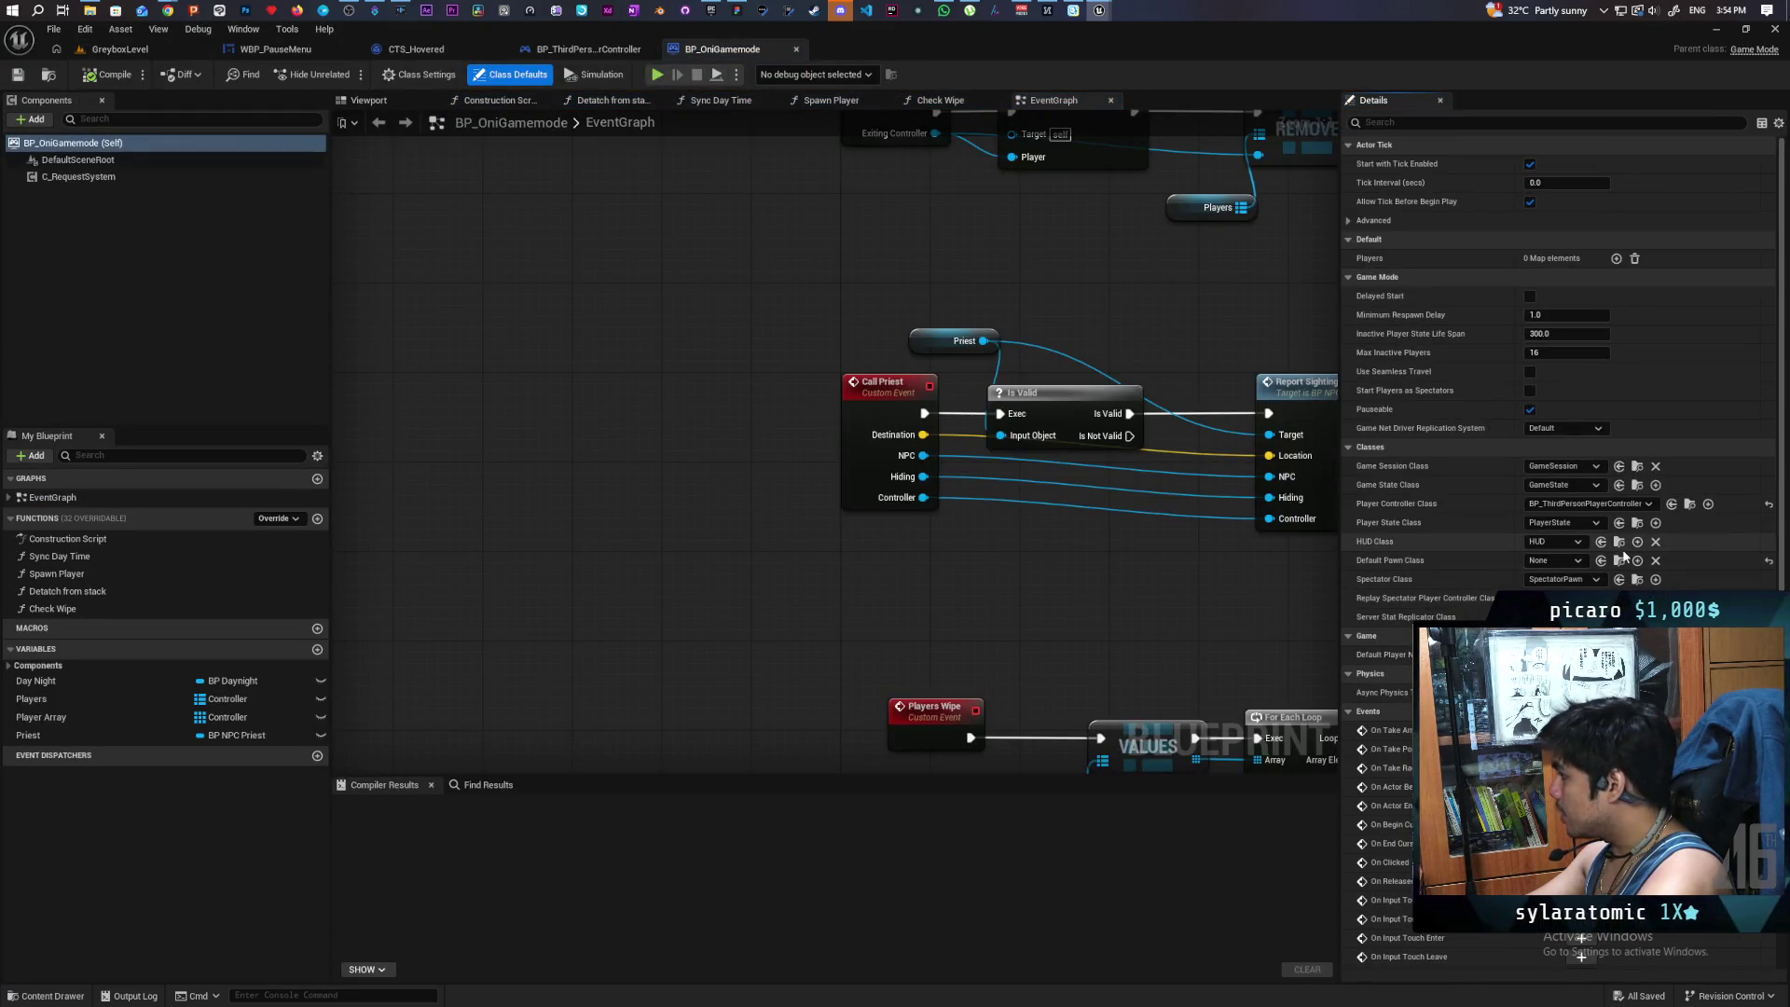
pyautogui.click(1620, 544)
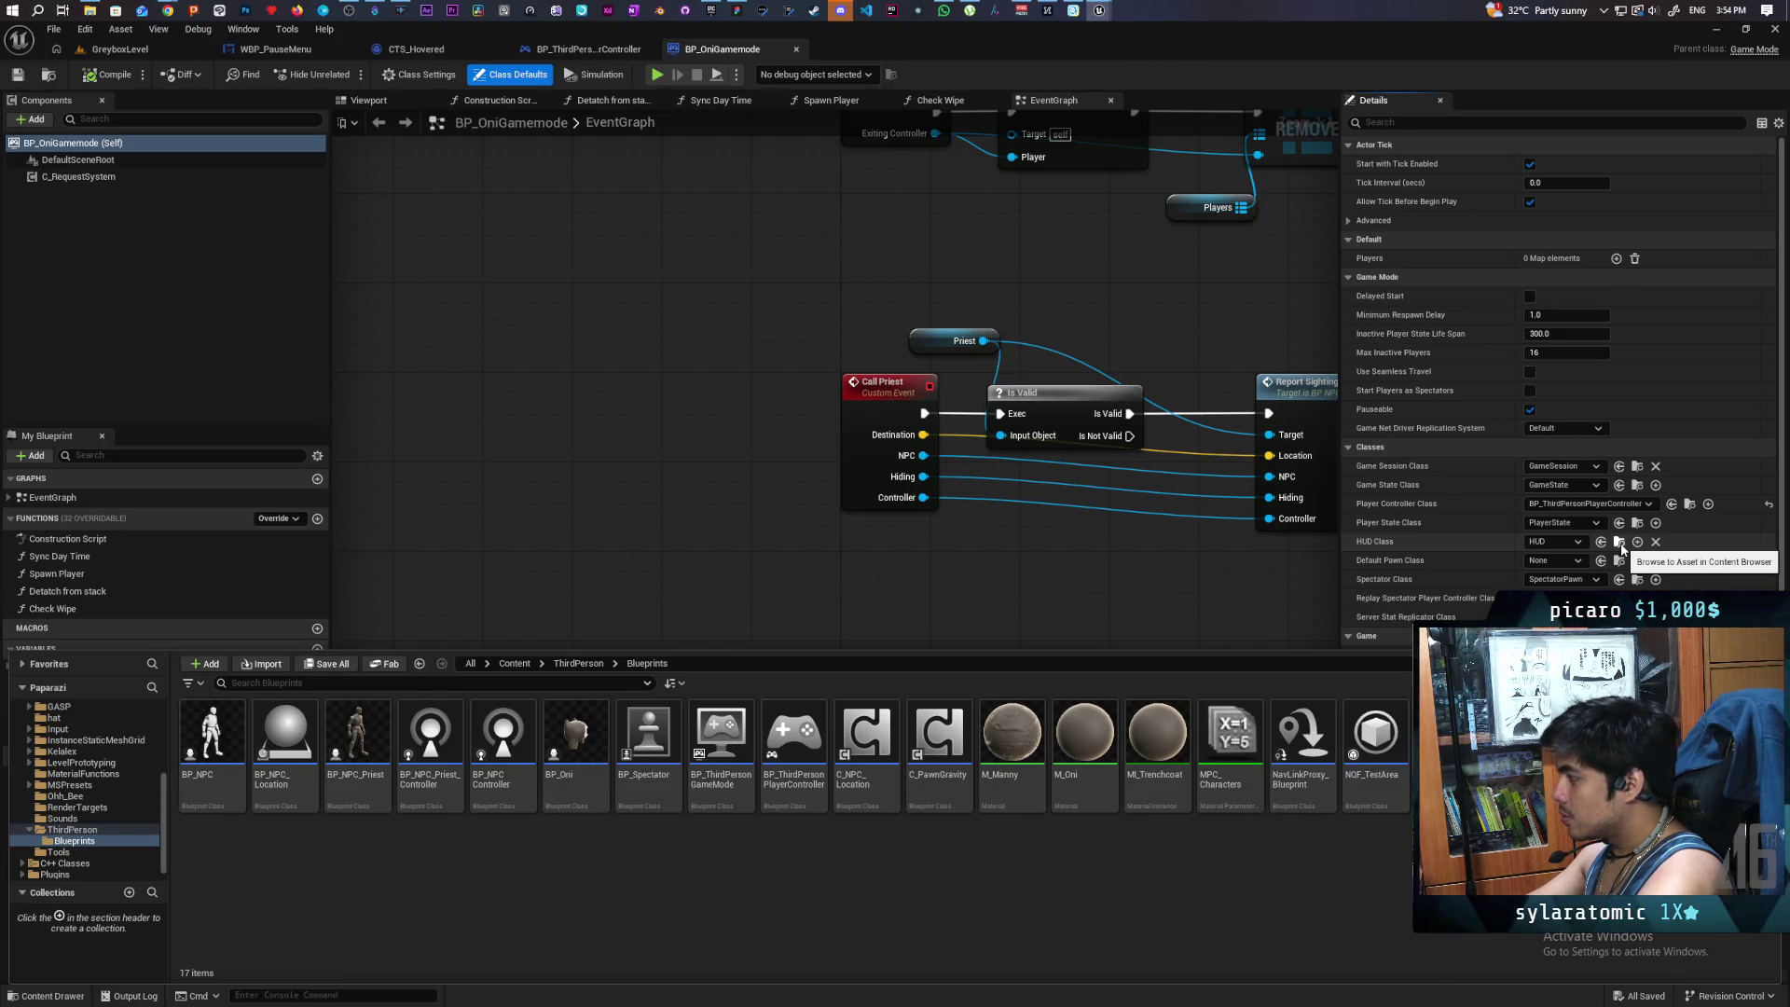
# - Create a new Blueprint Class in the Content Drawer with HUD as its parent class
pyautogui.click(1555, 542)
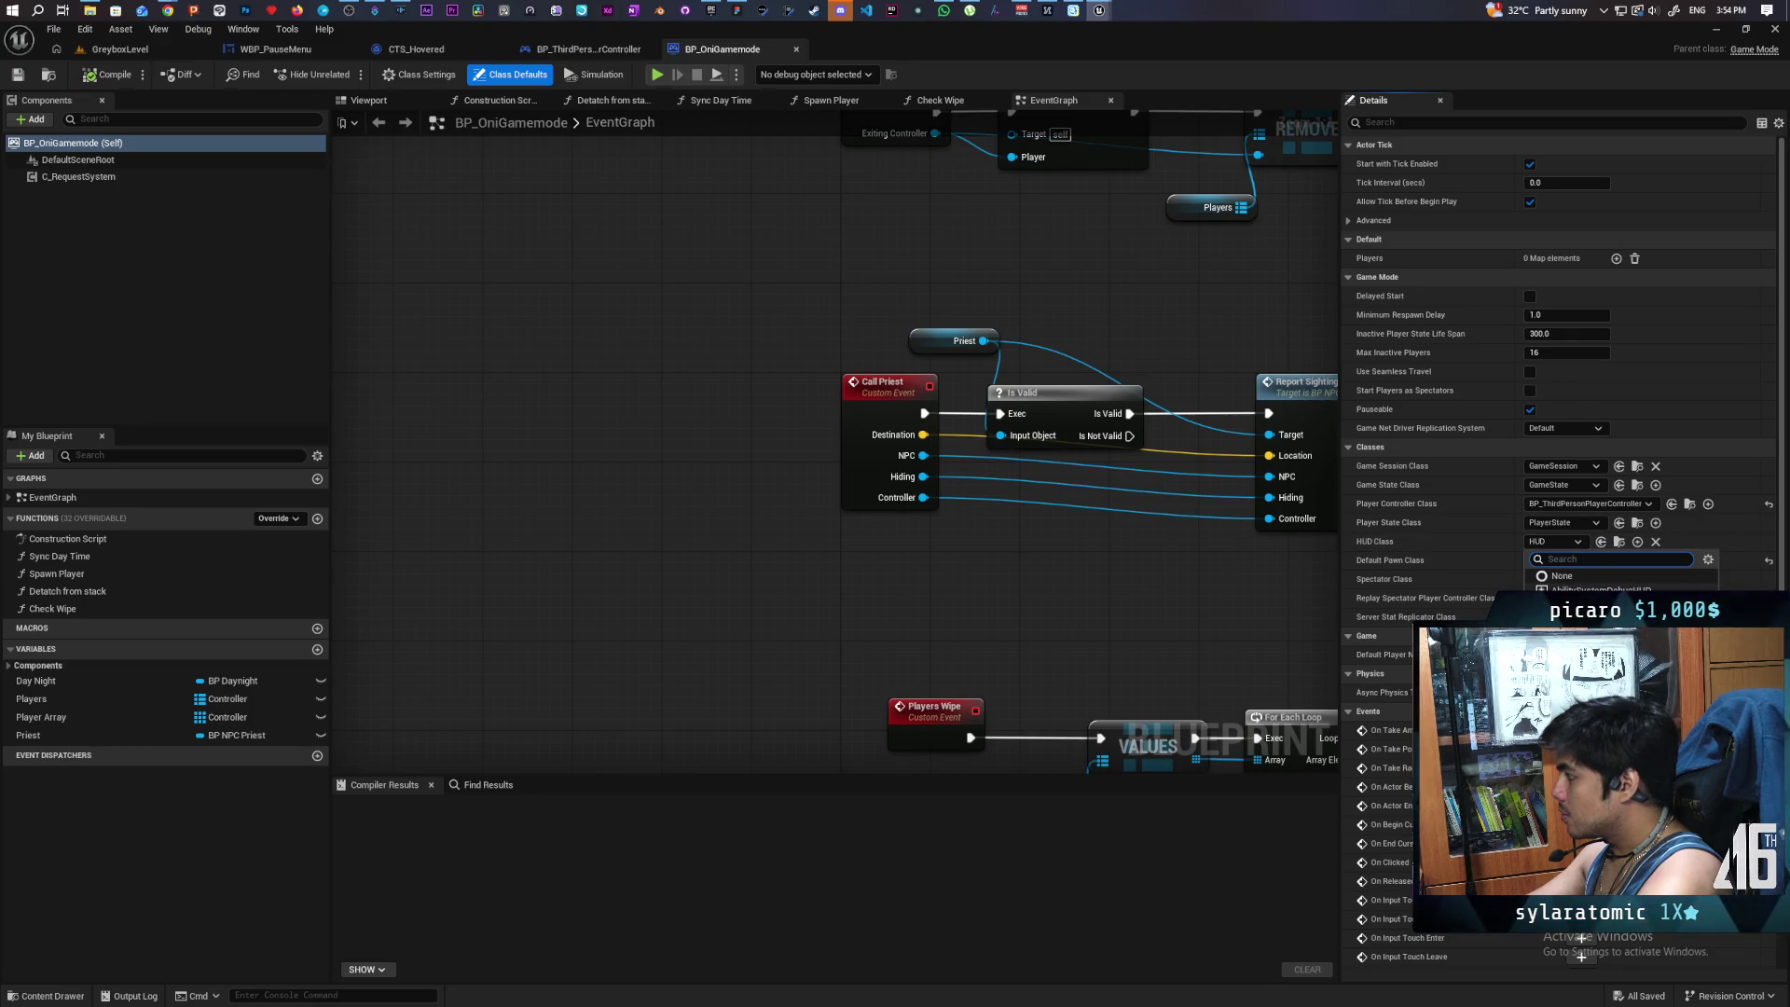
pyautogui.click(1609, 549)
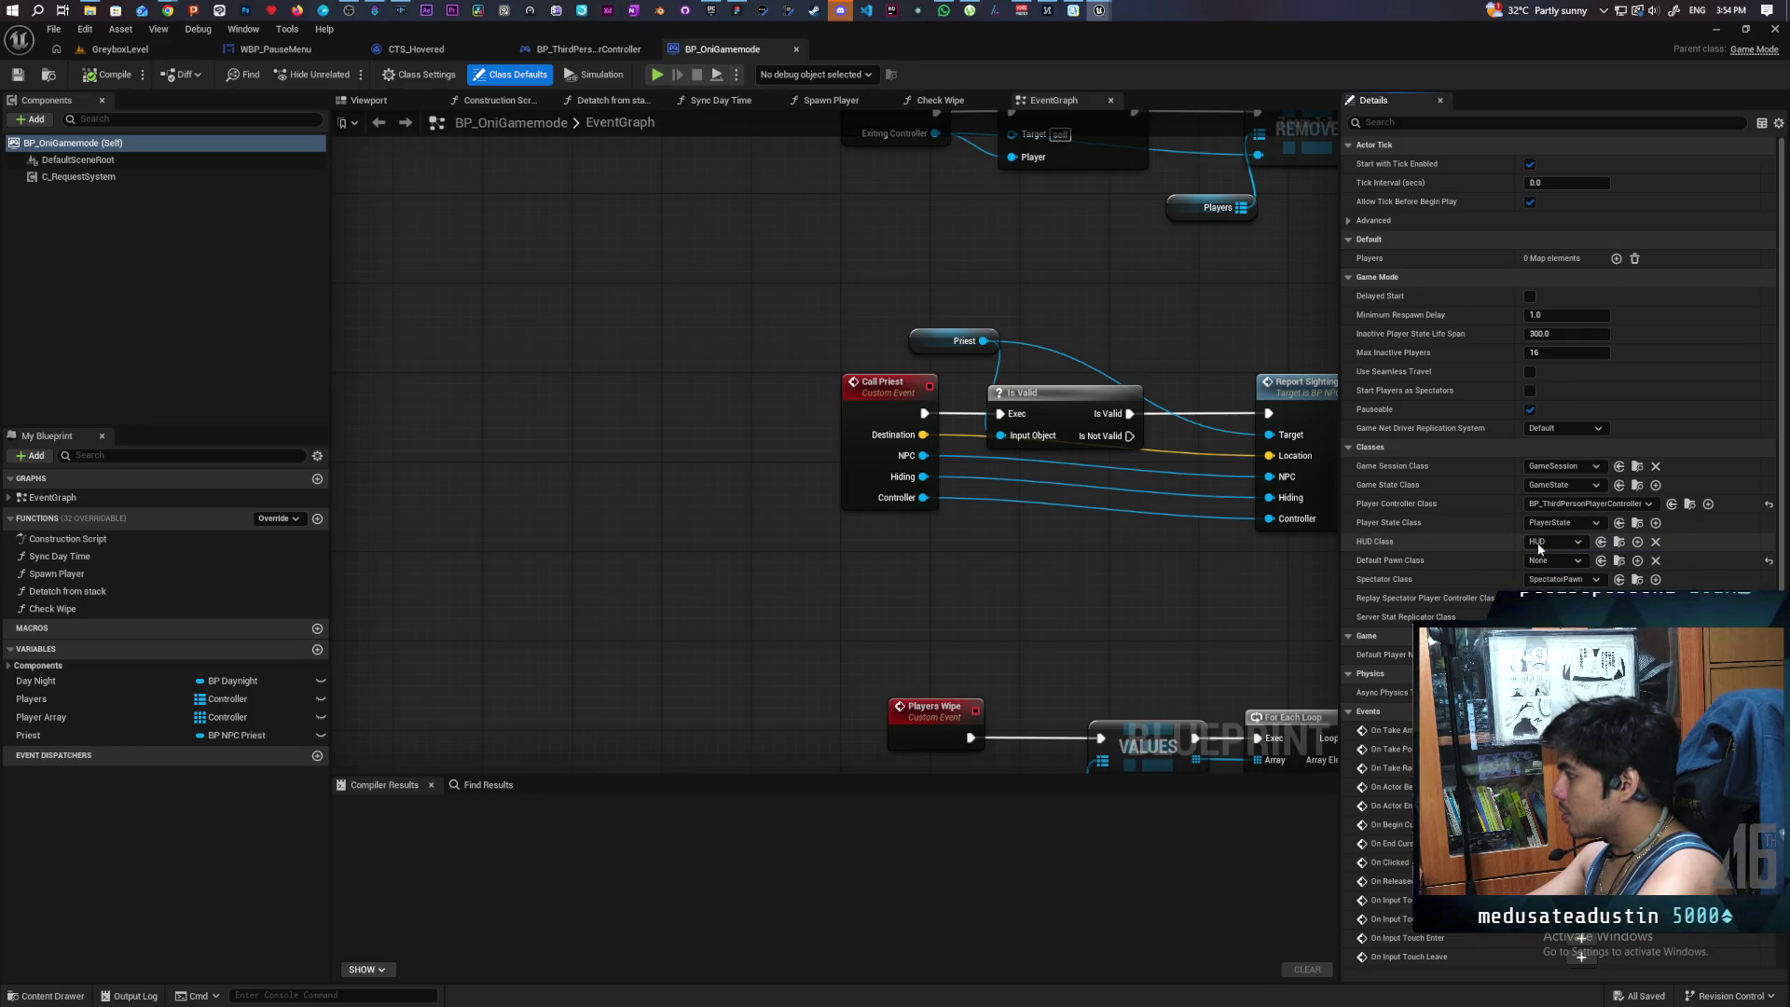
pyautogui.hotkey('ctrl', 'space')
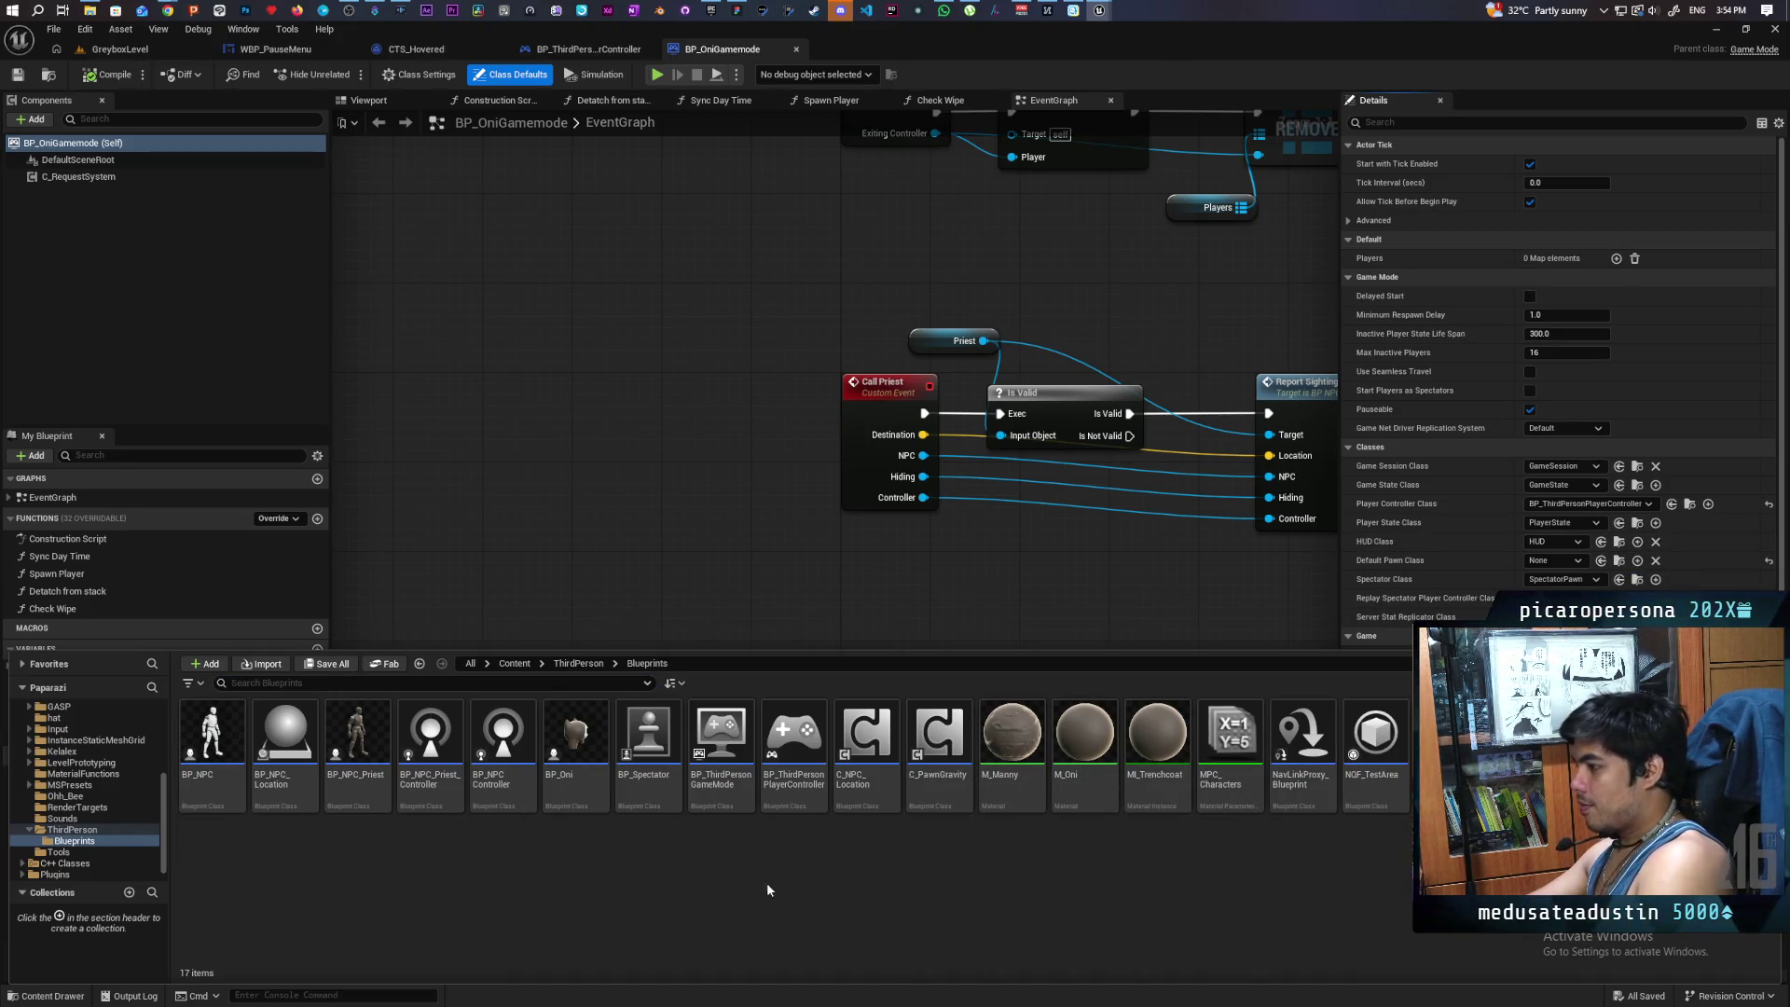
pyautogui.rightClick(697, 912)
pyautogui.moveTo(713, 901)
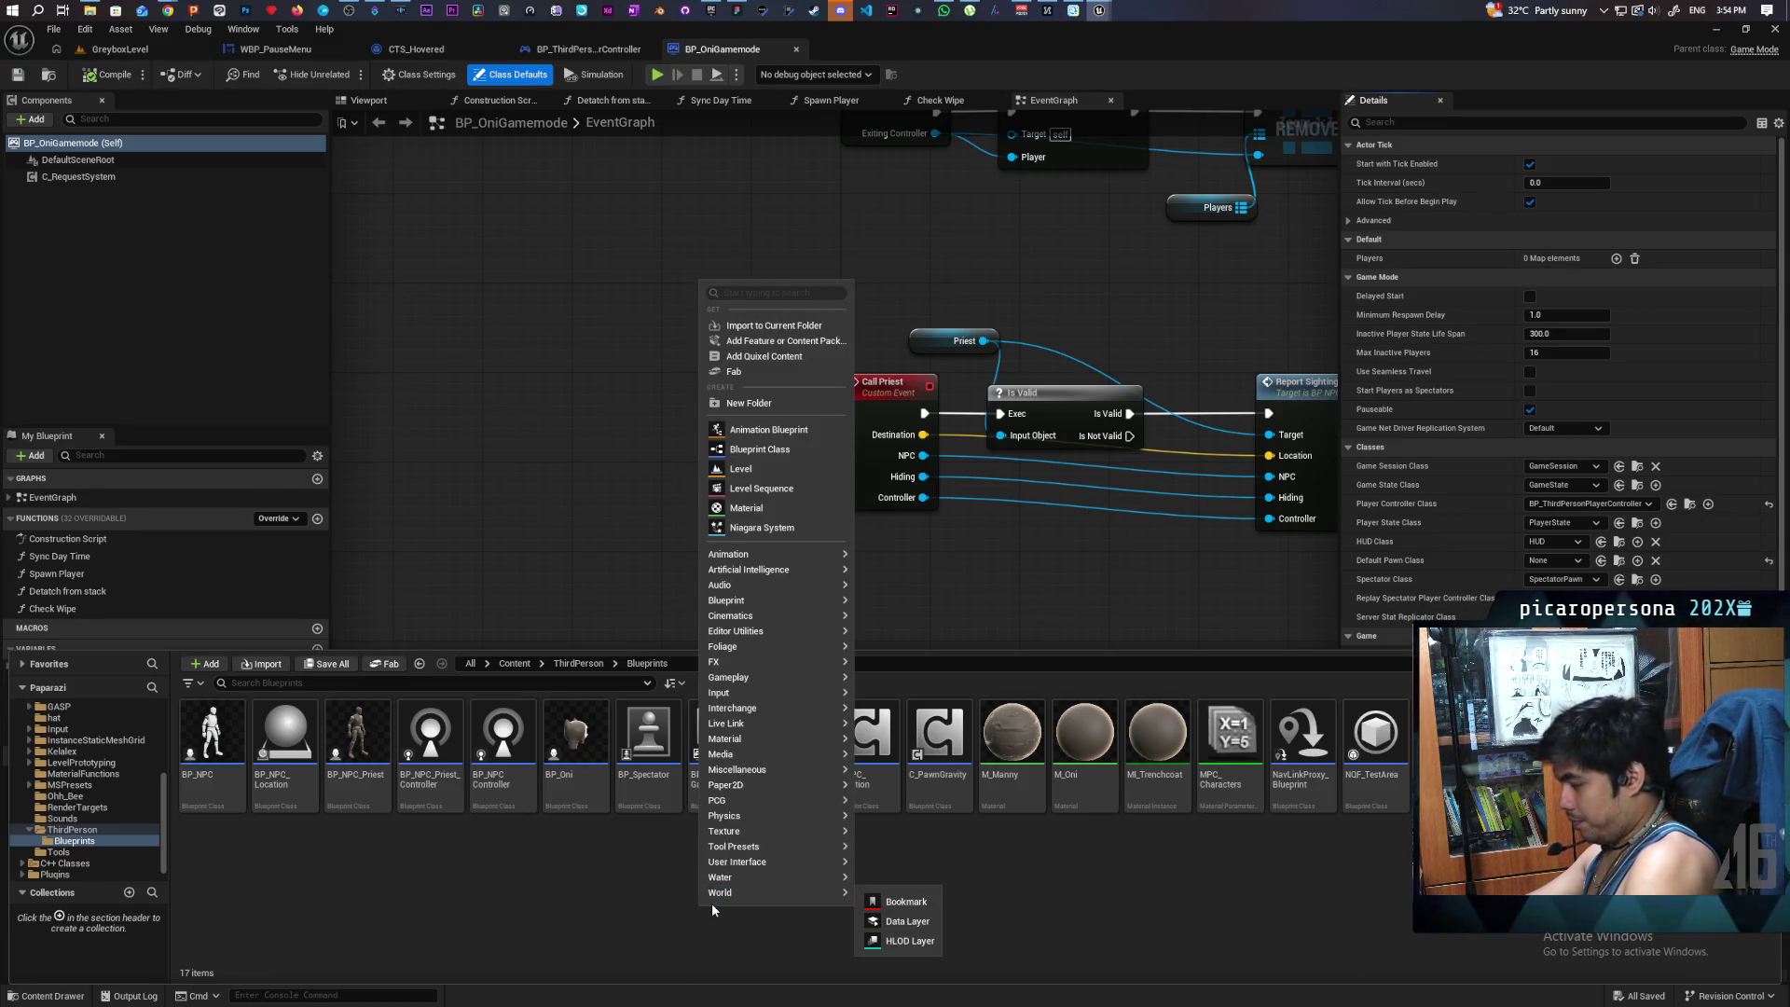
pyautogui.moveTo(723, 586)
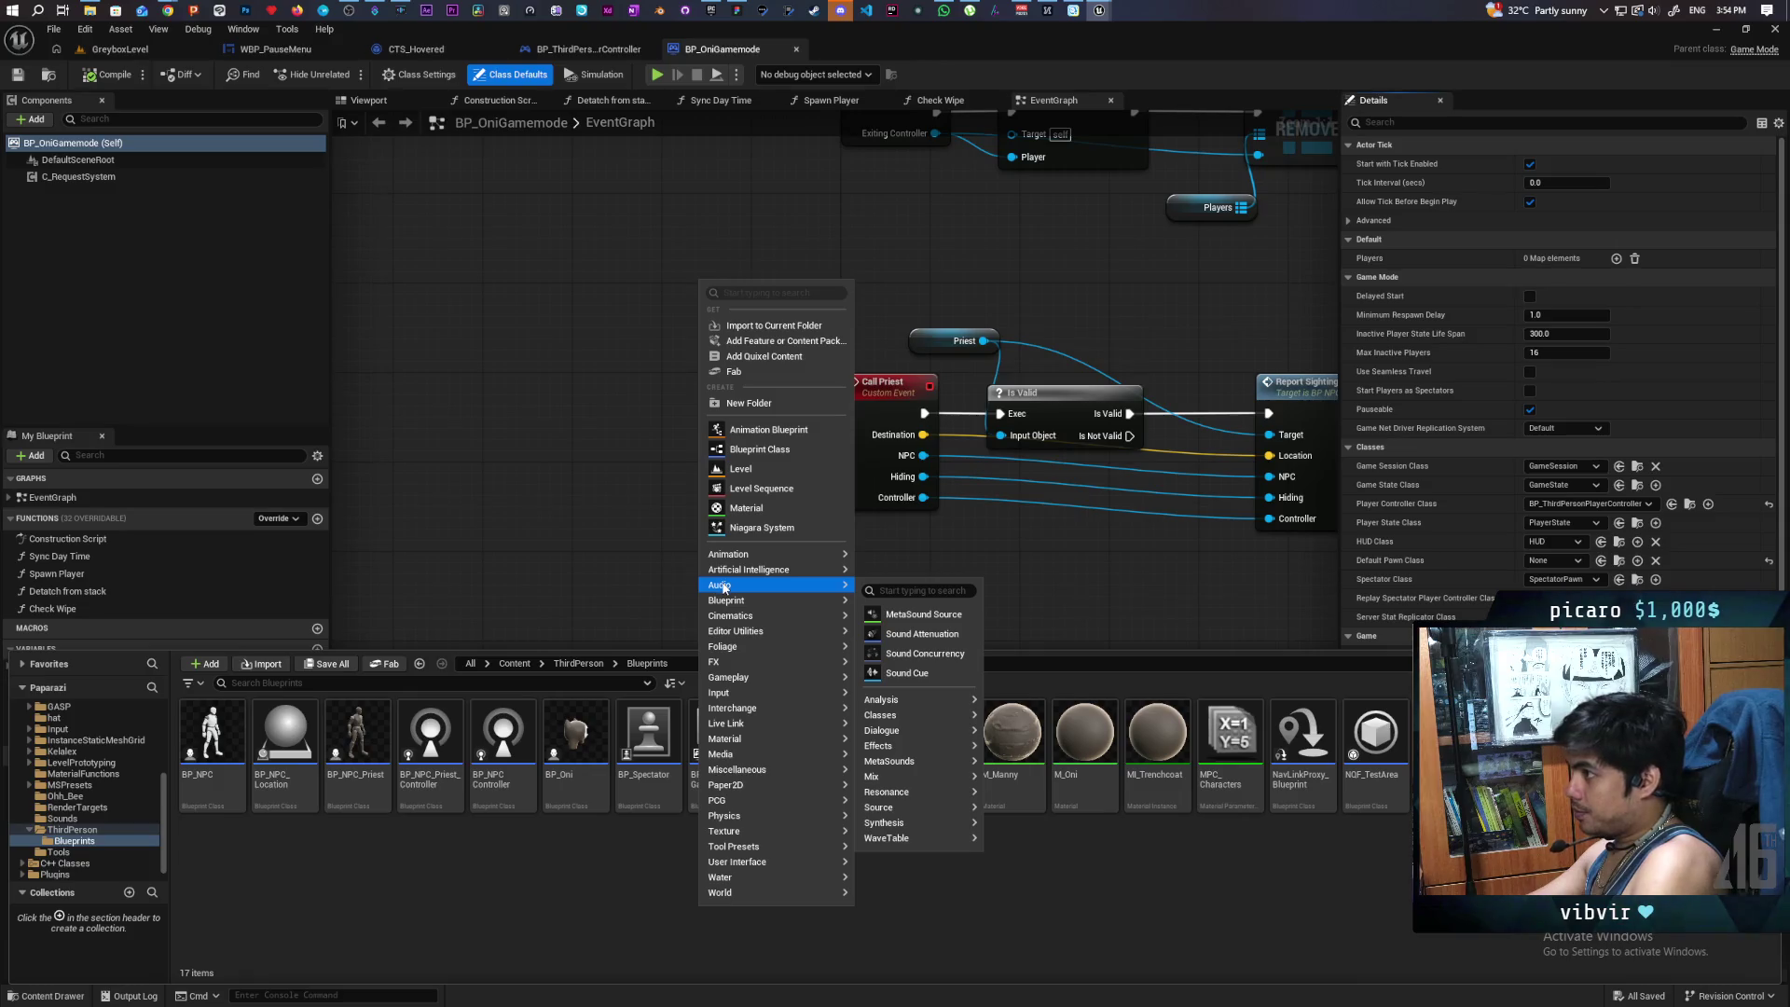
pyautogui.click(780, 451)
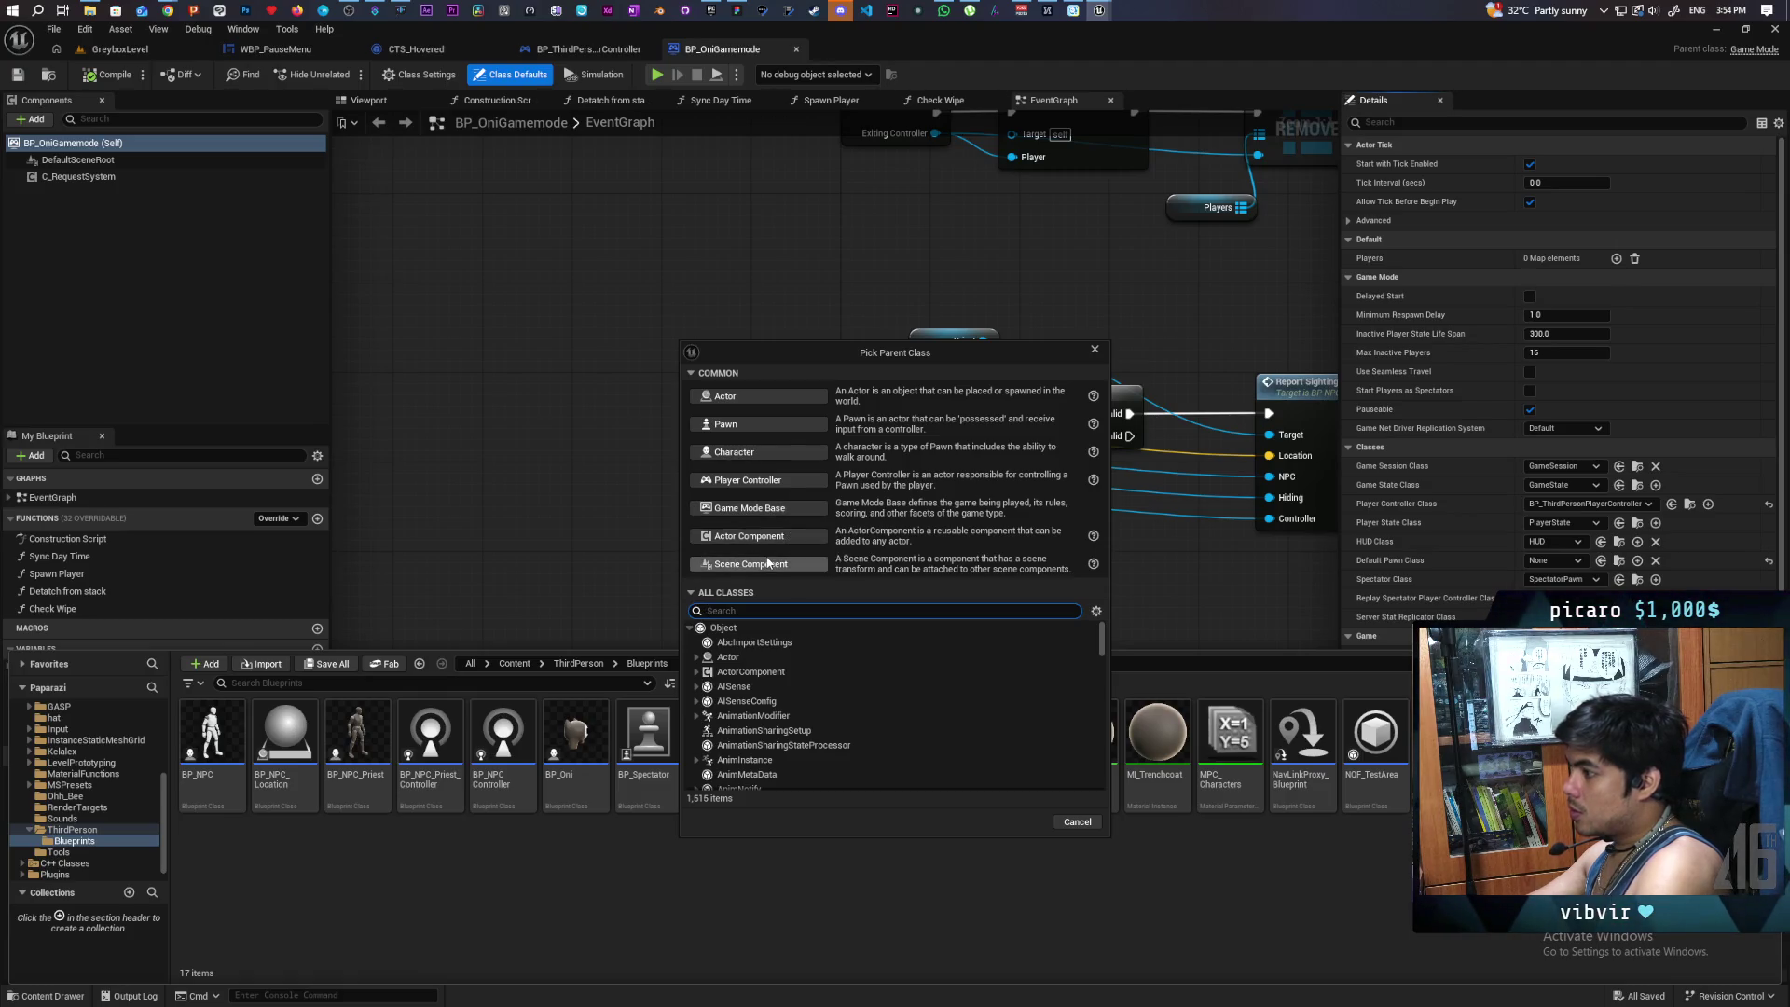
pyautogui.write('hud')
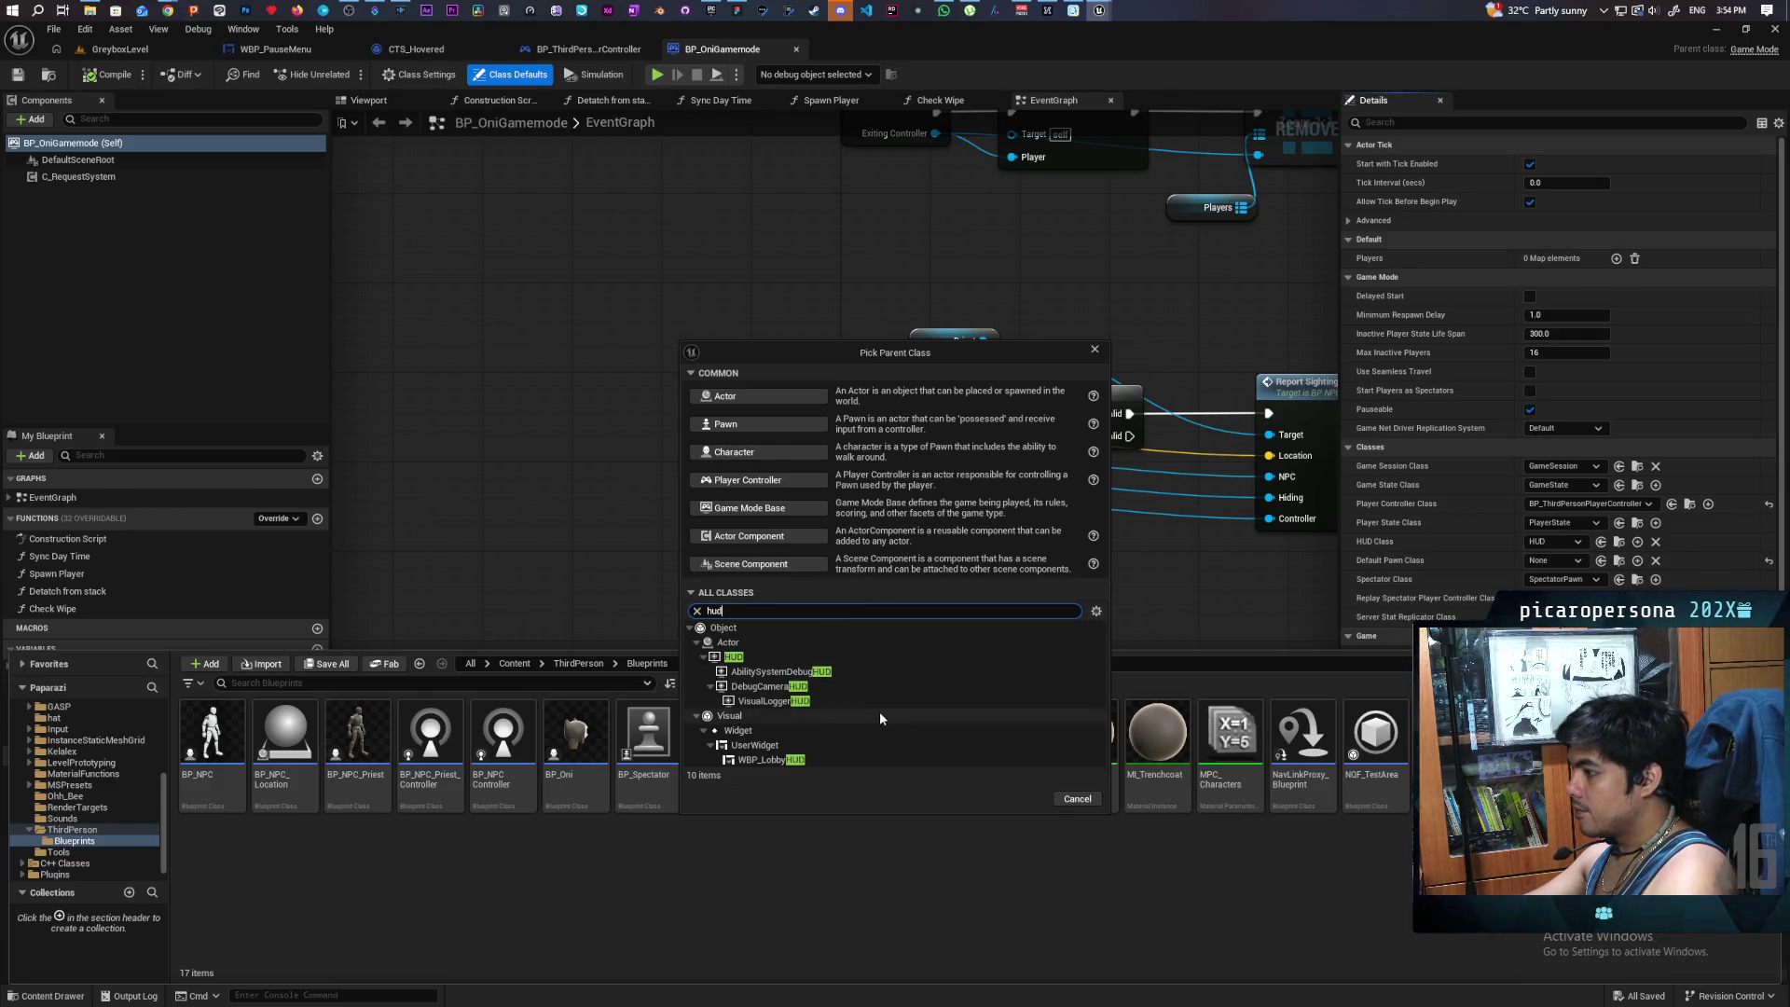
pyautogui.click(737, 657)
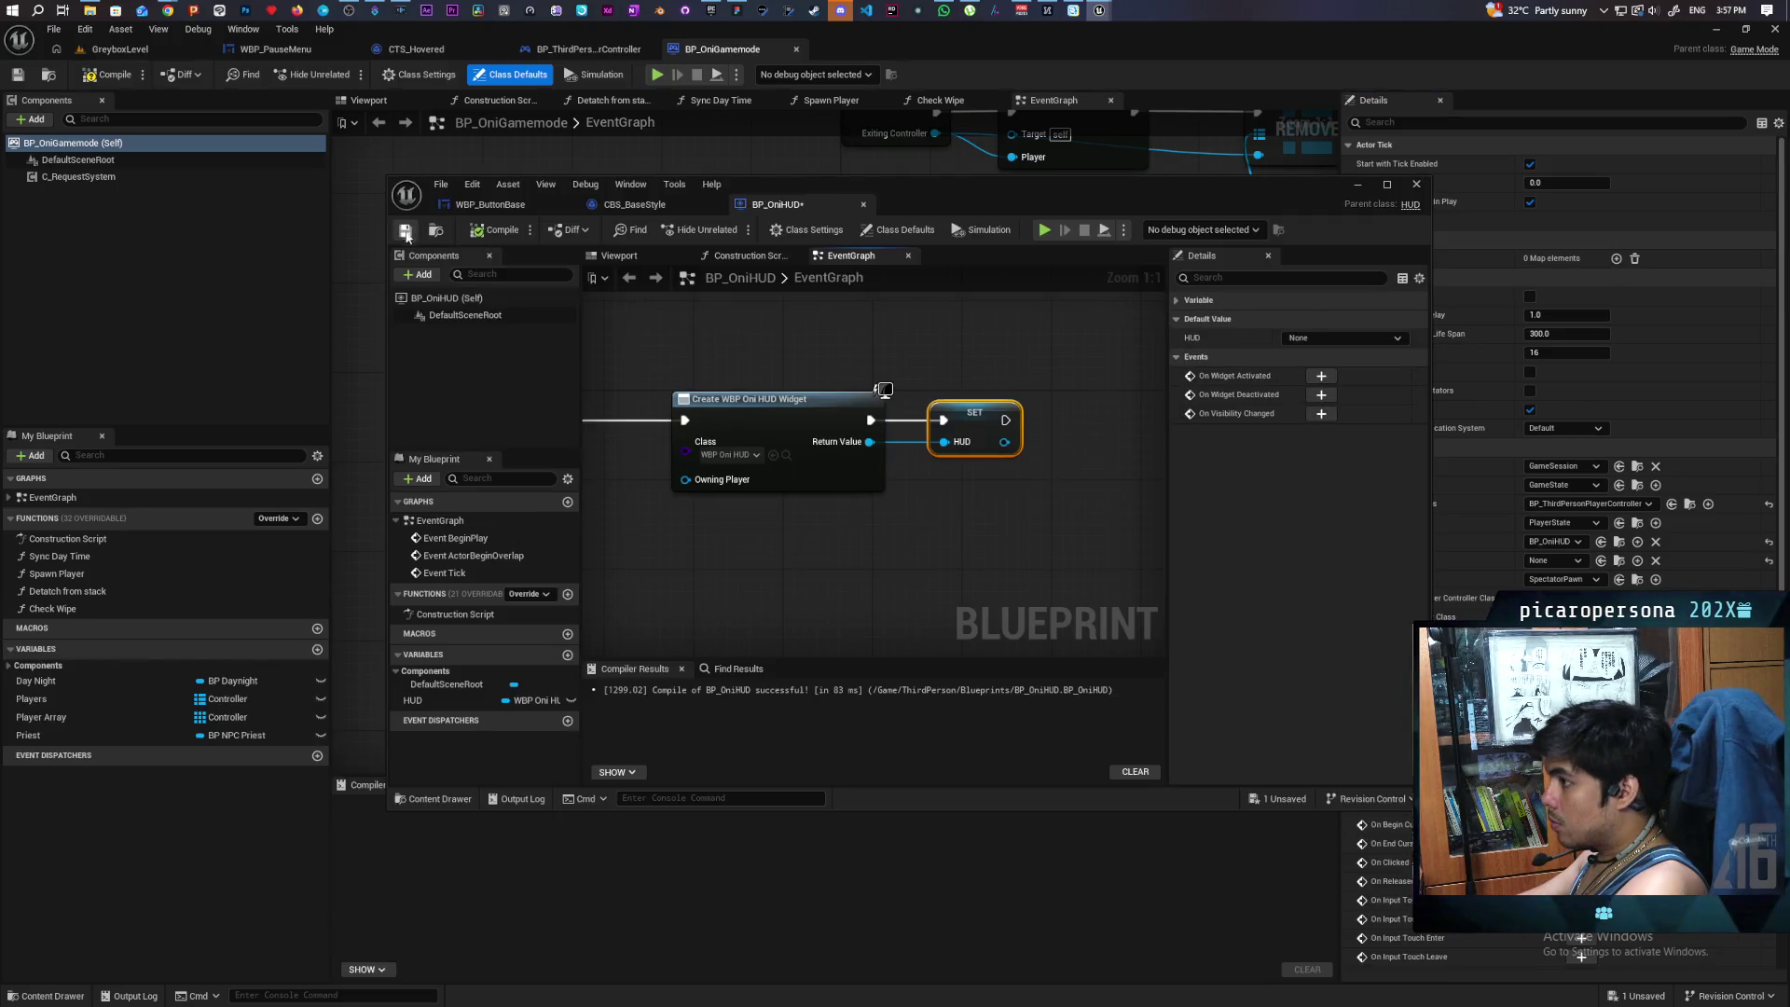
# - Add an Add to Viewport node for the stored HUD widget, then compile and save BP_OniHUD
pyautogui.moveTo(902, 419); pyautogui.dragTo(953, 479)
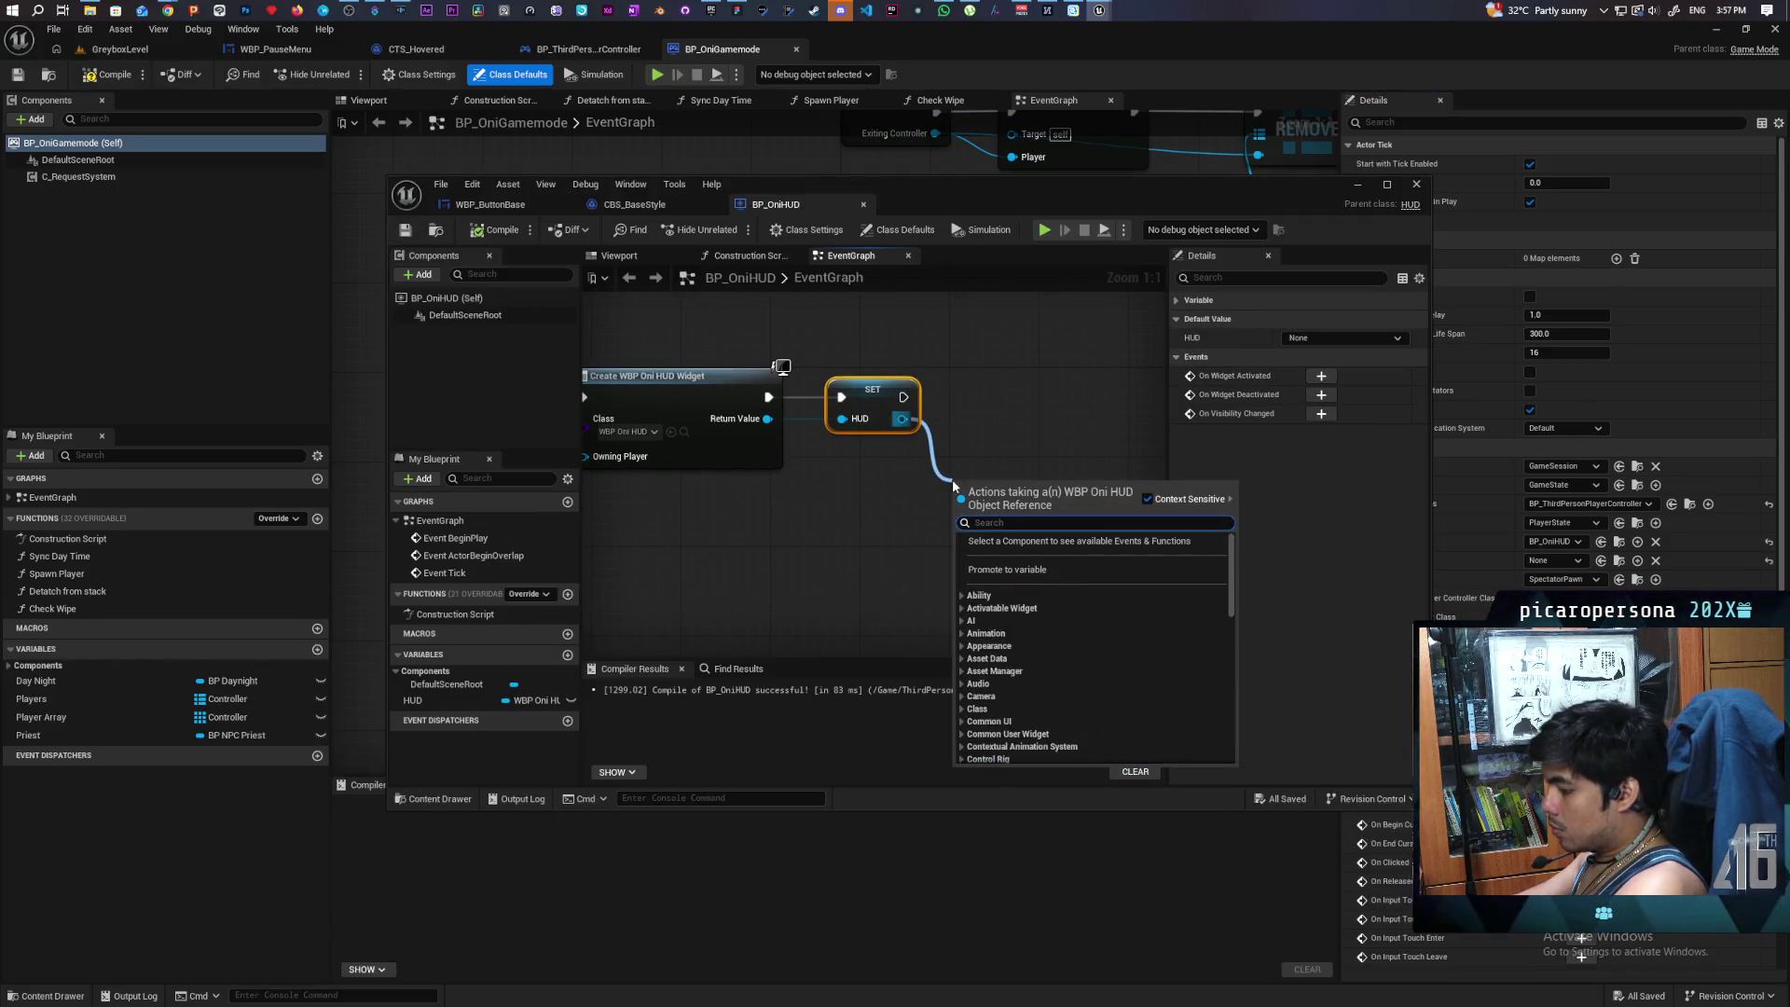
pyautogui.write('add to vie')
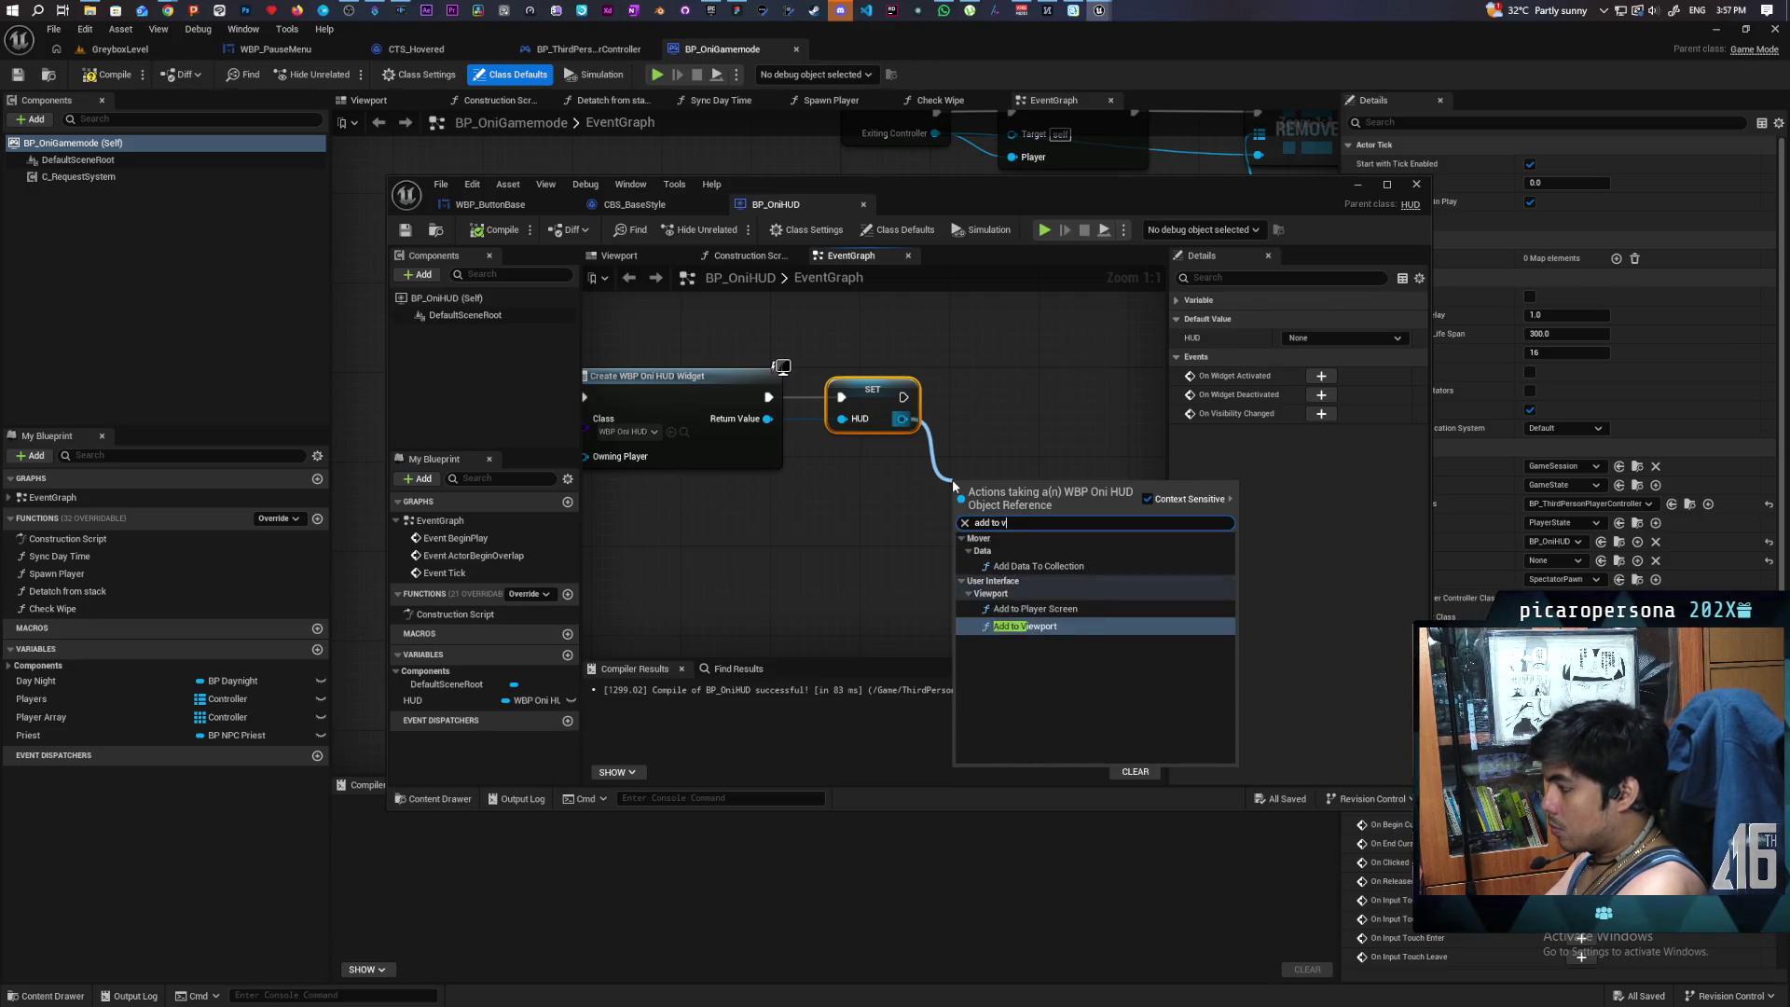
pyautogui.press('Return')
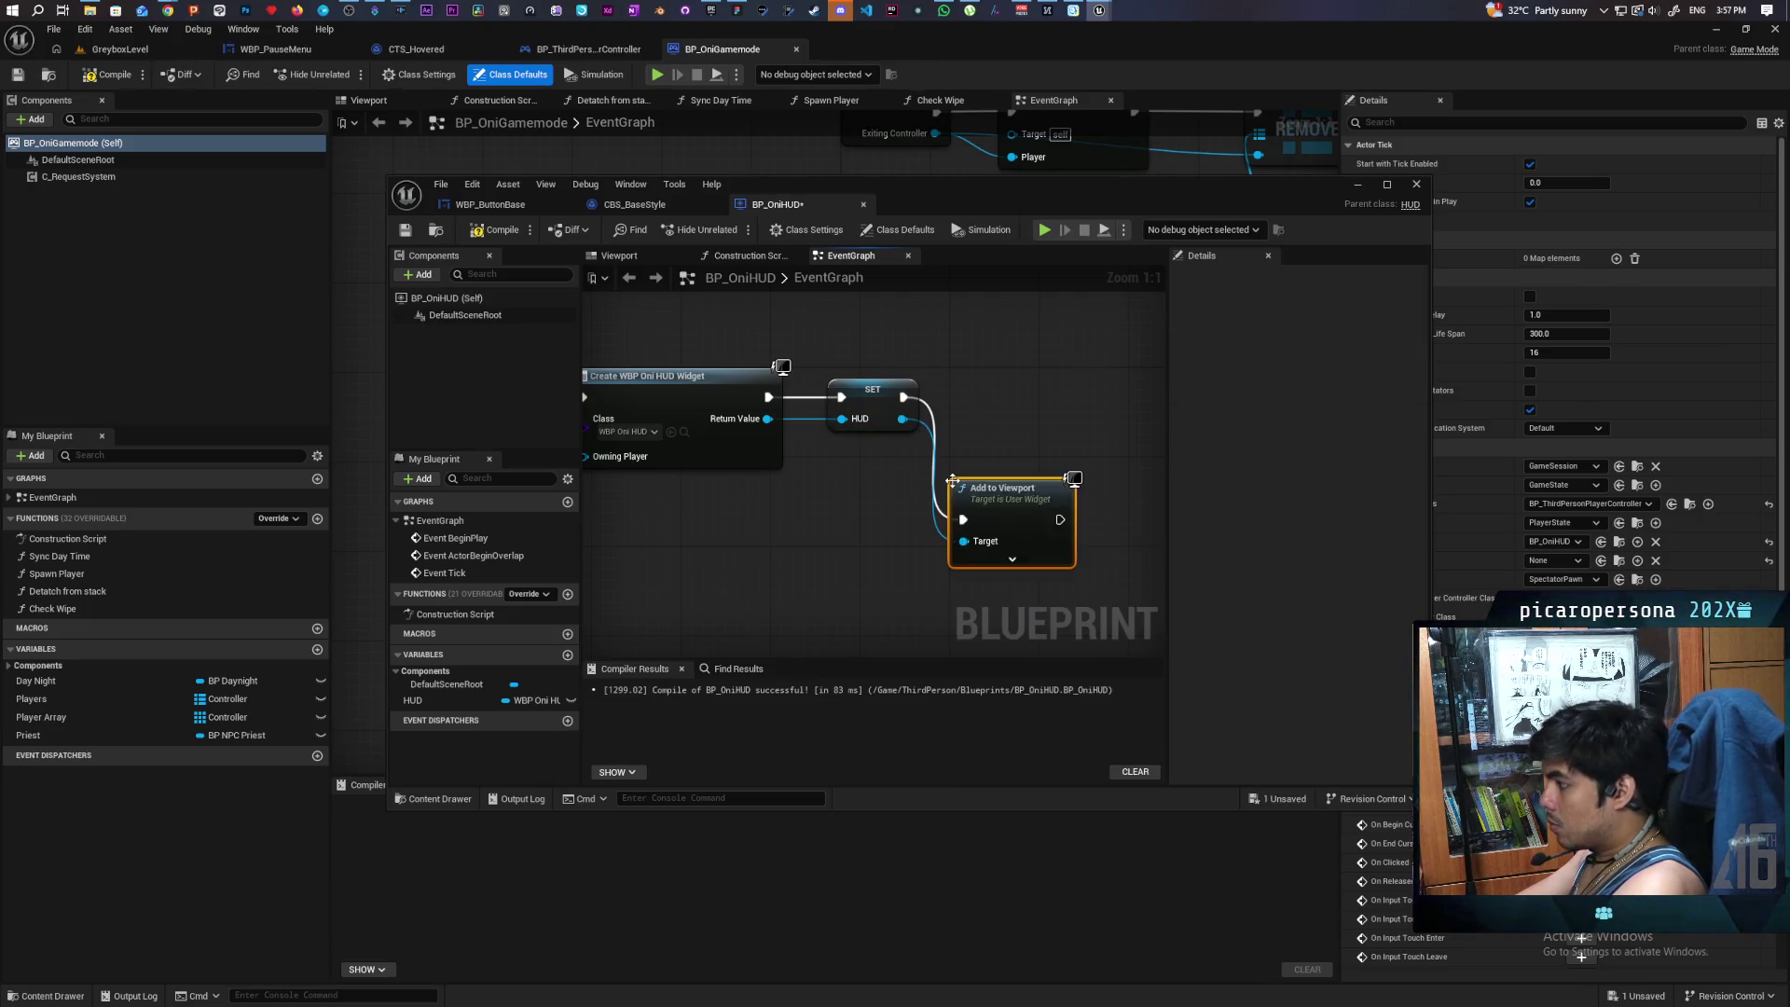
pyautogui.moveTo(991, 478)
pyautogui.mouseDown()
pyautogui.moveTo(1006, 353)
pyautogui.moveTo(1024, 355)
pyautogui.mouseUp()
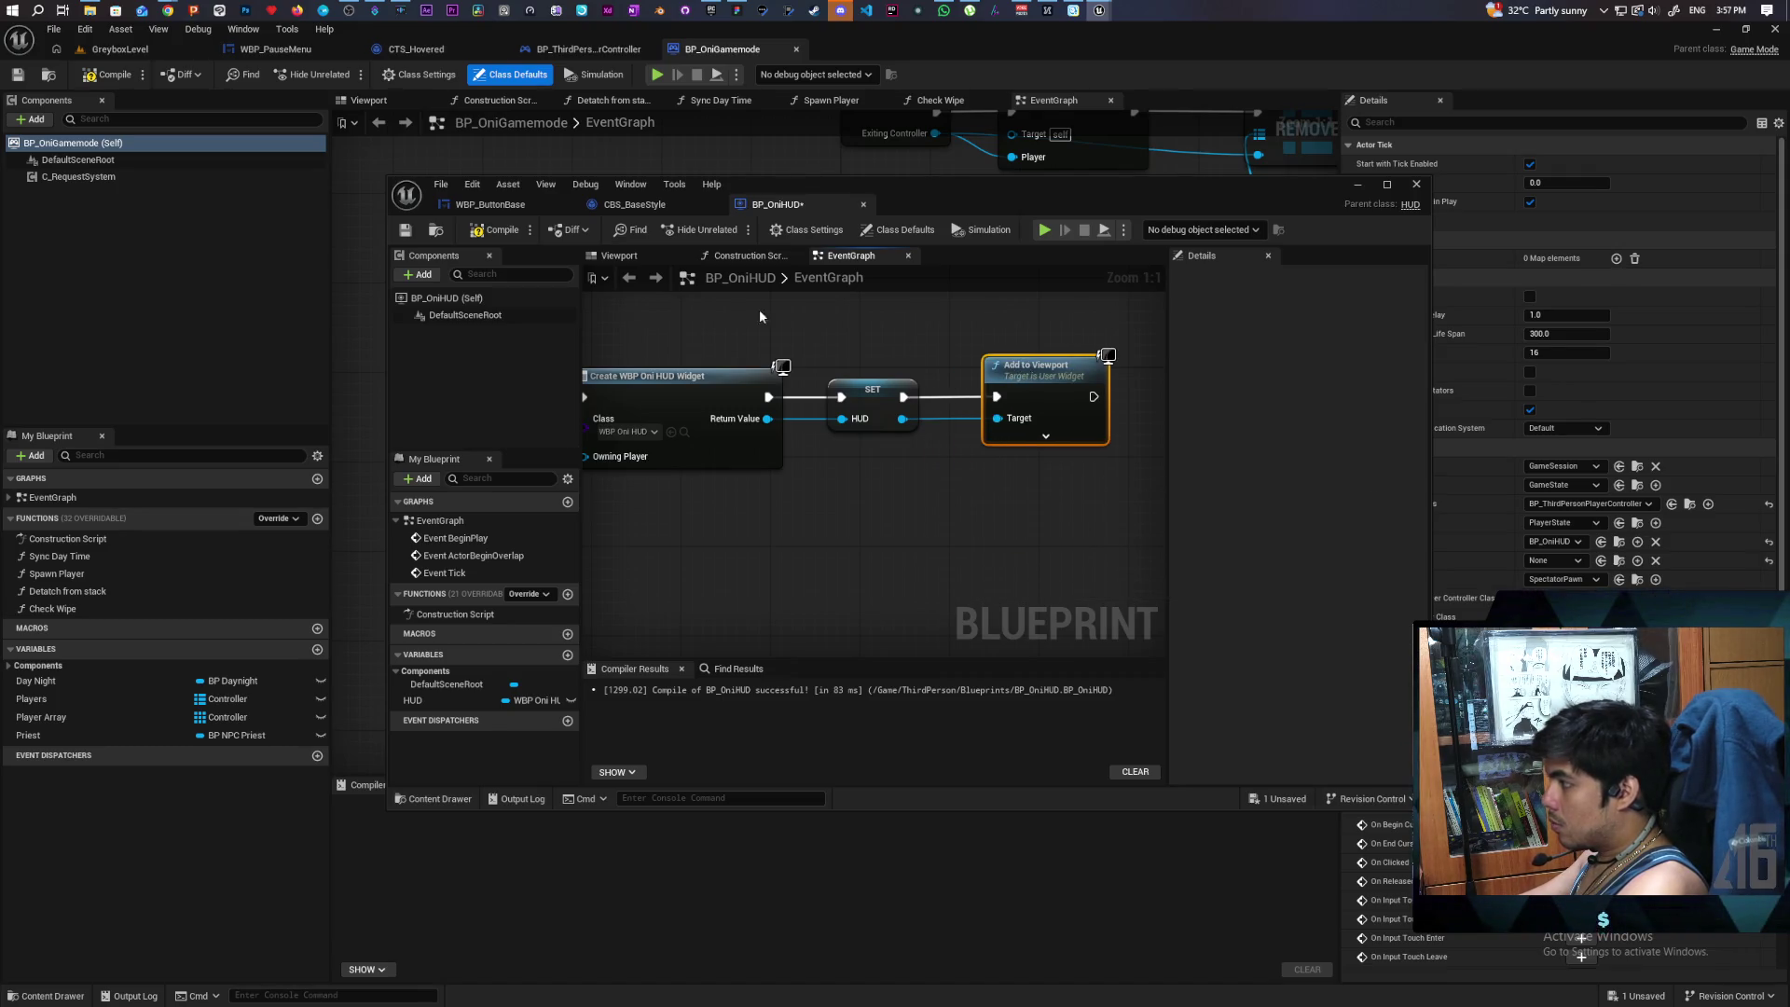
pyautogui.click(494, 229)
pyautogui.click(406, 231)
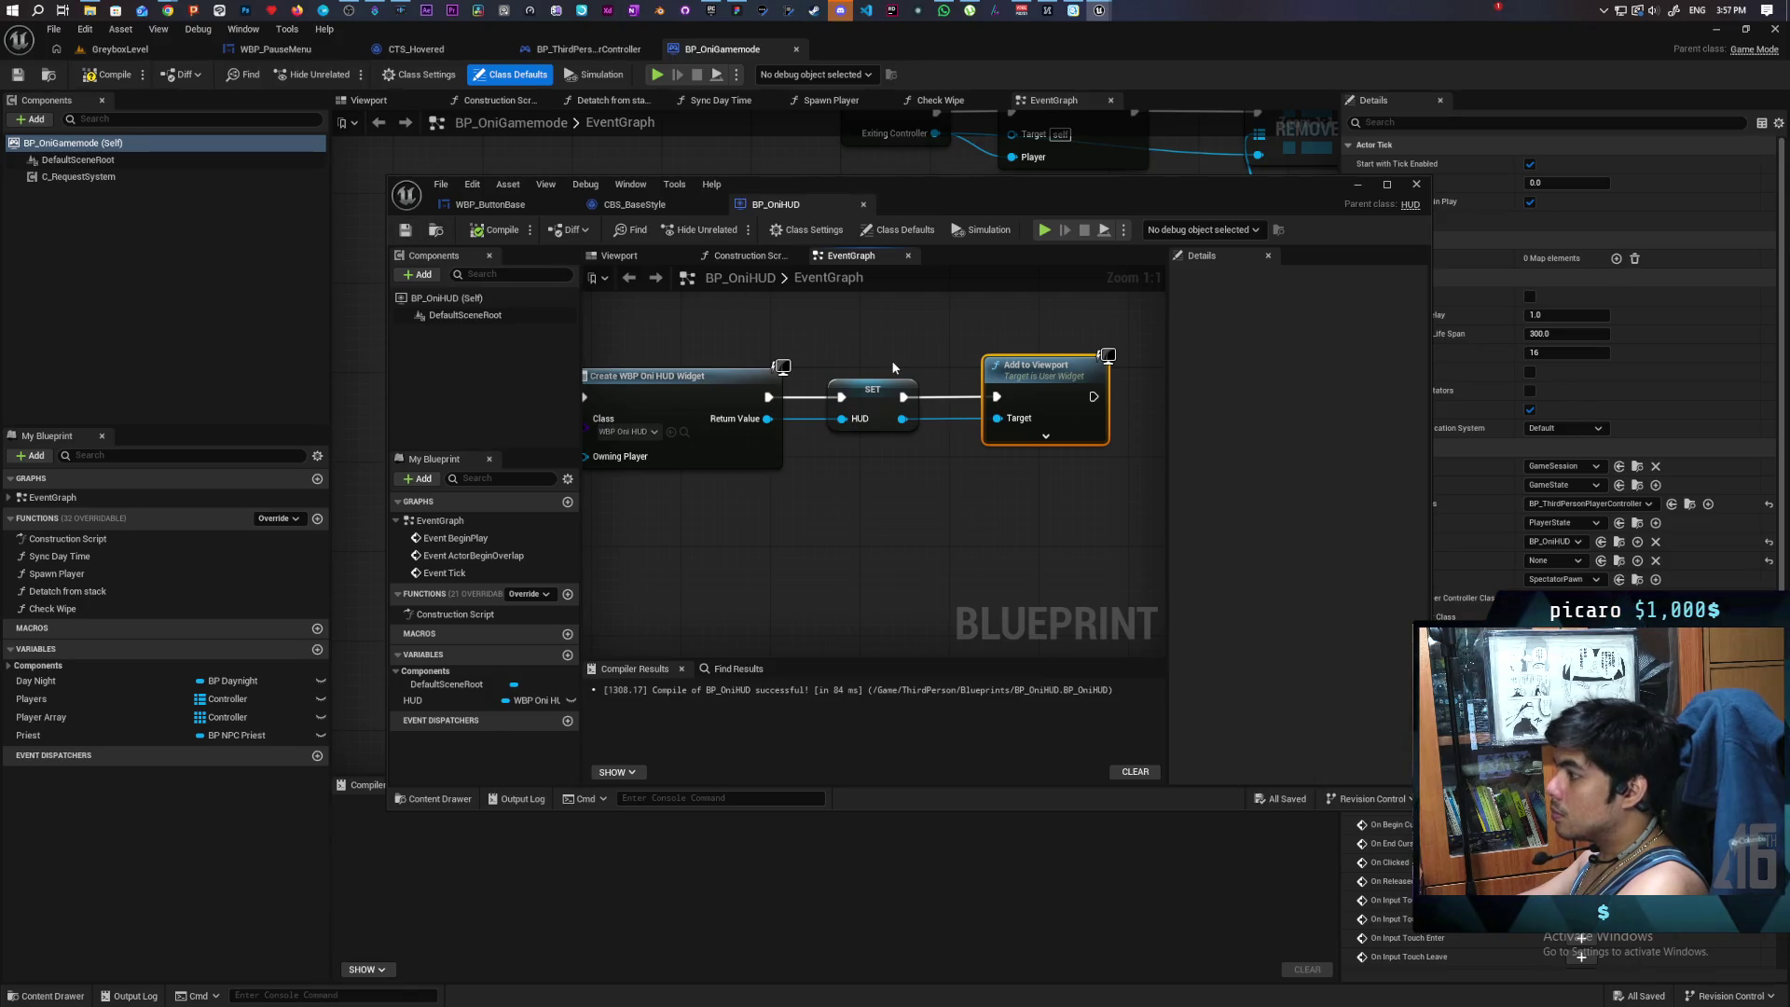
# - Open the WBP_OniHUD widget blueprint from the Content Drawer
pyautogui.scroll(-3, 871, 400)
pyautogui.moveTo(871, 399); pyautogui.dragTo(952, 388)
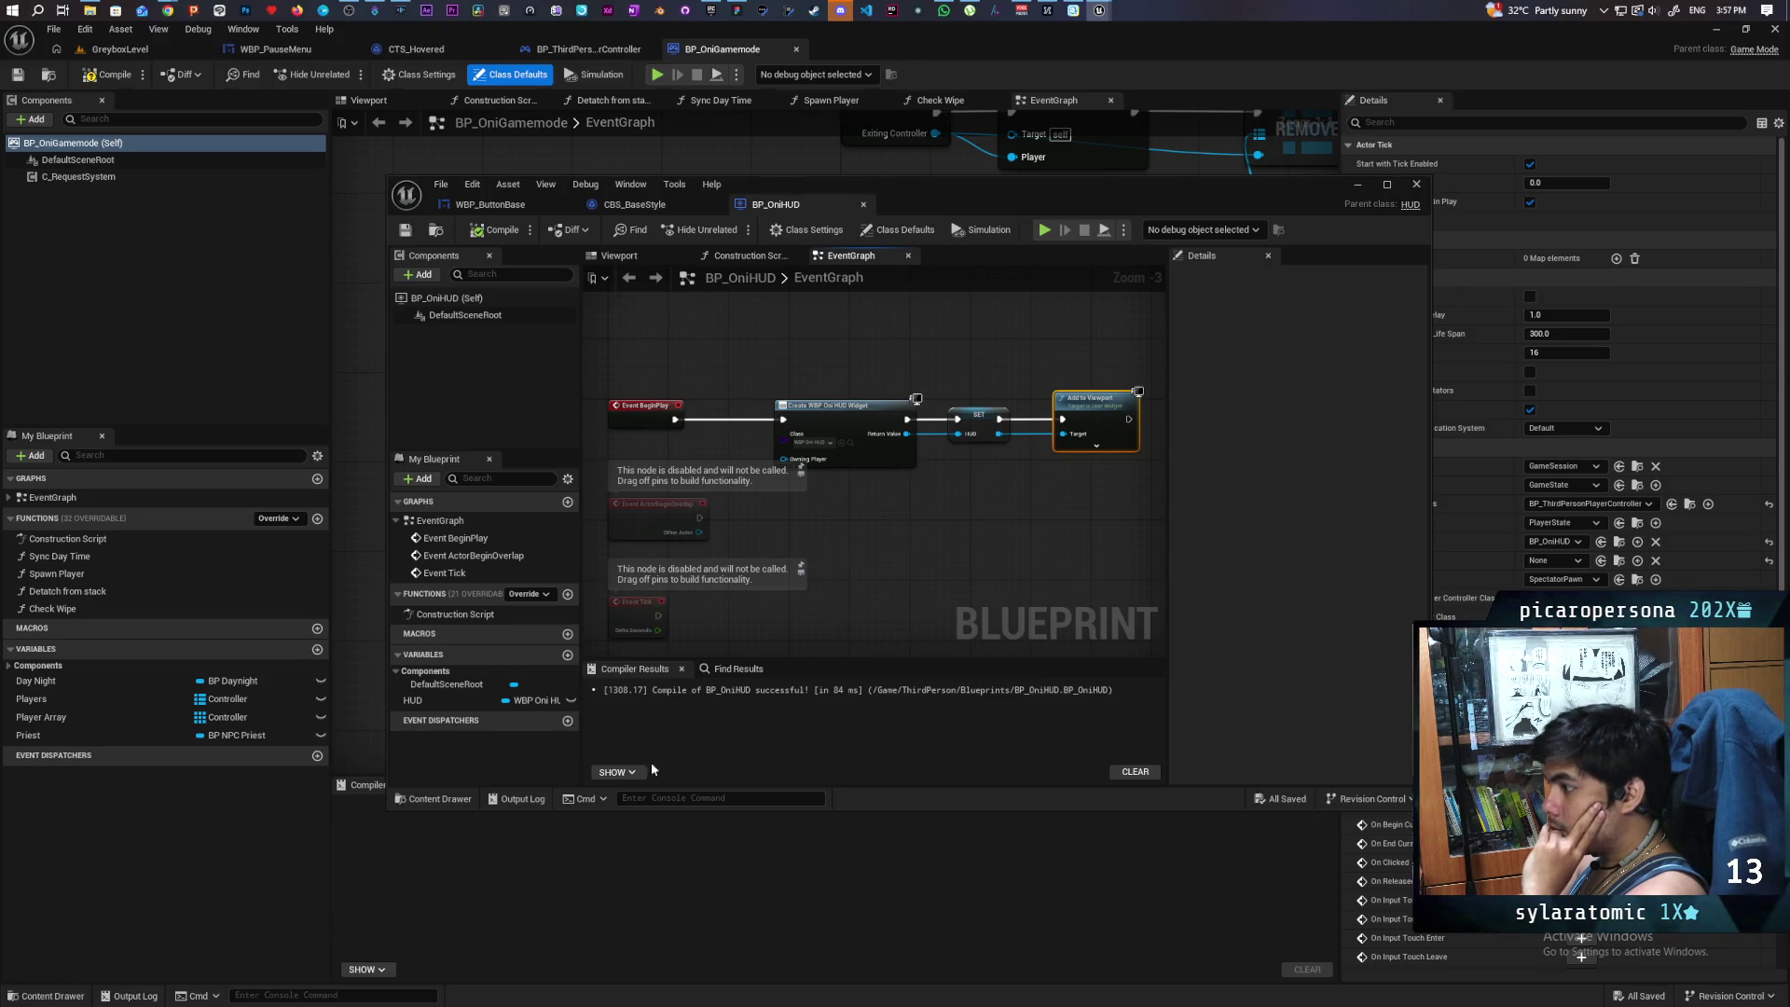
pyautogui.click(413, 800)
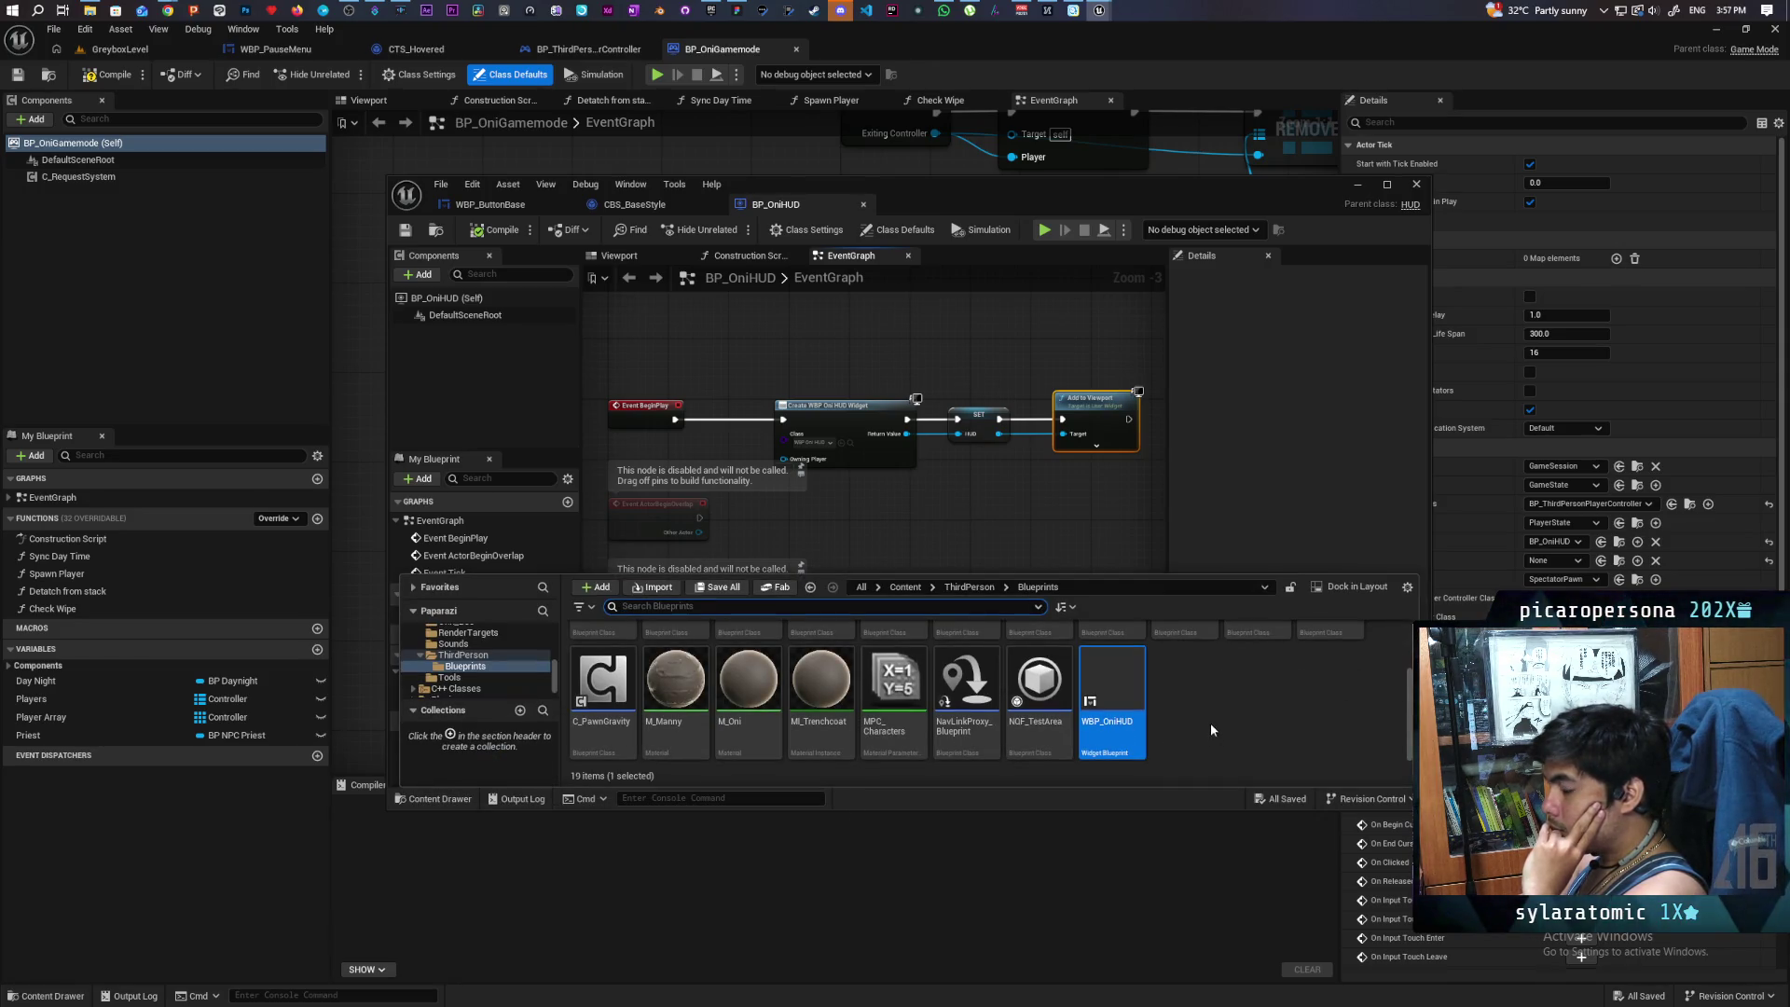
pyautogui.doubleClick(1126, 680)
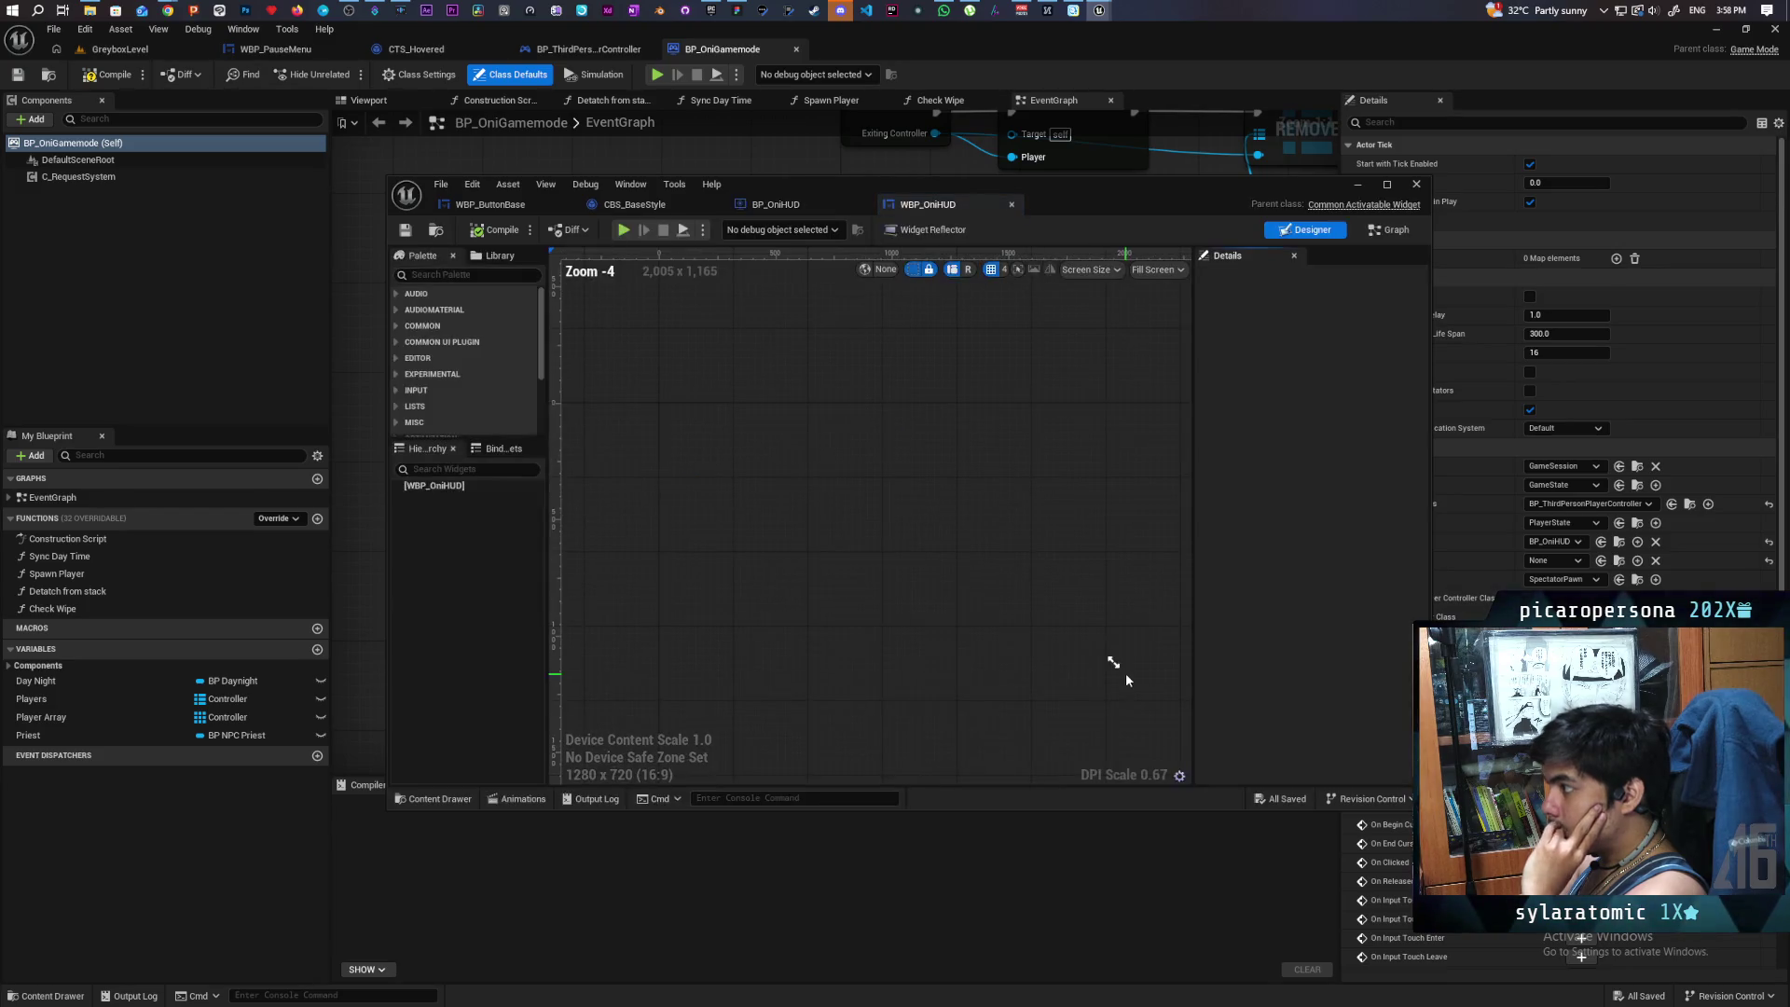
# - Create a new function named 'Push Widget' in WBP_OniHUD's graph
pyautogui.click(1389, 231)
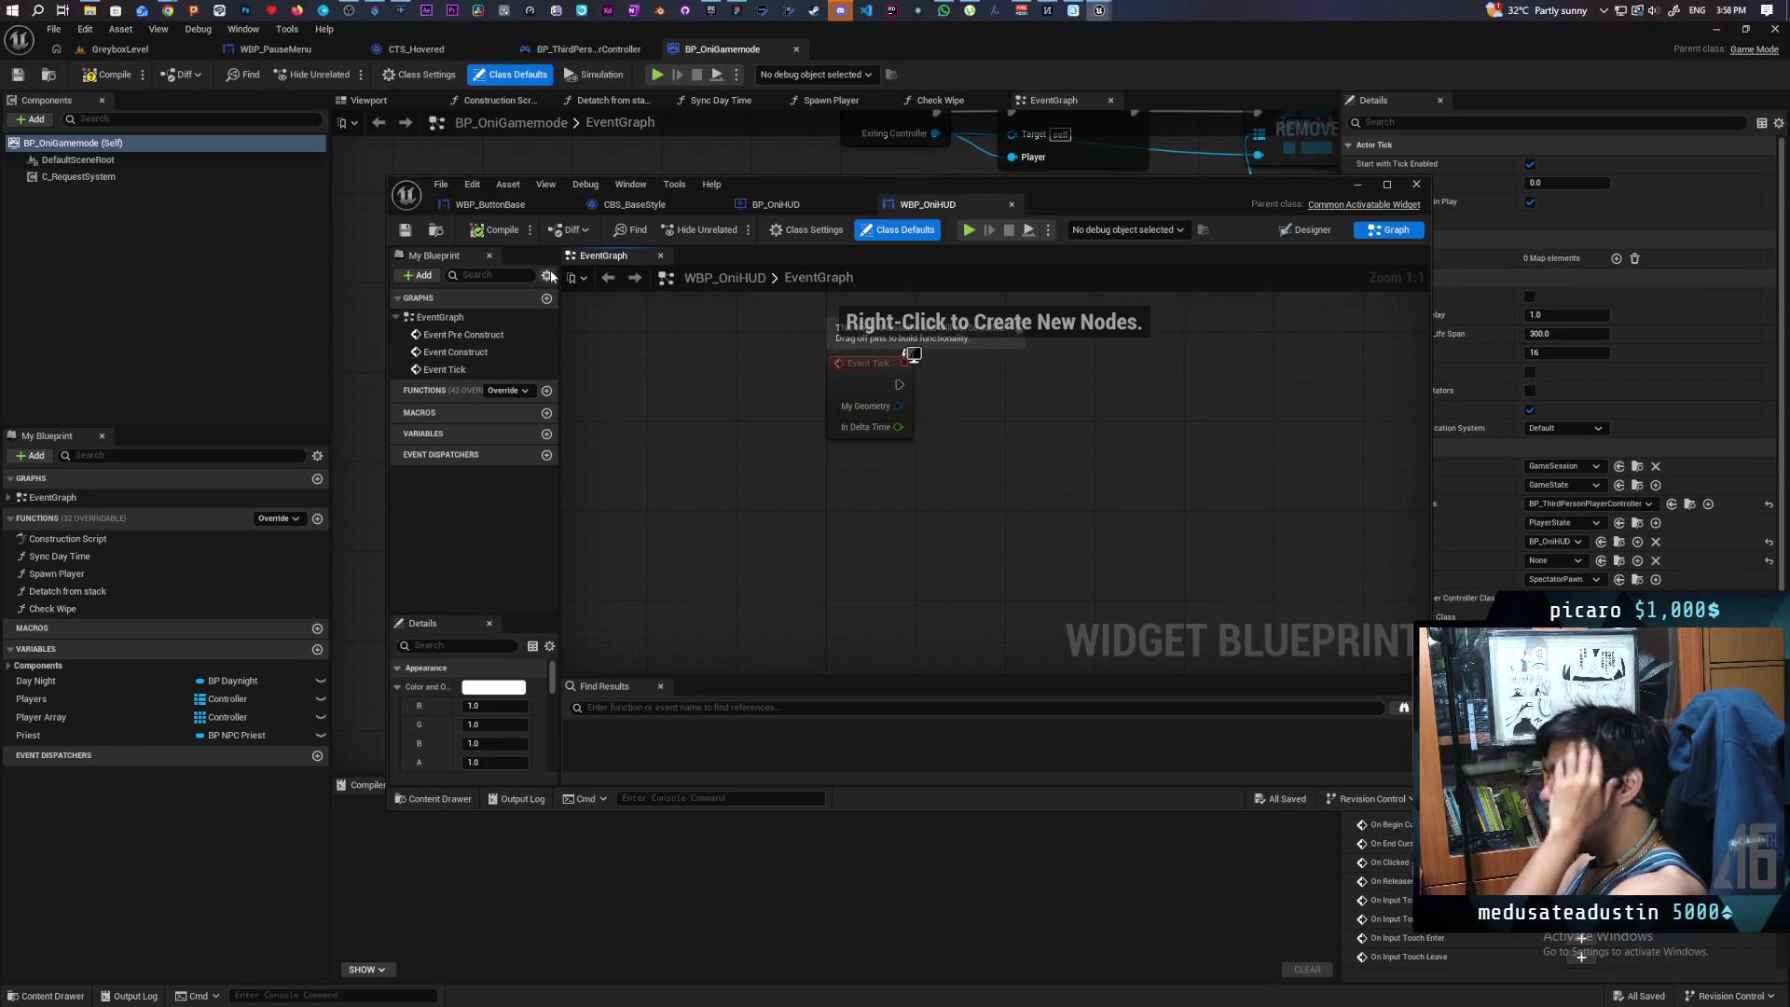
pyautogui.click(547, 390)
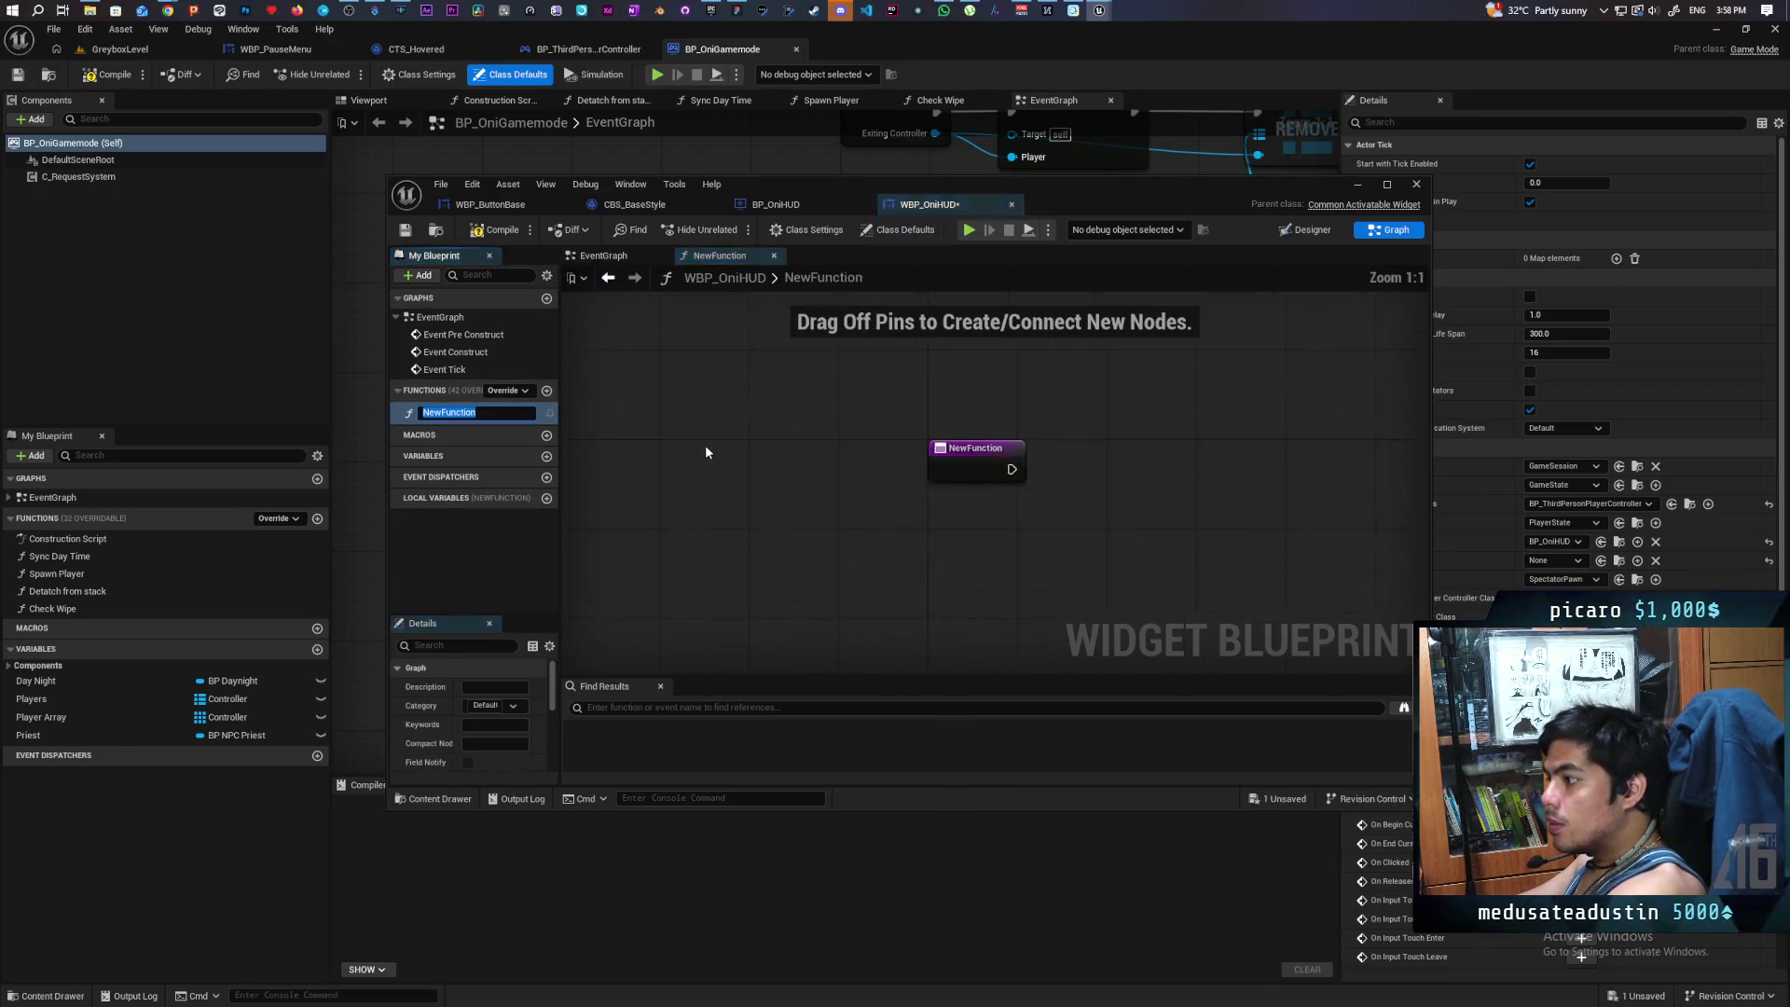
pyautogui.write('Push')
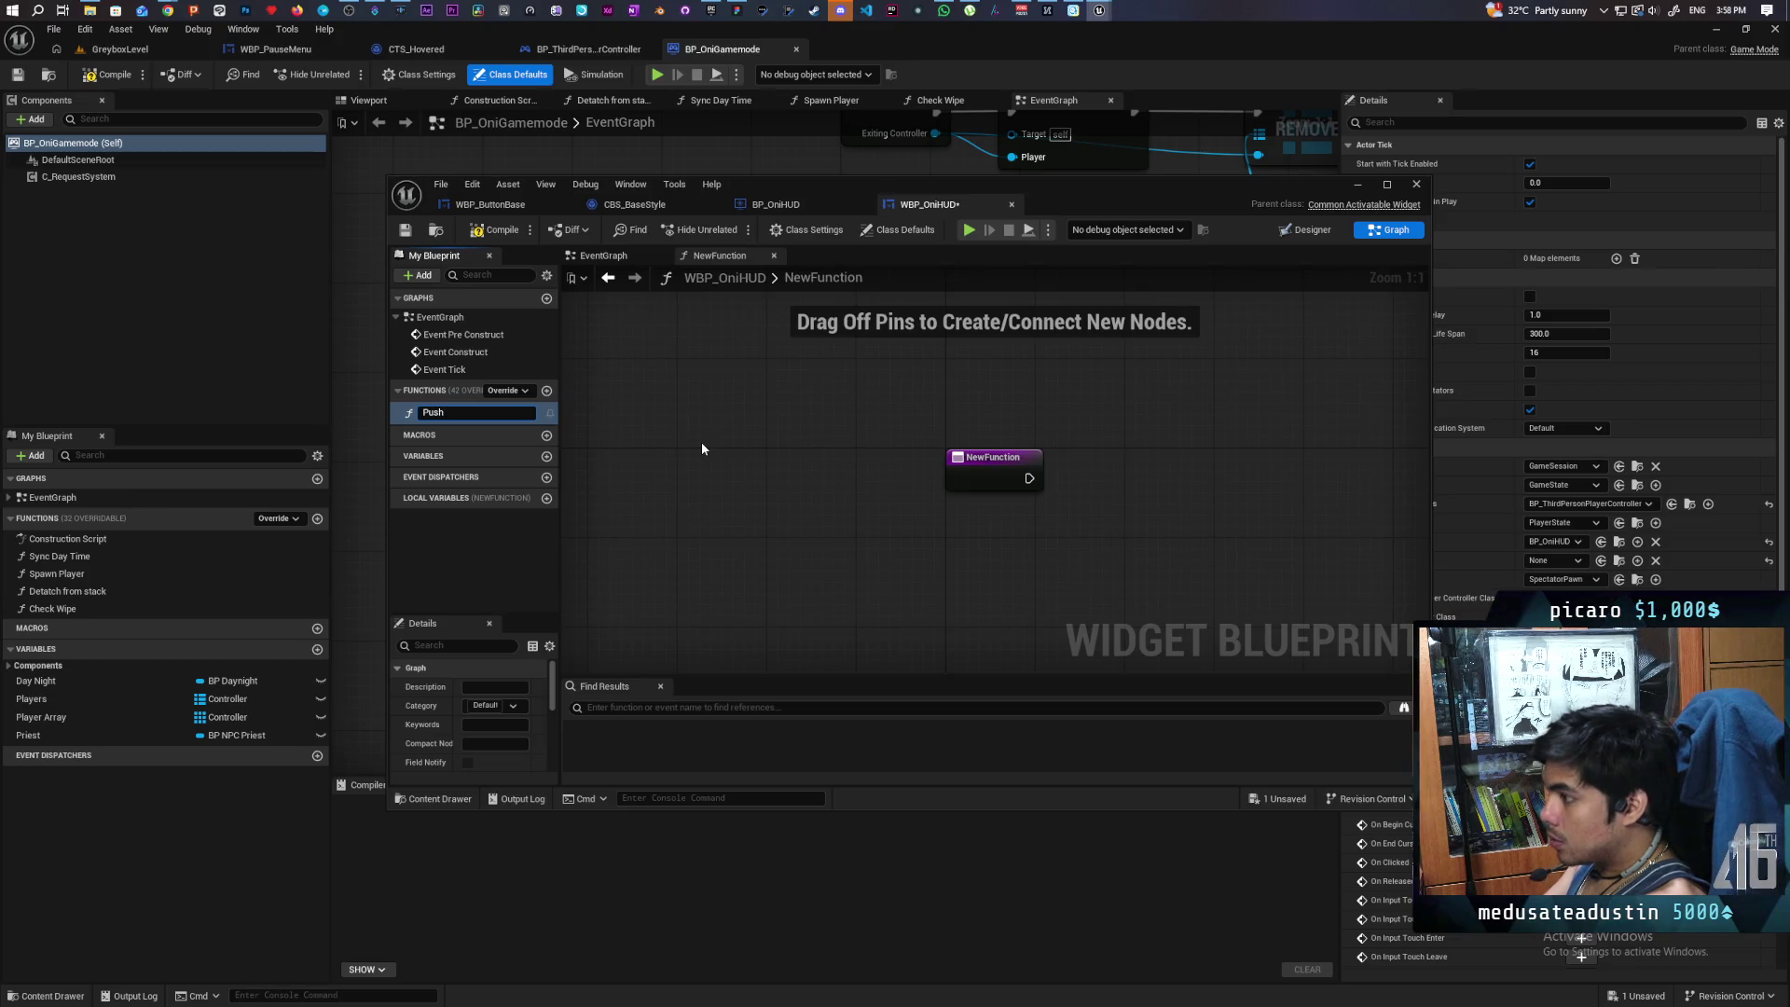
pyautogui.write(' Widget')
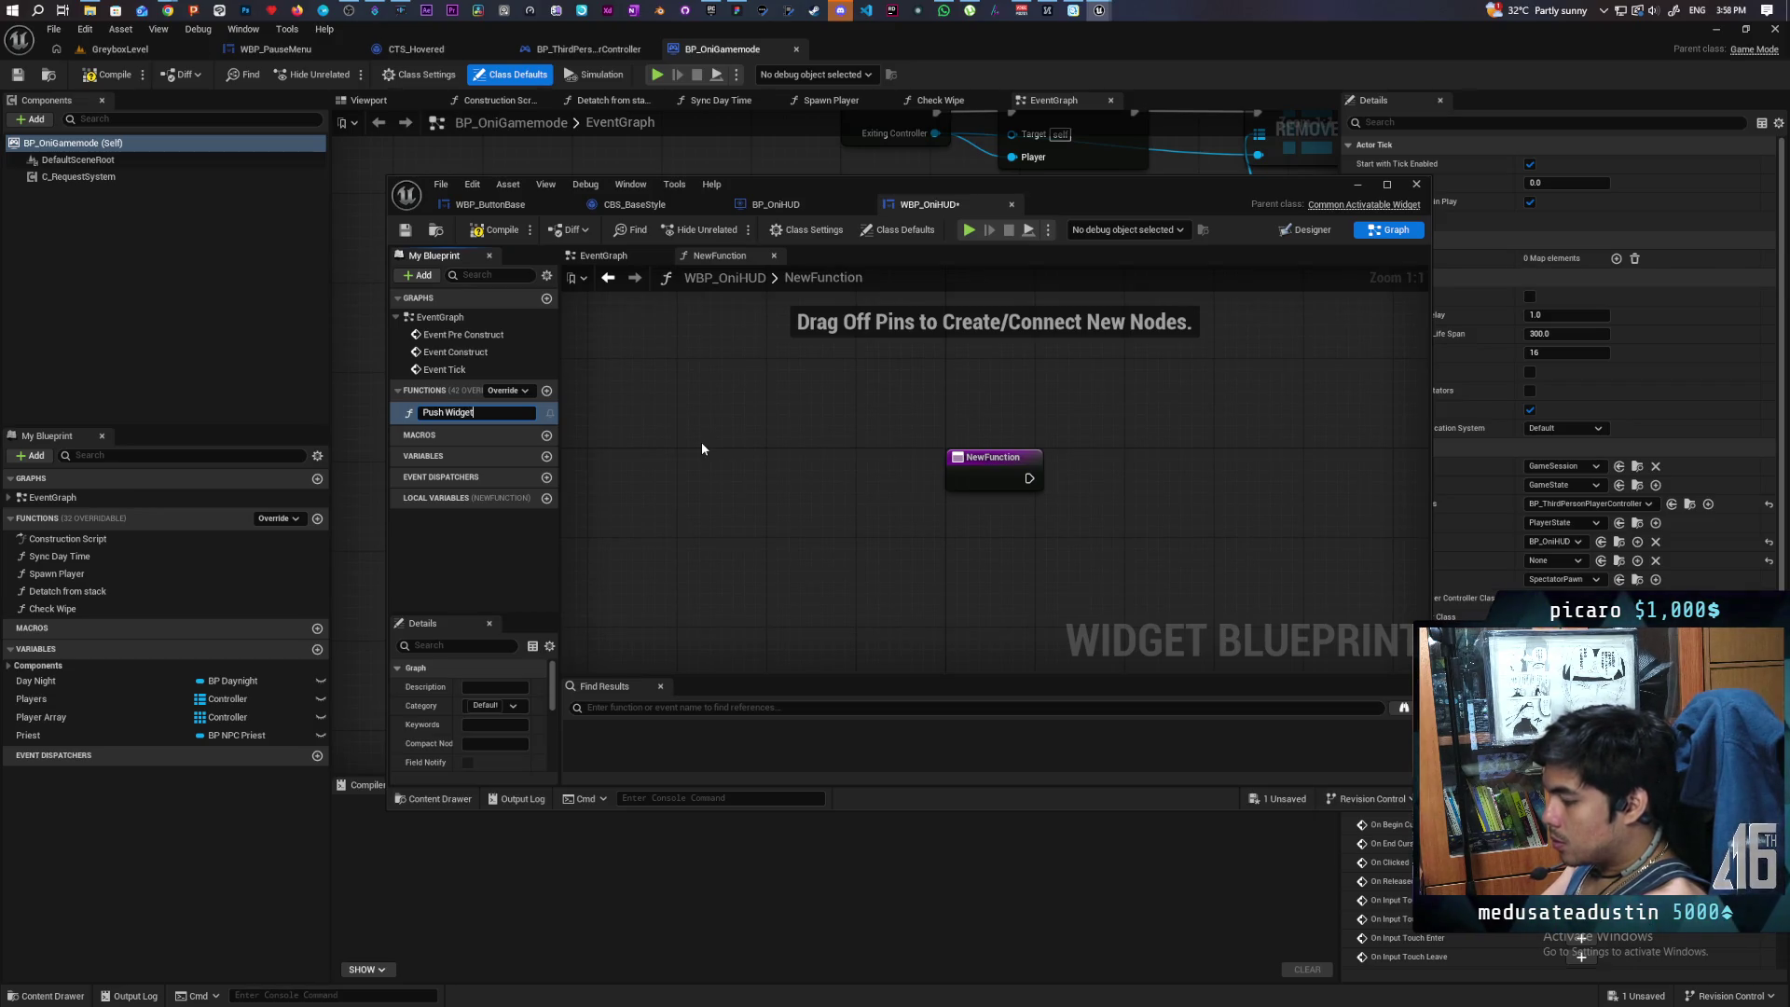
pyautogui.press('Return')
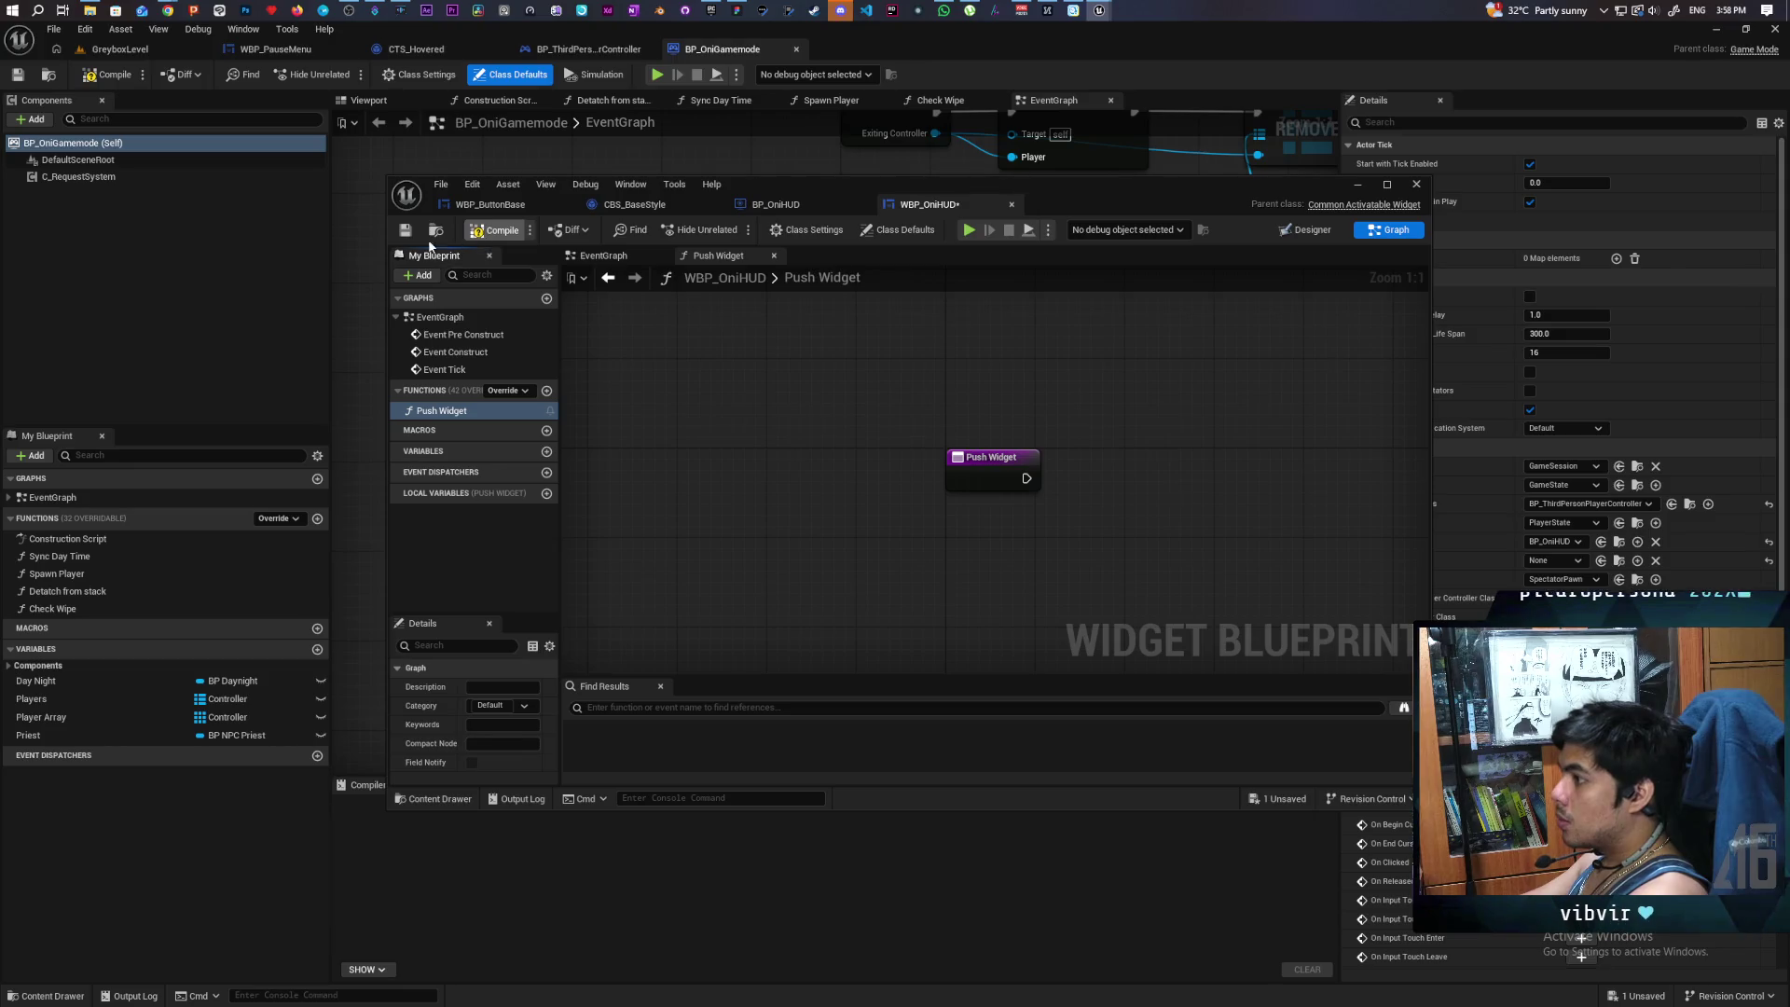
# - Pan the Push Widget graph and switch back to the Designer layout
pyautogui.moveTo(833, 438); pyautogui.dragTo(641, 408)
pyautogui.rightClick(951, 446)
pyautogui.click(907, 446)
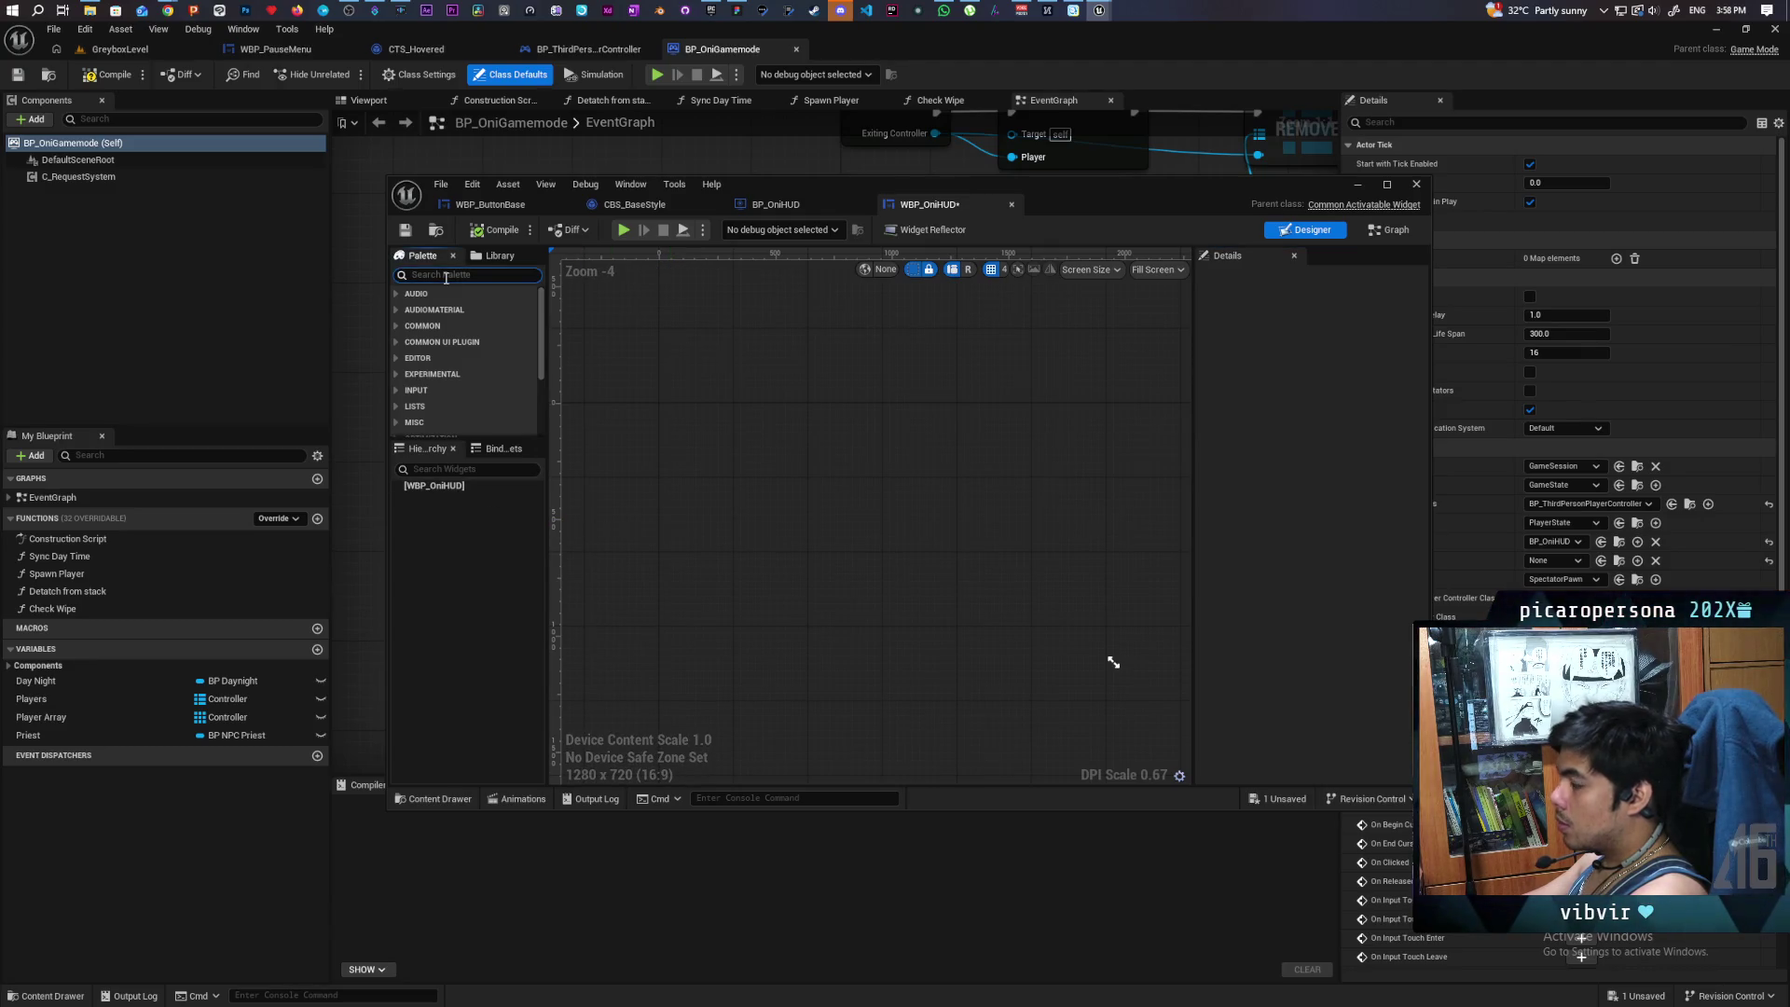
# - Place an Overlay panel as the root of WBP_OniHUD
pyautogui.write('overla')
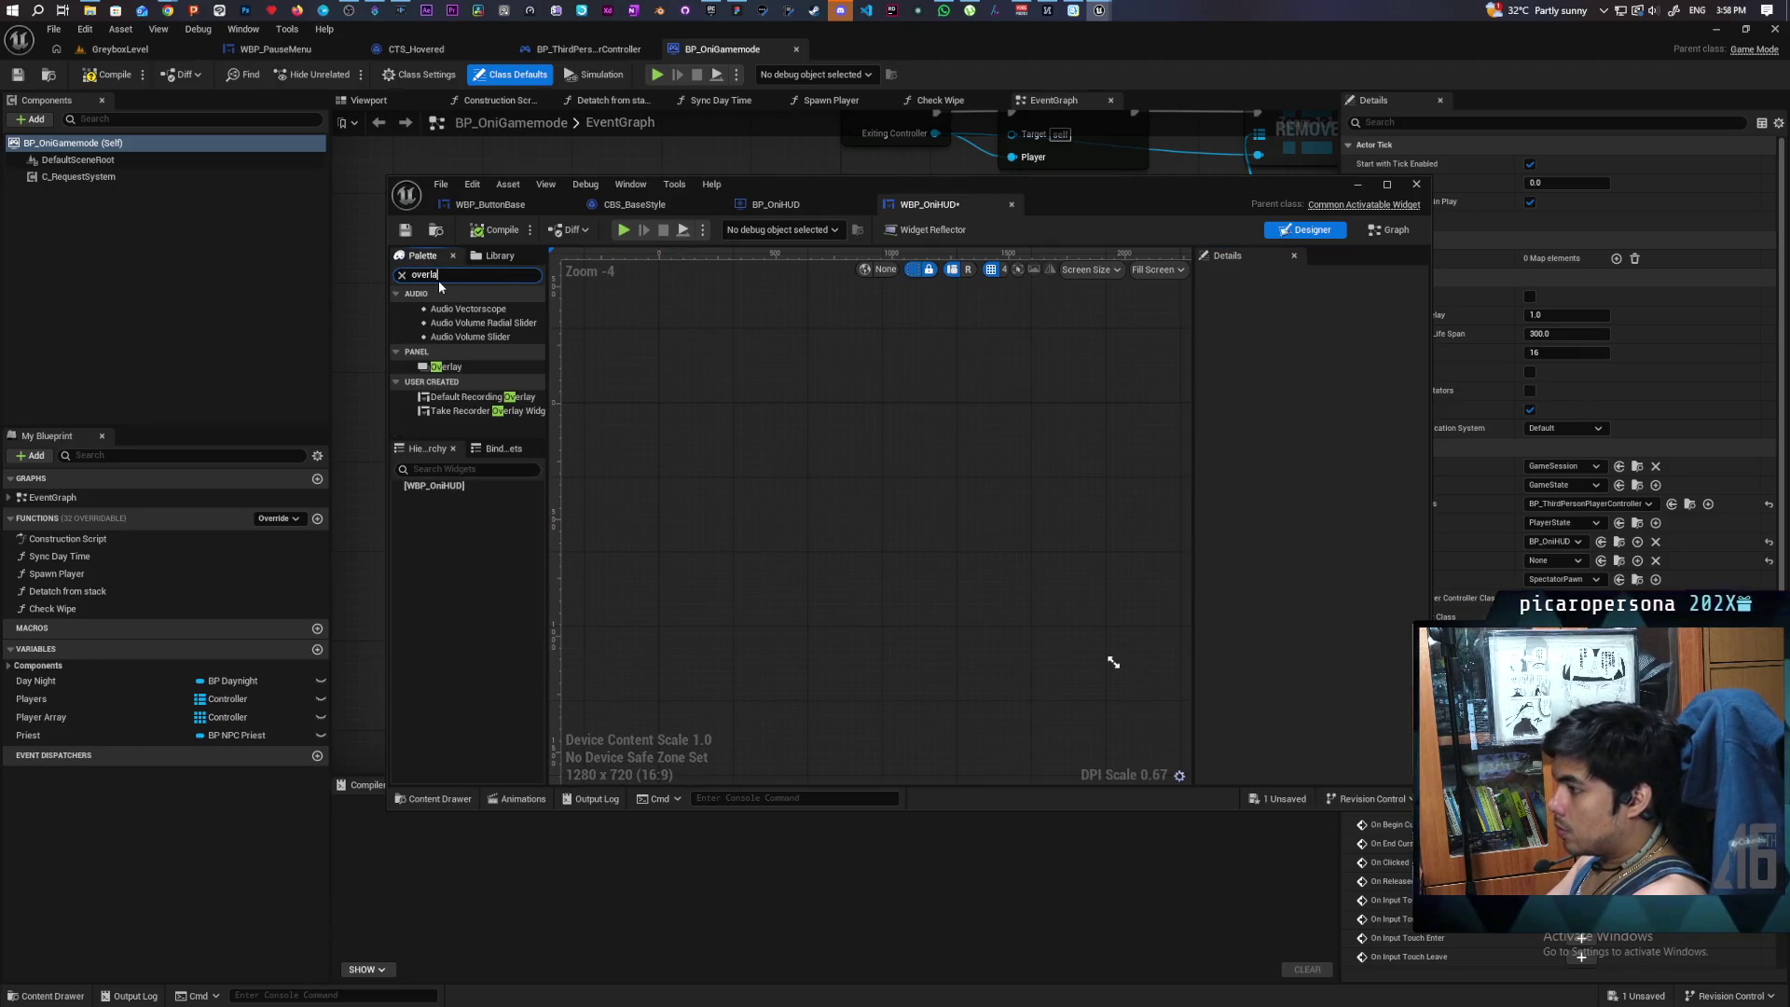
pyautogui.click(458, 305)
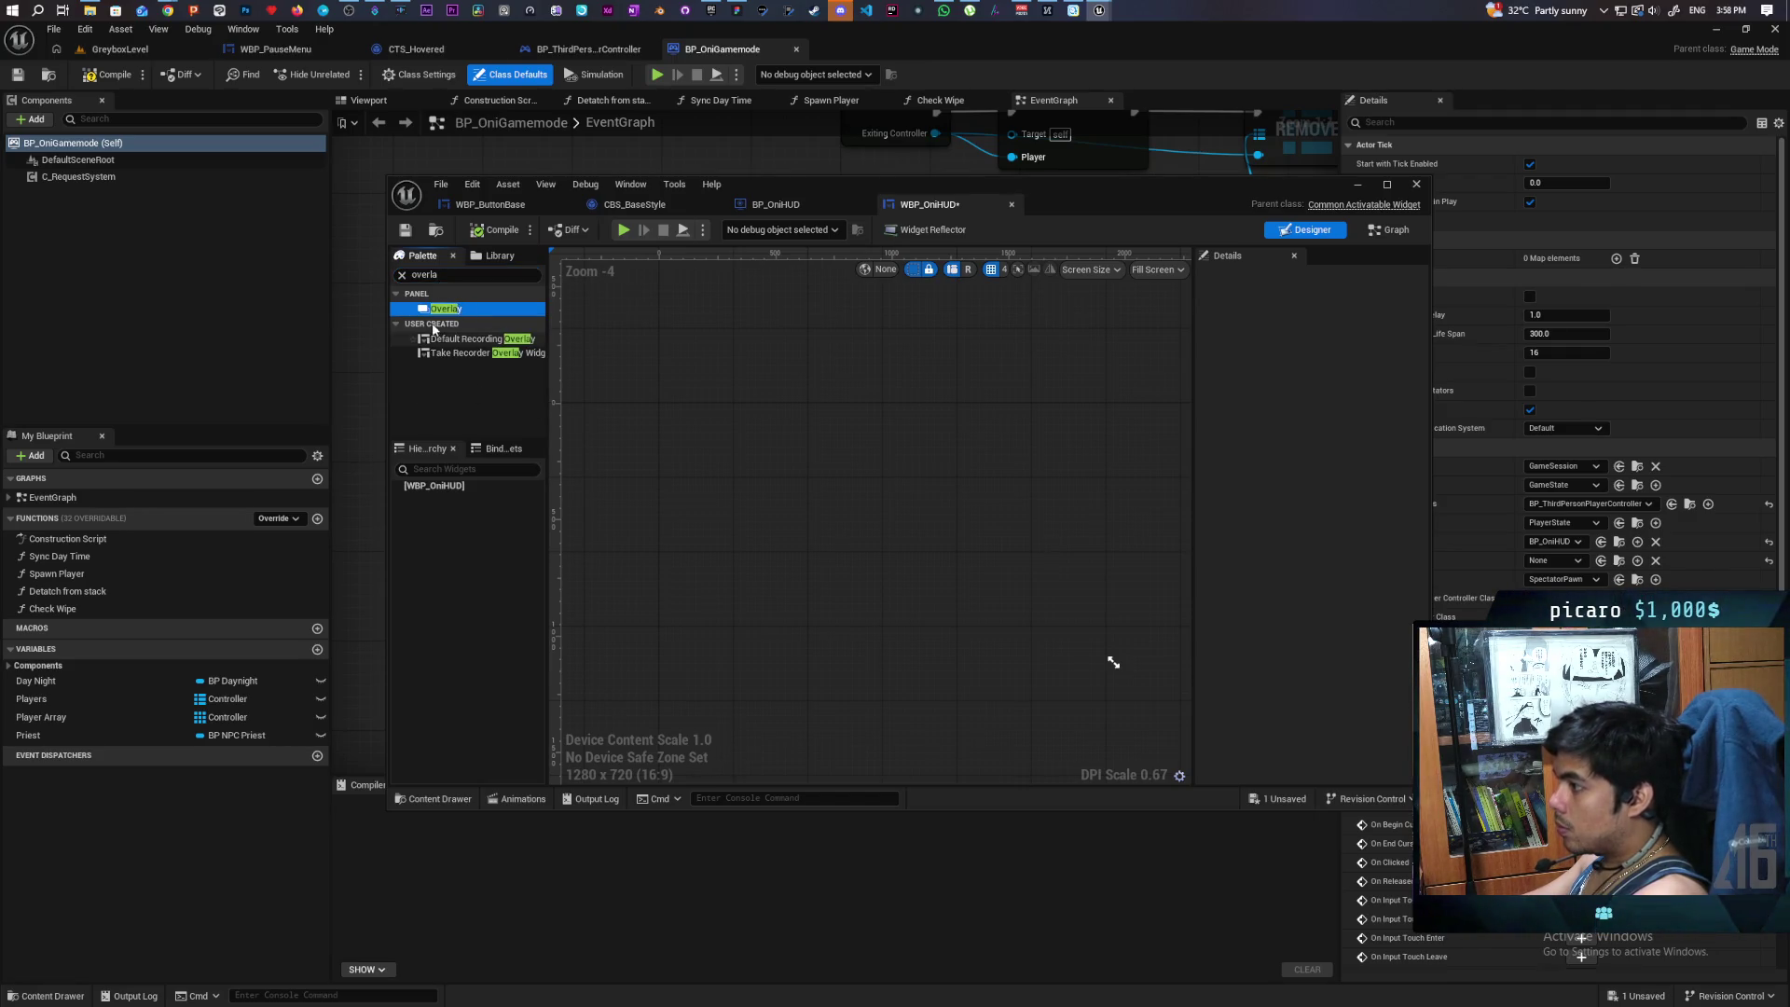
pyautogui.moveTo(470, 501); pyautogui.dragTo(466, 494)
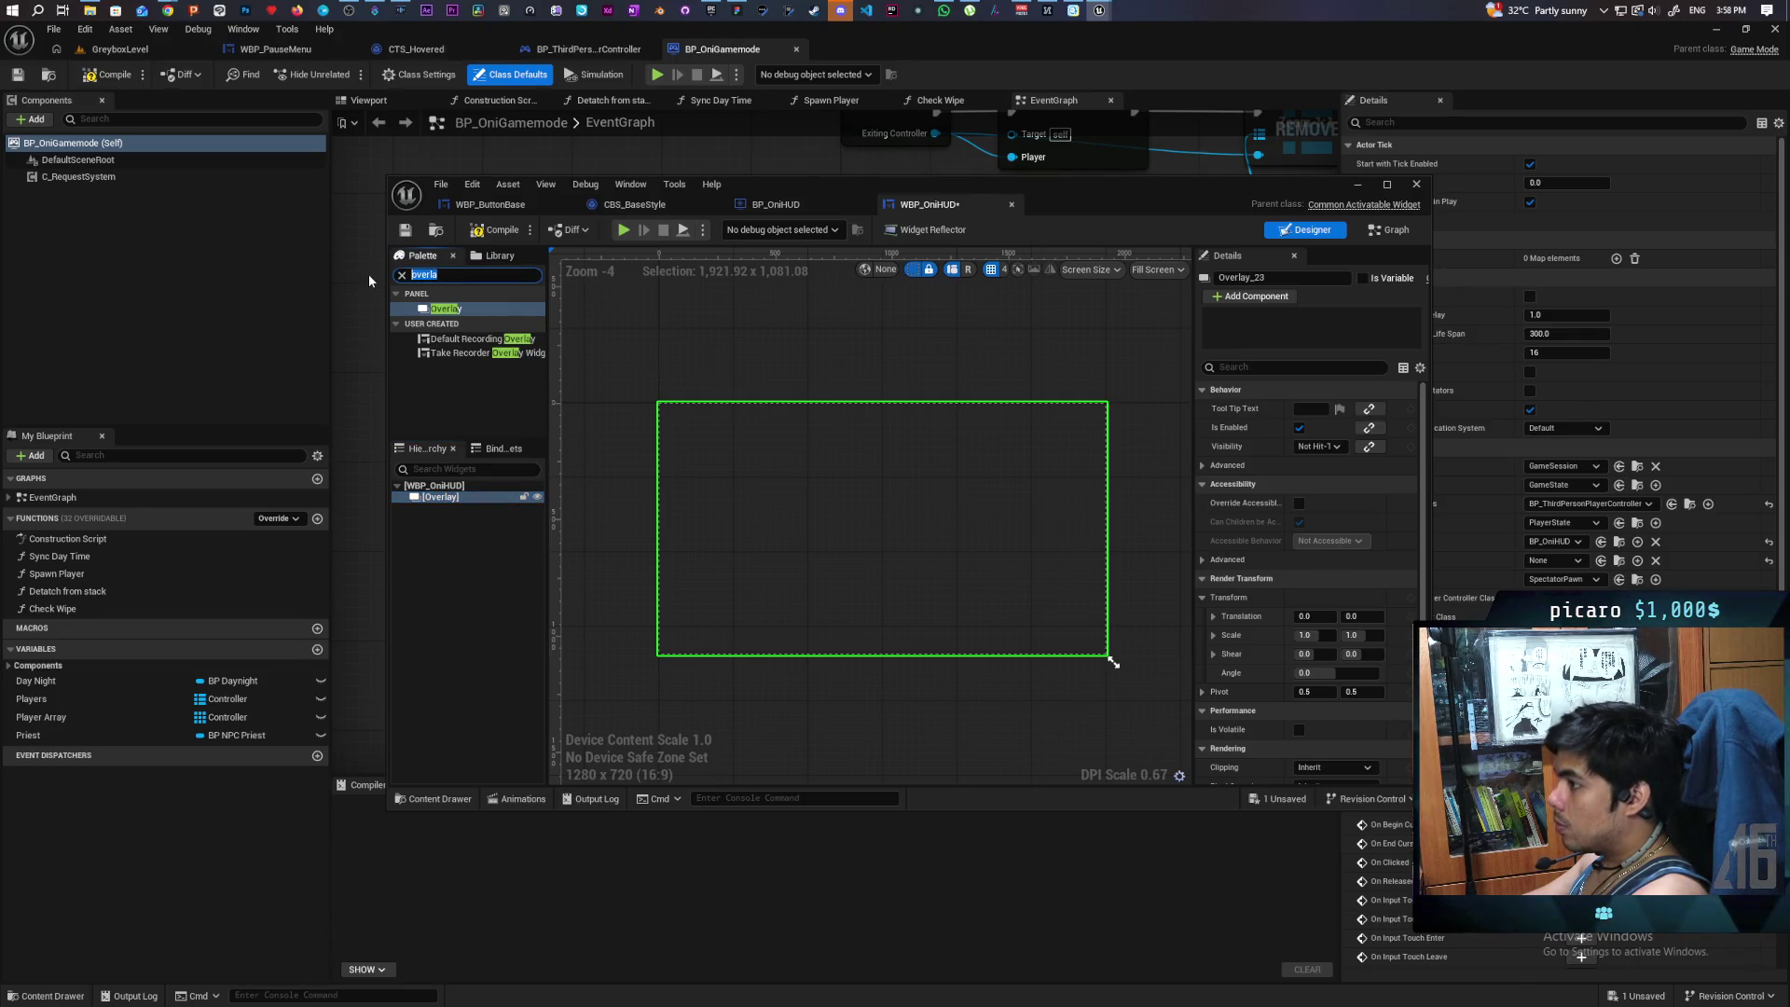
# - Nest a Common Activatable Widget Stack in the Overlay, fill both directions, and save
pyautogui.write('ac')
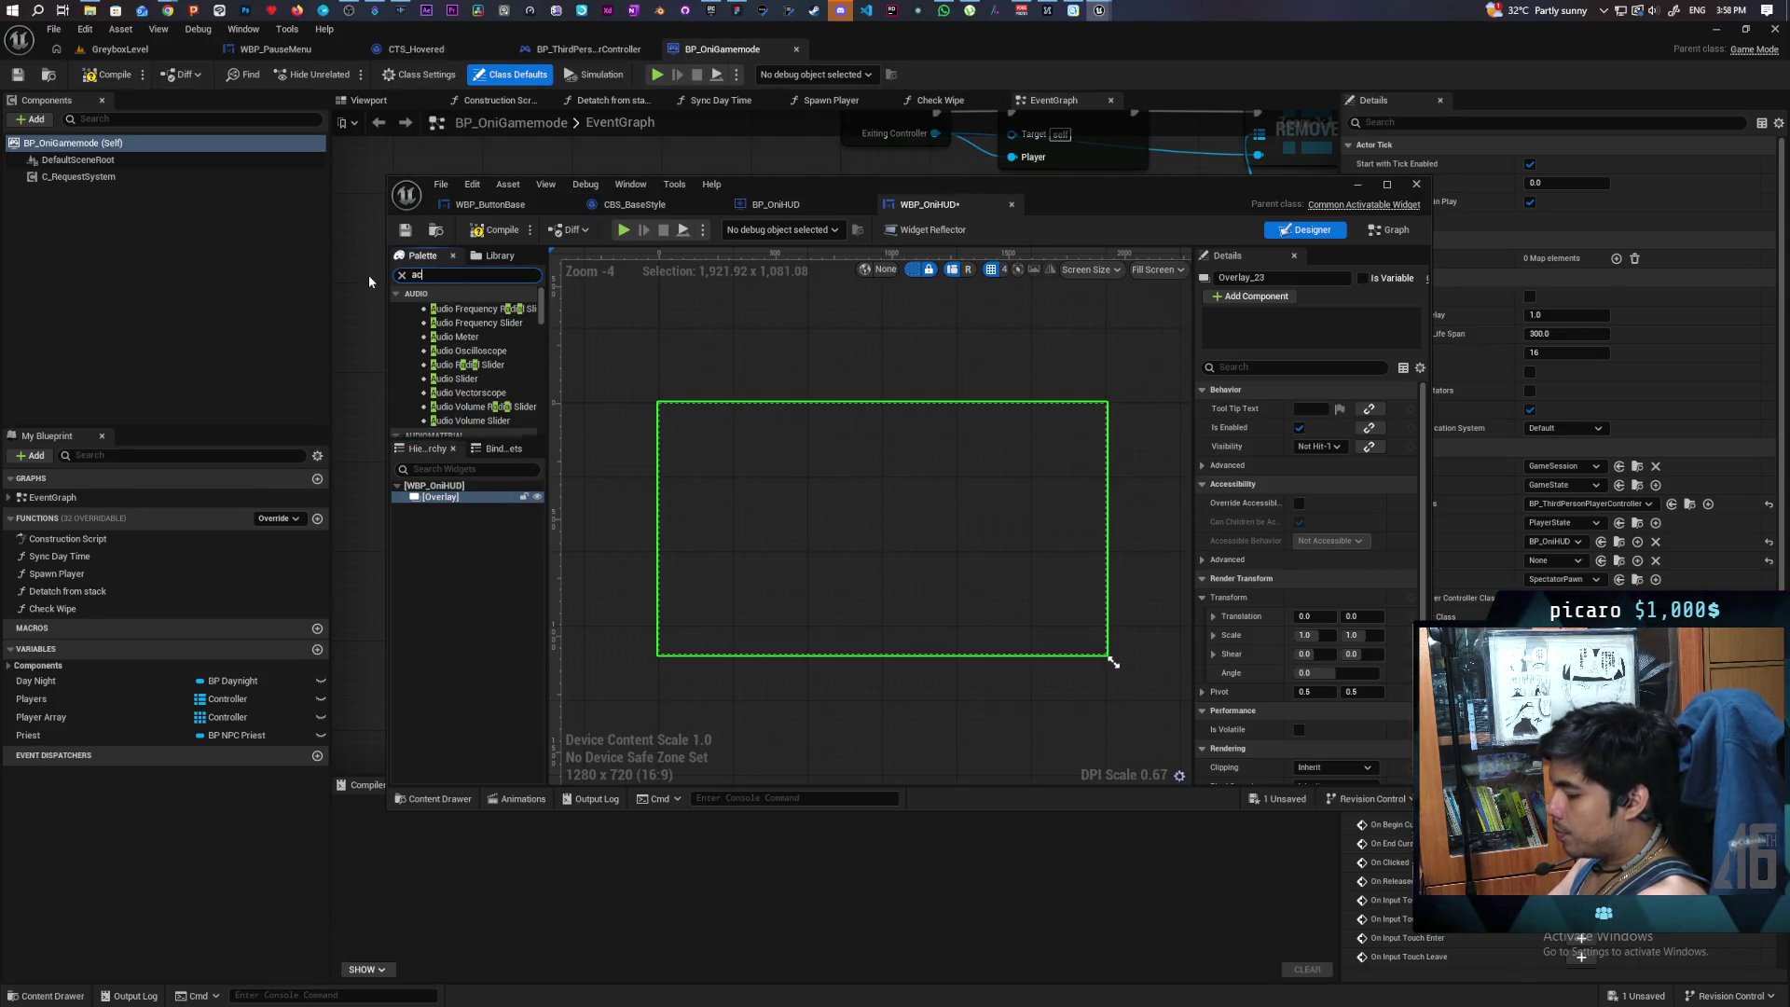
pyautogui.write('ti')
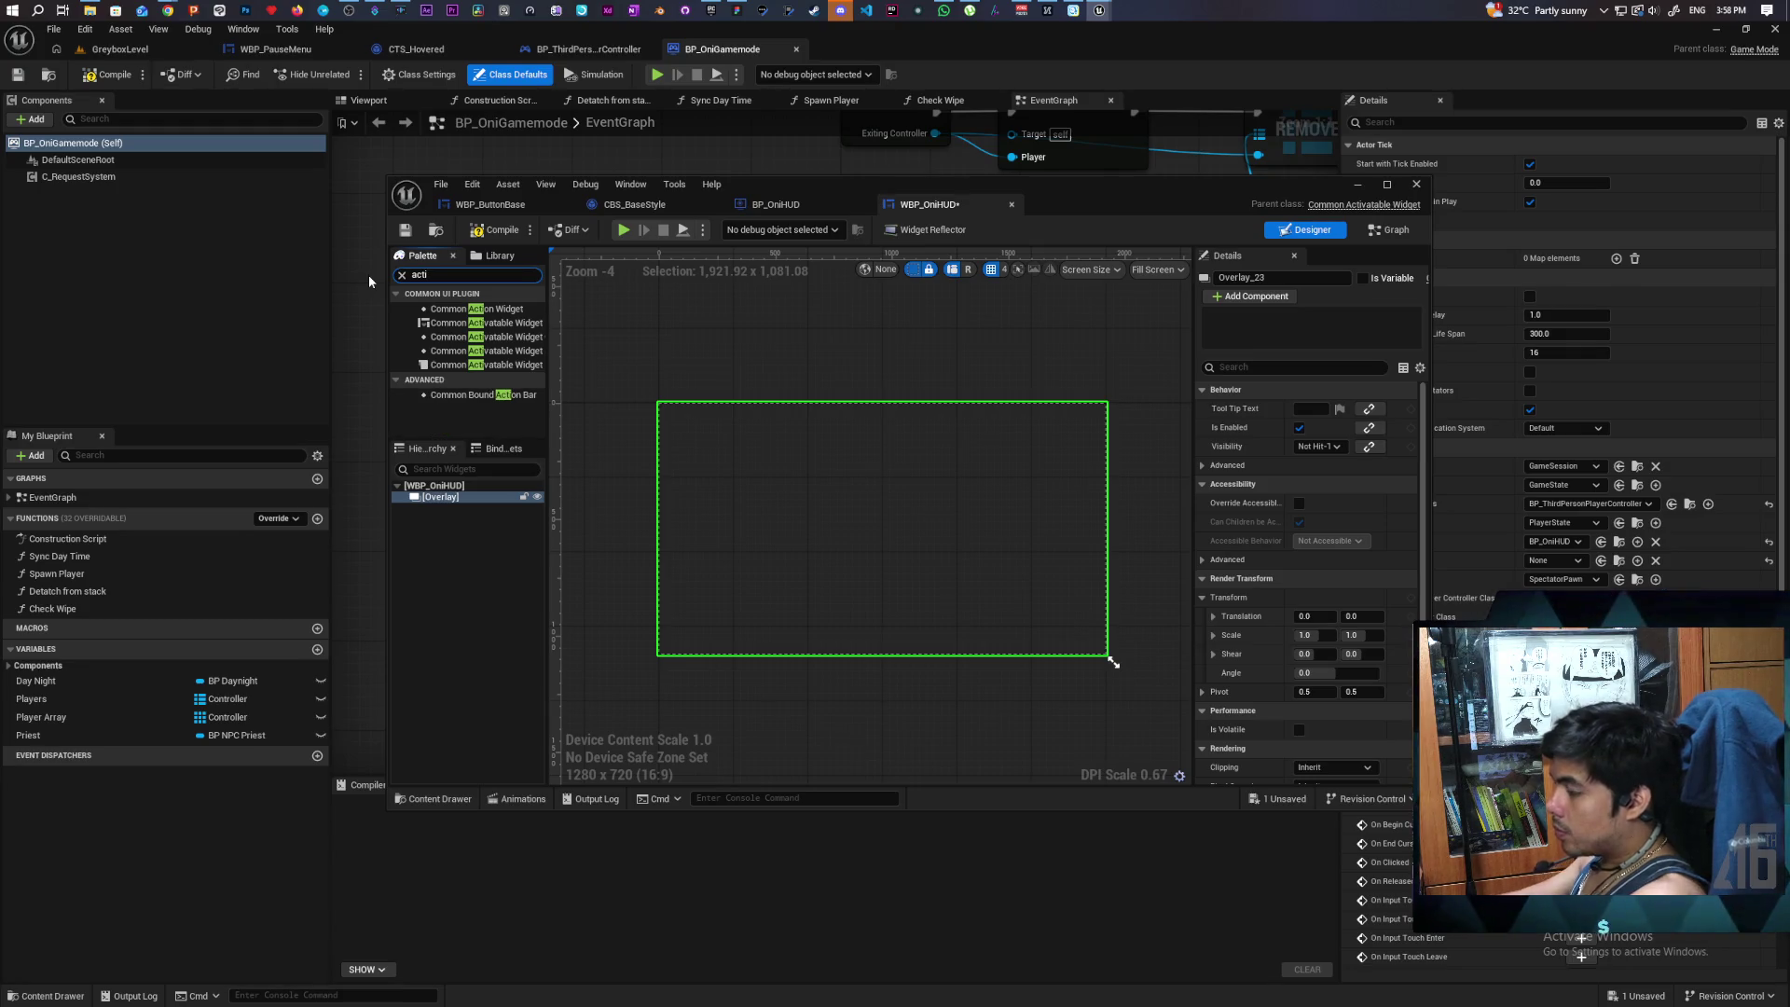
pyautogui.moveTo(547, 336); pyautogui.dragTo(604, 345)
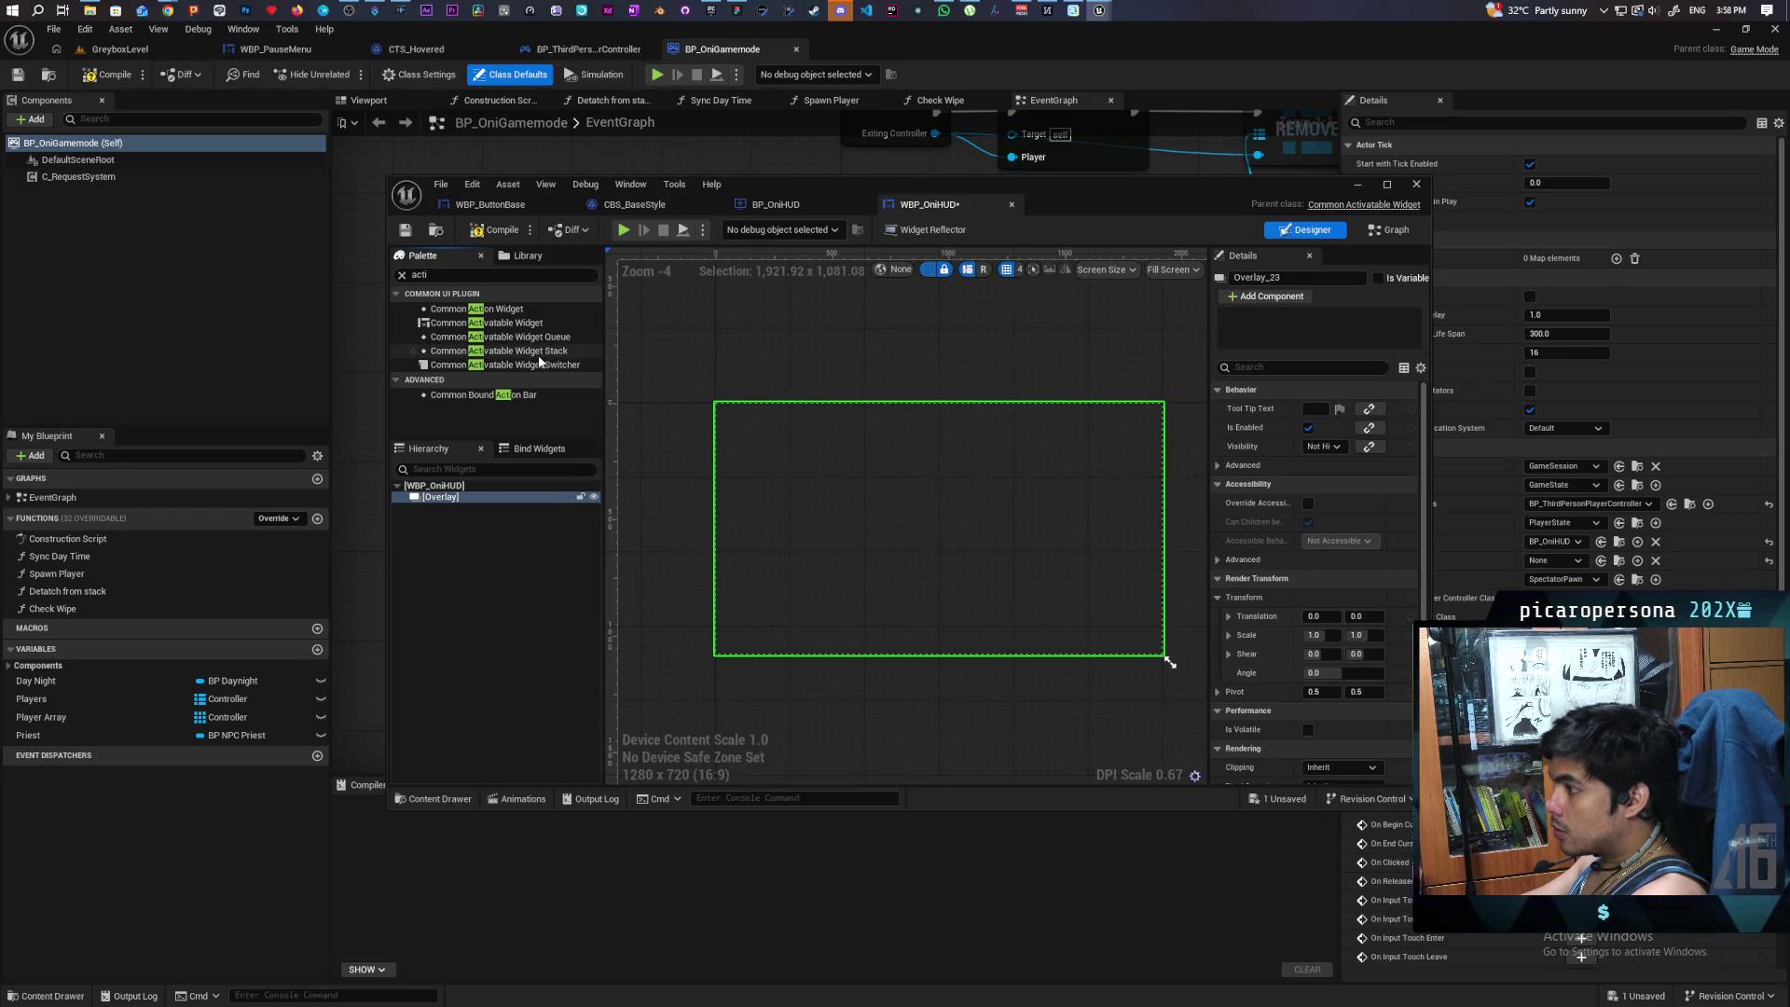
pyautogui.click(539, 353)
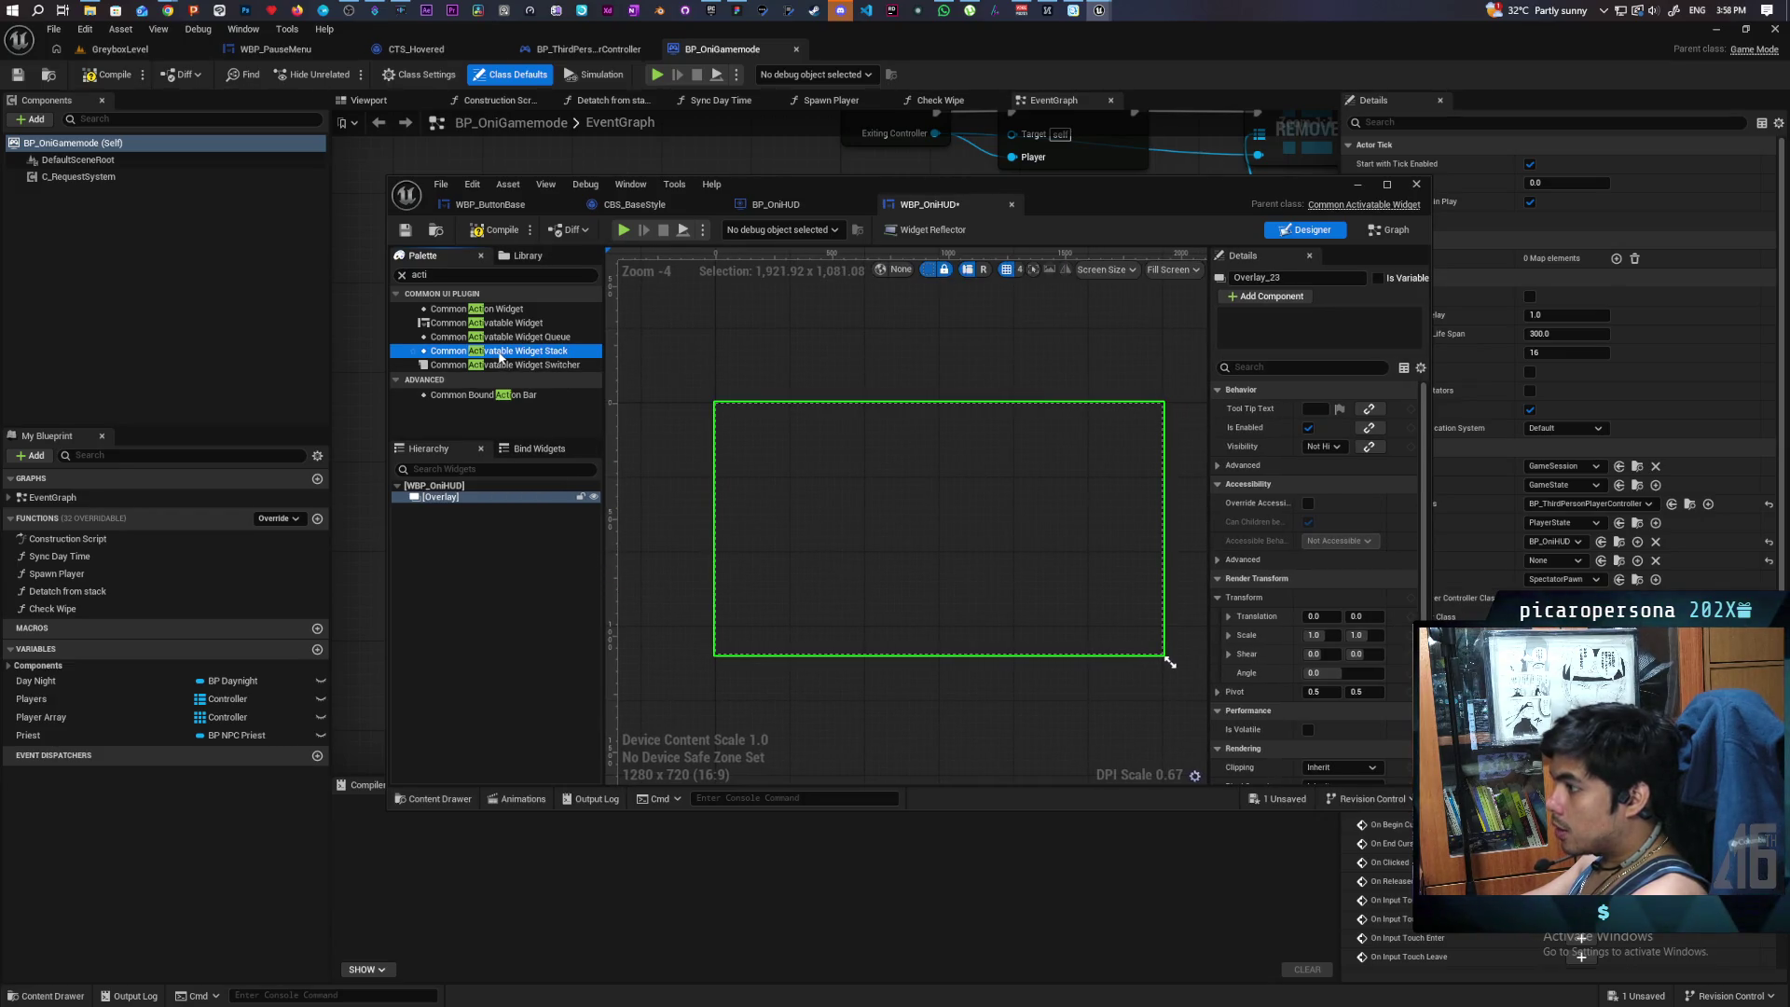
pyautogui.moveTo(468, 500); pyautogui.dragTo(468, 501)
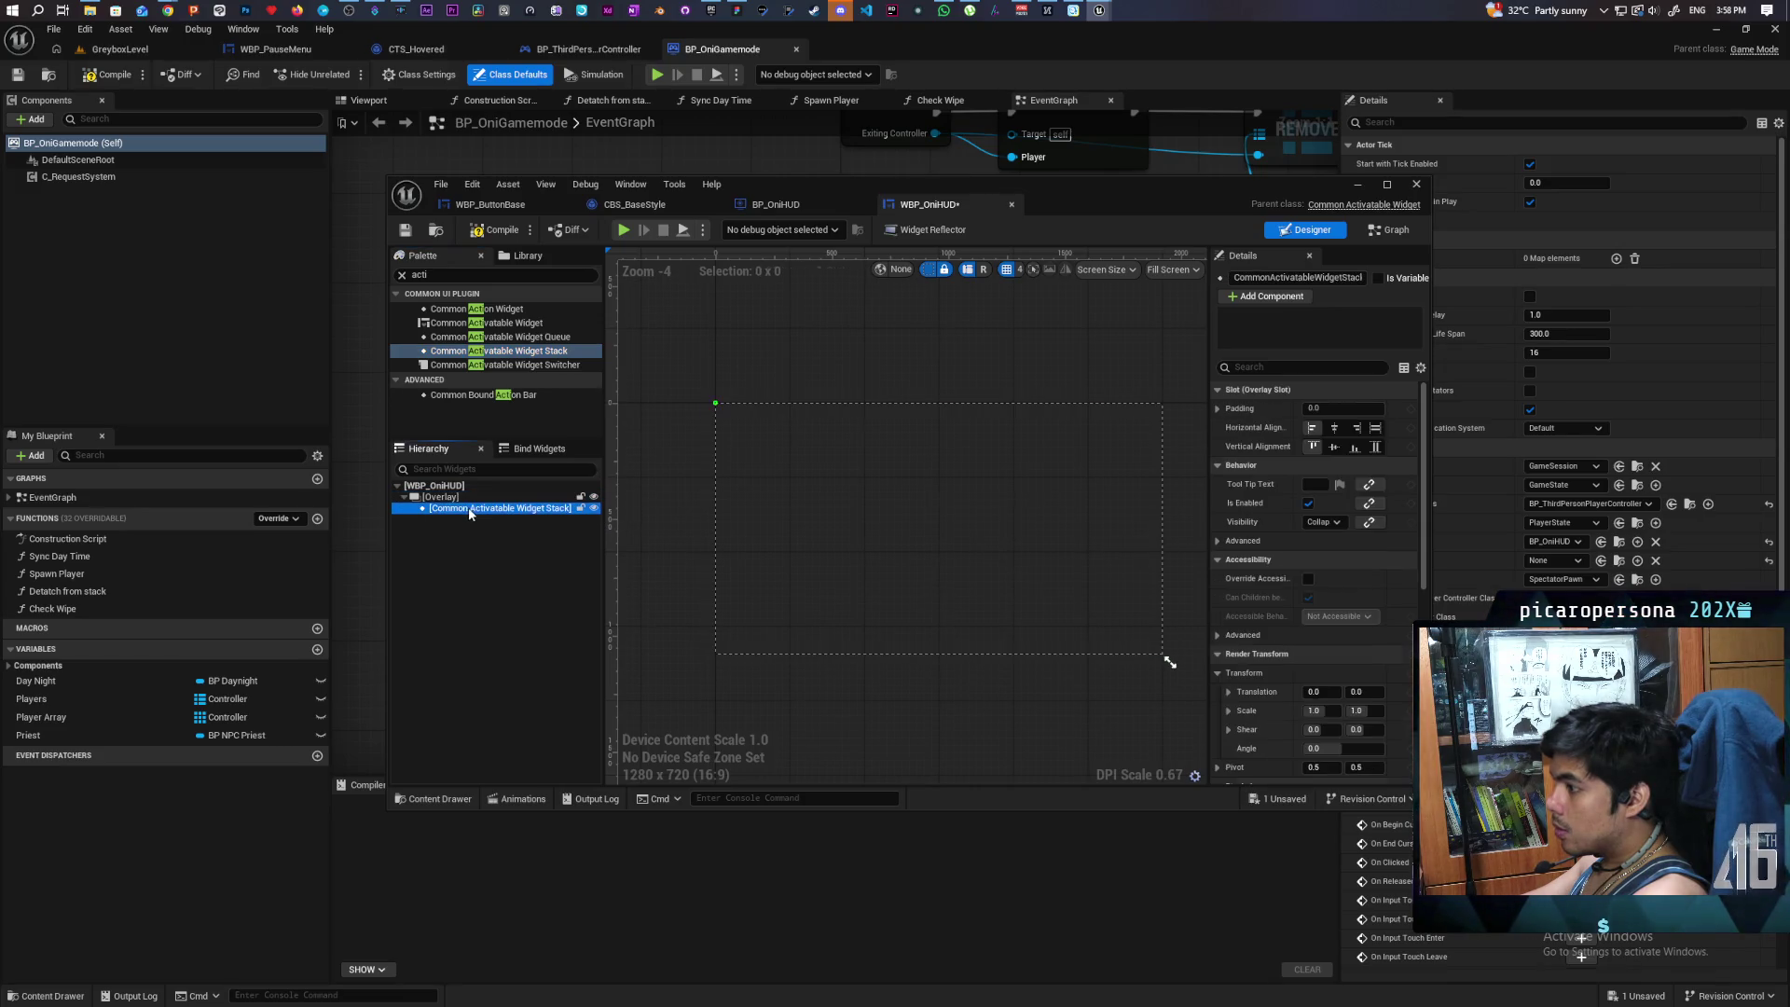
pyautogui.click(1376, 428)
pyautogui.click(1376, 447)
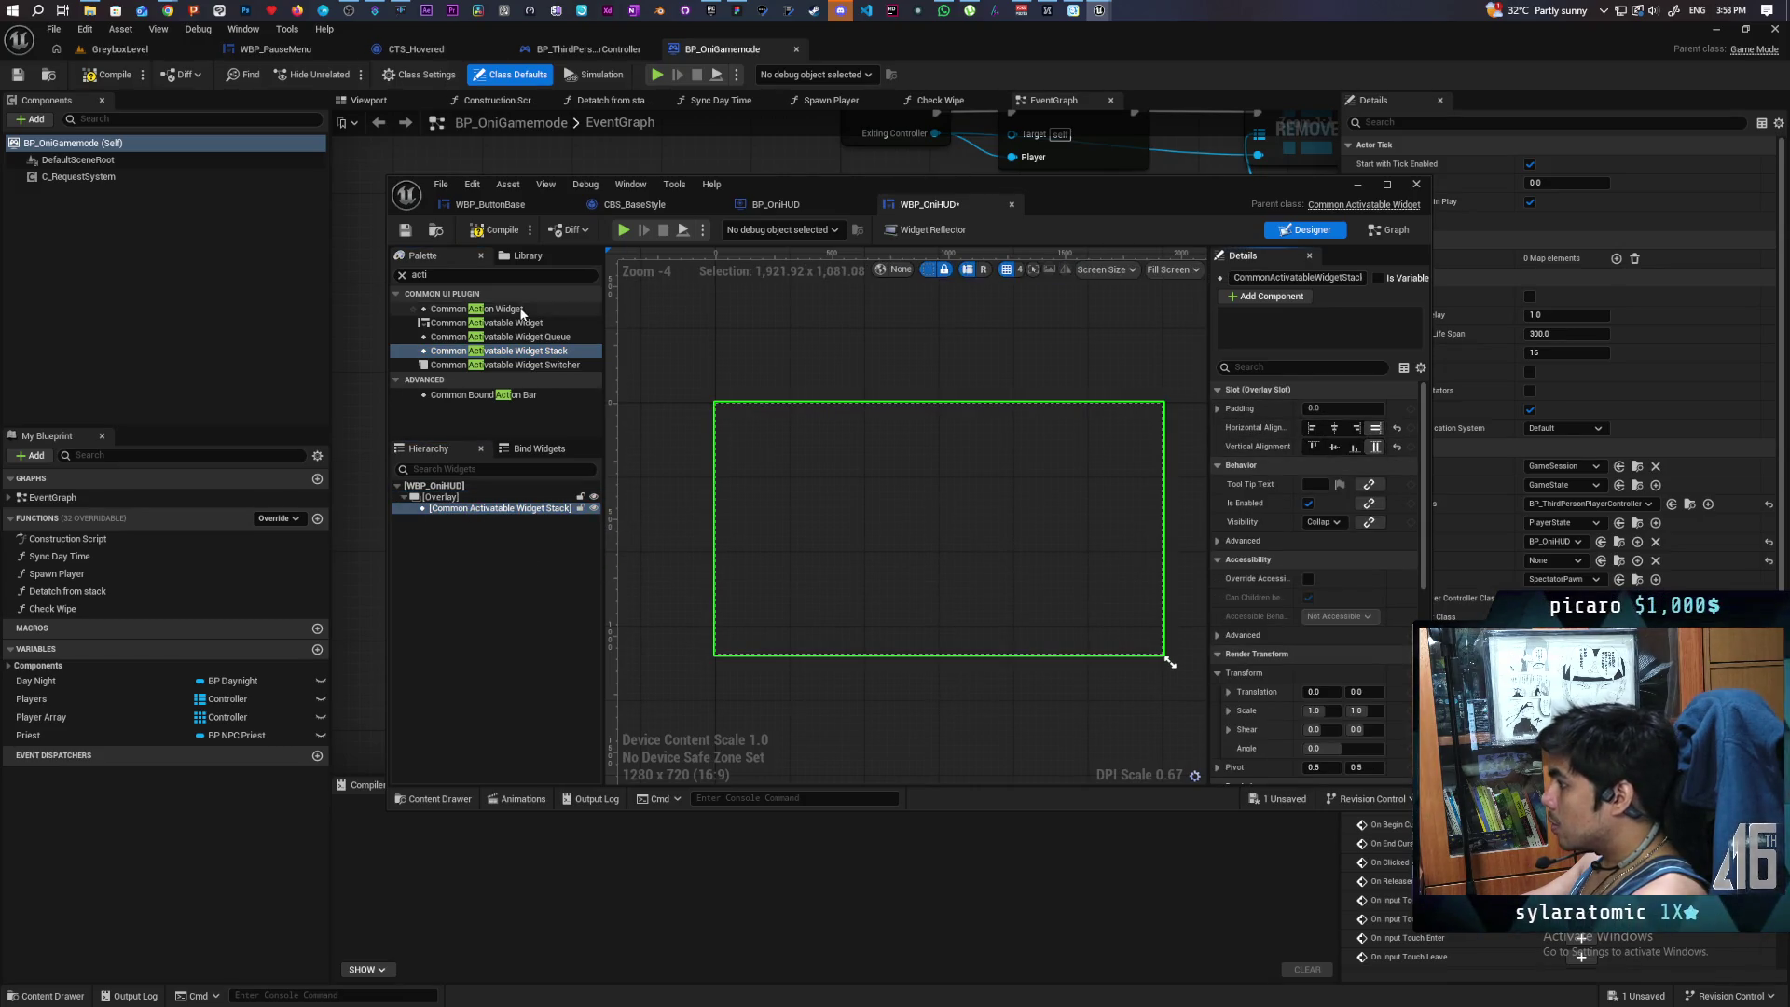
pyautogui.click(407, 231)
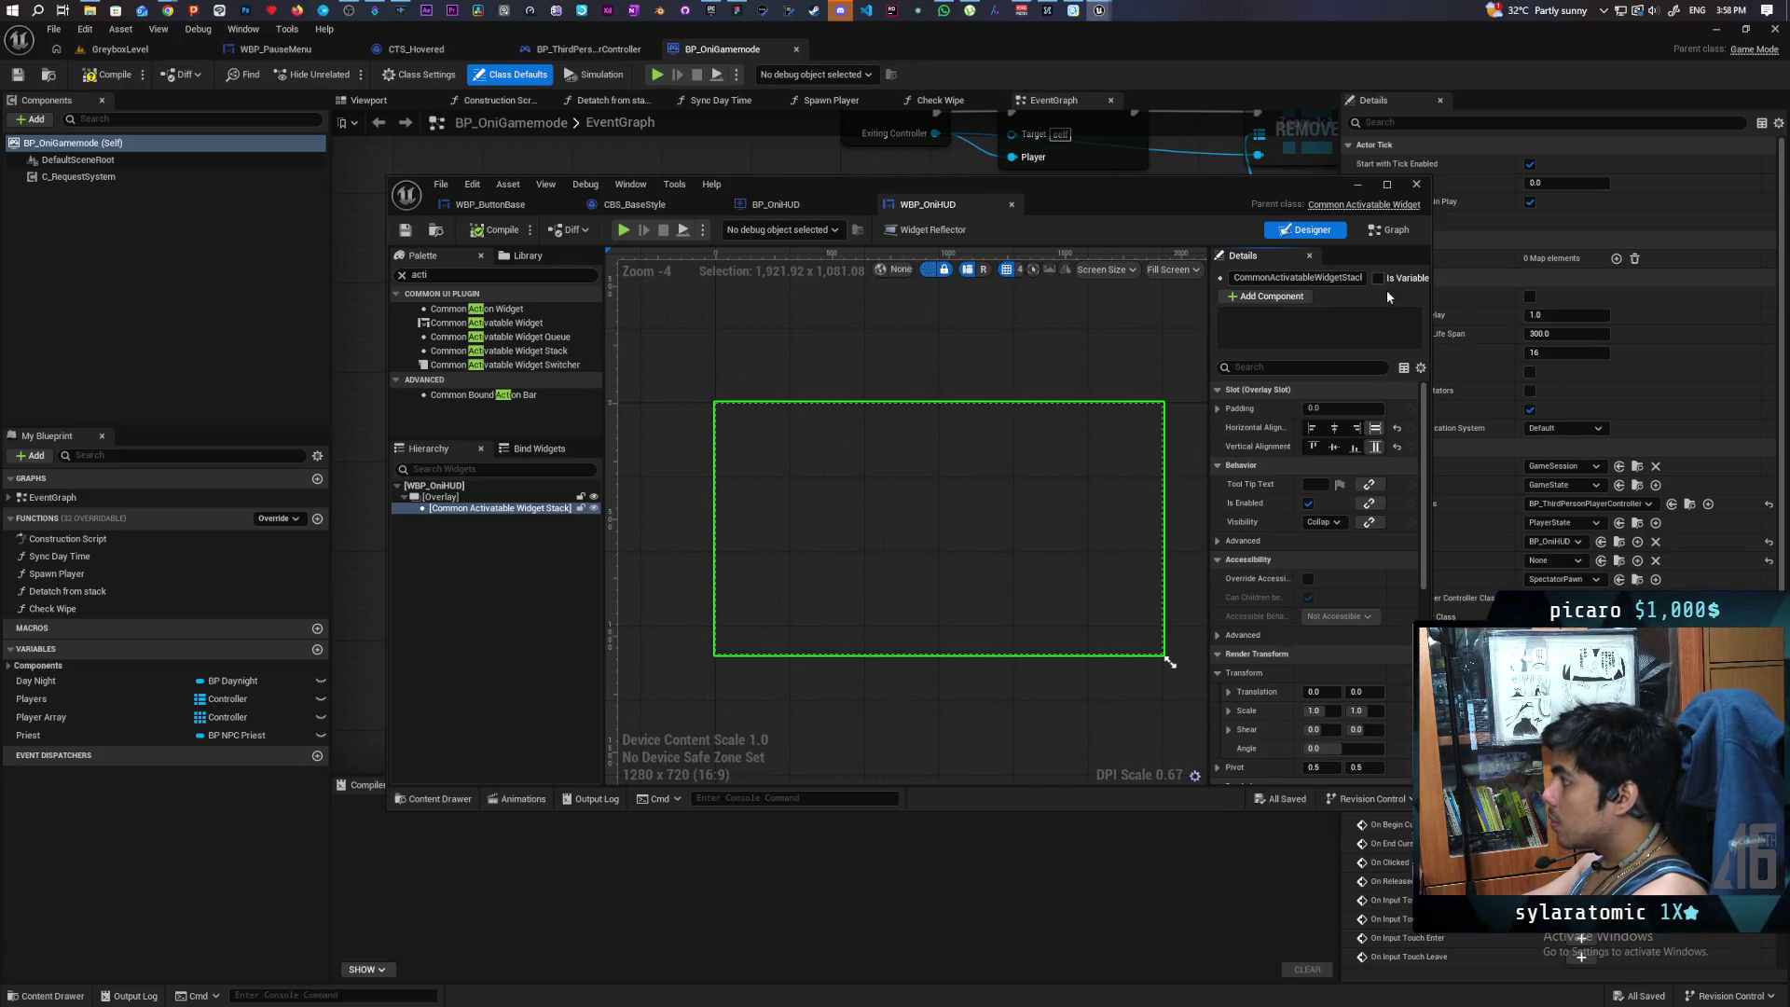
pyautogui.click(1390, 229)
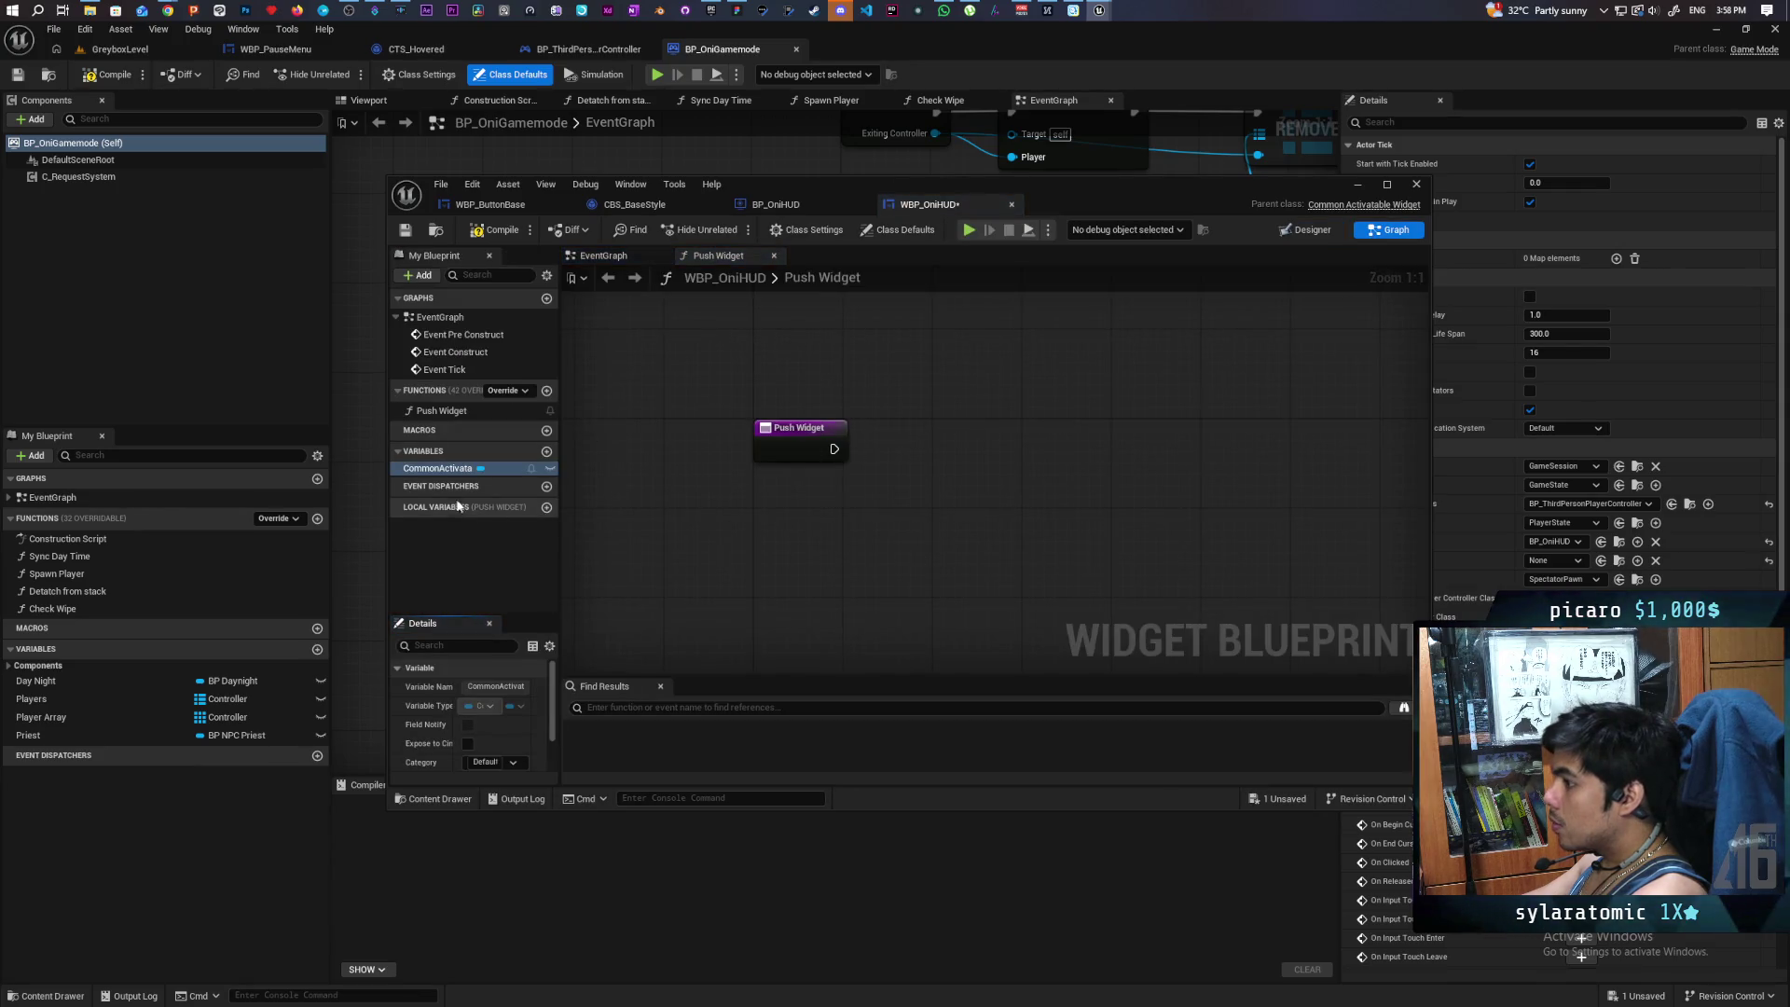
# - Get the widget stack variable and call Push Widget on it
pyautogui.moveTo(439, 469); pyautogui.dragTo(792, 509)
pyautogui.click(876, 519)
pyautogui.moveTo(950, 510); pyautogui.dragTo(1012, 436)
pyautogui.write('push widget')
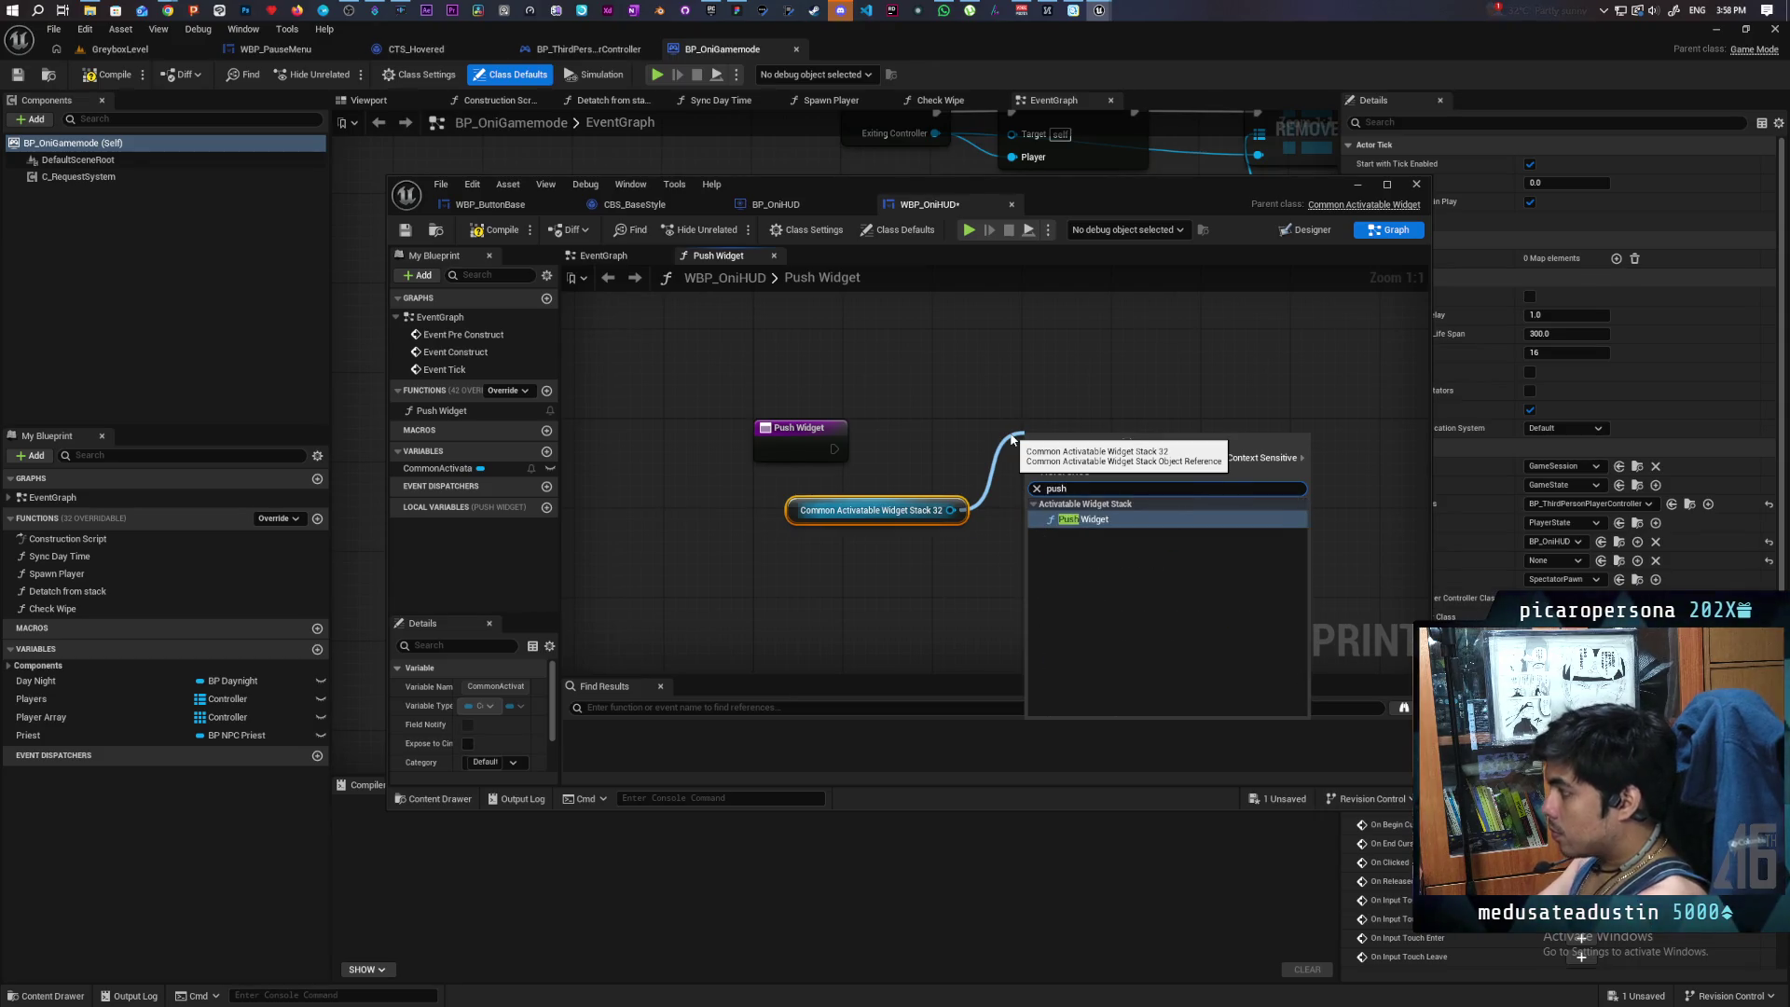
pyautogui.press('Return')
# - Wire the function entry to the call, expose the widget class as an input, compile and save
pyautogui.moveTo(877, 510); pyautogui.dragTo(910, 309)
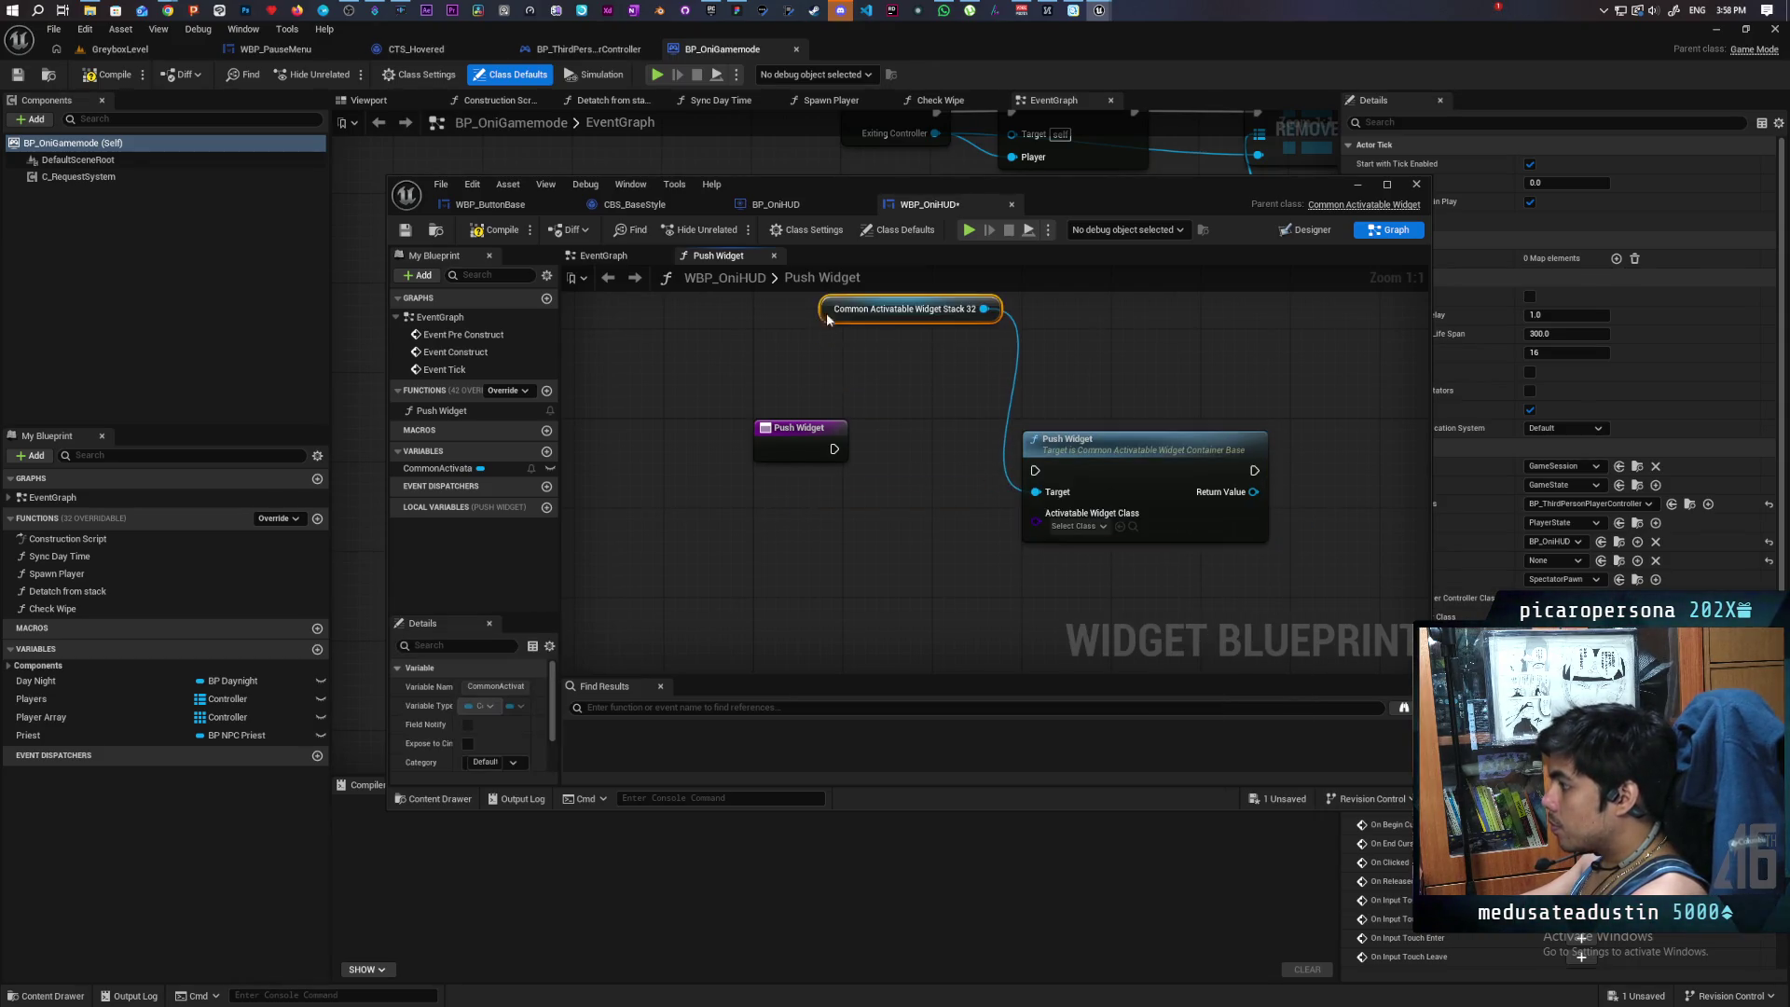
pyautogui.moveTo(835, 448)
pyautogui.mouseDown()
pyautogui.moveTo(1025, 463)
pyautogui.moveTo(1072, 433)
pyautogui.mouseUp()
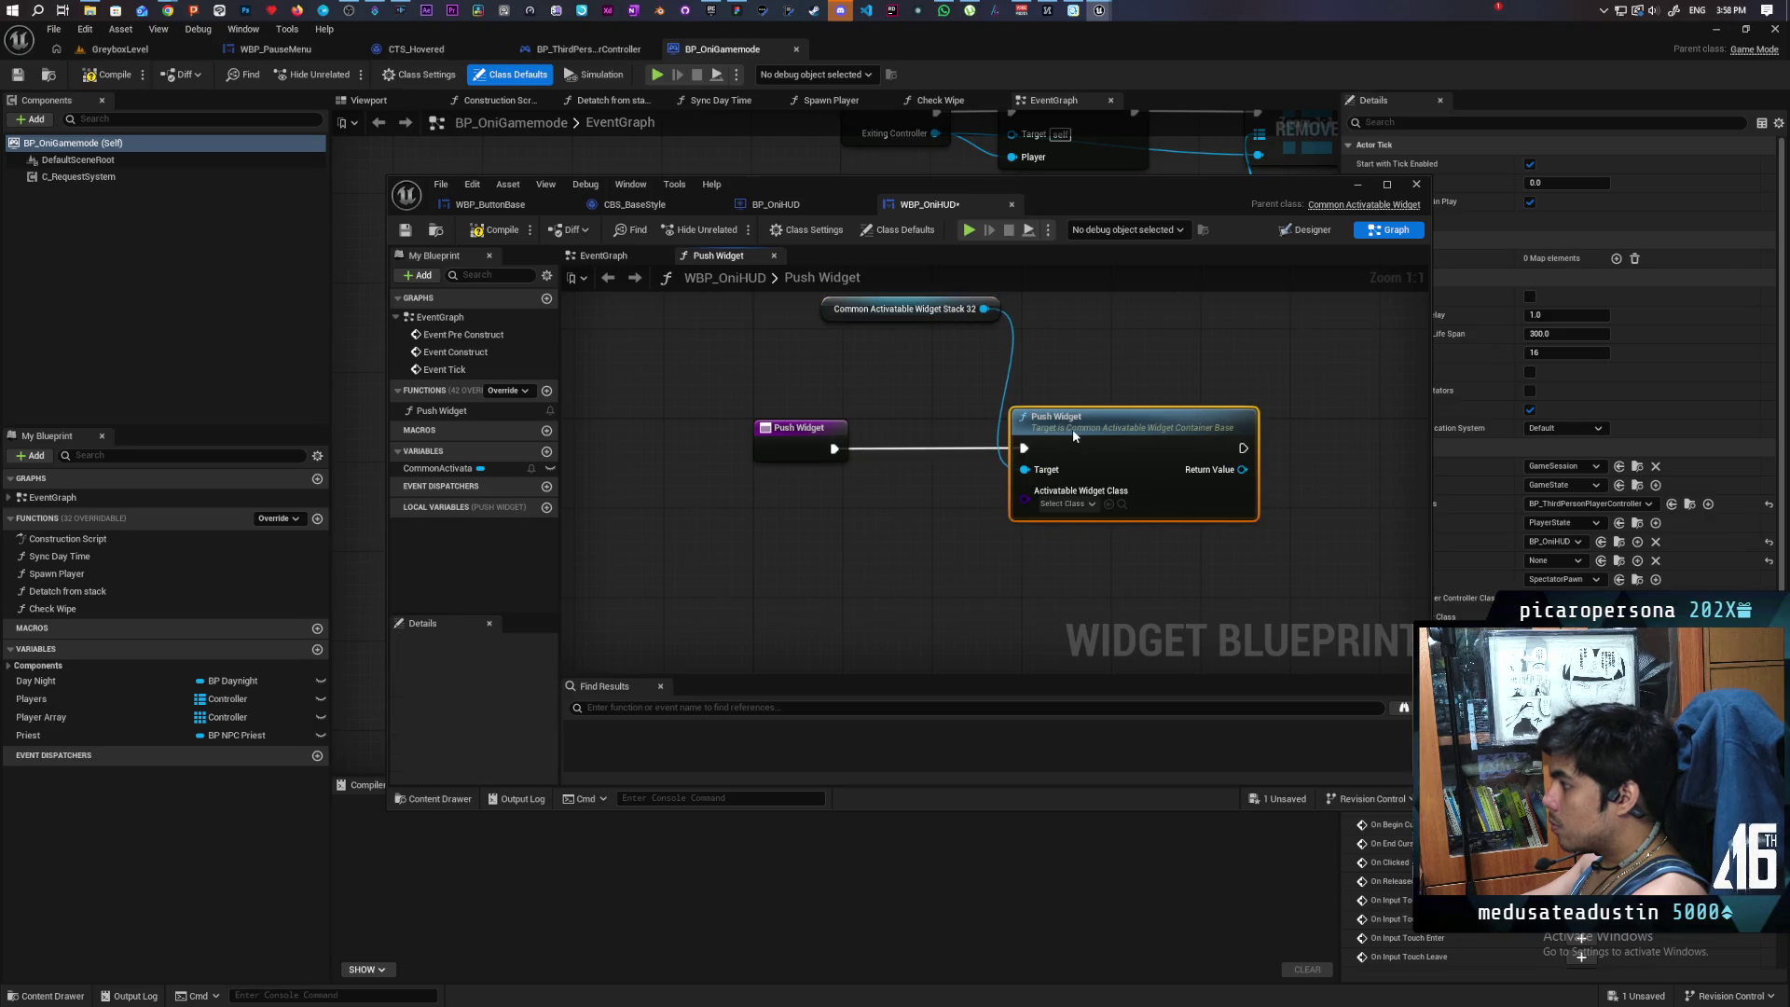
pyautogui.moveTo(1026, 501); pyautogui.dragTo(802, 451)
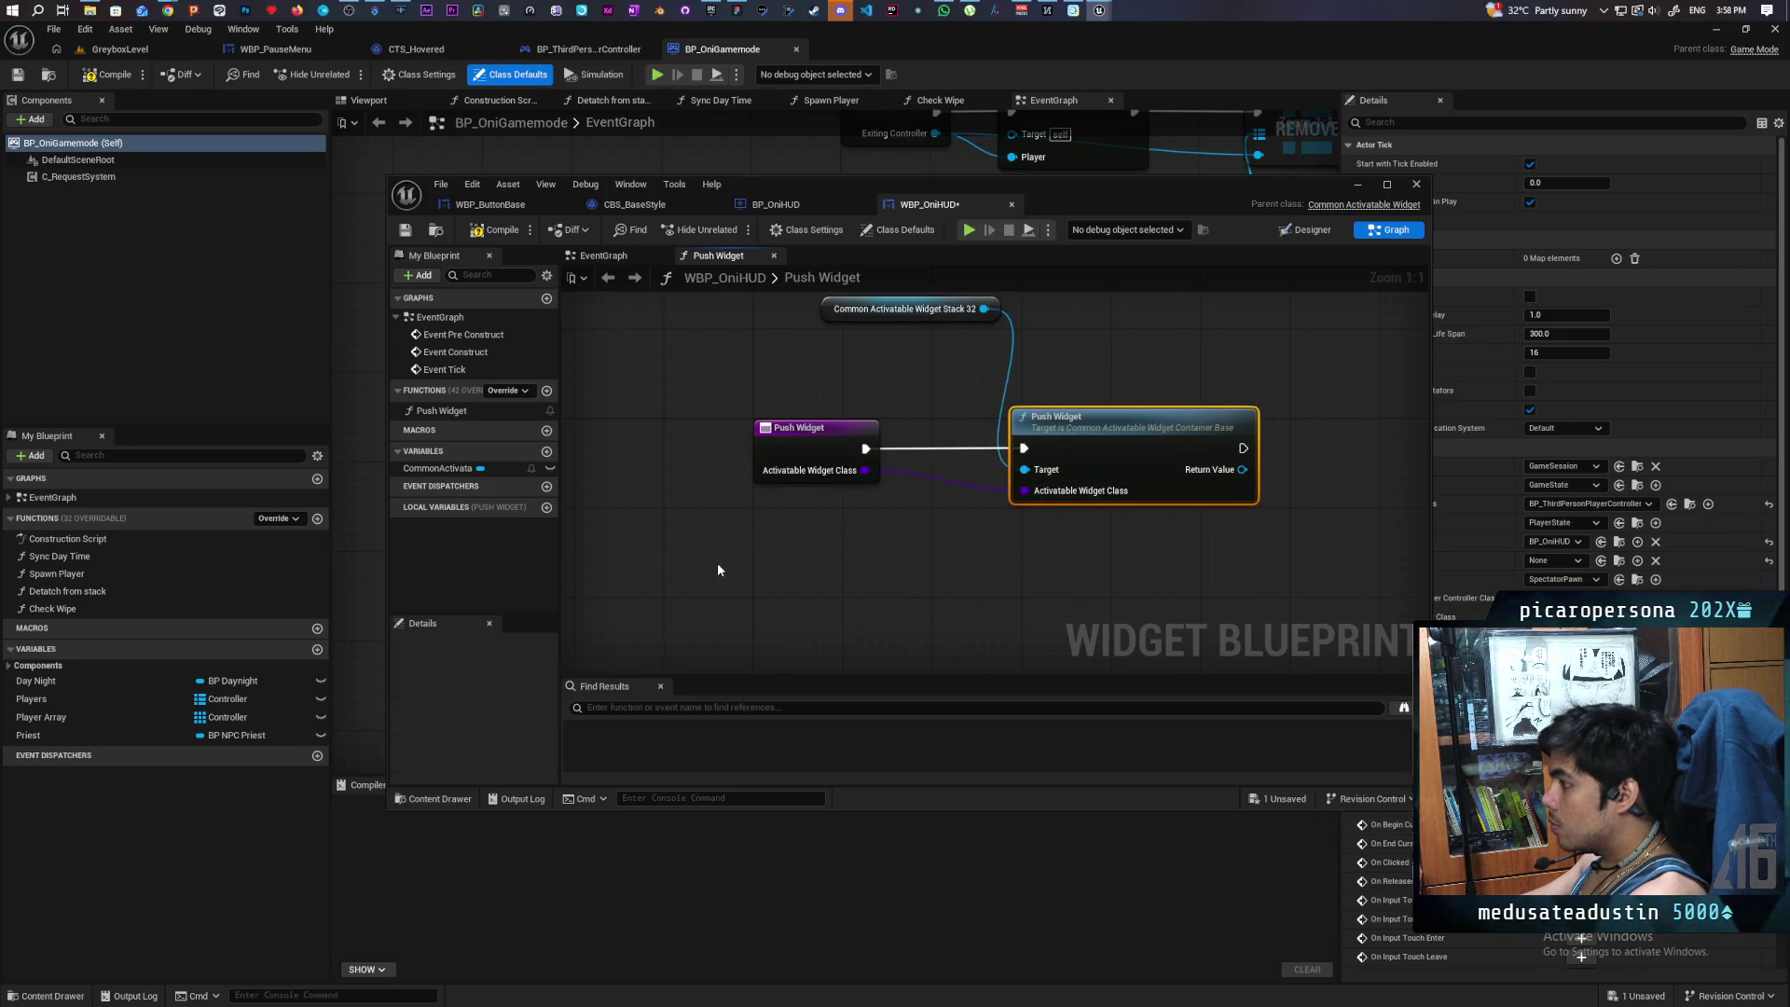
pyautogui.click(499, 234)
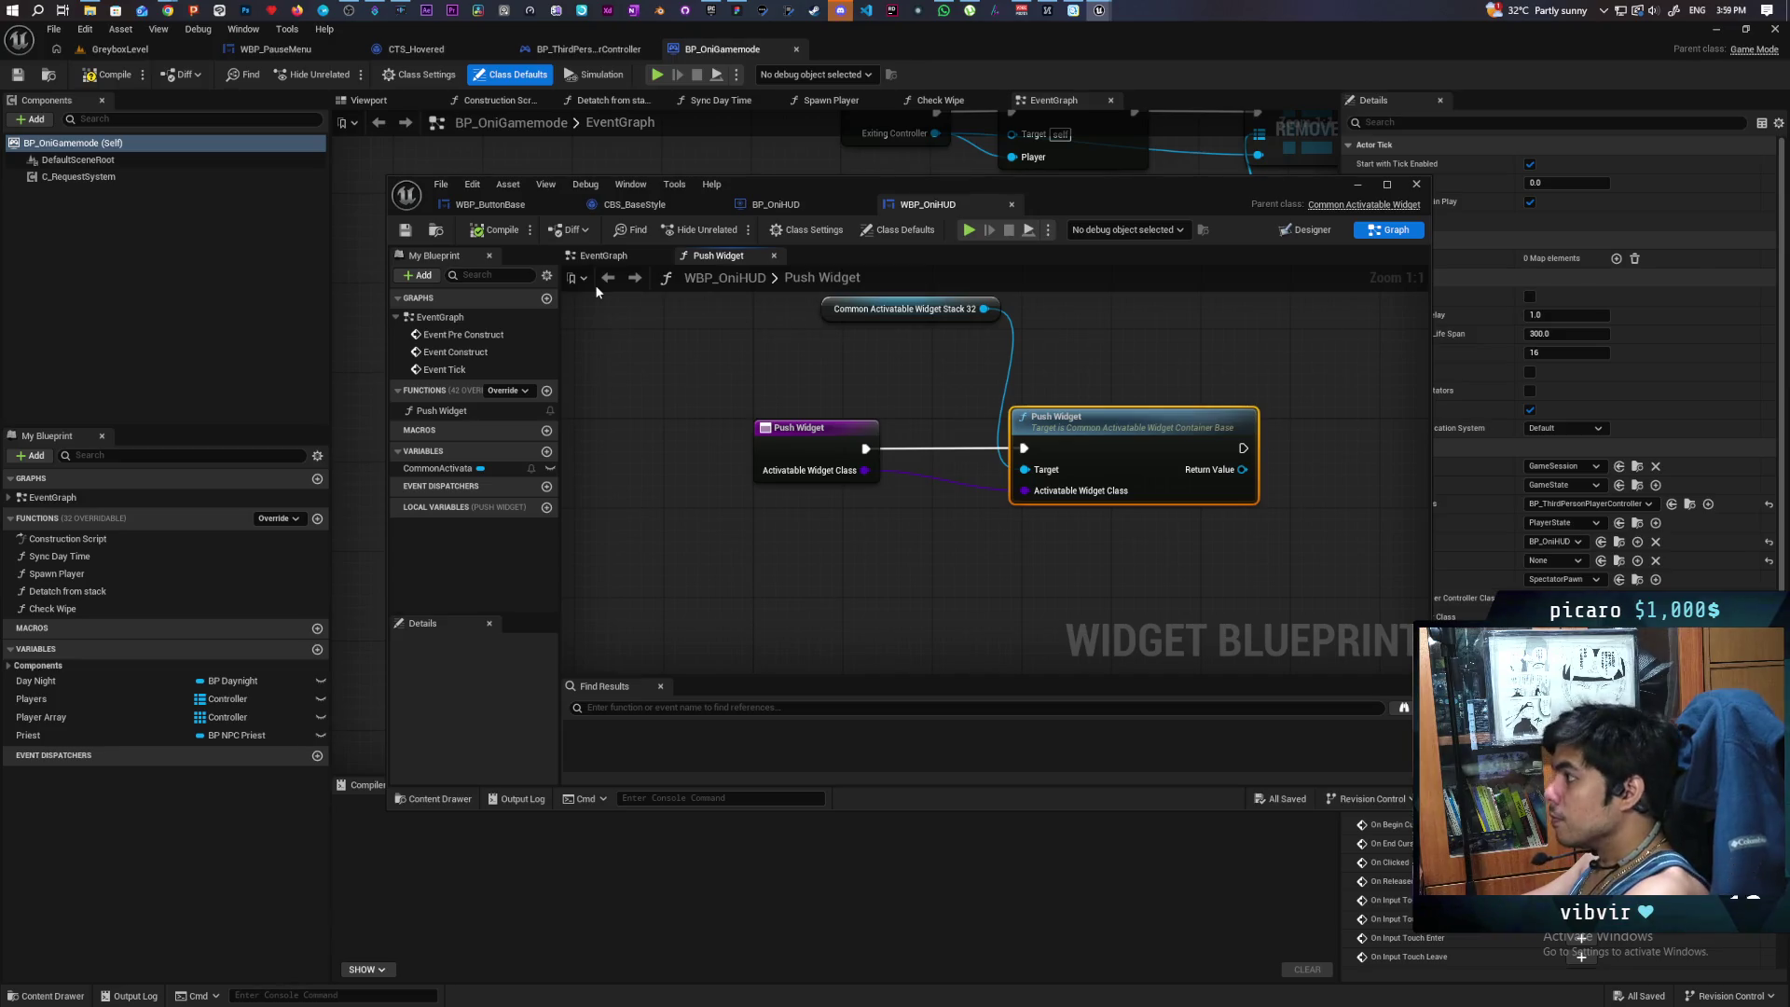
pyautogui.scroll(-1, 1126, 372)
pyautogui.moveTo(1127, 372)
pyautogui.mouseDown()
pyautogui.moveTo(928, 433)
pyautogui.moveTo(911, 478)
pyautogui.mouseUp()
pyautogui.moveTo(705, 430); pyautogui.dragTo(686, 473)
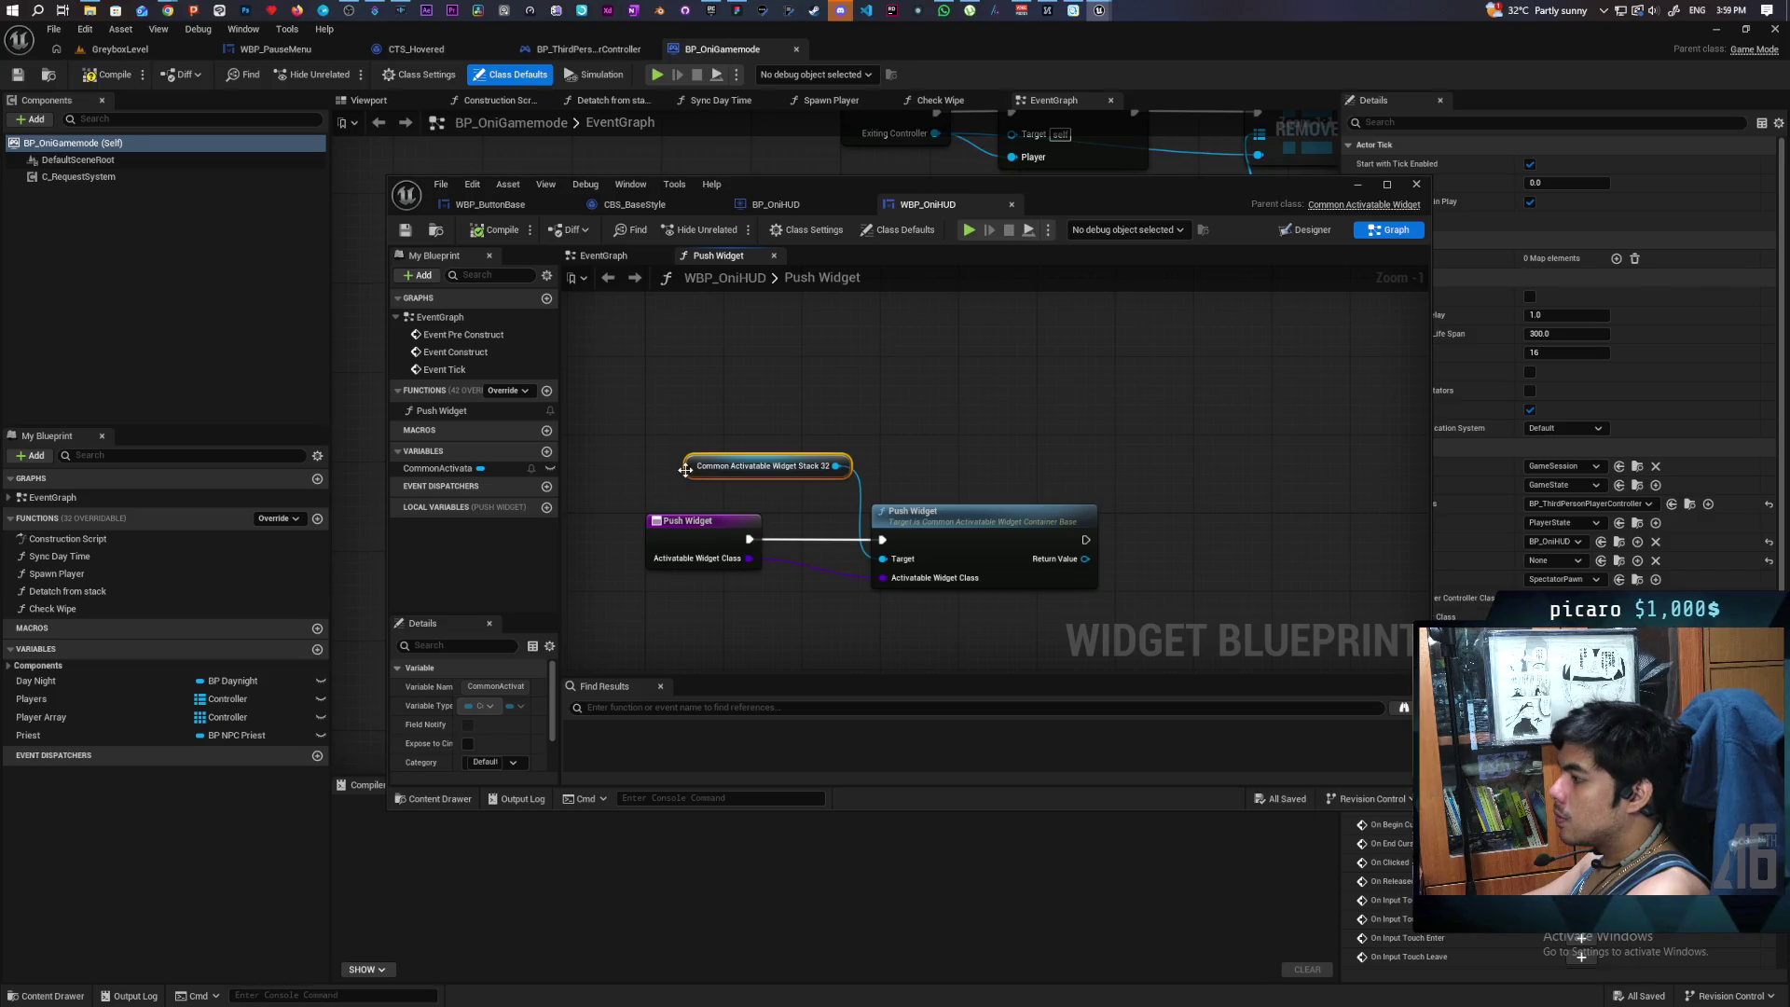
pyautogui.click(404, 232)
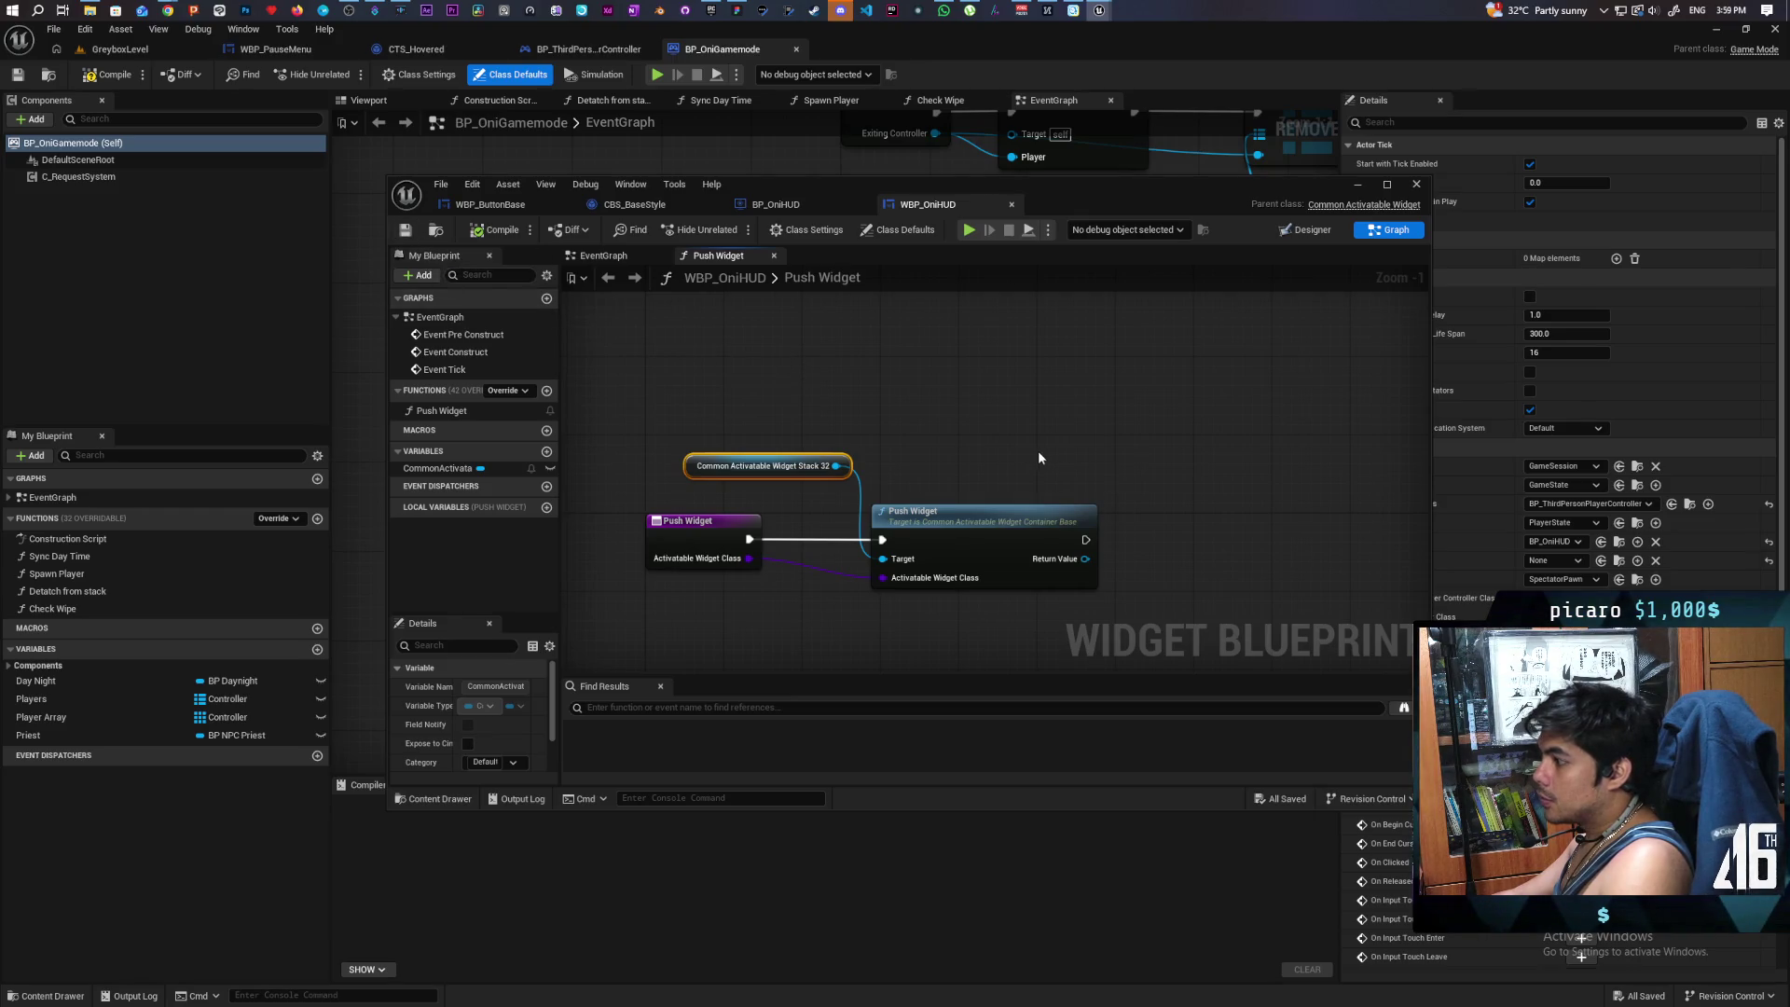
pyautogui.click(803, 565)
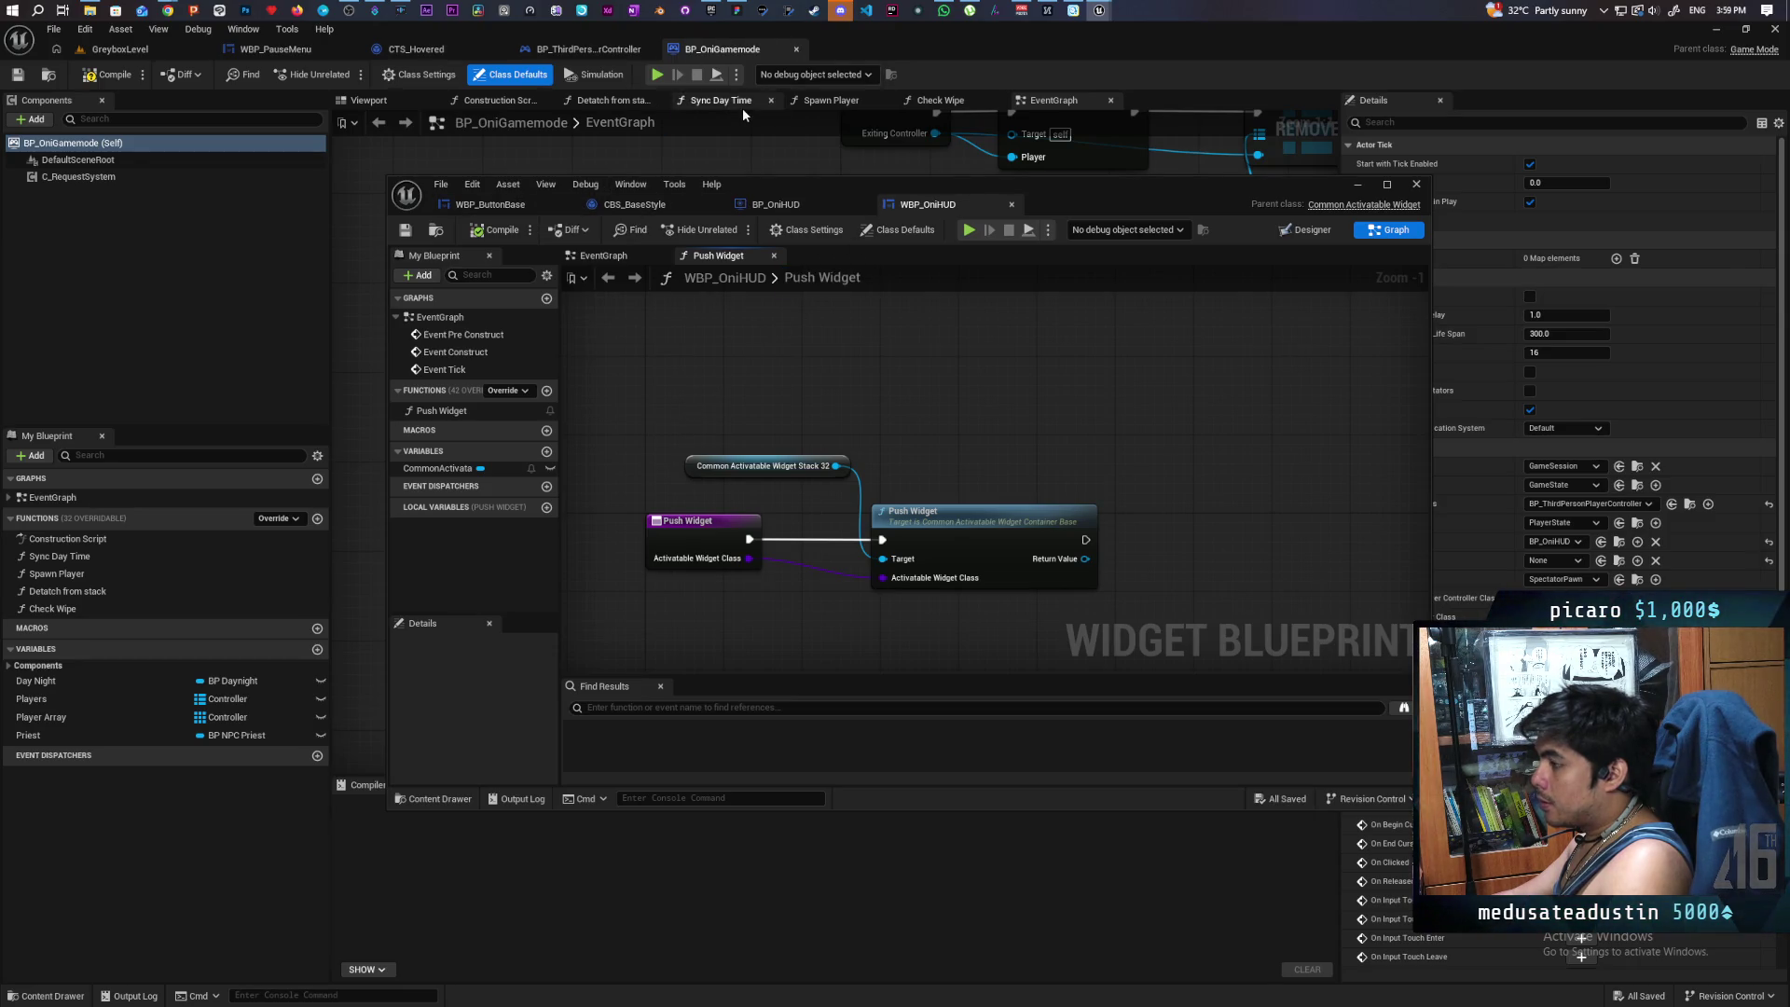
# - Move the WBP_OniHUD window aside and open WBP_PauseMenu's event graph
pyautogui.moveTo(1055, 209)
pyautogui.mouseDown()
pyautogui.moveTo(1044, 320)
pyautogui.moveTo(937, 480)
pyautogui.moveTo(906, 483)
pyautogui.mouseUp()
pyautogui.click(276, 49)
pyautogui.moveTo(1012, 457); pyautogui.dragTo(992, 554)
pyautogui.click(1748, 75)
# - Tidy the Close event's input-mode and Show Mouse Cursor nodes and centre the view on them
pyautogui.scroll(-3, 1030, 376)
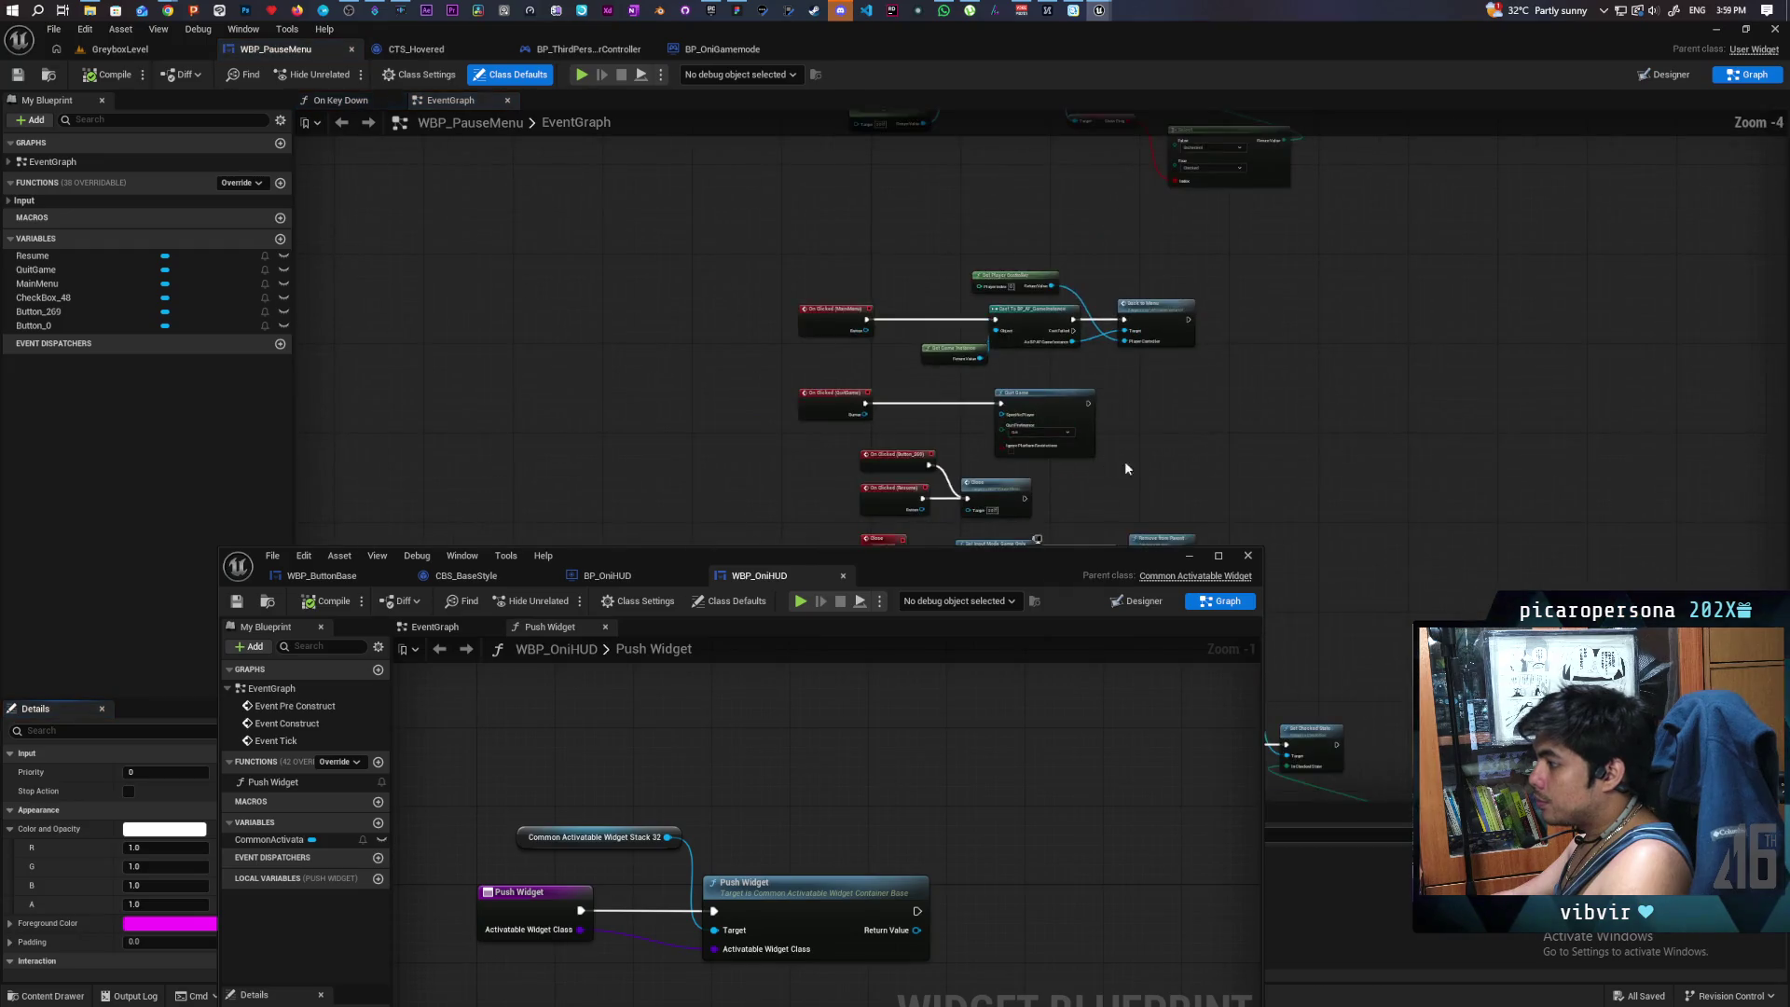
pyautogui.scroll(3, 1069, 323)
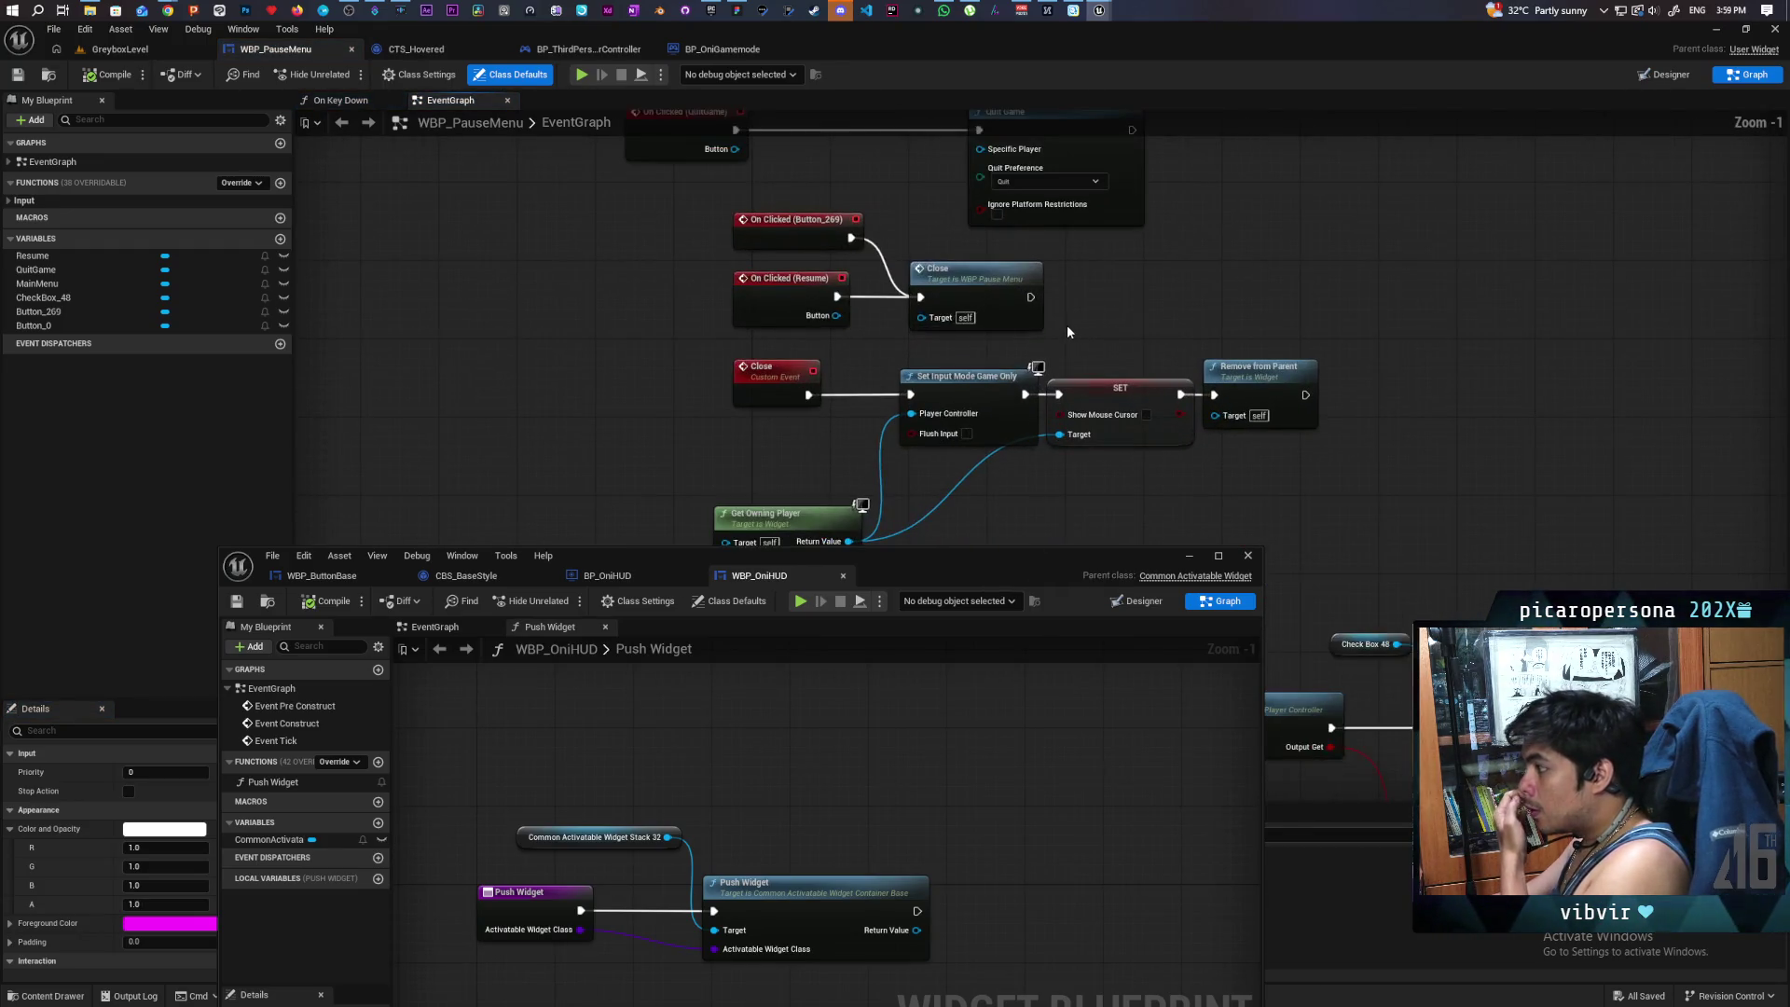
pyautogui.moveTo(899, 431)
pyautogui.mouseDown()
pyautogui.moveTo(863, 385)
pyautogui.moveTo(932, 472)
pyautogui.mouseUp()
pyautogui.moveTo(984, 326); pyautogui.dragTo(943, 328)
pyautogui.click(986, 422)
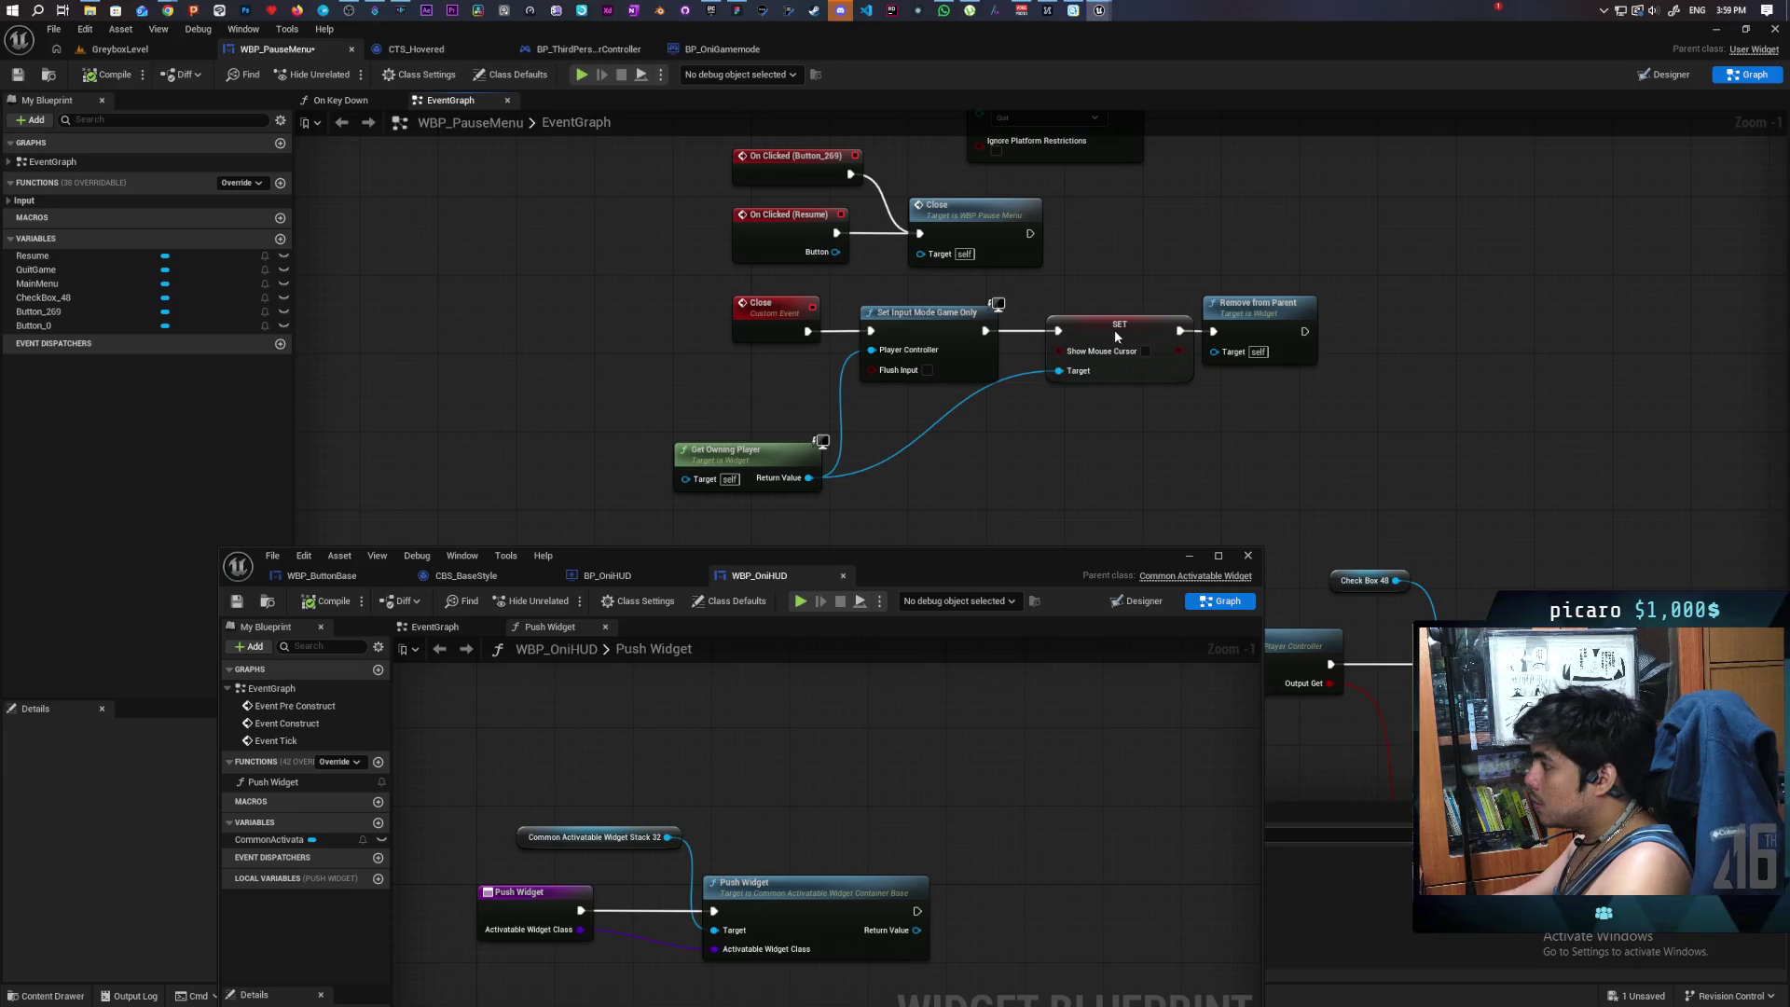
pyautogui.moveTo(1116, 329); pyautogui.dragTo(1099, 328)
pyautogui.moveTo(1112, 461); pyautogui.dragTo(1080, 417)
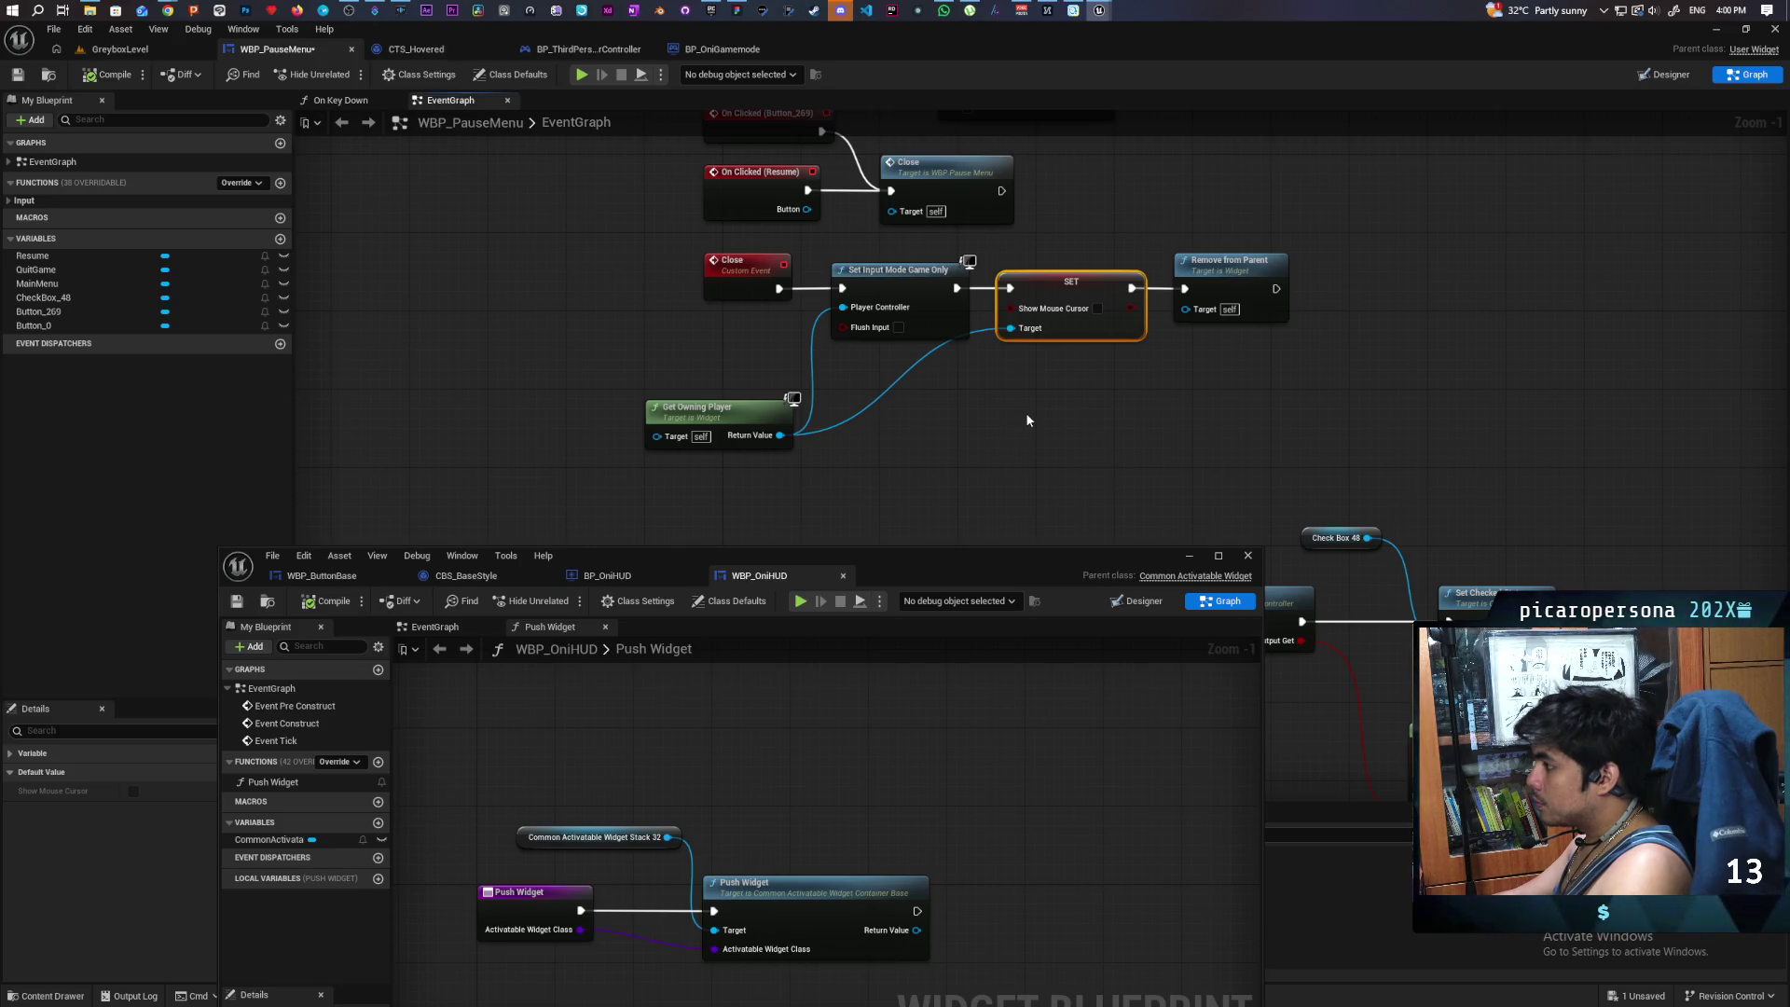
# - In the player controller graph, add a Get HUD node
pyautogui.click(584, 49)
pyautogui.scroll(-2, 977, 378)
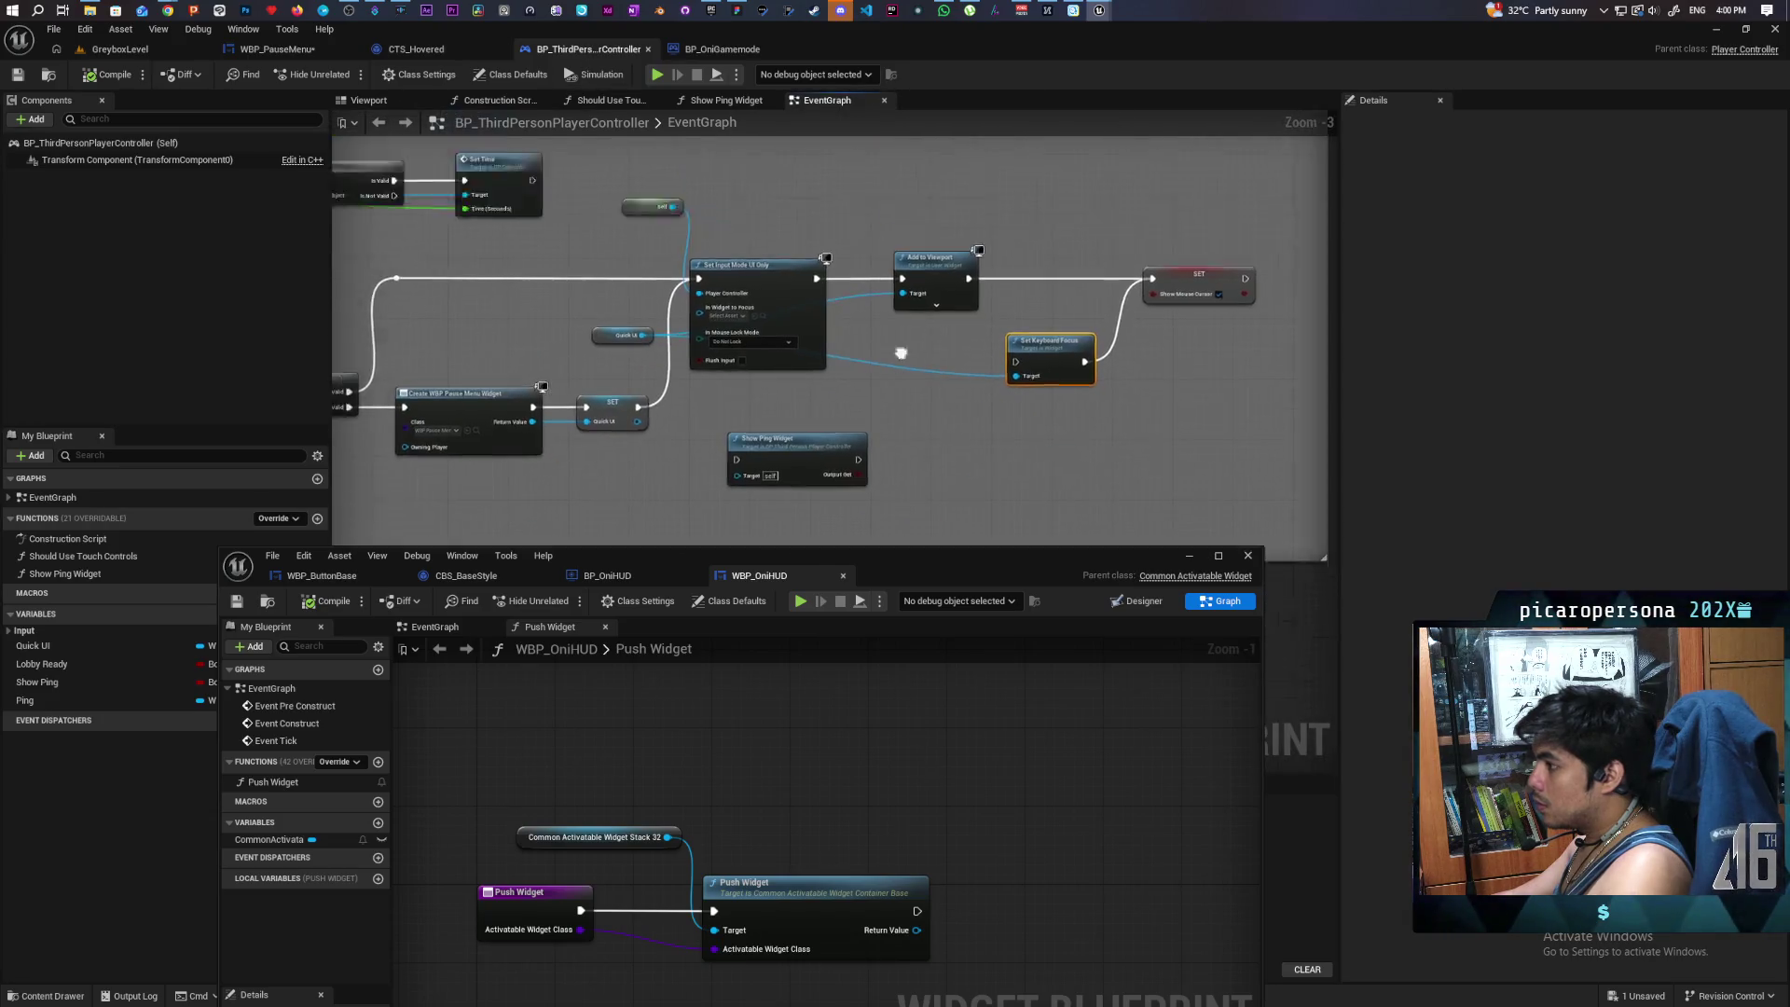
pyautogui.moveTo(901, 353); pyautogui.dragTo(1215, 278)
pyautogui.moveTo(785, 452)
pyautogui.mouseDown()
pyautogui.moveTo(981, 410)
pyautogui.moveTo(888, 420)
pyautogui.mouseUp()
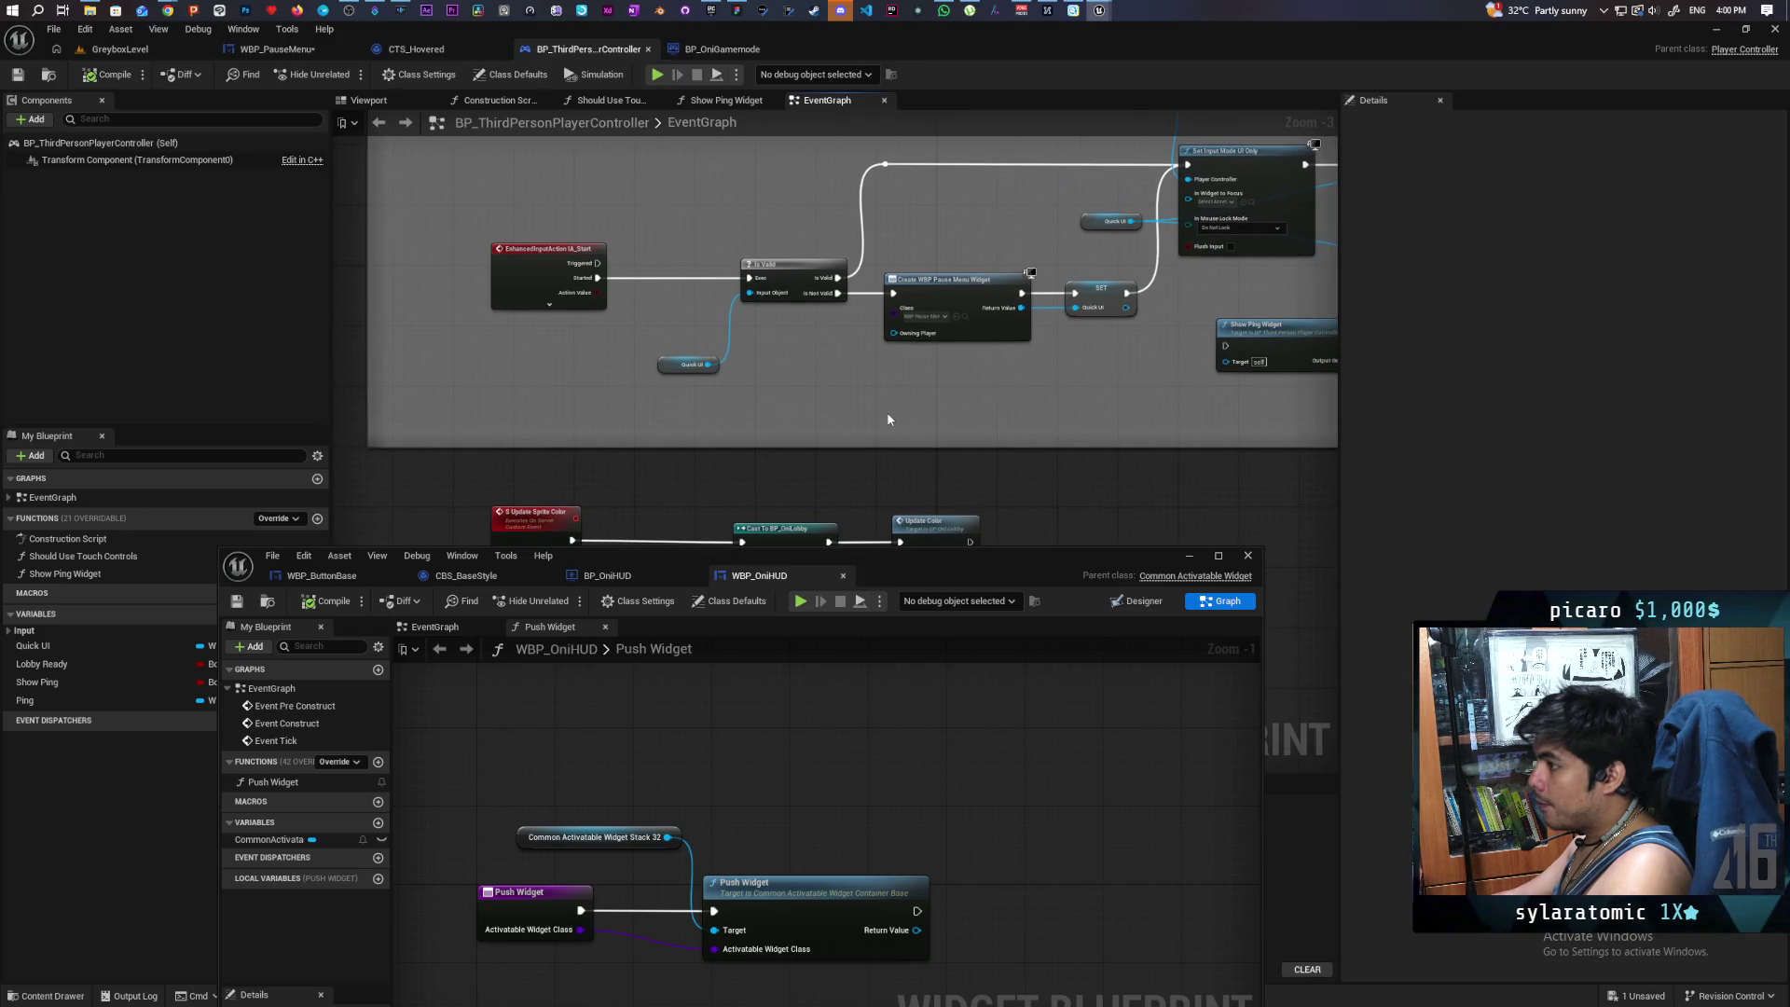
pyautogui.rightClick(761, 418)
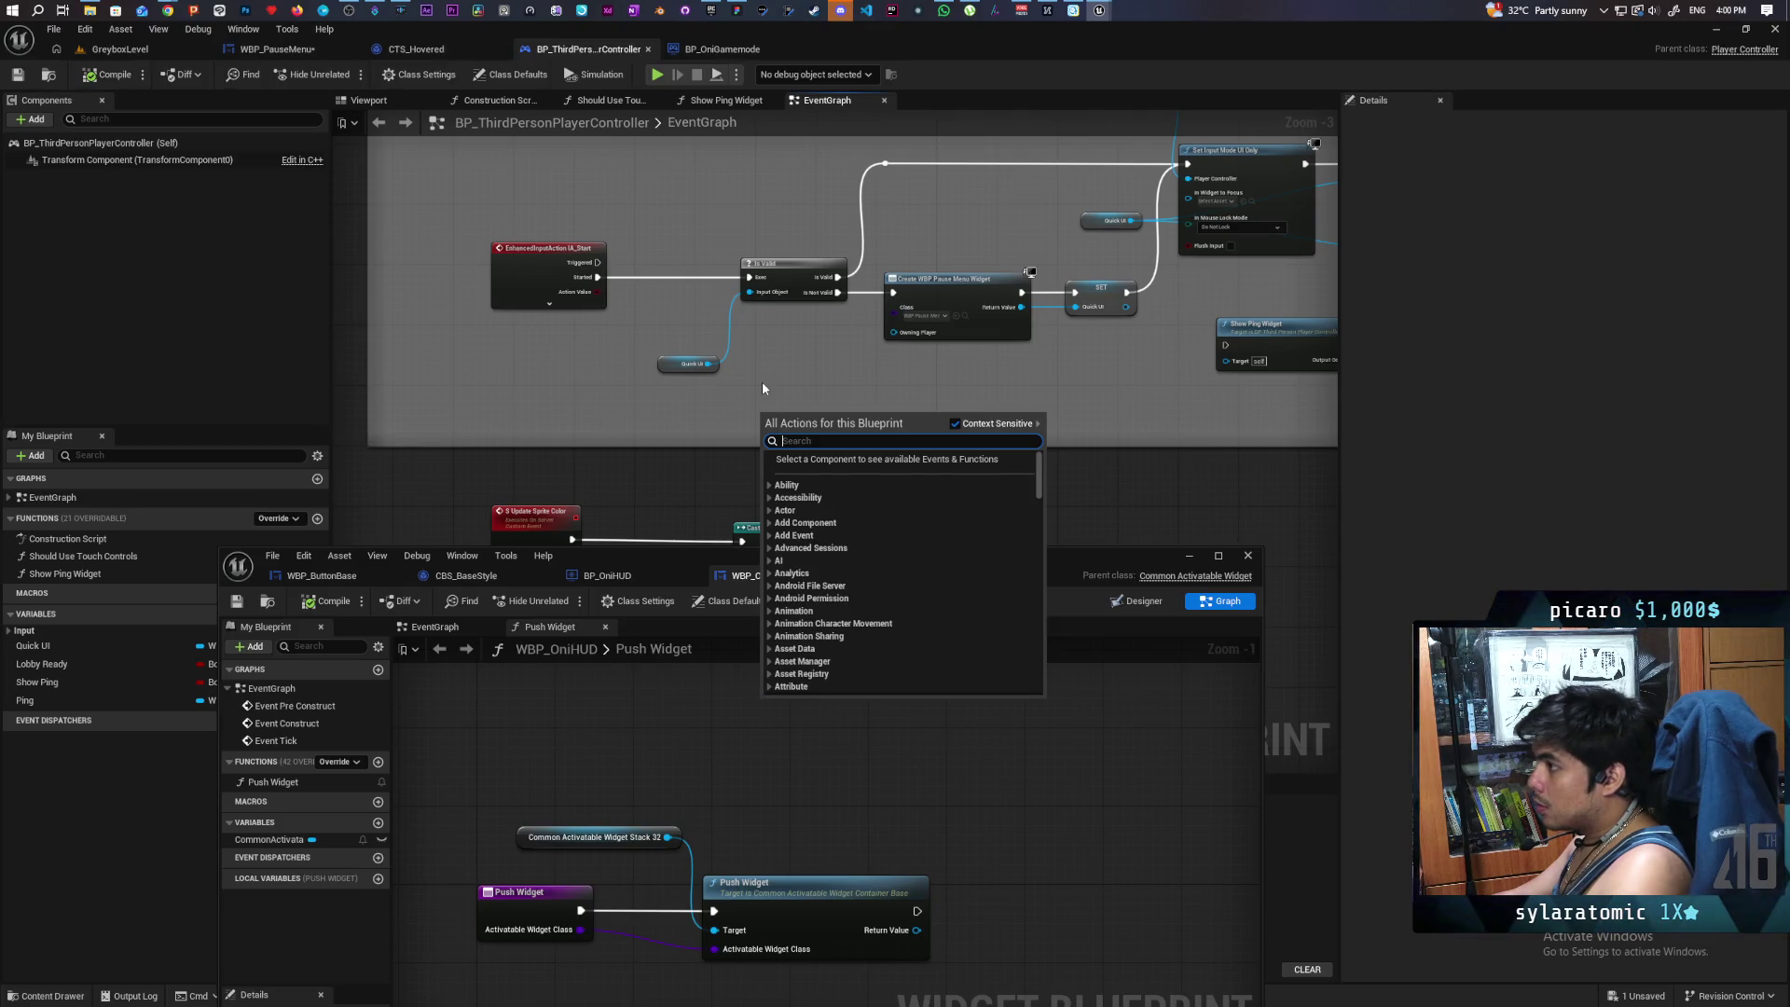
pyautogui.write('get')
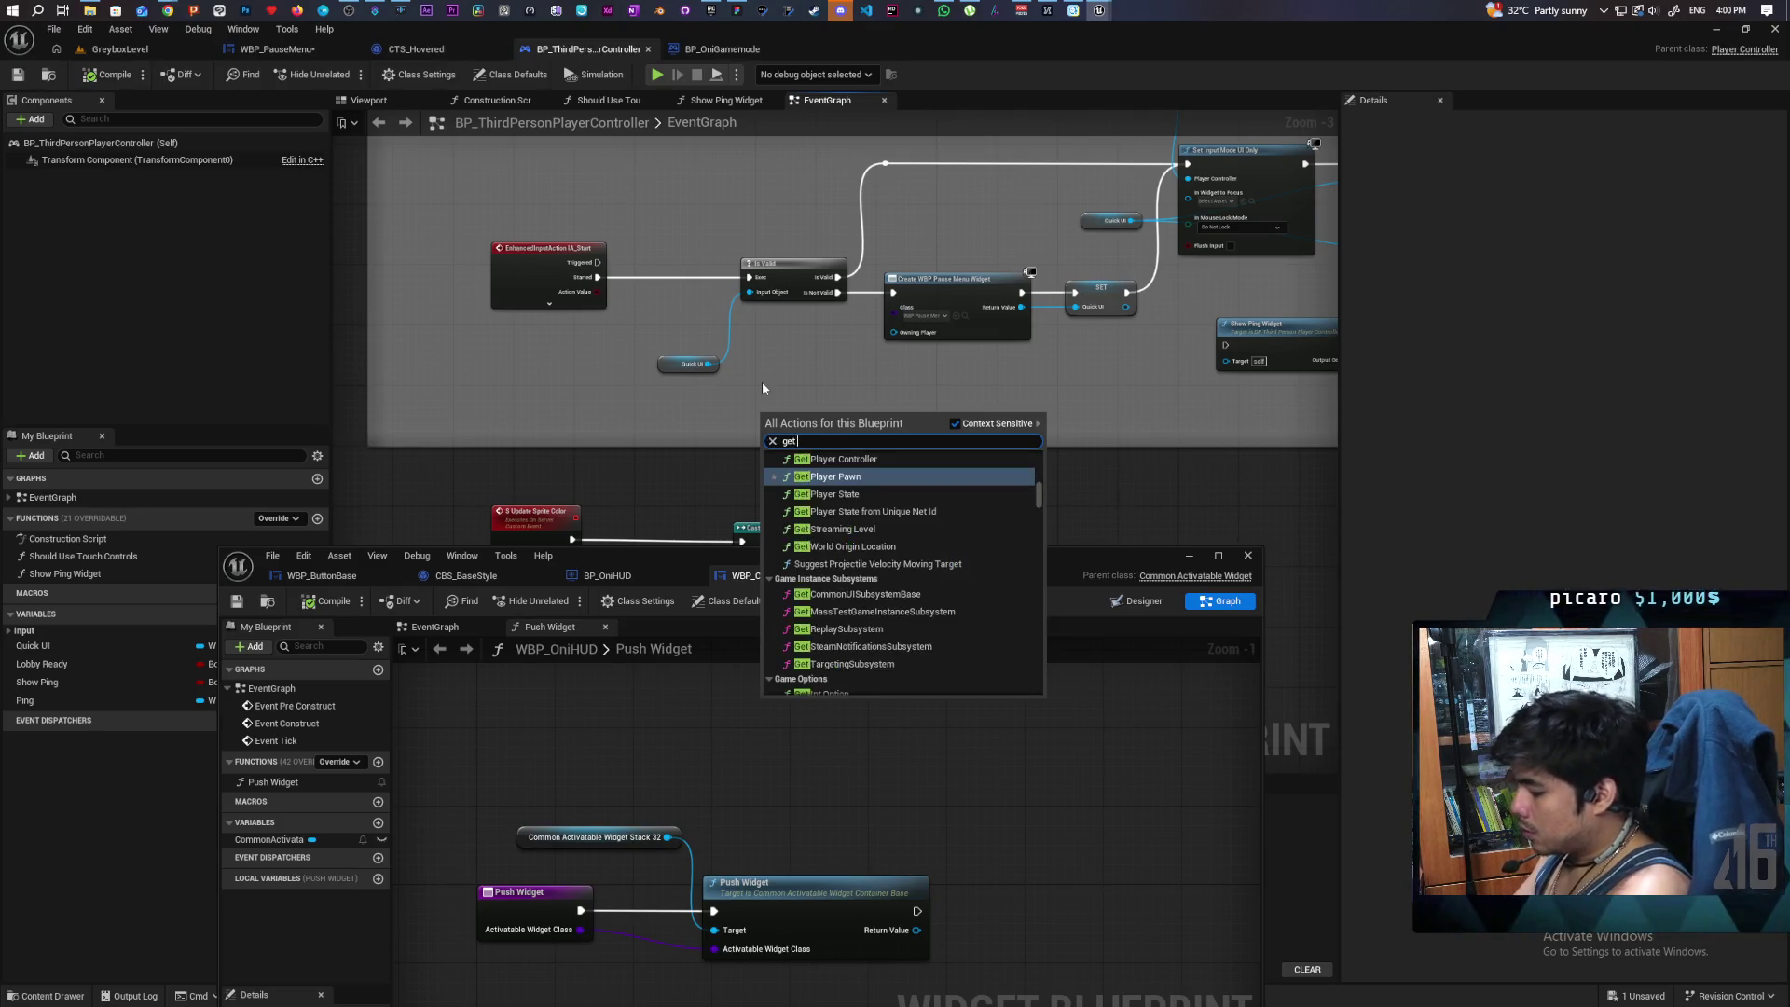
pyautogui.write(' hud')
pyautogui.press('Return')
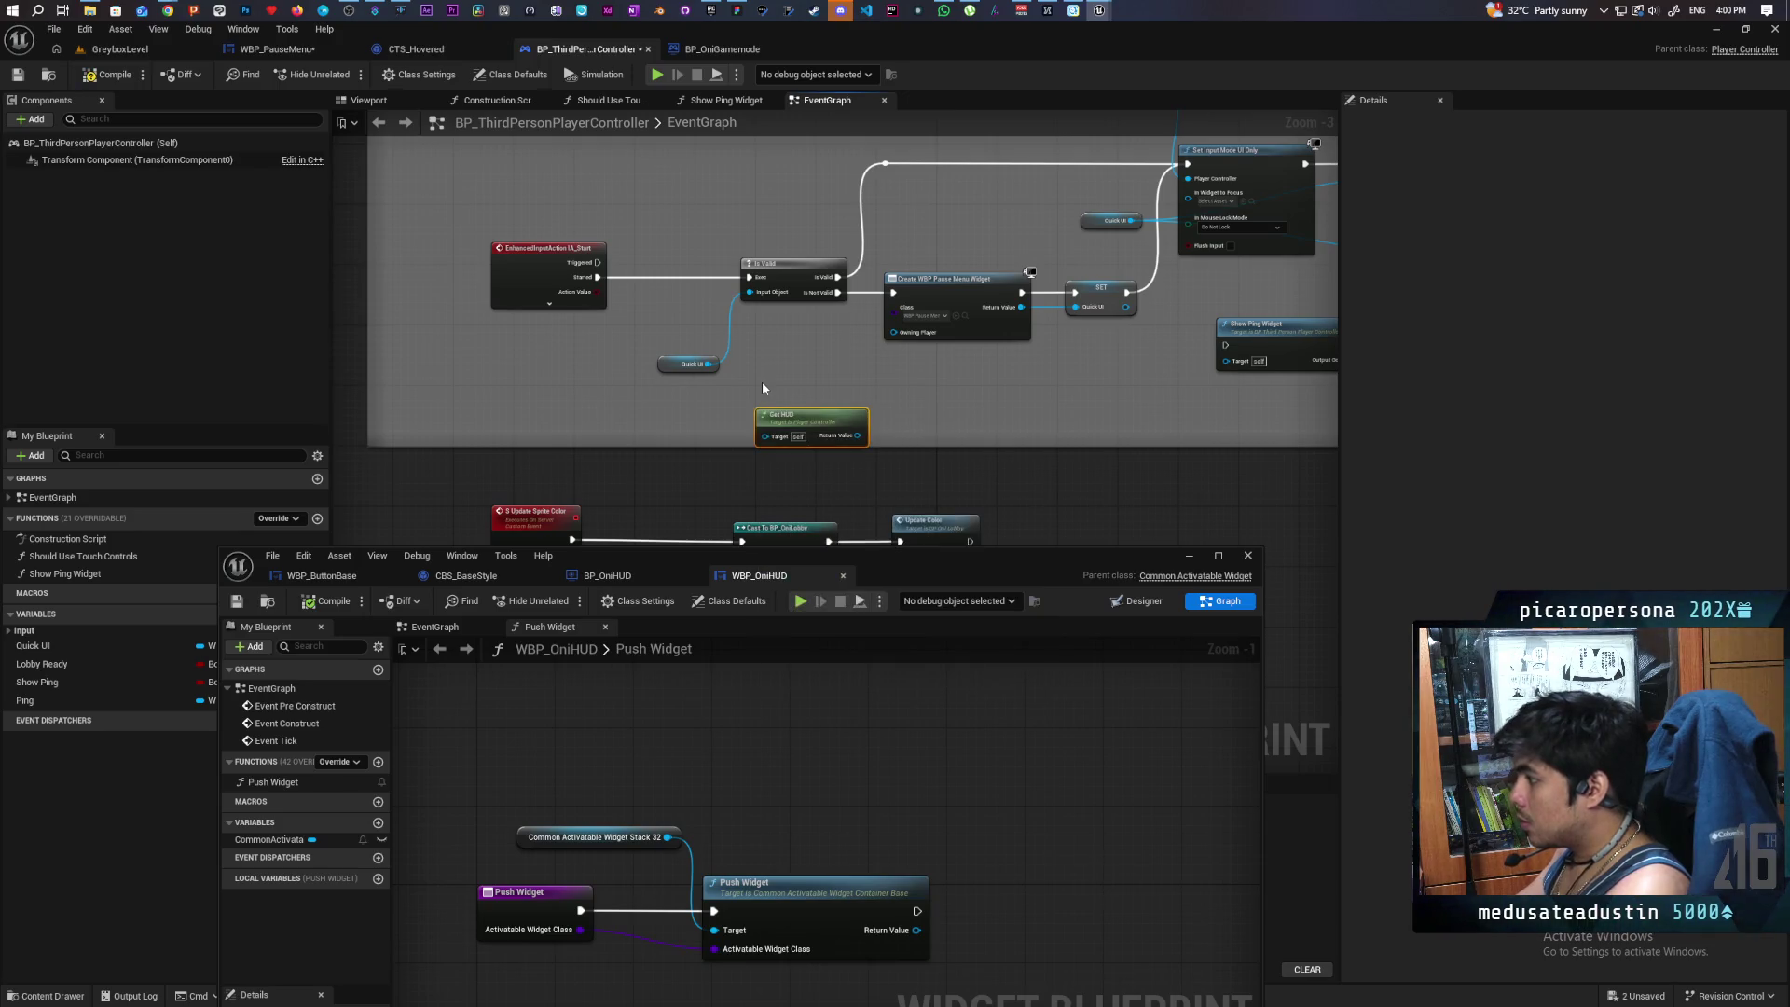
# - Move Get HUD below the Sequence and cast it to BP_OniHUD from Then 1
pyautogui.moveTo(802, 417); pyautogui.dragTo(598, 410)
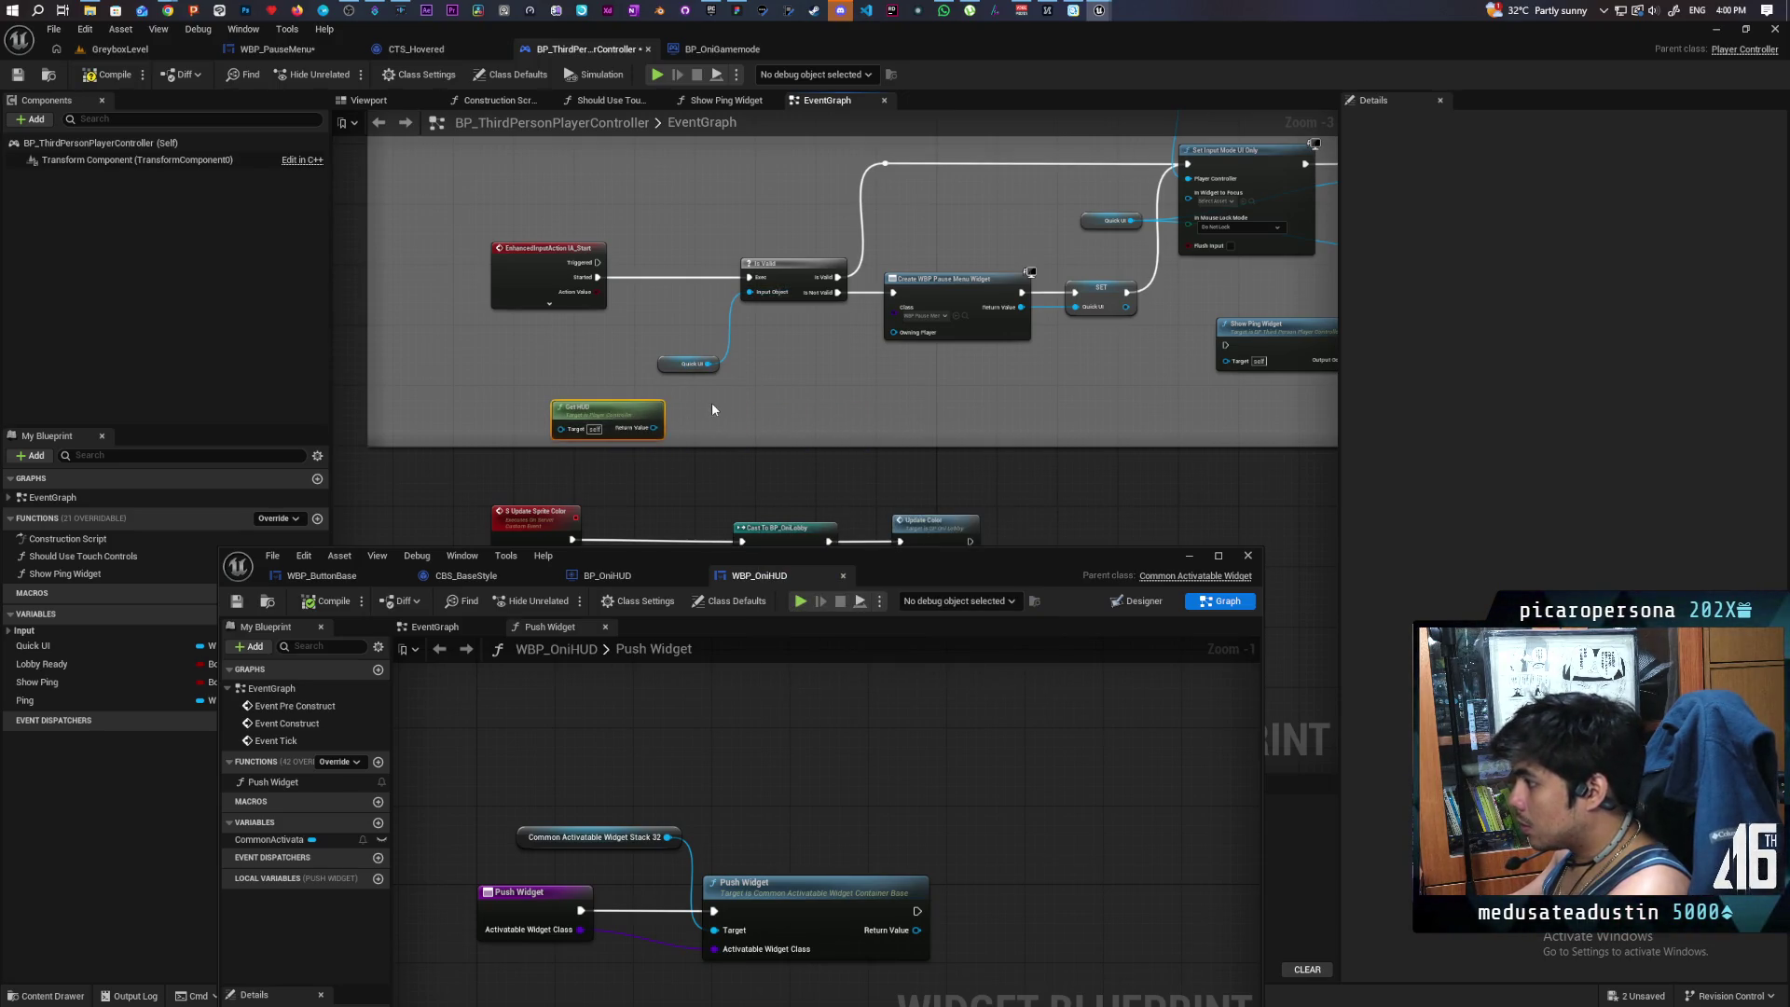
pyautogui.scroll(-3, 712, 409)
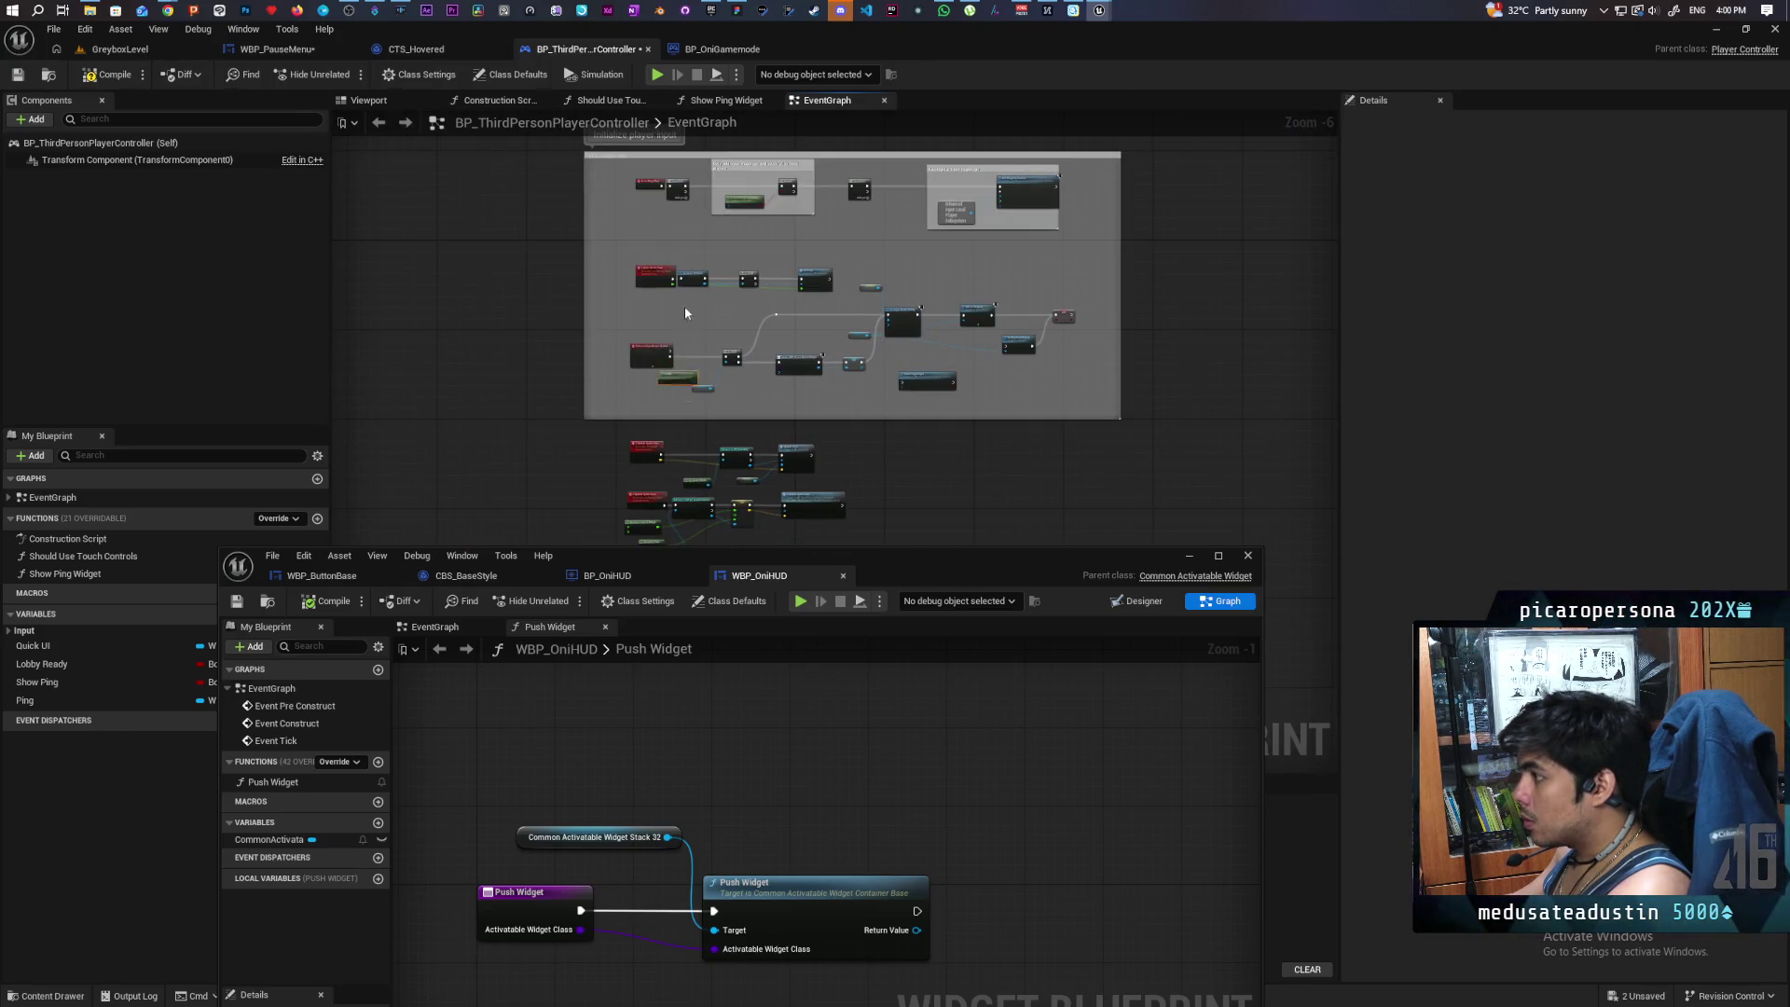
pyautogui.scroll(4, 692, 145)
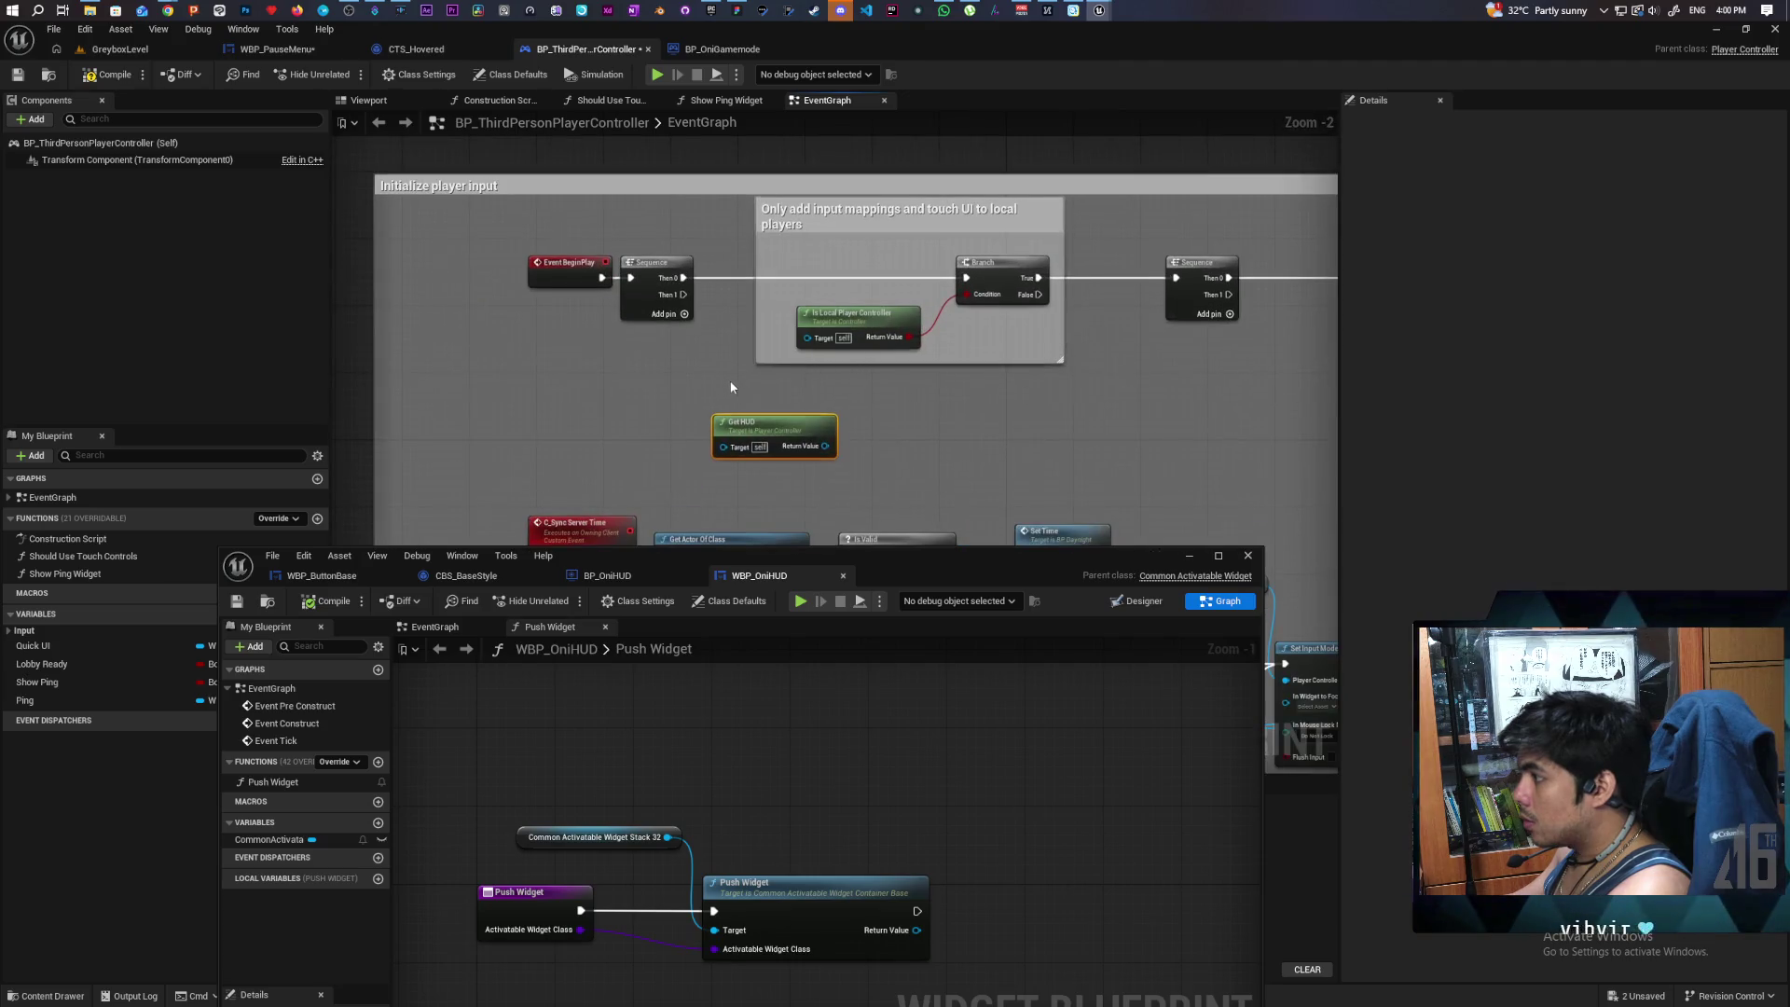
pyautogui.moveTo(664, 411)
pyautogui.mouseDown()
pyautogui.moveTo(1329, 462)
pyautogui.moveTo(410, 485)
pyautogui.moveTo(345, 467)
pyautogui.moveTo(510, 432)
pyautogui.moveTo(488, 407)
pyautogui.mouseUp()
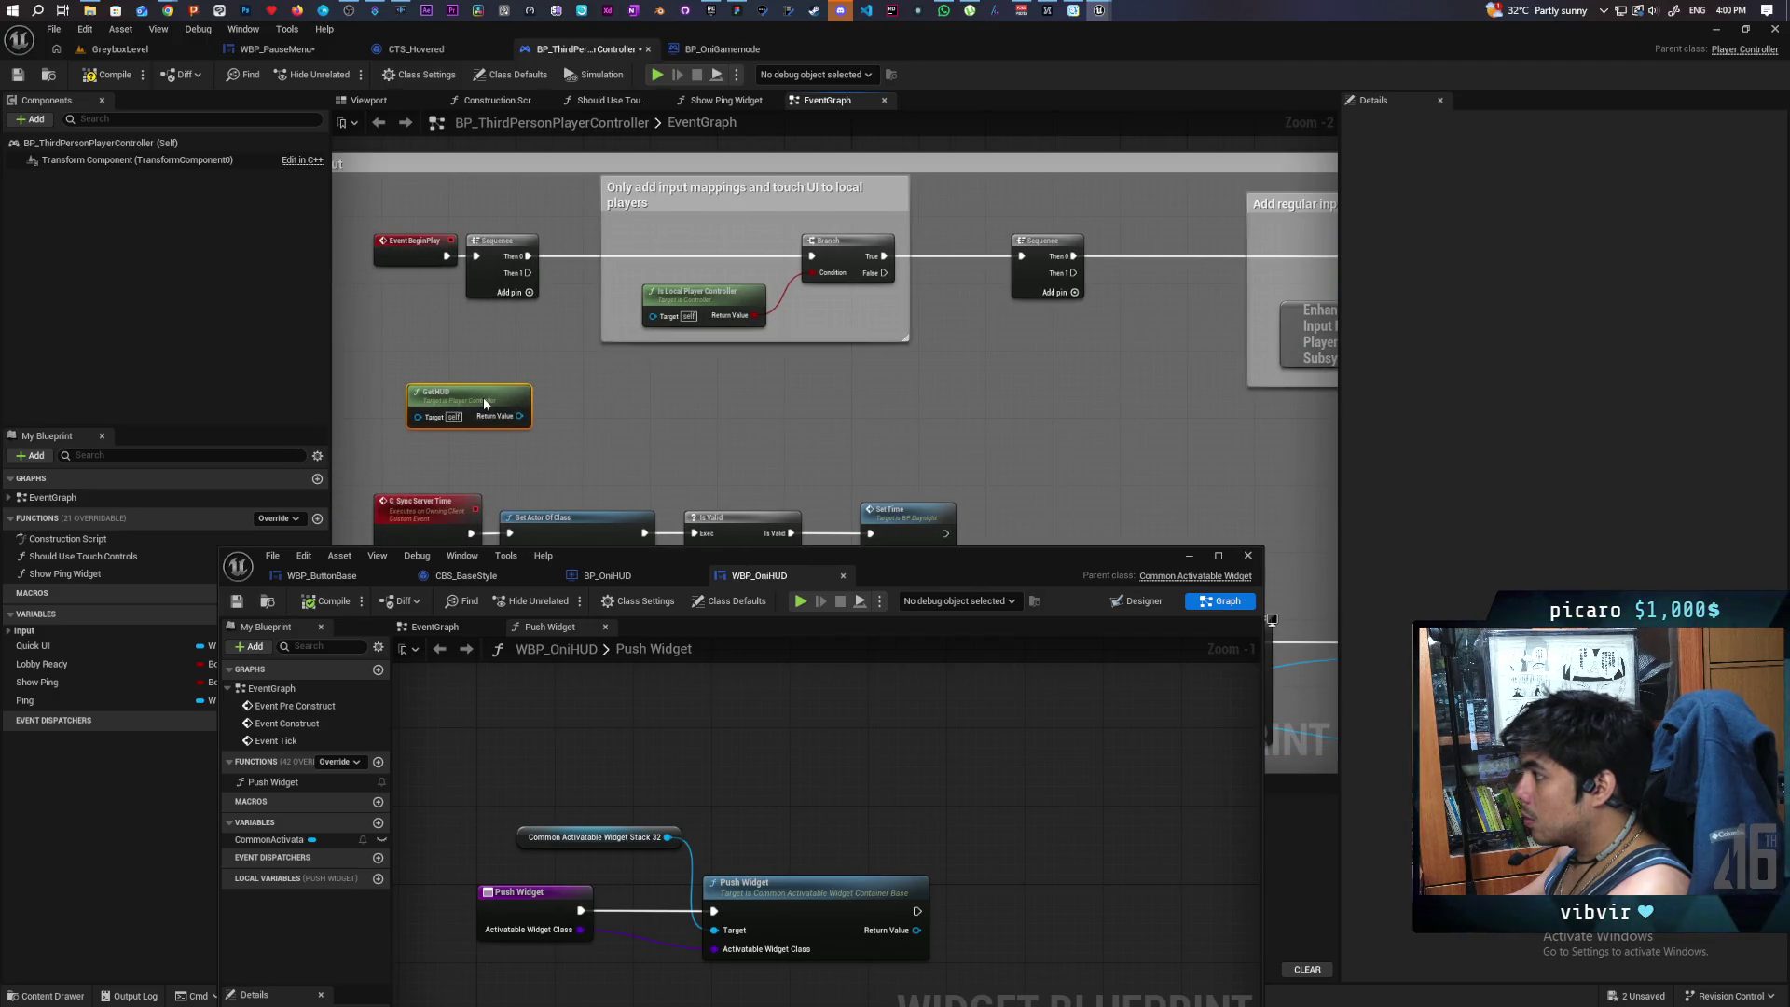
pyautogui.moveTo(485, 403); pyautogui.dragTo(481, 403)
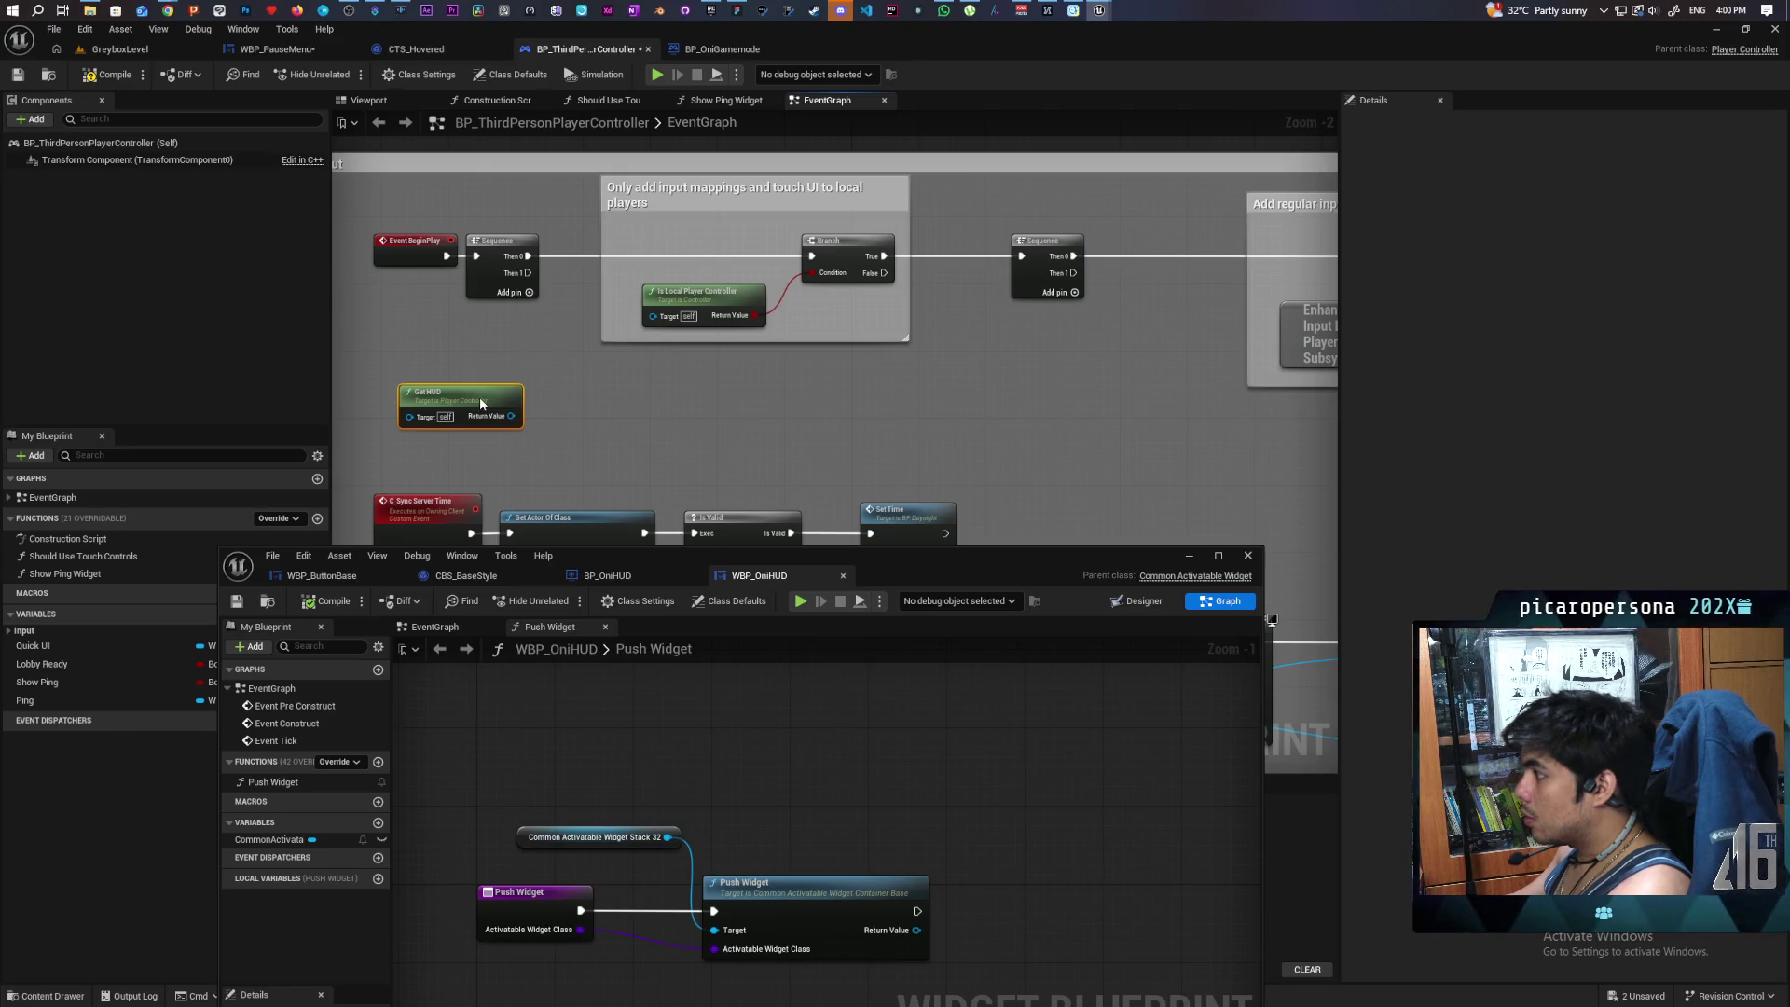
pyautogui.moveTo(481, 403)
pyautogui.mouseDown()
pyautogui.moveTo(1430, 436)
pyautogui.moveTo(795, 434)
pyautogui.moveTo(878, 427)
pyautogui.mouseUp()
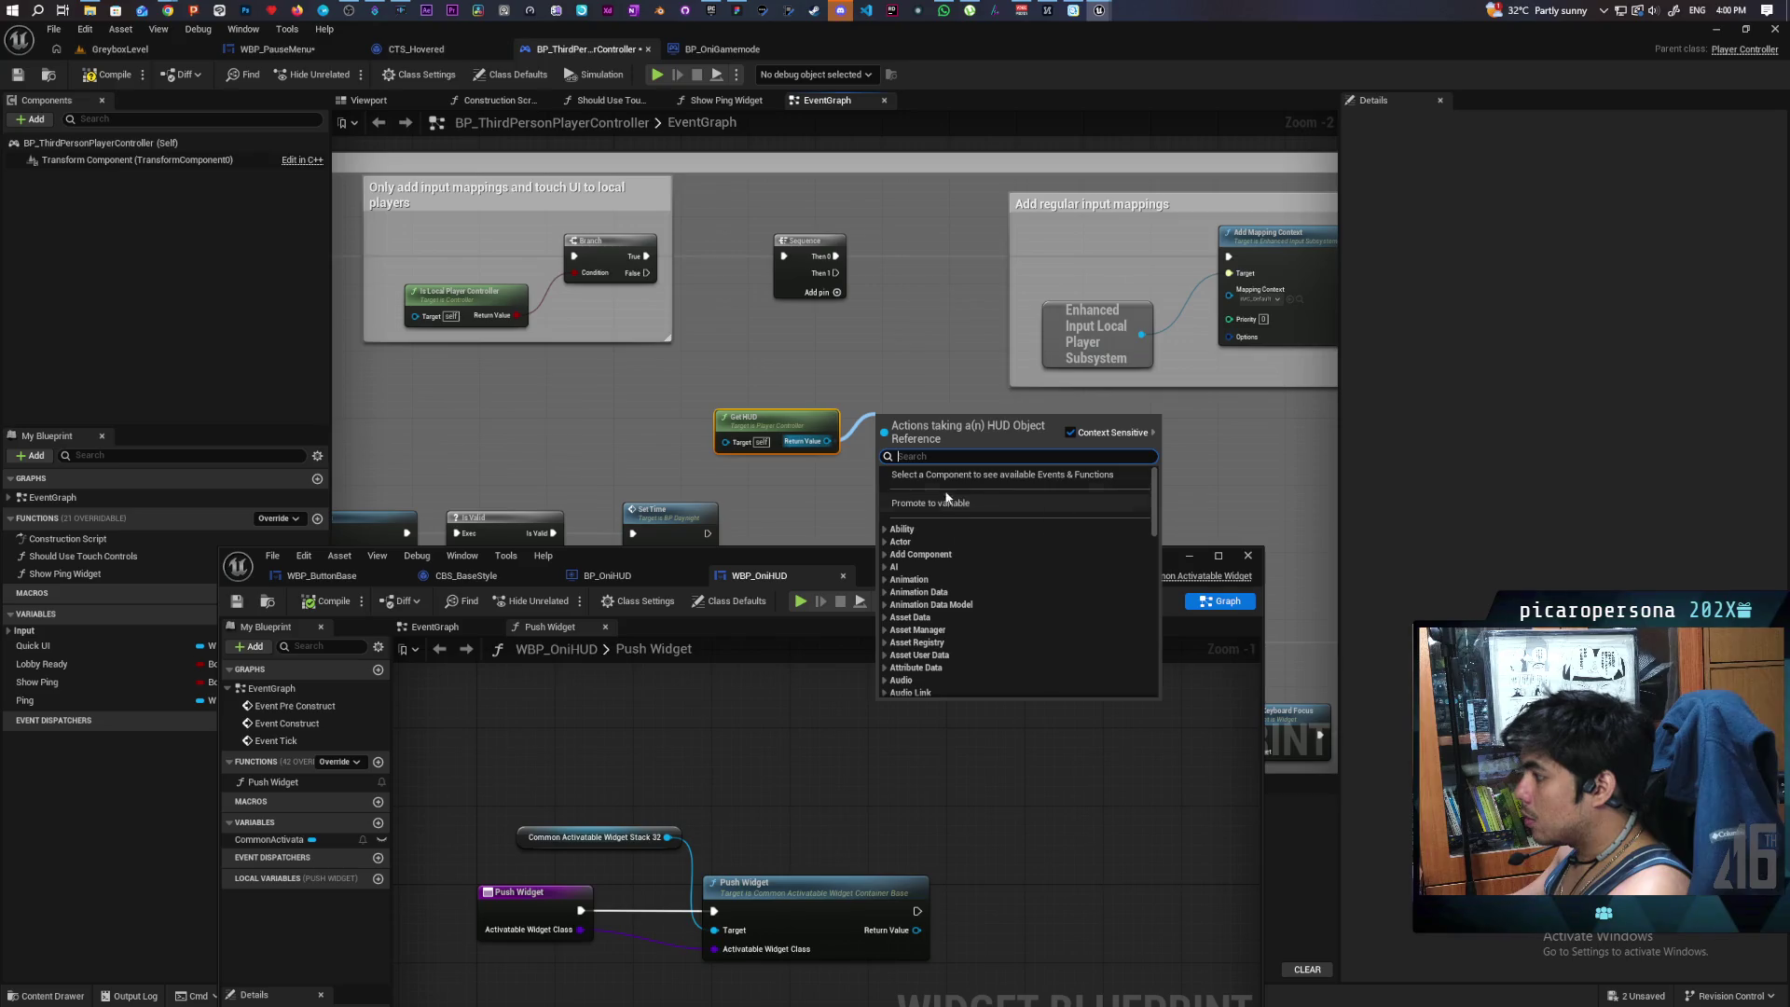
pyautogui.write('cast t')
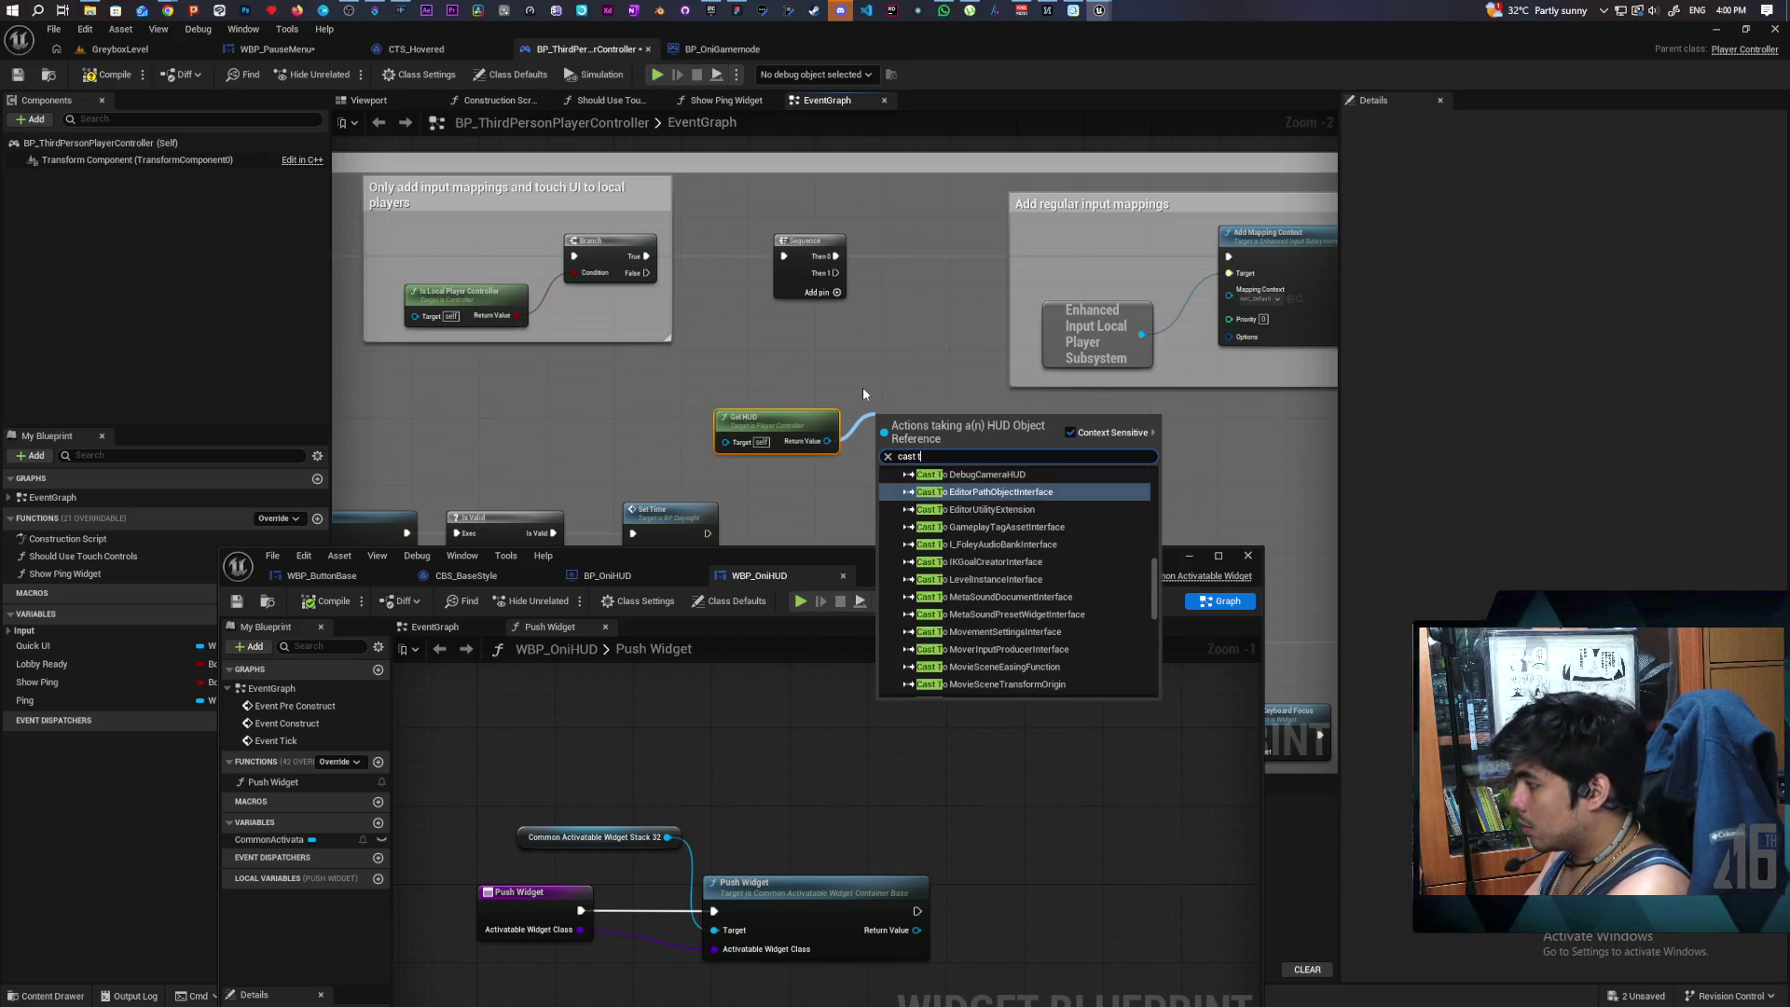
pyautogui.write('o oni hu')
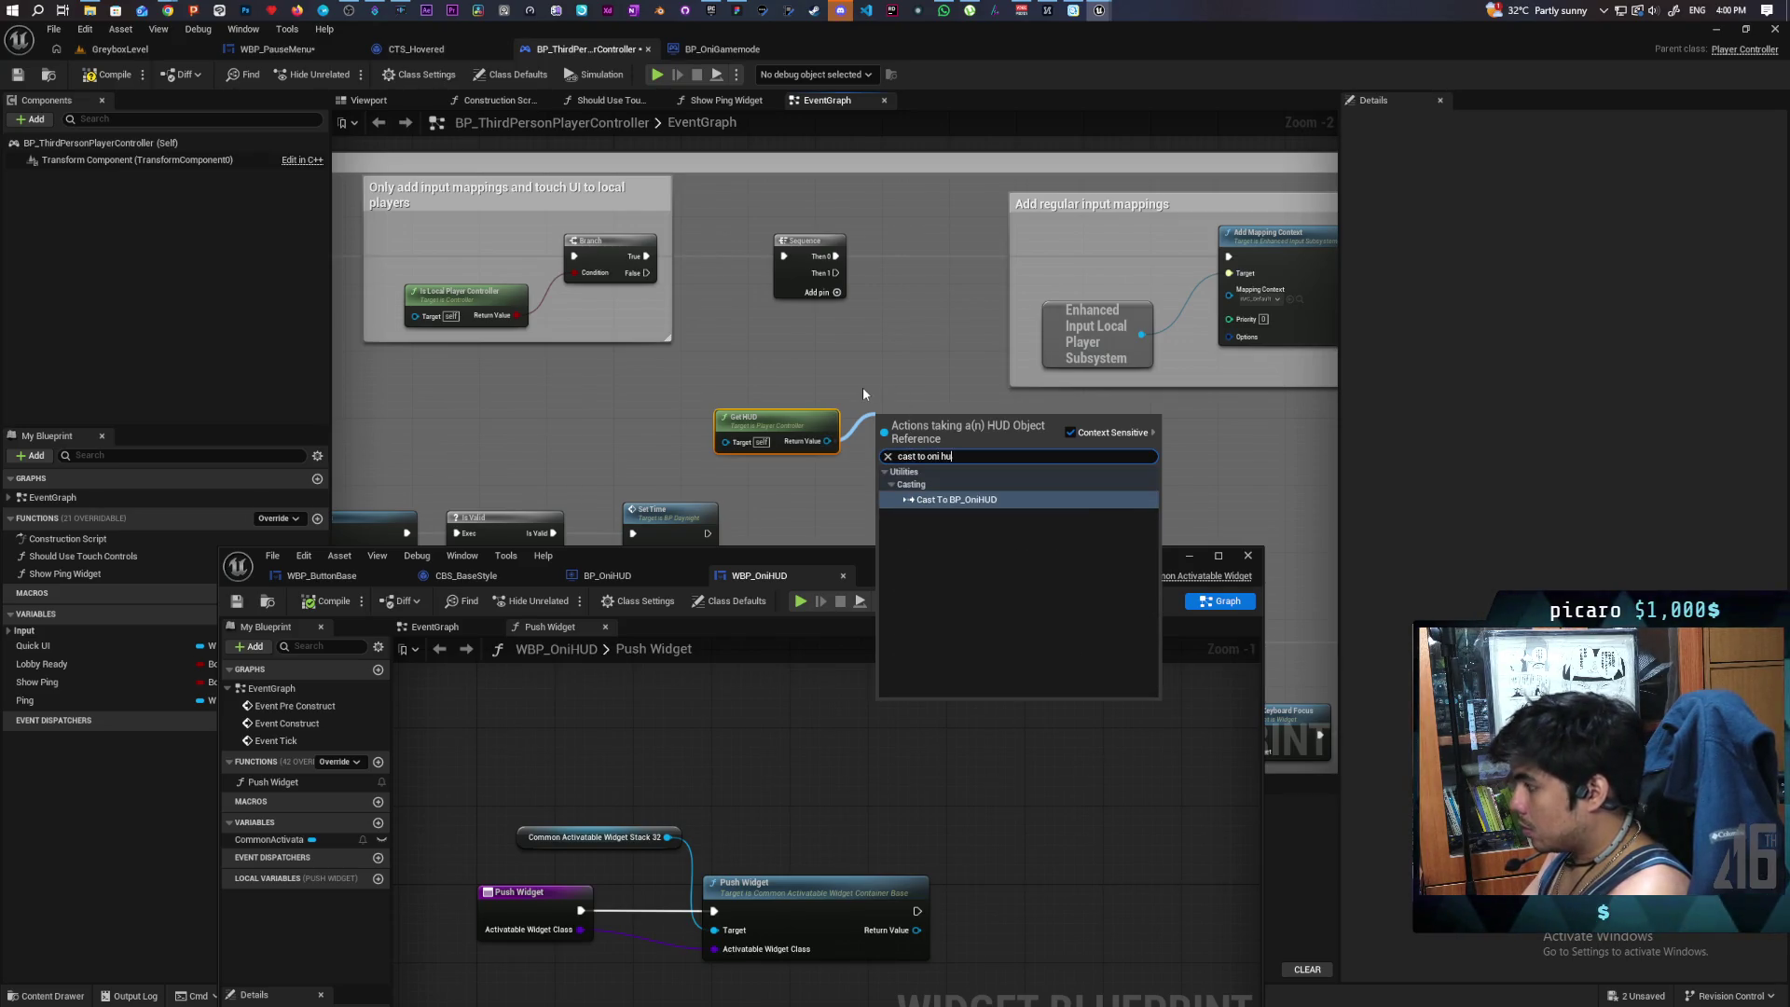
pyautogui.press('Return')
pyautogui.moveTo(836, 272)
pyautogui.mouseDown()
pyautogui.moveTo(884, 432)
pyautogui.moveTo(920, 423)
pyautogui.mouseUp()
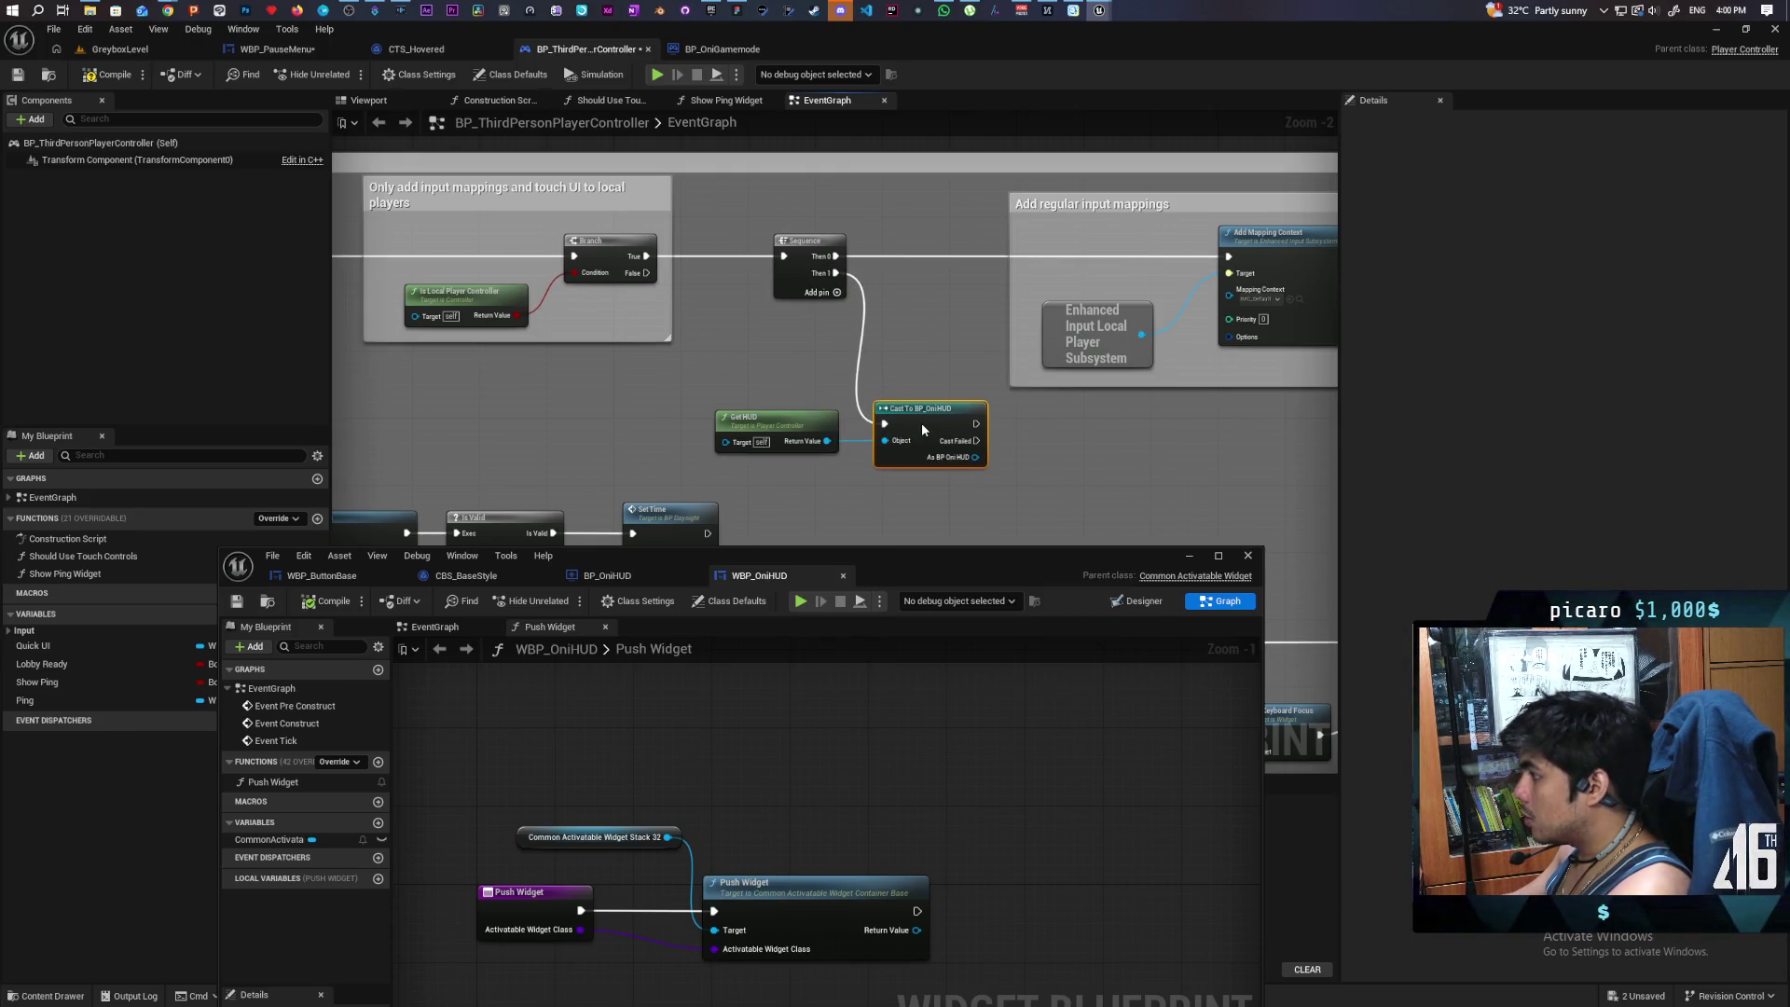
# - Get the HUD widget from the cast result and promote it to a new HUD variable
pyautogui.moveTo(951, 495)
pyautogui.mouseDown()
pyautogui.moveTo(729, 485)
pyautogui.moveTo(807, 462)
pyautogui.mouseUp()
pyautogui.write('get')
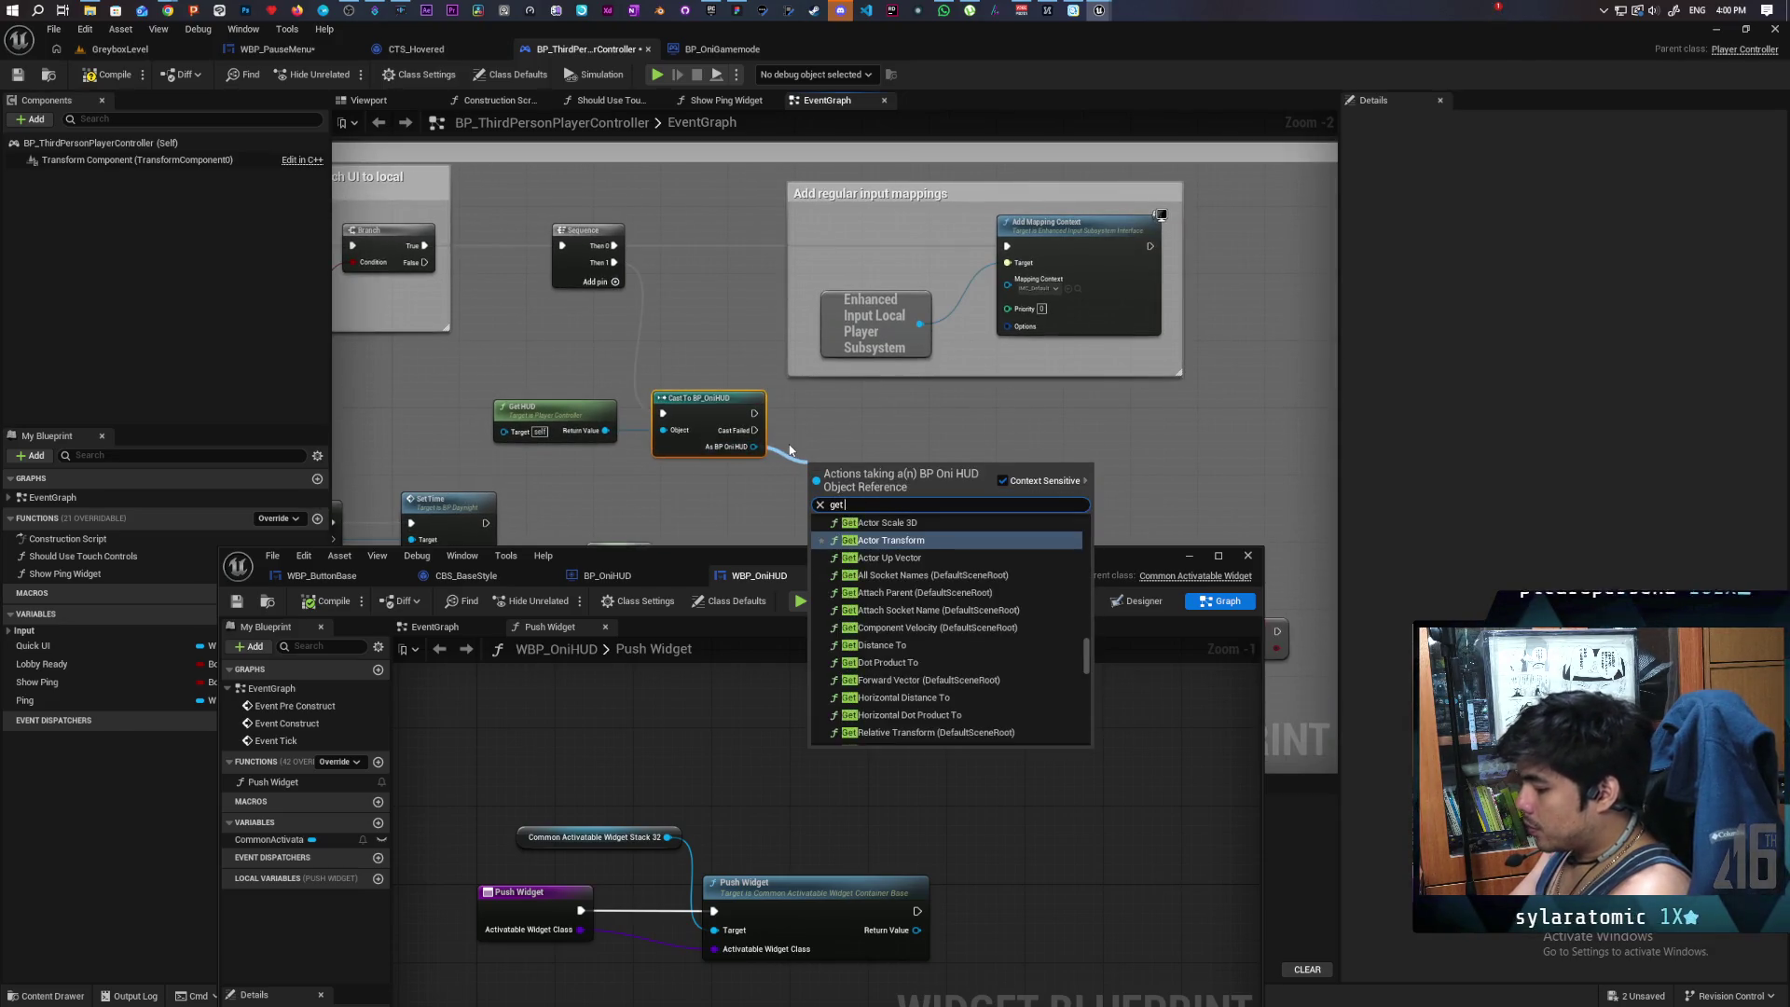
pyautogui.write(' hud')
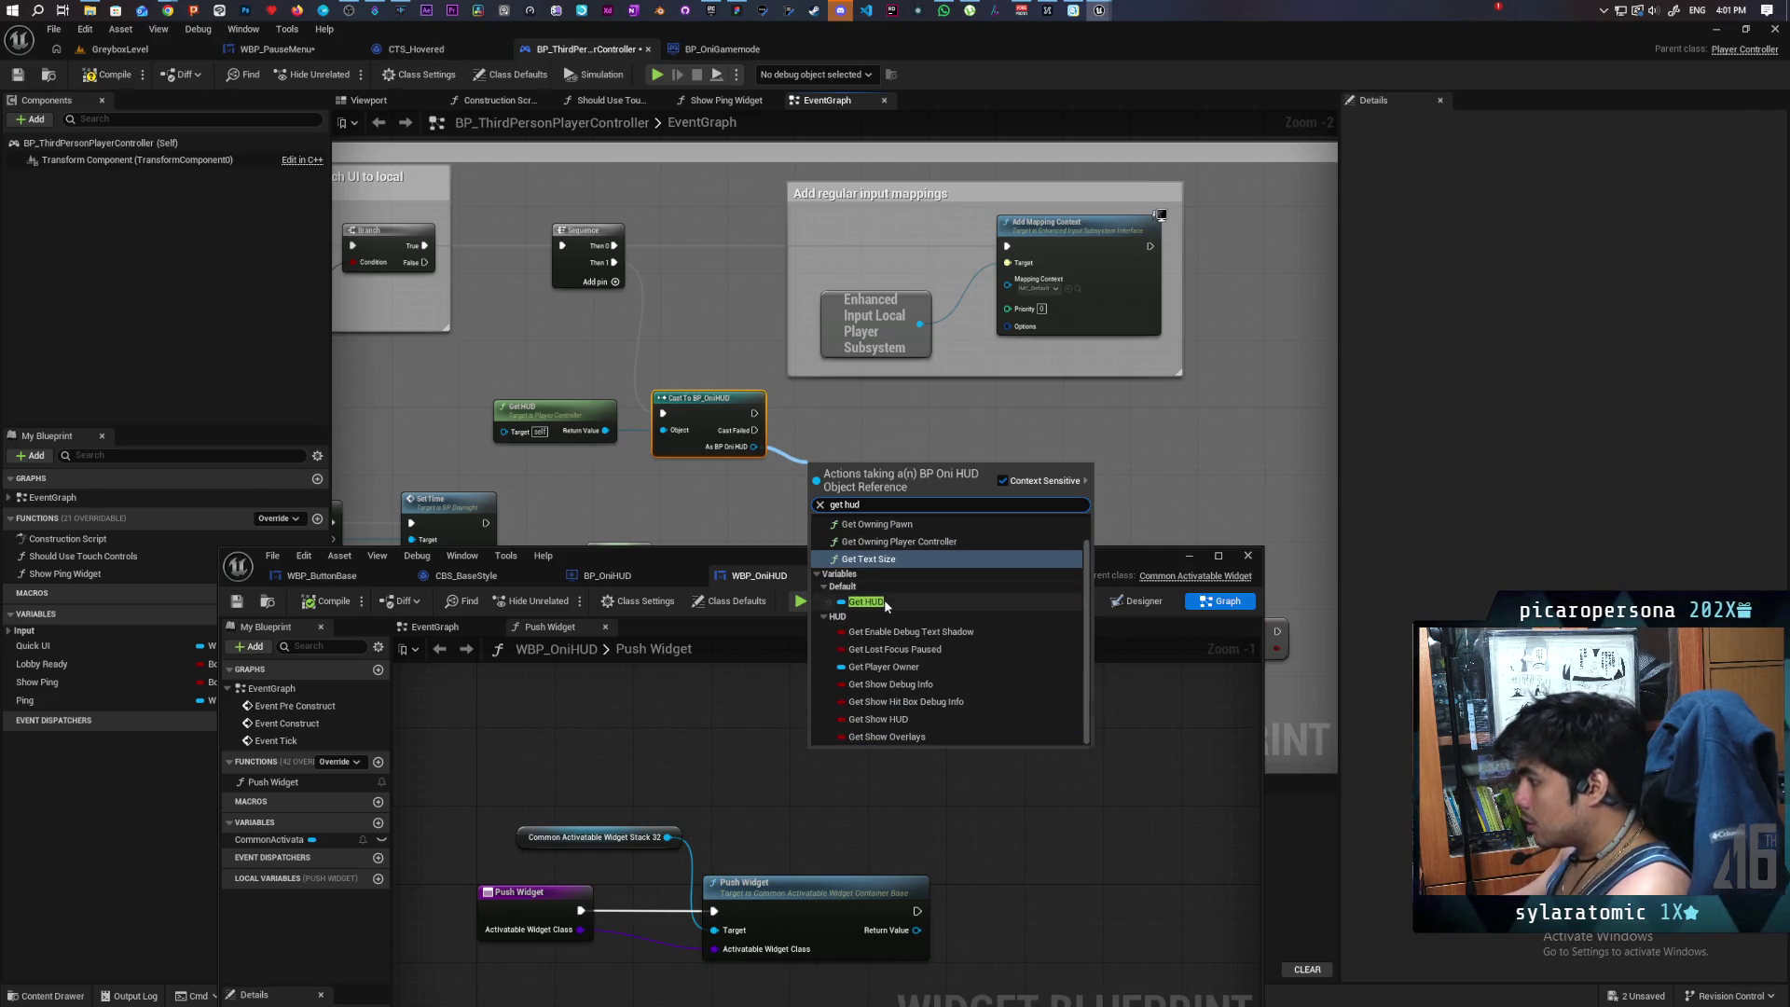
pyautogui.click(886, 606)
pyautogui.moveTo(886, 468); pyautogui.dragTo(972, 422)
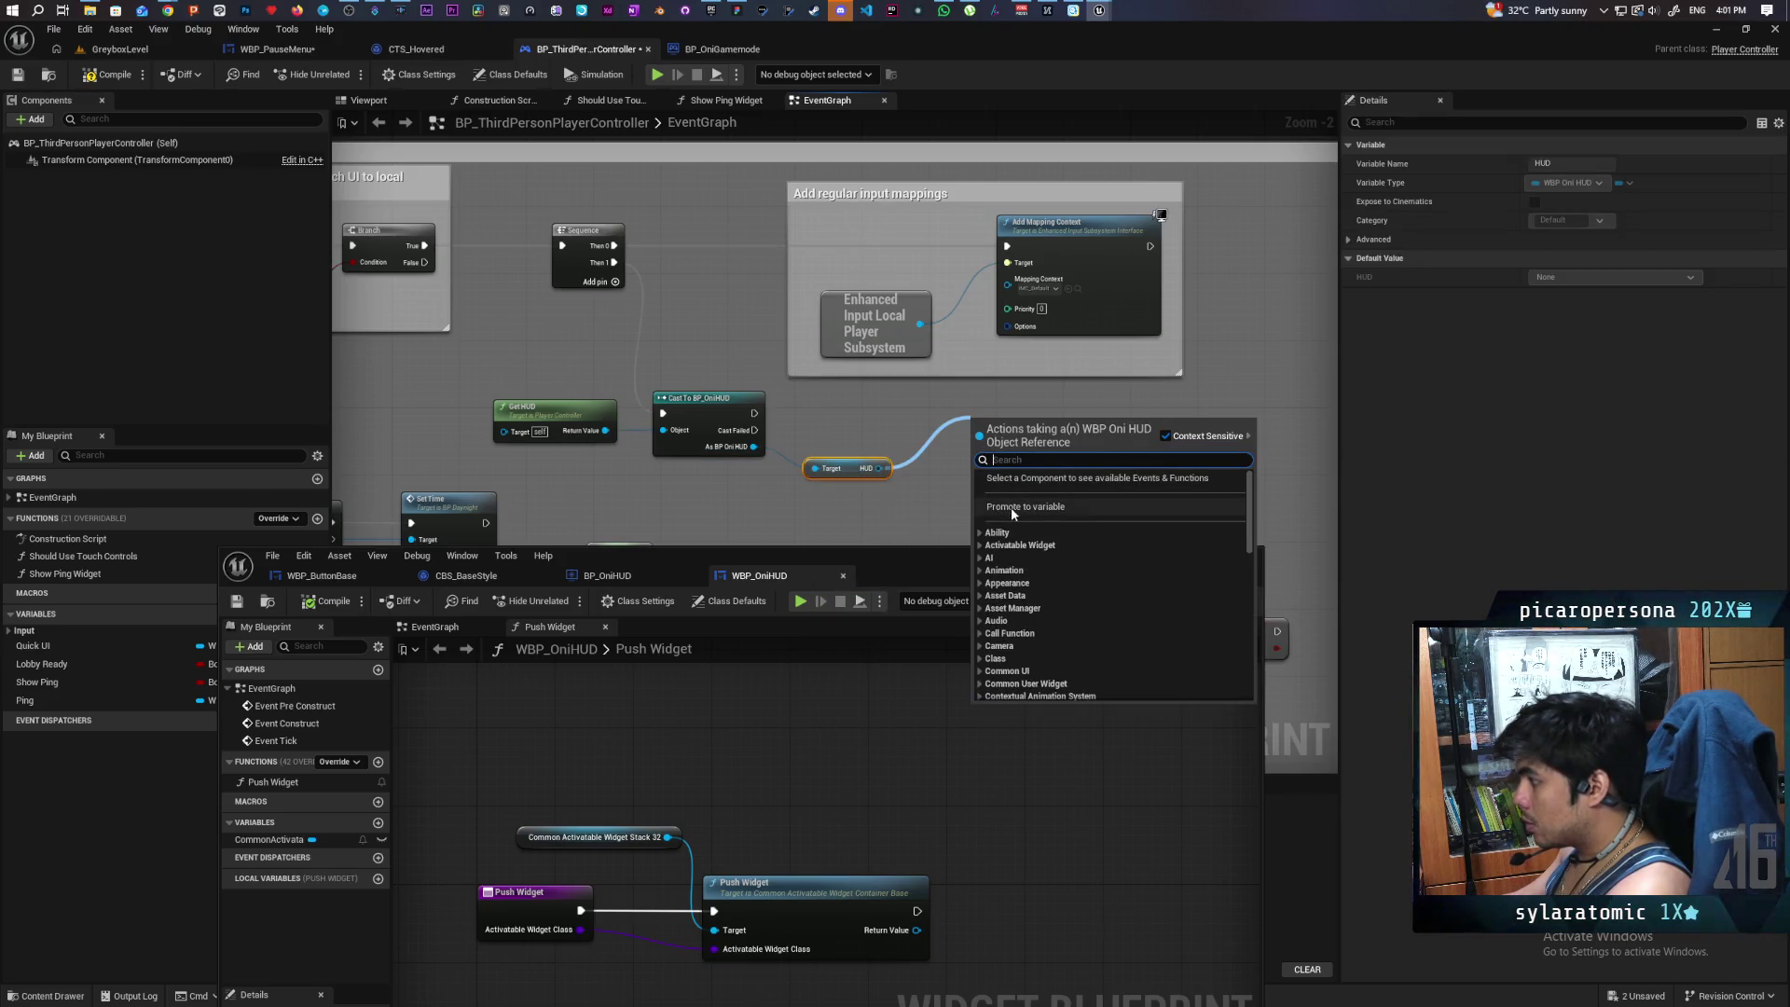
pyautogui.click(1011, 507)
pyautogui.press('Return')
pyautogui.moveTo(754, 413)
pyautogui.mouseDown()
pyautogui.moveTo(973, 429)
pyautogui.moveTo(998, 408)
pyautogui.mouseUp()
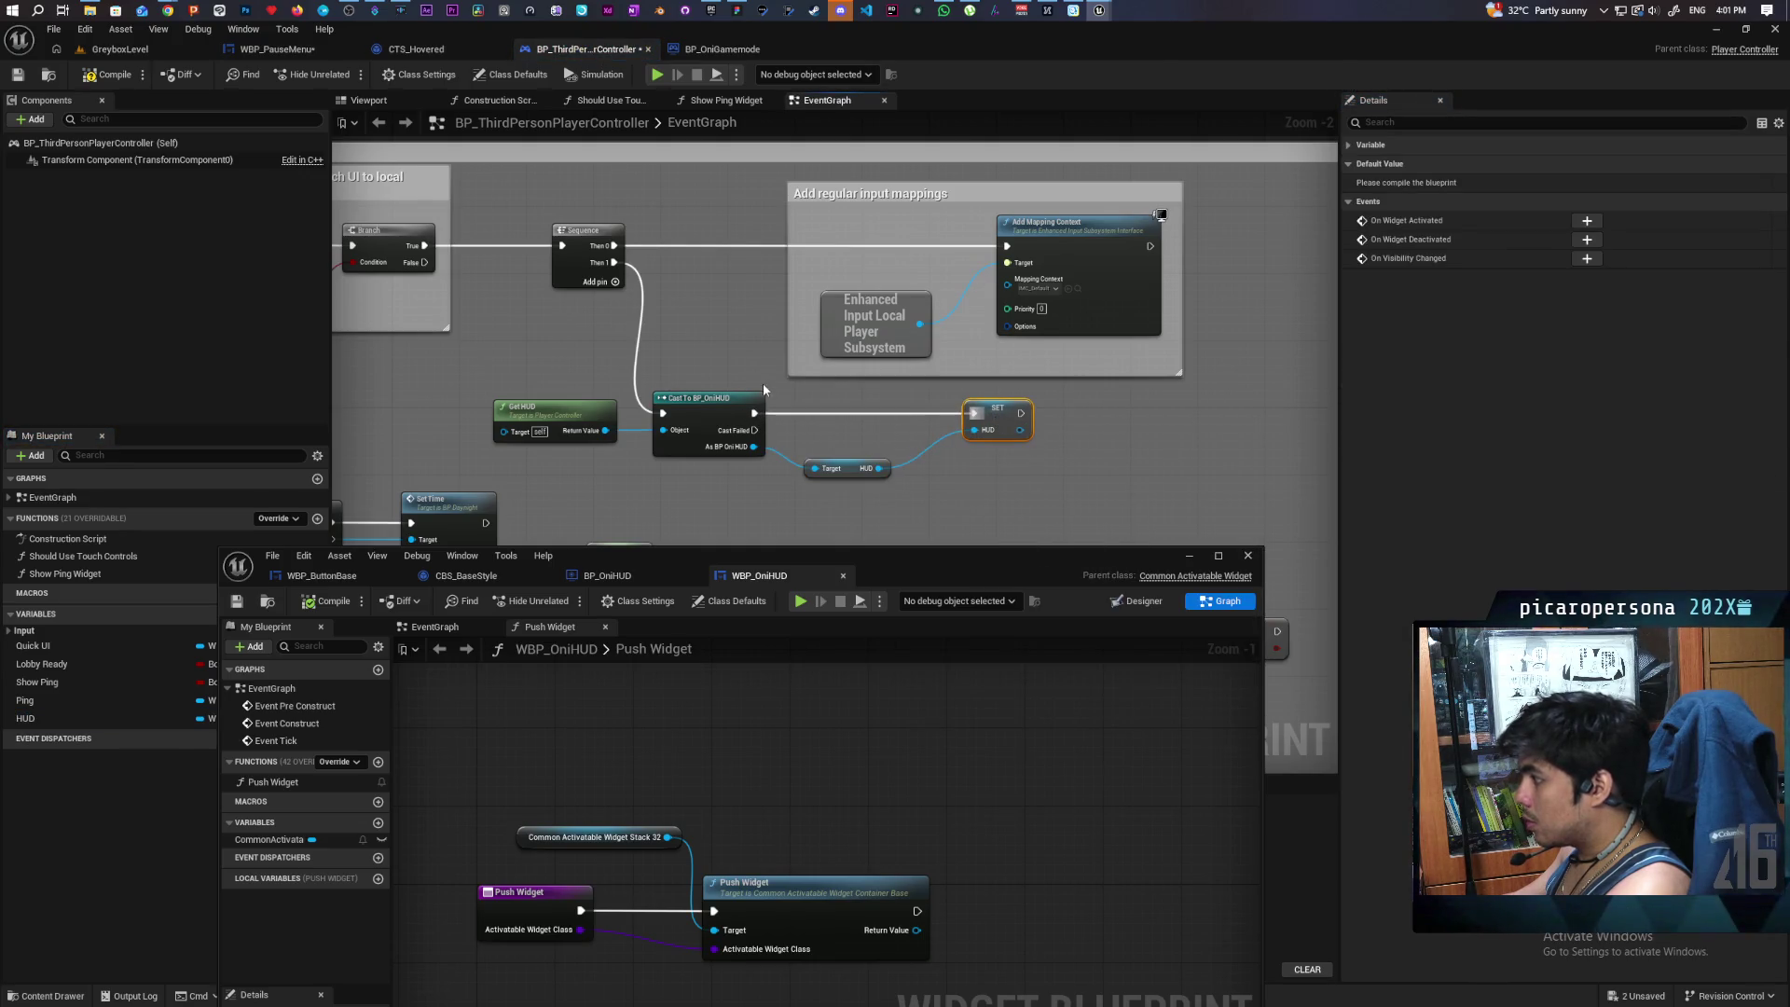
# - Compile, then insert a Push Widget call on the HUD variable between IA_Start Started and Is Valid
pyautogui.click(104, 75)
pyautogui.moveTo(709, 279); pyautogui.dragTo(986, 226)
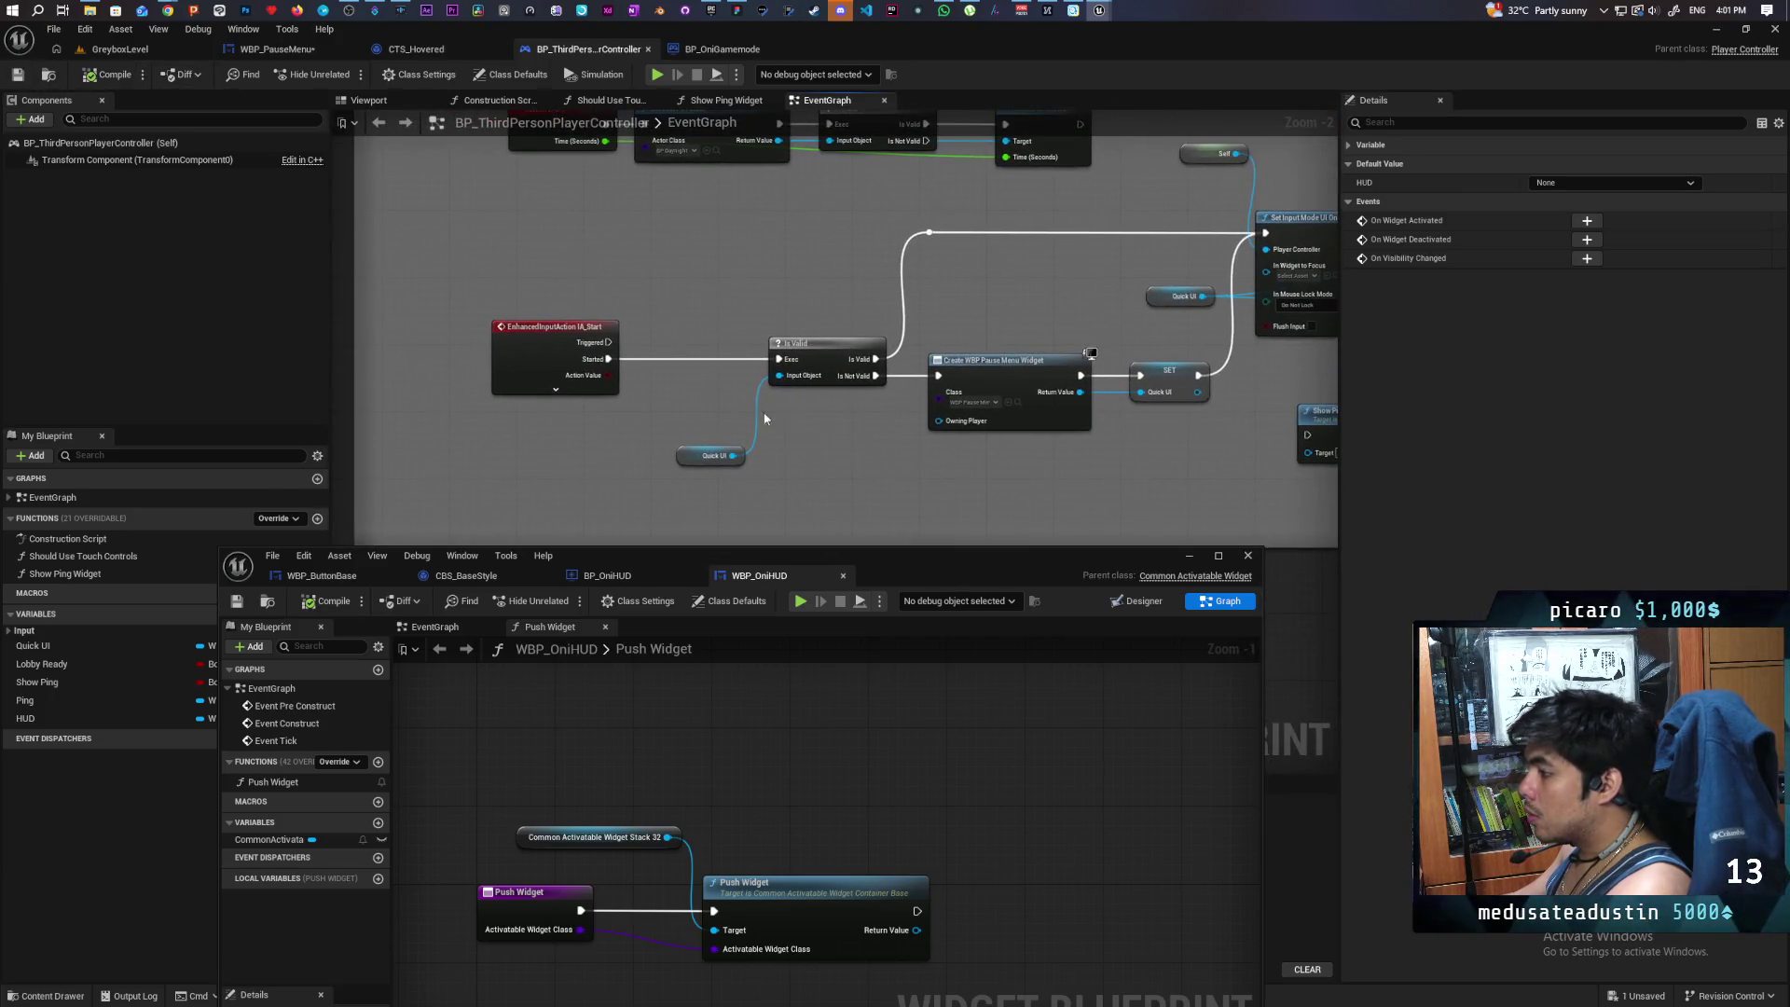
pyautogui.moveTo(25, 718)
pyautogui.mouseDown()
pyautogui.moveTo(615, 536)
pyautogui.moveTo(559, 497)
pyautogui.moveTo(641, 494)
pyautogui.moveTo(632, 509)
pyautogui.mouseUp()
pyautogui.write('push')
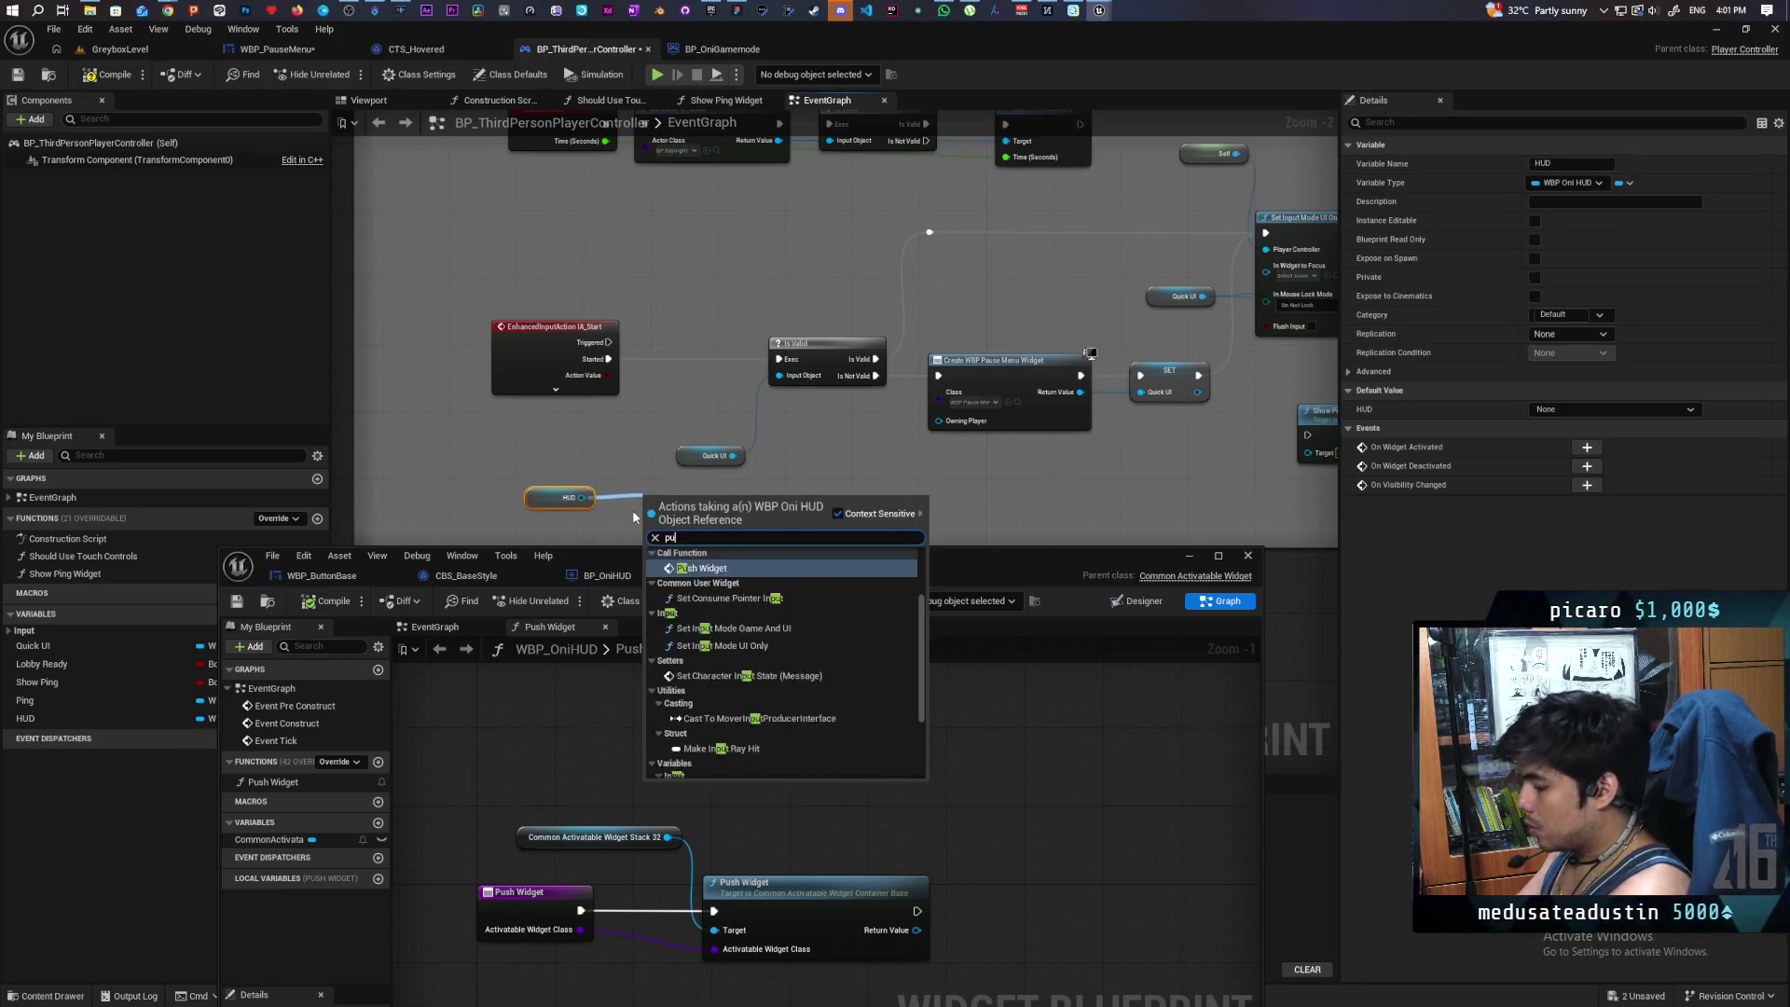
pyautogui.press('Return')
pyautogui.moveTo(651, 519)
pyautogui.mouseDown()
pyautogui.moveTo(652, 352)
pyautogui.moveTo(492, 361)
pyautogui.mouseUp()
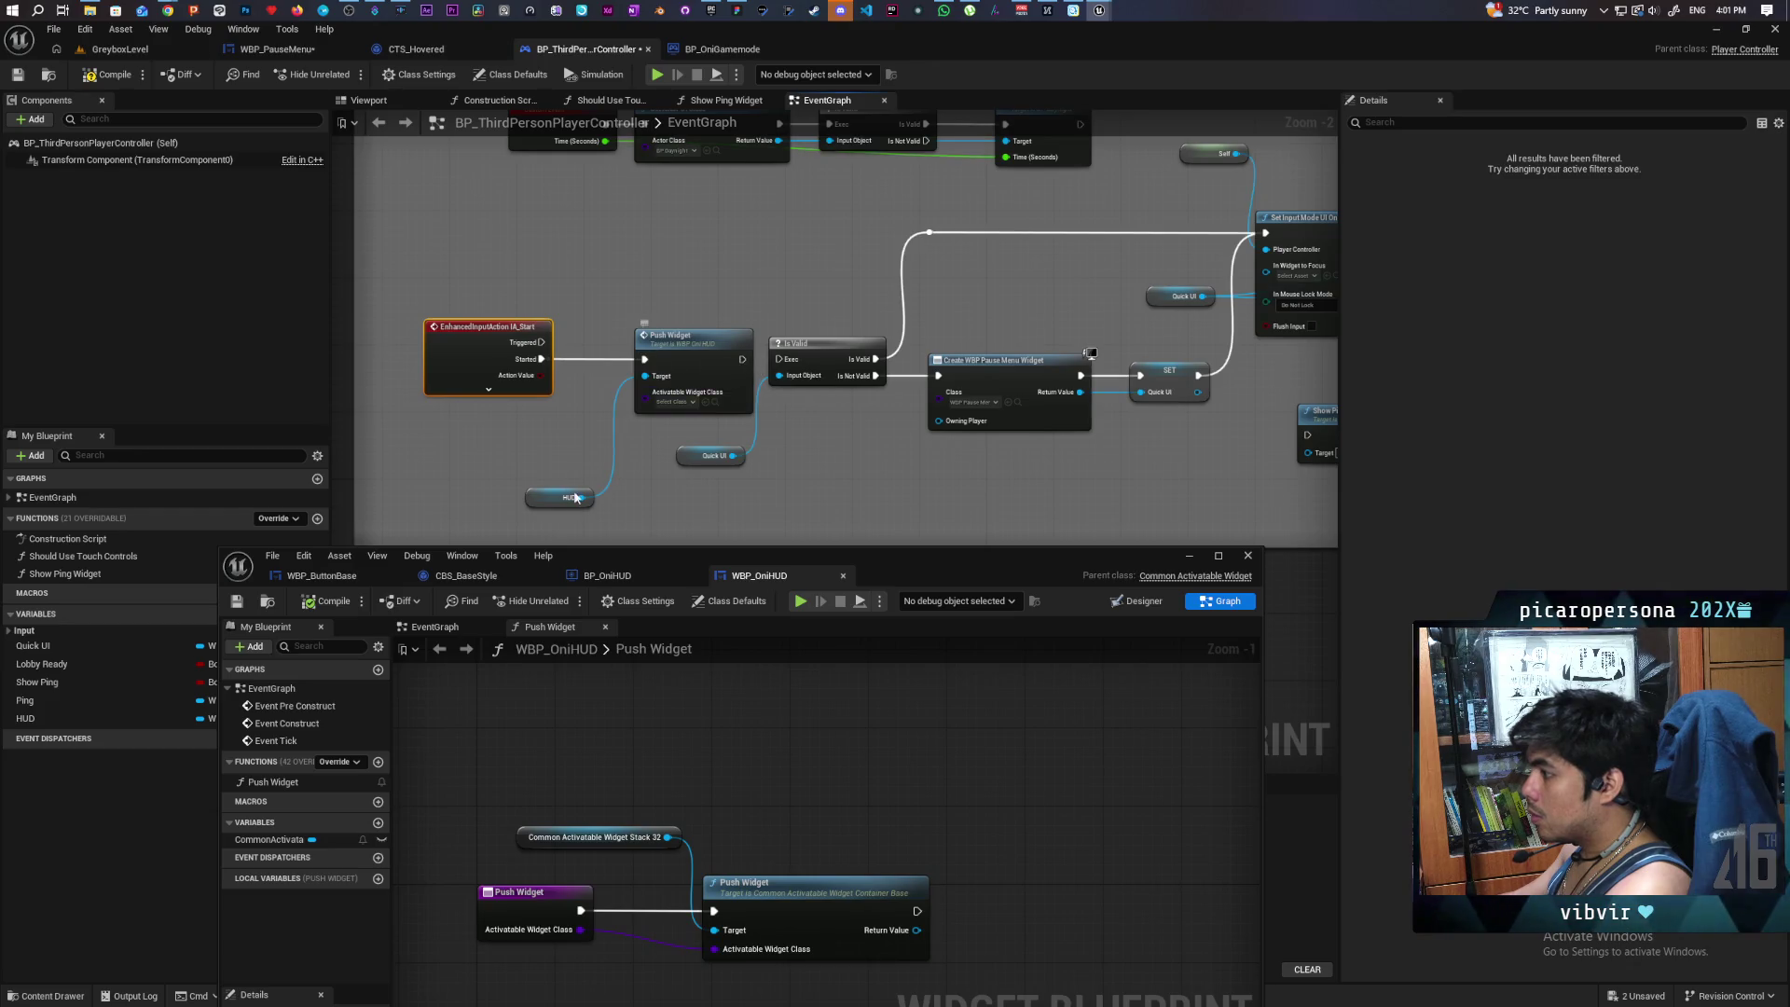
pyautogui.moveTo(536, 495); pyautogui.dragTo(545, 428)
pyautogui.click(673, 401)
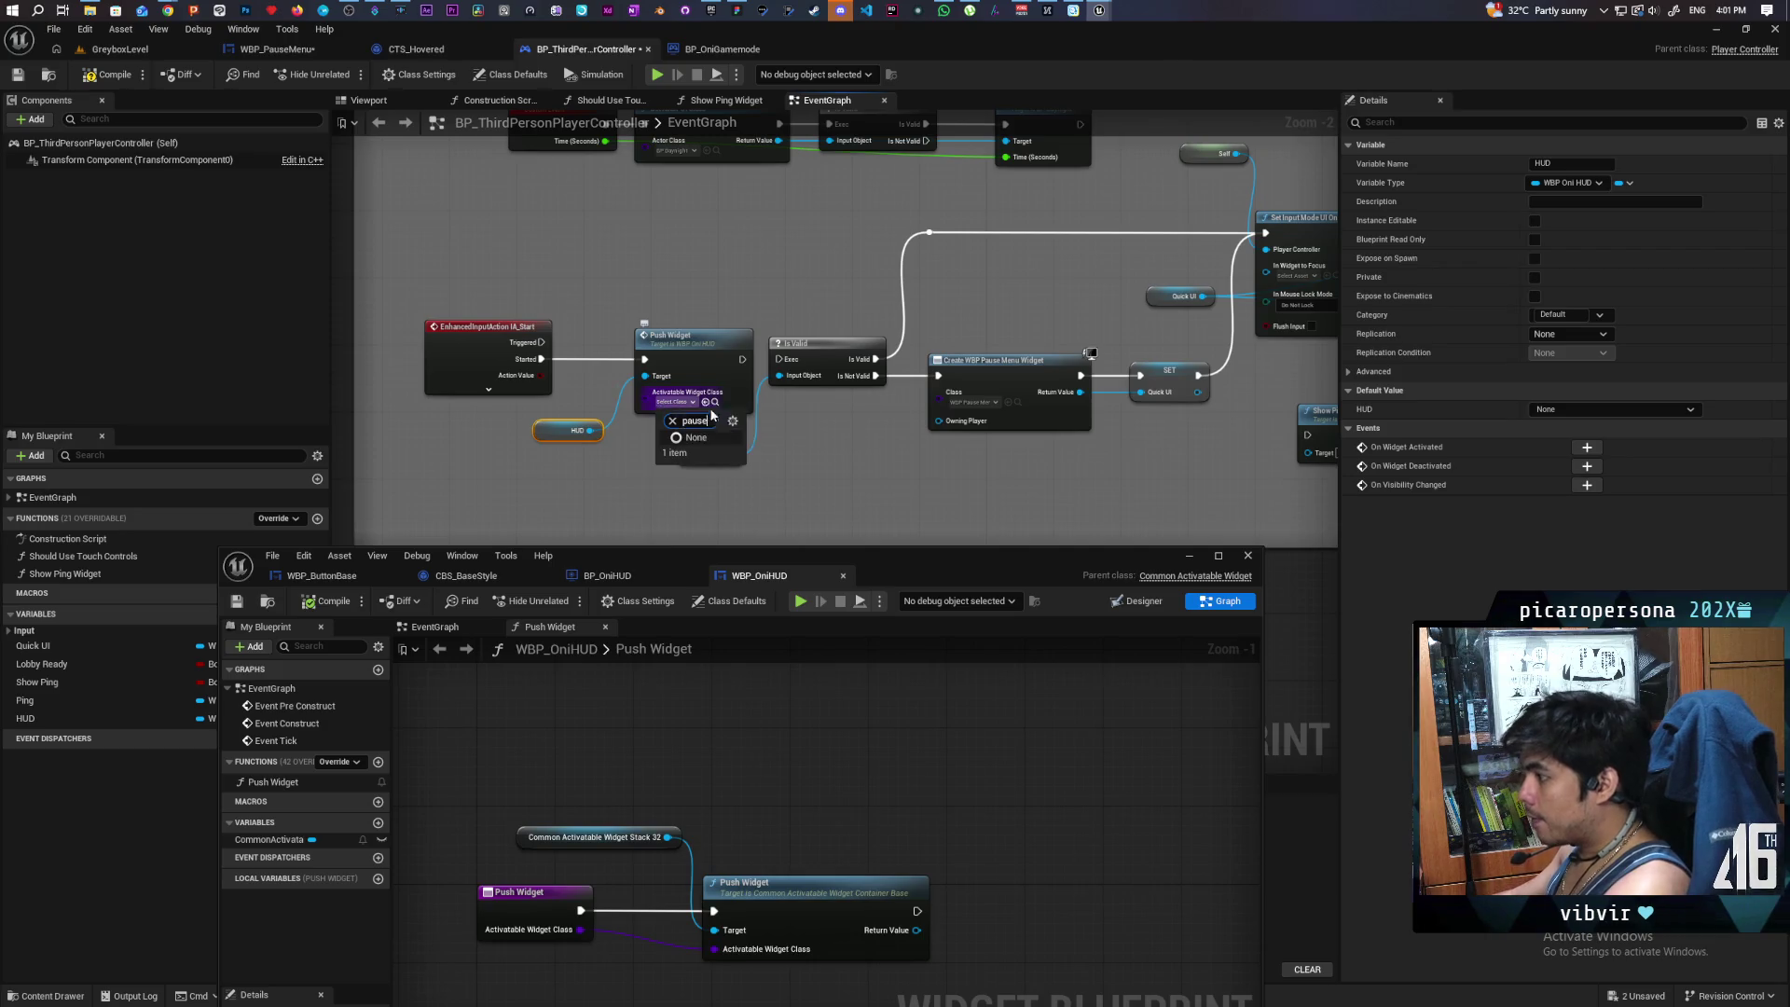
pyautogui.click(559, 261)
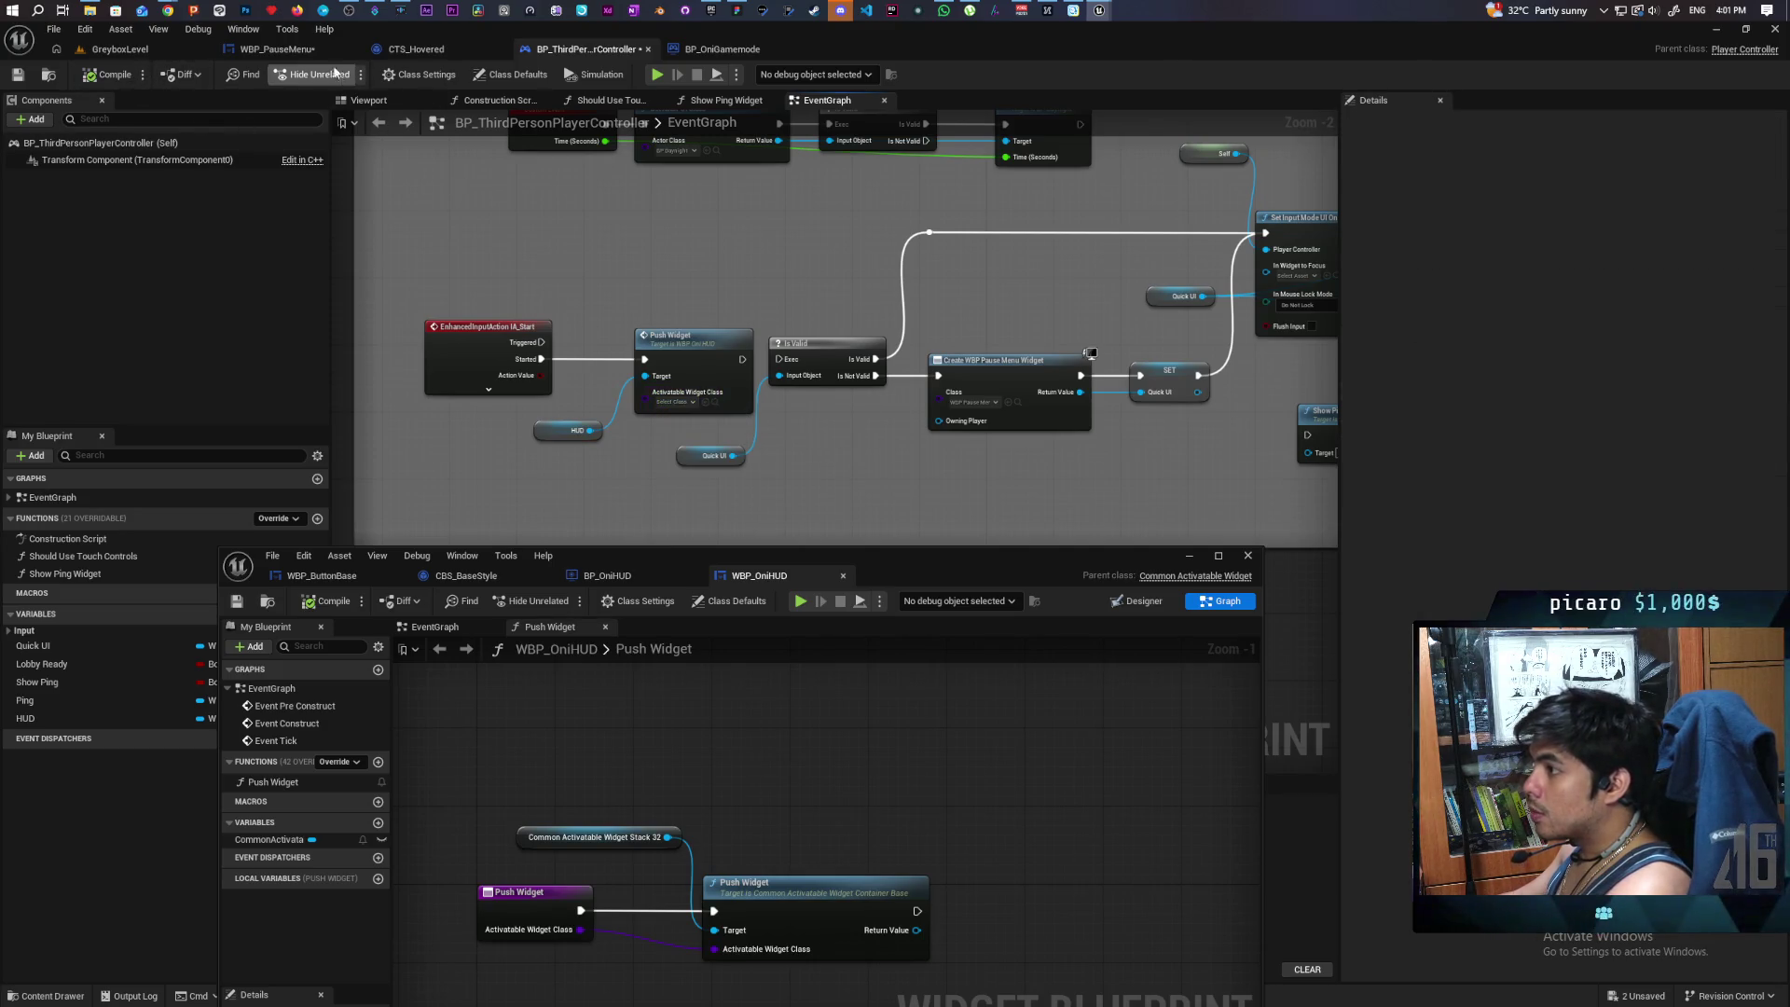
# - Switch to the WBP_PauseMenu graph and minimize the floating WBP_OniHUD editor
pyautogui.click(277, 49)
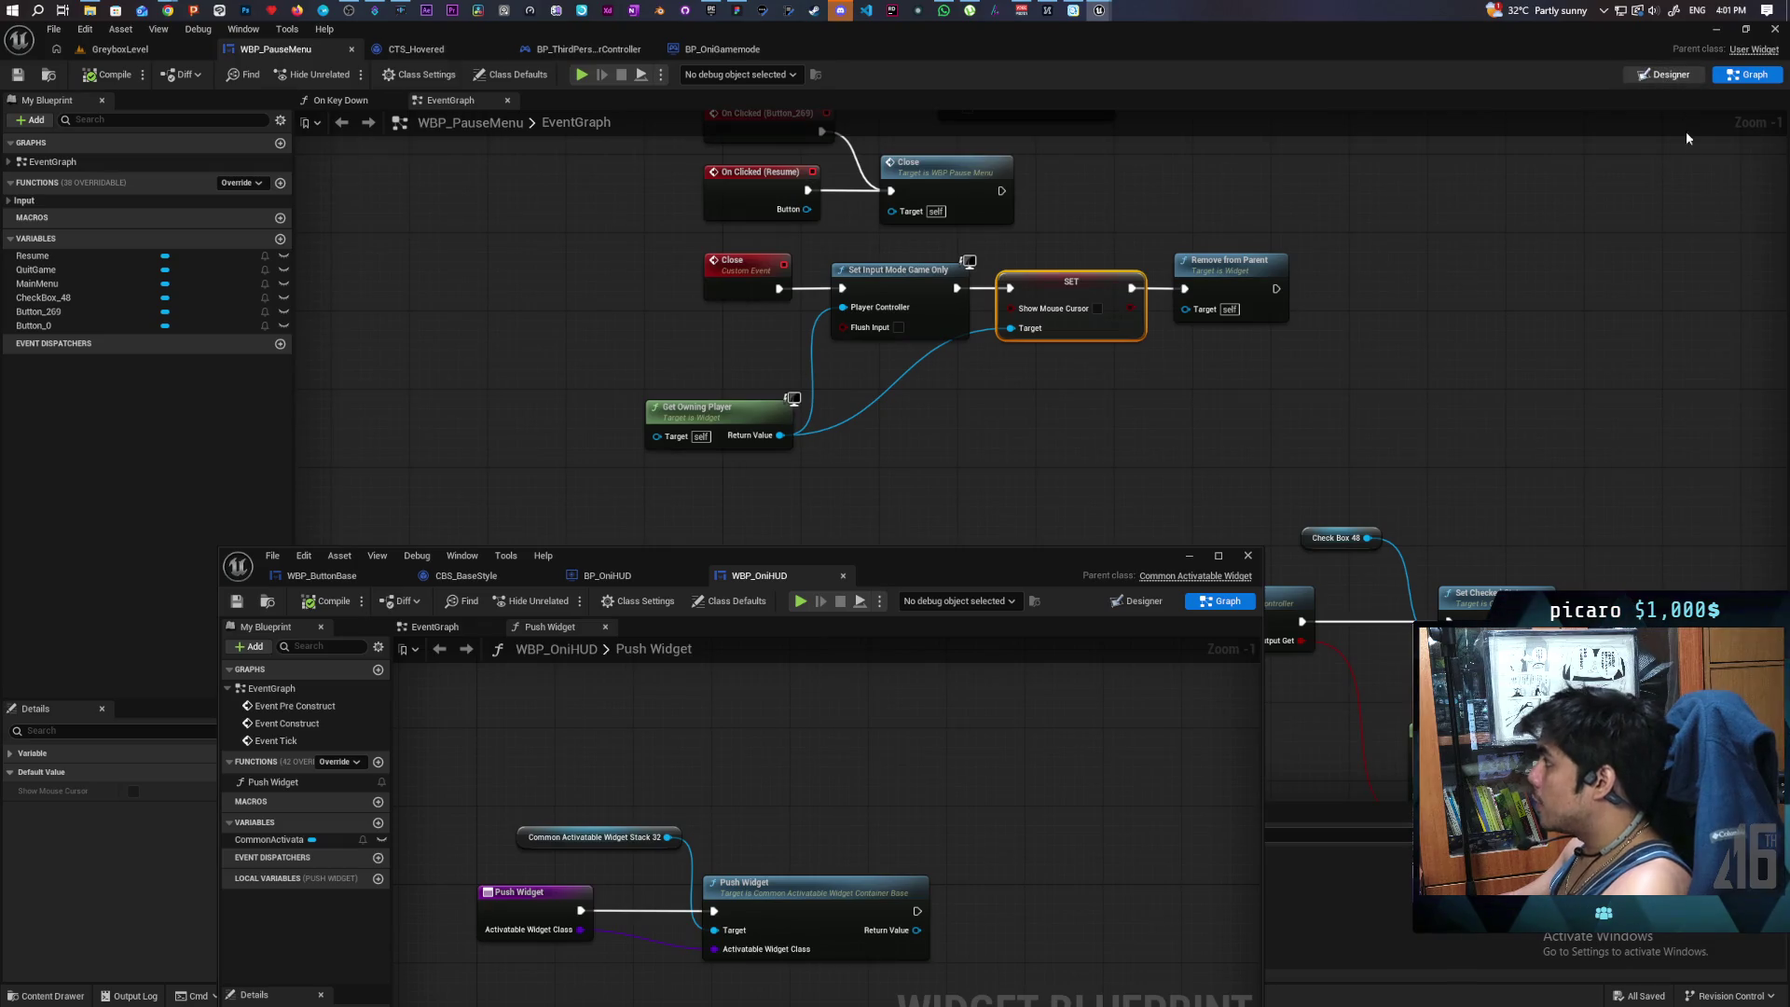
pyautogui.click(1667, 73)
pyautogui.click(1751, 79)
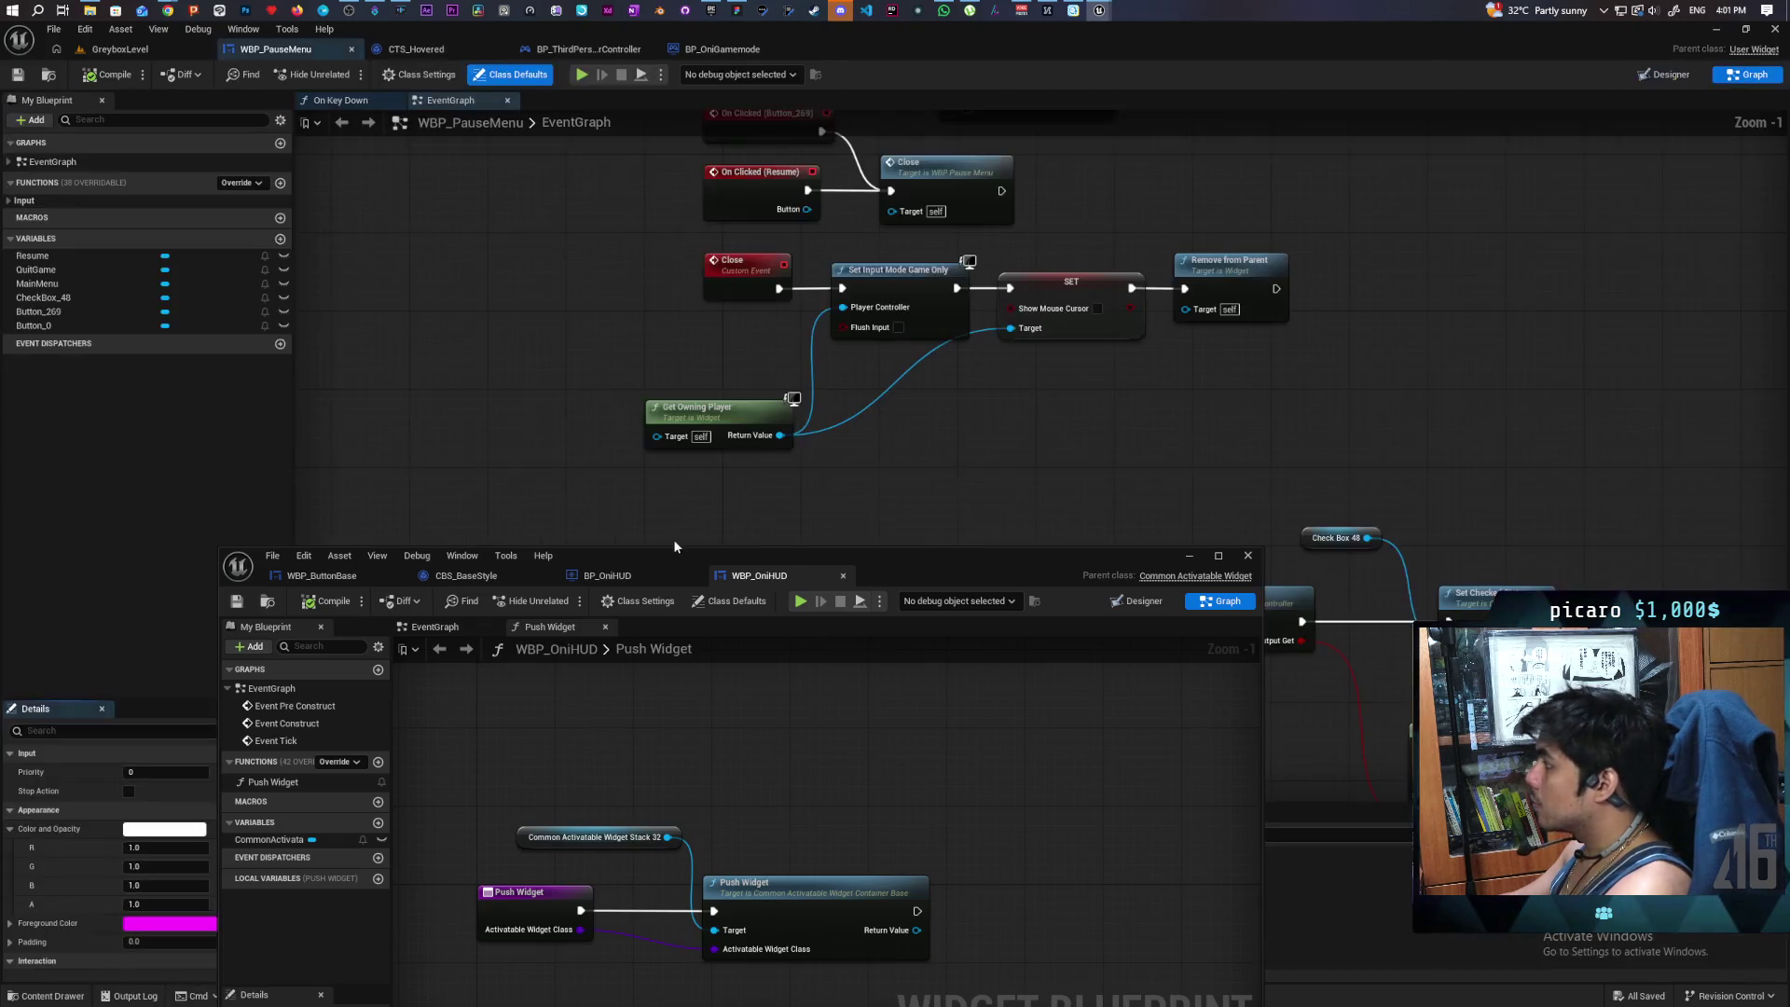
pyautogui.click(1190, 558)
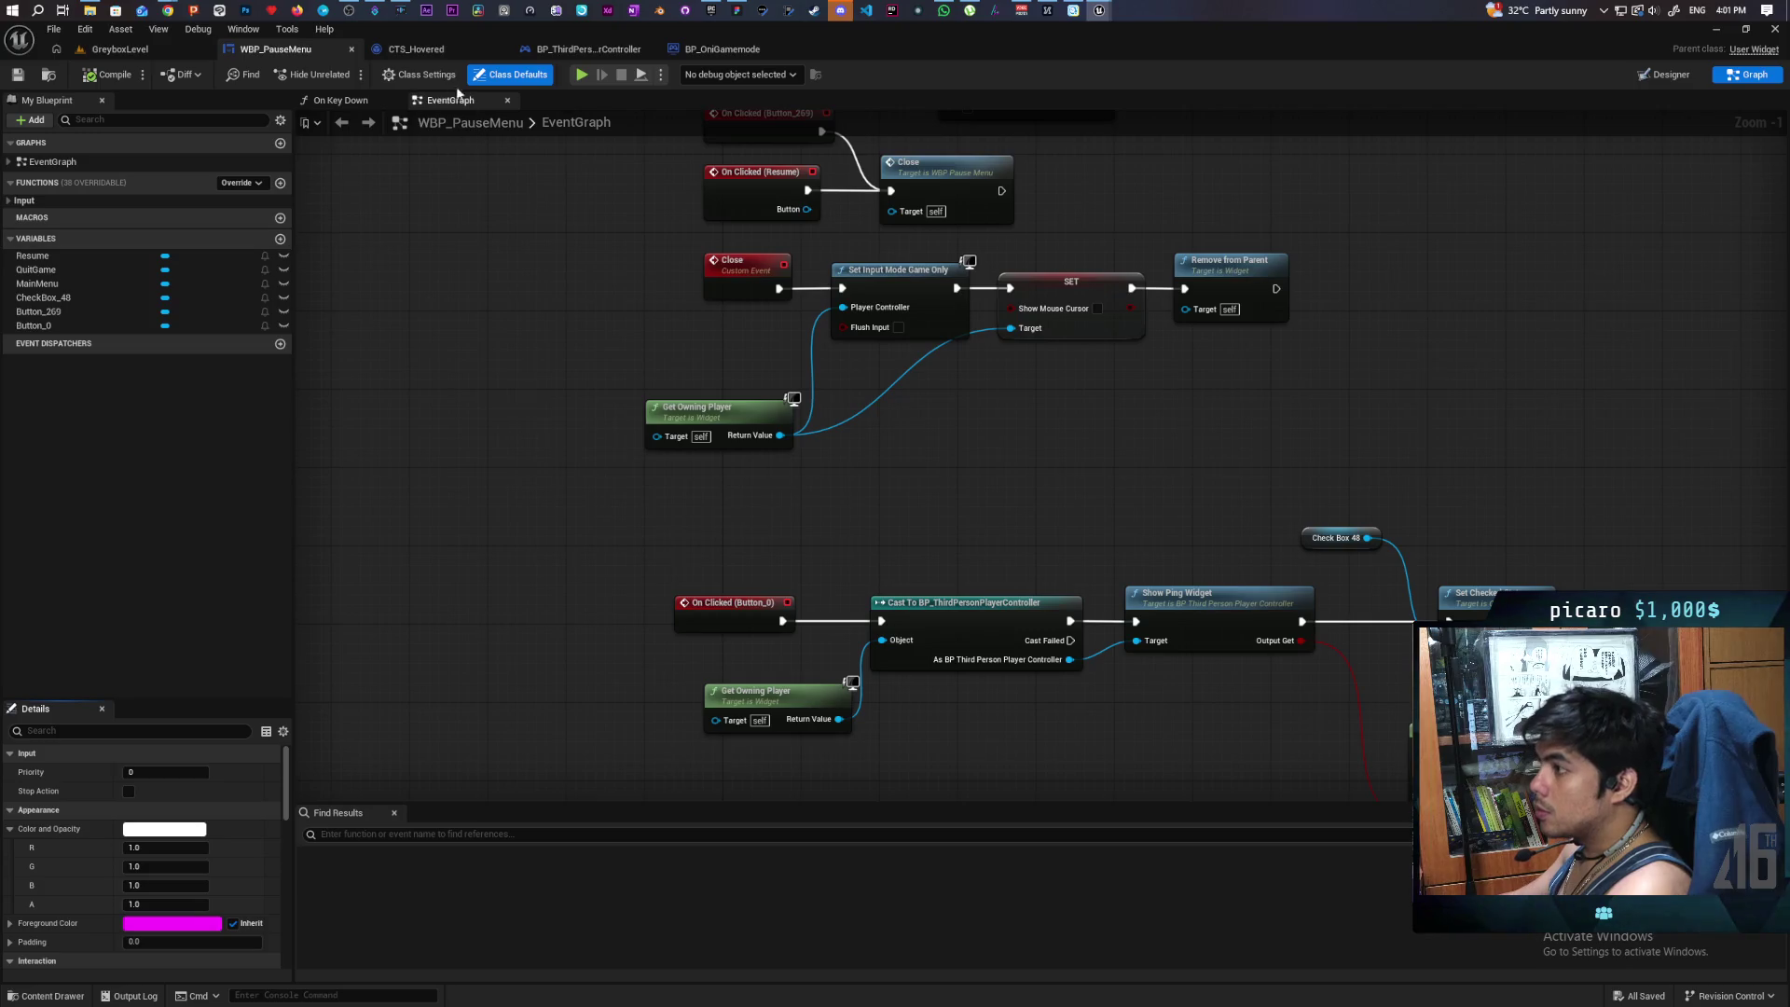
# - Set WBP_PauseMenu's parent class to Common Activatable Widget in Class Settings
pyautogui.click(430, 75)
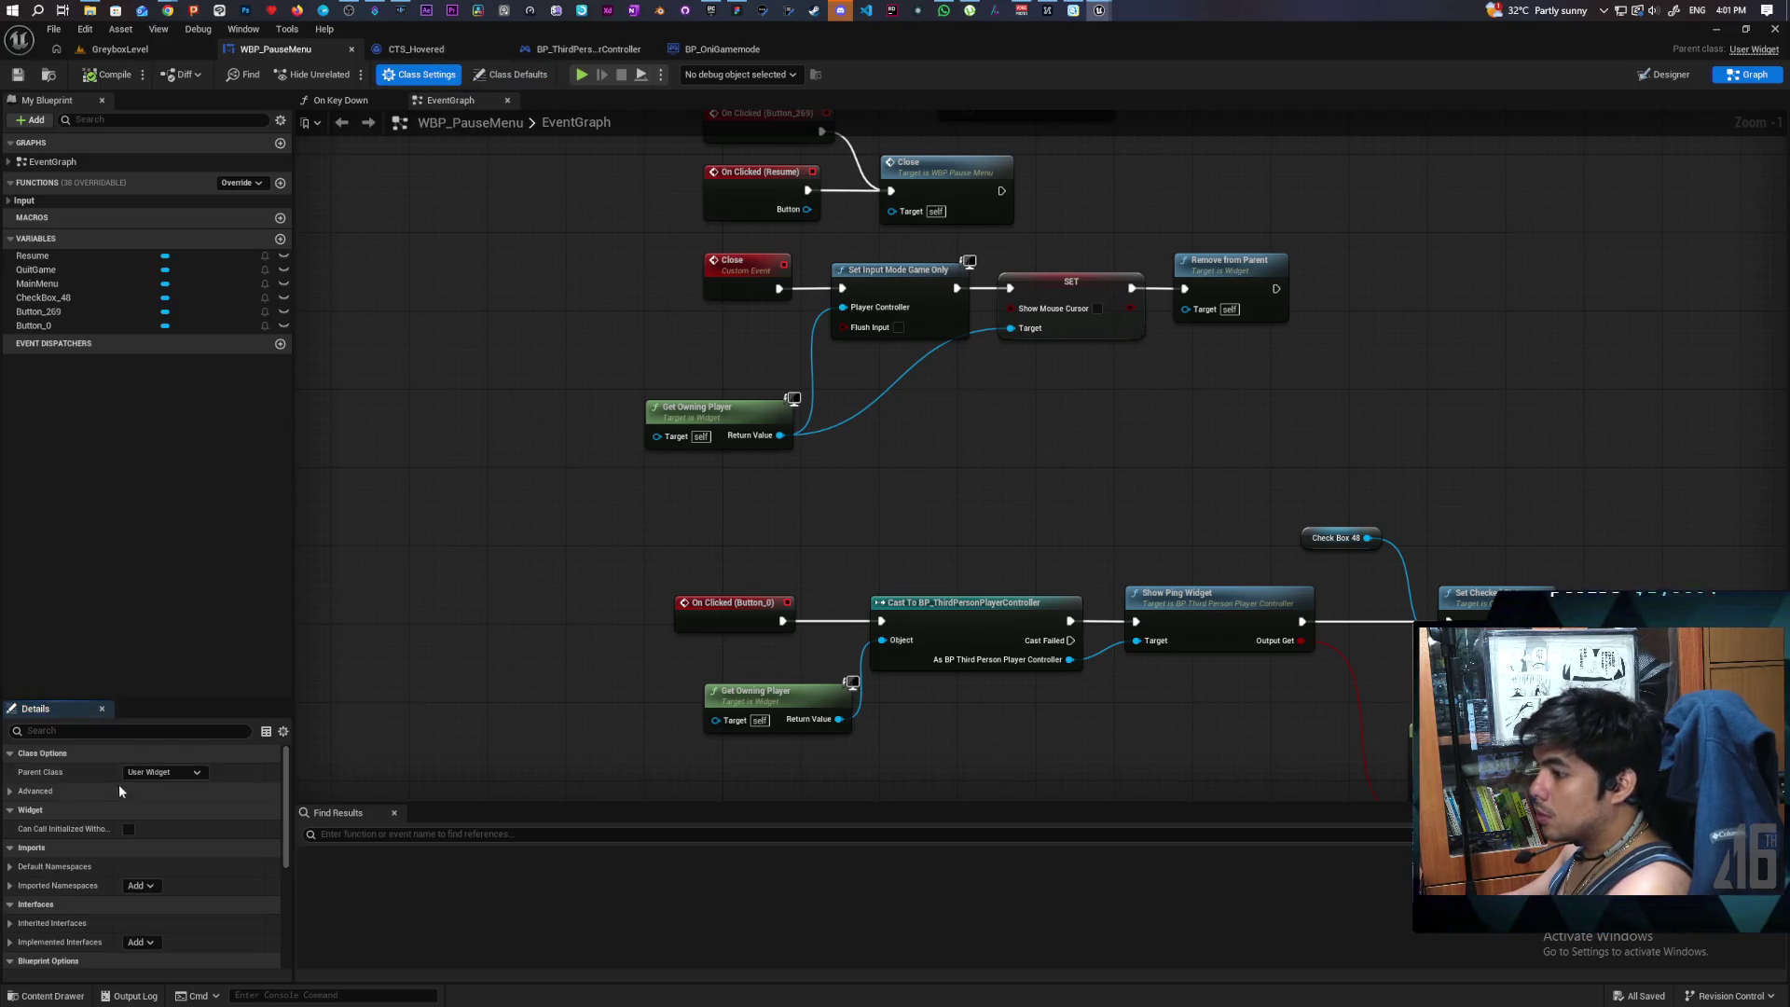
pyautogui.click(149, 773)
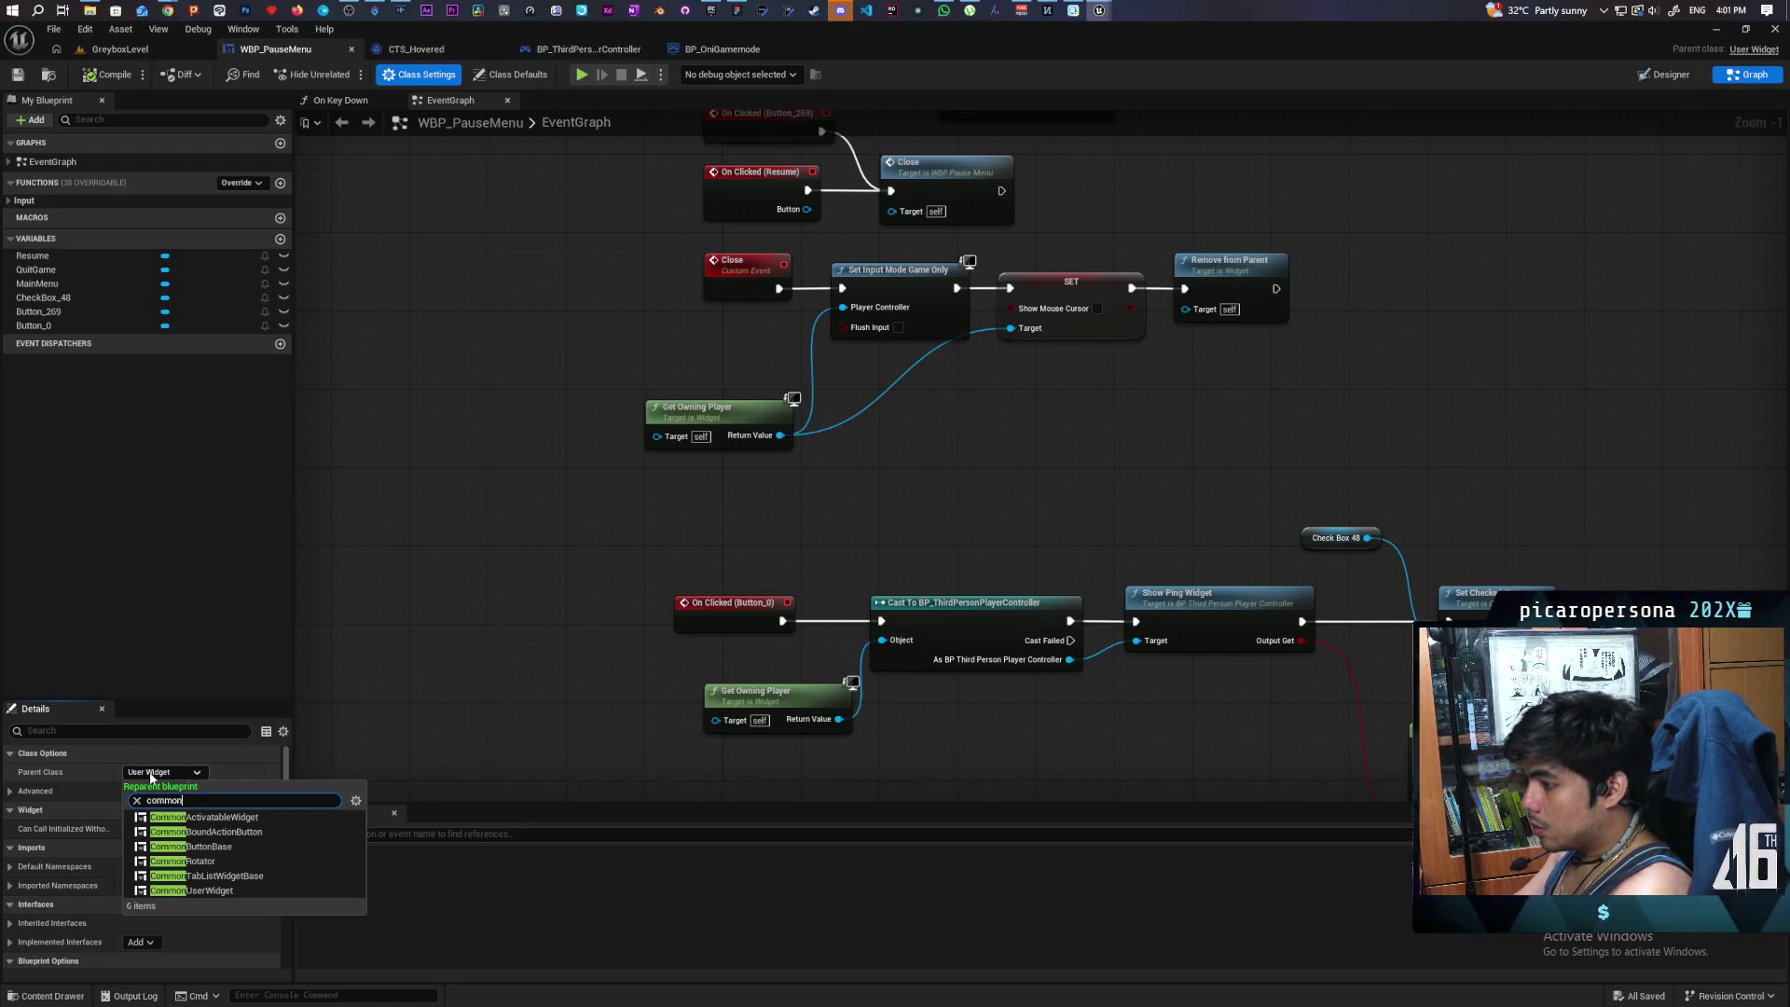
pyautogui.click(203, 817)
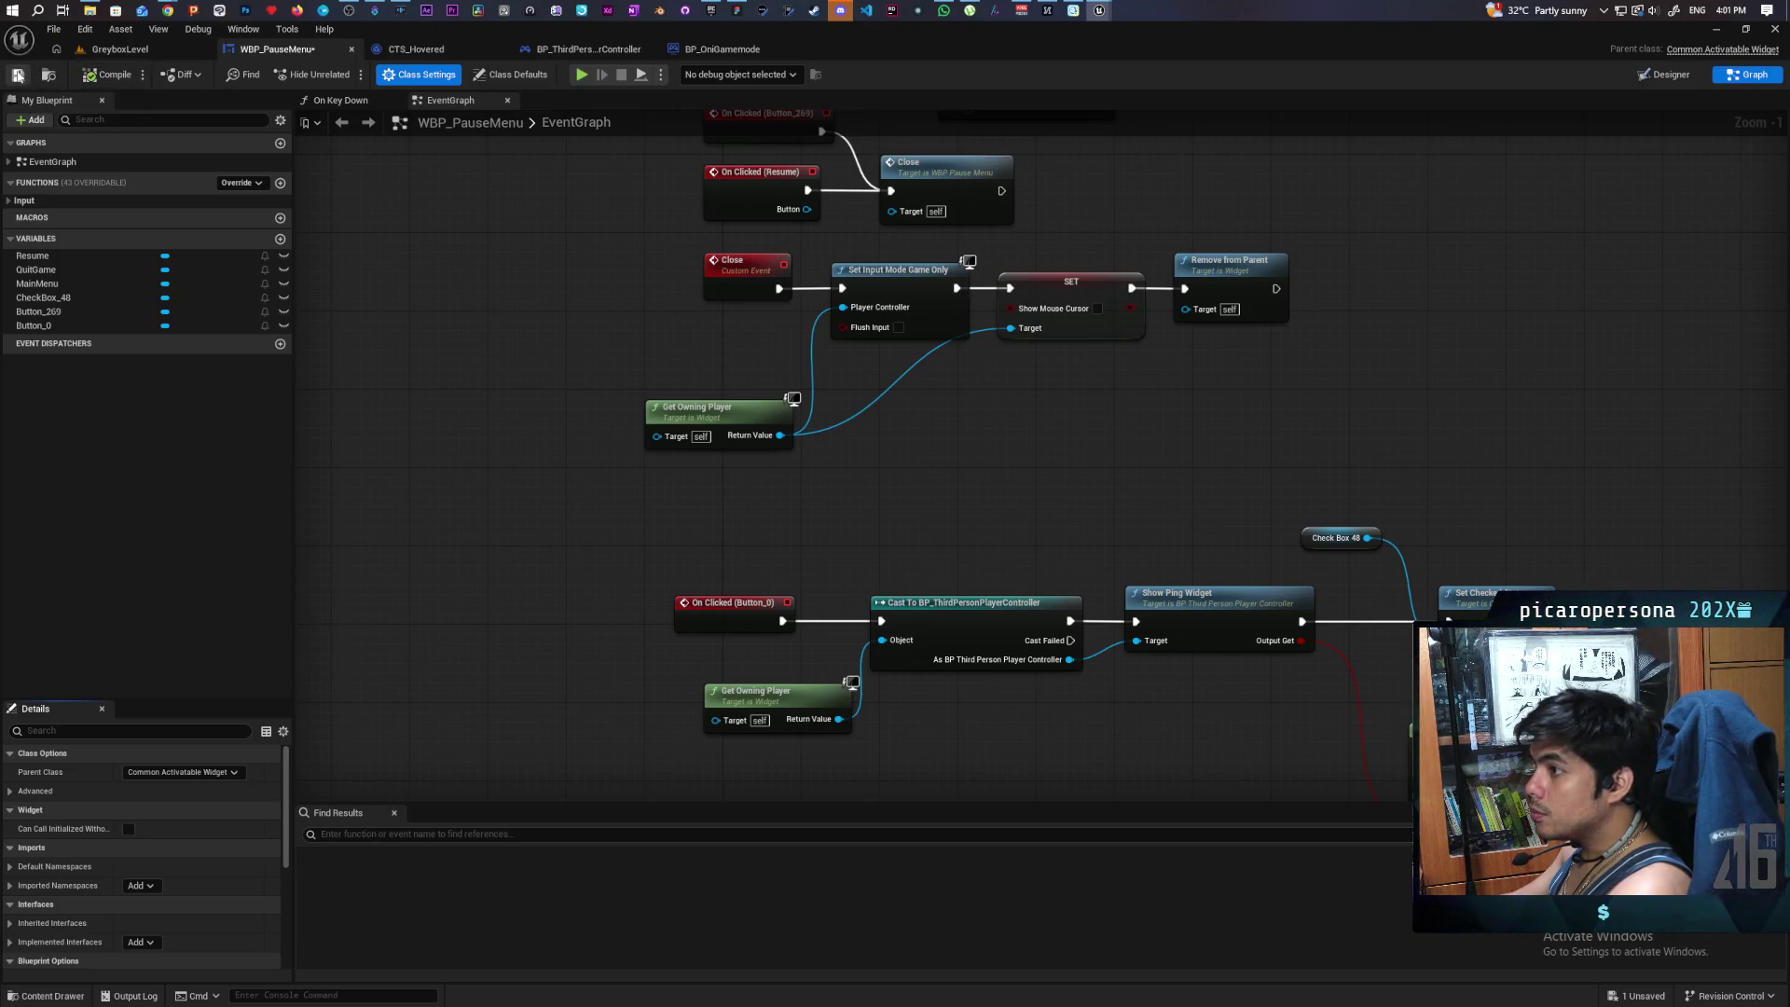
pyautogui.click(737, 47)
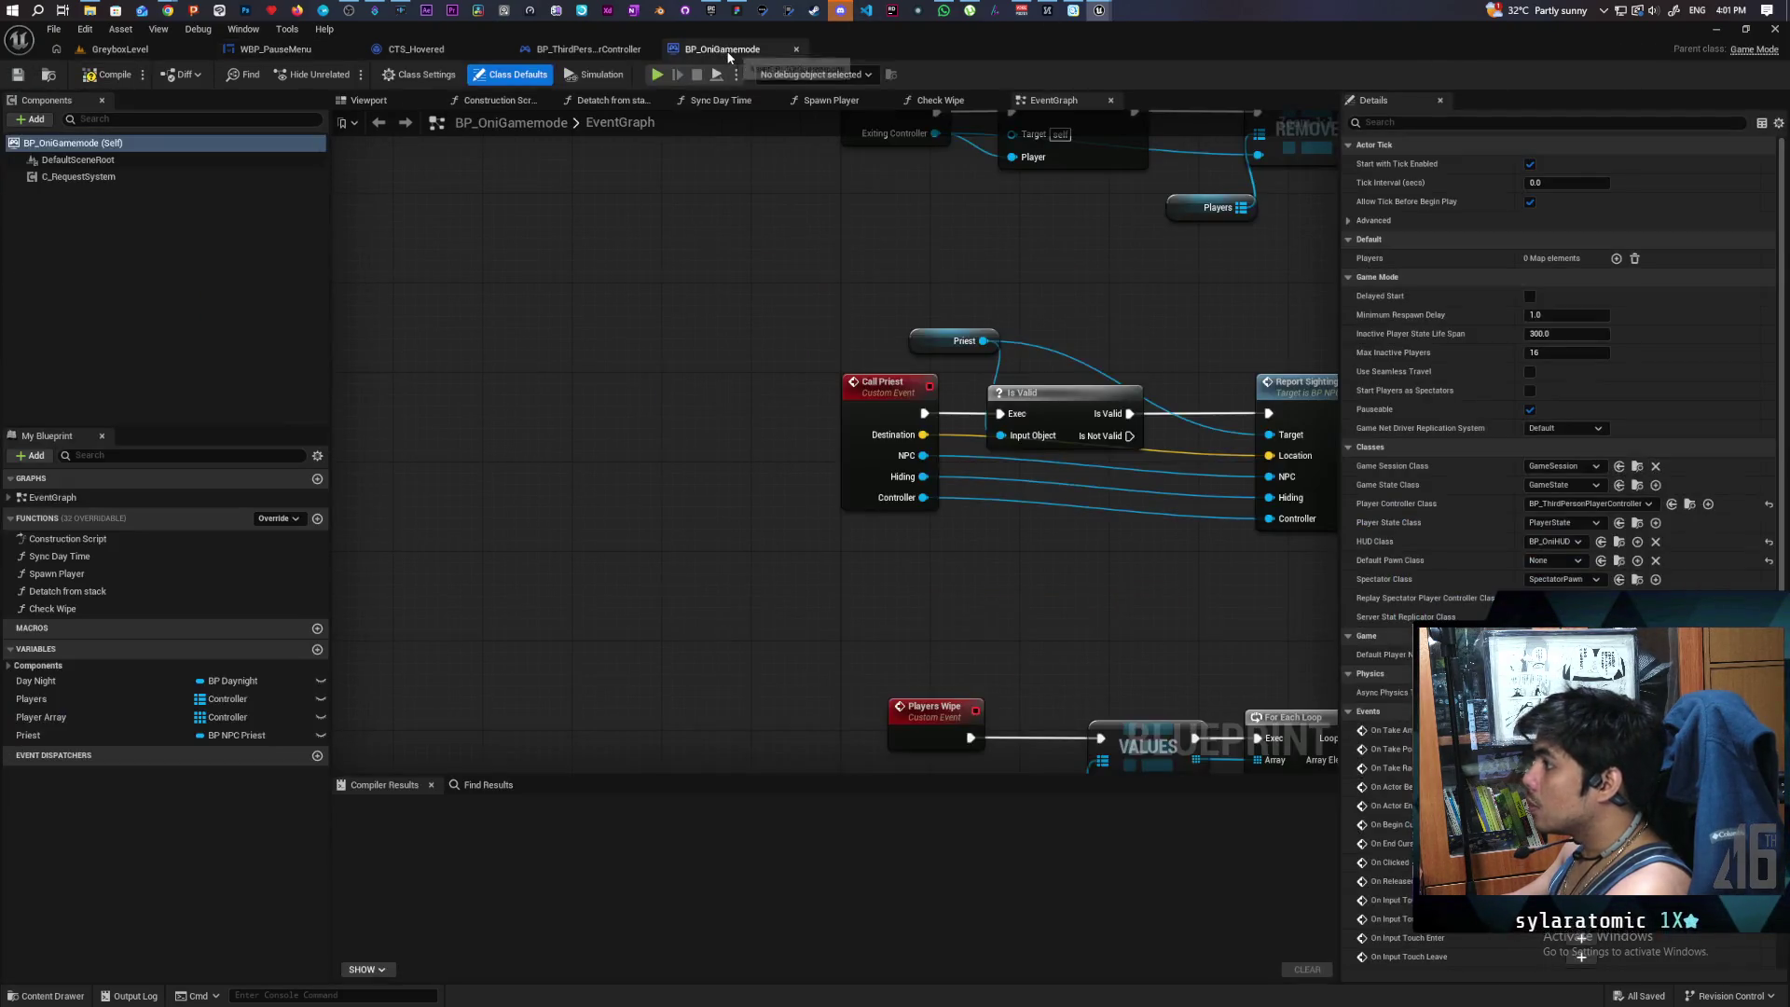
# - Locate the pause menu asset and bring the WBP_OniHUD editor window forward
pyautogui.click(275, 49)
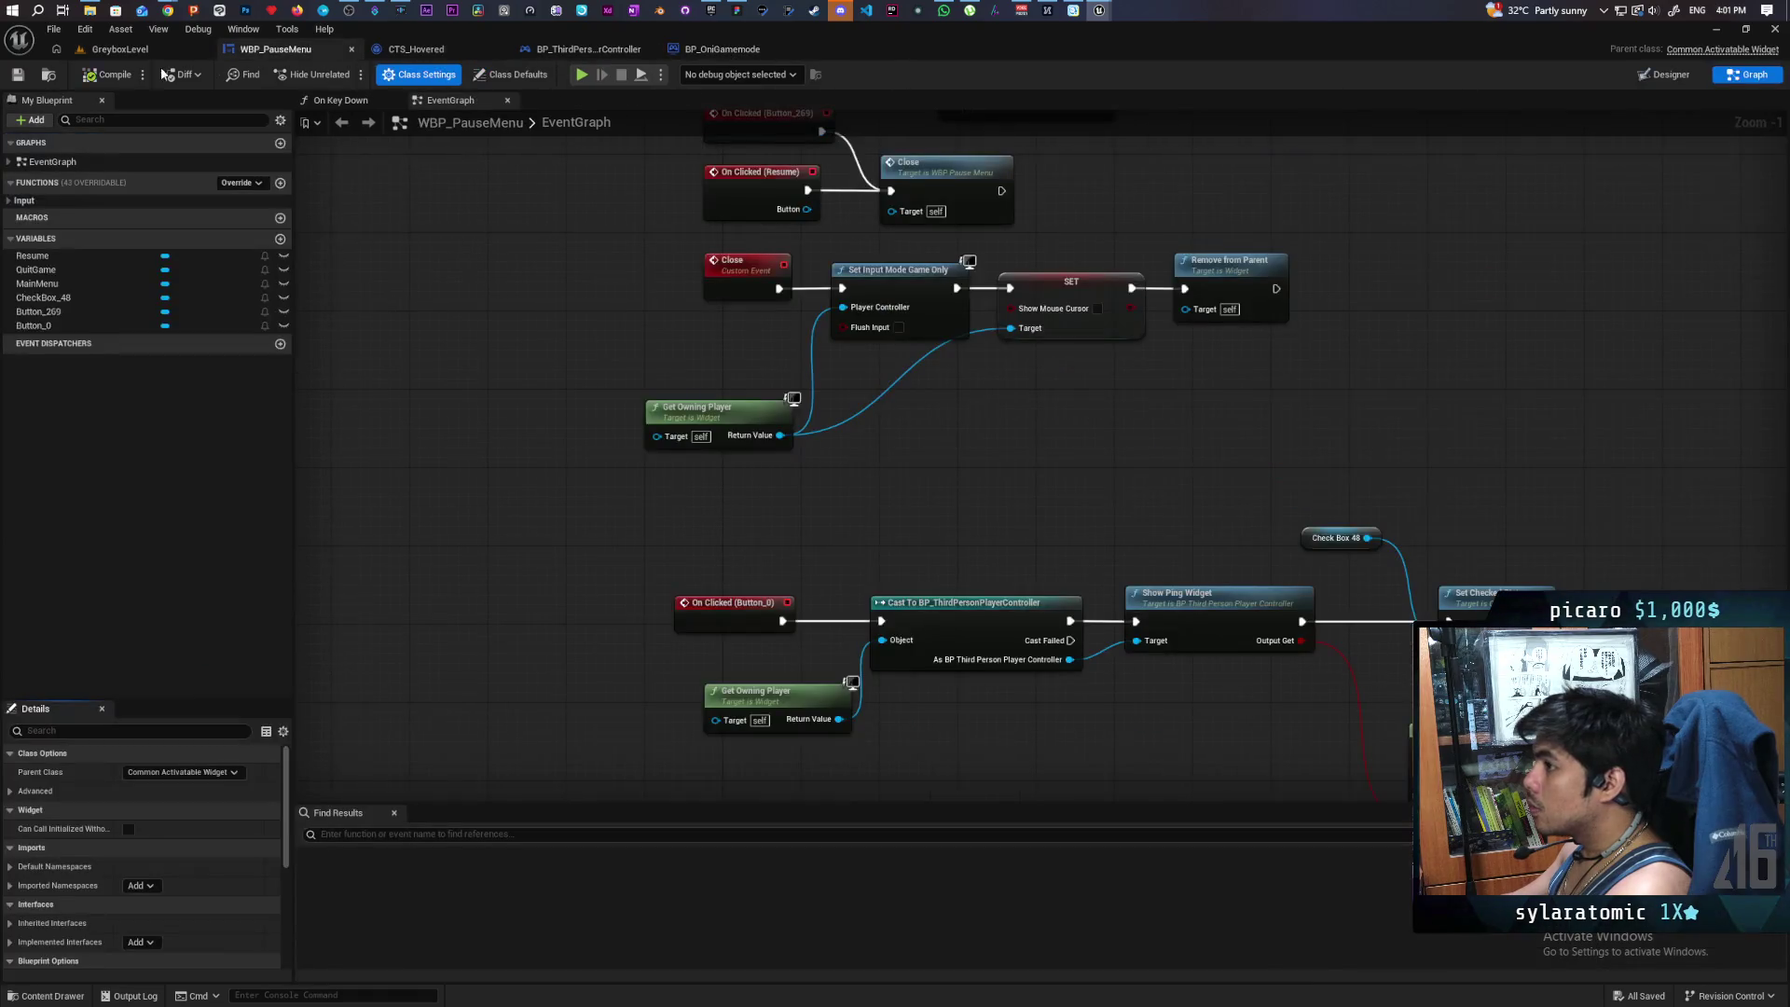
pyautogui.click(51, 78)
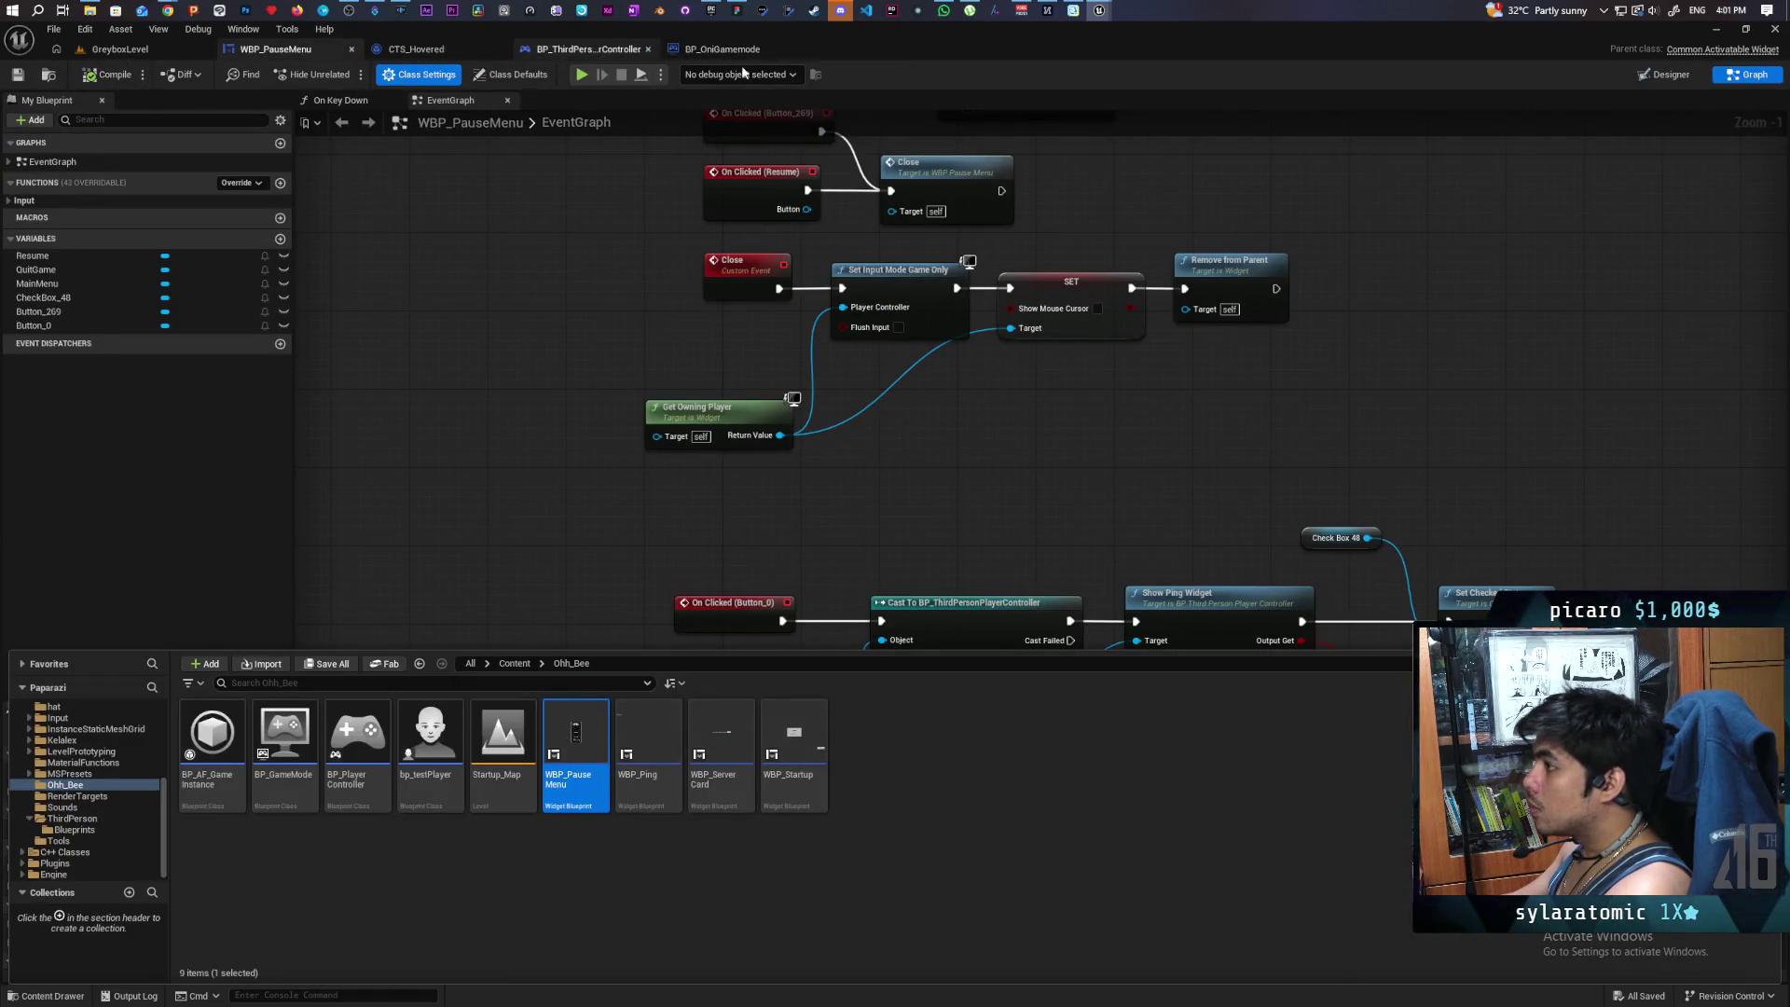
pyautogui.moveTo(1099, 10)
pyautogui.click(1218, 97)
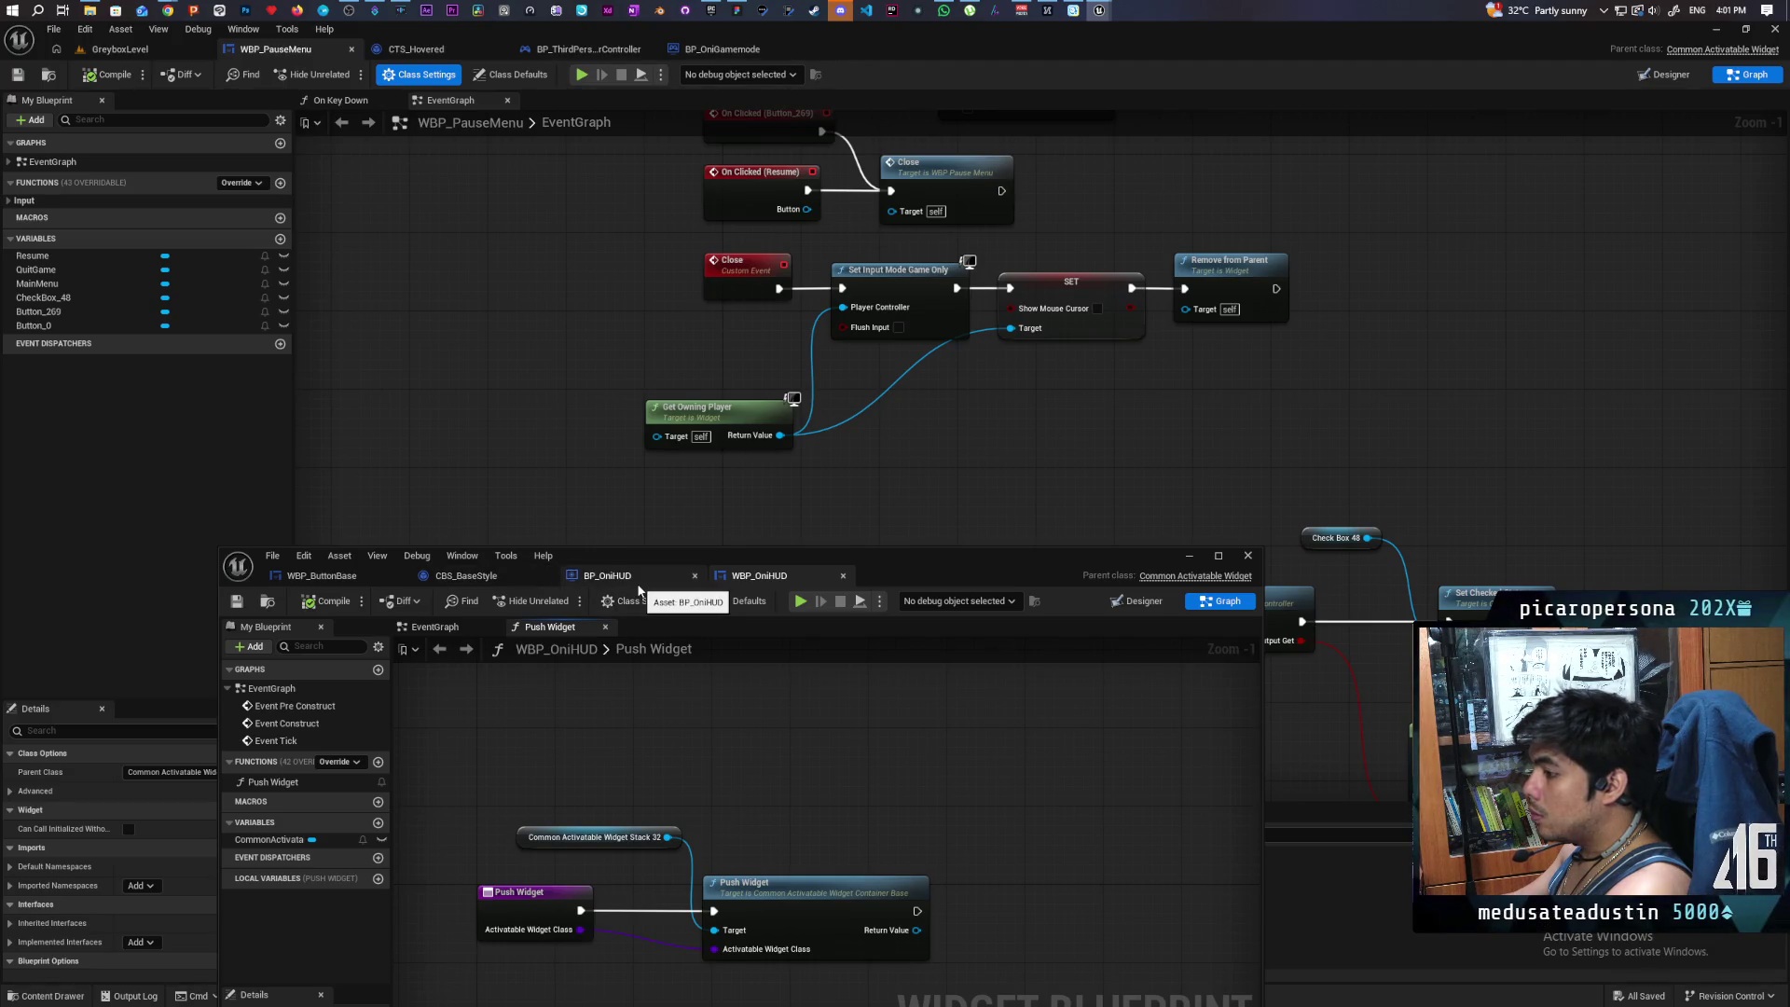
# - Inspect the HUD variable in the player controller, then play GreyboxLevel in the editor
pyautogui.click(588, 49)
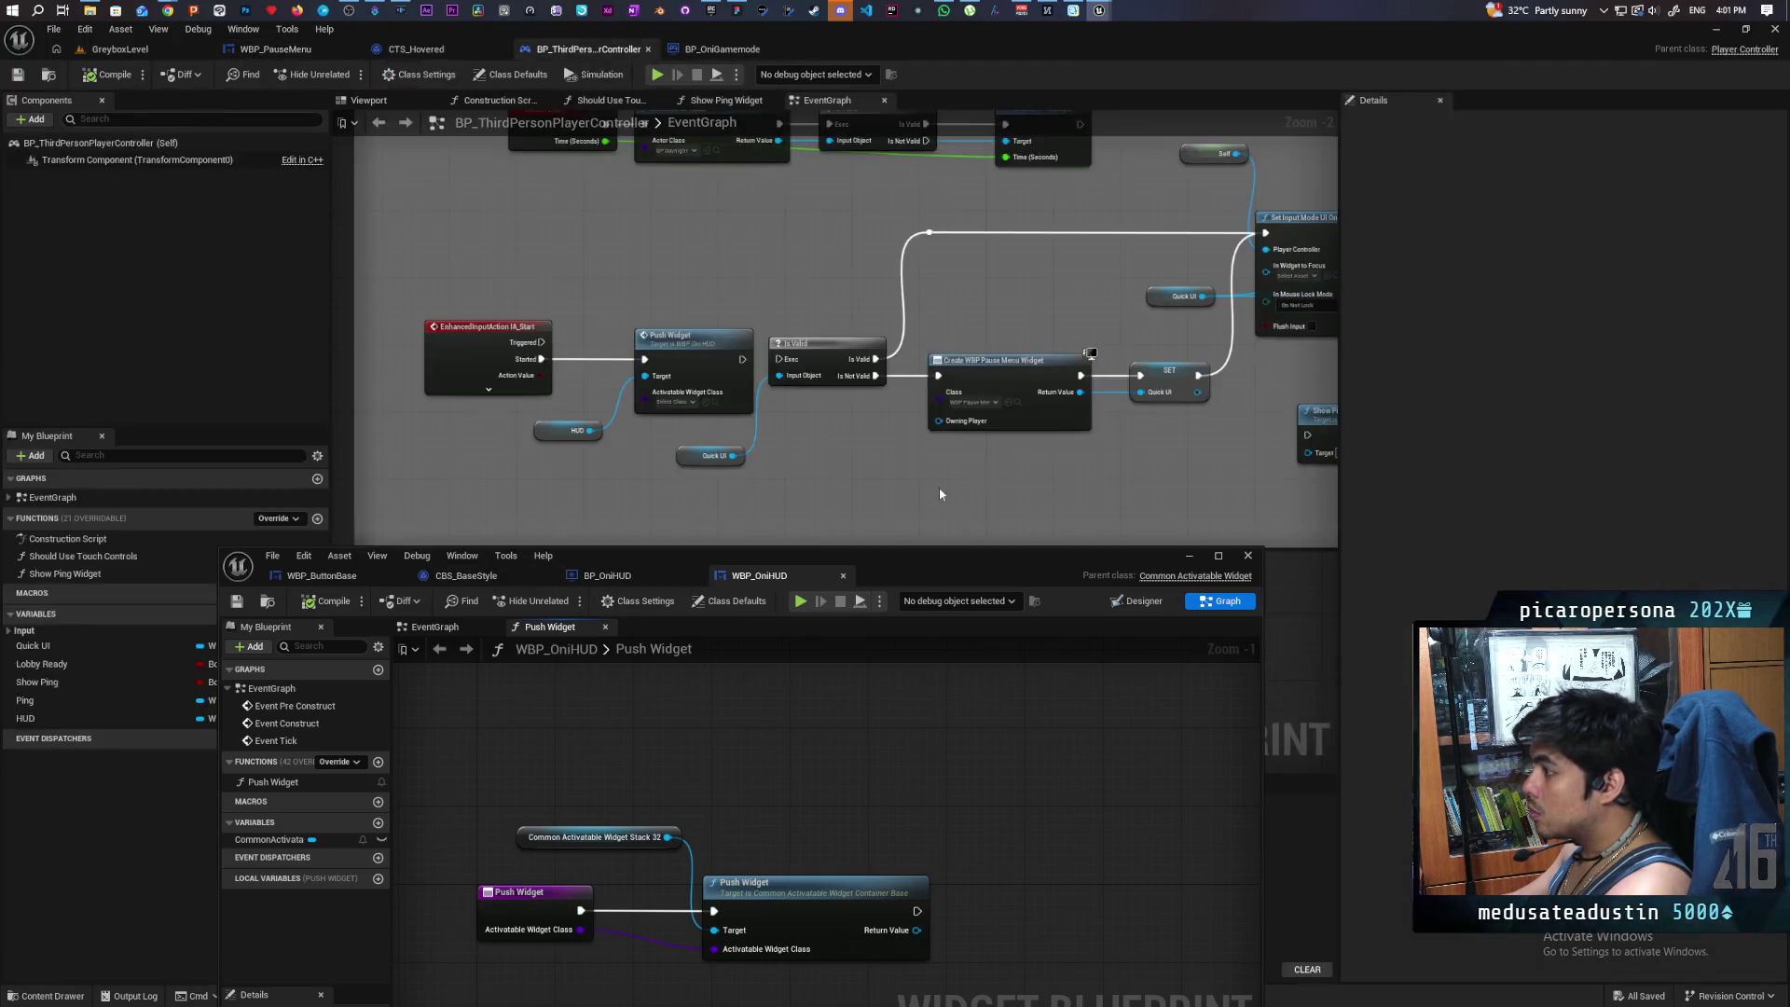
pyautogui.click(558, 427)
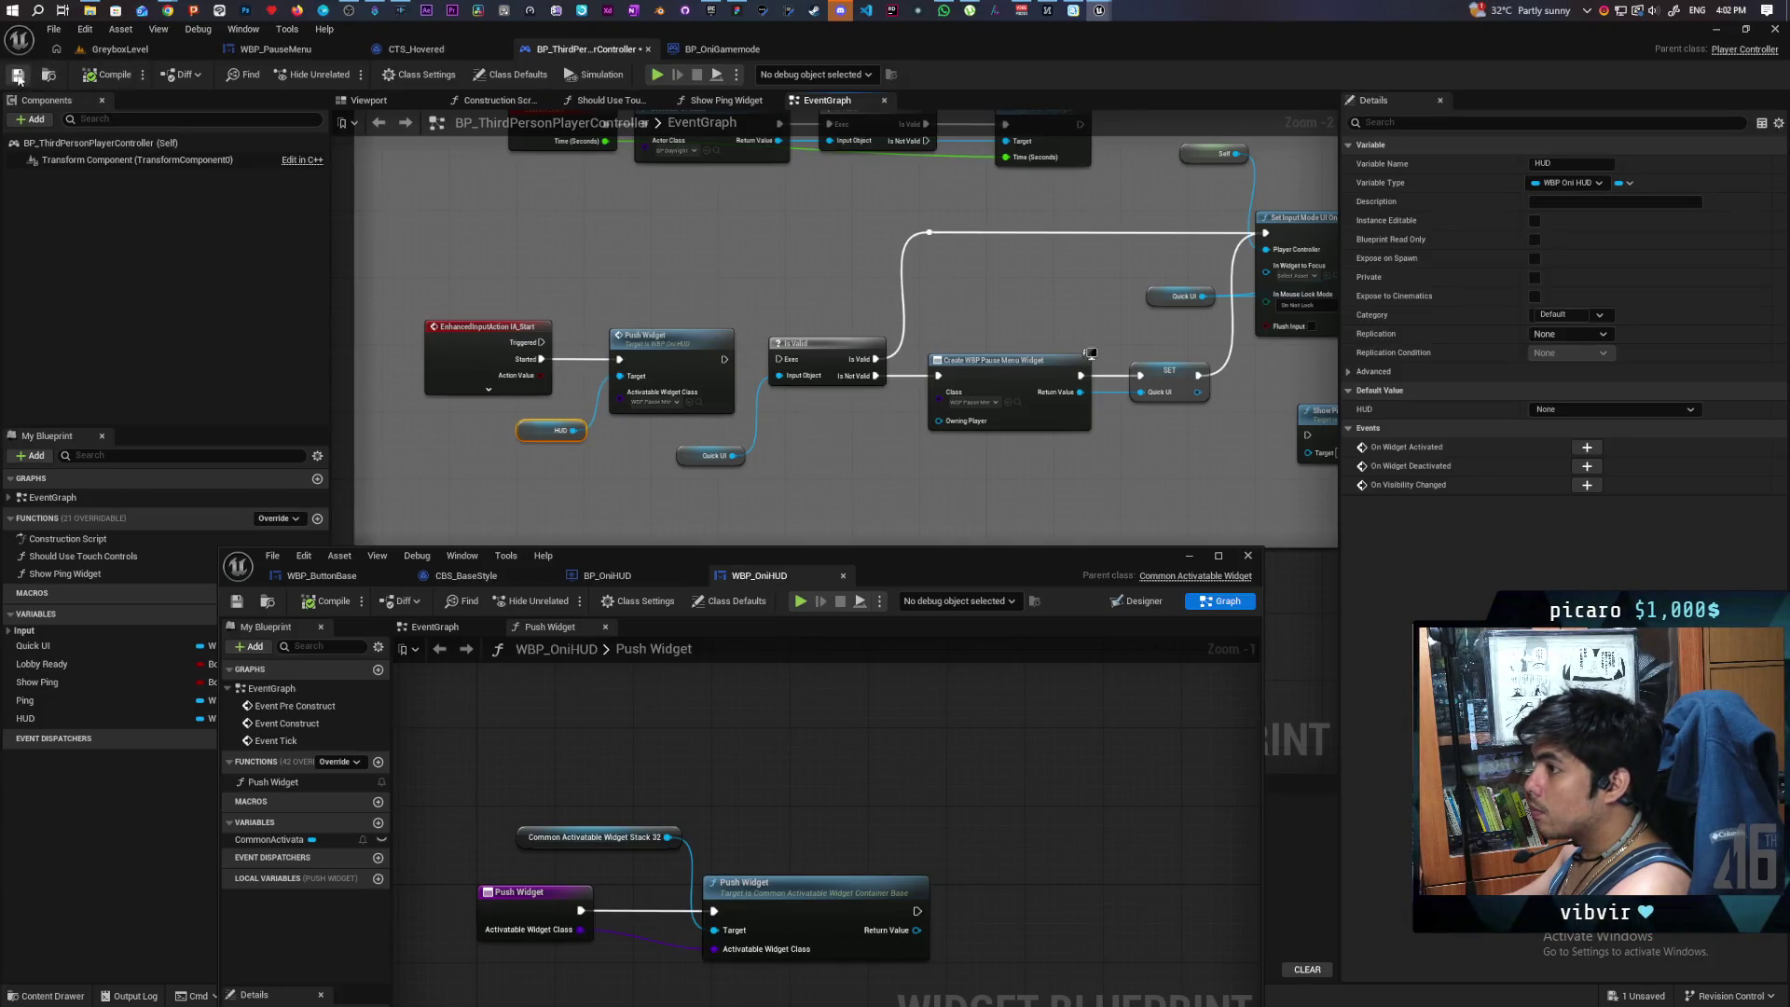
pyautogui.click(1191, 557)
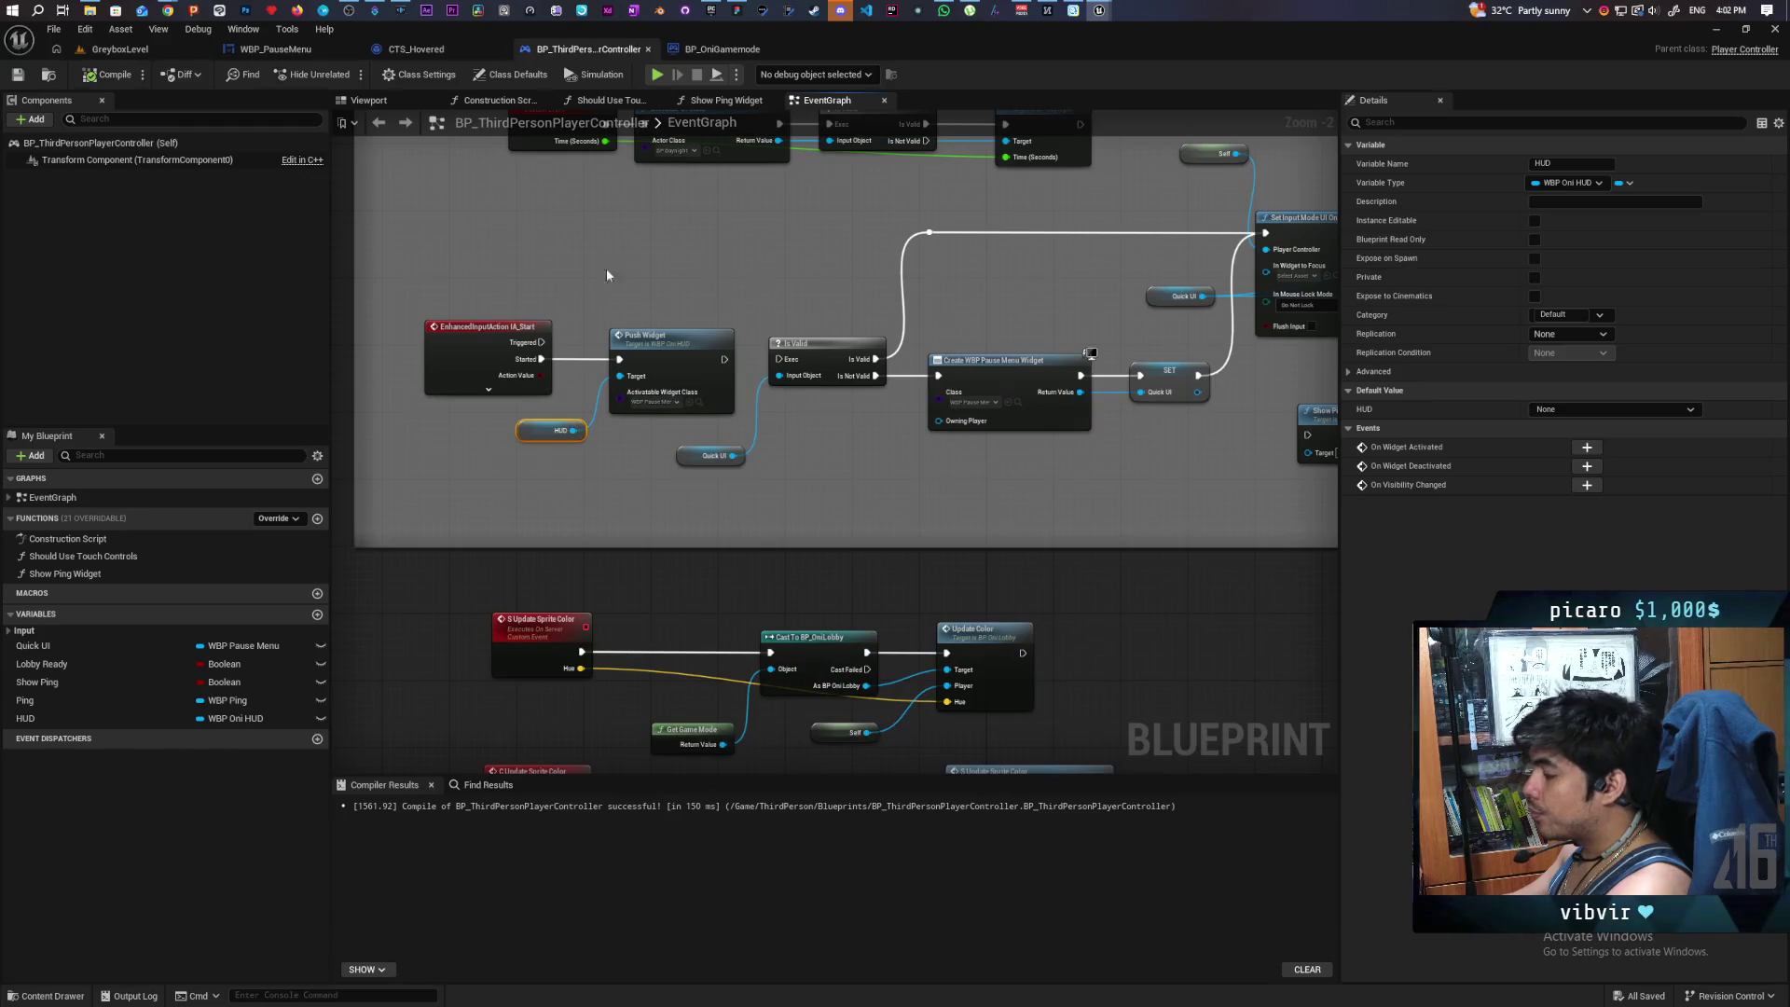
pyautogui.click(112, 49)
pyautogui.click(346, 75)
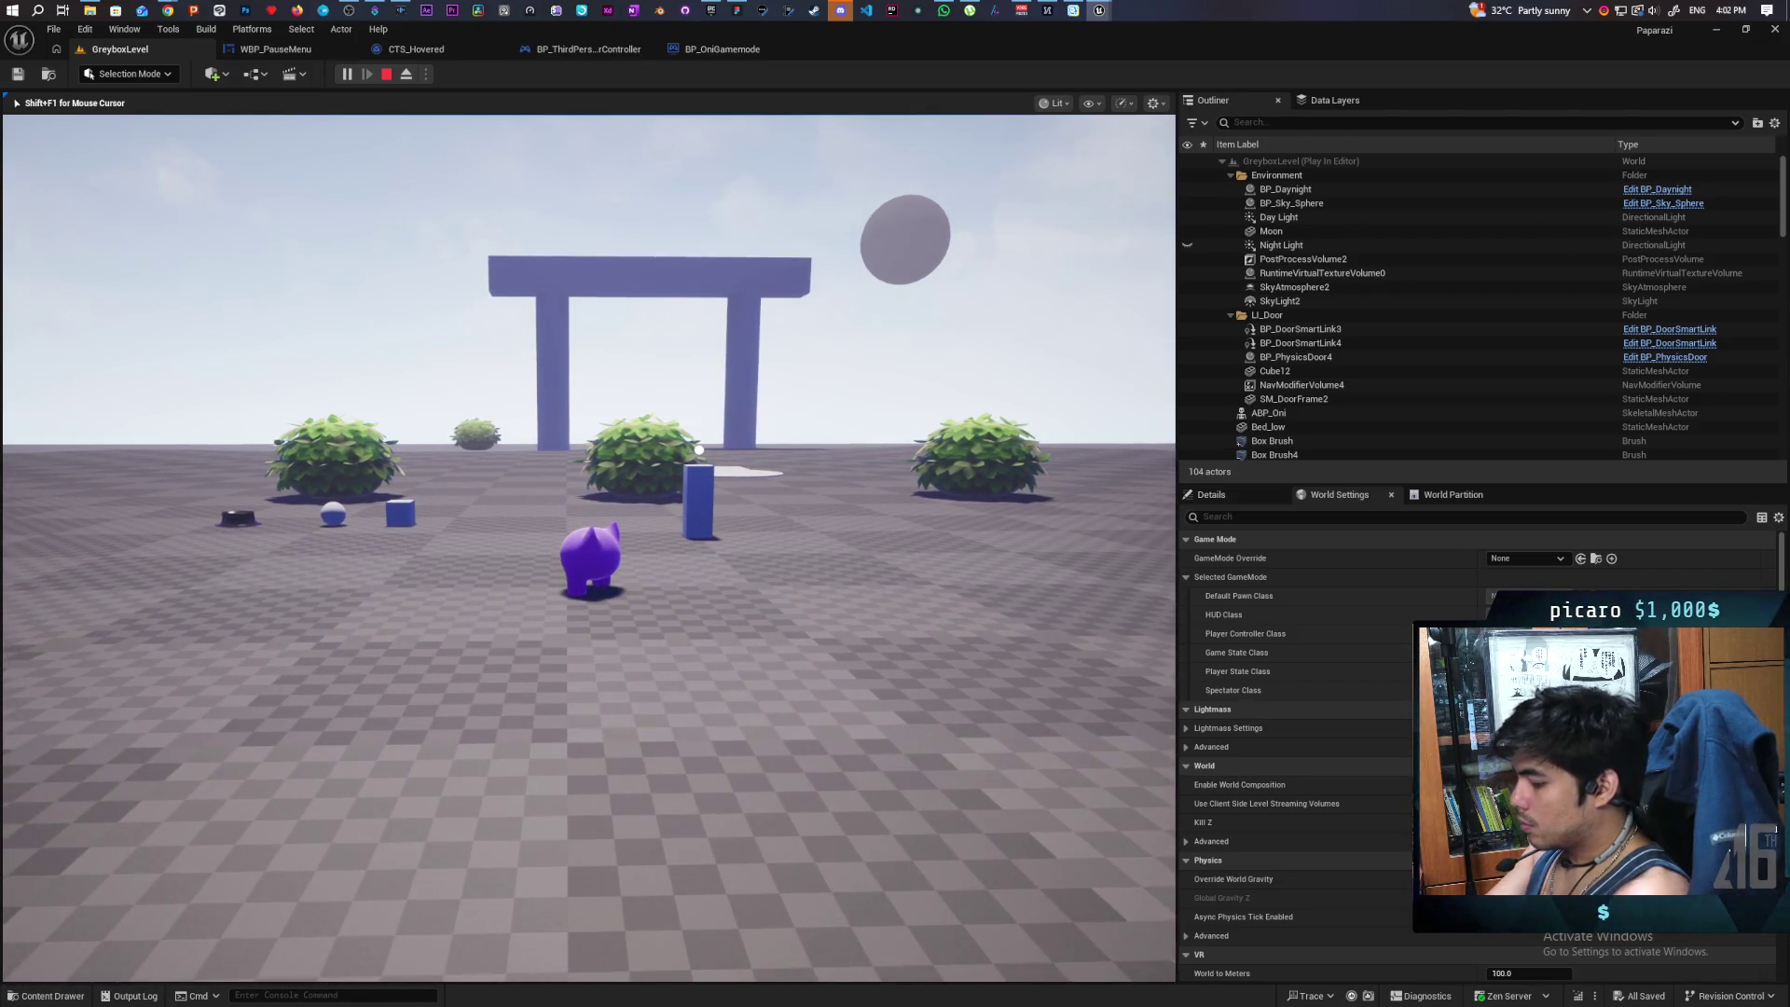
# - Stop the play session, close the 'Accessed None' error log, and return to BP_OniGamemode
pyautogui.press('Escape')
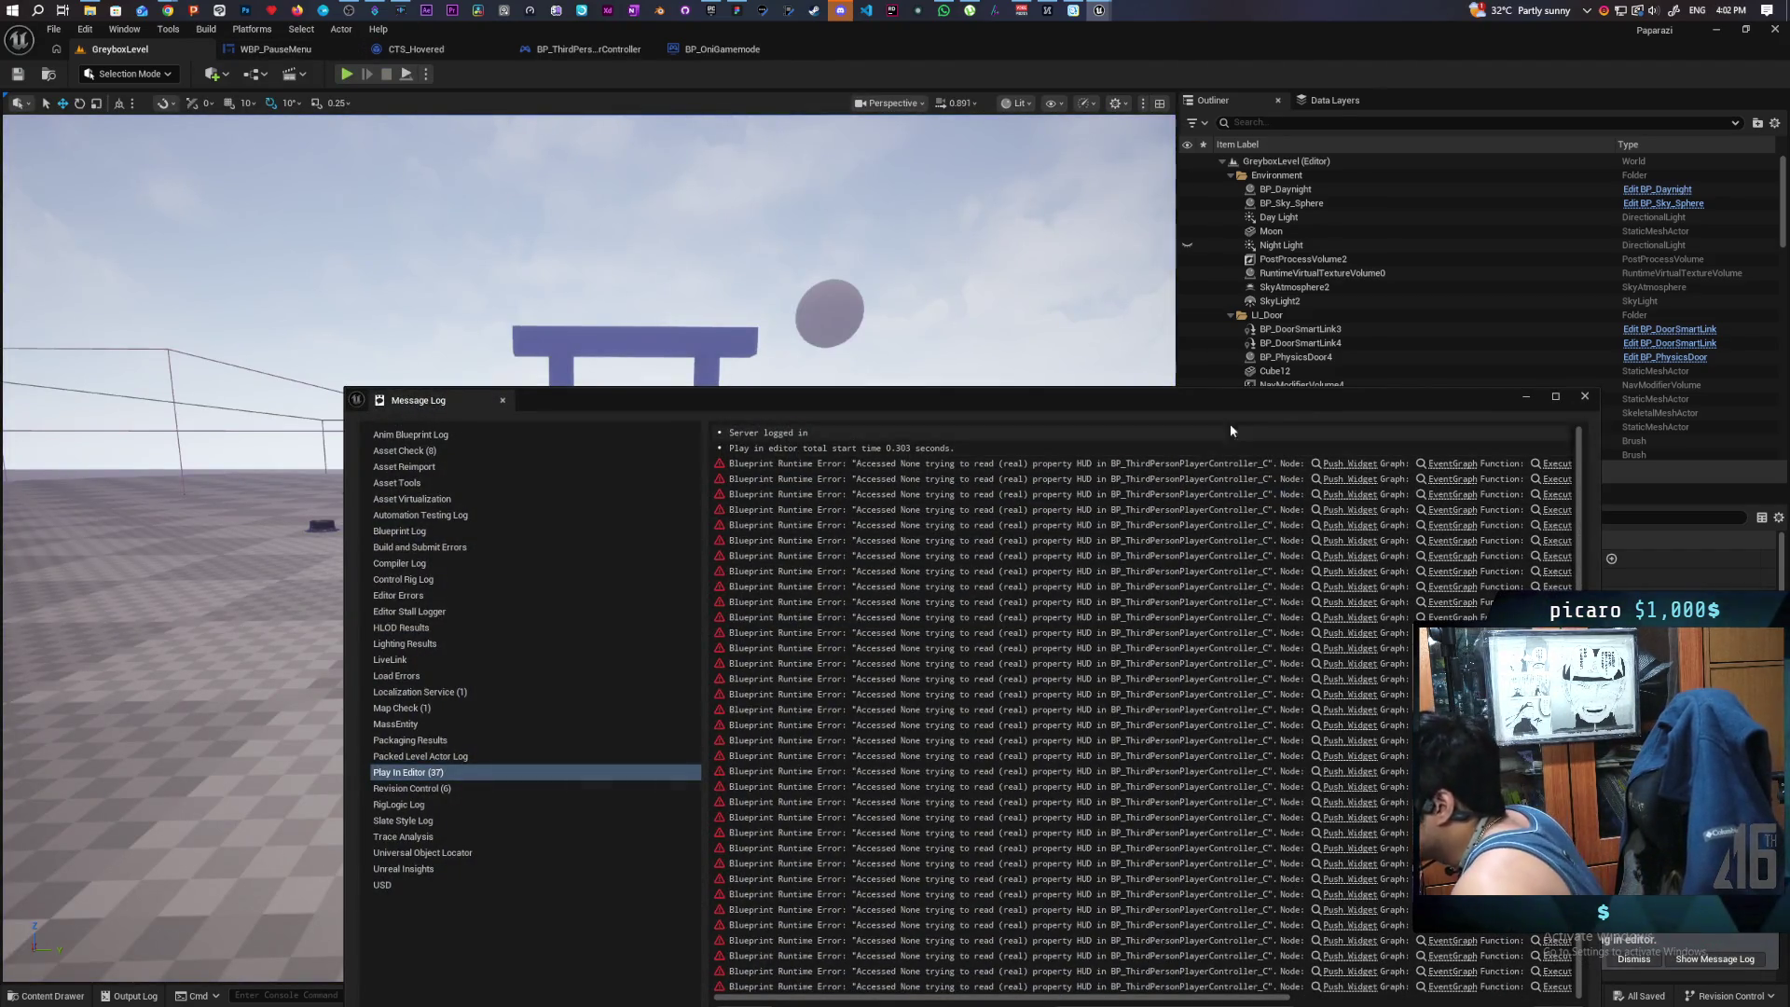
pyautogui.click(1582, 399)
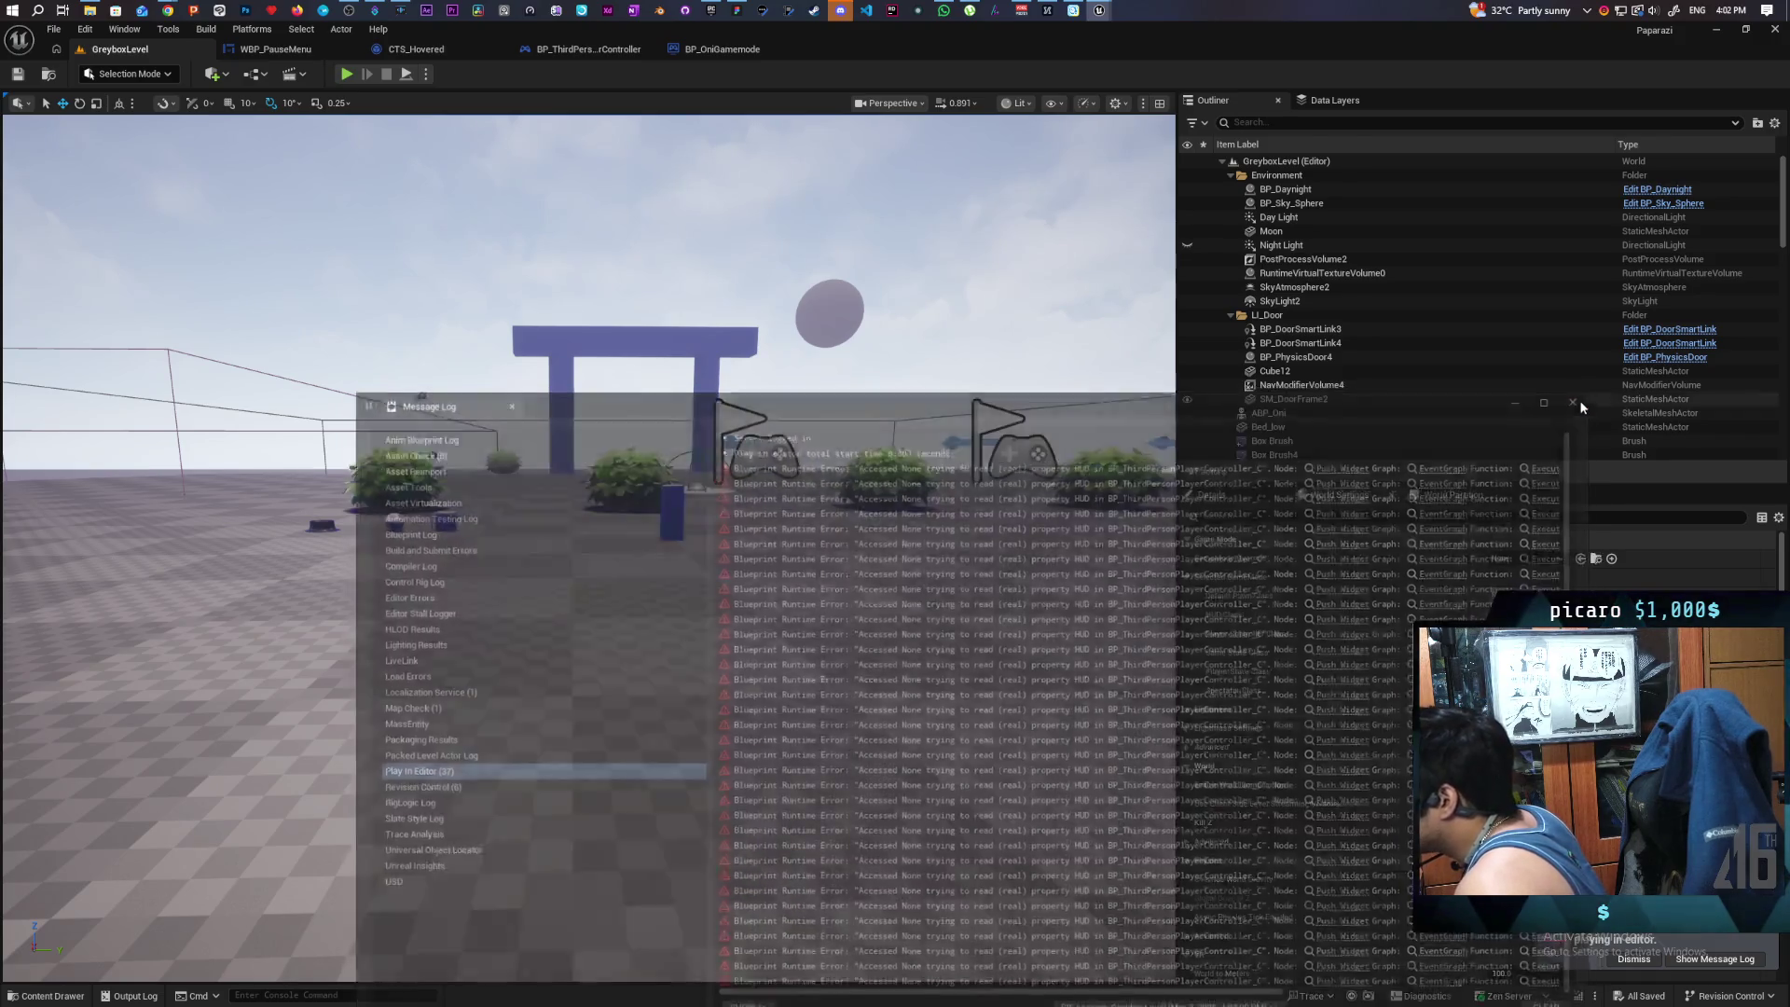
pyautogui.click(701, 47)
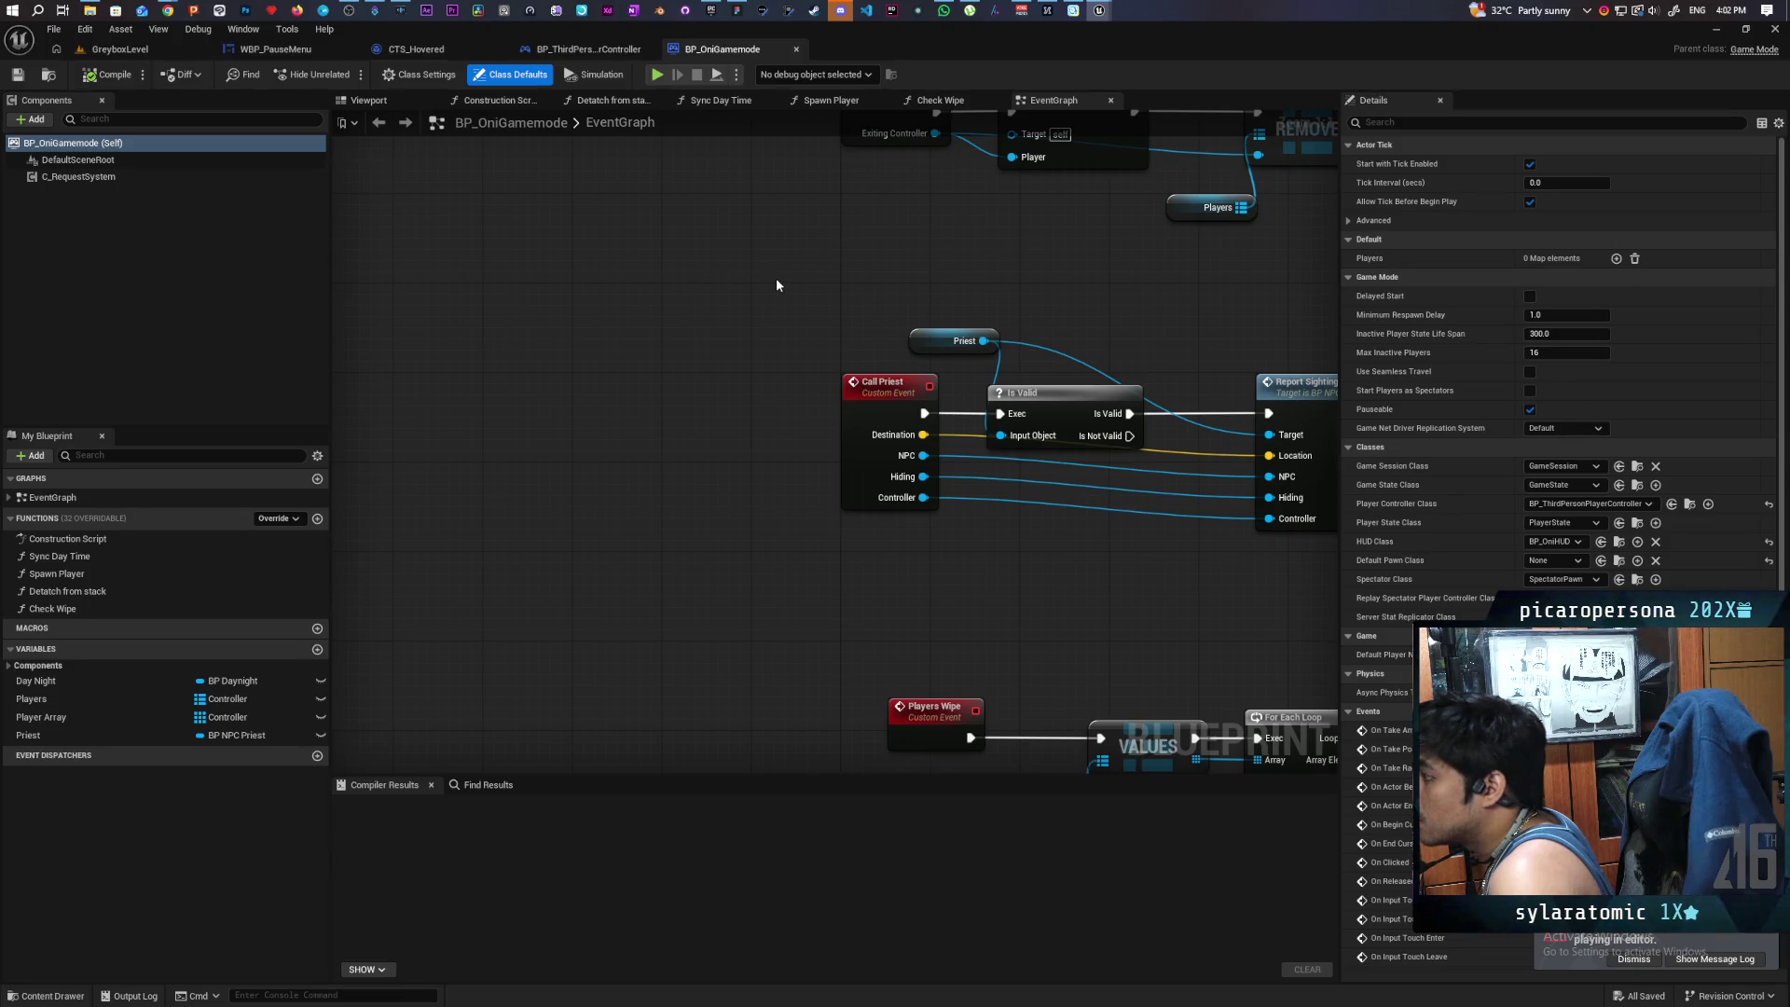
pyautogui.scroll(-5, 776, 278)
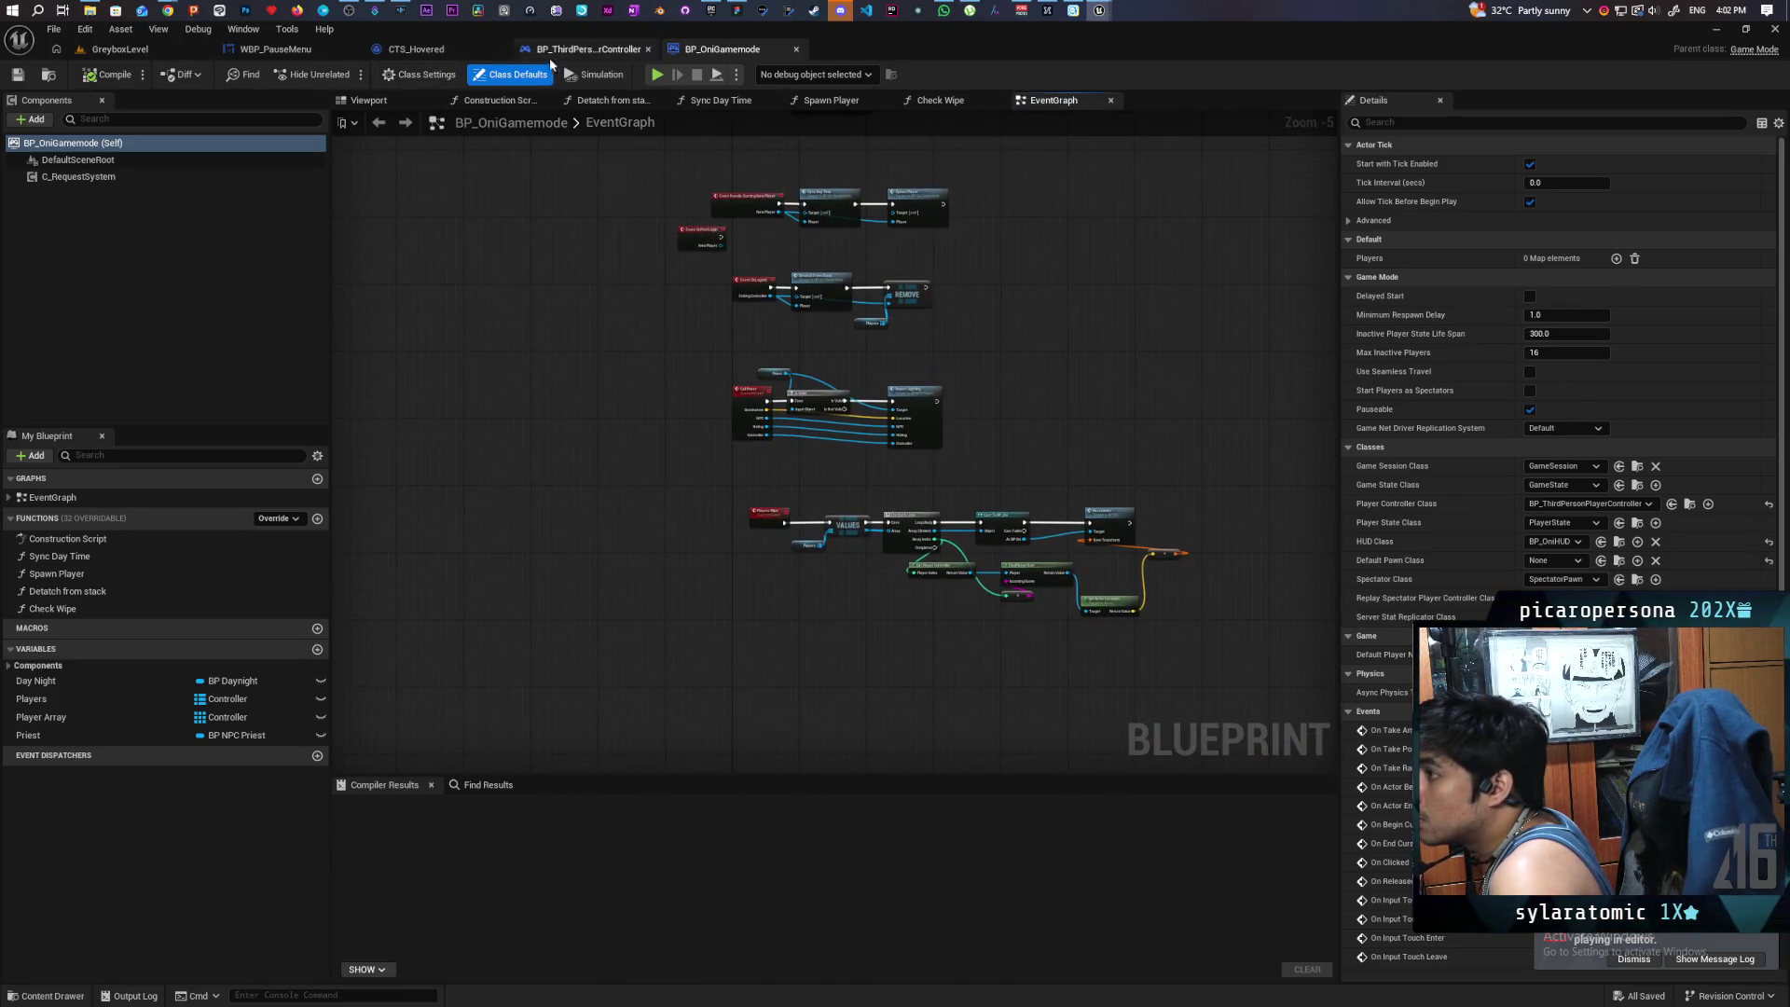
# - Inspect BP_ThirdPersonPlayerController's Event BeginPlay chain, select its Sequence node, then return to GreyboxLevel
pyautogui.click(550, 56)
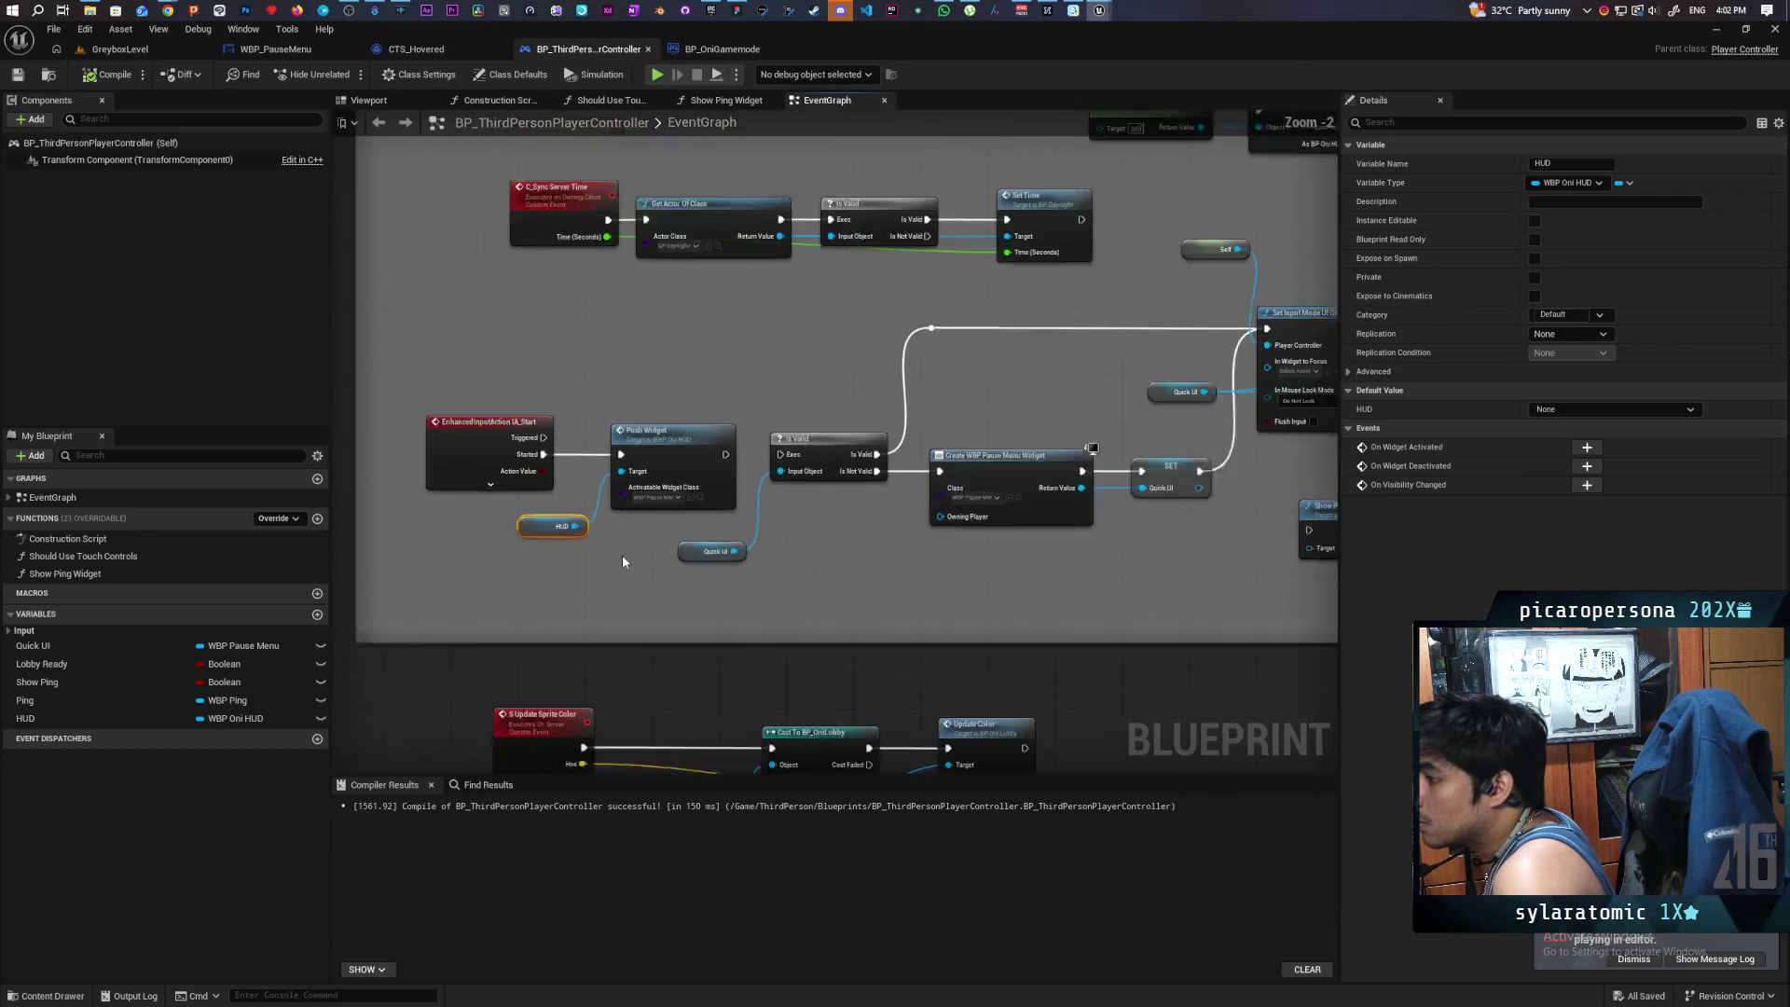
pyautogui.scroll(-1, 622, 562)
pyautogui.moveTo(835, 433)
pyautogui.mouseDown()
pyautogui.moveTo(750, 553)
pyautogui.moveTo(695, 557)
pyautogui.moveTo(831, 506)
pyautogui.mouseUp()
pyautogui.moveTo(1012, 516)
pyautogui.mouseDown()
pyautogui.moveTo(963, 495)
pyautogui.moveTo(1015, 493)
pyautogui.moveTo(937, 495)
pyautogui.mouseUp()
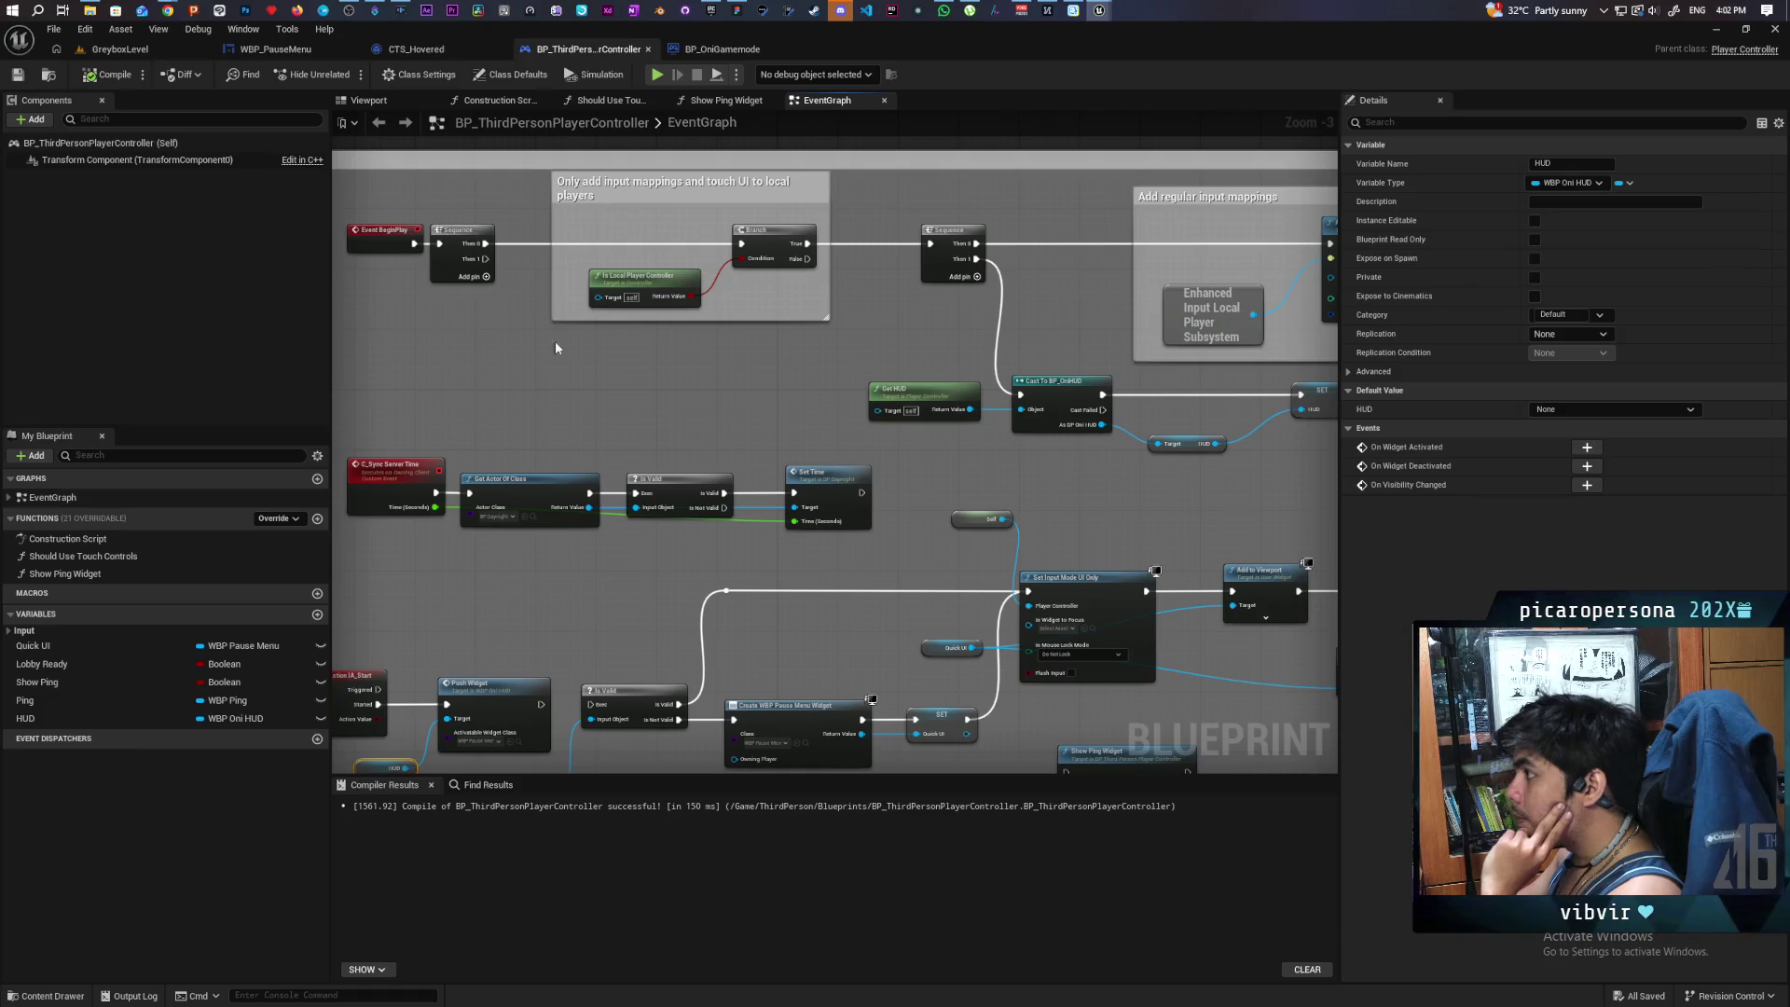
pyautogui.moveTo(602, 405); pyautogui.dragTo(637, 405)
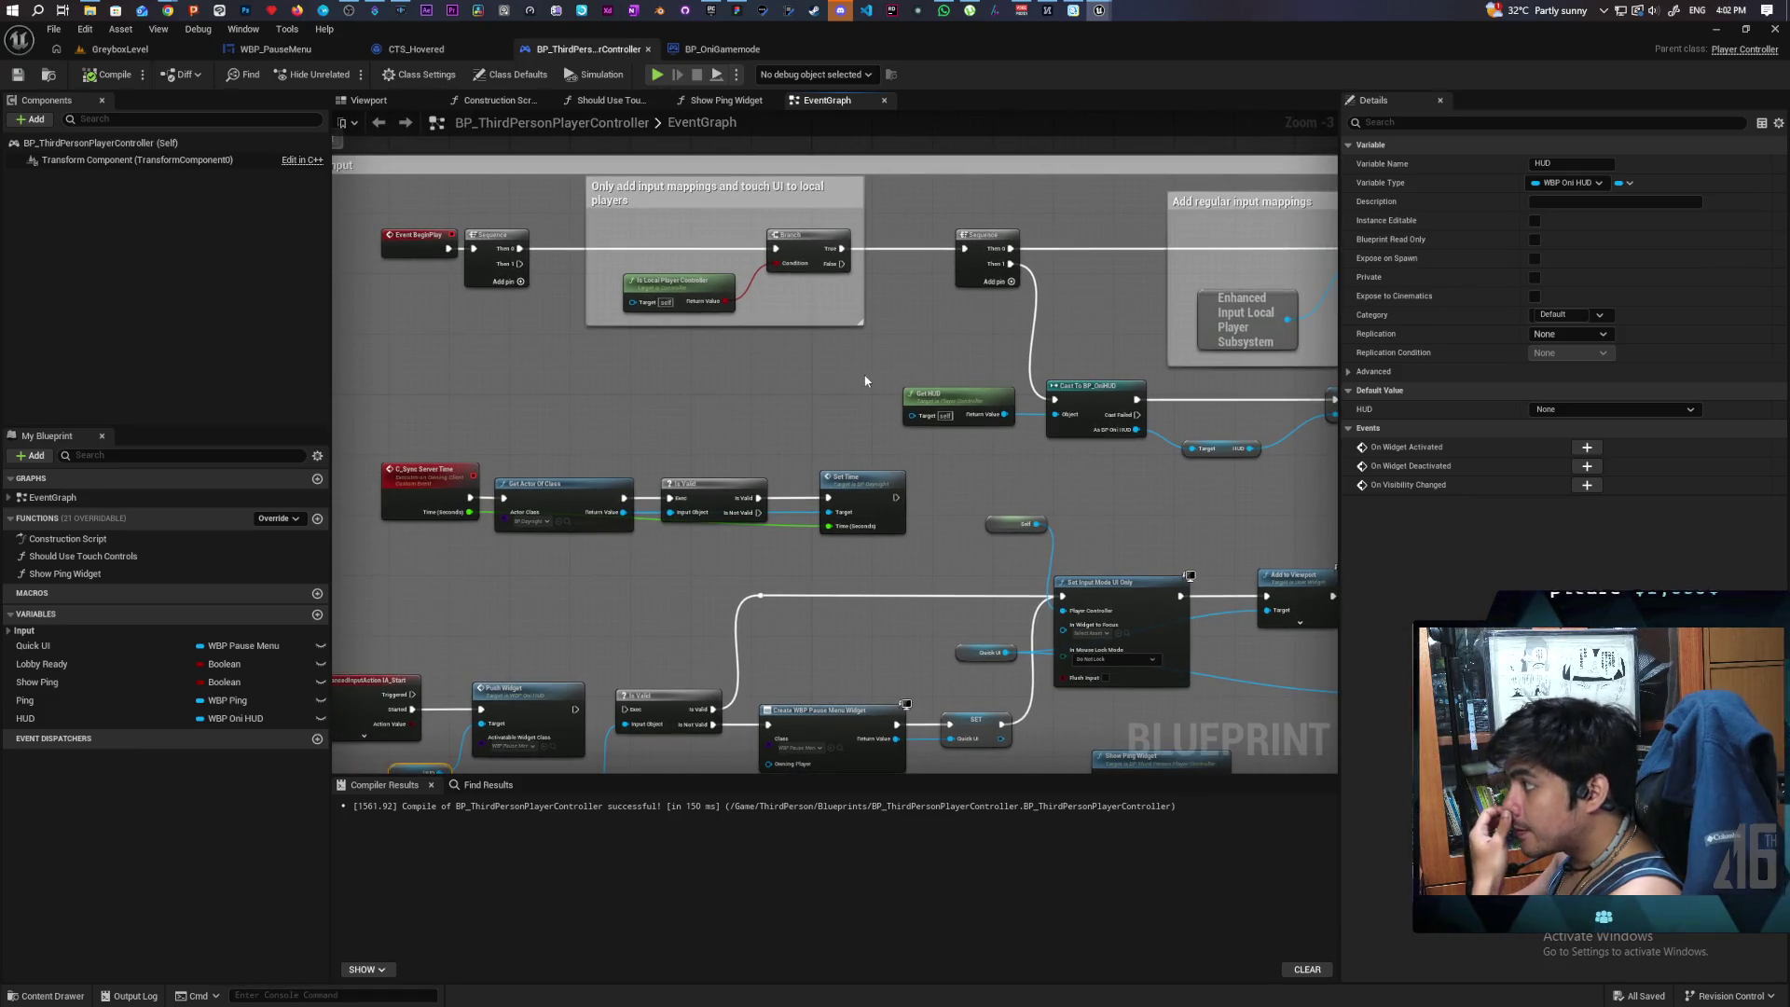
pyautogui.click(960, 282)
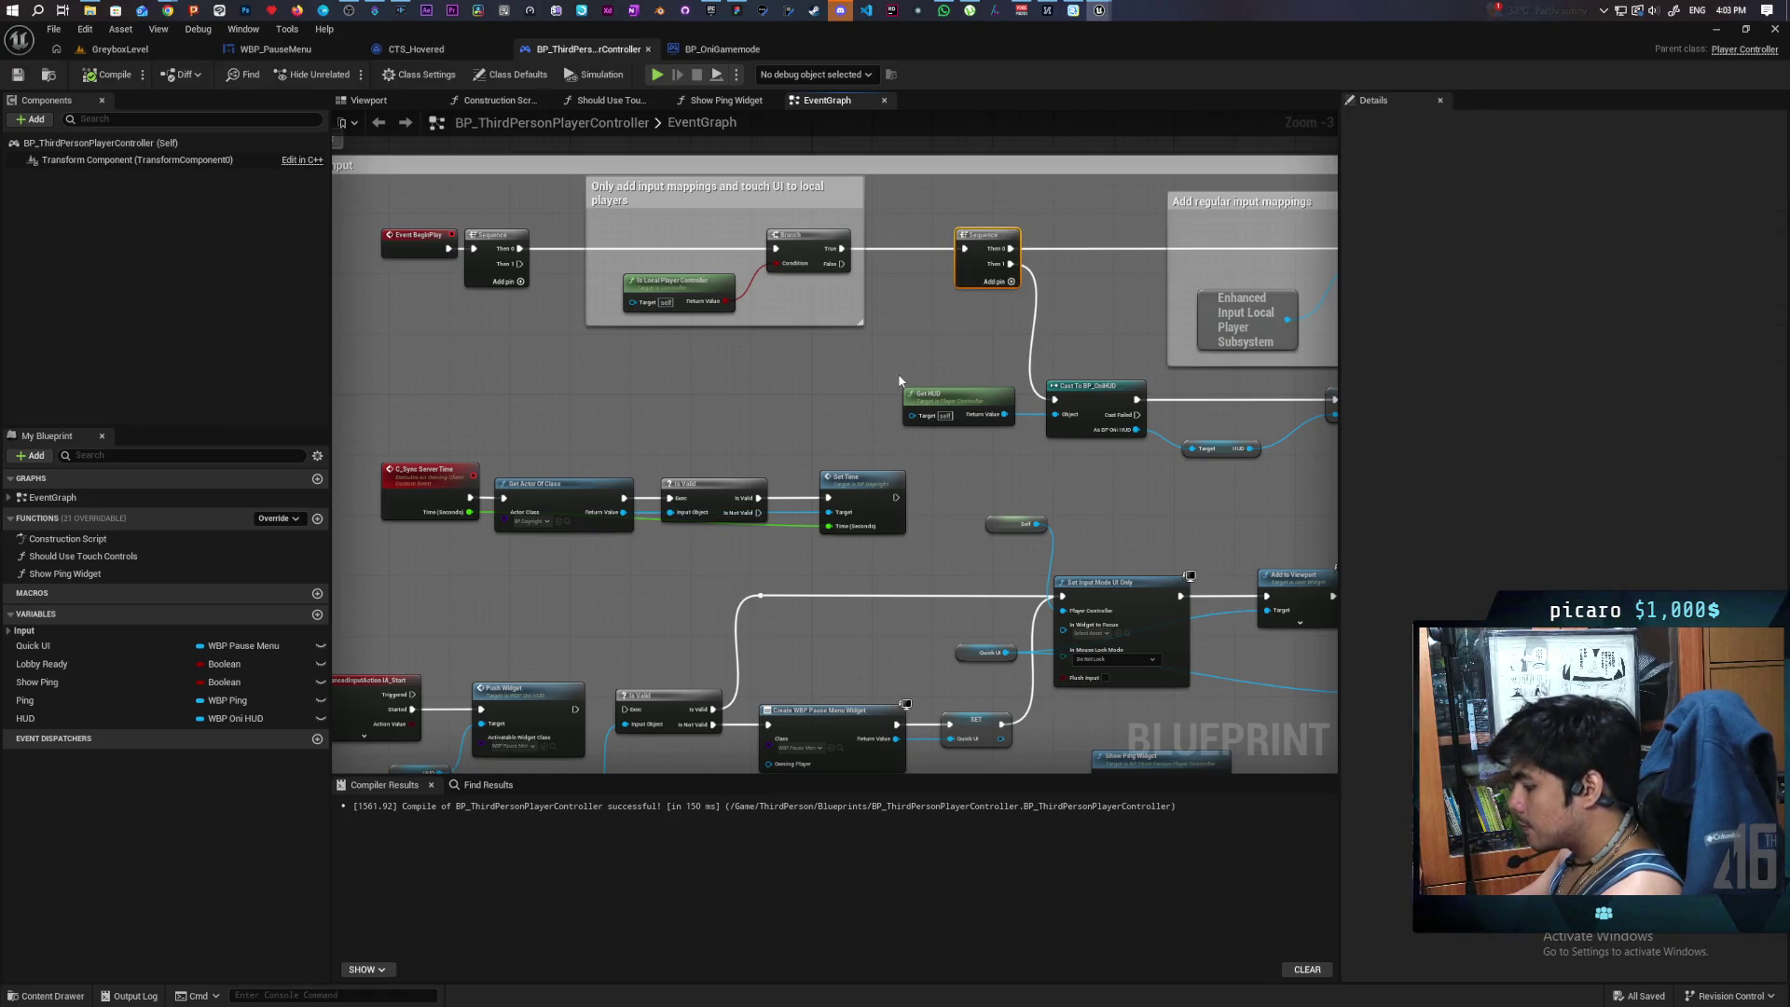
pyautogui.click(130, 49)
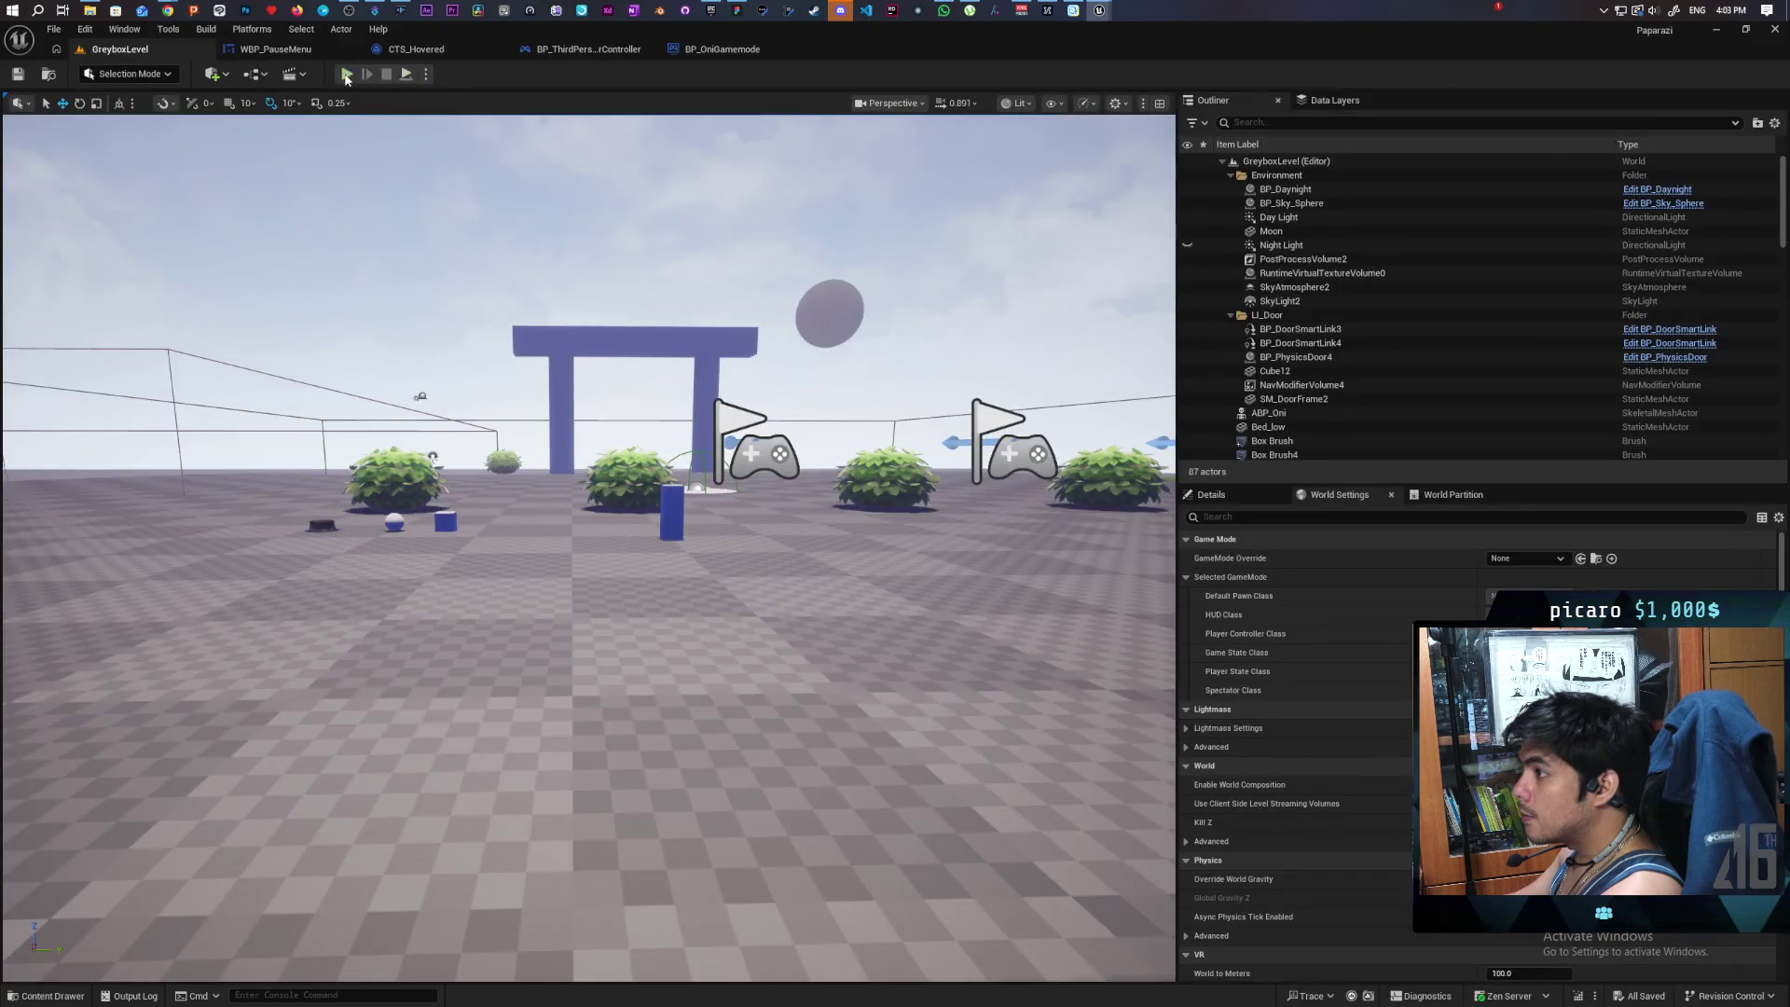
# - Play GreyboxLevel, step past the BeginPlay breakpoint with F10, inspect the HUD cast values, then stop
pyautogui.click(347, 74)
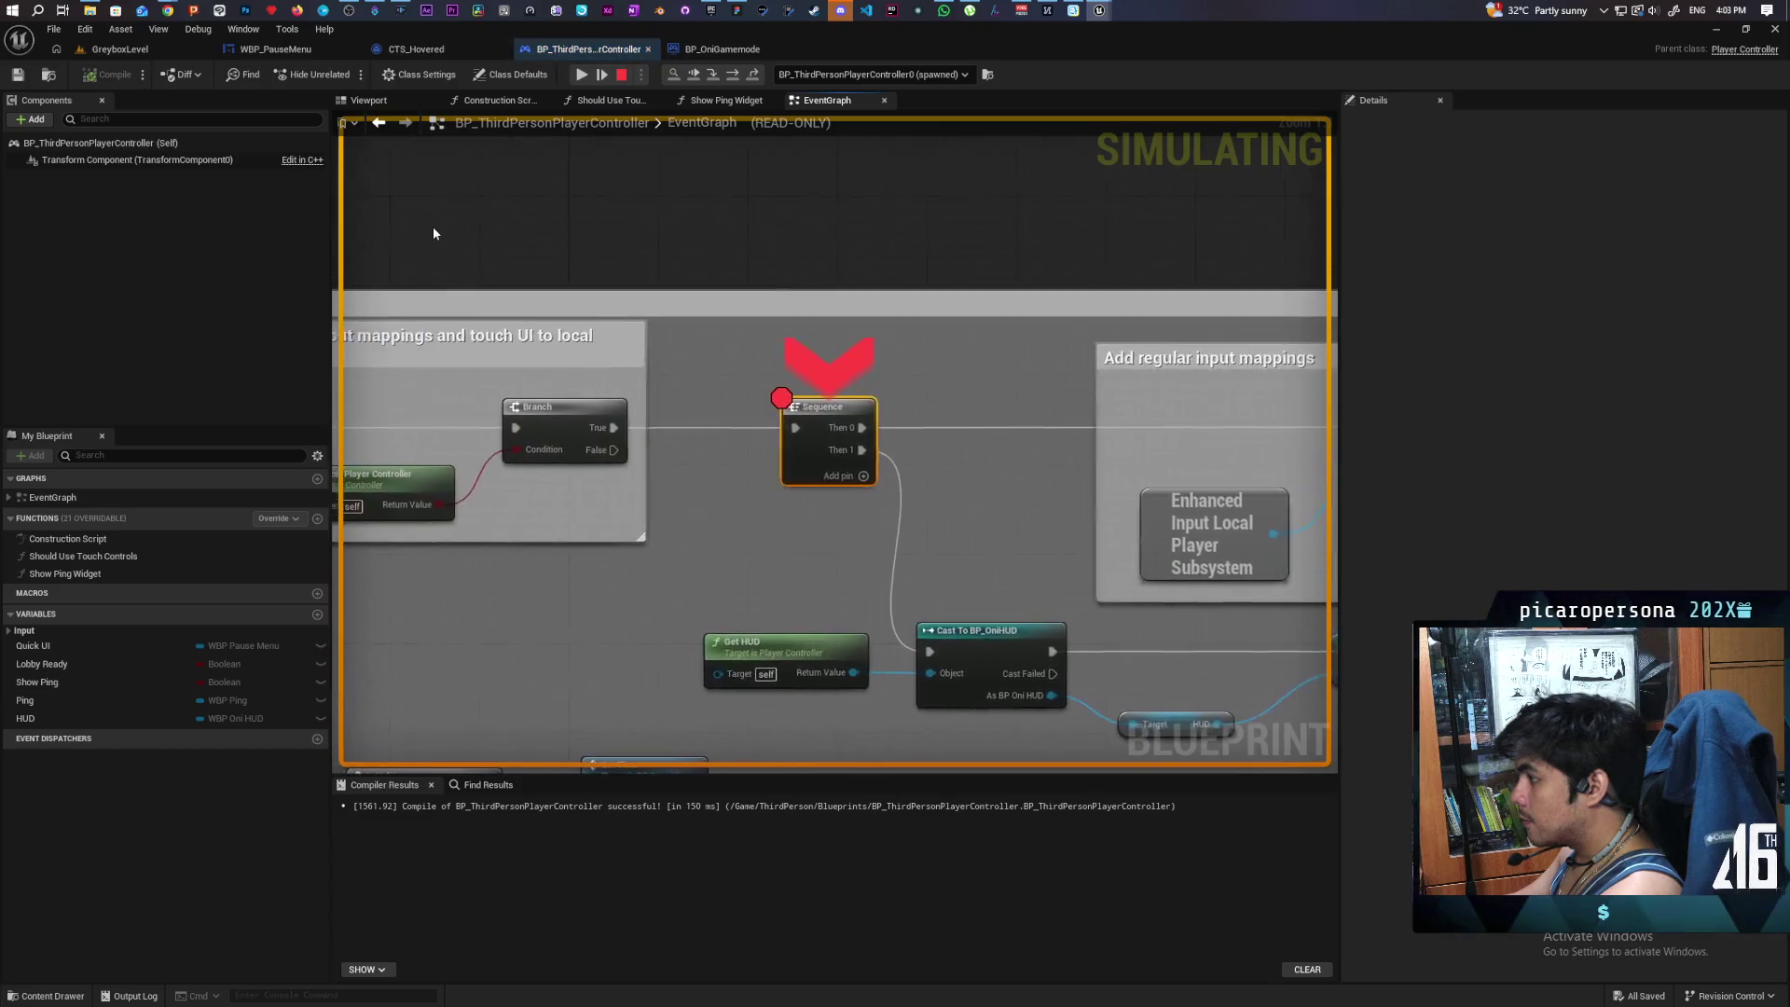
pyautogui.press('F10')
pyautogui.press('F10')
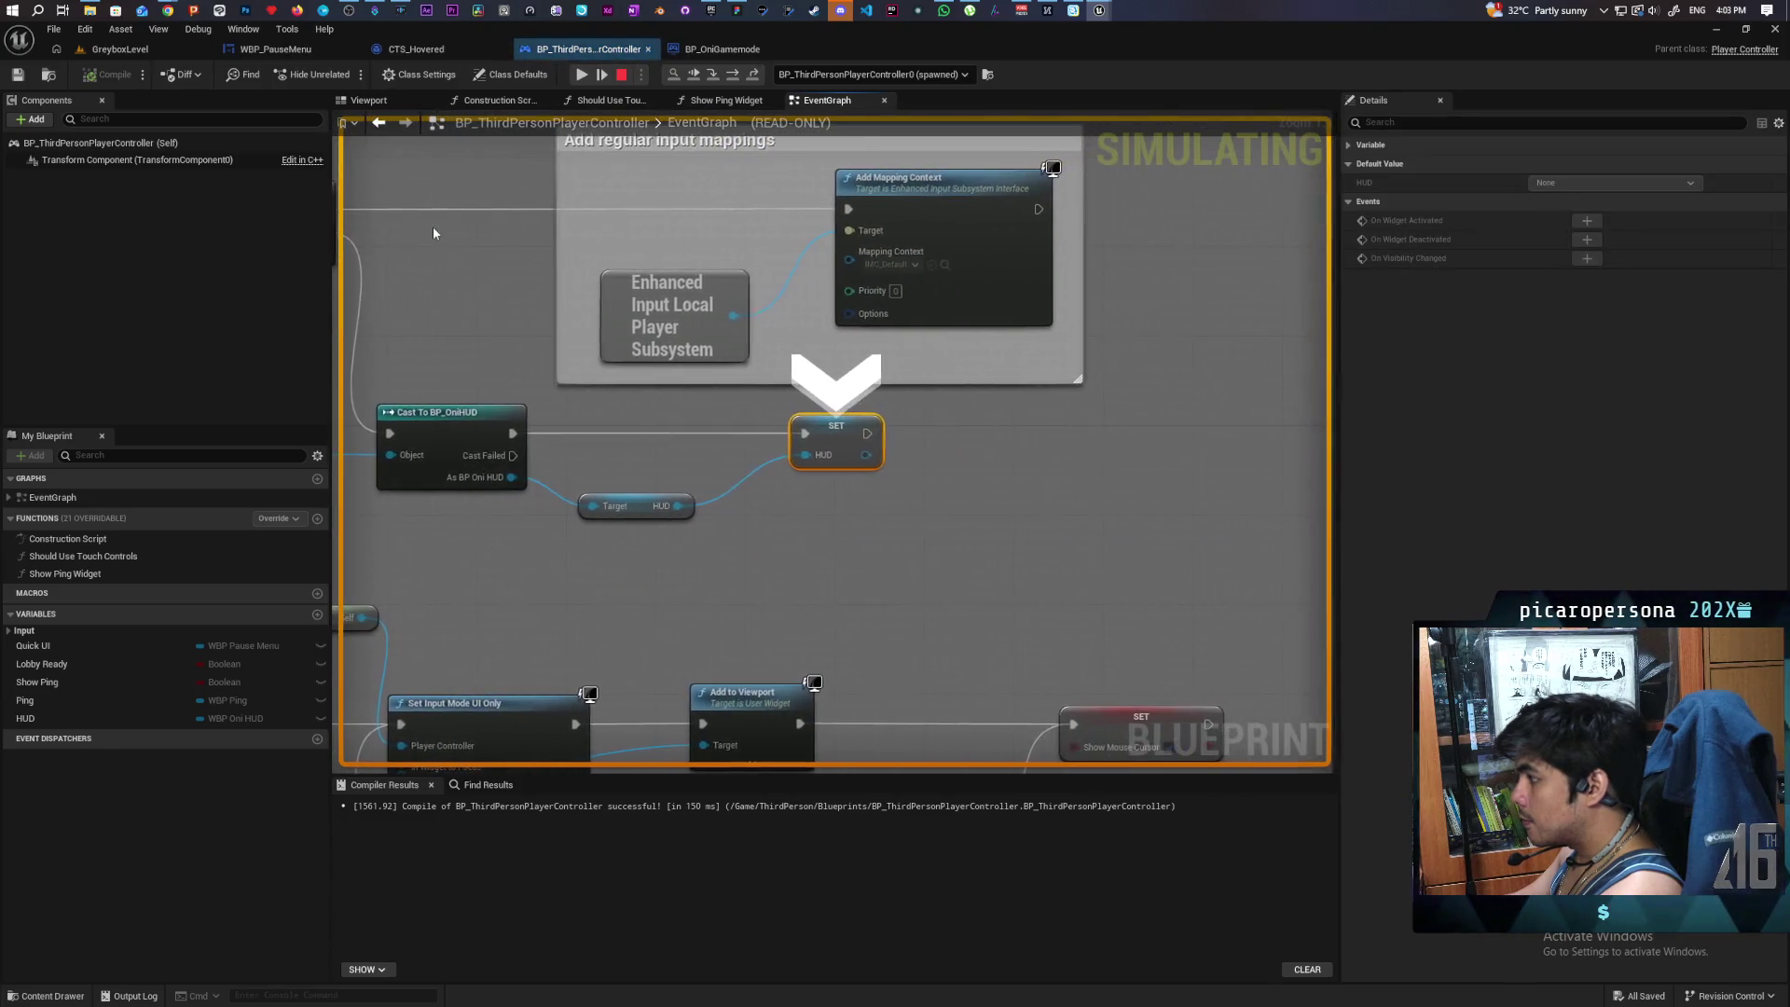
pyautogui.moveTo(681, 508)
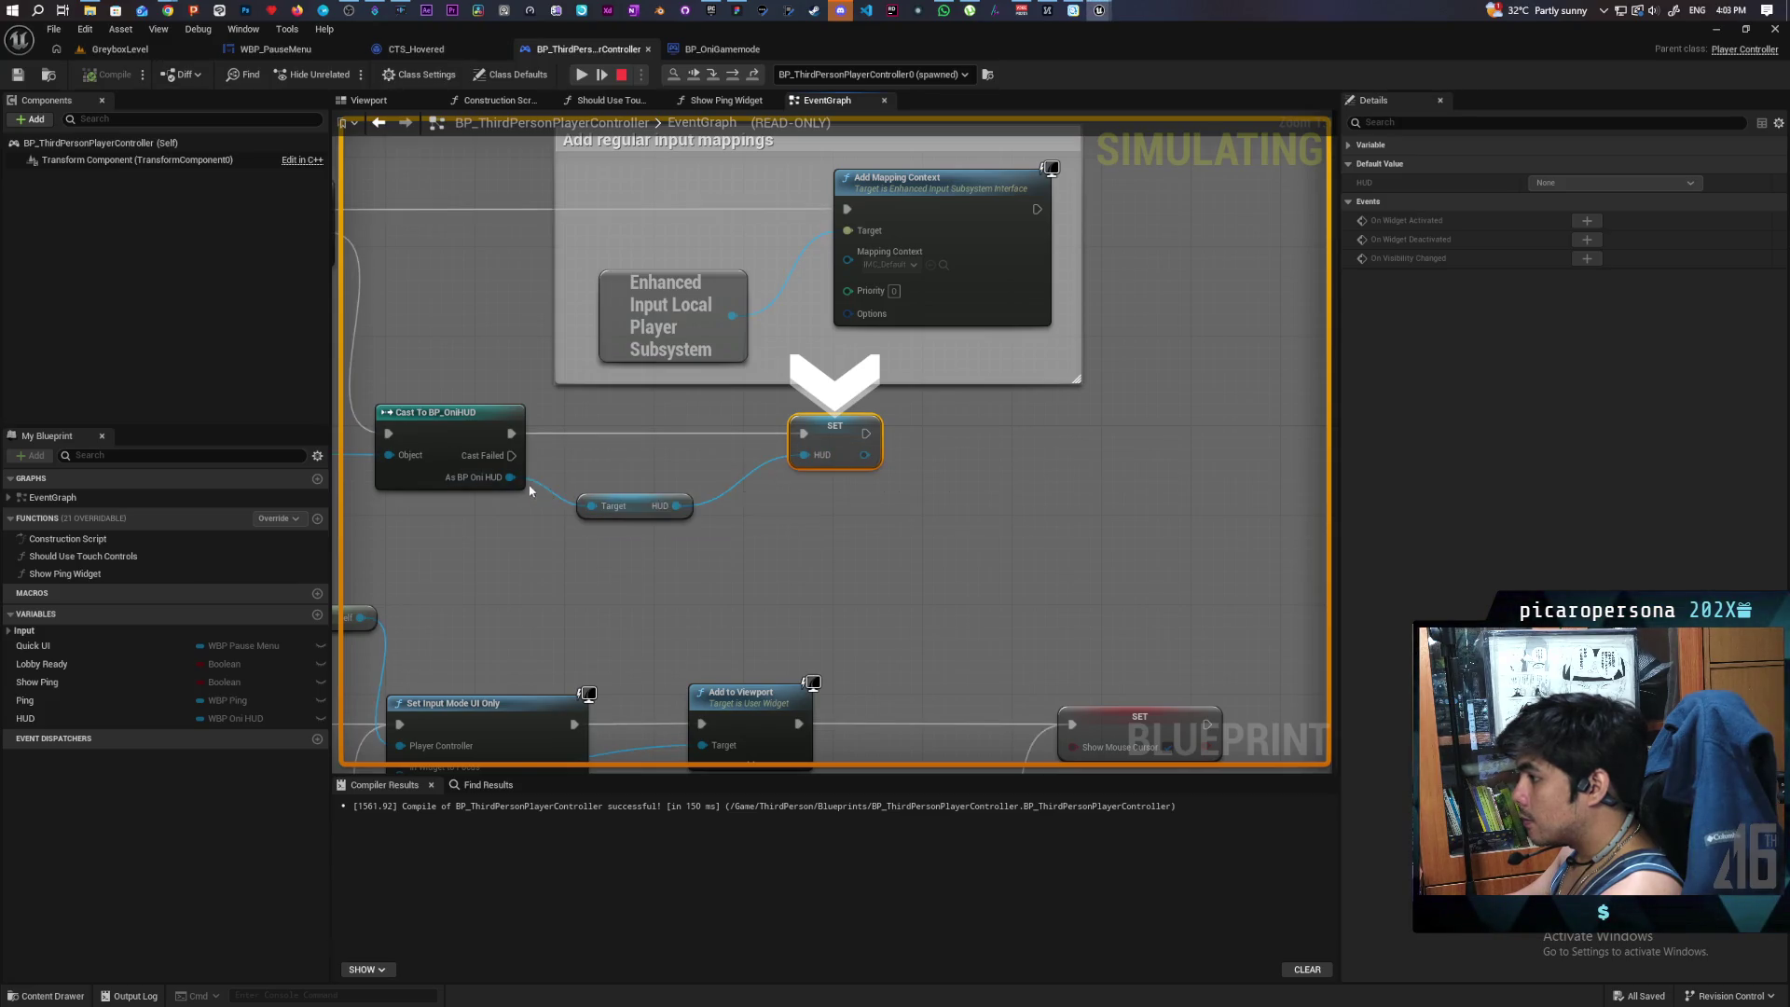
pyautogui.moveTo(511, 479)
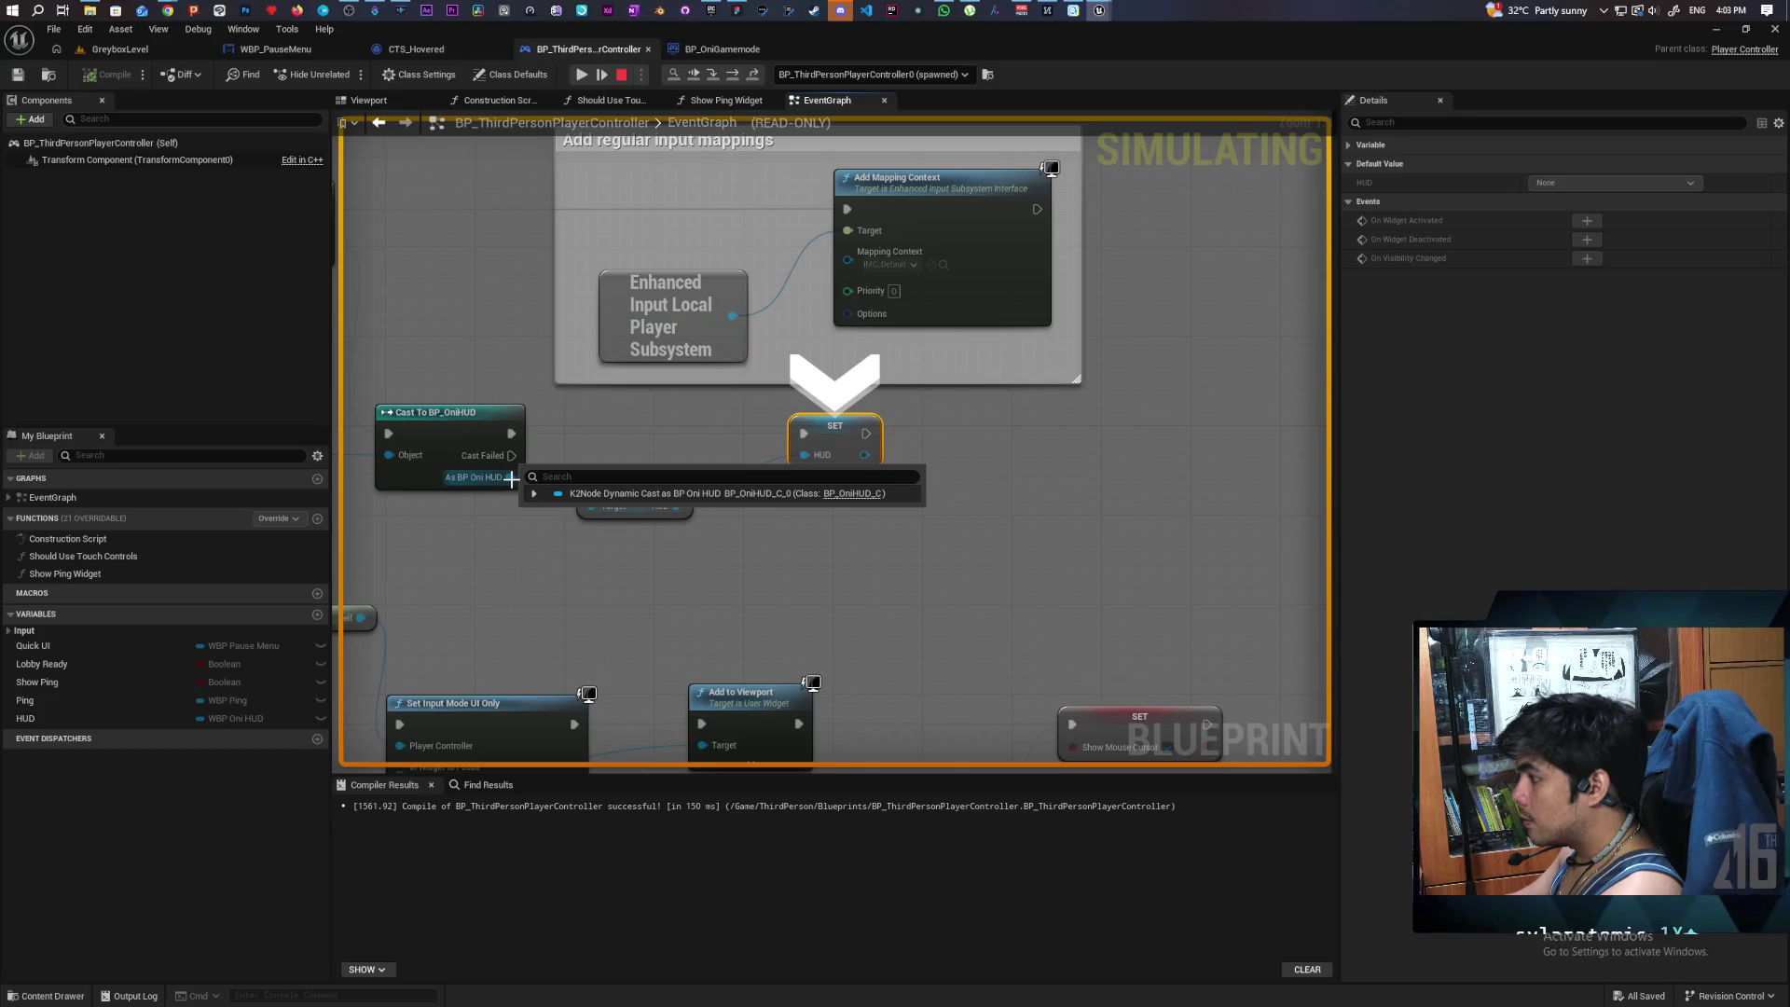
pyautogui.moveTo(587, 514)
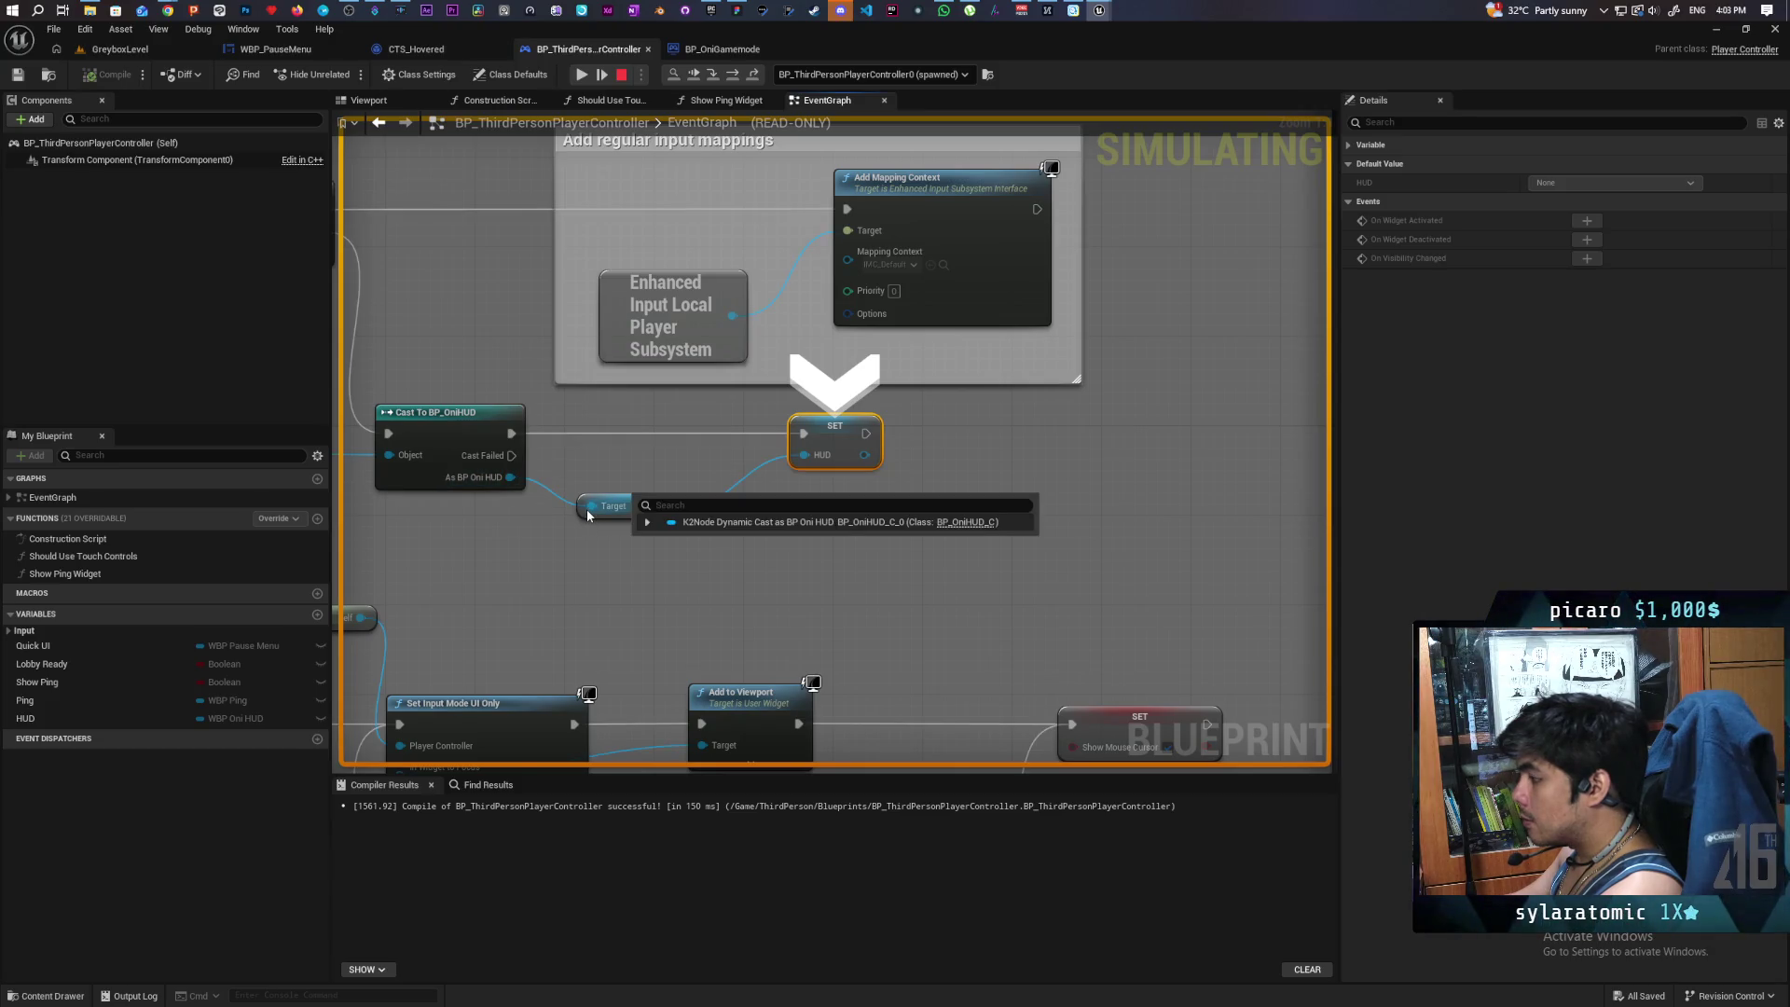
pyautogui.scroll(-3, 588, 513)
pyautogui.scroll(-2, 1180, 524)
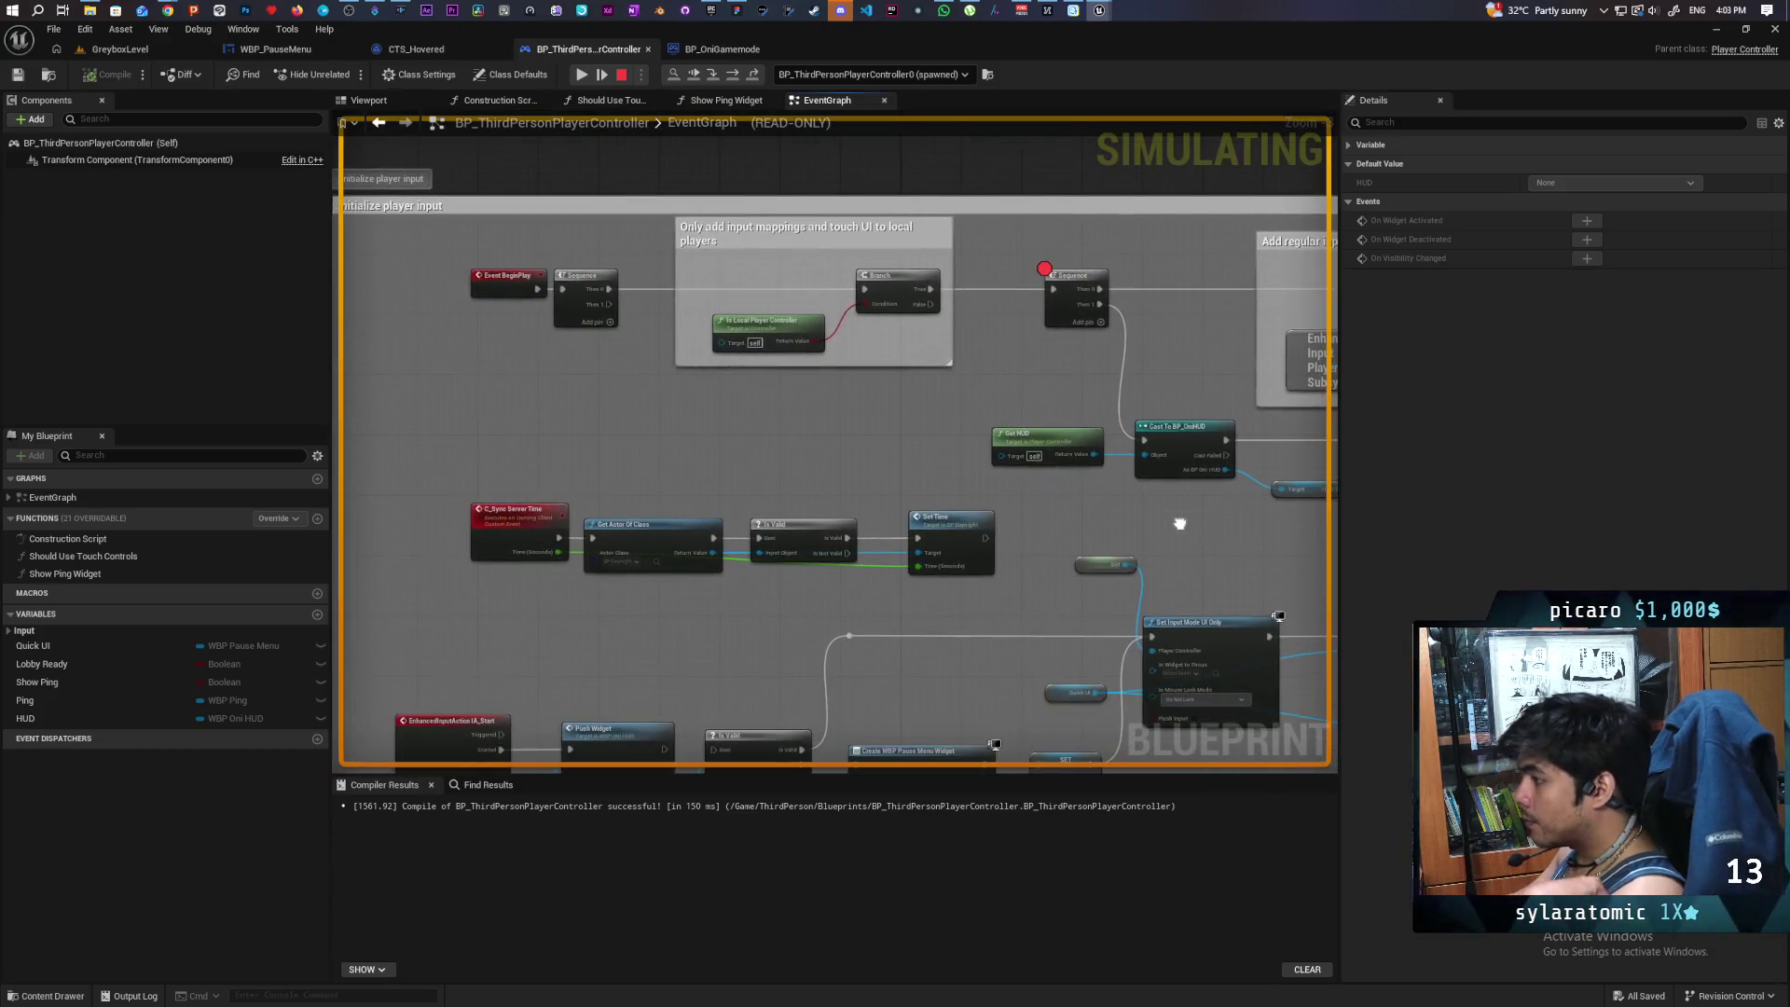
pyautogui.moveTo(1179, 520)
pyautogui.mouseDown()
pyautogui.moveTo(1075, 544)
pyautogui.moveTo(1108, 559)
pyautogui.moveTo(915, 519)
pyautogui.moveTo(813, 521)
pyautogui.mouseUp()
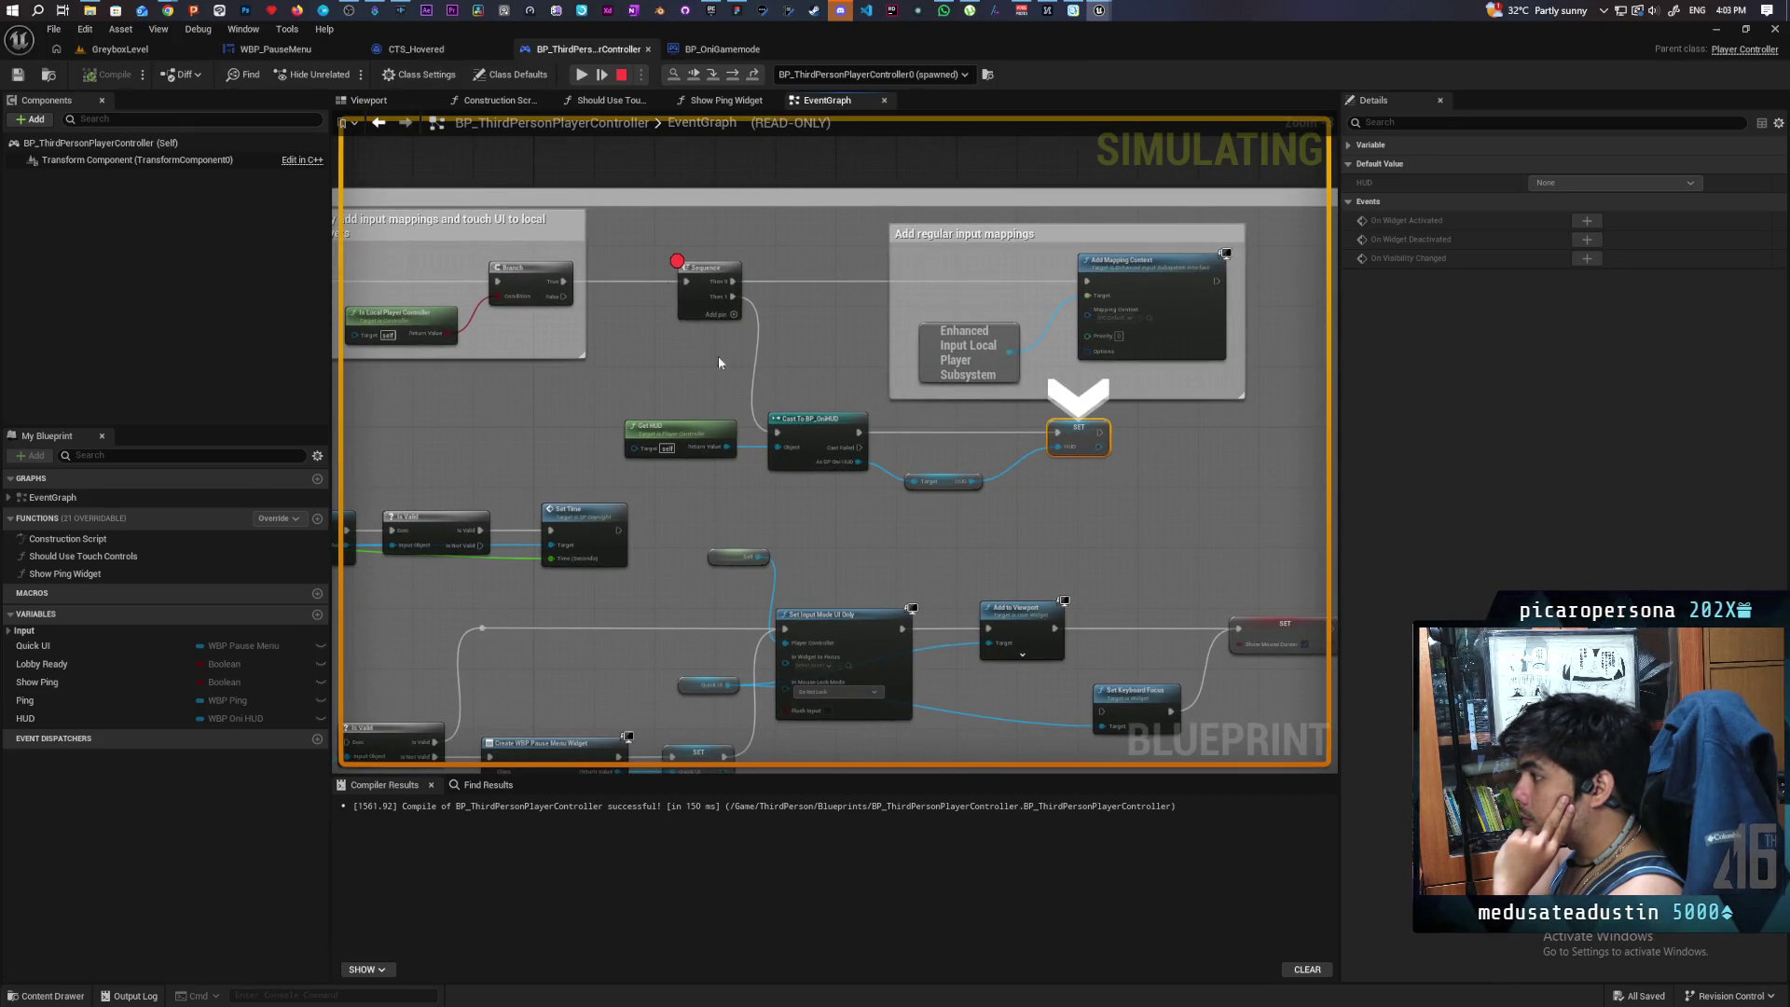
pyautogui.click(633, 74)
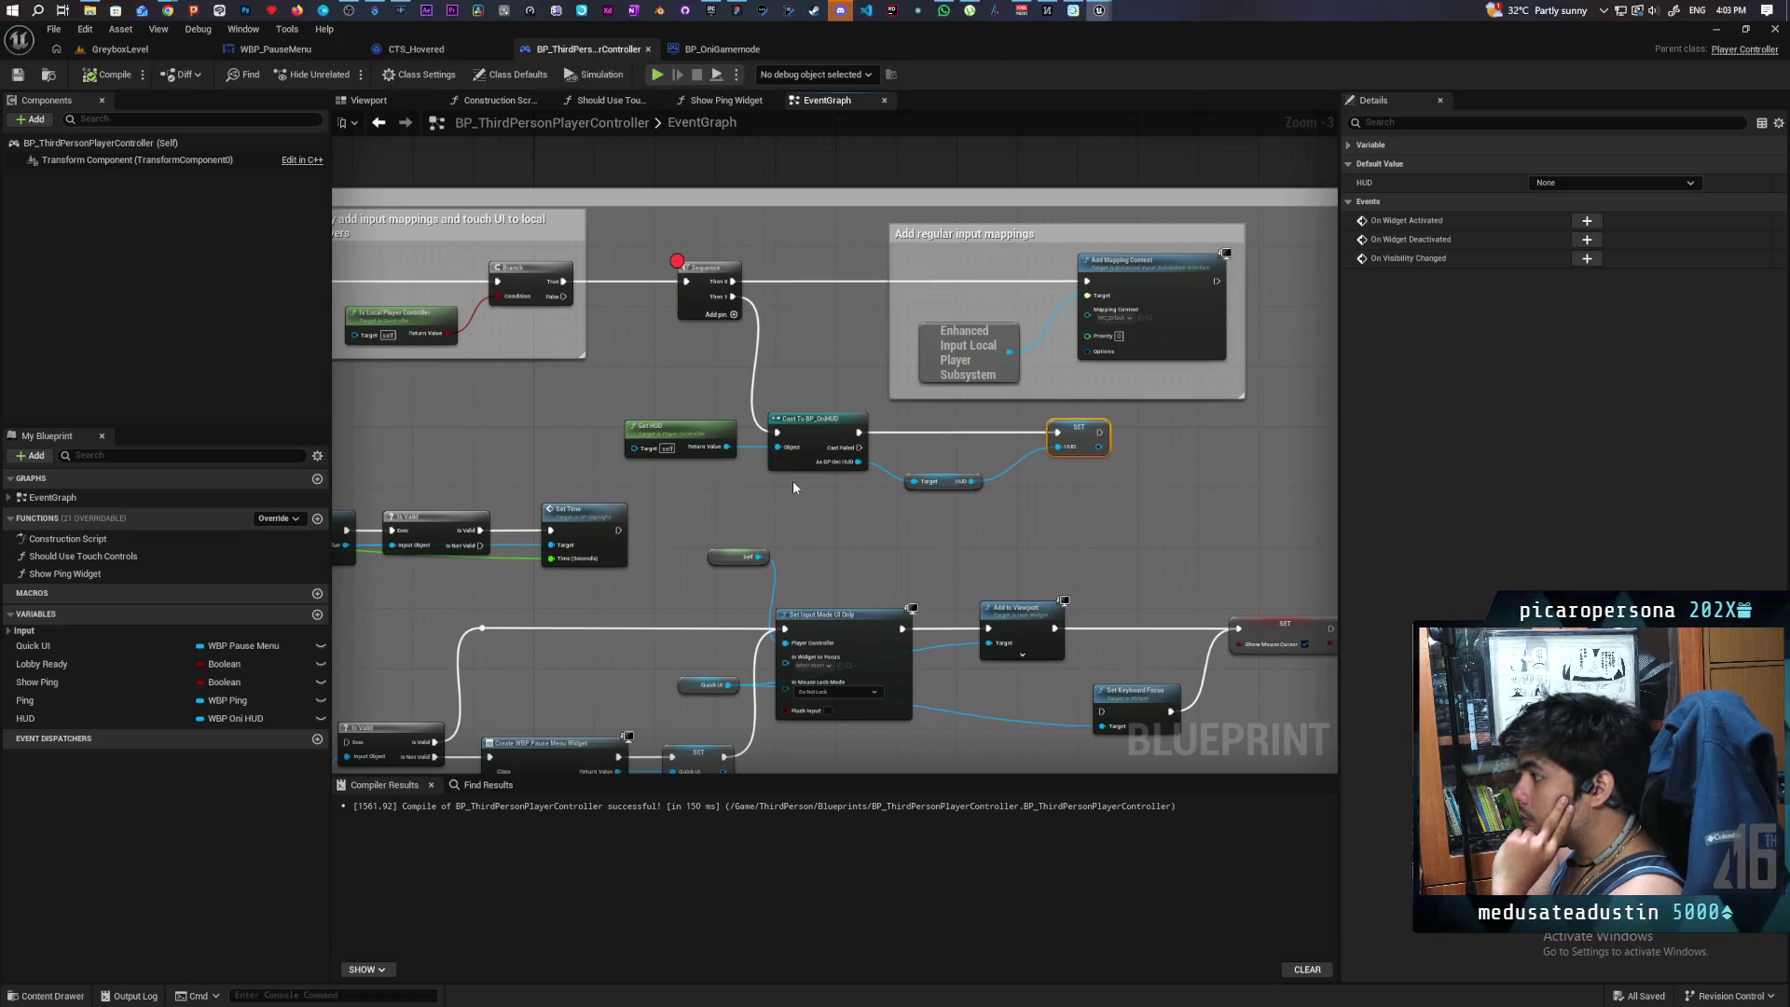
# - Delete the Get HUD, cast and SET HUD nodes from the player controller, then compile and save
pyautogui.click(695, 302)
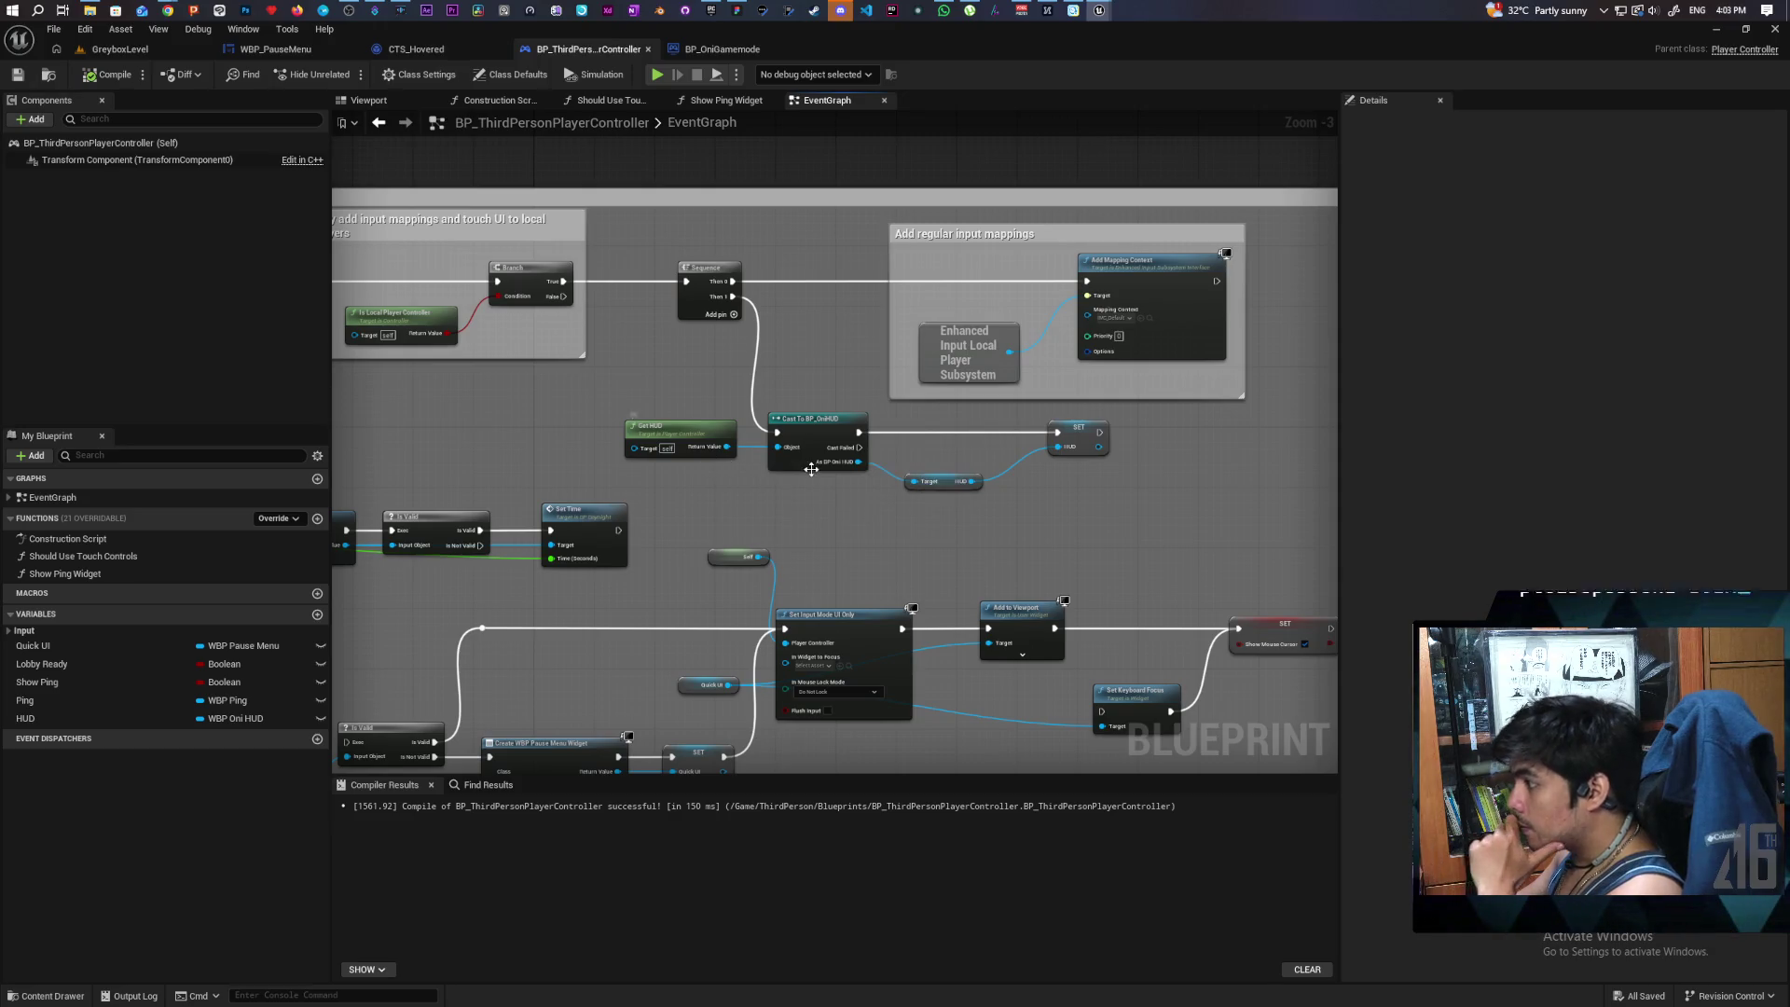
pyautogui.moveTo(596, 429); pyautogui.dragTo(1127, 496)
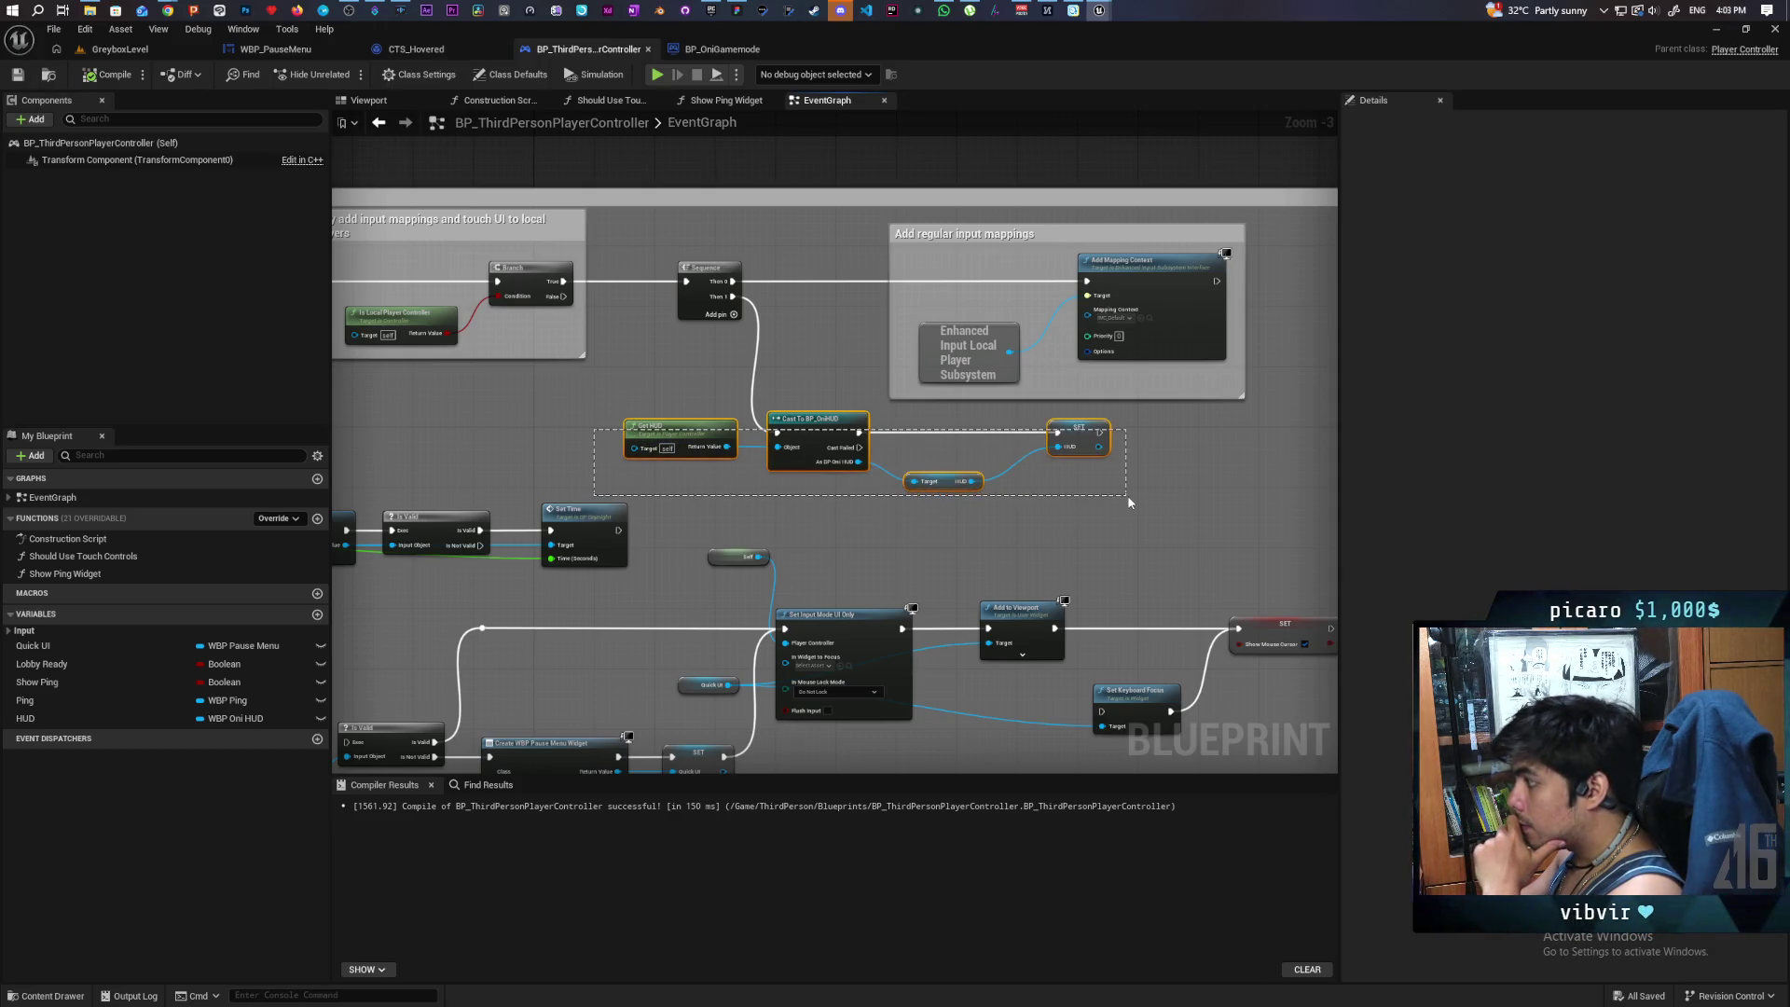
pyautogui.press('Delete')
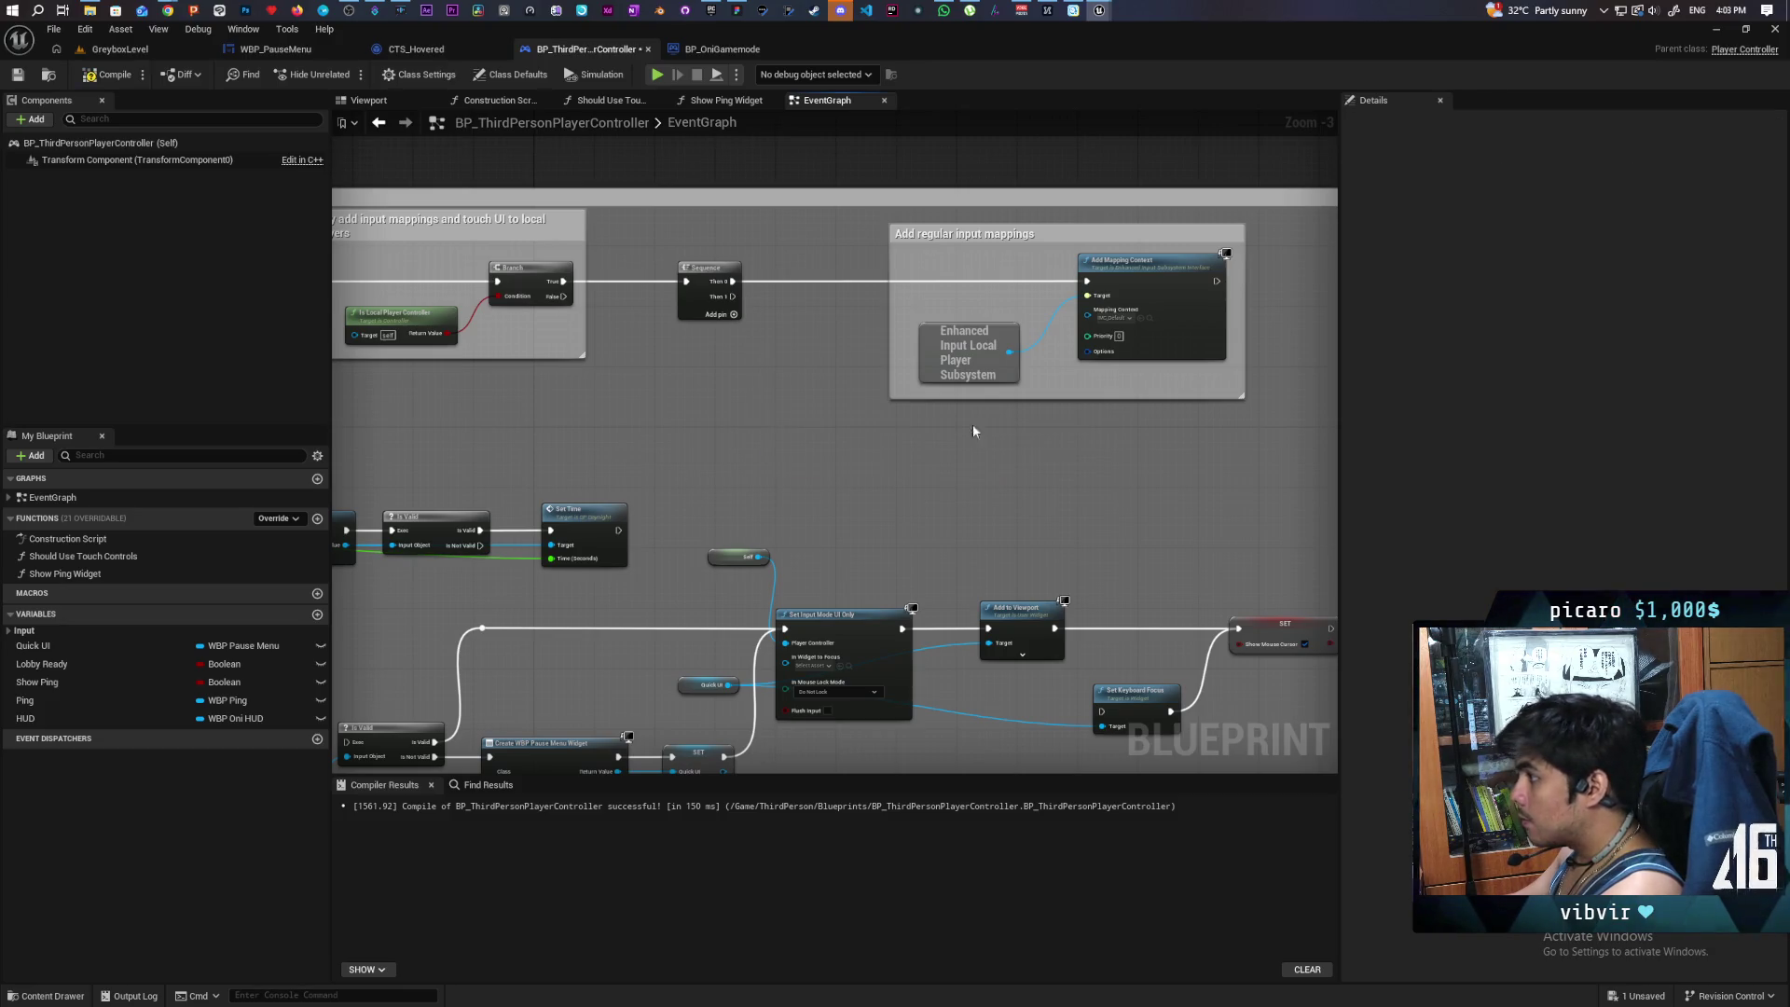
pyautogui.click(109, 75)
pyautogui.click(20, 74)
# - Bring the WBP_OniHUD editor window, showing Push Widget, to the front
pyautogui.click(722, 48)
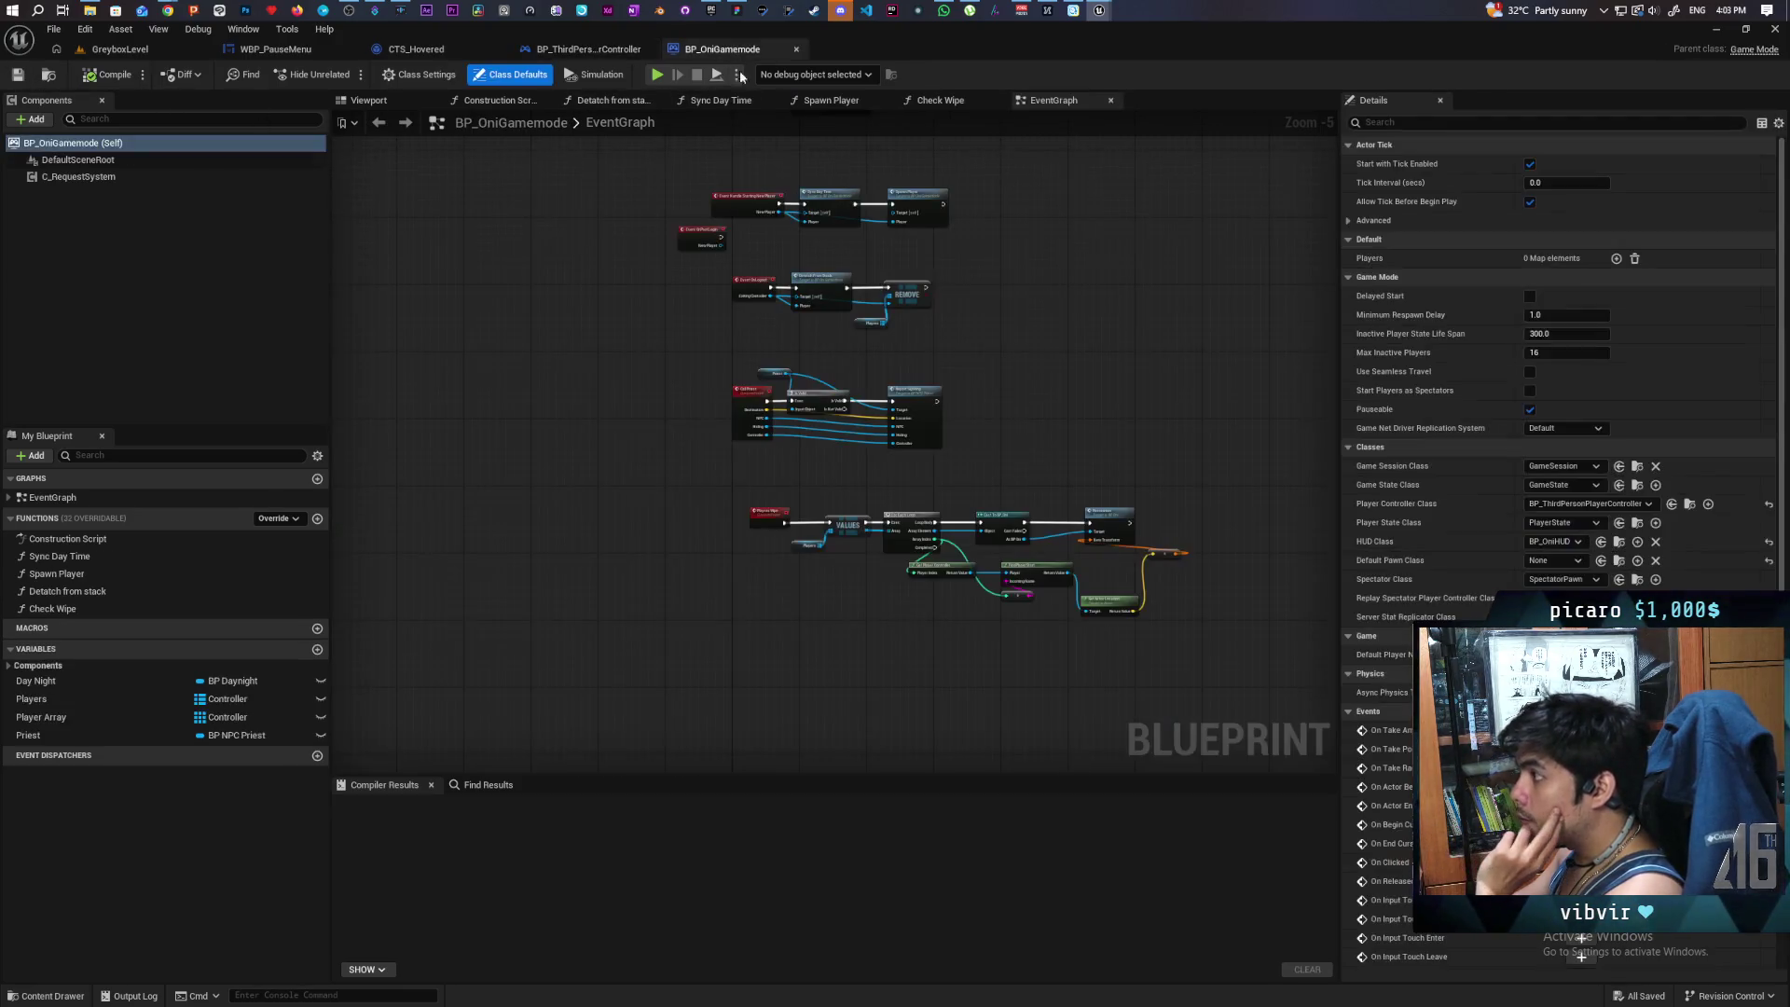
pyautogui.click(589, 50)
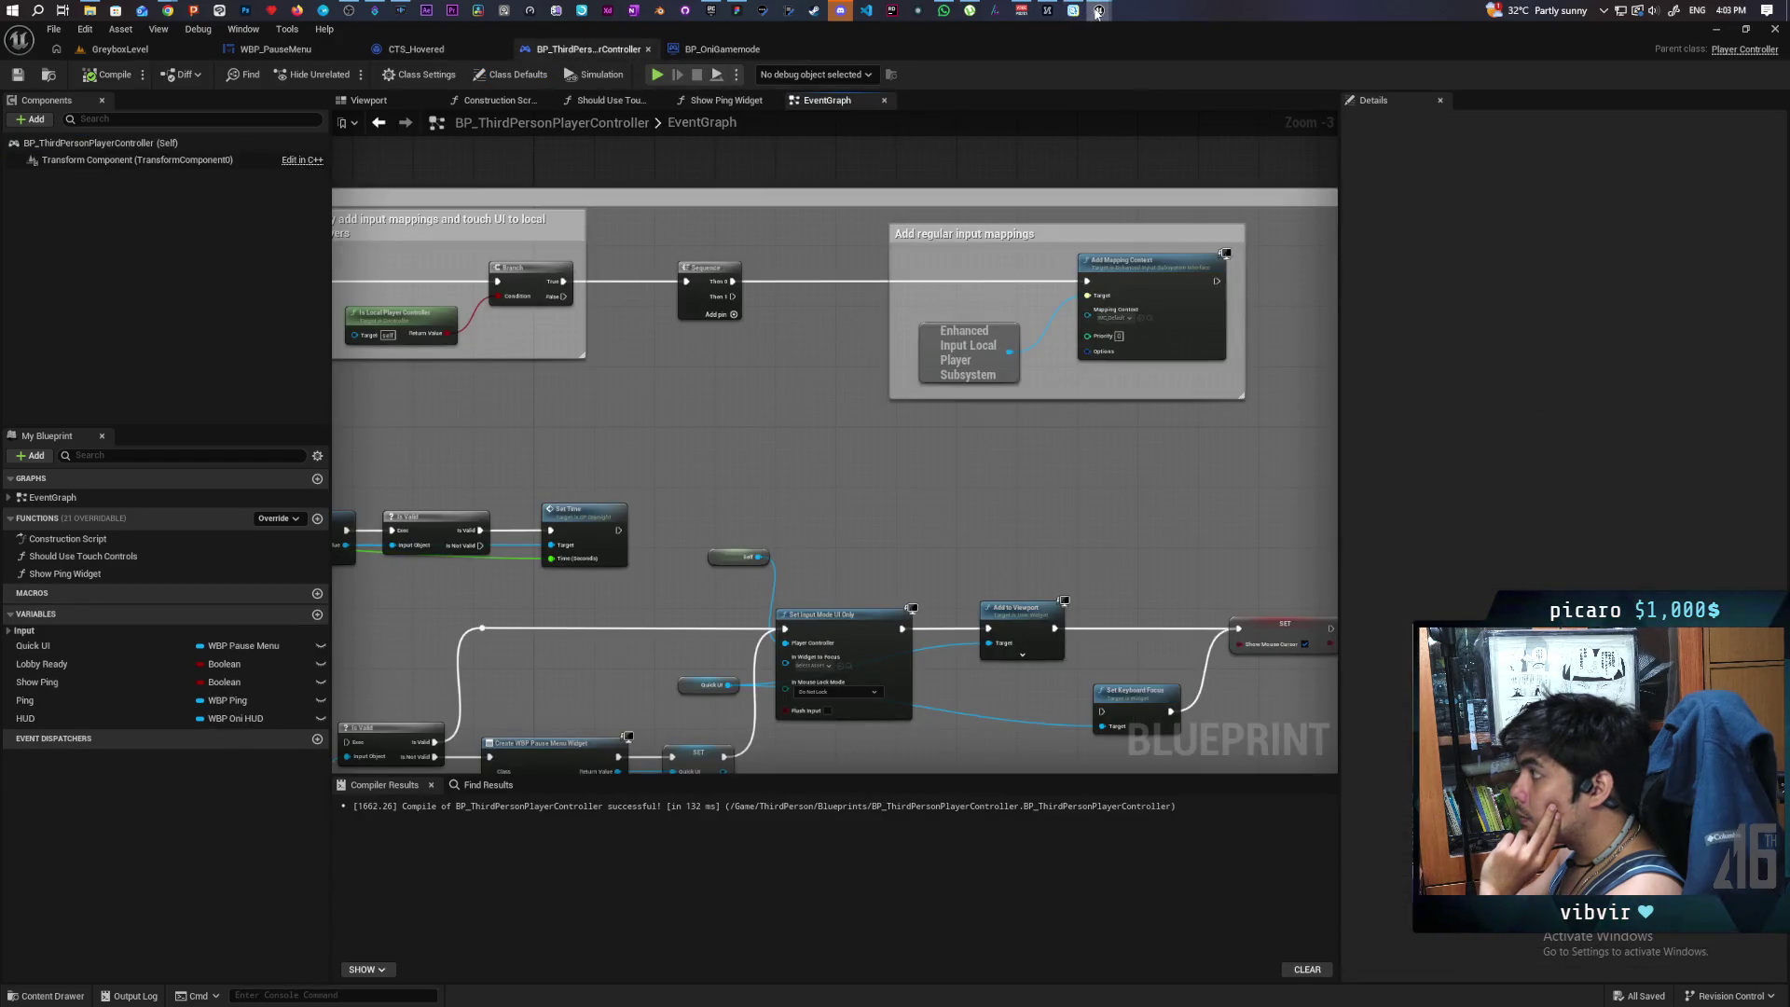
pyautogui.moveTo(1098, 12)
pyautogui.click(1221, 88)
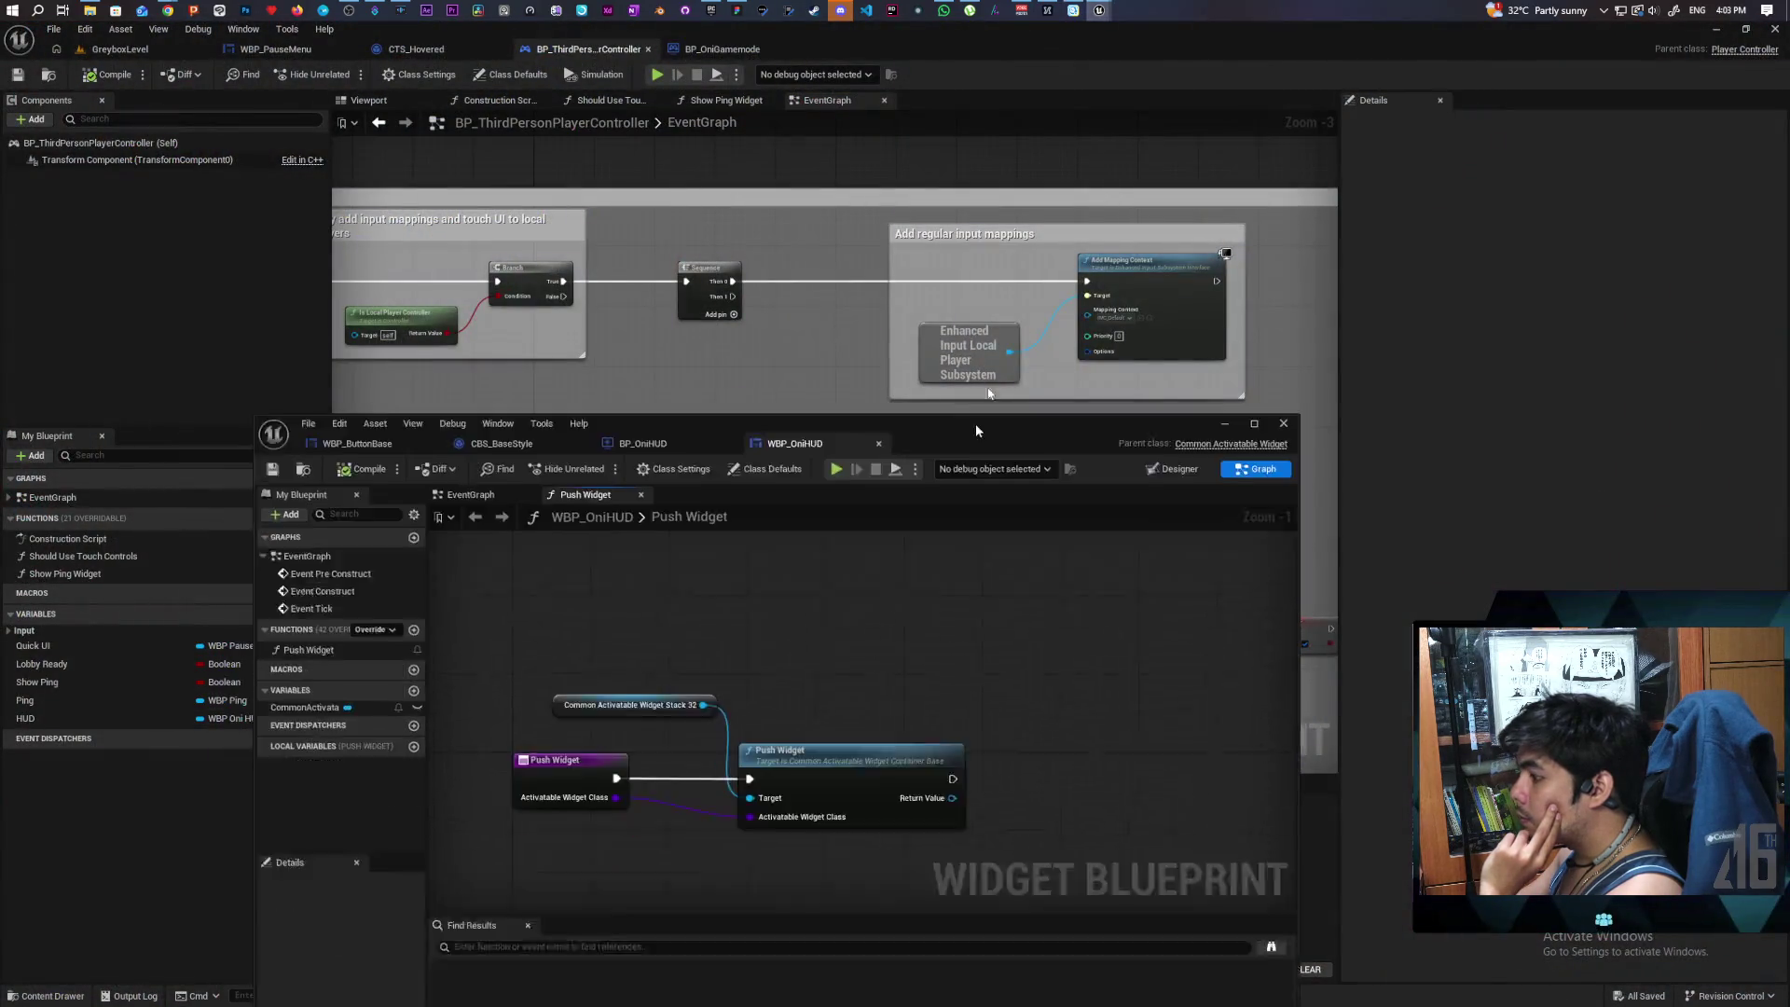
# - In BP_OniHUD's event graph, add a Get Owning Player Controller node
pyautogui.moveTo(978, 430); pyautogui.dragTo(1013, 286)
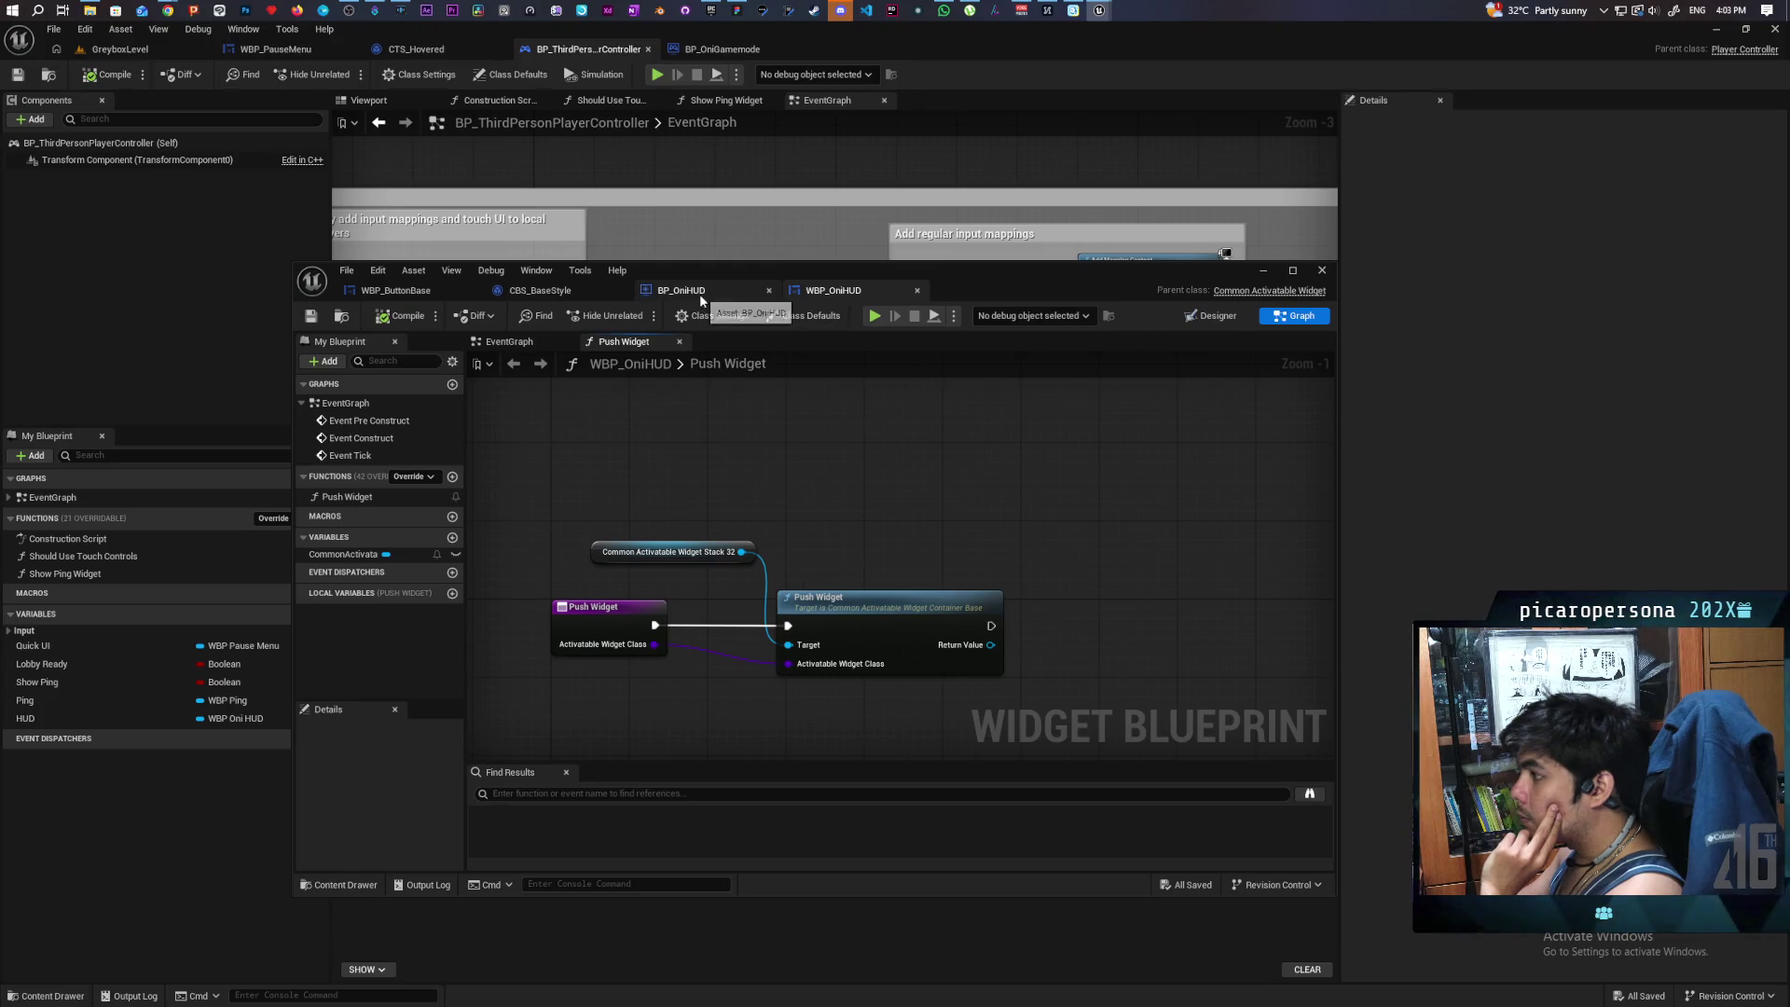
pyautogui.click(682, 290)
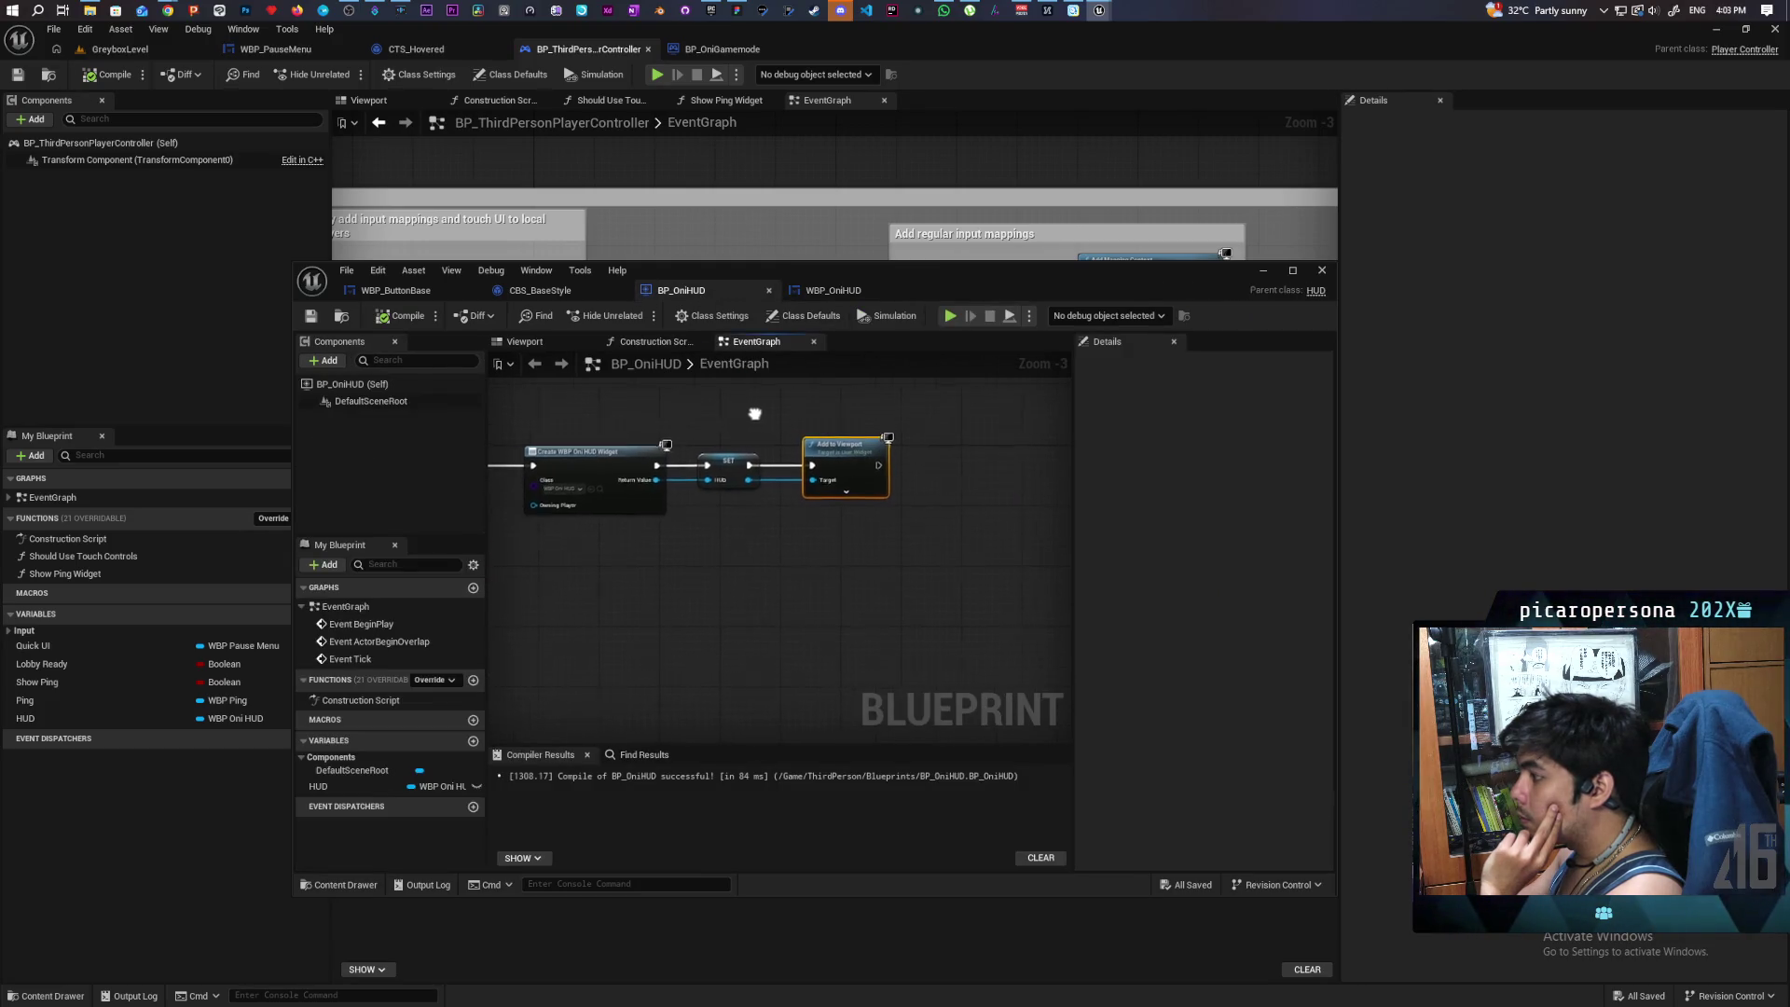
pyautogui.scroll(2, 799, 510)
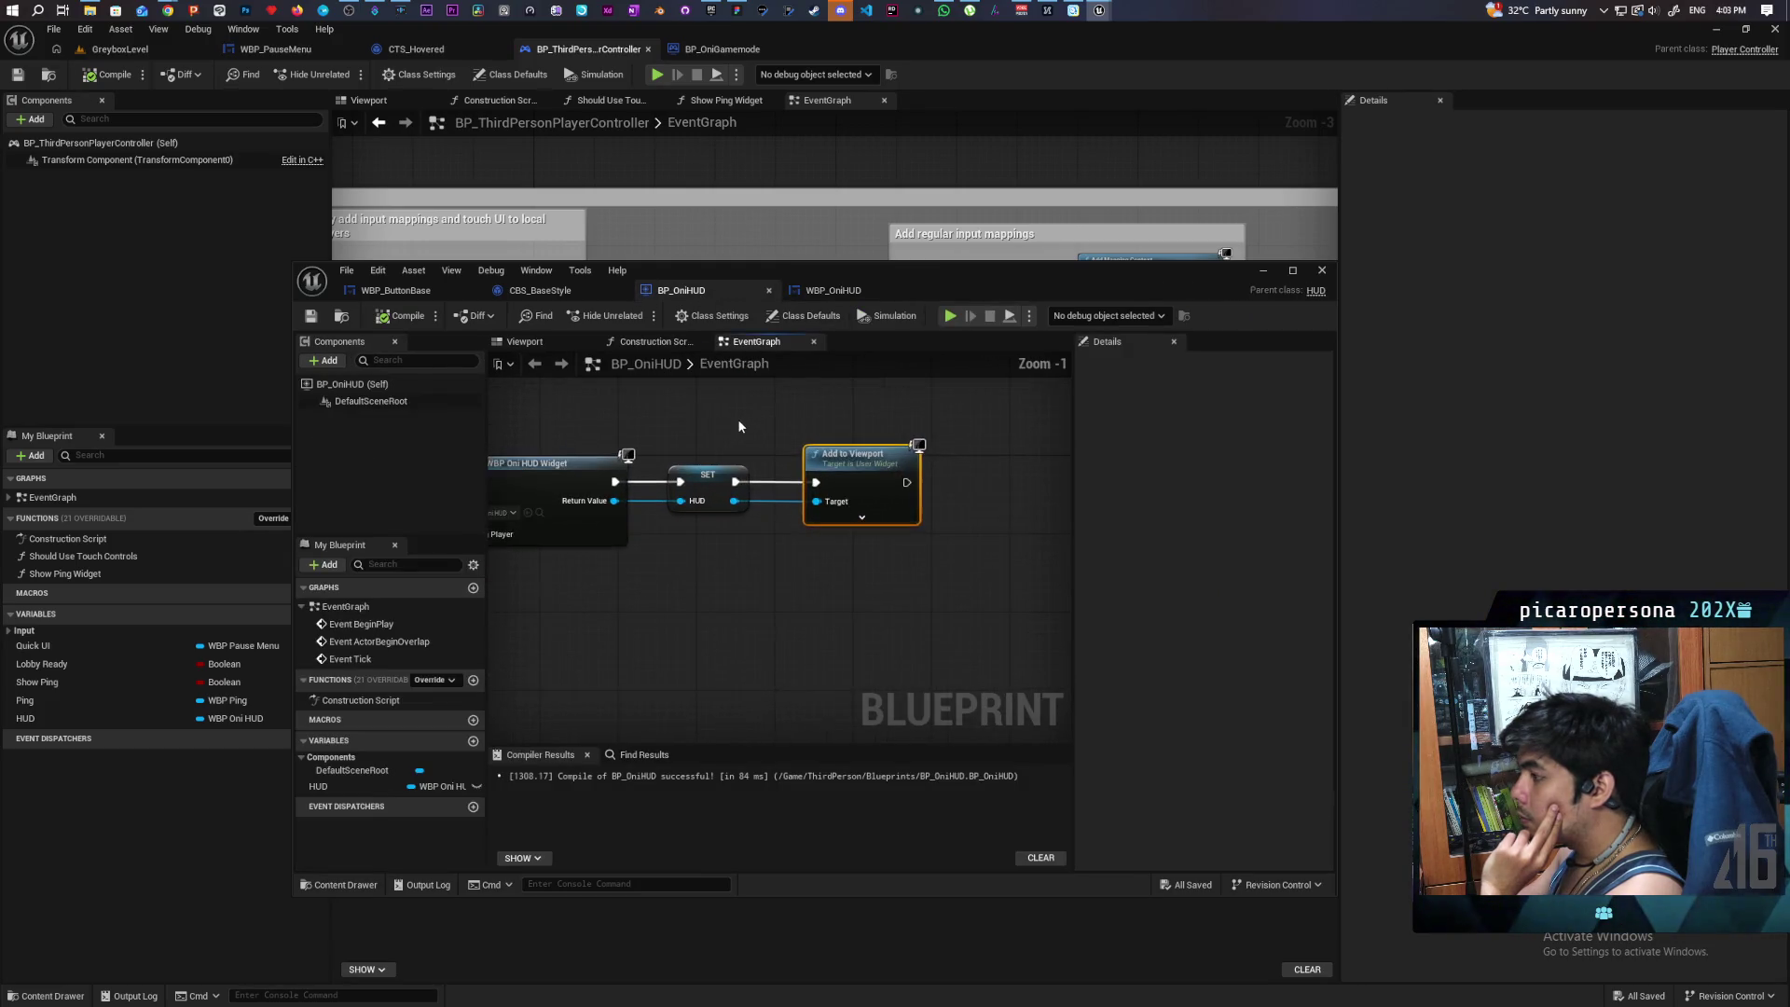
pyautogui.rightClick(821, 653)
pyautogui.write('get controll')
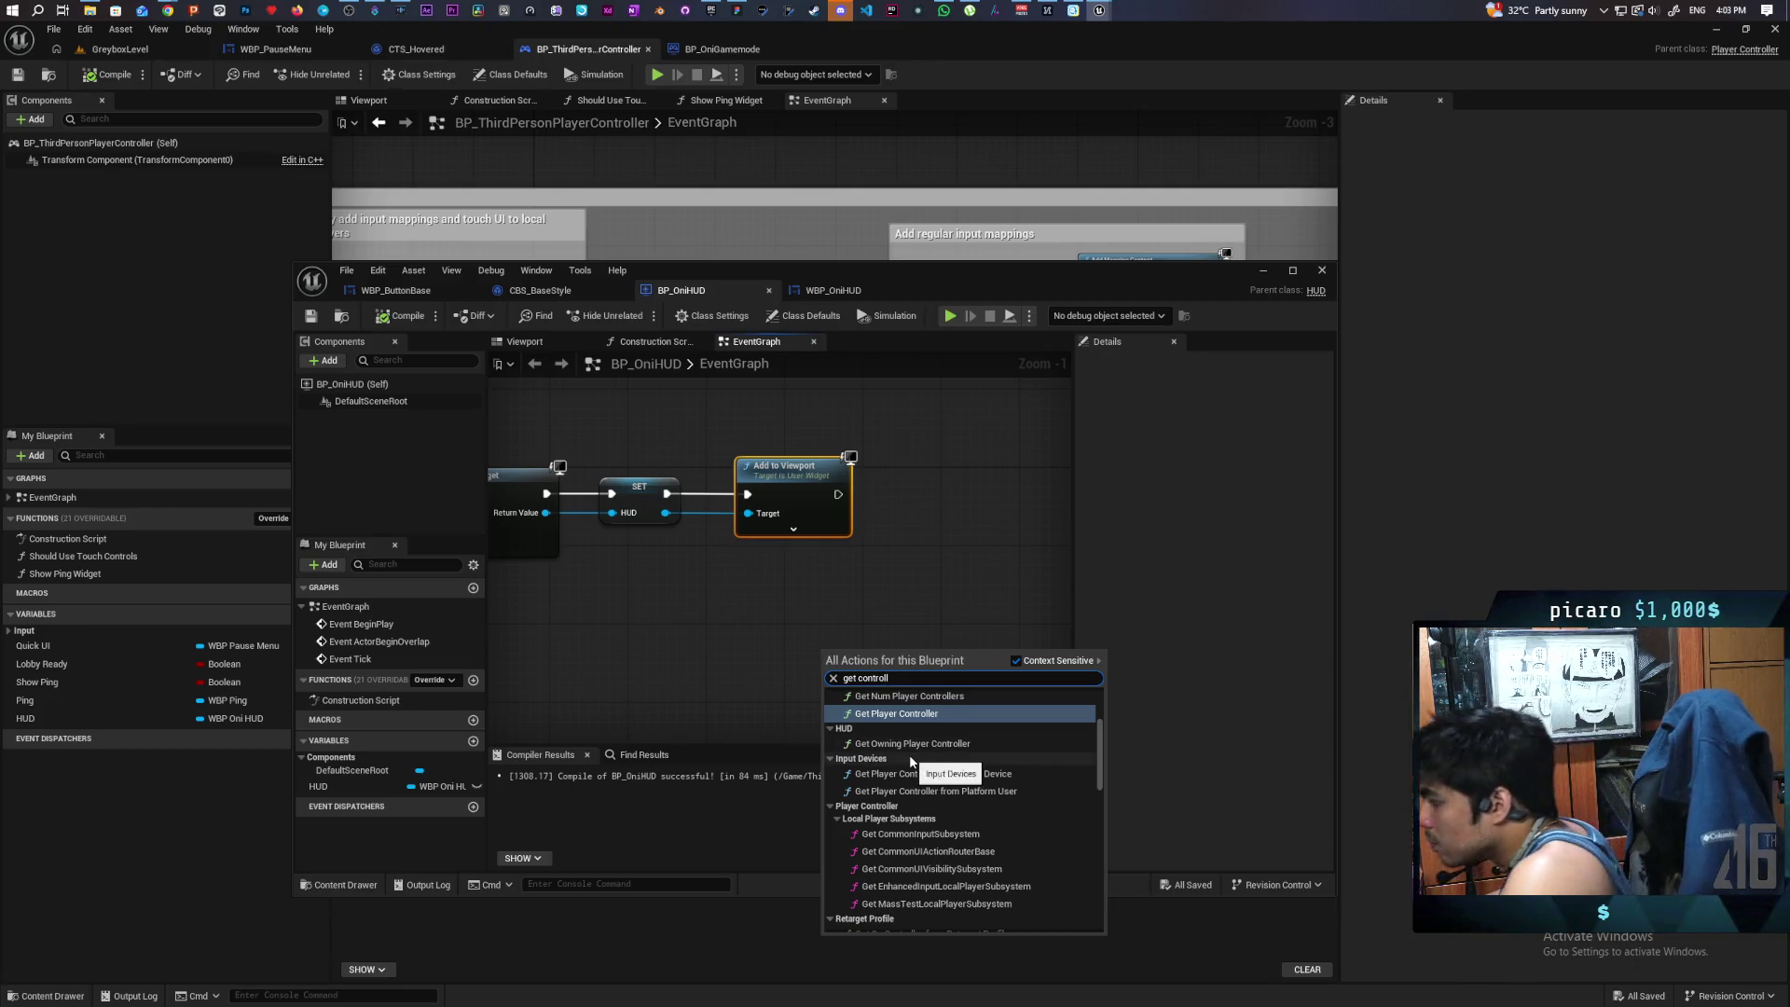
pyautogui.scroll(2, 911, 760)
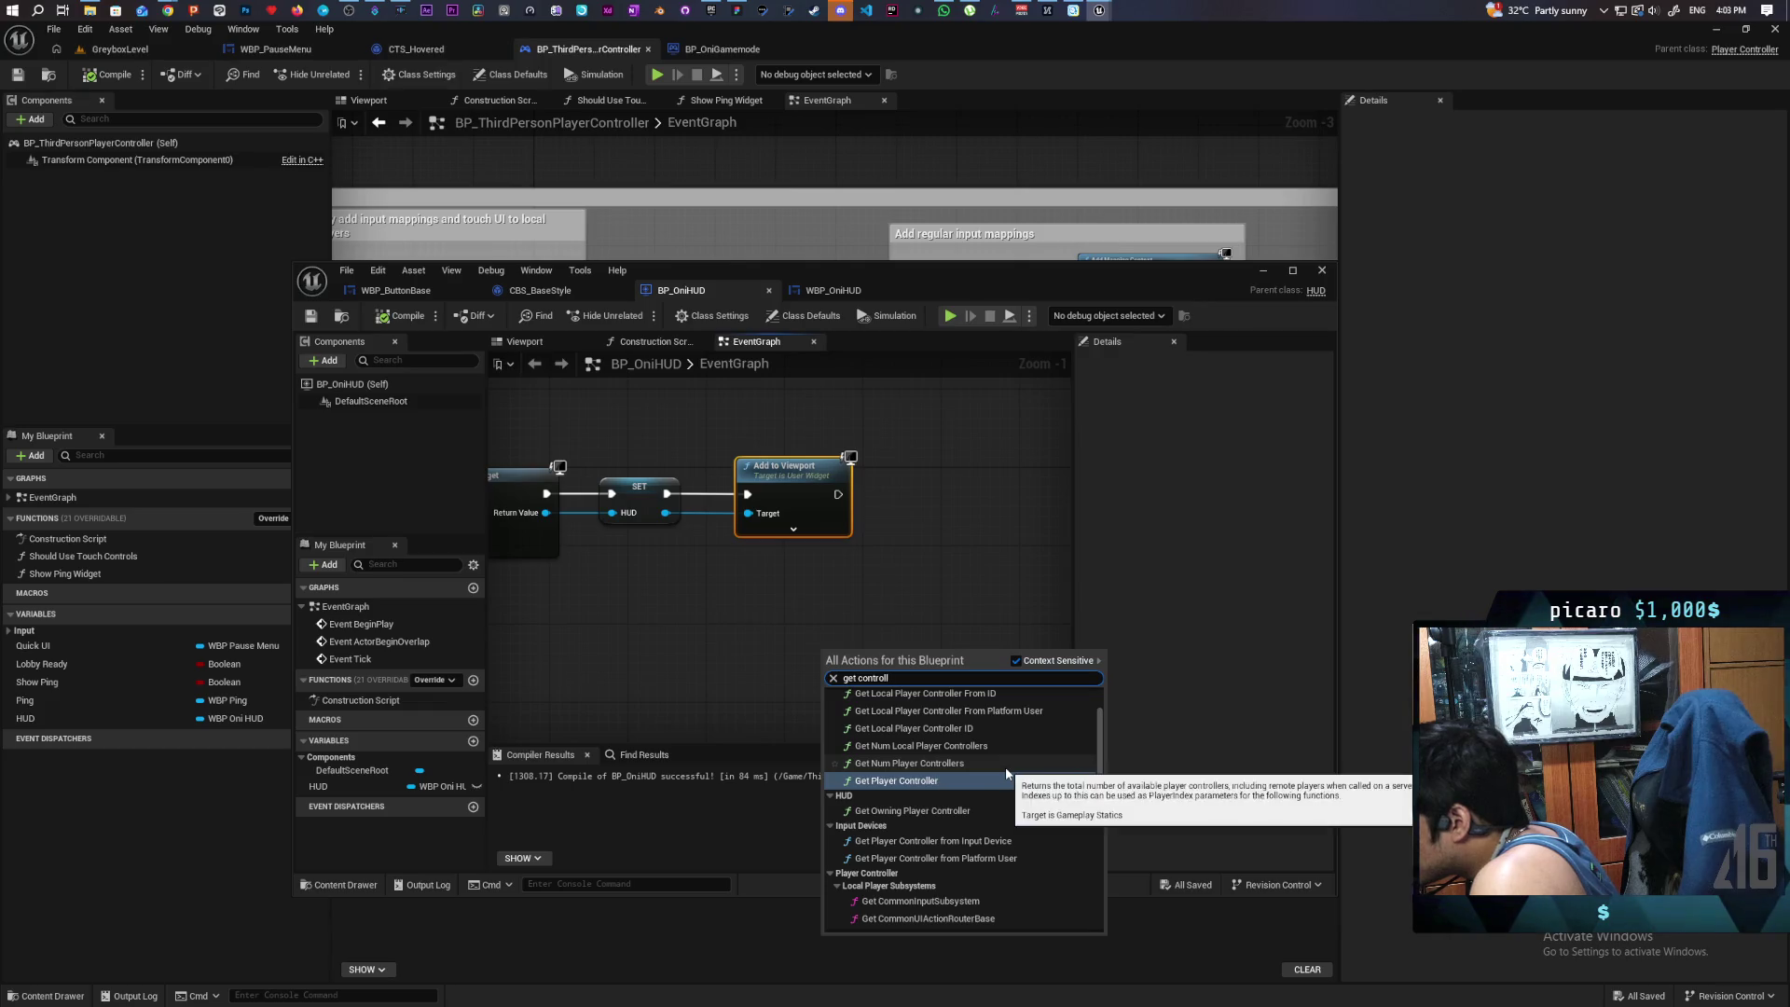
pyautogui.scroll(2, 1010, 783)
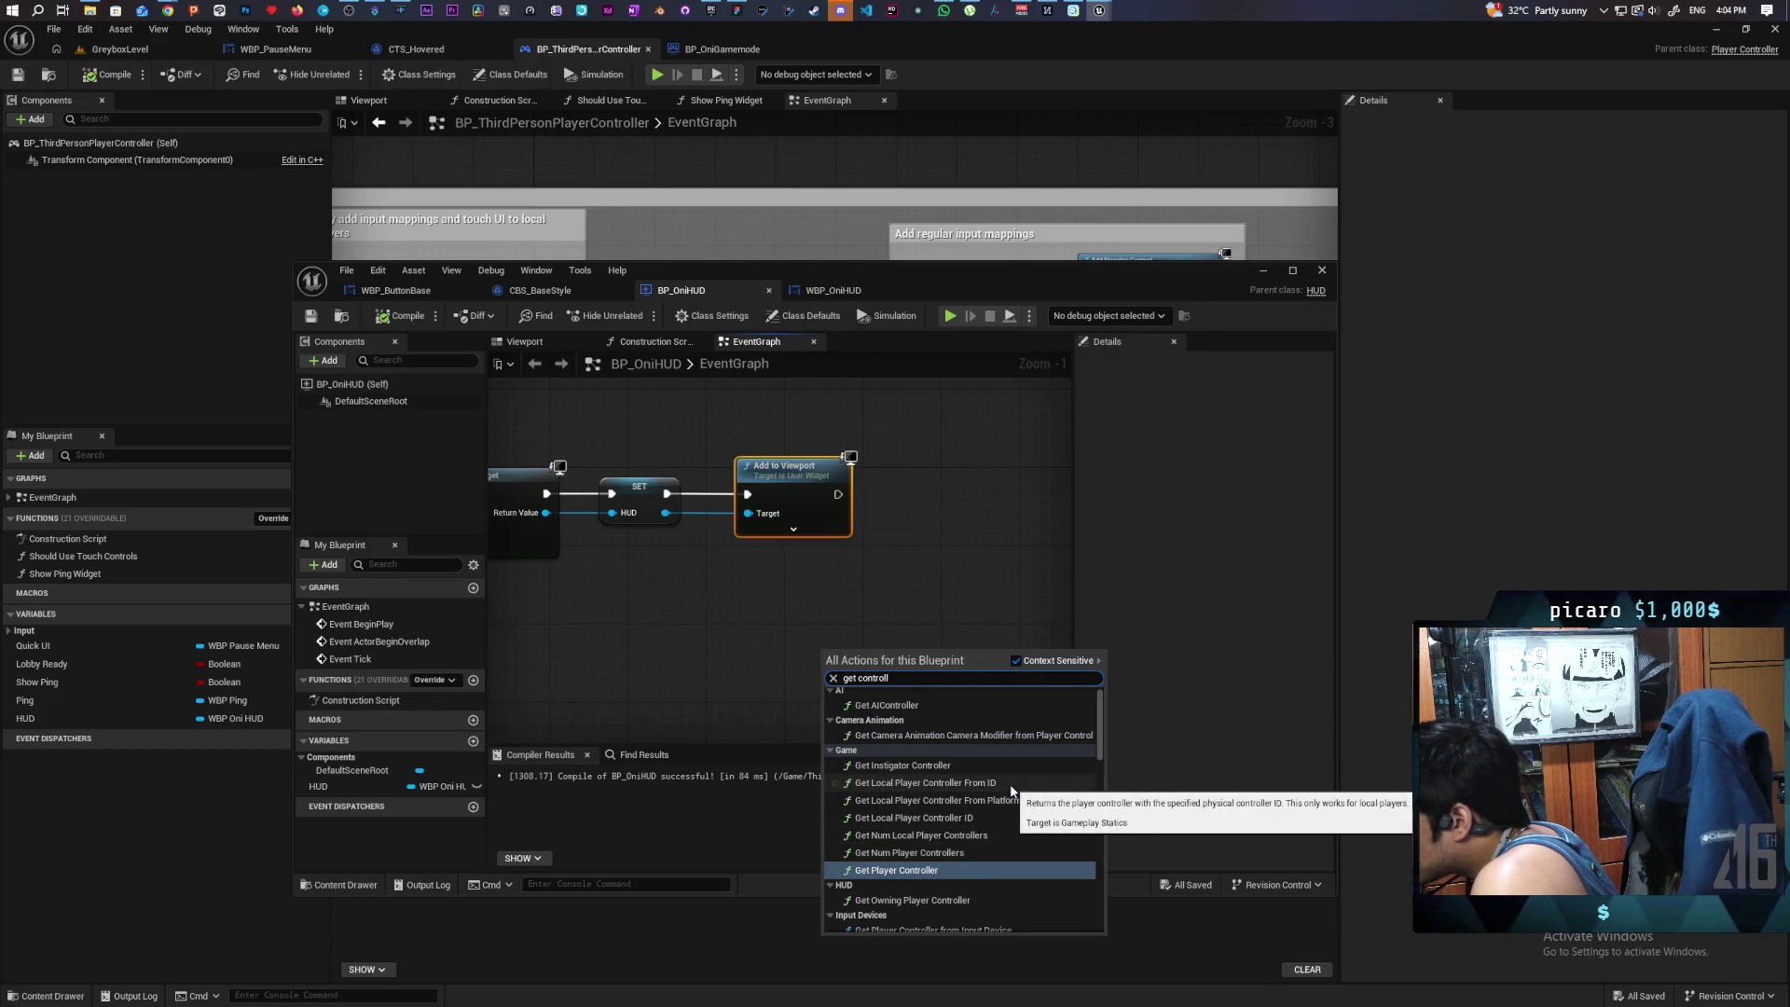
pyautogui.scroll(1, 1033, 791)
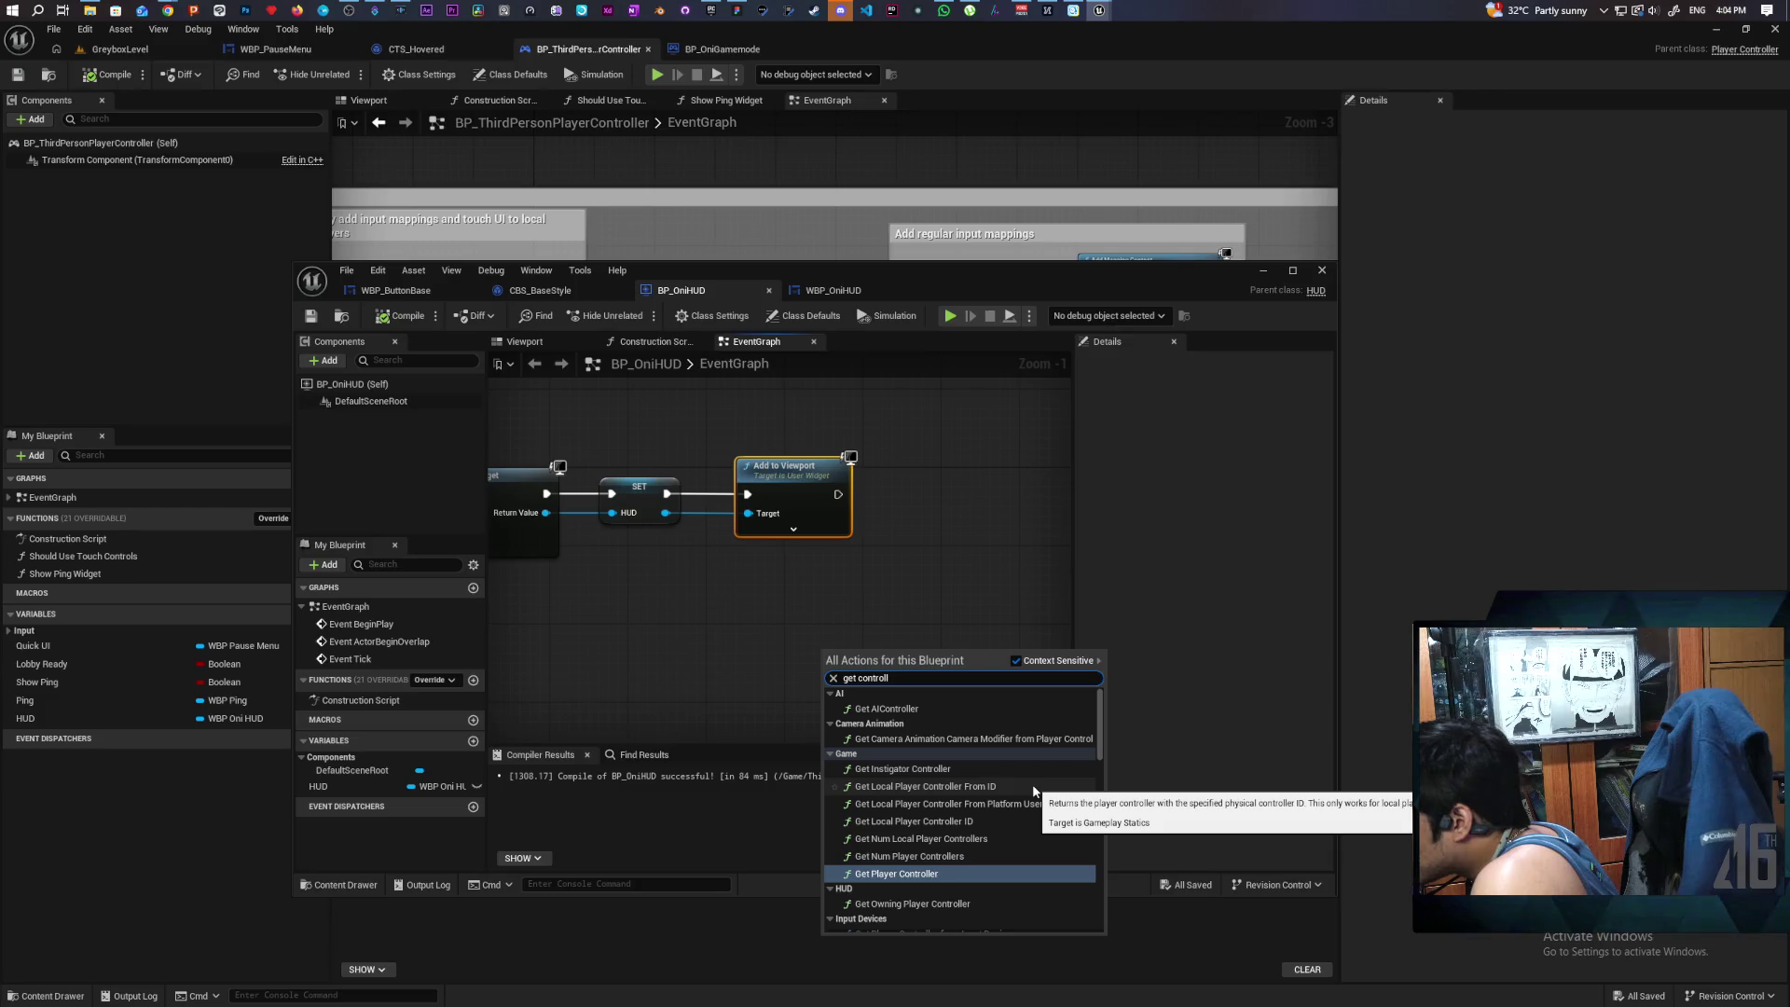
pyautogui.write('er')
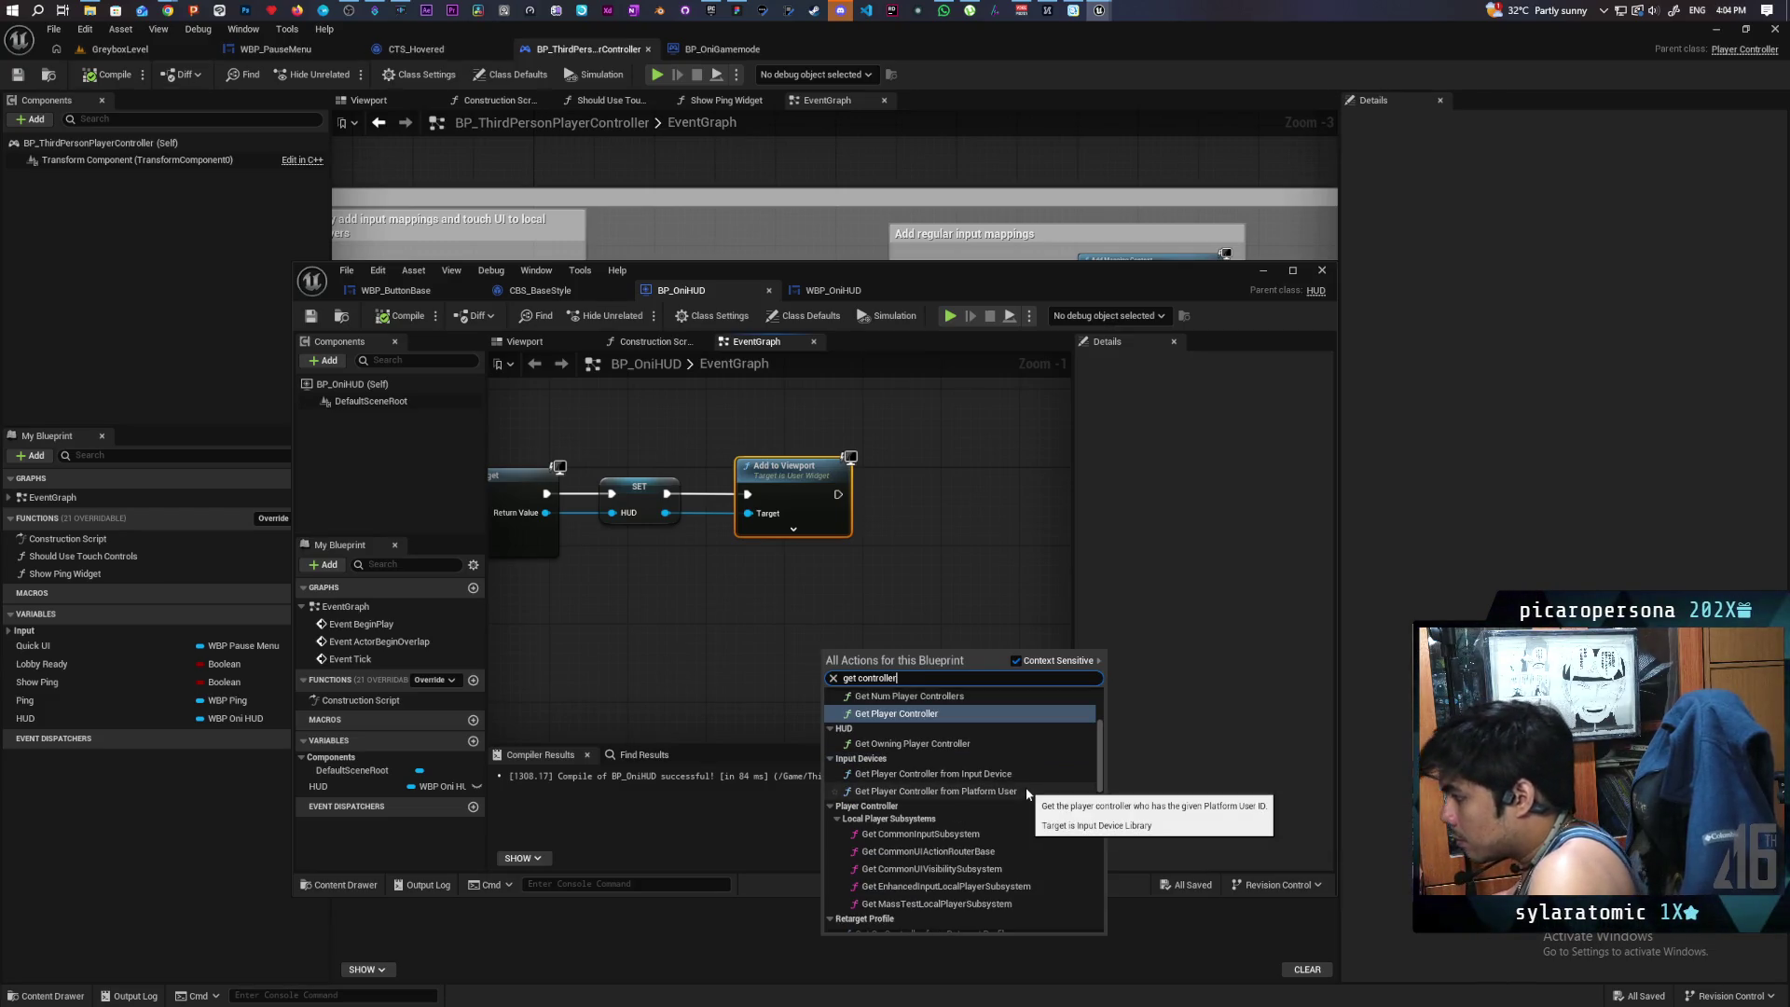
pyautogui.click(903, 744)
pyautogui.scroll(1, 836, 713)
pyautogui.moveTo(863, 645)
pyautogui.mouseDown()
pyautogui.moveTo(763, 547)
pyautogui.moveTo(740, 570)
pyautogui.moveTo(881, 576)
pyautogui.mouseUp()
# - Cast it to BP_ThirdPersonPlayerController and set its HUD variable to the HUD widget reference
pyautogui.write('cast to')
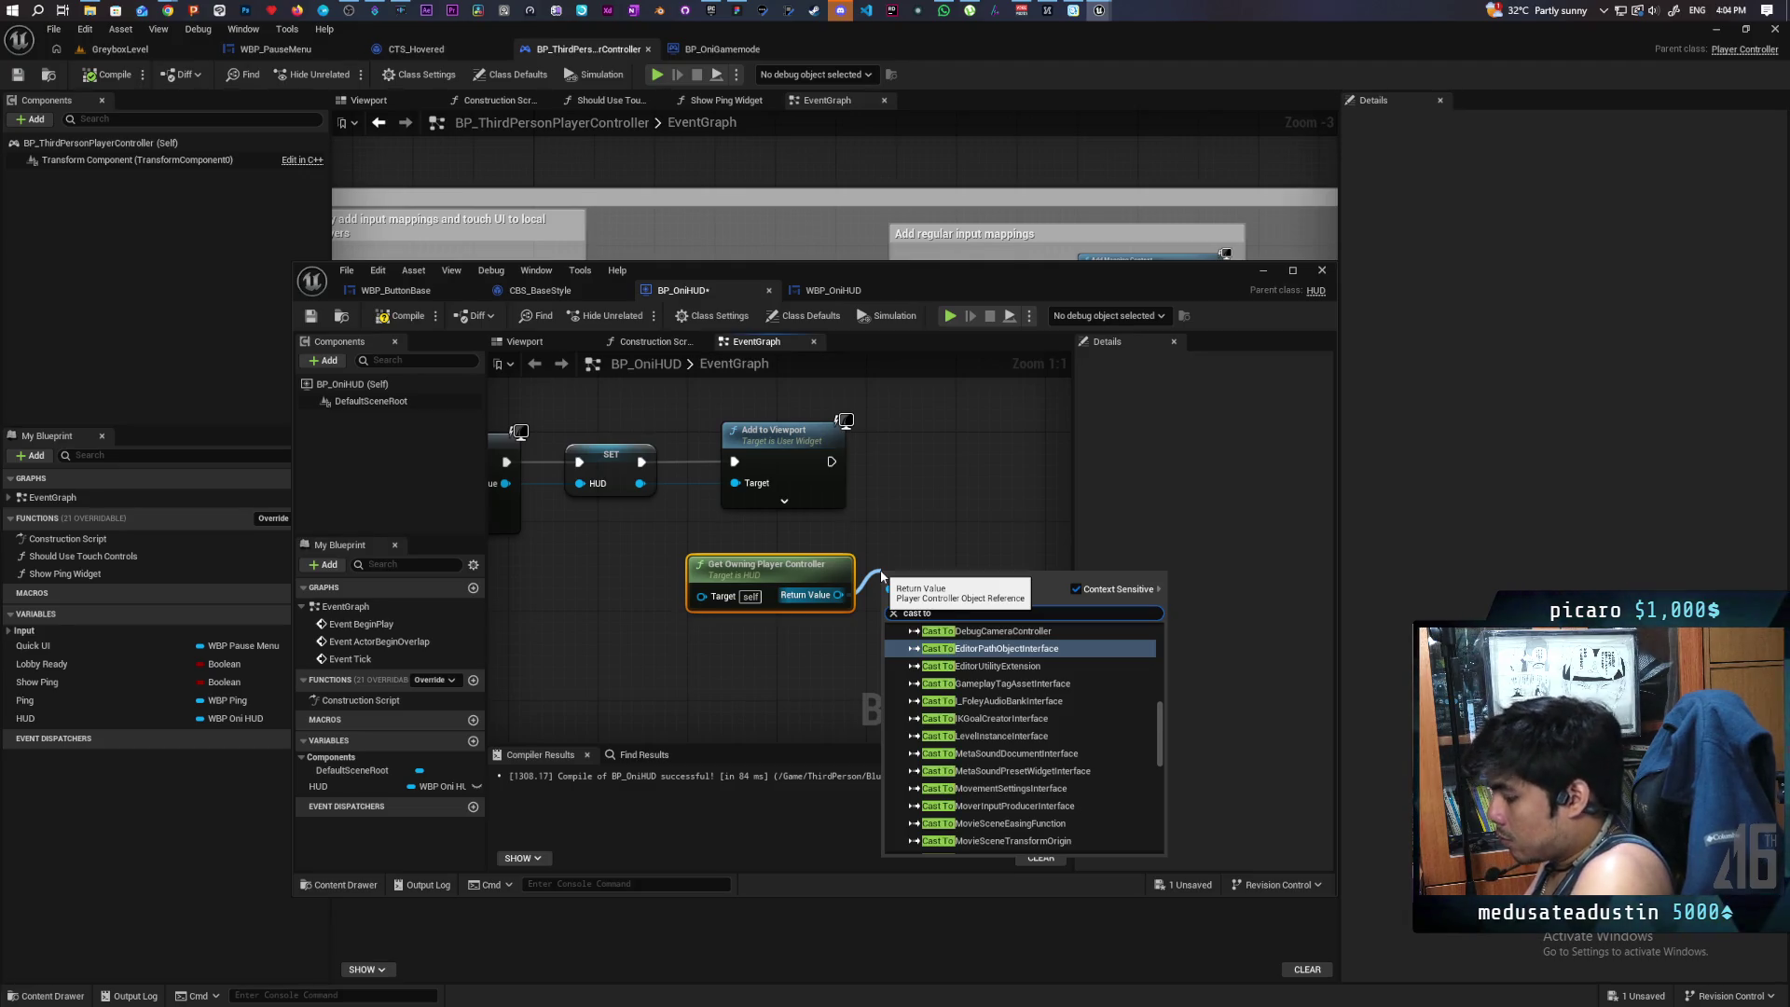
pyautogui.write(' thir')
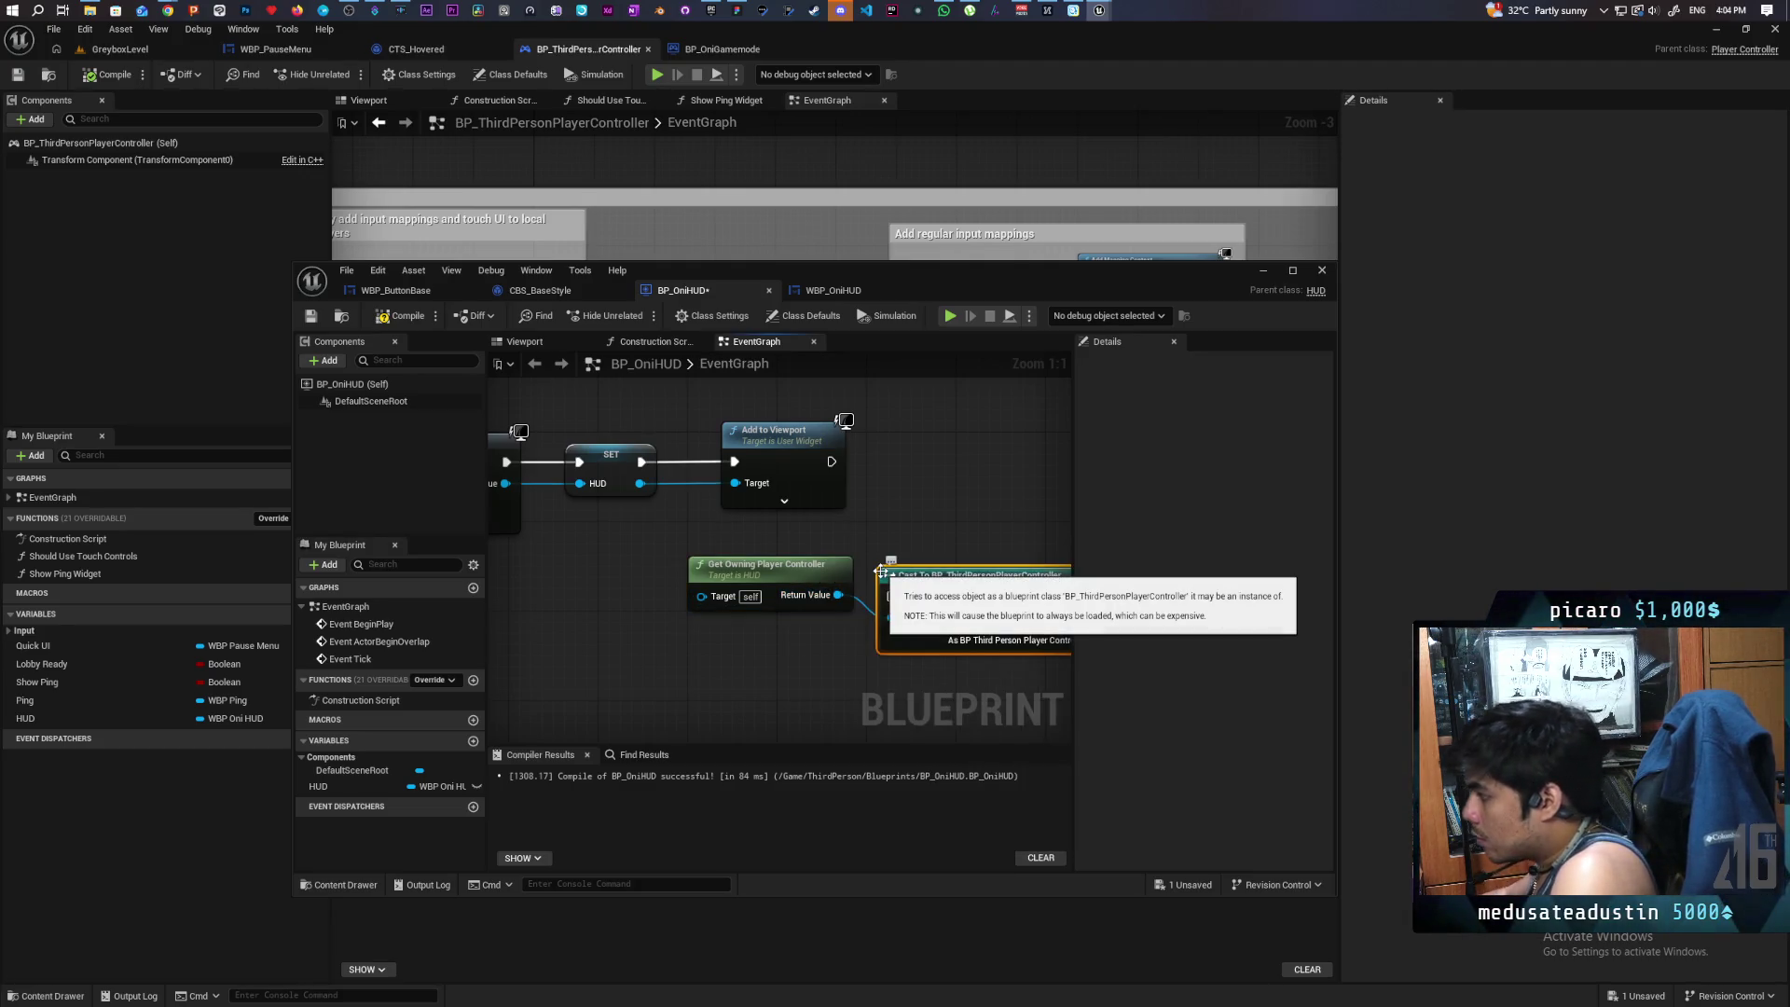
pyautogui.press('Return')
pyautogui.moveTo(798, 656)
pyautogui.mouseDown()
pyautogui.moveTo(749, 491)
pyautogui.moveTo(761, 502)
pyautogui.mouseUp()
pyautogui.moveTo(957, 546)
pyautogui.mouseDown()
pyautogui.moveTo(856, 557)
pyautogui.moveTo(940, 563)
pyautogui.moveTo(901, 556)
pyautogui.mouseUp()
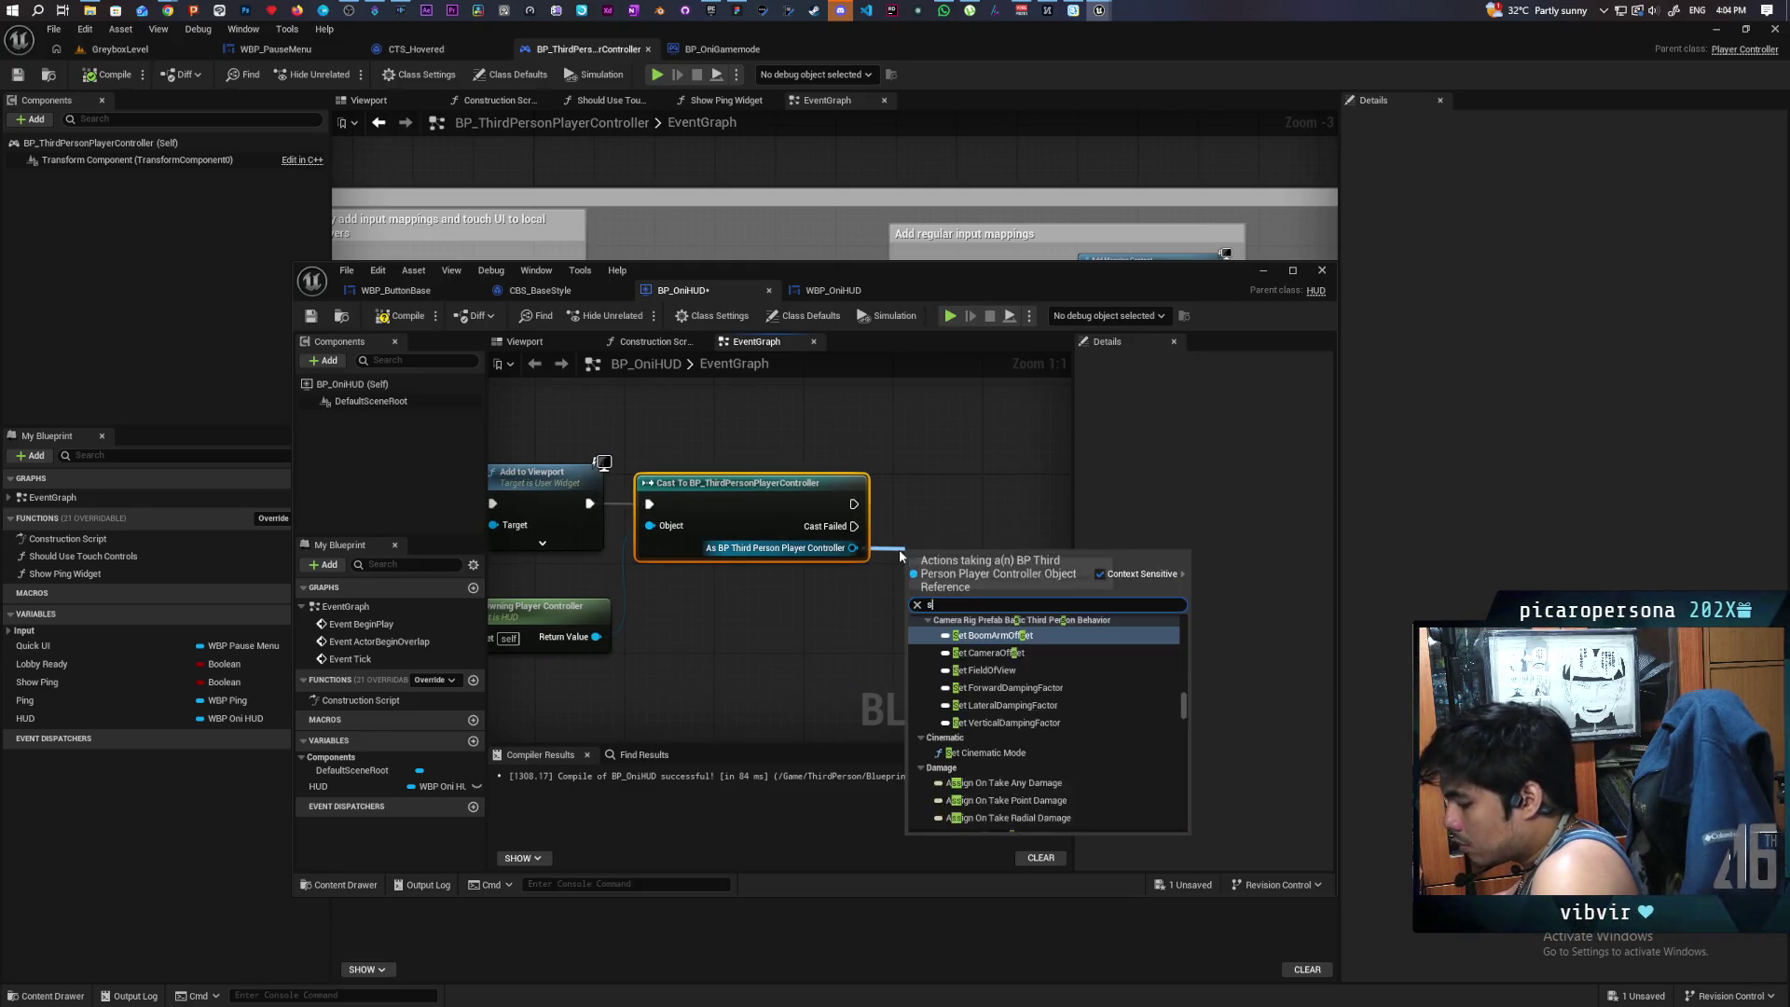
pyautogui.write('set hud')
pyautogui.press('Down')
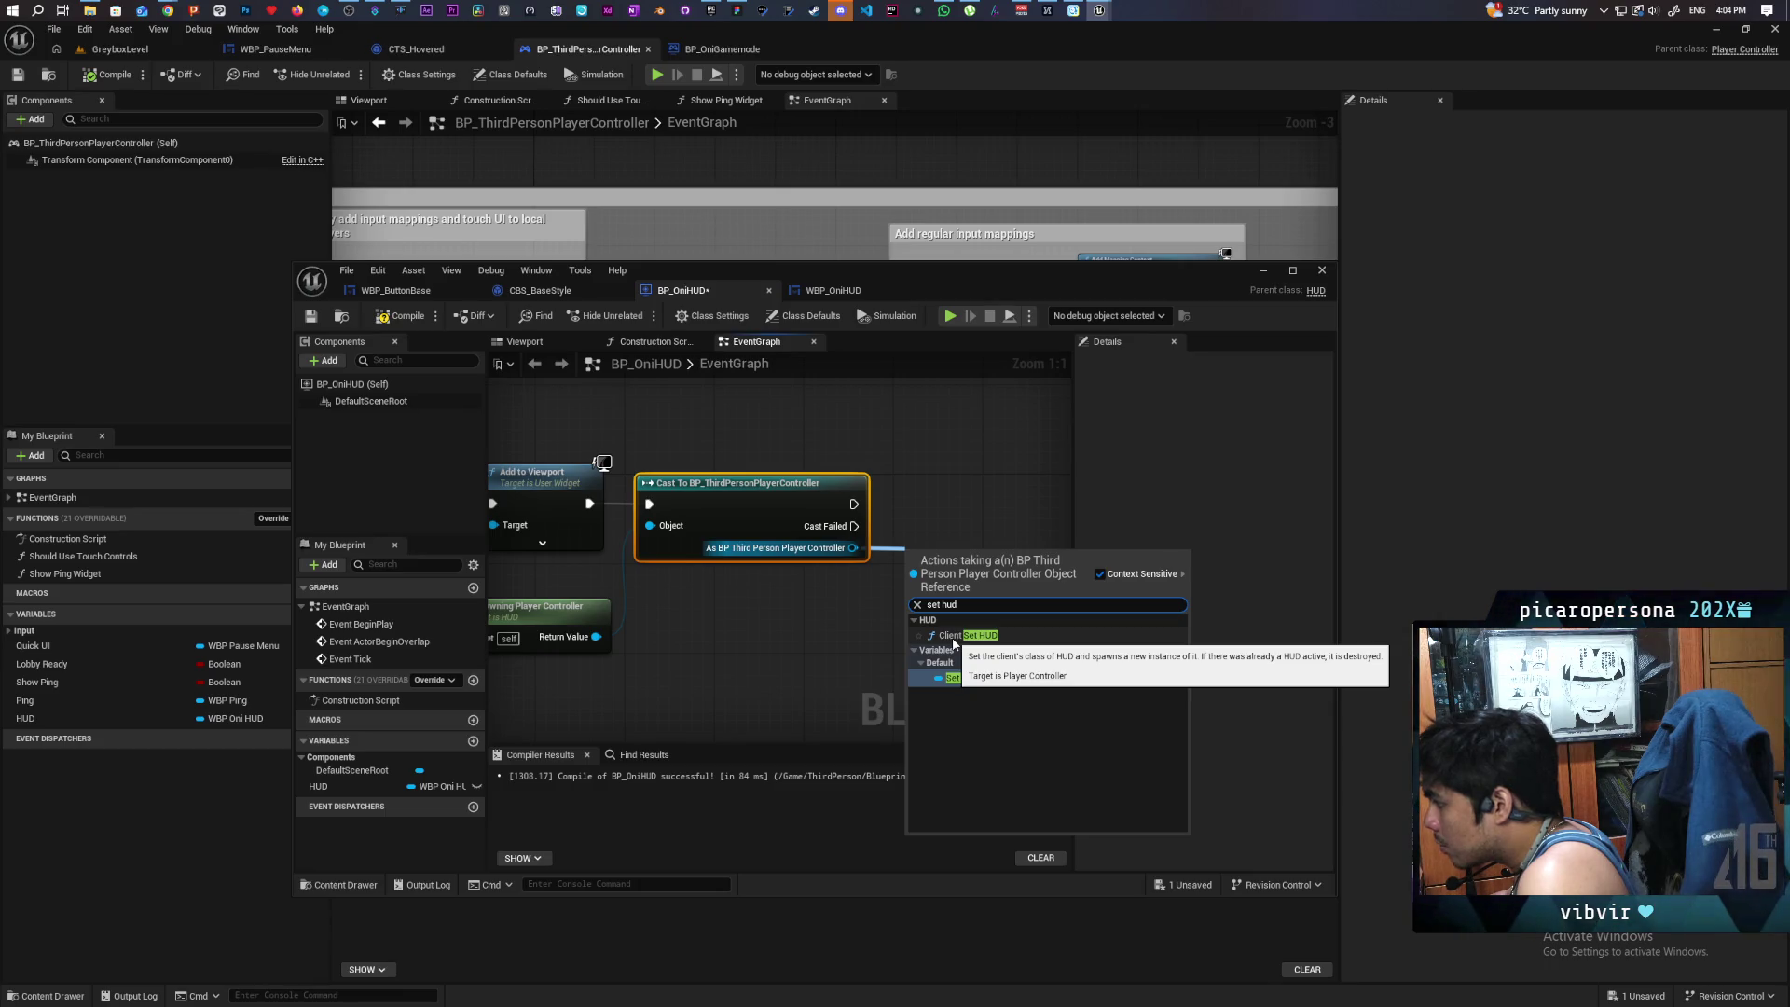
pyautogui.click(986, 674)
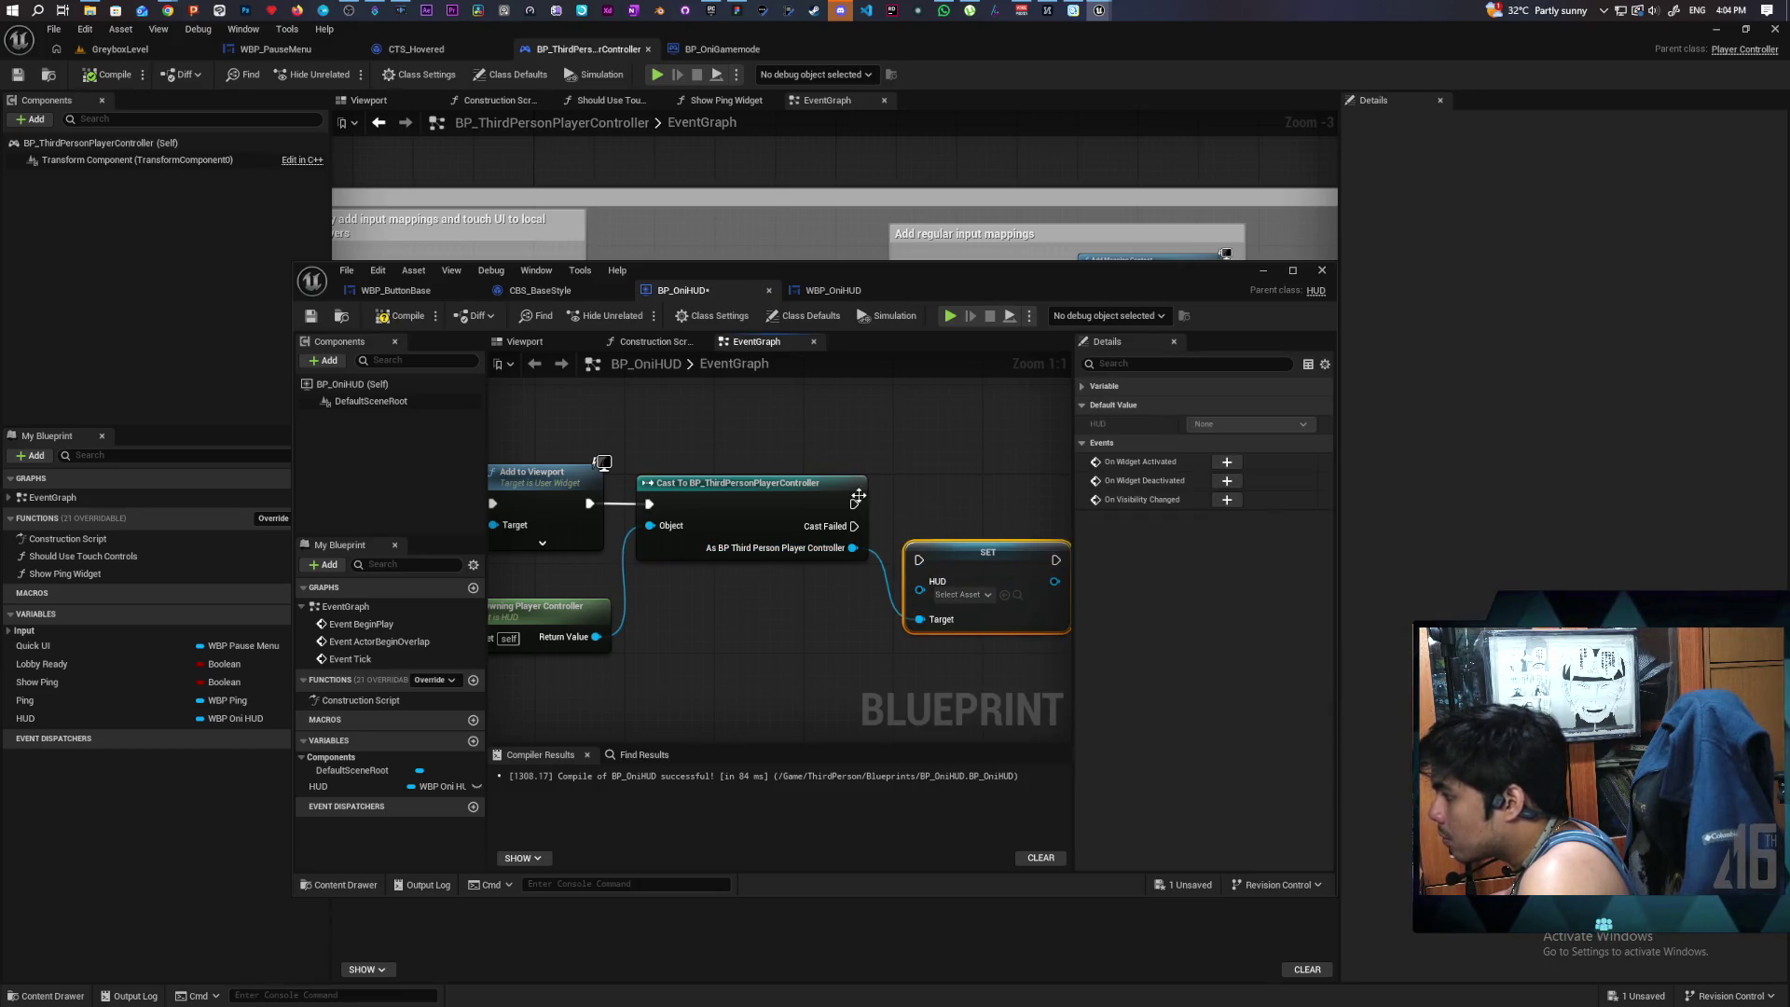
pyautogui.moveTo(854, 505)
pyautogui.mouseDown()
pyautogui.moveTo(919, 560)
pyautogui.moveTo(1011, 519)
pyautogui.mouseUp()
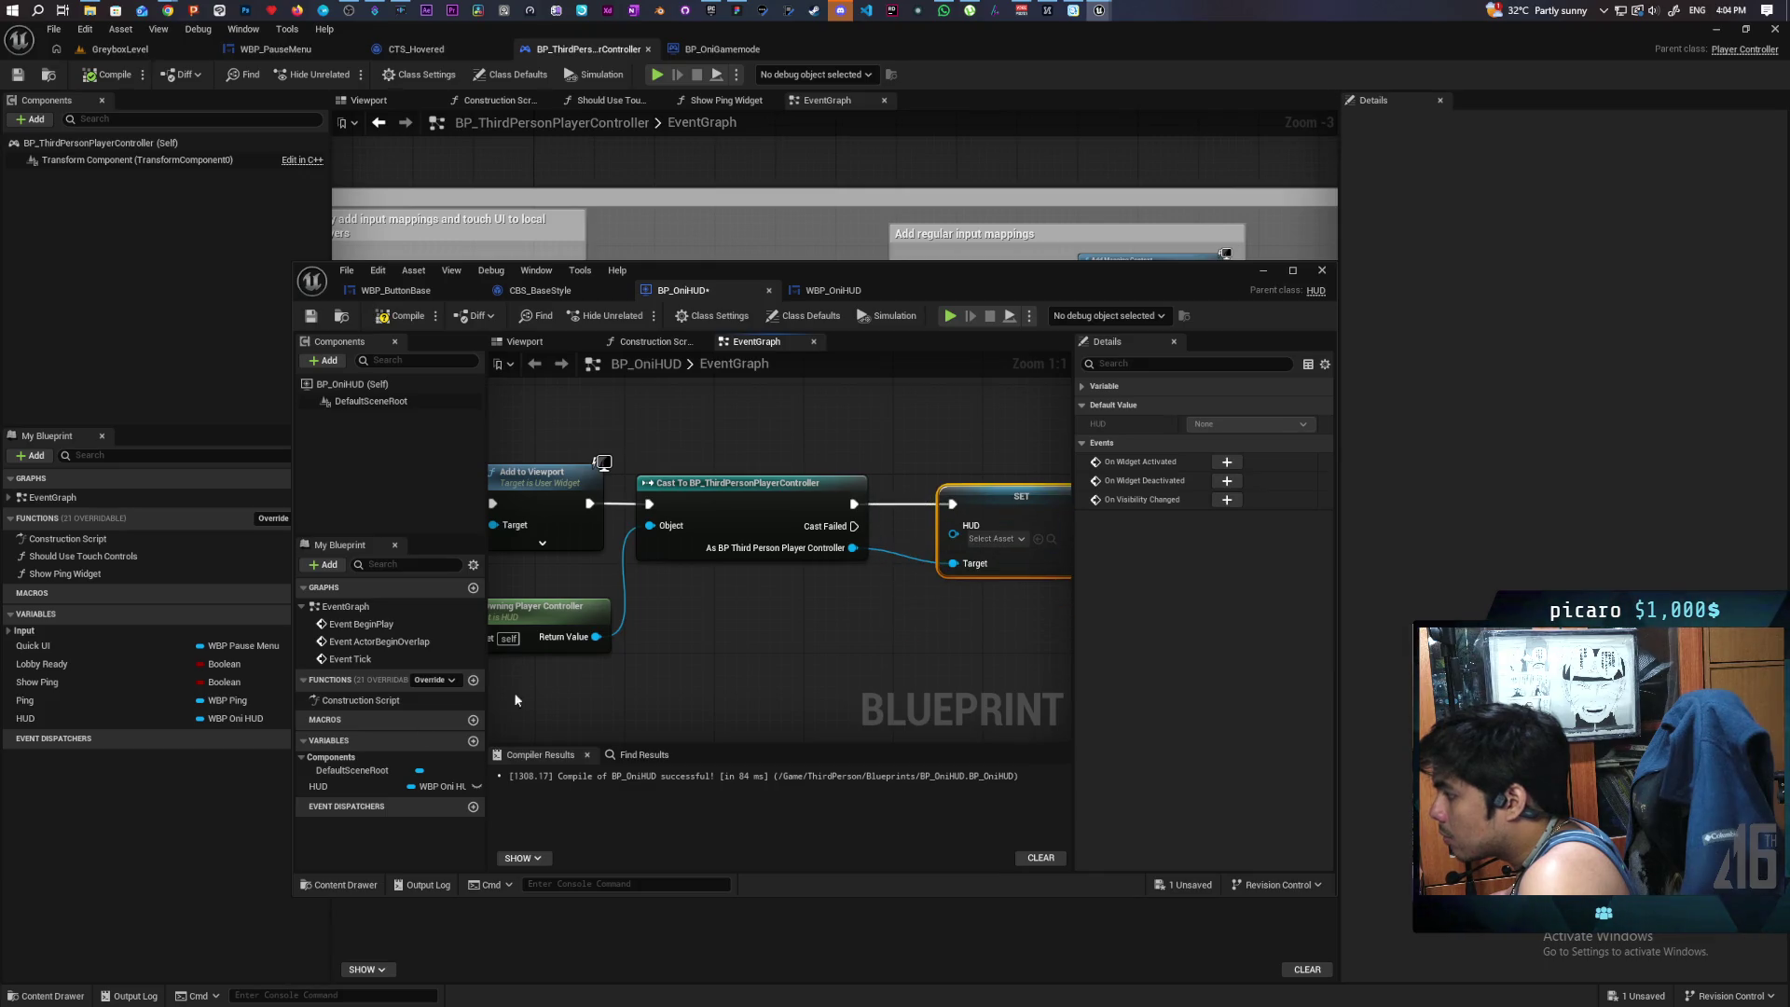
pyautogui.moveTo(327, 790)
pyautogui.mouseDown()
pyautogui.moveTo(917, 565)
pyautogui.moveTo(903, 442)
pyautogui.mouseUp()
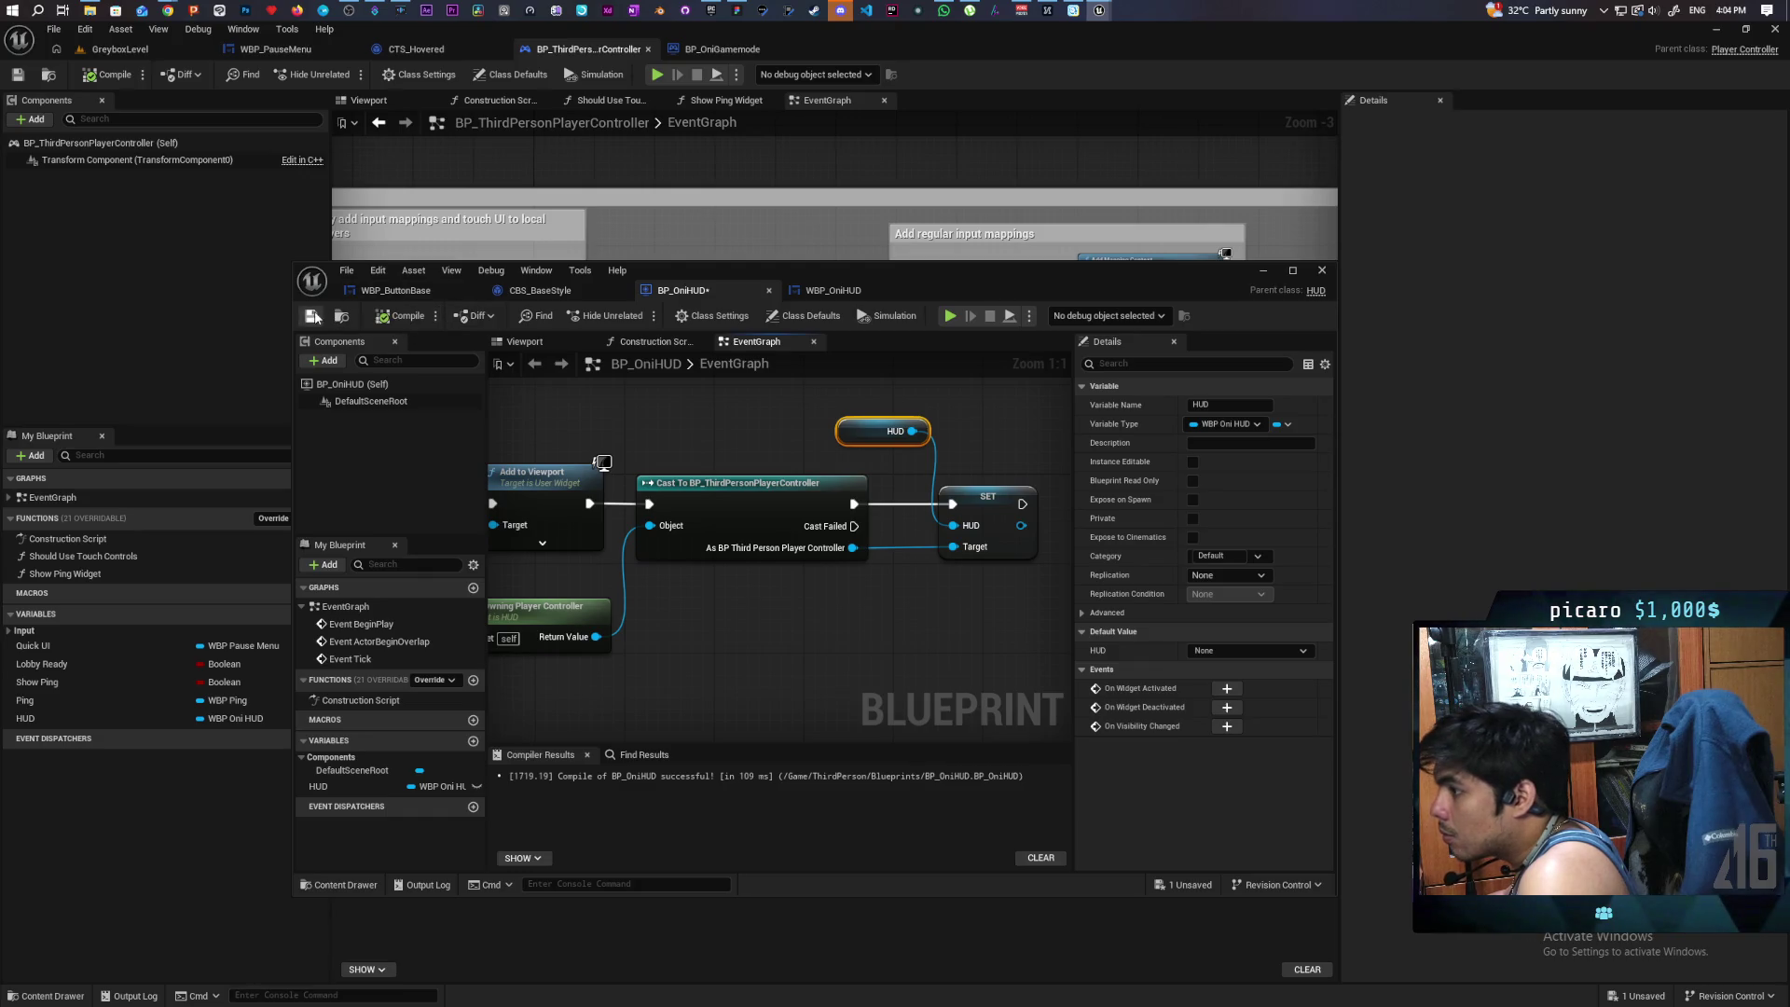
pyautogui.click(1264, 271)
pyautogui.click(119, 48)
# - Test-play GreyboxLevel, open the pause menu with P, then stop with Escape
pyautogui.click(346, 74)
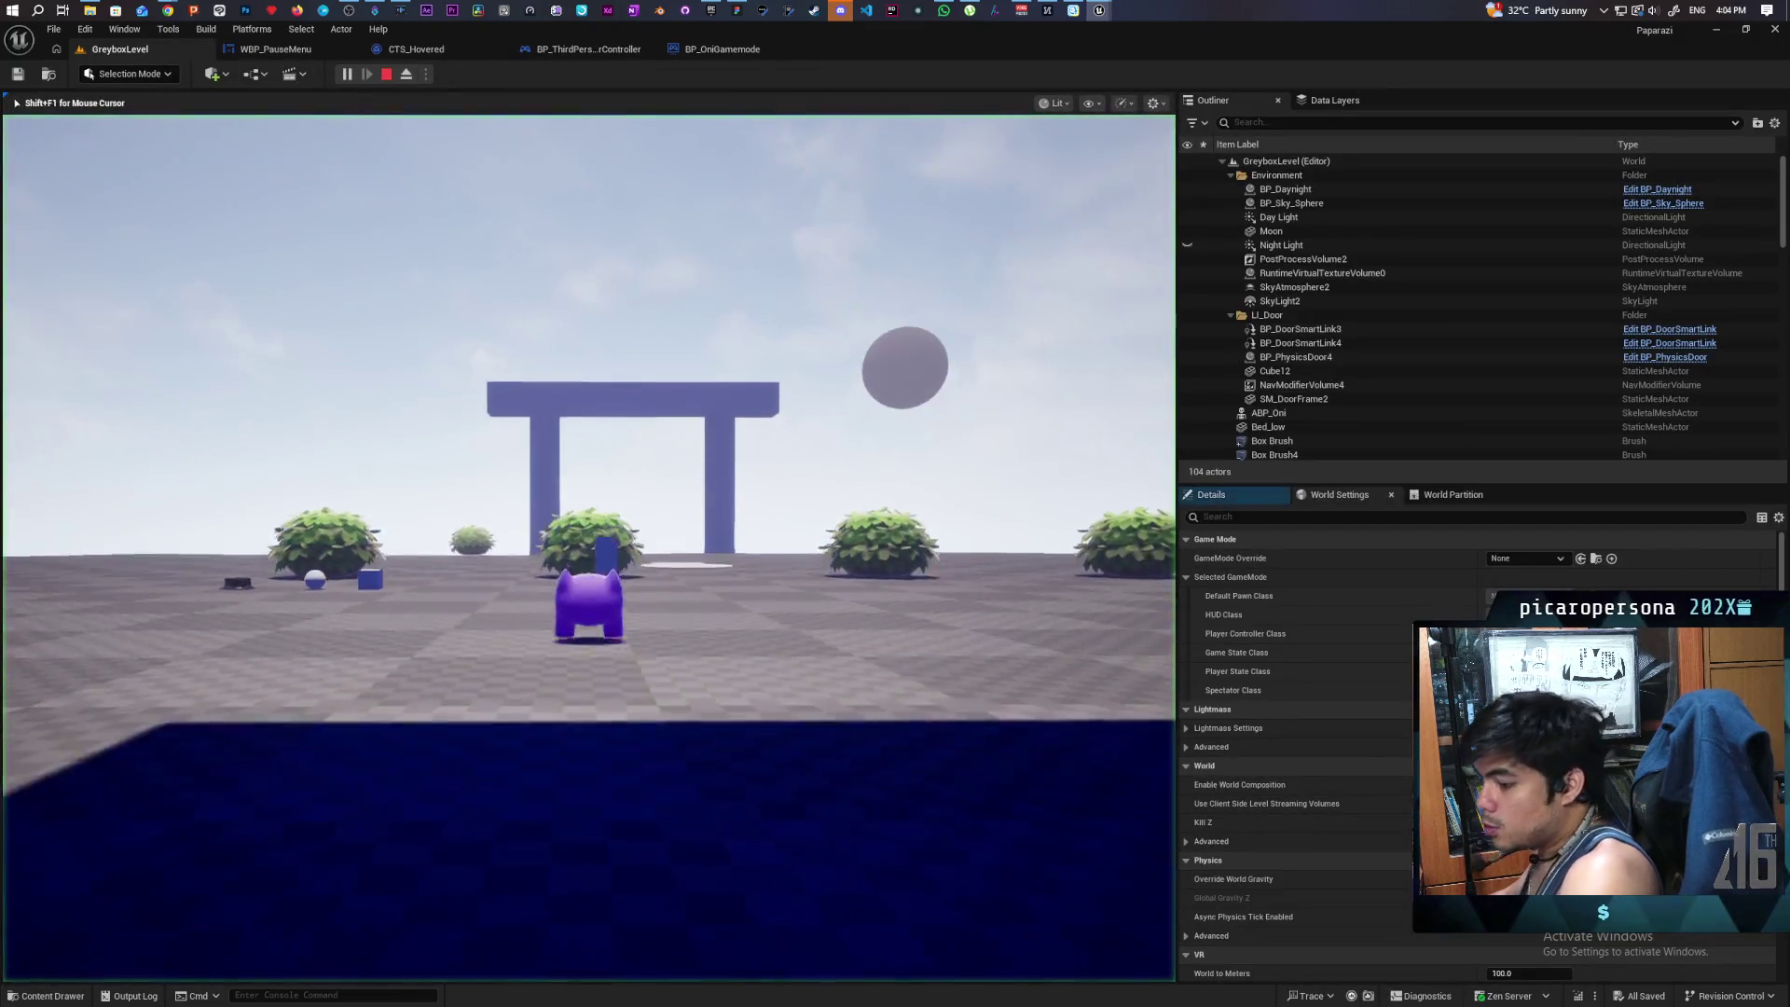
pyautogui.press('p')
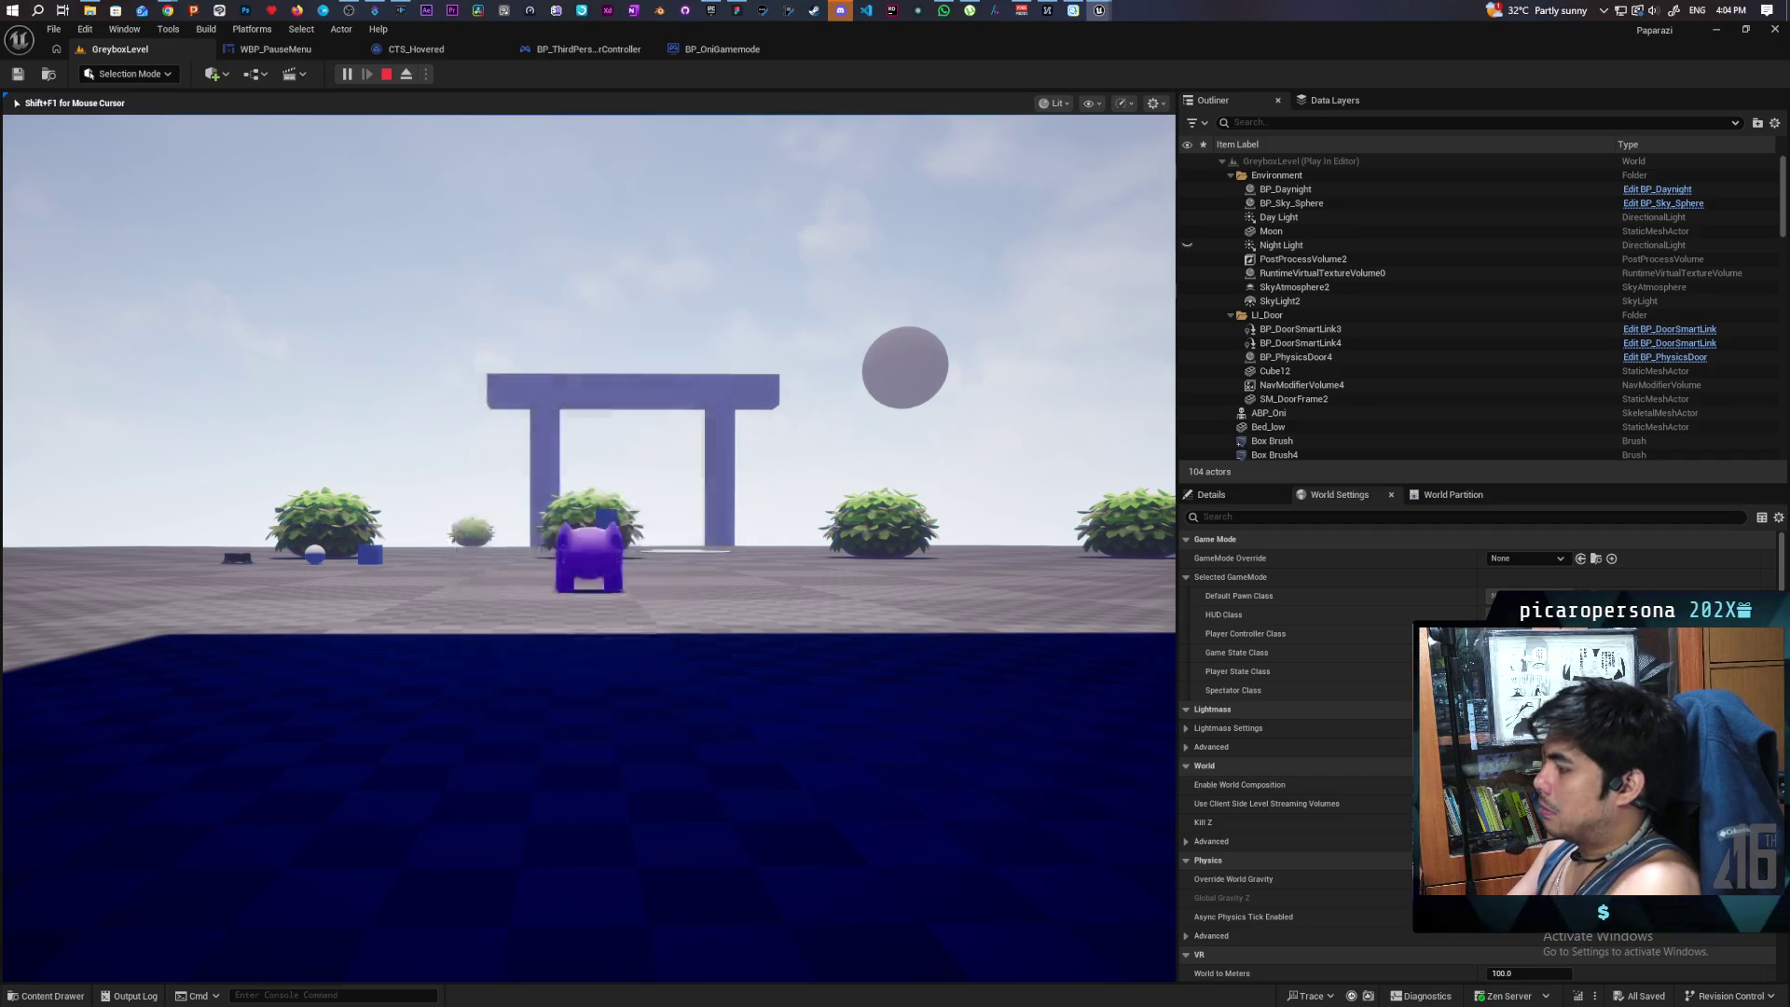
pyautogui.press('Escape')
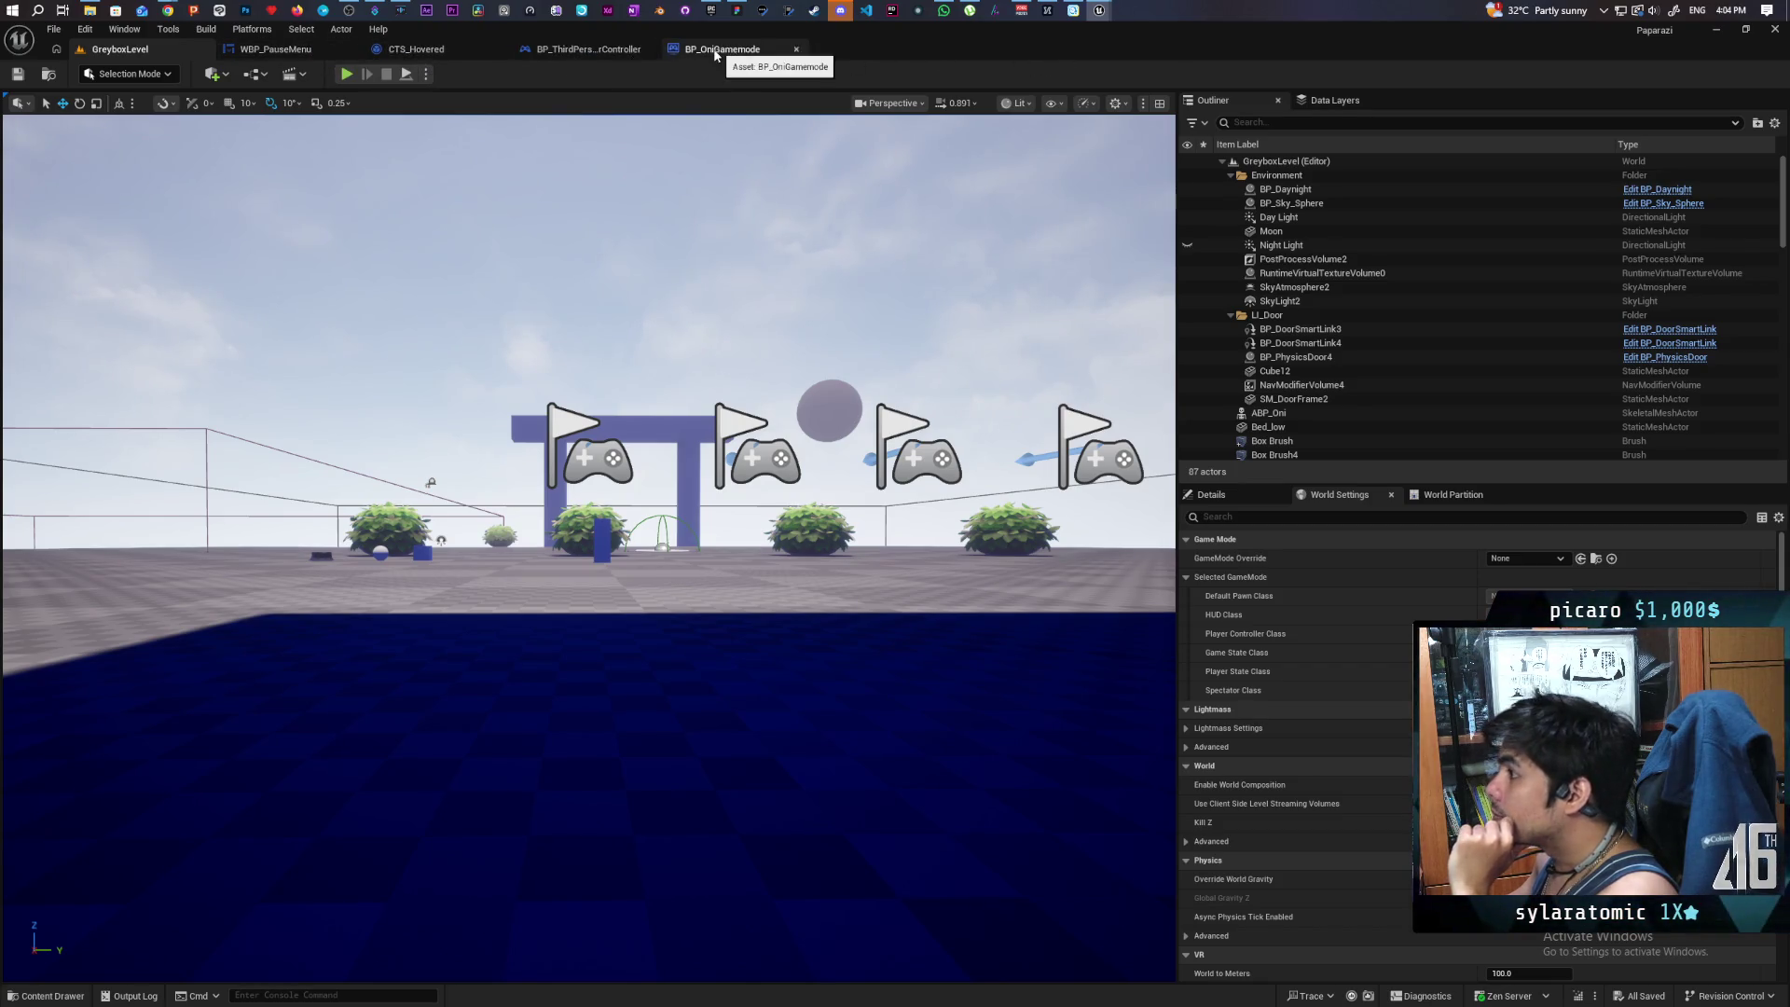
pyautogui.click(322, 50)
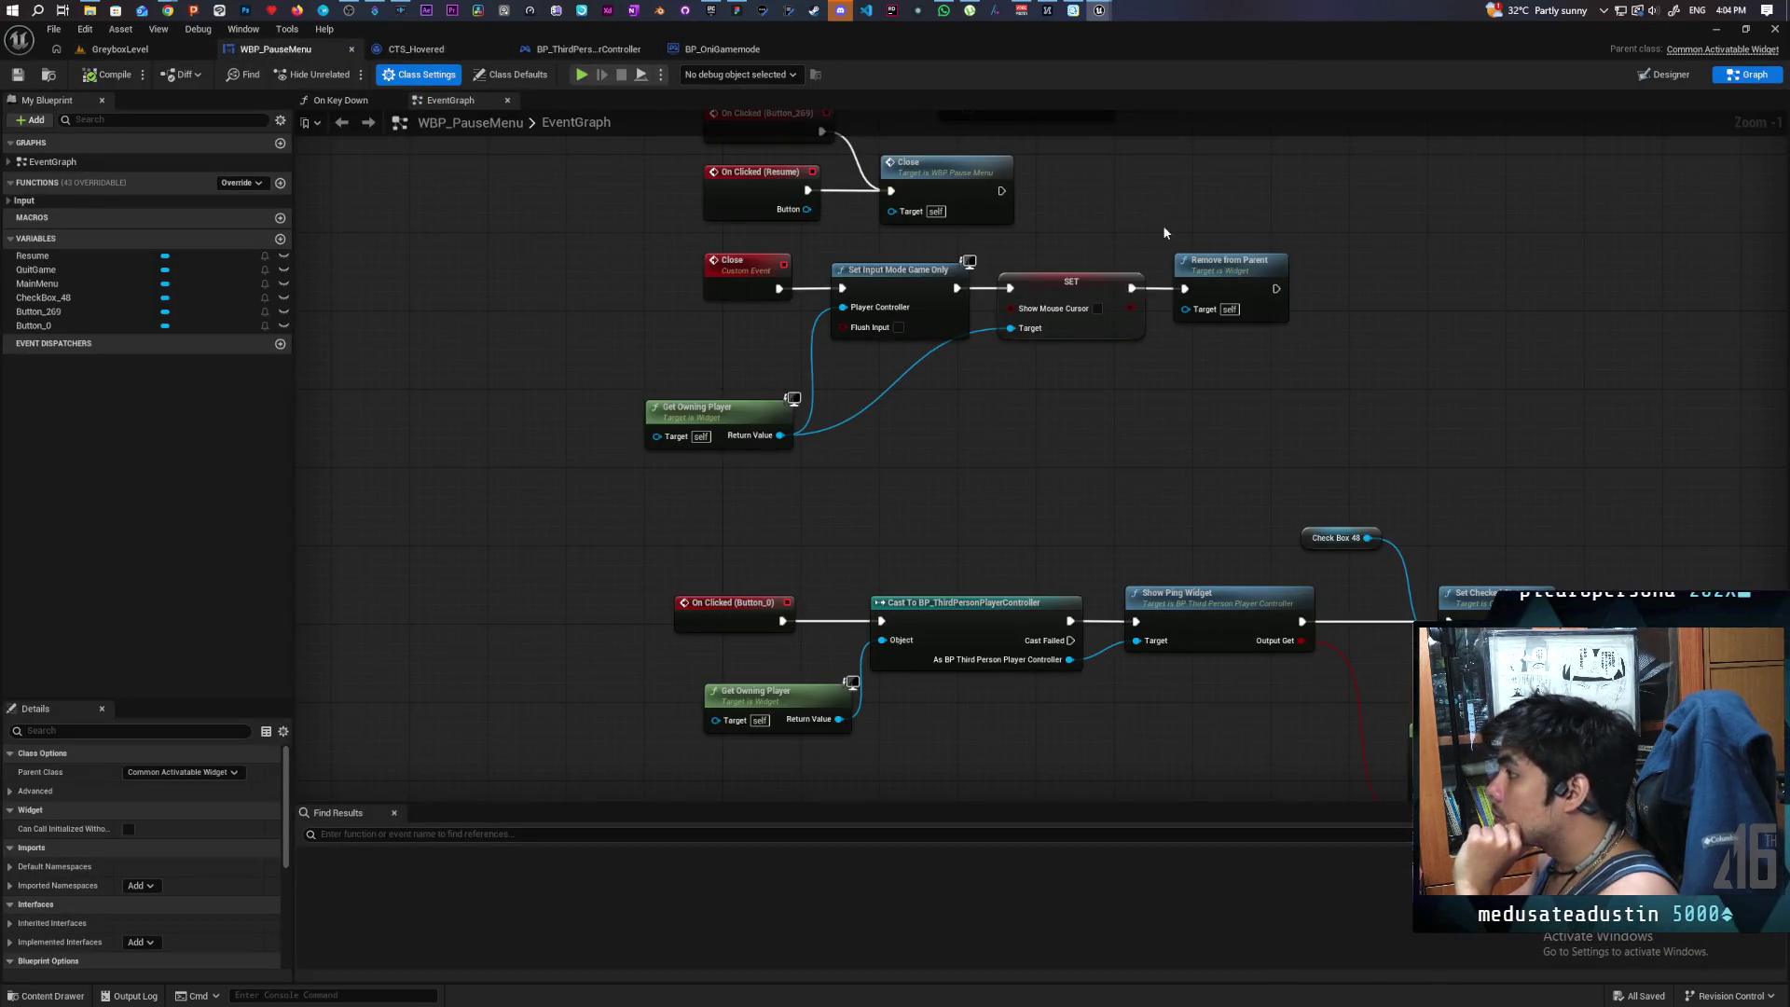
# - Return to WBP_OniHUD's Push Widget graph and pull a wire from Push Widget's Return Value
pyautogui.scroll(-3, 1079, 340)
pyautogui.moveTo(961, 445); pyautogui.dragTo(932, 403)
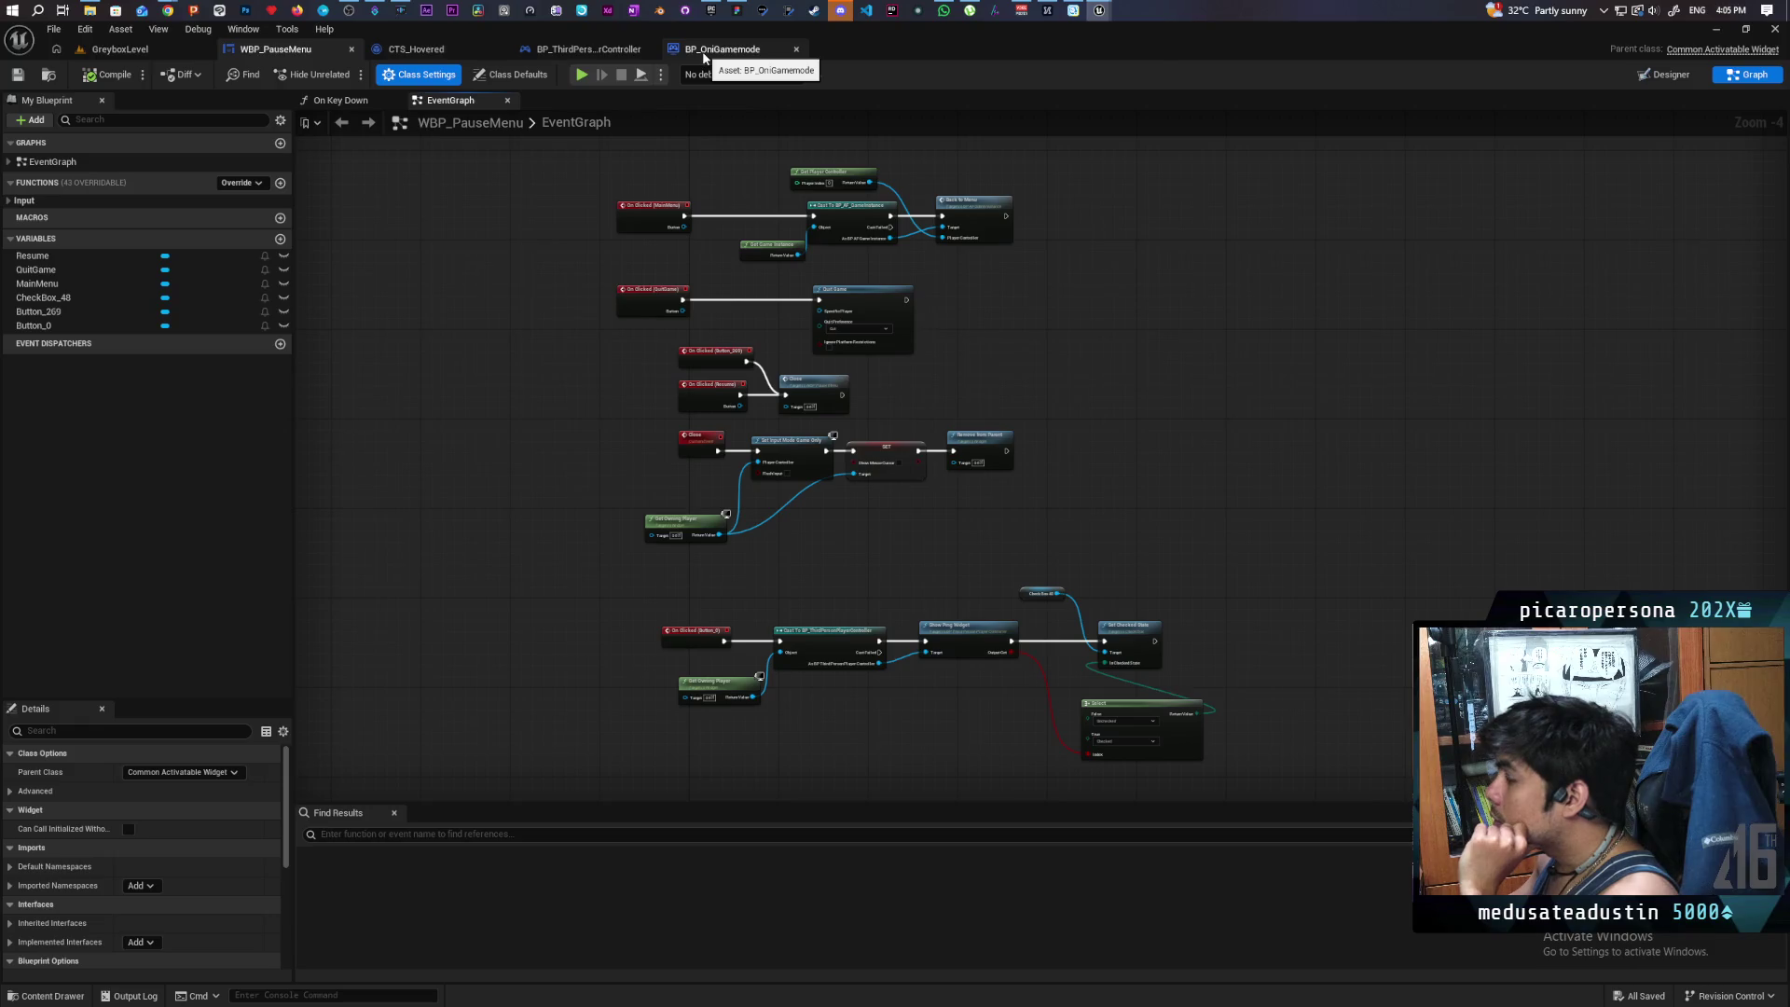
pyautogui.moveTo(1100, 11)
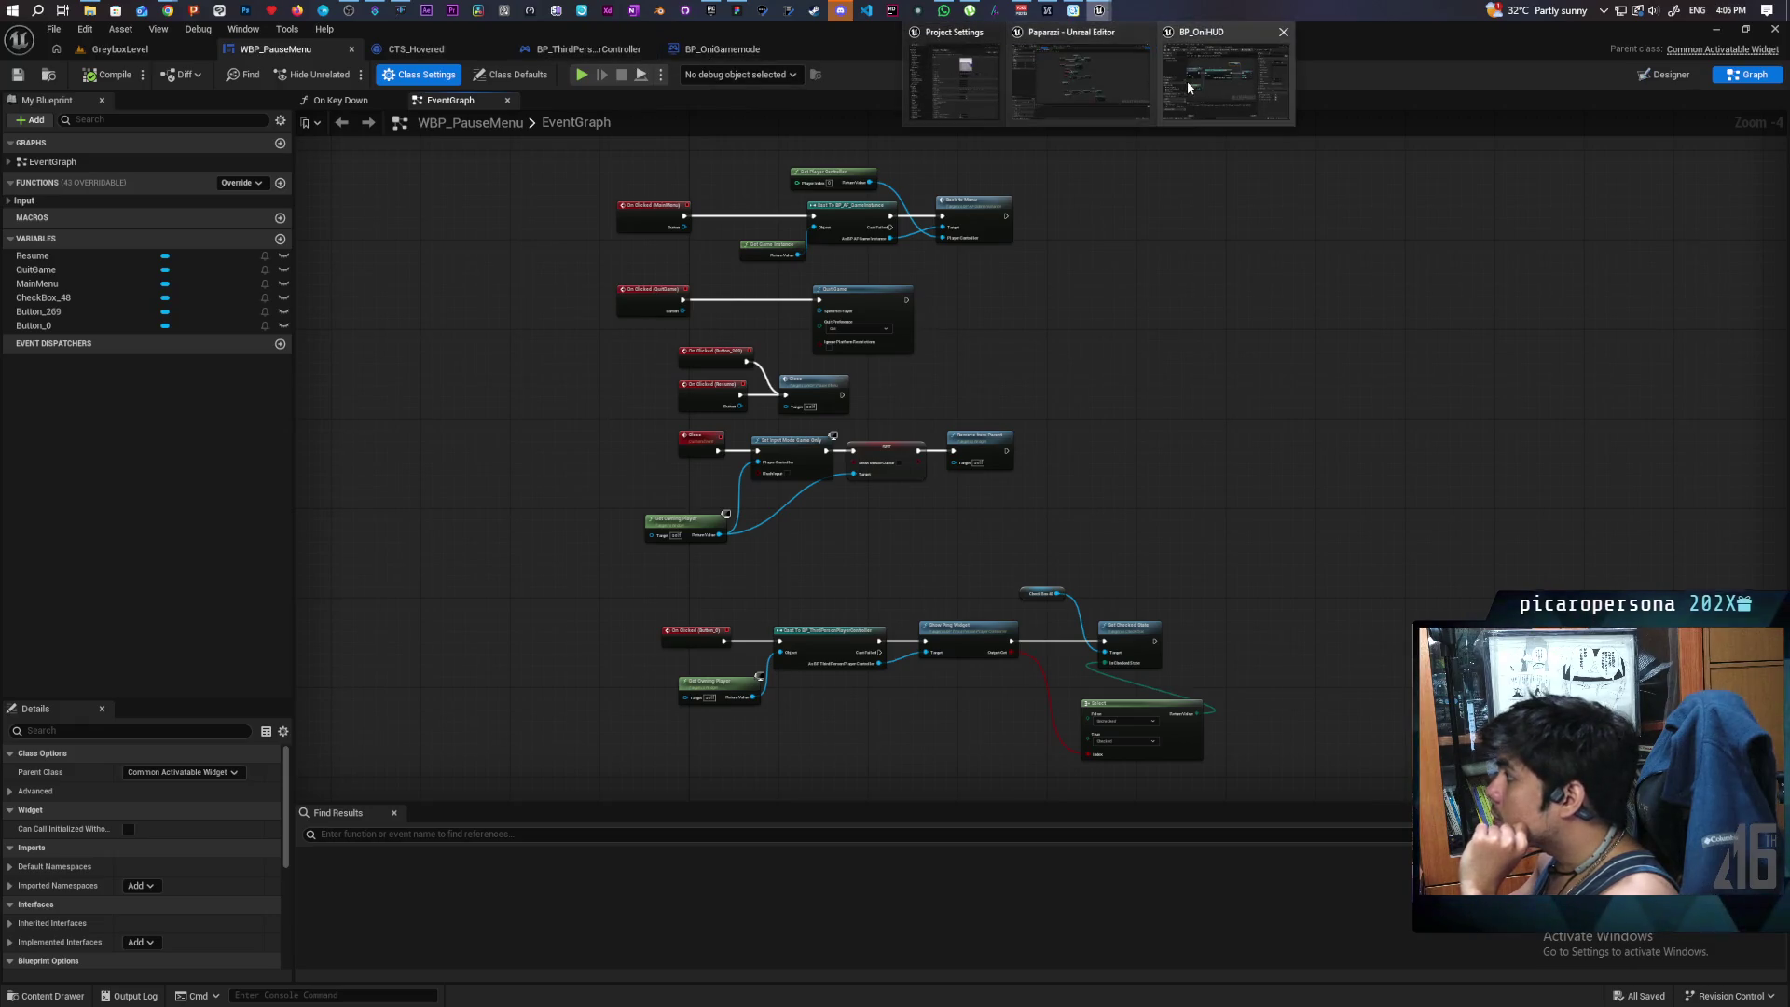
pyautogui.moveTo(1188, 81)
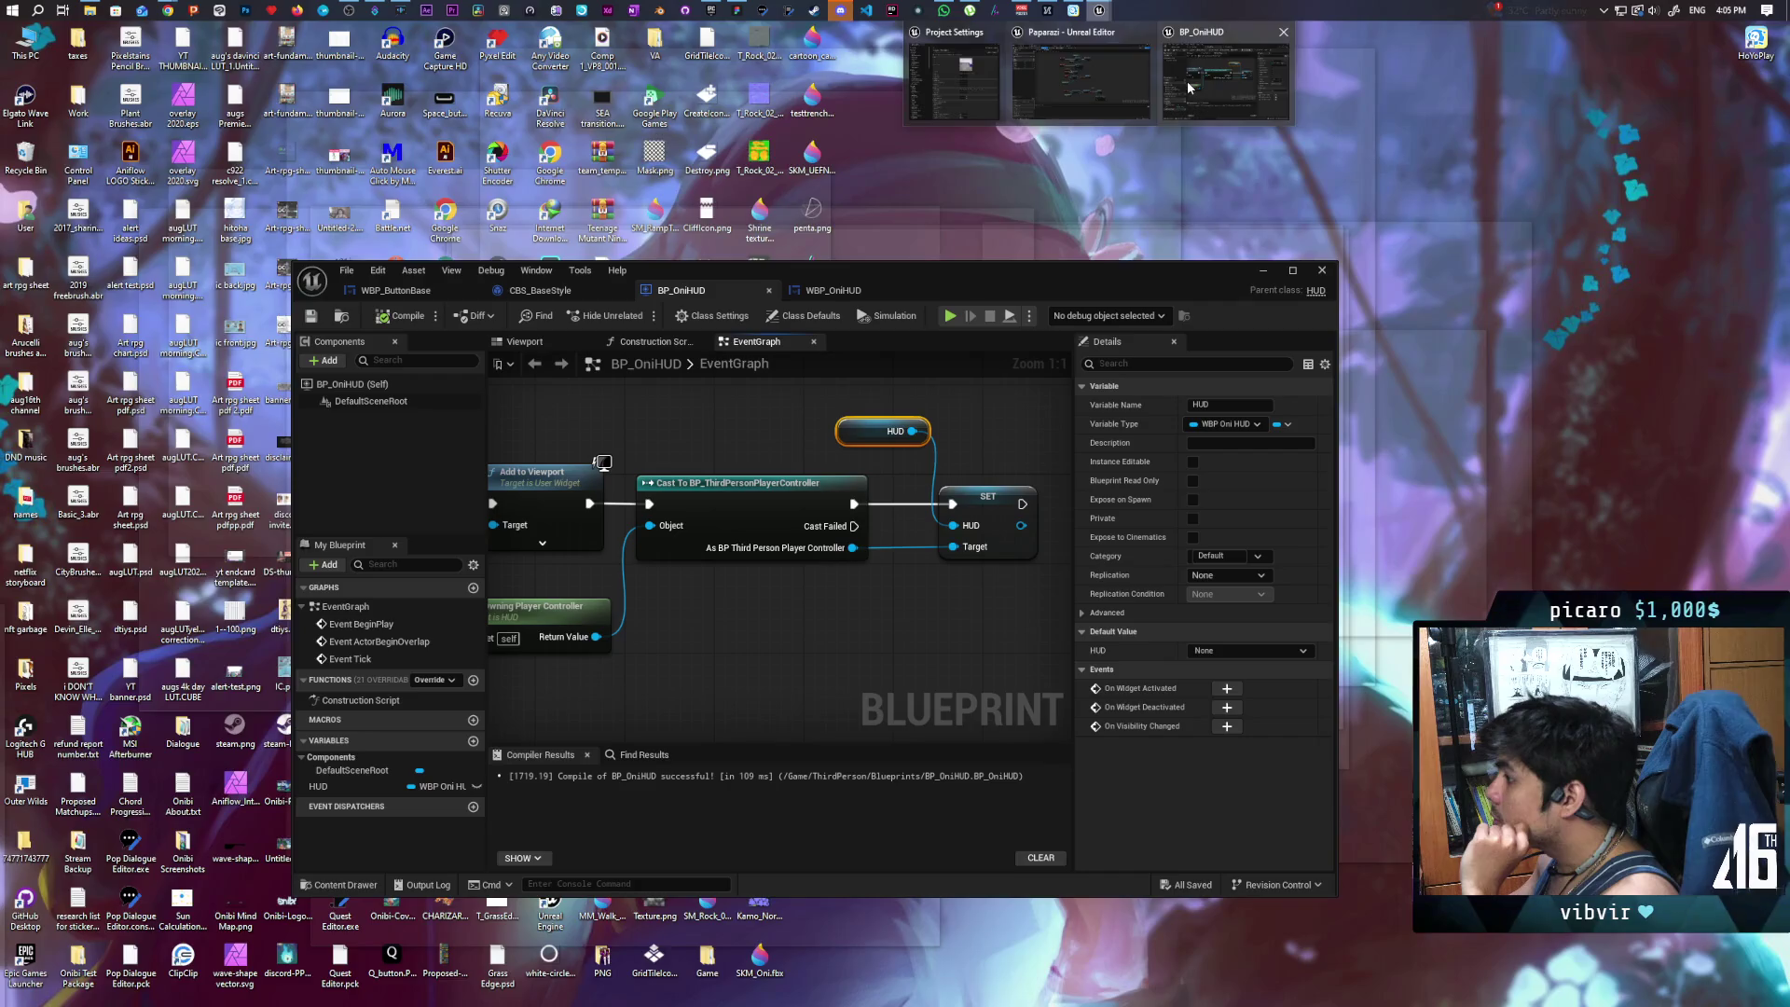
pyautogui.click(1188, 80)
pyautogui.click(833, 290)
pyautogui.moveTo(915, 289)
pyautogui.mouseDown()
pyautogui.moveTo(976, 221)
pyautogui.moveTo(973, 195)
pyautogui.mouseUp()
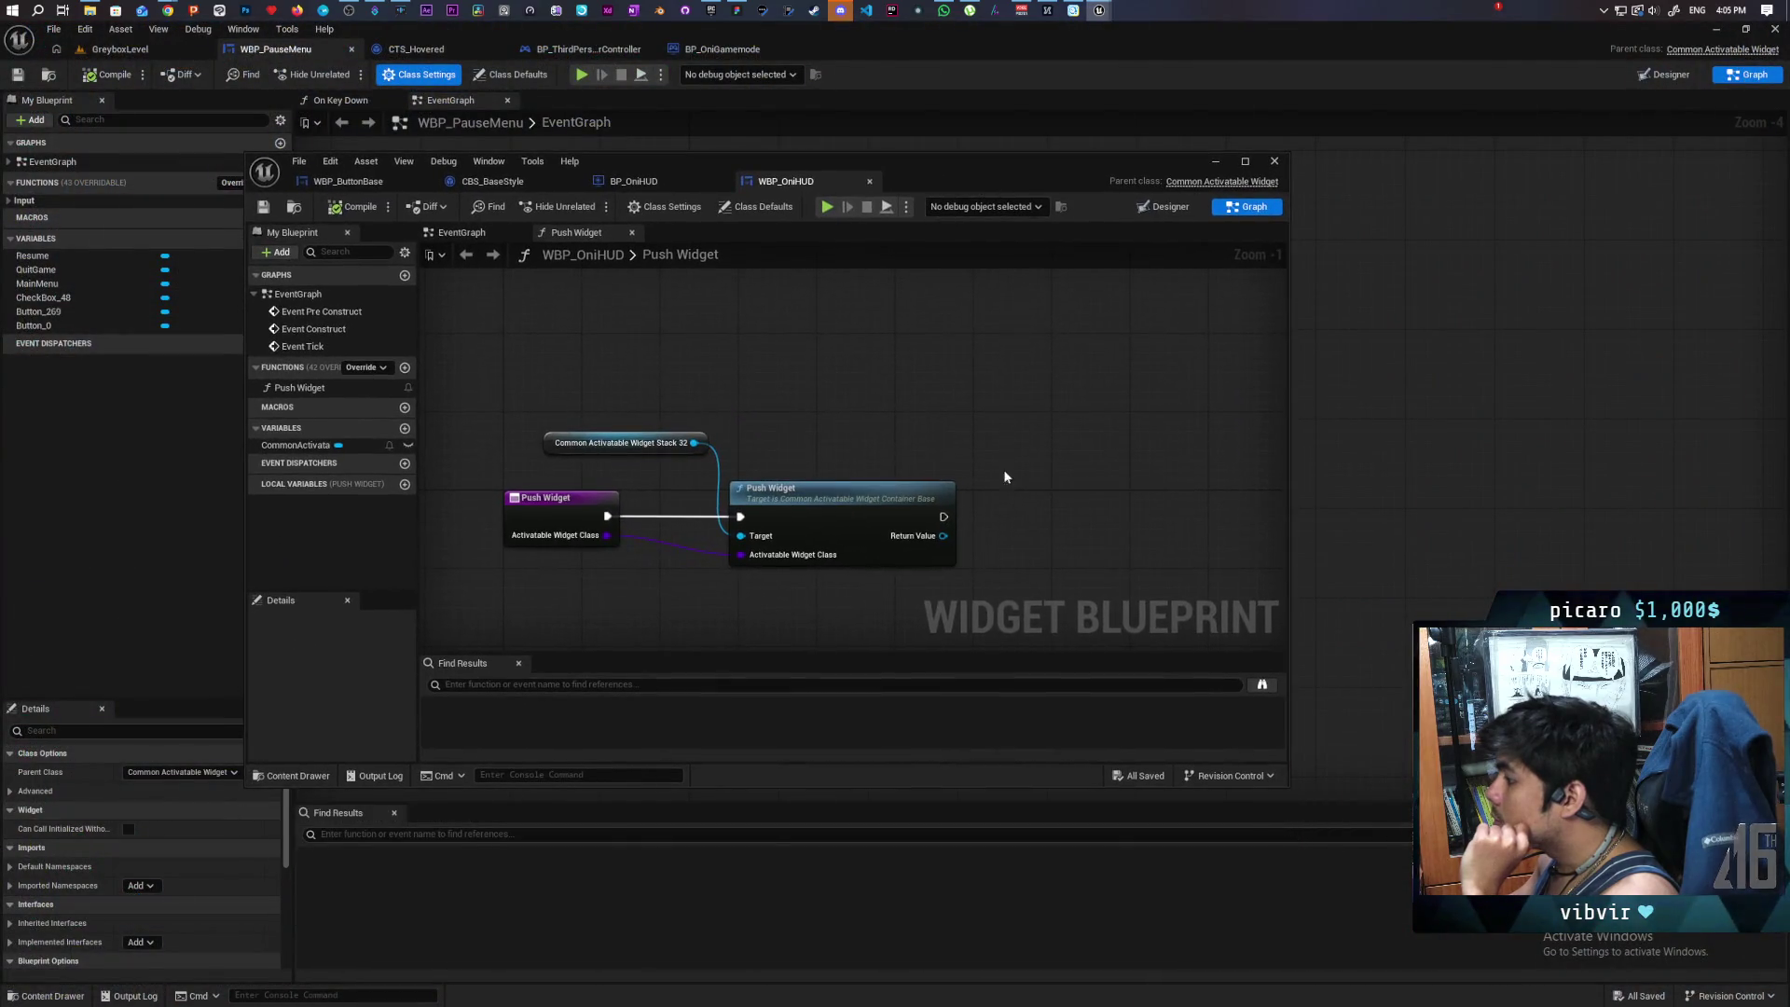
pyautogui.scroll(1, 1003, 469)
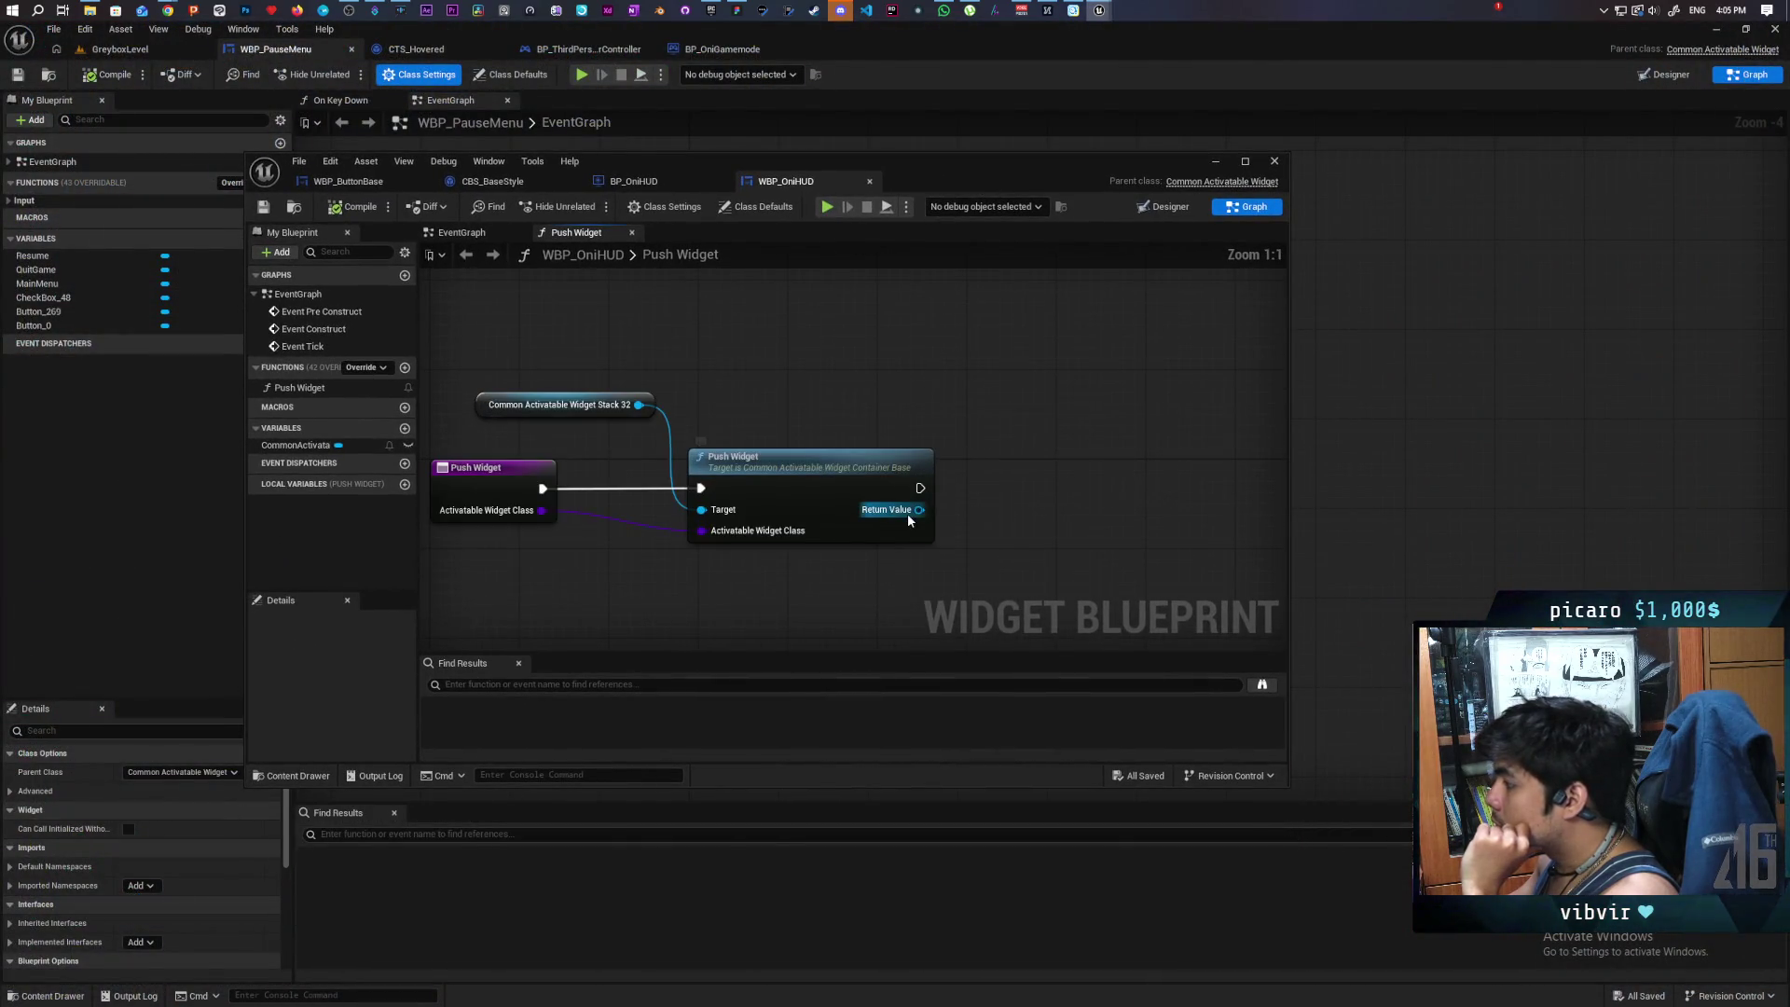
pyautogui.moveTo(988, 515); pyautogui.dragTo(1013, 503)
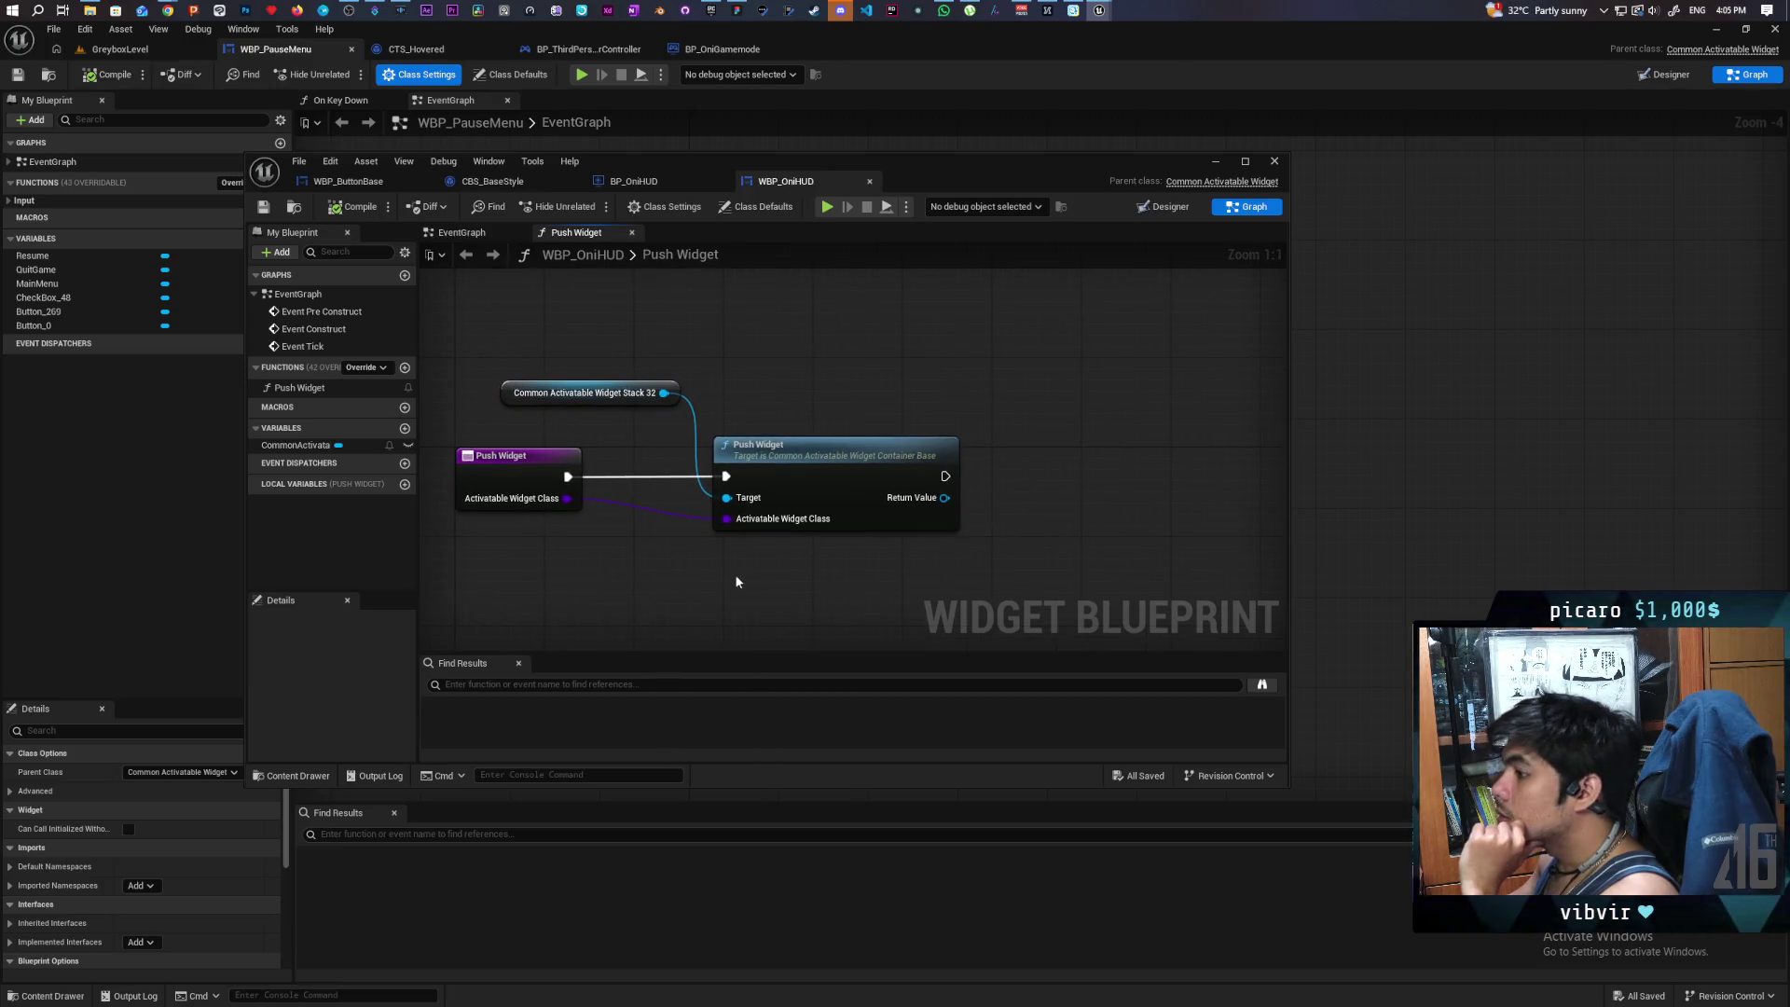
pyautogui.moveTo(737, 581); pyautogui.dragTo(710, 569)
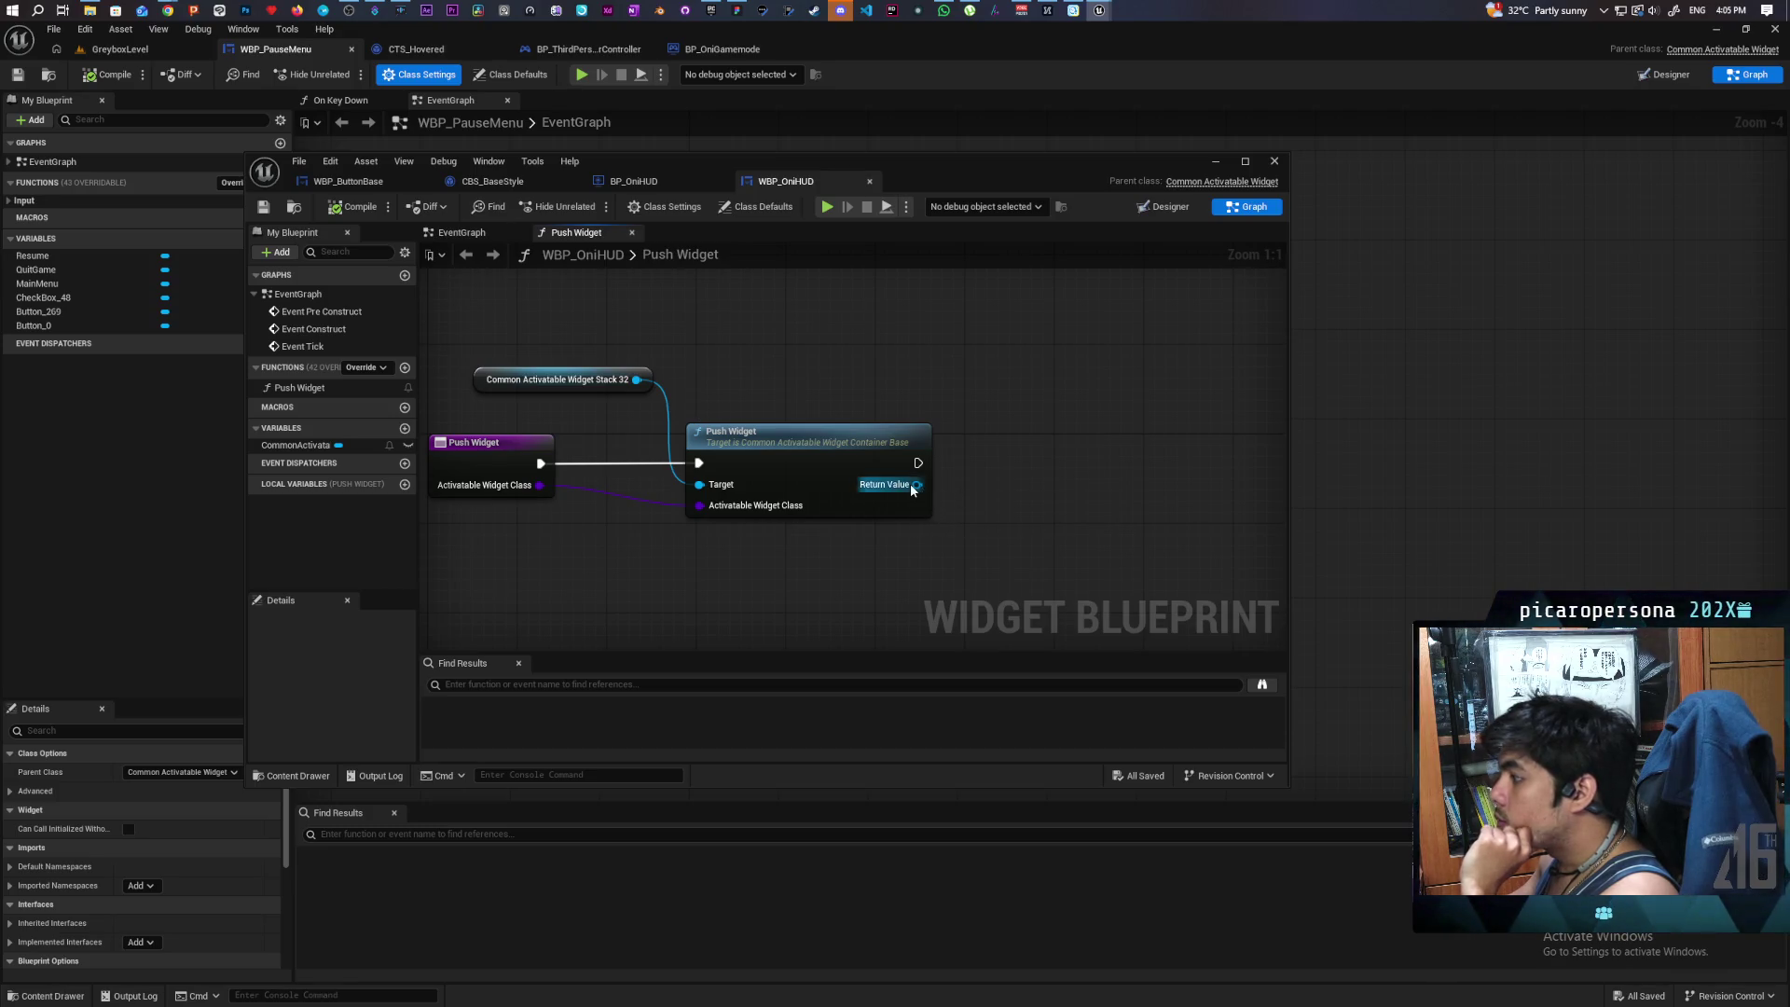
pyautogui.moveTo(915, 485); pyautogui.dragTo(1015, 461)
pyautogui.press('Escape')
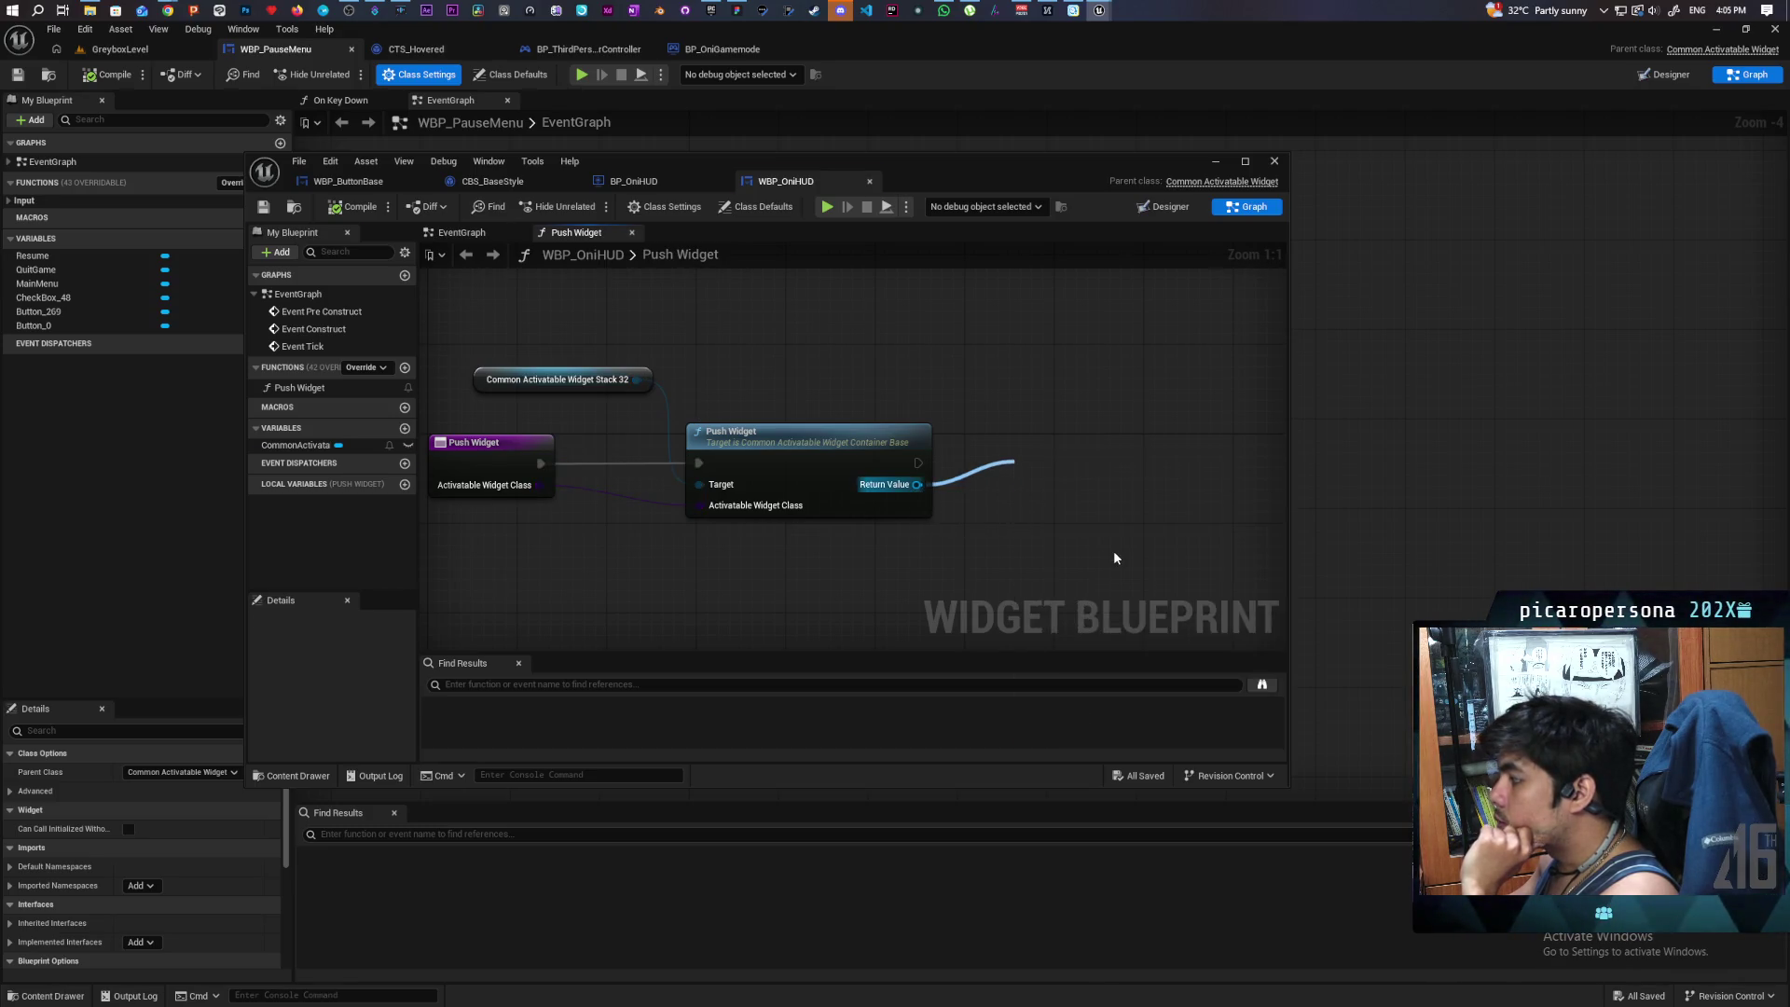
# - Promote Push Widget's return value to a variable named Stack and make it an array
pyautogui.click(1113, 558)
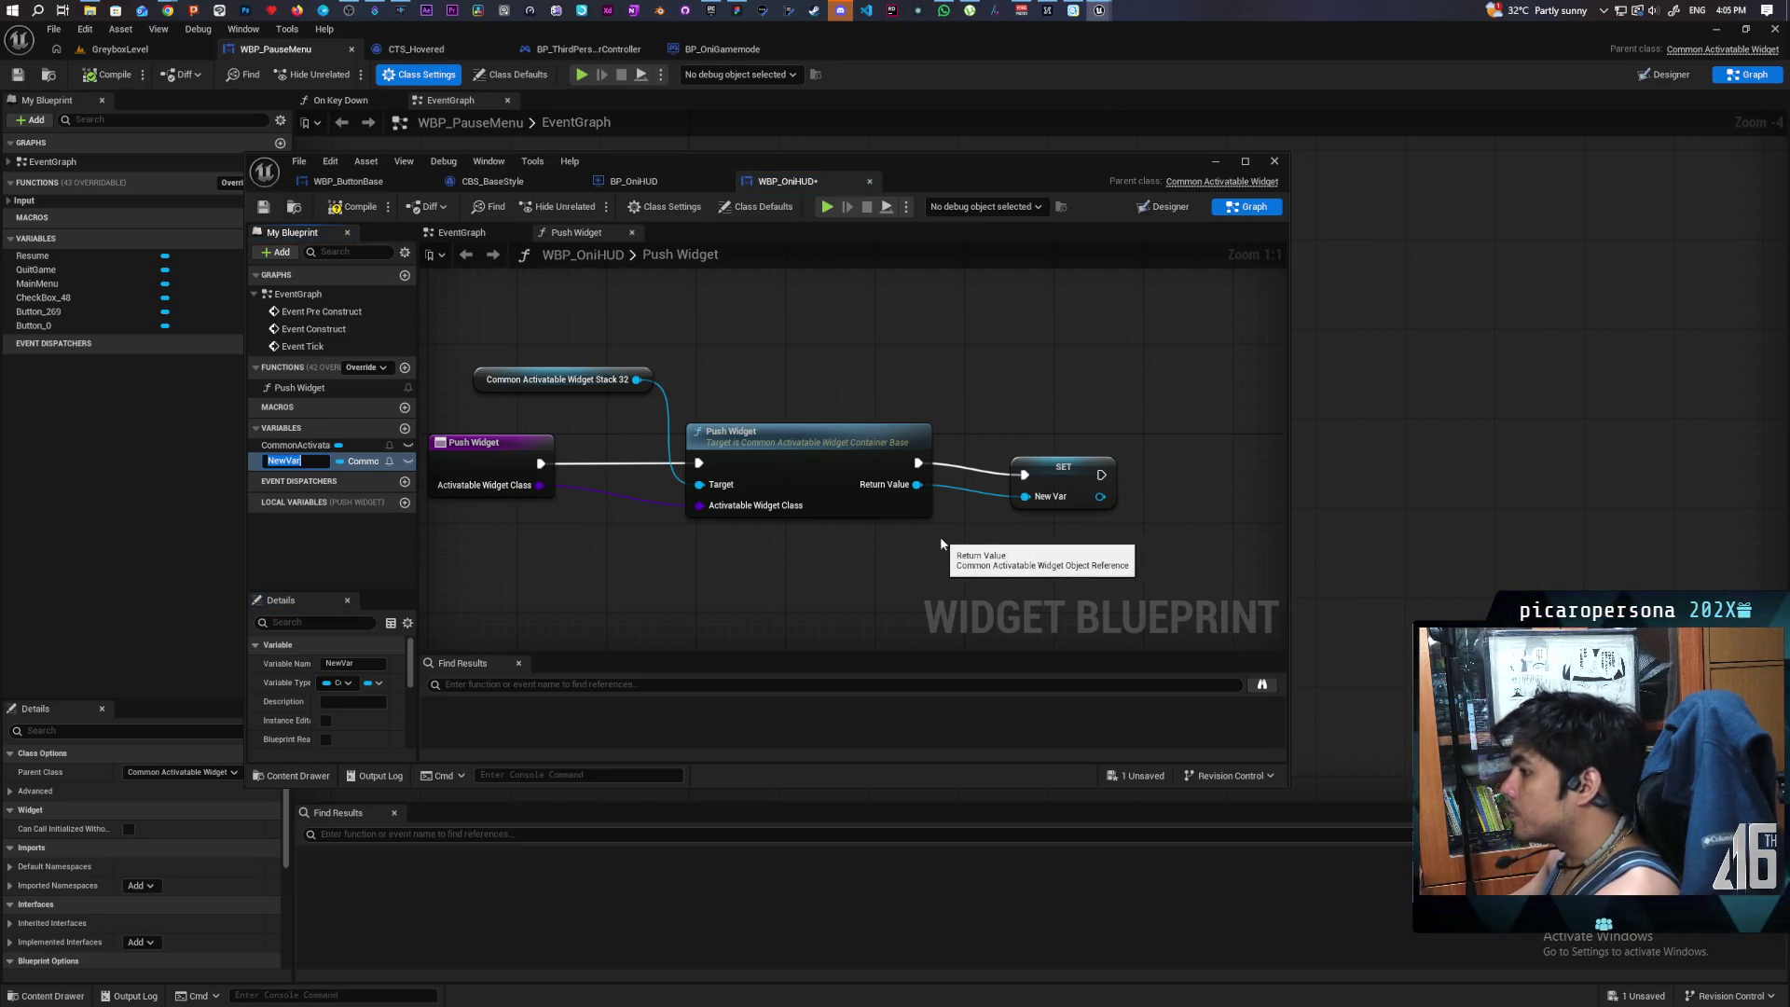
pyautogui.write('Stack')
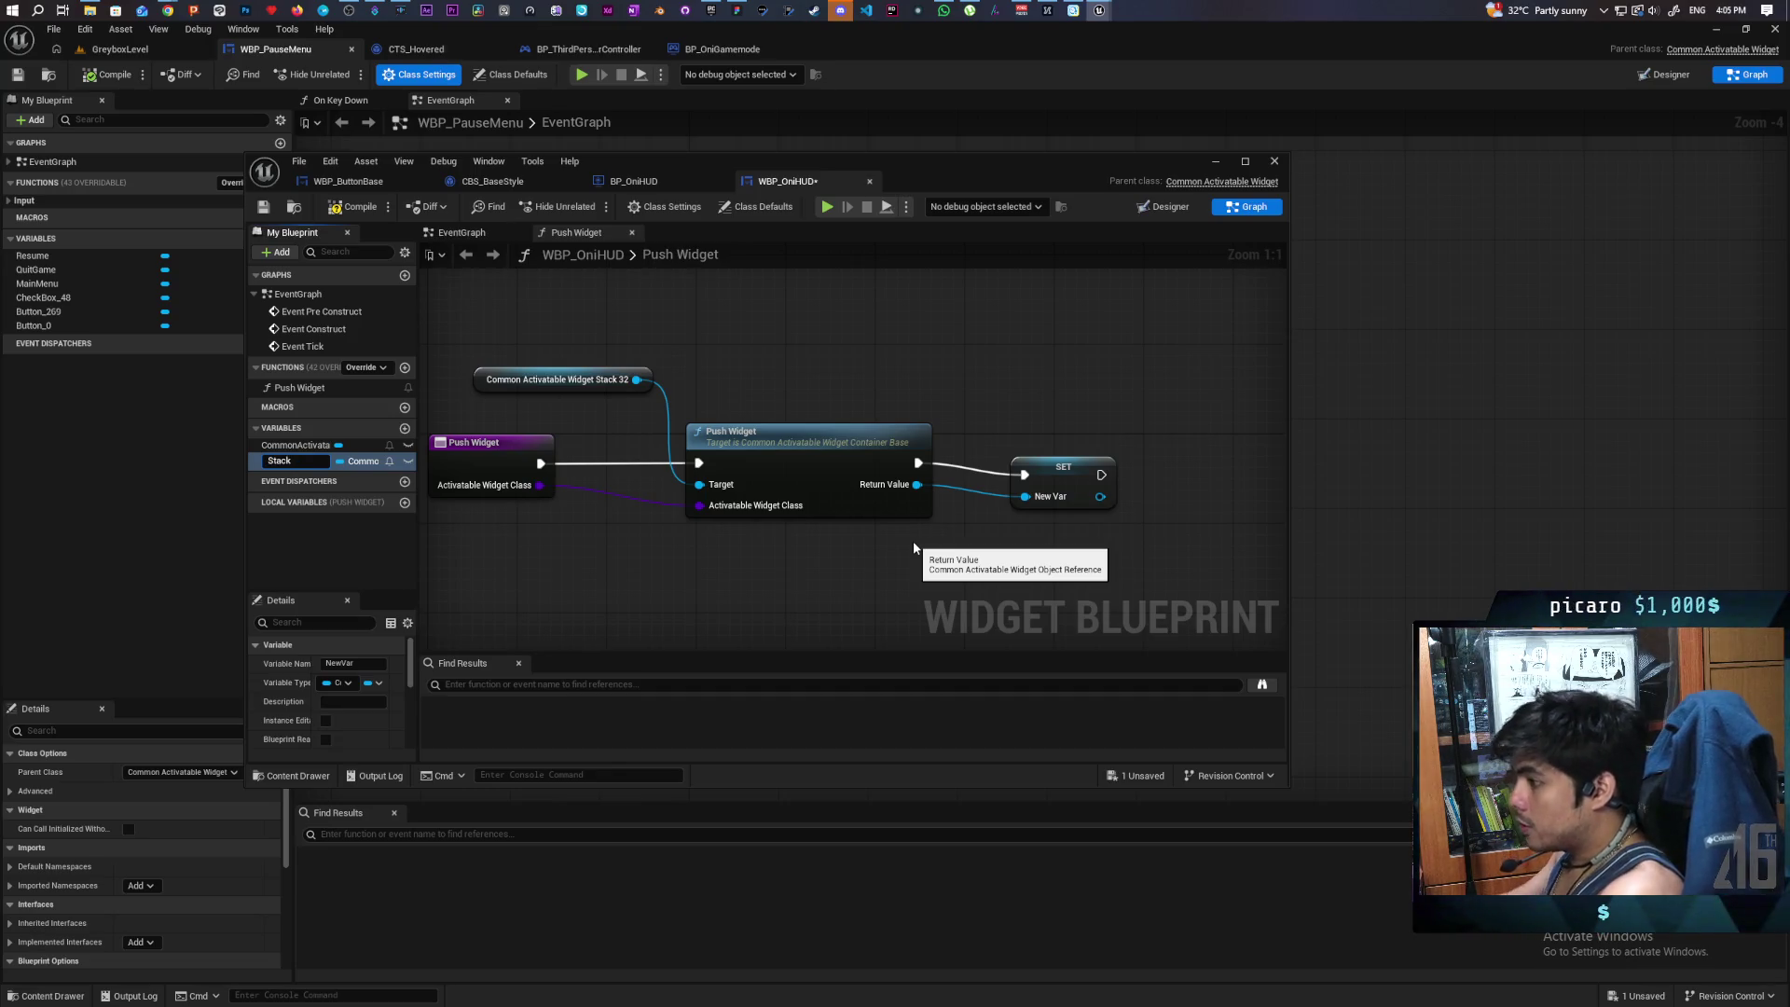
pyautogui.press('Return')
pyautogui.press('Delete')
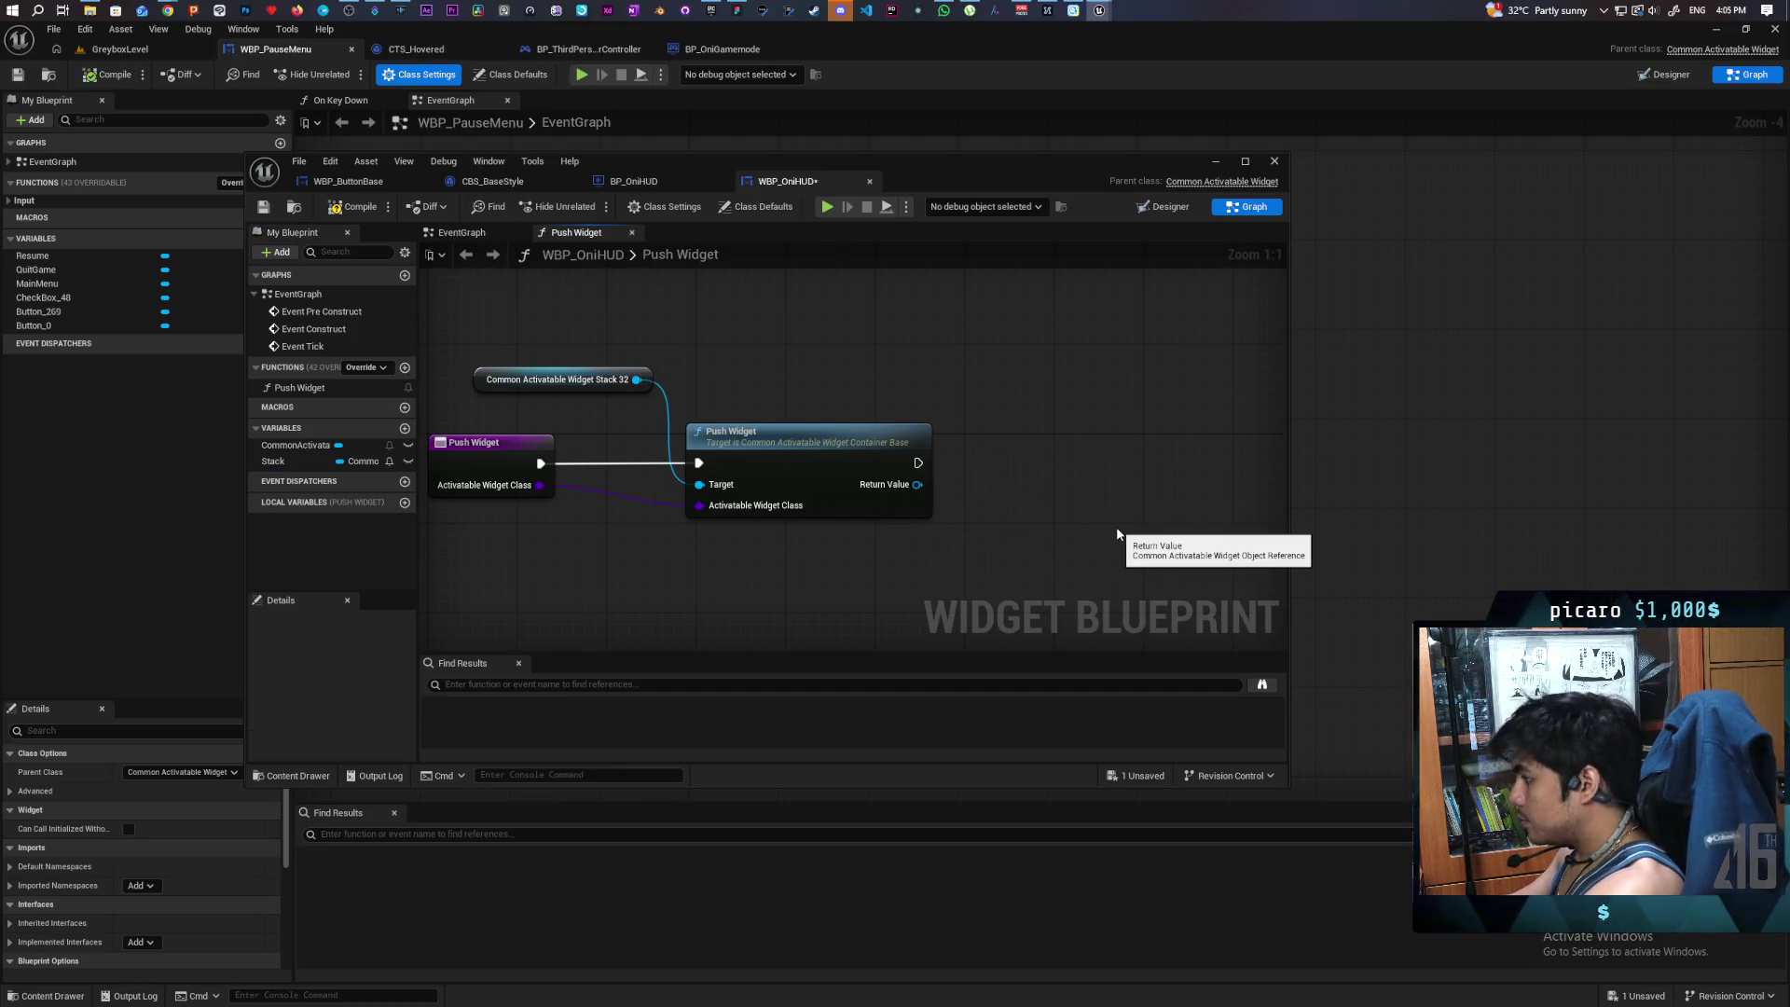
pyautogui.click(341, 461)
pyautogui.click(358, 479)
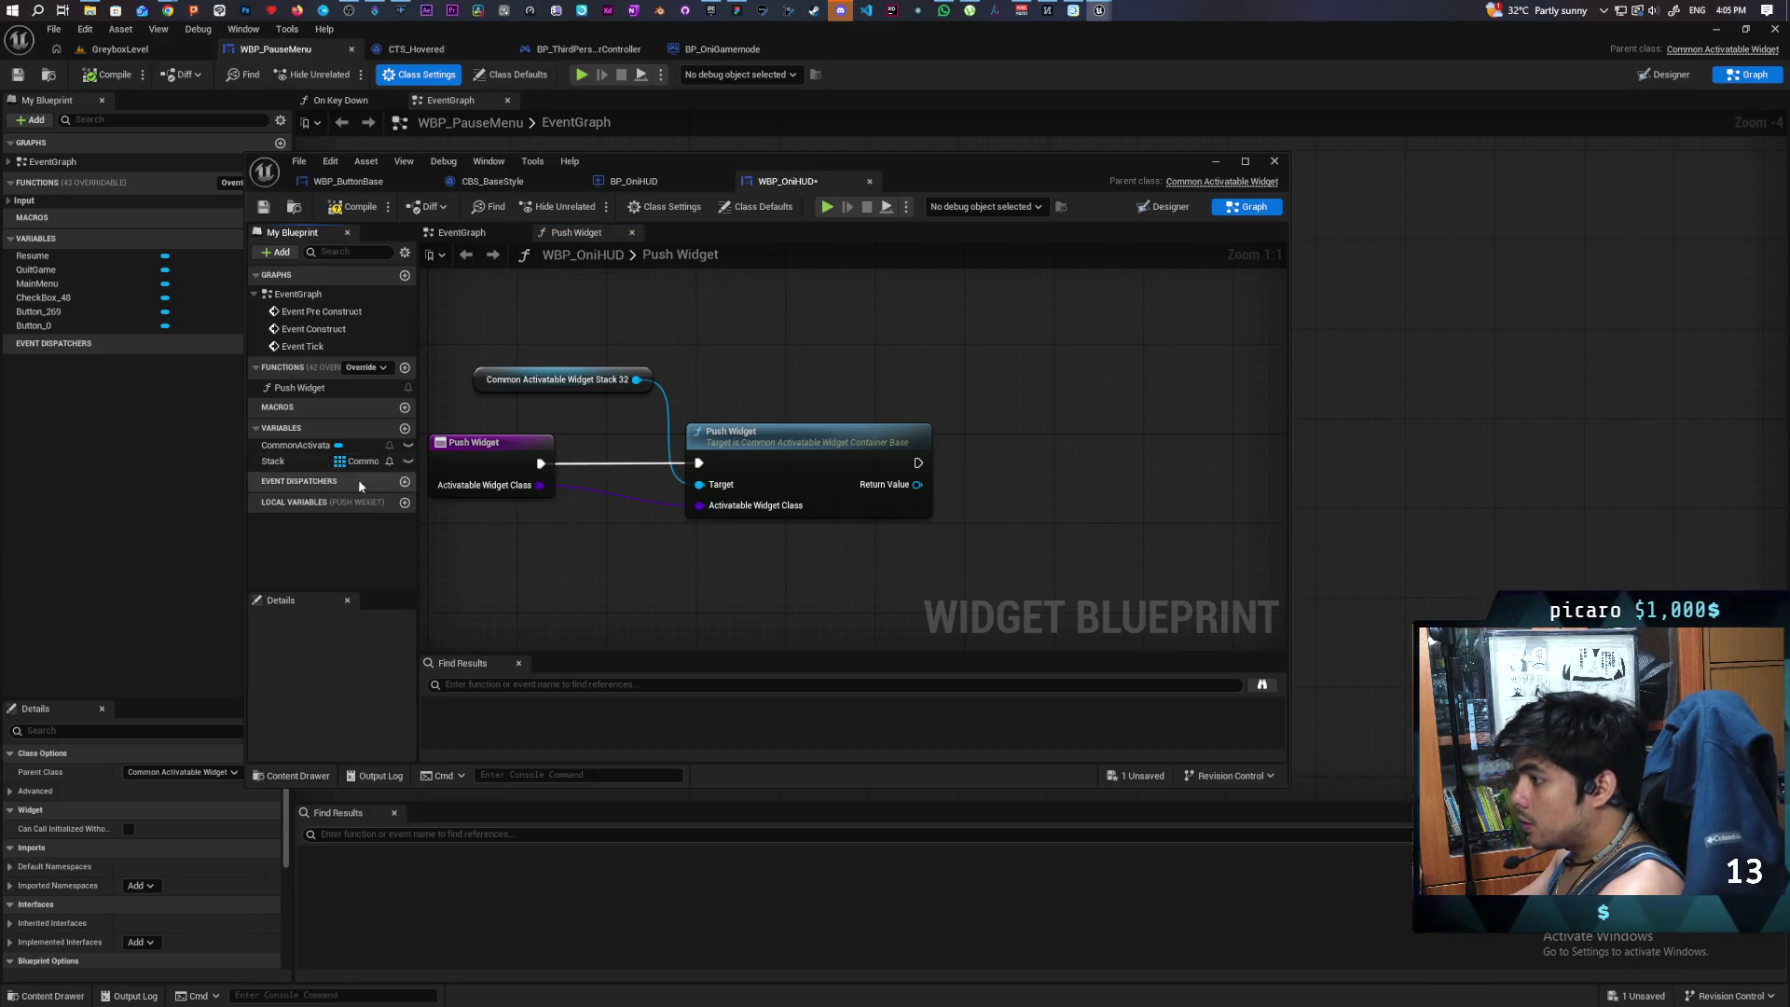
# - Add the returned widget to Stack with Add Unique after Push Widget, then compile
pyautogui.moveTo(273, 460)
pyautogui.mouseDown()
pyautogui.moveTo(881, 334)
pyautogui.moveTo(971, 406)
pyautogui.mouseUp()
pyautogui.click(926, 361)
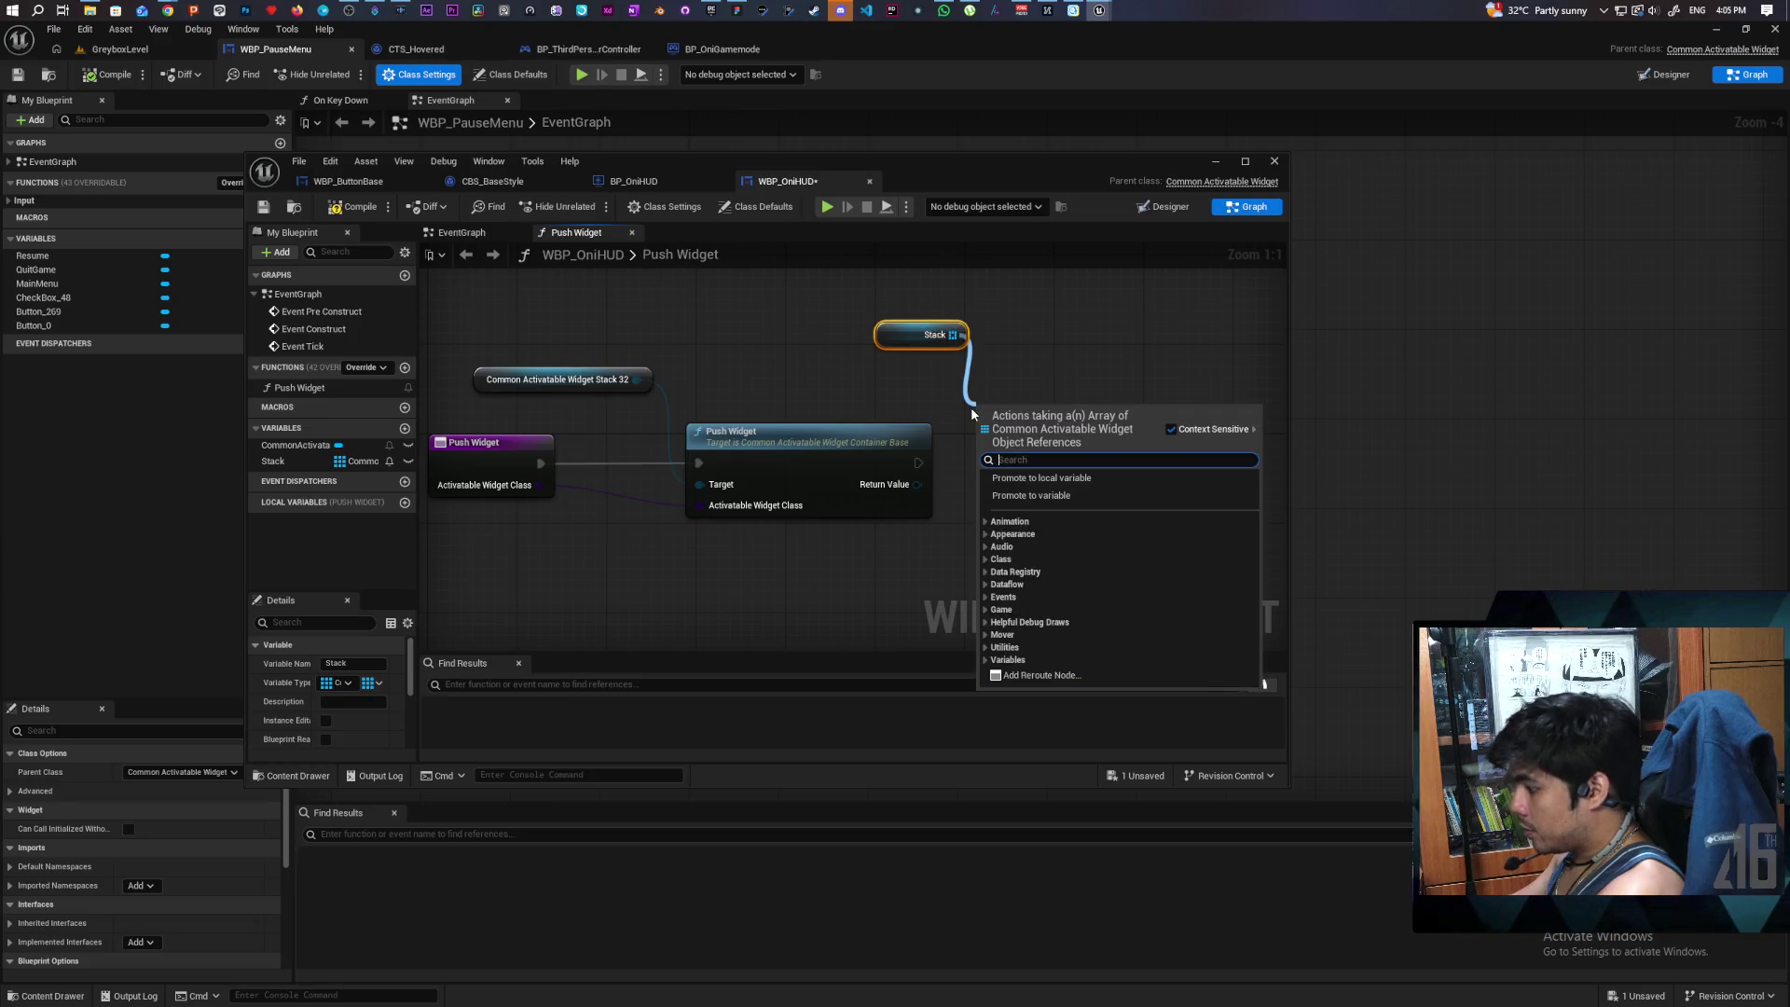
pyautogui.write('add')
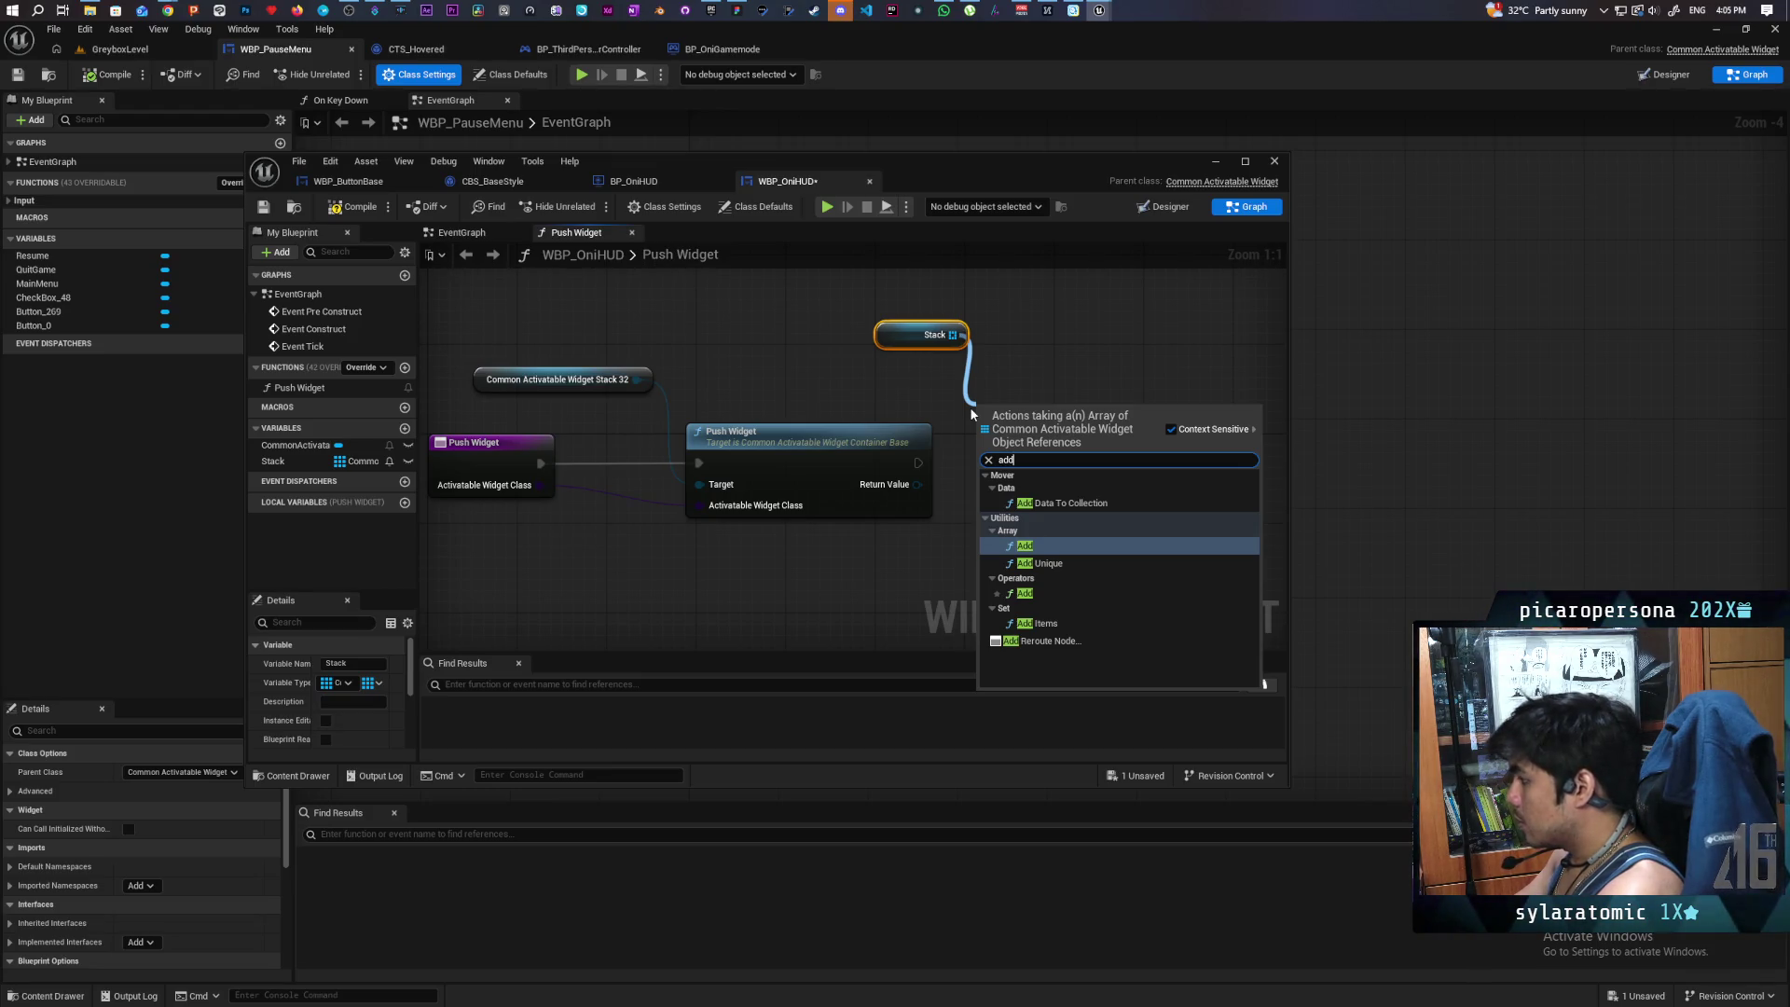
pyautogui.press('Down')
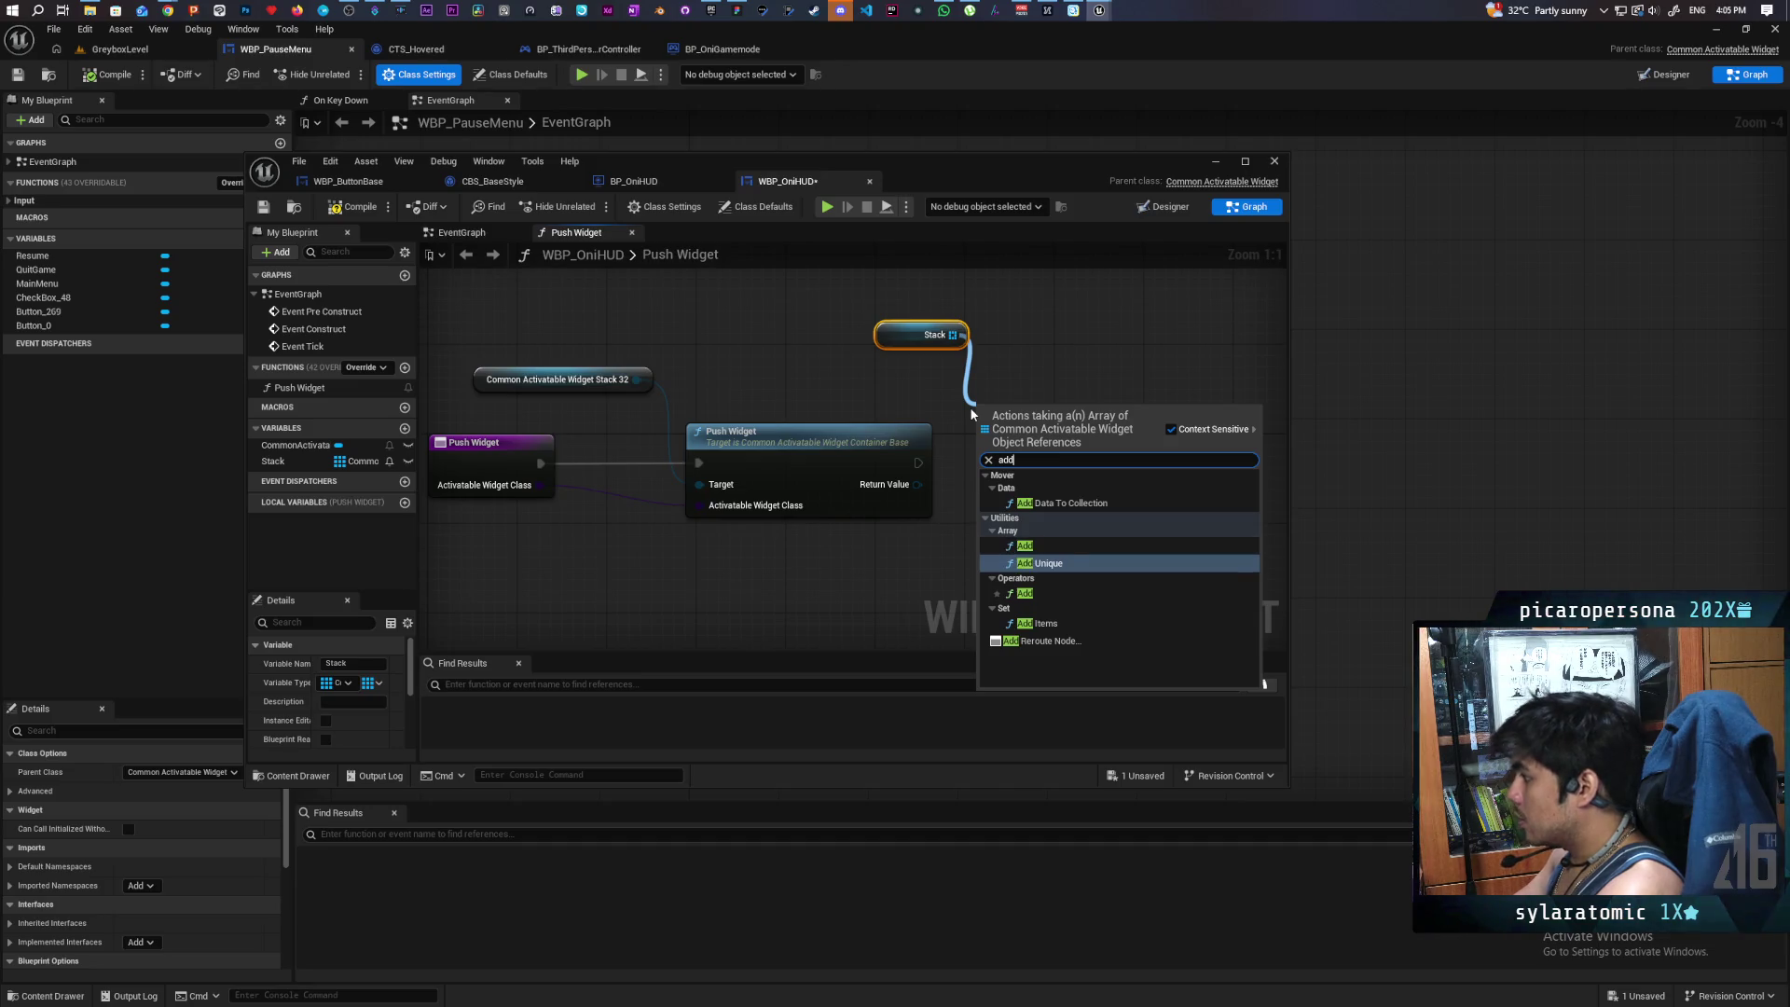
pyautogui.press('Return')
pyautogui.moveTo(918, 462)
pyautogui.mouseDown()
pyautogui.moveTo(1016, 417)
pyautogui.moveTo(1004, 463)
pyautogui.mouseUp()
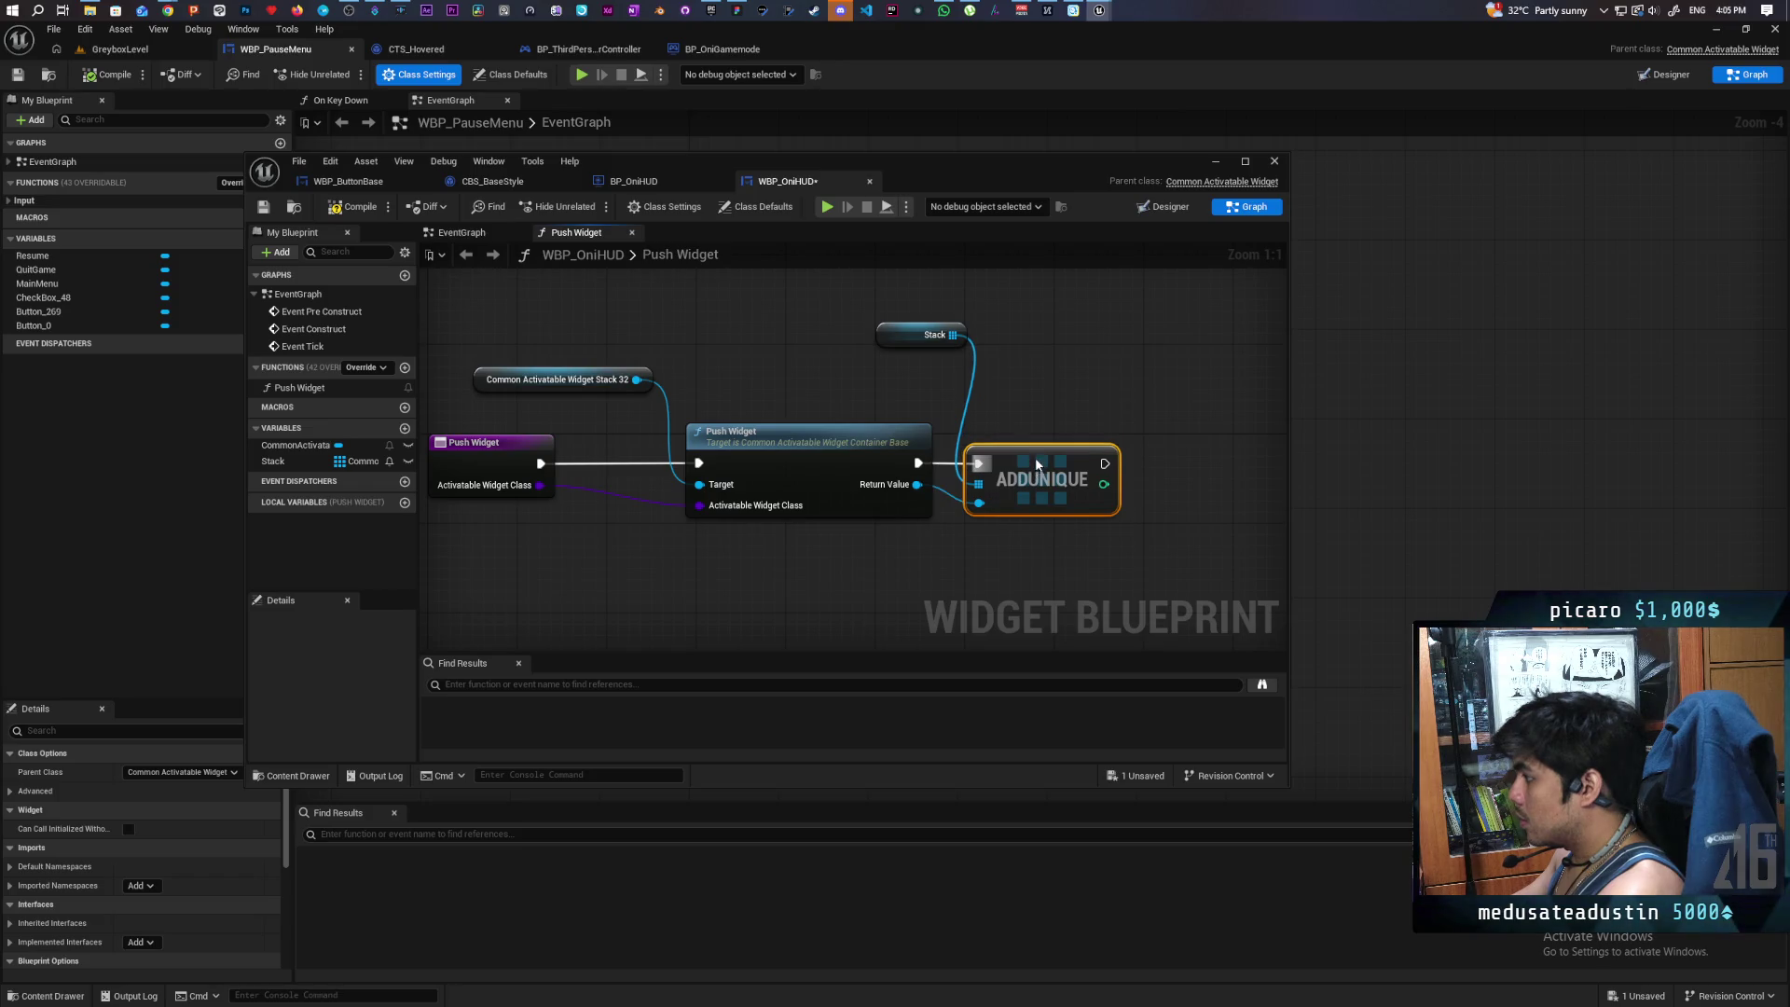
pyautogui.click(326, 213)
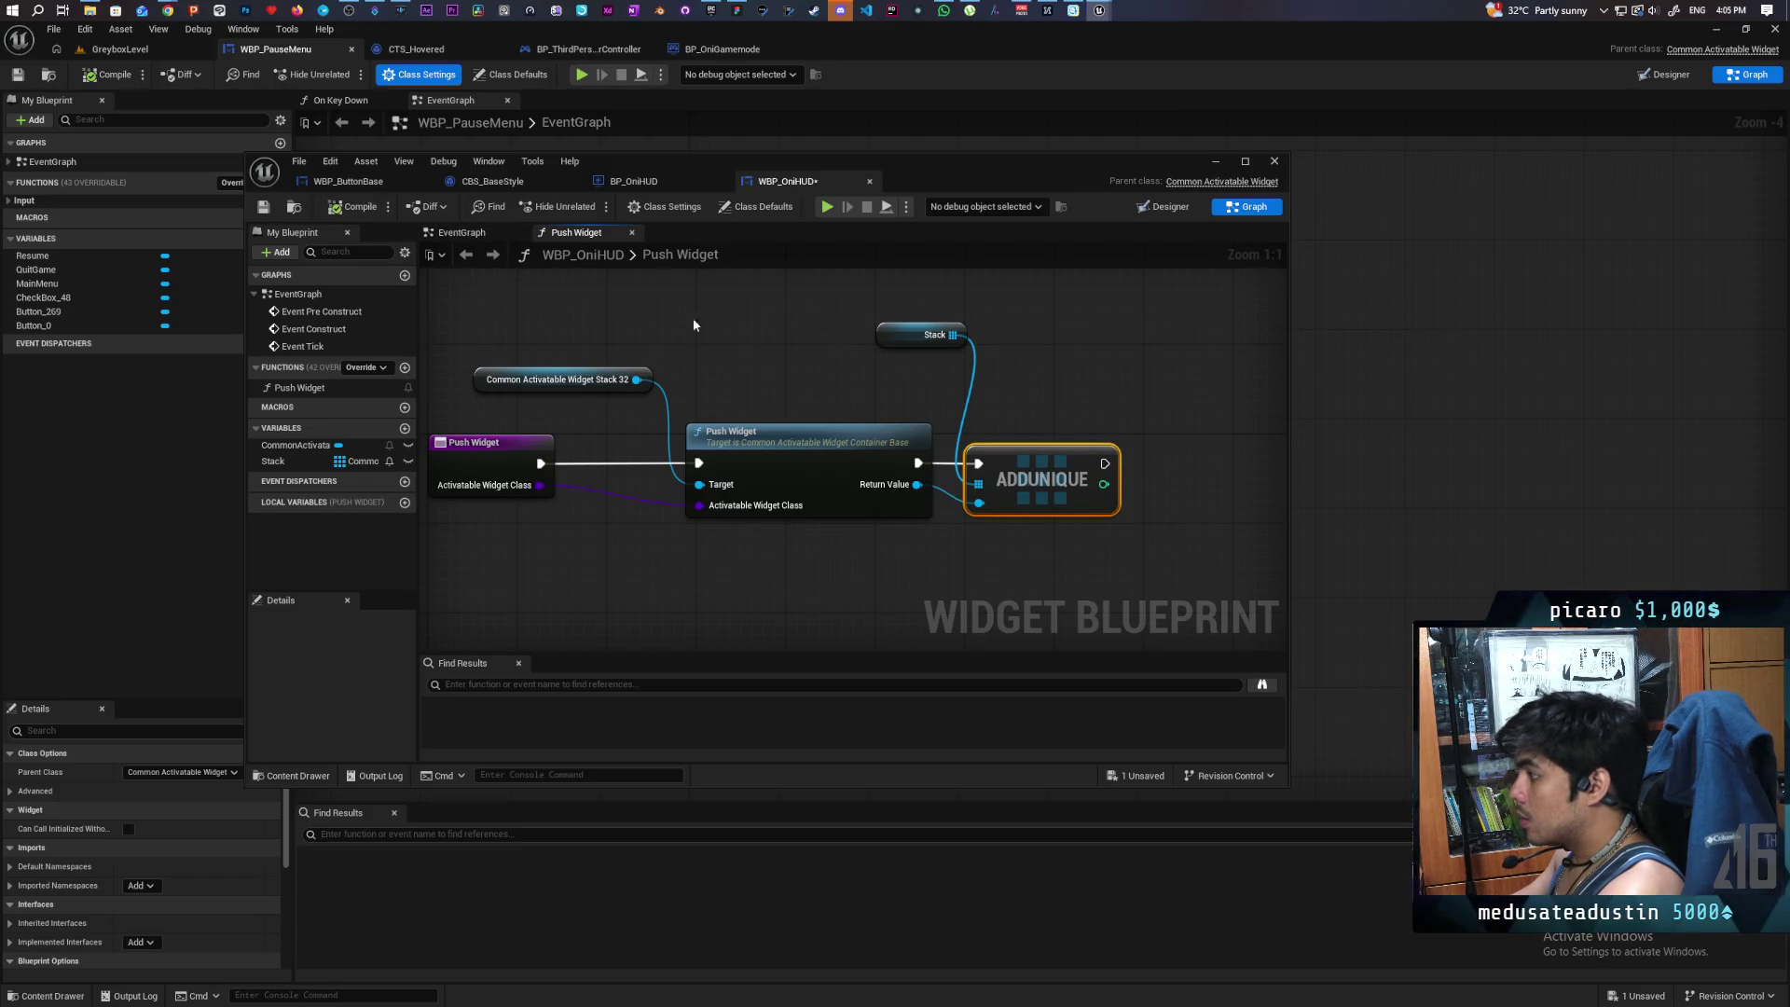
# - Tidy the node layout and place a second Get Stack node
pyautogui.scroll(-1, 662, 333)
pyautogui.scroll(-1, 595, 343)
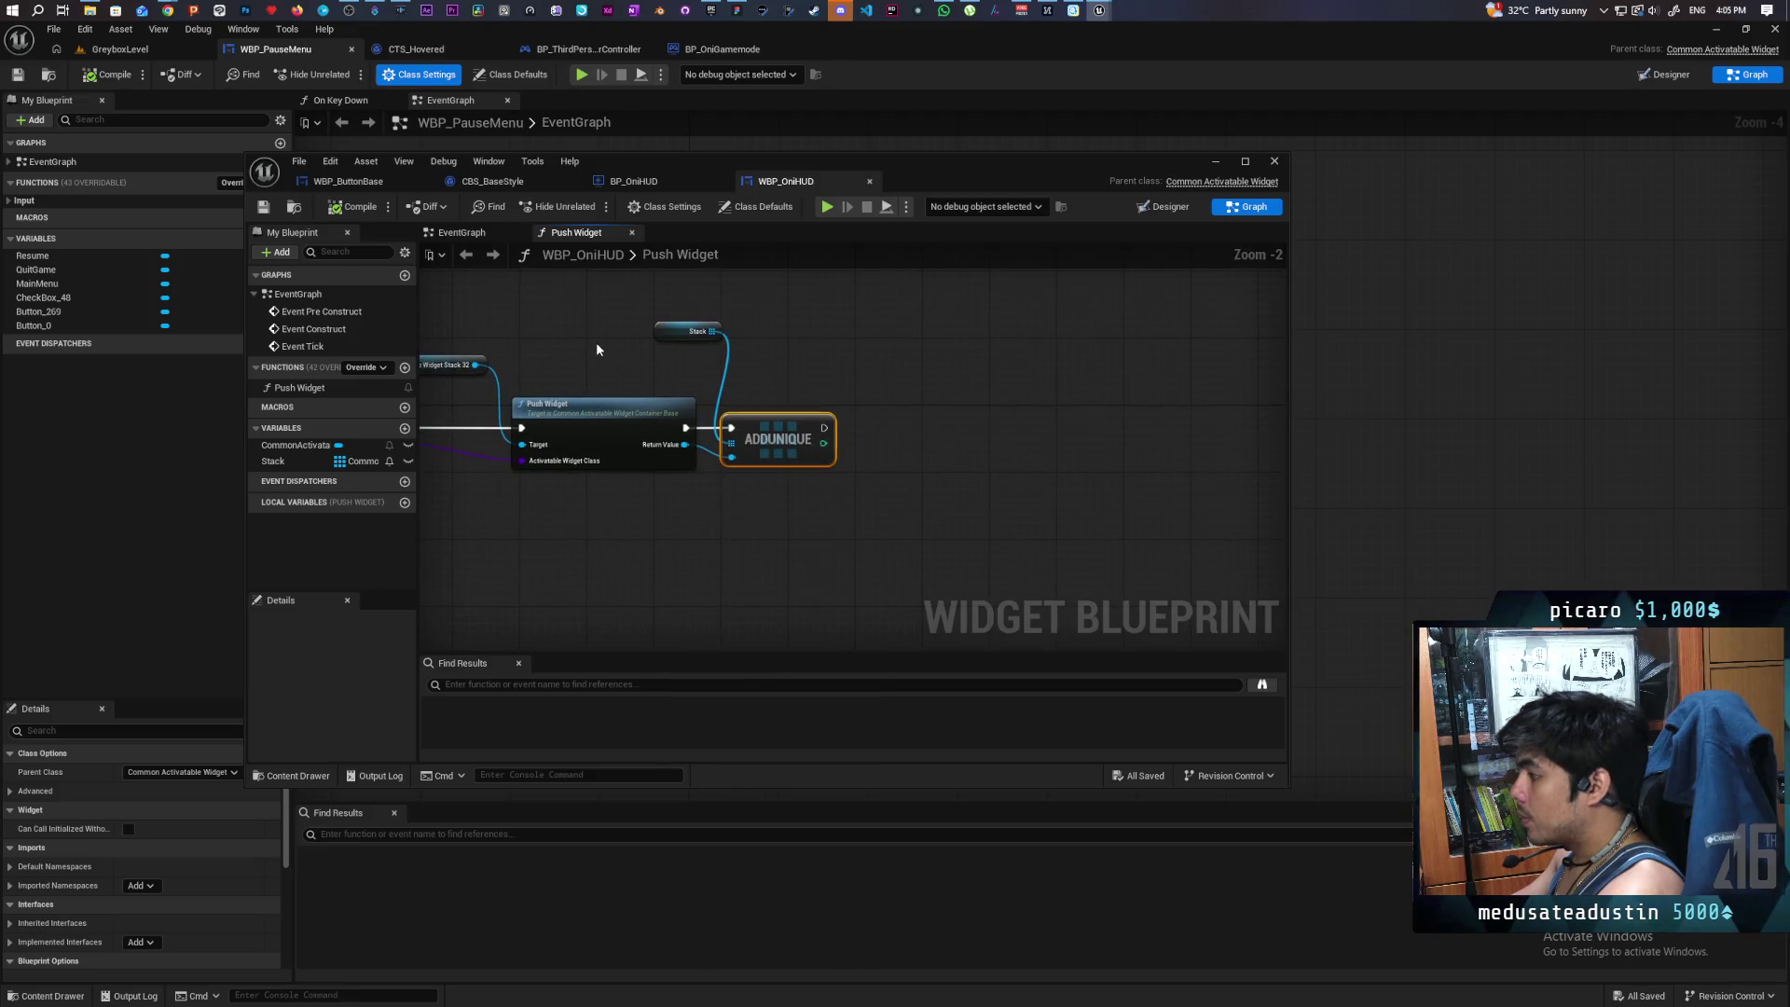
pyautogui.scroll(1, 552, 313)
pyautogui.moveTo(719, 447); pyautogui.dragTo(694, 447)
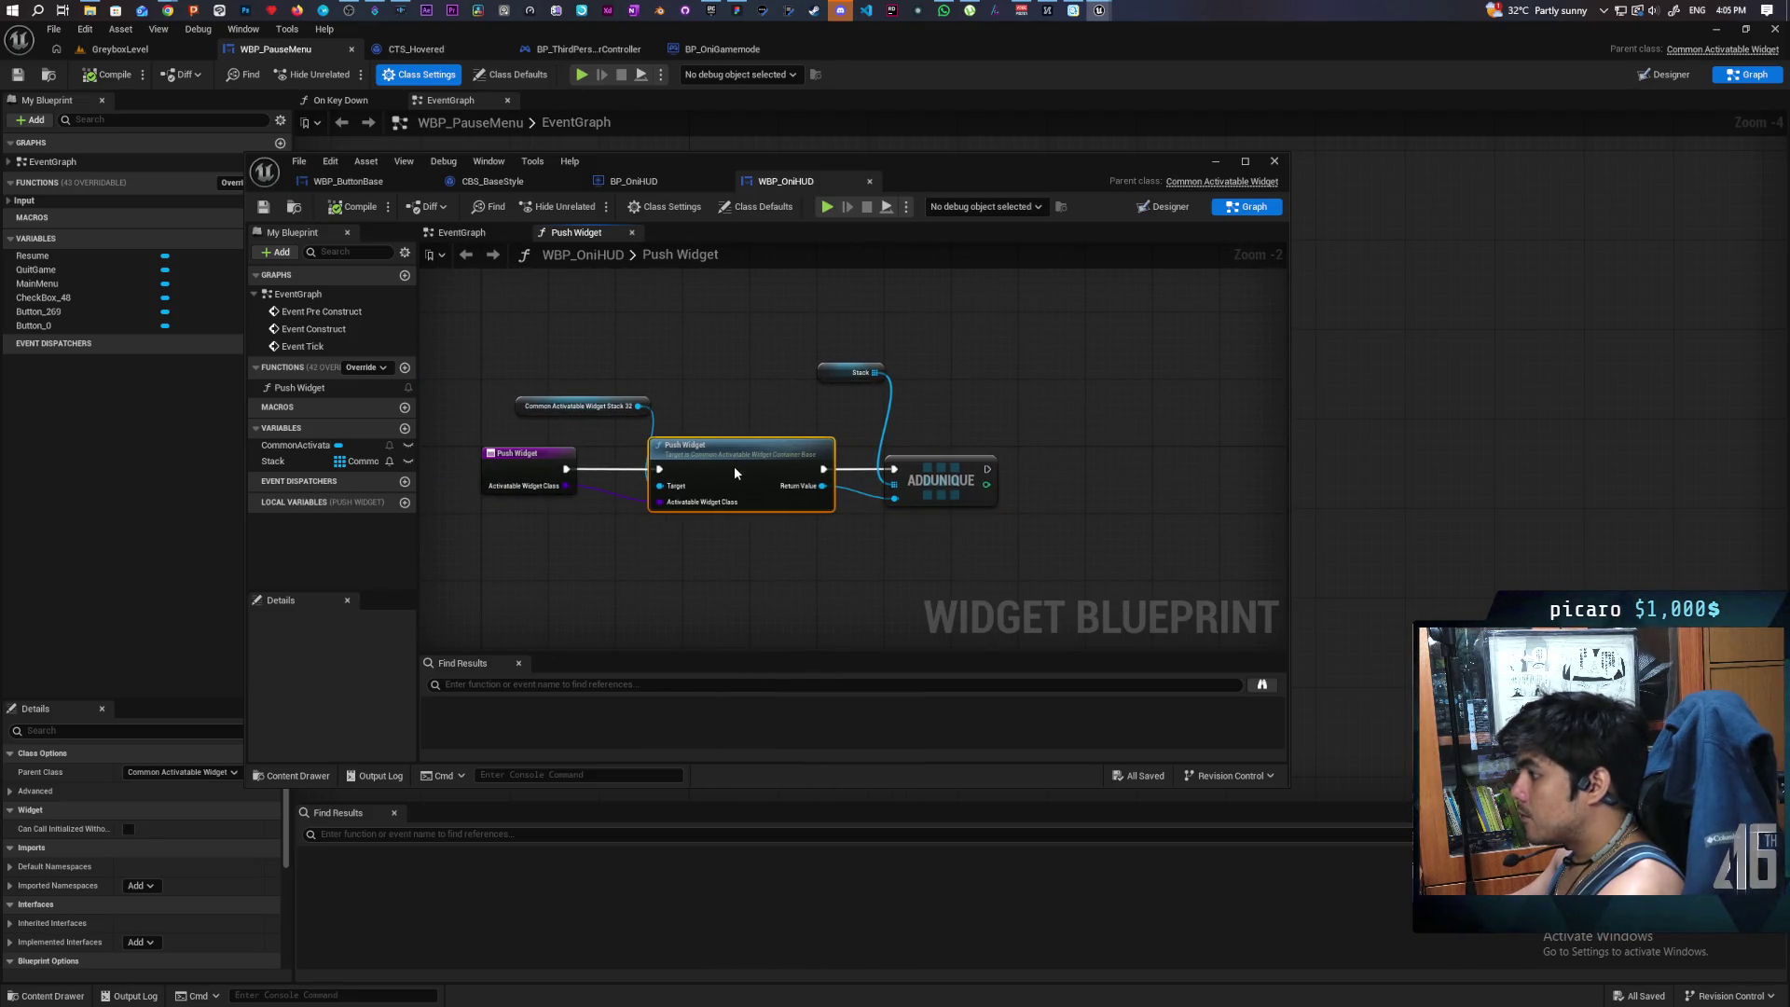
pyautogui.click(736, 403)
pyautogui.moveTo(531, 411); pyautogui.dragTo(514, 412)
pyautogui.click(724, 401)
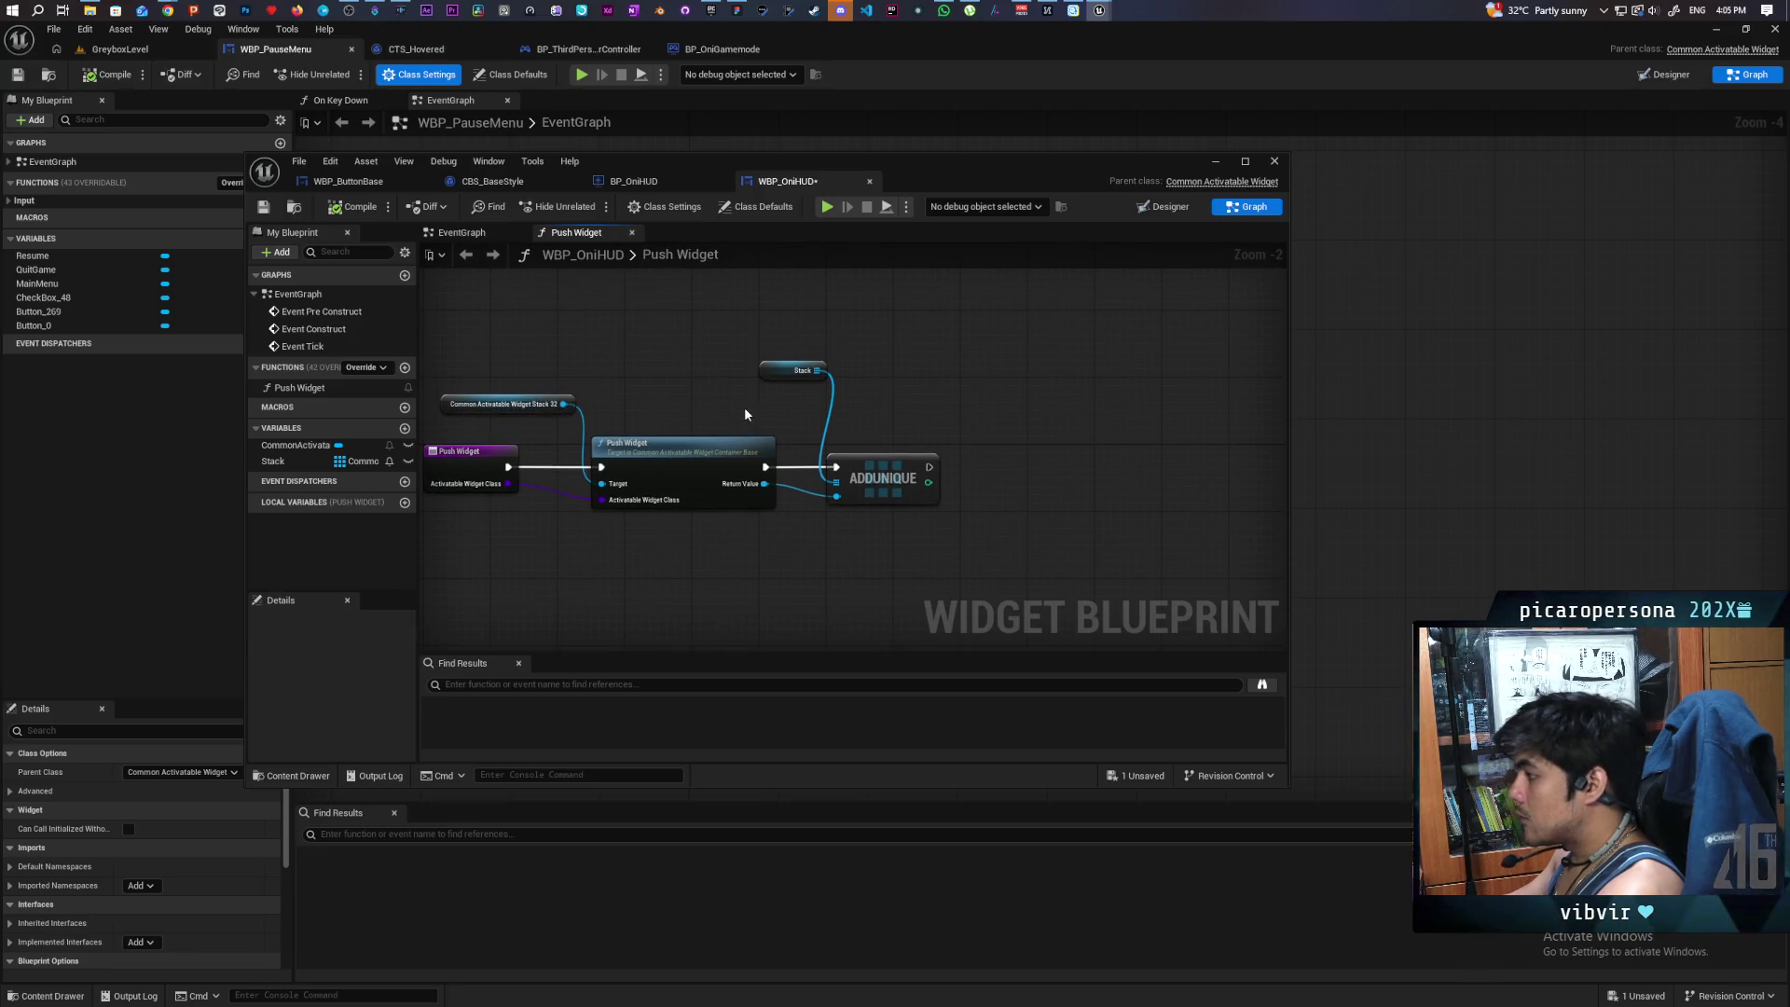
pyautogui.moveTo(744, 406); pyautogui.dragTo(675, 396)
pyautogui.moveTo(311, 457)
pyautogui.mouseDown()
pyautogui.moveTo(479, 511)
pyautogui.moveTo(843, 524)
pyautogui.moveTo(901, 495)
pyautogui.mouseUp()
pyautogui.click(876, 543)
pyautogui.scroll(1, 937, 531)
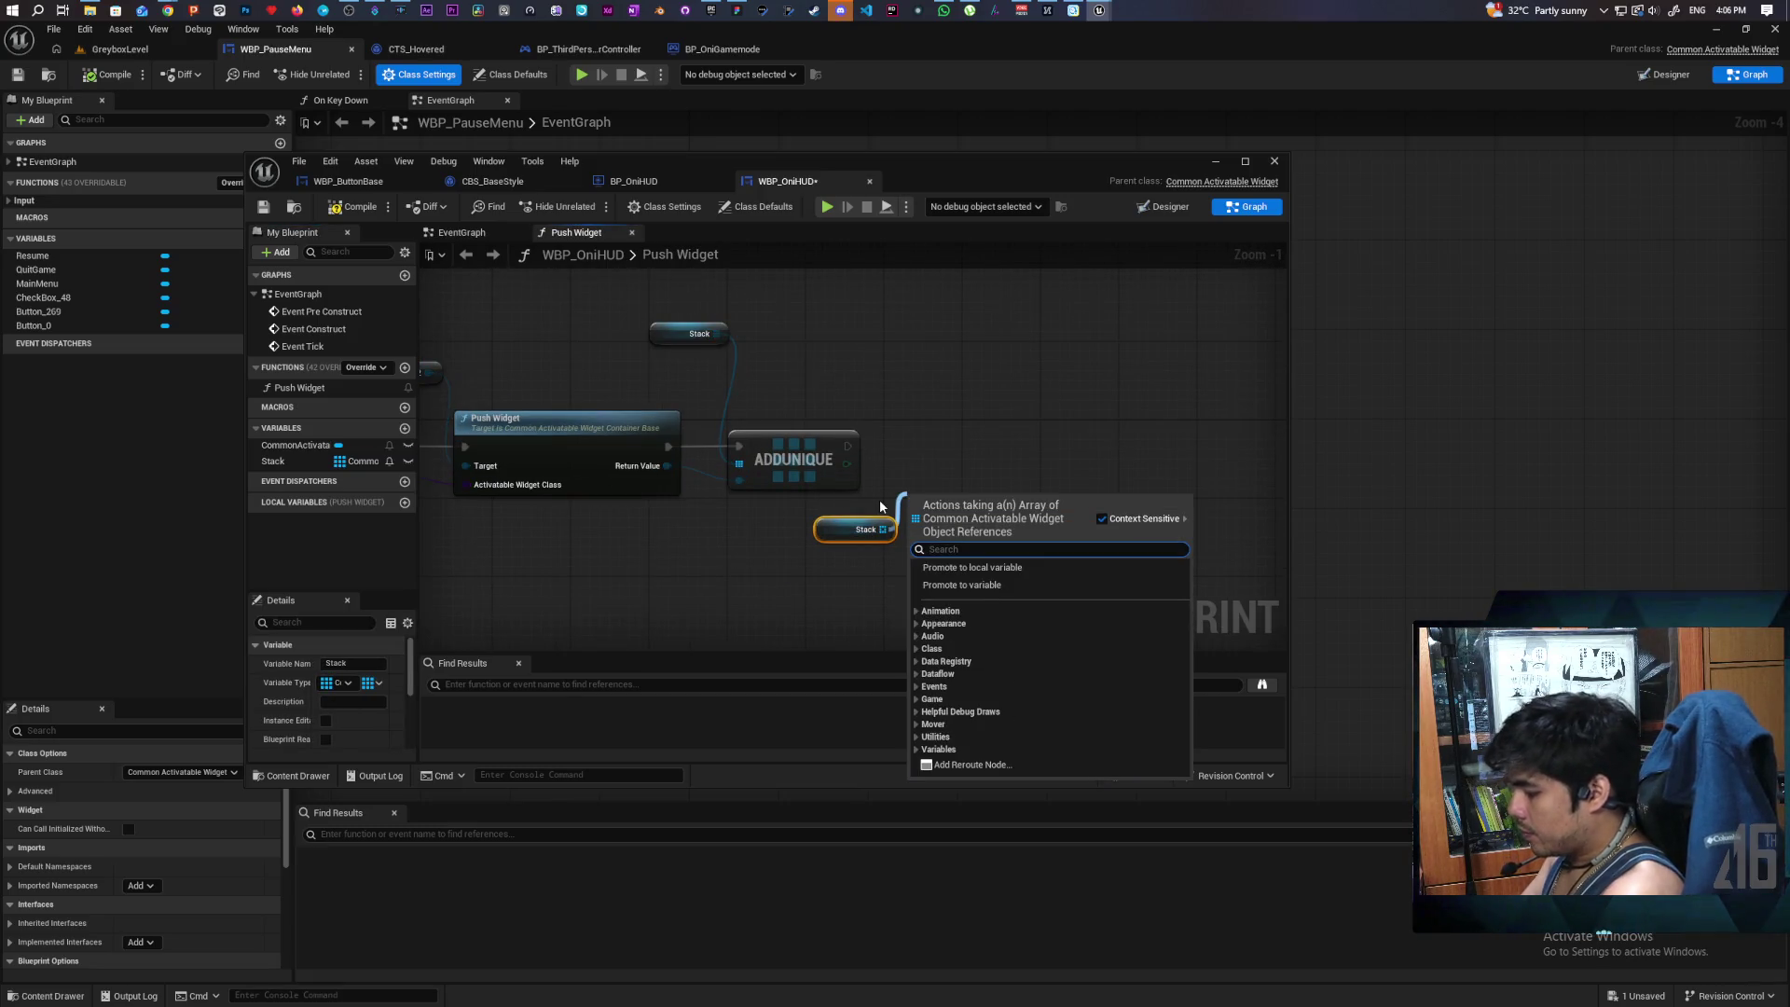
# - Add a Branch after Add Unique, conditioned on Stack Is Not Empty
pyautogui.write('not')
pyautogui.press('Return')
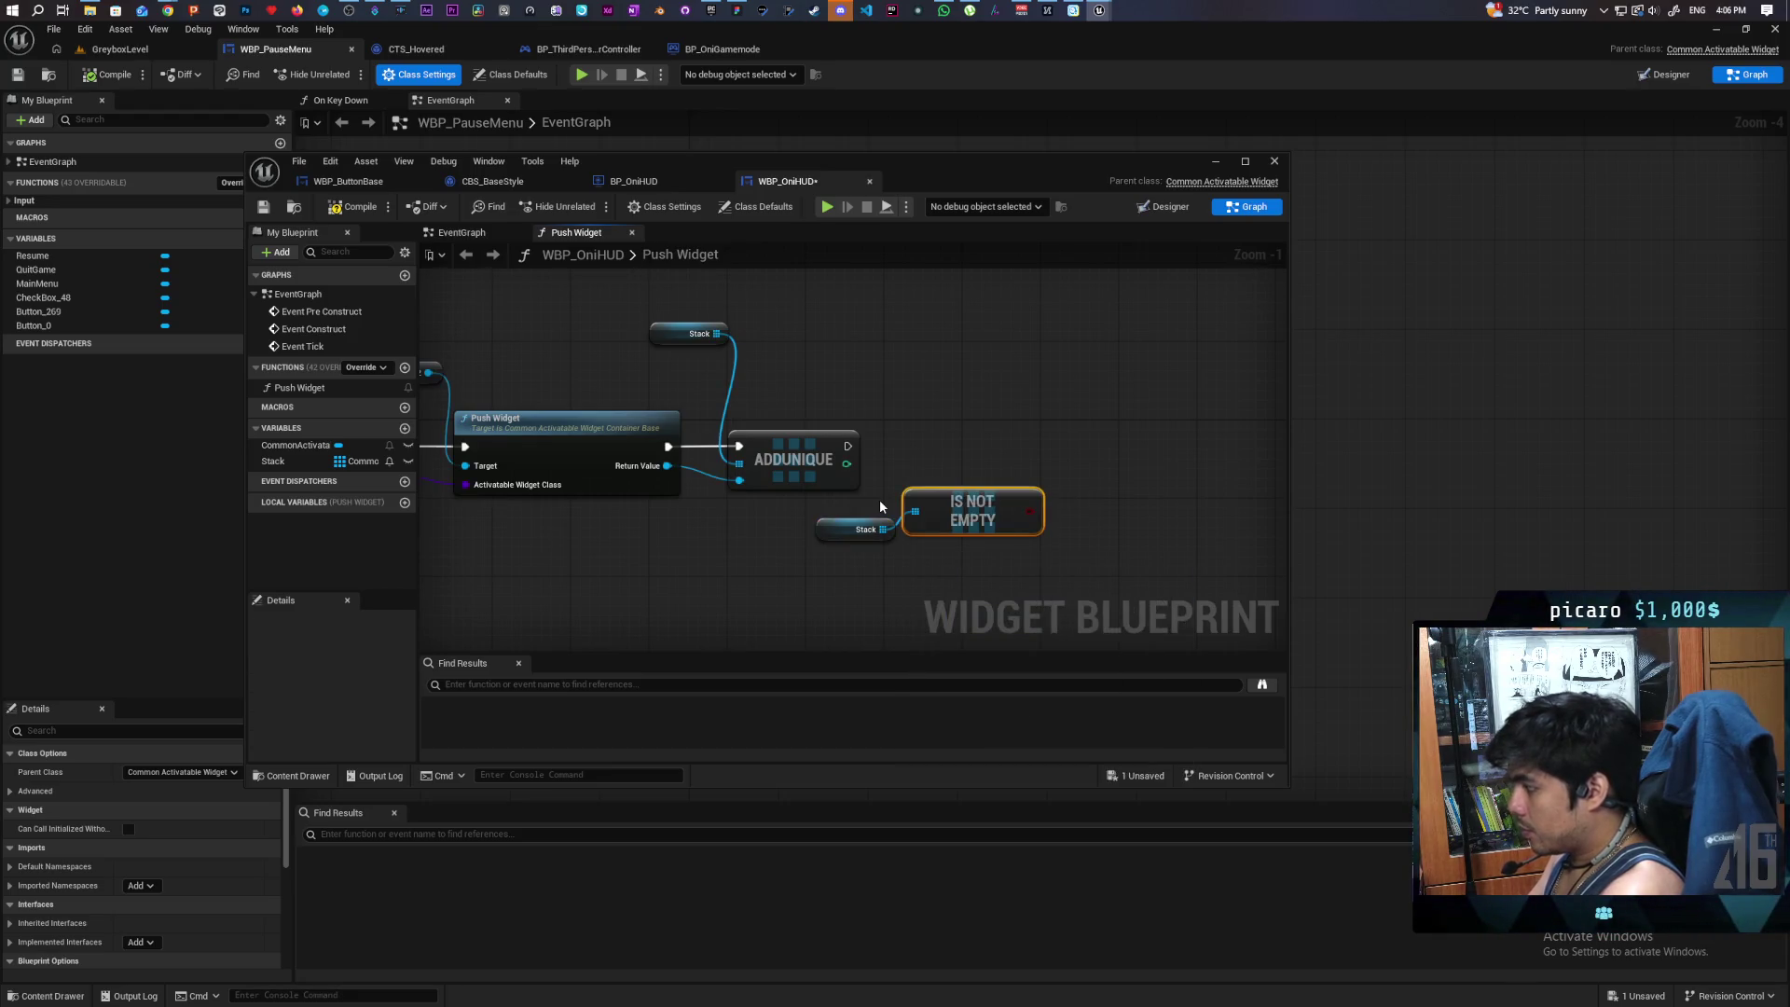
pyautogui.click(1058, 449)
pyautogui.moveTo(849, 446); pyautogui.dragTo(1070, 457)
pyautogui.click(890, 436)
pyautogui.moveTo(848, 445); pyautogui.dragTo(1072, 446)
pyautogui.moveTo(1029, 511); pyautogui.dragTo(1072, 465)
# - Call Set Input Mode UI Only from the Branch's True output
pyautogui.rightClick(952, 454)
pyautogui.write('set game')
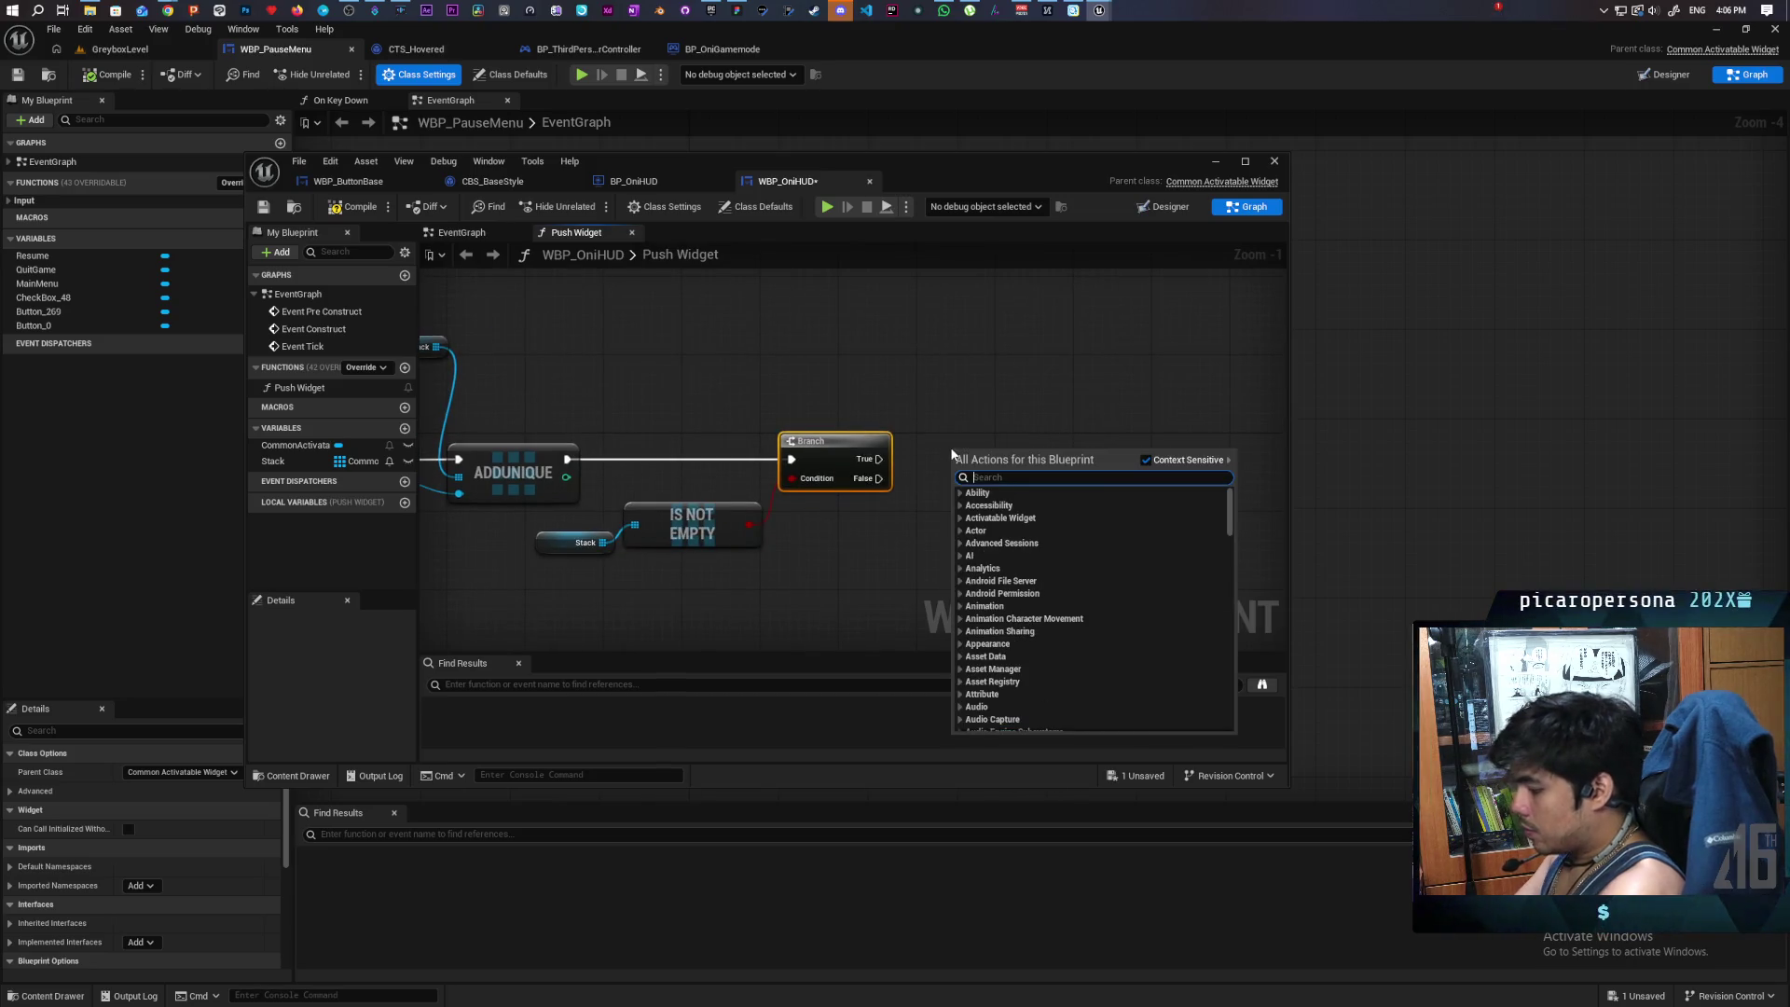
pyautogui.write(' mode')
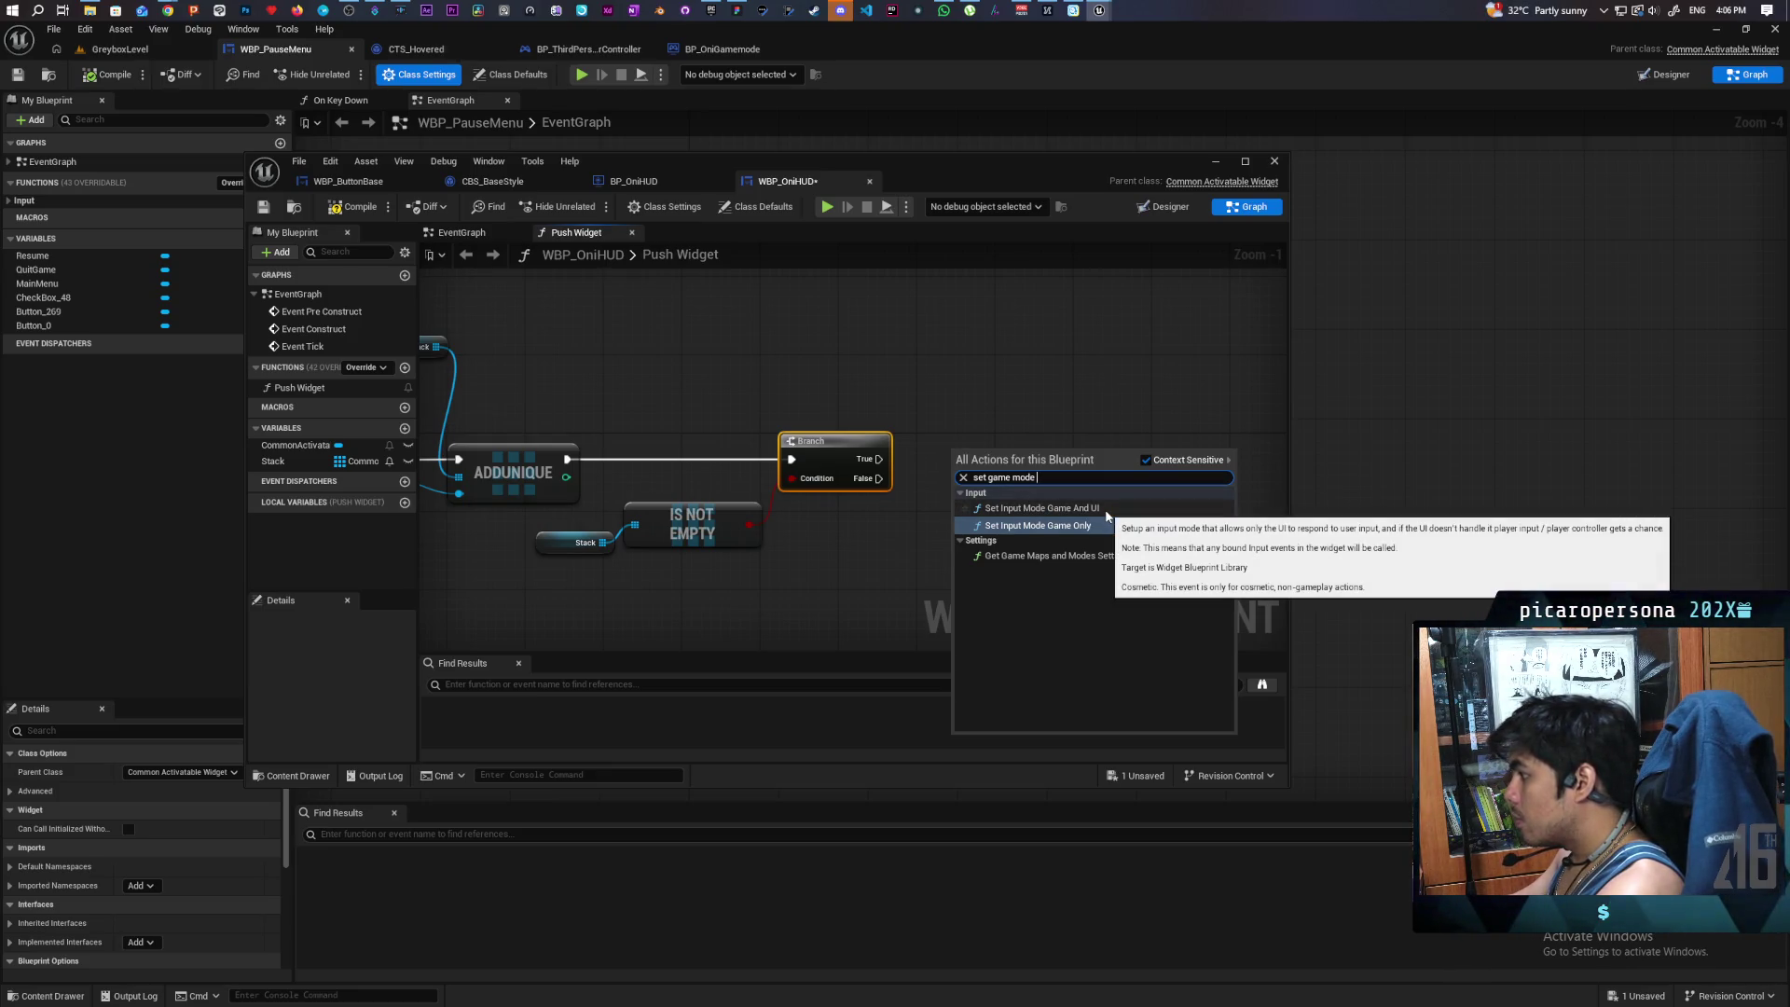
pyautogui.moveTo(1045, 478); pyautogui.dragTo(908, 477)
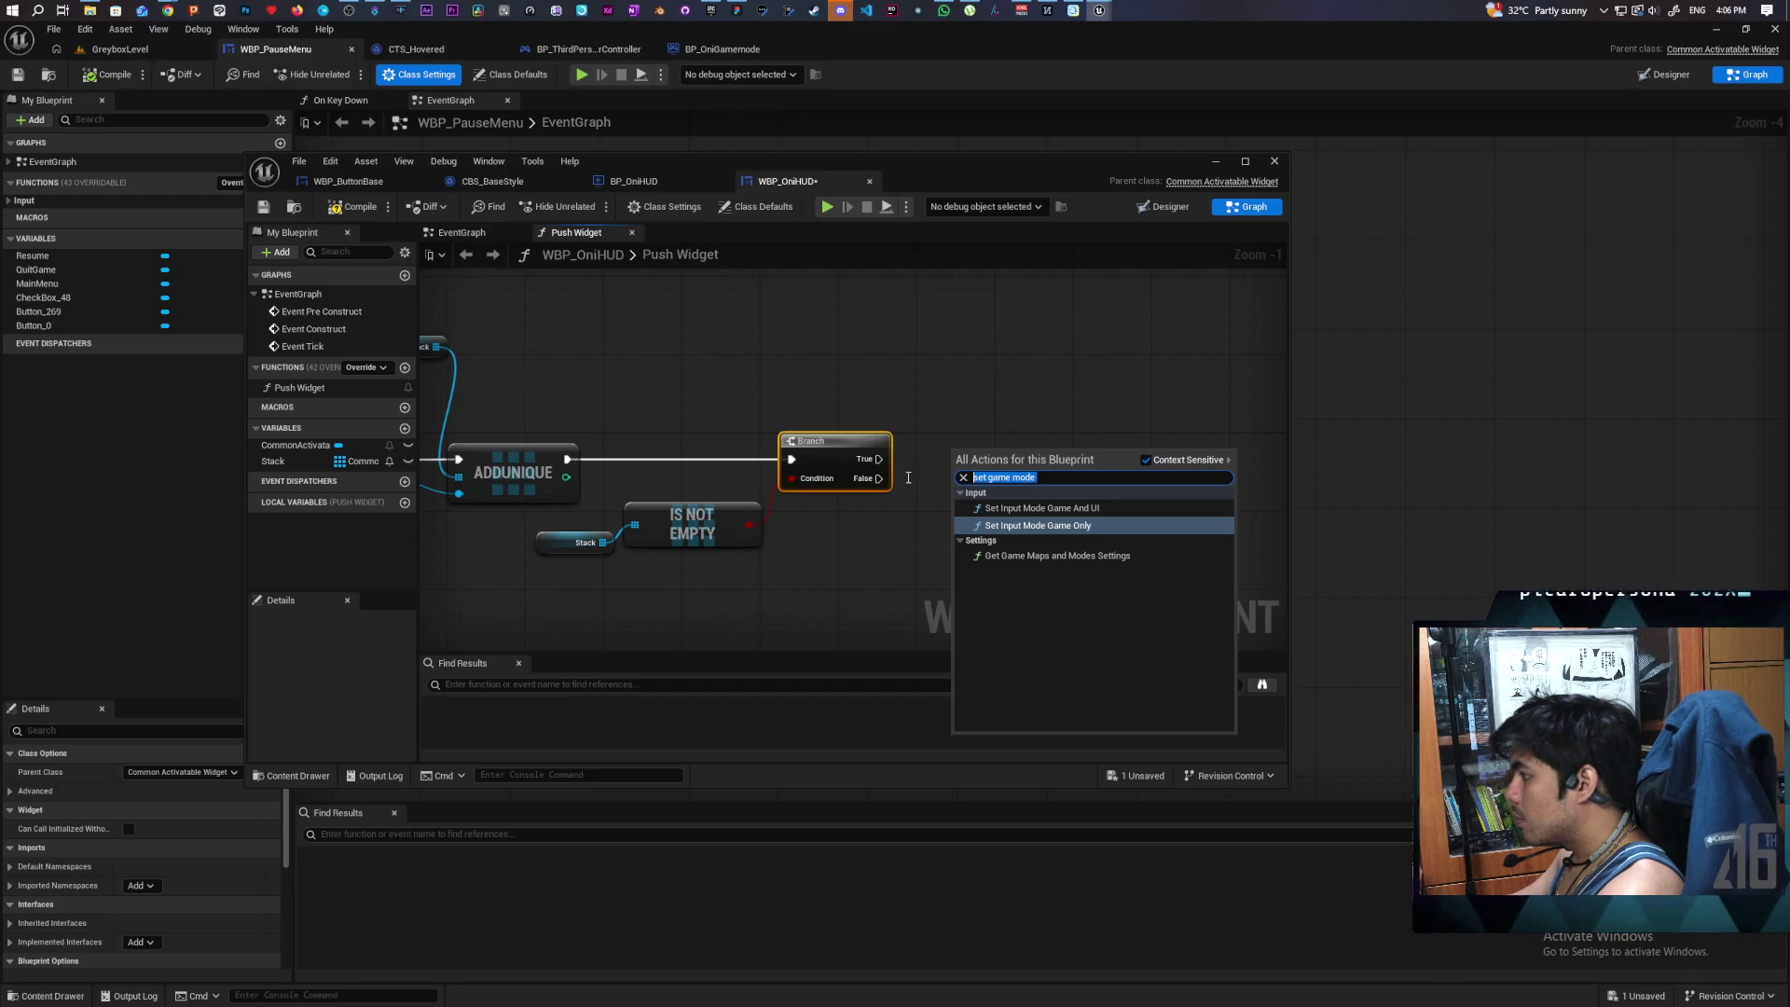
pyautogui.write('set input mode ui')
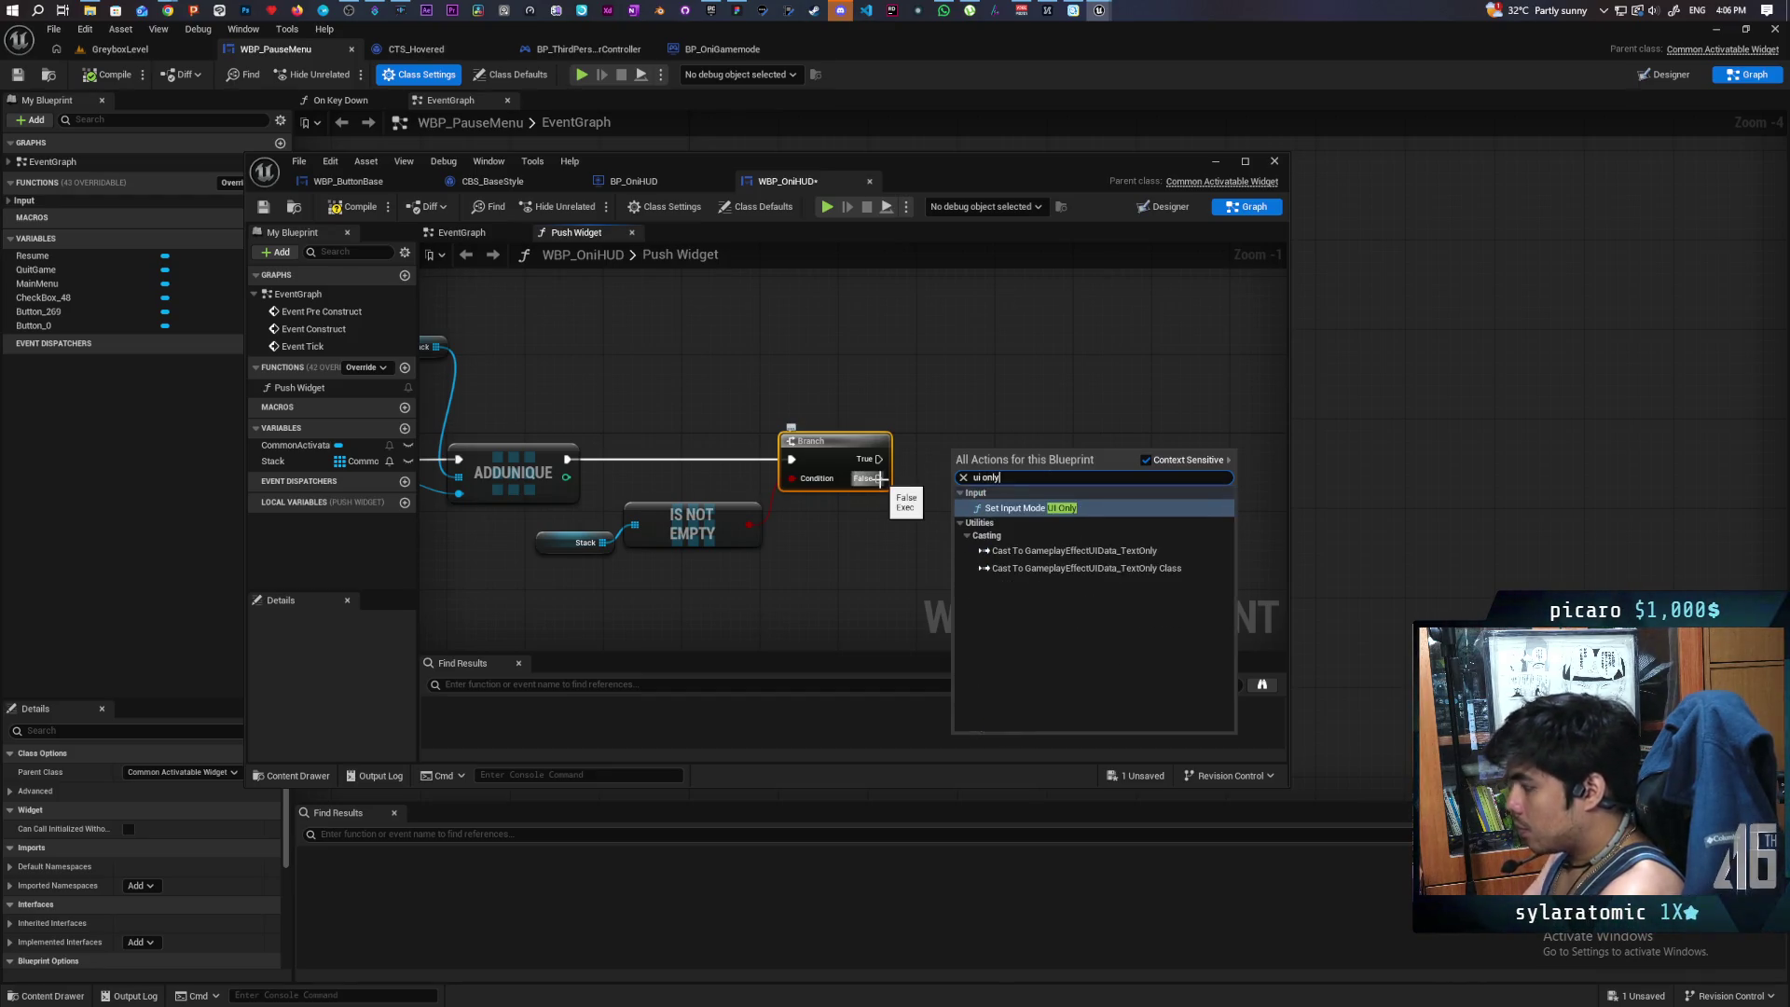
pyautogui.press('Return')
pyautogui.moveTo(991, 379); pyautogui.dragTo(782, 355)
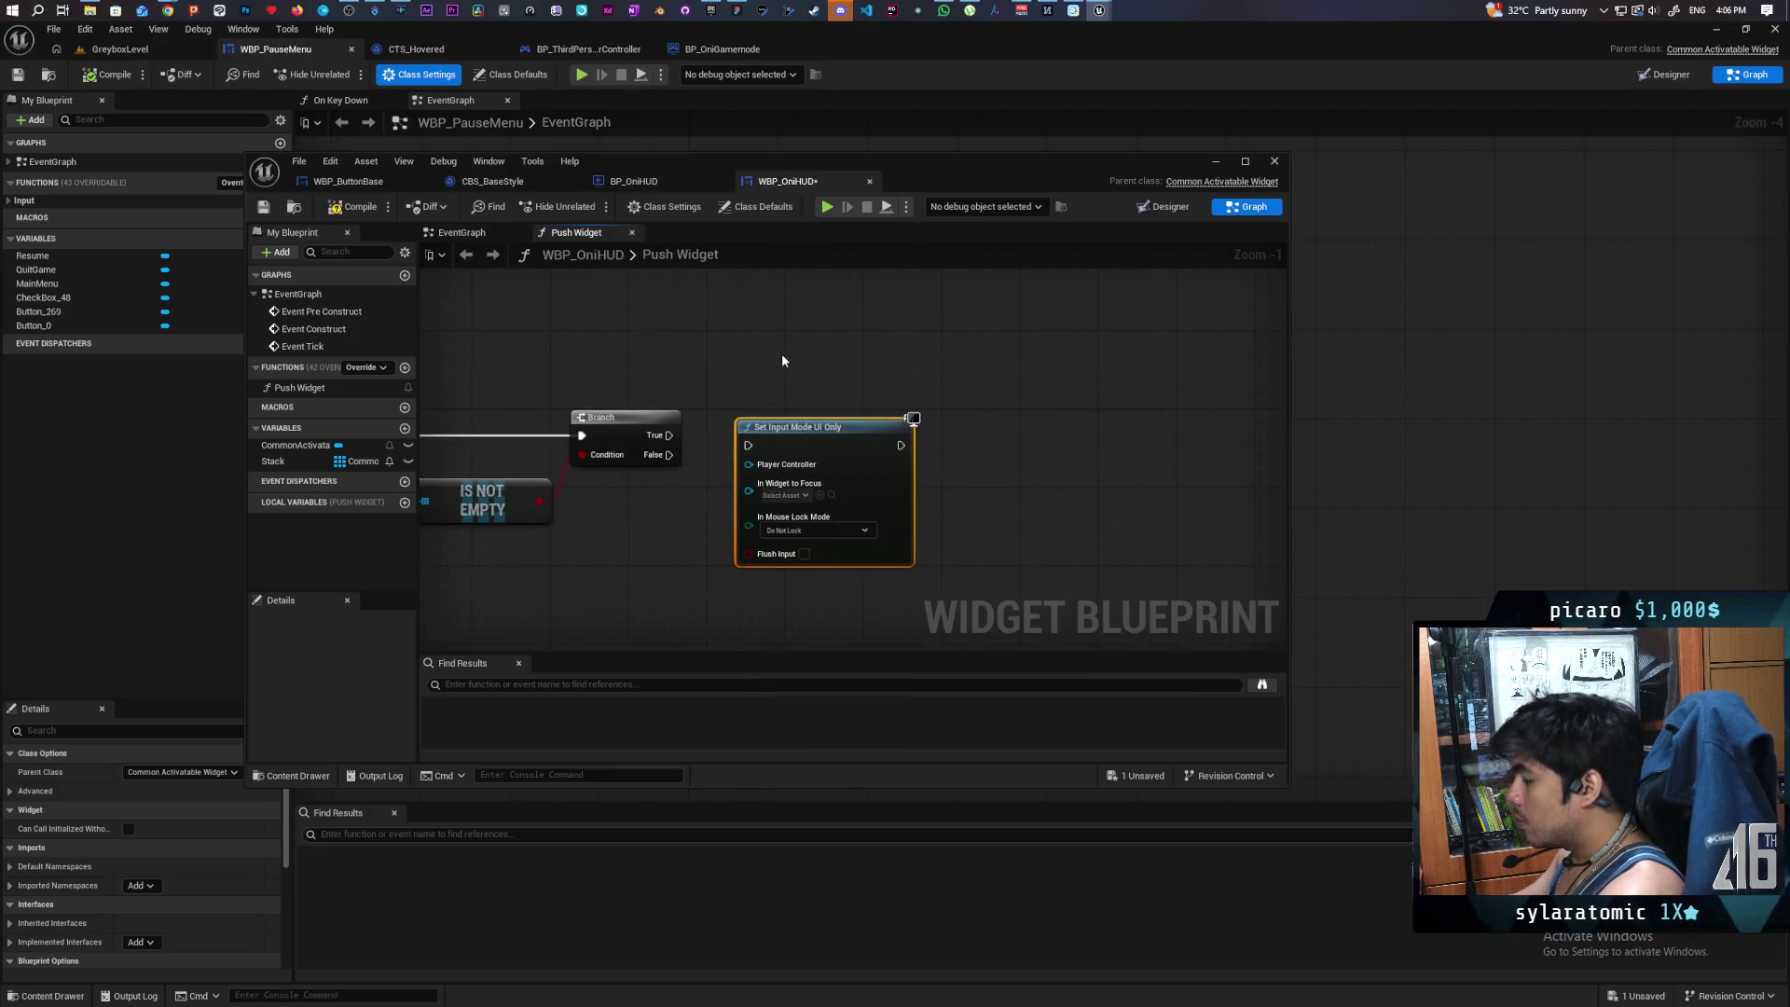
pyautogui.moveTo(670, 436); pyautogui.dragTo(837, 428)
pyautogui.moveTo(657, 521); pyautogui.dragTo(830, 489)
# - Bring up the blueprint actions list again and search for 'get'
pyautogui.rightClick(832, 495)
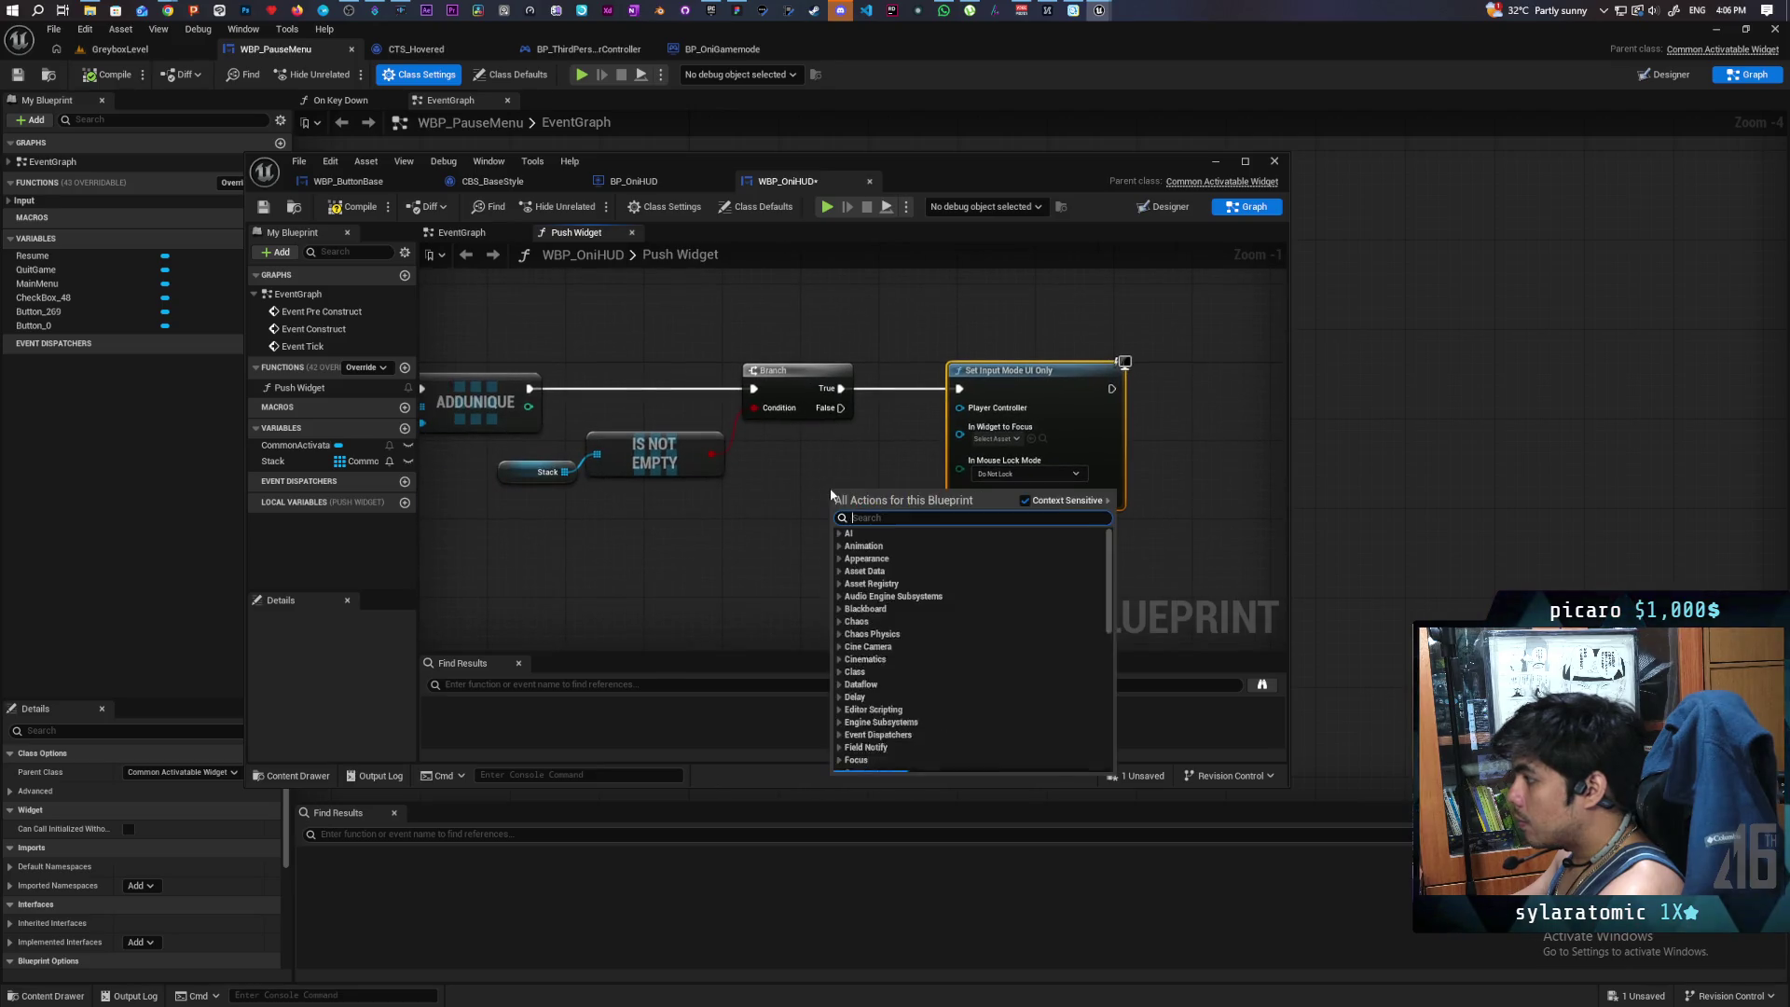
pyautogui.click(789, 485)
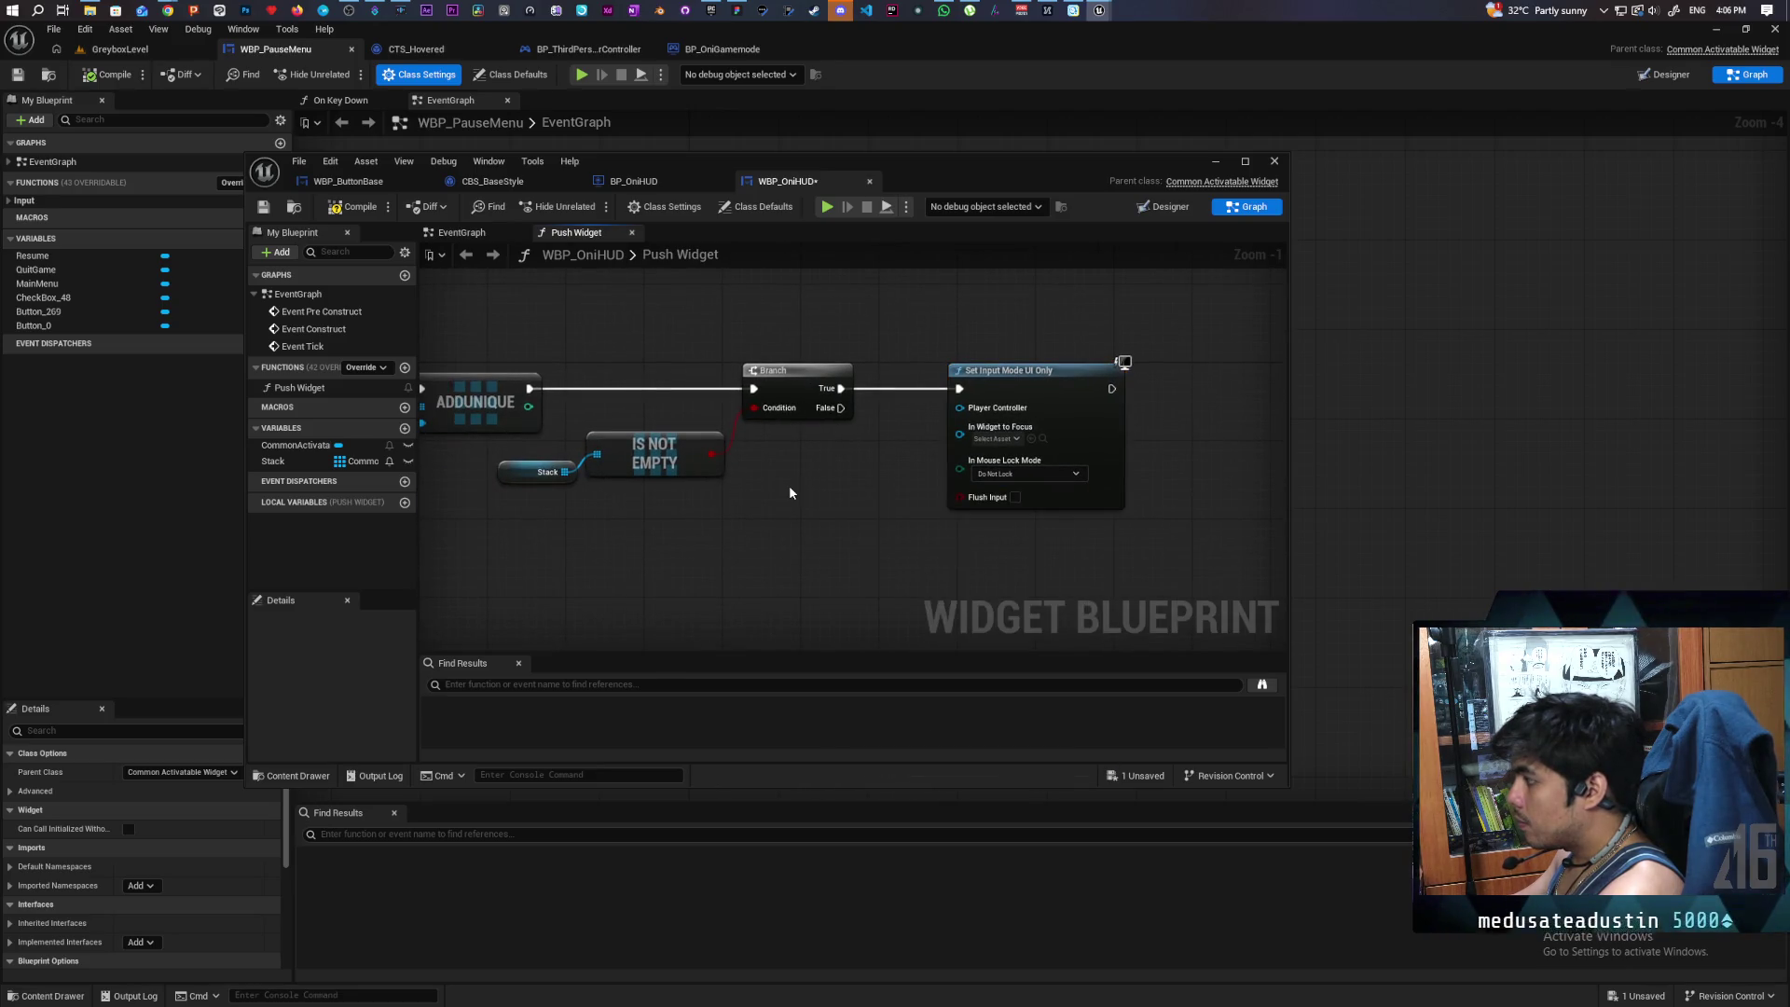
pyautogui.rightClick(789, 485)
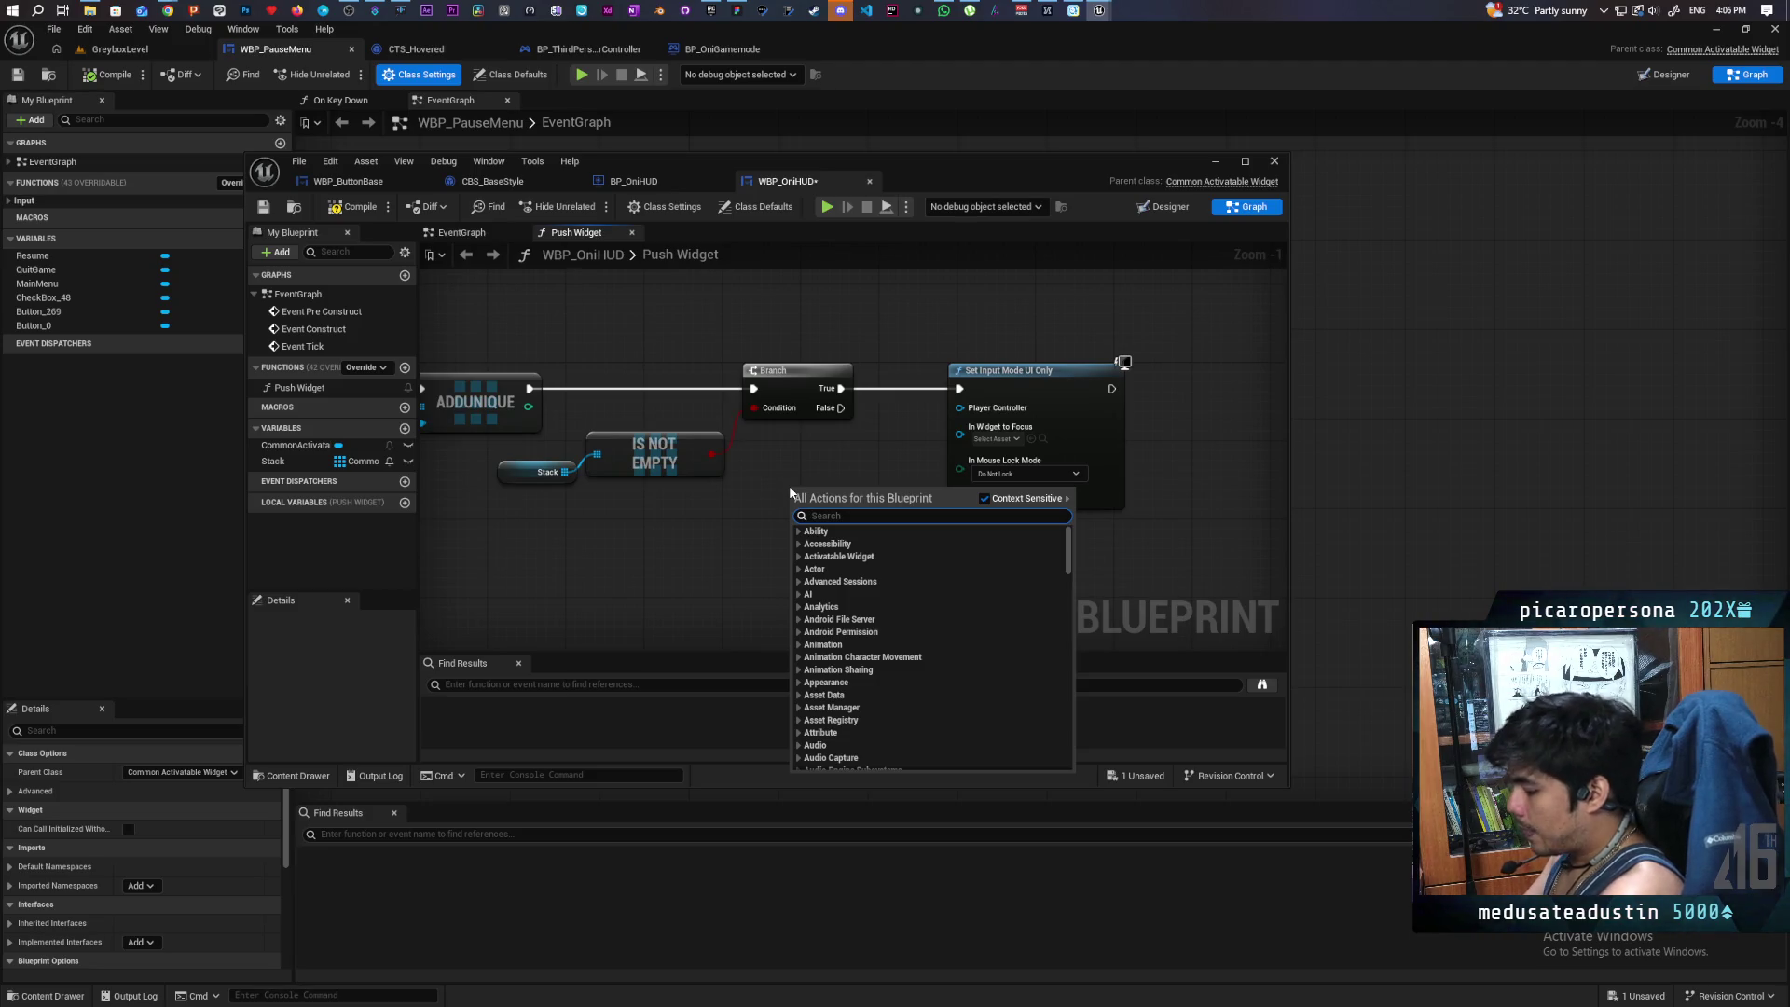
pyautogui.write('get')
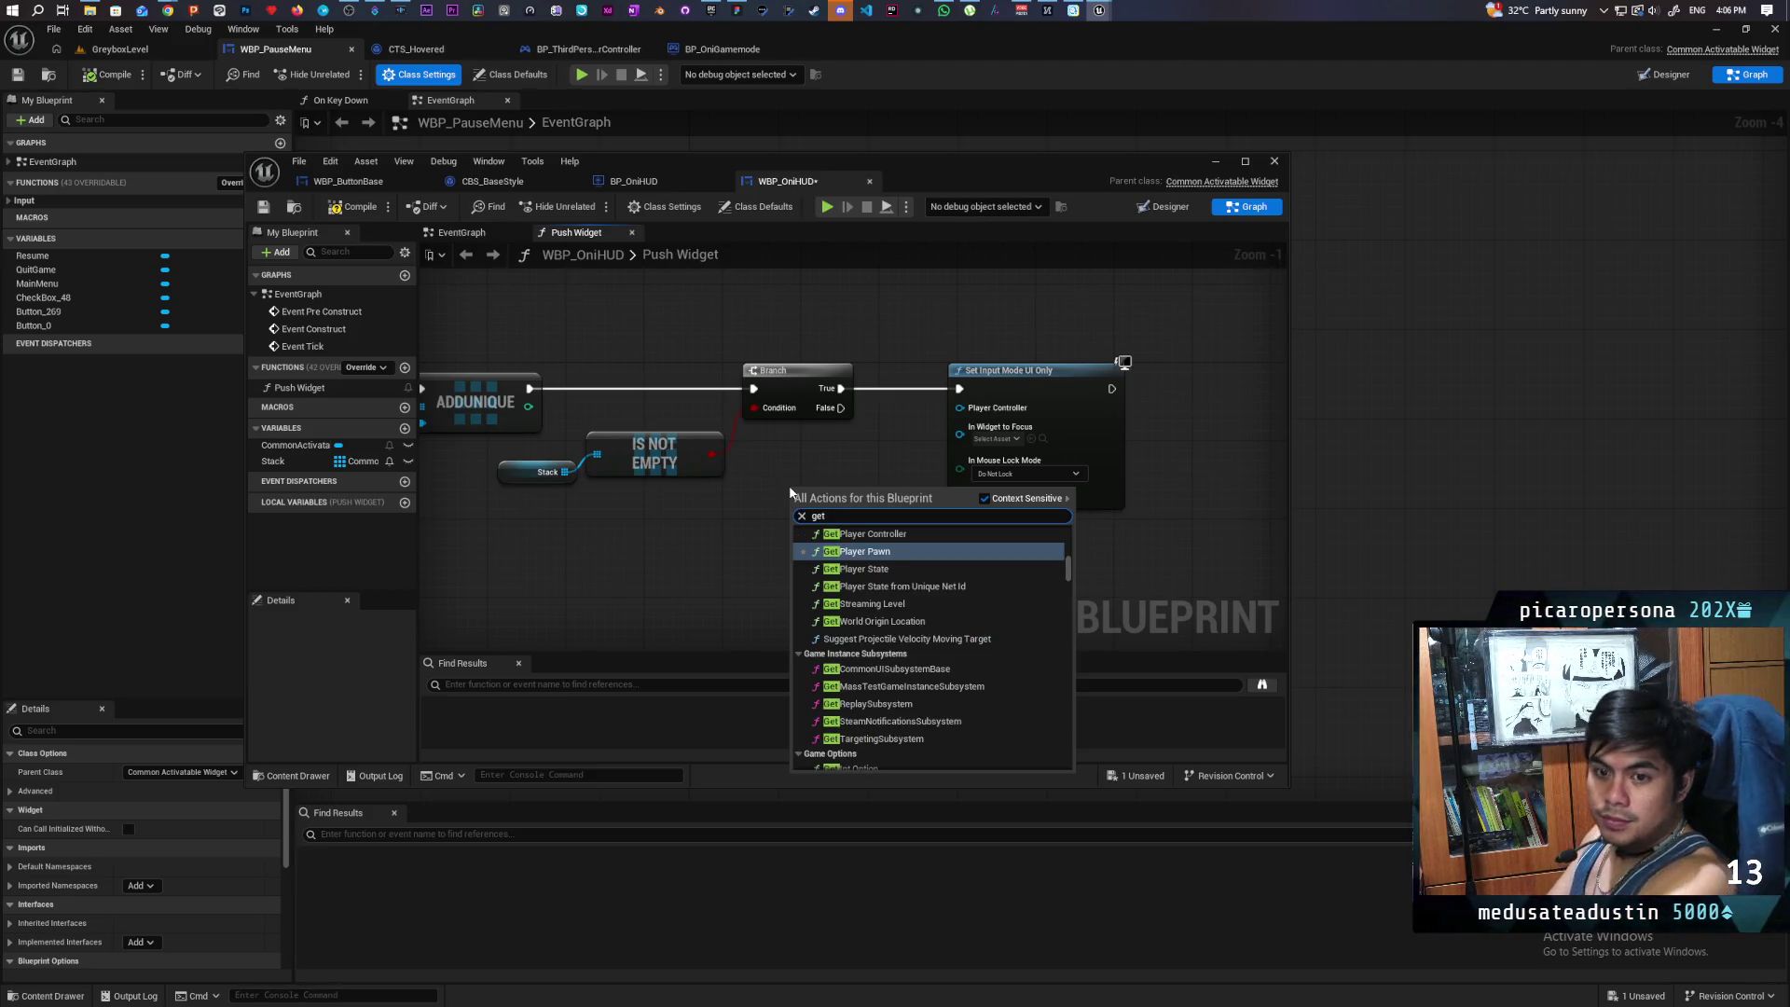
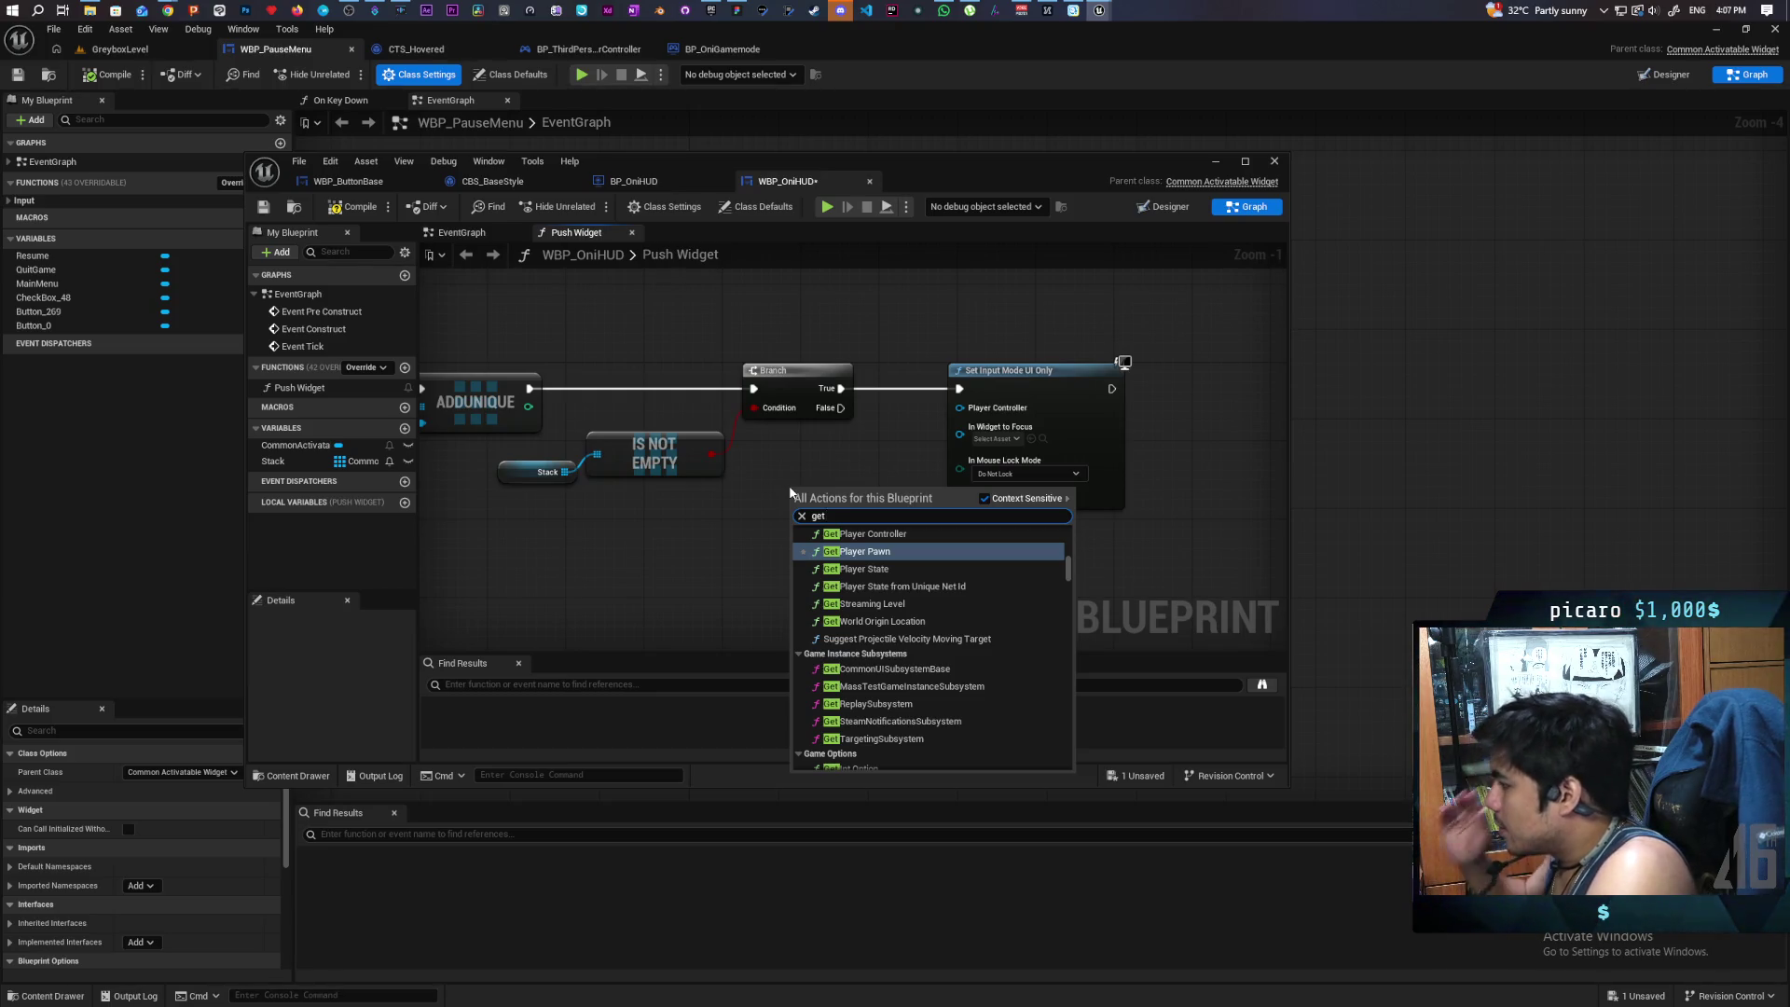
# - Wire a Get Owning Player node into Set Input Mode UI Only's Player Controller, then compile and save
pyautogui.write(' ownin play')
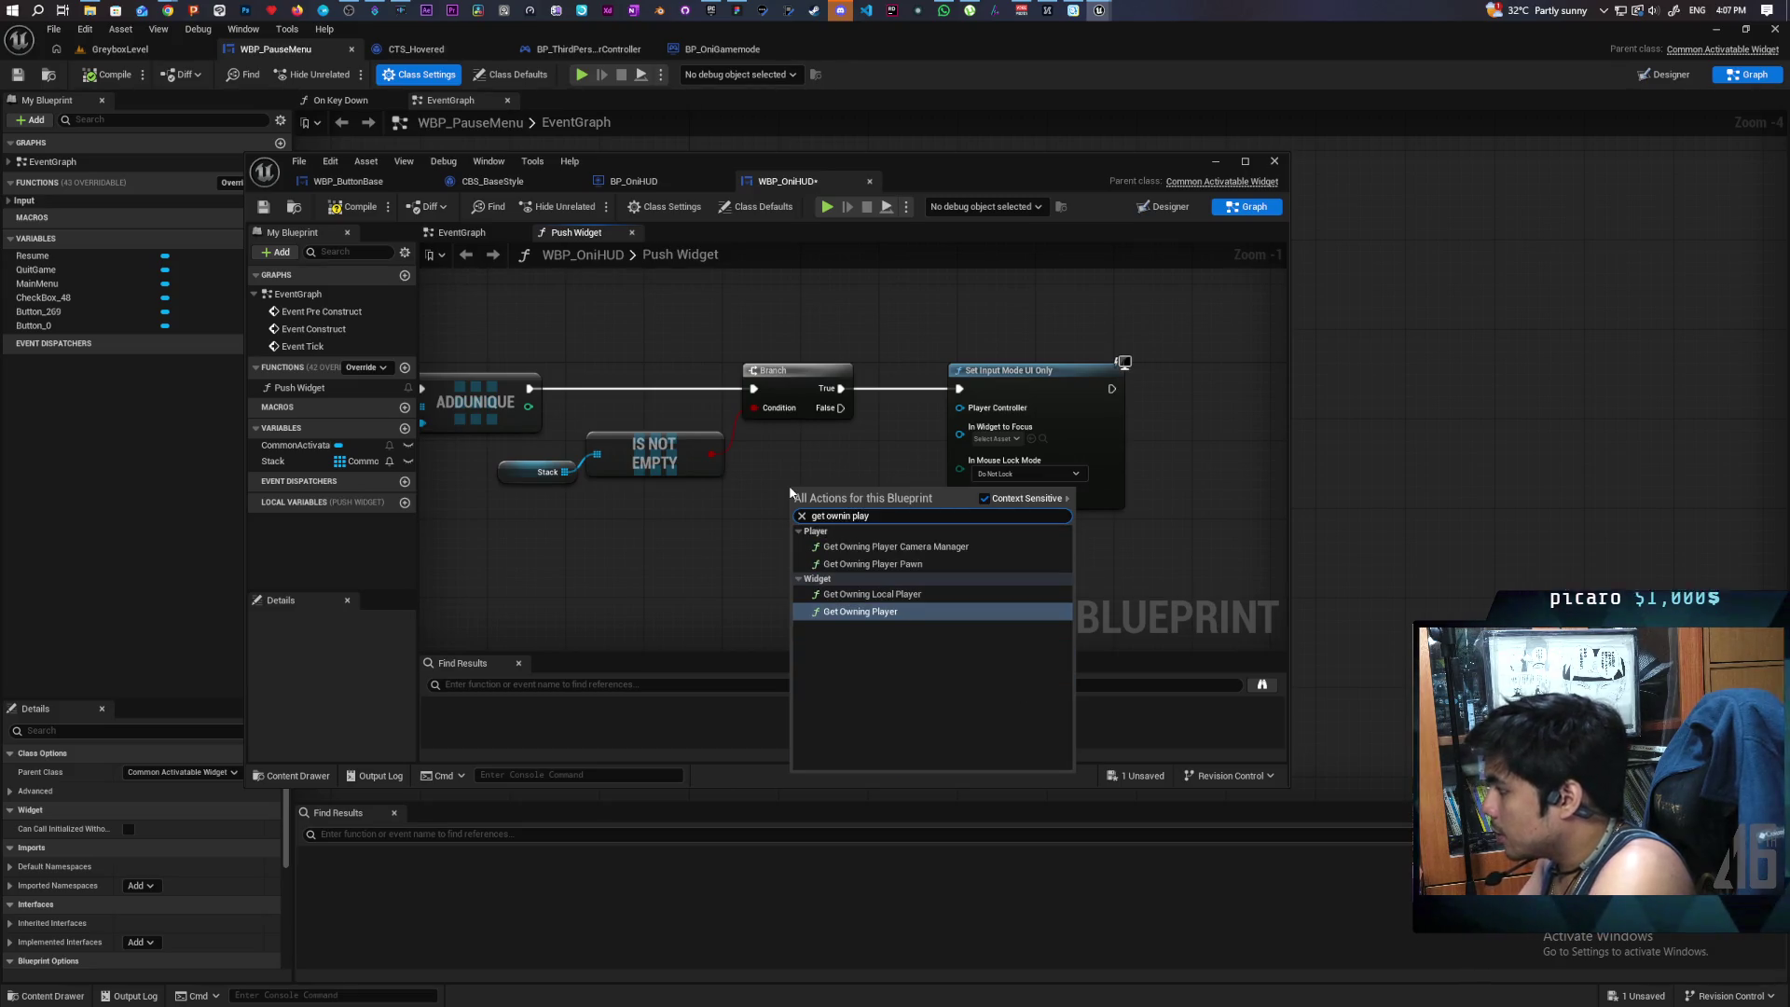
pyautogui.press('Return')
pyautogui.moveTo(922, 522)
pyautogui.mouseDown()
pyautogui.moveTo(960, 408)
pyautogui.moveTo(873, 511)
pyautogui.moveTo(854, 503)
pyautogui.mouseUp()
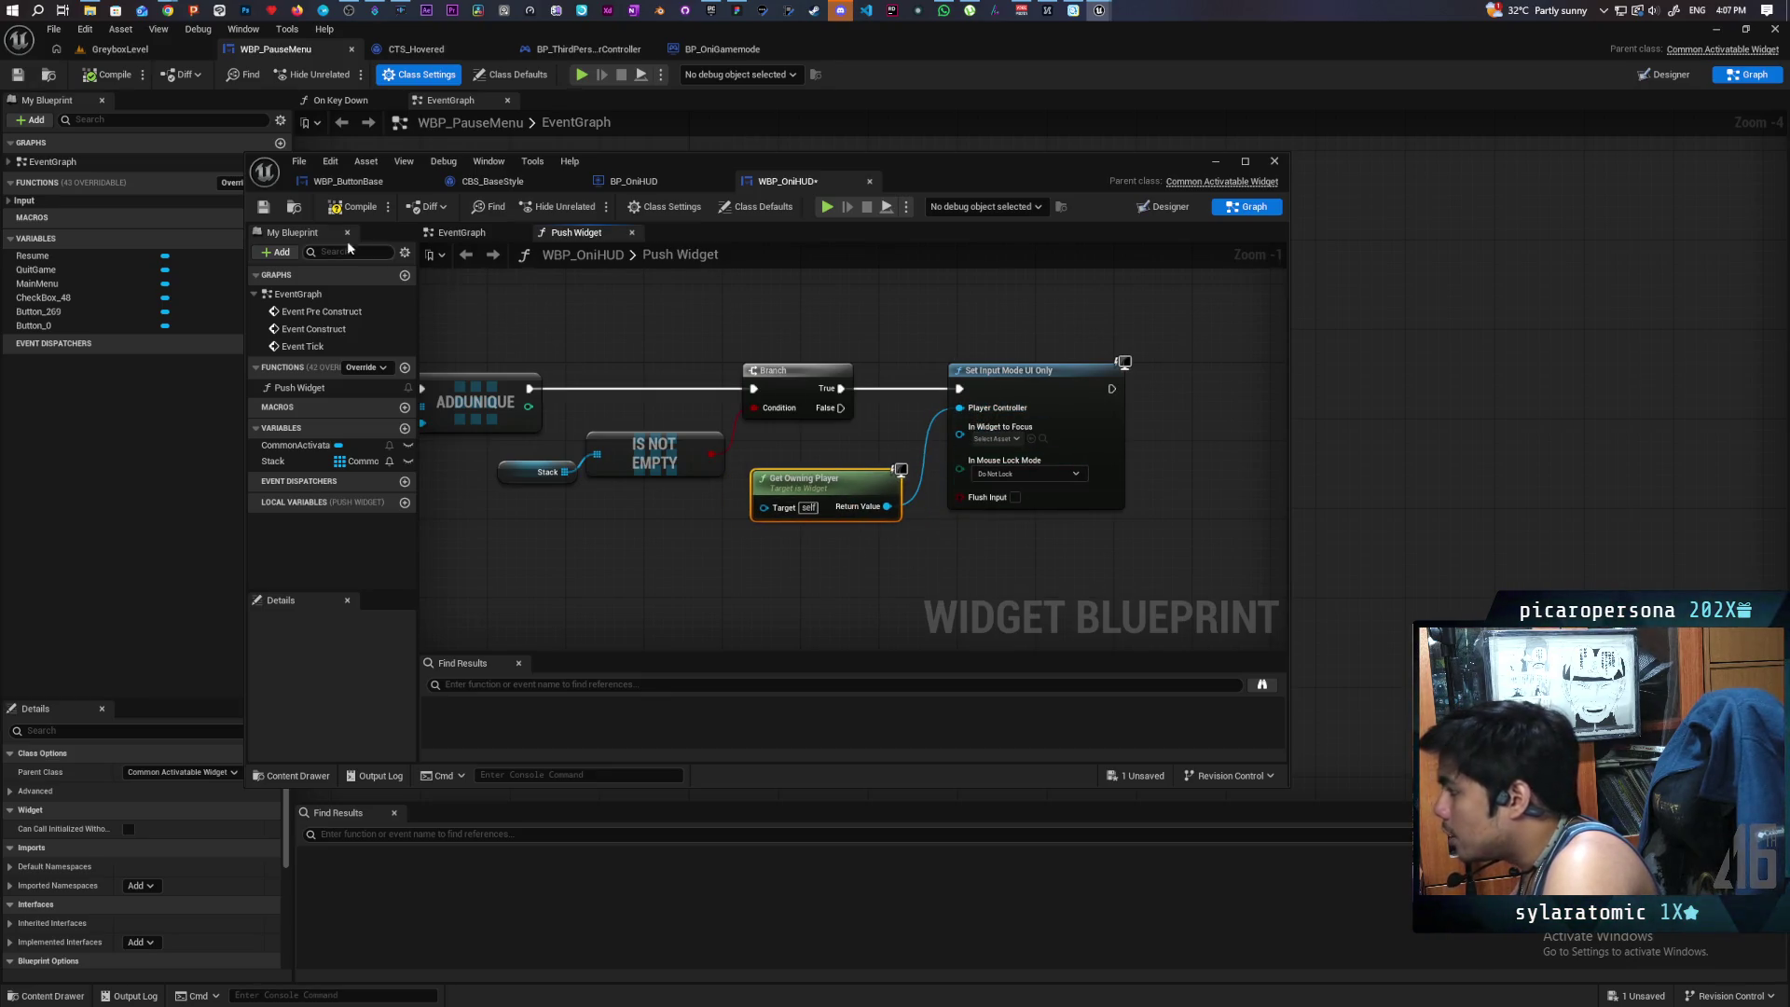
pyautogui.click(333, 217)
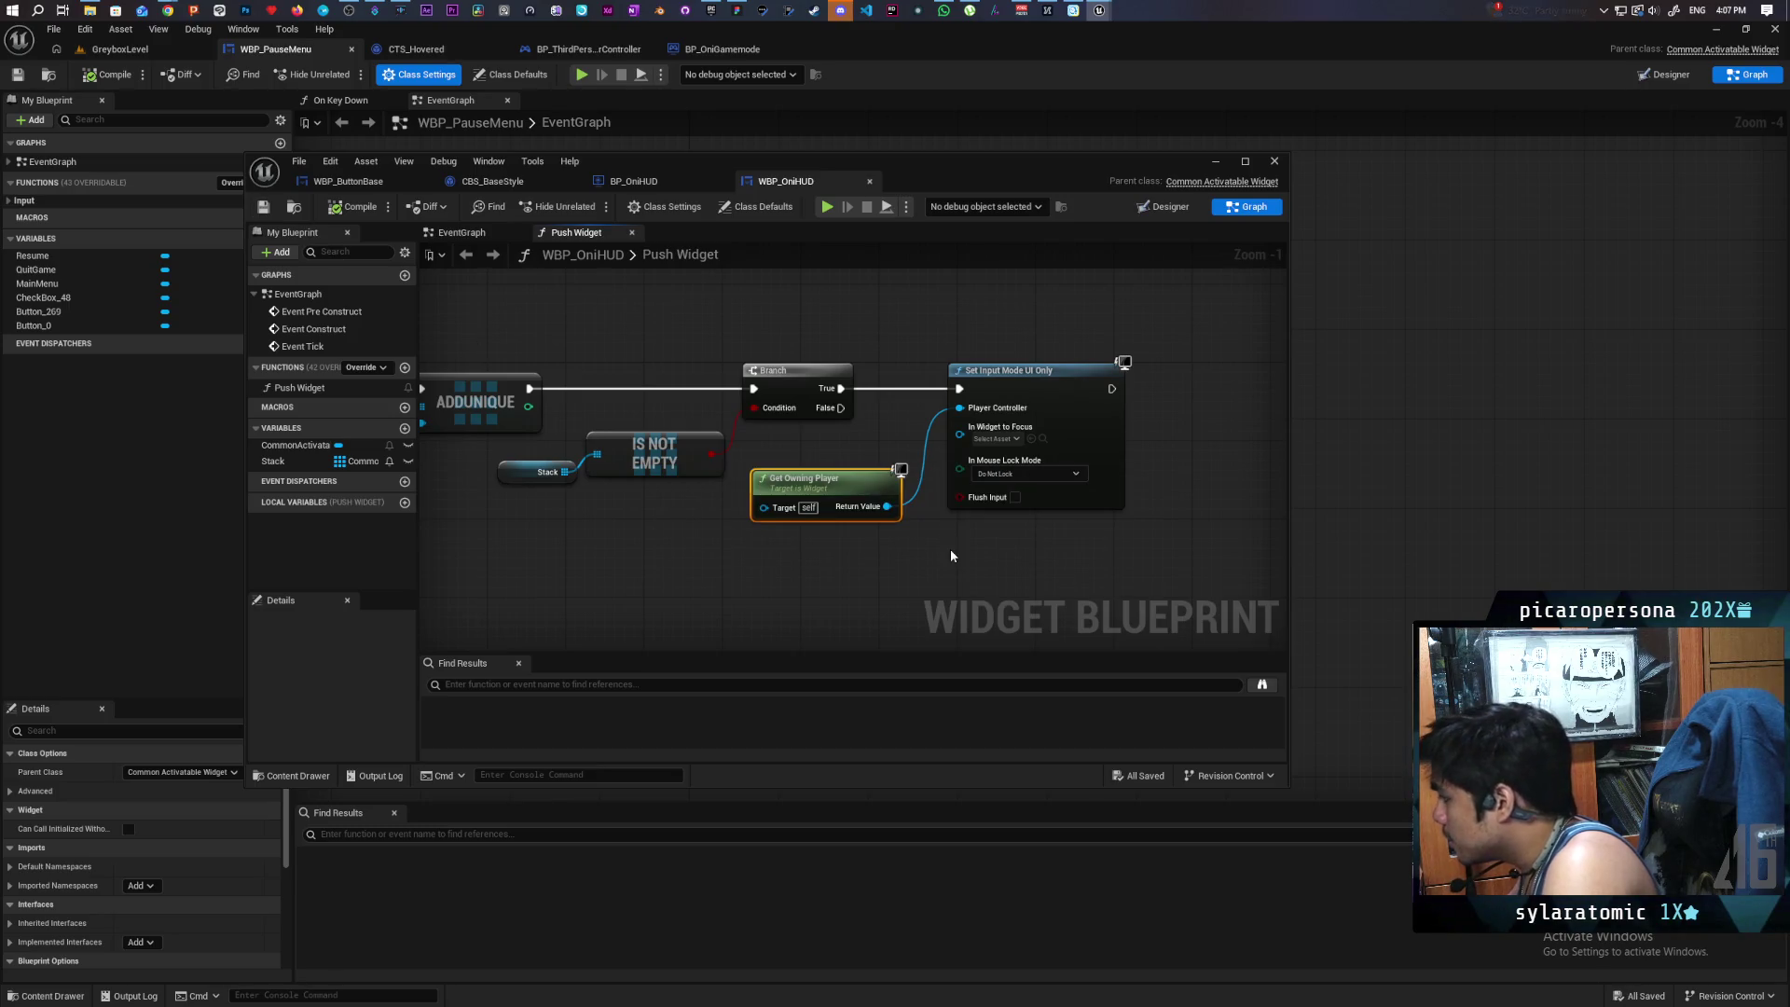
pyautogui.scroll(-3, 941, 552)
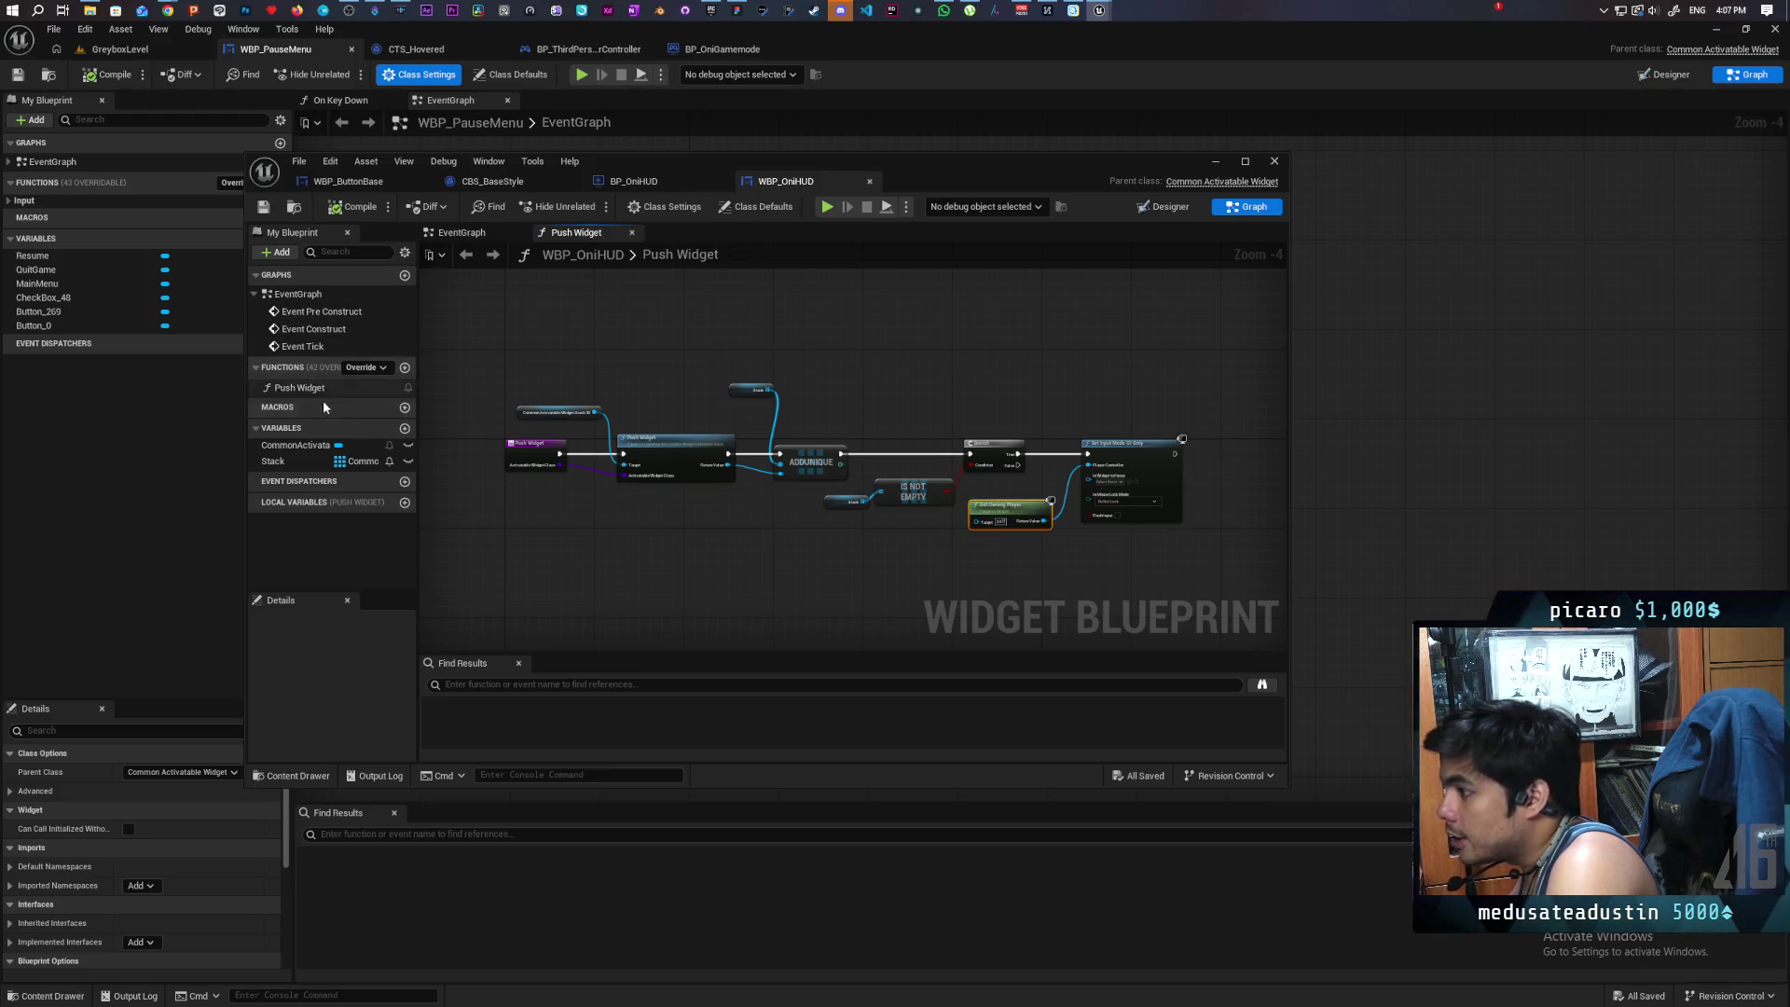
# - Create a new function named 'Remove Widget' in WBP_OniHUD and save the blueprint
pyautogui.click(404, 367)
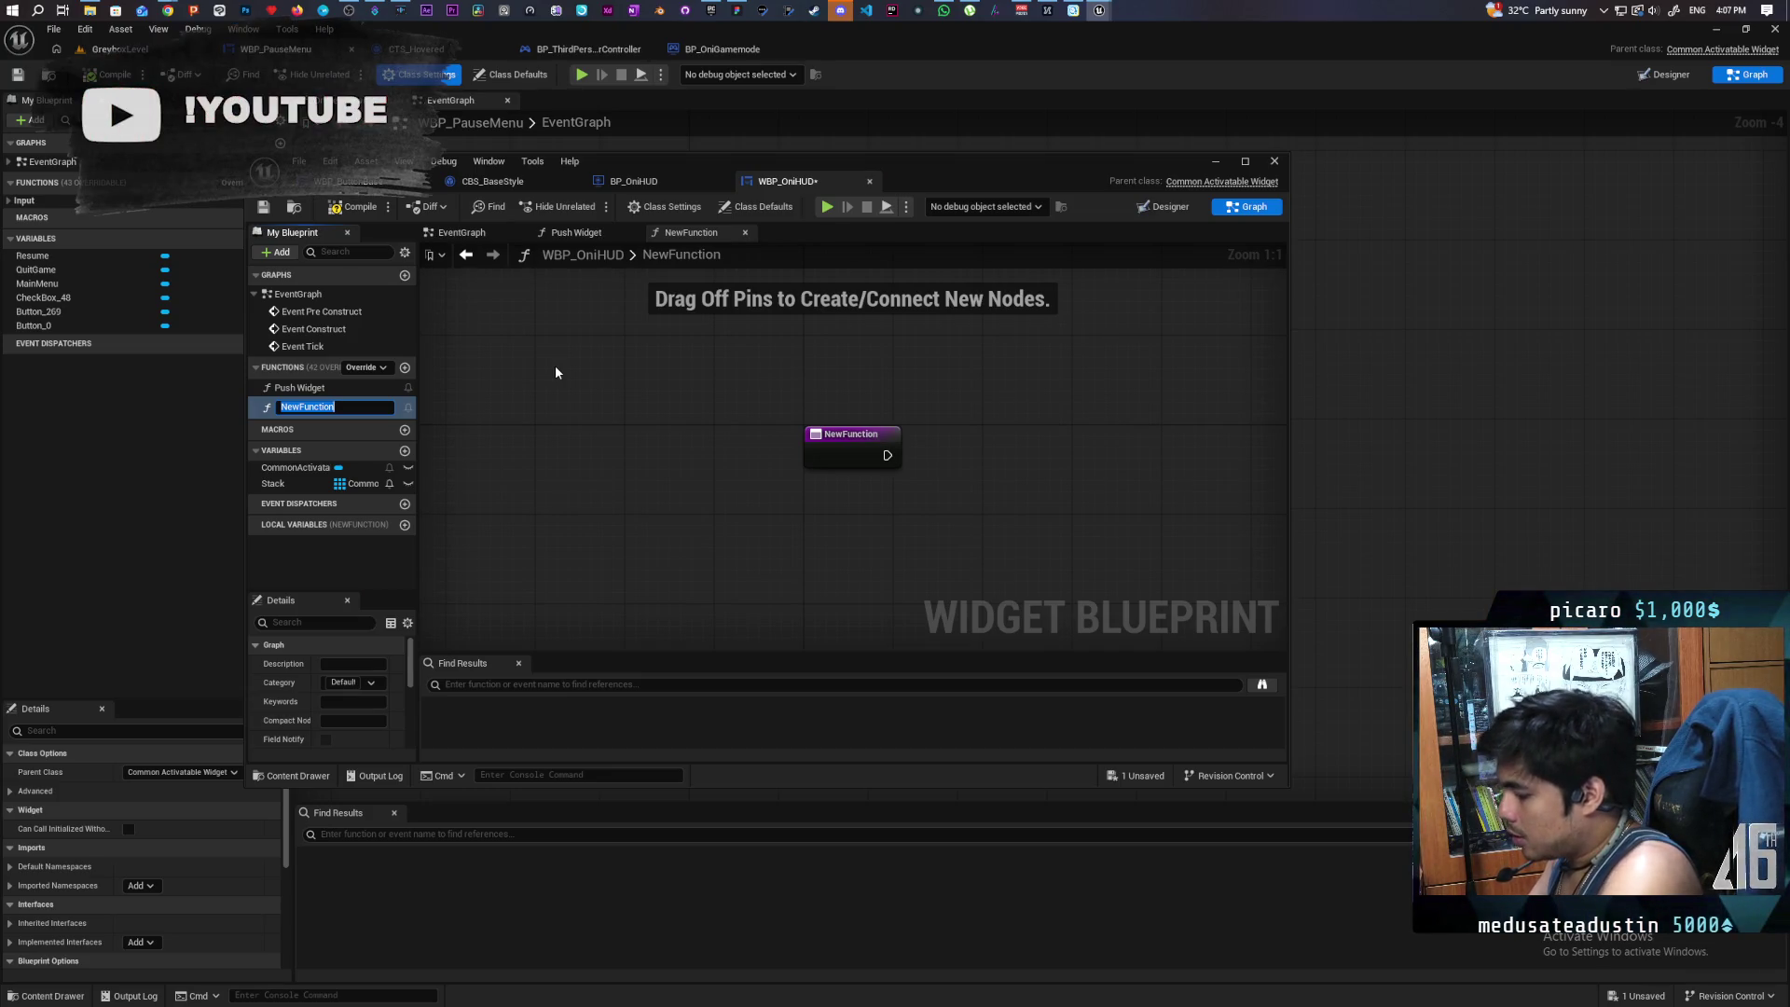
pyautogui.write('Remo')
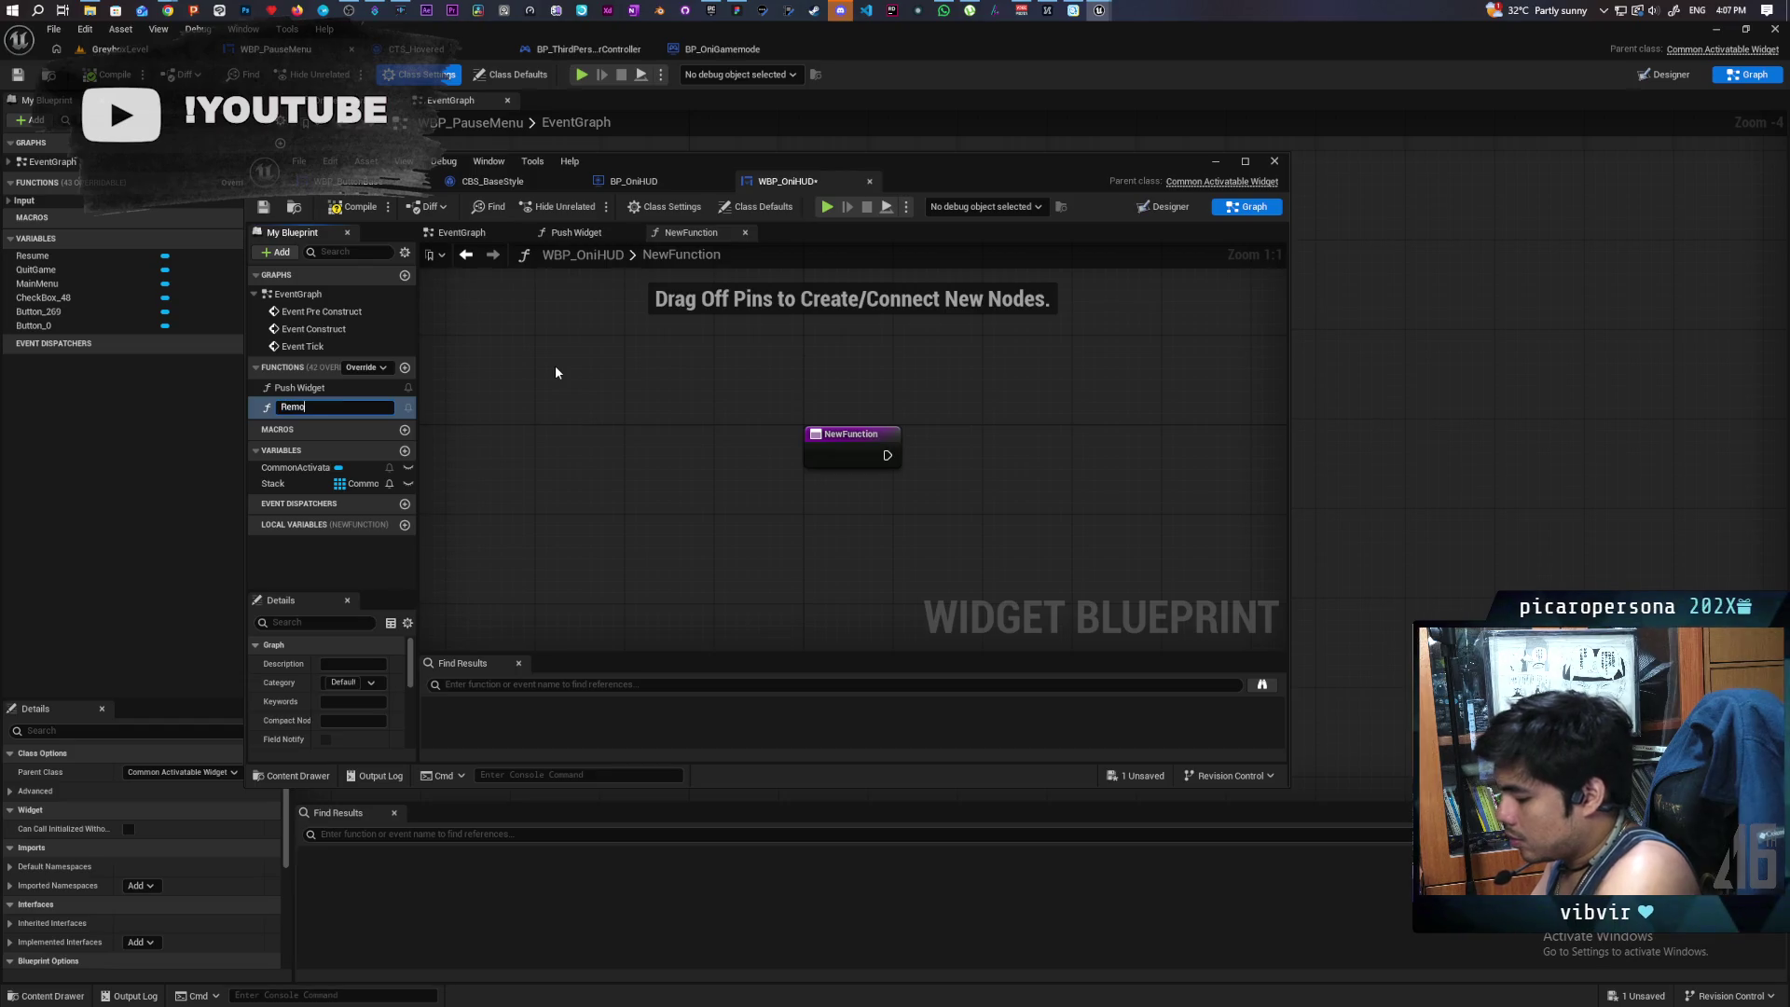
pyautogui.write('ve Widget')
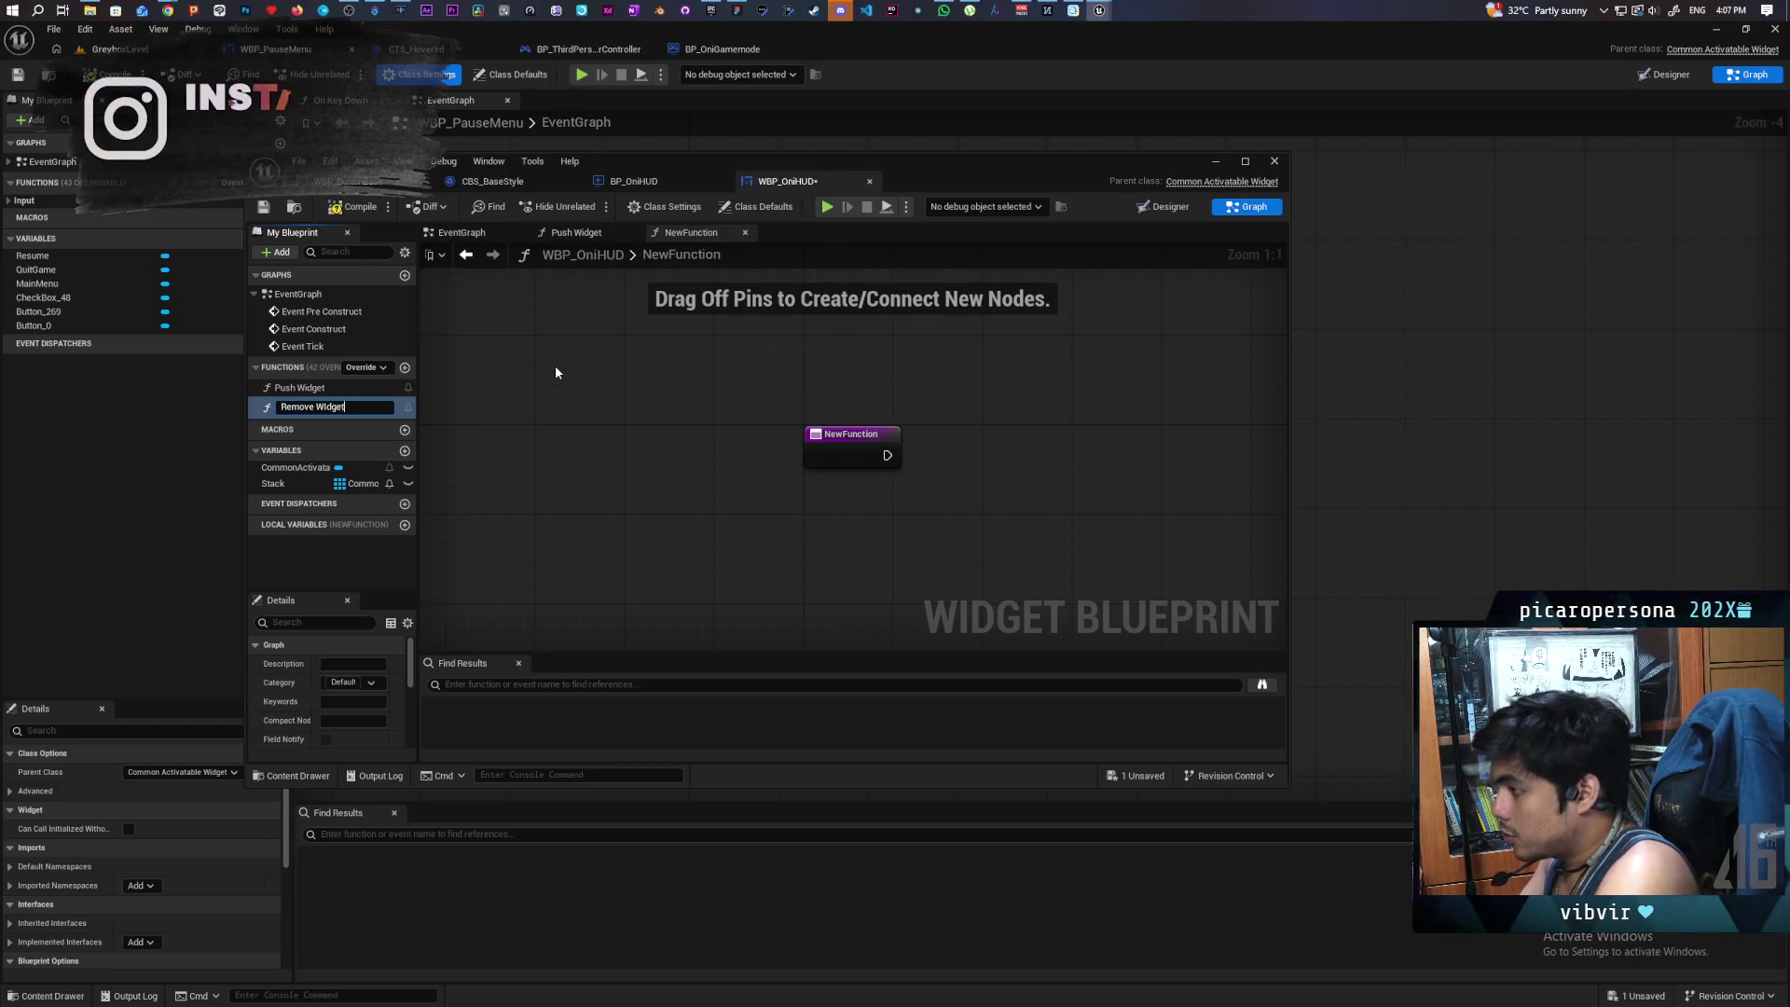
pyautogui.press('Return')
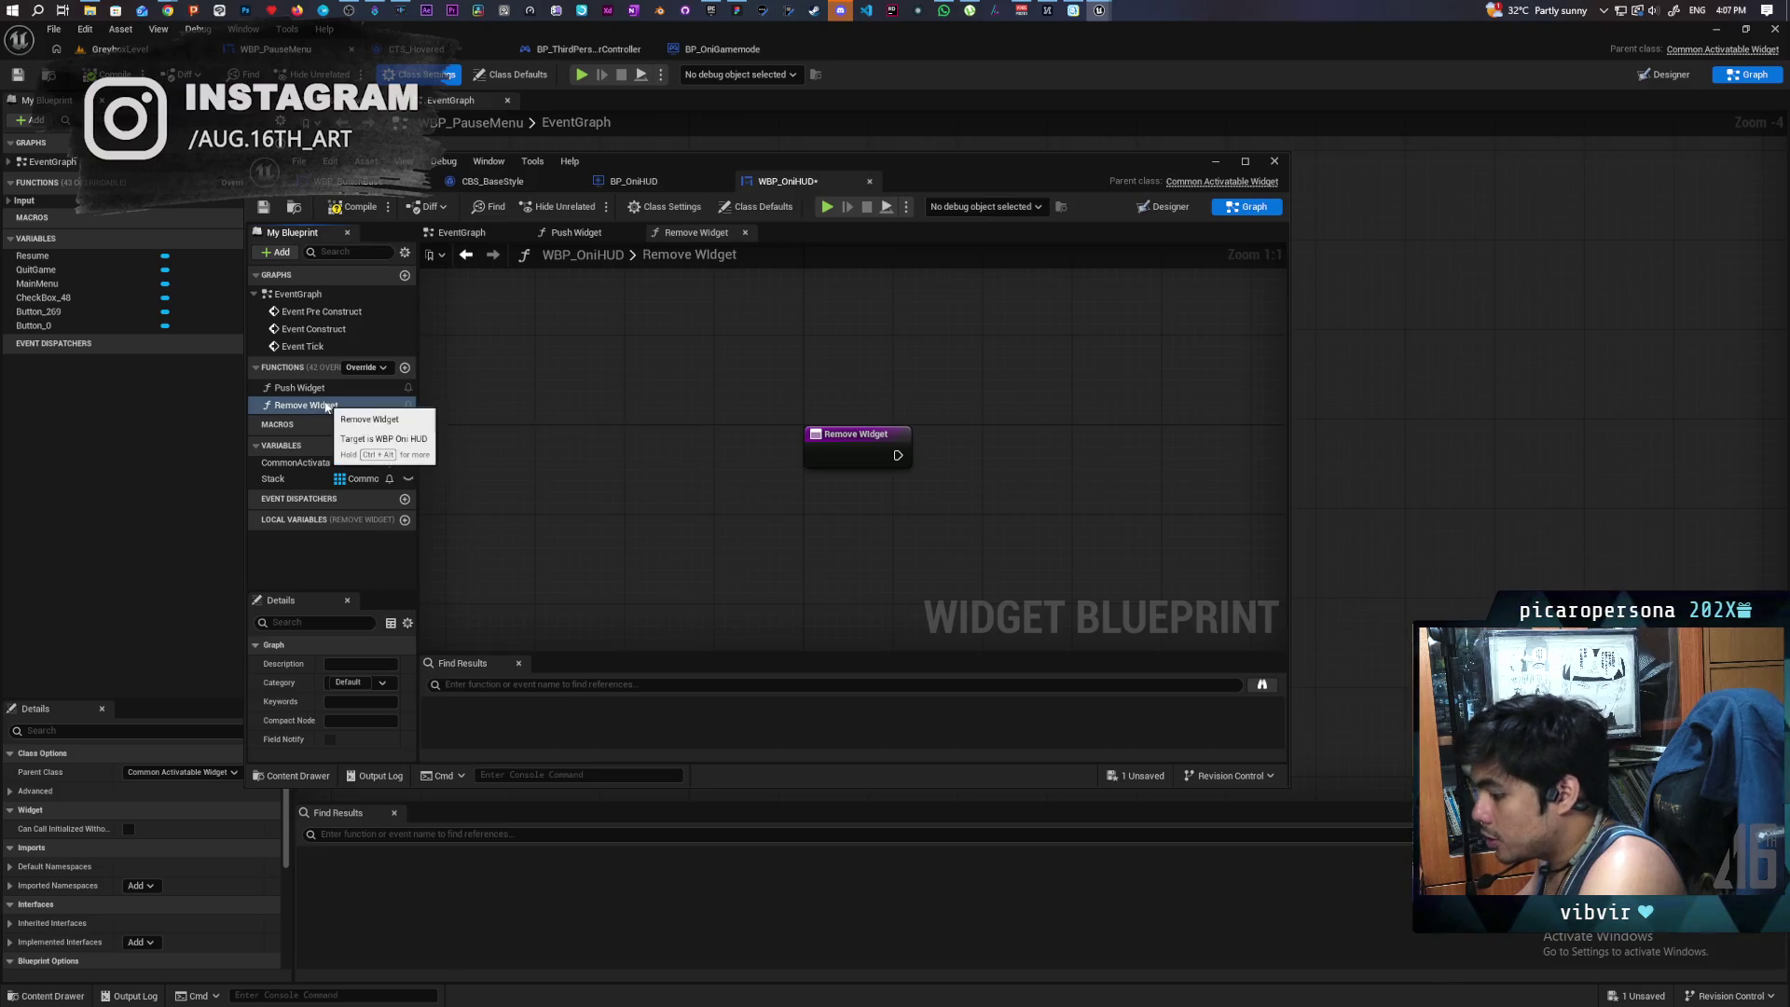
pyautogui.click(327, 407)
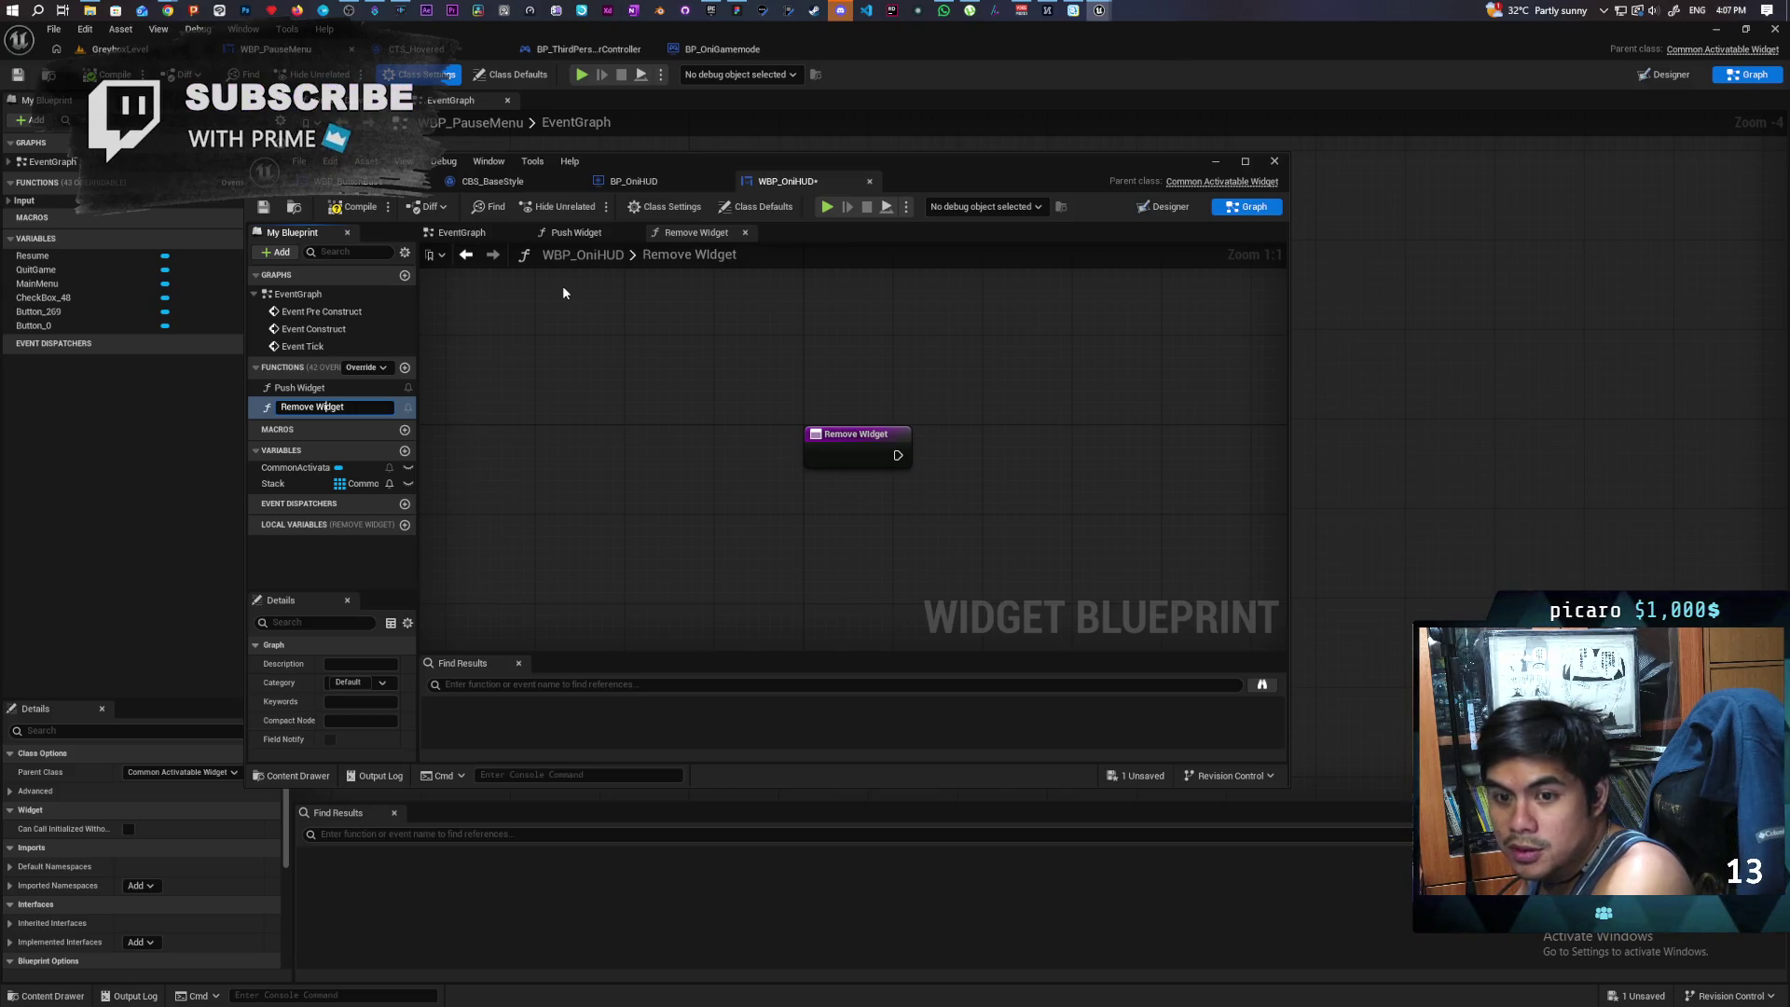
pyautogui.press('Return')
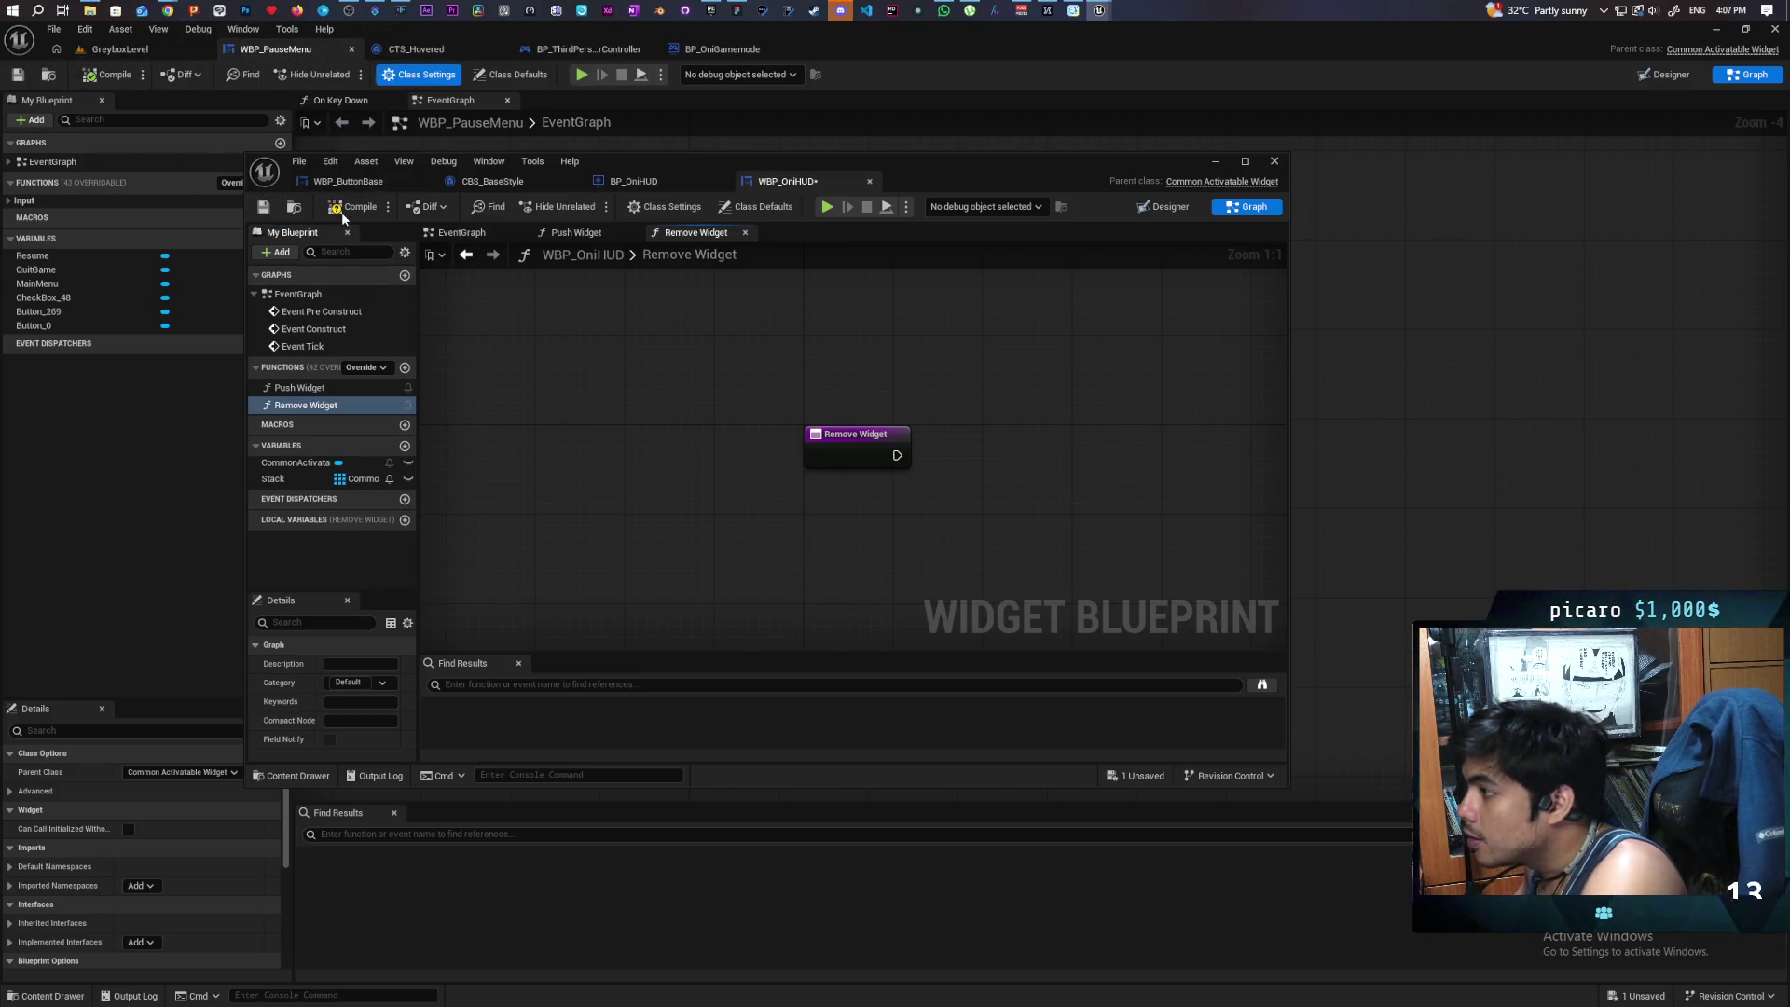
pyautogui.click(269, 211)
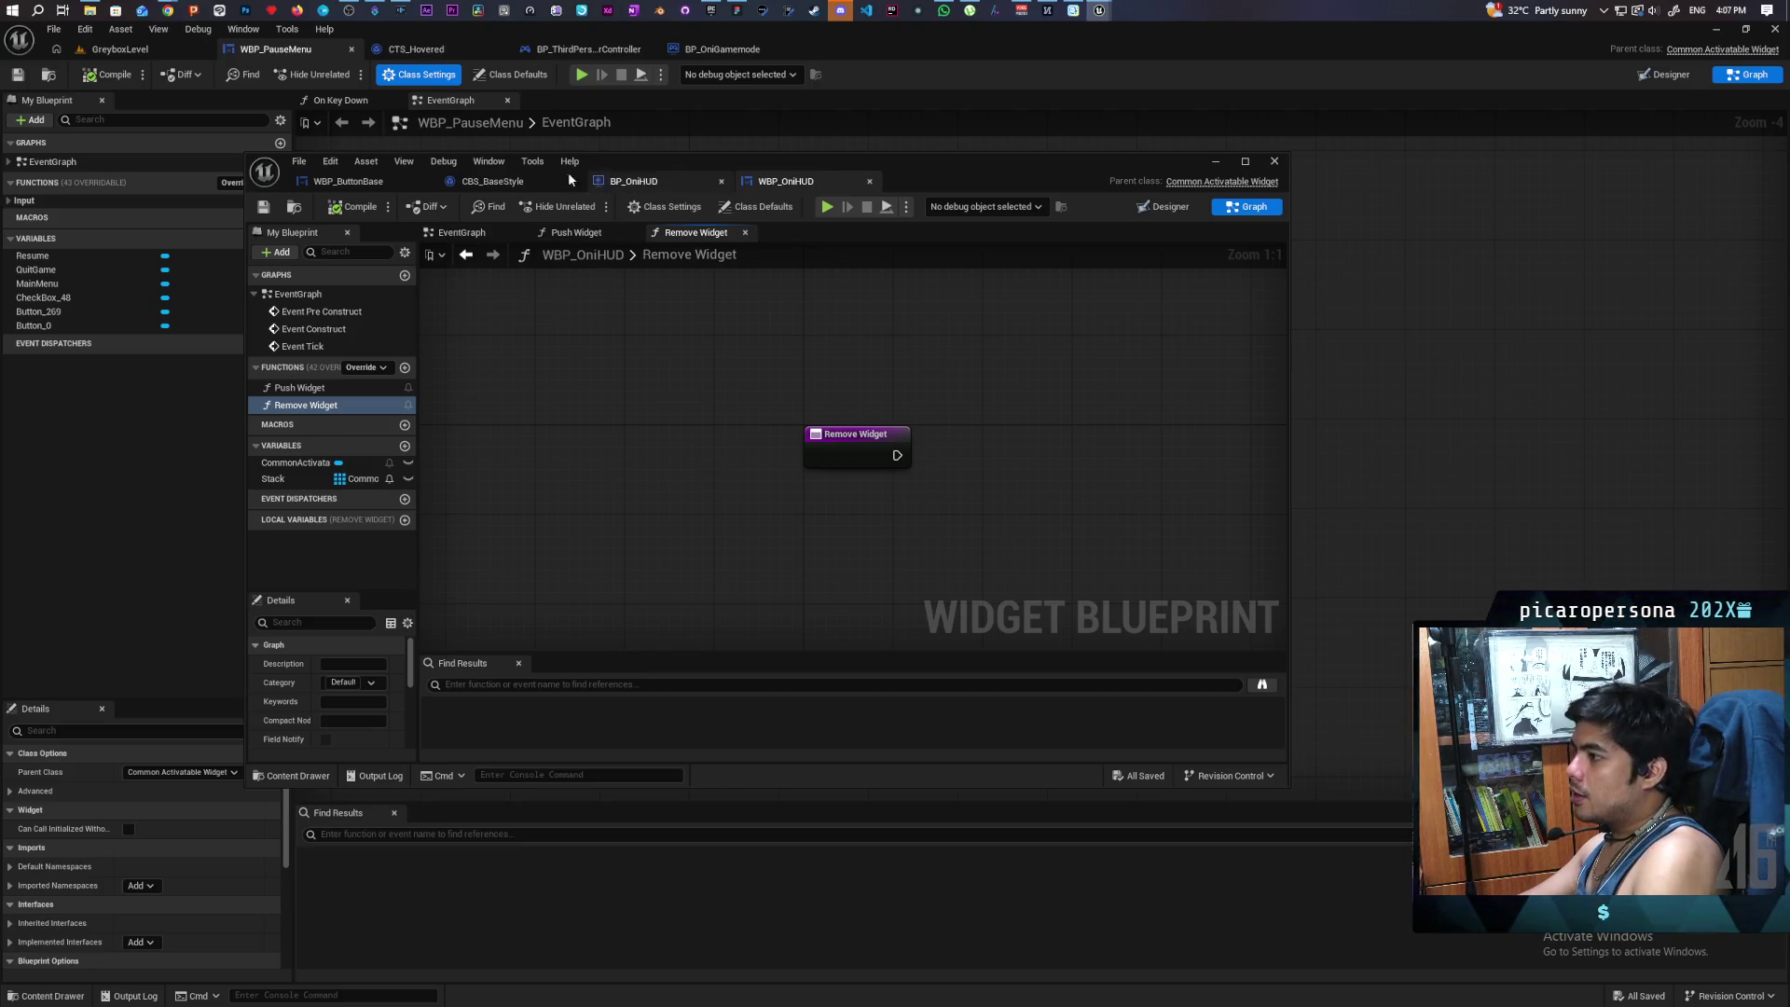
pyautogui.click(516, 182)
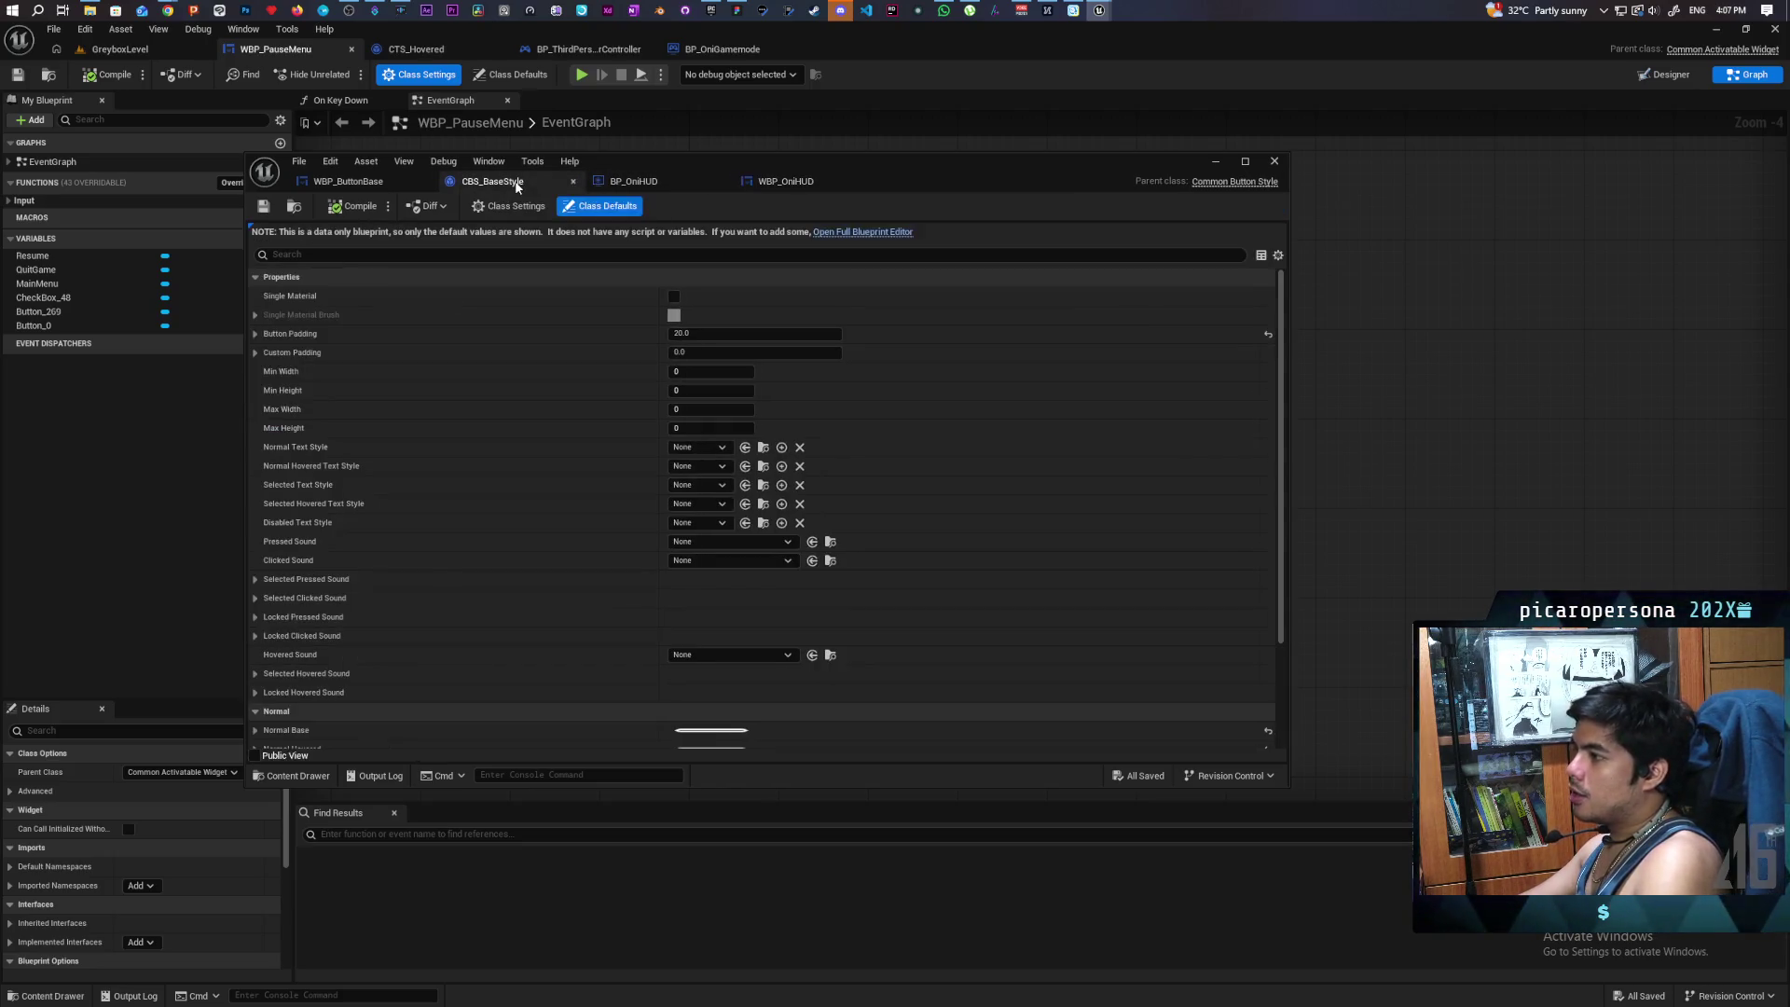
# - Look over the BP_OniHUD event graph, then bring up WBP_OniHUD's Push Widget function graph
pyautogui.click(631, 182)
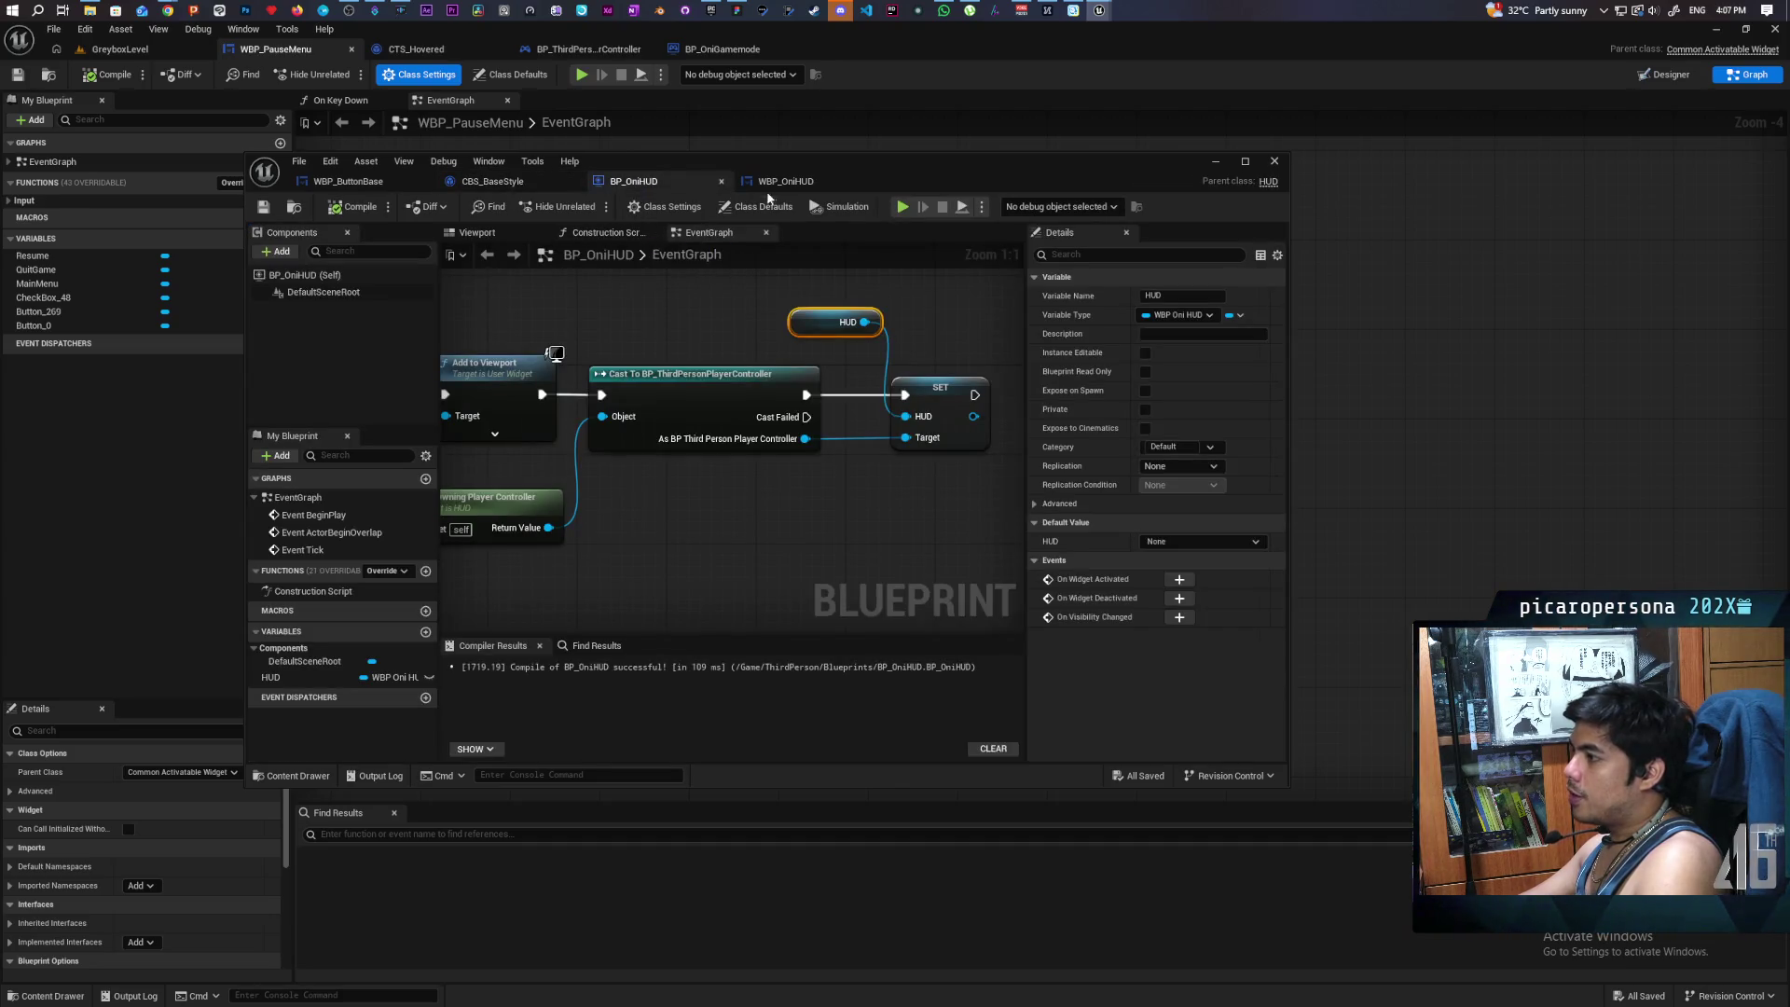
pyautogui.click(786, 181)
pyautogui.click(634, 182)
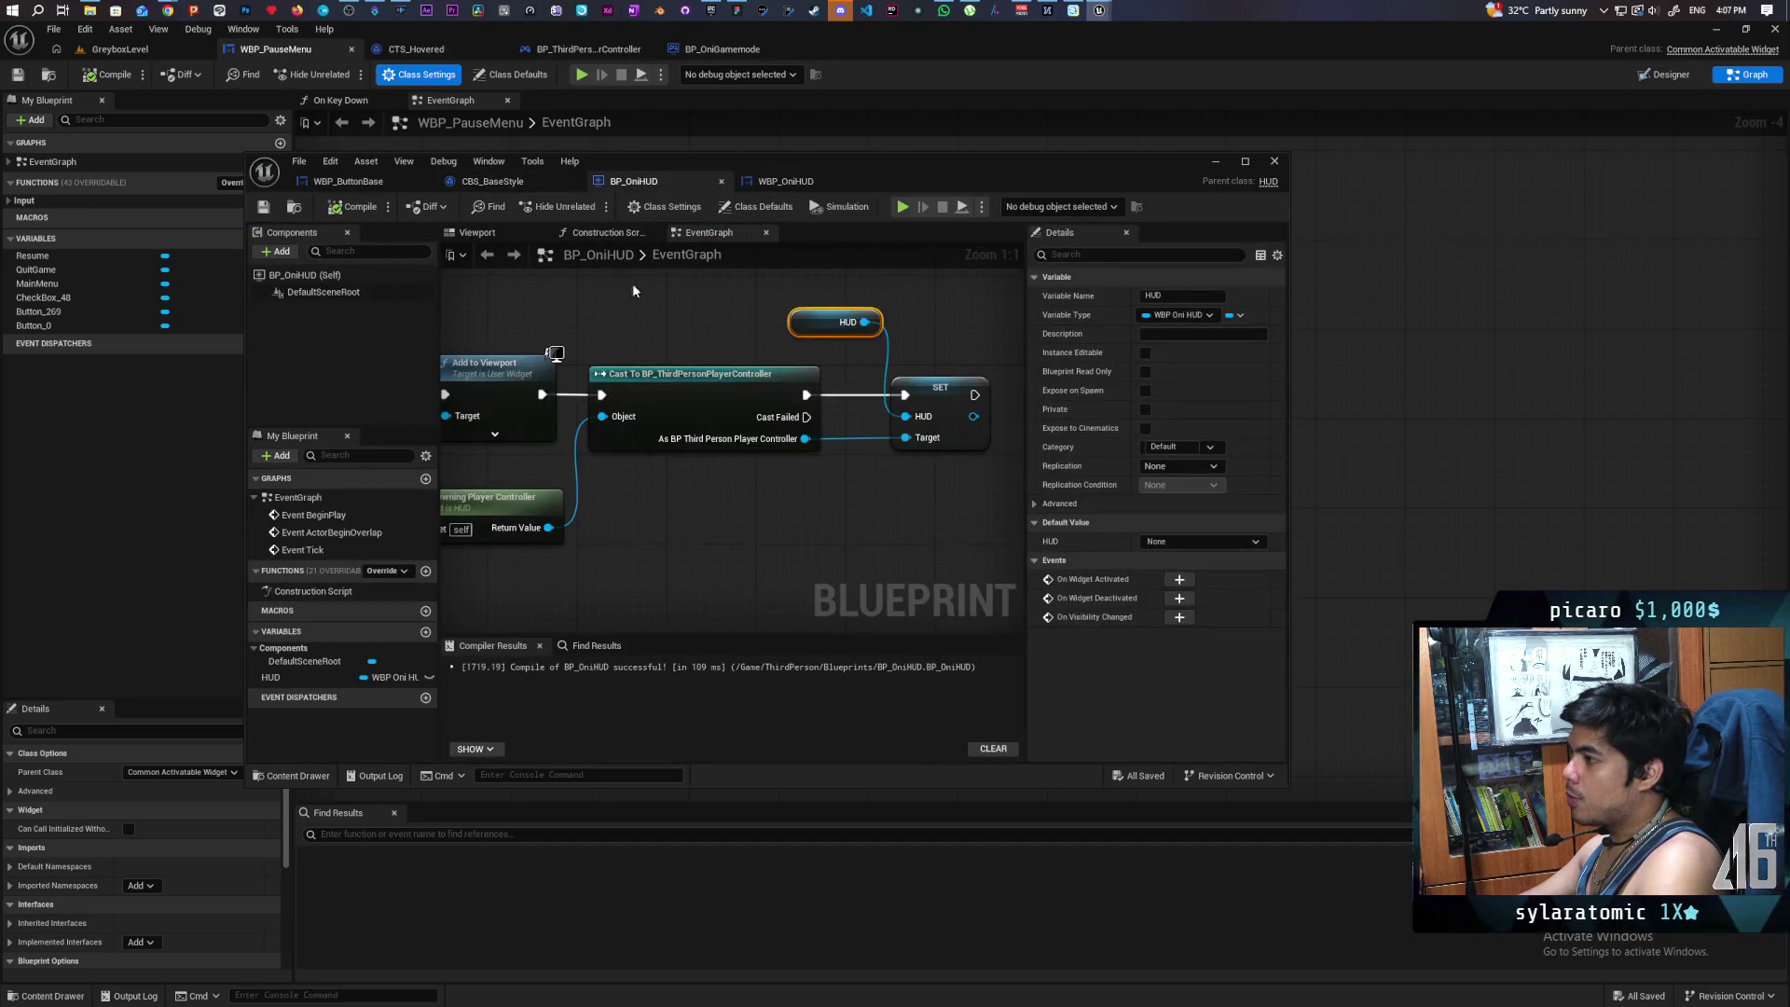
pyautogui.scroll(-2, 665, 310)
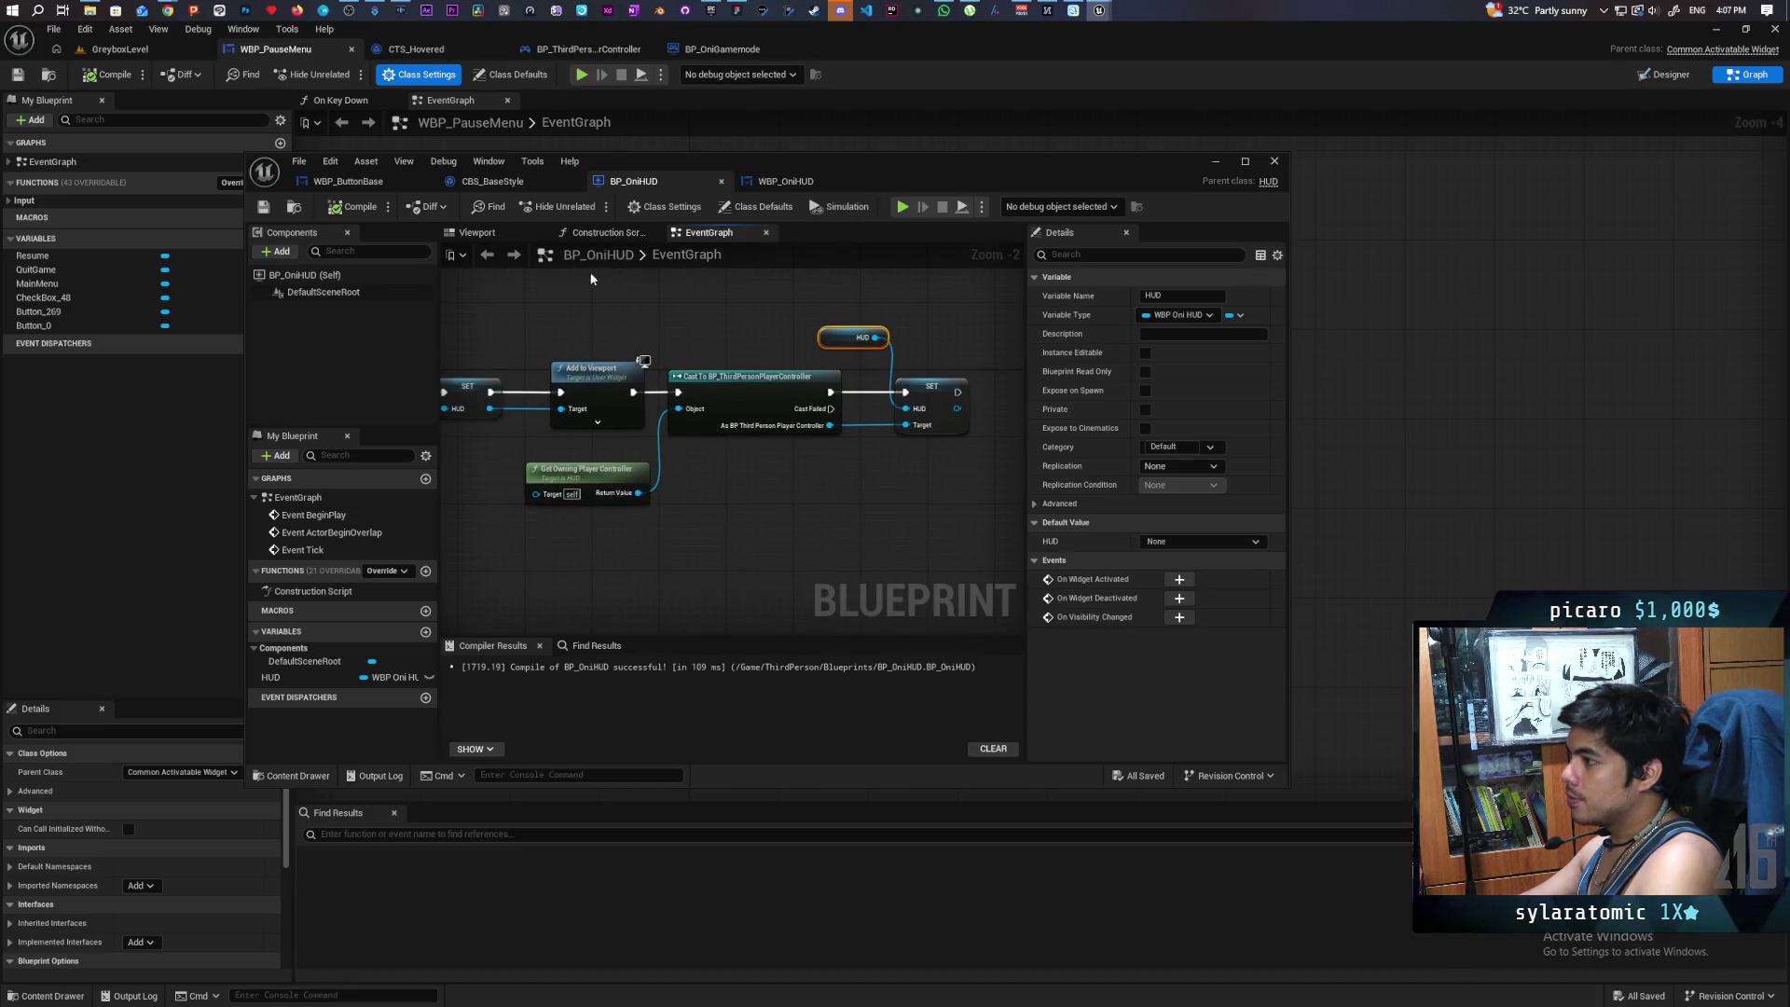
pyautogui.click(786, 180)
pyautogui.click(577, 232)
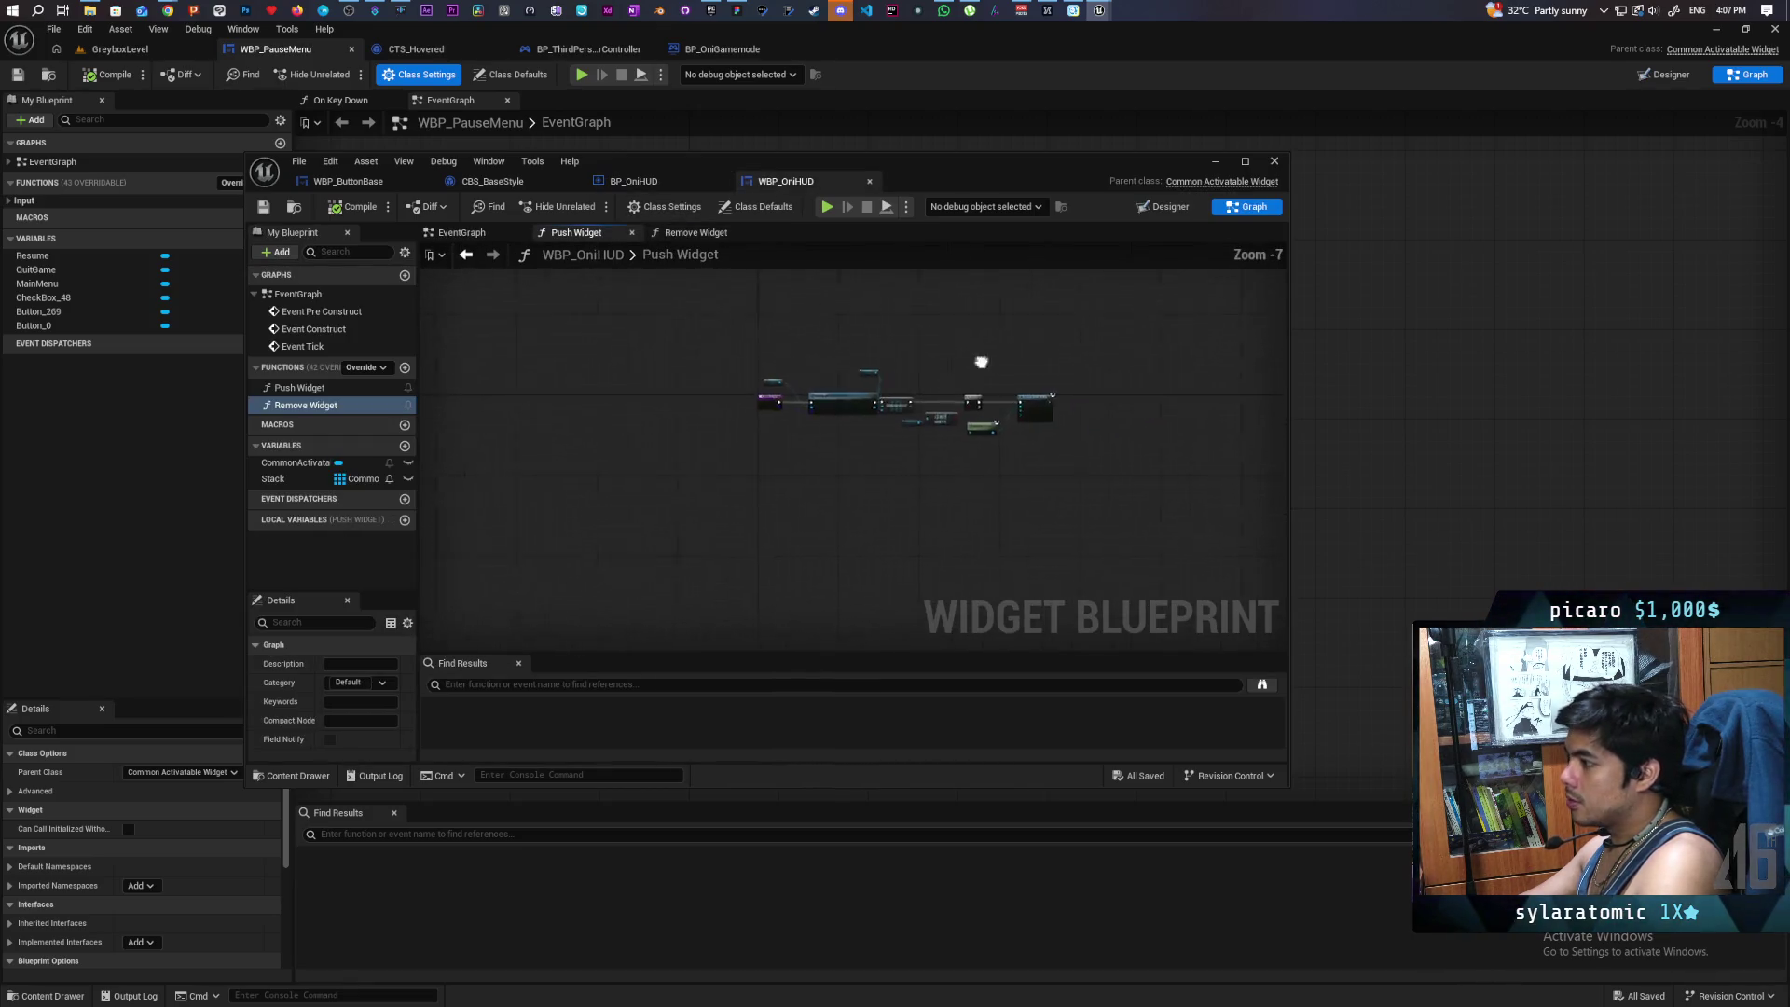
pyautogui.scroll(1, 857, 385)
# - Inspect the Get Owning Player and Set Input Mode nodes in Push Widget, then deselect them
pyautogui.moveTo(770, 370)
pyautogui.mouseDown()
pyautogui.moveTo(803, 584)
pyautogui.moveTo(735, 481)
pyautogui.moveTo(987, 605)
pyautogui.mouseUp()
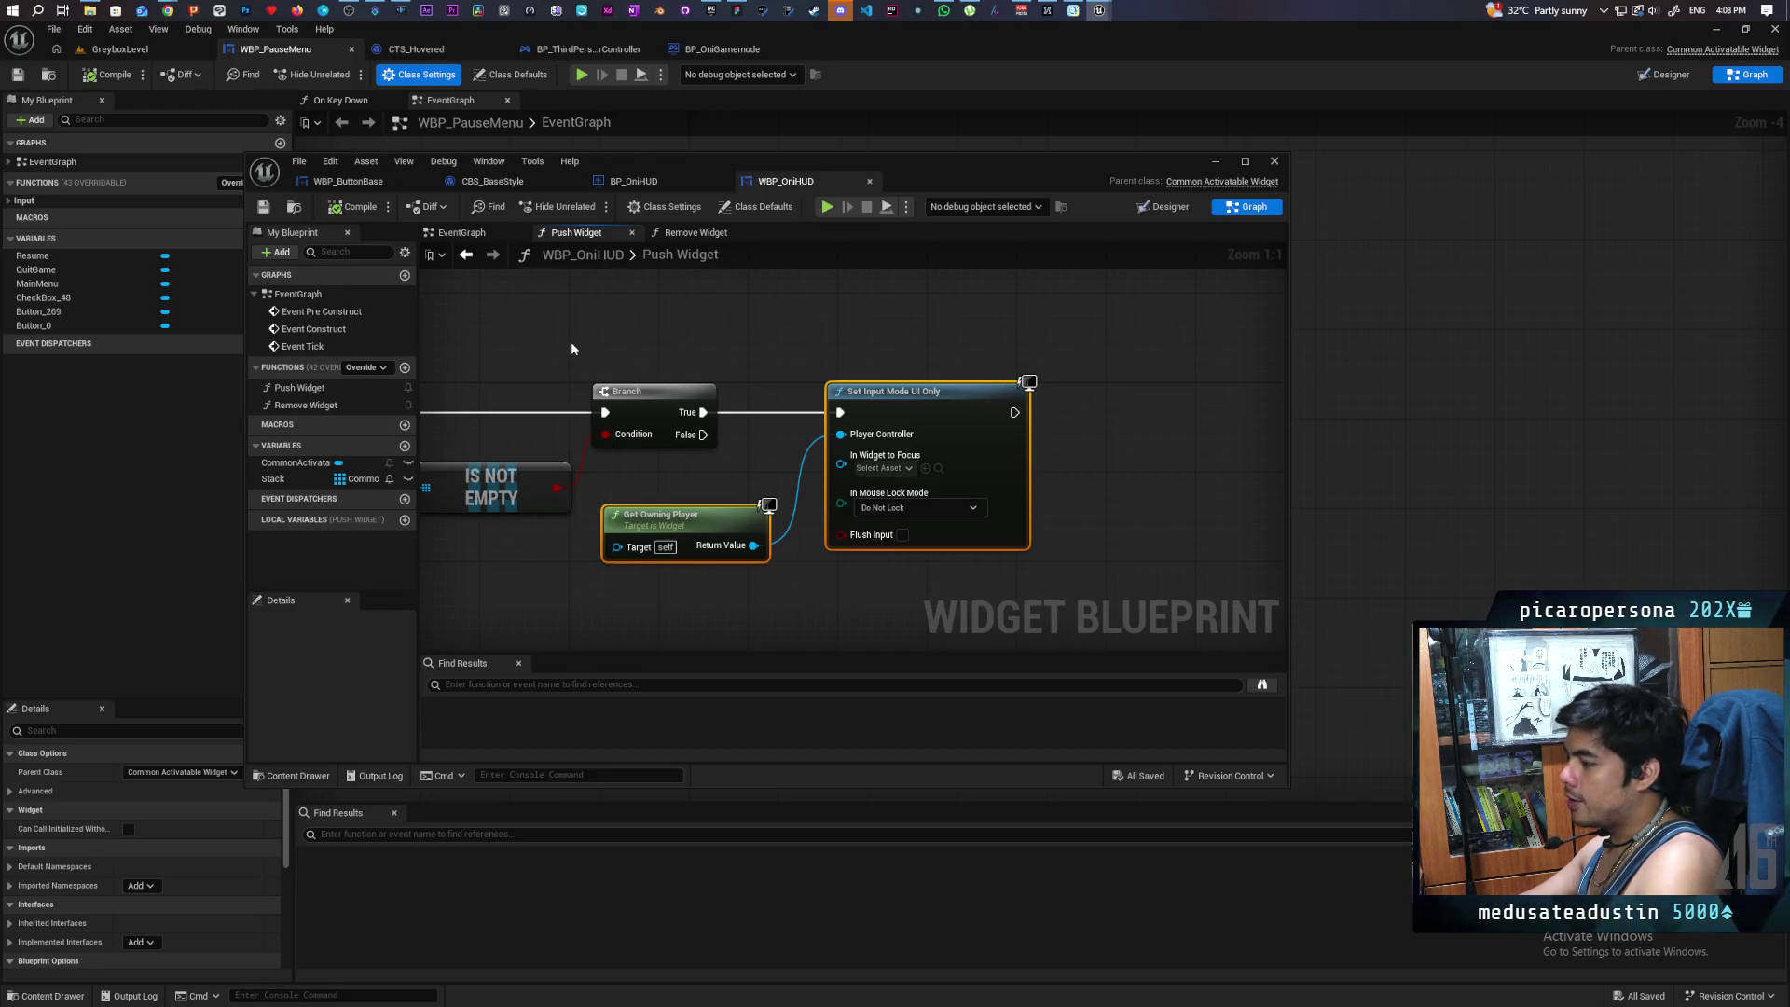
pyautogui.scroll(-1, 570, 349)
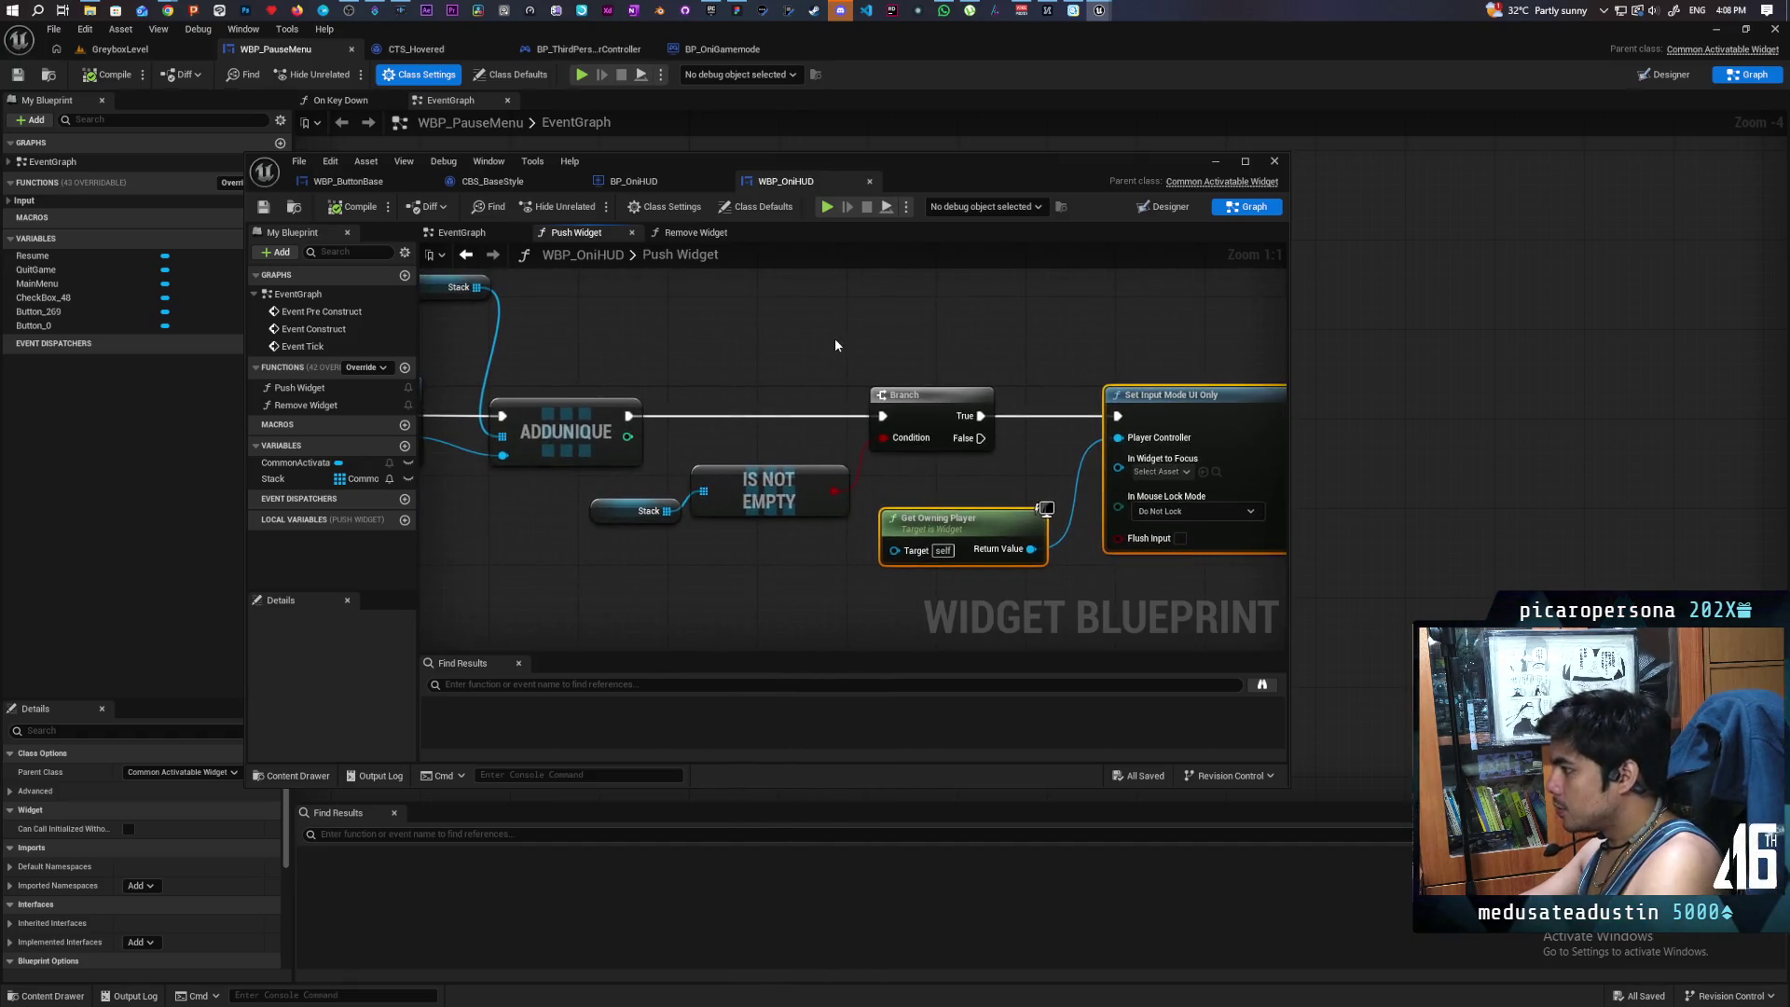
pyautogui.scroll(-1, 836, 346)
pyautogui.scroll(2, 835, 337)
pyautogui.moveTo(790, 371); pyautogui.dragTo(1031, 568)
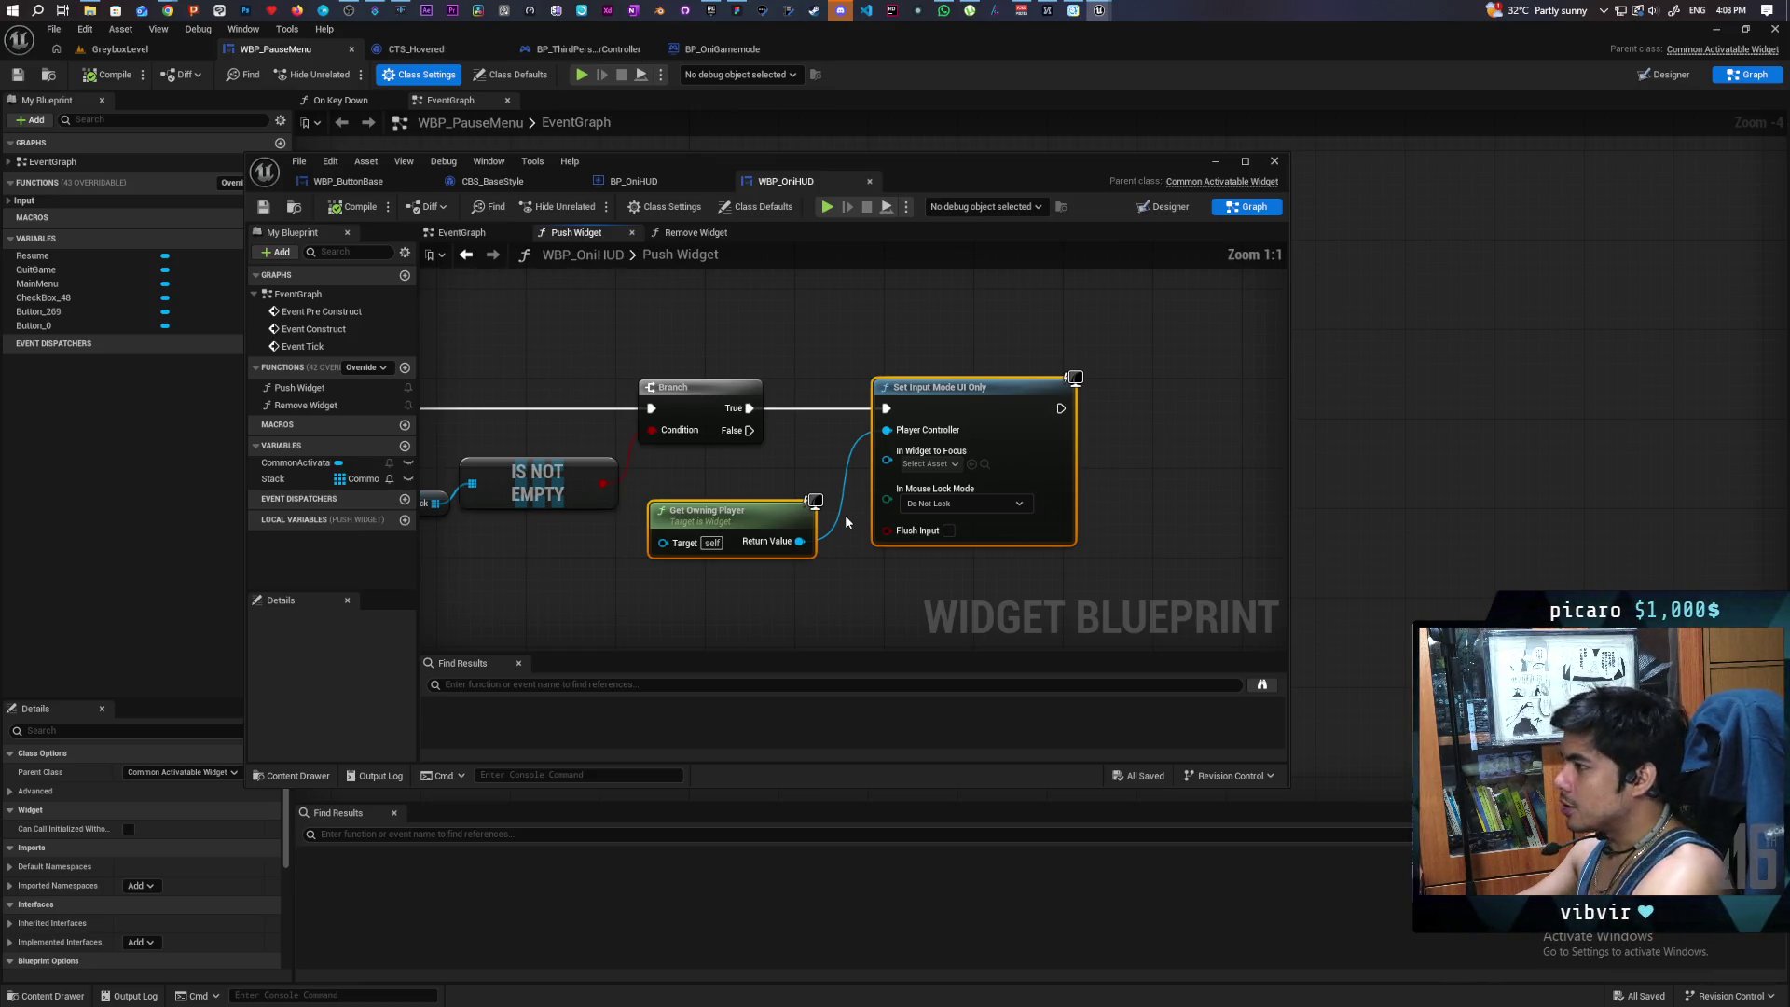
pyautogui.scroll(-3, 779, 385)
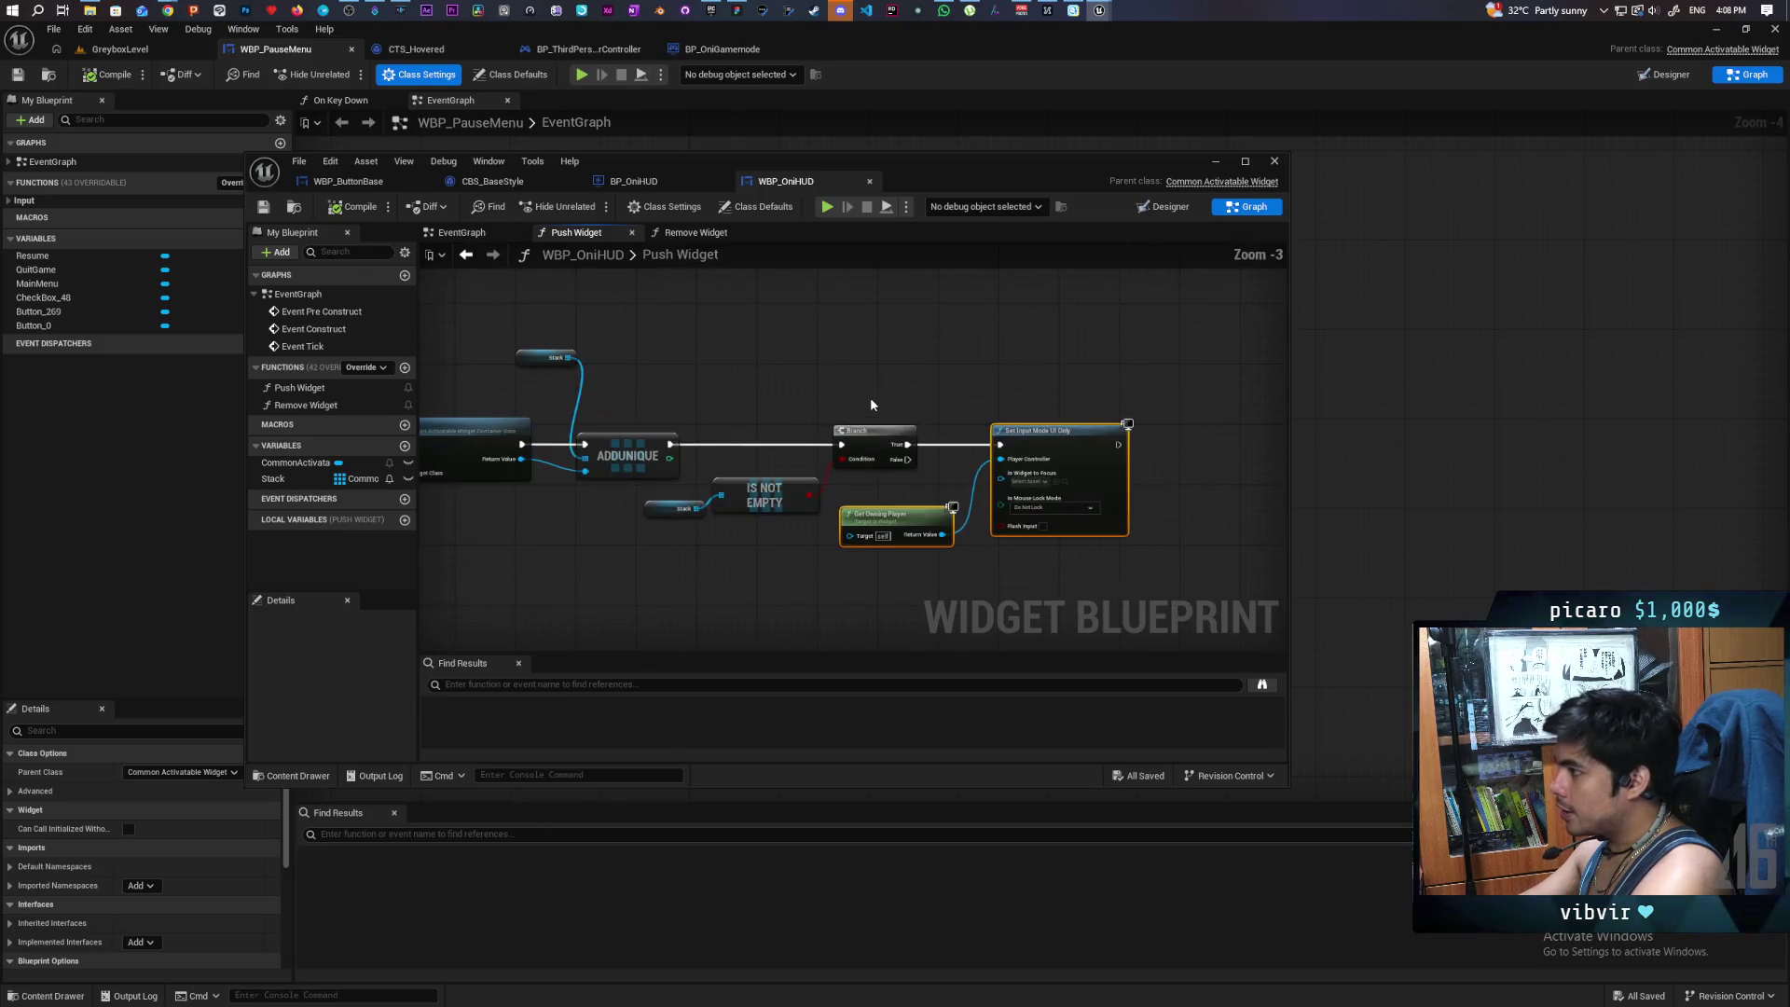
pyautogui.scroll(2, 797, 444)
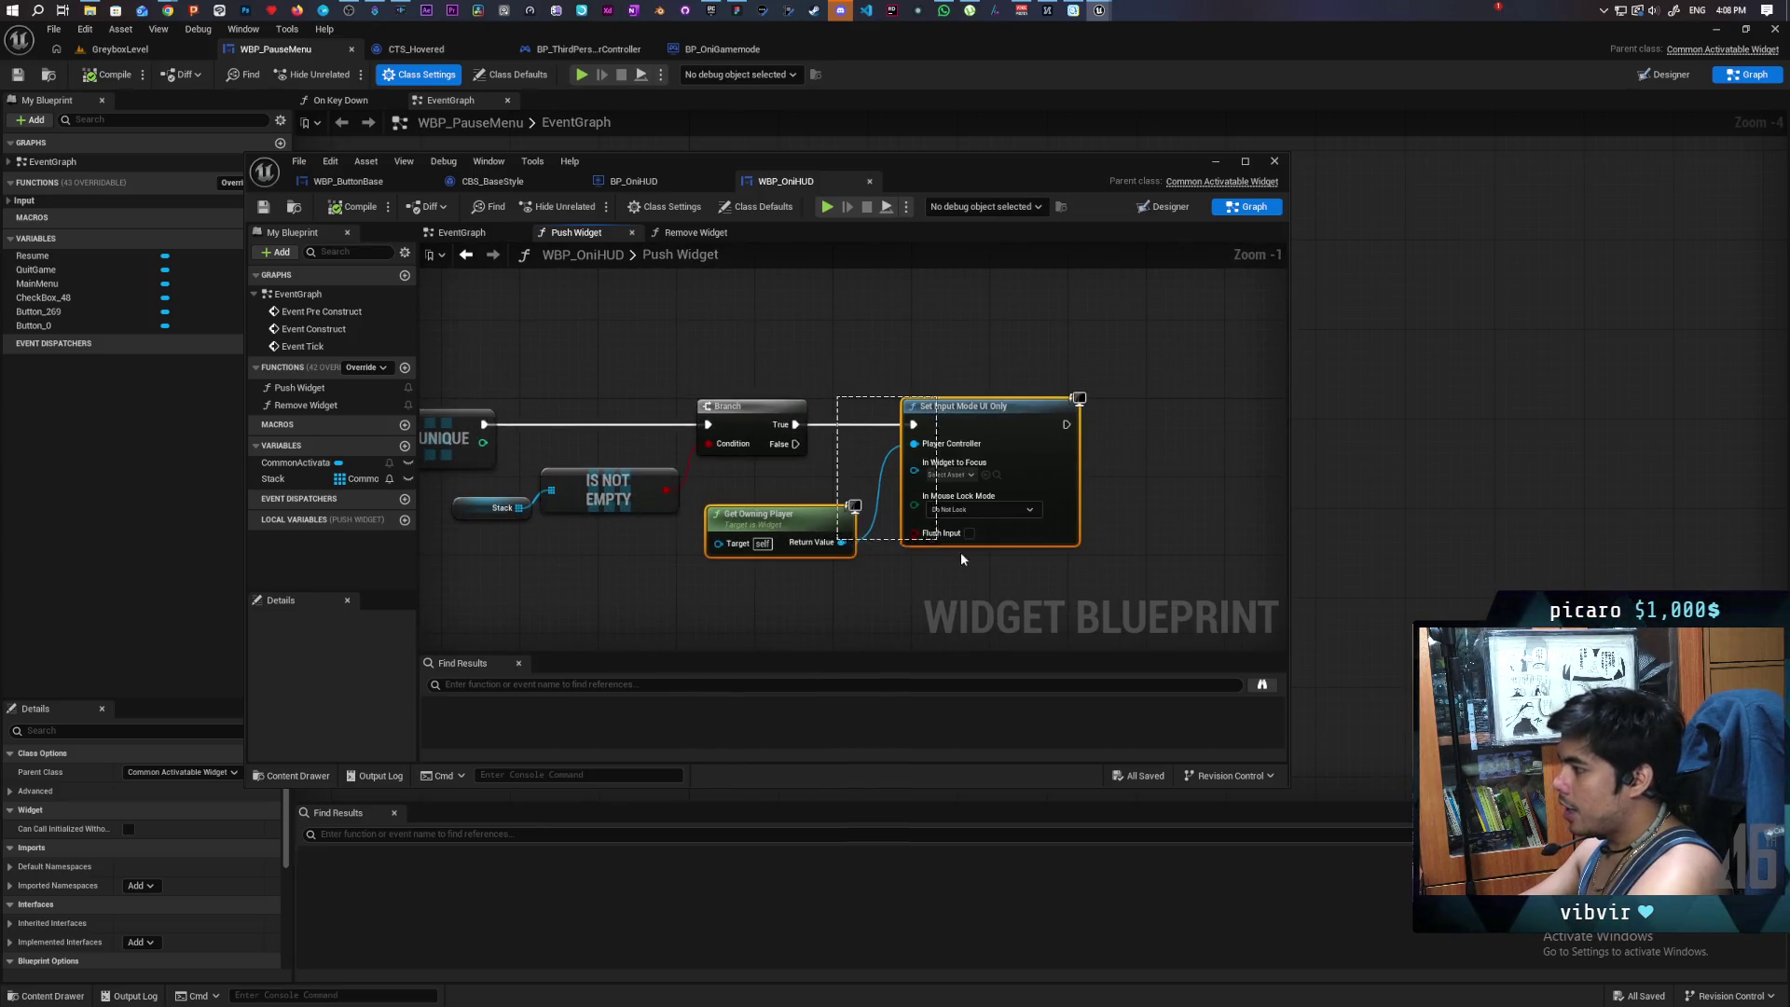
pyautogui.click(837, 587)
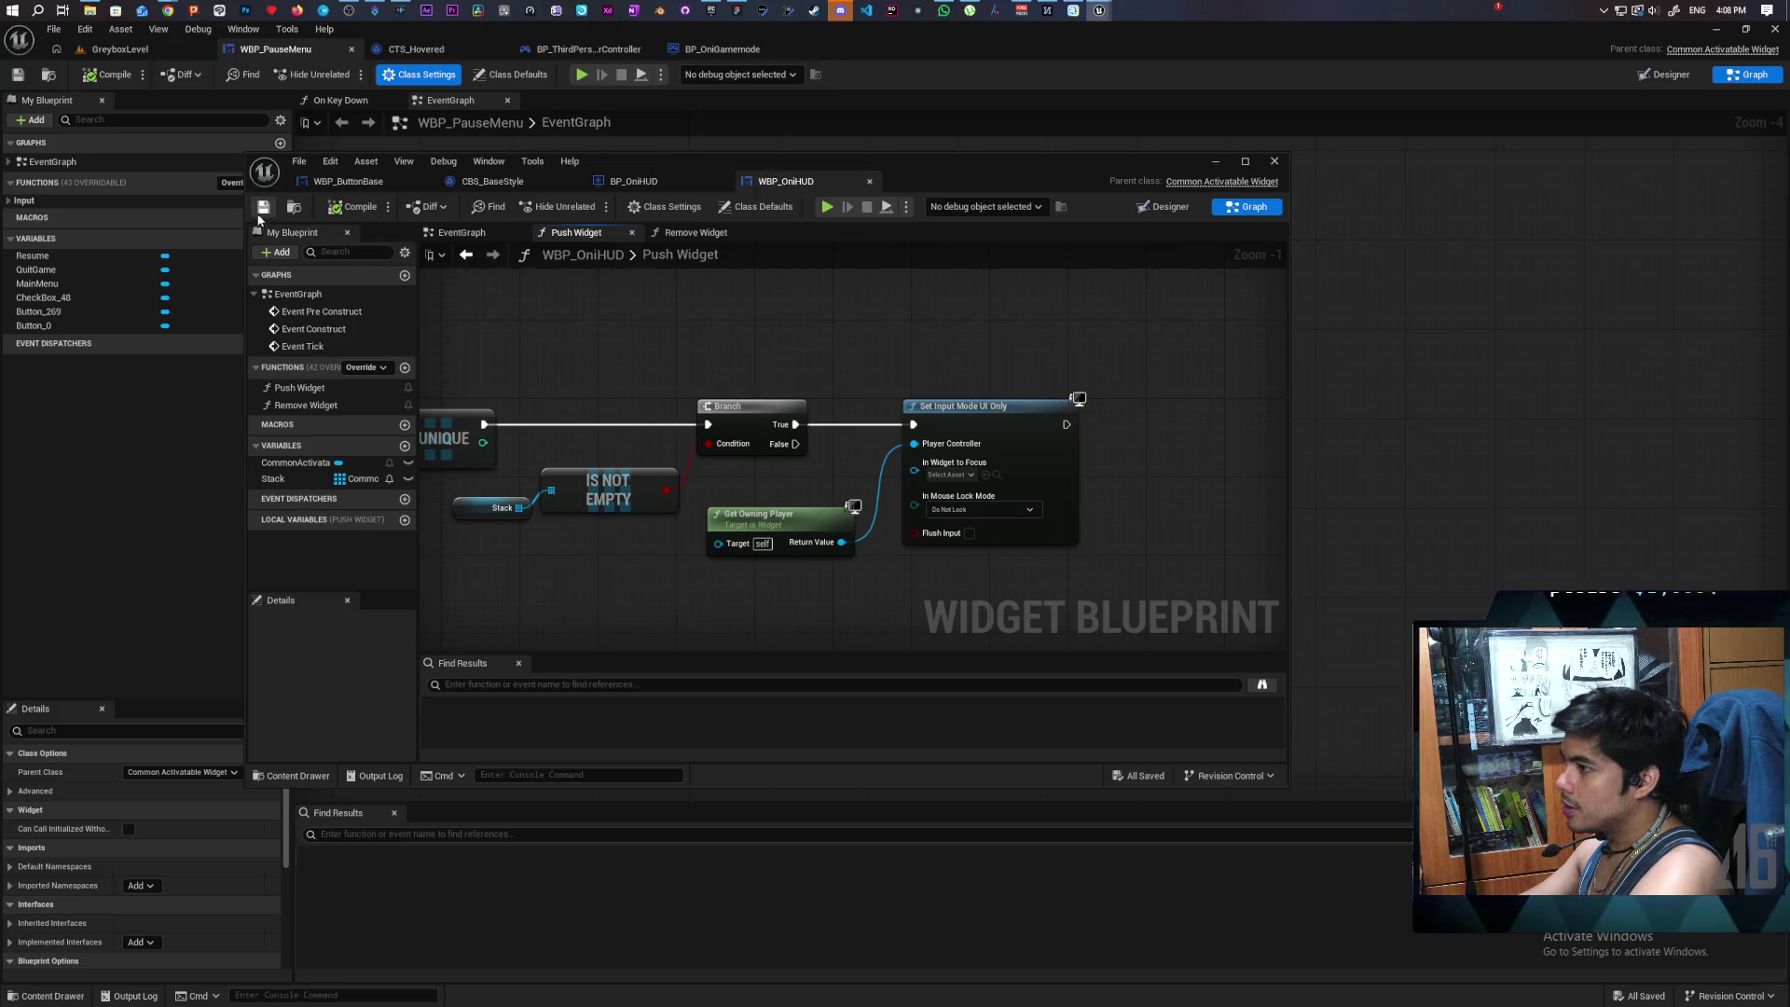
# - Glance at BP_OniHUD's event graph again, then open WBP_OniHUD's Remove Widget function graph
pyautogui.click(651, 185)
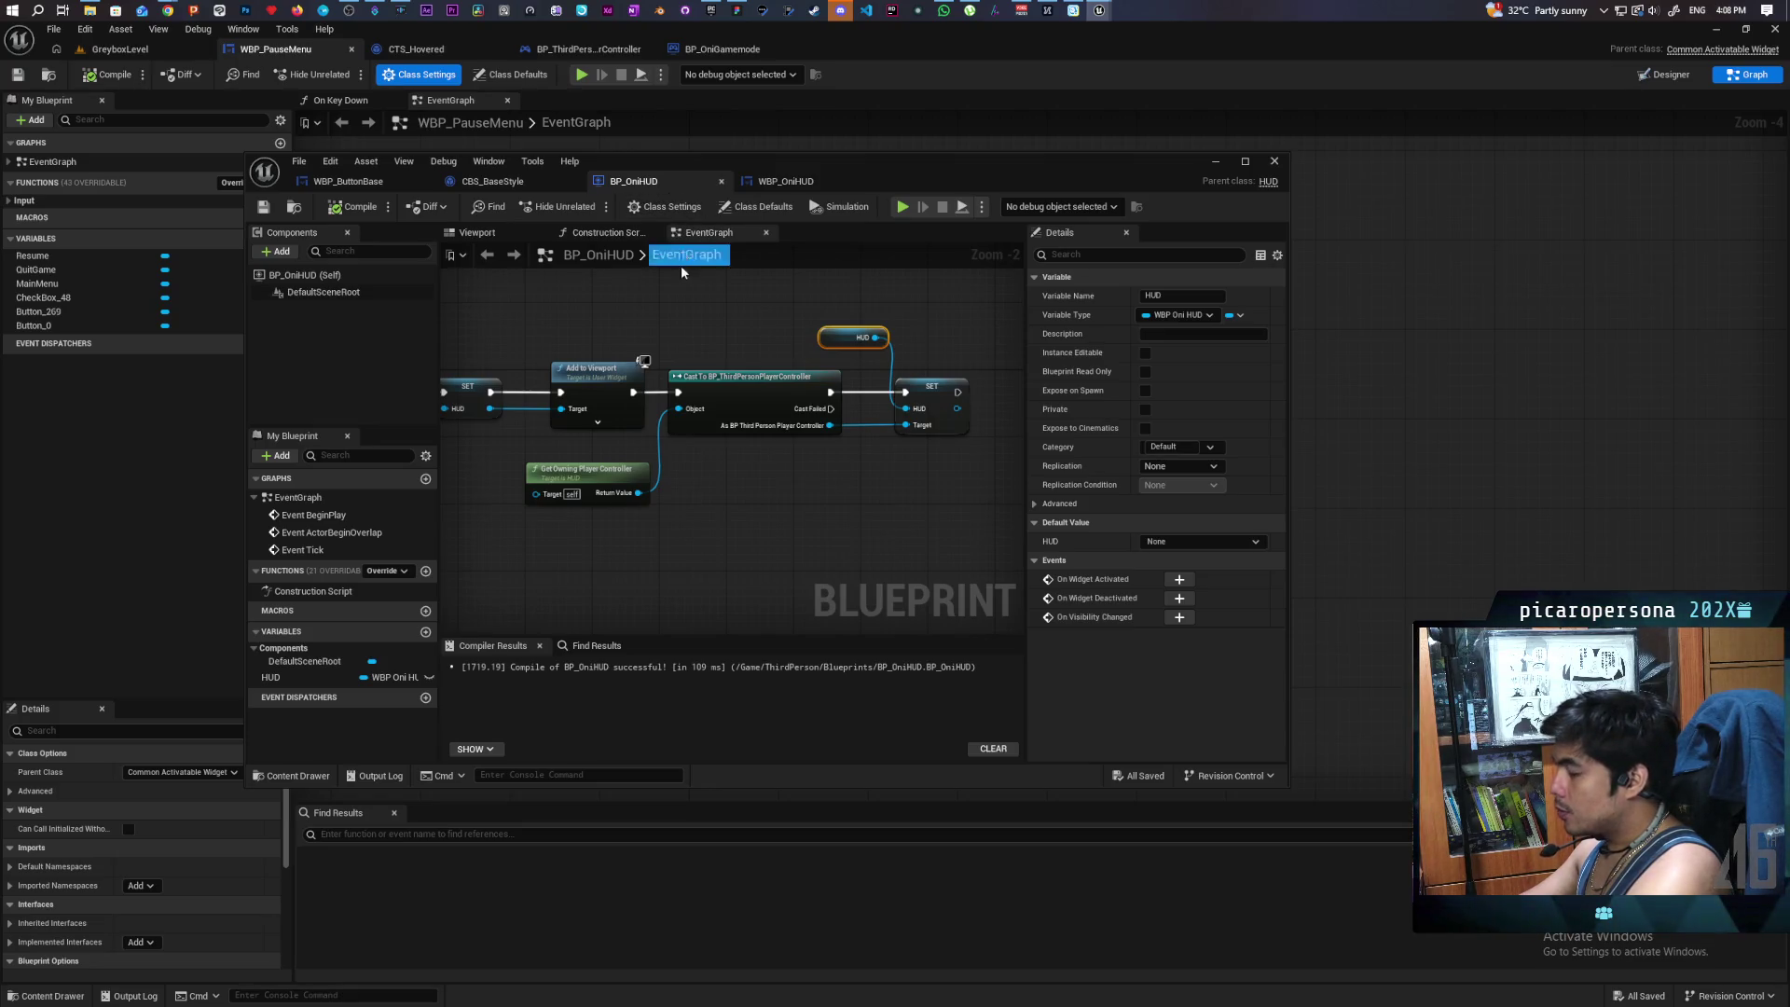
pyautogui.click(782, 182)
pyautogui.click(690, 235)
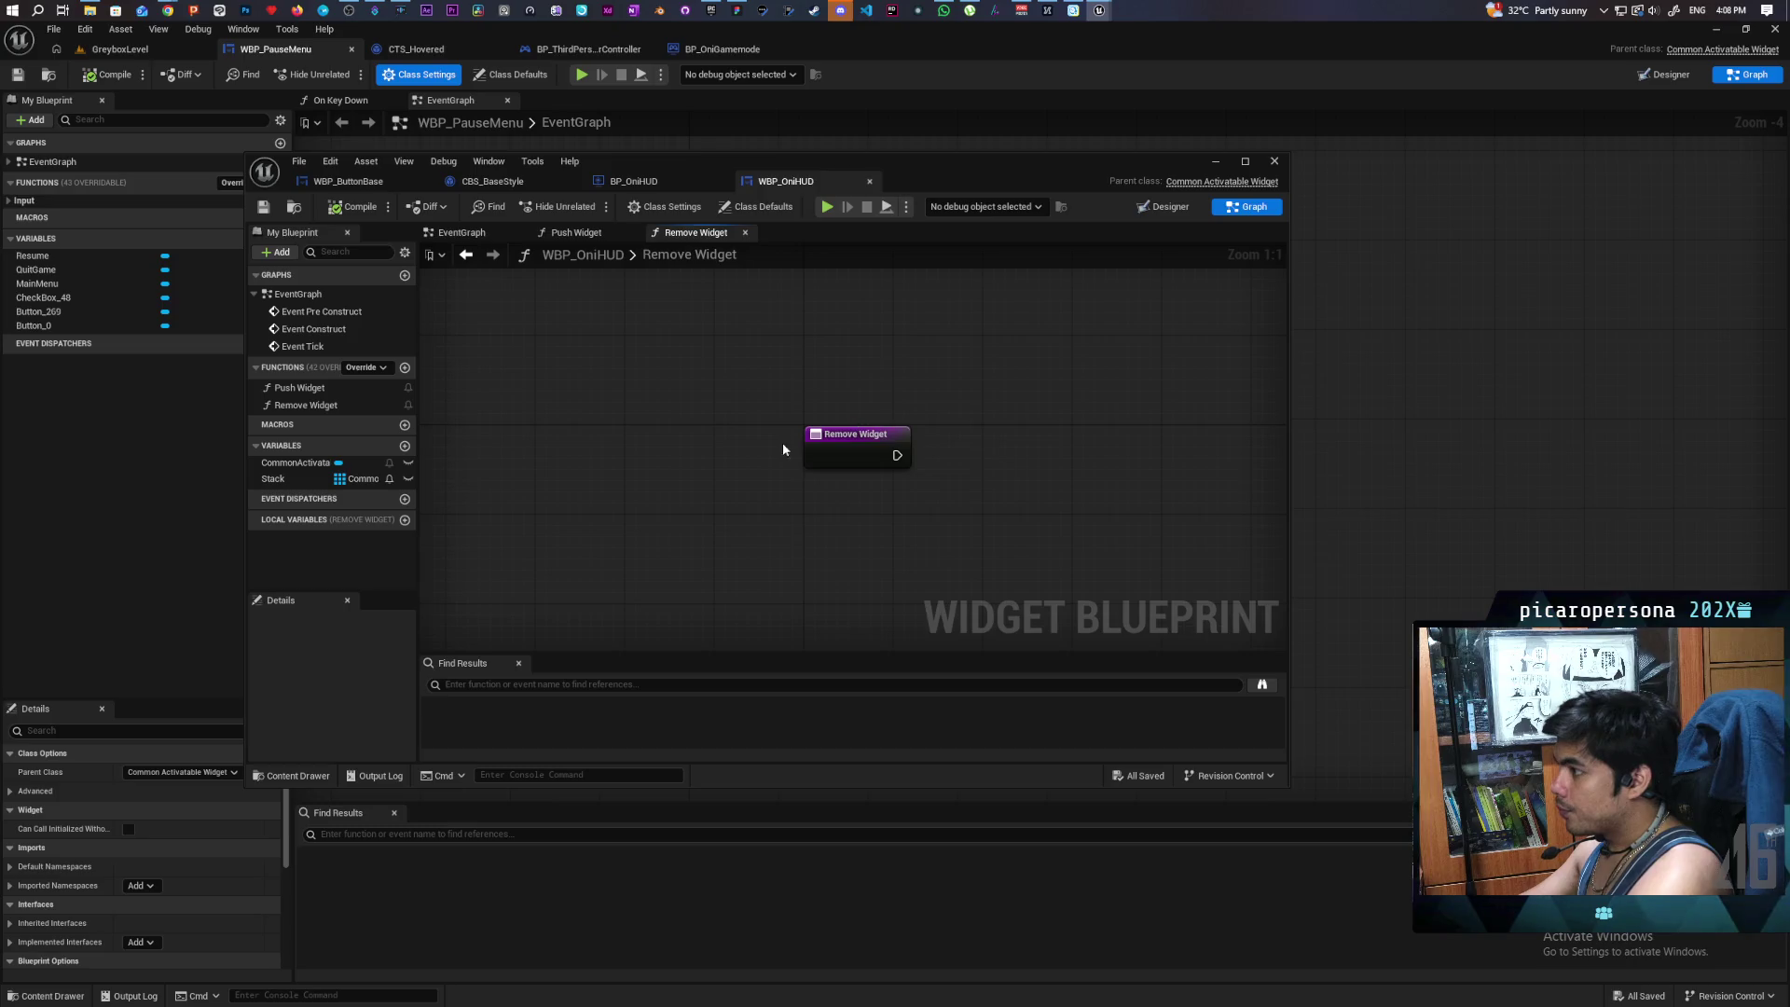
# - Call Remove Widget on the CommonActivatable widget stack, passing in Widget to Remove, and save
pyautogui.moveTo(300, 466)
pyautogui.mouseDown()
pyautogui.moveTo(621, 308)
pyautogui.moveTo(724, 335)
pyautogui.moveTo(798, 319)
pyautogui.moveTo(835, 380)
pyautogui.moveTo(787, 345)
pyautogui.moveTo(800, 373)
pyautogui.mouseUp()
pyautogui.write('remove')
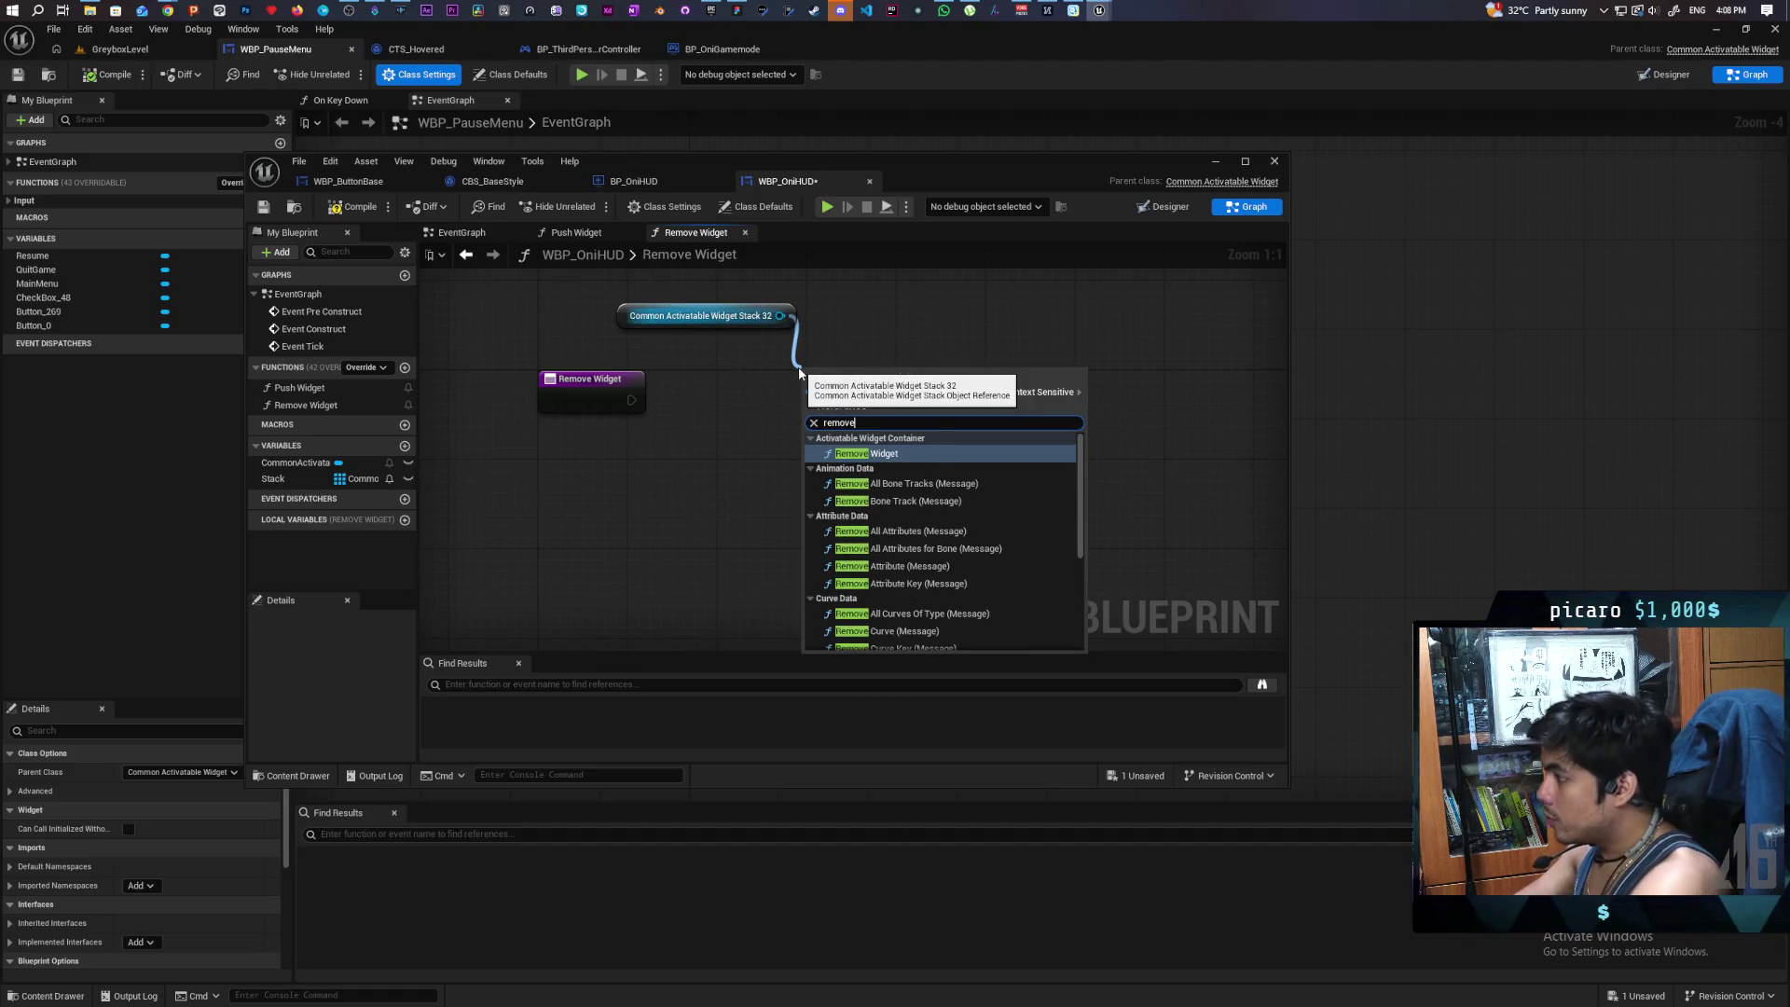
pyautogui.click(882, 455)
pyautogui.moveTo(810, 449)
pyautogui.mouseDown()
pyautogui.moveTo(602, 417)
pyautogui.moveTo(809, 399)
pyautogui.mouseUp()
pyautogui.moveTo(780, 315); pyautogui.dragTo(808, 420)
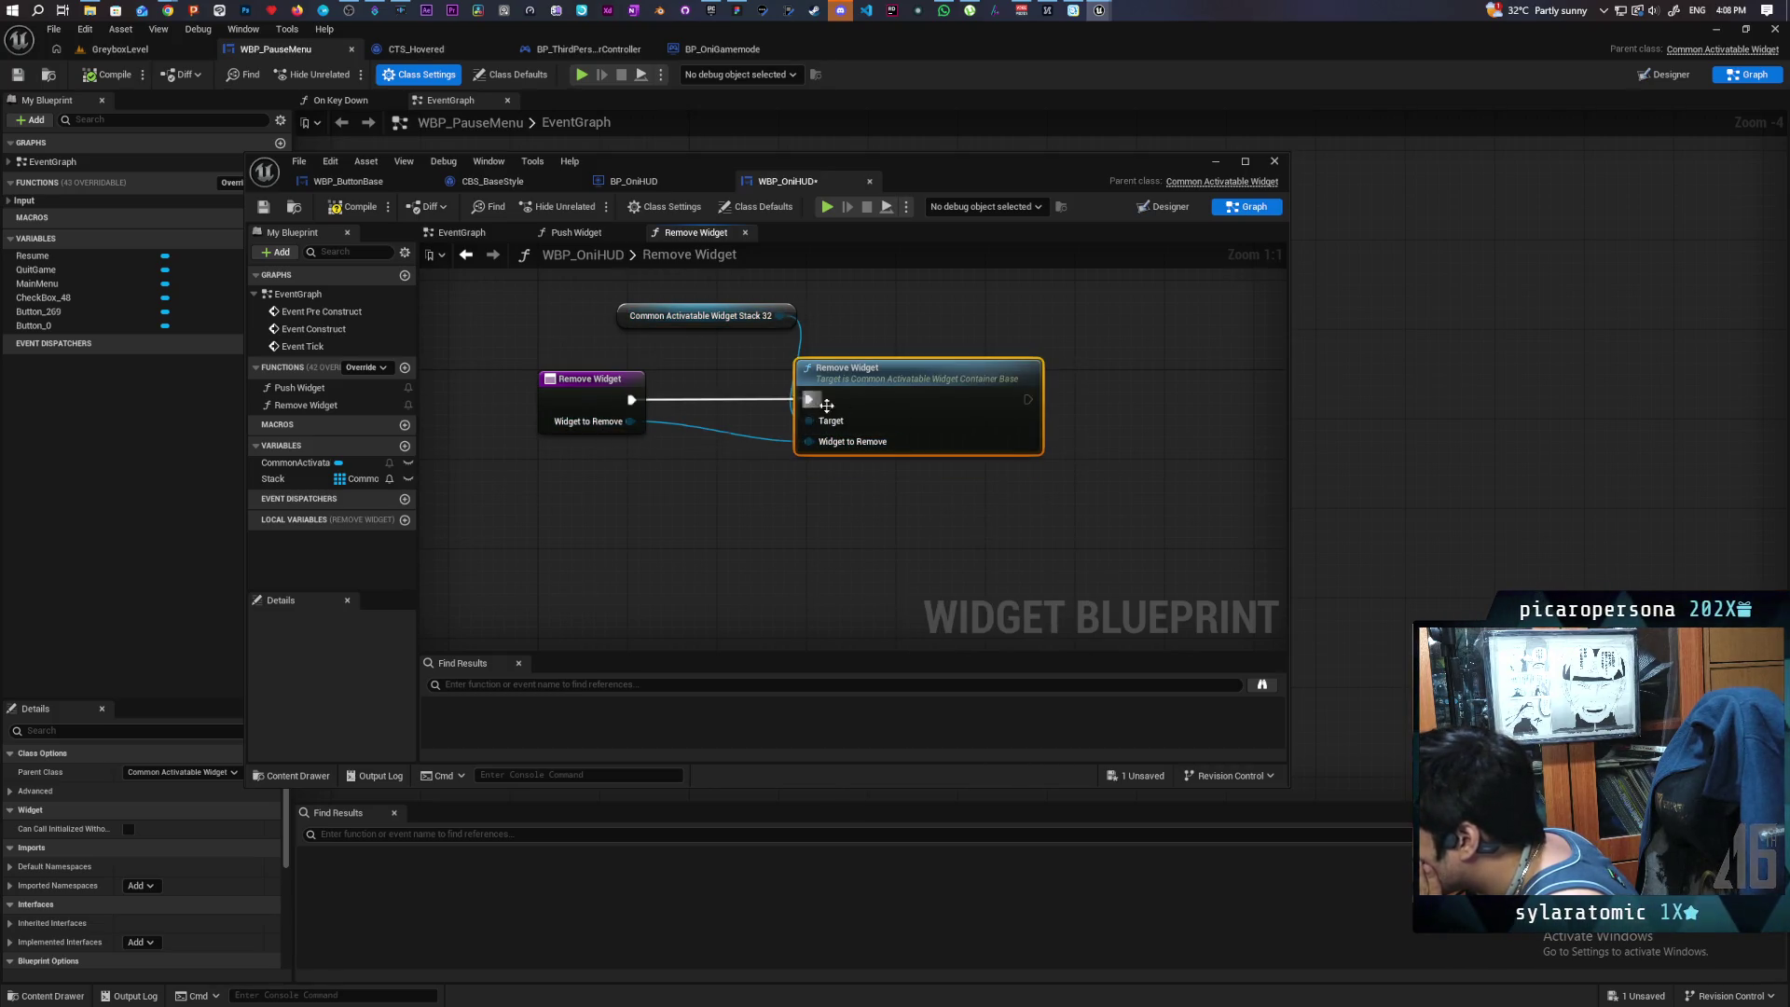
pyautogui.click(264, 207)
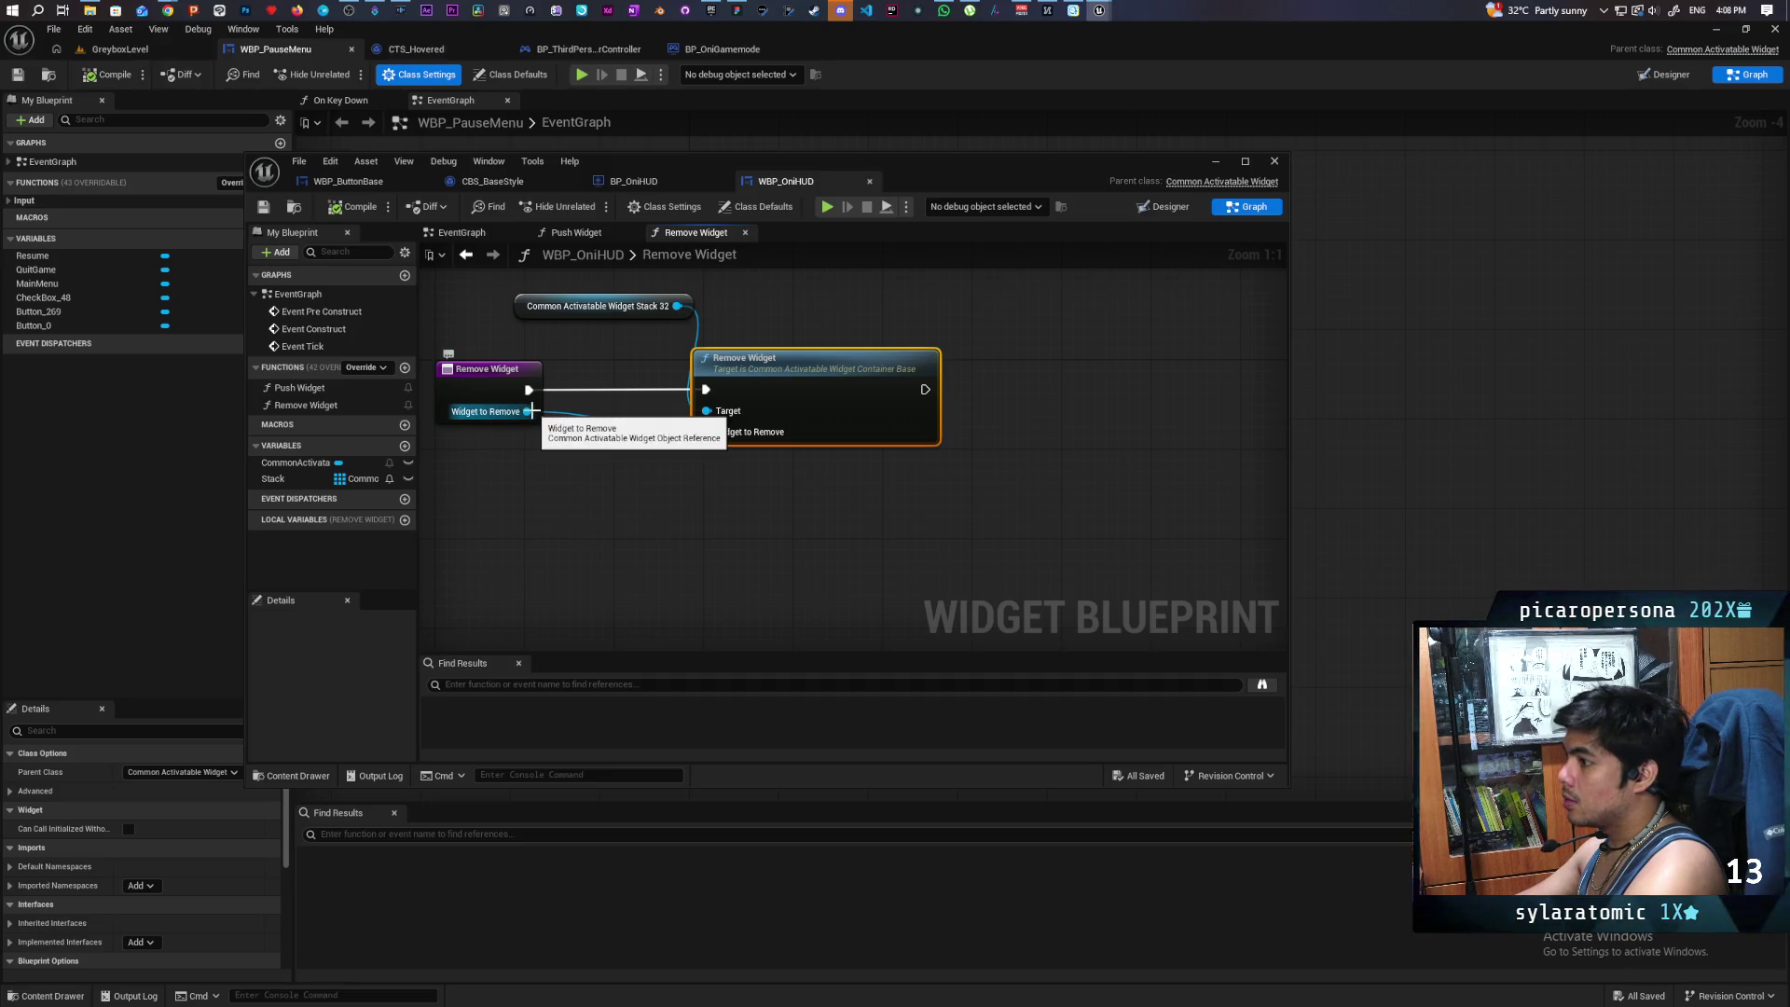
# - Chain a Remove Item node on the Stack array after the Remove Widget call and save
pyautogui.moveTo(280, 478)
pyautogui.mouseDown()
pyautogui.moveTo(908, 434)
pyautogui.moveTo(909, 304)
pyautogui.moveTo(992, 366)
pyautogui.mouseUp()
pyautogui.click(924, 315)
pyautogui.write('remove')
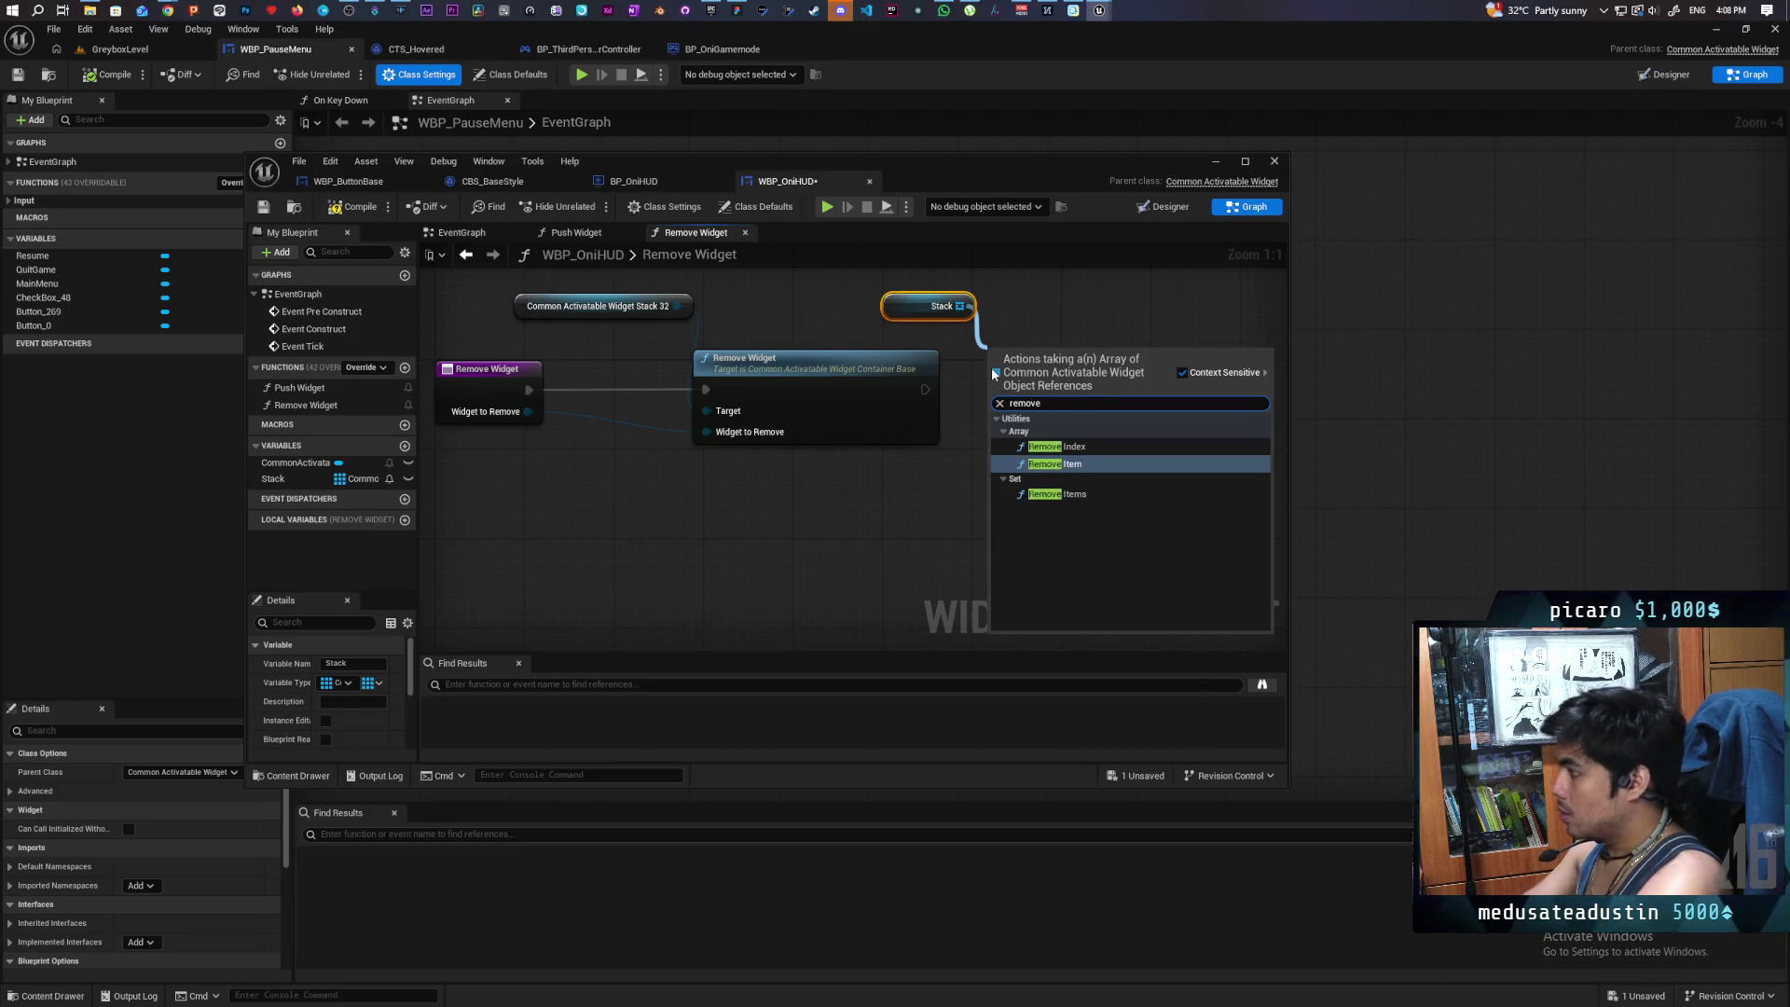
pyautogui.click(1055, 464)
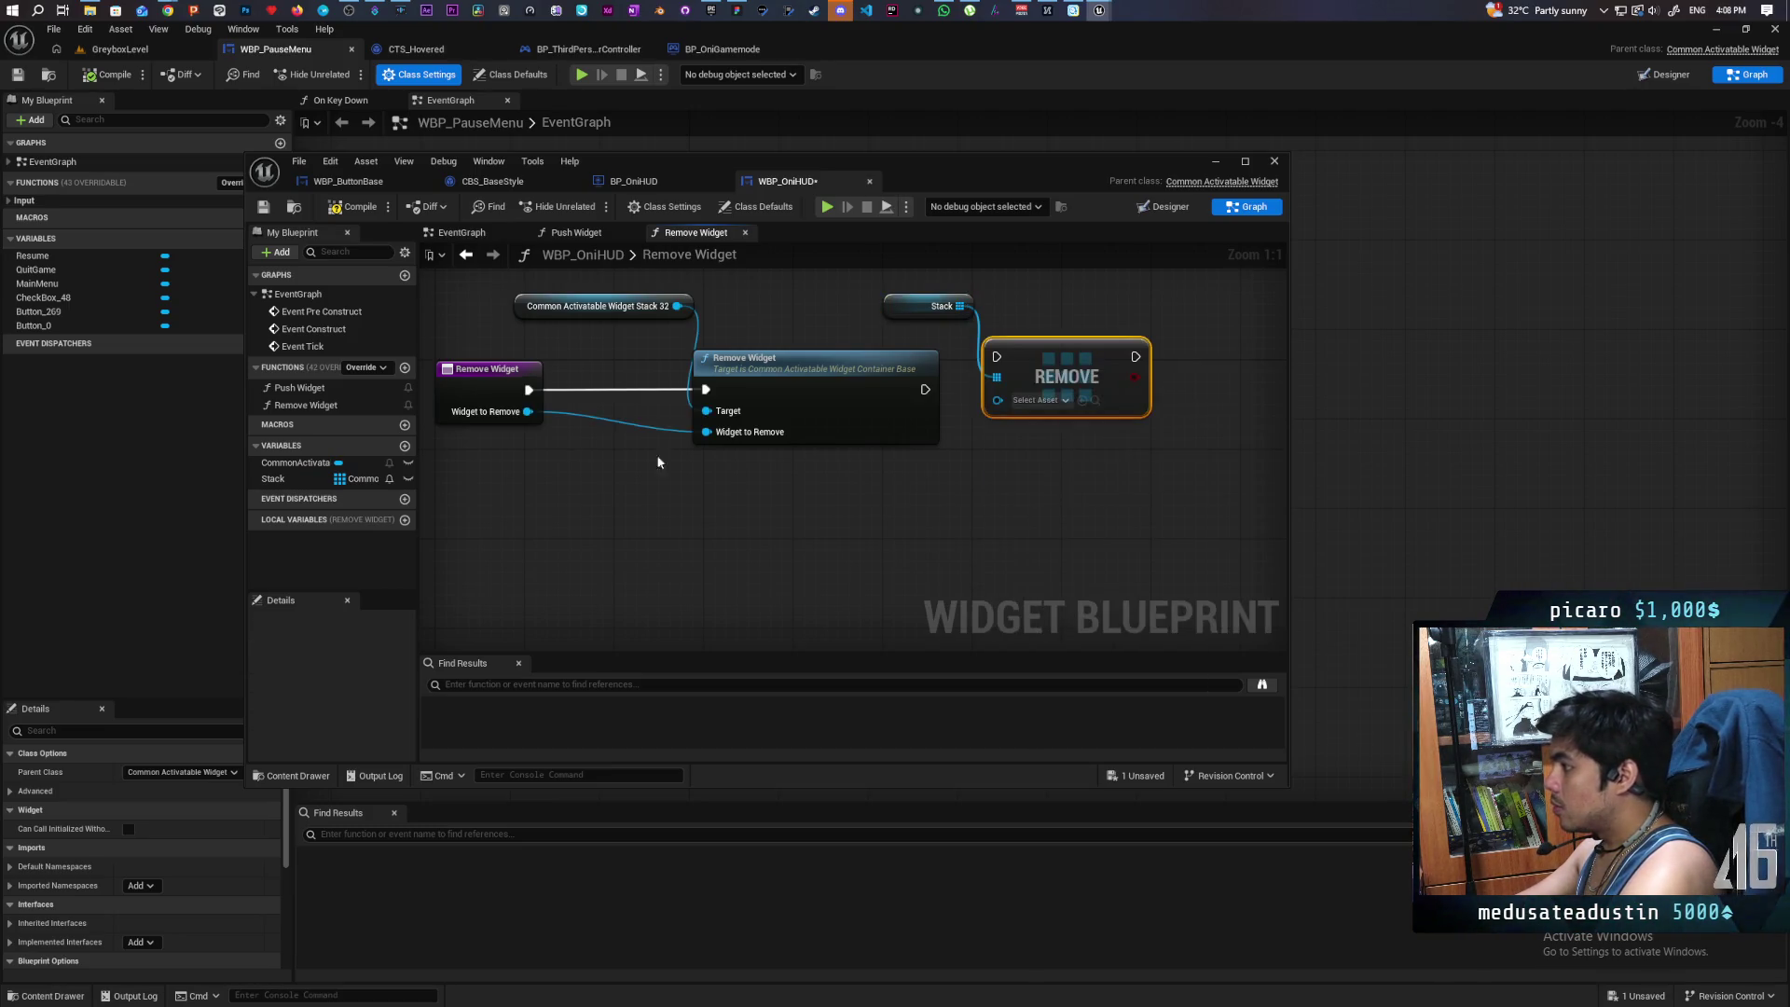
pyautogui.moveTo(1039, 401); pyautogui.dragTo(1039, 423)
pyautogui.moveTo(925, 389); pyautogui.dragTo(997, 390)
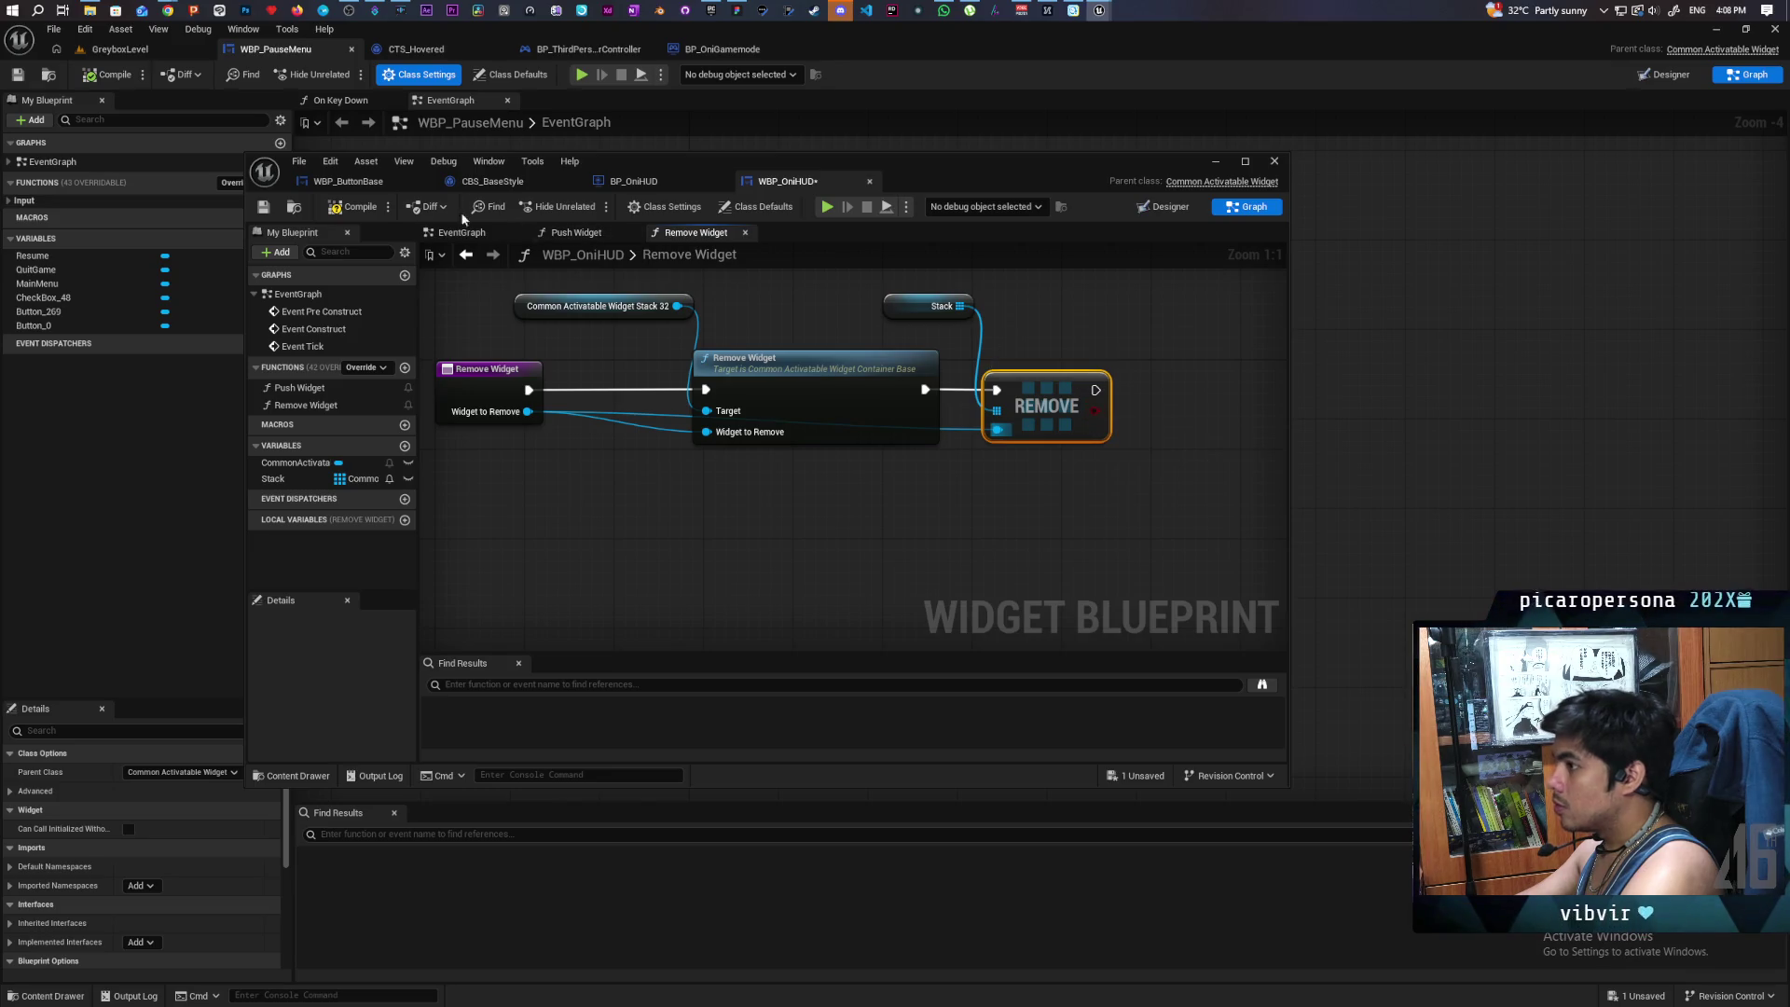
pyautogui.hotkey('ctrl', 's')
# - Add an Is Empty check on Stack below the Remove node and save
pyautogui.moveTo(1160, 351); pyautogui.dragTo(898, 391)
pyautogui.moveTo(696, 346); pyautogui.dragTo(886, 350)
pyautogui.write('is empty')
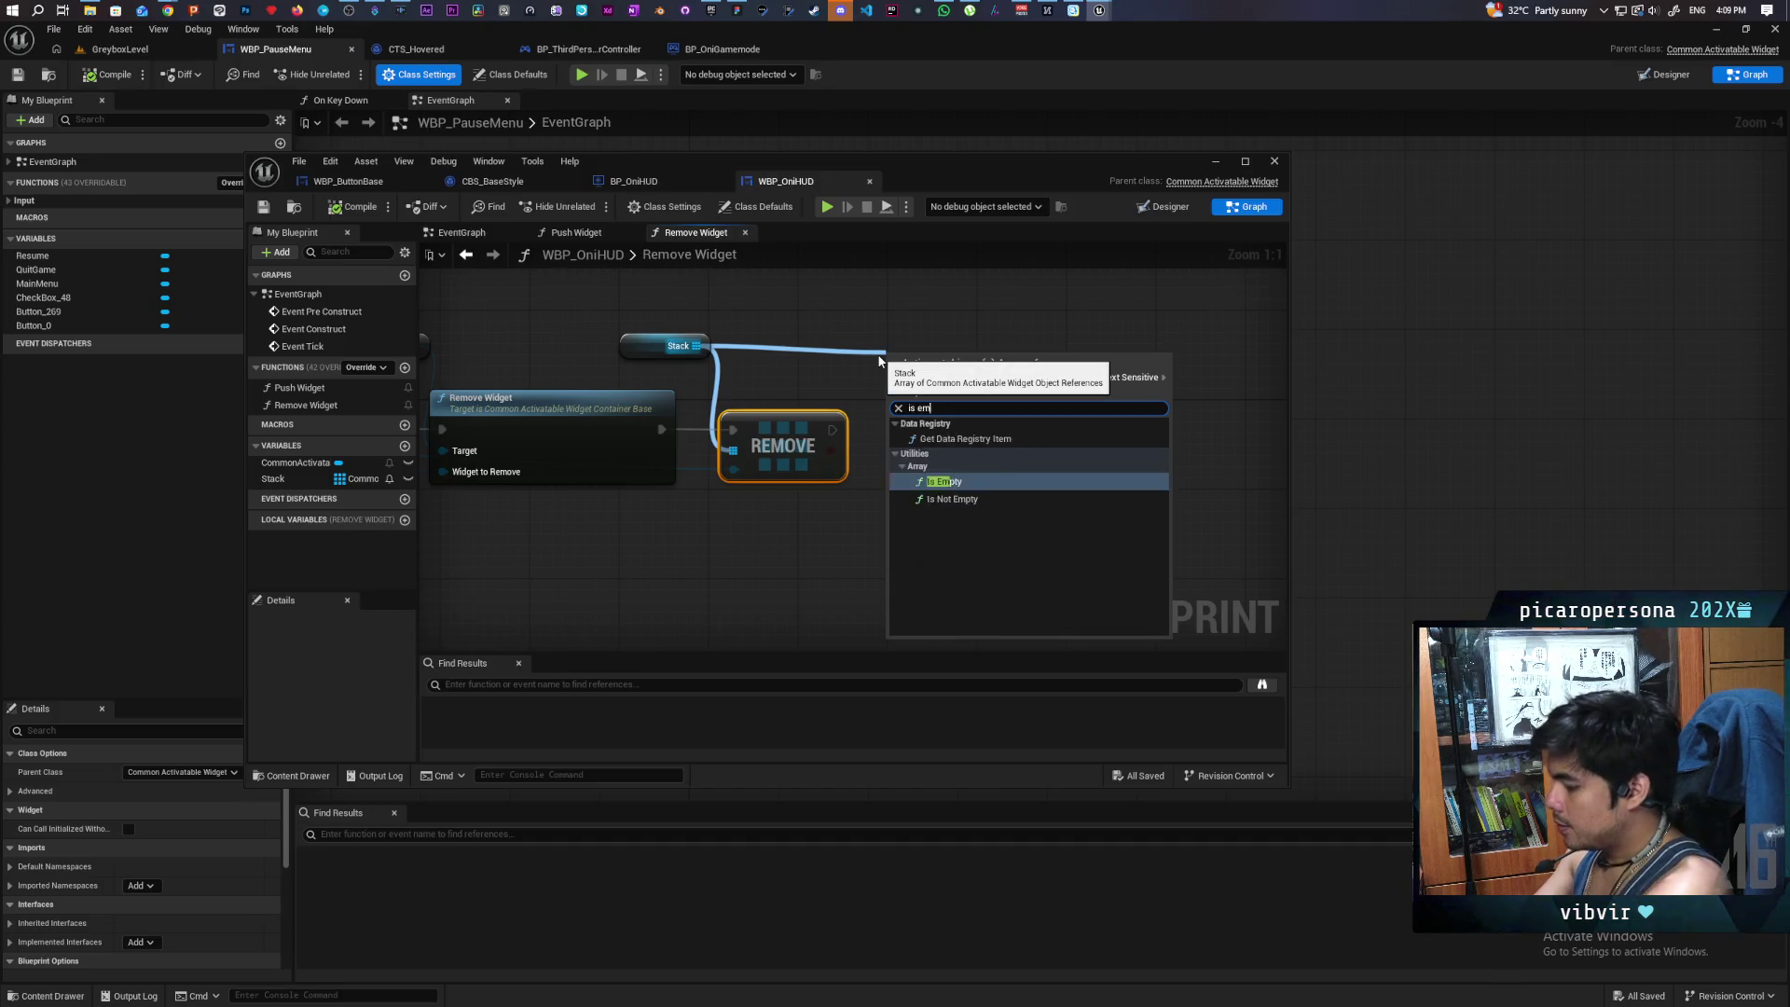
pyautogui.press('Return')
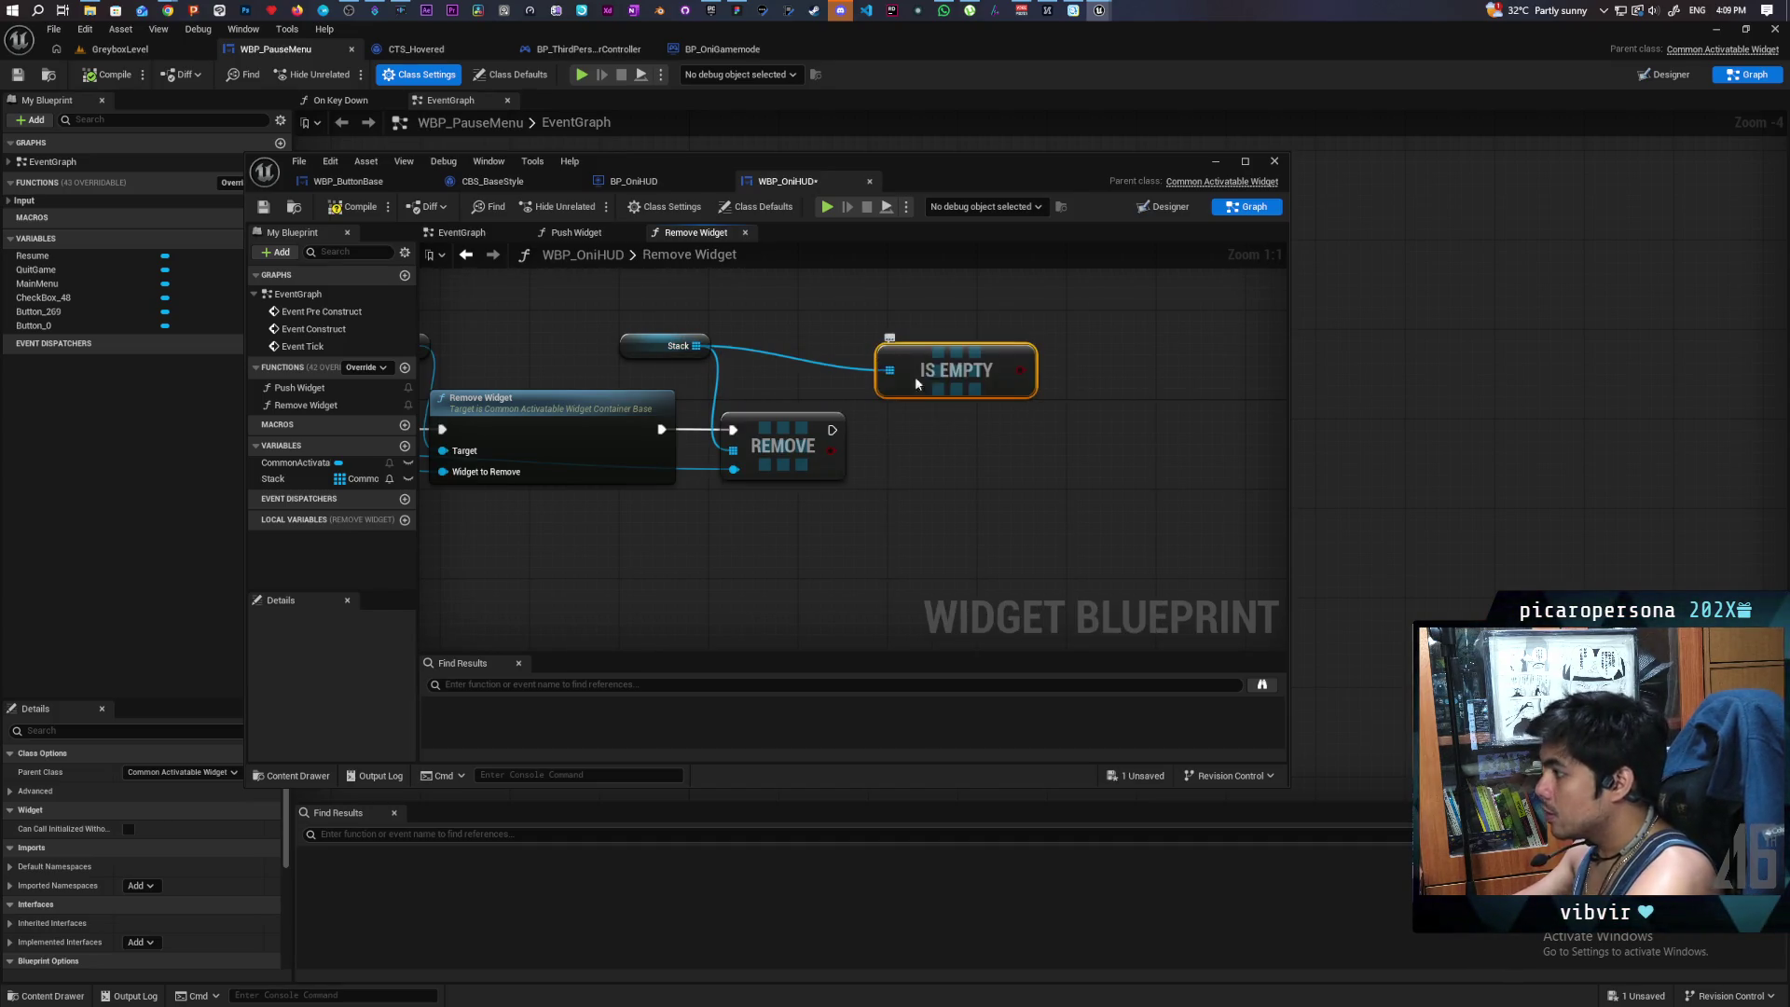
pyautogui.moveTo(945, 370)
pyautogui.mouseDown()
pyautogui.moveTo(888, 559)
pyautogui.moveTo(754, 559)
pyautogui.mouseUp()
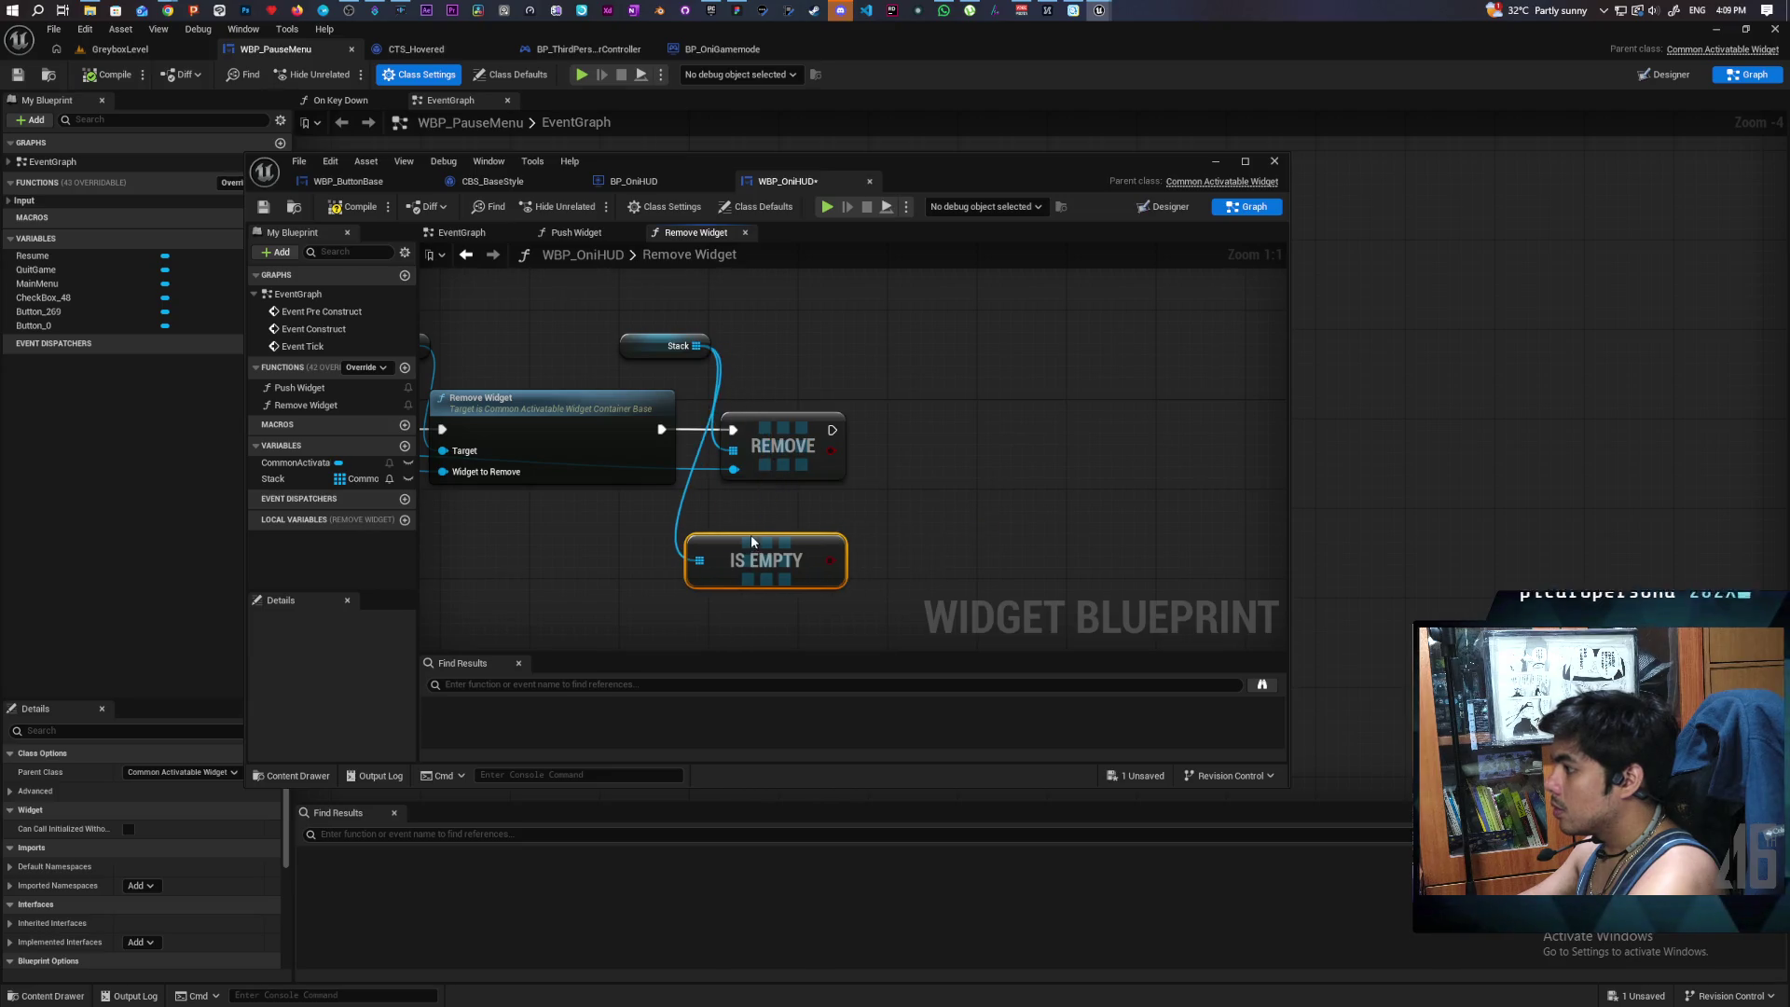
pyautogui.click(263, 207)
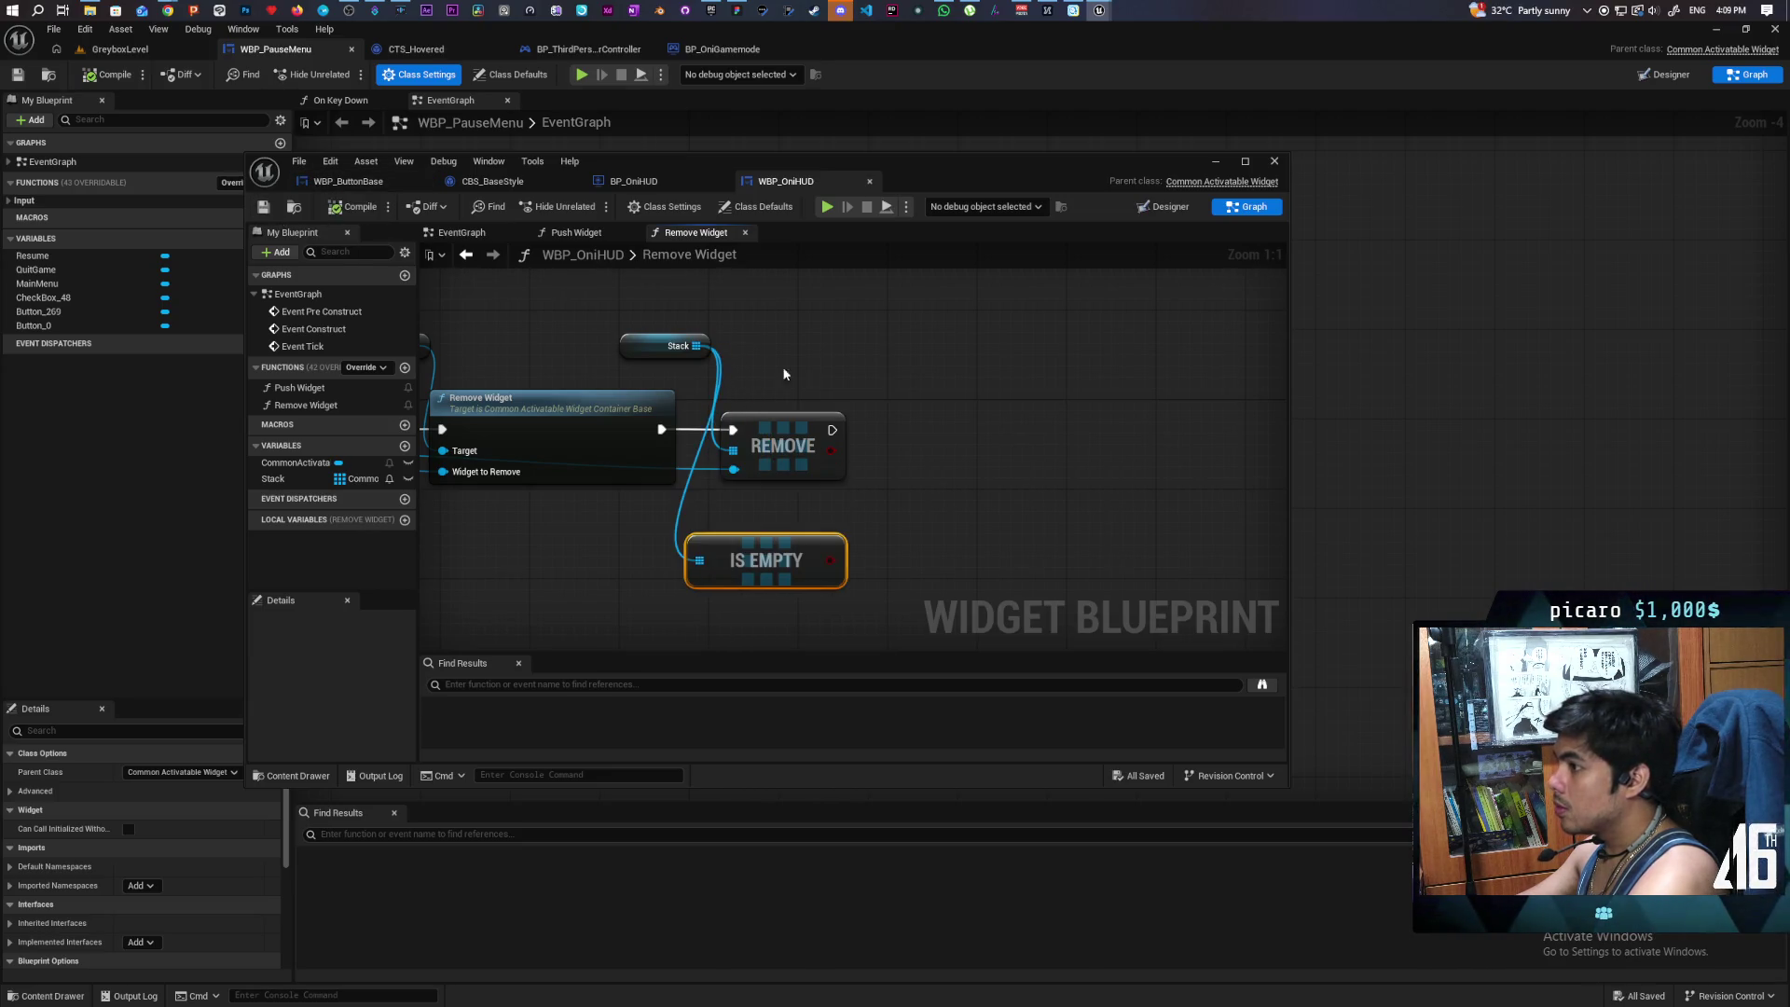
# - Add a Branch after Remove, with Is Empty as its condition
pyautogui.moveTo(987, 436); pyautogui.dragTo(899, 411)
pyautogui.click(854, 401)
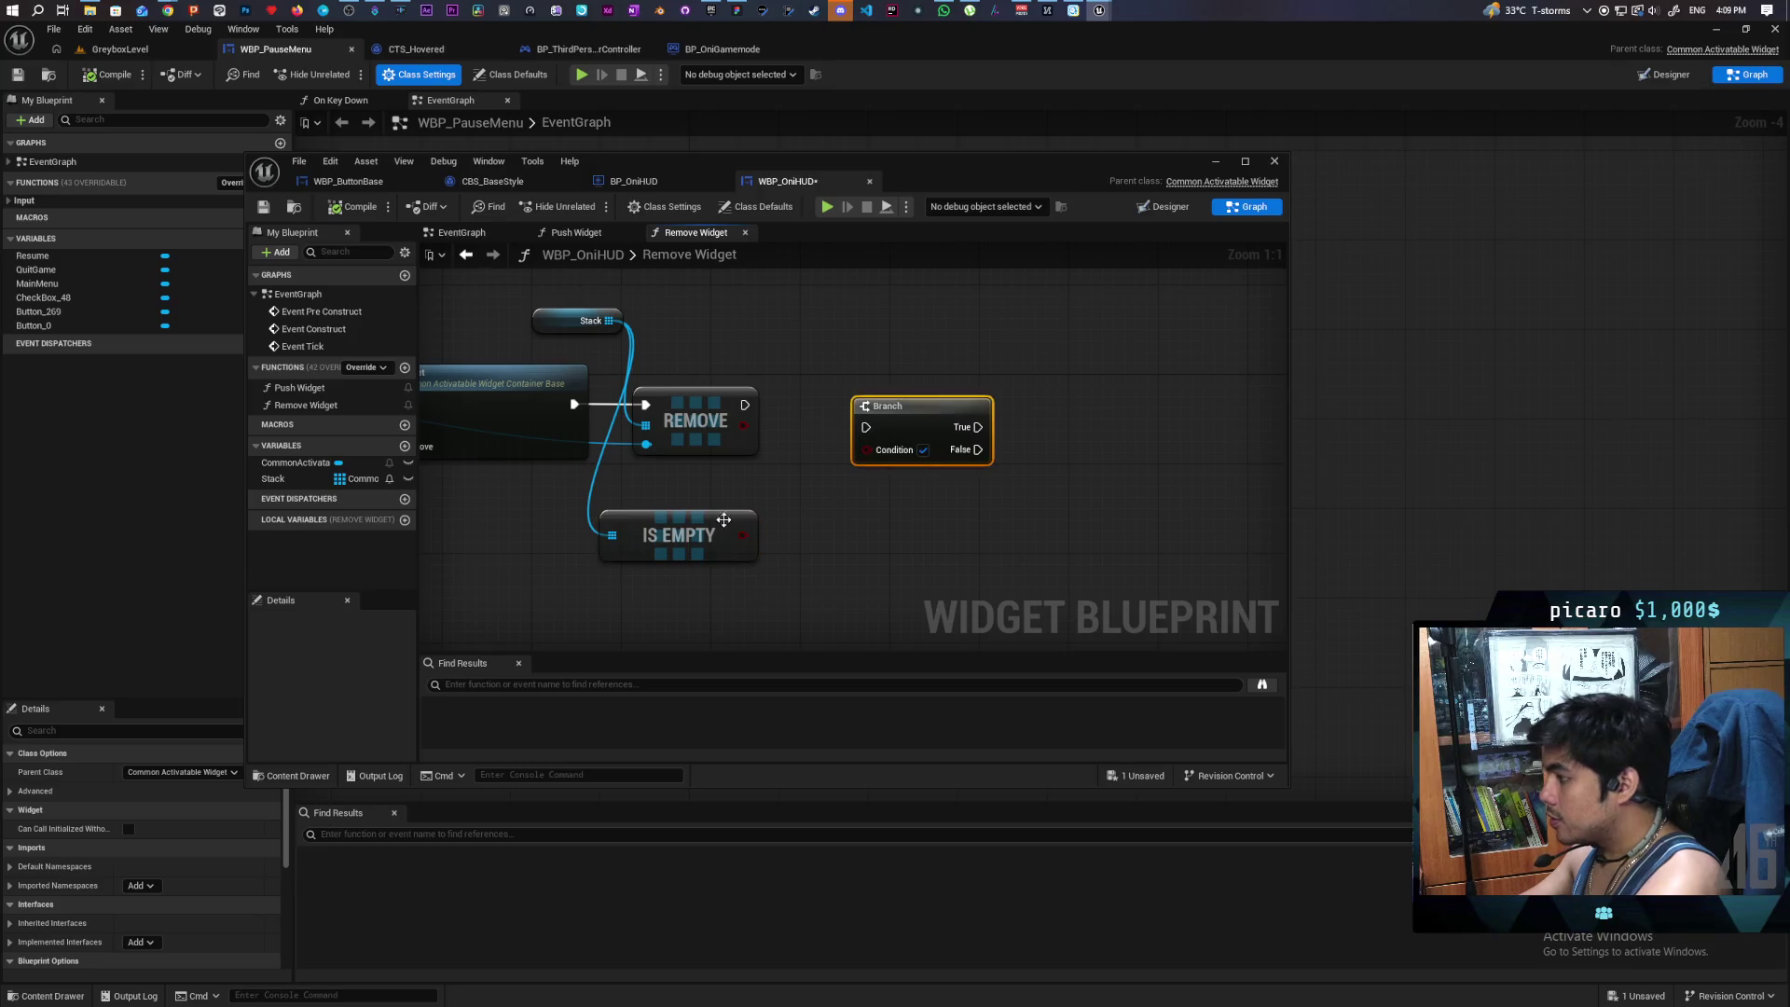
pyautogui.moveTo(743, 534); pyautogui.dragTo(866, 449)
pyautogui.moveTo(744, 404)
pyautogui.mouseDown()
pyautogui.moveTo(866, 427)
pyautogui.moveTo(898, 400)
pyautogui.mouseUp()
pyautogui.click(732, 512)
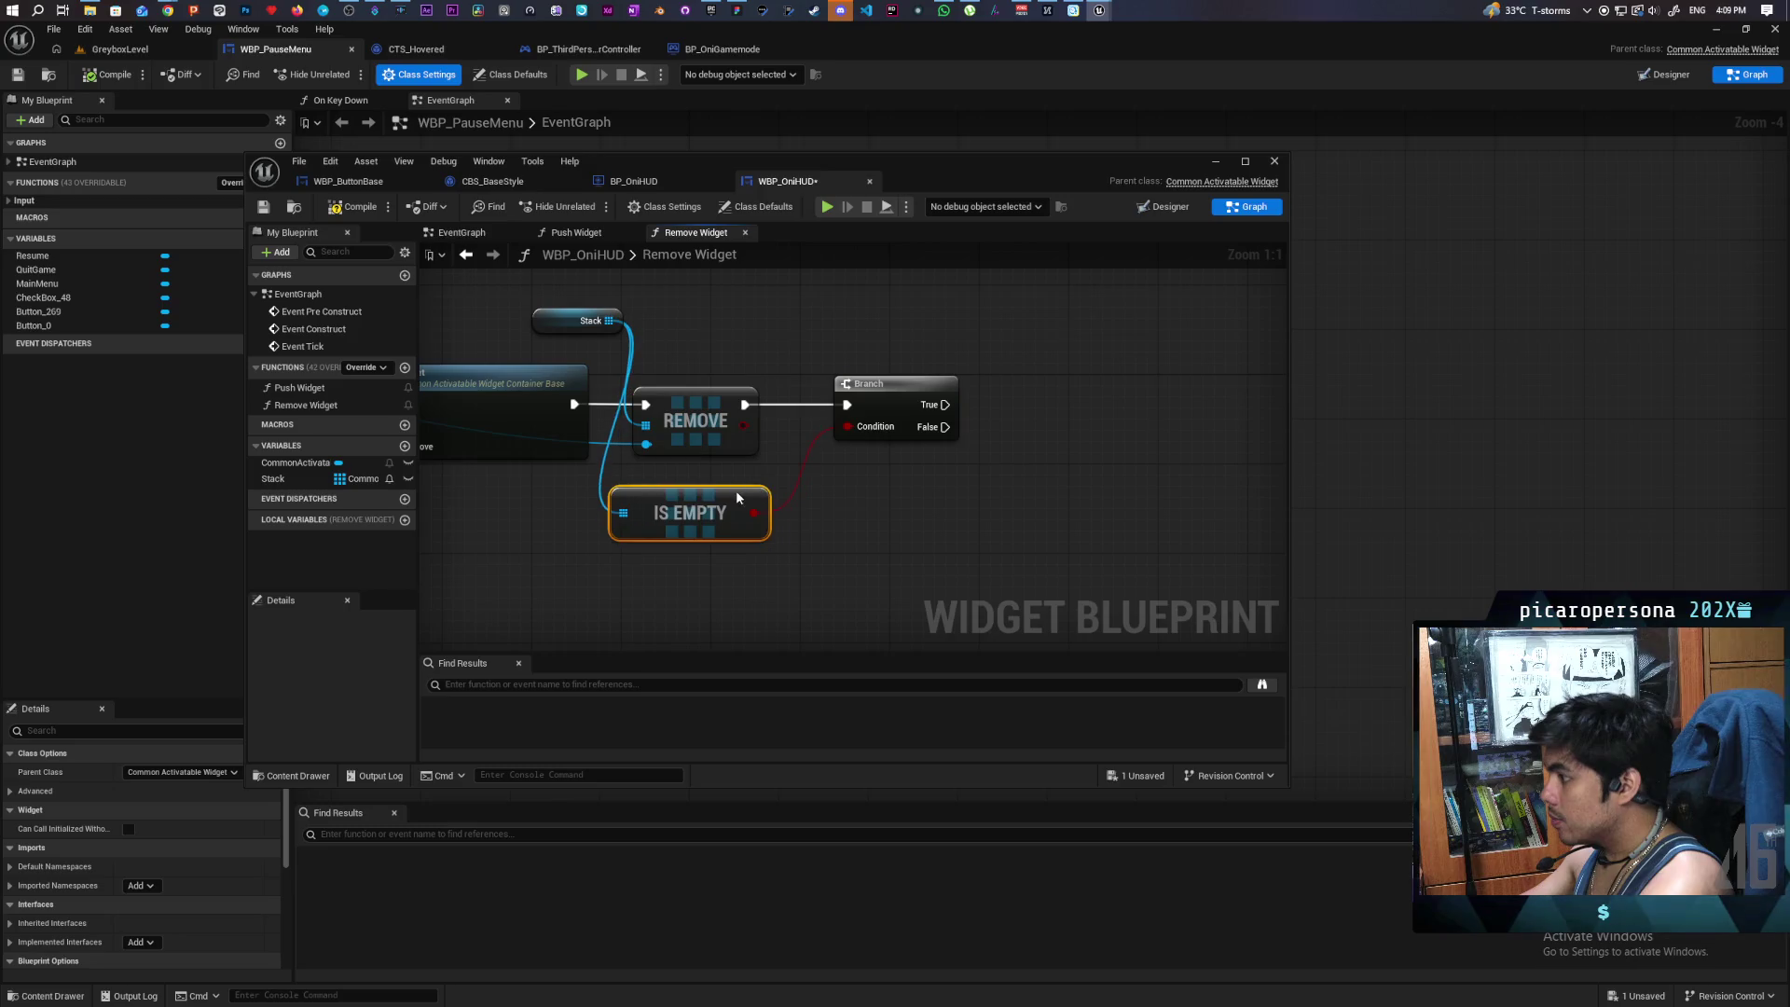
# - On the Branch's True output, call Set Input Mode Game Only
pyautogui.moveTo(1005, 375); pyautogui.dragTo(888, 411)
pyautogui.rightClick(884, 411)
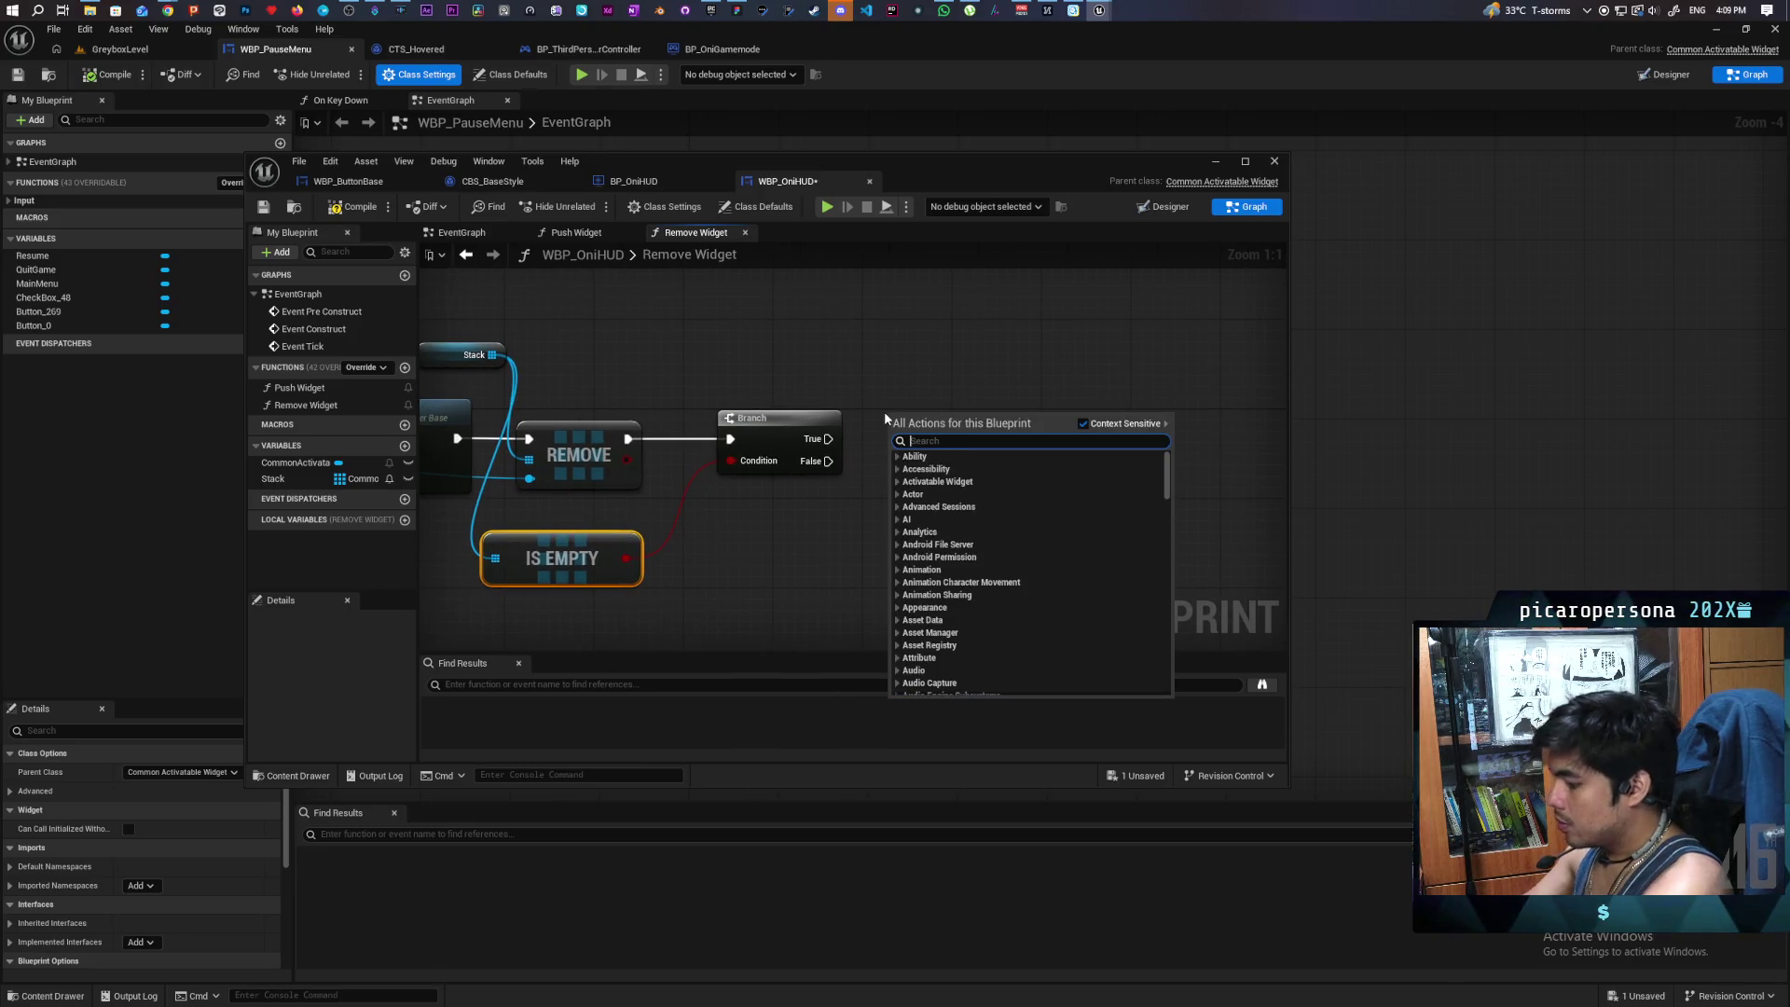
pyautogui.write('ga')
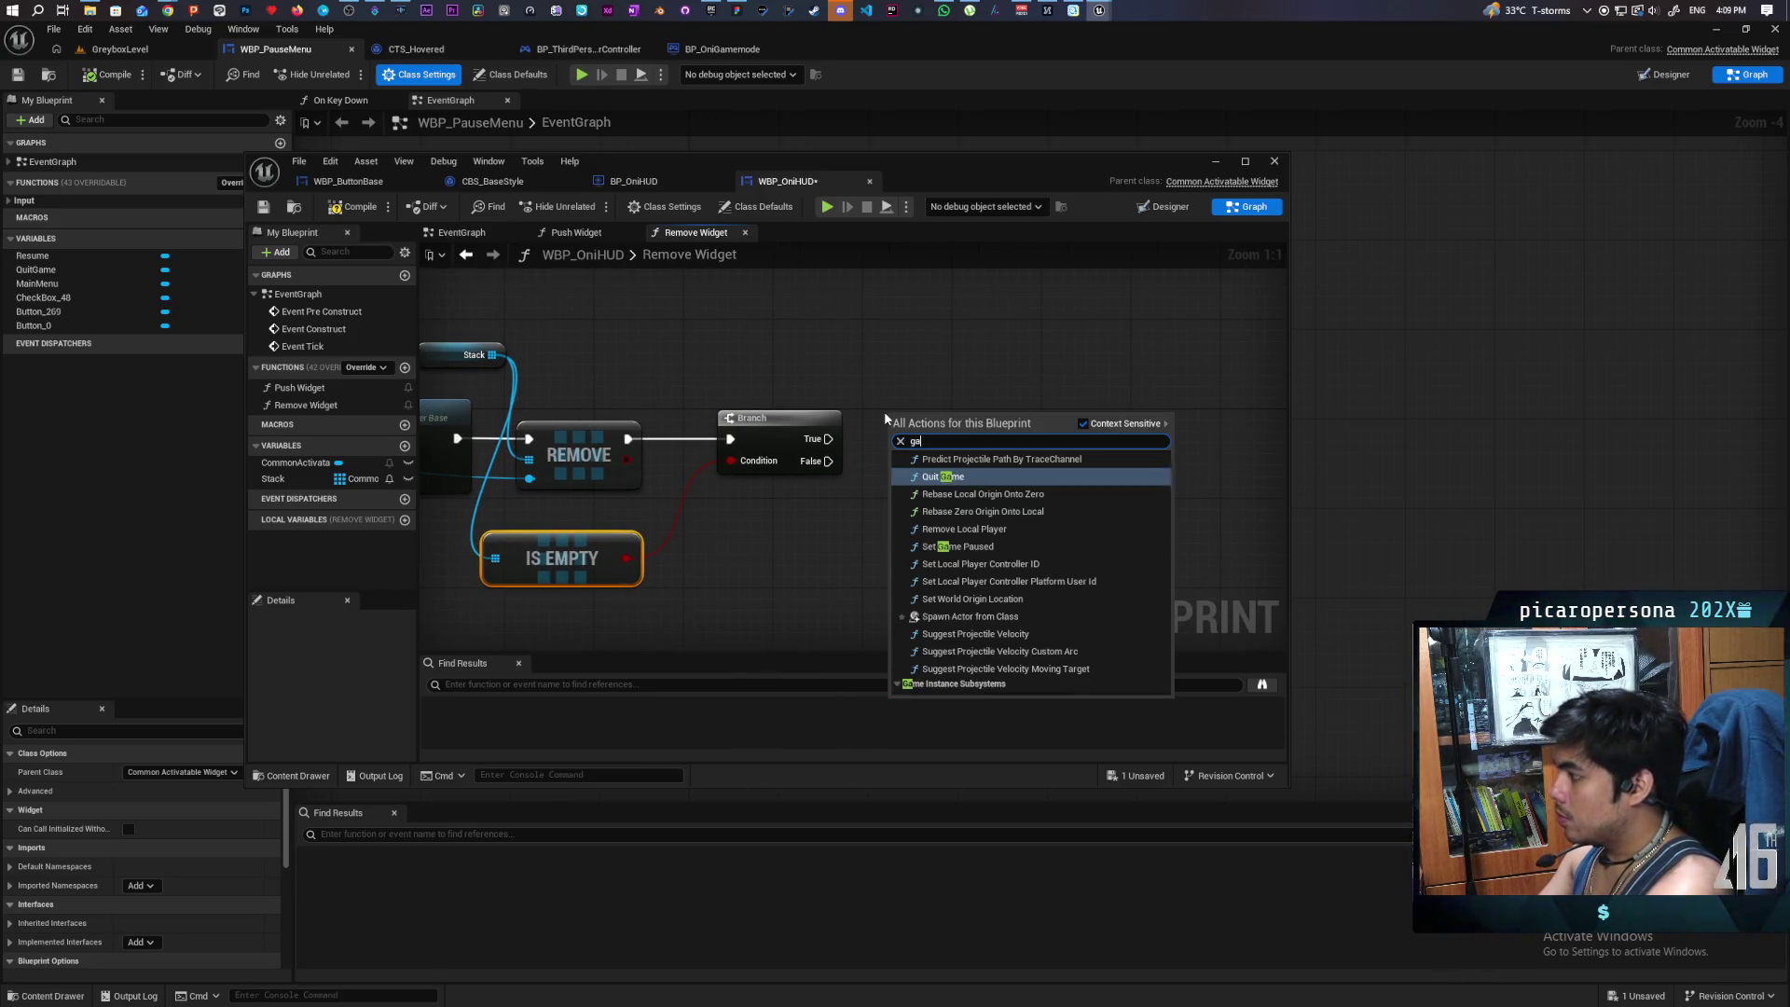
pyautogui.write('me onl')
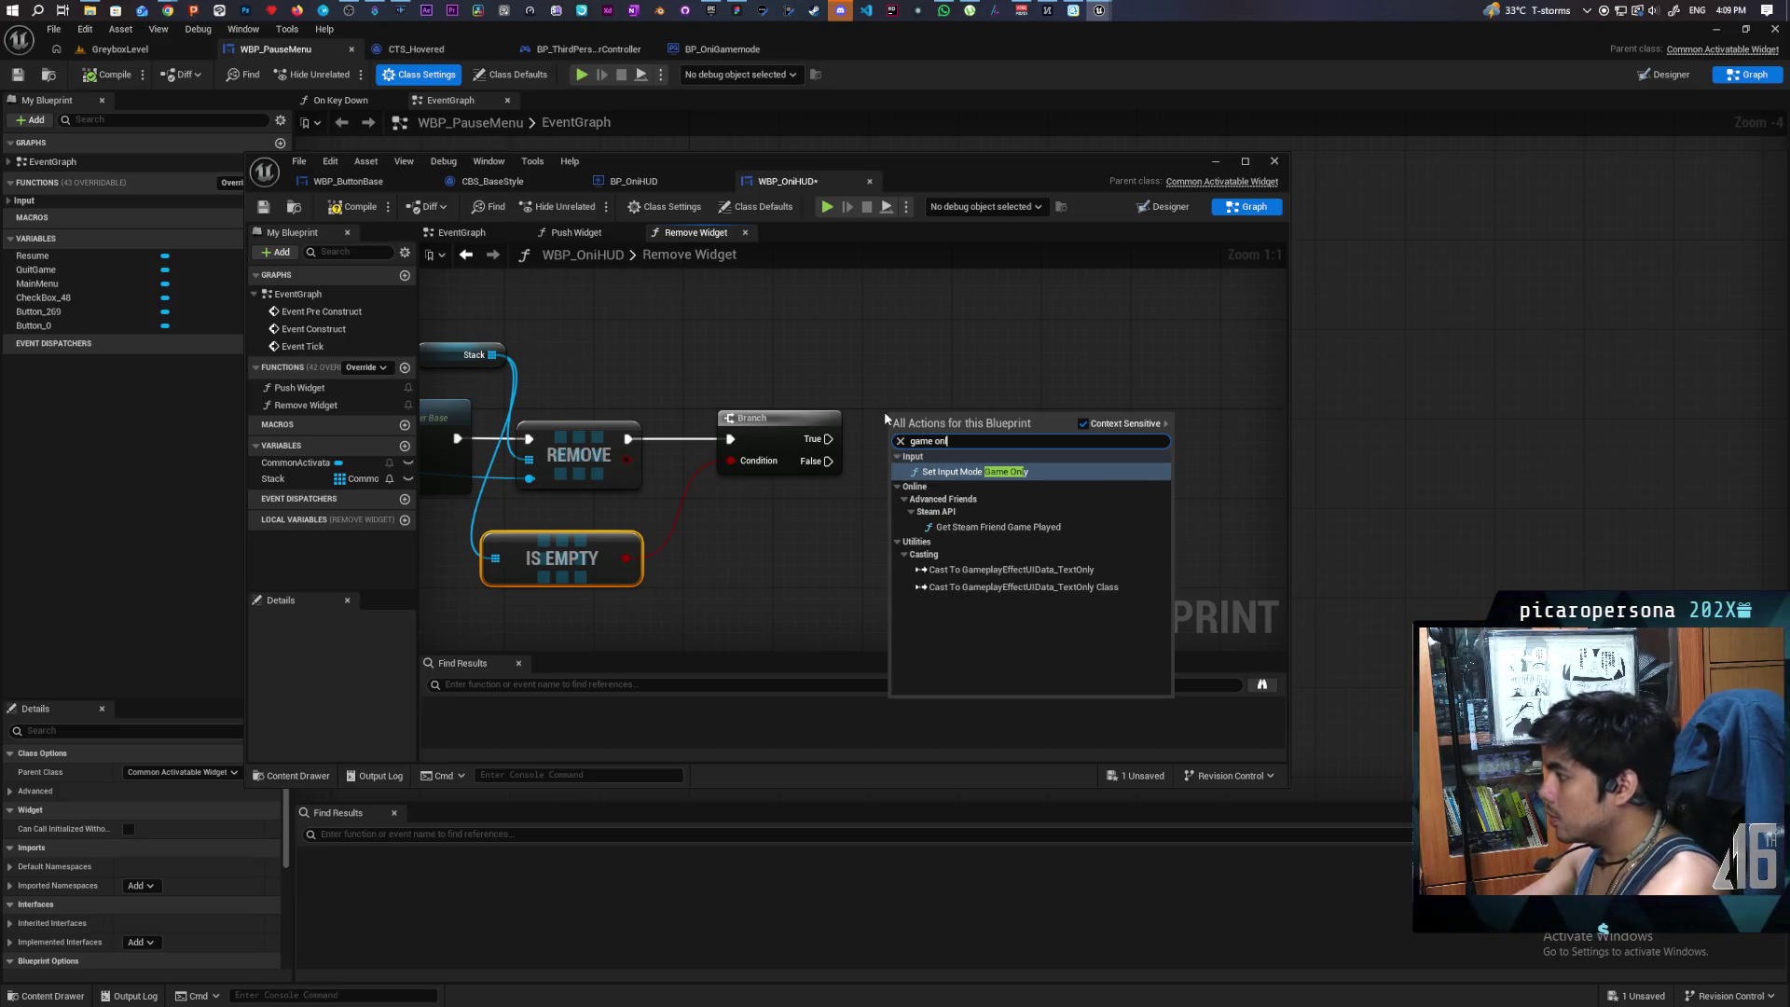
pyautogui.press('Return')
pyautogui.moveTo(828, 438); pyautogui.dragTo(993, 439)
# - Feed Get Owning Player into Set Input Mode Game Only and save
pyautogui.rightClick(798, 520)
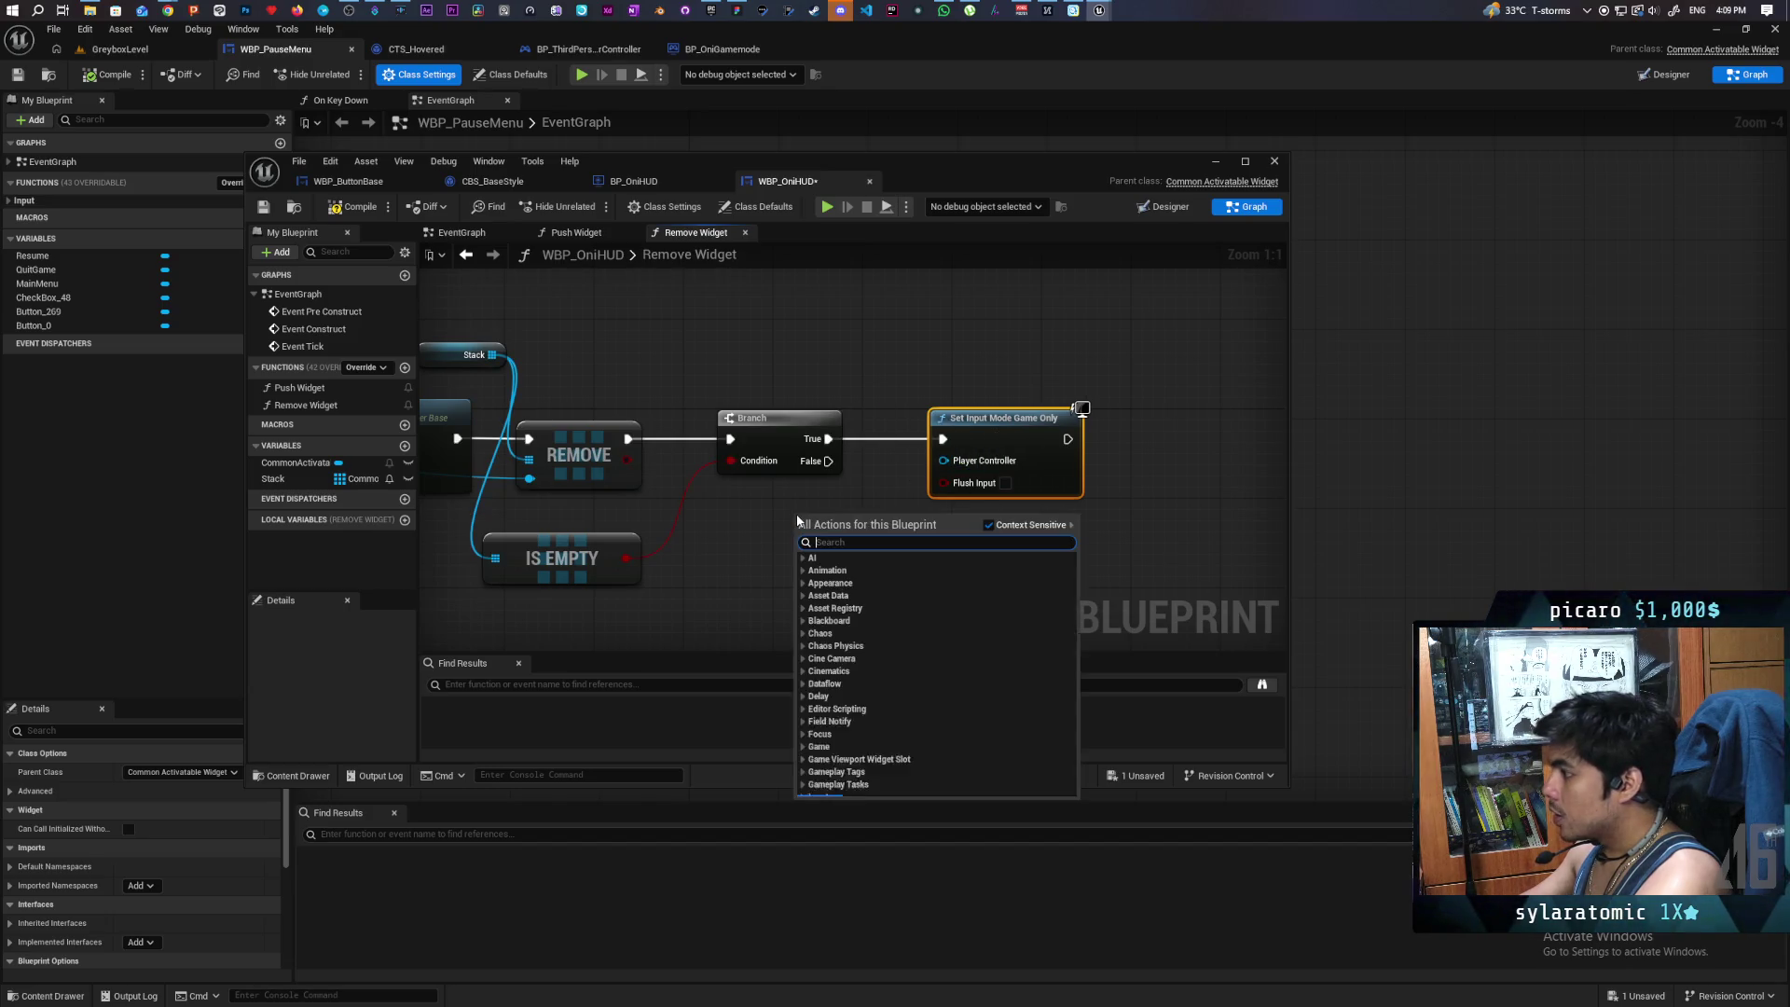
pyautogui.write('owning')
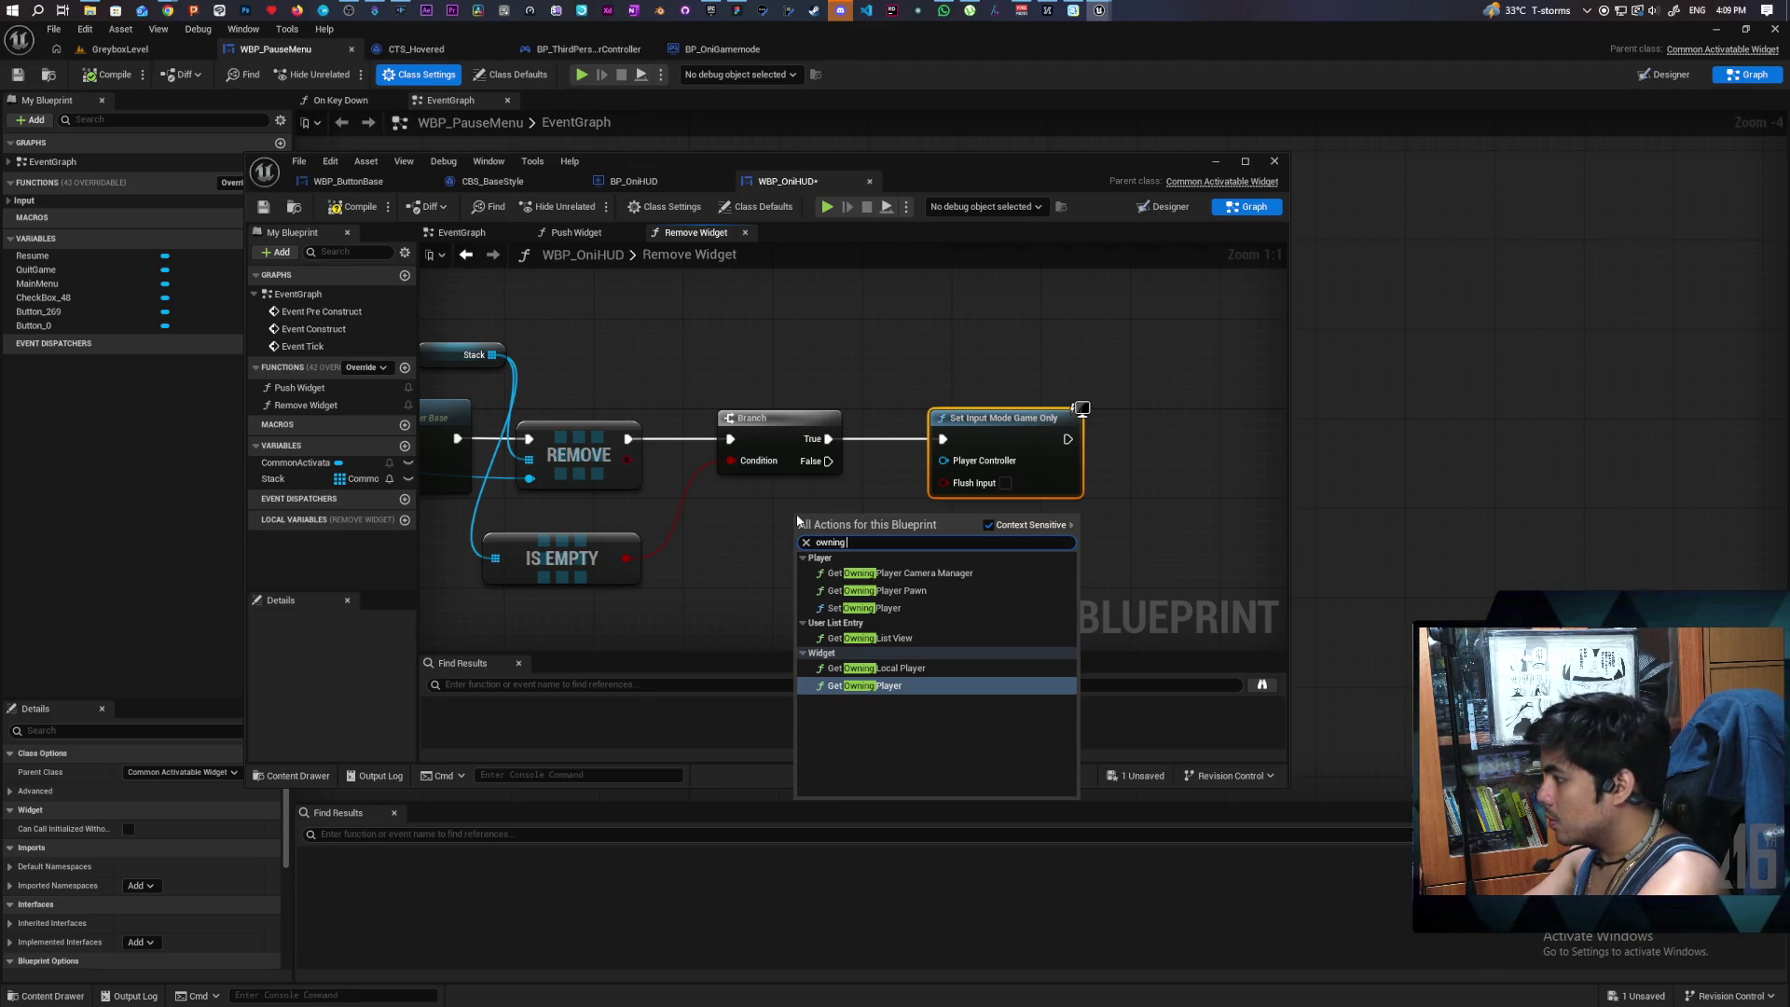
pyautogui.press('Return')
pyautogui.moveTo(944, 572)
pyautogui.mouseDown()
pyautogui.moveTo(851, 571)
pyautogui.moveTo(943, 492)
pyautogui.moveTo(944, 460)
pyautogui.mouseUp()
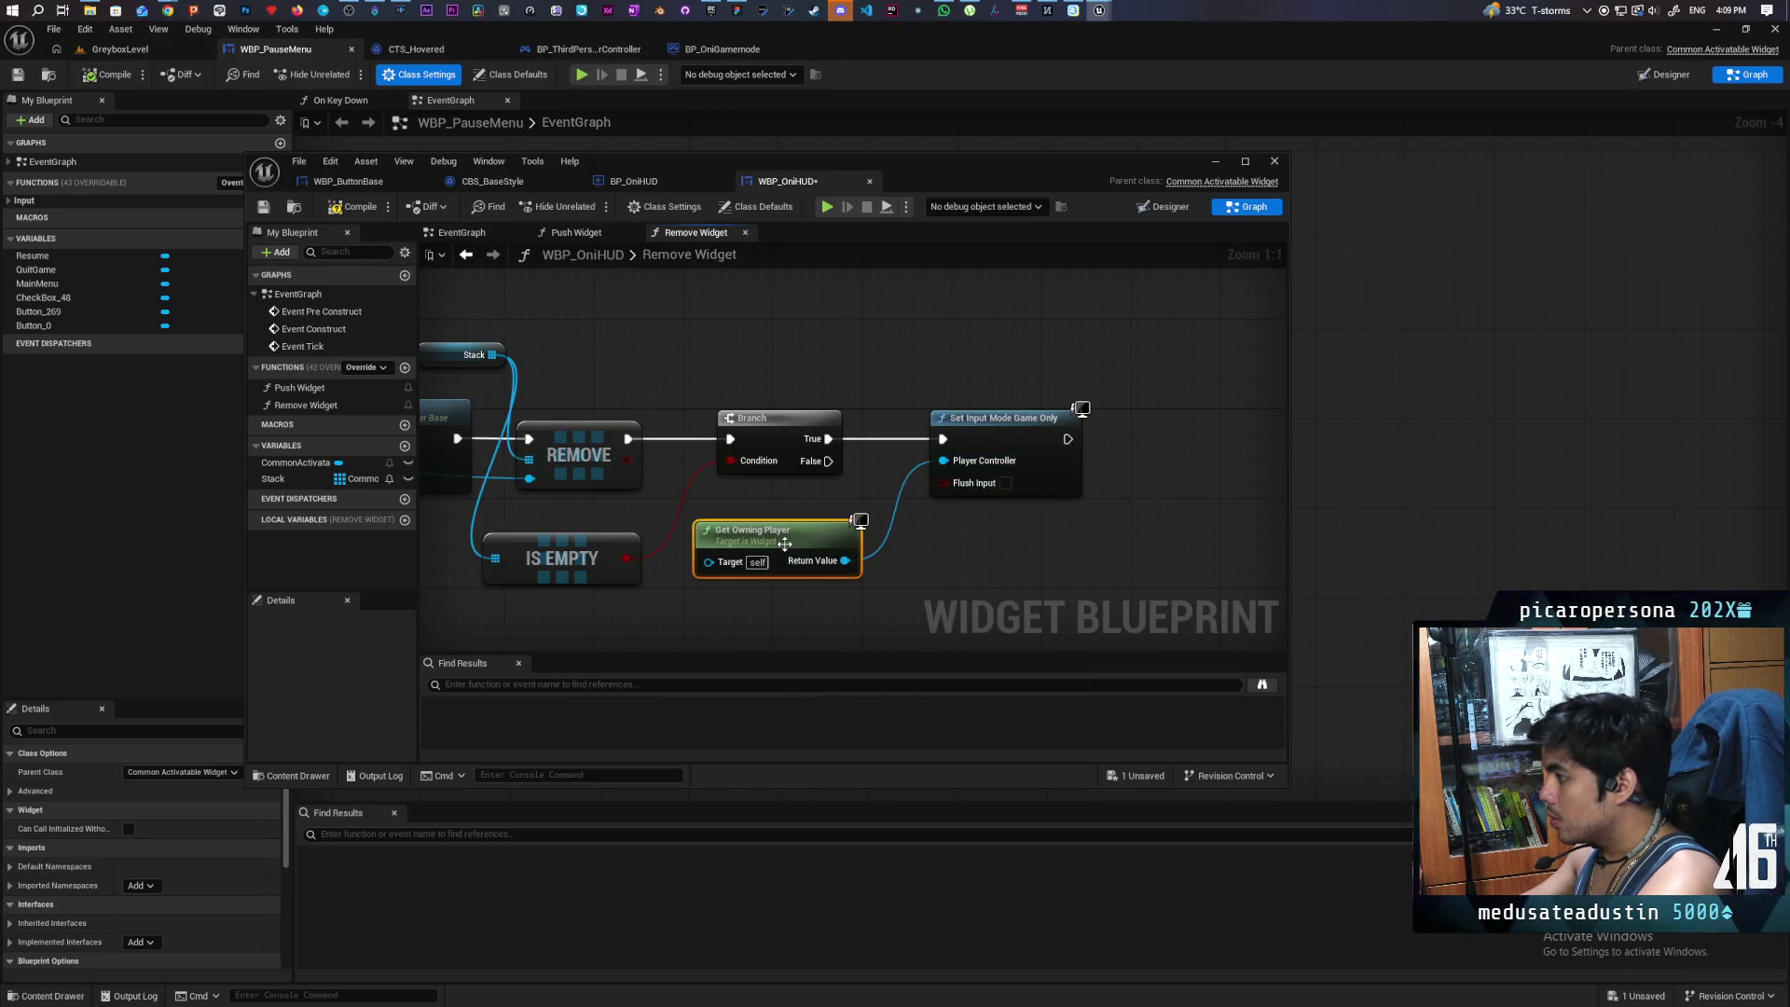
pyautogui.moveTo(782, 544); pyautogui.dragTo(826, 547)
pyautogui.click(343, 211)
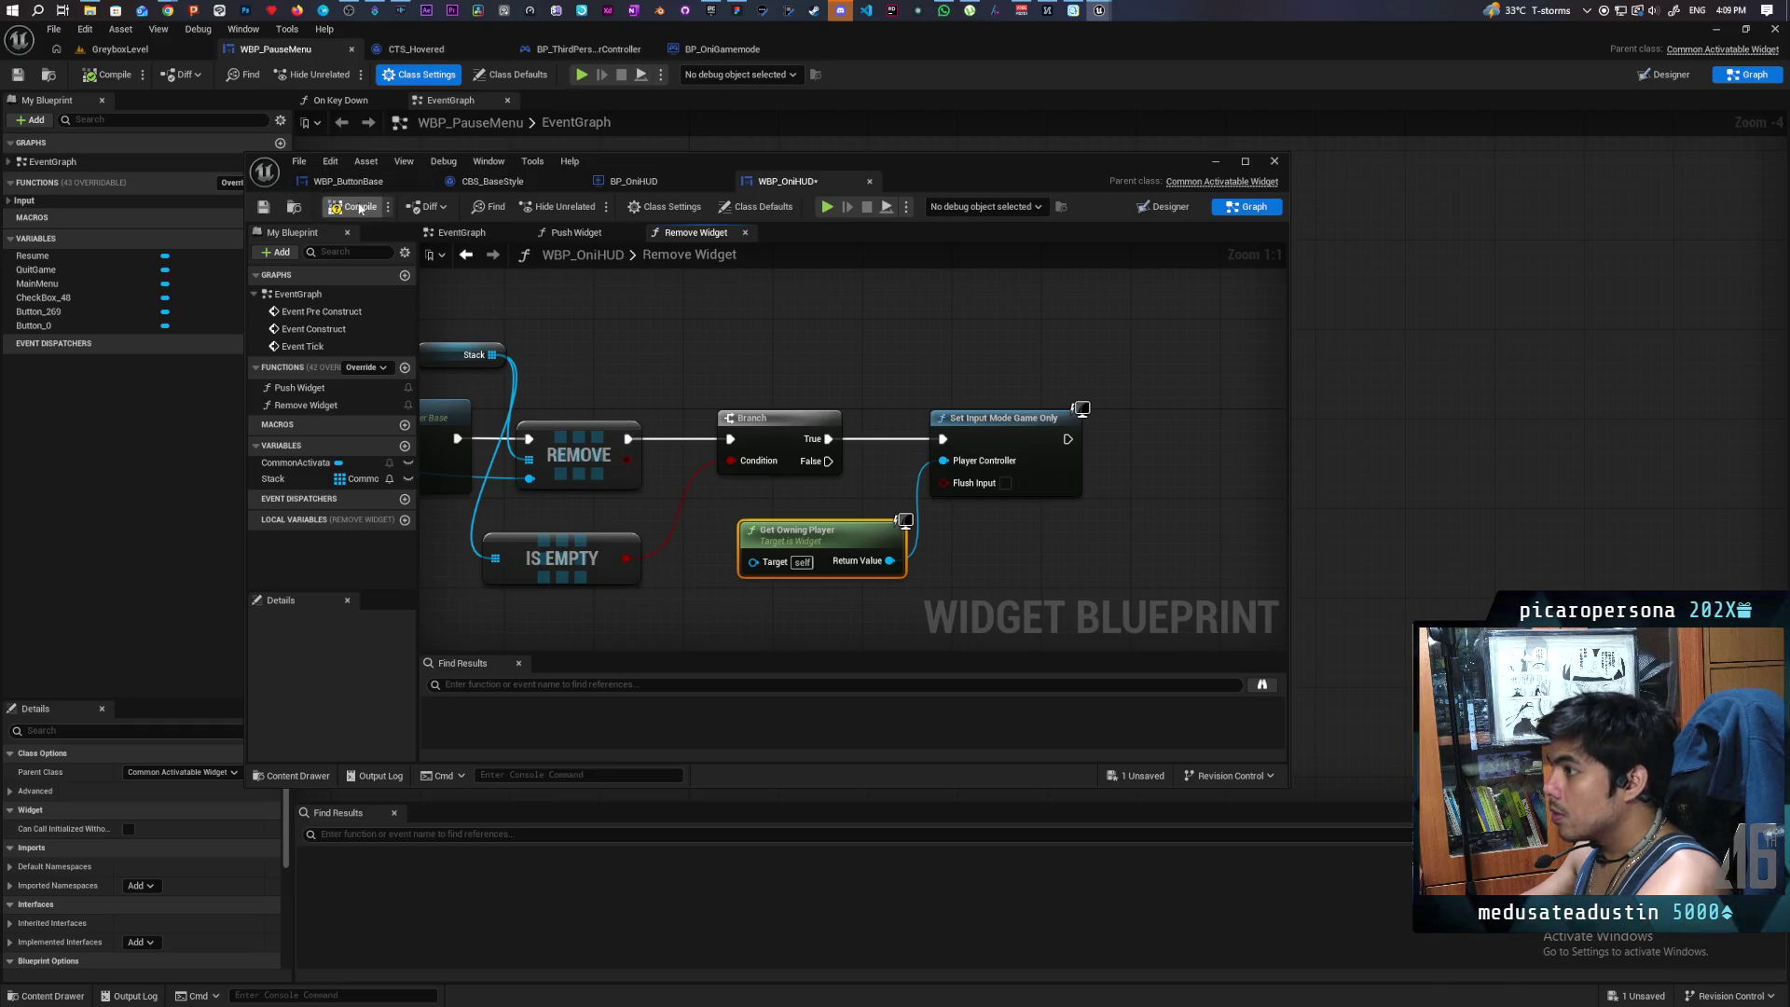
pyautogui.click(263, 206)
# - Set Show Mouse Cursor on the owning player after the input-mode change, then compile and save
pyautogui.moveTo(797, 535); pyautogui.dragTo(952, 545)
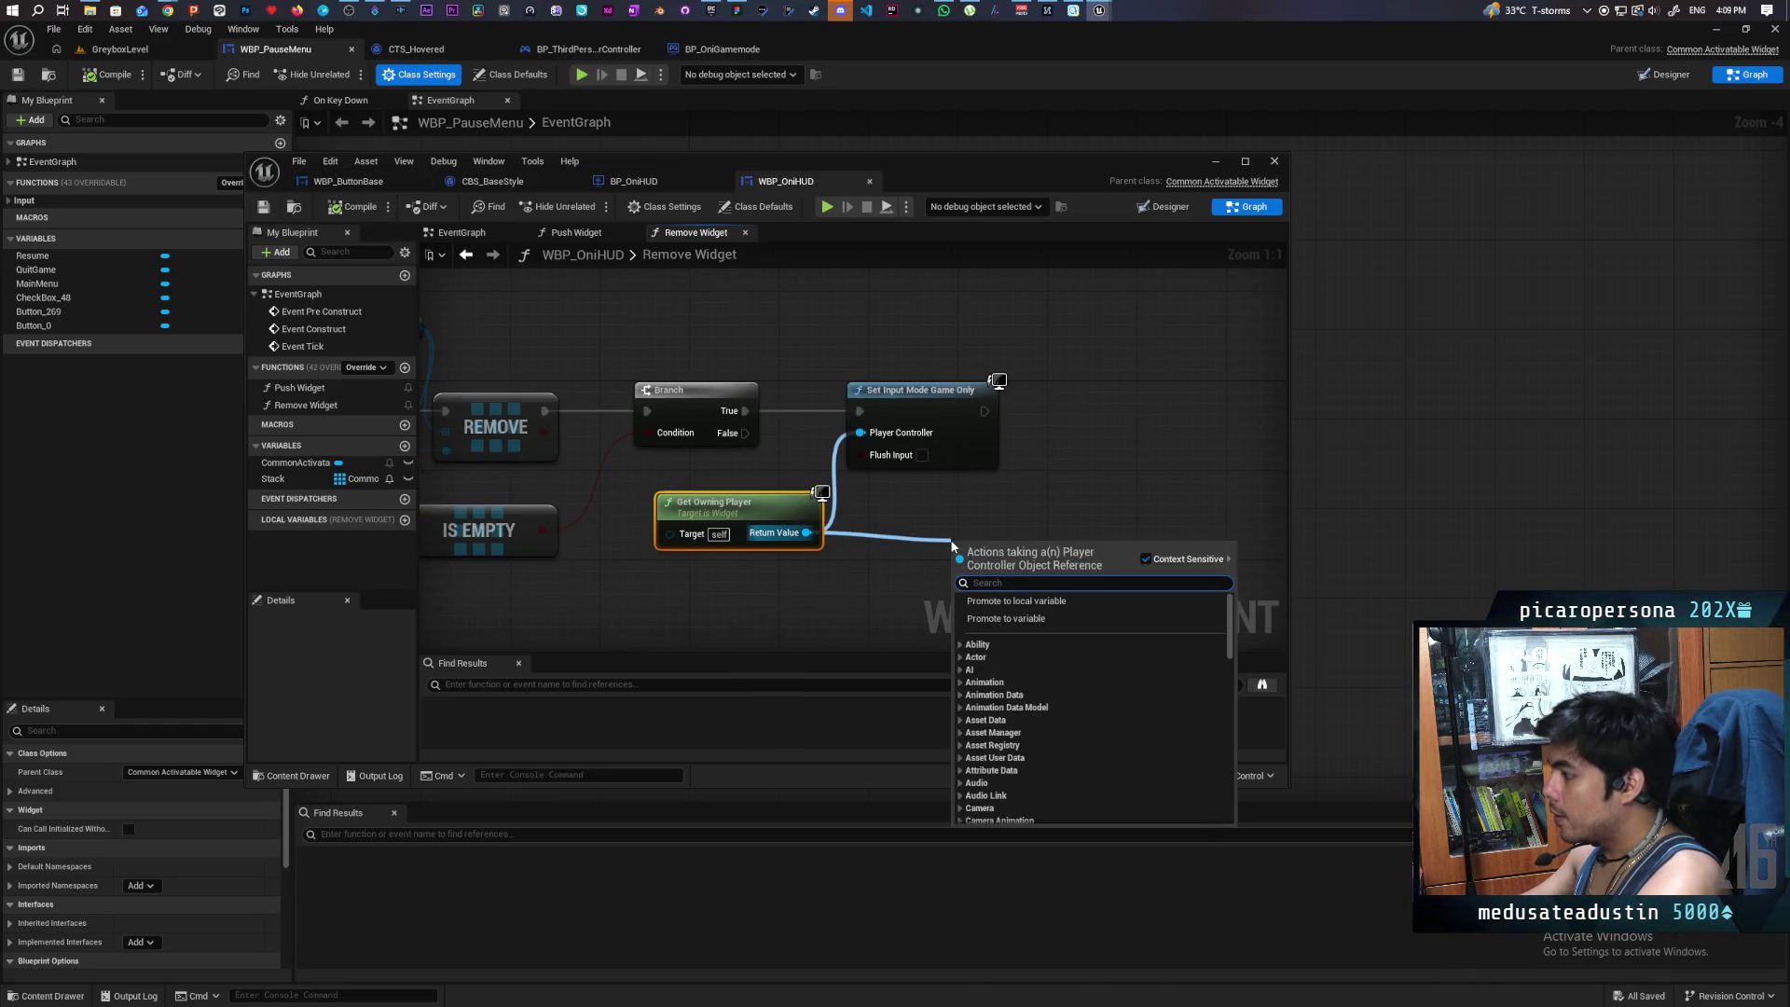
pyautogui.write('show curso')
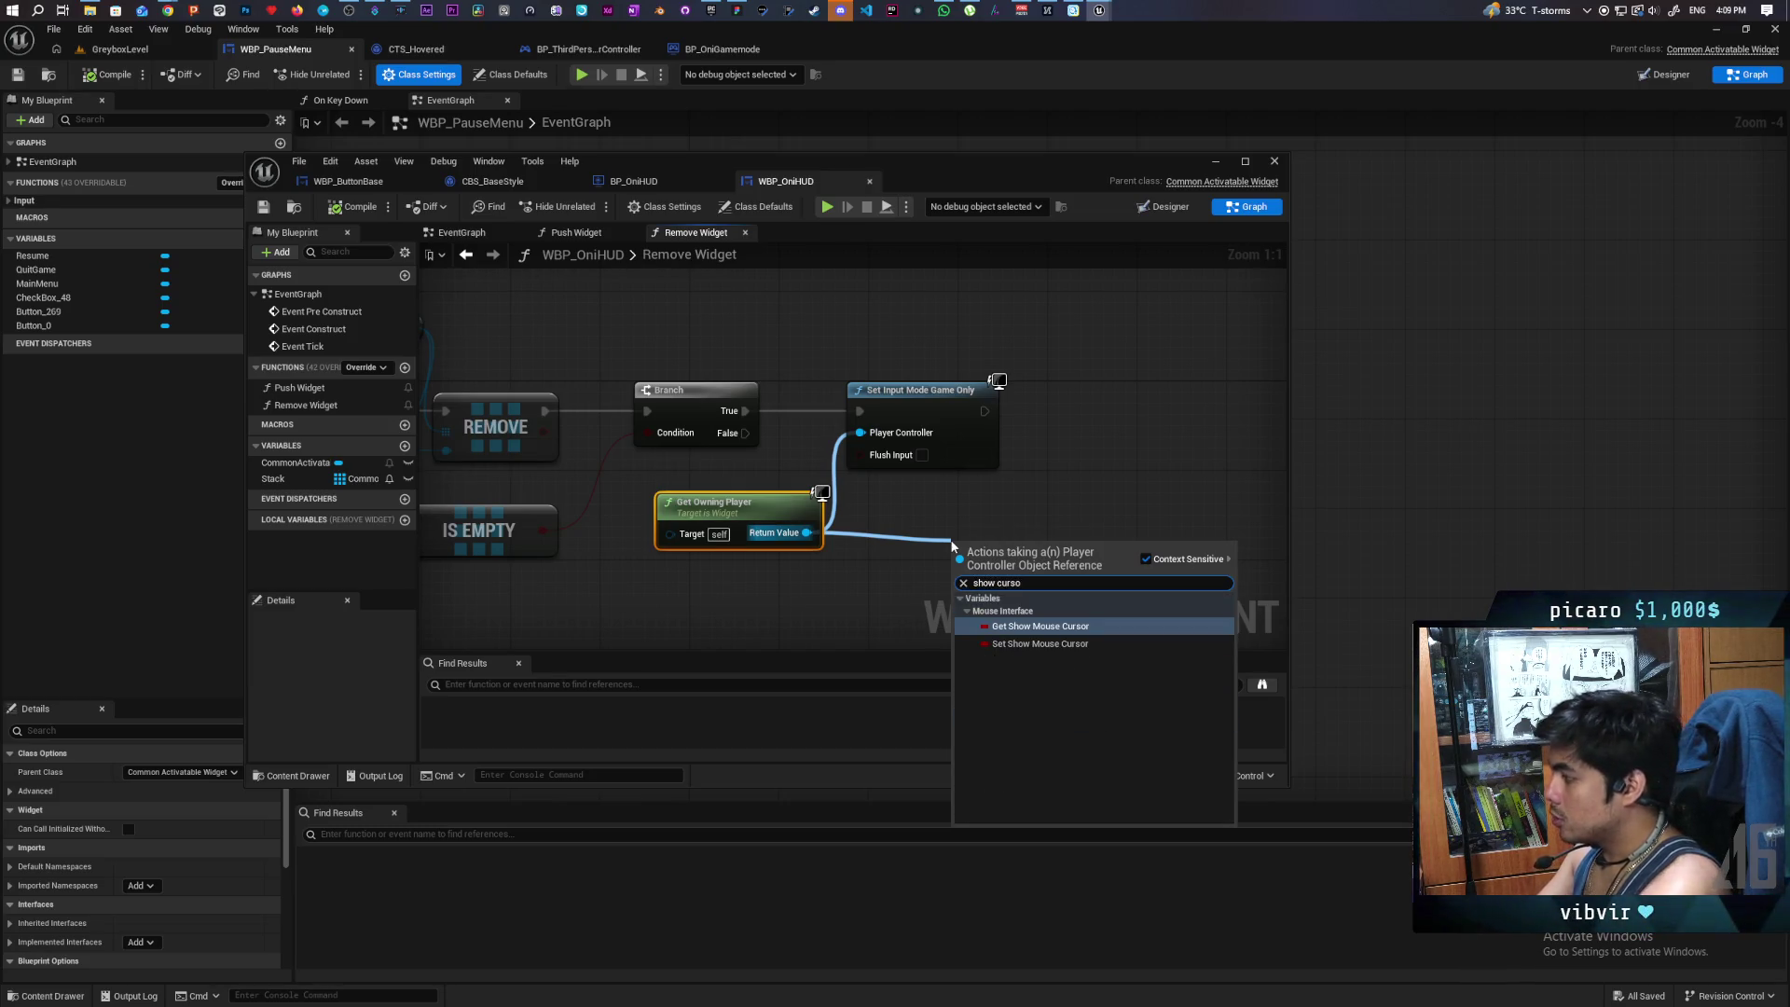
pyautogui.click(1040, 644)
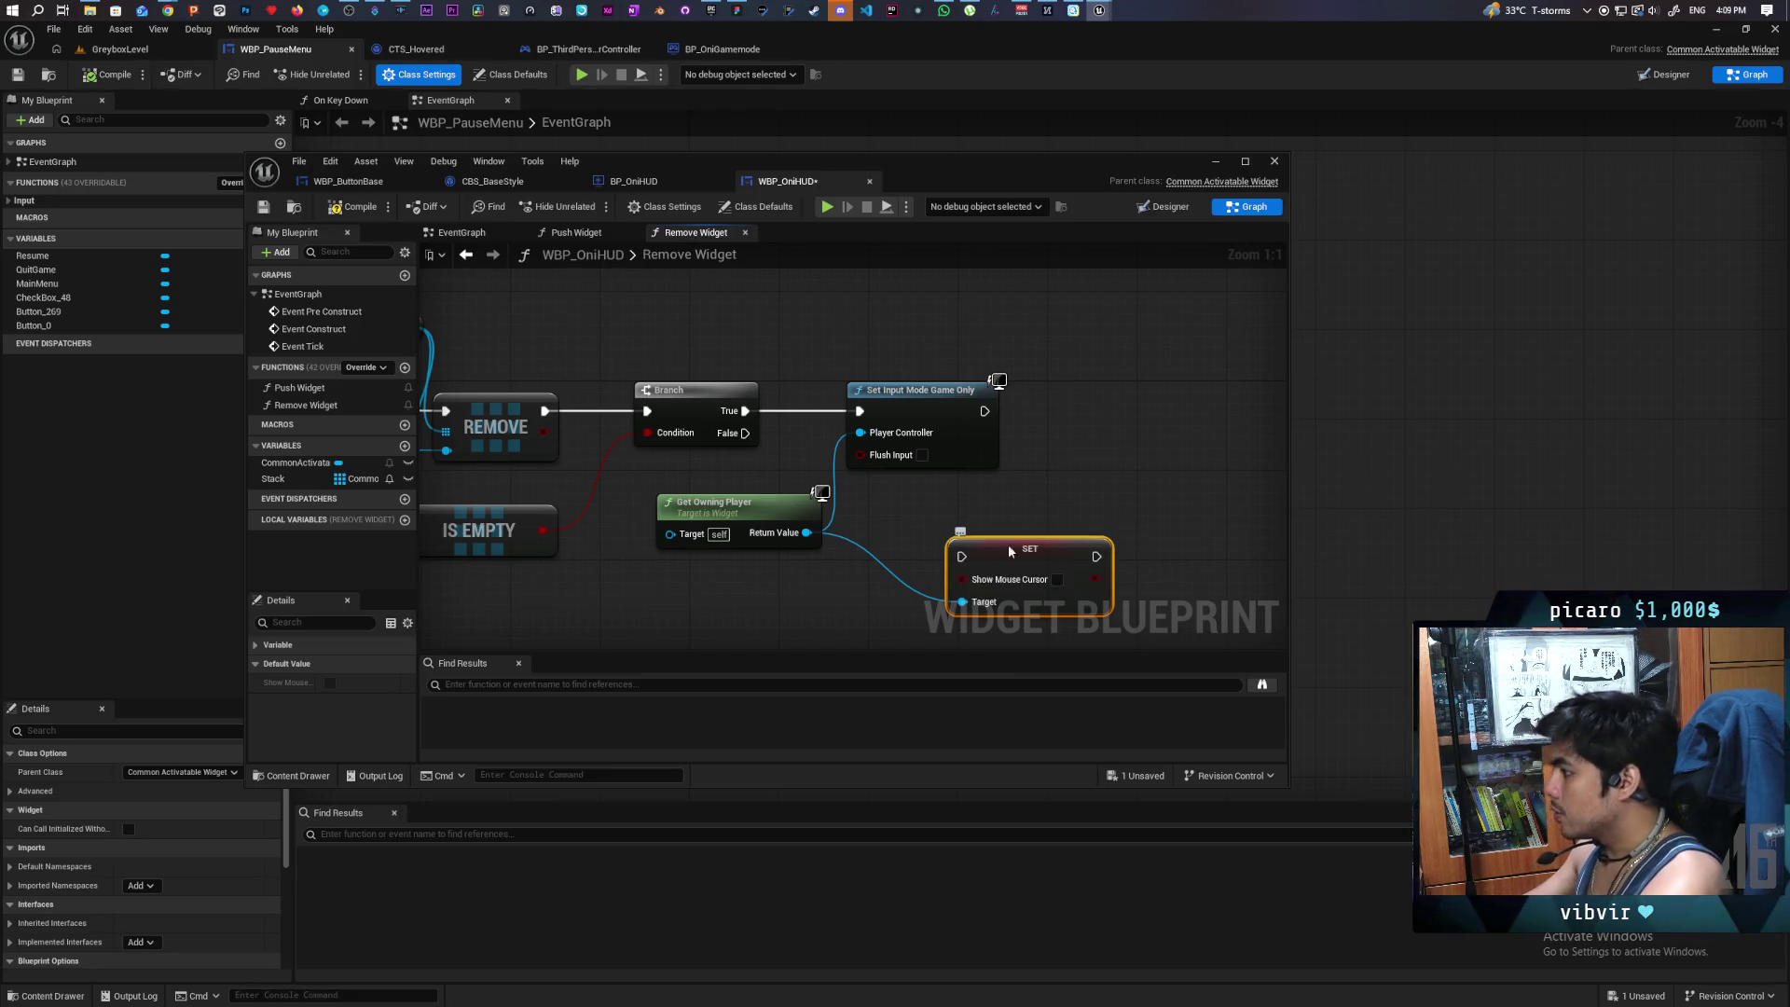
pyautogui.moveTo(1009, 550); pyautogui.dragTo(1094, 423)
pyautogui.moveTo(984, 410); pyautogui.dragTo(1105, 418)
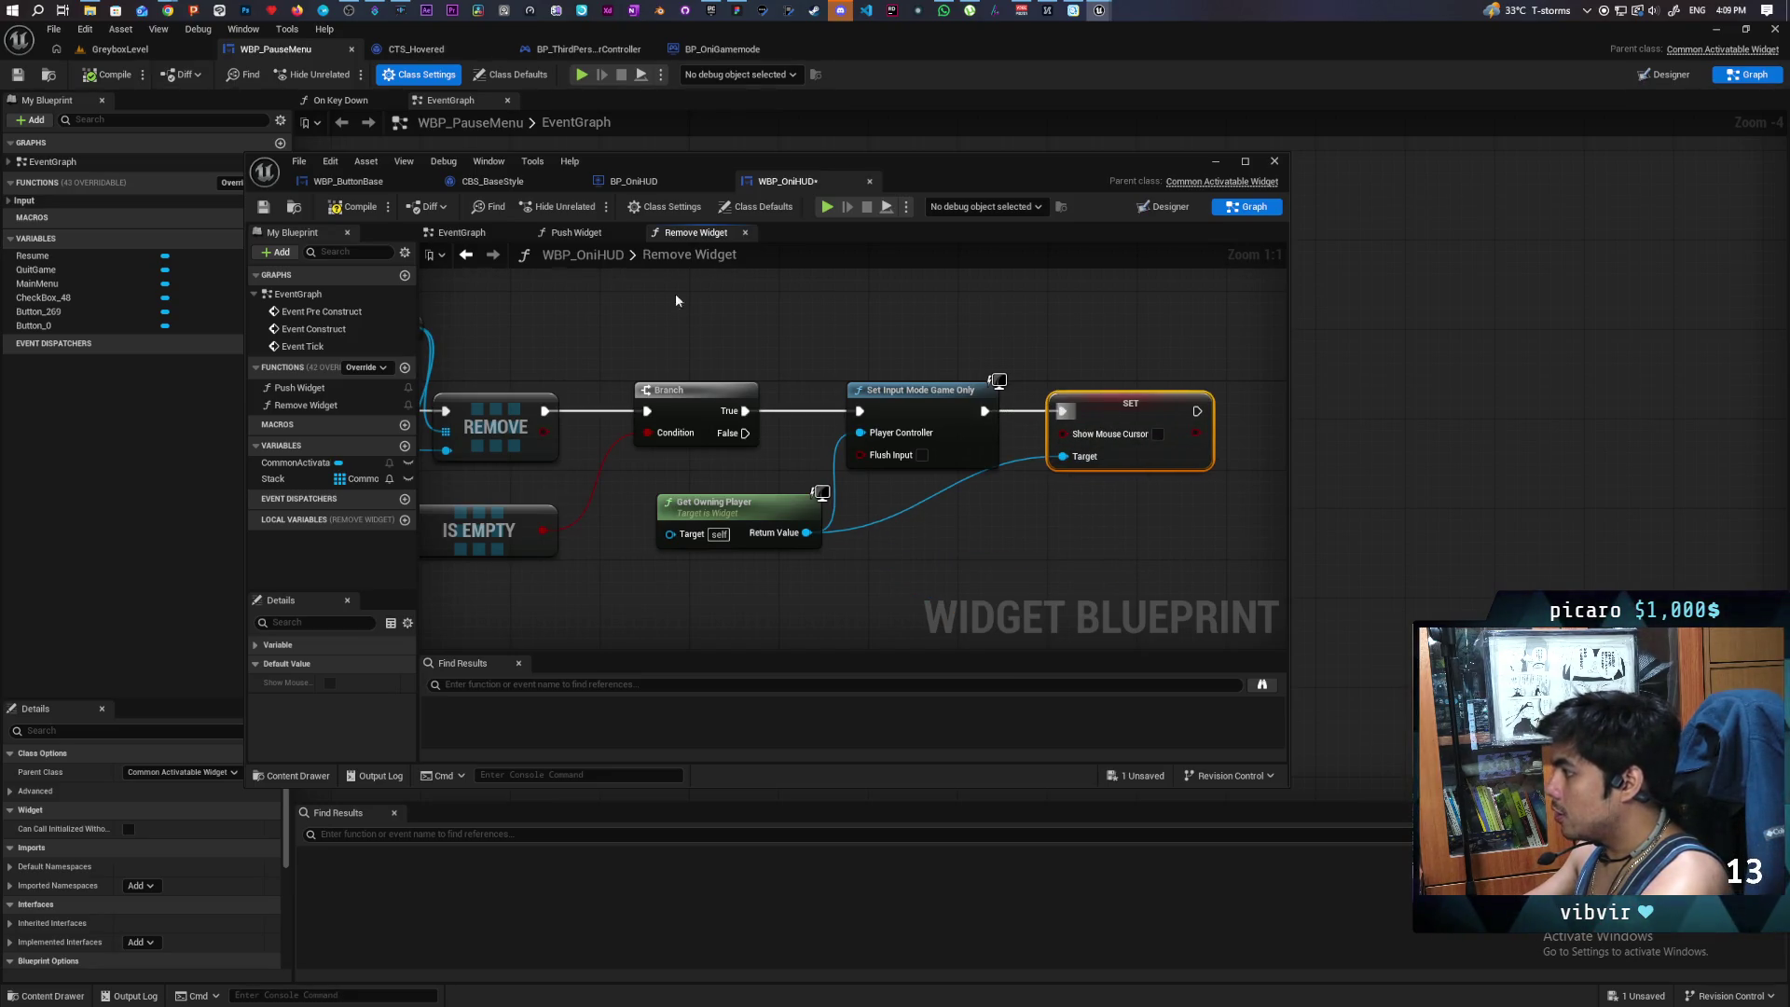
pyautogui.click(342, 211)
pyautogui.click(263, 207)
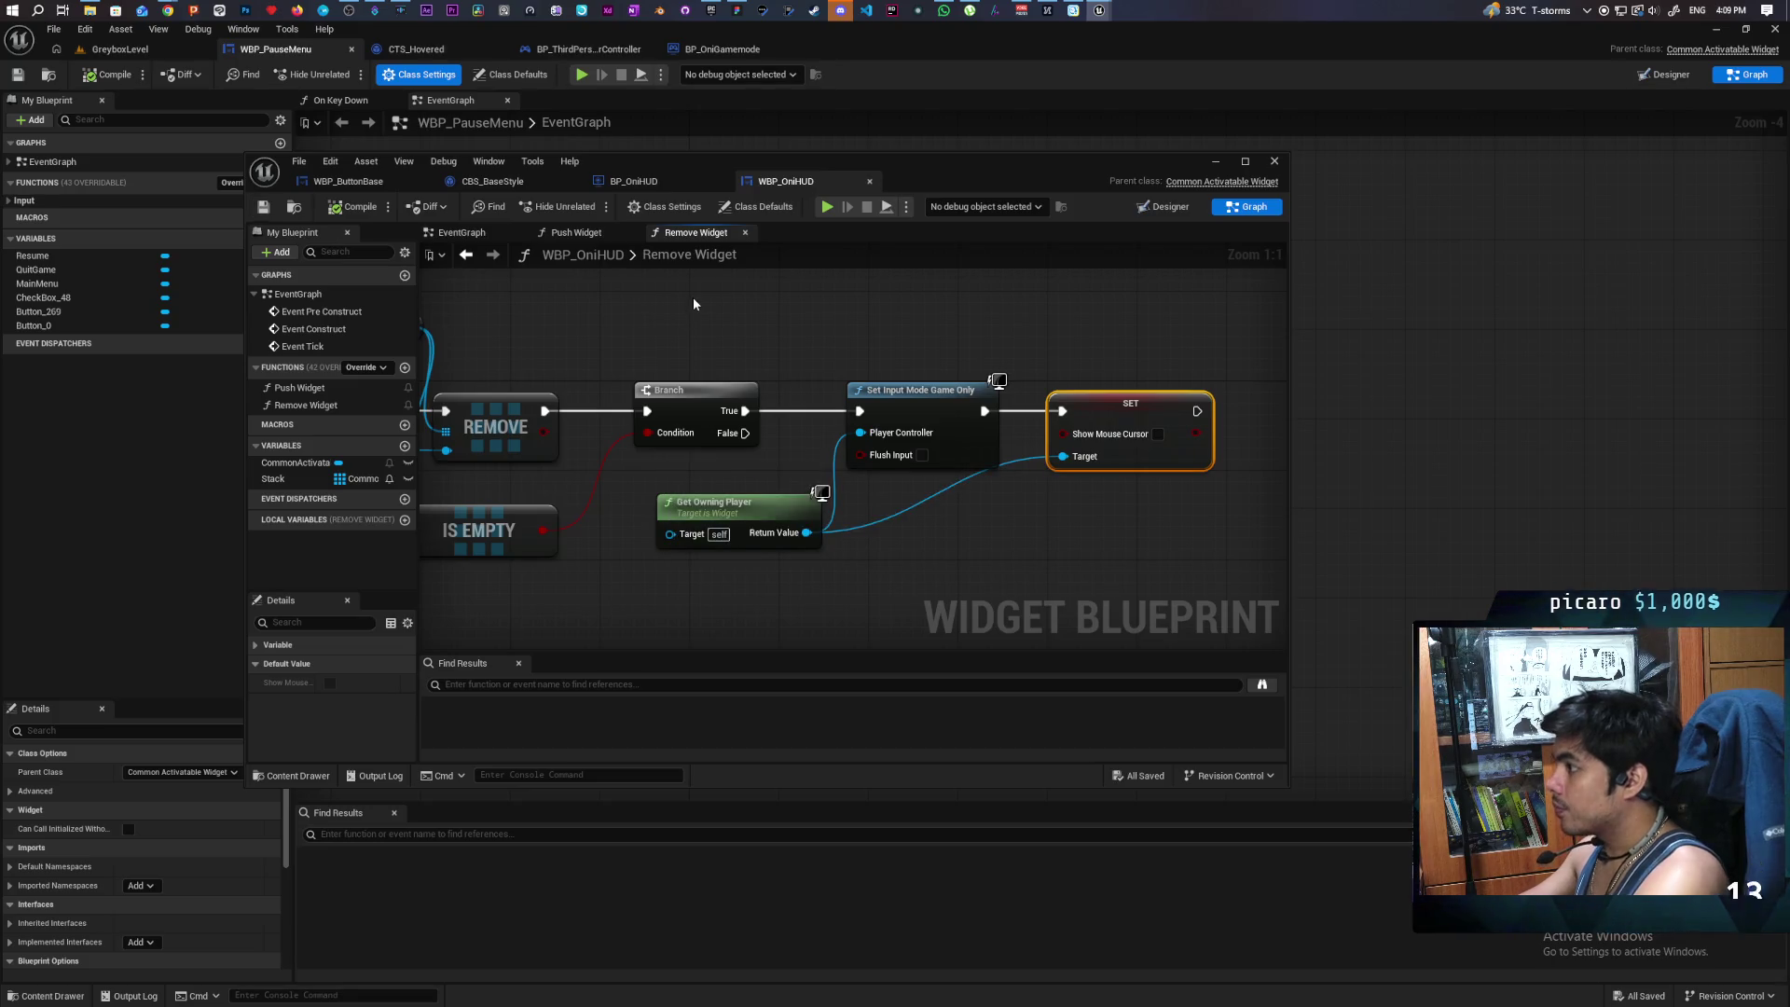
pyautogui.click(638, 184)
pyautogui.click(786, 181)
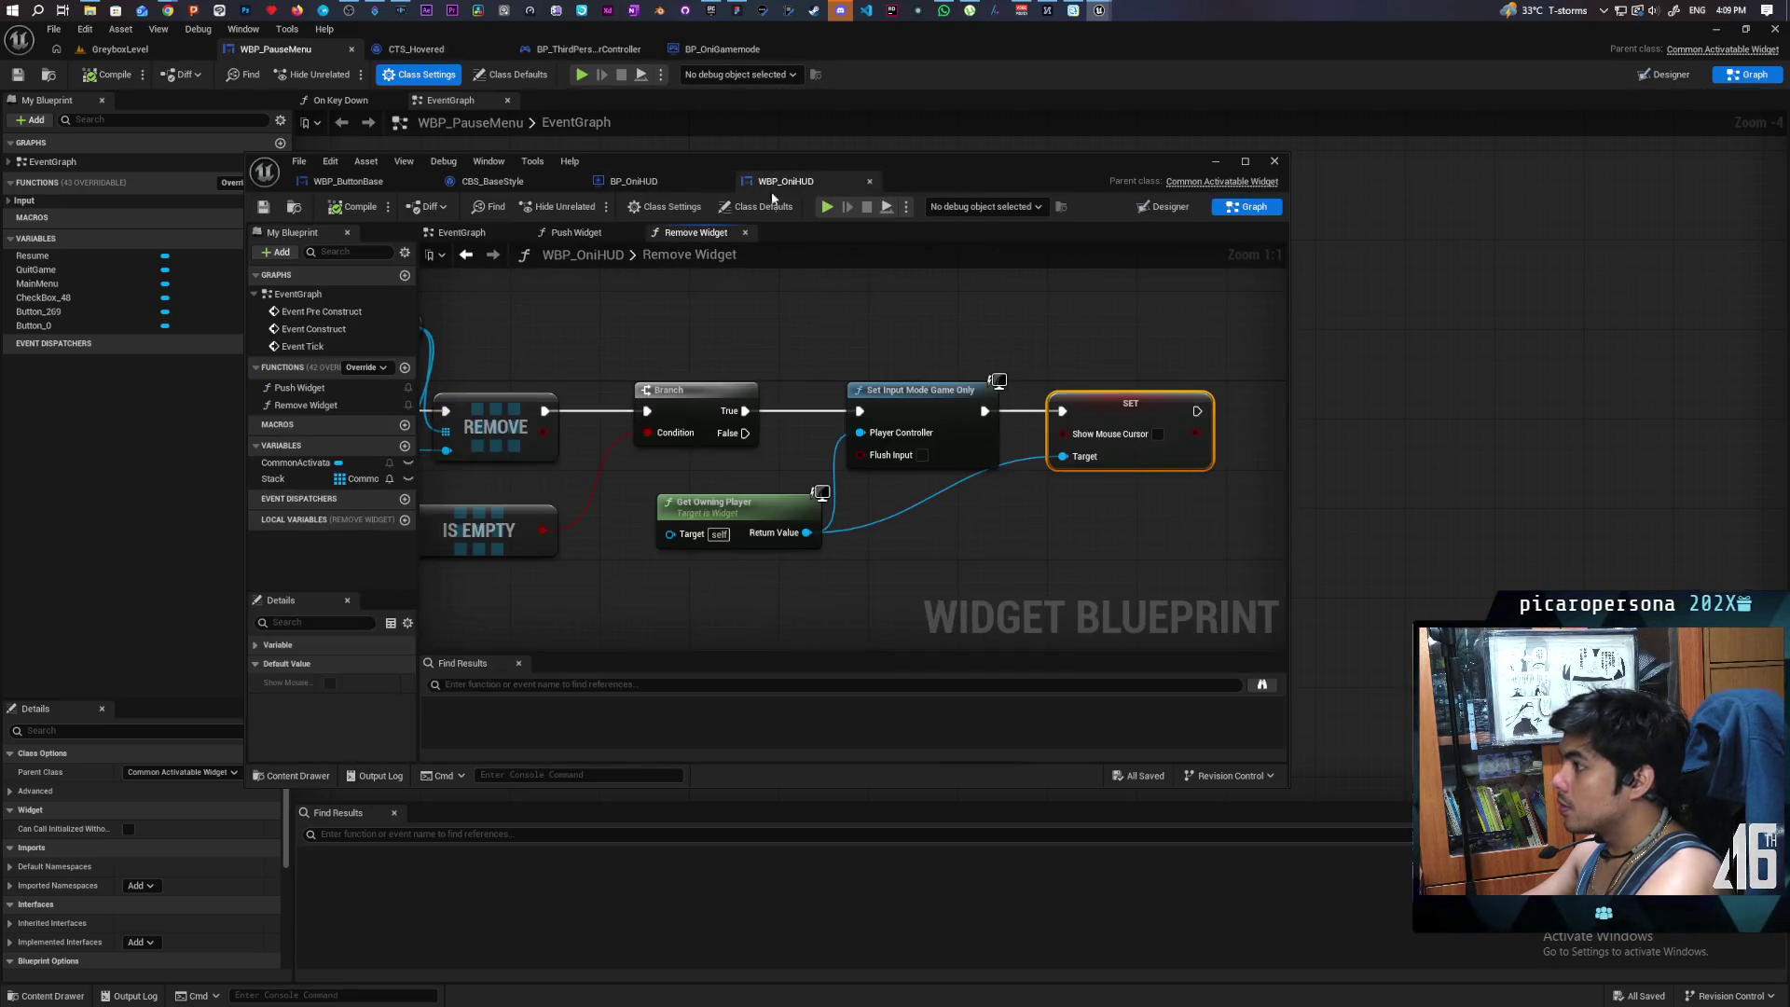
# - In Push Widget, add a Set Show Mouse Cursor node off Get Owning Player
pyautogui.click(576, 233)
pyautogui.scroll(2, 859, 336)
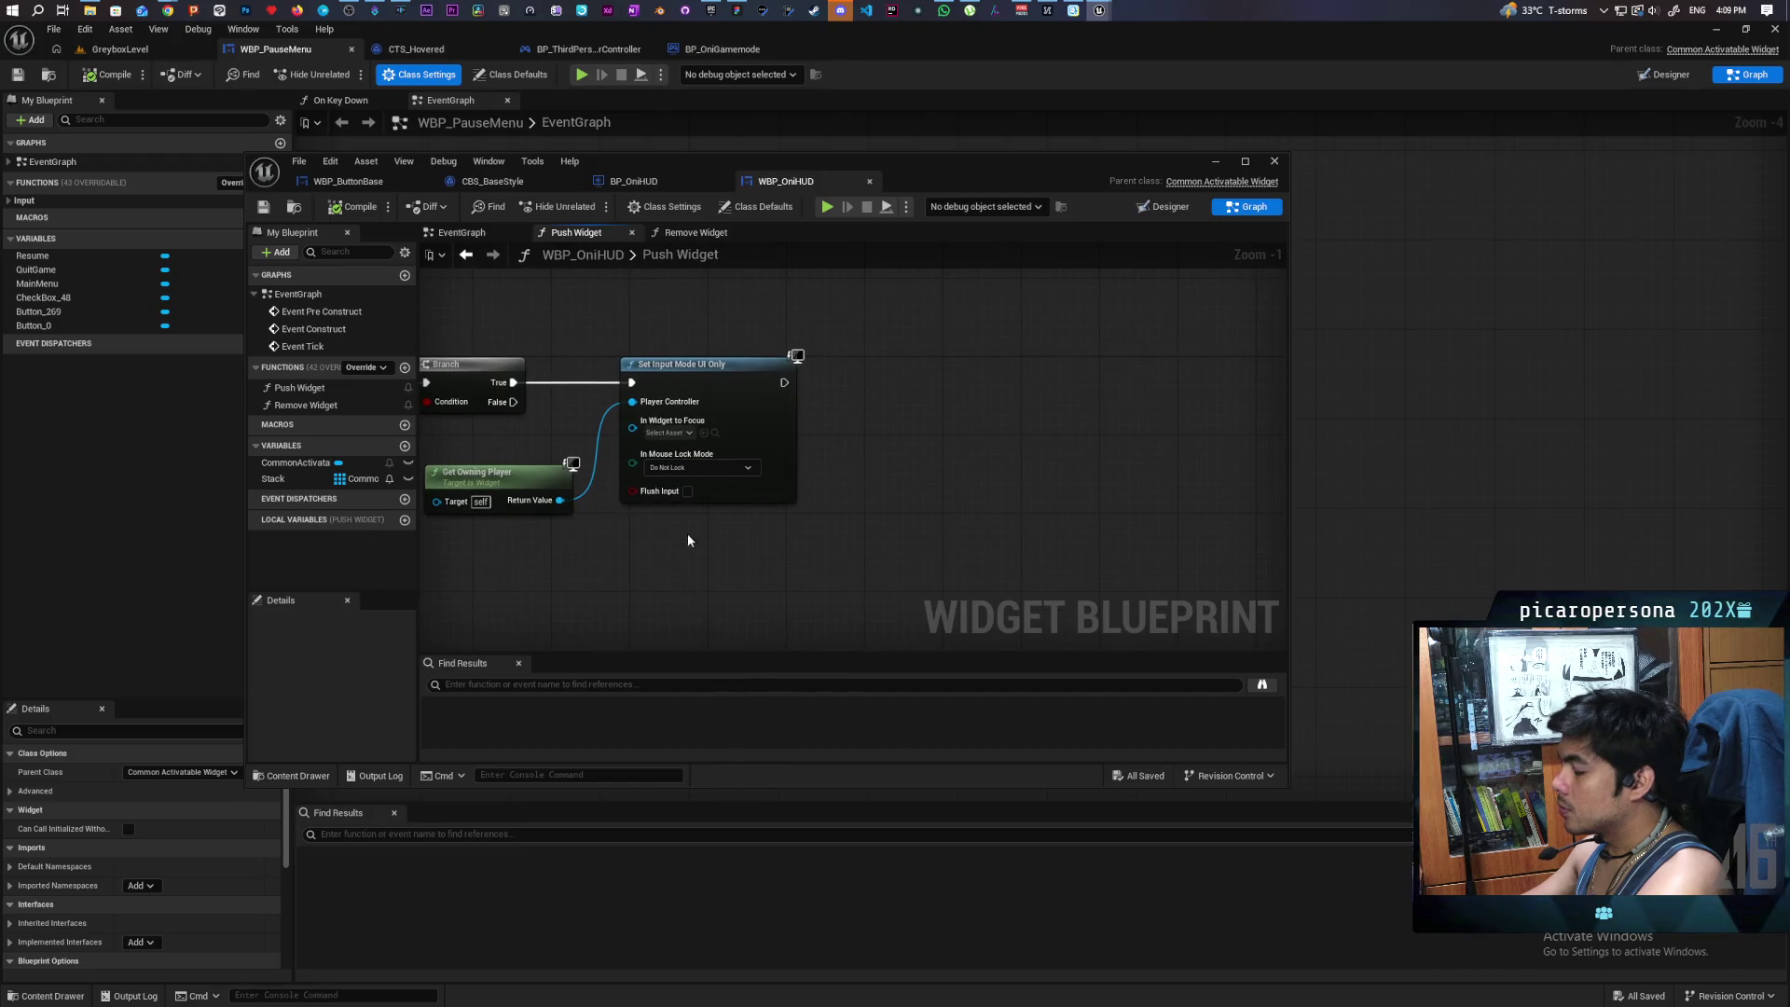
pyautogui.moveTo(560, 501); pyautogui.dragTo(667, 566)
pyautogui.write('show')
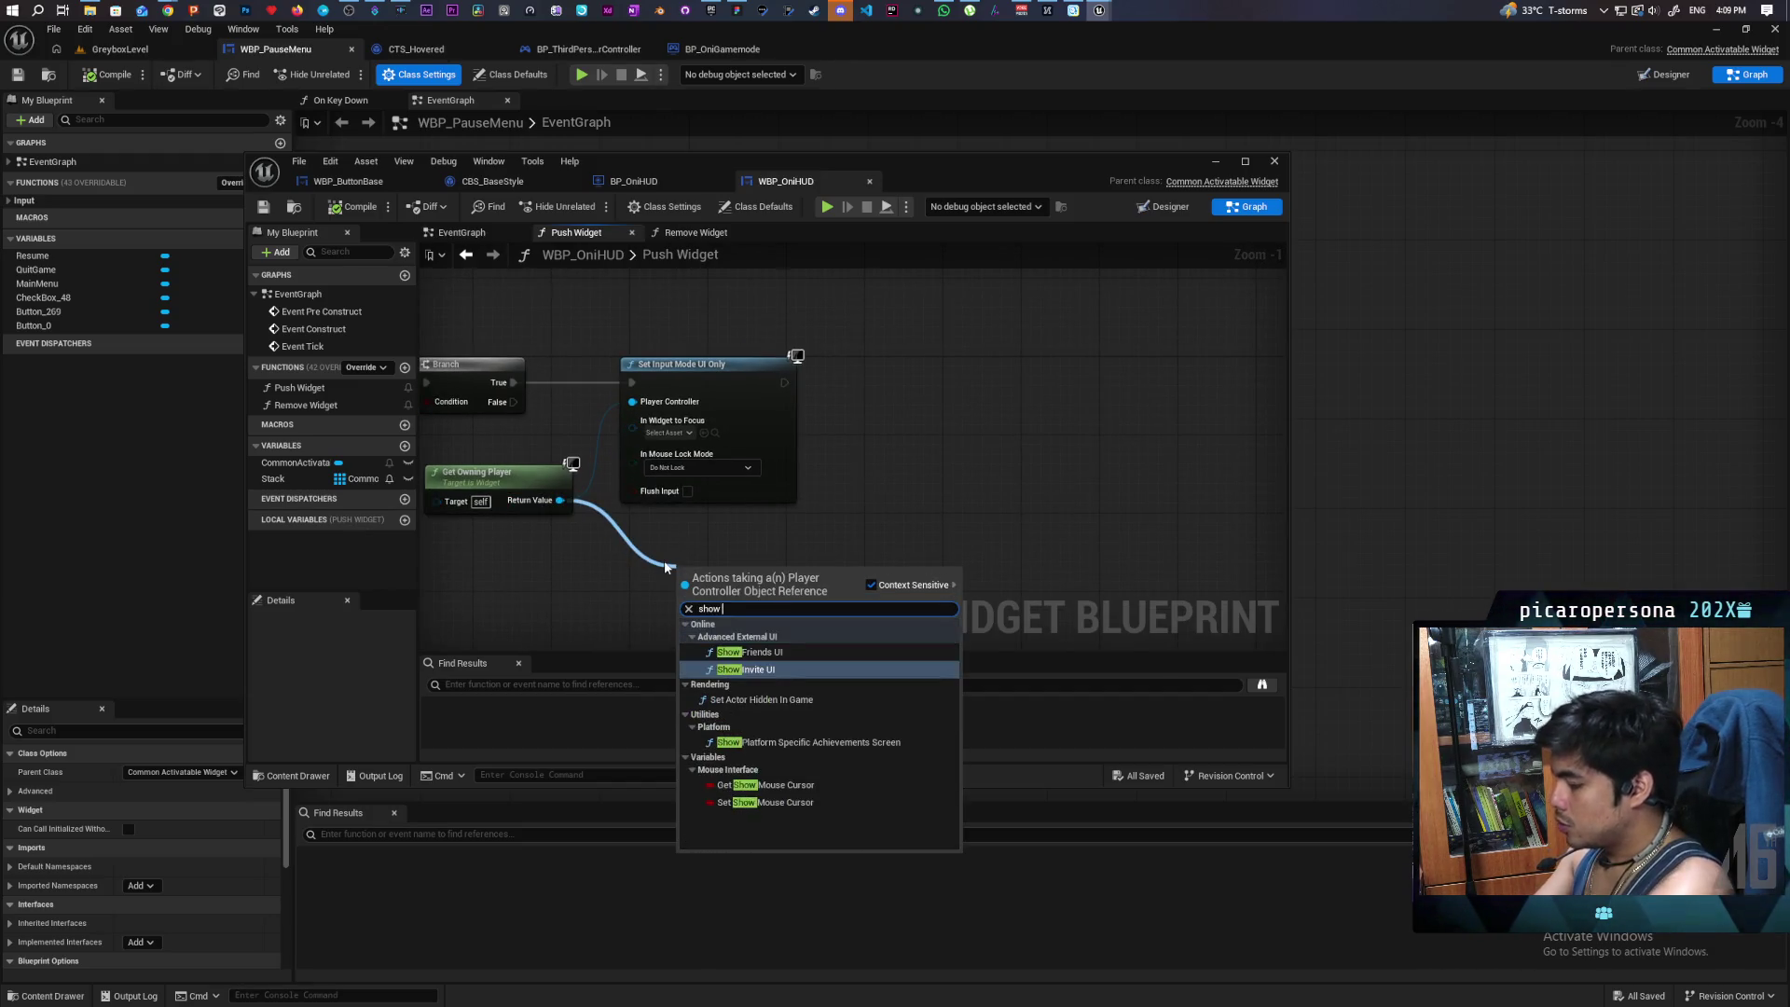
pyautogui.write('cursor')
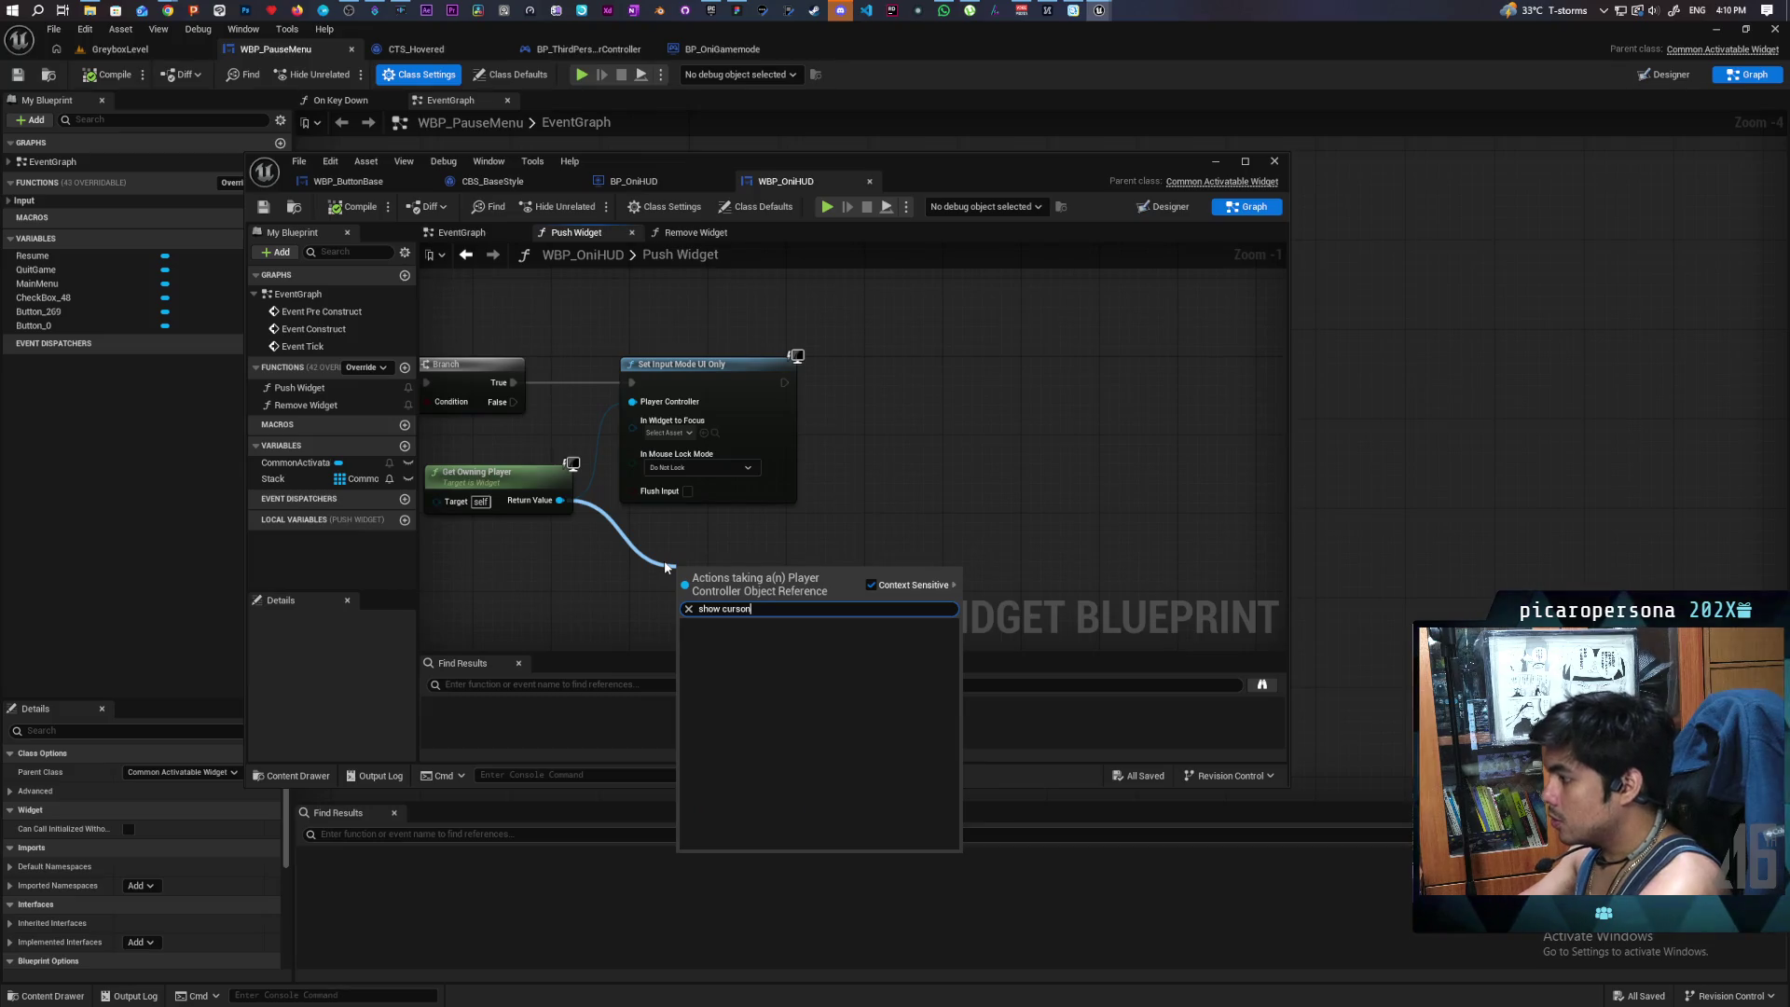
pyautogui.press('BackSpace')
pyautogui.press('Down')
pyautogui.press('Return')
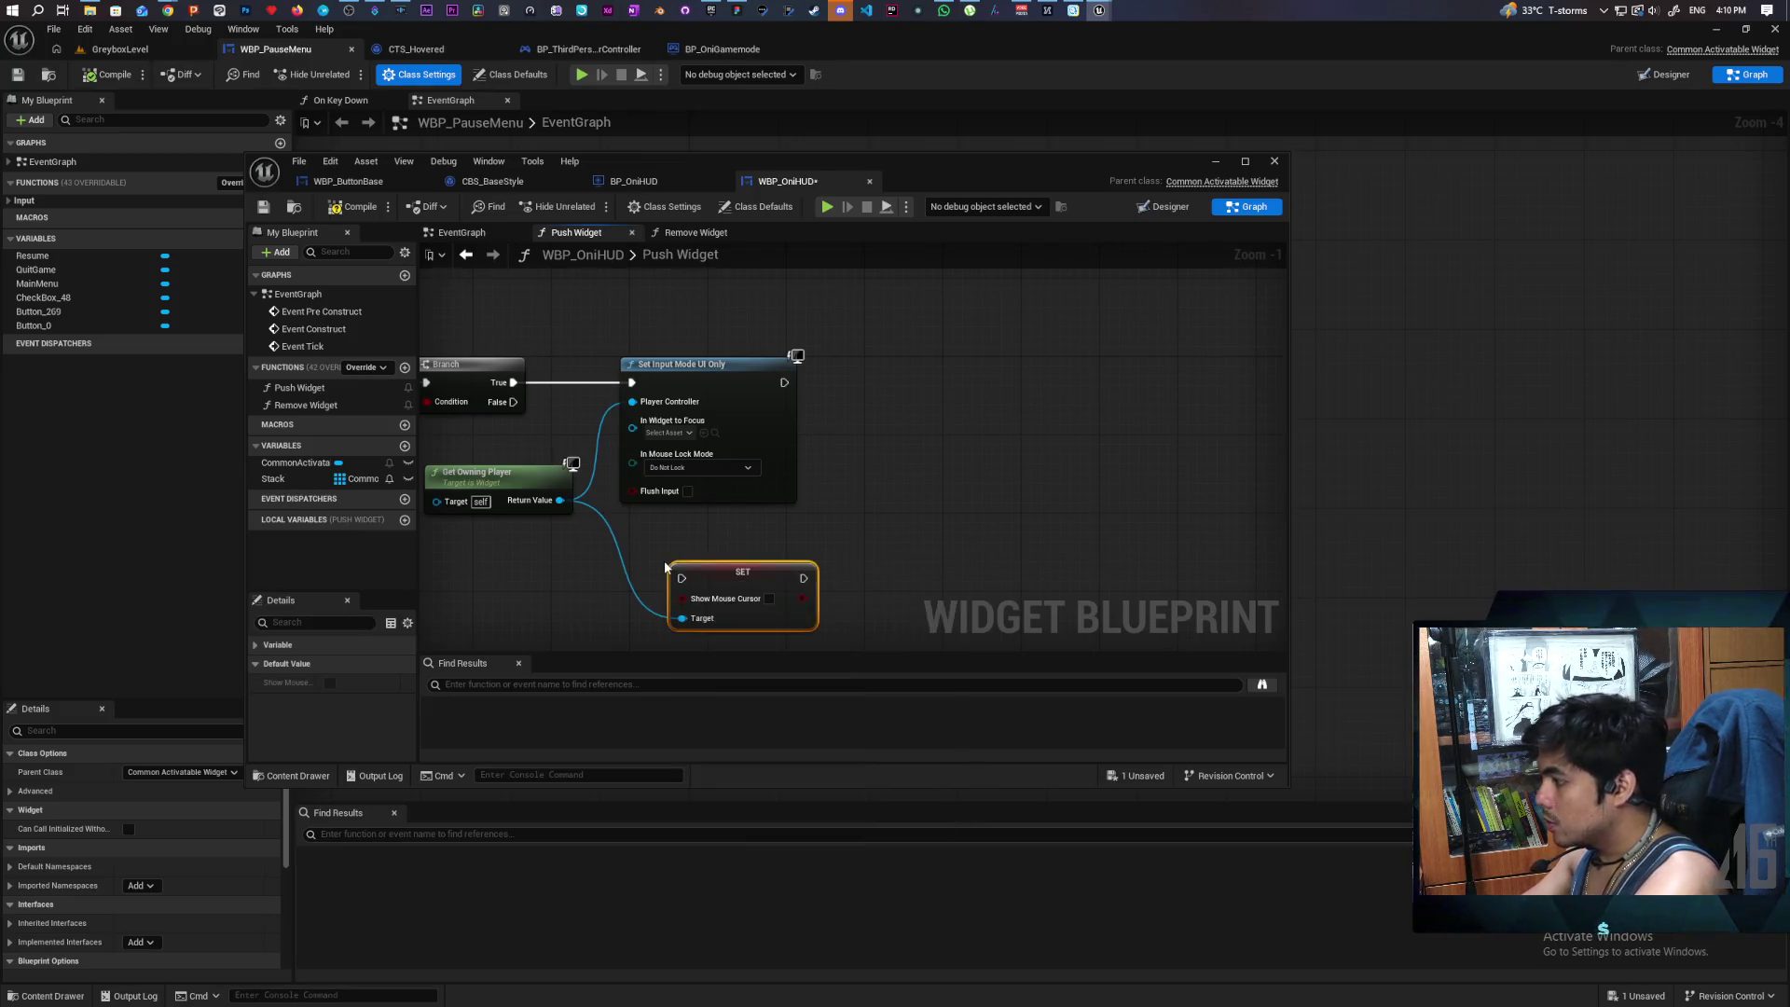
pyautogui.moveTo(600, 583)
pyautogui.mouseDown()
pyautogui.moveTo(769, 511)
pyautogui.moveTo(884, 383)
pyautogui.mouseUp()
# - Add a Get CommonInputSubsystem getter feeding a Get Current Input Type node placed beneath it
pyautogui.moveTo(1139, 371); pyautogui.dragTo(901, 505)
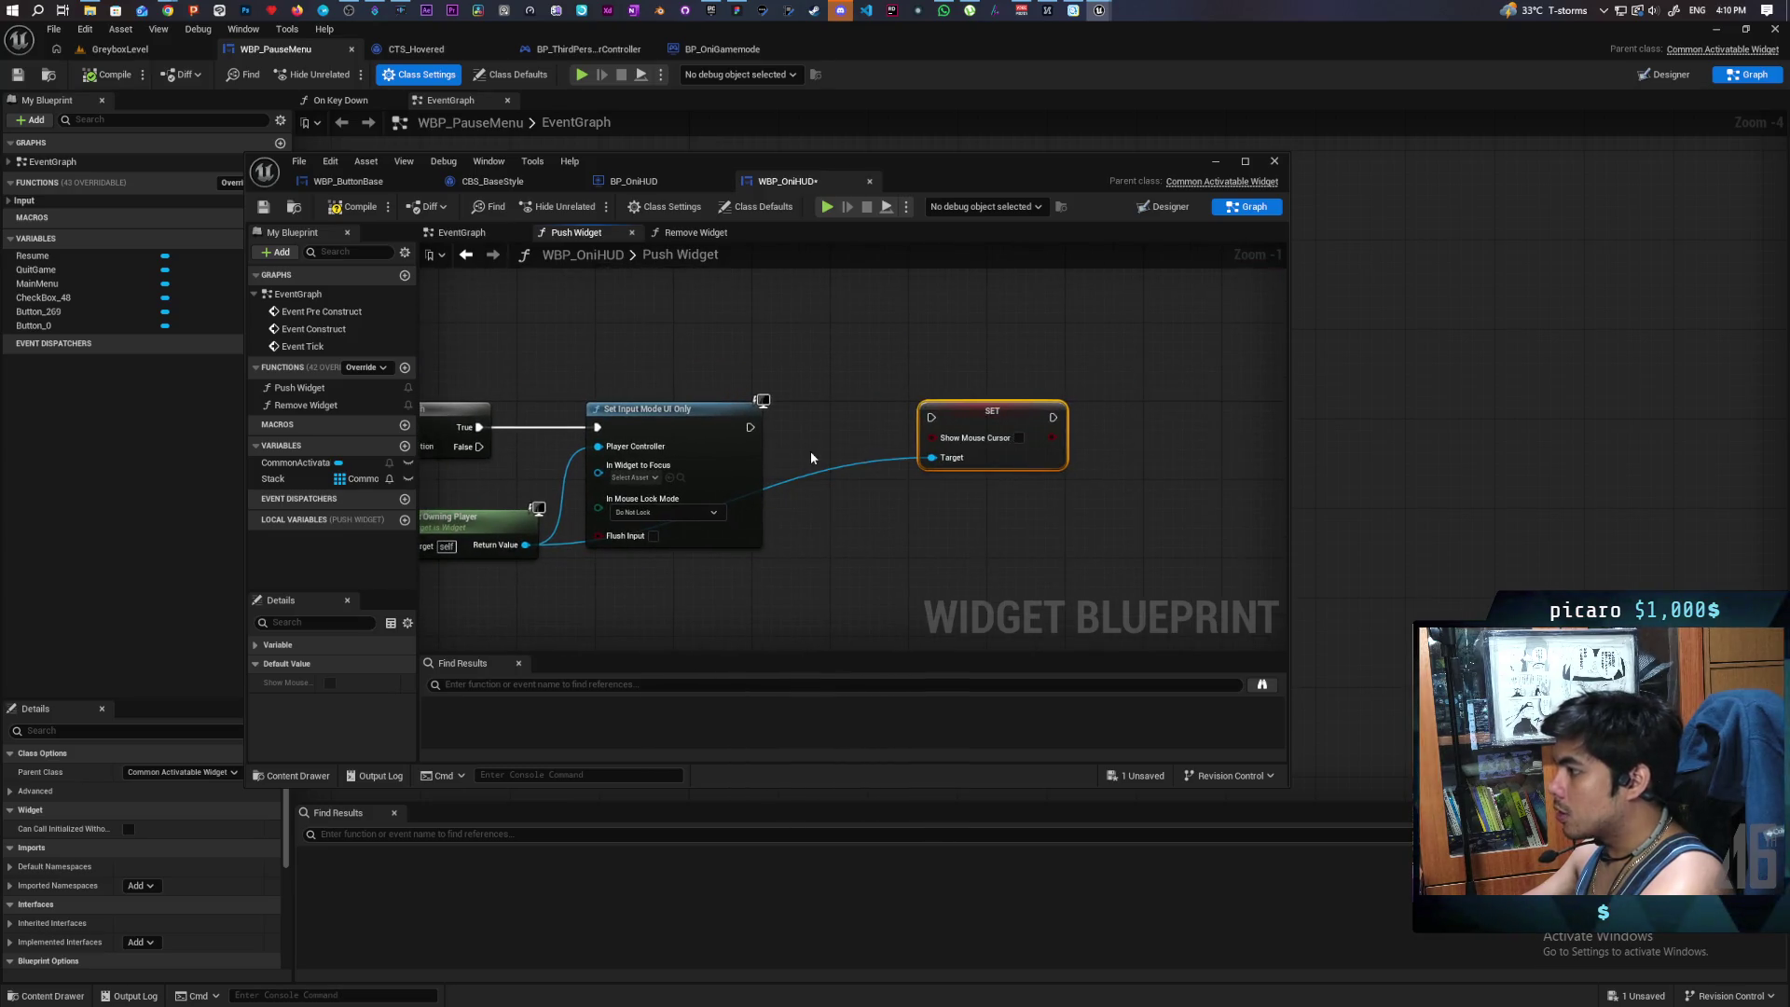
pyautogui.moveTo(811, 457)
pyautogui.mouseDown()
pyautogui.moveTo(743, 503)
pyautogui.moveTo(757, 525)
pyautogui.mouseUp()
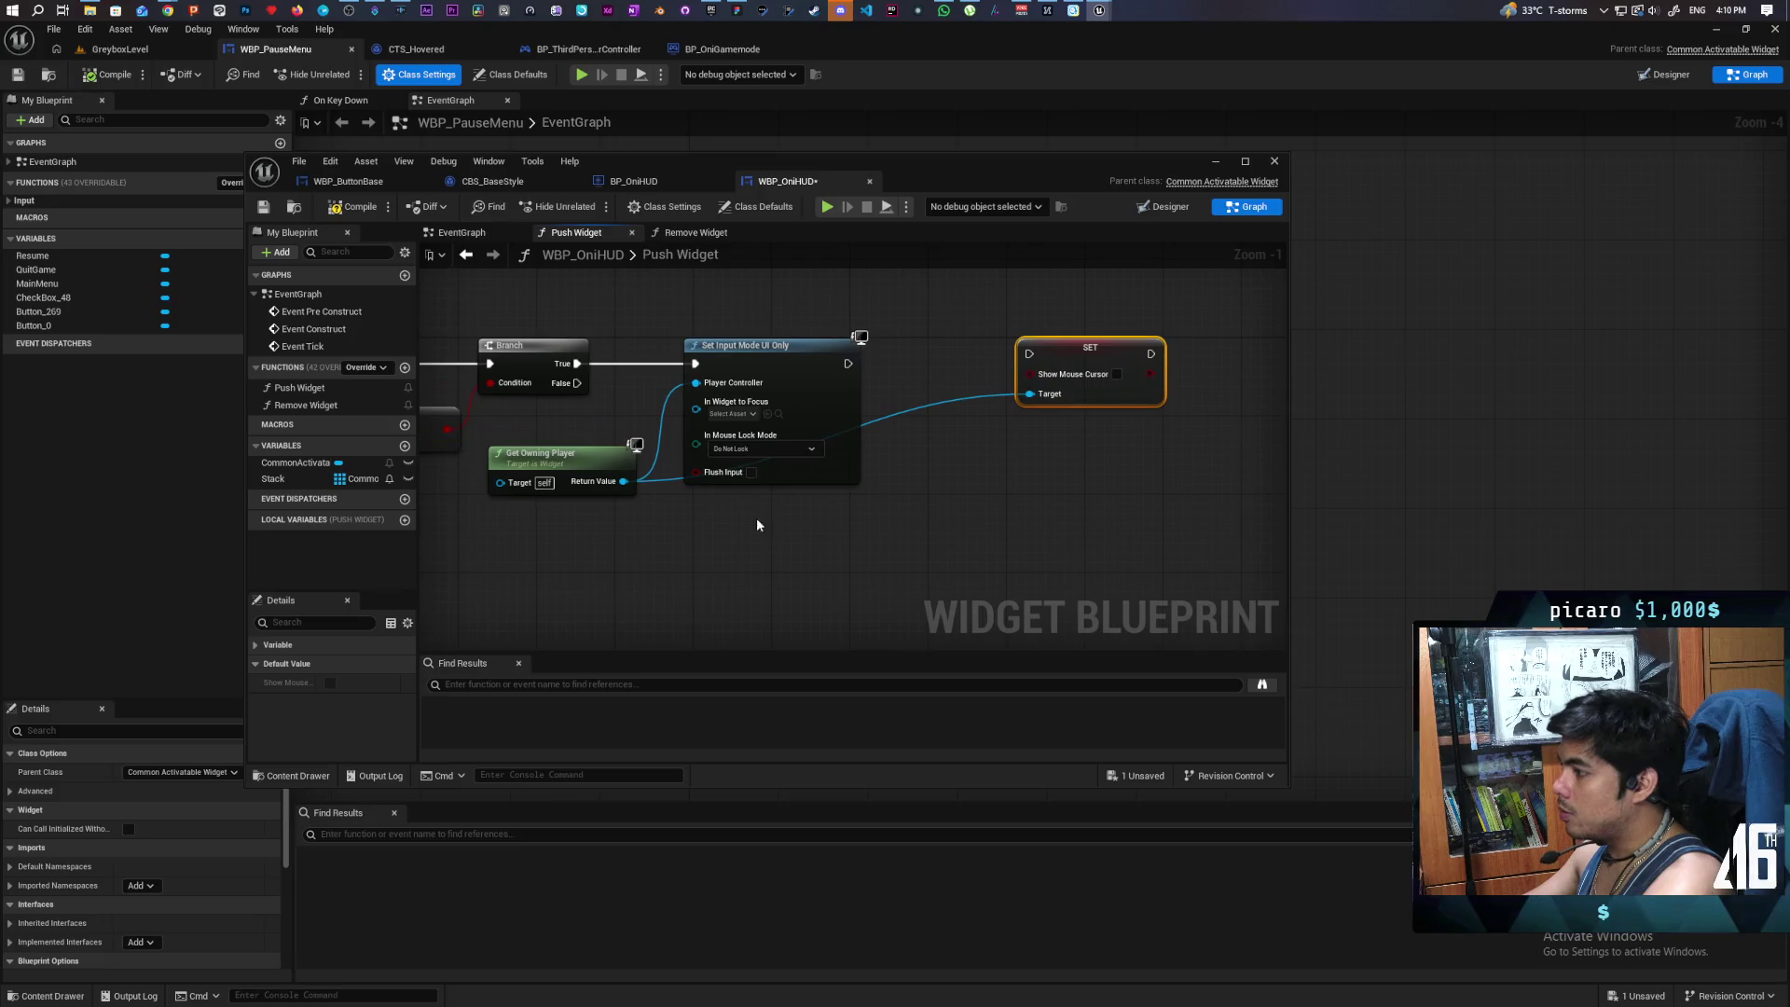
pyautogui.rightClick(716, 531)
pyautogui.write('get common')
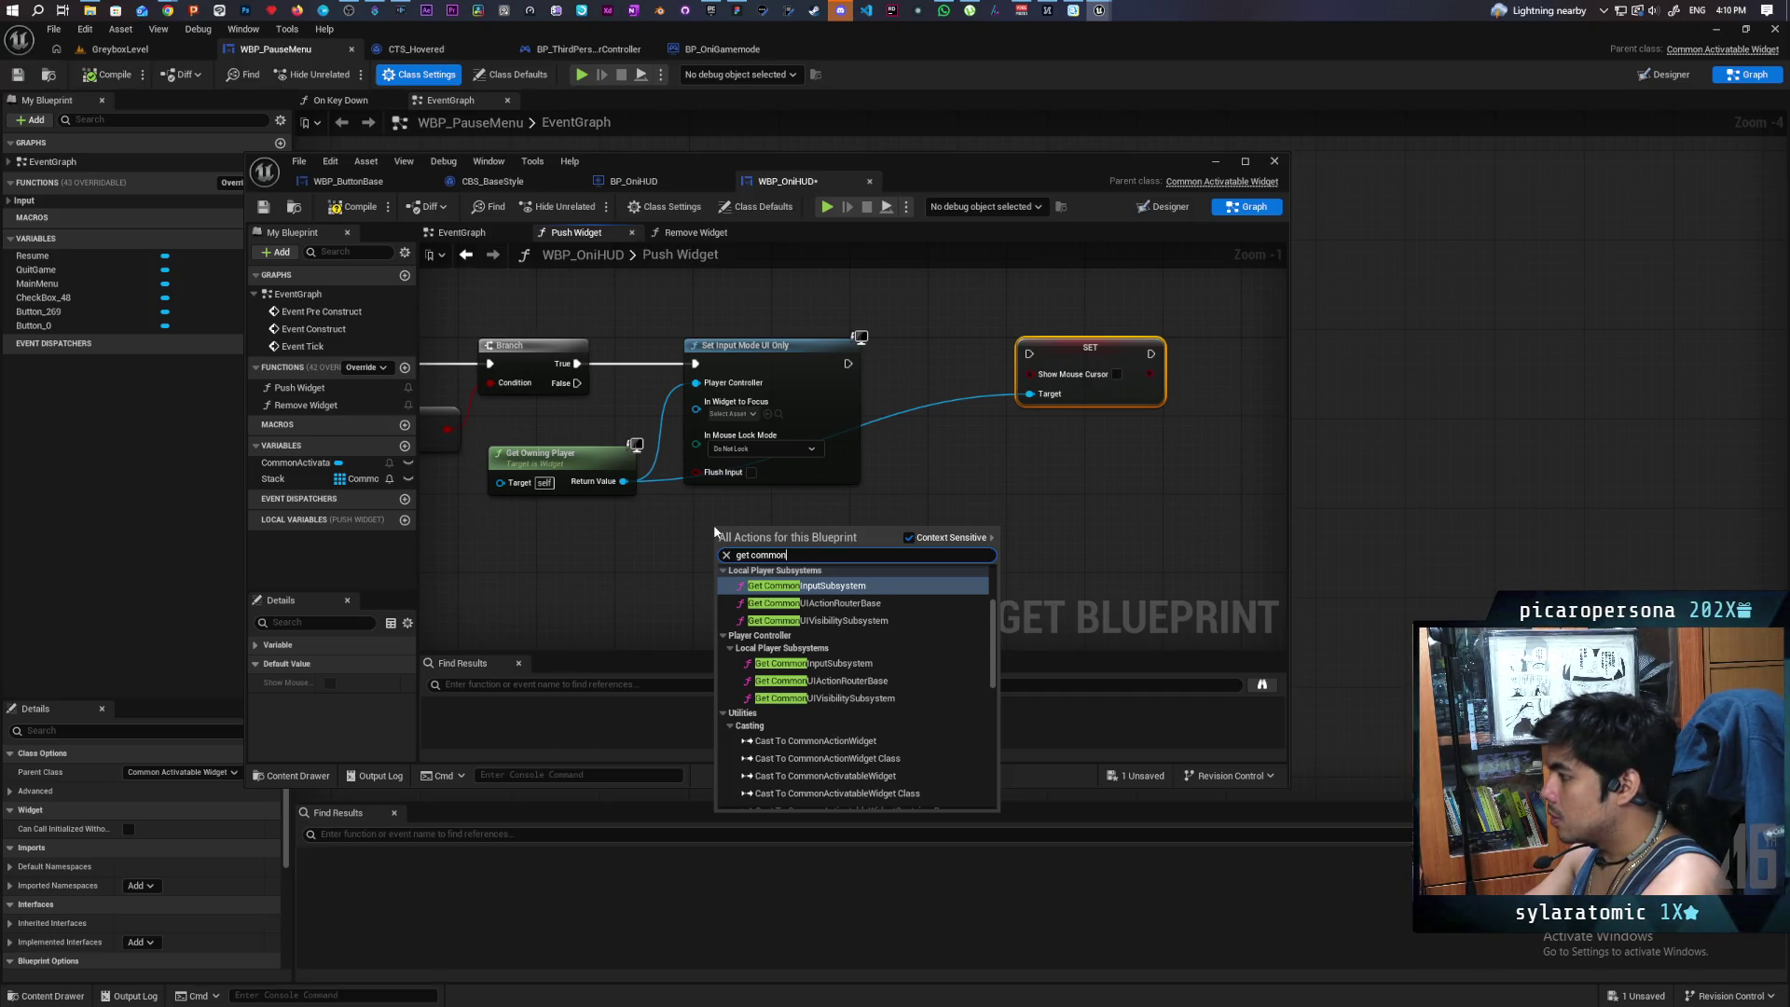
pyautogui.press('Return')
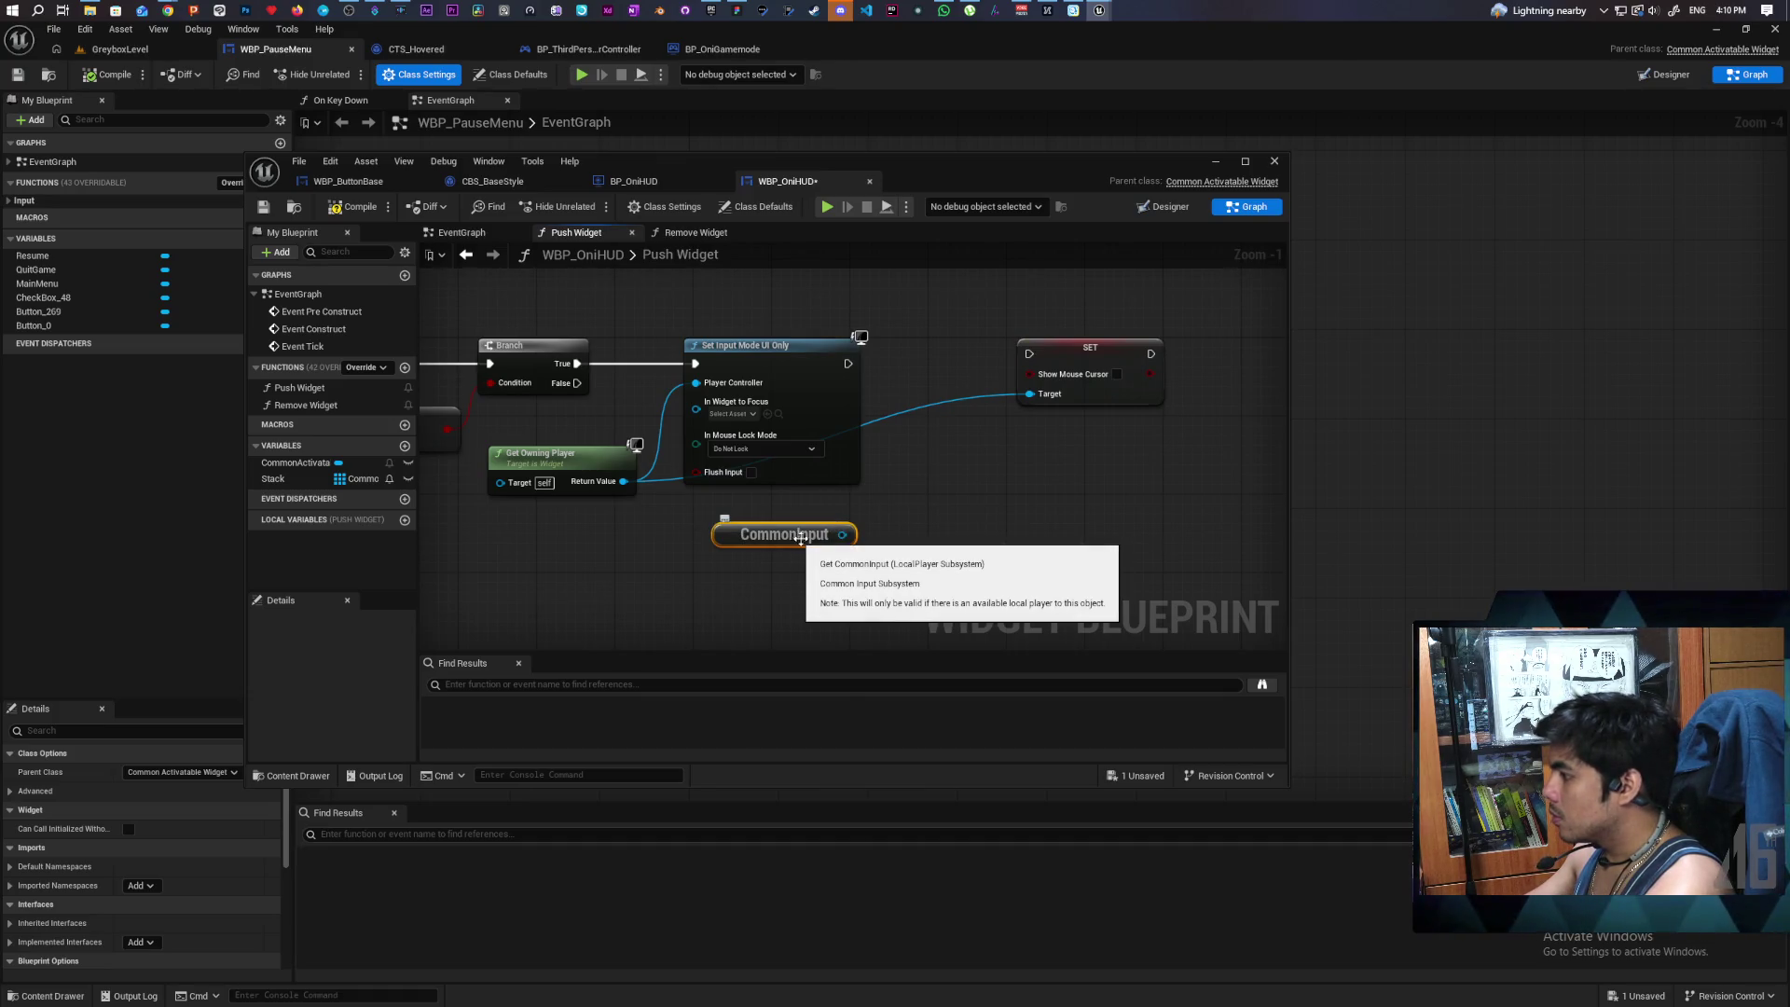
pyautogui.moveTo(842, 534); pyautogui.dragTo(896, 535)
pyautogui.write('get')
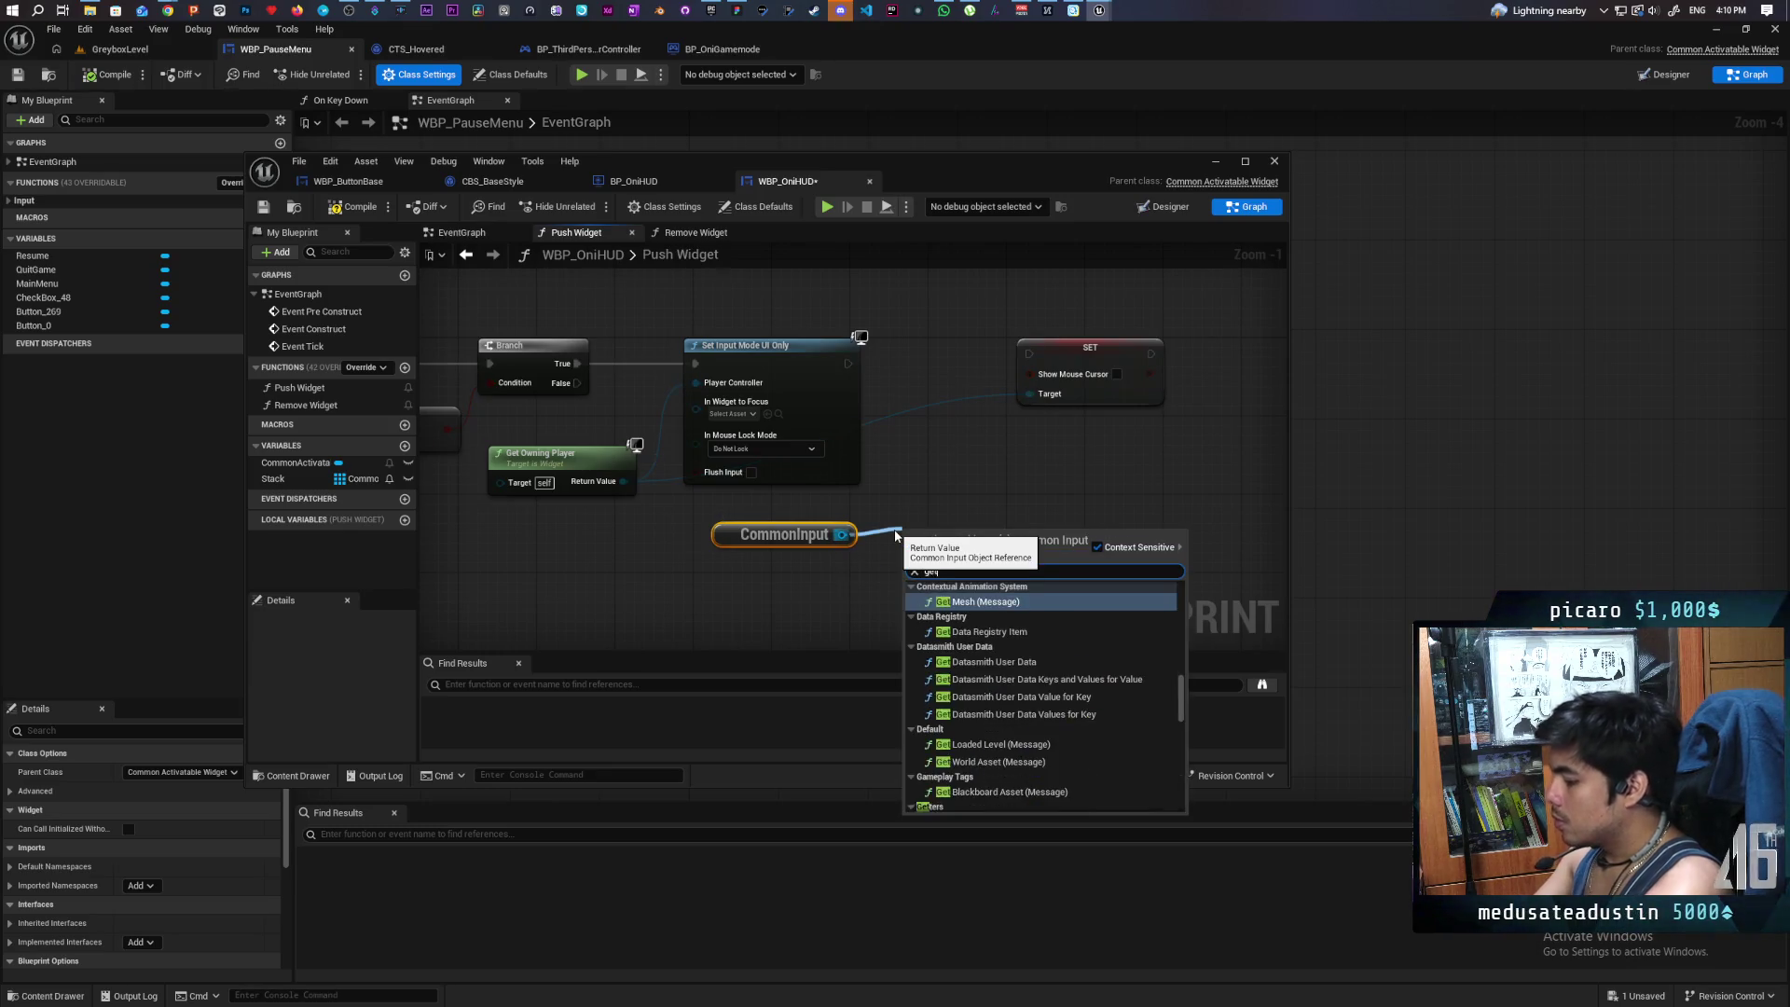
pyautogui.write(' current')
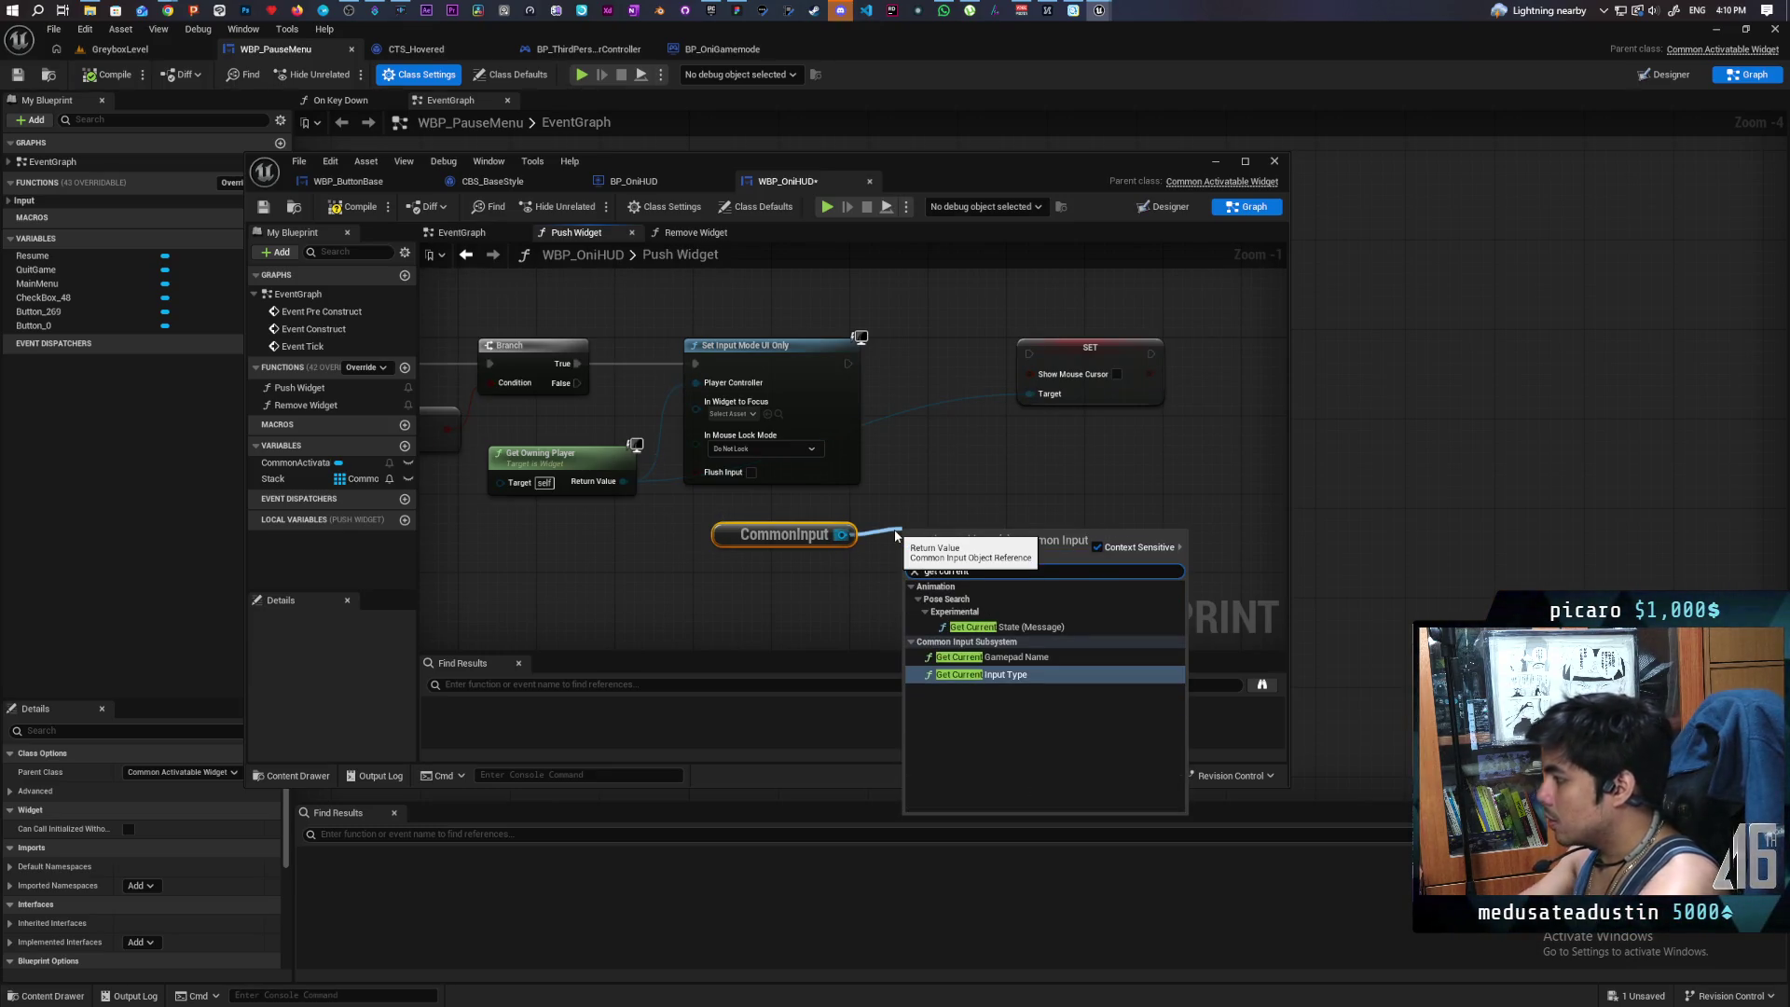
pyautogui.press('Return')
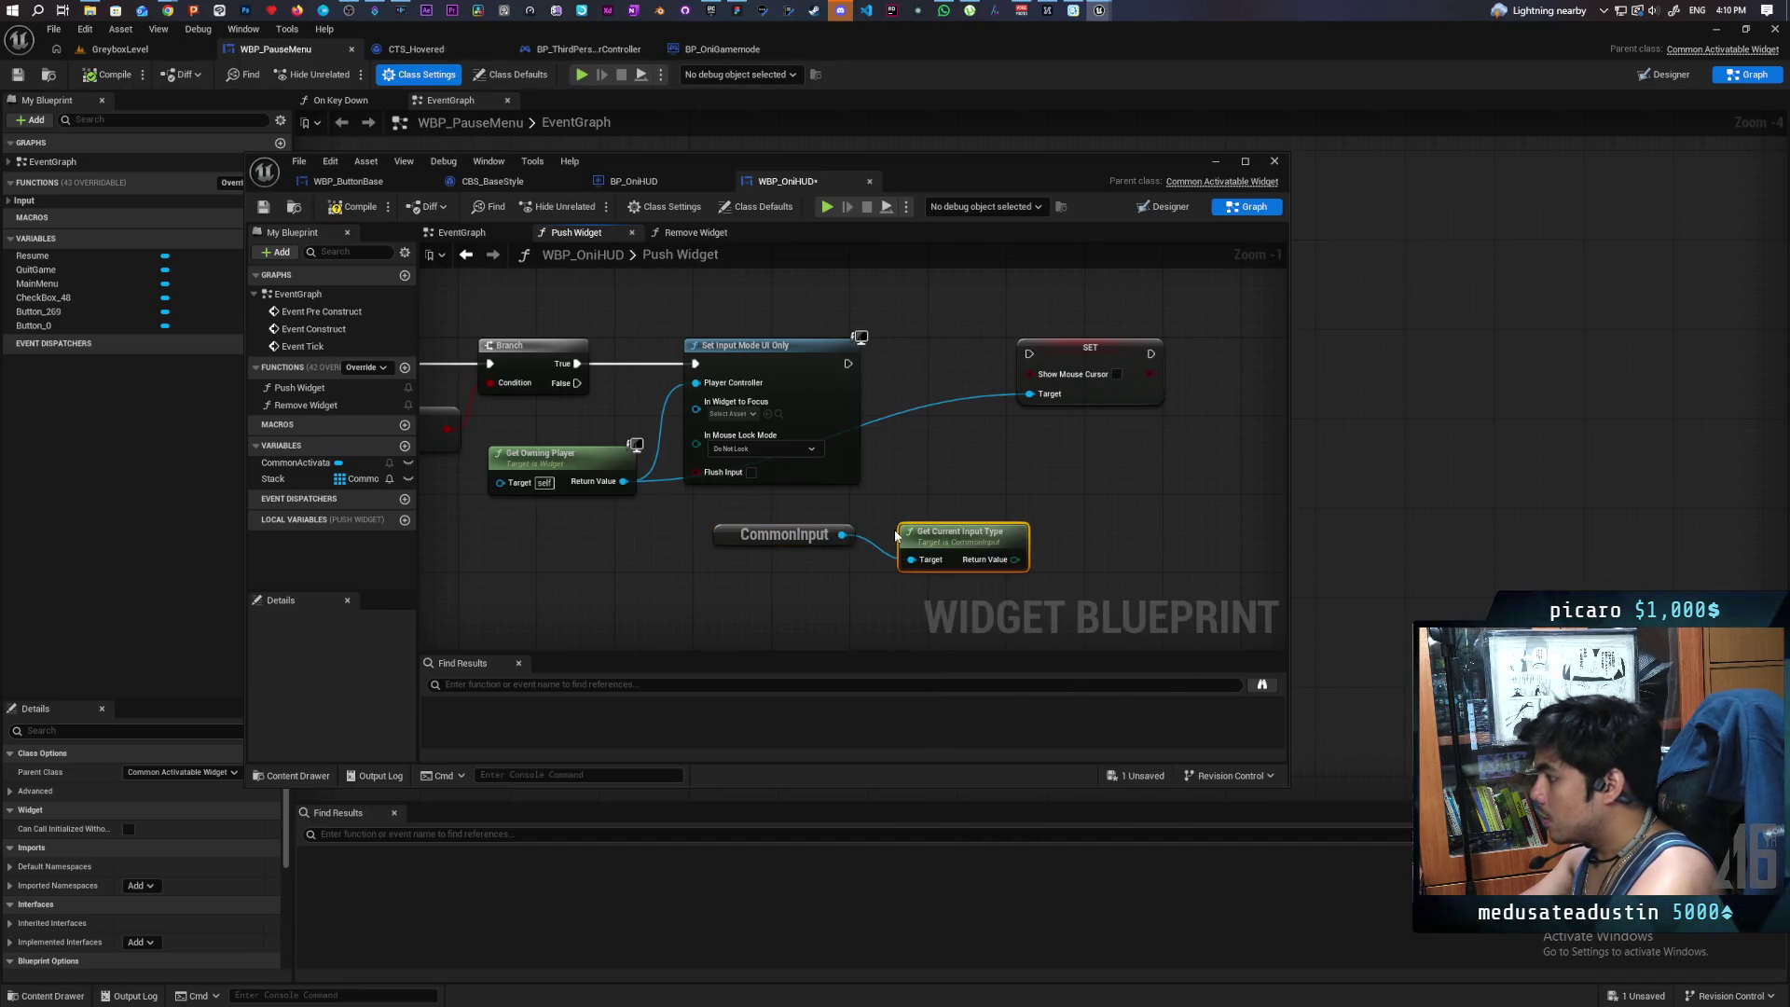
pyautogui.moveTo(1003, 546); pyautogui.dragTo(826, 573)
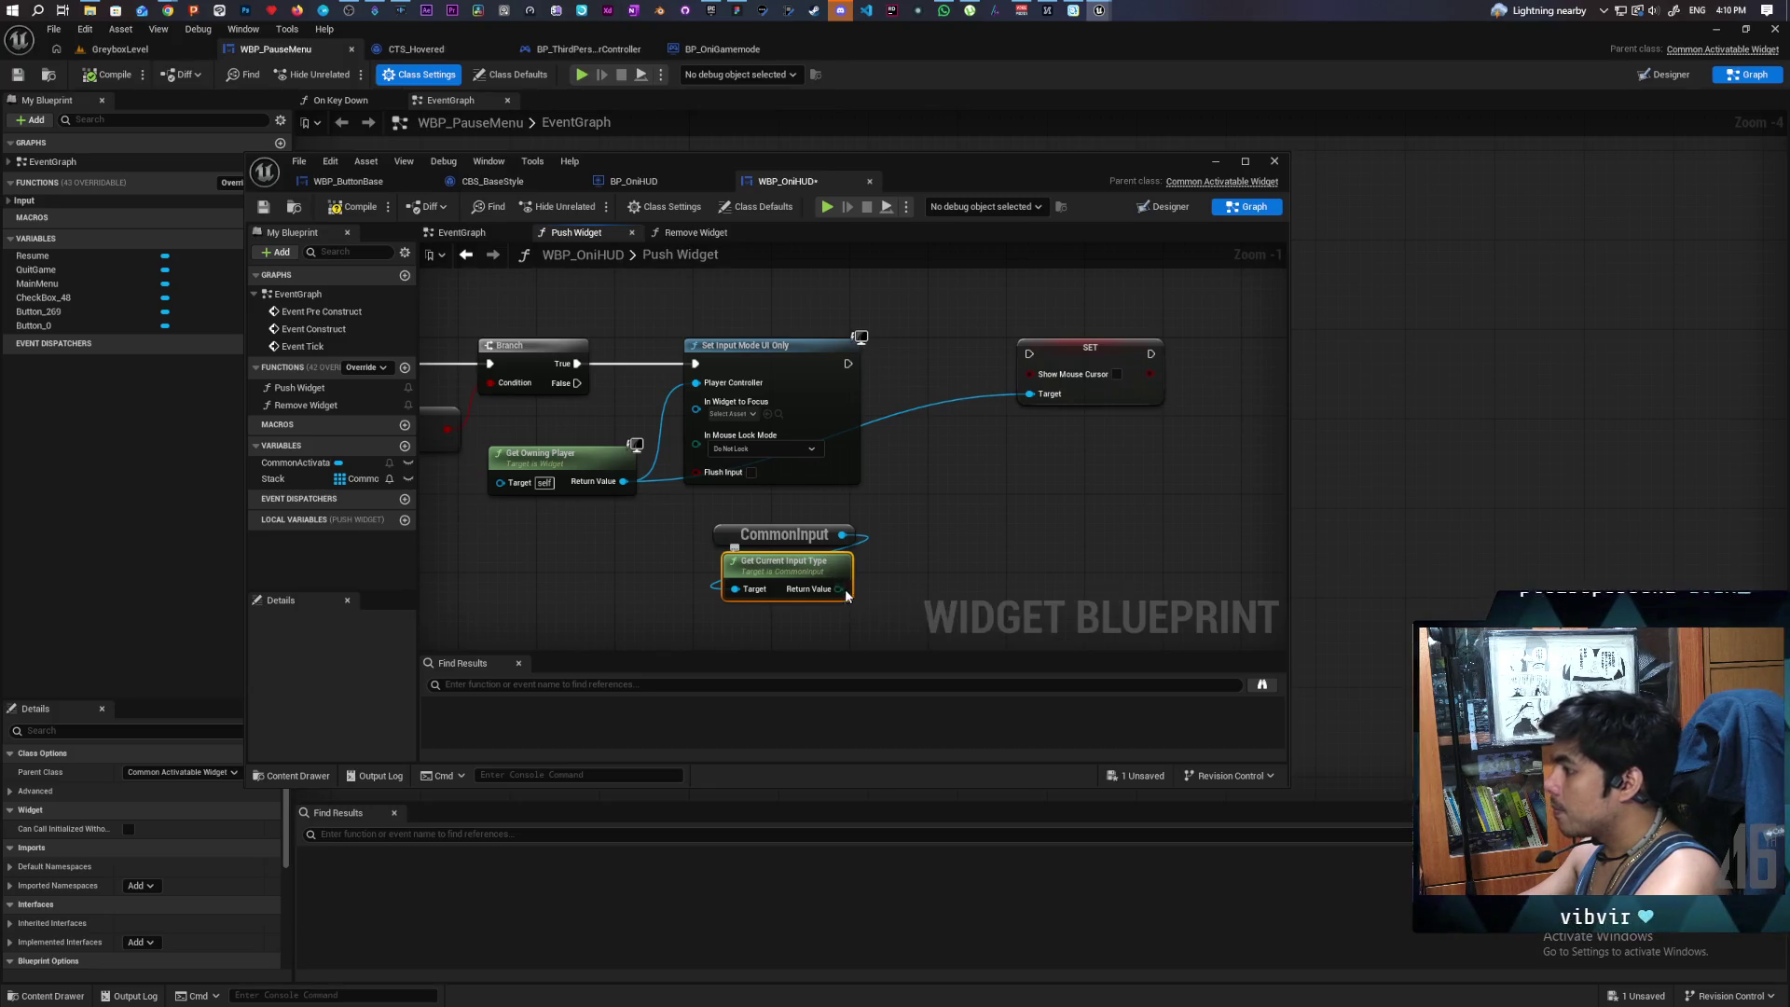
pyautogui.moveTo(1042, 378); pyautogui.dragTo(948, 533)
pyautogui.write('selec')
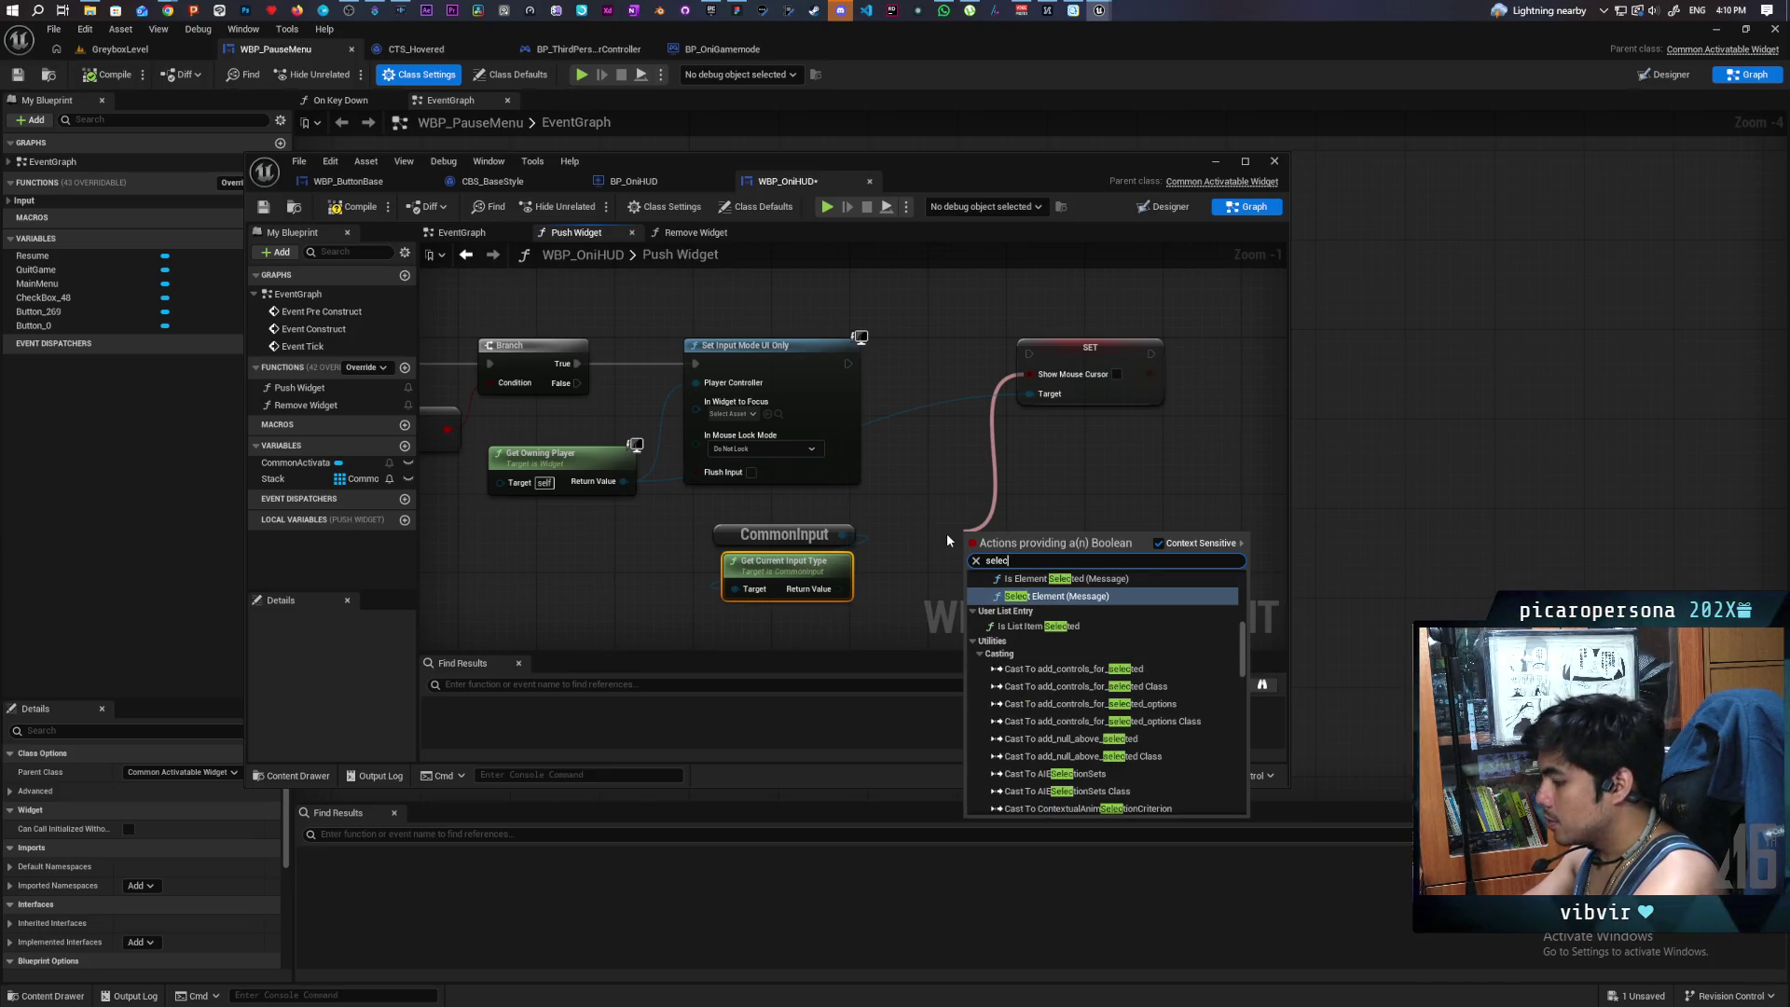
pyautogui.write('t')
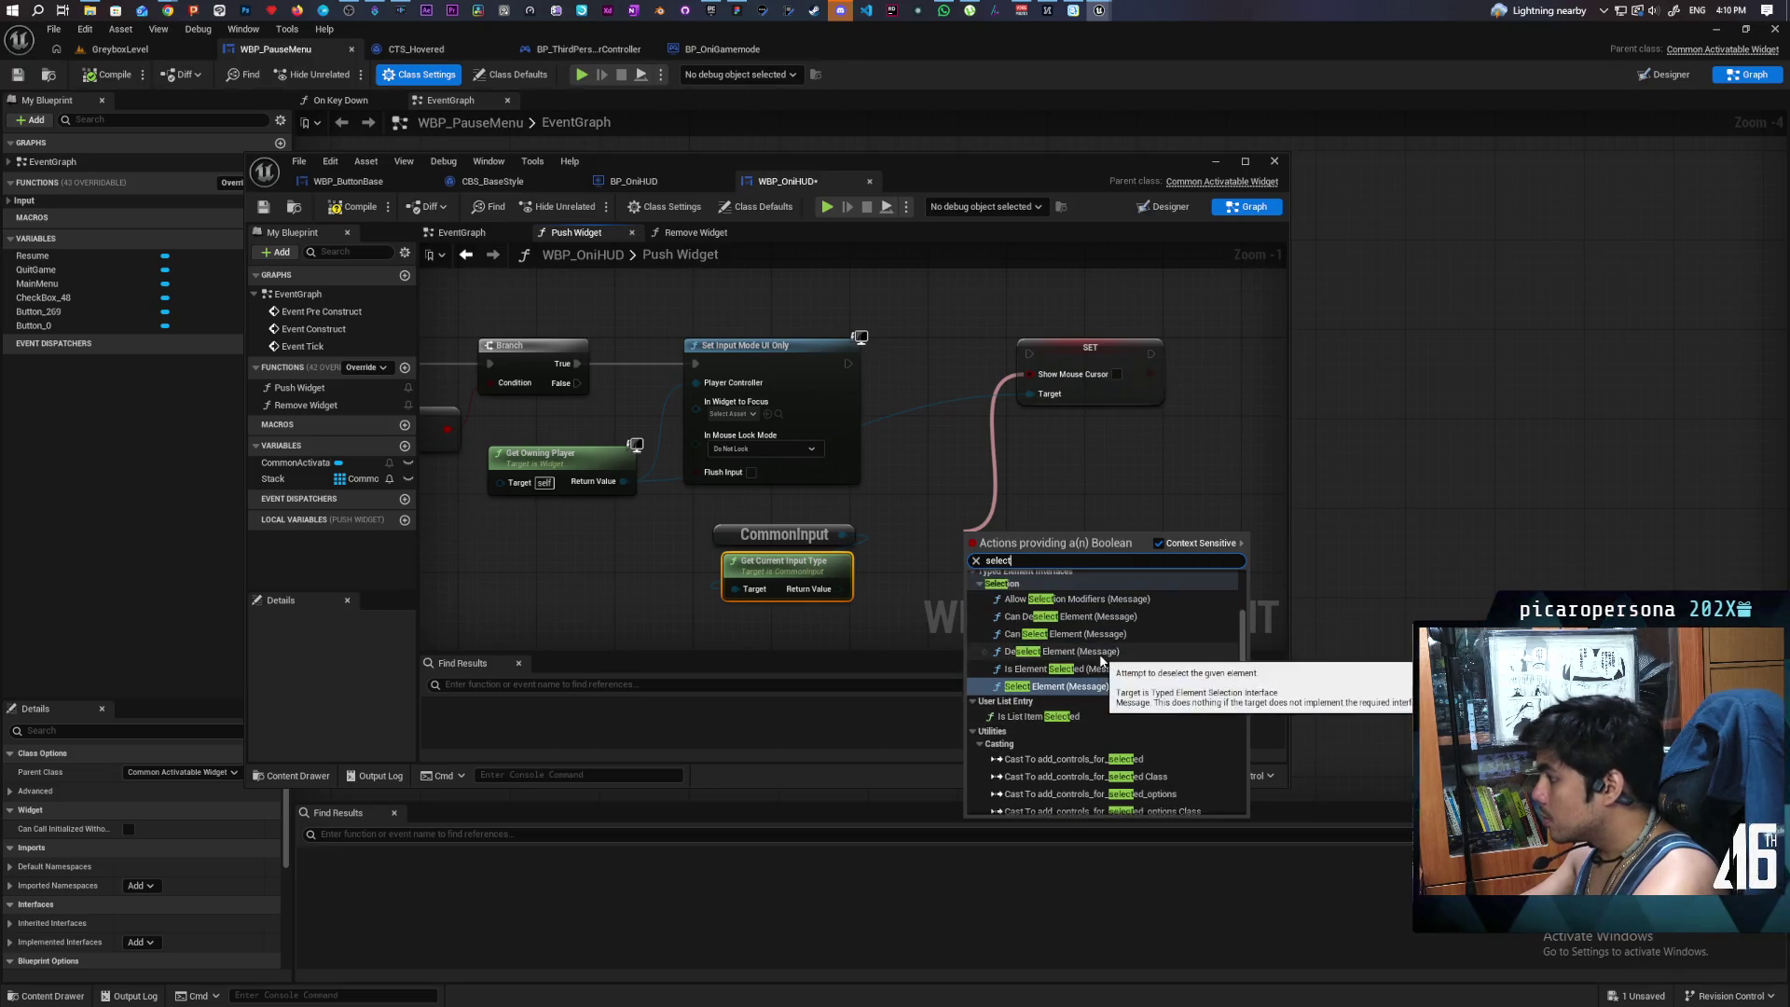
pyautogui.scroll(2, 1101, 666)
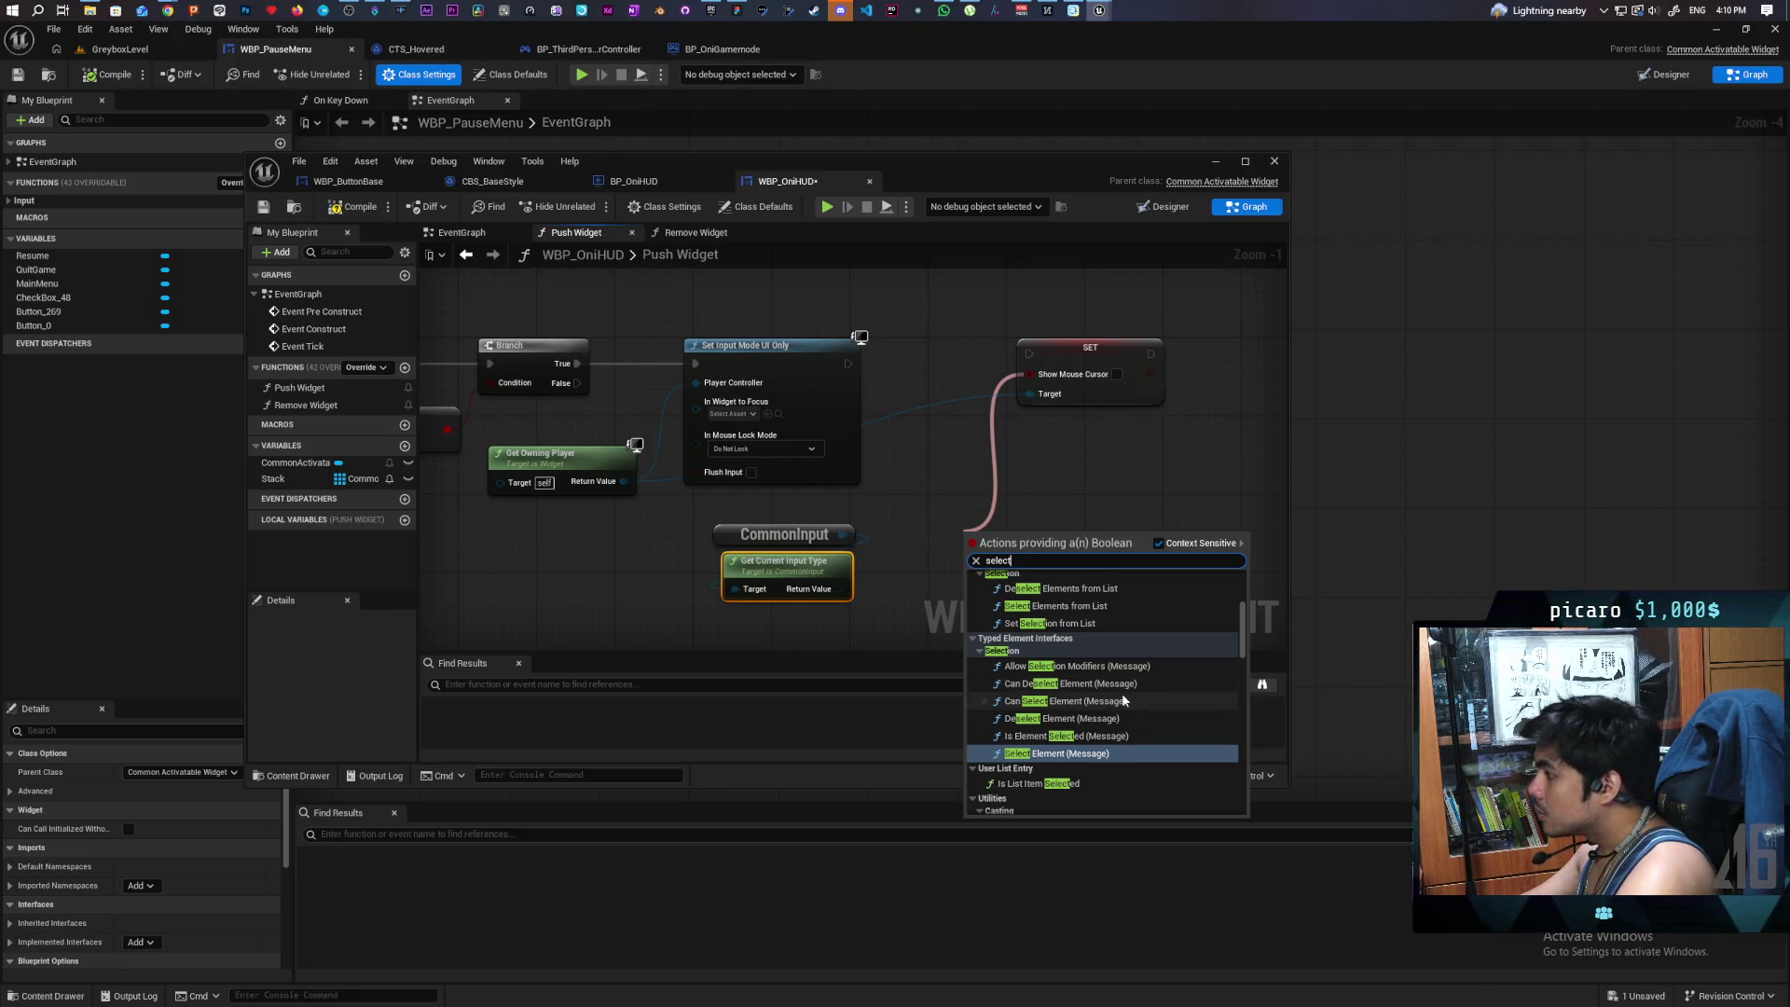
pyautogui.scroll(-2, 1123, 699)
pyautogui.scroll(-5, 1122, 692)
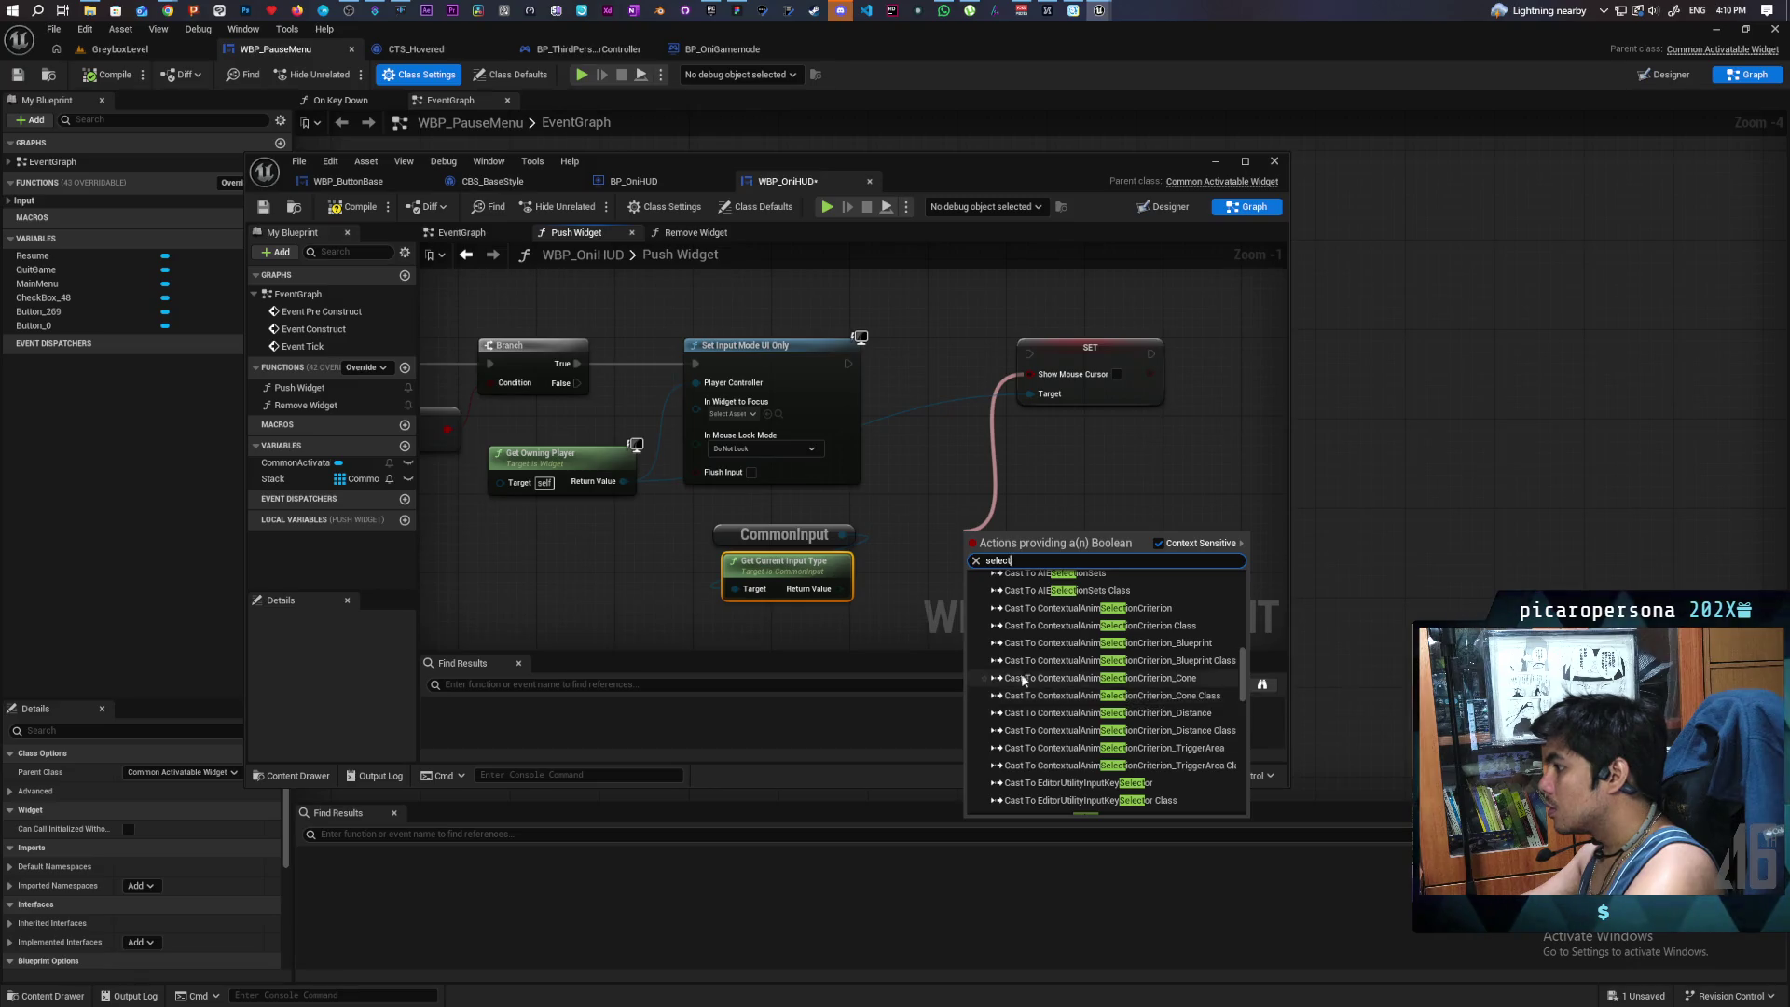
pyautogui.click(956, 557)
pyautogui.moveTo(839, 589)
pyautogui.mouseDown()
pyautogui.moveTo(1033, 371)
pyautogui.moveTo(970, 550)
pyautogui.mouseUp()
pyautogui.click(939, 490)
pyautogui.moveTo(1027, 377); pyautogui.dragTo(1003, 546)
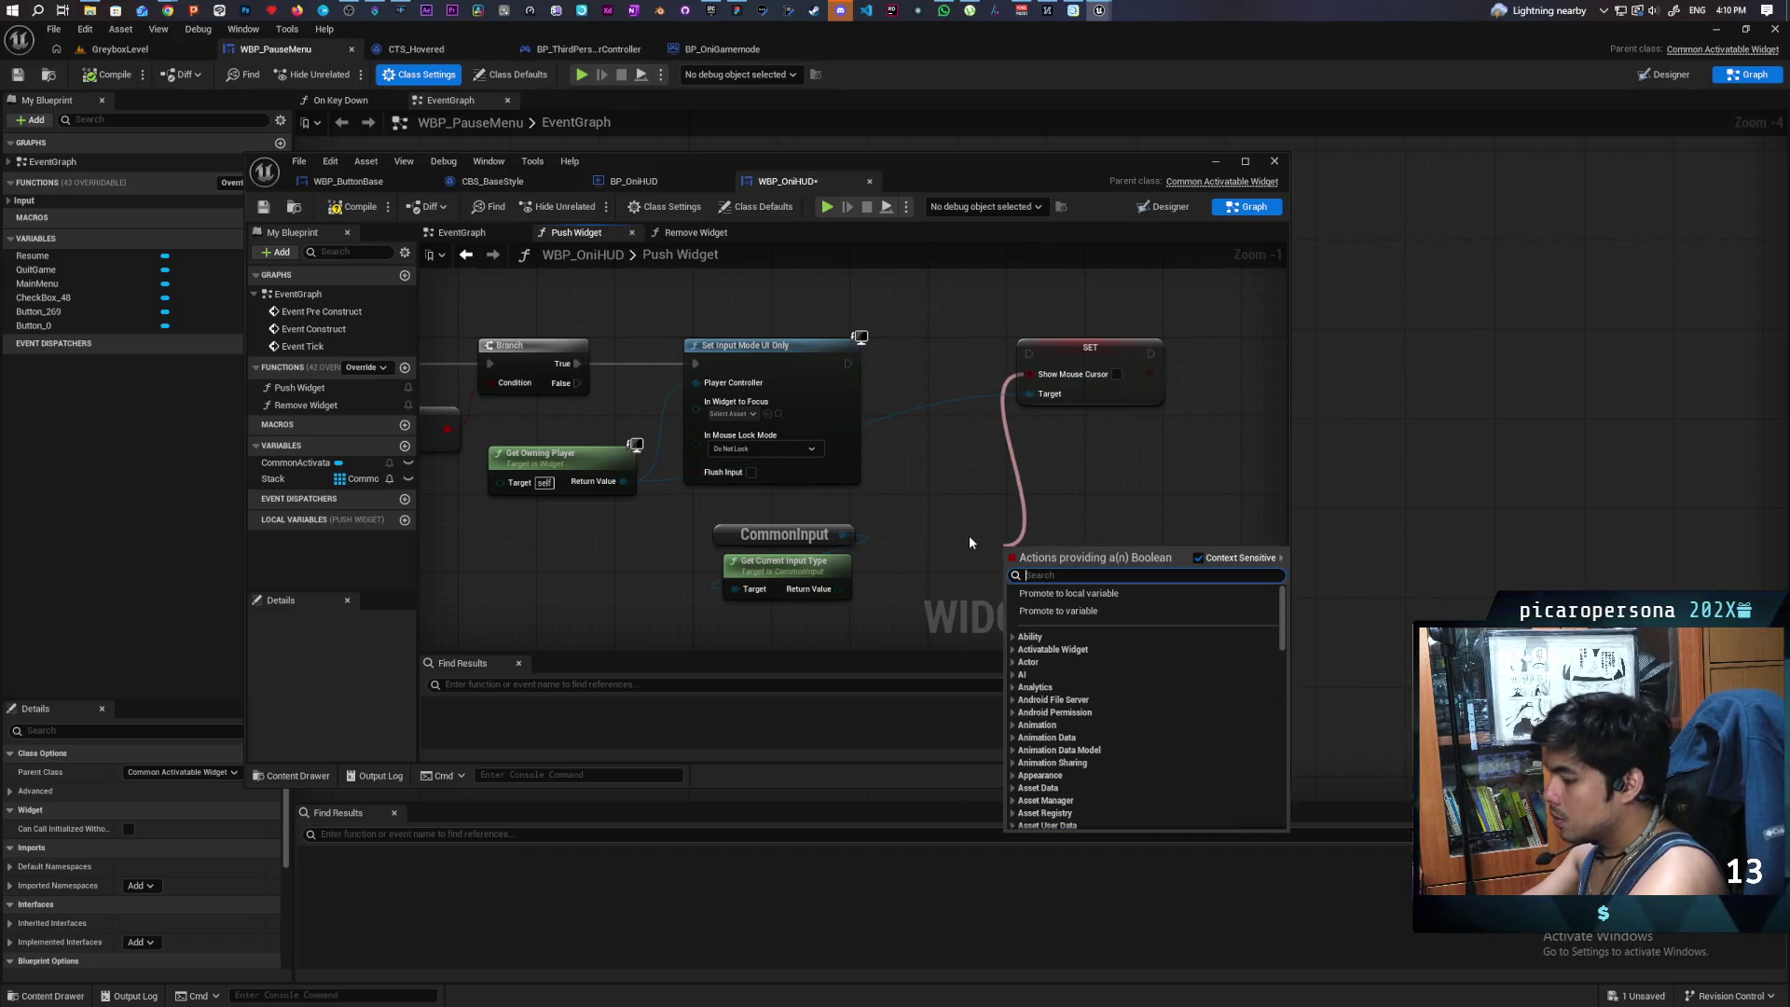
pyautogui.write('select boo')
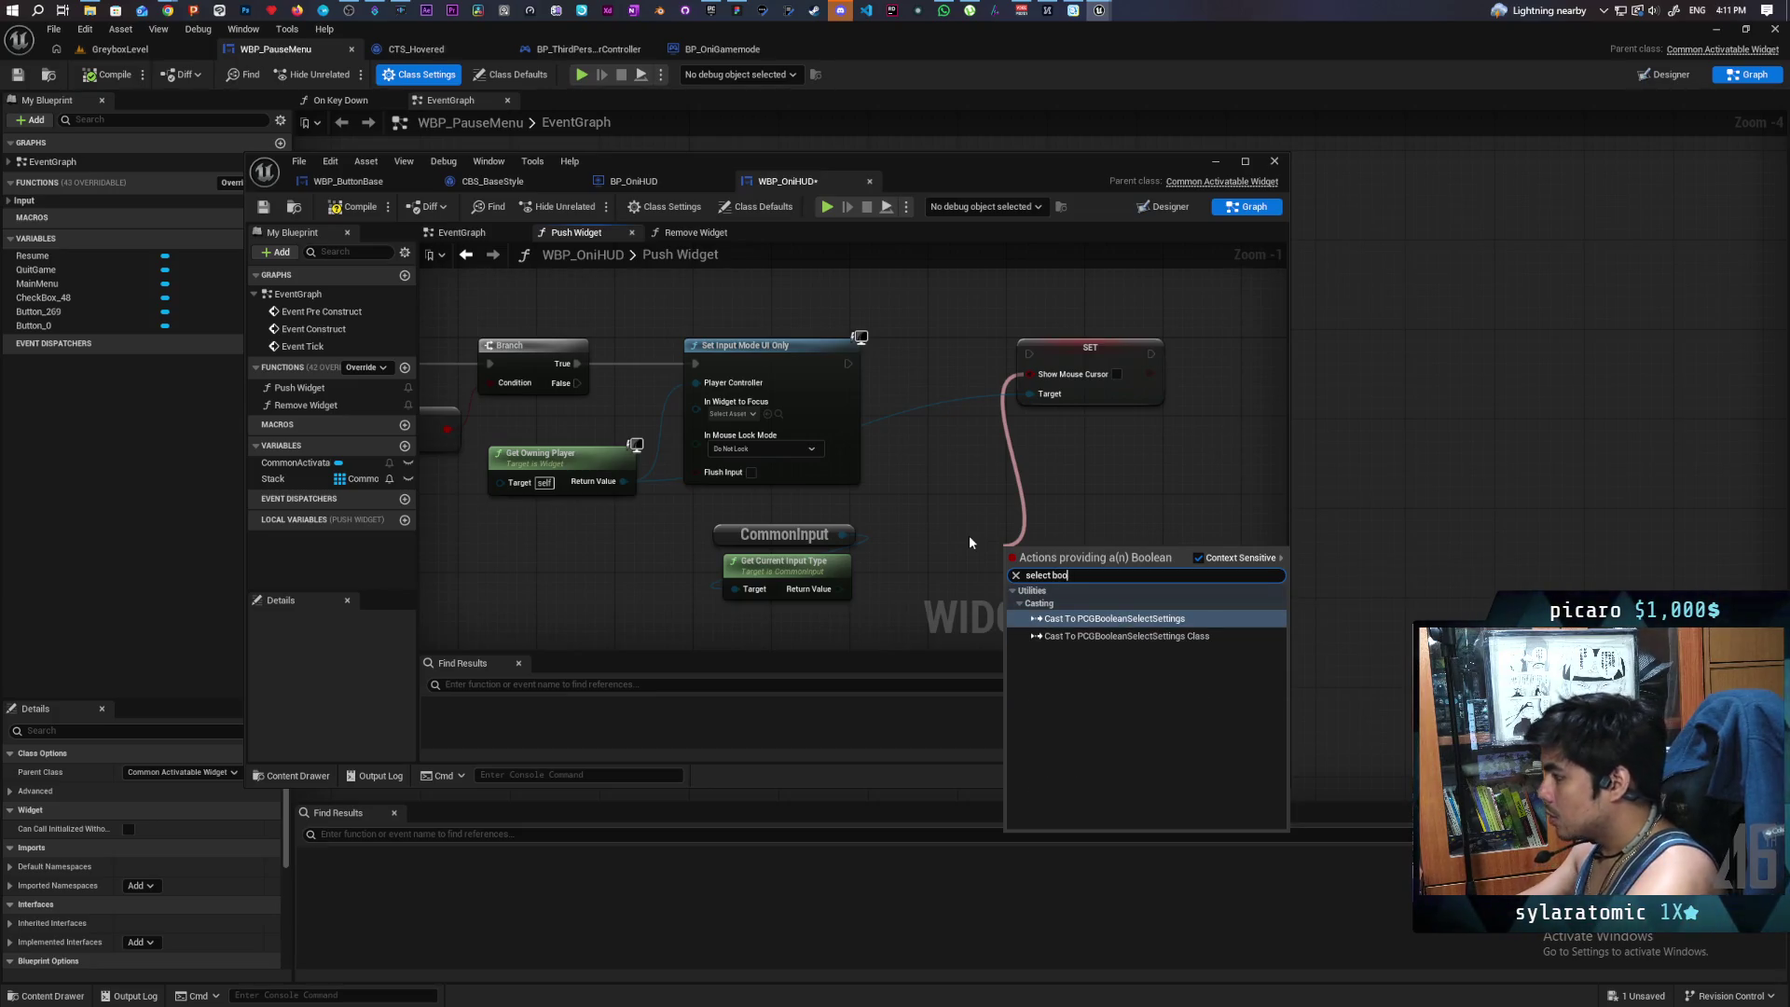
pyautogui.click(937, 502)
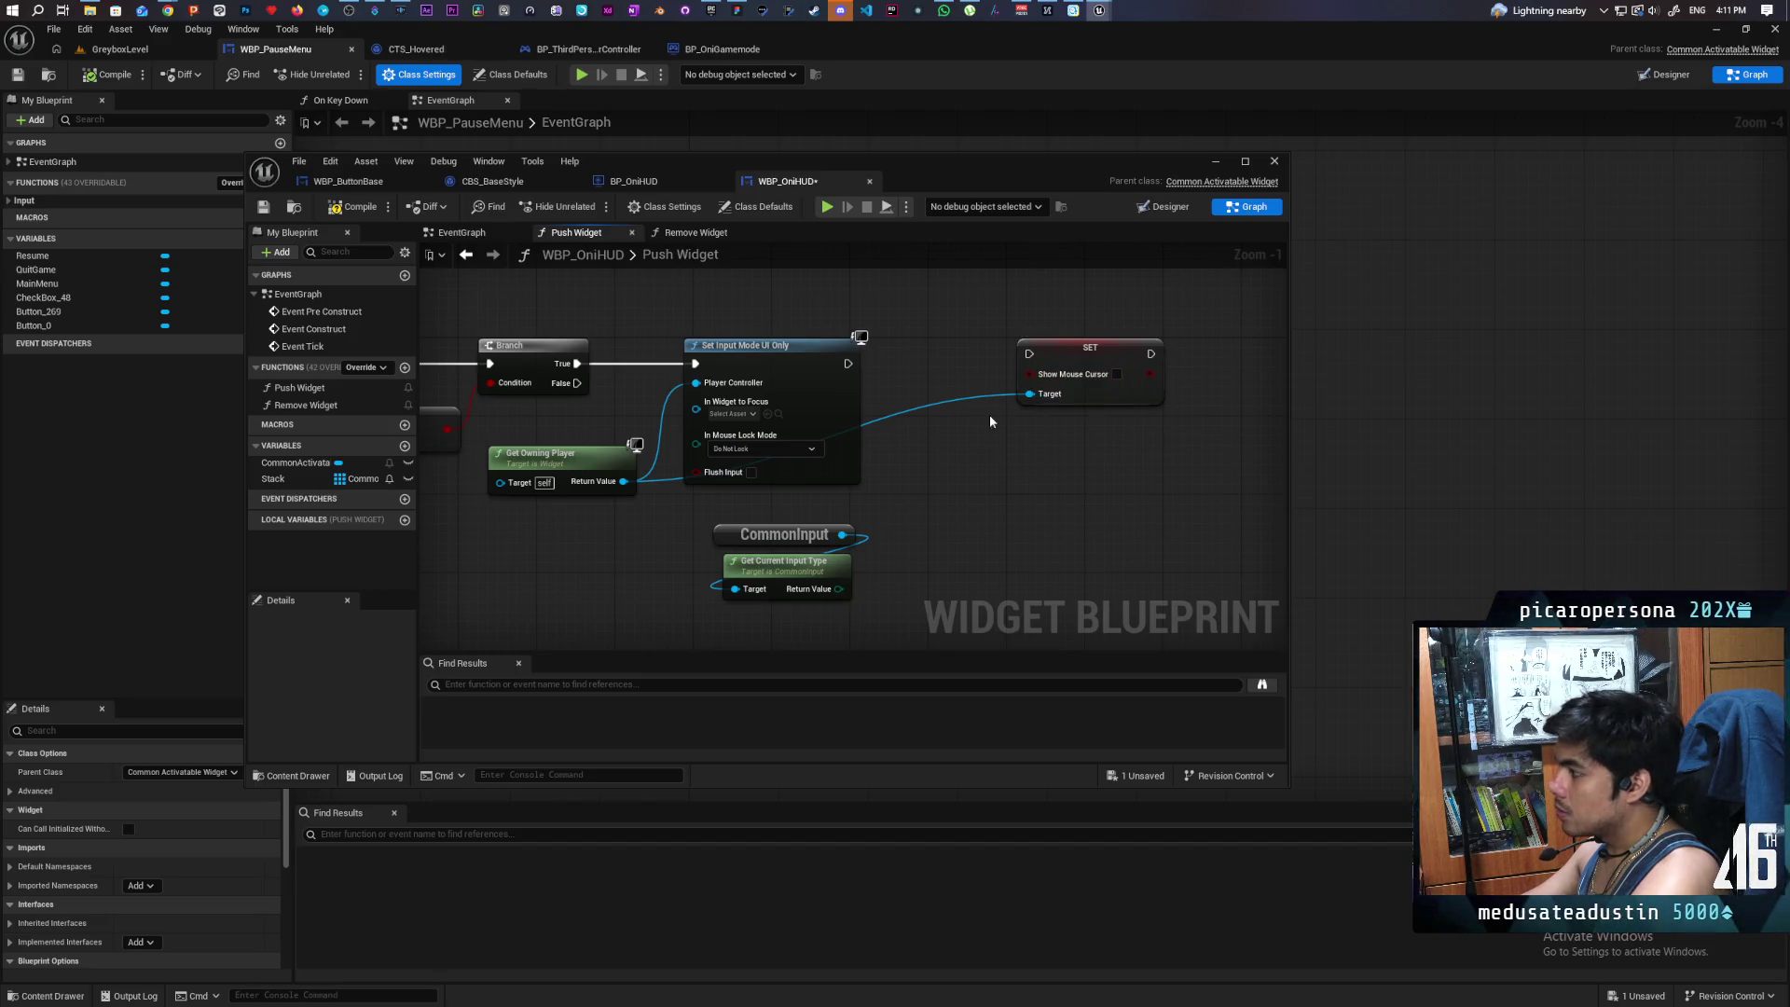
pyautogui.moveTo(852, 364); pyautogui.dragTo(1144, 356)
# - Place a Switch on ECommonInputType between Set Input Mode and the SET node
pyautogui.moveTo(839, 588); pyautogui.dragTo(882, 561)
pyautogui.write('s')
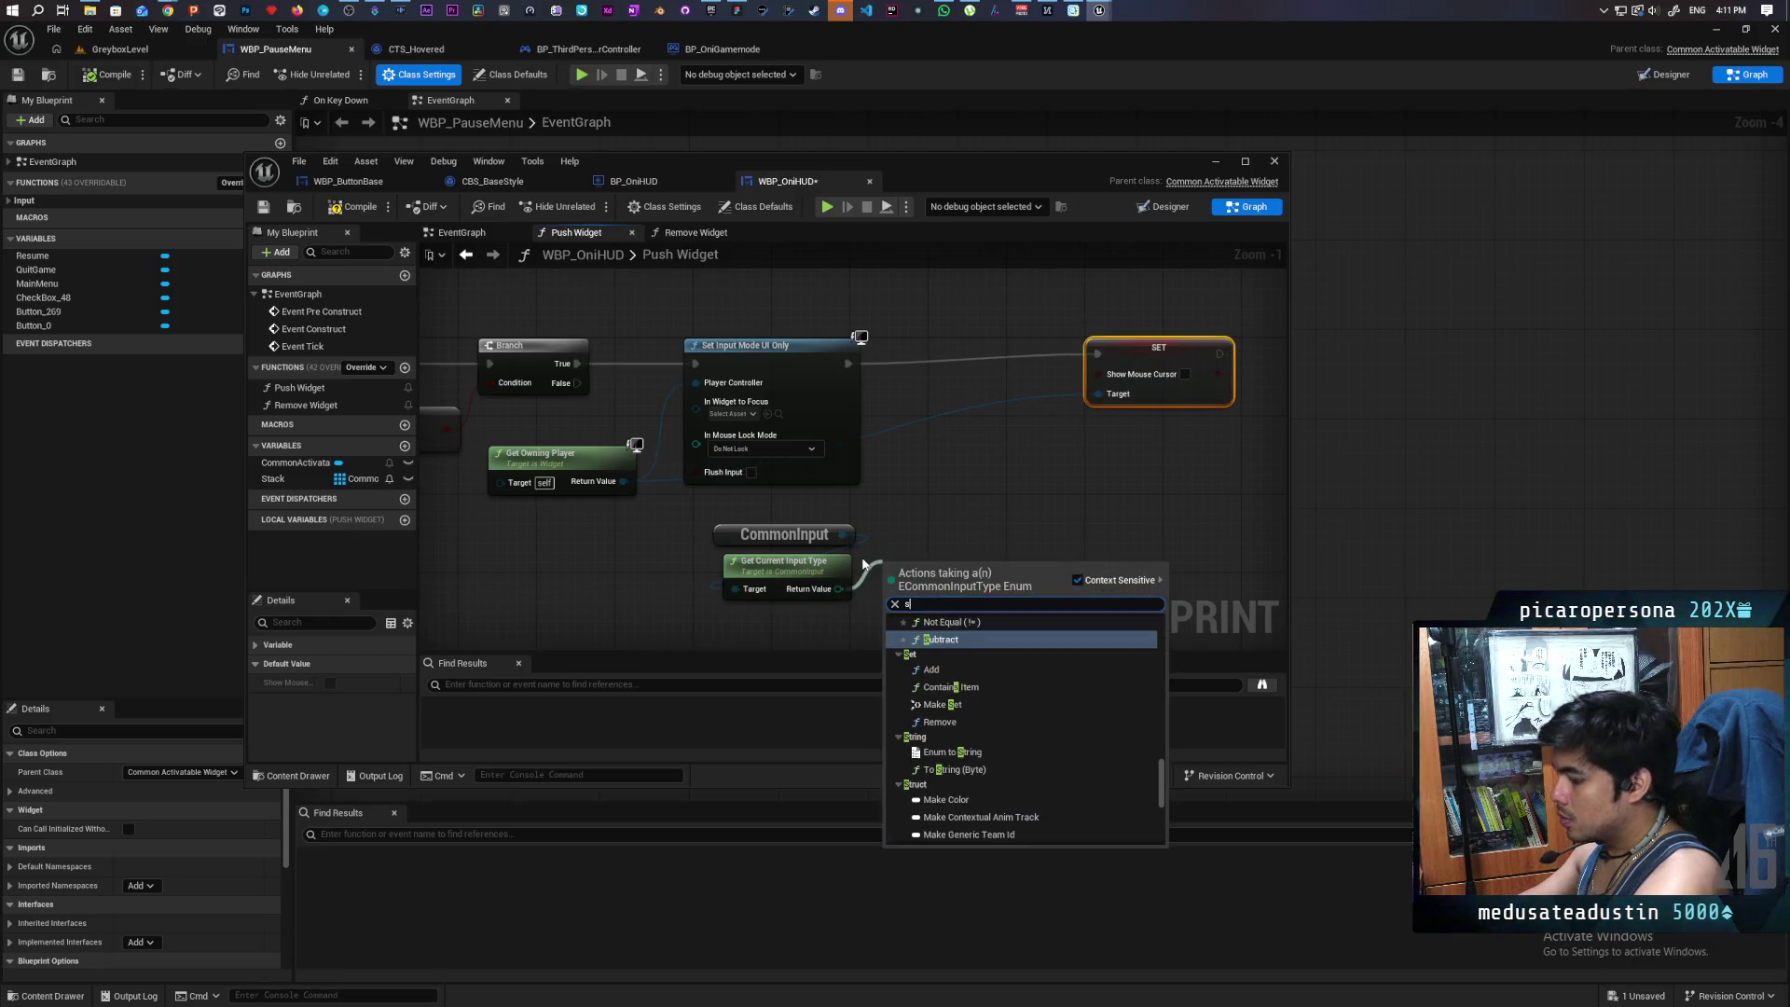
pyautogui.write('wit')
pyautogui.press('Return')
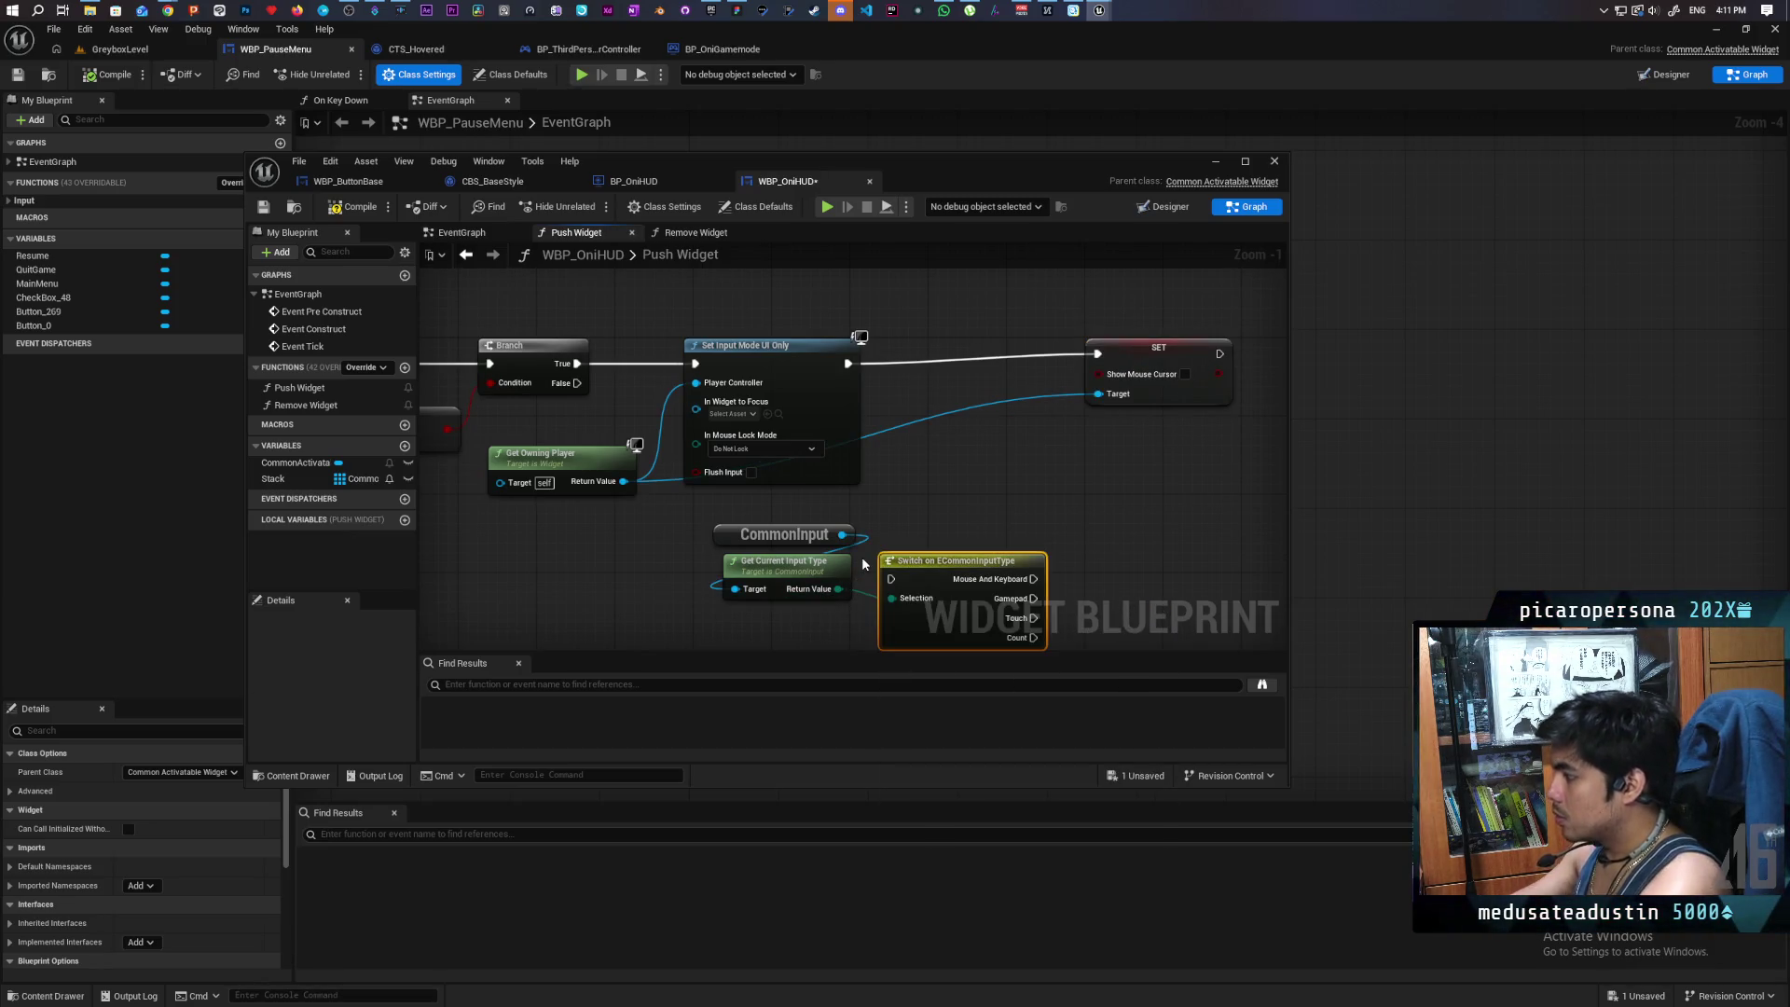
pyautogui.scroll(1, 939, 527)
pyautogui.moveTo(825, 607)
pyautogui.mouseDown()
pyautogui.moveTo(849, 371)
pyautogui.moveTo(807, 395)
pyautogui.moveTo(854, 372)
pyautogui.mouseUp()
pyautogui.click(1041, 453)
# - Add a Select node, indexed by Get Current Input Type, feeding Show Mouse Cursor
pyautogui.moveTo(987, 320); pyautogui.dragTo(963, 453)
pyautogui.write('lec')
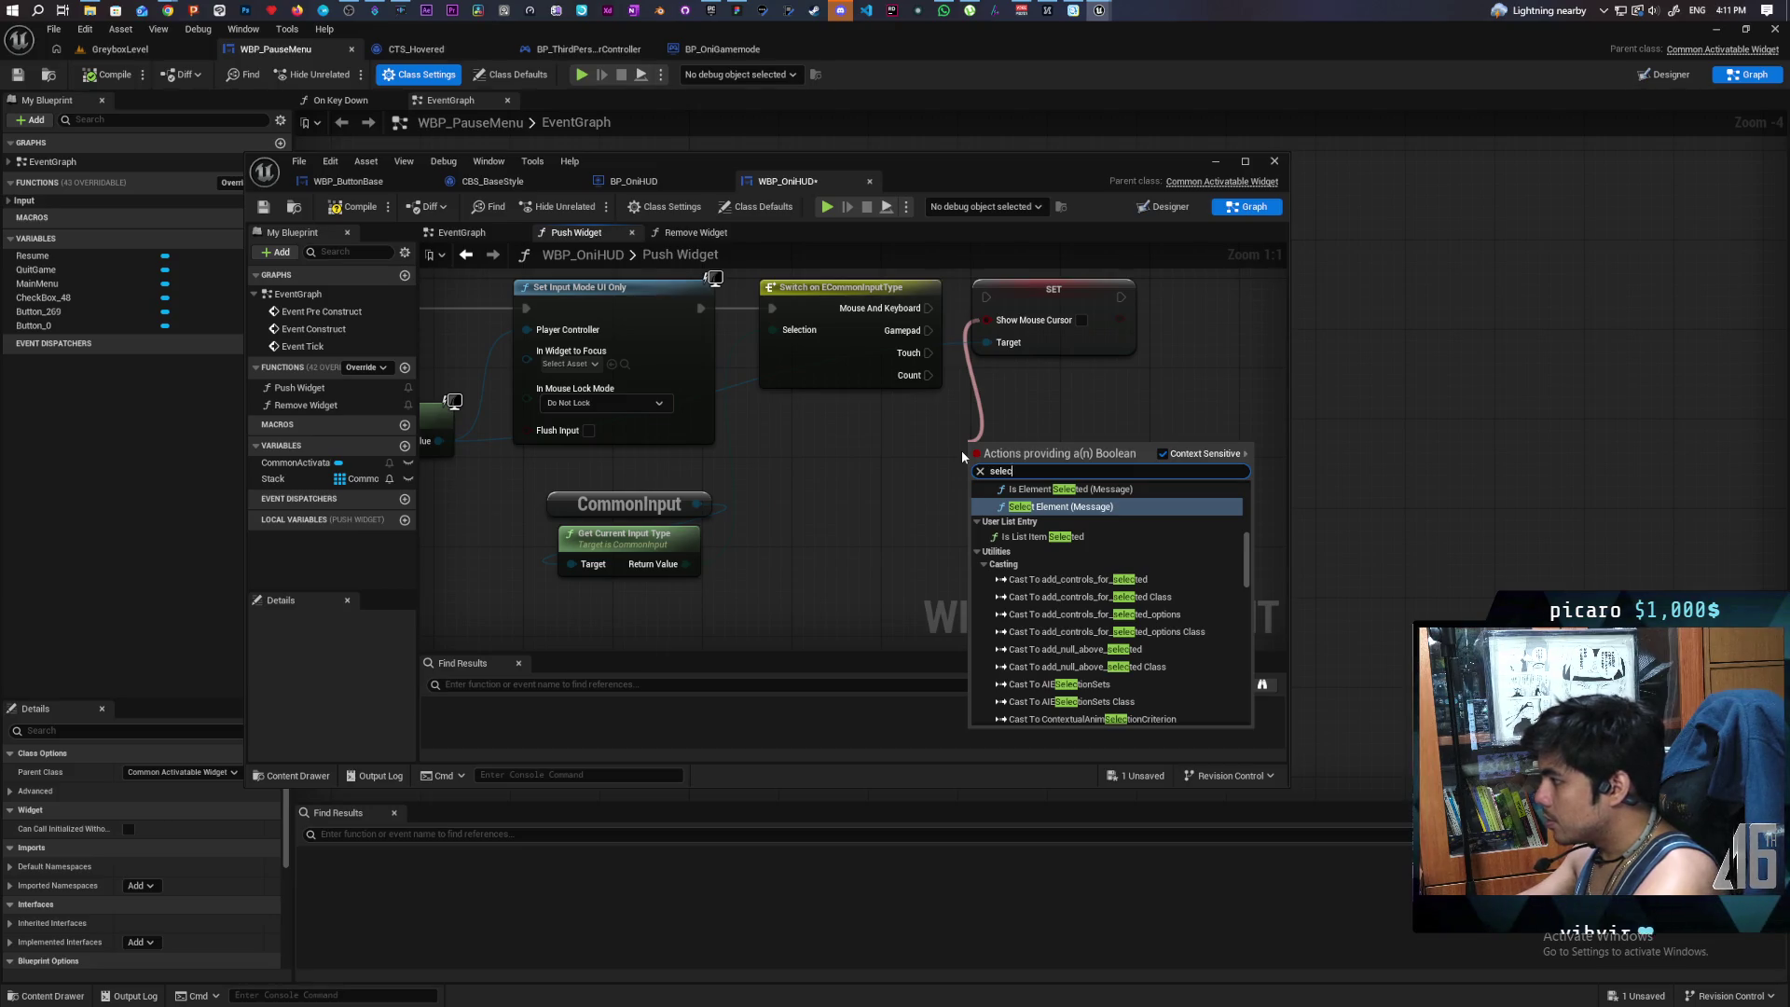
pyautogui.write('t')
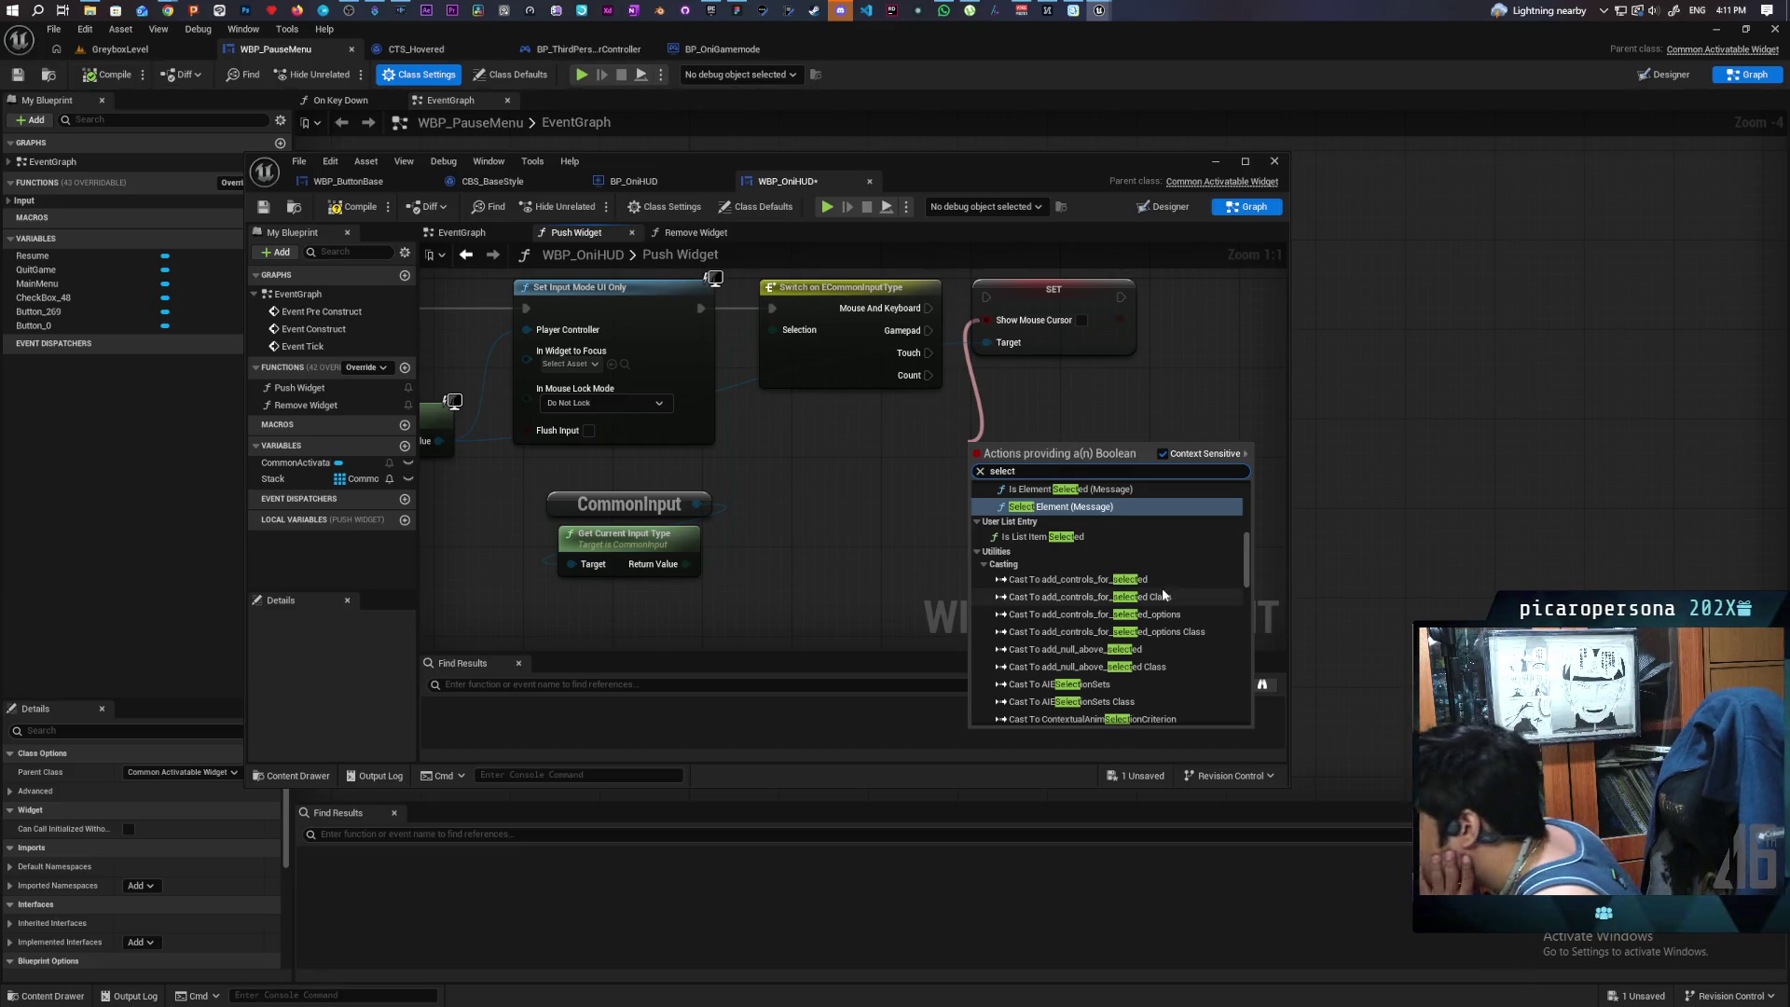
pyautogui.scroll(5, 1164, 595)
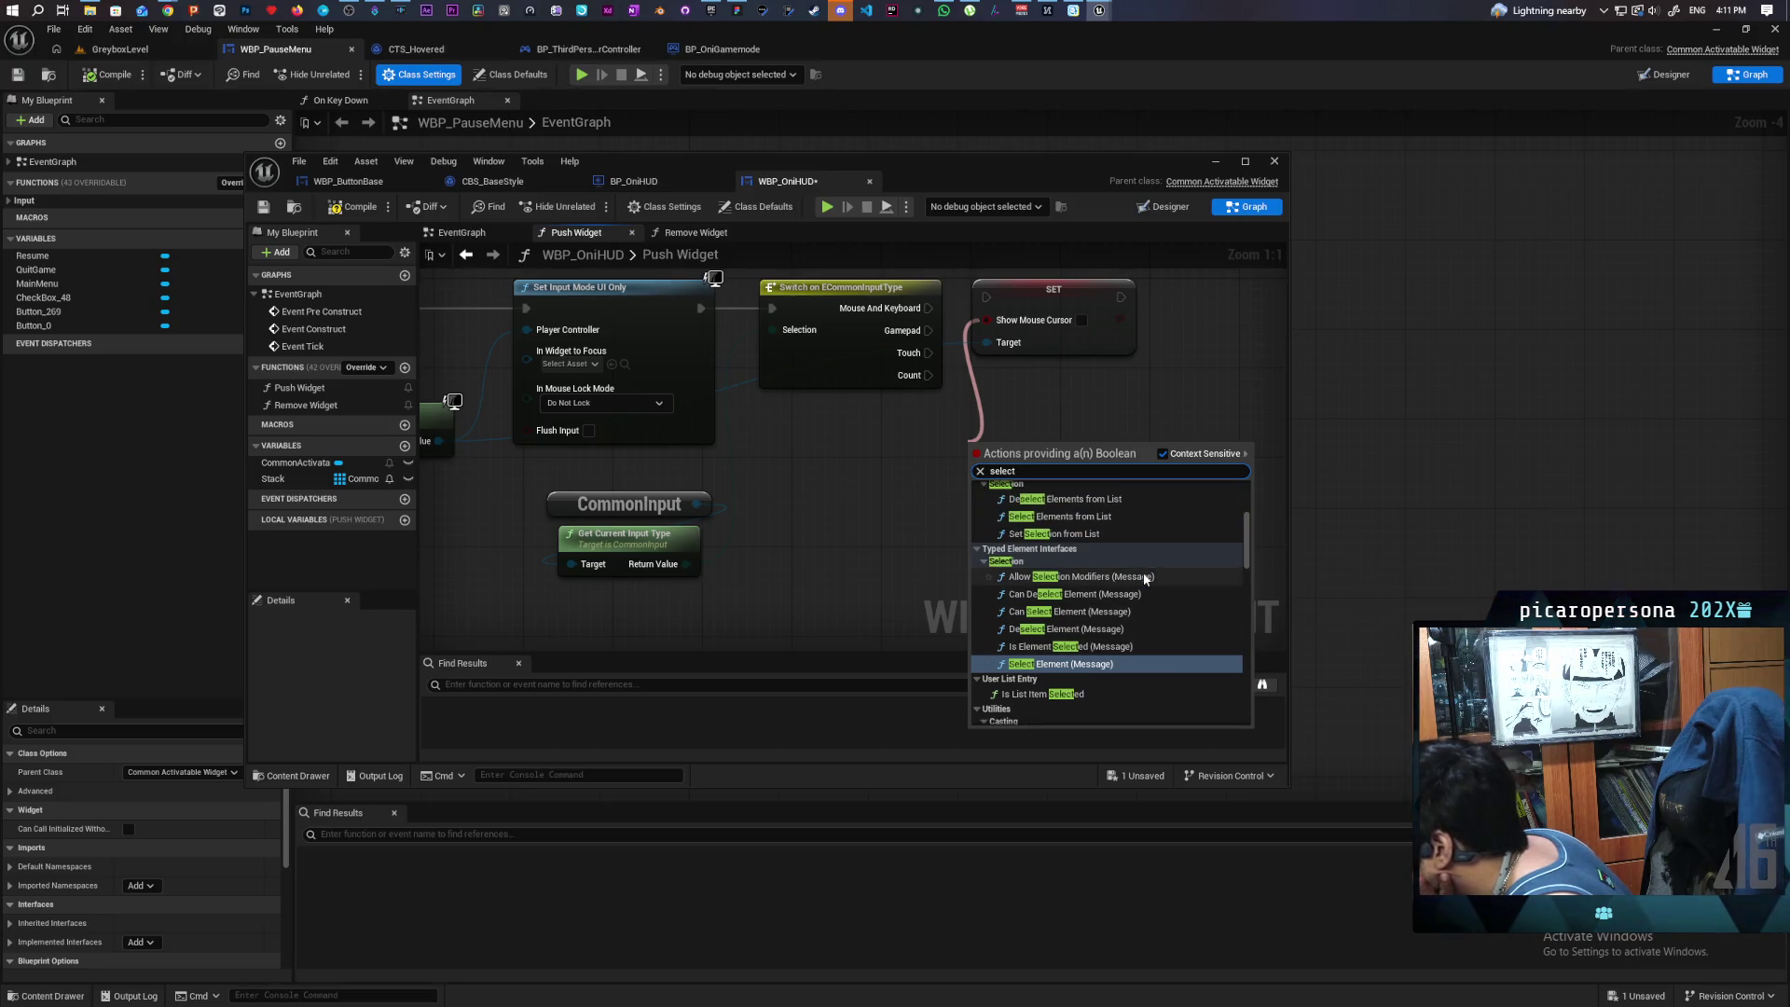
pyautogui.click(931, 506)
pyautogui.rightClick(931, 506)
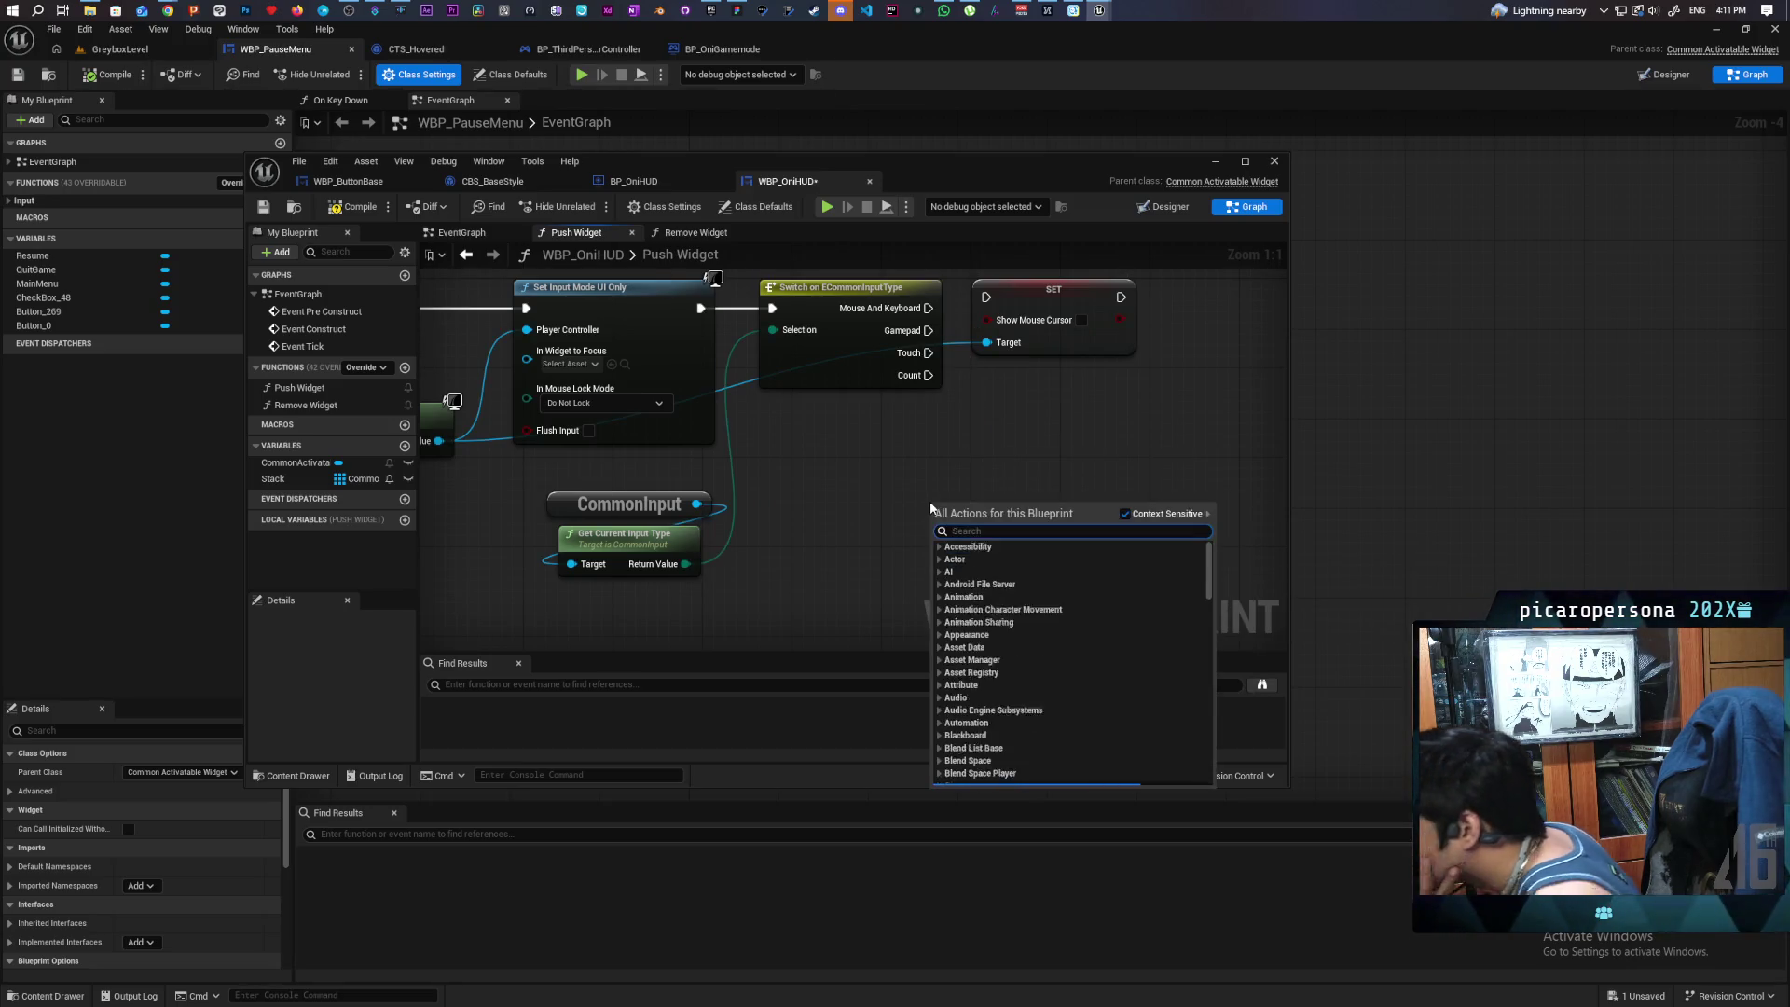
pyautogui.write('selec')
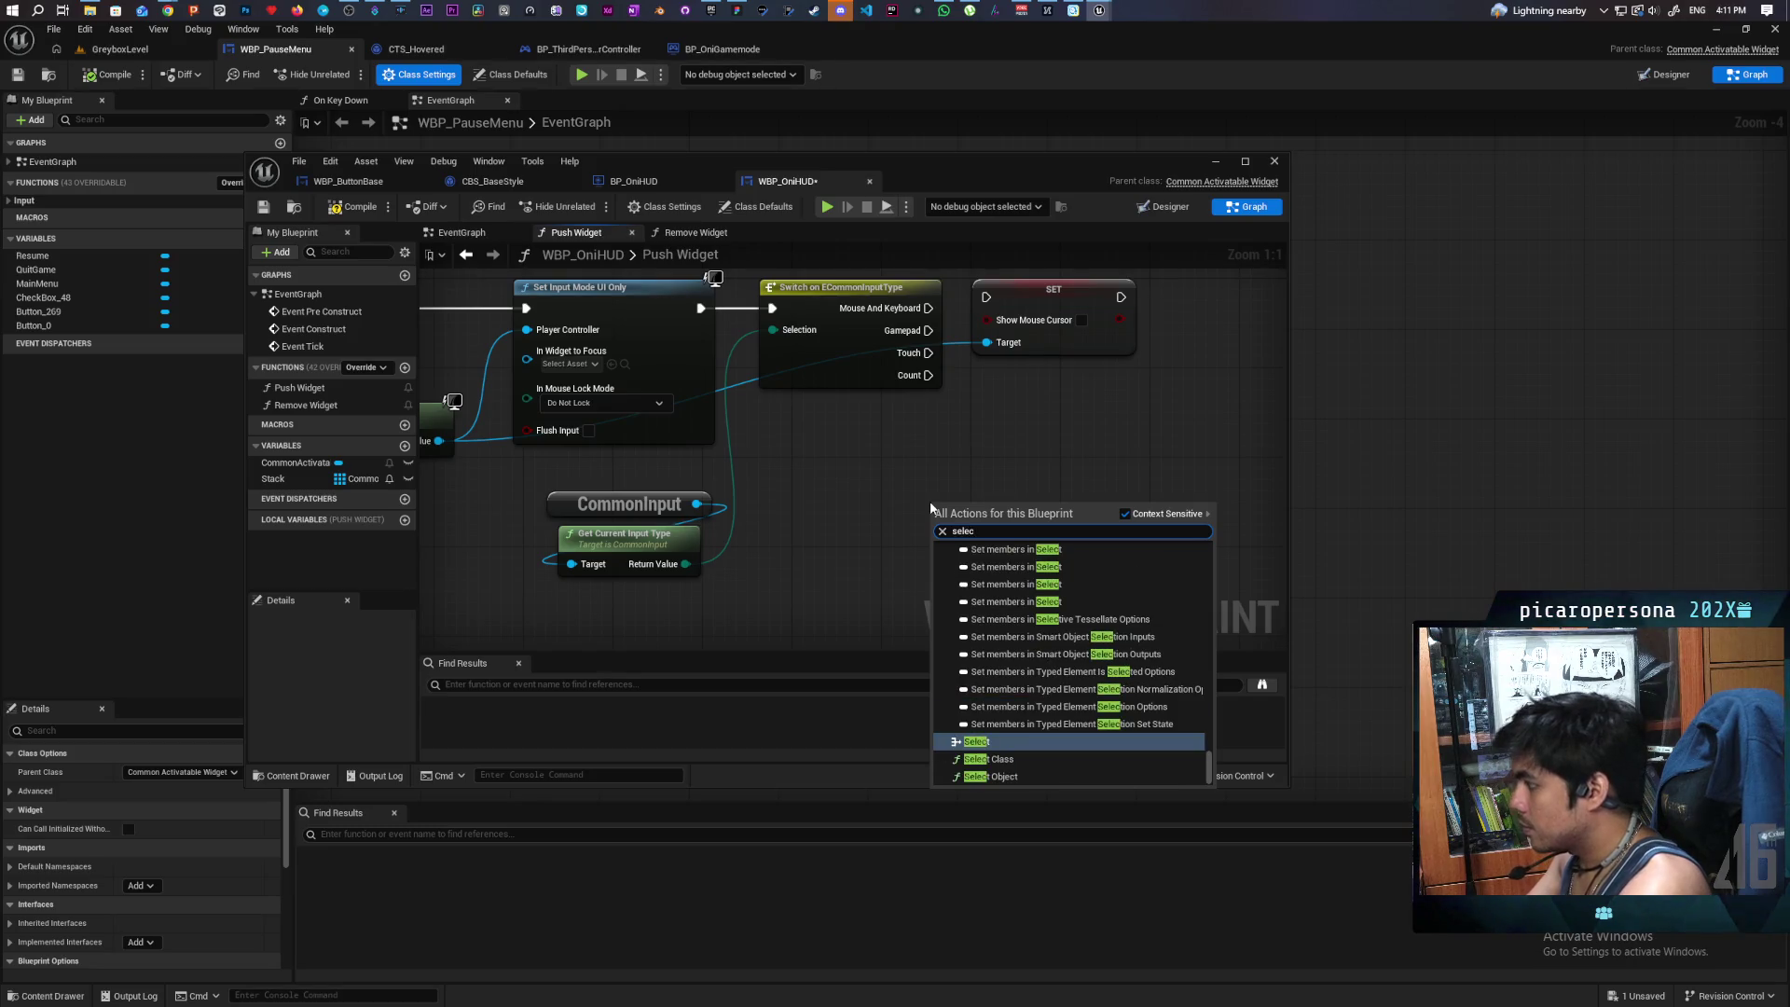
pyautogui.press('Return')
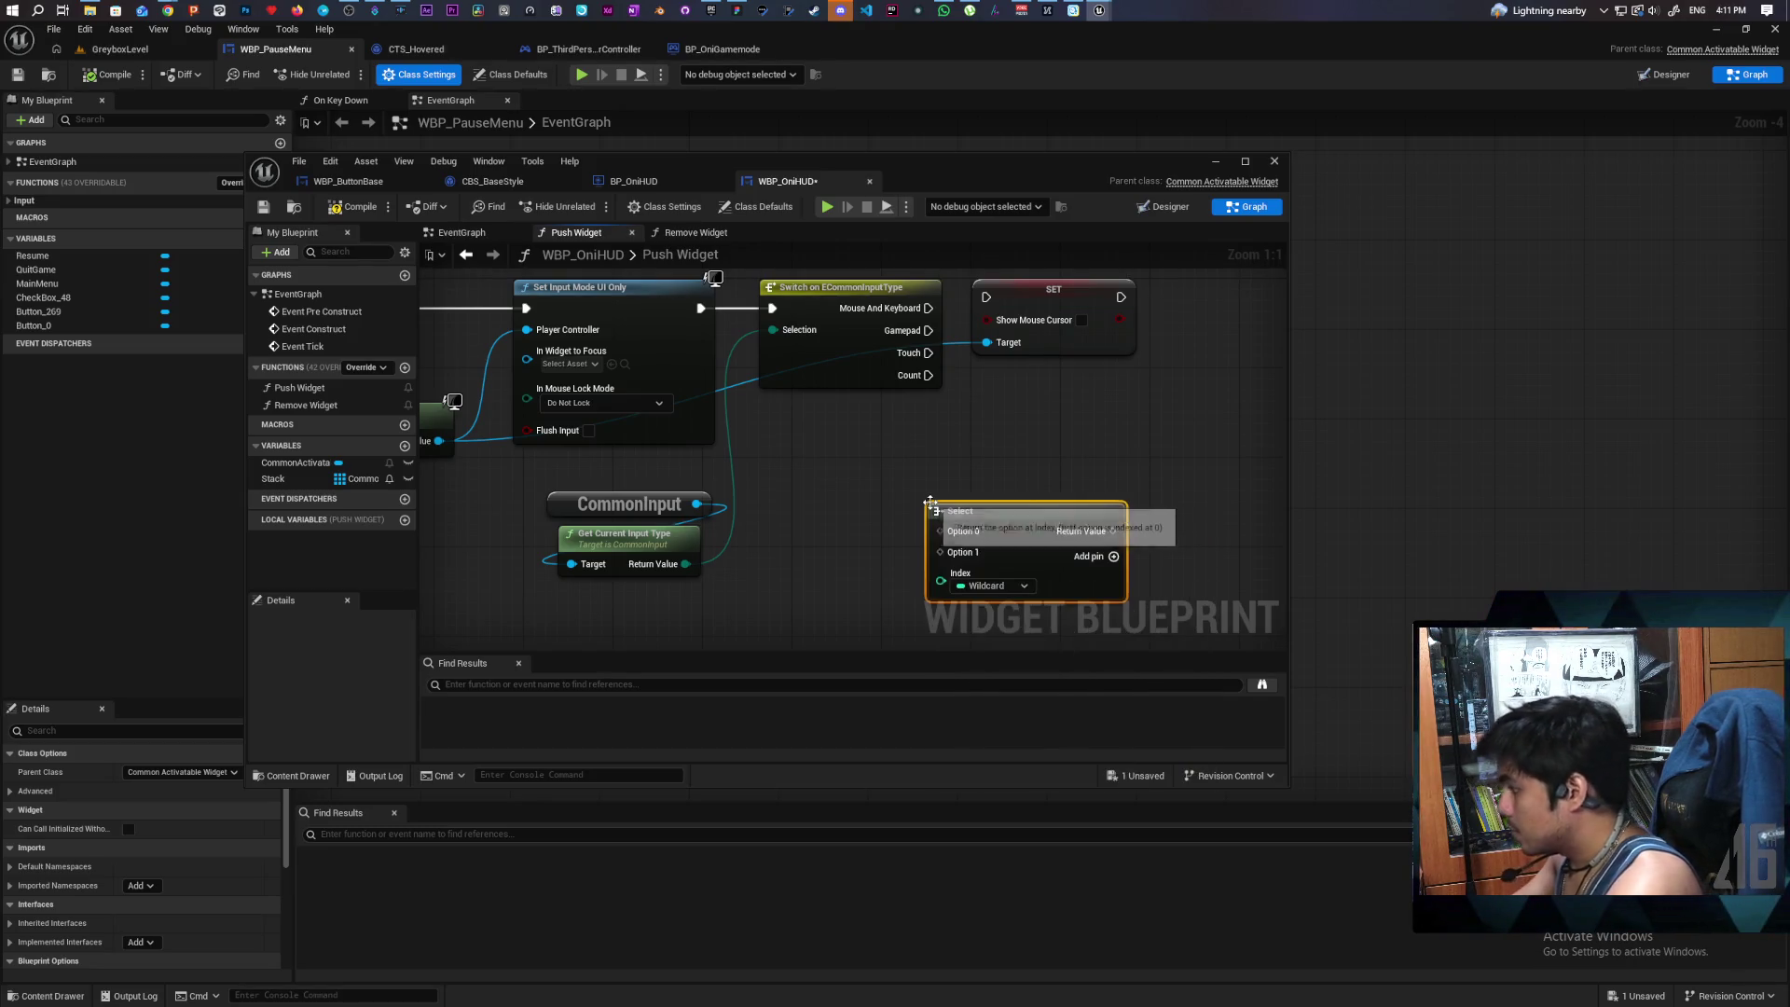
pyautogui.moveTo(1126, 530); pyautogui.dragTo(1023, 342)
pyautogui.moveTo(1053, 524); pyautogui.dragTo(1019, 489)
pyautogui.moveTo(685, 564); pyautogui.dragTo(907, 593)
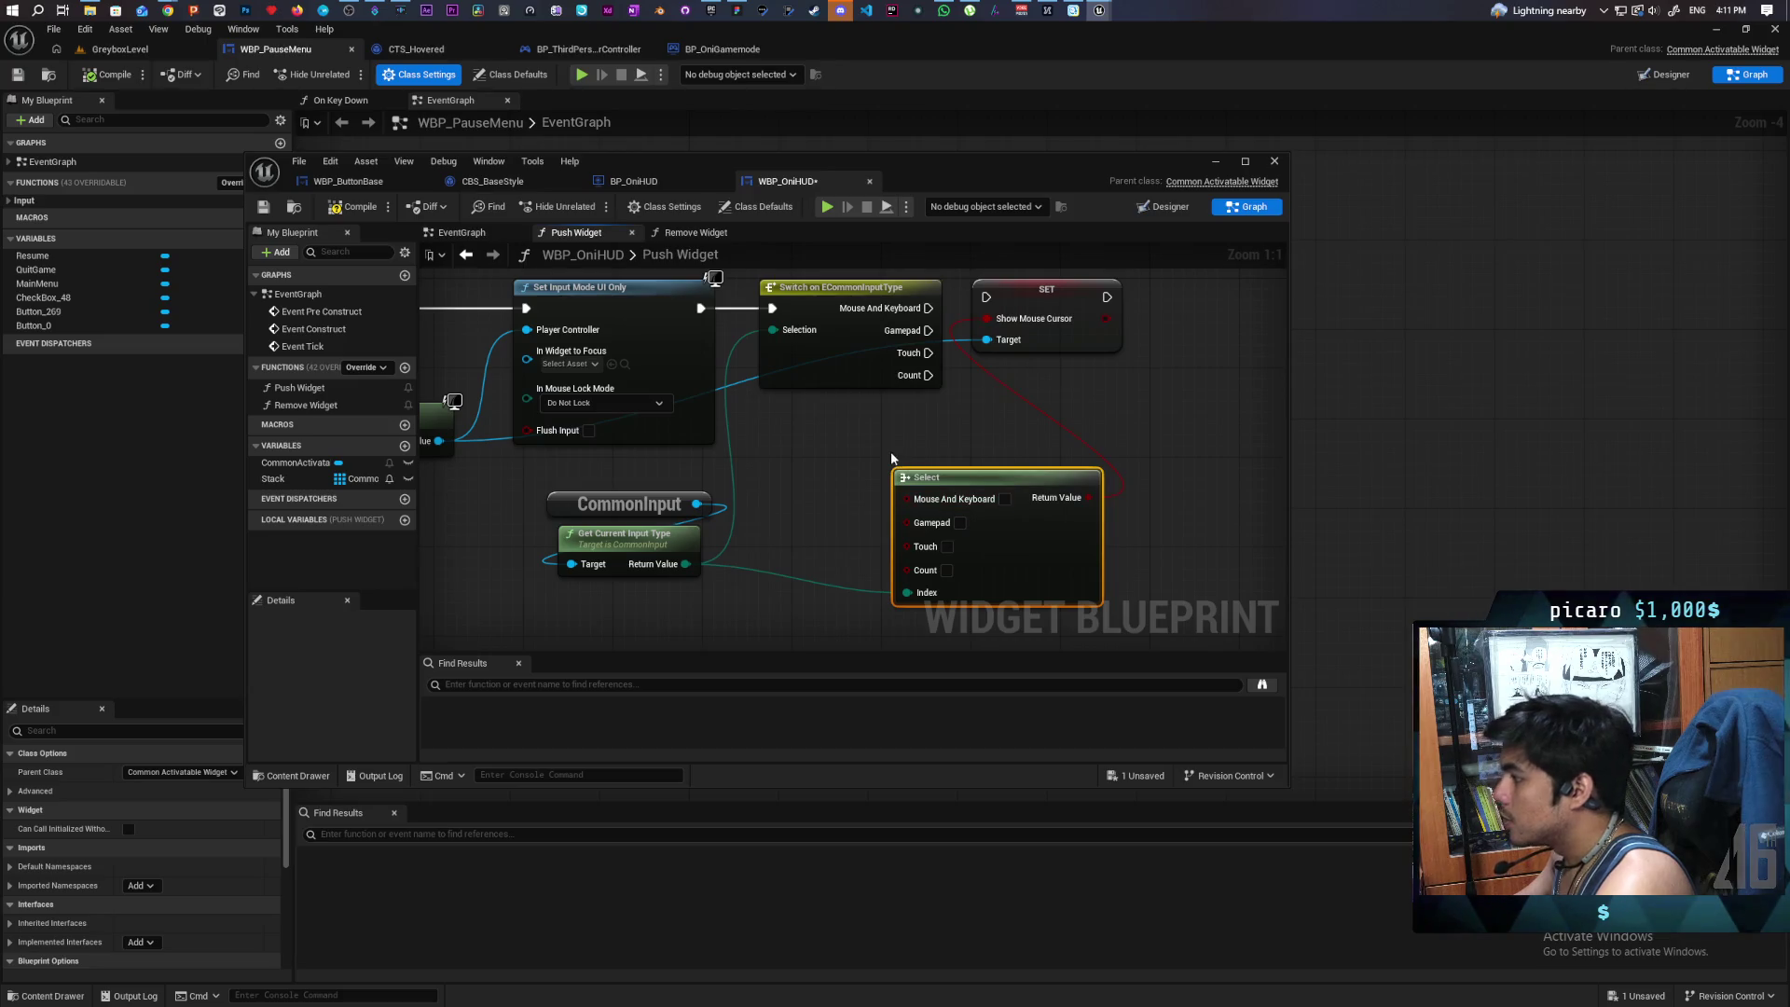
# - Delete the unused Switch node, reconnect Set Input Mode directly to SET, and save WBP_OniHUD
pyautogui.moveTo(701, 309); pyautogui.dragTo(1013, 301)
pyautogui.click(853, 359)
pyautogui.press('Delete')
pyautogui.click(945, 470)
pyautogui.moveTo(946, 469)
pyautogui.mouseDown()
pyautogui.moveTo(873, 402)
pyautogui.moveTo(854, 434)
pyautogui.moveTo(918, 455)
pyautogui.mouseUp()
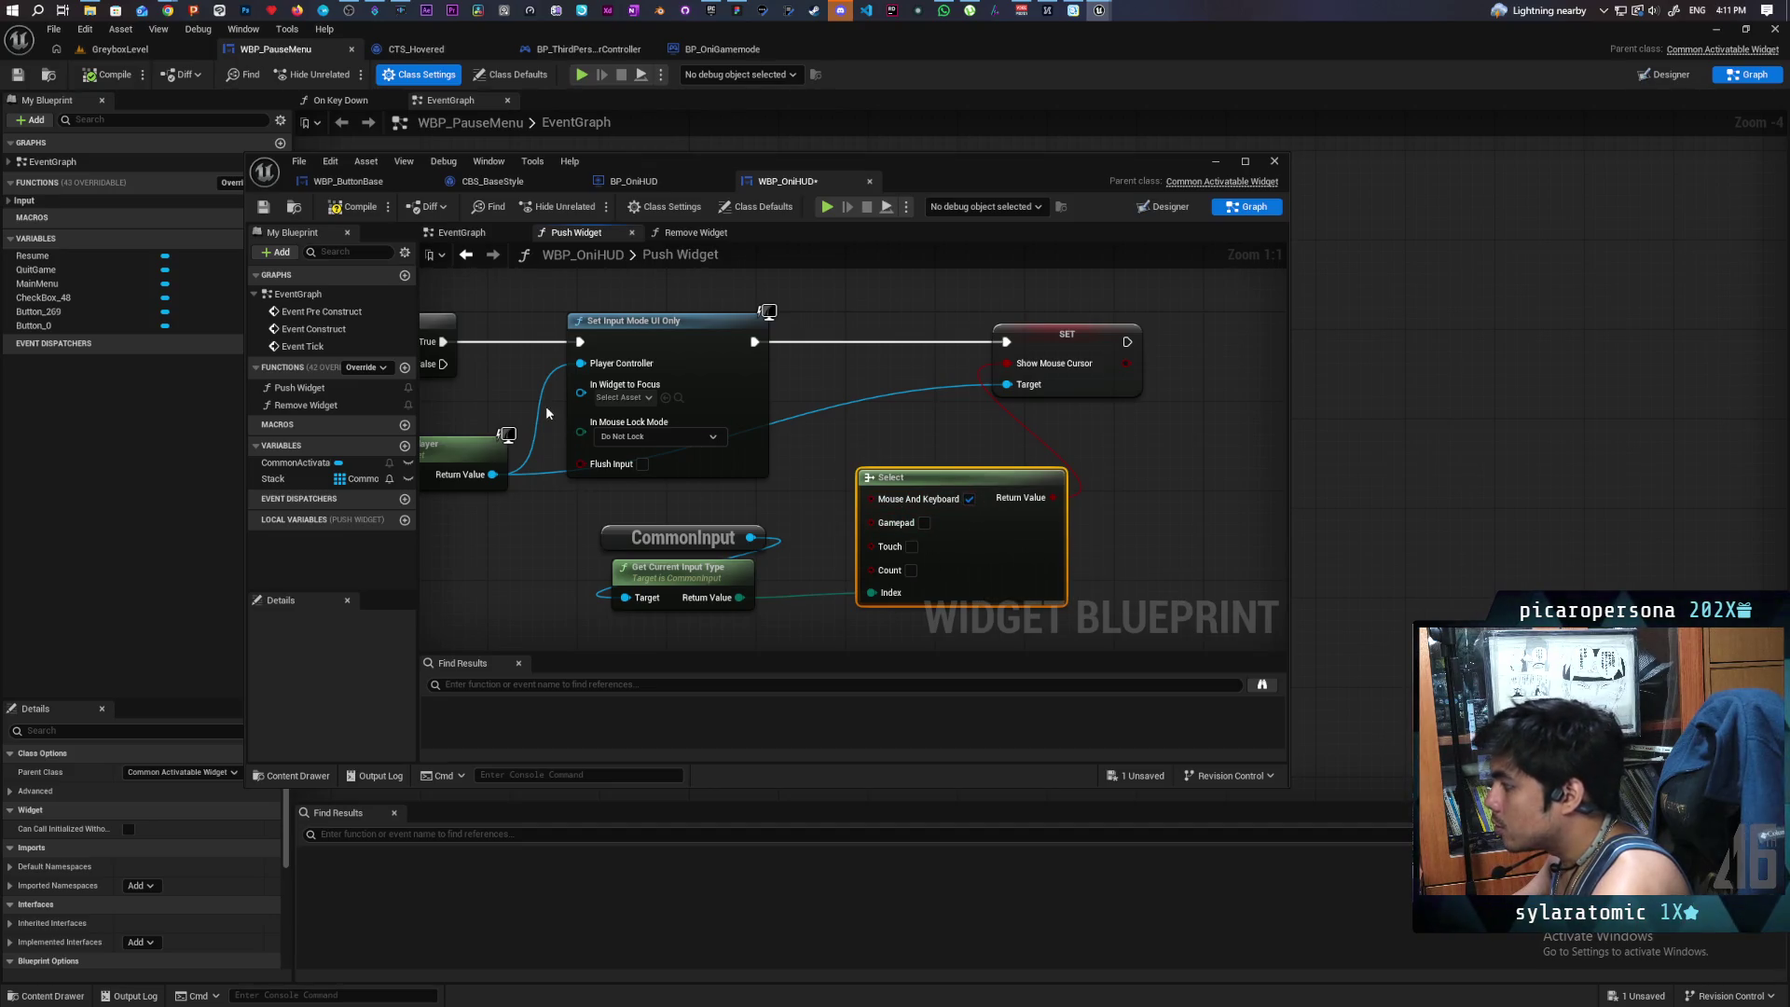
pyautogui.click(264, 207)
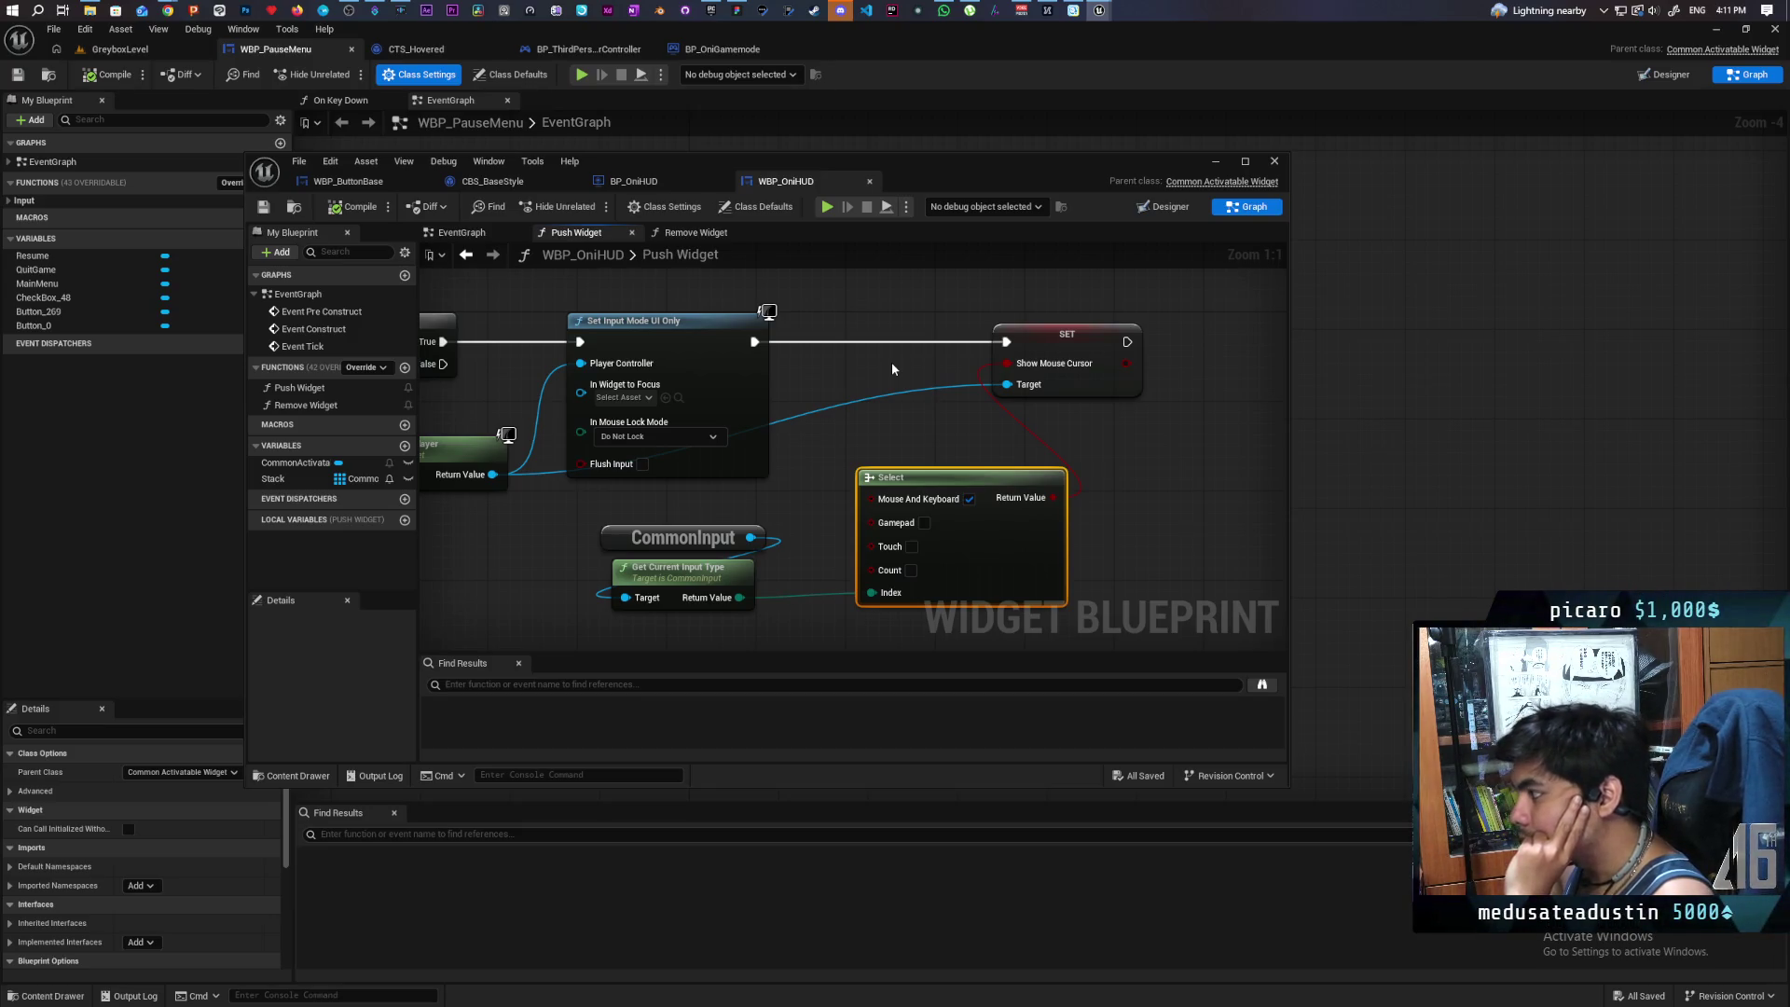
# - Open the Remove Widget function graph and pan to its start
pyautogui.scroll(-3, 1221, 355)
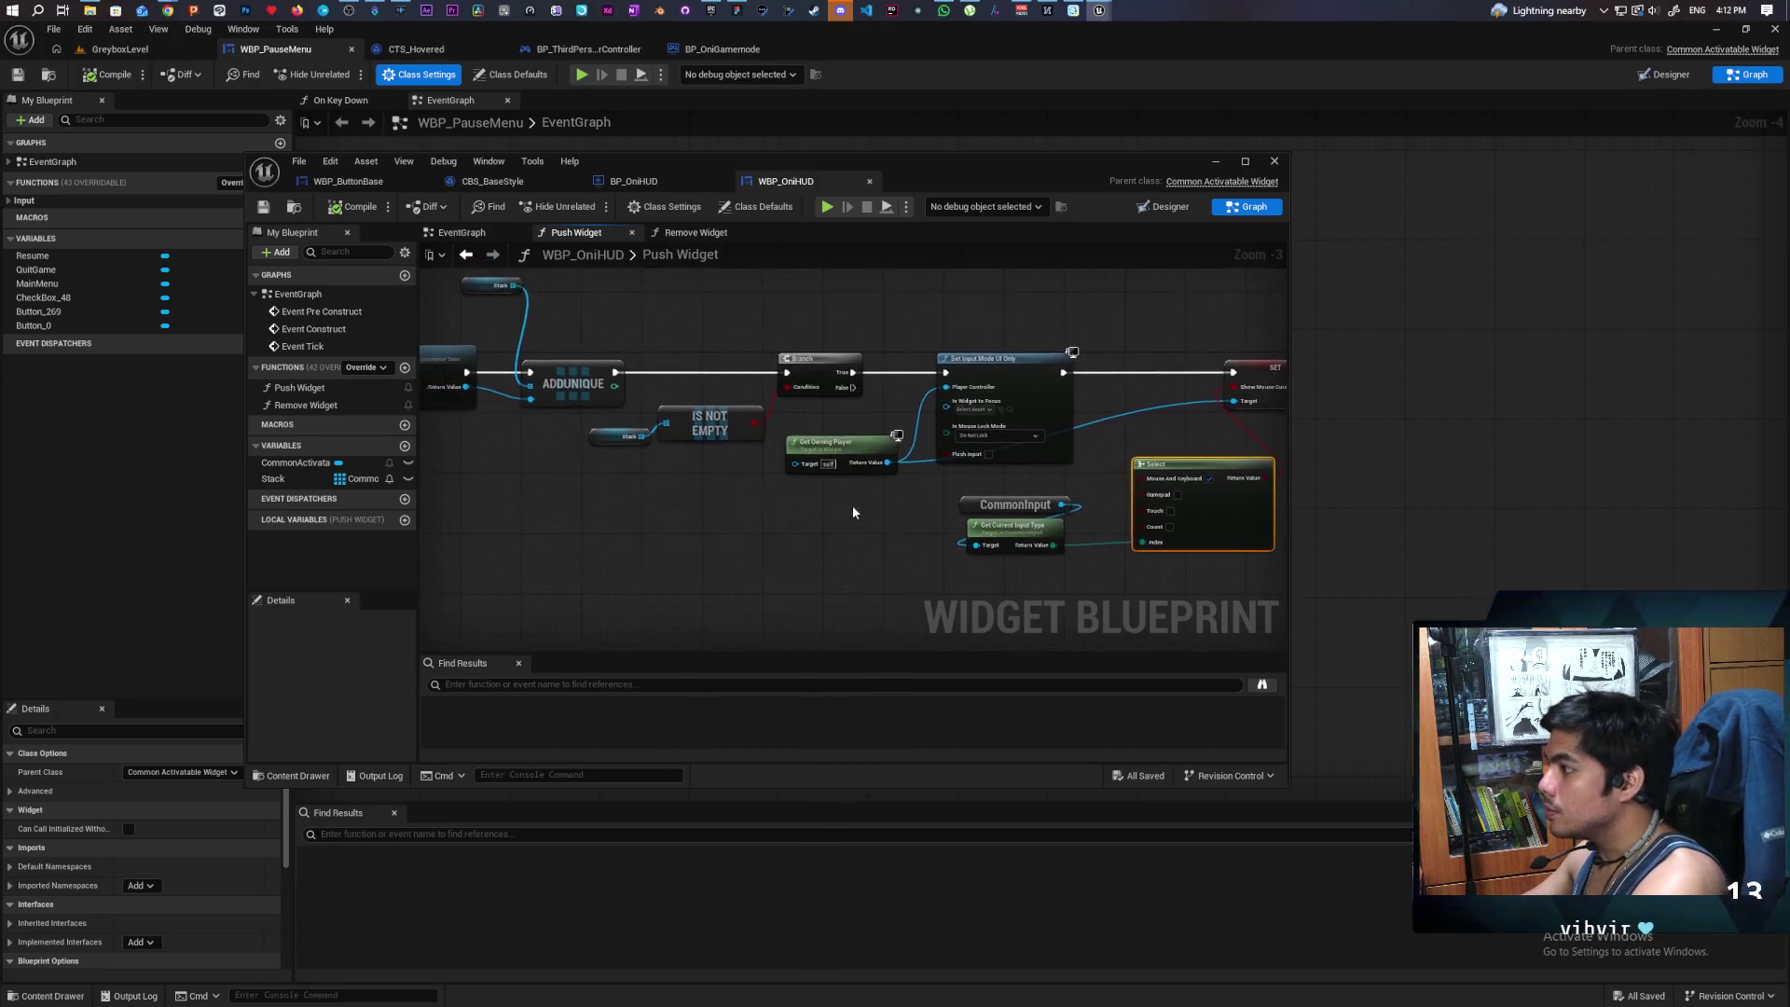
pyautogui.scroll(-2, 731, 495)
pyautogui.click(695, 232)
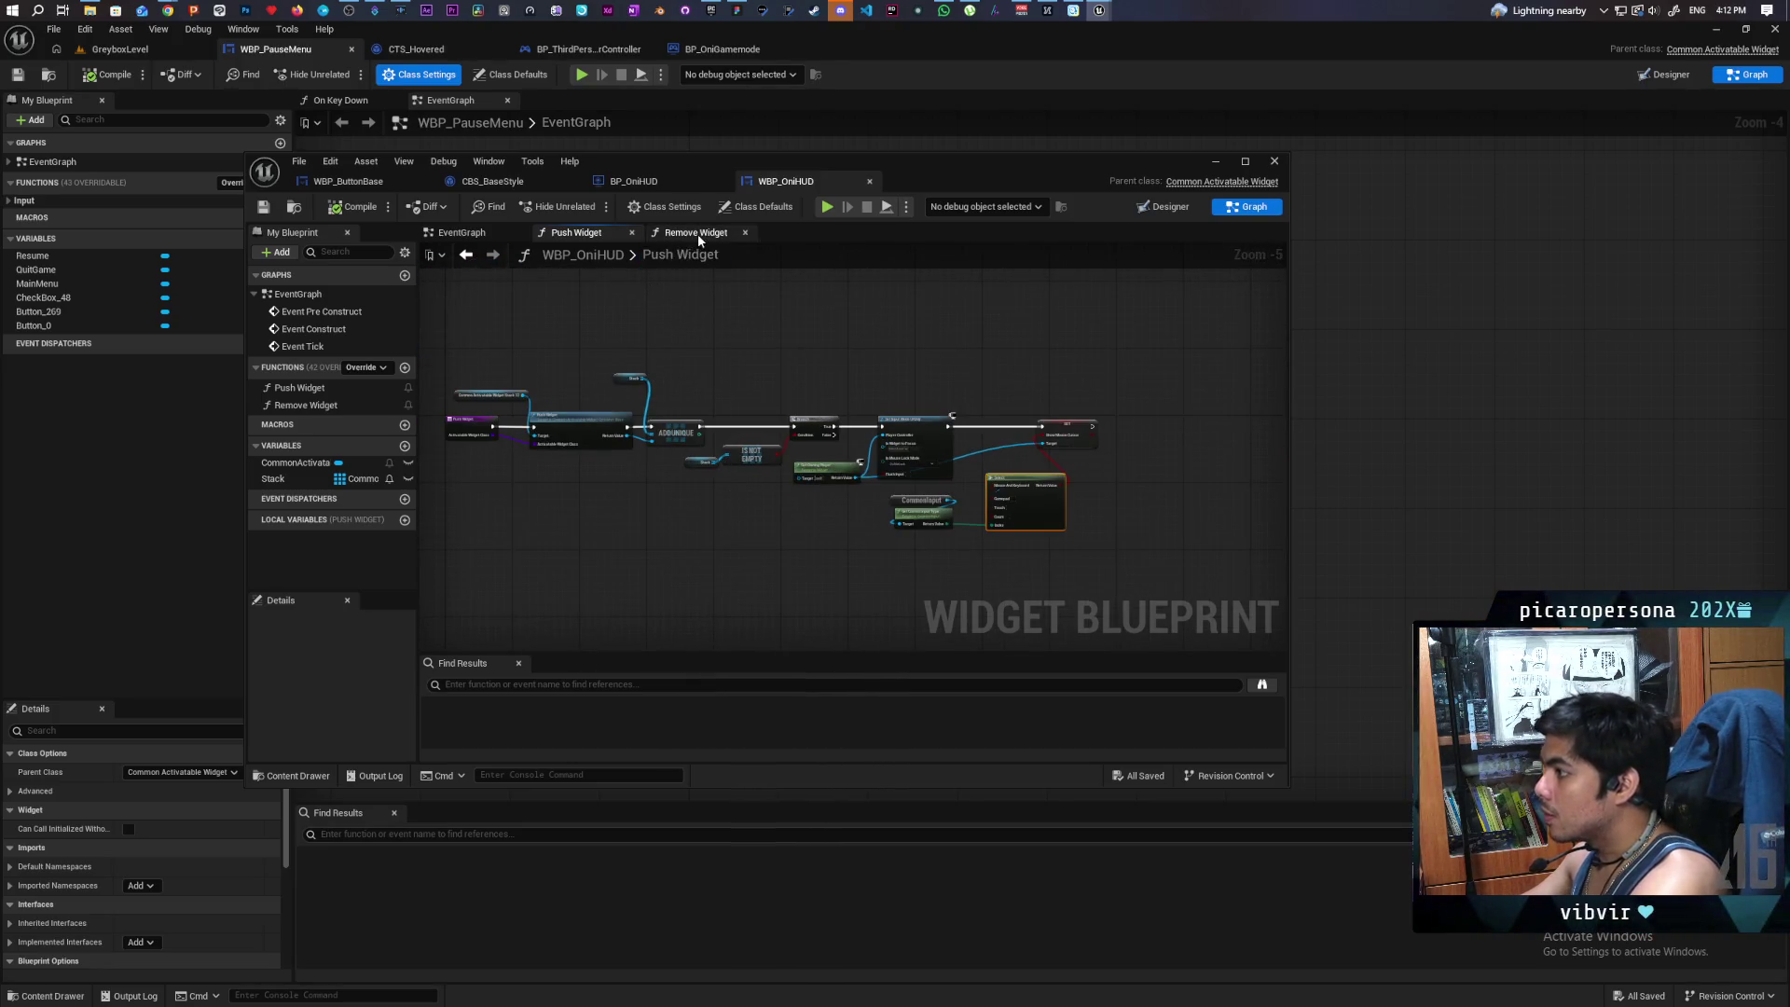
pyautogui.scroll(-2, 639, 474)
pyautogui.moveTo(638, 473)
pyautogui.mouseDown()
pyautogui.moveTo(1049, 474)
pyautogui.moveTo(1026, 472)
pyautogui.mouseUp()
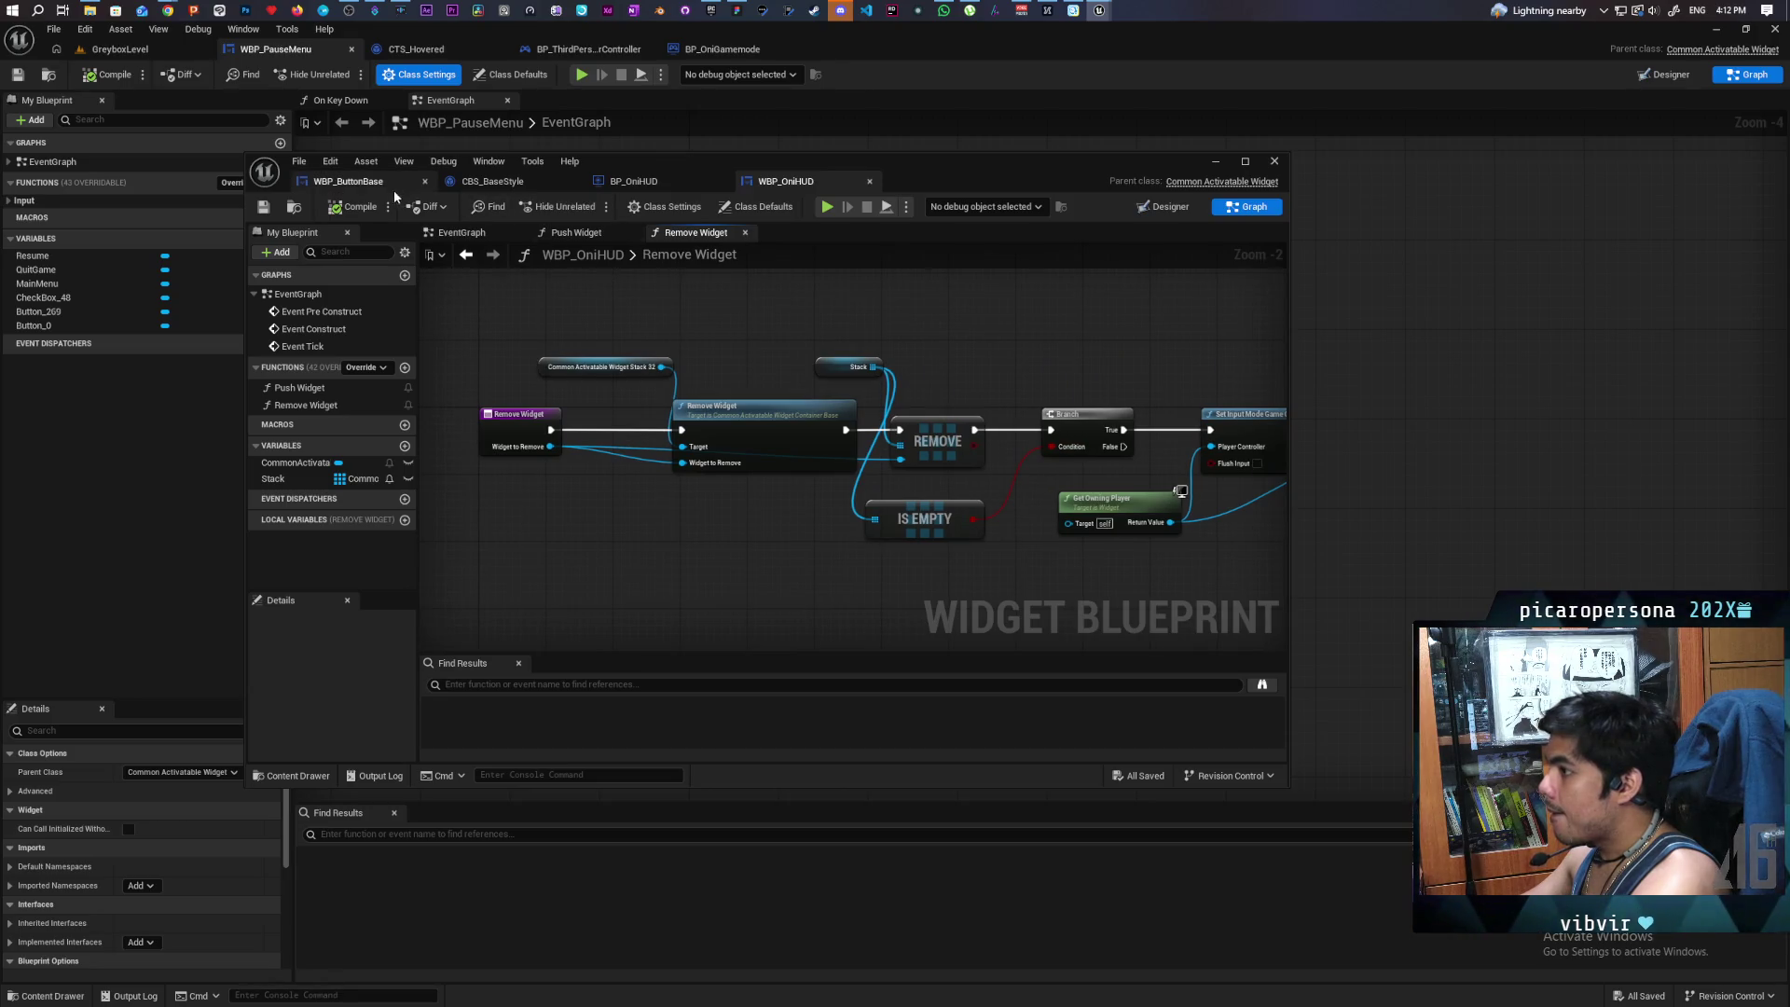
pyautogui.click(1215, 161)
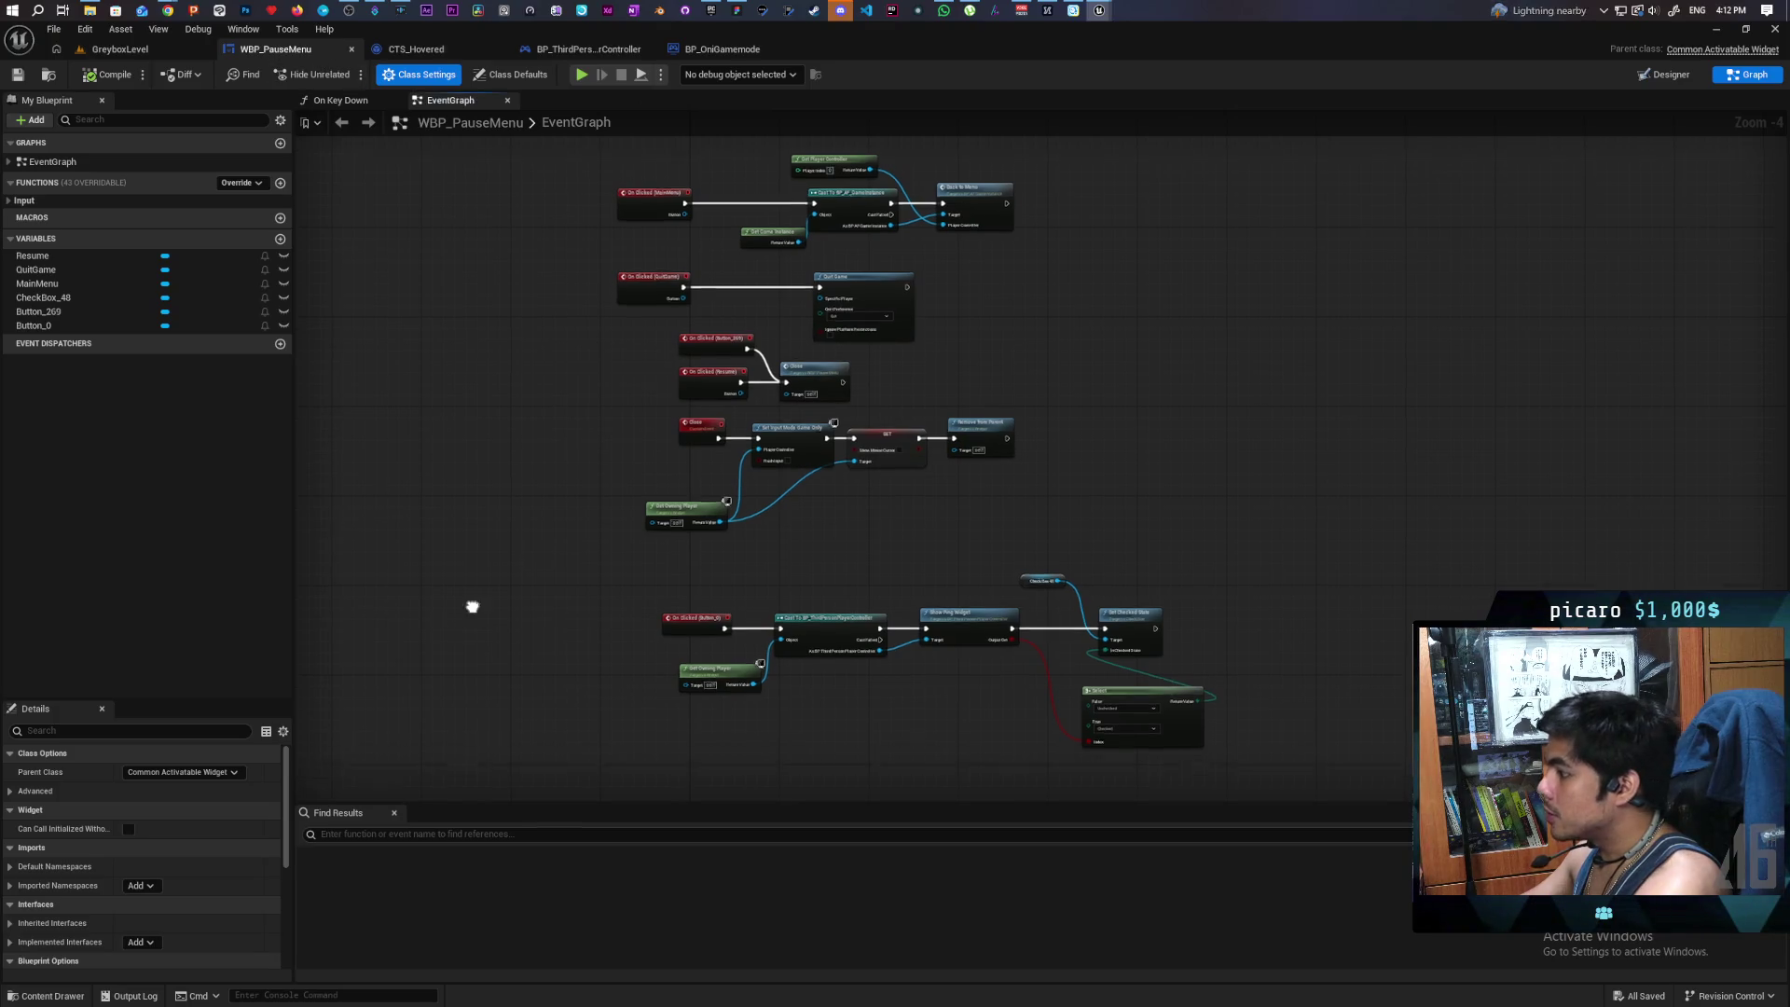
# - Delete the old close logic nodes, including the leftover Get Owning Player node
pyautogui.scroll(5, 783, 460)
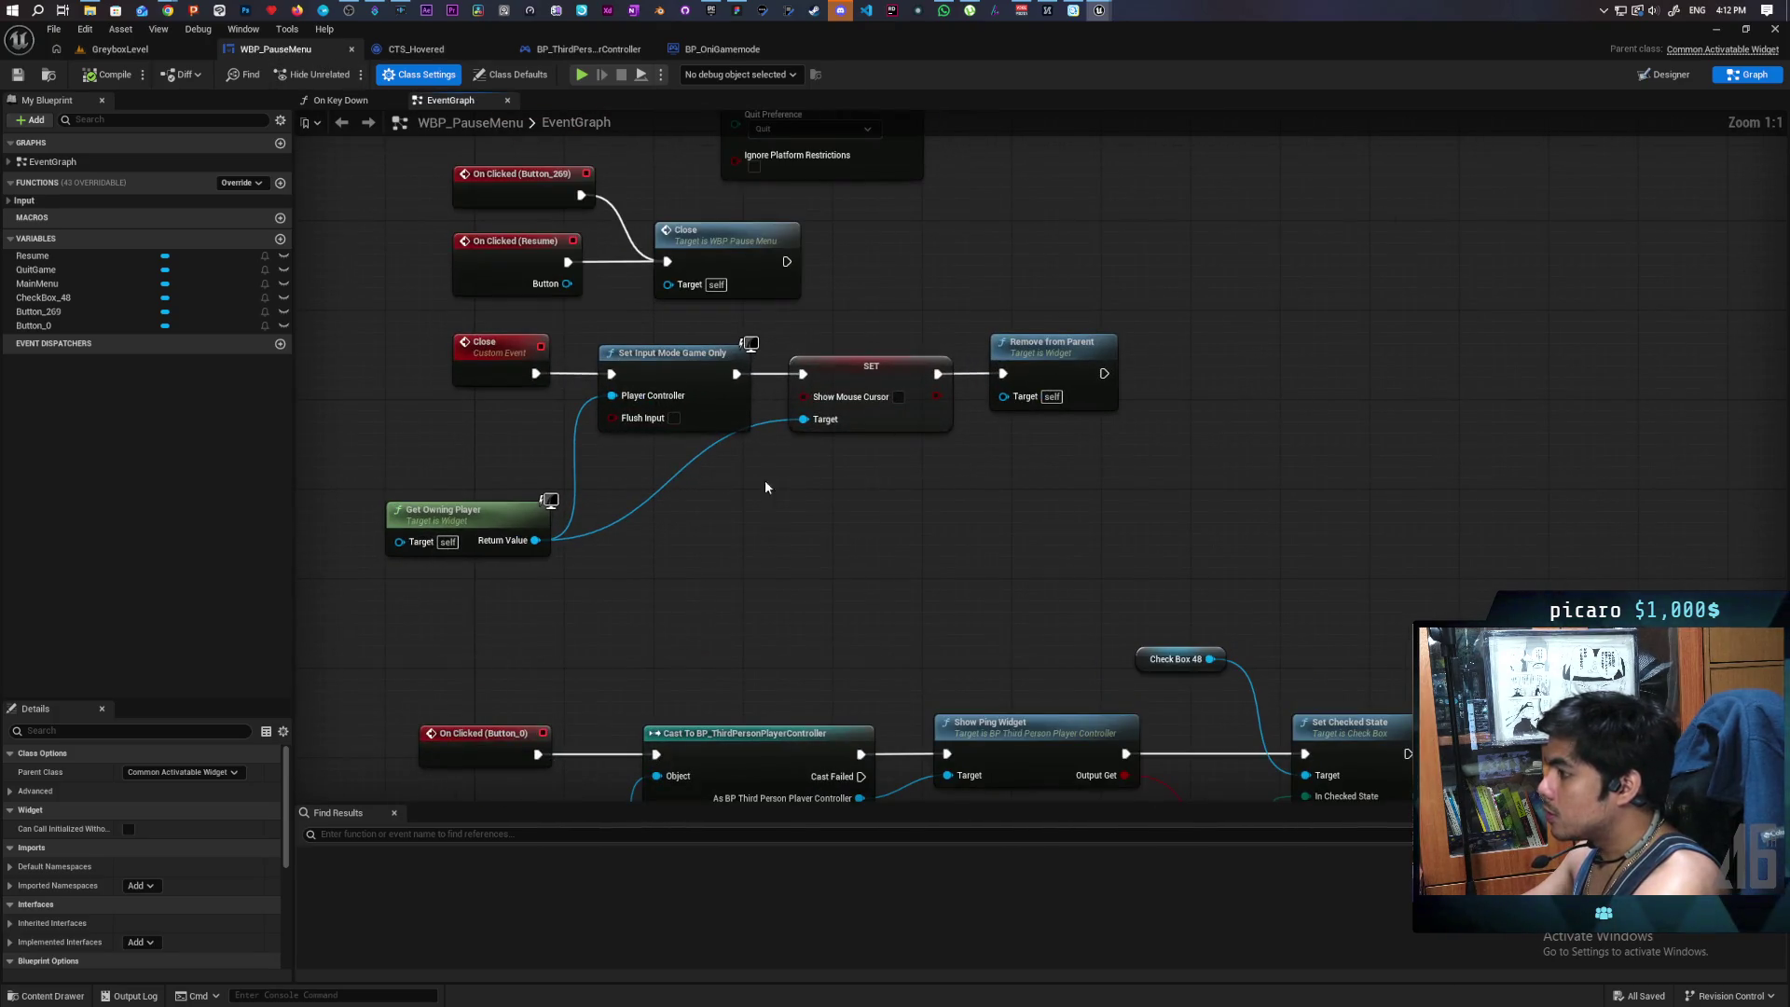
pyautogui.moveTo(1124, 410); pyautogui.dragTo(746, 470)
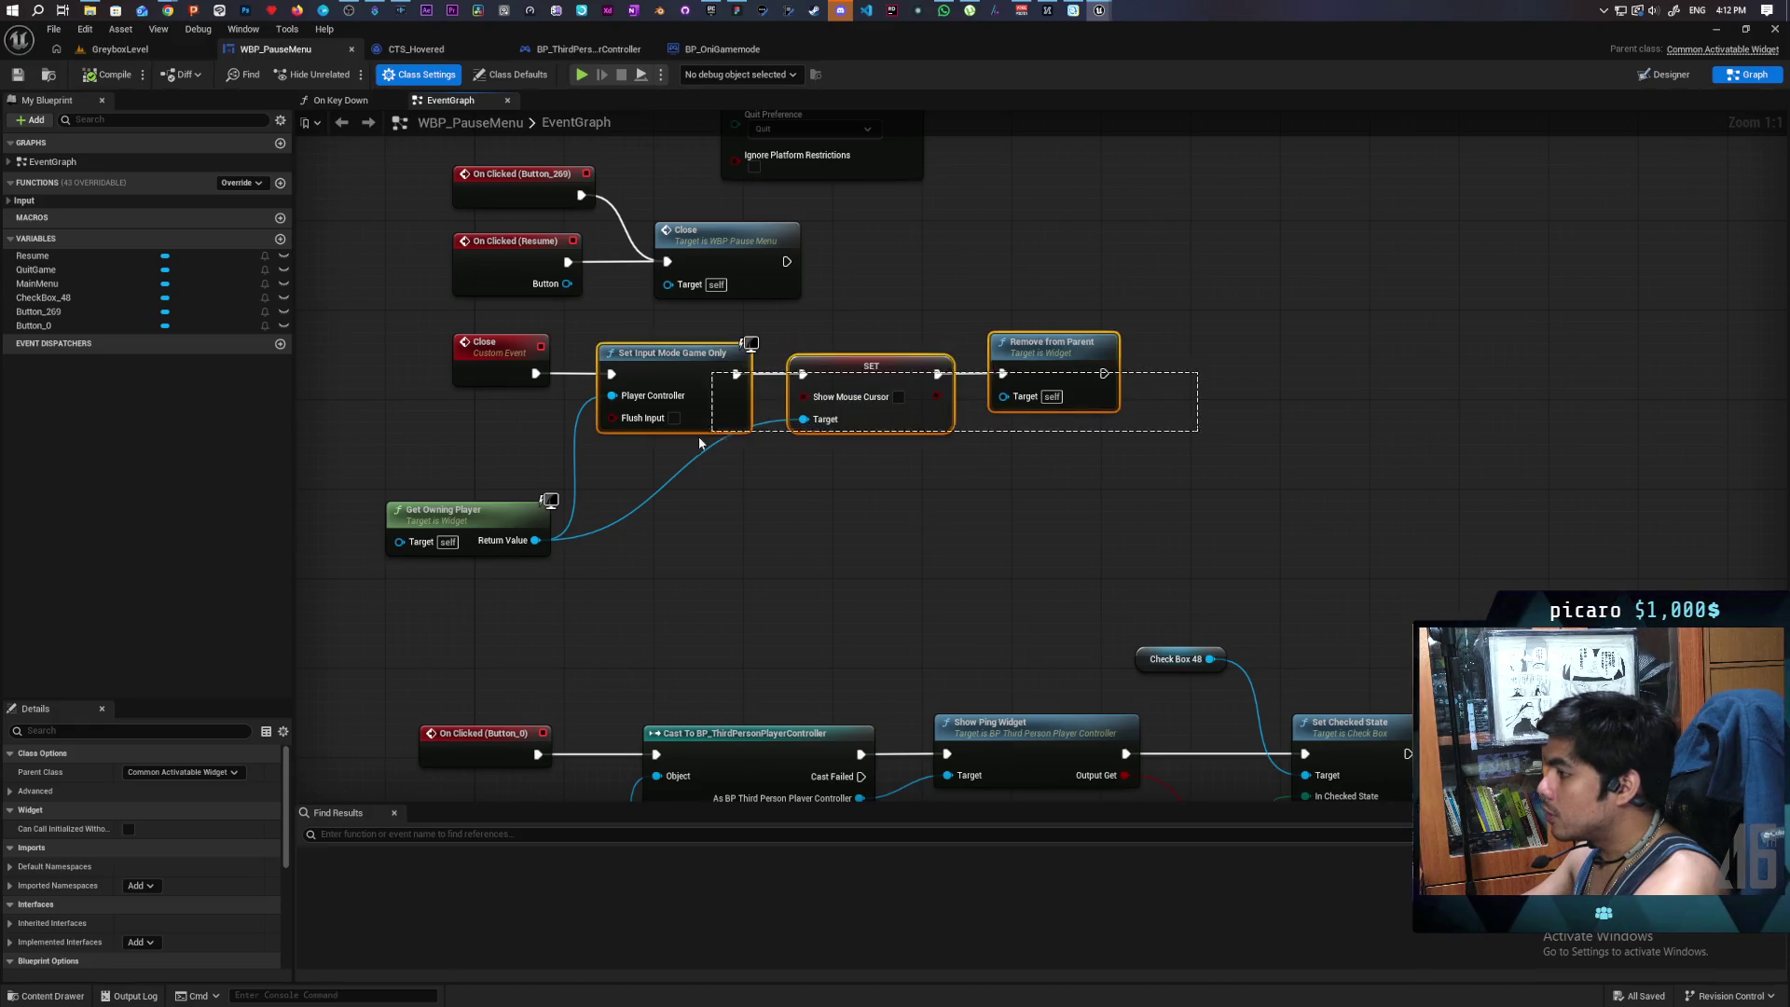
pyautogui.press('Delete')
pyautogui.click(548, 508)
pyautogui.press('Delete')
# - Add a Find Parent Widget Of Type node with Self as its Starting Widget
pyautogui.rightClick(526, 479)
pyautogui.write('get')
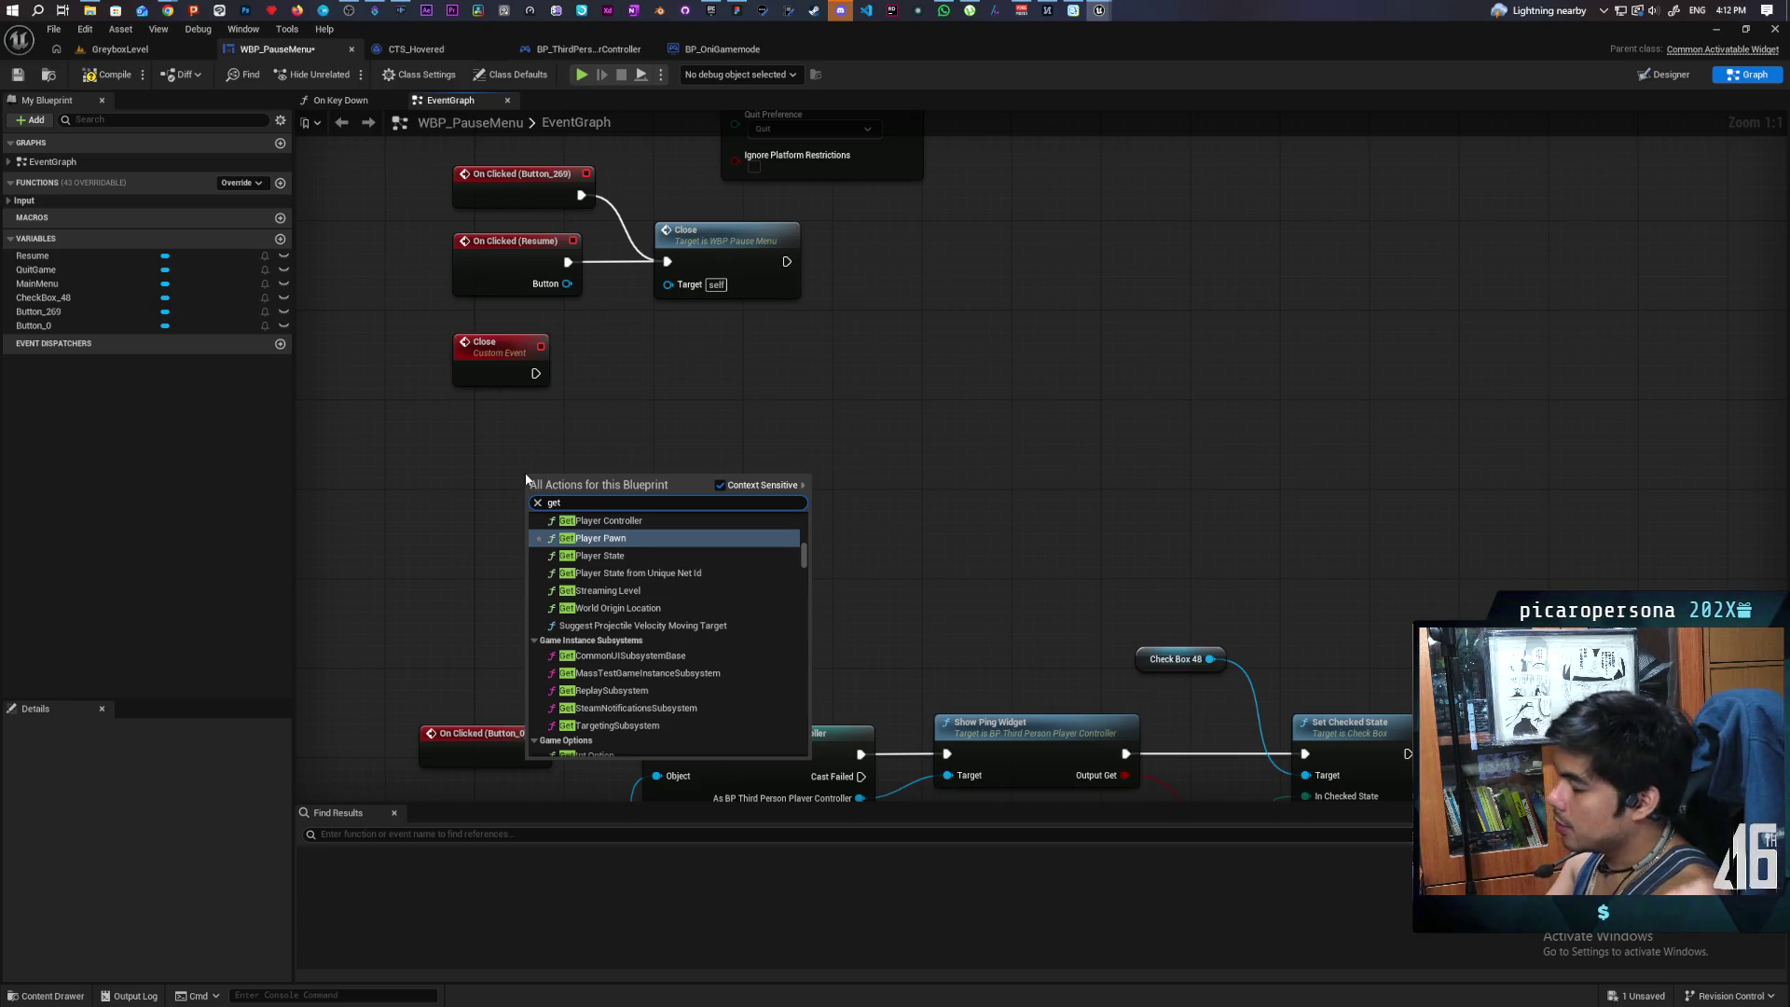
pyautogui.write(' parent')
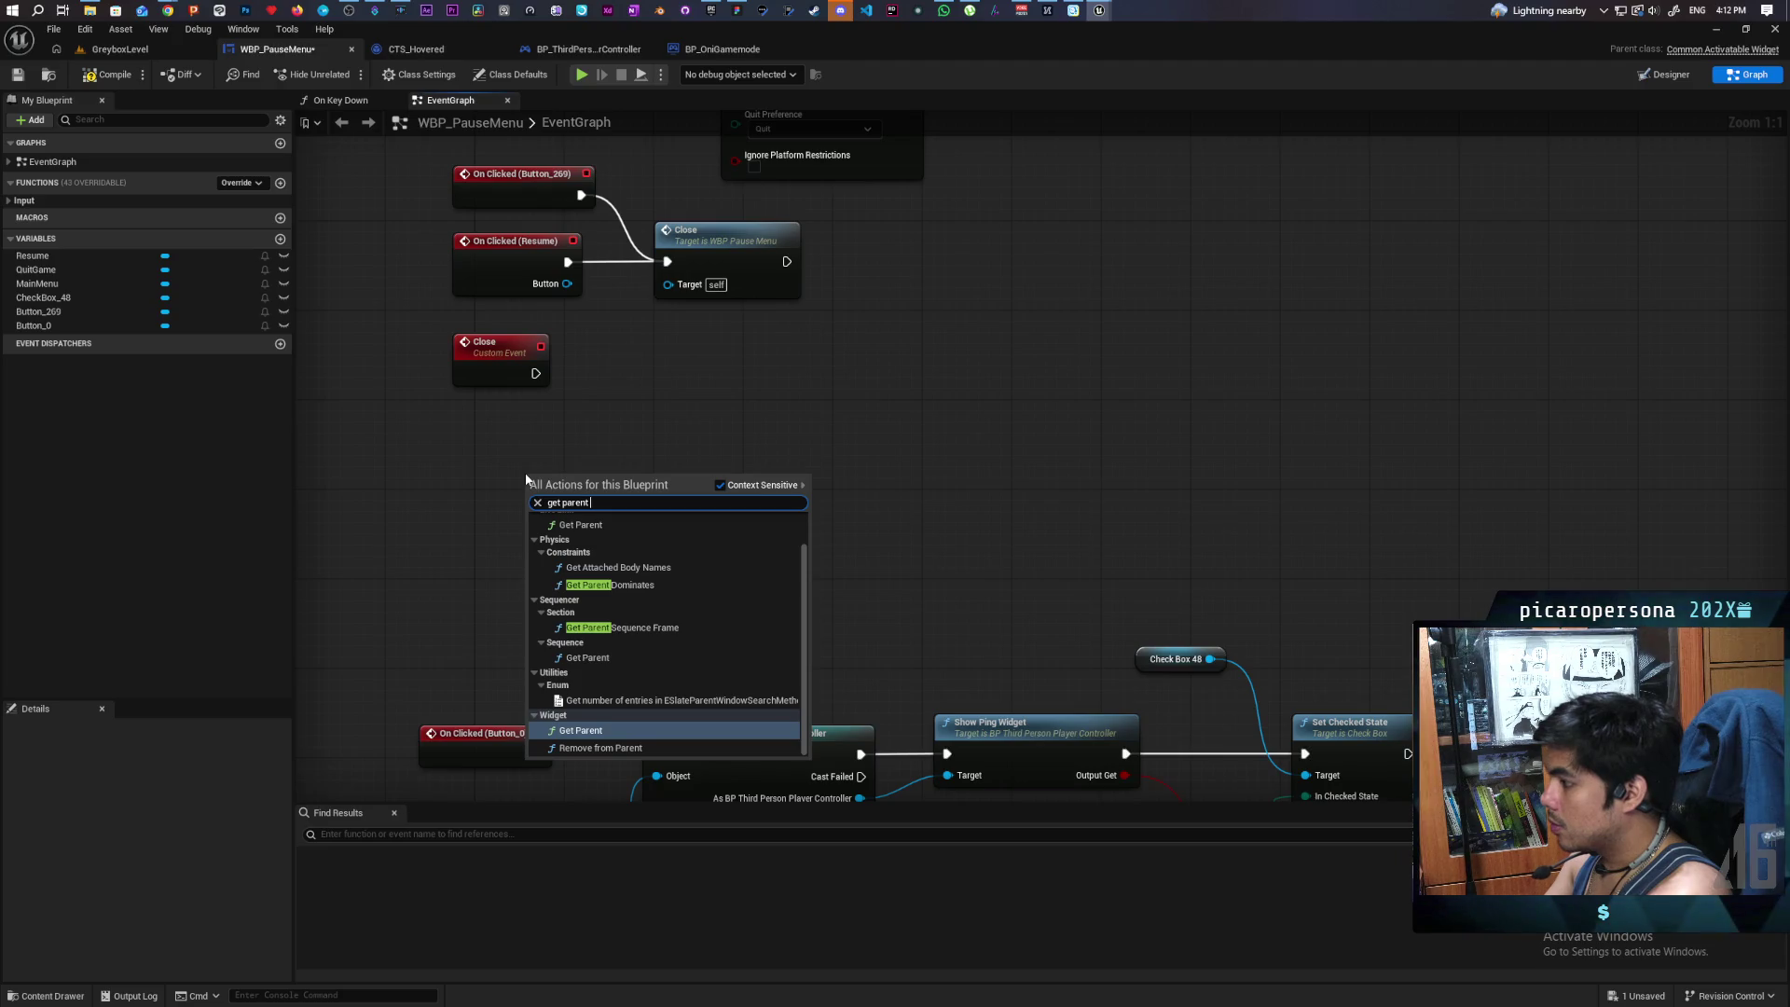
pyautogui.write(' wi')
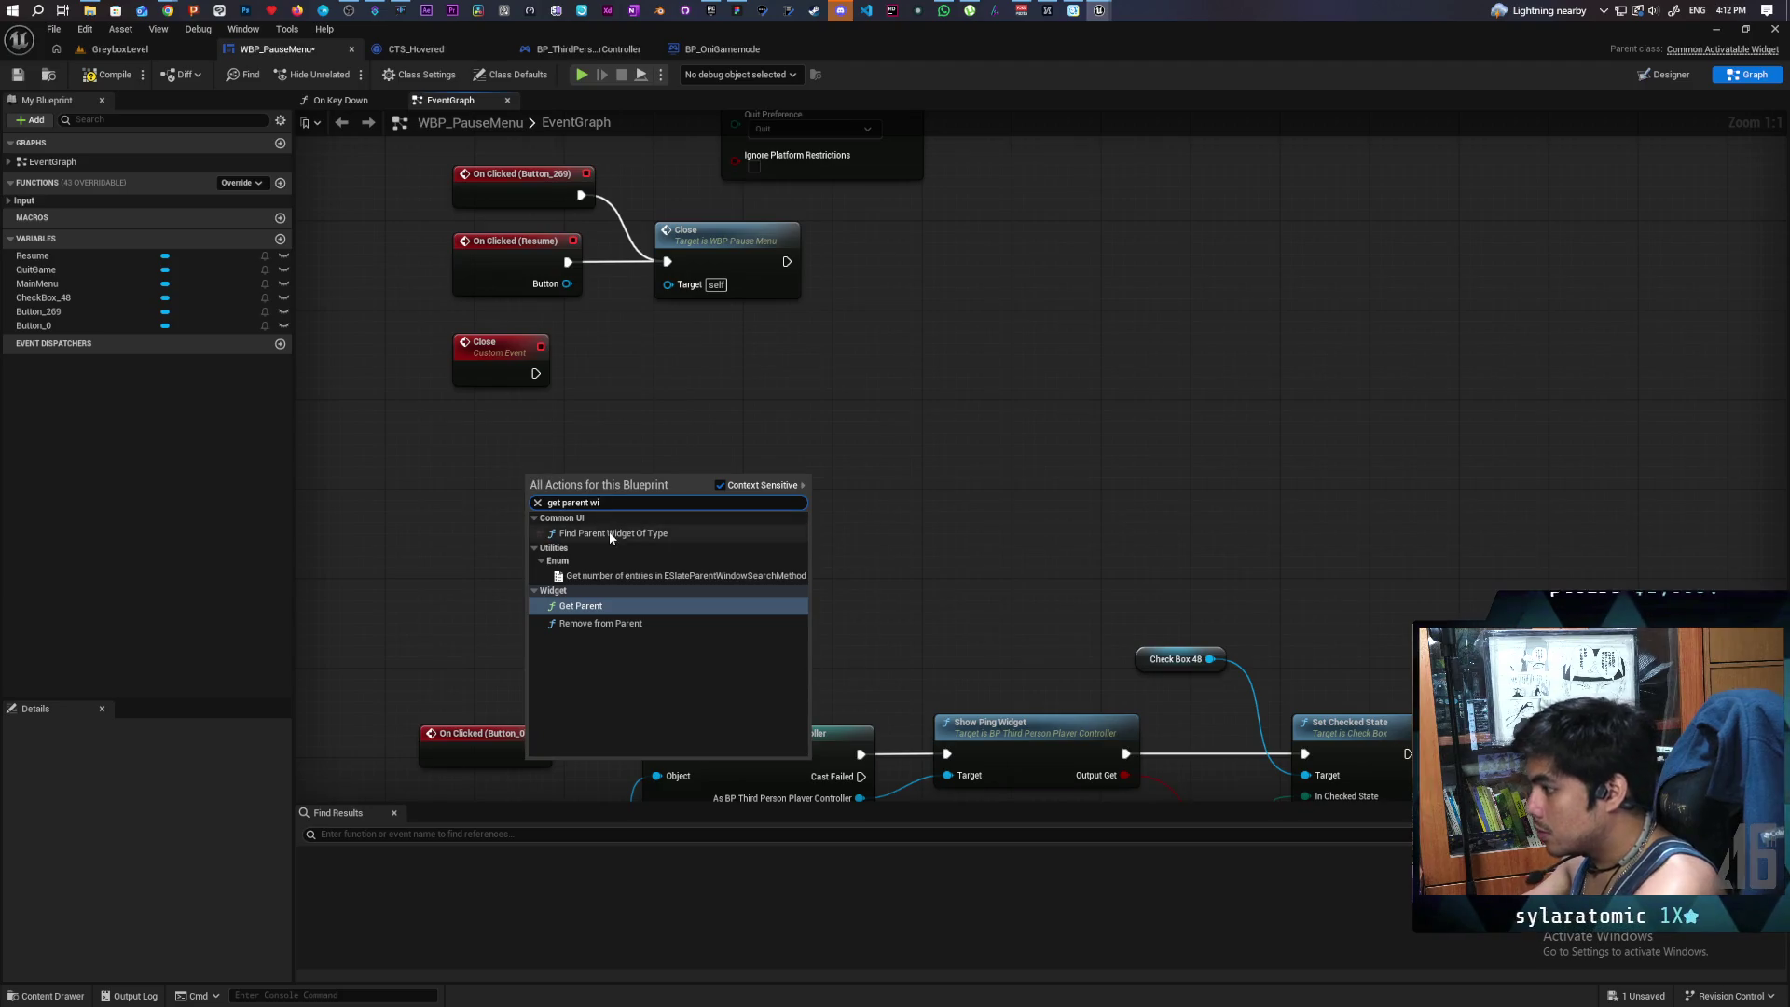
pyautogui.click(601, 534)
pyautogui.moveTo(602, 475); pyautogui.dragTo(679, 397)
pyautogui.moveTo(611, 449)
pyautogui.mouseDown()
pyautogui.moveTo(527, 483)
pyautogui.moveTo(407, 466)
pyautogui.mouseUp()
pyautogui.click(528, 485)
# - Set its Type to WBP_OniHUD after briefly trying WBP_LobbyHUD, and wire the Close event into it
pyautogui.click(657, 475)
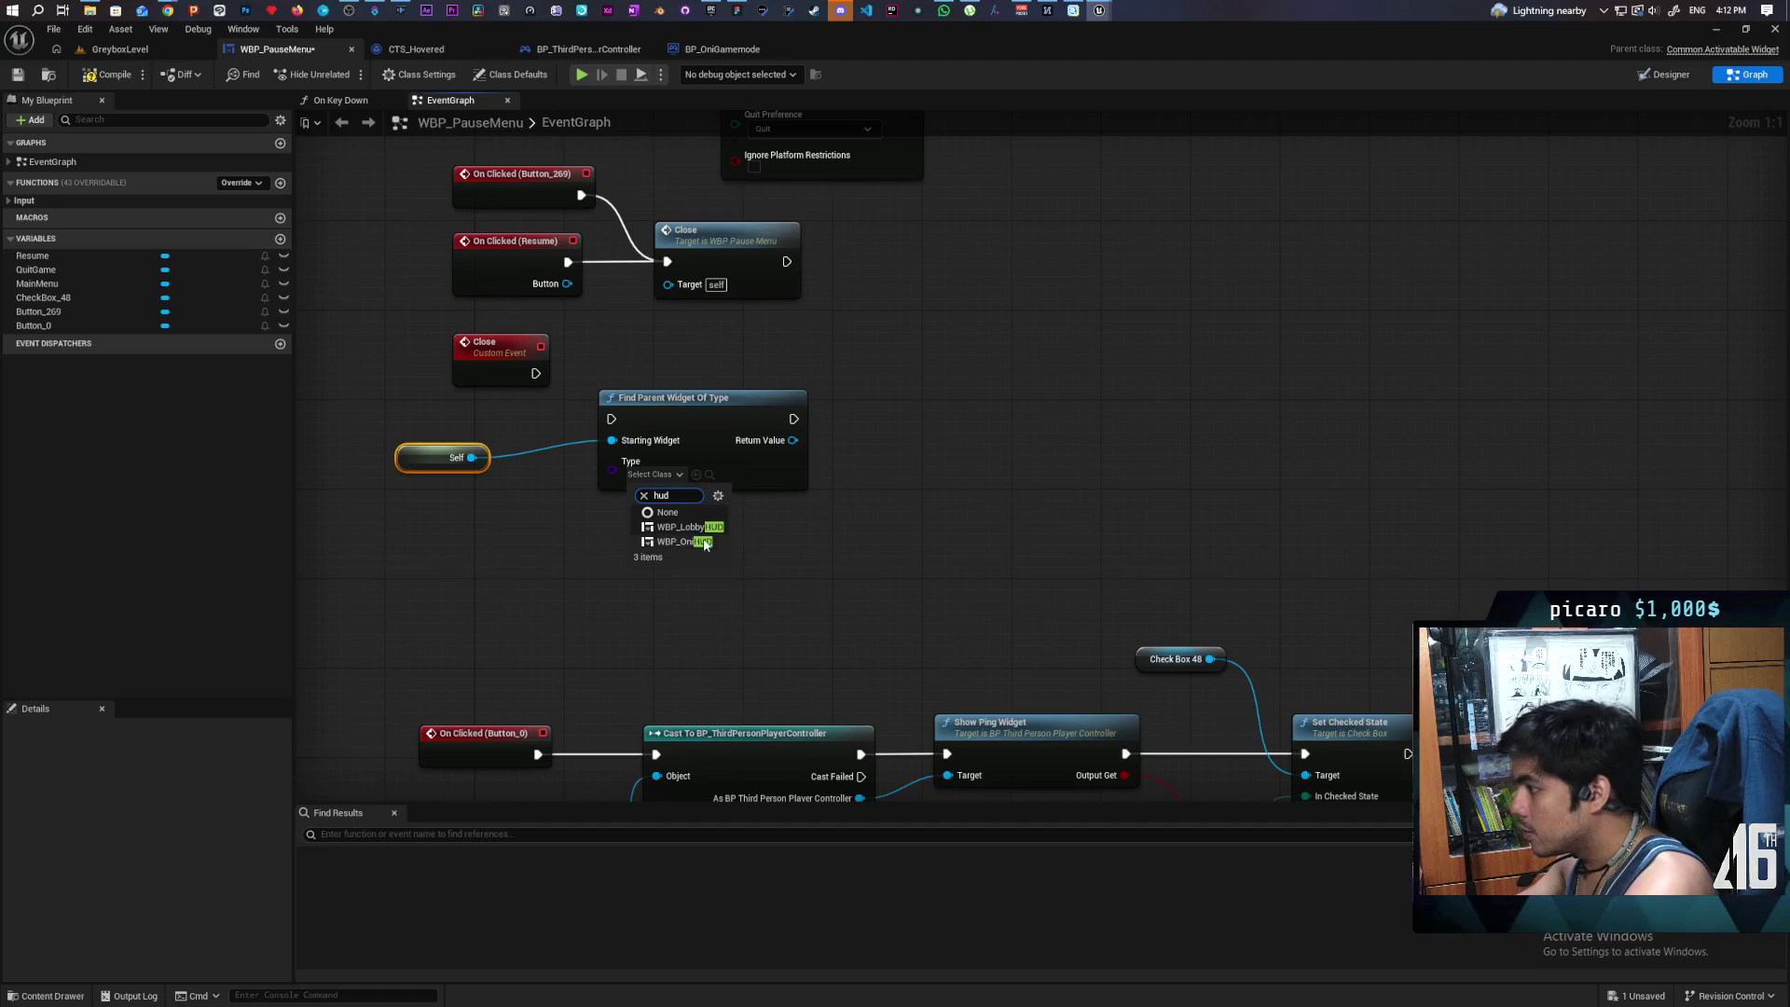
pyautogui.click(694, 549)
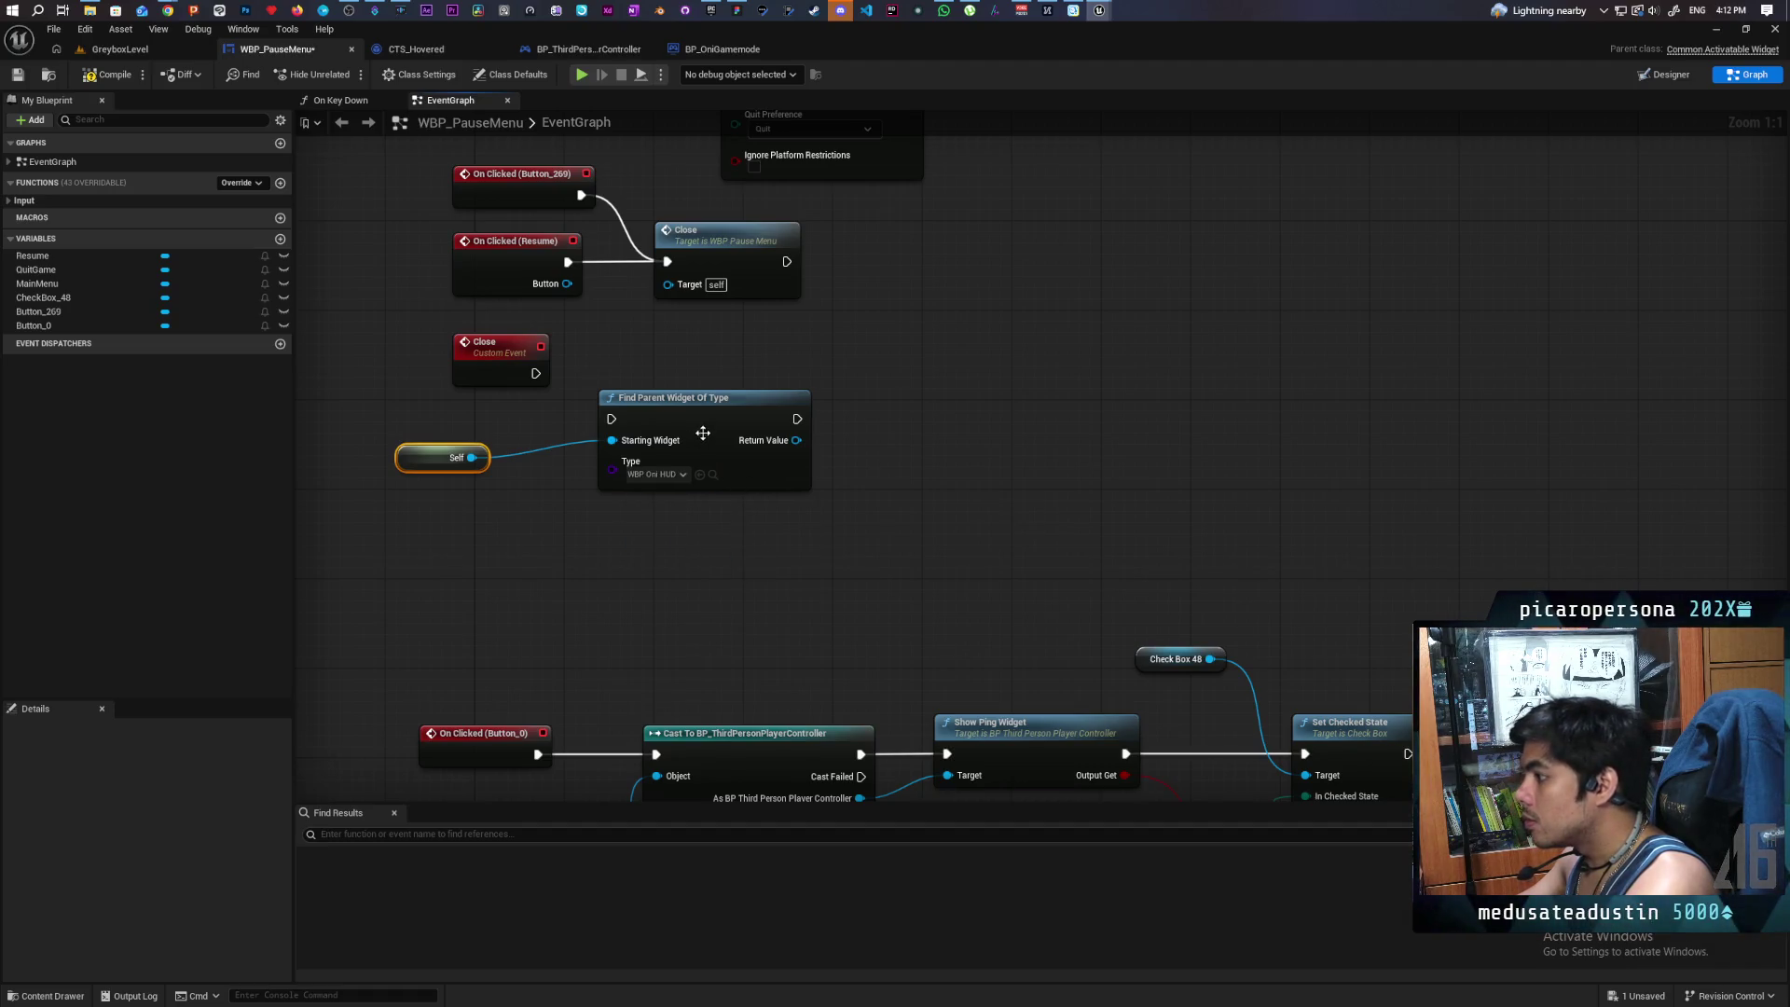
pyautogui.moveTo(649, 410); pyautogui.dragTo(647, 376)
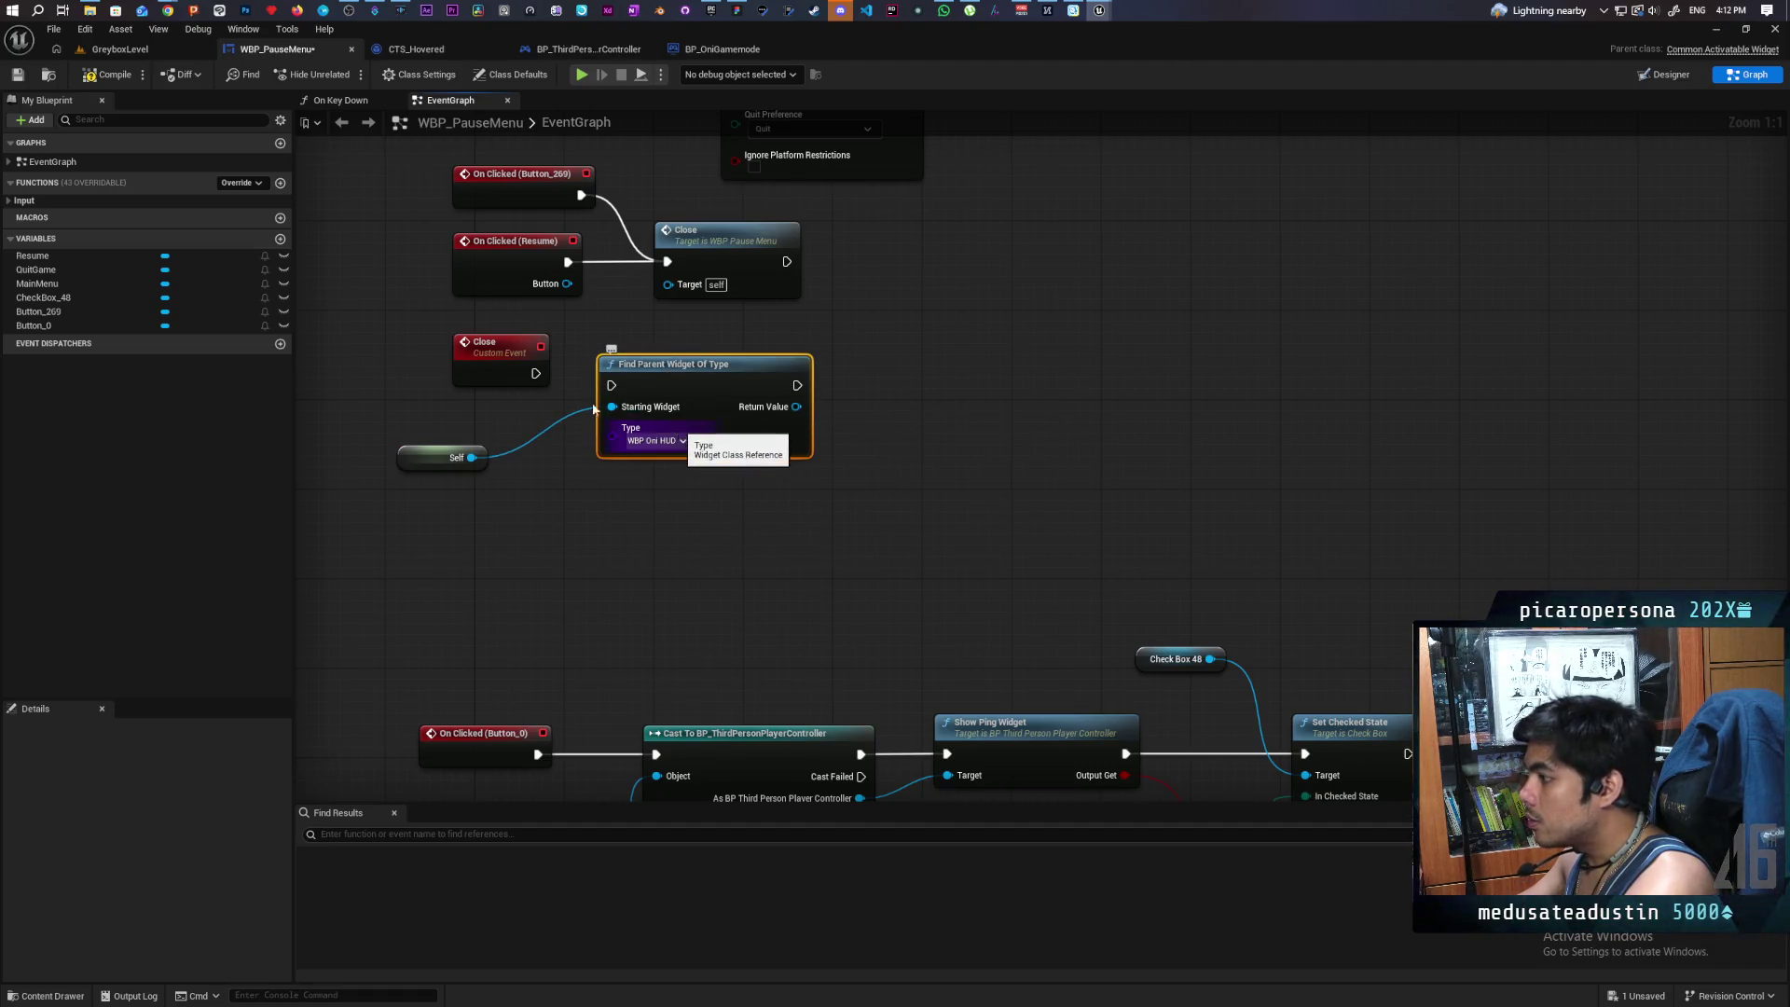
pyautogui.click(674, 445)
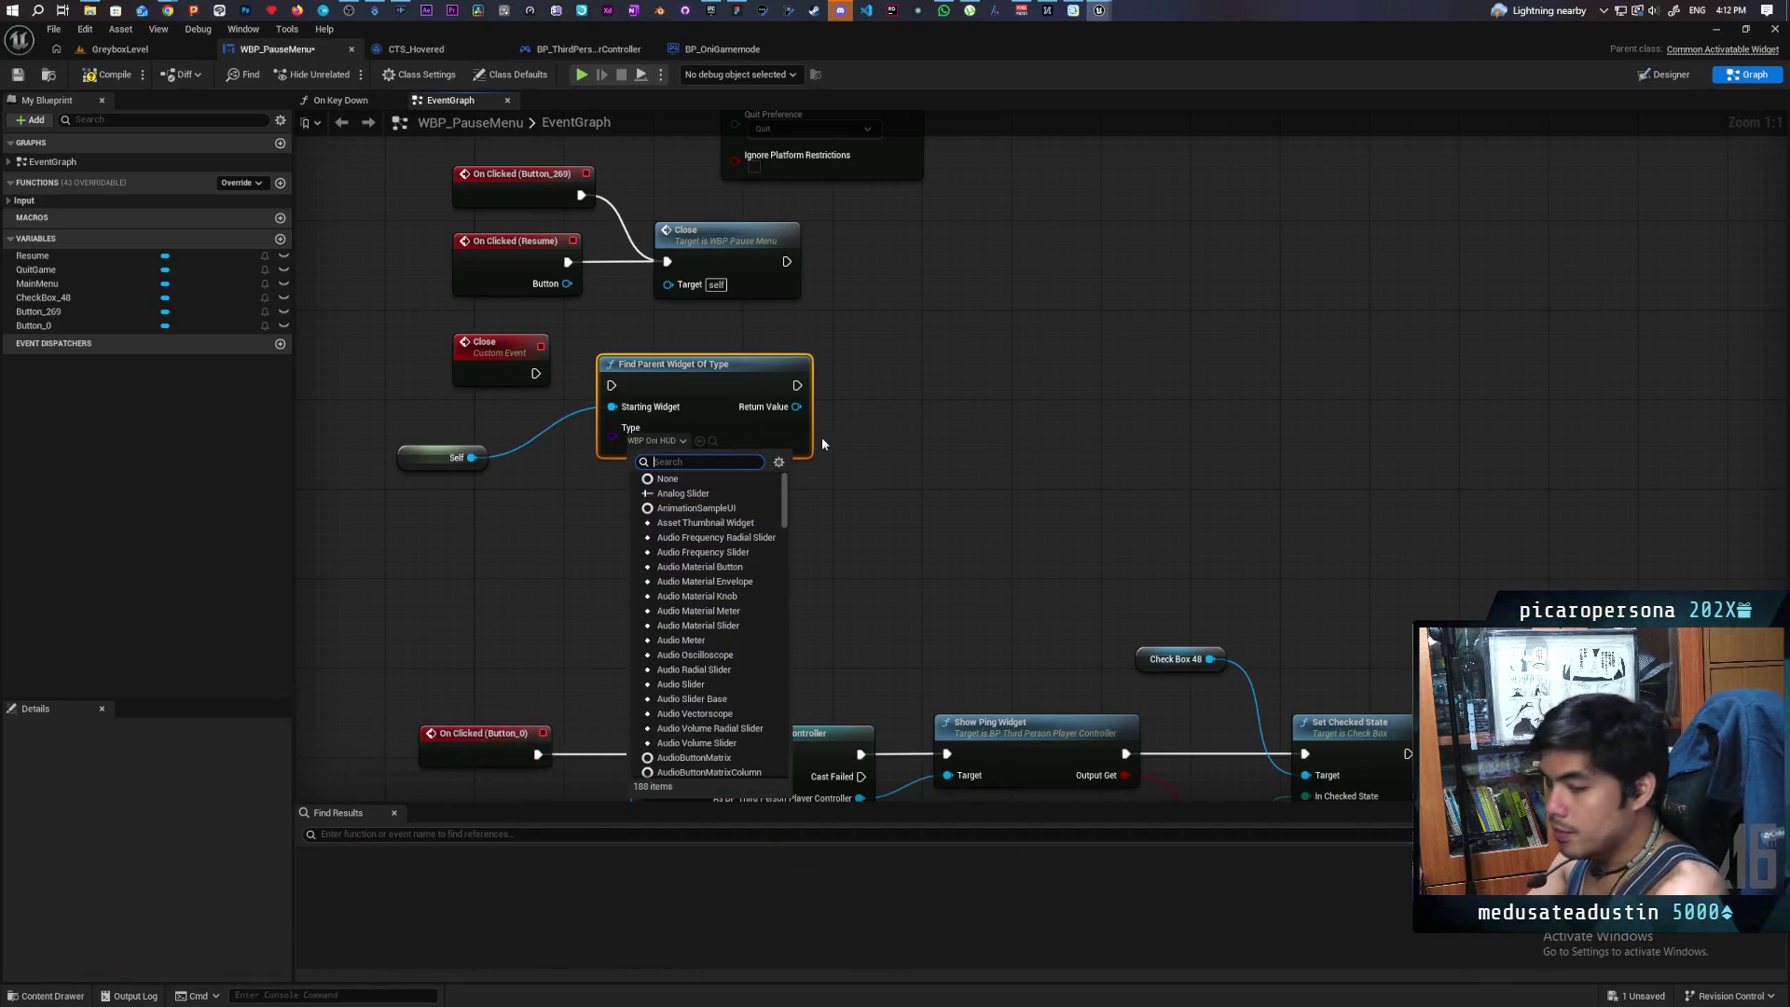
pyautogui.write('hud')
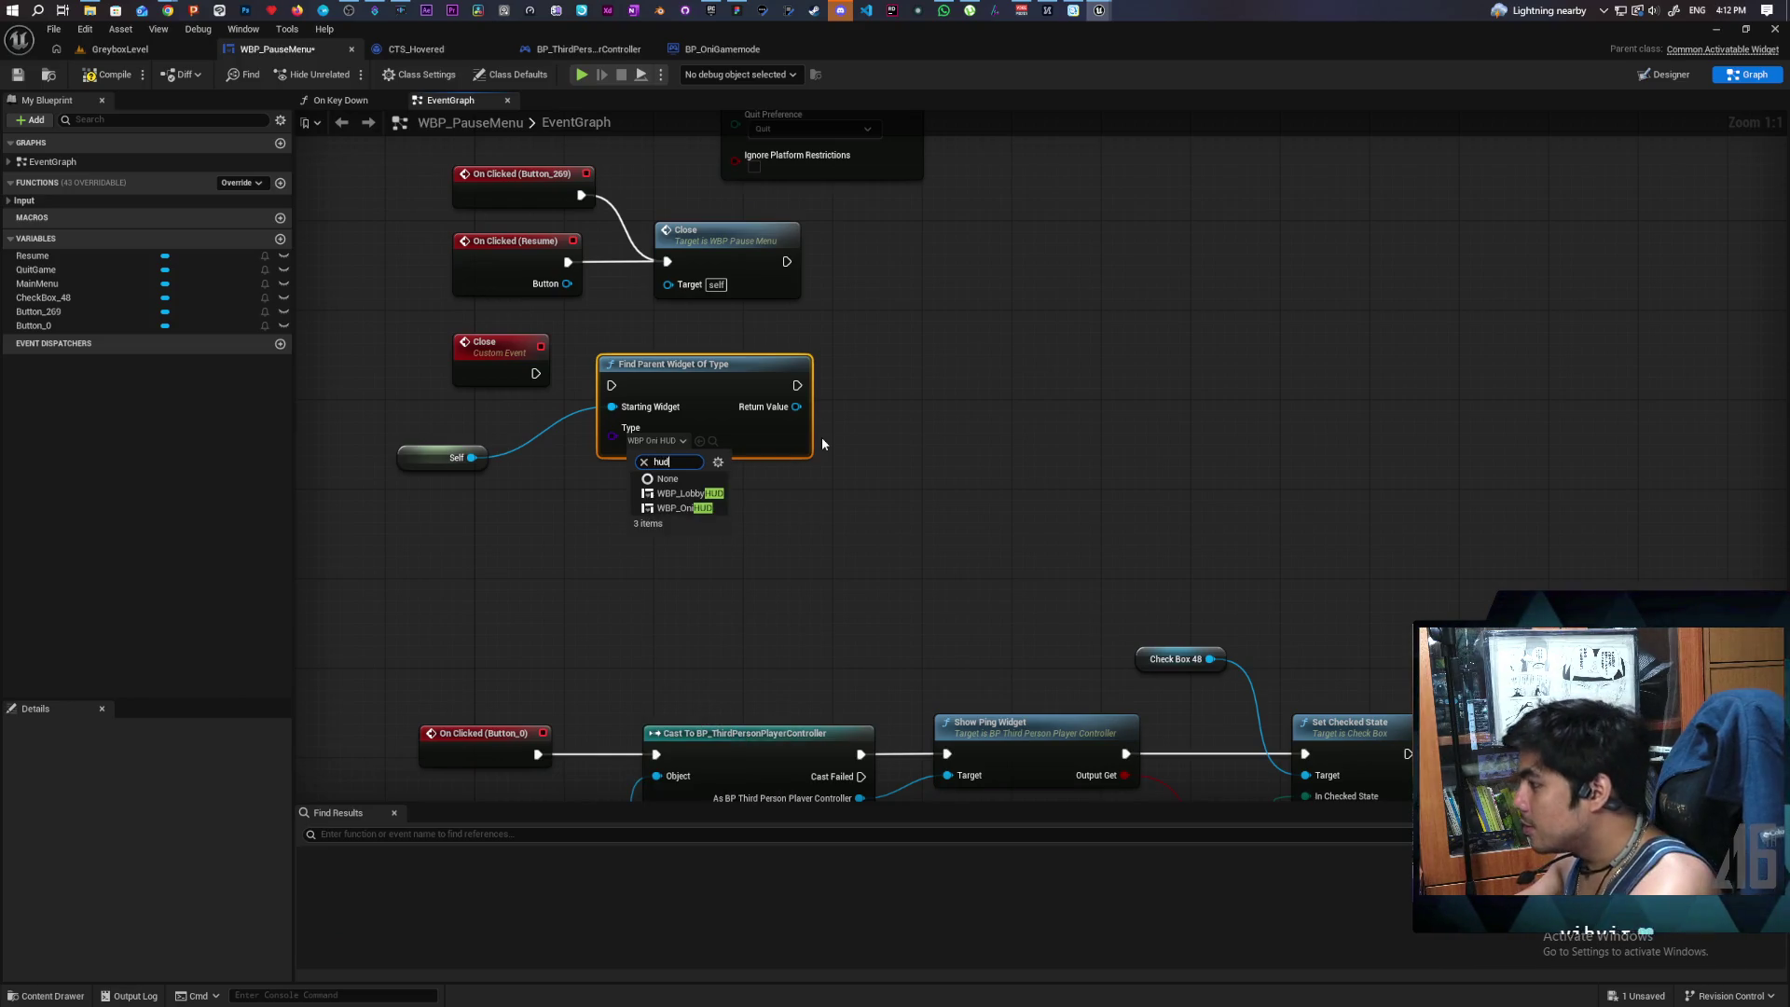
pyautogui.click(715, 495)
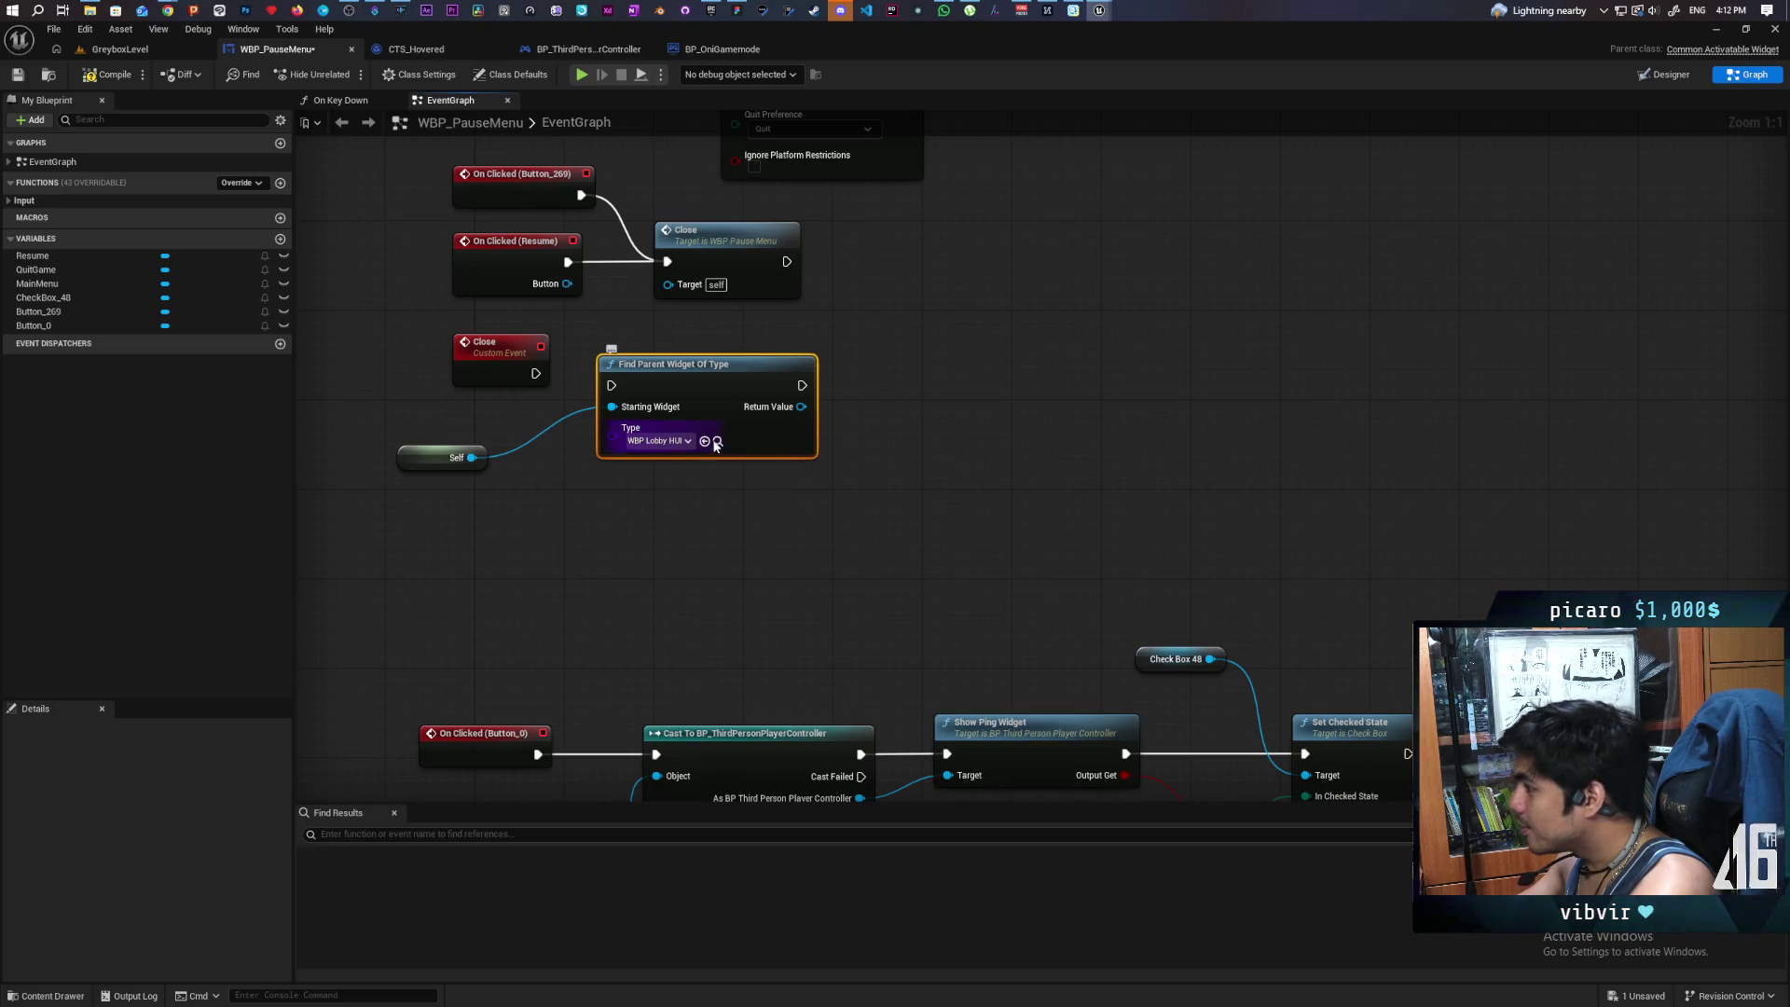
pyautogui.click(716, 442)
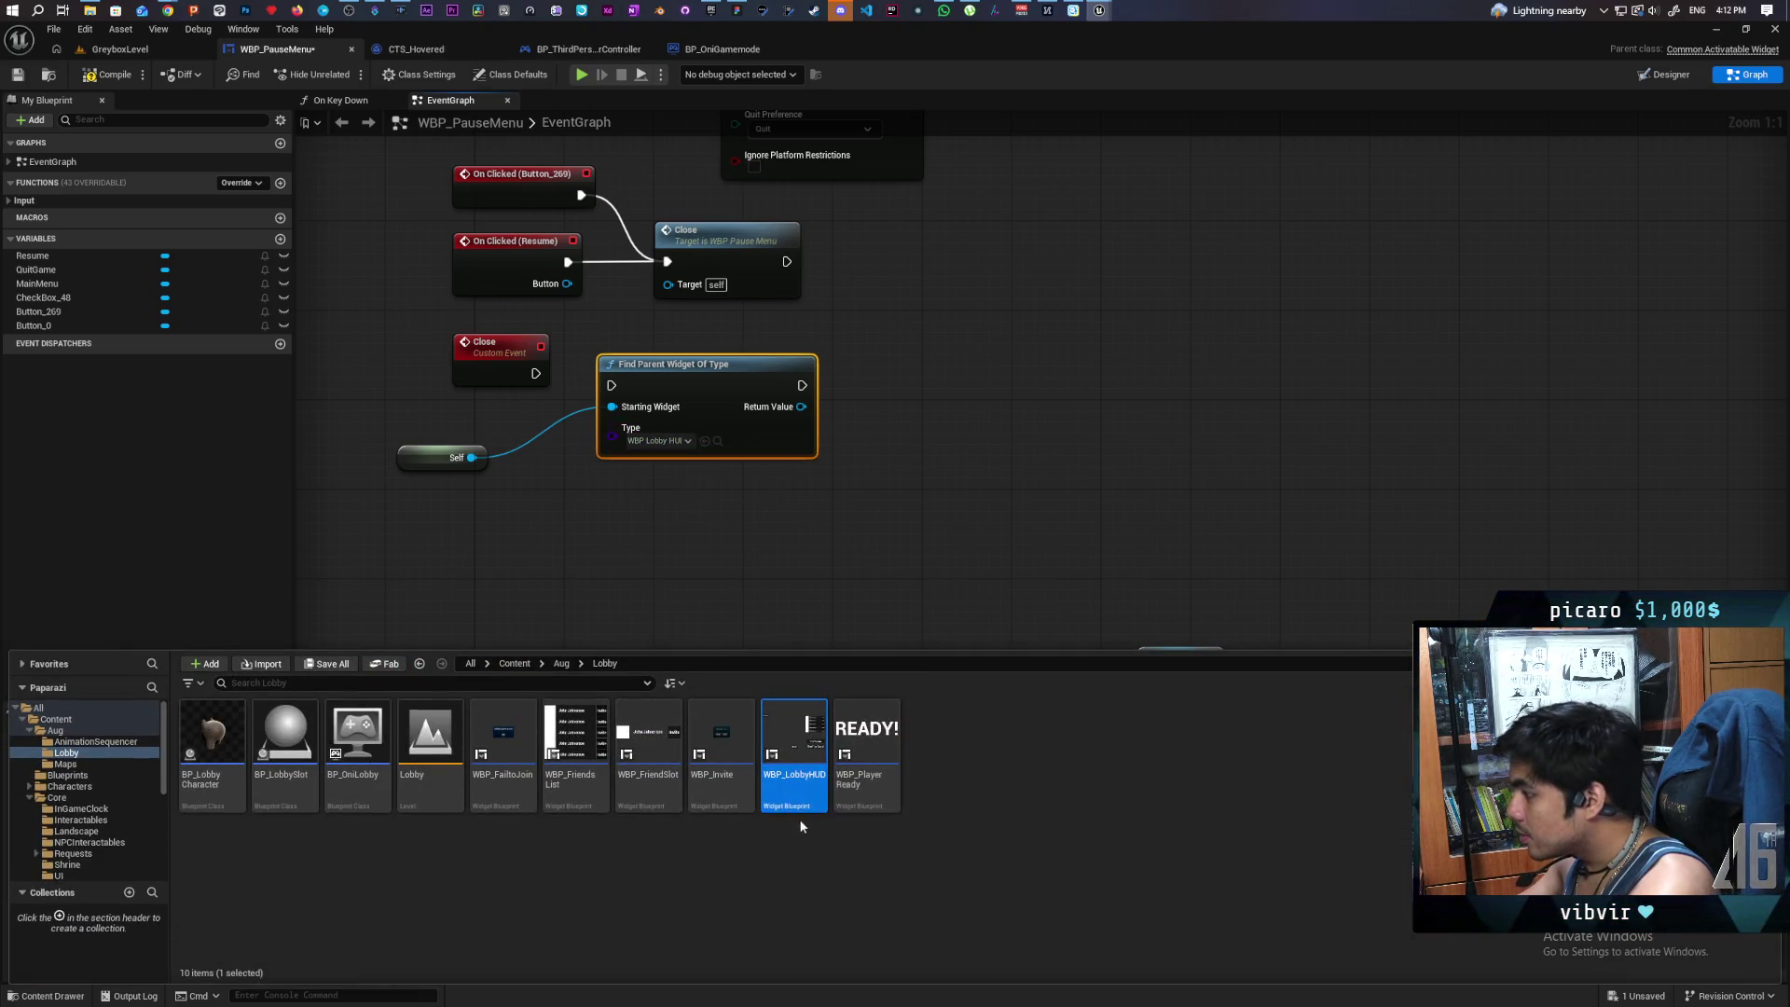
pyautogui.click(678, 442)
pyautogui.write('d')
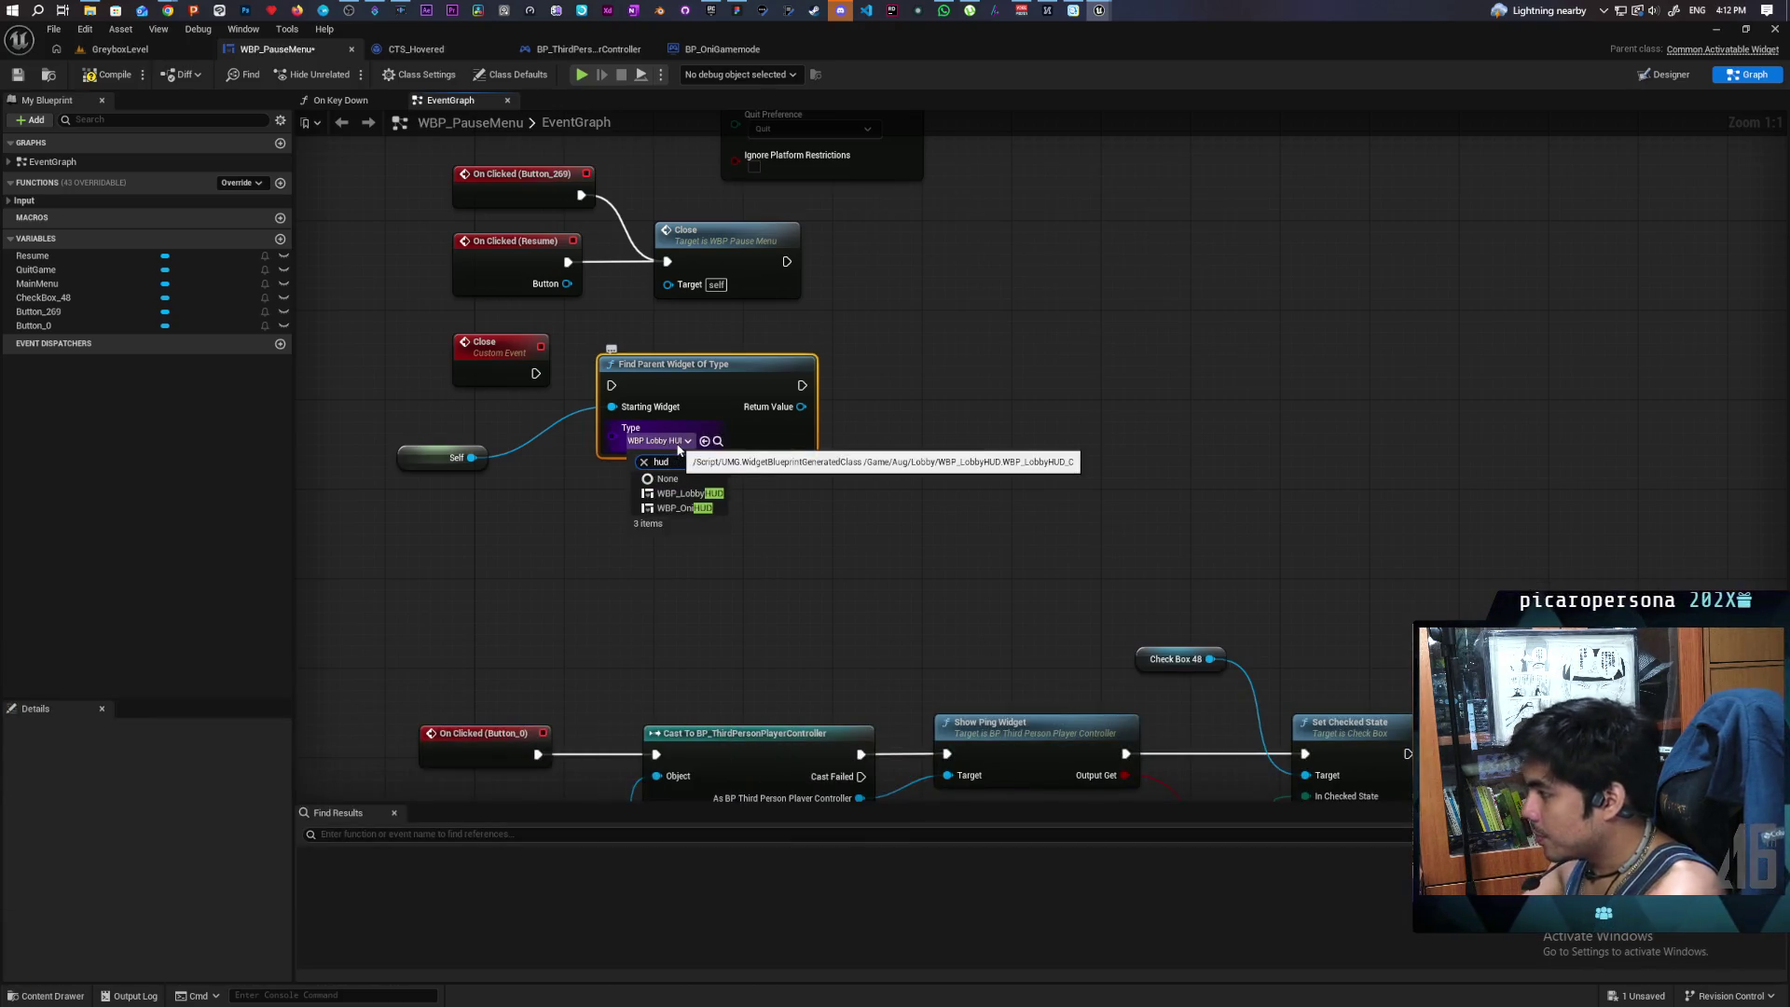
pyautogui.click(697, 509)
pyautogui.moveTo(536, 374)
pyautogui.mouseDown()
pyautogui.moveTo(620, 373)
pyautogui.moveTo(630, 390)
pyautogui.moveTo(613, 385)
pyautogui.mouseUp()
pyautogui.press('q')
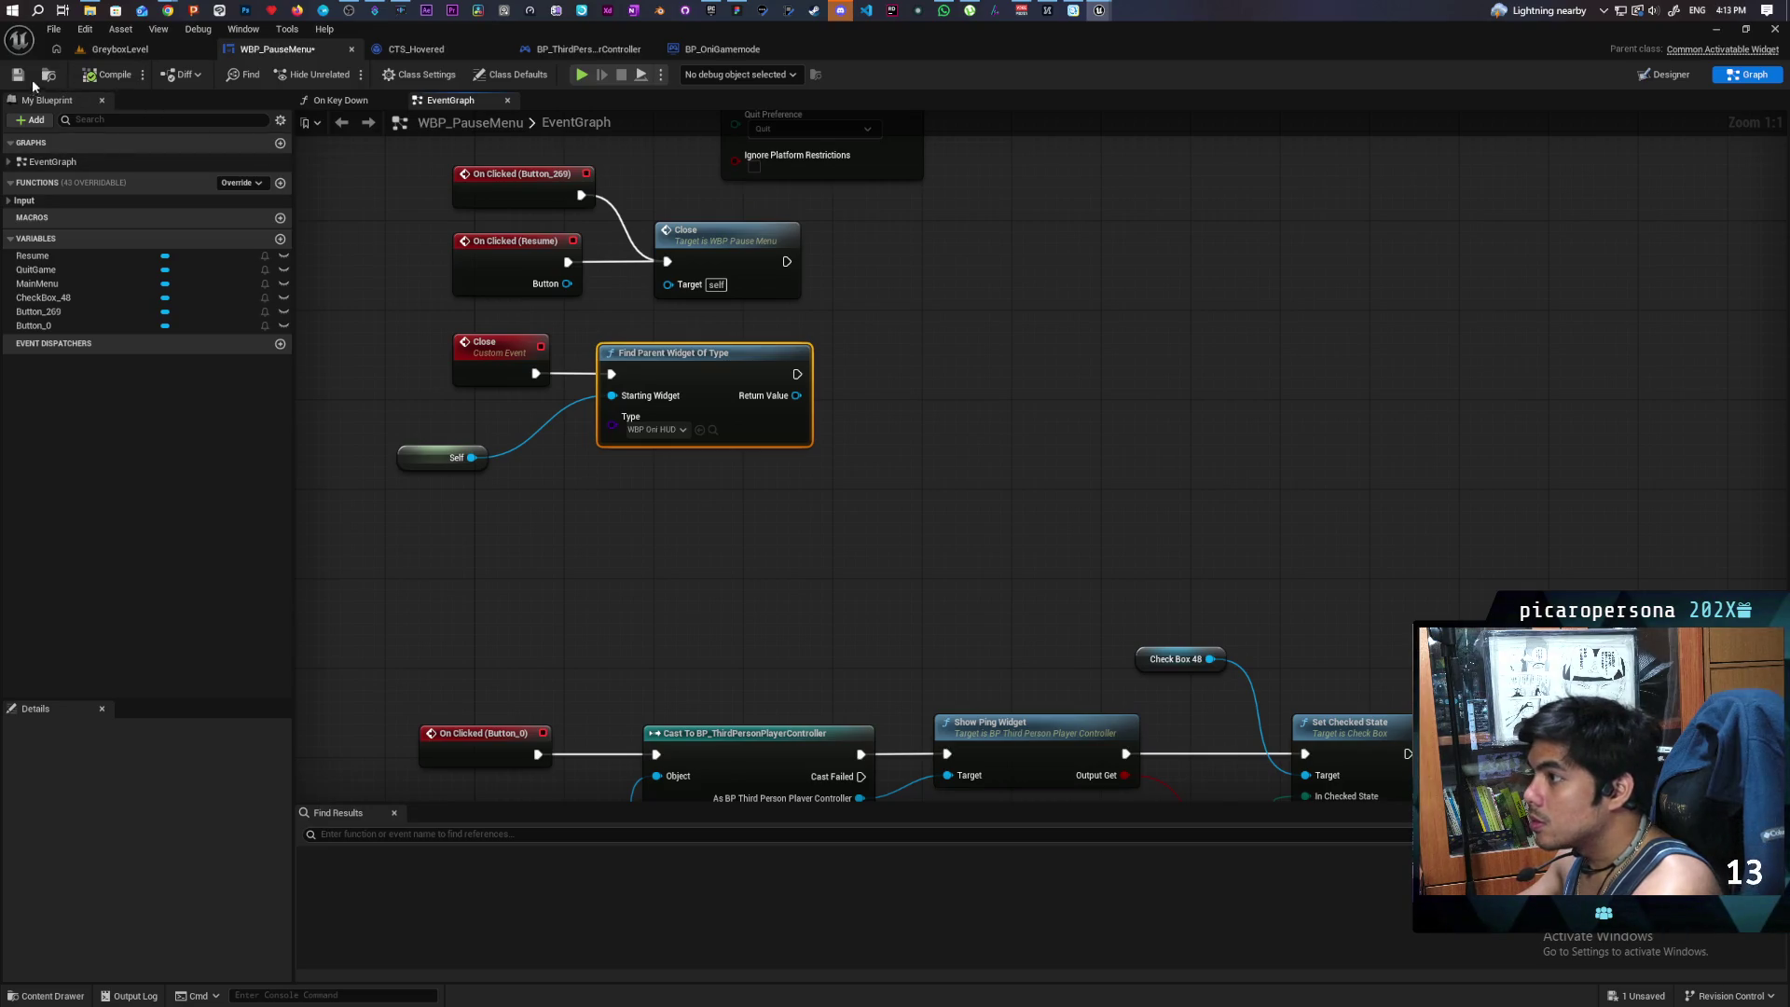
# - Add a Remove Widget node off the found WBP Oni HUD's Return Value
pyautogui.moveTo(424, 457); pyautogui.dragTo(481, 457)
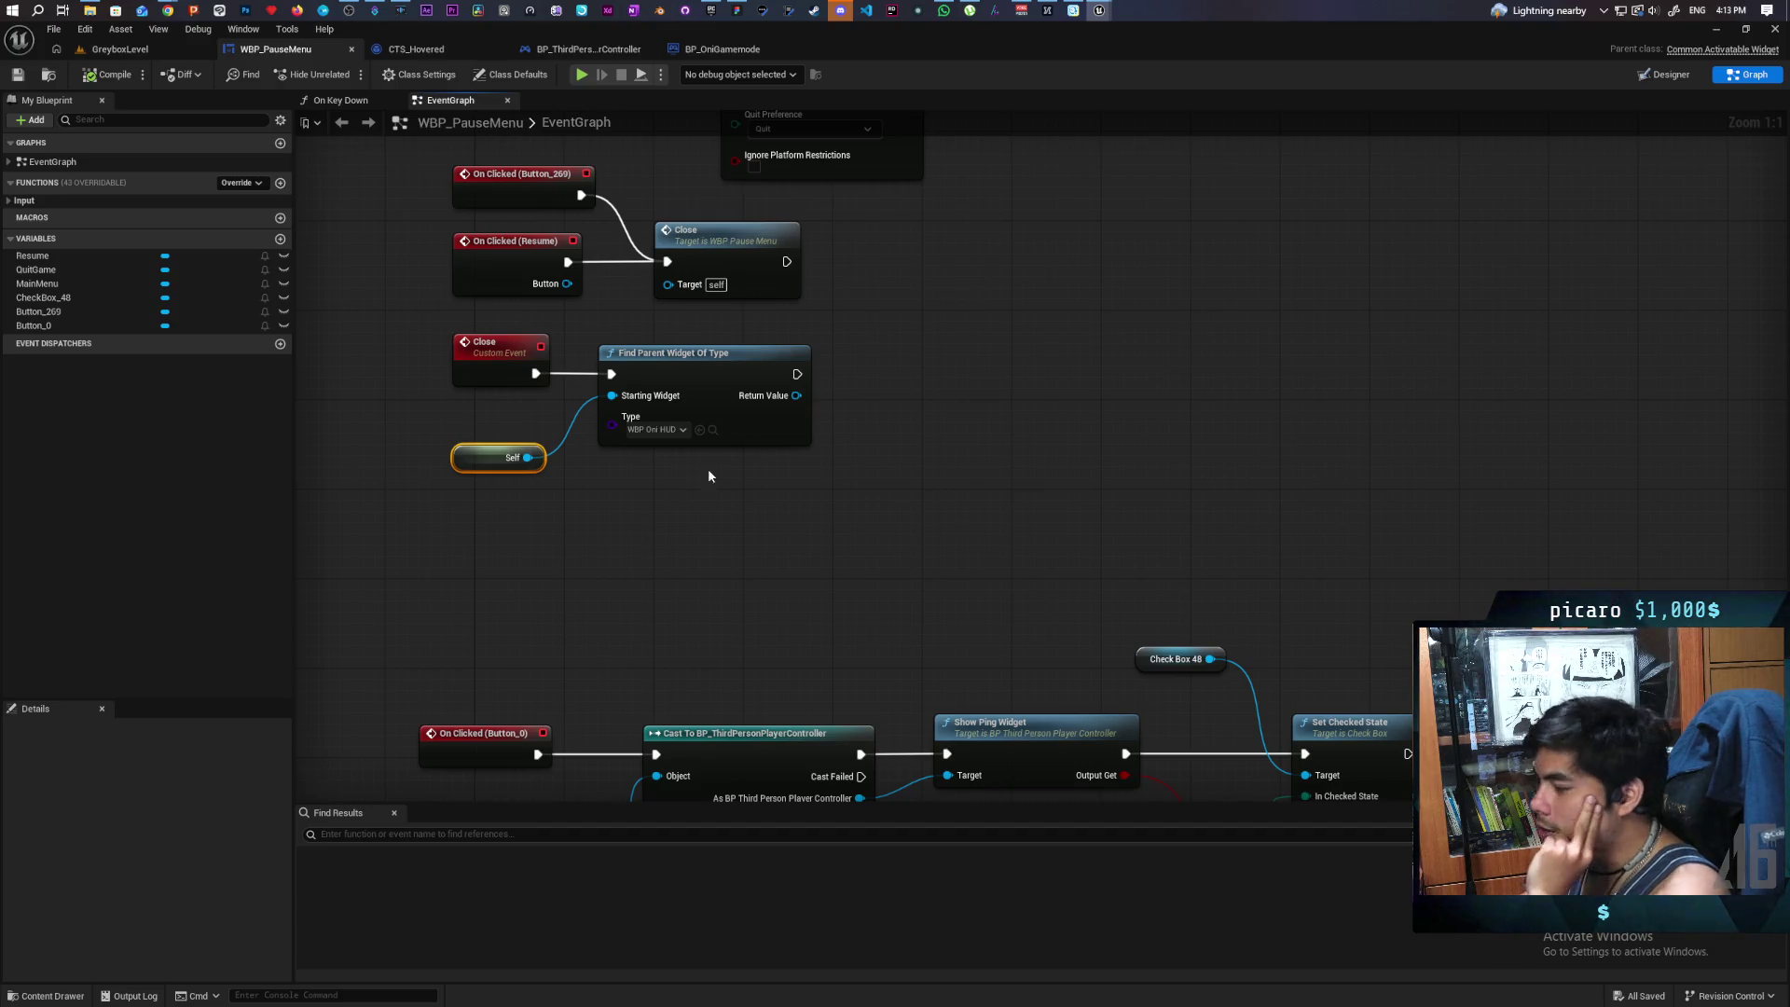
pyautogui.moveTo(768, 454)
pyautogui.mouseDown()
pyautogui.moveTo(897, 472)
pyautogui.moveTo(874, 474)
pyautogui.mouseUp()
pyautogui.write('remove')
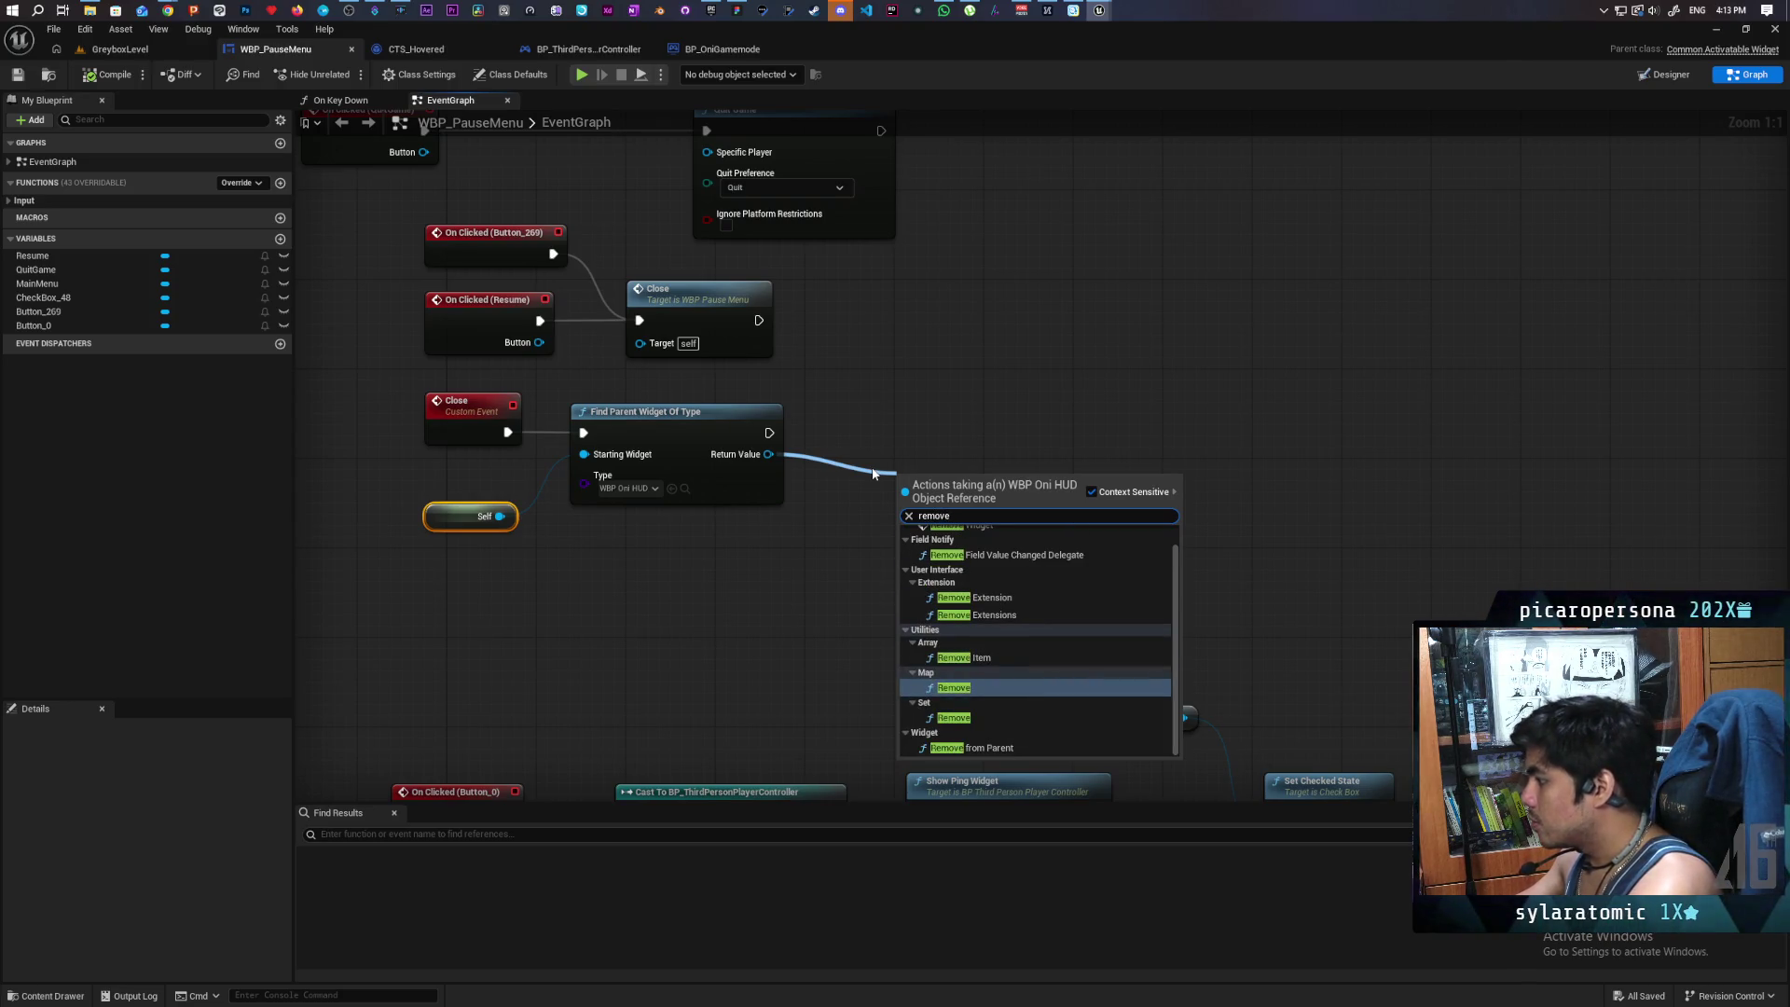
pyautogui.write(' widg')
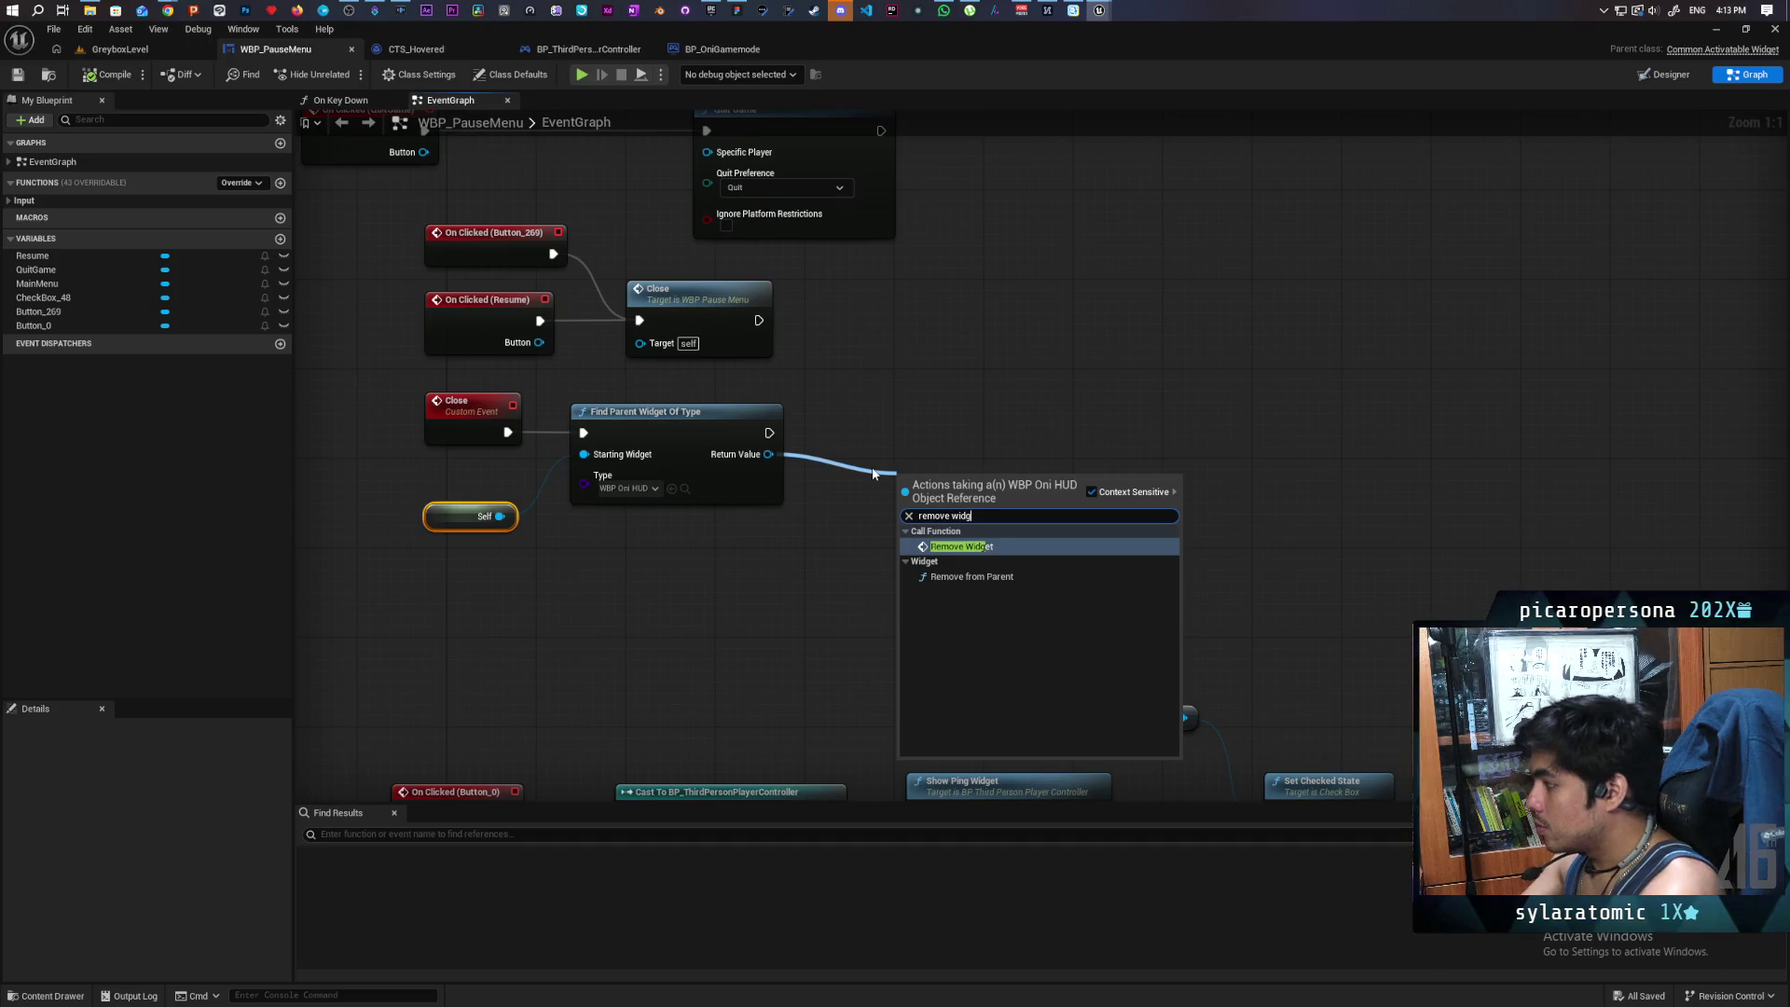
pyautogui.press('Return')
# - Plug Self into Widget to Remove, then switch to the GreyboxLevel map
pyautogui.moveTo(982, 545)
pyautogui.mouseDown()
pyautogui.moveTo(970, 457)
pyautogui.moveTo(798, 549)
pyautogui.mouseUp()
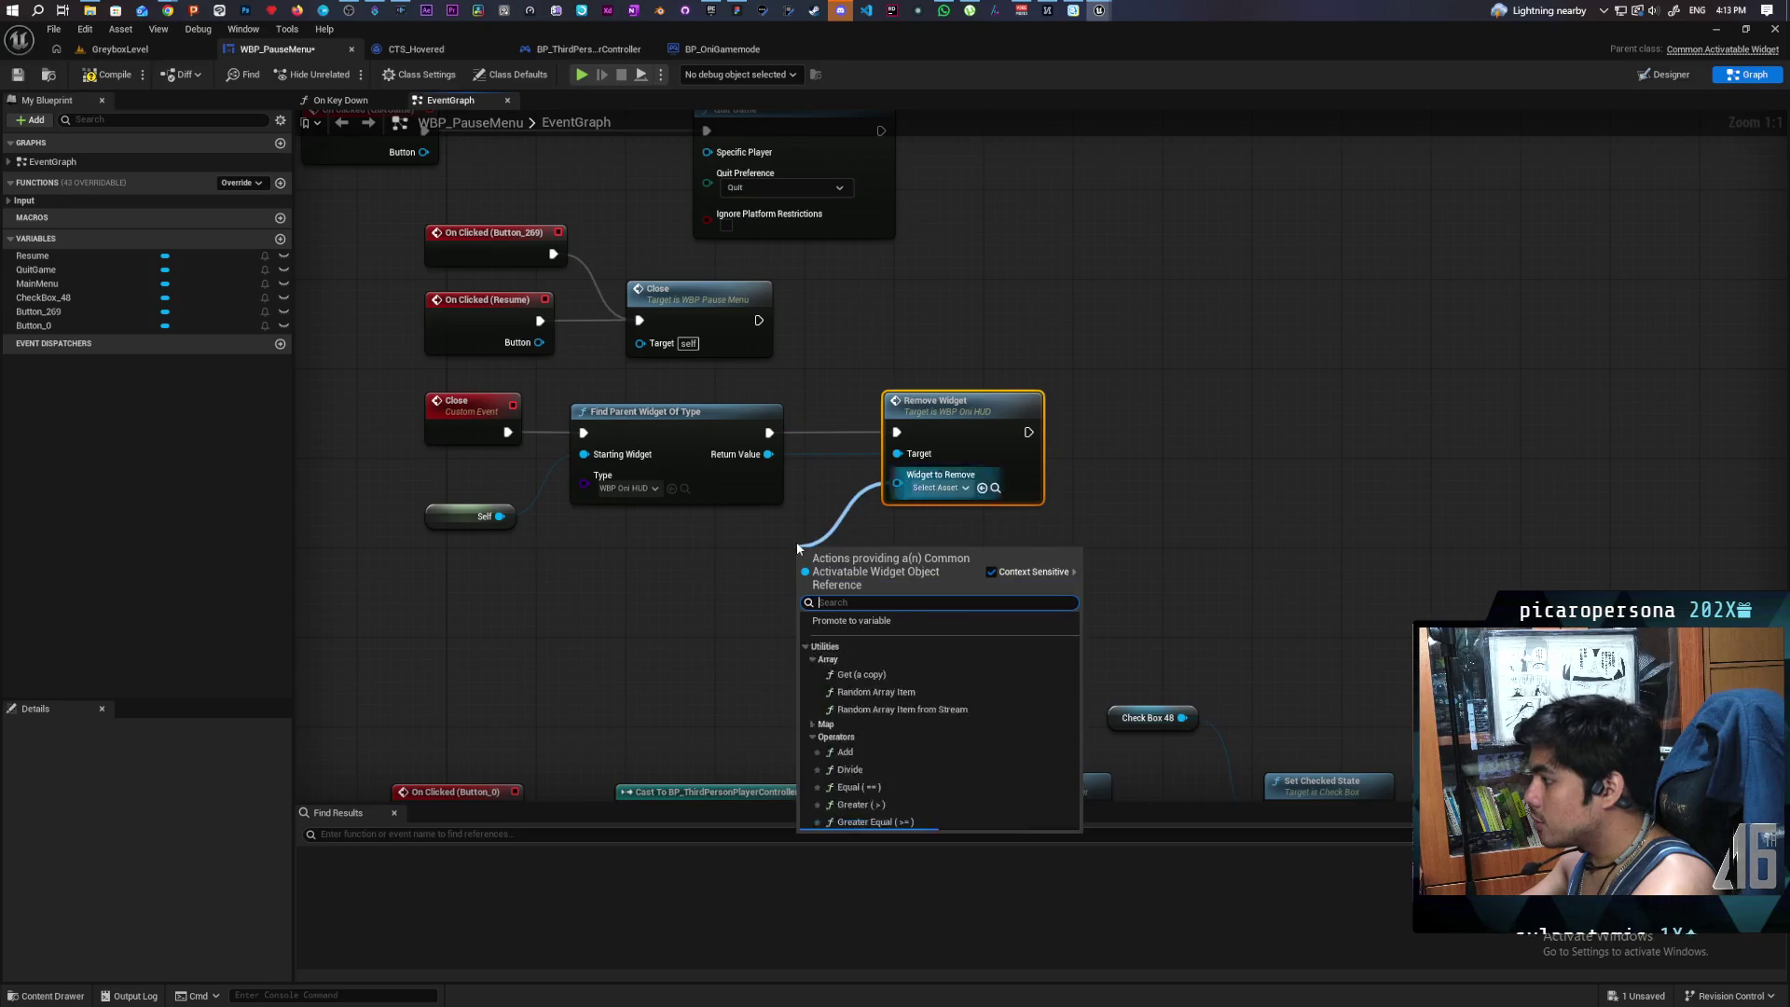
pyautogui.write('self')
pyautogui.press('Return')
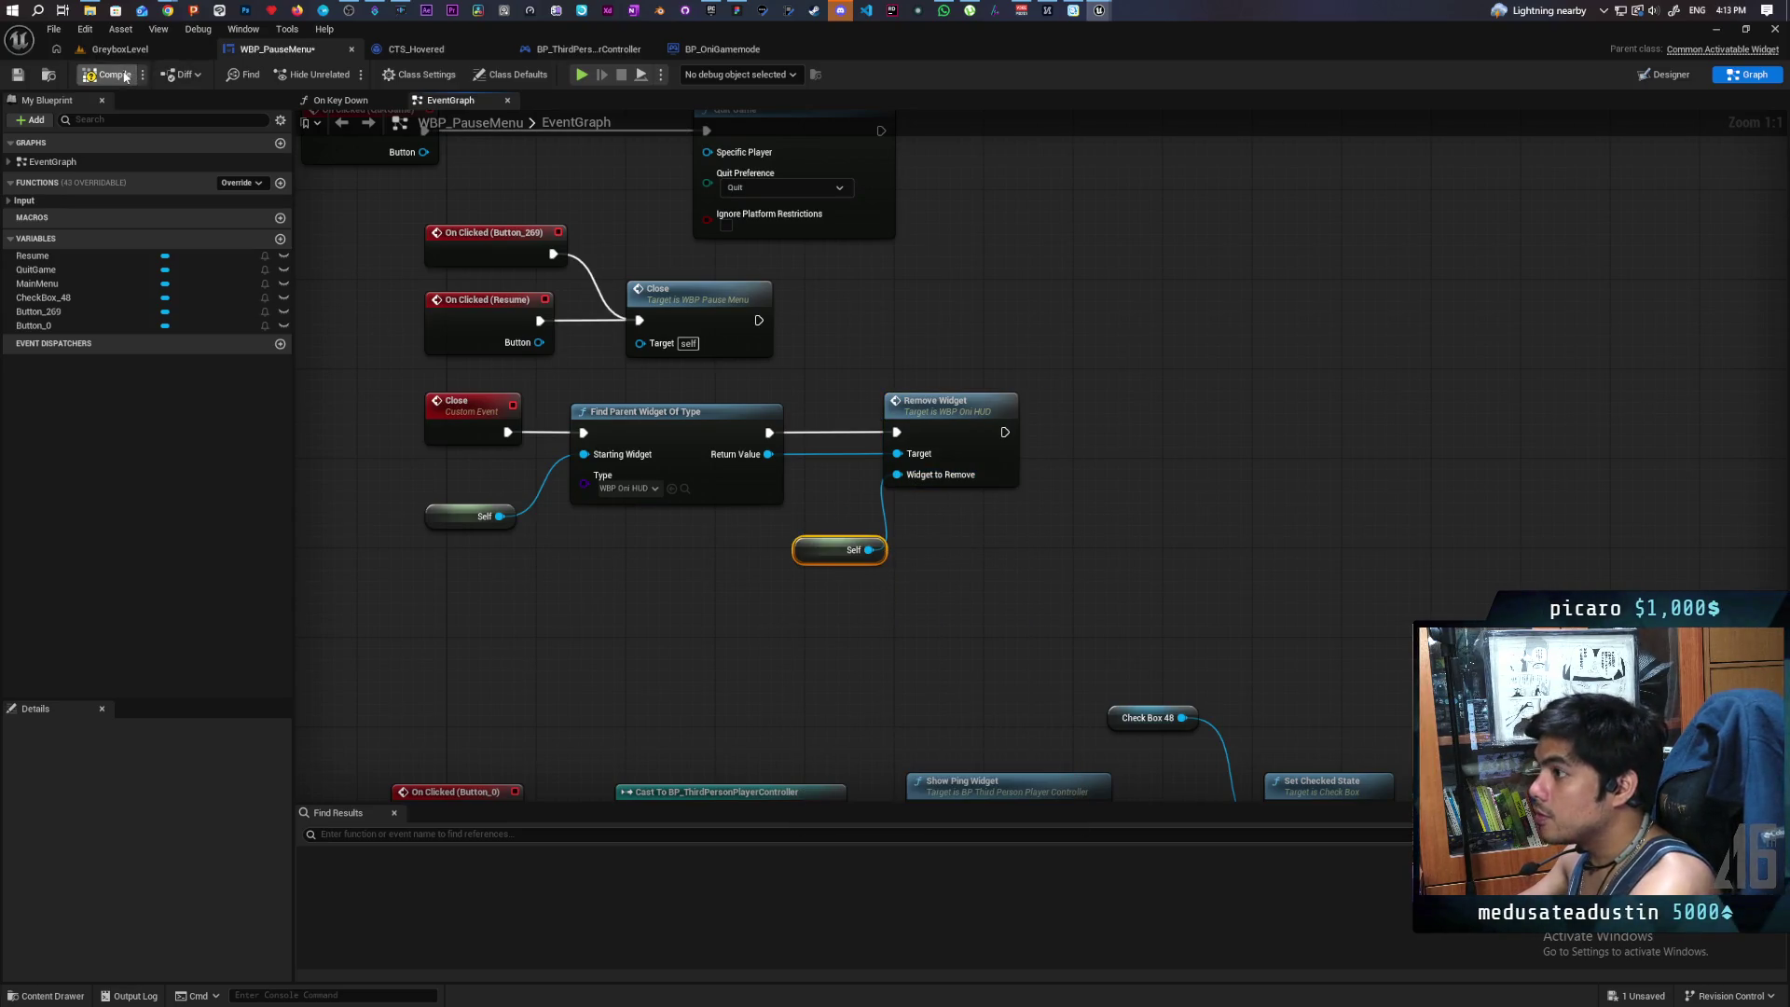
pyautogui.click(119, 48)
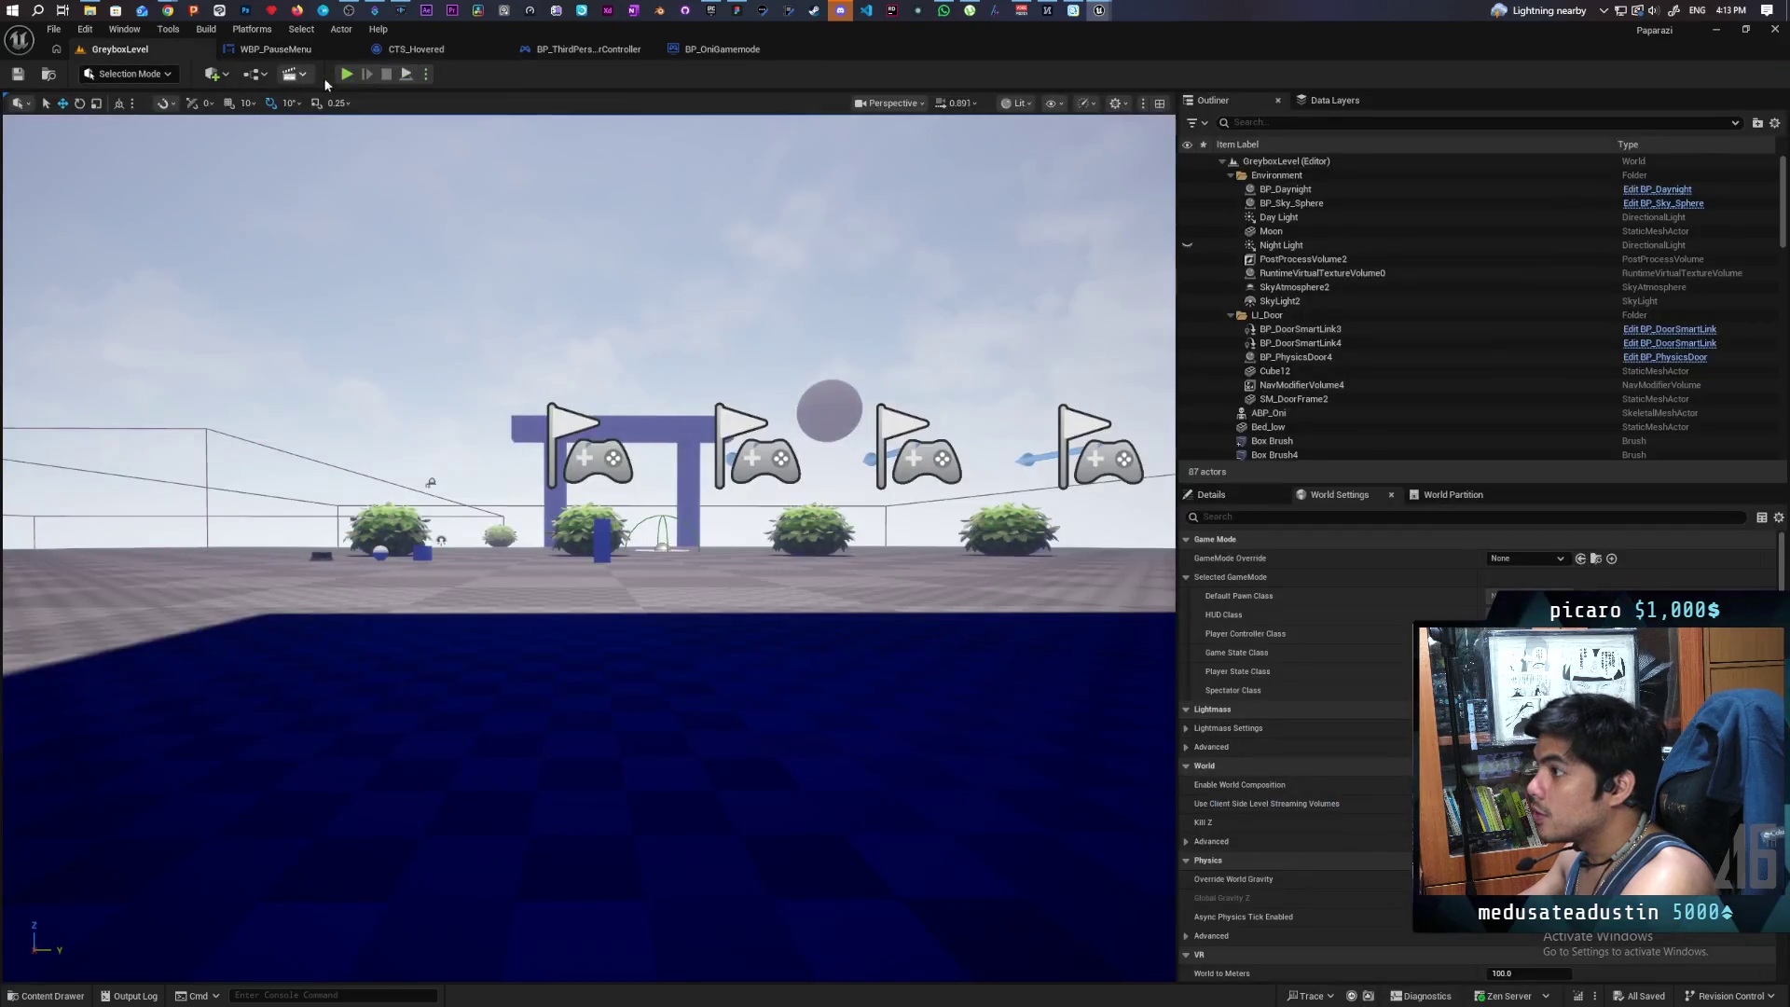
# - Play GreyboxLevel, open the pause menu with P, stop with Esc, and return to WBP_PauseMenu
pyautogui.hotkey('alt', 'p')
pyautogui.press('p')
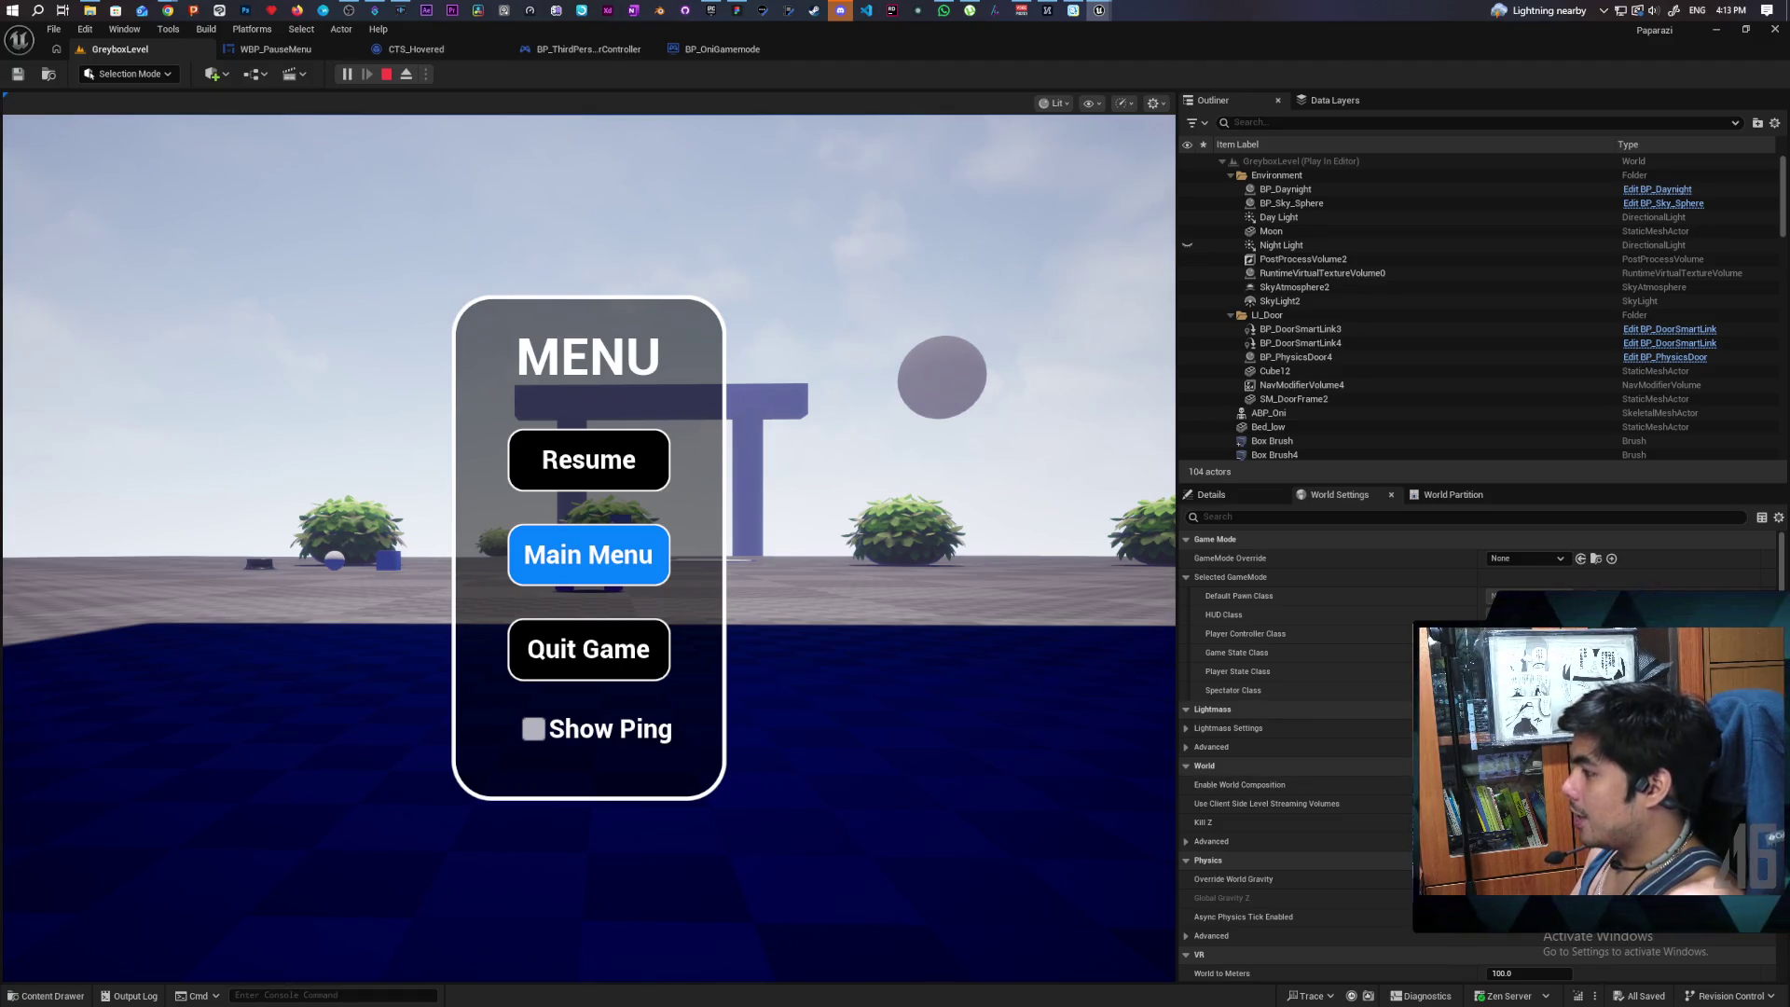
pyautogui.press('Escape')
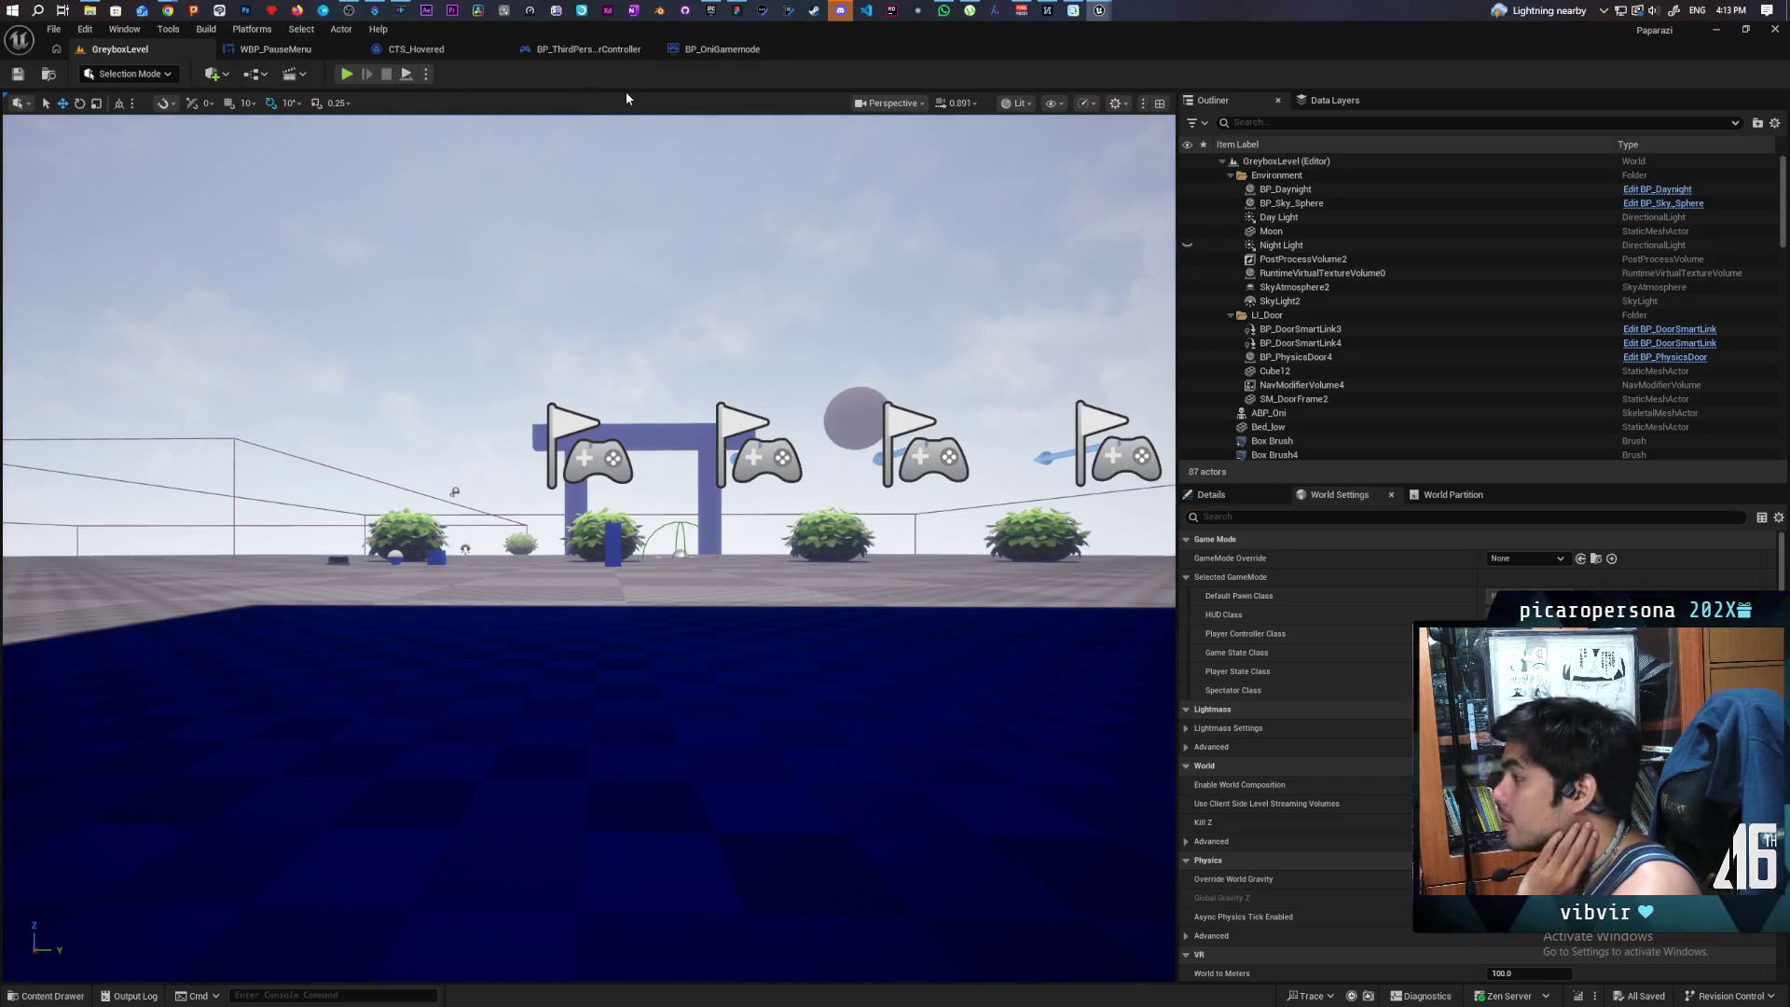
pyautogui.click(277, 52)
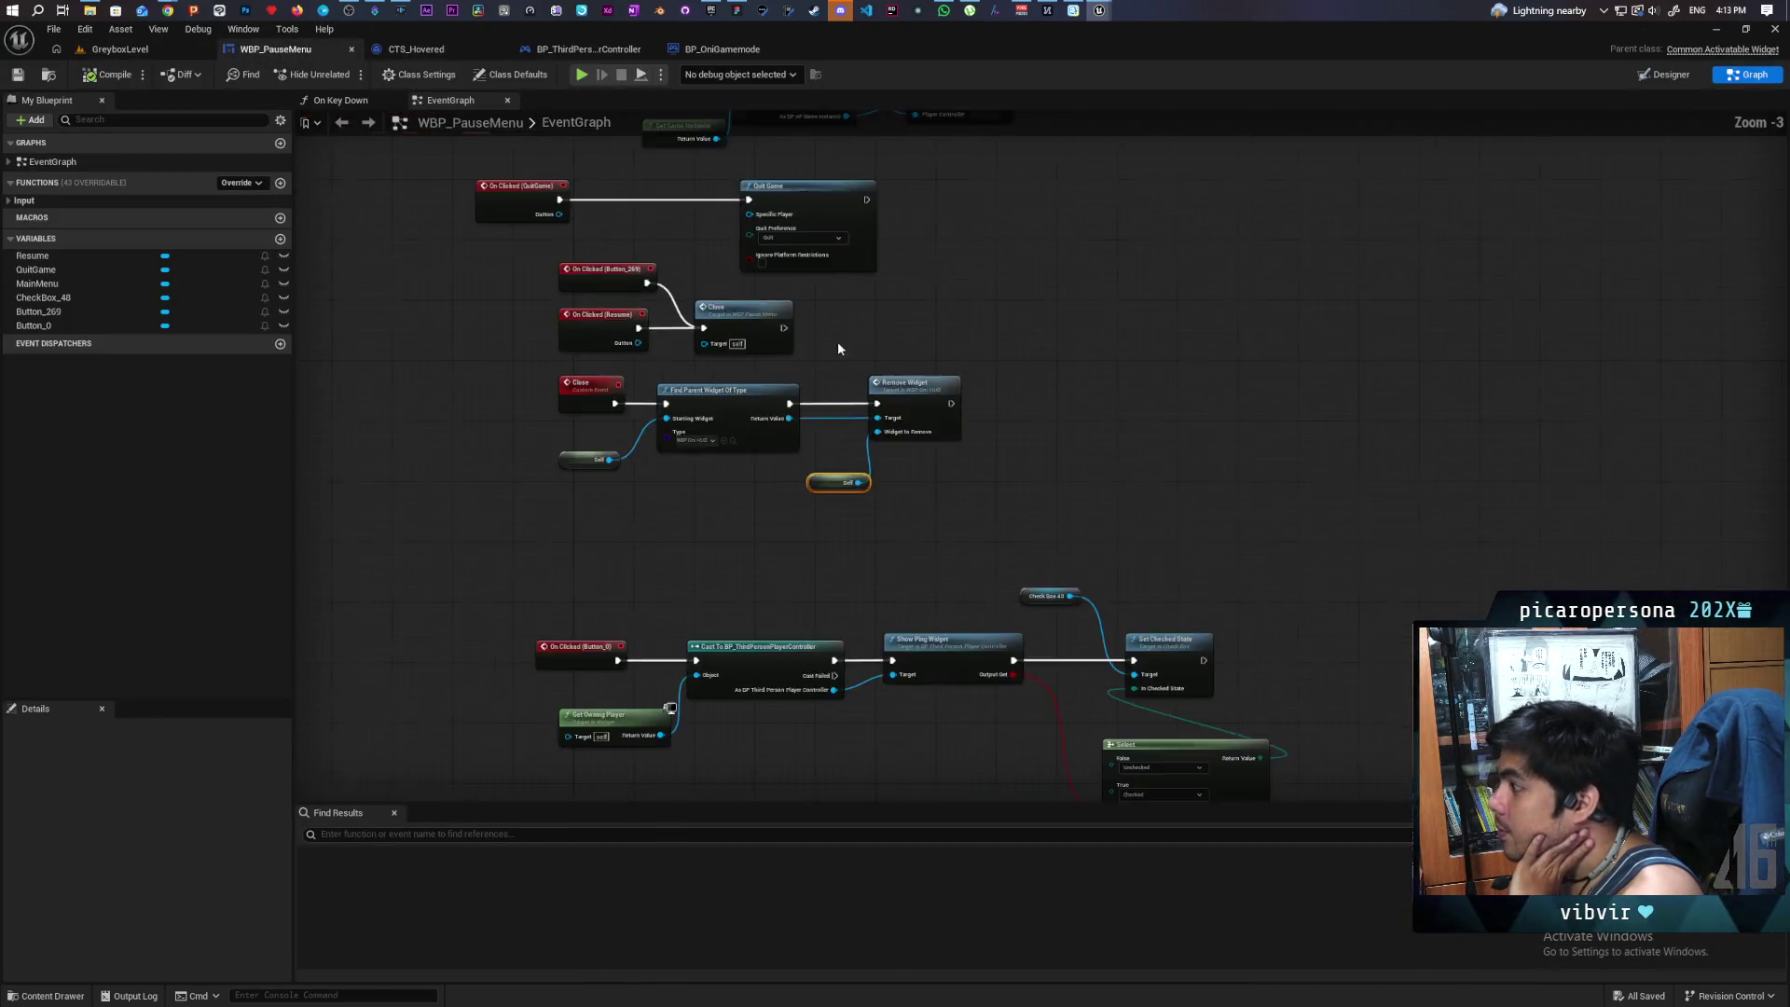
# - Add an Event On Activated node beside the other events, then switch to the Designer view
pyautogui.scroll(3, 837, 341)
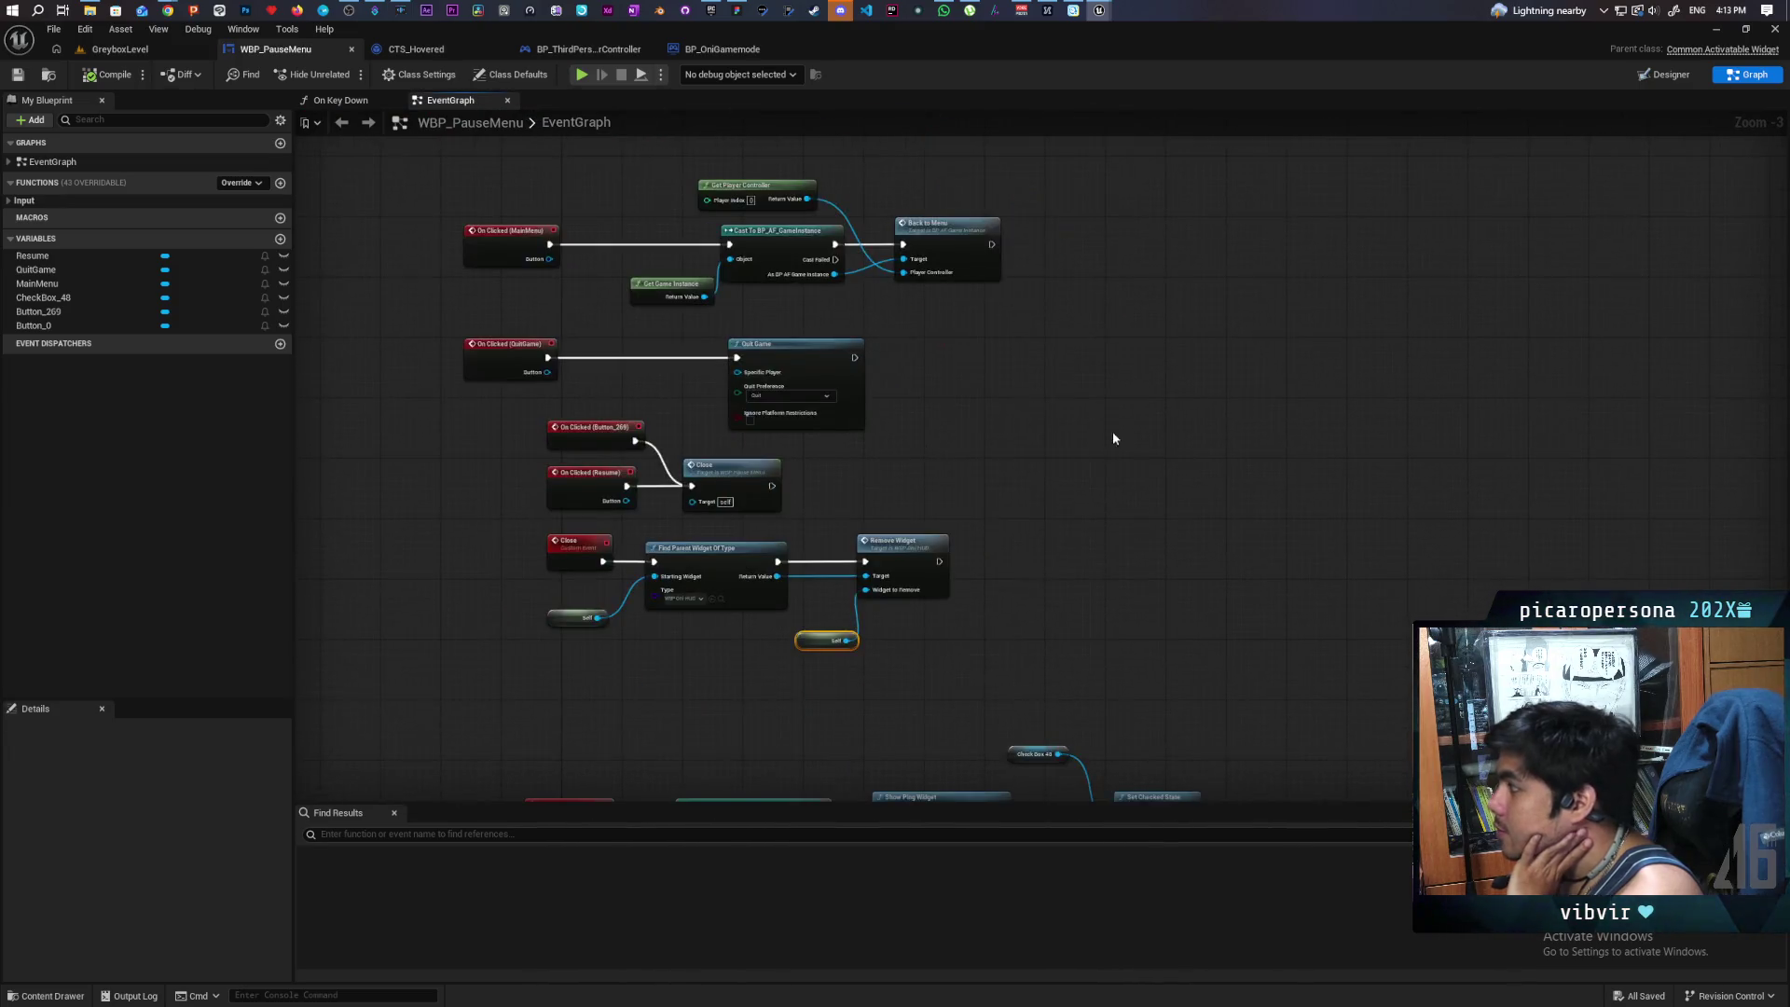
pyautogui.scroll(-3, 1112, 431)
pyautogui.rightClick(1088, 203)
pyautogui.write('activa')
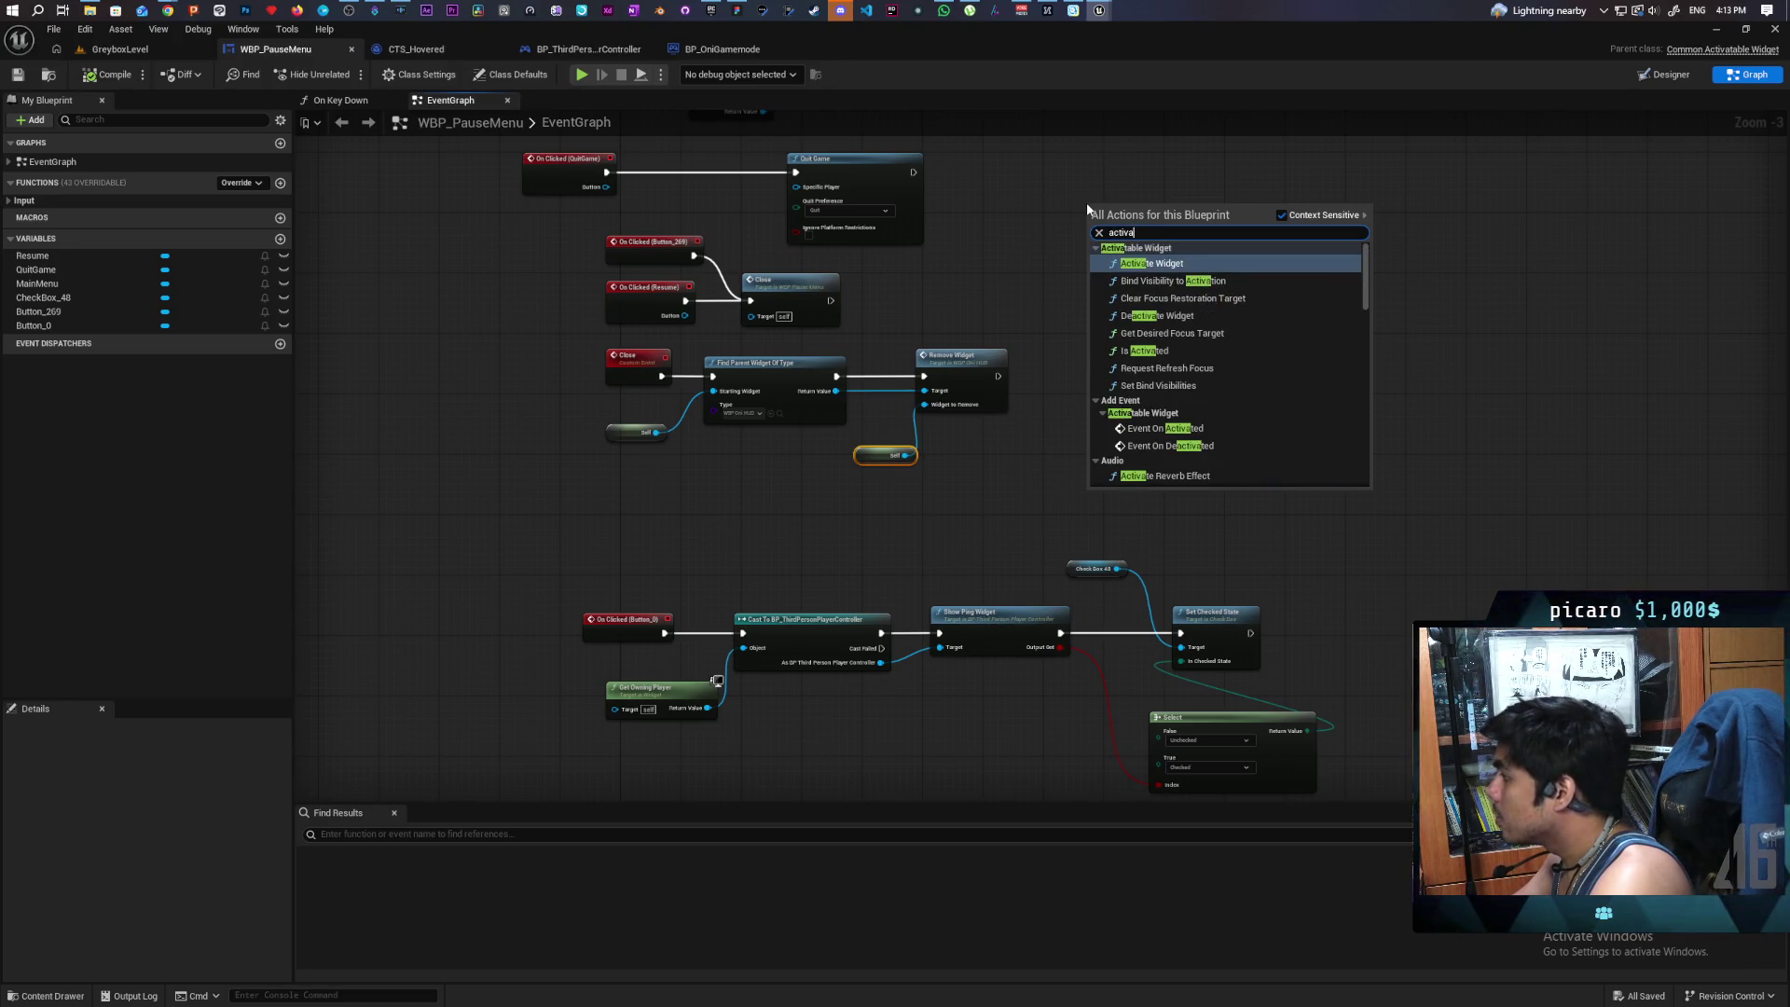
pyautogui.click(1170, 428)
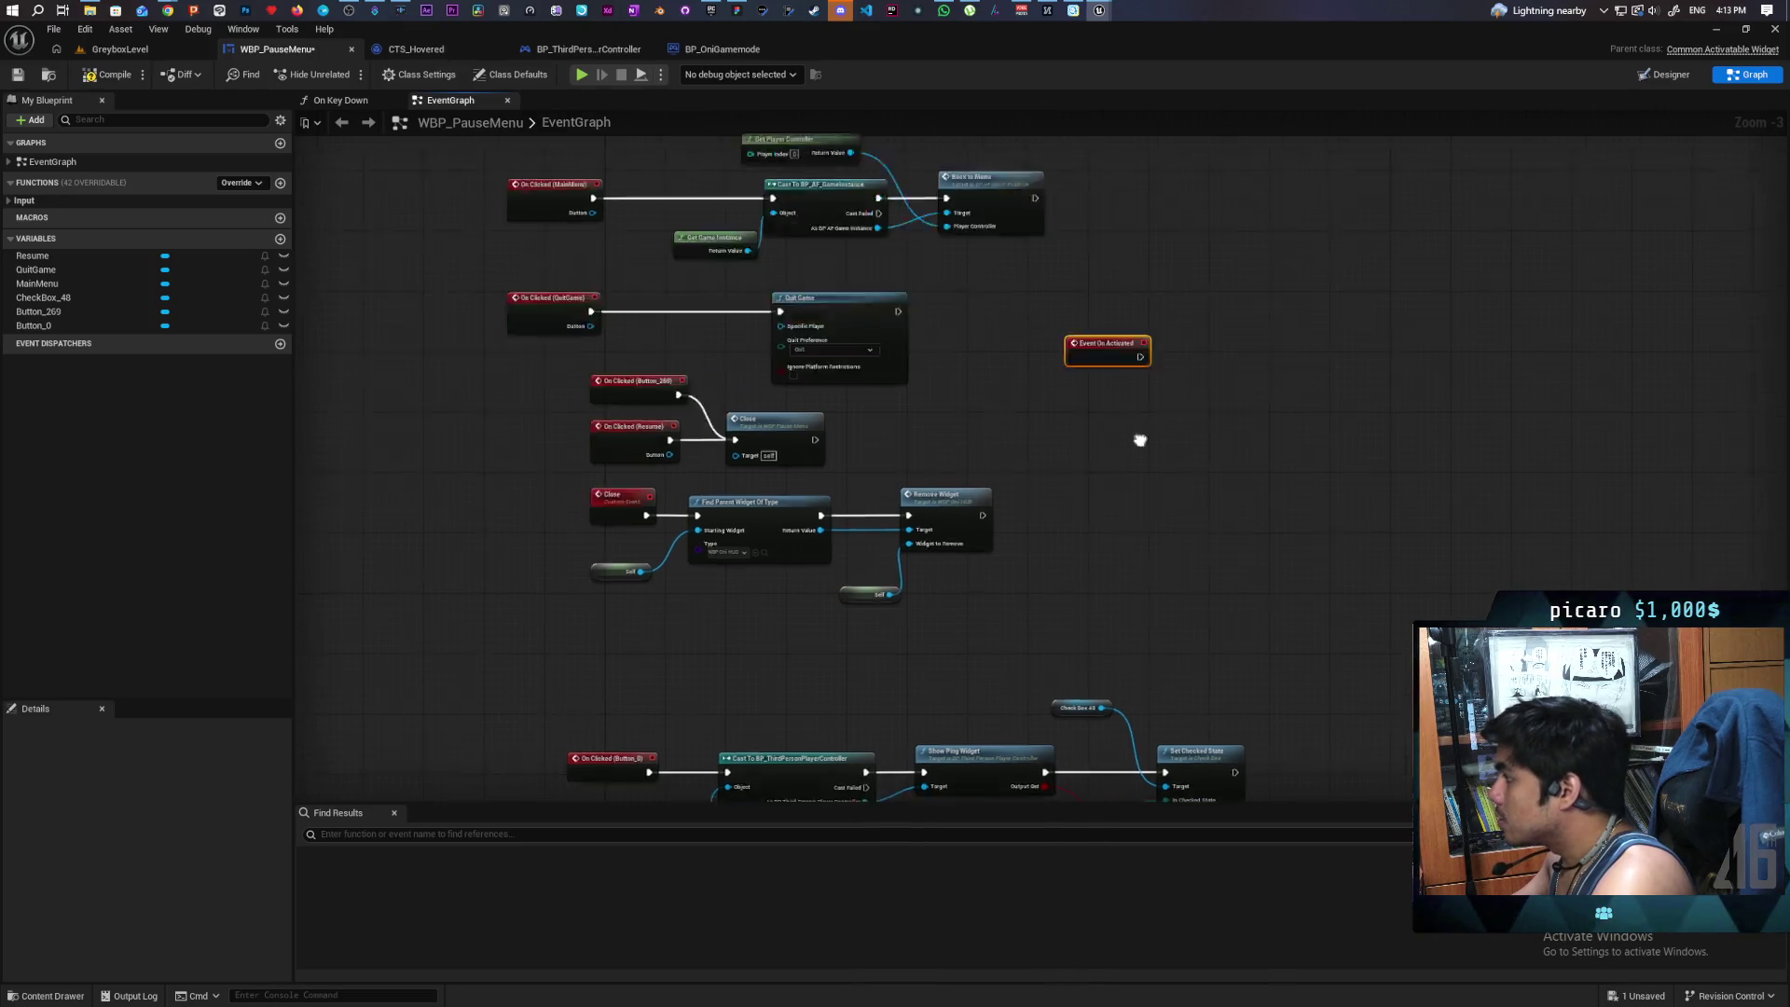
pyautogui.moveTo(1105, 438)
pyautogui.mouseDown()
pyautogui.moveTo(642, 186)
pyautogui.moveTo(696, 343)
pyautogui.moveTo(653, 440)
pyautogui.mouseUp()
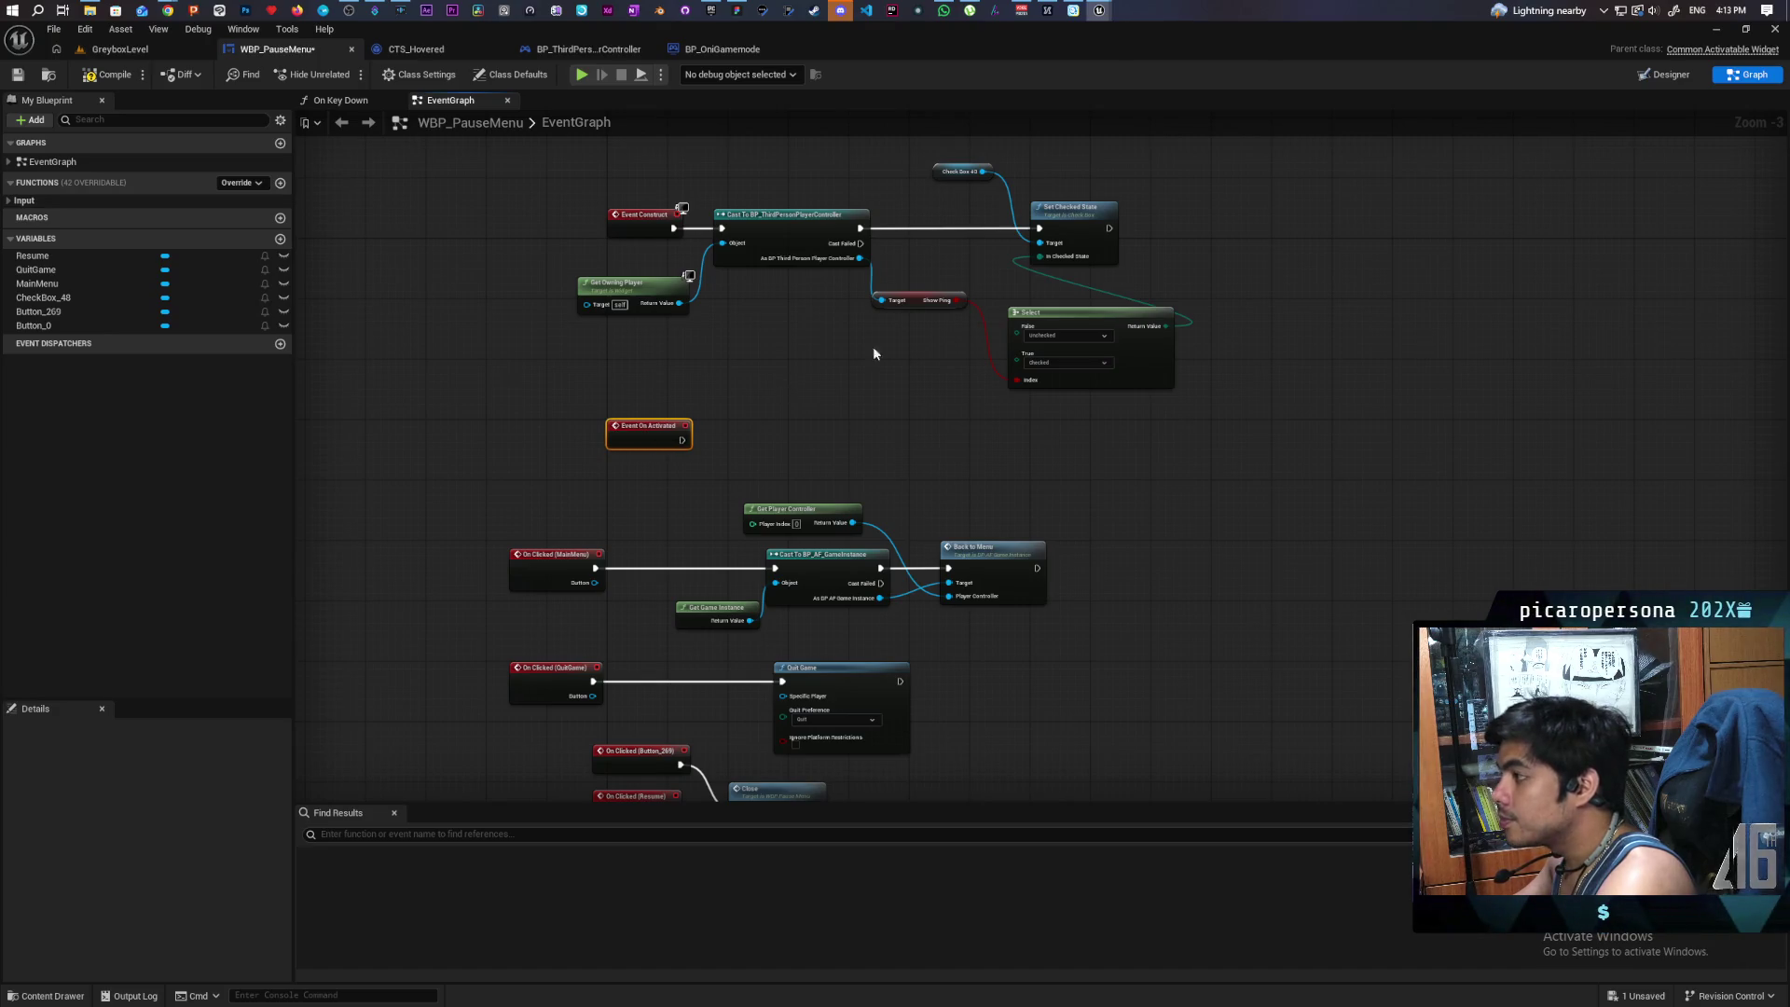
pyautogui.click(1665, 75)
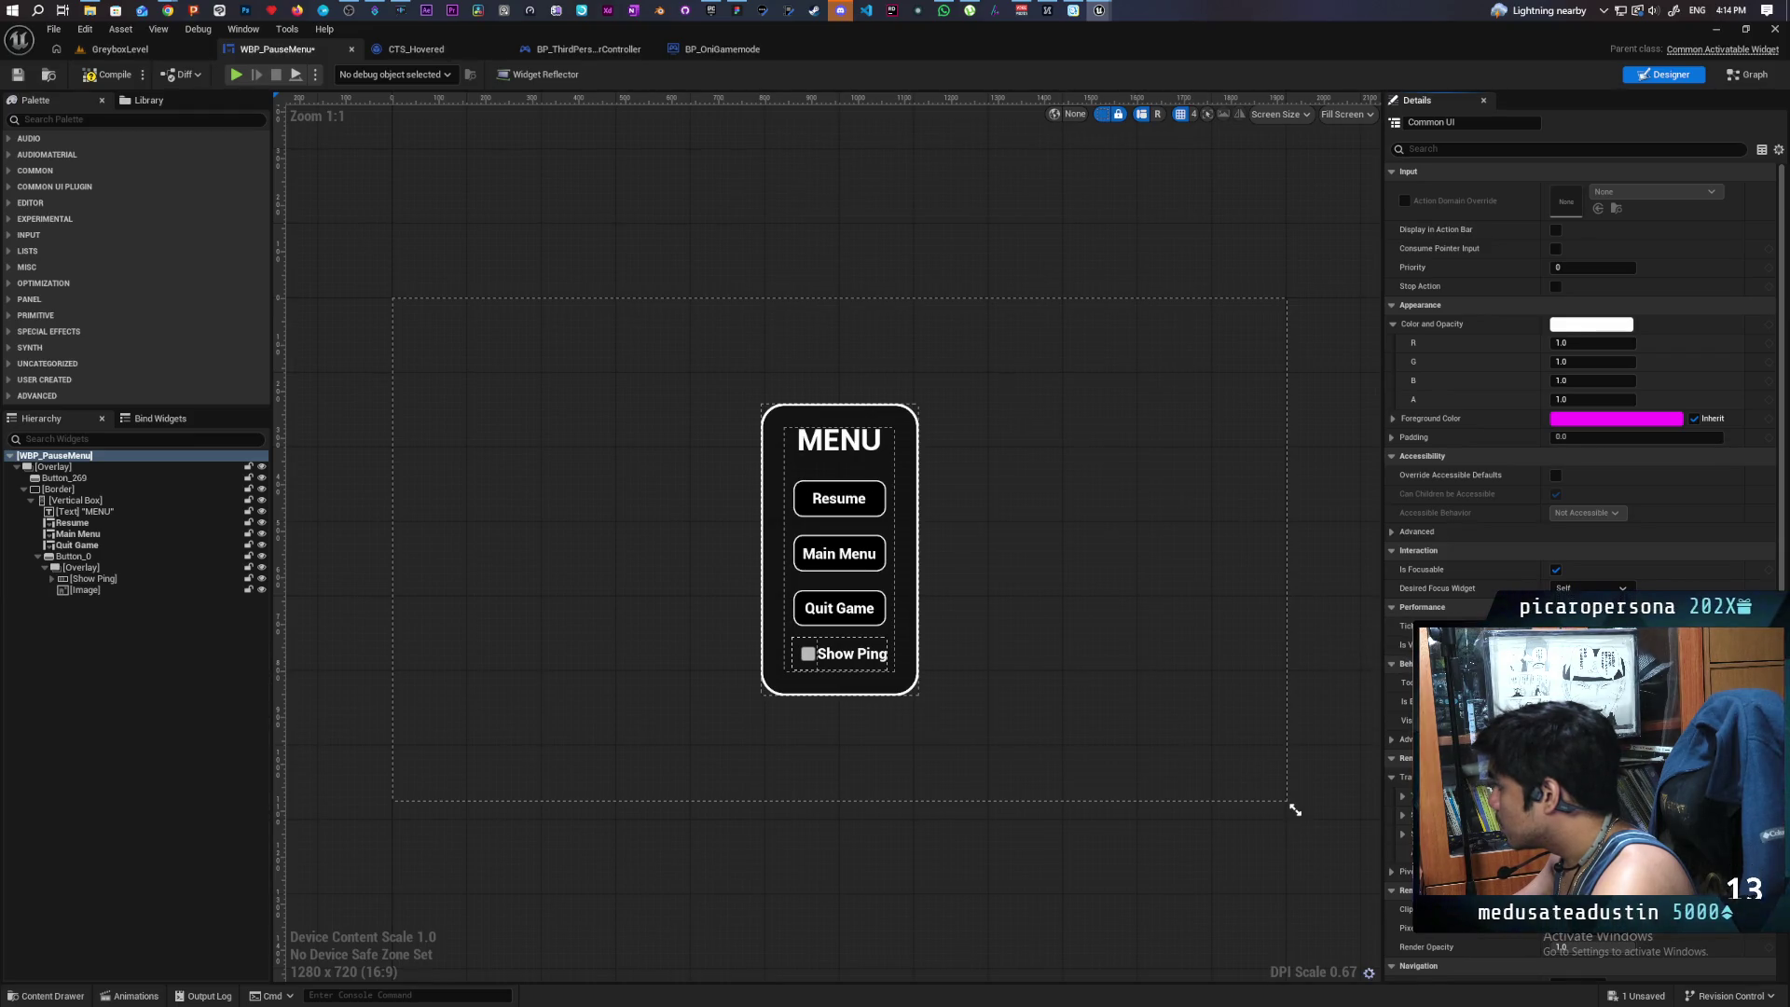
# - Uncheck Is Focusable under Interaction for WBP_PauseMenu, then return to the Graph
pyautogui.click(1555, 570)
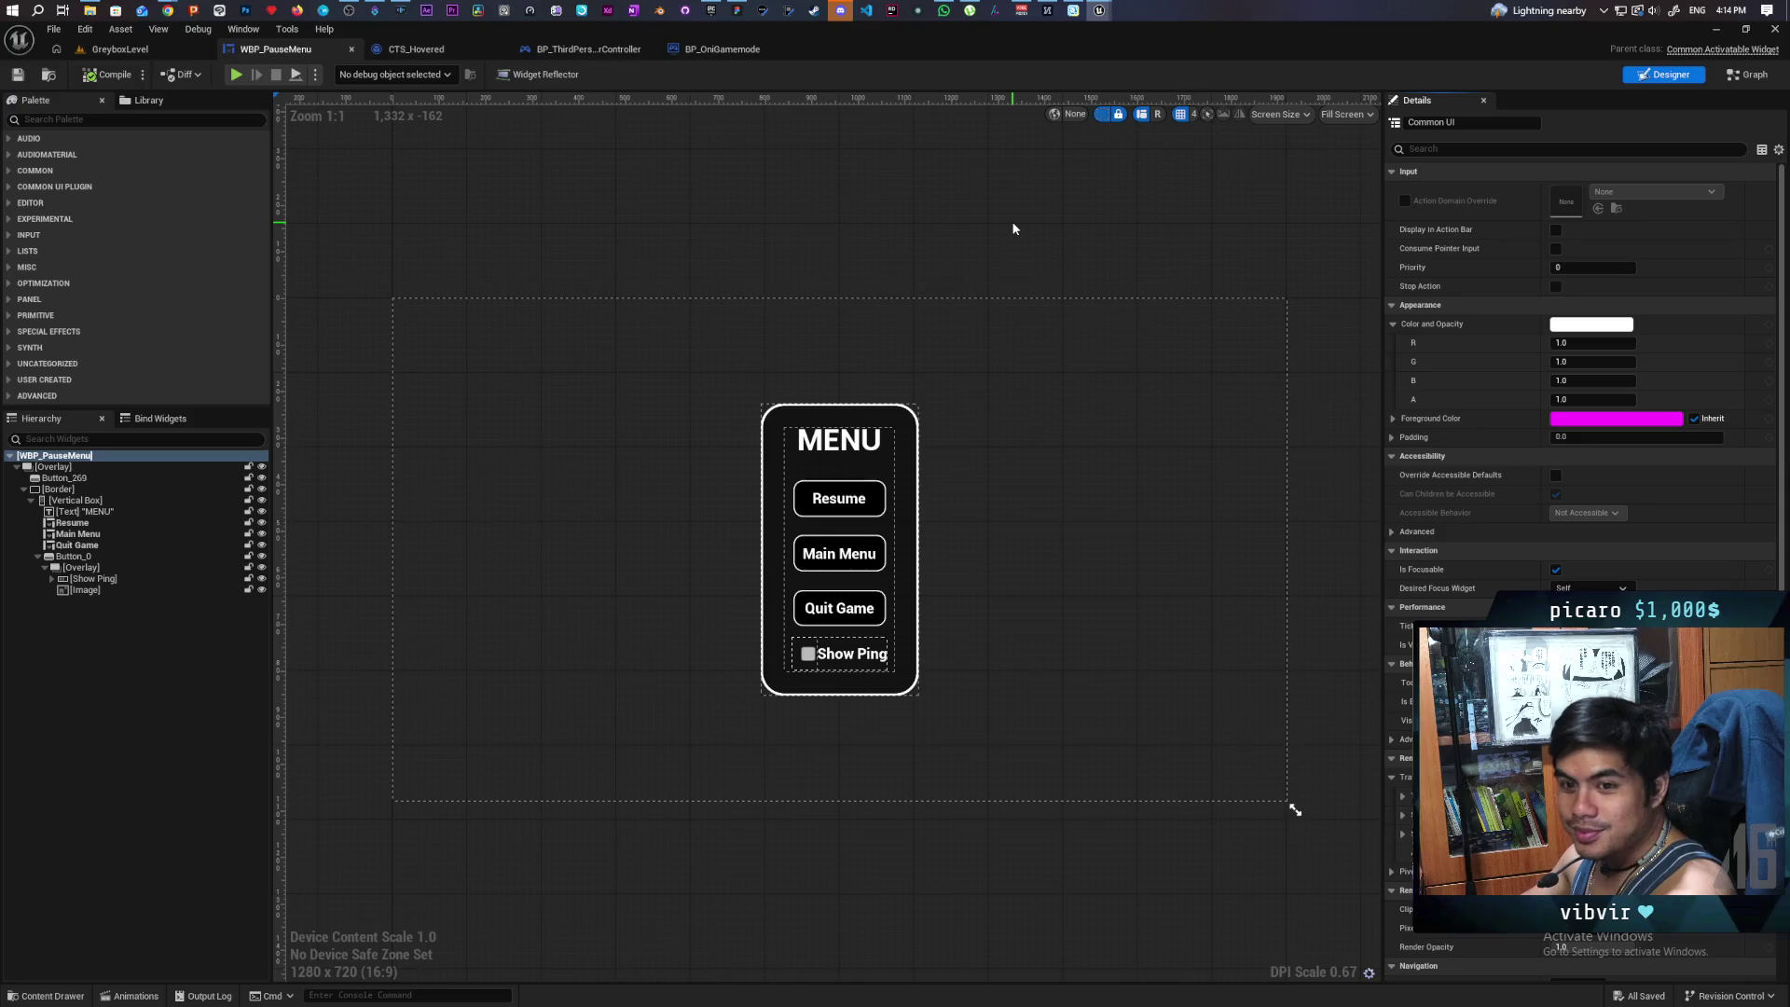
pyautogui.click(1742, 78)
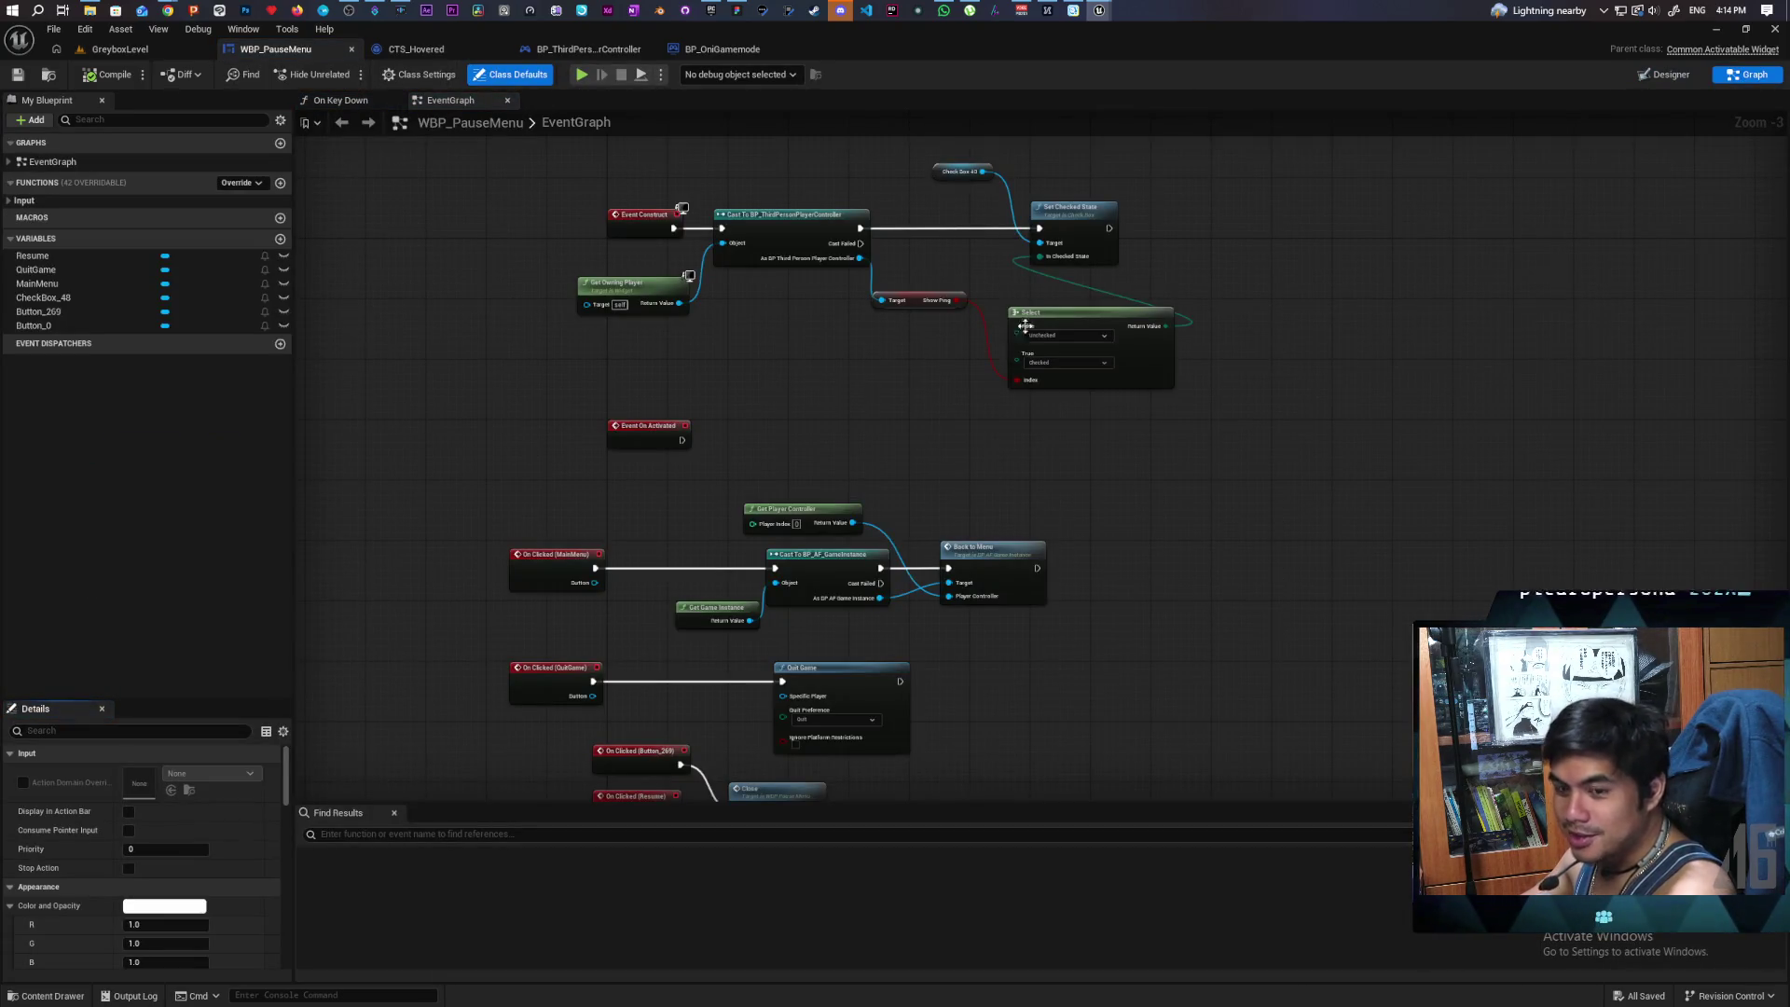
# - Move Event On Activated to the top of the graph and open the action list beside it
pyautogui.scroll(2, 808, 431)
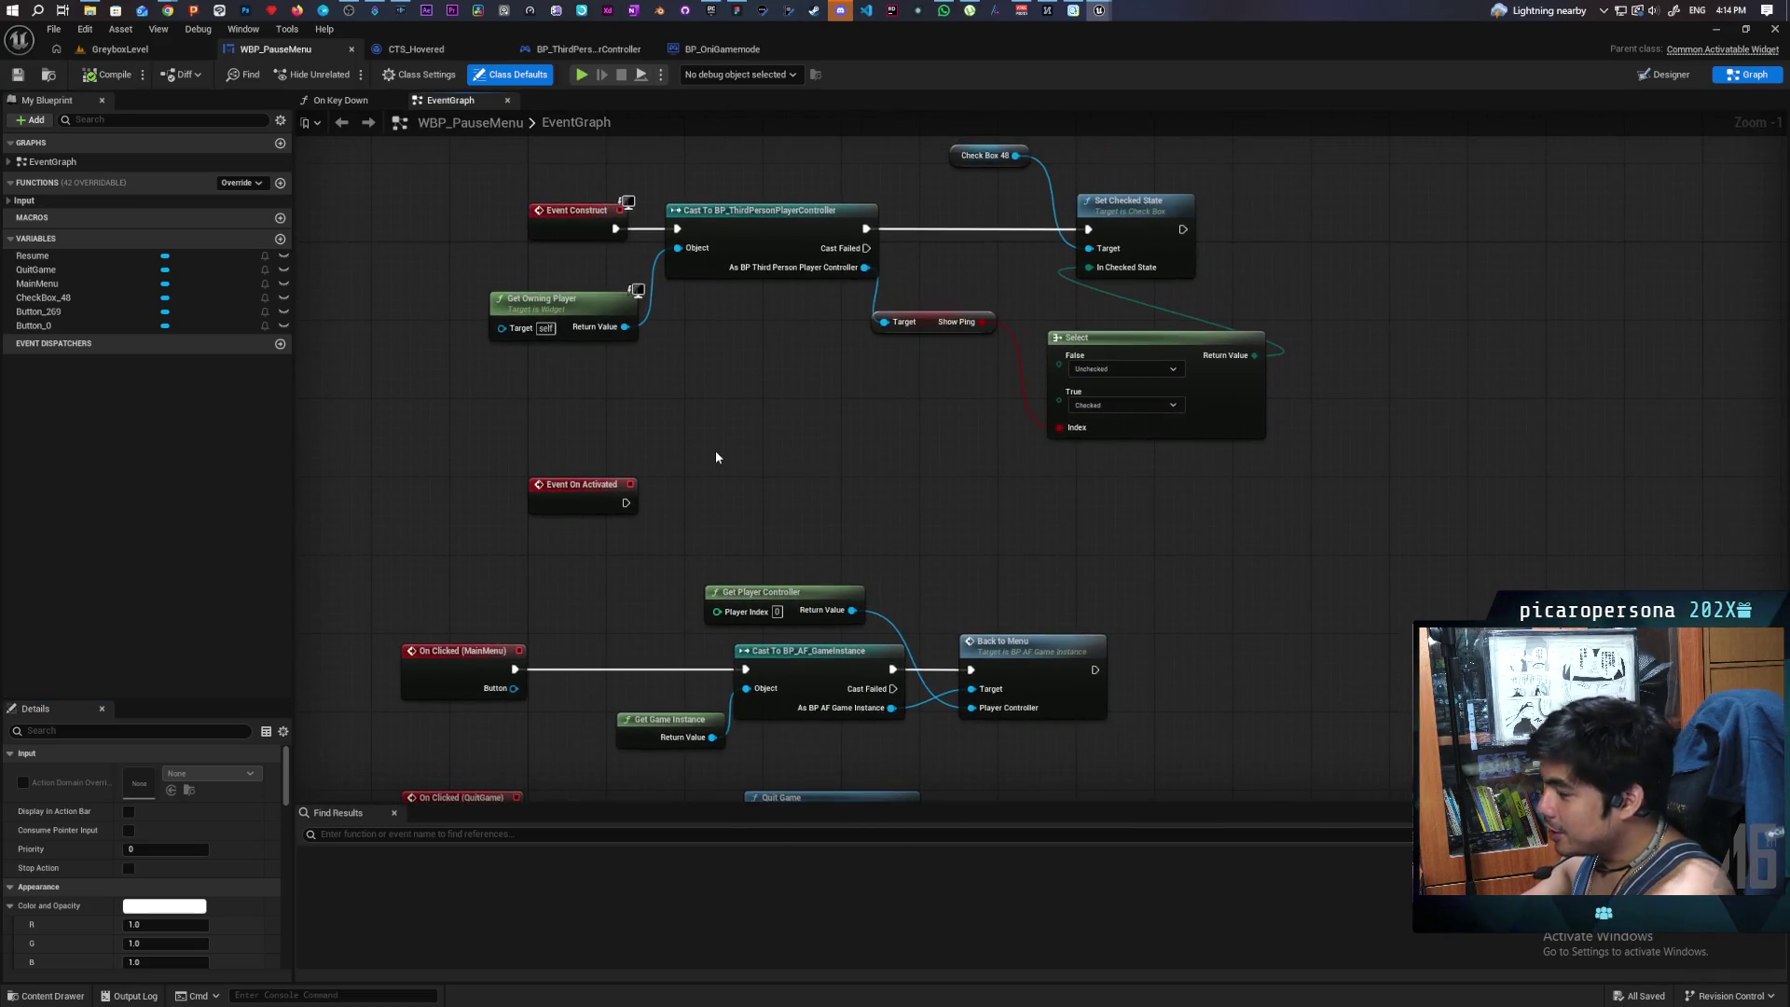
pyautogui.scroll(-4, 718, 450)
pyautogui.scroll(2, 716, 496)
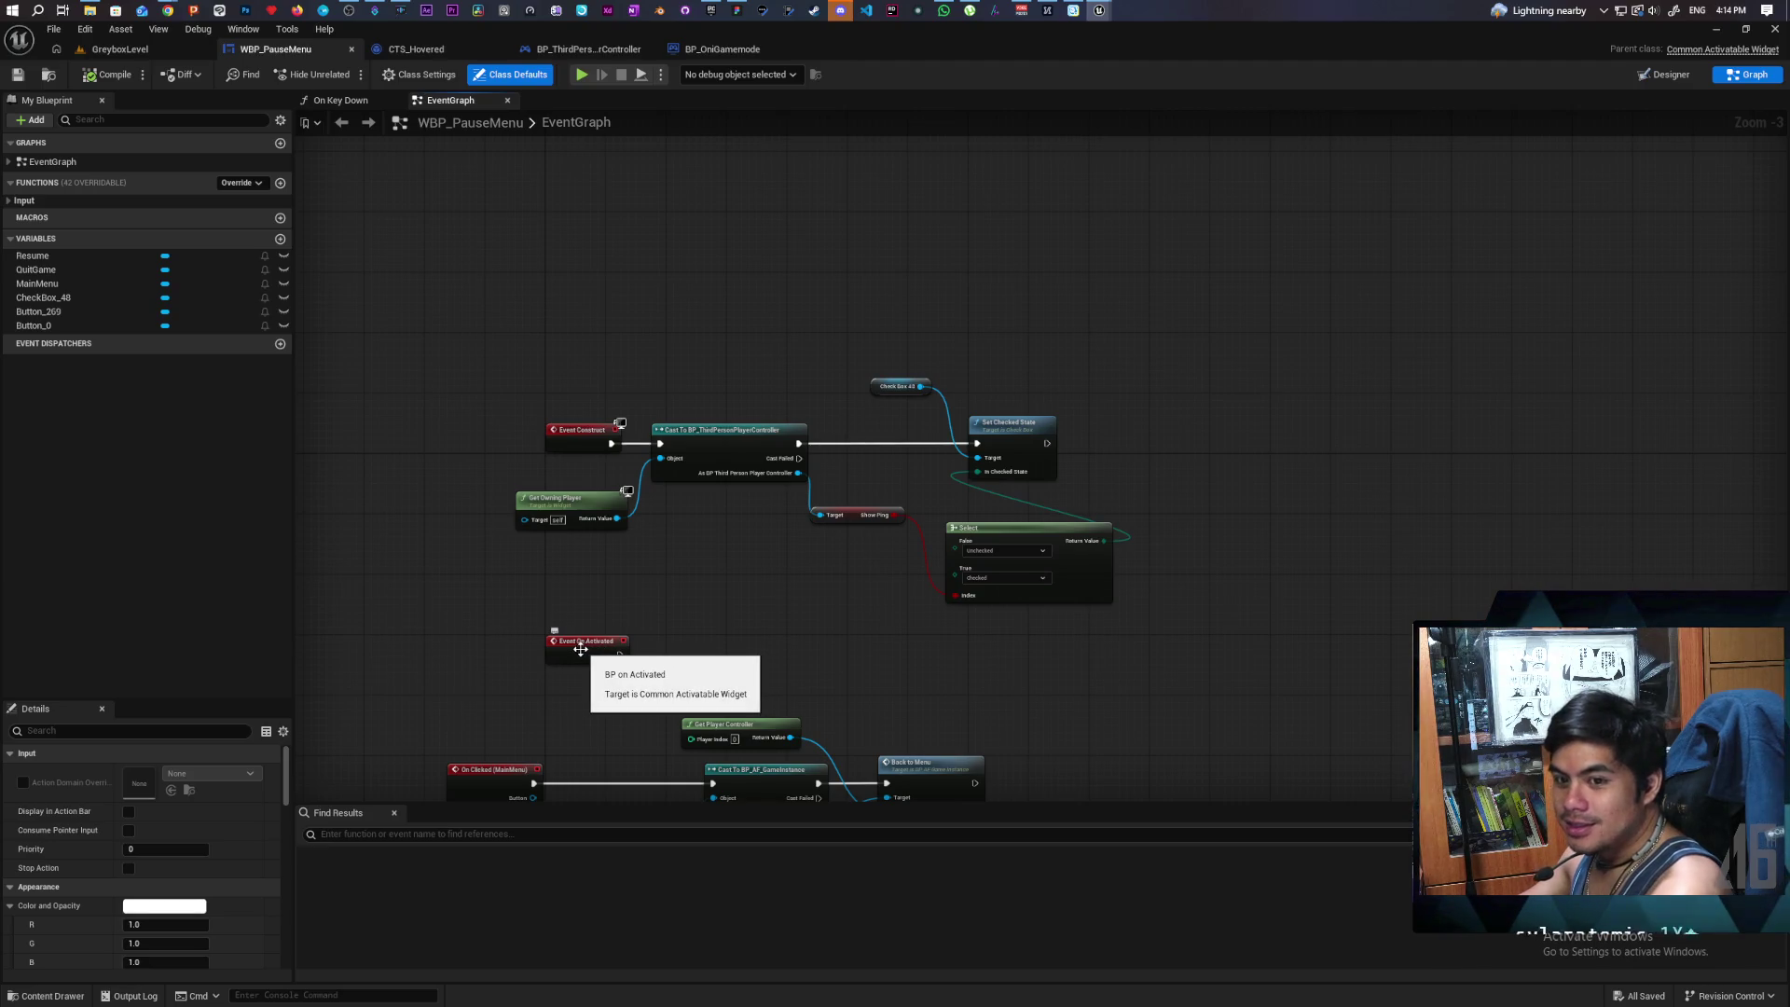
pyautogui.moveTo(560, 647); pyautogui.dragTo(556, 160)
pyautogui.scroll(3, 606, 450)
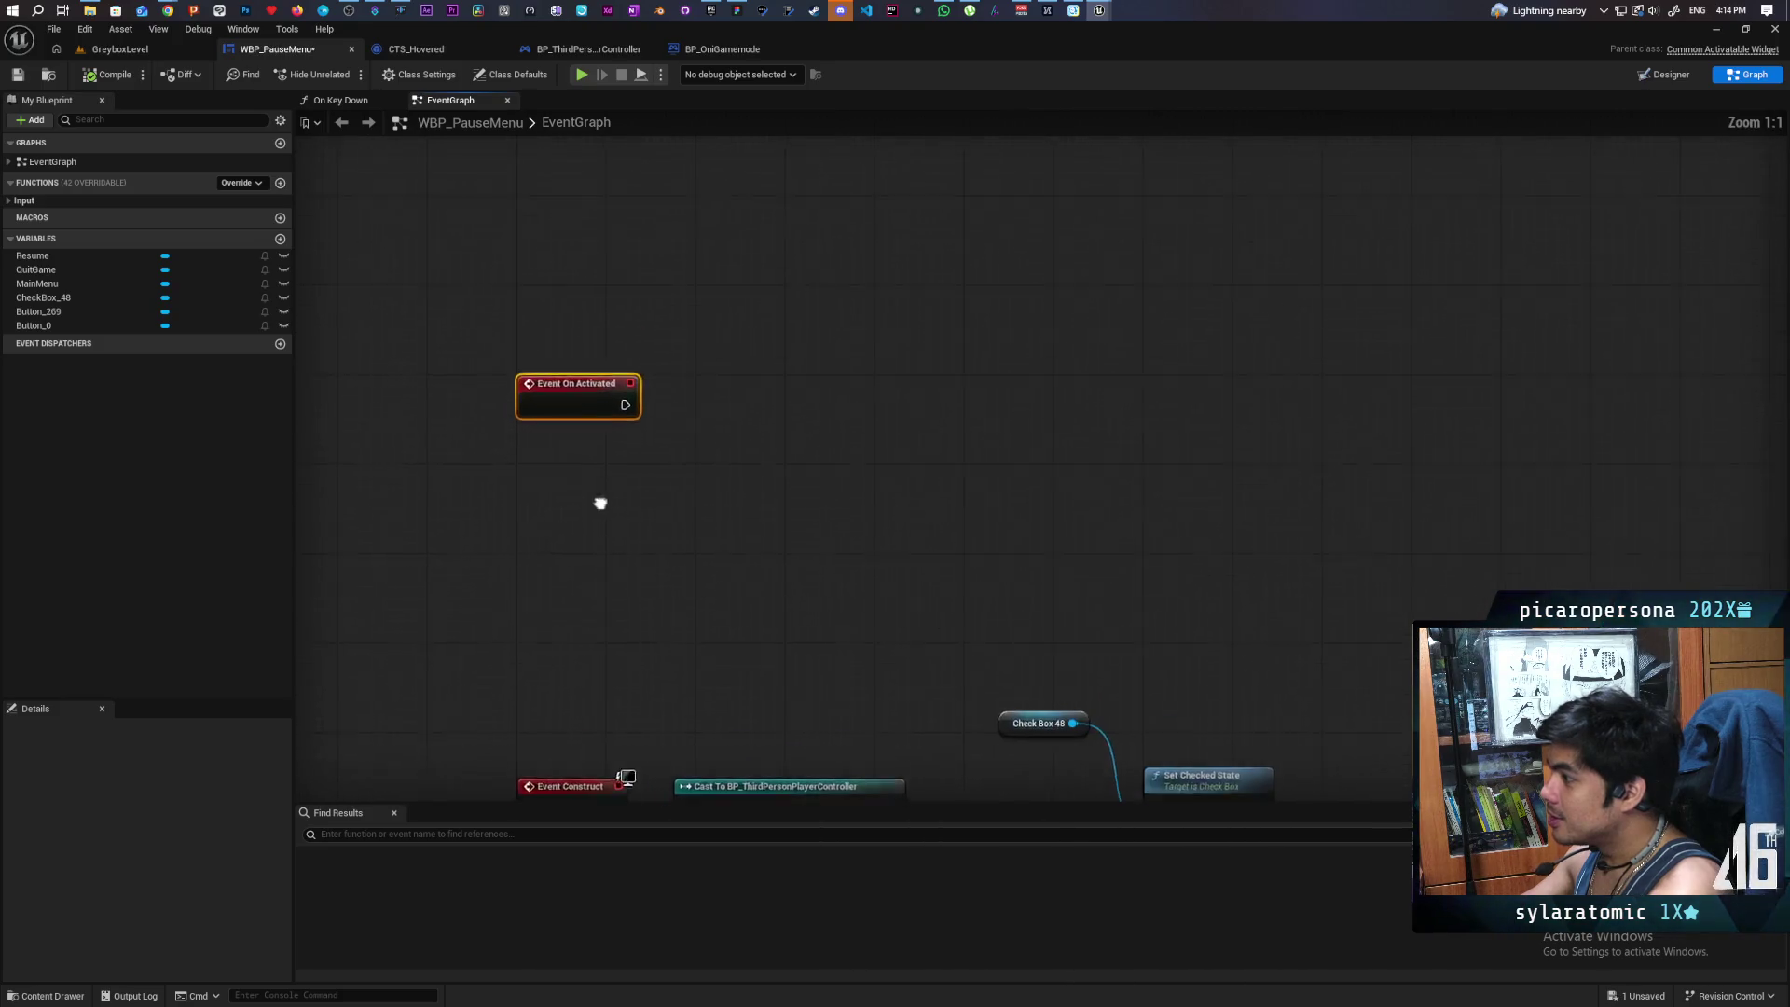
pyautogui.moveTo(601, 504); pyautogui.dragTo(639, 497)
pyautogui.rightClick(639, 497)
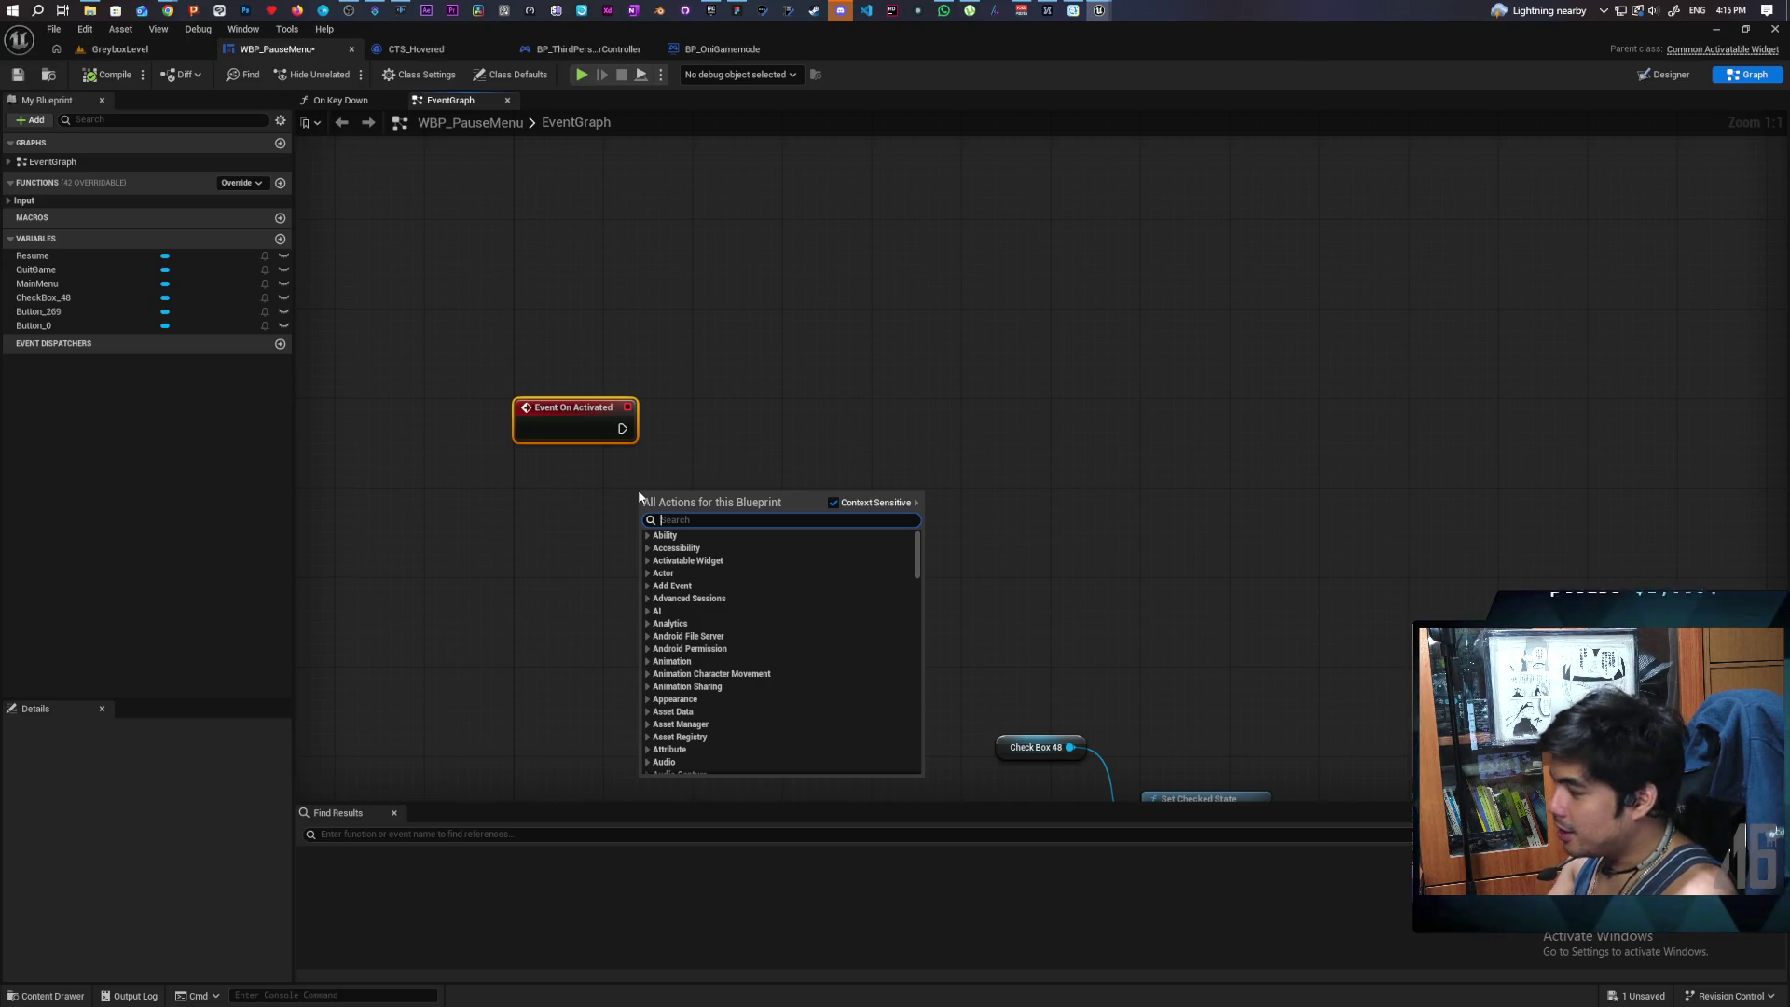
# - Branch Event On Activated on a Has Keyboard Focus check, then save the blueprint
pyautogui.write('h')
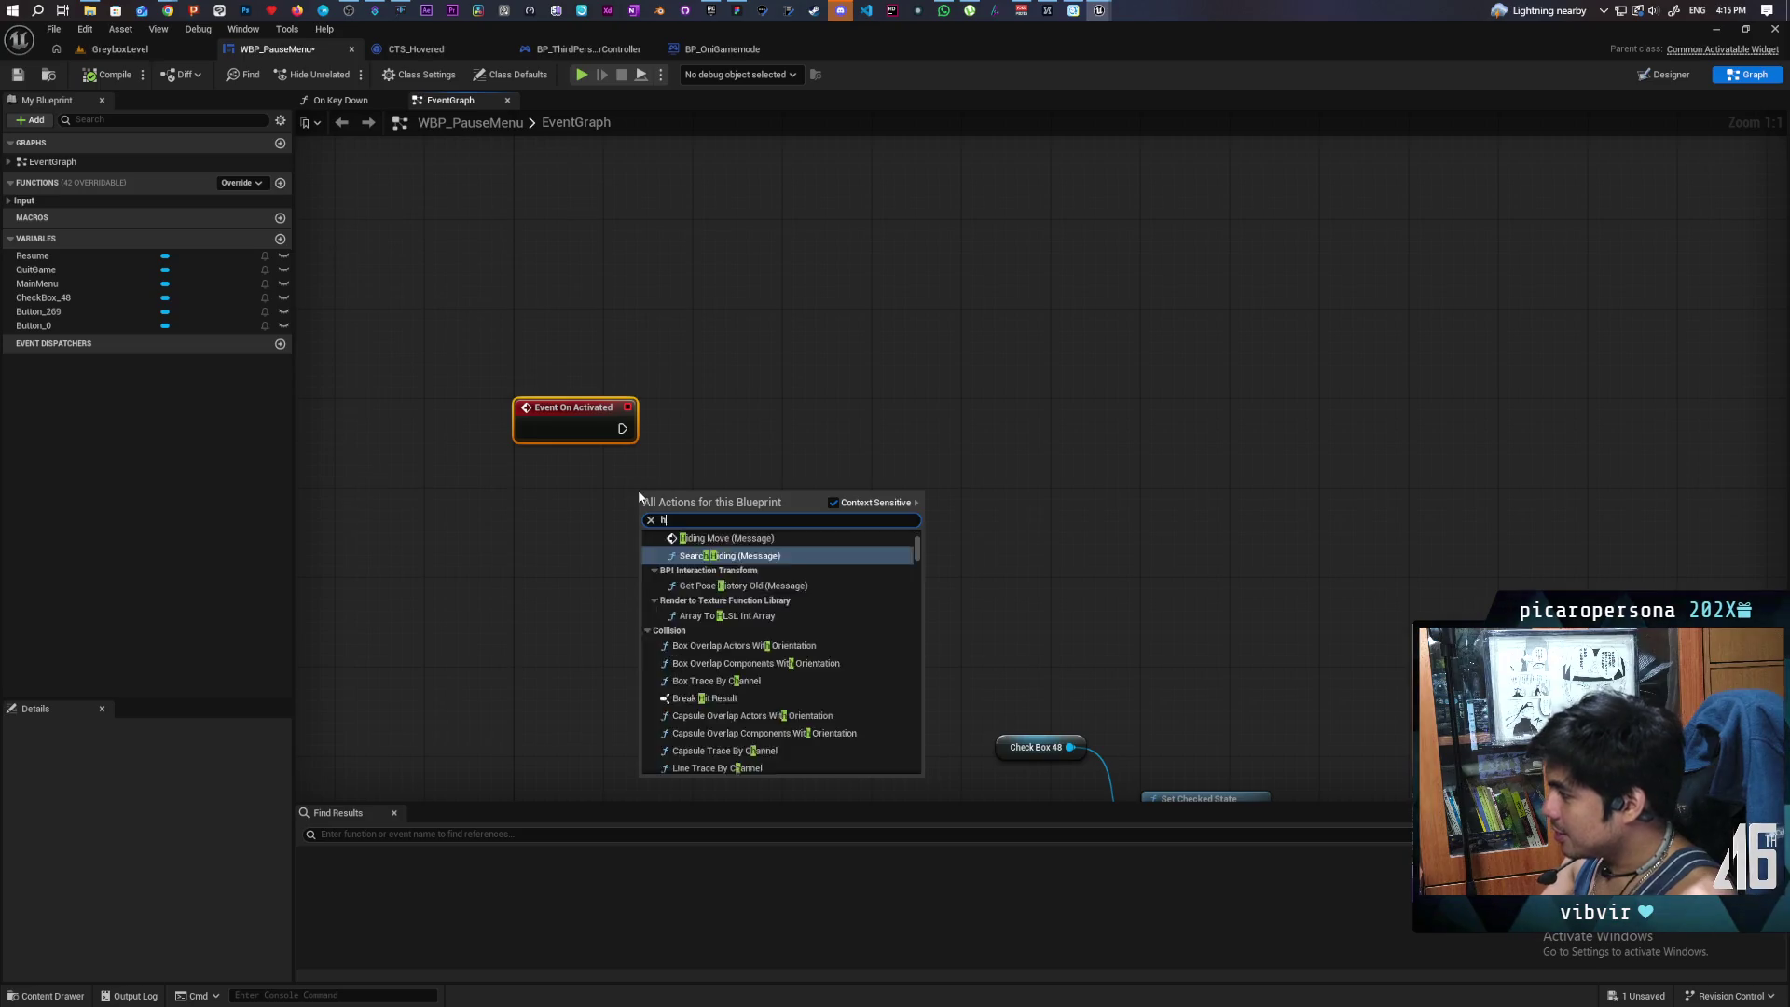
pyautogui.write('as focus')
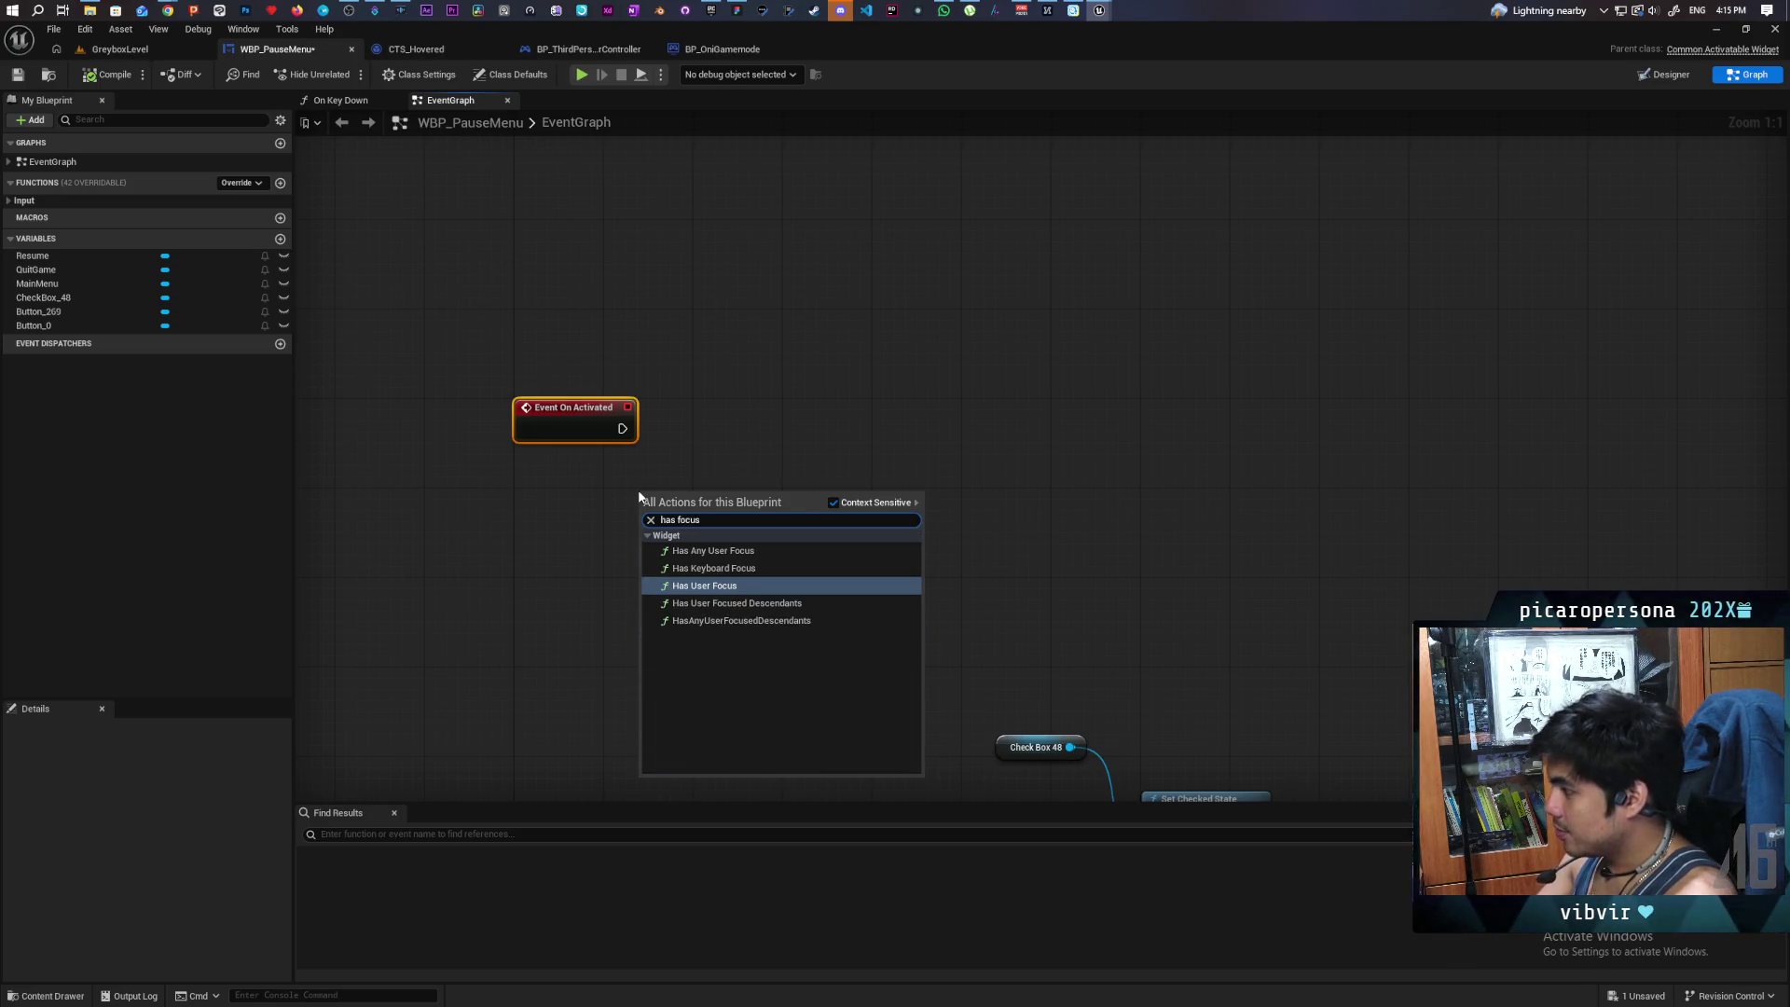
pyautogui.click(746, 568)
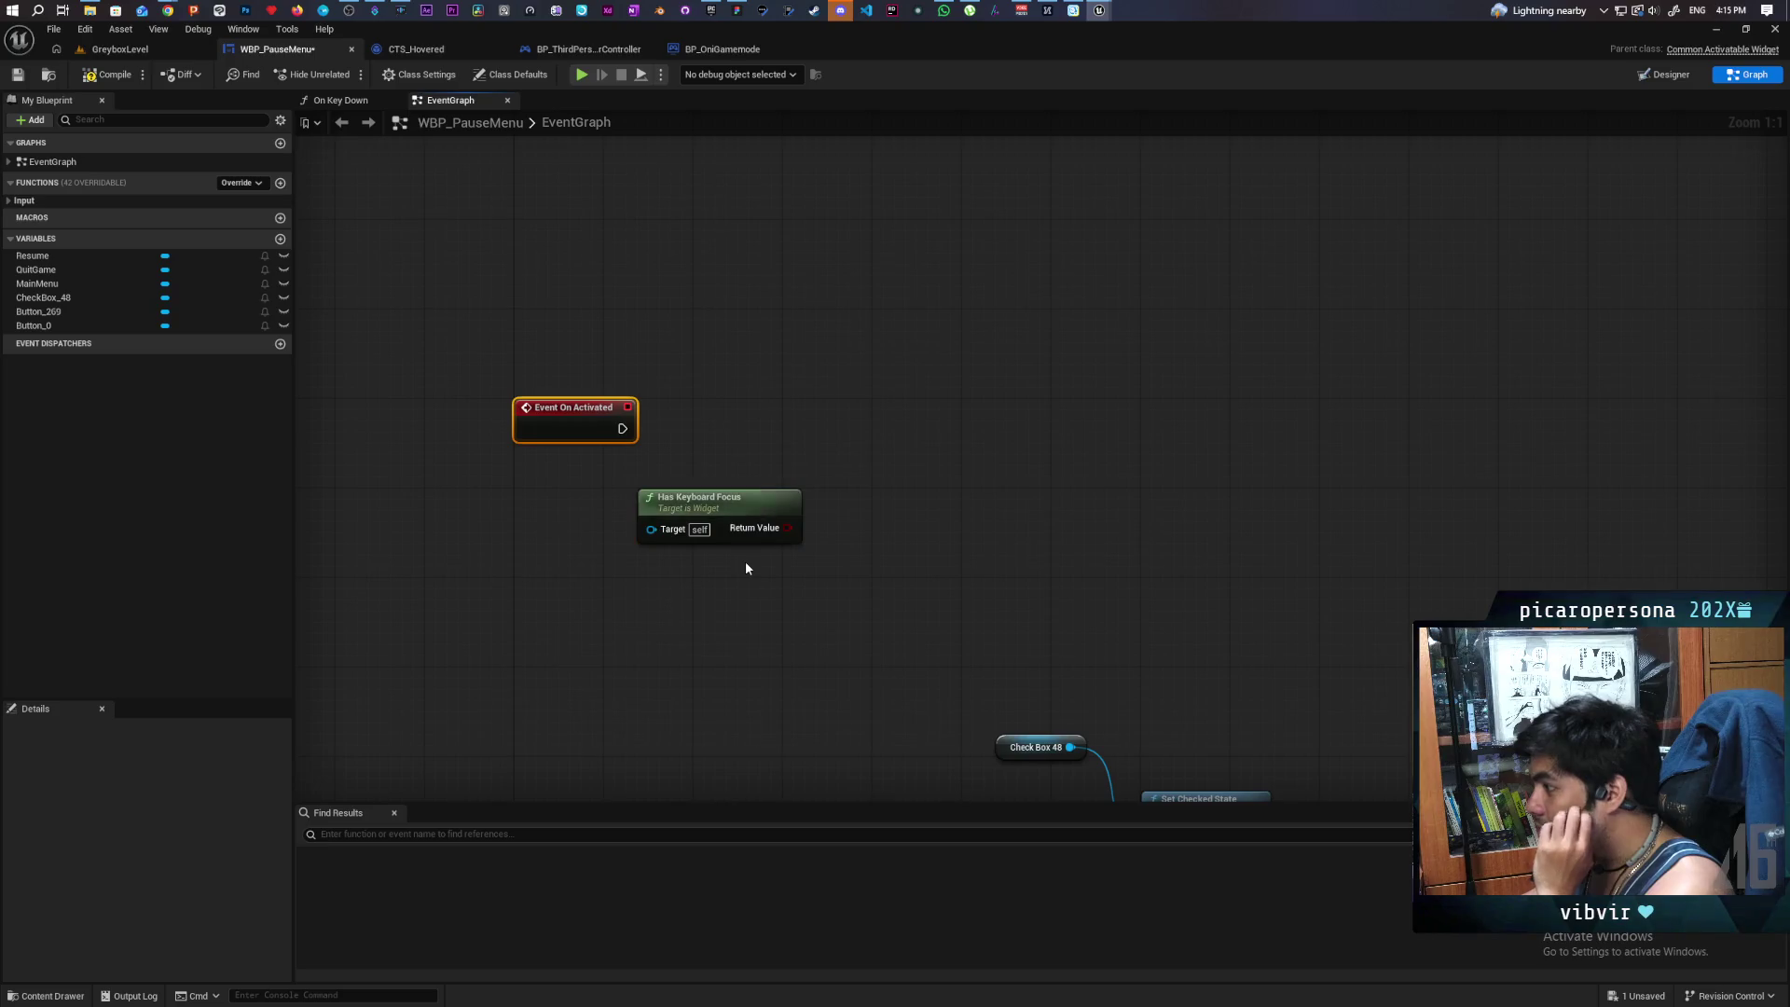
pyautogui.moveTo(742, 505)
pyautogui.mouseDown()
pyautogui.moveTo(574, 501)
pyautogui.moveTo(714, 492)
pyautogui.moveTo(734, 432)
pyautogui.mouseUp()
pyautogui.click(706, 432)
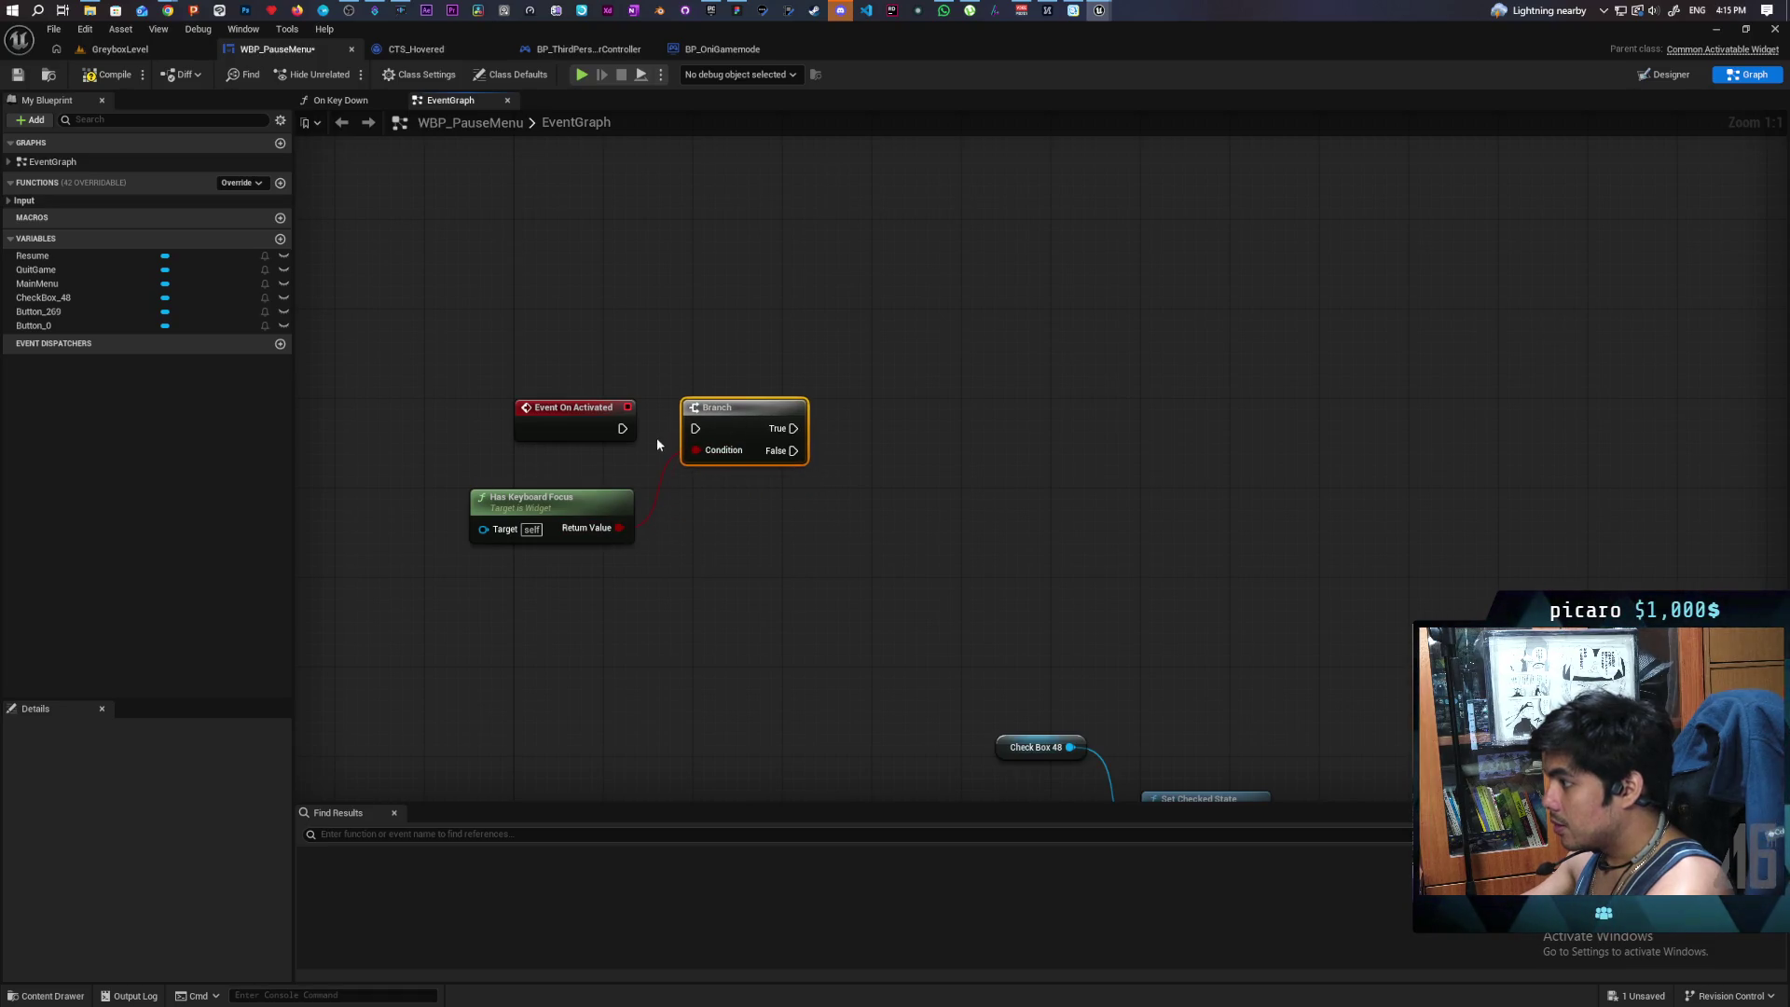
pyautogui.moveTo(623, 430); pyautogui.dragTo(695, 430)
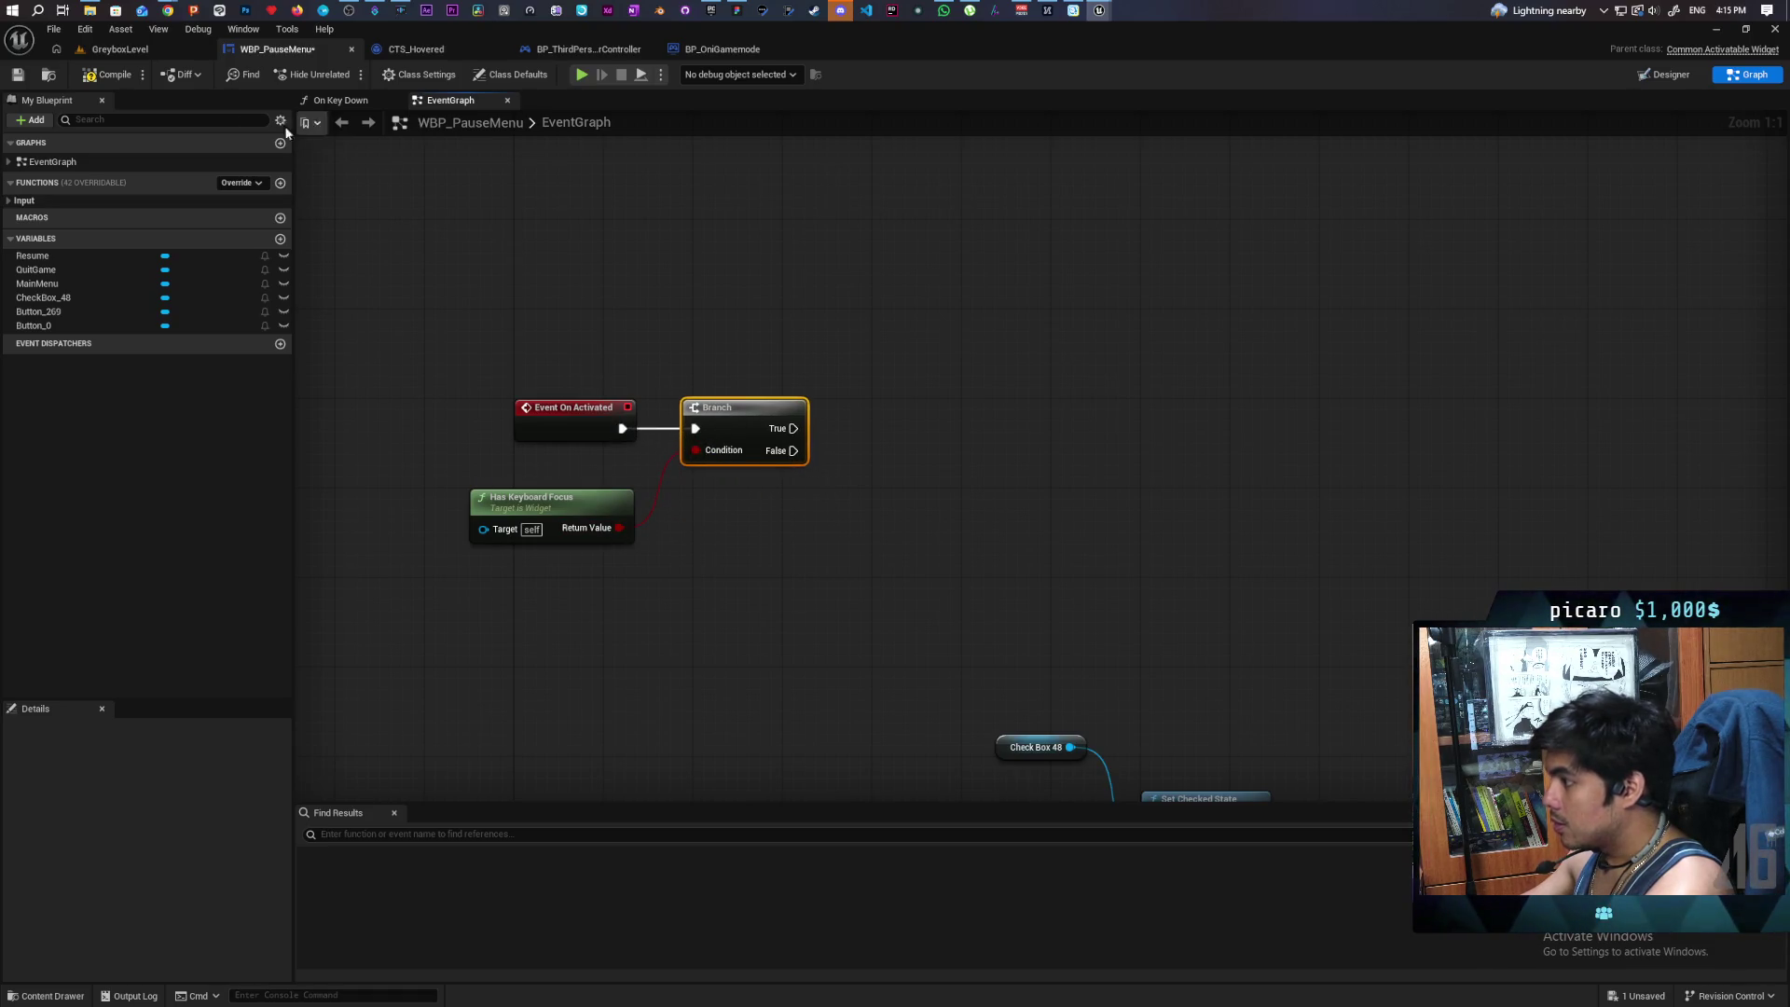
pyautogui.click(587, 515)
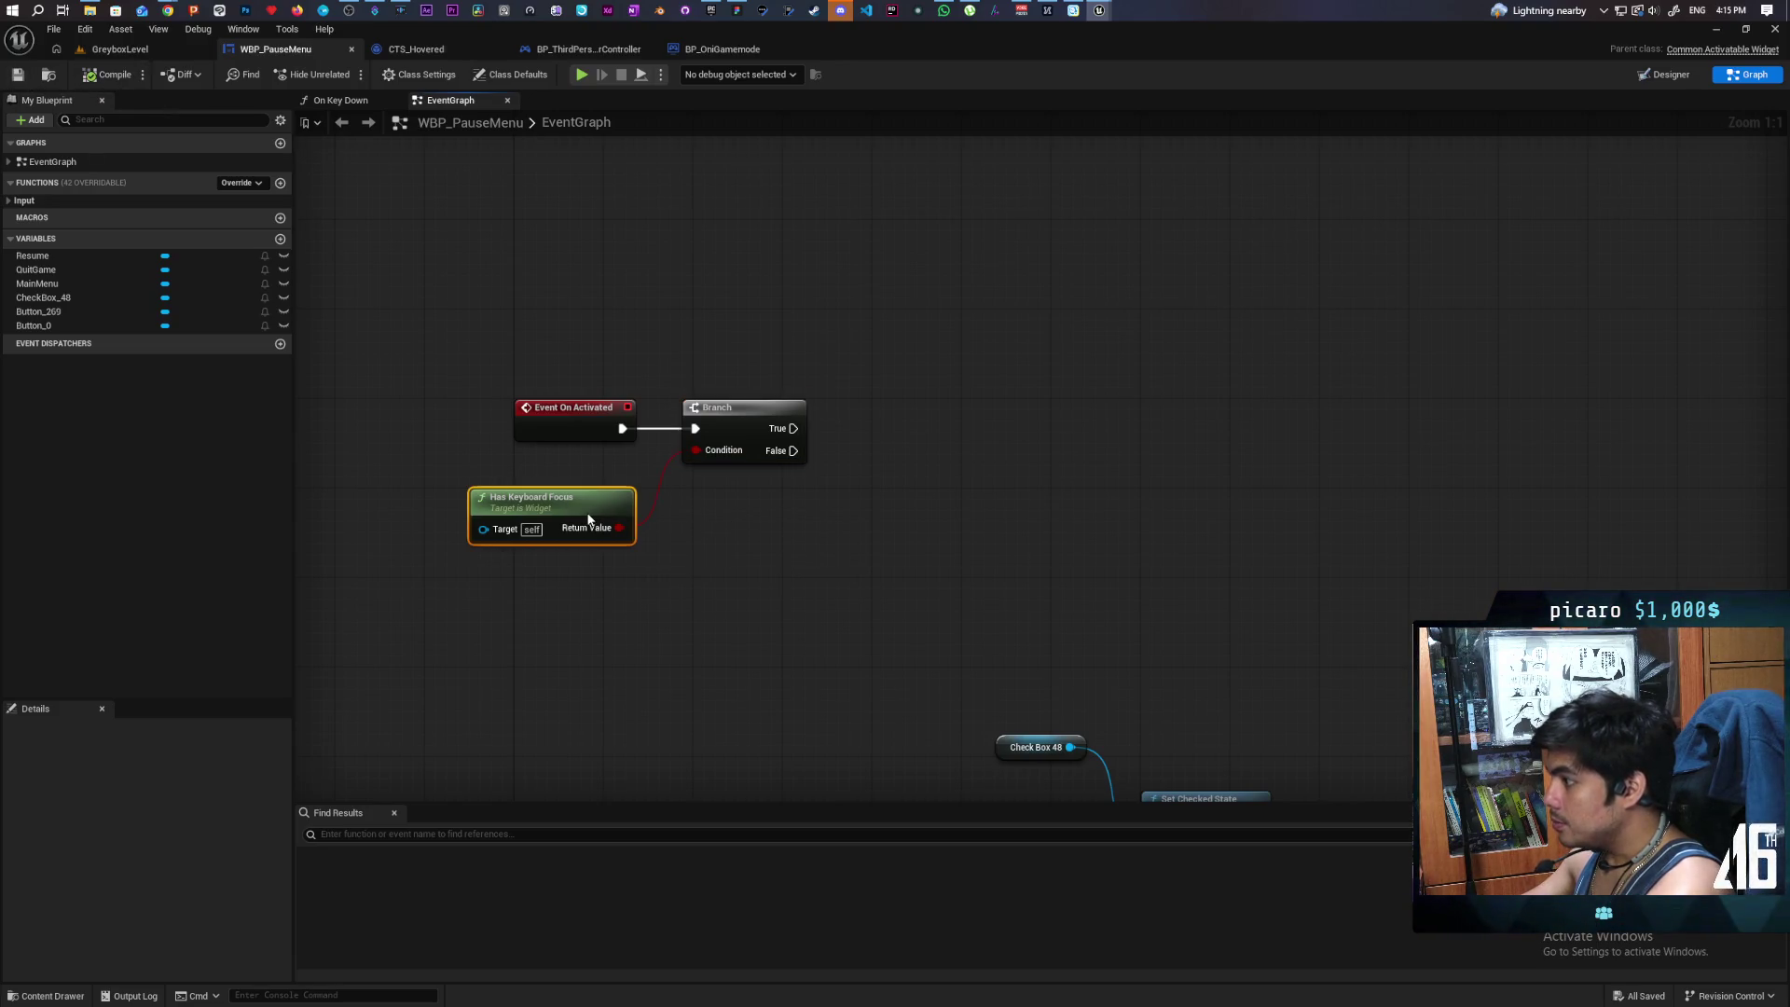
pyautogui.click(17, 74)
pyautogui.moveTo(450, 338); pyautogui.dragTo(488, 388)
pyautogui.moveTo(630, 504); pyautogui.dragTo(810, 602)
pyautogui.click(807, 602)
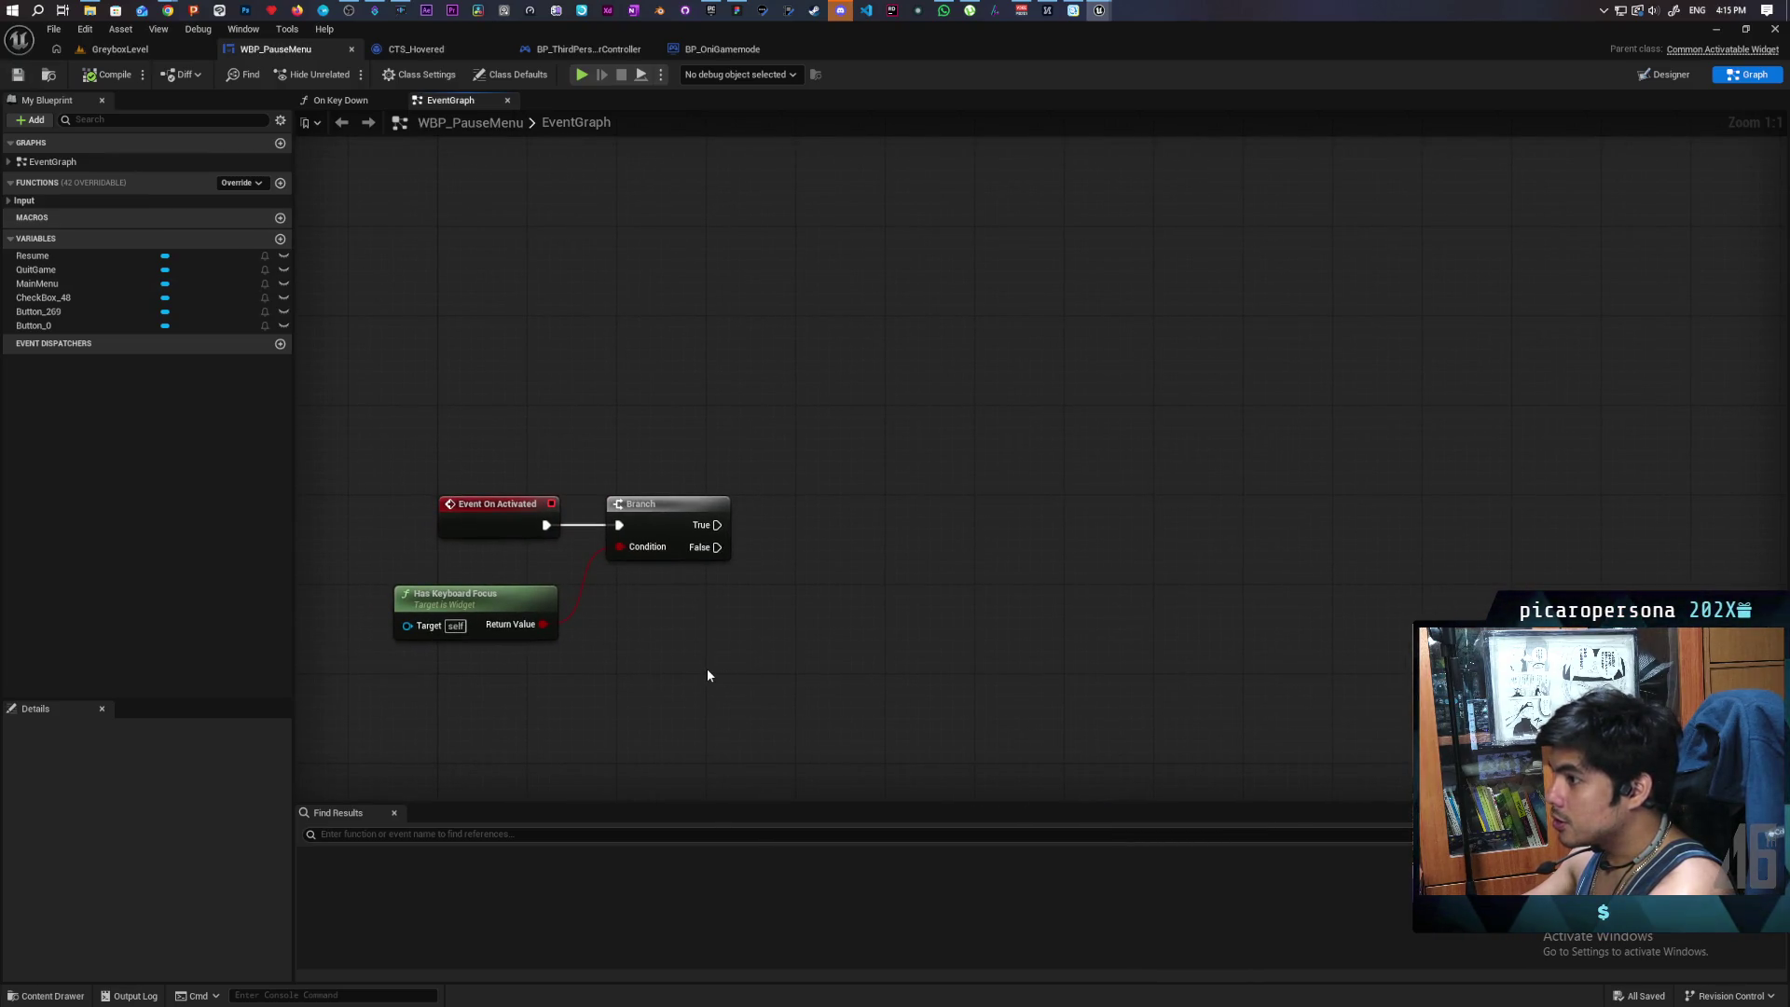
# - On Branch True, Set Keyboard Focus to Resume; compile, then play GreyboxLevel
pyautogui.moveTo(32, 255)
pyautogui.mouseDown()
pyautogui.moveTo(640, 398)
pyautogui.moveTo(791, 504)
pyautogui.mouseUp()
pyautogui.click(742, 438)
pyautogui.write('set keyboa')
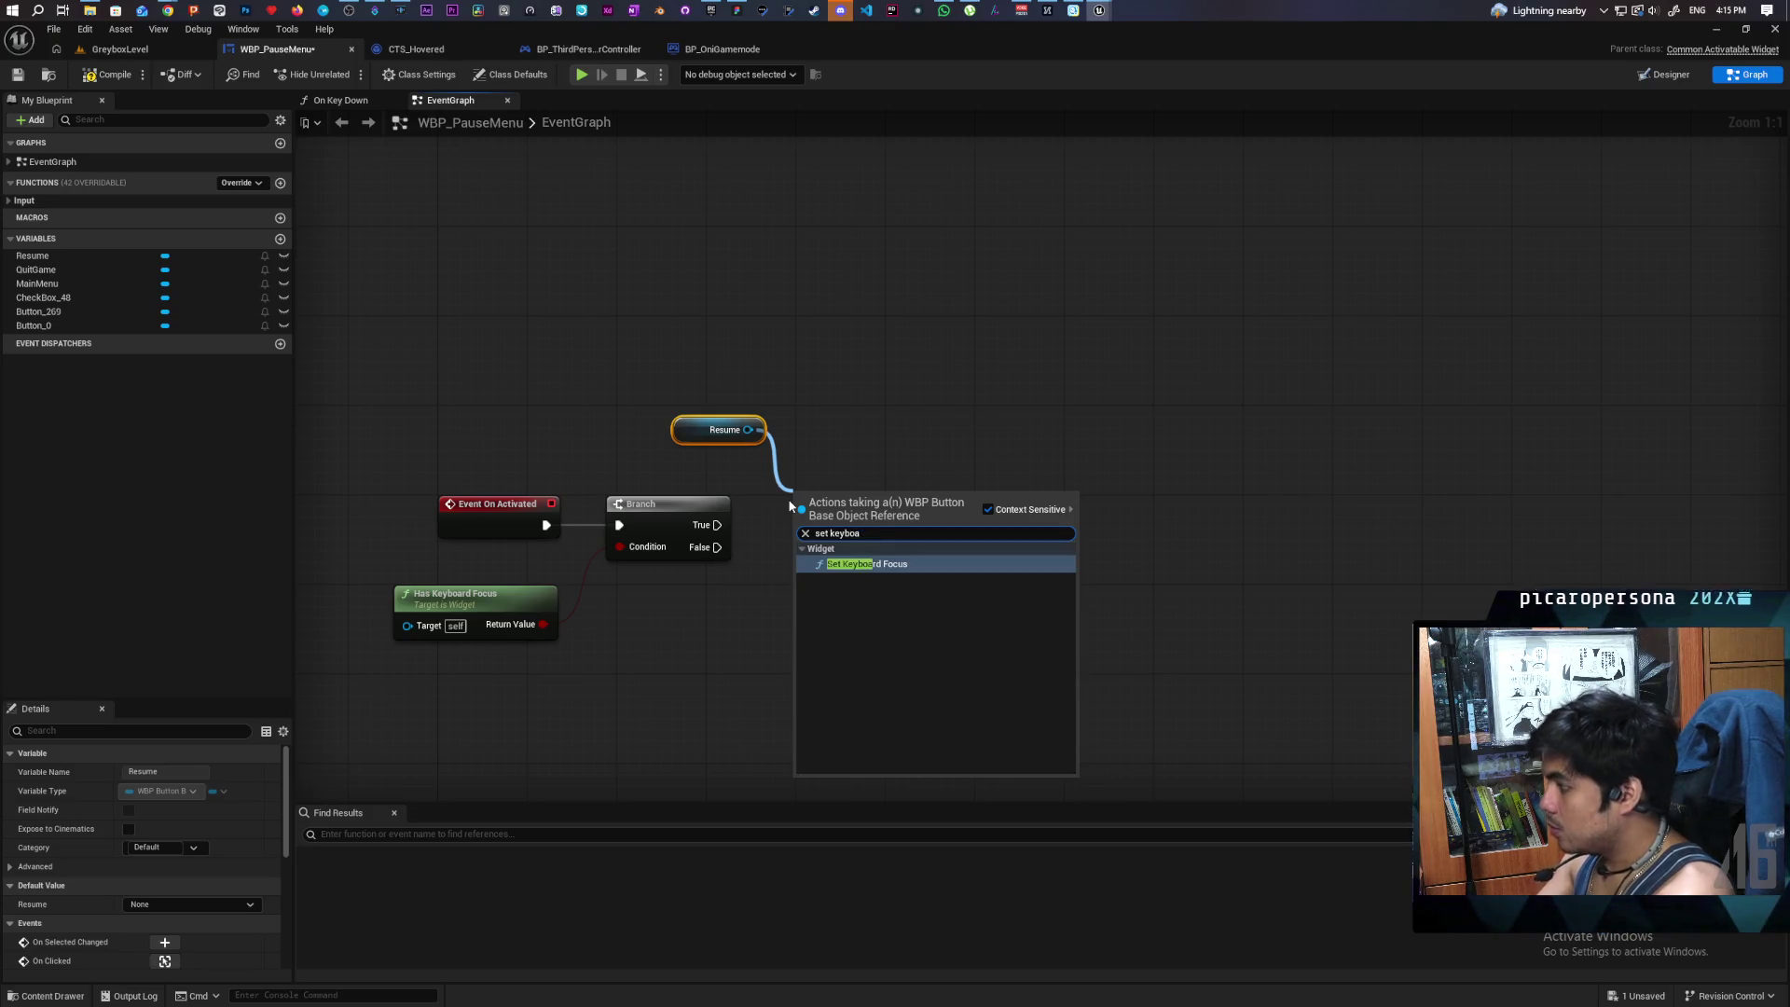
pyautogui.press('Return')
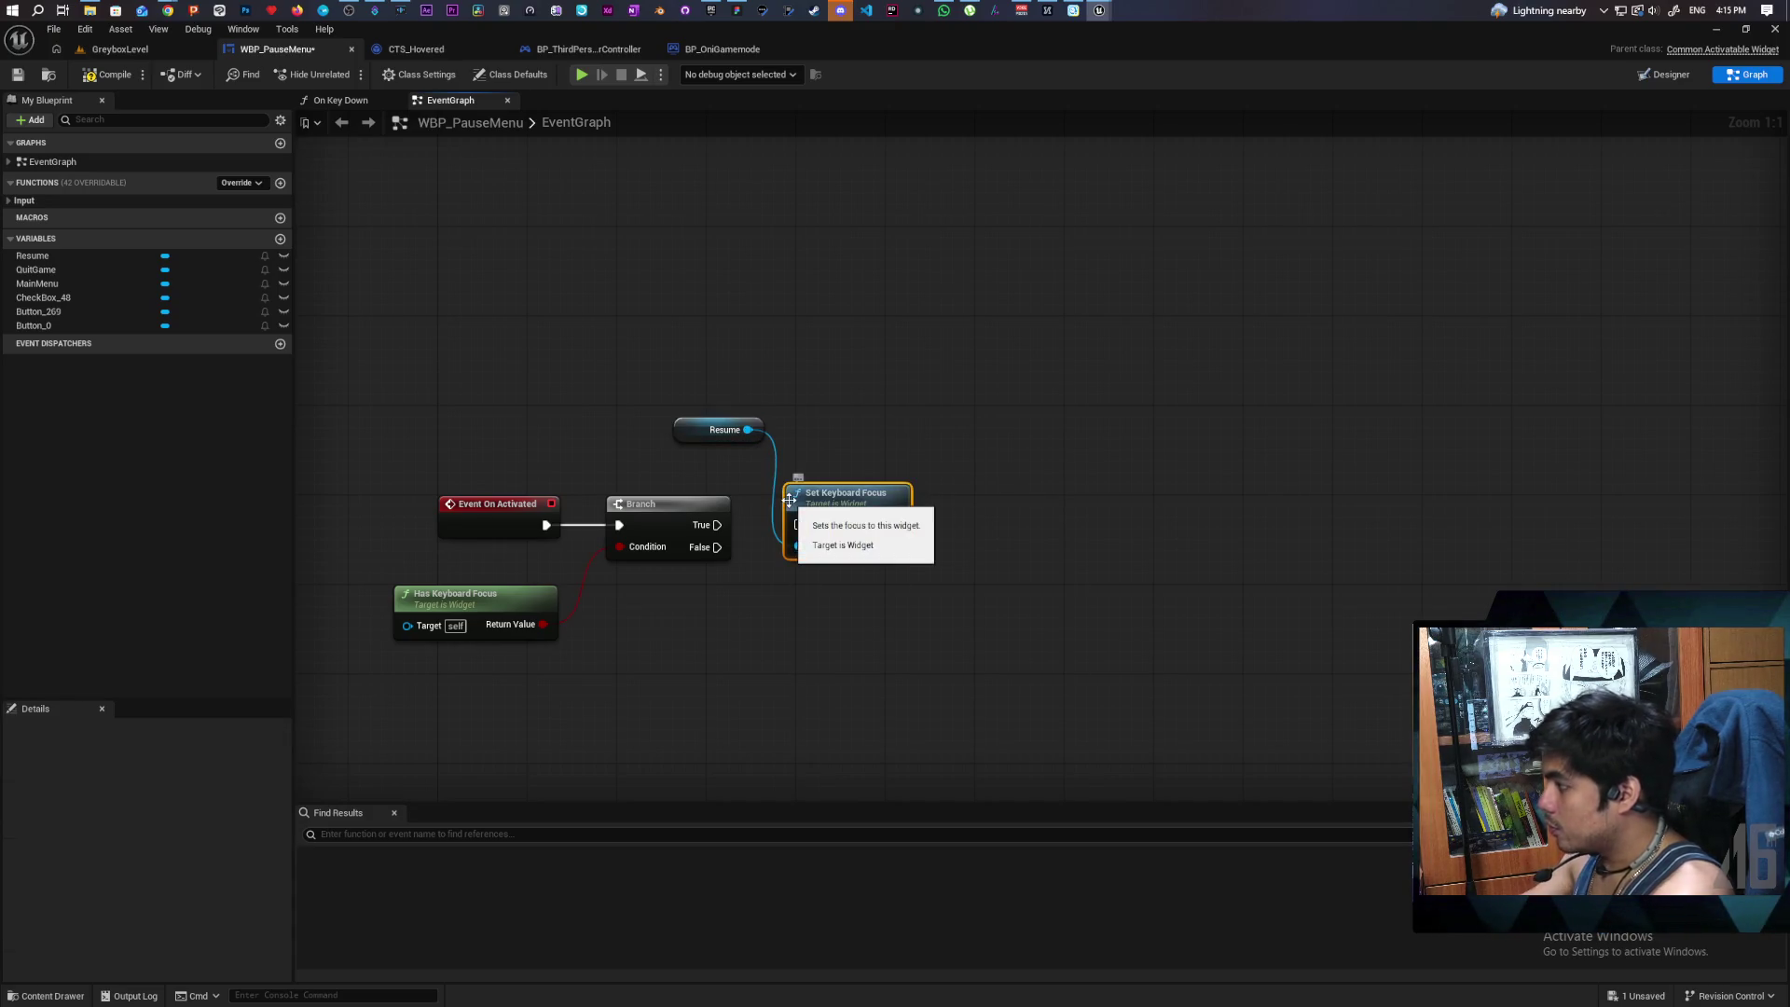
pyautogui.moveTo(717, 525); pyautogui.dragTo(797, 528)
pyautogui.click(107, 74)
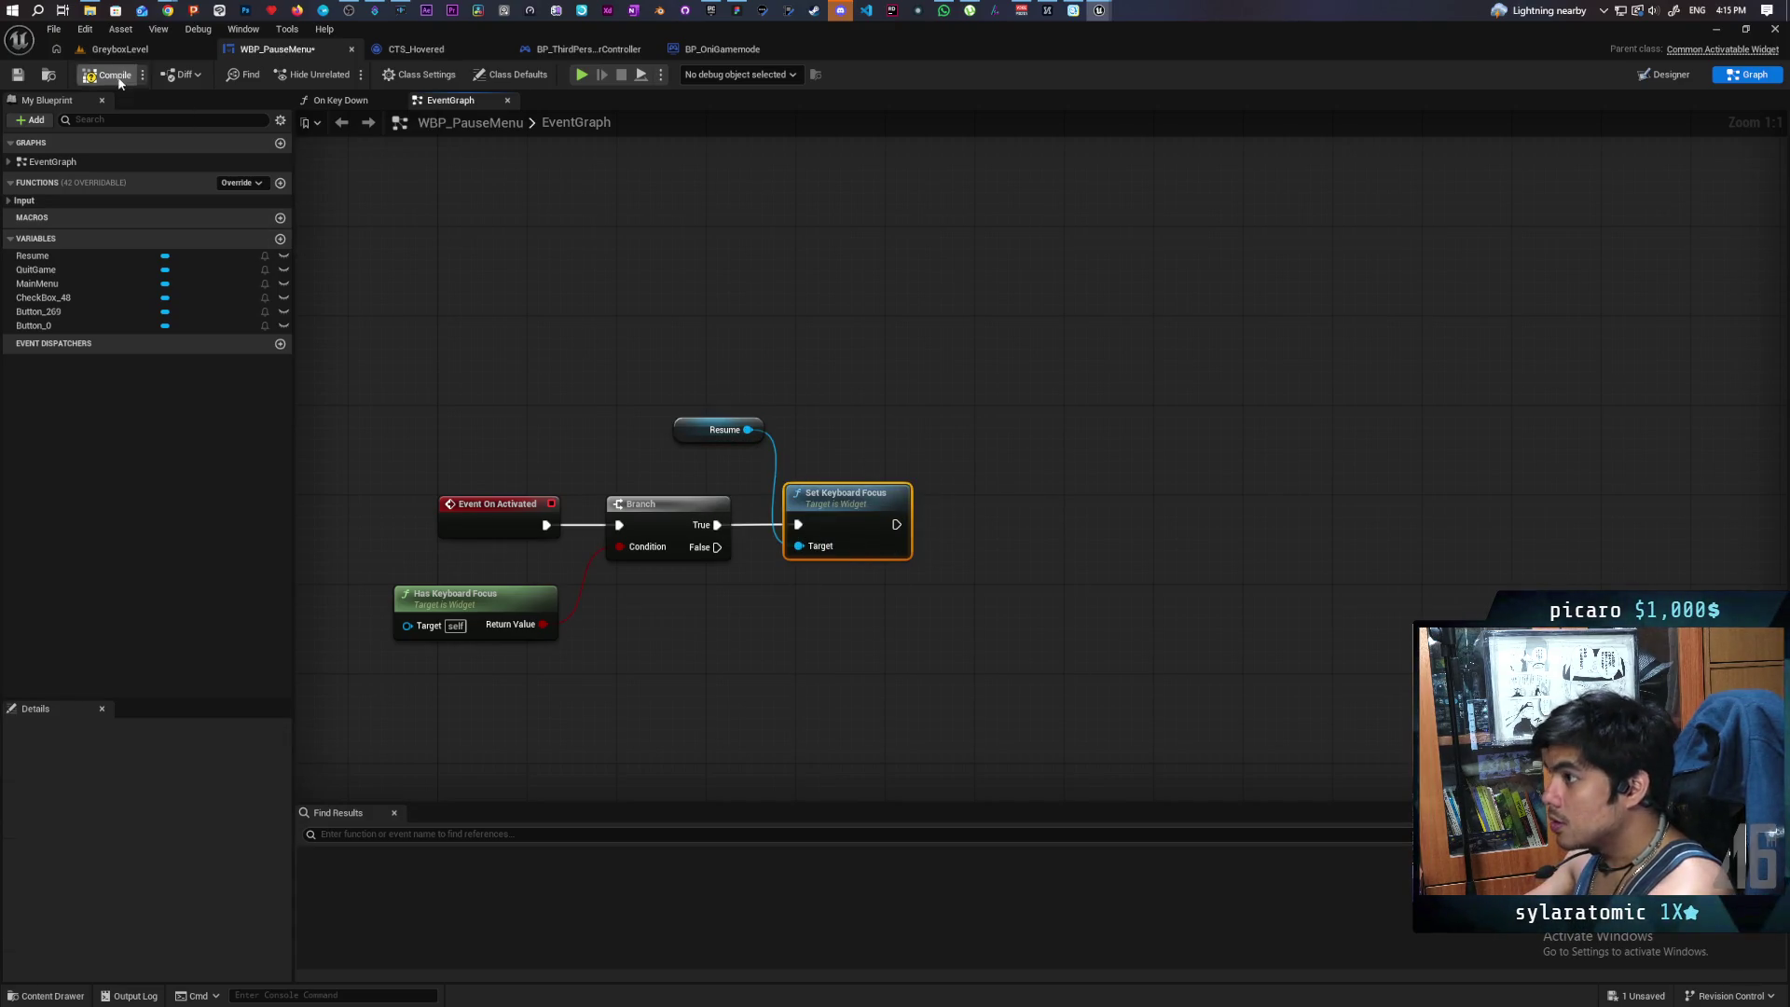
pyautogui.click(120, 48)
pyautogui.click(346, 74)
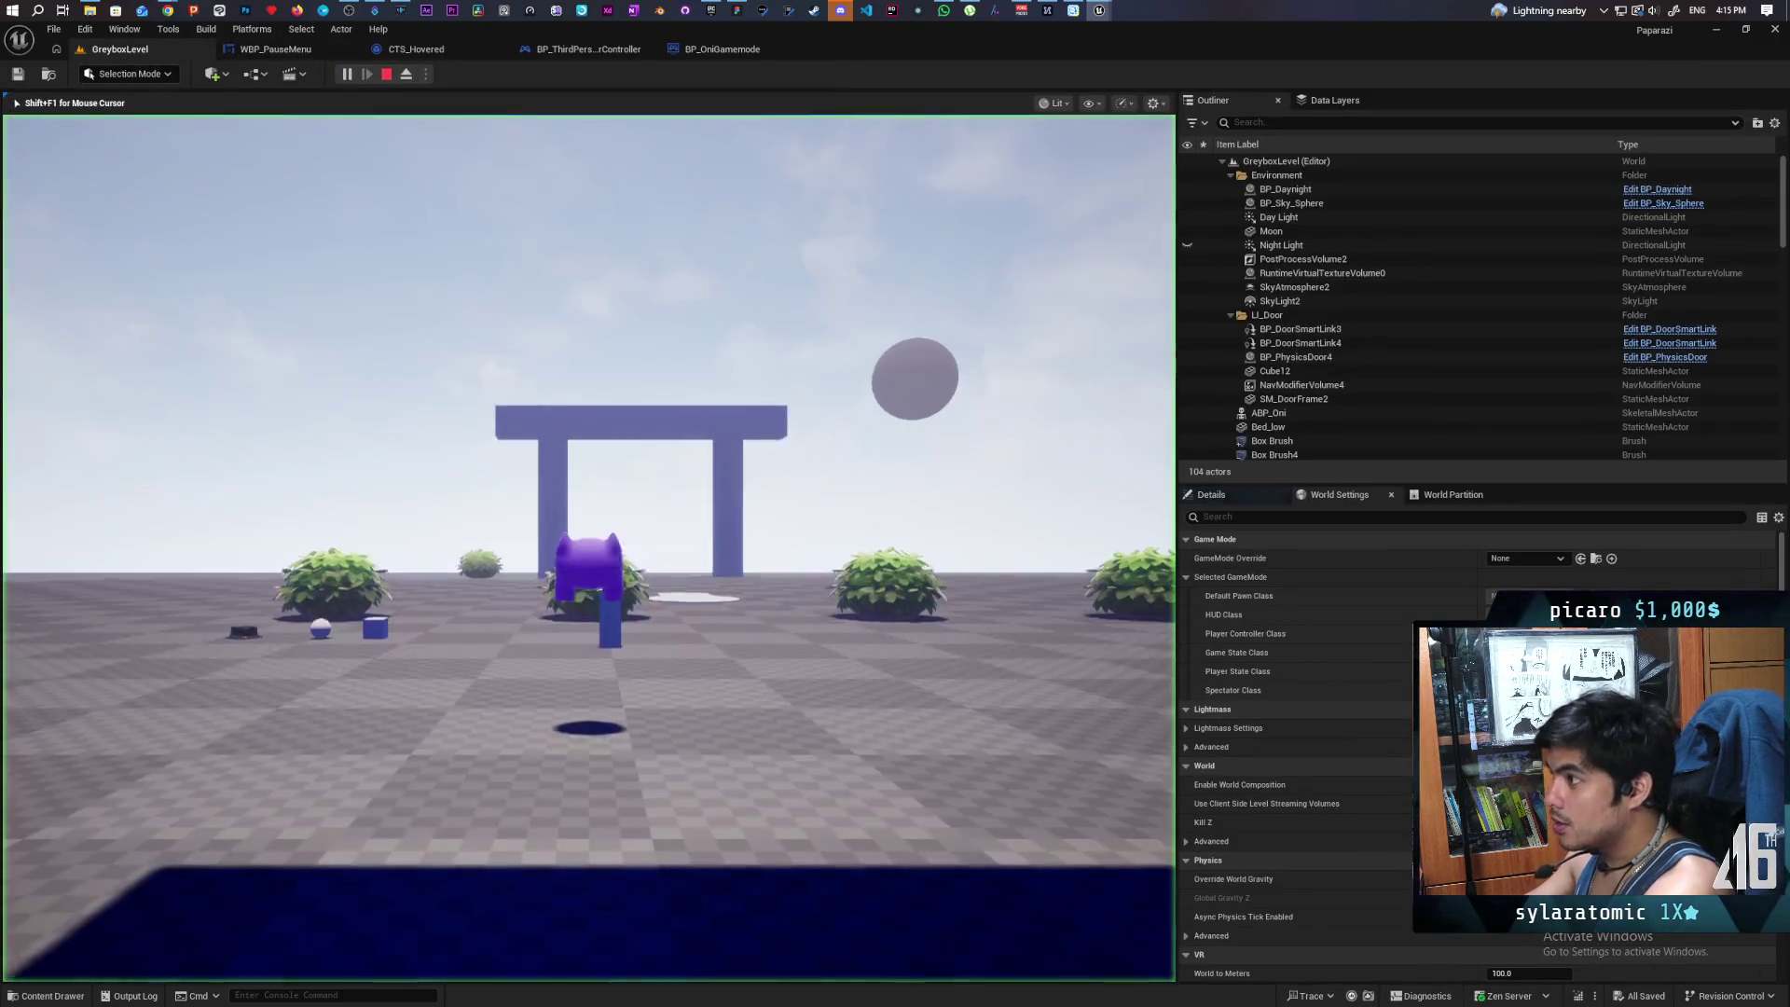
# - Open the pause menu with P, cycle focus with Up/Down arrows, then close it with Enter
pyautogui.press('p')
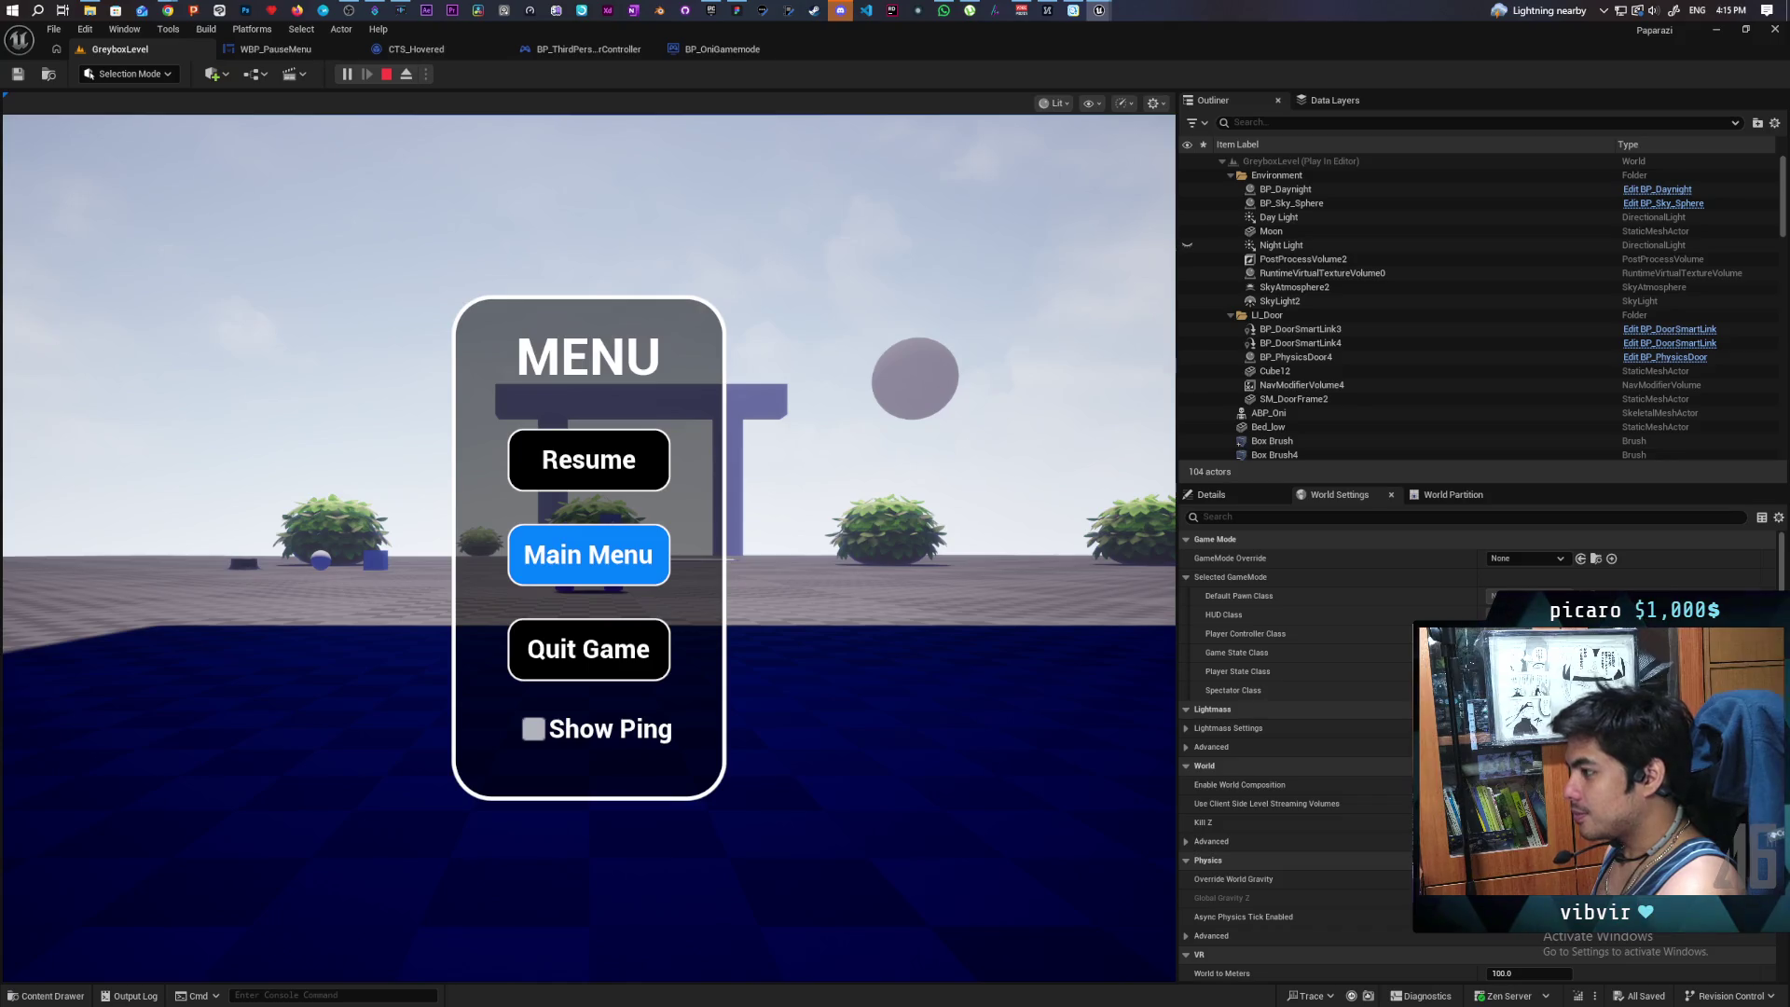
pyautogui.press('Up')
pyautogui.press('Down')
pyautogui.press('Down')
pyautogui.press('Up')
pyautogui.press('Up')
pyautogui.press('Down')
pyautogui.press('Down')
pyautogui.press('Up')
pyautogui.press('Up')
pyautogui.press('Down')
pyautogui.press('Down')
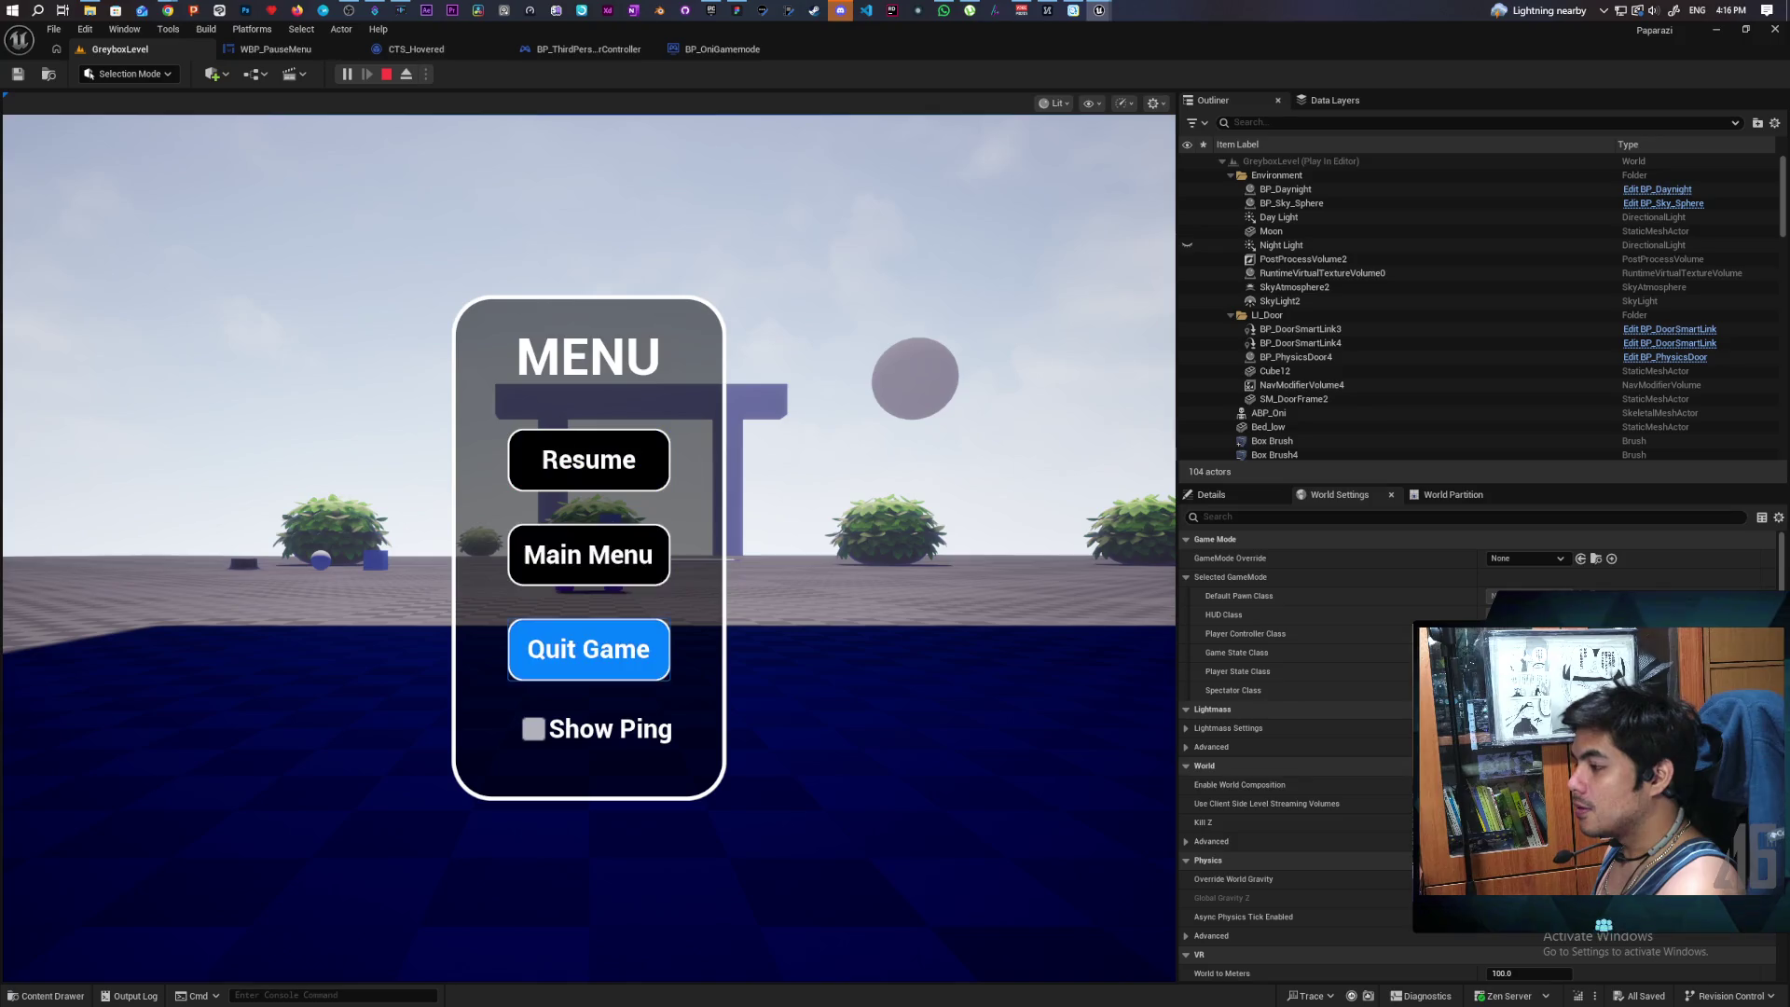
pyautogui.press('Up')
pyautogui.press('Up')
pyautogui.press('Return')
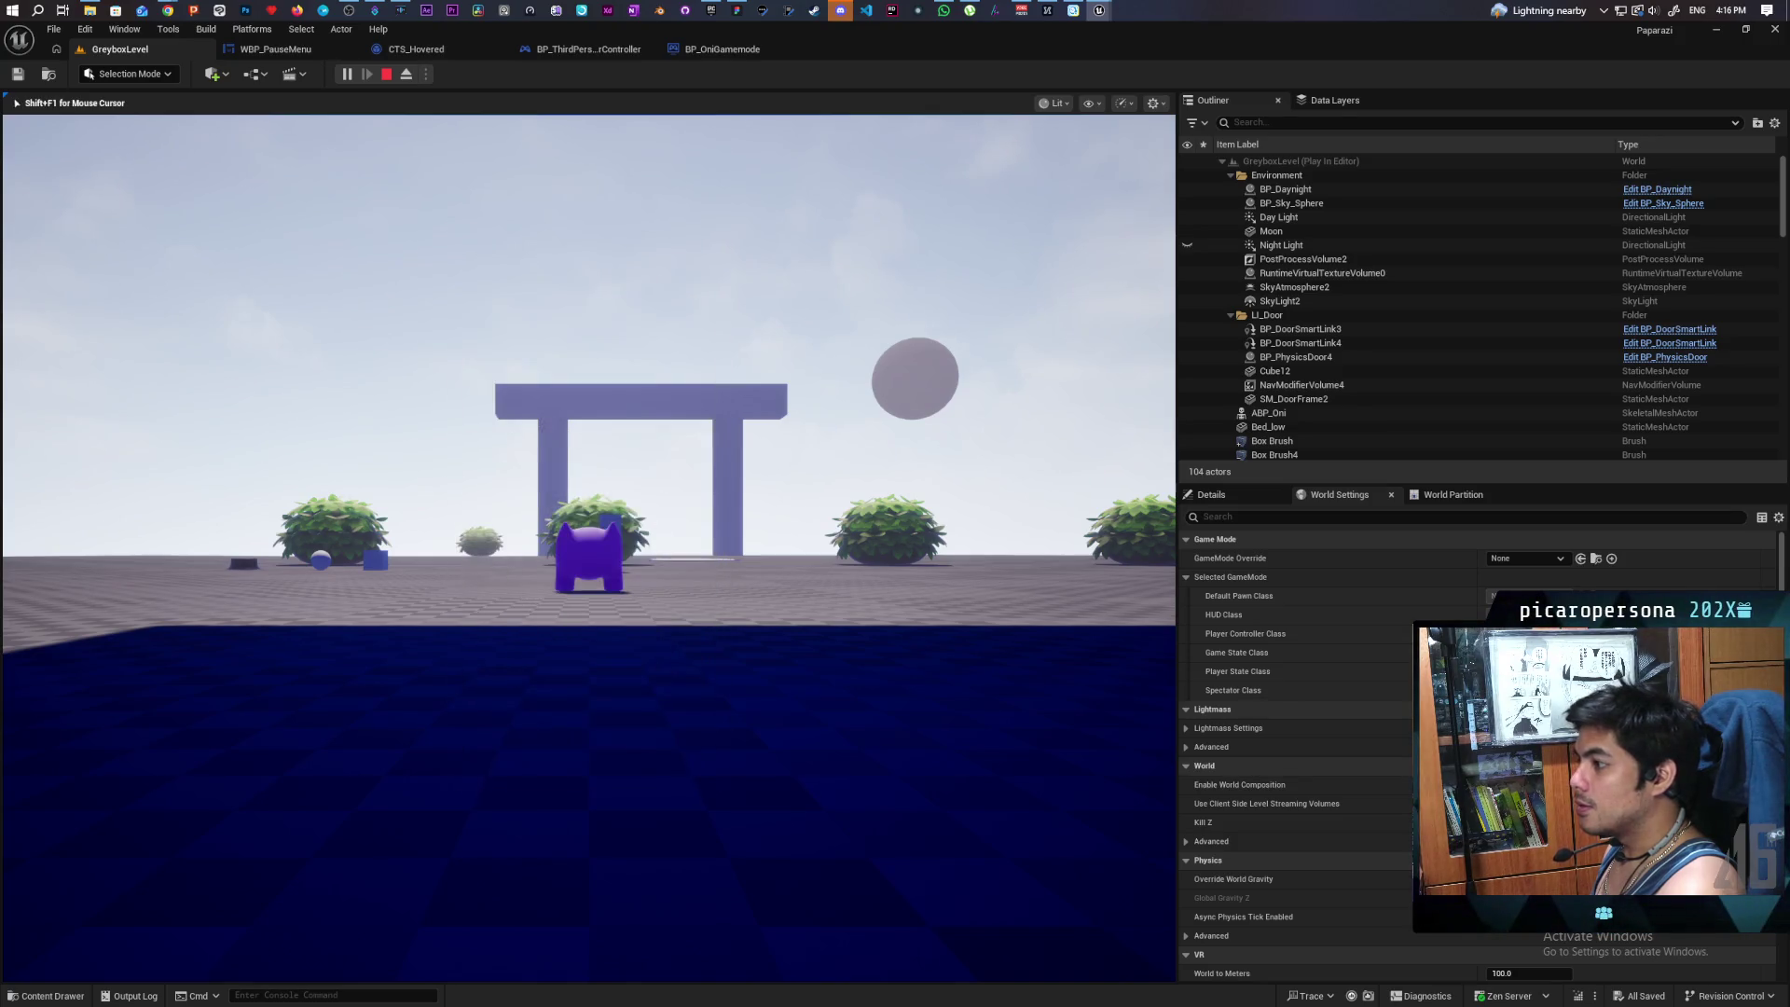
# - Reopen the menu and recheck arrow-key focus across Resume, Main Menu and Quit Game
pyautogui.press('Escape')
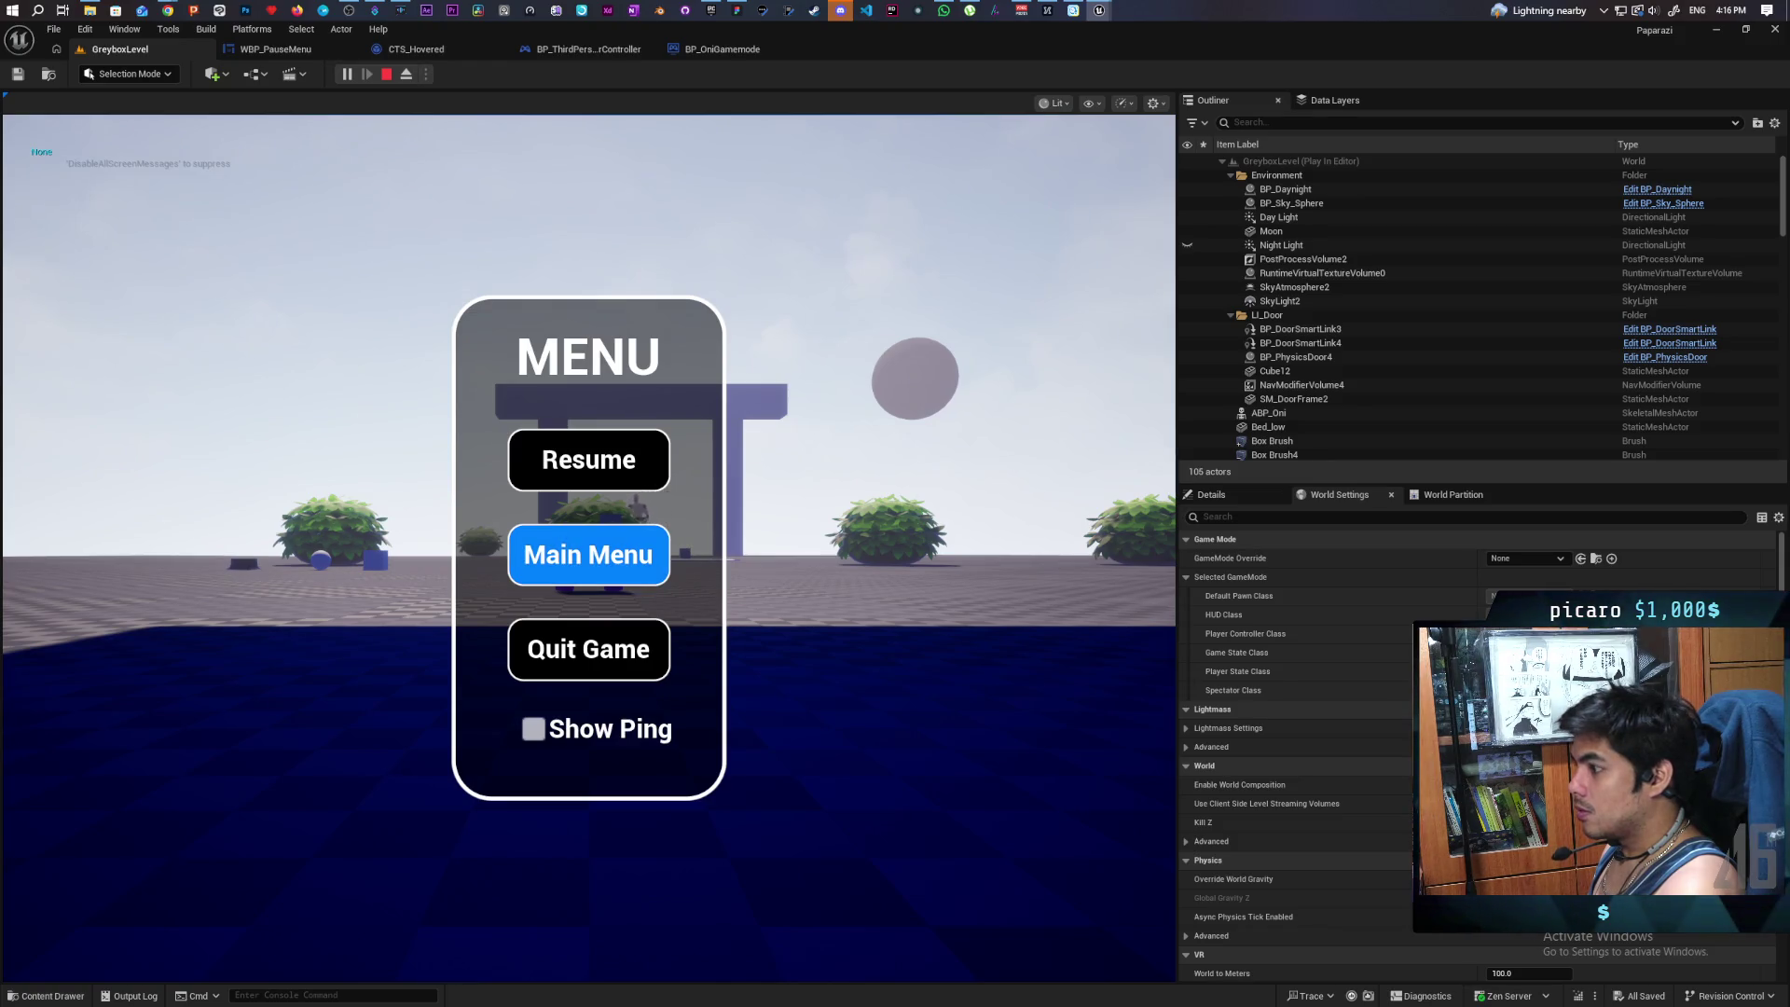
pyautogui.press('Up')
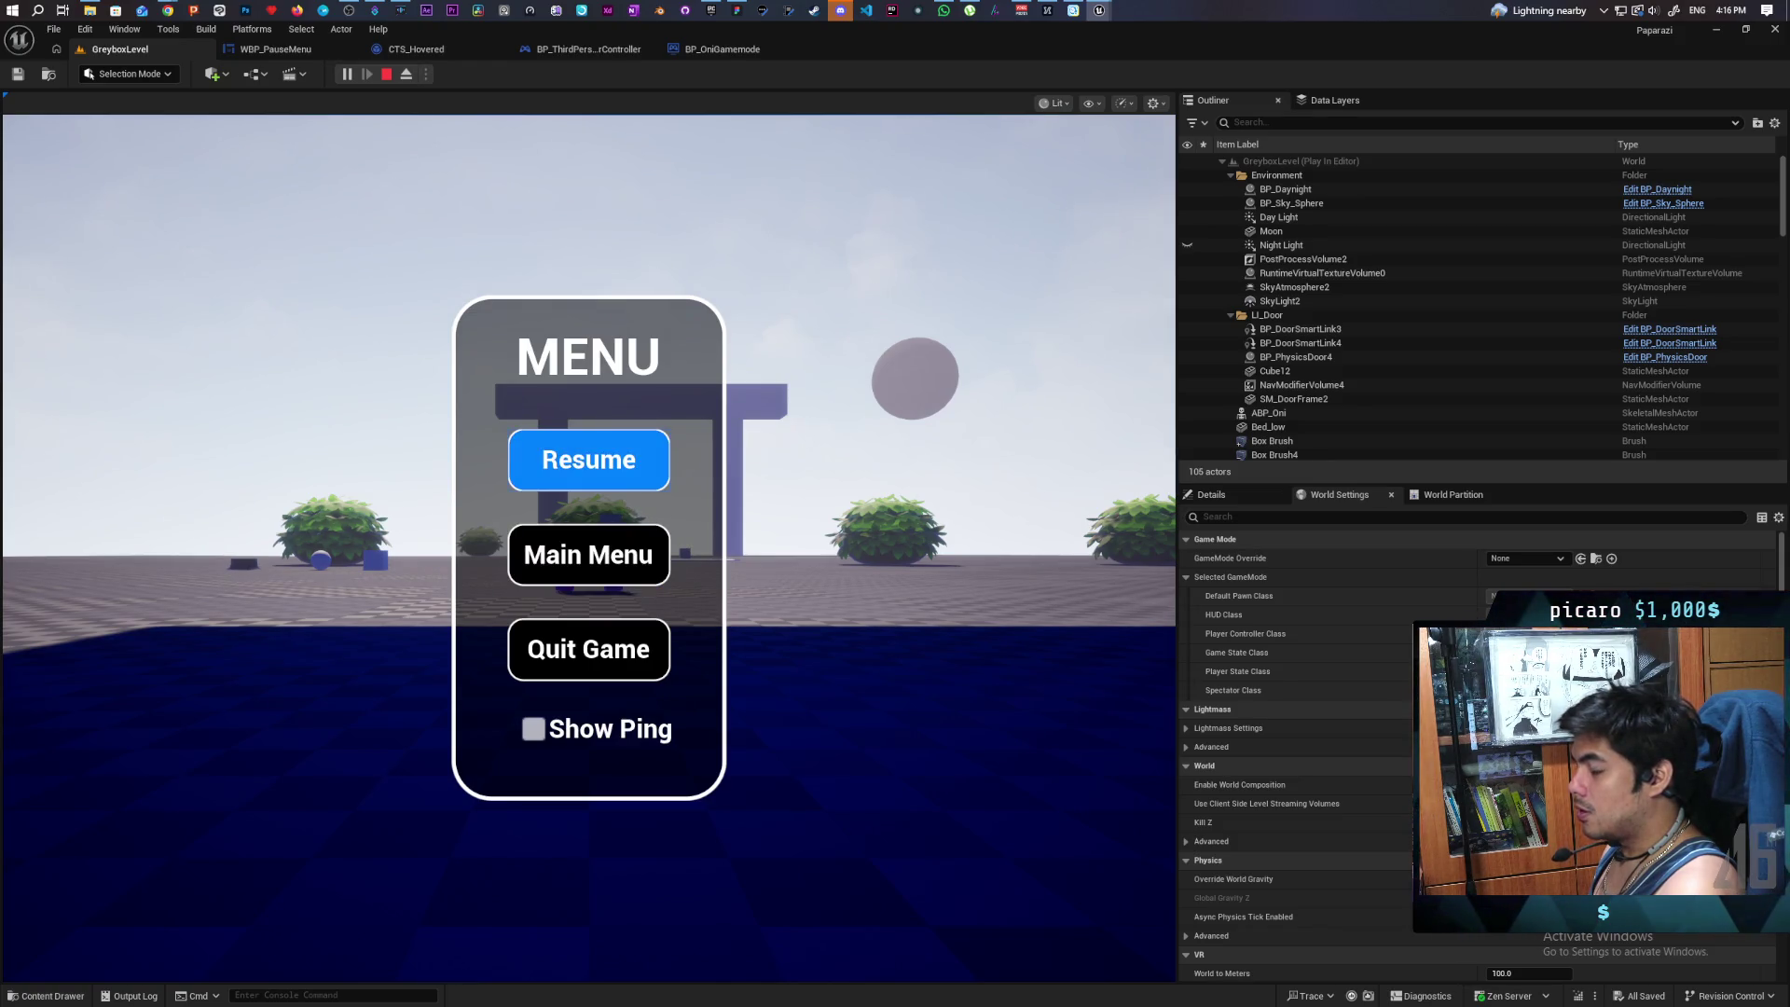
pyautogui.press('Down')
pyautogui.press('Up')
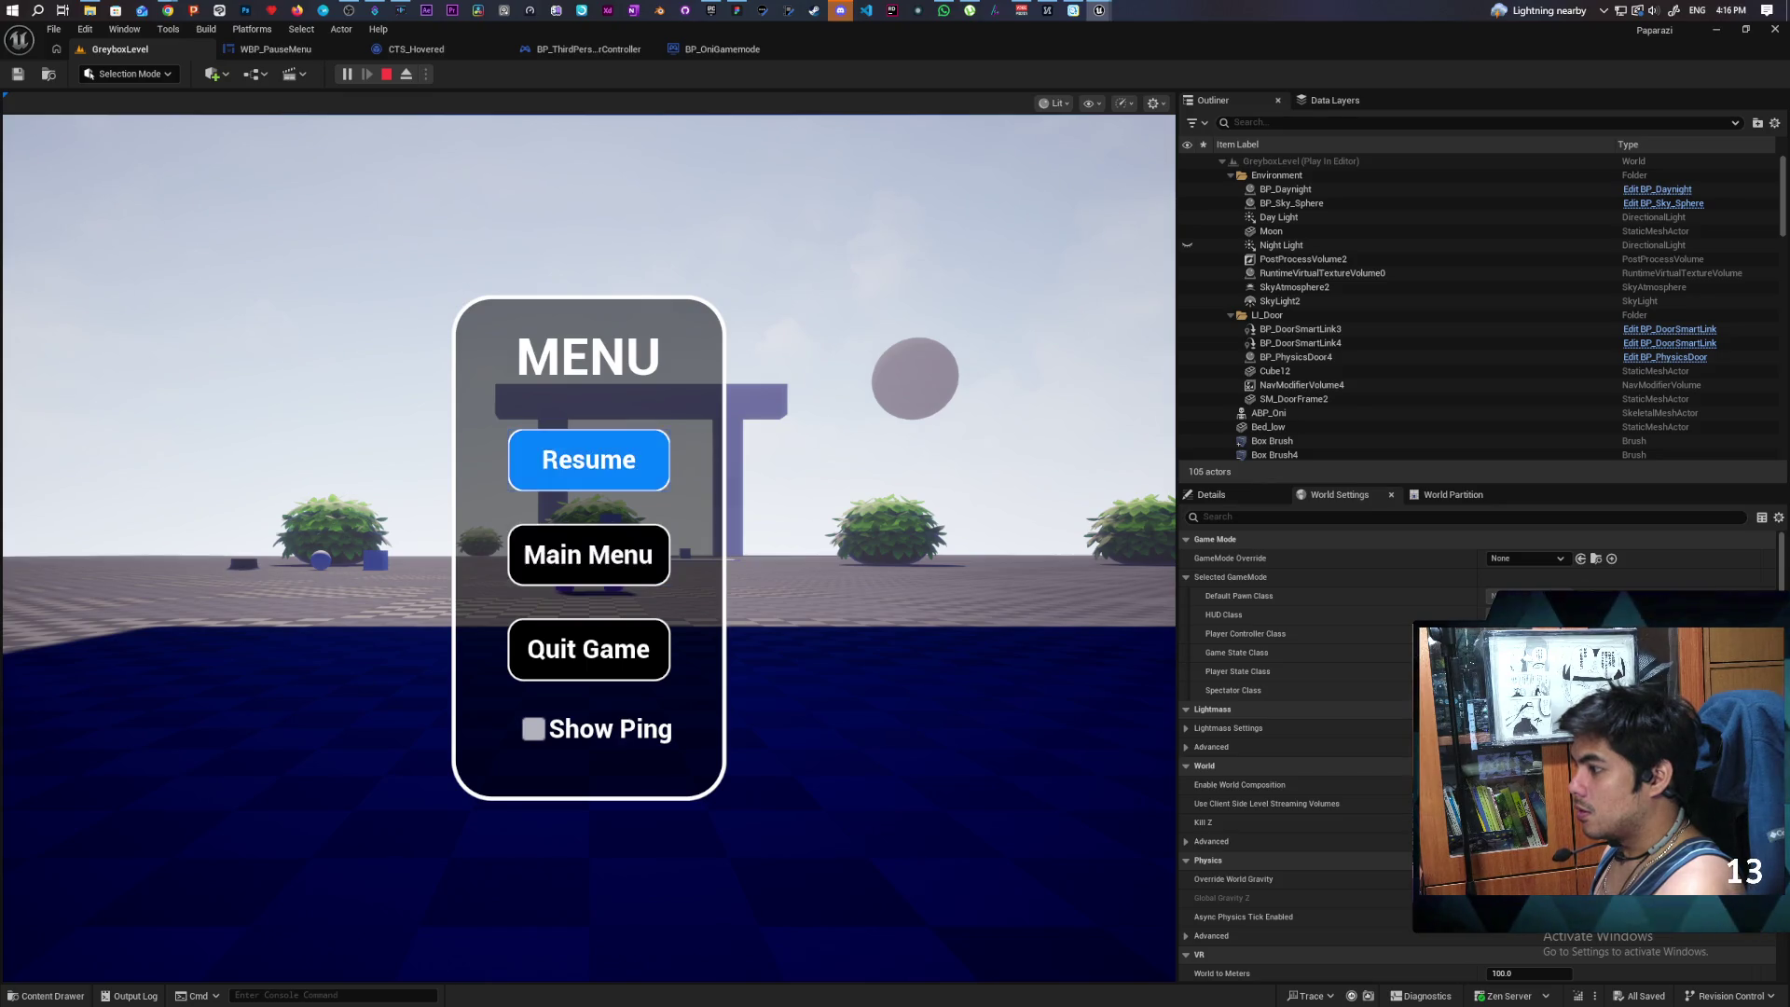
pyautogui.press('Down')
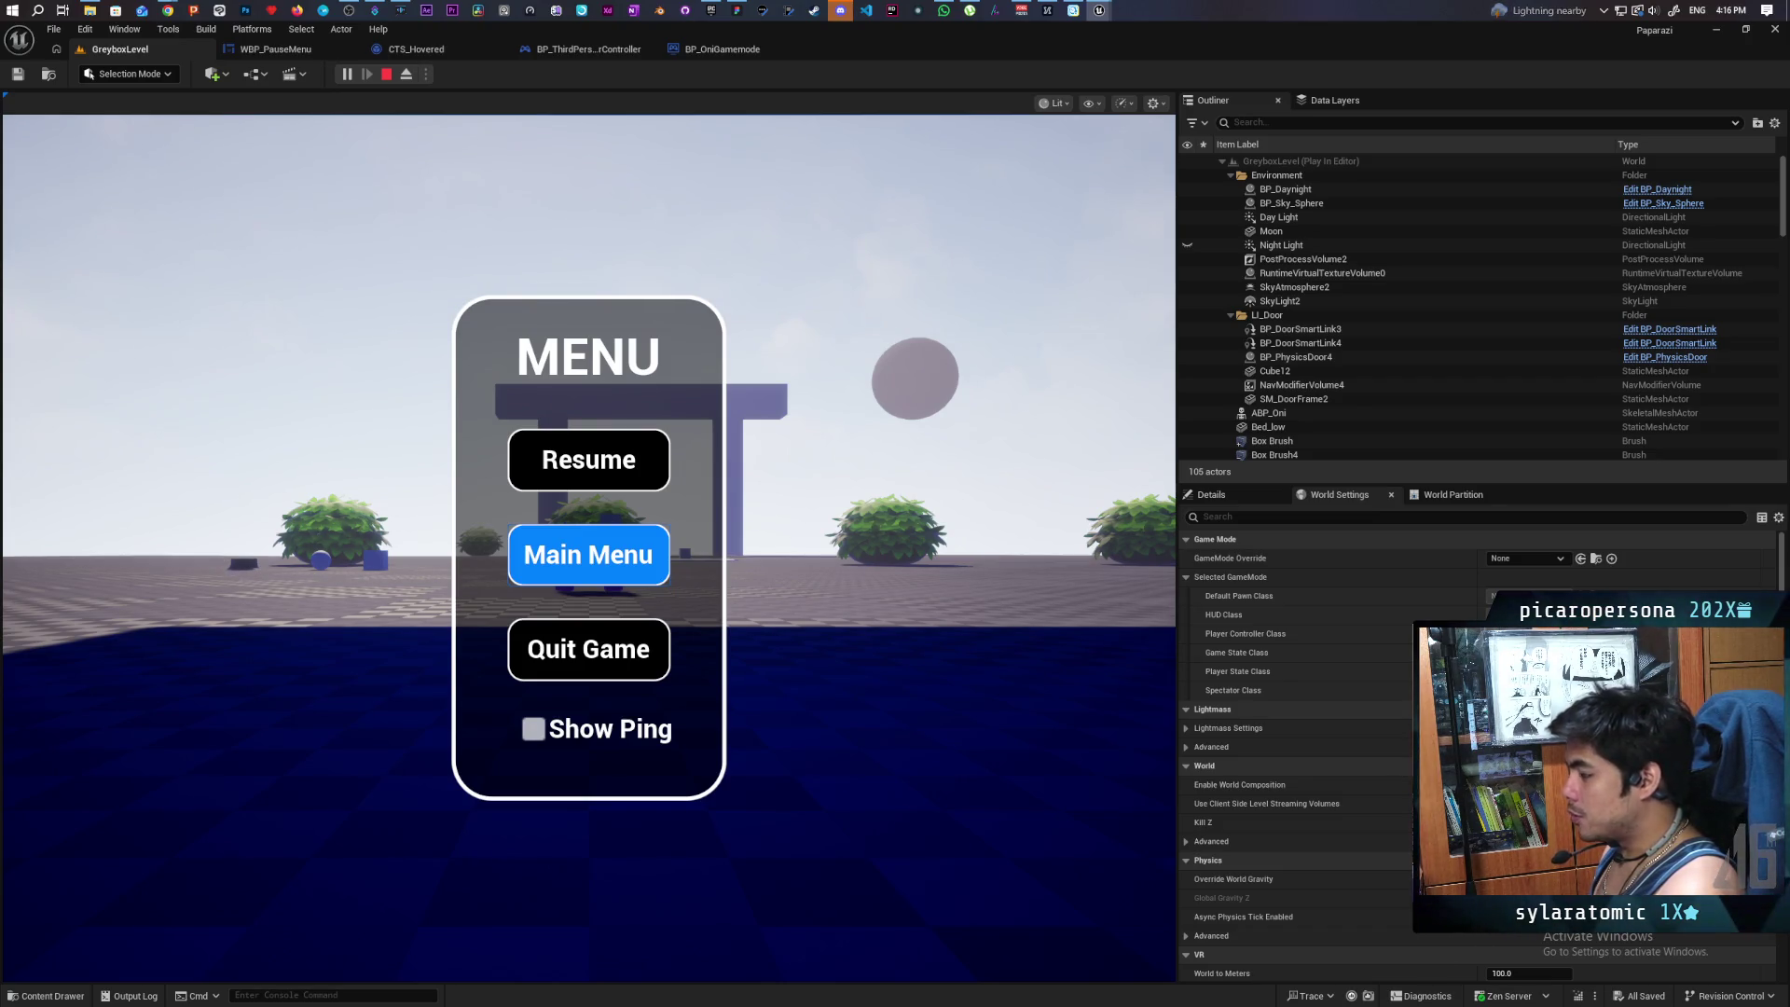
pyautogui.press('Down')
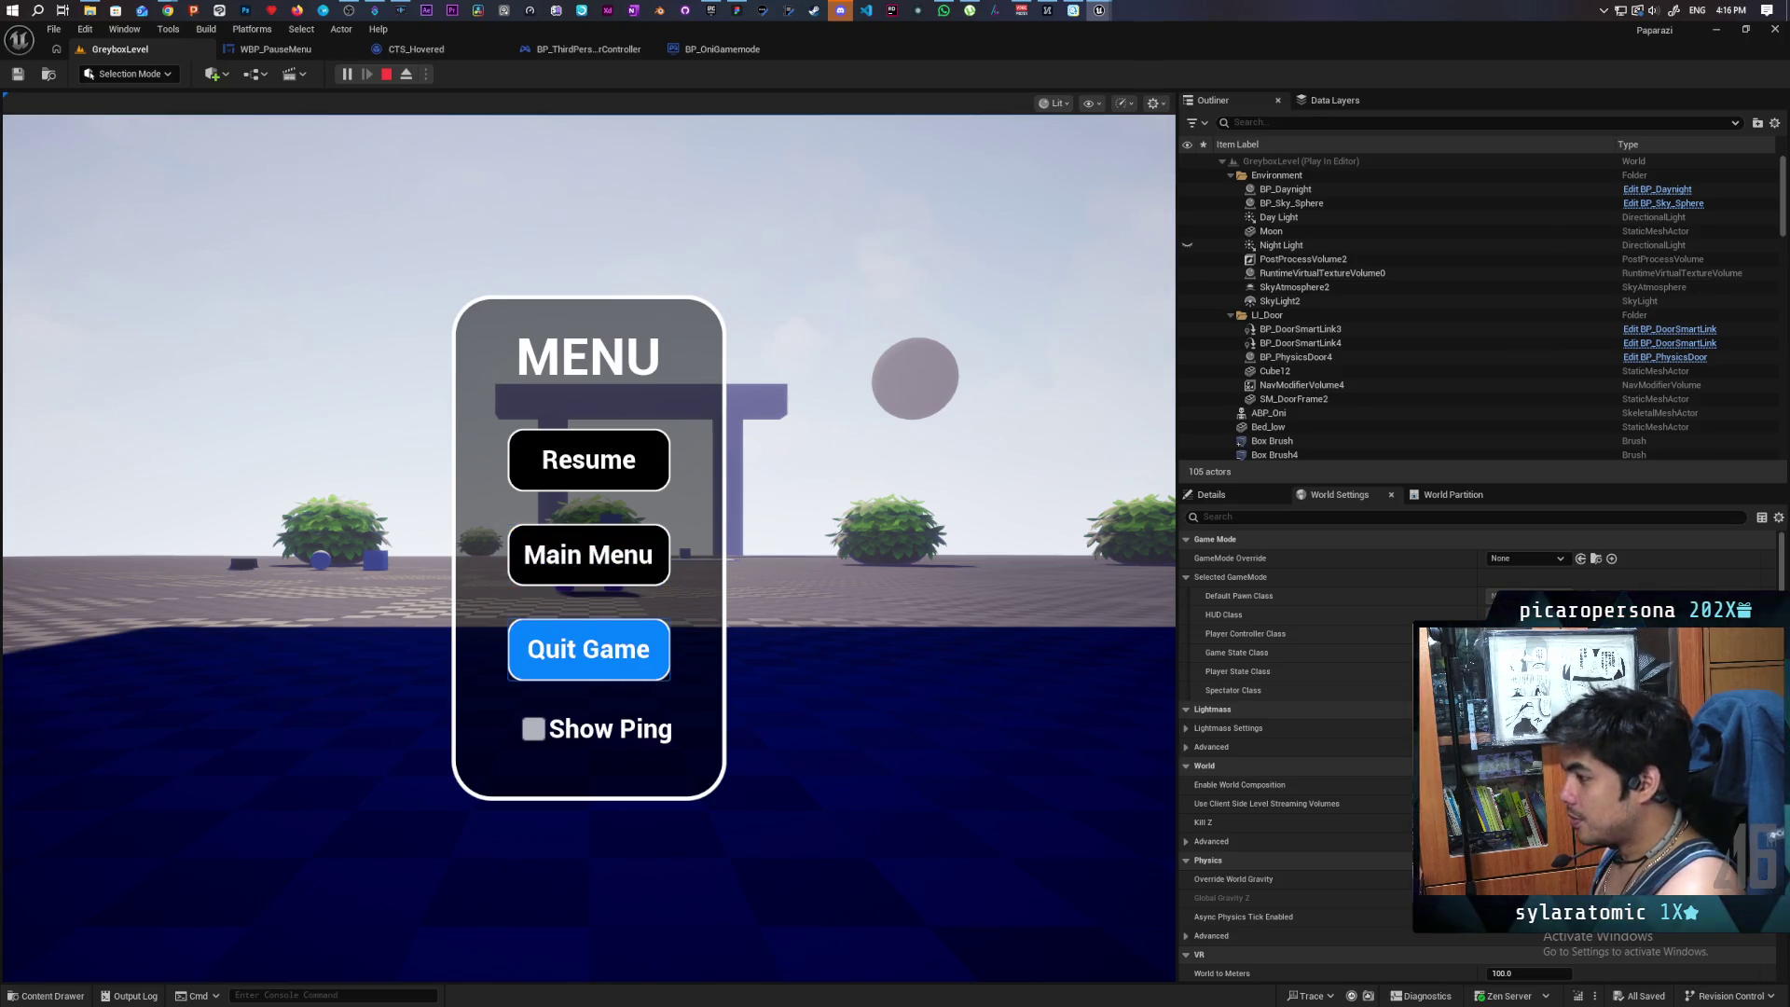
pyautogui.press('Up')
pyautogui.press('Up')
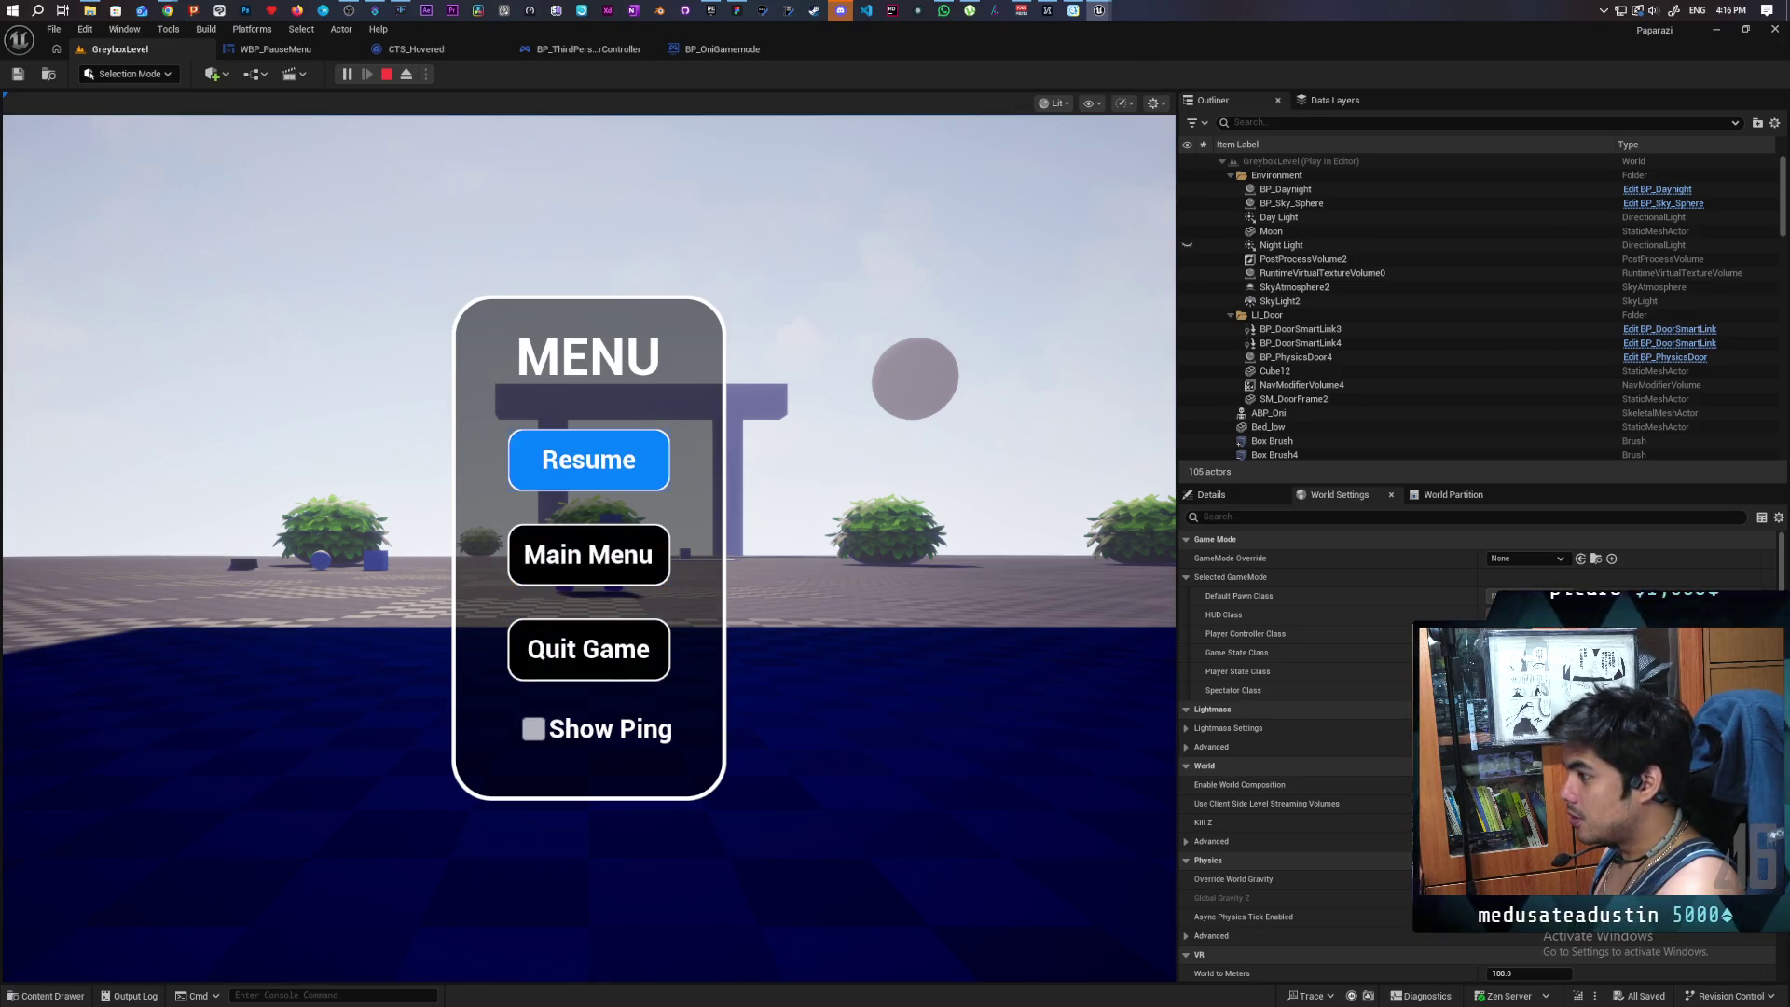
pyautogui.press('Down')
pyautogui.press('Up')
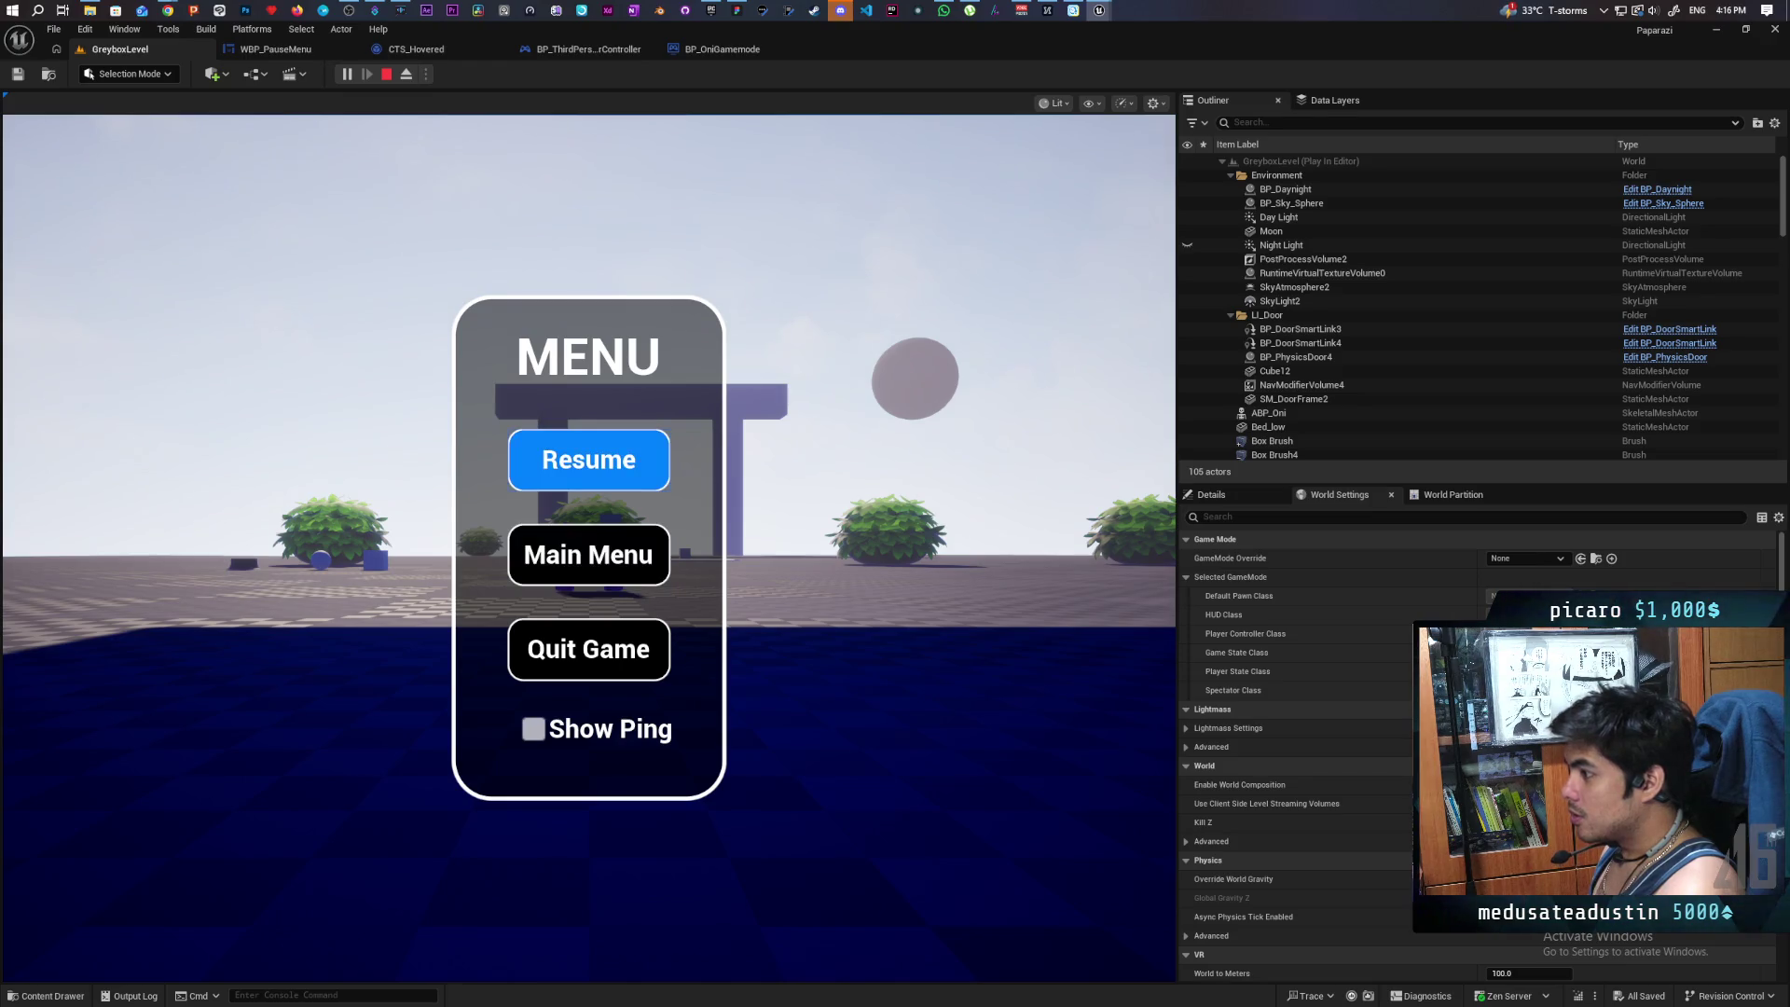
pyautogui.press('Down')
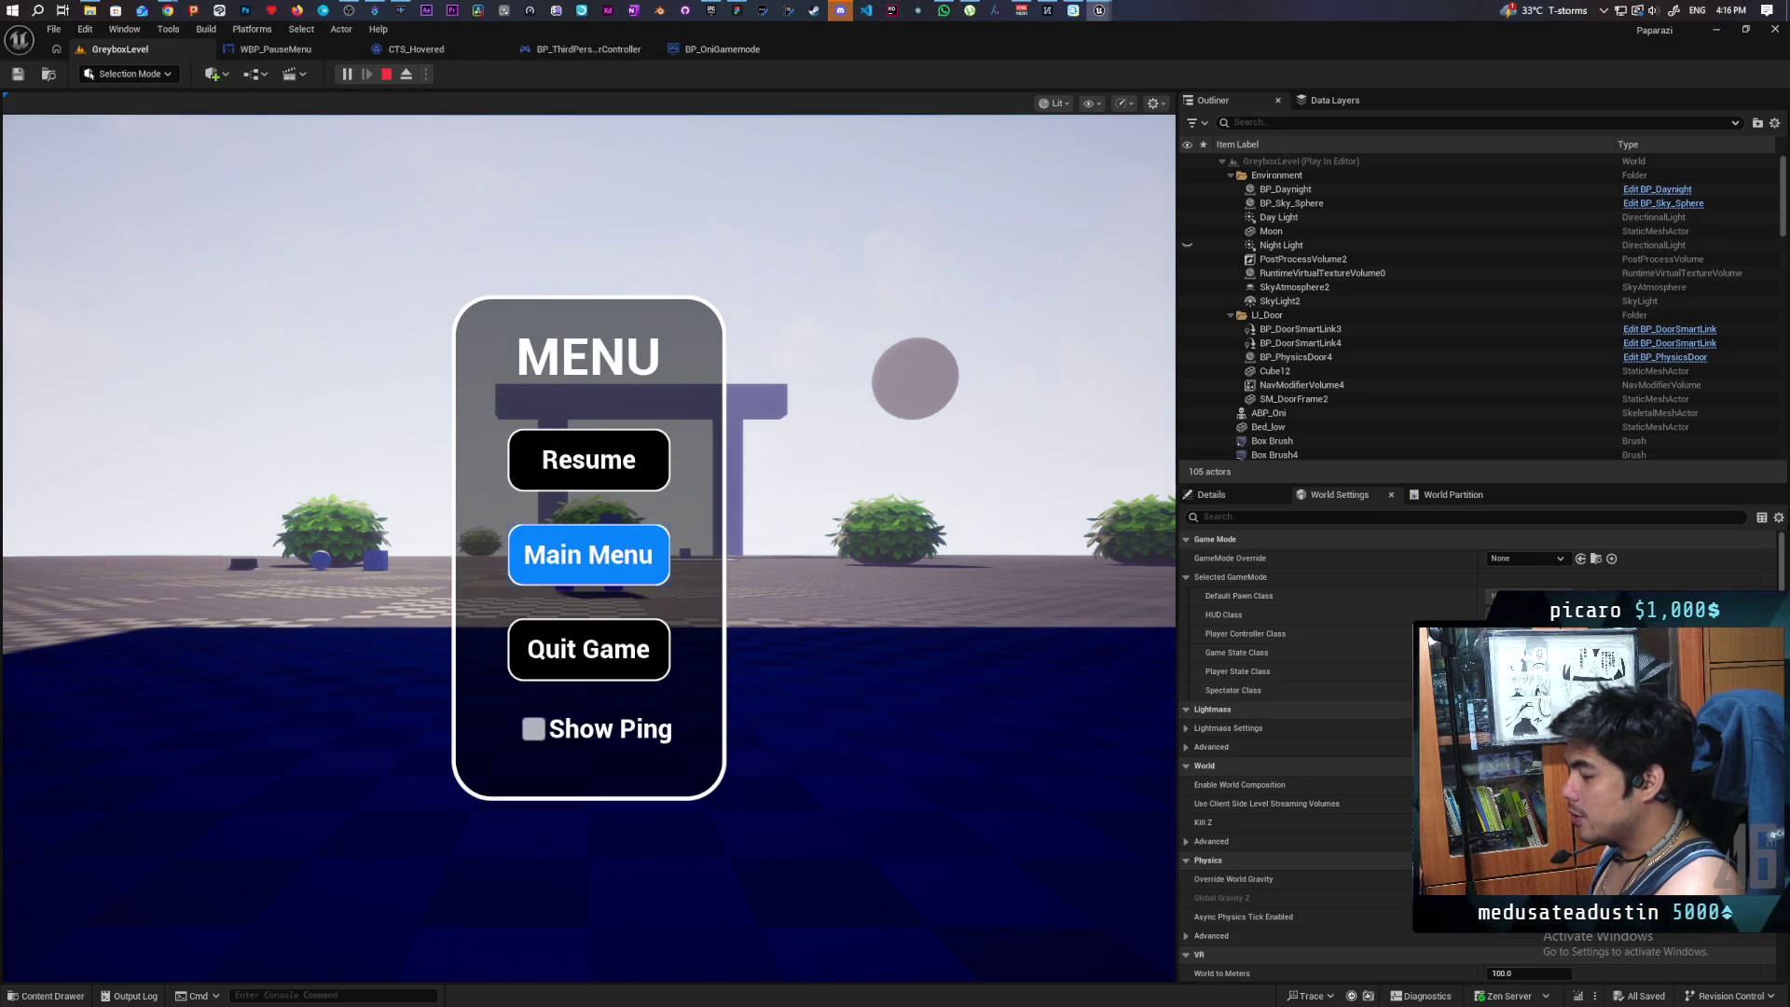
pyautogui.press('Escape')
pyautogui.press('Escape')
pyautogui.press('Down')
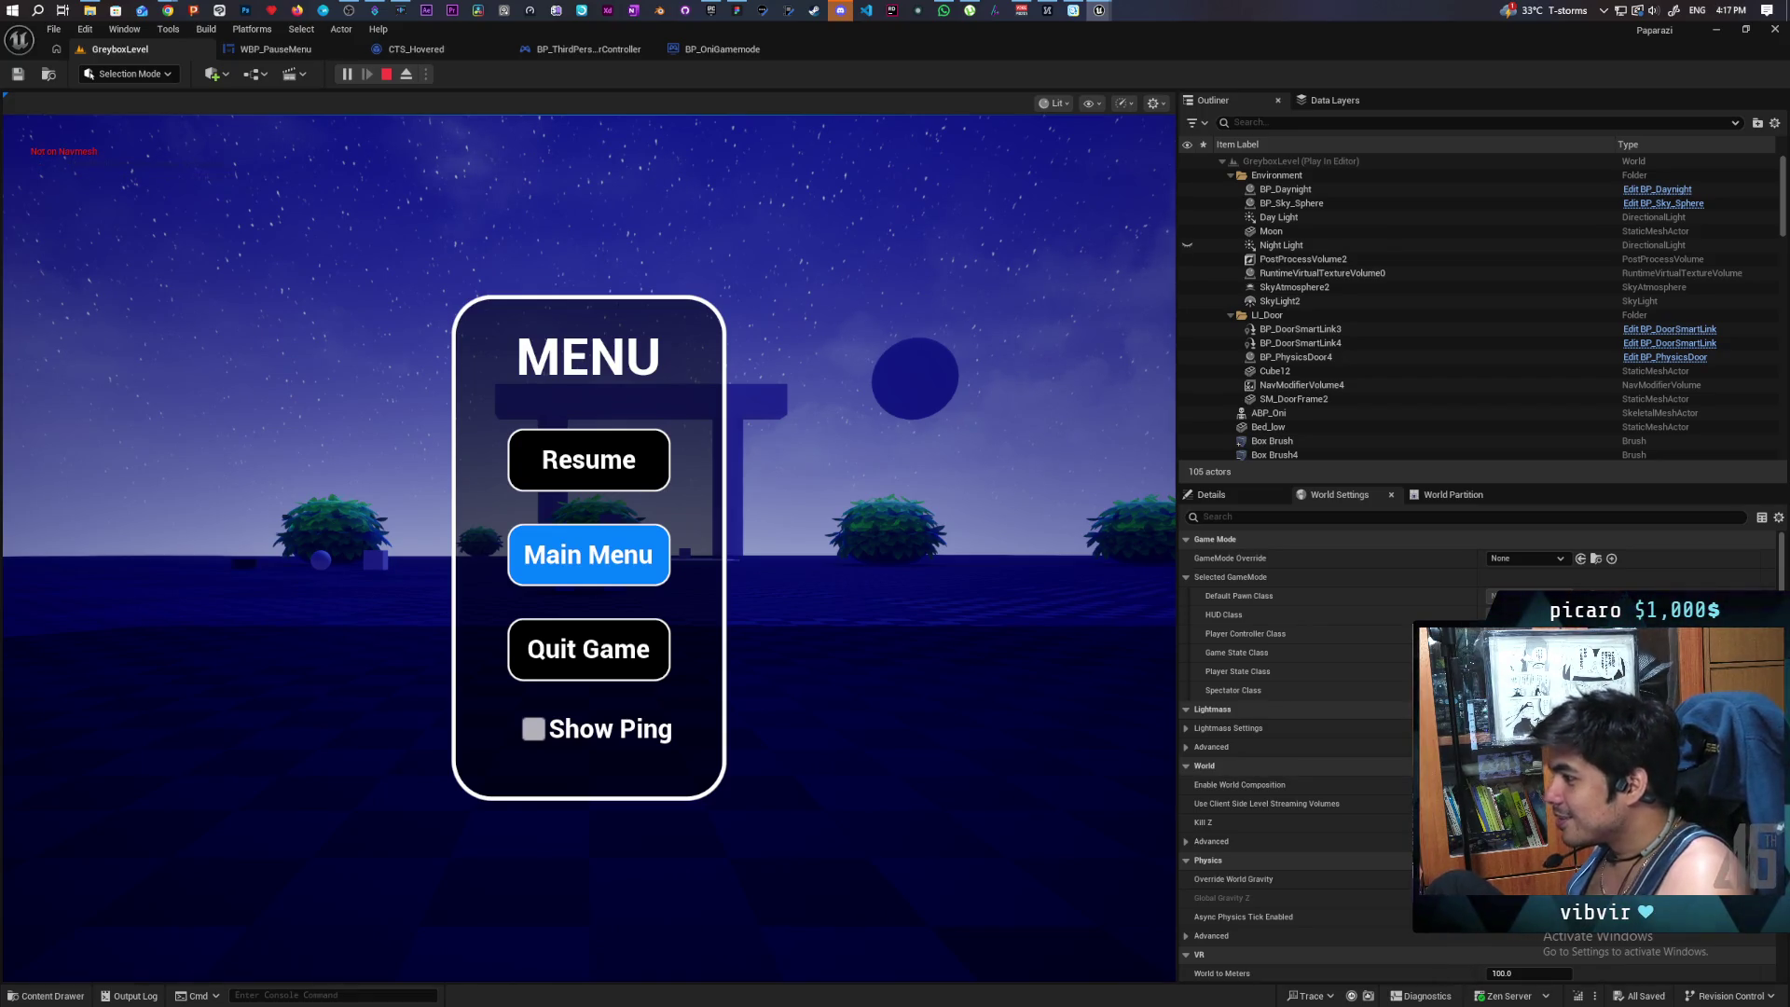
# - Cycle focus through Resume, Main Menu and Quit Game, then close the menu with Esc
pyautogui.press('Up')
pyautogui.press('Down')
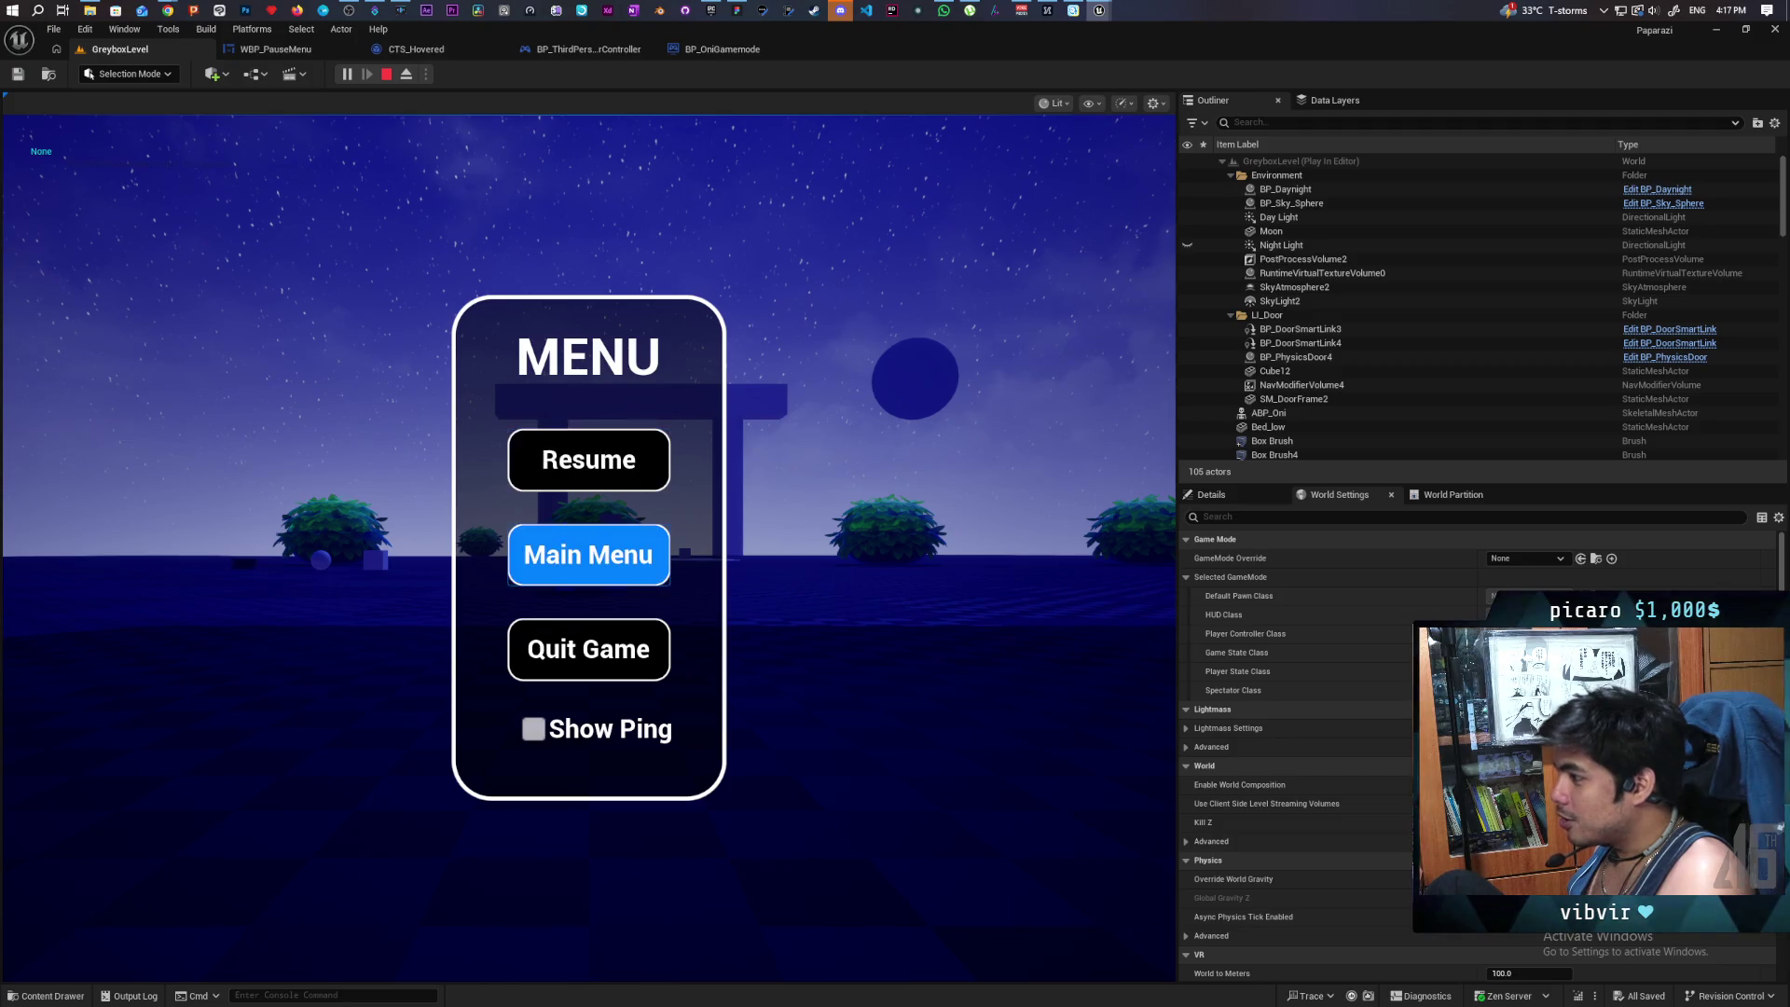
pyautogui.press('Down')
pyautogui.press('Up')
pyautogui.press('Up')
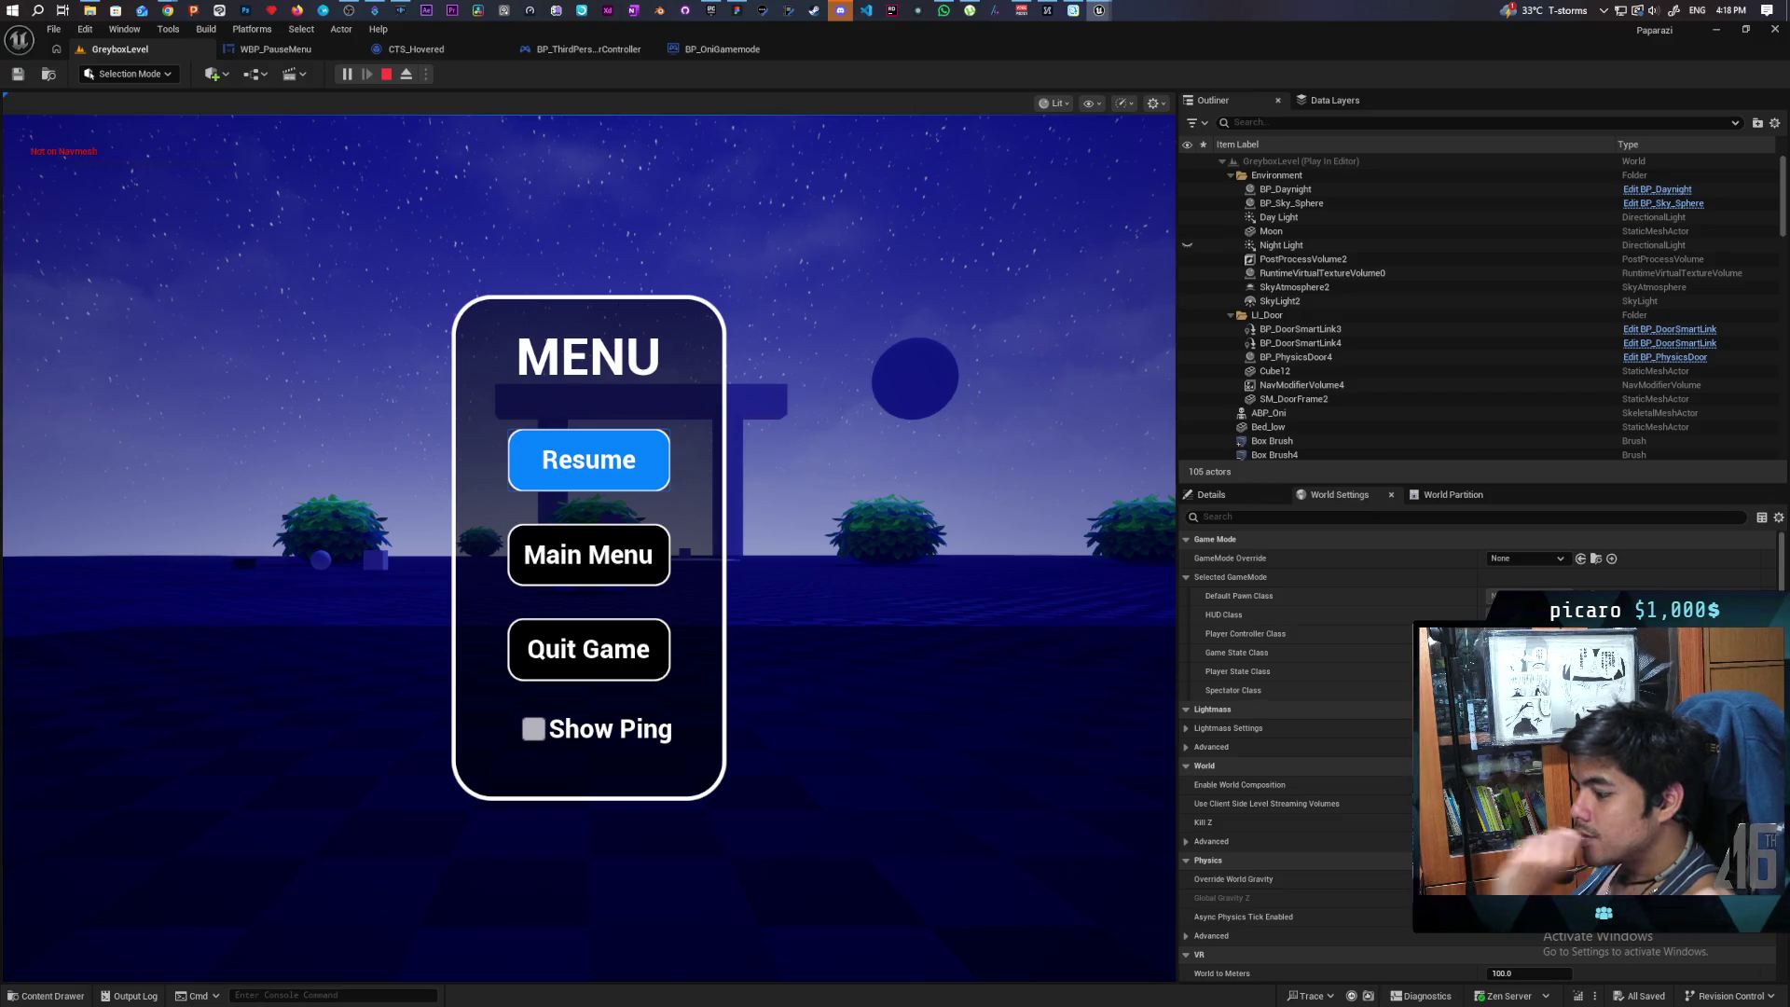
pyautogui.press('Escape')
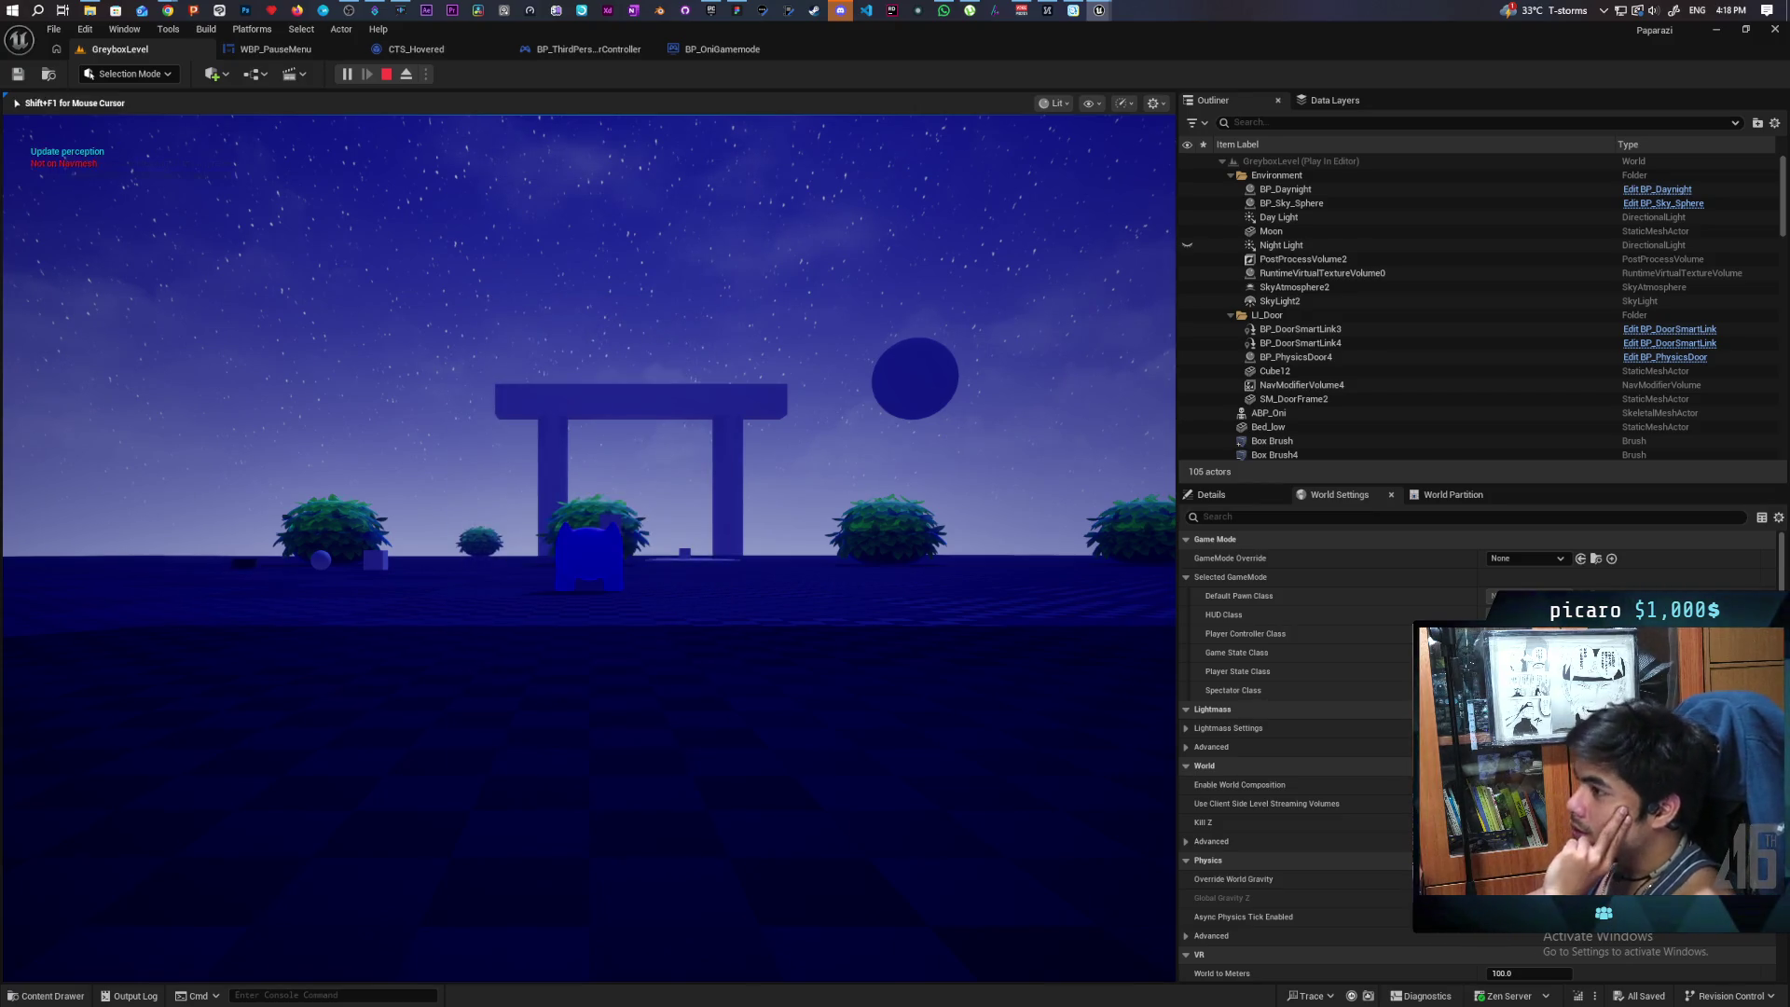
# - Tilt the camera down, stop Play-In-Editor with Esc, and open BP_ThirdPersonPlayerController
pyautogui.press('s')
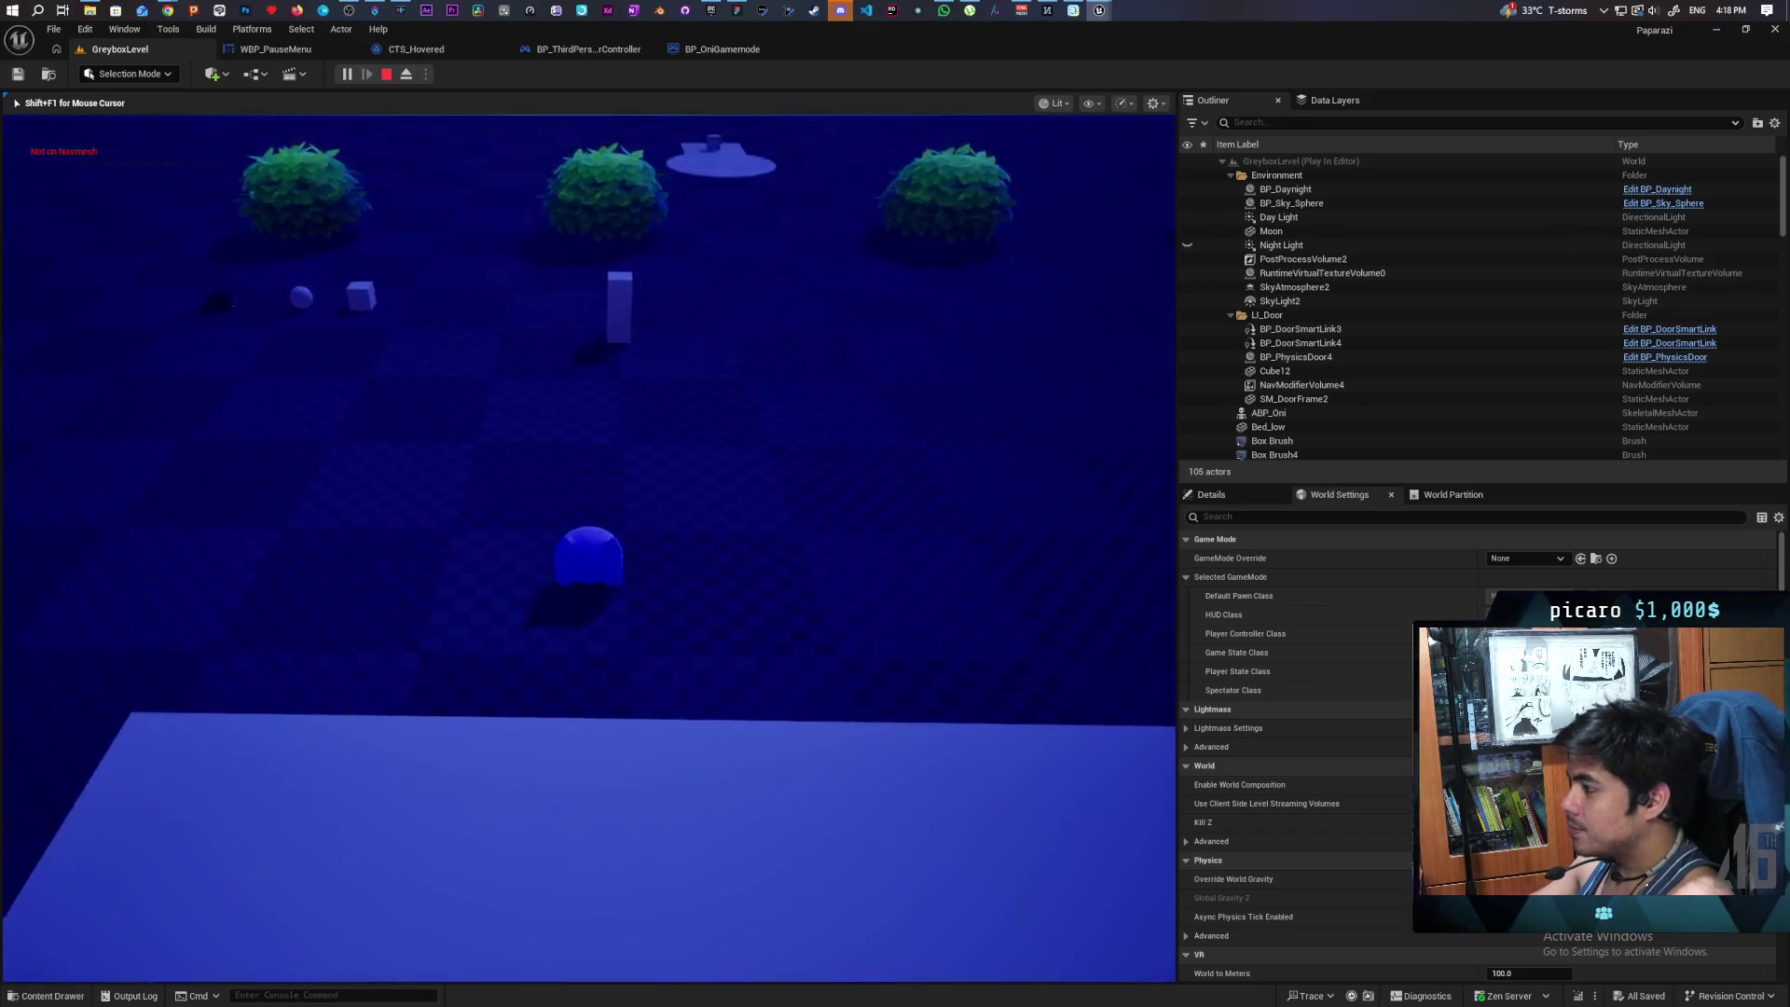
pyautogui.press('s')
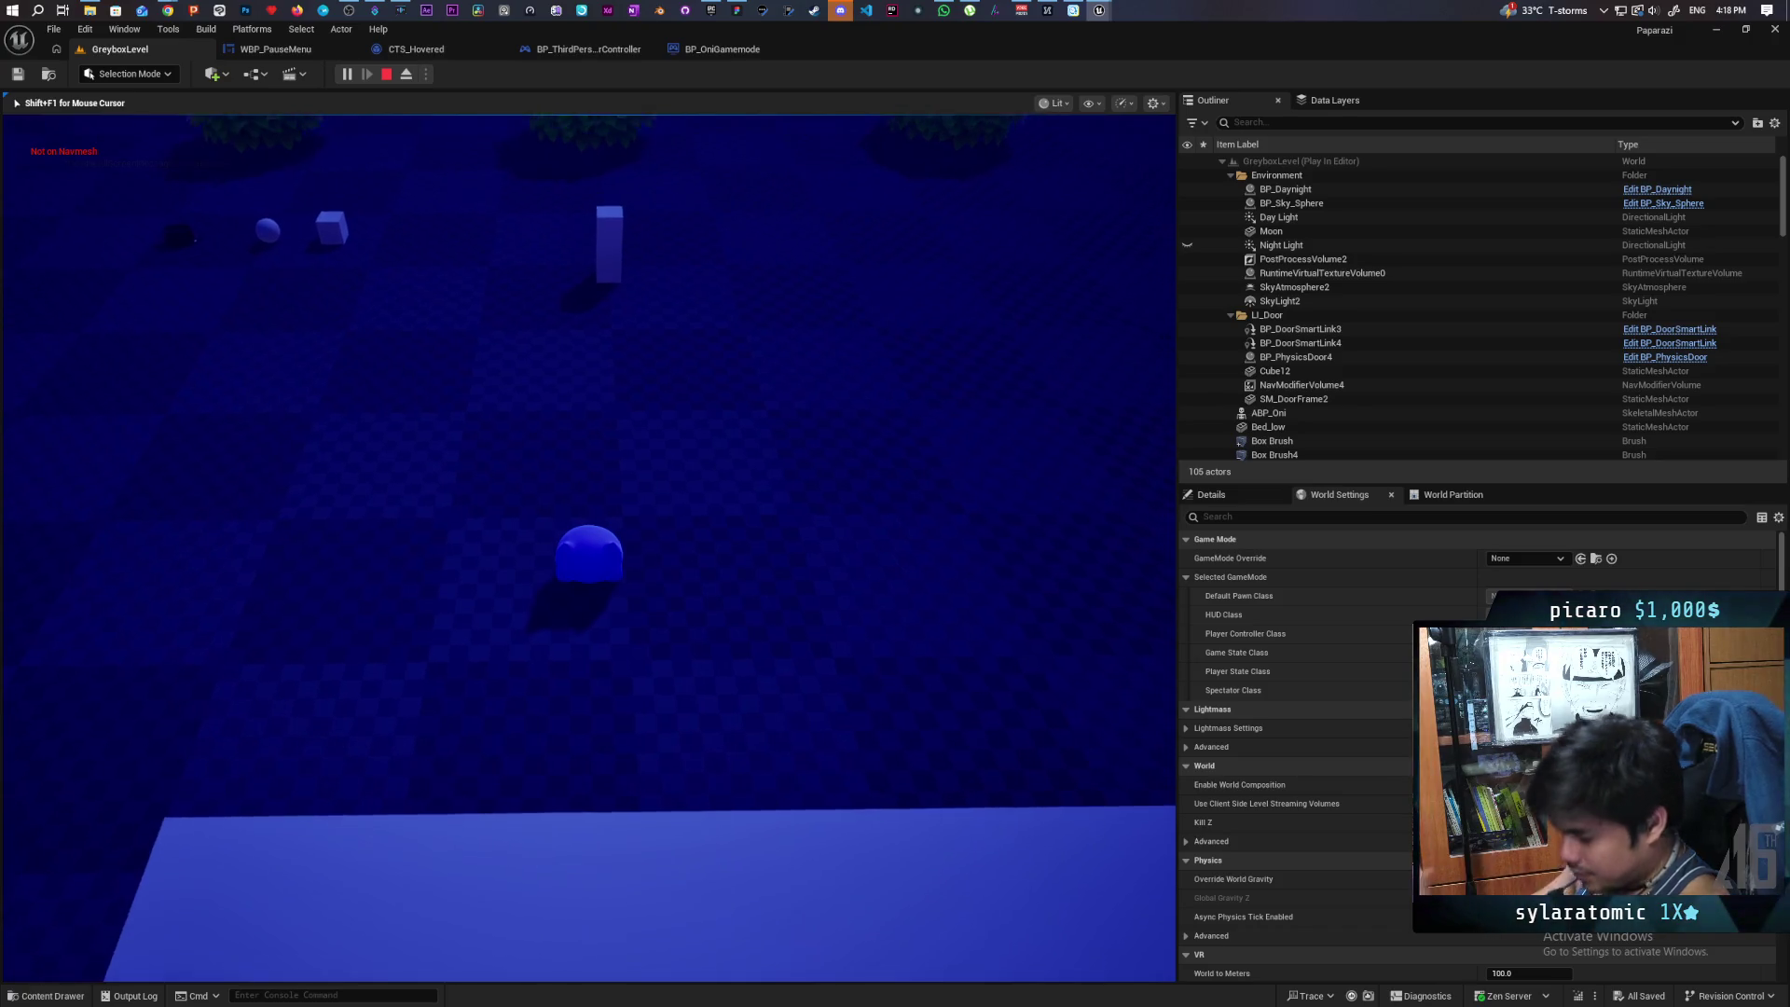
pyautogui.press('Escape')
pyautogui.click(608, 54)
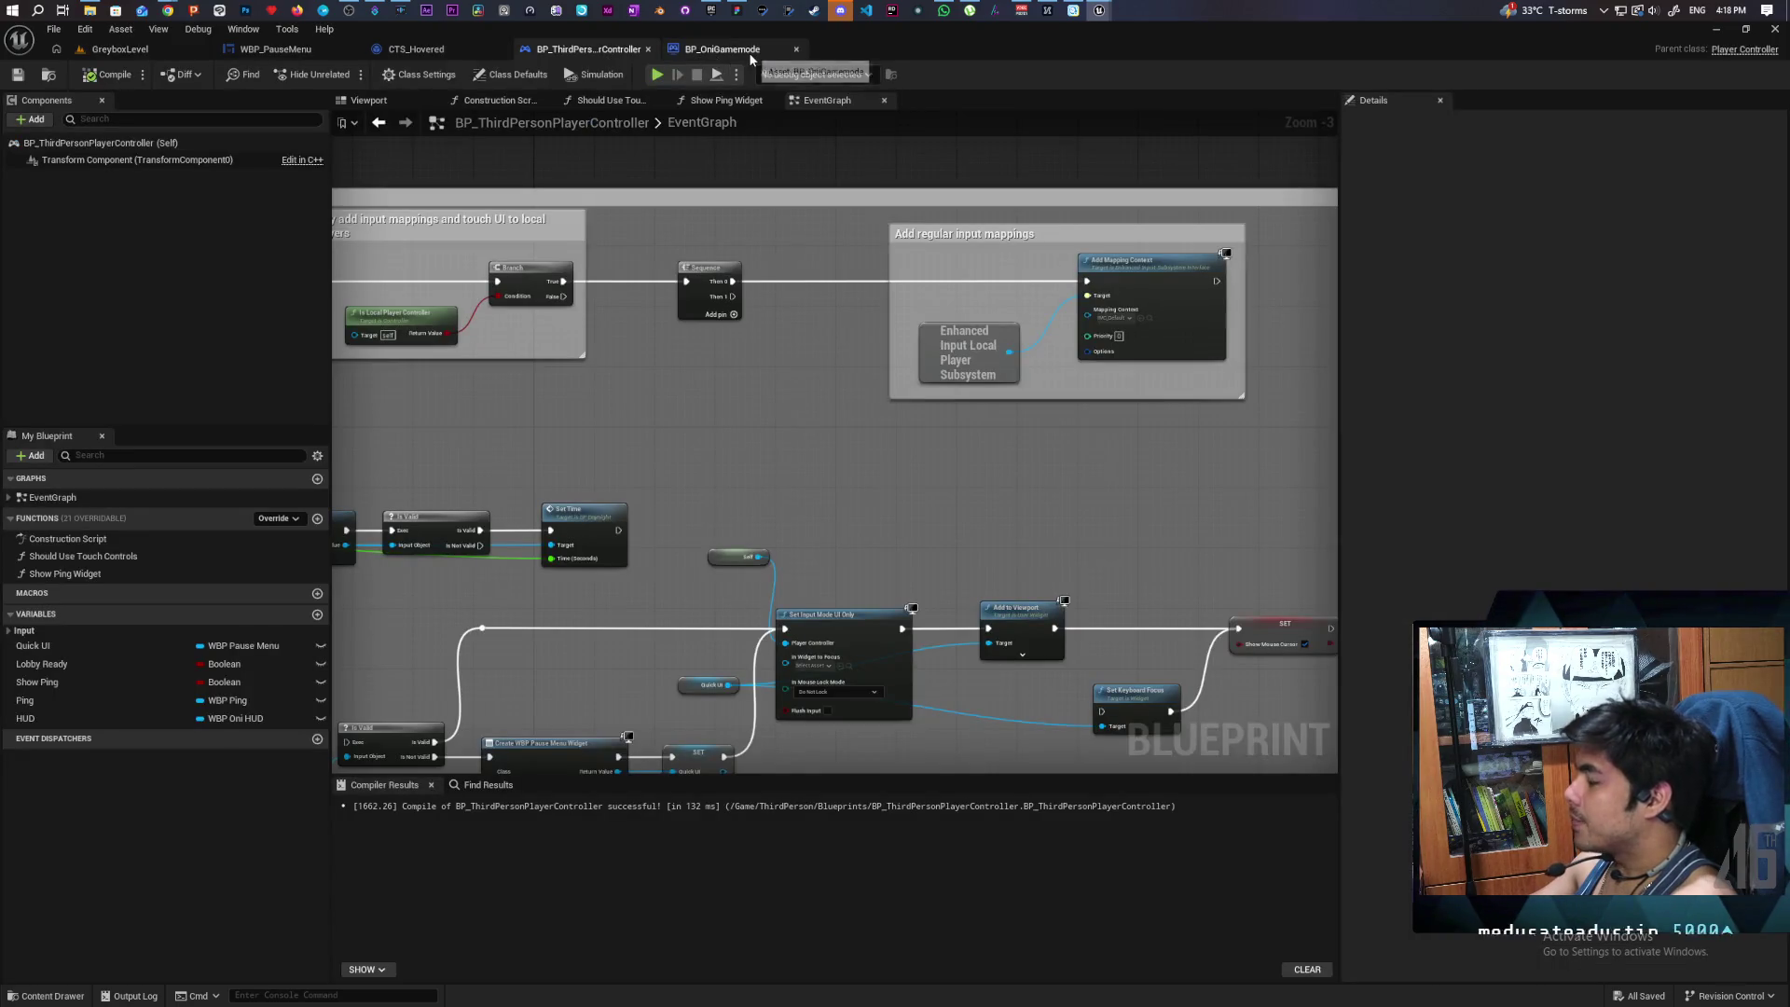
# - Inspect the BeginPlay nodes in BP_OniGamemode's EventGraph
pyautogui.click(748, 52)
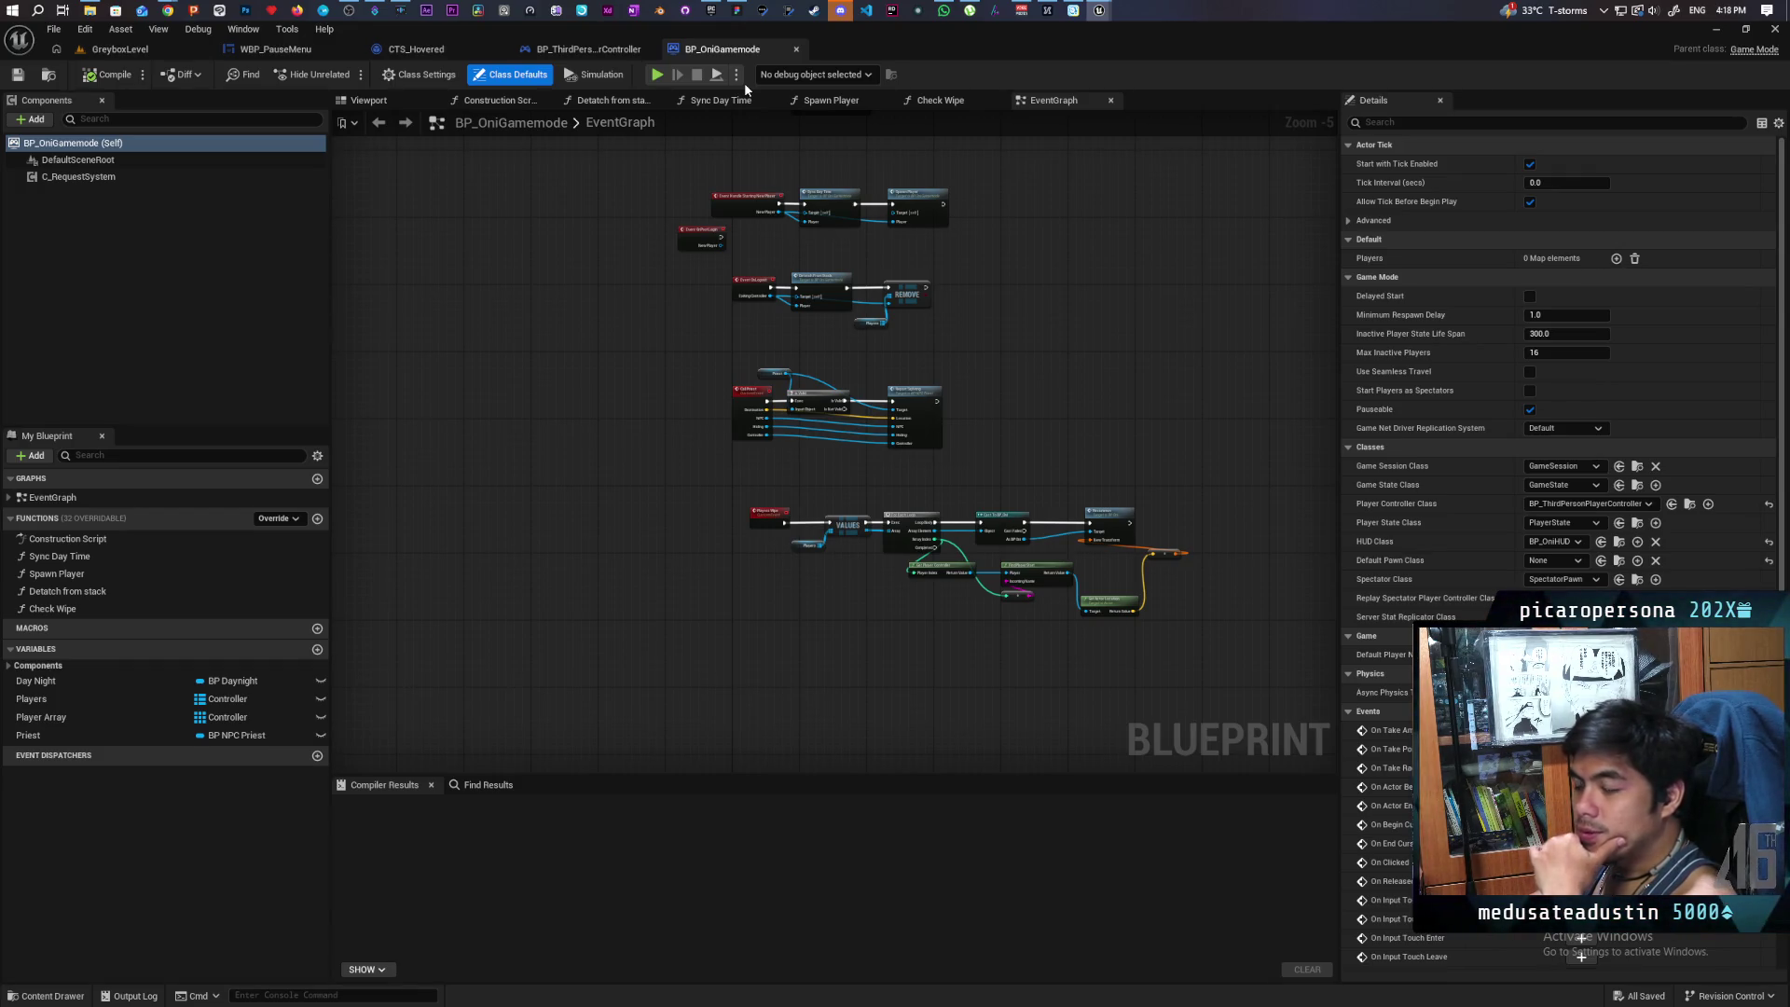
pyautogui.moveTo(942, 215)
pyautogui.mouseDown()
pyautogui.moveTo(943, 446)
pyautogui.moveTo(907, 454)
pyautogui.mouseUp()
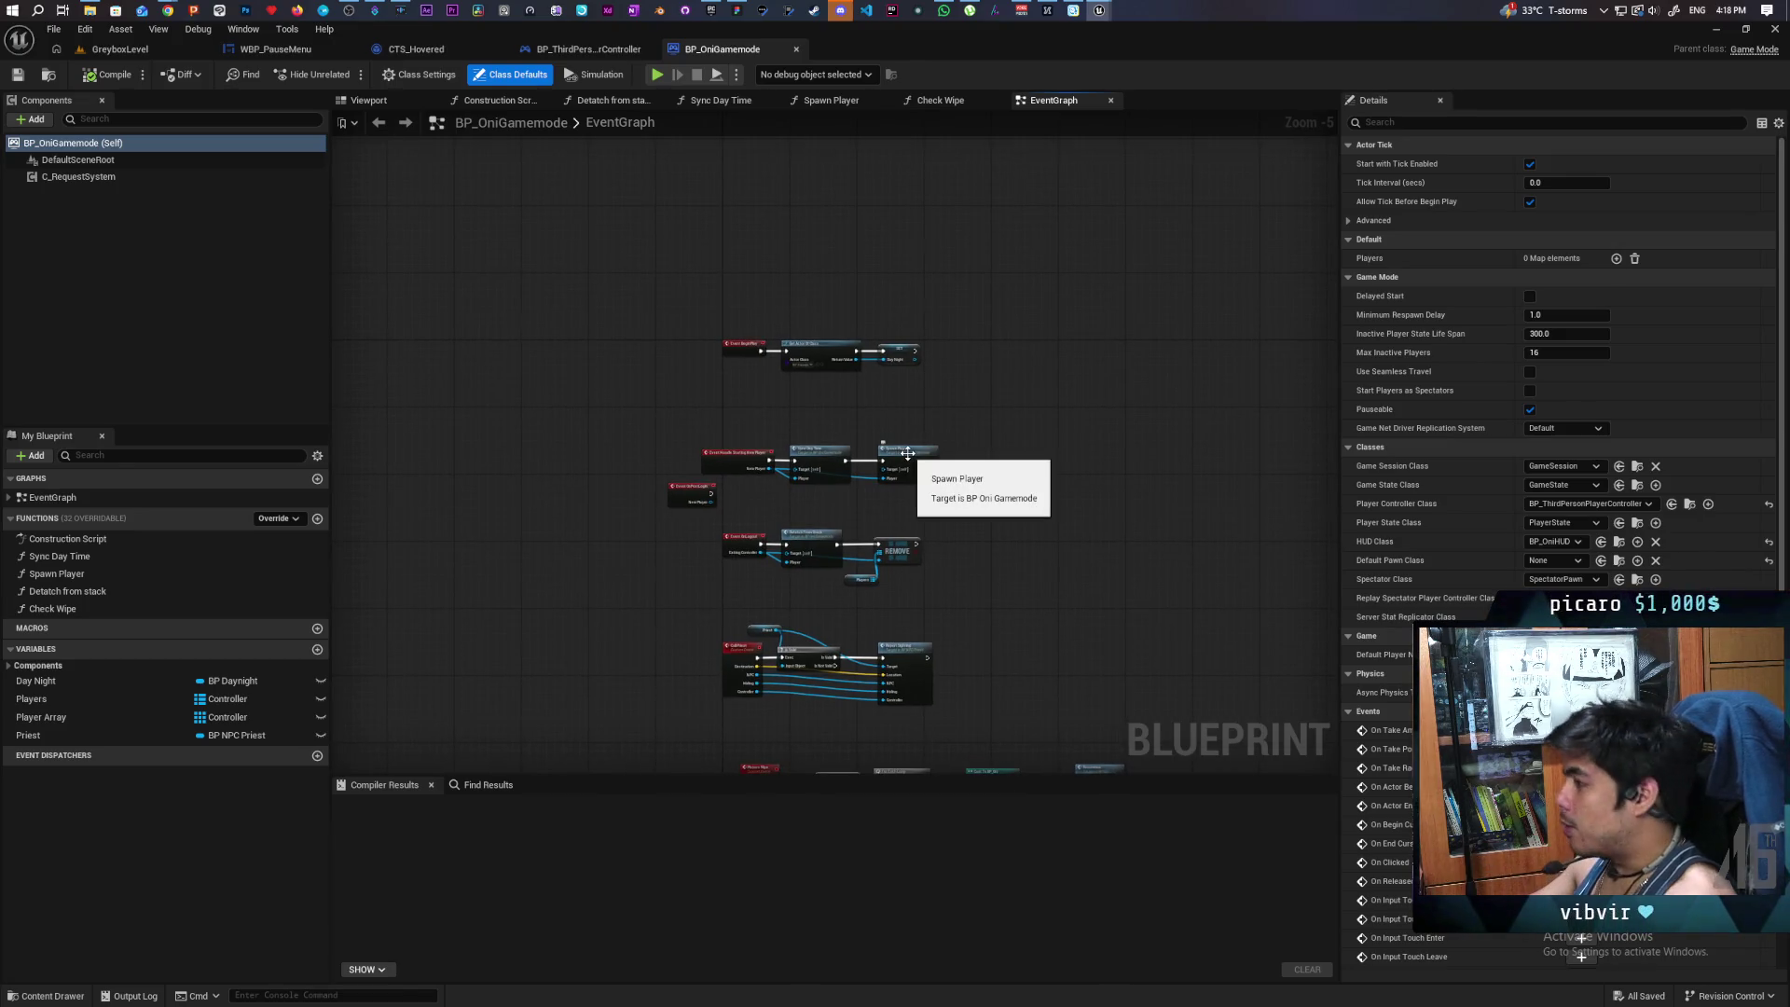
pyautogui.scroll(4, 840, 440)
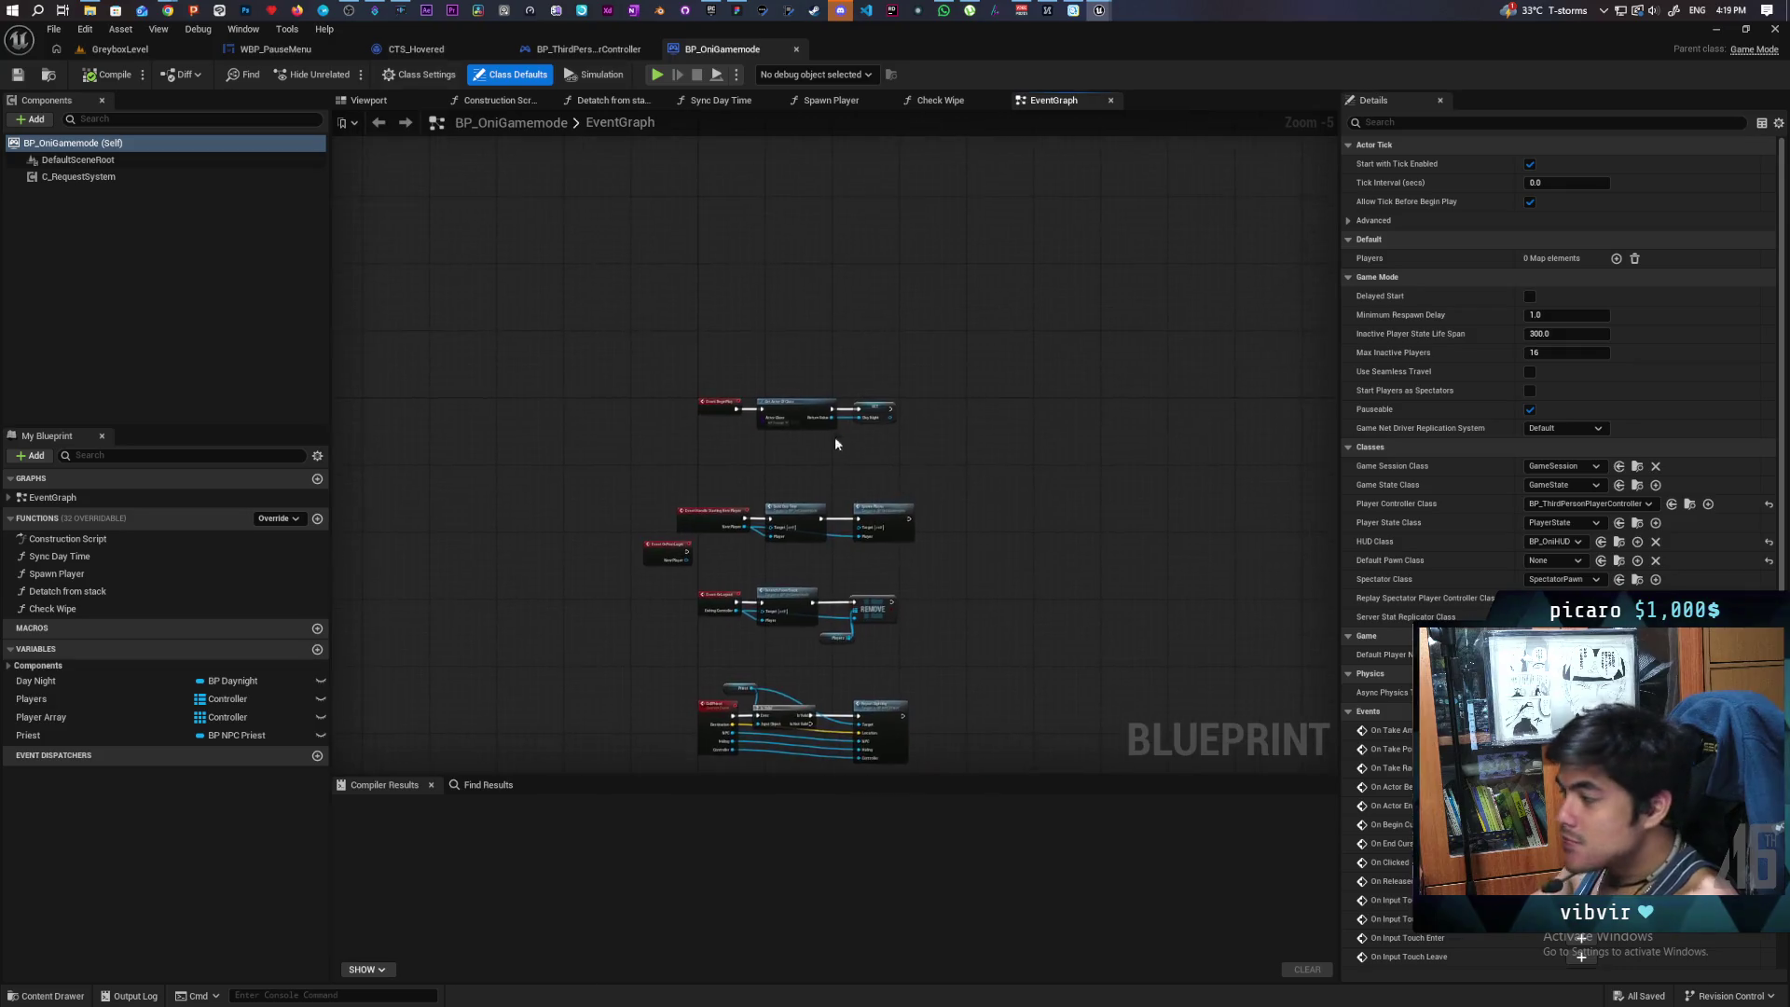
pyautogui.scroll(-1, 820, 448)
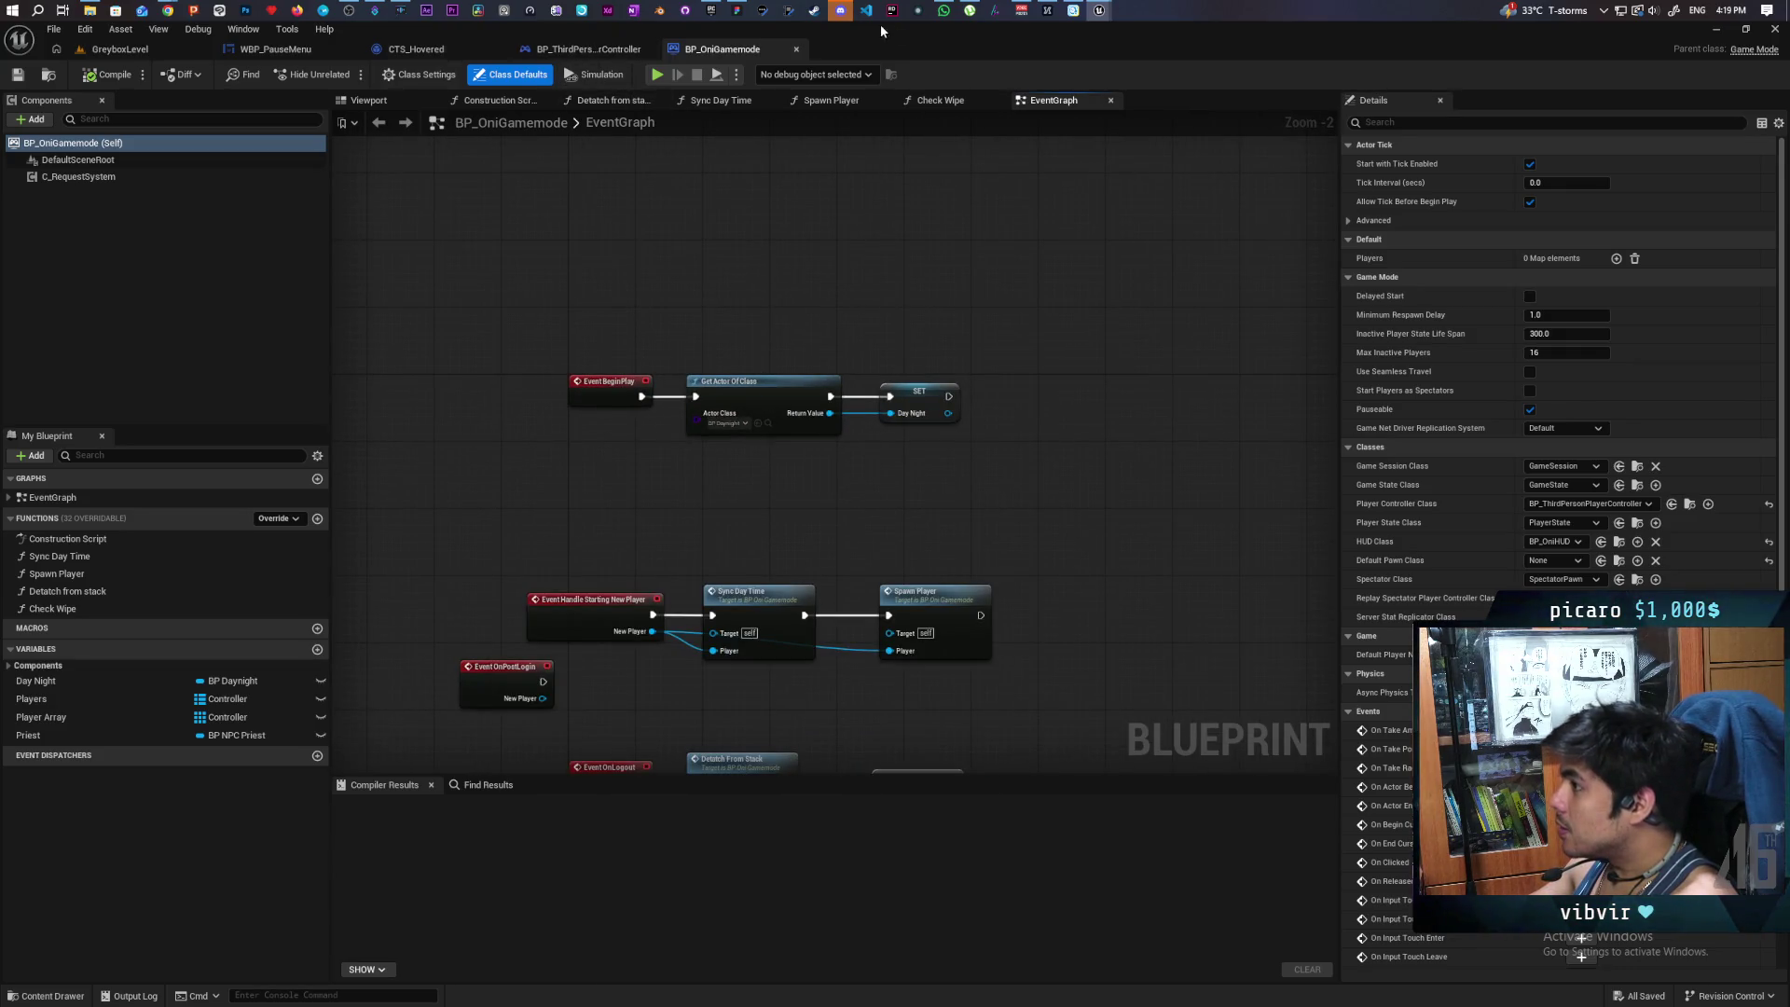
# - Return to WBP_PauseMenu's event graph and deselect the Set Keyboard Focus node
pyautogui.click(280, 49)
pyautogui.scroll(-3, 690, 308)
pyautogui.scroll(6, 699, 420)
pyautogui.click(705, 495)
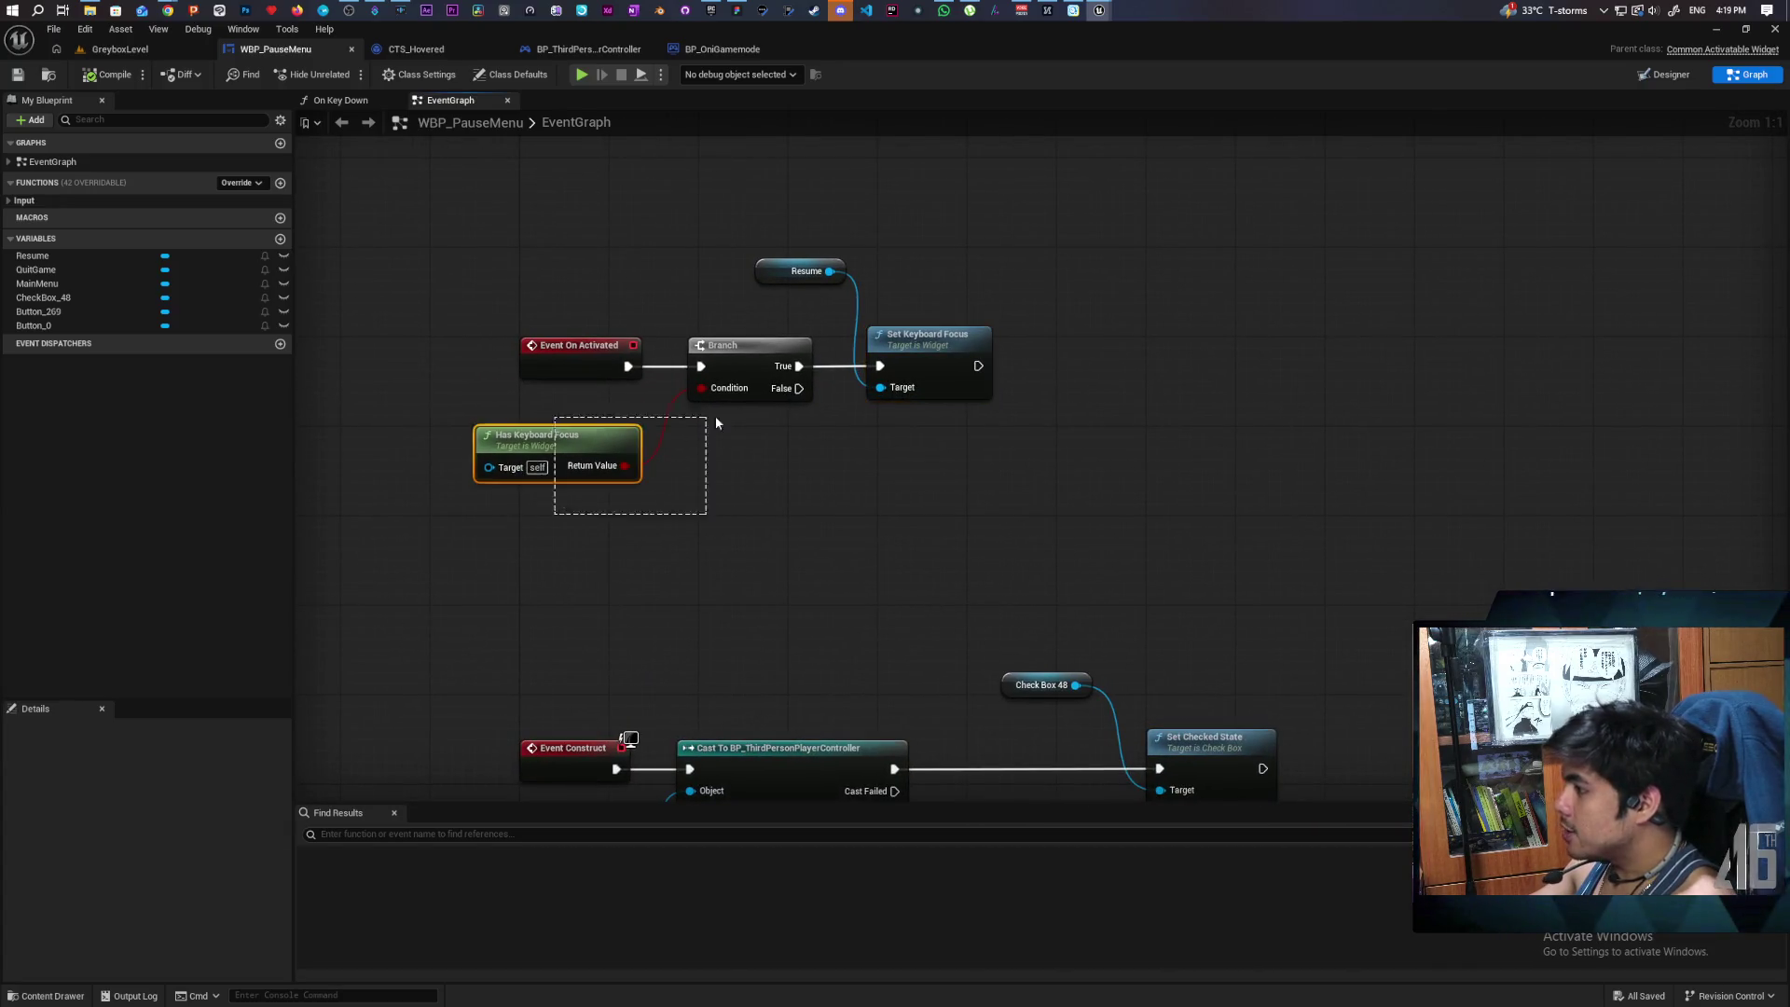
pyautogui.rightClick(722, 487)
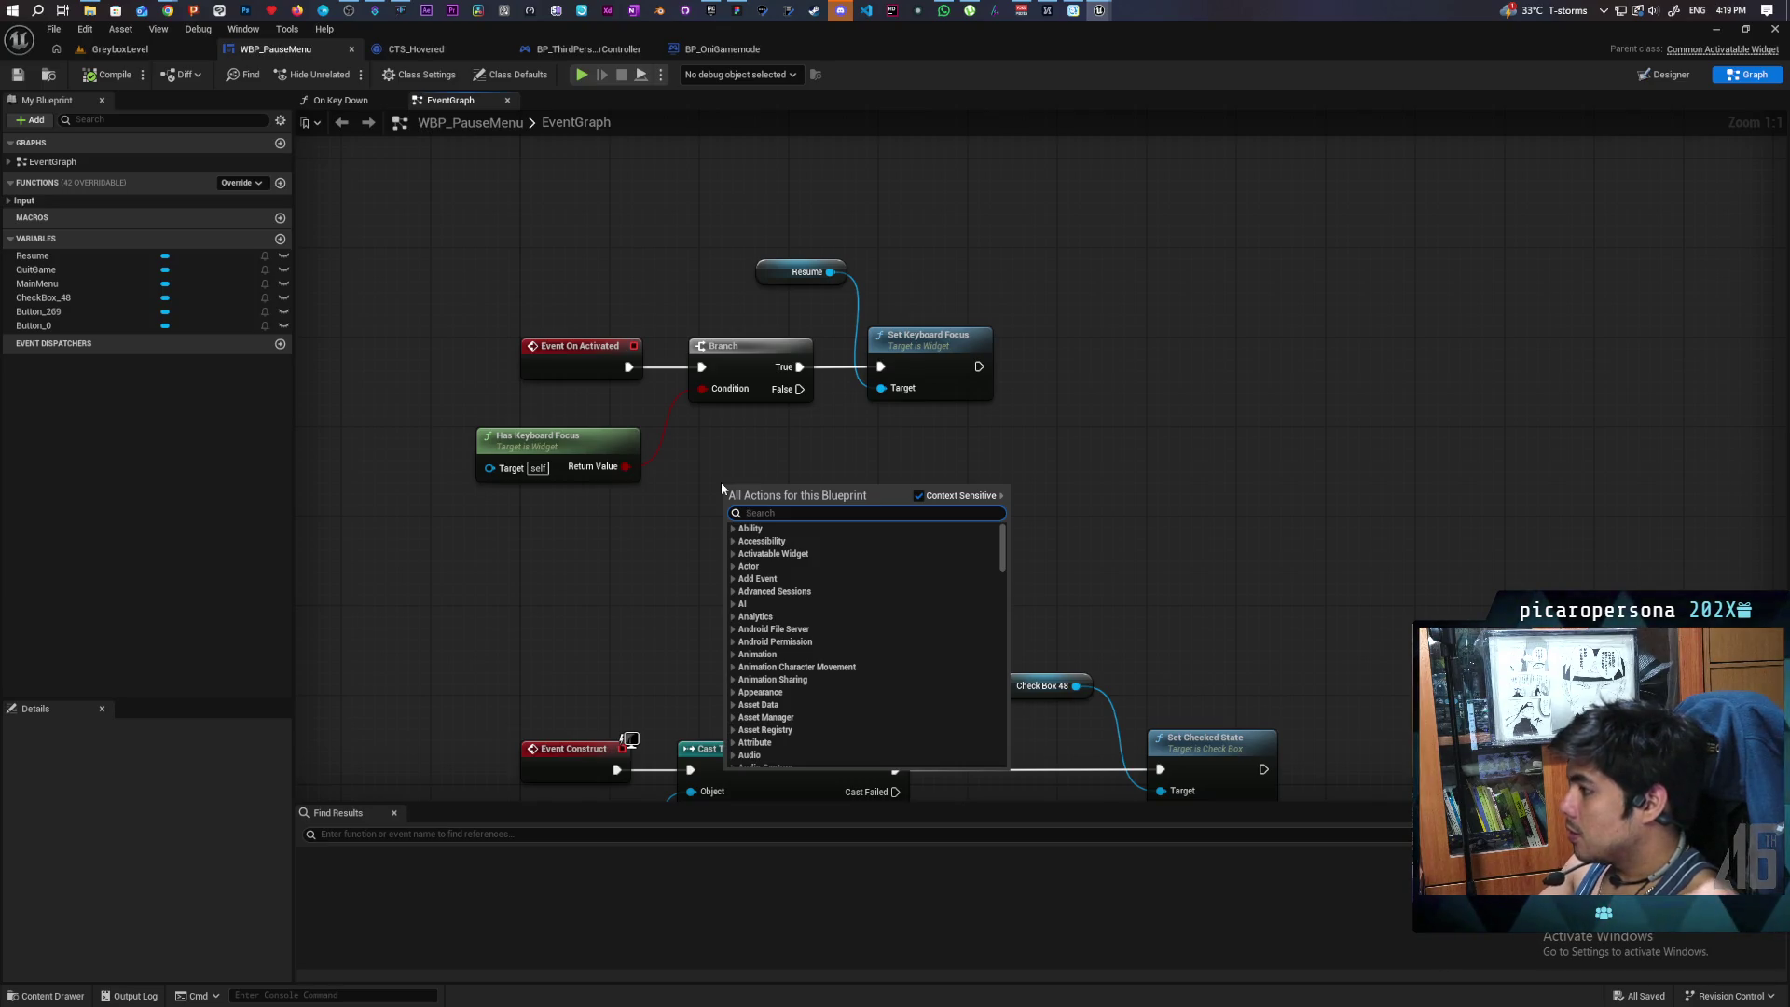
pyautogui.click(529, 447)
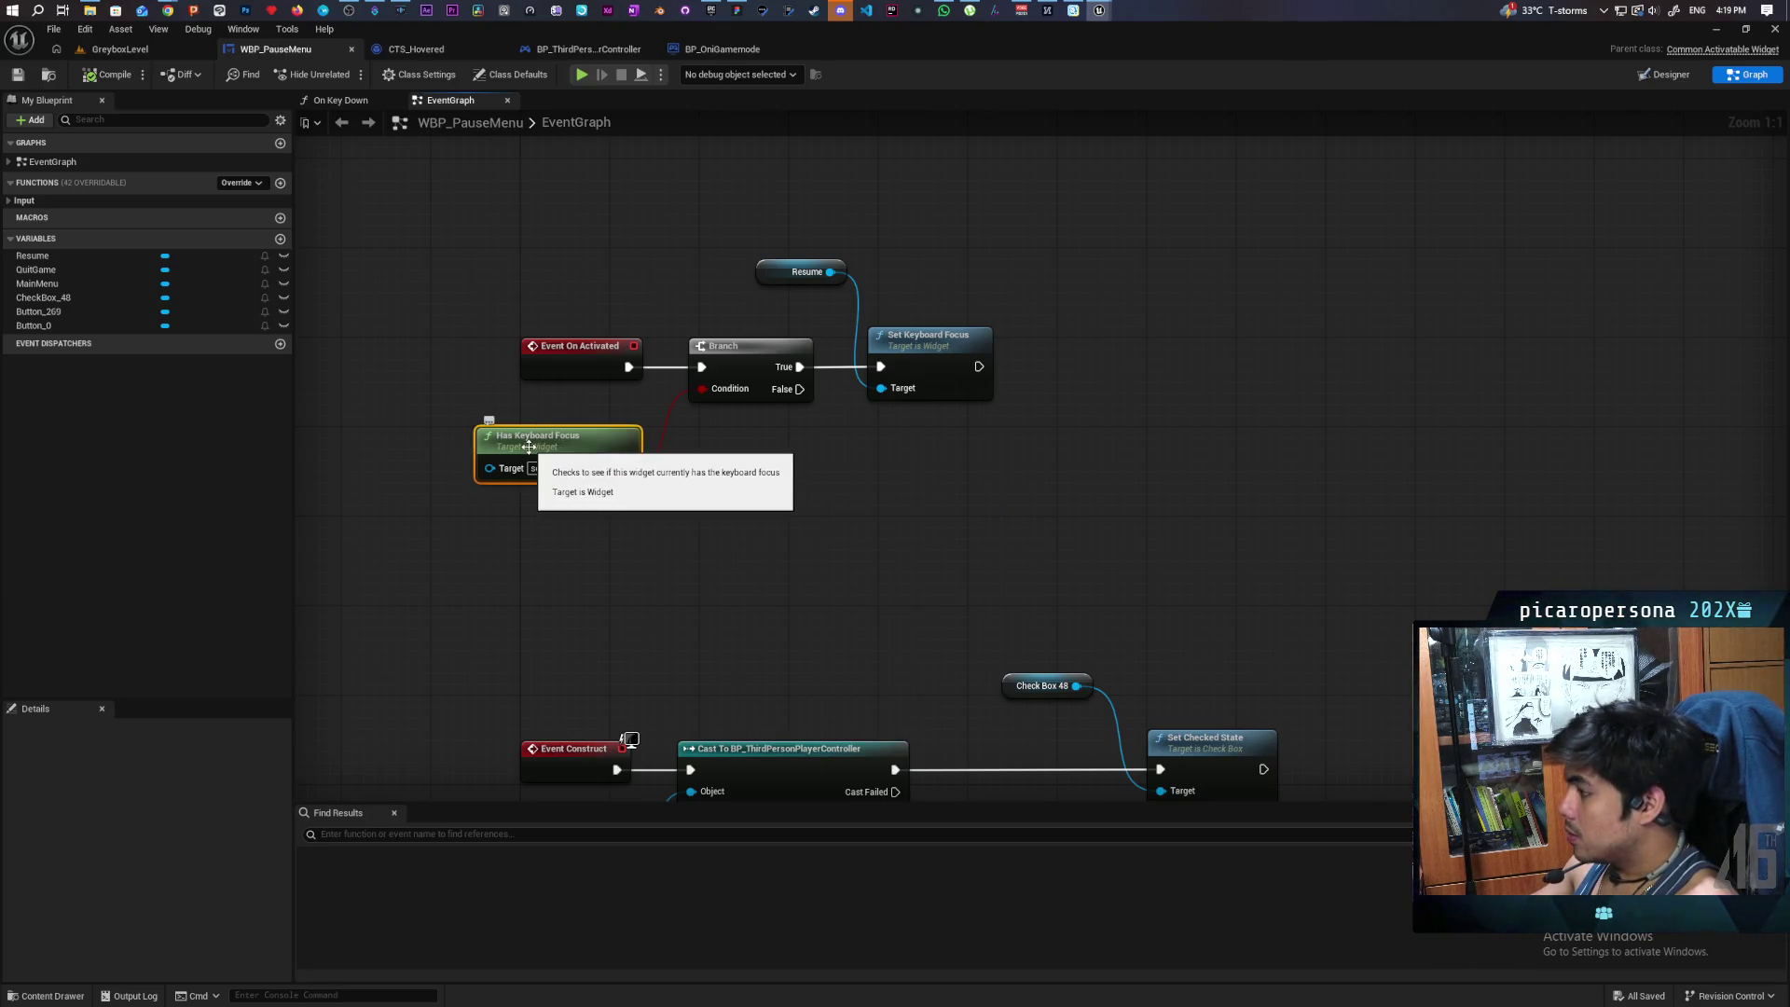
pyautogui.click(467, 543)
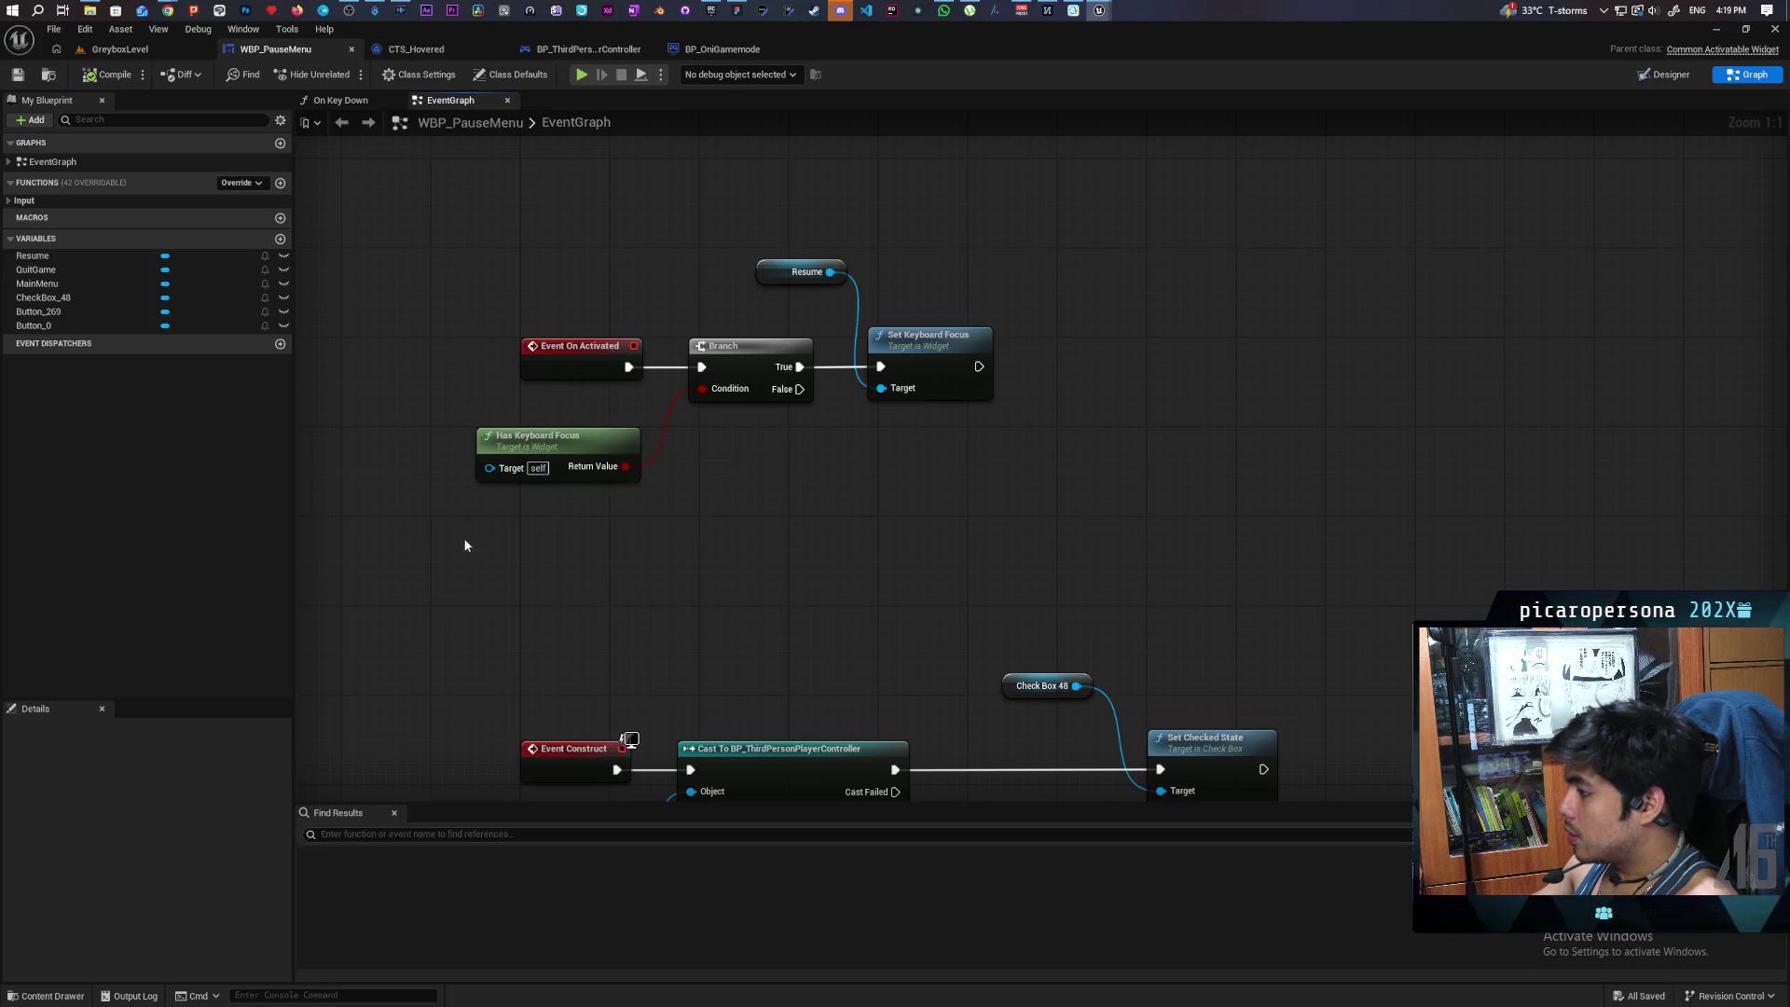
pyautogui.rightClick(578, 535)
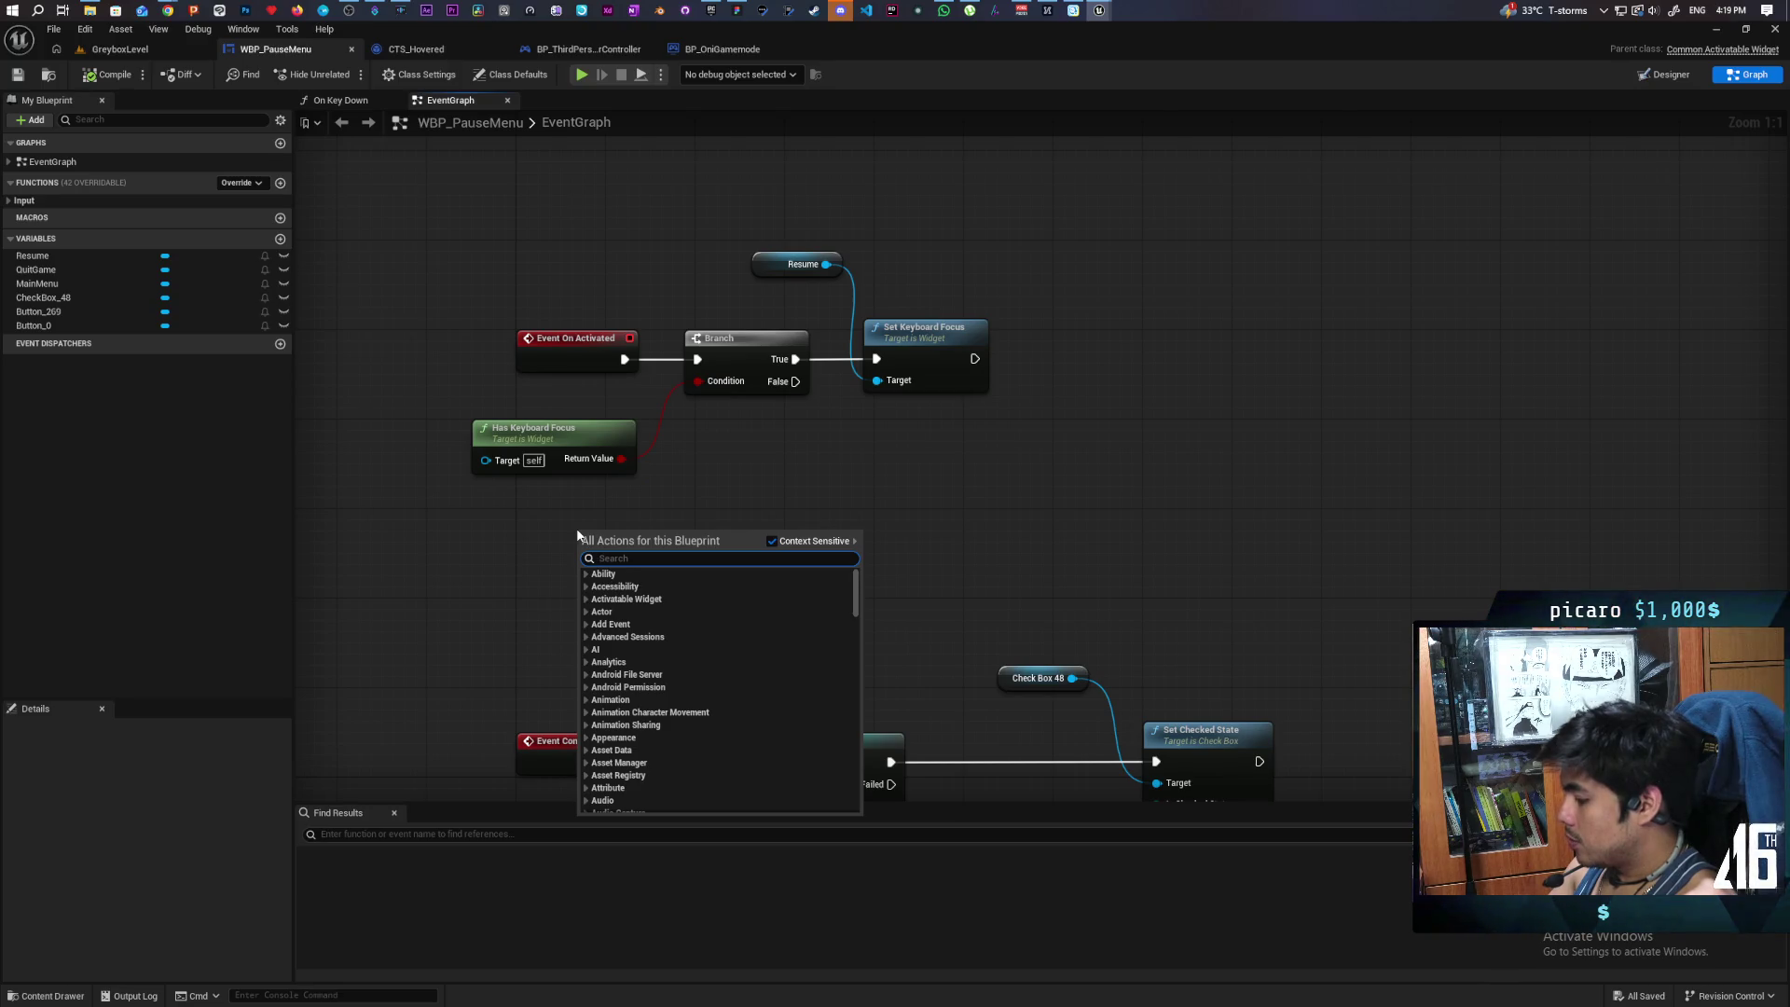
pyautogui.write('focus')
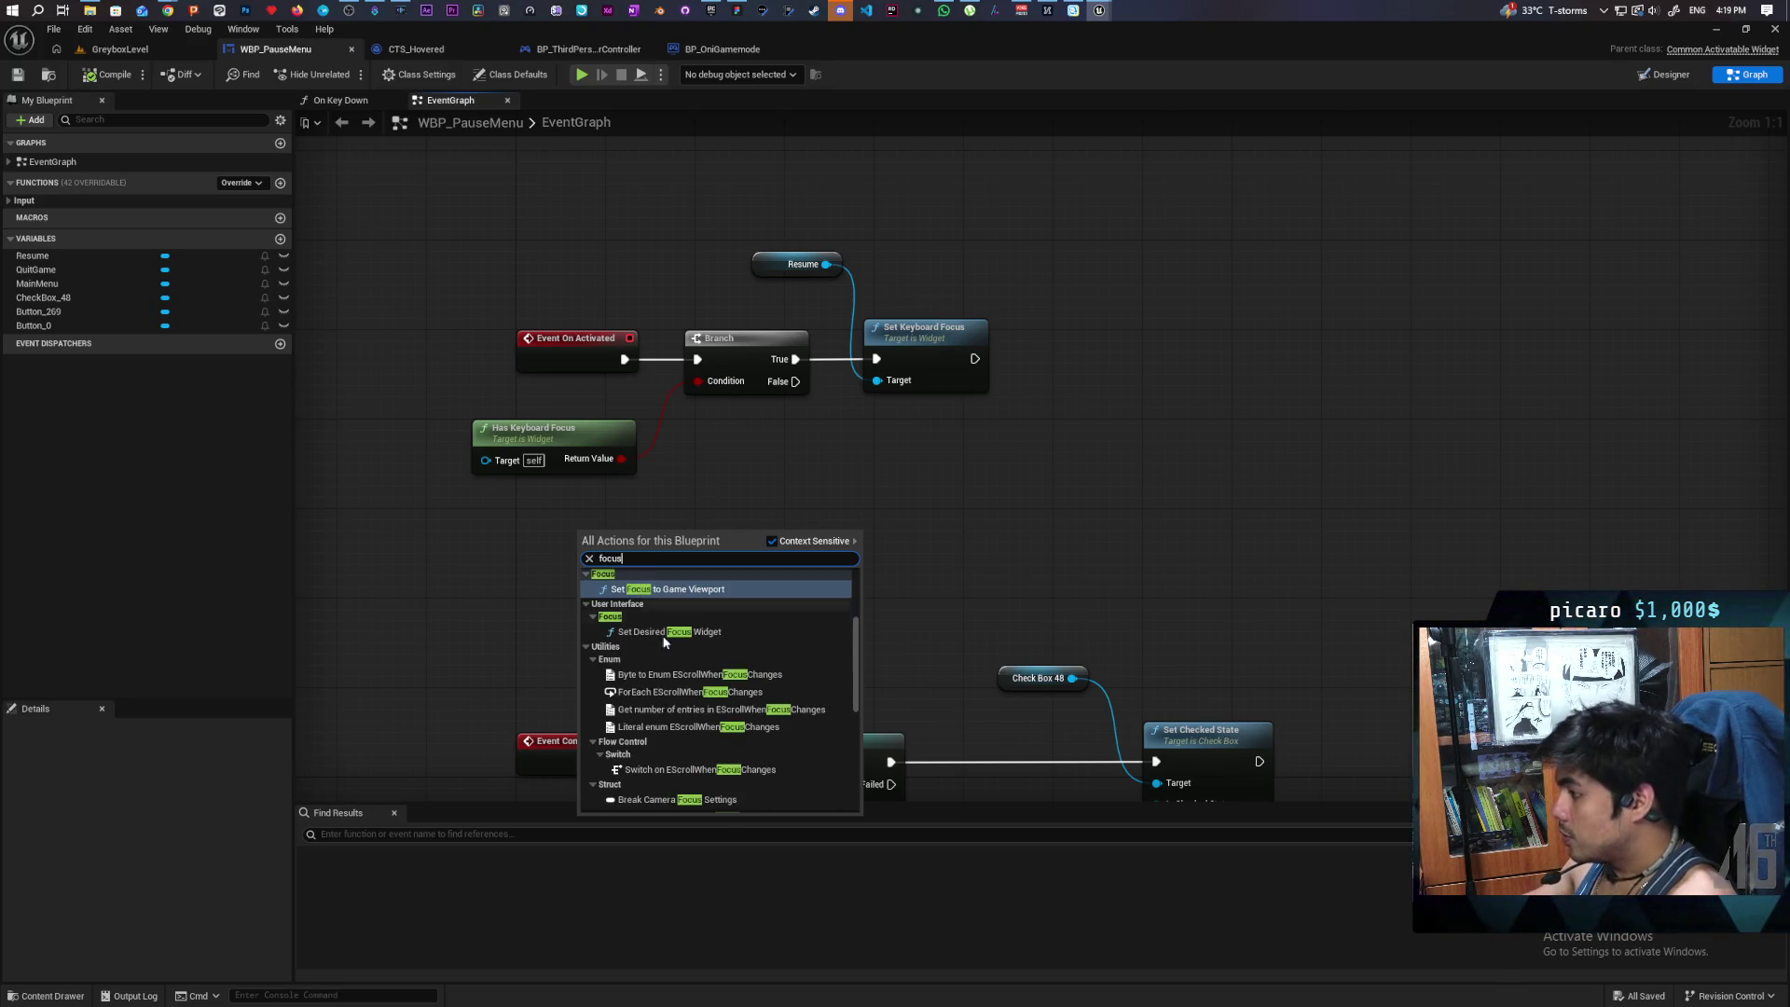
pyautogui.scroll(5, 768, 670)
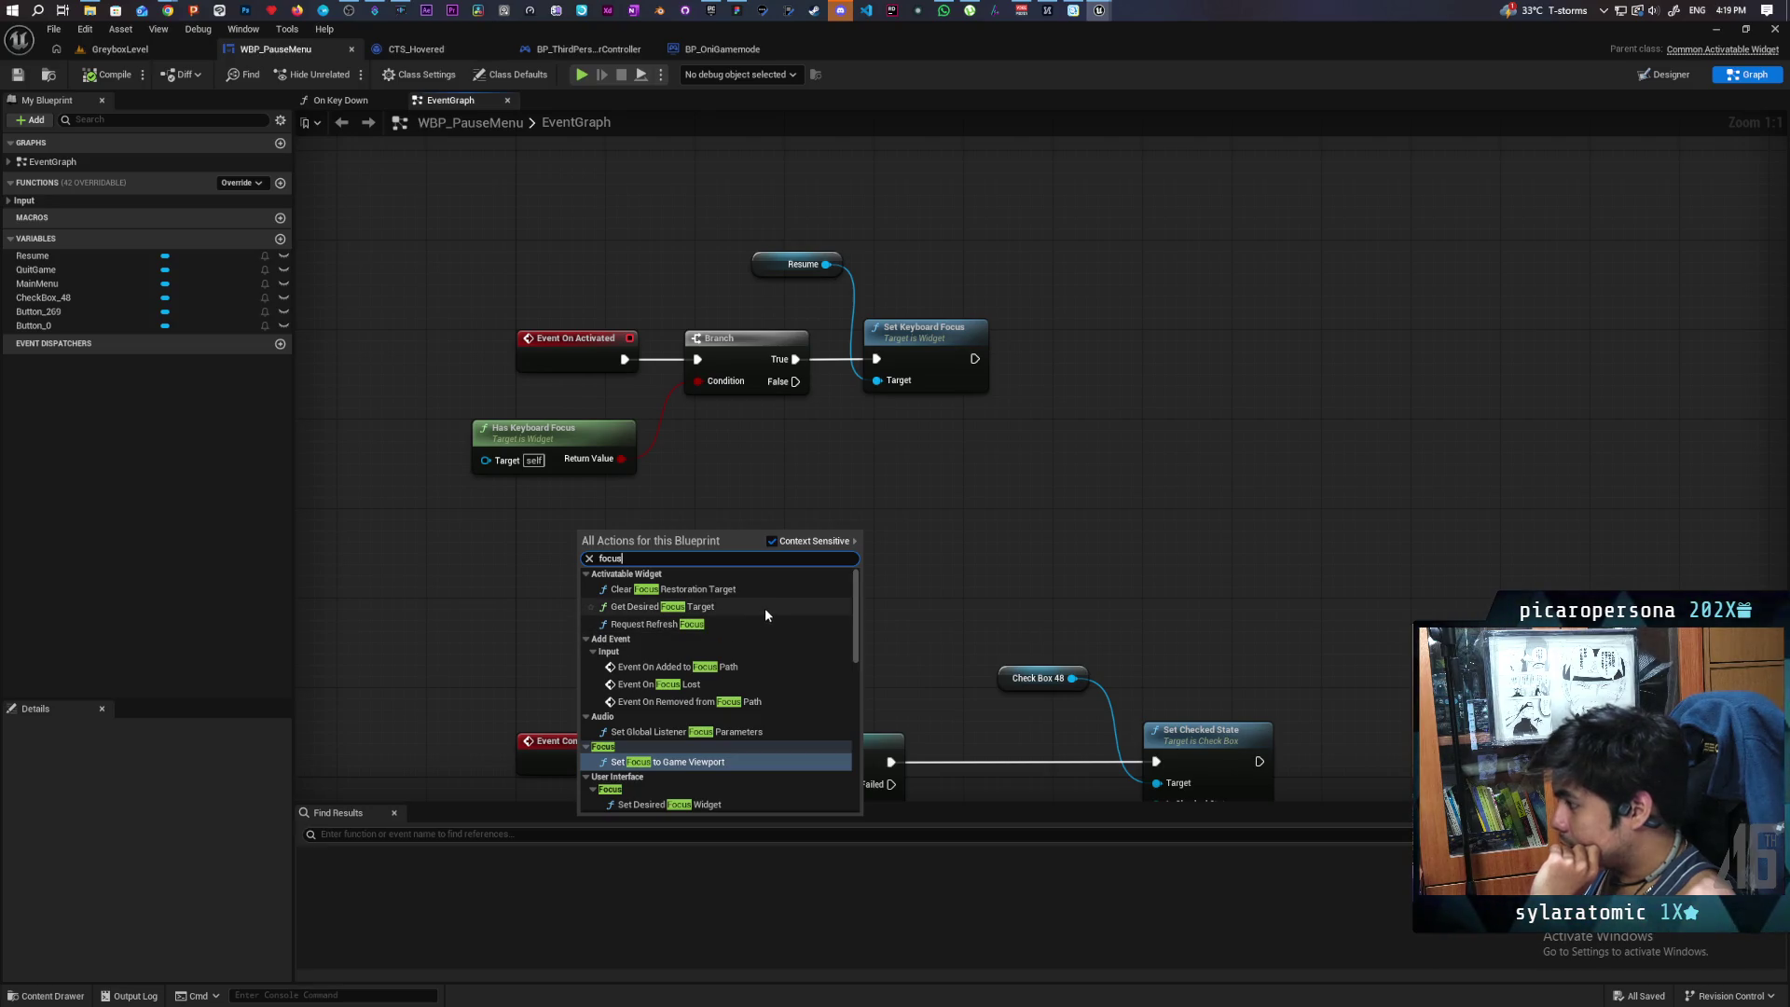
pyautogui.scroll(-3, 764, 608)
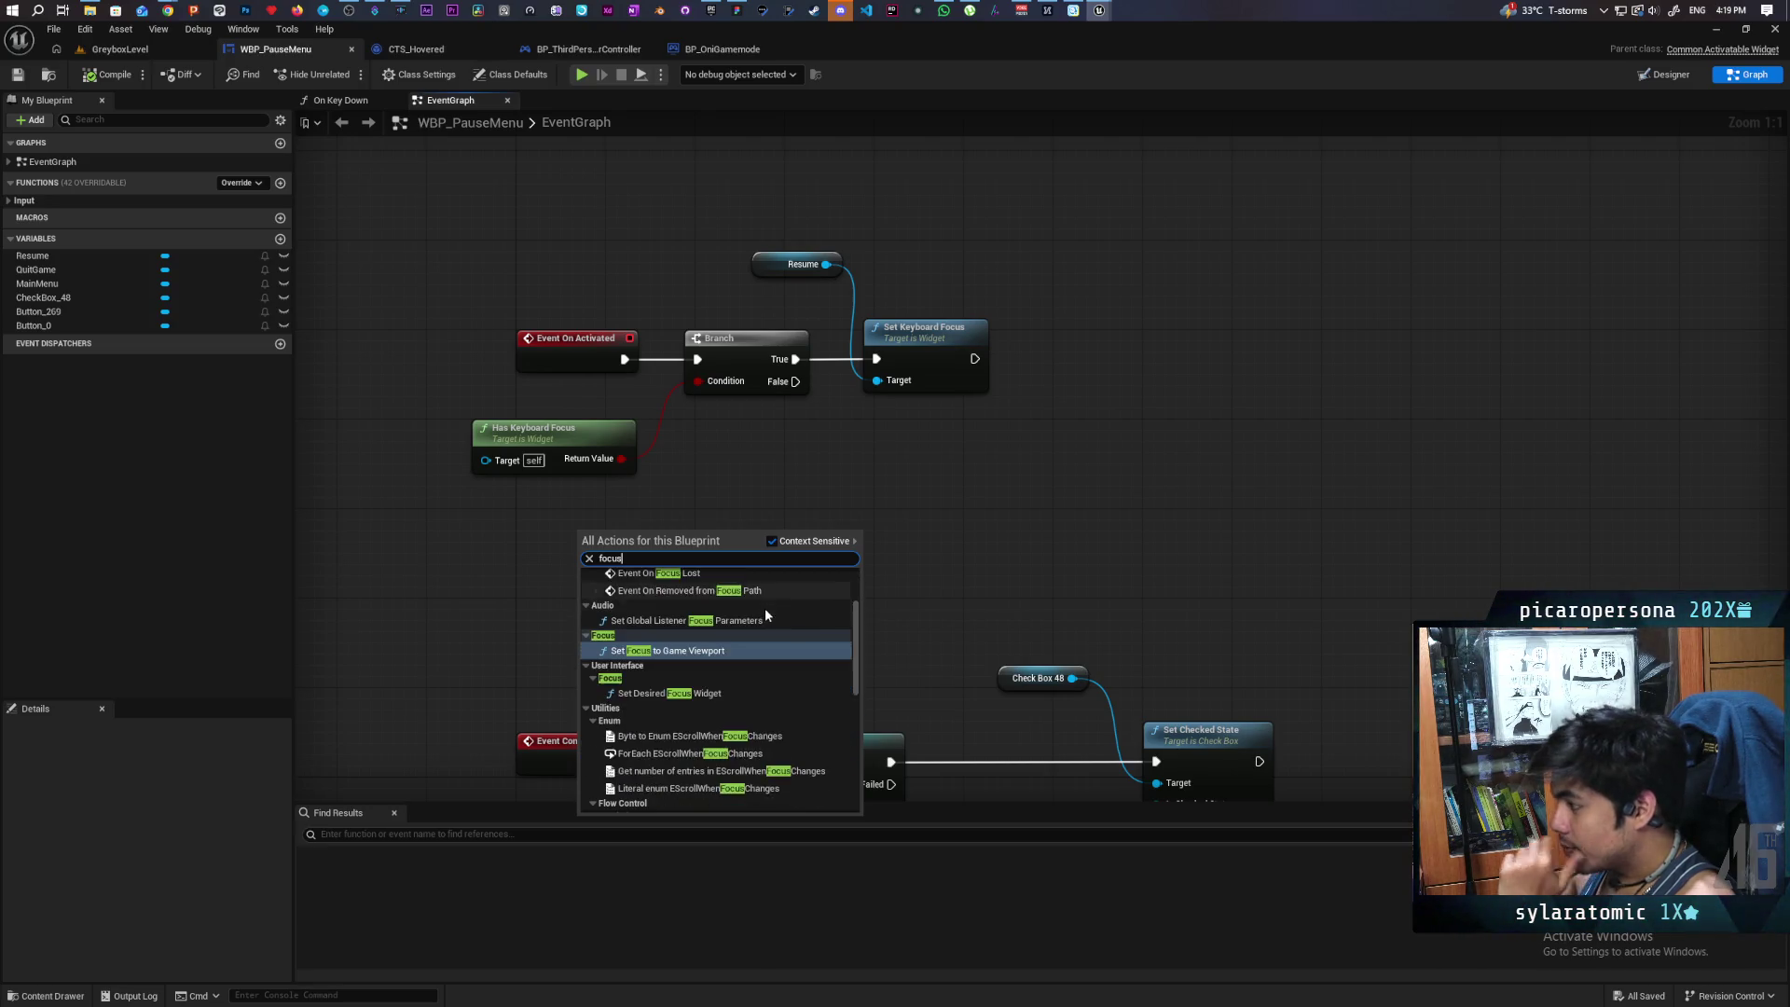
pyautogui.scroll(-4, 765, 617)
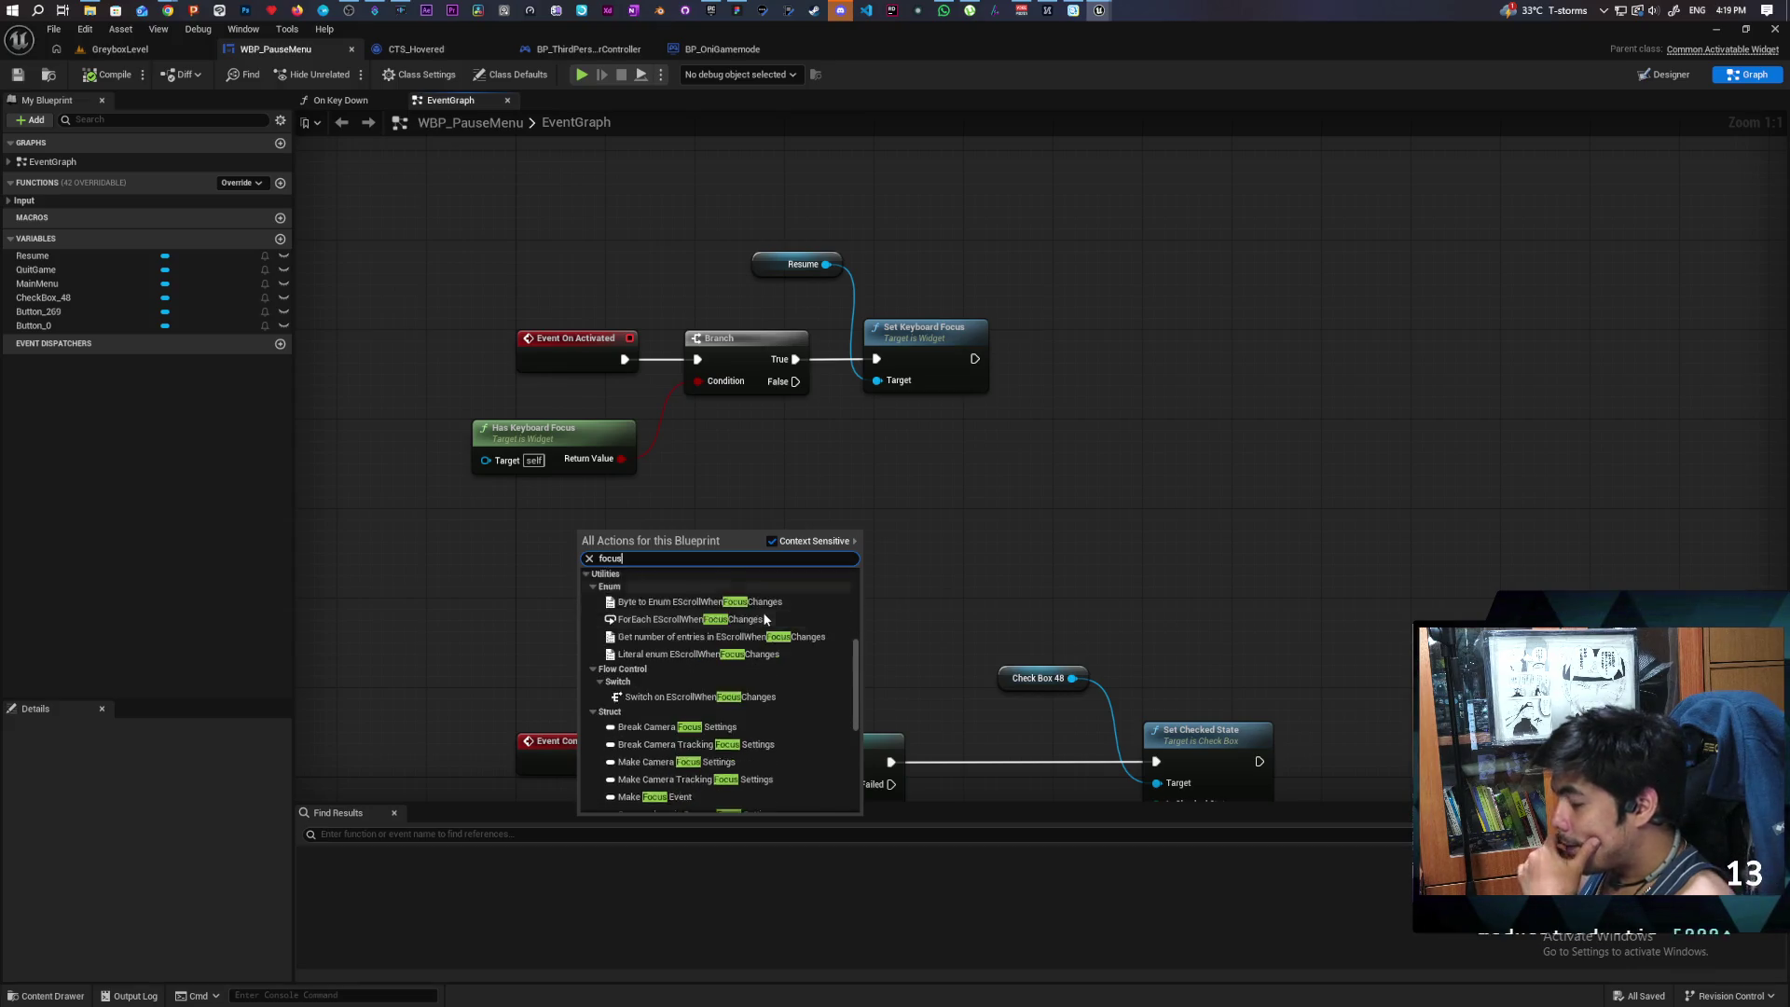
pyautogui.scroll(-4, 764, 619)
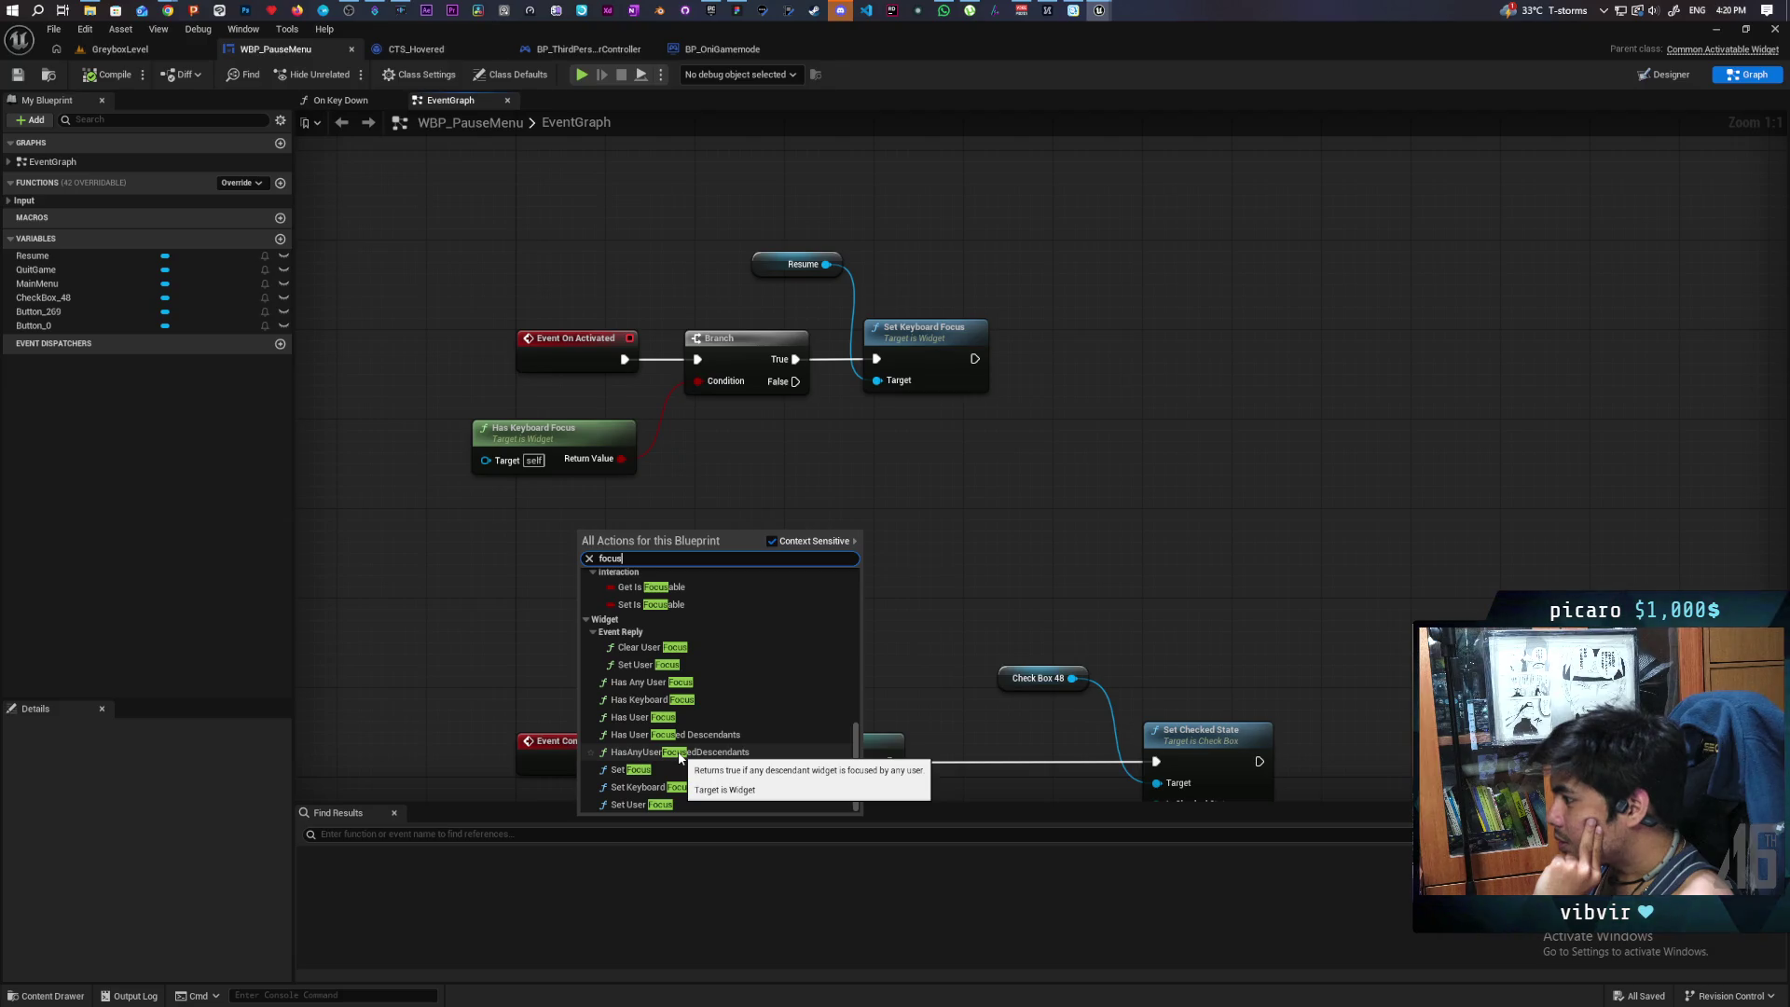
pyautogui.scroll(3, 680, 757)
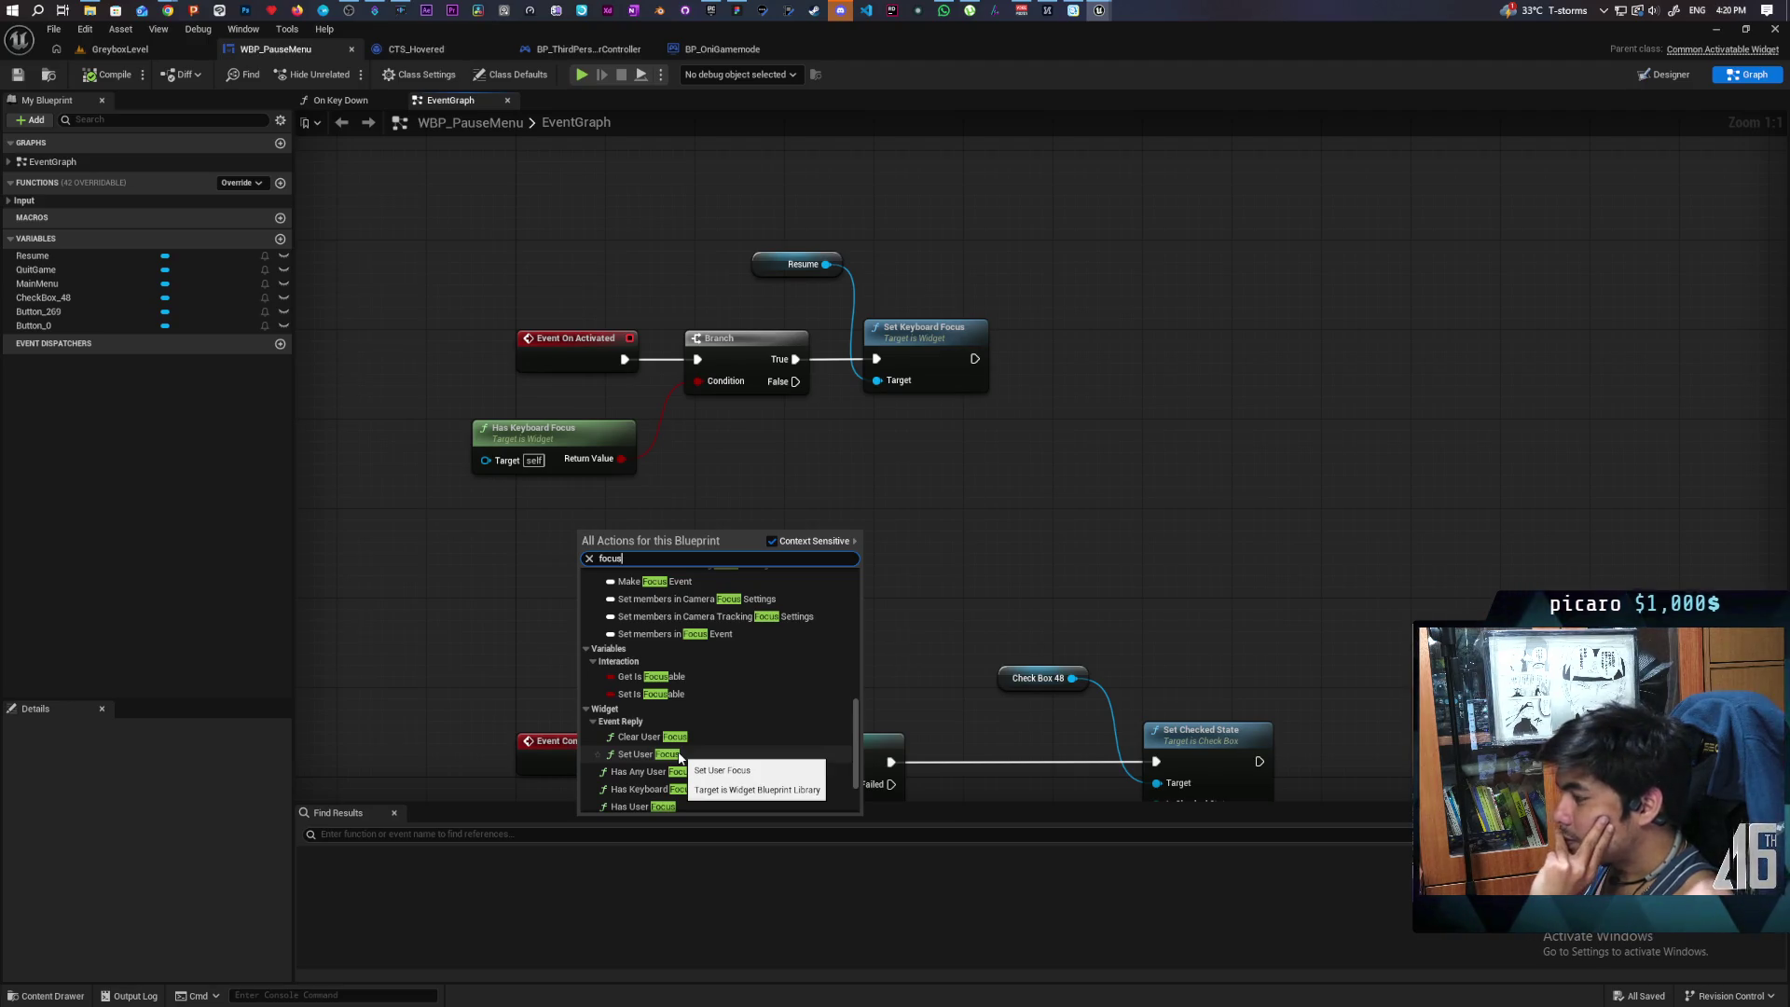
pyautogui.scroll(-2, 679, 758)
pyautogui.scroll(-1, 680, 757)
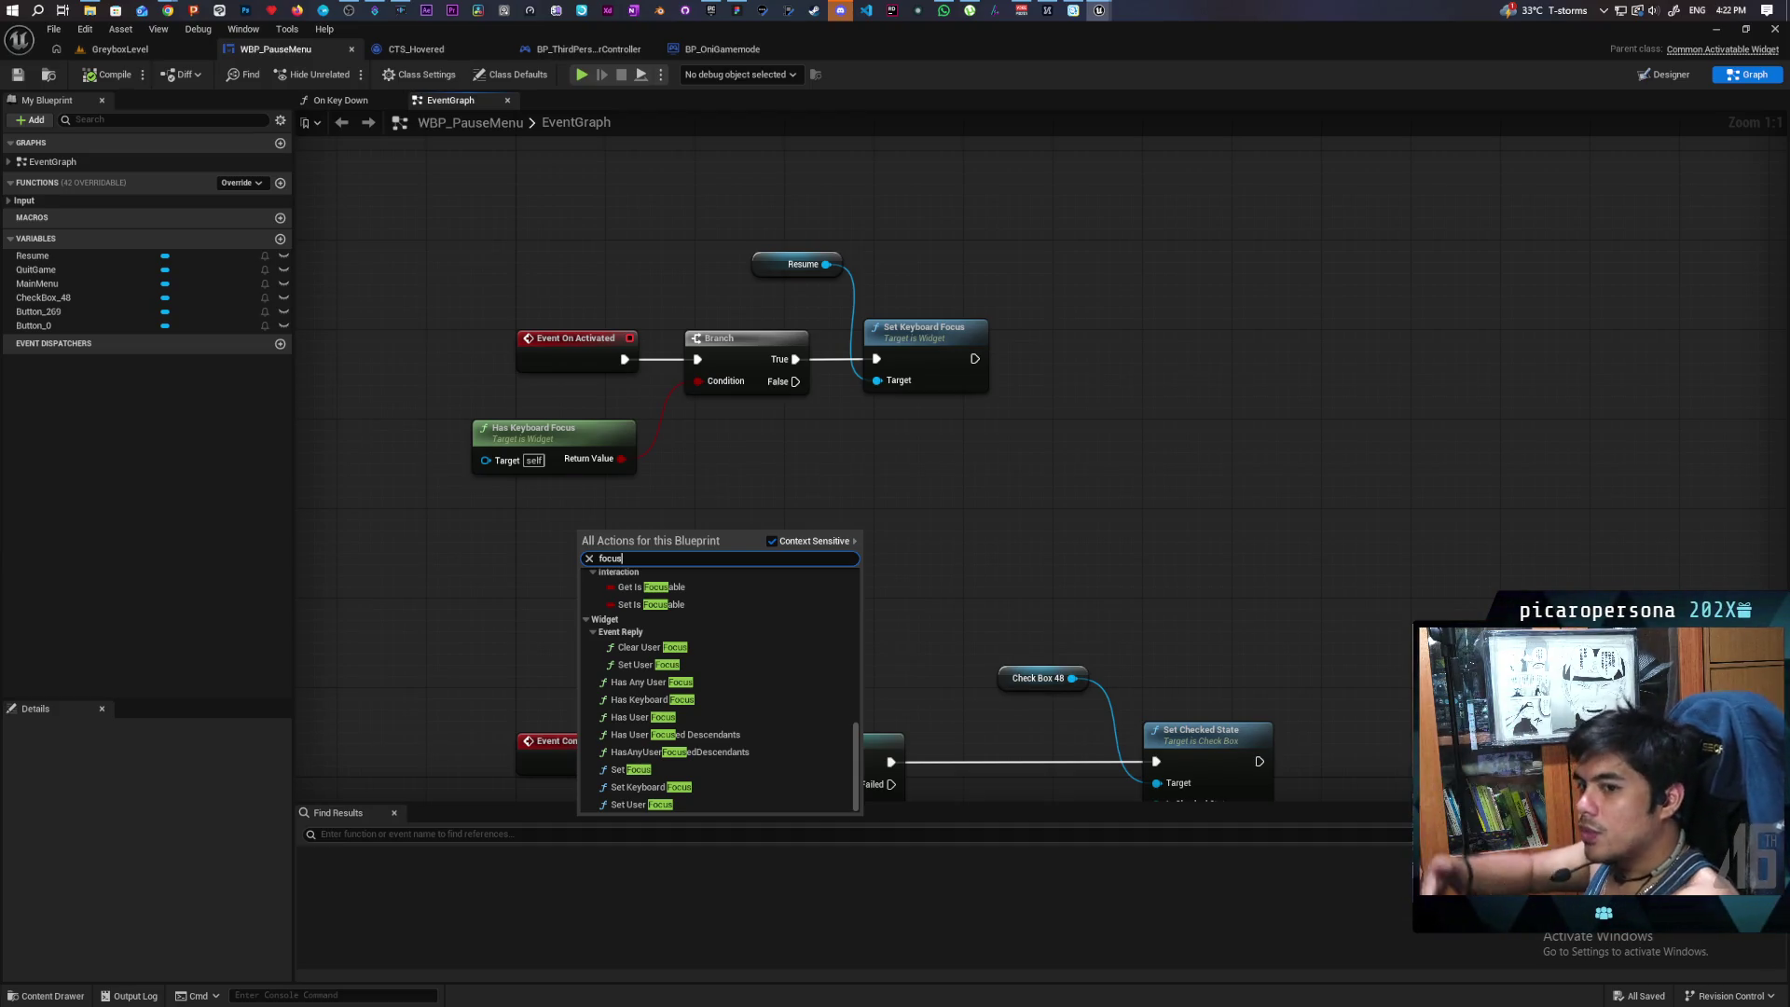
pyautogui.press('Escape')
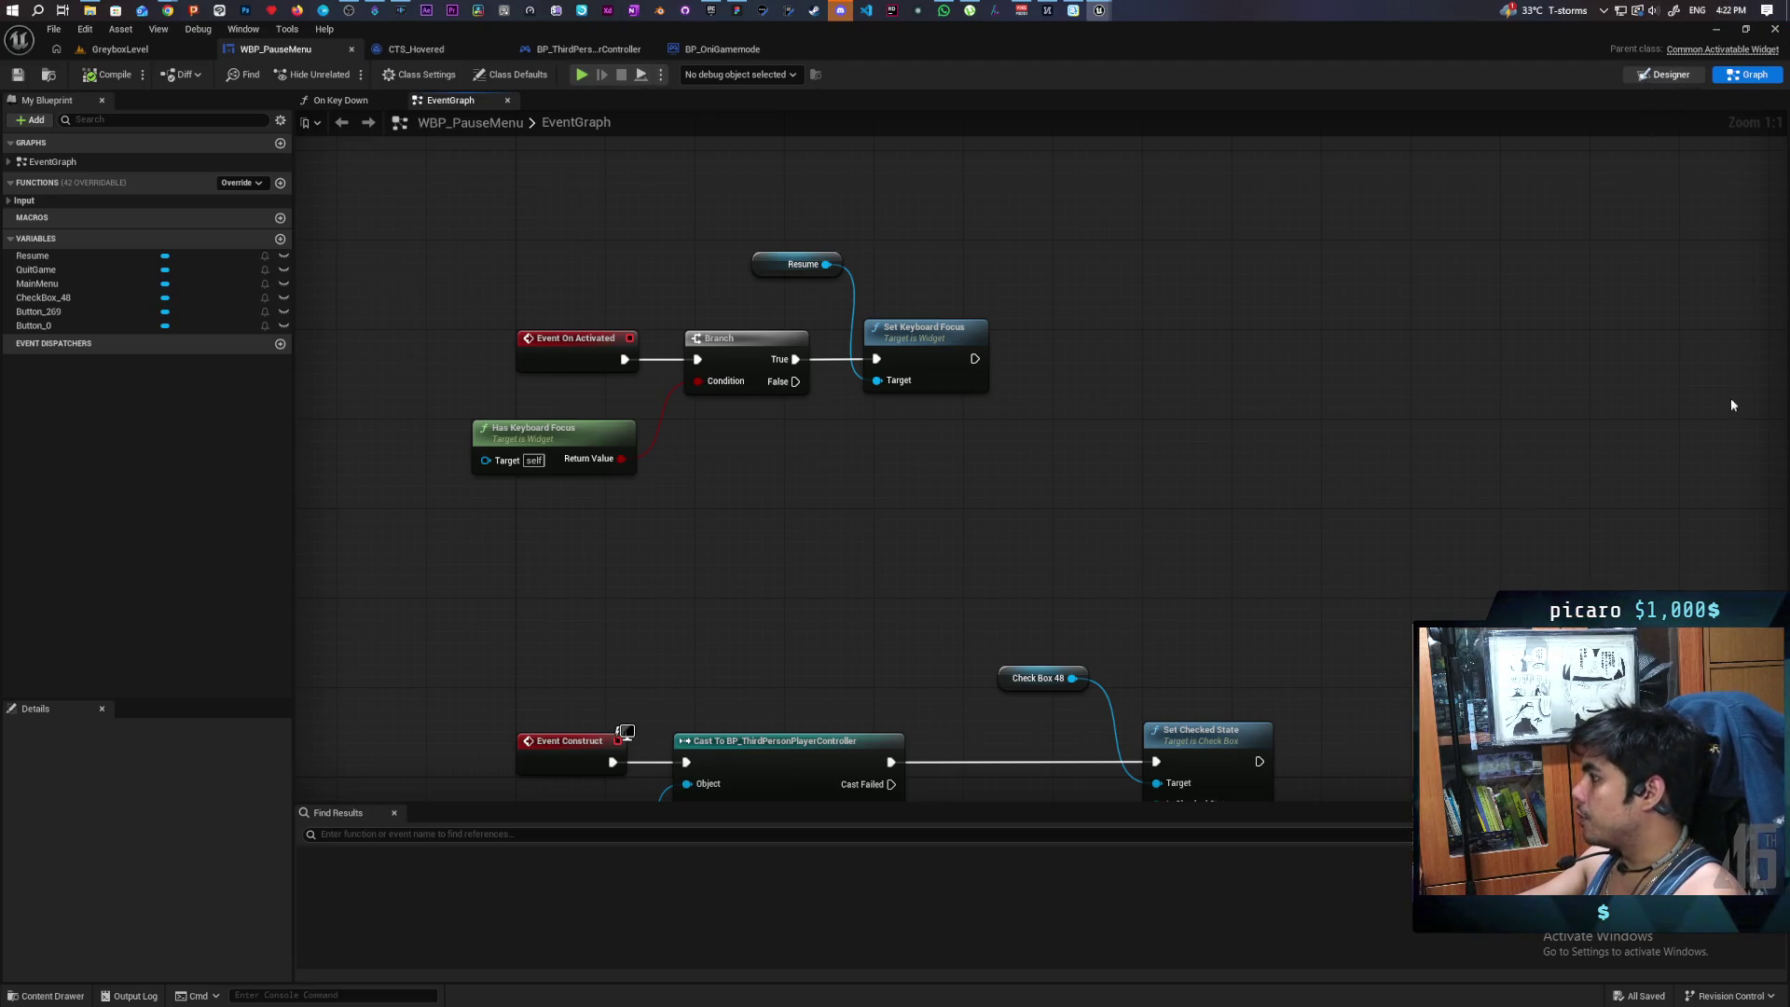
# - In the Designer, check WBP_PauseMenu's Desired Focus Widget options and leave it as Self
pyautogui.click(1665, 75)
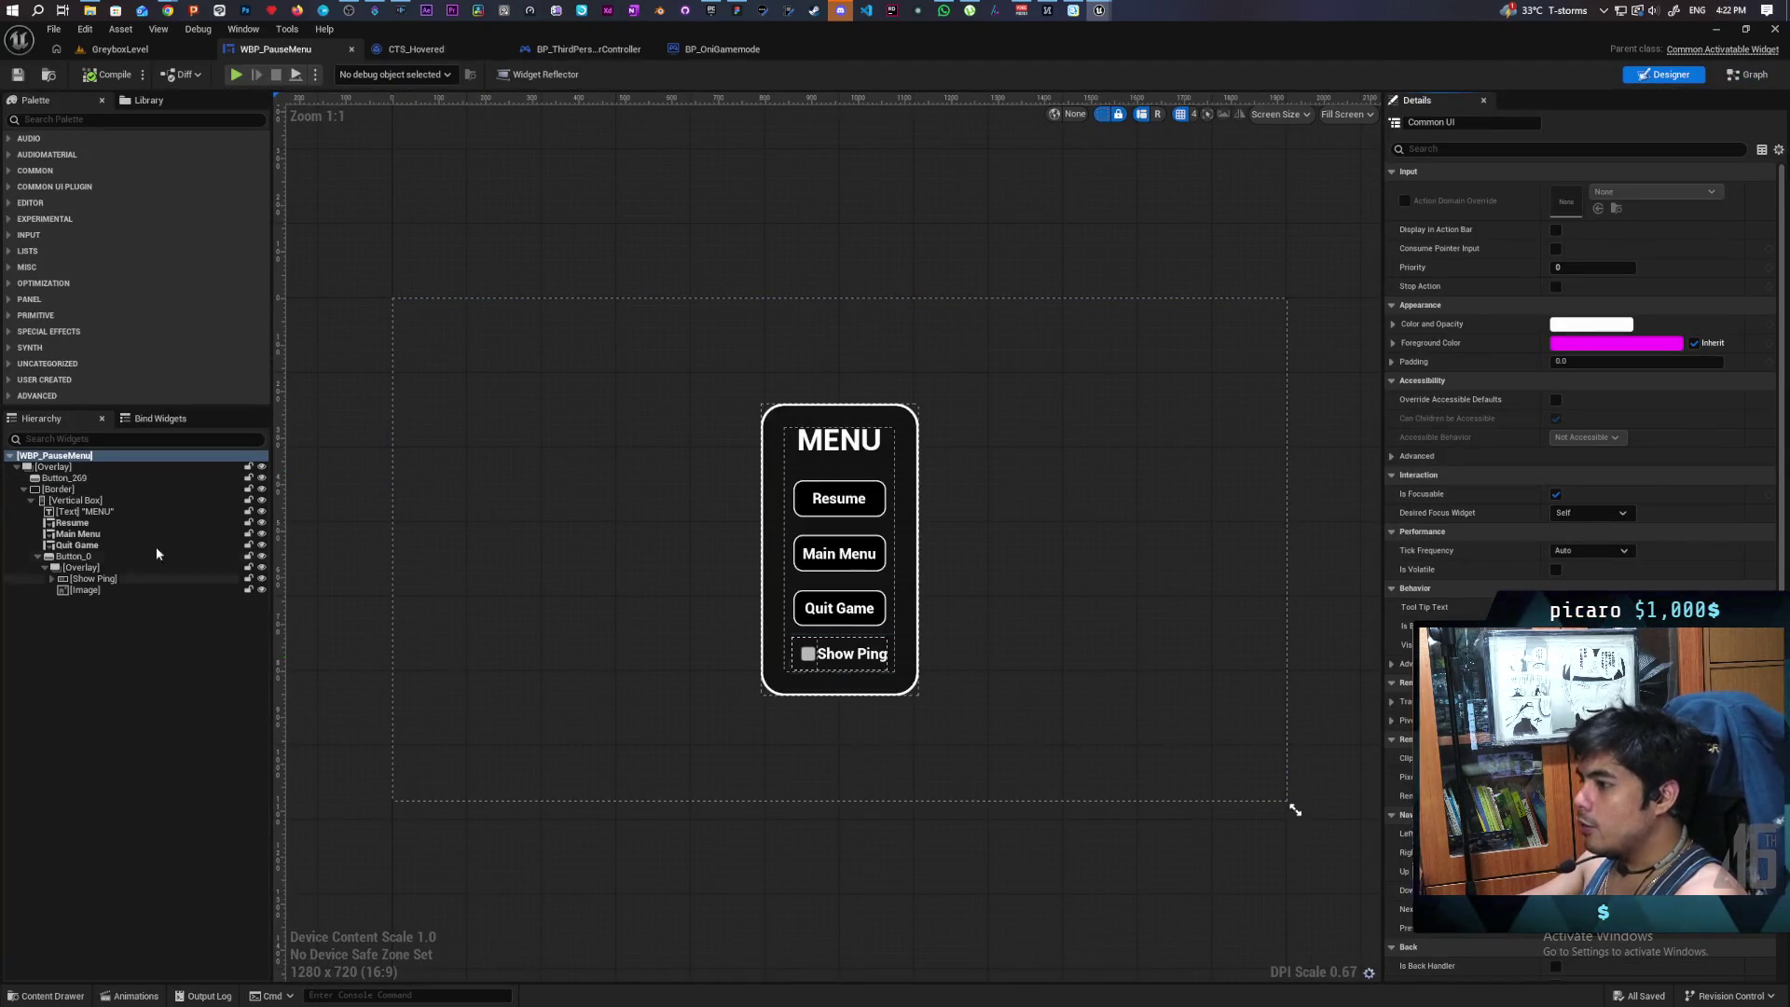
pyautogui.click(140, 456)
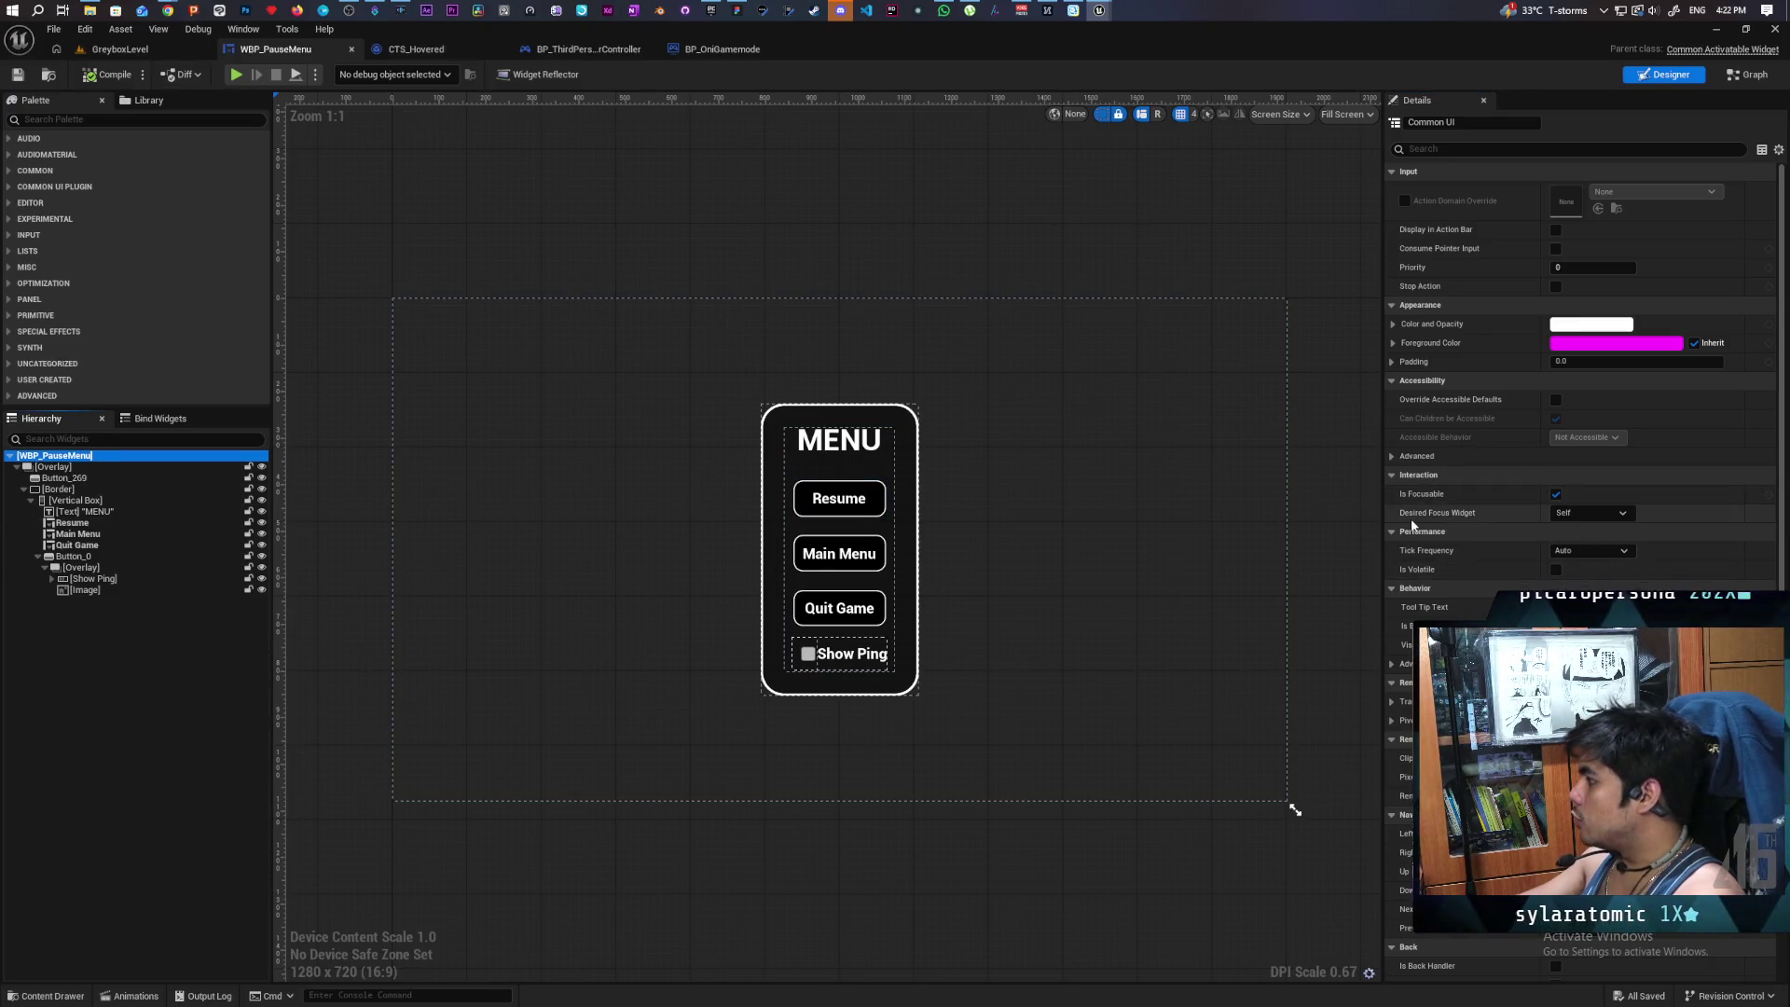
pyautogui.click(1556, 513)
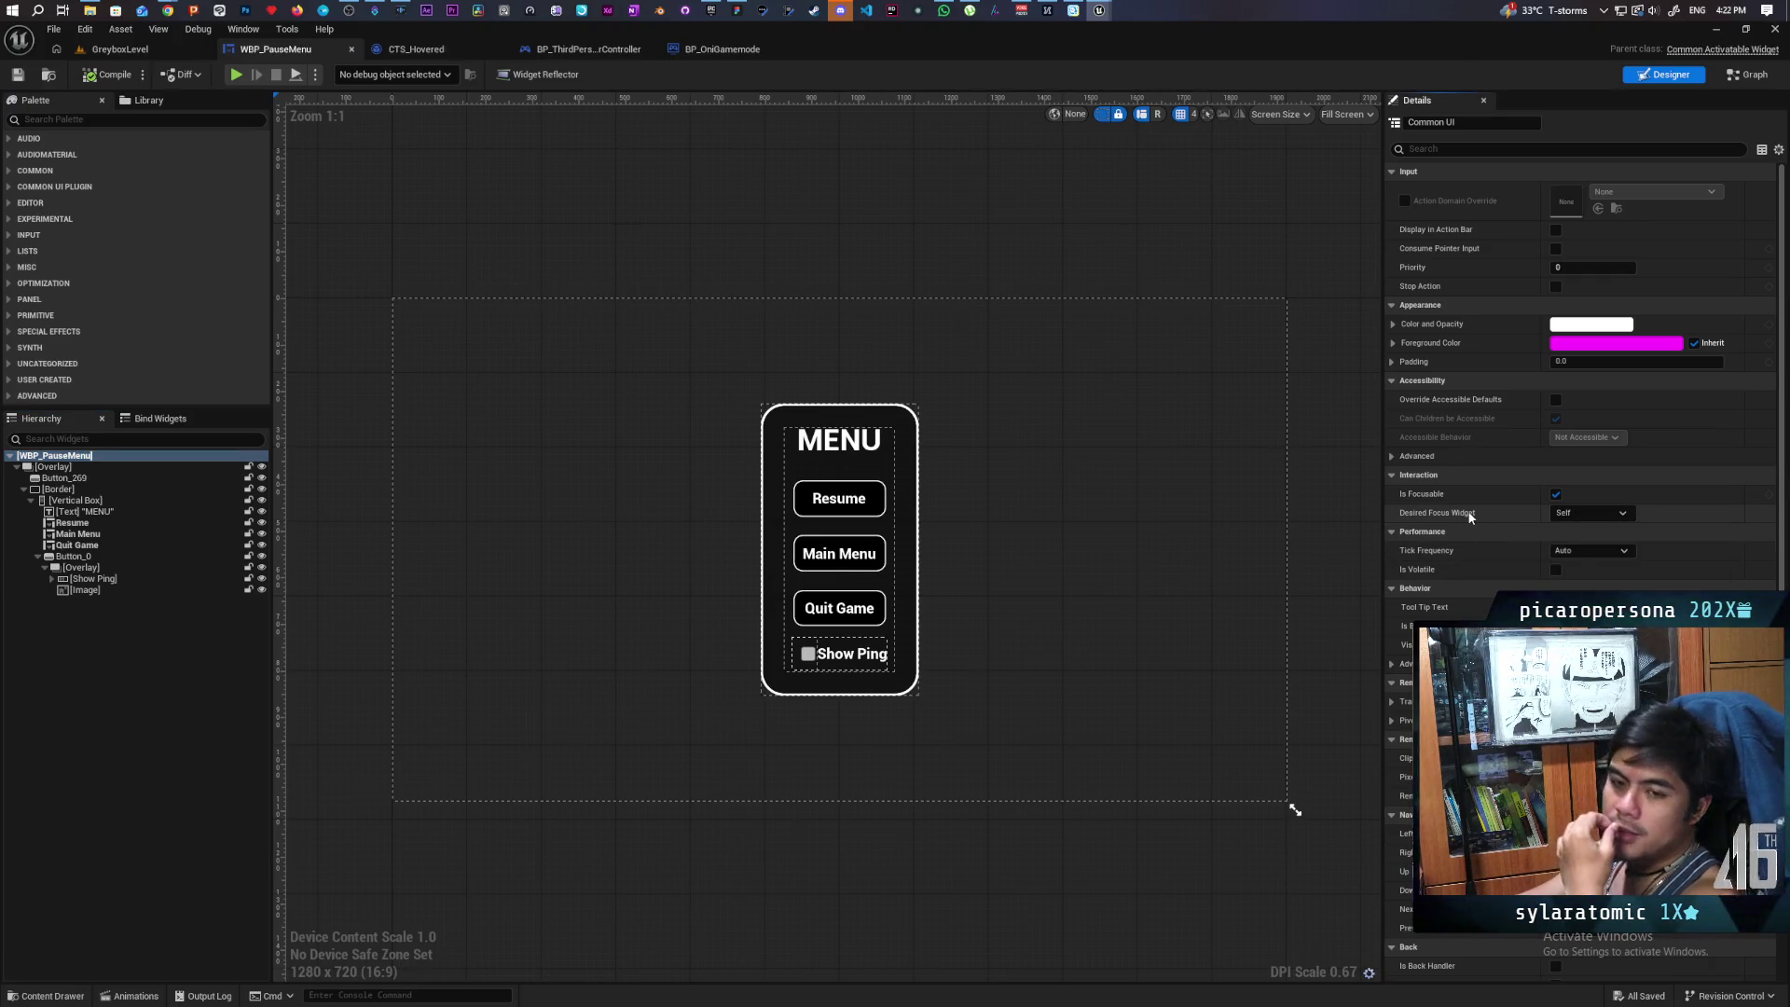
pyautogui.click(636, 492)
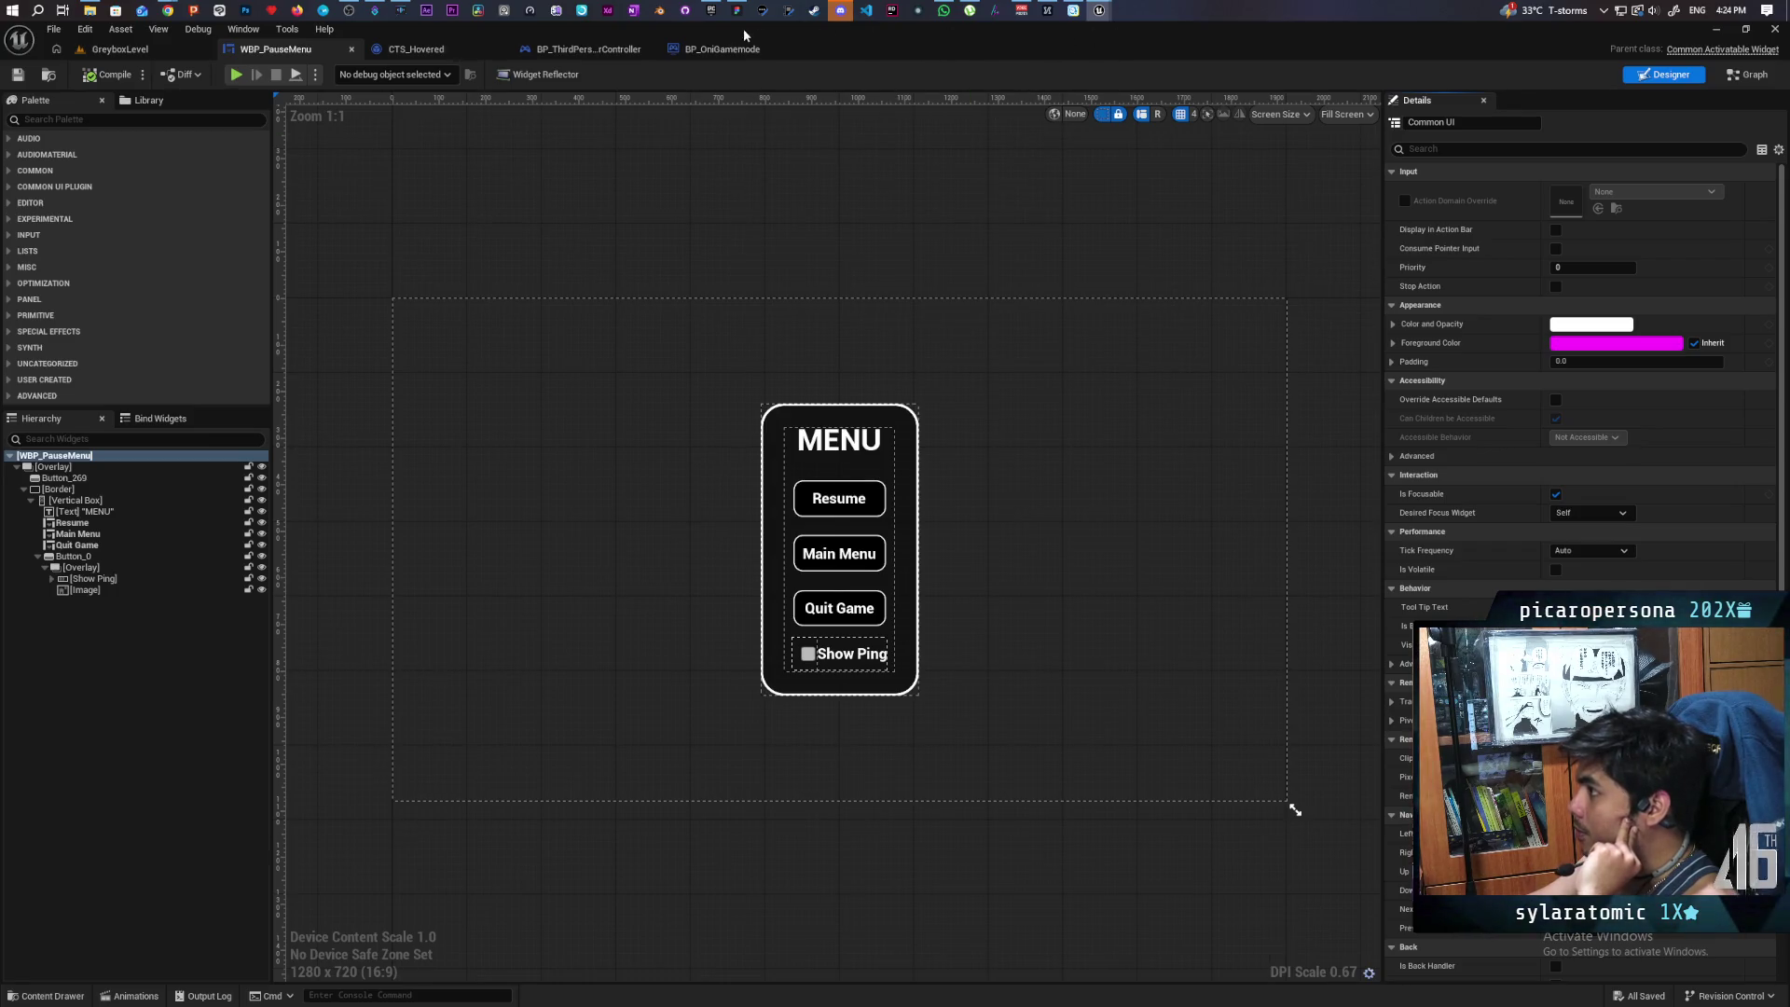
pyautogui.click(710, 10)
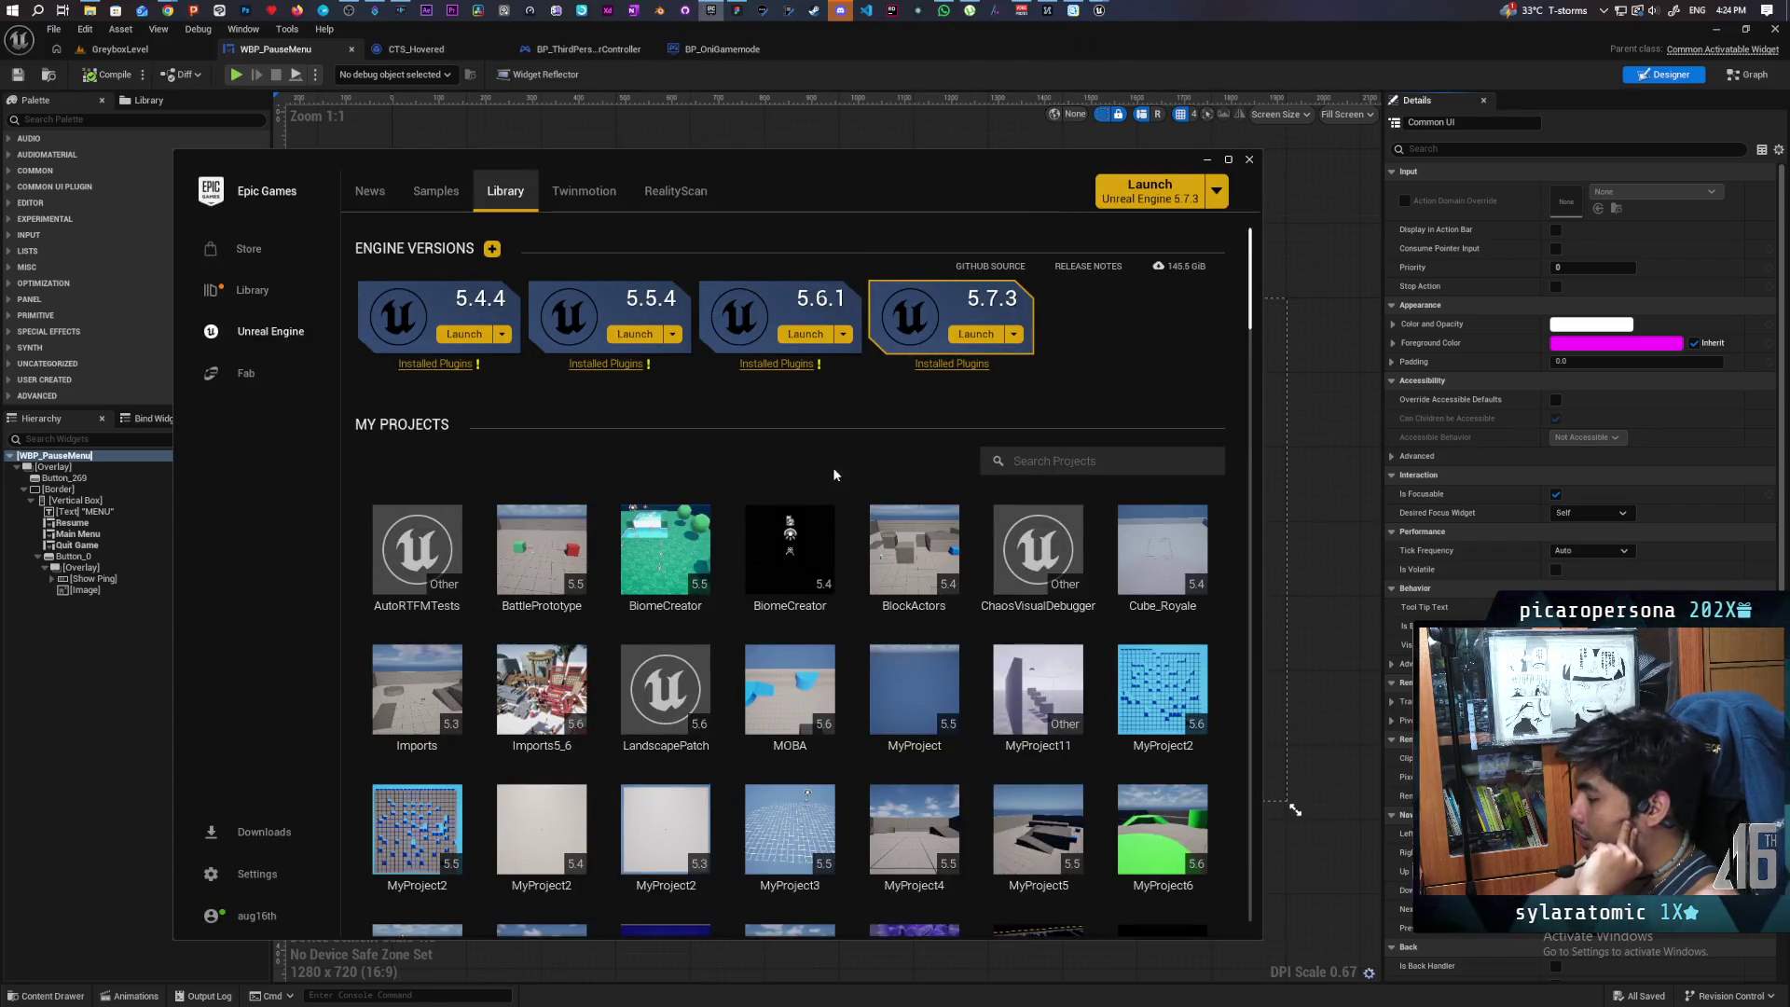
# - Launch the Onibi project for Unreal Engine 5.6 from the Library's My Projects list
pyautogui.scroll(-5, 747, 451)
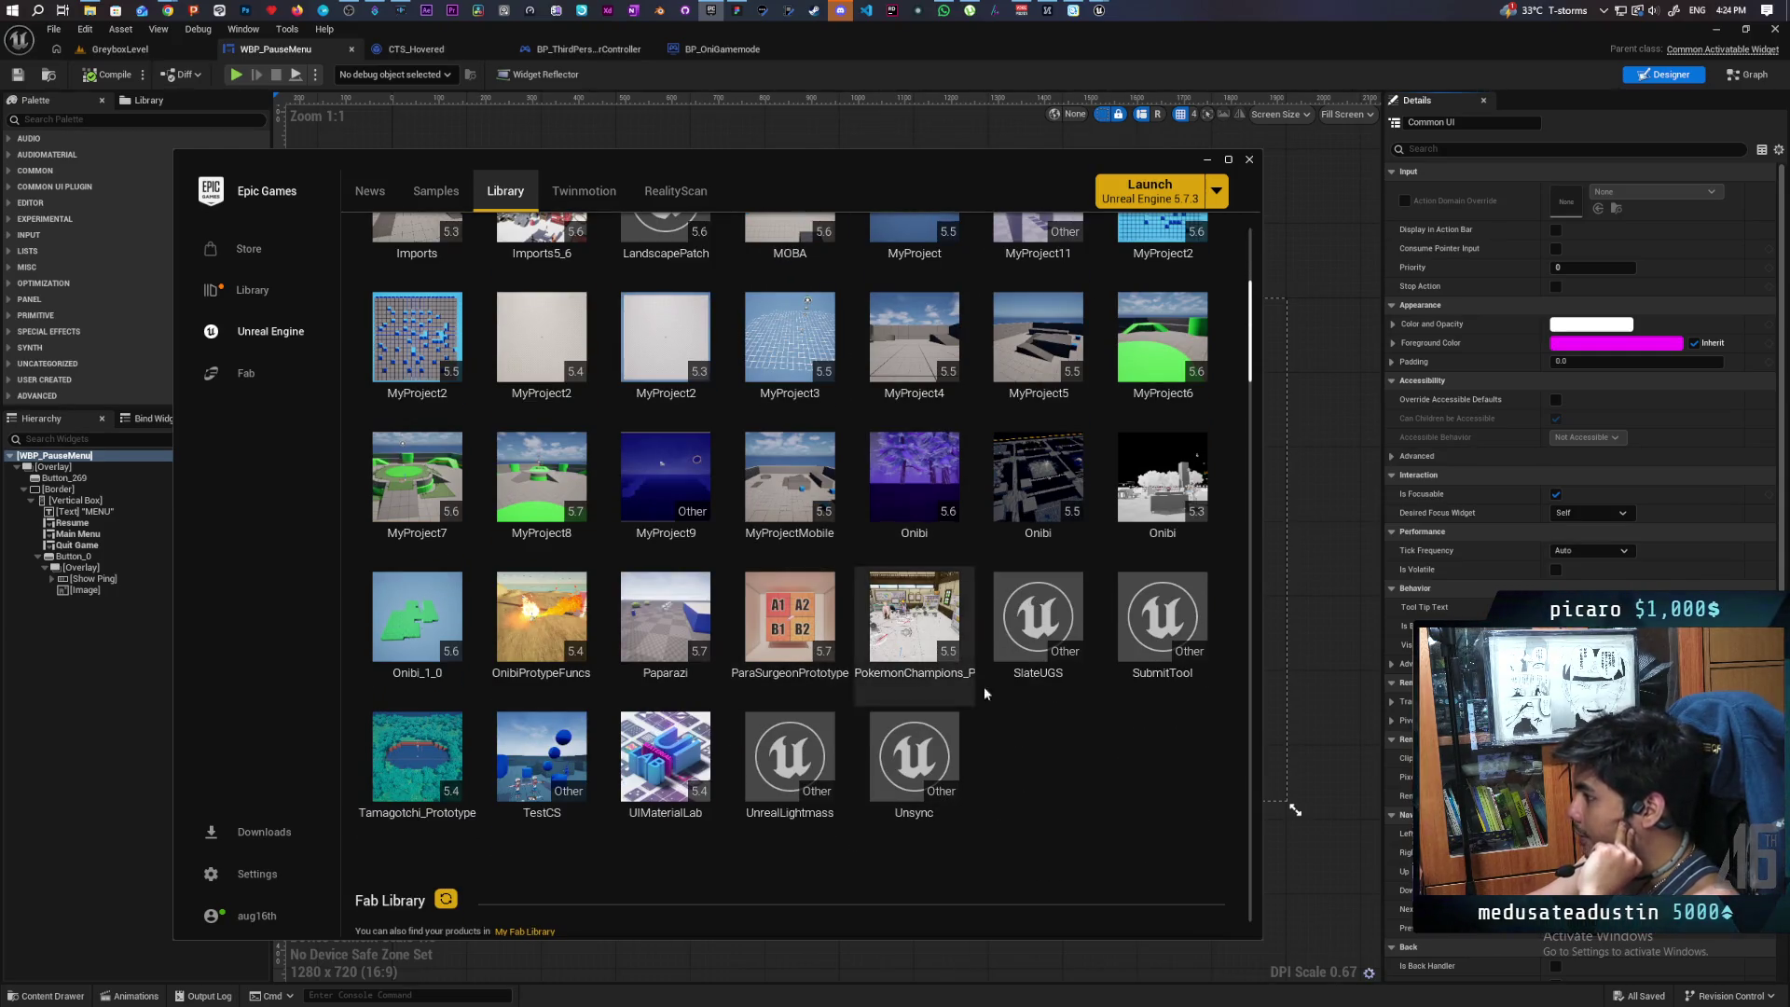
pyautogui.scroll(1, 983, 687)
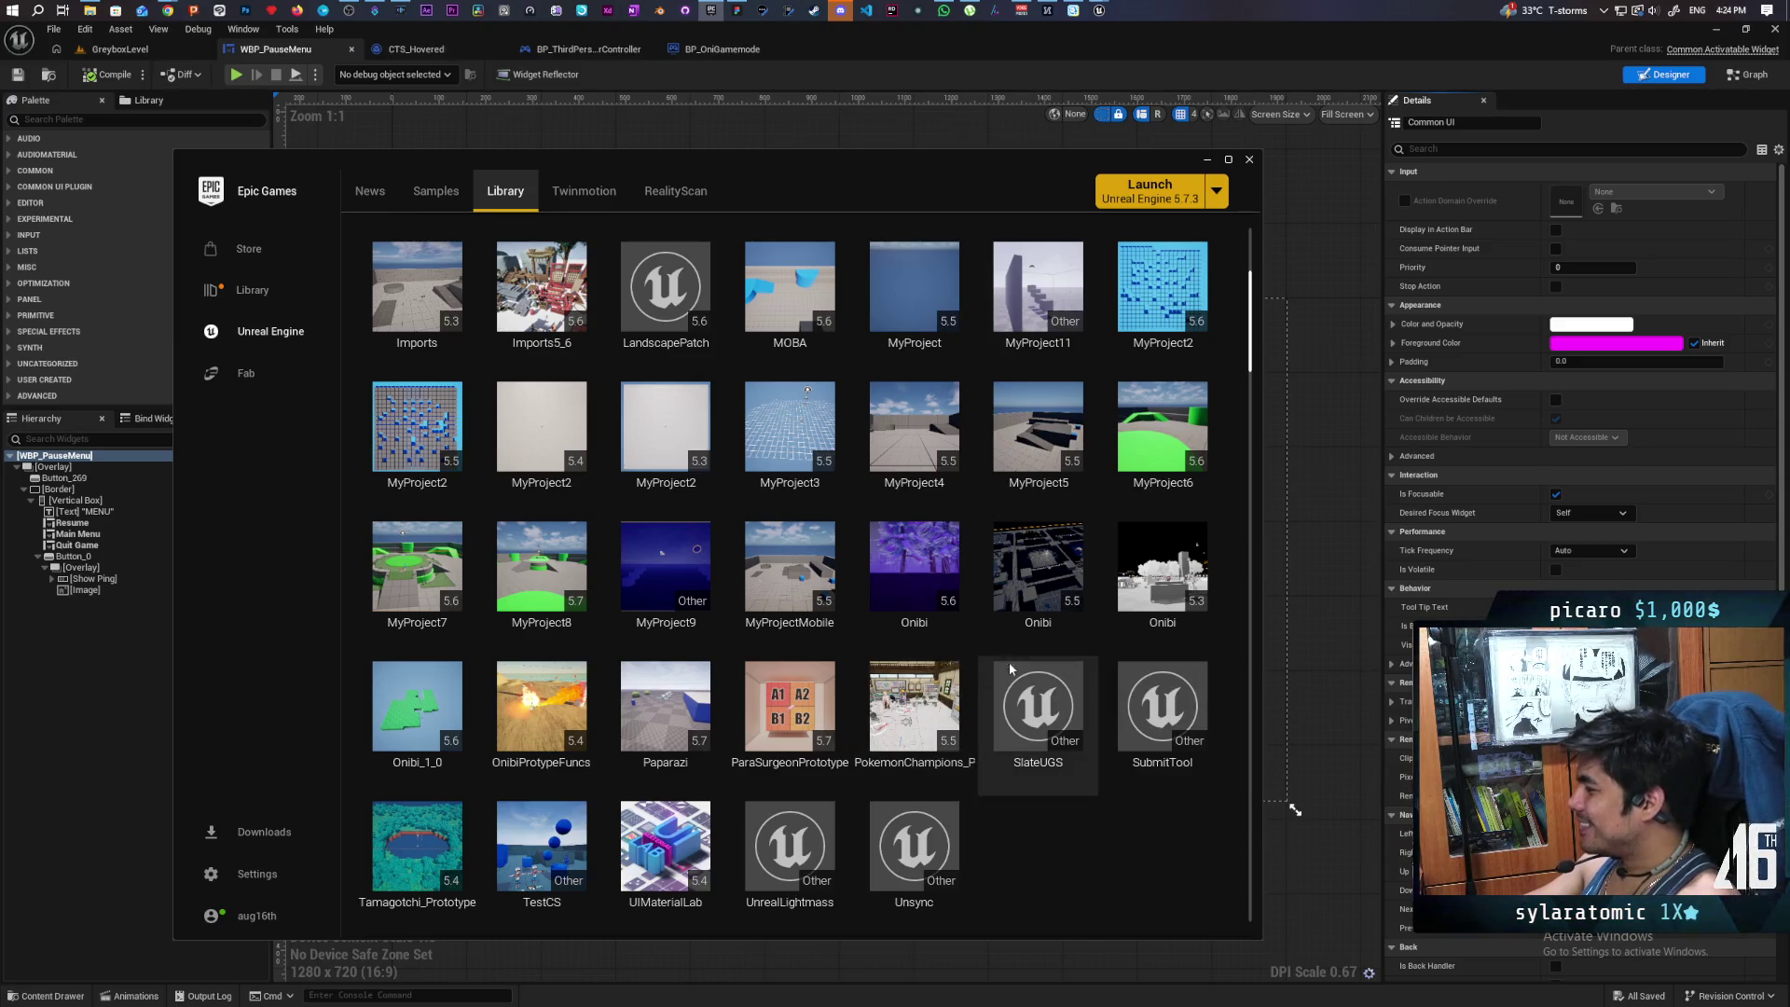
pyautogui.doubleClick(931, 591)
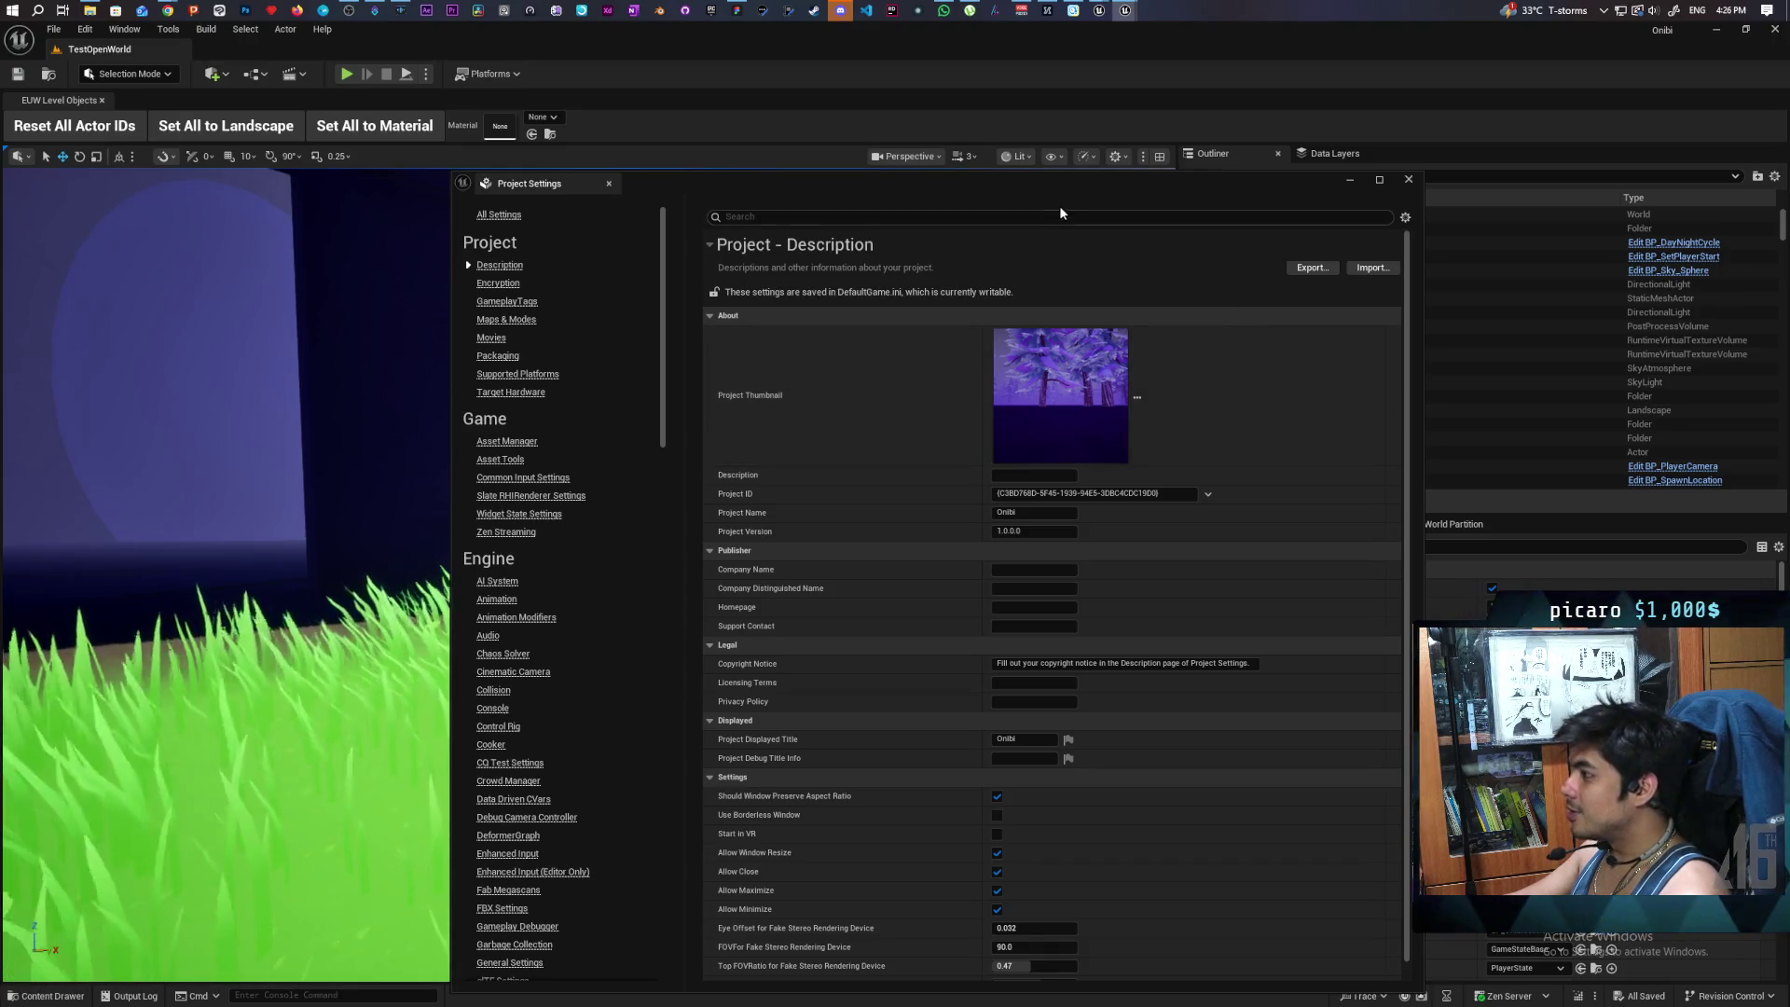
# - Close the Project Settings window and turn the viewport toward the building and sky
pyautogui.moveTo(1060, 188); pyautogui.dragTo(1016, 147)
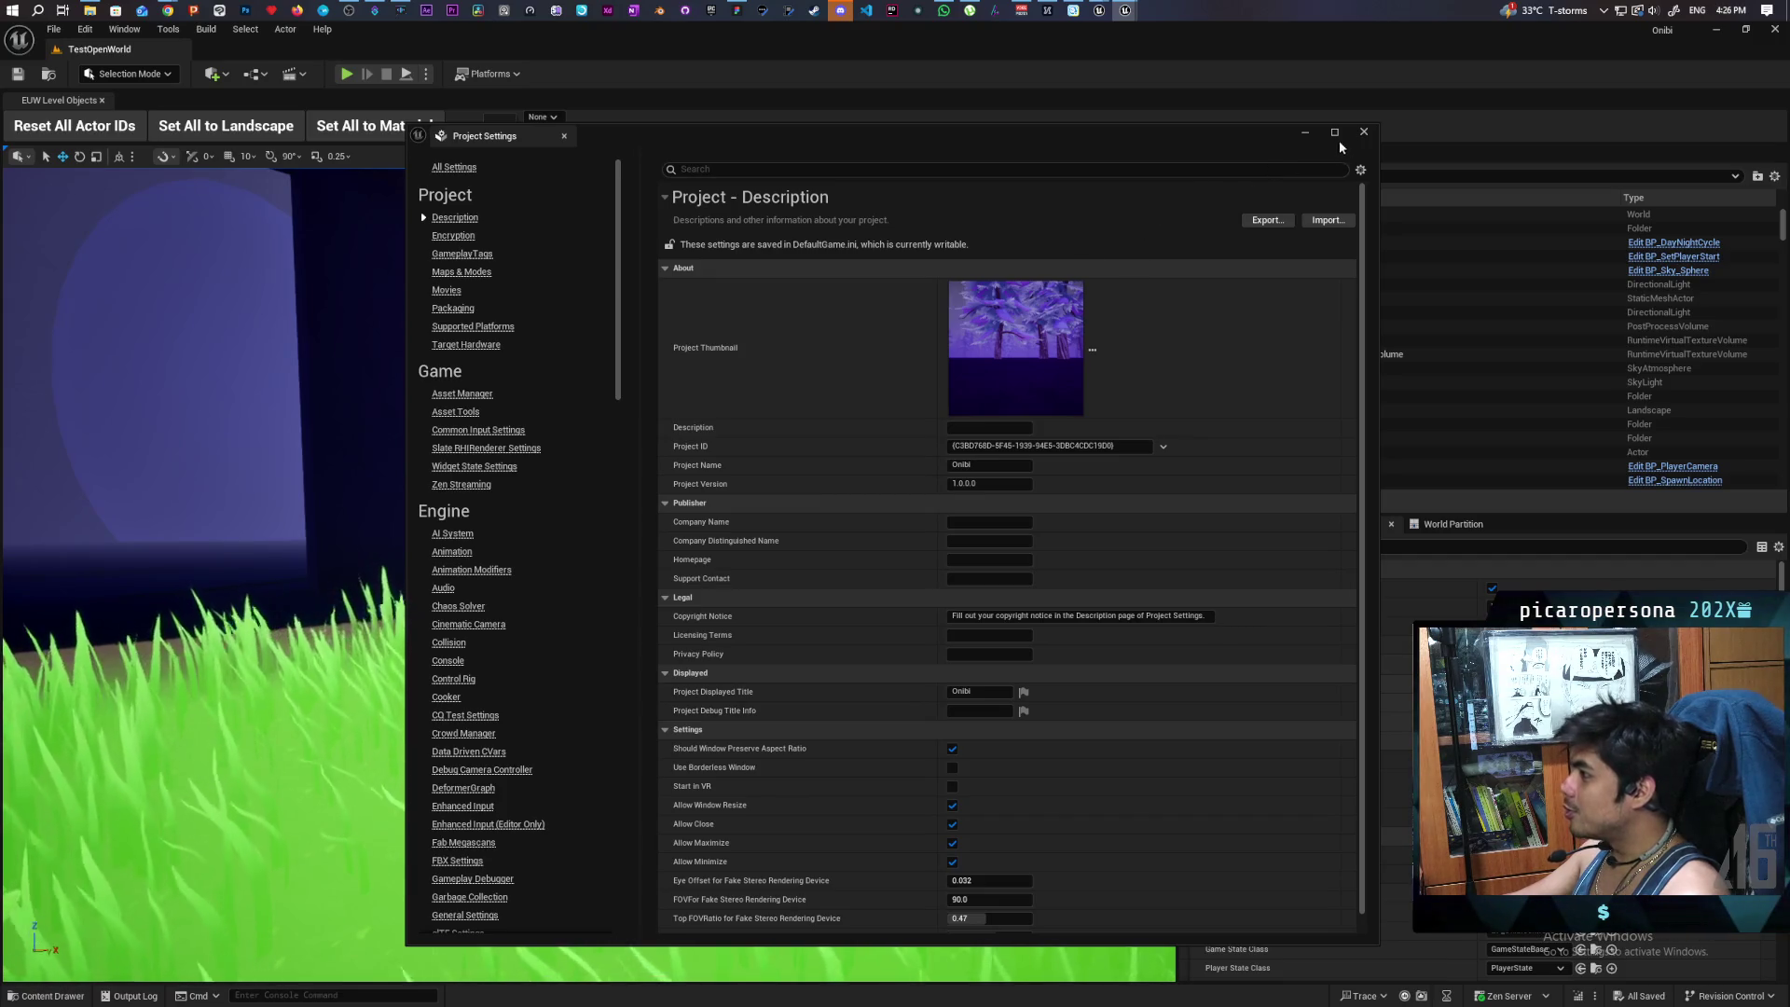
pyautogui.click(1304, 132)
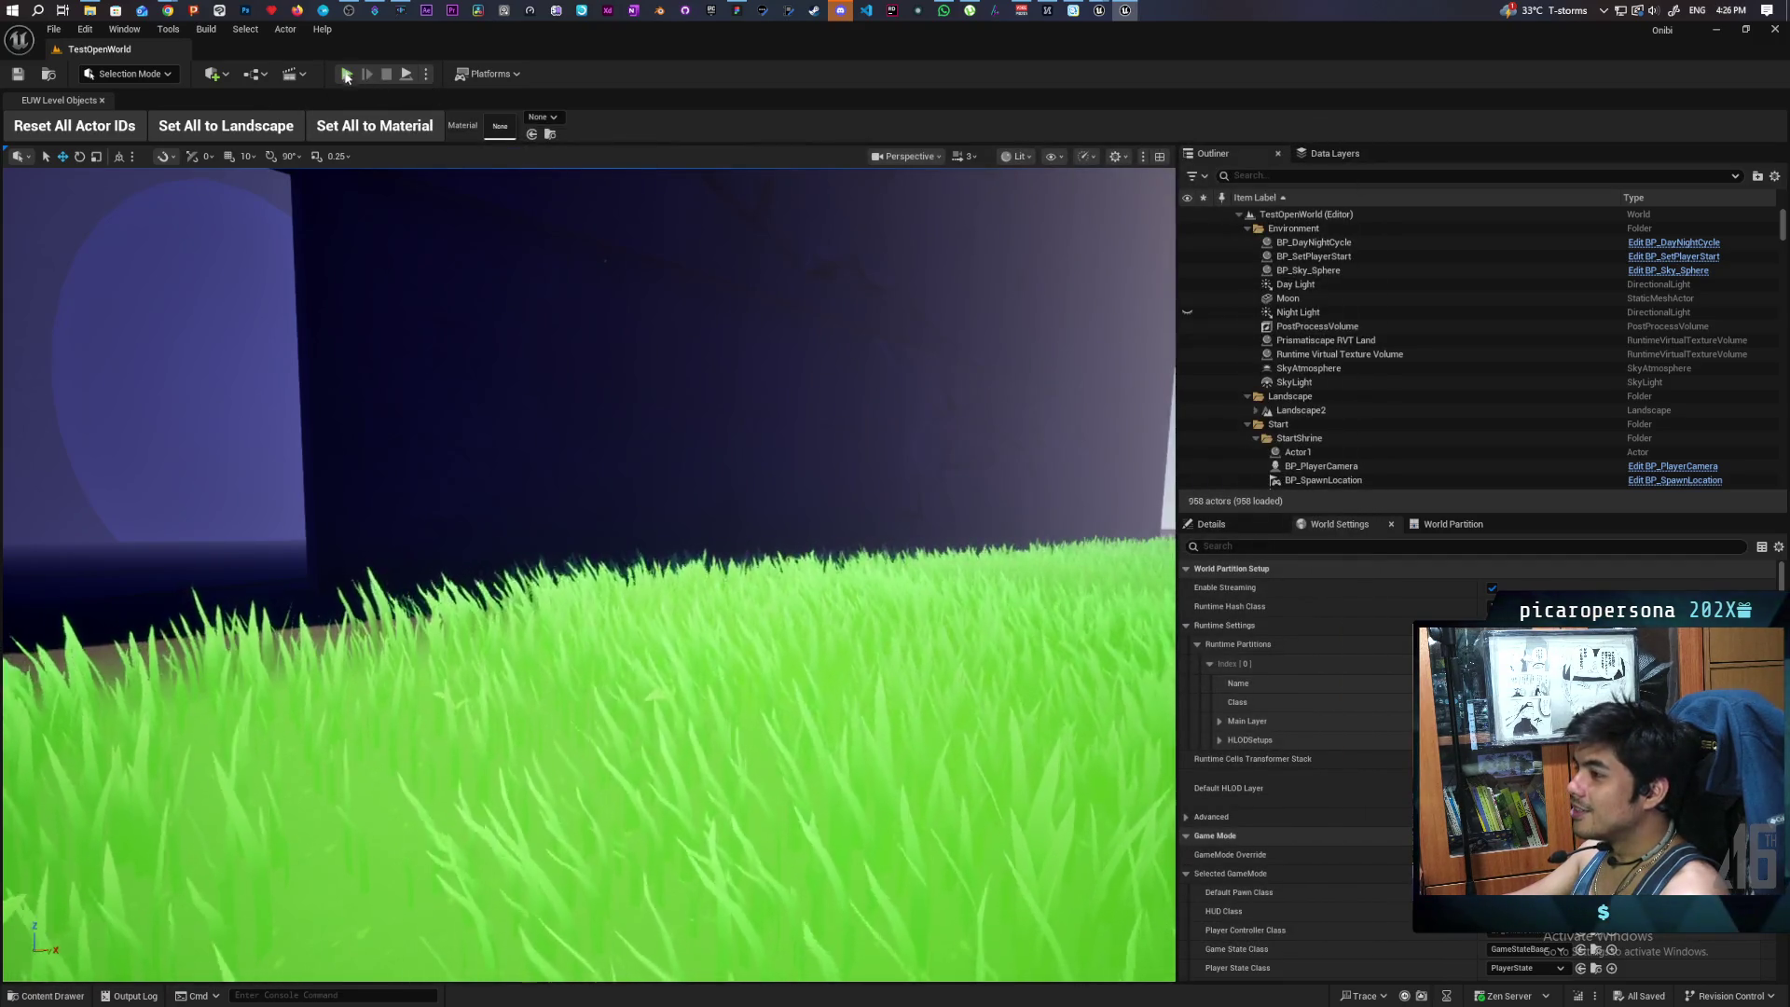
pyautogui.moveTo(596, 578); pyautogui.dragTo(485, 578)
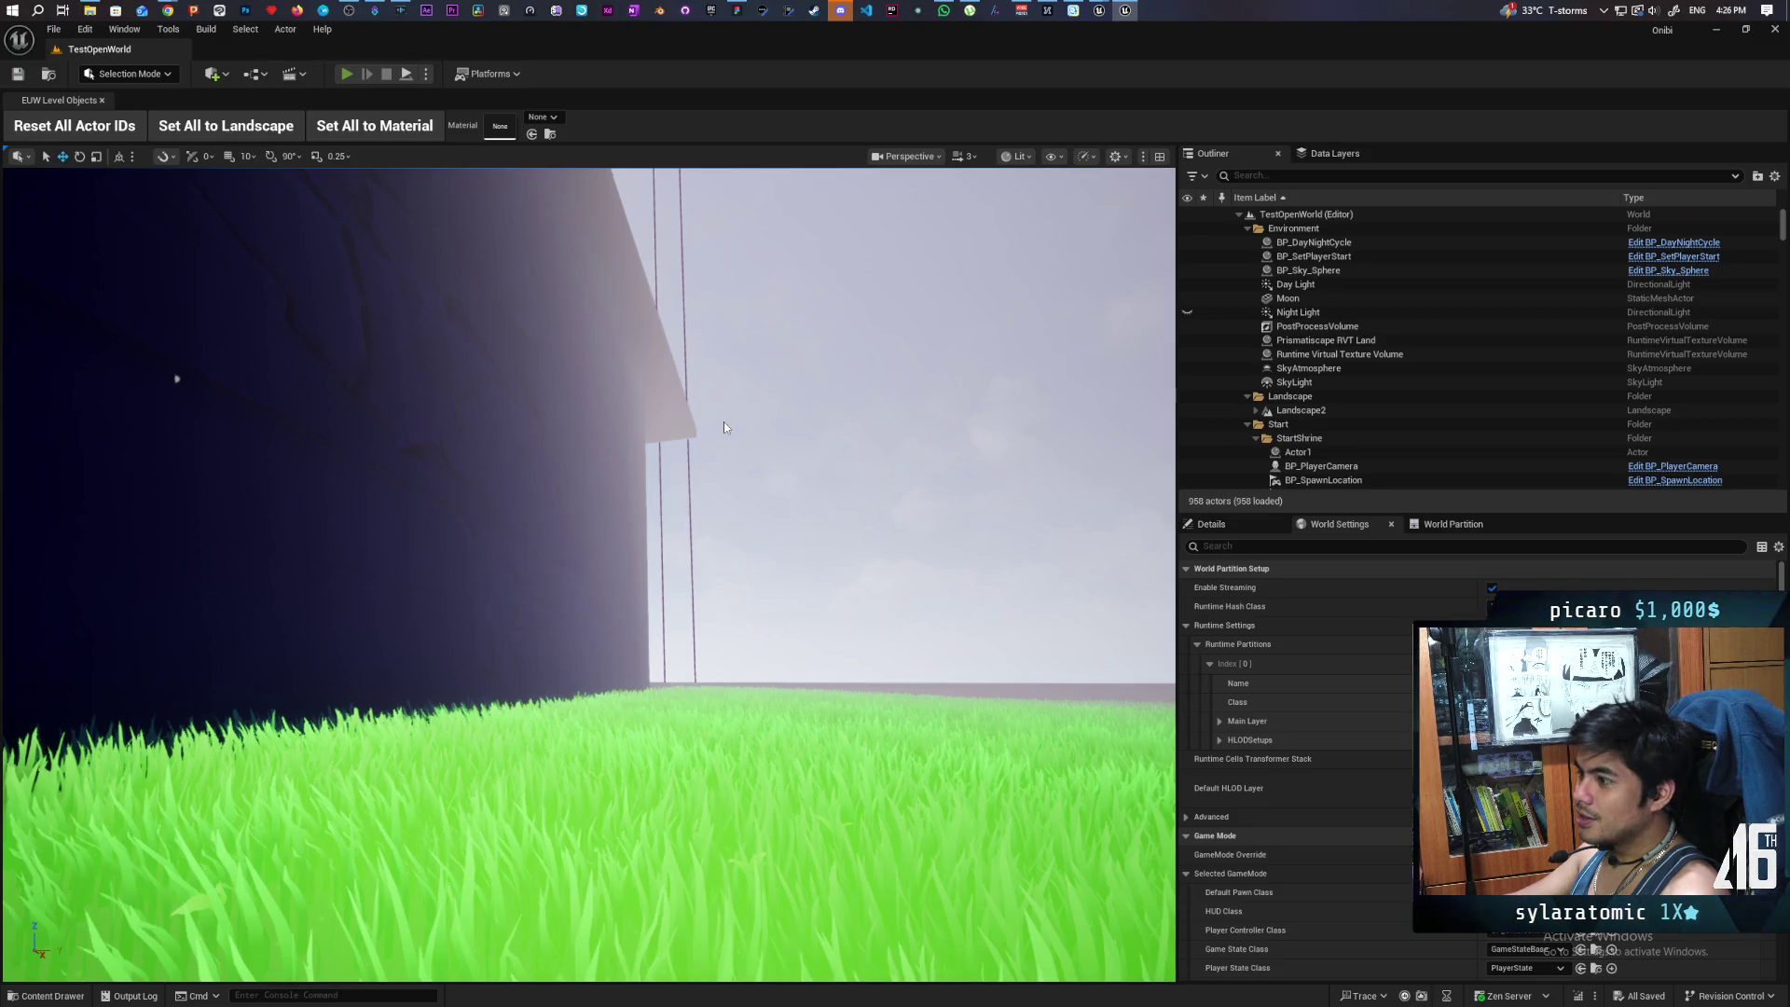
pyautogui.hotkey('alt', 'p')
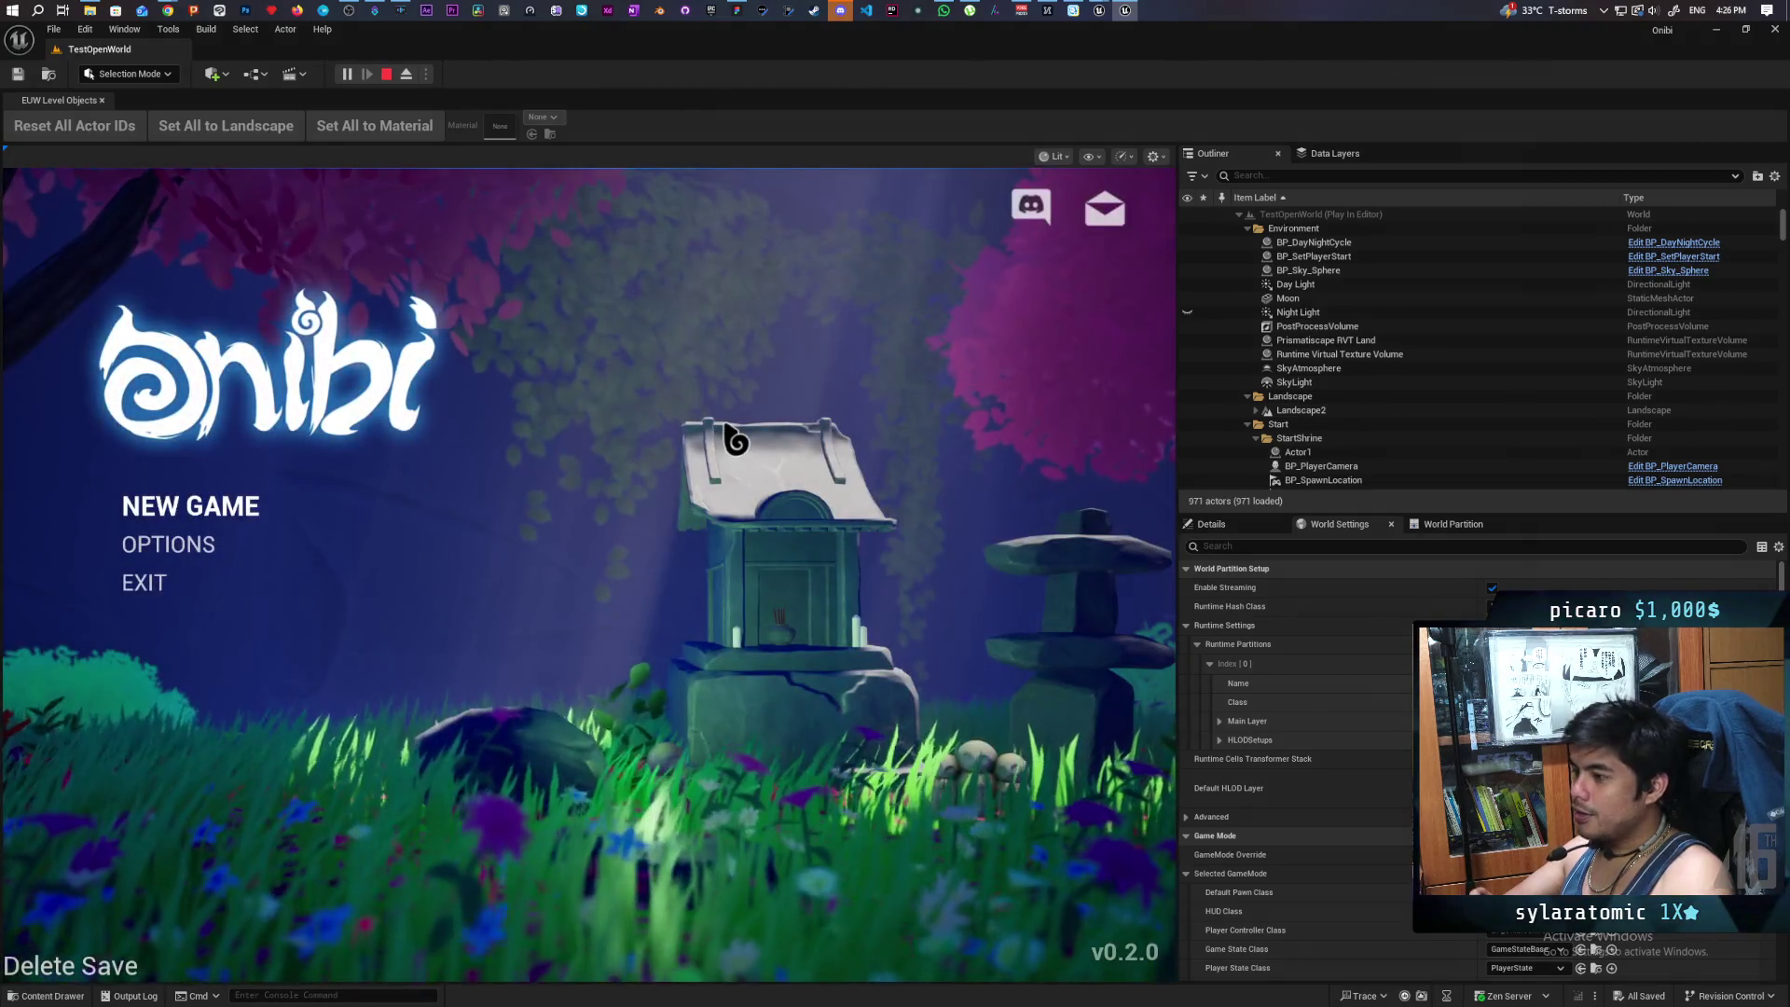
# - Open OPTIONS from the title menu and switch between the Graphics and Audio pages
pyautogui.press('Down')
pyautogui.press('Return')
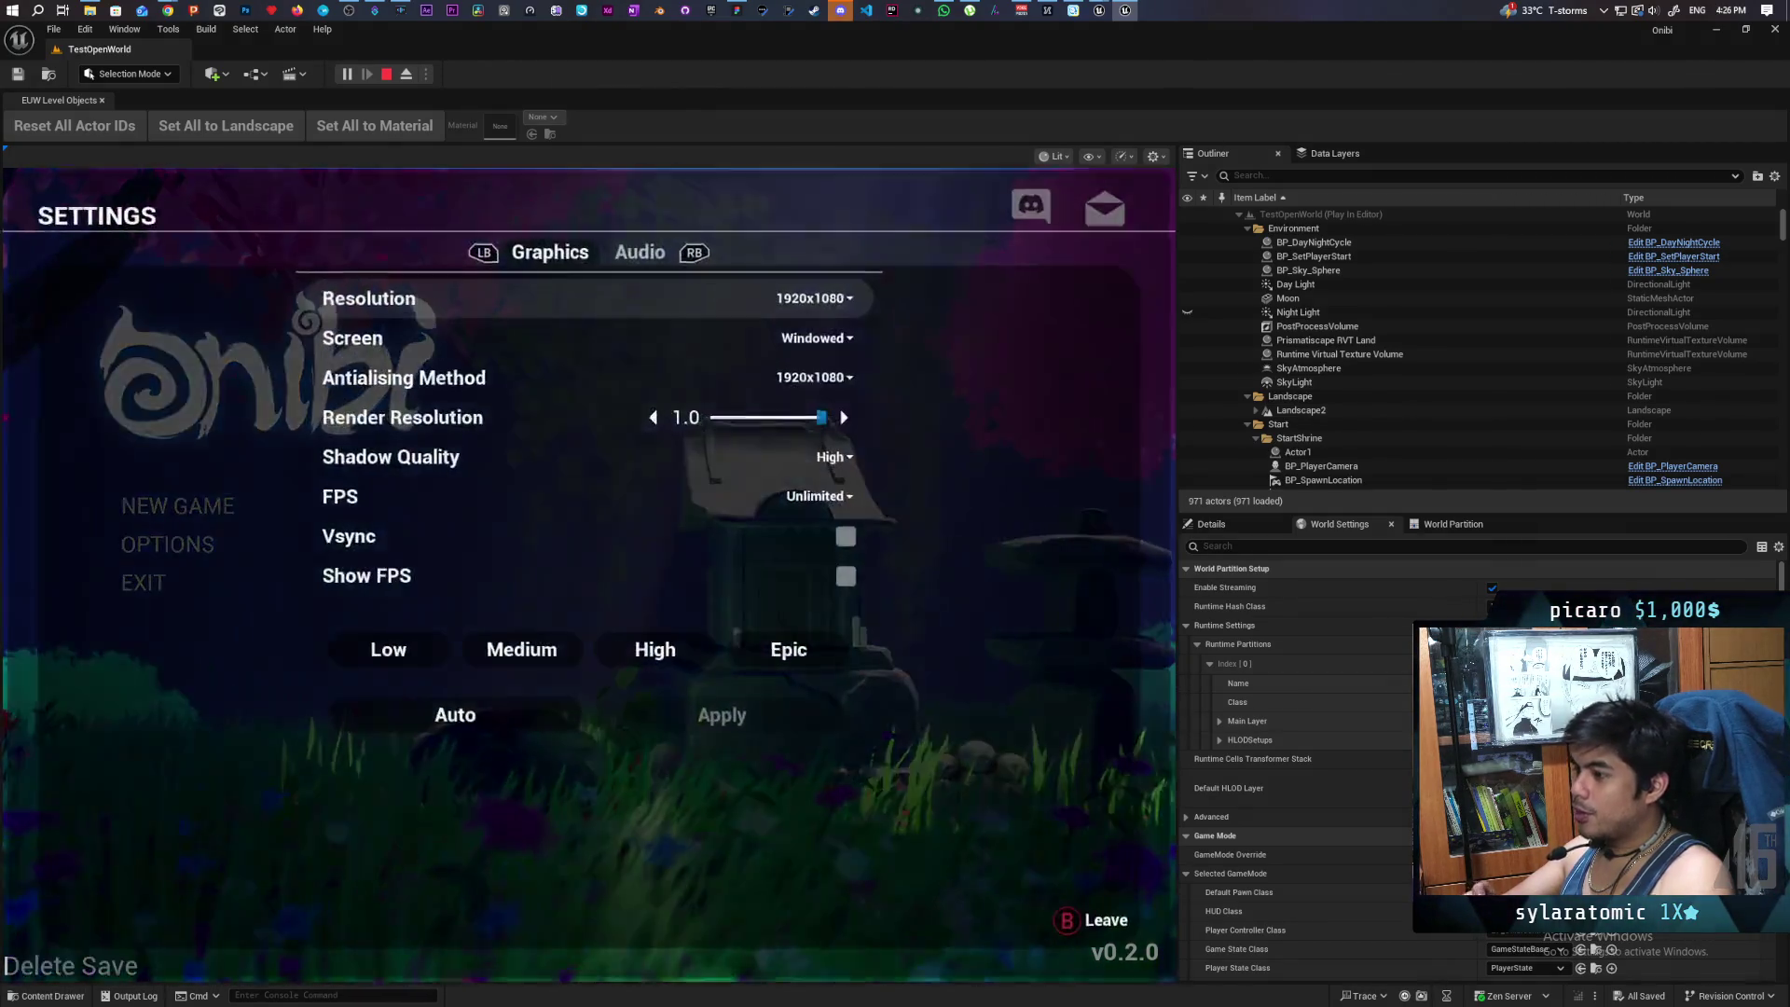
pyautogui.press('e')
pyautogui.press('q')
pyautogui.press('e')
pyautogui.press('q')
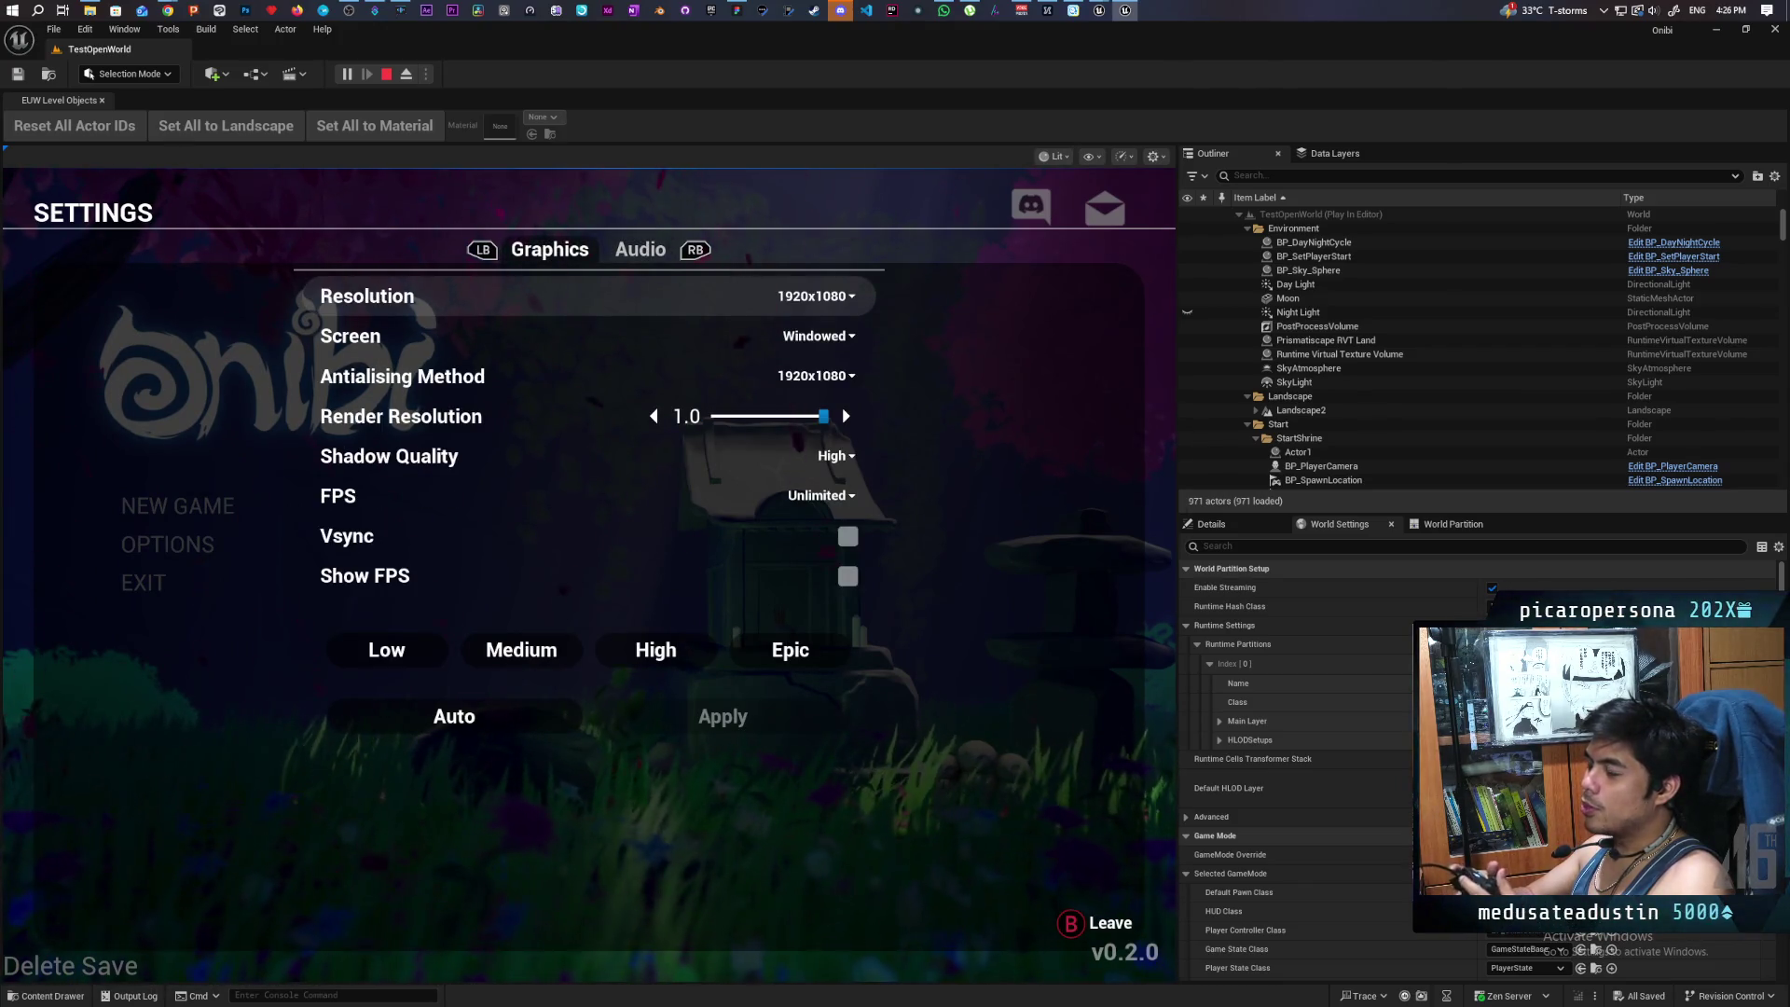
# - Browse the Graphics rows, opening the Screen mode list without changing it
pyautogui.press('Down')
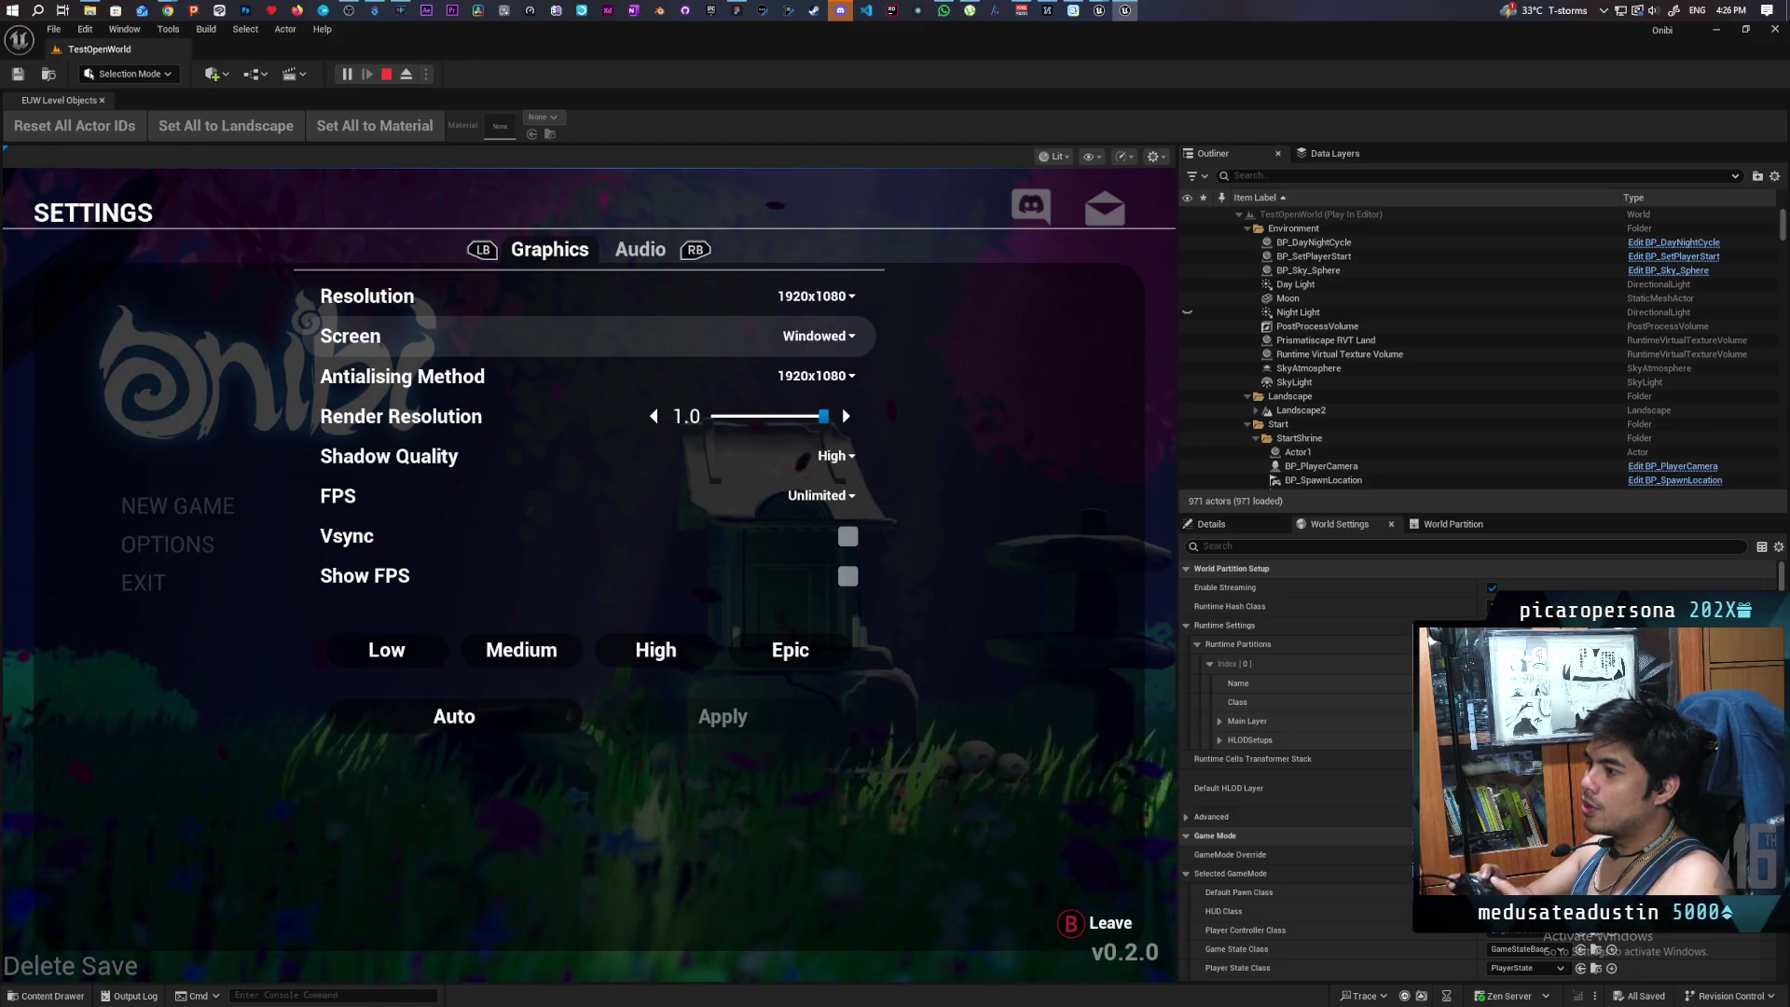
pyautogui.press('Return')
pyautogui.press('Up')
pyautogui.press('Up')
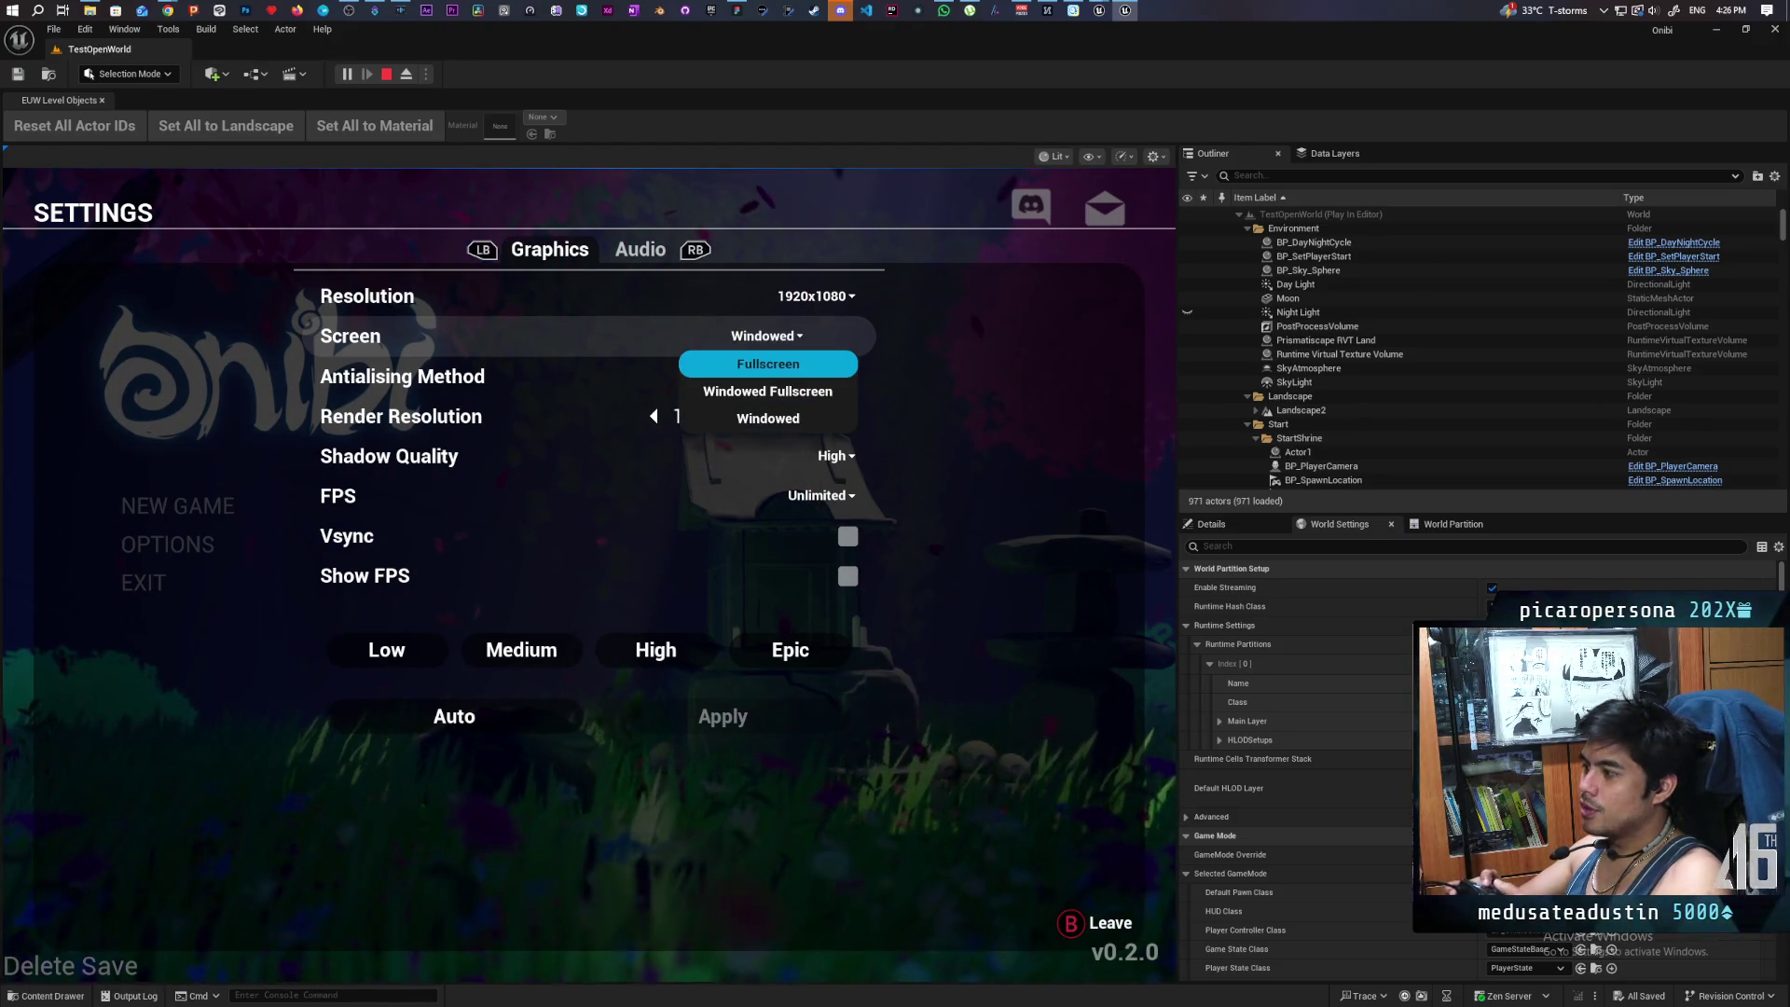
pyautogui.press('Escape')
pyautogui.press('Up')
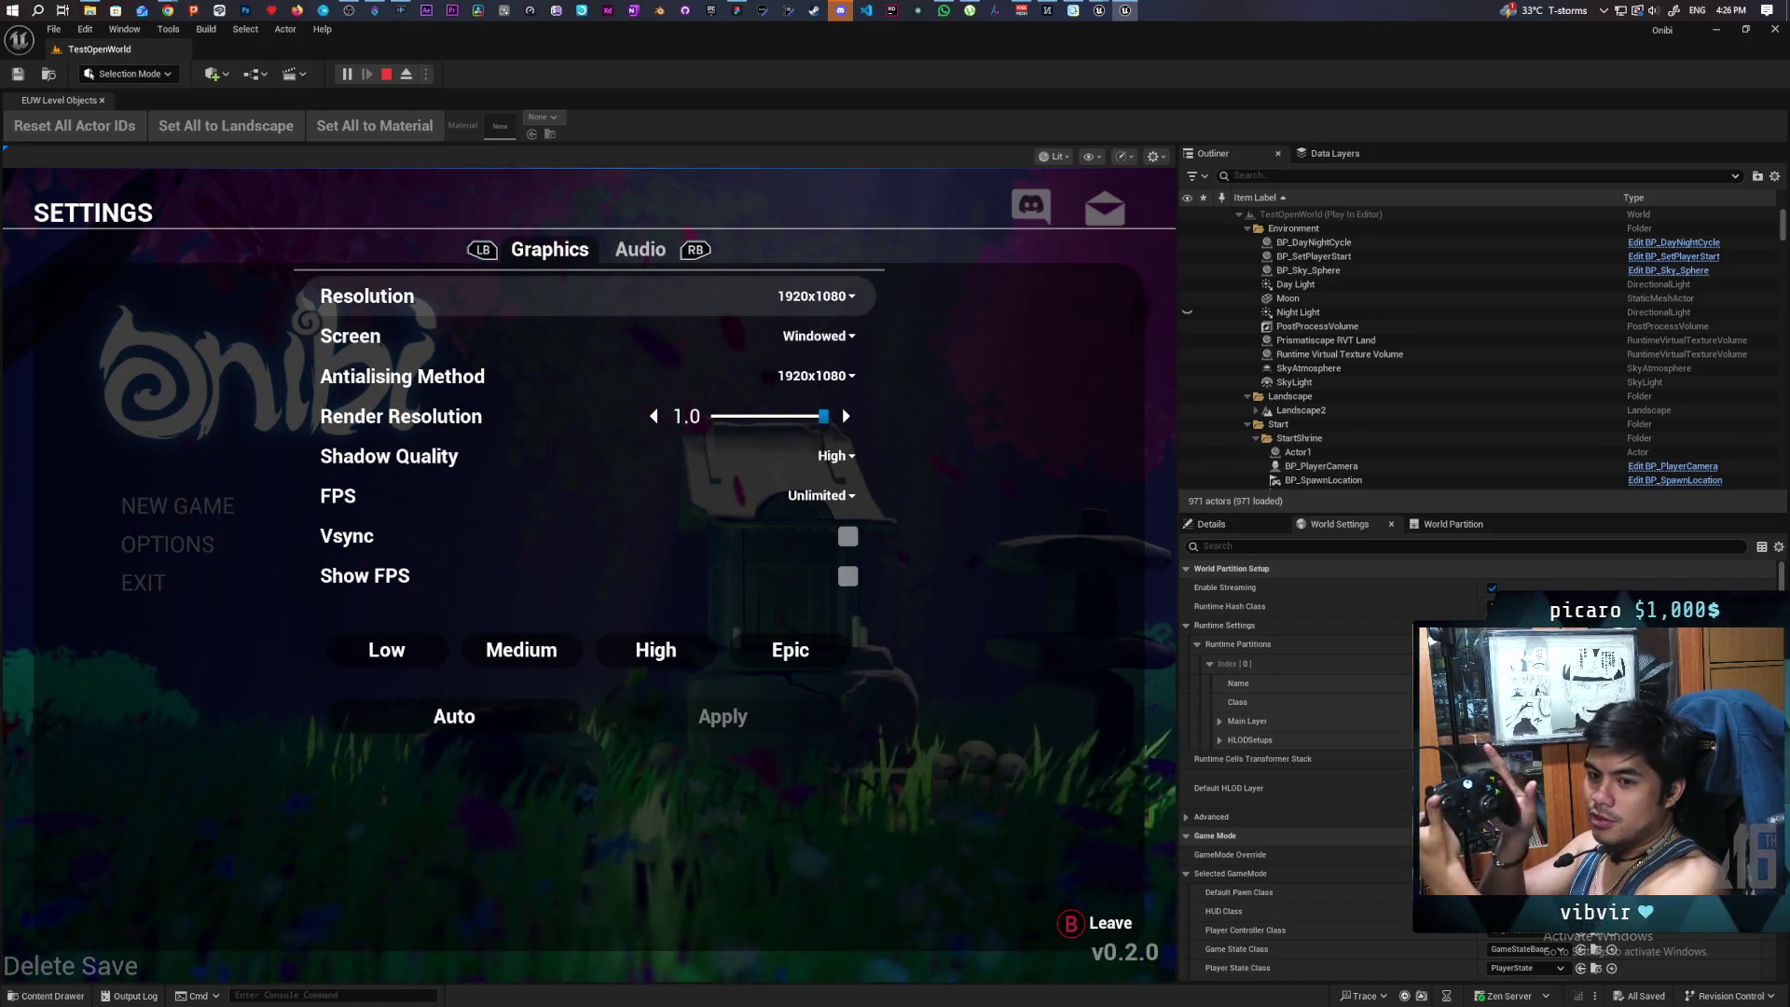
pyautogui.press('Down')
pyautogui.press('Down')
pyautogui.press('Down')
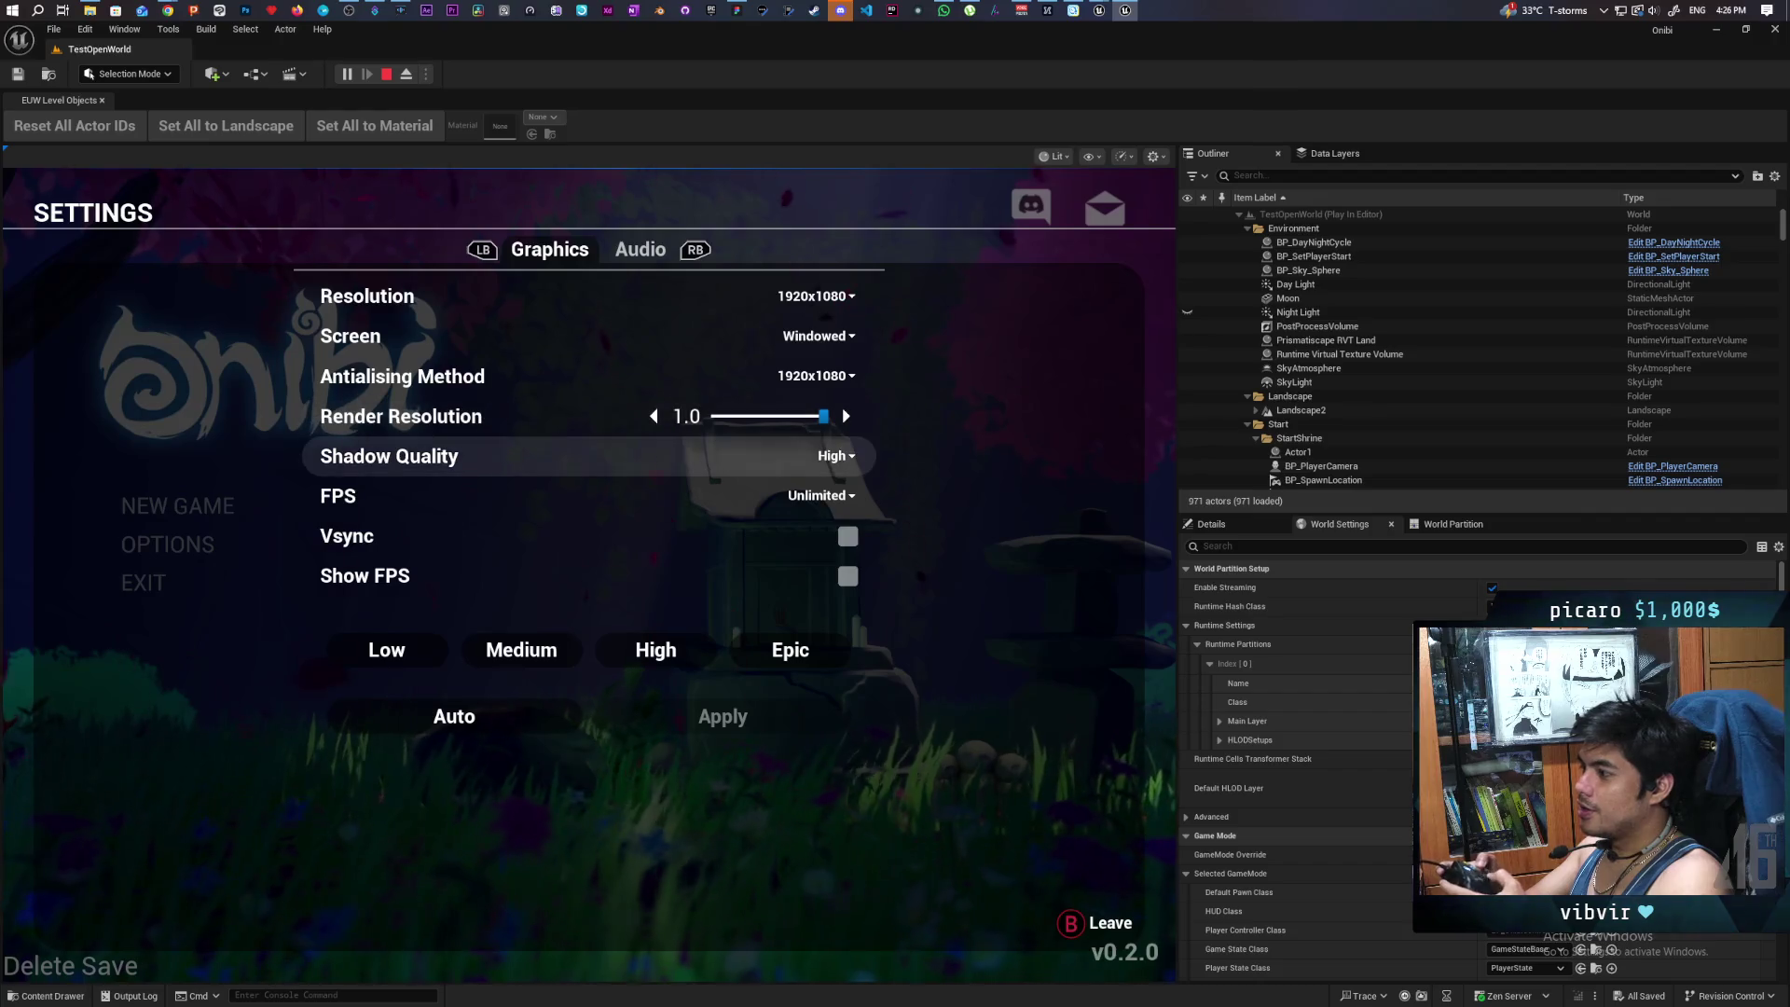
pyautogui.press('Down')
pyautogui.press('Down')
pyautogui.press('Up')
pyautogui.press('Up')
pyautogui.press('Up')
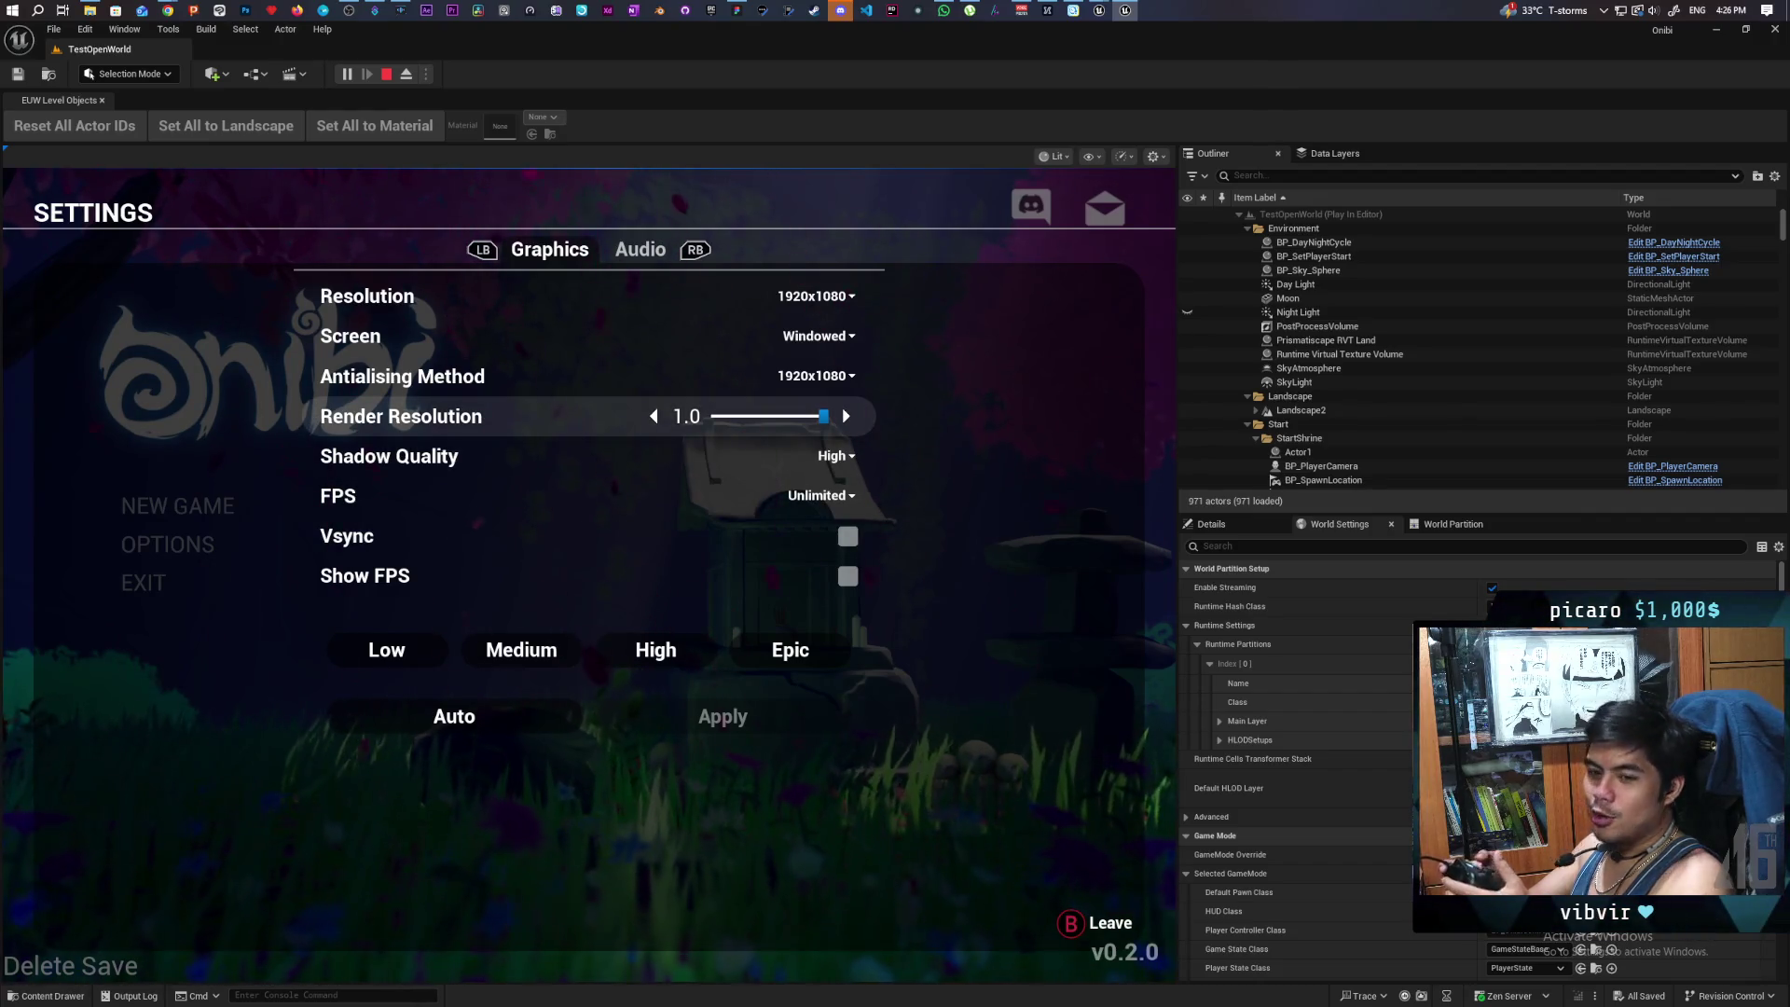
pyautogui.press('Down')
pyautogui.press('Down')
pyautogui.press('Down')
pyautogui.press('Down')
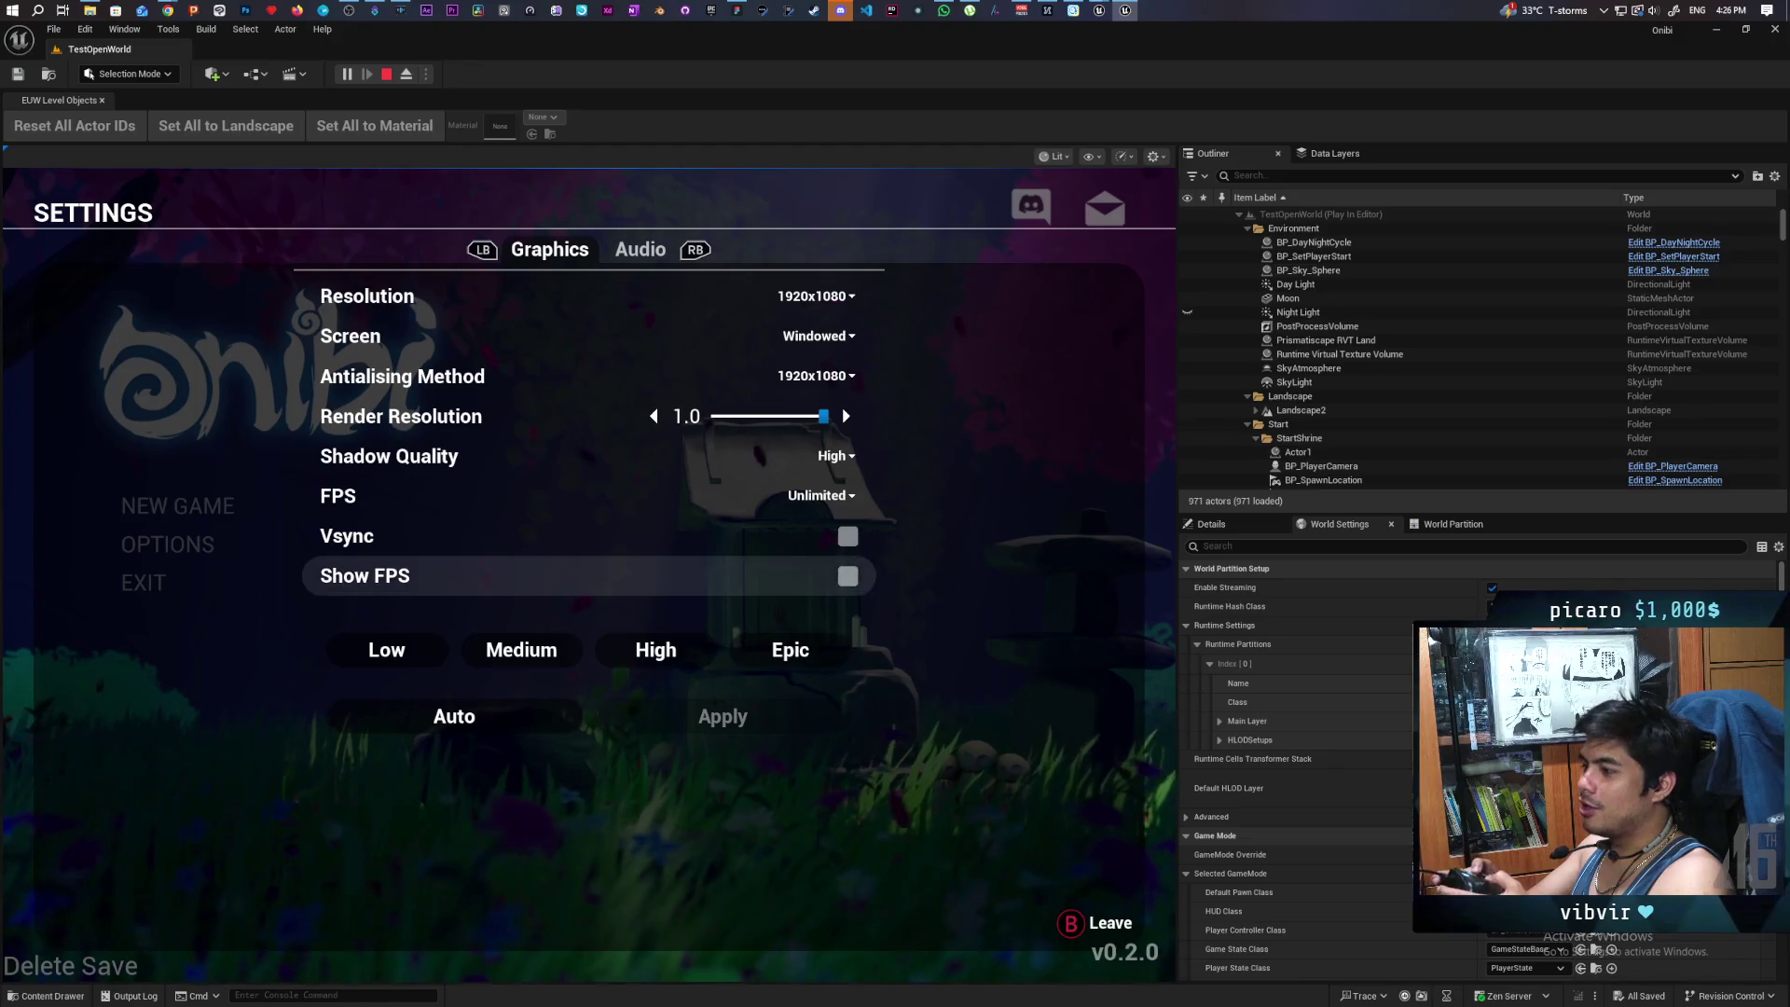
pyautogui.press('Up')
pyautogui.press('Up')
pyautogui.press('Up')
pyautogui.press('Up')
# - Switch to Audio, then leave settings for the main menu with NEW GAME highlighted
pyautogui.press('e')
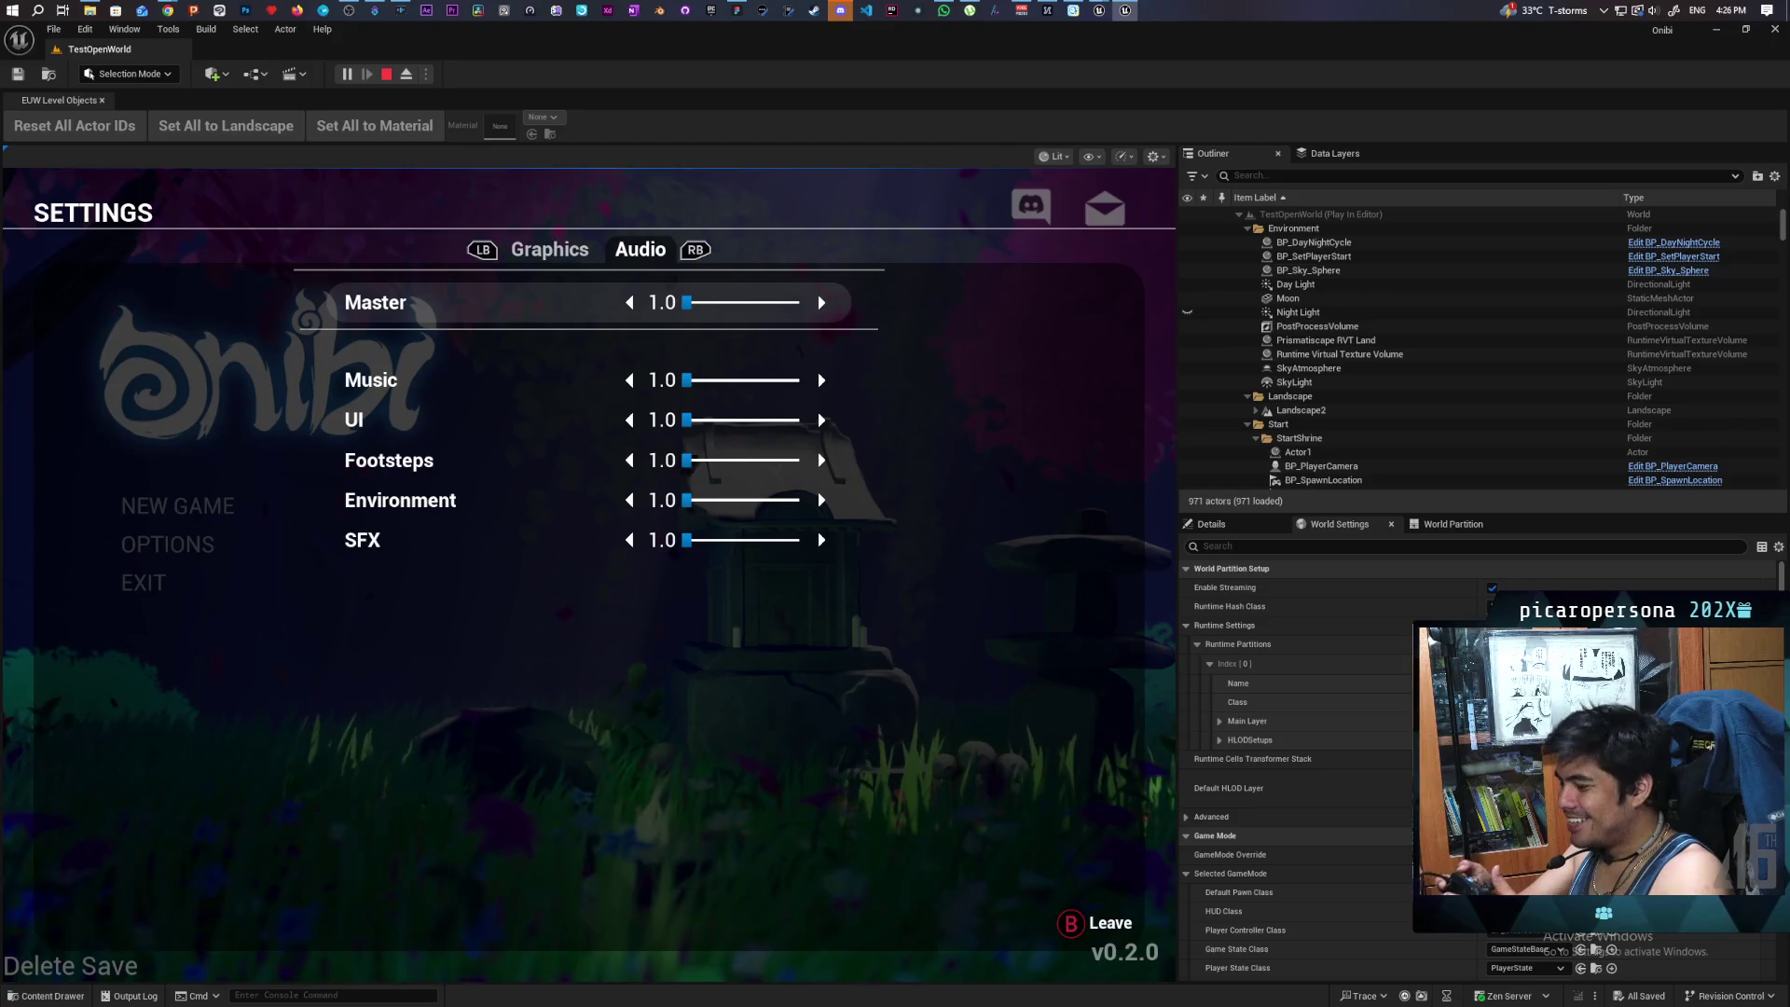
pyautogui.press('Escape')
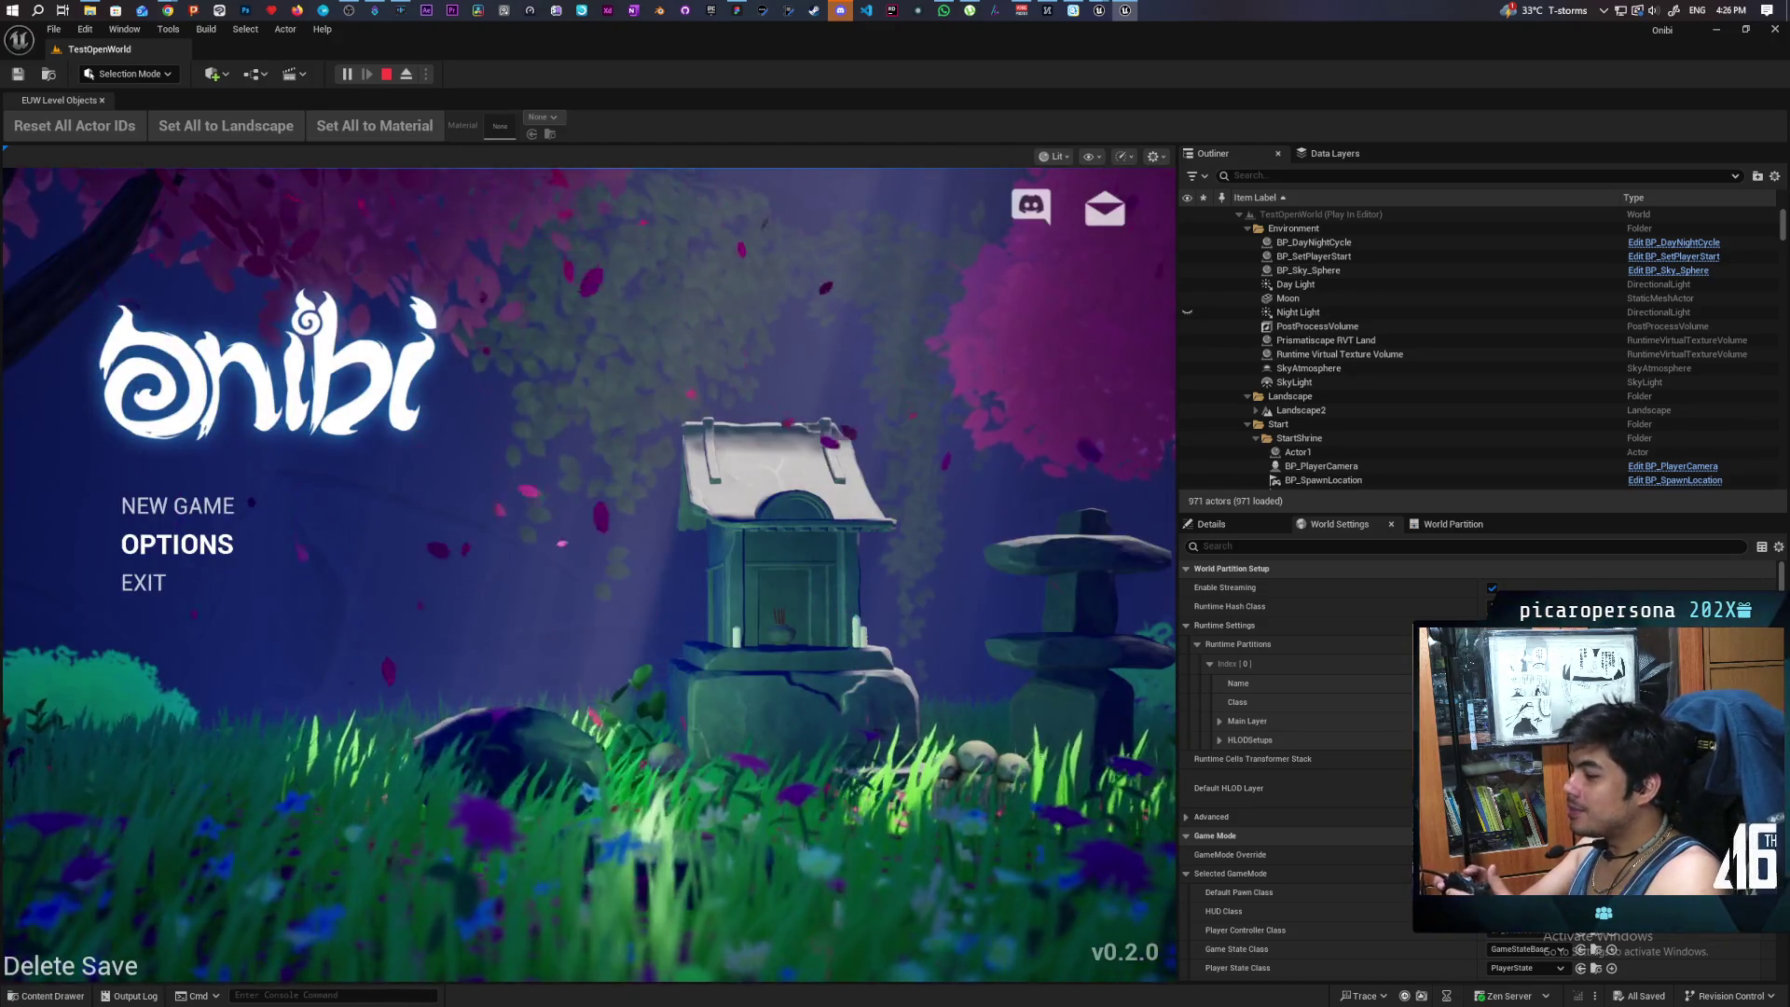
pyautogui.press('Up')
# - Start a new game from the main menu, then pause it to show the in-game menu
pyautogui.press('Return')
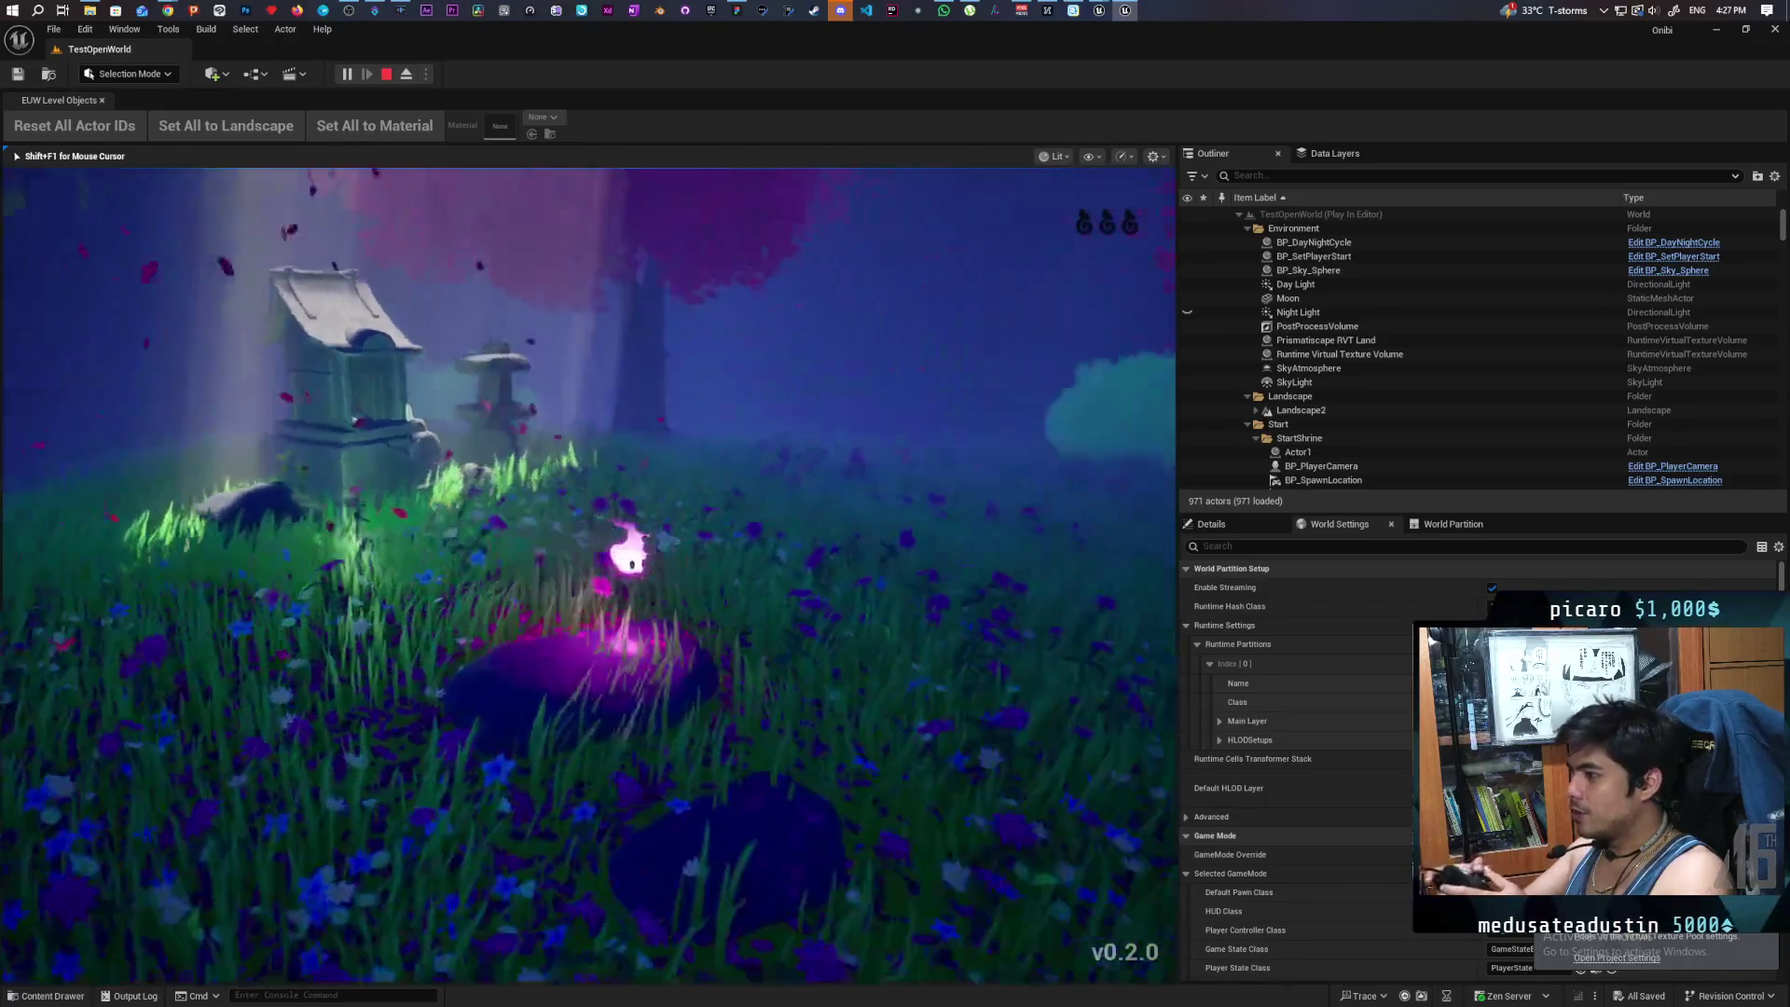
pyautogui.press('Escape')
# - Open Settings from the pause menu, flip between Graphics and Audio, and peek at Antialiasing Method
pyautogui.press('Down')
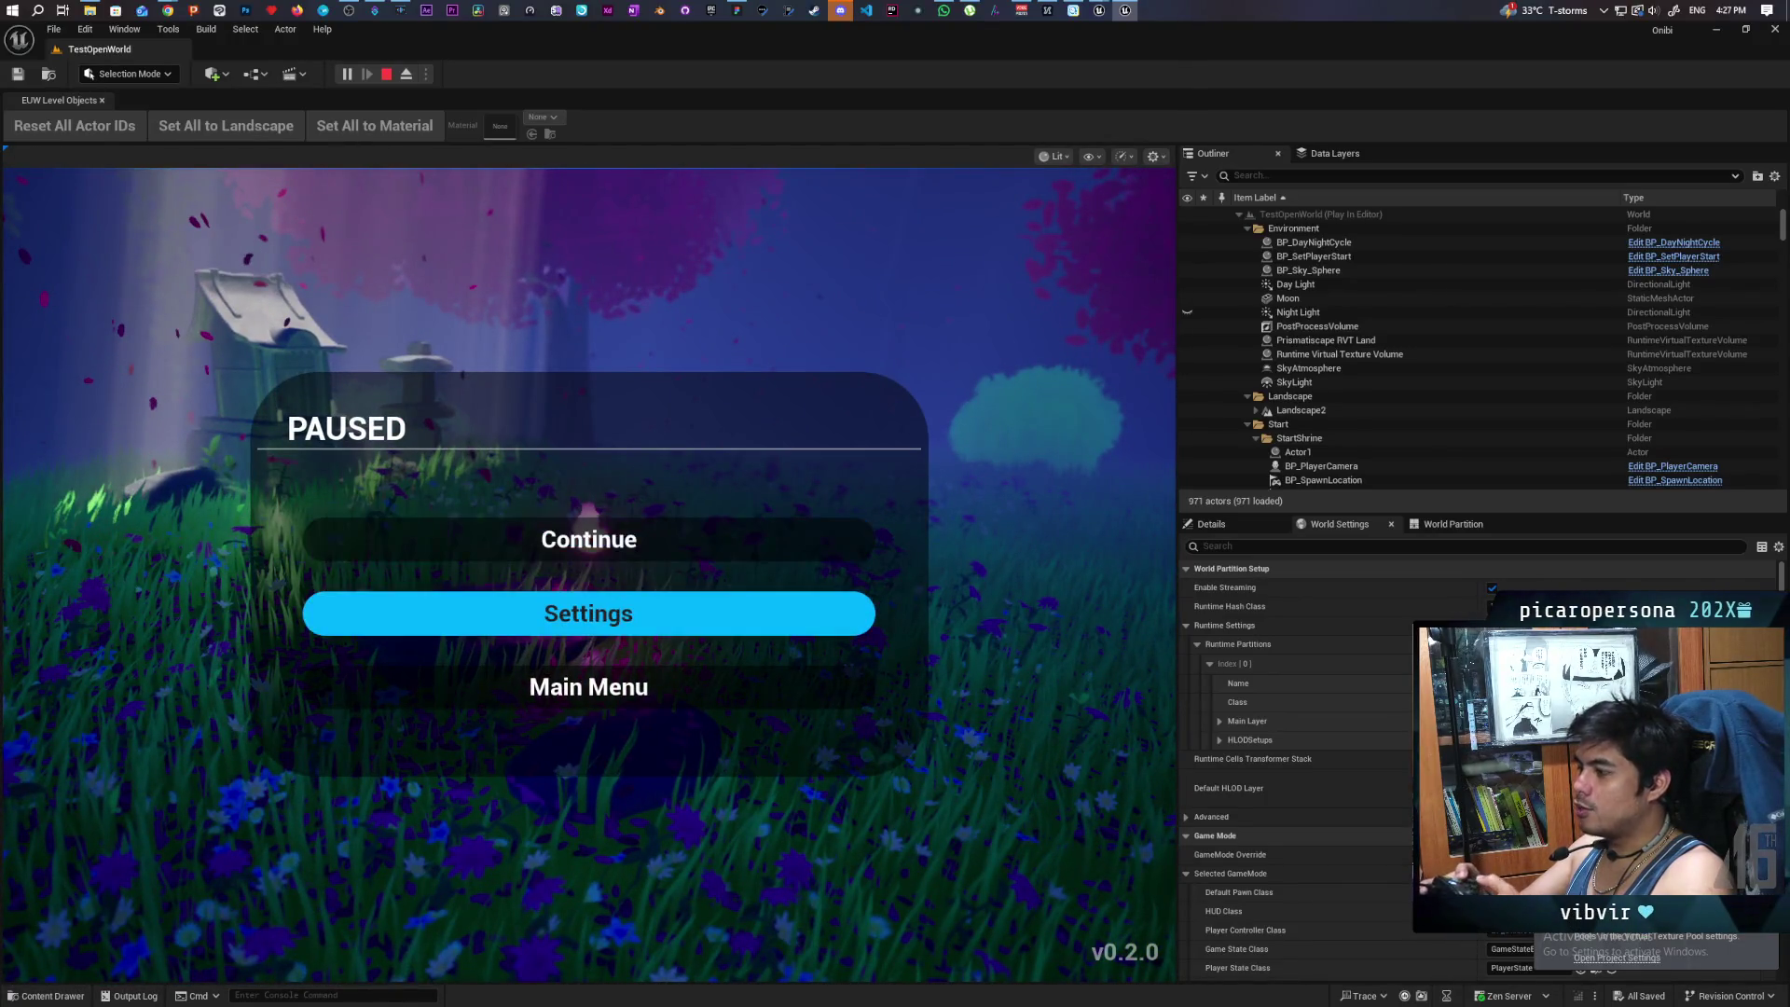
pyautogui.press('Return')
pyautogui.press('e')
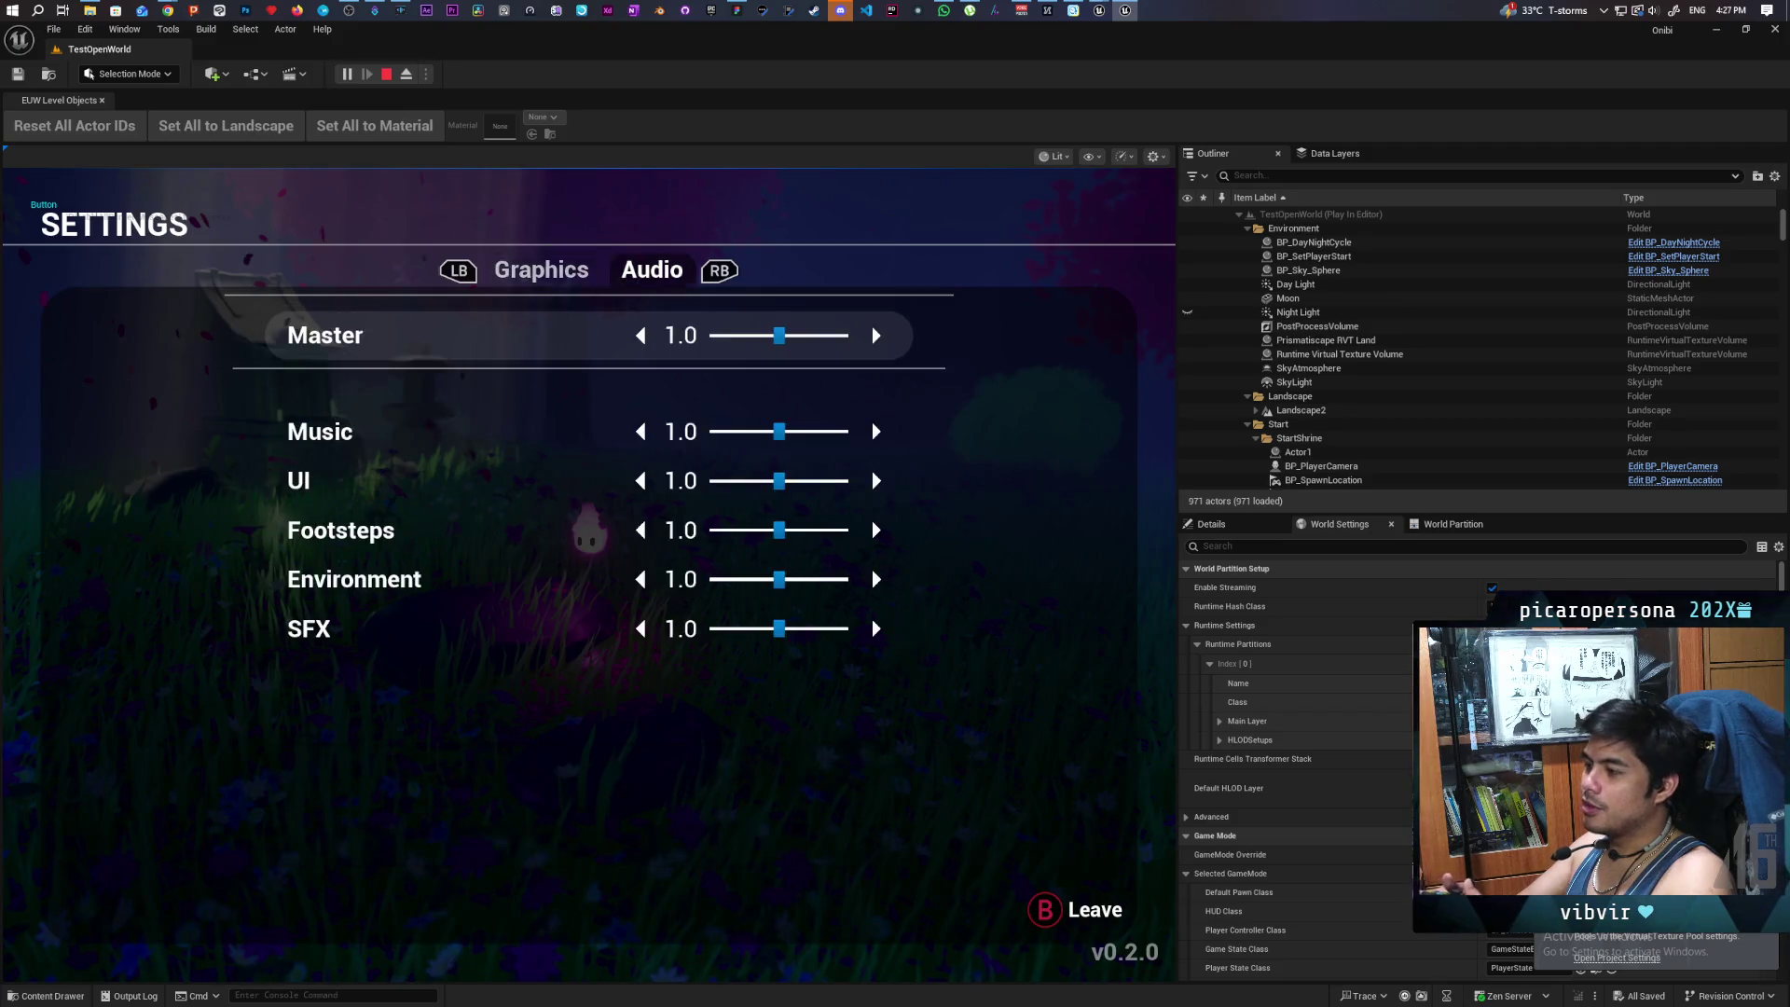
pyautogui.press('q')
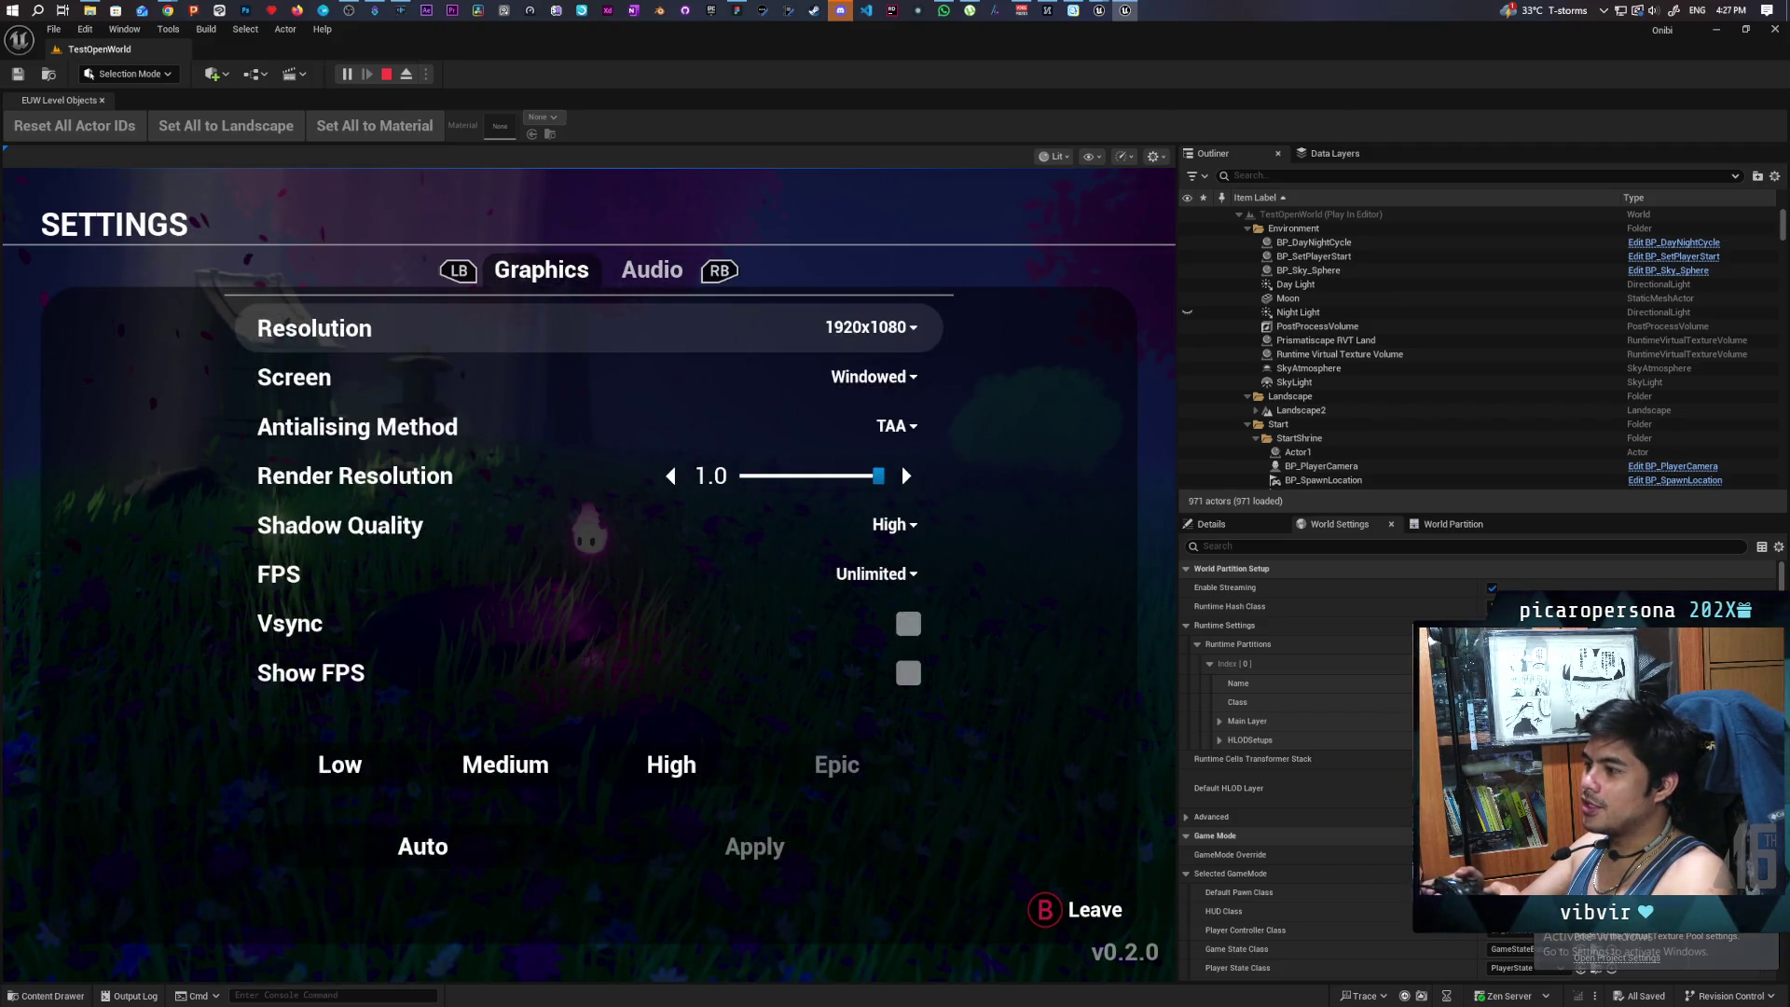
pyautogui.press('Down')
pyautogui.press('Down')
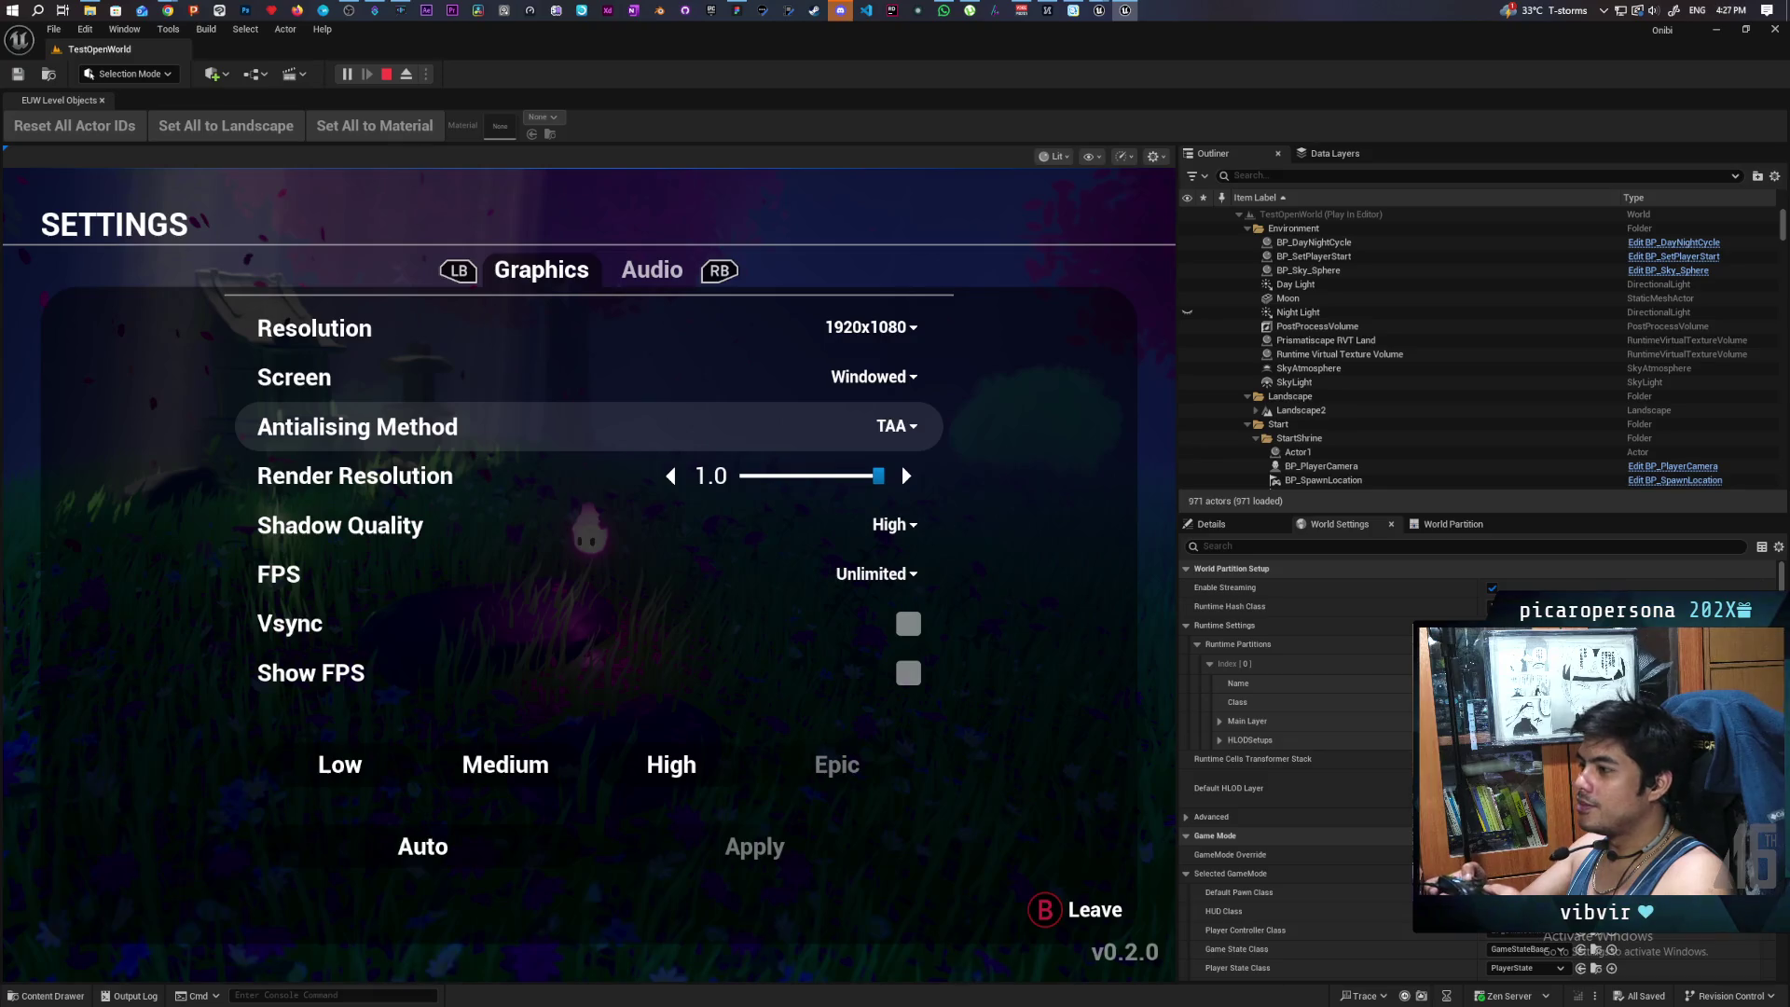
pyautogui.press('Return')
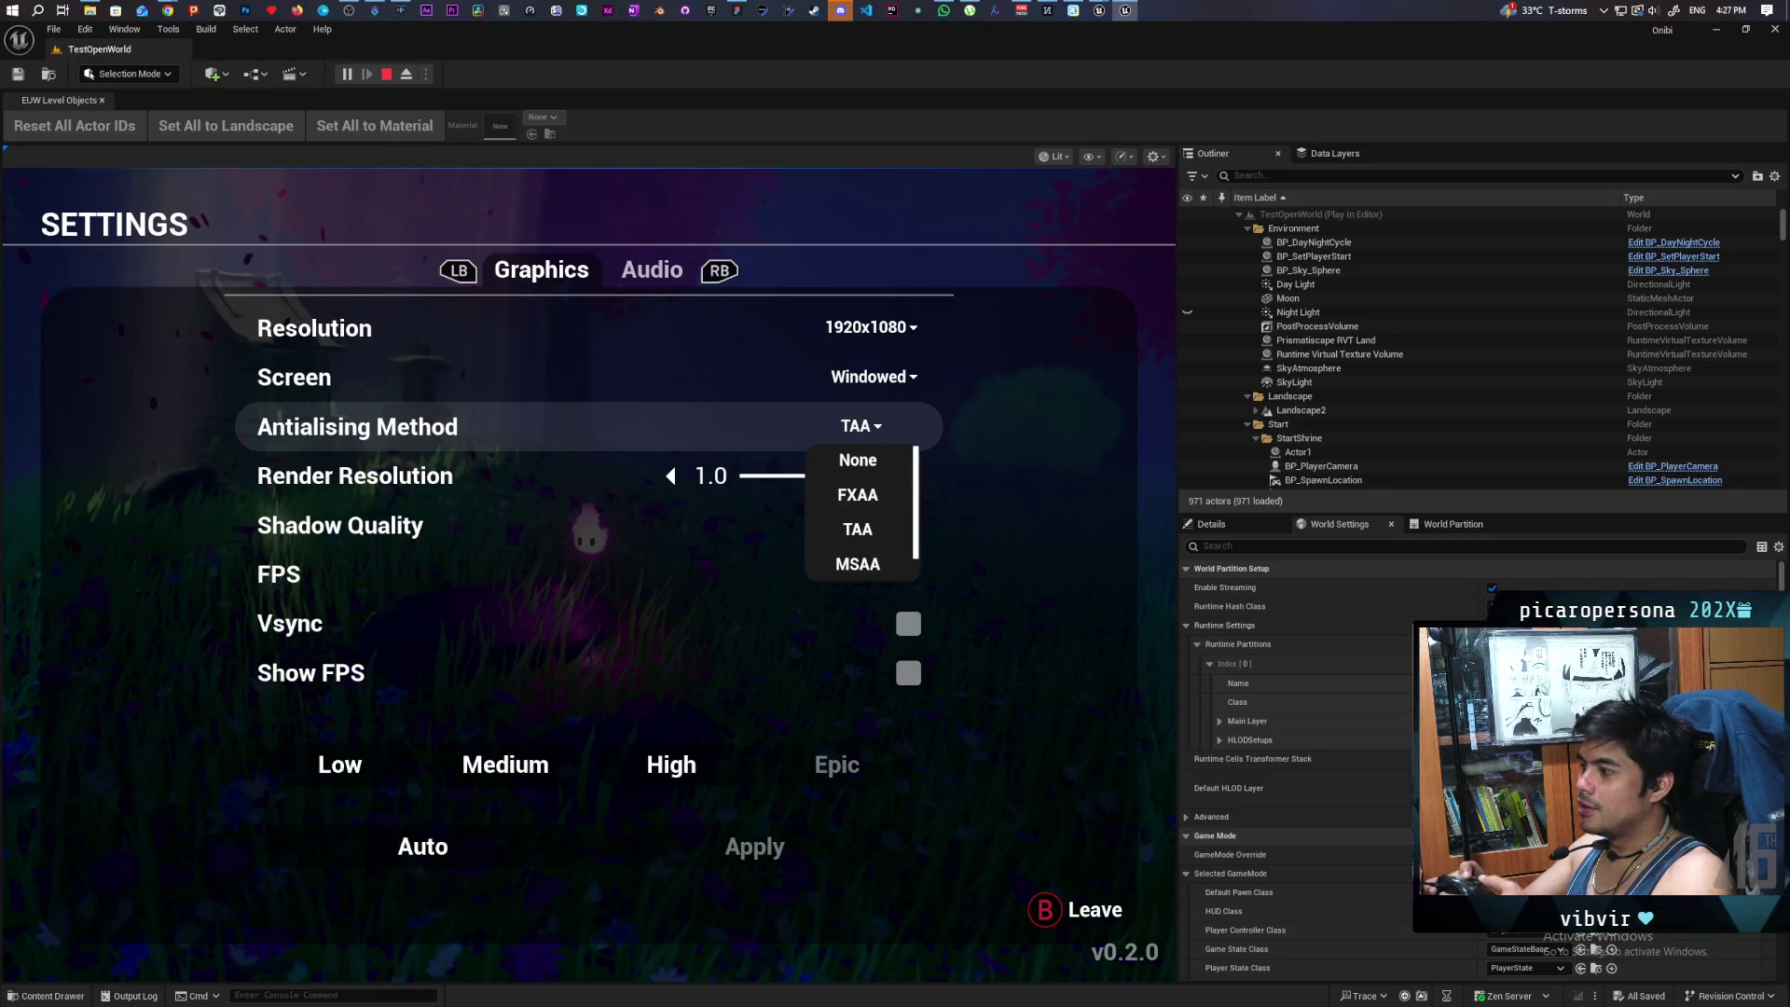
pyautogui.press('Down')
pyautogui.press('Down')
pyautogui.press('Escape')
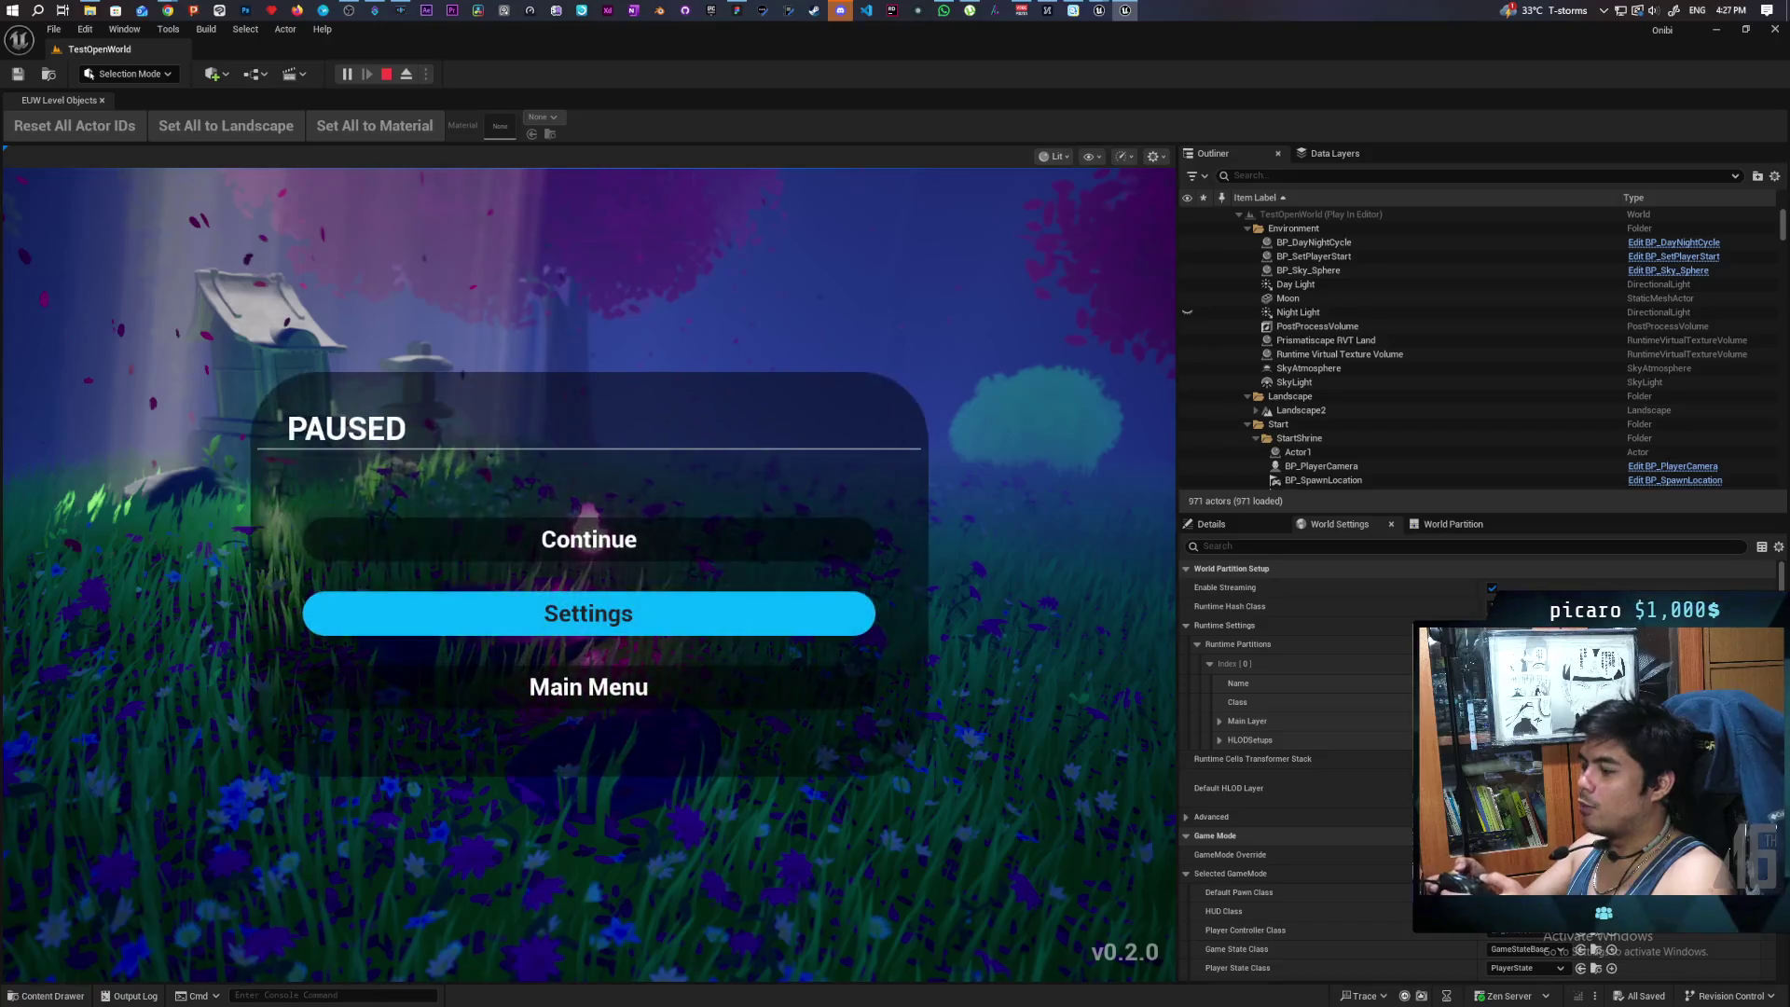
# - Reopen Settings and move focus among the Screen, Resolution, Antialiasing and Shadow Quality rows
pyautogui.press('Return')
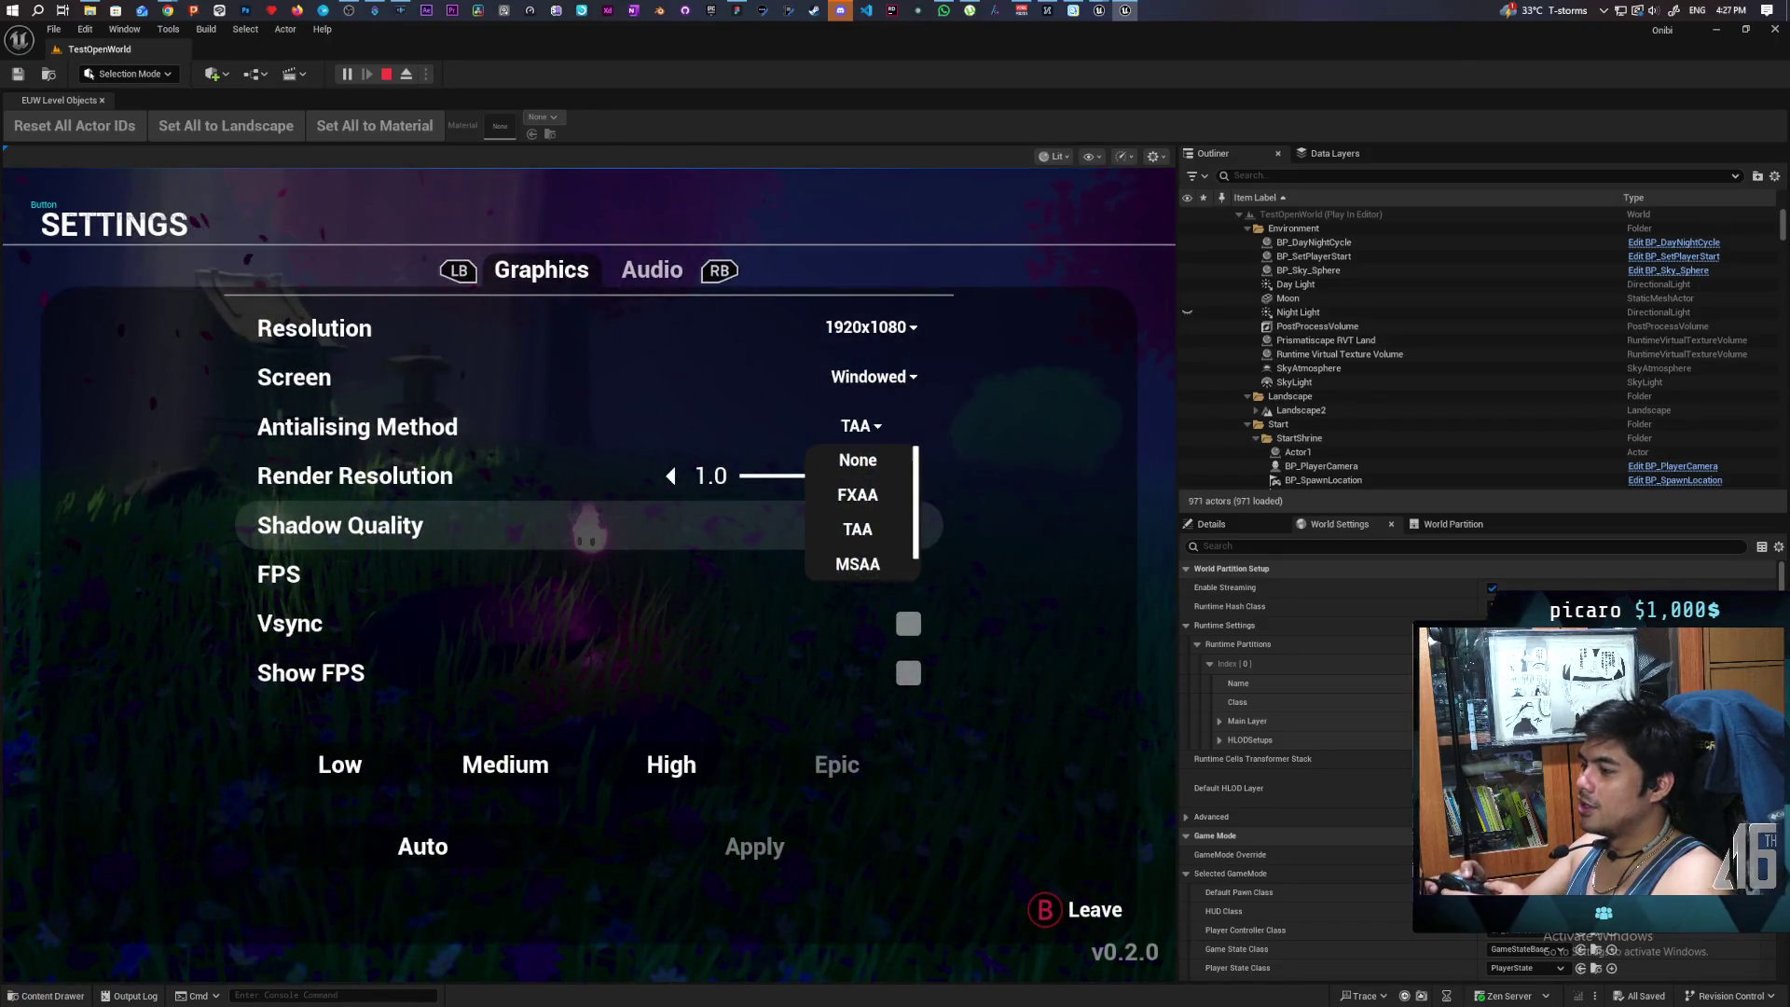
pyautogui.press('Up')
pyautogui.press('Up')
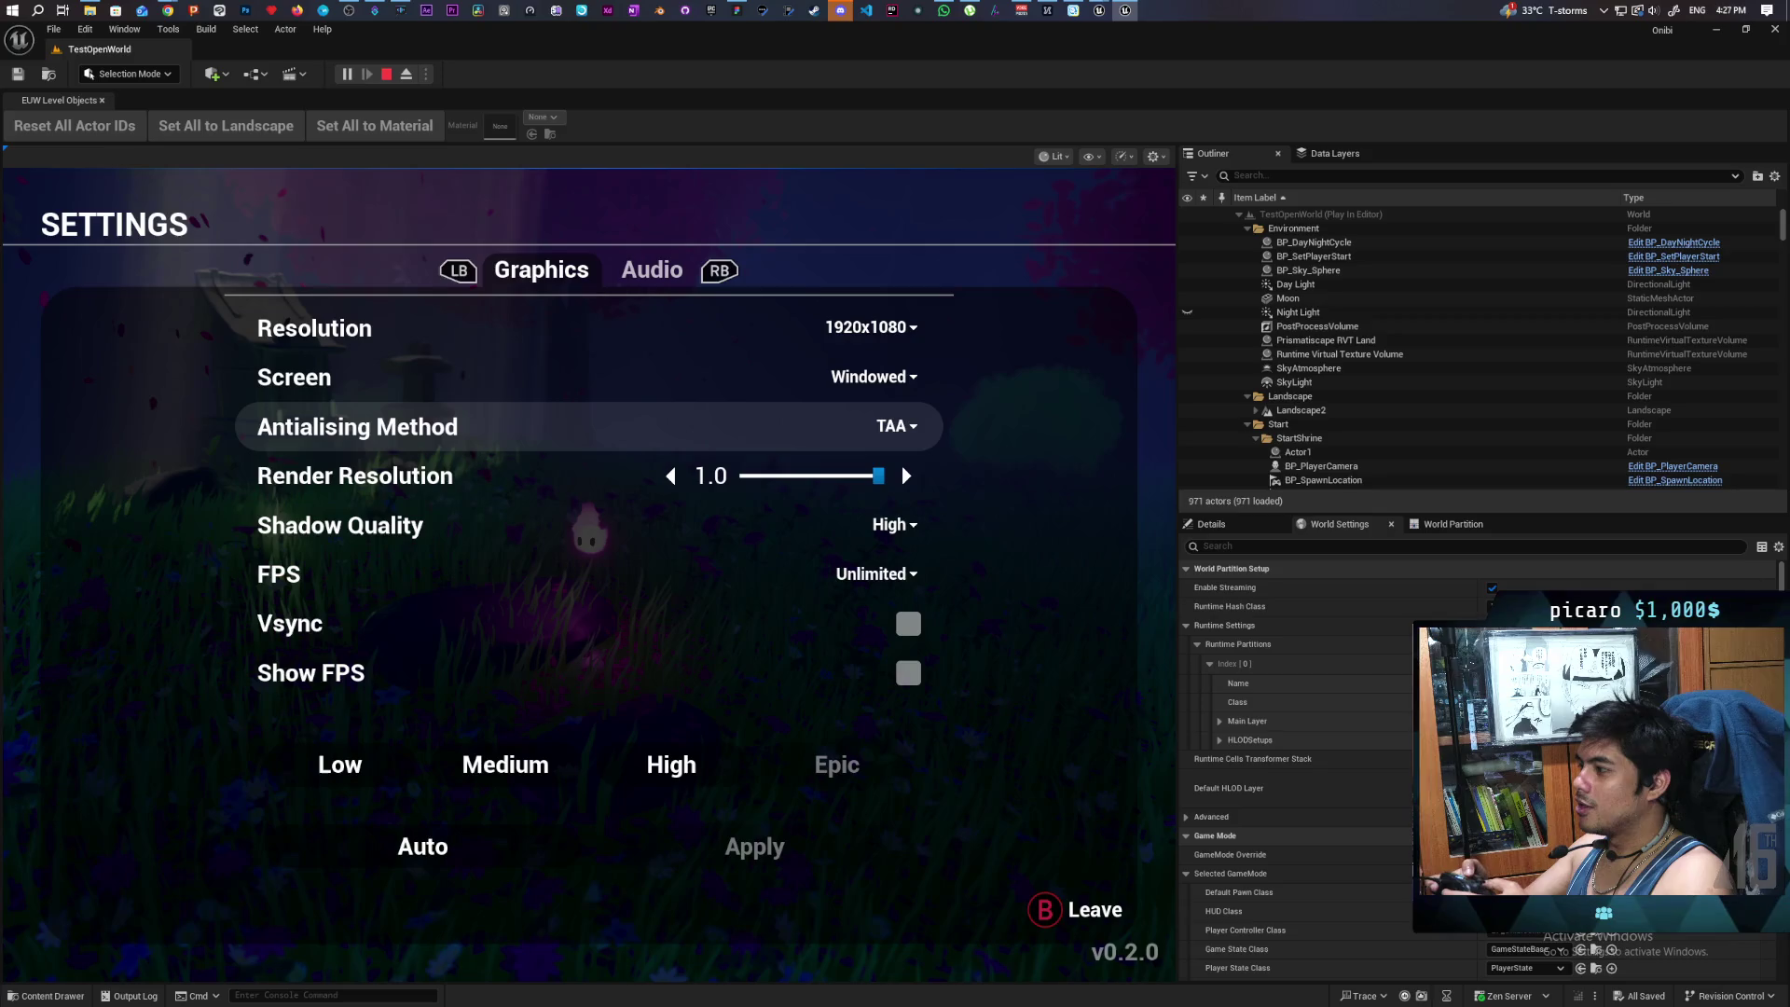
pyautogui.press('Up')
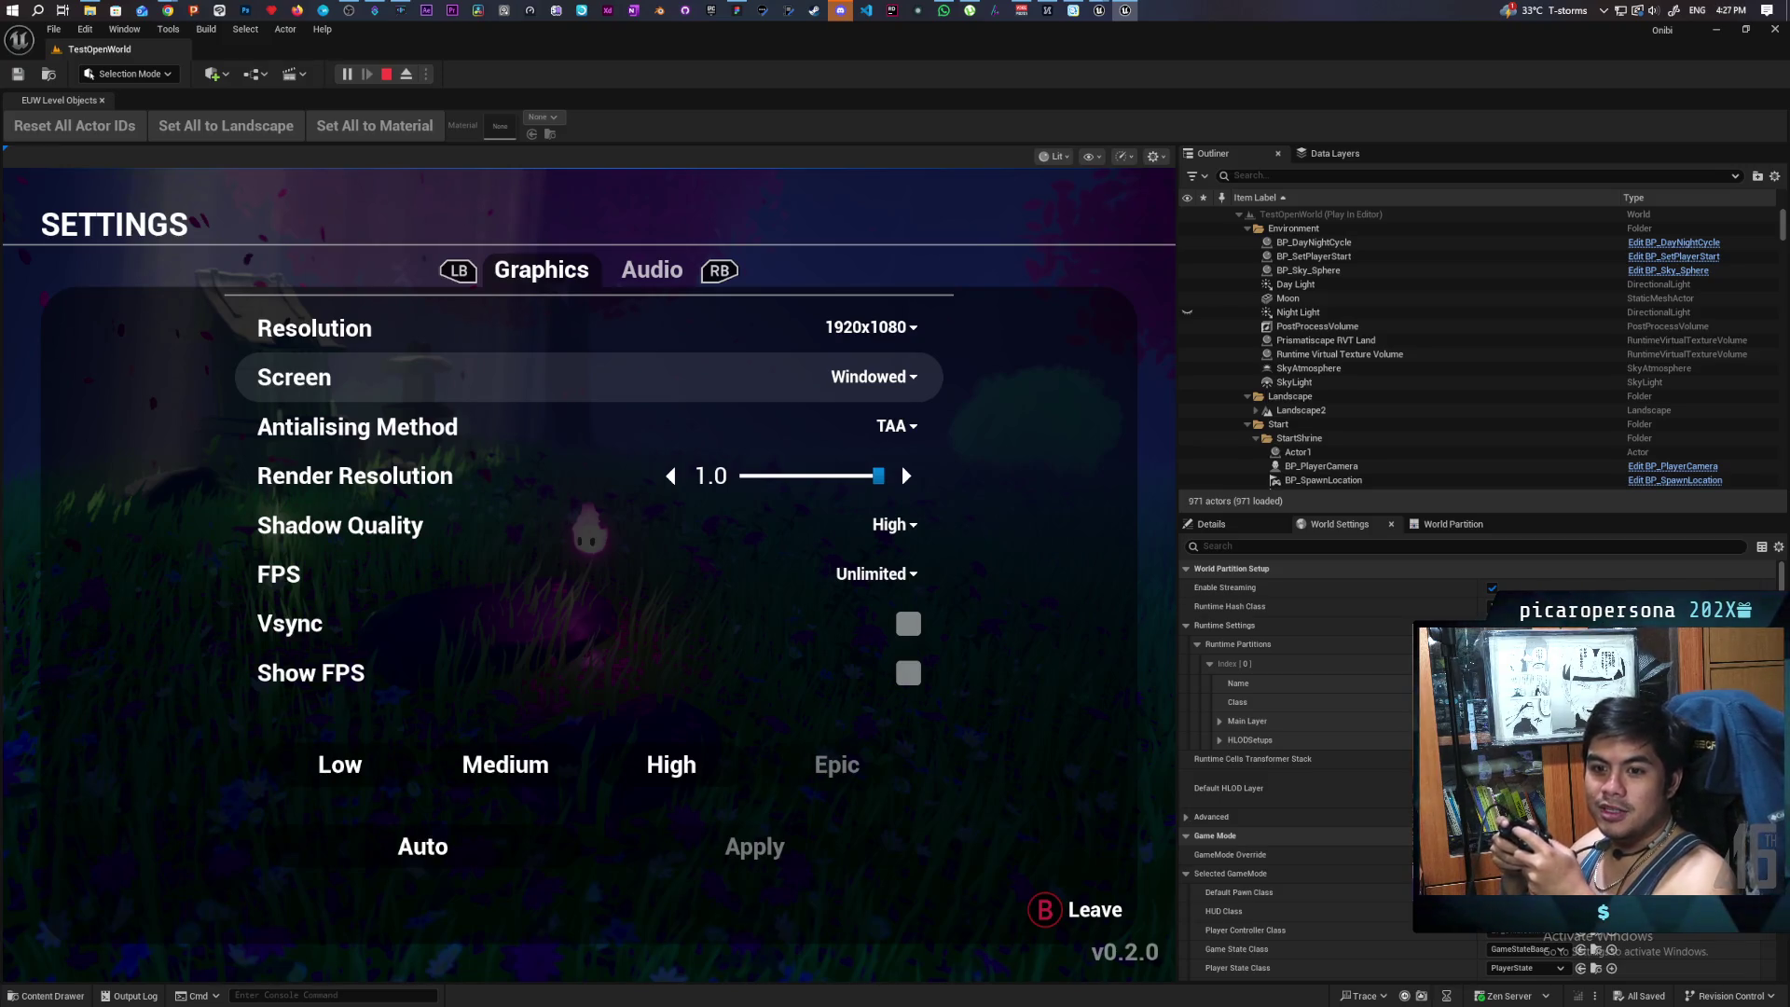
pyautogui.press('Down')
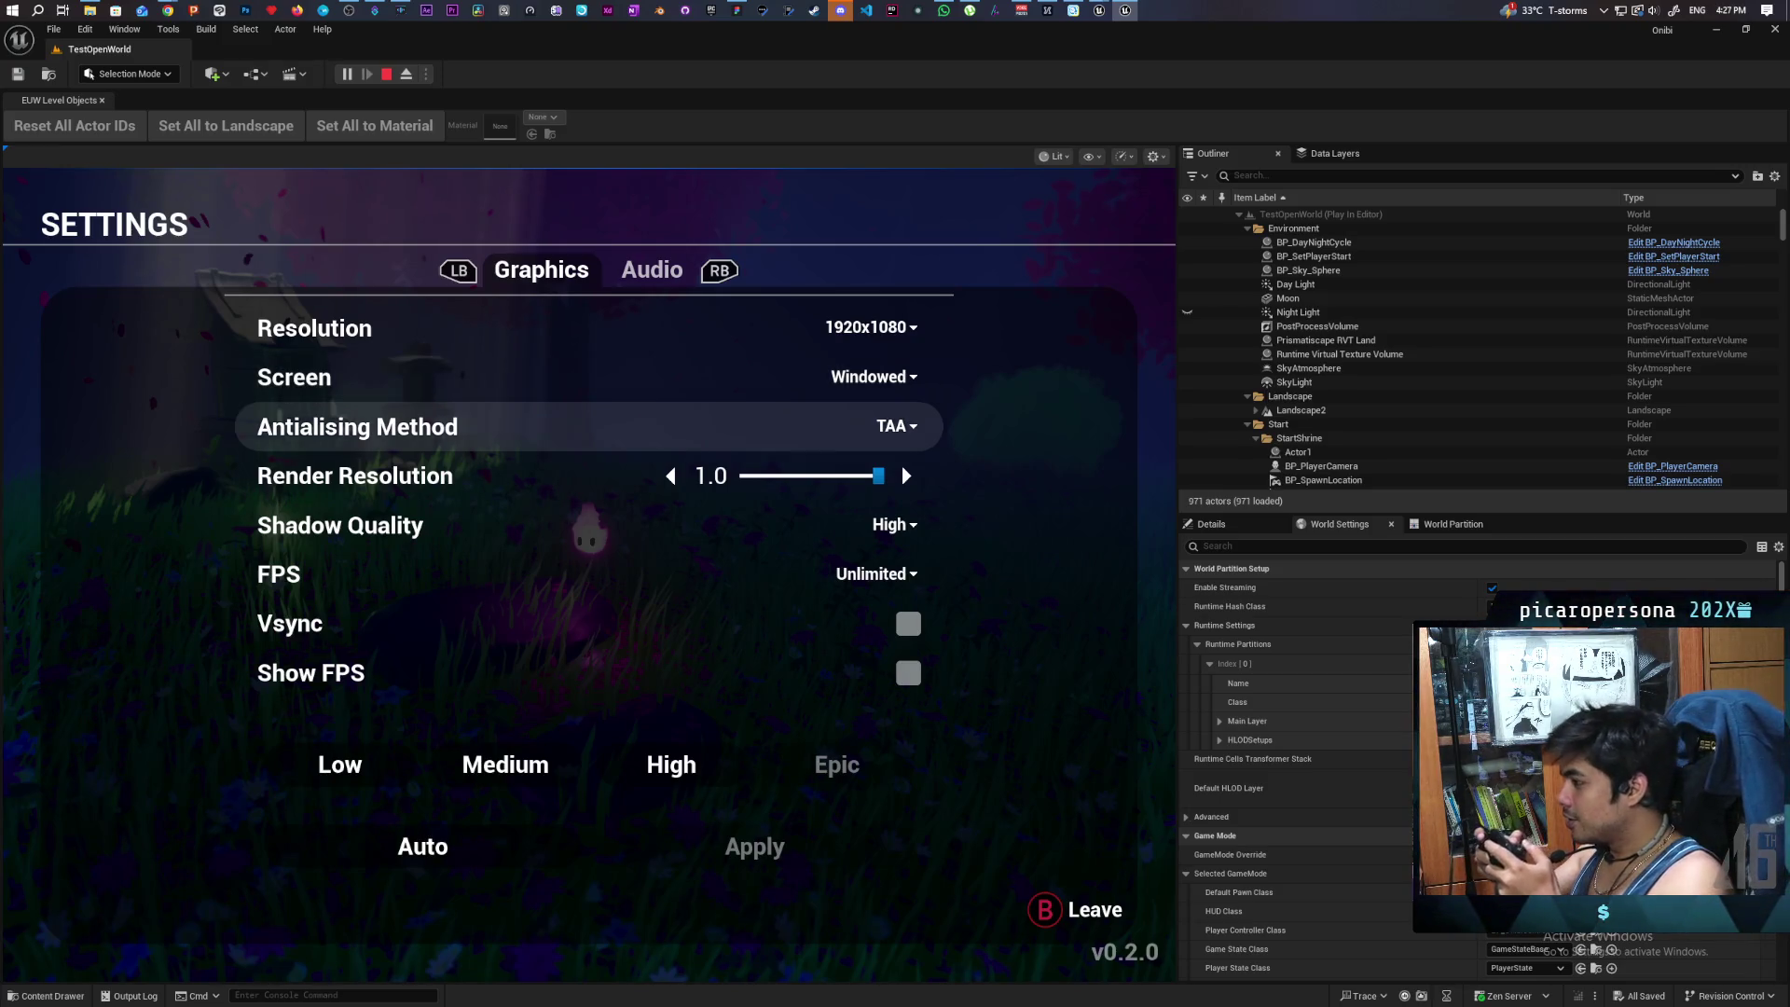
pyautogui.press('Down')
pyautogui.press('Down')
pyautogui.press('Up')
pyautogui.press('Up')
pyautogui.press('Up')
pyautogui.press('Down')
pyautogui.press('Down')
pyautogui.press('Down')
pyautogui.press('Up')
pyautogui.press('Up')
pyautogui.press('Up')
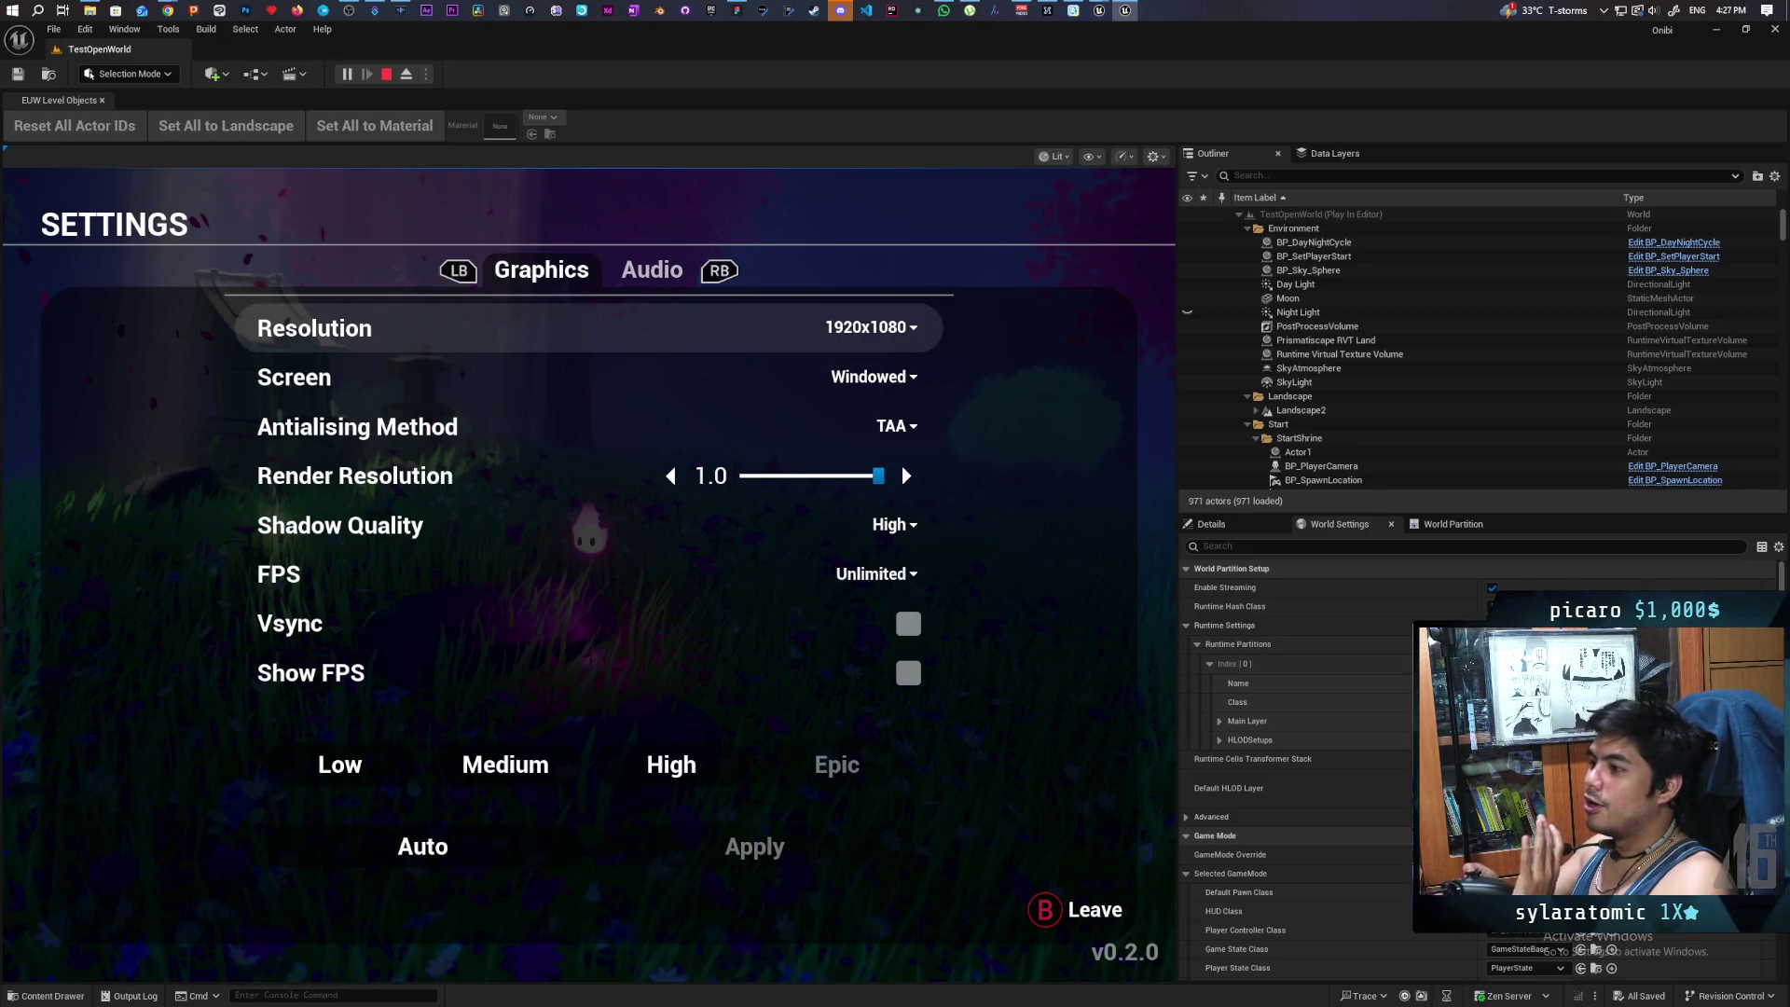
pyautogui.press('Down')
pyautogui.press('Up')
pyautogui.press('Down')
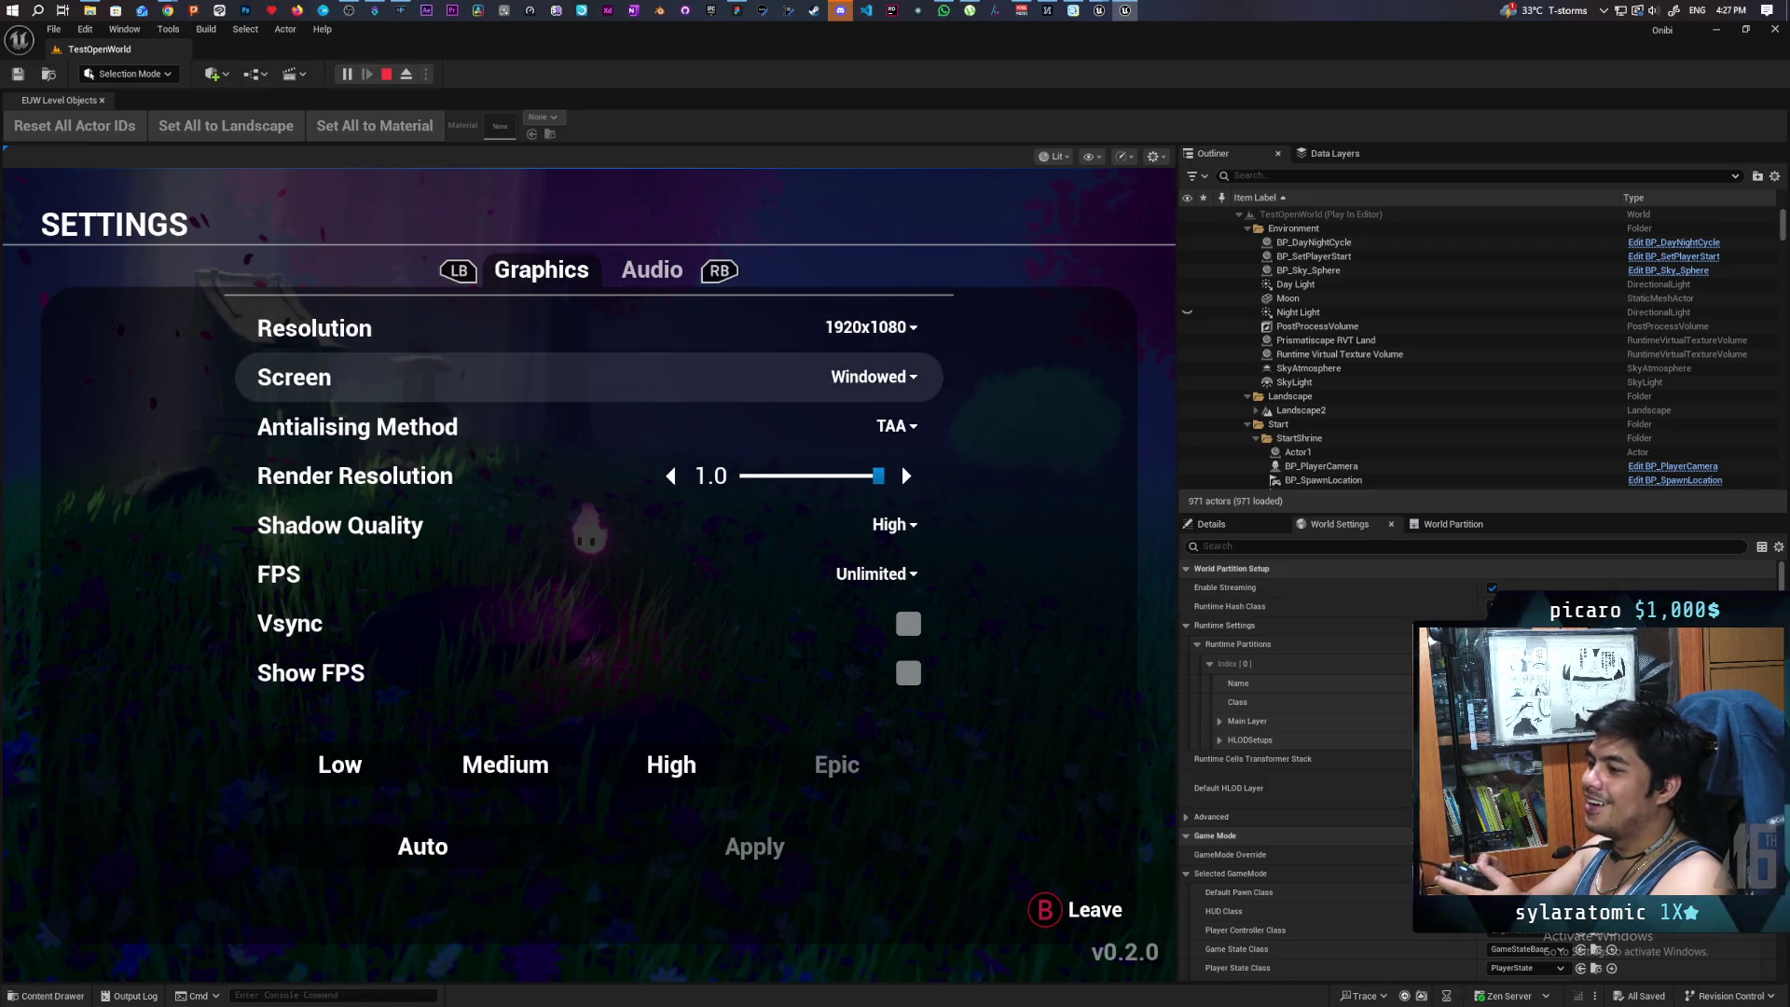
pyautogui.press('Up')
# - Open and close the Resolution choices, testing navigation while the list is open
pyautogui.press('Return')
pyautogui.press('Down')
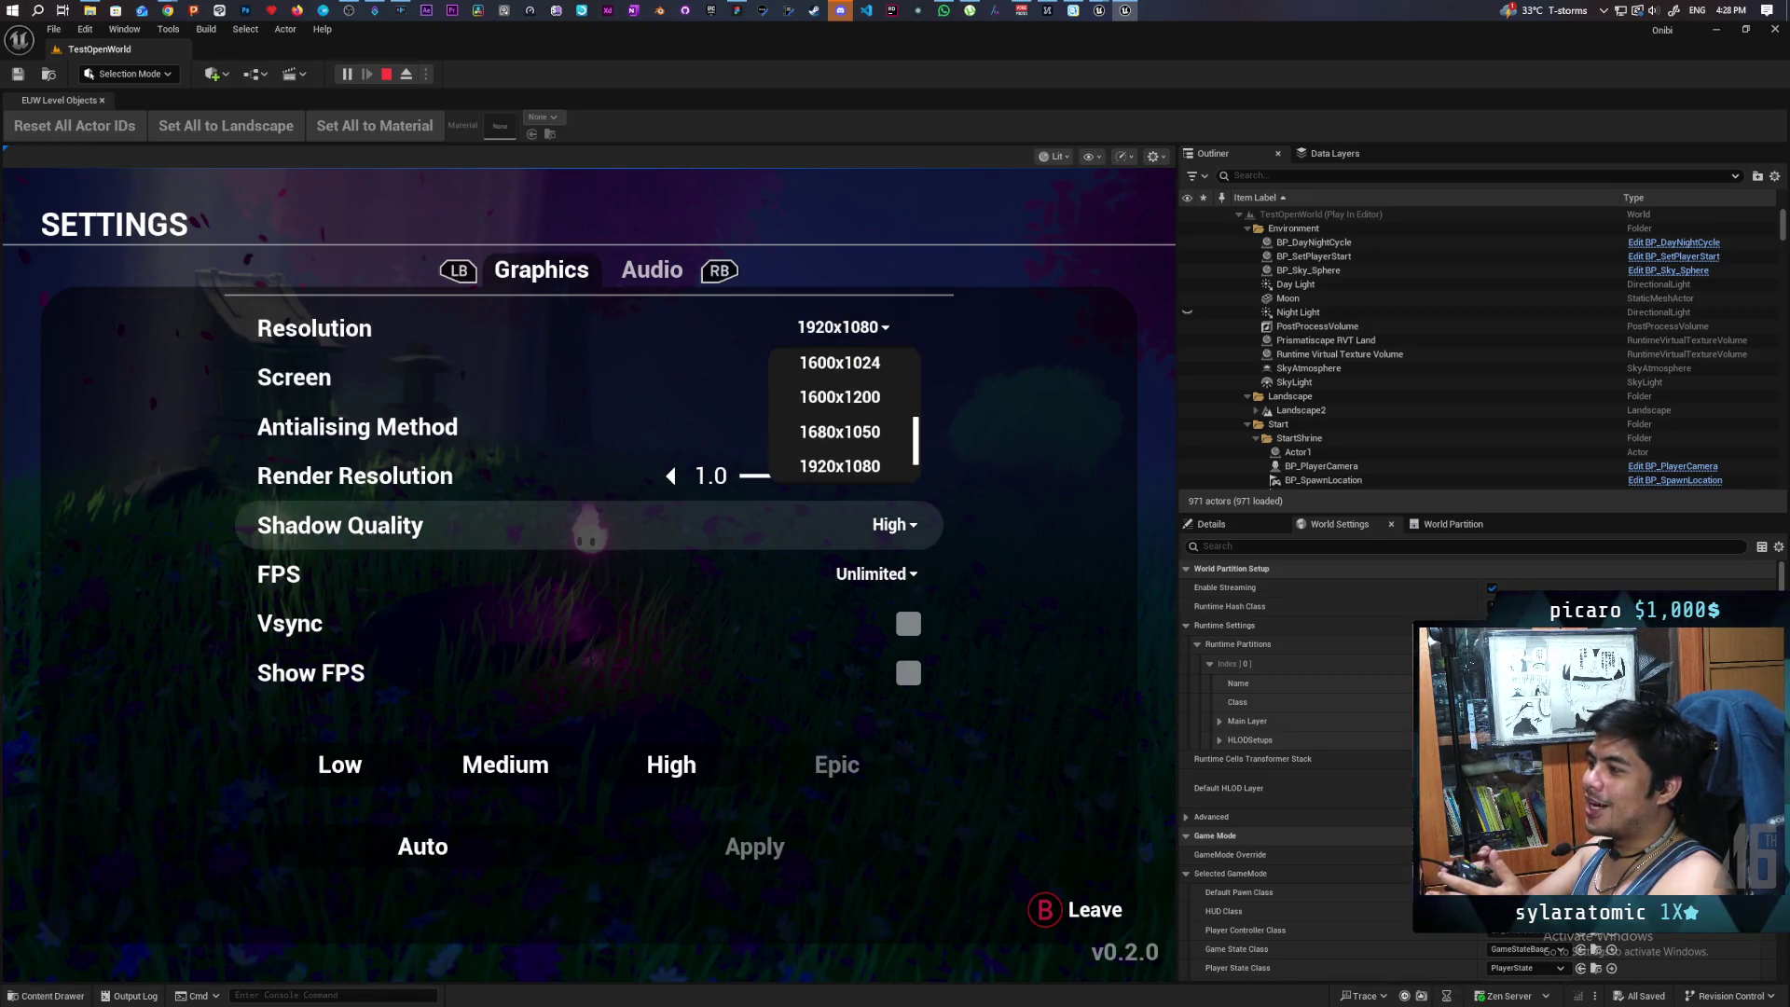
pyautogui.press('Up')
pyautogui.press('Up')
pyautogui.press('Up')
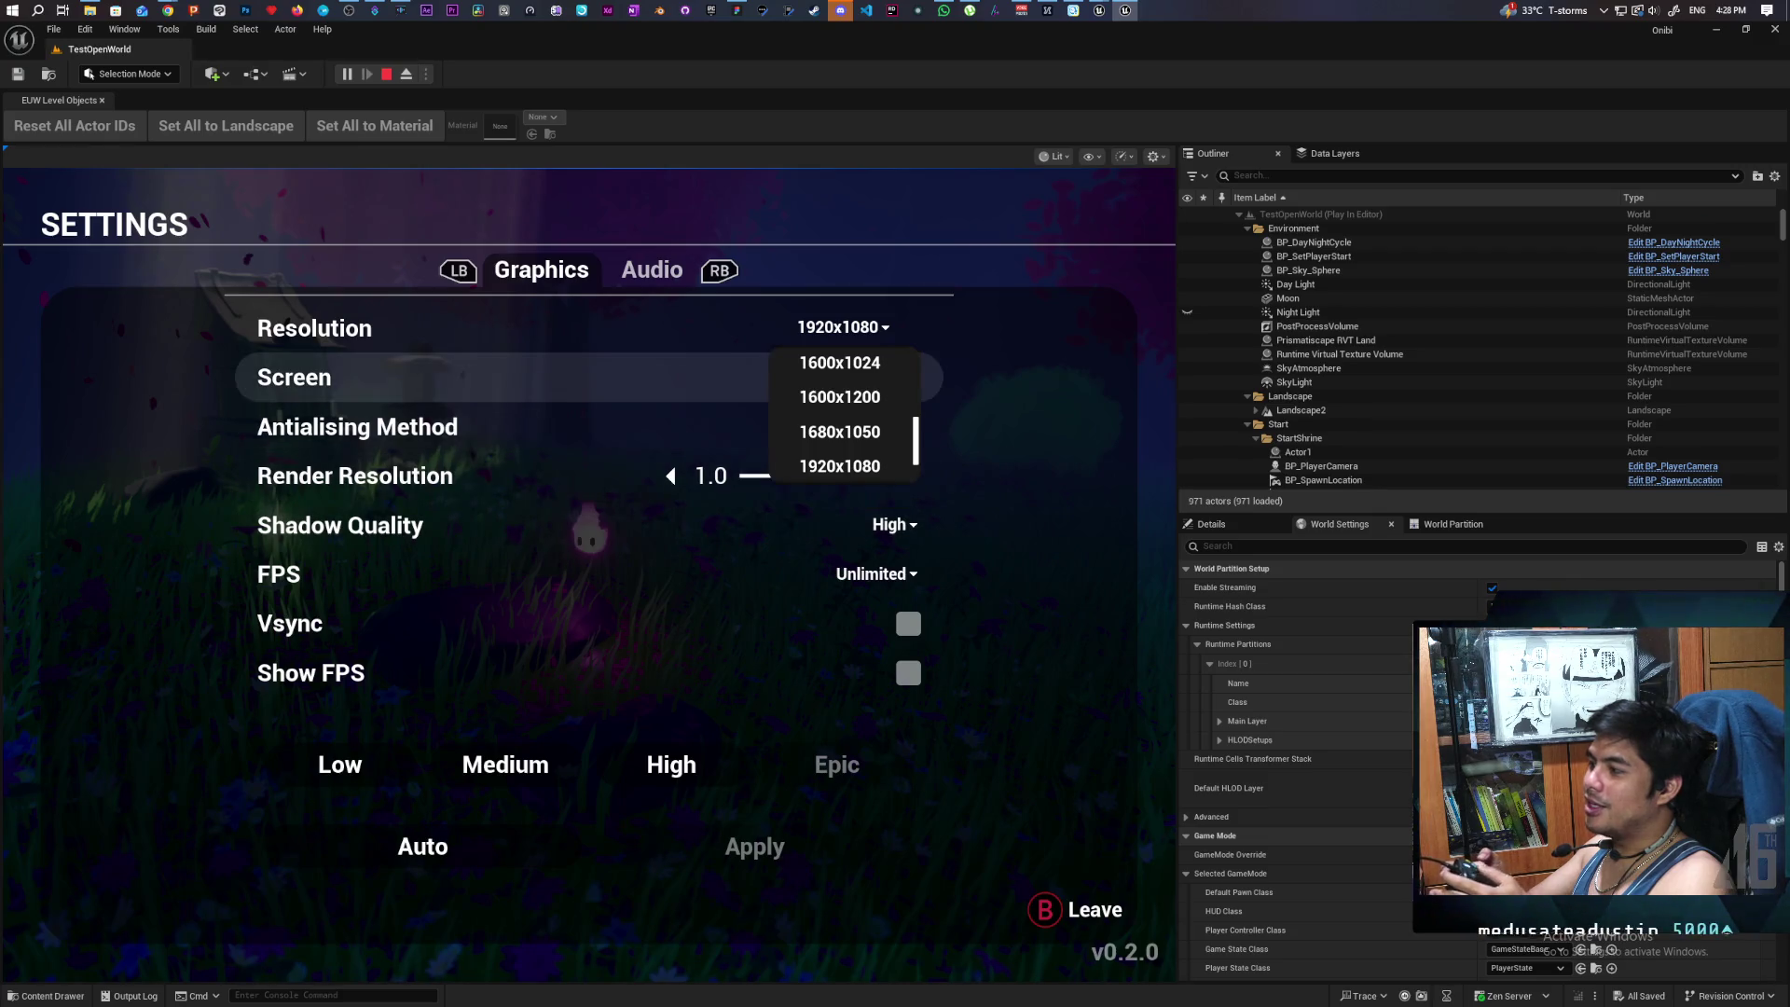
pyautogui.press('Return')
pyautogui.press('Return')
pyautogui.press('Down')
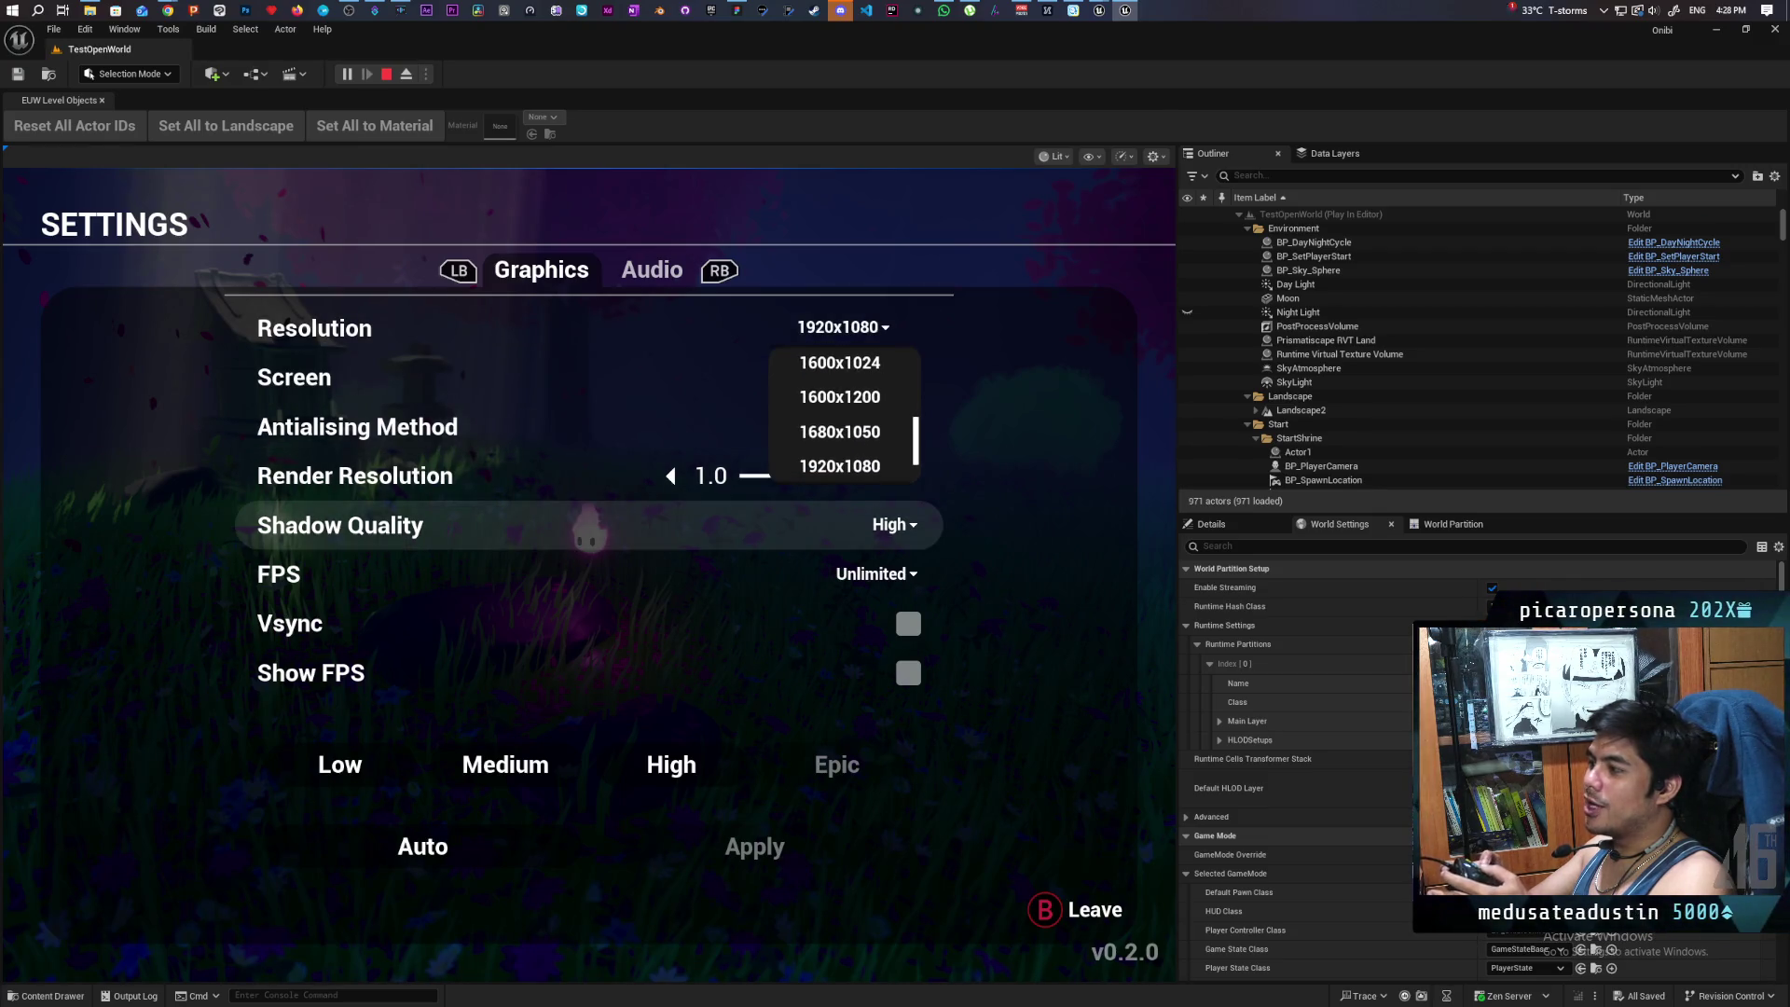
pyautogui.press('Up')
pyautogui.press('Up')
pyautogui.press('Up')
pyautogui.press('Up')
pyautogui.press('Return')
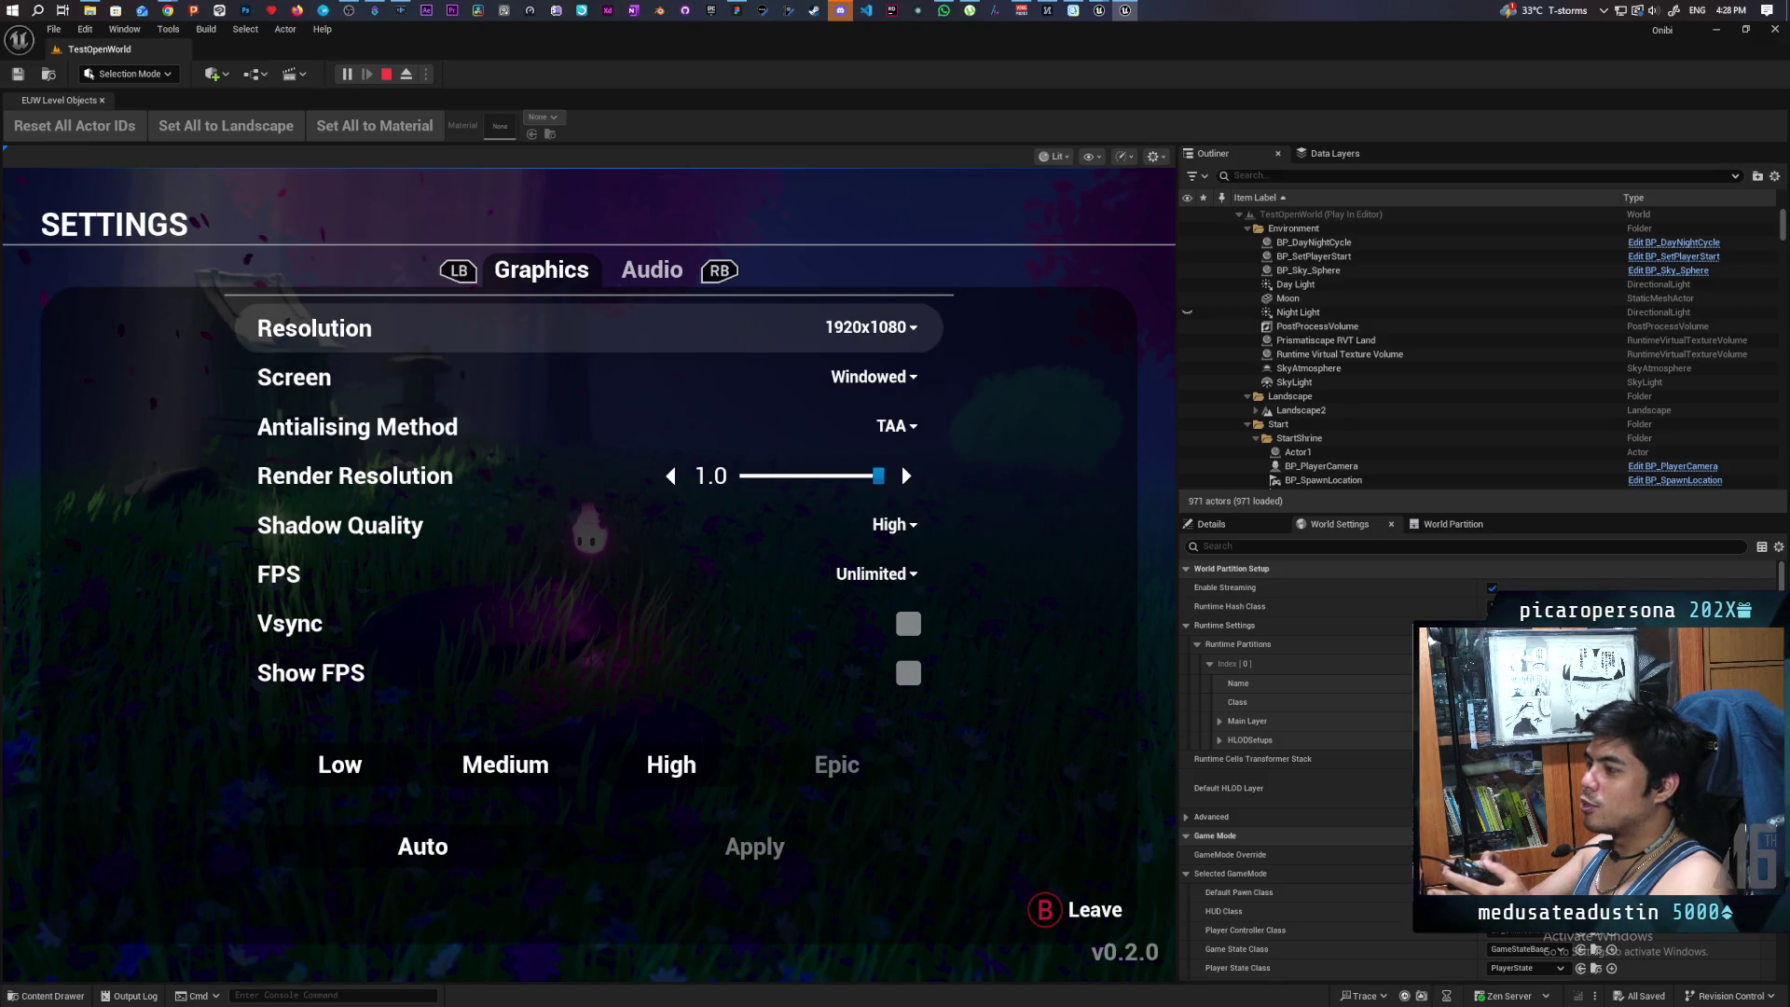
pyautogui.press('Return')
pyautogui.press('Up')
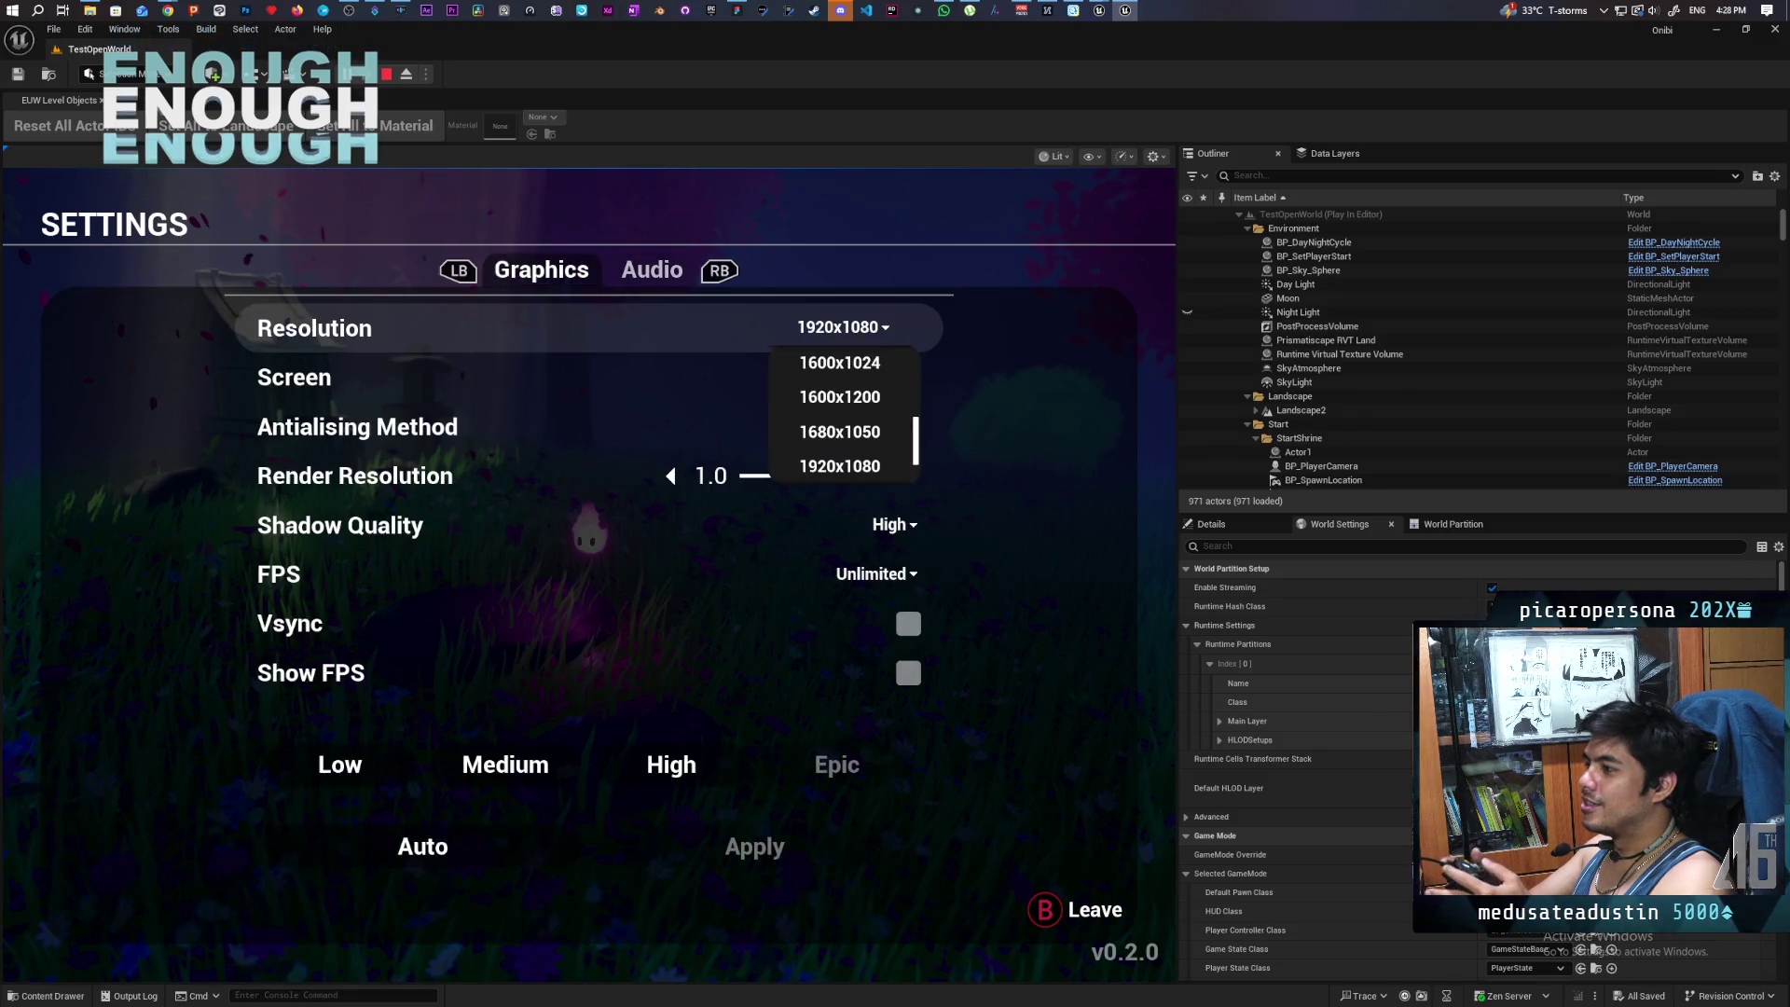
# - Cycle through the Shadow Quality options and close the list keeping High
pyautogui.press('Down')
pyautogui.press('Down')
pyautogui.press('Down')
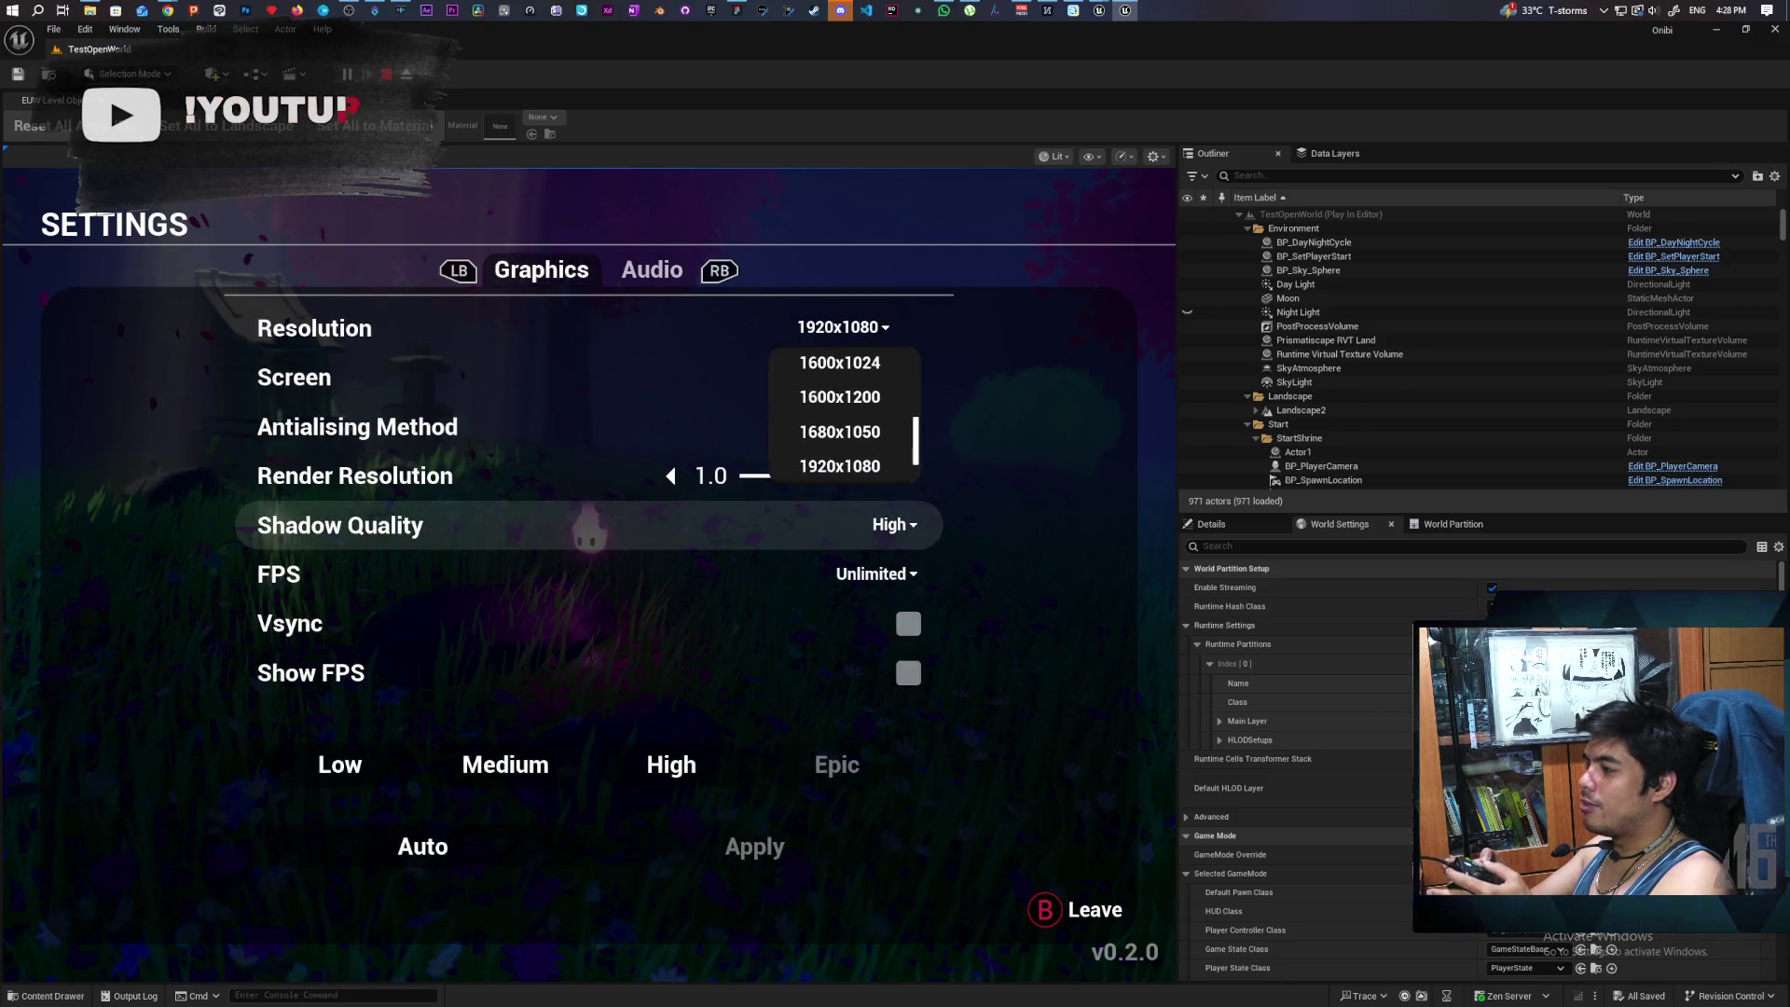
pyautogui.press('Return')
pyautogui.press('Return')
pyautogui.press('Return')
pyautogui.press('Escape')
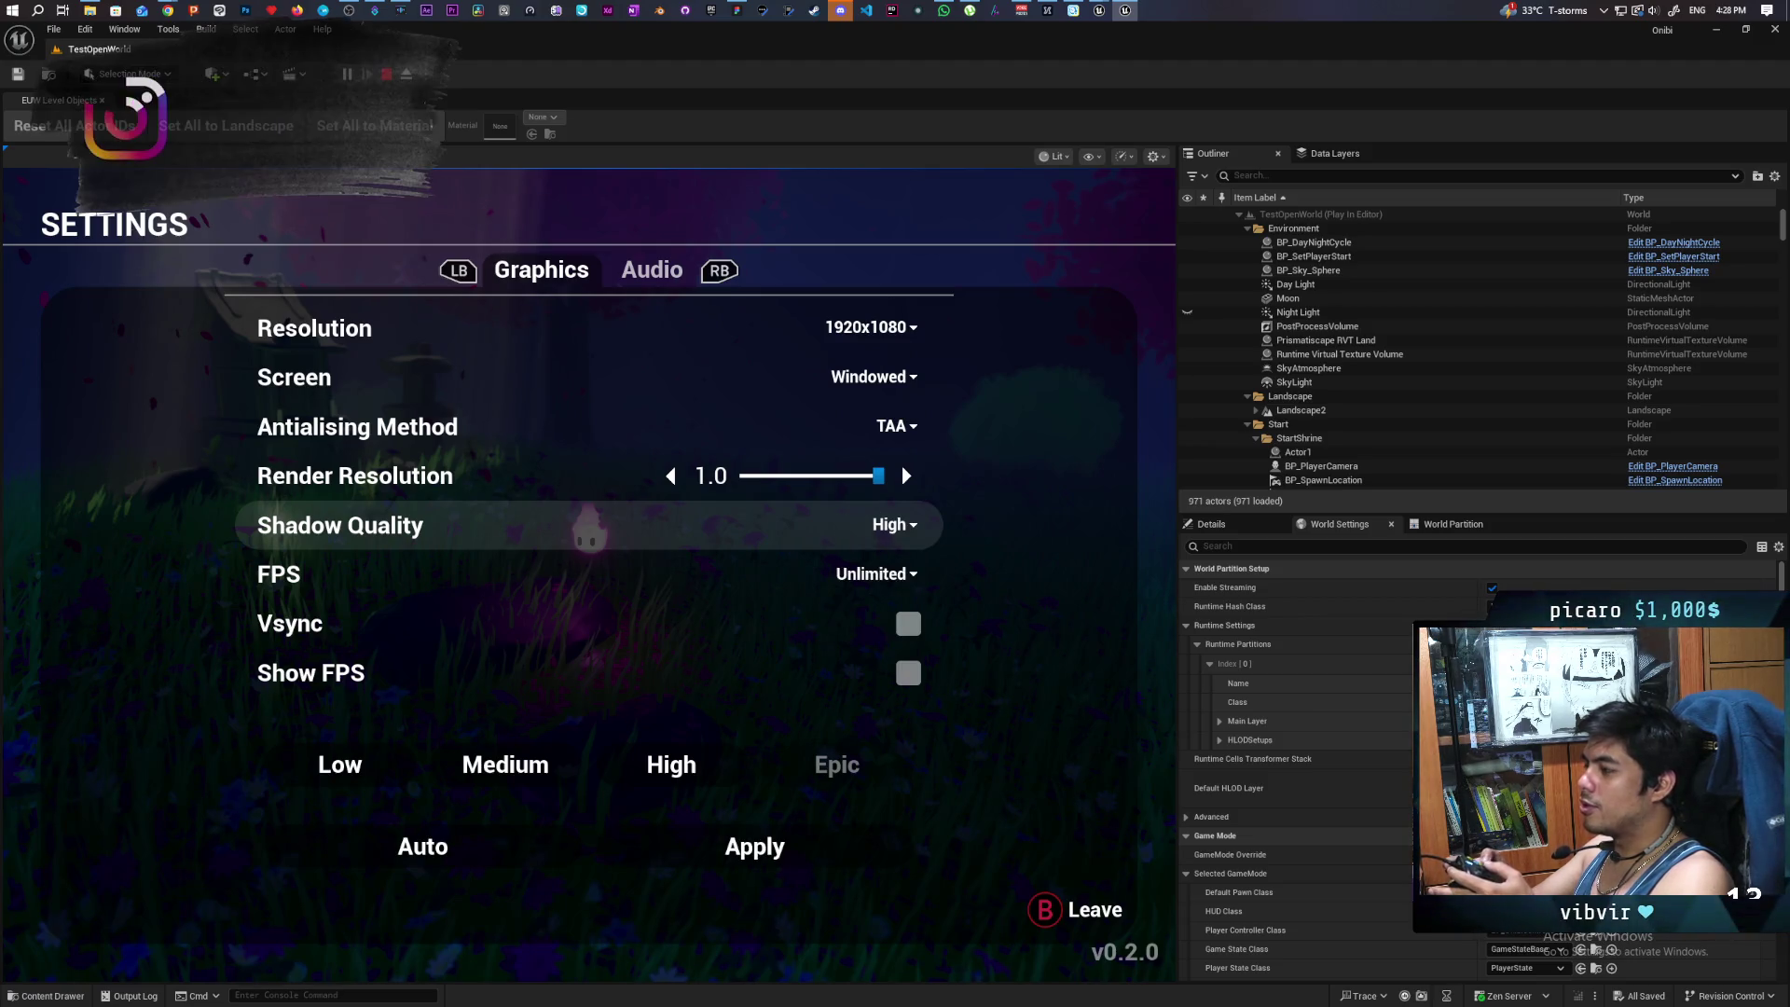
pyautogui.press('Return')
pyautogui.press('Up')
pyautogui.press('Up')
pyautogui.press('Up')
pyautogui.press('Up')
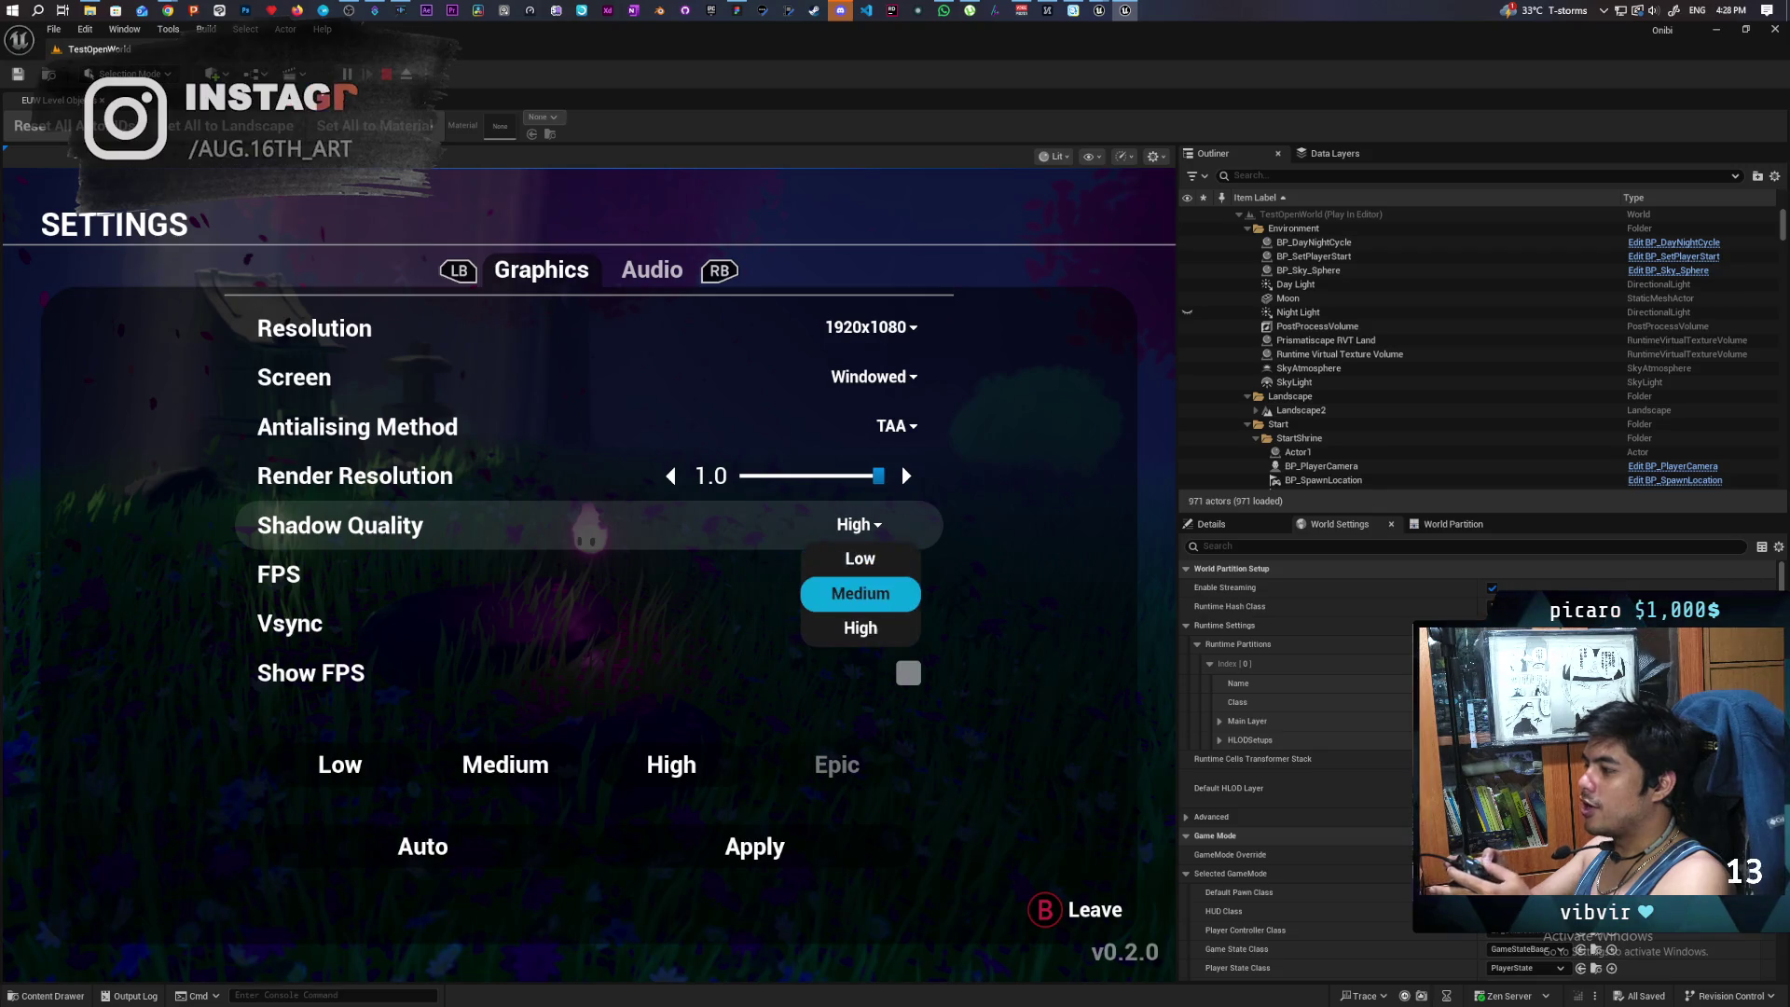
pyautogui.press('Down')
pyautogui.press('Down')
pyautogui.press('Up')
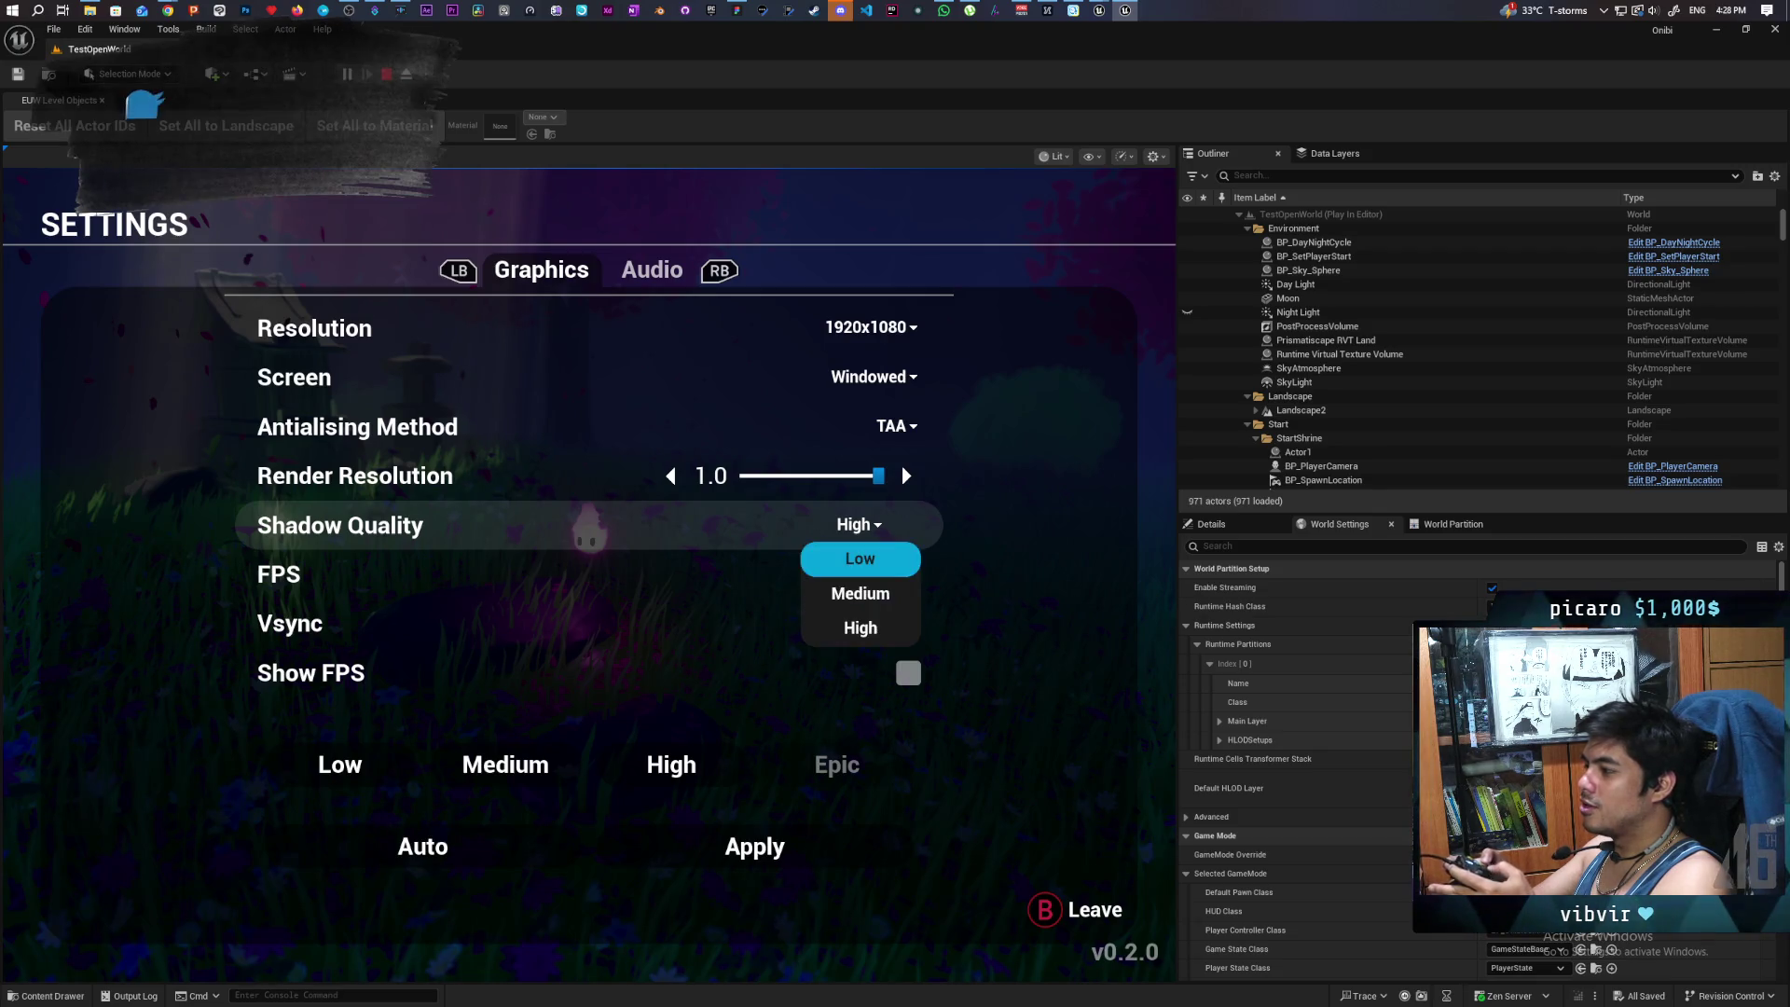
pyautogui.press('Up')
pyautogui.press('Down')
pyautogui.press('Down')
pyautogui.press('Up')
pyautogui.press('Down')
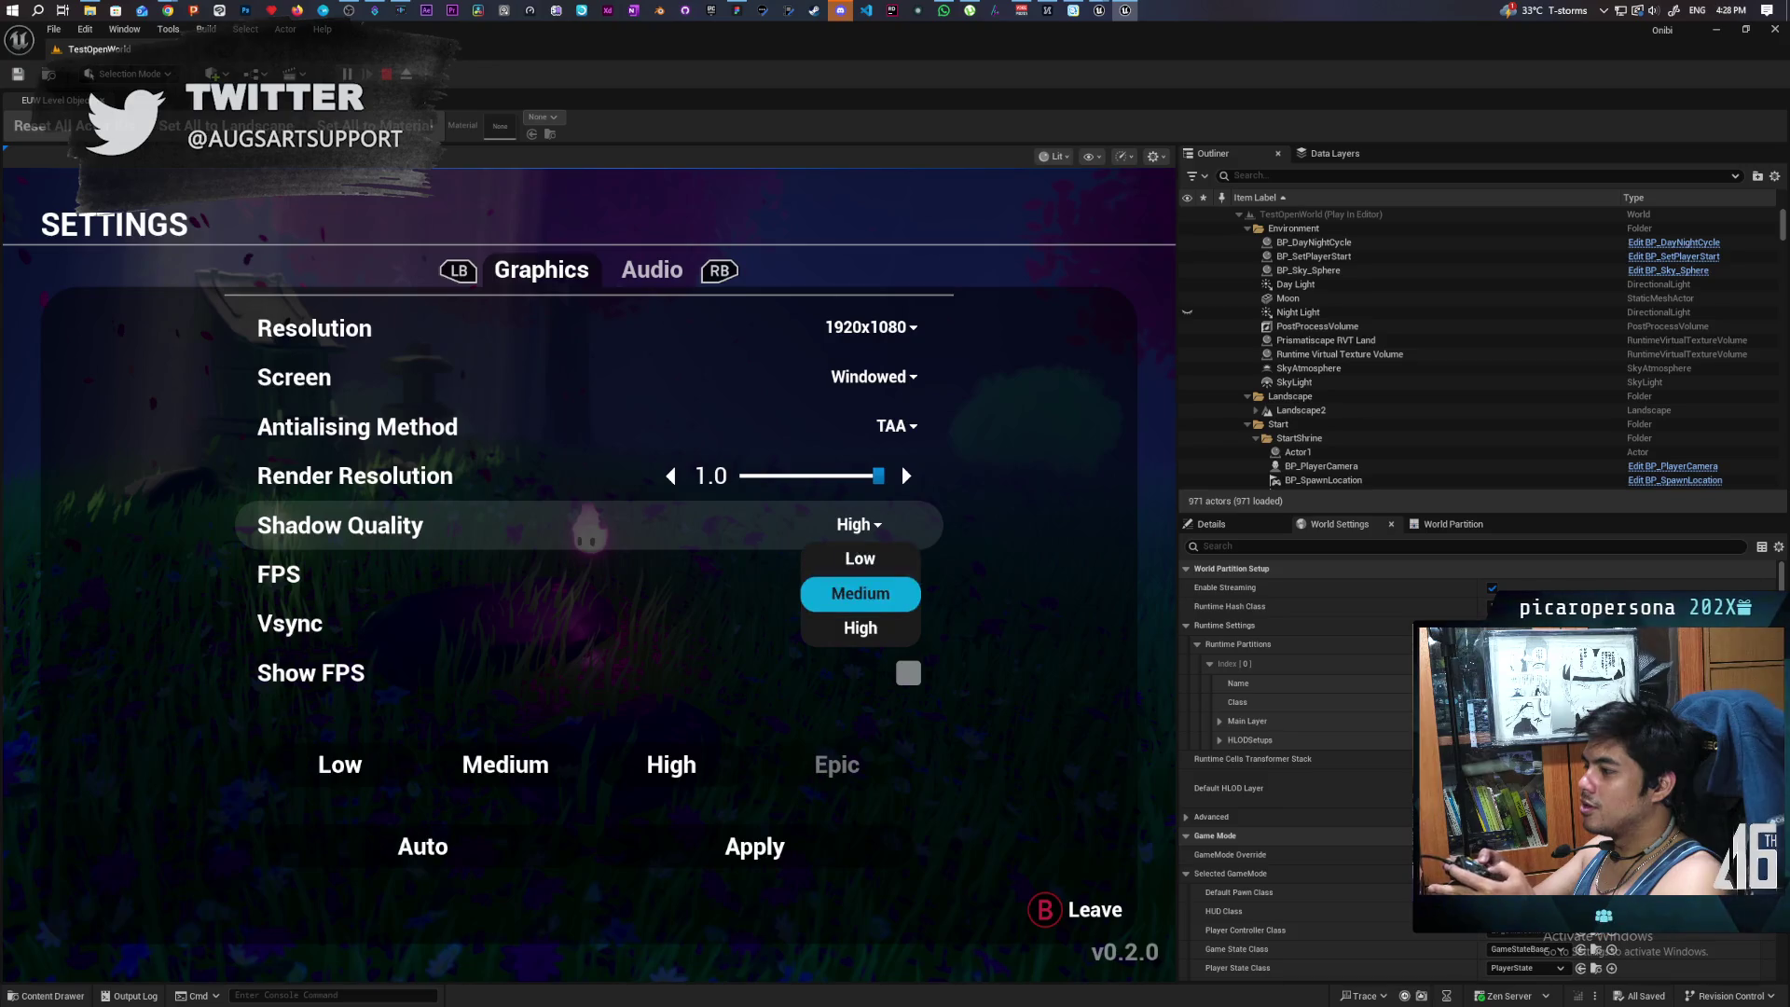
pyautogui.press('Down')
pyautogui.press('Up')
pyautogui.press('Up')
pyautogui.press('Down')
pyautogui.press('Down')
pyautogui.press('Down')
pyautogui.press('Up')
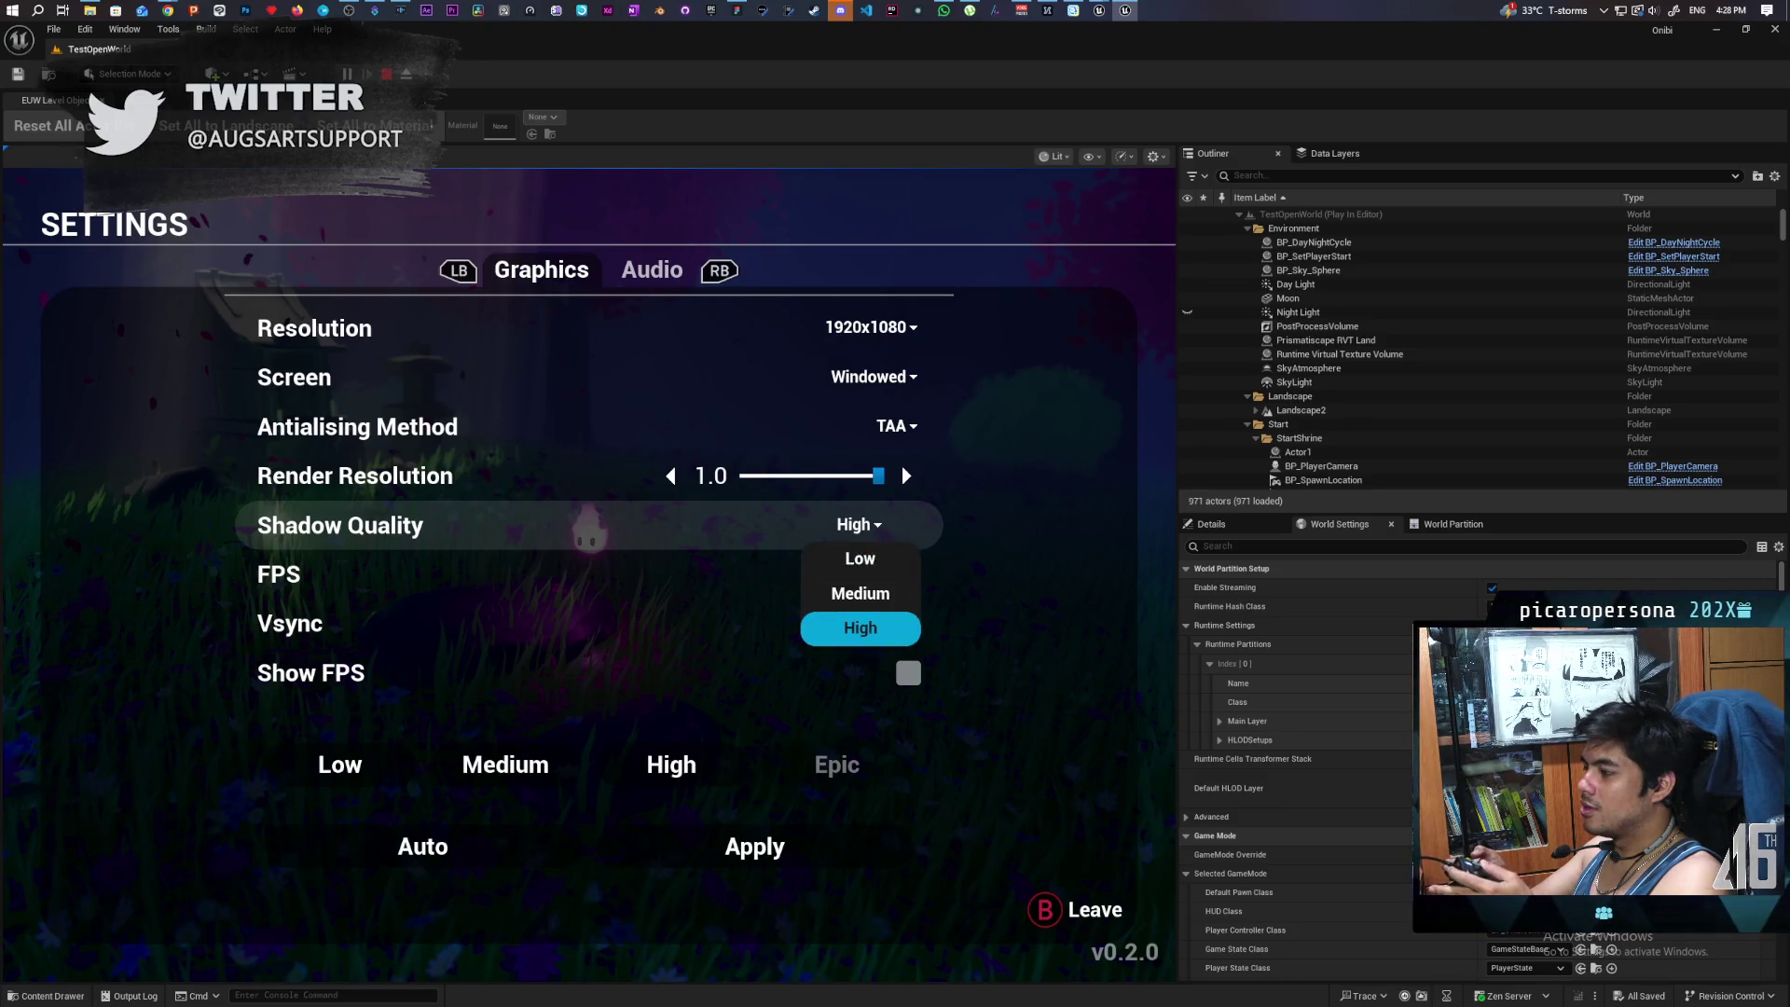
pyautogui.press('Return')
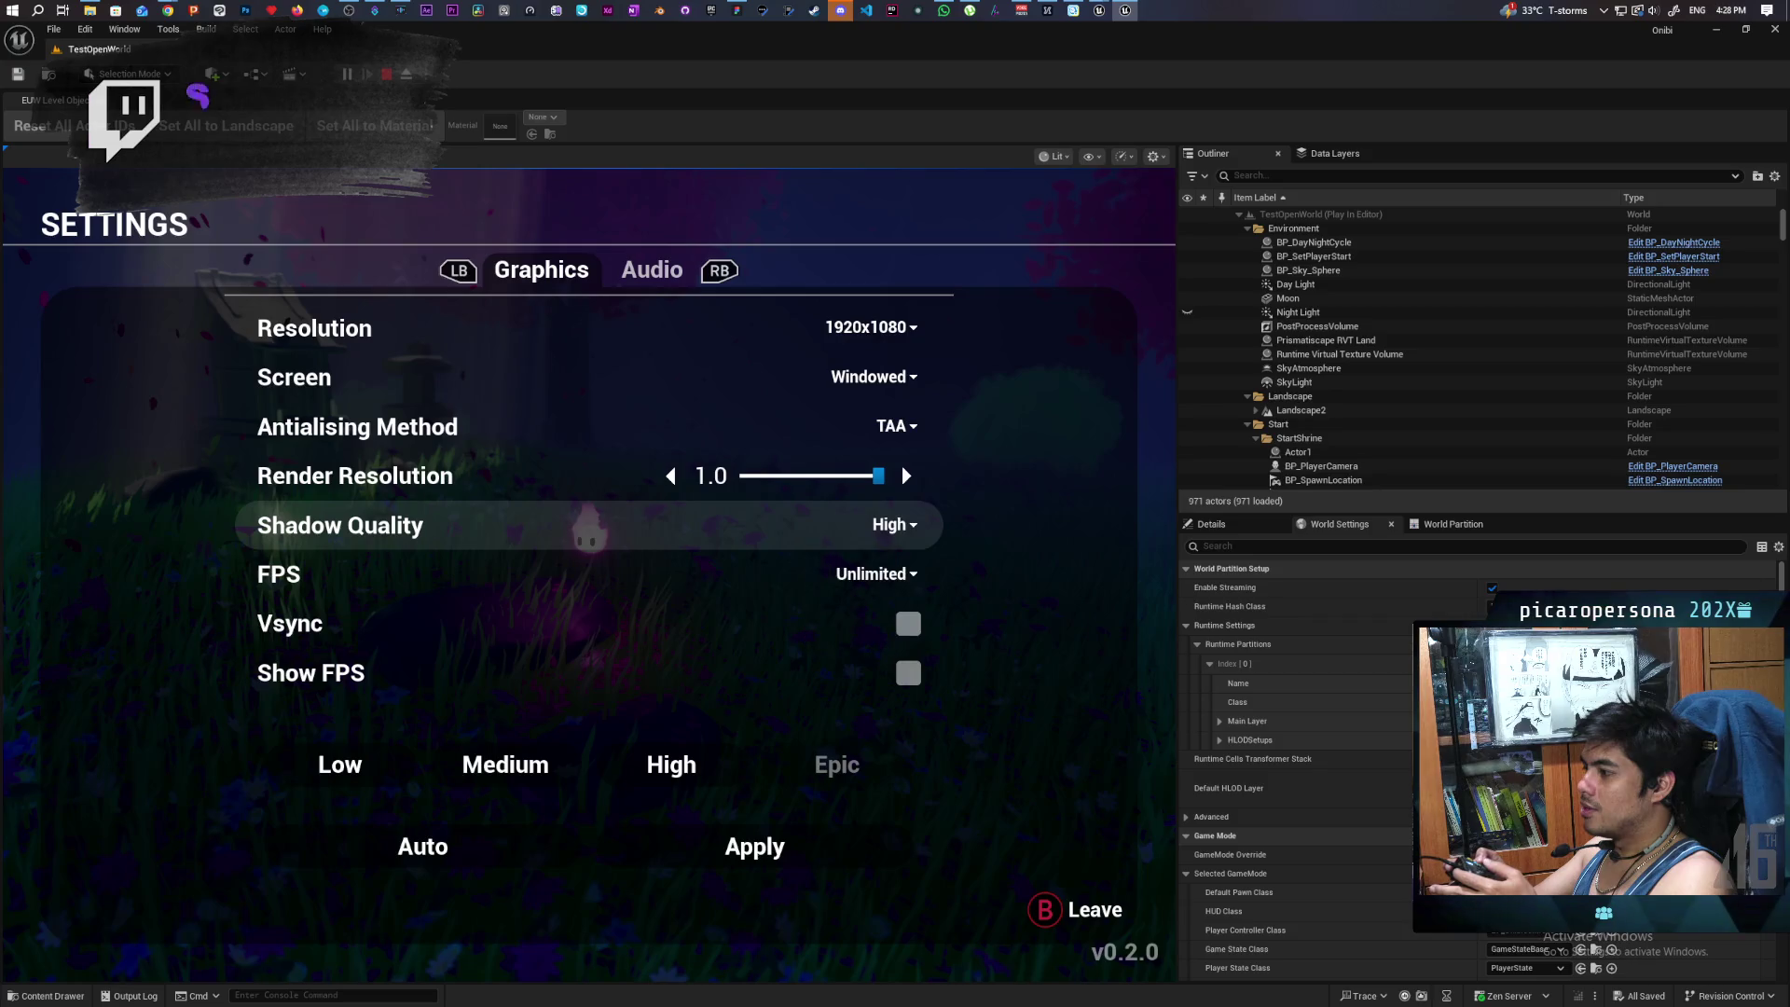
# - Open the frame-rate limit choices several times, leaving FPS at Unlimited
pyautogui.press('Down')
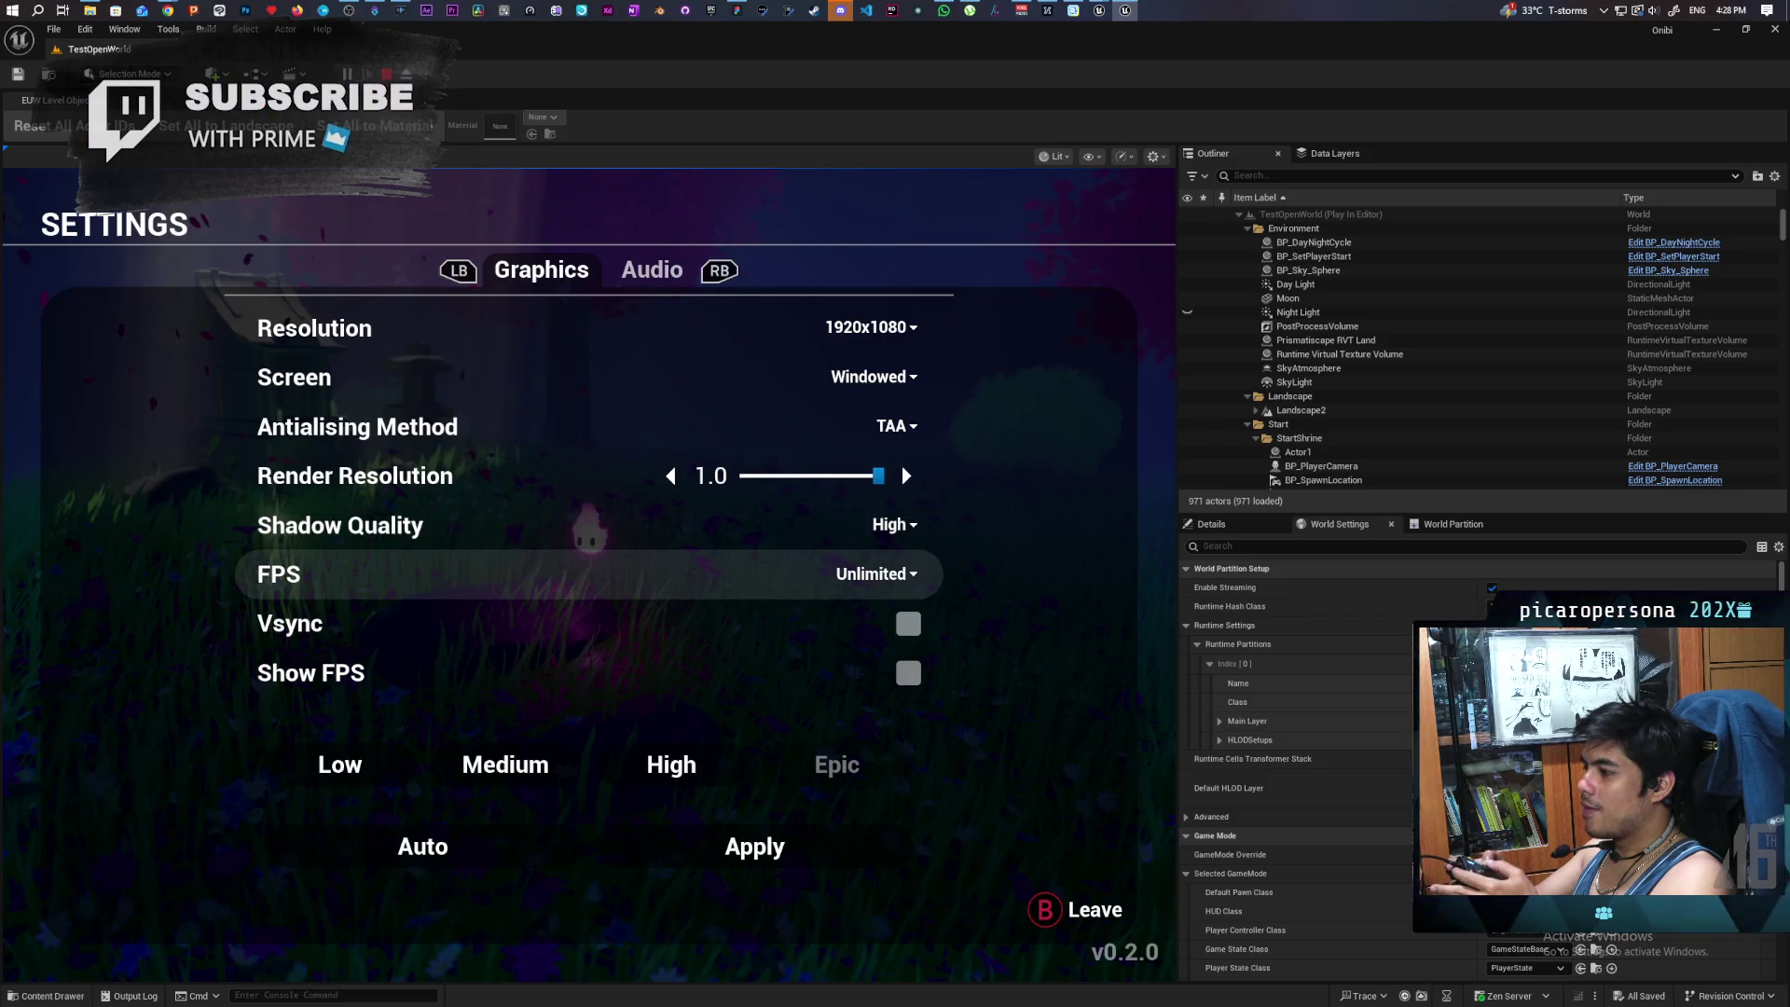
pyautogui.press('Return')
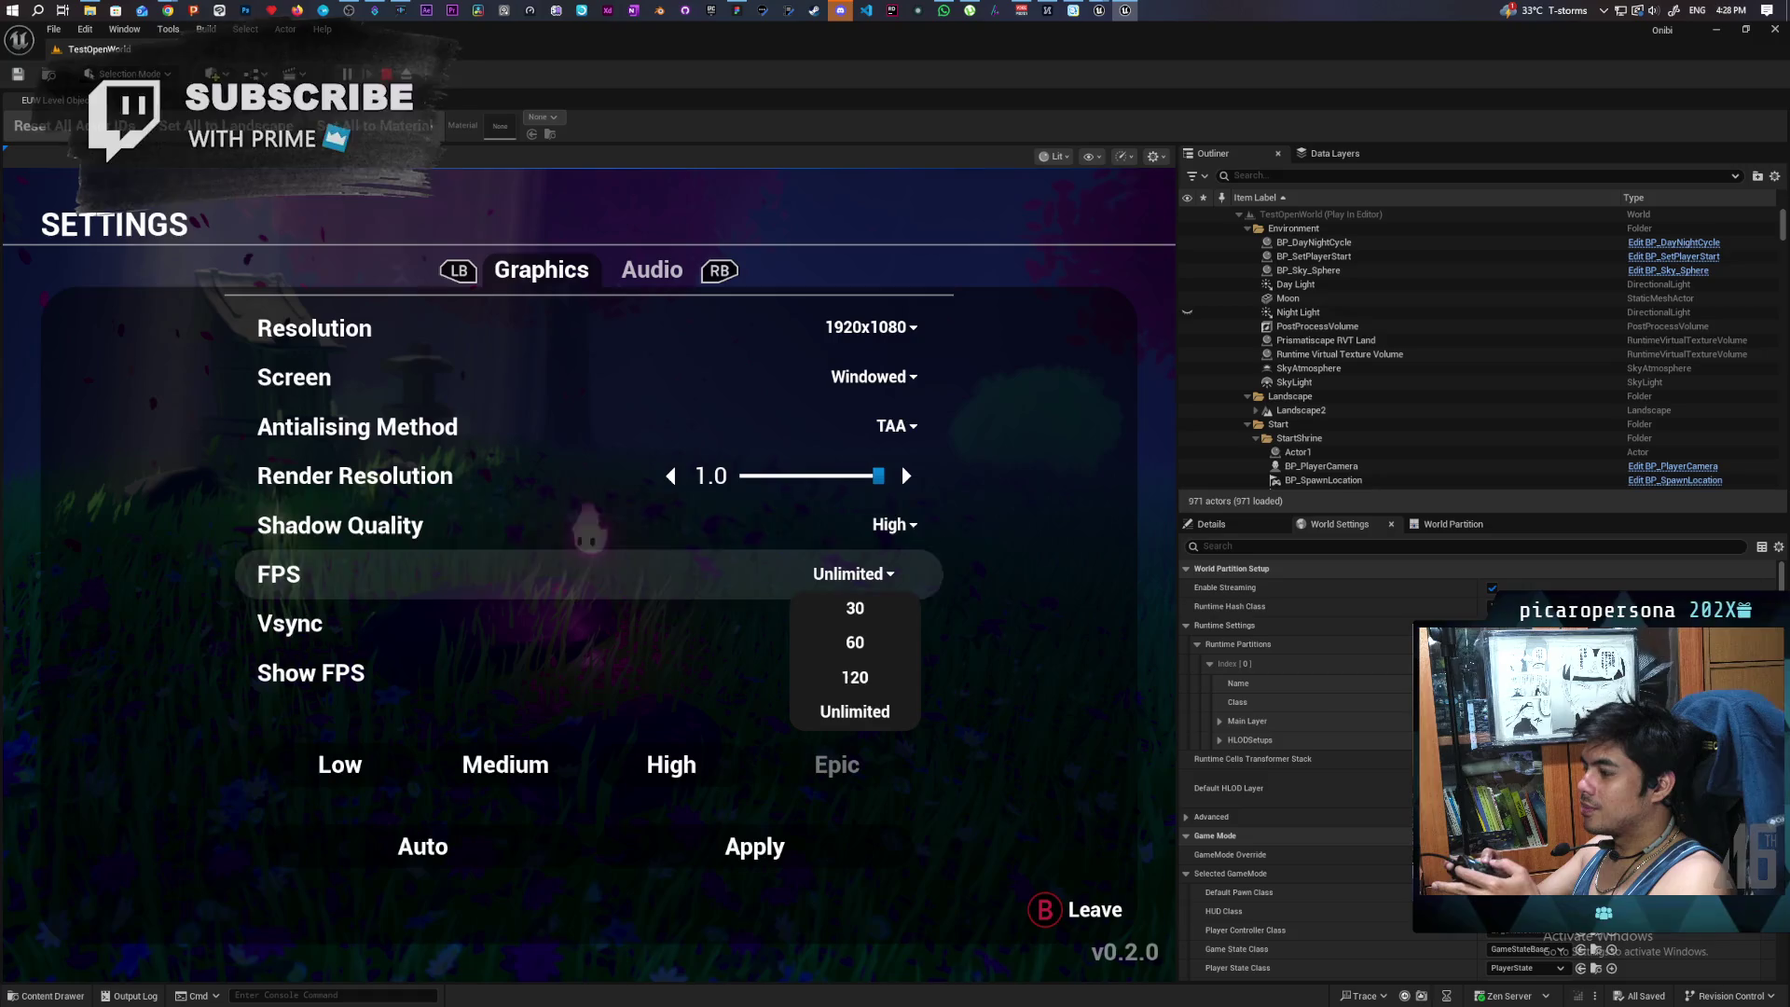
pyautogui.press('Return')
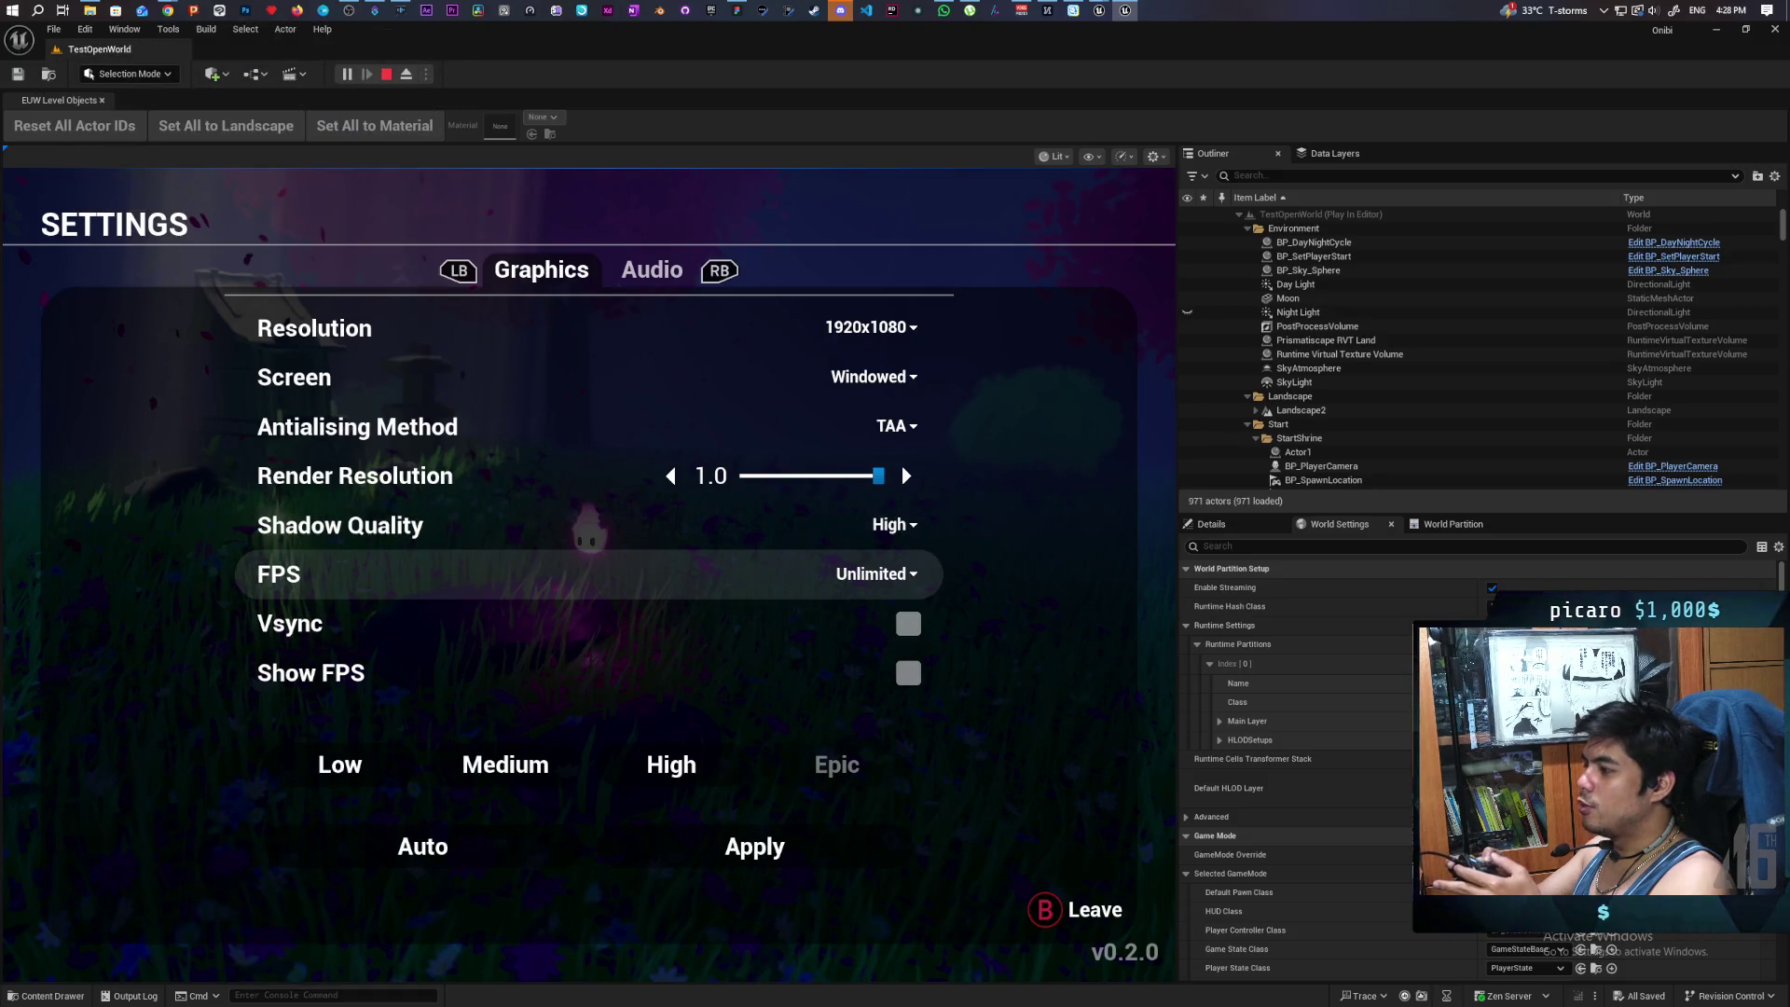
pyautogui.press('Return')
pyautogui.press('Up')
pyautogui.press('Up')
pyautogui.press('Escape')
pyautogui.press('Return')
pyautogui.press('Escape')
# - Set the Screen mode from Windowed to Fullscreen
pyautogui.press('Up')
pyautogui.press('Up')
pyautogui.press('Up')
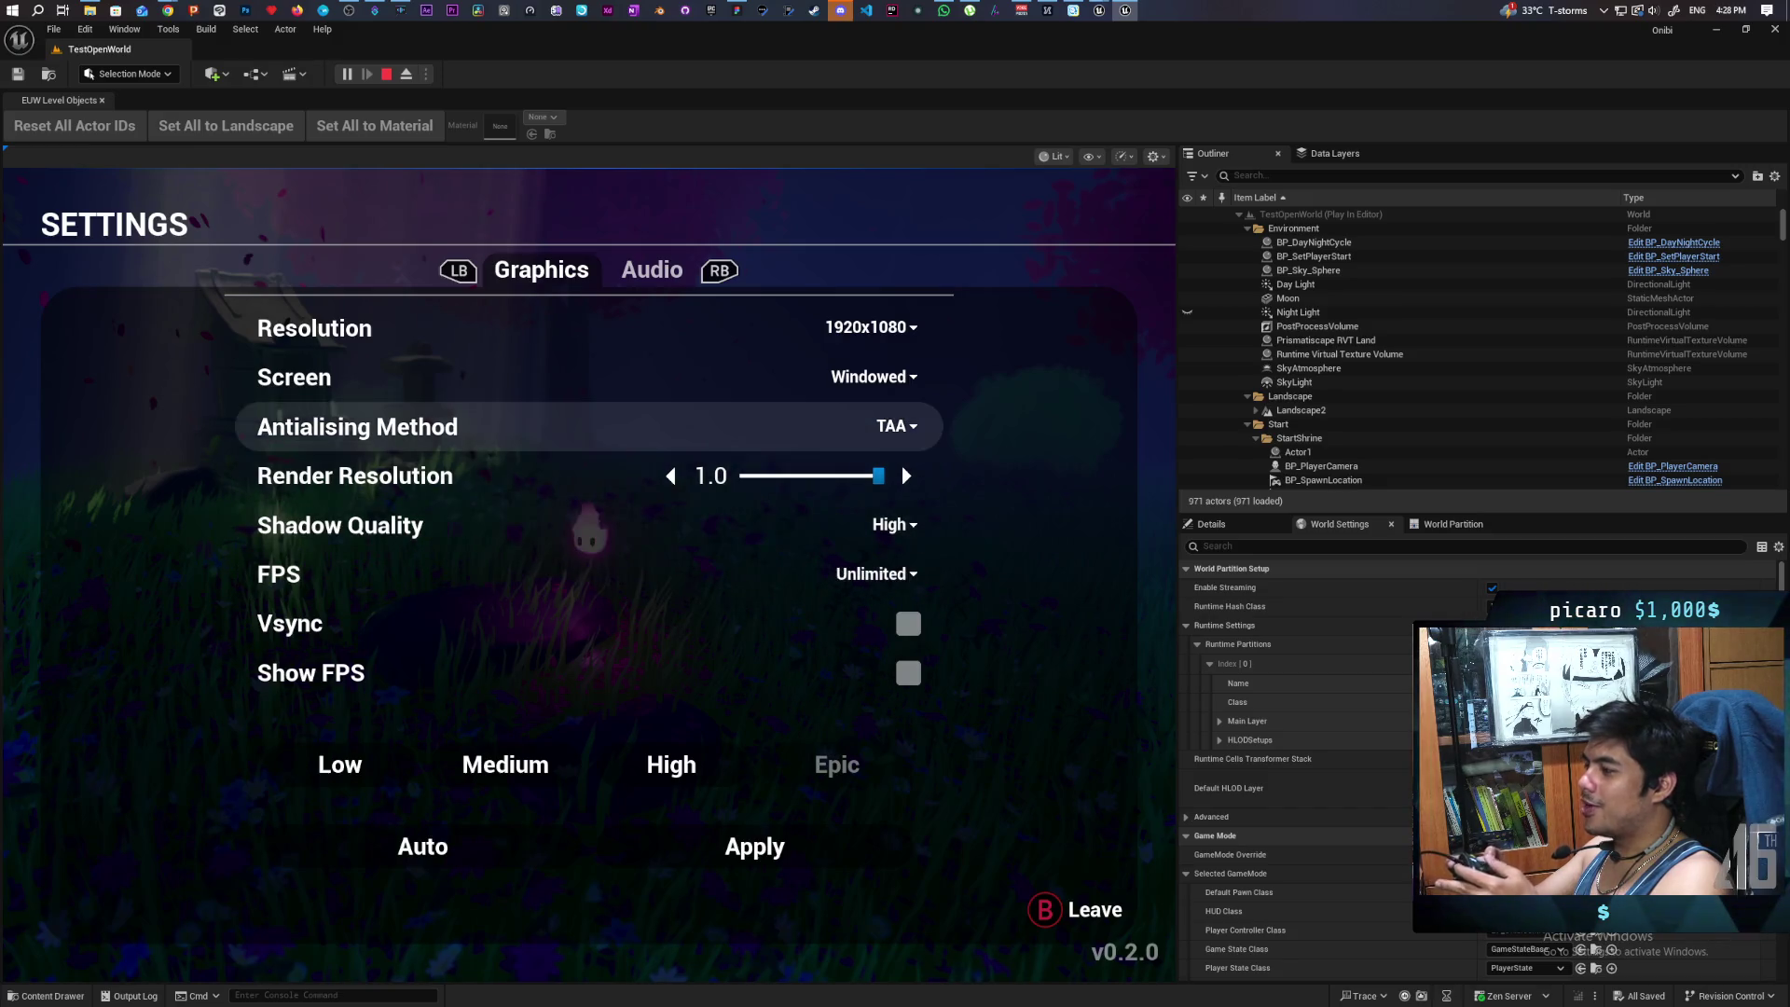
pyautogui.press('Return')
pyautogui.press('Escape')
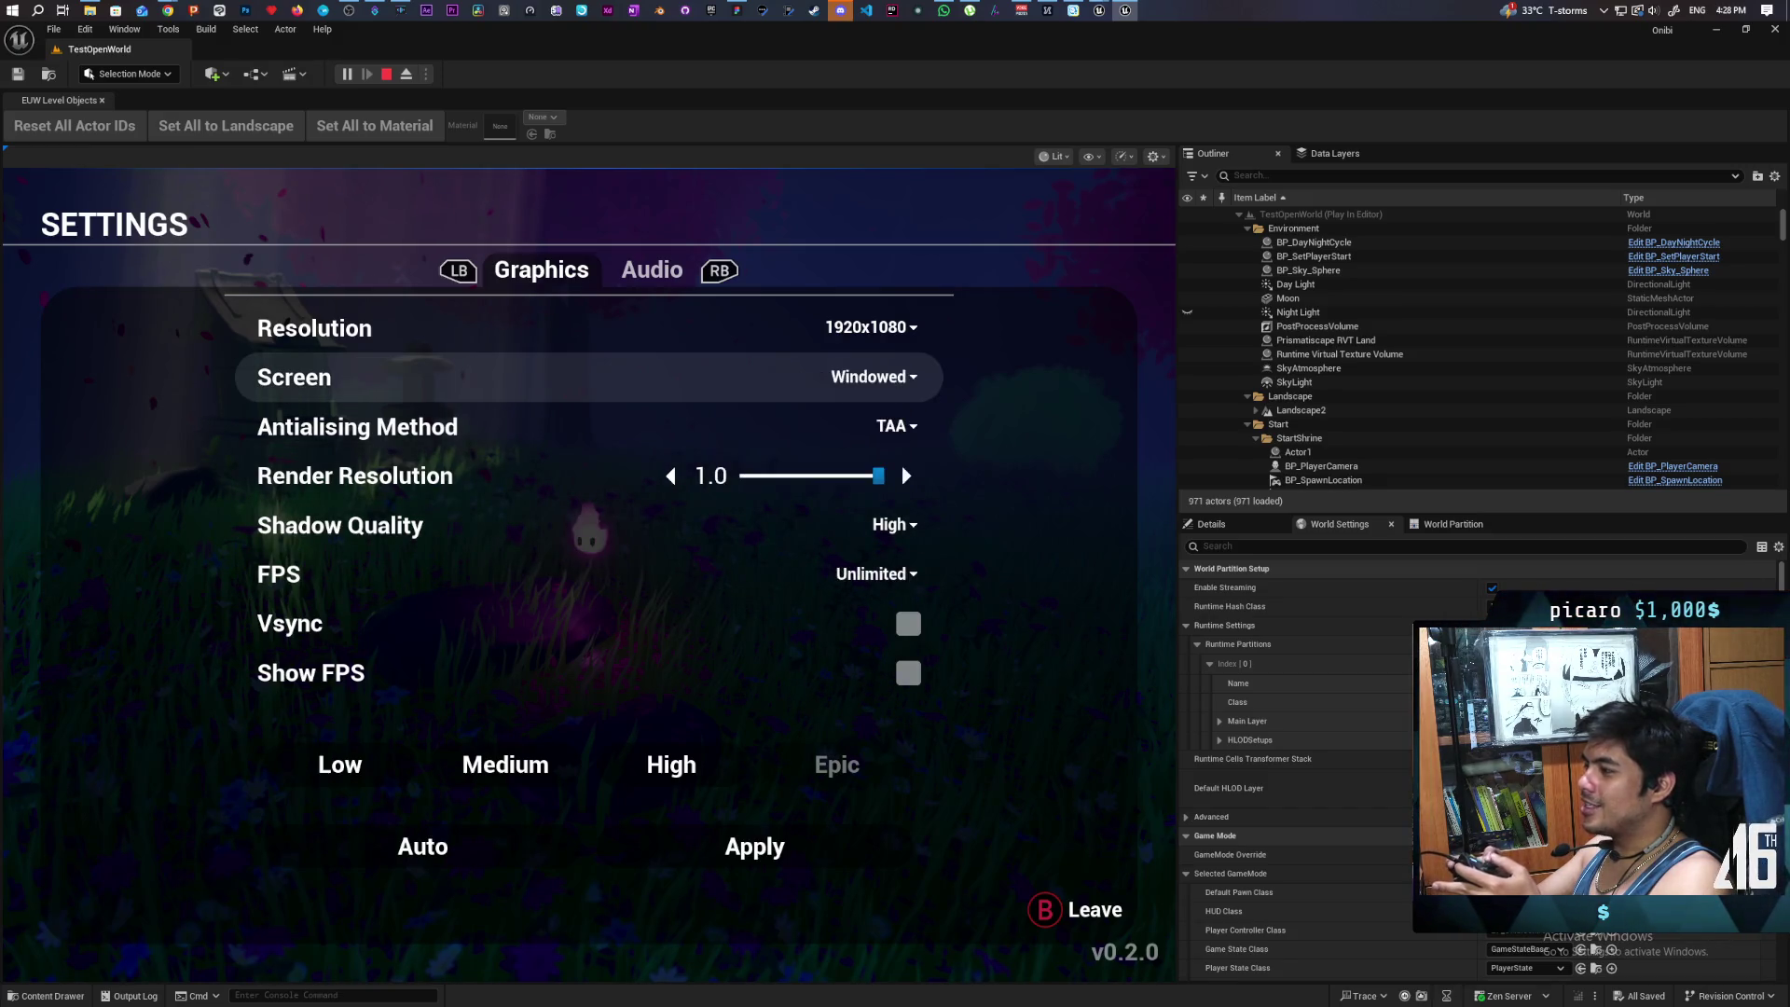
pyautogui.press('Return')
pyautogui.press('Escape')
pyautogui.press('Return')
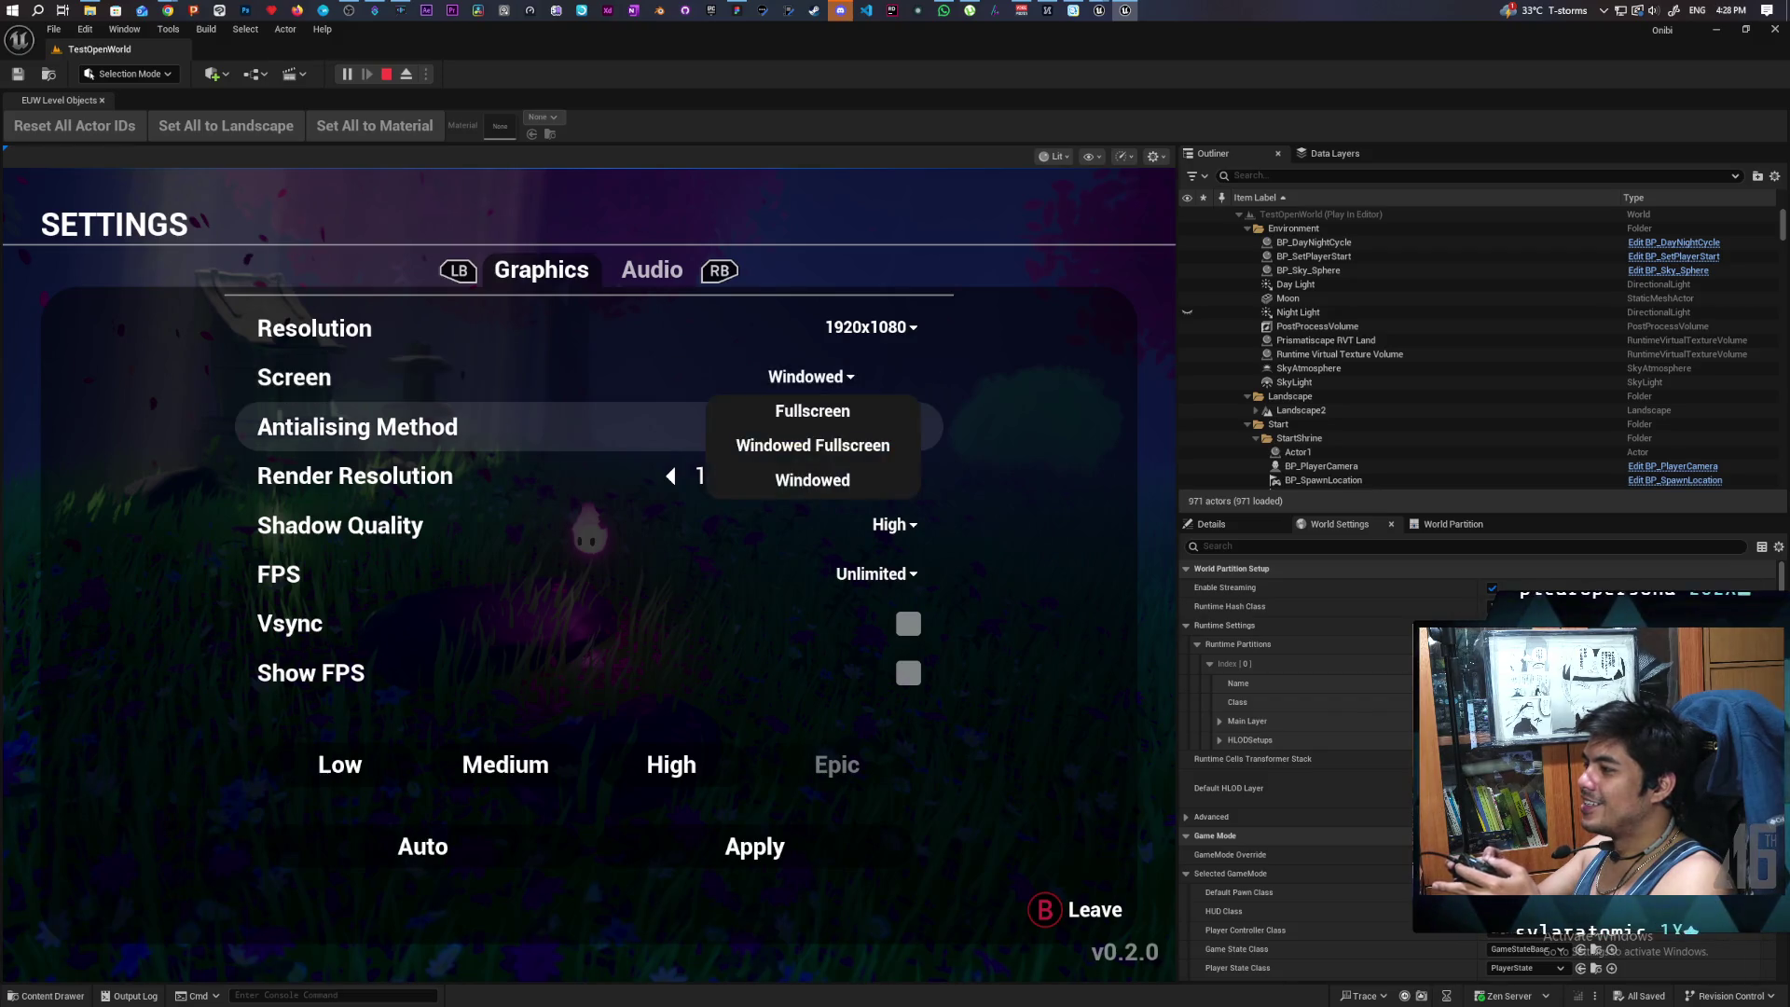
pyautogui.press('Escape')
pyautogui.press('Return')
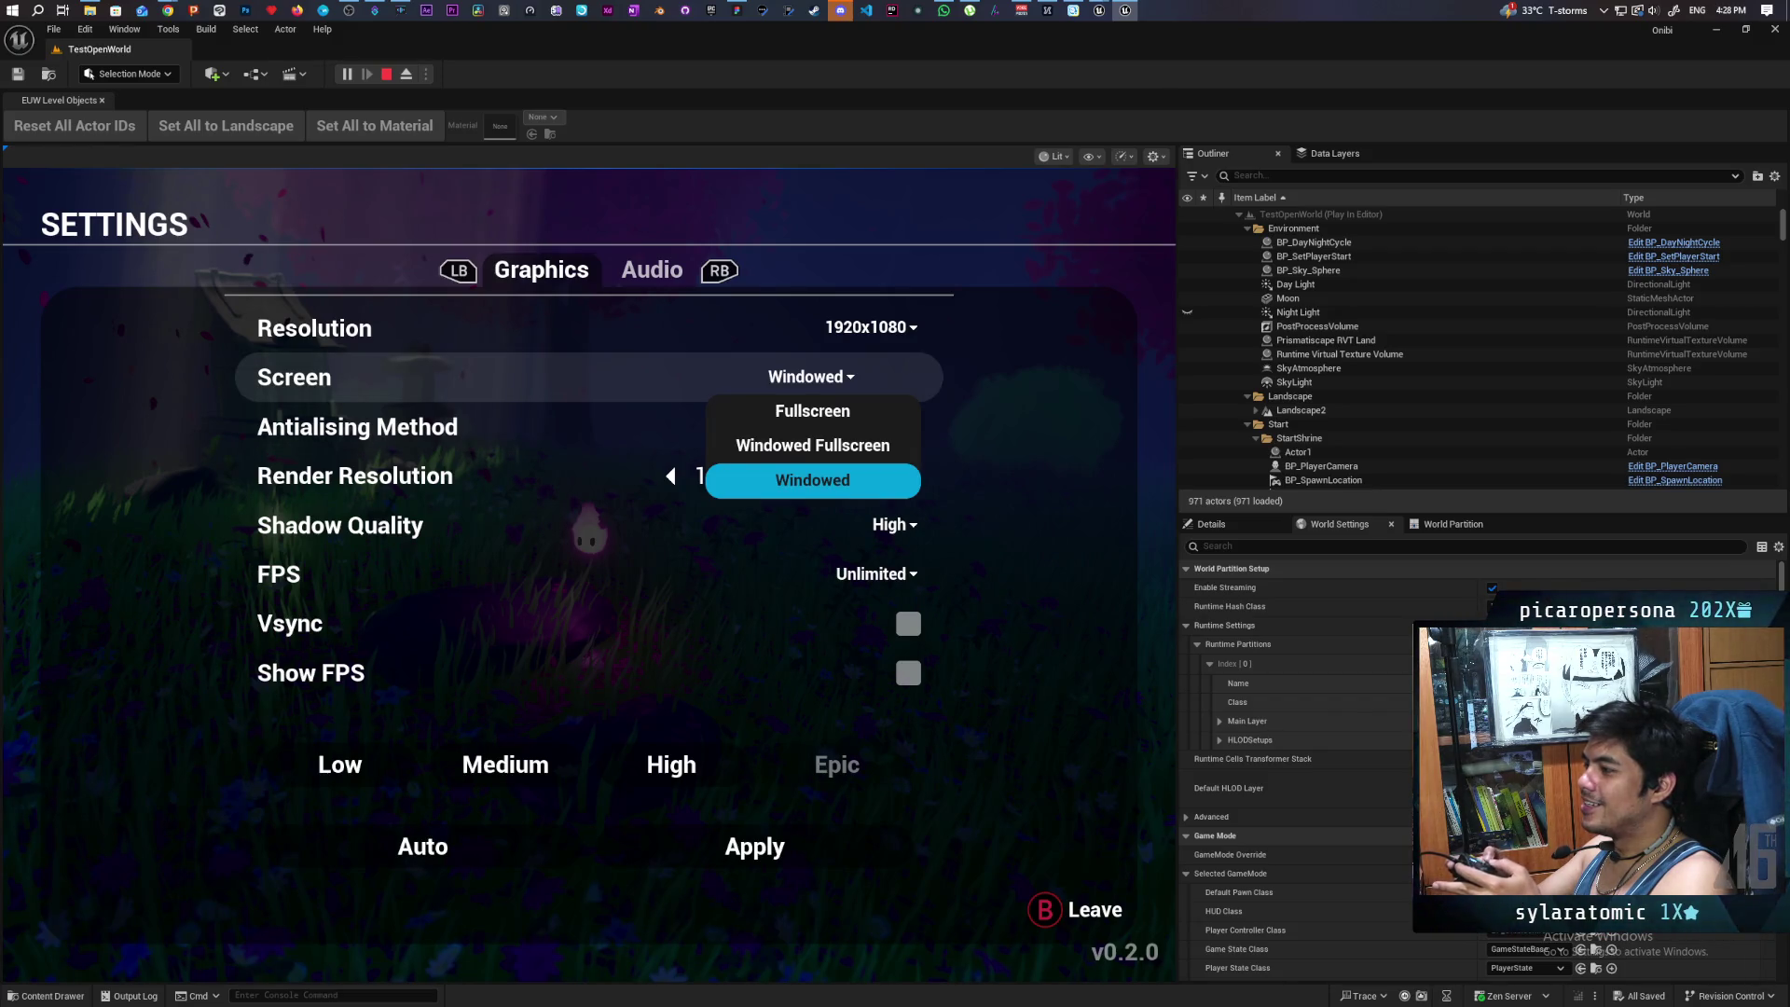
pyautogui.press('Up')
pyautogui.press('Up')
pyautogui.press('Down')
pyautogui.press('Up')
pyautogui.press('Return')
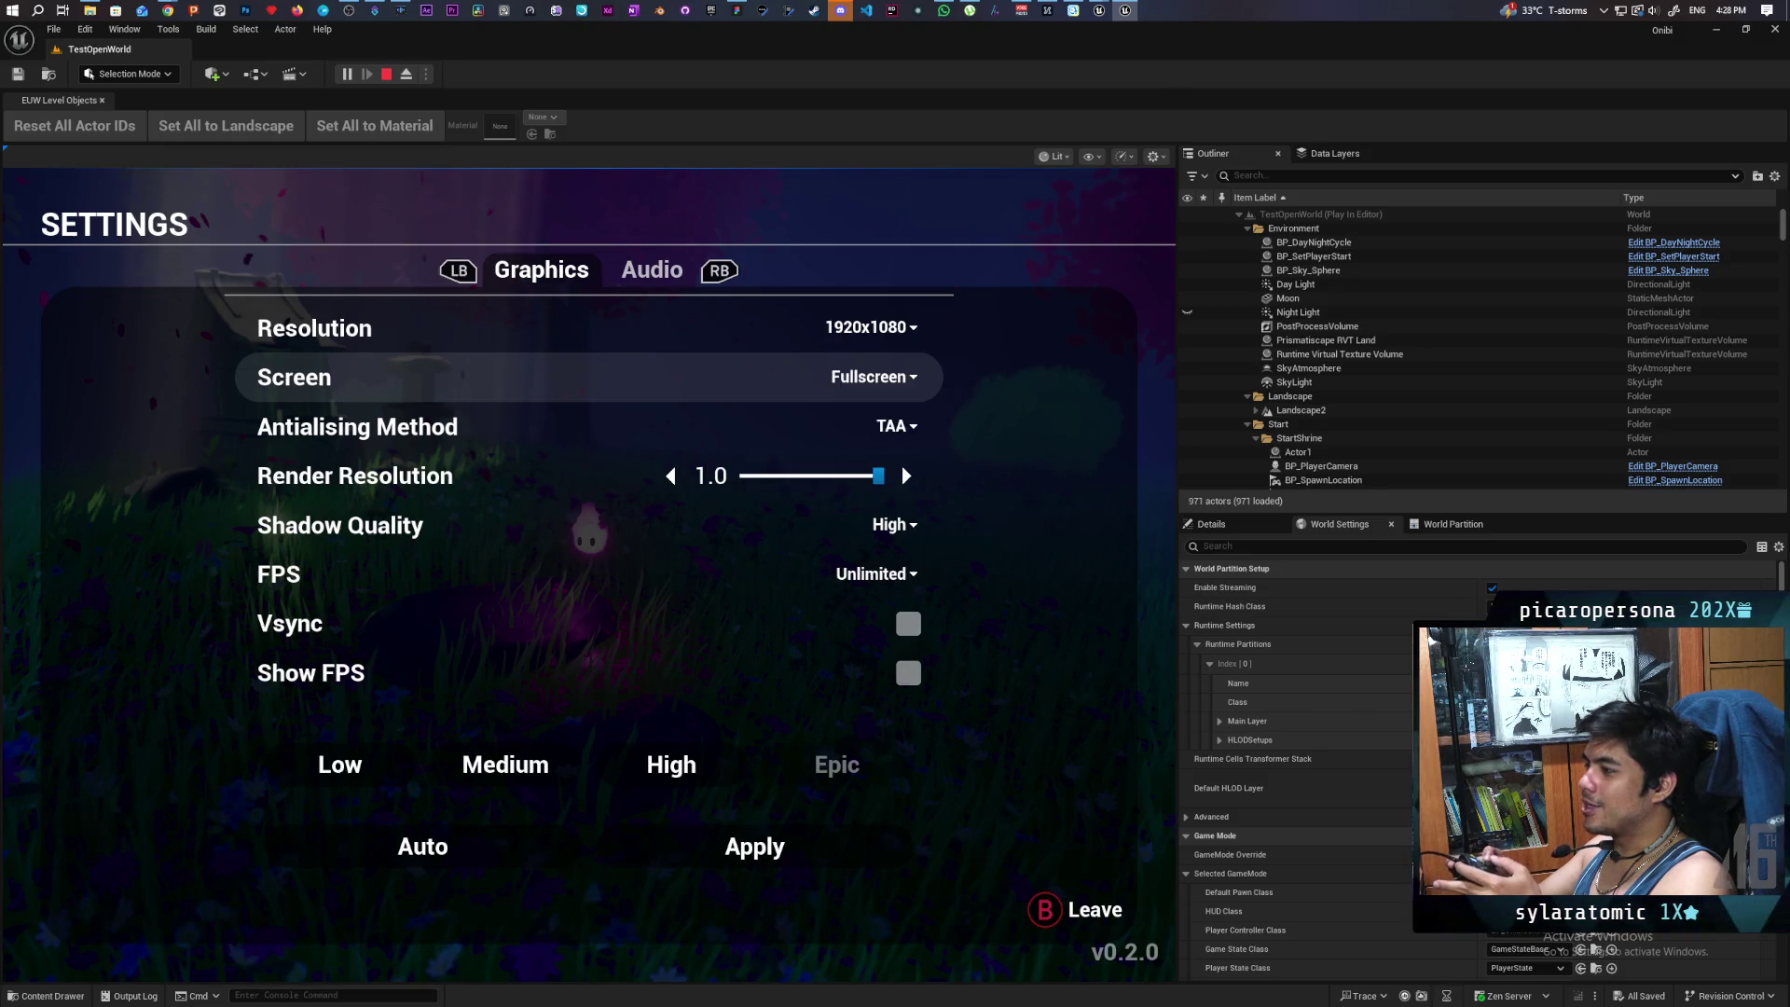
# - Test reopening and closing the Screen mode list, then return to the pause menu
pyautogui.press('Return')
pyautogui.press('Escape')
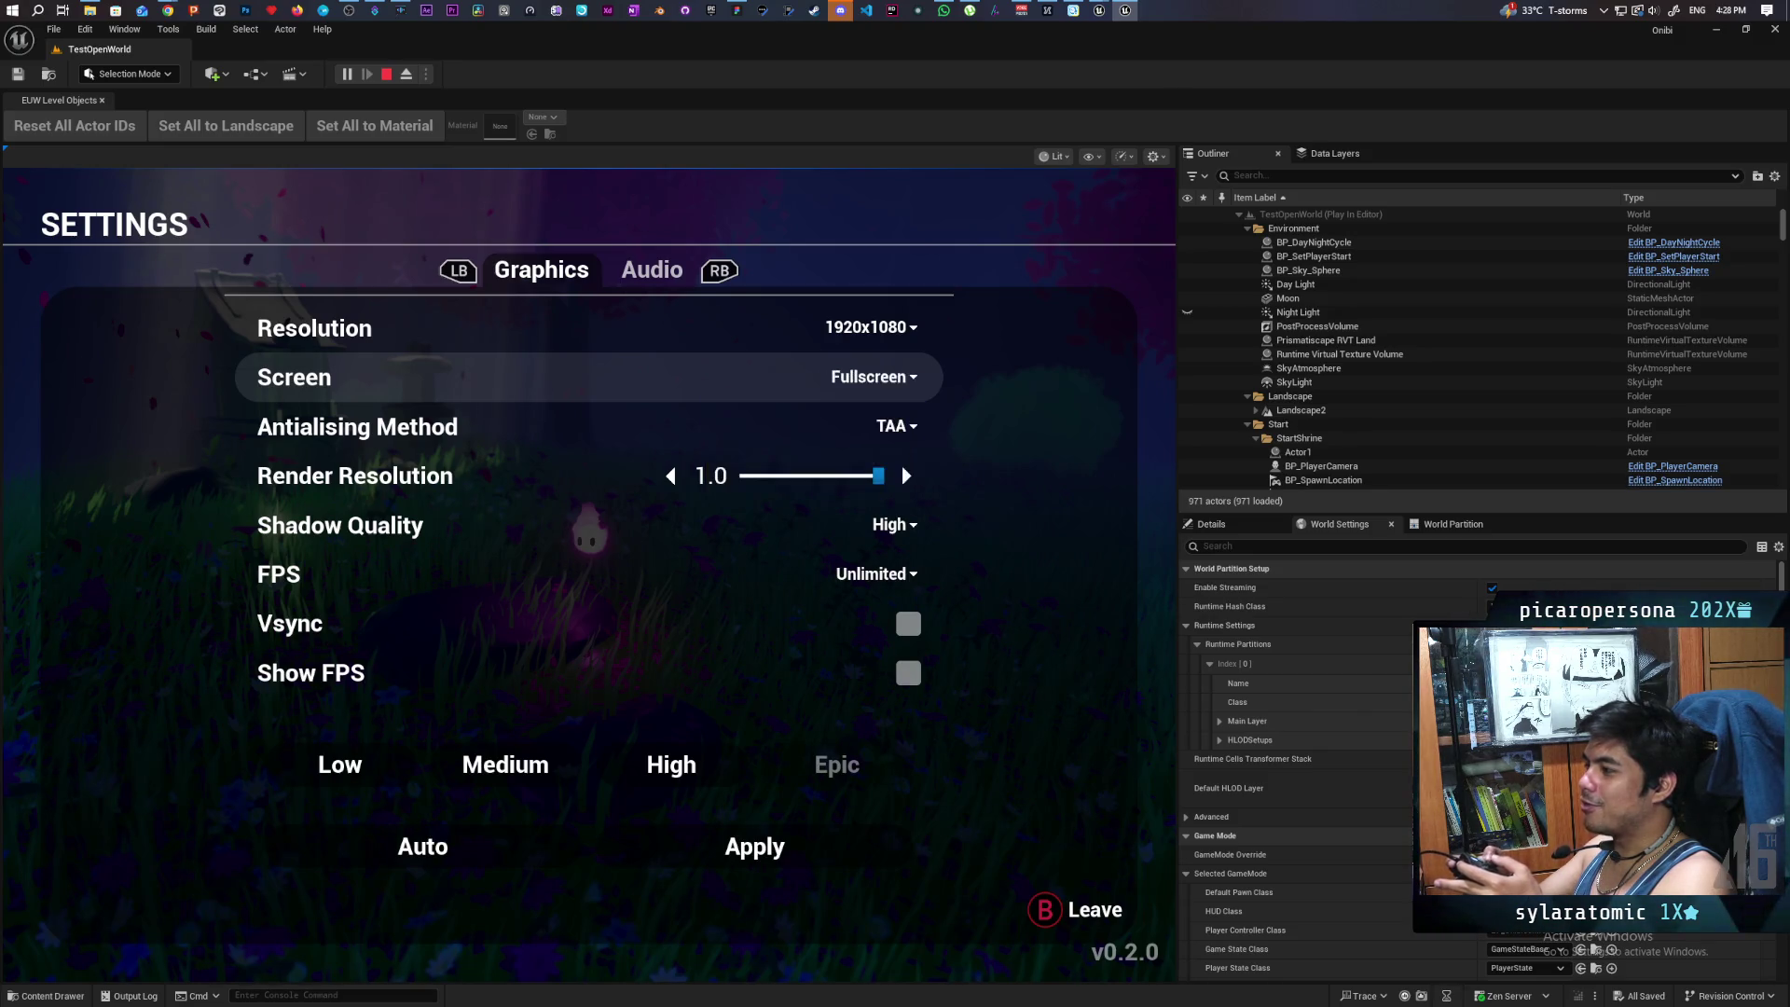
pyautogui.press('Return')
pyautogui.press('Escape')
pyautogui.press('Return')
pyautogui.press('Escape')
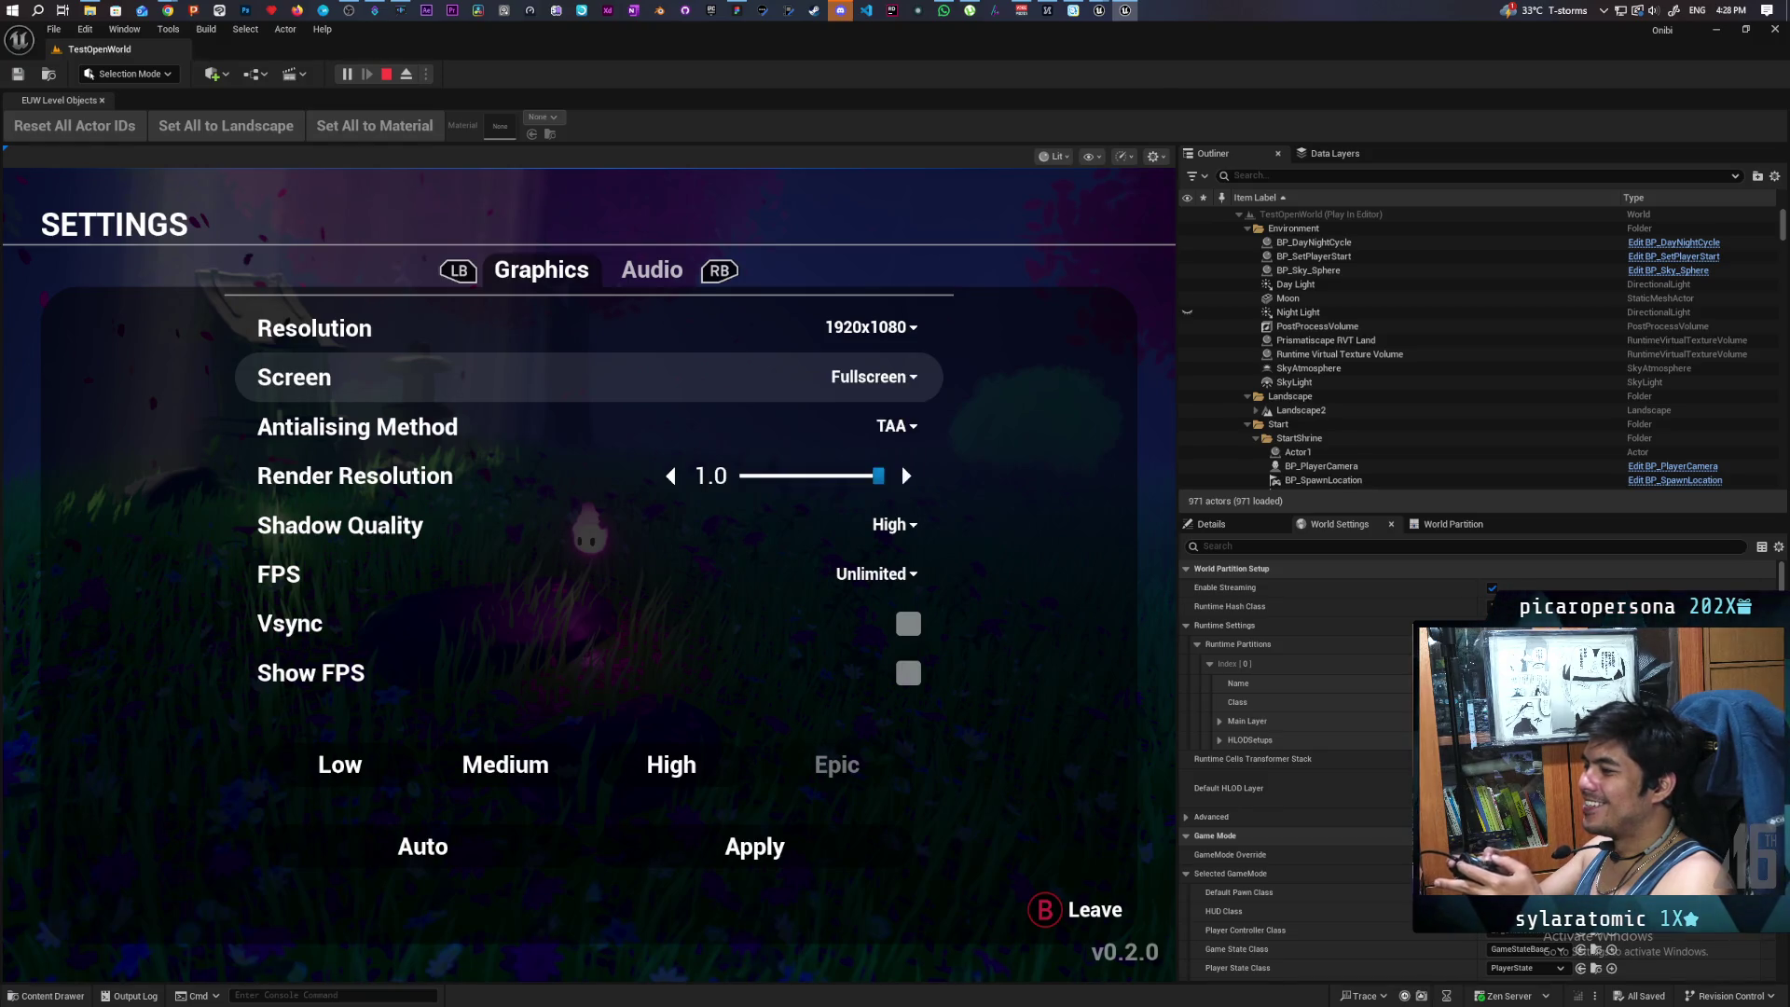
pyautogui.press('Return')
pyautogui.press('Escape')
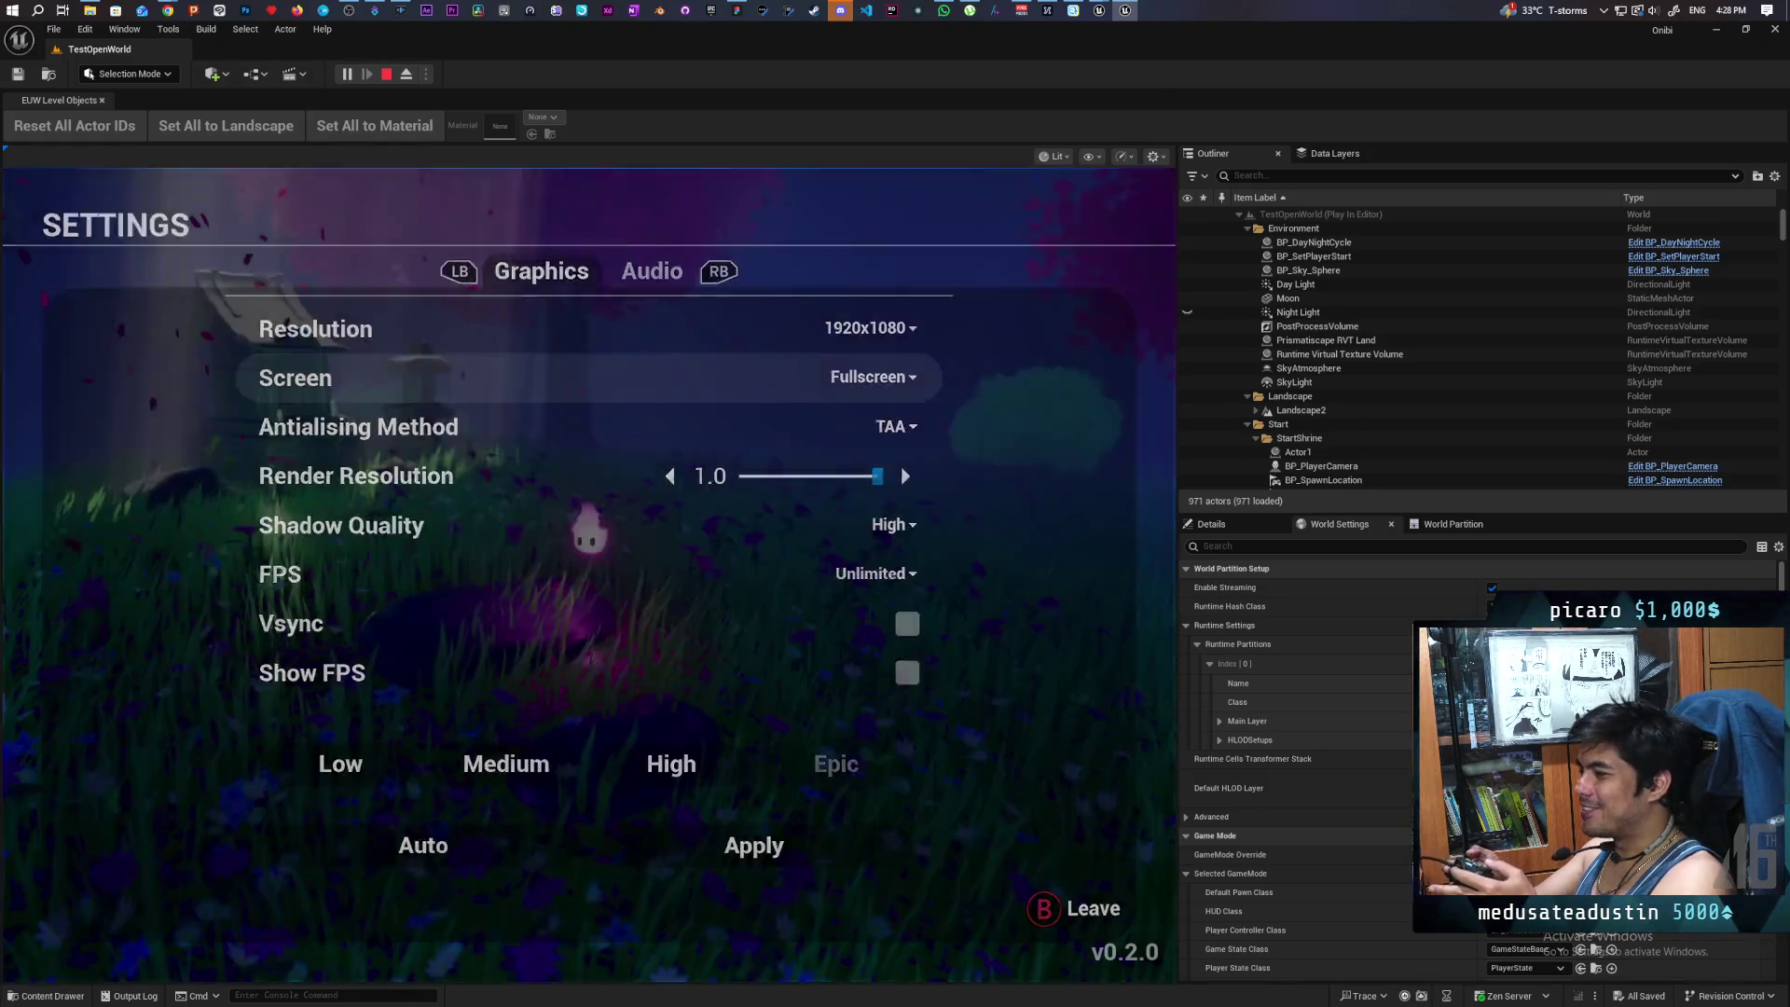
pyautogui.press('Escape')
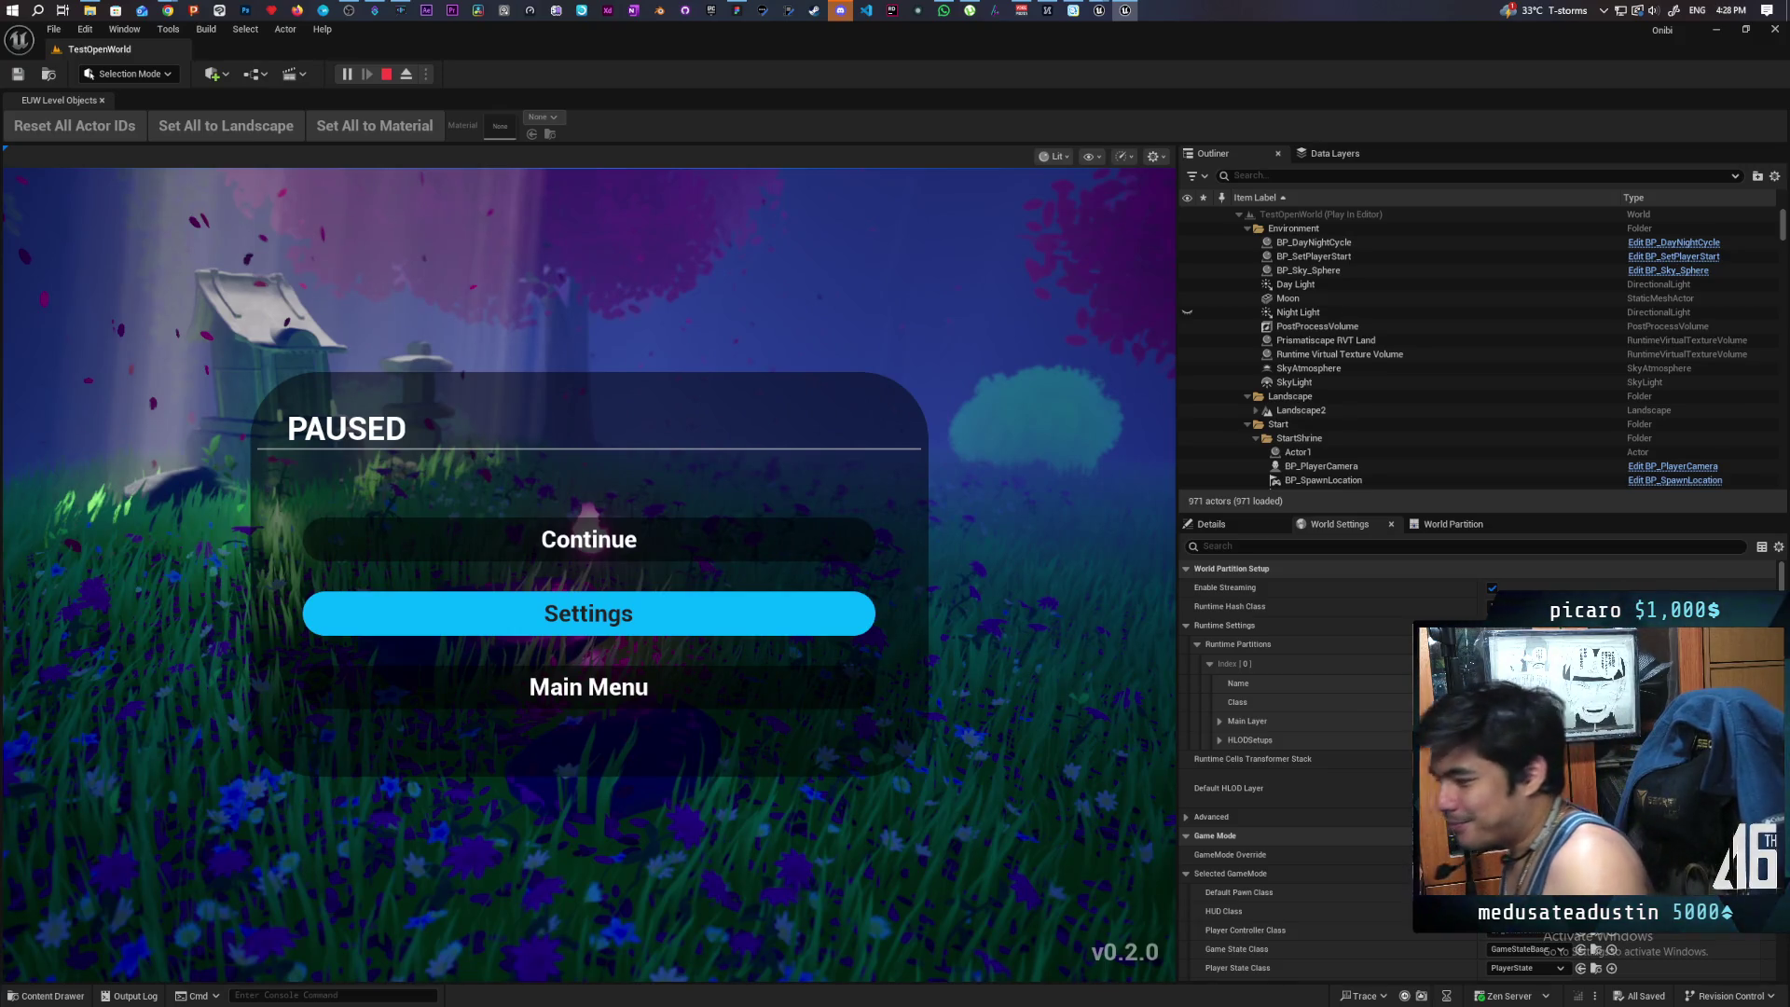
# - Resume and stop the Onibi play session, then open GreyboxLevel in the Paparazi editor
pyautogui.press('Escape')
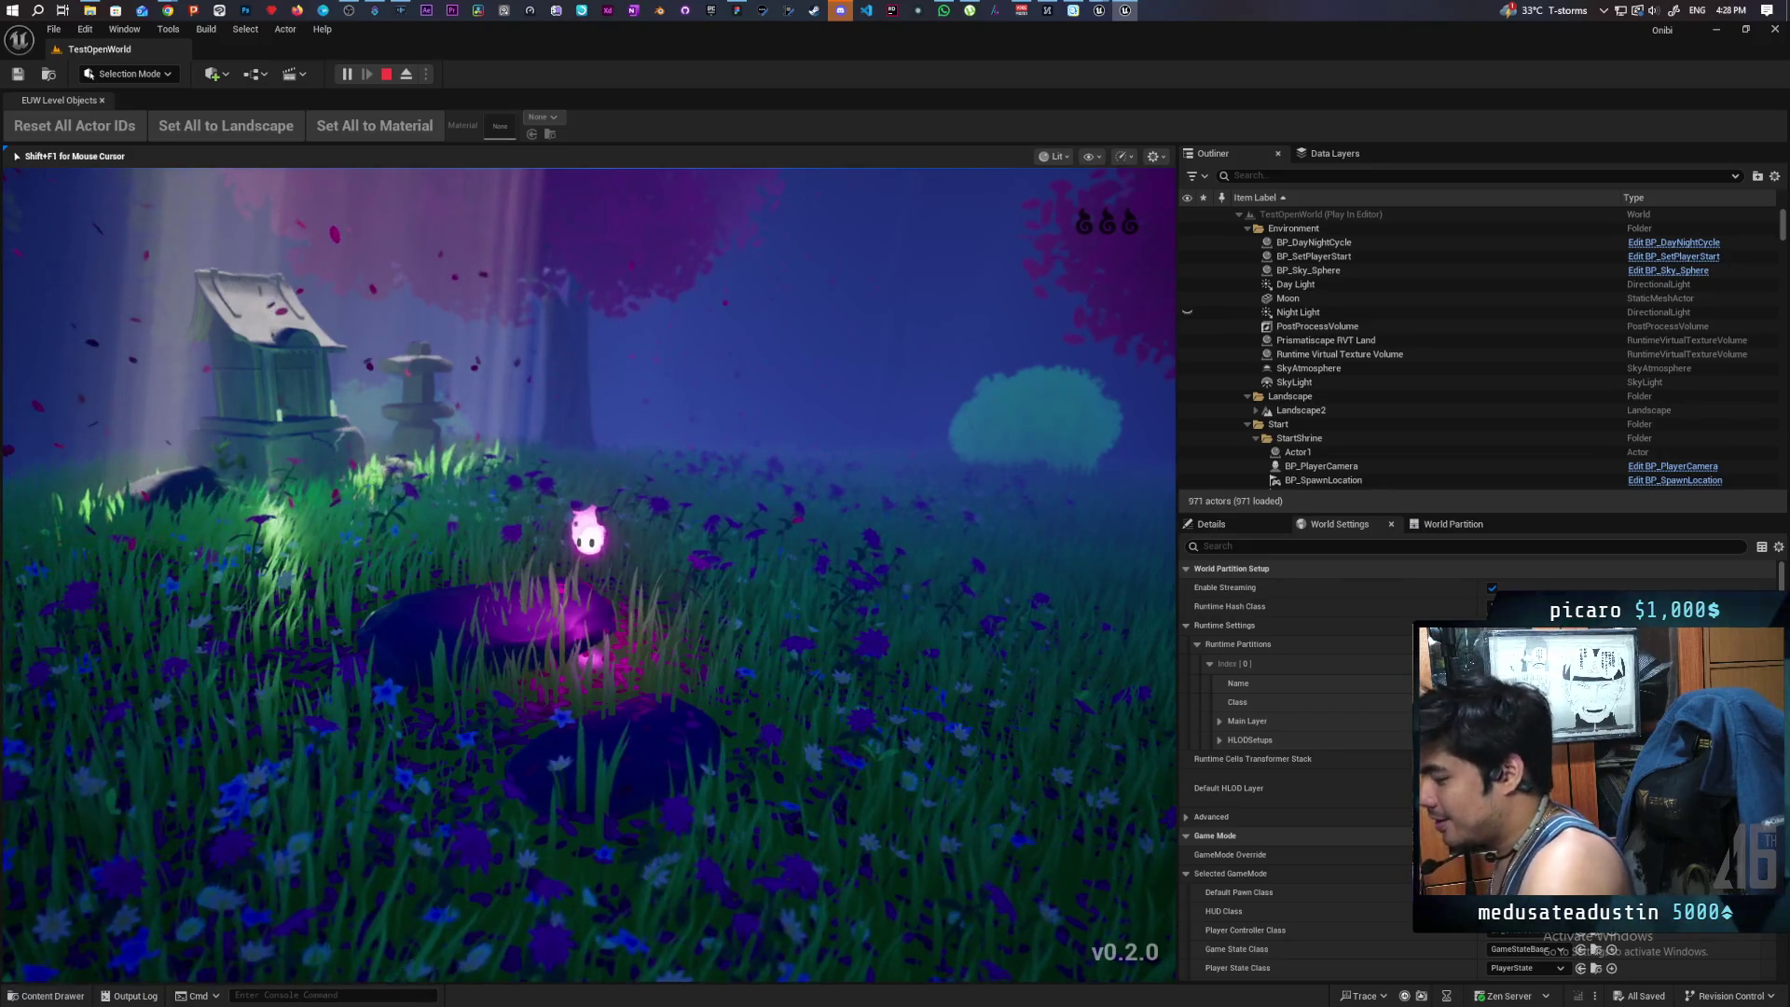
pyautogui.press('Escape')
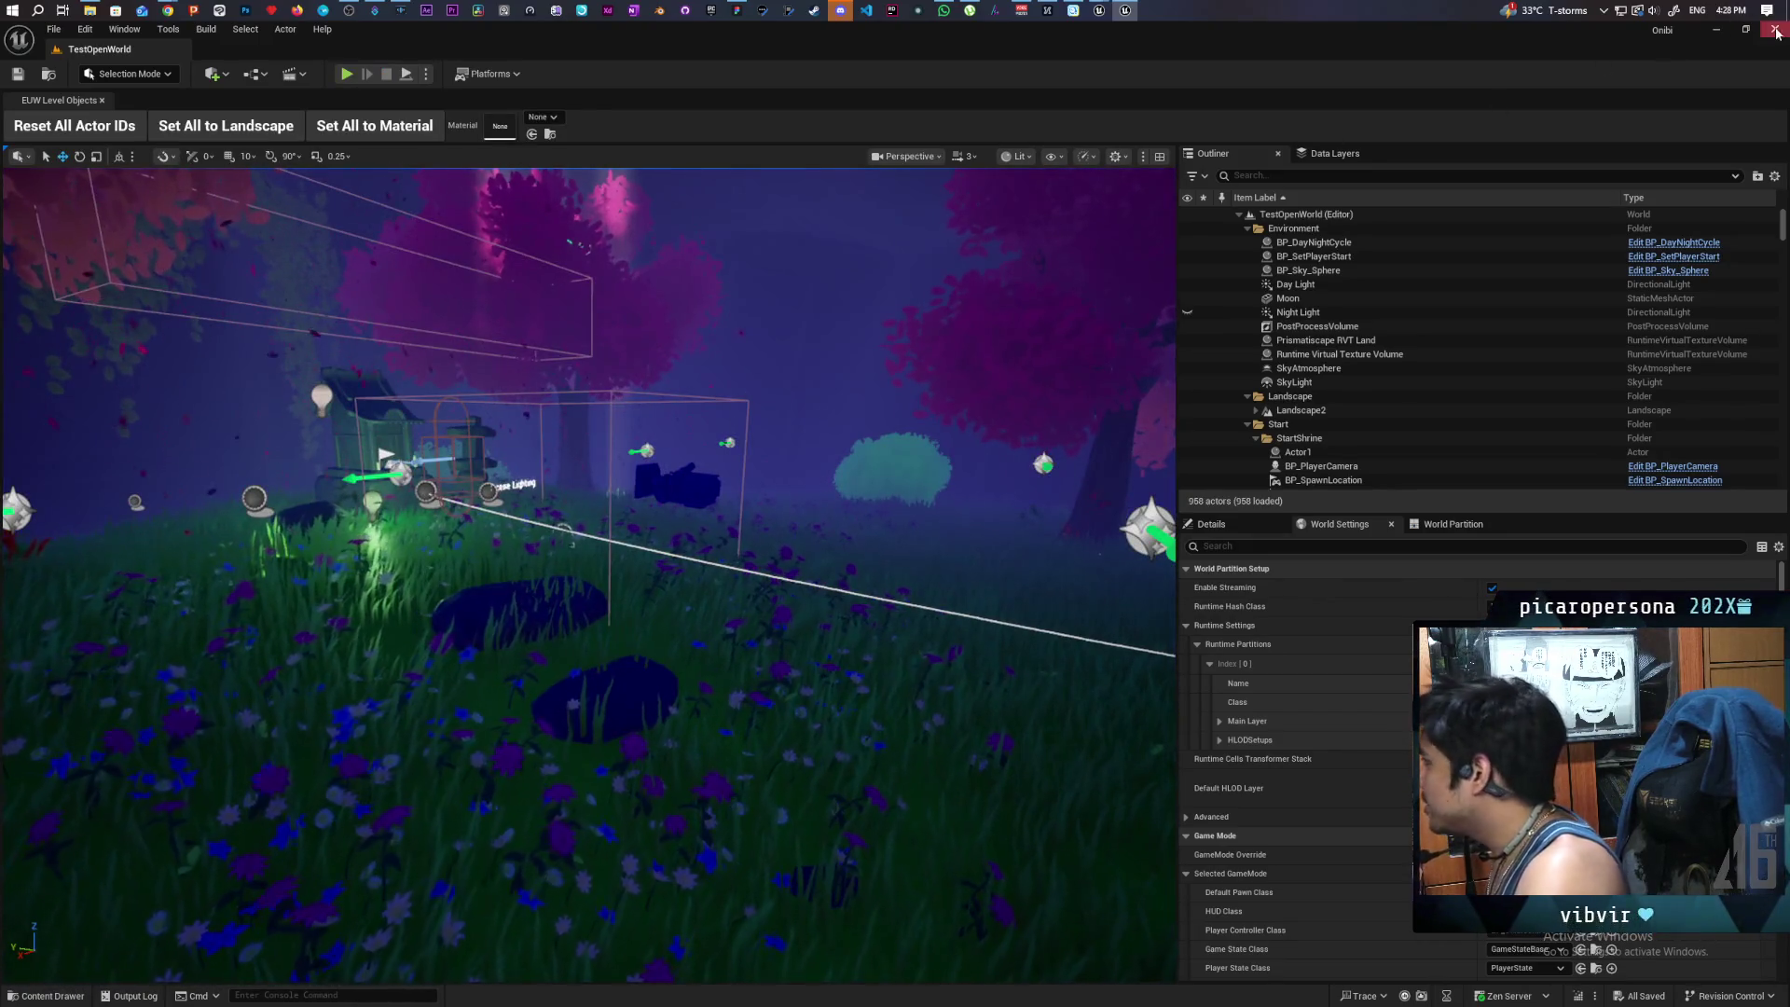
pyautogui.hotkey('alt', 'Tab')
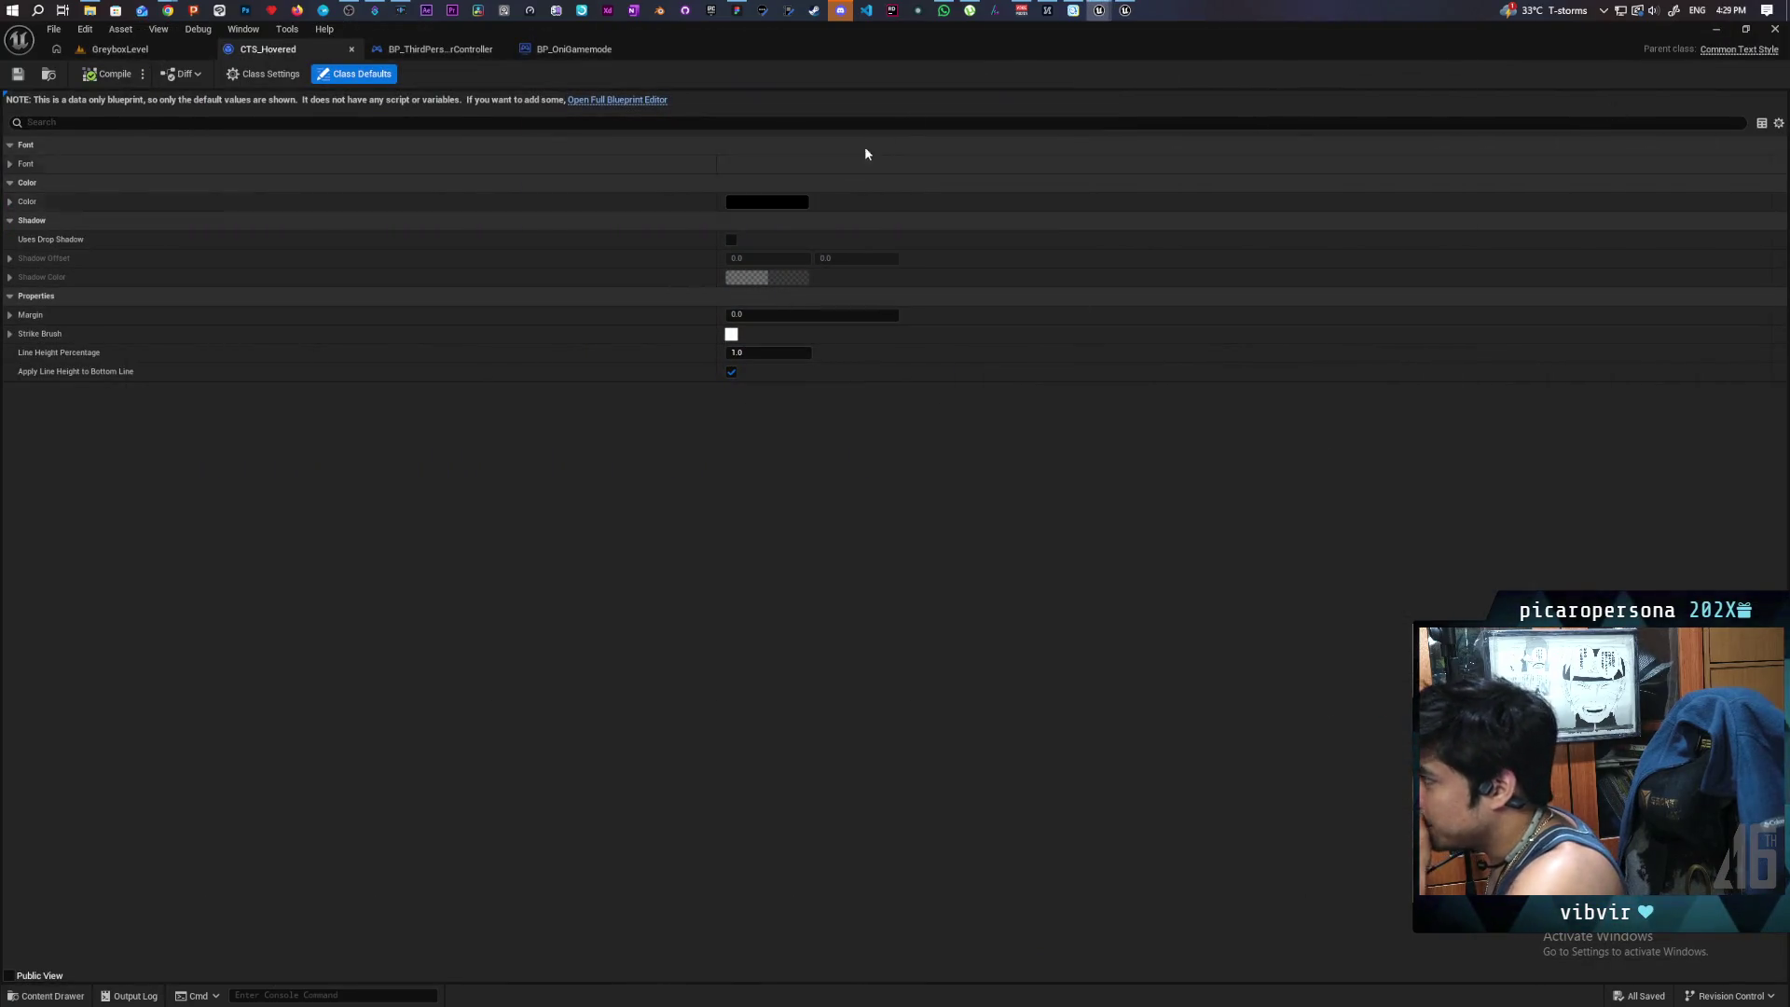
pyautogui.moveTo(1115, 18)
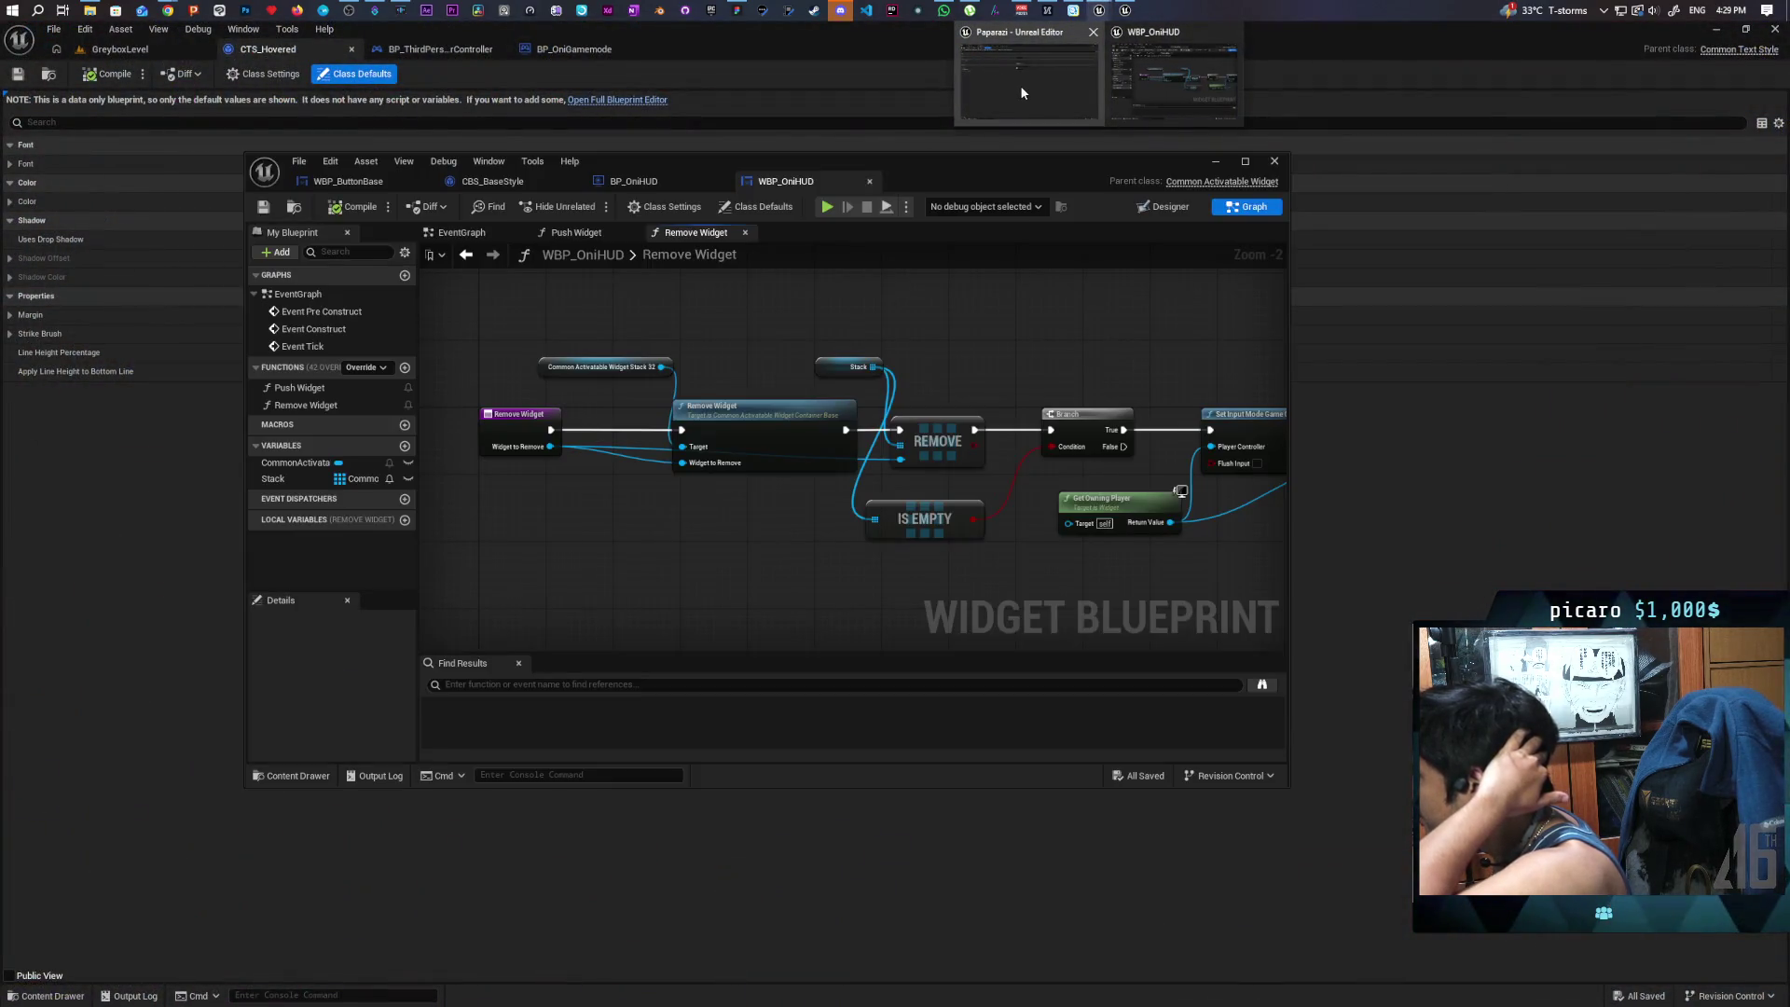
pyautogui.click(1048, 81)
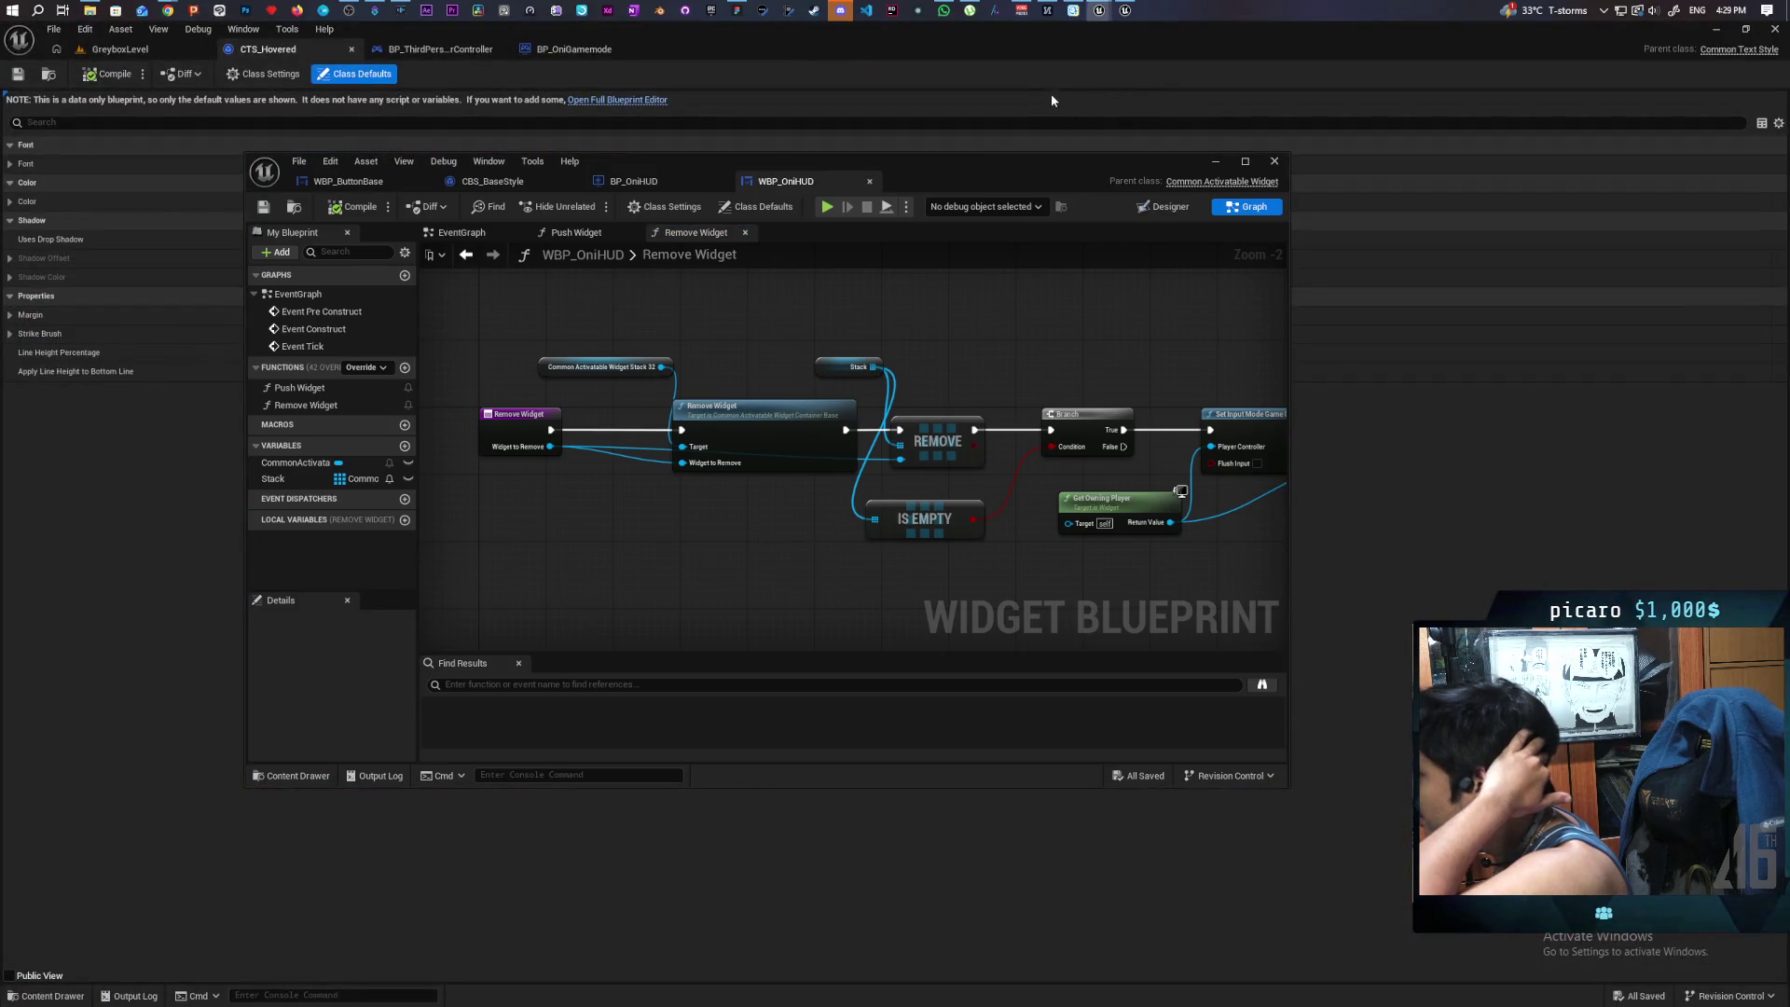
pyautogui.click(149, 52)
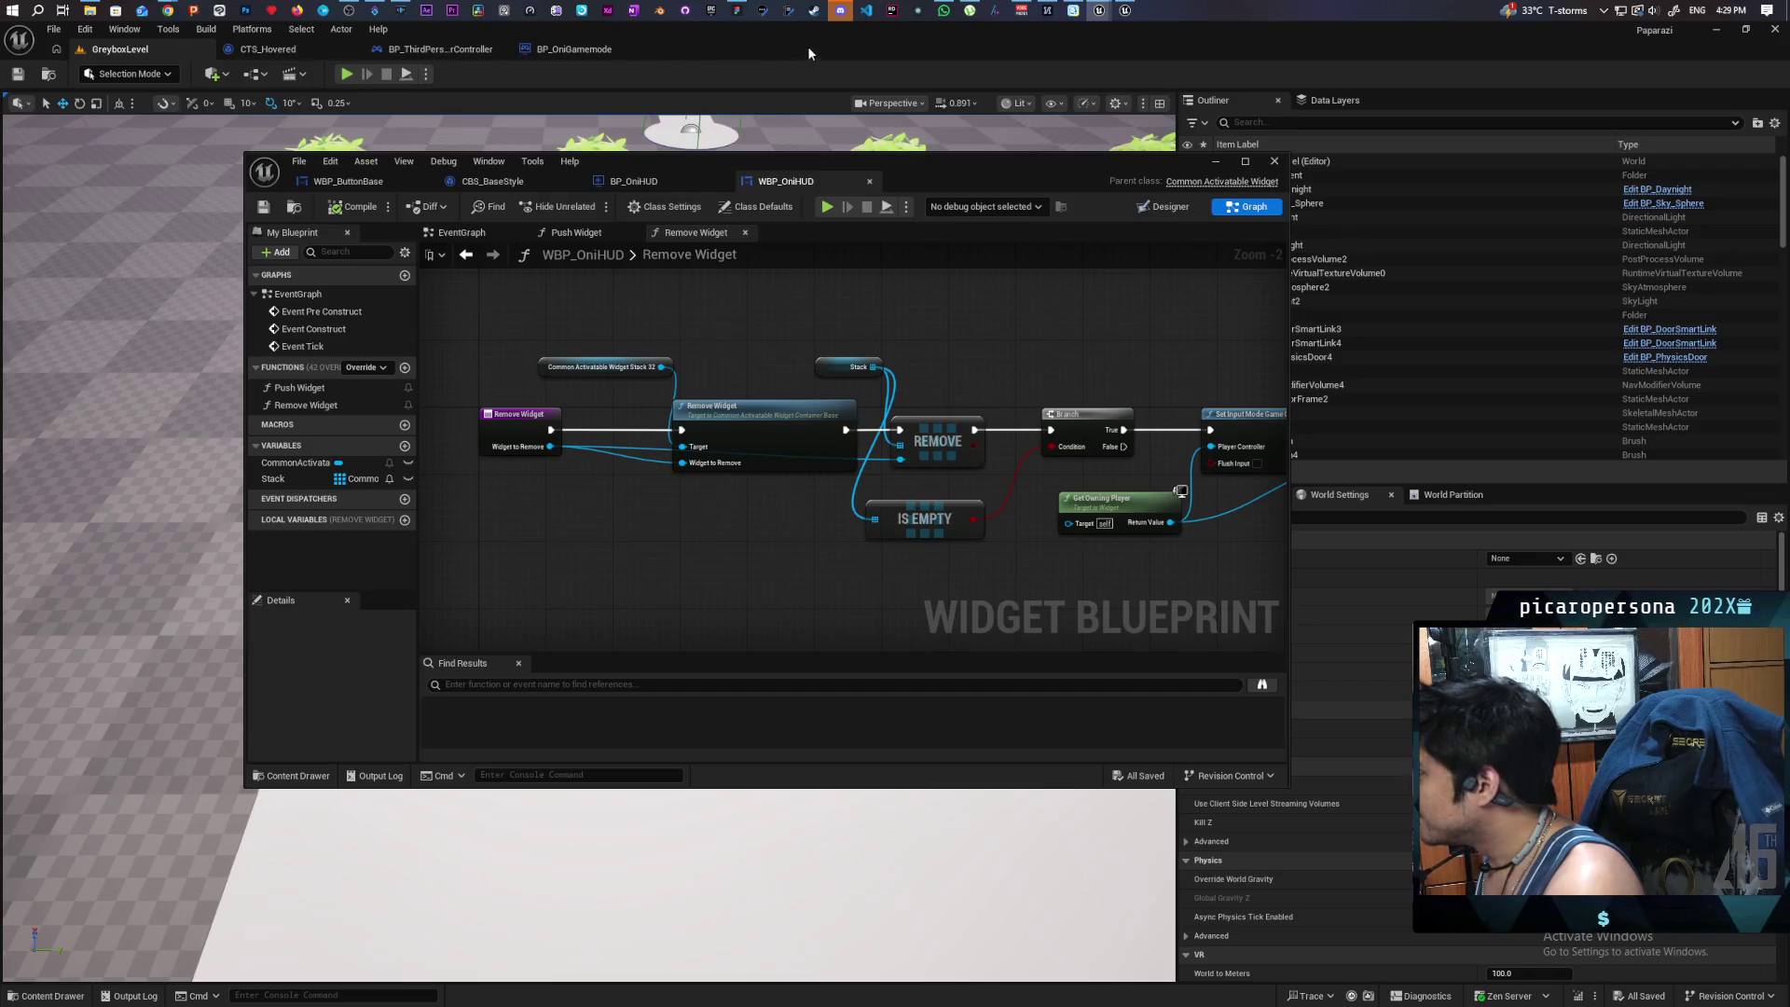
pyautogui.hotkey('alt', 'Tab')
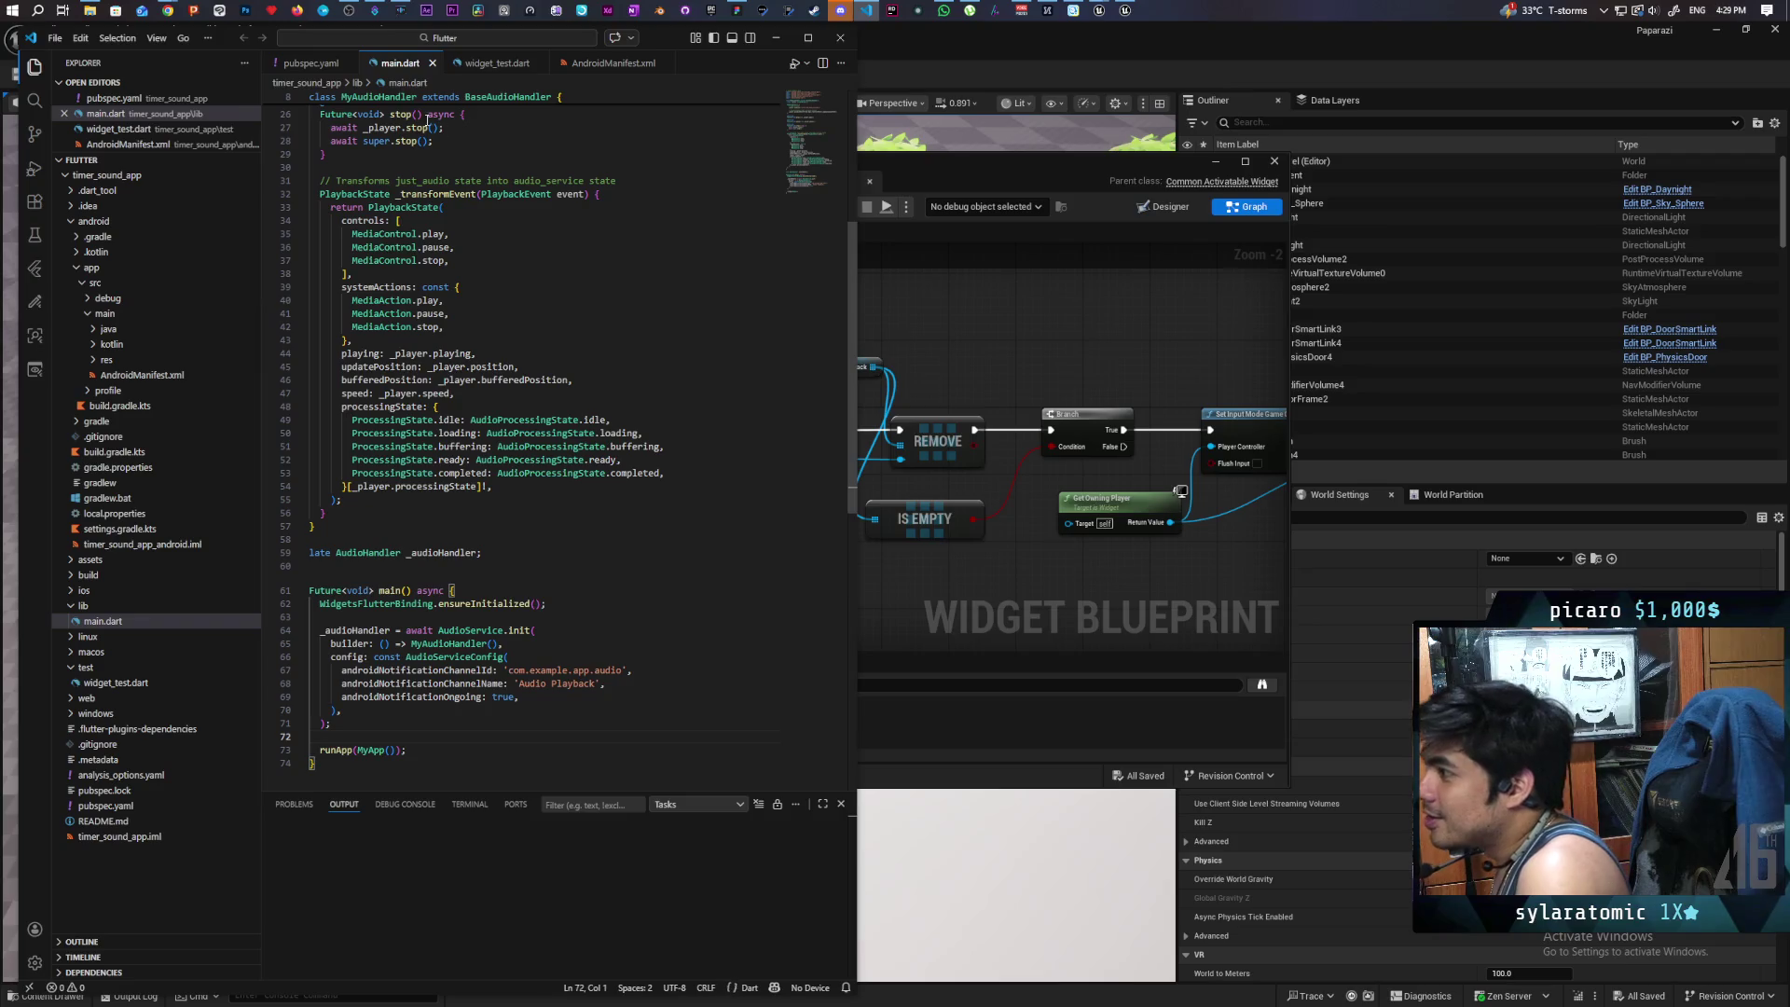
# - Float the Flutter project's VS Code window and close it
pyautogui.moveTo(867, 15)
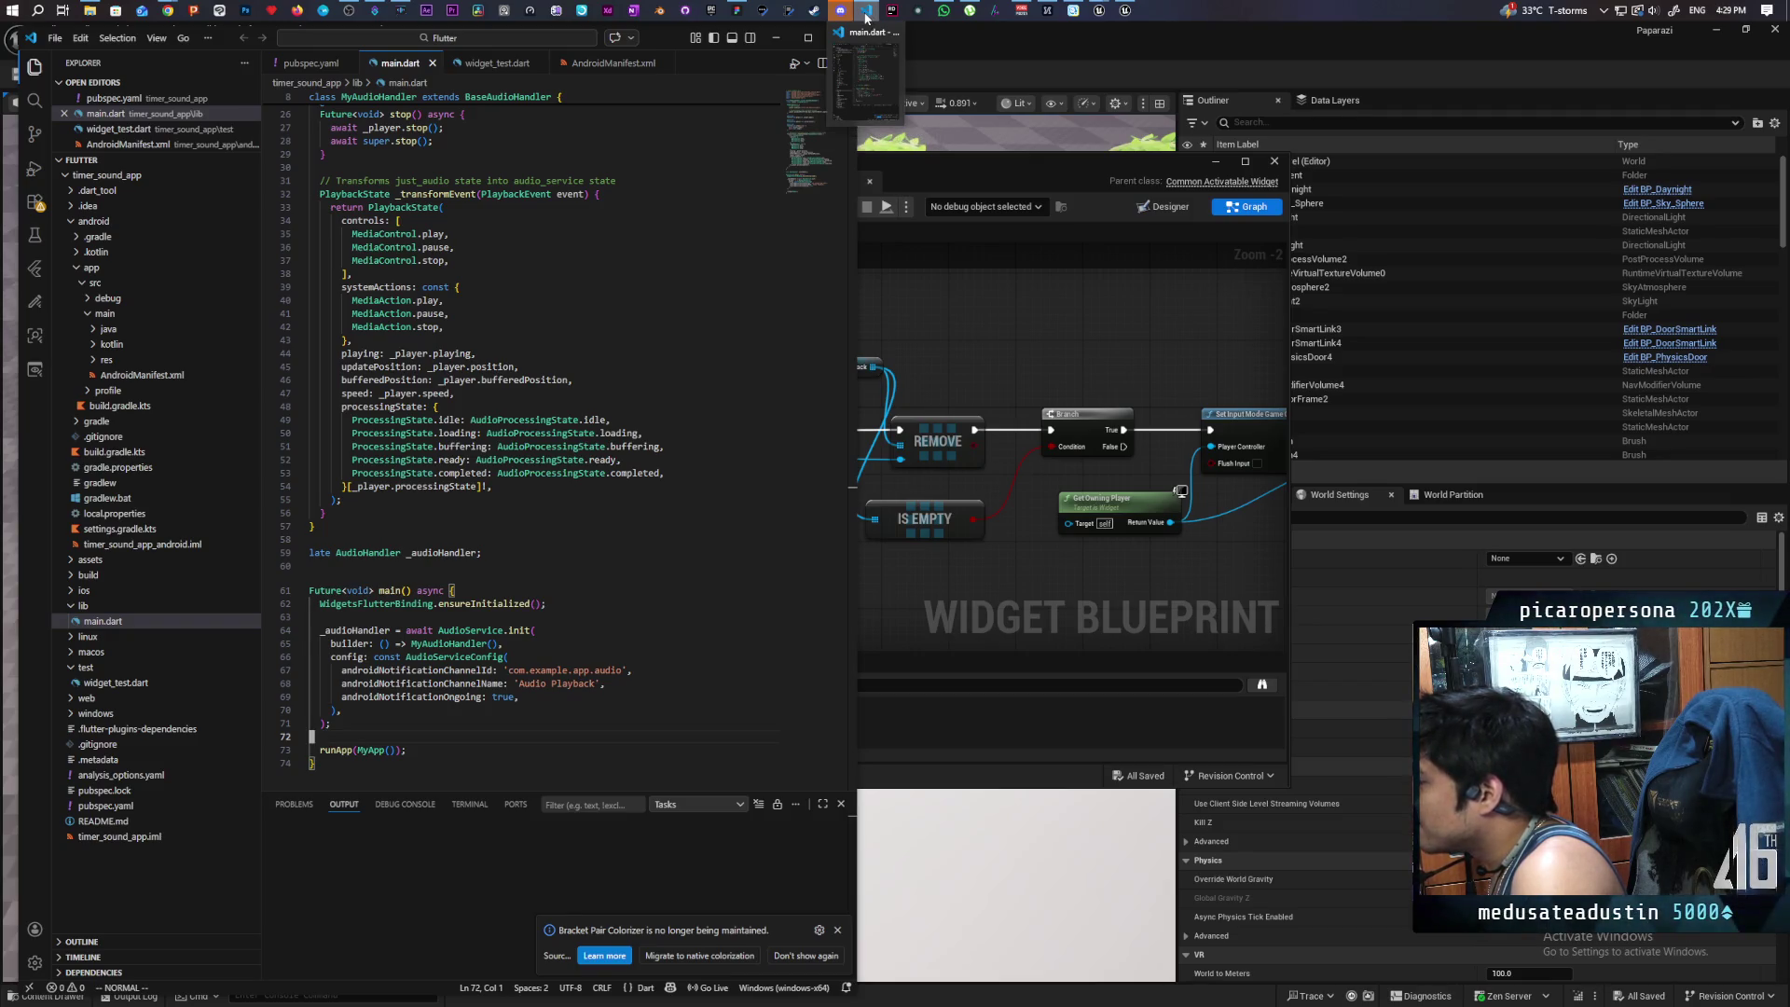
pyautogui.moveTo(676, 37); pyautogui.dragTo(891, 163)
pyautogui.click(1057, 162)
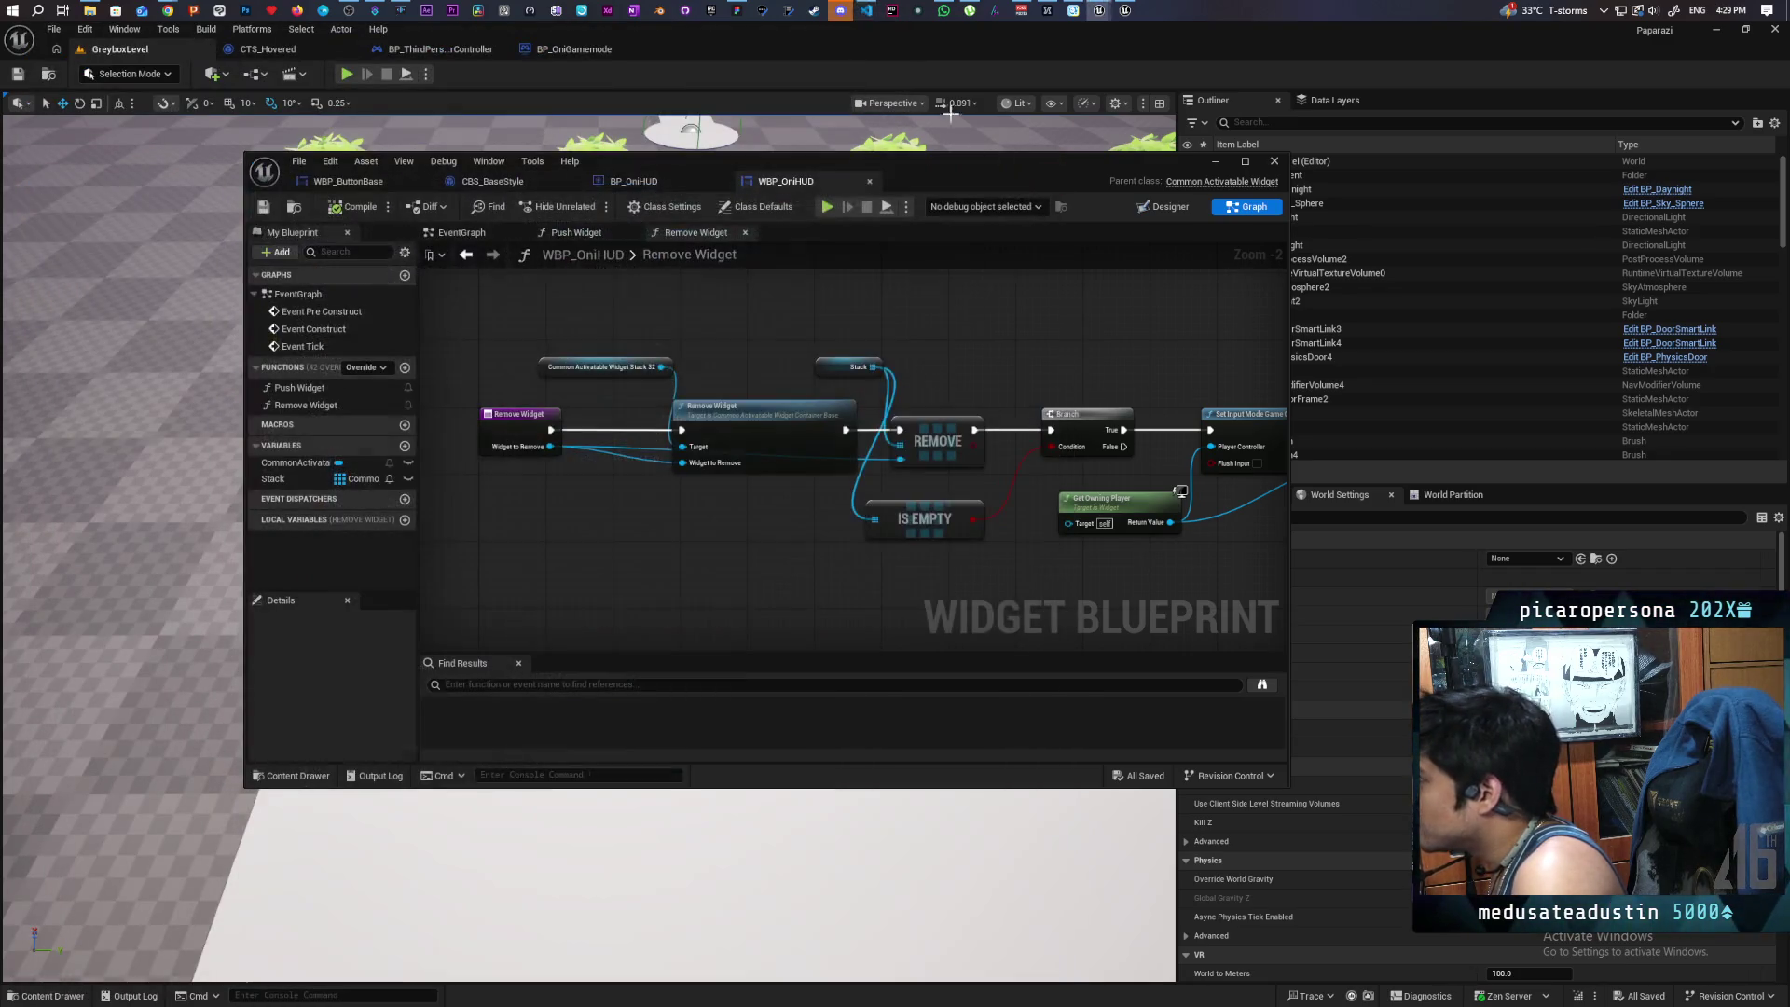
# - Open the recent 'test' folder and recall the jai .\test.jai +Autorun command
pyautogui.rightClick(867, 13)
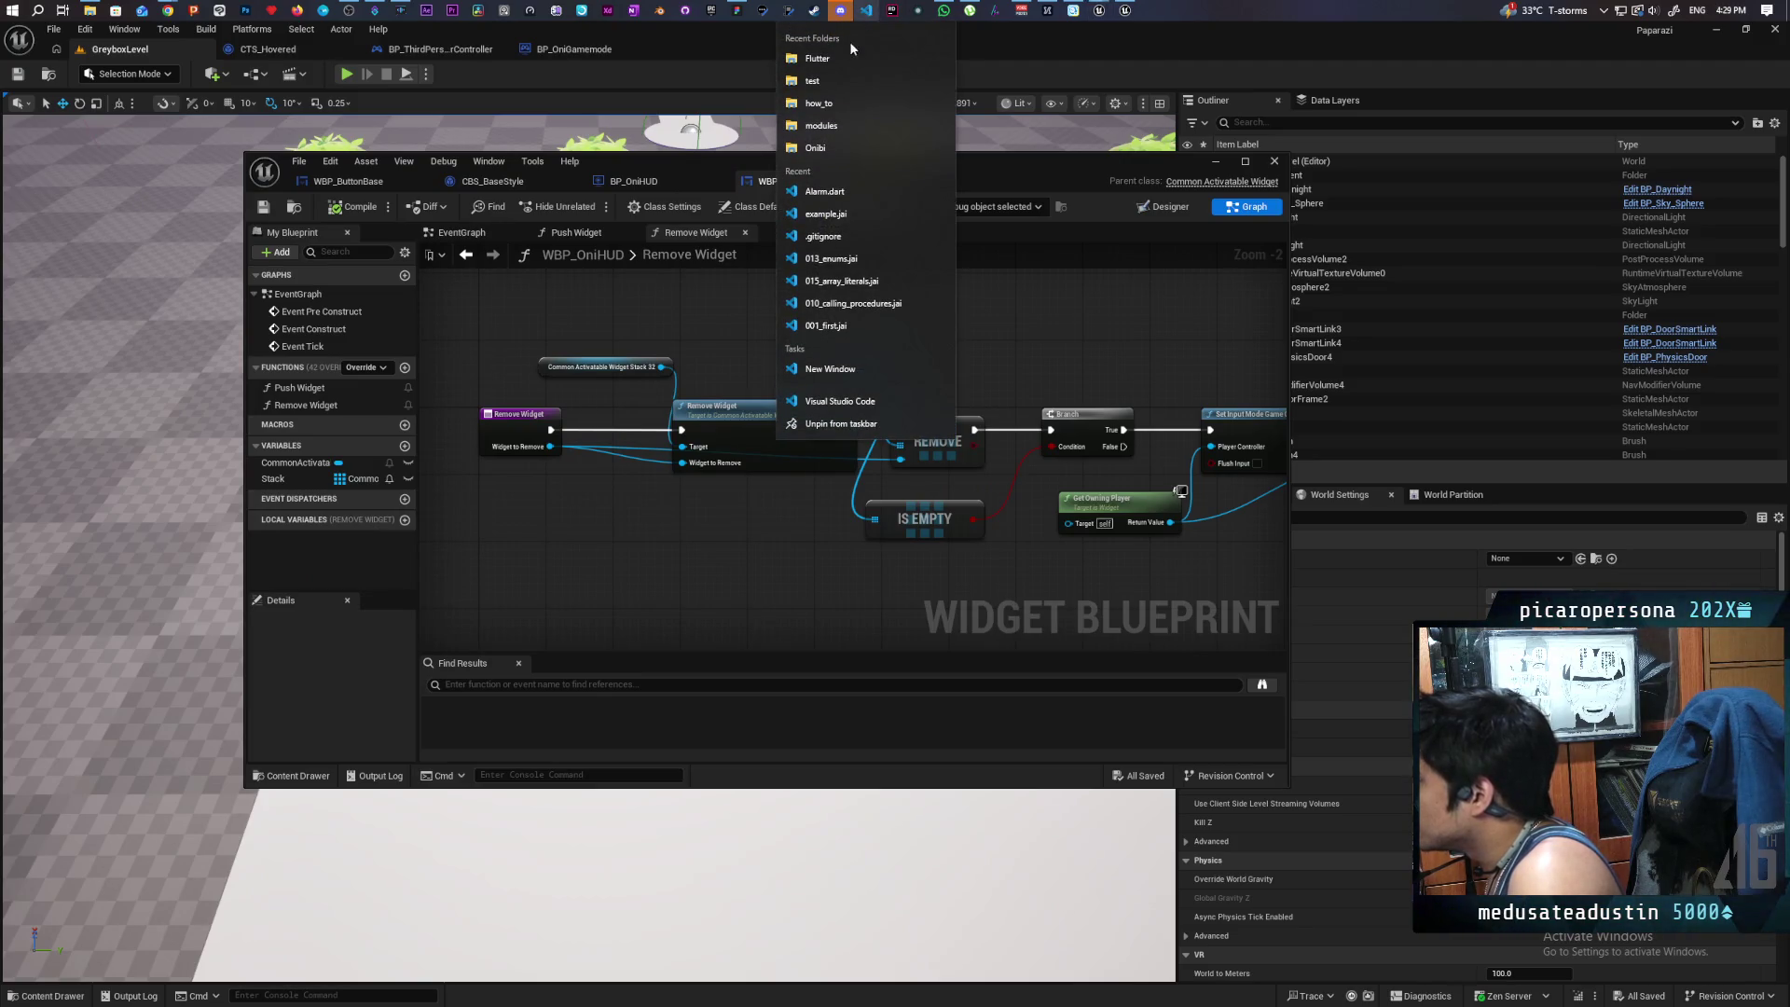
pyautogui.click(843, 81)
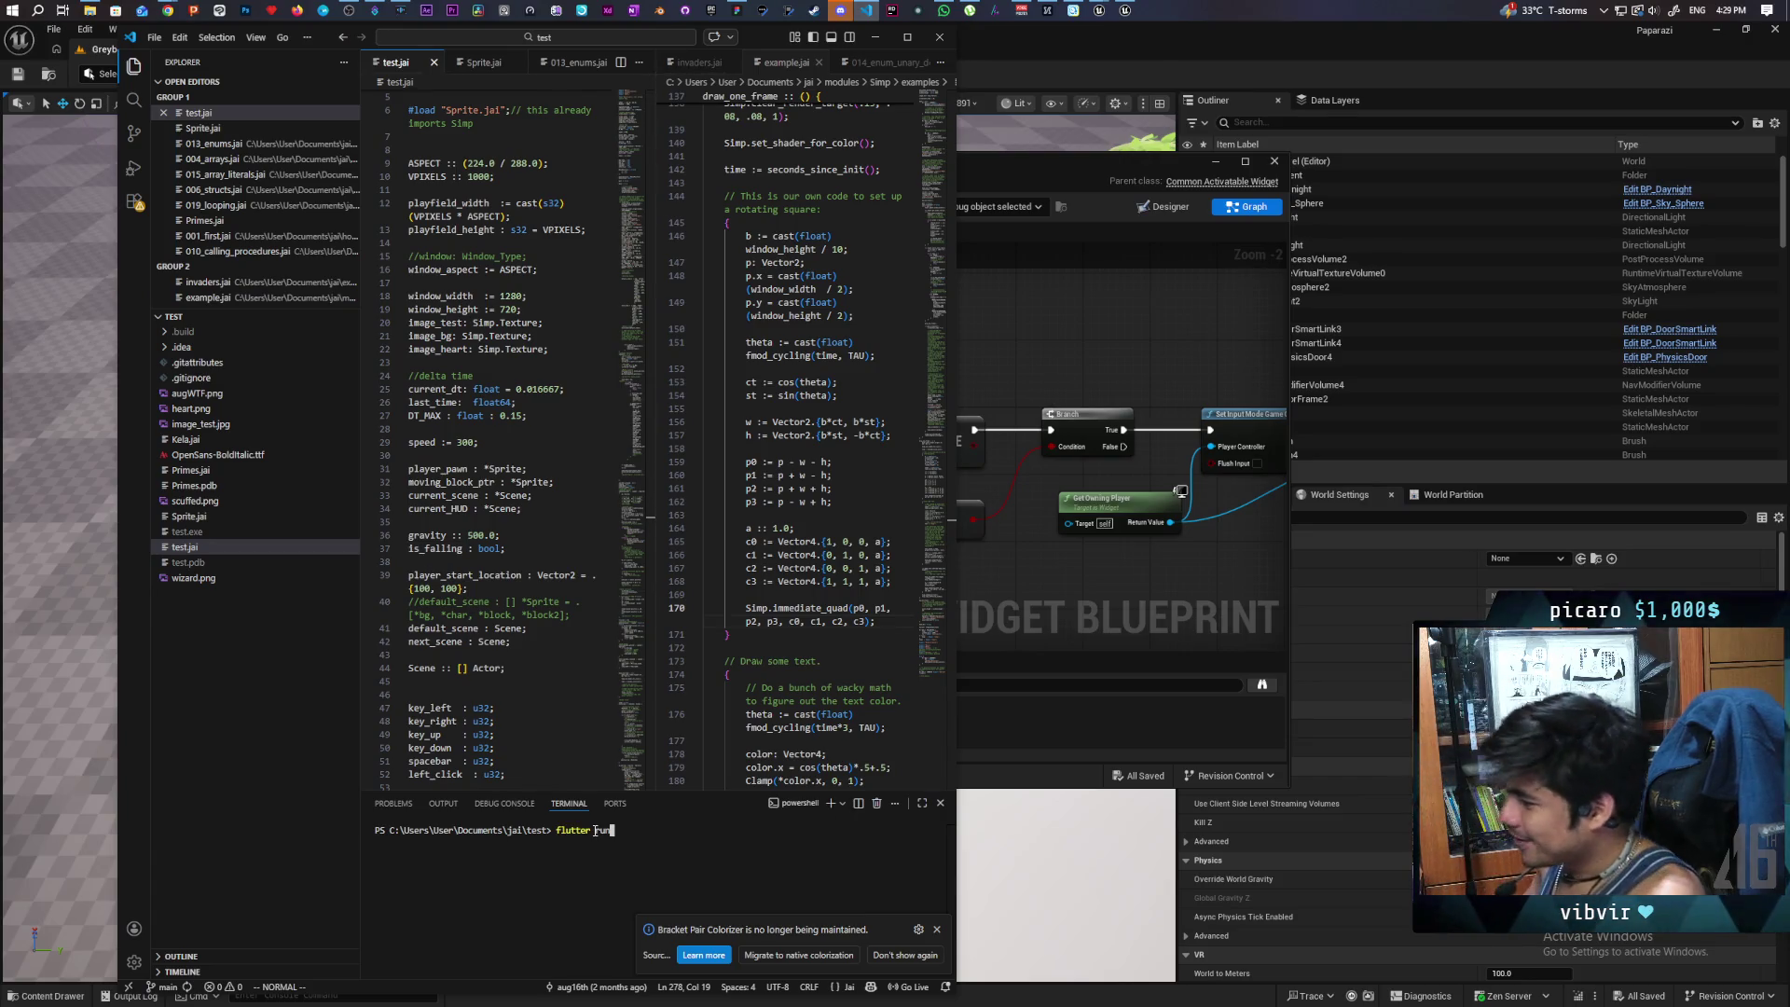
pyautogui.press('Up')
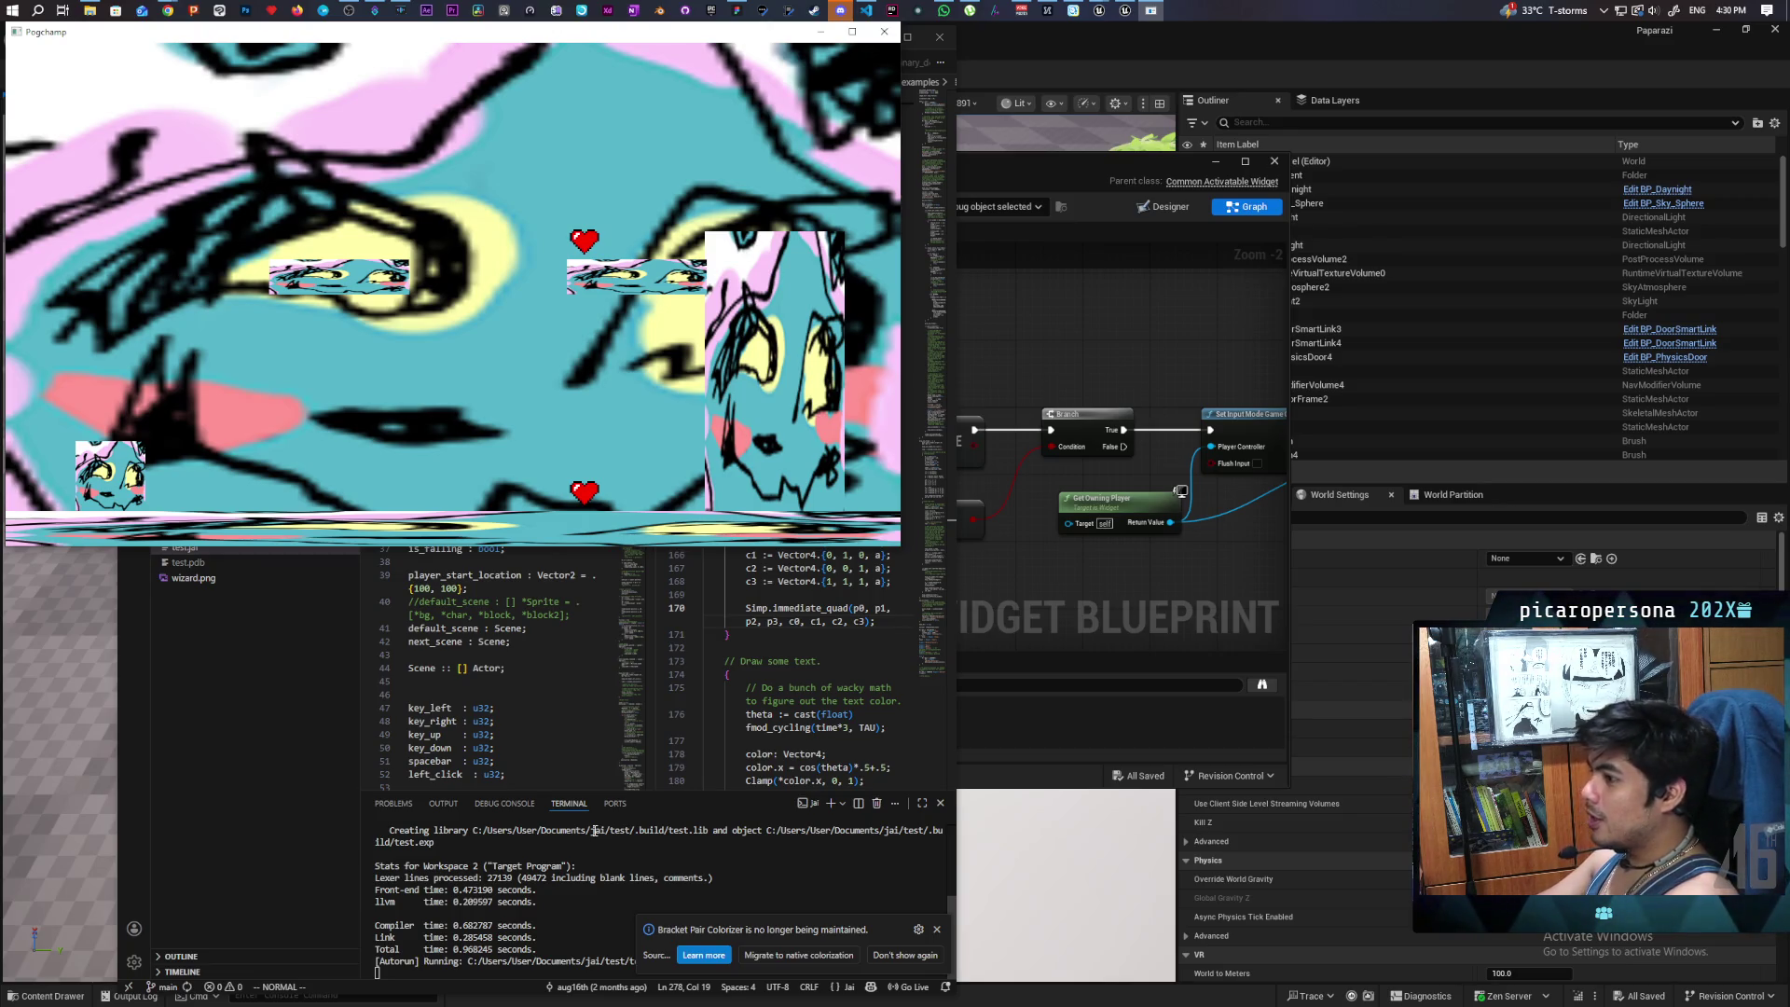
# - Move the player right to jump and collect the heart, then hop back and forth between platforms
pyautogui.press('Right')
pyautogui.press('Left')
pyautogui.press('Right')
pyautogui.press('Right')
pyautogui.press('space')
pyautogui.press('Left')
pyautogui.press('space')
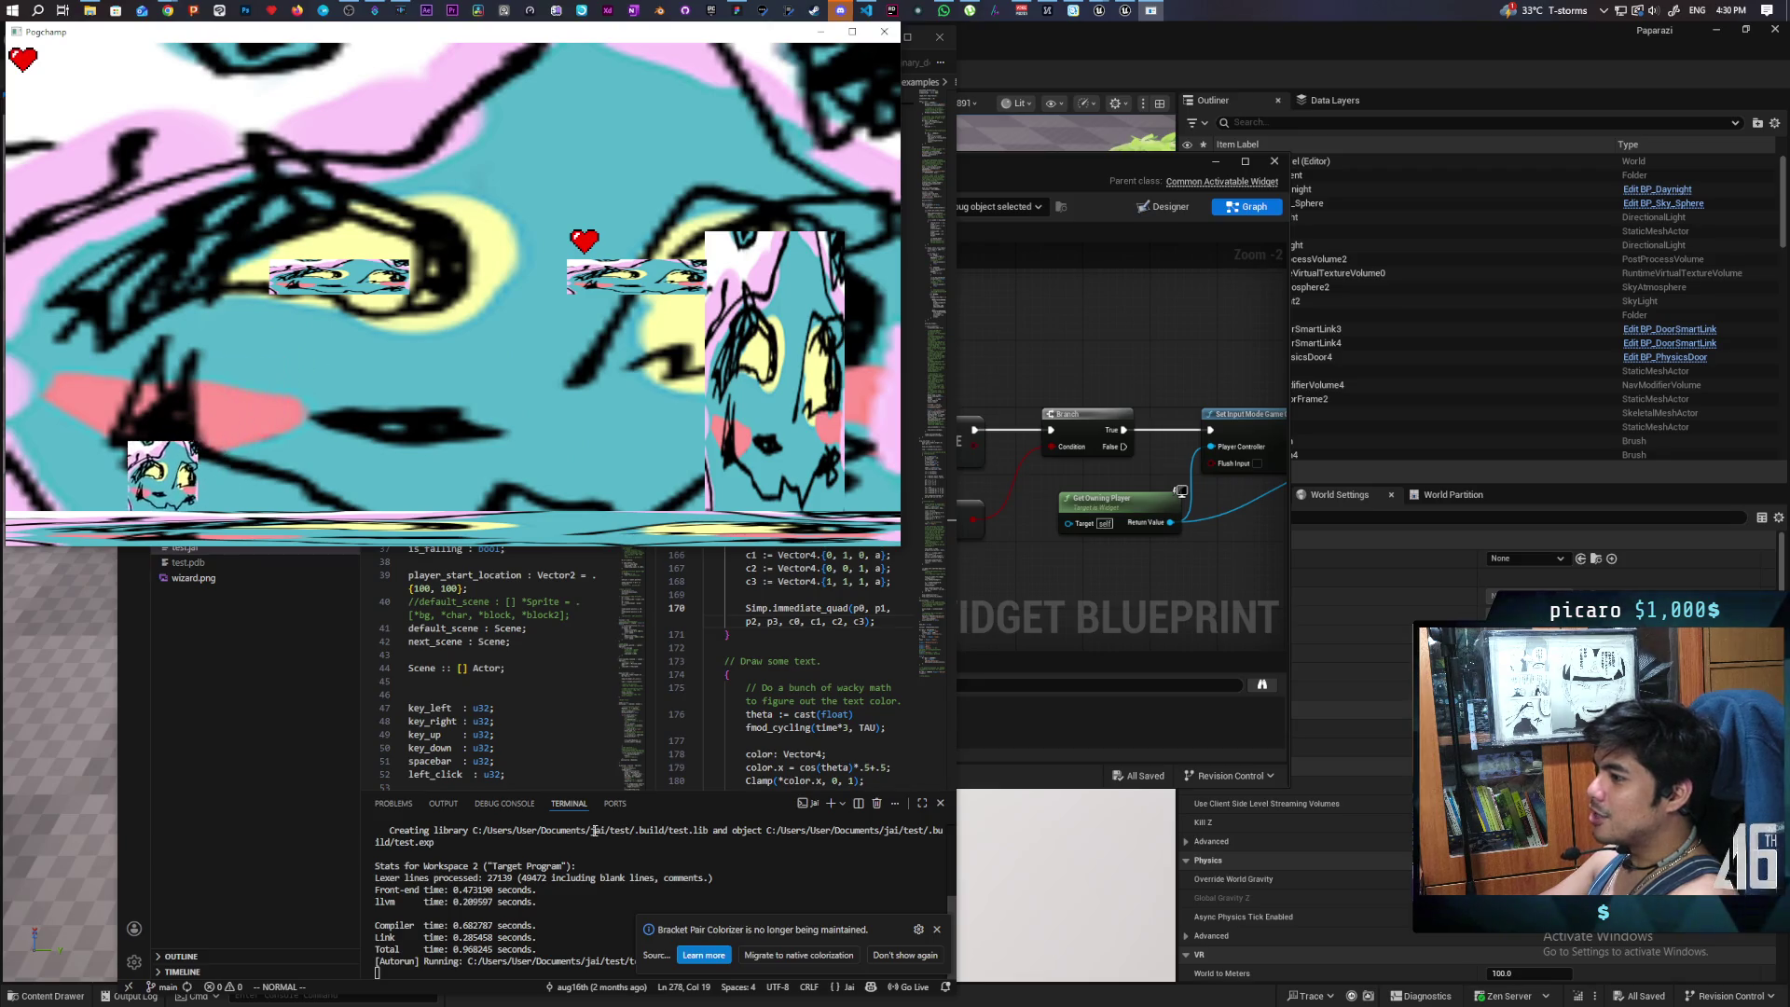
pyautogui.press('Right')
pyautogui.press('space')
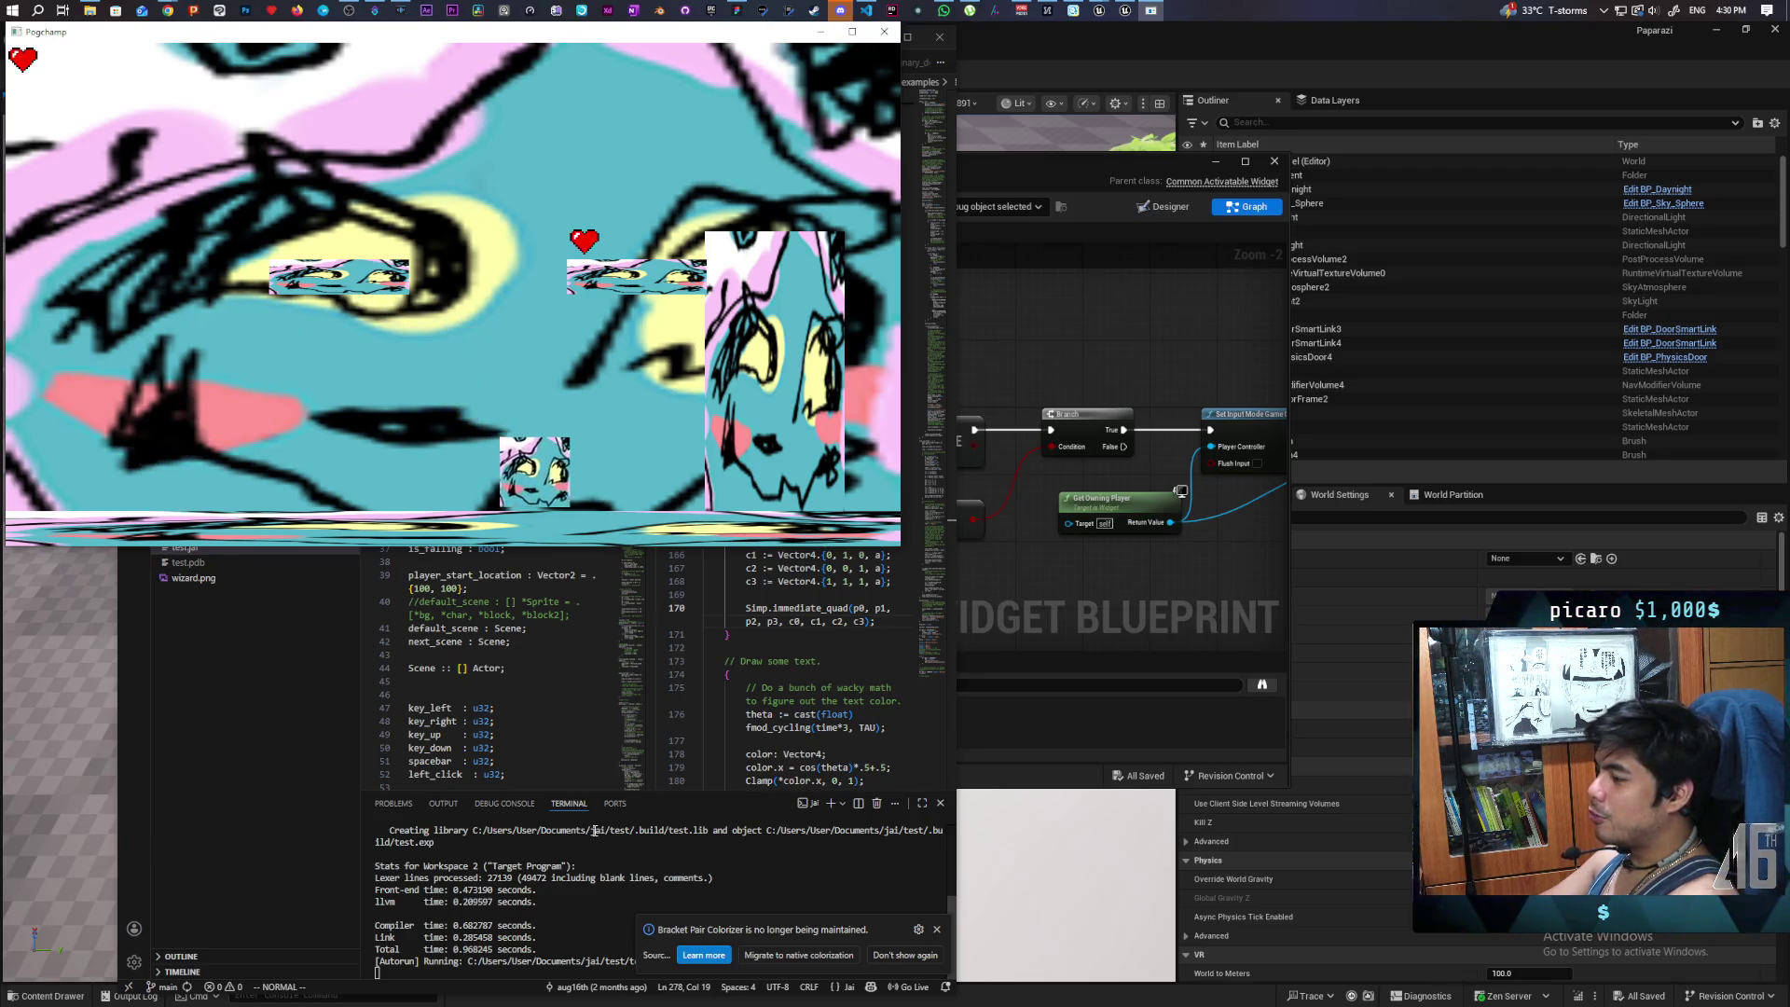
pyautogui.press('Left')
pyautogui.press('space')
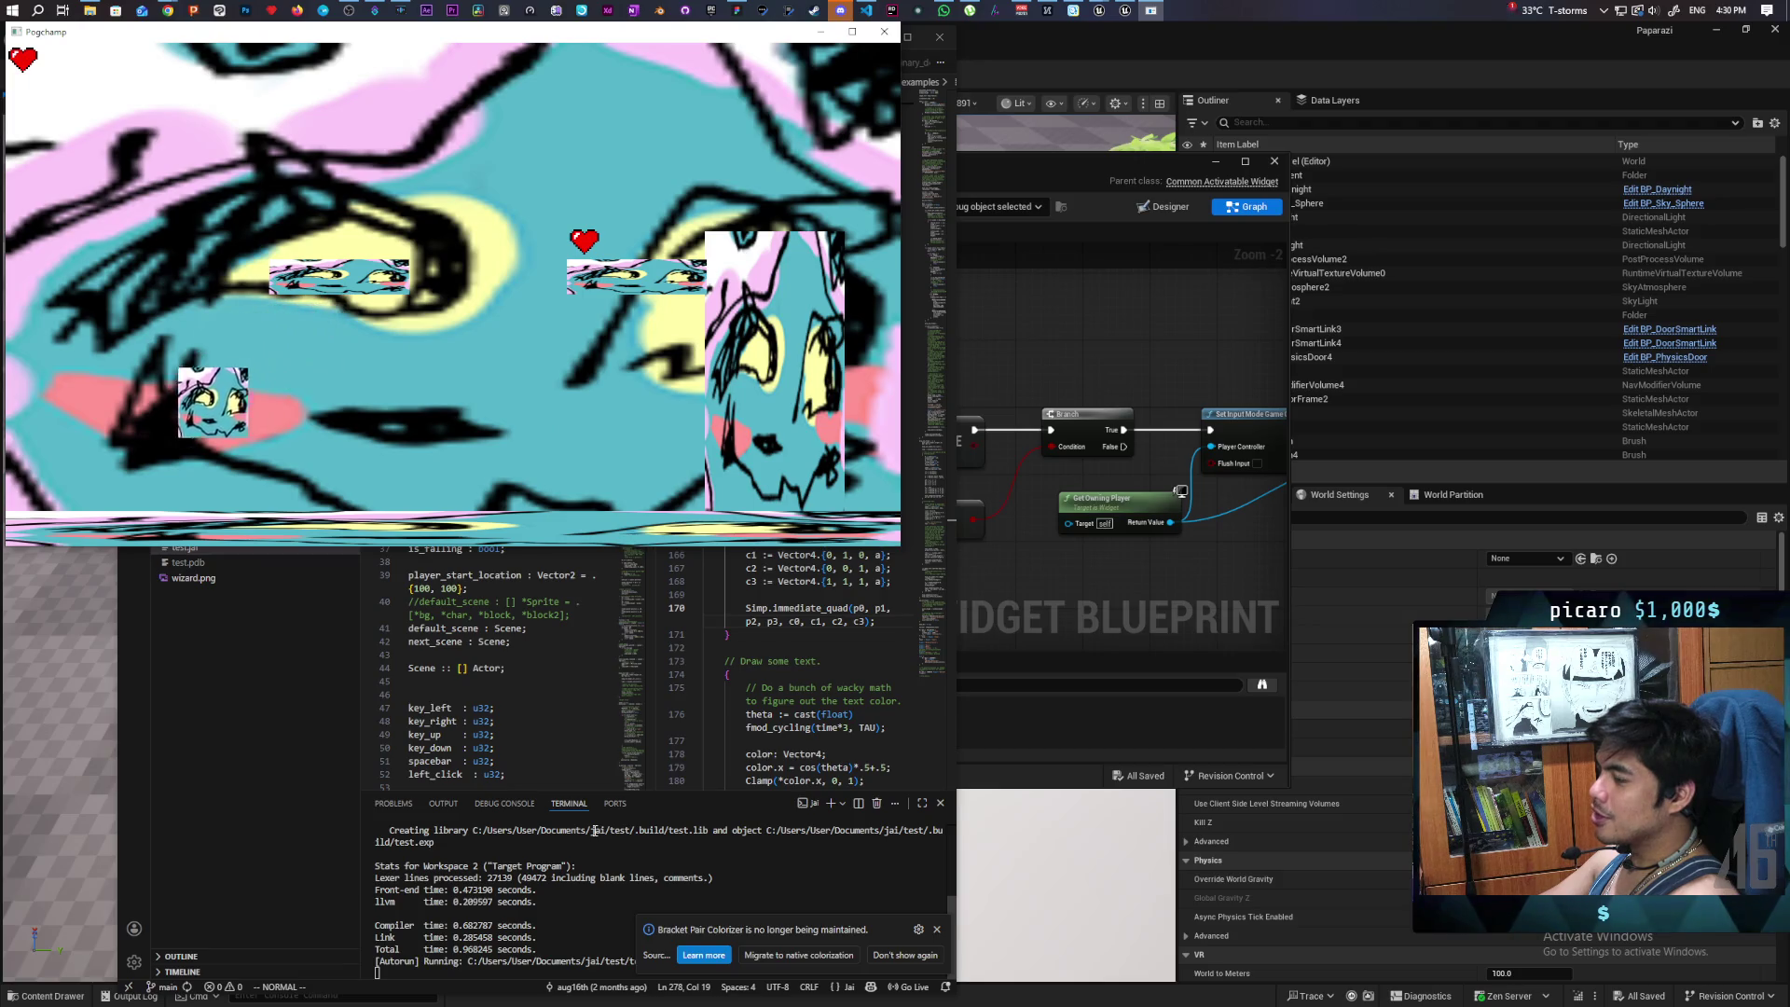
# - Jump the player up the platforms left and right, then drop down to the floor
pyautogui.press('Right')
pyautogui.press('space')
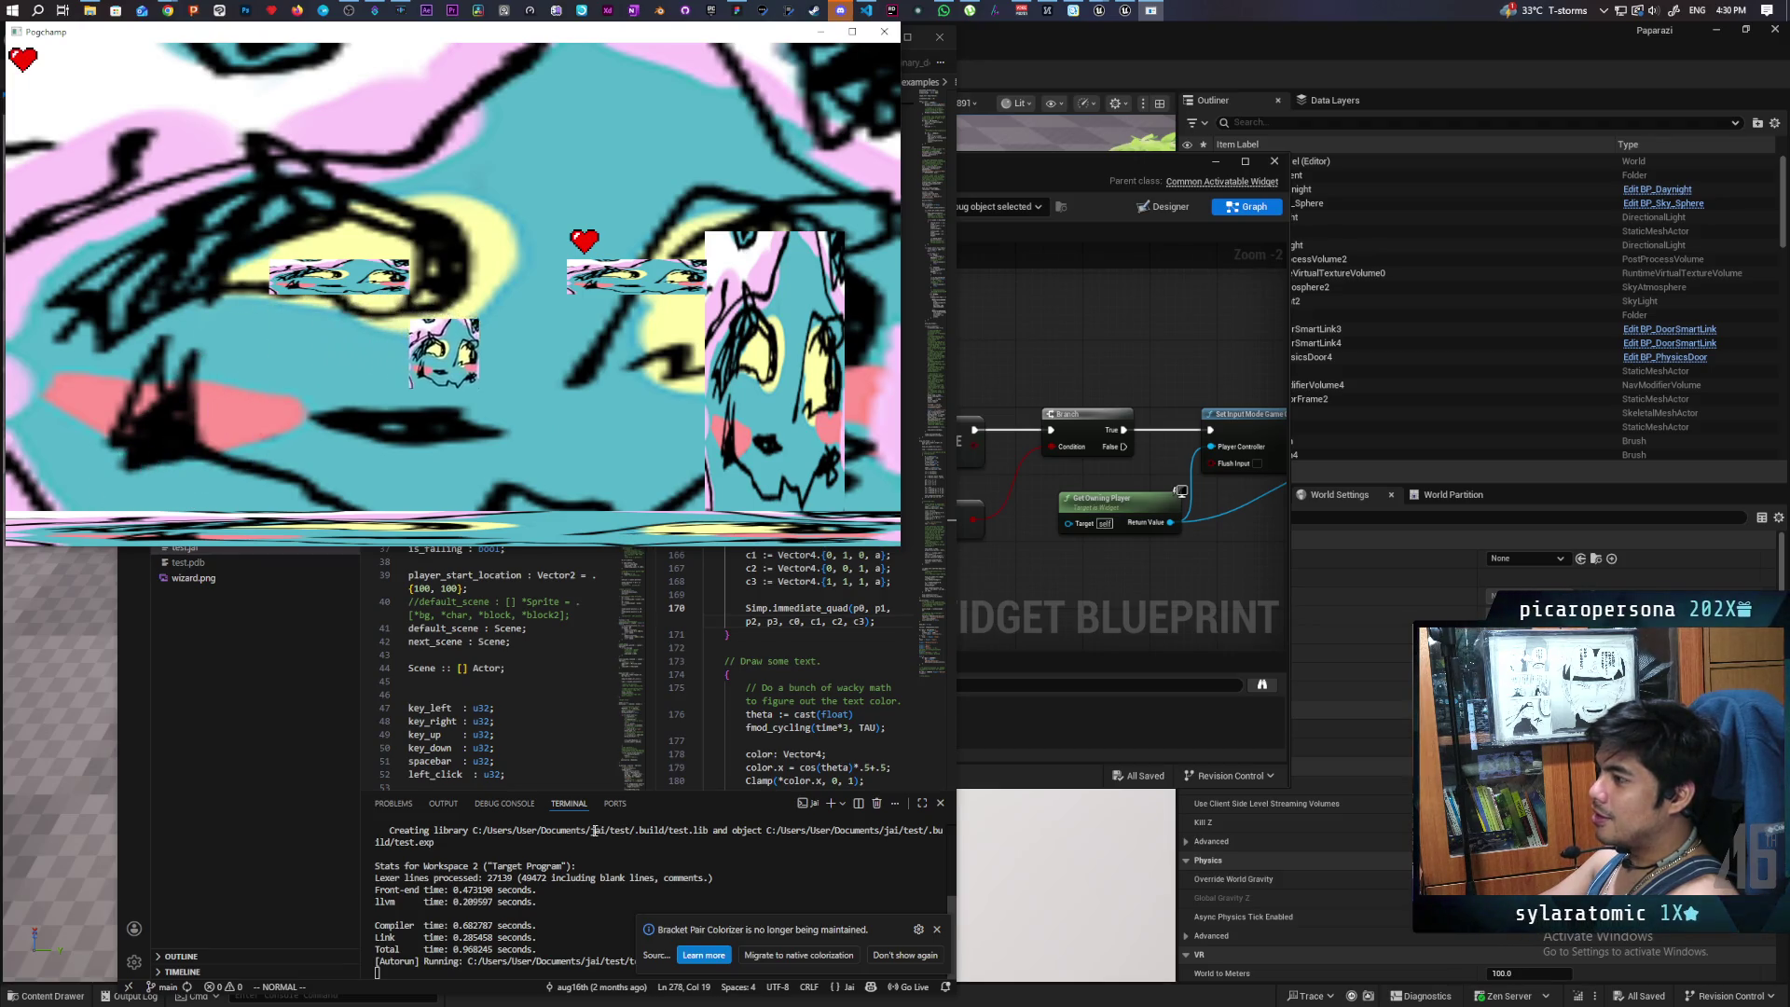
pyautogui.press('Left')
pyautogui.press('space')
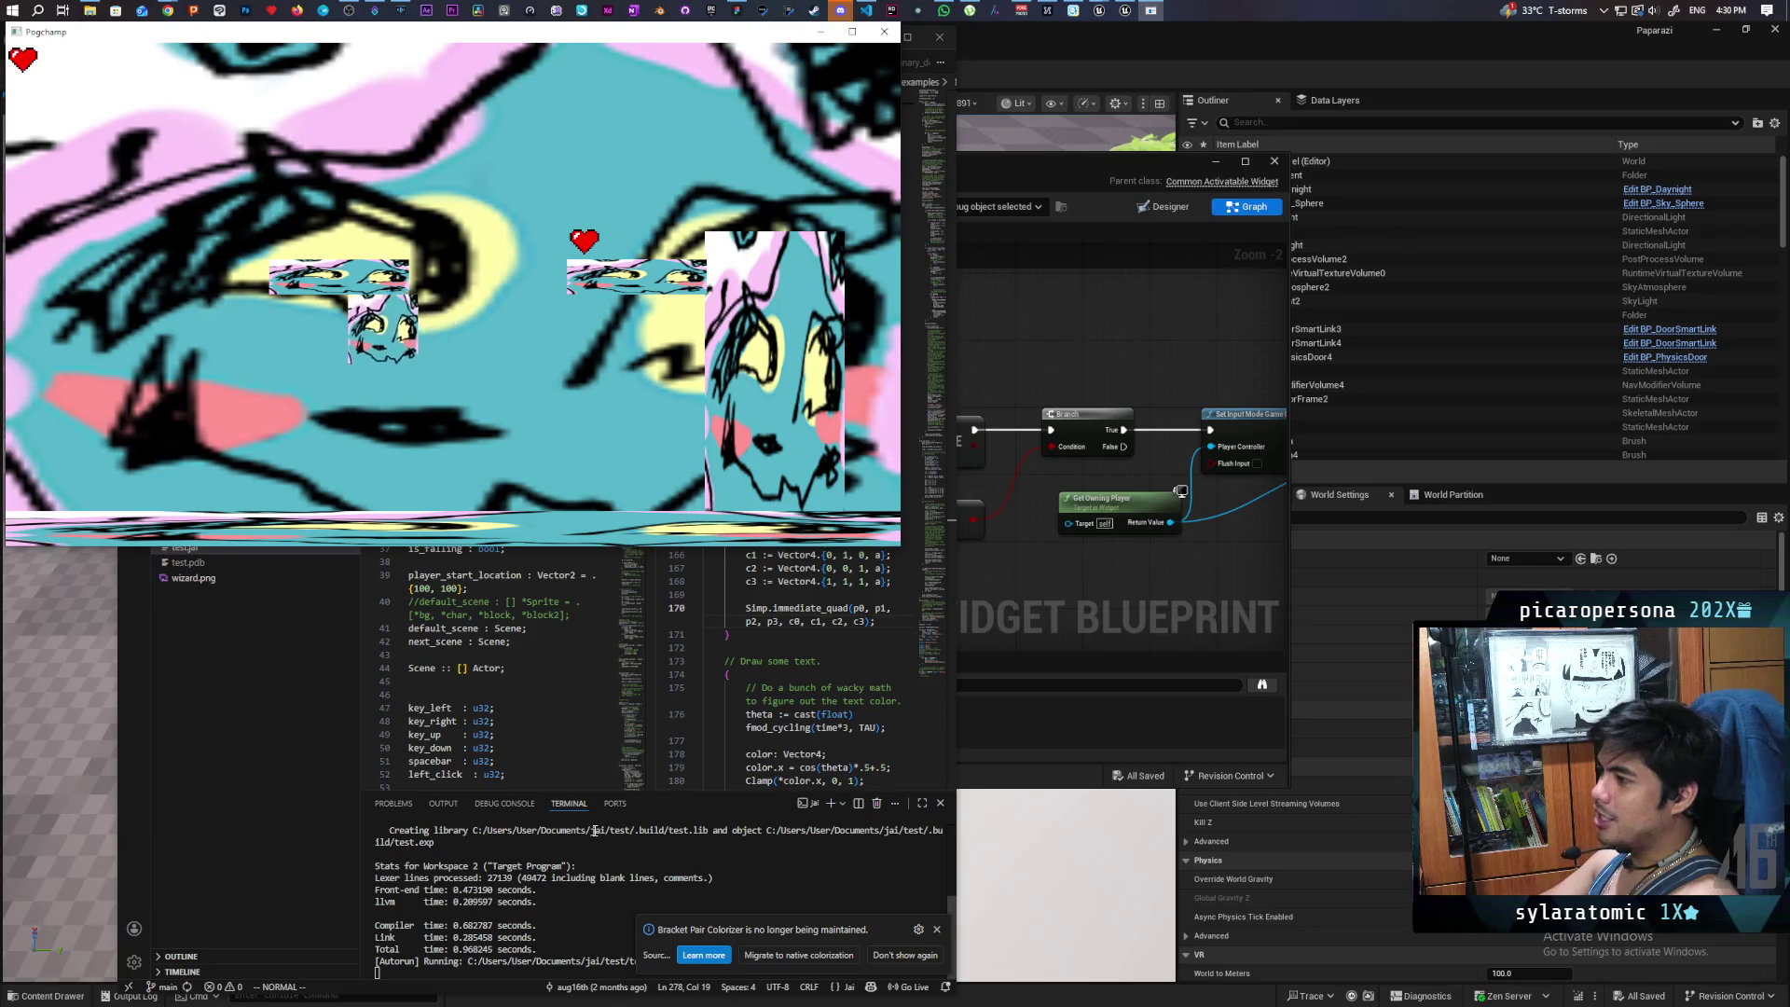
pyautogui.press('Right')
pyautogui.press('space')
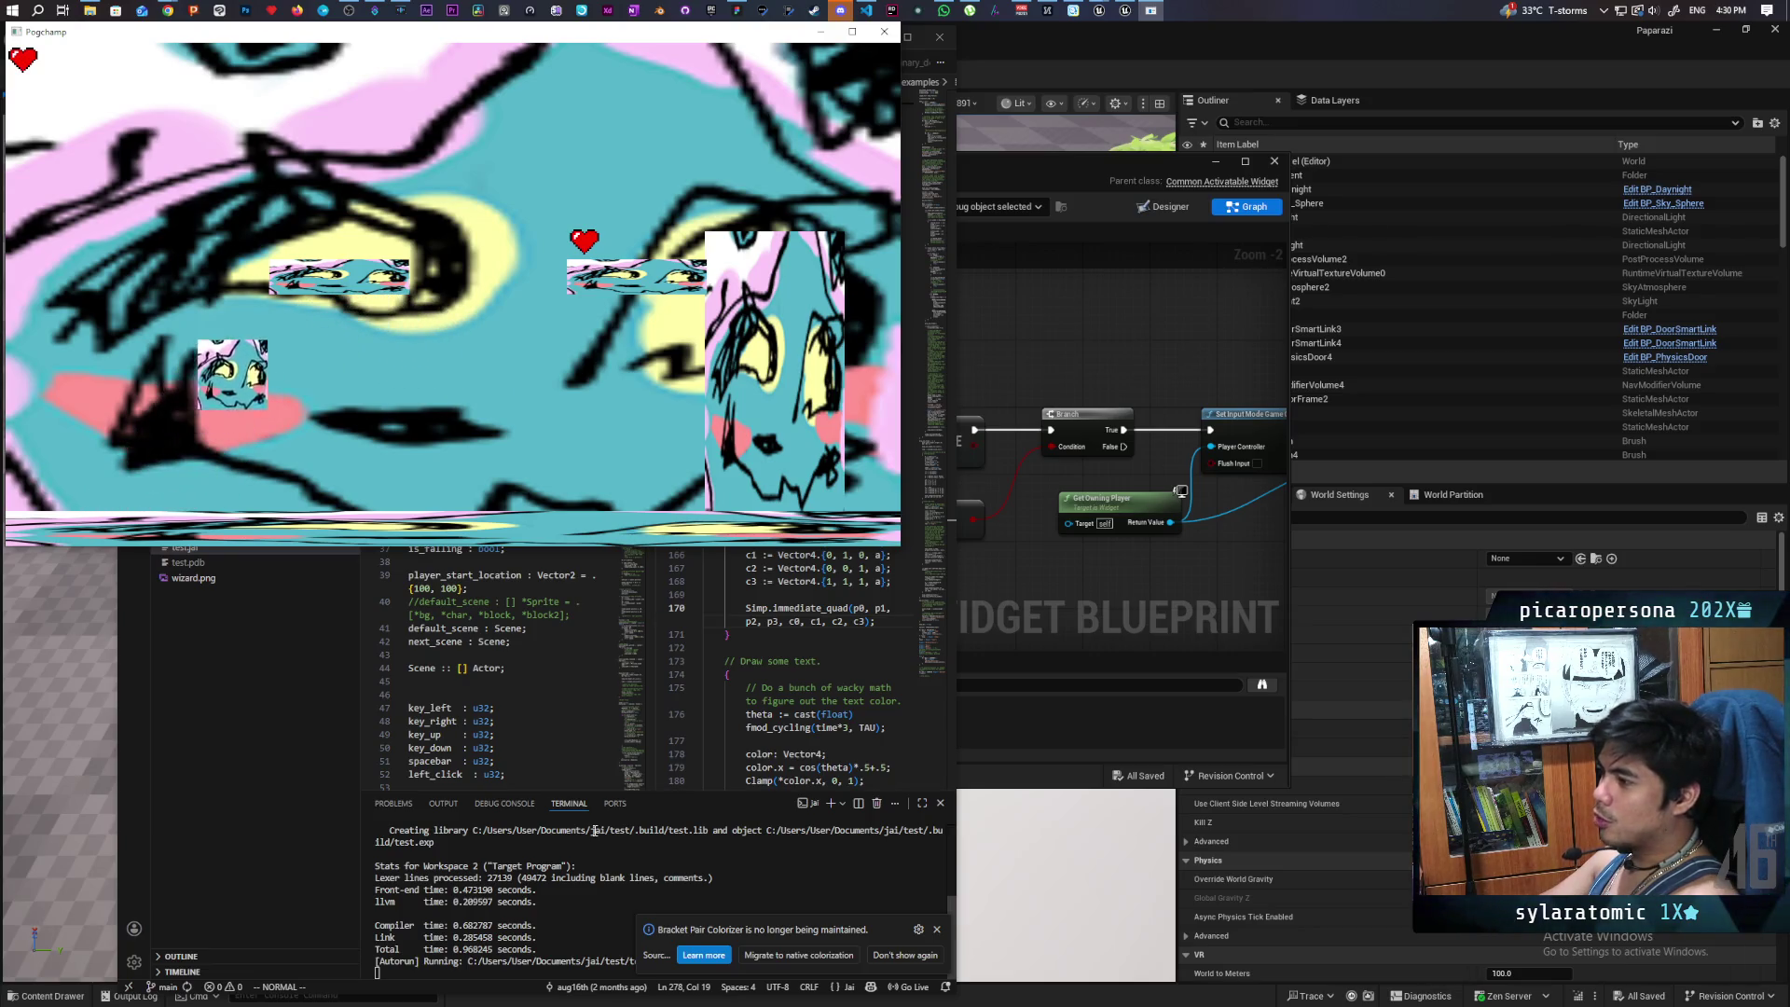
pyautogui.press('Right')
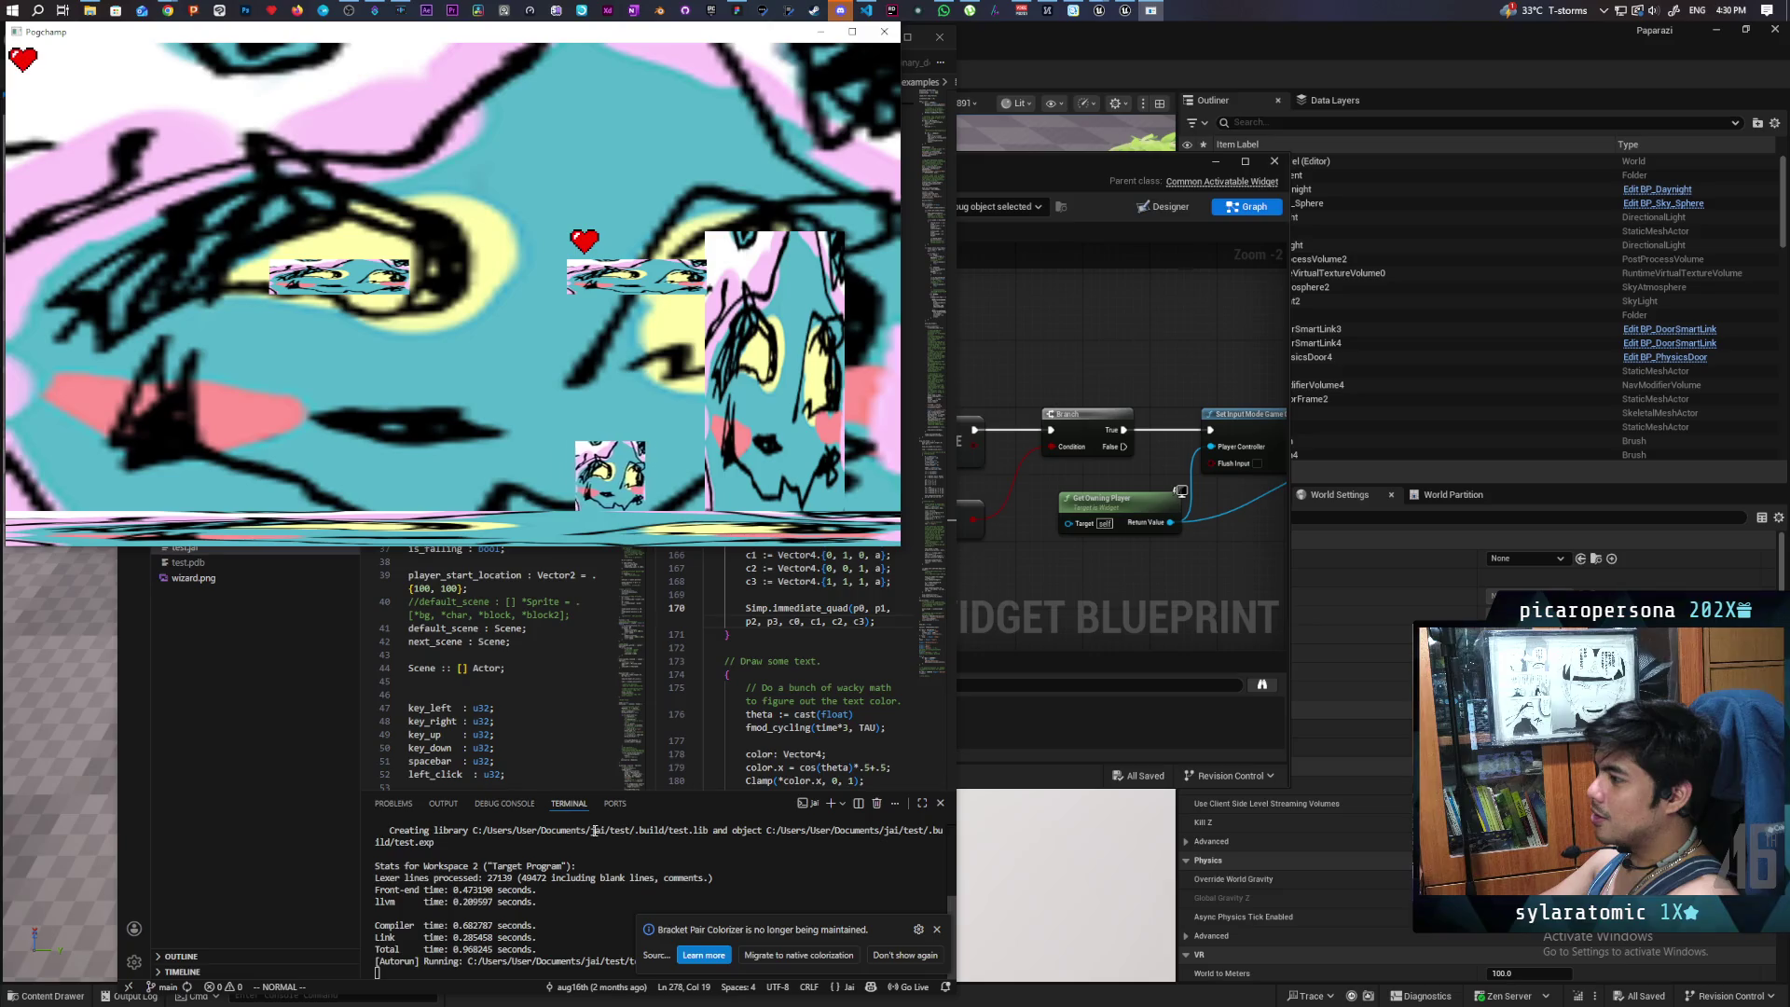
pyautogui.press('Left')
pyautogui.press('space')
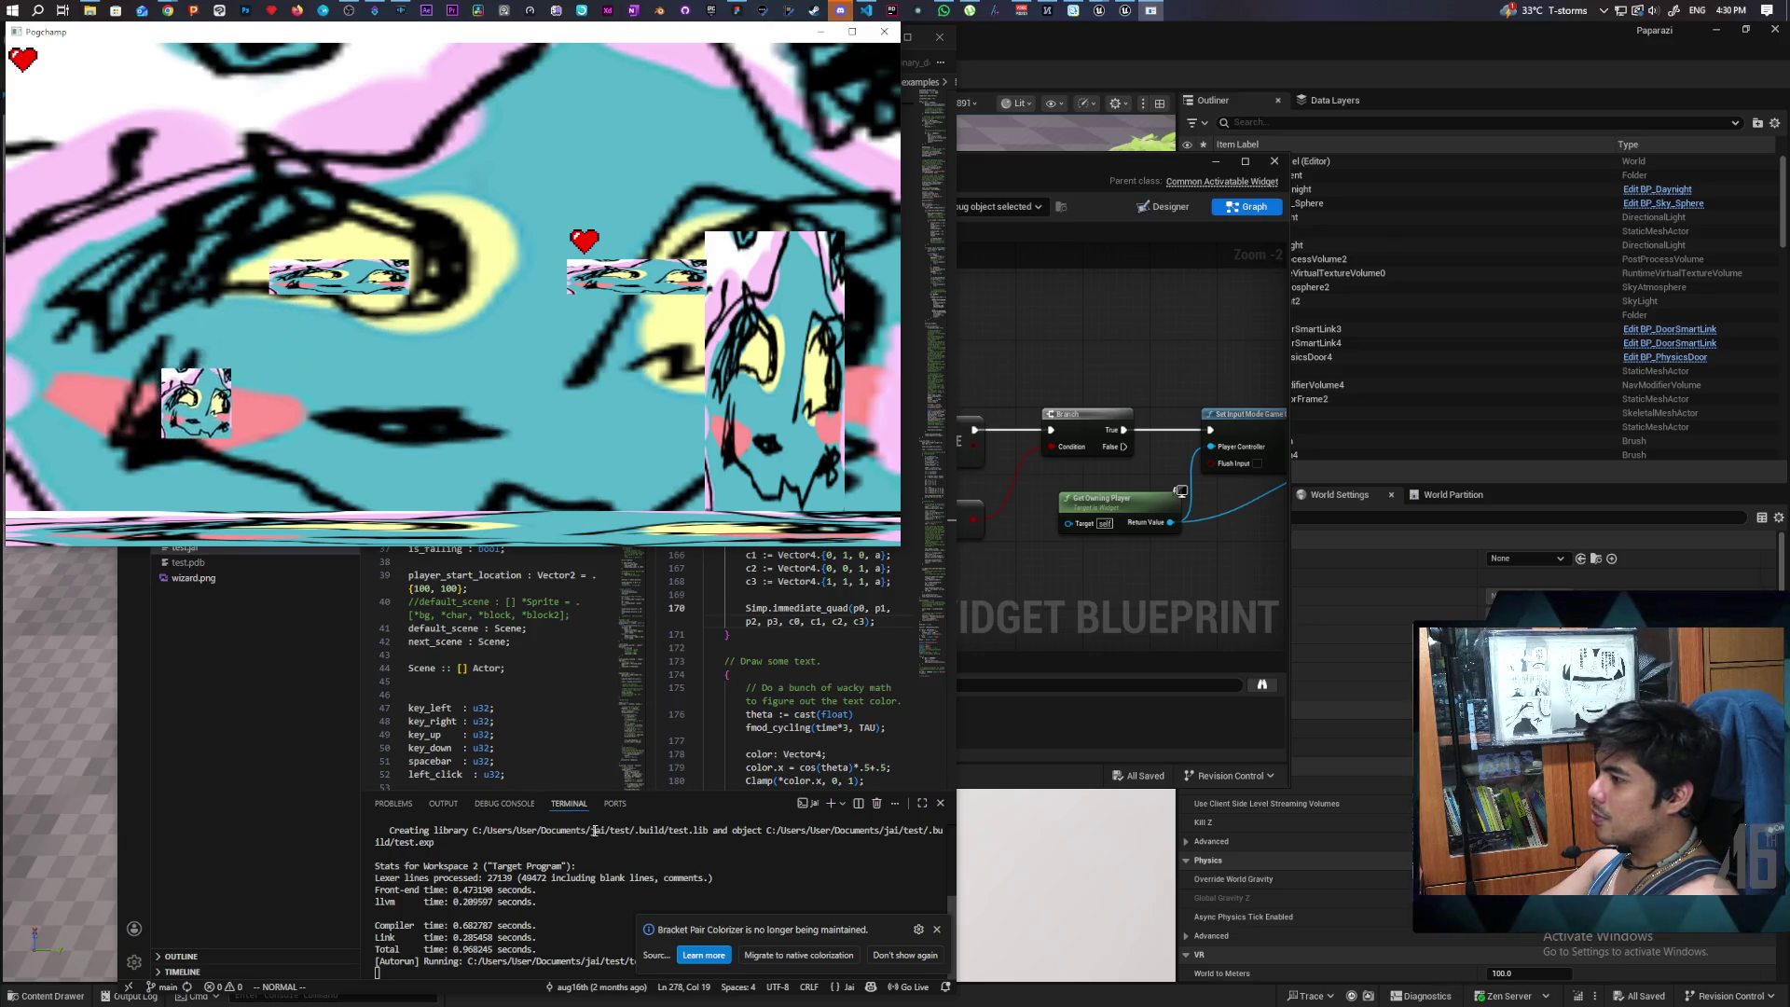
pyautogui.press('Left')
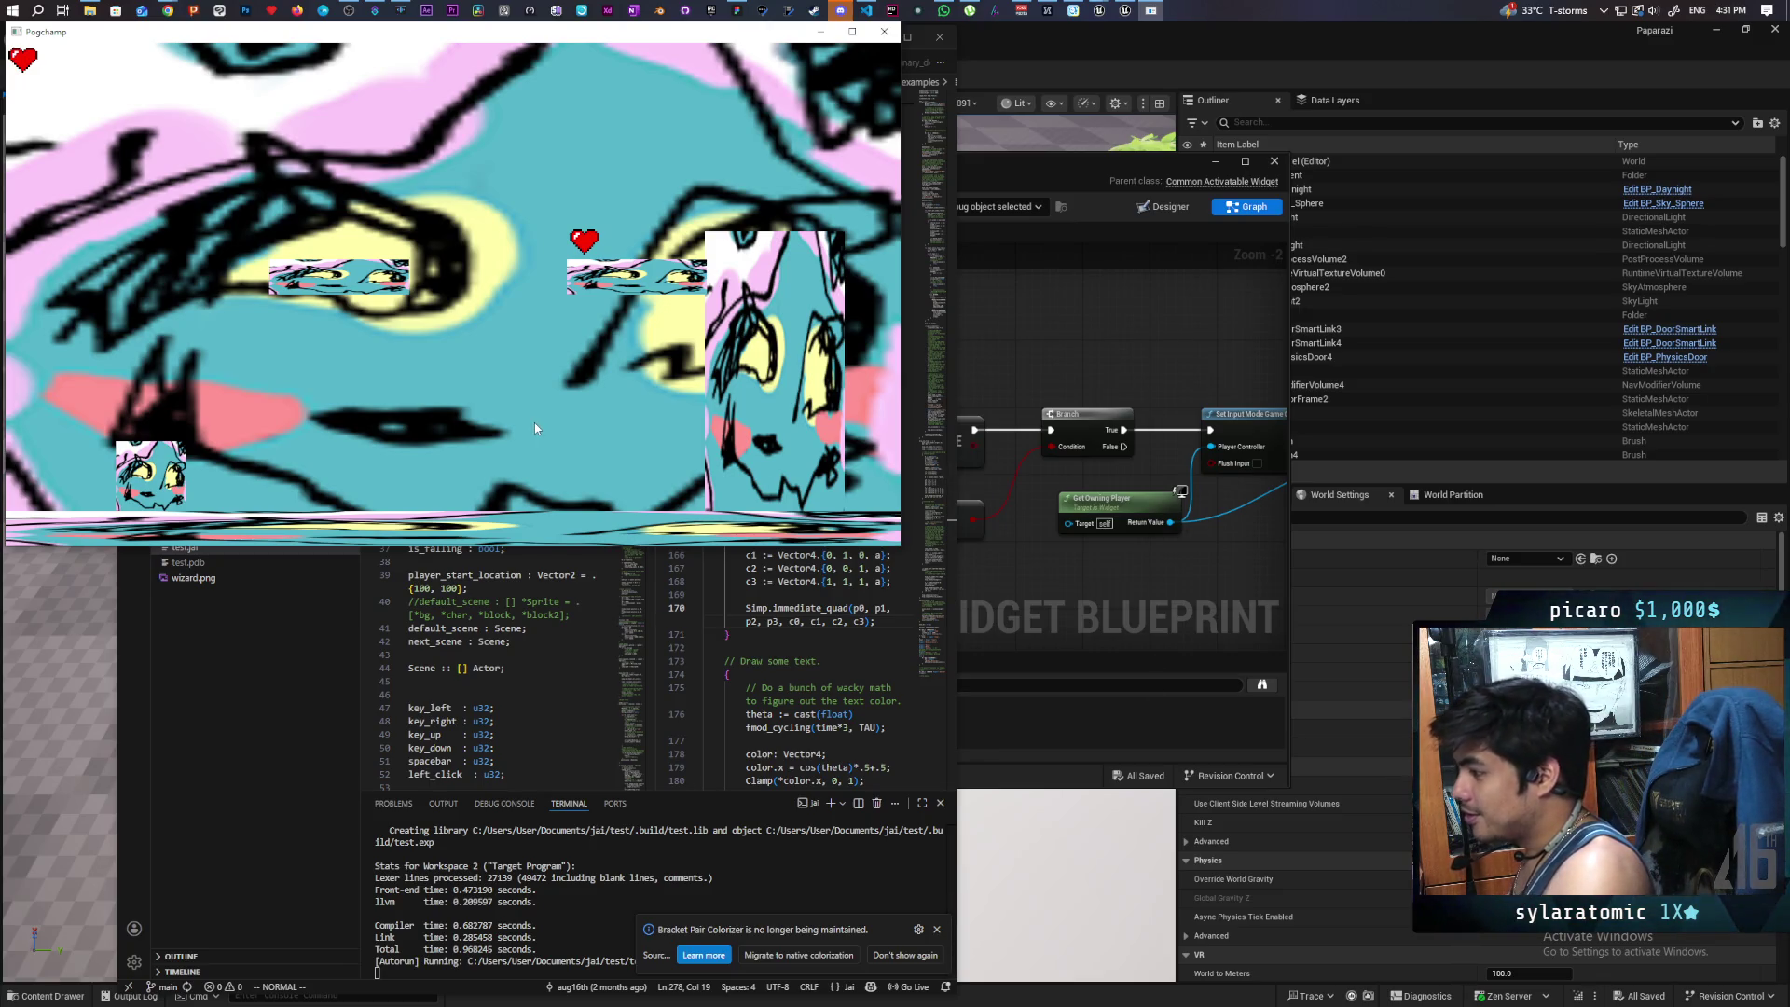
# - Walk the player right into the face-backdrop scene and onto the lower block
pyautogui.press('Right')
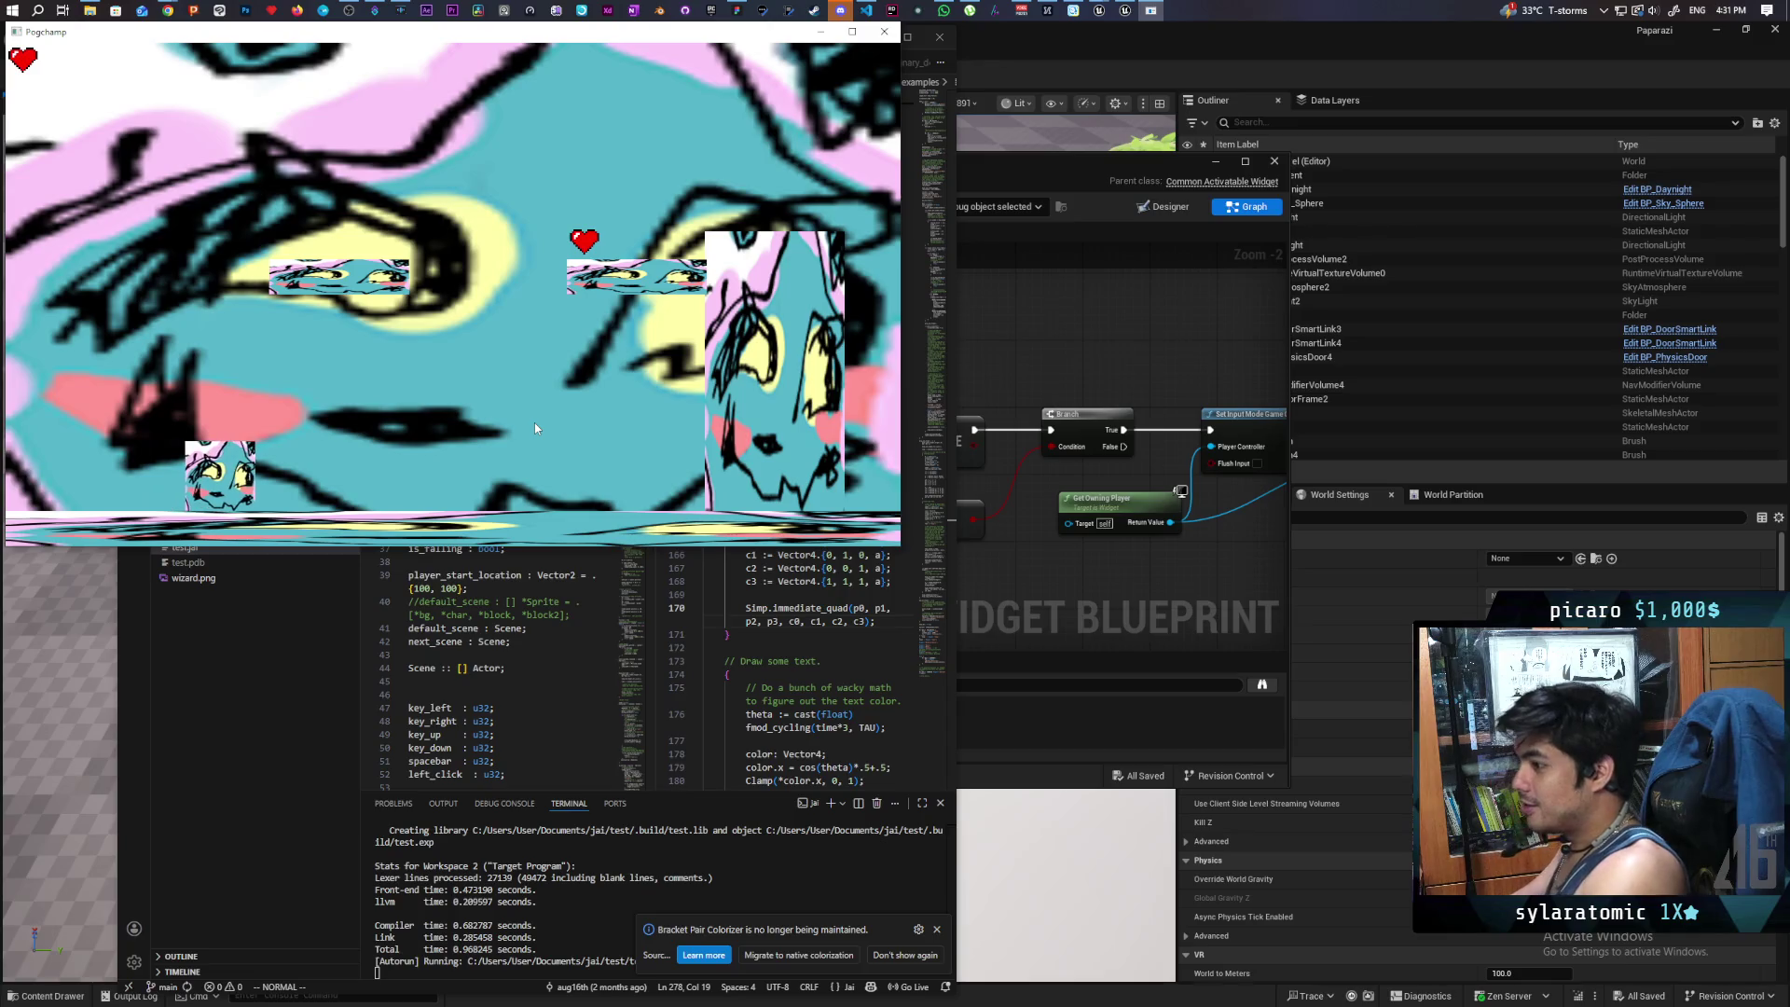
pyautogui.press('Right')
pyautogui.press('space')
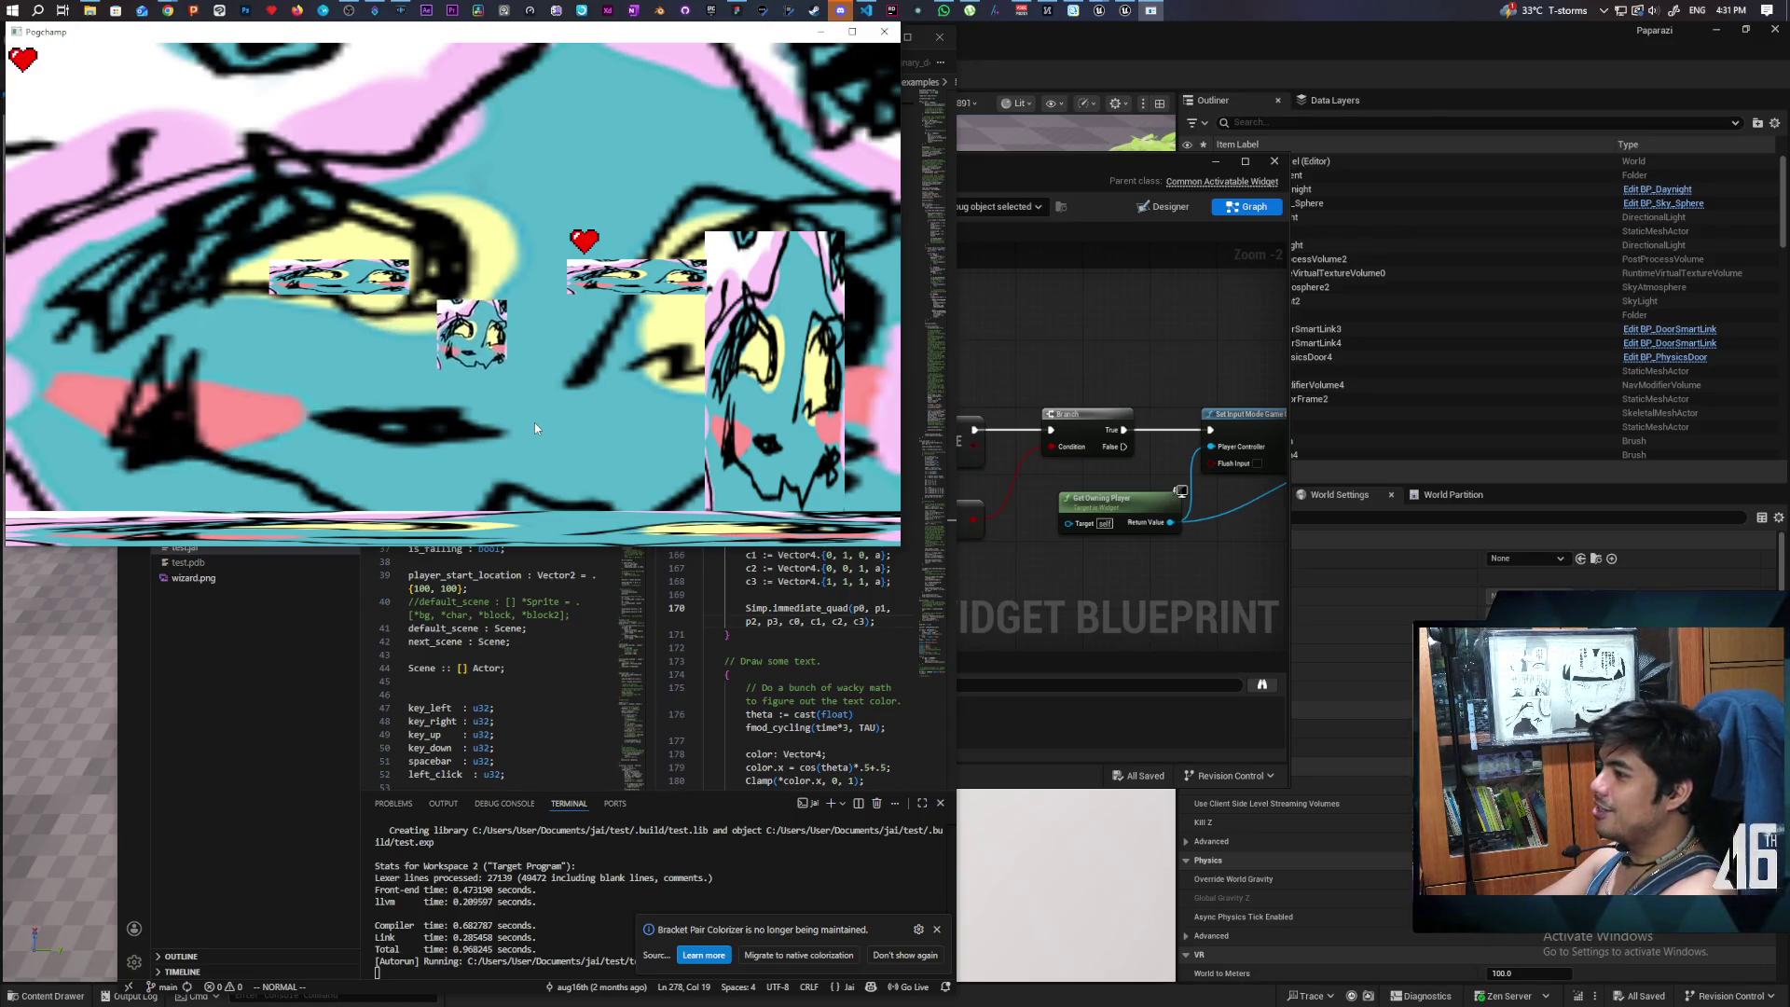
pyautogui.press('Right')
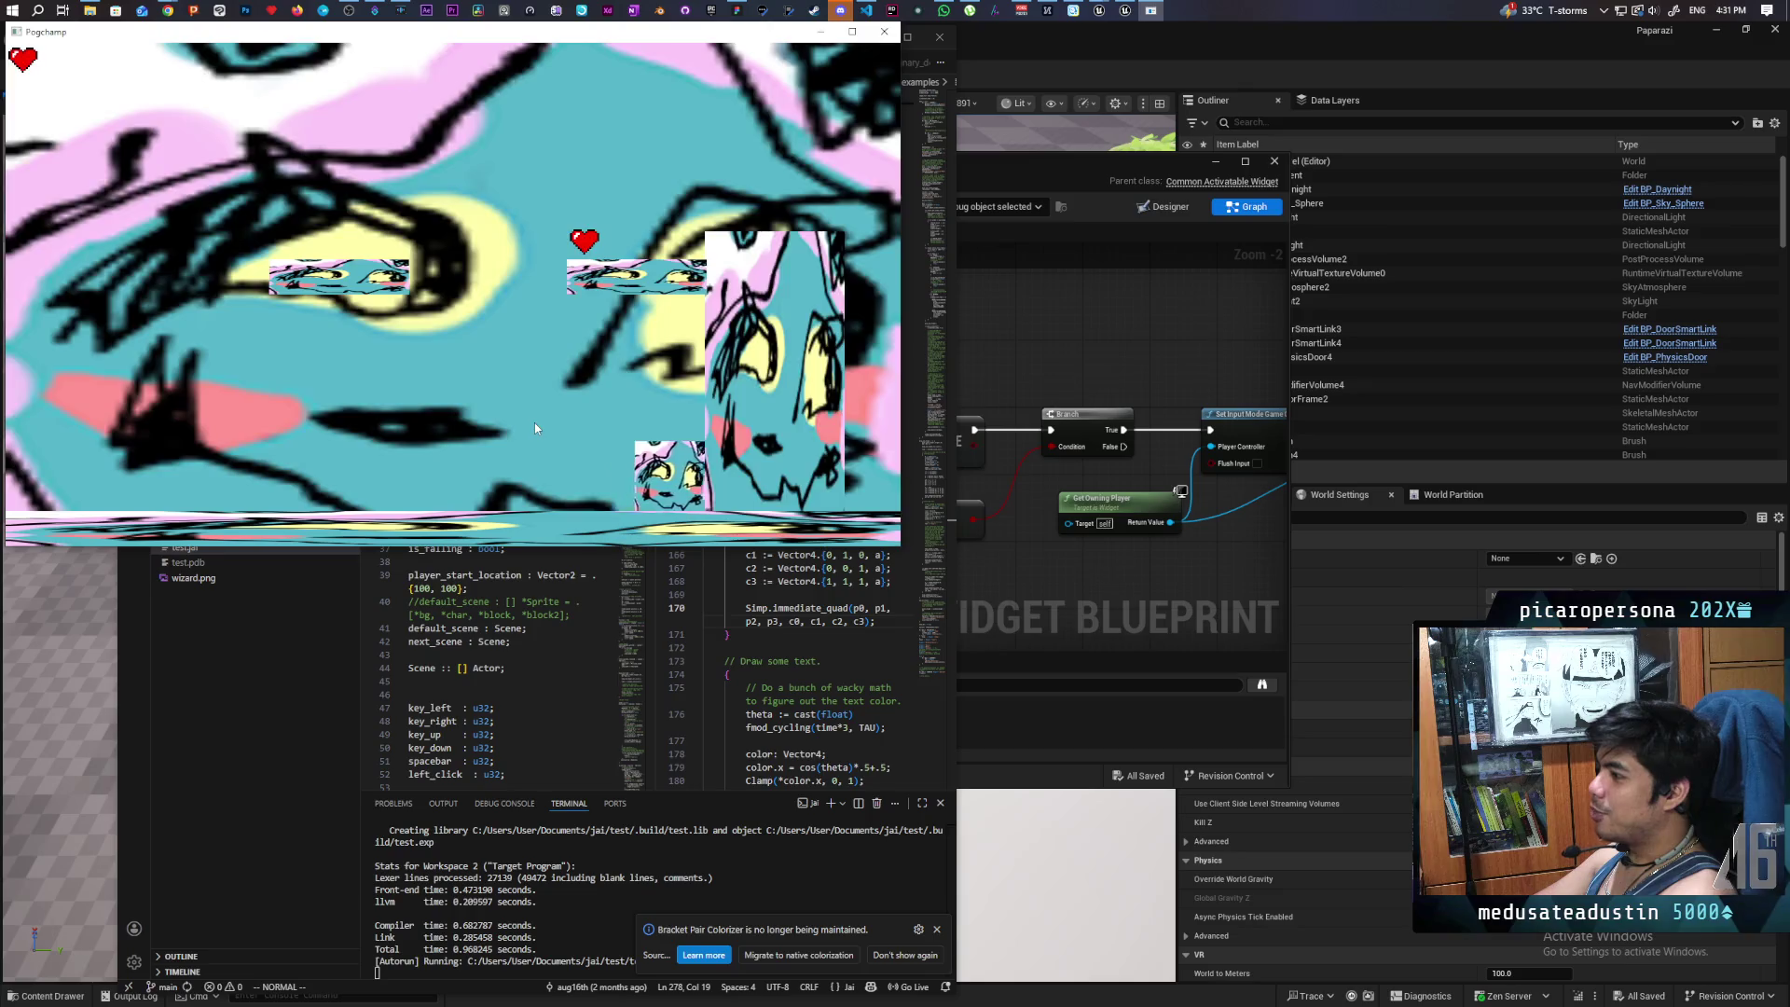
pyautogui.press('Left')
pyautogui.press('Right')
pyautogui.press('Left')
pyautogui.press('space')
pyautogui.press('Left')
# - Jump the player up the rising blocks and grab the floating heart for a second life
pyautogui.press('space')
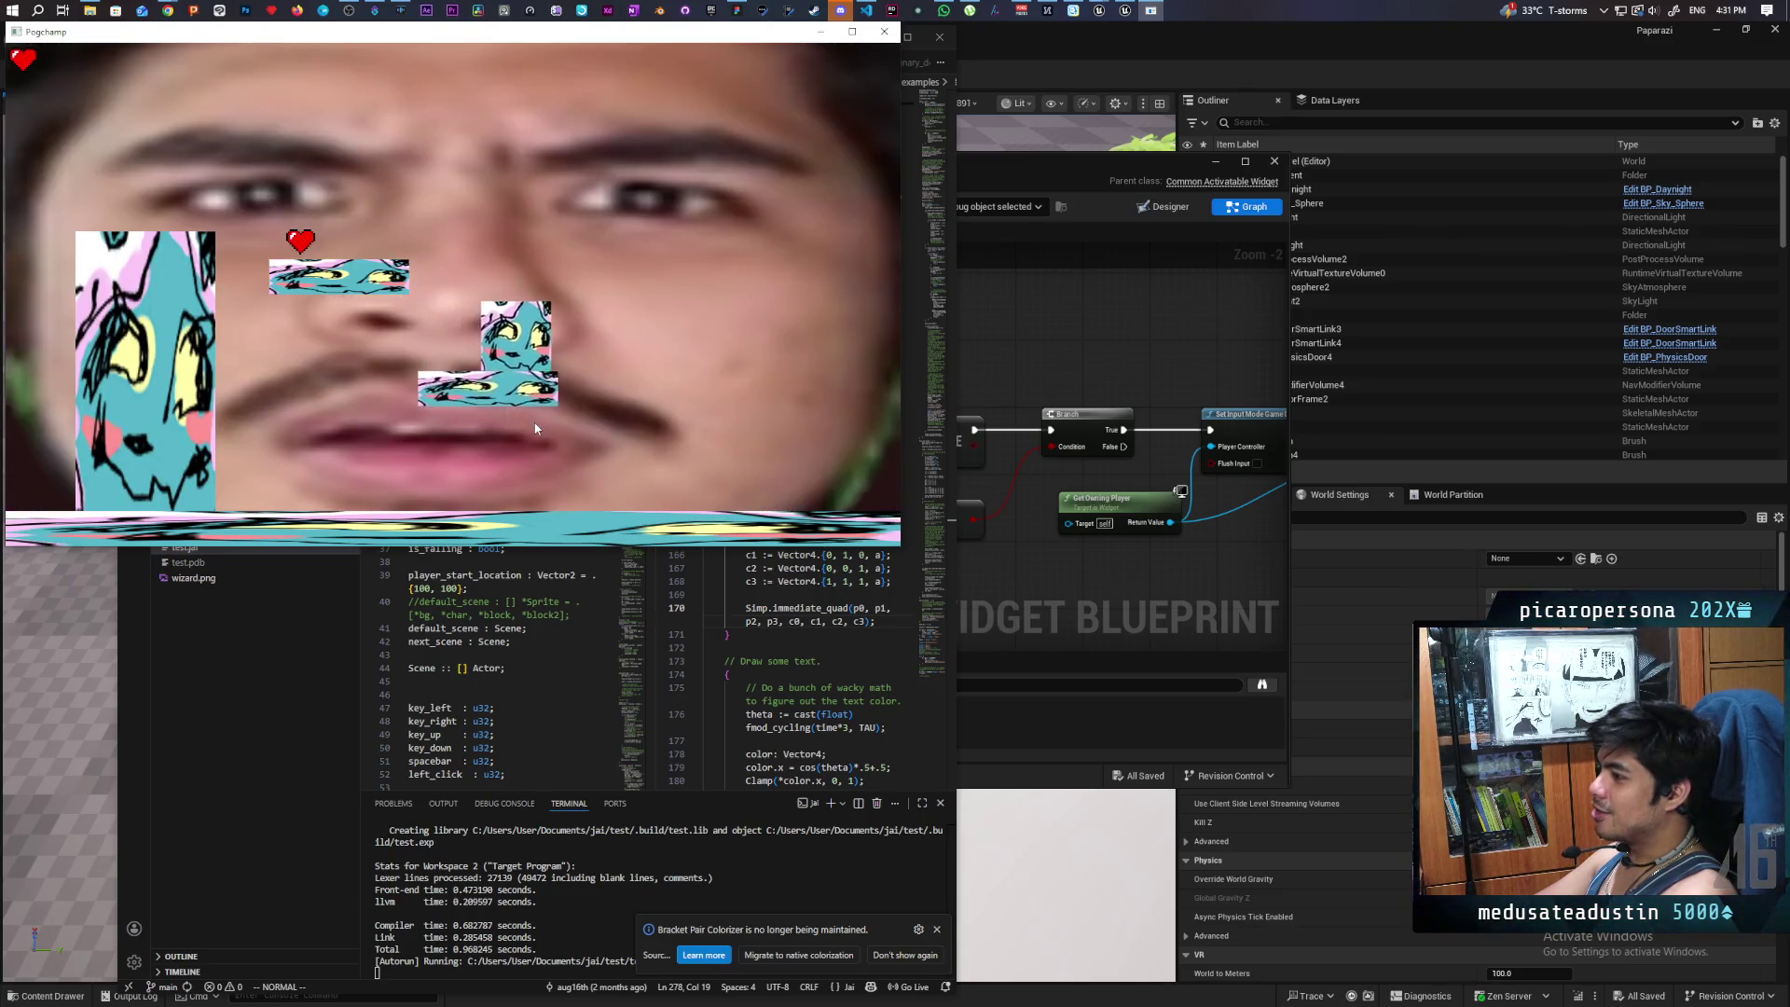
pyautogui.press('Left')
pyautogui.press('space')
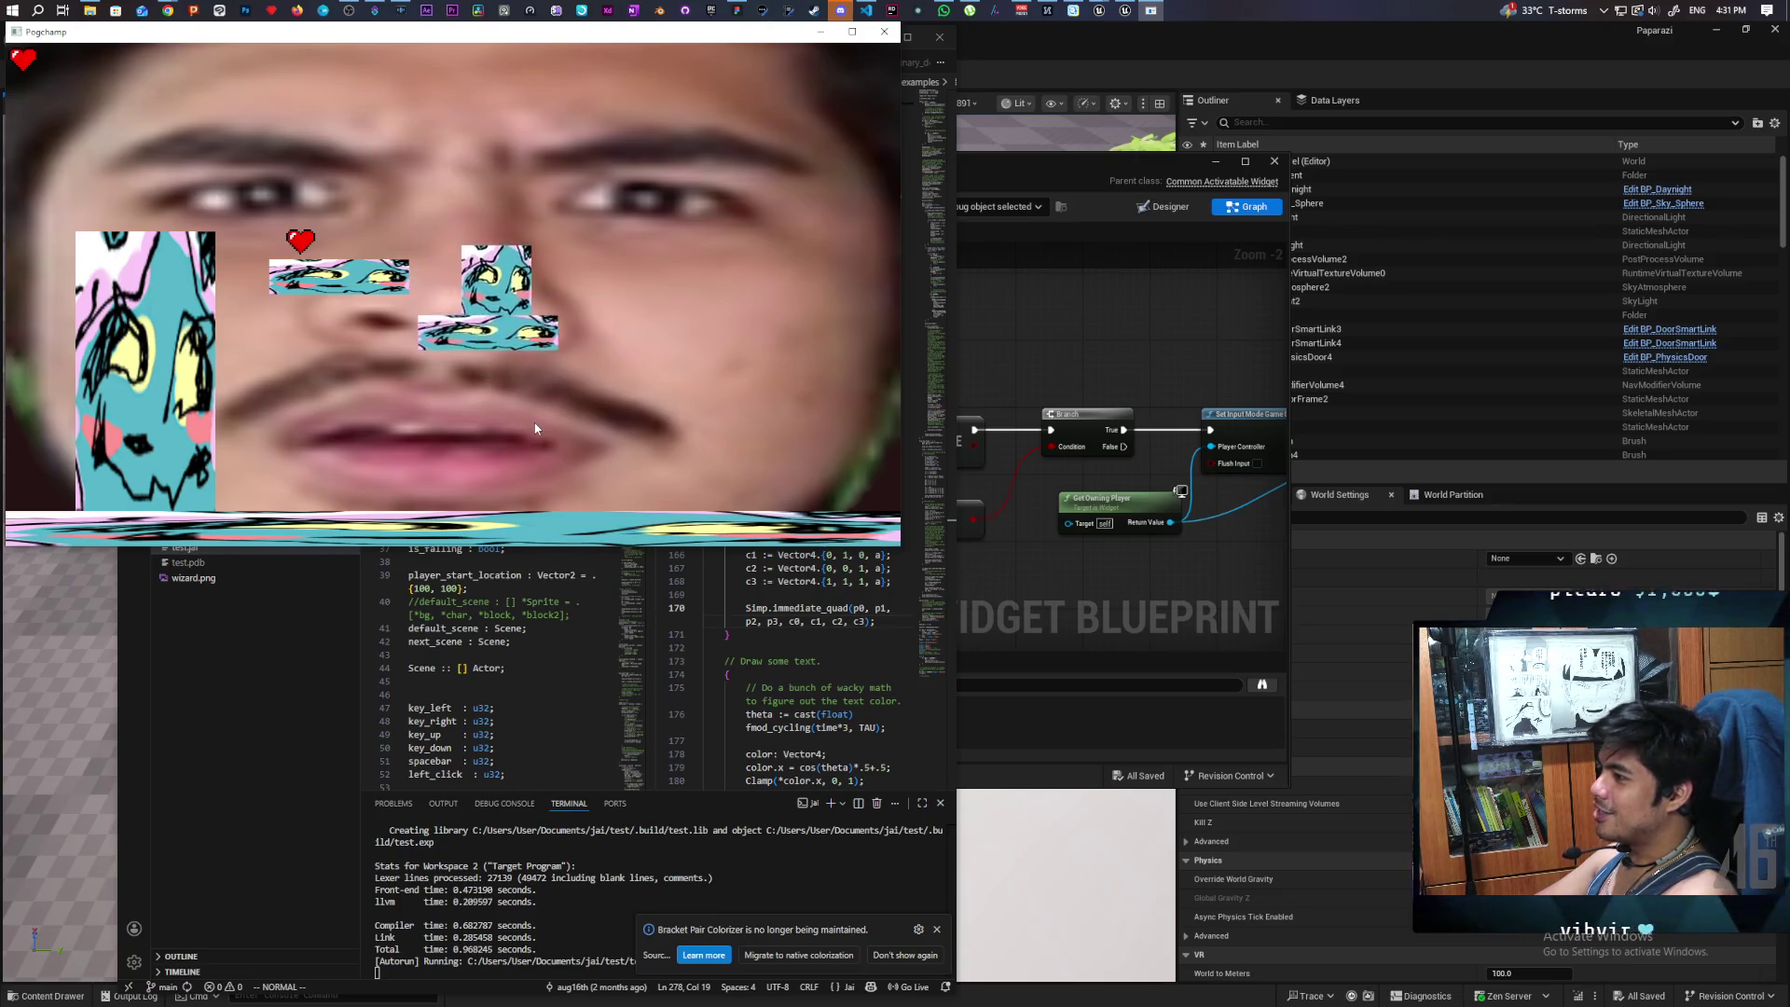
pyautogui.press('Left')
pyautogui.press('space')
pyautogui.press('Left')
pyautogui.press('Right')
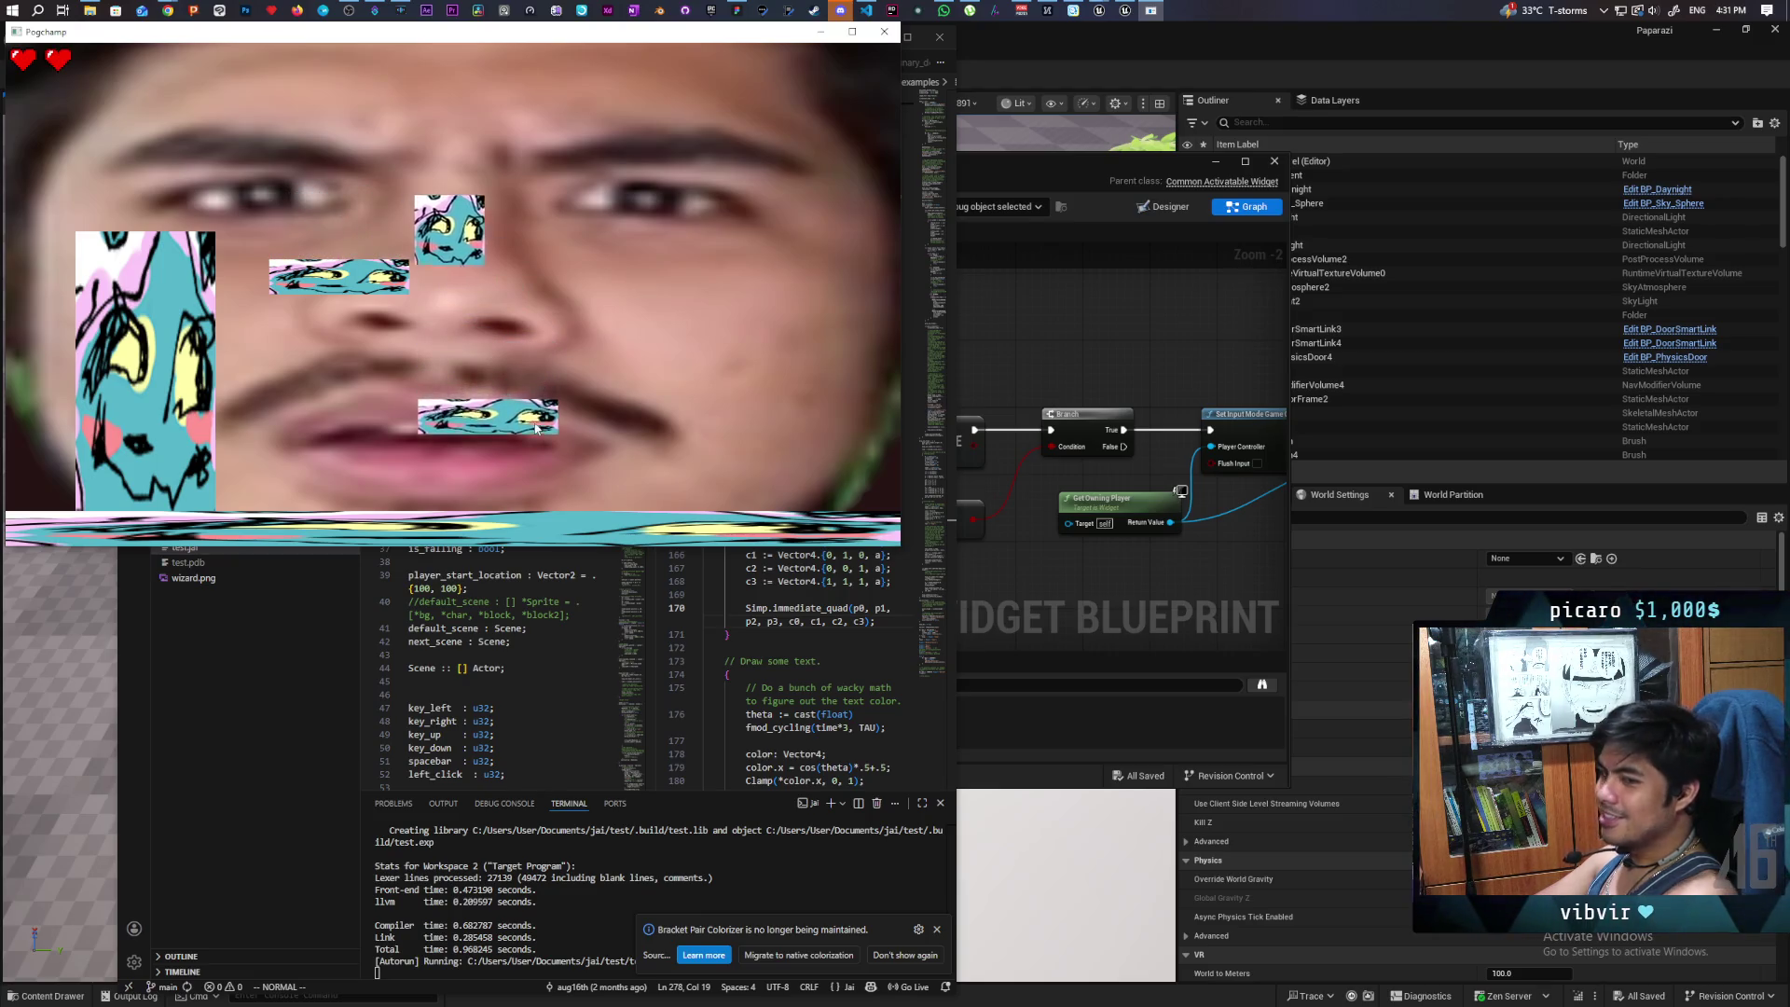
# - Hop onto the rising lower block, ride it up, then bring up the Quit prompt with Escape
pyautogui.press('Left')
pyautogui.press('space')
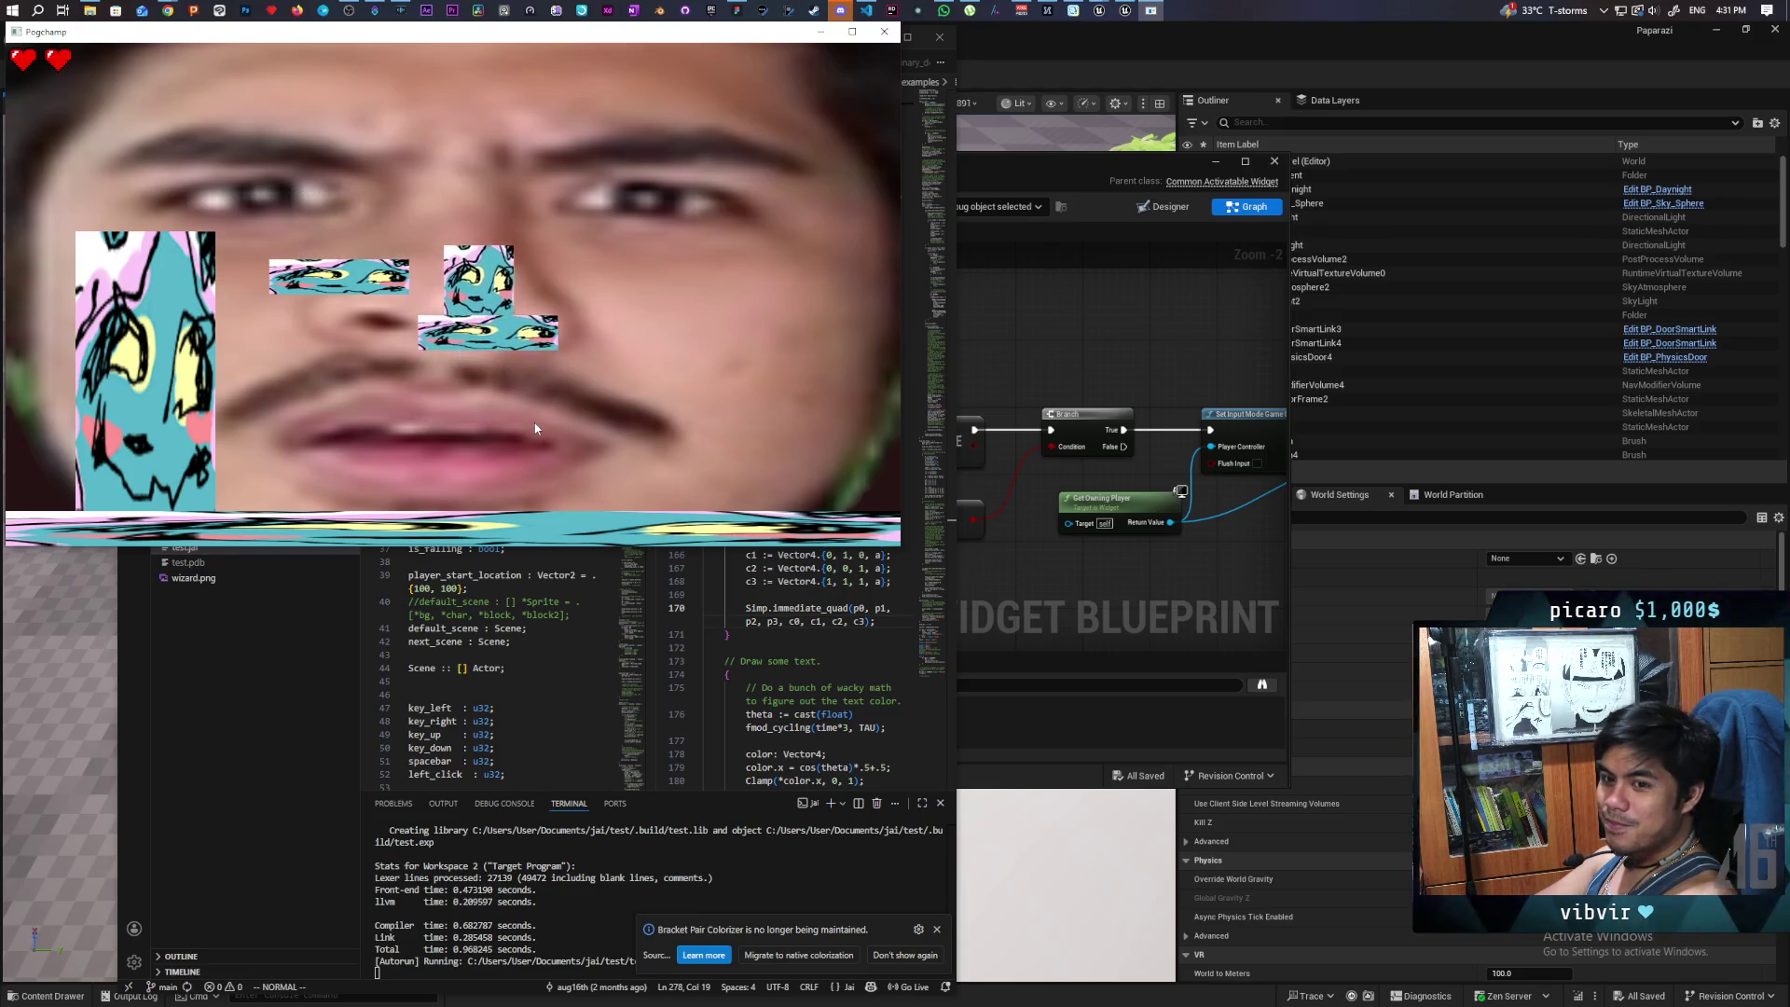
pyautogui.press('Right')
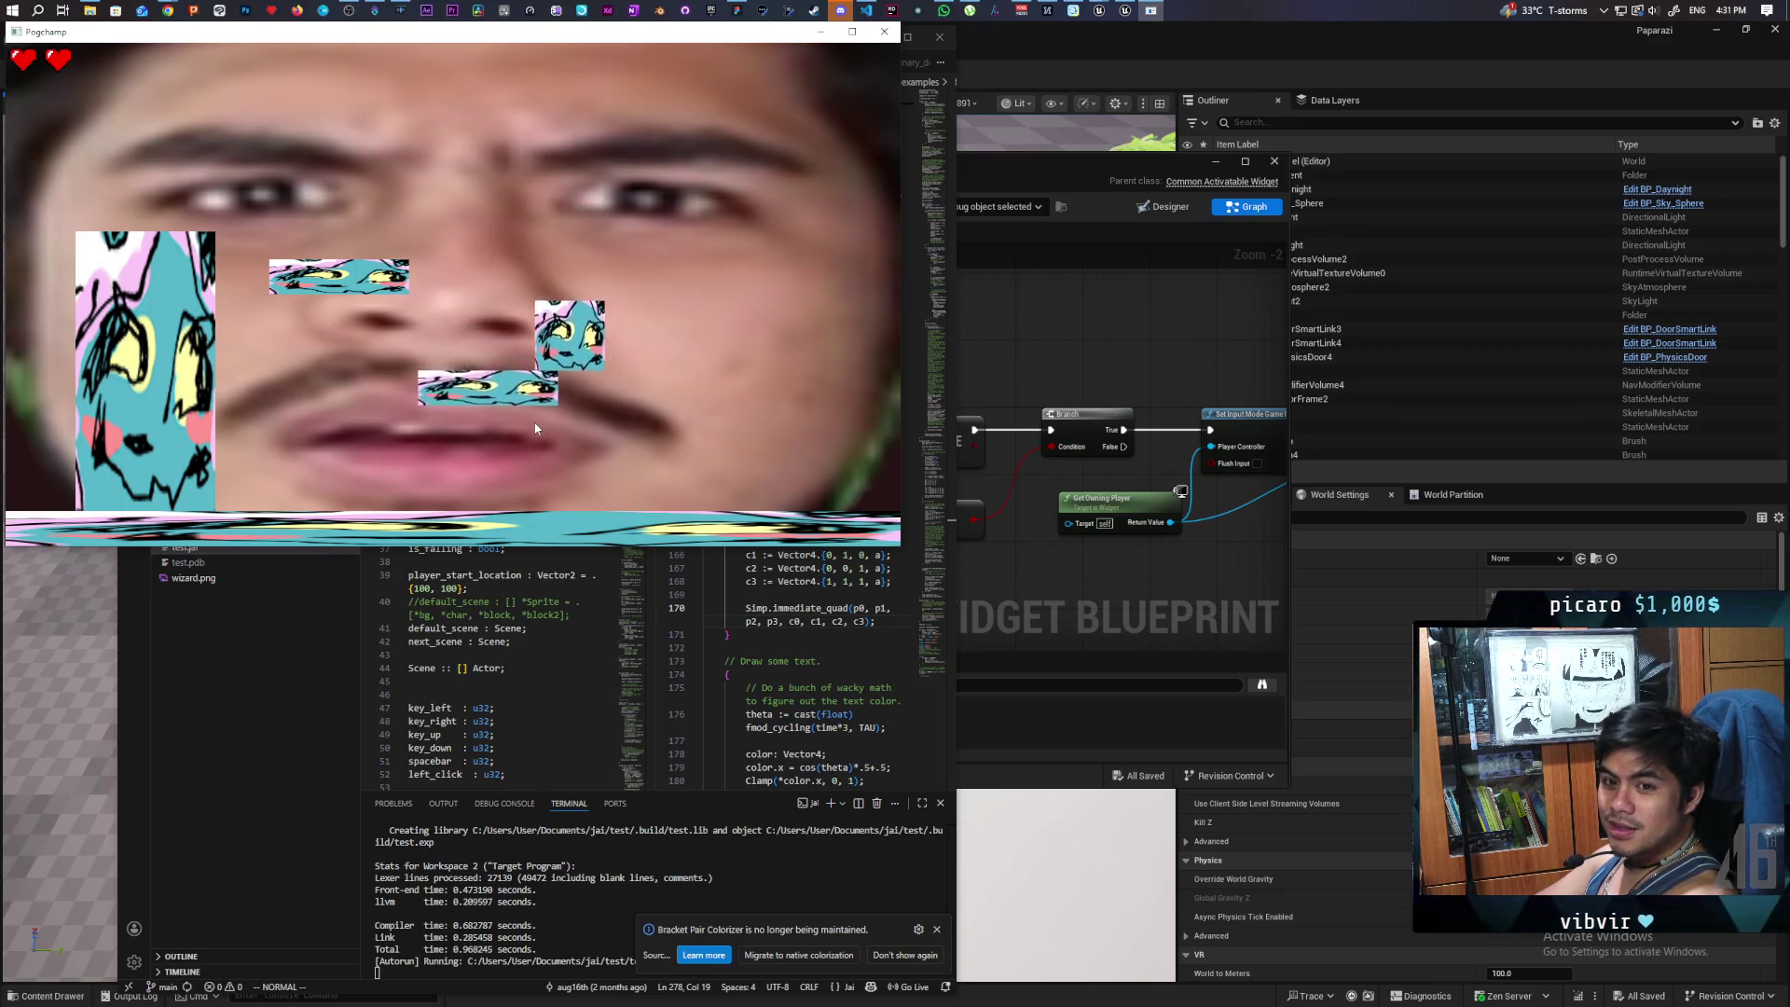
pyautogui.press('space')
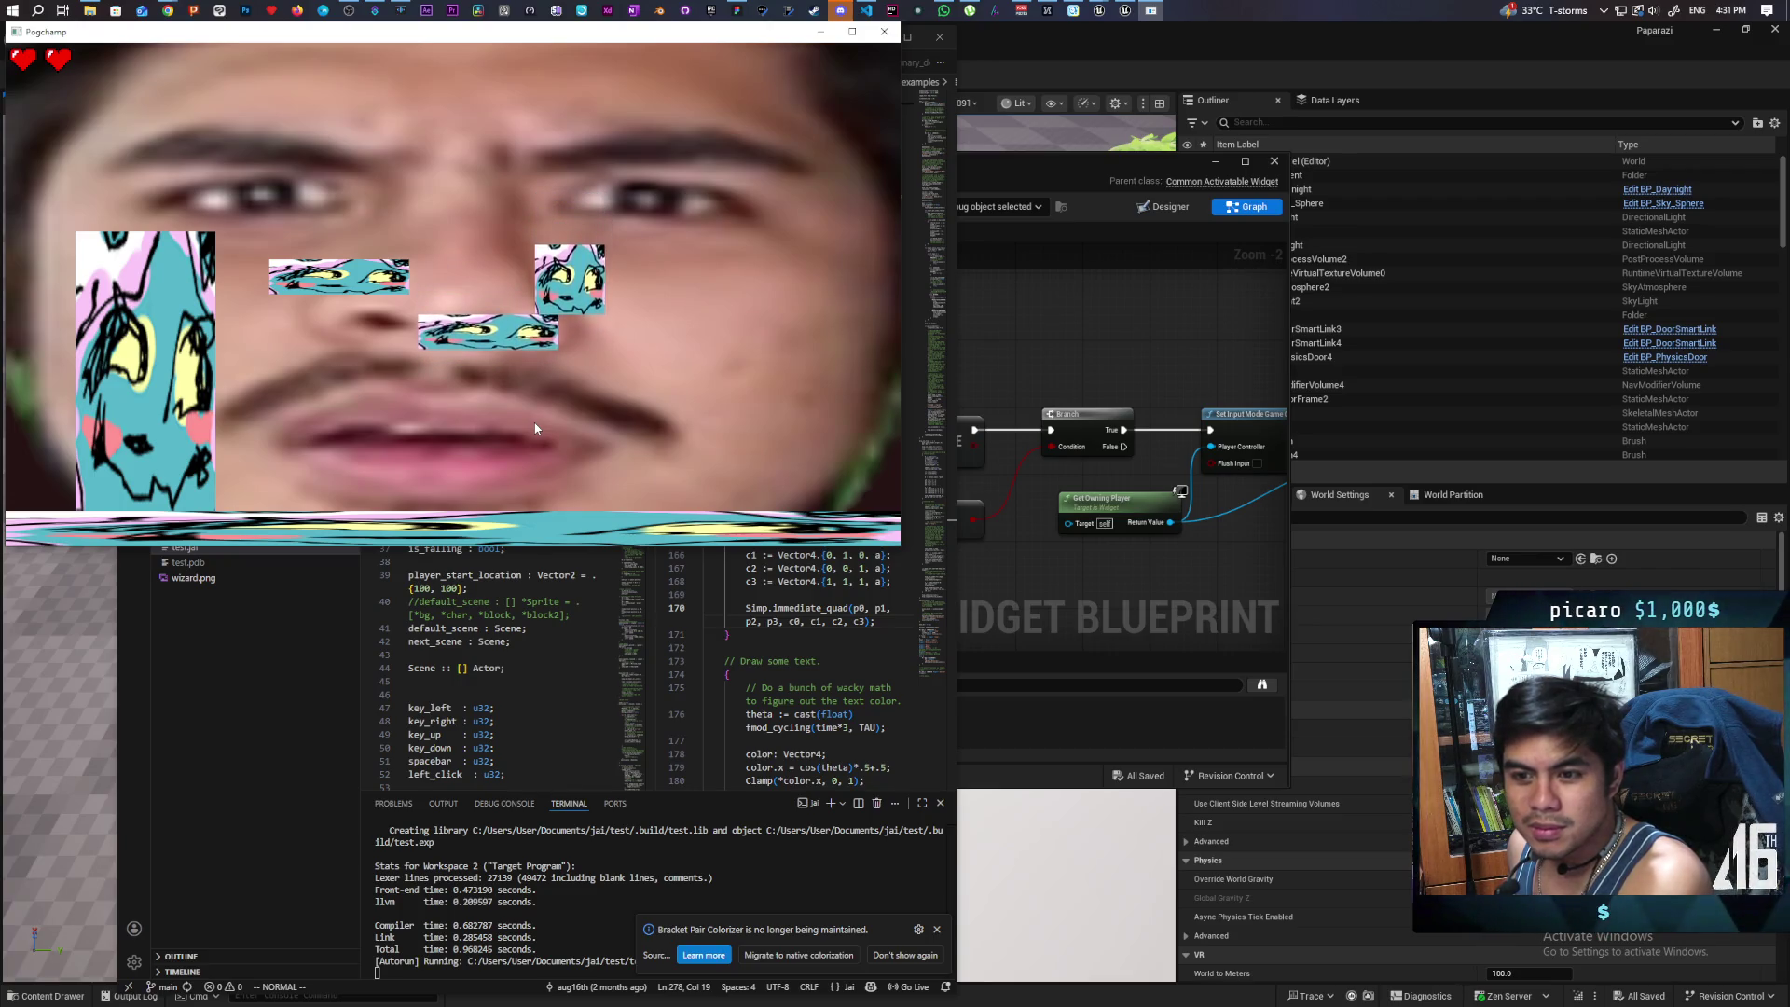
pyautogui.press('Escape')
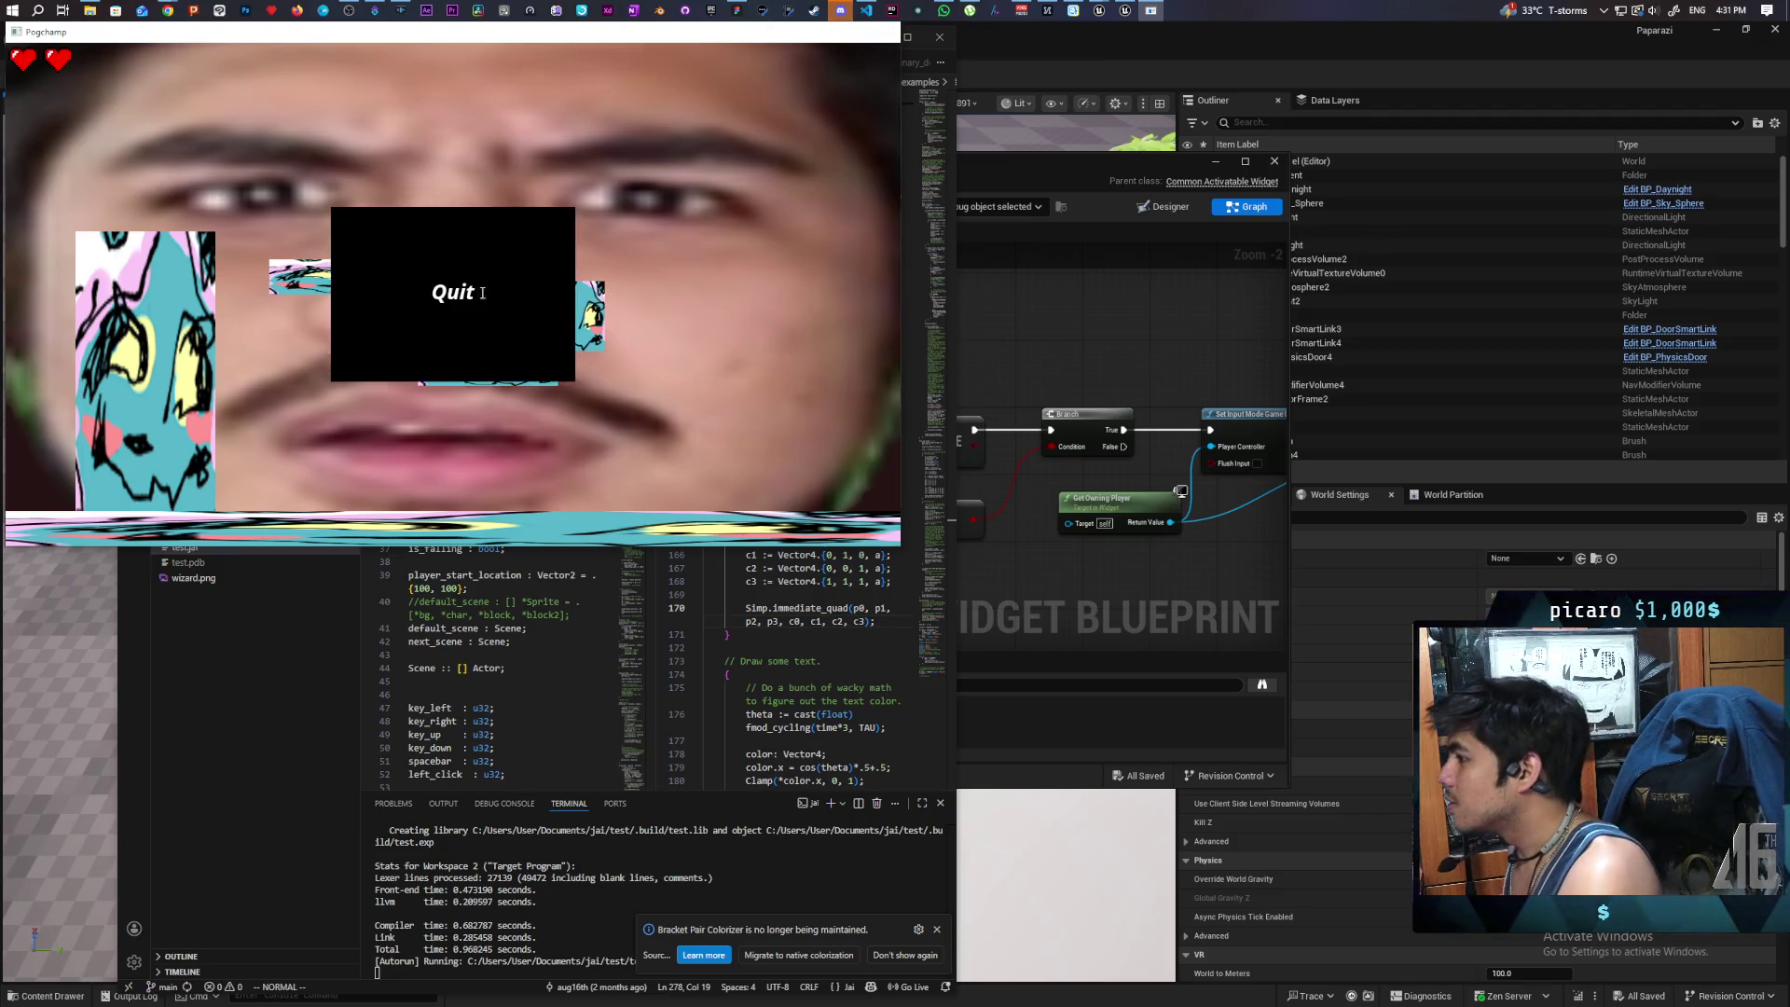
# - Quit the game and minimize the WBP_OniHUD blueprint window in the editor
pyautogui.click(539, 287)
pyautogui.click(1061, 166)
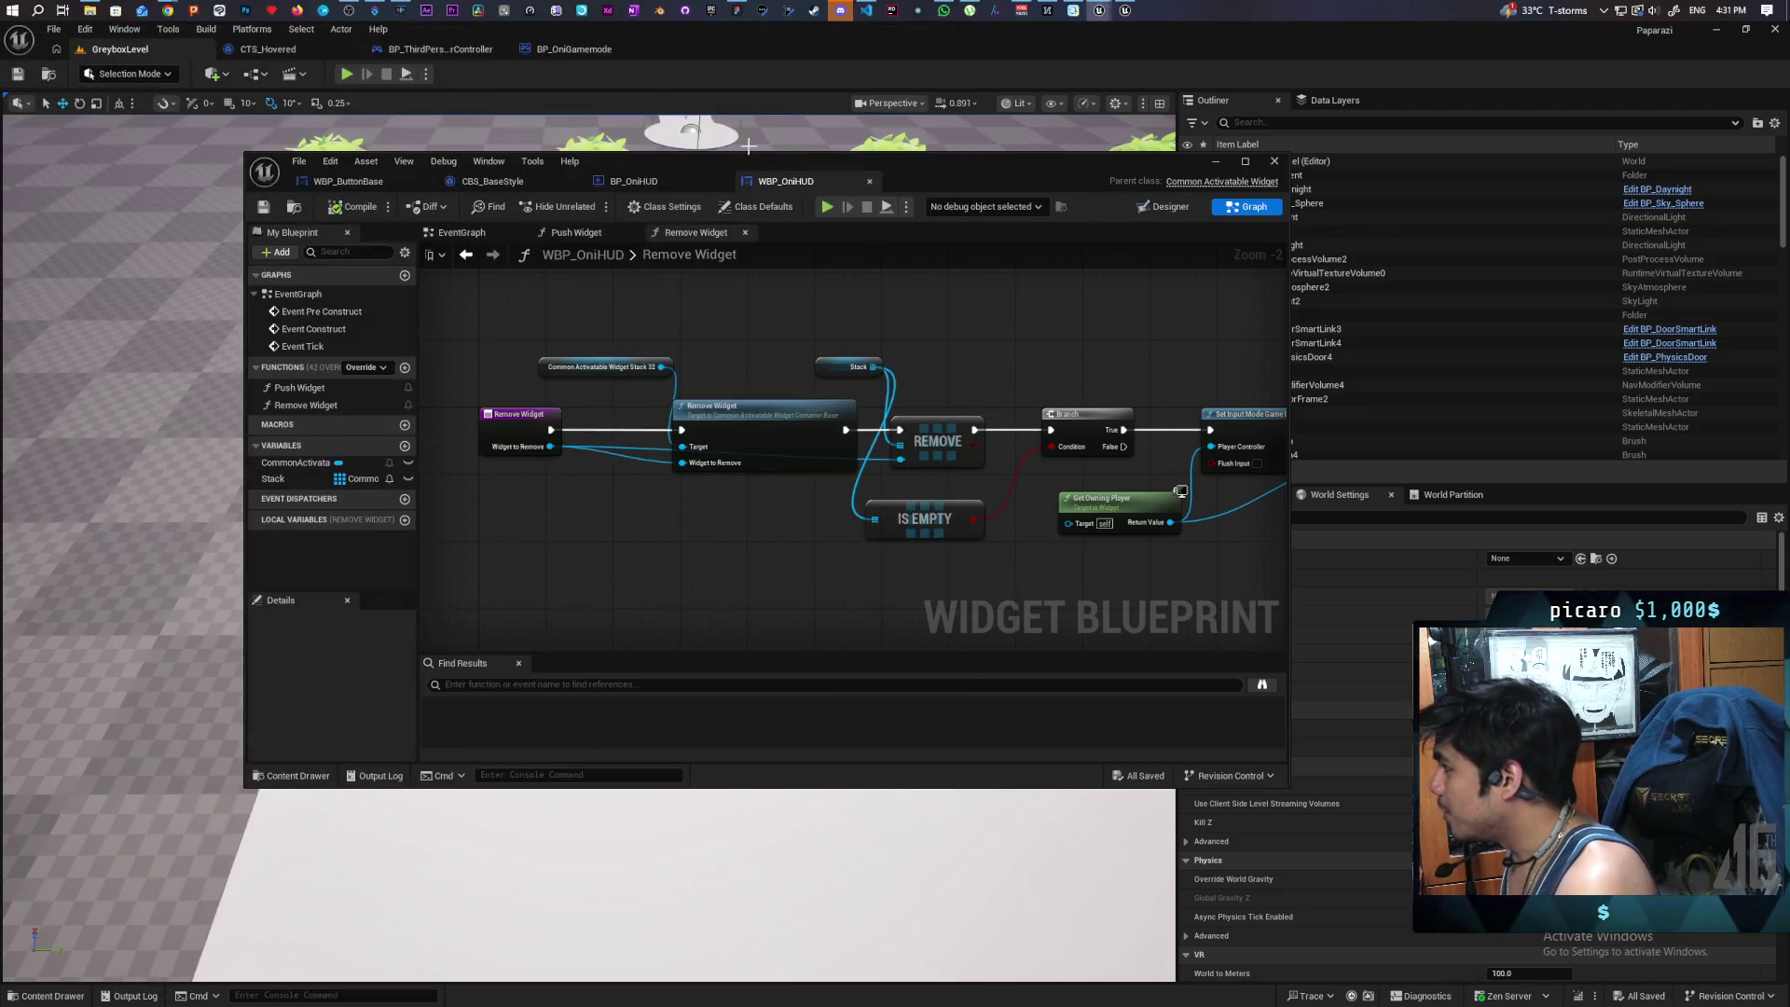
pyautogui.click(1216, 162)
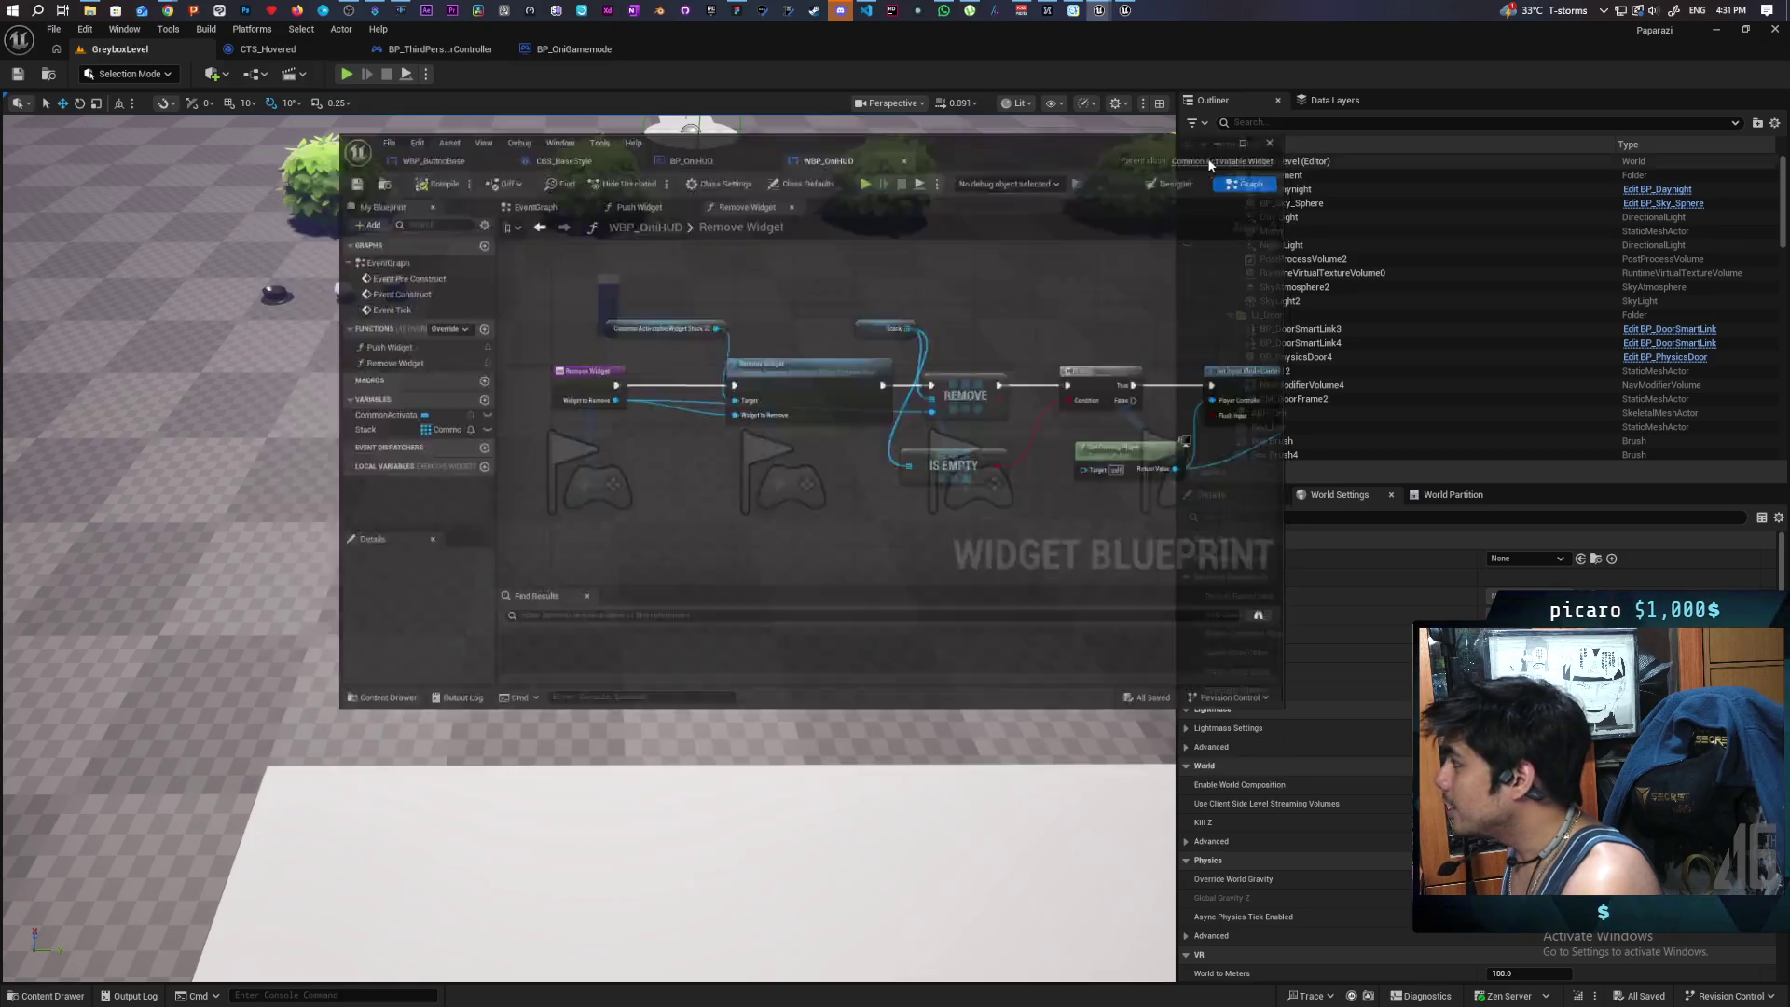
# - Open the TestHTML level from the Aug folder and run it with Simulate
pyautogui.hotkey('ctrl', 'space')
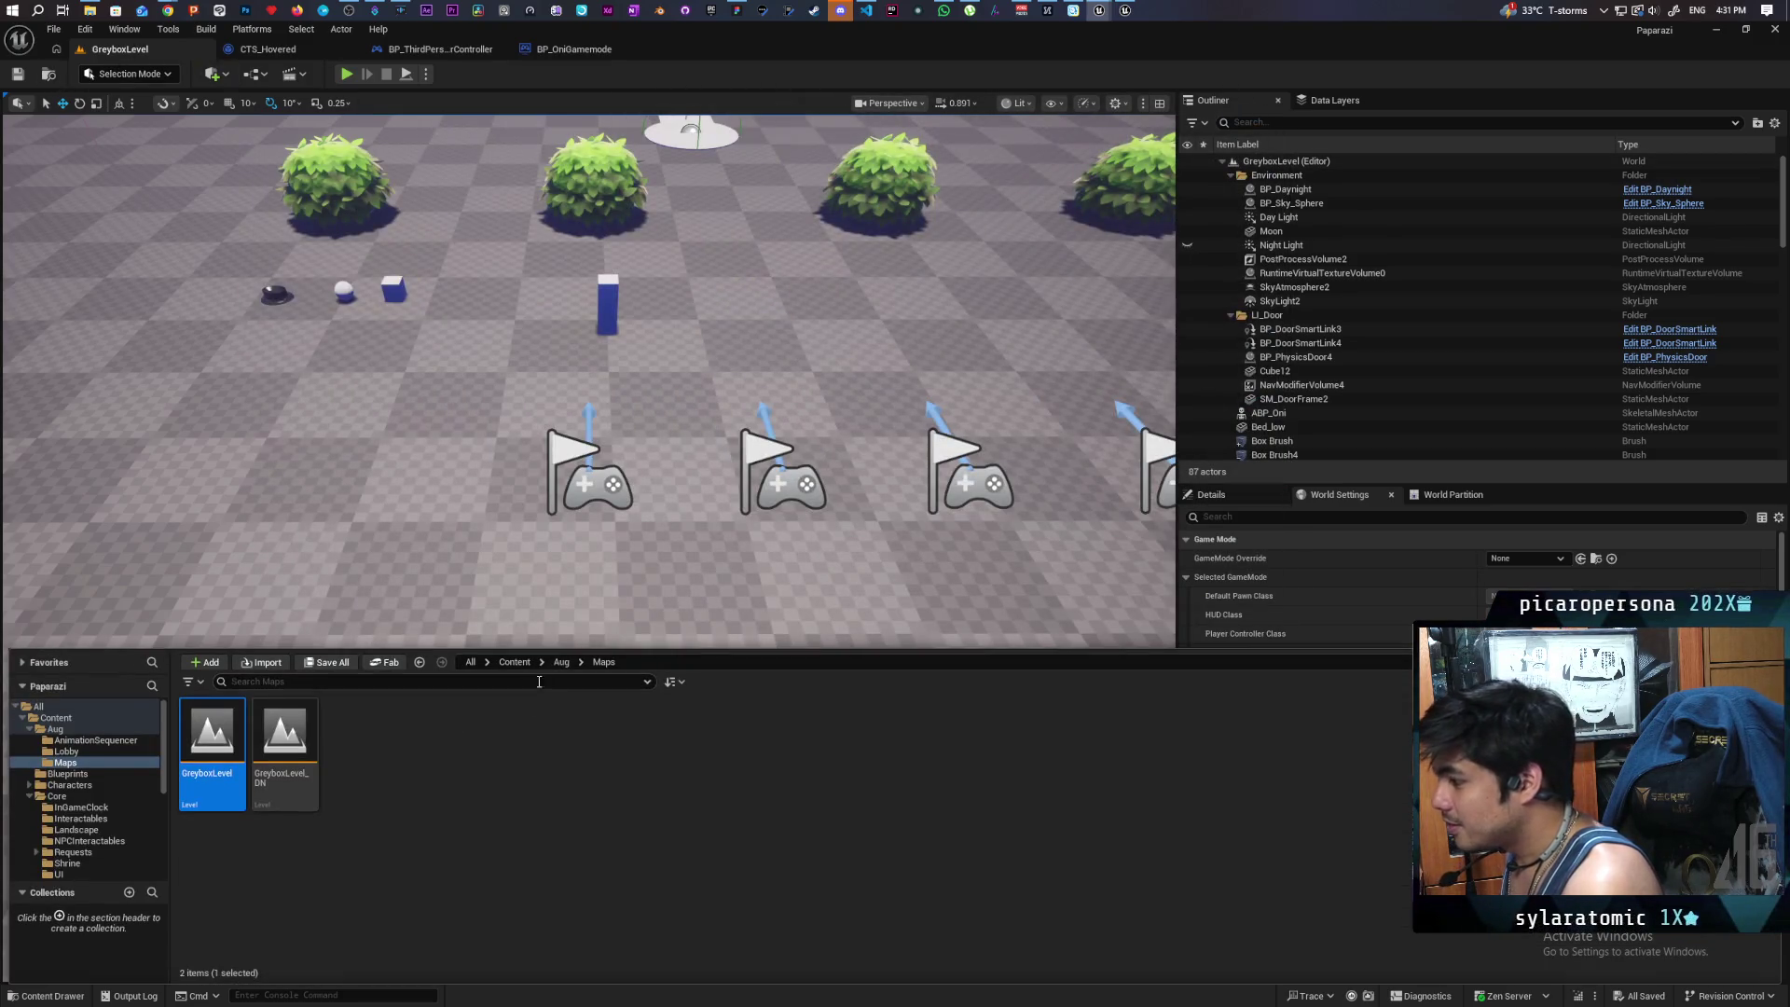
pyautogui.click(561, 662)
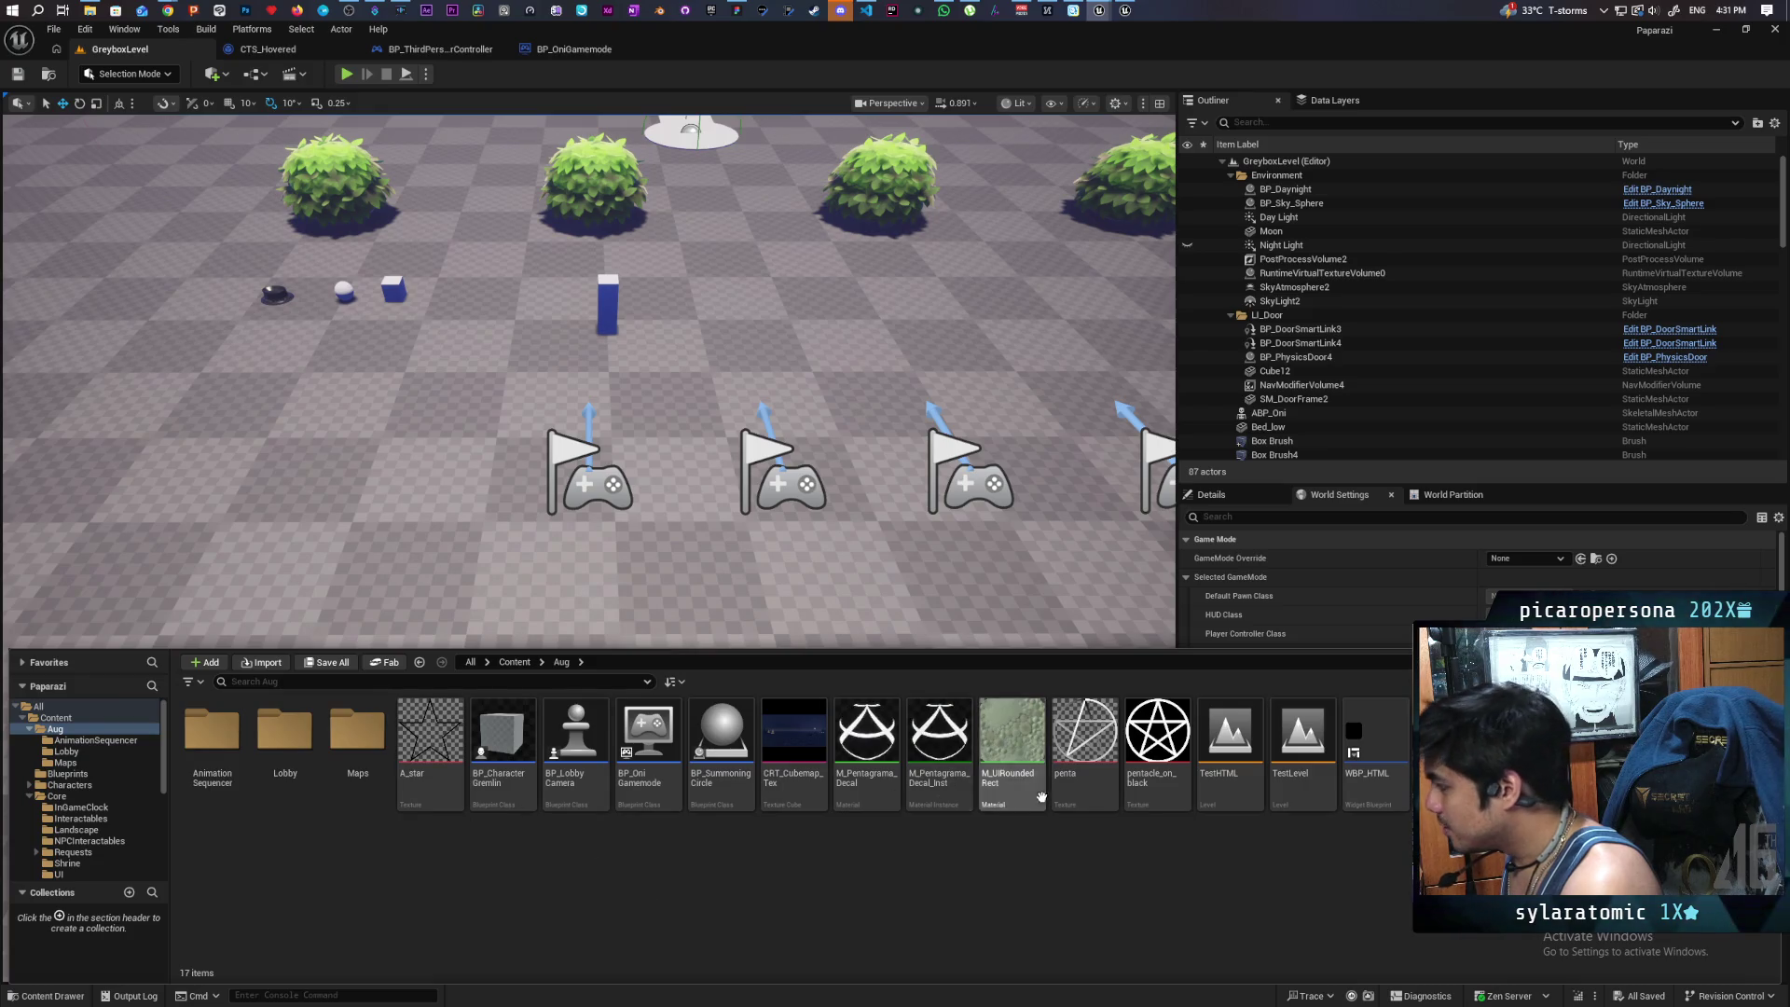
pyautogui.doubleClick(1237, 738)
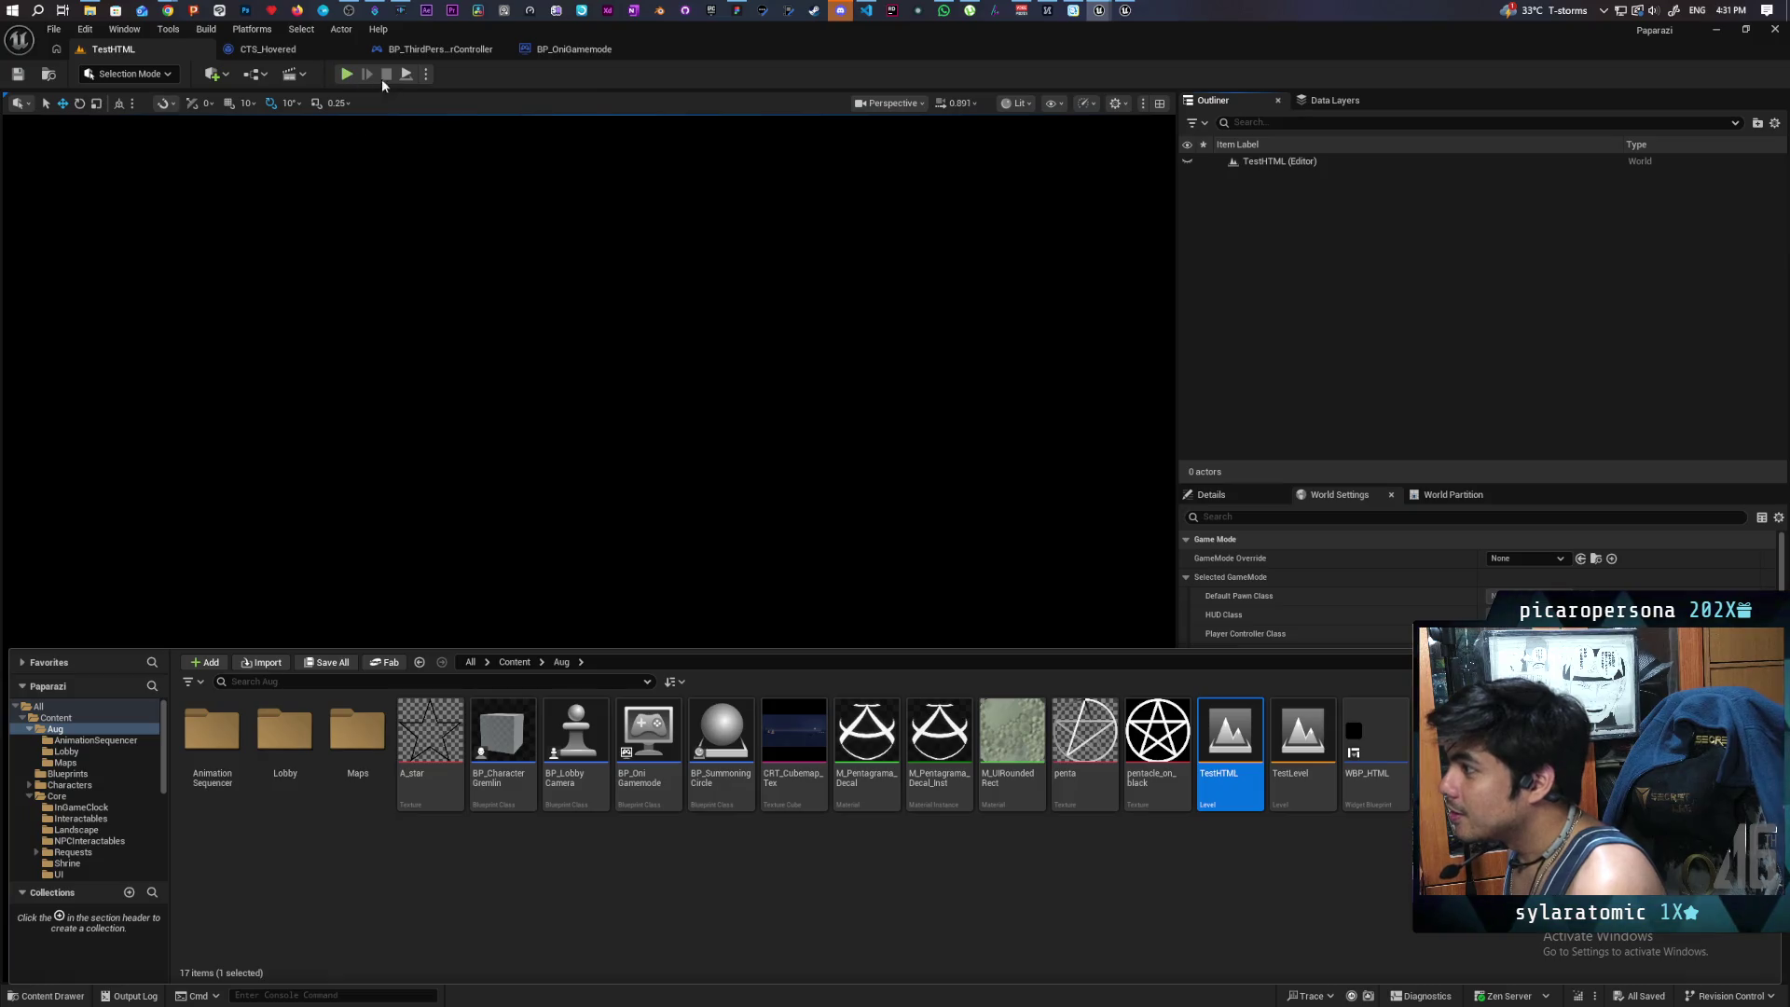
pyautogui.click(426, 74)
pyautogui.click(519, 215)
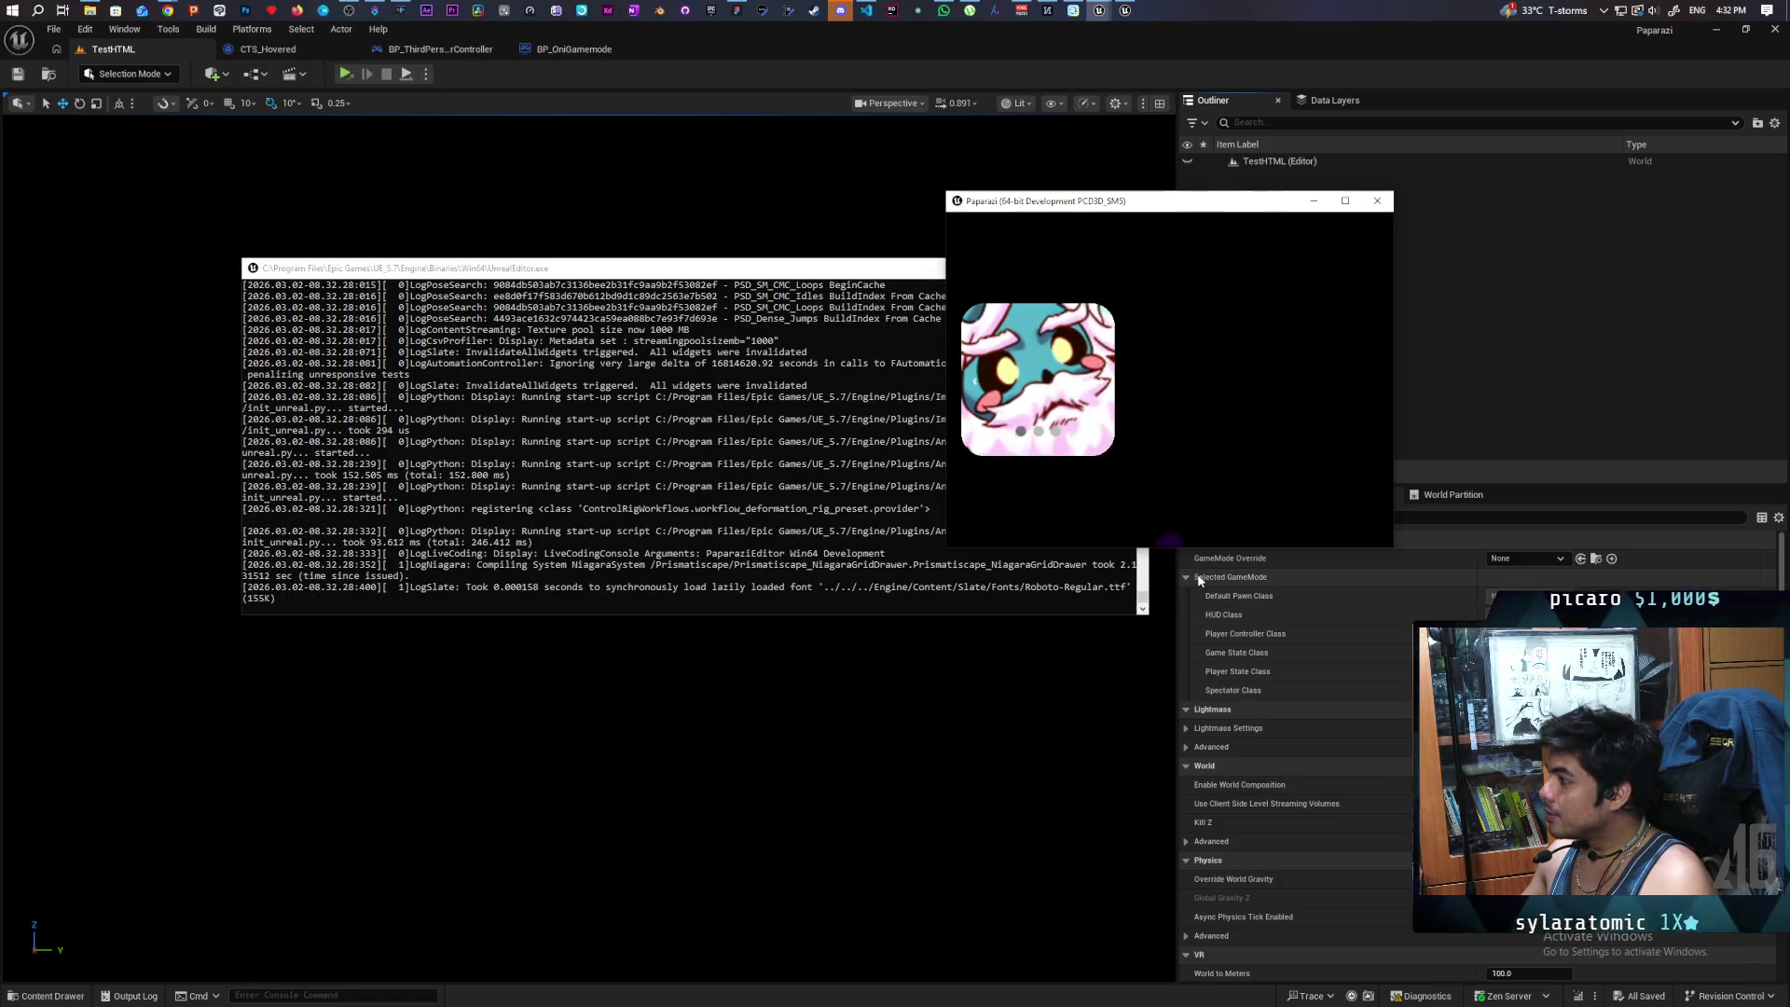
# - Move the game window left and cycle the carousel back four images, then forward five
pyautogui.moveTo(1163, 207); pyautogui.dragTo(584, 204)
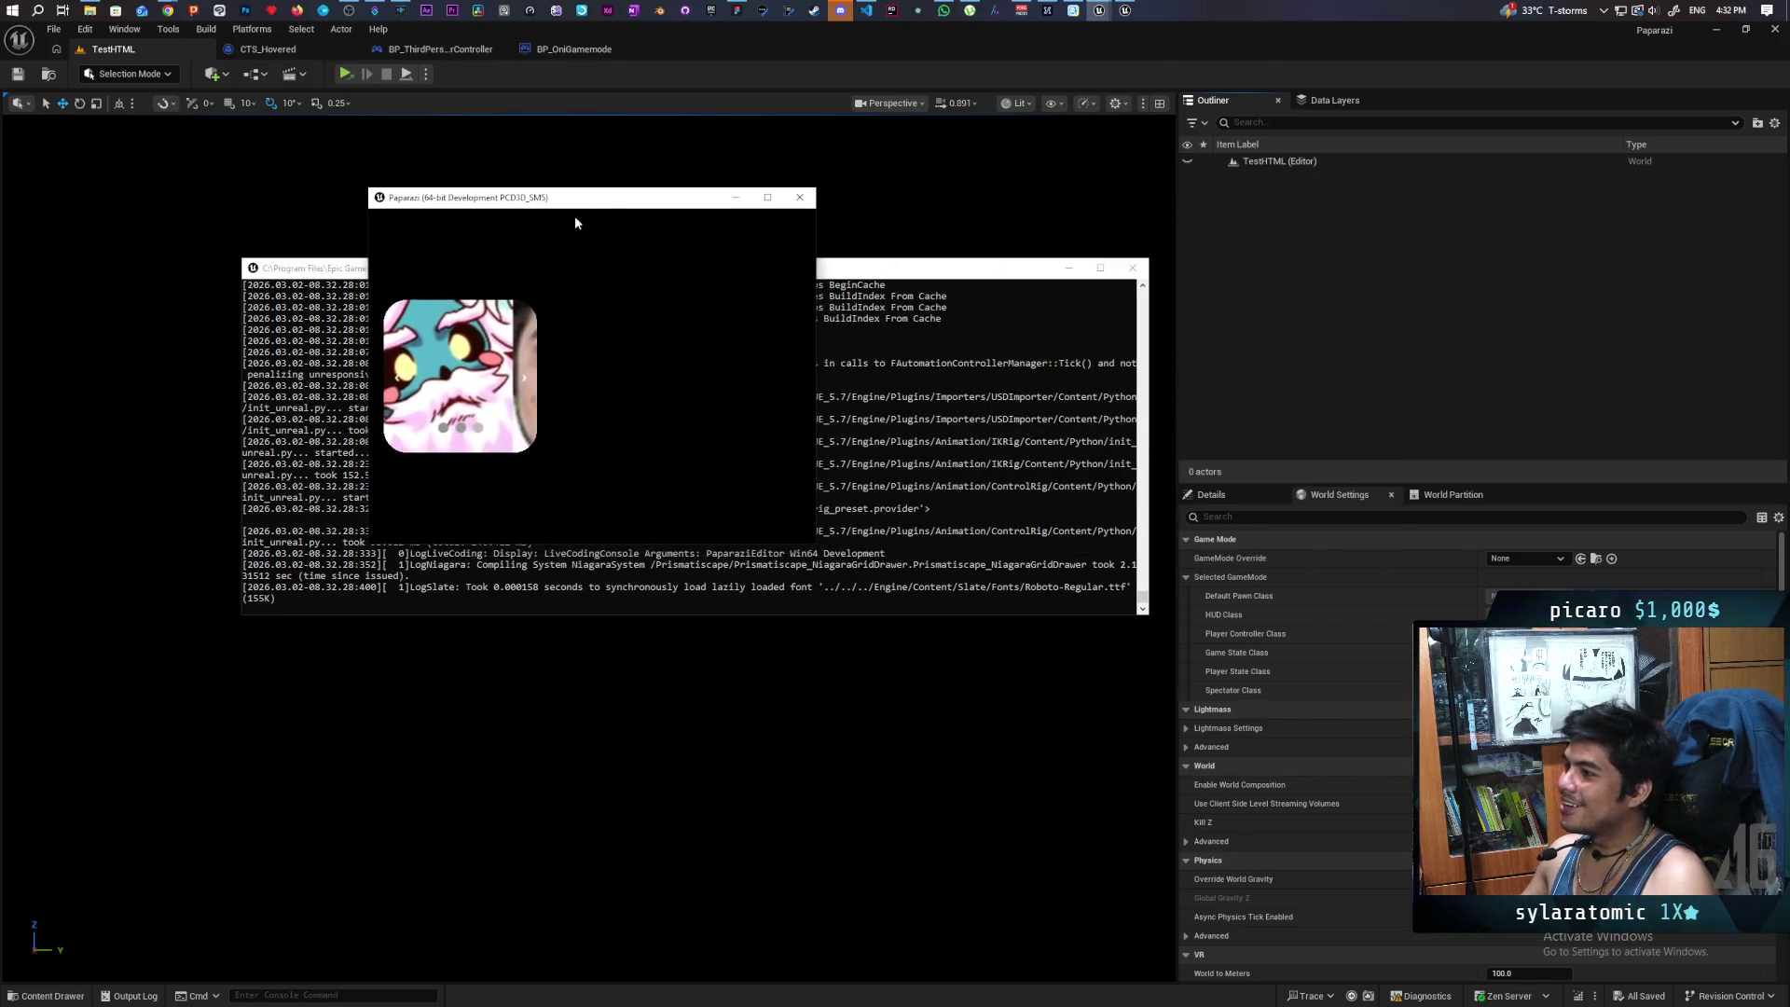
pyautogui.click(394, 377)
pyautogui.click(393, 377)
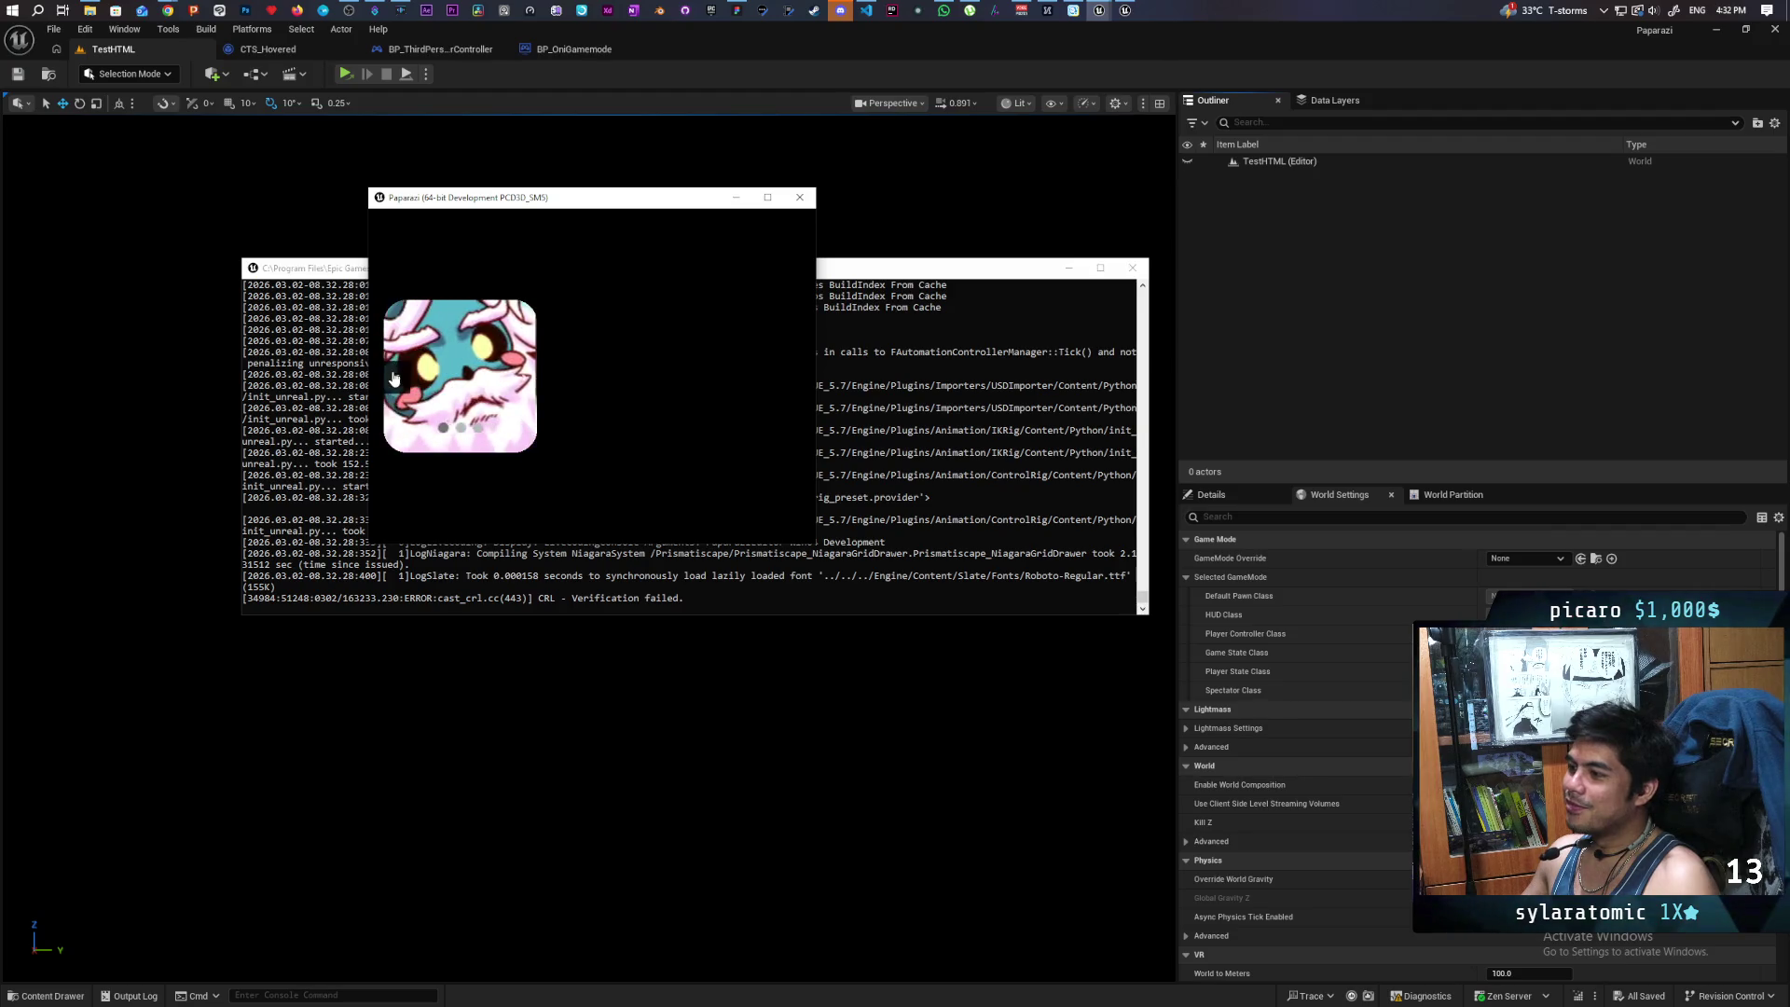
pyautogui.click(393, 377)
pyautogui.click(394, 378)
pyautogui.click(526, 380)
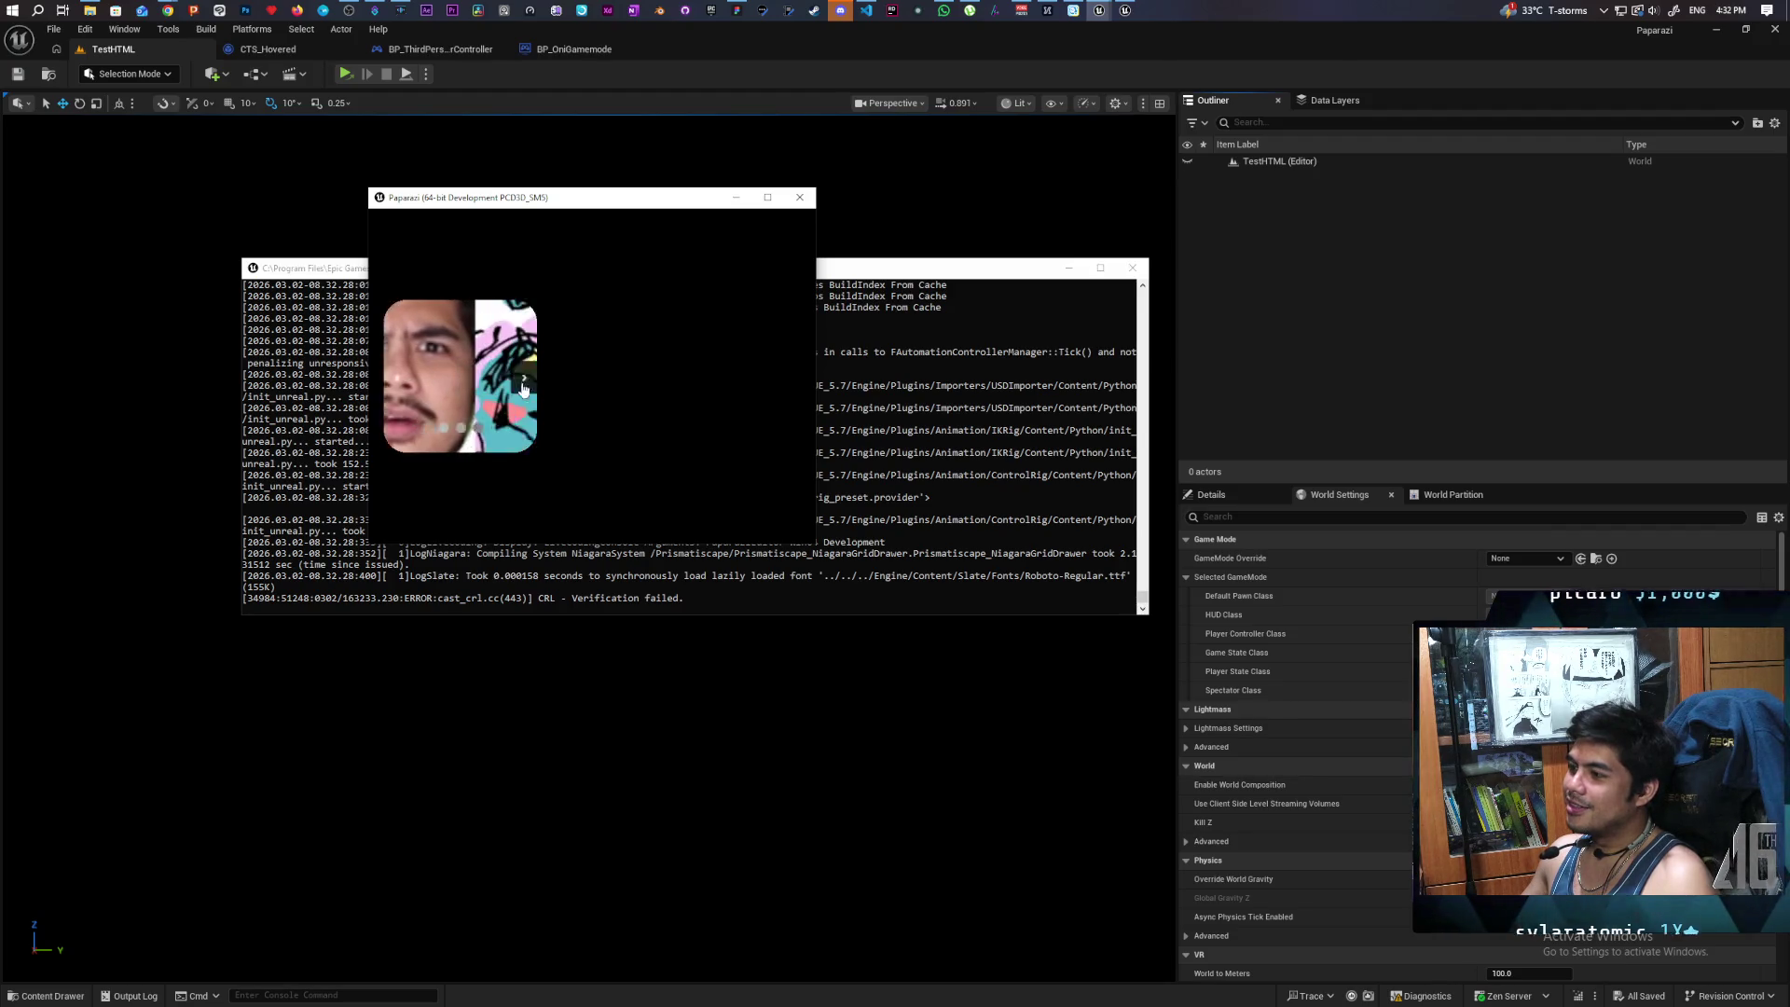
pyautogui.click(525, 379)
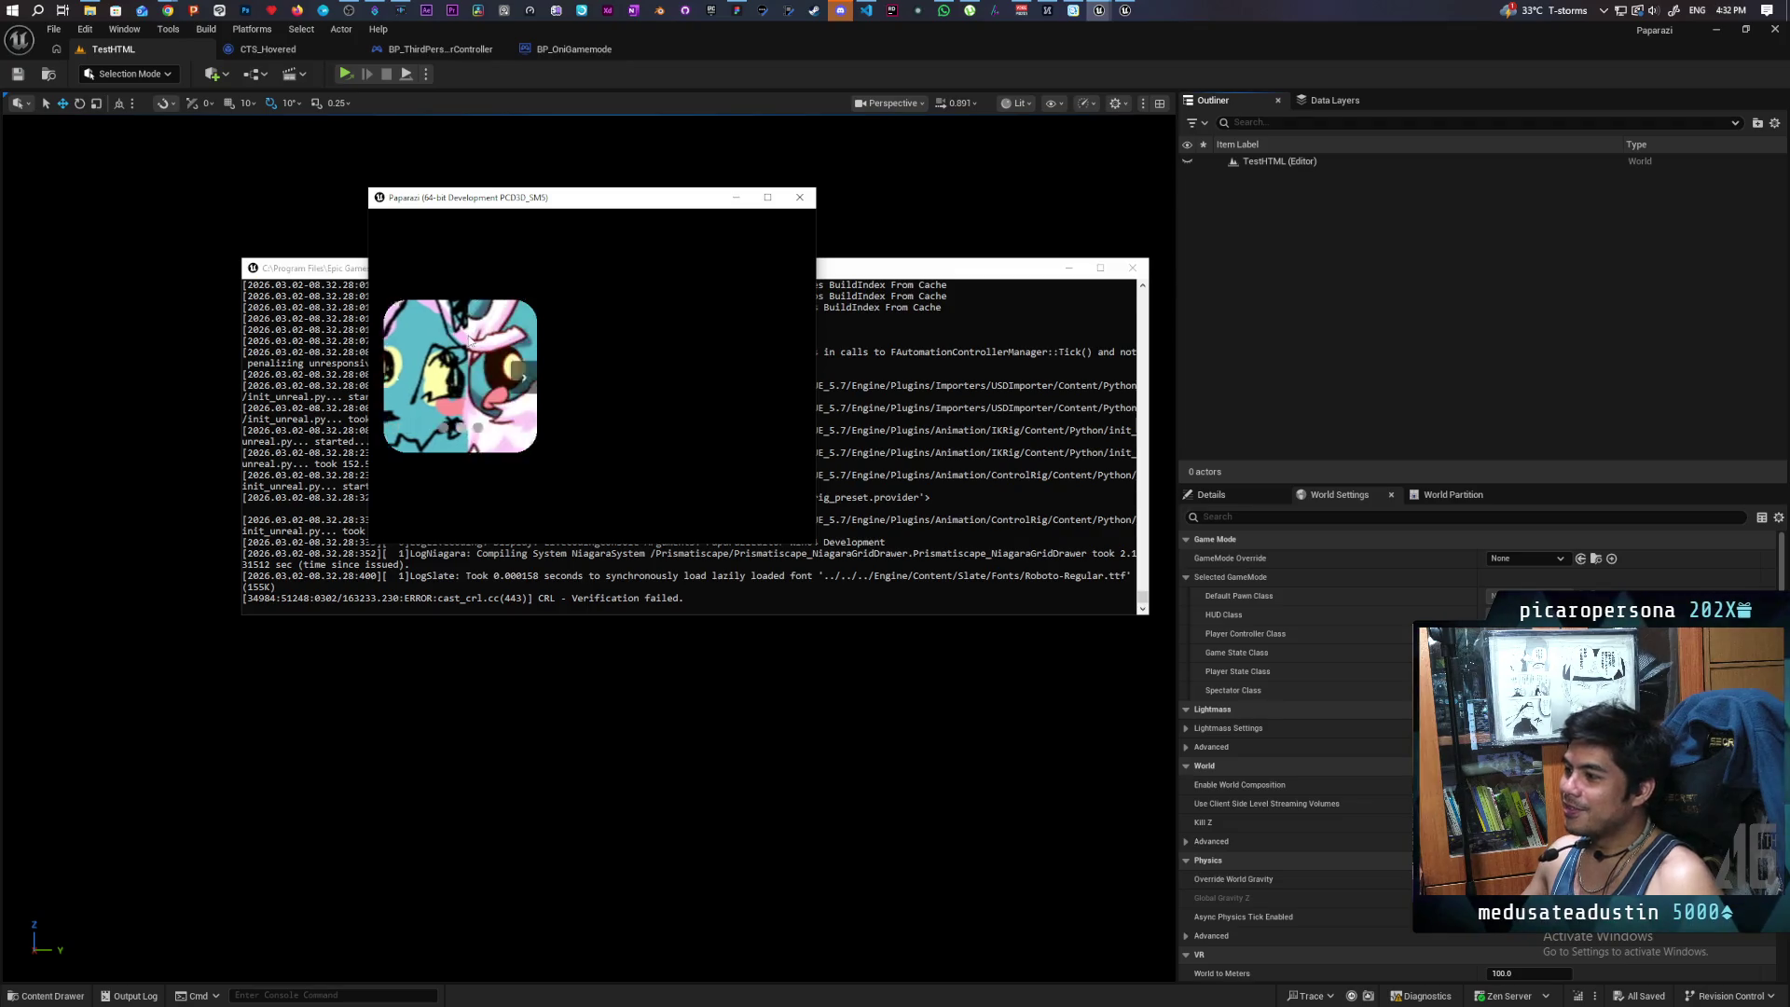
pyautogui.click(522, 378)
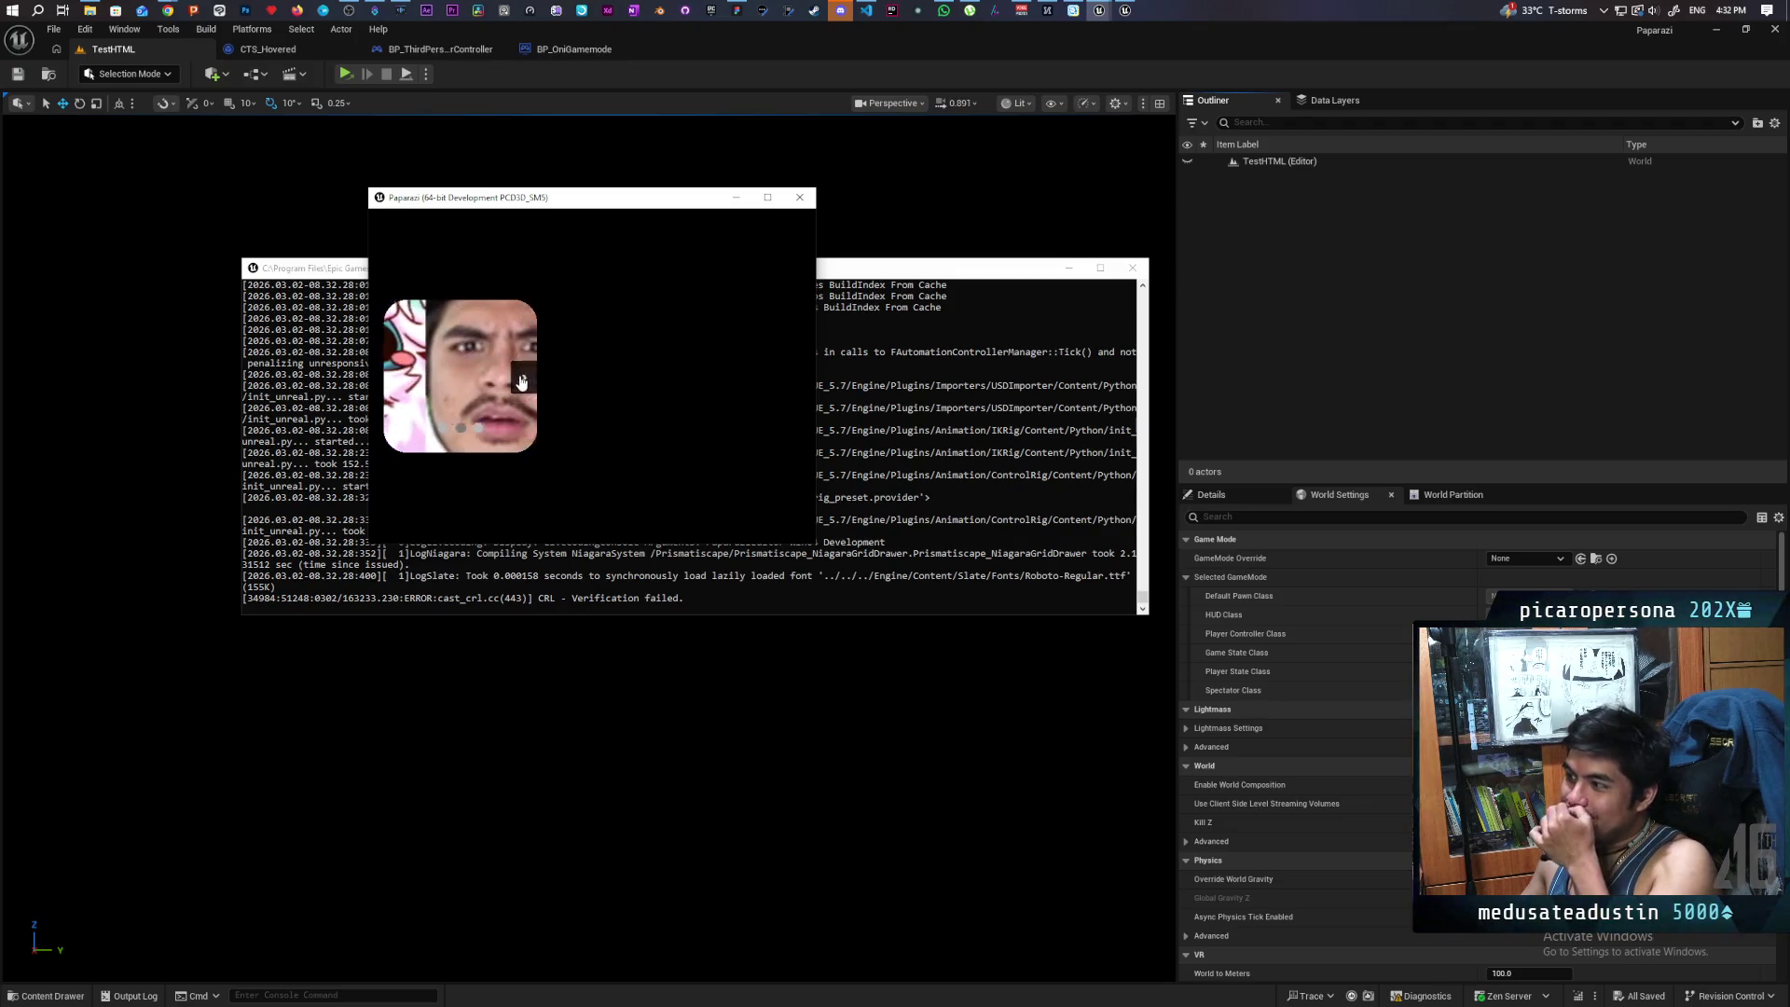
pyautogui.click(526, 379)
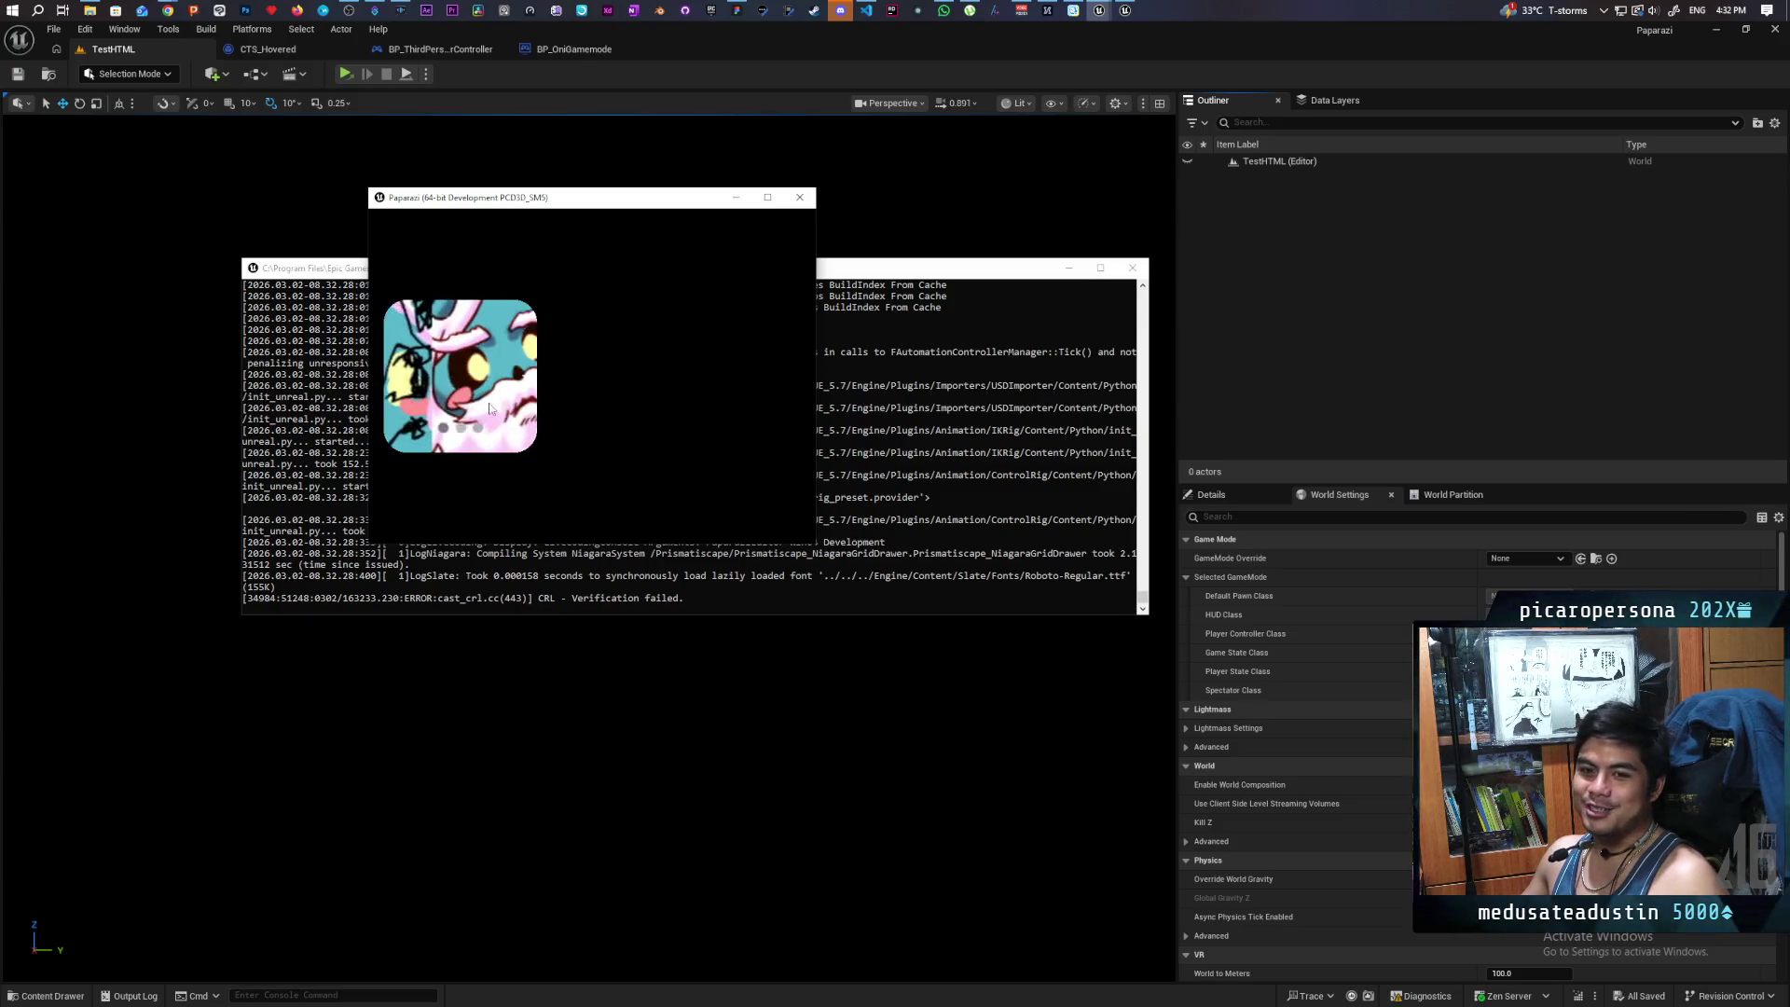
pyautogui.click(527, 379)
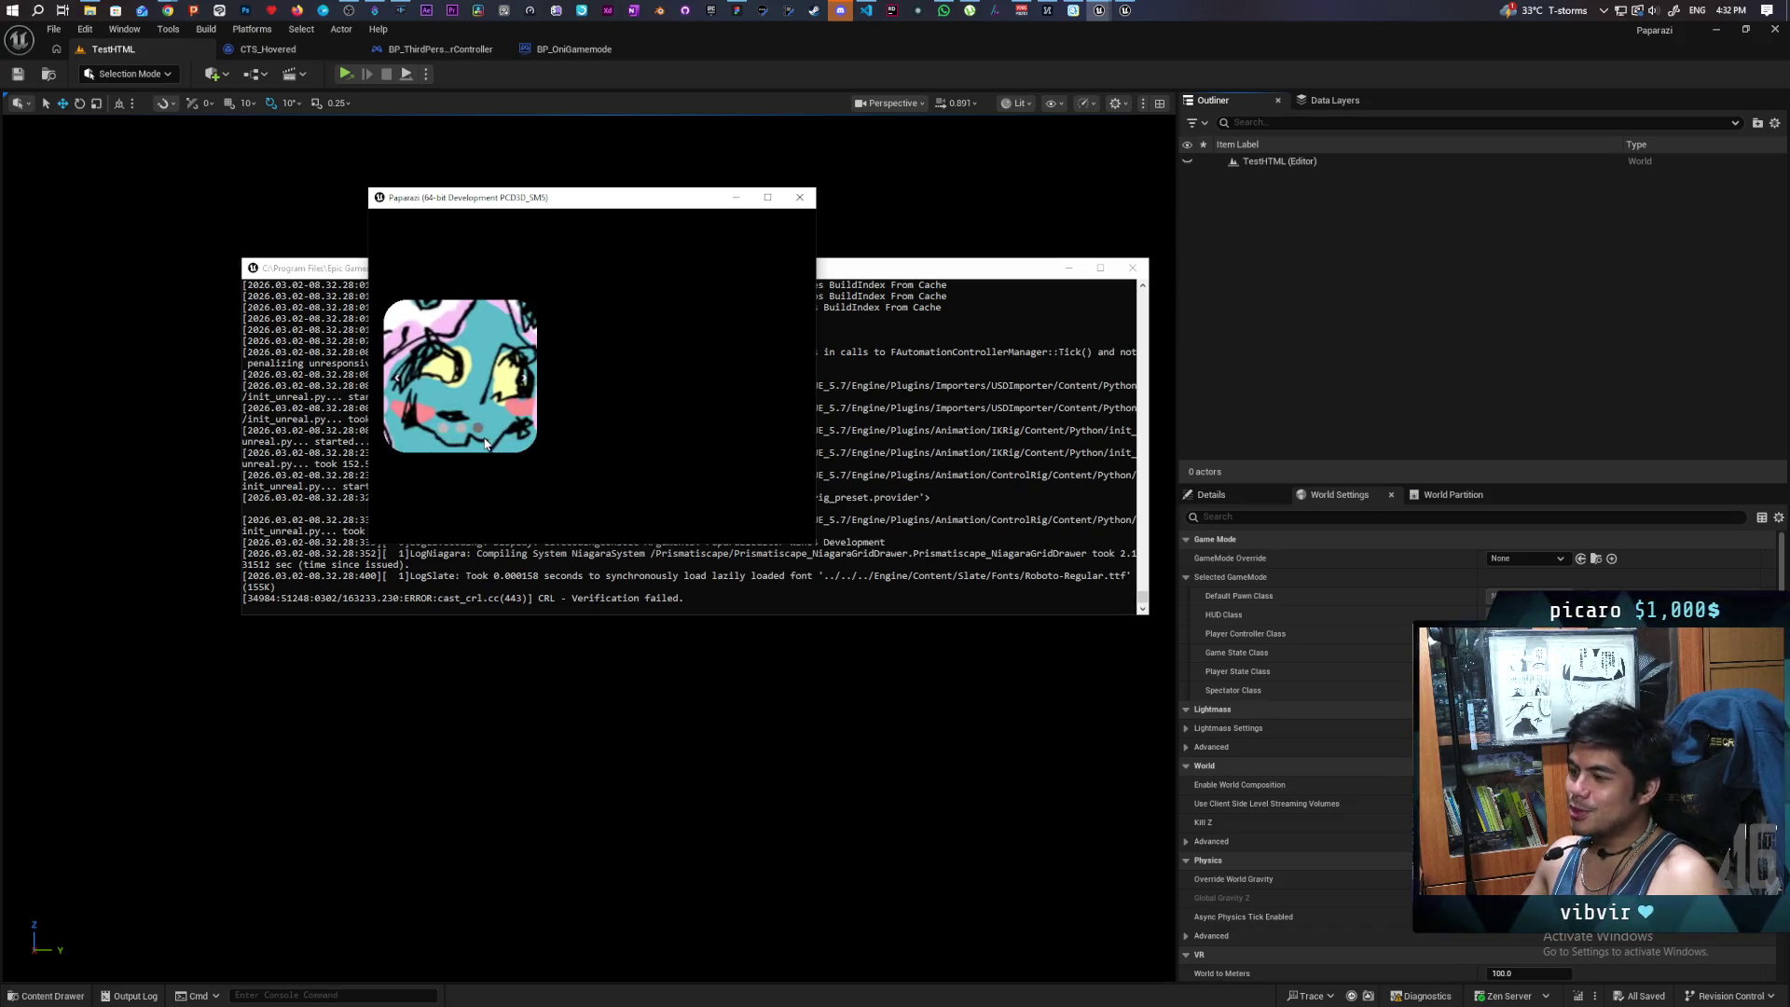
# - Resize the Paparazi window taller and larger and reposition it
pyautogui.moveTo(616, 188)
pyautogui.mouseDown()
pyautogui.moveTo(597, 221)
pyautogui.moveTo(538, 143)
pyautogui.mouseUp()
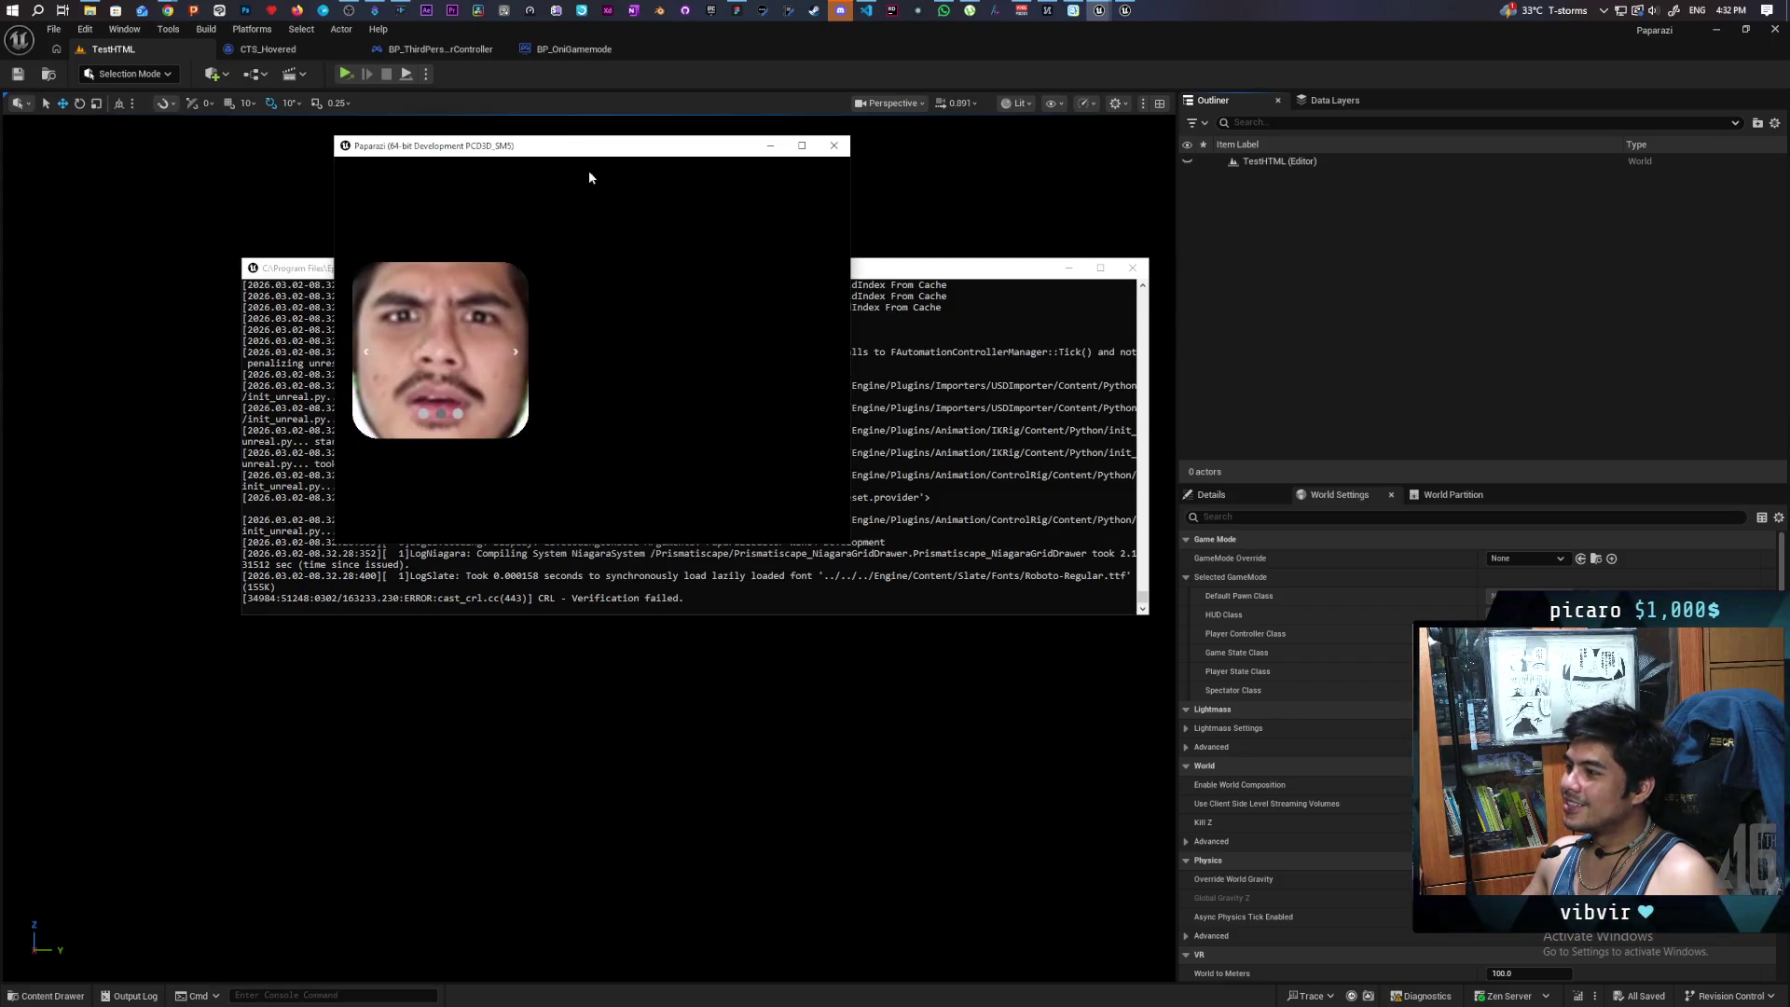
pyautogui.moveTo(847, 543); pyautogui.dragTo(1021, 670)
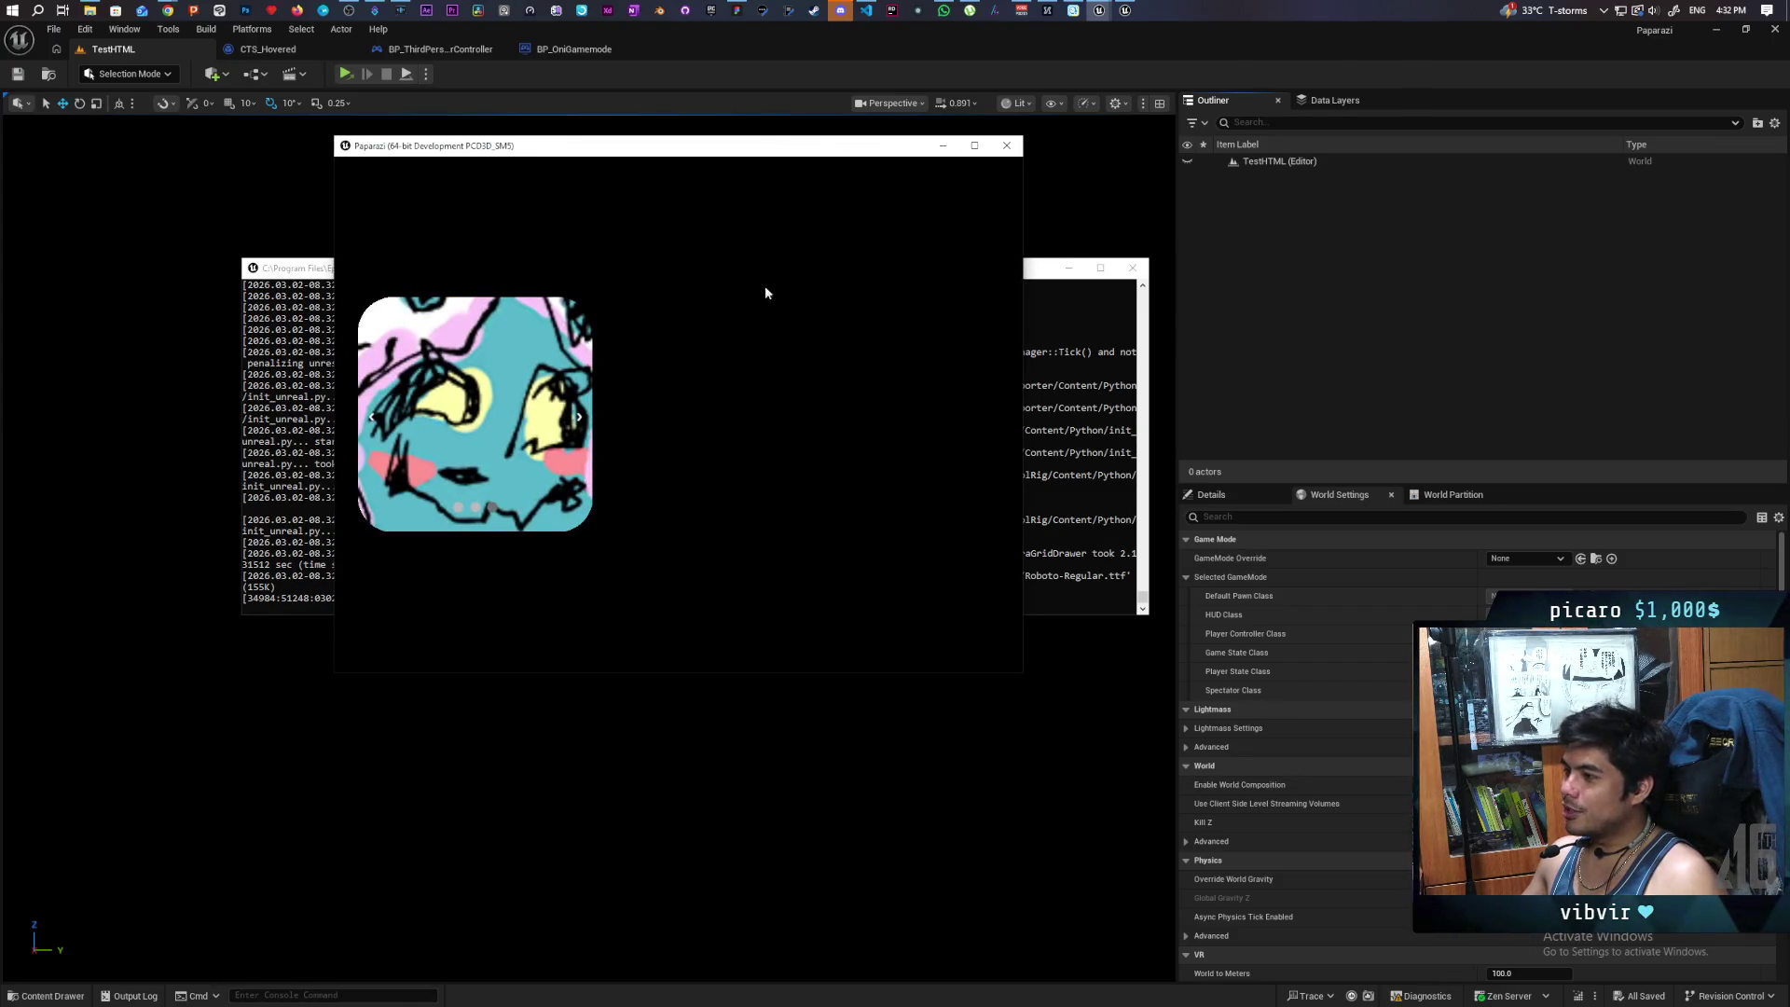
pyautogui.moveTo(678, 155); pyautogui.dragTo(616, 165)
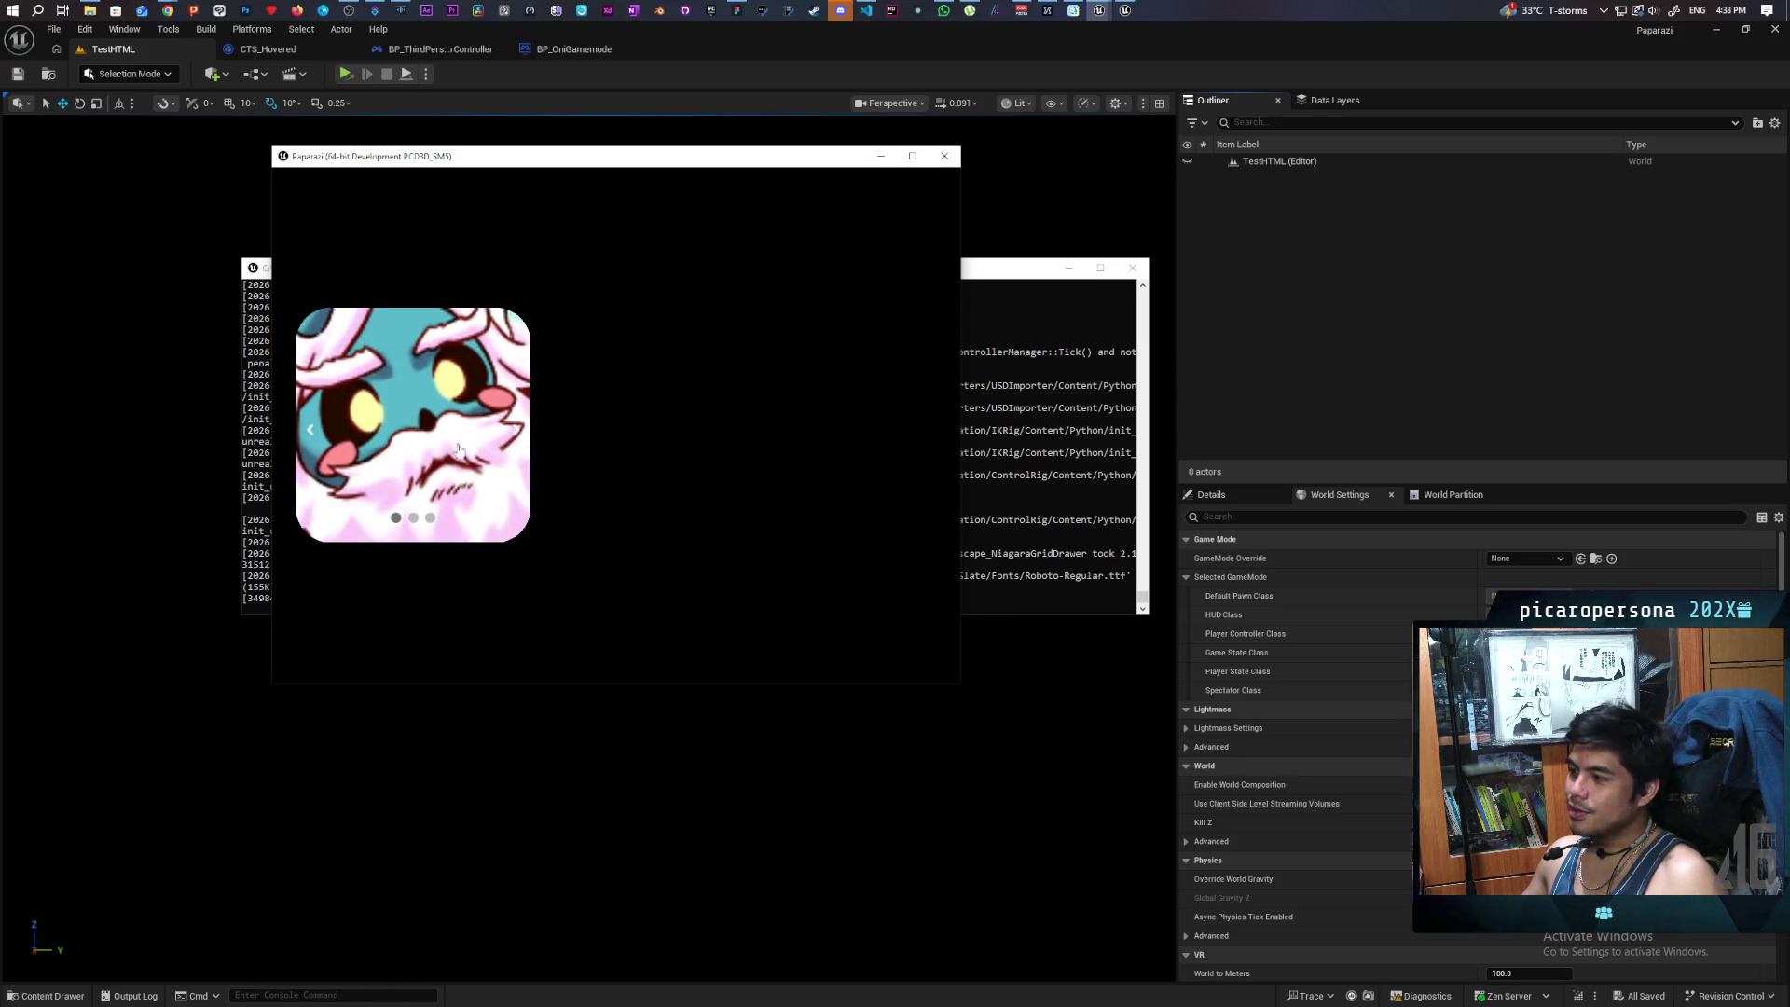
pyautogui.moveTo(168, 11)
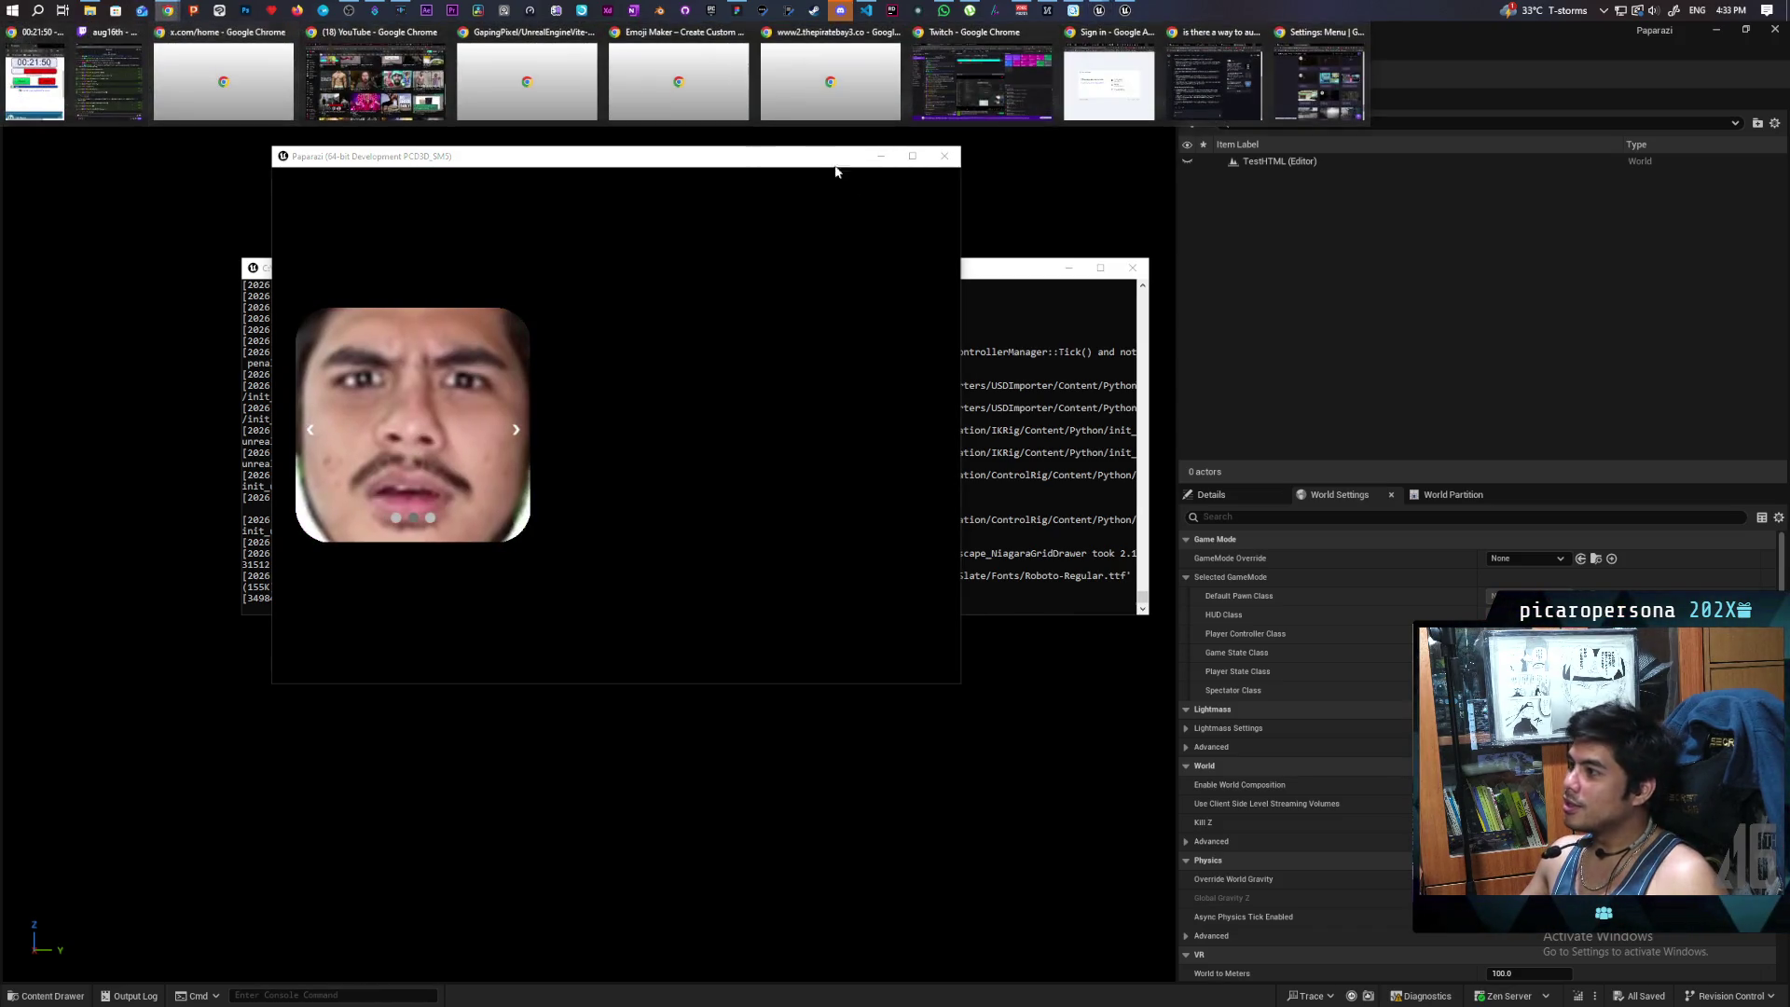